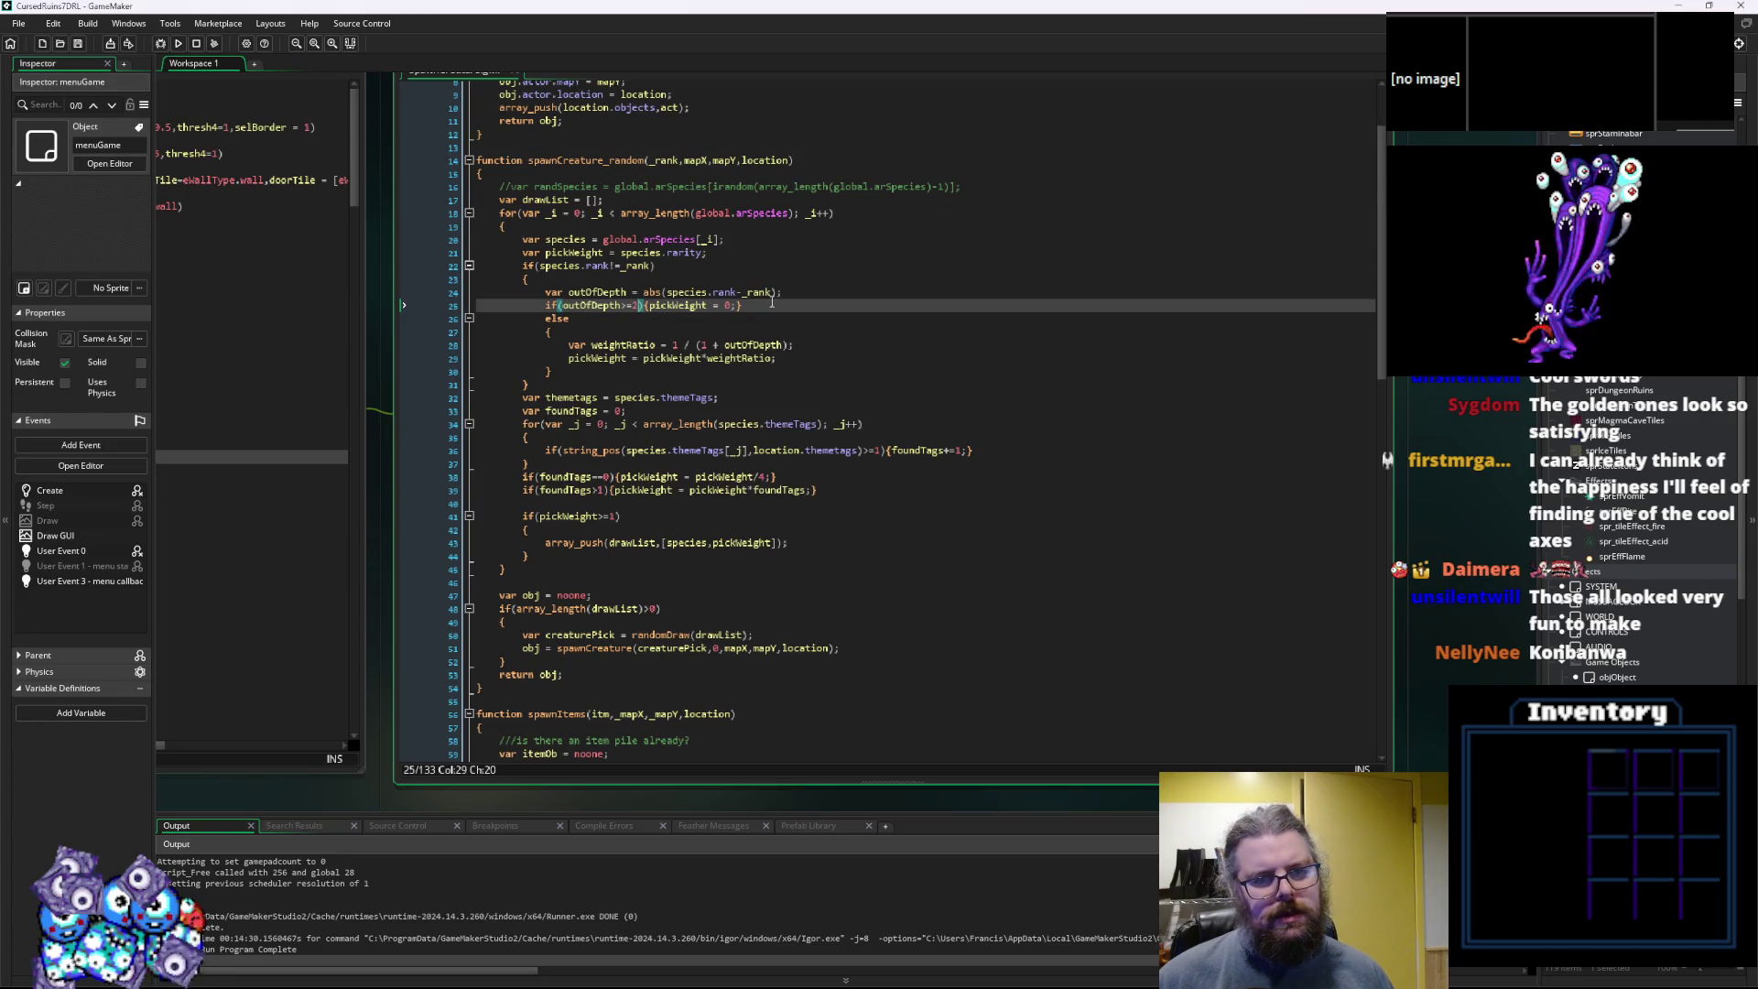
# Place the cursor at the ends of lines 23–24 and save the project.
pyautogui.click(809, 284)
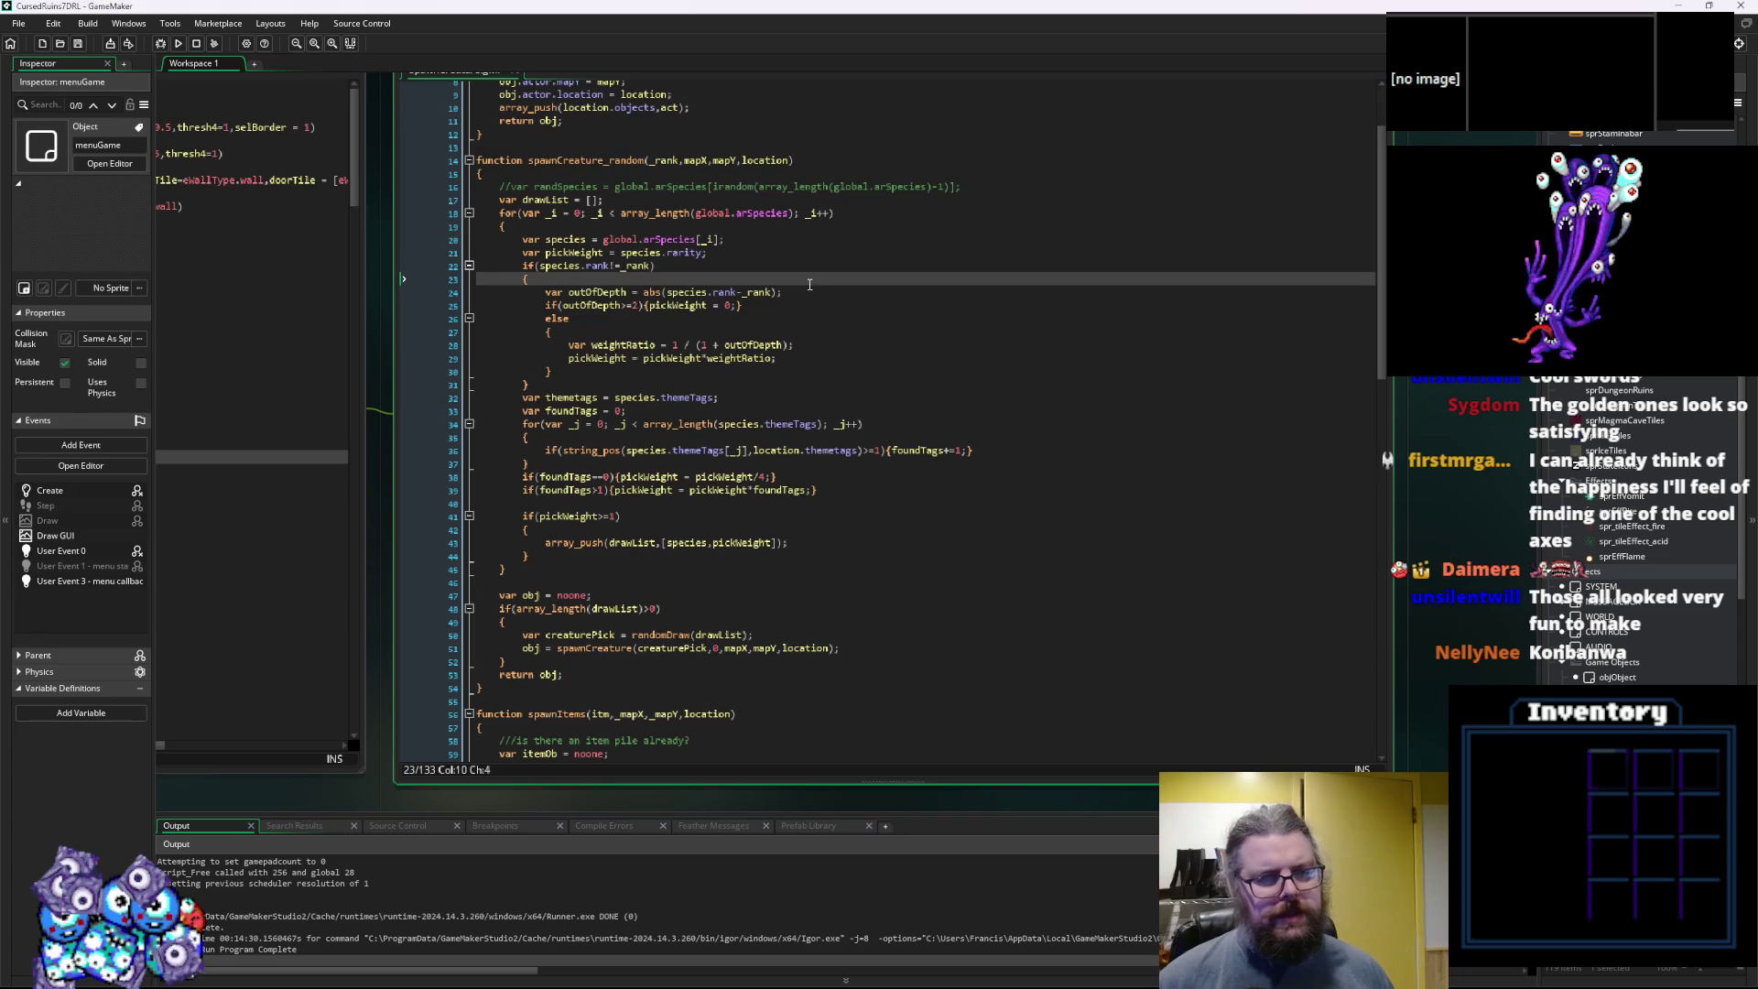
pyautogui.click(793, 291)
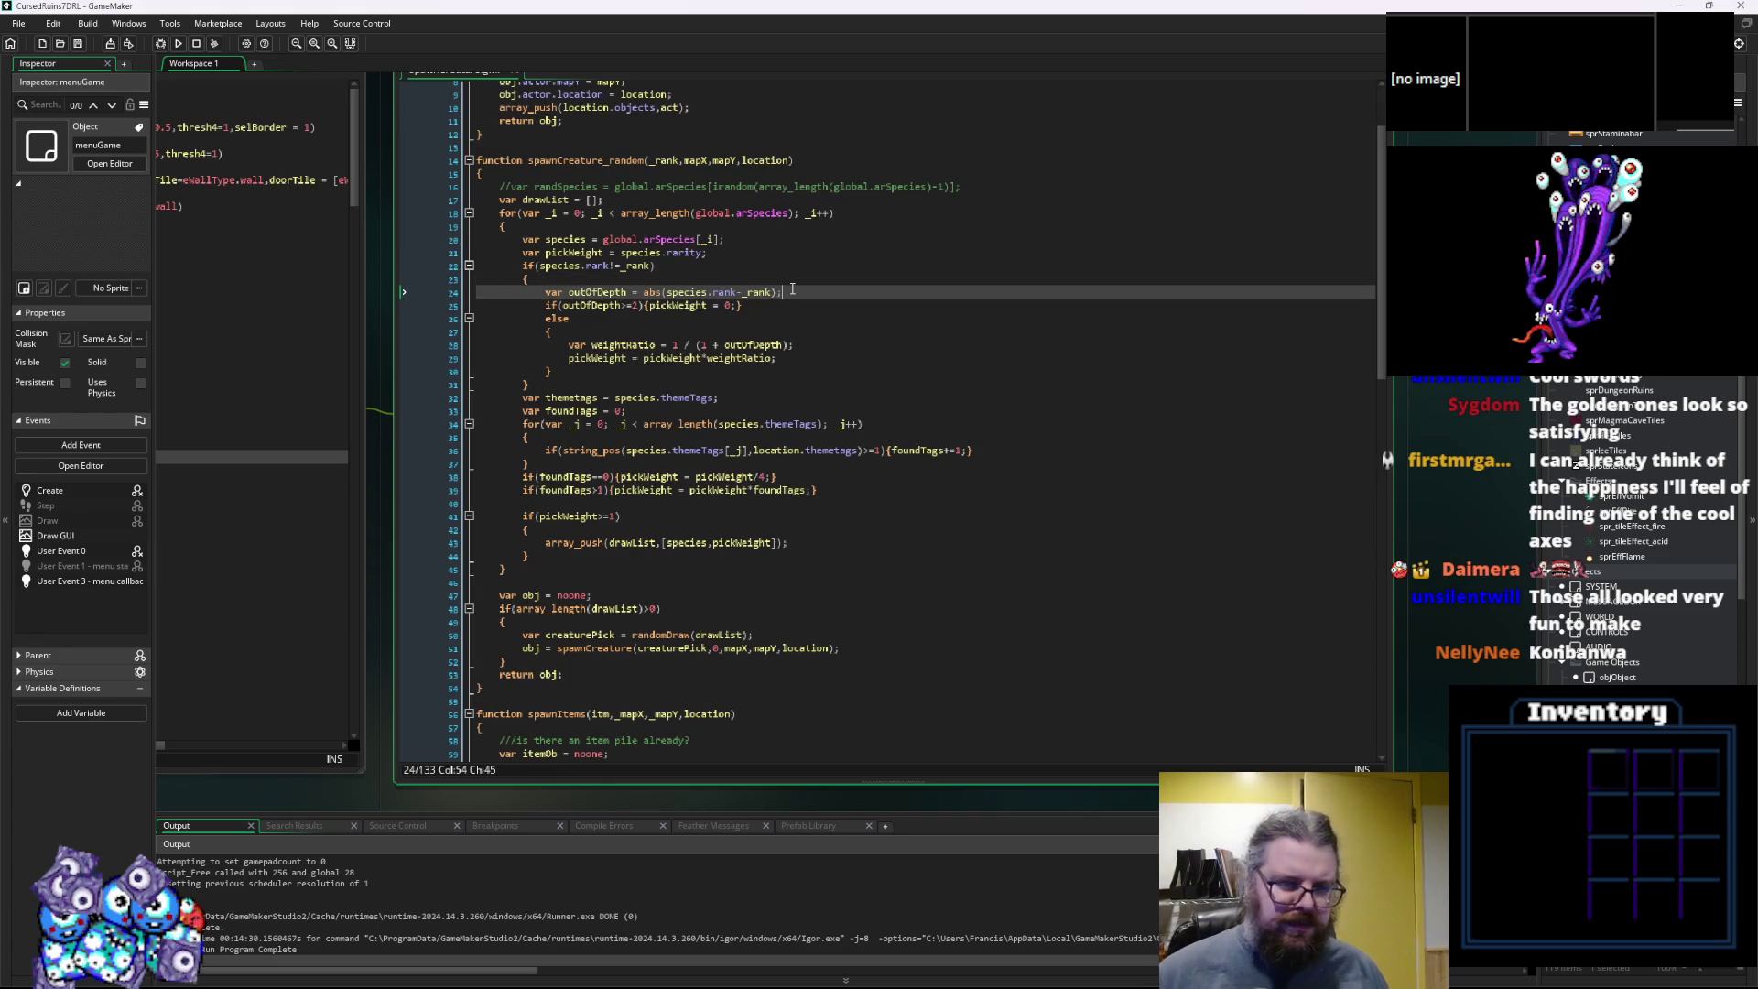
pyautogui.click(78, 44)
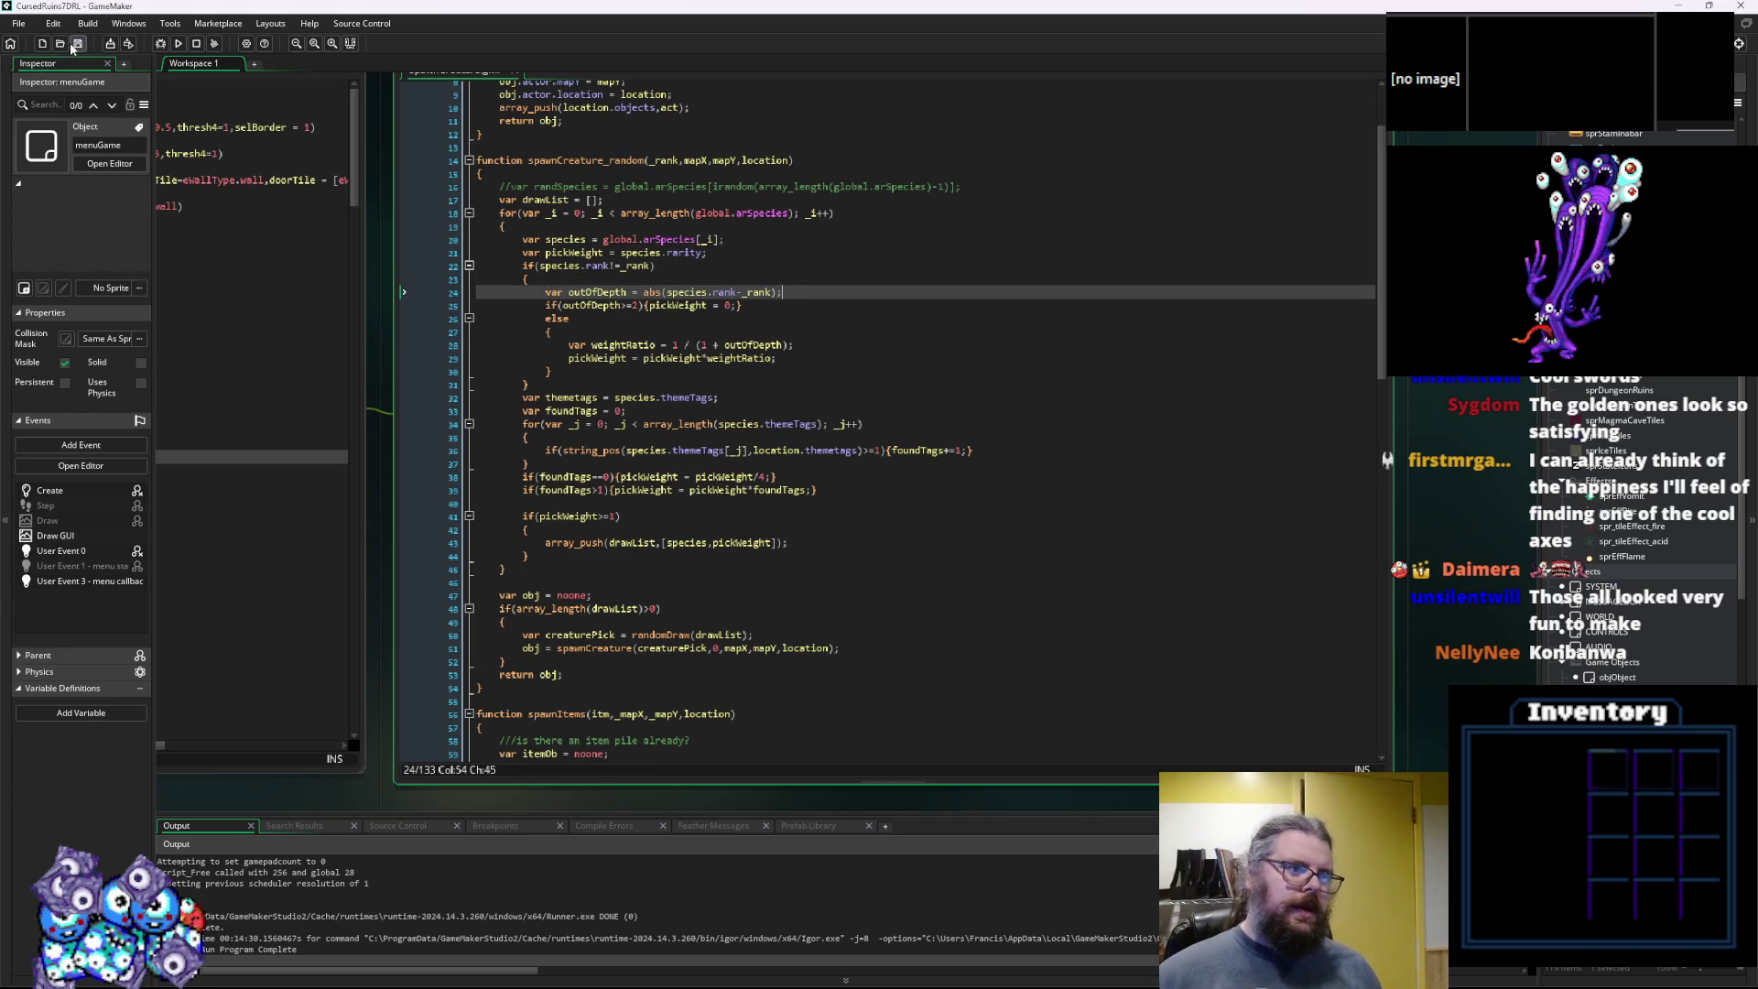
# Start a new line after the outOfDepth calculation, then delete the test if() text.
pyautogui.click(665, 450)
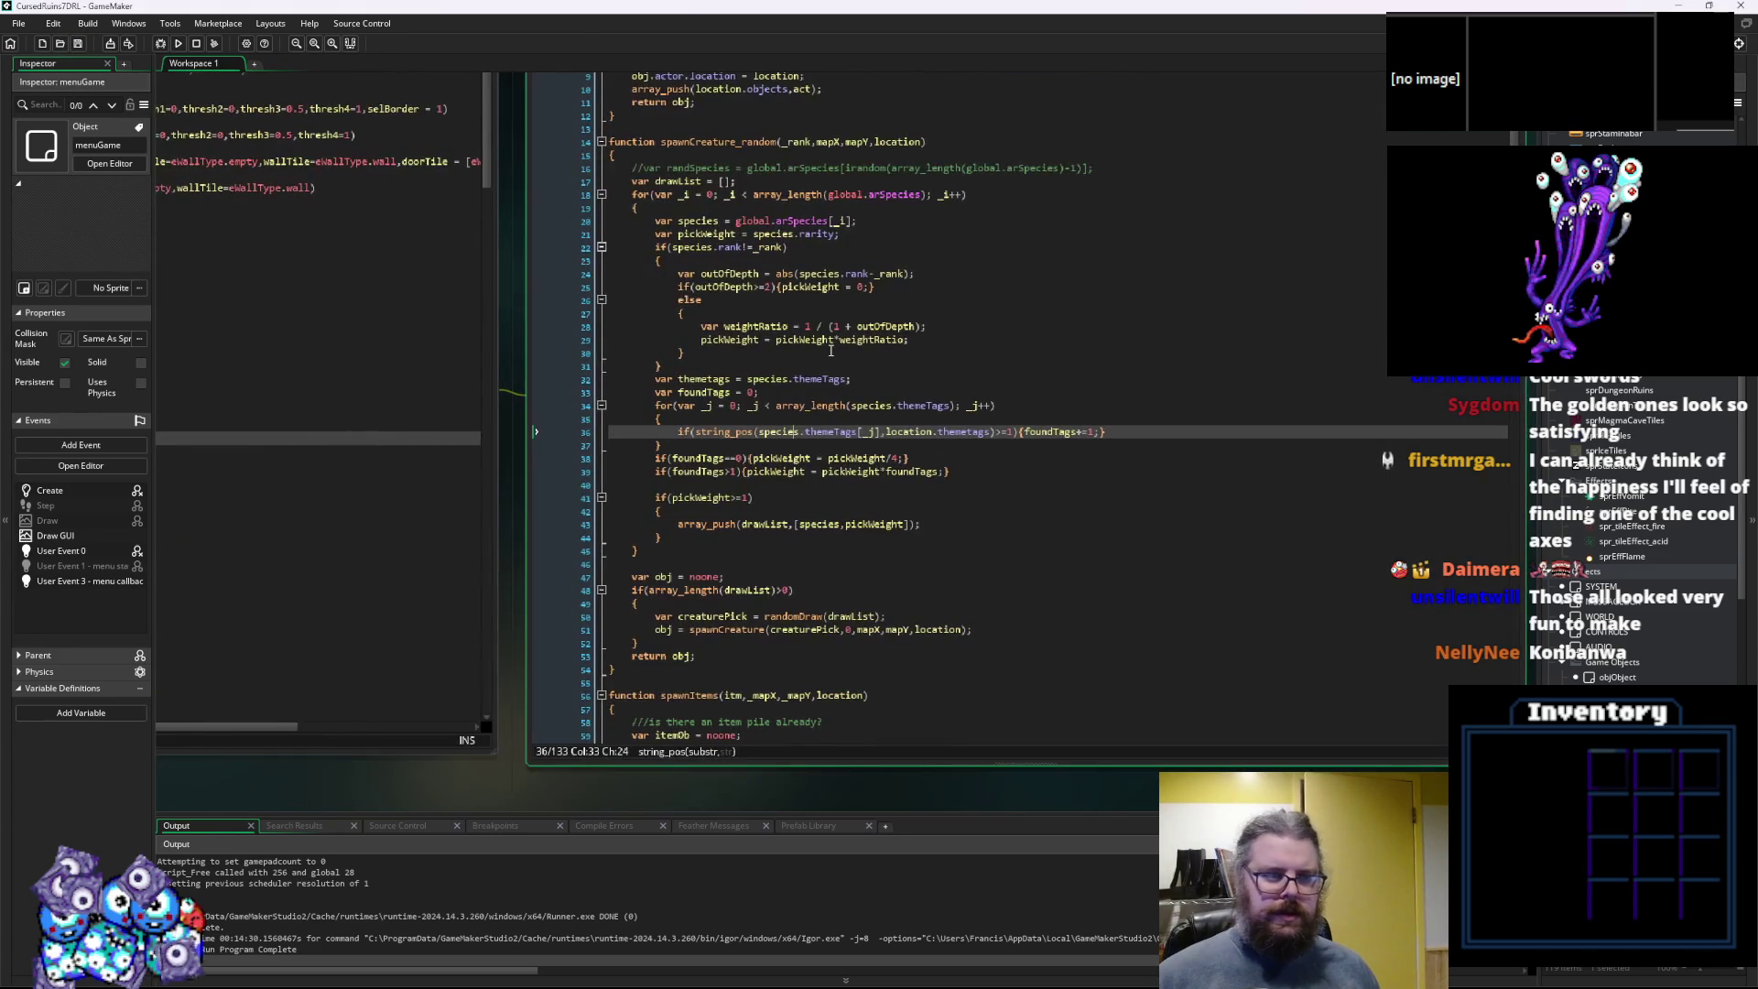
pyautogui.click(912, 272)
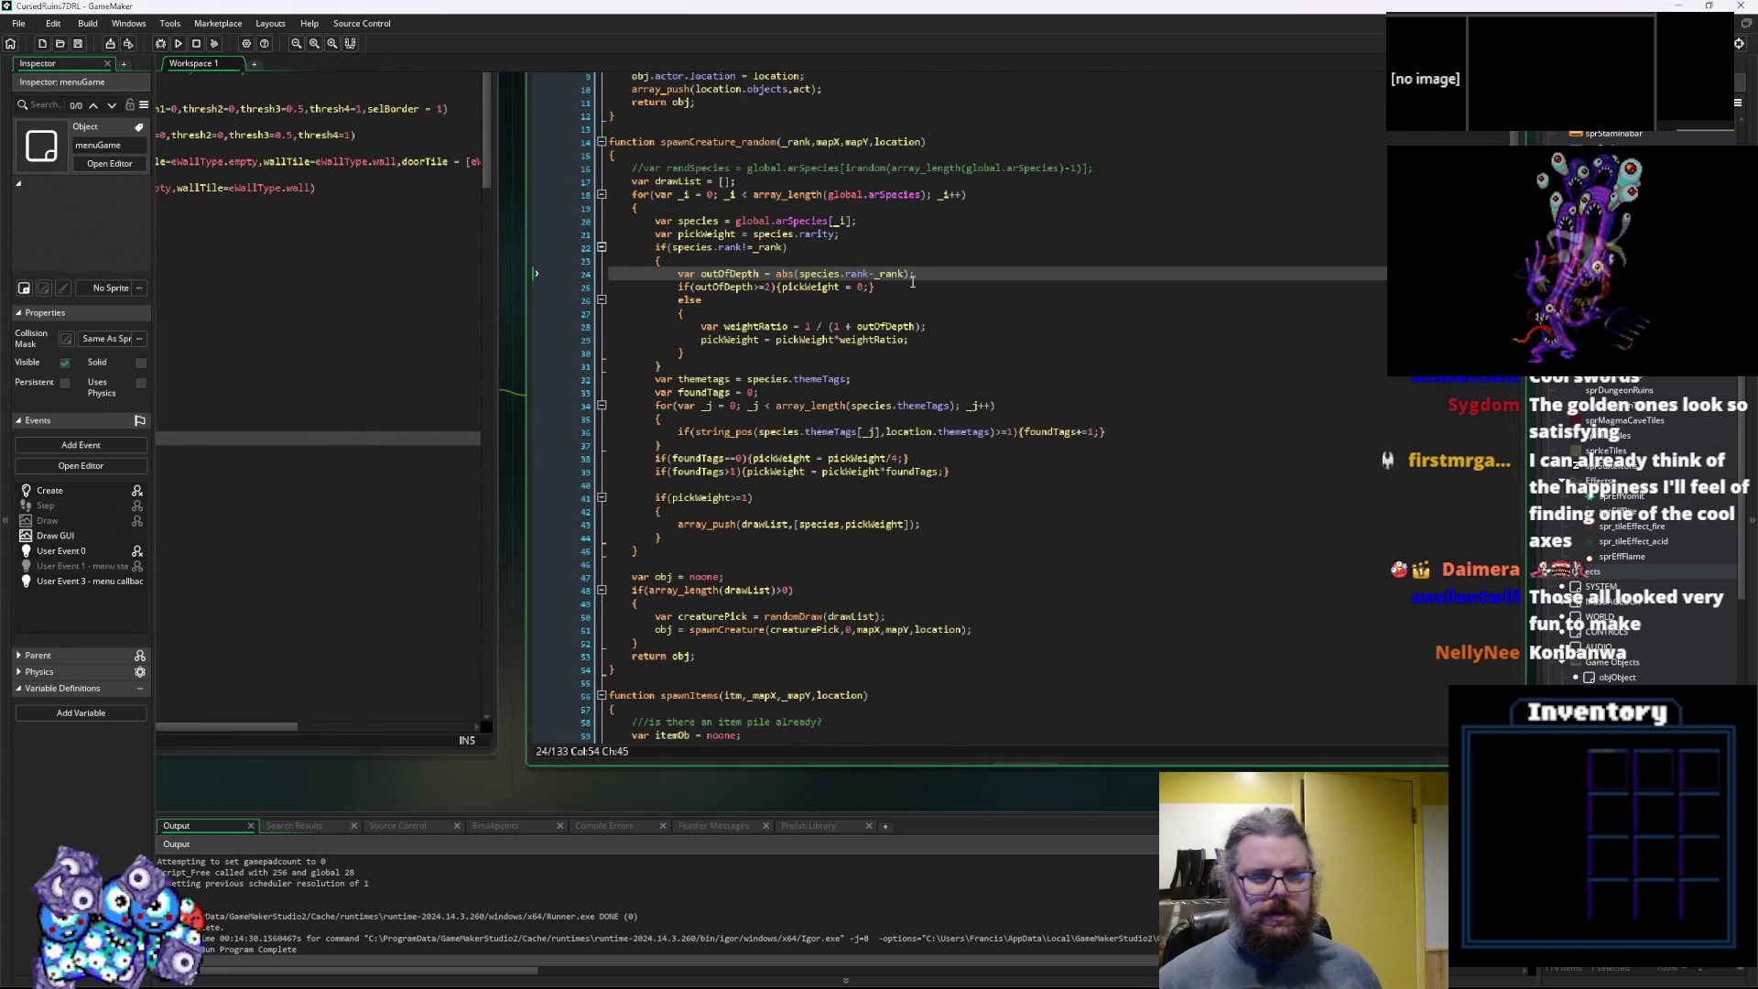
pyautogui.press('Return')
pyautogui.write('if')
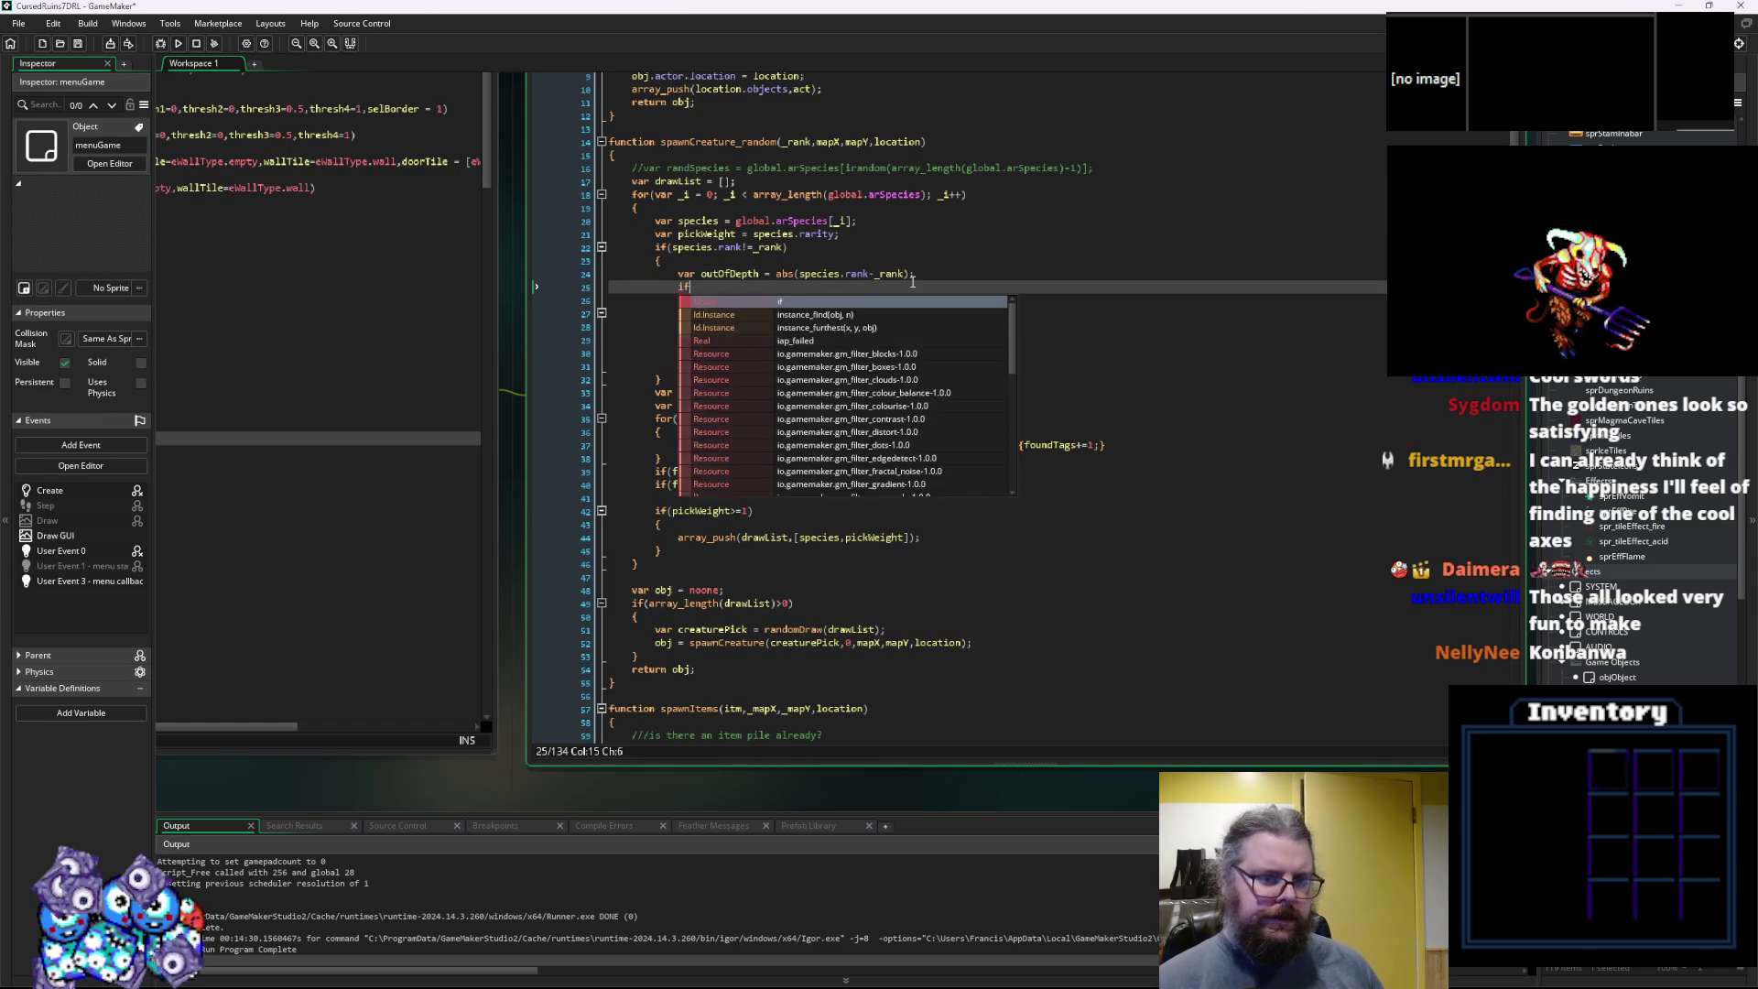
pyautogui.write('()')
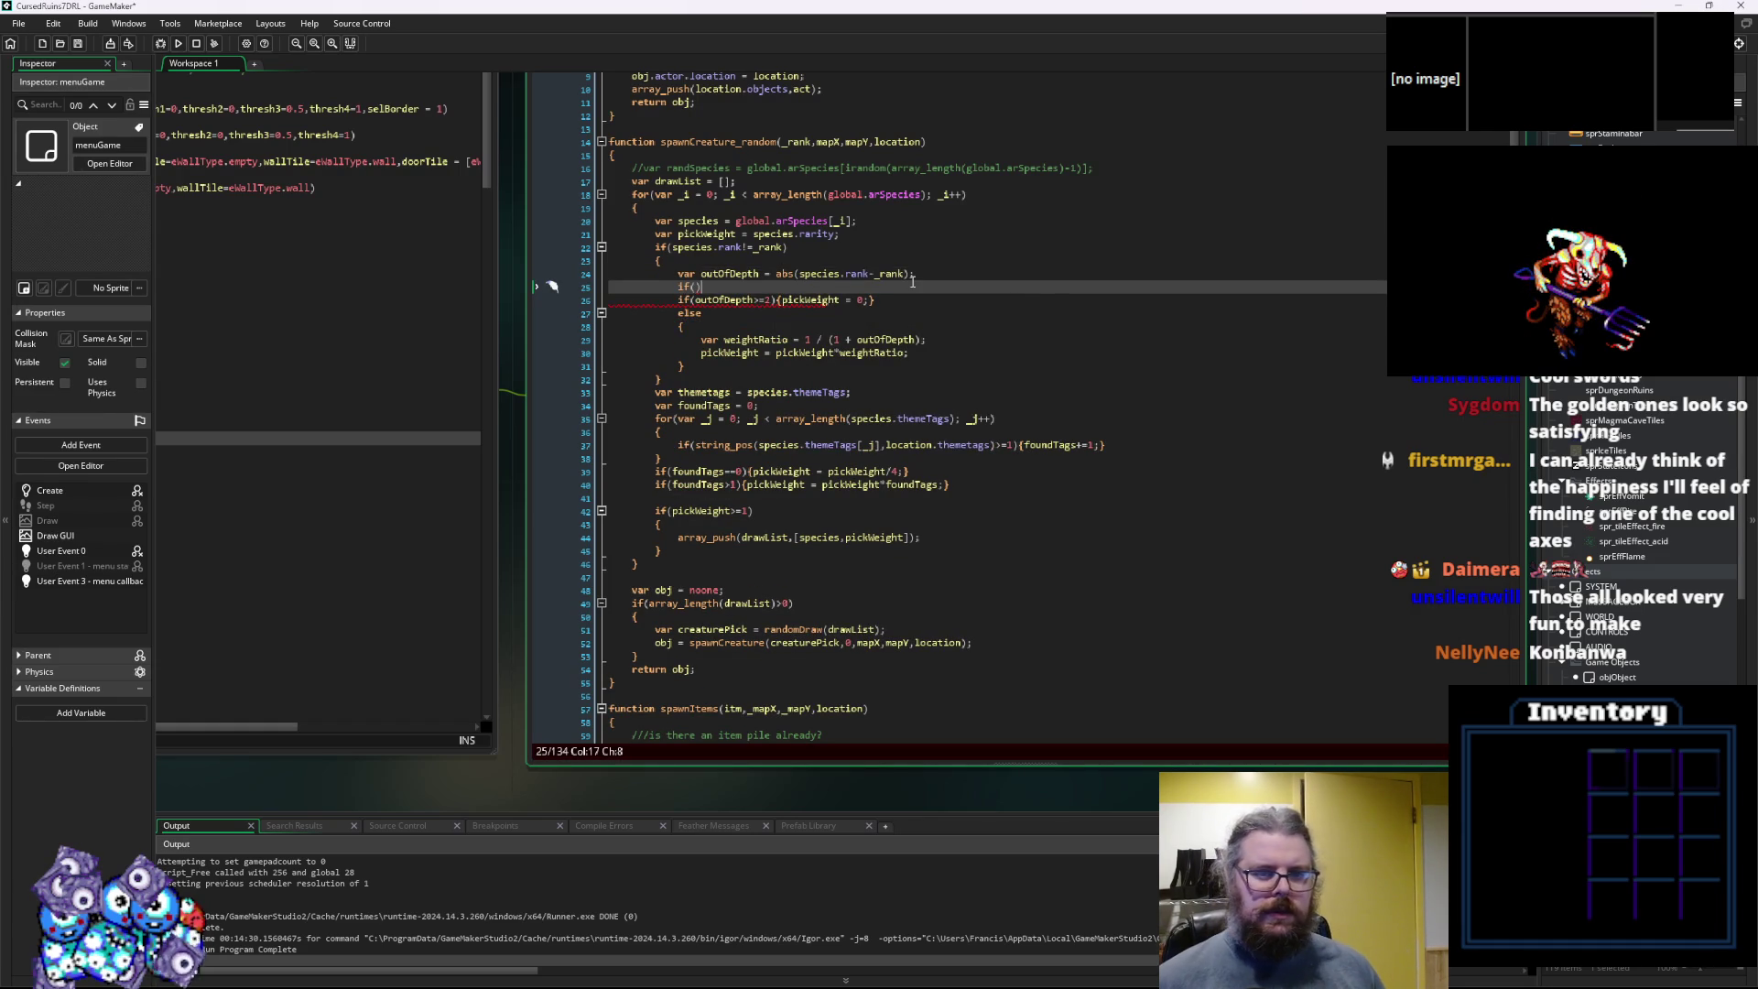
pyautogui.click(566, 289)
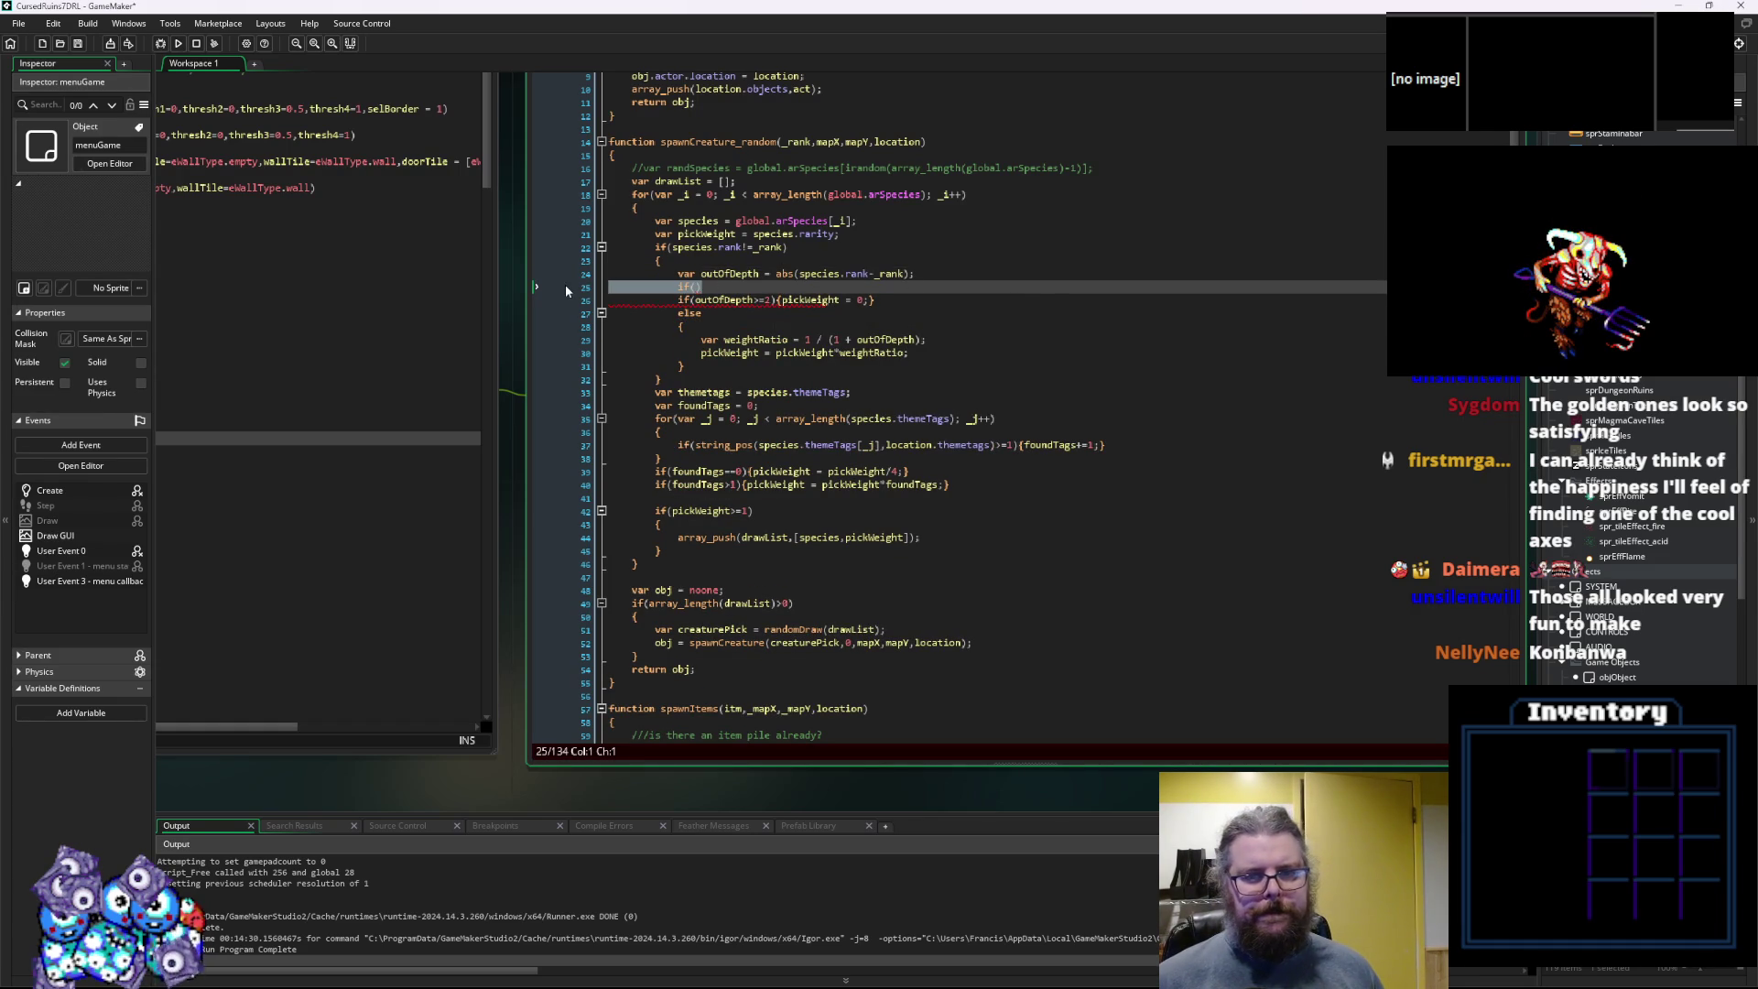
pyautogui.press('BackSpace')
pyautogui.press('BackSpace')
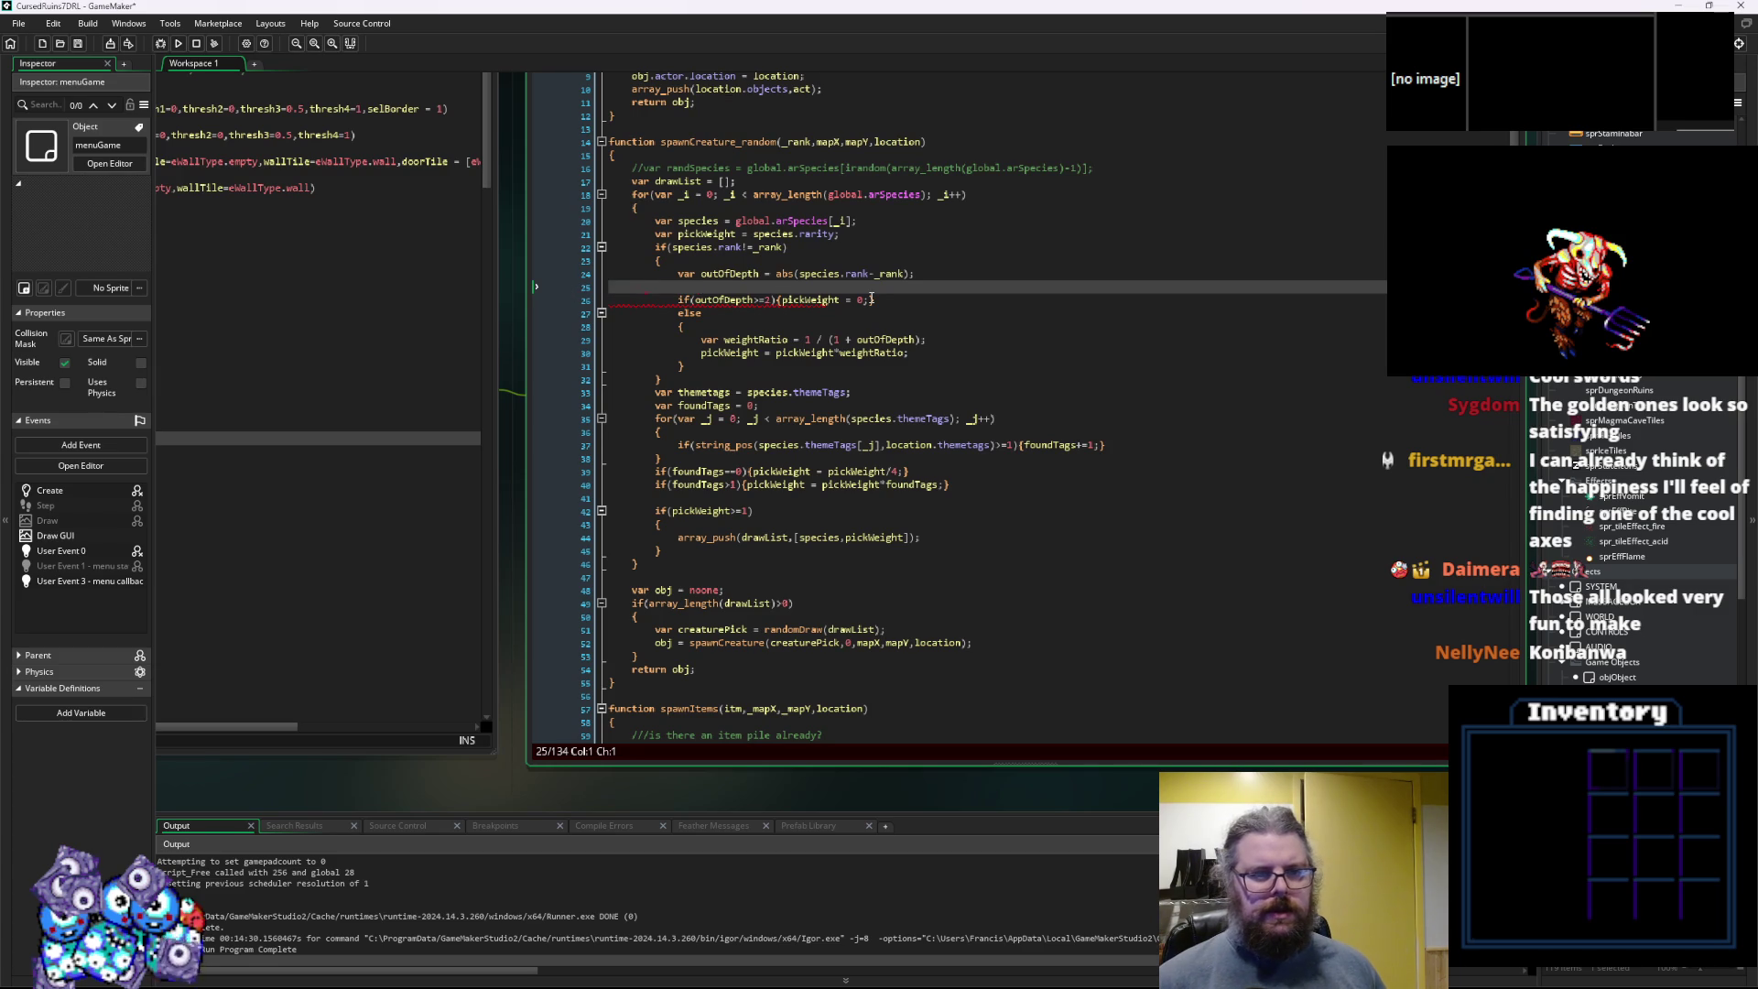
# Insert a blank line after line 24 and review the pickWeight and weightRatio lines.
pyautogui.press('Return')
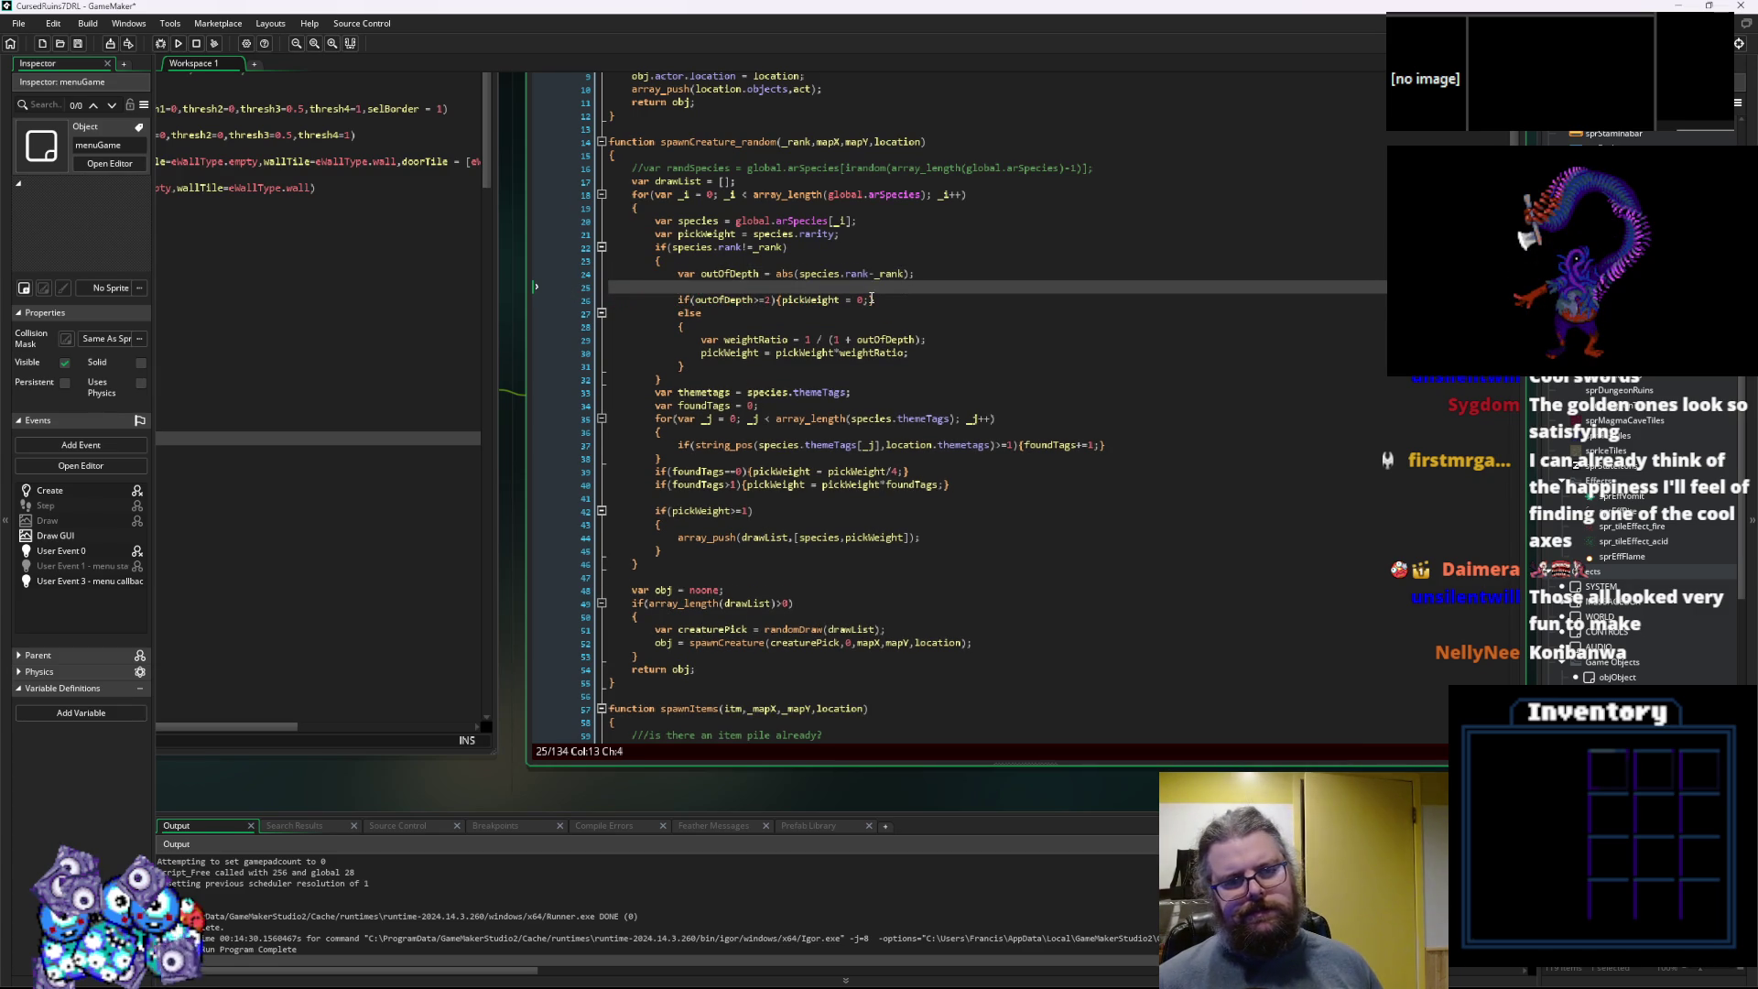
pyautogui.press('Right')
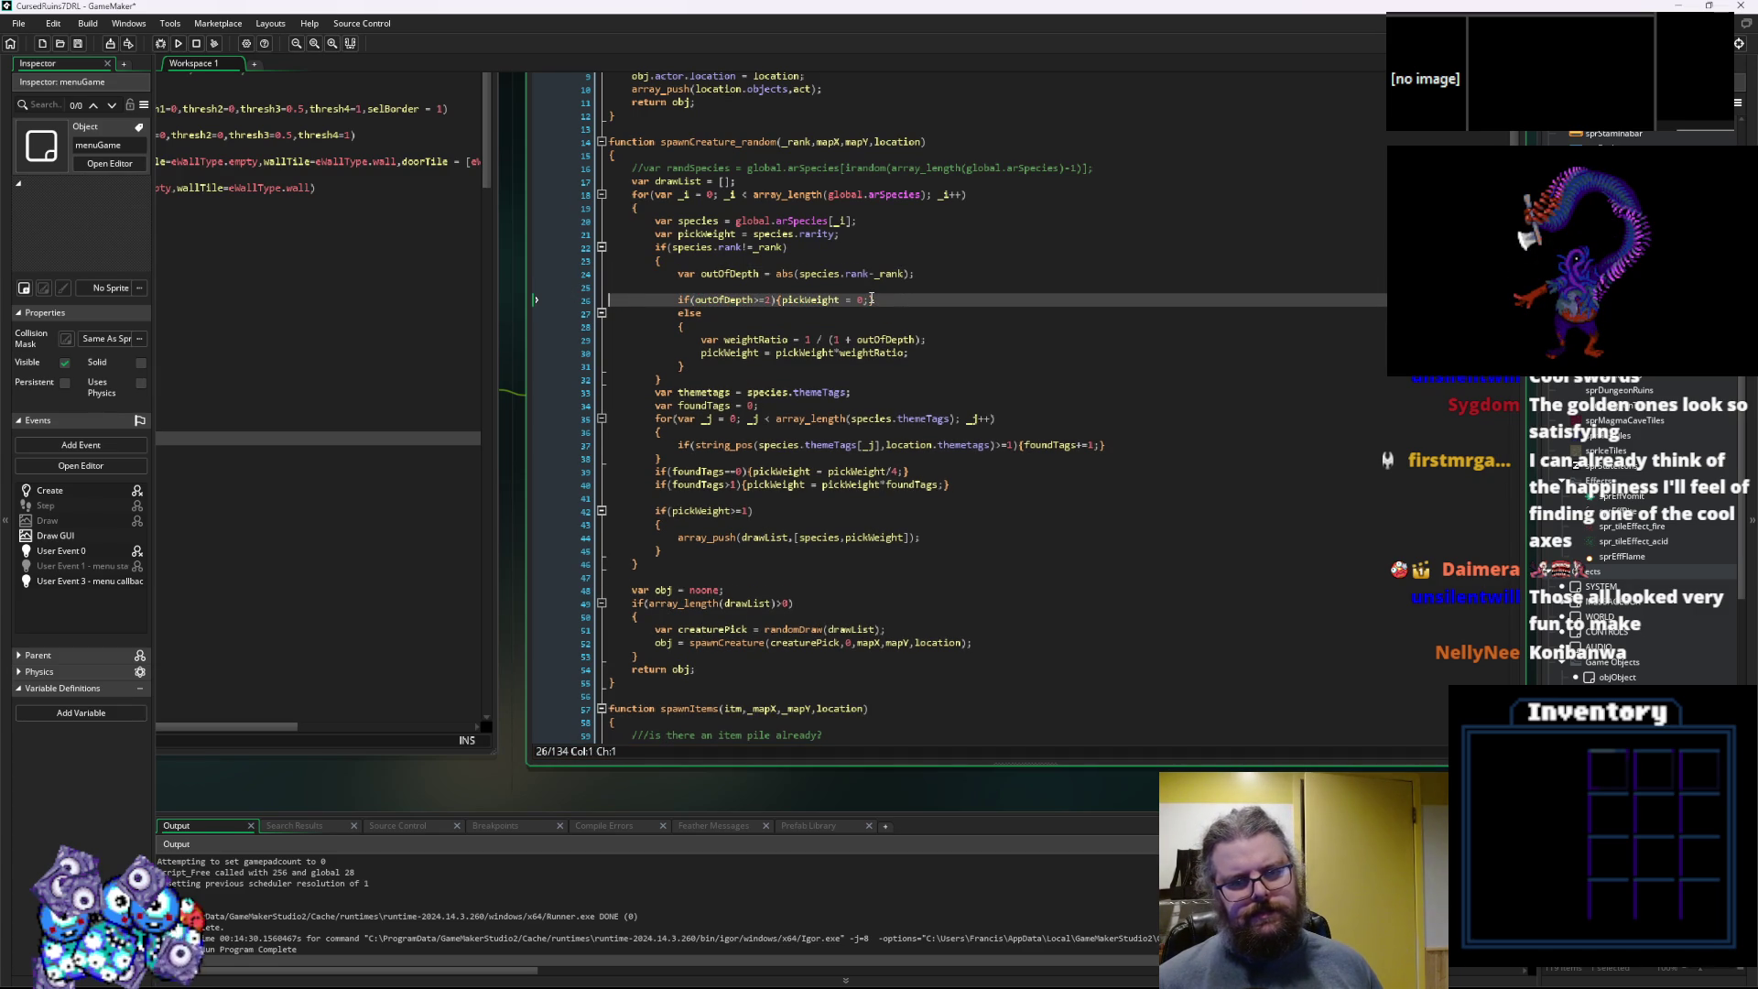
pyautogui.press('Up')
pyautogui.press('Up')
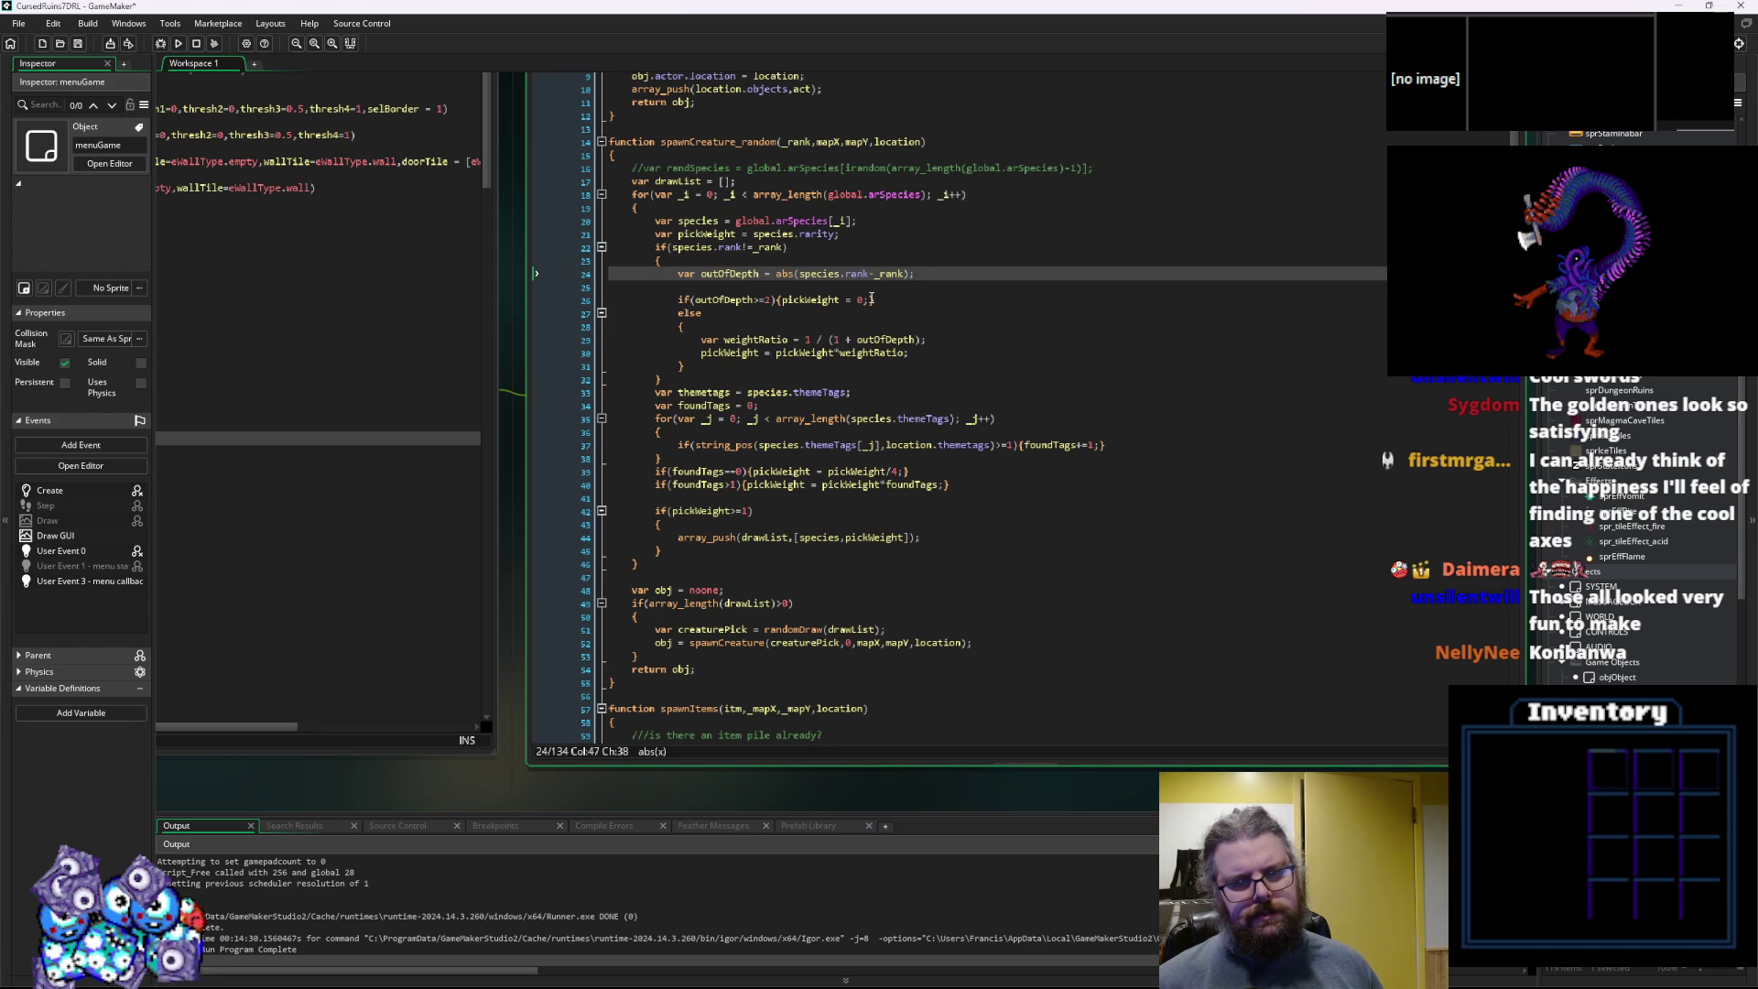
pyautogui.press('Down')
pyautogui.press('Down')
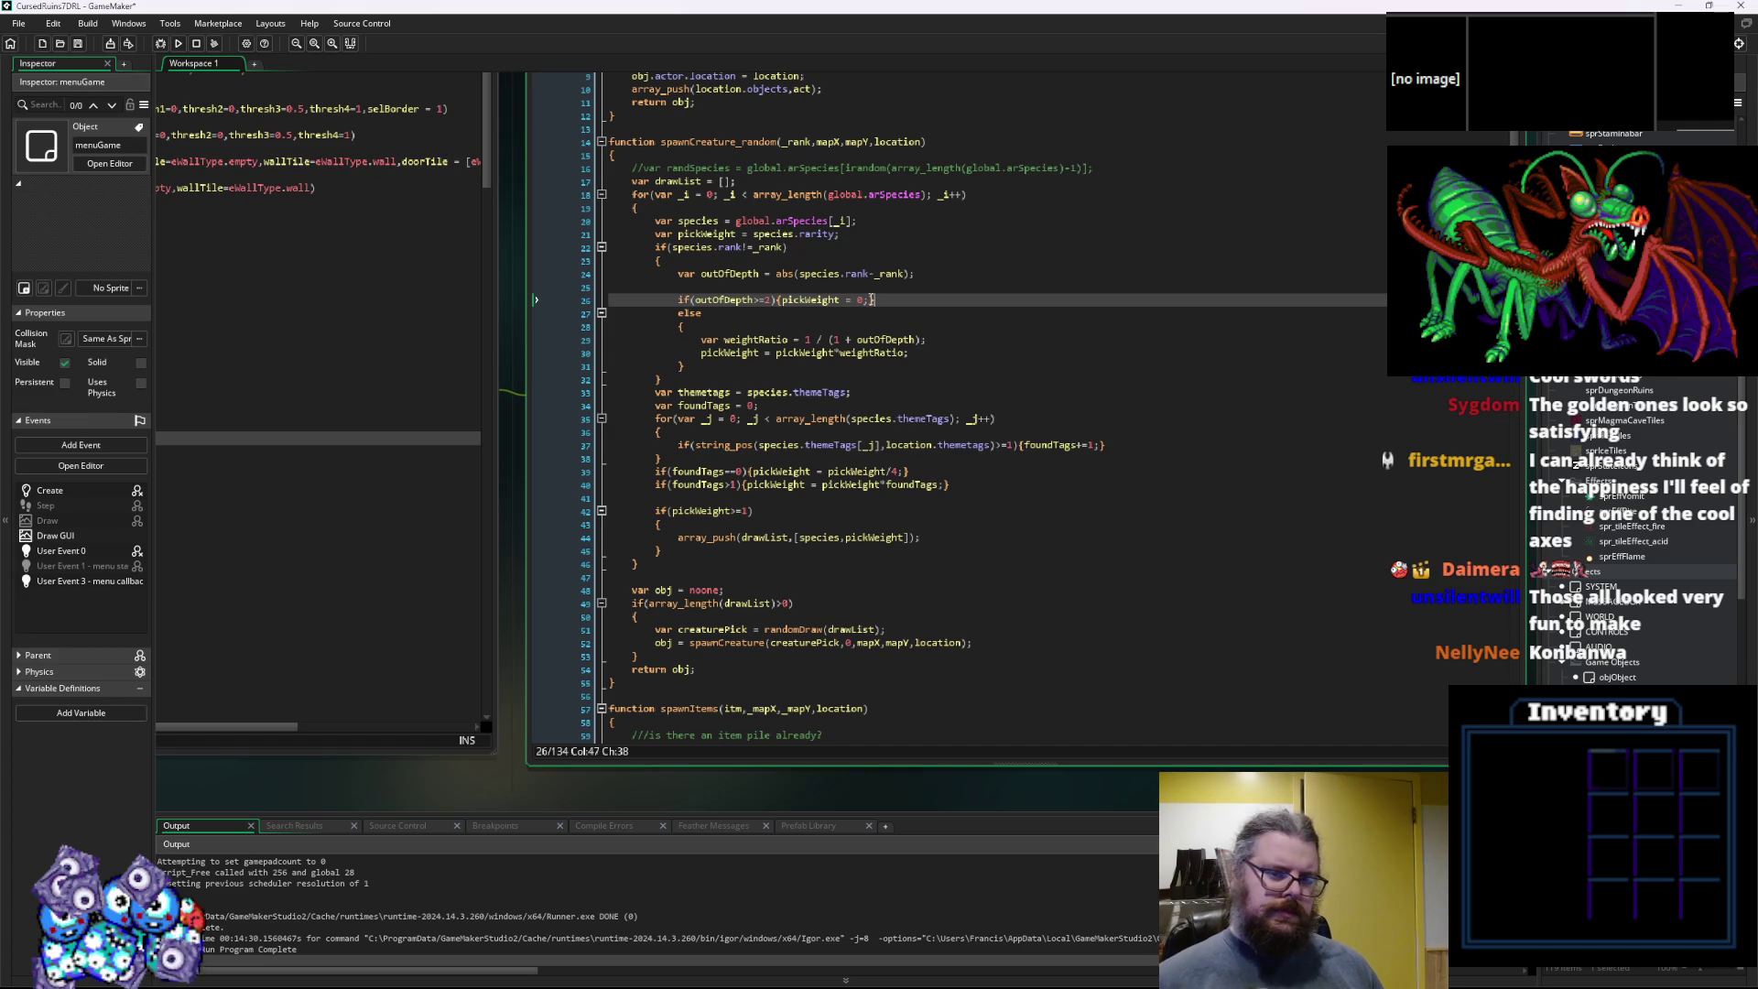
pyautogui.click(914, 340)
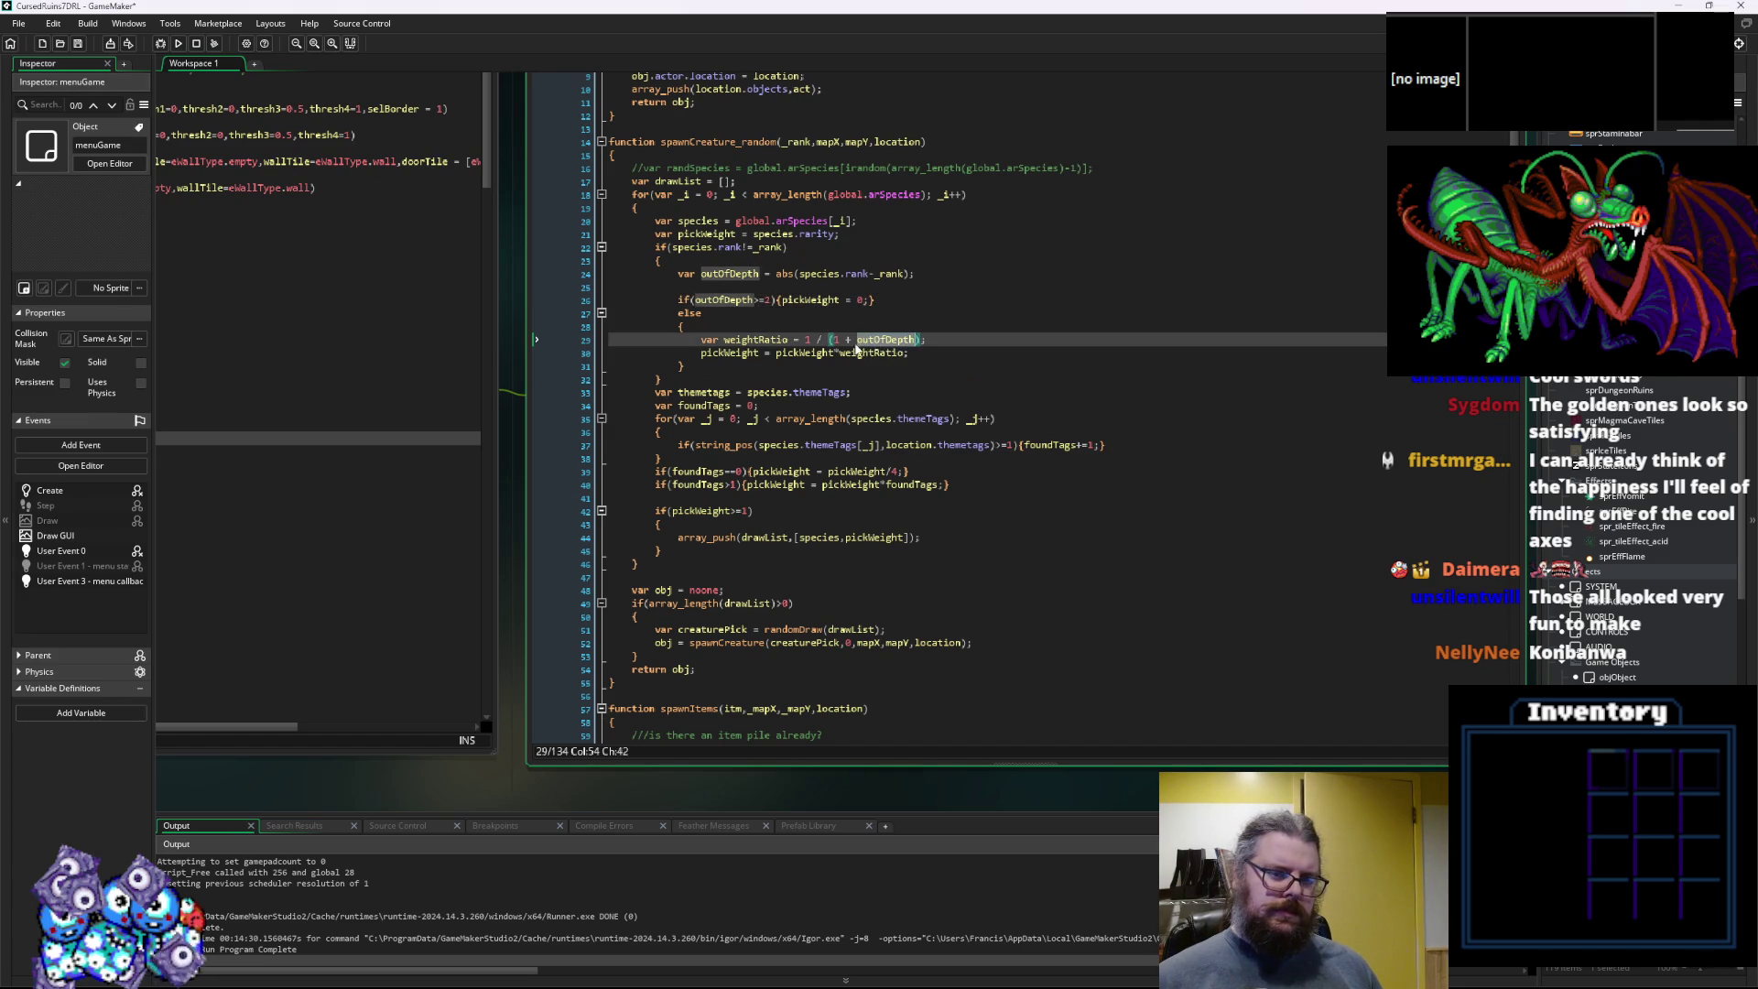
pyautogui.click(761, 340)
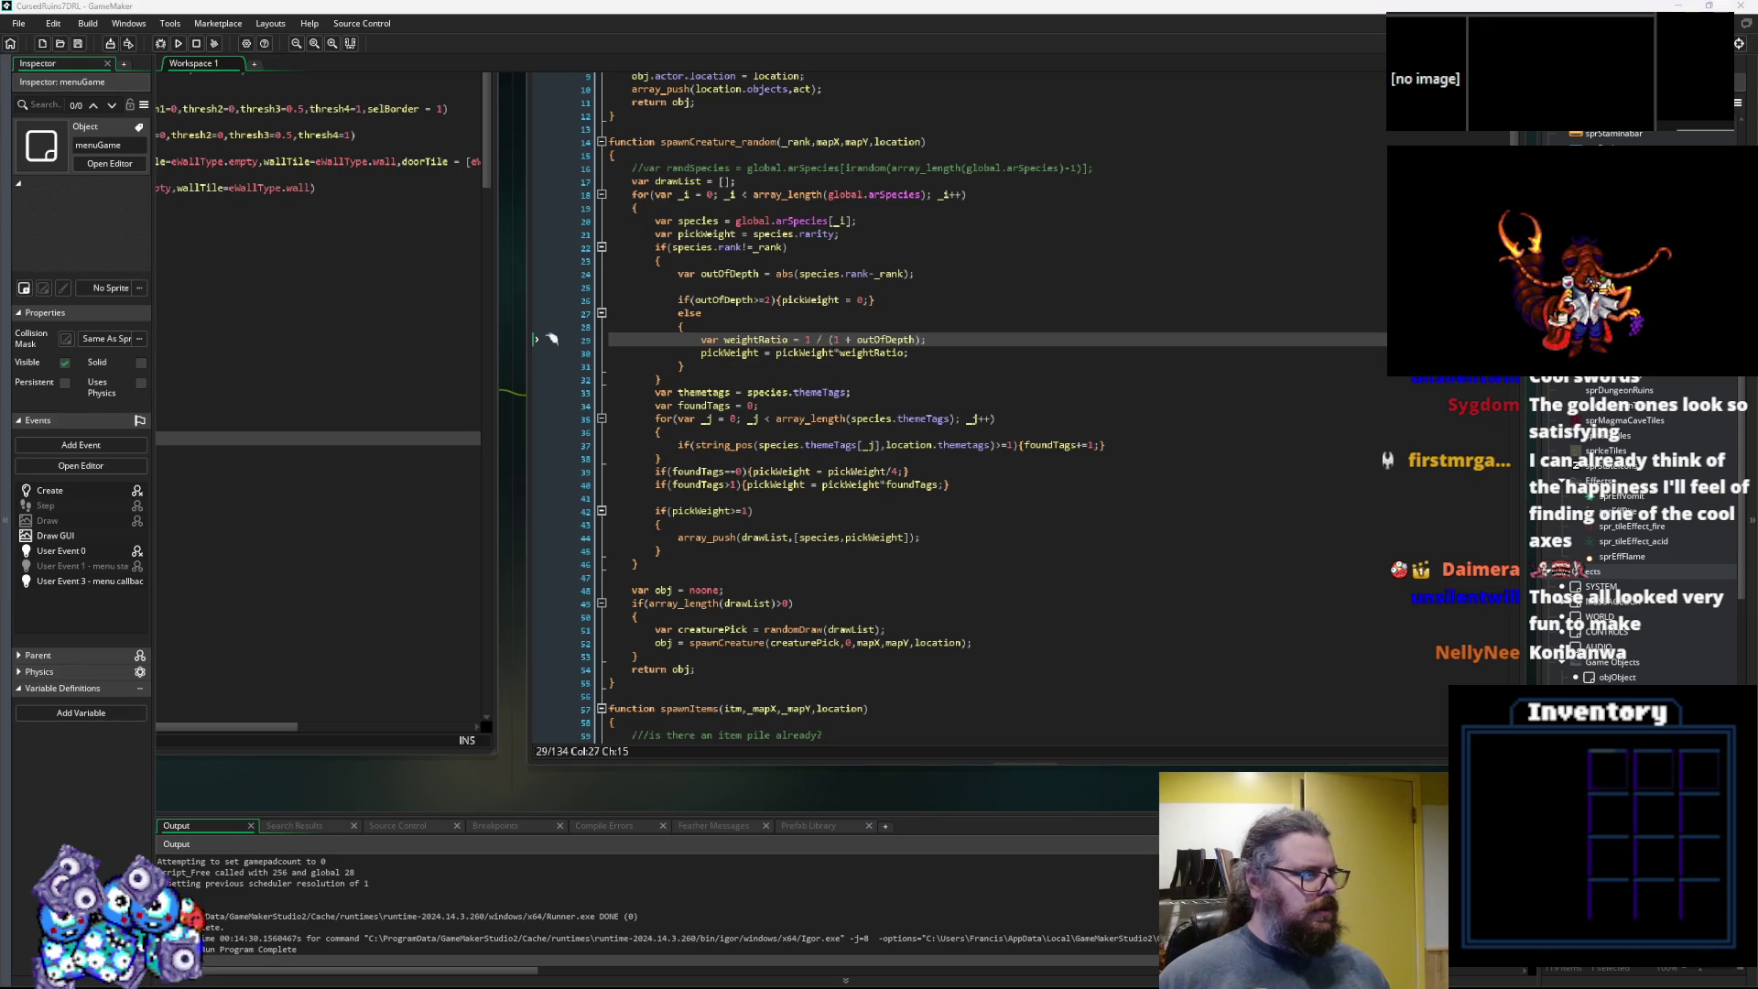
pyautogui.click(866, 355)
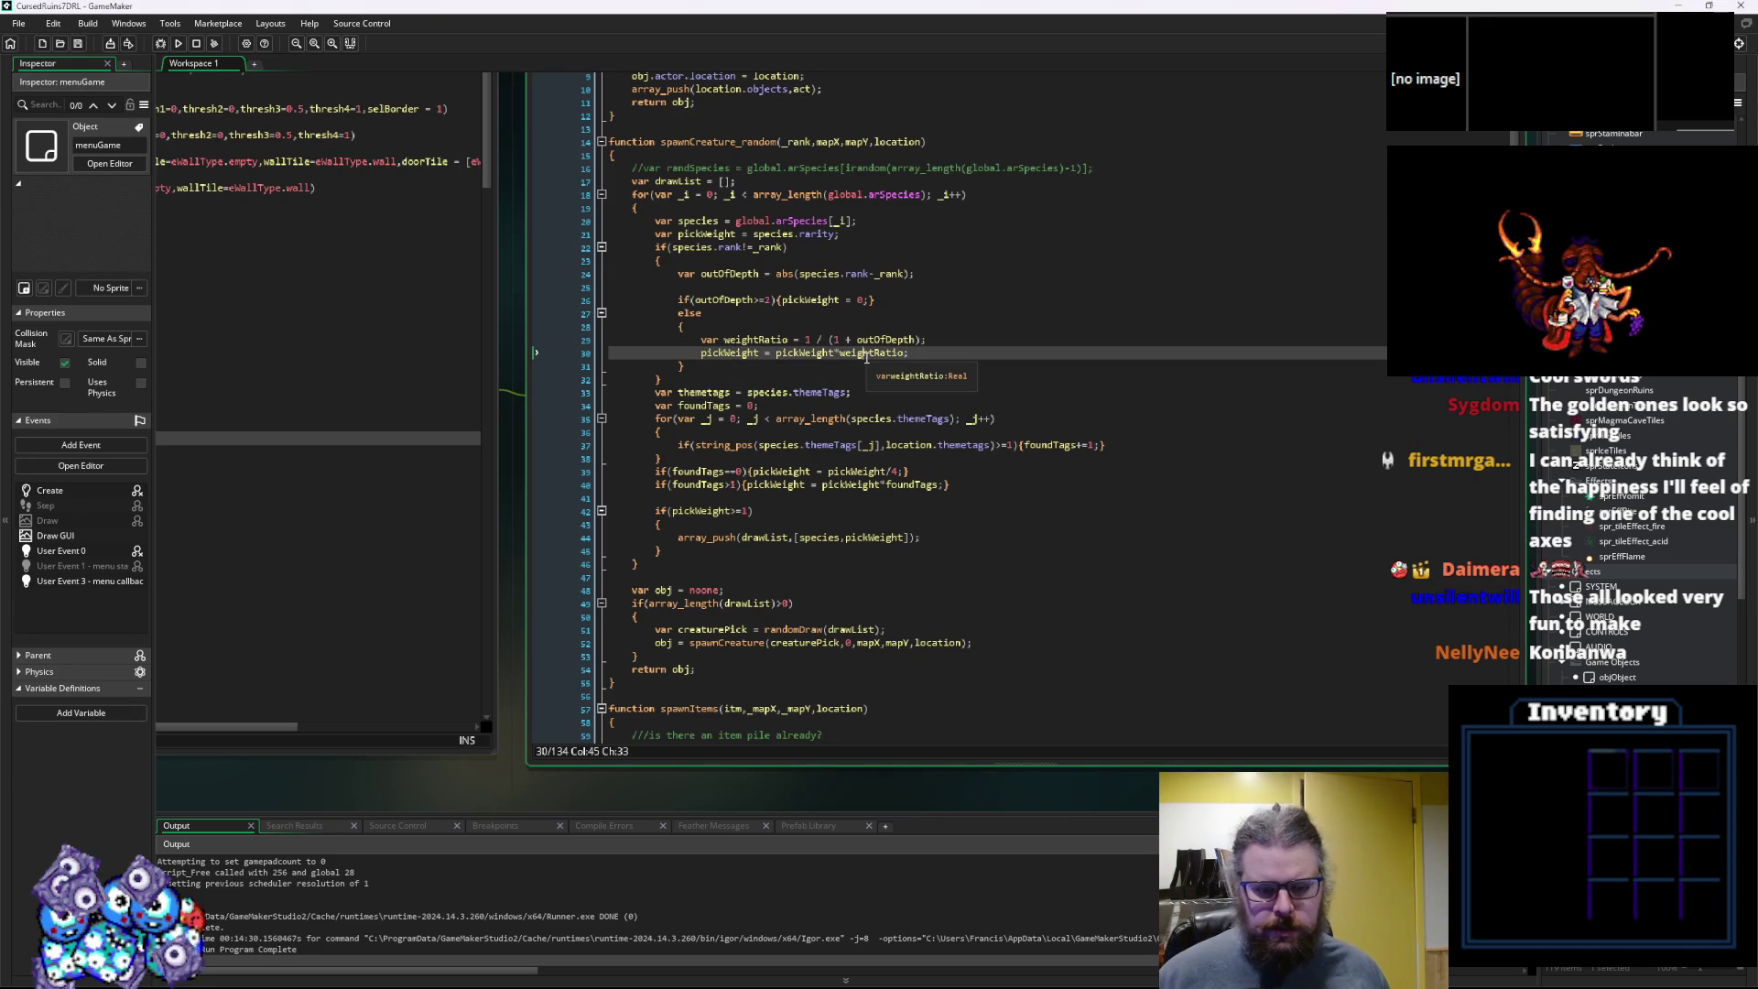
pyautogui.click(1007, 340)
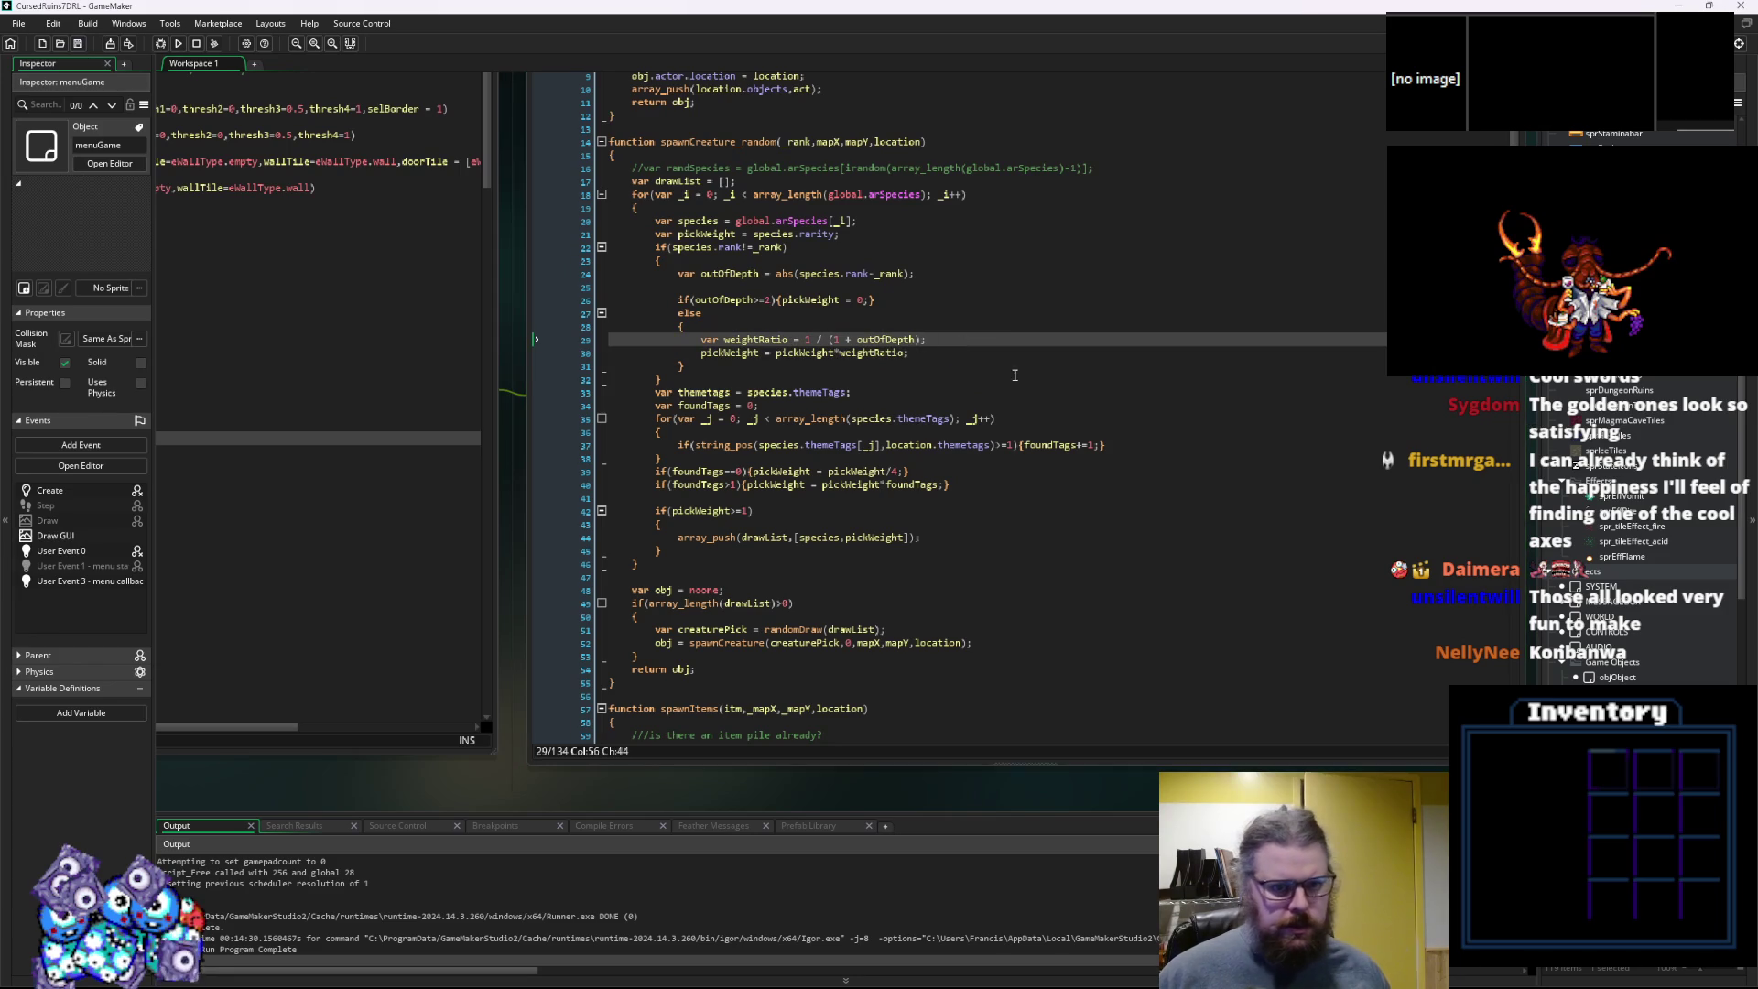
pyautogui.click(938, 351)
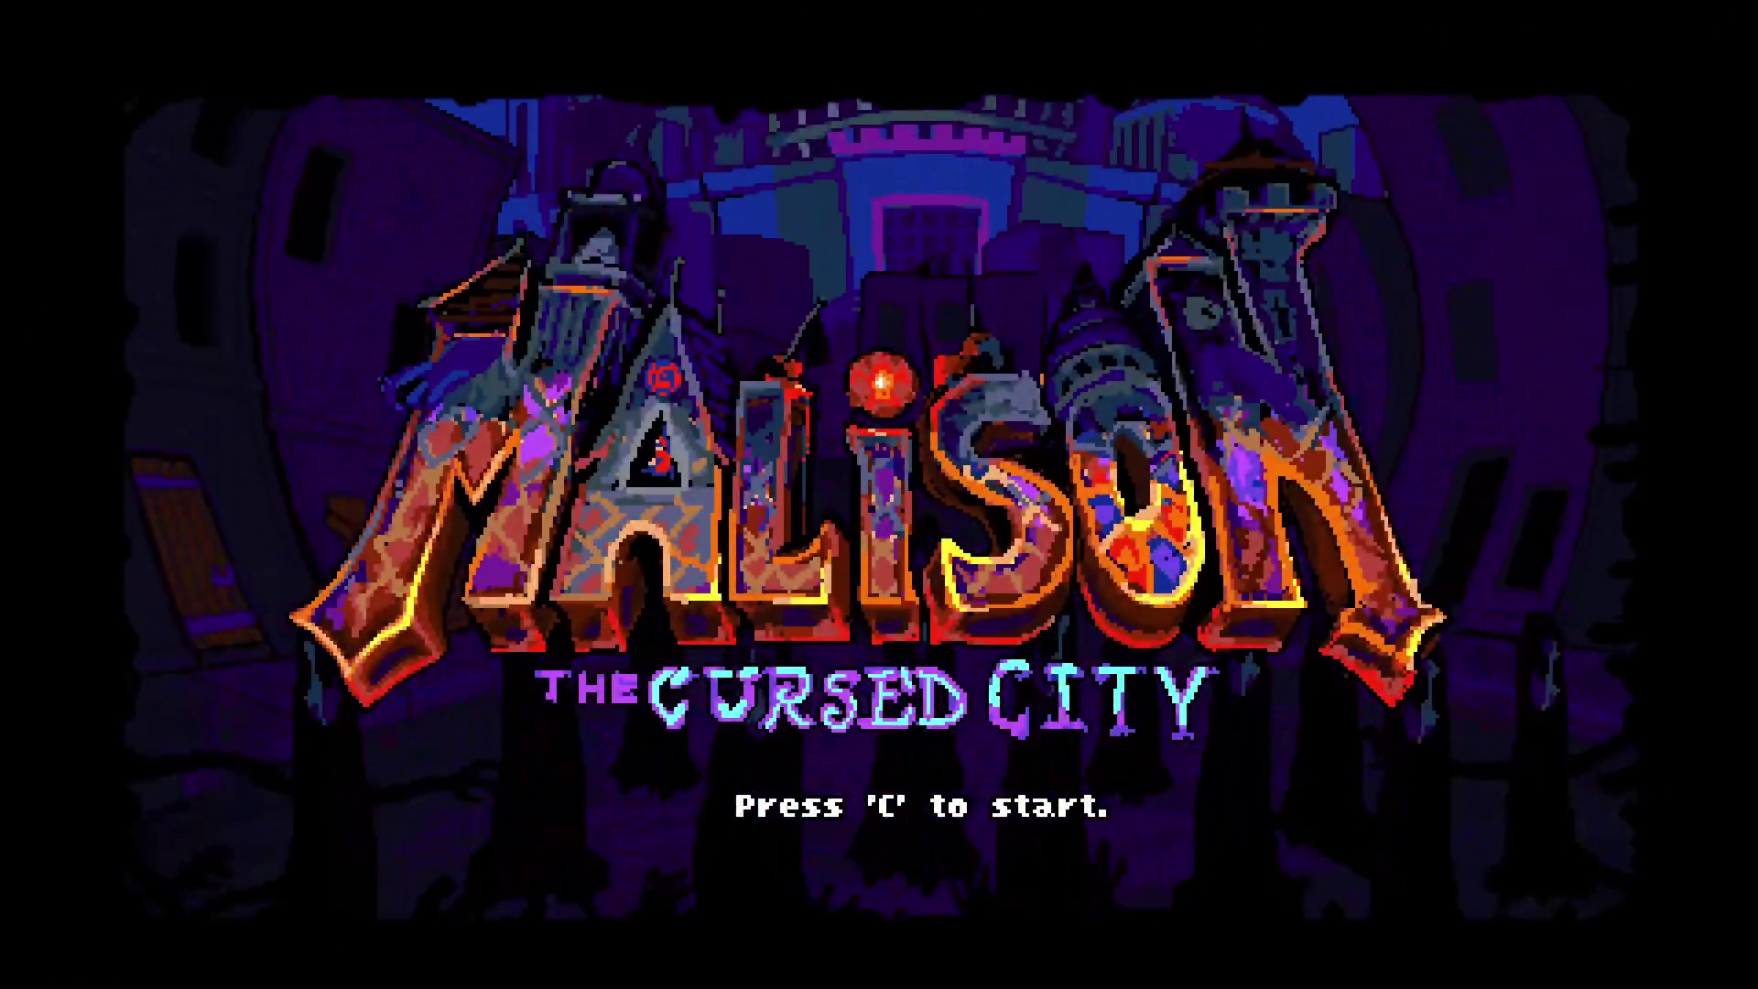
# Start the game with C, then attack the targeted mushroom monster.
pyautogui.press('c')
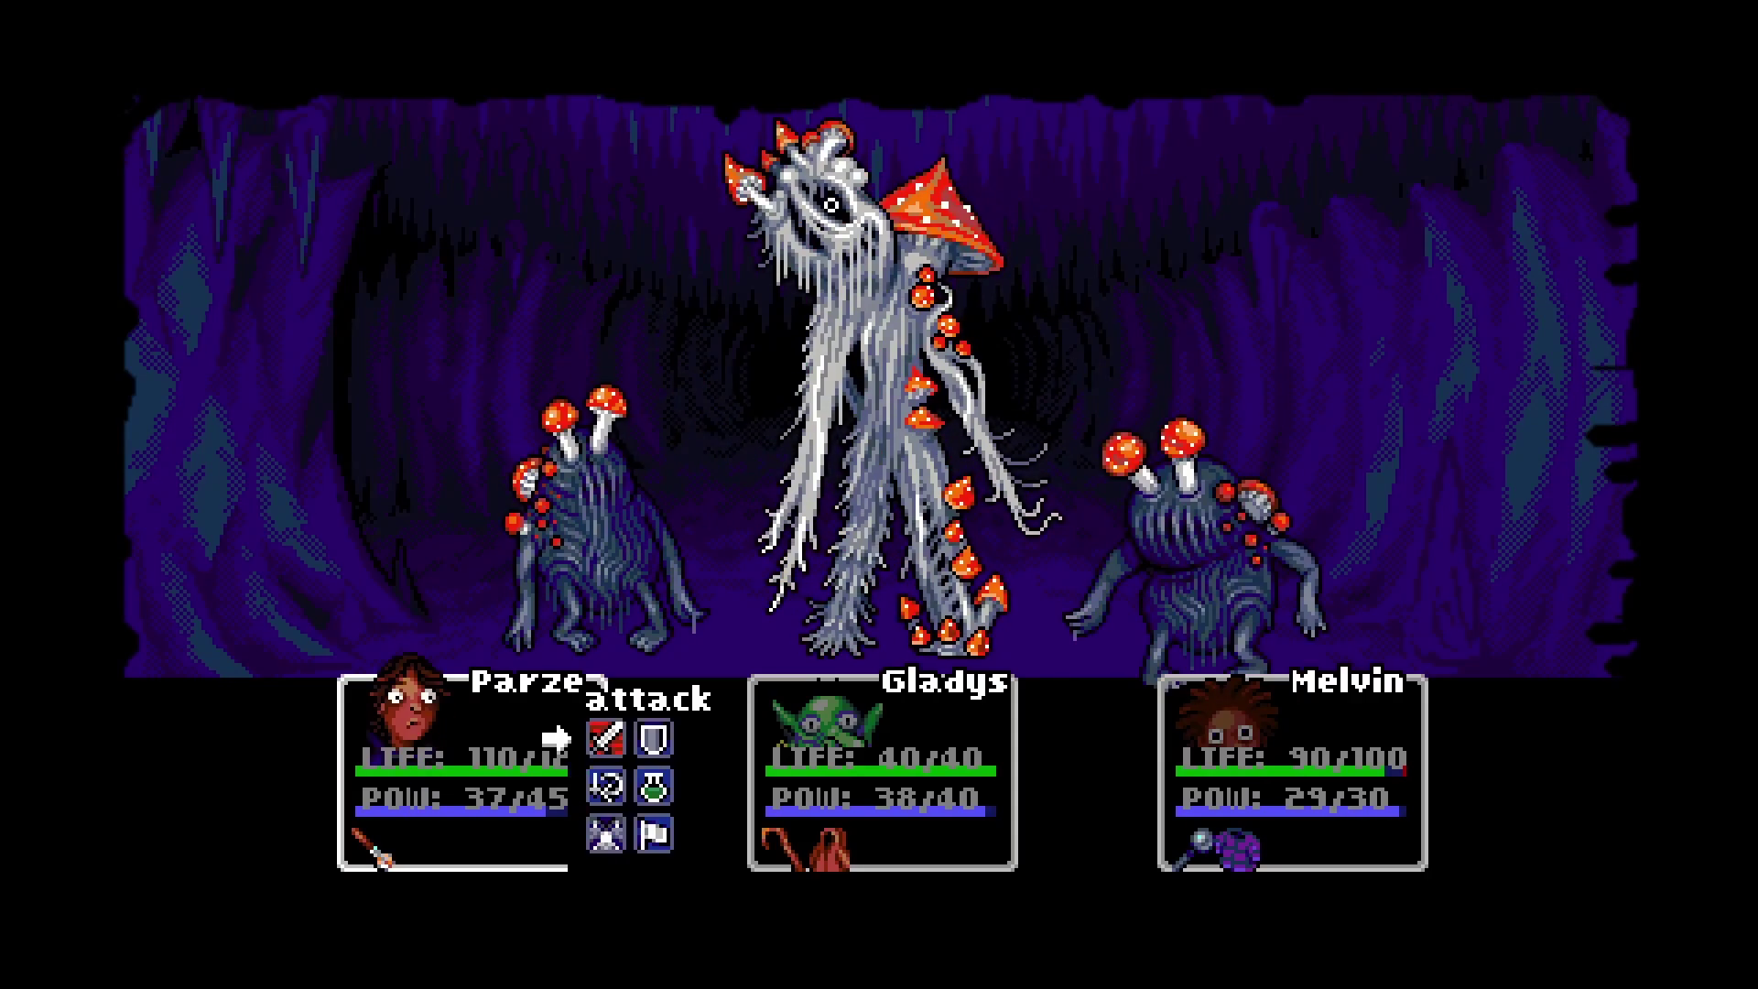
pyautogui.press('Return')
pyautogui.press('Return')
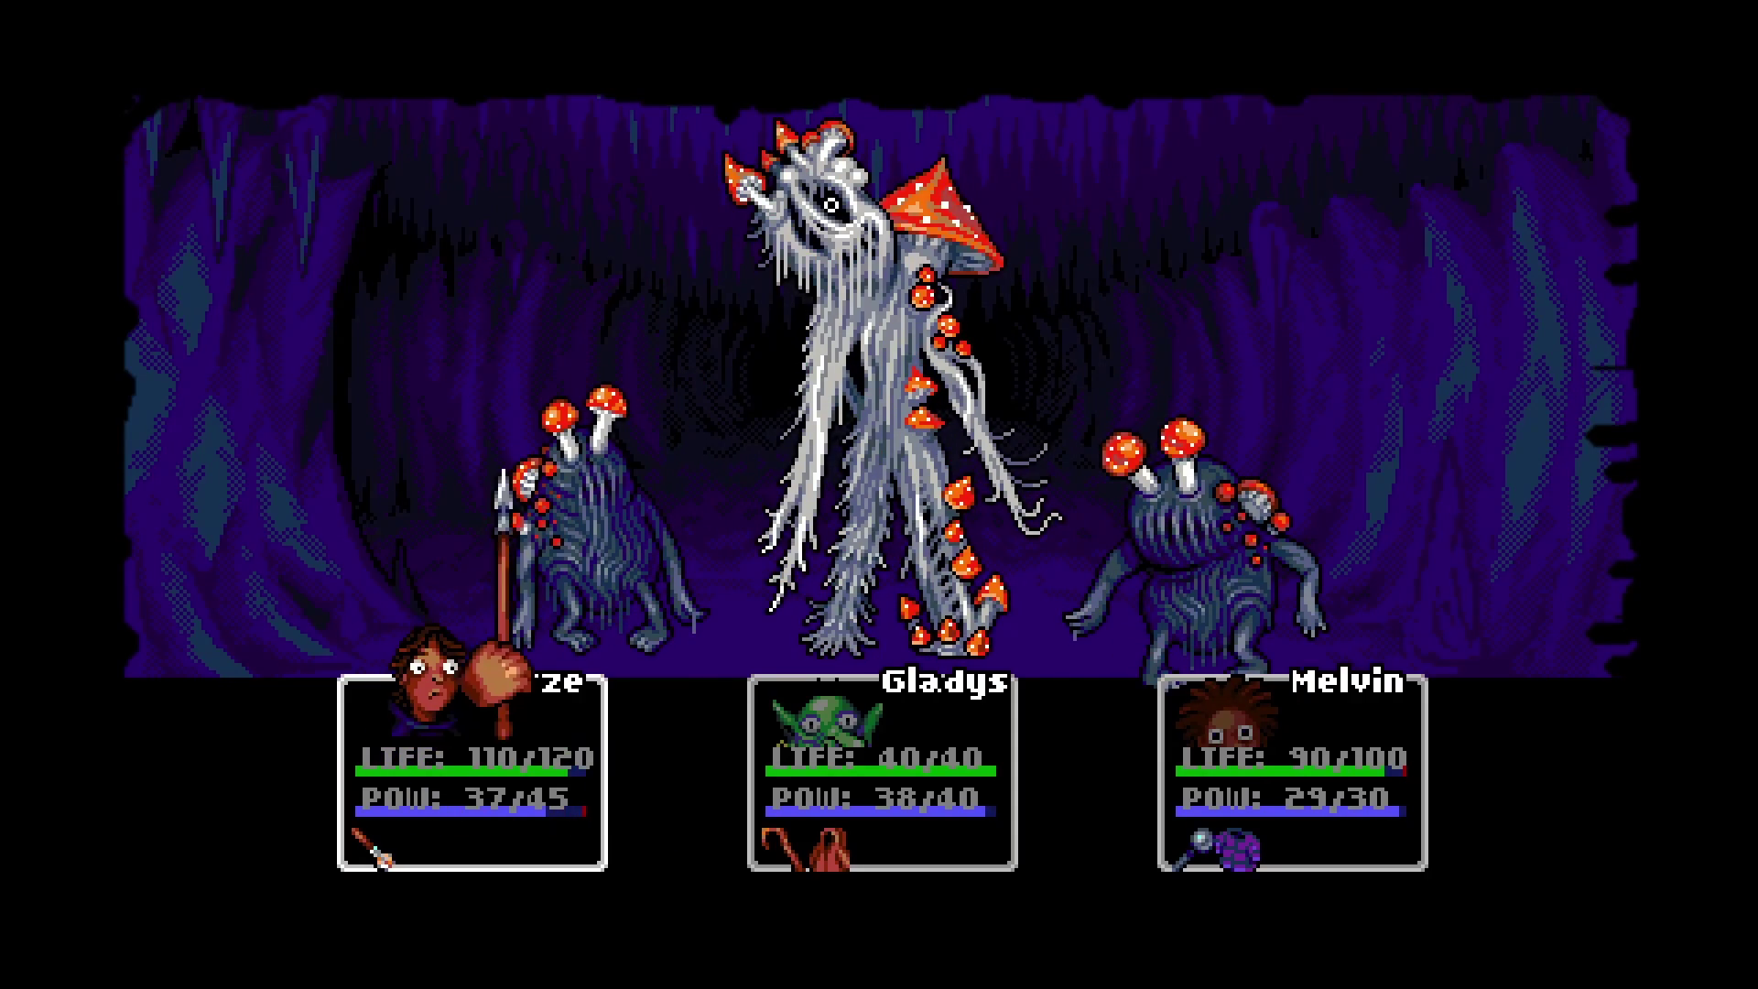
pyautogui.press('Return')
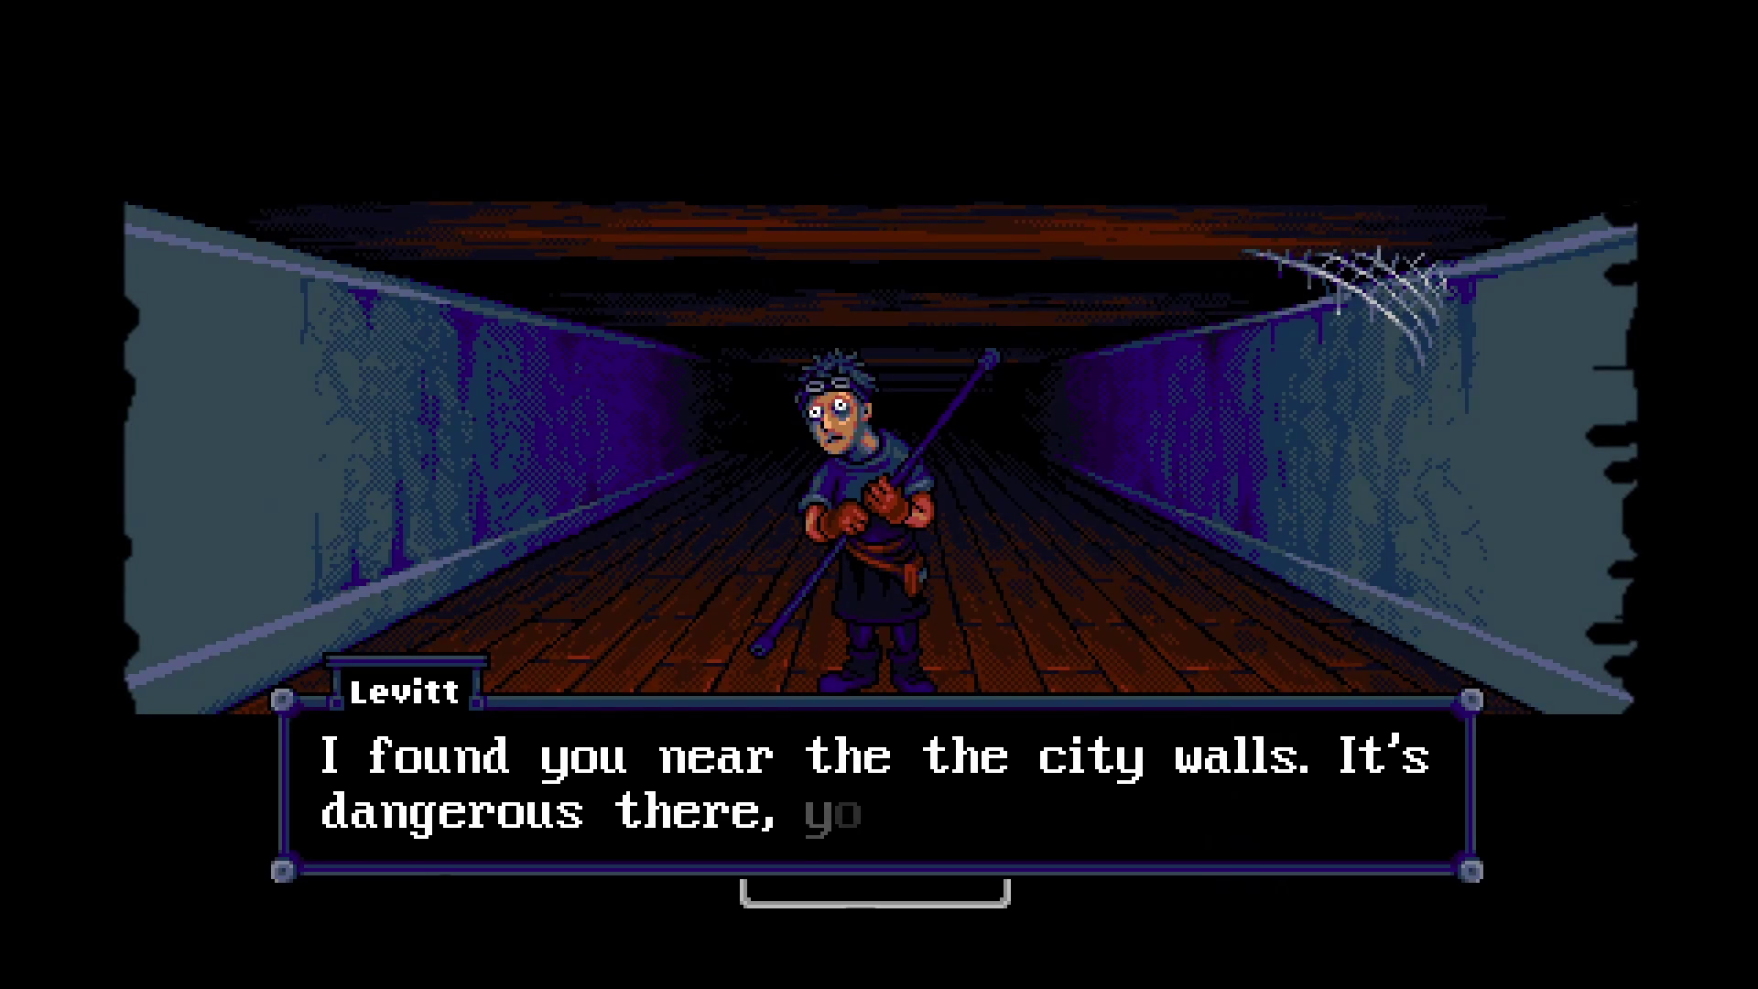
# Answer Levitt's name prompt with Parze and order Parze to attack.
pyautogui.press('Return')
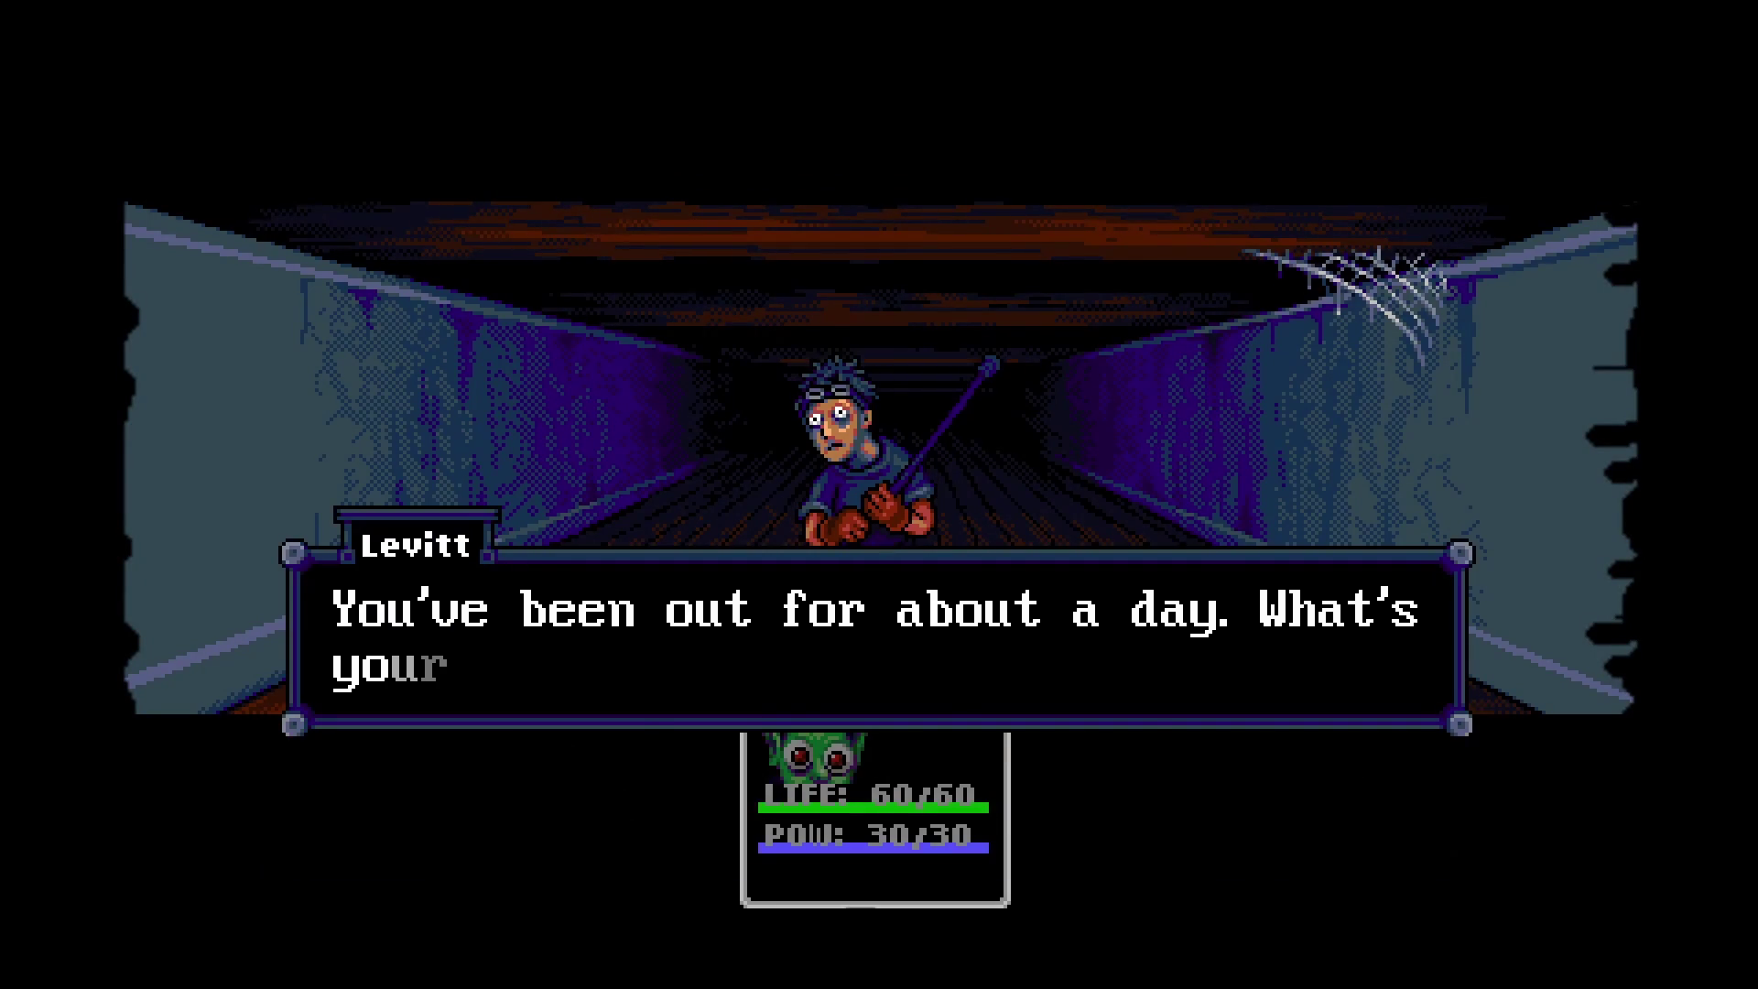
pyautogui.press('Down')
pyautogui.press('Up')
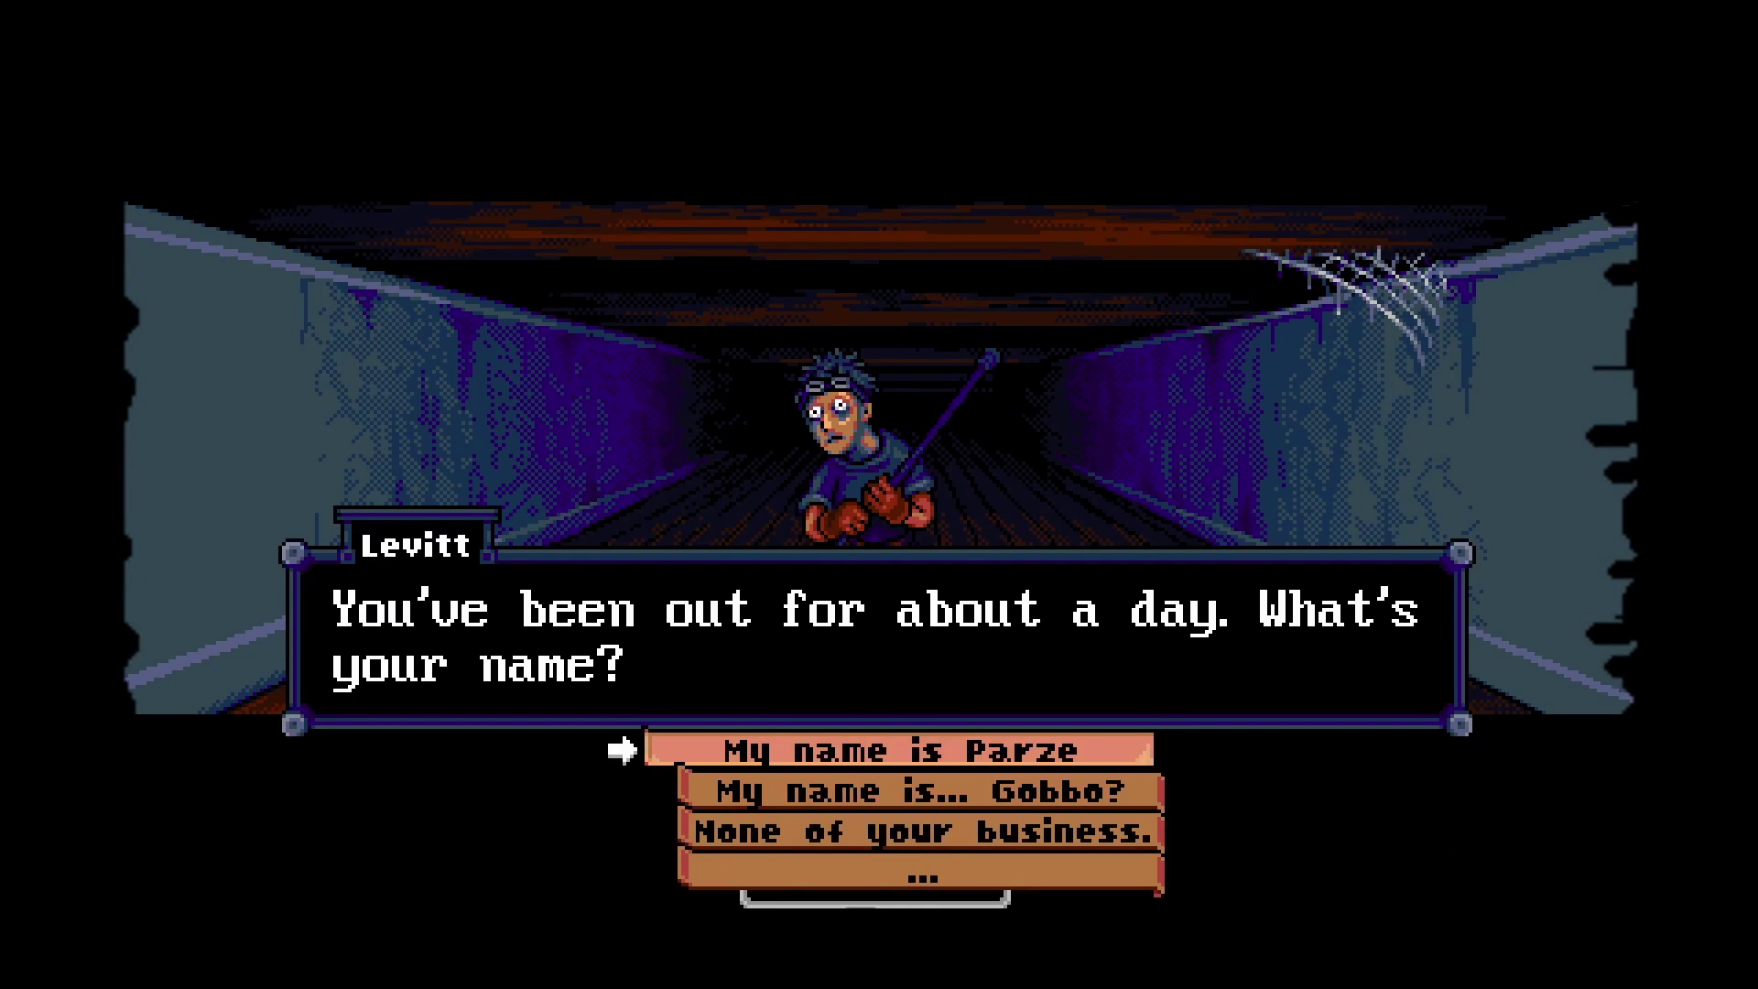
pyautogui.press('Return')
pyautogui.press('Return')
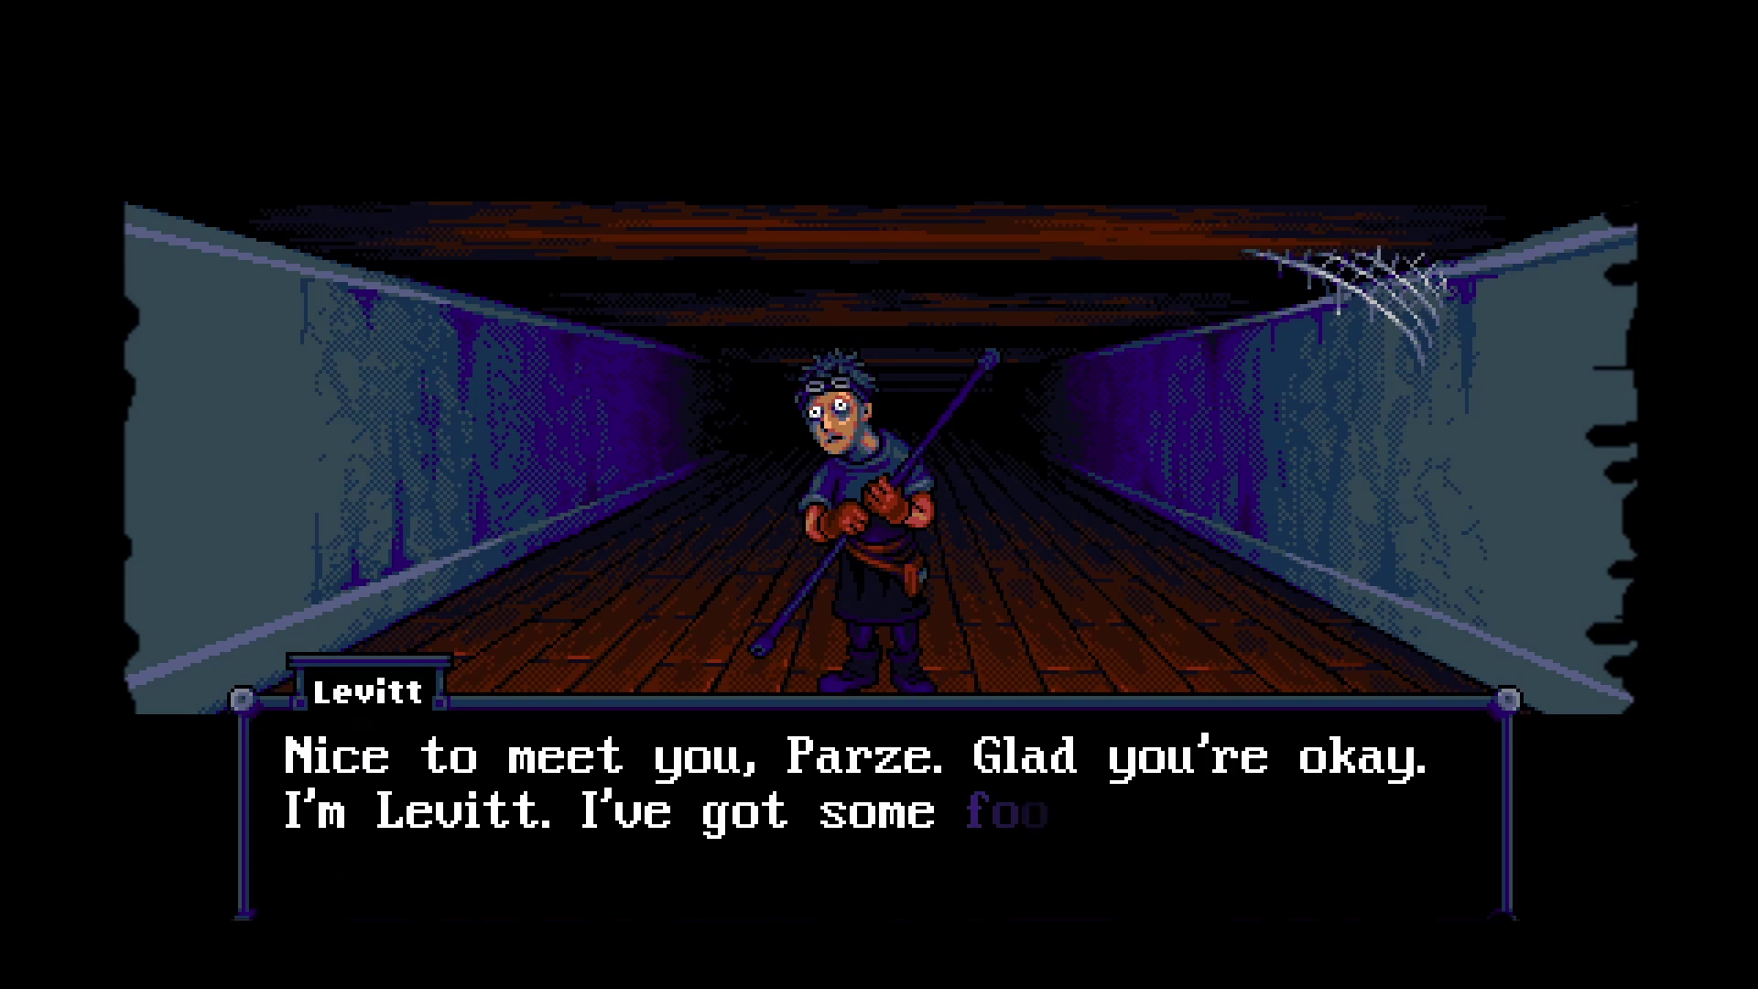
pyautogui.press('Return')
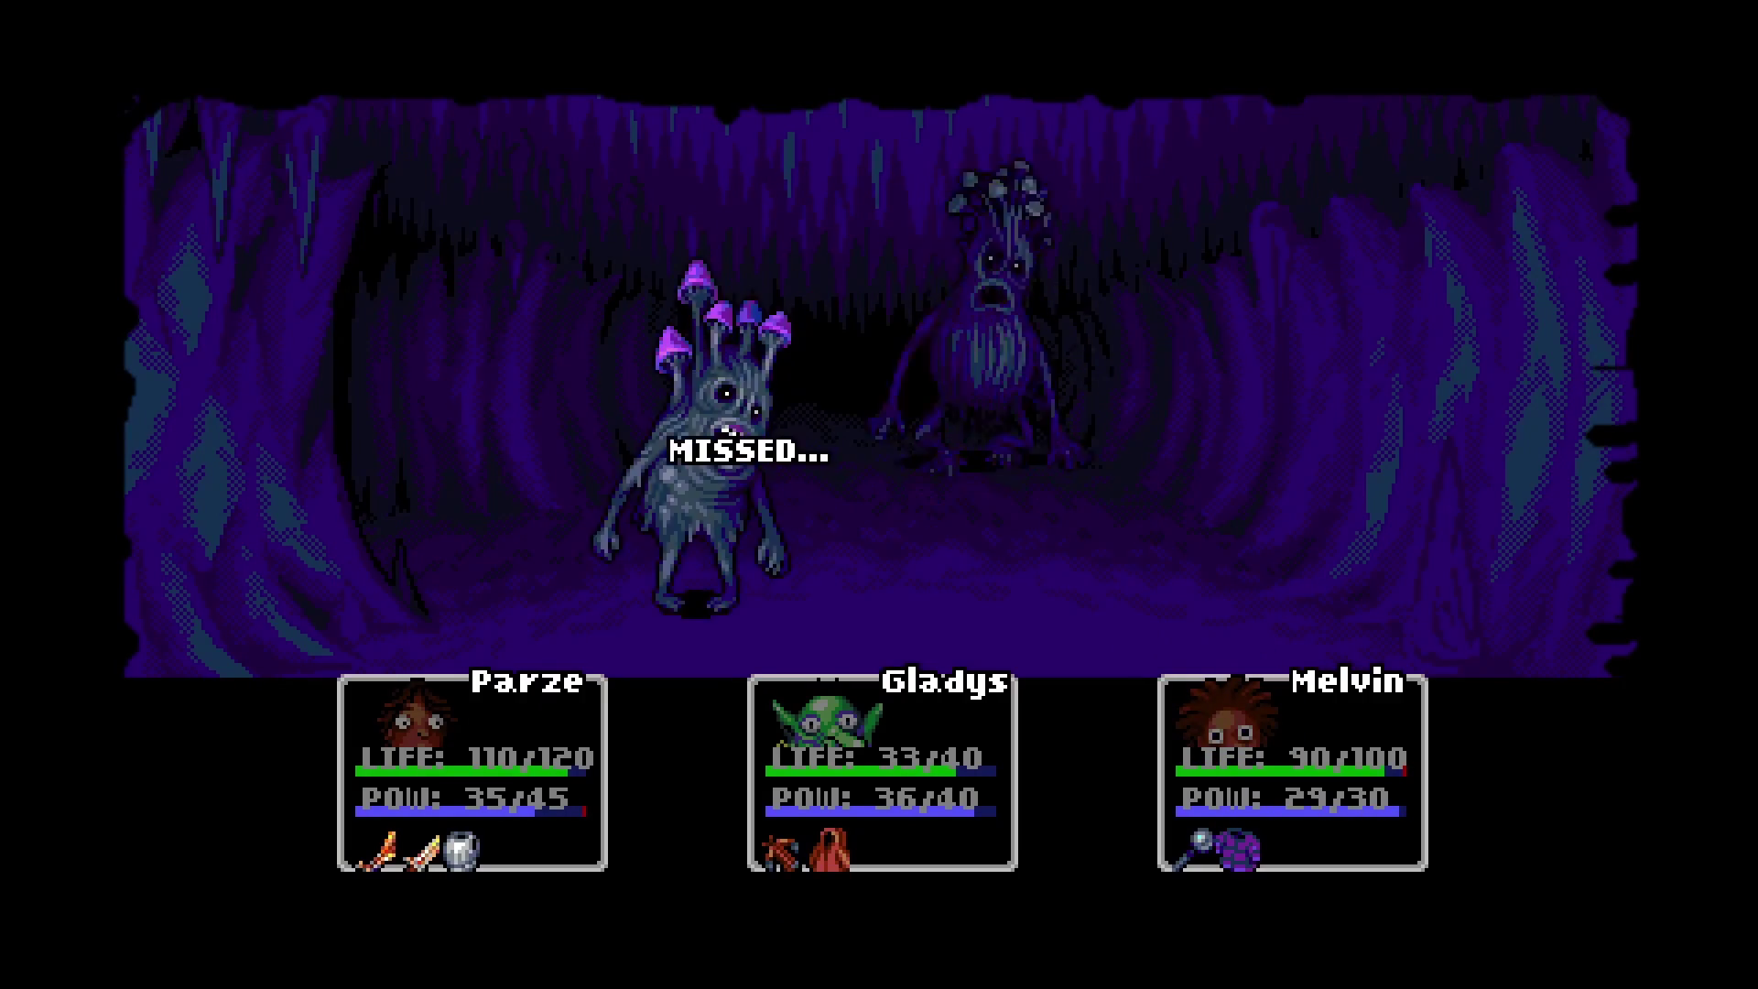
pyautogui.press('Return')
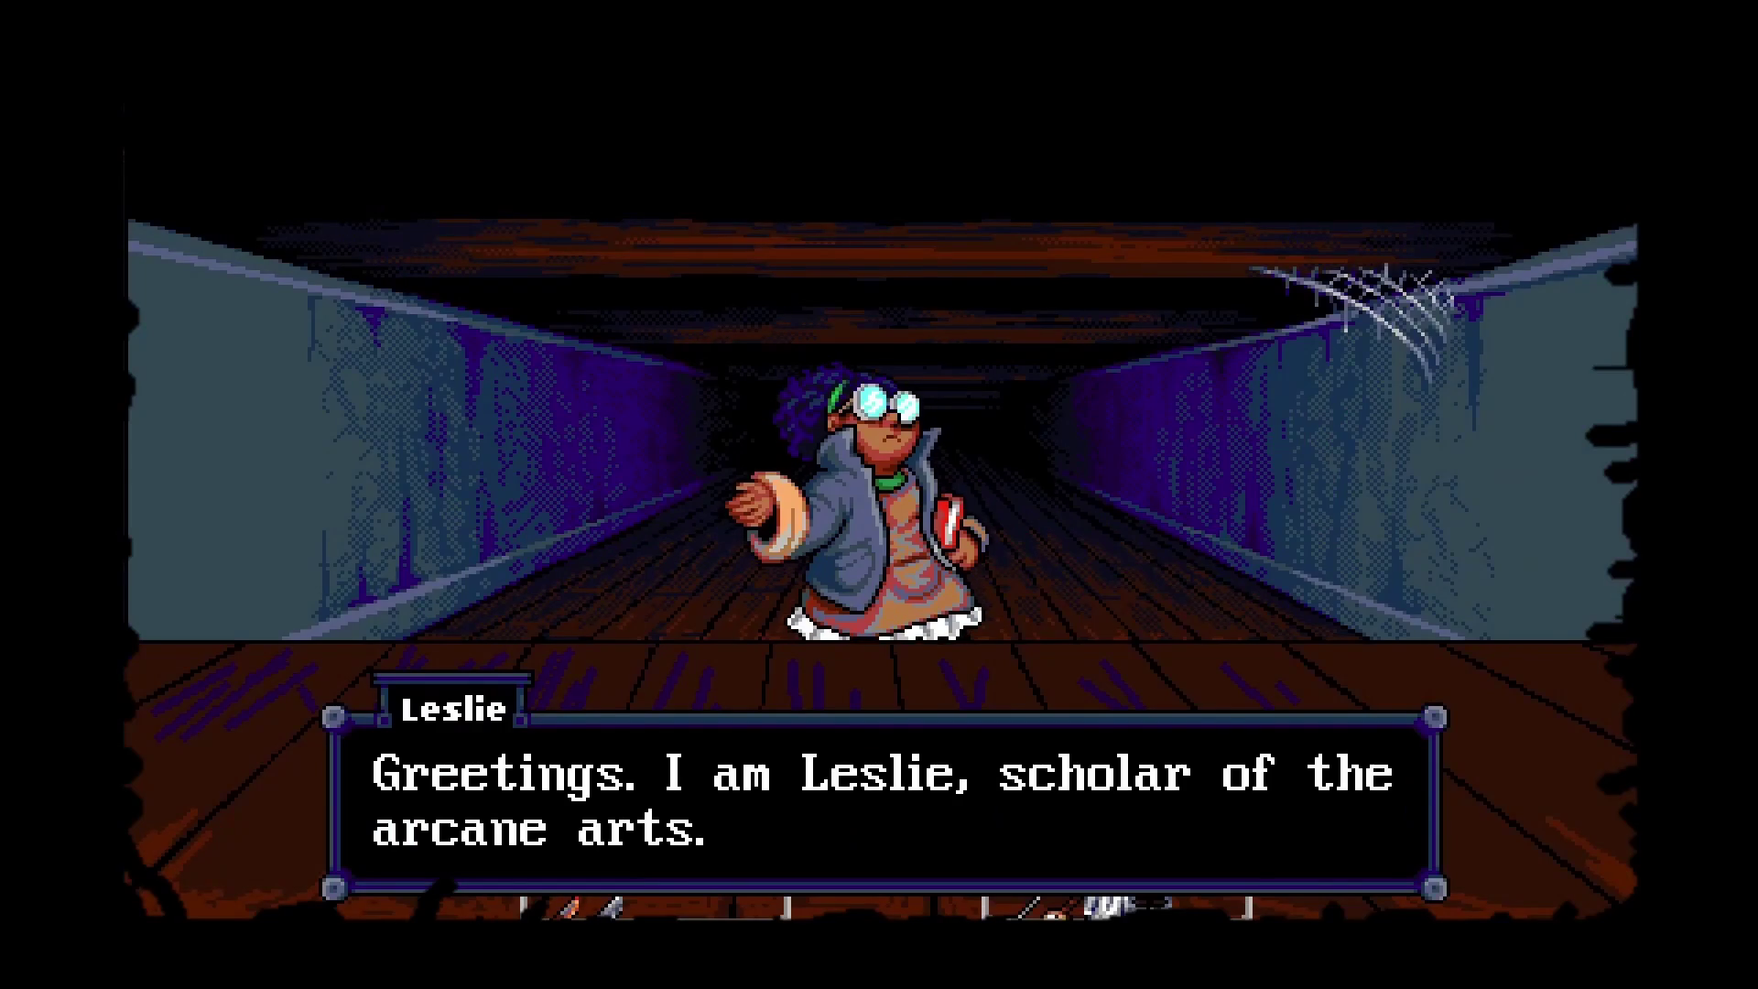
# Ask the goggled magic user Leslie what she can do.
pyautogui.press('Return')
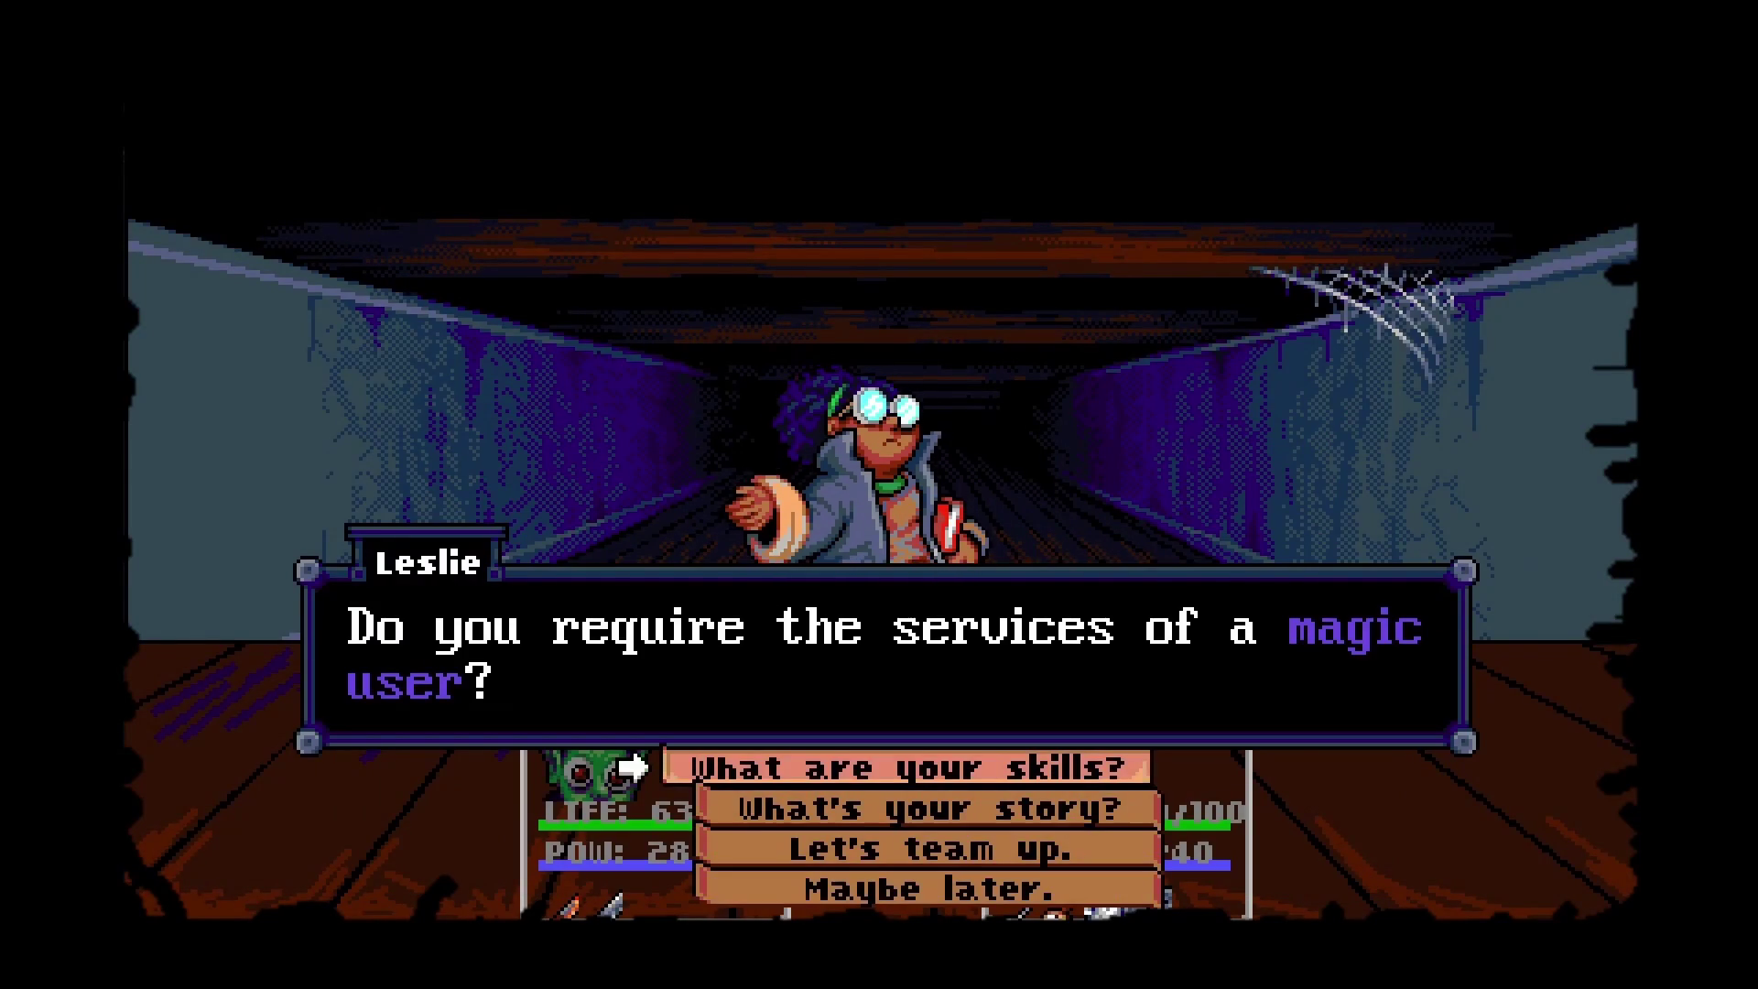
pyautogui.press('Down')
pyautogui.press('Up')
pyautogui.press('Return')
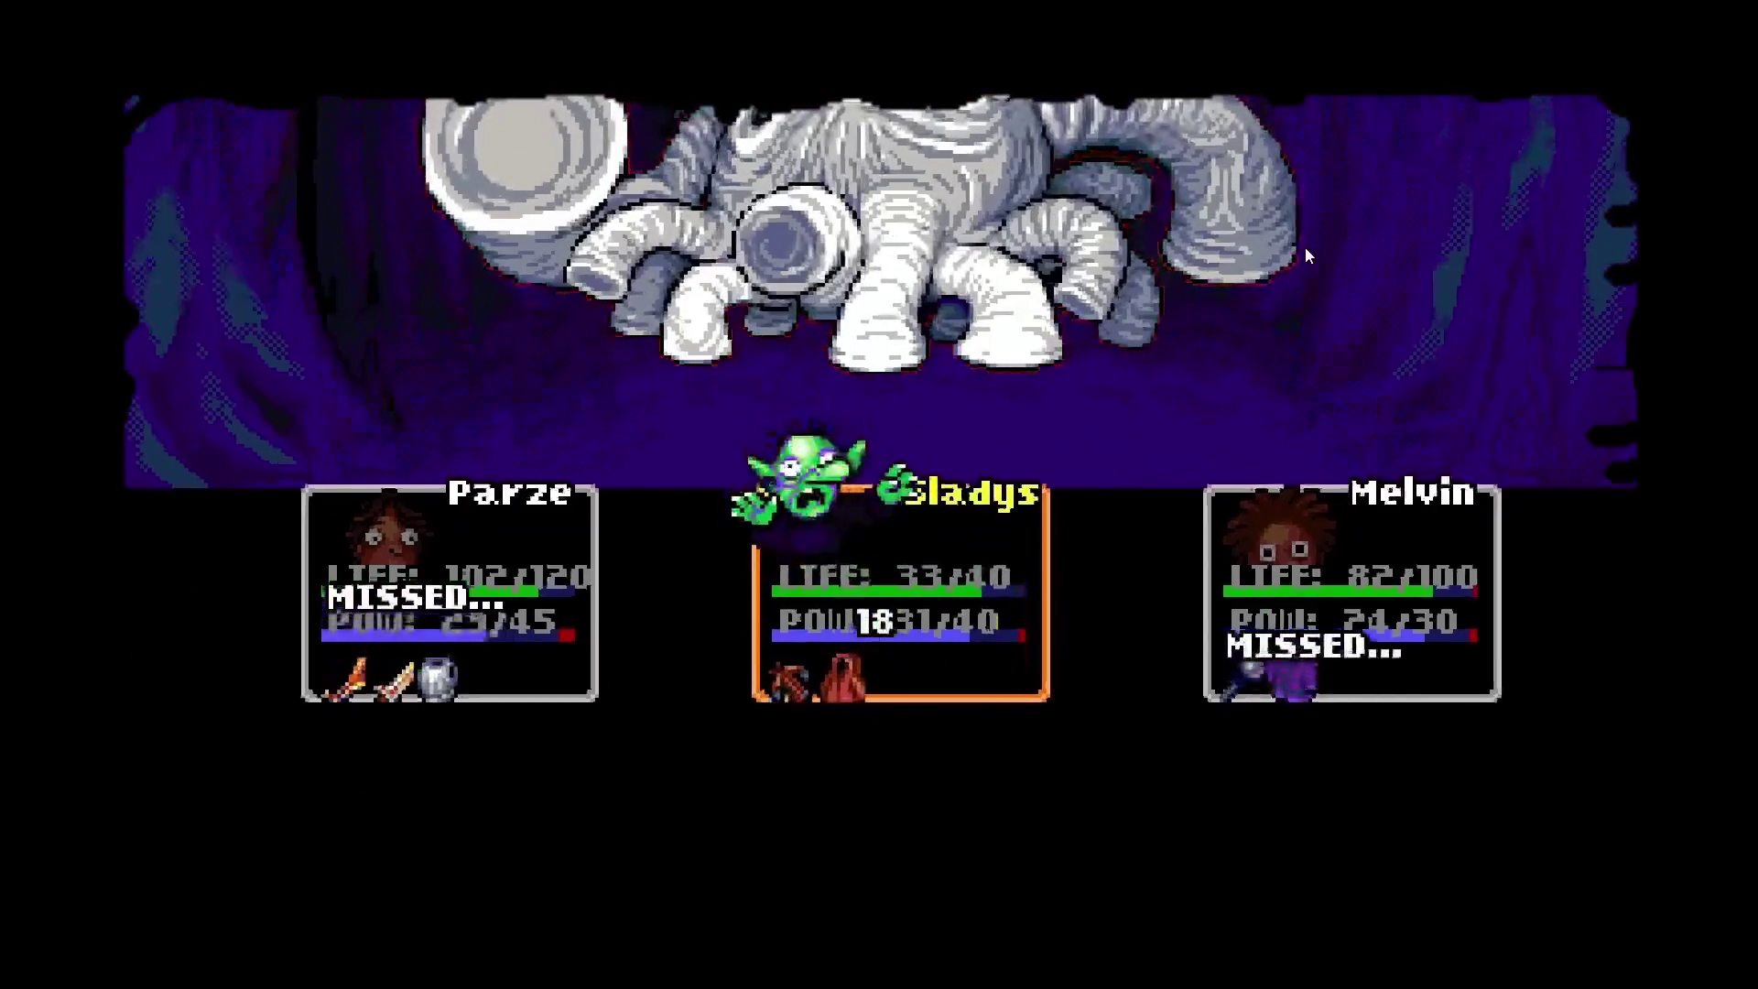
# Have Parze attack with his sword, then highlight Leave in the Lockpick prompt.
pyautogui.press('Return')
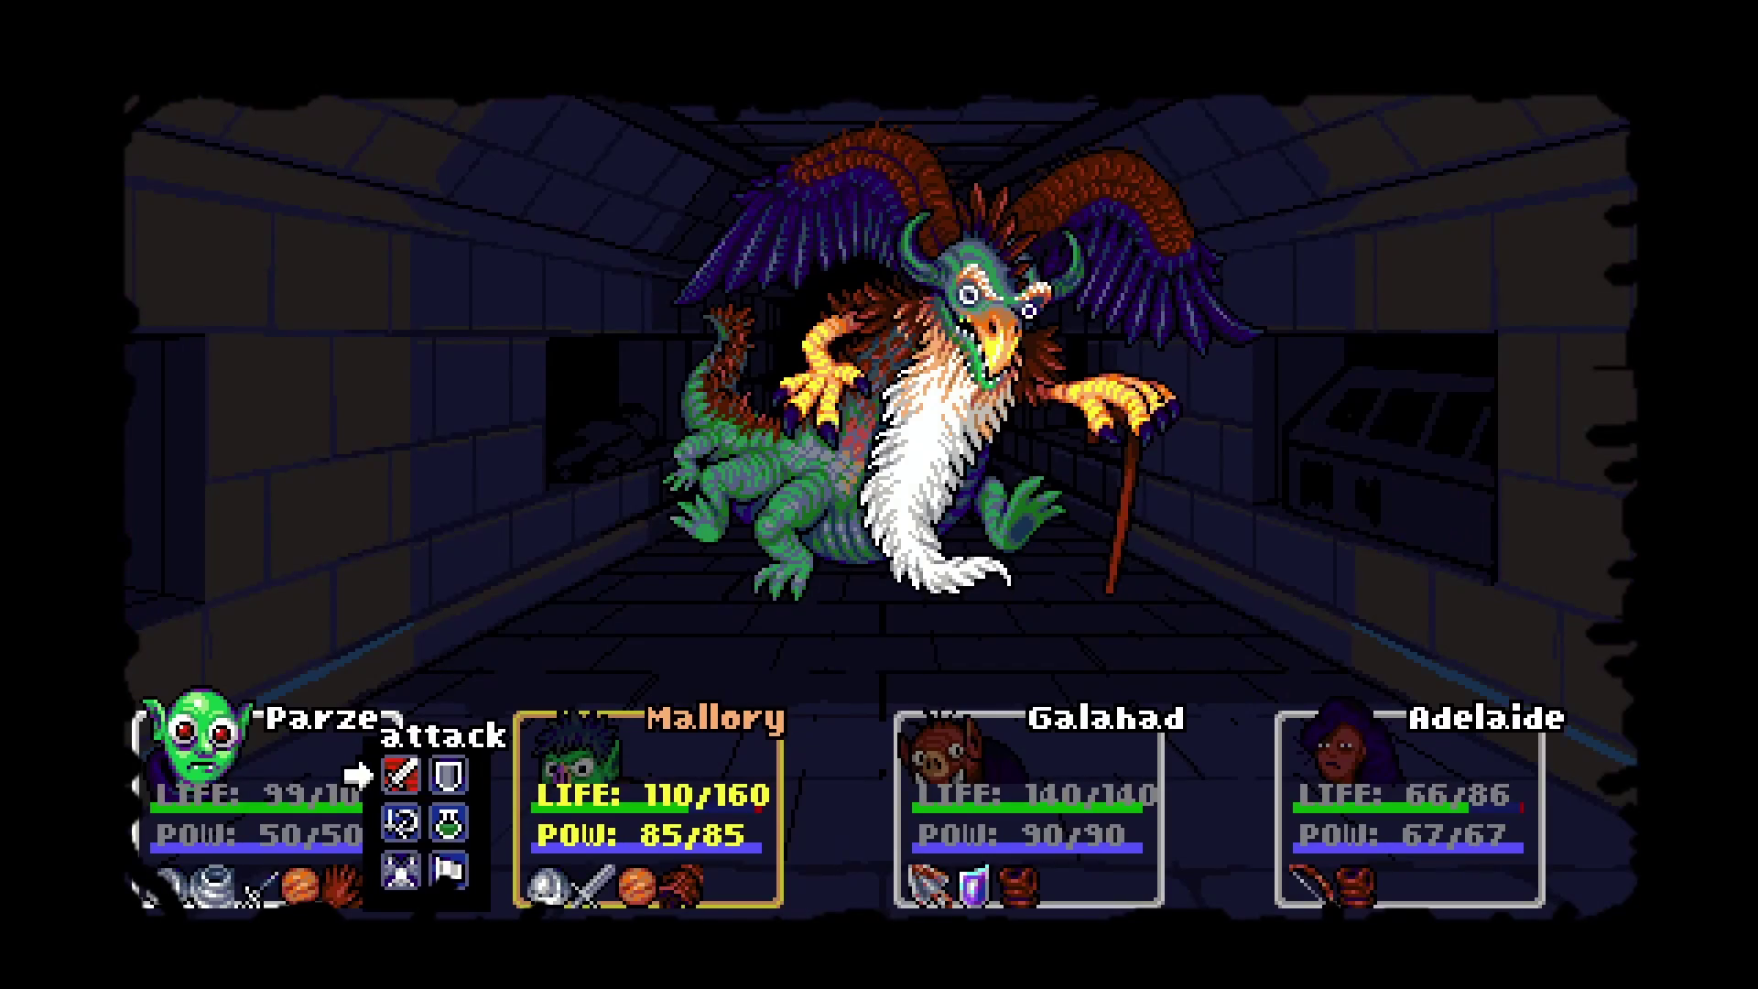
pyautogui.press('Return')
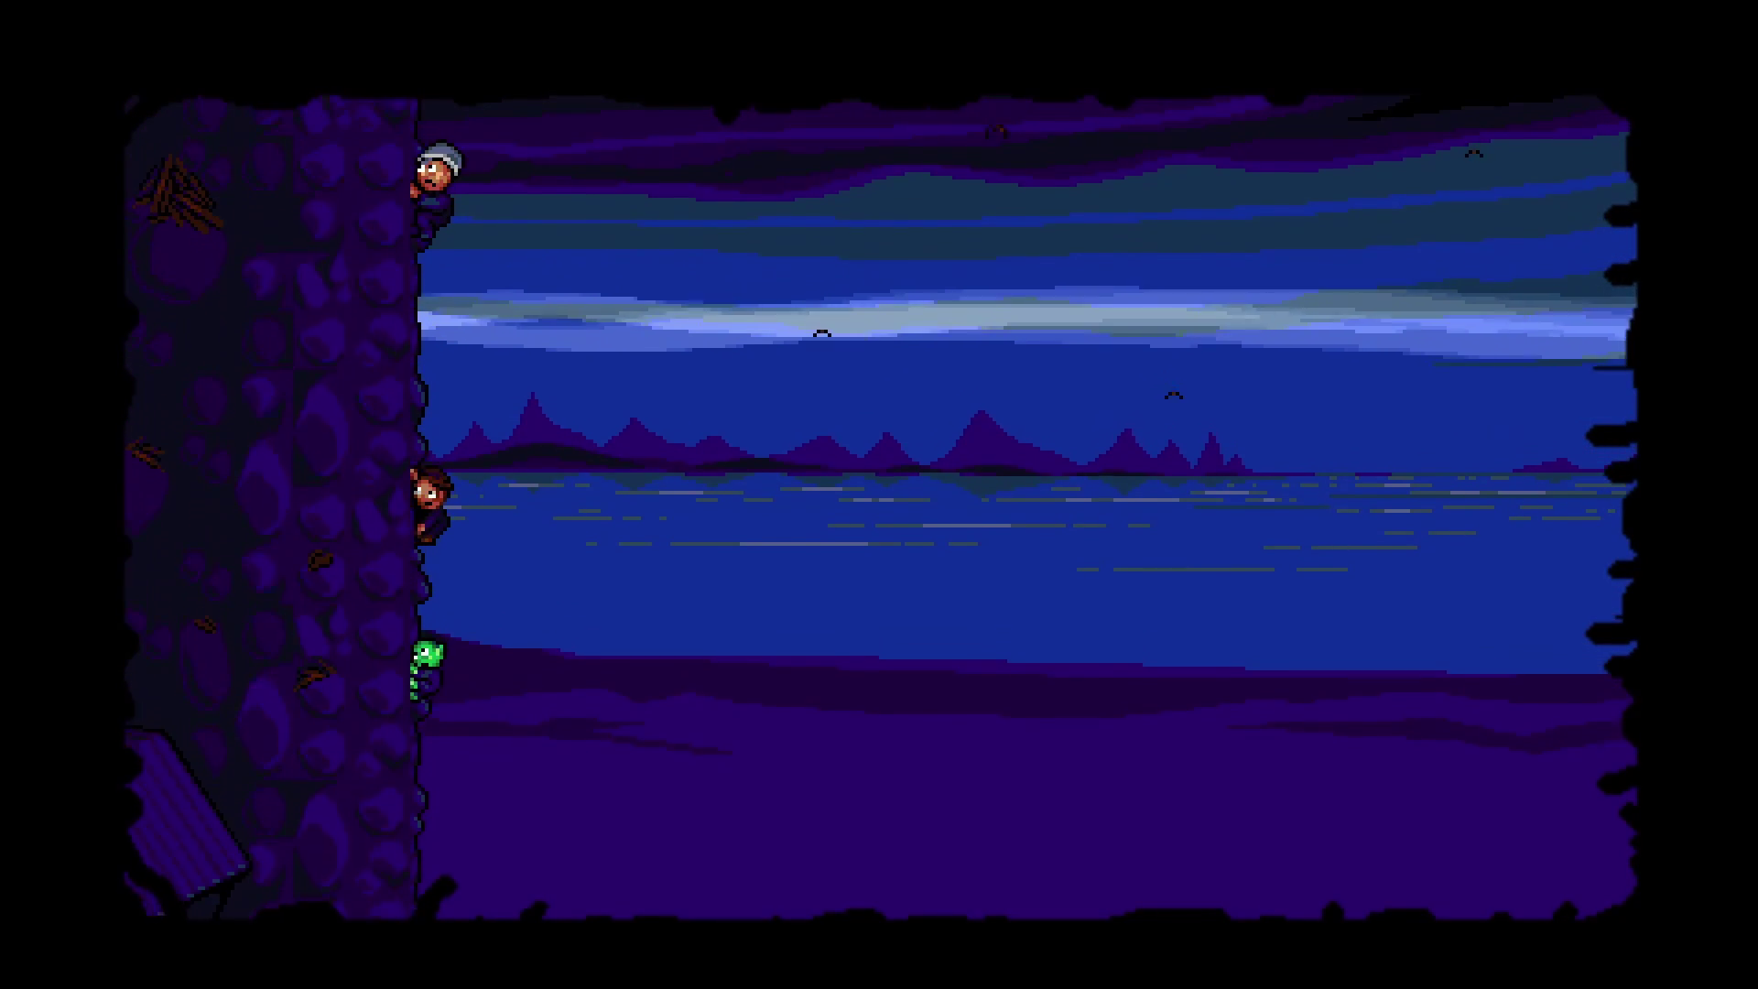
pyautogui.press('Down')
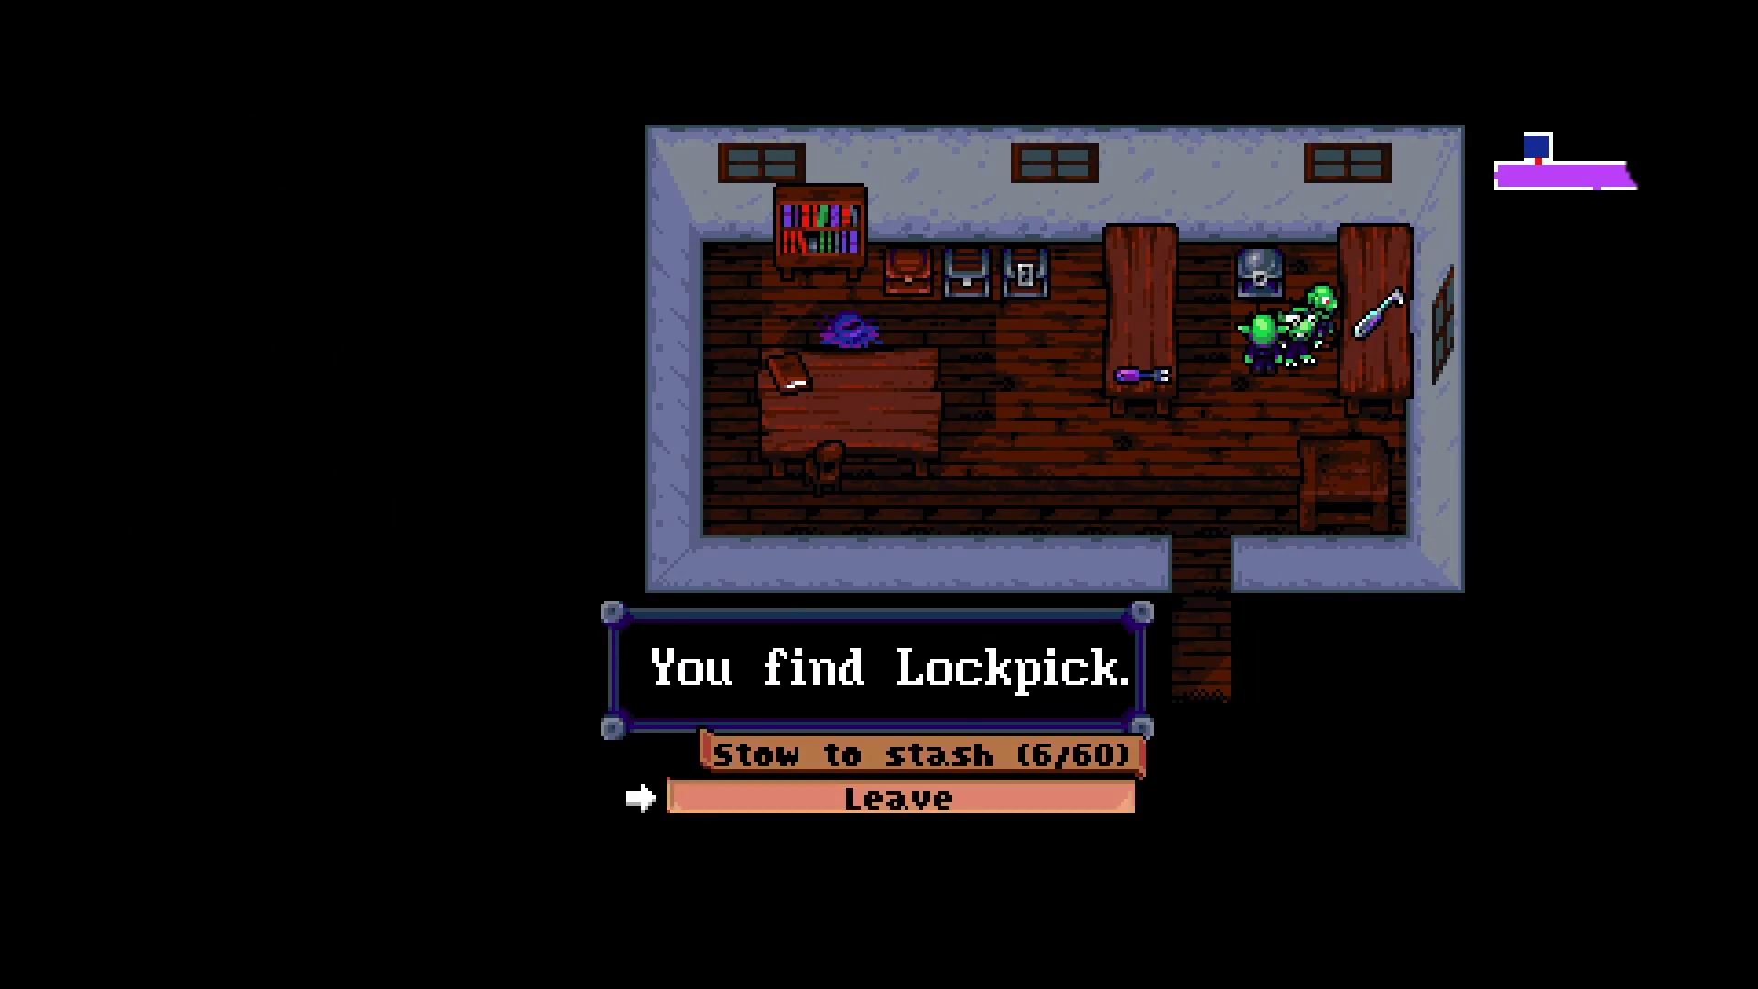
# Stash the Lockpick and have Gladys use the full Lockpick (5/5) on the strong chest.
pyautogui.press('Up')
pyautogui.press('Return')
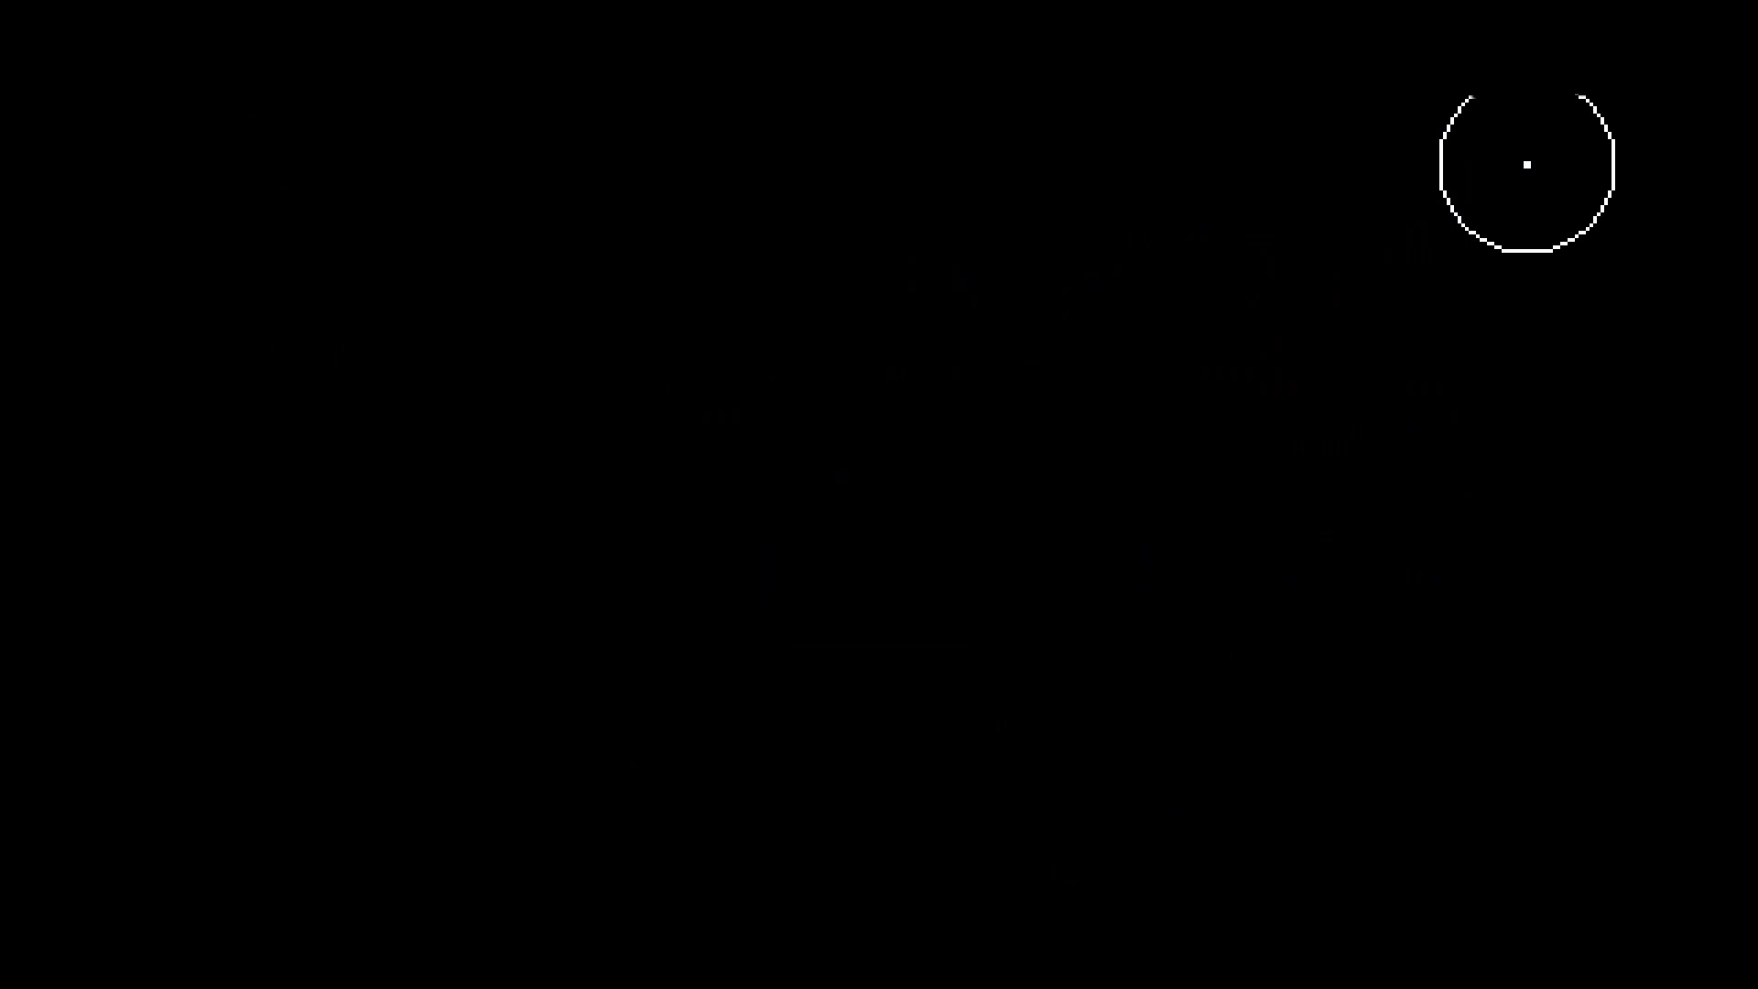
pyautogui.press('Down')
pyautogui.press('Down')
pyautogui.press('Right')
pyautogui.press('Right')
pyautogui.press('Return')
pyautogui.press('Down')
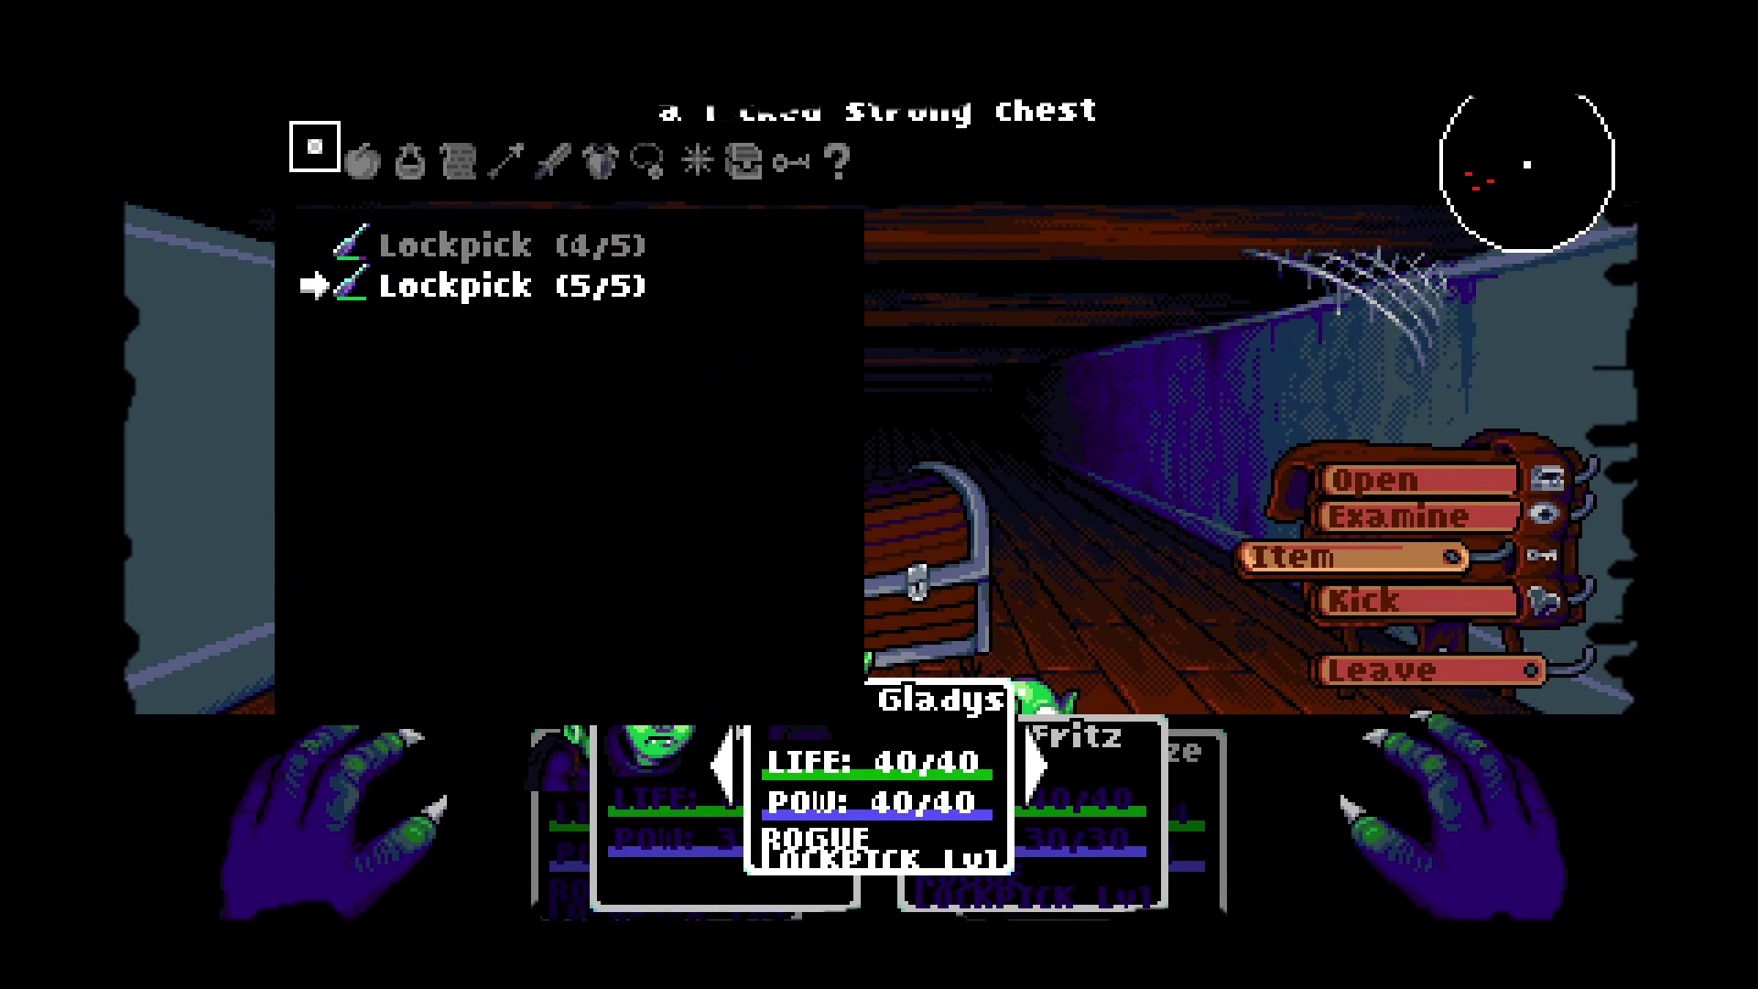
pyautogui.press('Return')
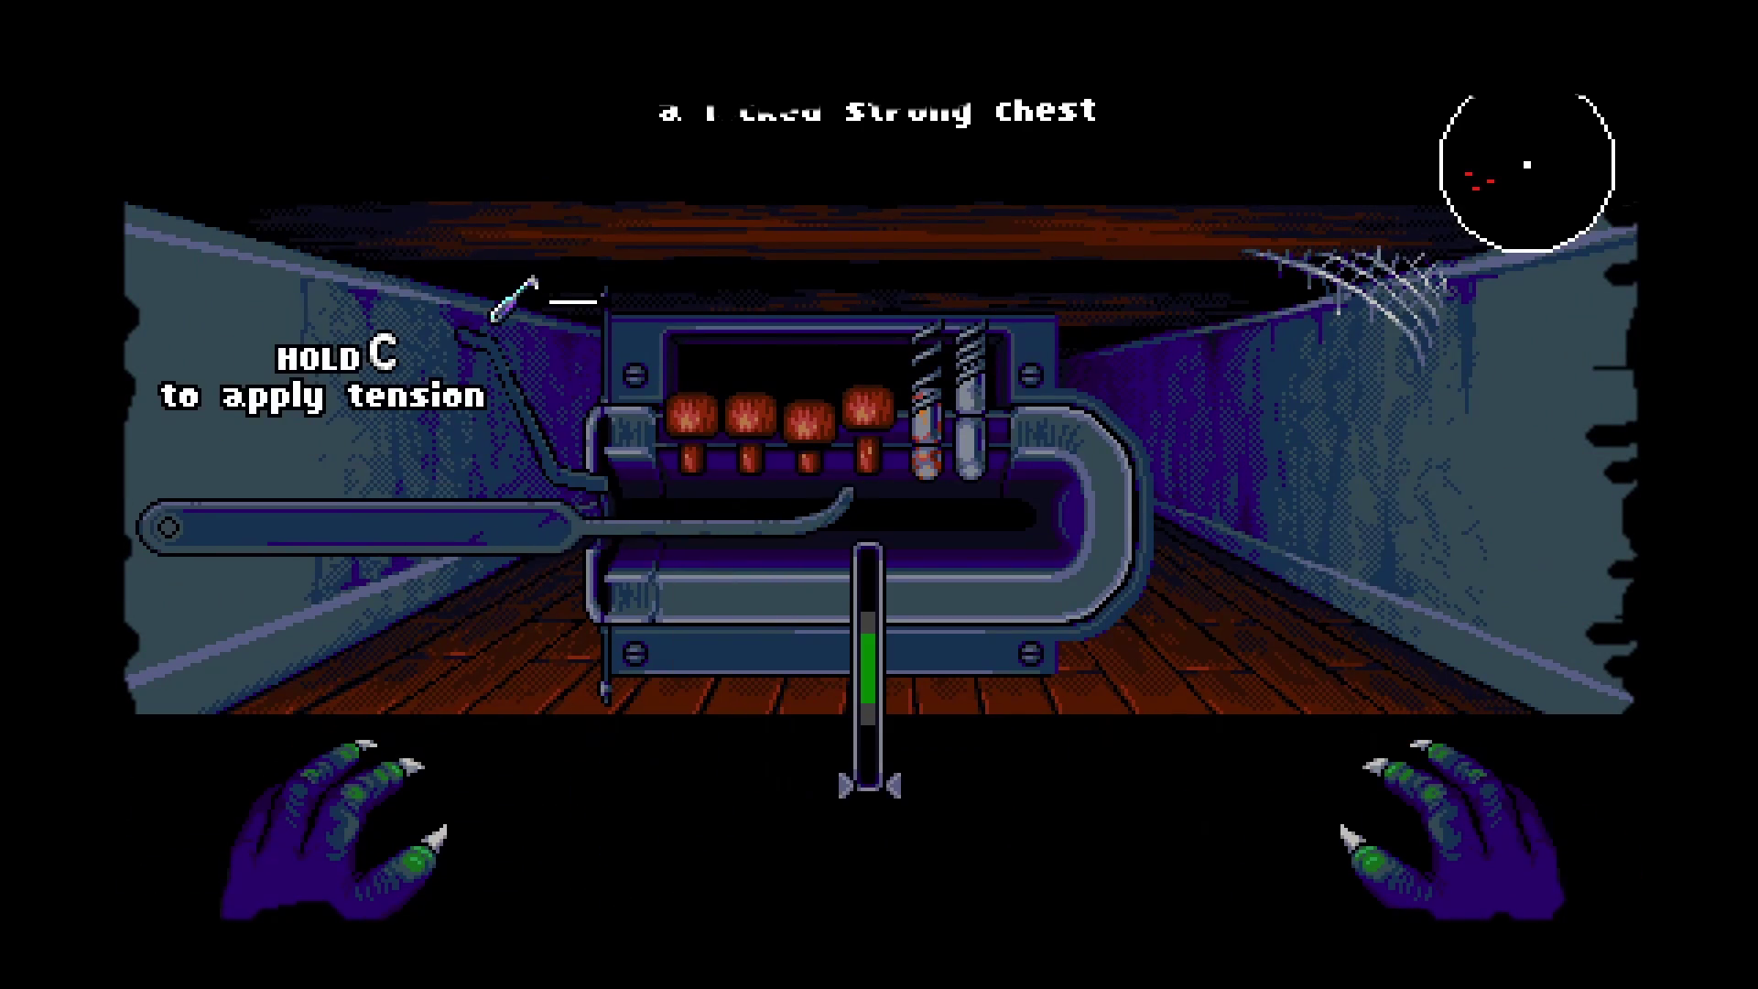
# Pick the chest's lock by applying tension and setting each pin.
pyautogui.press('c')
pyautogui.press('Up')
pyautogui.press('Left')
pyautogui.press('Left')
pyautogui.press('Up')
pyautogui.press('Left')
pyautogui.press('Up')
pyautogui.press('Right')
pyautogui.press('Right')
pyautogui.press('Right')
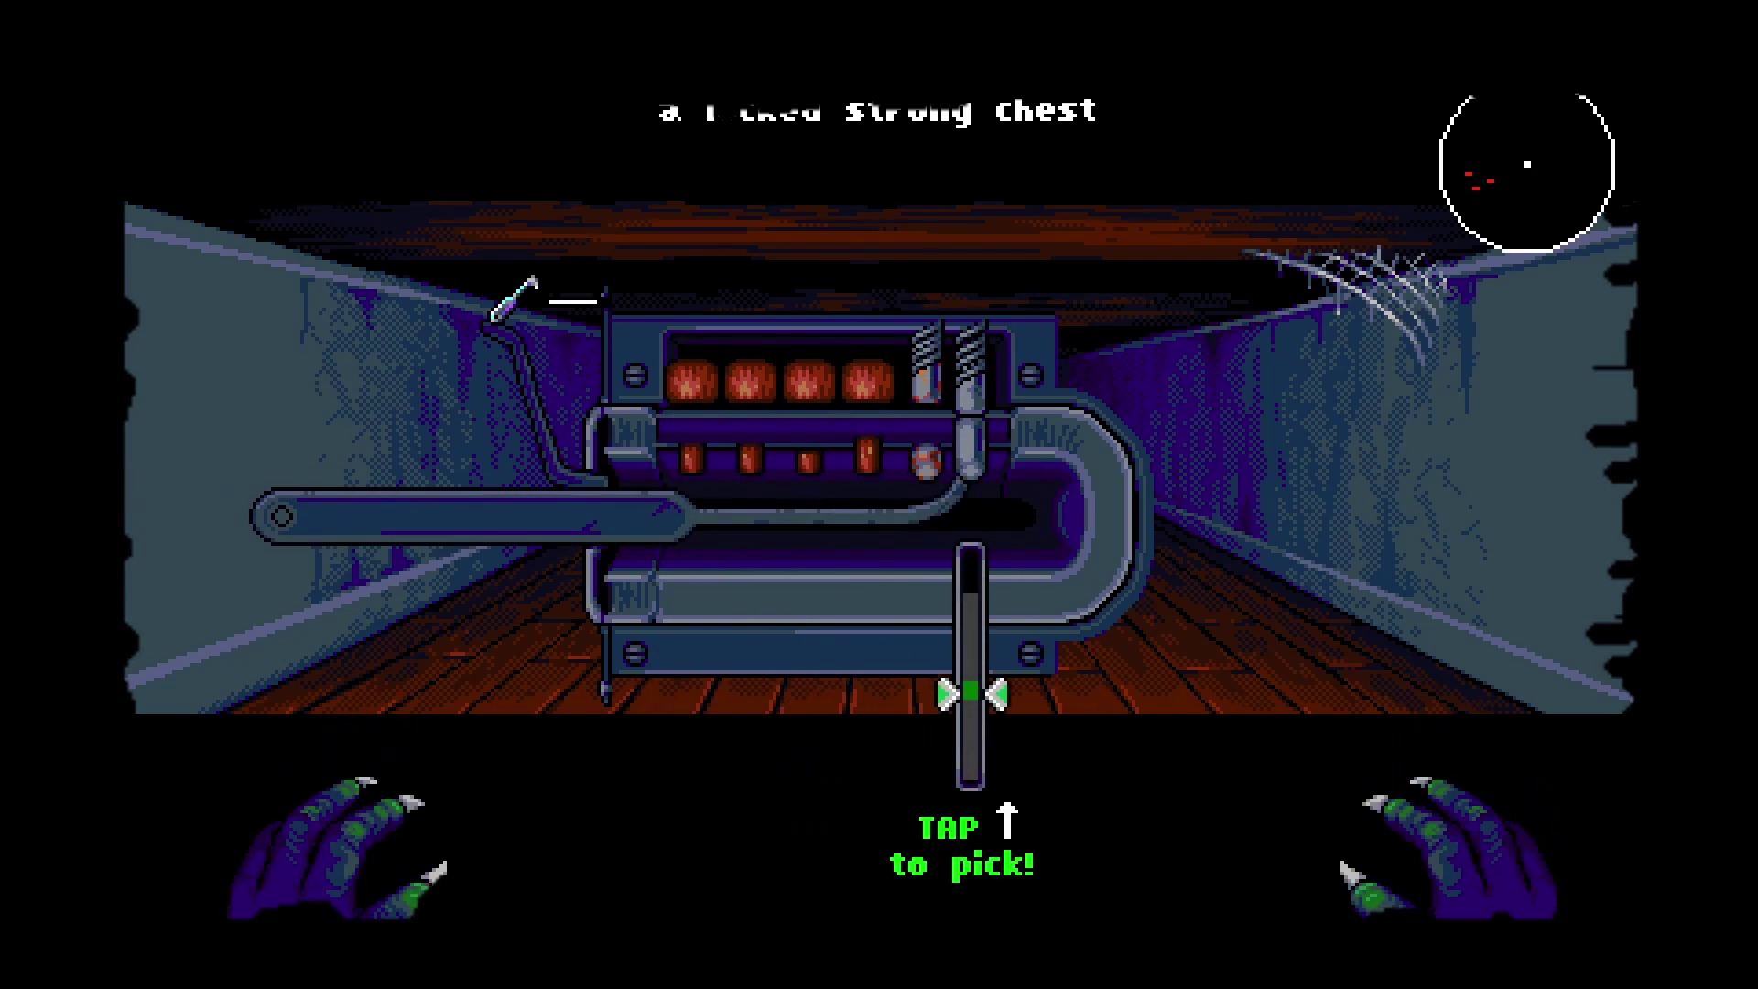
pyautogui.press('Up')
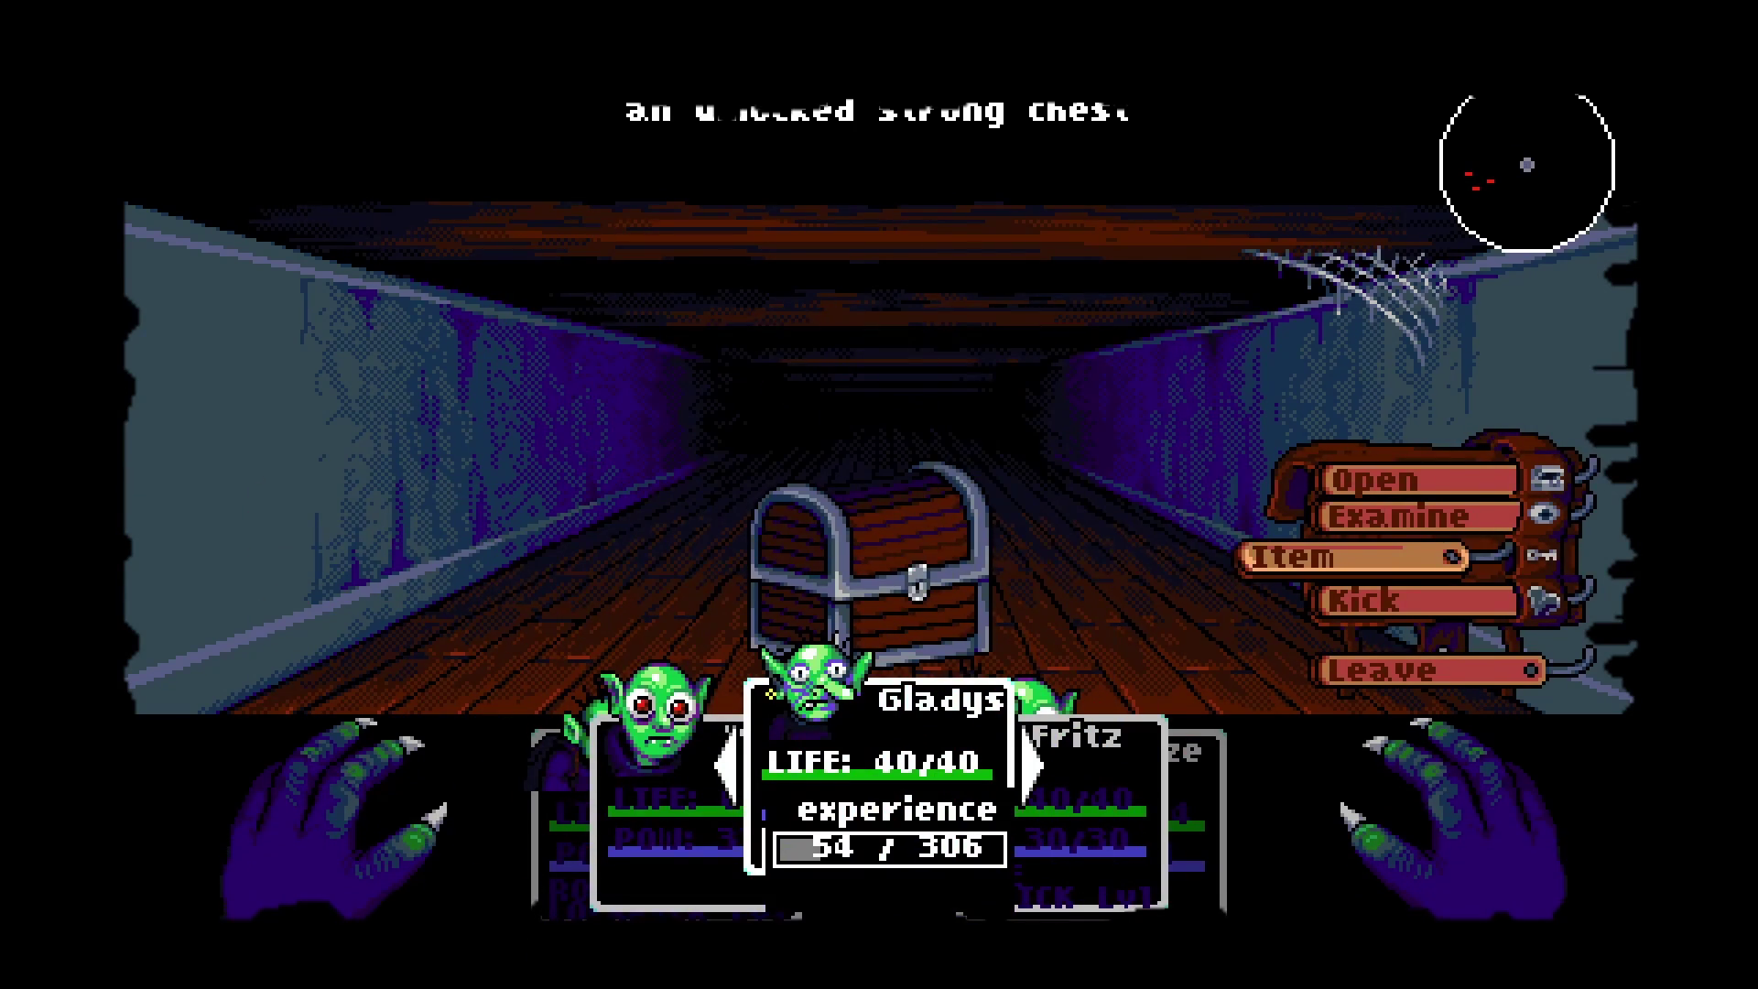
# Open the unlocked chest, take the gold, and enter King's General Store.
pyautogui.press('Up')
pyautogui.press('Up')
pyautogui.press('Return')
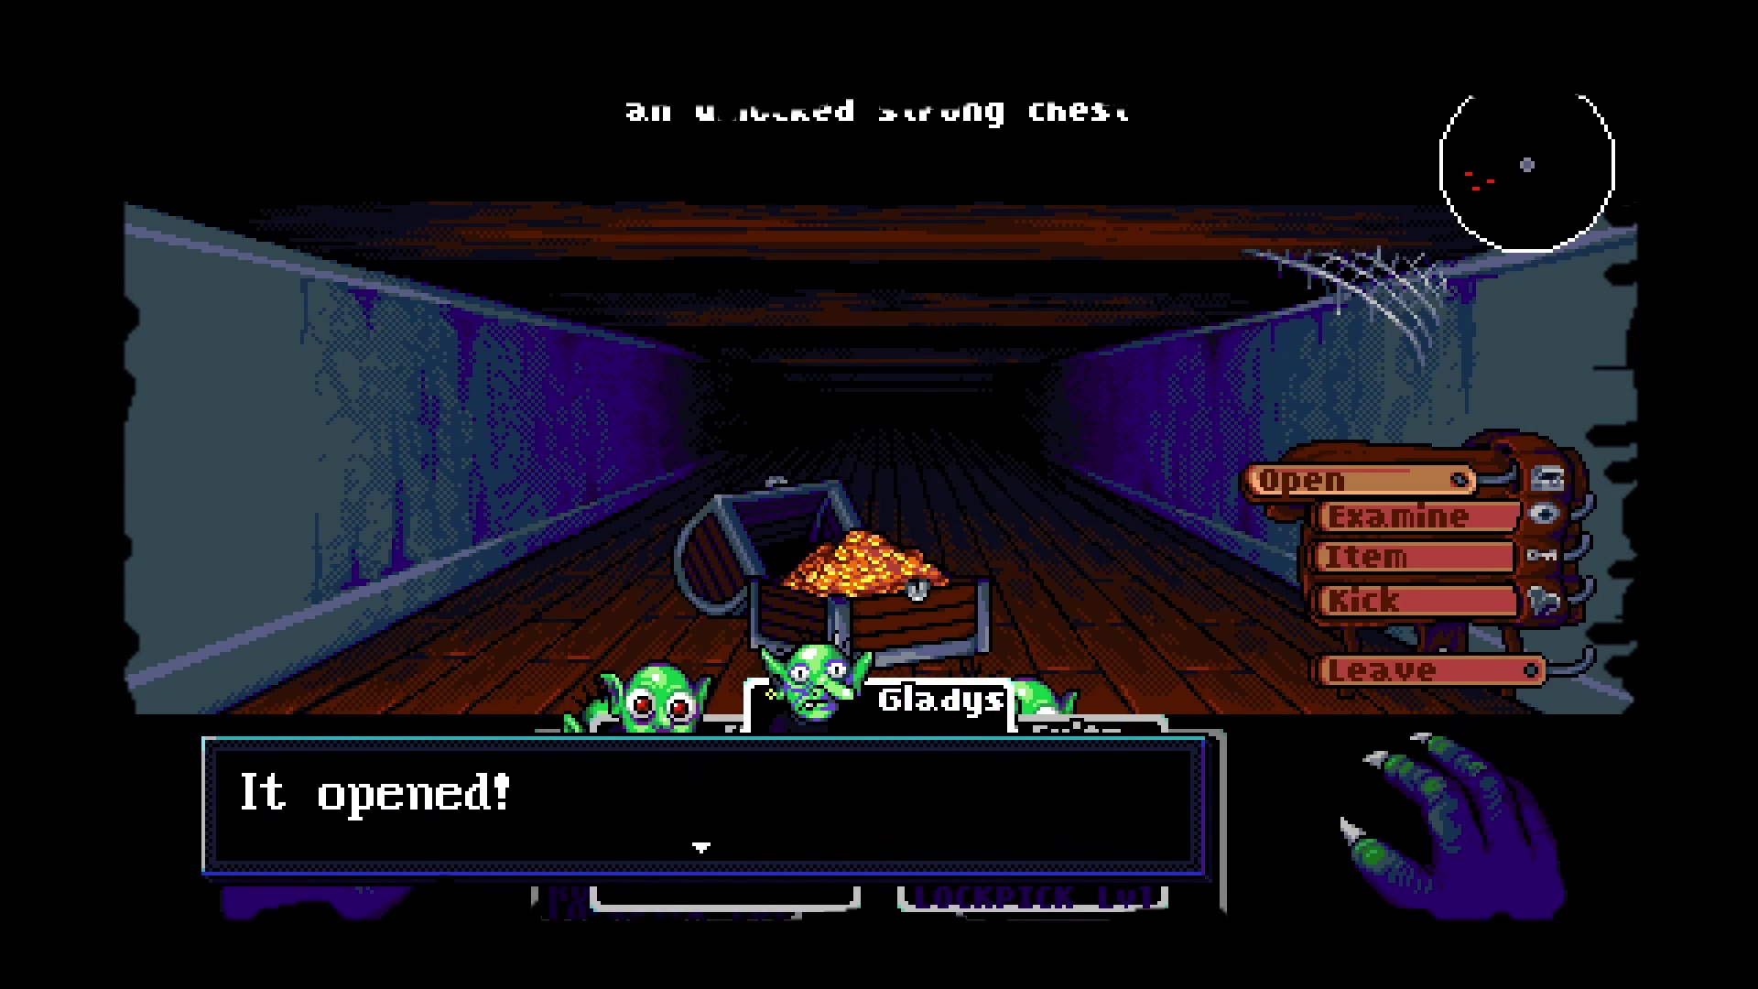
pyautogui.press('Return')
pyautogui.press('Down')
pyautogui.press('Down')
pyautogui.press('Return')
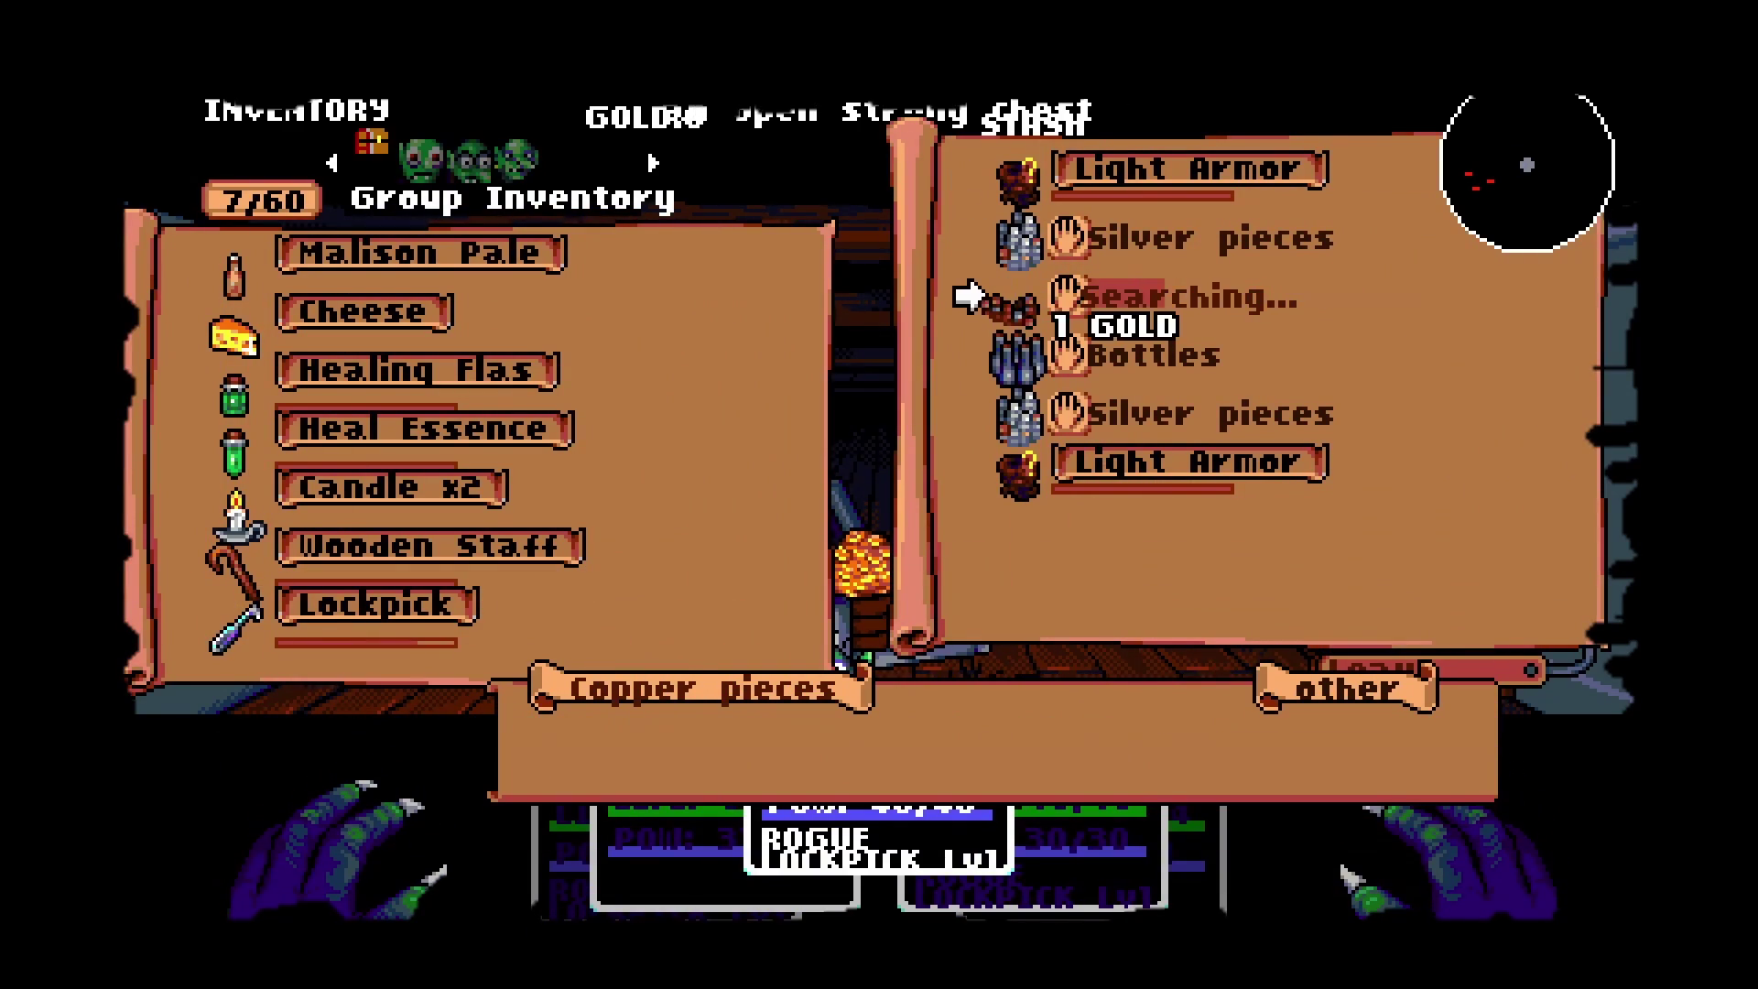
pyautogui.press('Down')
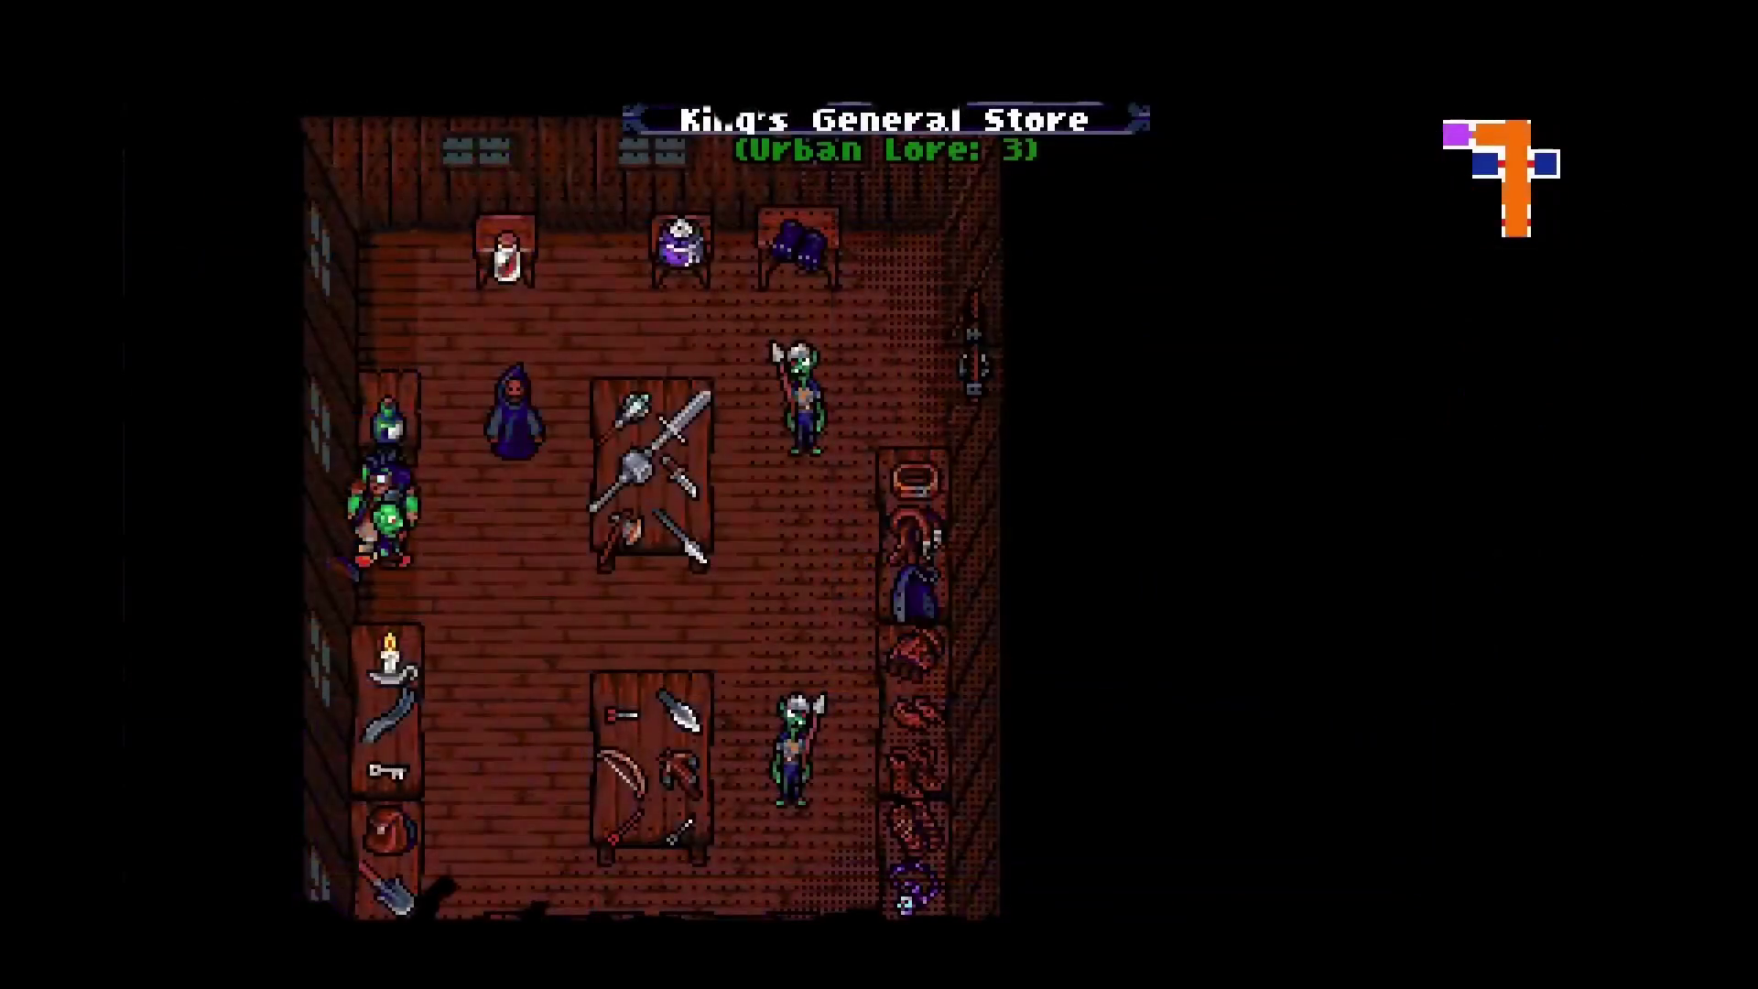
pyautogui.press('Right')
pyautogui.press('Down')
pyautogui.press('Right')
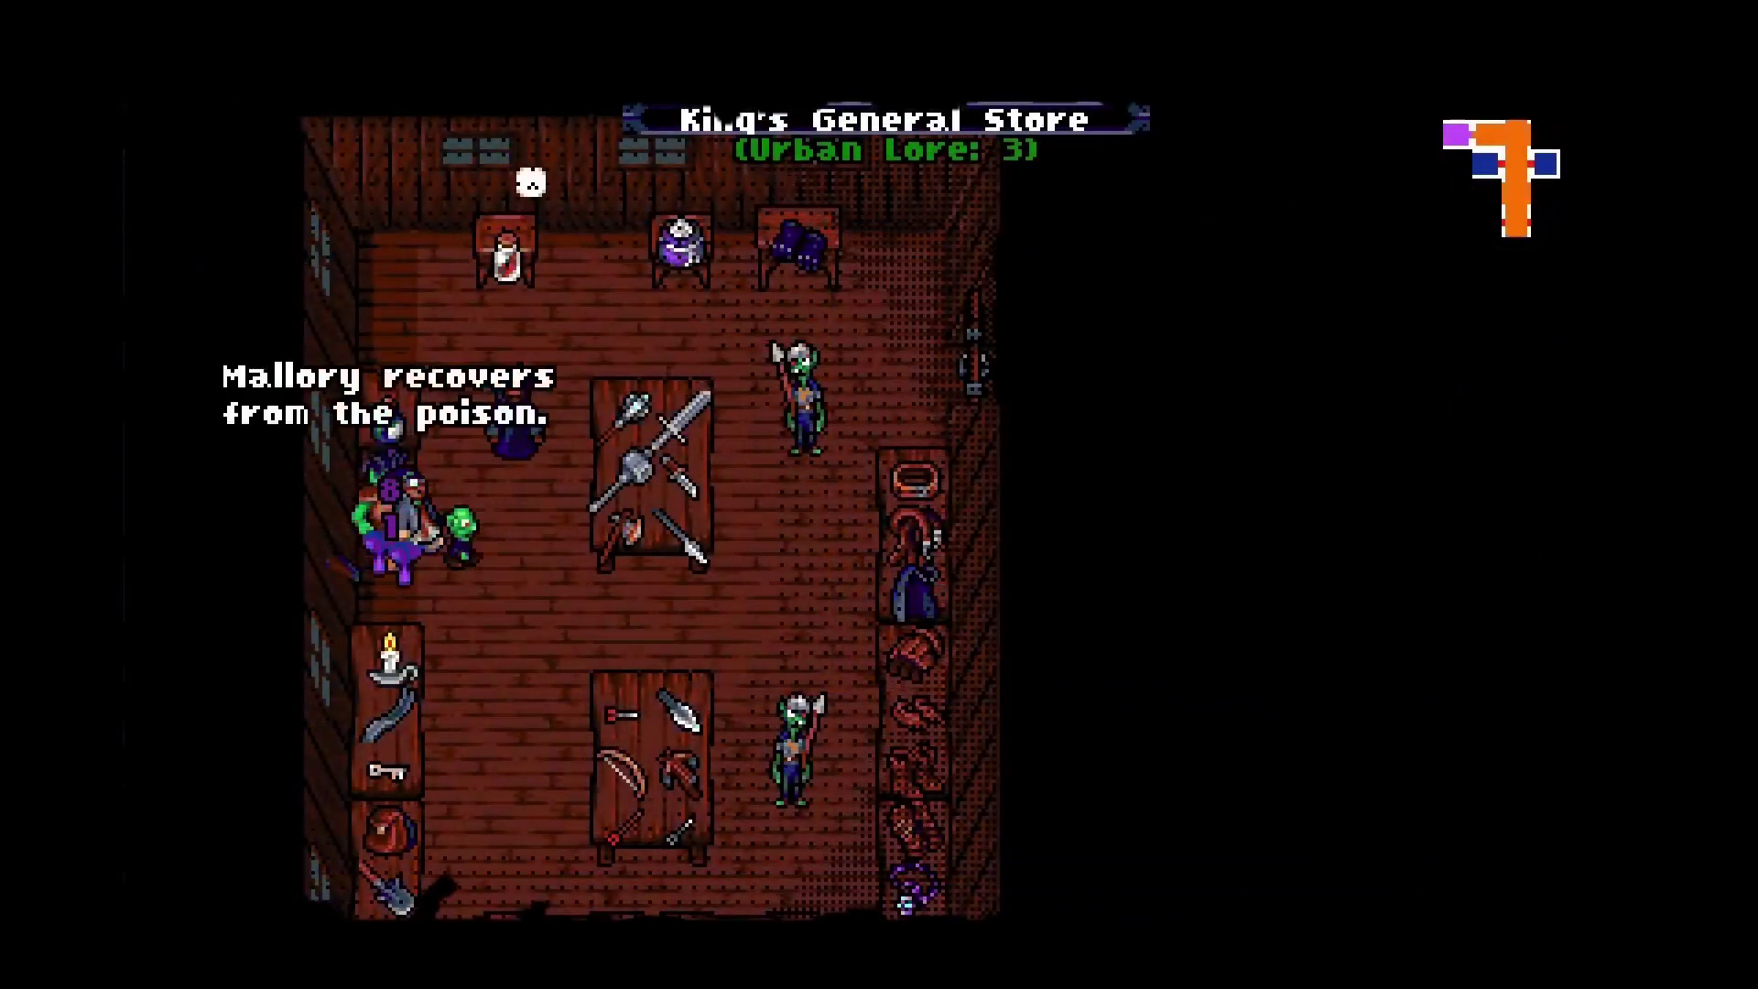
# Buy the Bascinet+1 for 180 gold at the helmet counter.
pyautogui.press('Down')
pyautogui.press('Down')
pyautogui.press('Down')
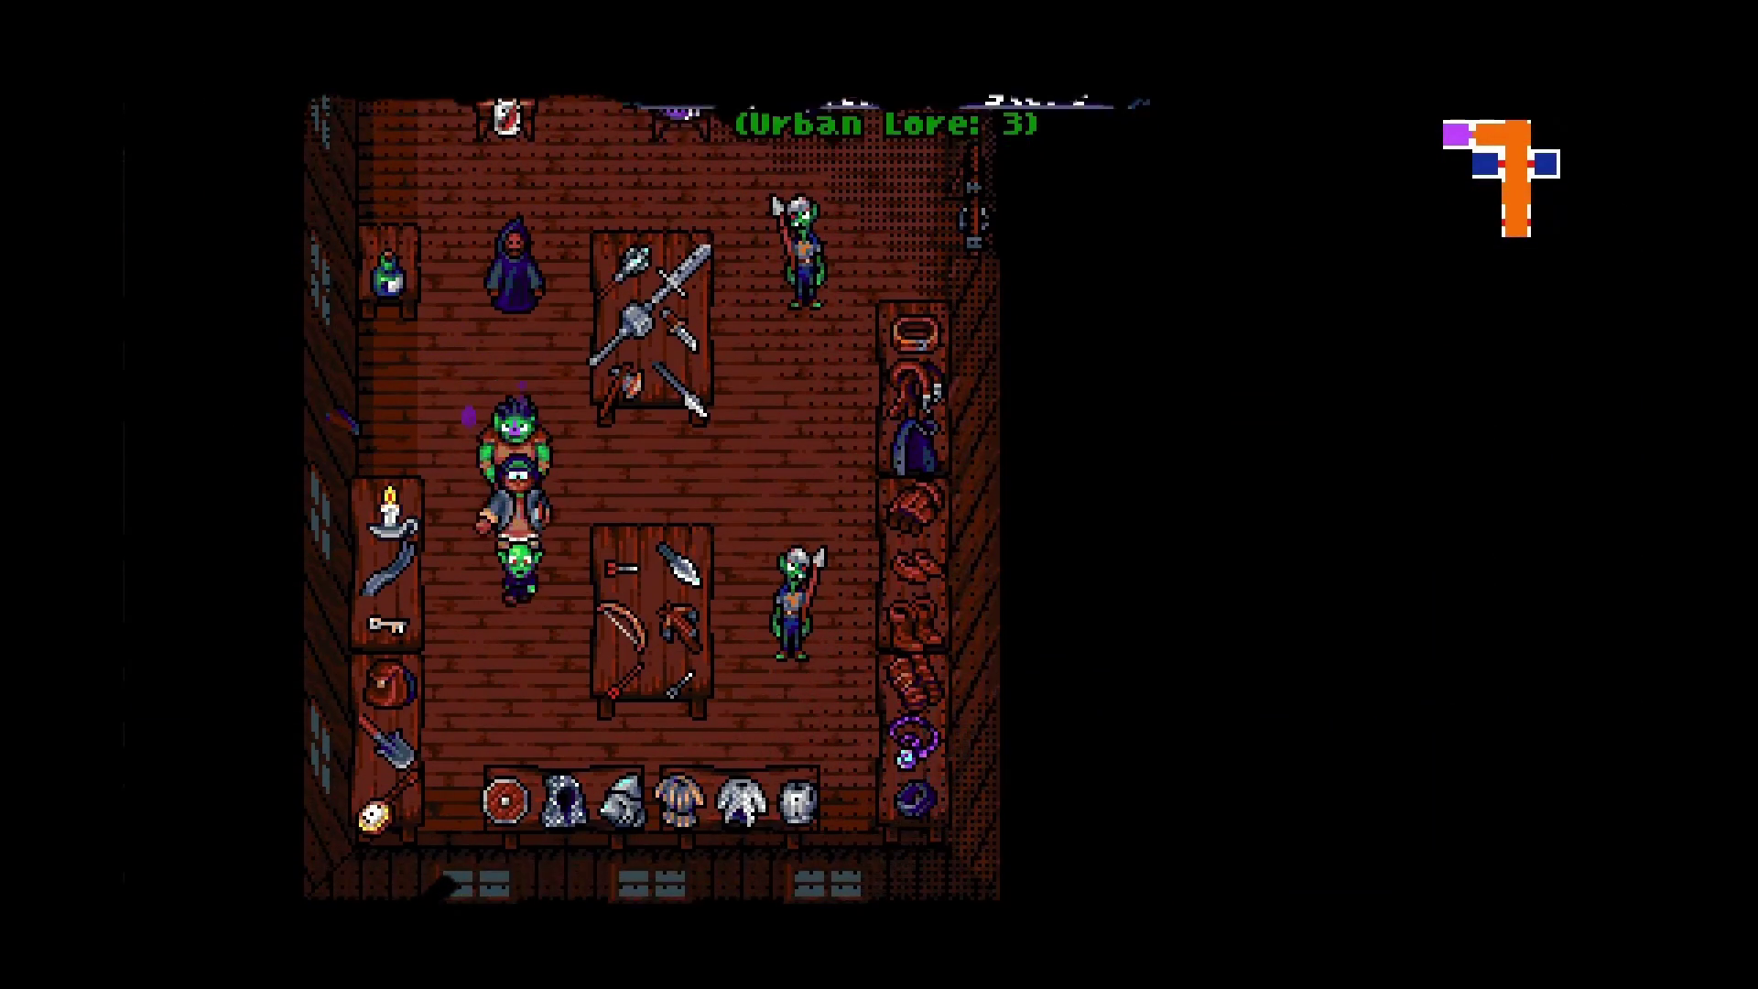
pyautogui.press('Right')
pyautogui.press('Down')
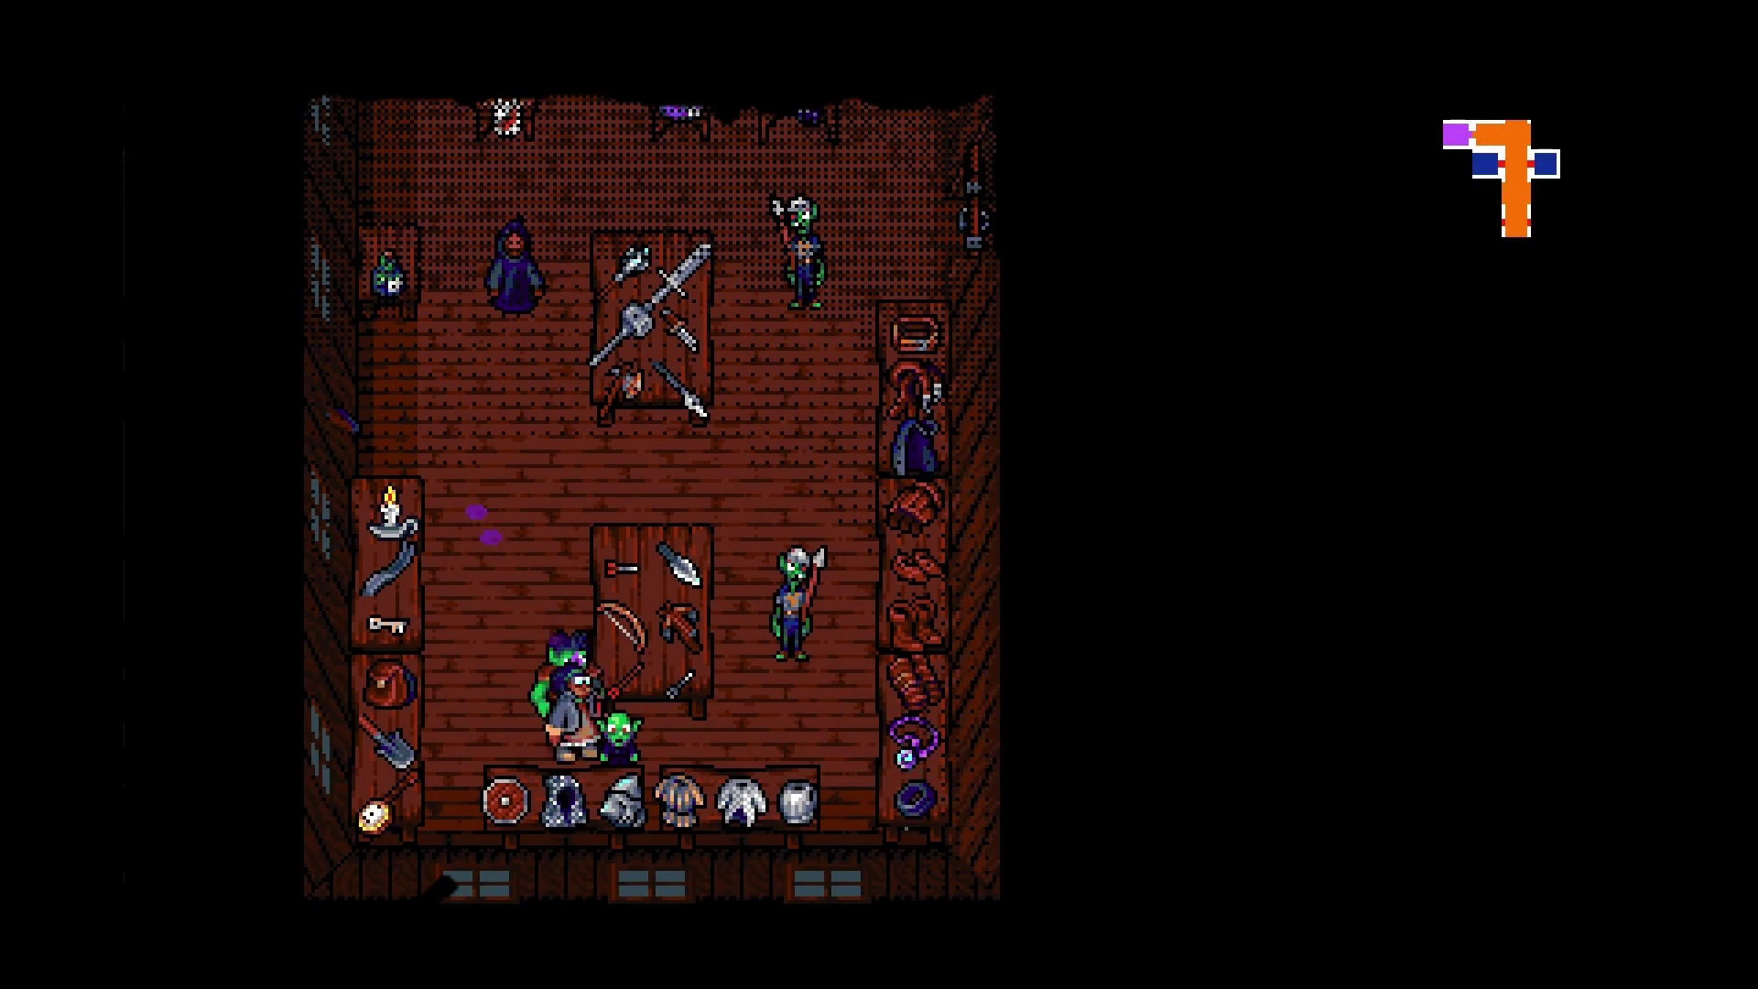
pyautogui.press('Down')
pyautogui.press('Return')
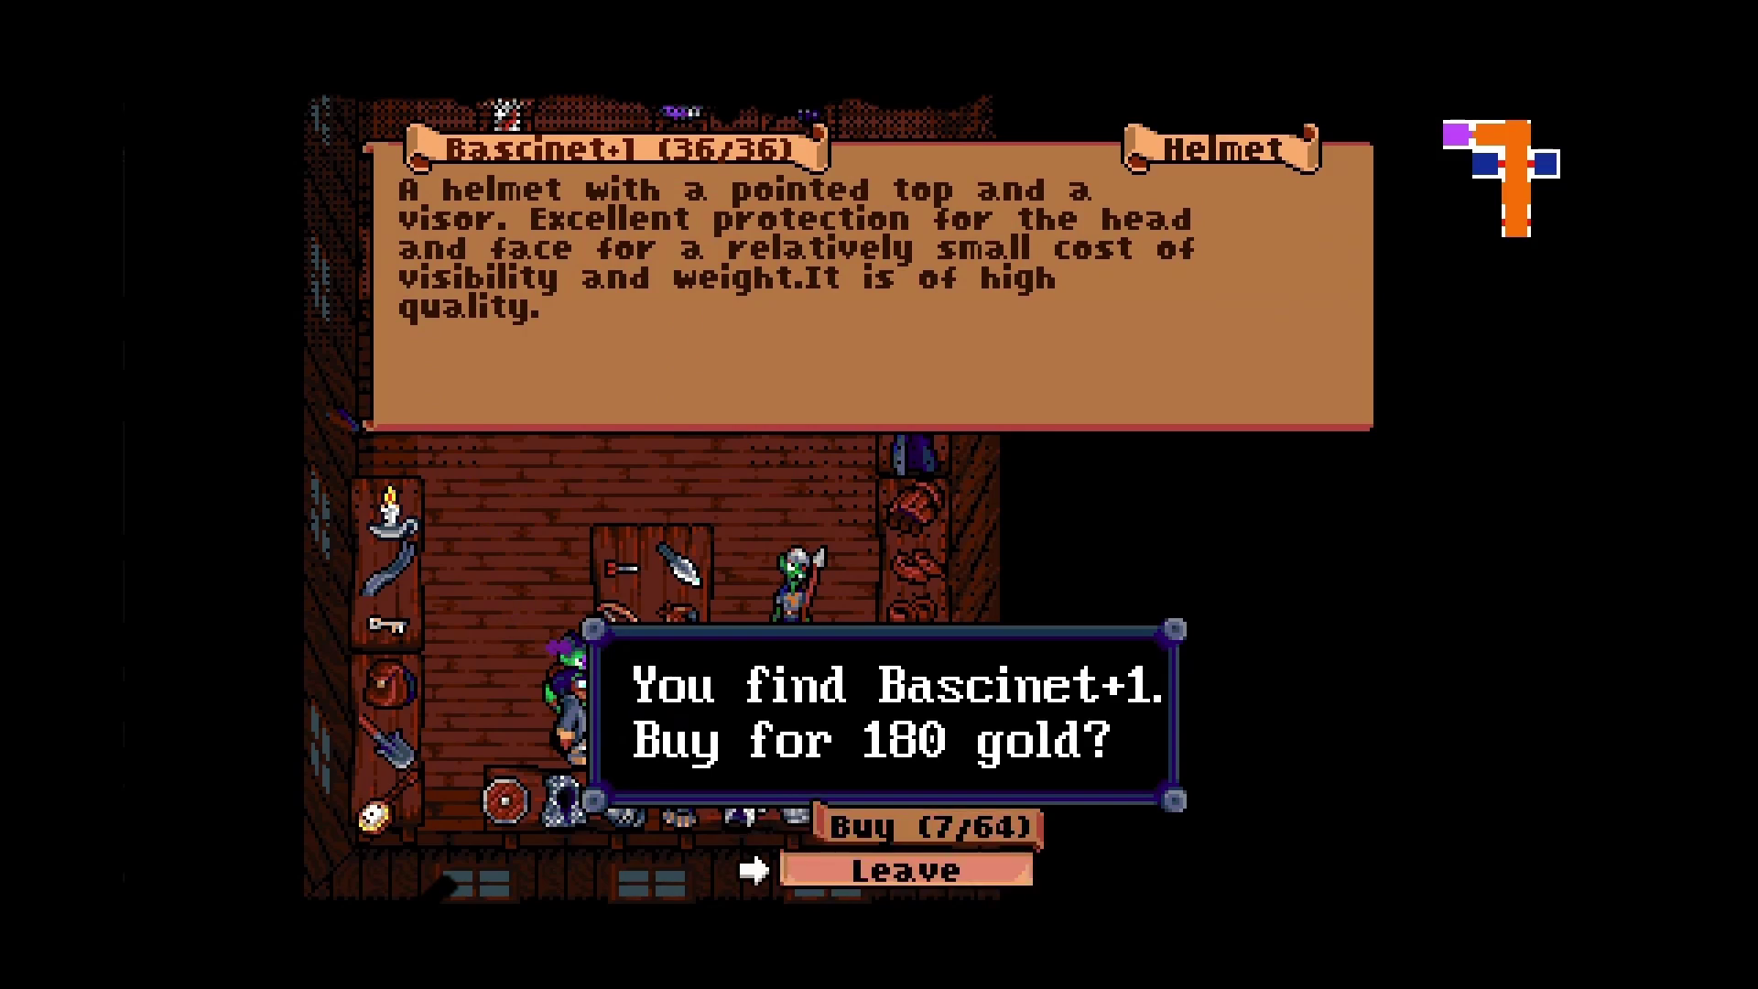
pyautogui.press('Right')
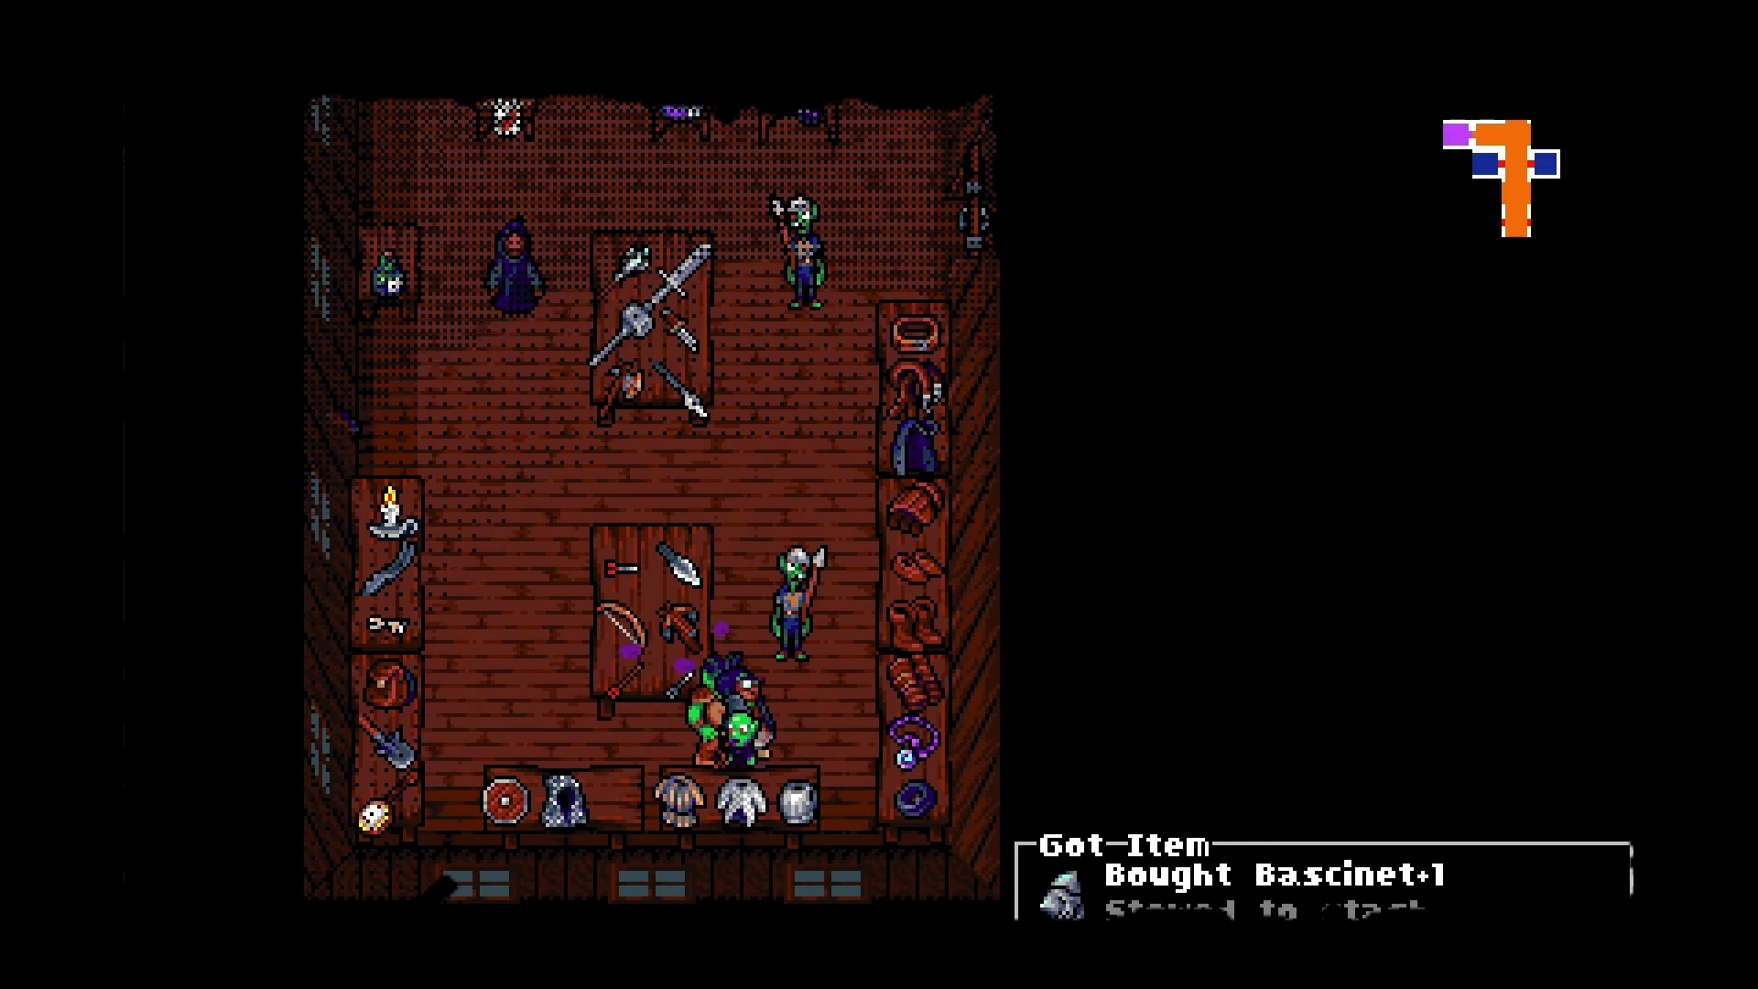
pyautogui.press('Down')
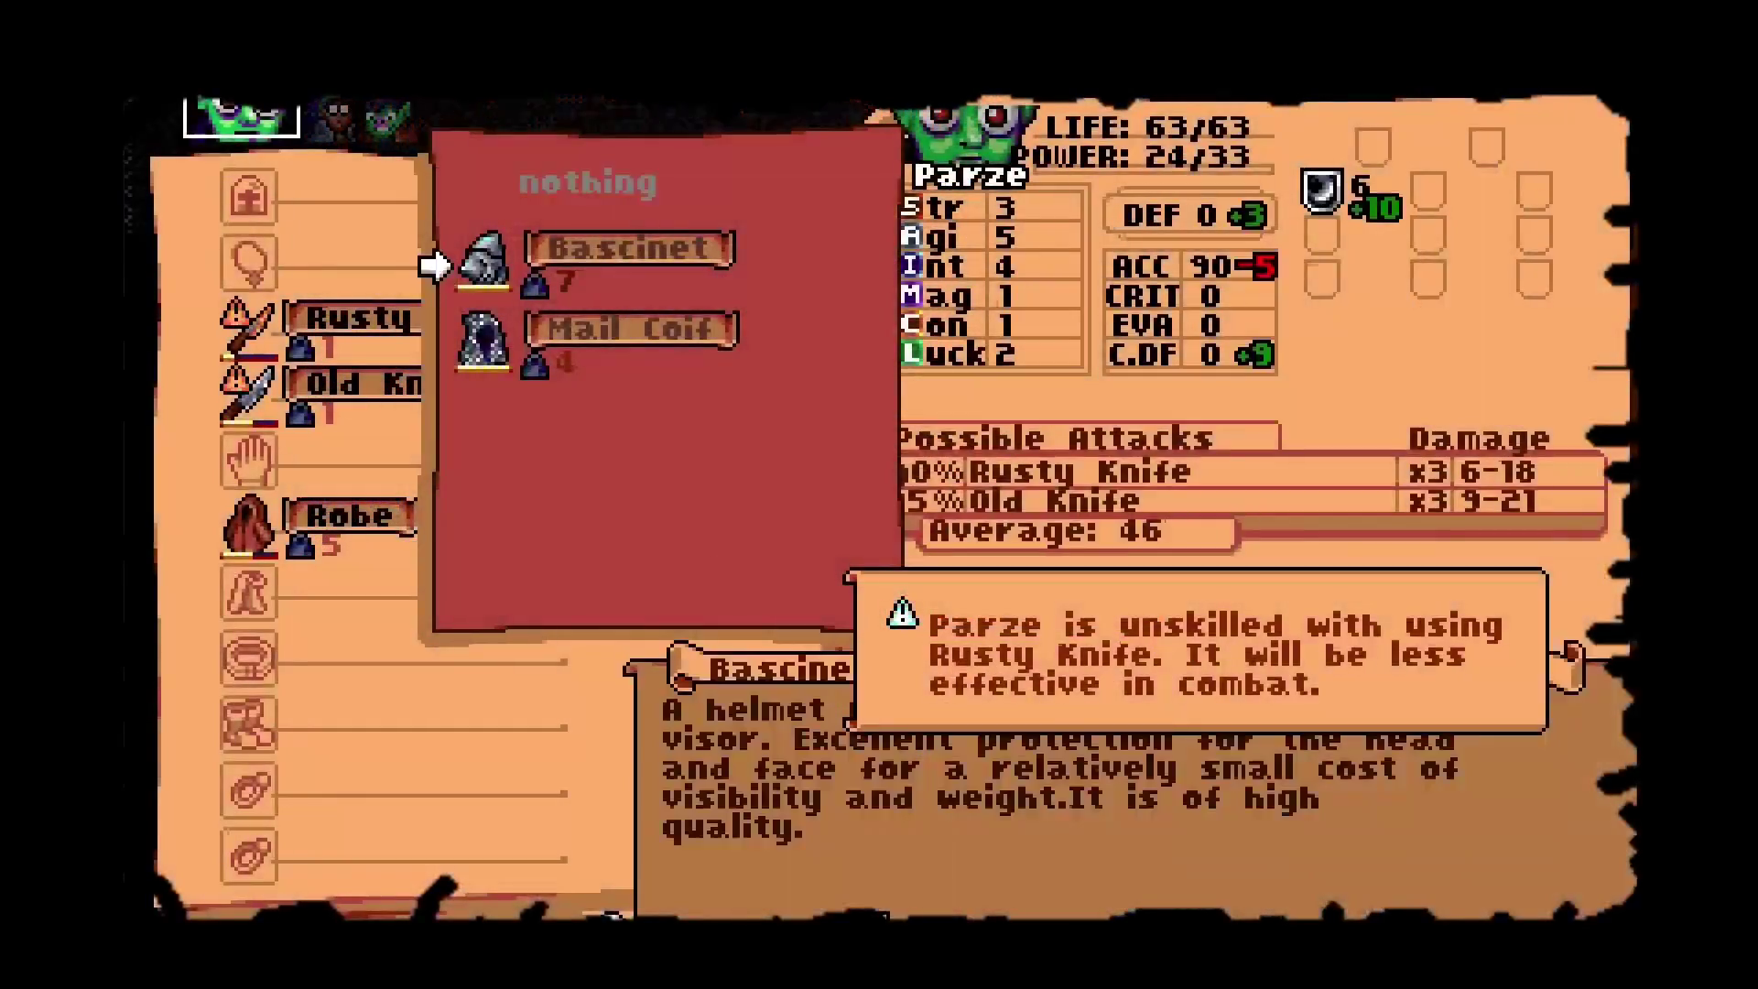
# Equip Parze with the Mail Coif and replace the Rusty Knife with the Arming Sword.
pyautogui.press('Down')
pyautogui.press('Return')
pyautogui.press('Down')
pyautogui.press('Down')
pyautogui.press('Up')
pyautogui.press('Return')
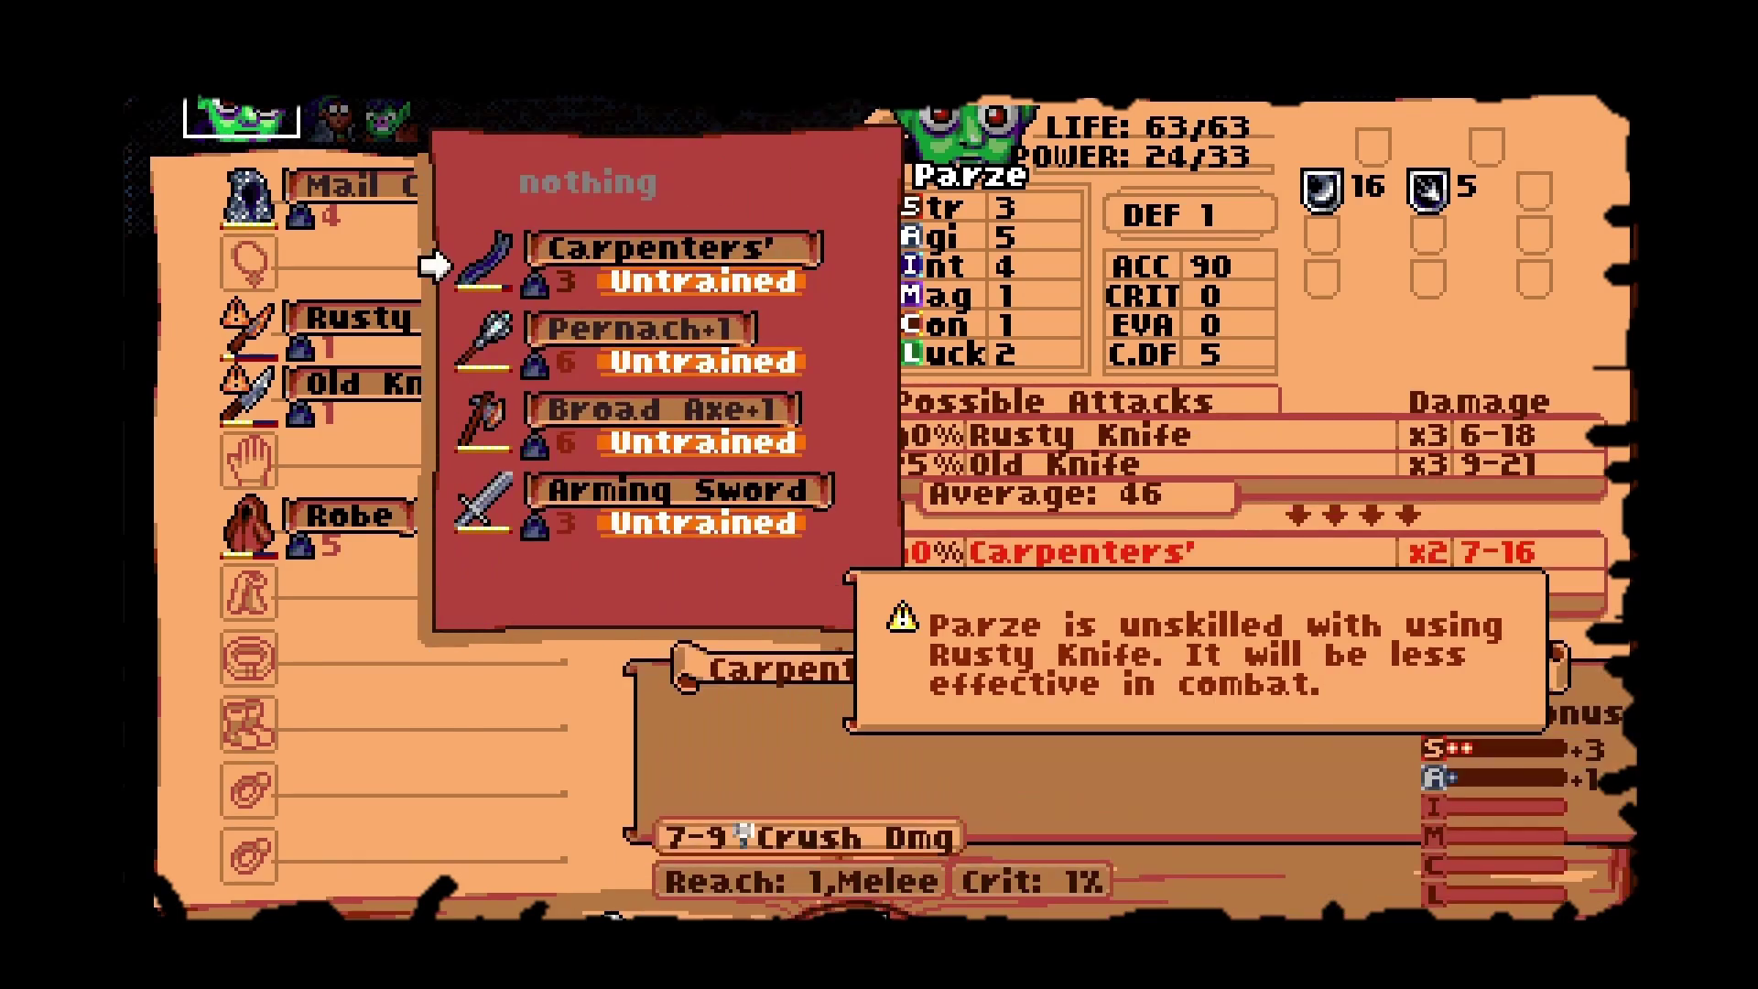
pyautogui.press('Down')
pyautogui.press('Down')
pyautogui.press('Down')
pyautogui.press('Return')
# Equip the Light Gauntlets, close the equipment book, and head back out.
pyautogui.press('Return')
pyautogui.press('Up')
pyautogui.press('Up')
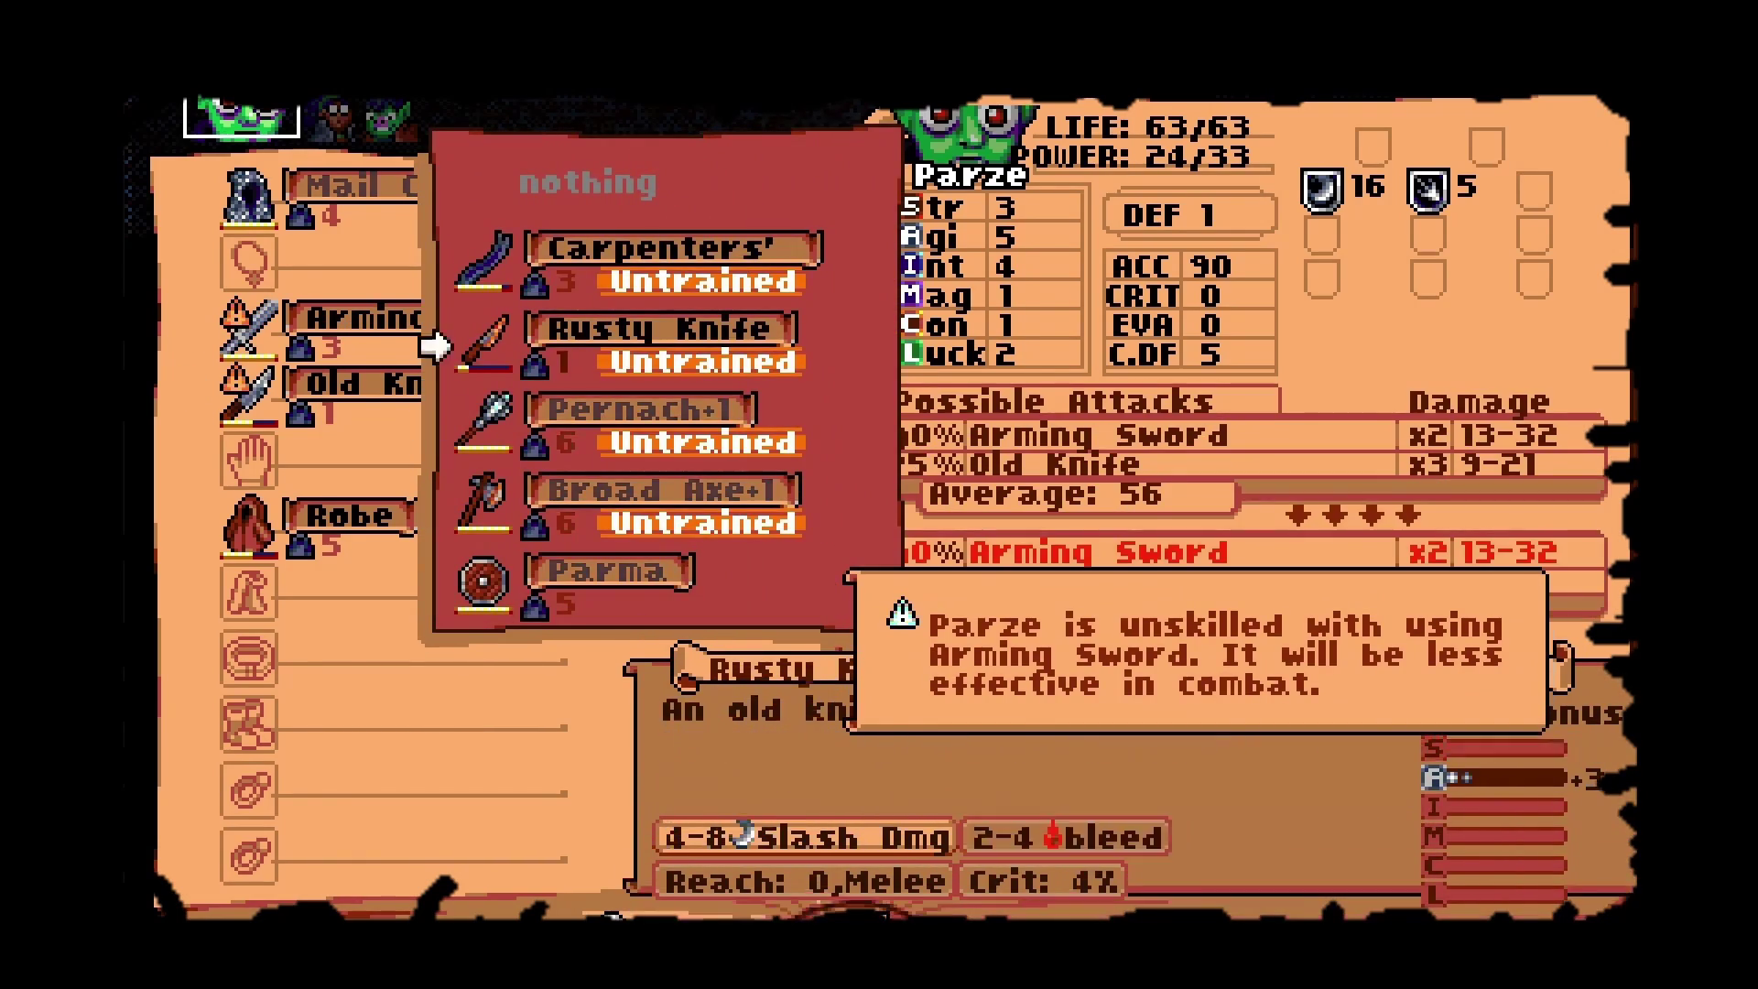
pyautogui.press('Escape')
pyautogui.press('Down')
pyautogui.press('Return')
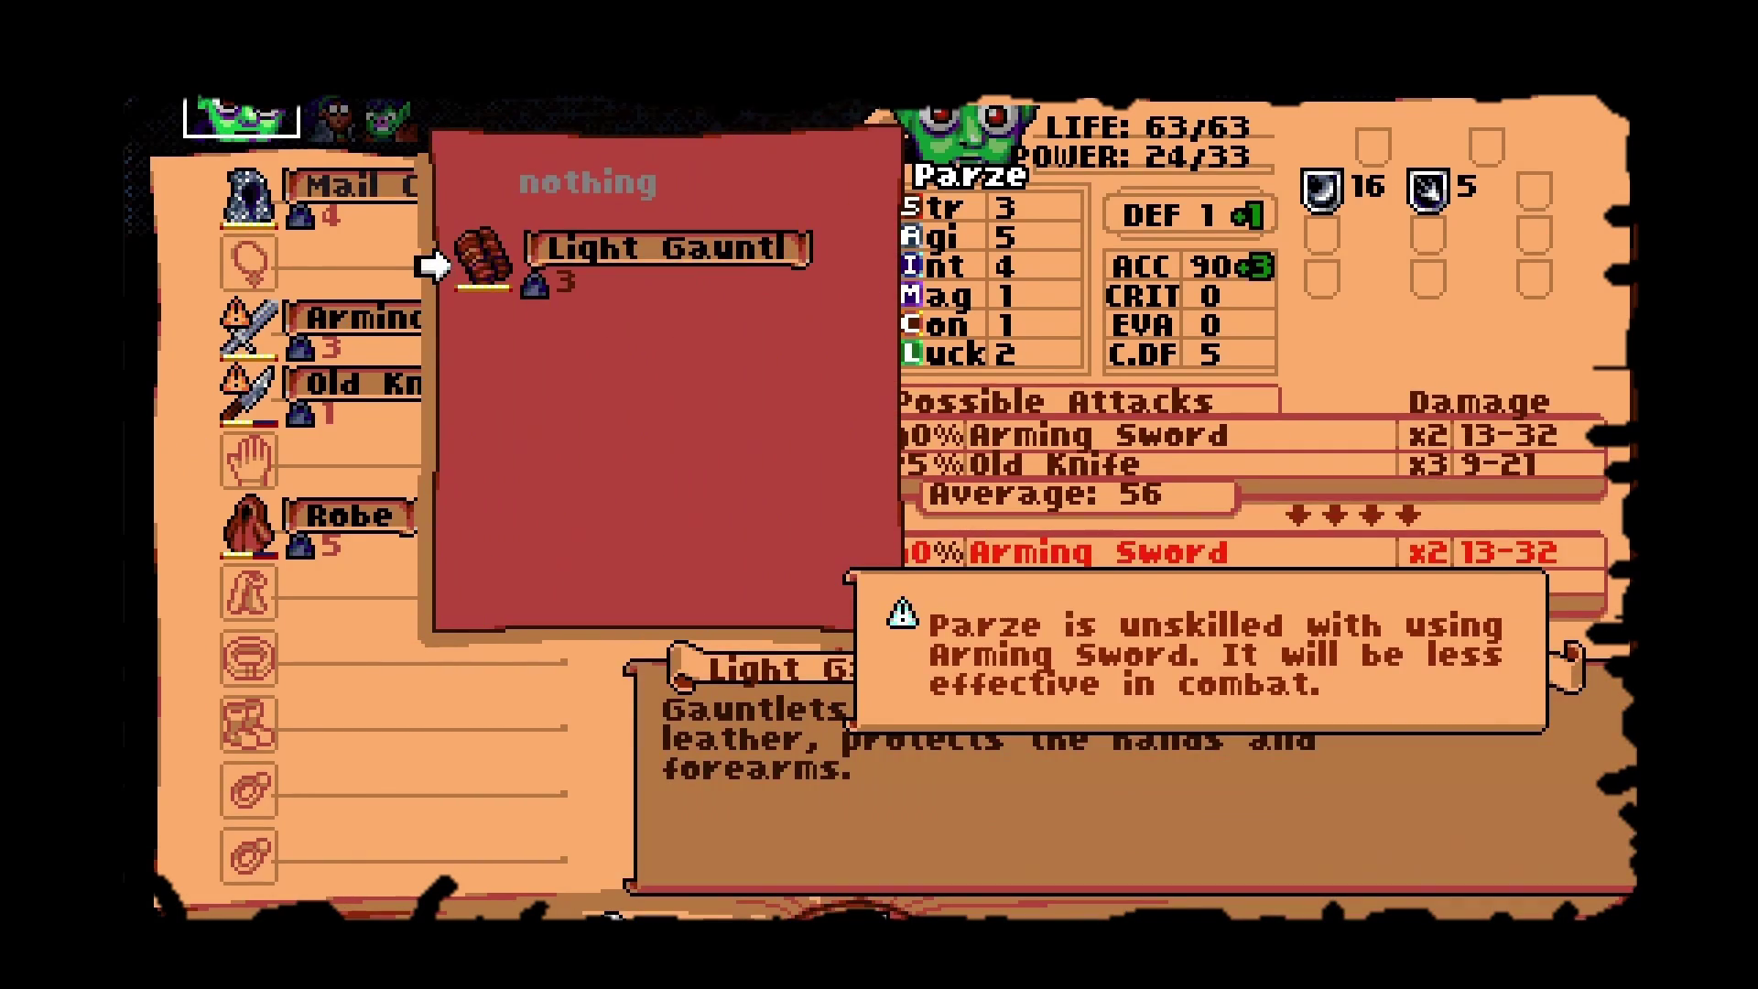
pyautogui.press('Return')
pyautogui.press('Down')
pyautogui.press('Return')
pyautogui.press('Down')
pyautogui.press('Escape')
pyautogui.press('Escape')
pyautogui.press('Up')
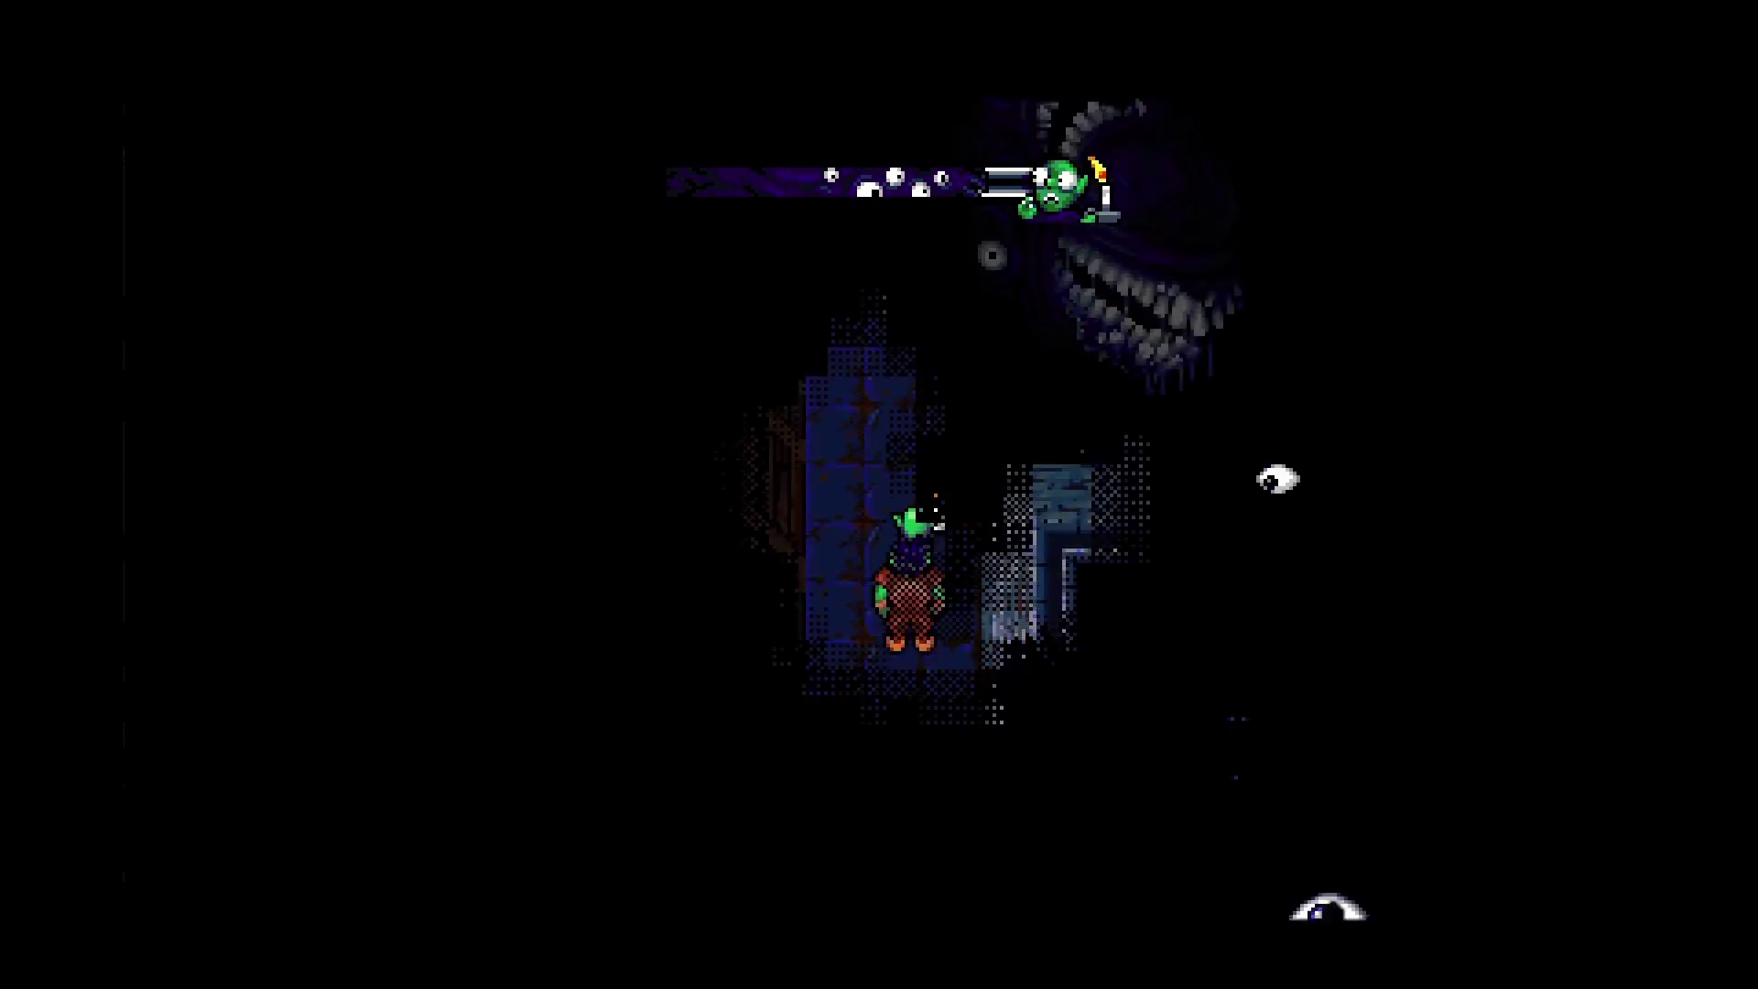
# Take the Arming Sword from the tree, then have Leslie cast Palm in the alley battle.
pyautogui.press('Up')
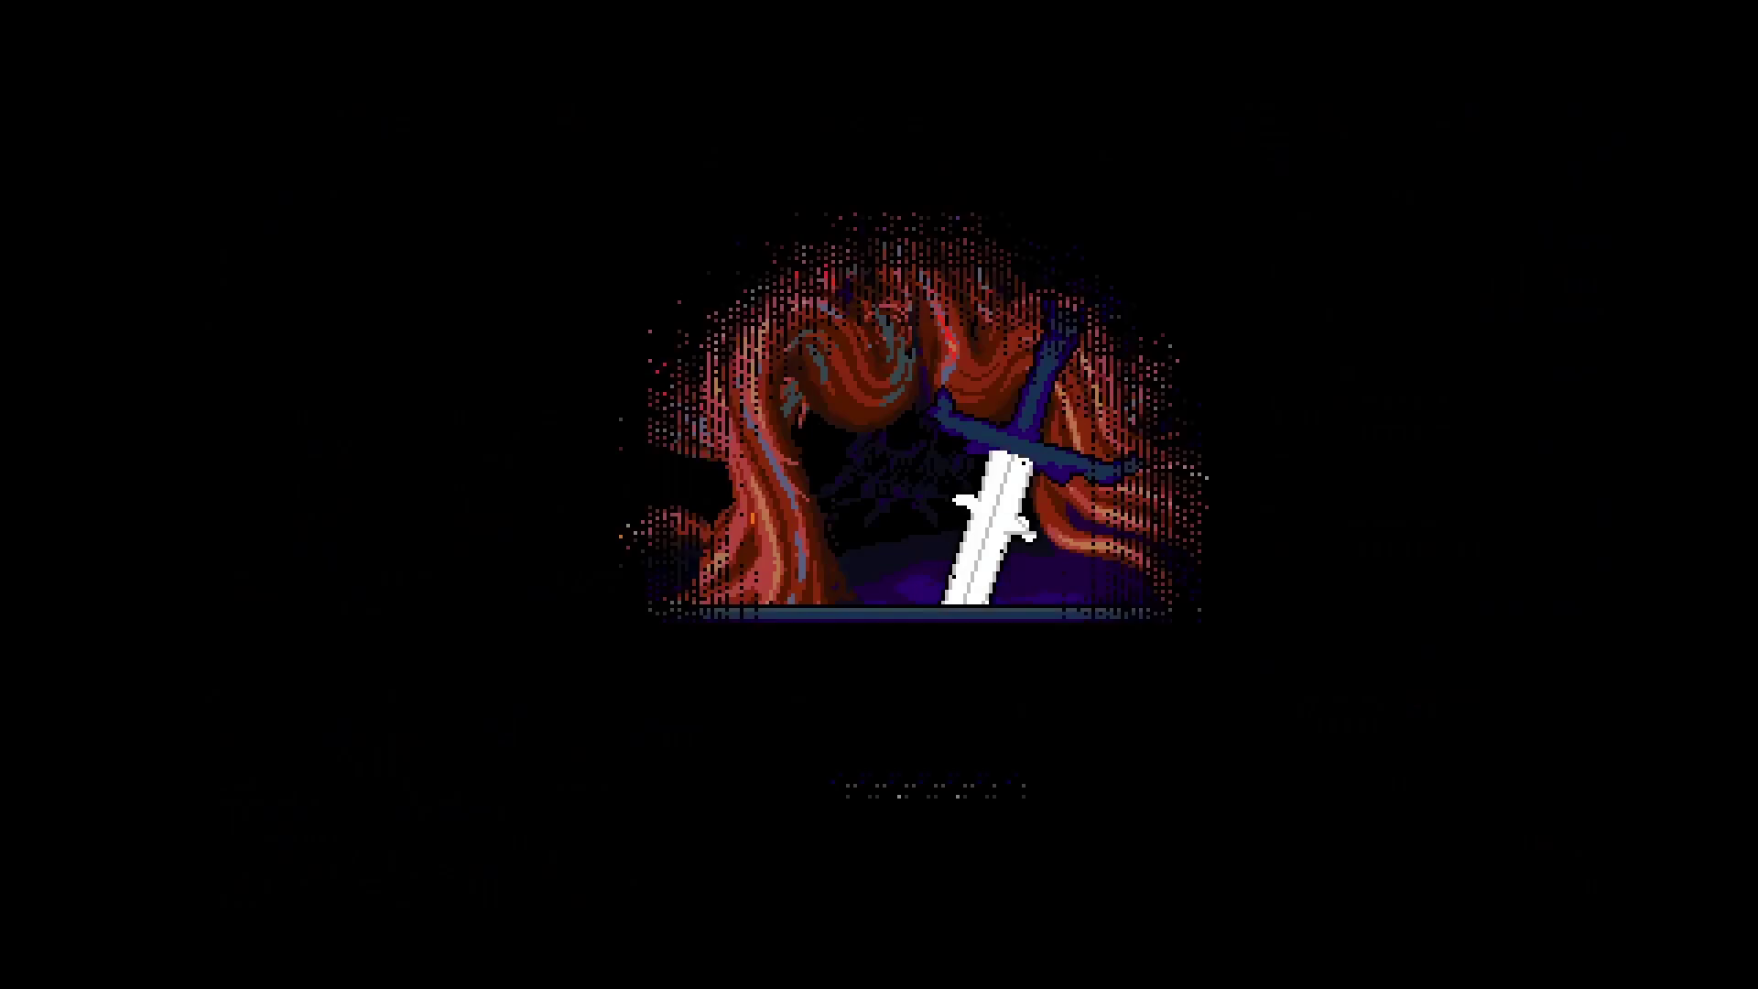
pyautogui.press('Return')
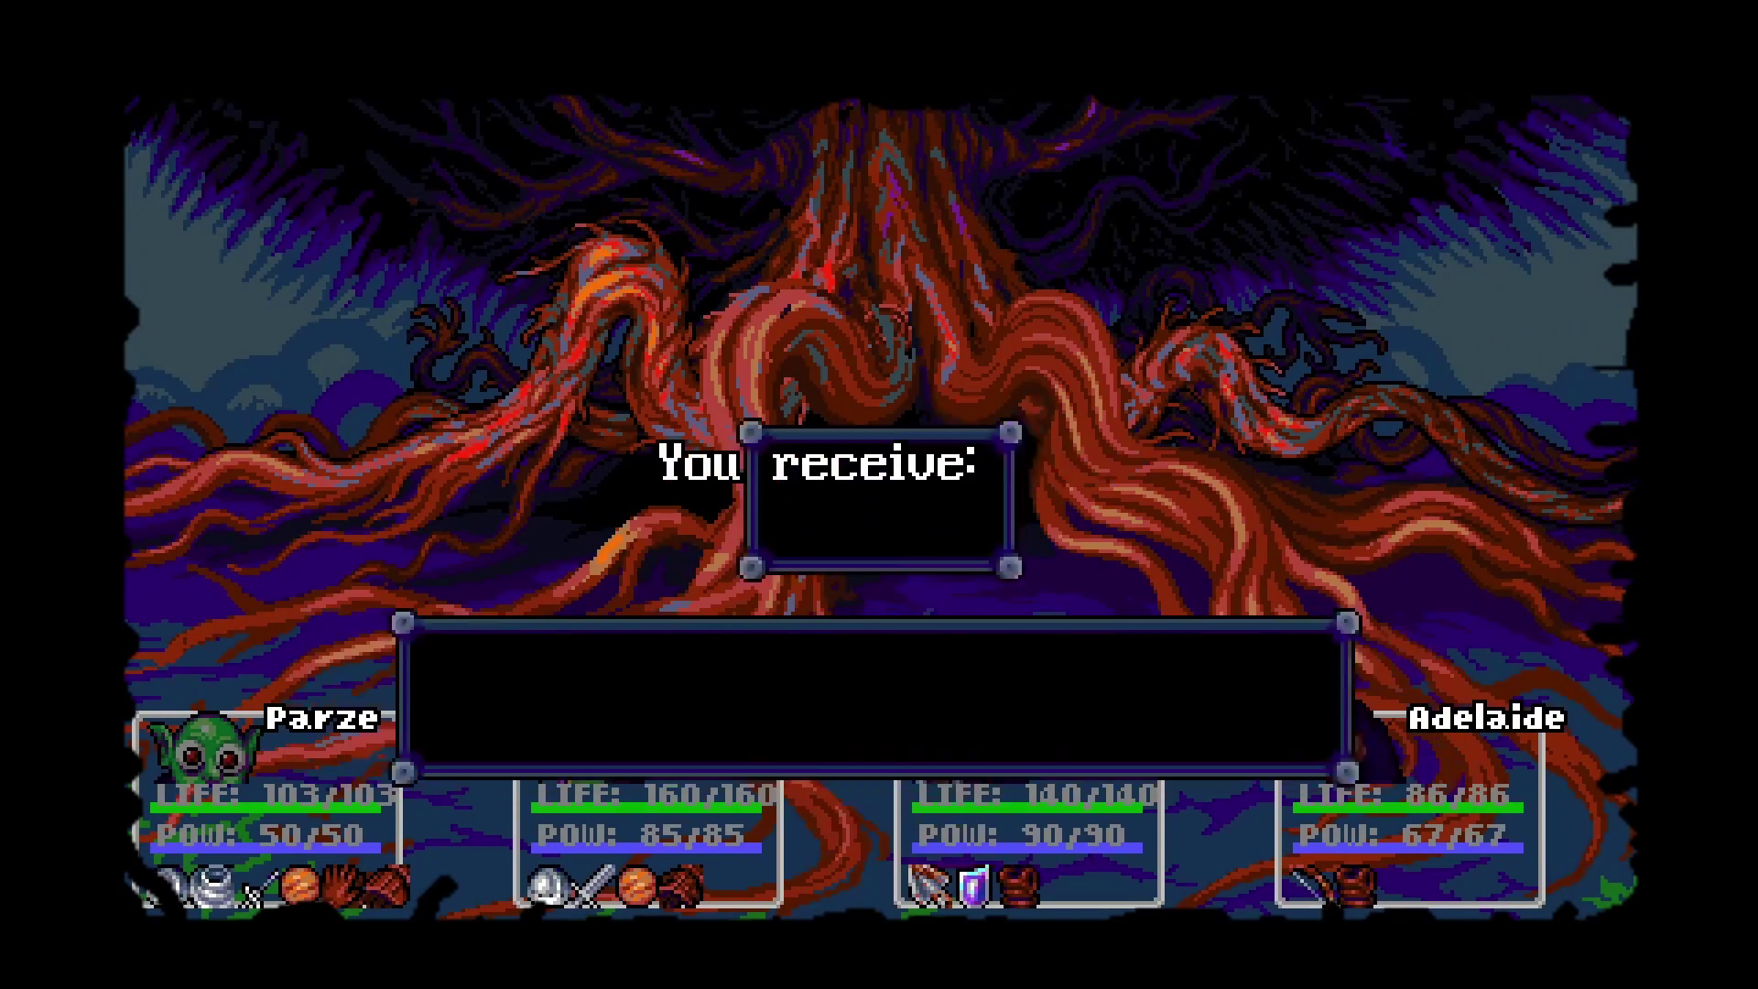
pyautogui.press('Return')
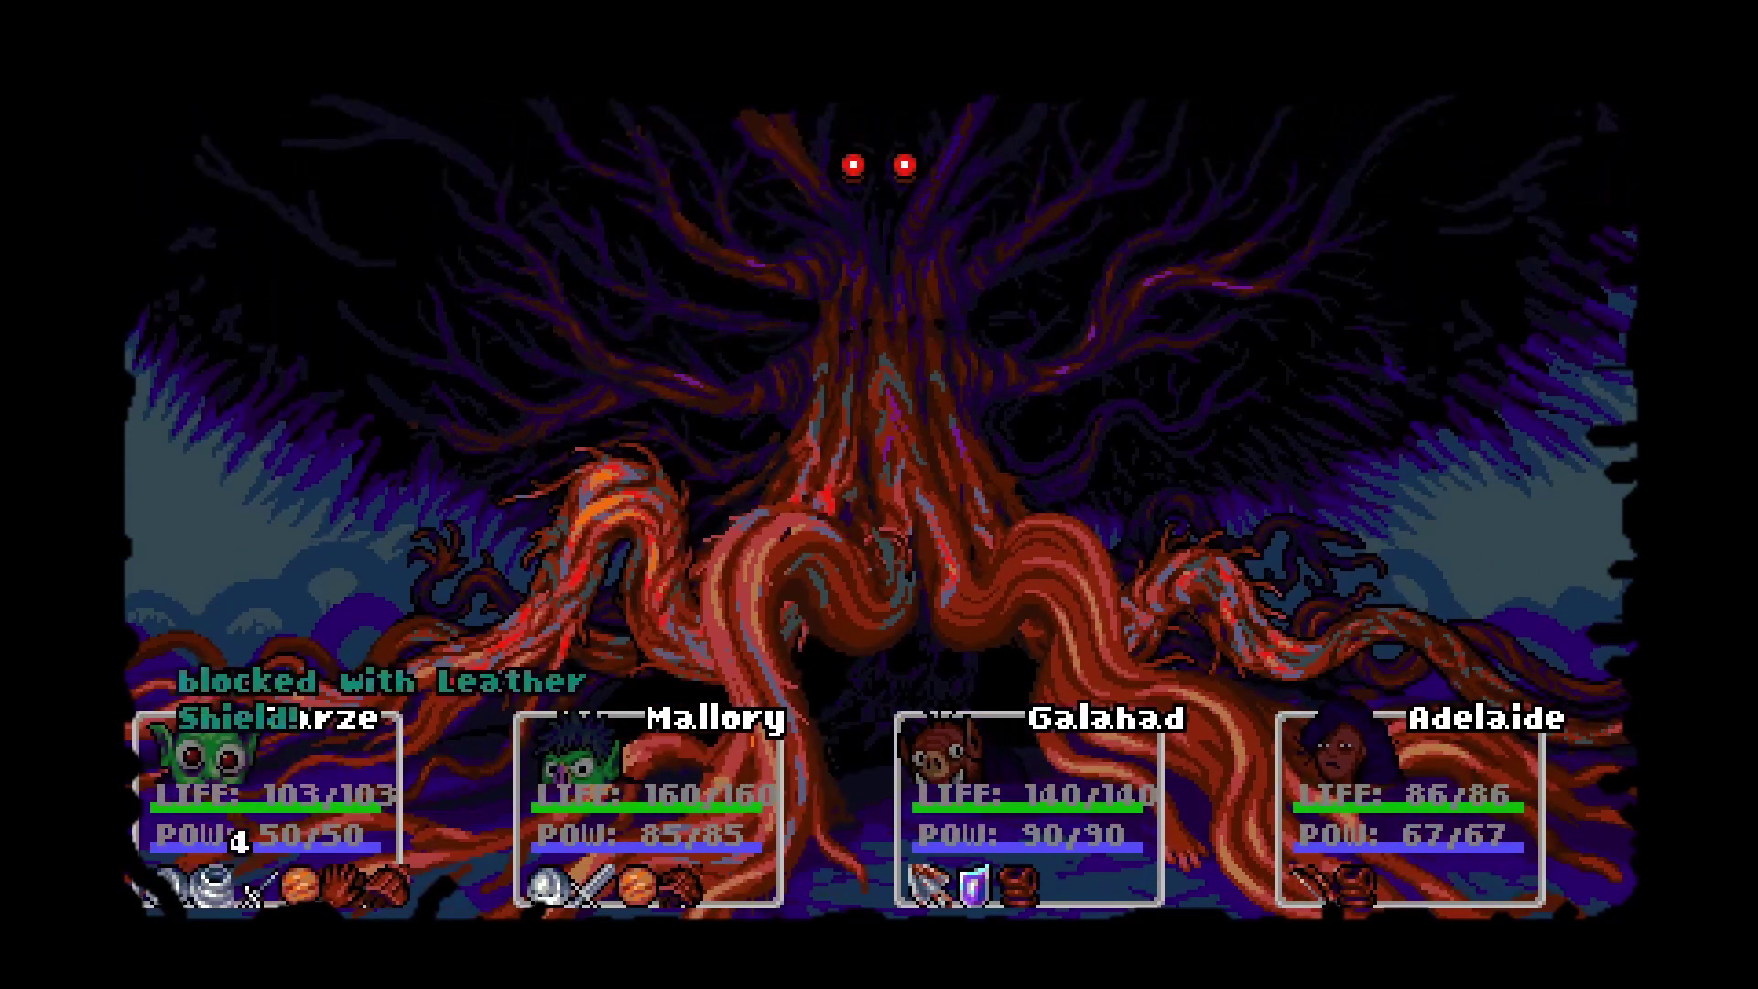
pyautogui.press('Down')
pyautogui.press('Return')
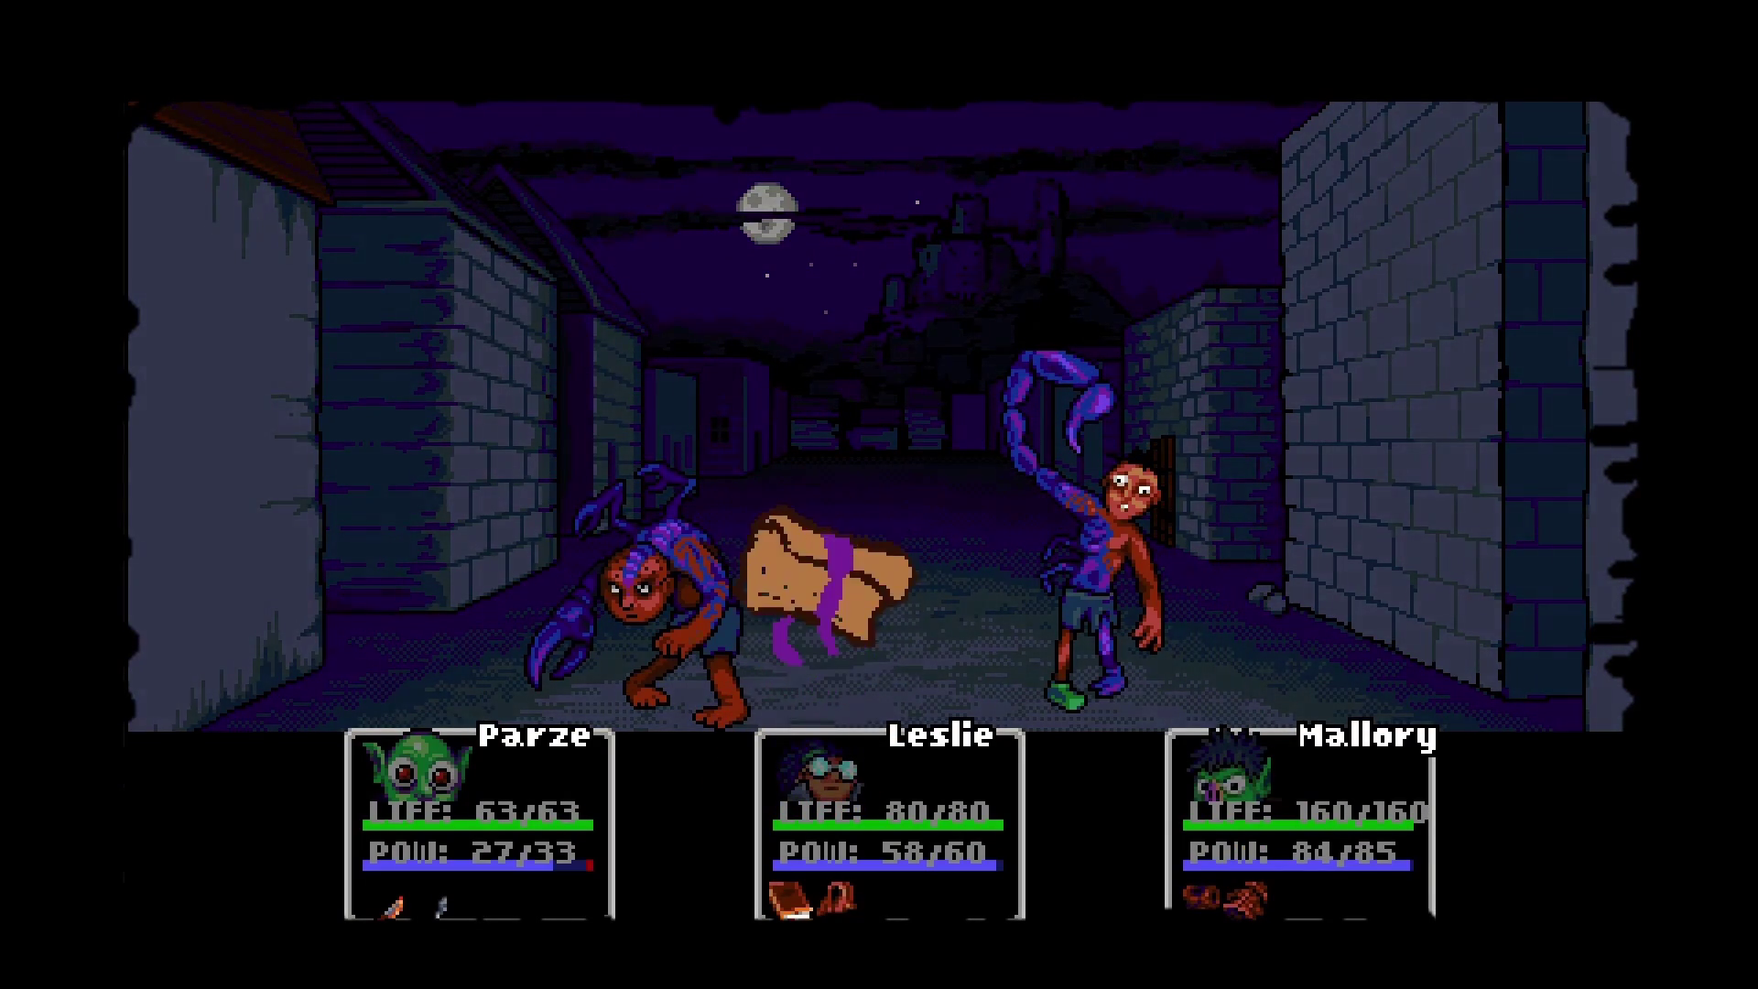
# Advance to Mallory's turn and have her attack the demon_knight.
pyautogui.press('Return')
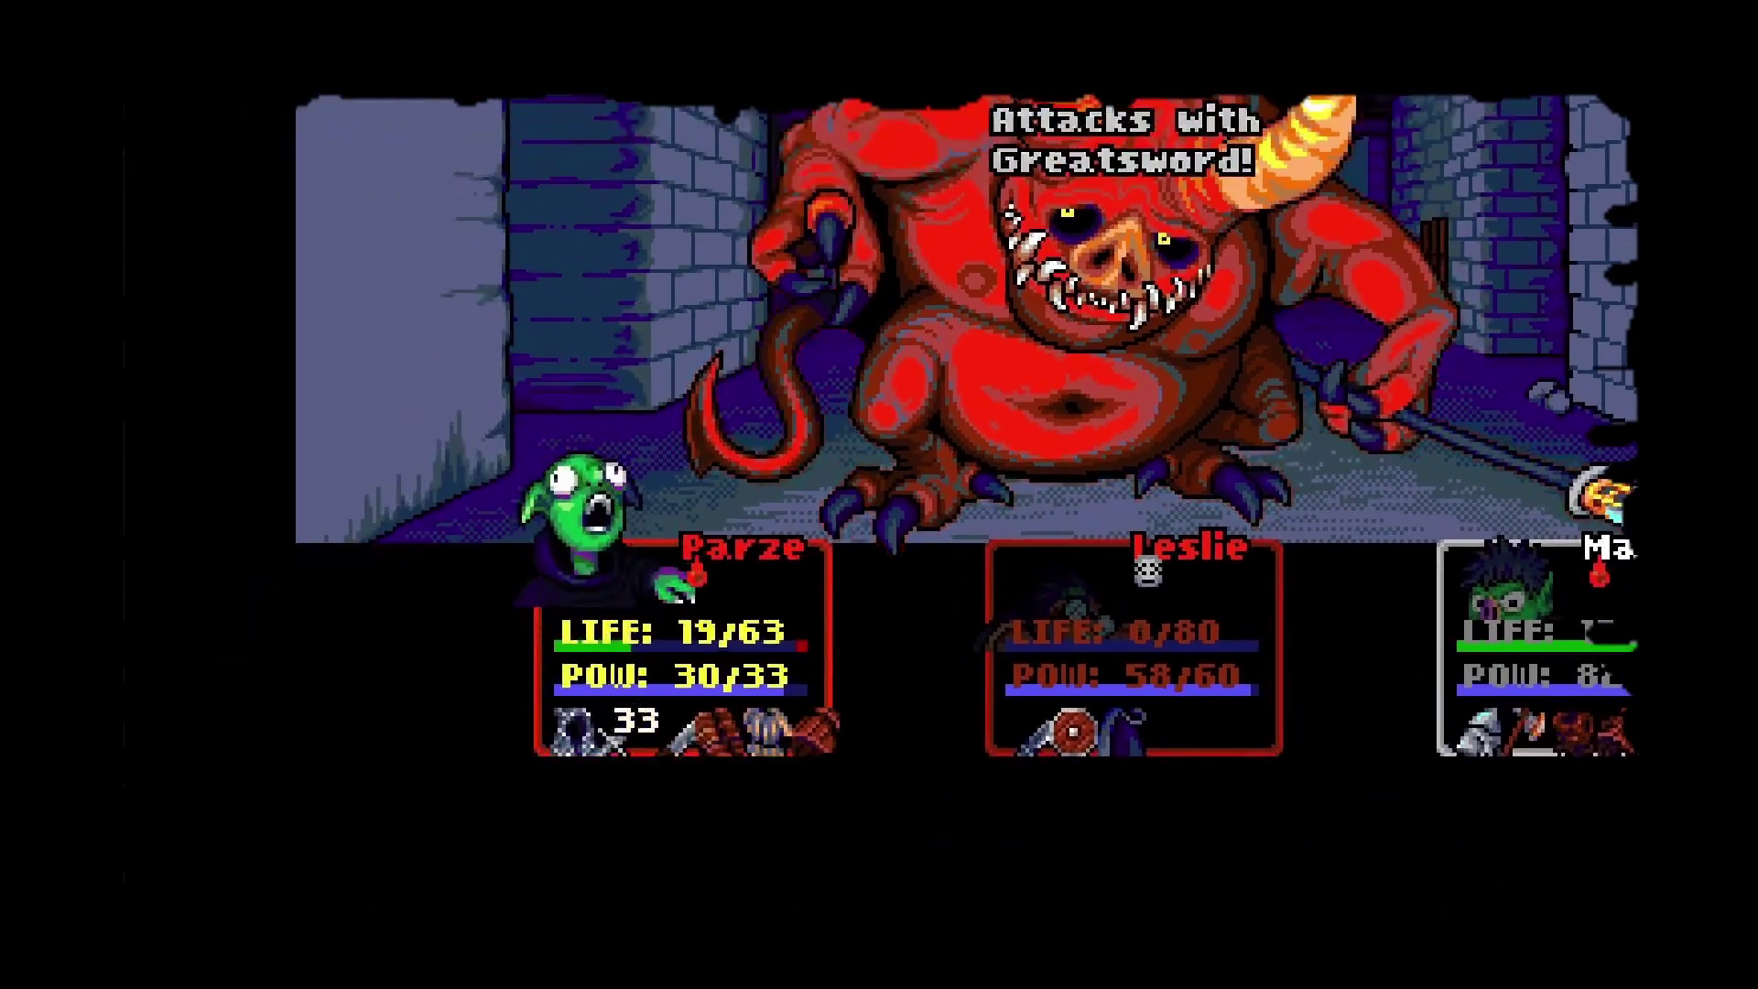
pyautogui.press('Return')
pyautogui.press('Return')
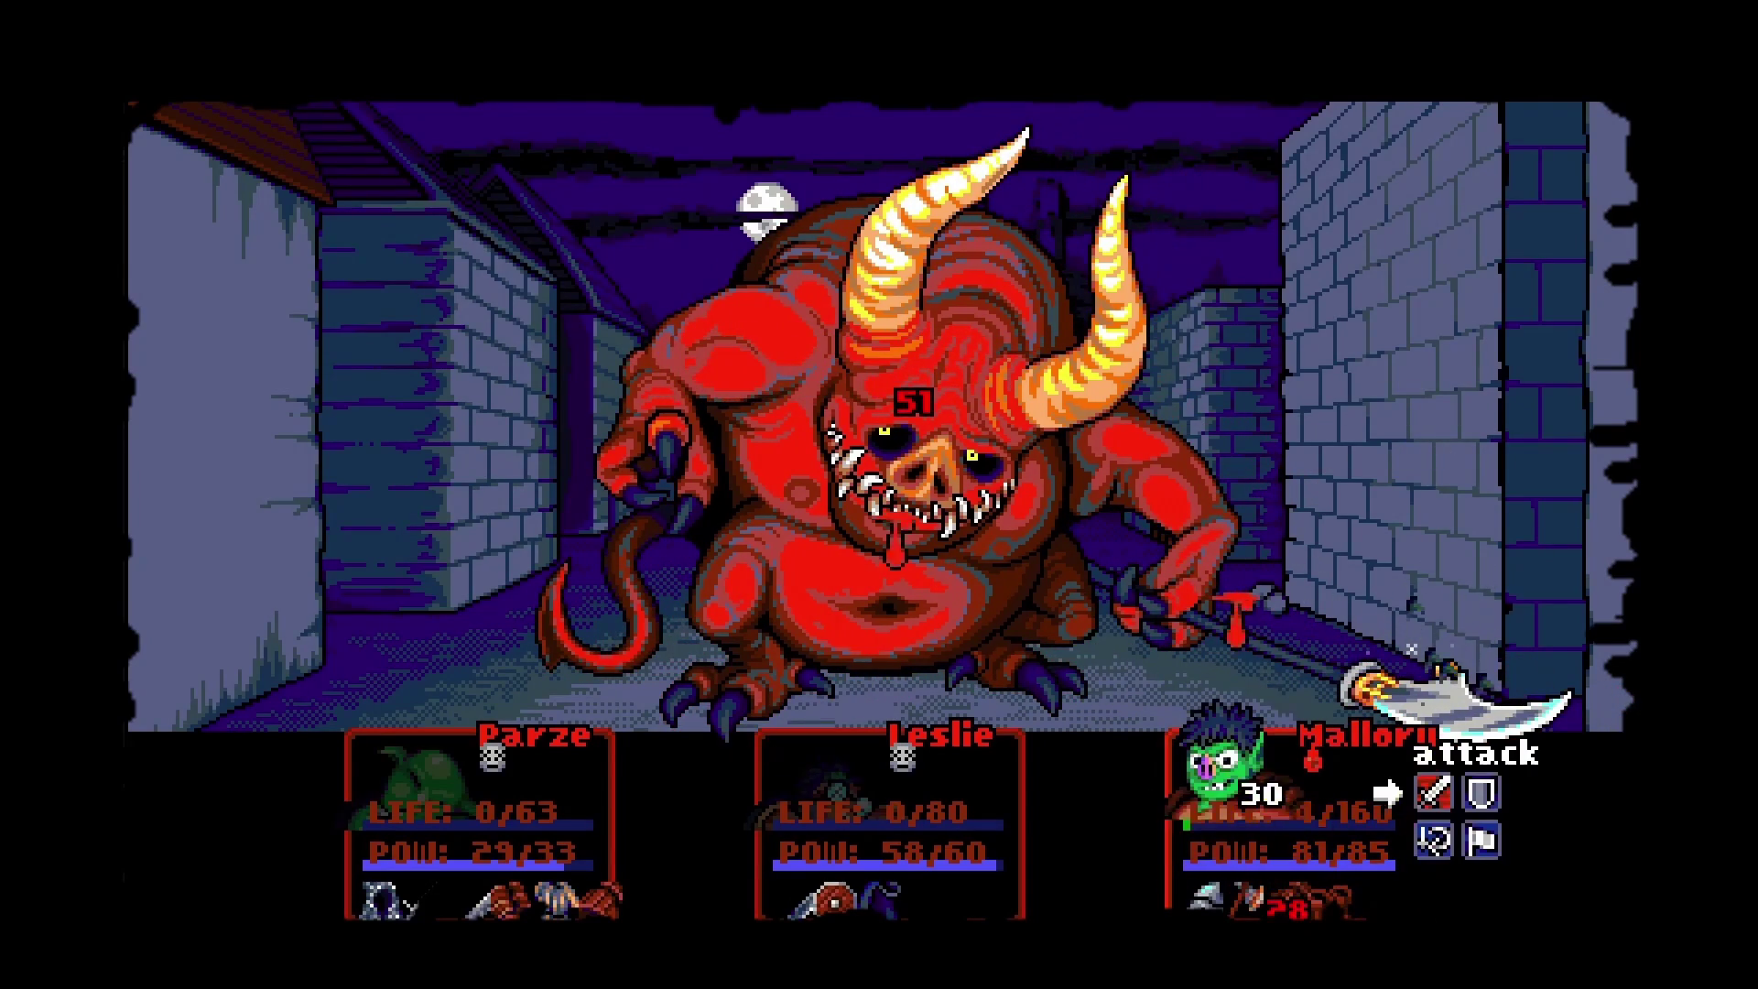
pyautogui.press('Return')
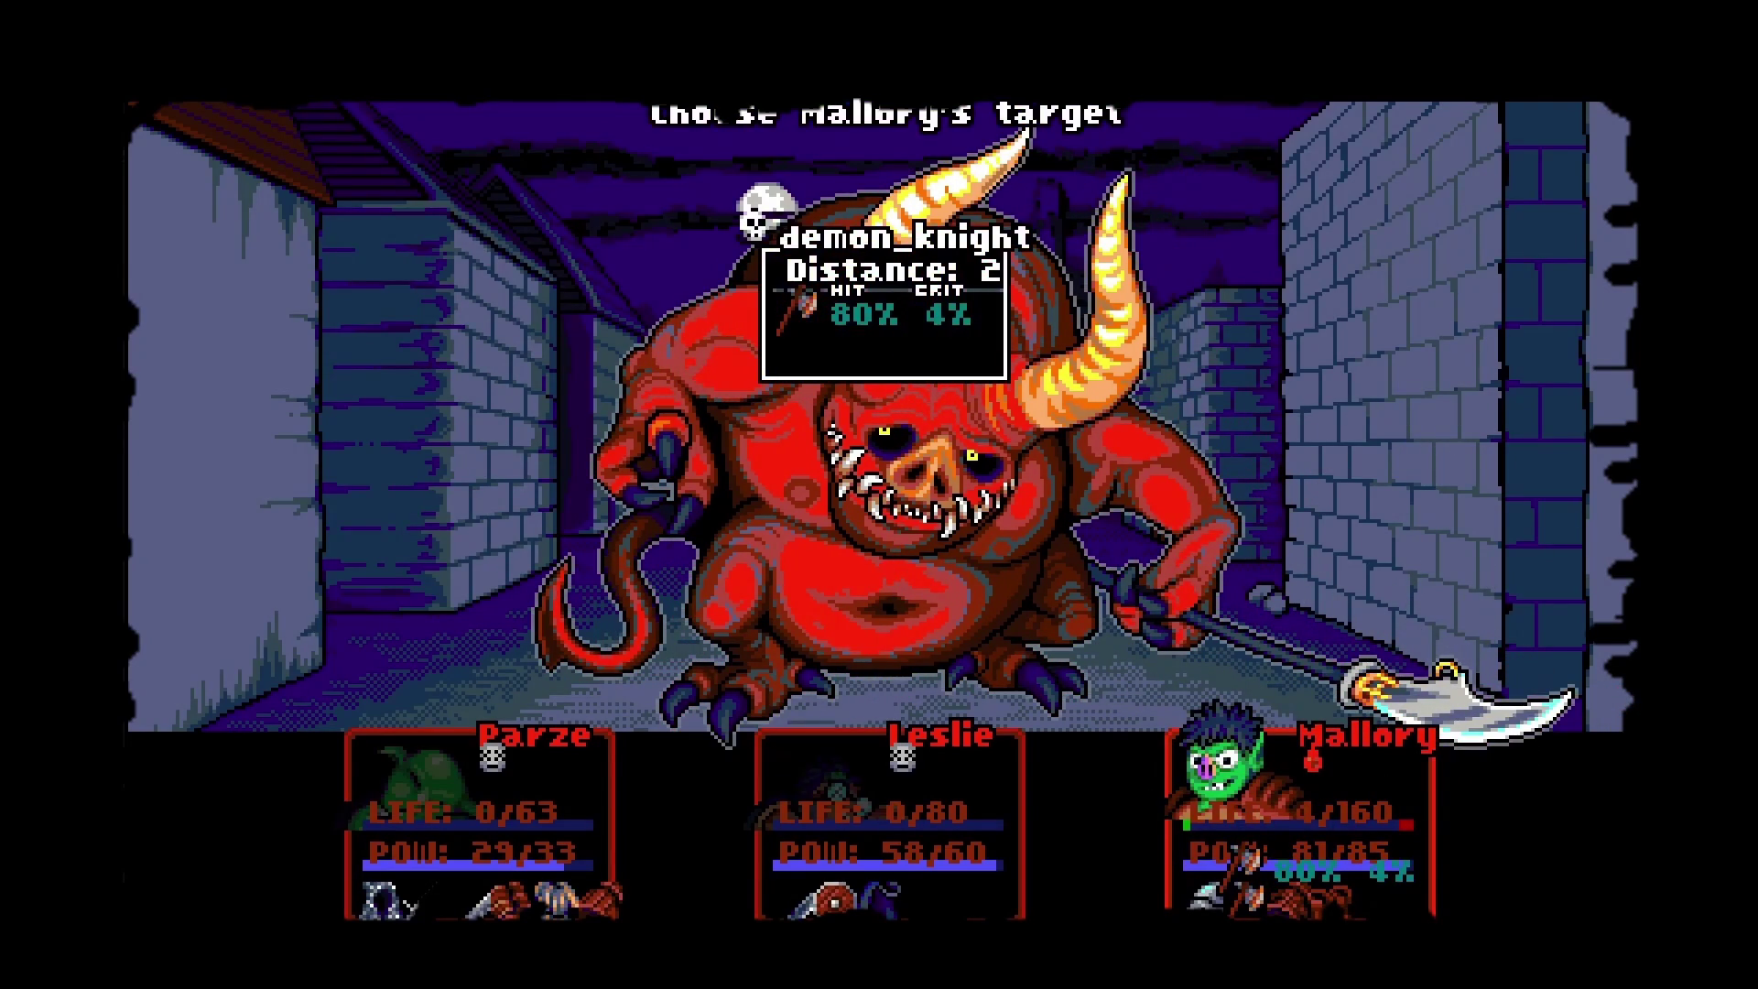
pyautogui.press('Return')
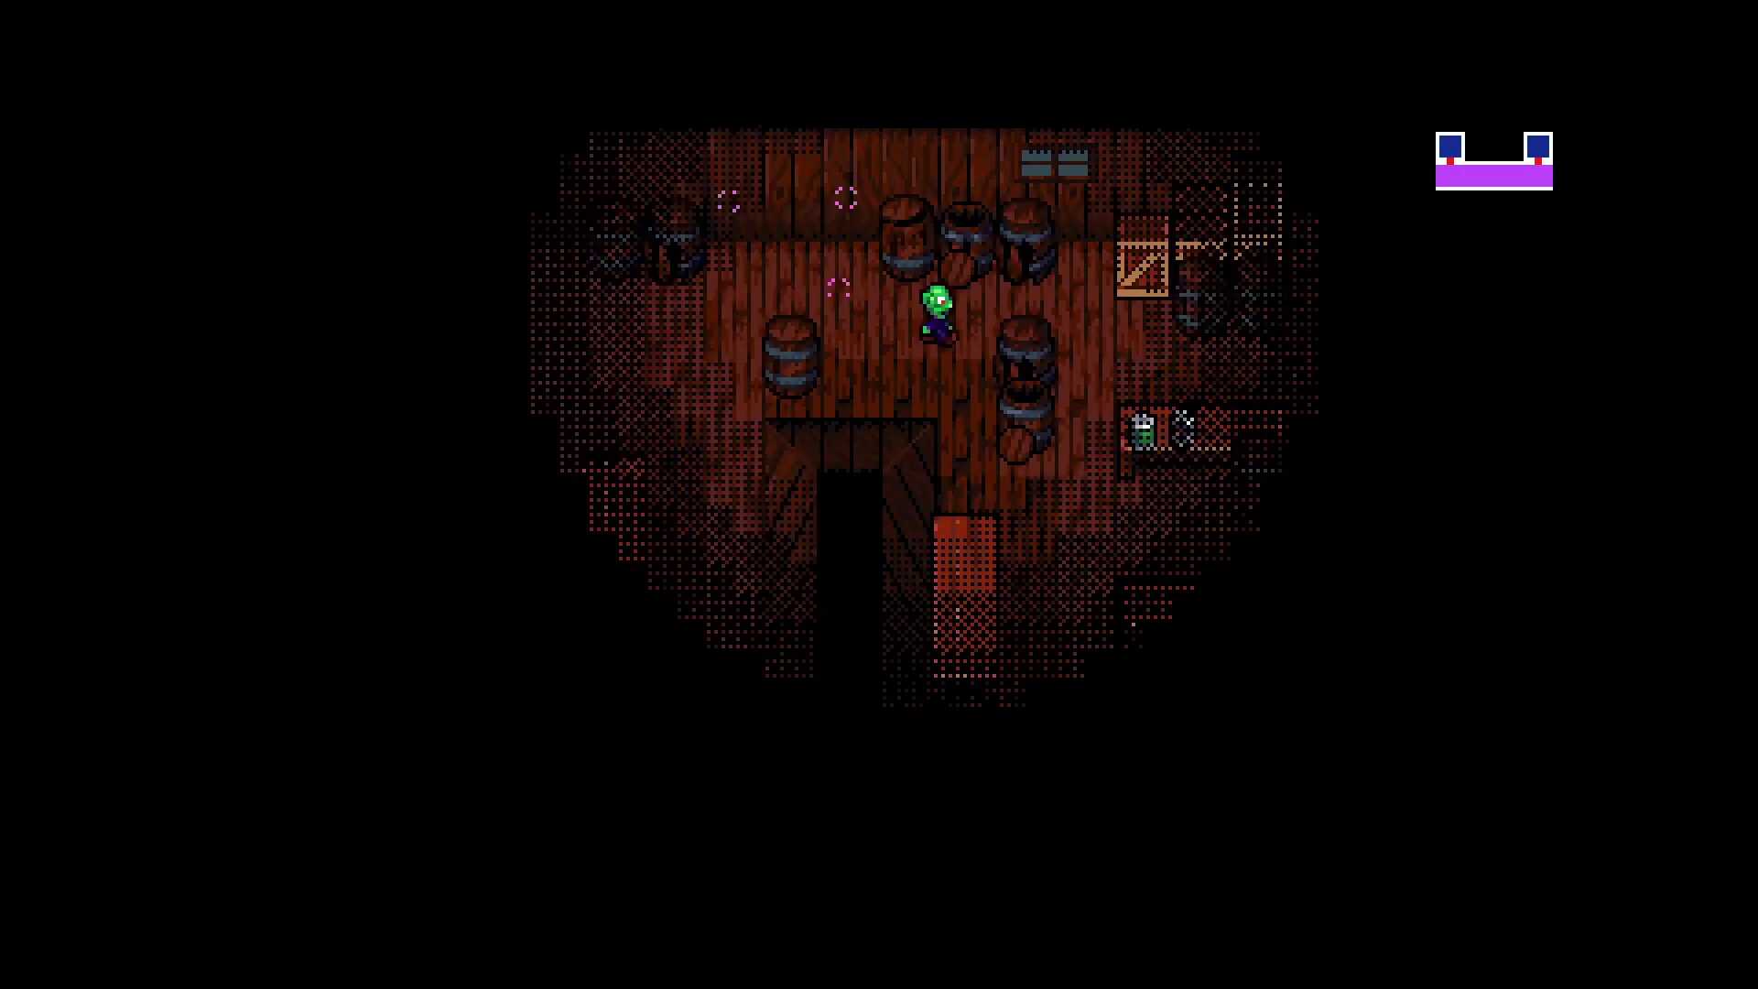
# Search the table beside the barrels and stow the tin found there.
pyautogui.press('Down')
pyautogui.press('Right')
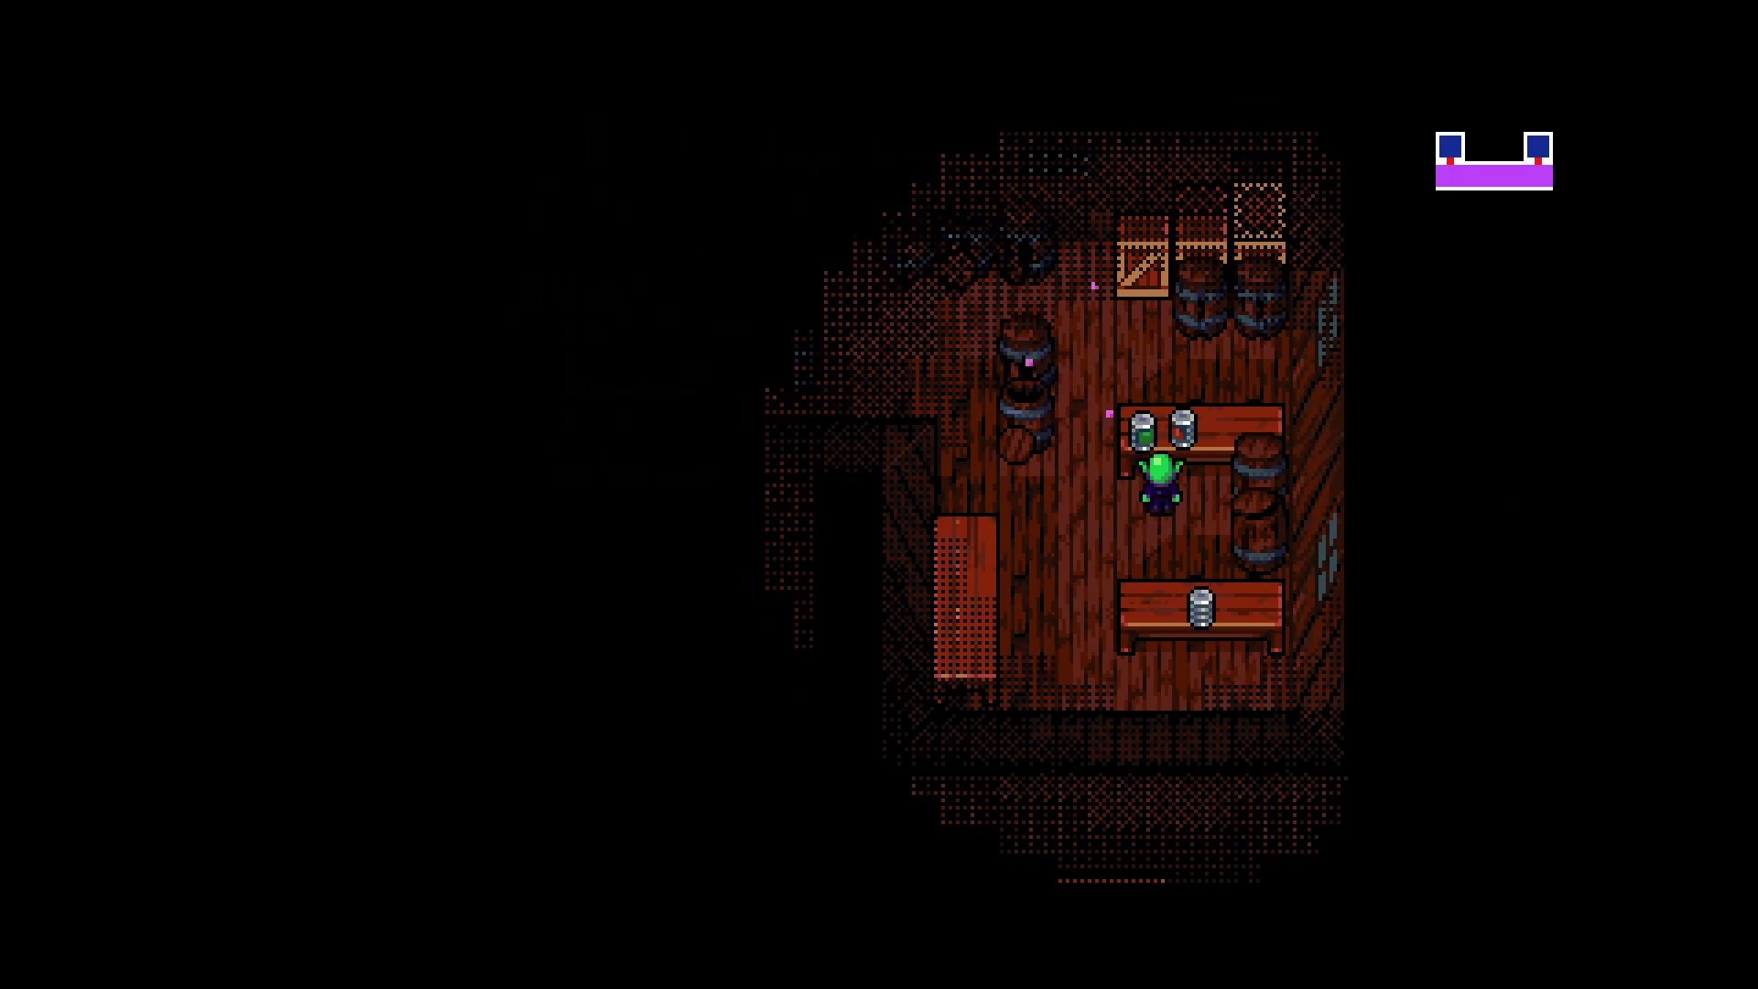
pyautogui.press('Return')
pyautogui.press('Return')
pyautogui.press('Right')
pyautogui.press('Return')
pyautogui.press('Return')
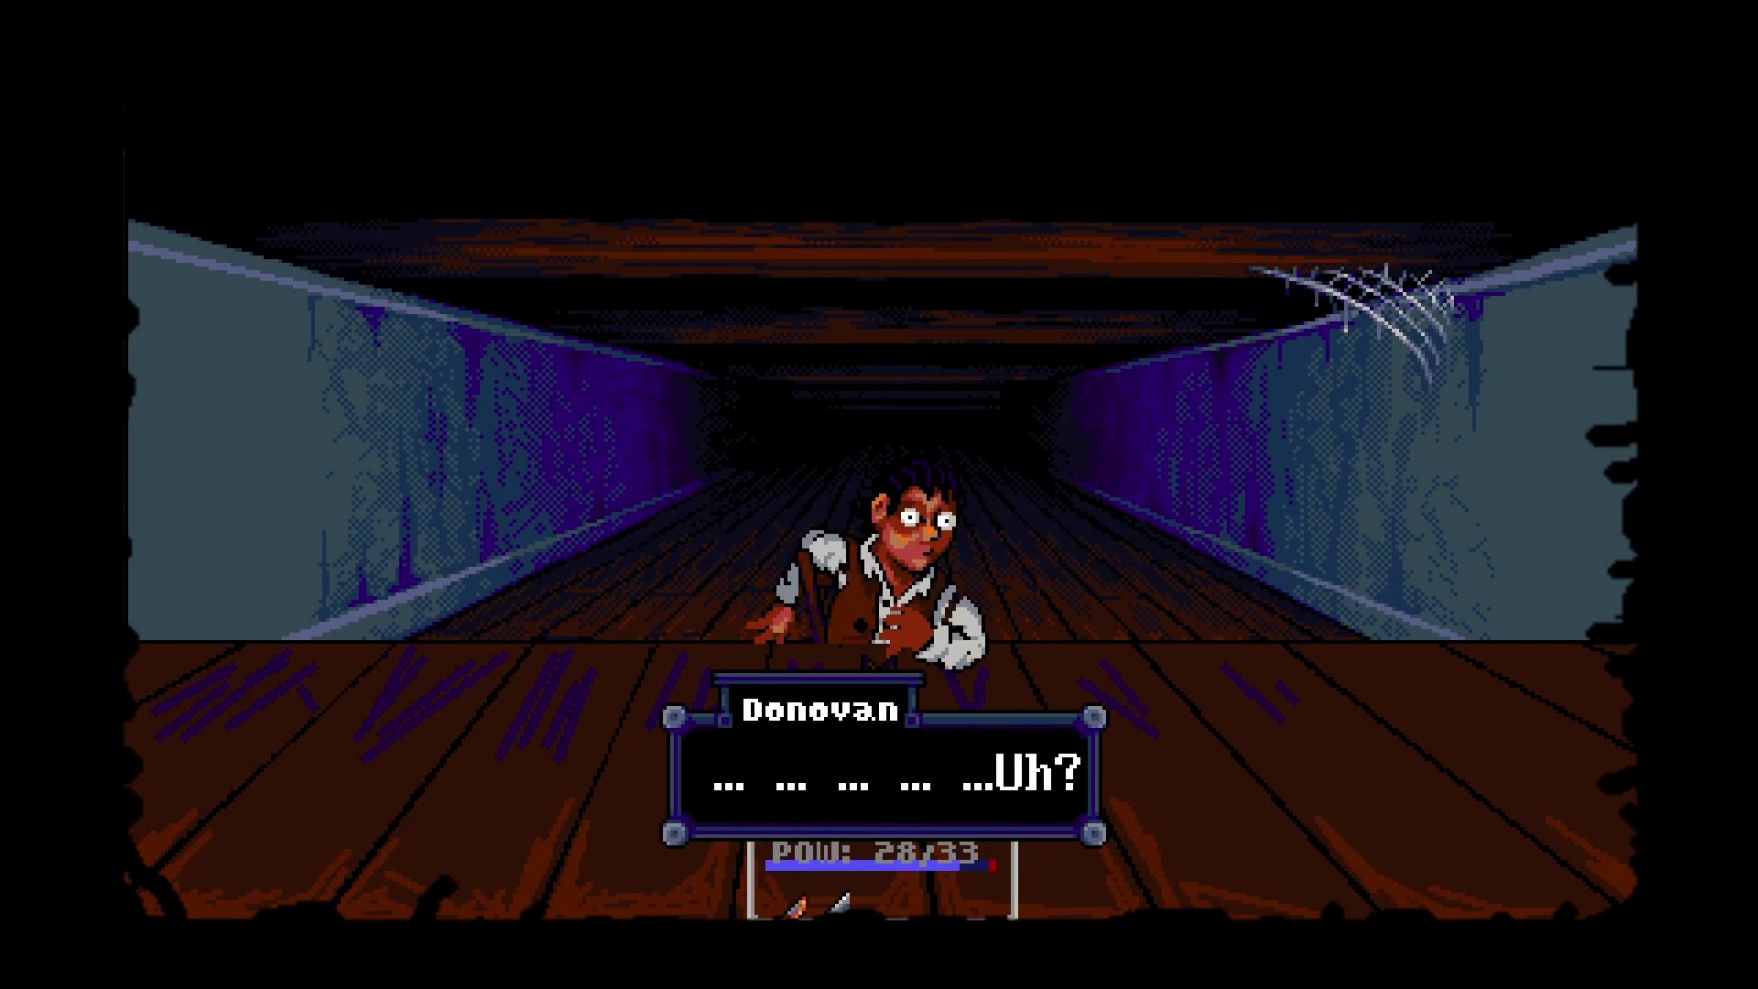
# Talk through Donovan's introduction and accept his offer to join the party.
pyautogui.press('Return')
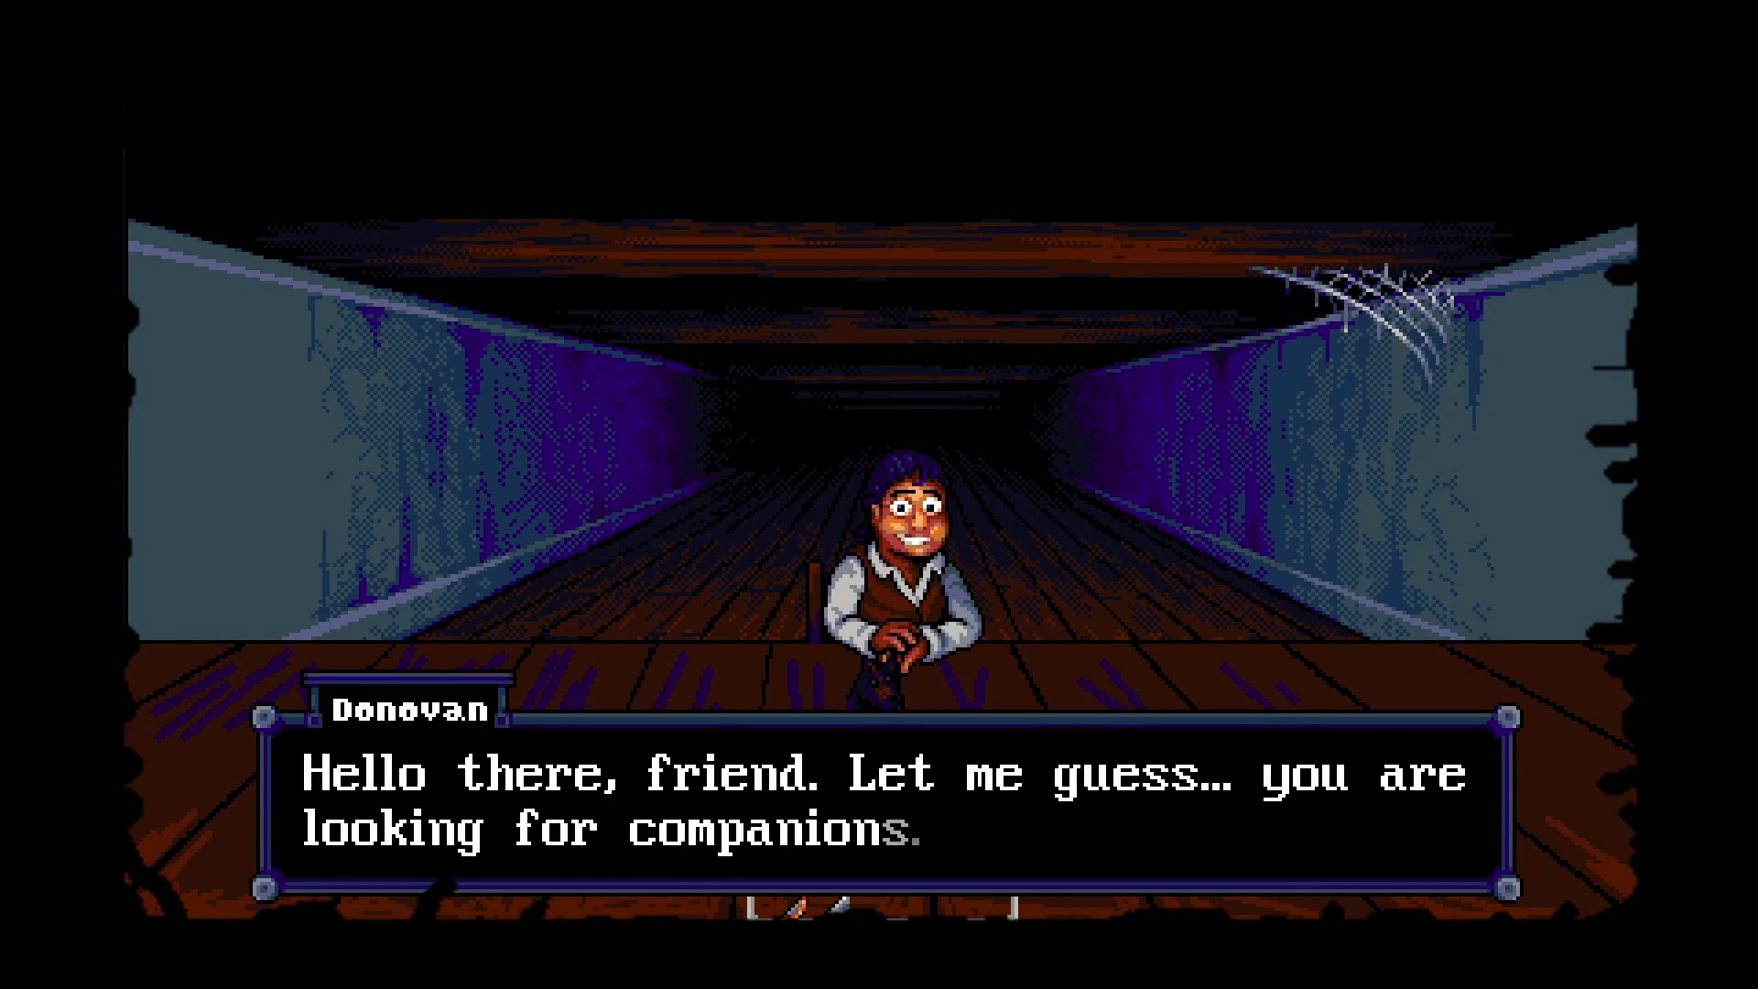
pyautogui.press('Return')
pyautogui.press('Return')
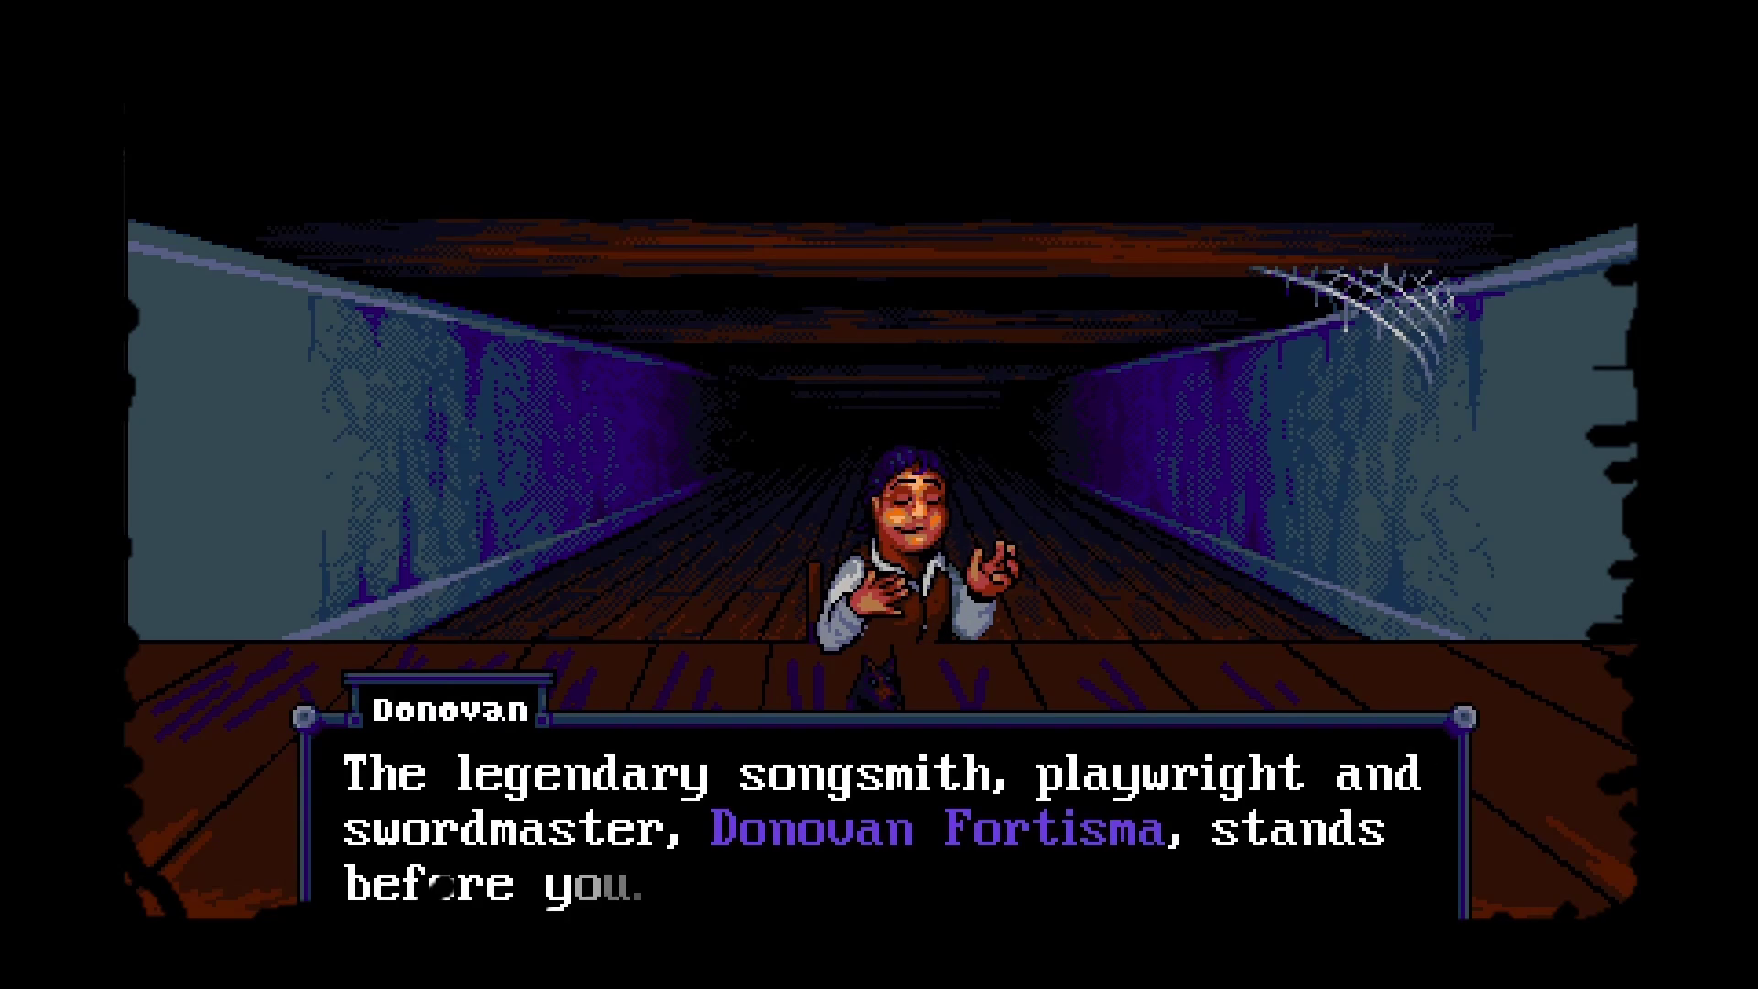
pyautogui.press('Return')
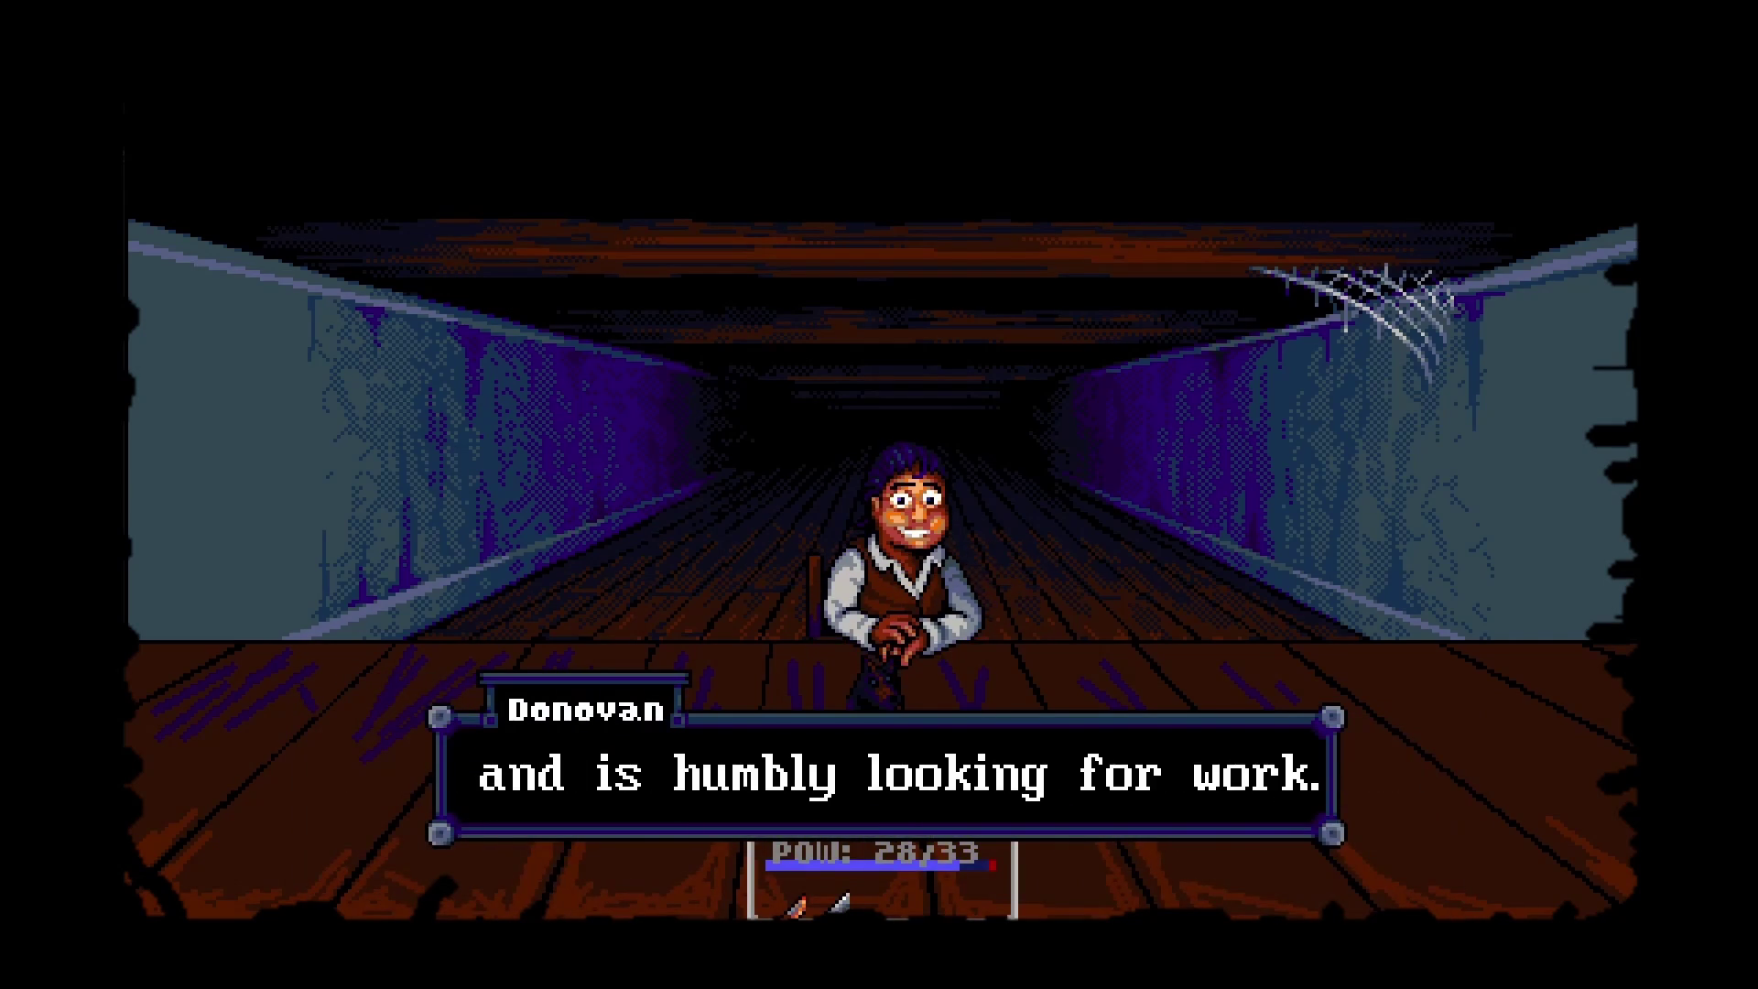
pyautogui.press('Return')
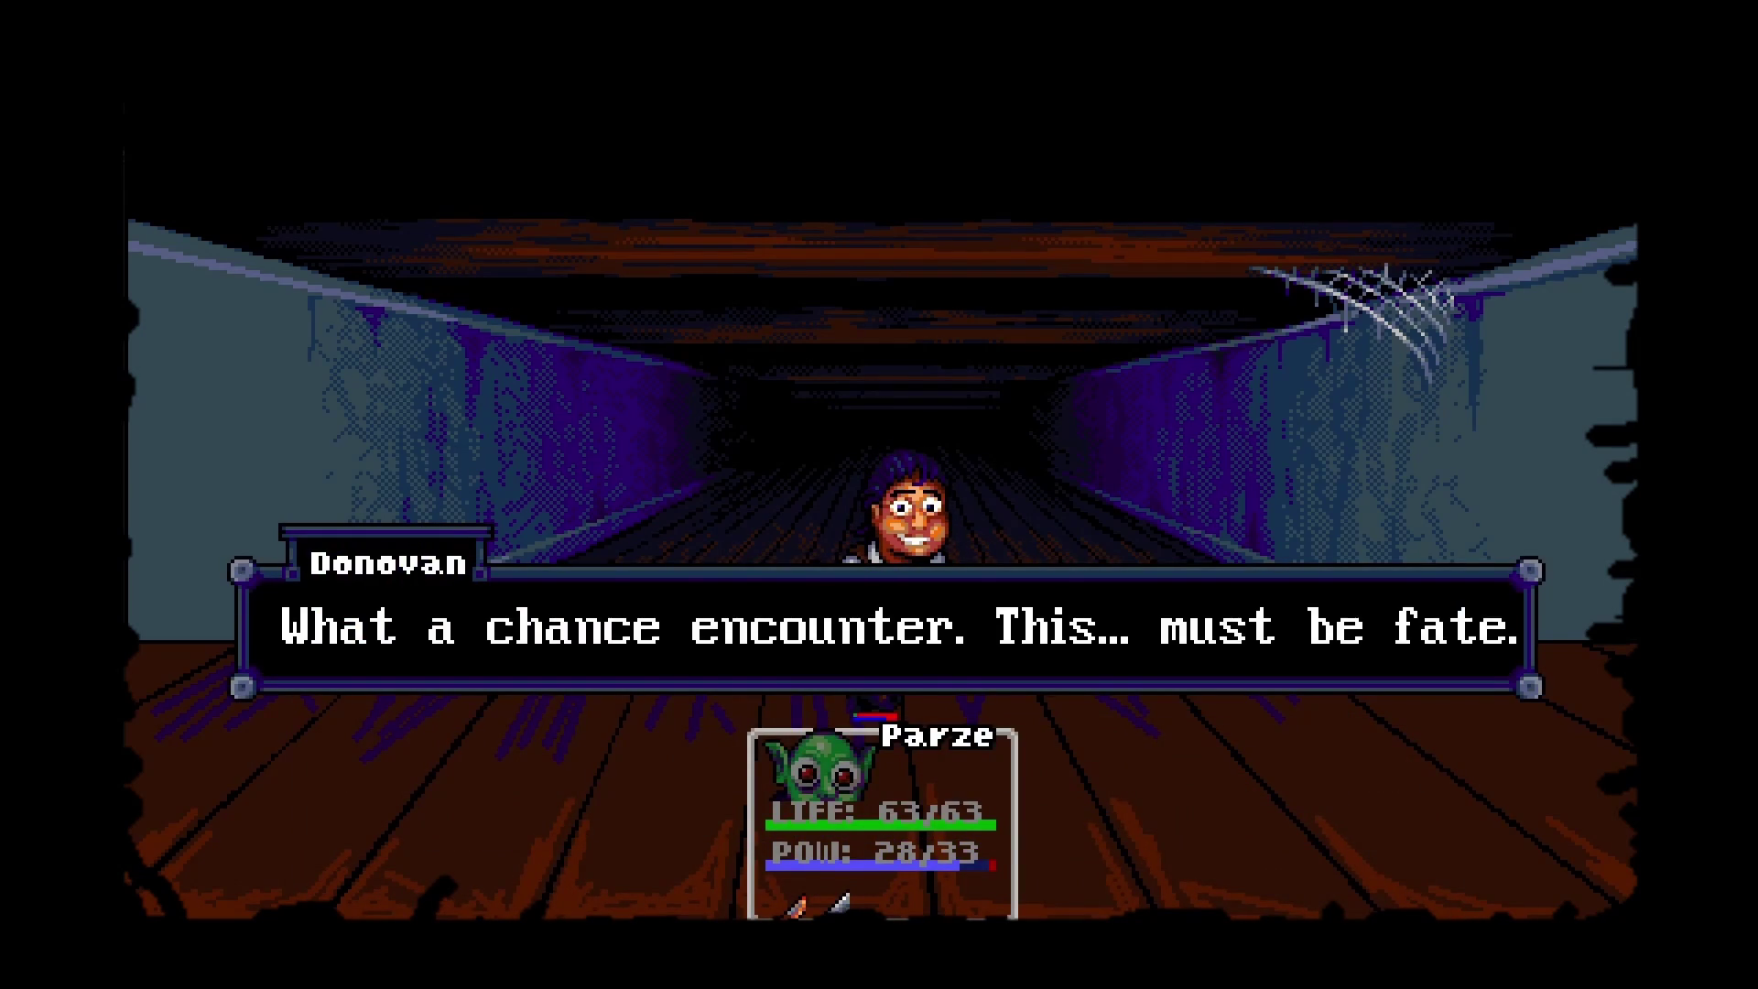
pyautogui.press('Down')
pyautogui.press('Up')
pyautogui.press('Down')
pyautogui.press('Down')
pyautogui.press('Return')
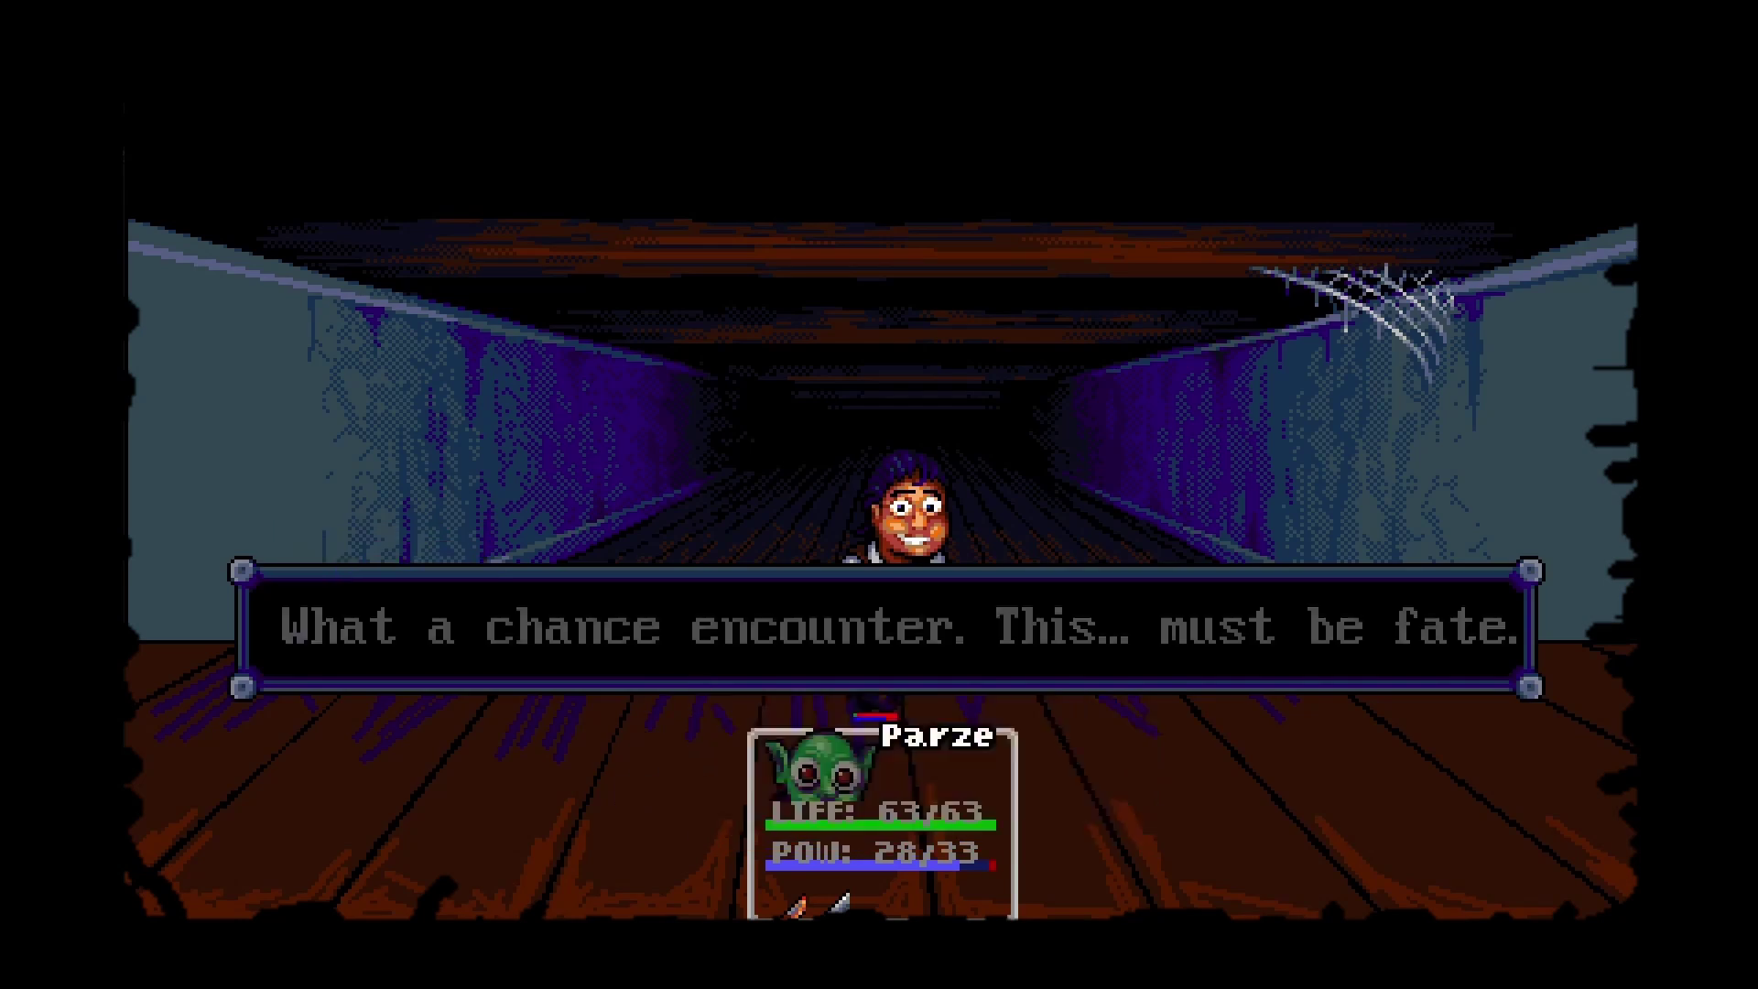
pyautogui.press('Return')
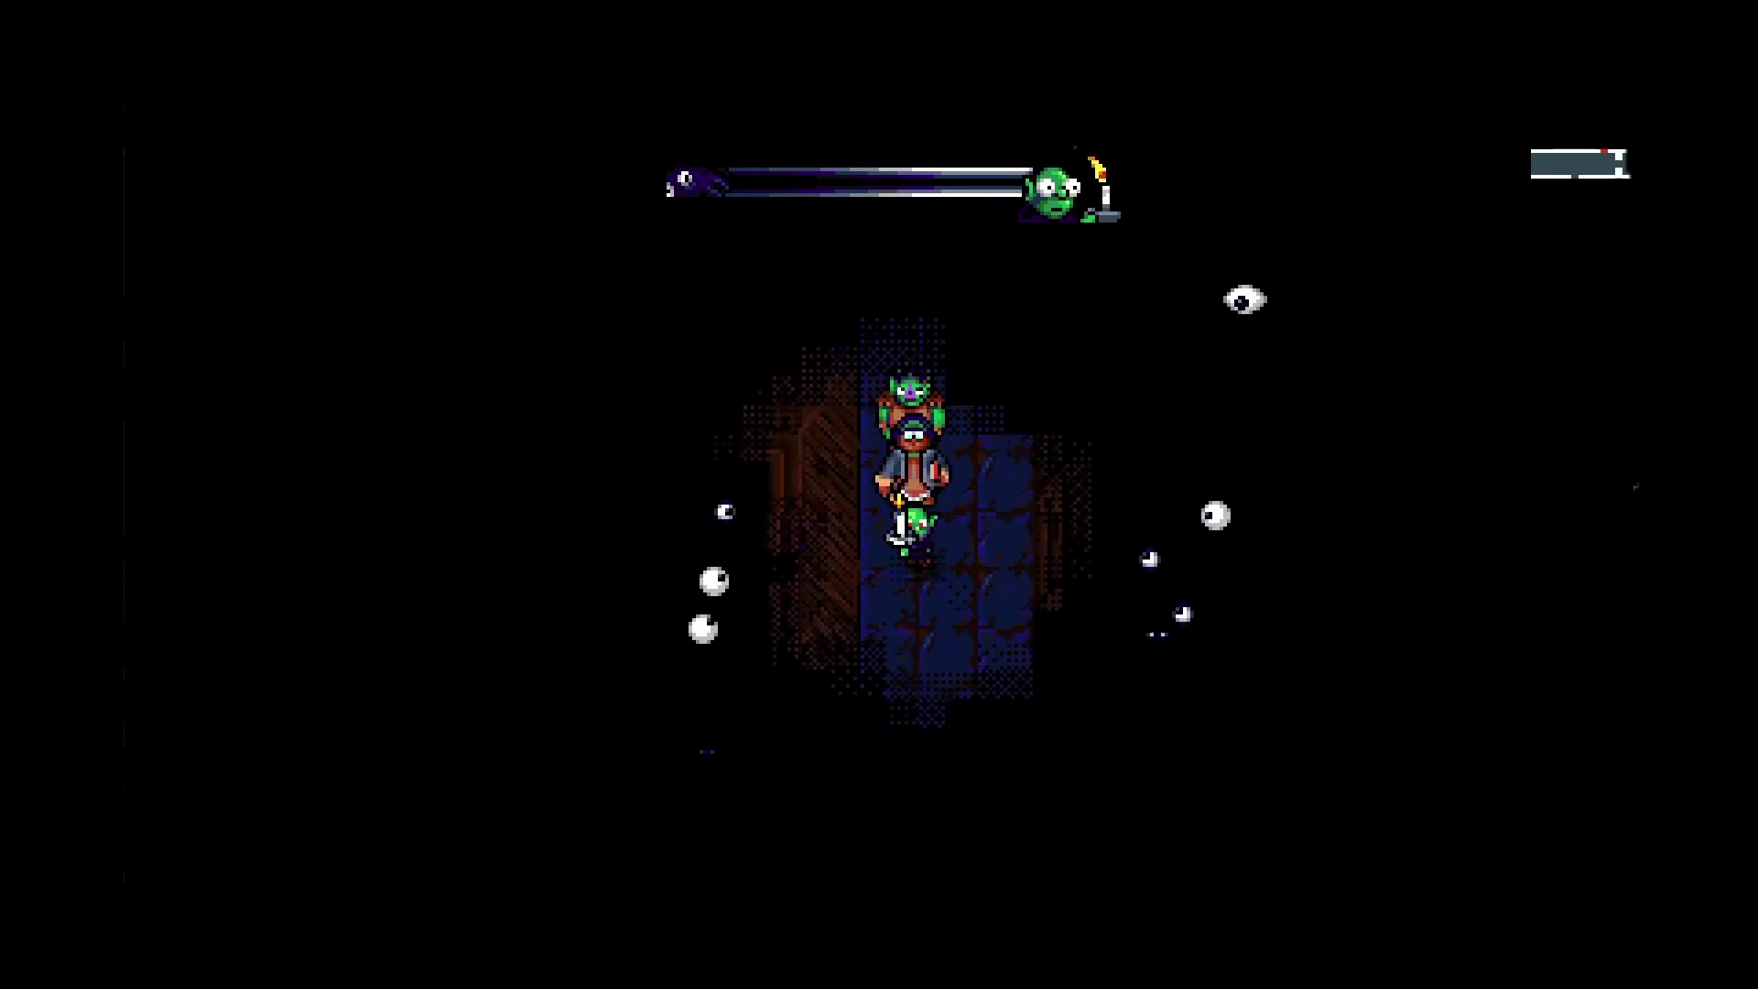
# Move the party down the dark corridor ringed by floating eyes.
pyautogui.press('Down')
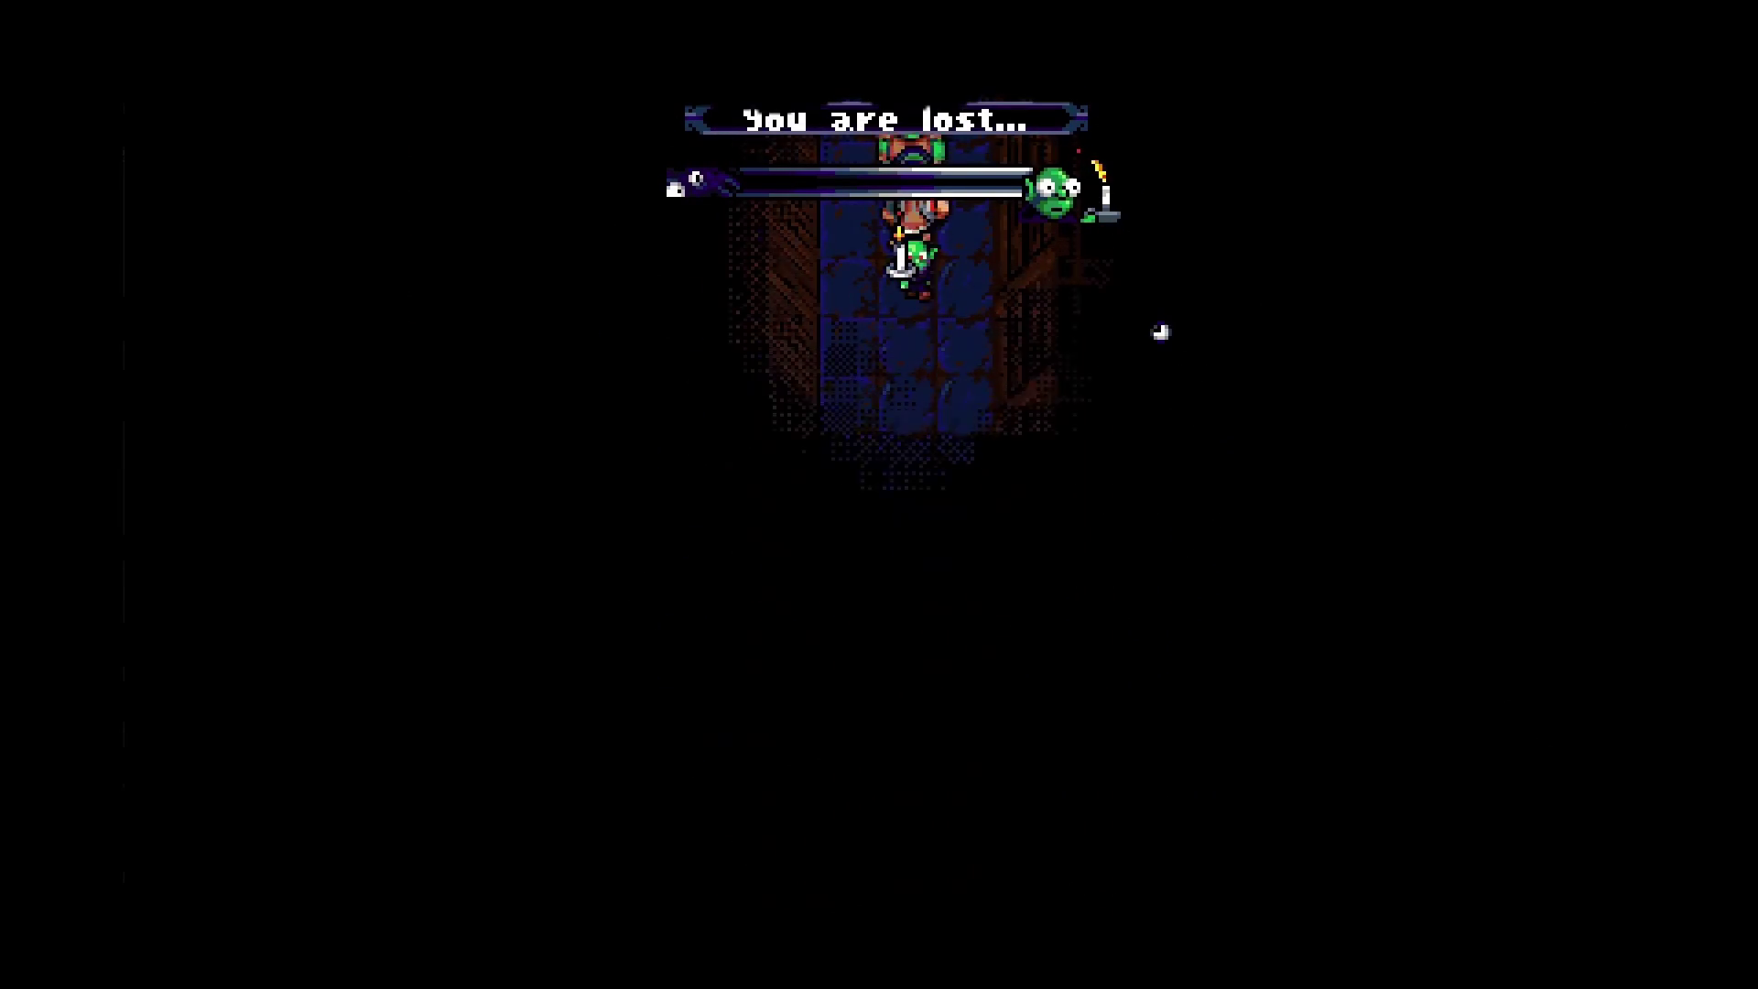
# Walk the party down the dark corridor until Levitt's cutscene near the city walls begins.
pyautogui.press('Down')
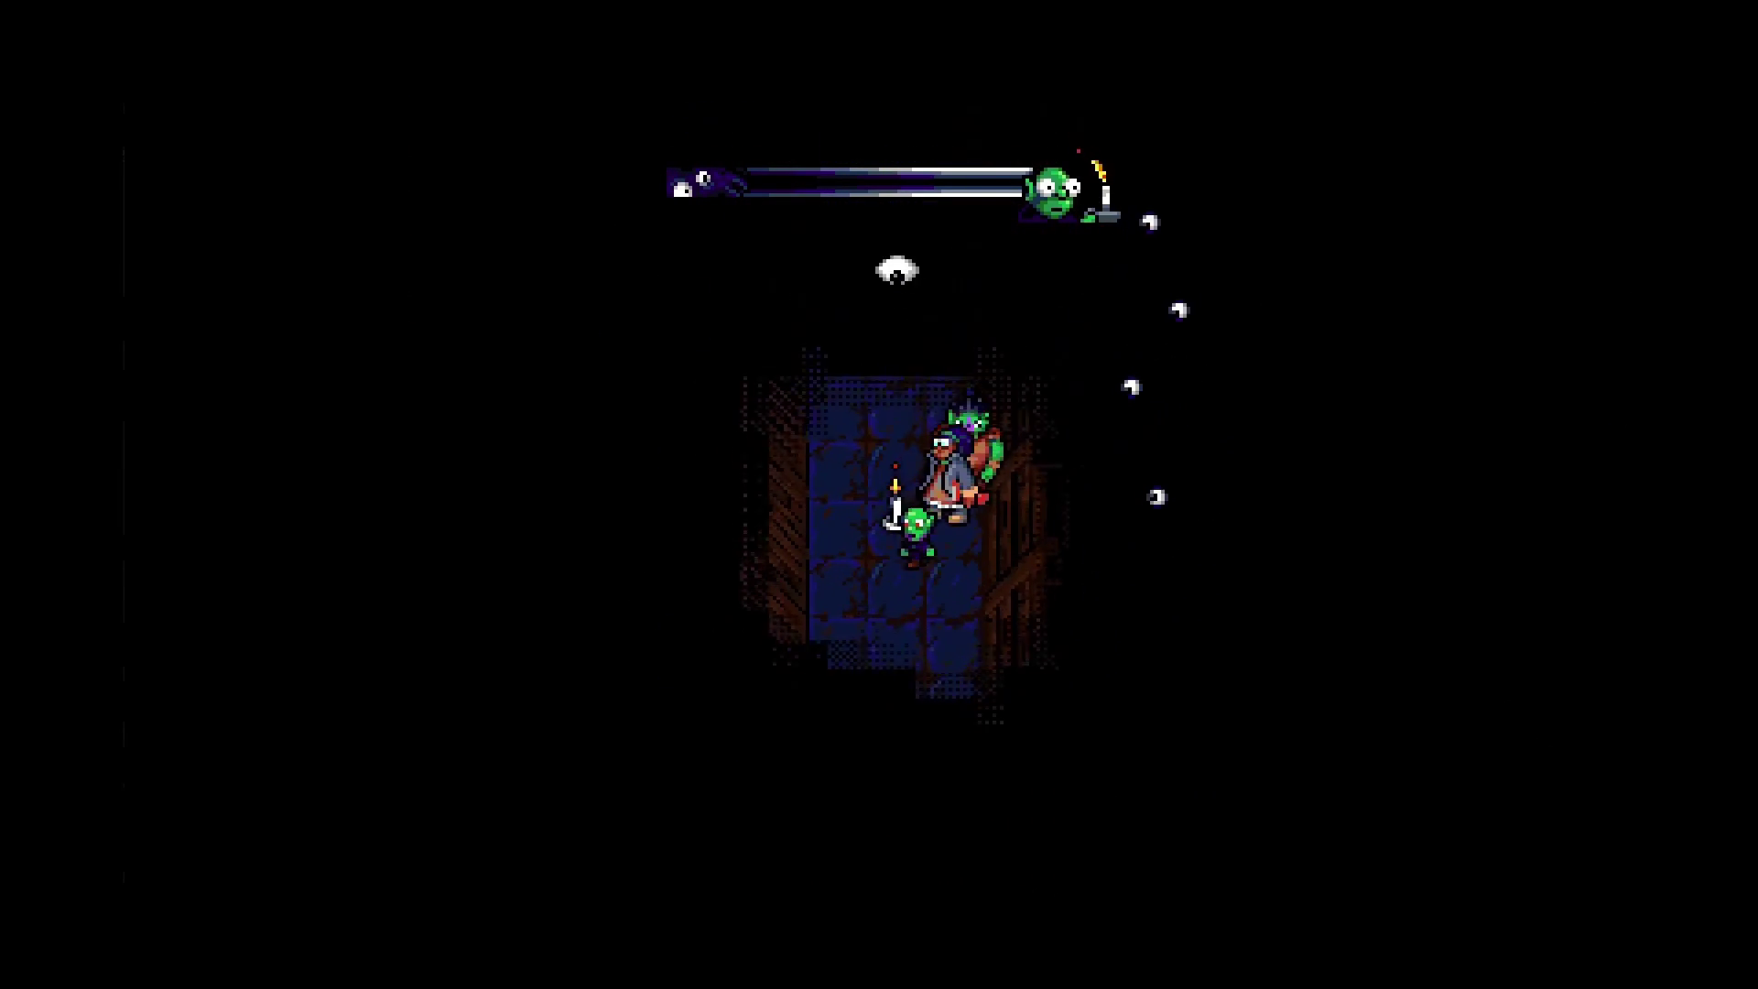
pyautogui.press('Down')
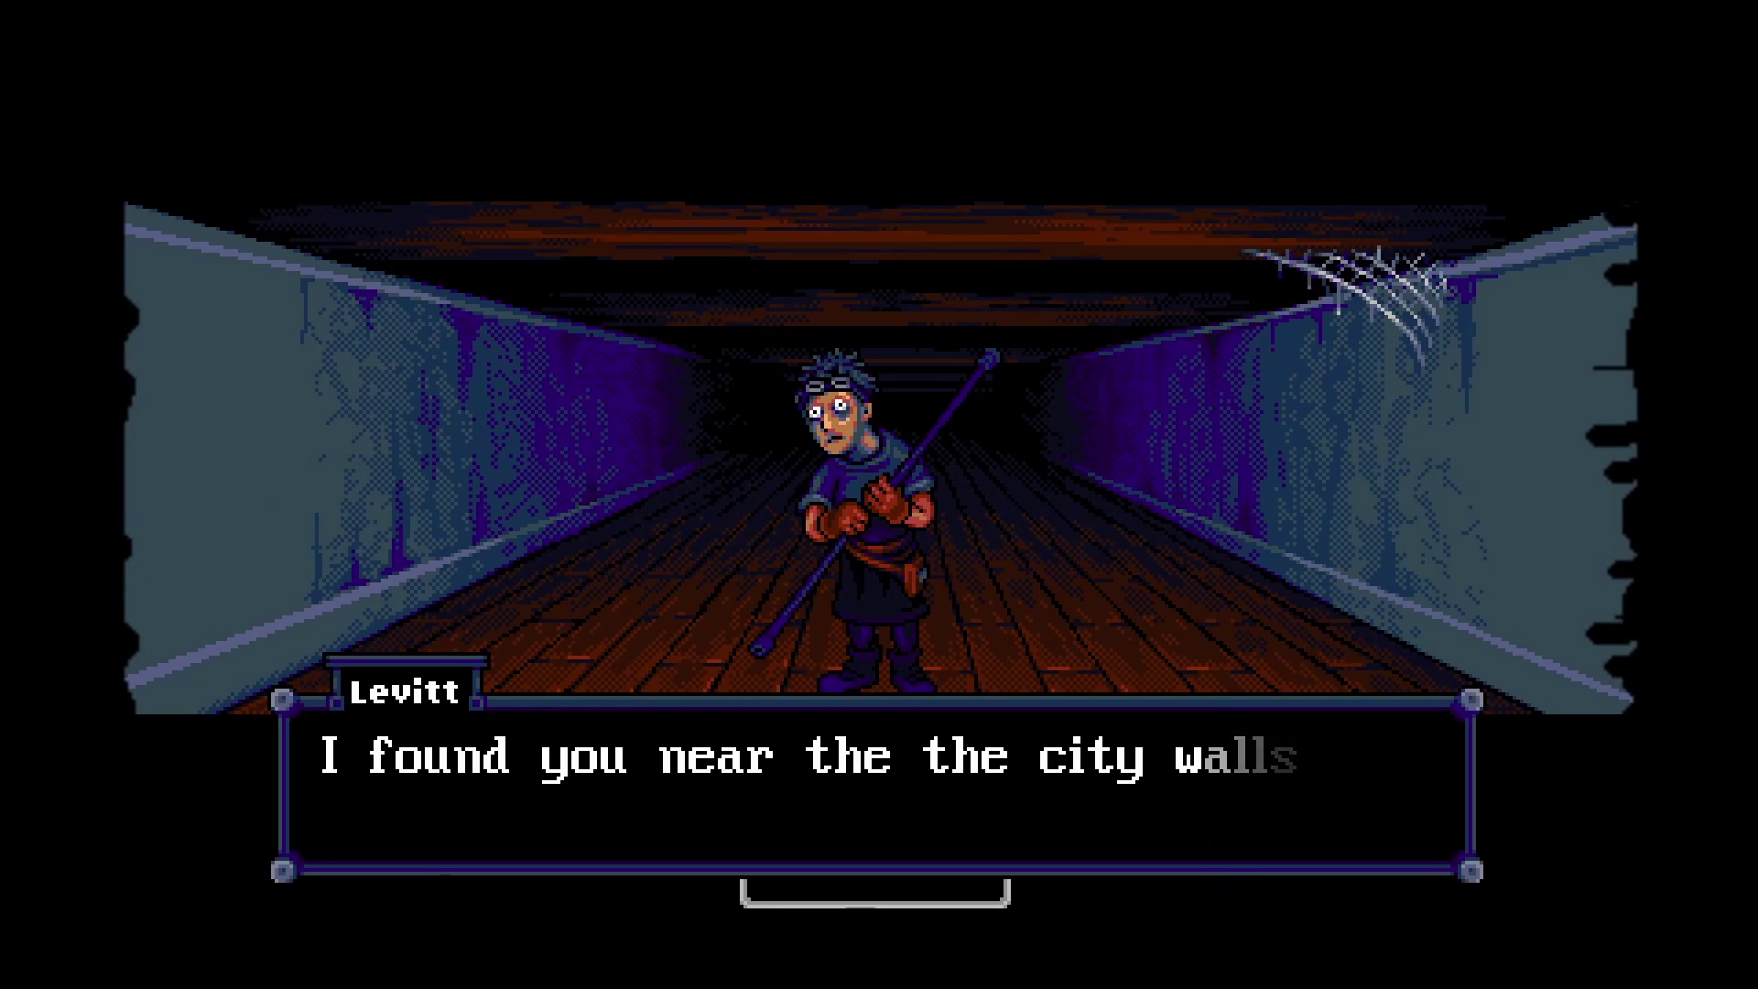
# Advance Levitt's dialogue, answer that the goblin's name is Parze, and continue to his reply.
pyautogui.press('Return')
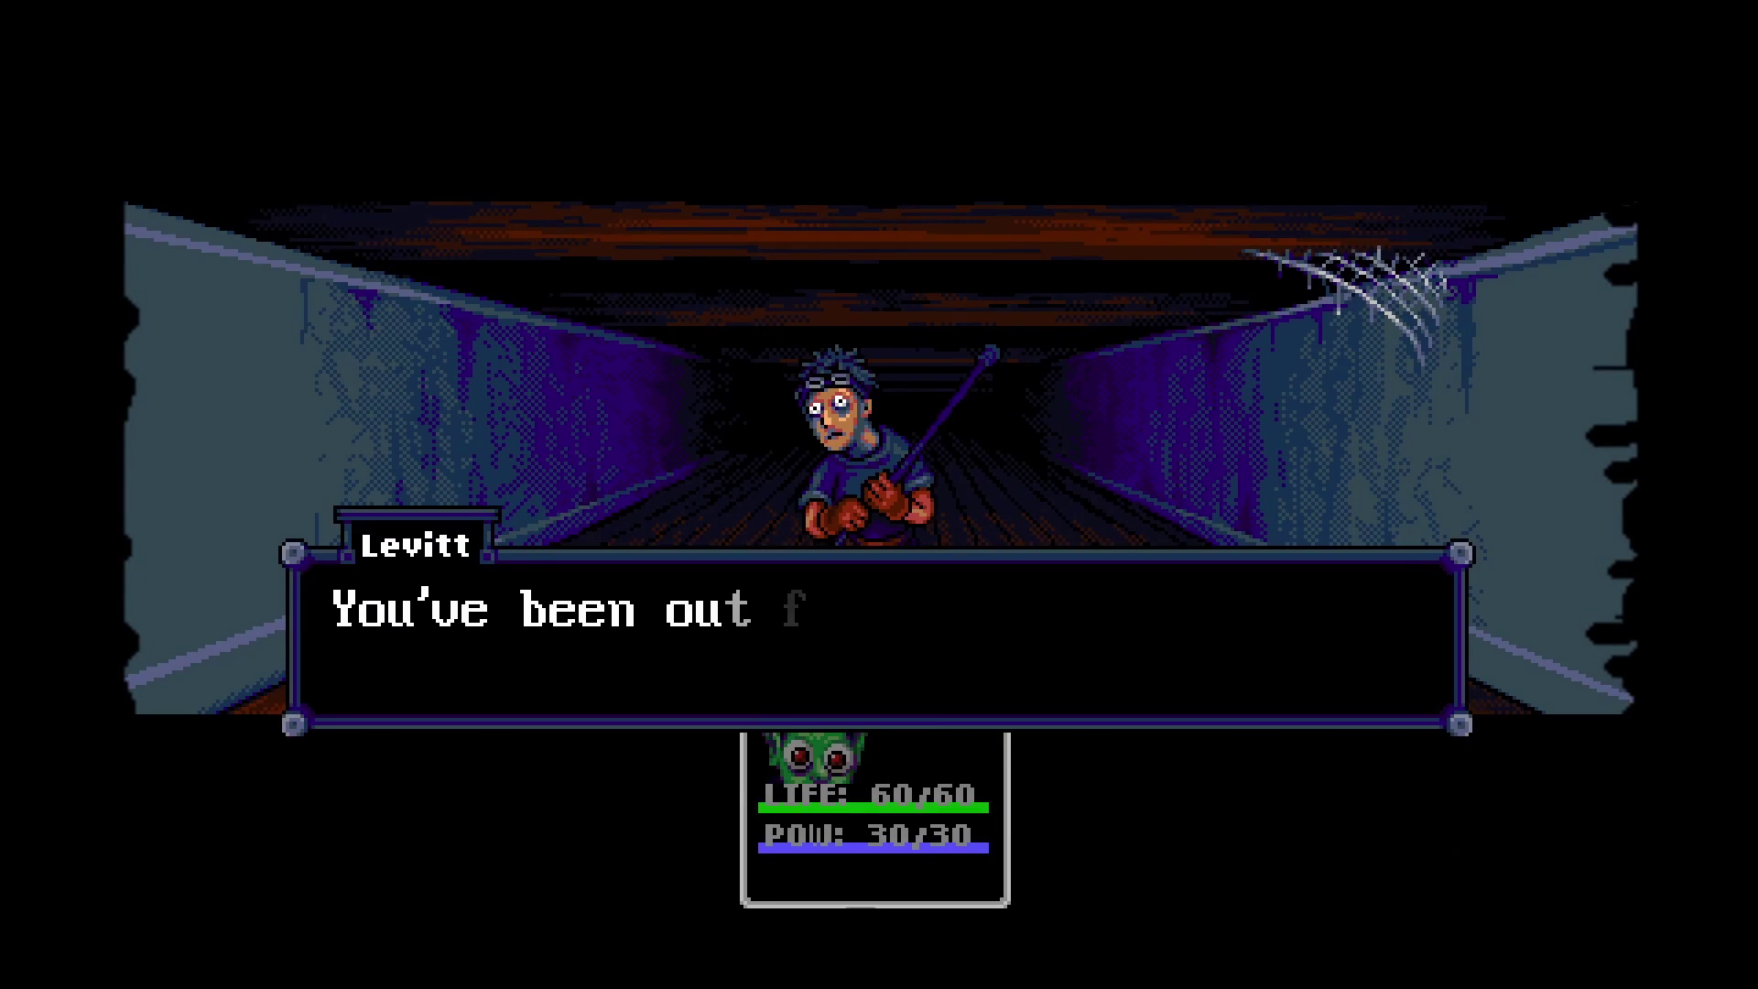
pyautogui.press('Down')
pyautogui.press('Up')
pyautogui.press('Return')
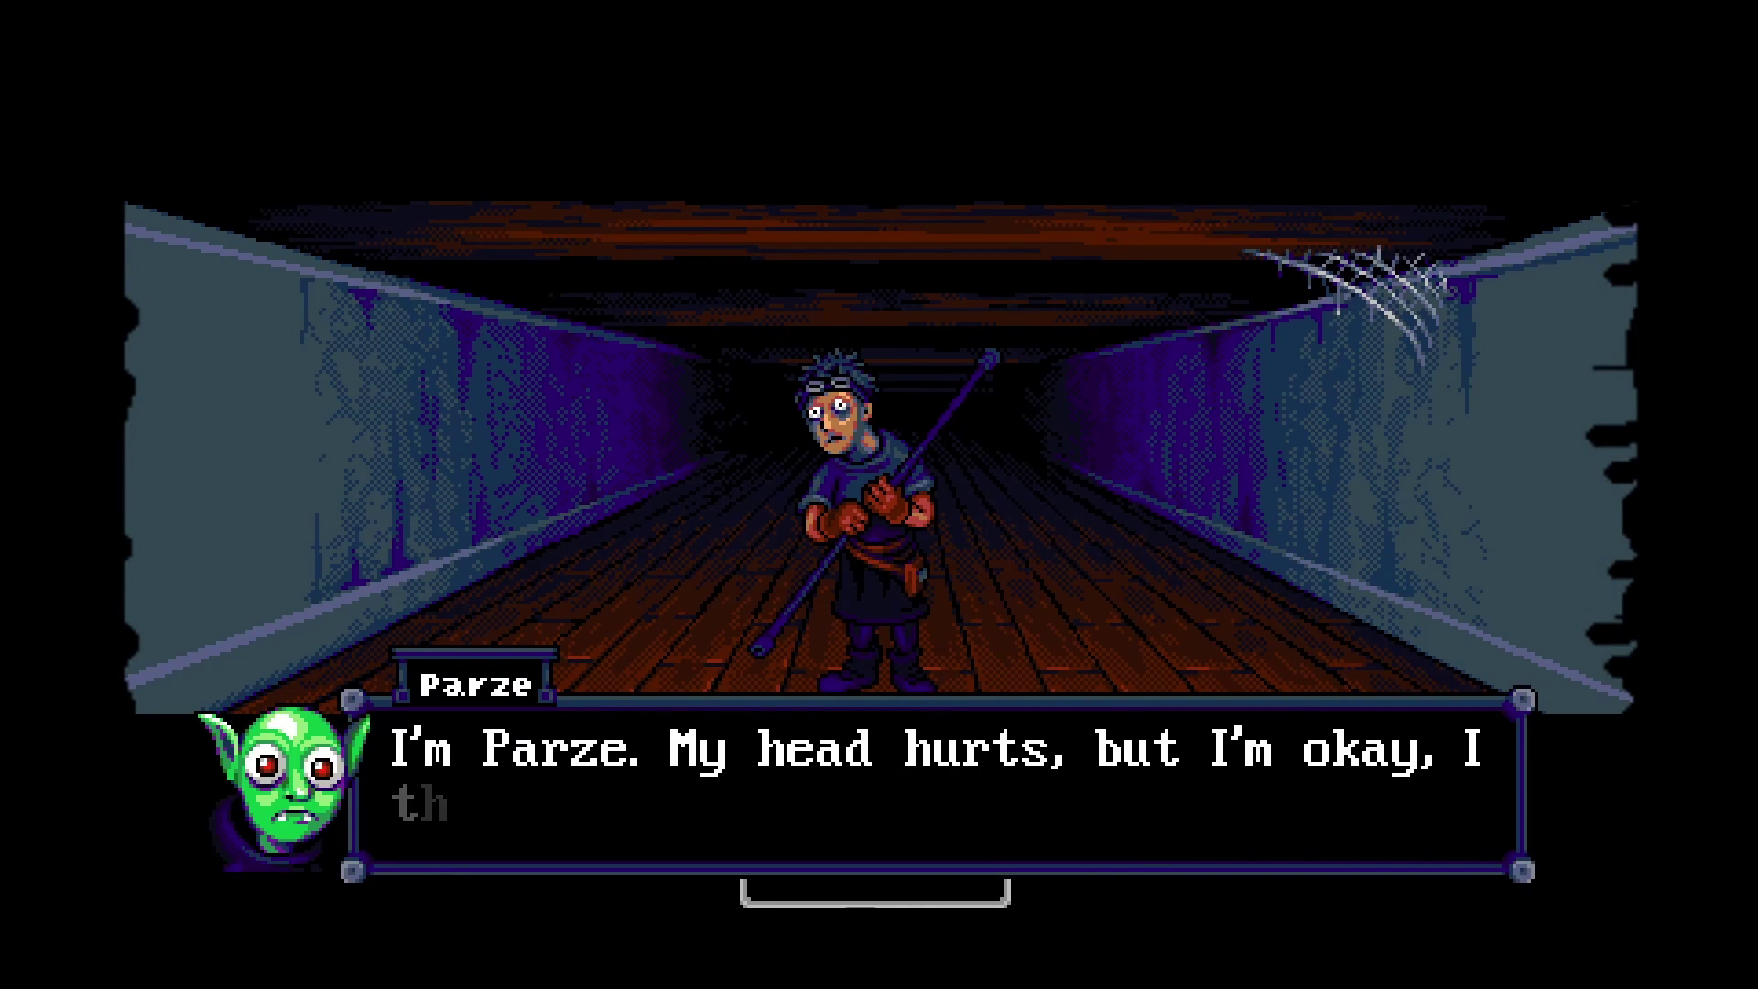
pyautogui.press('Return')
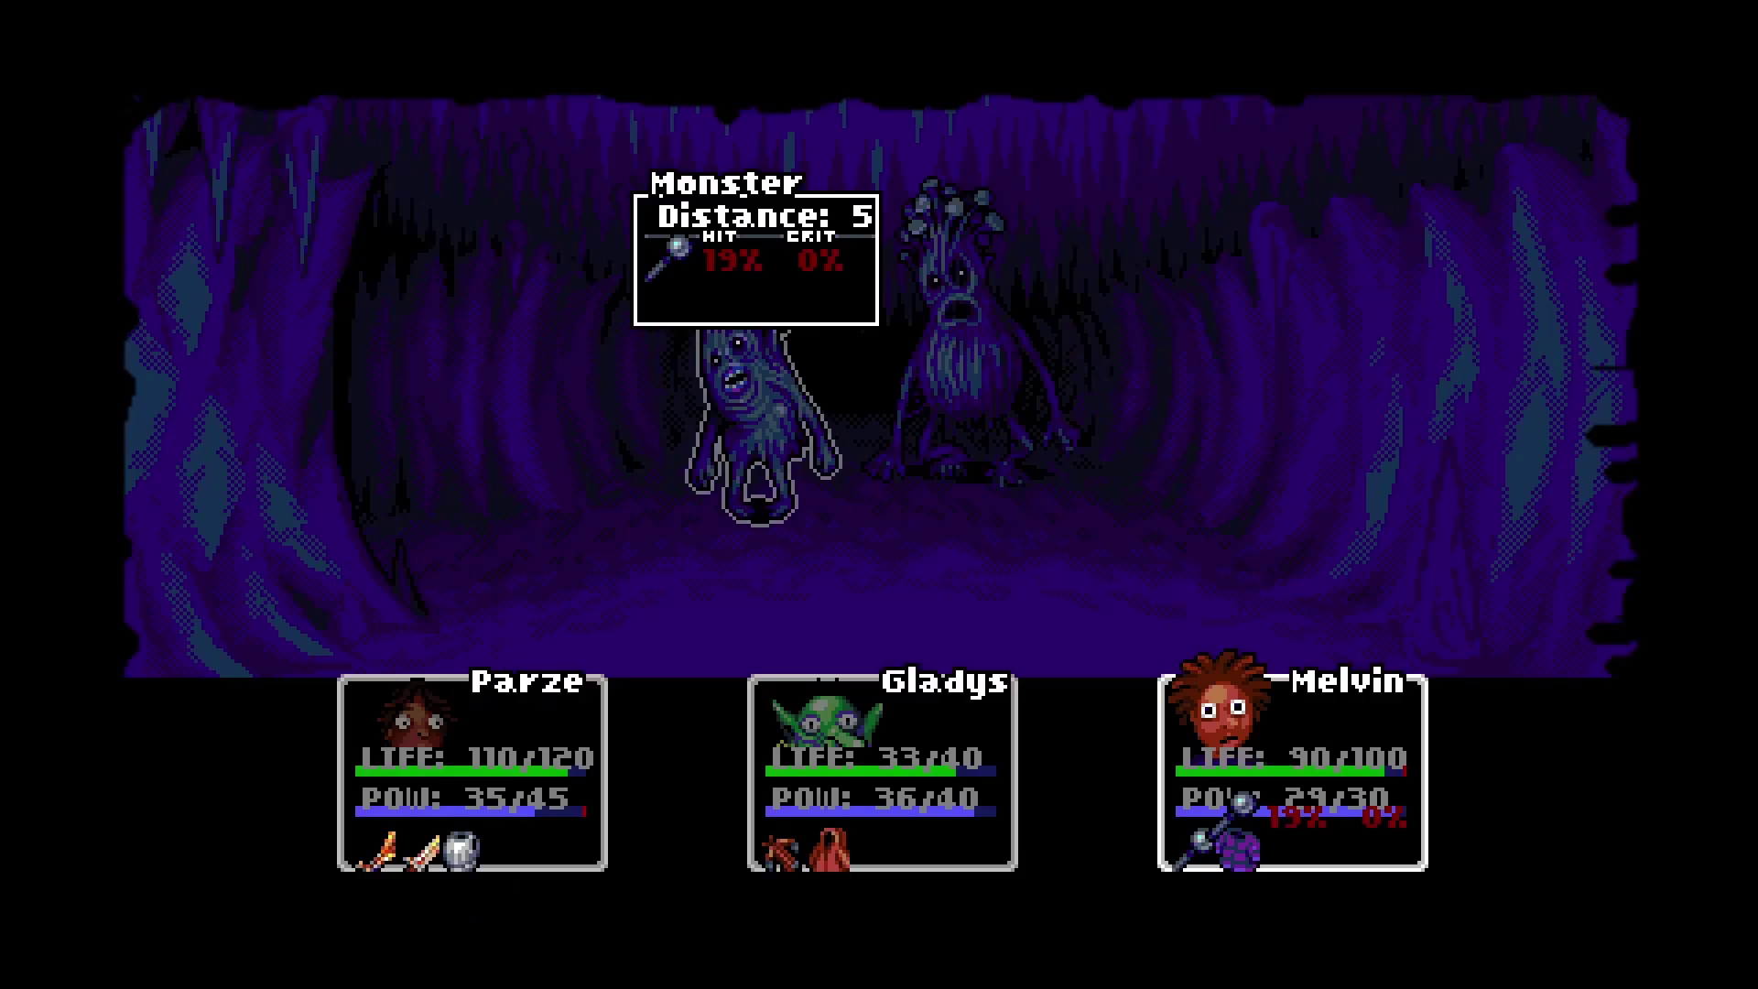
# Attack with Melvin and Parze, ask Leslie 'What's your story?', then defeat the mushroom monster.
pyautogui.press('Return')
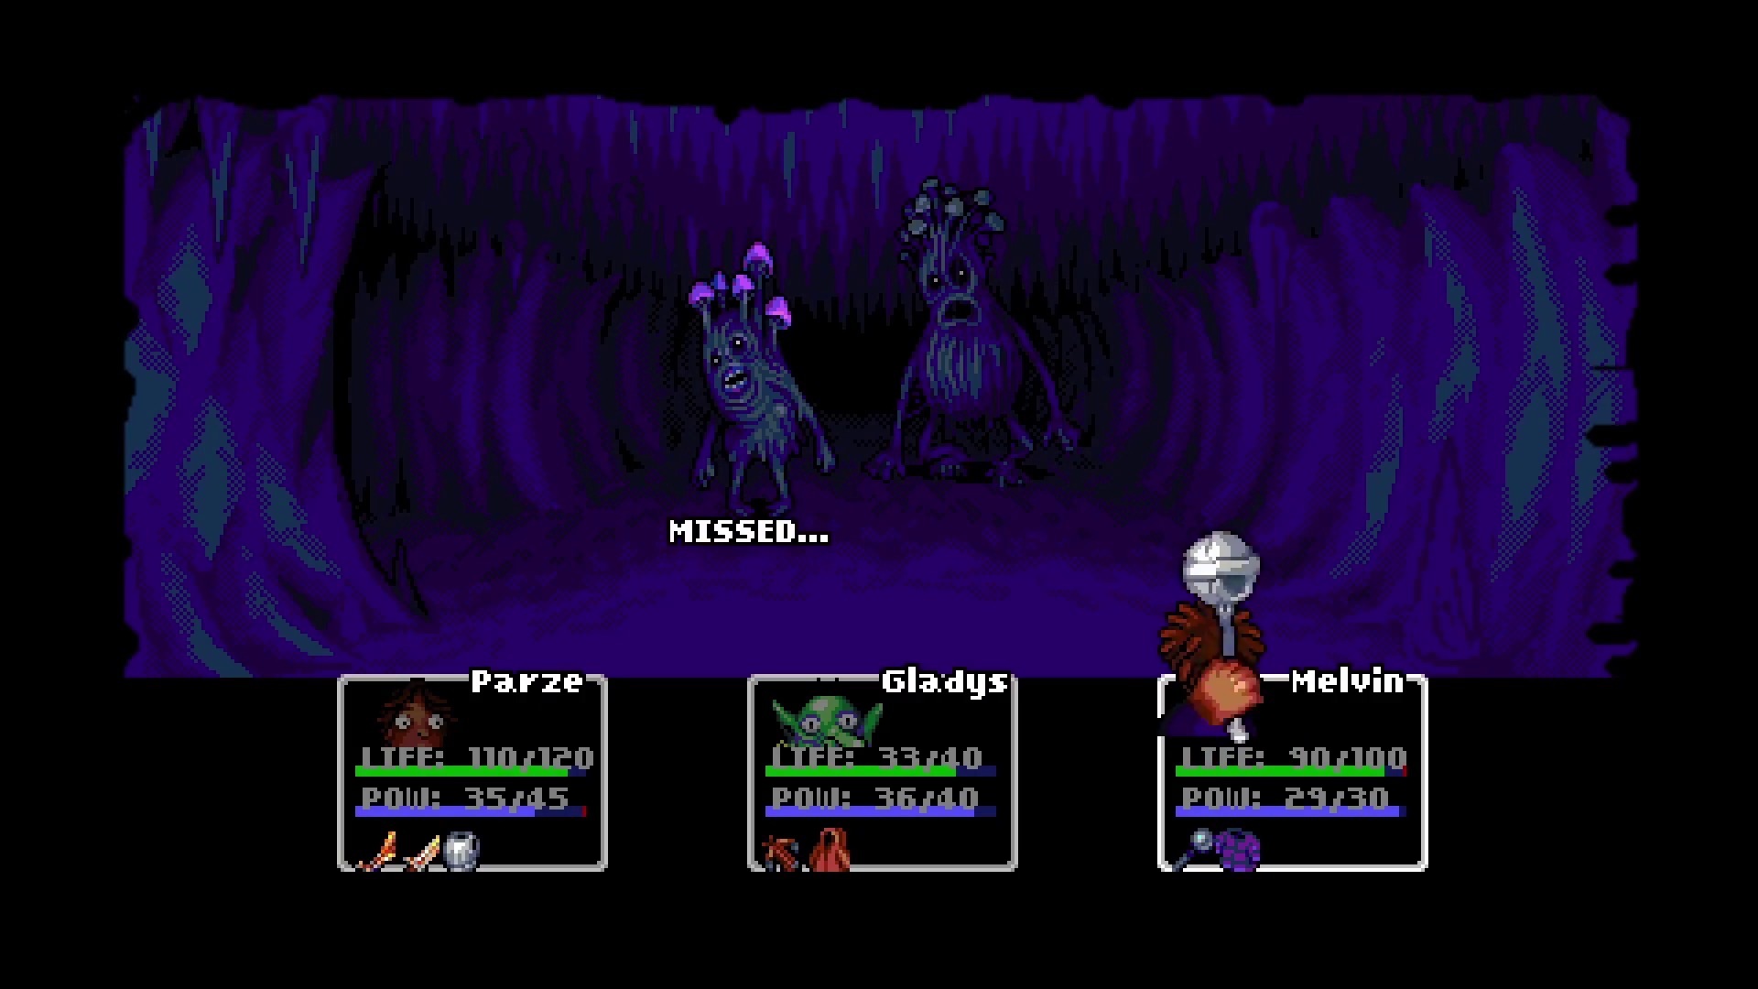
pyautogui.press('Return')
pyautogui.press('Return')
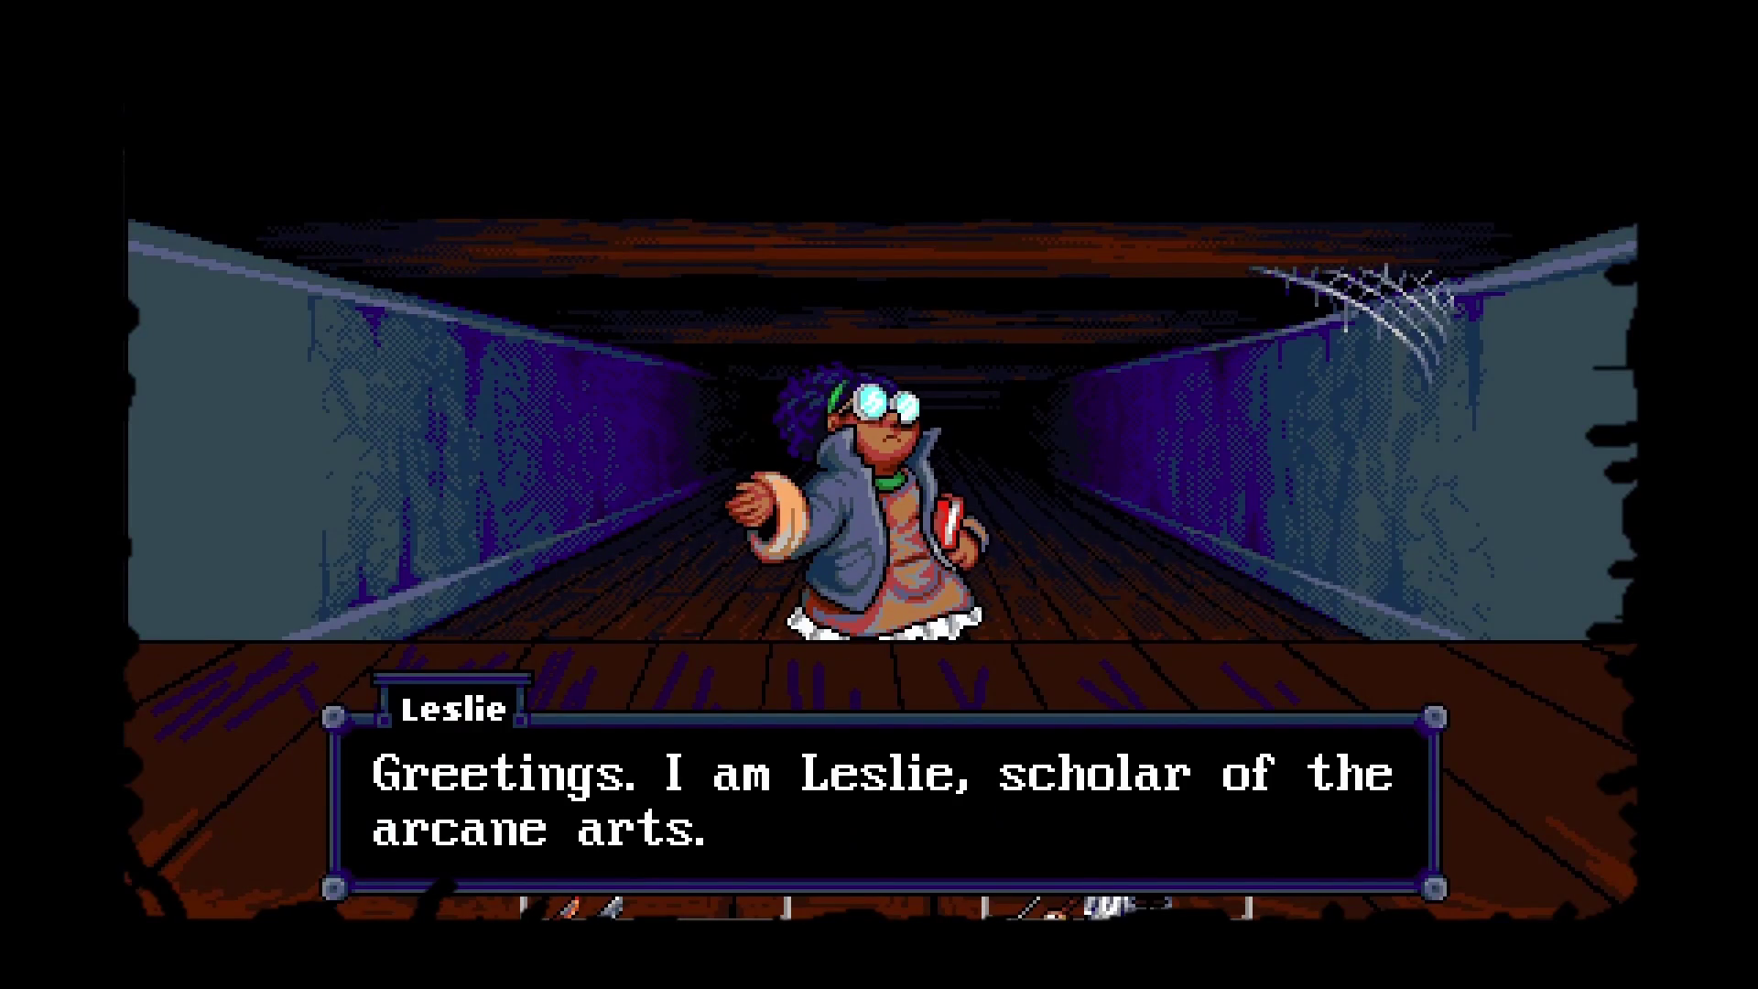
pyautogui.press('Return')
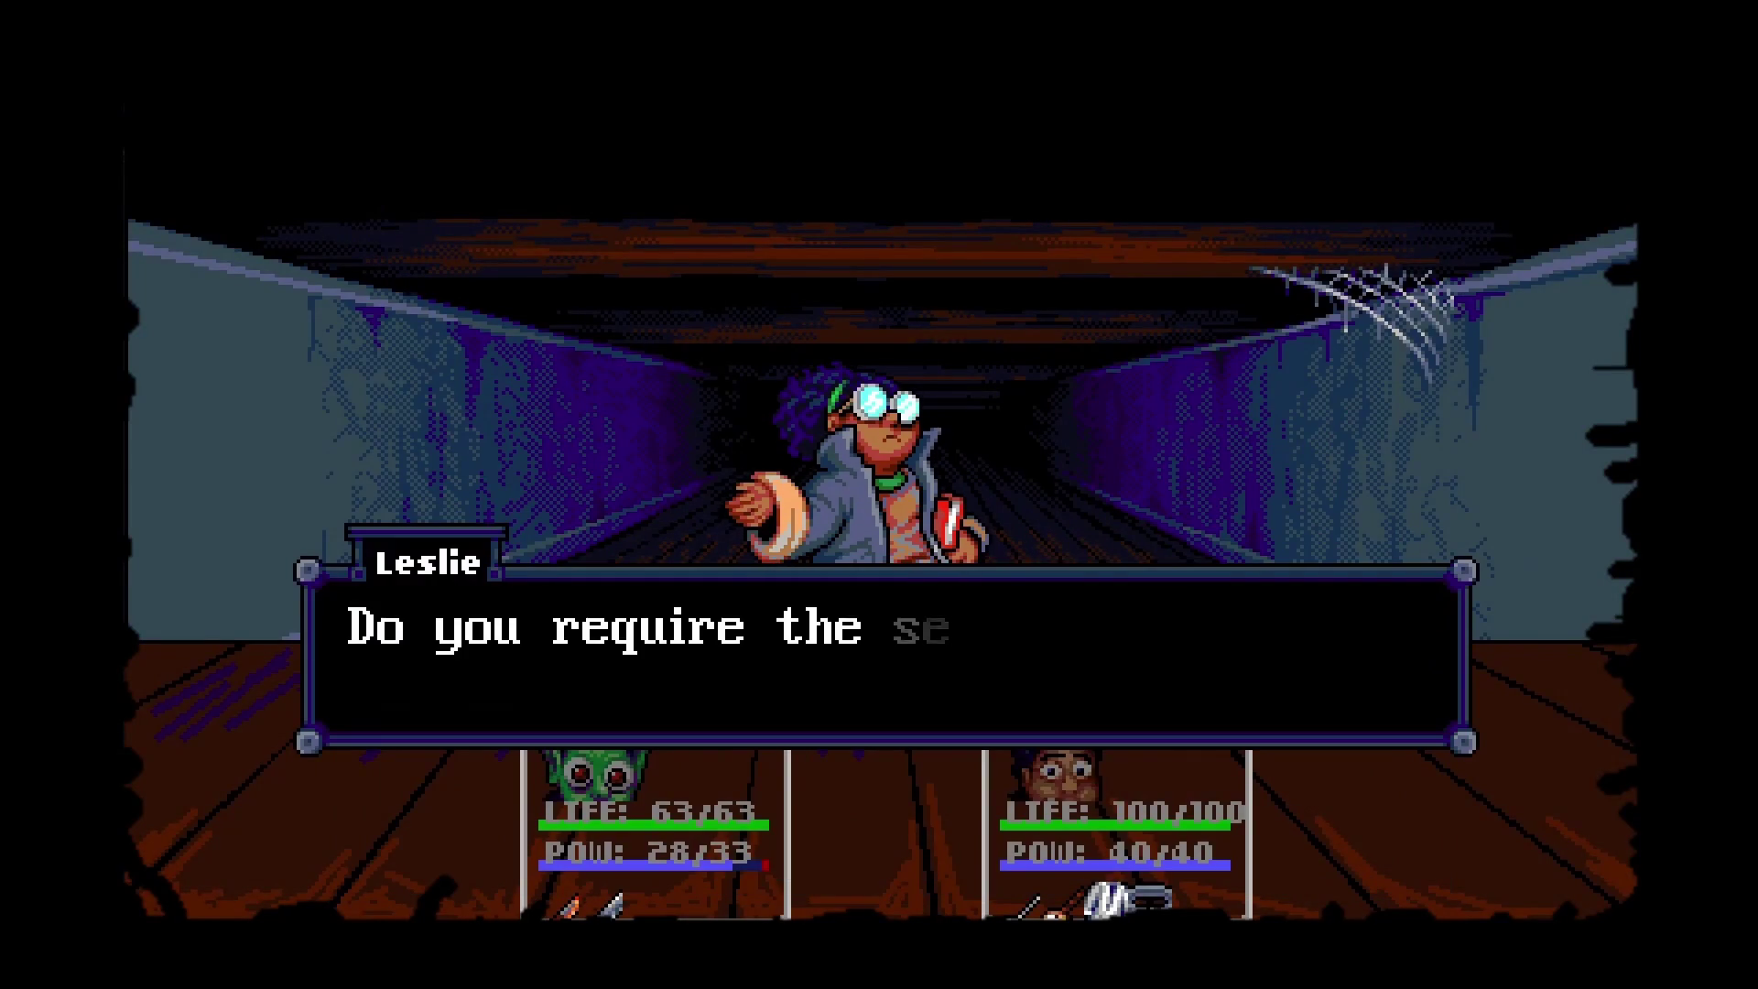
pyautogui.press('Down')
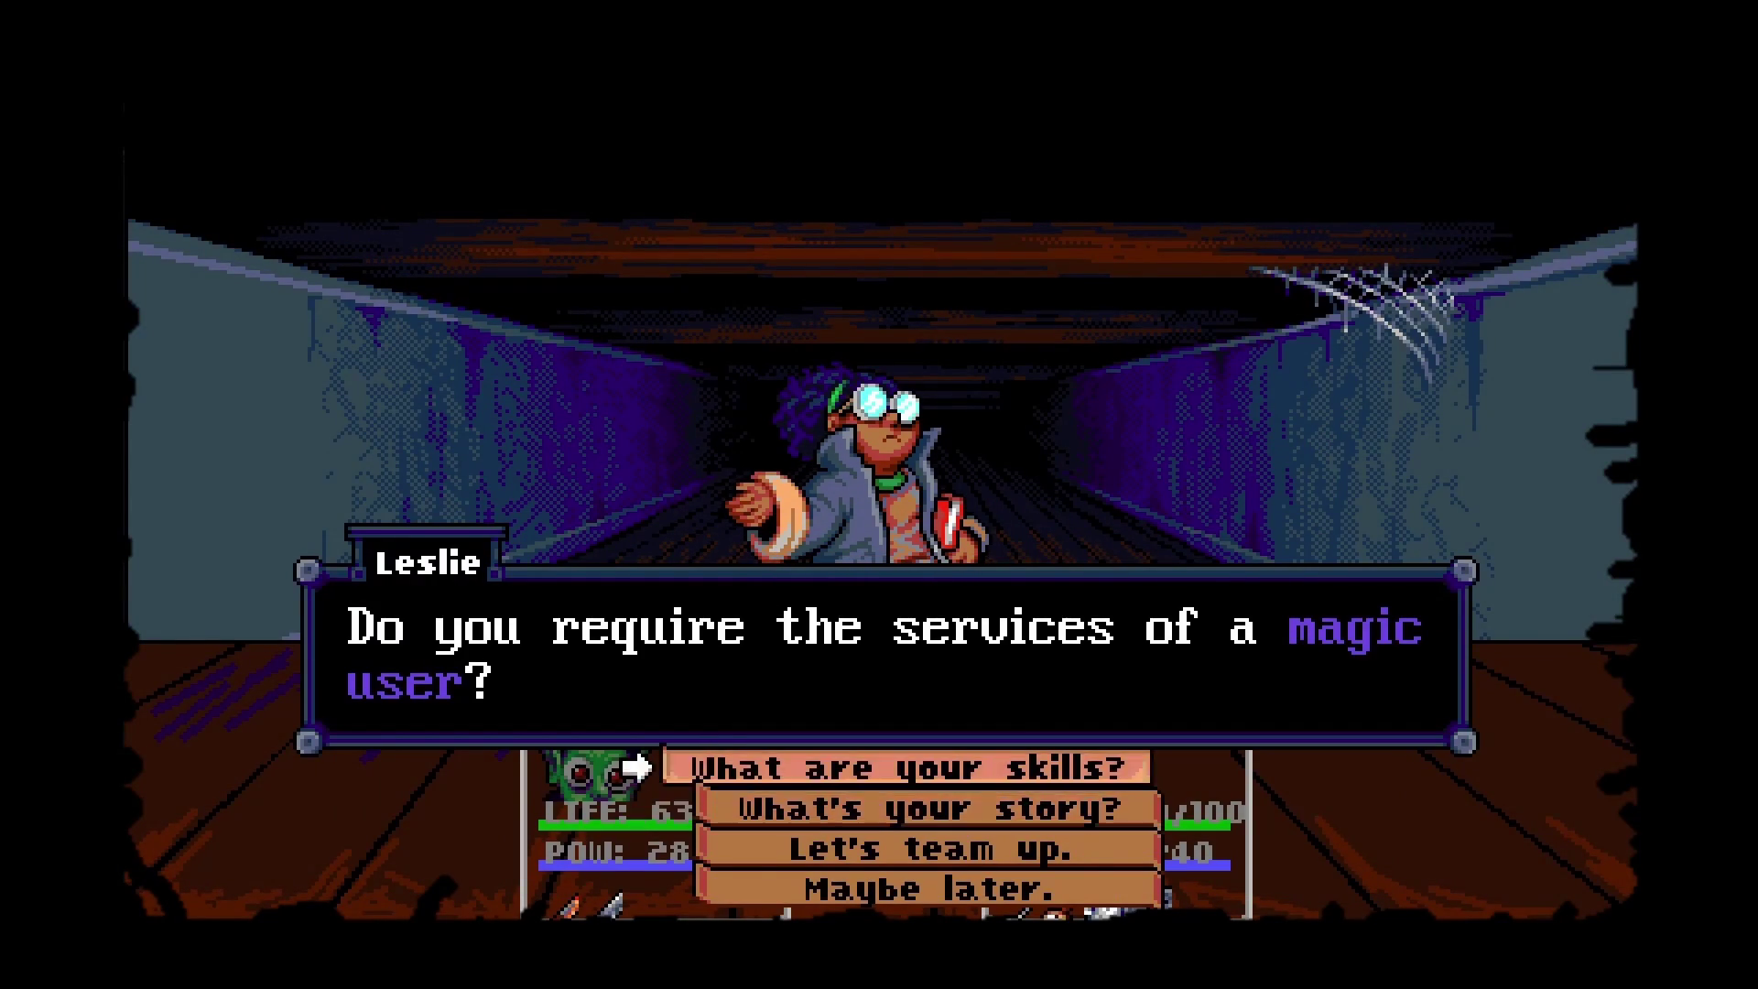
pyautogui.press('Return')
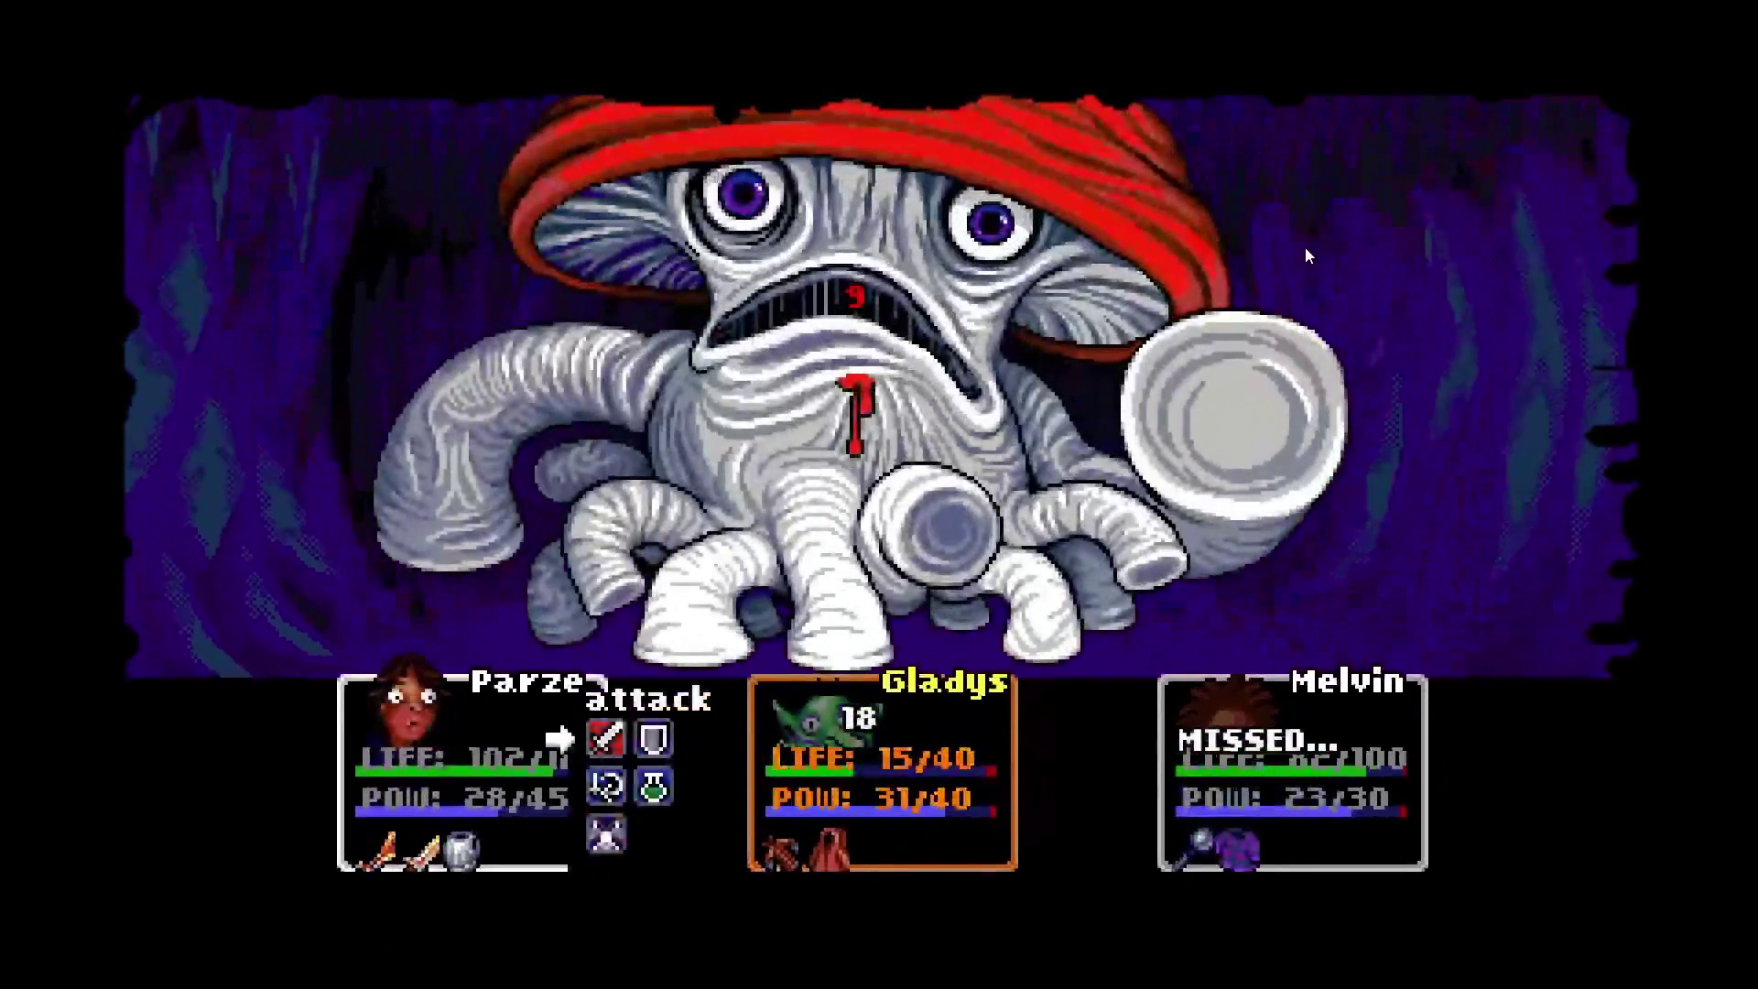
pyautogui.press('Return')
pyautogui.press('Return')
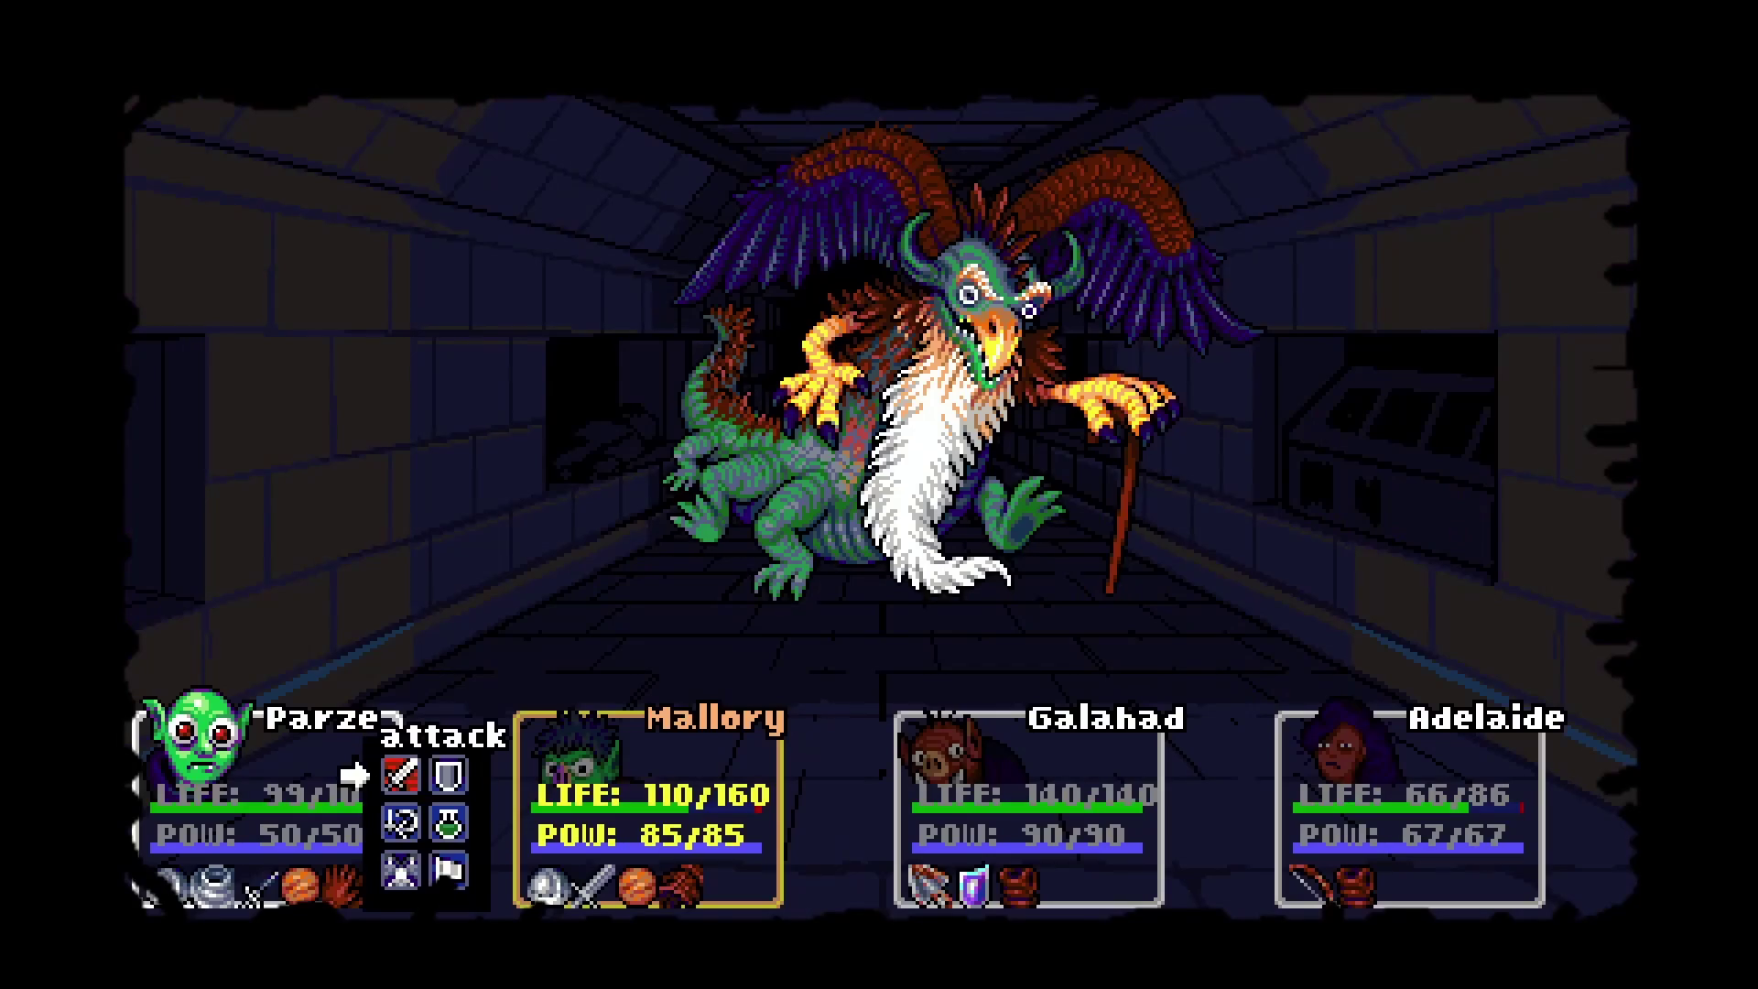
pyautogui.press('Return')
pyautogui.press('Return')
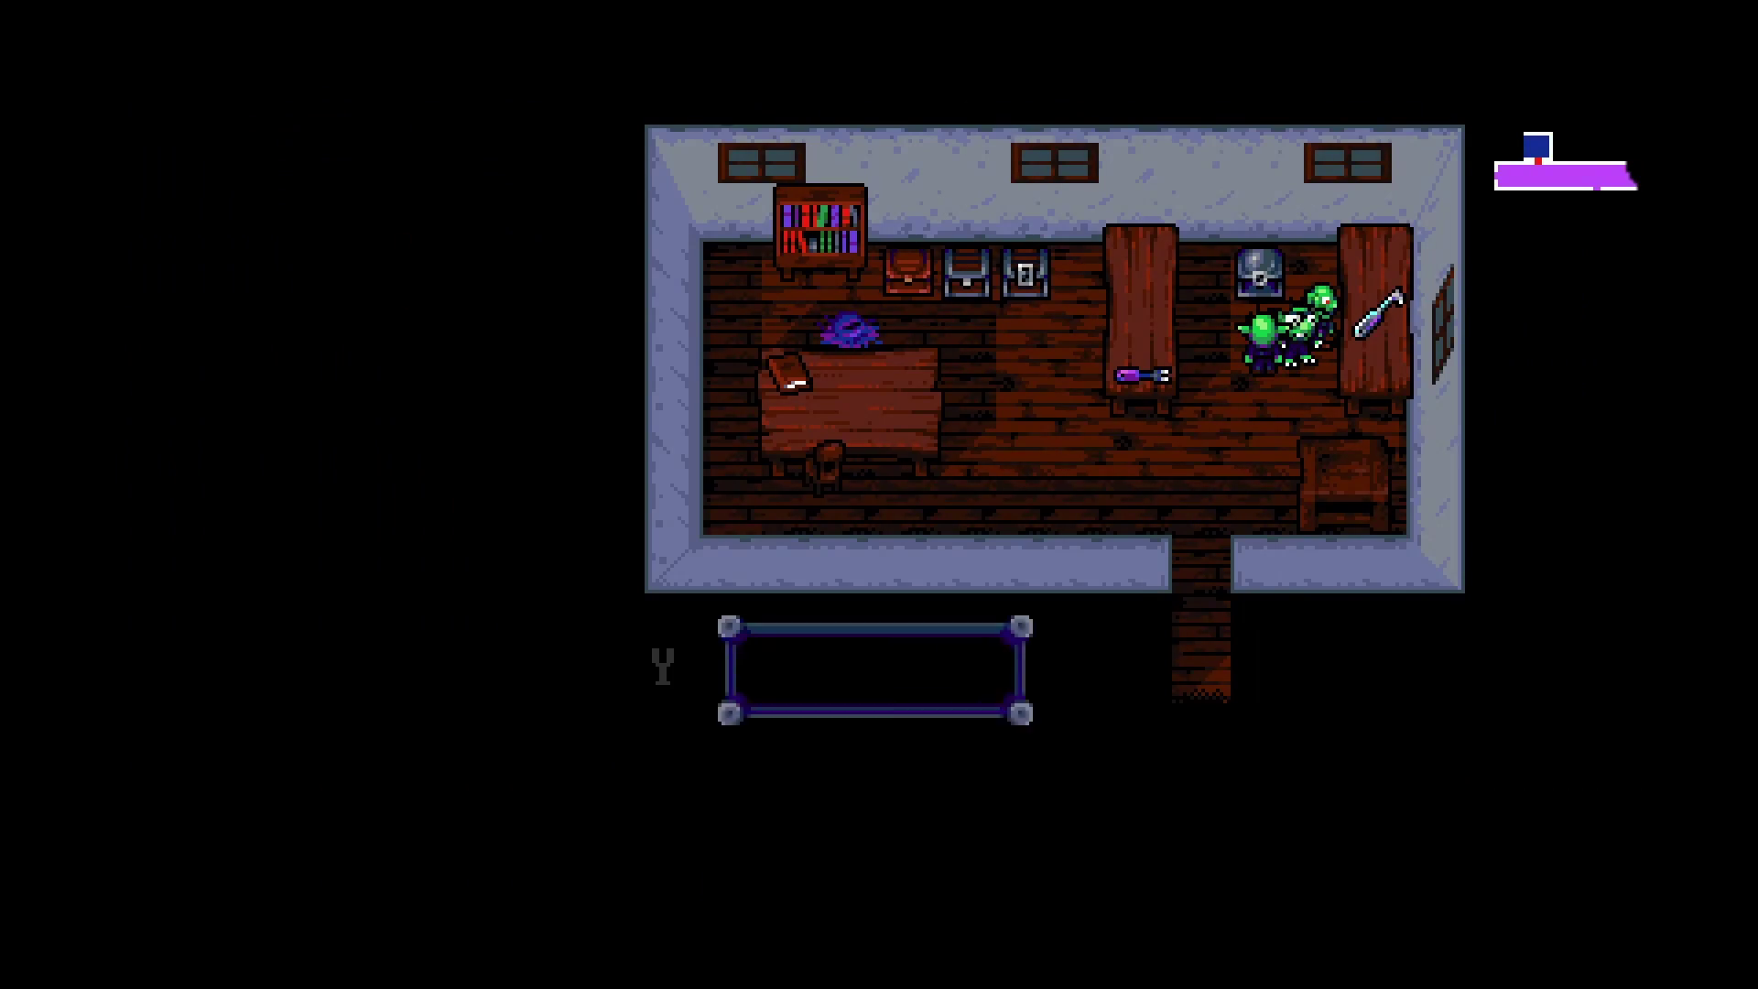
# Stow the found Lockpick and have Gladys use her lockpicks on the strong chest.
pyautogui.press('Return')
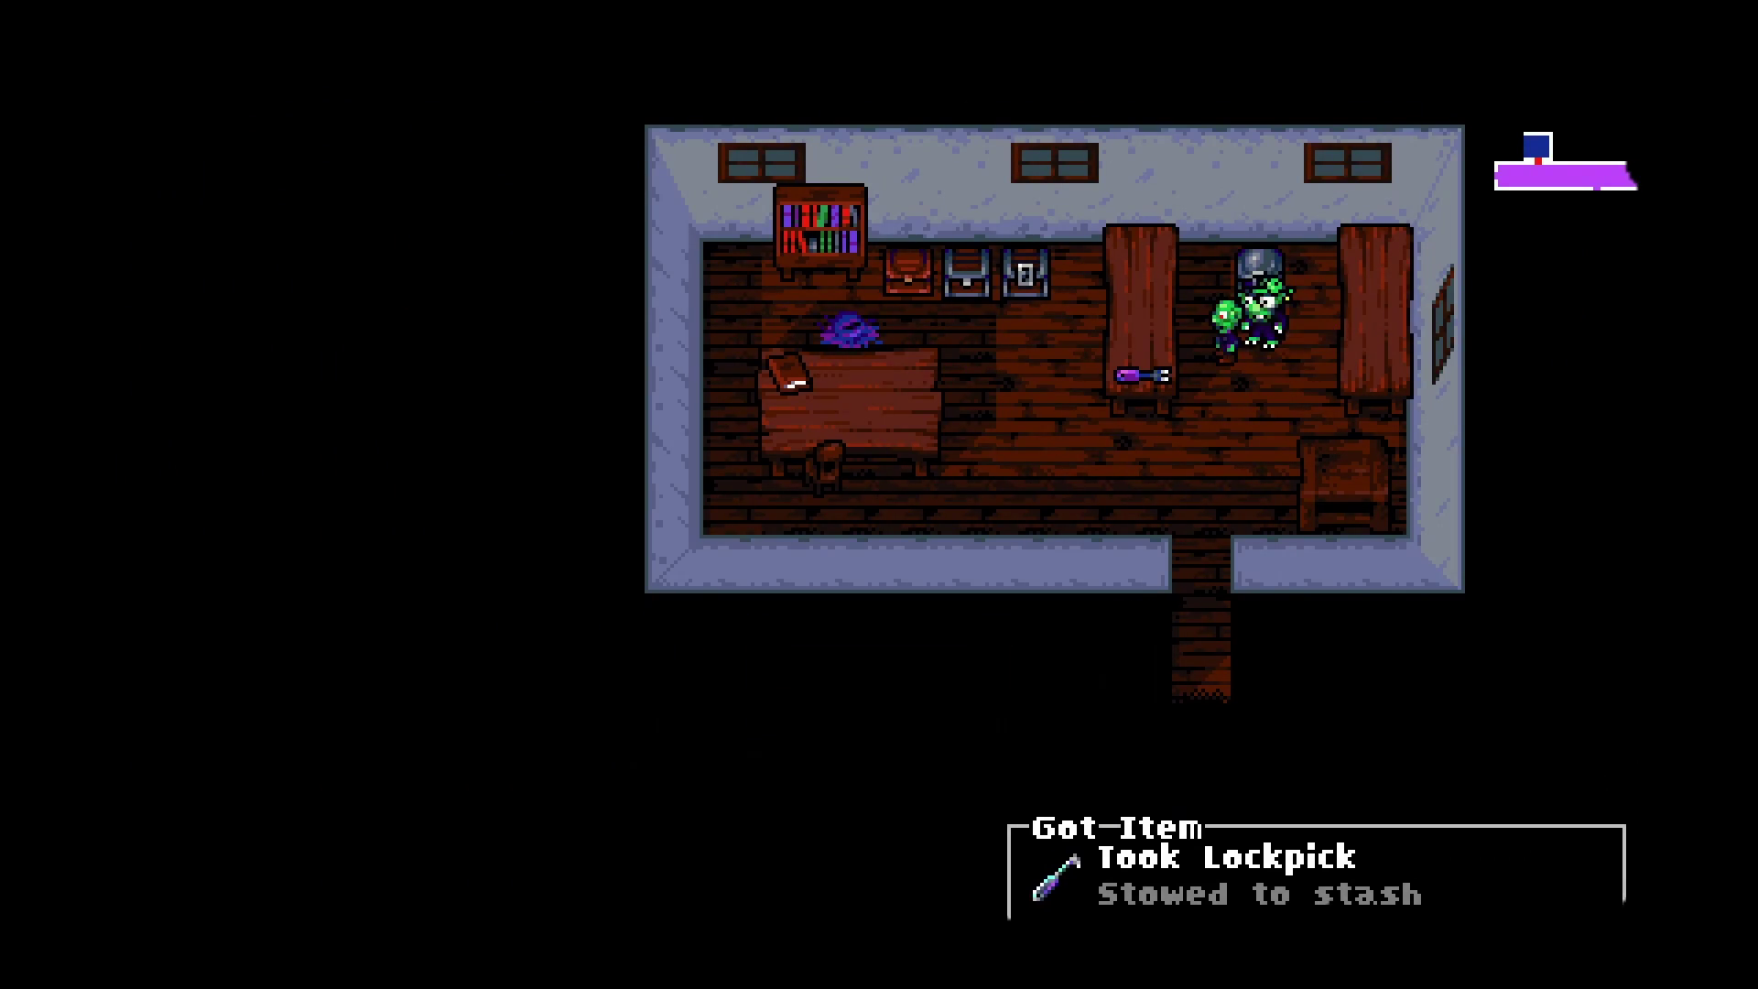
pyautogui.press('Down')
pyautogui.press('Down')
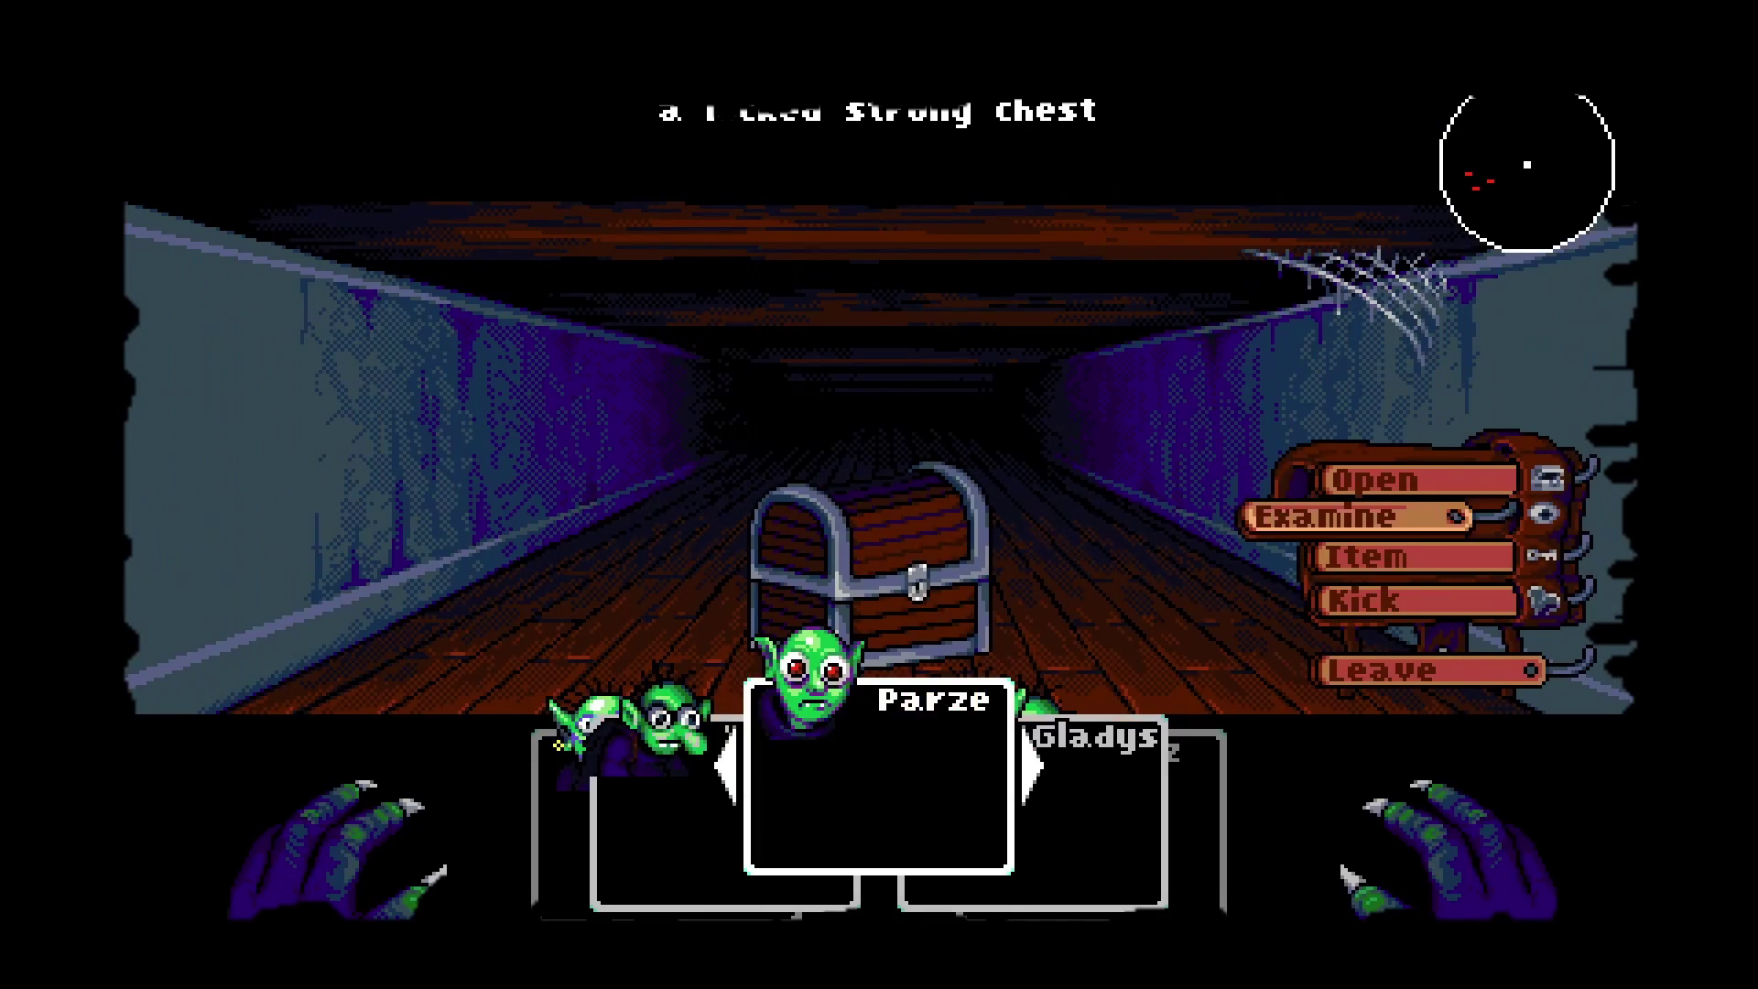
pyautogui.press('Left')
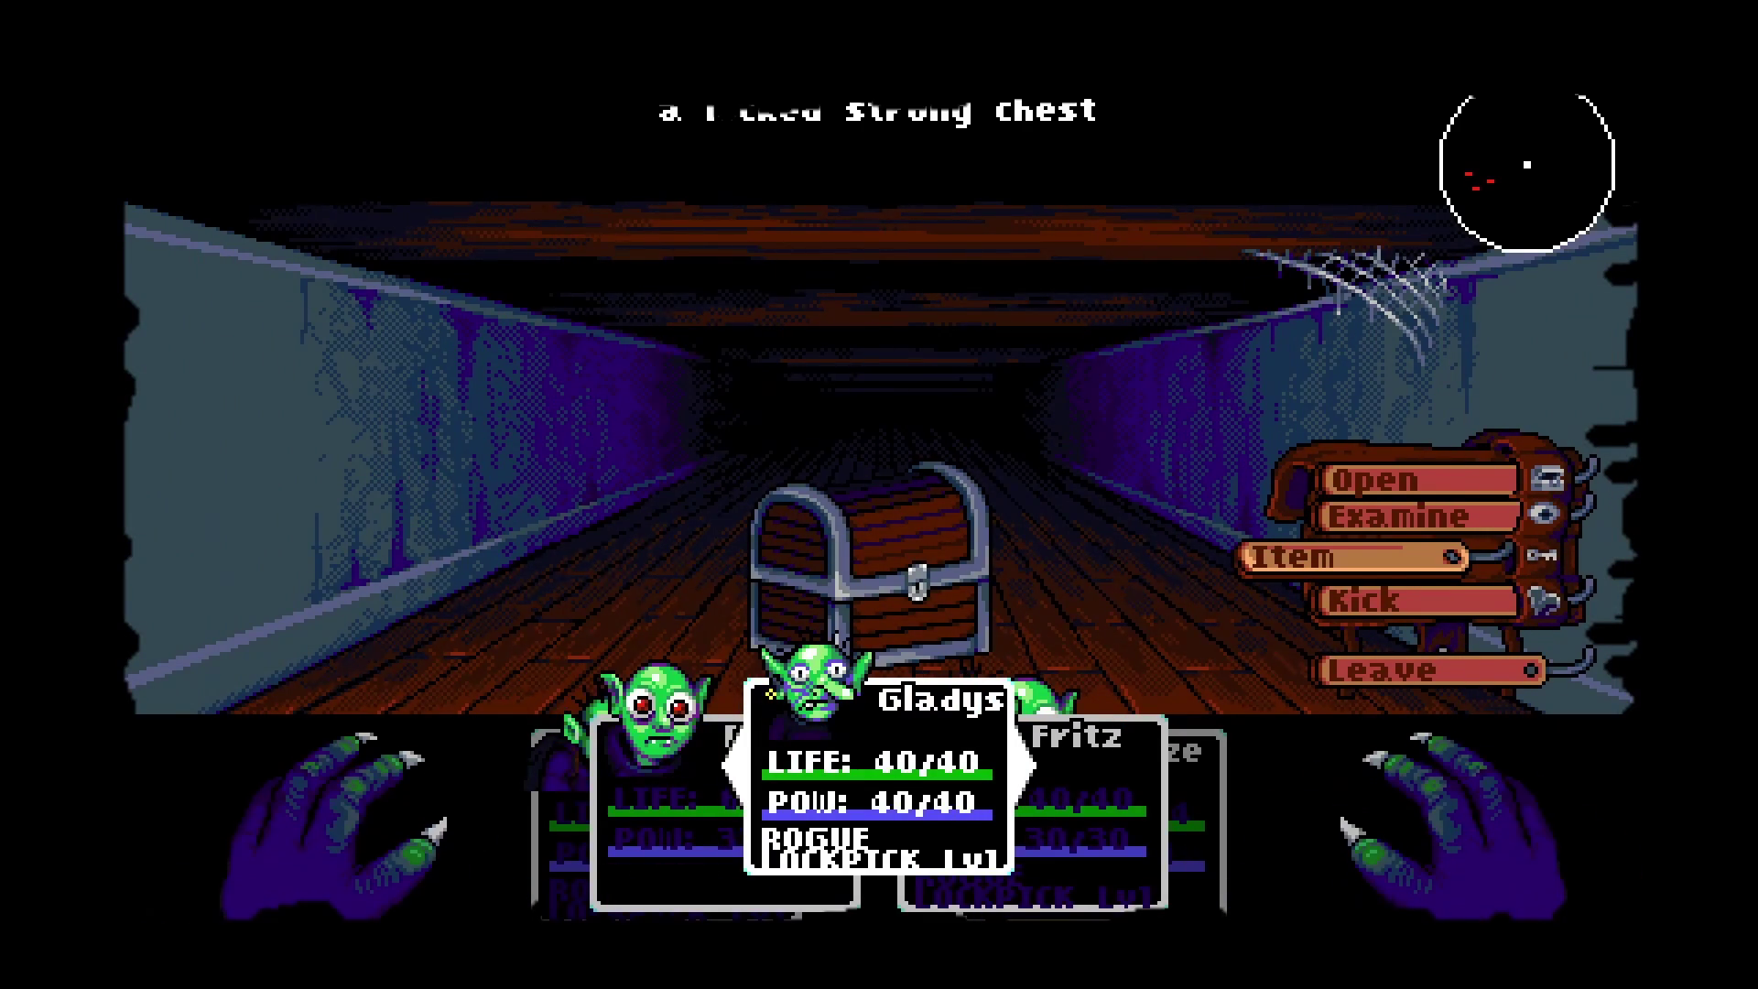
pyautogui.press('Return')
pyautogui.press('Return')
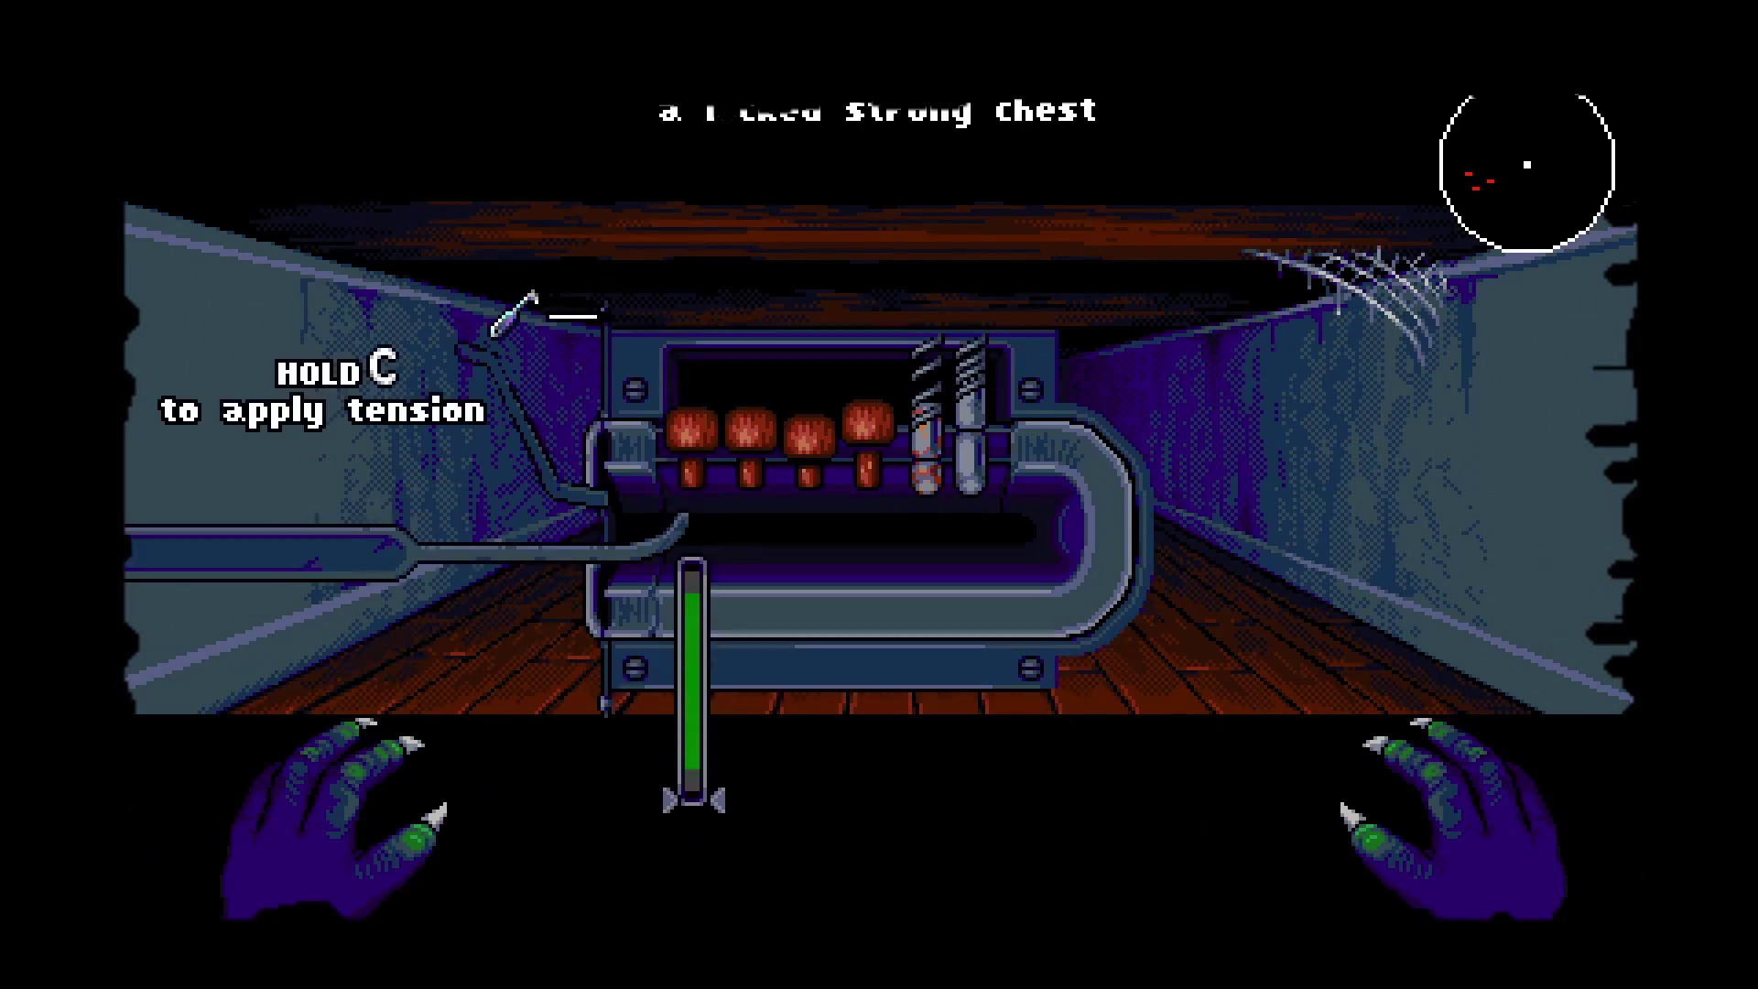
# Pick the strong chest's lock by holding tension and setting each pin, then dismiss the level-up.
pyautogui.press('c')
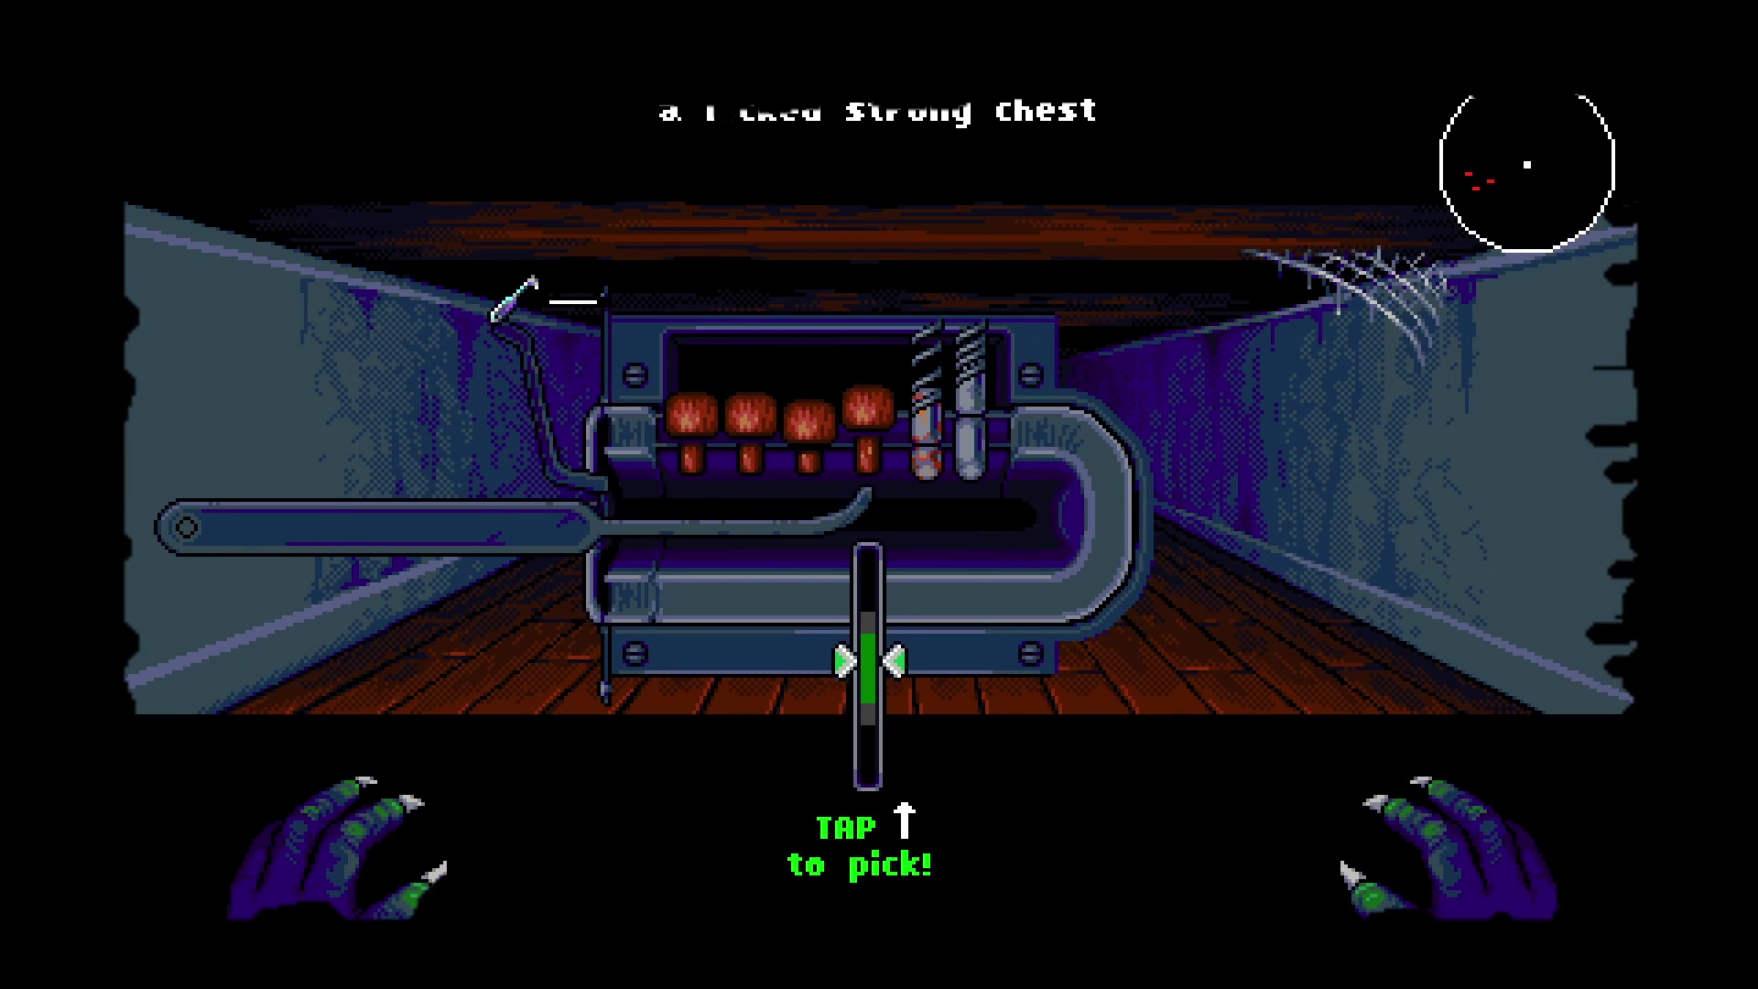
pyautogui.press('Up')
pyautogui.press('Left')
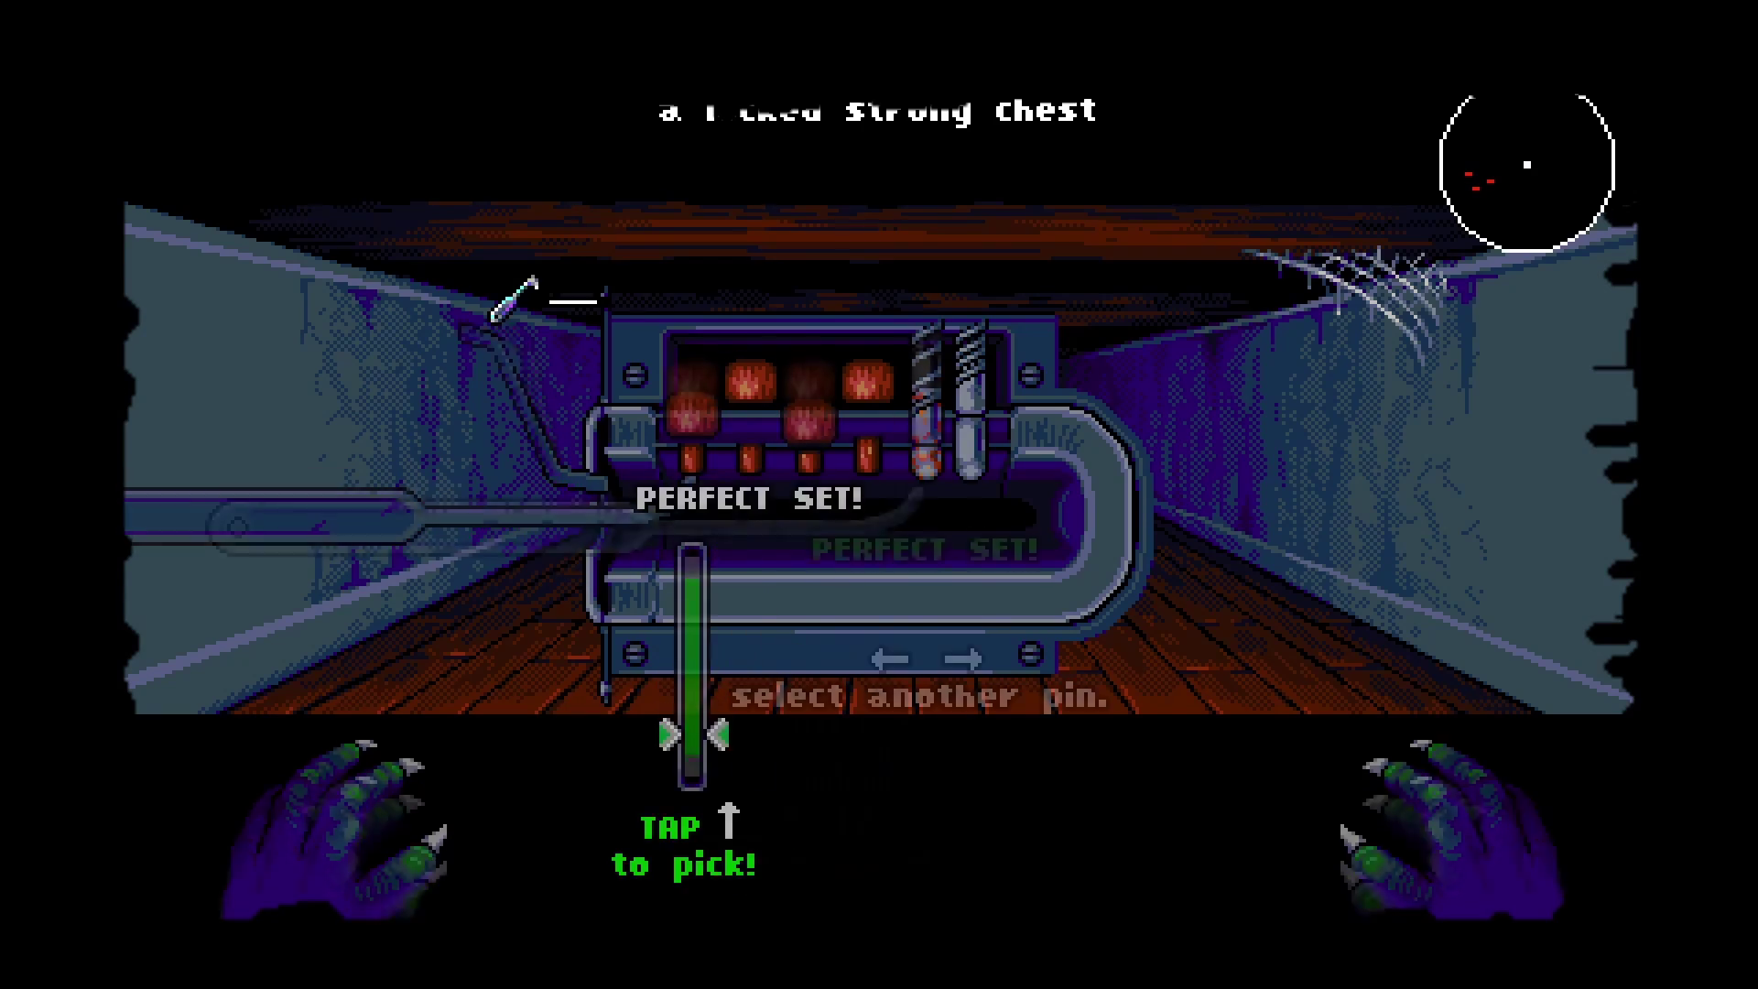
pyautogui.press('Right')
pyautogui.press('Right')
pyautogui.press('Up')
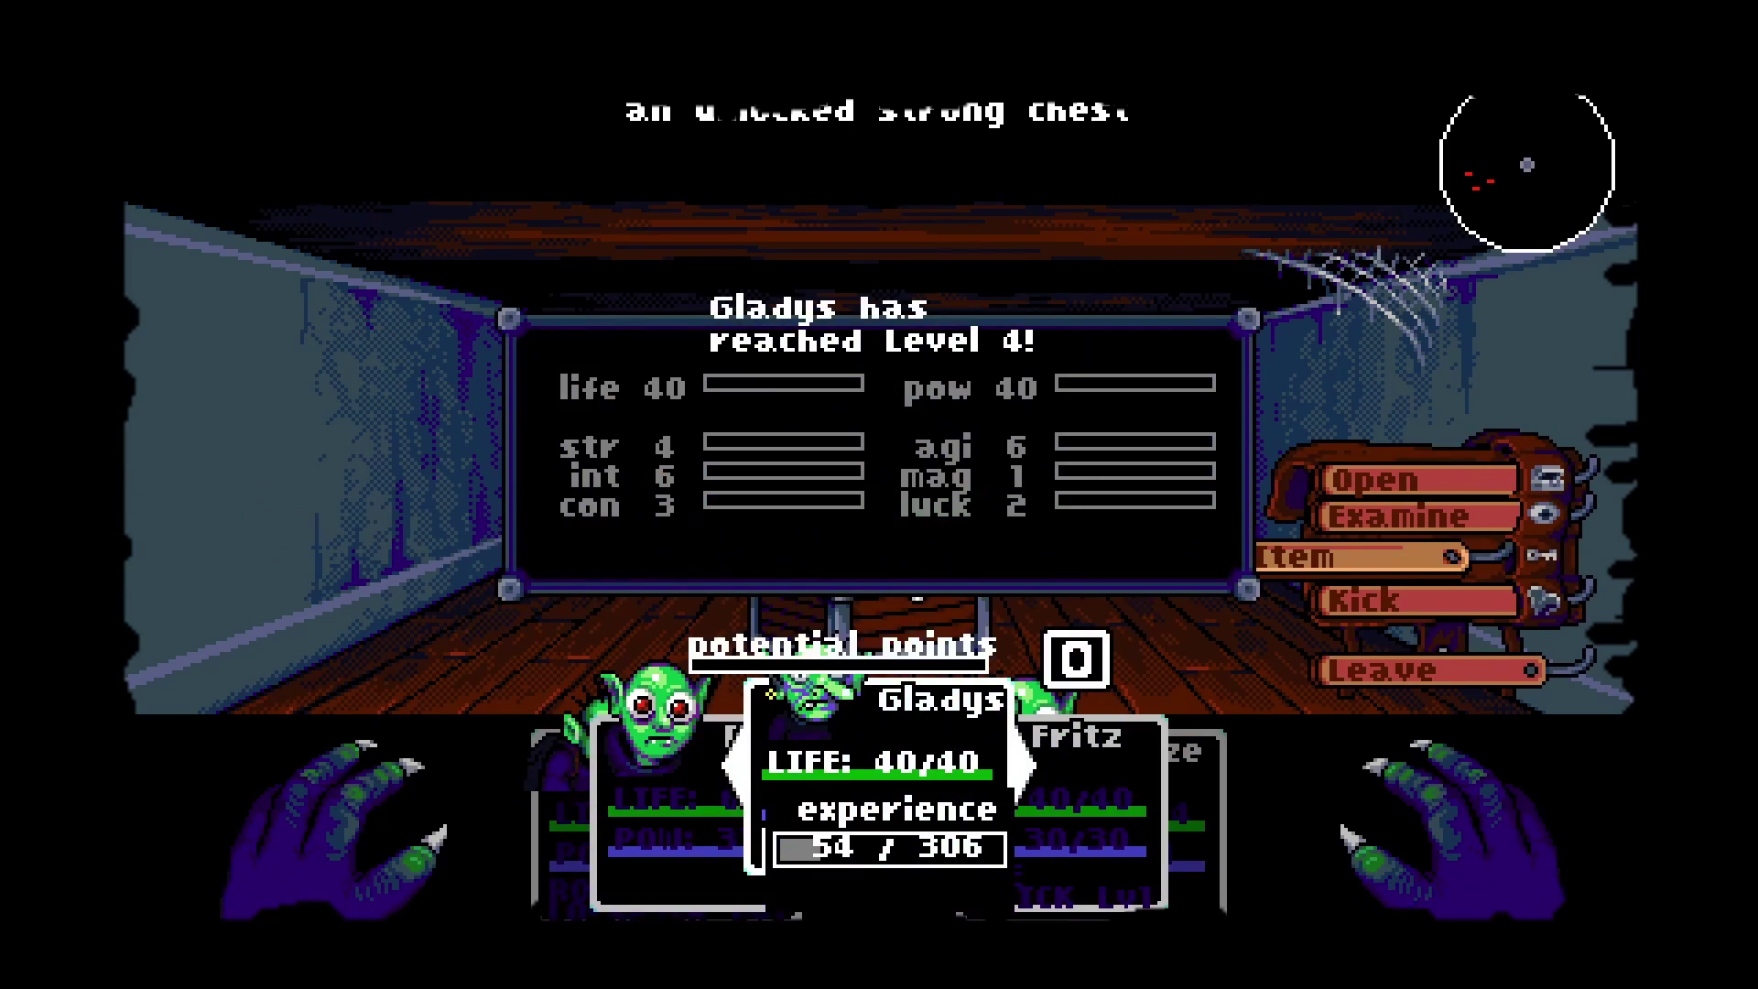
pyautogui.press('Up')
pyautogui.press('Up')
# Open the strong chest, search its stash and collect the gold.
pyautogui.press('Return')
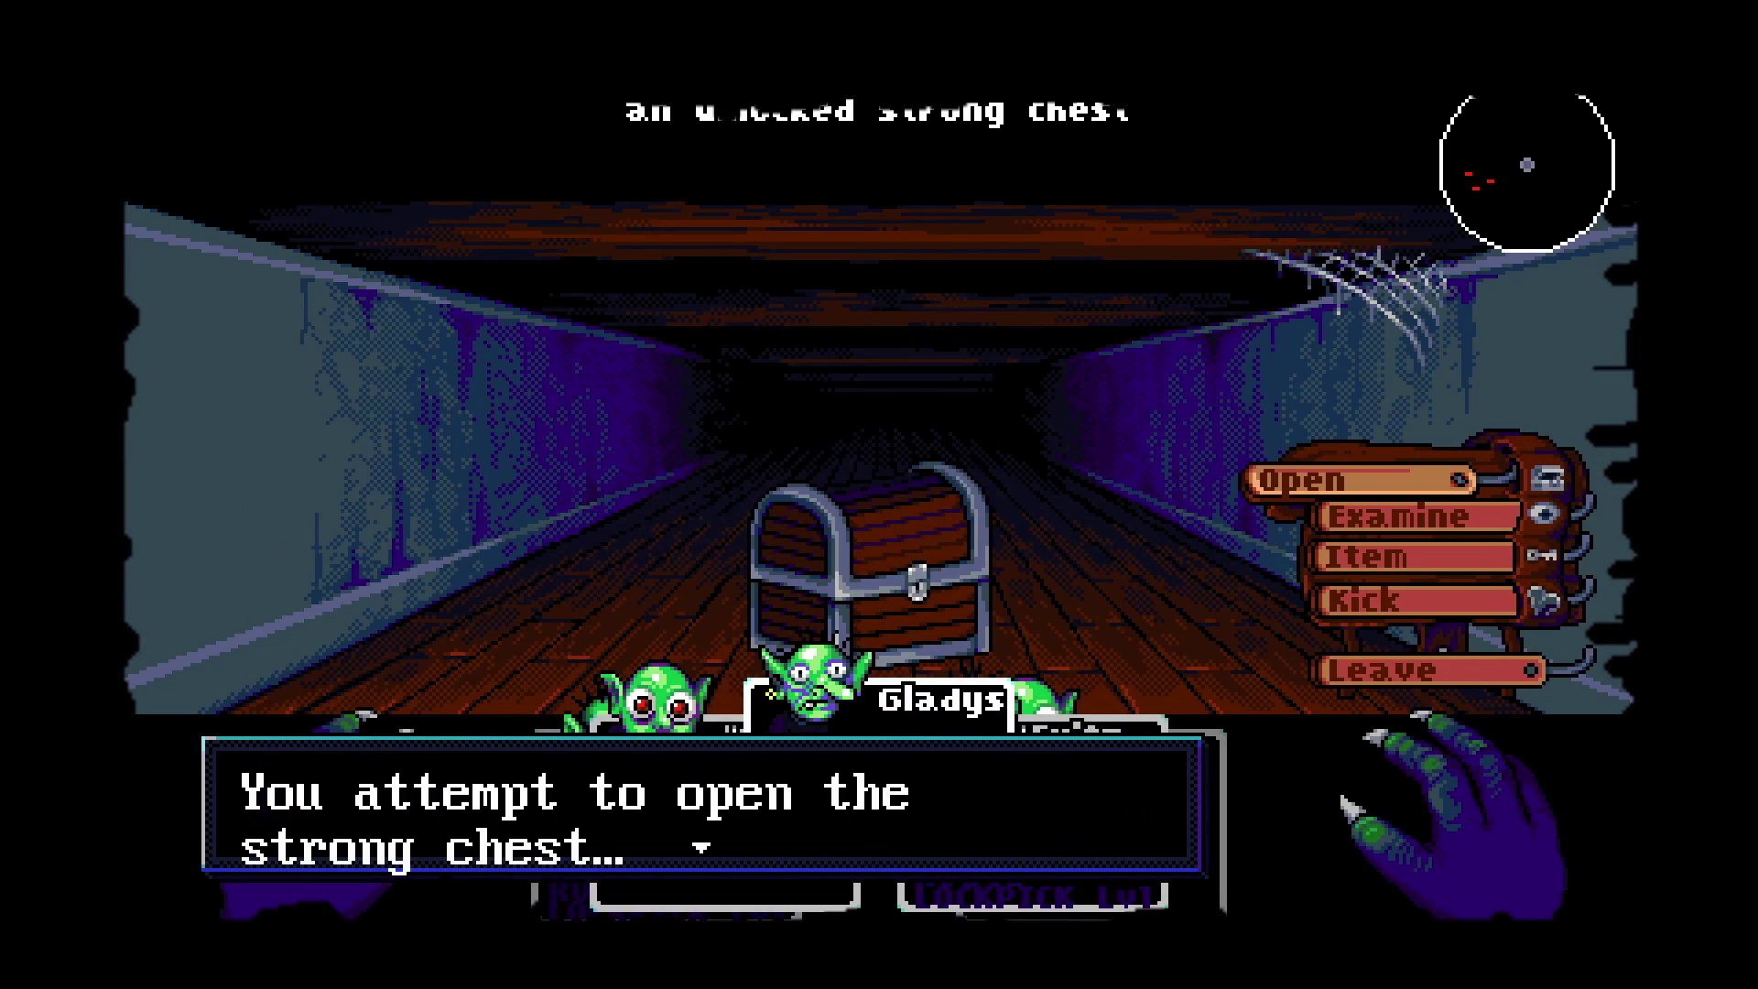
pyautogui.press('Return')
pyautogui.press('Return')
pyautogui.press('Down')
pyautogui.press('Down')
pyautogui.press('Down')
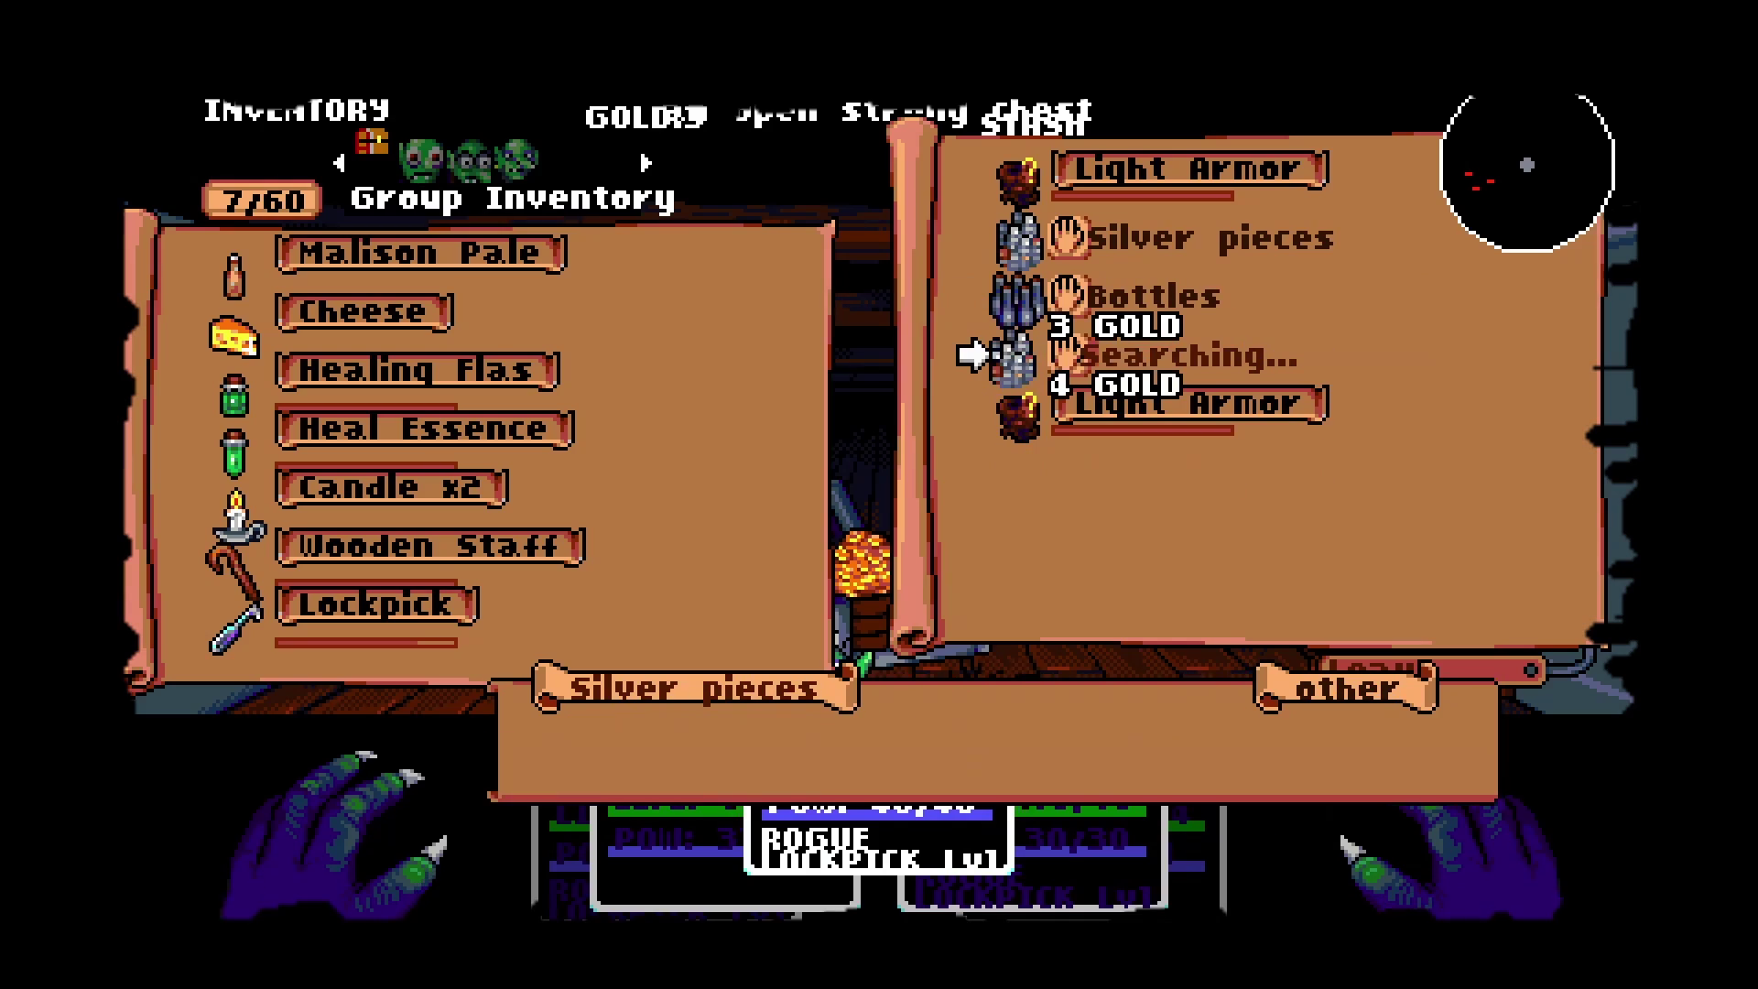
pyautogui.press('Escape')
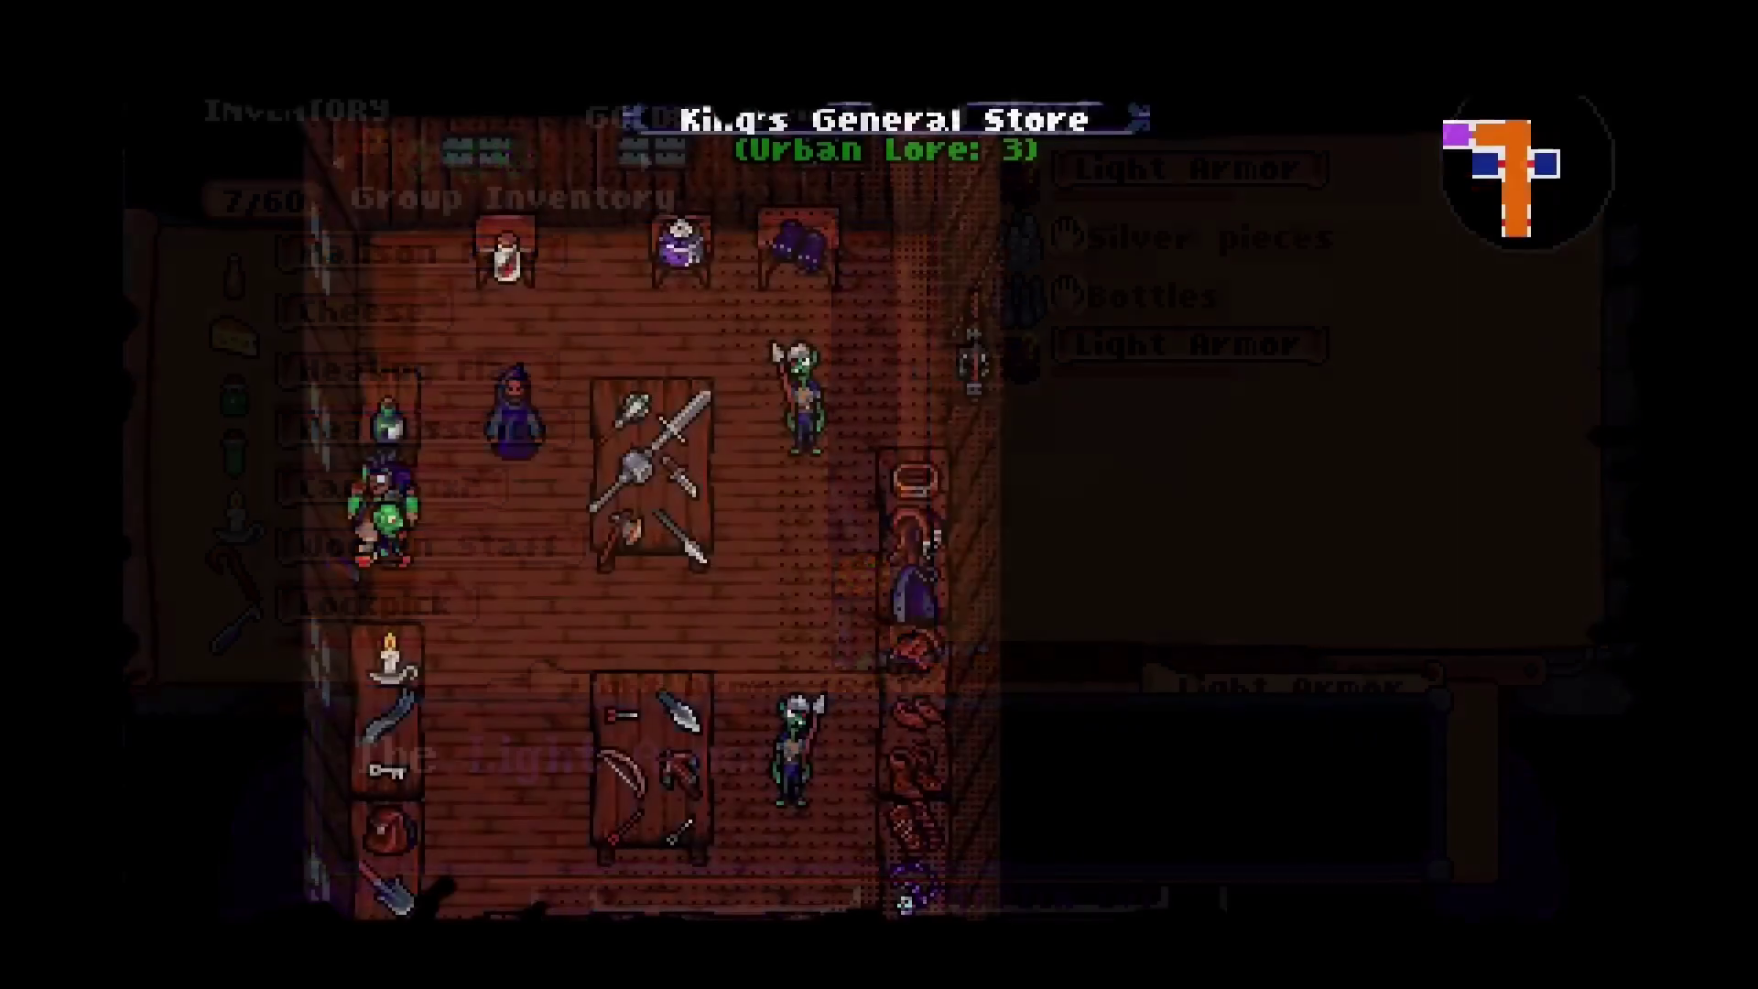
# Walk to the helmet shelf and buy the Bascinet+1.
pyautogui.press('Down')
pyautogui.press('Down')
pyautogui.press('Down')
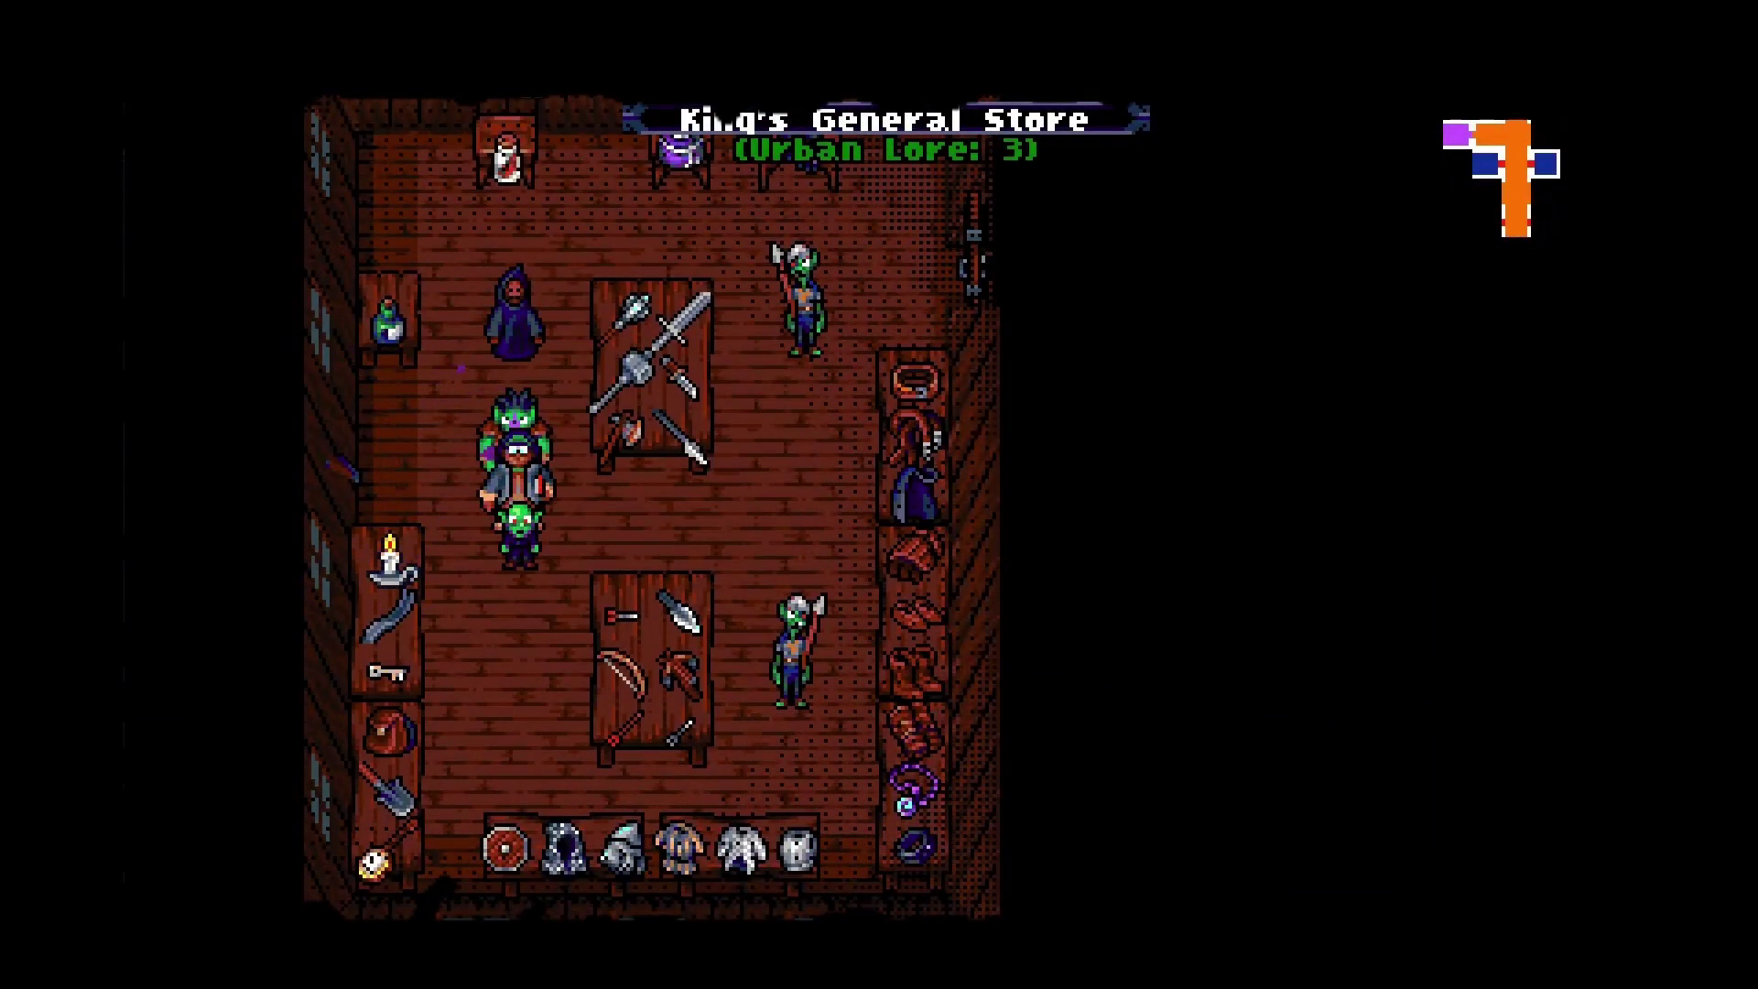
pyautogui.press('Down')
pyautogui.press('Down')
pyautogui.press('Right')
pyautogui.press('Right')
pyautogui.press('Down')
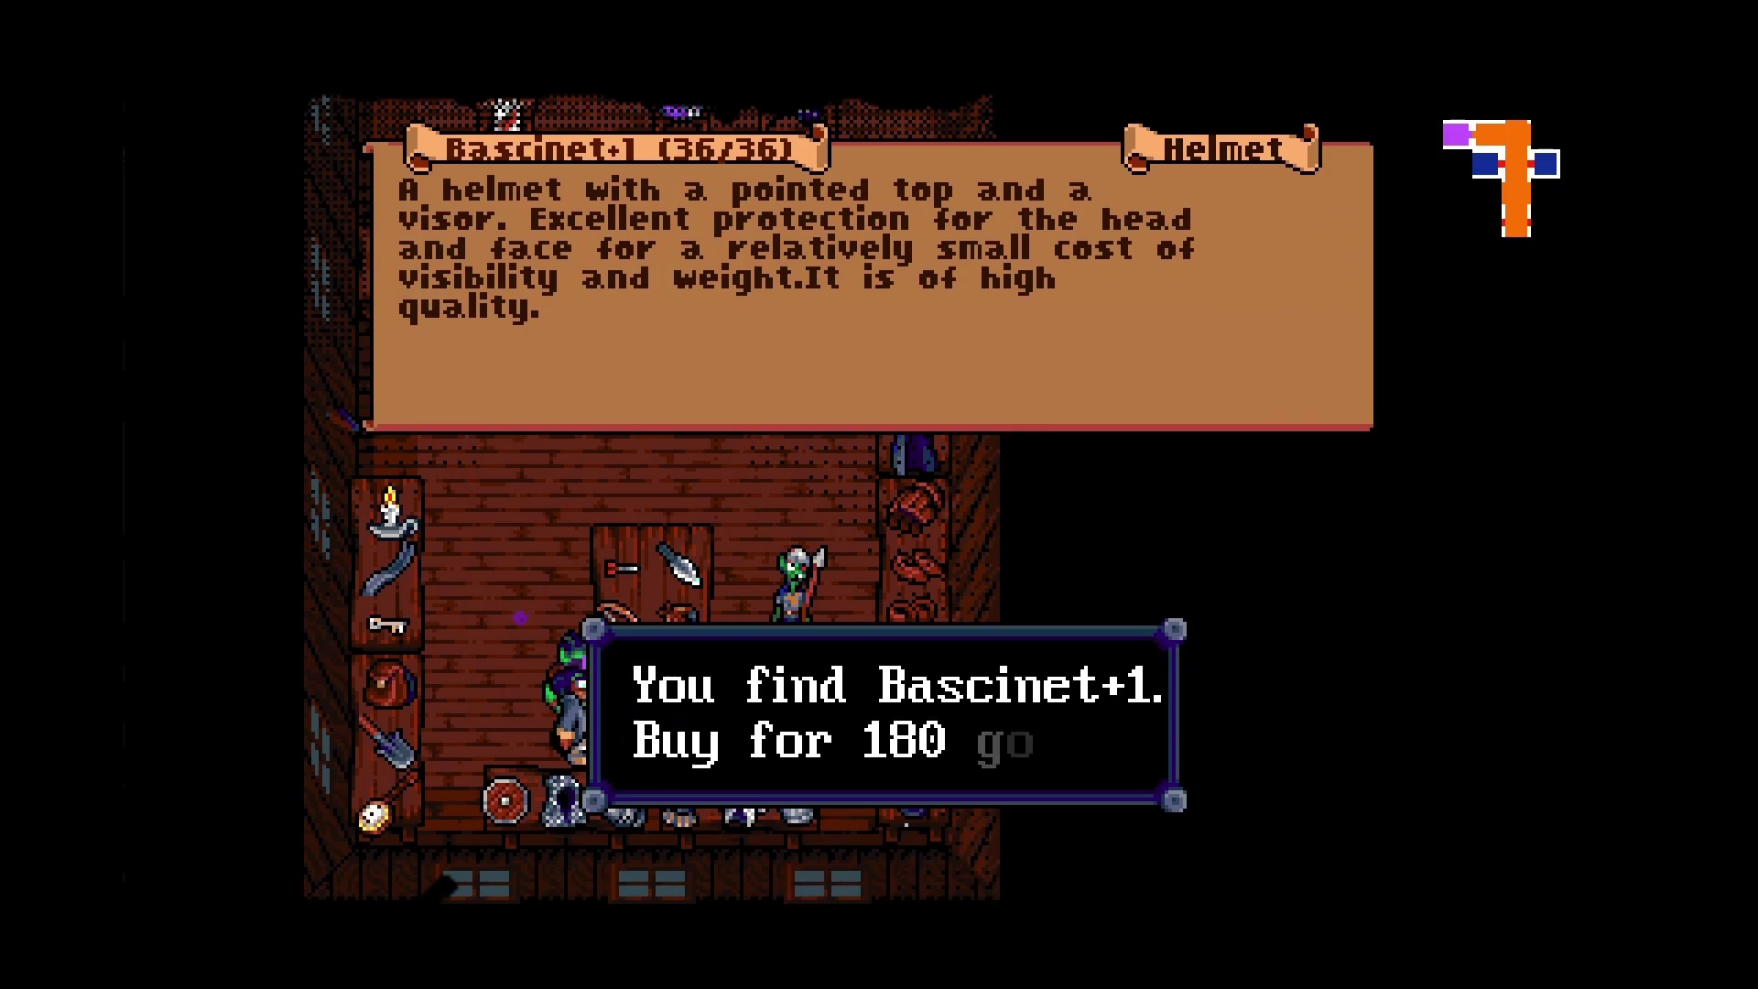
pyautogui.press('Return')
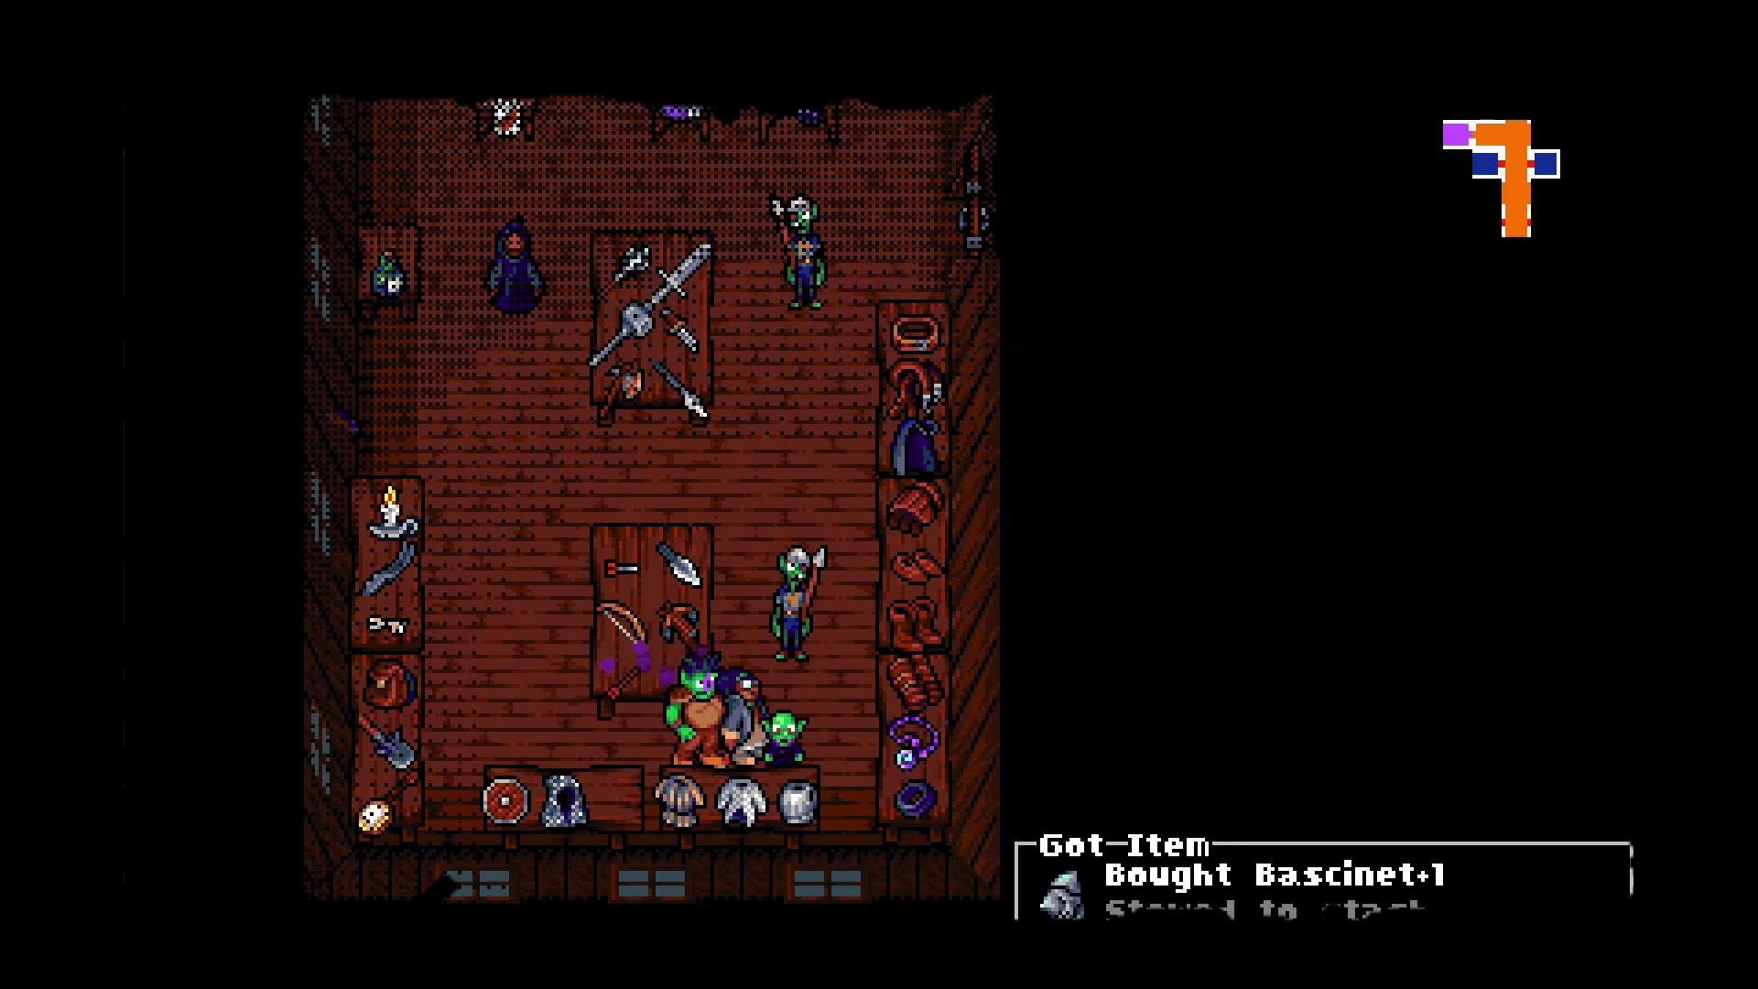
# Equip Parze with the Mail Coif on the head and the Arming Sword in place of the Rusty Knife.
pyautogui.press('Right')
pyautogui.press('Down')
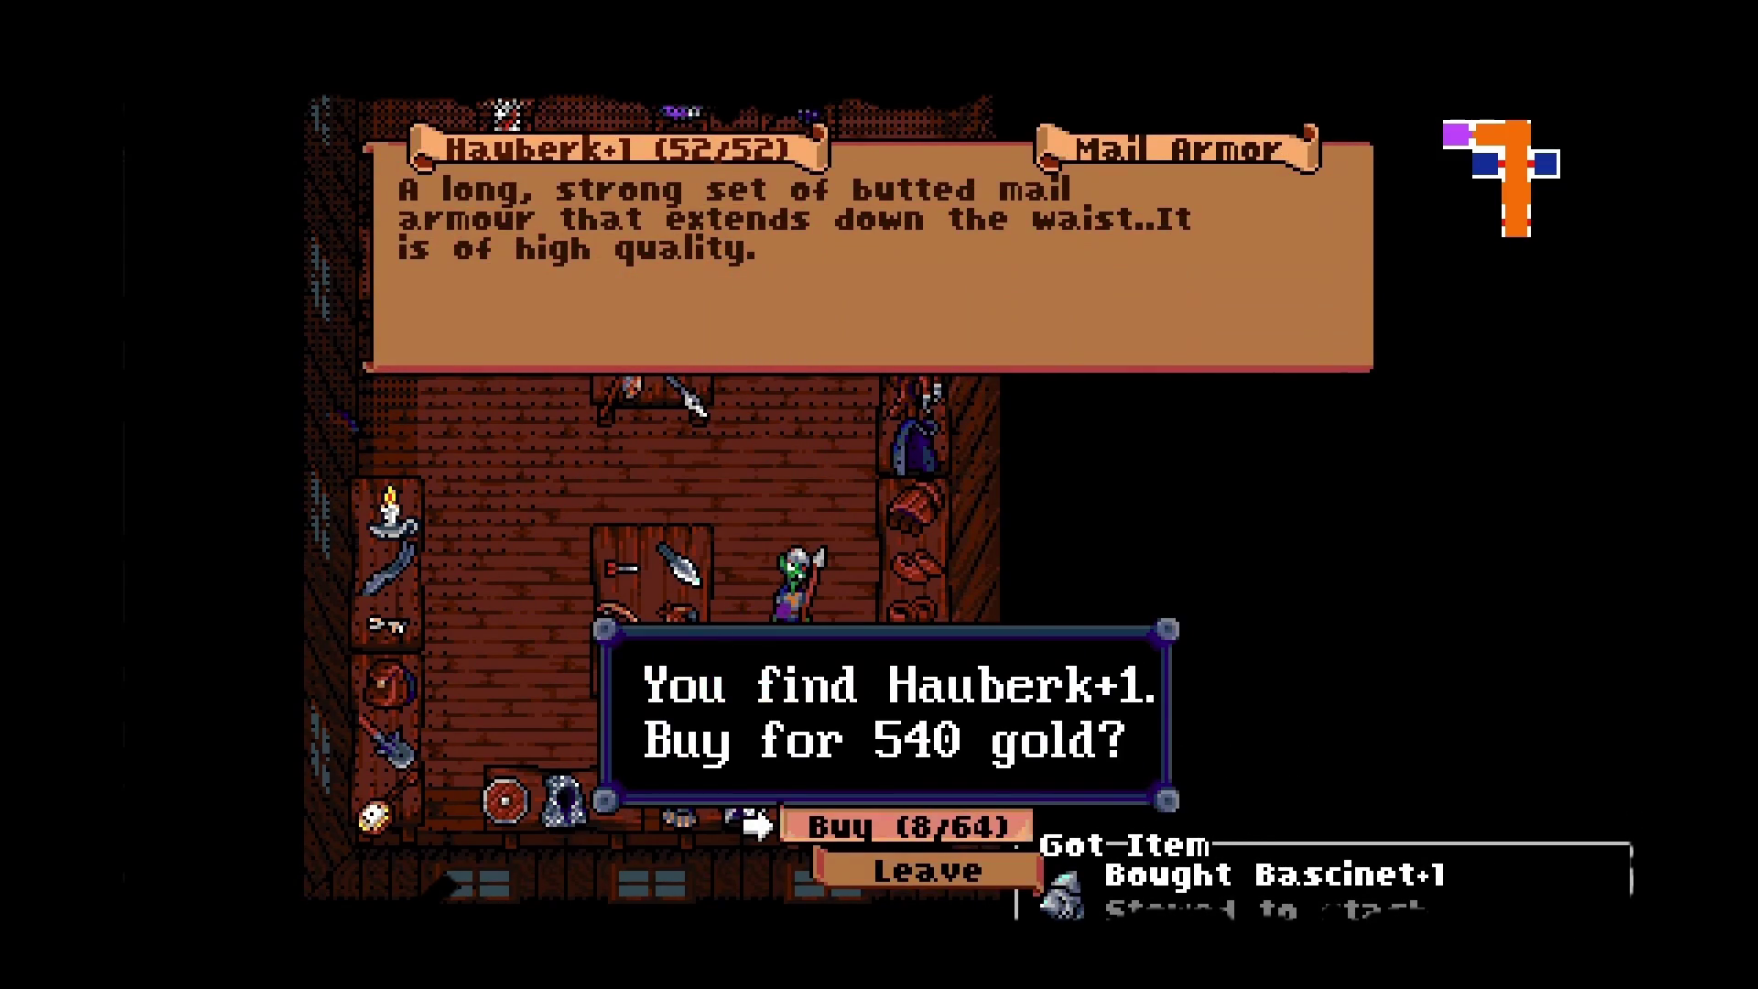
pyautogui.press('i')
pyautogui.press('Return')
pyautogui.press('Down')
pyautogui.press('Down')
pyautogui.press('Down')
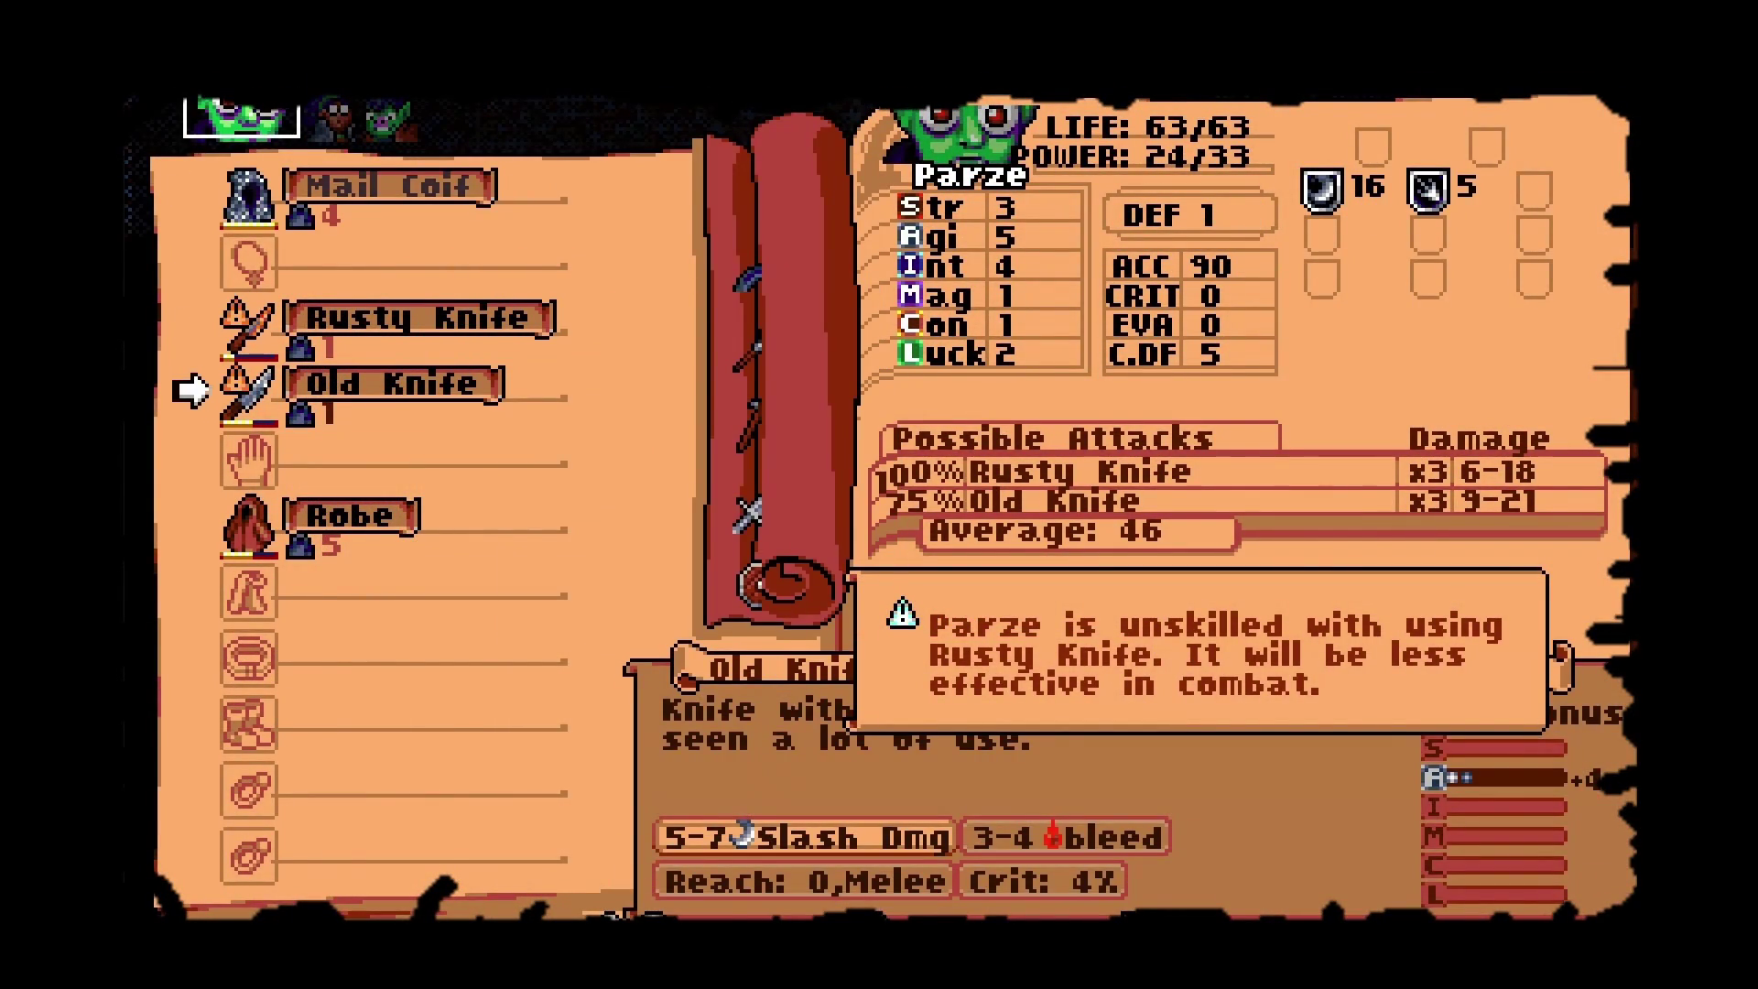
pyautogui.press('Up')
pyautogui.press('Return')
pyautogui.press('Down')
pyautogui.press('Down')
pyautogui.press('Down')
pyautogui.press('Return')
# Keep the Old Knife, equip the Light Gauntlets in the hand slot, and close the equipment book.
pyautogui.press('Down')
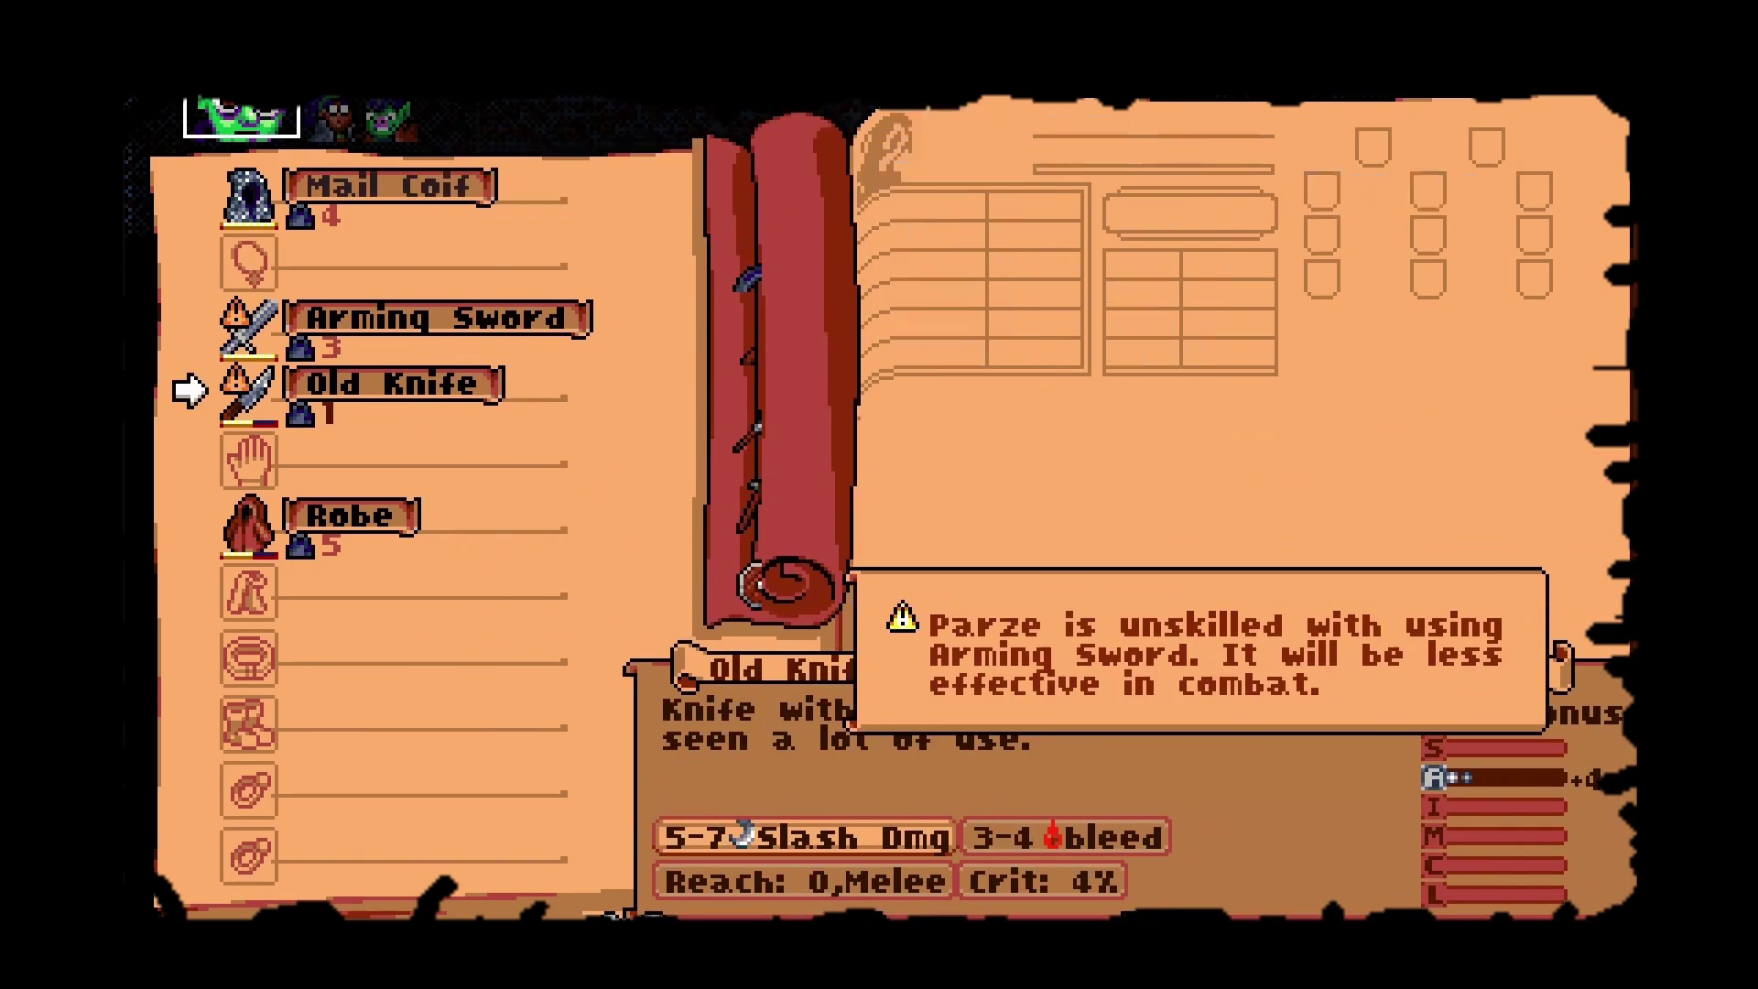
pyautogui.press('Return')
pyautogui.press('Down')
pyautogui.press('Down')
pyautogui.press('Up')
pyautogui.press('Up')
pyautogui.press('Escape')
pyautogui.press('Down')
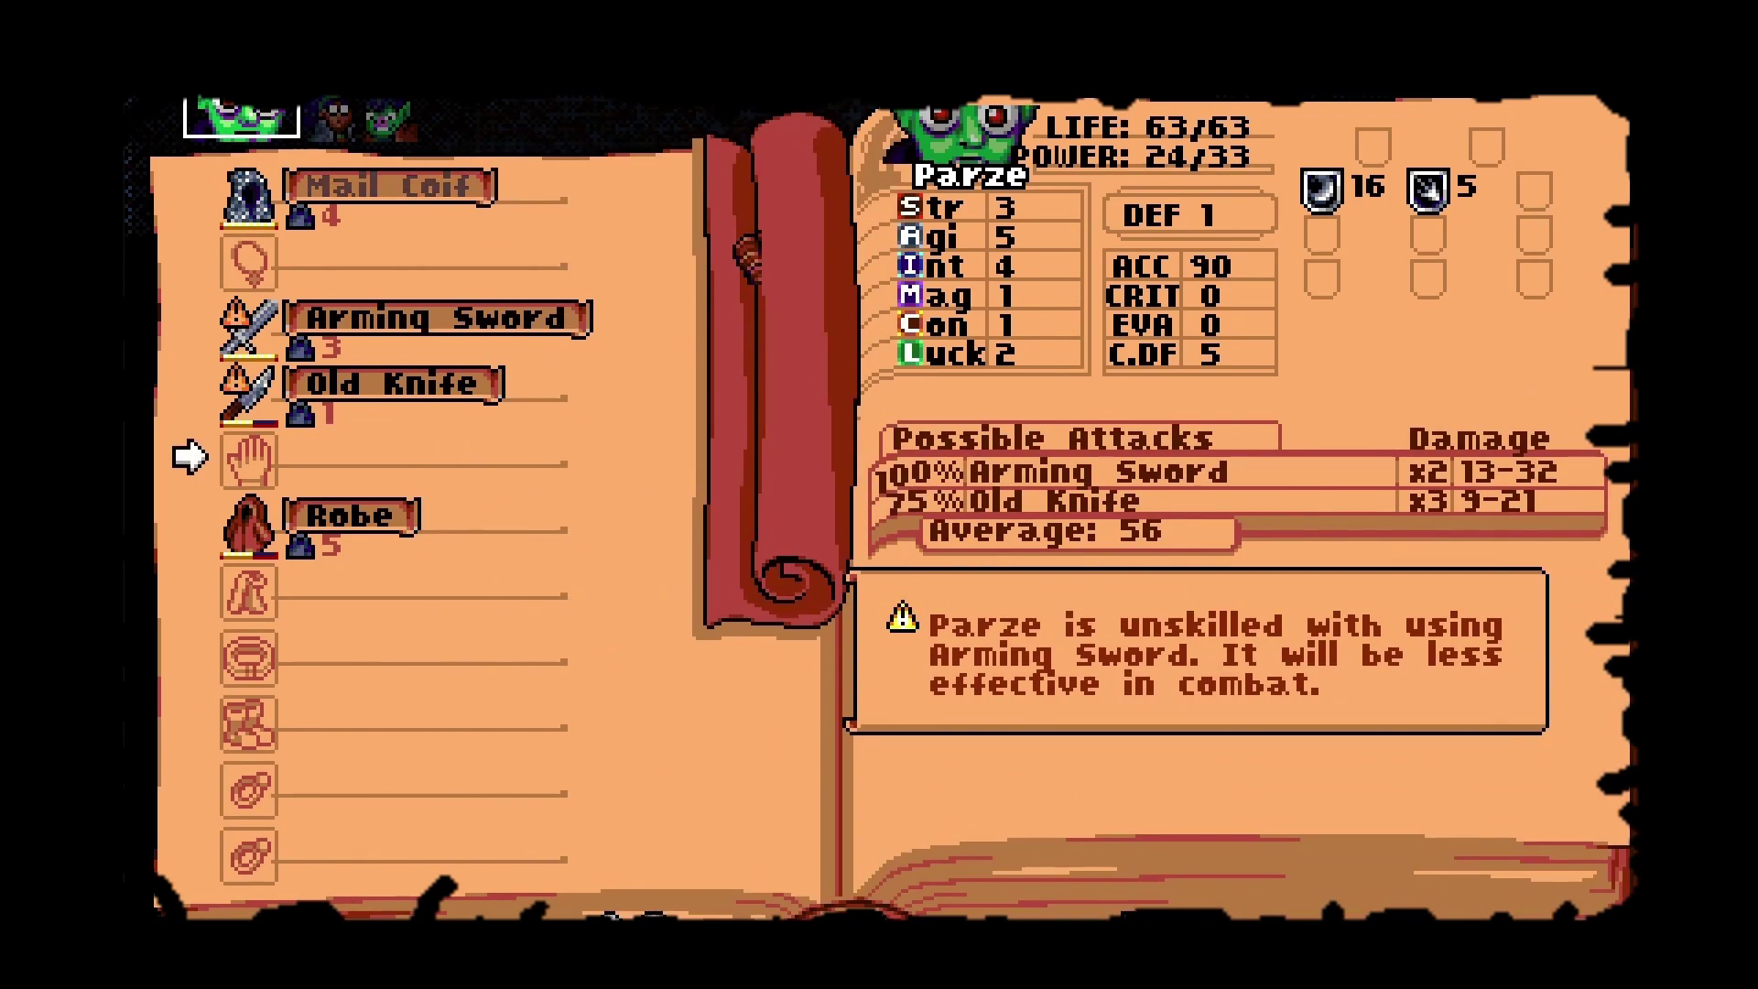
pyautogui.press('Return')
pyautogui.press('Return')
pyautogui.press('Down')
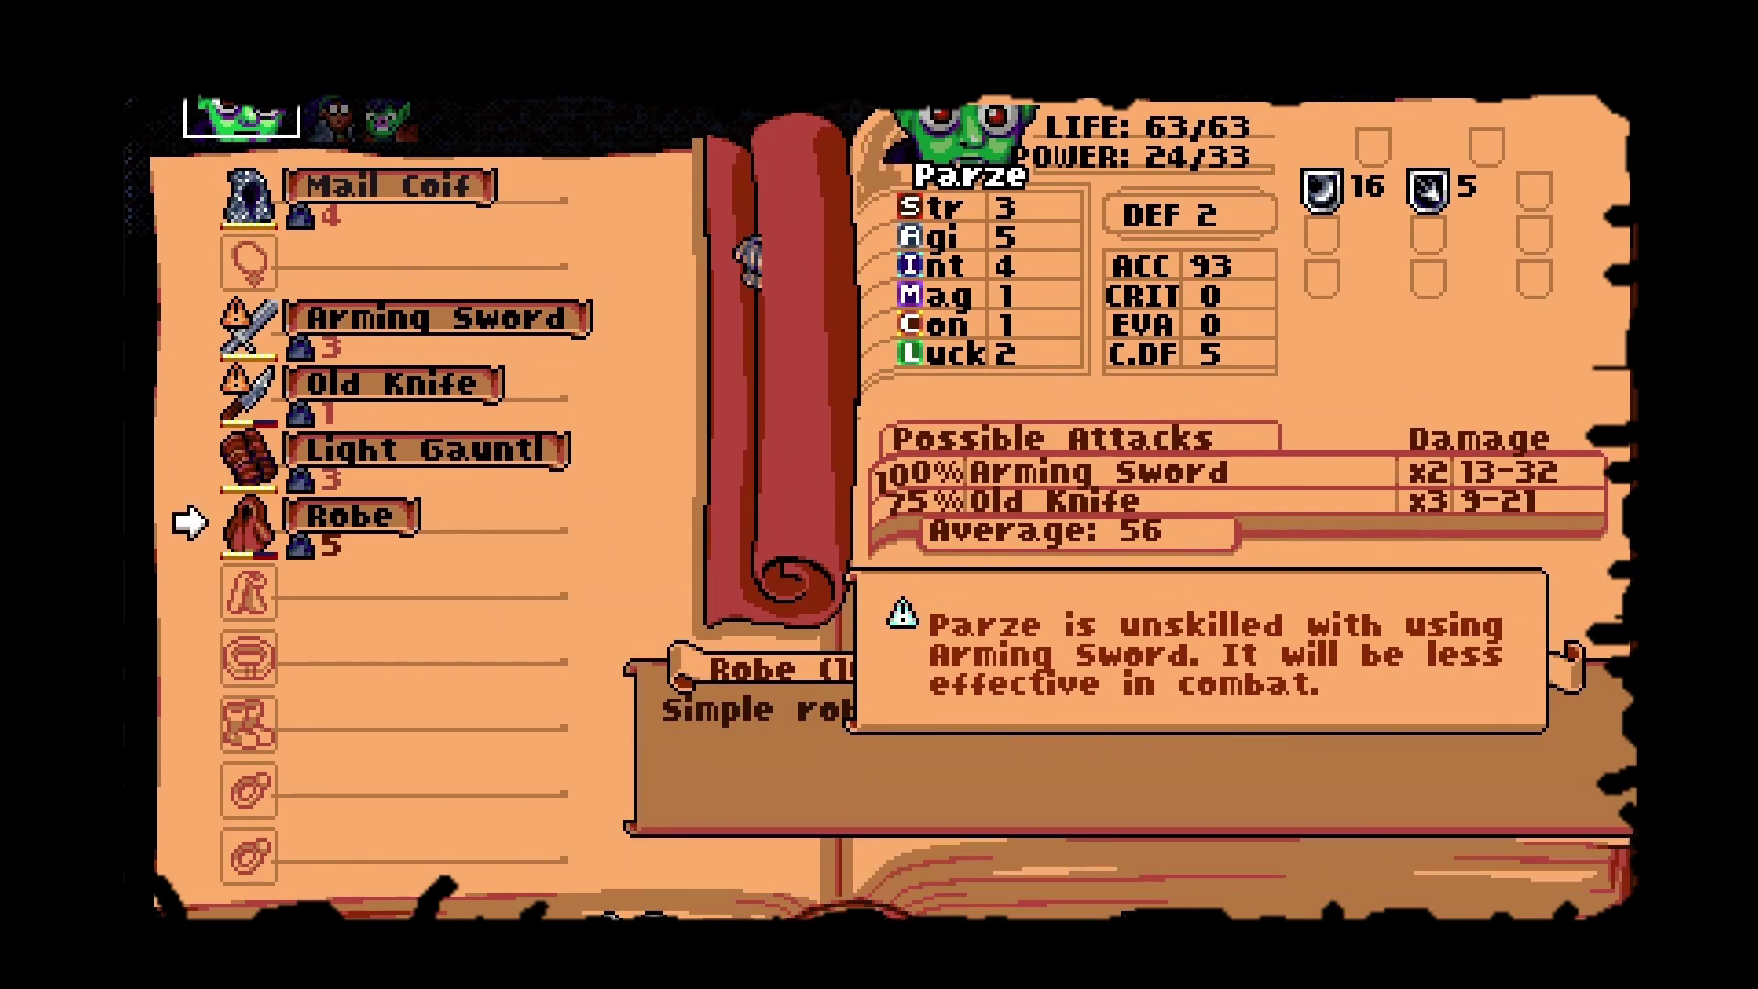
pyautogui.press('Up')
pyautogui.press('Up')
pyautogui.press('Up')
pyautogui.press('Return')
pyautogui.press('Escape')
pyautogui.press('Escape')
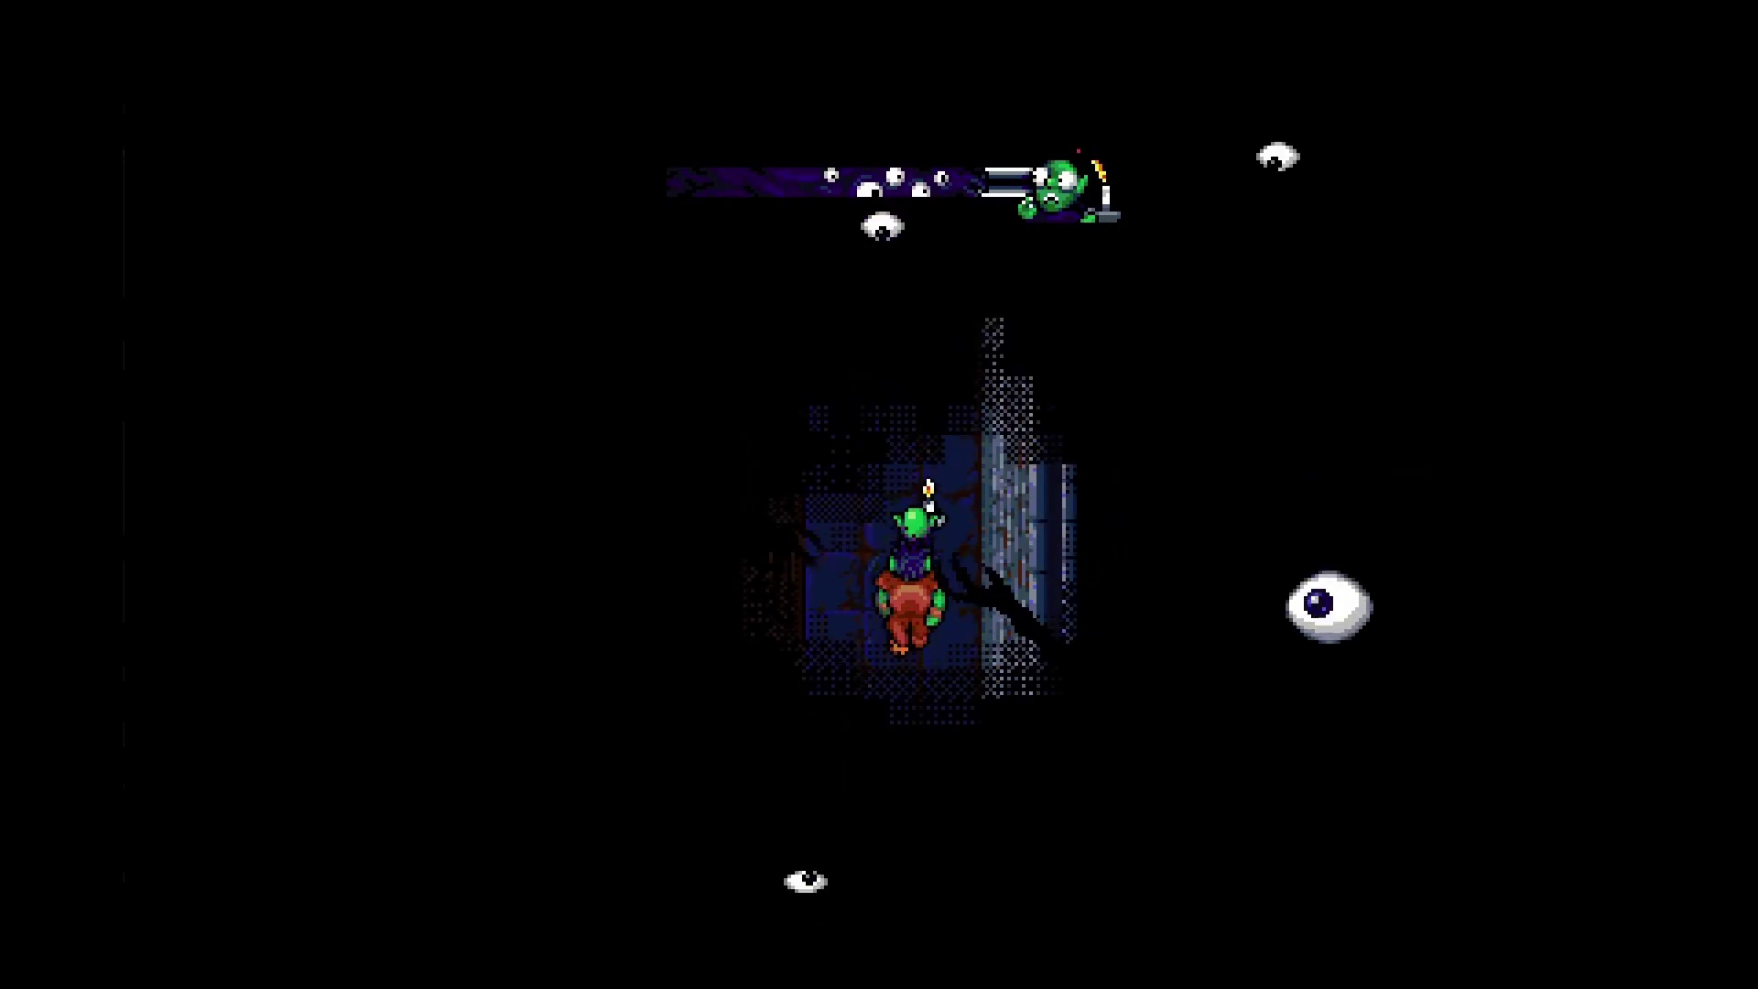
# Walk up to the tree and take the planted Arming Sword.
pyautogui.press('Up')
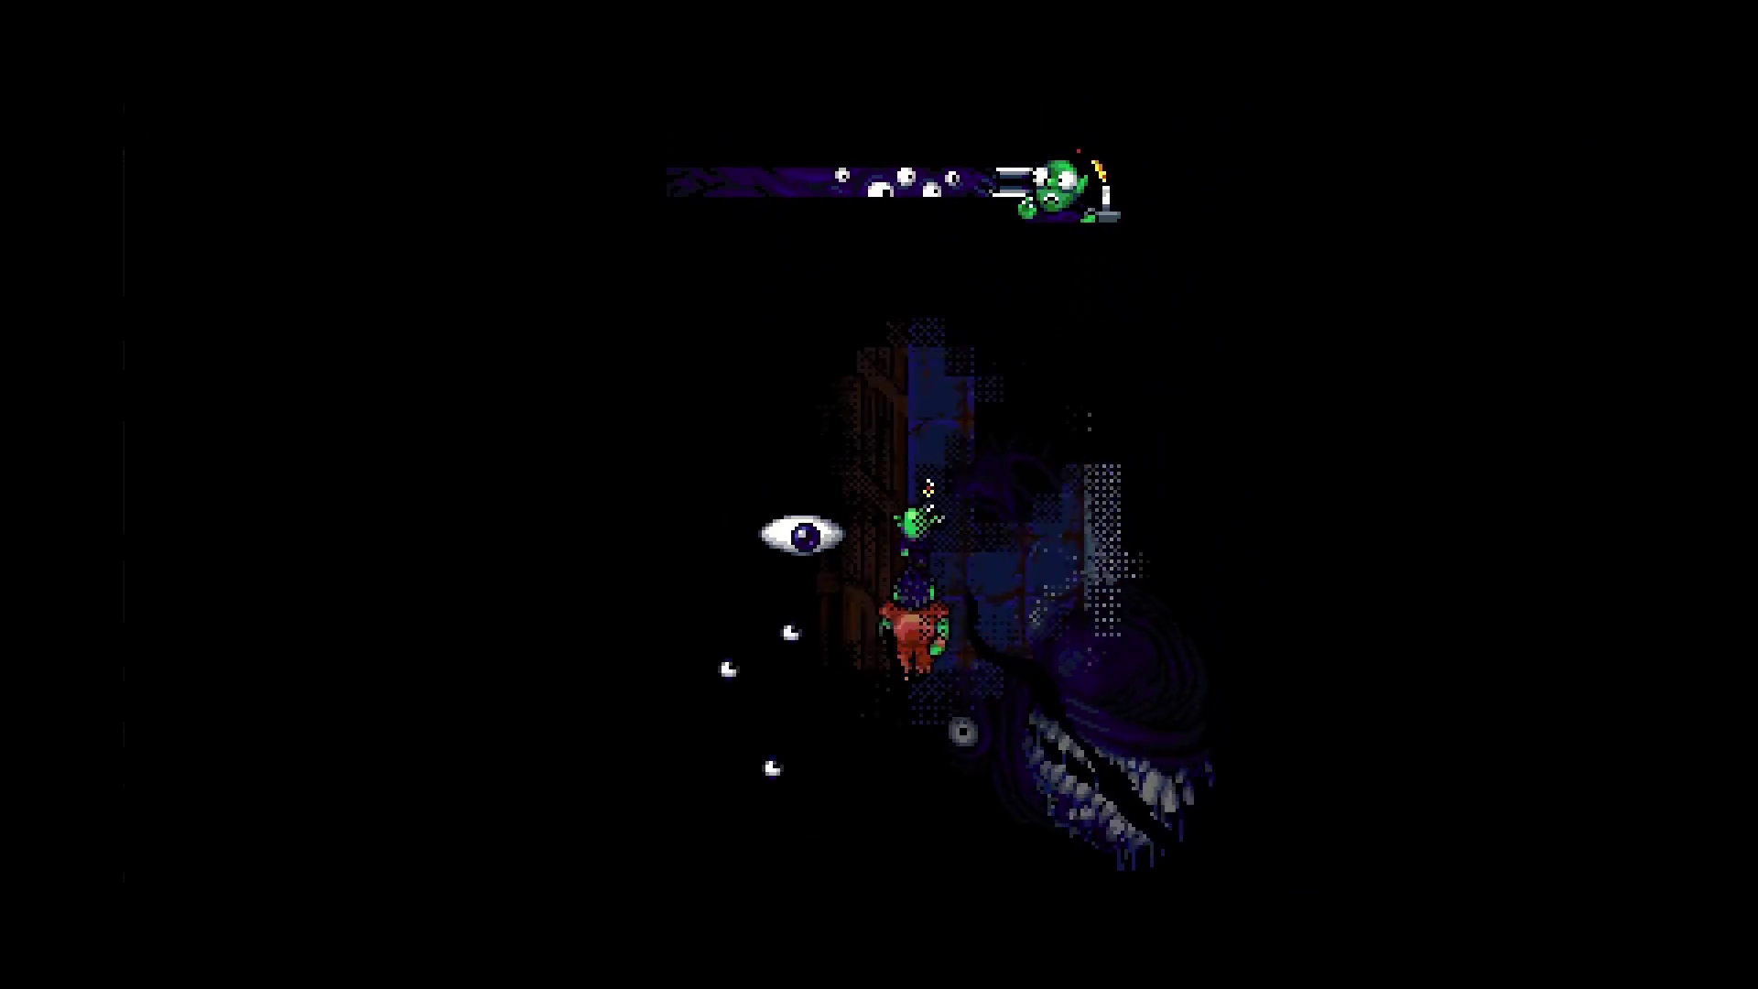
pyautogui.press('Up')
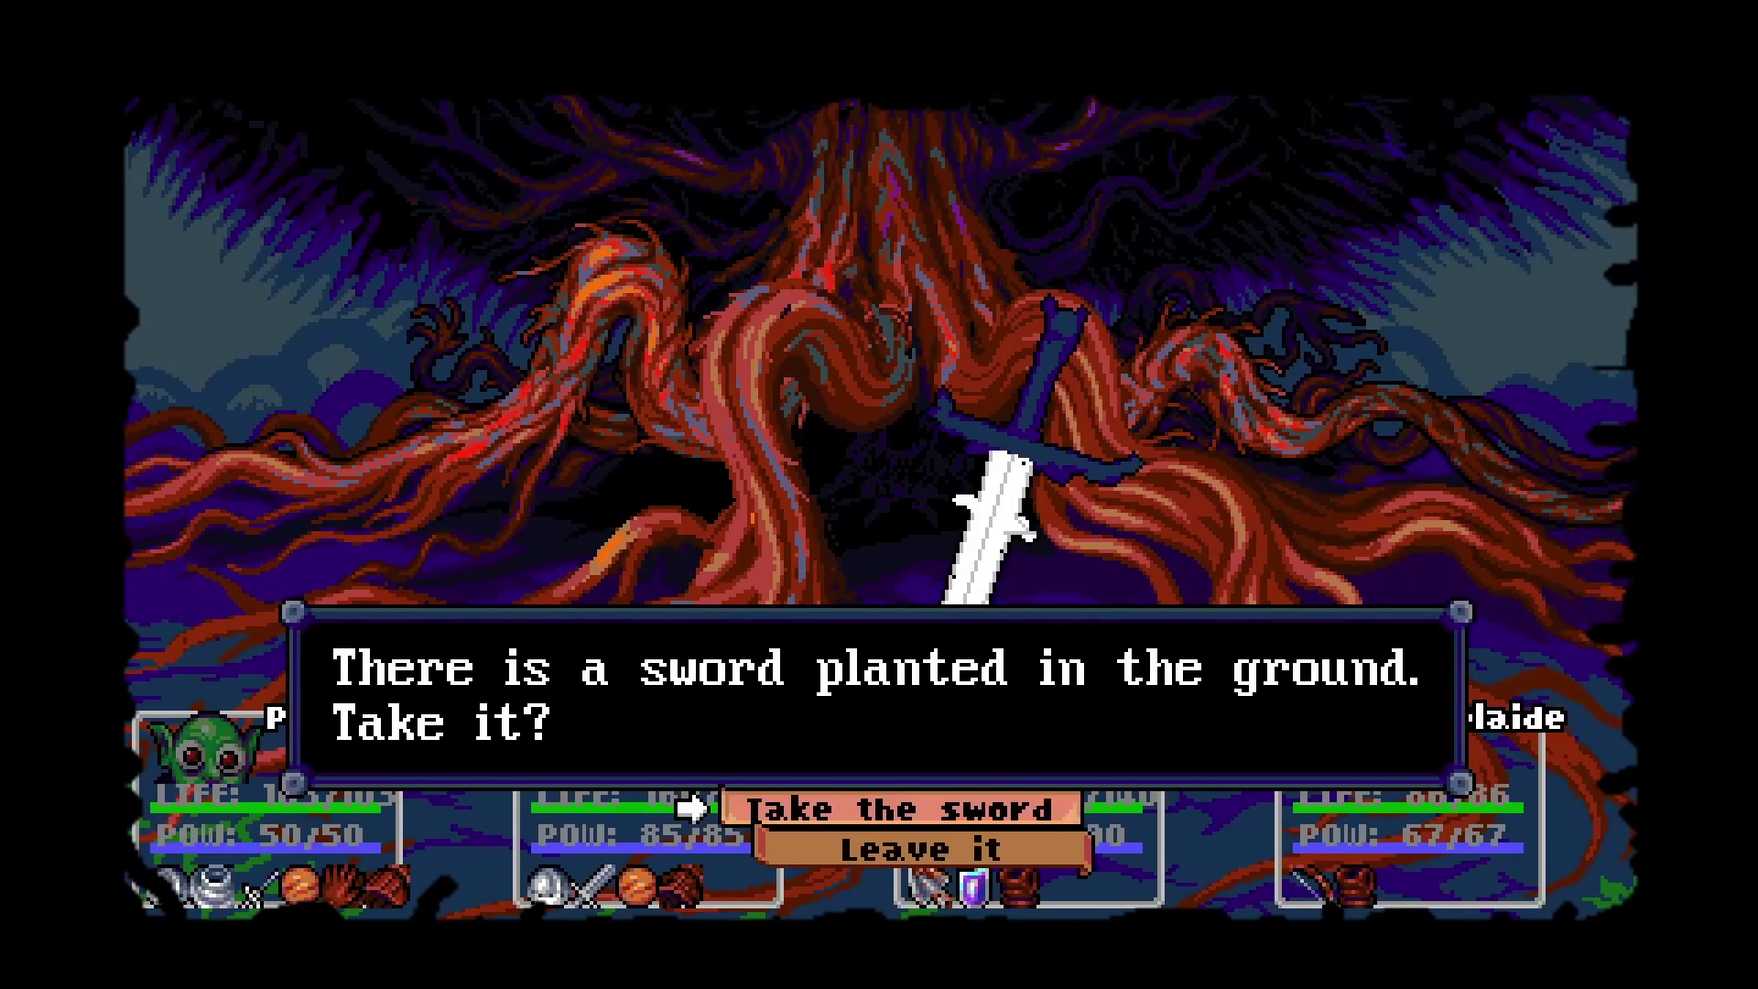
pyautogui.press('Return')
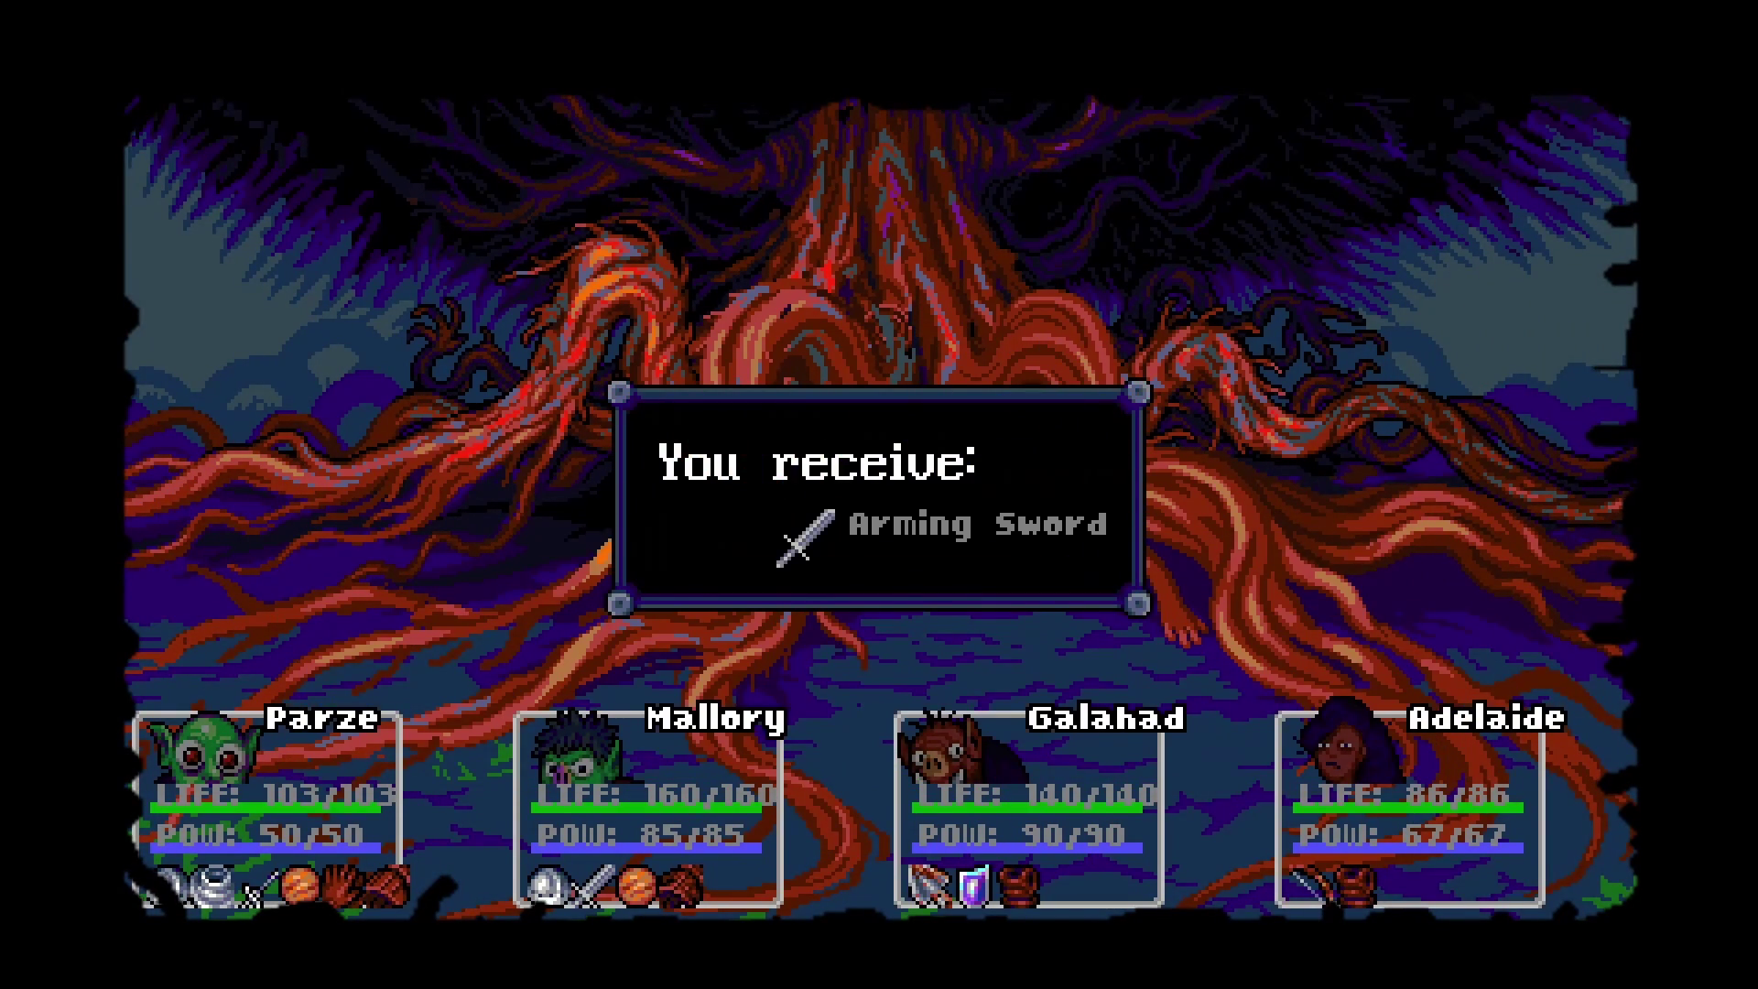
pyautogui.press('Return')
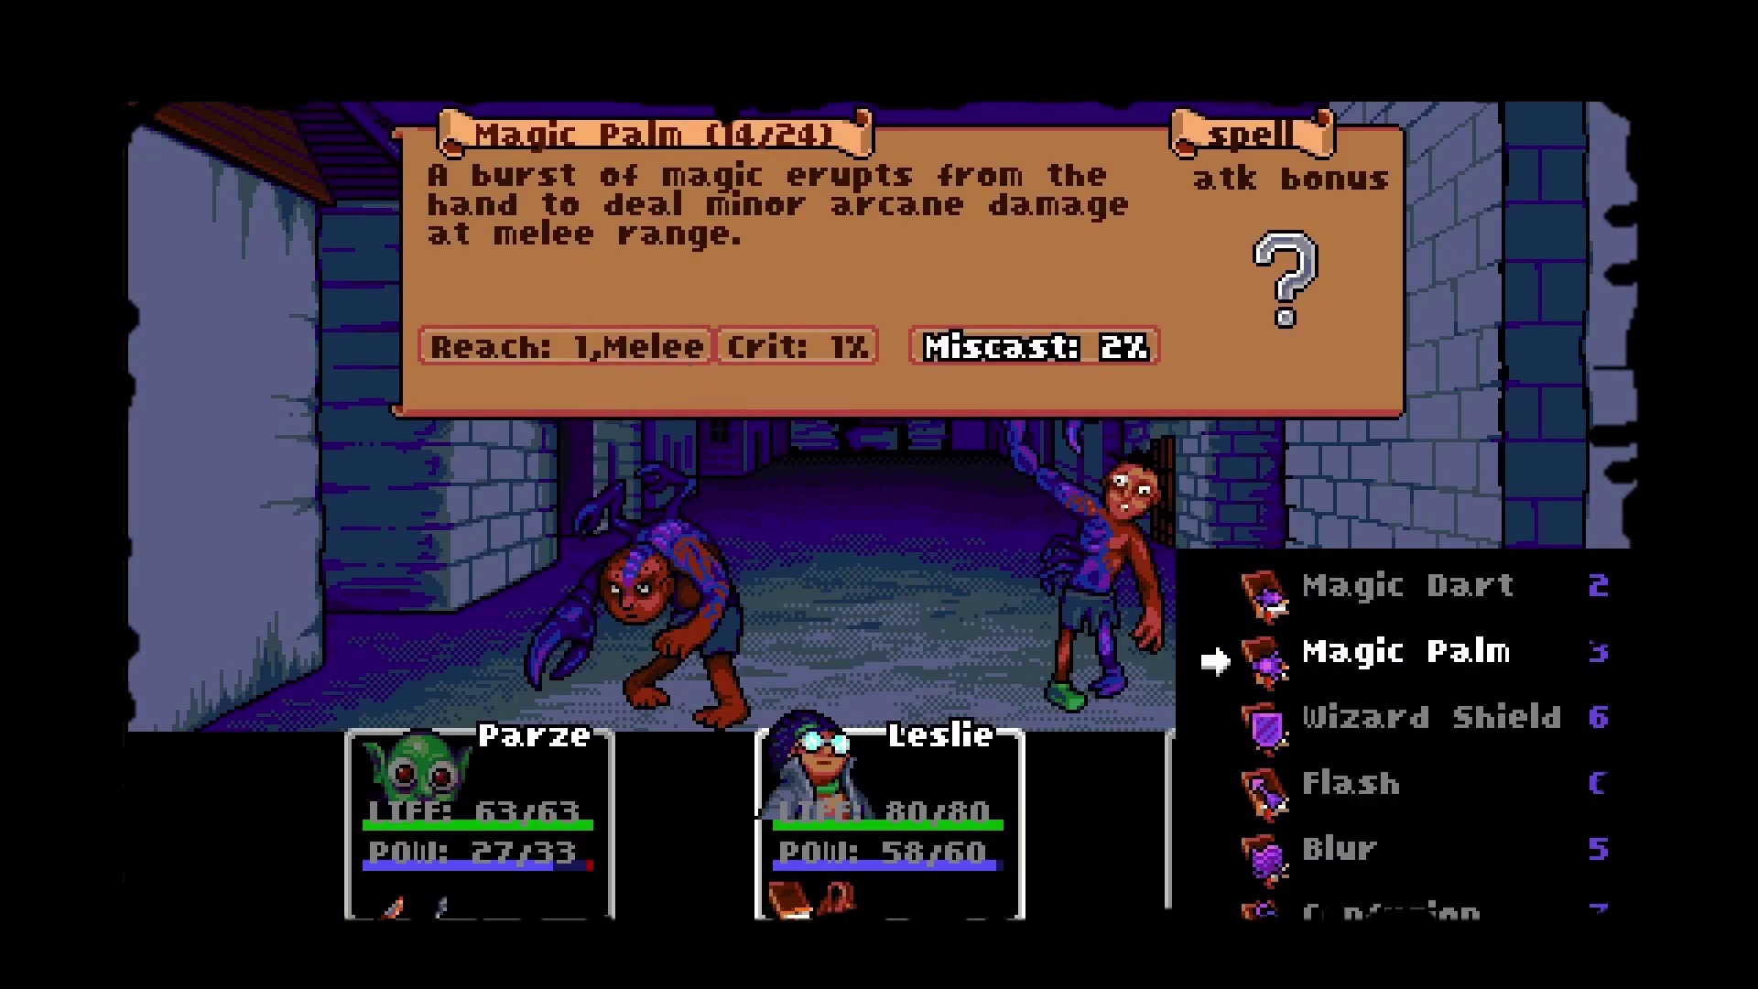
# Cast Magic Palm with Leslie on her target and confirm Mallory's attack.
pyautogui.press('Return')
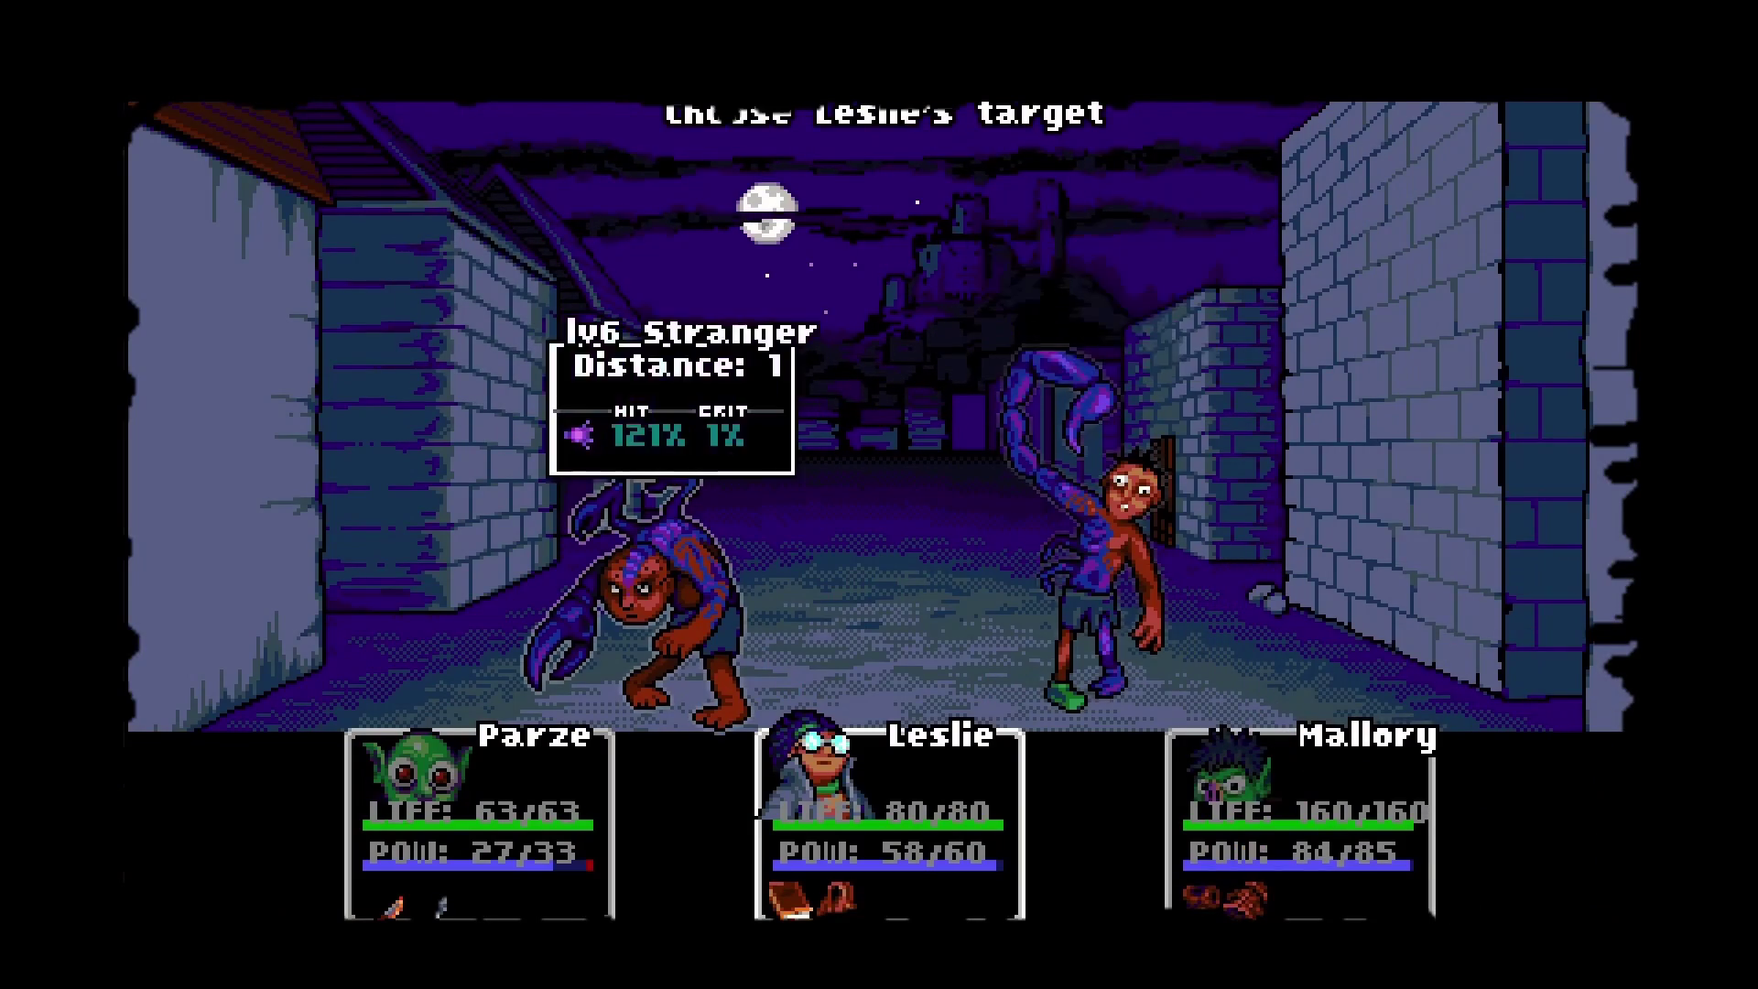
pyautogui.press('Return')
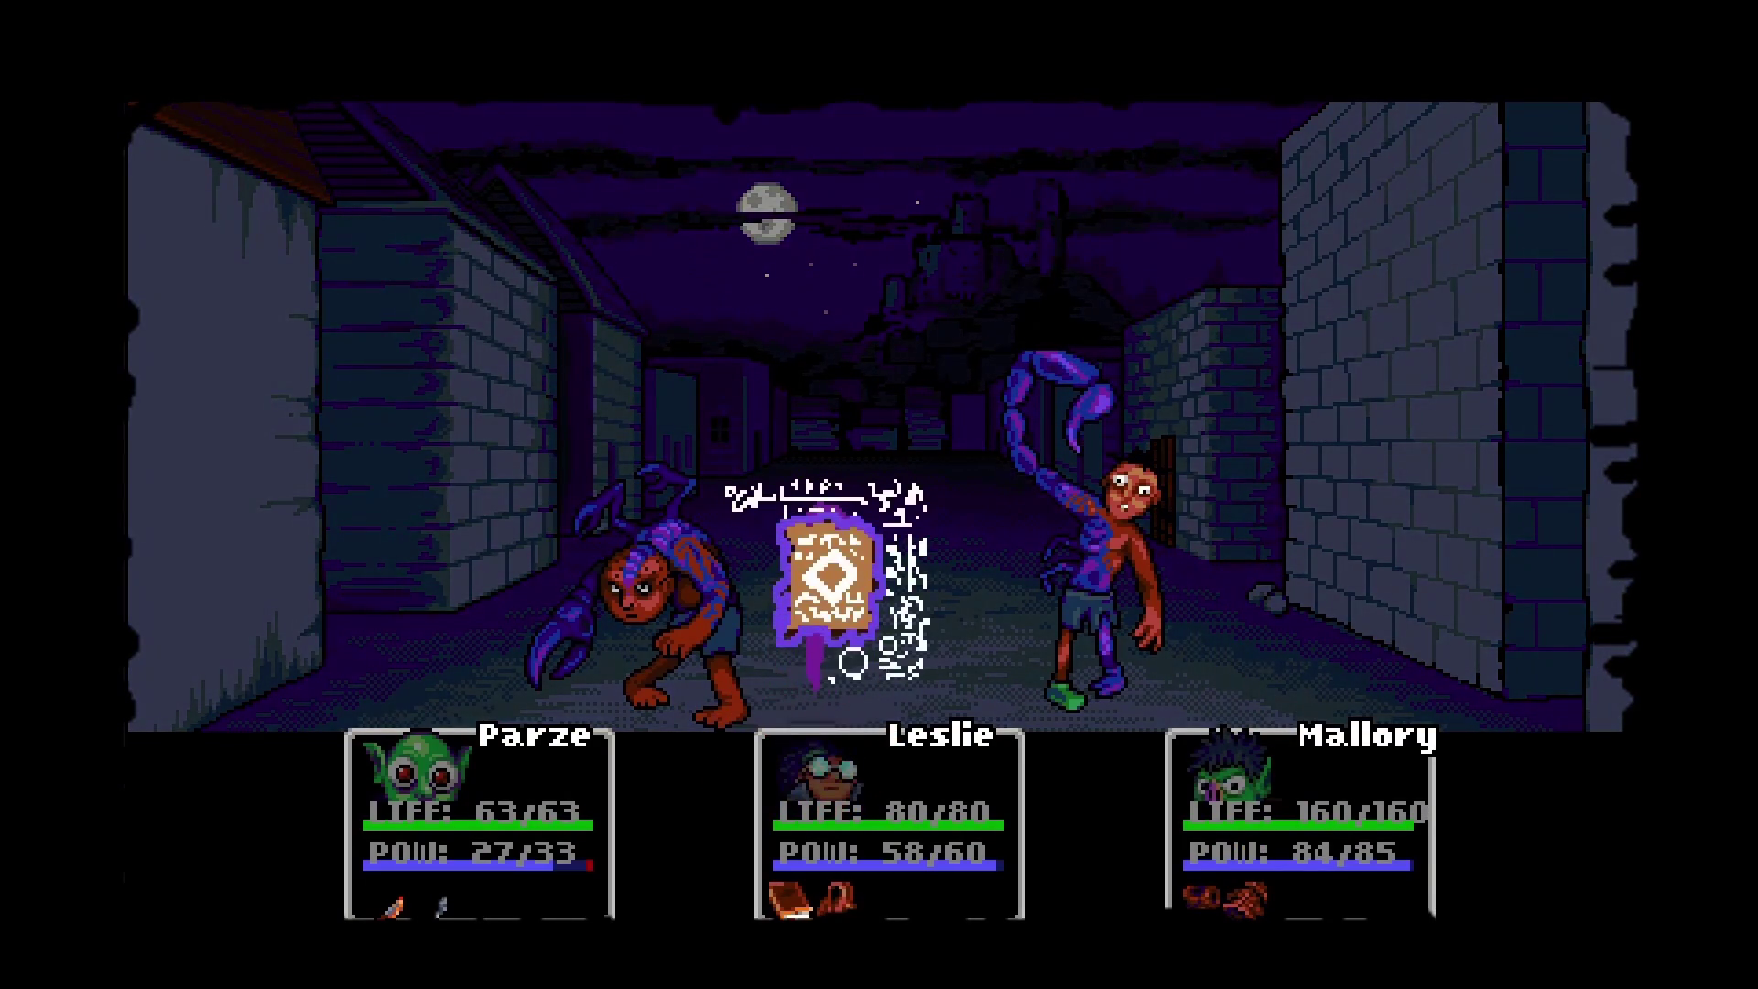
pyautogui.press('Return')
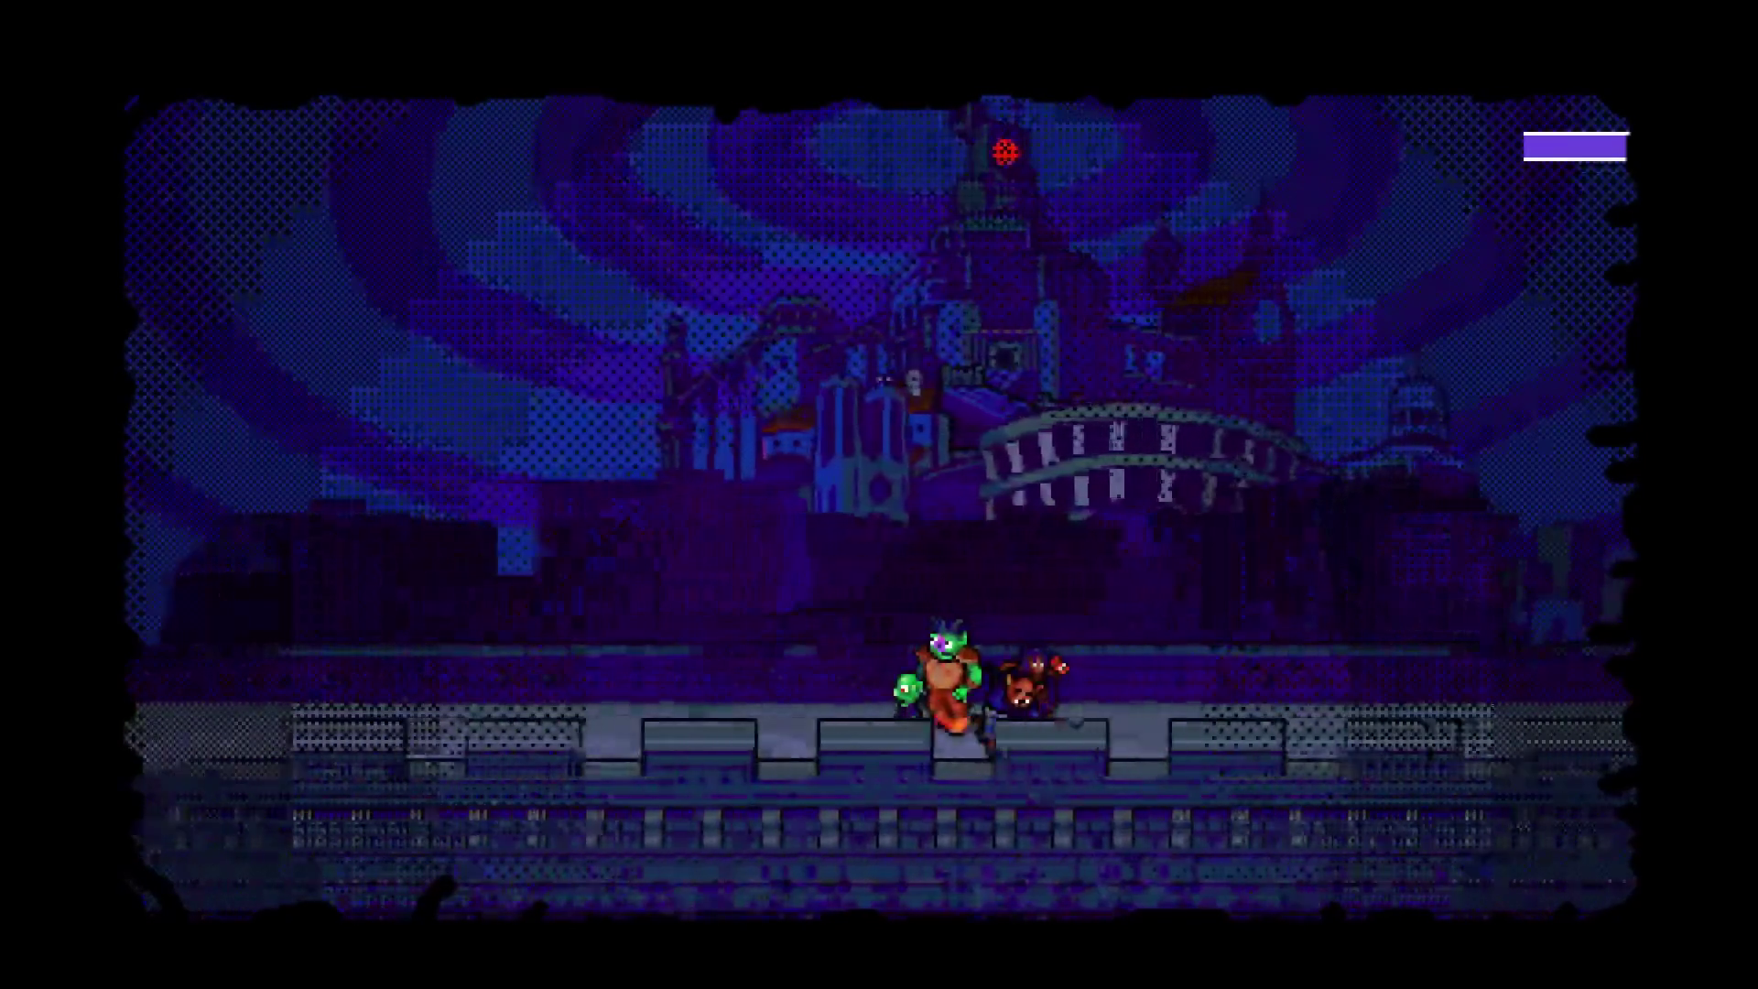
# Walk the party along the ledge and up the wooden corridor.
pyautogui.press('Left')
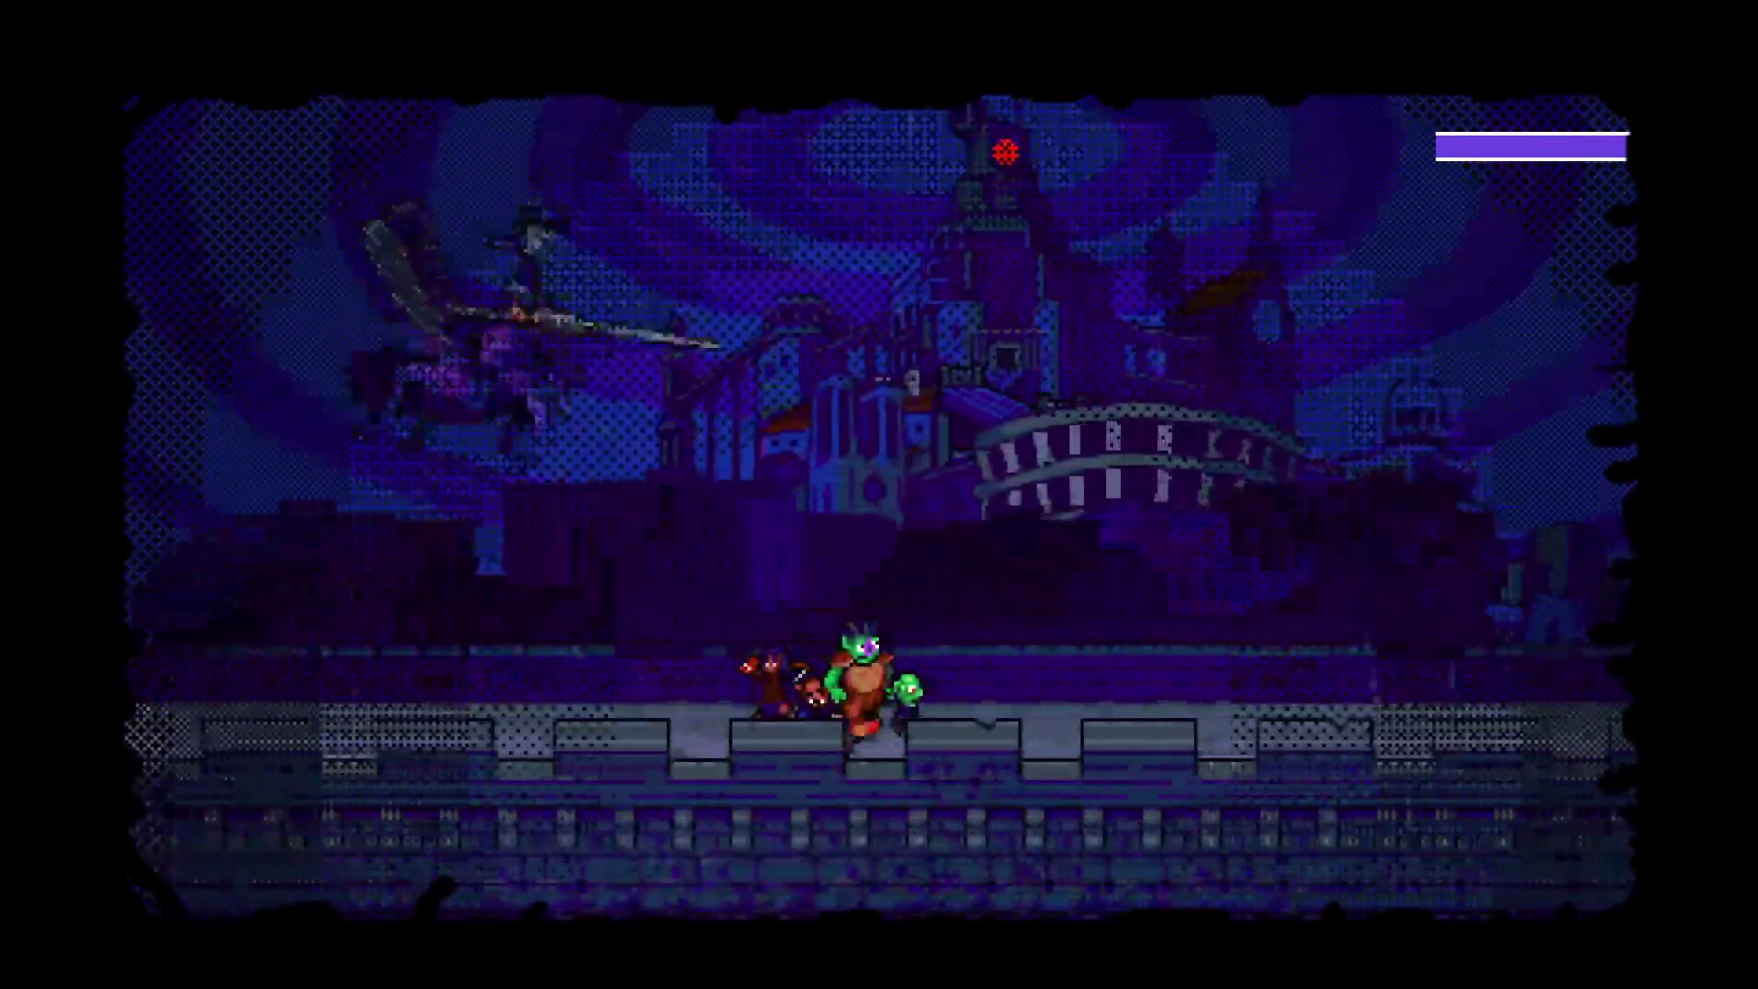
pyautogui.press('Right')
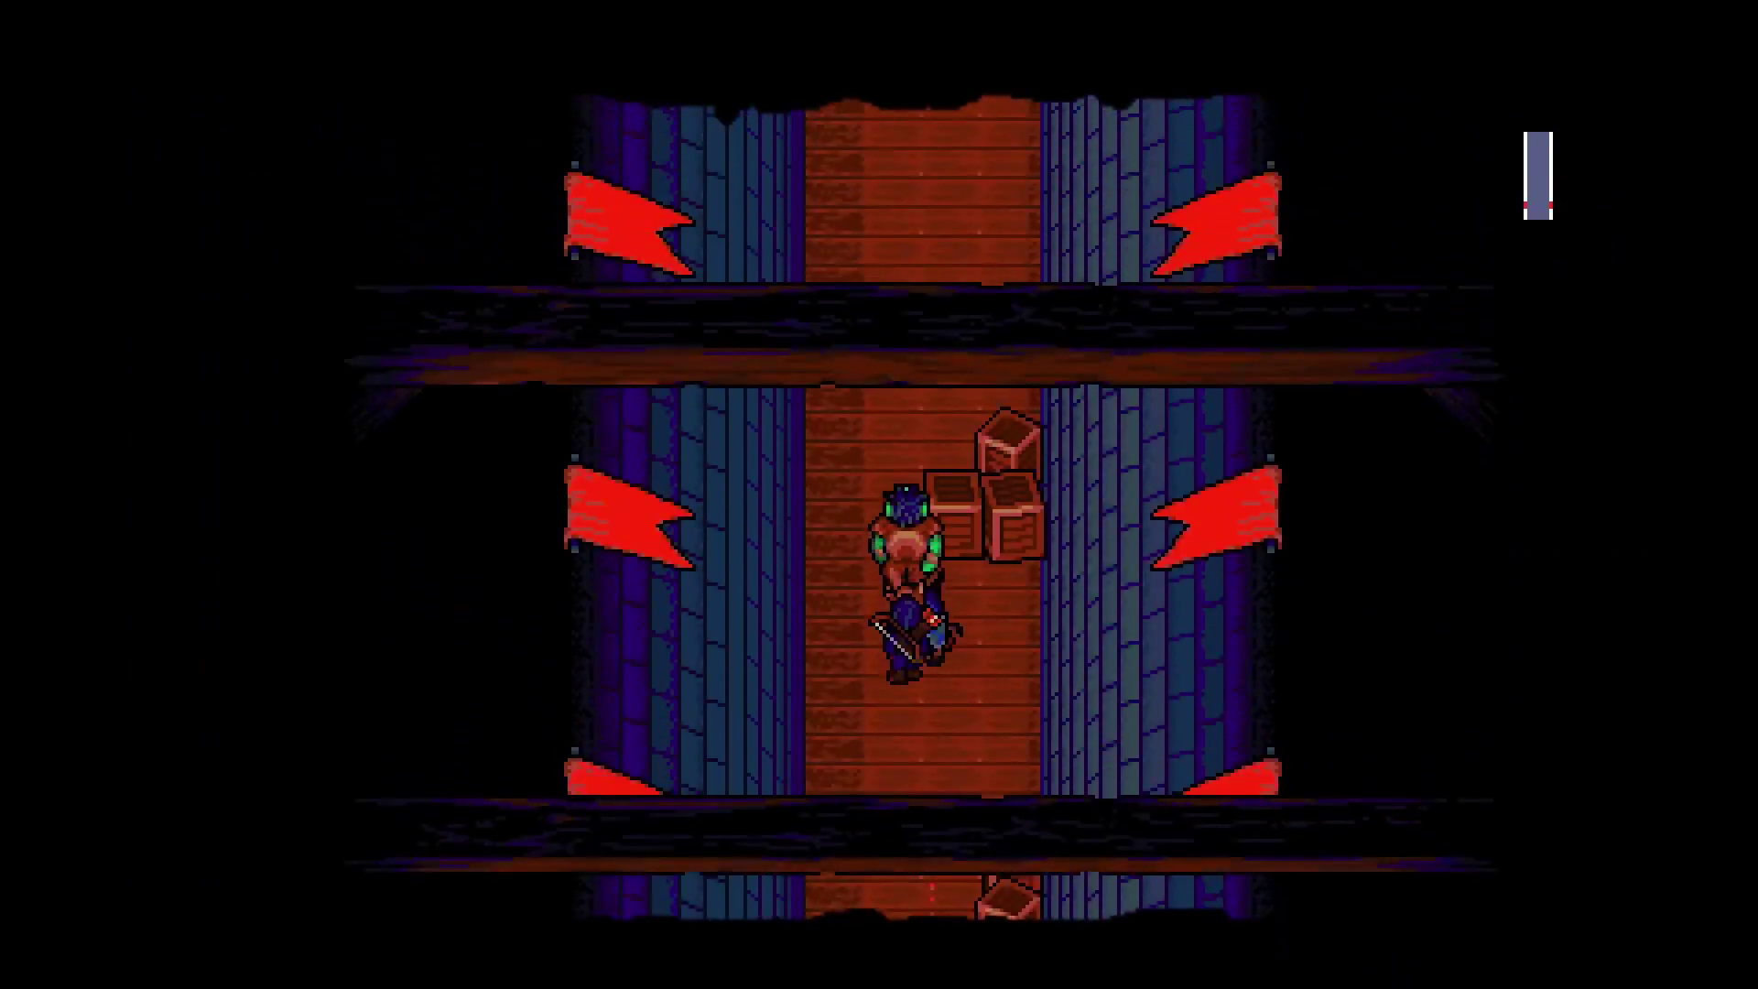
pyautogui.press('Up')
pyautogui.press('Up')
pyautogui.press('Up')
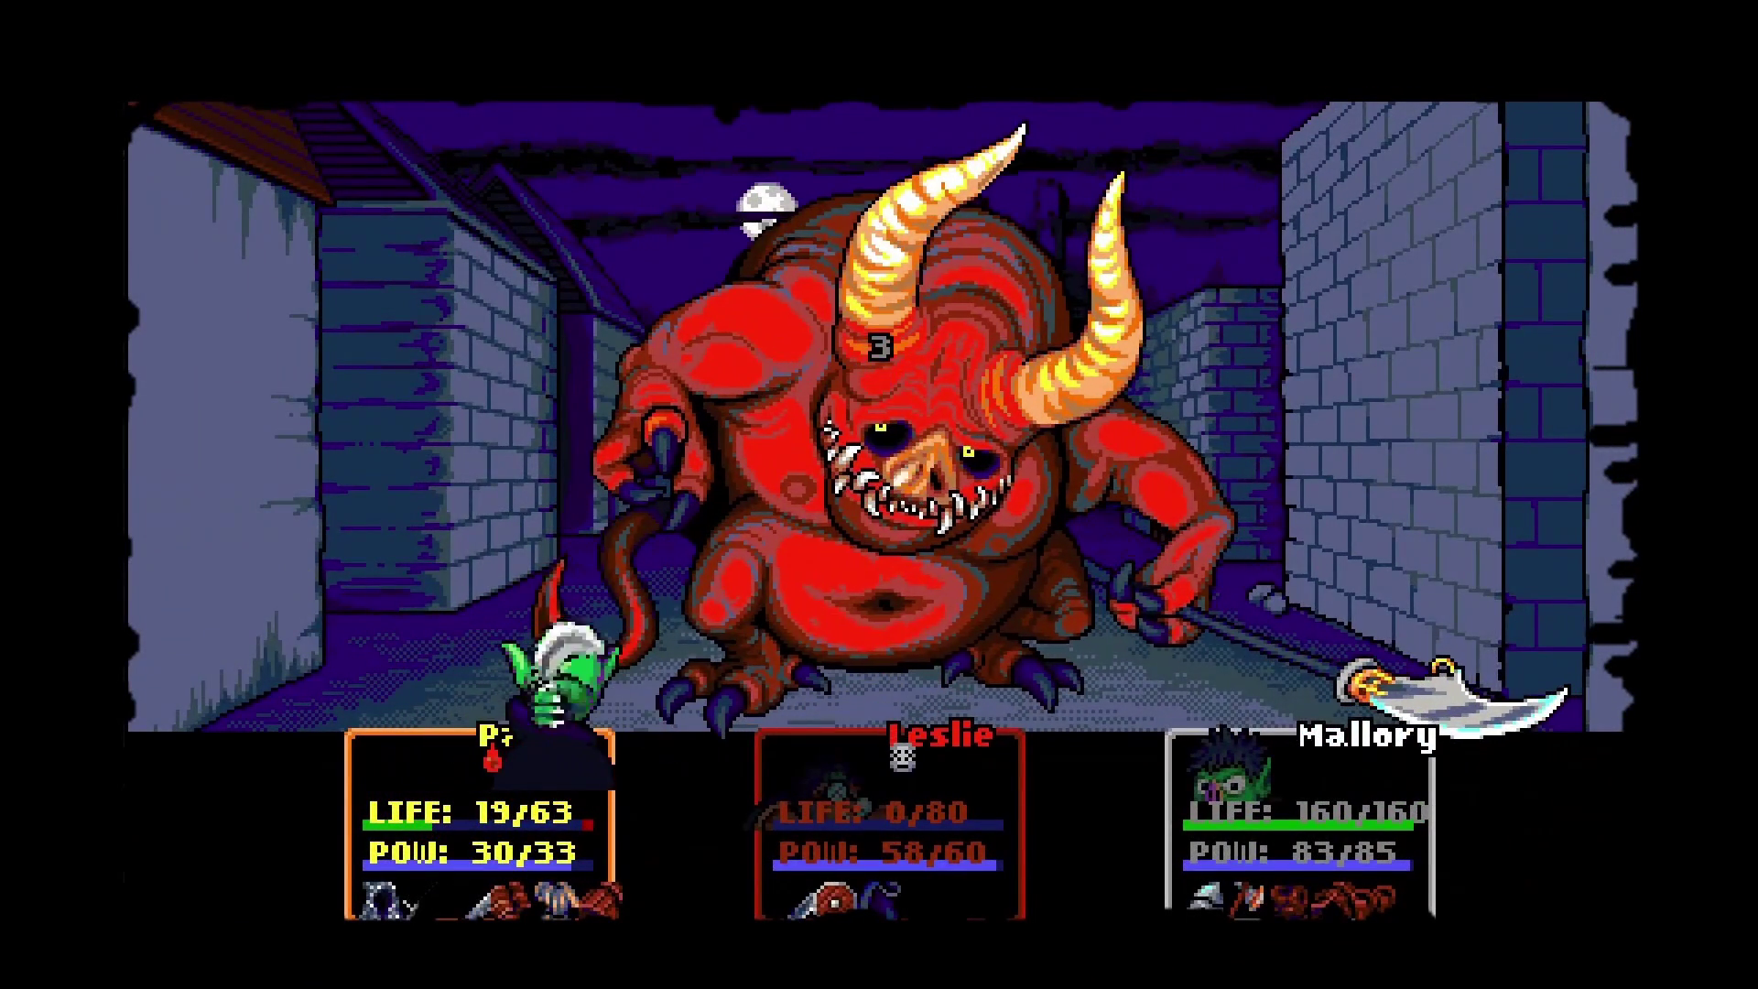
# Have Mallory attack the demon_knight with her weapon to end the battle, then approach the cellar shelf.
pyautogui.press('Down')
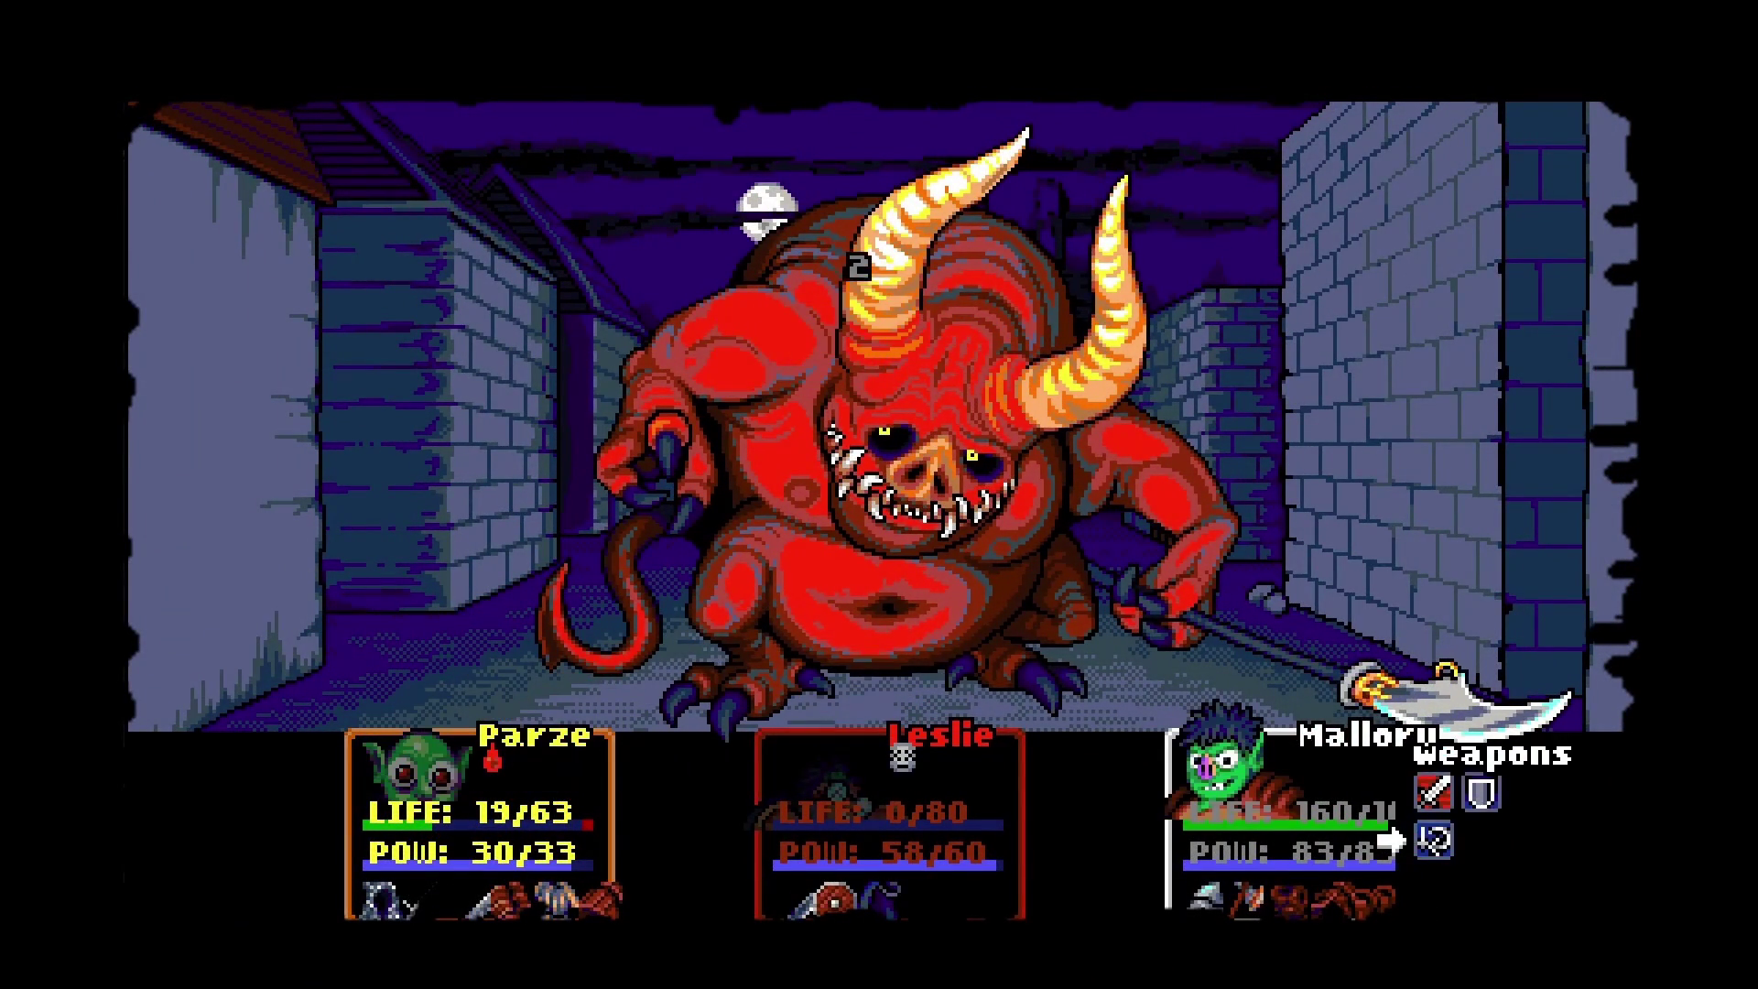
pyautogui.press('Return')
pyautogui.press('Return')
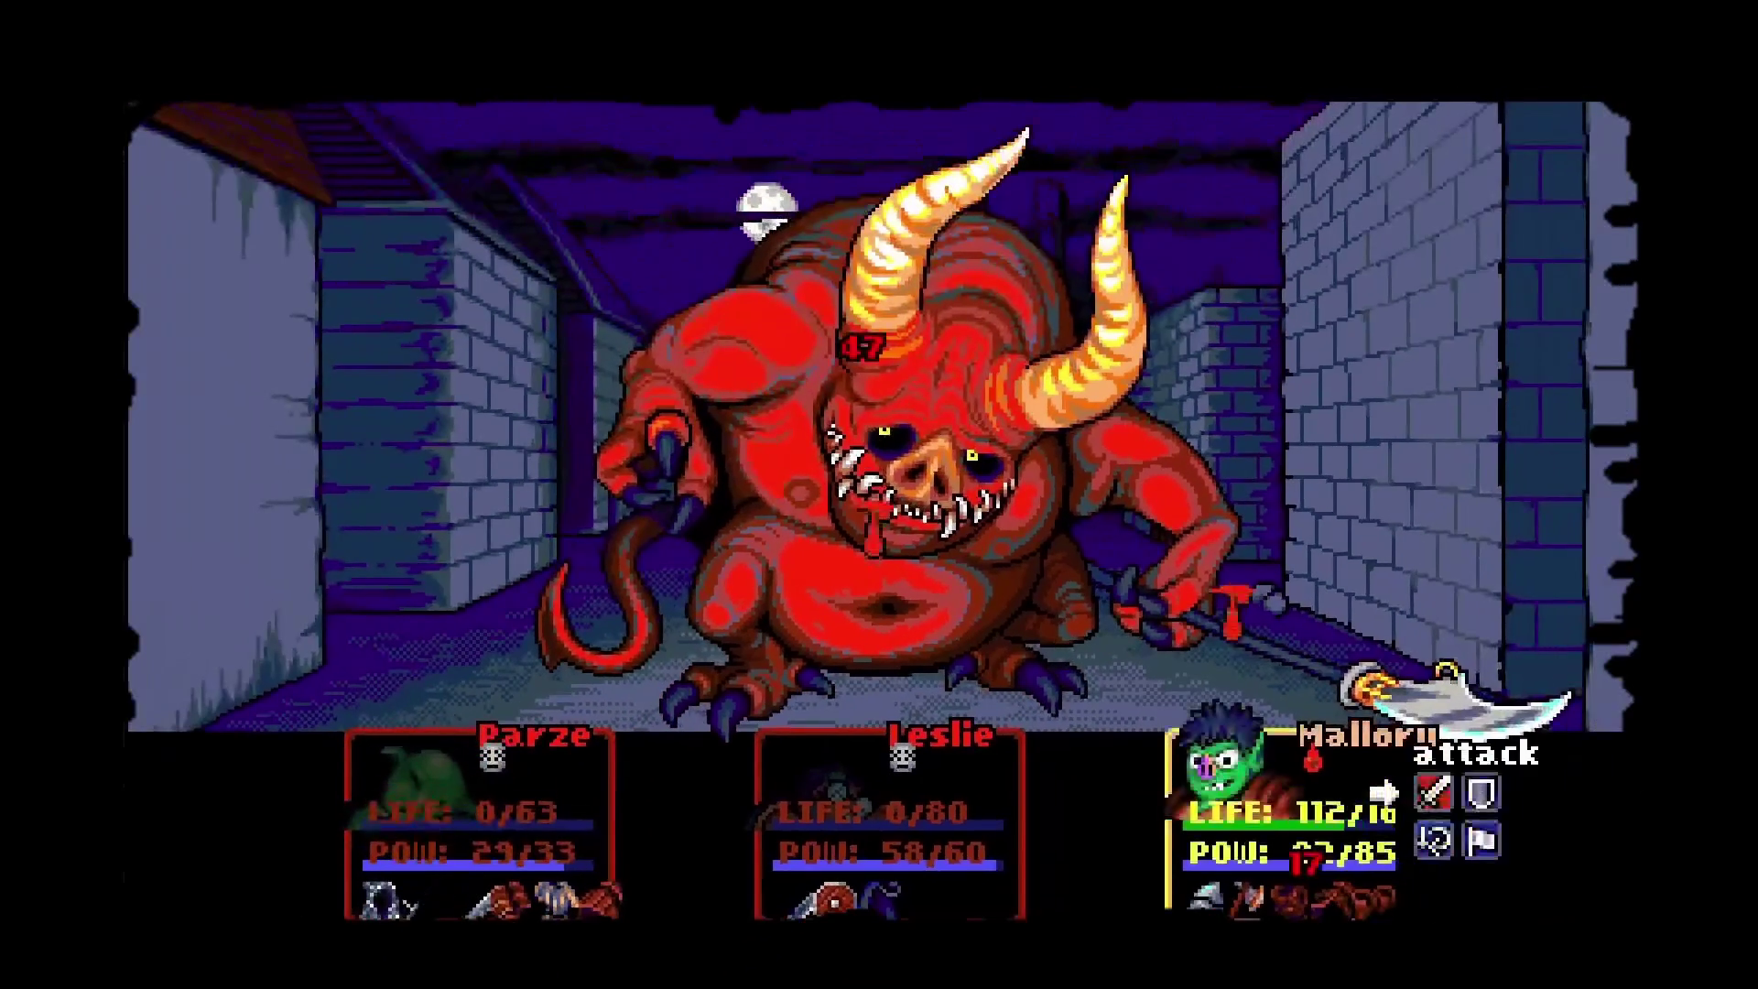
pyautogui.press('Return')
pyautogui.press('Return')
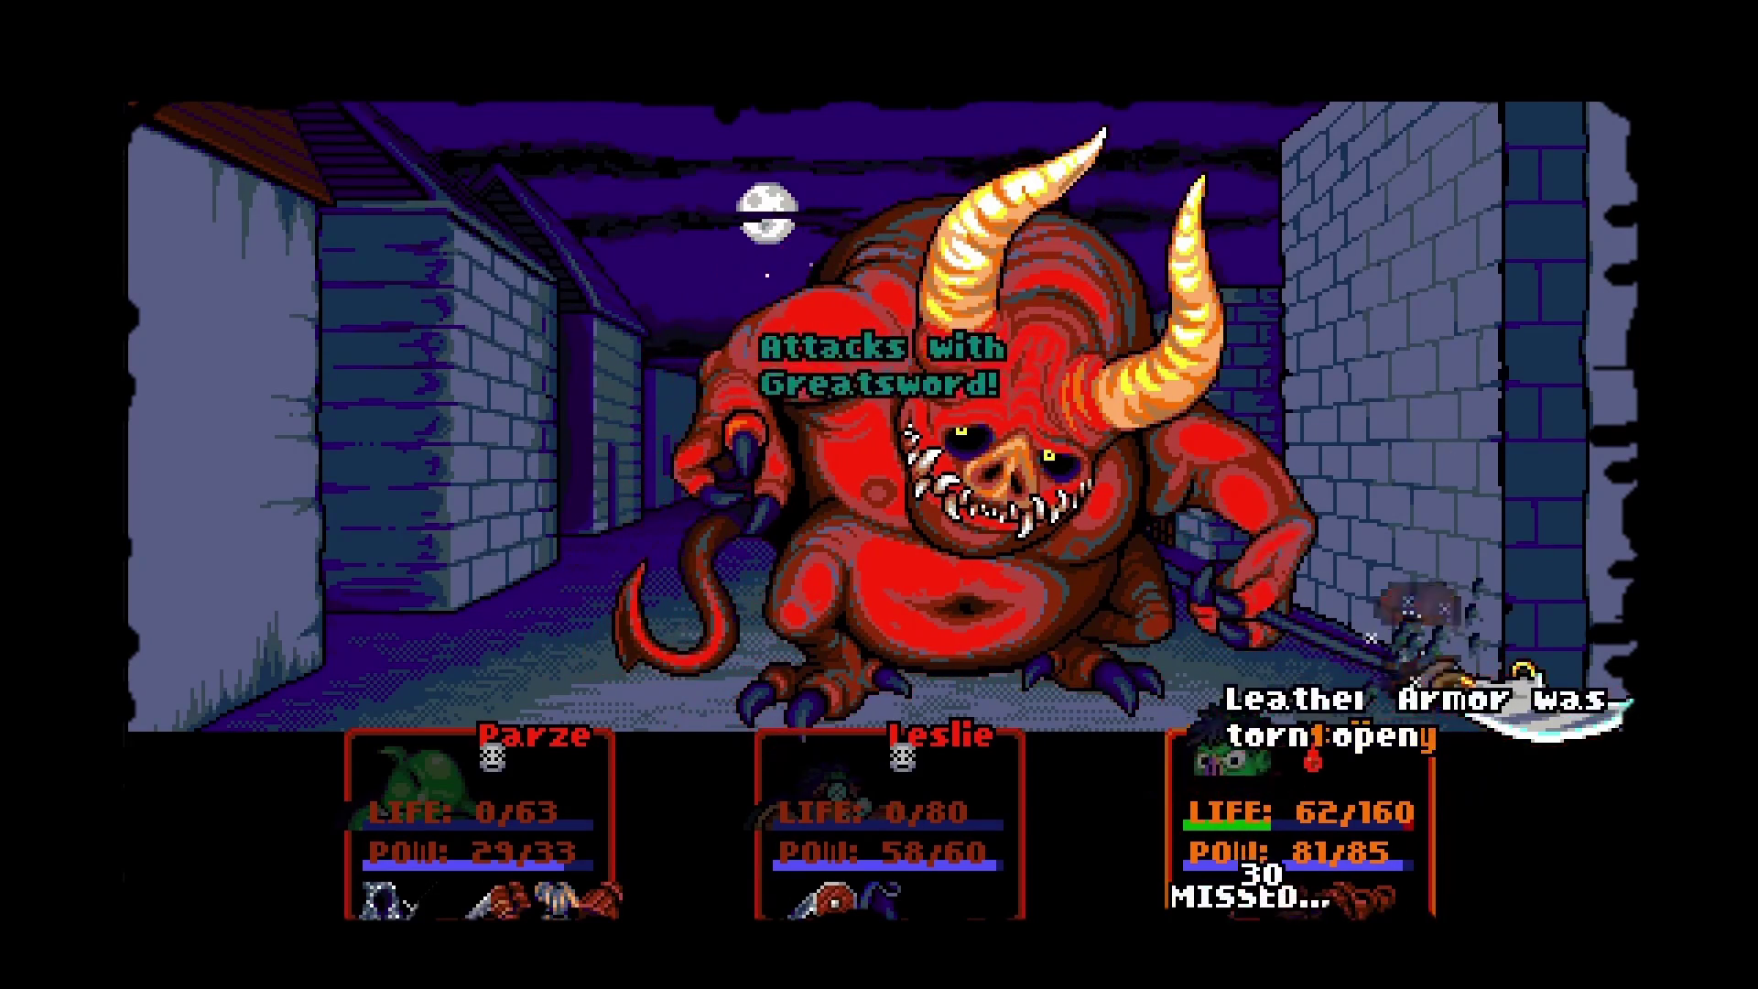
pyautogui.press('Return')
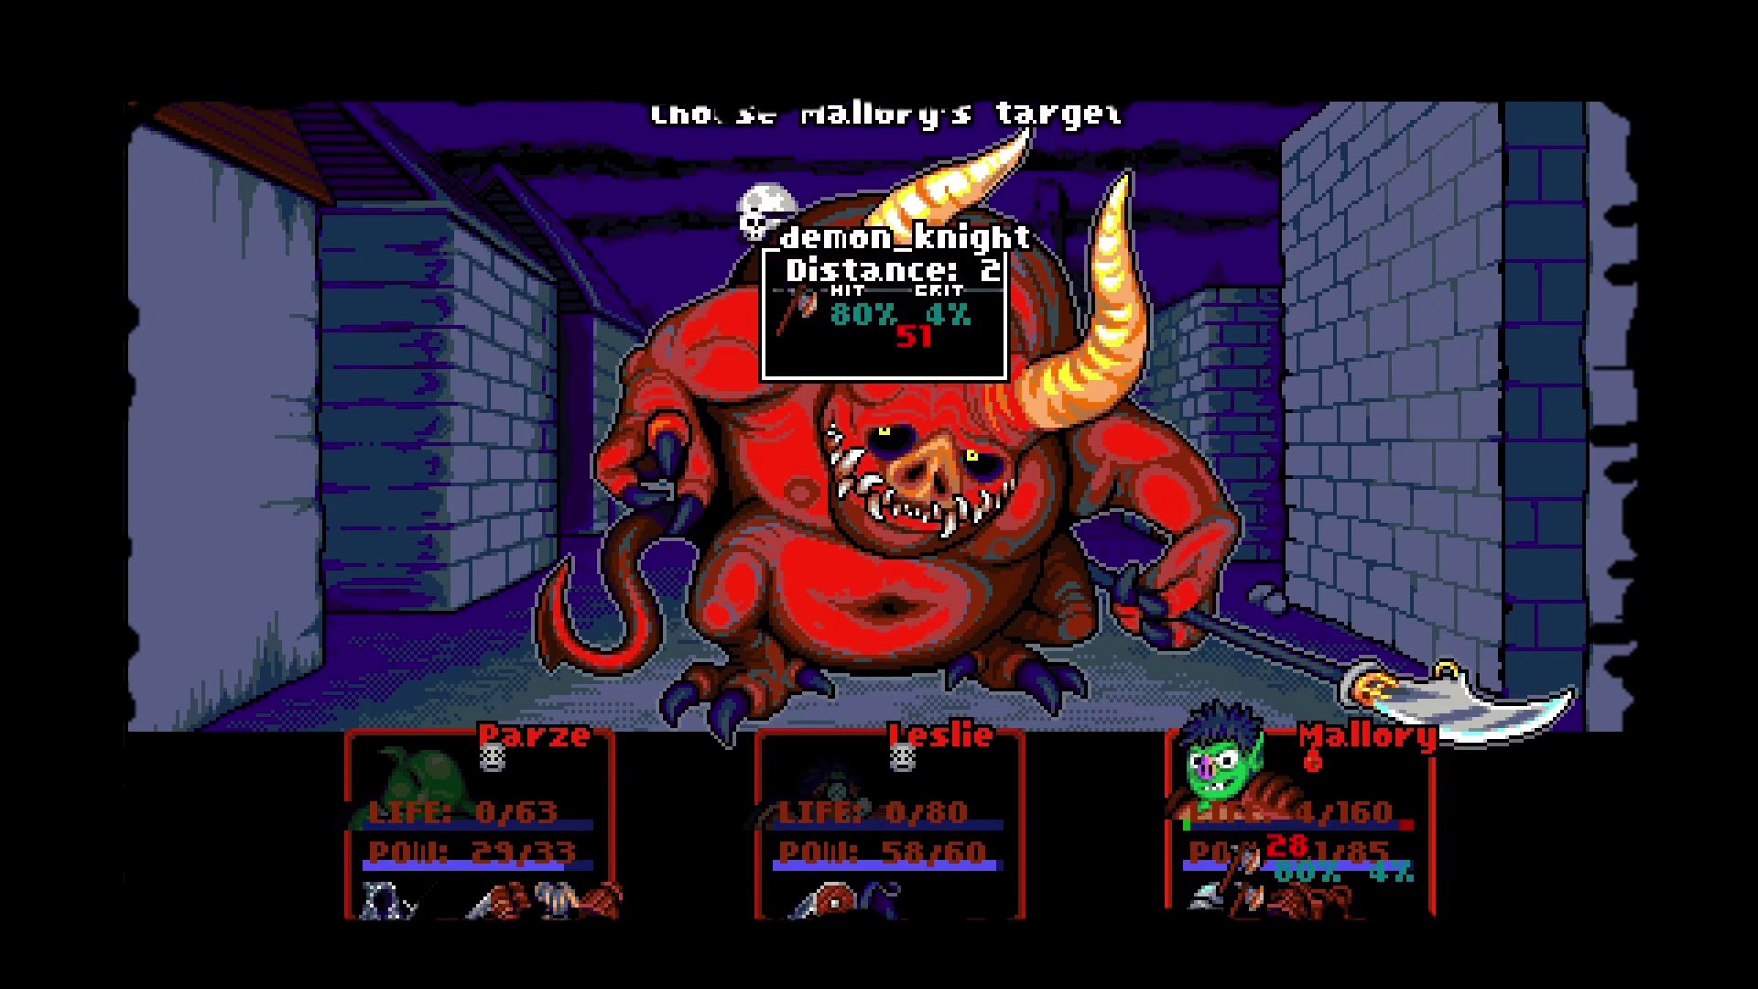
pyautogui.press('Return')
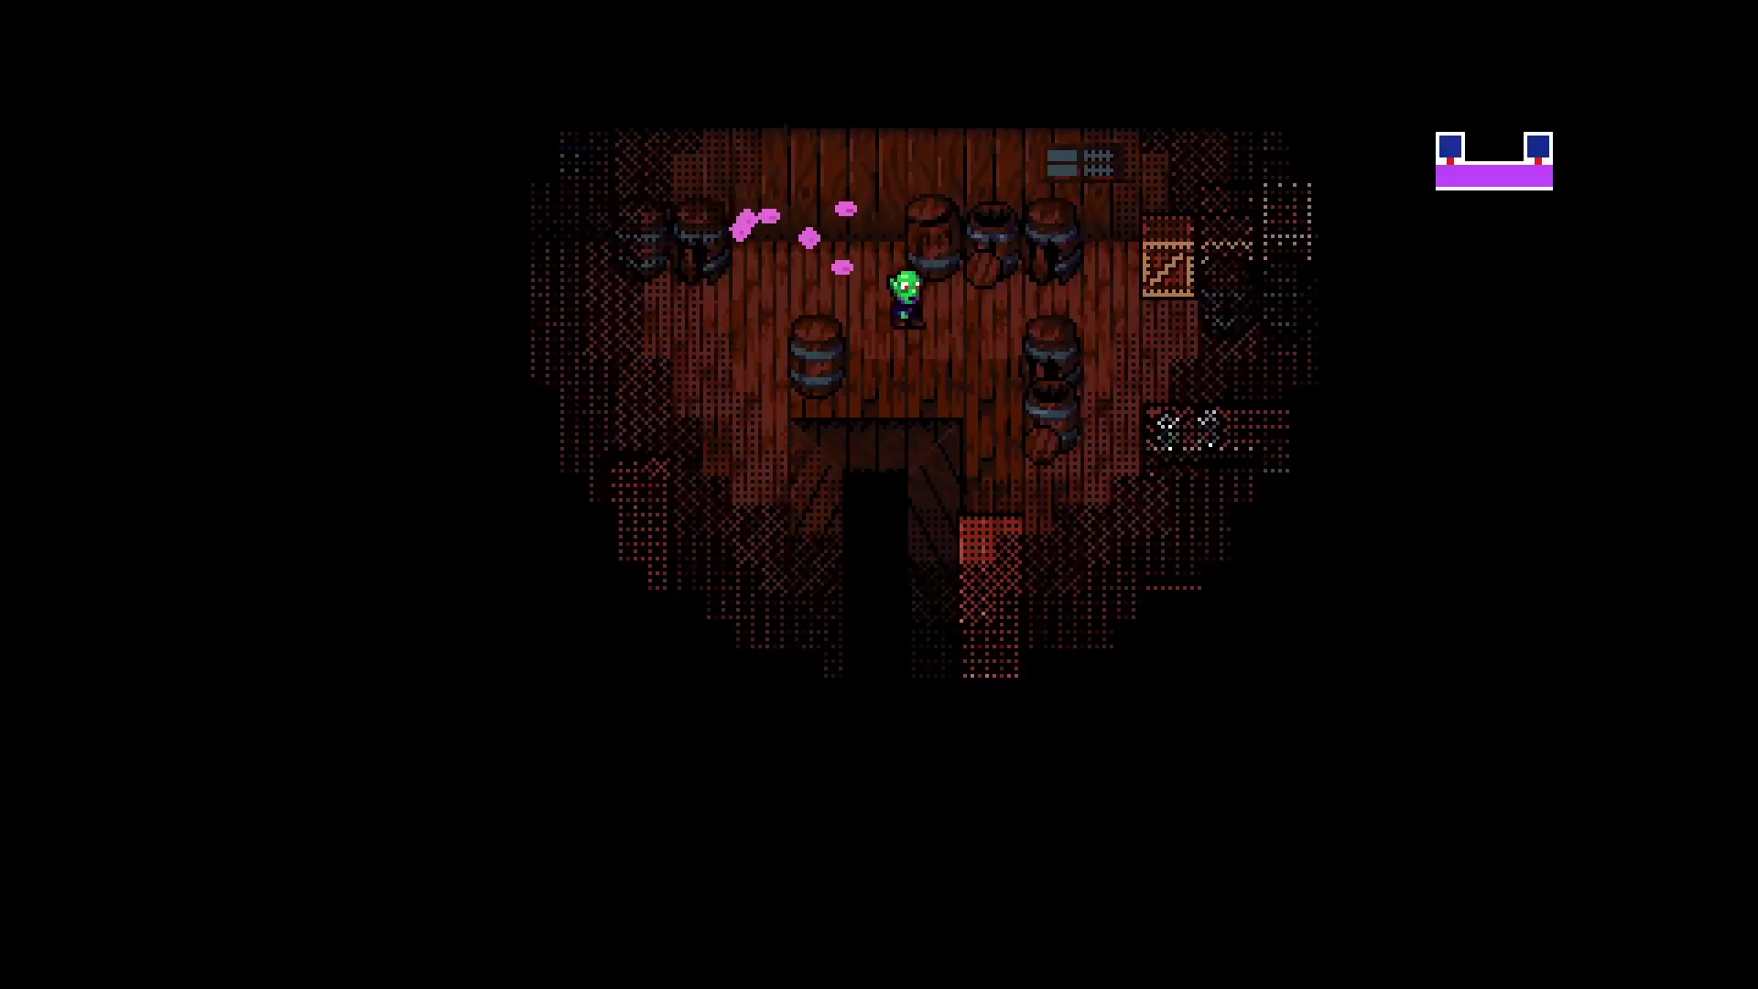
pyautogui.press('Right')
pyautogui.press('Down')
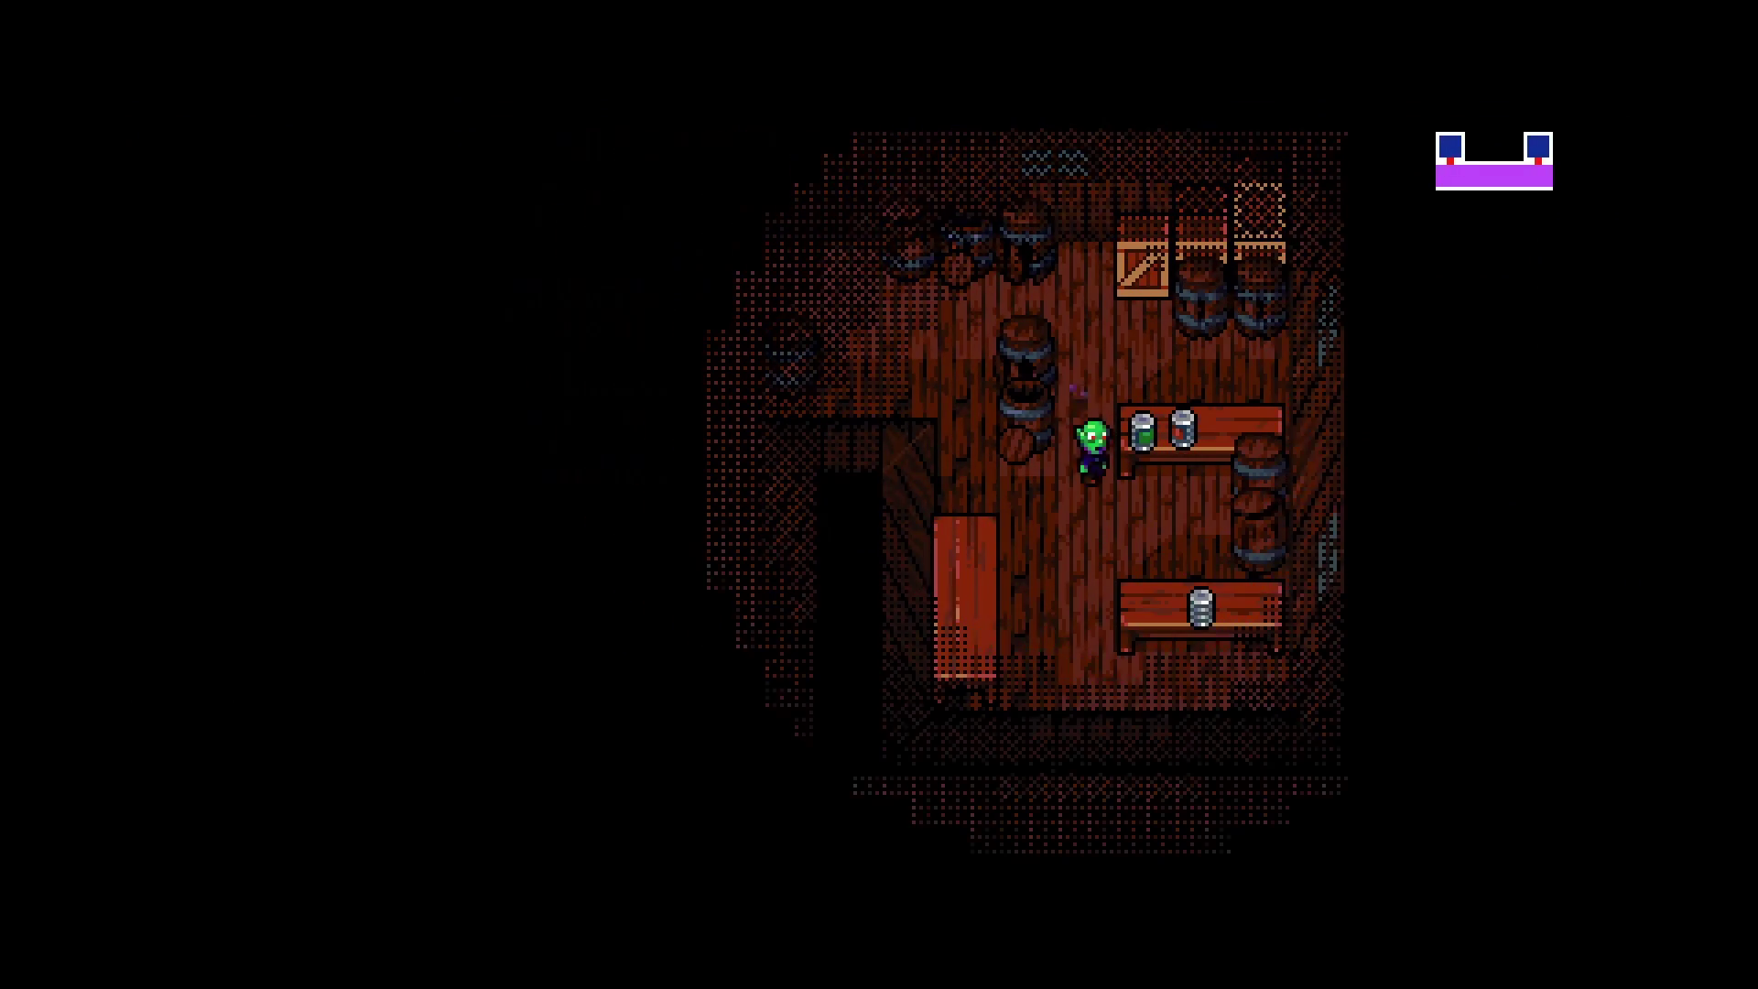
# Search the cellar shelf and stow the Tin of Beans and other tins.
pyautogui.press('Return')
pyautogui.press('Return')
pyautogui.press('Right')
pyautogui.press('Return')
pyautogui.press('Return')
pyautogui.press('Return')
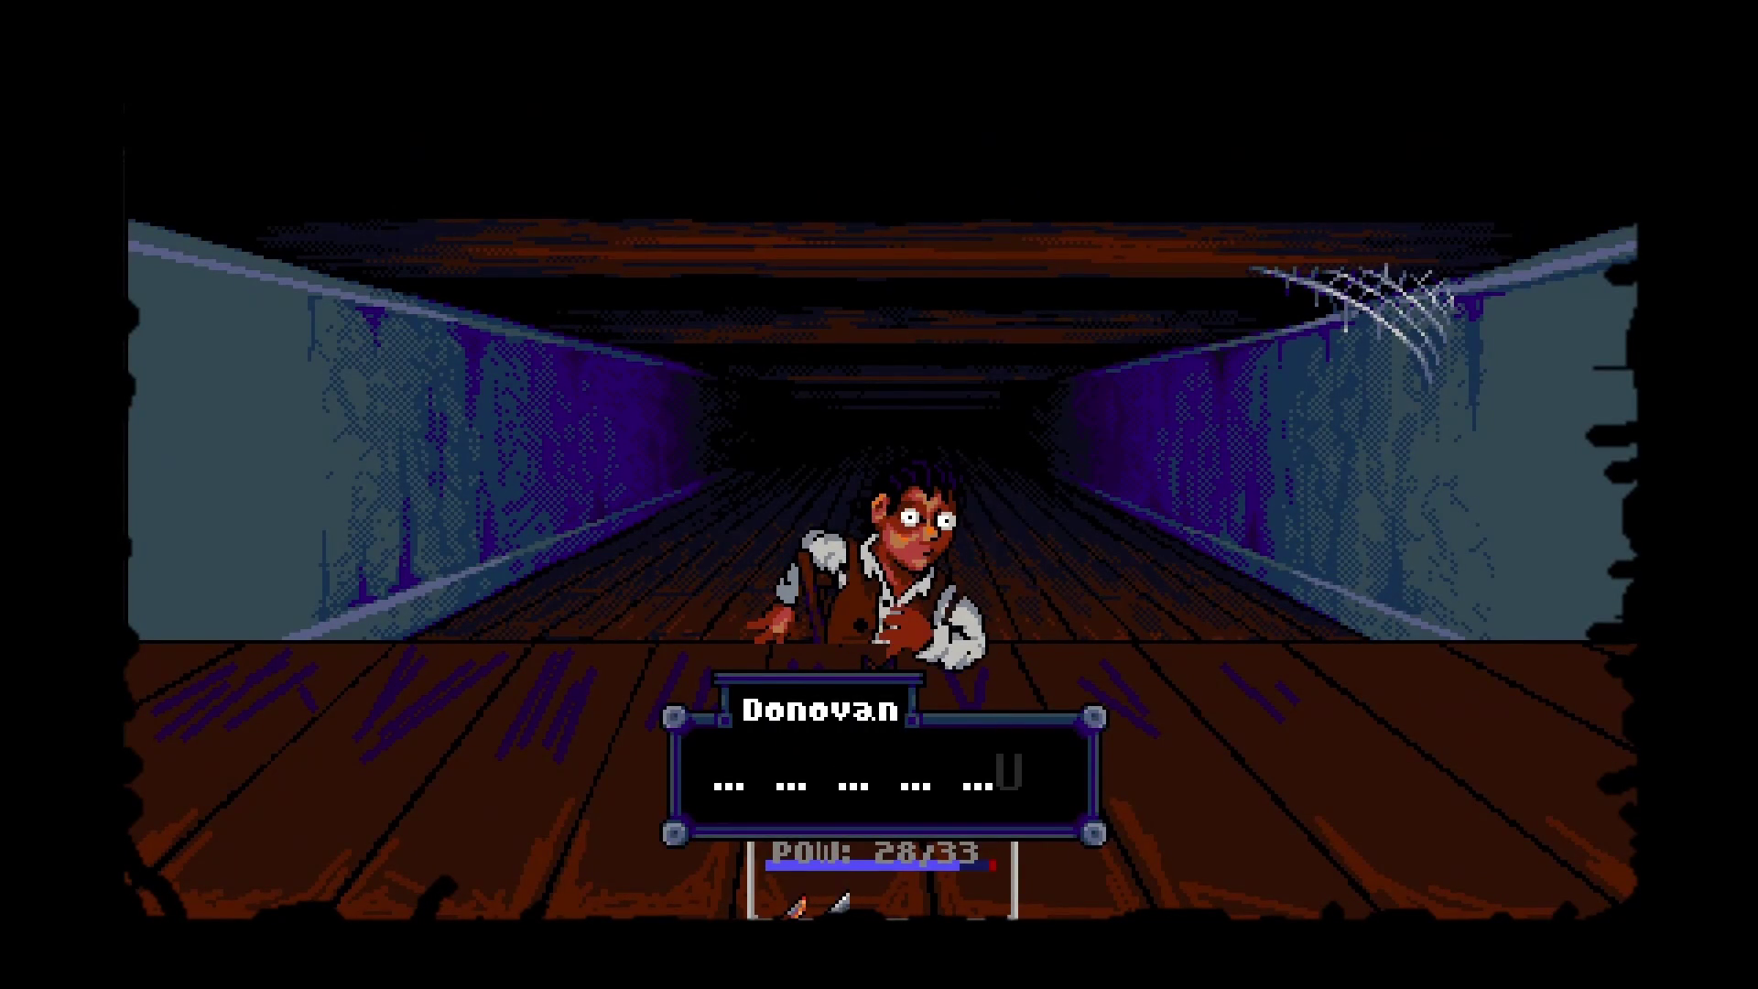
# Talk with Donovan, ask 'What's your story?', and decline his 20 gold offer with 'Maybe later.'.
pyautogui.press('Return')
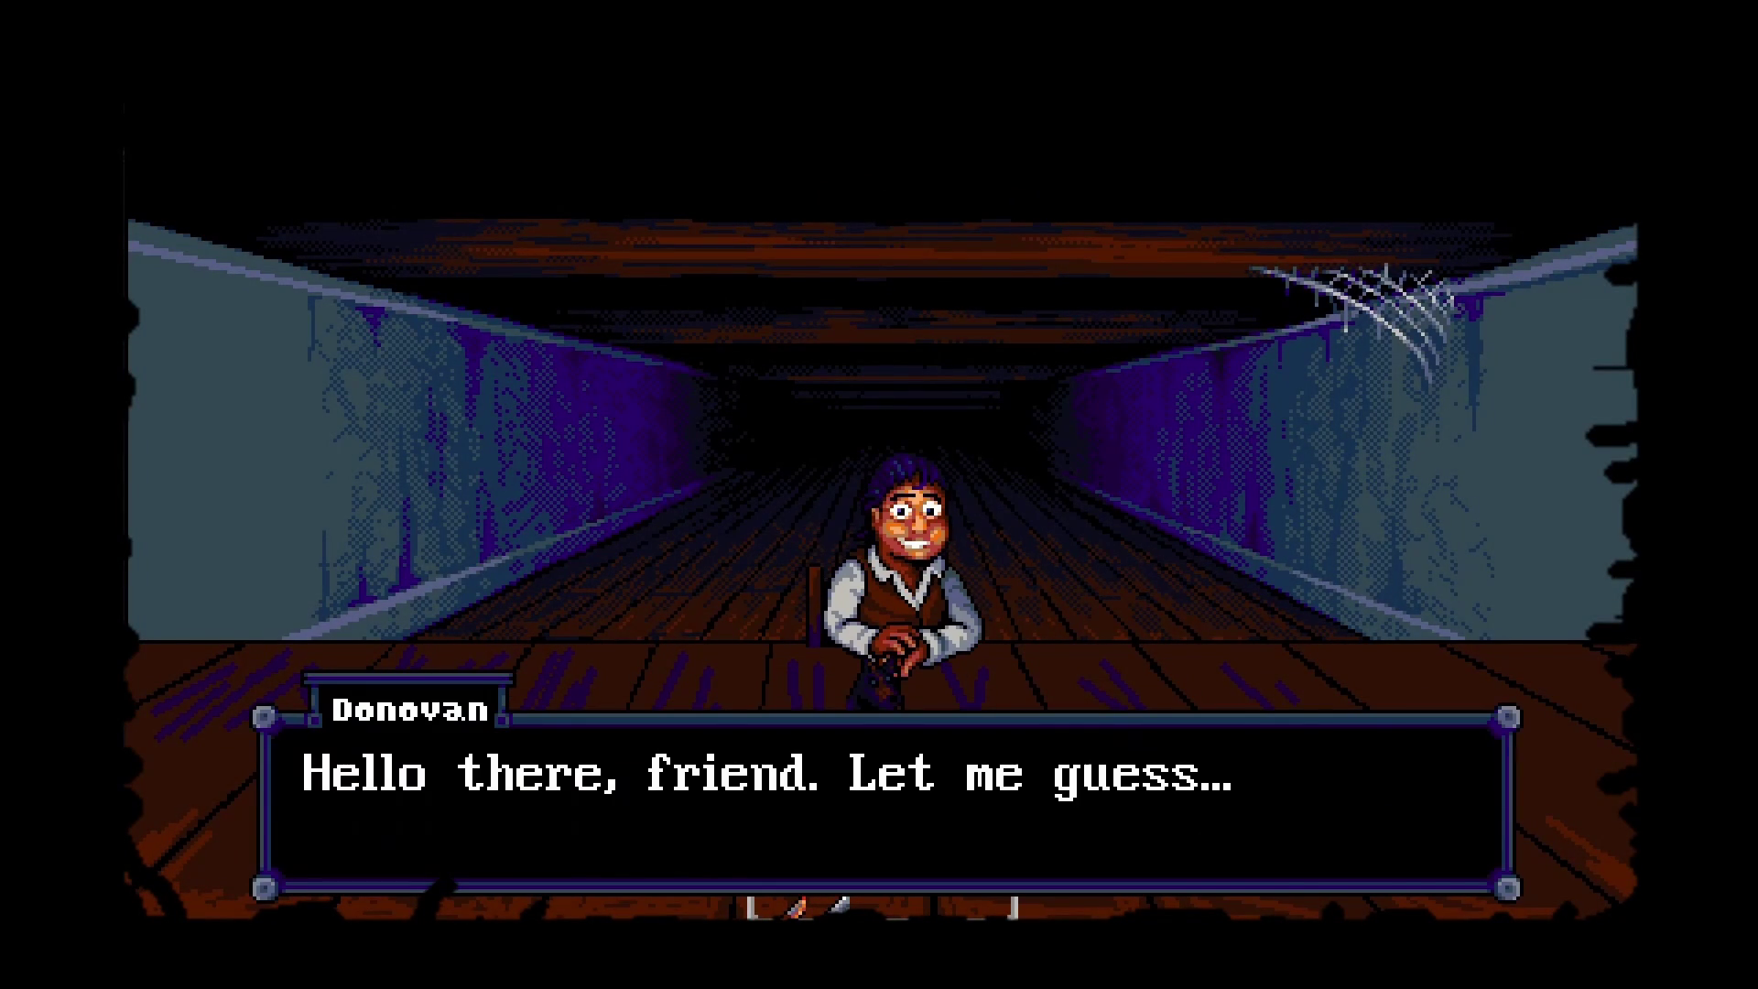
pyautogui.press('Return')
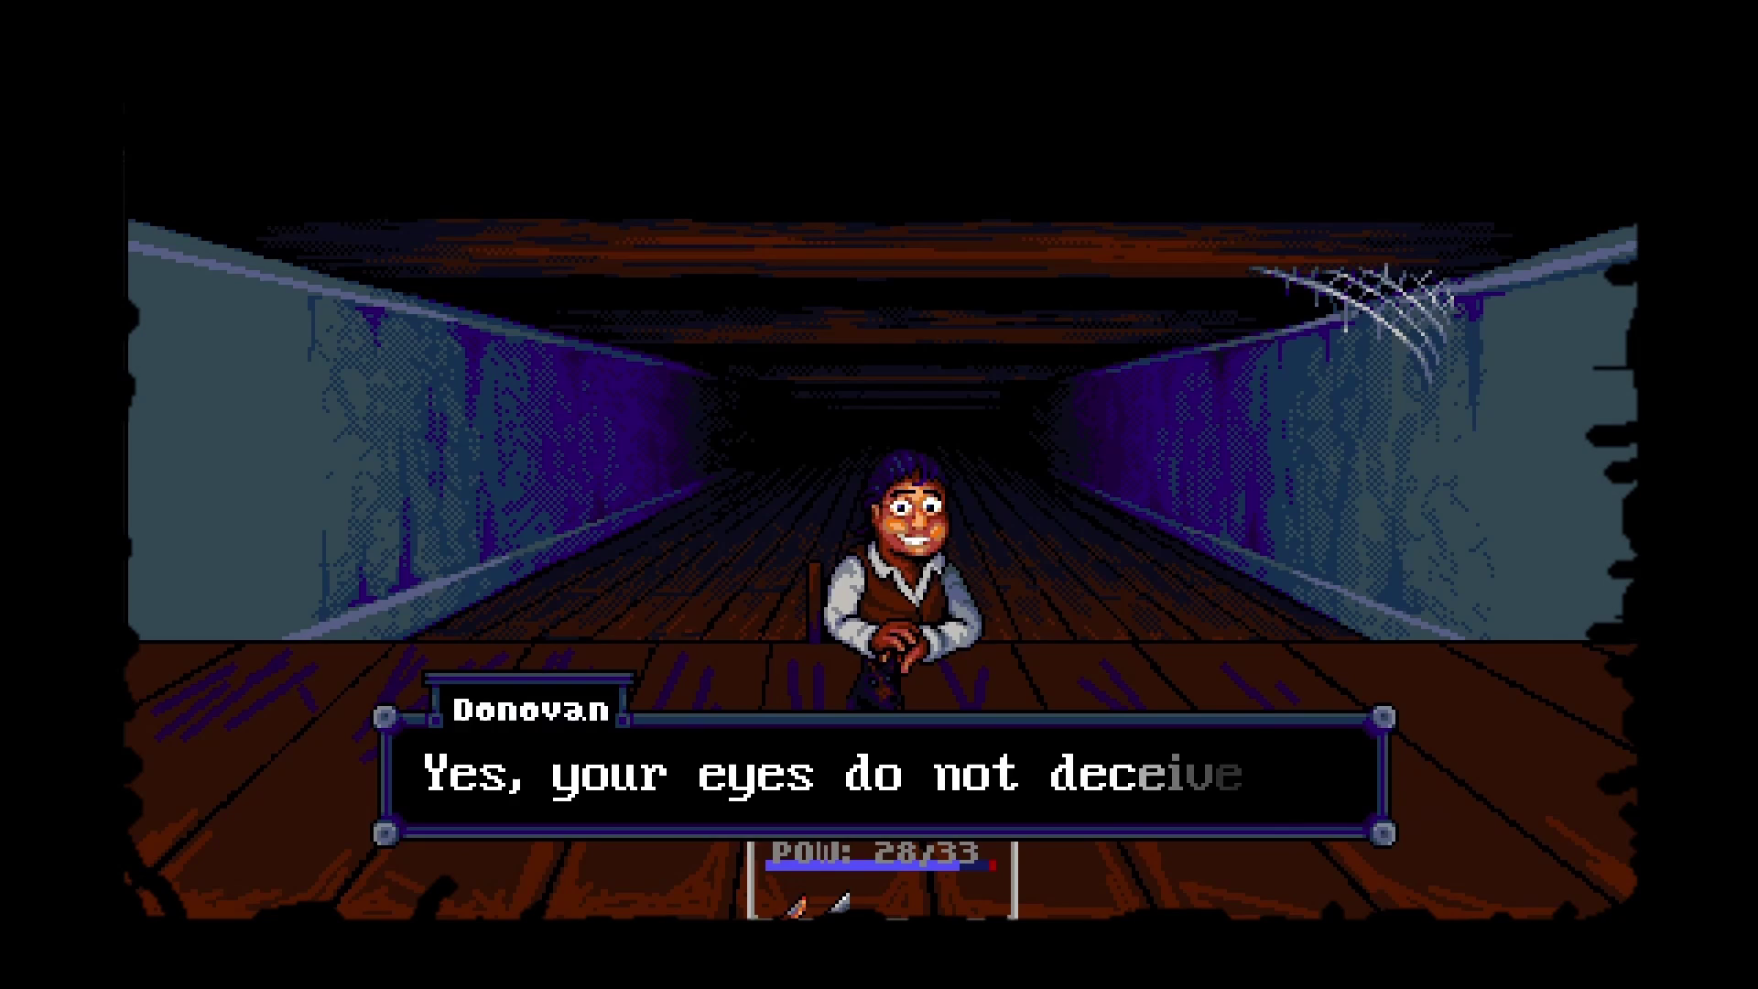
pyautogui.press('Return')
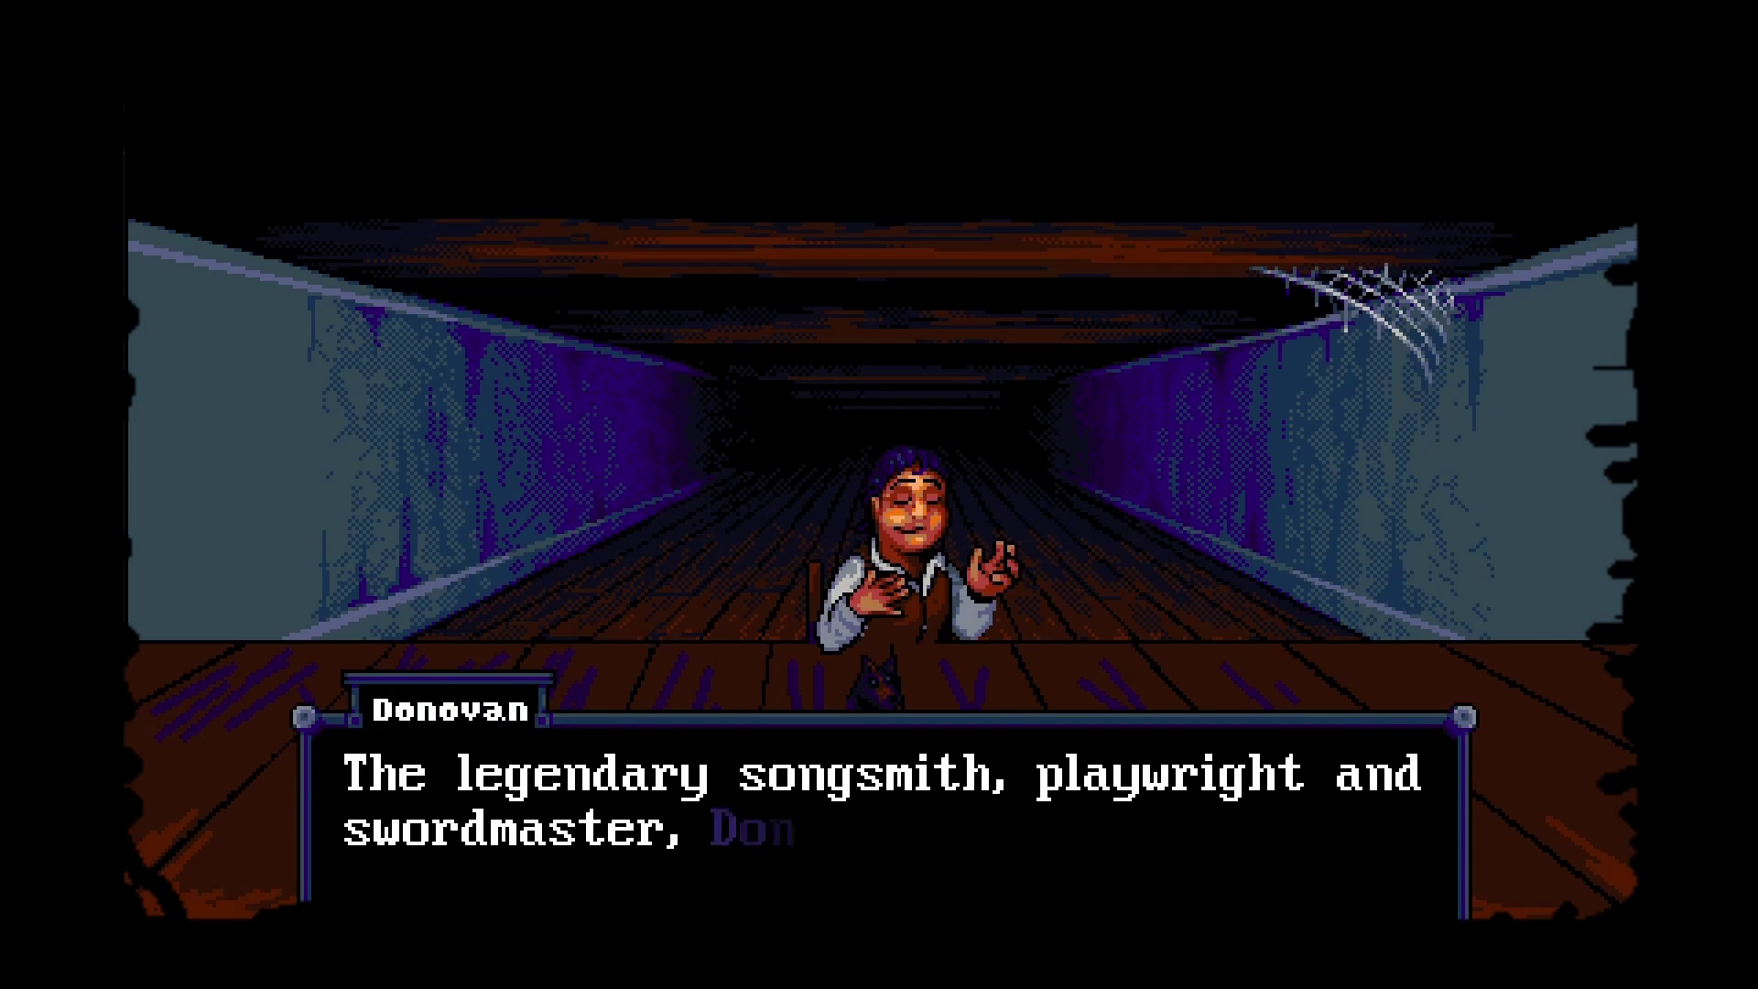
pyautogui.press('Return')
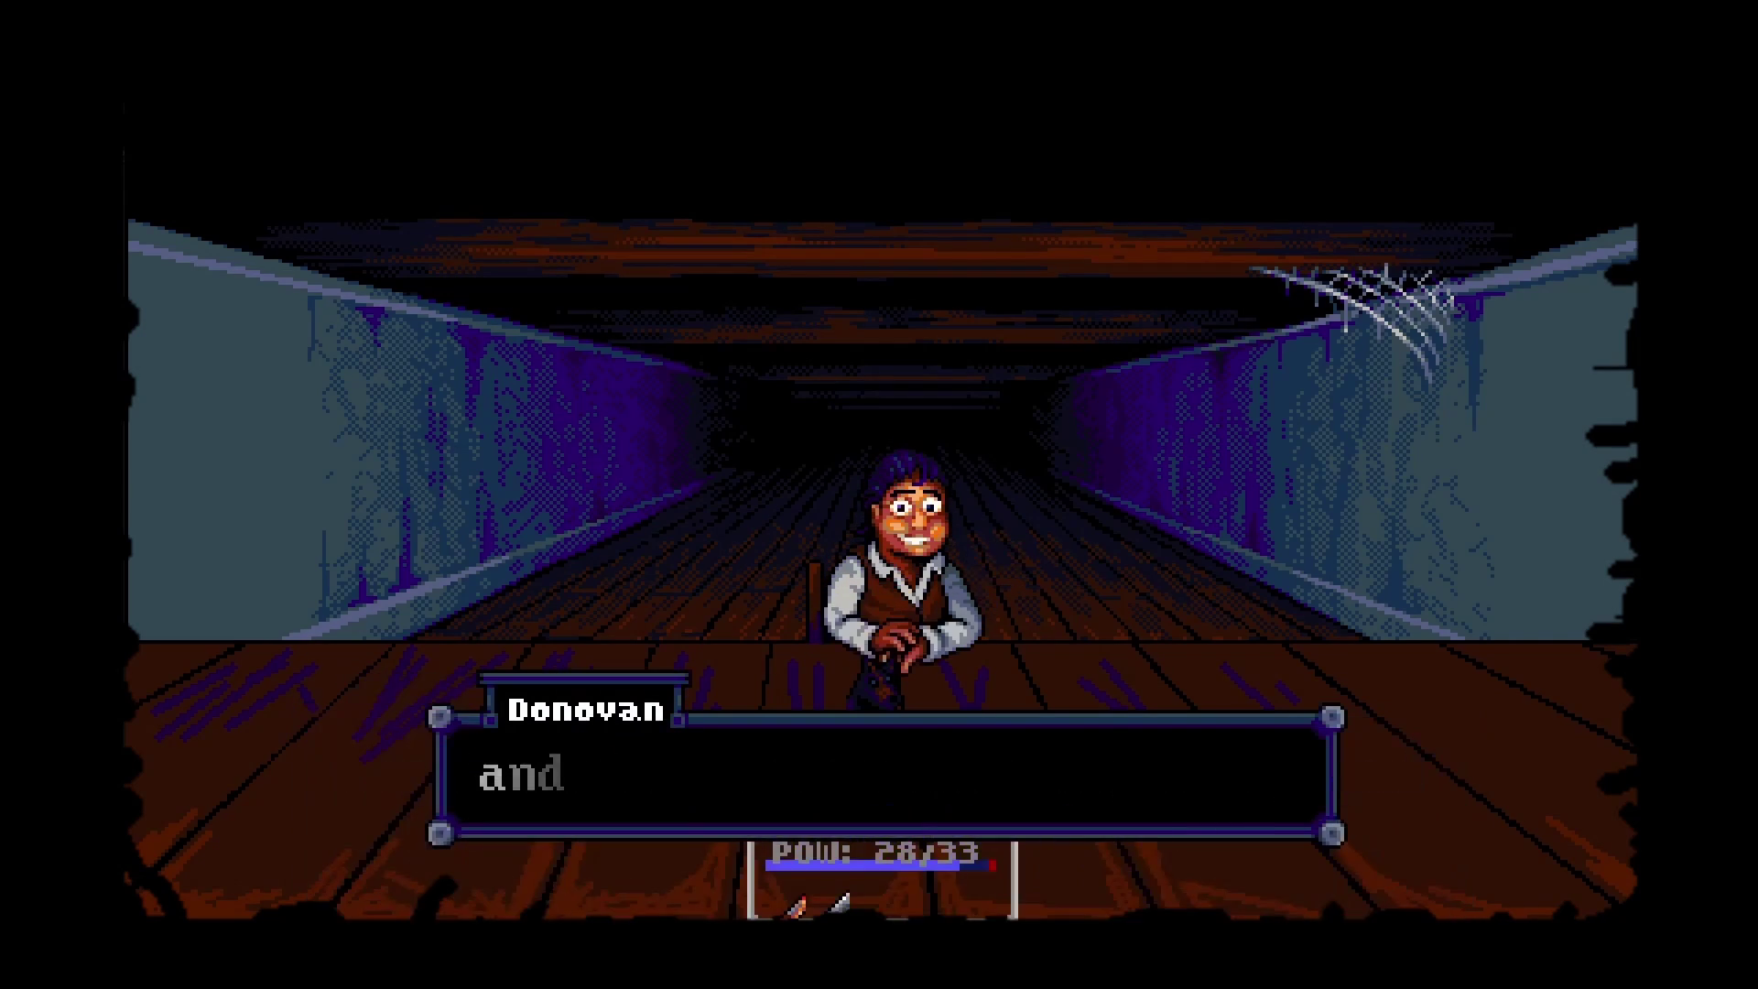
pyautogui.press('Return')
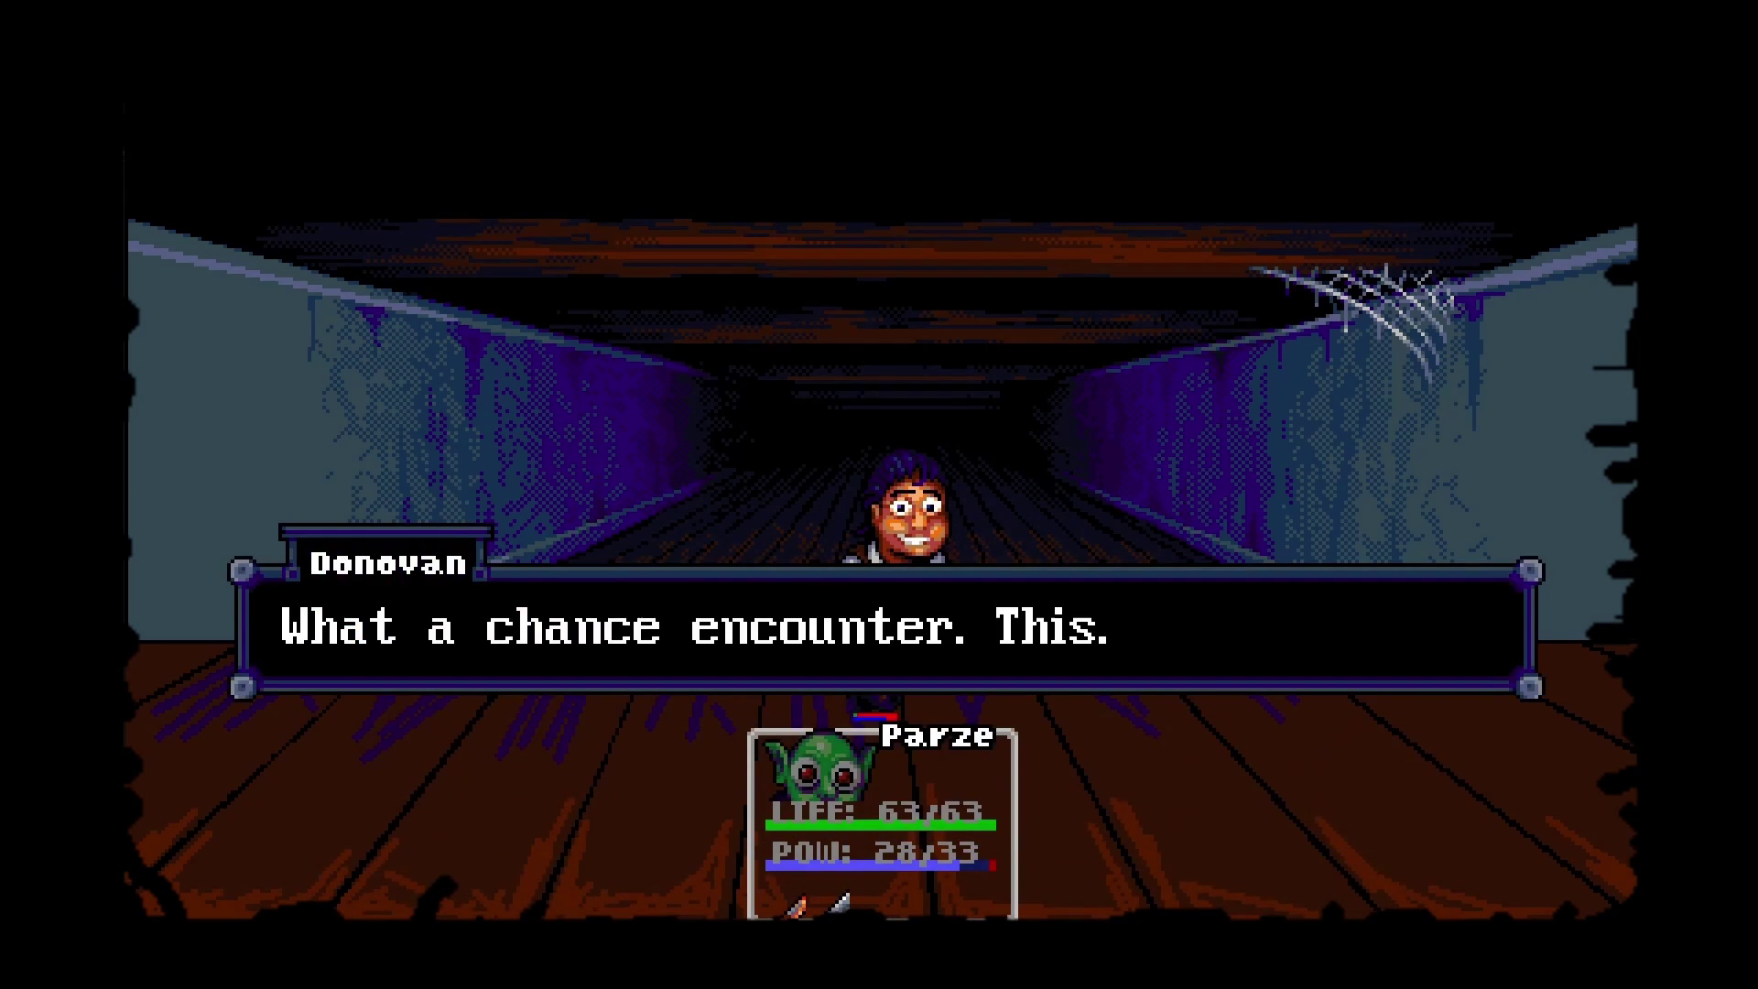
pyautogui.press('Down')
pyautogui.press('Return')
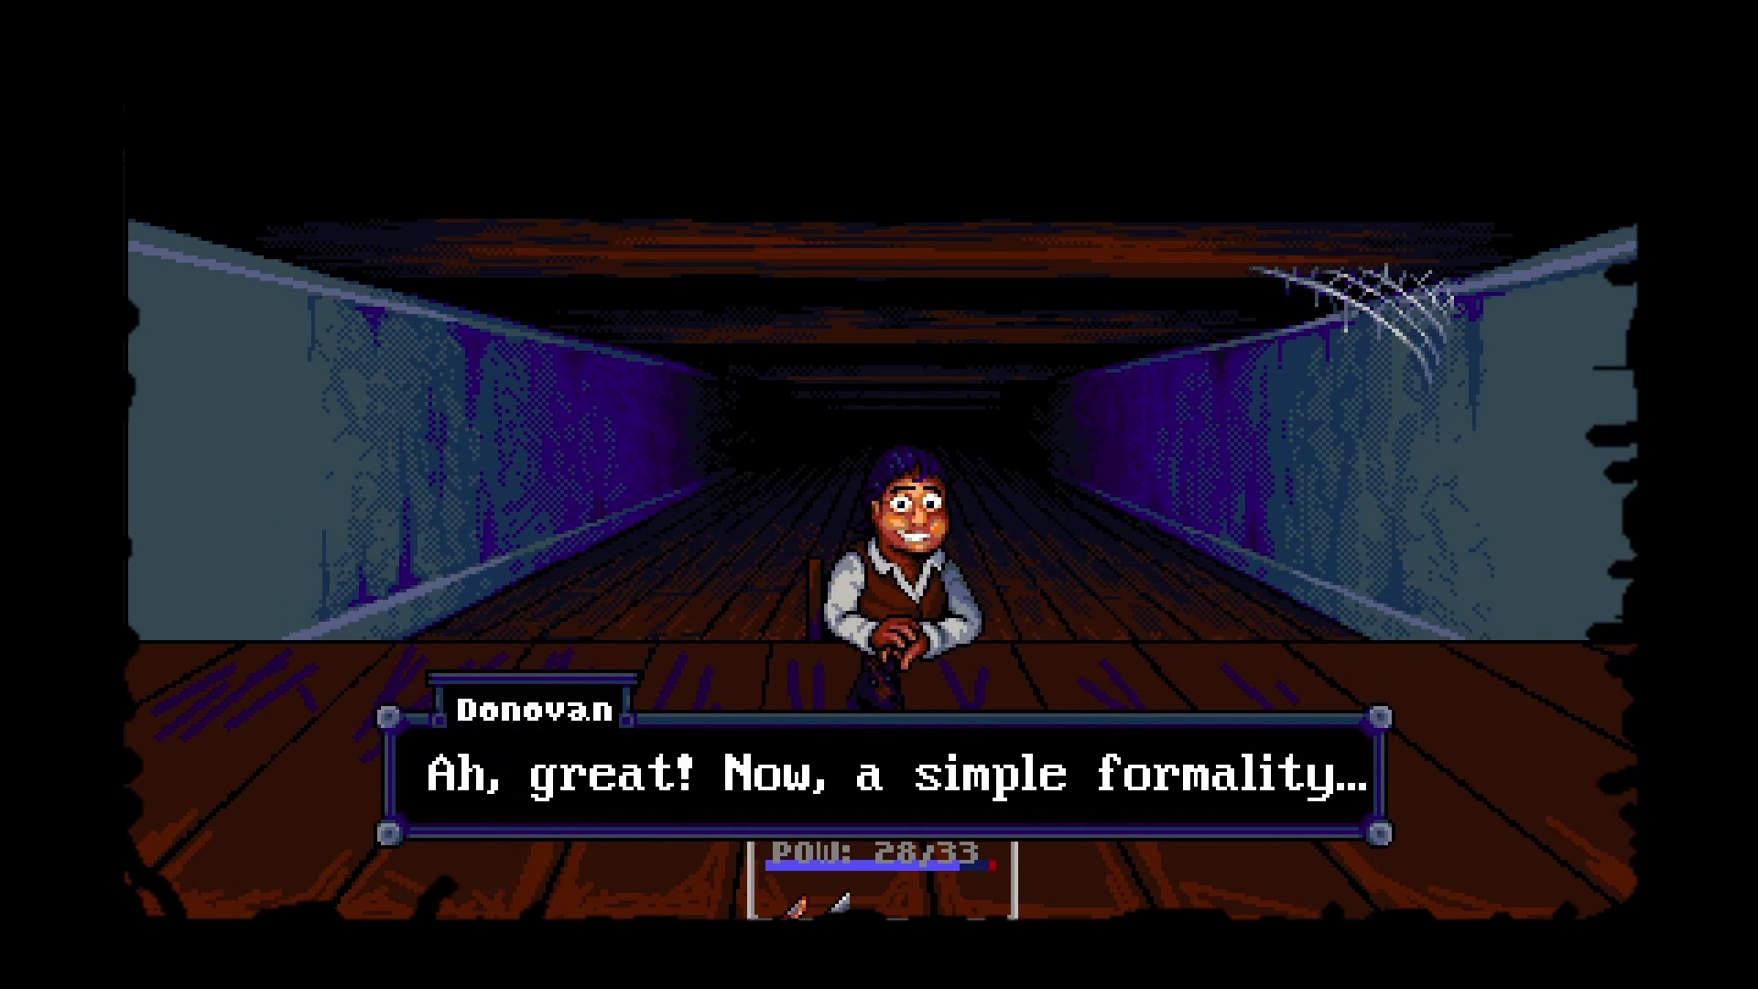
pyautogui.press('Return')
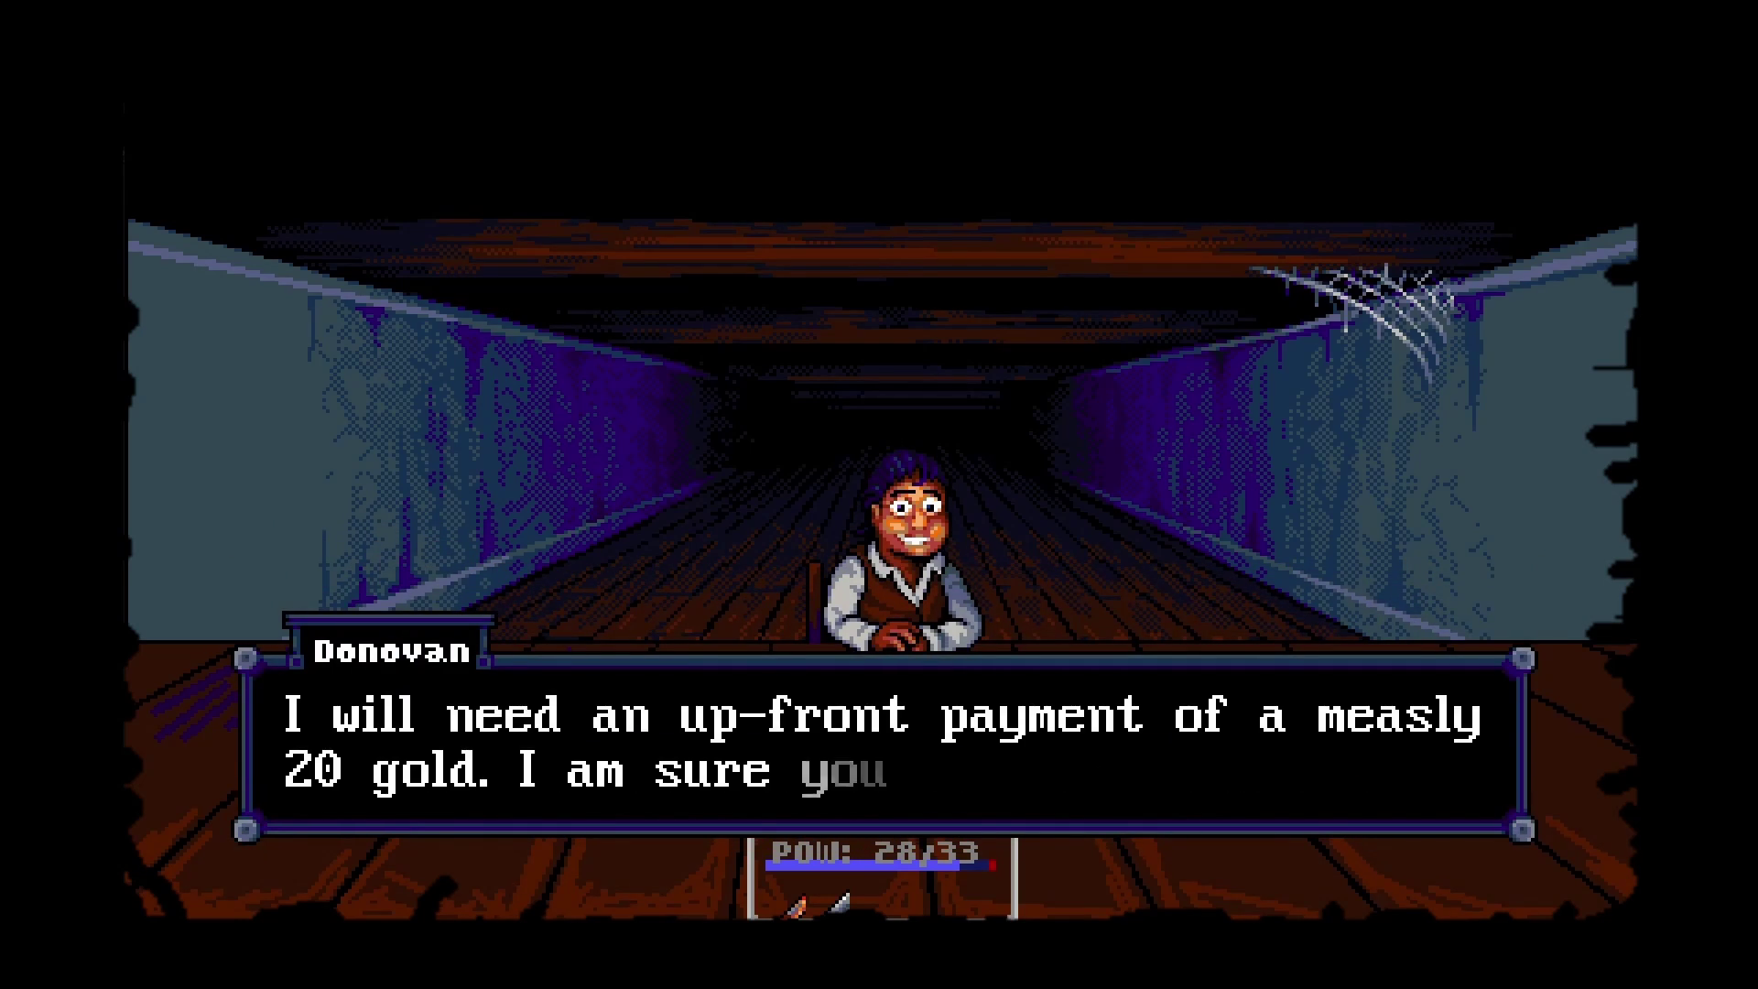
pyautogui.press('Return')
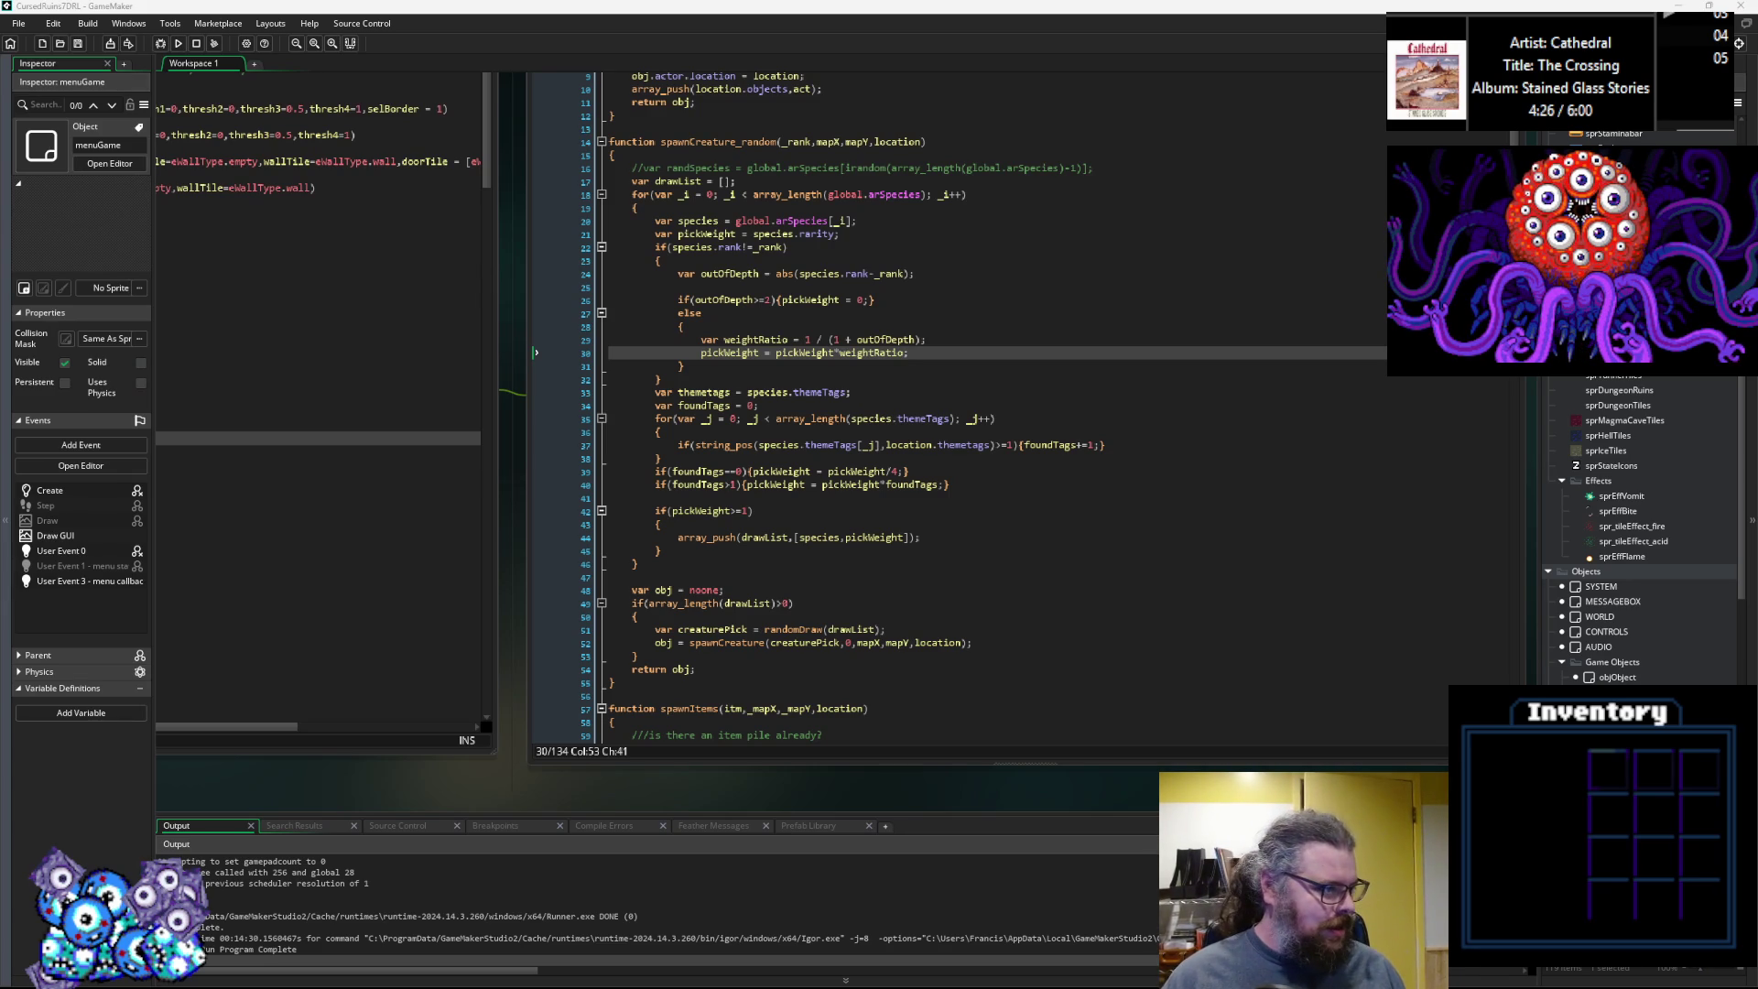
# Move the Aseprite window aside and restore GameMaker from full screen to a smaller window.
pyautogui.moveTo(1739, 138)
pyautogui.mouseDown()
pyautogui.moveTo(1122, 144)
pyautogui.moveTo(1091, 211)
pyautogui.moveTo(1160, 237)
pyautogui.mouseUp()
pyautogui.click(1114, 167)
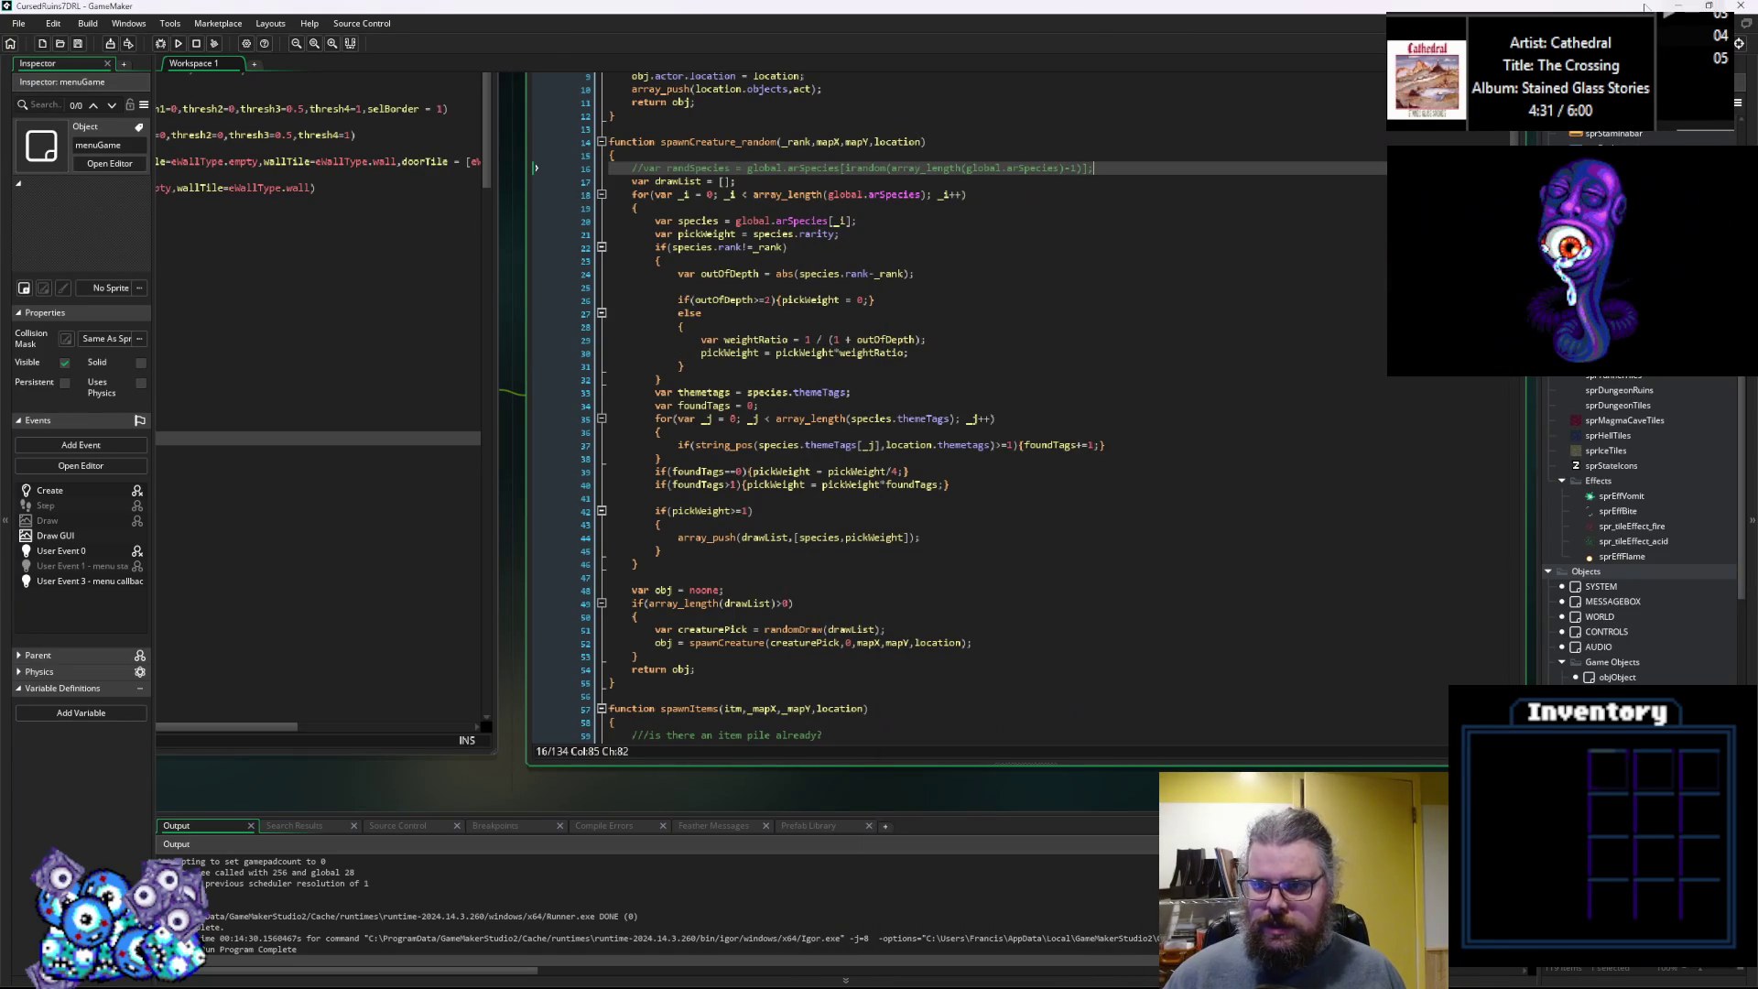
pyautogui.click(1710, 7)
pyautogui.hotkey('alt', 'Tab')
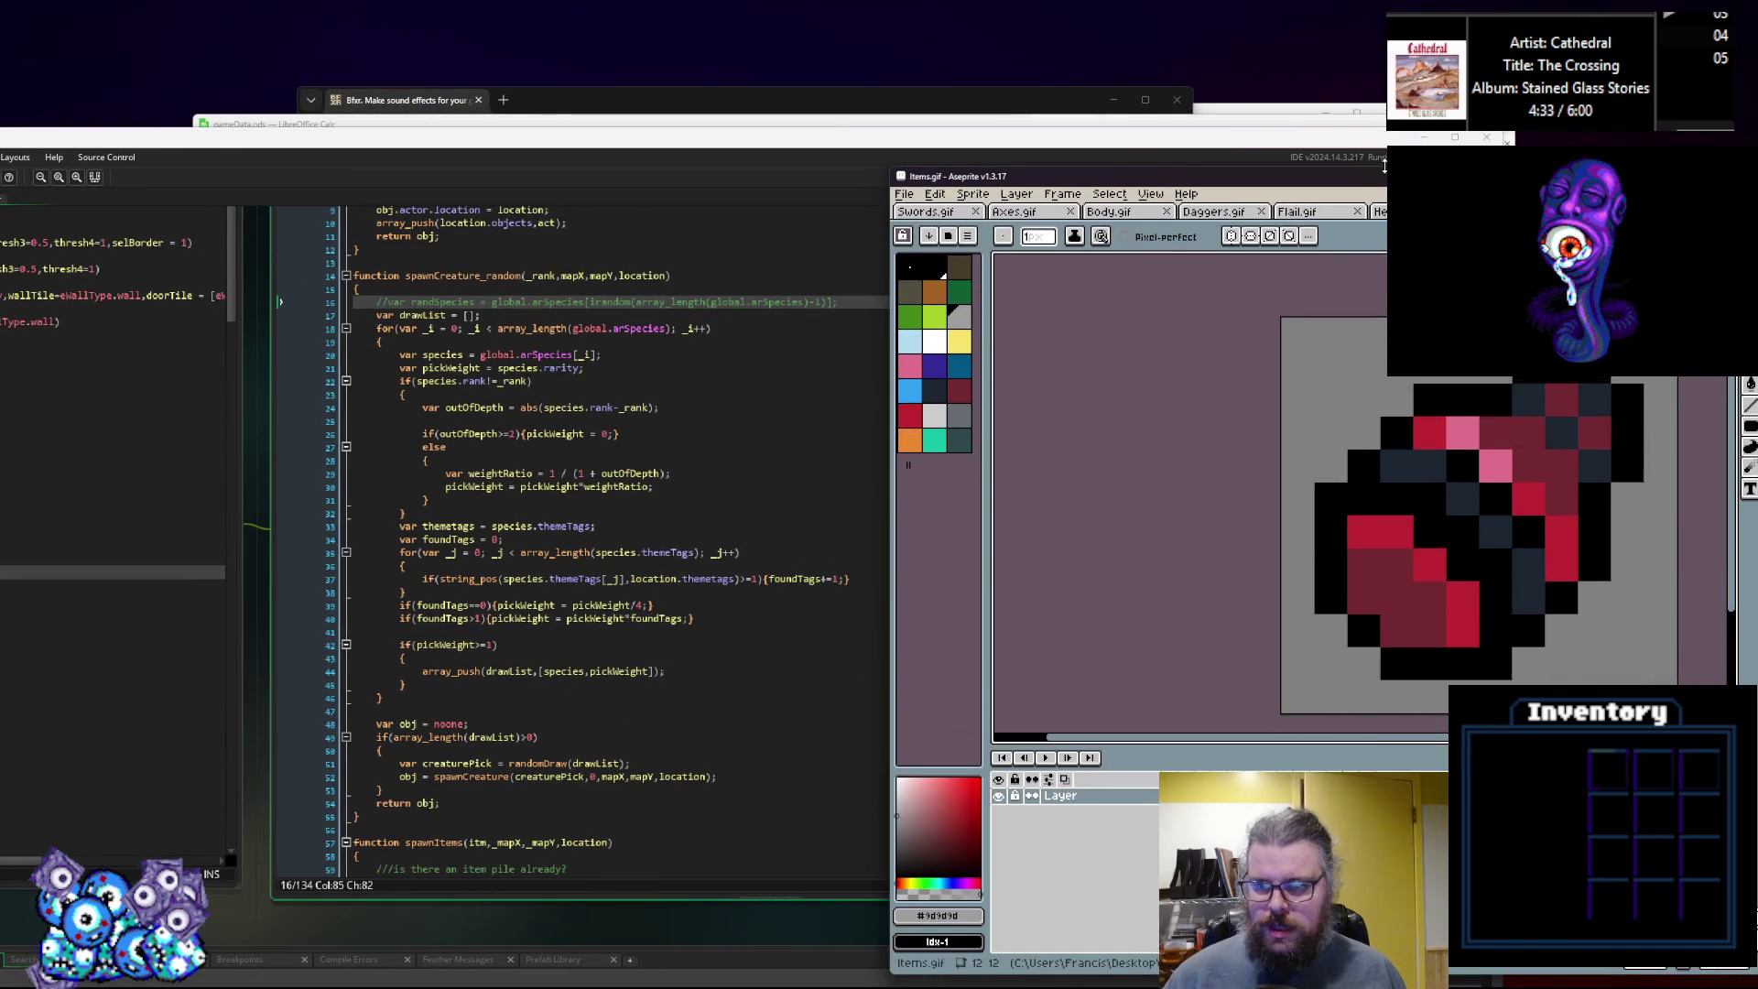
# Move Aseprite up-left, view the Mace.gif sprite, and return to GameMaker's spawnCreature_random code.
pyautogui.moveTo(1098, 161); pyautogui.dragTo(723, 87)
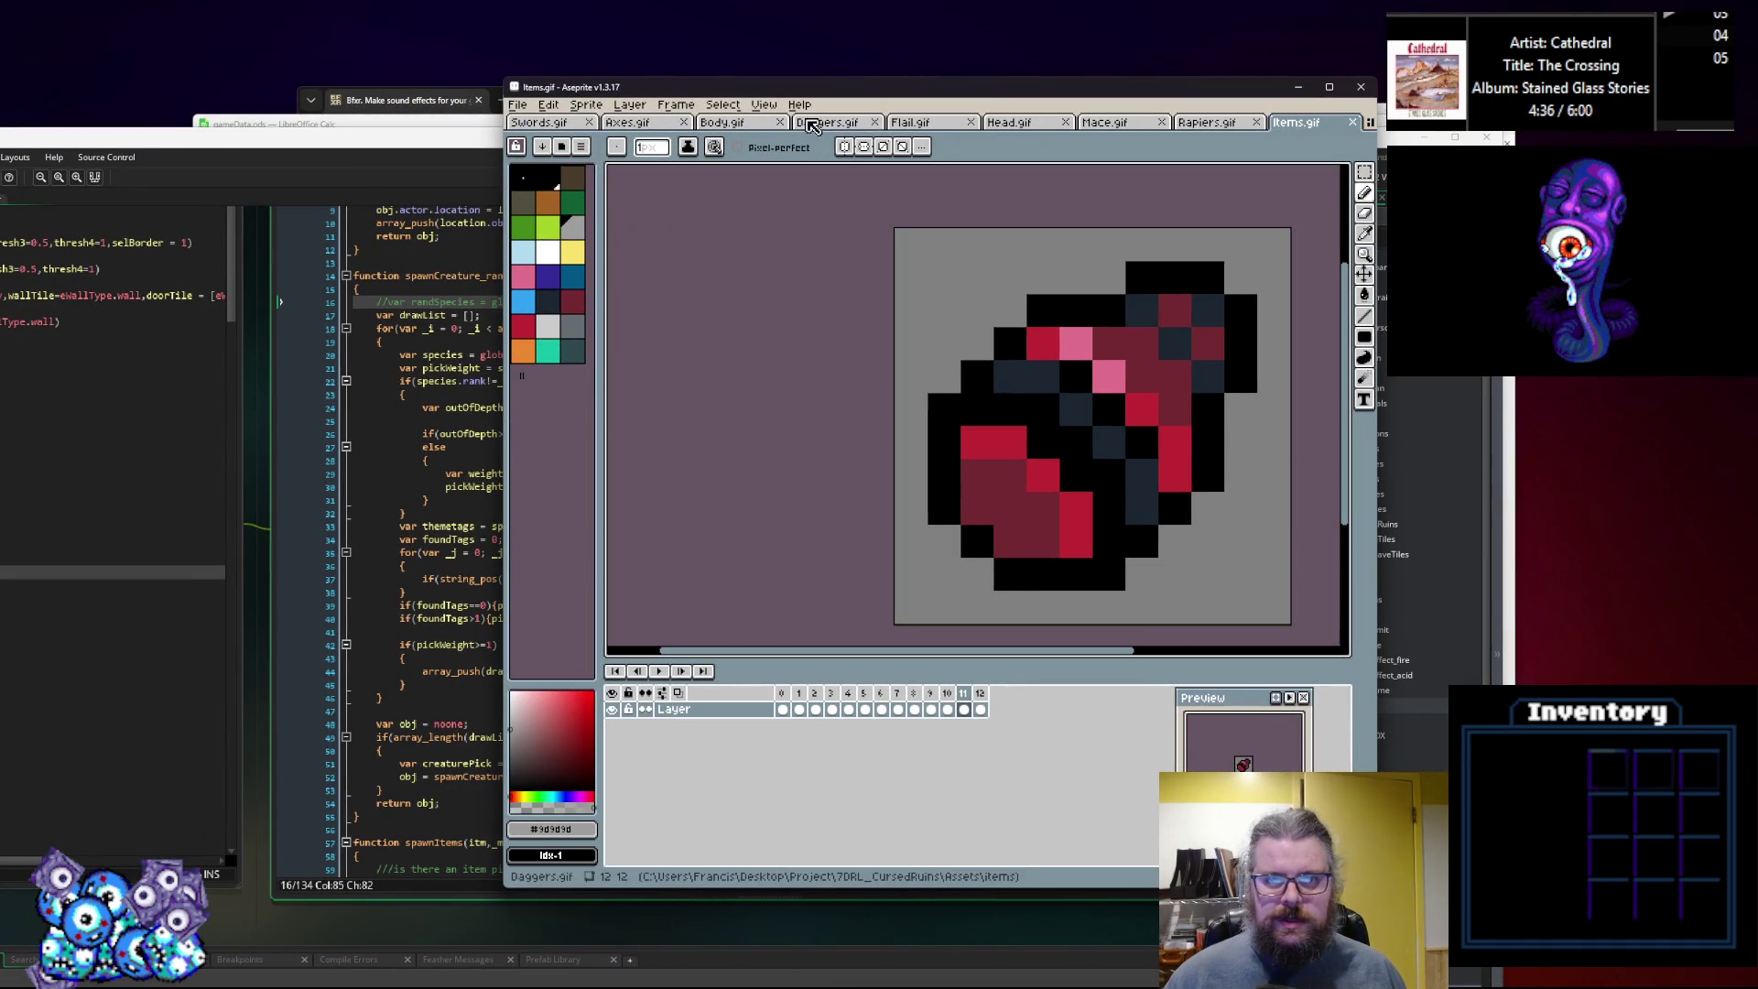
pyautogui.click(1135, 126)
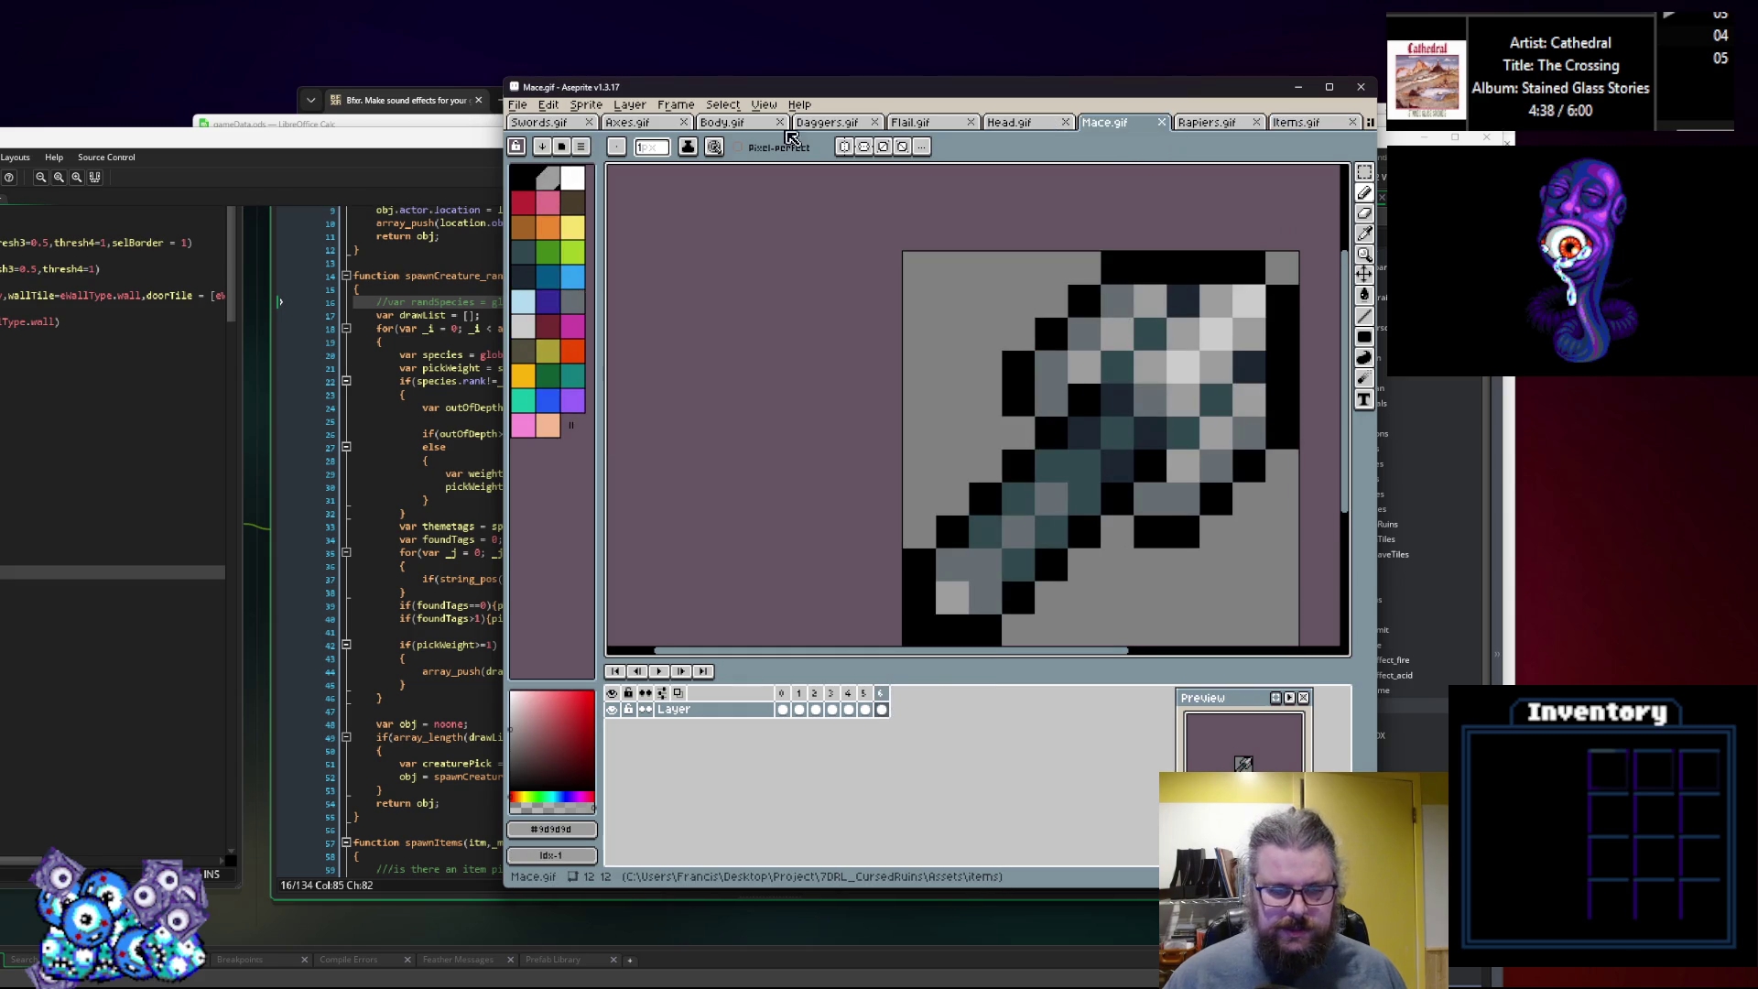
pyautogui.hotkey('alt', 'Tab')
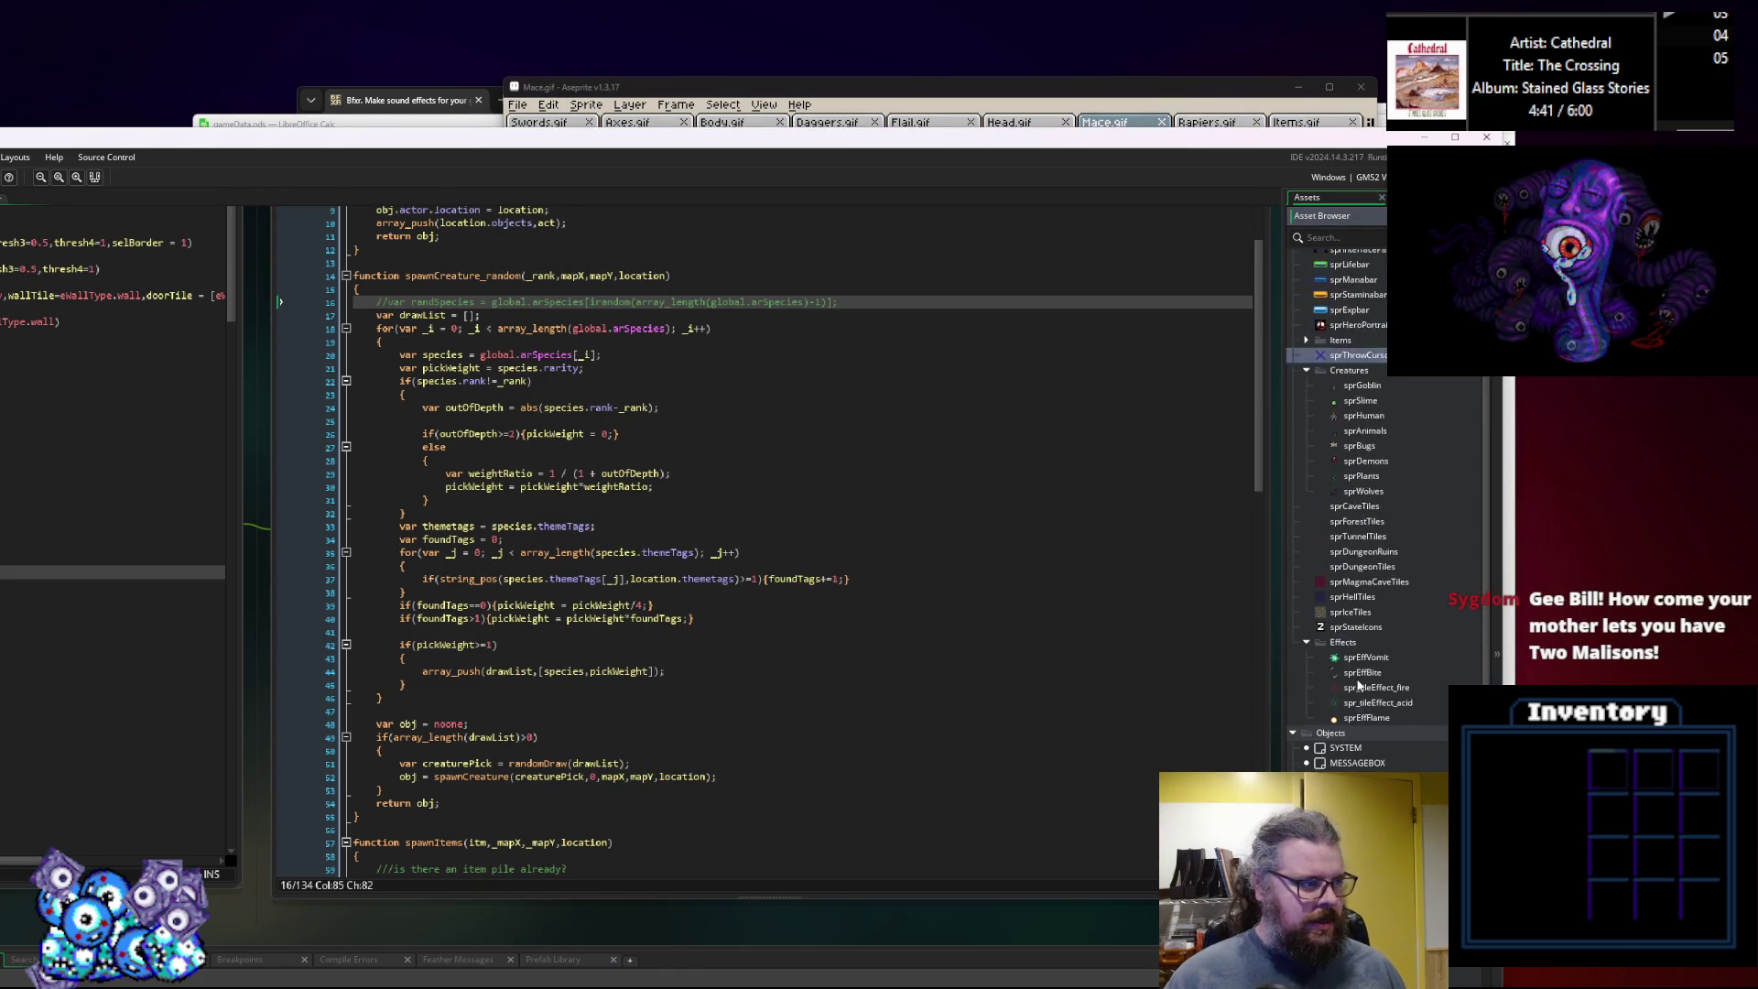
# Maximize GameMaker and browse the sprPlants, sprEffBite and sprDungeonRuins sprites.
pyautogui.scroll(5, 1413, 658)
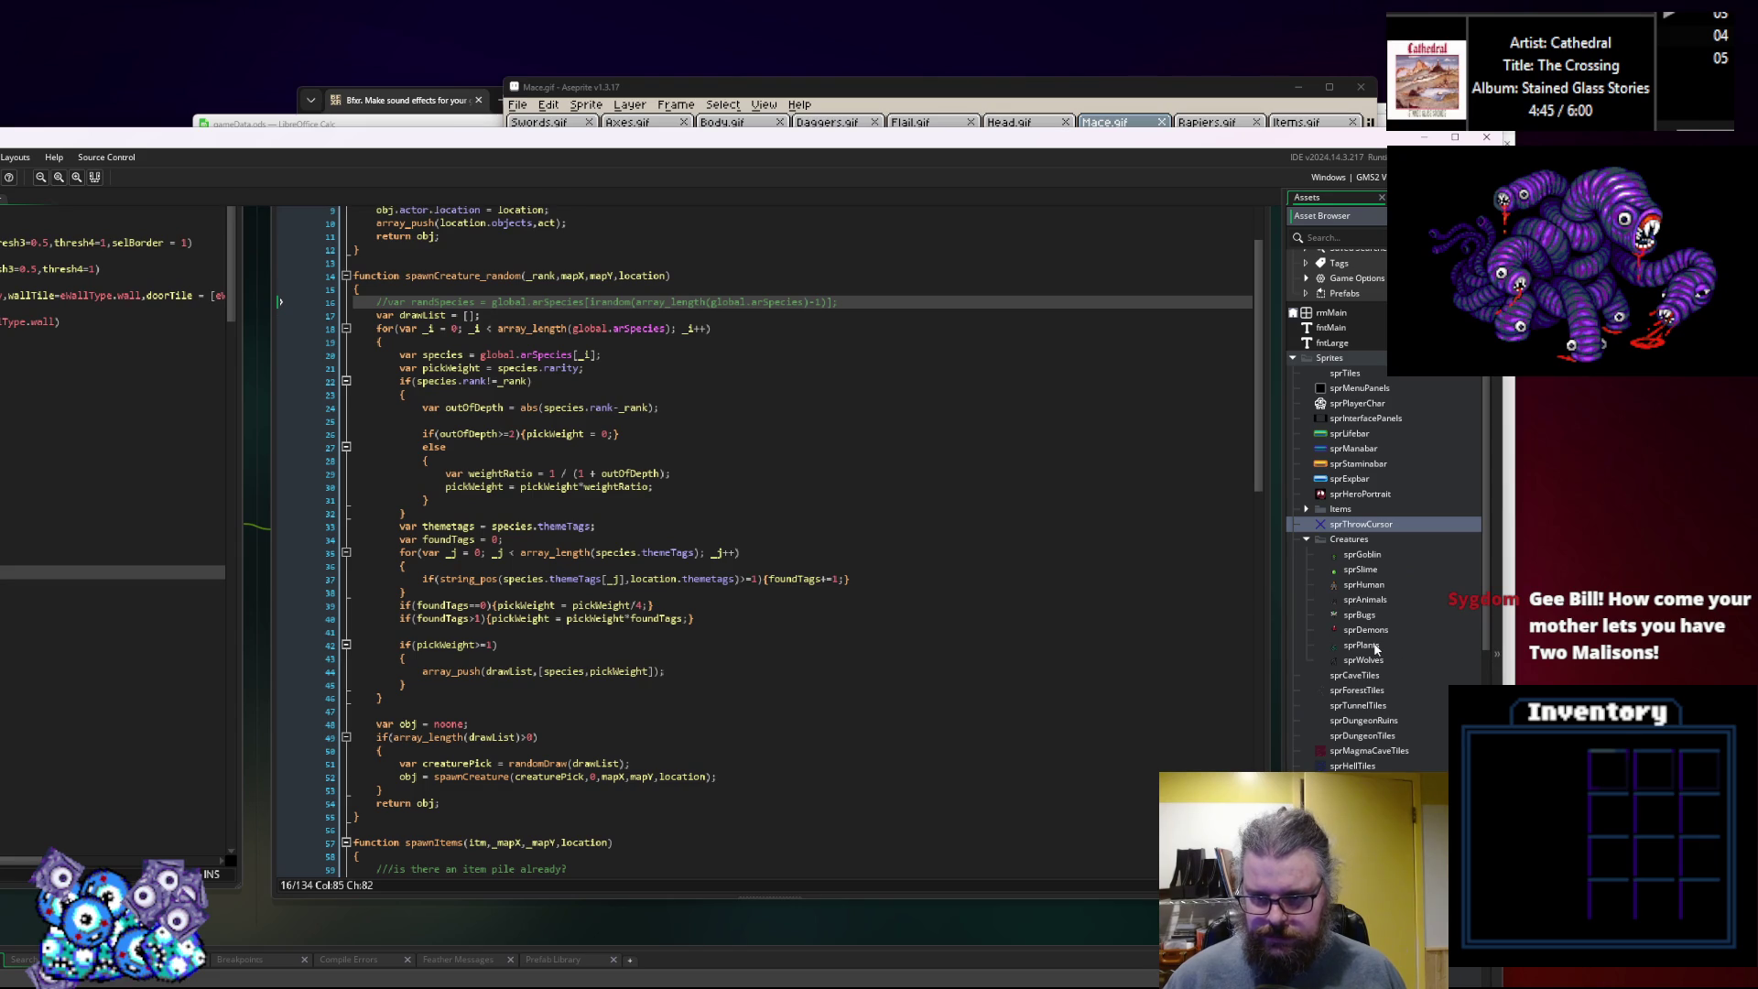
pyautogui.click(1375, 646)
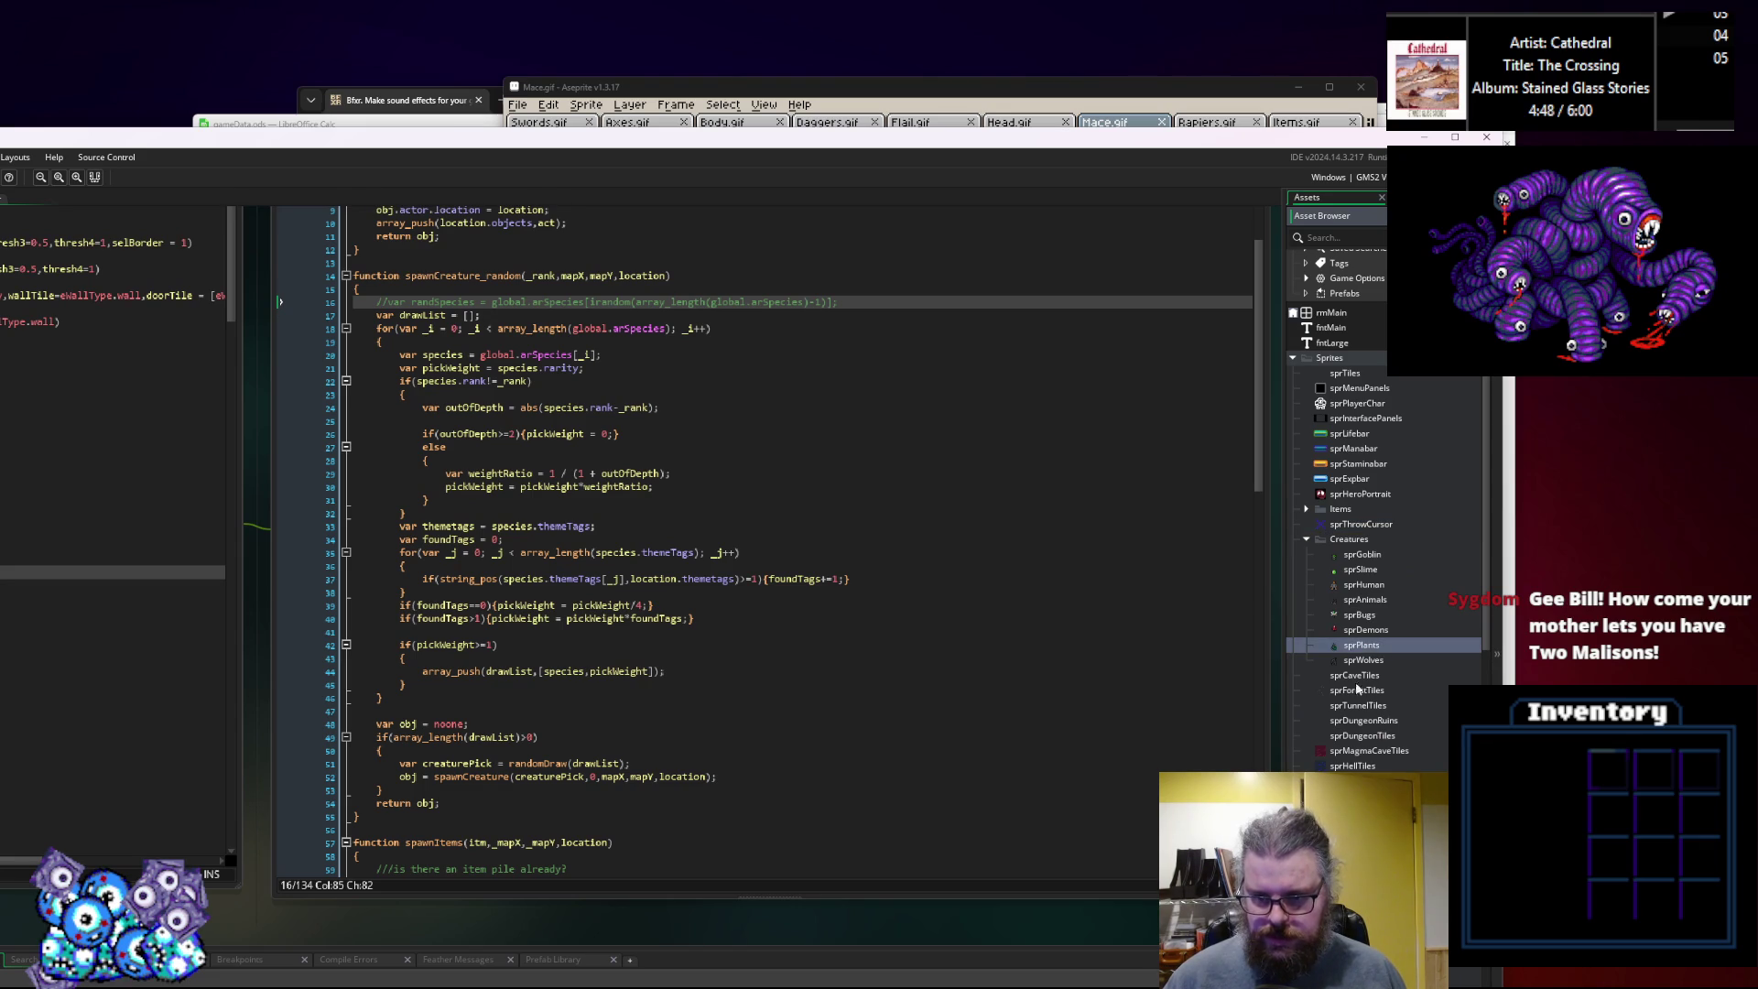
pyautogui.scroll(1, 1373, 765)
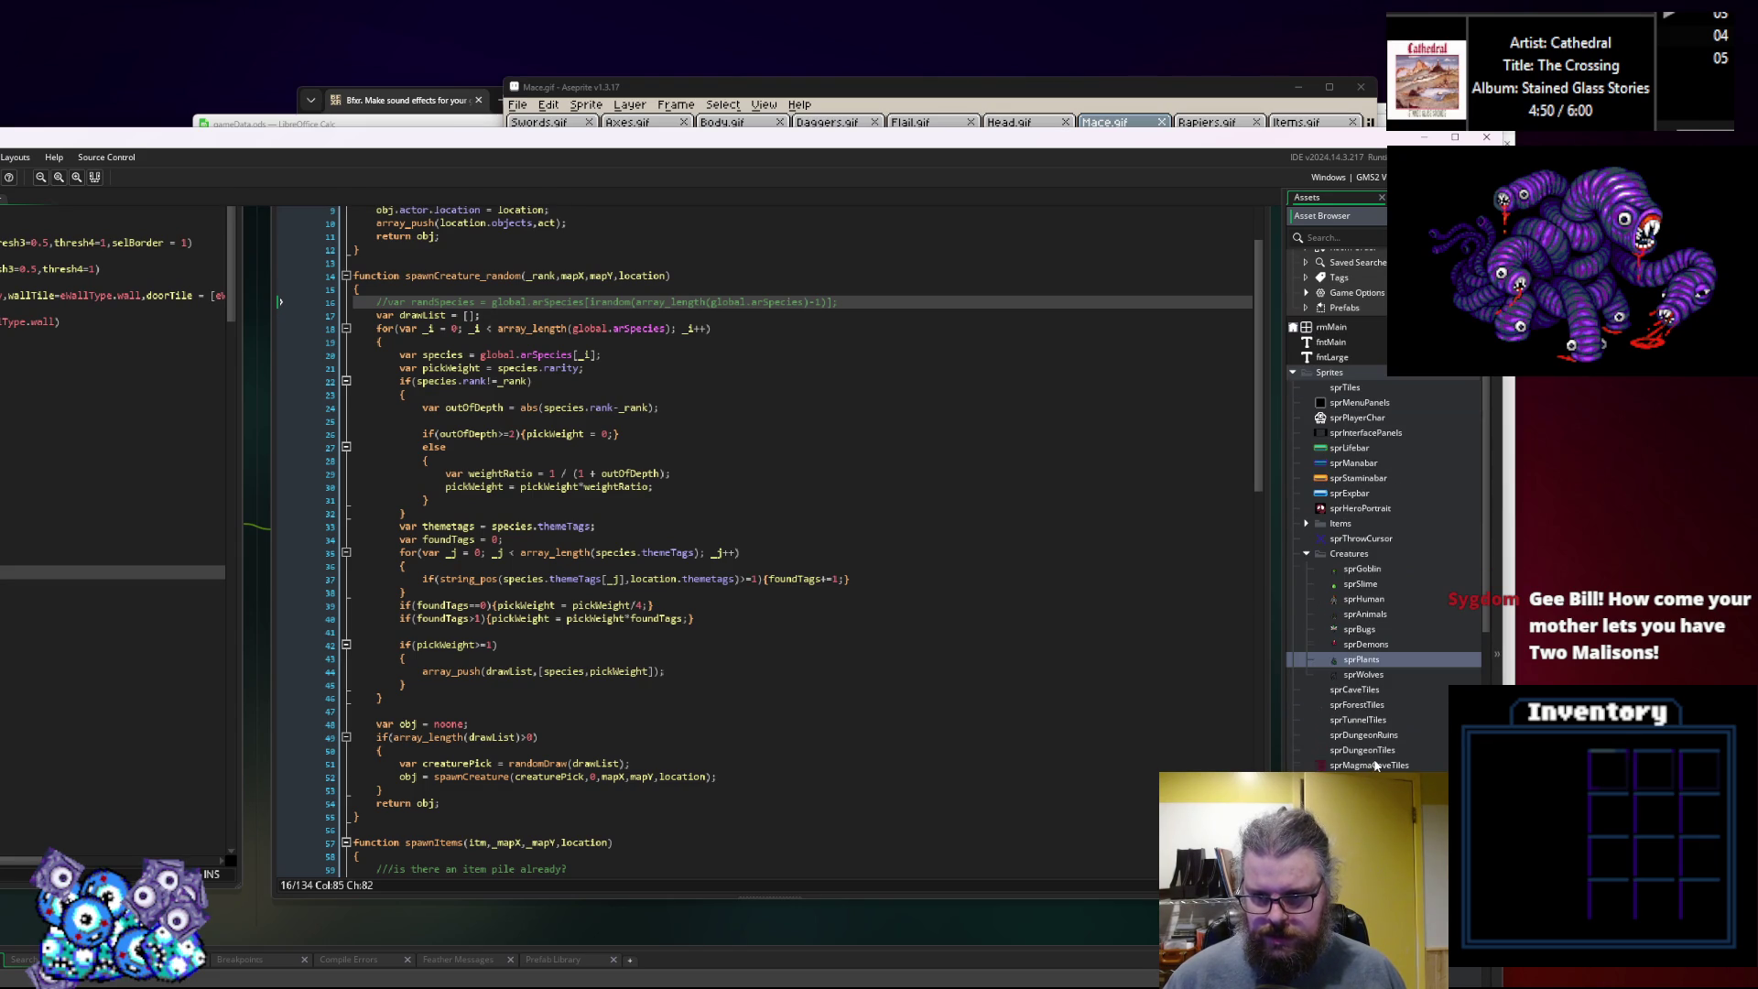
pyautogui.click(1455, 136)
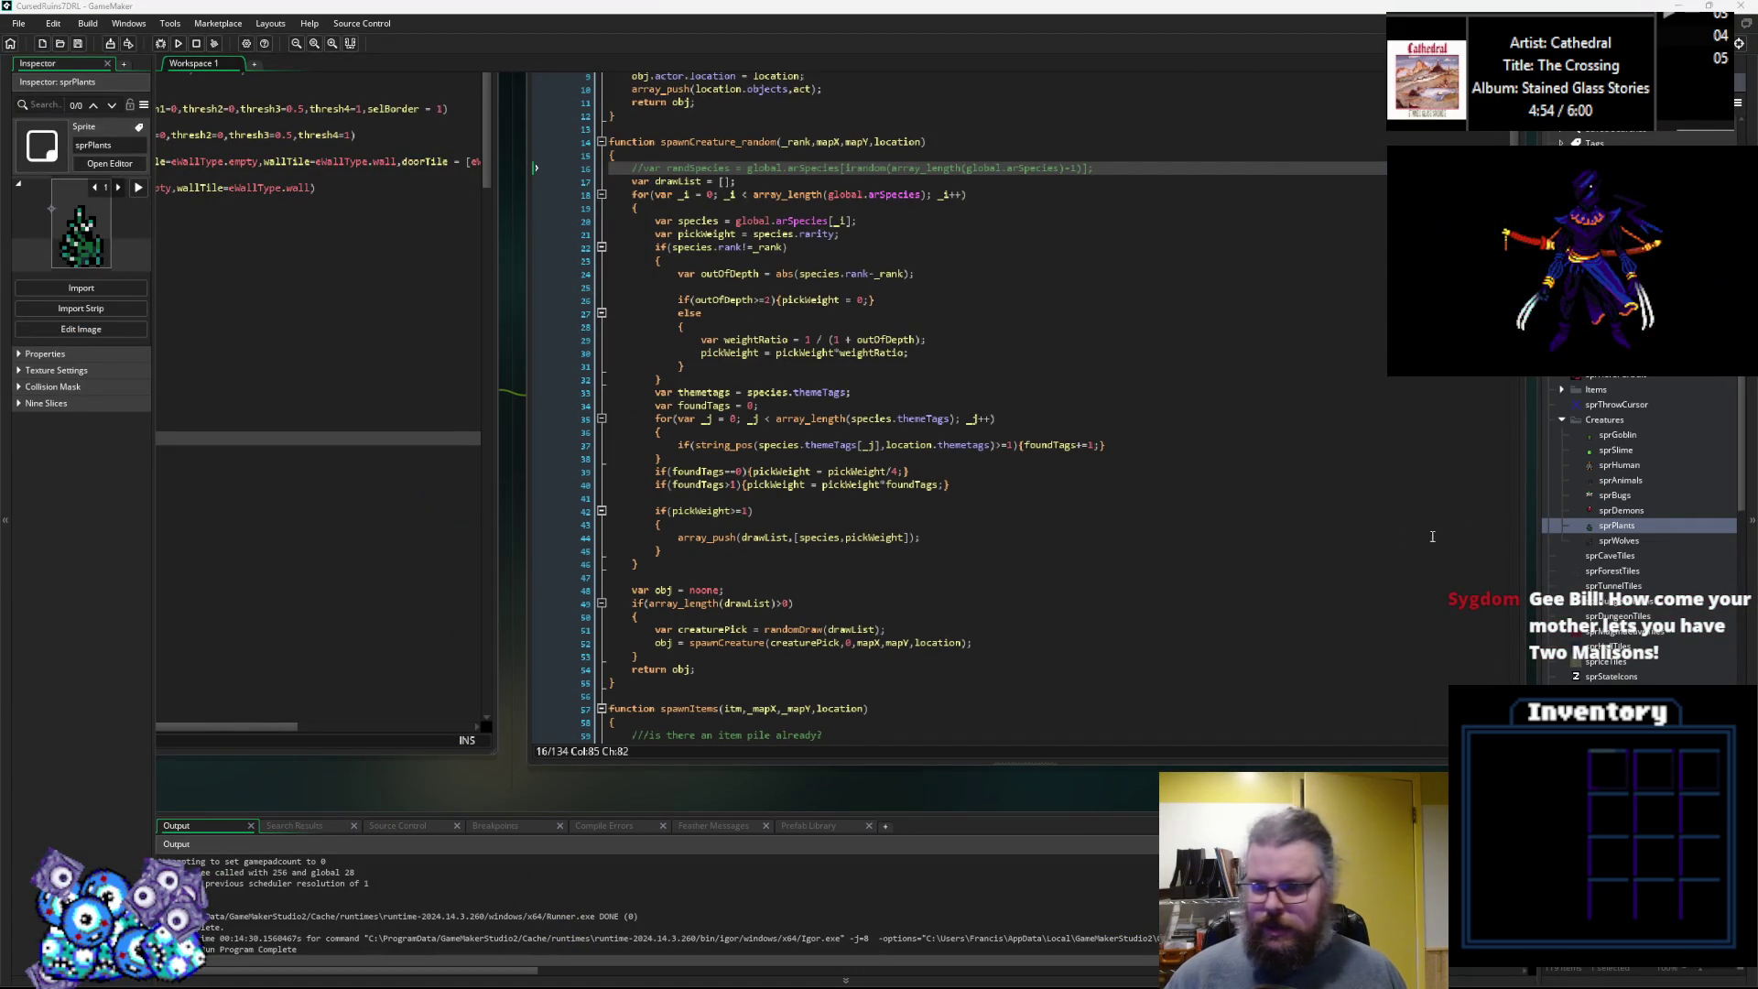
pyautogui.click(1633, 636)
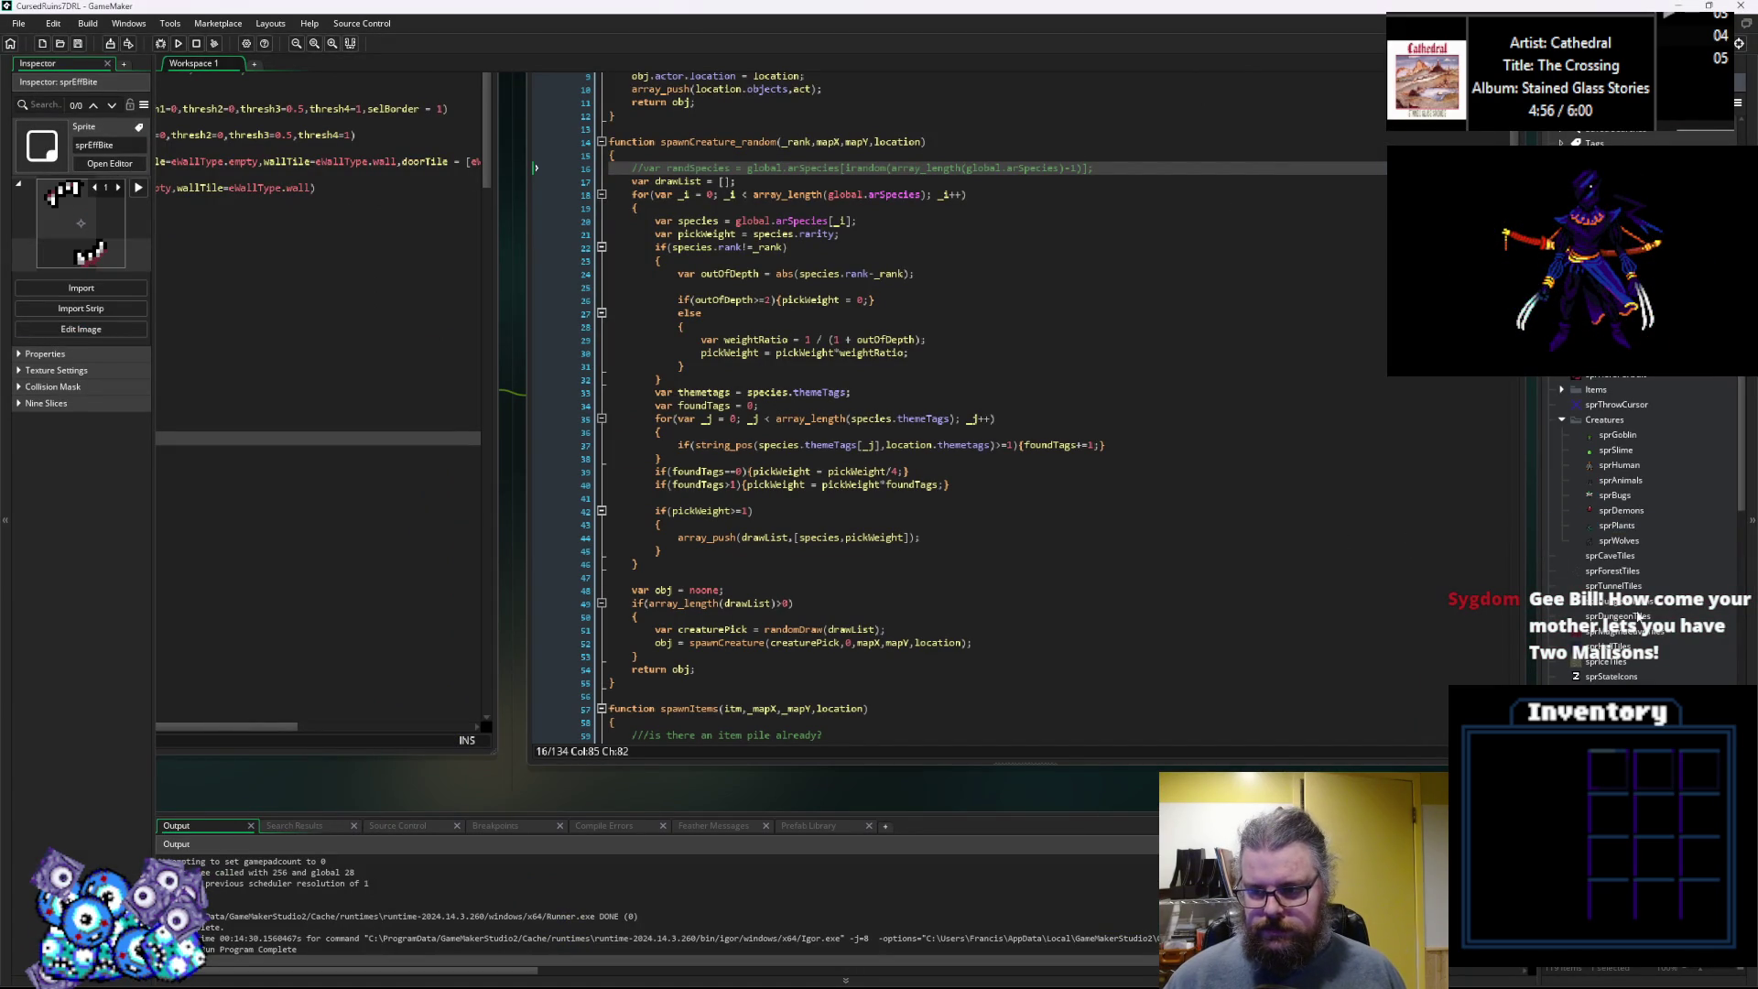
pyautogui.click(1638, 603)
pyautogui.click(1562, 390)
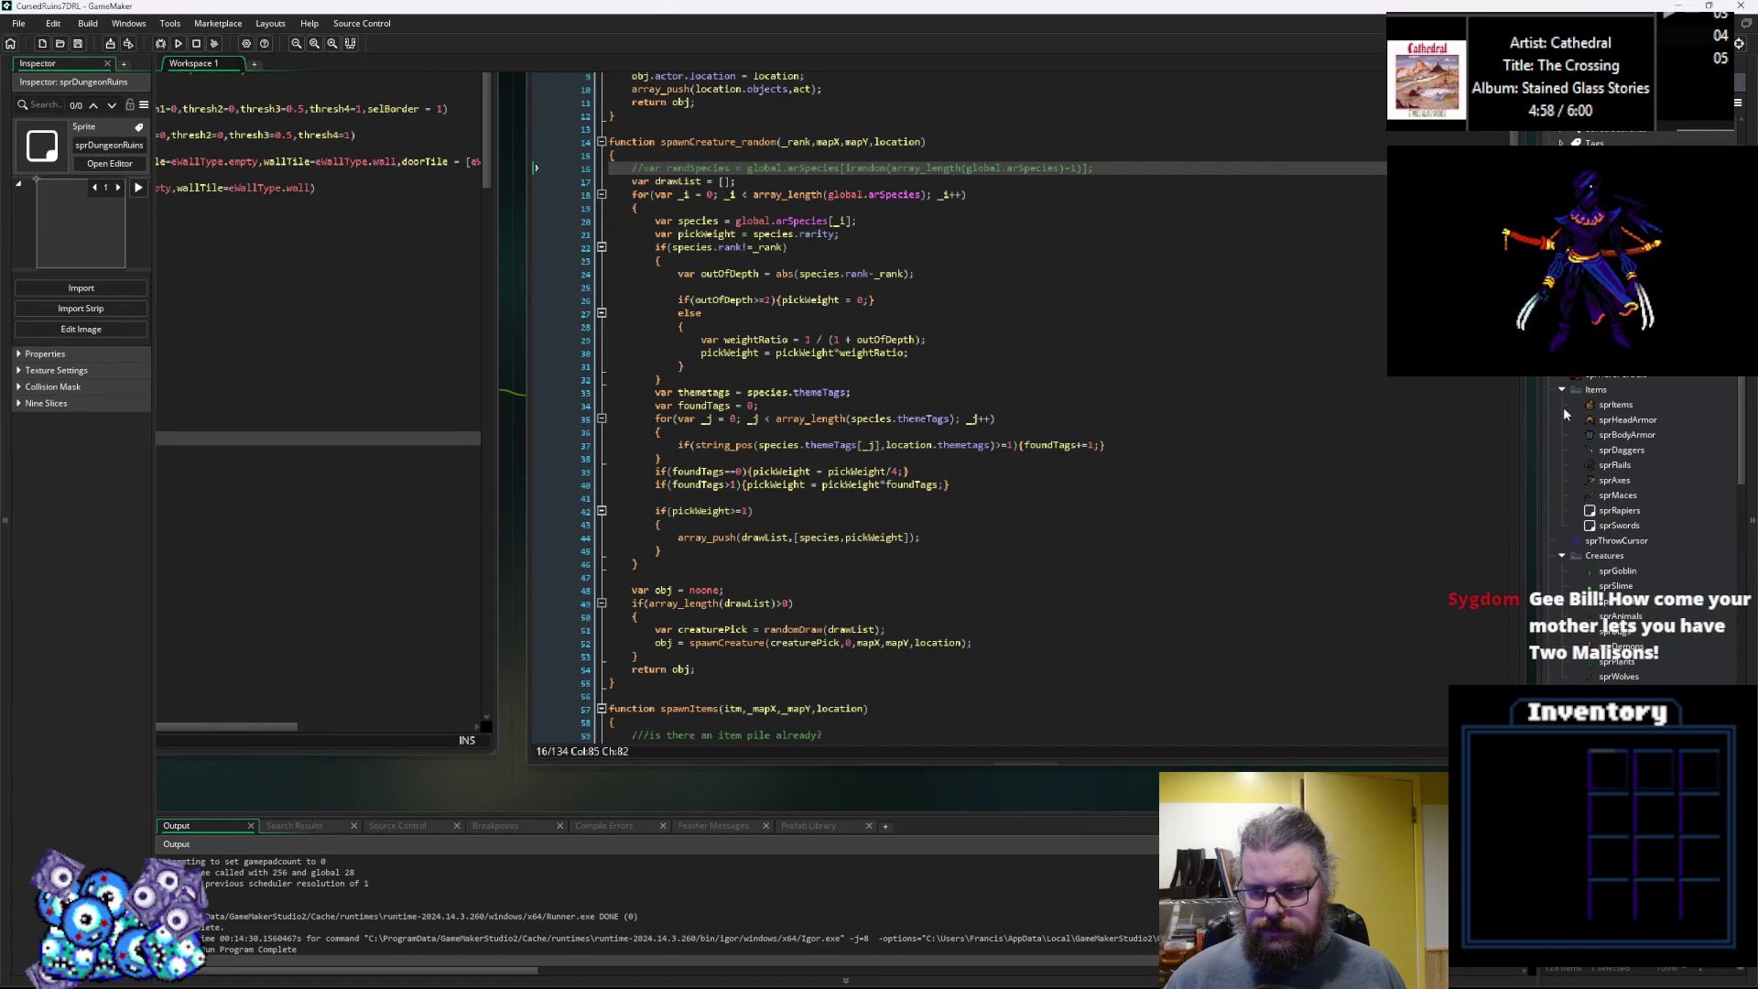
pyautogui.doubleClick(1614, 480)
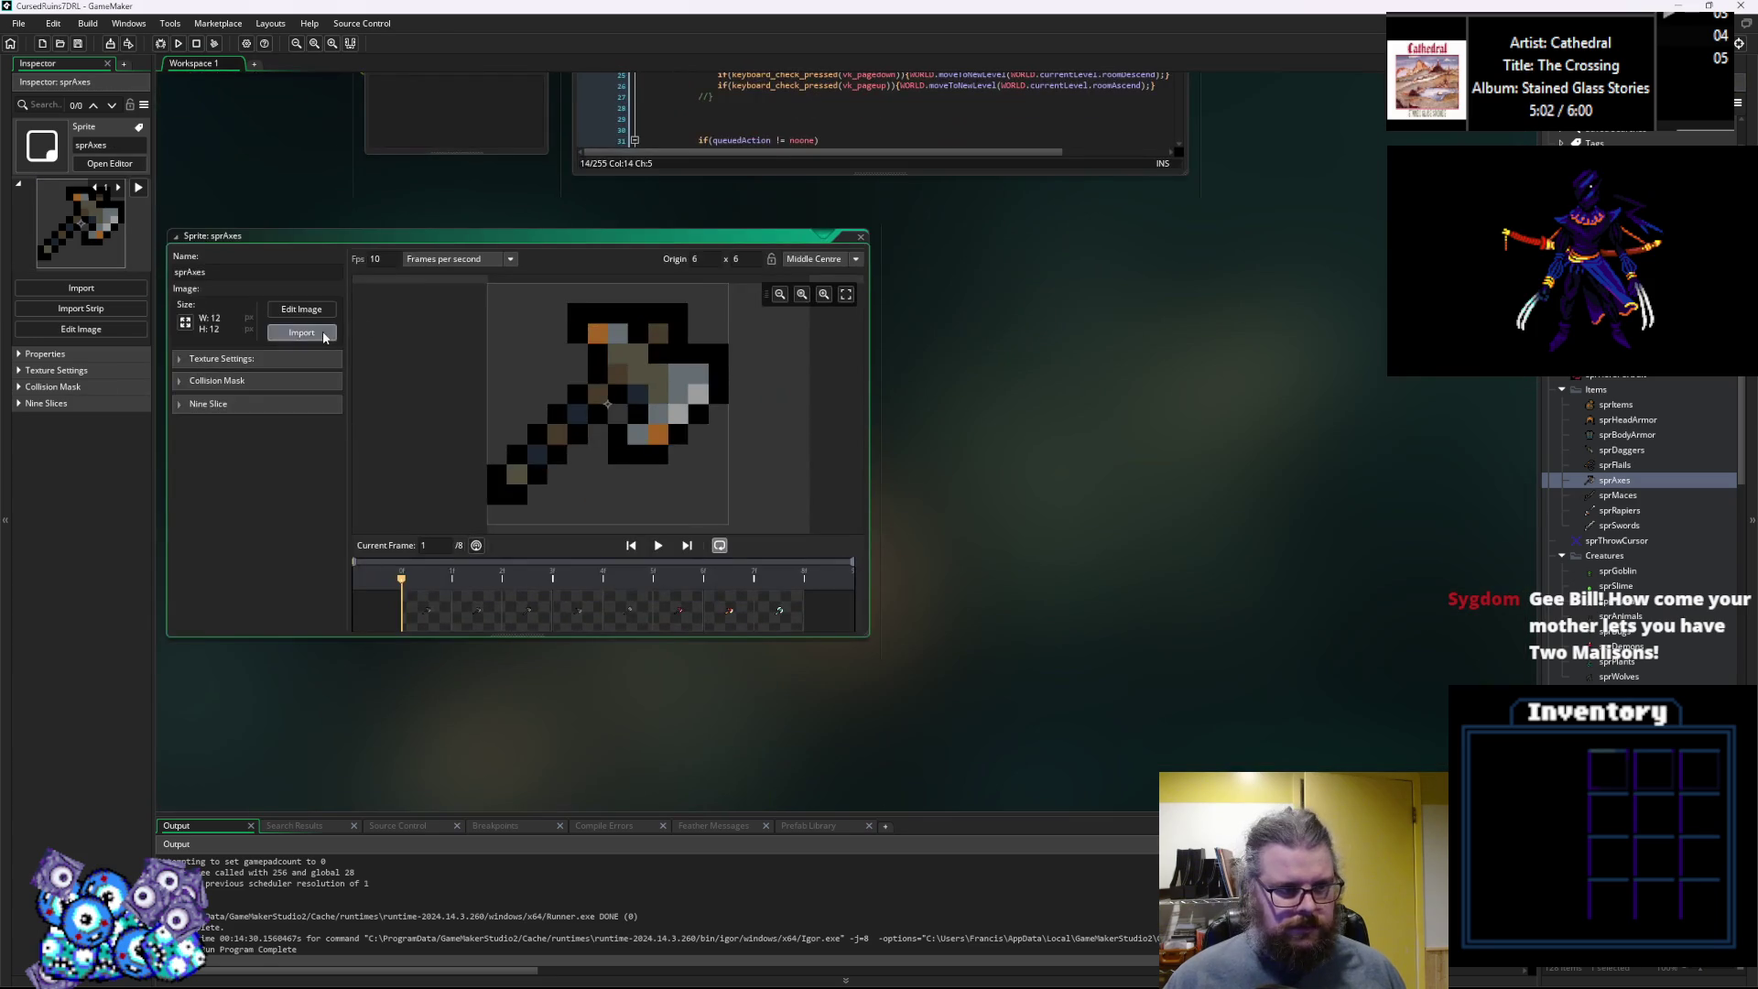
pyautogui.click(322, 333)
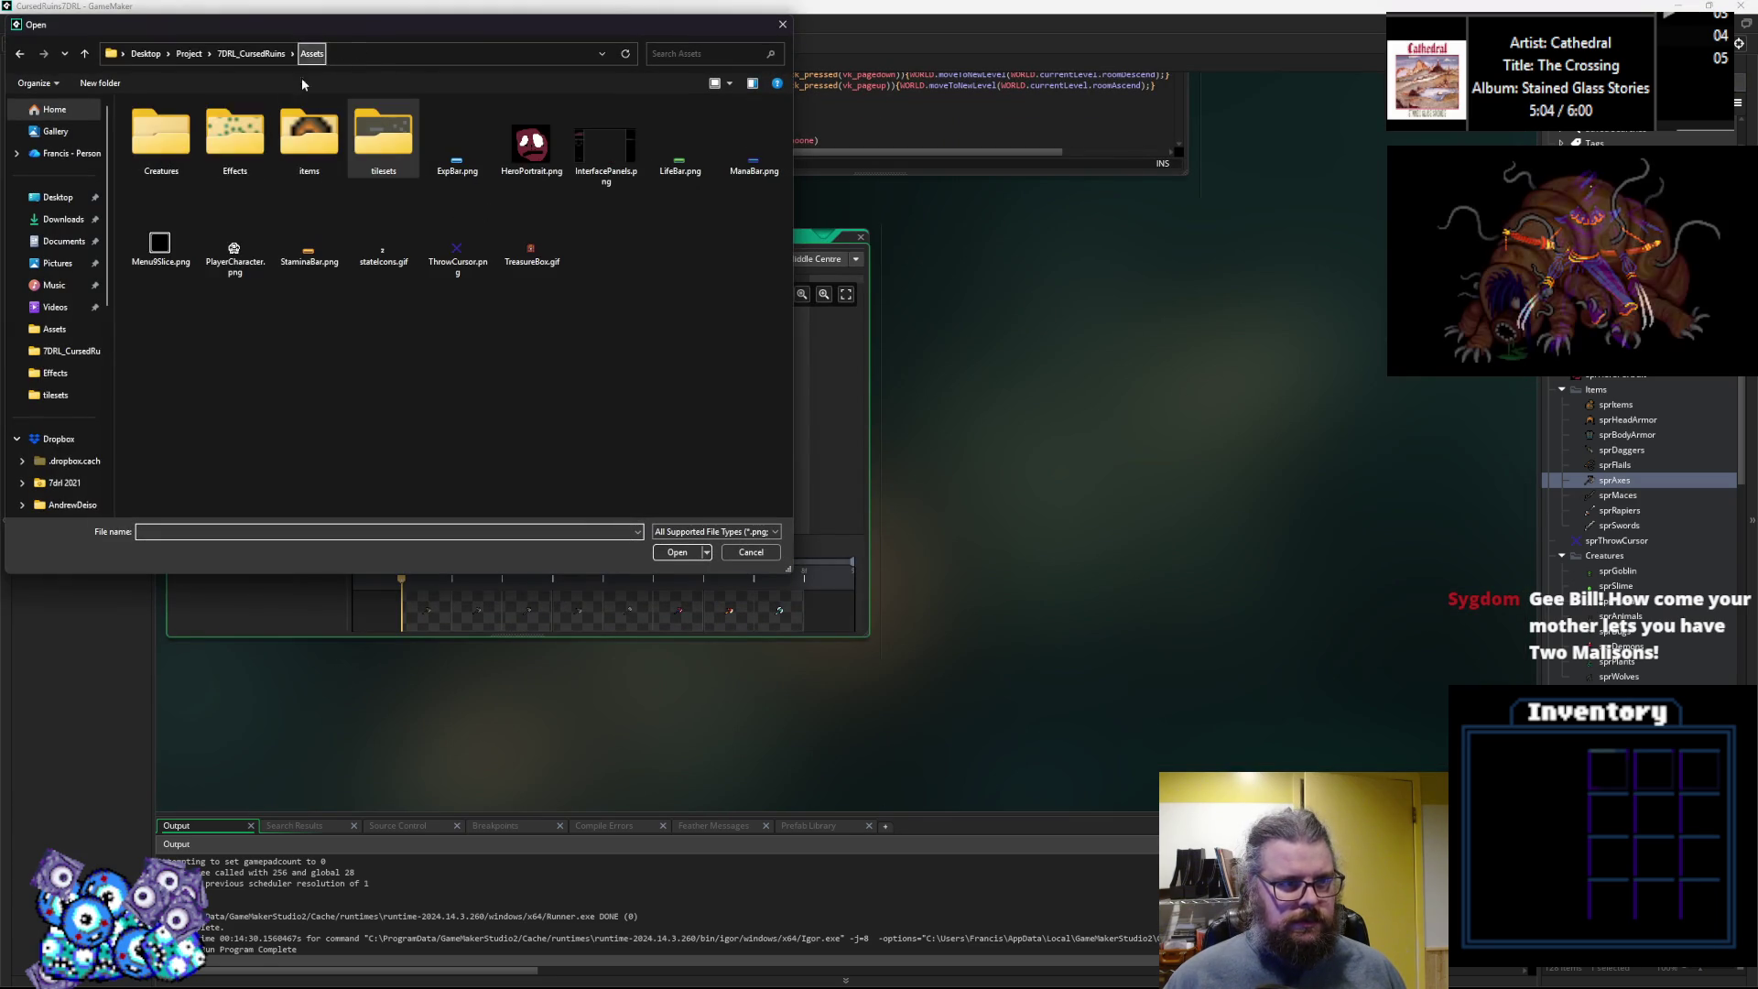
pyautogui.doubleClick(309, 137)
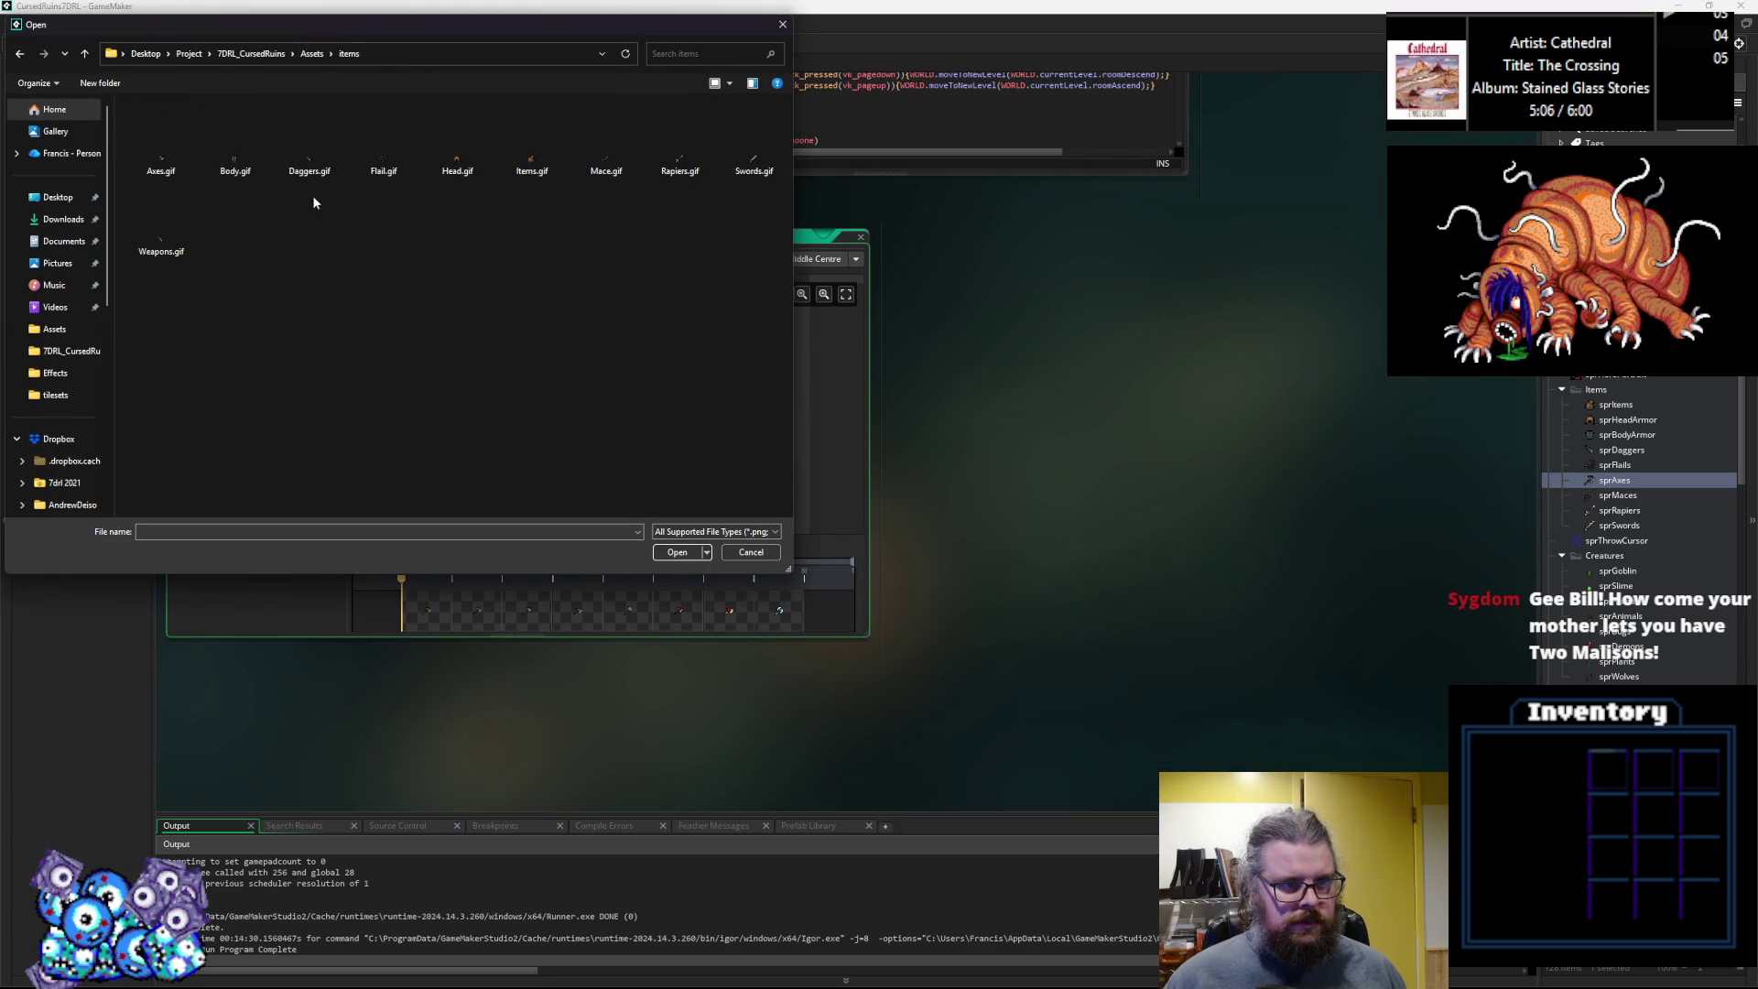
pyautogui.click(160, 138)
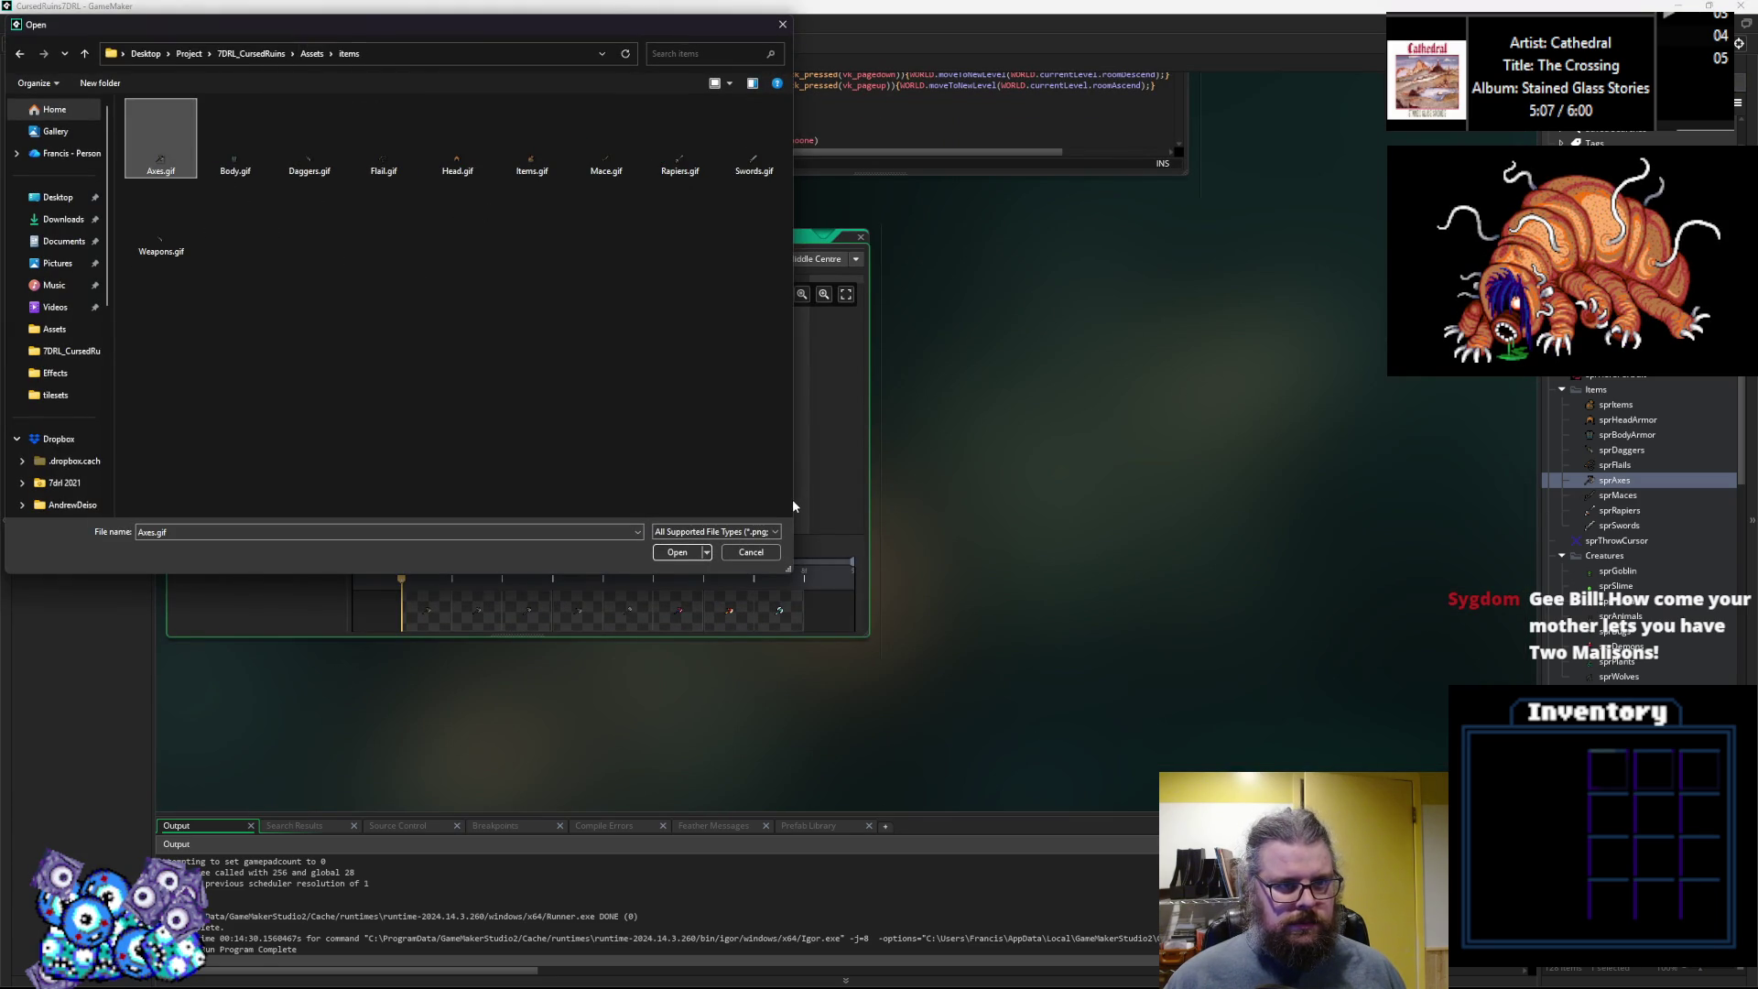
pyautogui.click(707, 384)
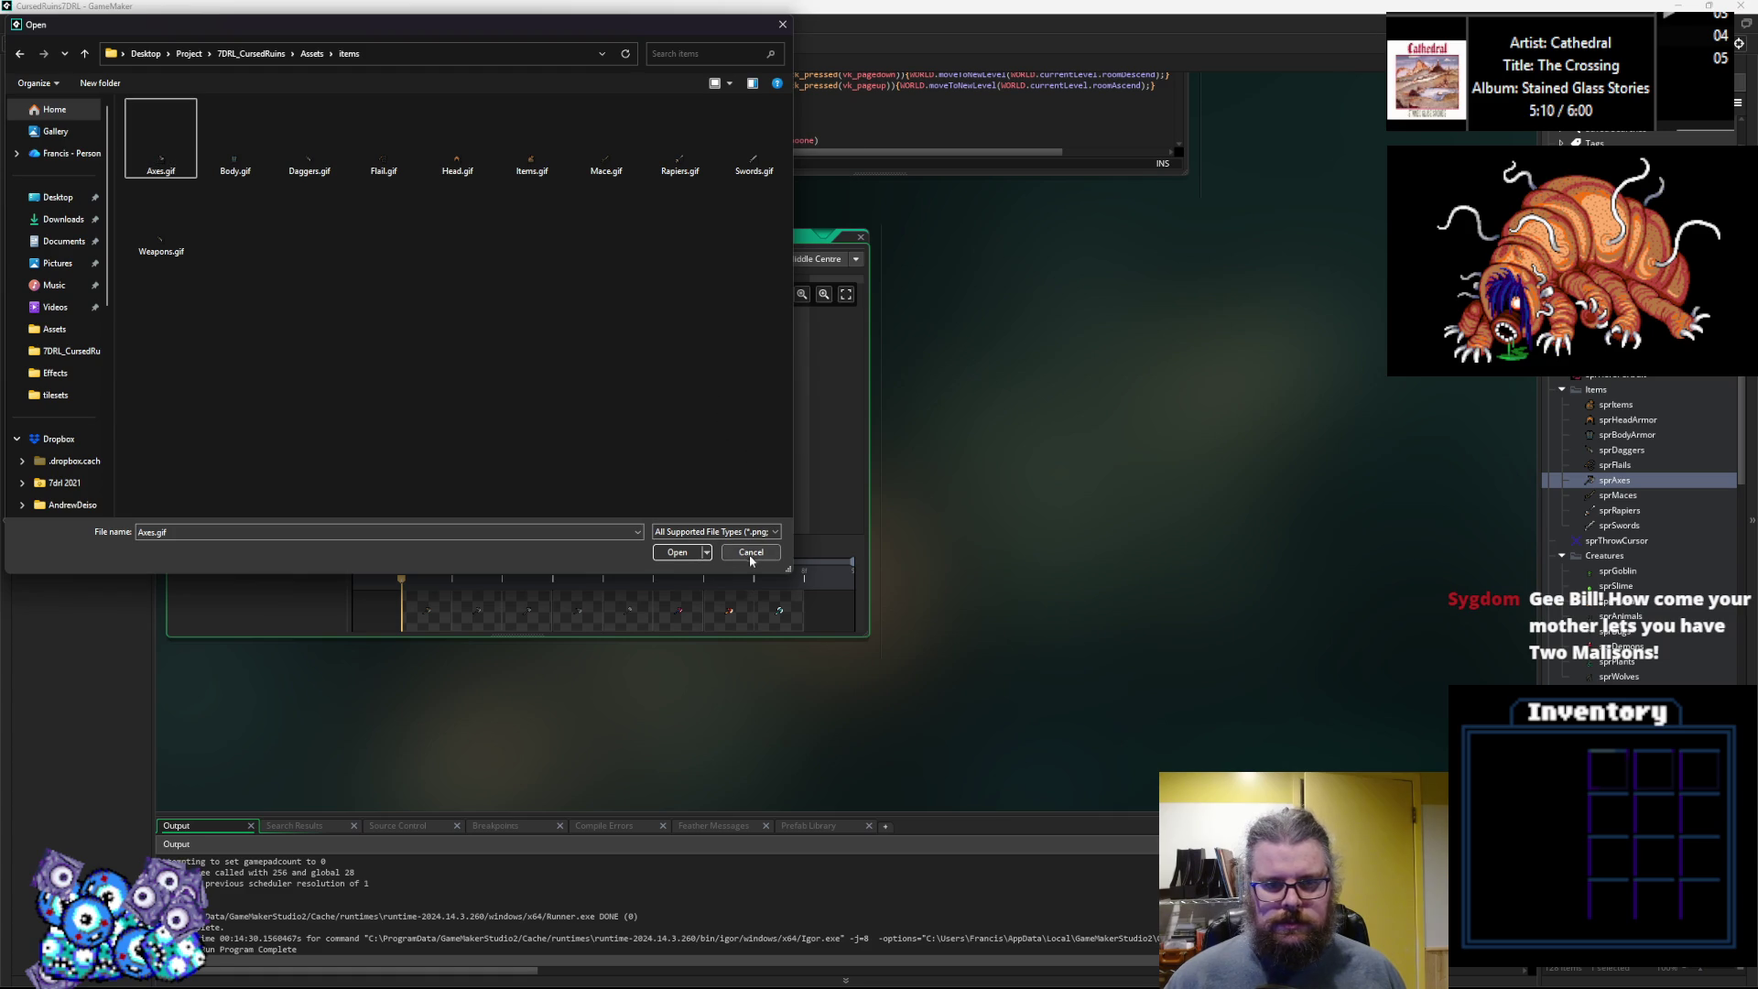
pyautogui.click(748, 554)
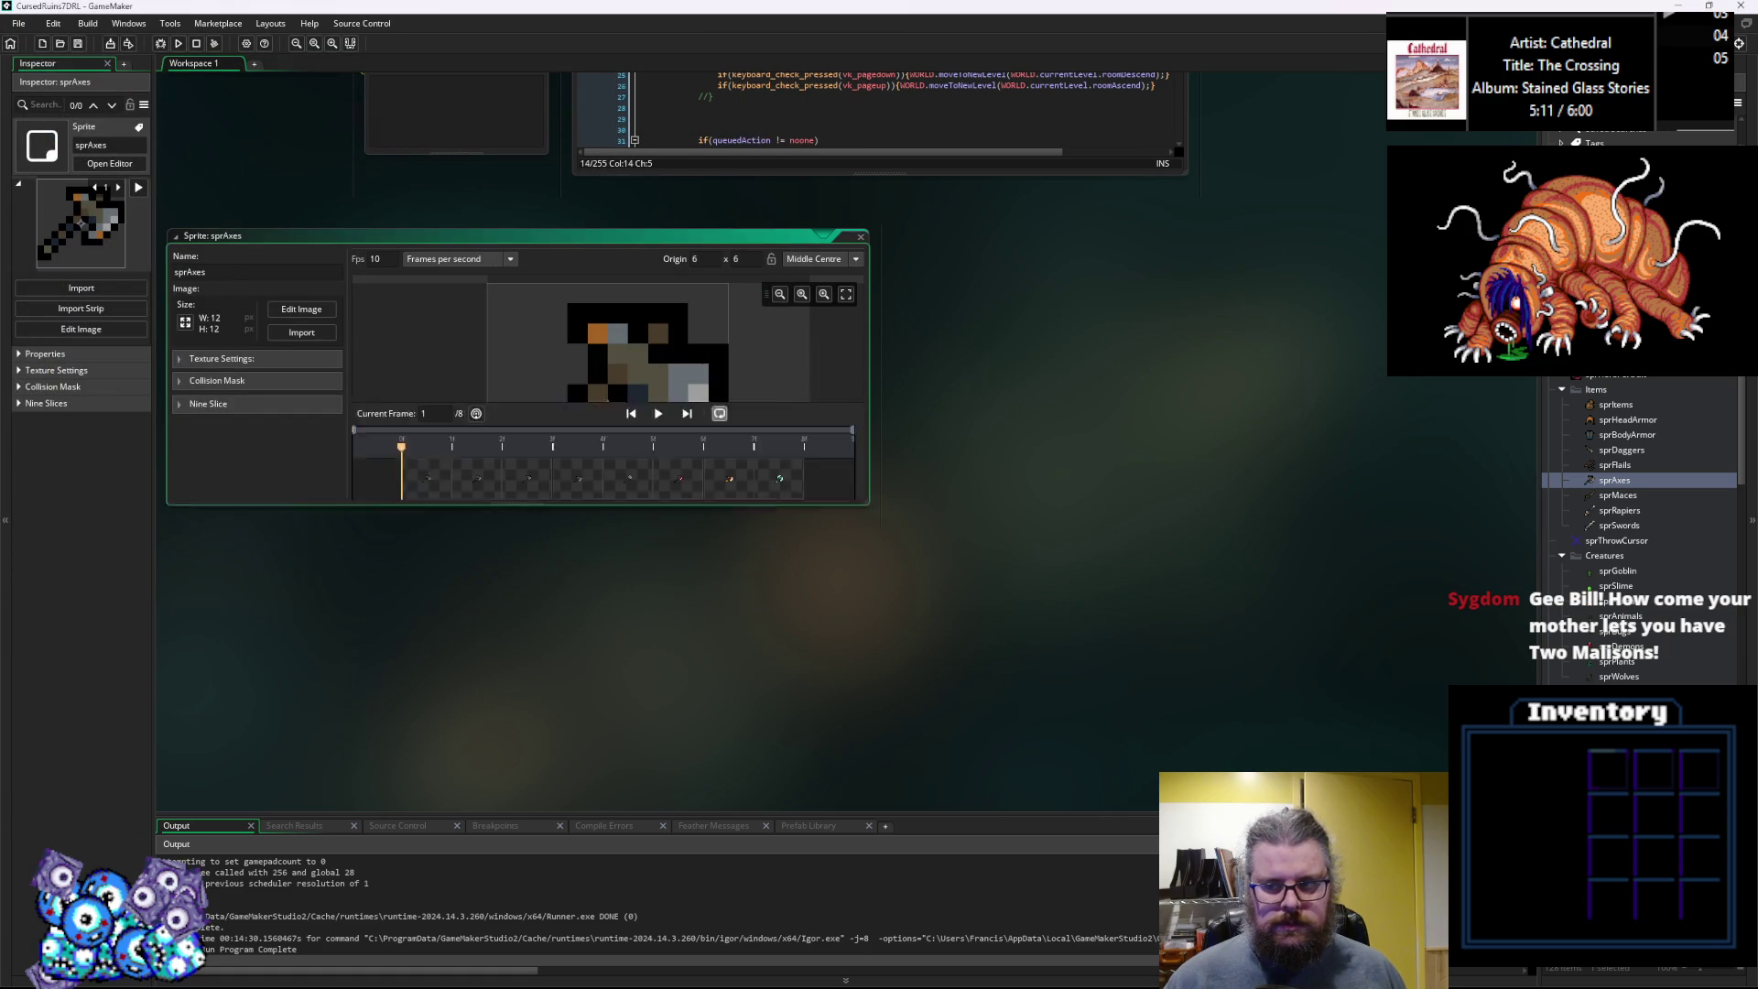
pyautogui.doubleClick(1617, 494)
# Import Mace.gif from Assets/items into sprMaces, close its editor, and switch to Calc.
pyautogui.click(311, 337)
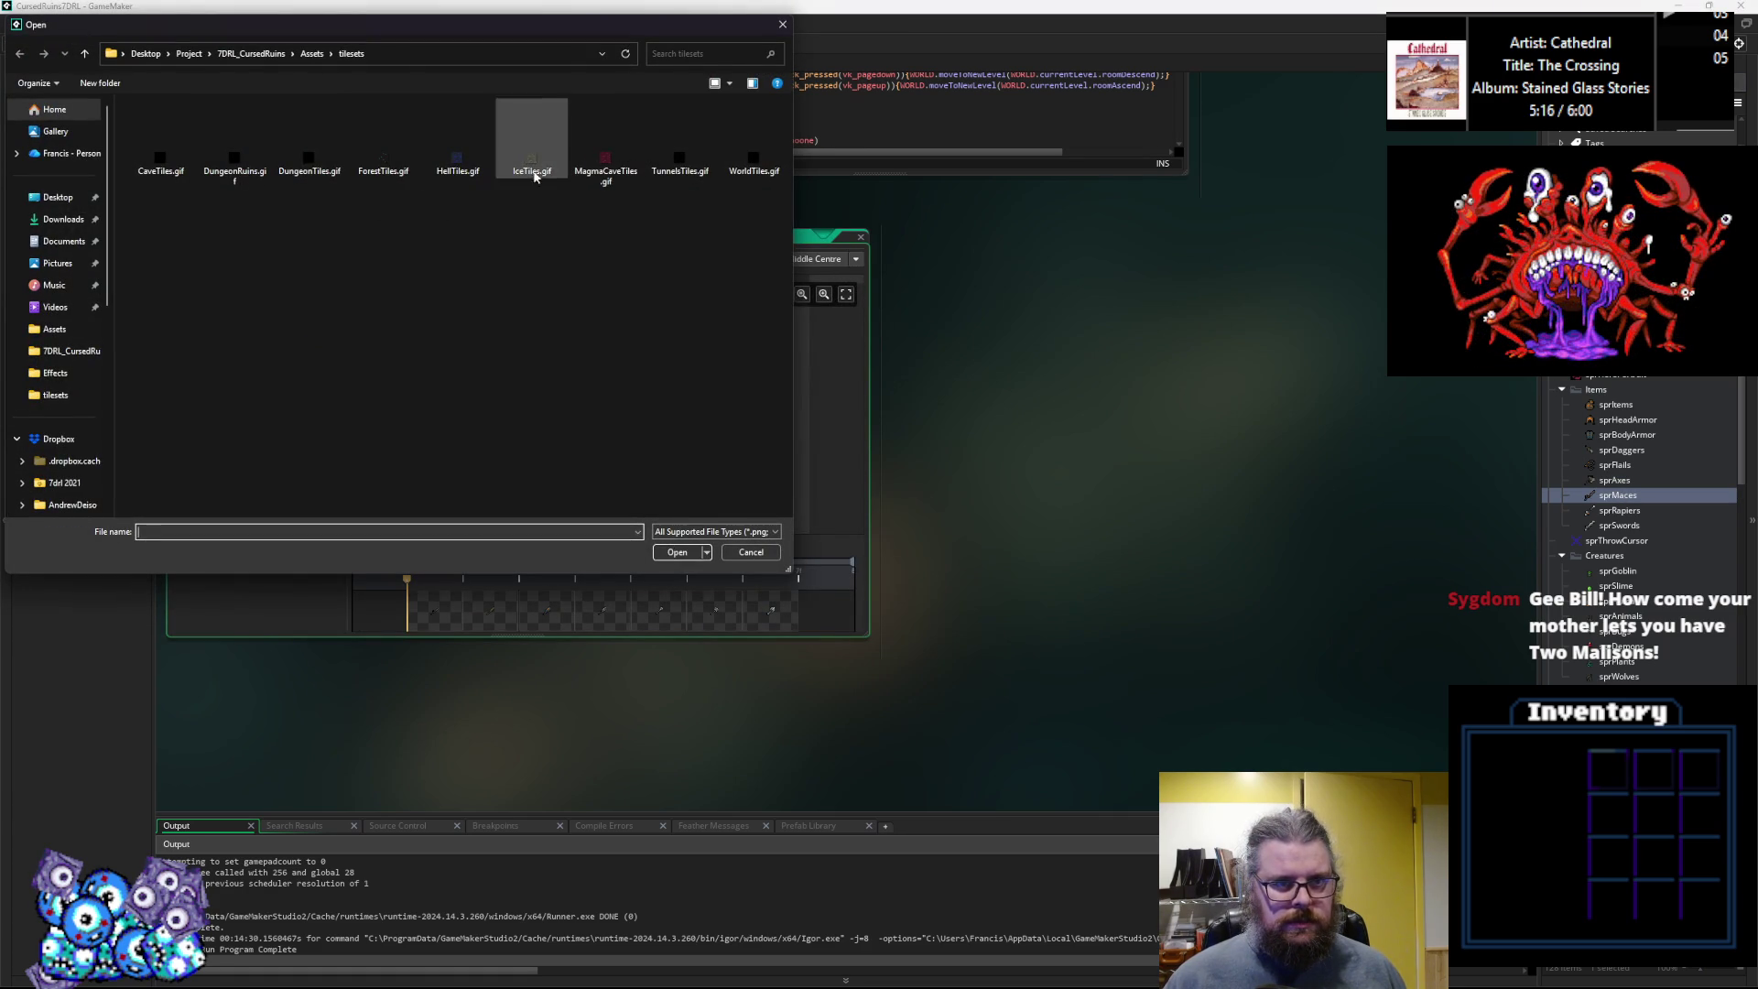
pyautogui.click(313, 53)
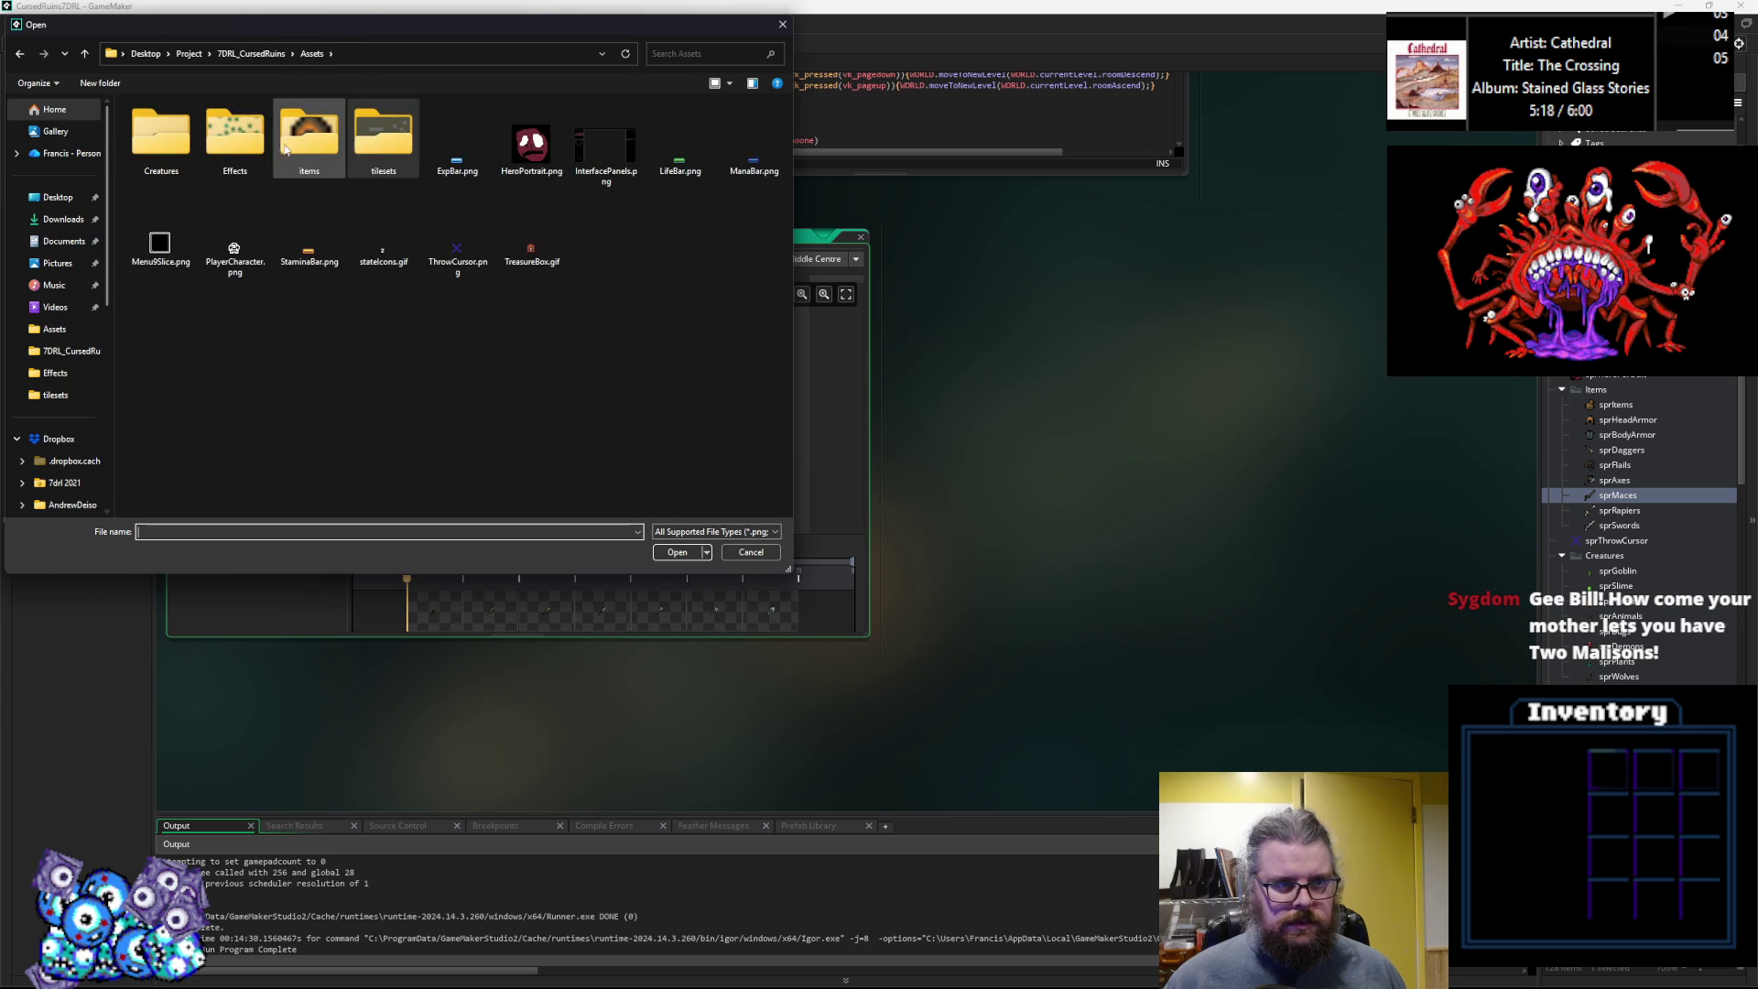
pyautogui.doubleClick(283, 147)
pyautogui.click(382, 151)
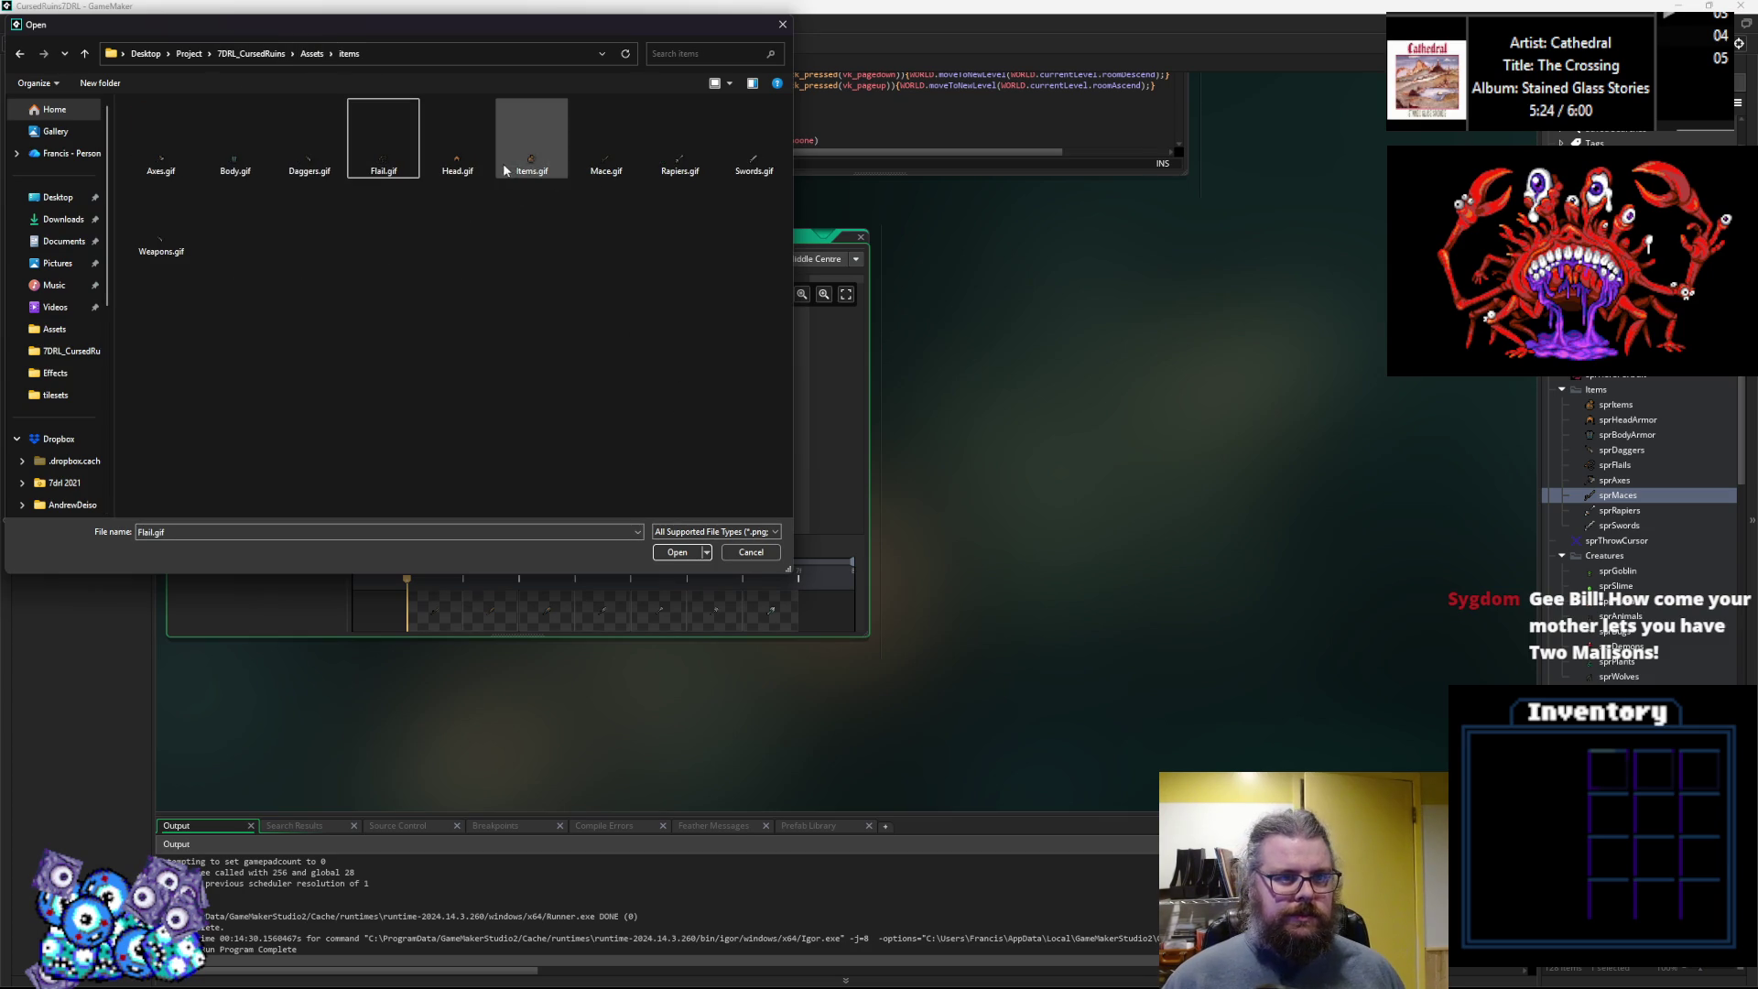
pyautogui.click(604, 151)
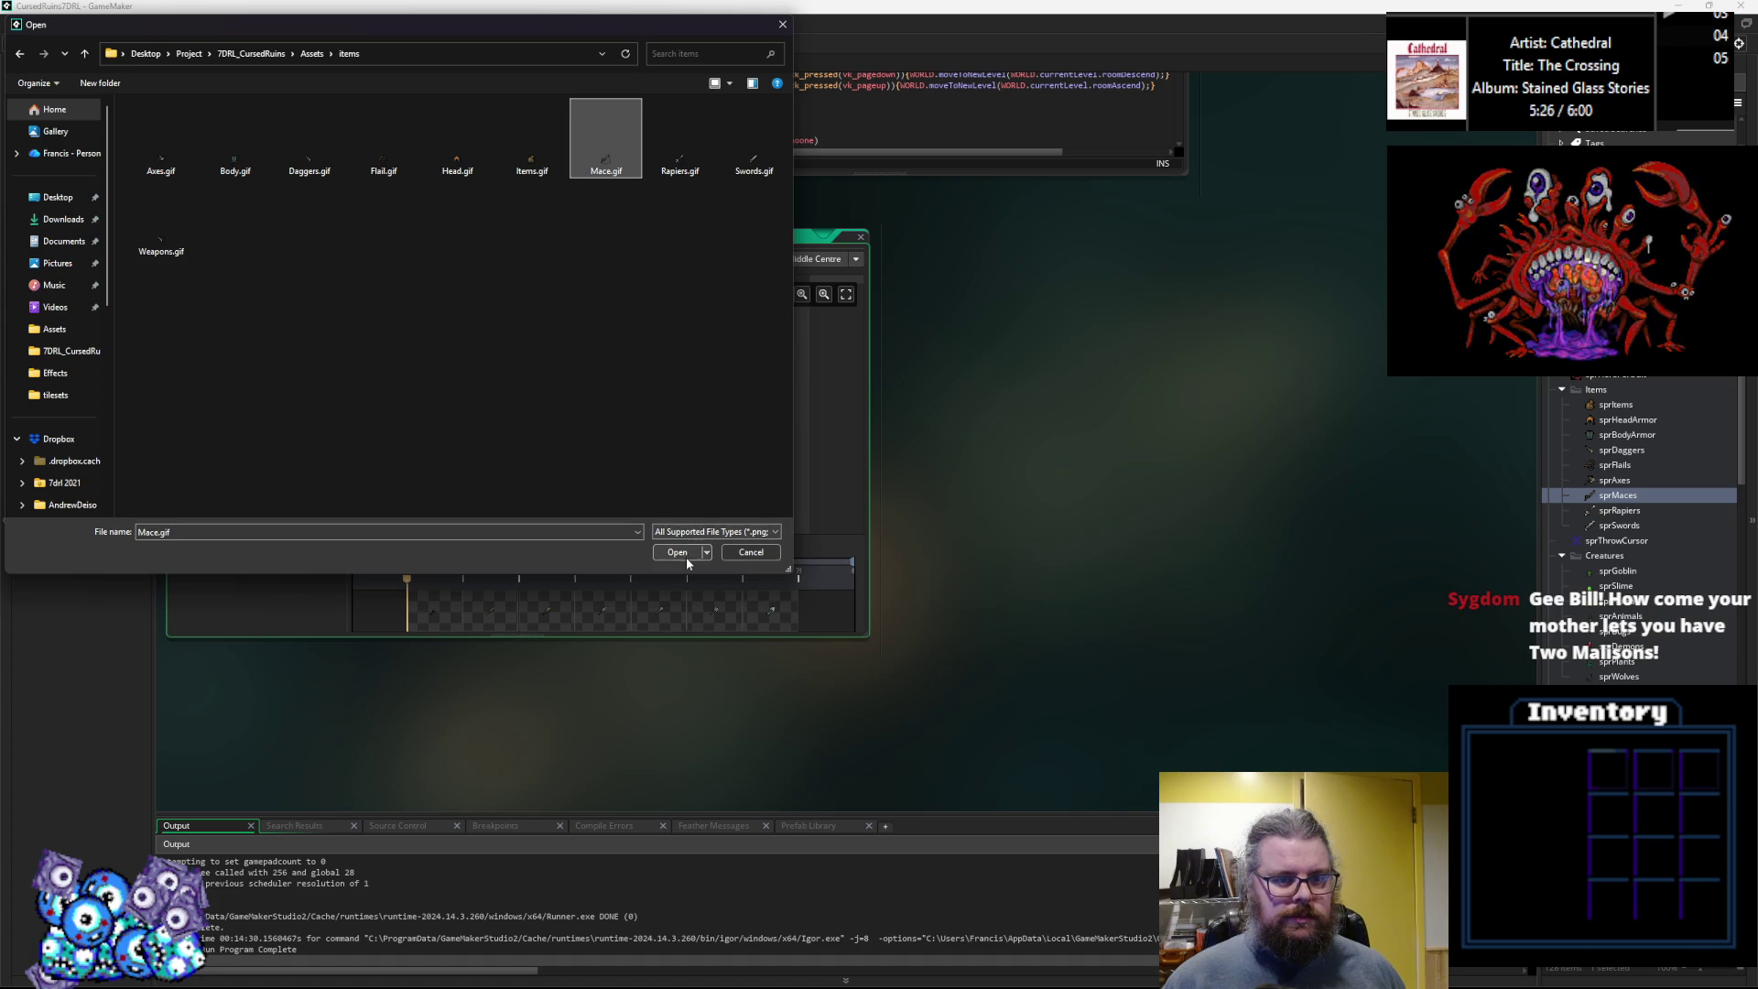
pyautogui.click(682, 553)
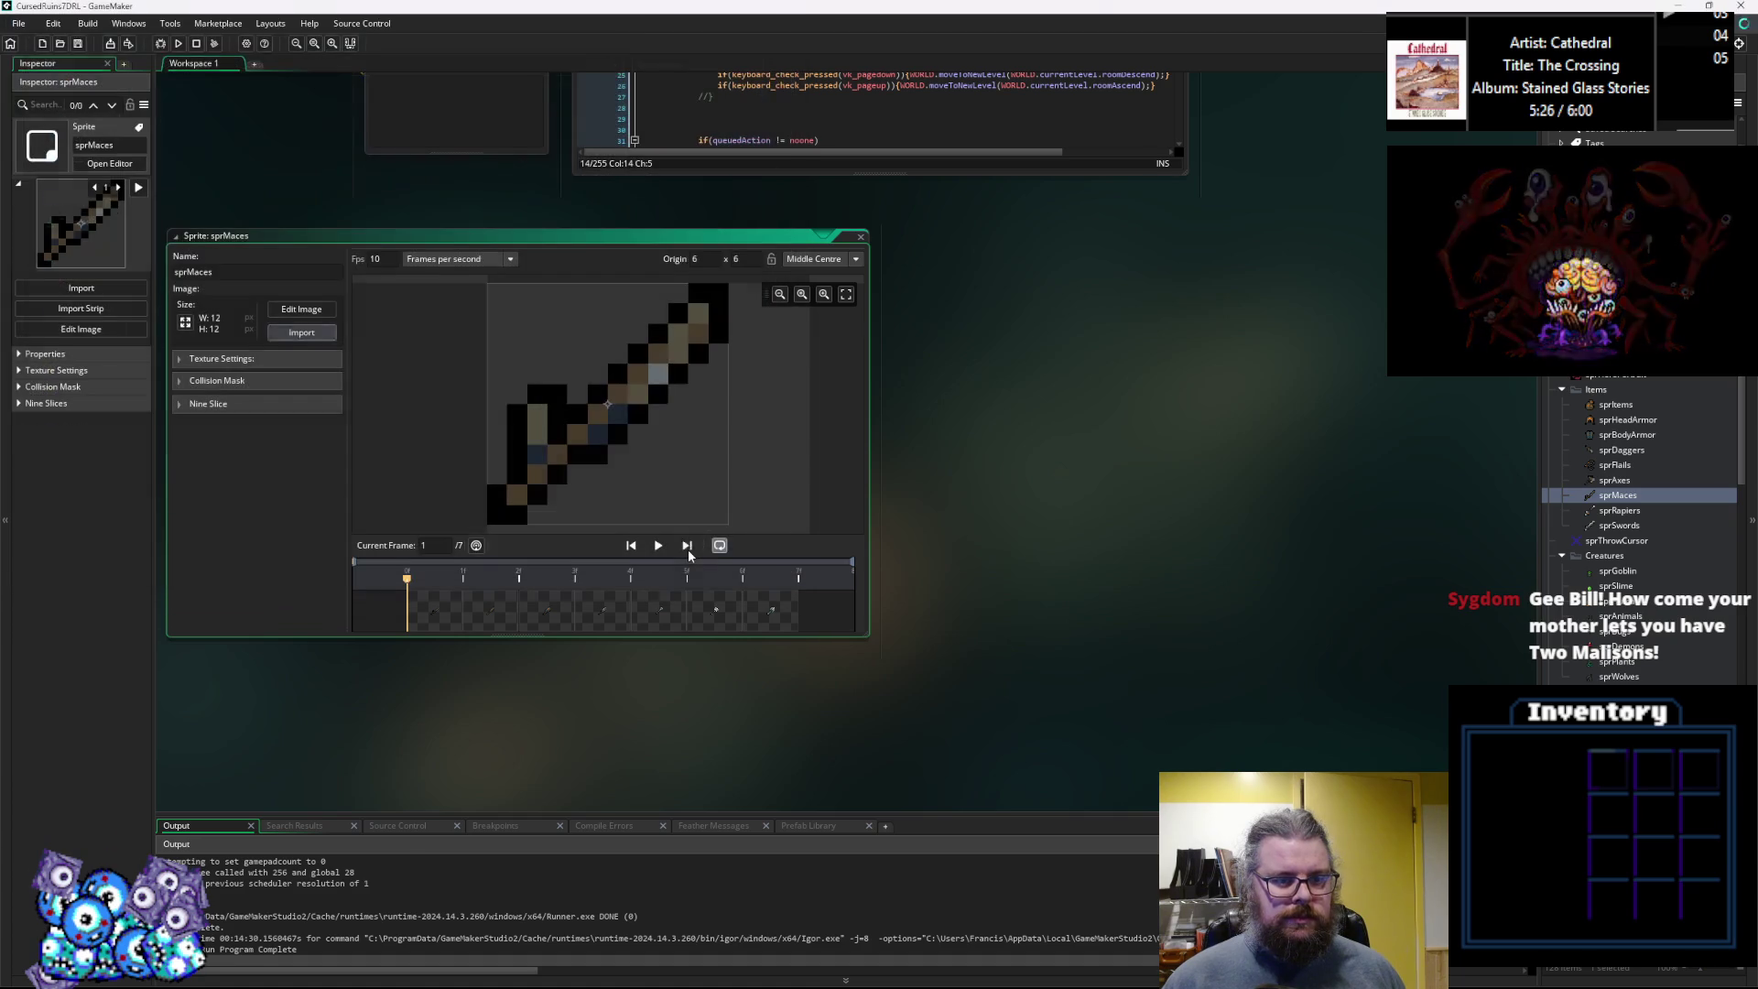
pyautogui.click(860, 236)
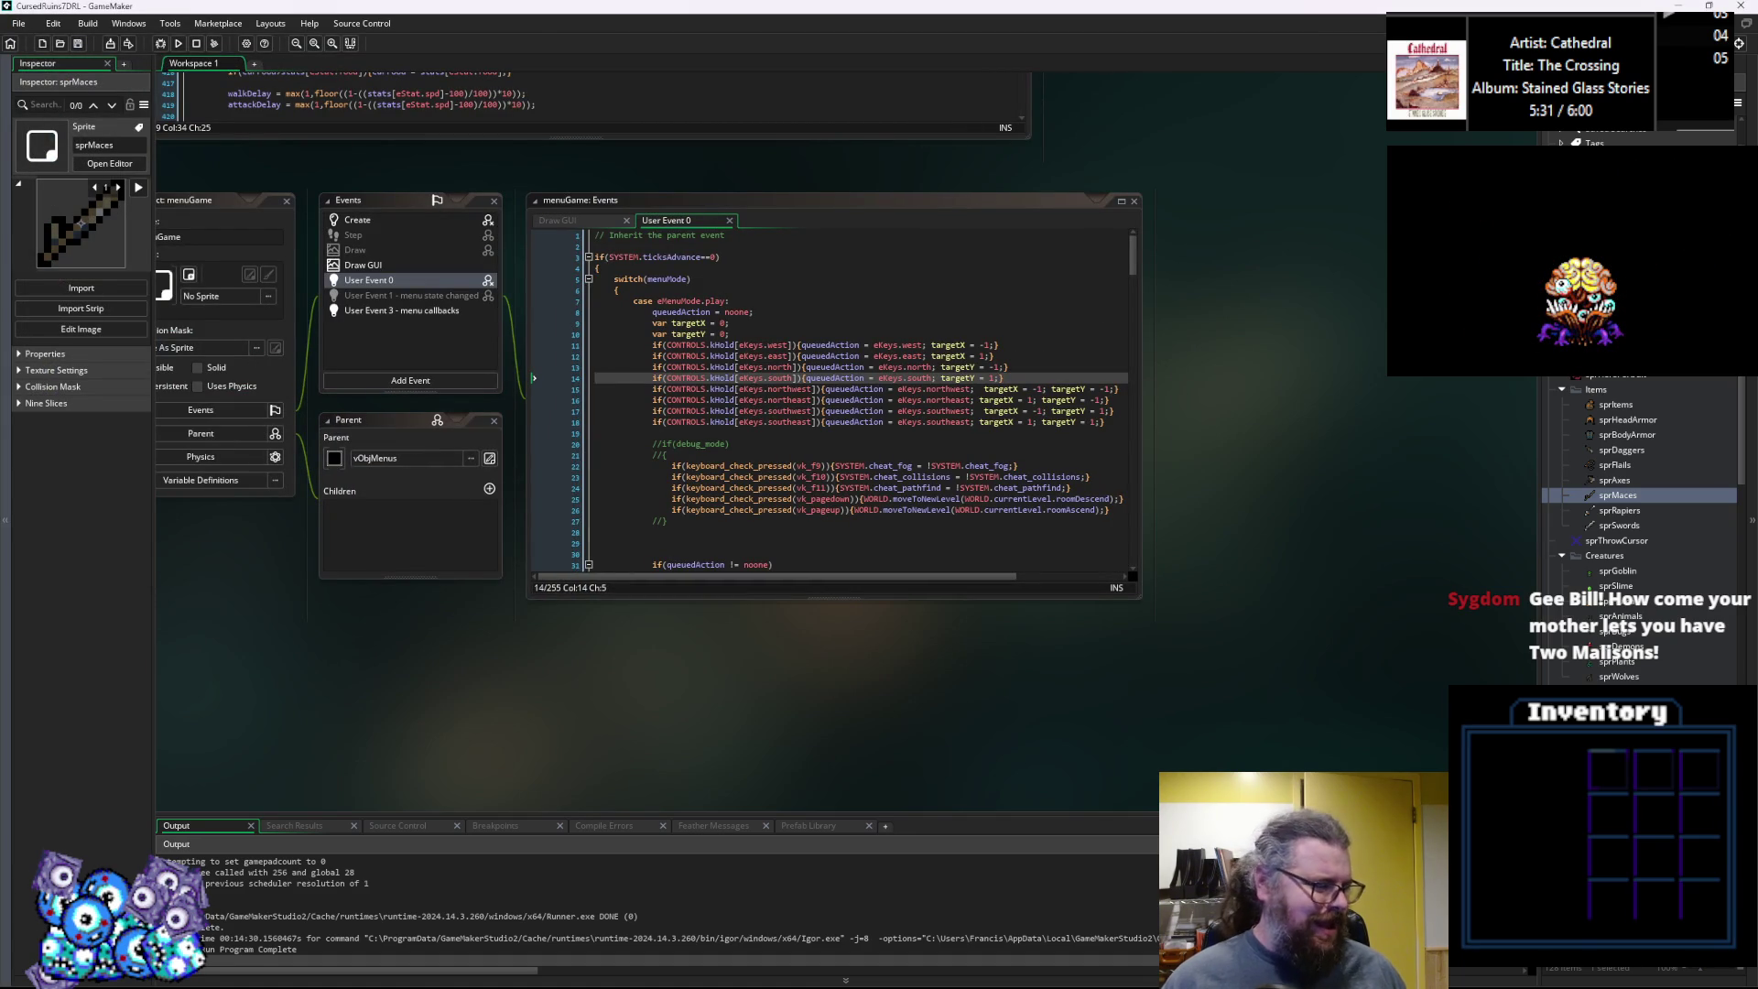
pyautogui.hotkey('alt', 'Tab')
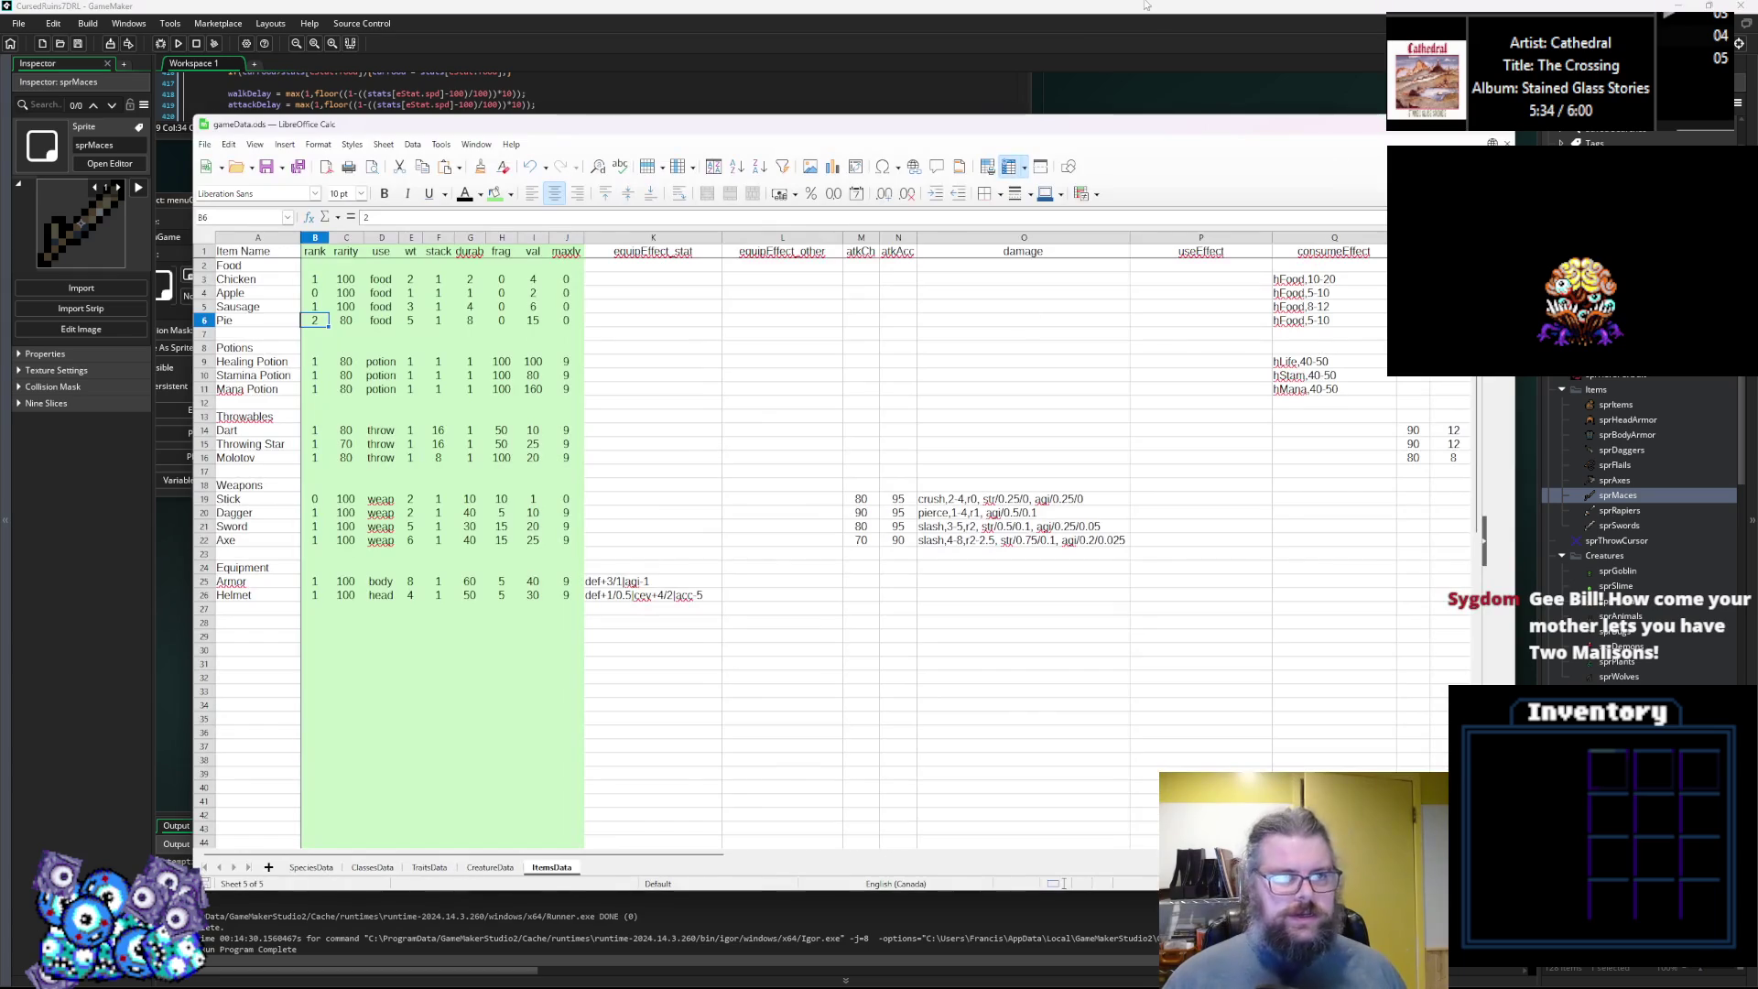
# Reposition and resize the Calc window, then insert a blank row after Pie.
pyautogui.moveTo(970, 124); pyautogui.dragTo(834, 37)
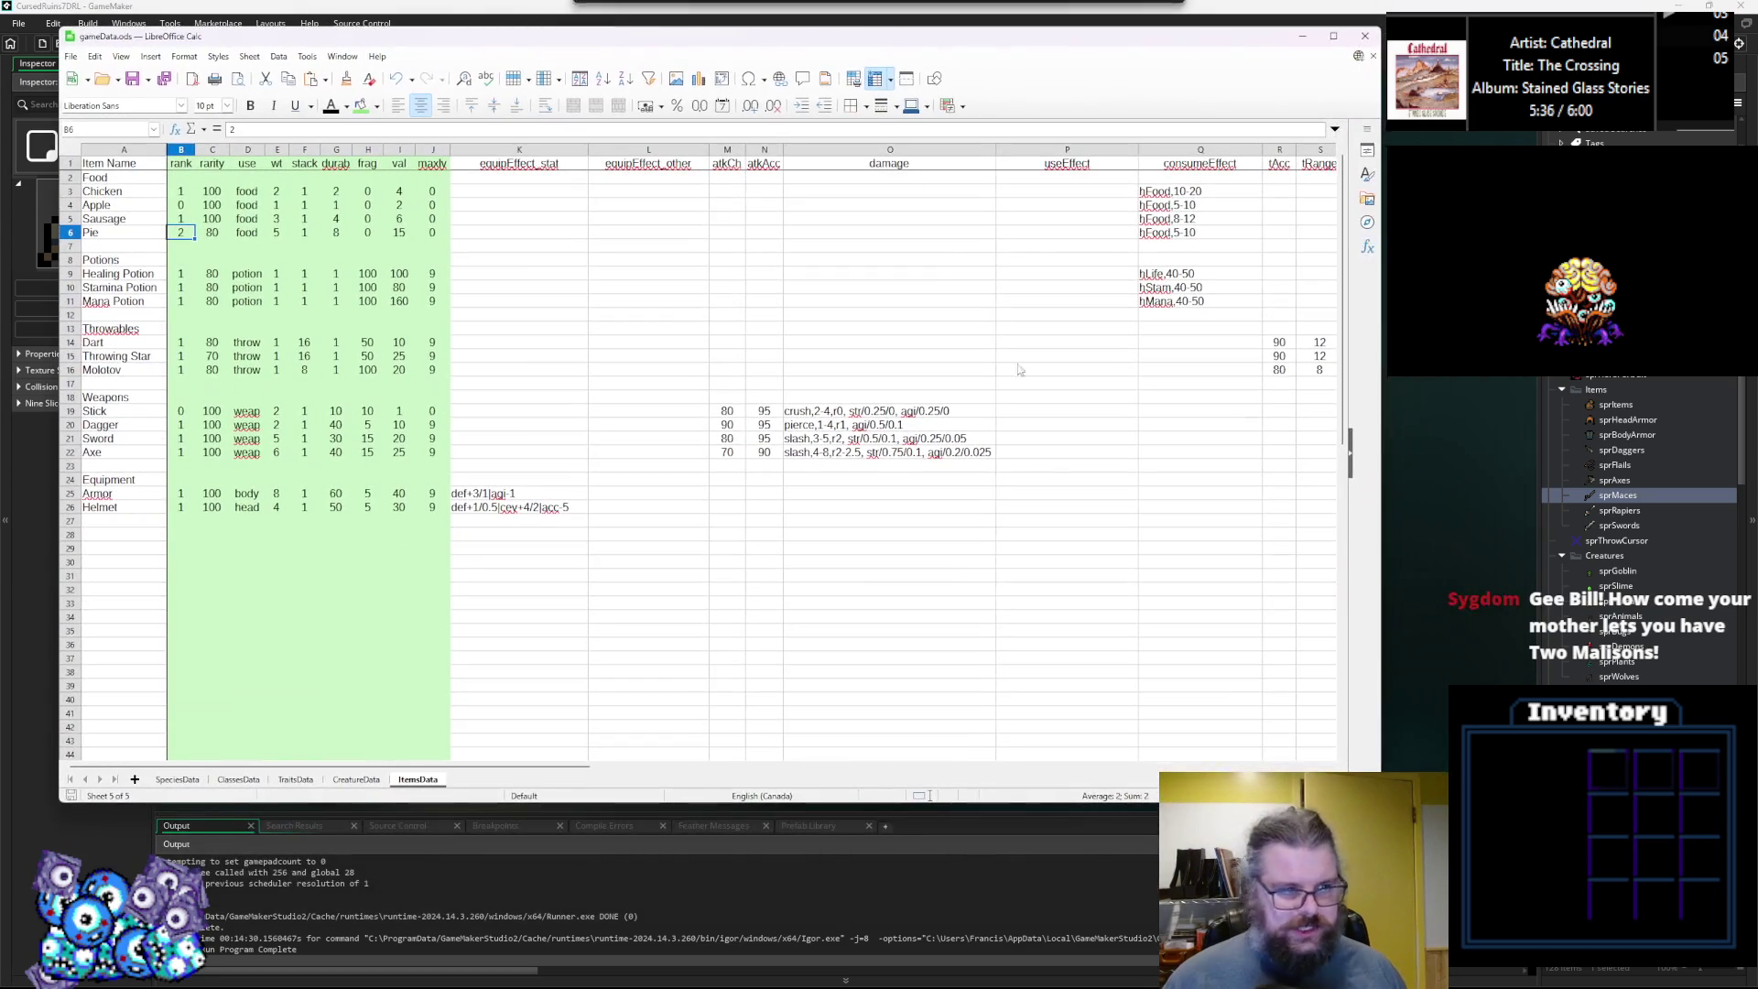
pyautogui.moveTo(1380, 801); pyautogui.dragTo(1165, 914)
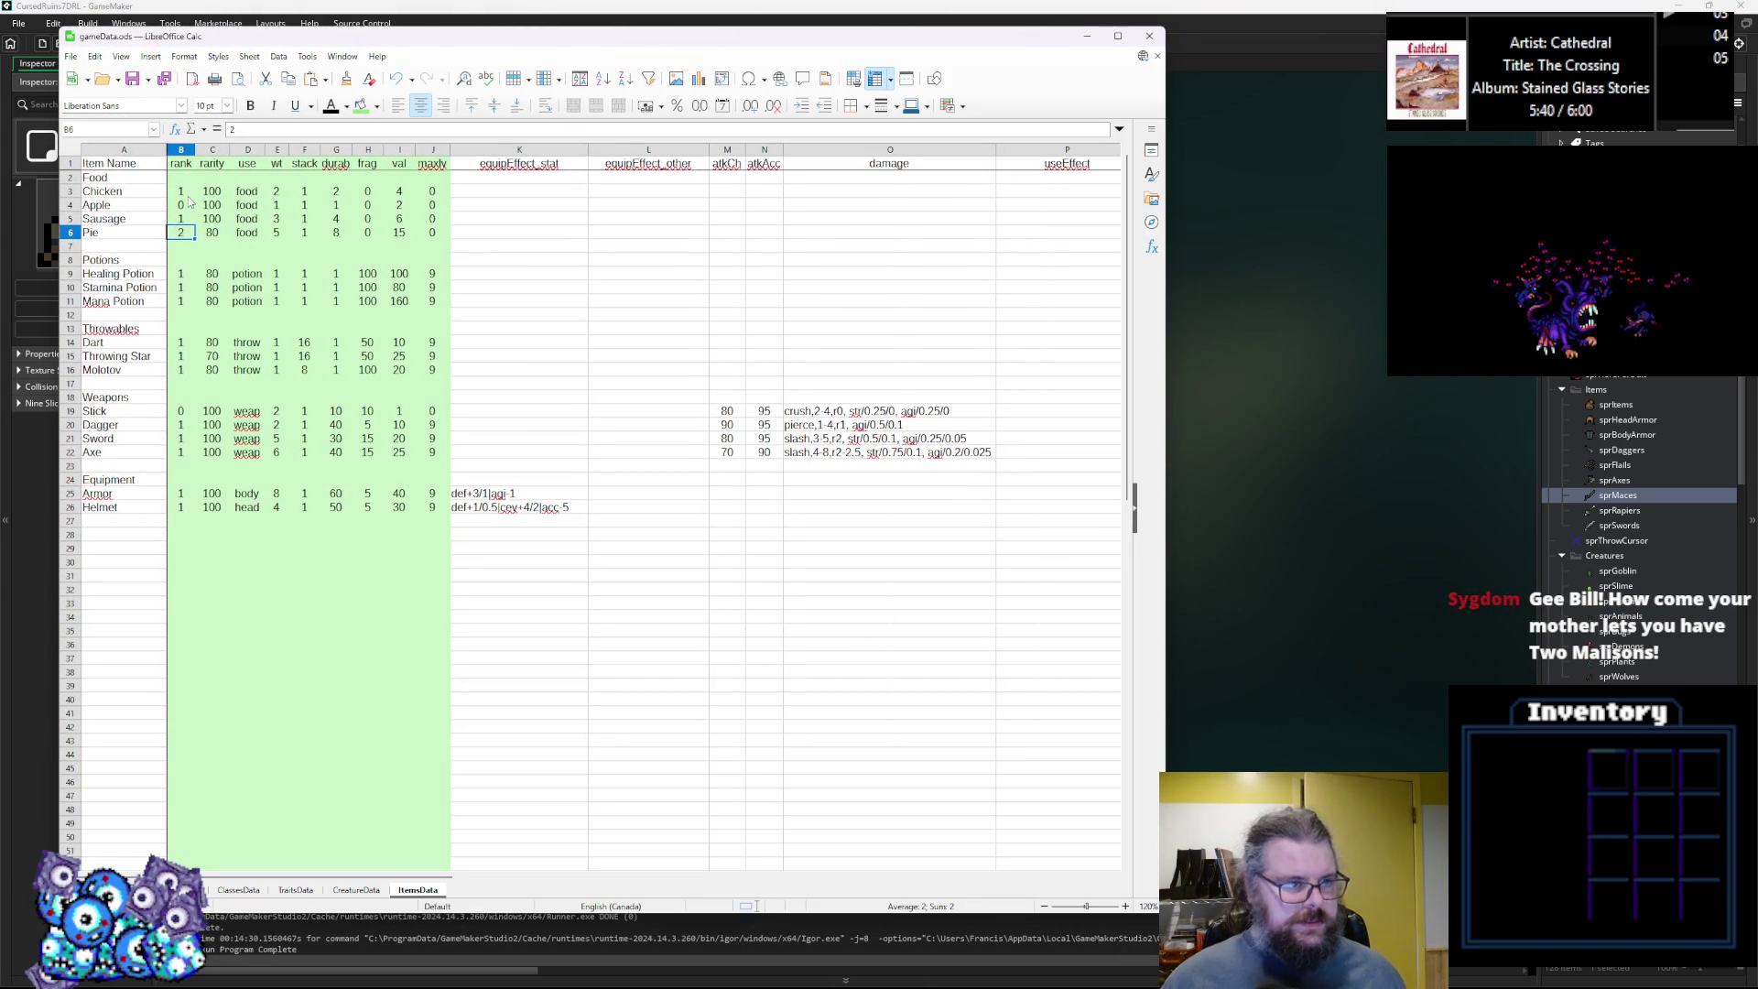
pyautogui.click(186, 207)
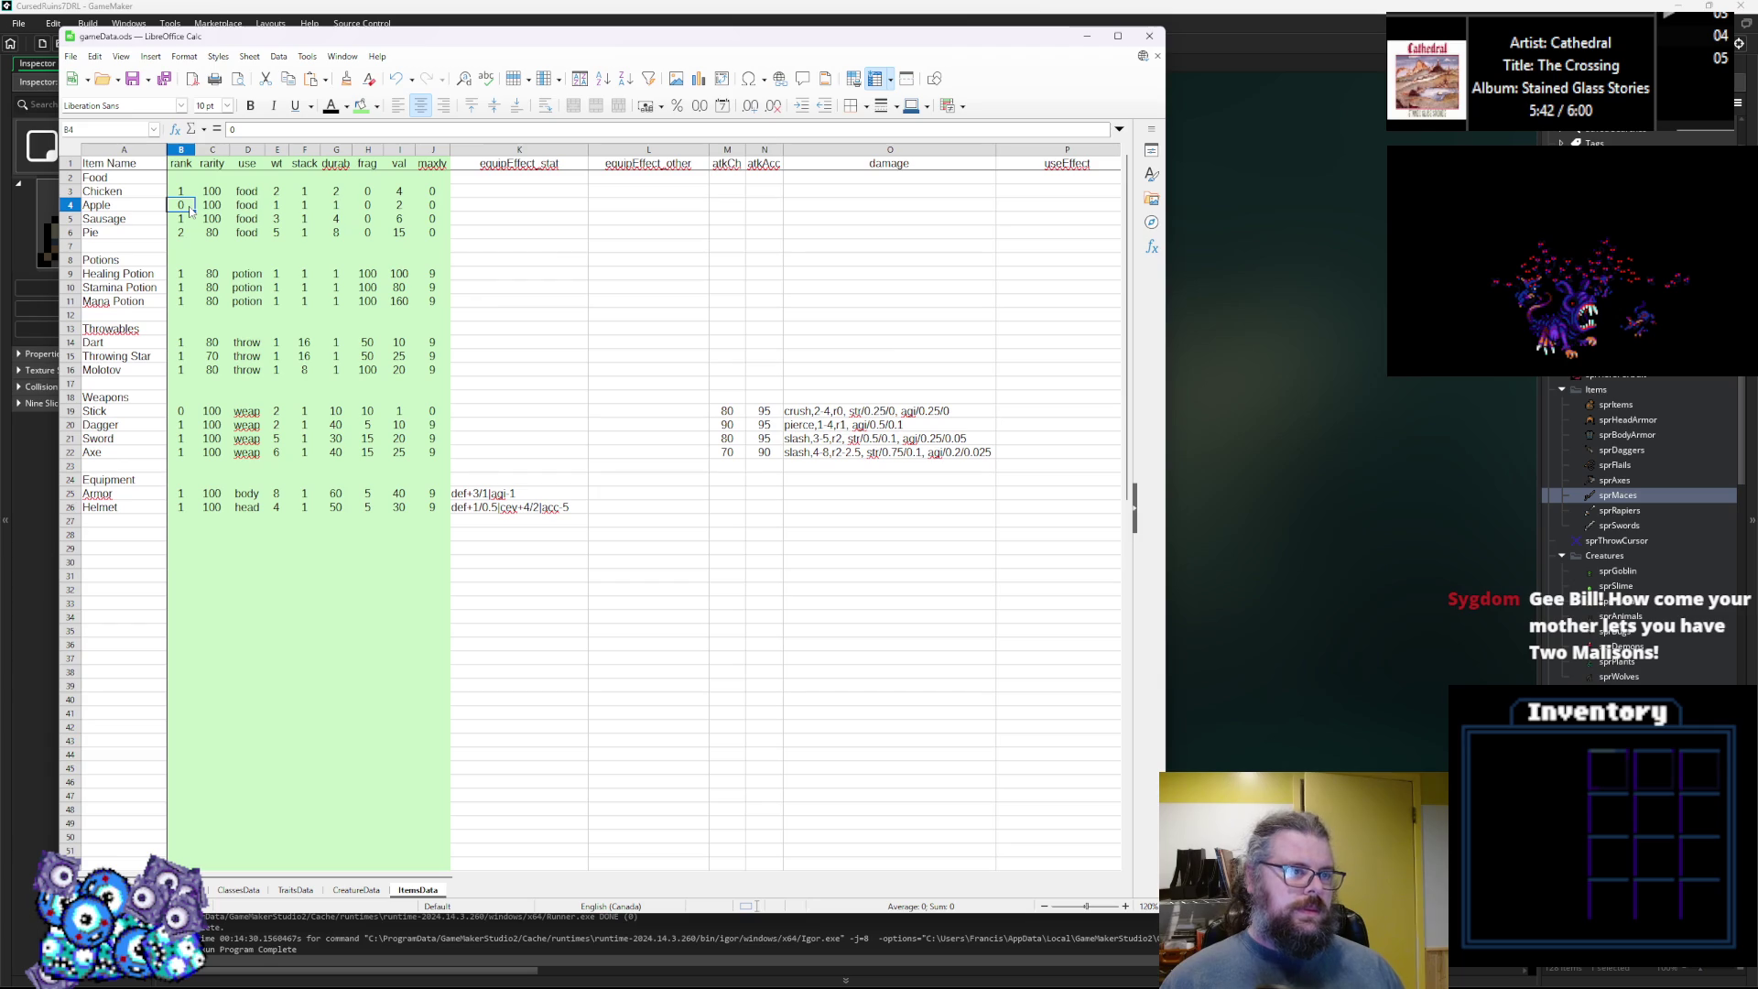
pyautogui.click(70, 191)
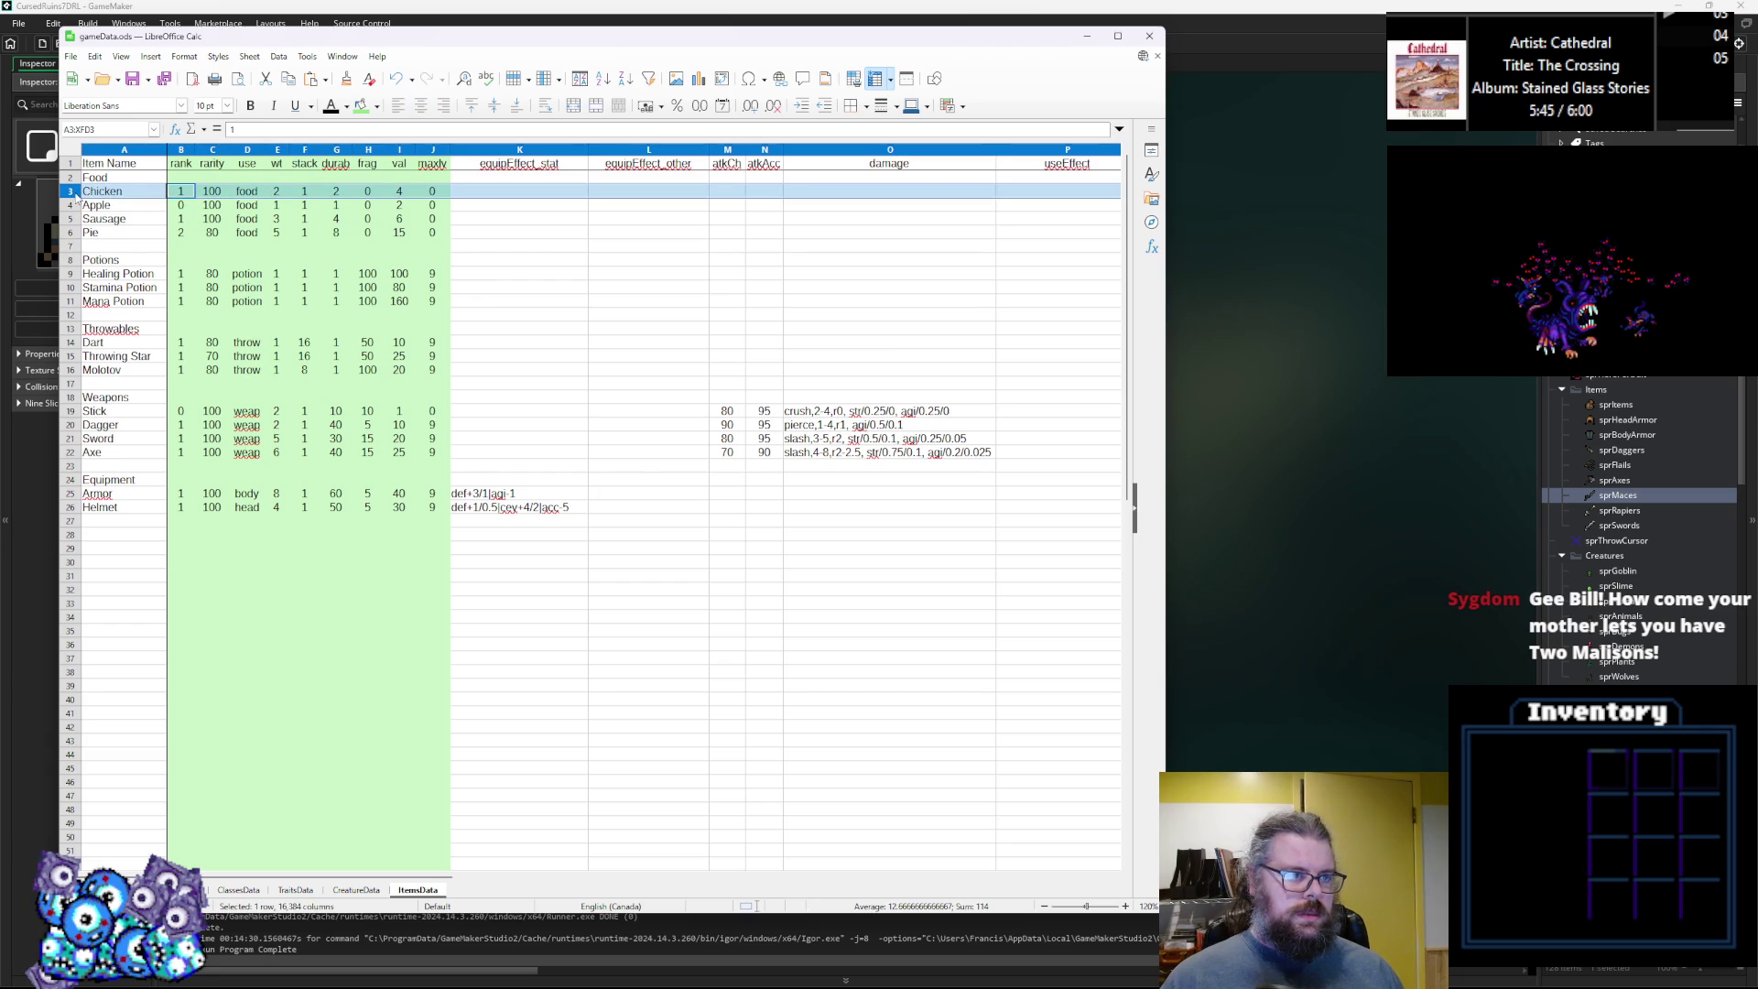
pyautogui.rightClick(72, 247)
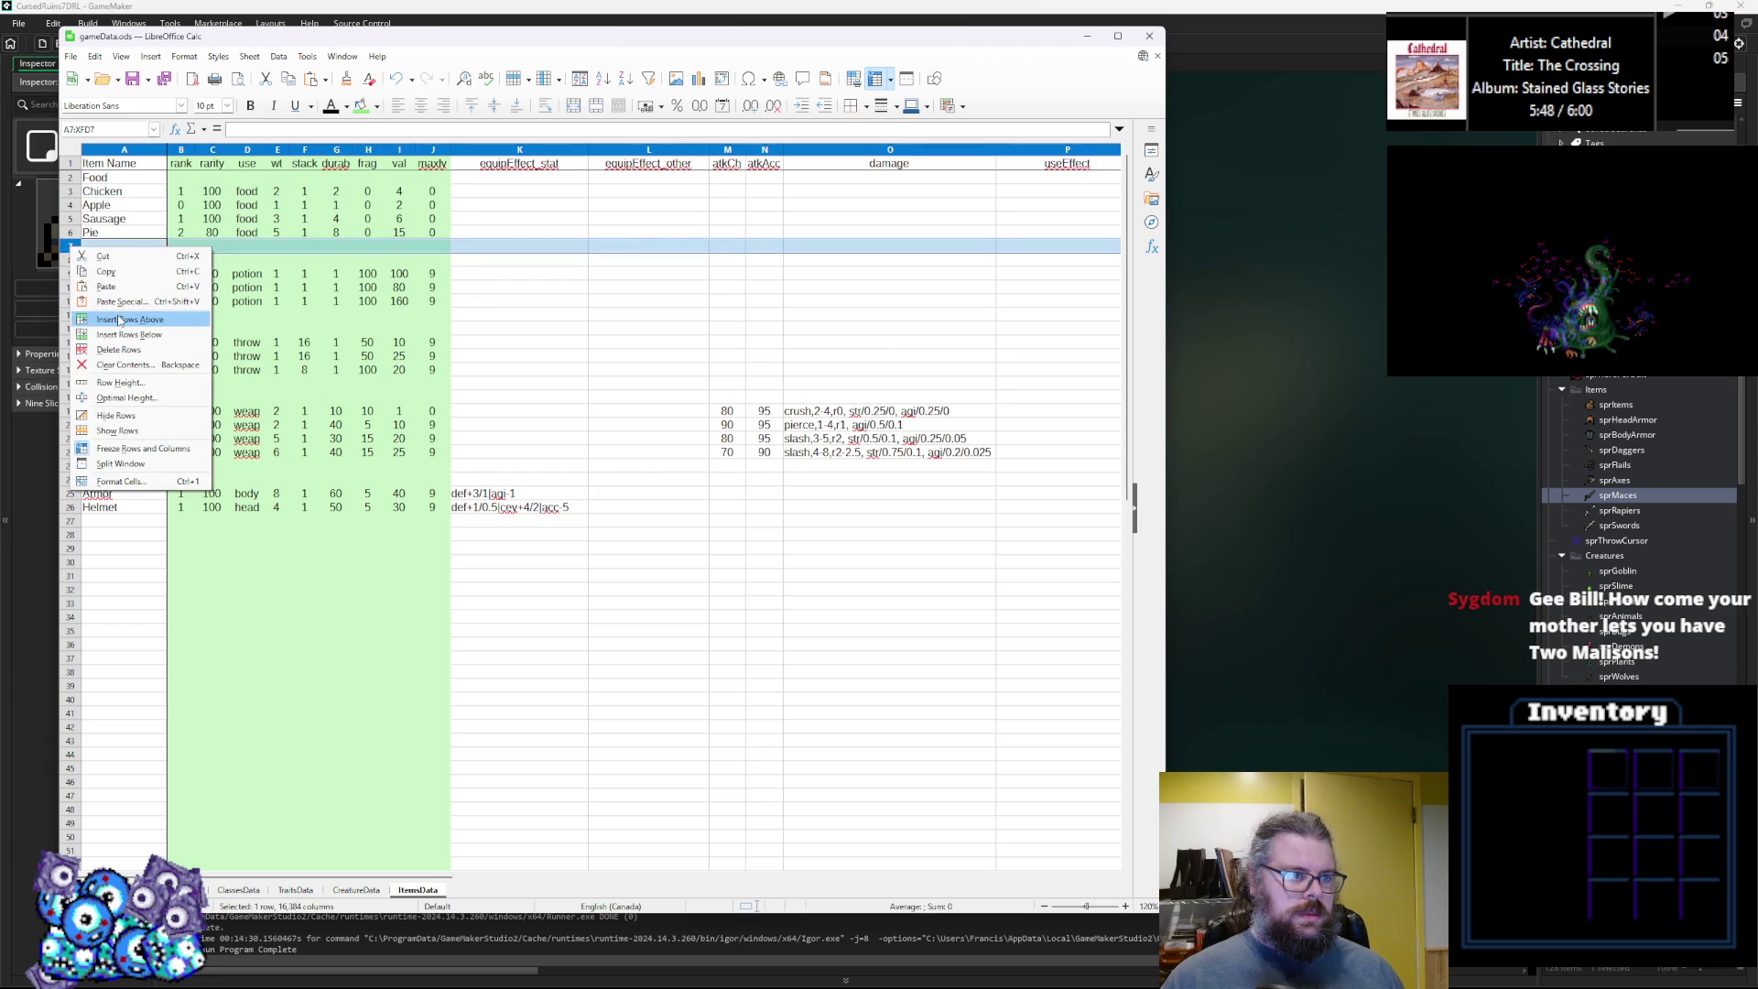
pyautogui.click(123, 320)
pyautogui.click(126, 217)
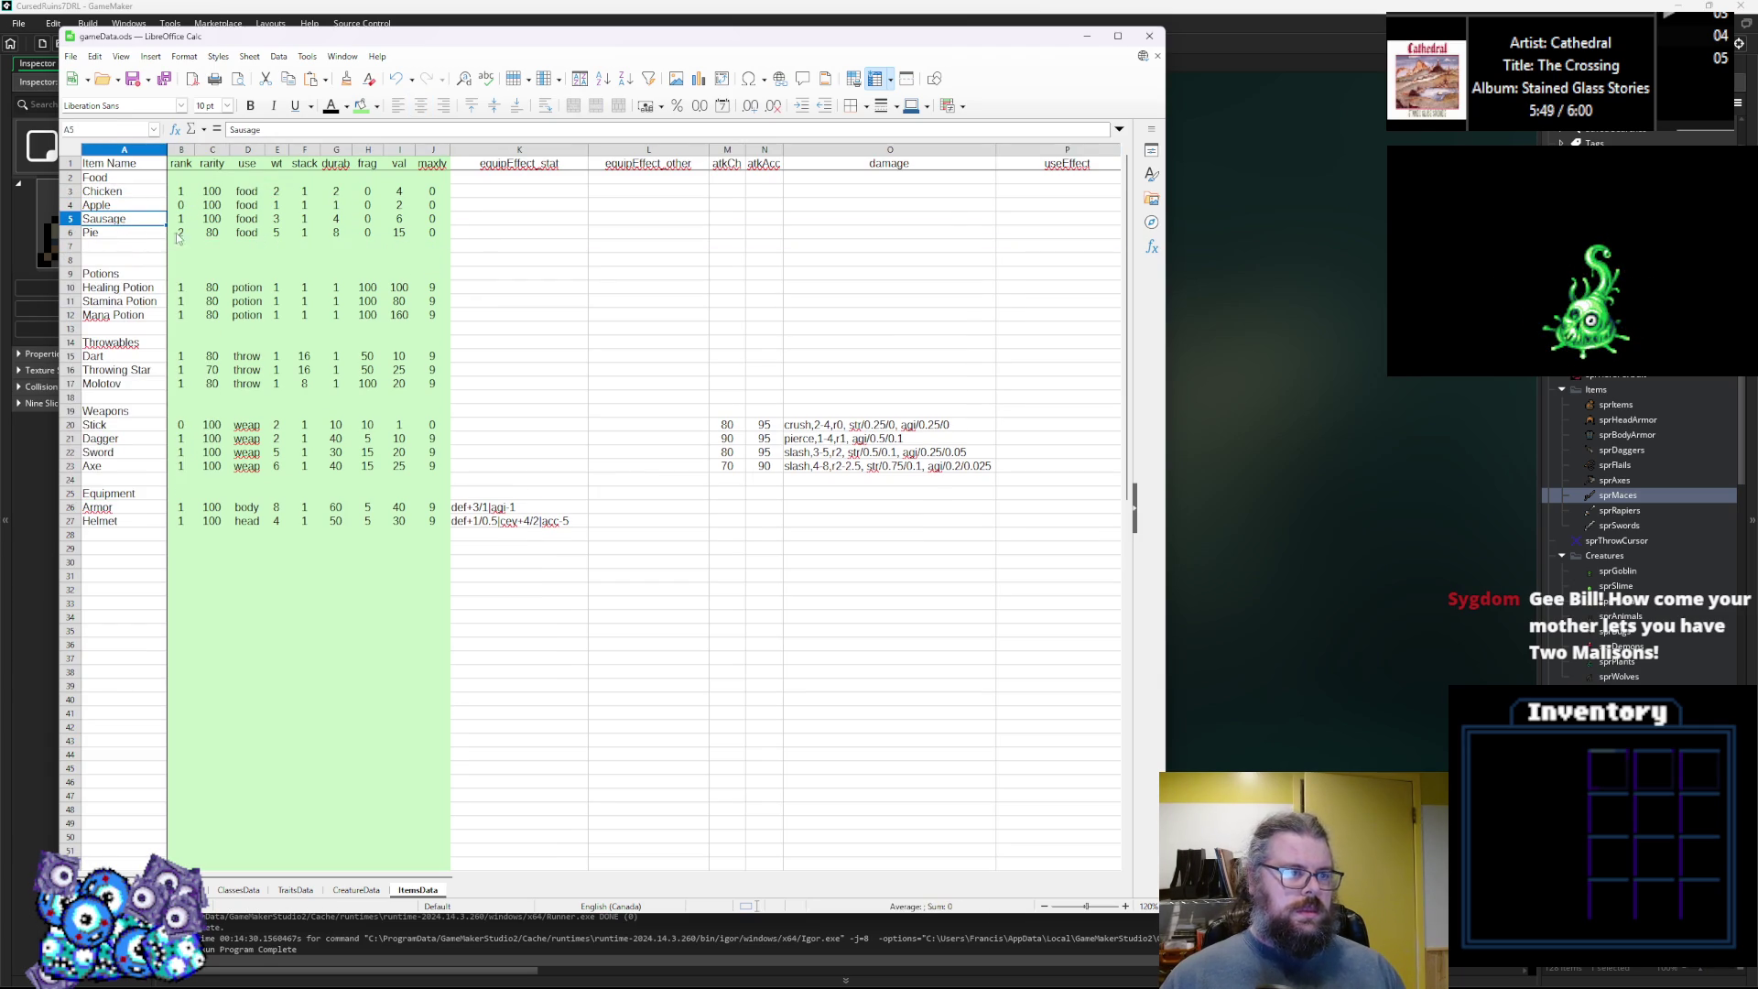
# Set Sausage's rank to 3 and undo an extra row inserted above Chicken.
pyautogui.click(183, 221)
pyautogui.write('3')
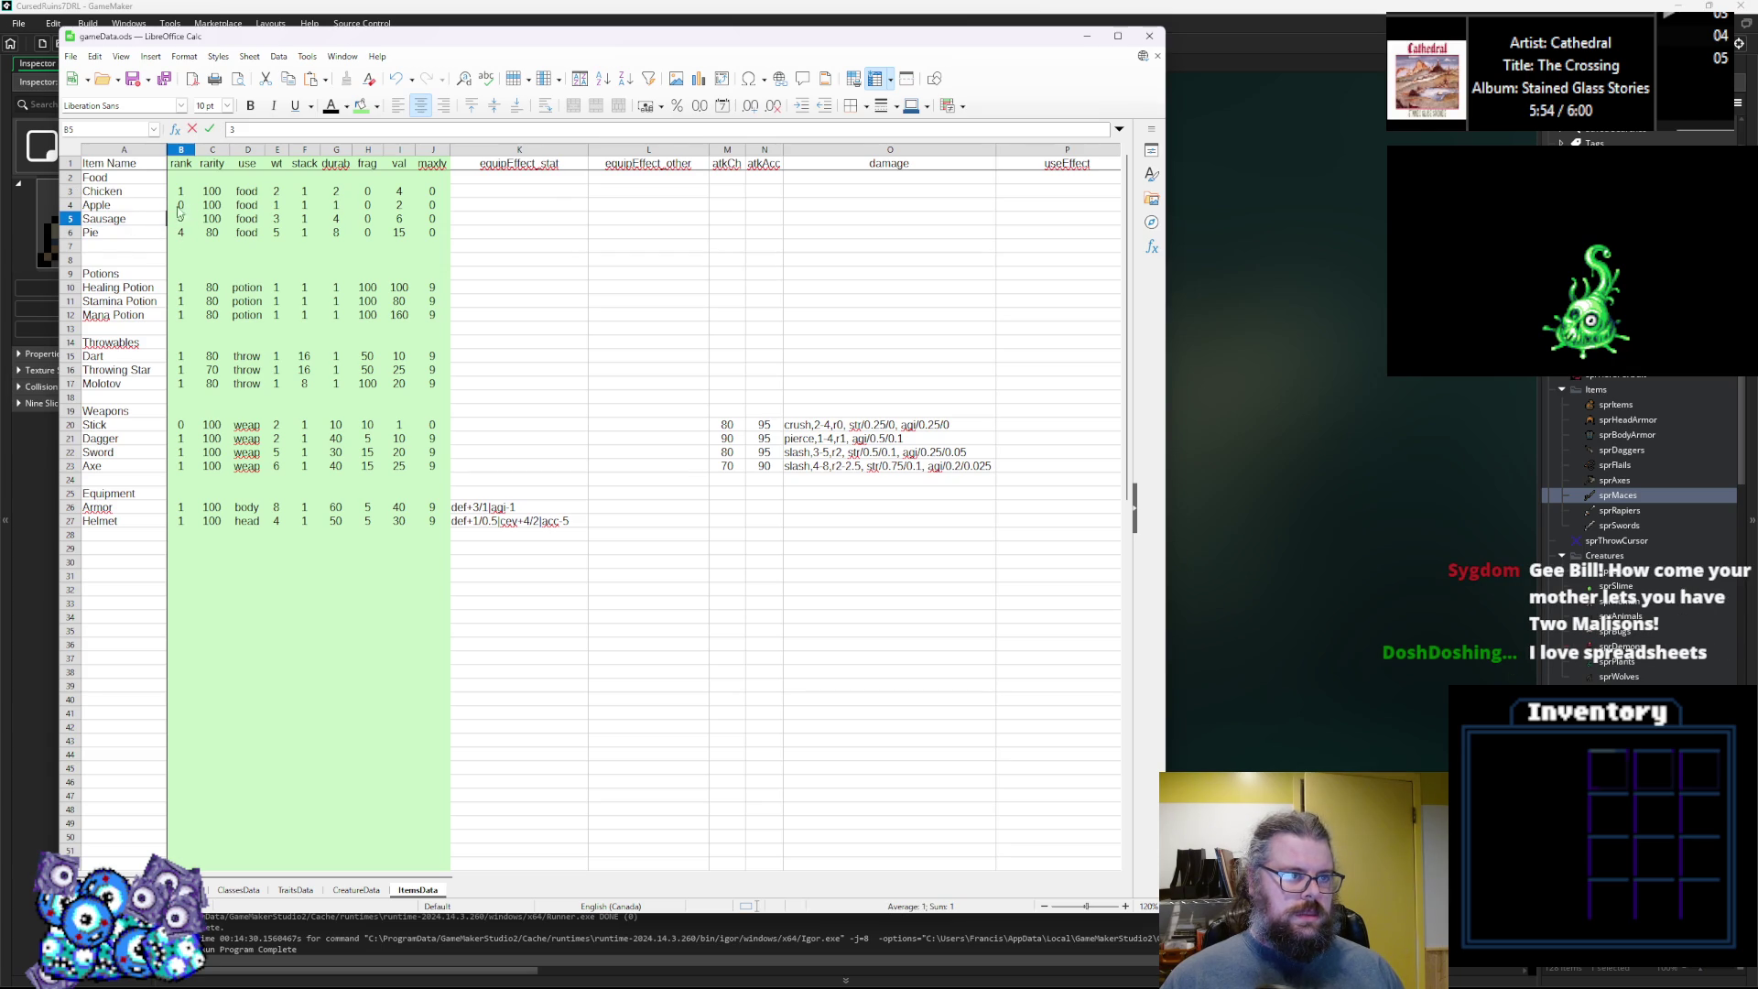
pyautogui.rightClick(73, 191)
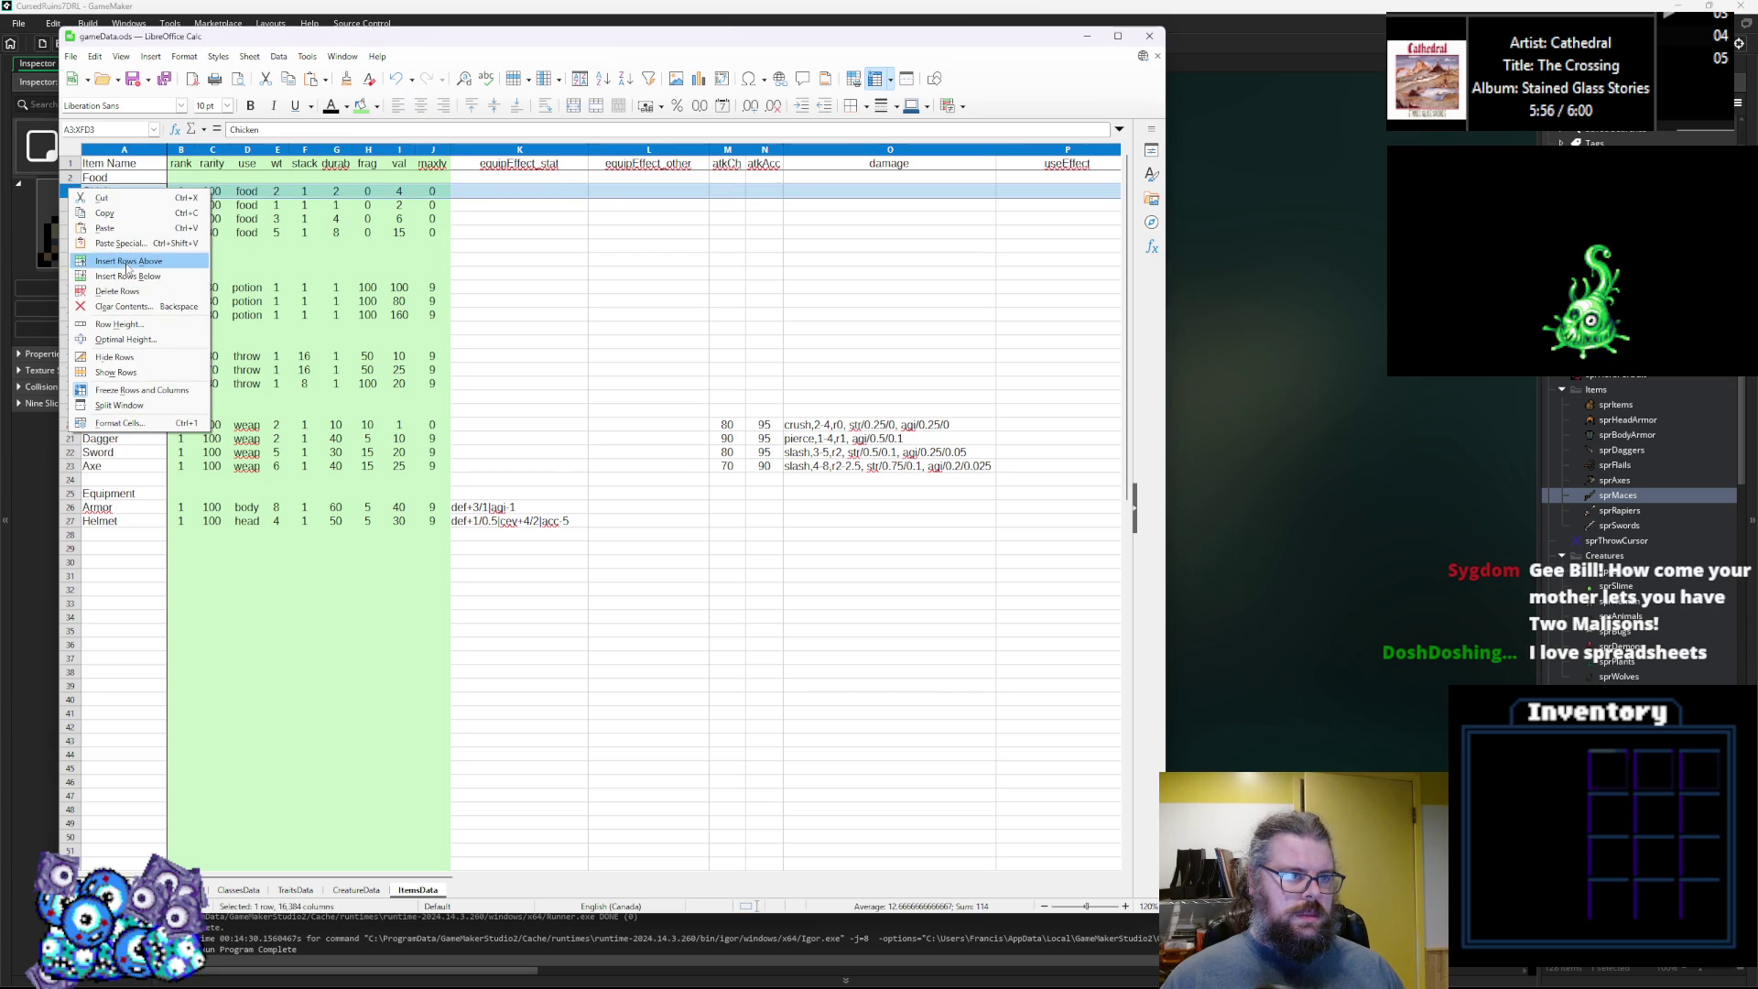
pyautogui.click(128, 261)
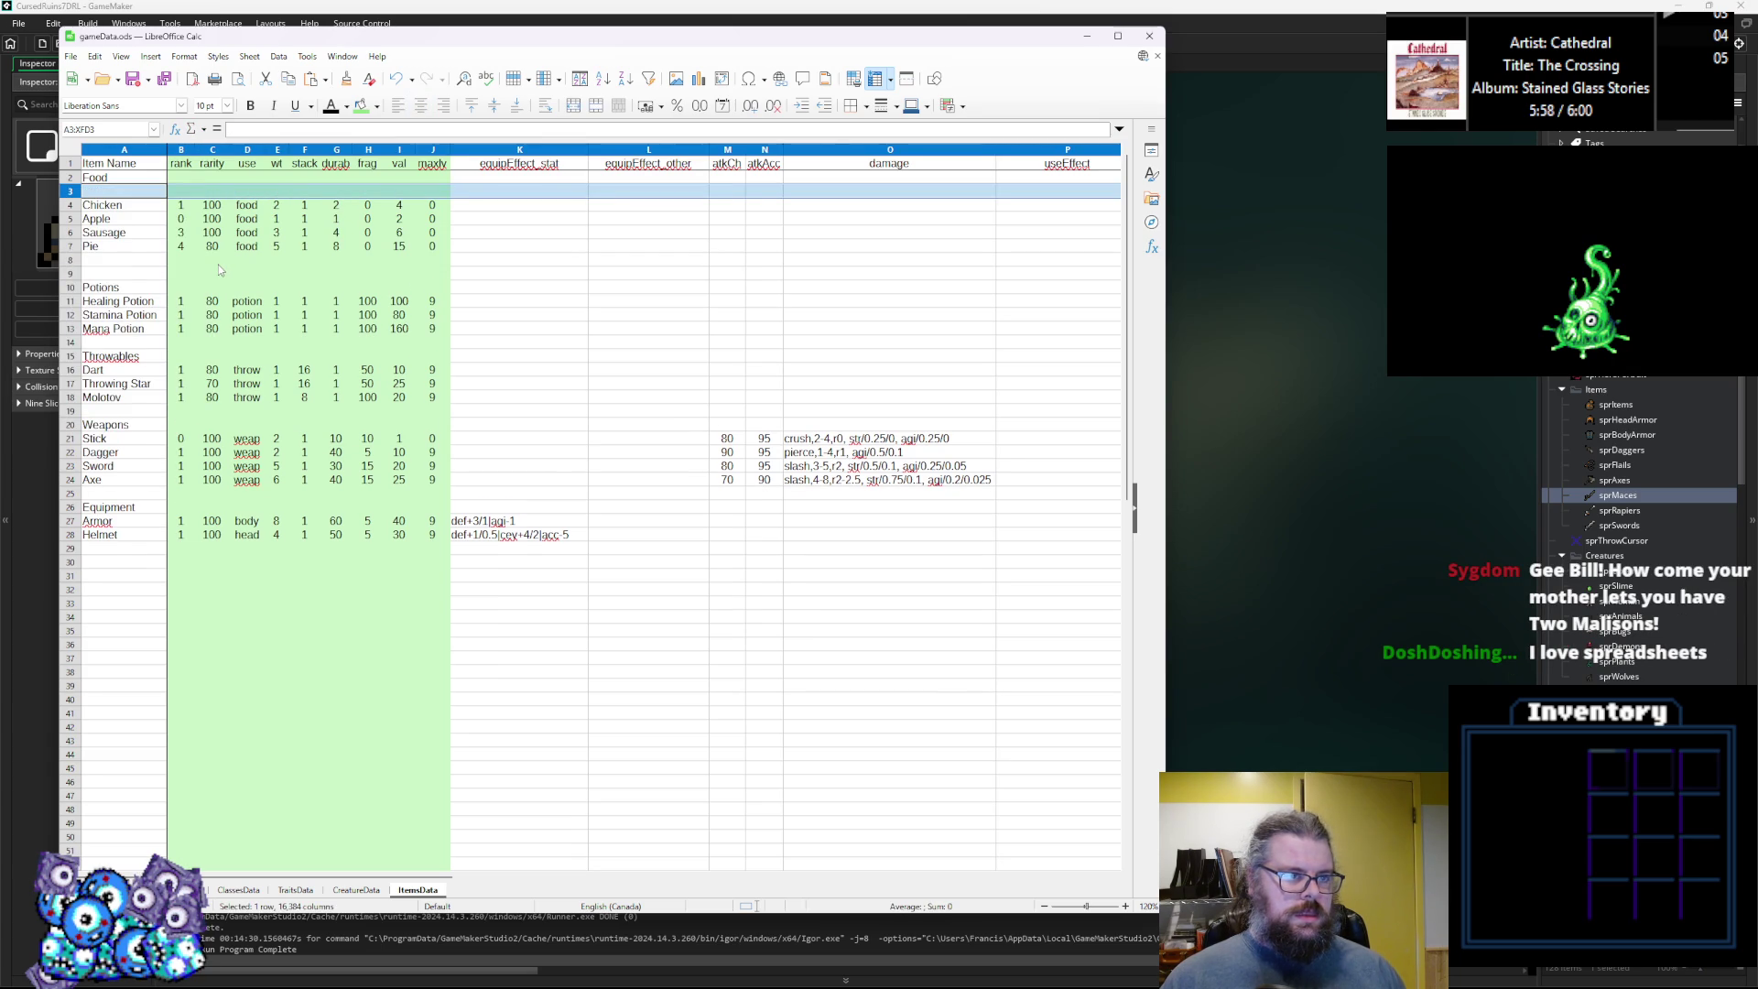
pyautogui.hotkey('ctrl', 'z')
pyautogui.click(201, 233)
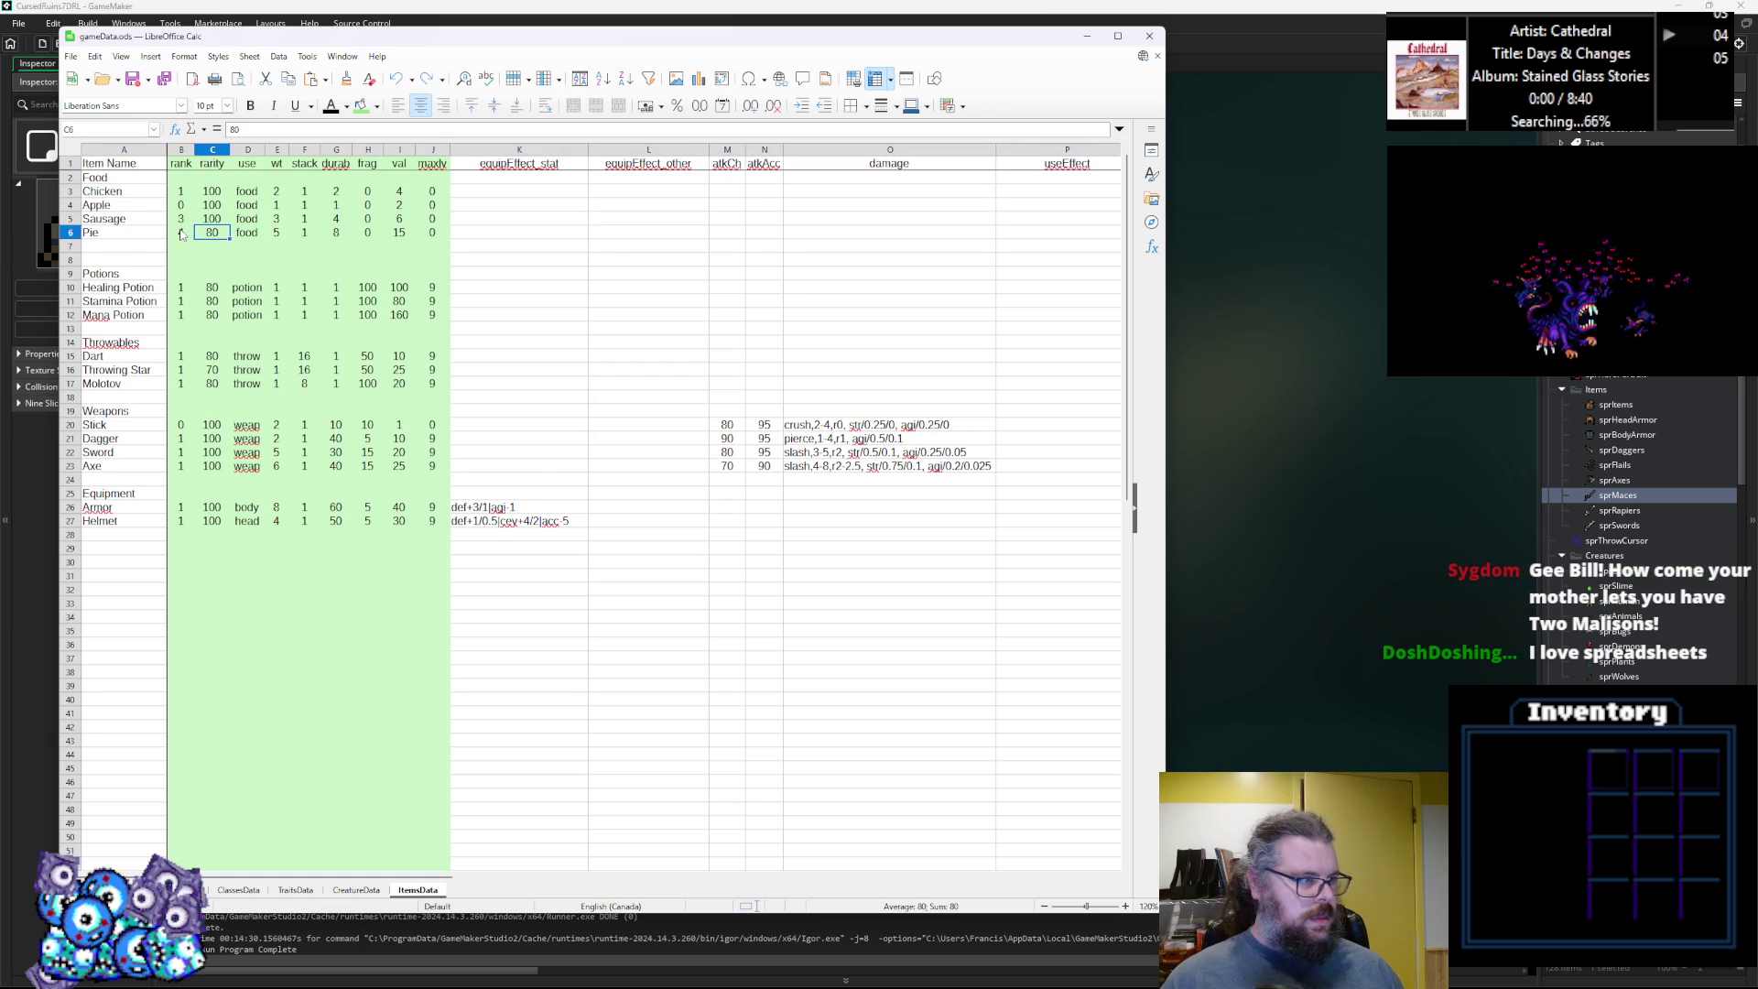
pyautogui.click(135, 242)
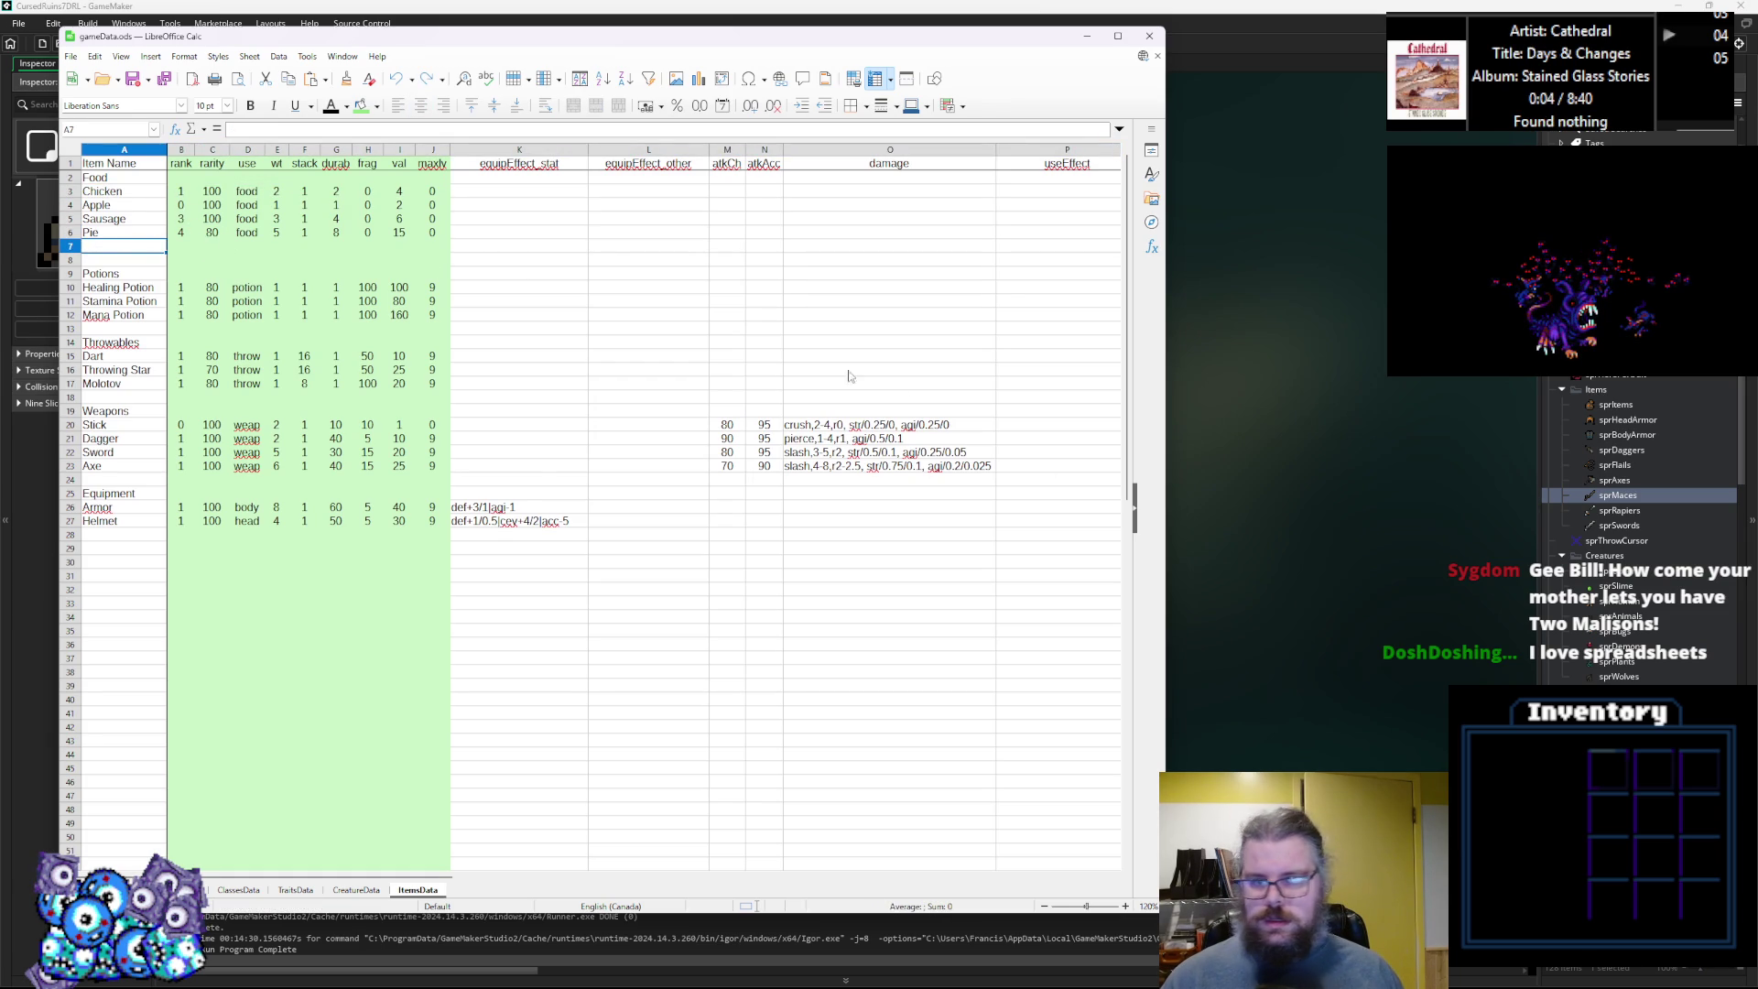
# Add a Travel Rations row with rank 6, rarity 40, use food and weight 4.
pyautogui.click(128, 293)
pyautogui.click(133, 260)
pyautogui.click(137, 249)
pyautogui.write('Travel Rations')
pyautogui.press('Tab')
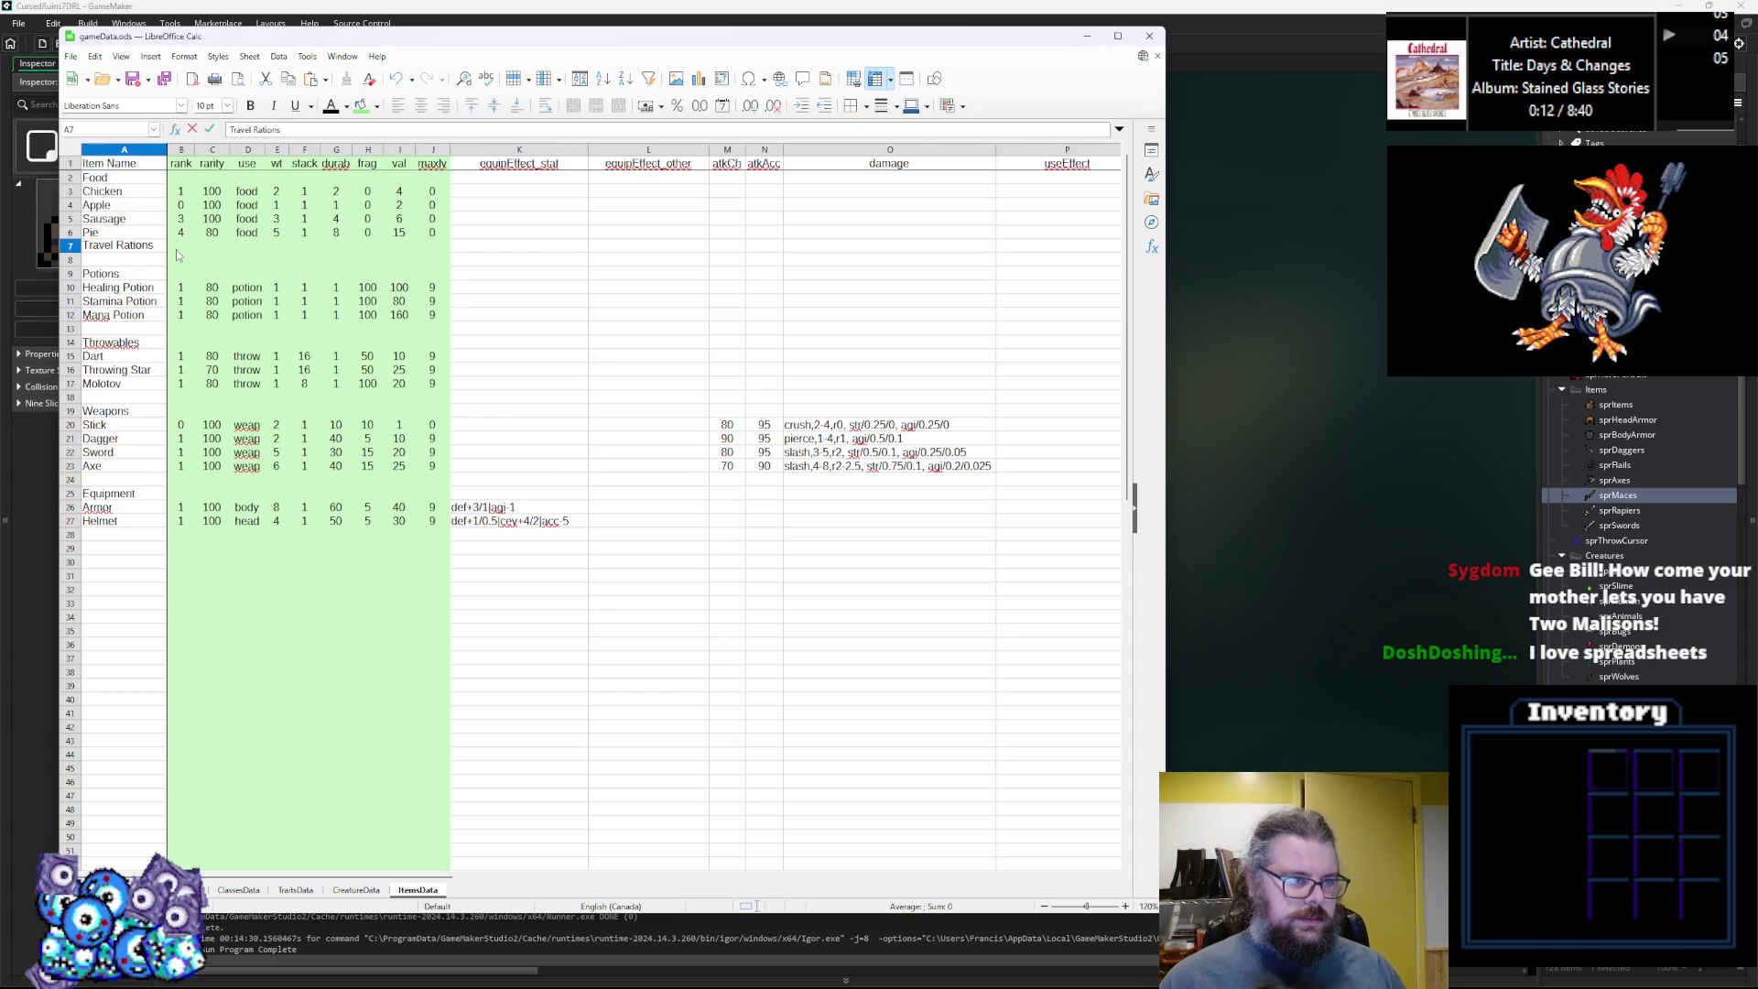
pyautogui.write('5')
pyautogui.press('BackSpace')
pyautogui.write('6')
pyautogui.click(227, 244)
pyautogui.write('40')
pyautogui.press('Tab')
pyautogui.write('food')
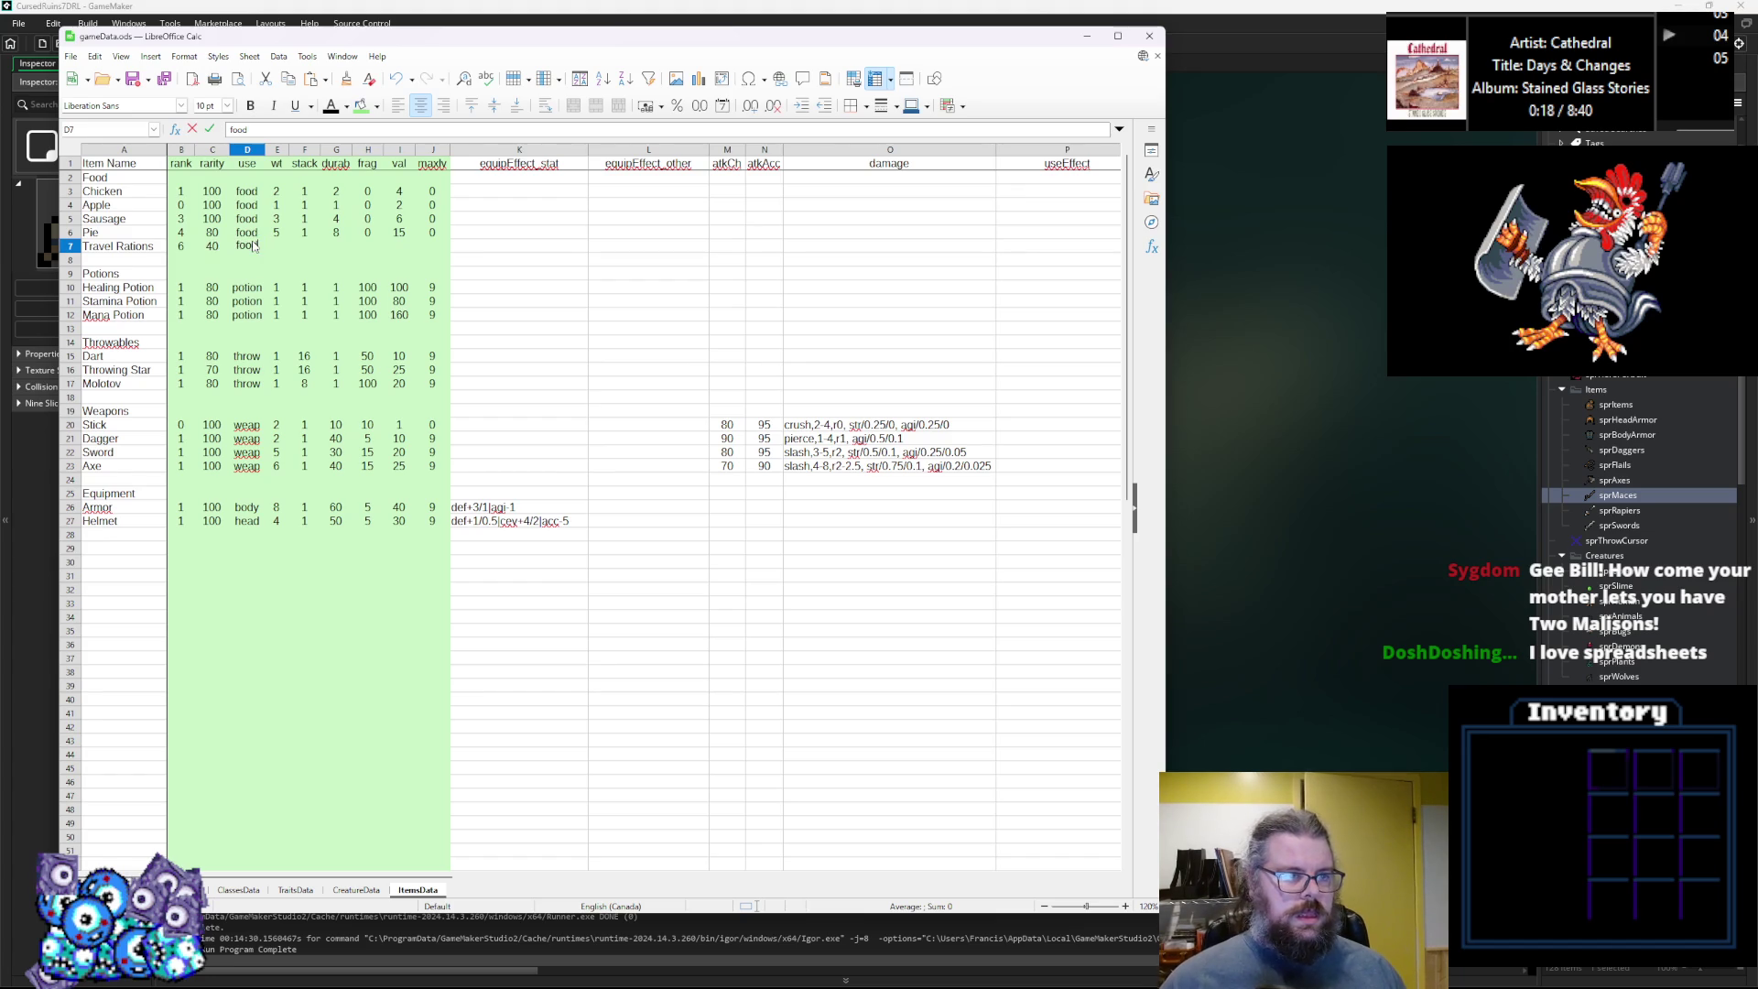
pyautogui.press('Tab')
pyautogui.write('4')
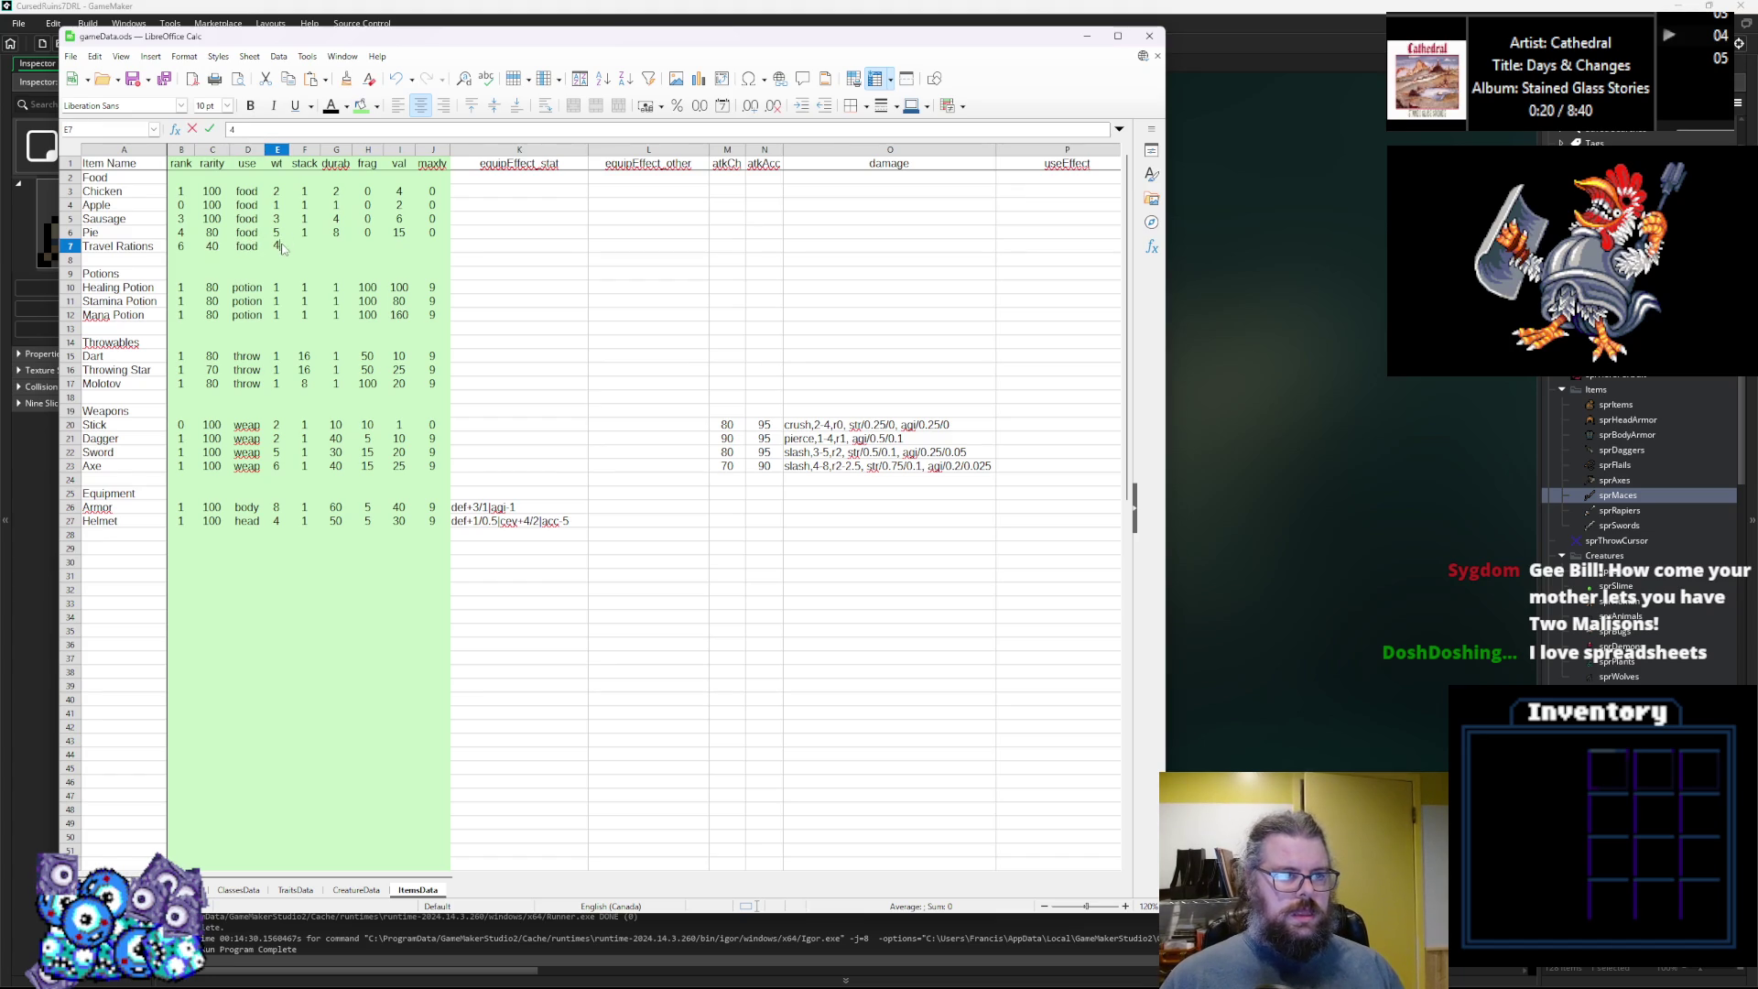
# Set Travel Rations' stack 1, durab 4, frag 0 and val 25.
pyautogui.click(309, 249)
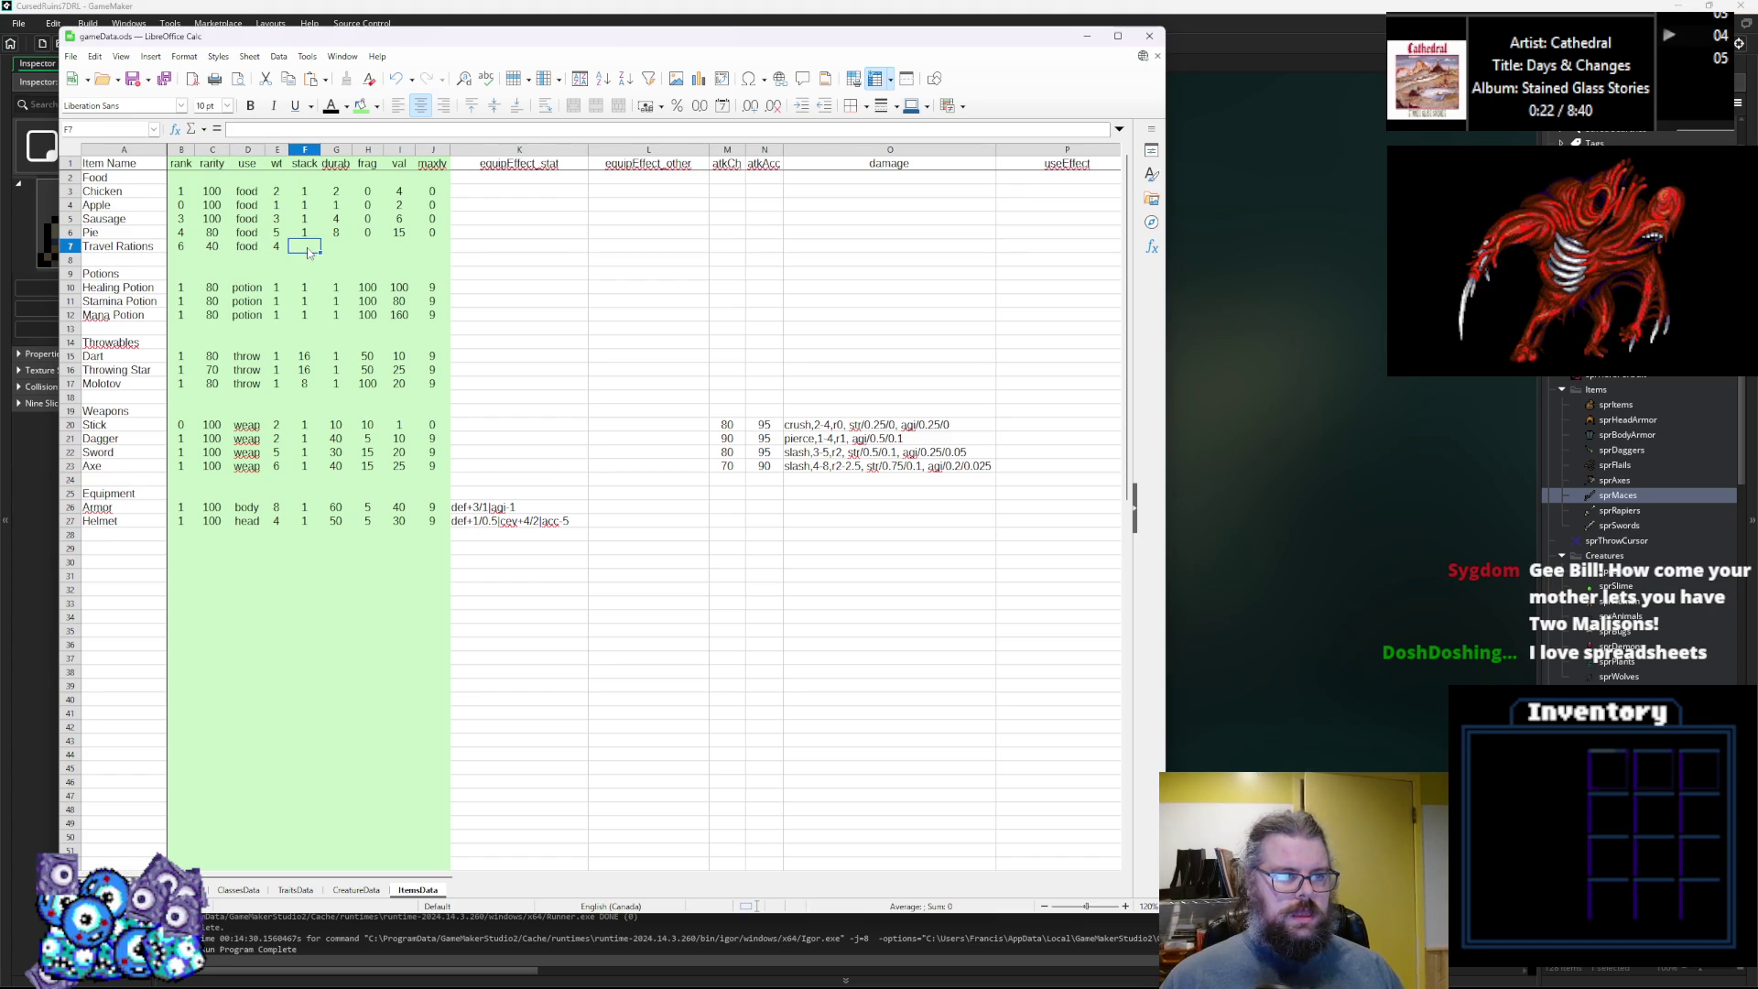
pyautogui.write('1')
pyautogui.click(339, 254)
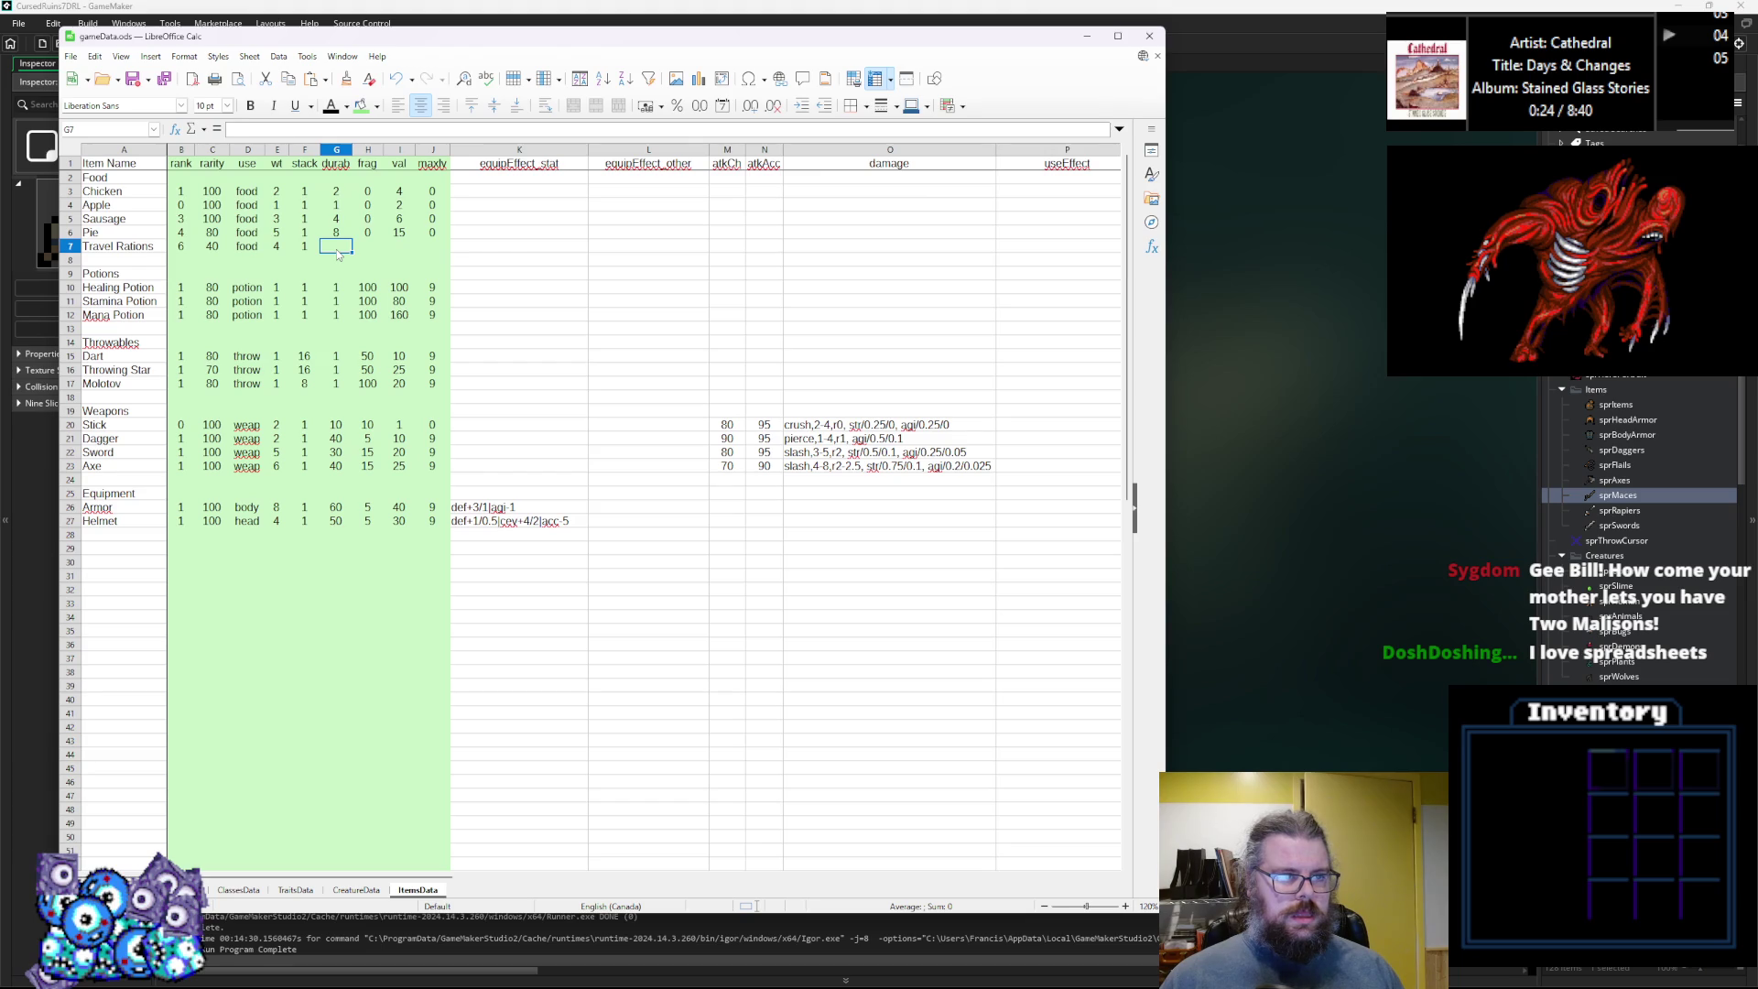
pyautogui.write('4')
pyautogui.click(370, 247)
pyautogui.write('0')
pyautogui.click(405, 255)
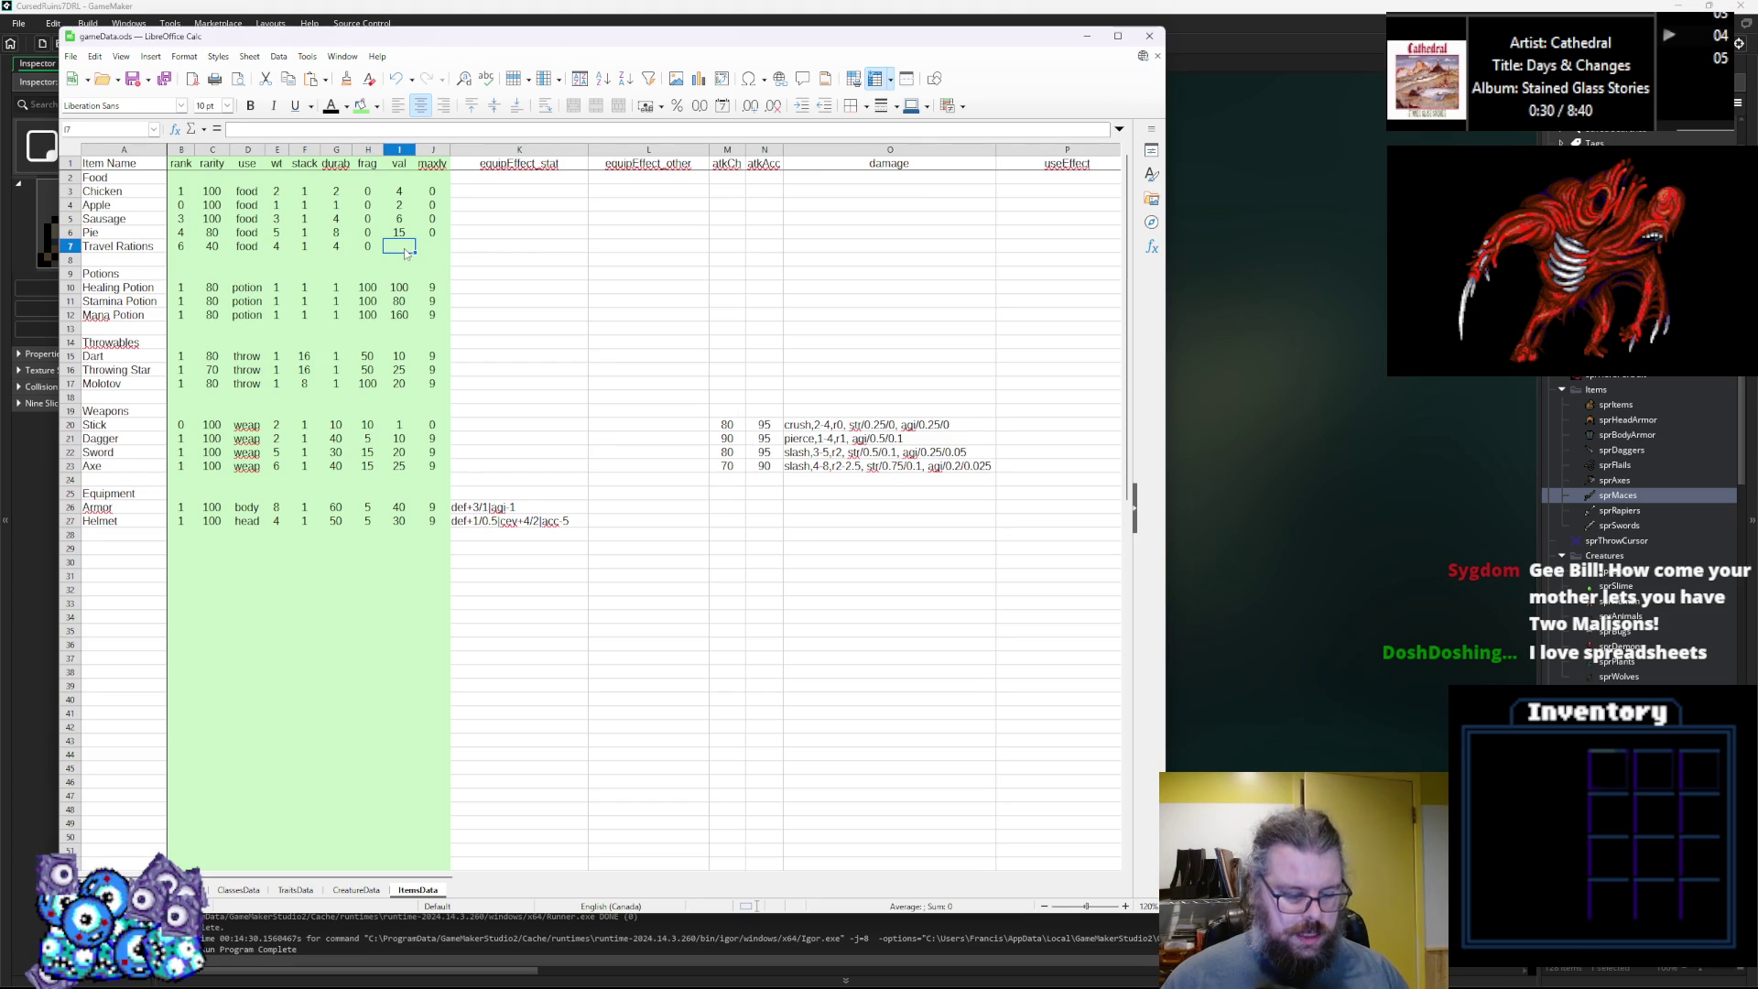
pyautogui.write('25')
pyautogui.click(436, 256)
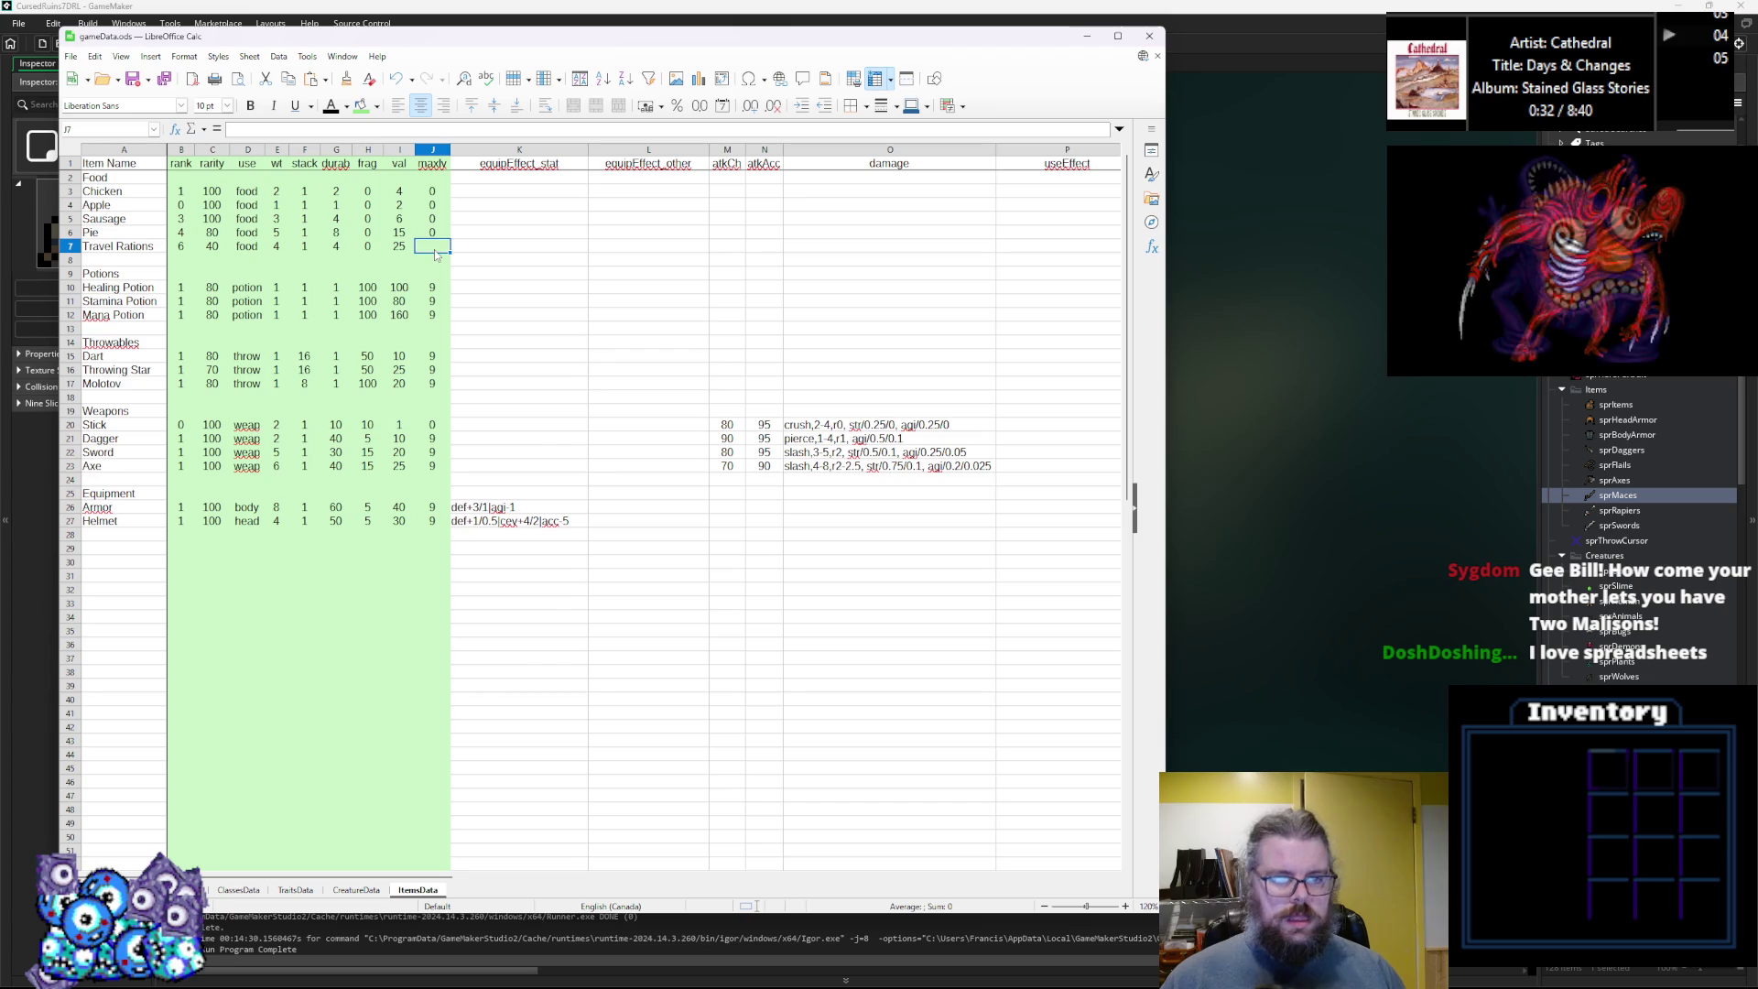
pyautogui.write('0')
pyautogui.click(643, 411)
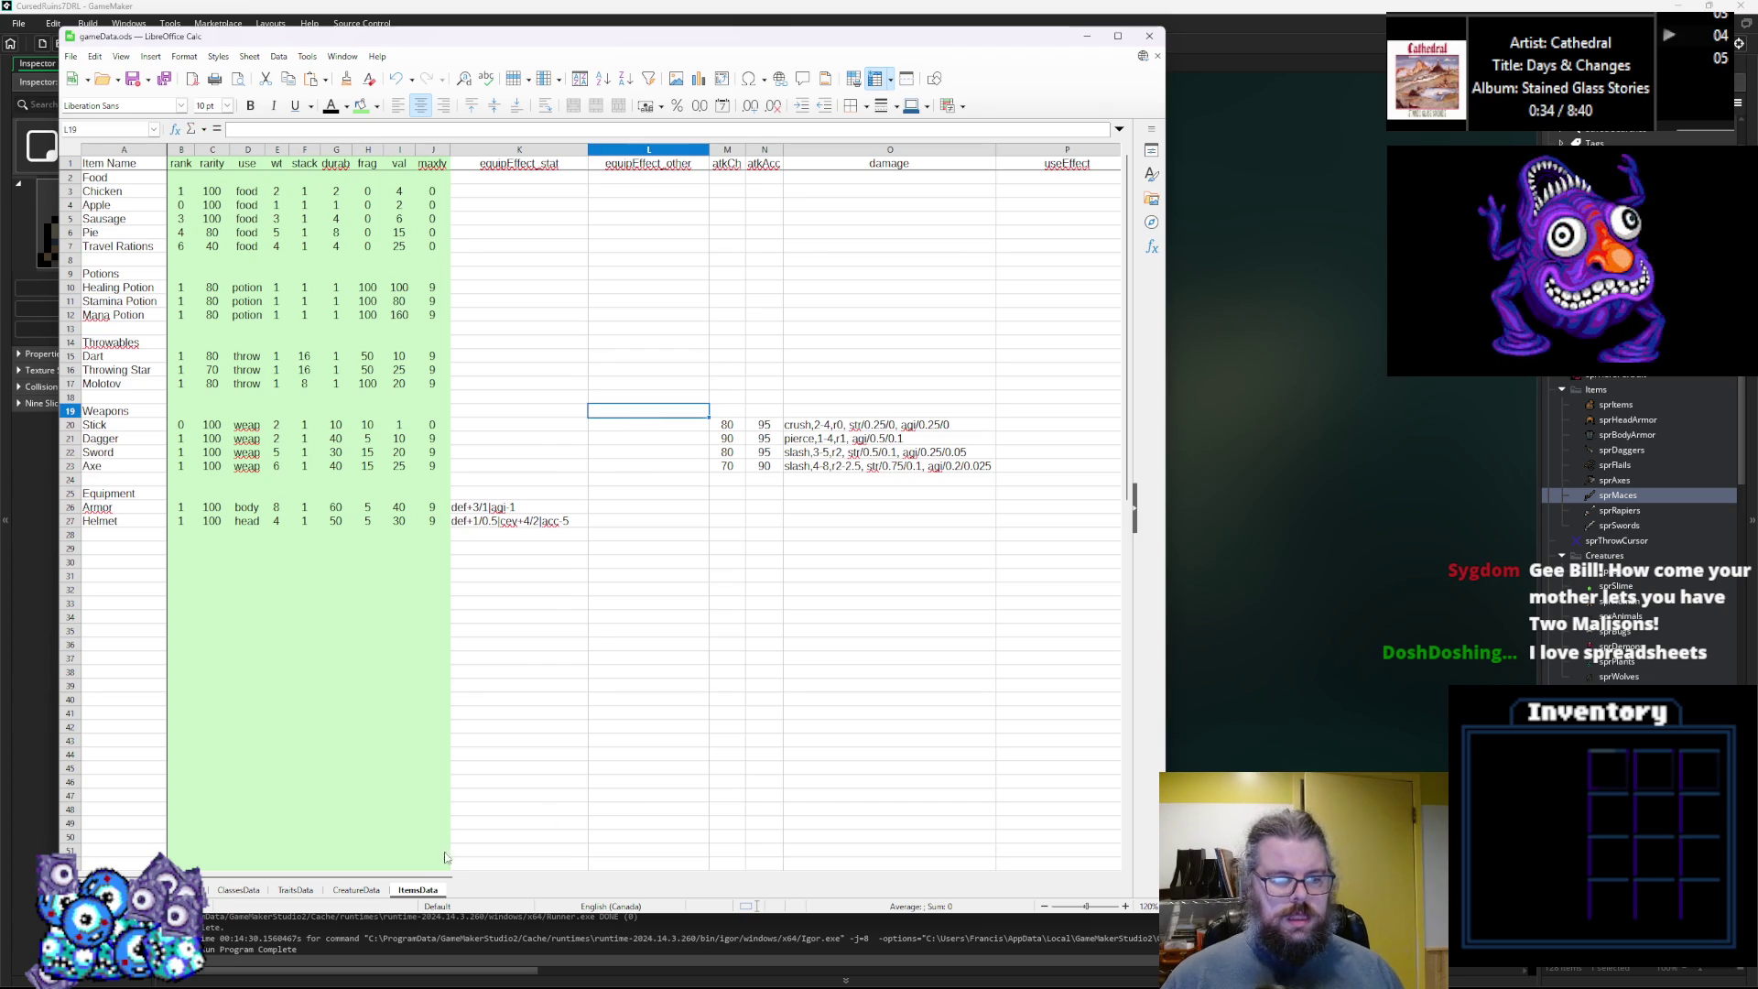
pyautogui.moveTo(529, 877); pyautogui.dragTo(786, 878)
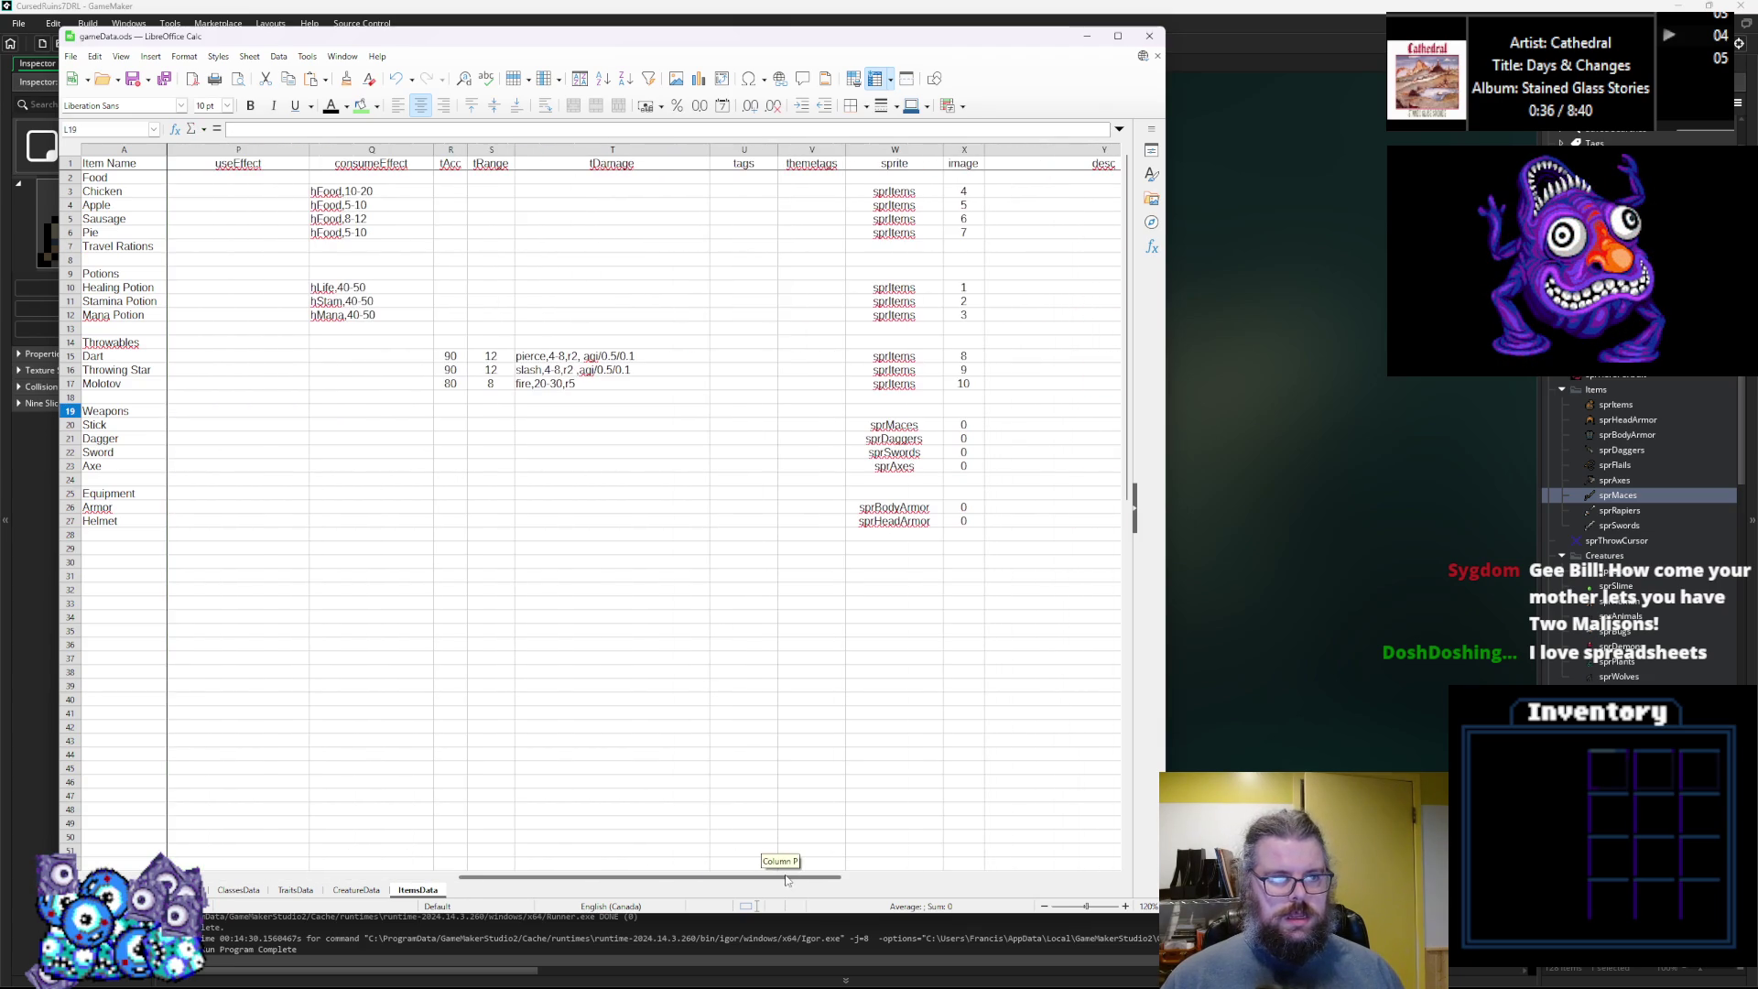
# Copy Sausage's consume effect to Travel Rations and edit it to hFood,5-10.
pyautogui.click(371, 247)
pyautogui.click(389, 219)
pyautogui.hotkey('ctrl', 'c')
pyautogui.click(367, 249)
pyautogui.hotkey('ctrl', 'v')
pyautogui.doubleClick(368, 249)
pyautogui.press('Left')
pyautogui.press('Left')
pyautogui.press('Left')
pyautogui.press('BackSpace')
pyautogui.write('5')
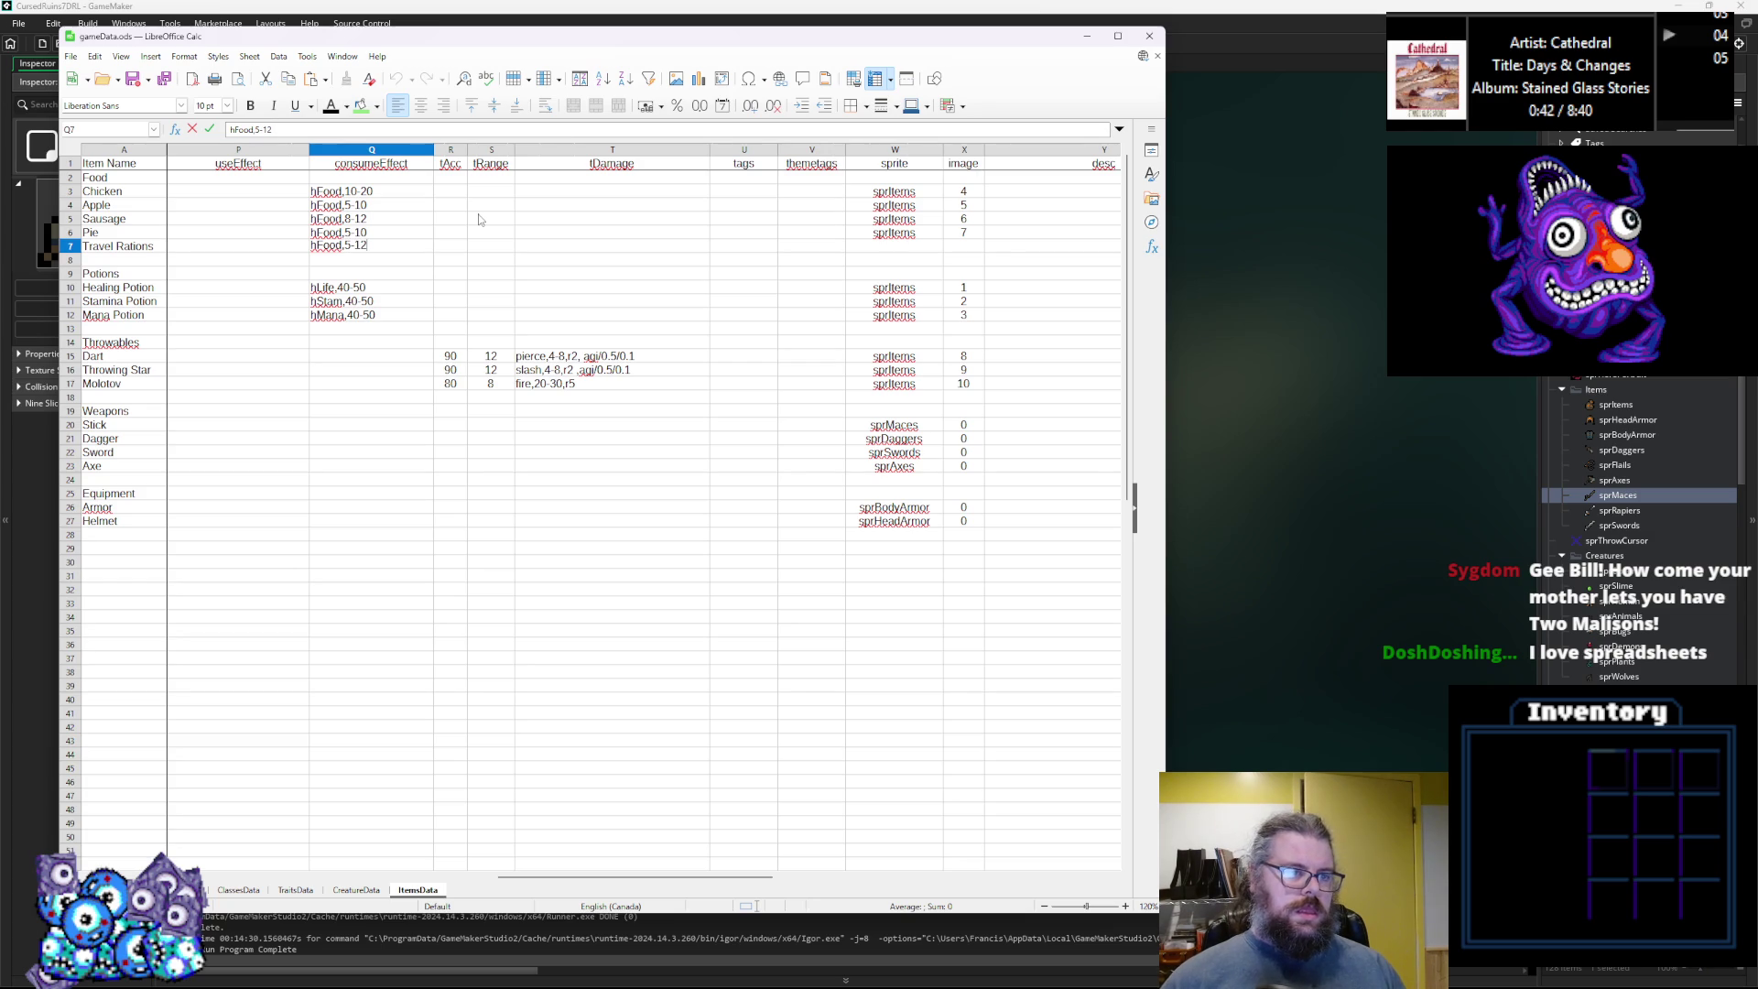
pyautogui.write('0')
# Copy Pie's sprItems sprite and image index to Travel Rations, setting the index to 0.
pyautogui.click(909, 234)
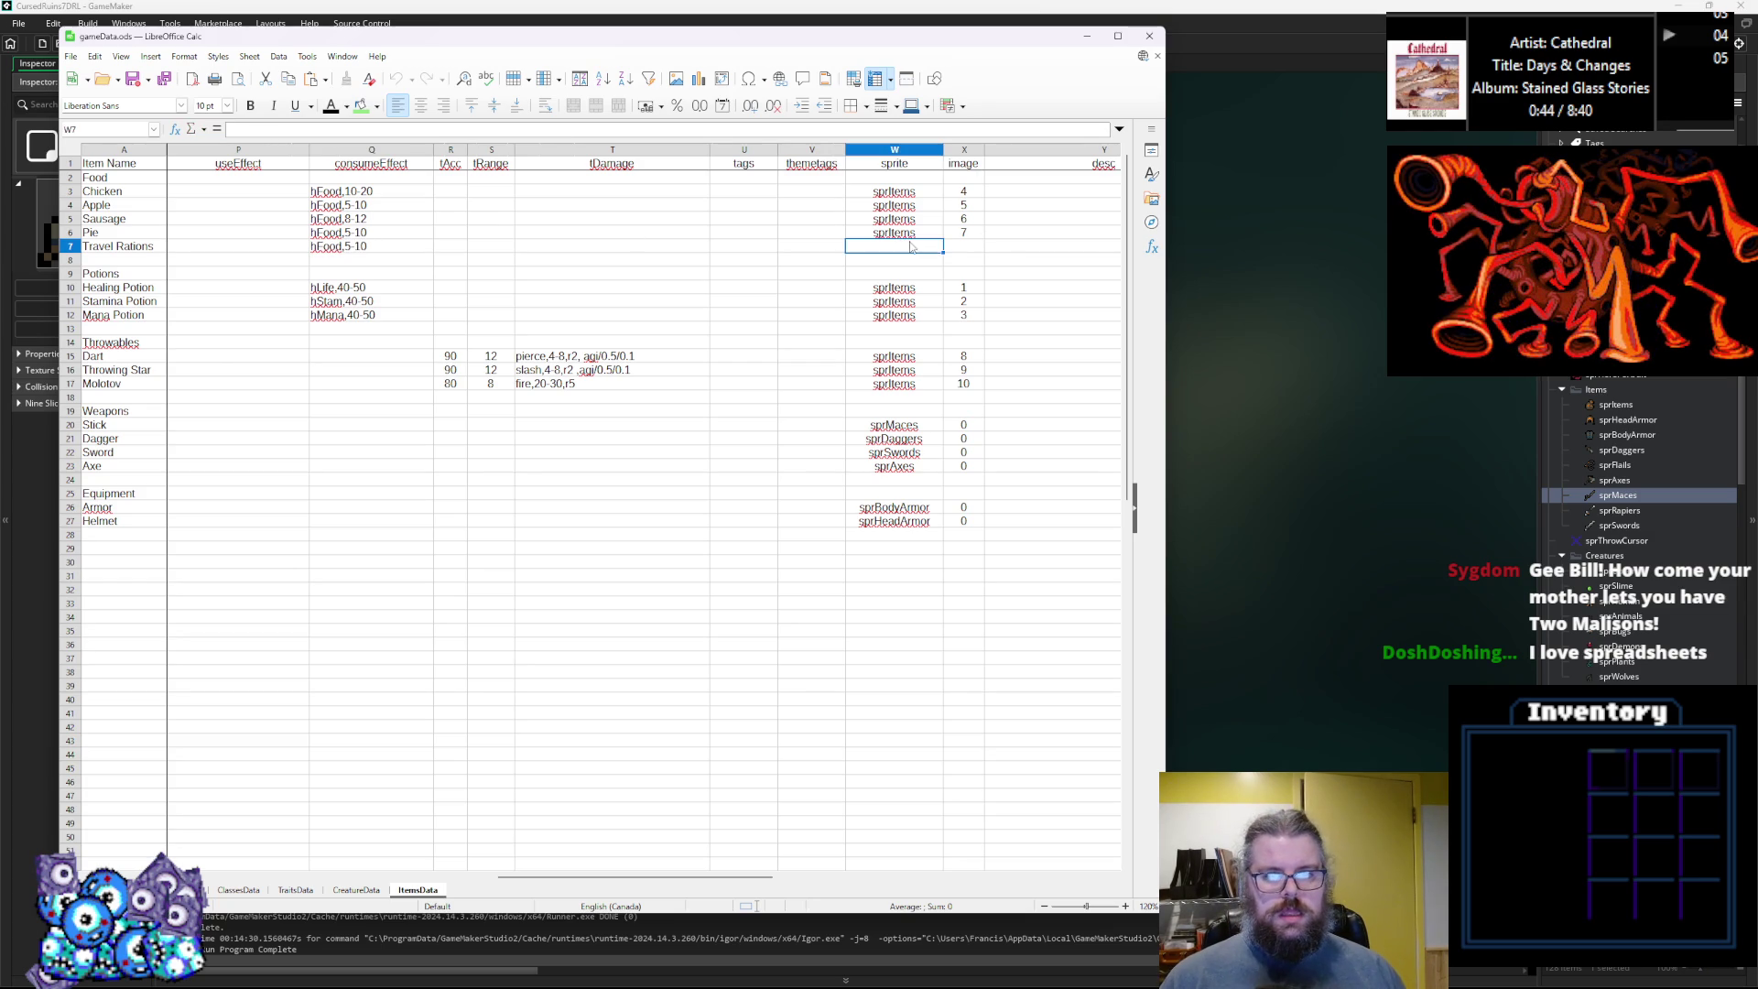
pyautogui.hotkey('ctrl', 'c')
pyautogui.click(894, 246)
pyautogui.hotkey('ctrl', 'v')
pyautogui.click(963, 232)
pyautogui.hotkey('ctrl', 'c')
pyautogui.click(963, 246)
pyautogui.hotkey('ctrl', 'v')
pyautogui.click(974, 251)
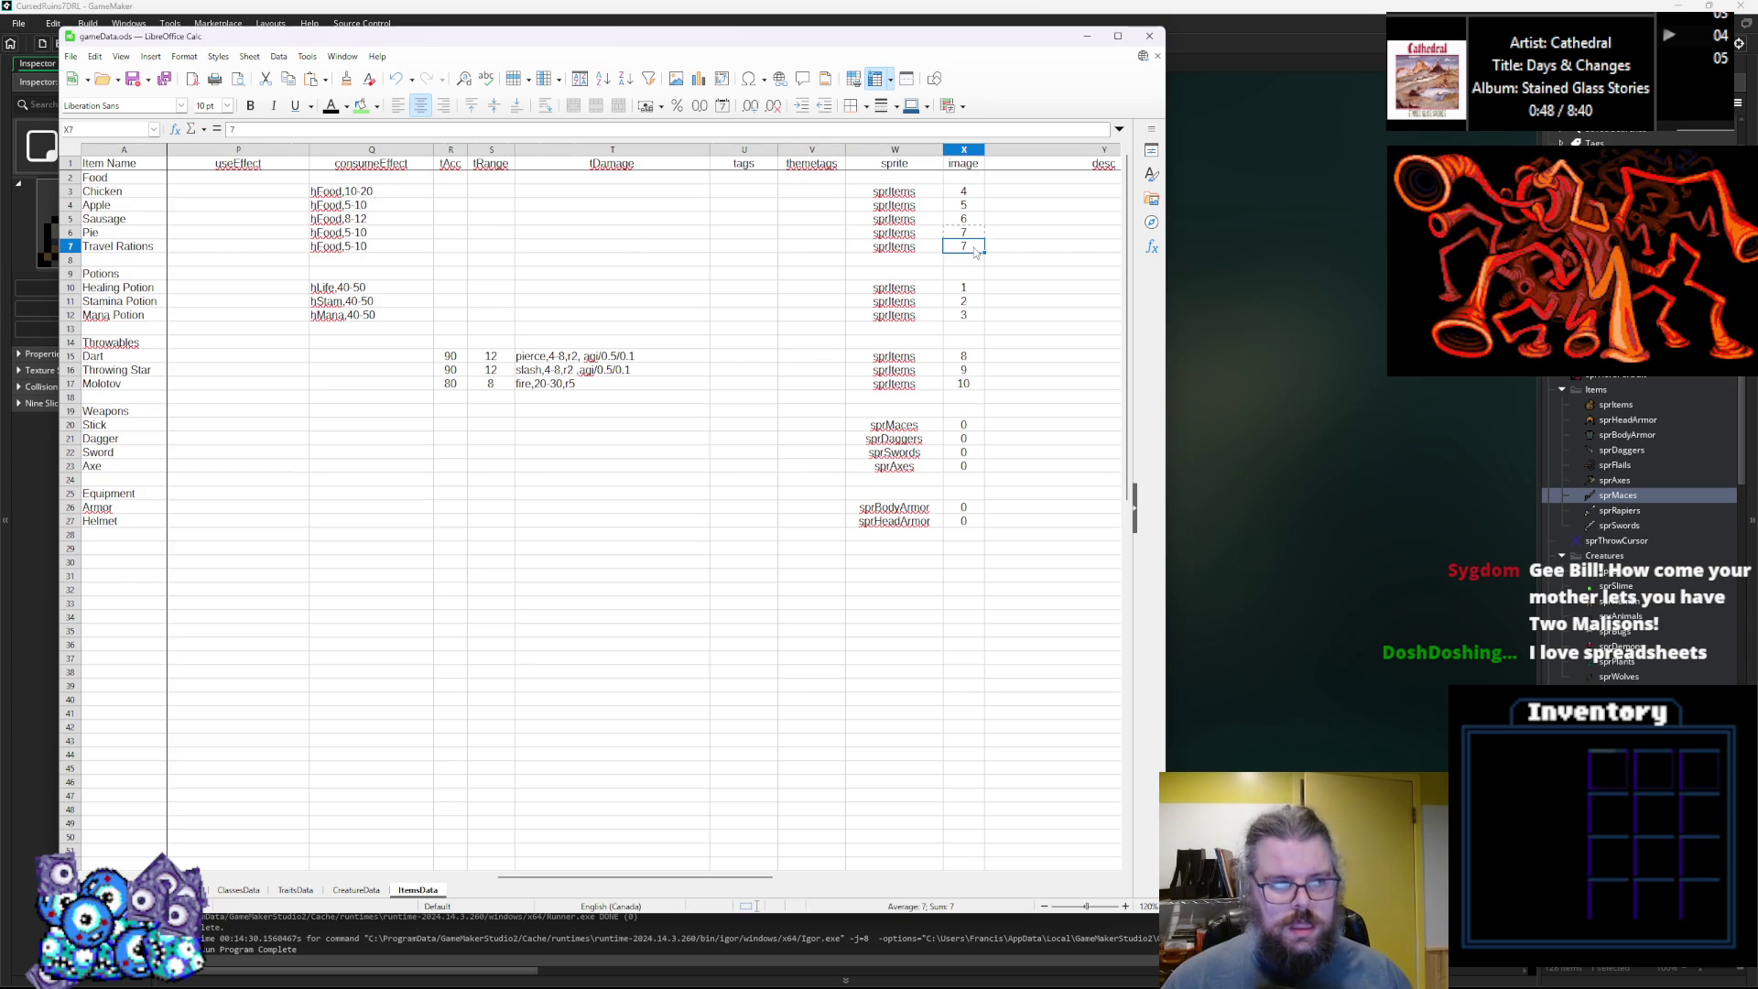
pyautogui.write('0')
pyautogui.click(941, 290)
pyautogui.moveTo(707, 877)
pyautogui.mouseDown()
pyautogui.moveTo(816, 881)
pyautogui.moveTo(321, 879)
pyautogui.mouseUp()
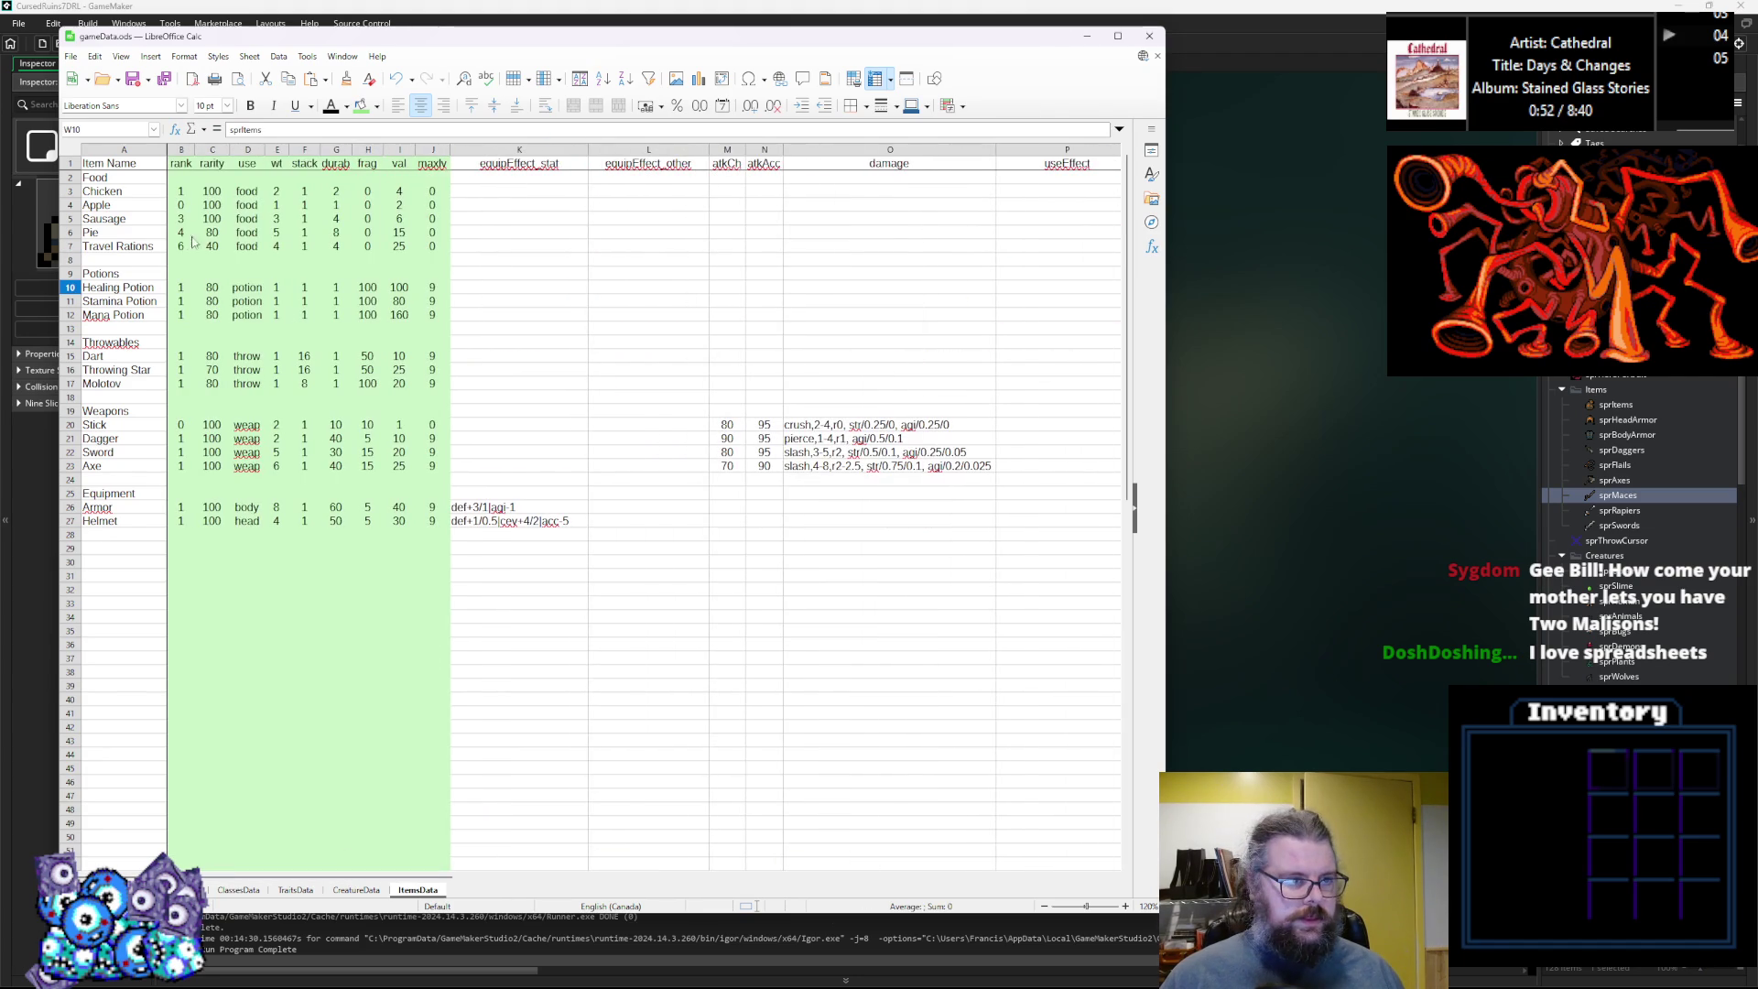
pyautogui.click(211, 248)
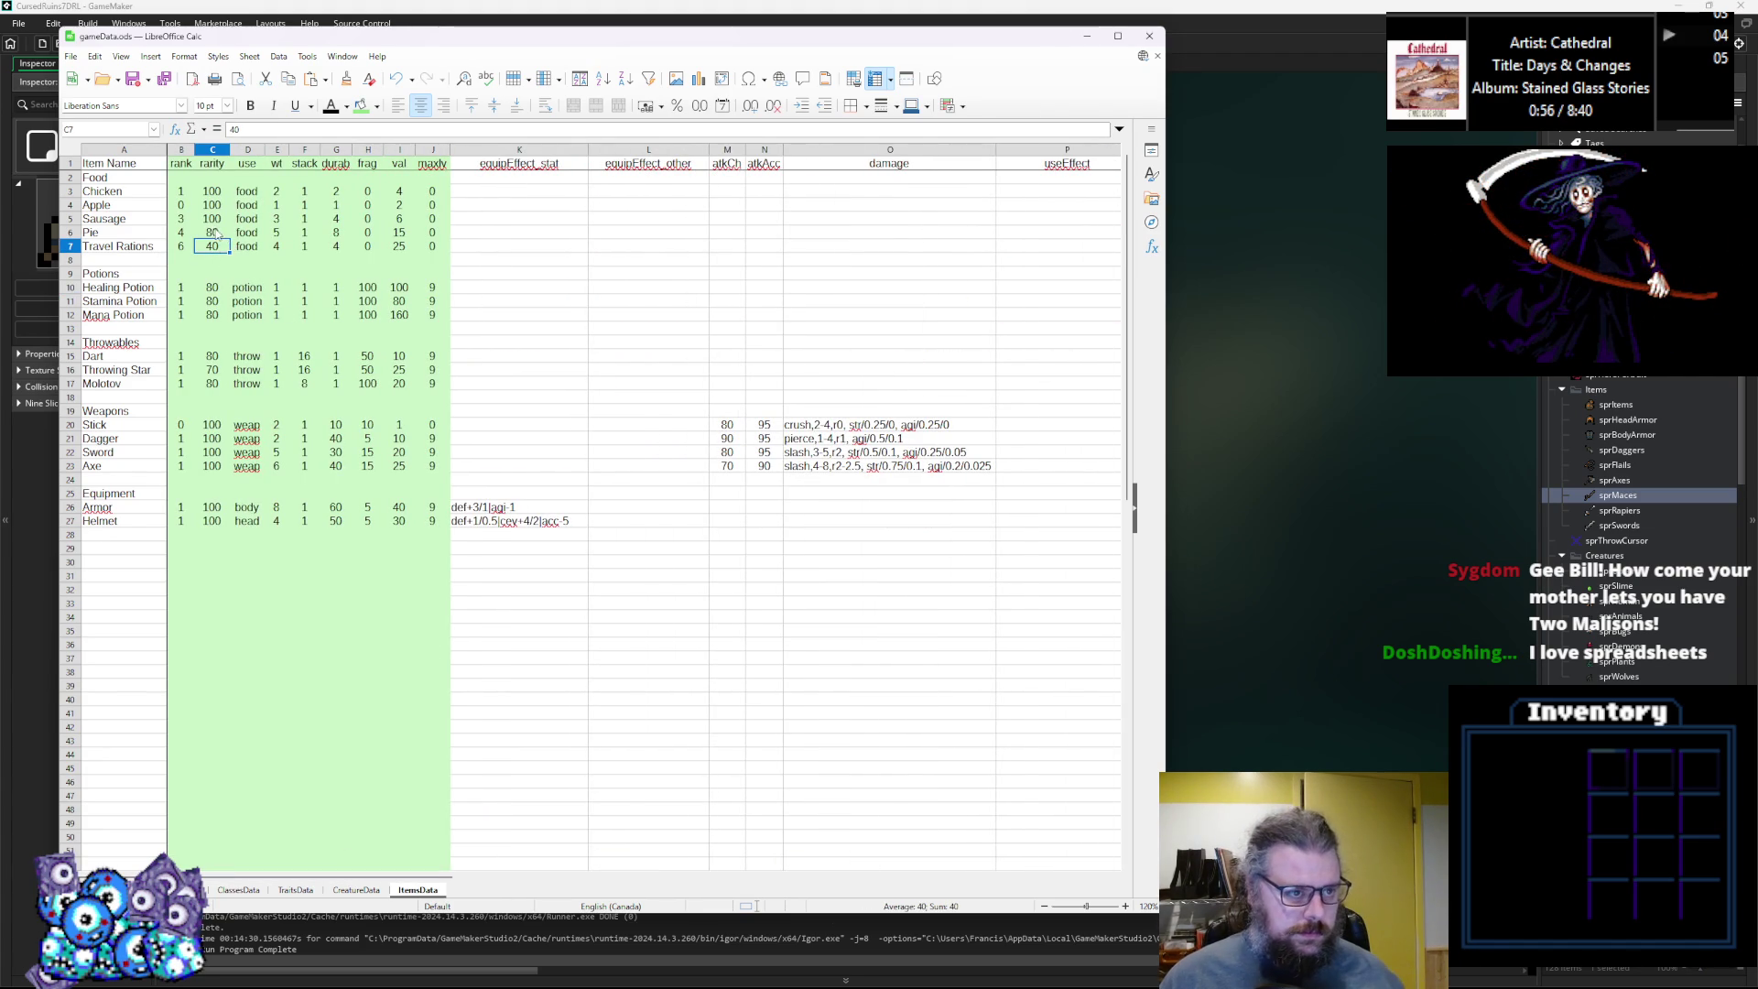
pyautogui.click(211, 221)
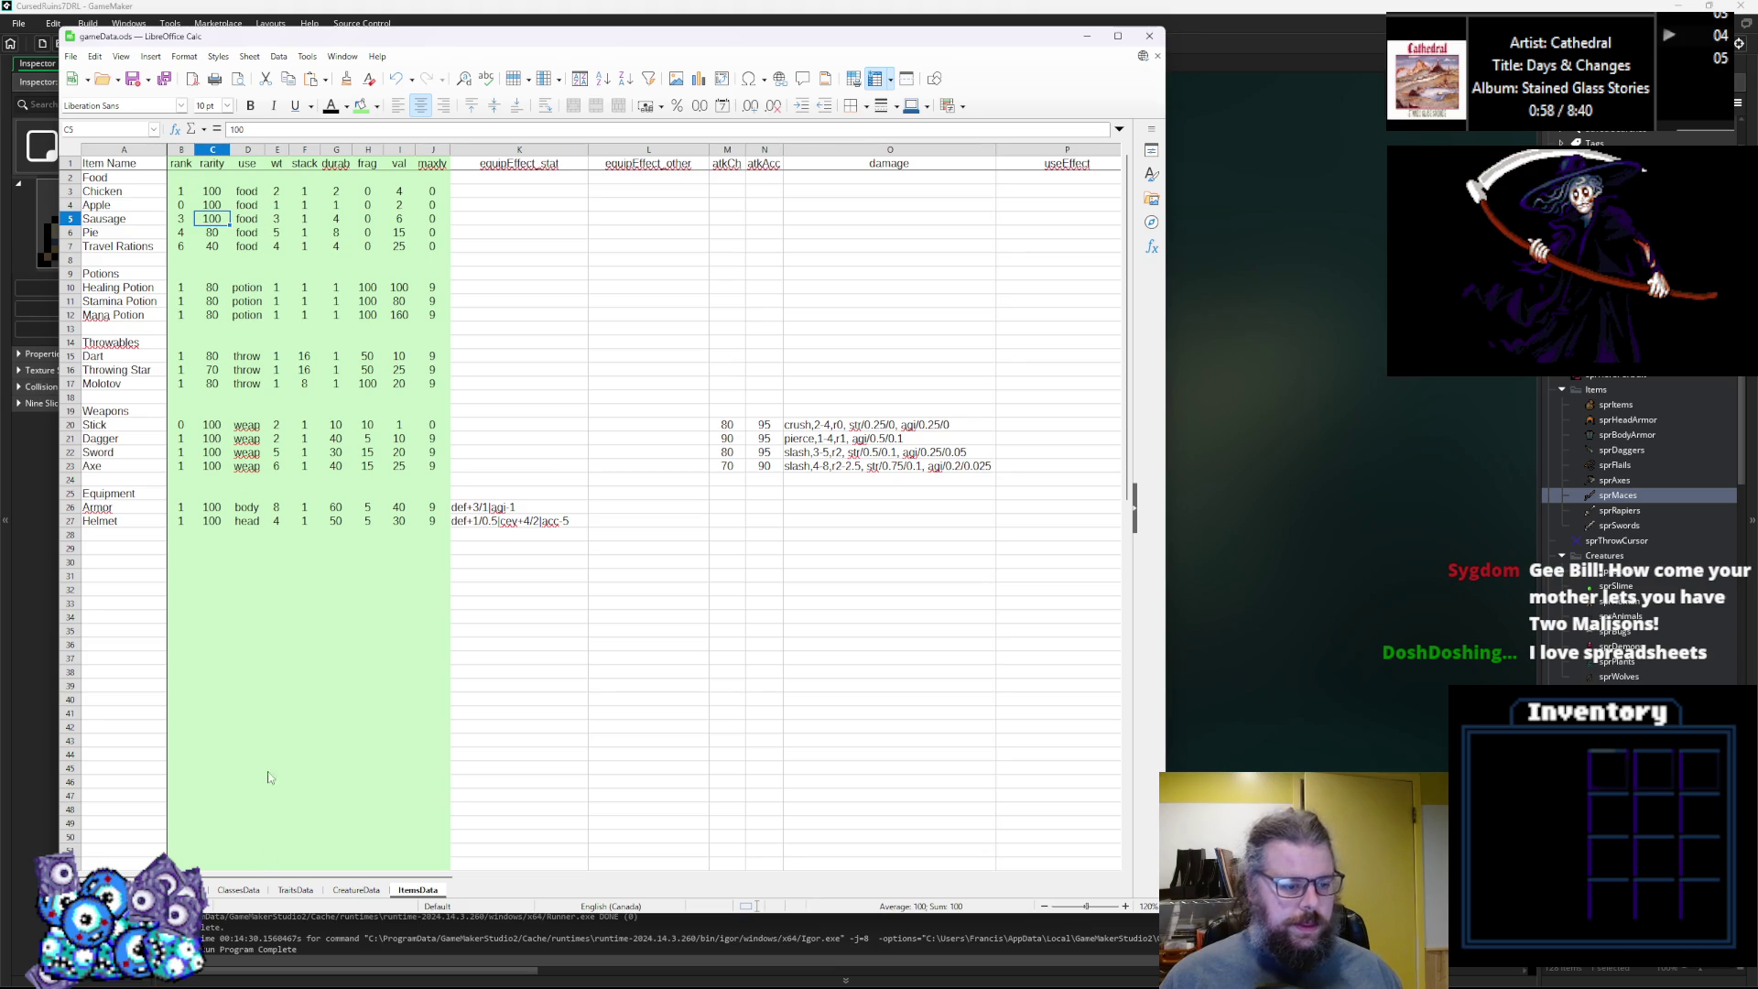
pyautogui.click(181, 192)
pyautogui.click(212, 343)
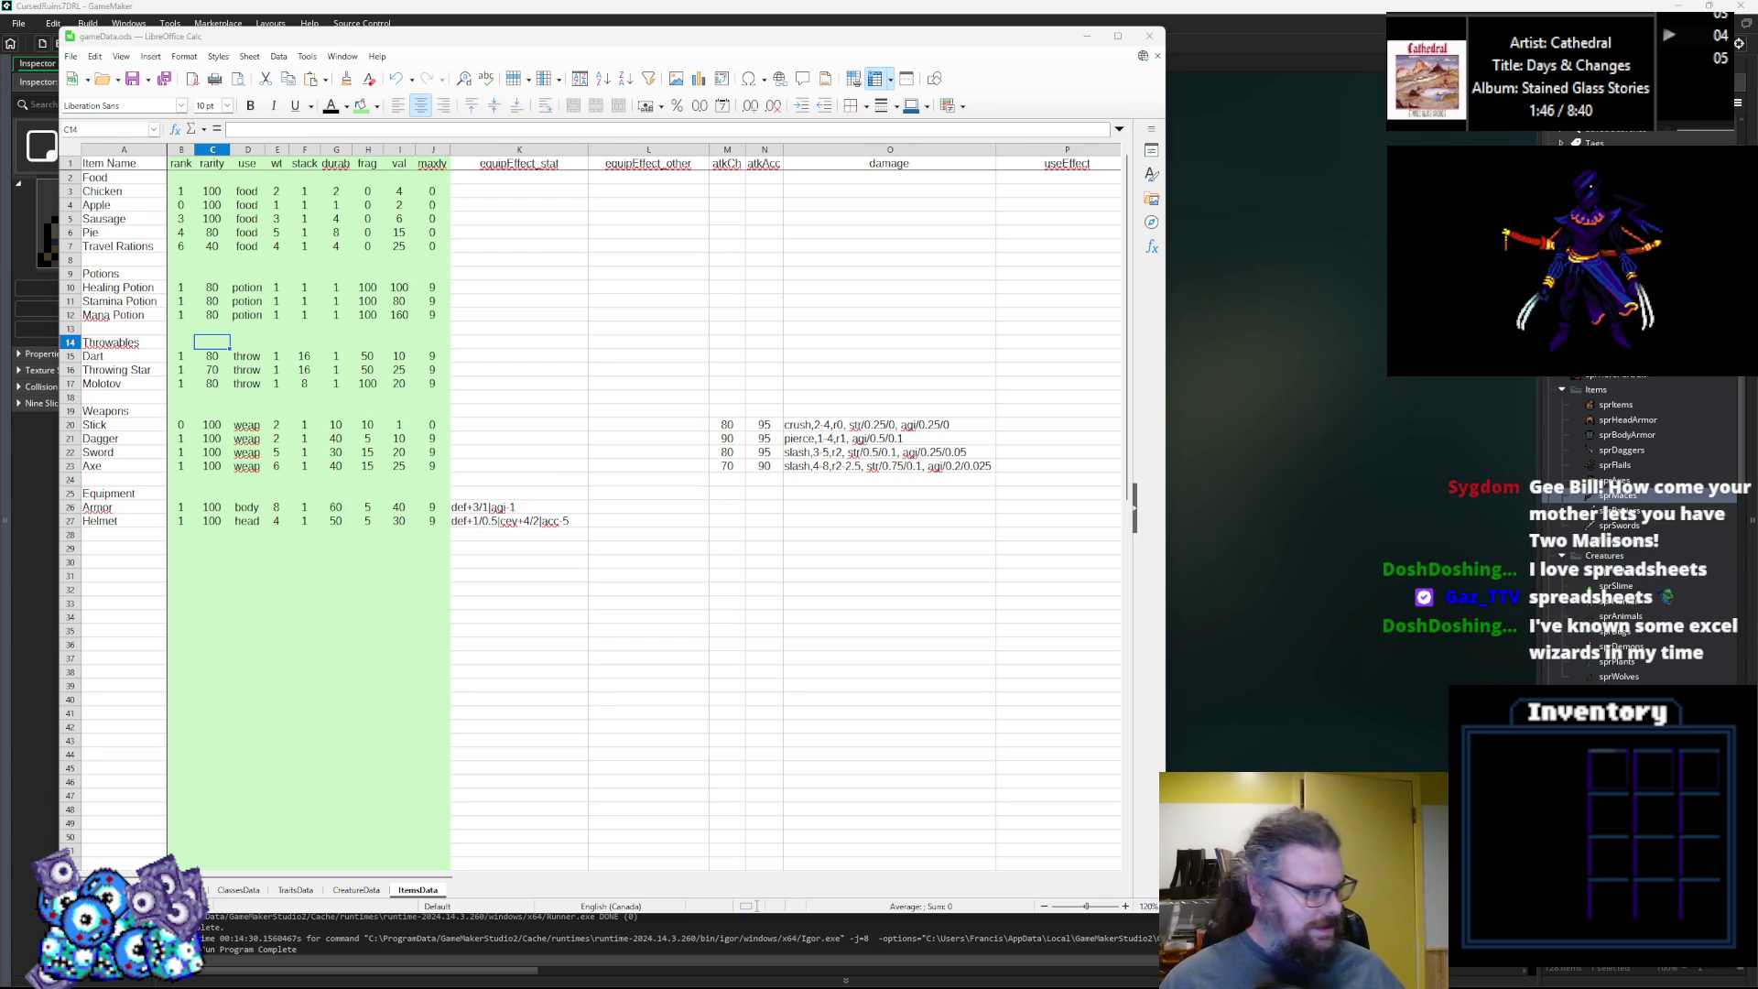
pyautogui.hotkey('alt', 'Tab')
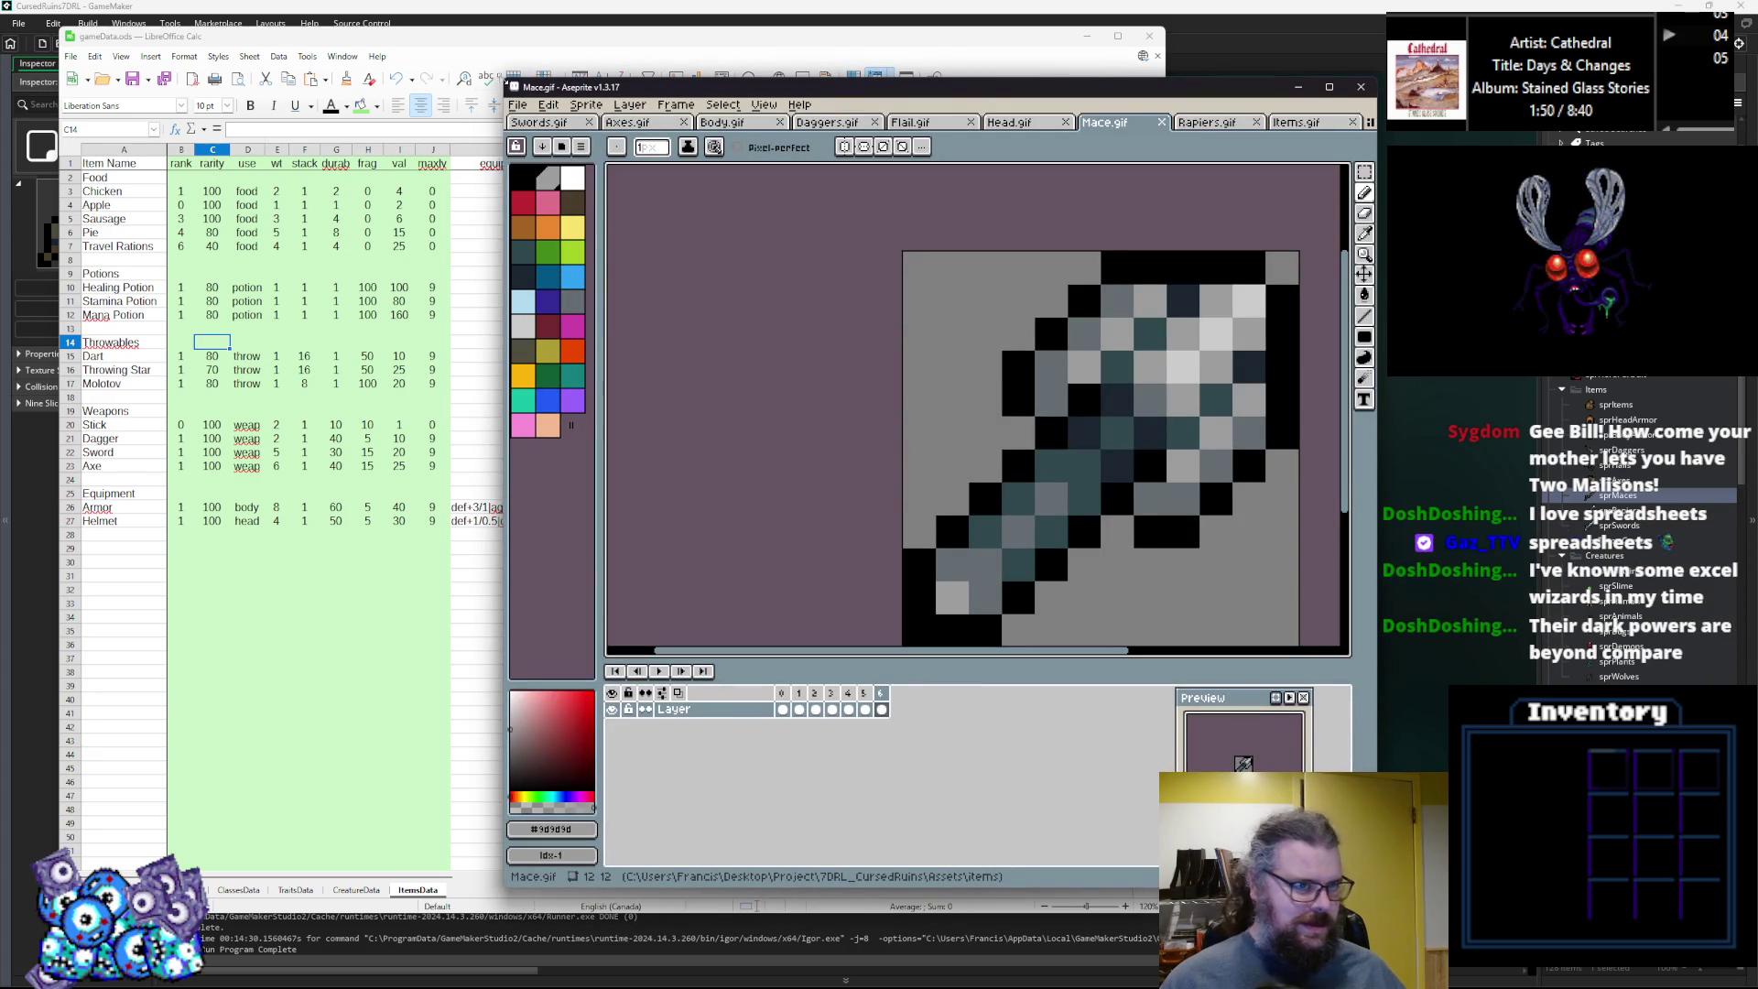
# Pan the Mace sprite into view and shift Aseprite's window right to reveal Calc's damage column.
pyautogui.moveTo(732, 87)
pyautogui.mouseDown()
pyautogui.moveTo(697, 113)
pyautogui.moveTo(669, 101)
pyautogui.moveTo(778, 70)
pyautogui.mouseUp()
pyautogui.moveTo(1211, 523)
pyautogui.mouseDown()
pyautogui.moveTo(1052, 442)
pyautogui.moveTo(1028, 475)
pyautogui.mouseUp()
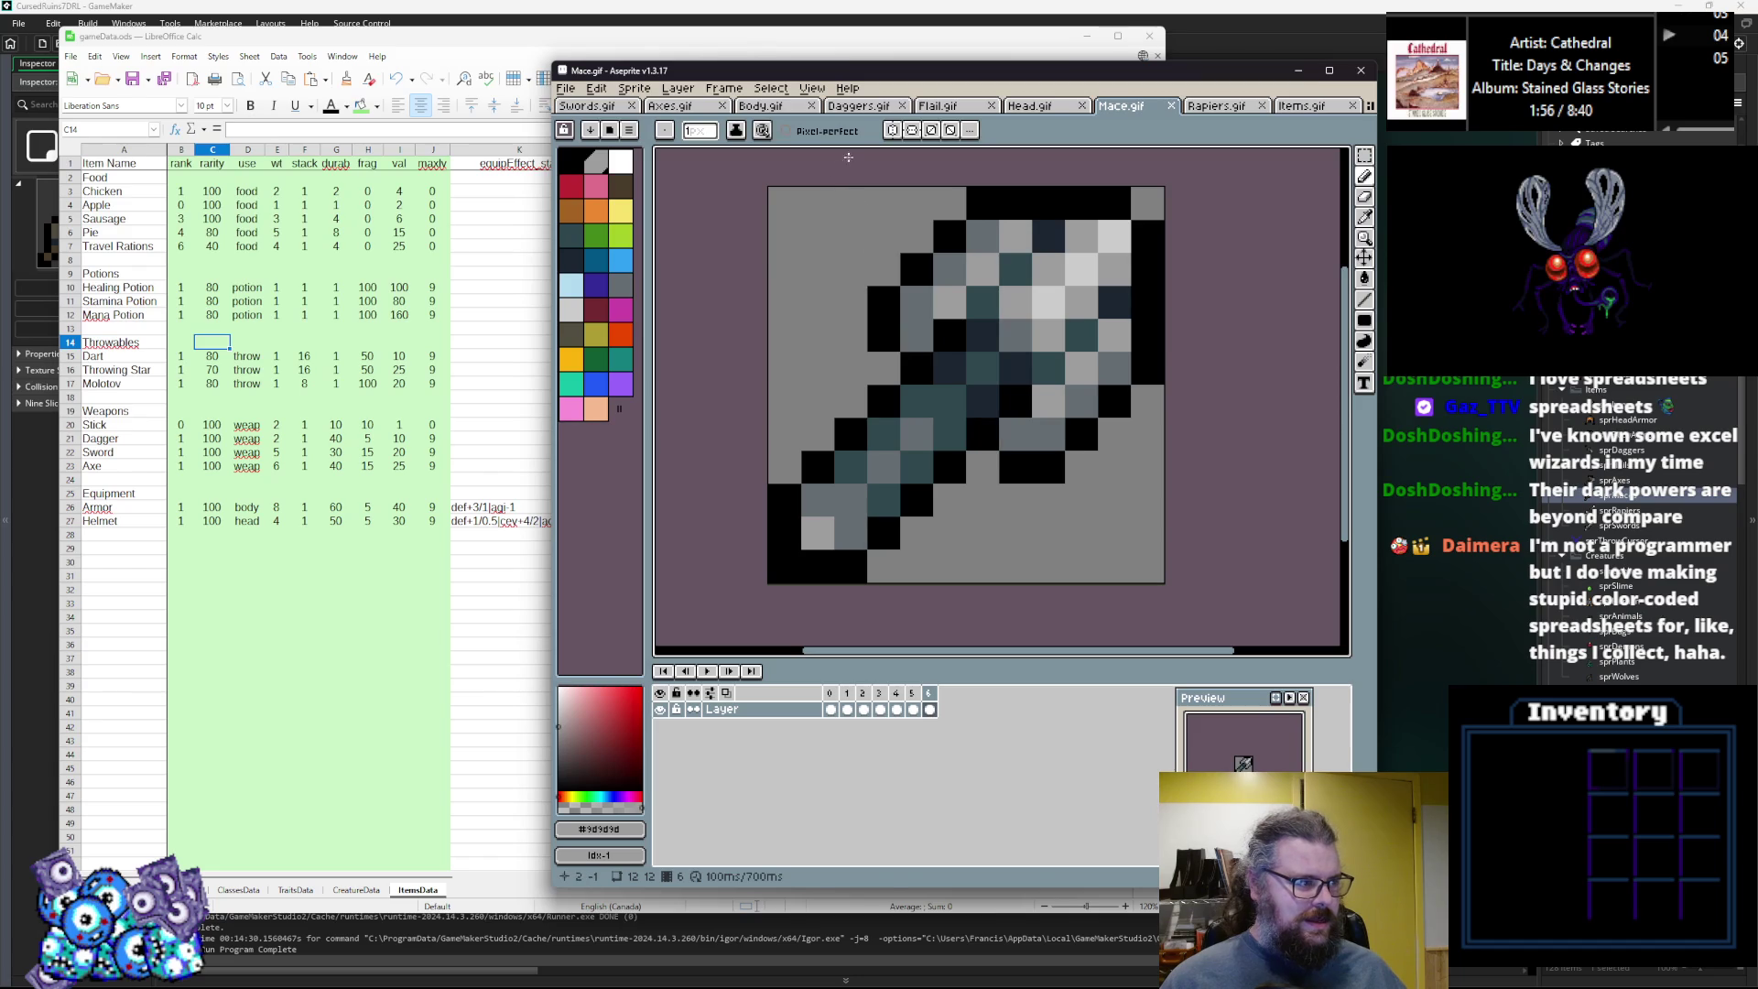
pyautogui.moveTo(894, 79); pyautogui.dragTo(1238, 107)
pyautogui.moveTo(895, 95)
pyautogui.mouseDown()
pyautogui.moveTo(1139, 174)
pyautogui.moveTo(1101, 116)
pyautogui.moveTo(1181, 129)
pyautogui.mouseUp()
pyautogui.hscroll(2, 1470, 422)
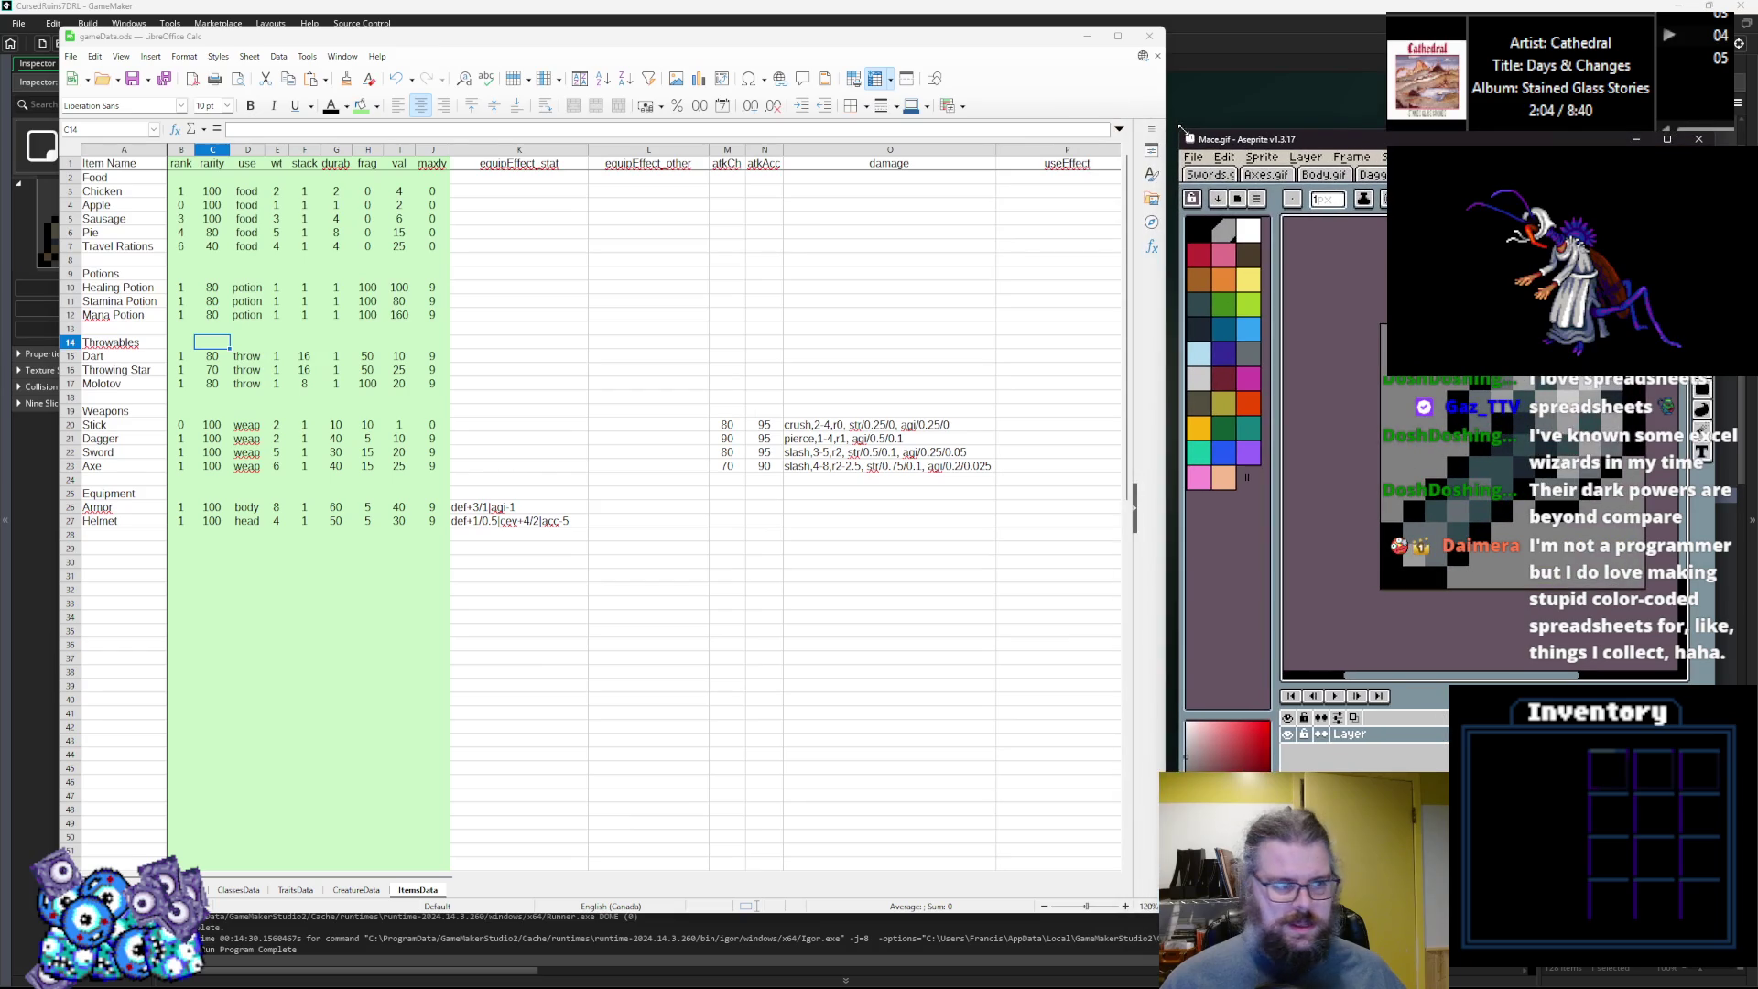
pyautogui.click(88, 478)
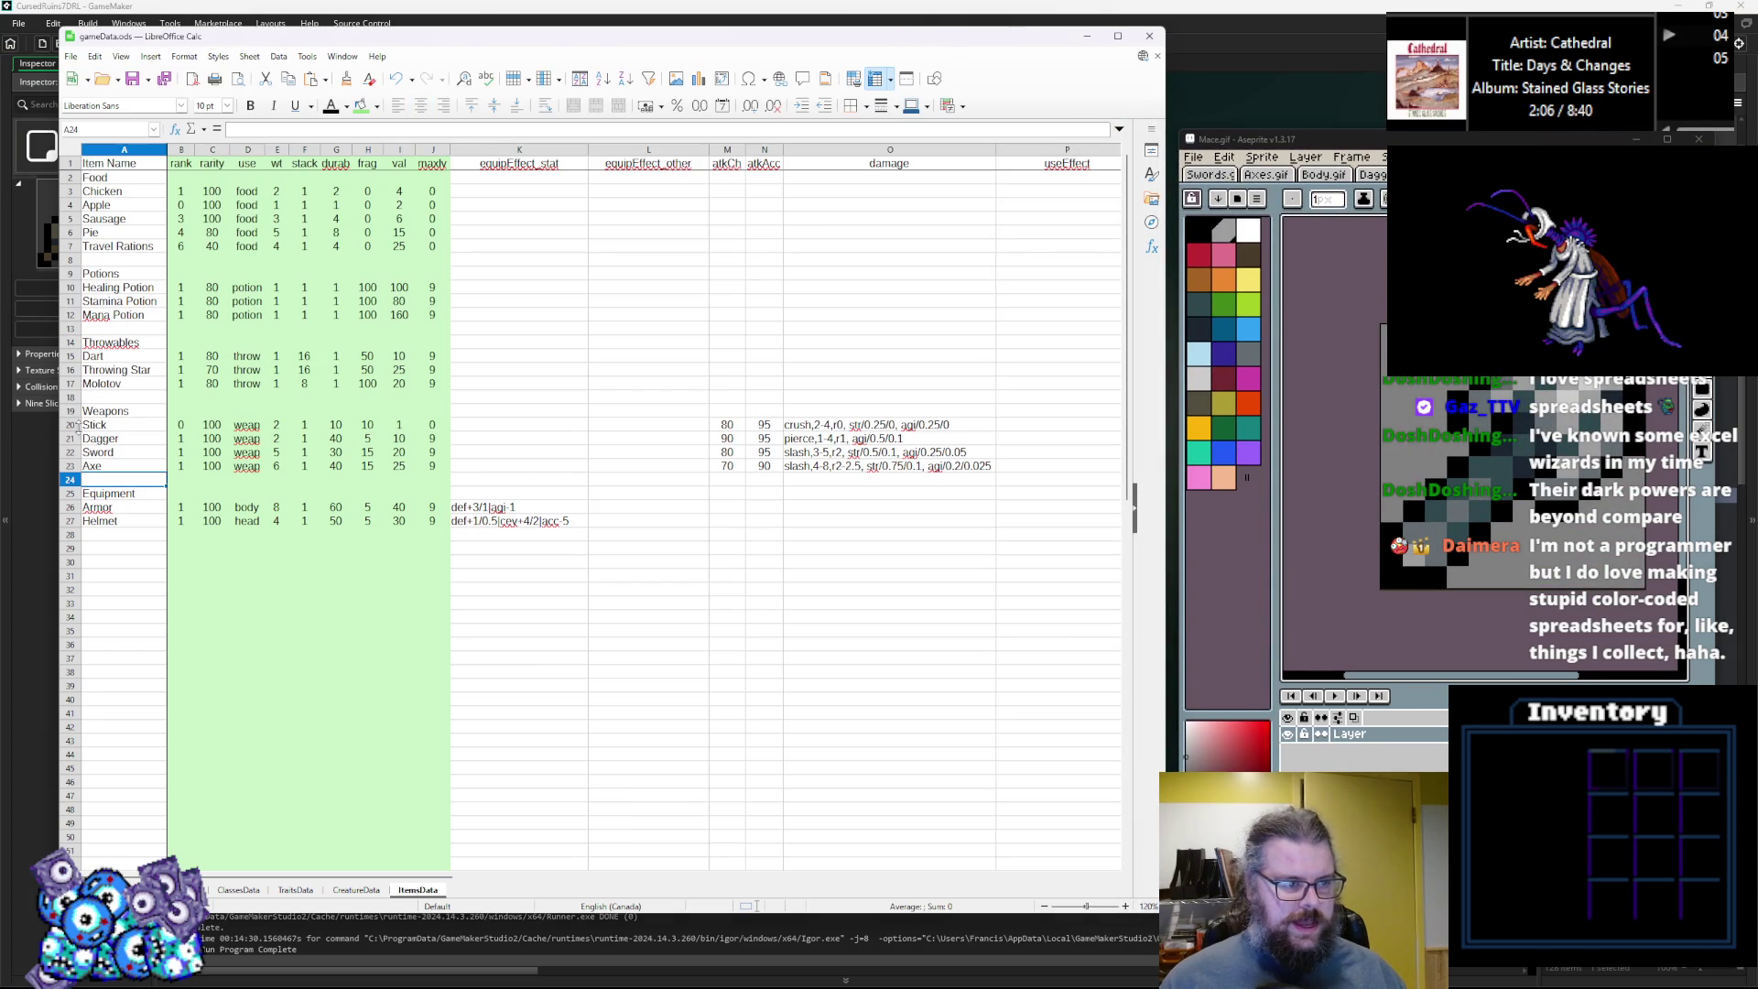
# Insert two empty rows above Dagger, one at a time.
pyautogui.rightClick(68, 443)
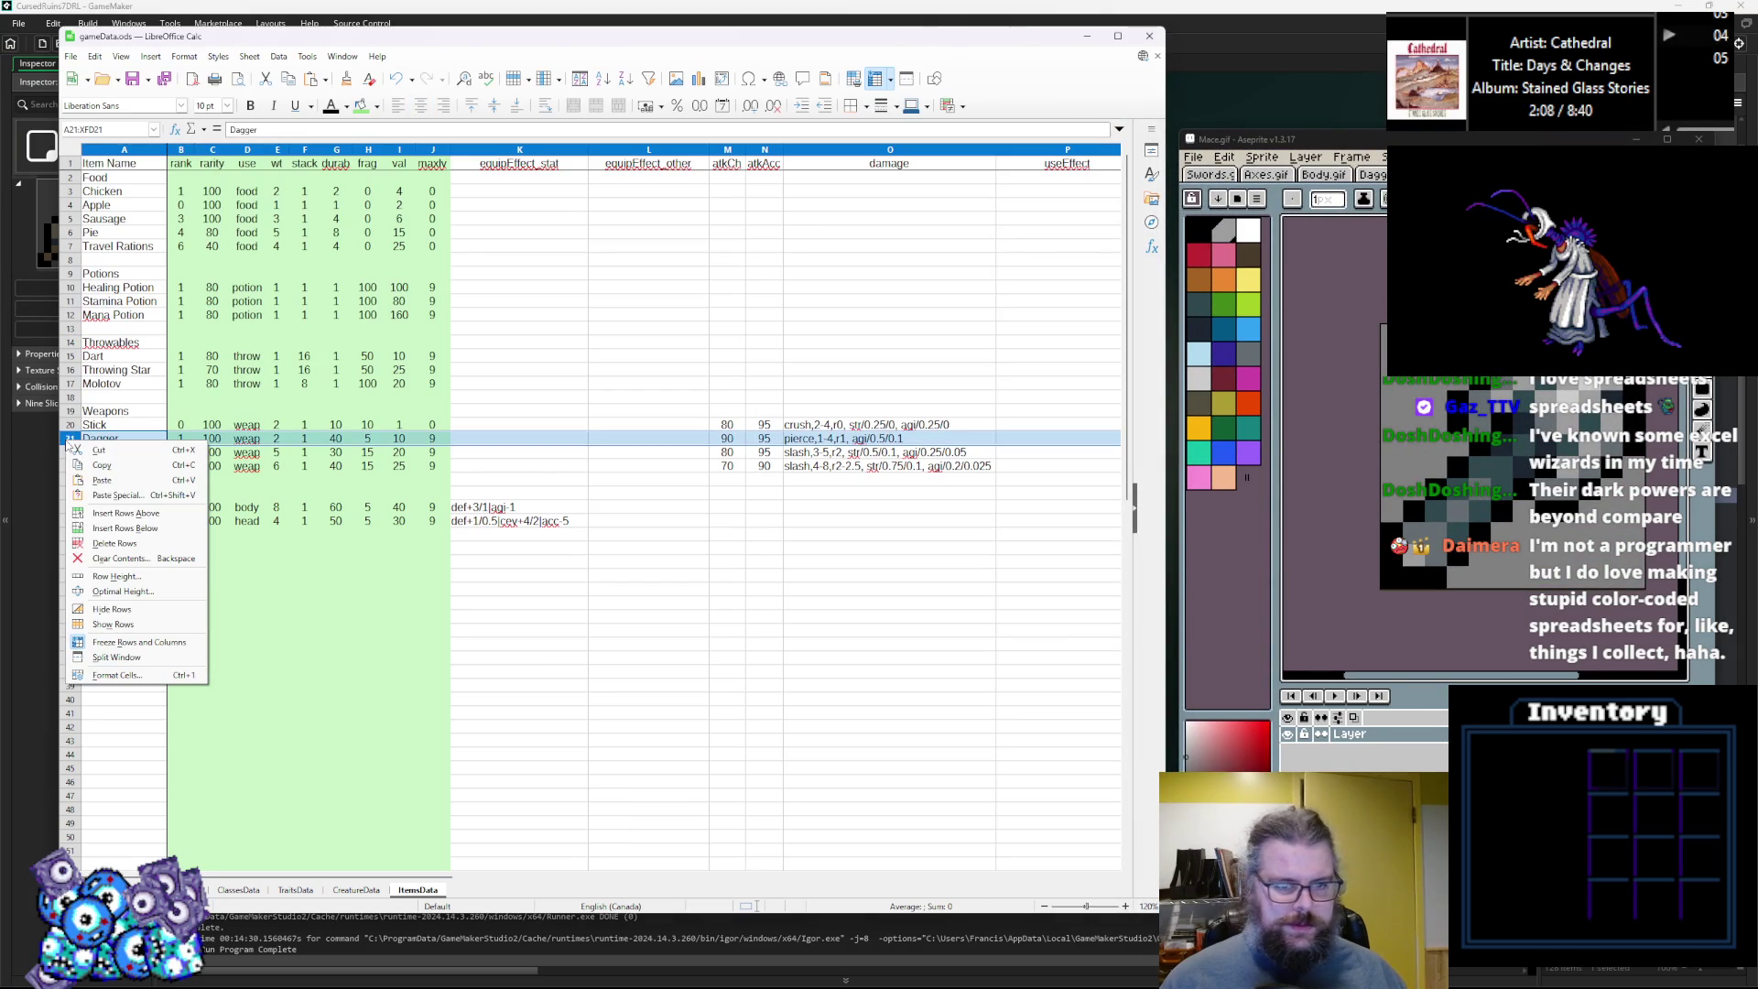
pyautogui.click(98, 513)
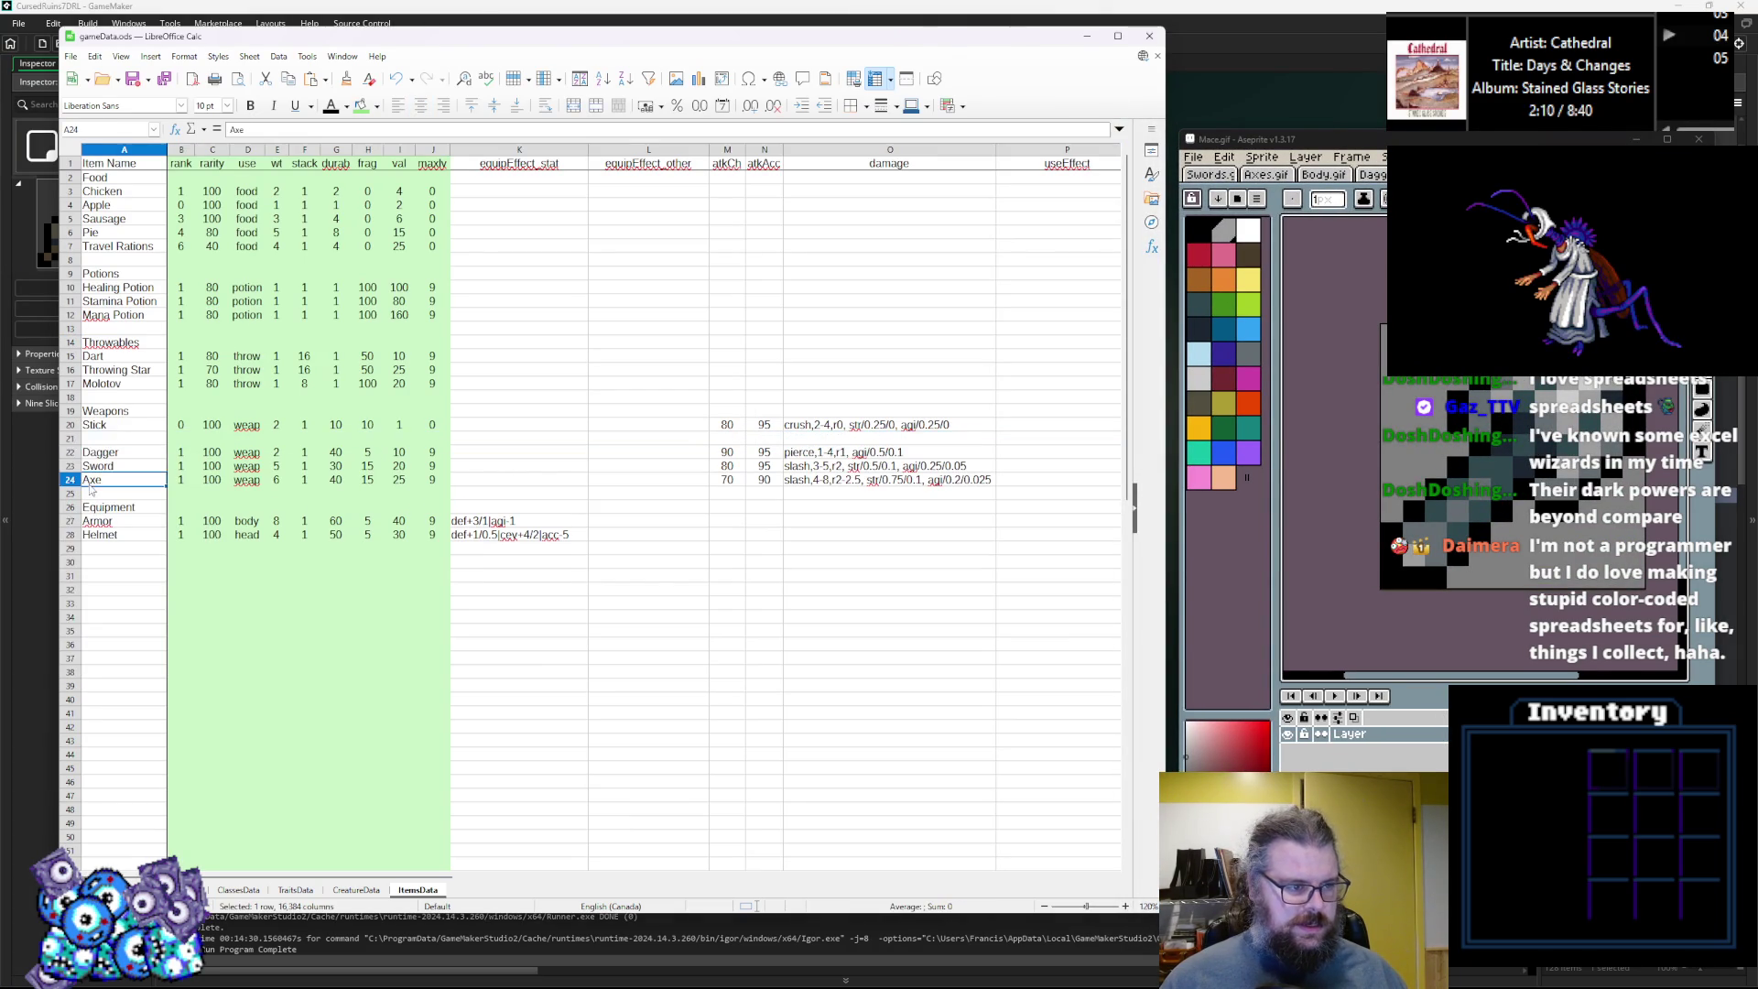
pyautogui.rightClick(71, 441)
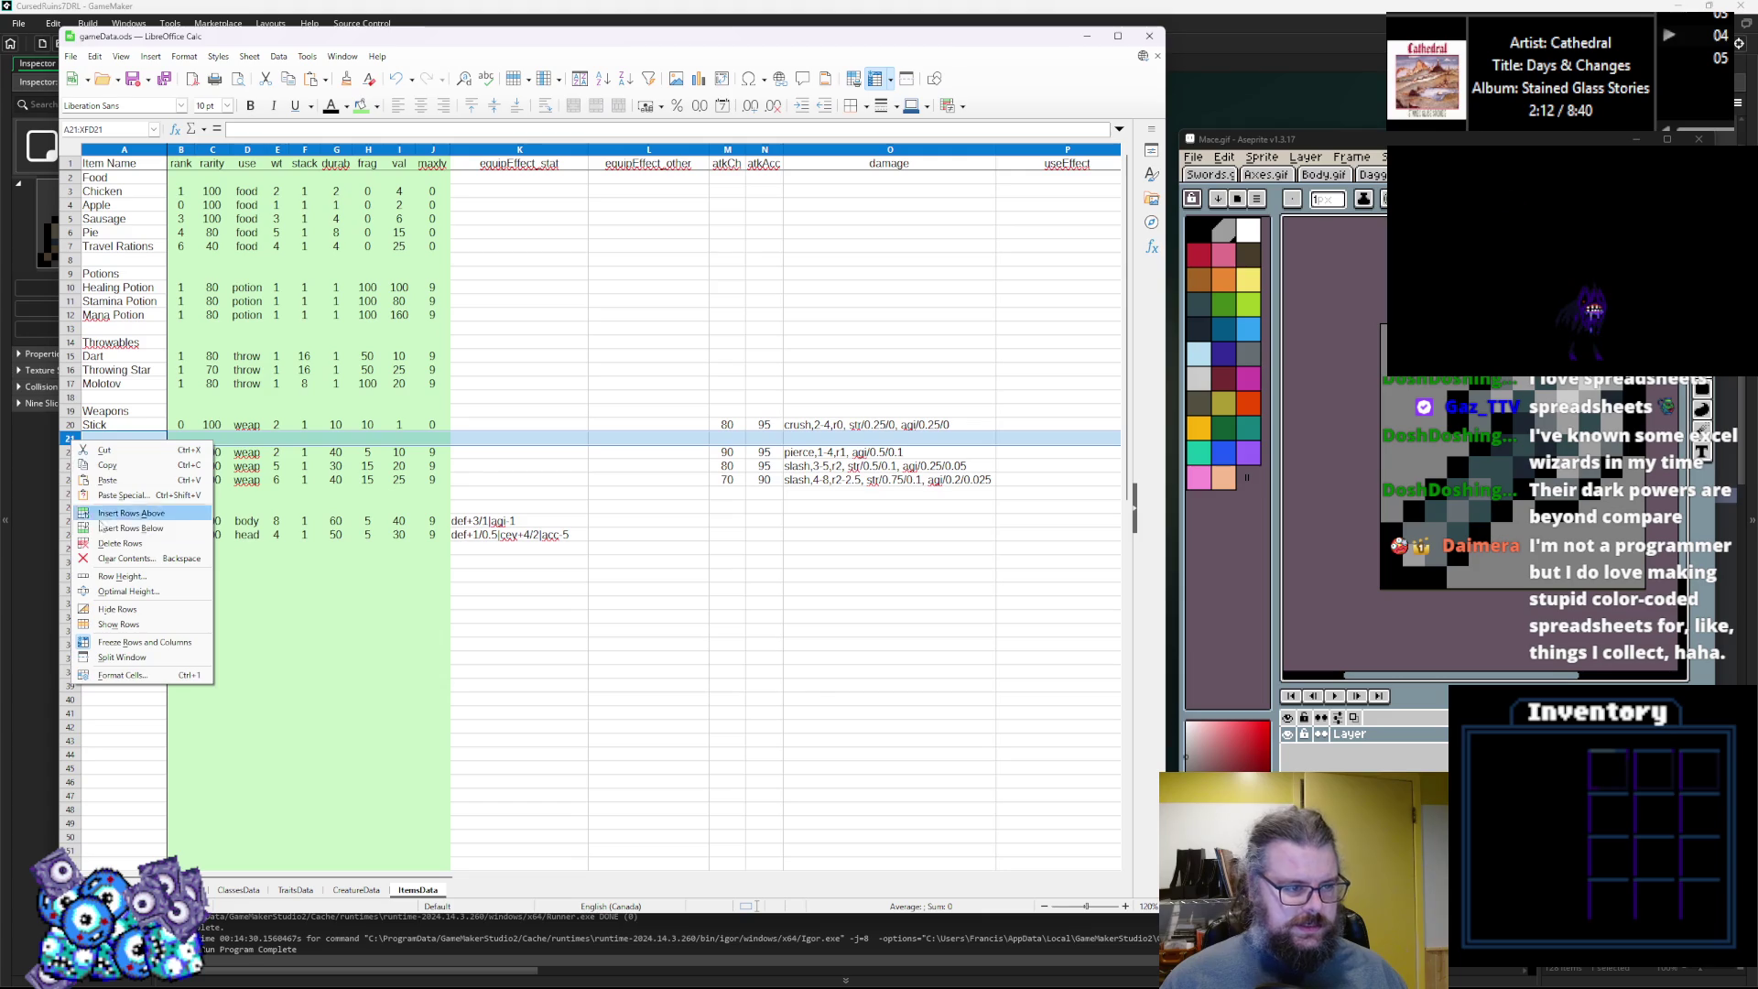
pyautogui.click(105, 513)
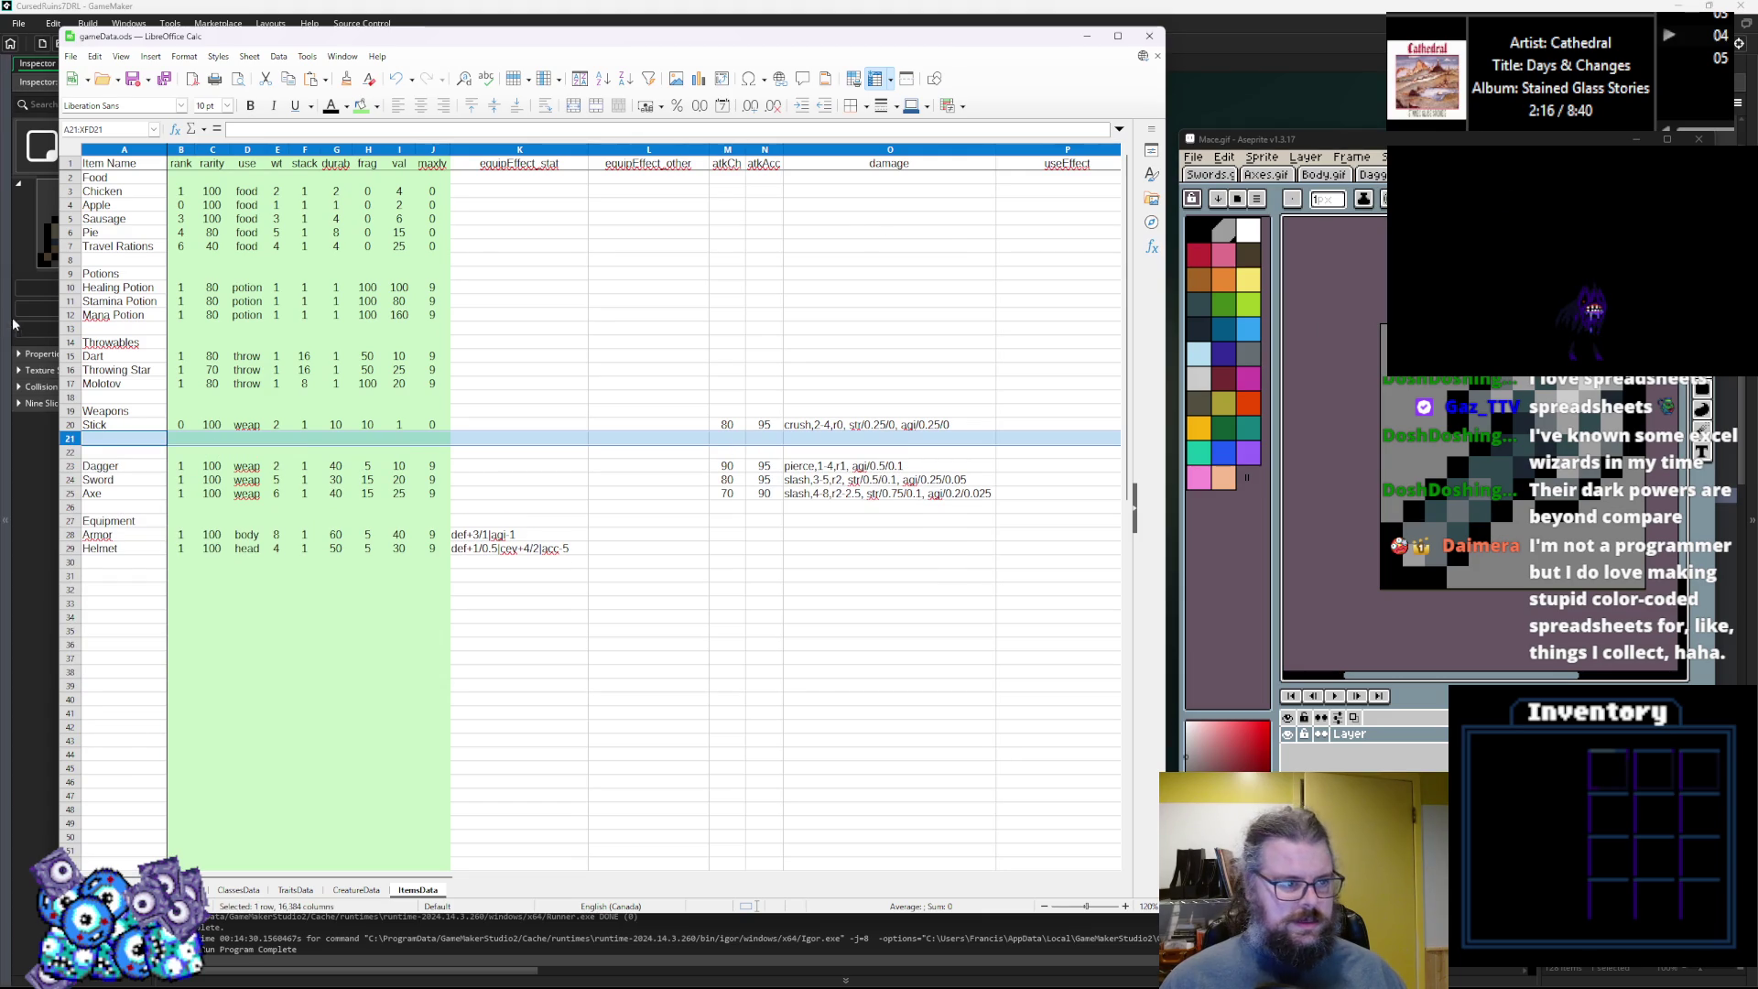
# Select the two empty rows and insert four more above Dagger, two at a time.
pyautogui.click(73, 452)
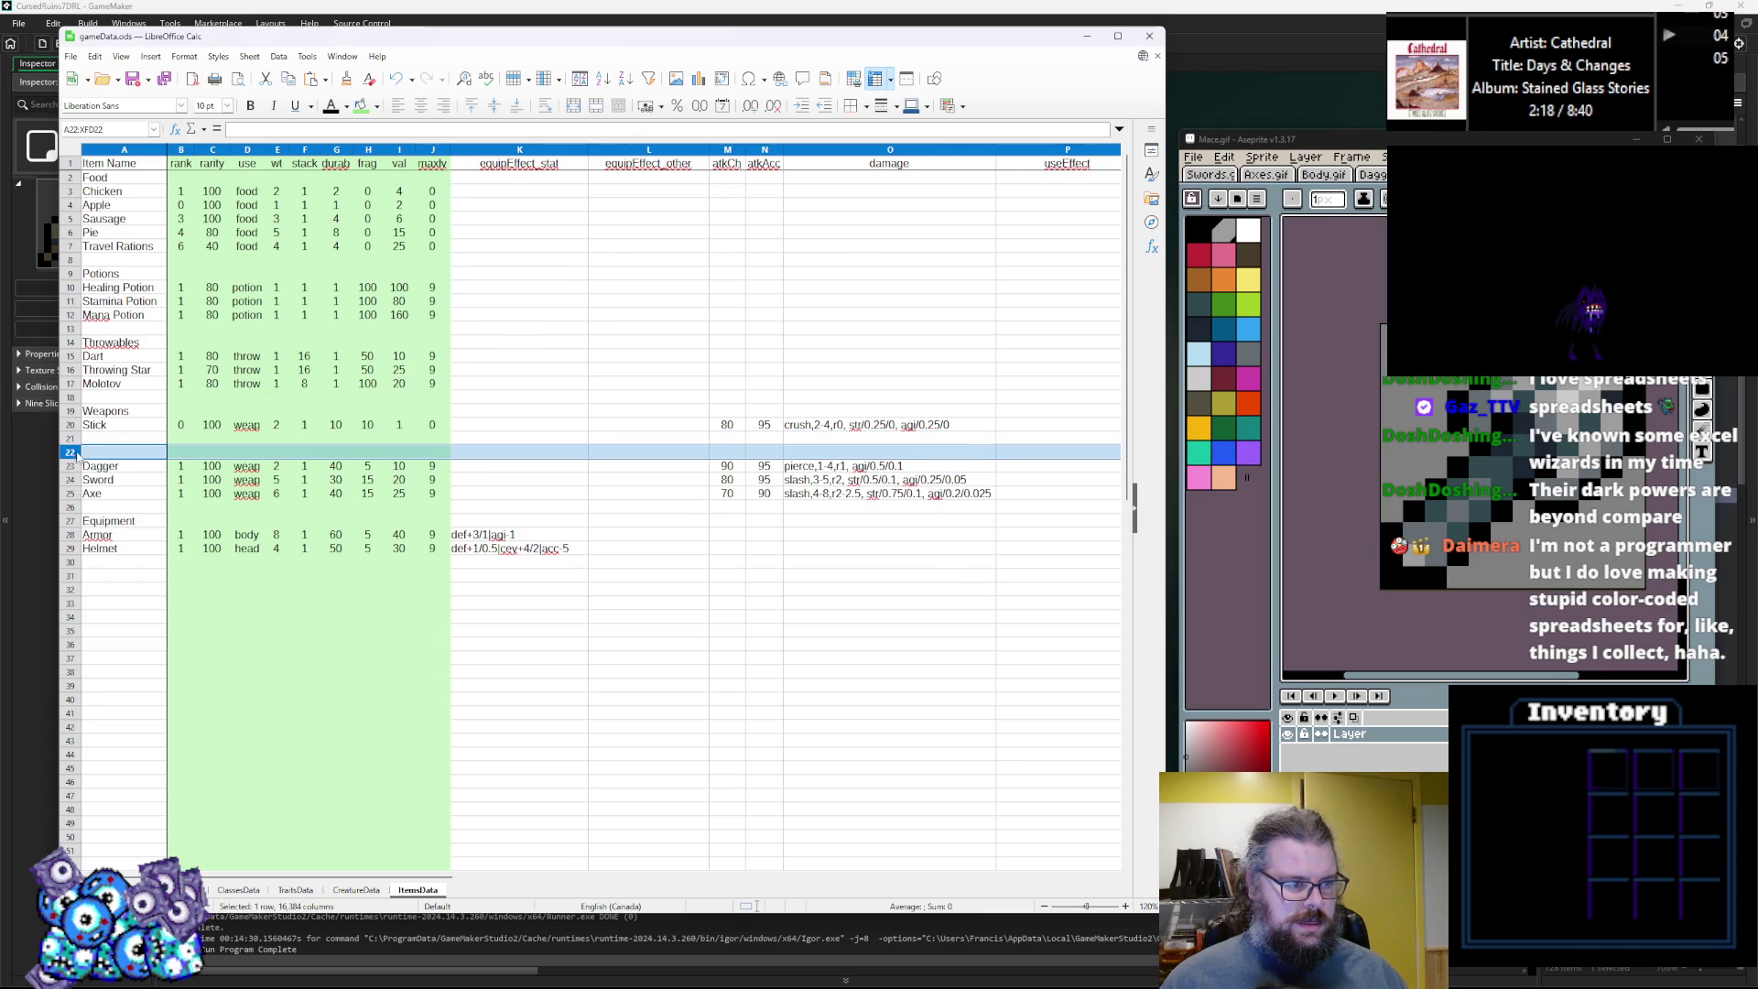
pyautogui.moveTo(72, 449); pyautogui.dragTo(71, 438)
pyautogui.rightClick(72, 439)
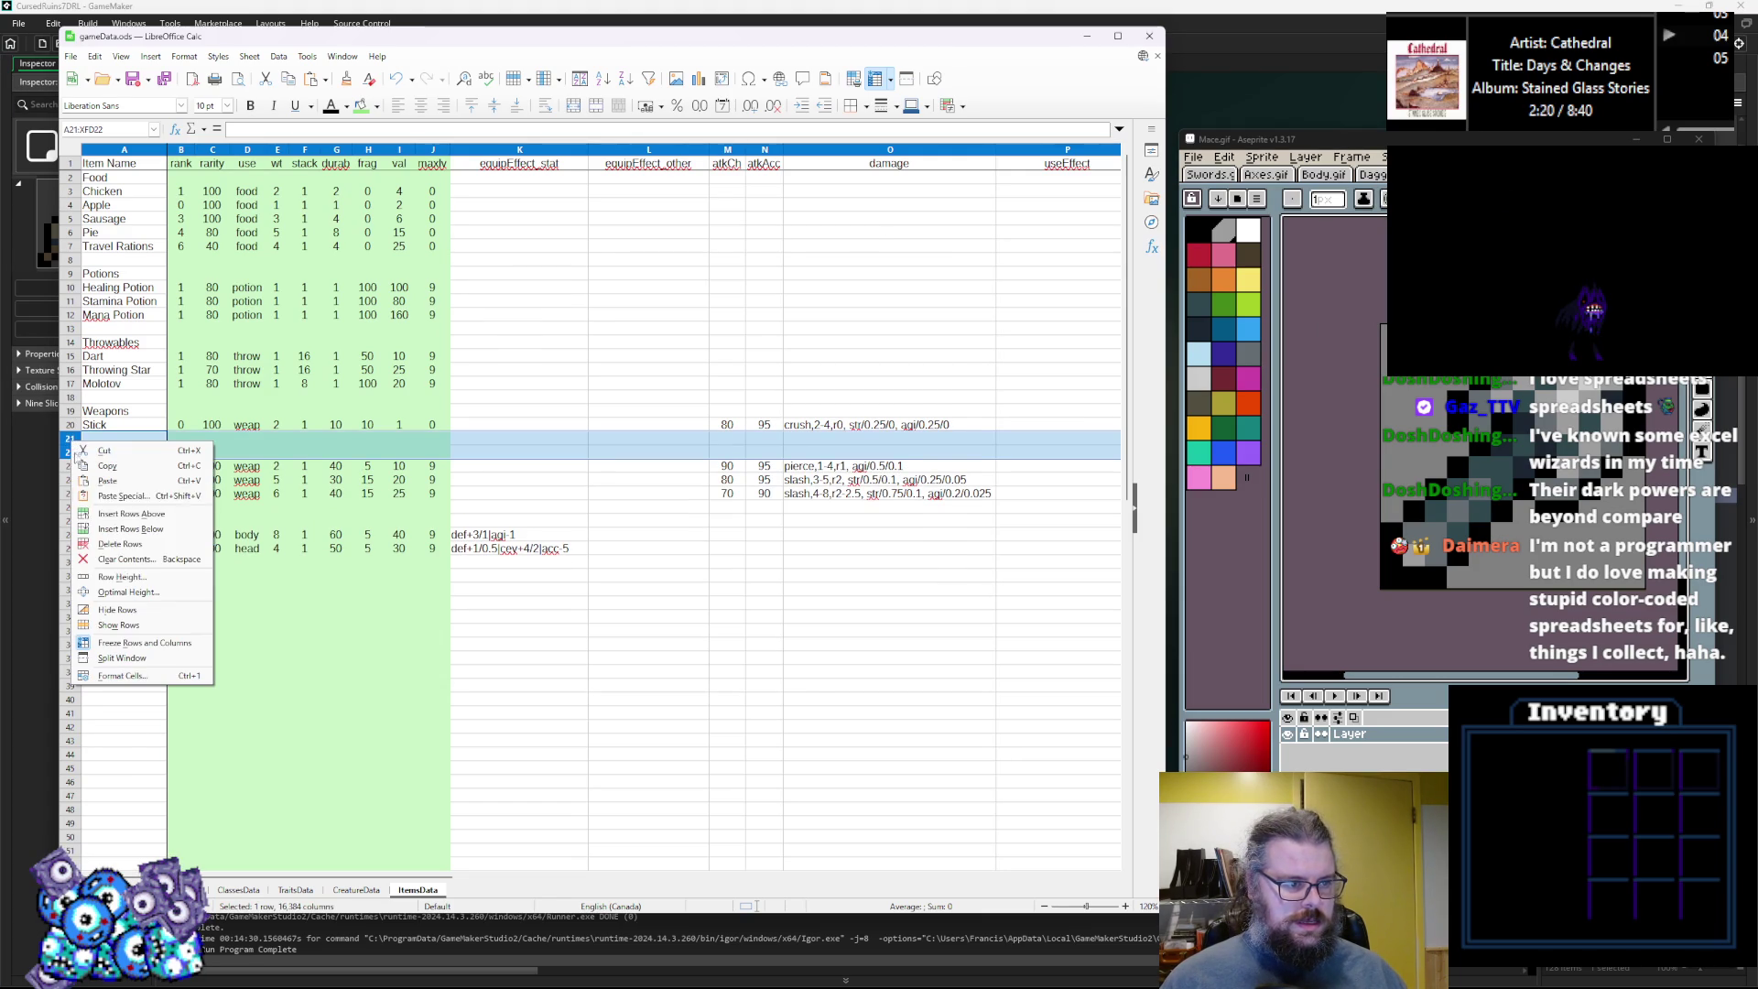
pyautogui.click(105, 513)
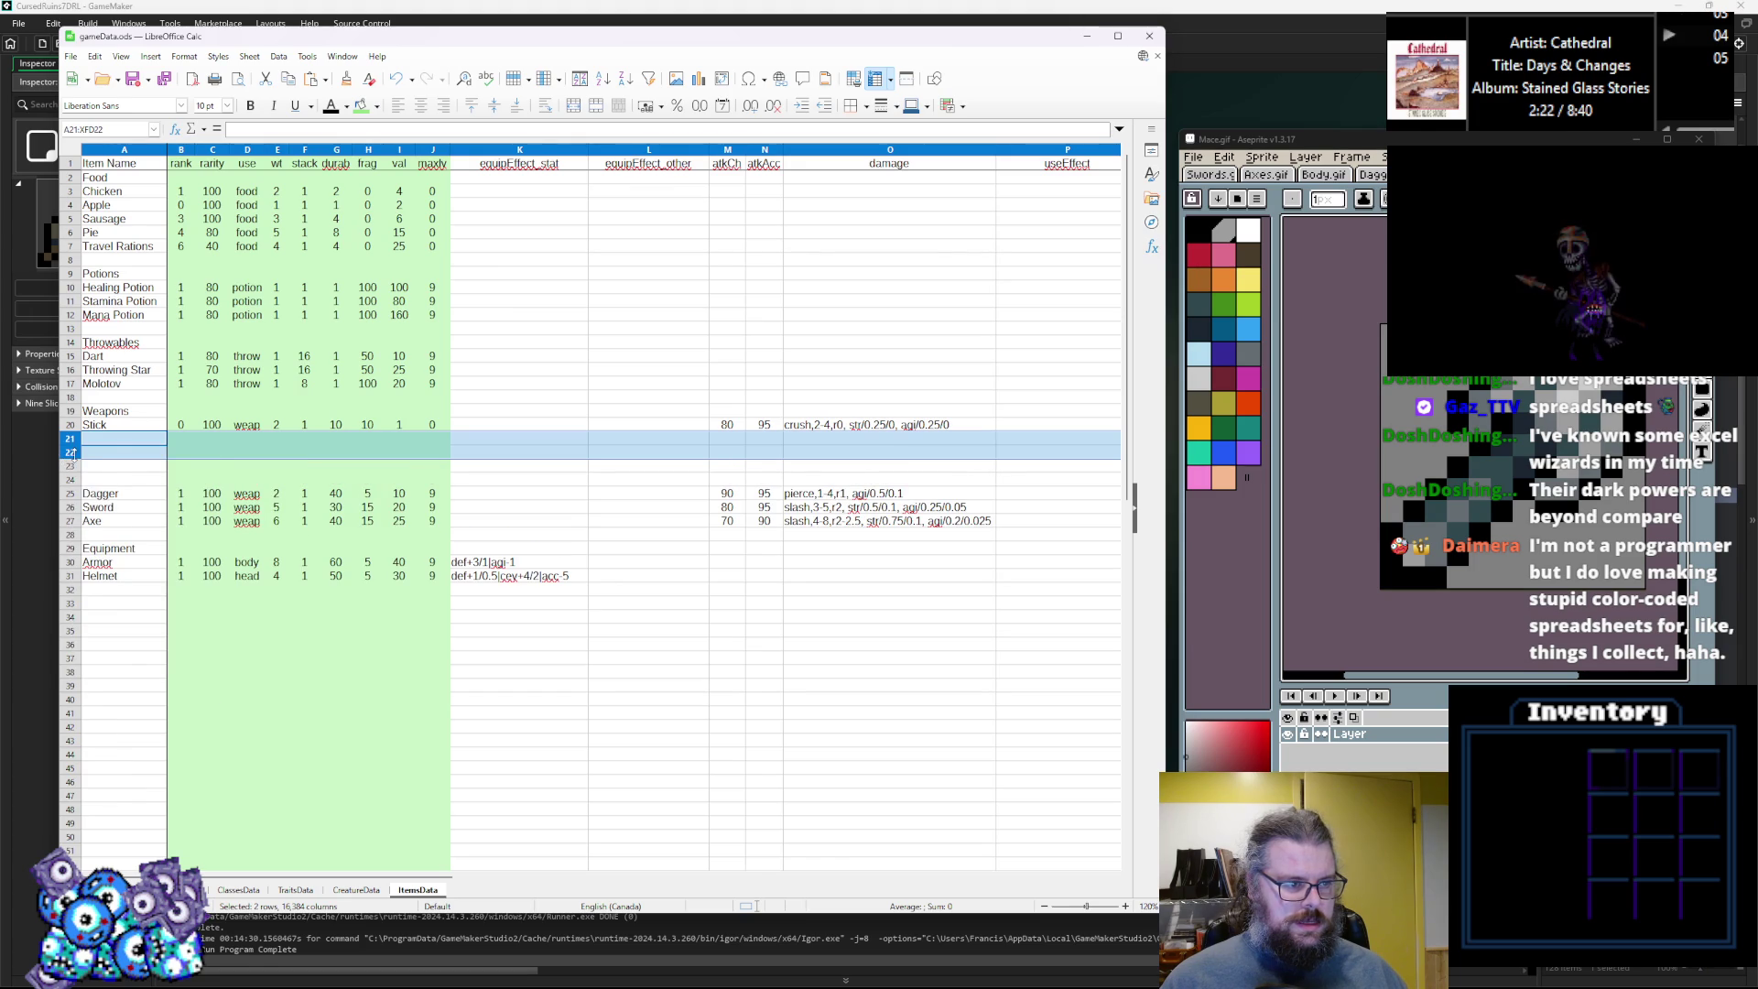
pyautogui.rightClick(69, 452)
pyautogui.click(105, 526)
pyautogui.moveTo(1451, 588); pyautogui.dragTo(1408, 581)
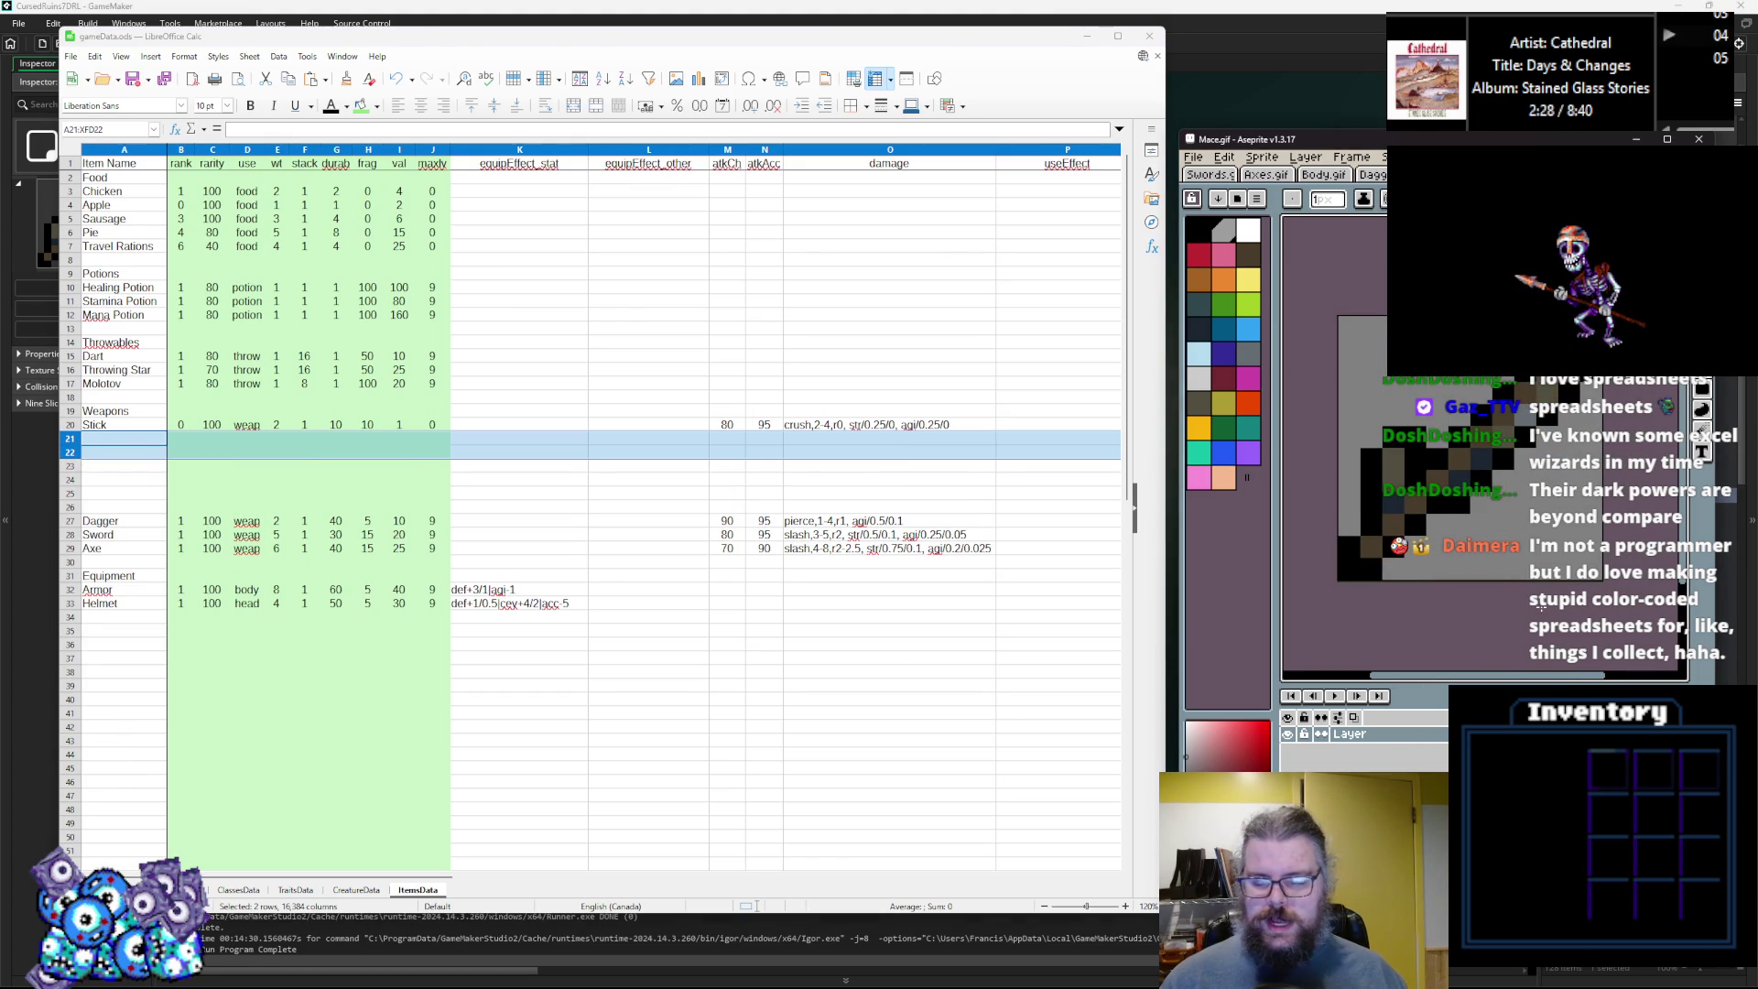
pyautogui.click(139, 455)
pyautogui.click(213, 425)
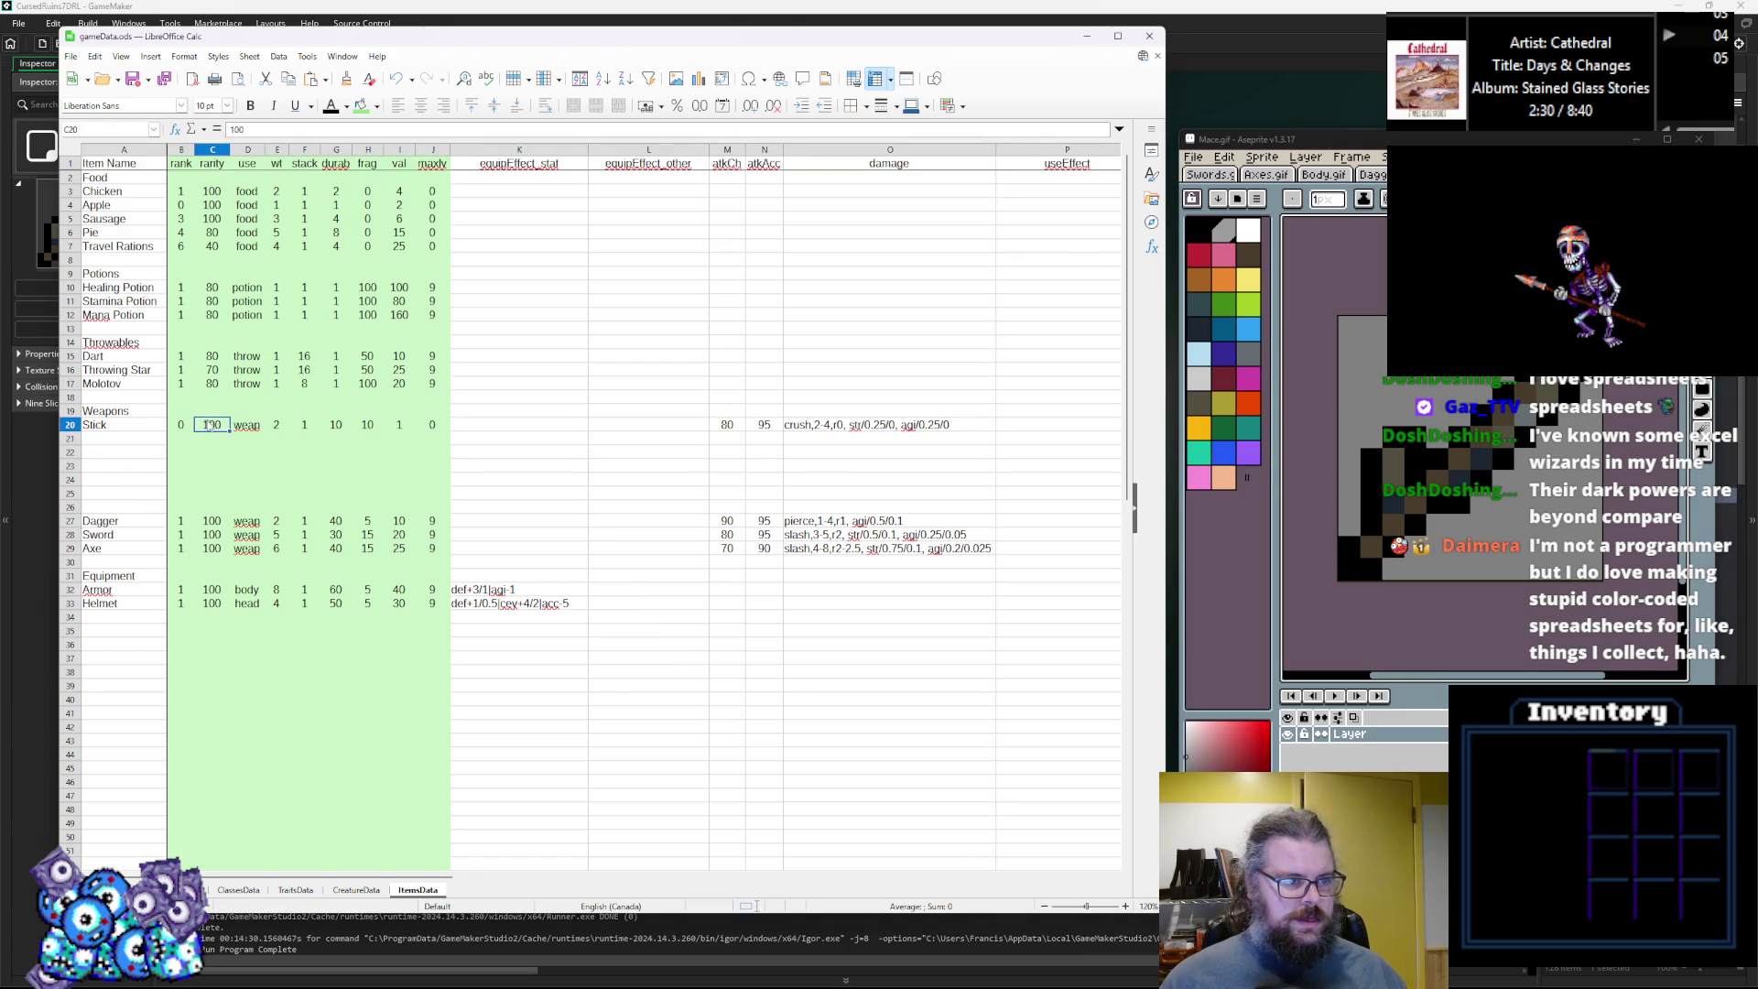
pyautogui.click(254, 428)
pyautogui.click(257, 452)
pyautogui.click(277, 429)
pyautogui.click(310, 430)
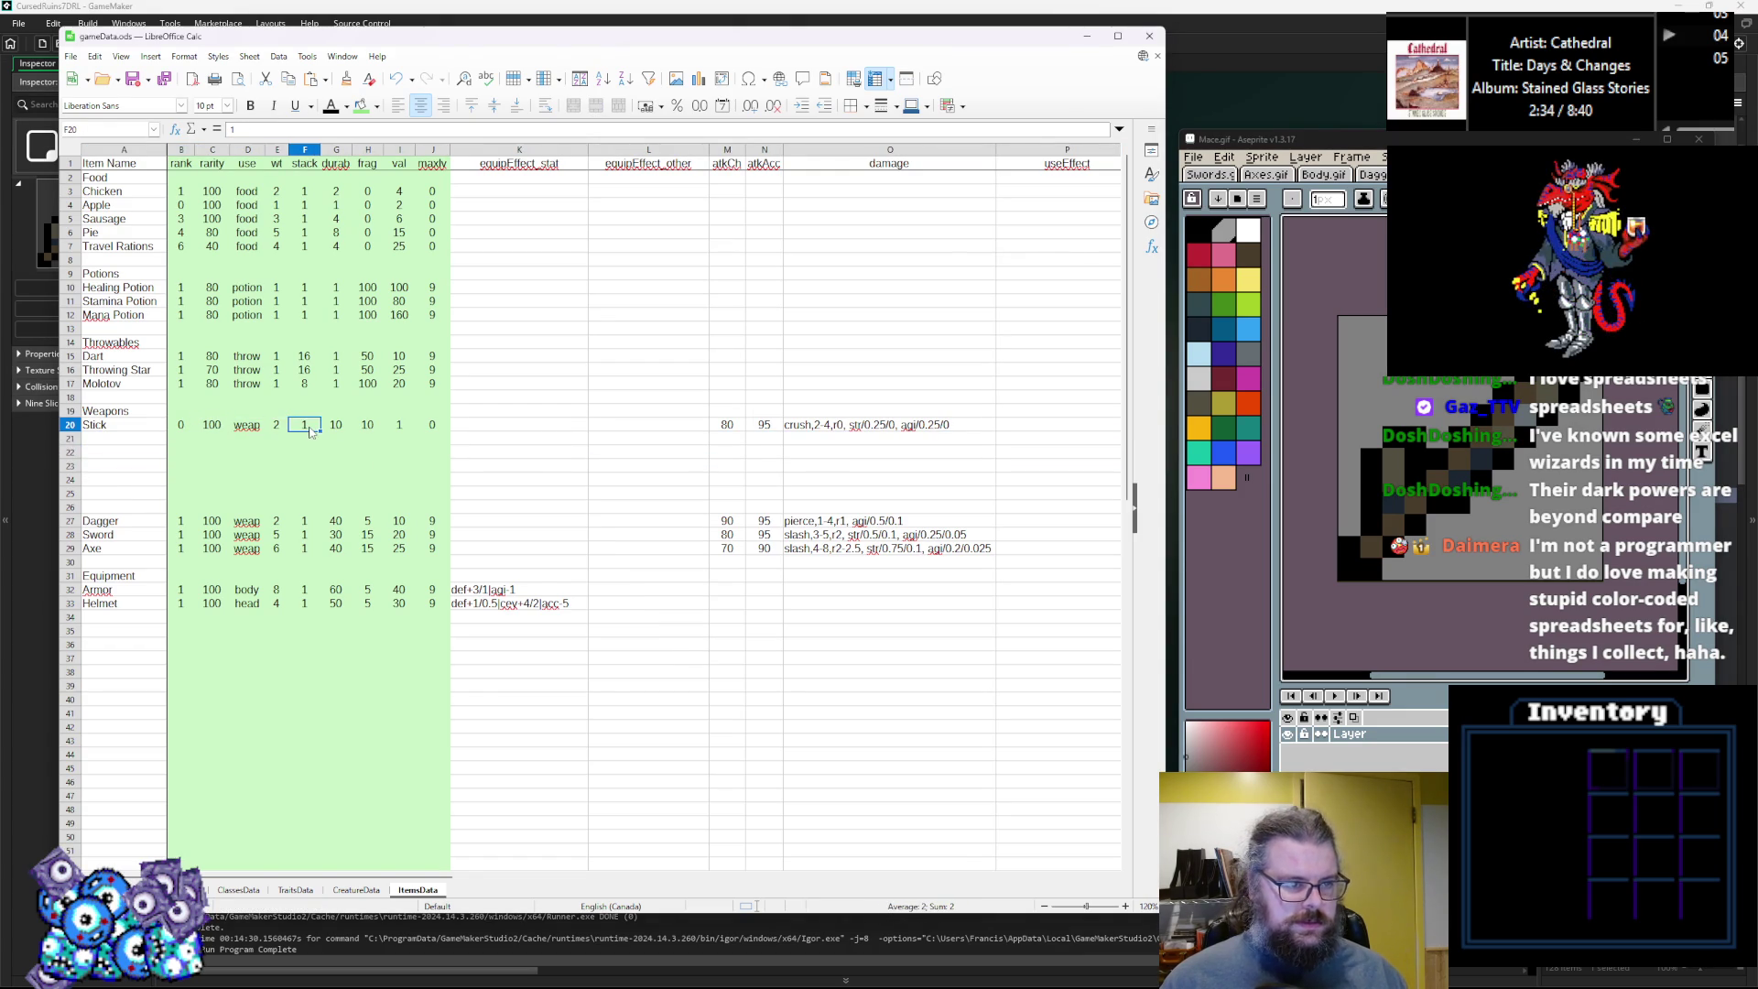
pyautogui.click(341, 431)
pyautogui.click(368, 429)
pyautogui.click(397, 427)
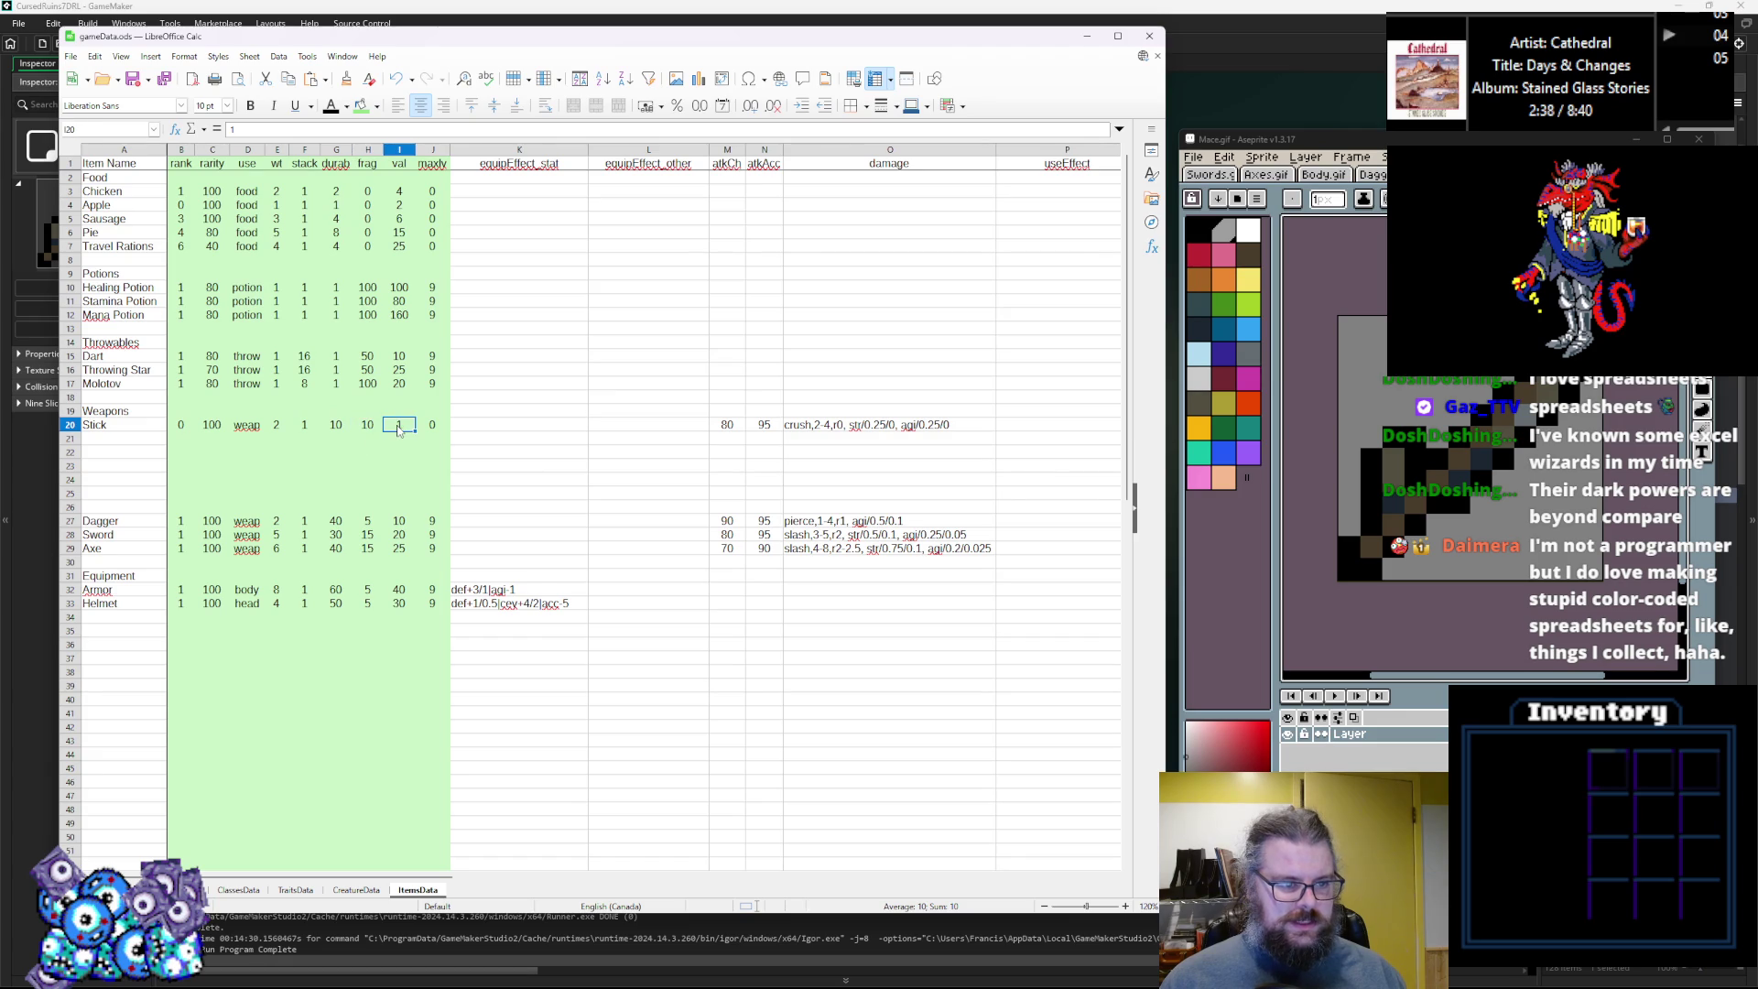
pyautogui.click(376, 427)
pyautogui.write('2')
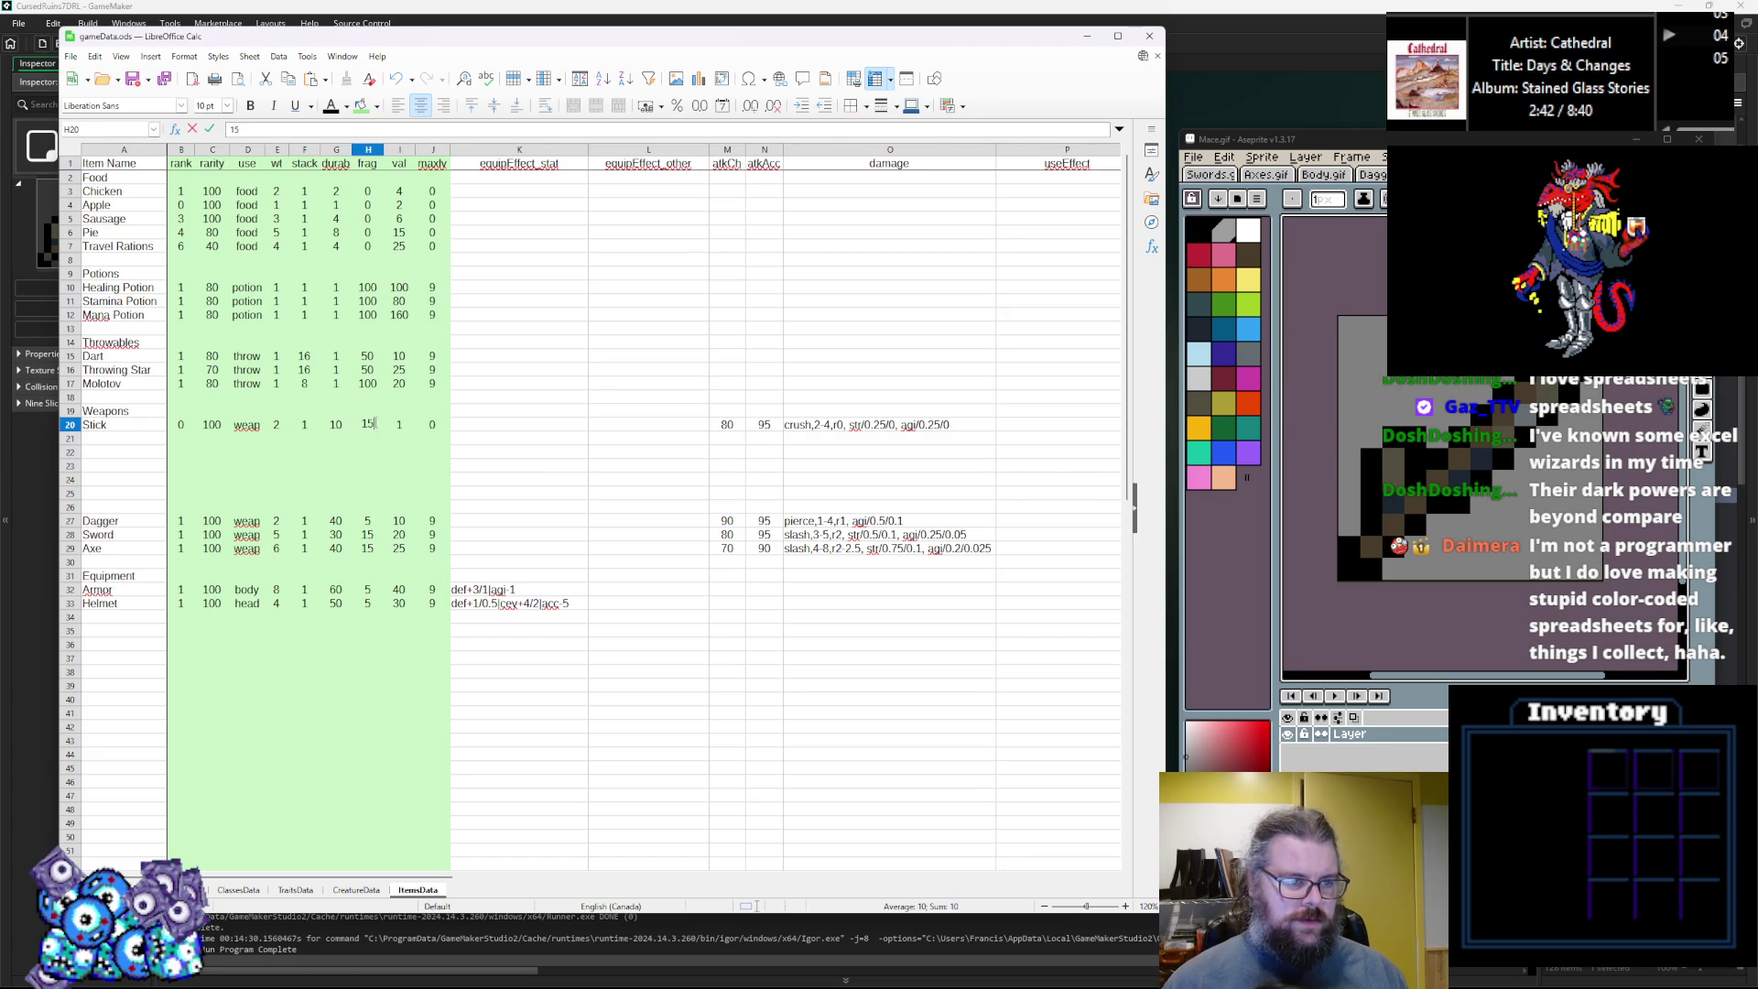
pyautogui.click(398, 429)
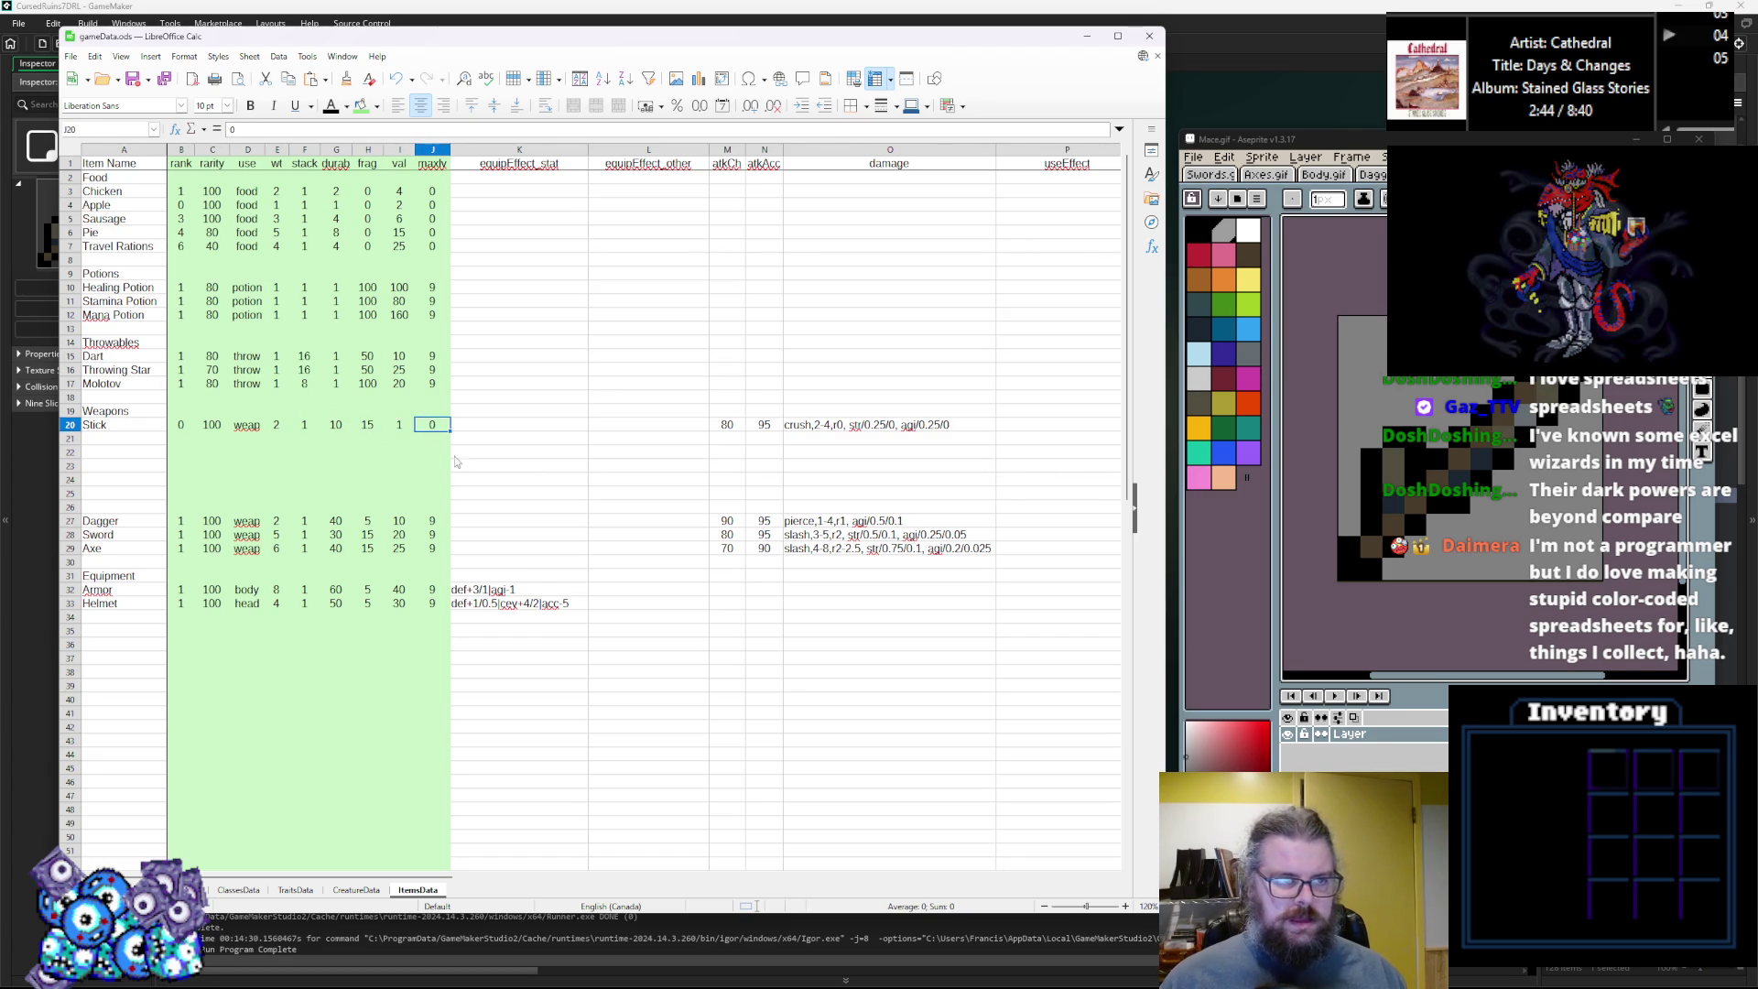
pyautogui.click(668, 480)
pyautogui.click(730, 427)
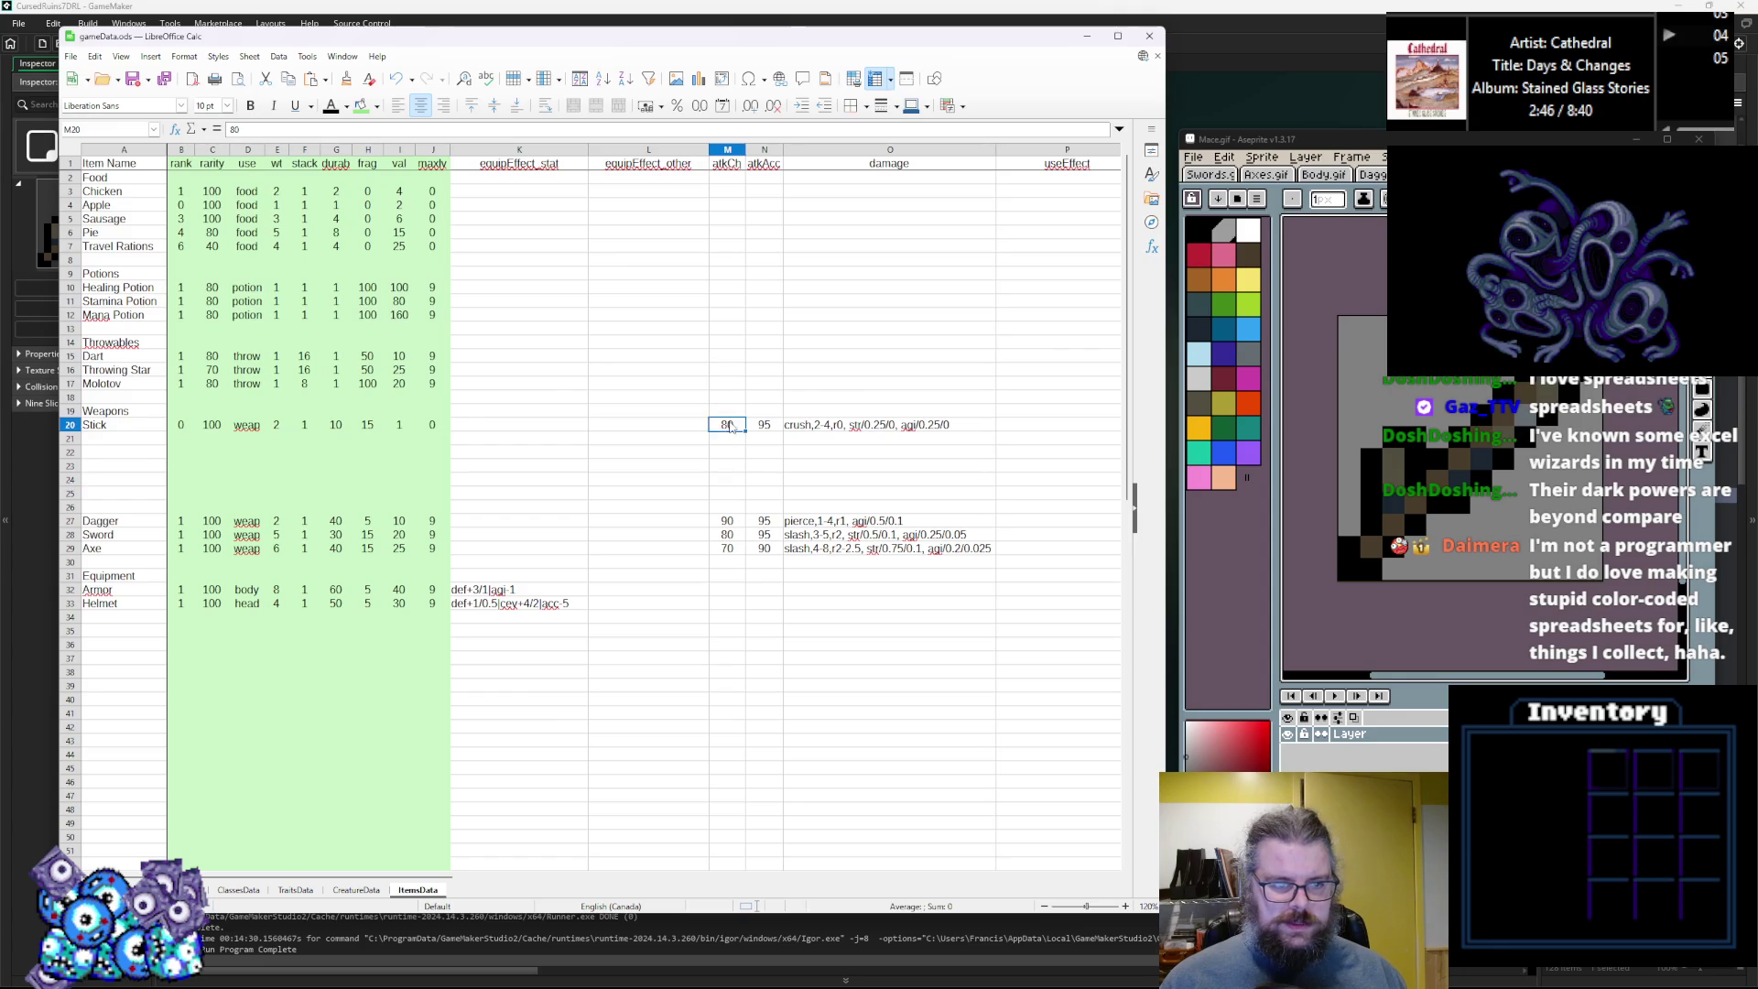
pyautogui.click(759, 433)
pyautogui.doubleClick(813, 426)
pyautogui.click(892, 457)
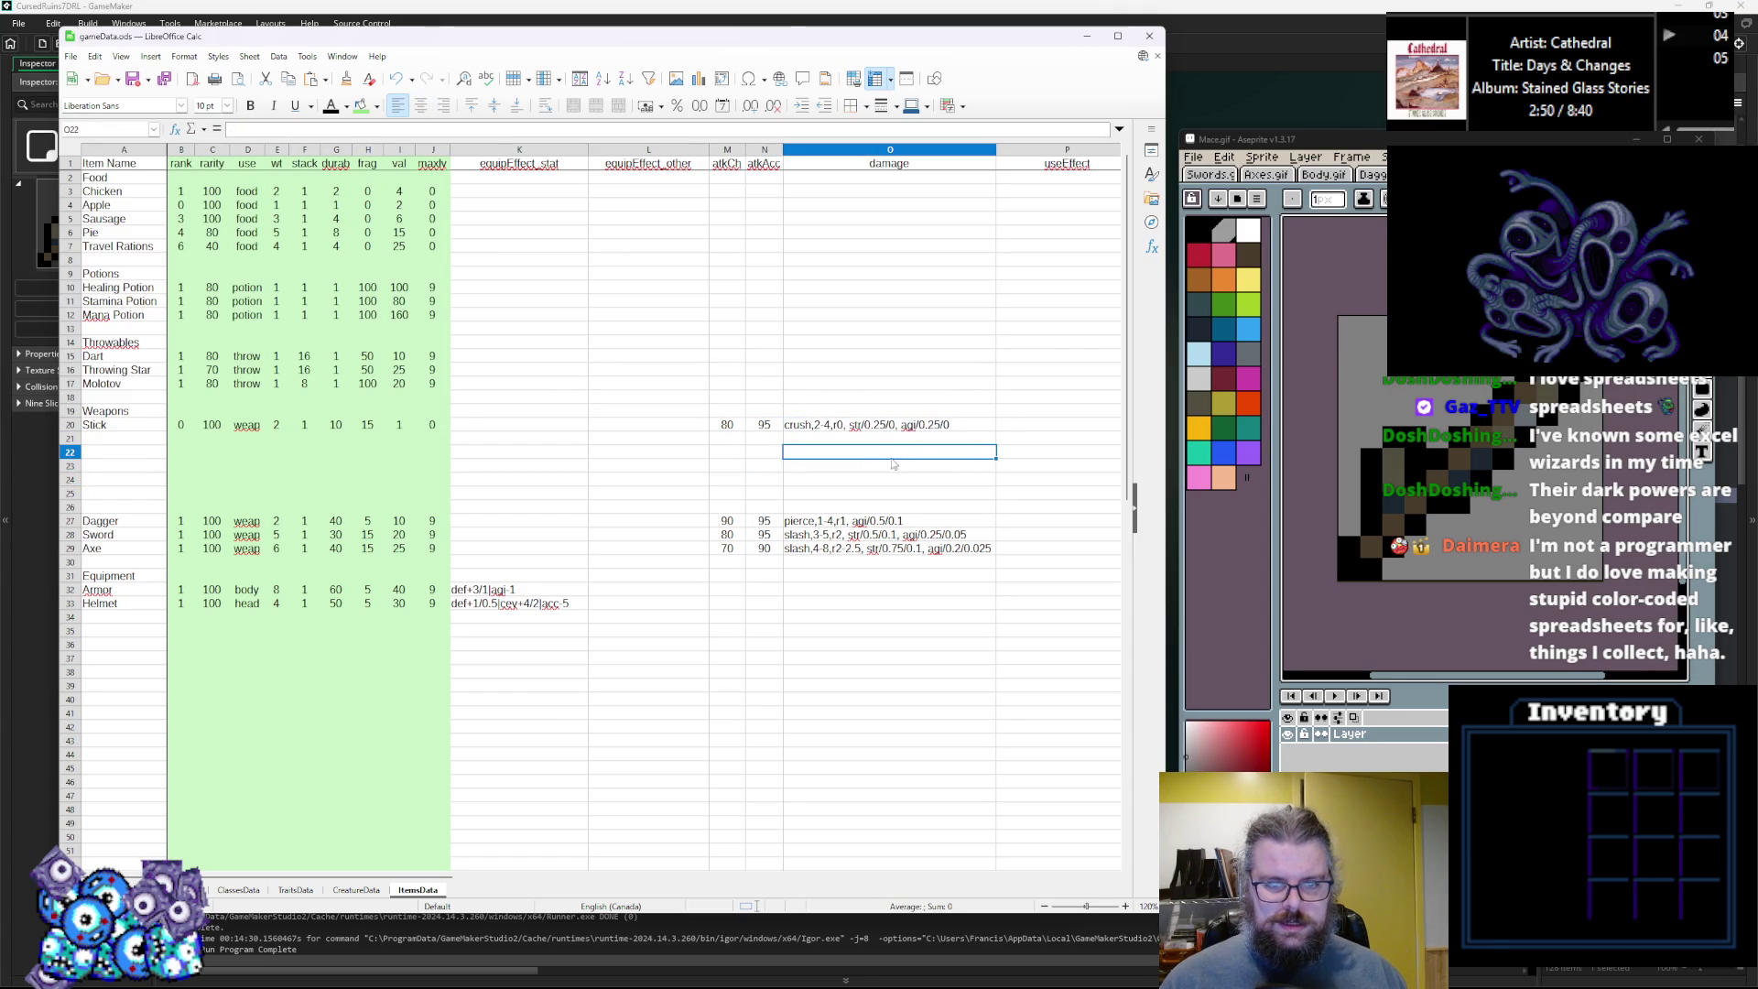
# Copy the Stick row into the row below and rename it Club.
pyautogui.click(72, 425)
pyautogui.hotkey('ctrl', 'c')
pyautogui.click(71, 438)
pyautogui.hotkey('ctrl', 'v')
pyautogui.click(121, 457)
pyautogui.doubleClick(119, 438)
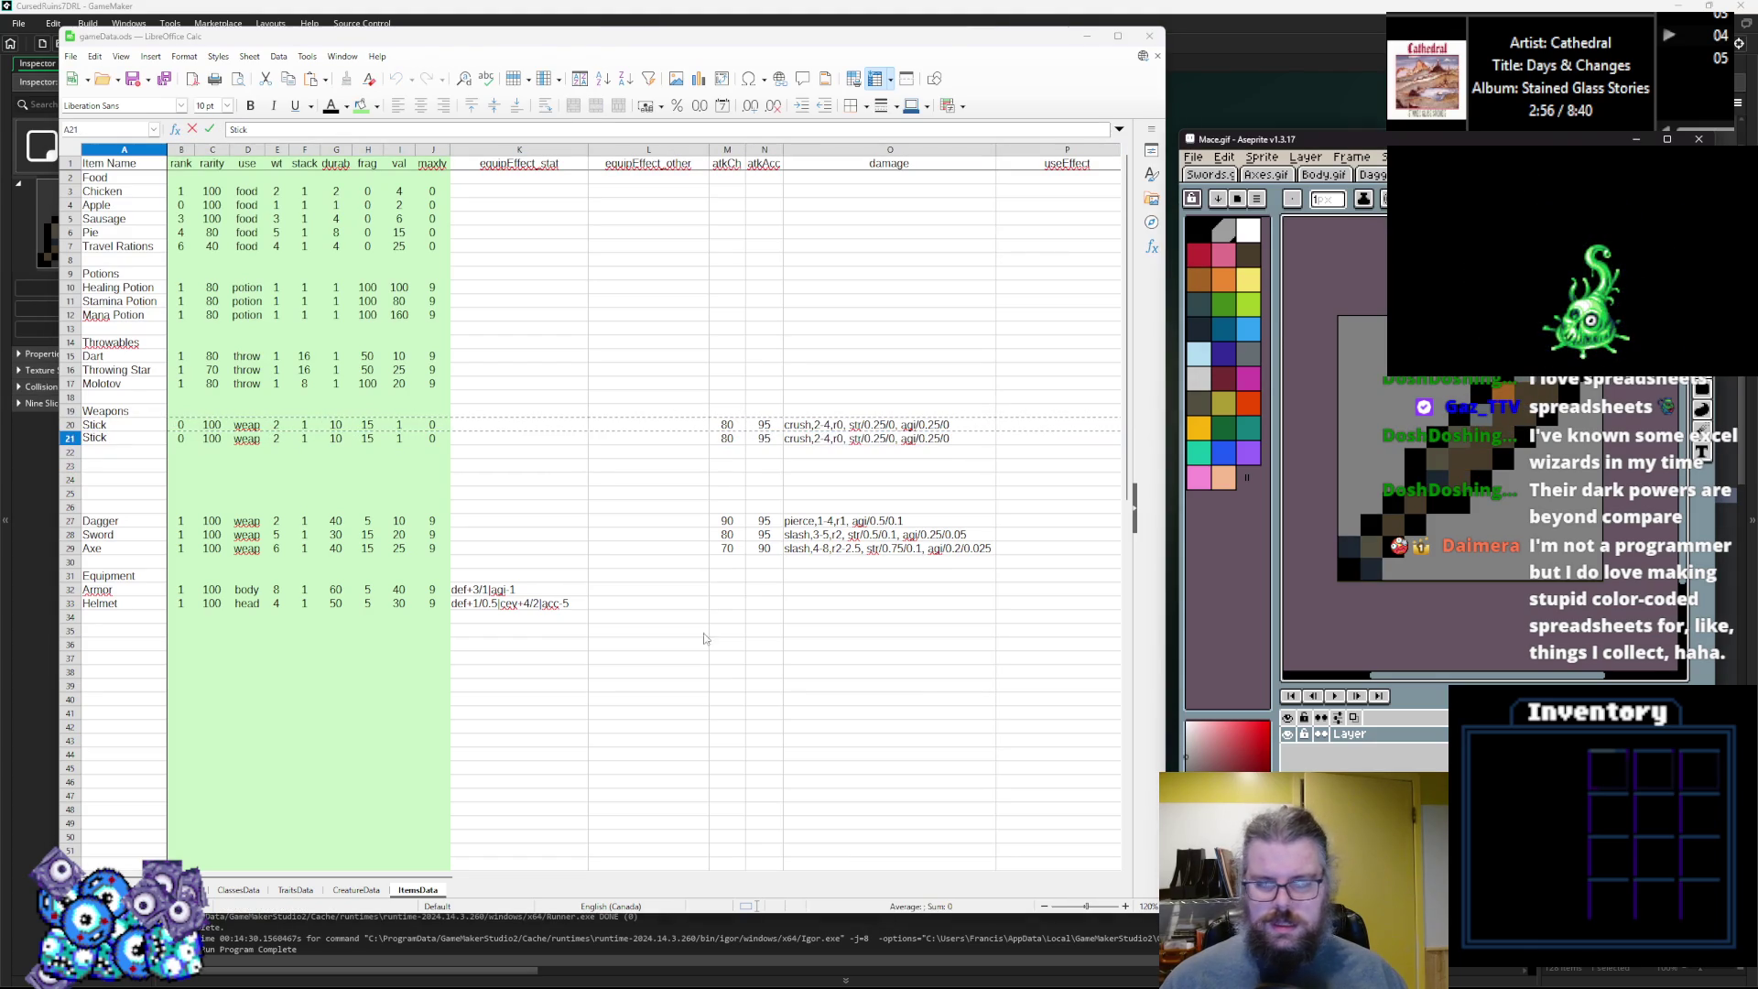
pyautogui.doubleClick(113, 439)
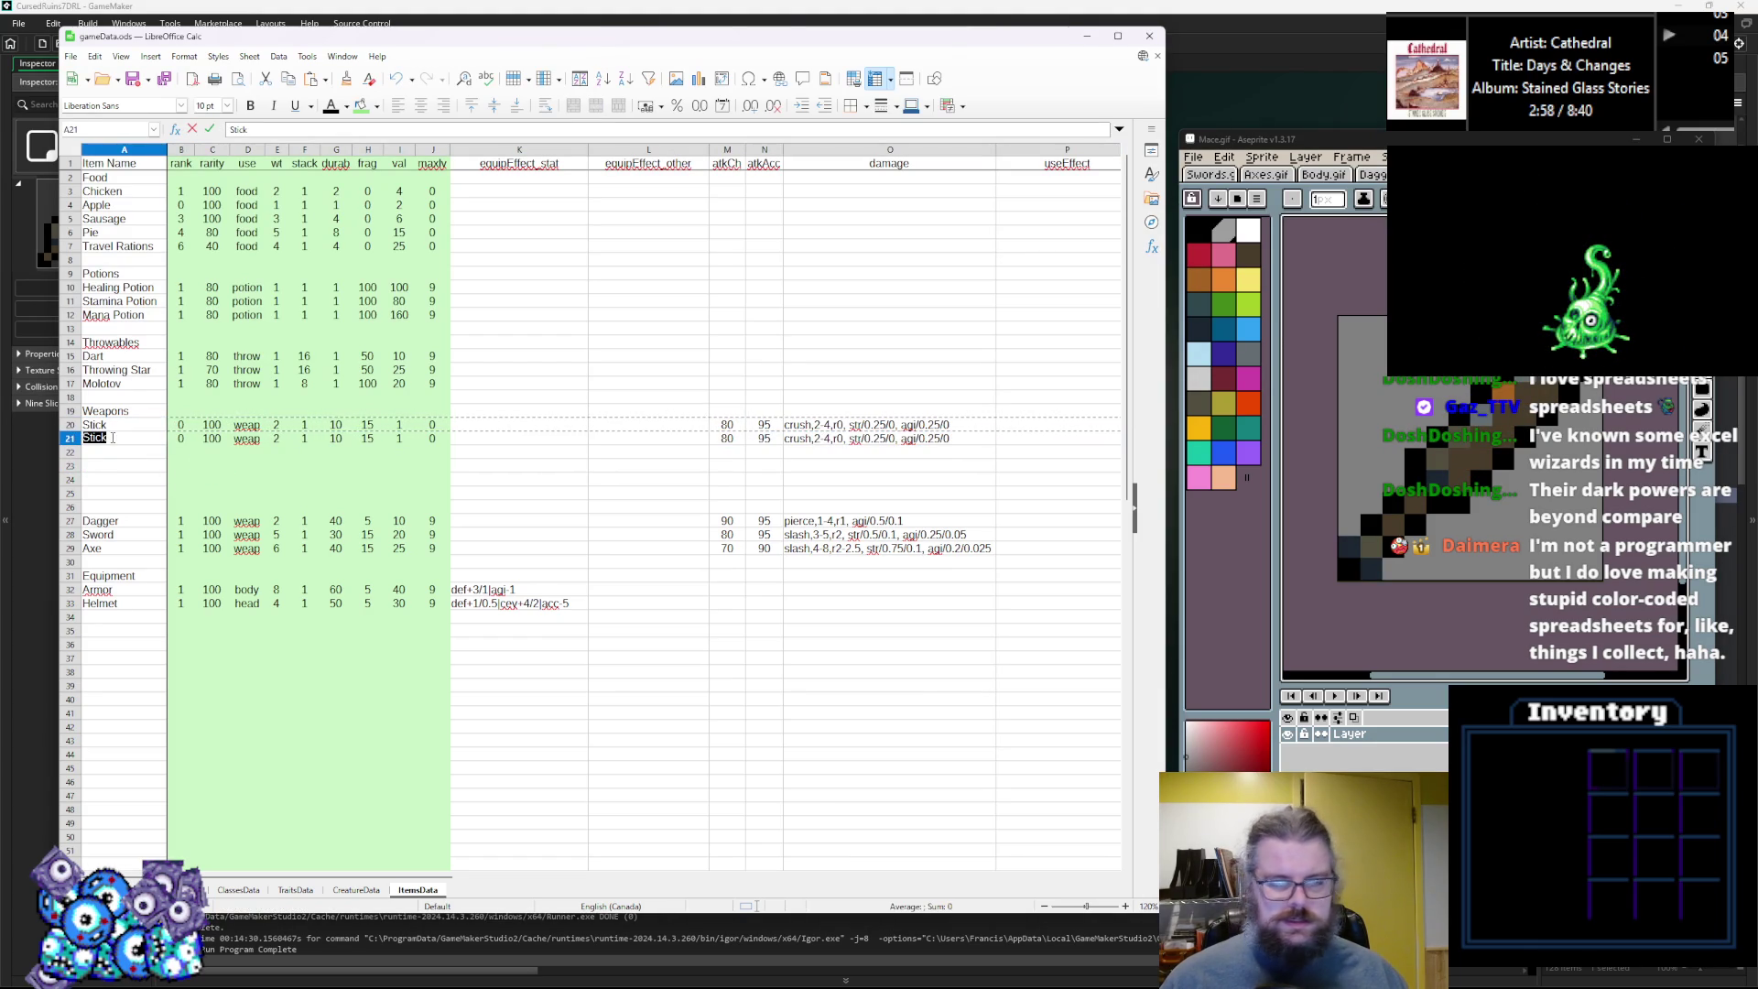
pyautogui.write('Club')
pyautogui.press('Return')
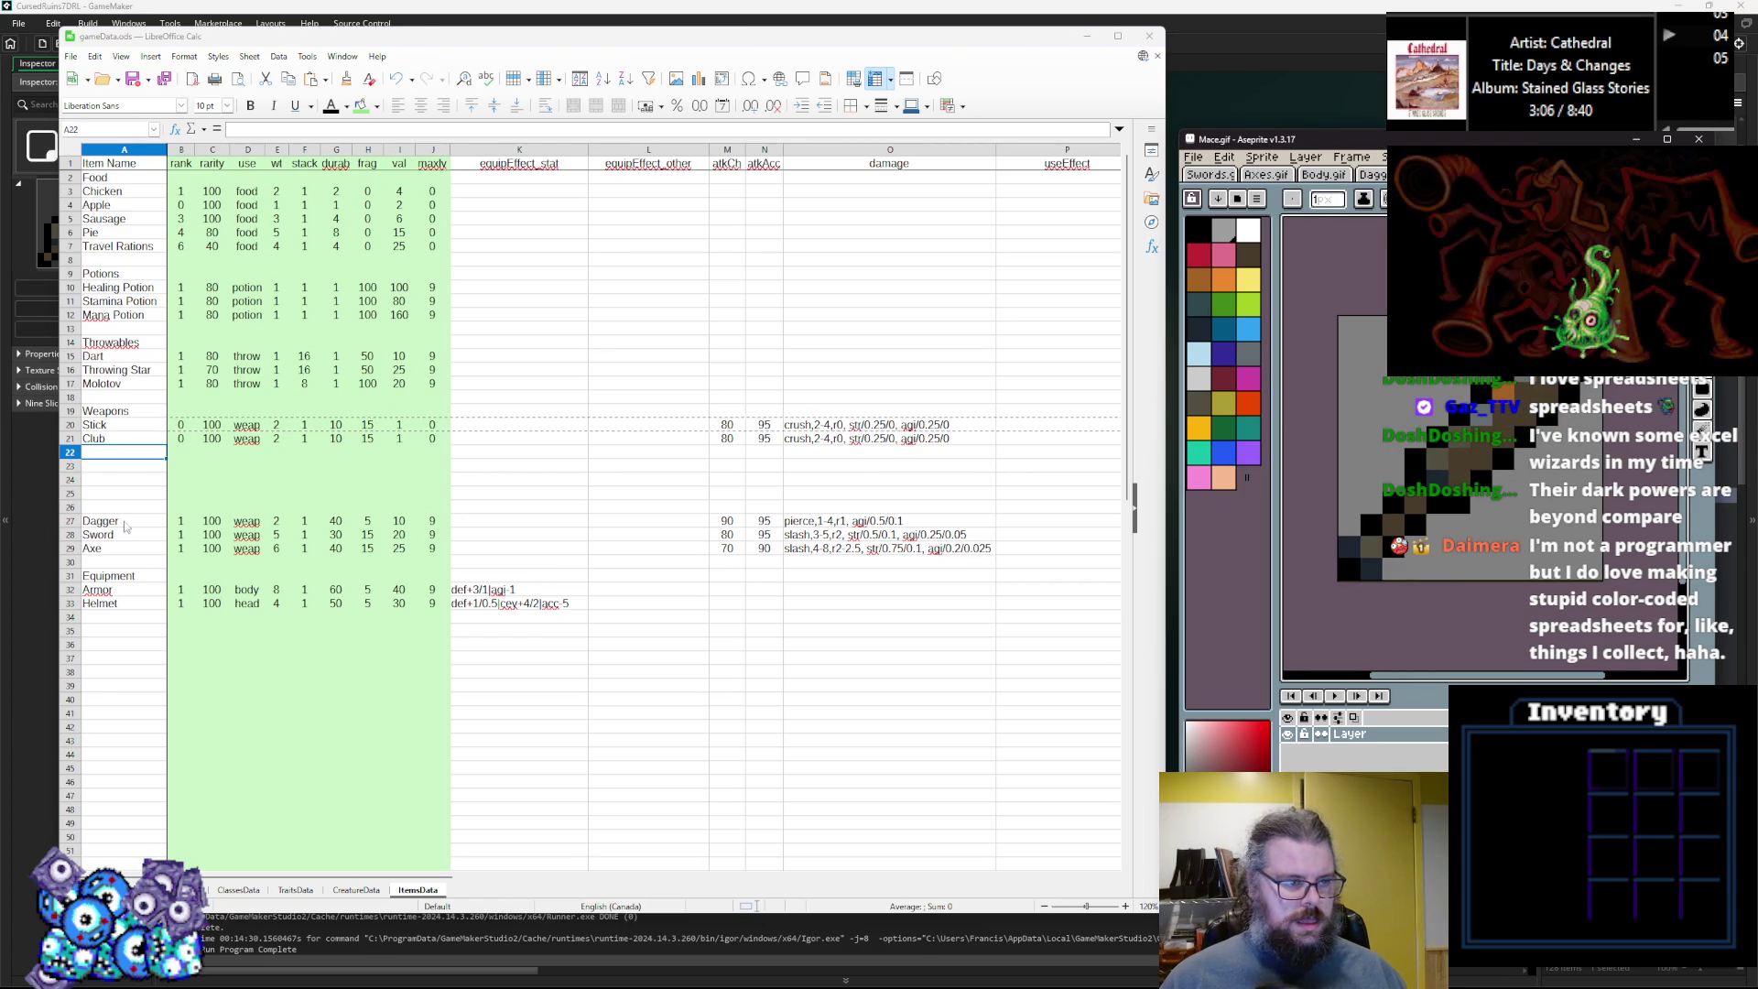
# Enter Large Club, Spiked Club and Mace as weapon names below Club.
pyautogui.write('Large Club')
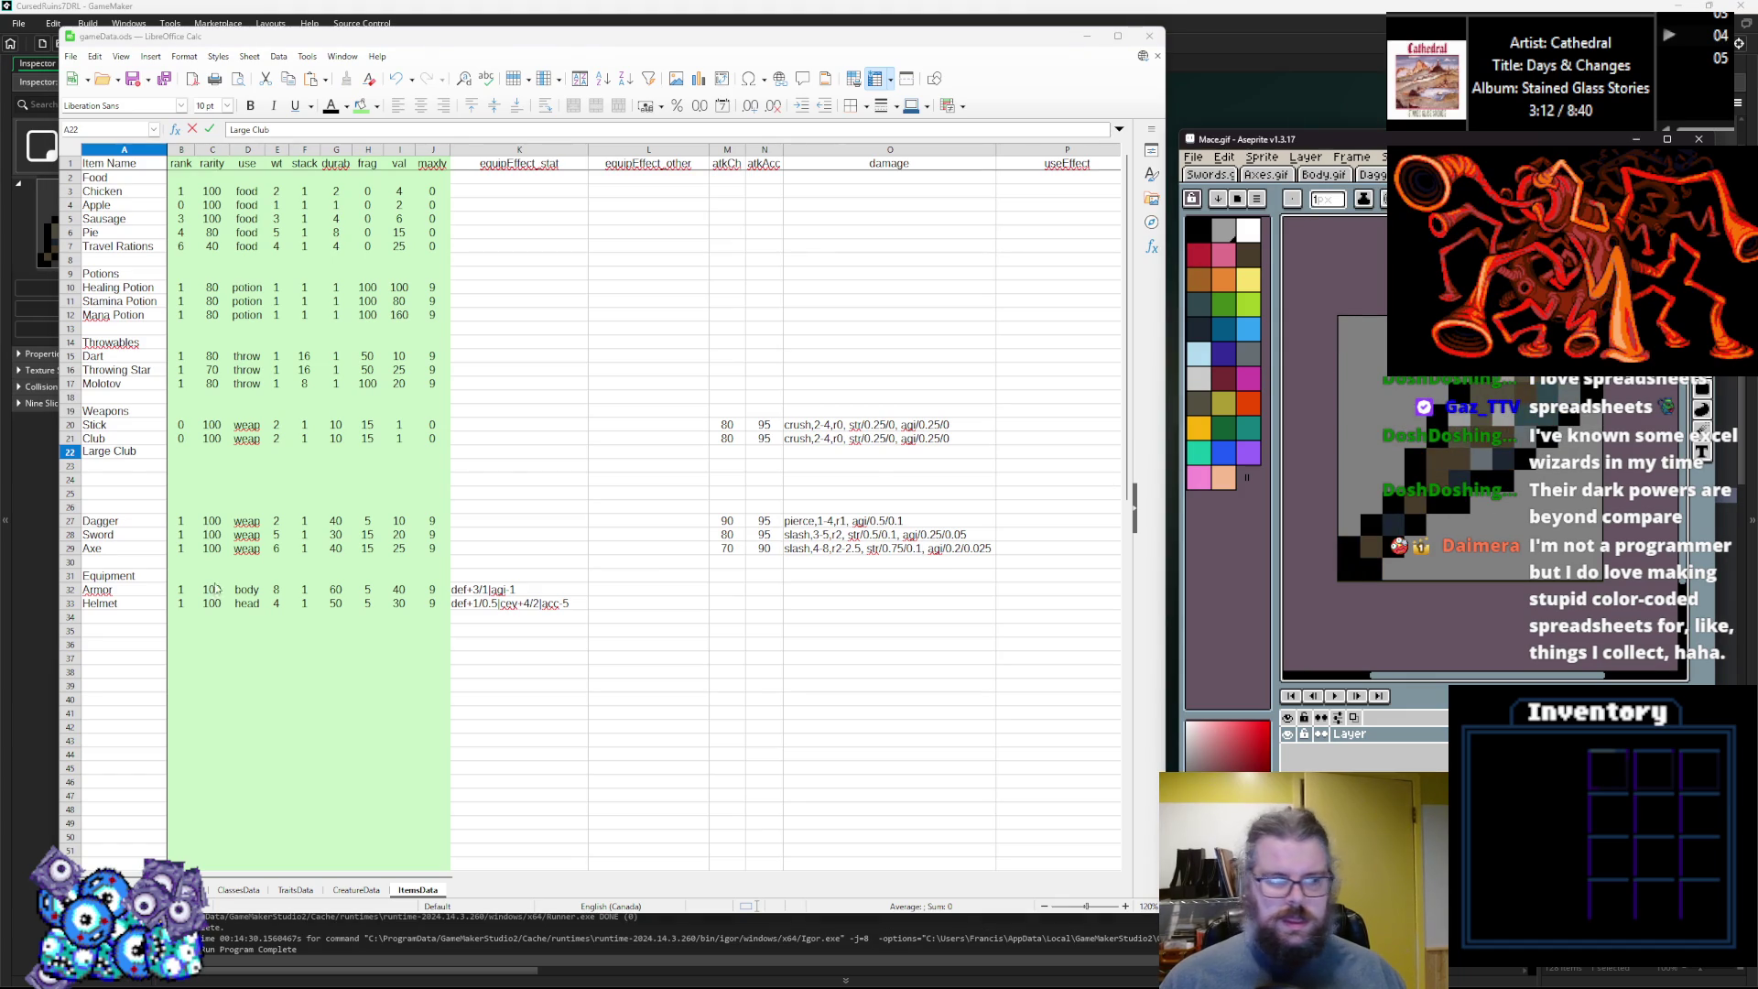
pyautogui.press('Return')
pyautogui.write('Spiked Club')
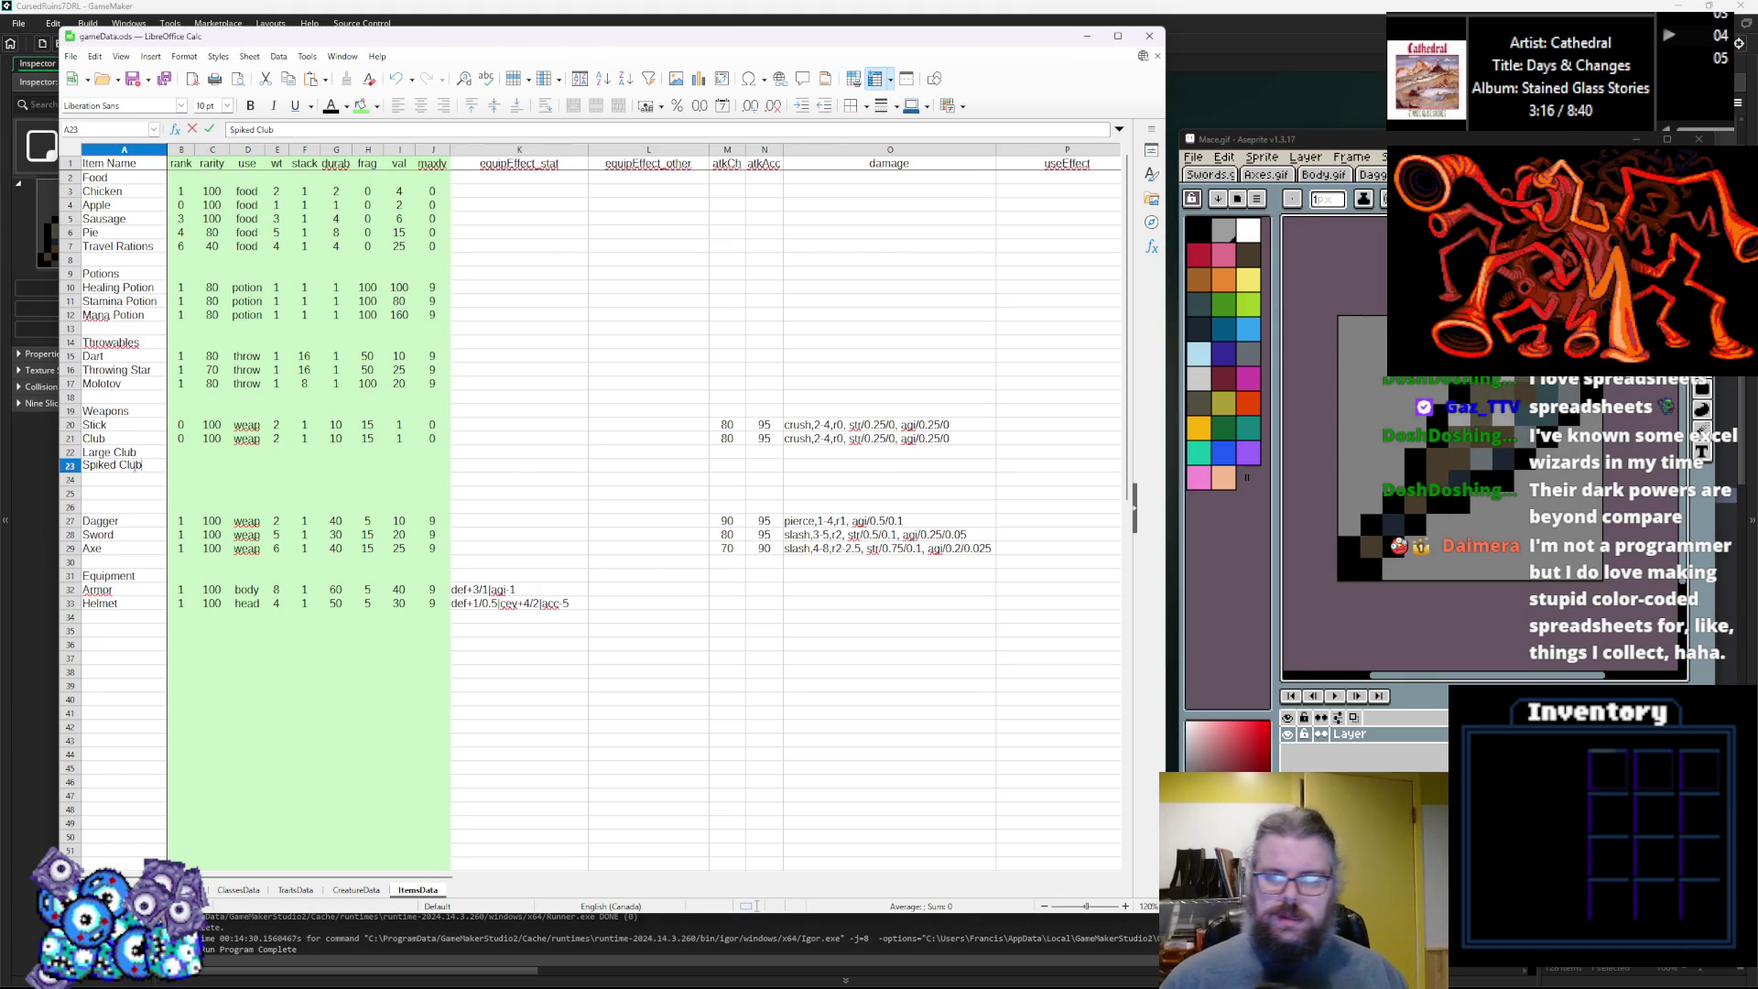
pyautogui.click(94, 483)
pyautogui.write('Mace')
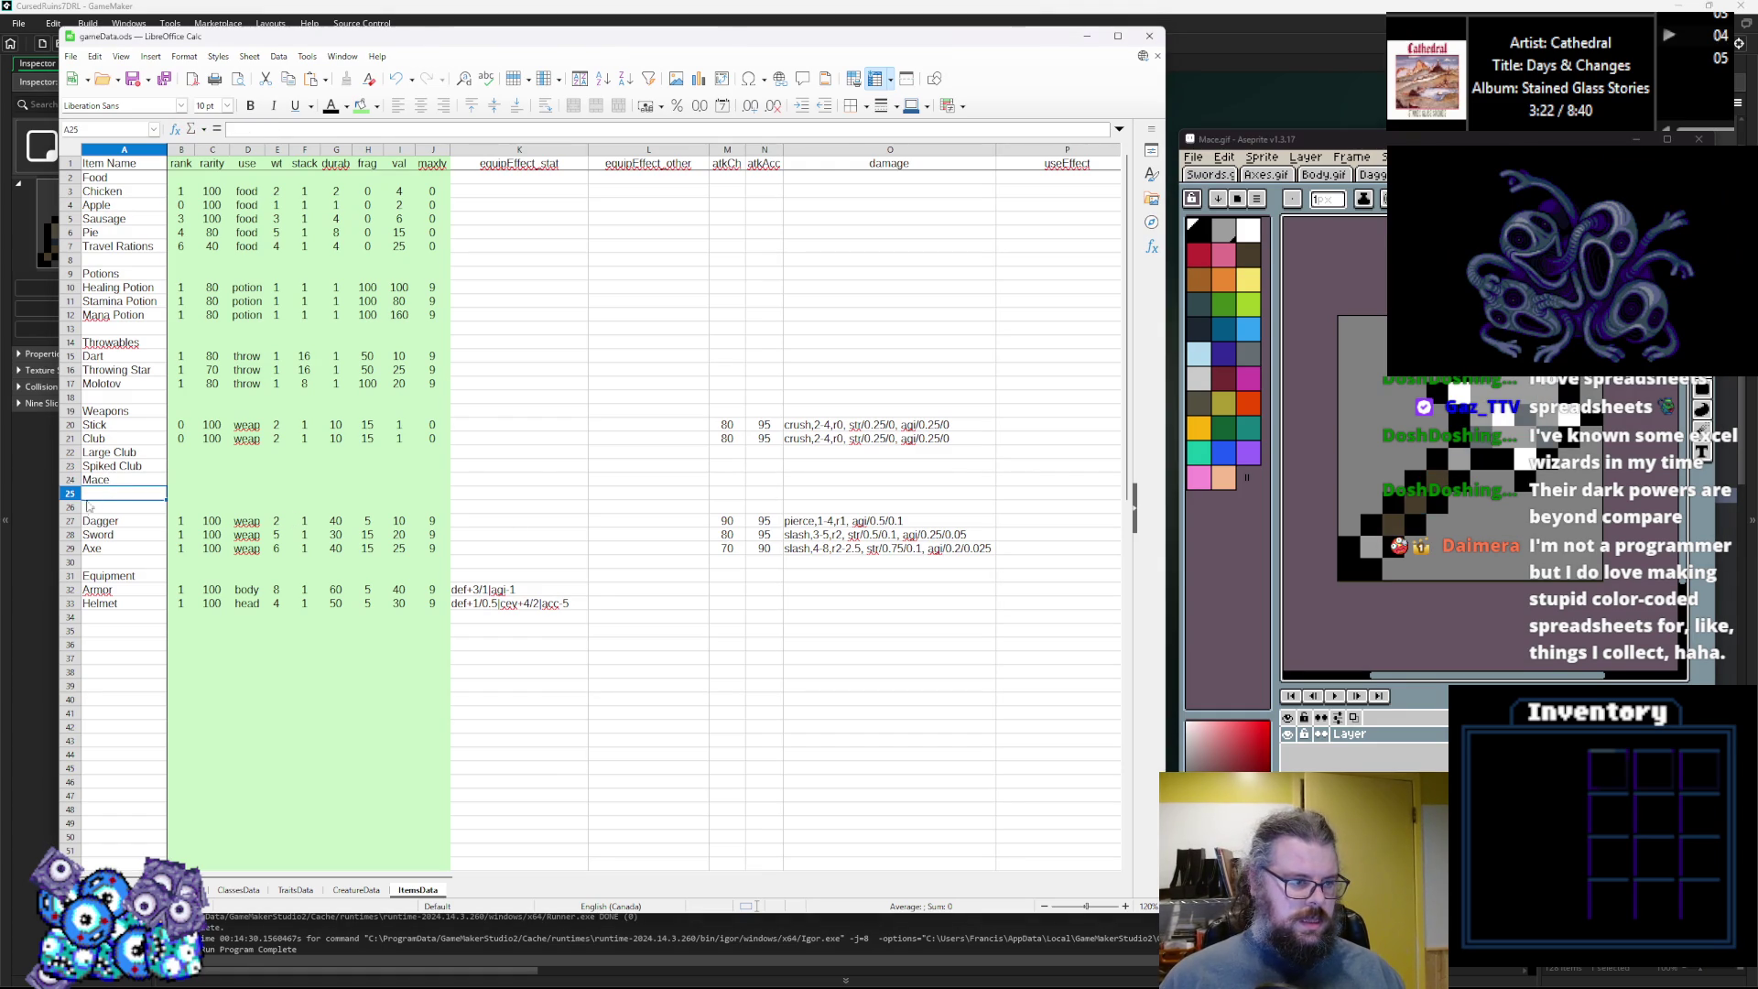
pyautogui.rightClick(72, 508)
# Insert a row above row 26 and name rows 25–26 Spiked Mace and Pernach.
pyautogui.click(126, 579)
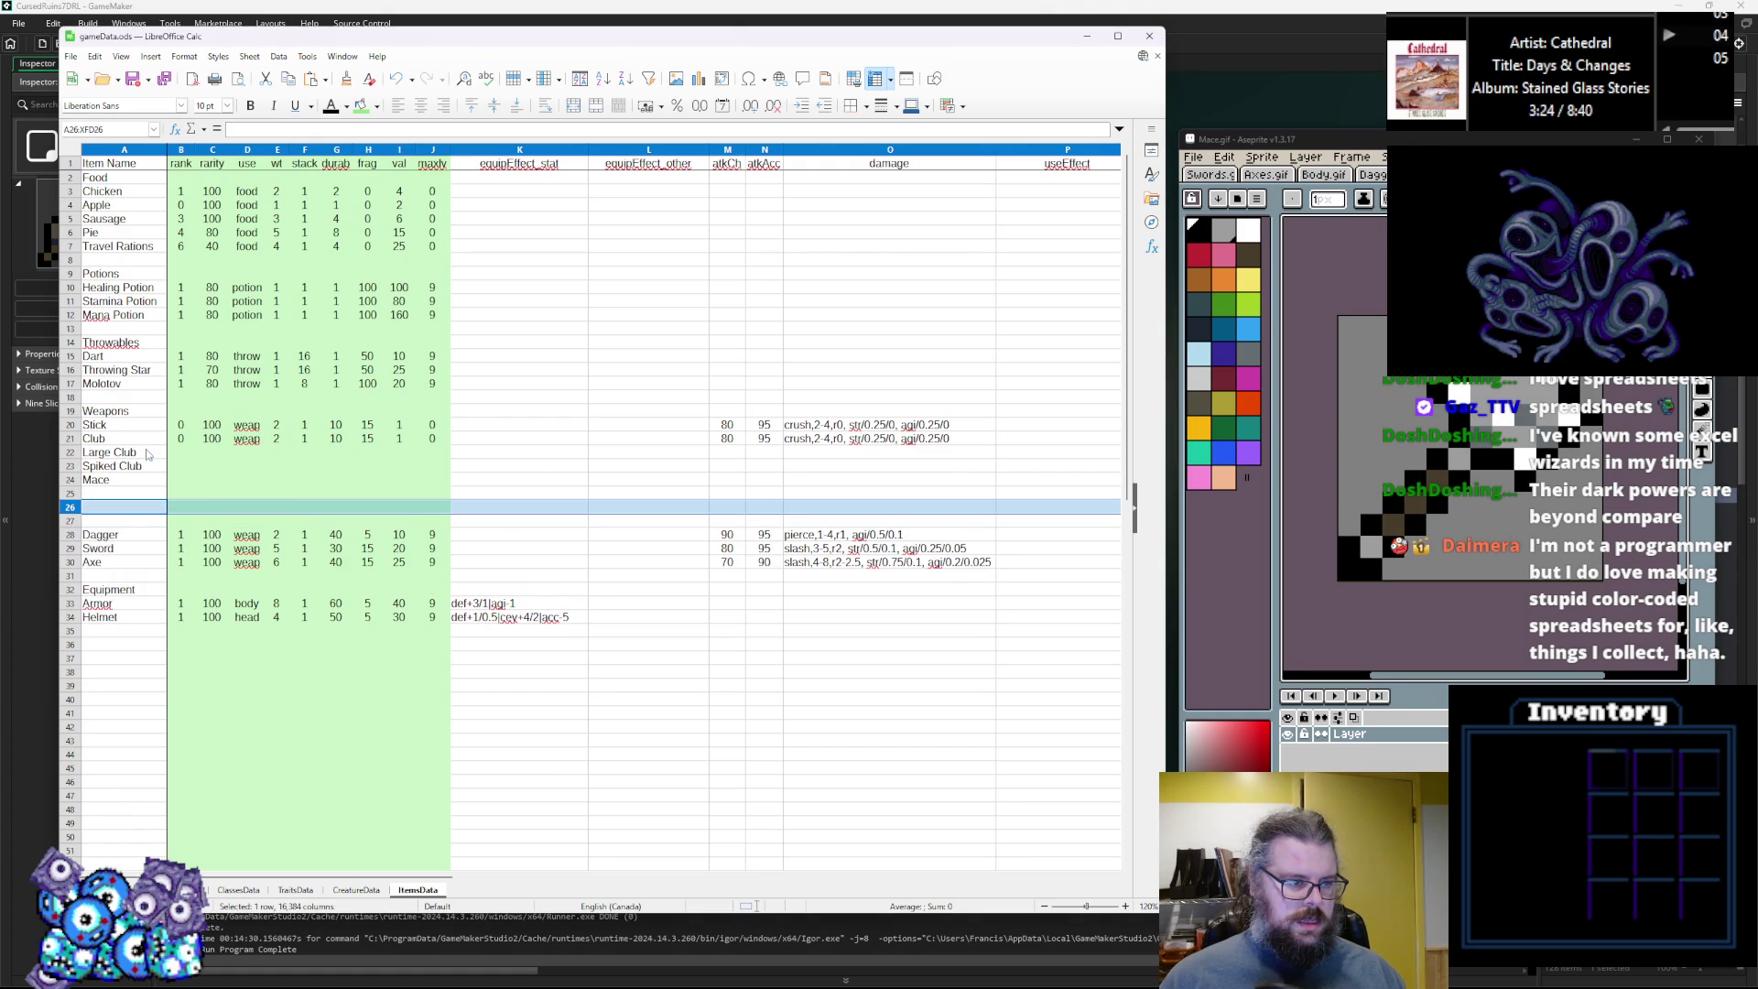
pyautogui.click(124, 494)
pyautogui.write('Spiked Mace')
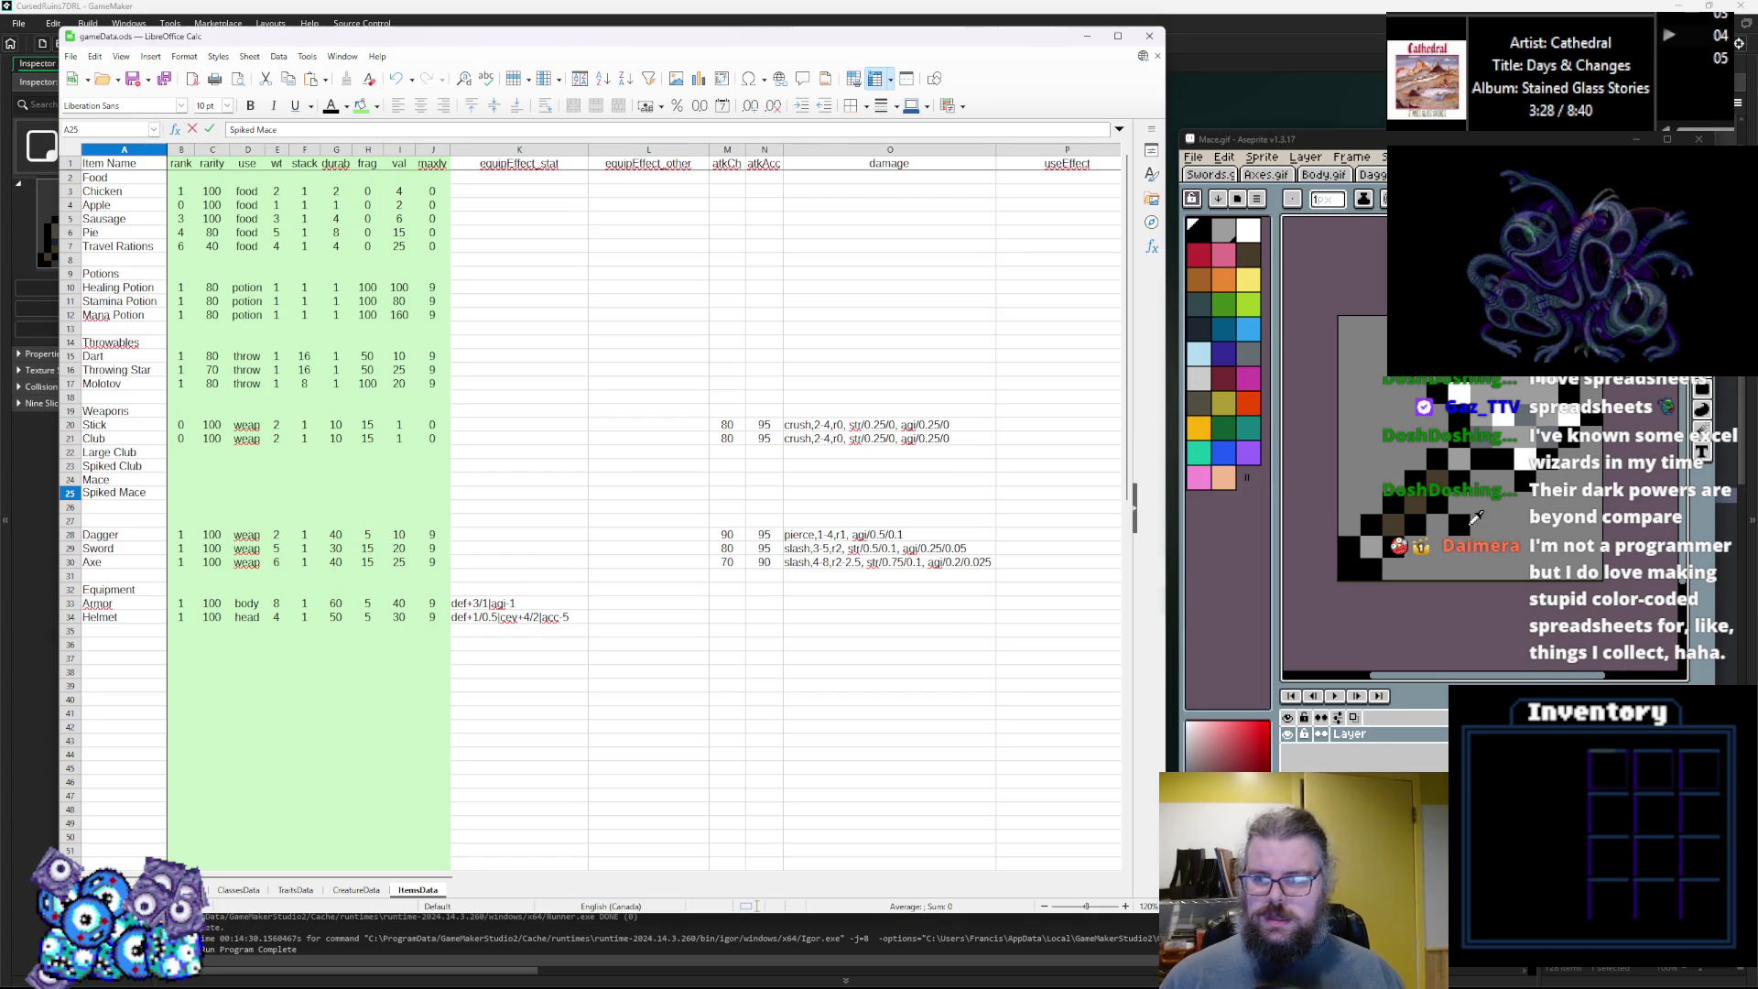
pyautogui.press('Return')
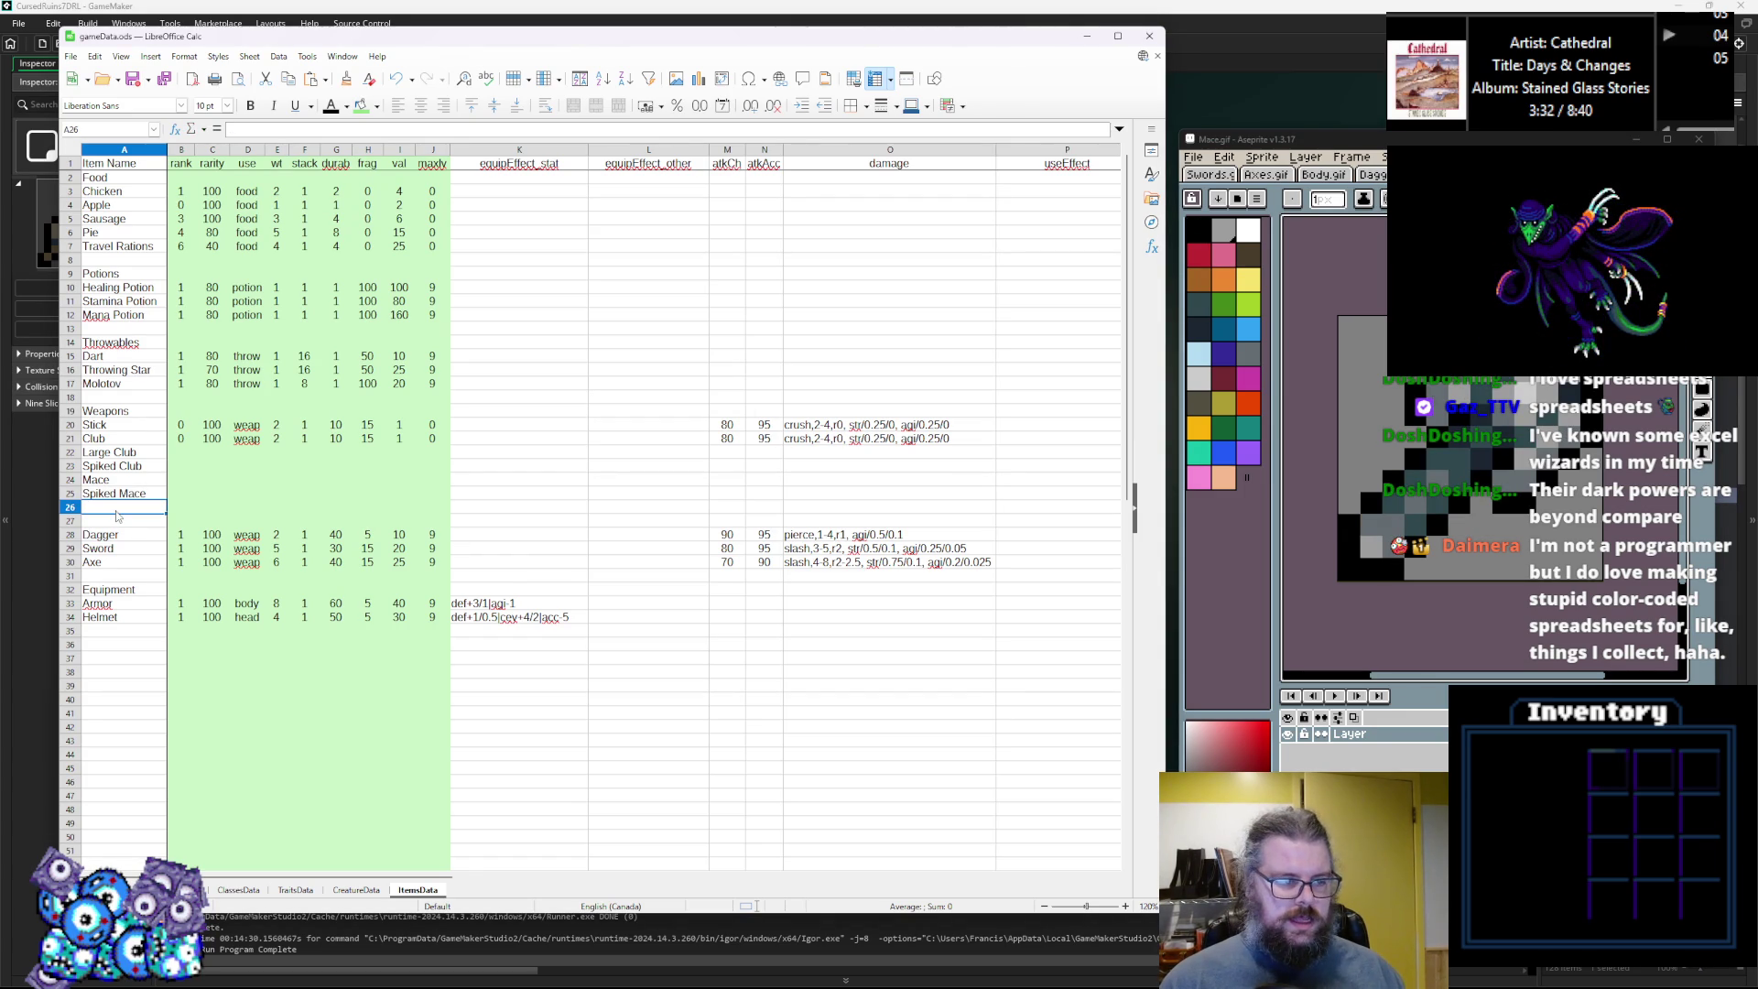
pyautogui.write('Pernach')
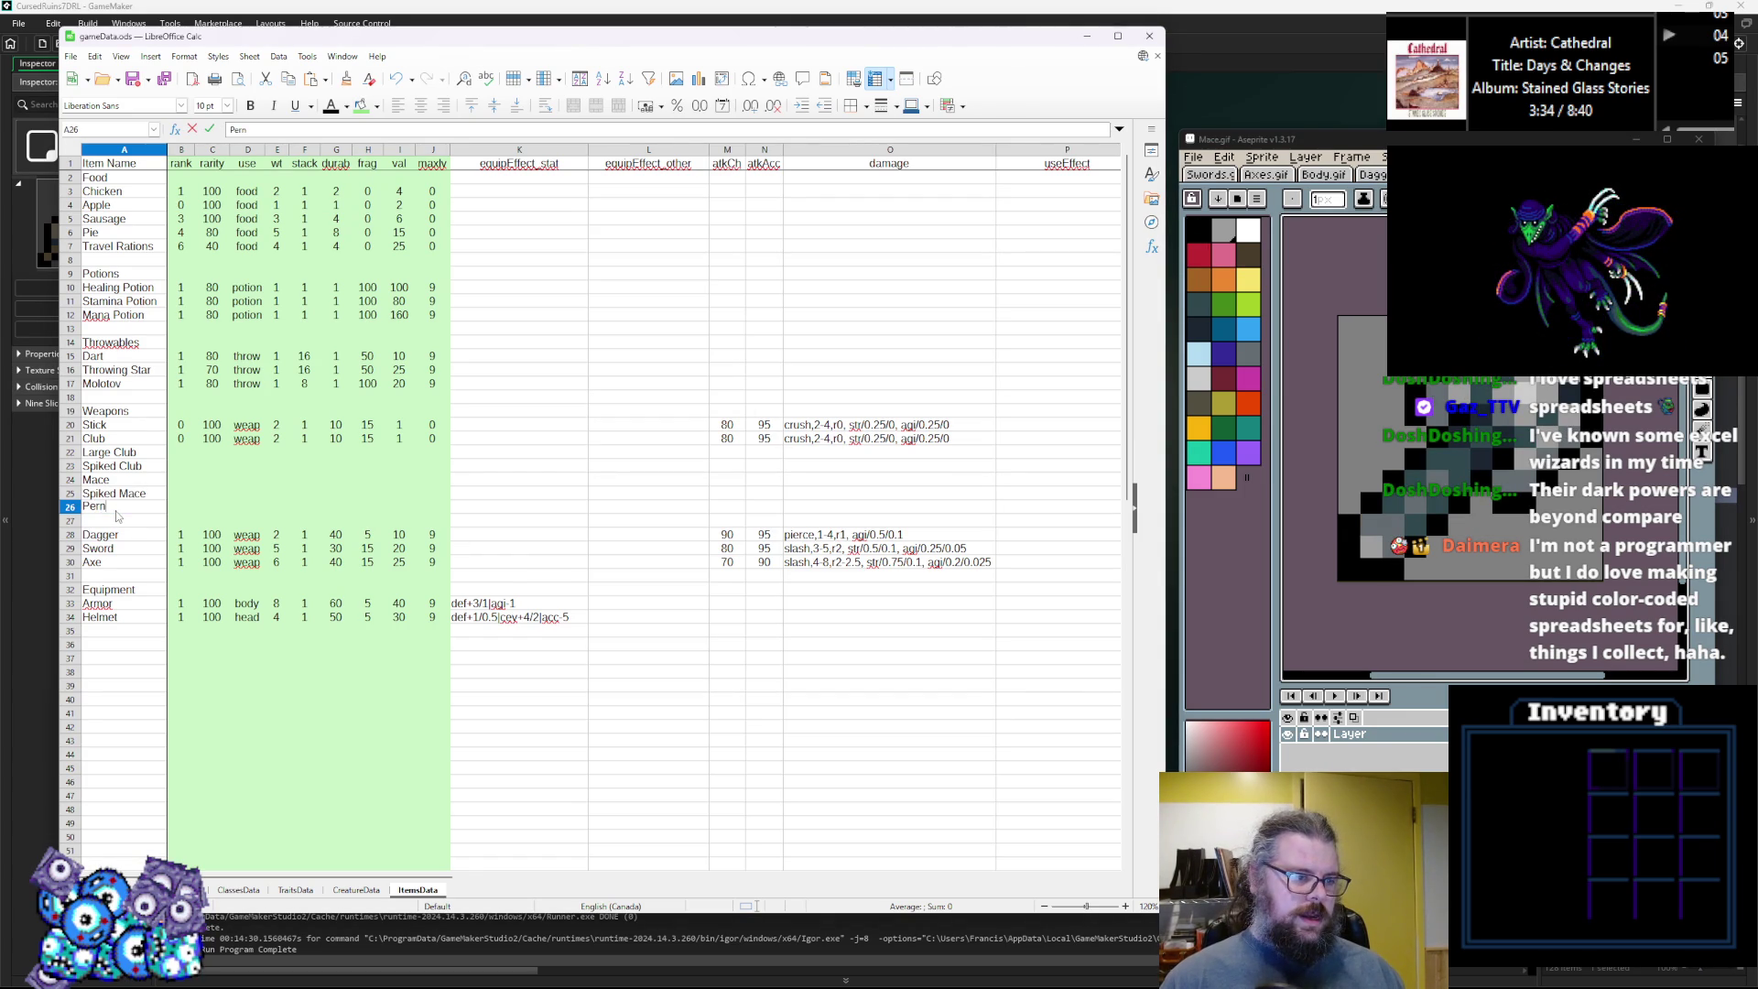
pyautogui.click(236, 458)
pyautogui.click(185, 457)
pyautogui.click(178, 444)
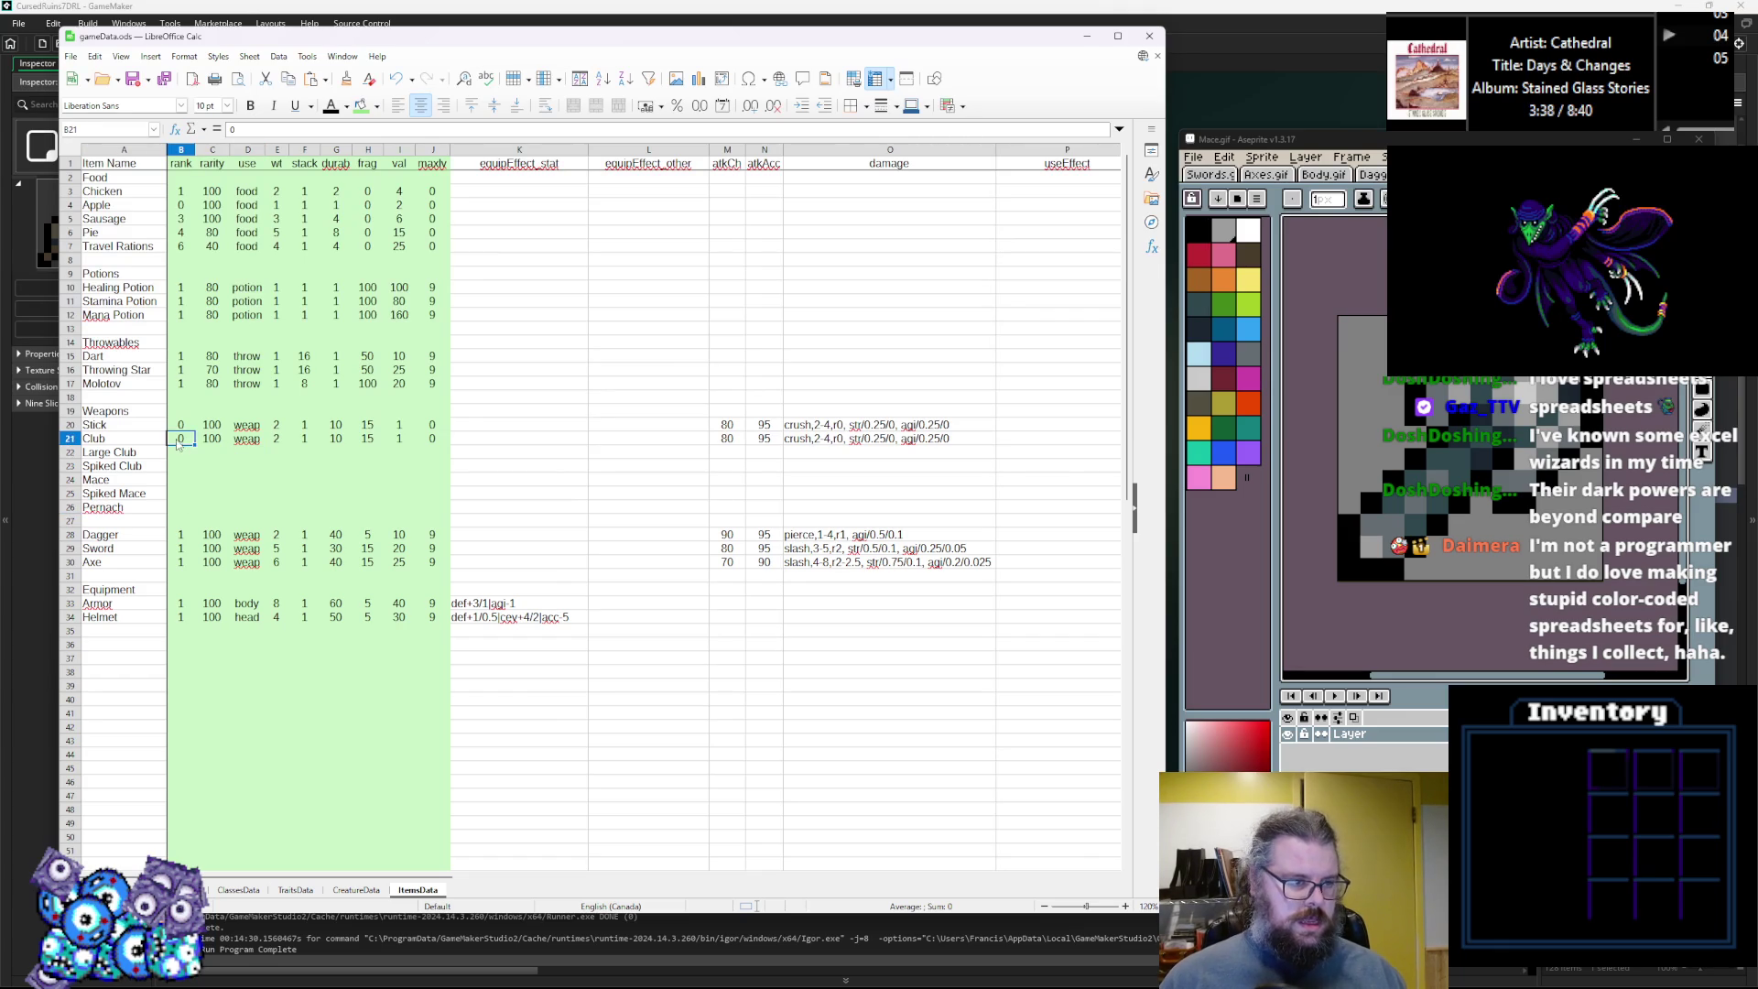
# Enter ranks 1, 2 and 3 for Club, Large Club and Mace.
pyautogui.write('1')
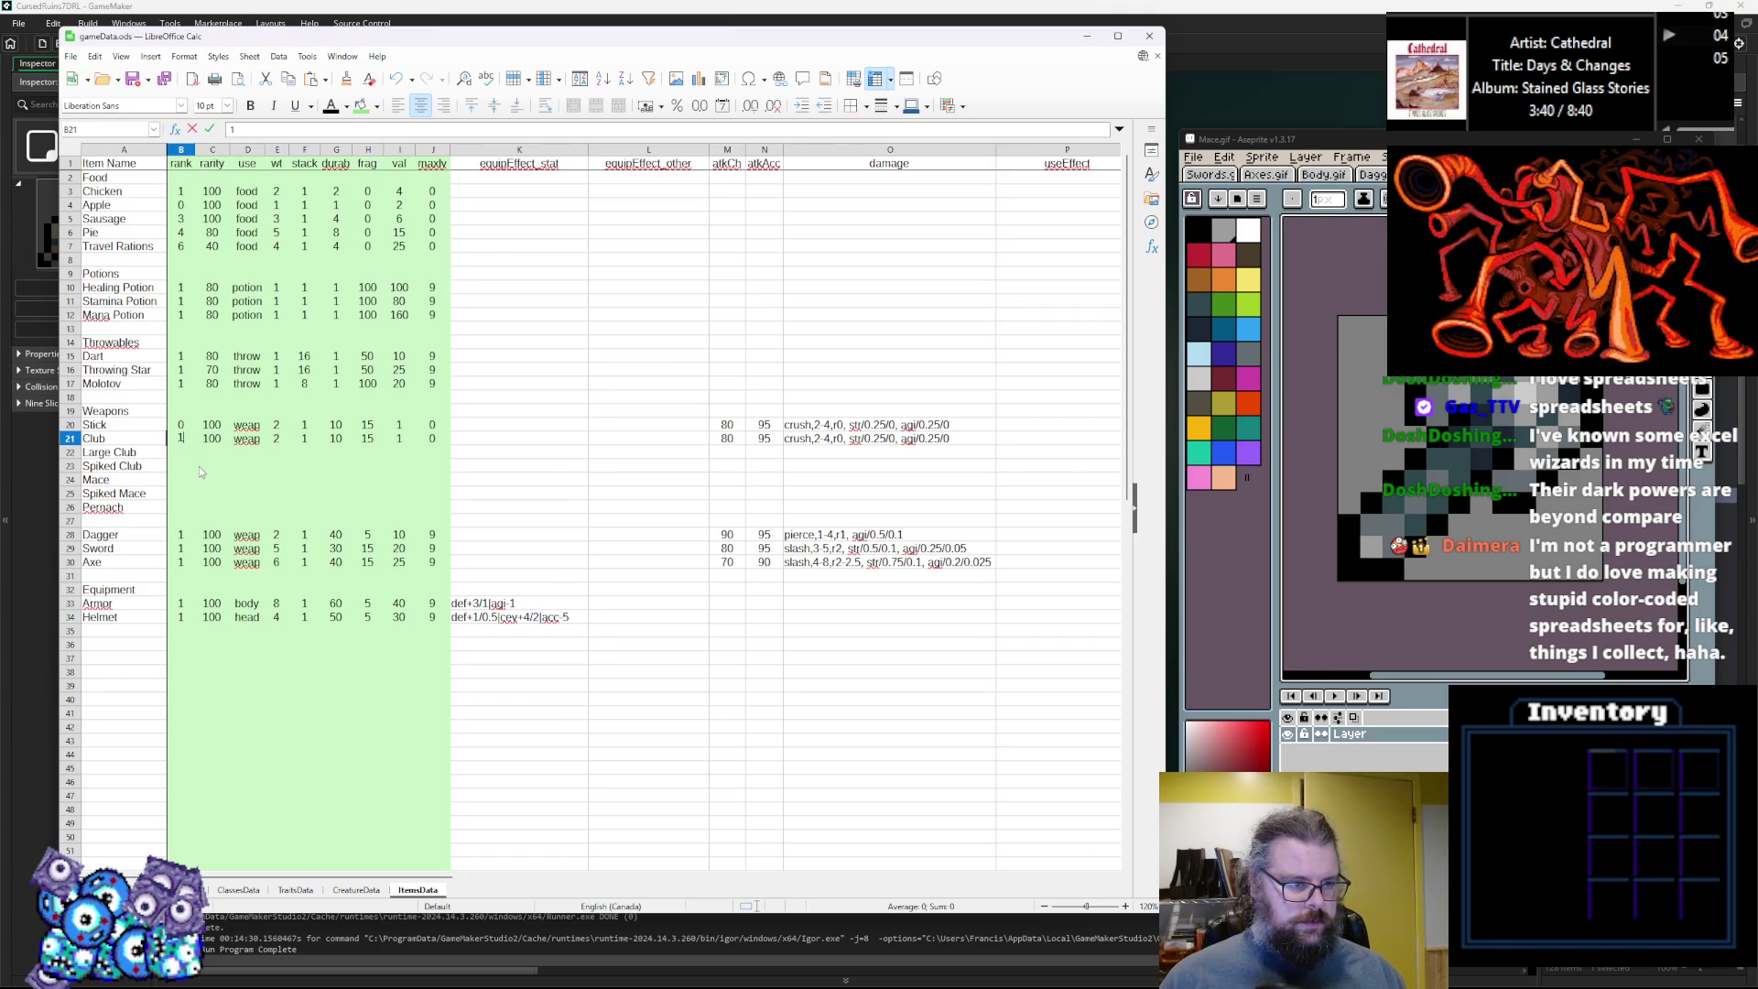
pyautogui.click(182, 456)
pyautogui.write('2')
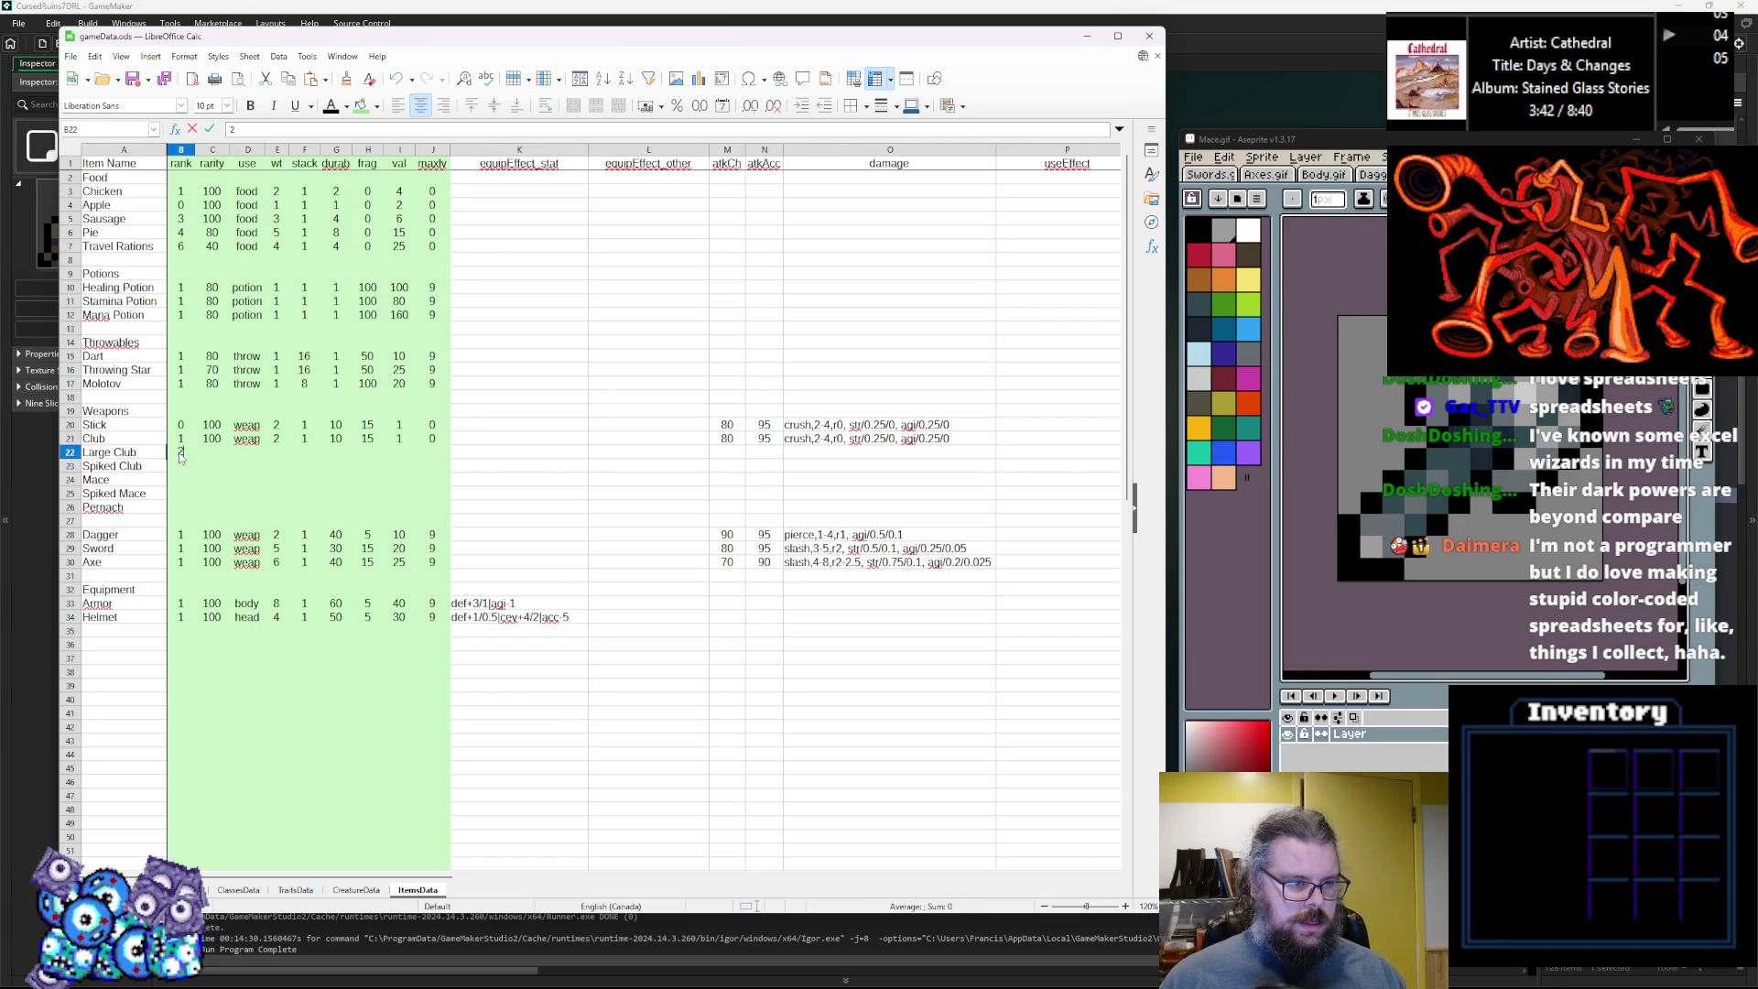
pyautogui.click(178, 470)
pyautogui.write('4')
pyautogui.click(177, 485)
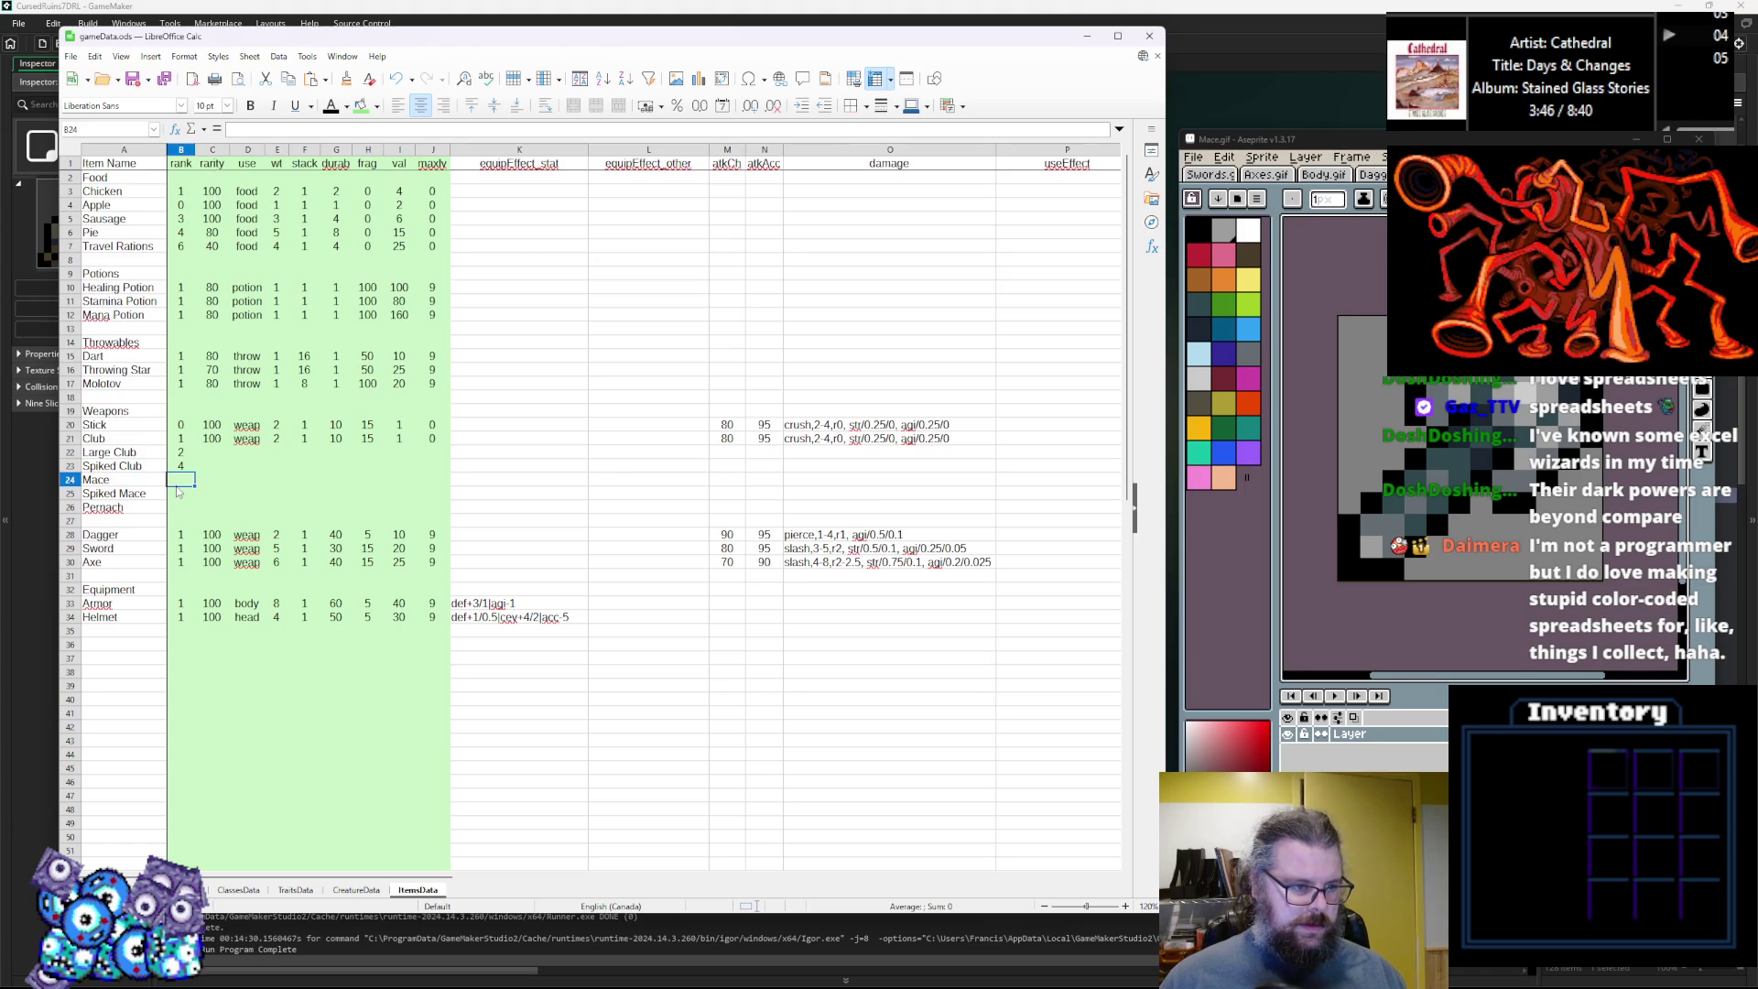
pyautogui.click(233, 468)
pyautogui.click(181, 484)
pyautogui.write('3')
pyautogui.press('Return')
# Enter and correct the ranks for Spiked Mace (5) and Pernach (6).
pyautogui.write('4')
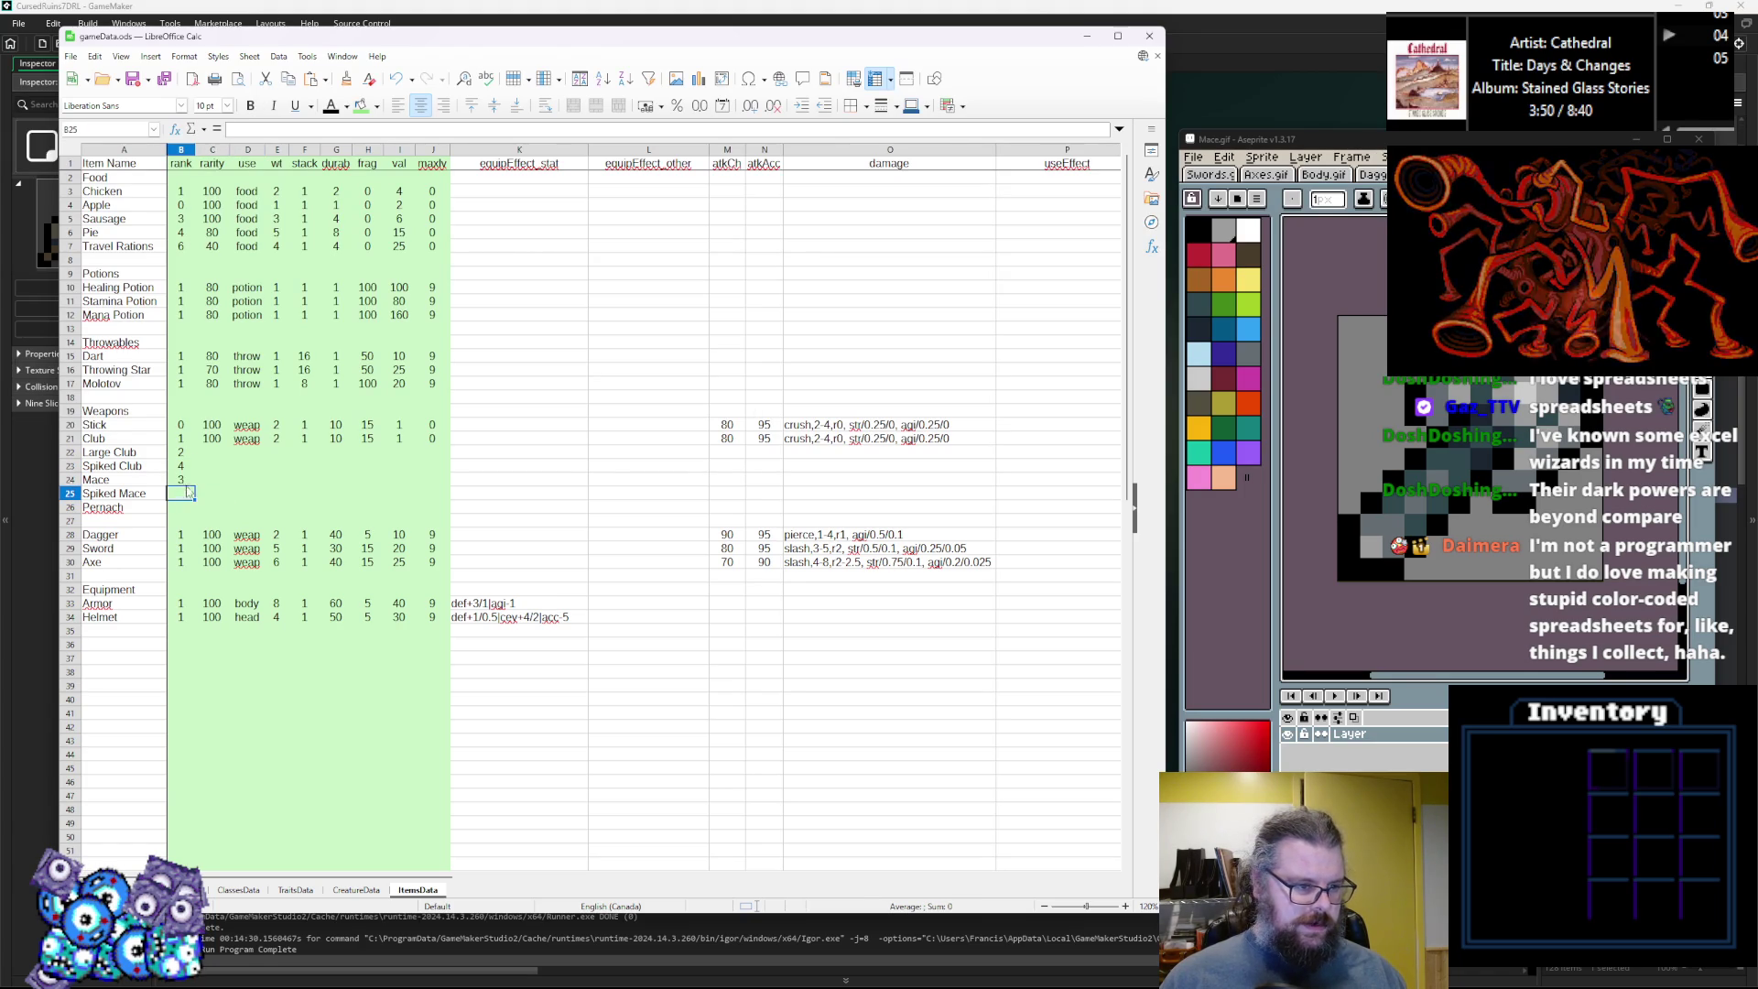
pyautogui.press('BackSpace')
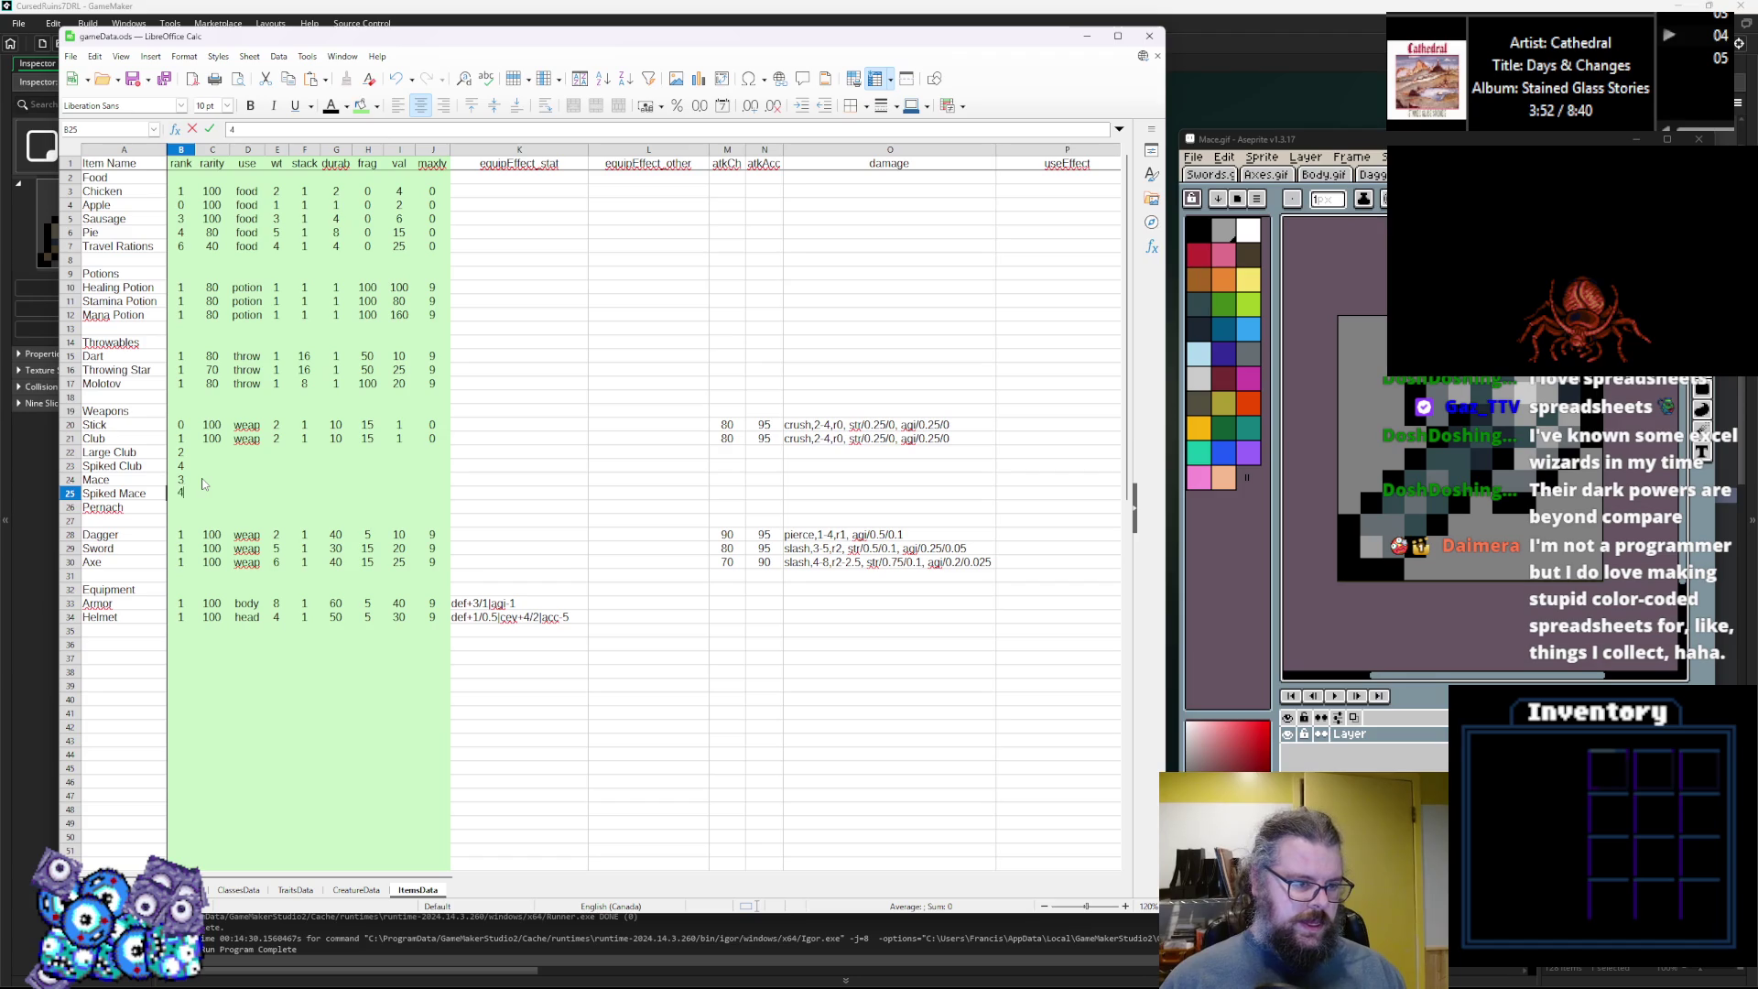
pyautogui.press('Return')
pyautogui.write('5')
pyautogui.click(185, 493)
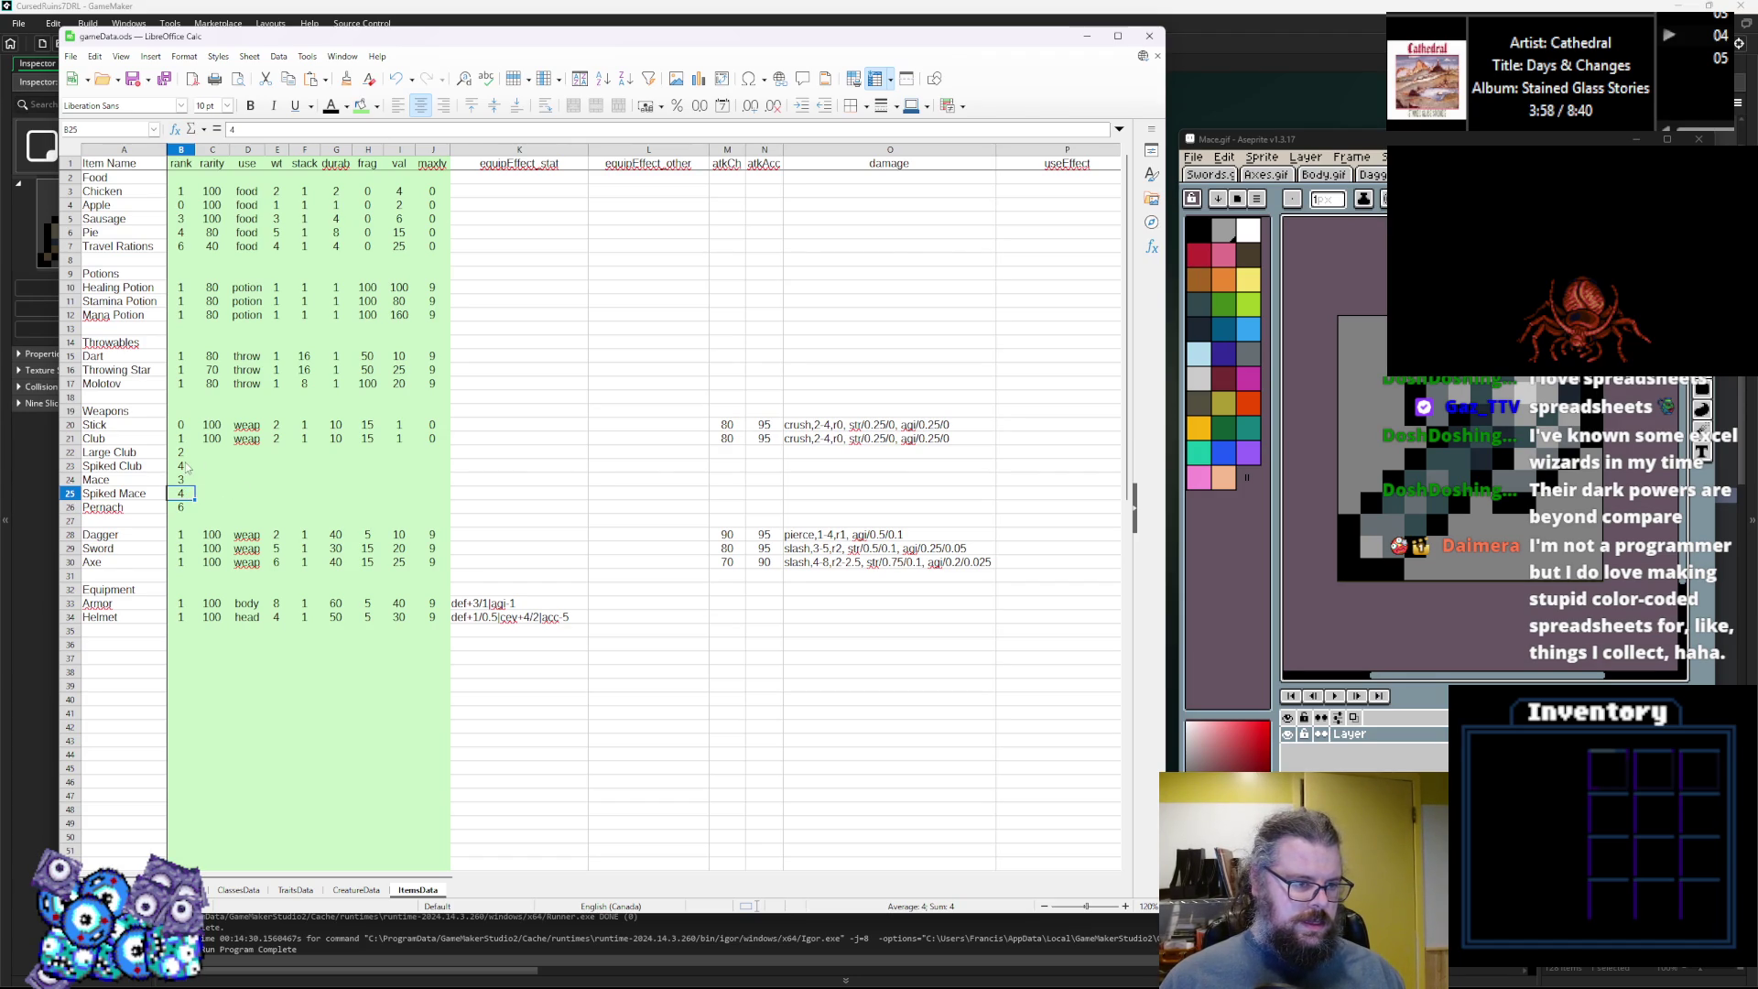
pyautogui.click(181, 480)
pyautogui.click(185, 494)
pyautogui.click(220, 495)
pyautogui.click(185, 507)
pyautogui.write('6')
# Fill rarity 50 into every rarity cell from Large Club to Pernach.
pyautogui.moveTo(208, 509); pyautogui.dragTo(216, 452)
pyautogui.write('50')
pyautogui.hotkey('alt', 'Return')
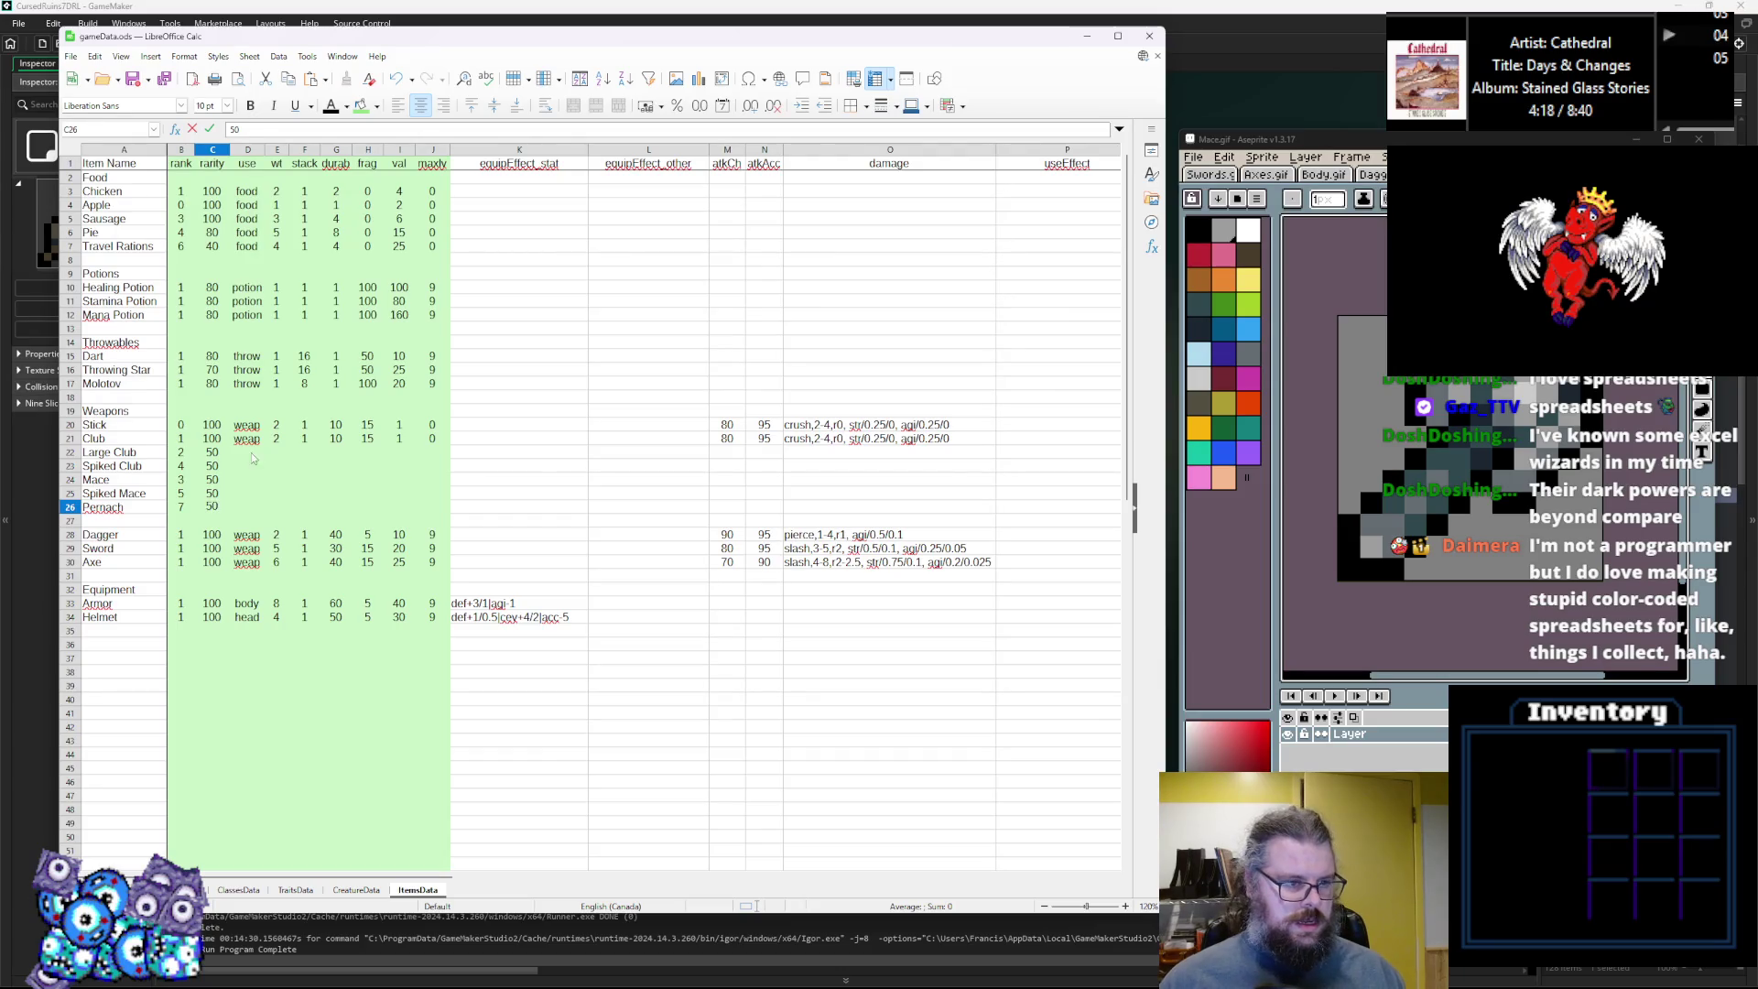
# Set the use type of the new club and mace rows to weap.
pyautogui.click(250, 440)
pyautogui.click(247, 452)
pyautogui.write('weap')
pyautogui.click(247, 466)
pyautogui.write('w')
pyautogui.click(248, 480)
pyautogui.write('w')
pyautogui.click(249, 505)
pyautogui.write('w')
pyautogui.click(247, 493)
pyautogui.write('w')
# View the Body.gif sprite in Aseprite.
pyautogui.click(1319, 175)
pyautogui.click(1319, 175)
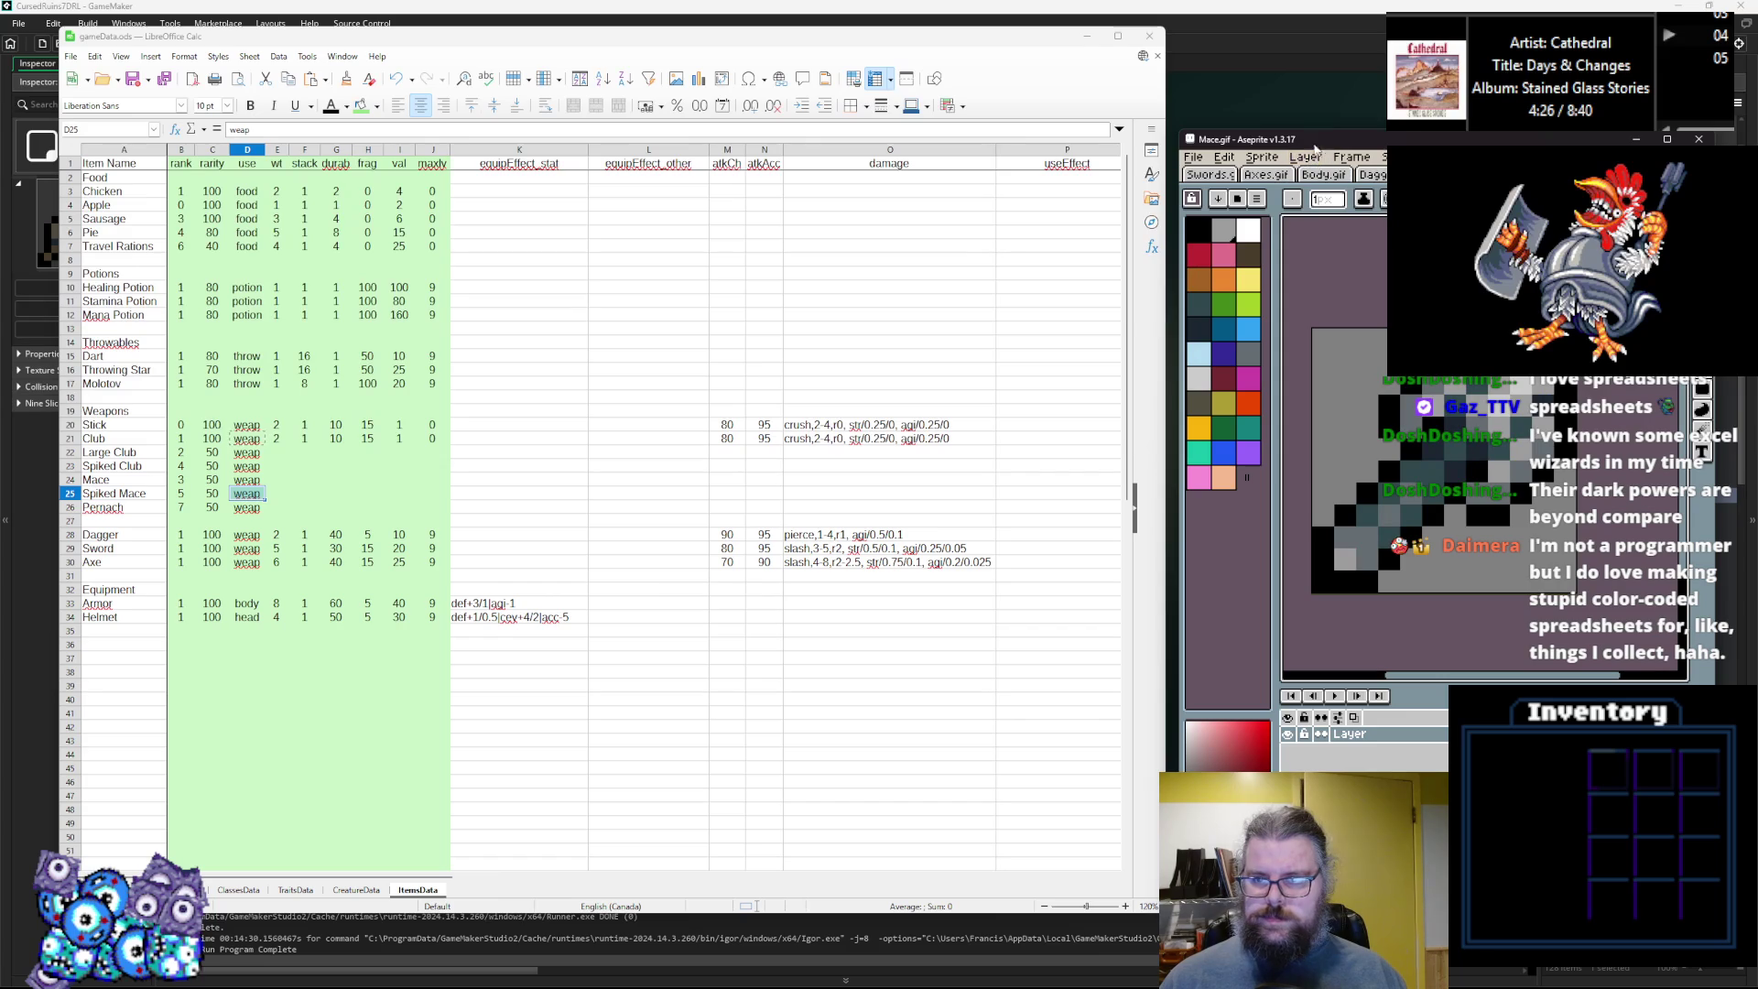
pyautogui.click(1350, 159)
pyautogui.press('Escape')
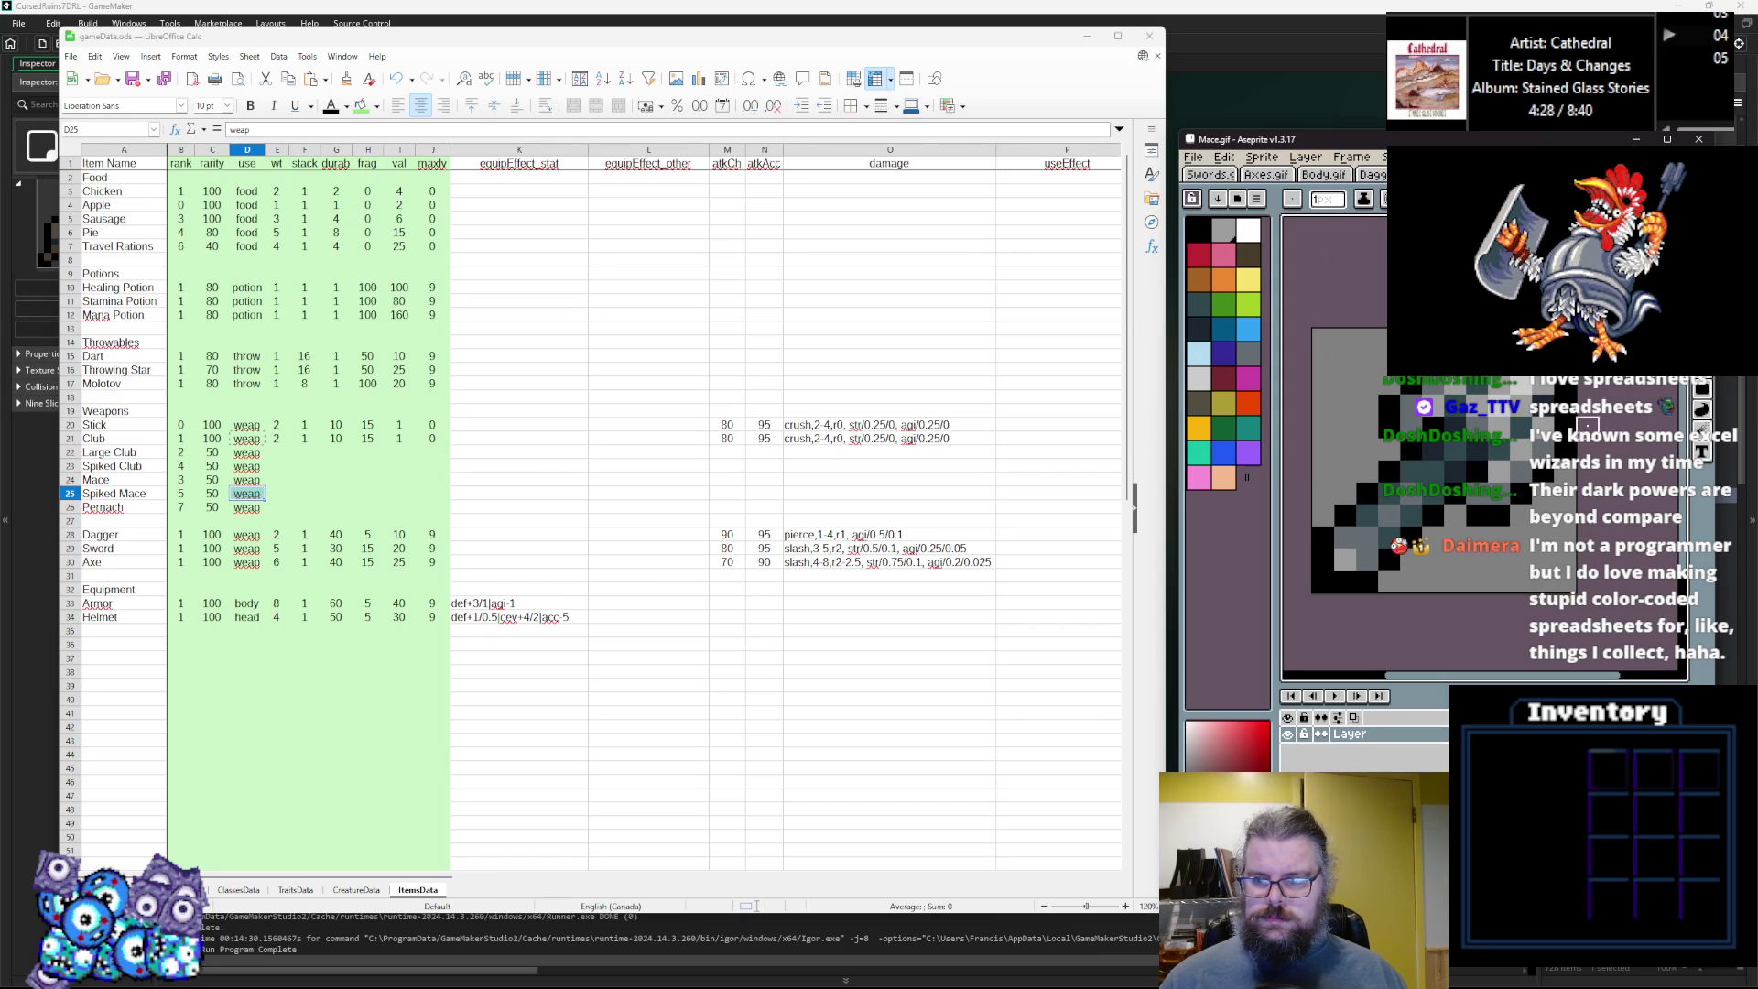
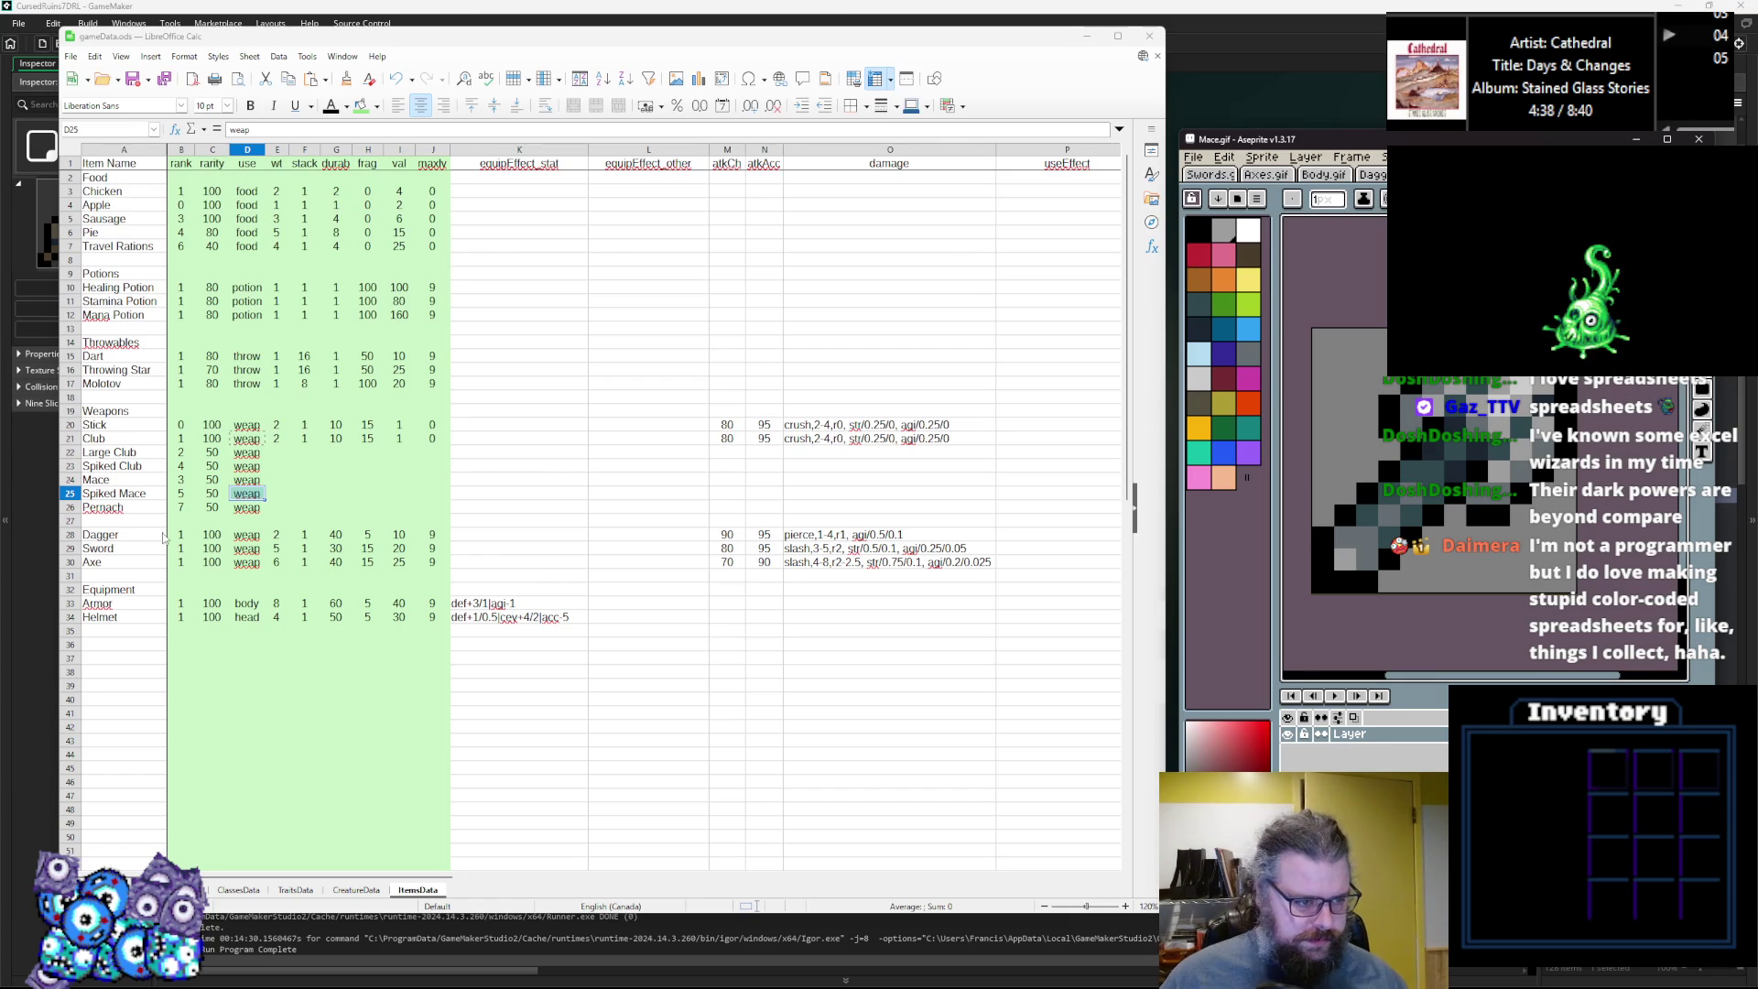
# Select the Pernach rank in cell B26, then bring the Aseprite Mace sprite forward.
pyautogui.click(183, 508)
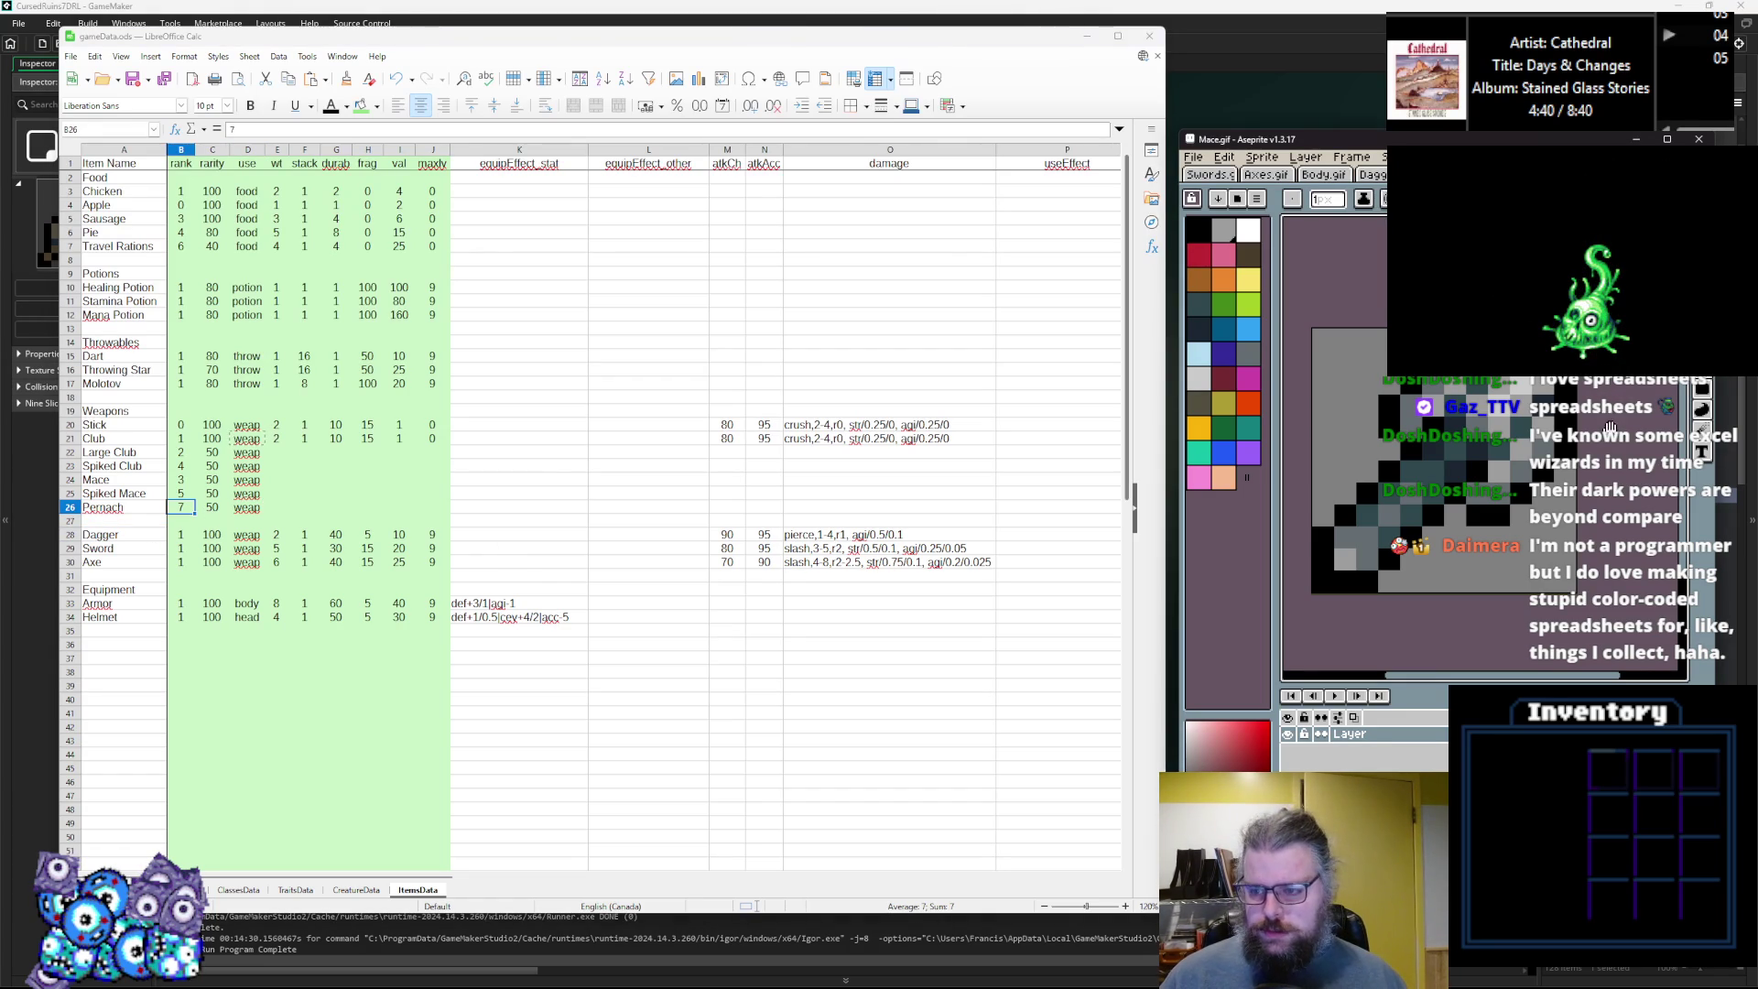
pyautogui.click(1588, 419)
# Fill the light-grey areas of the mace yellow with the Paint Bucket.
pyautogui.press('g')
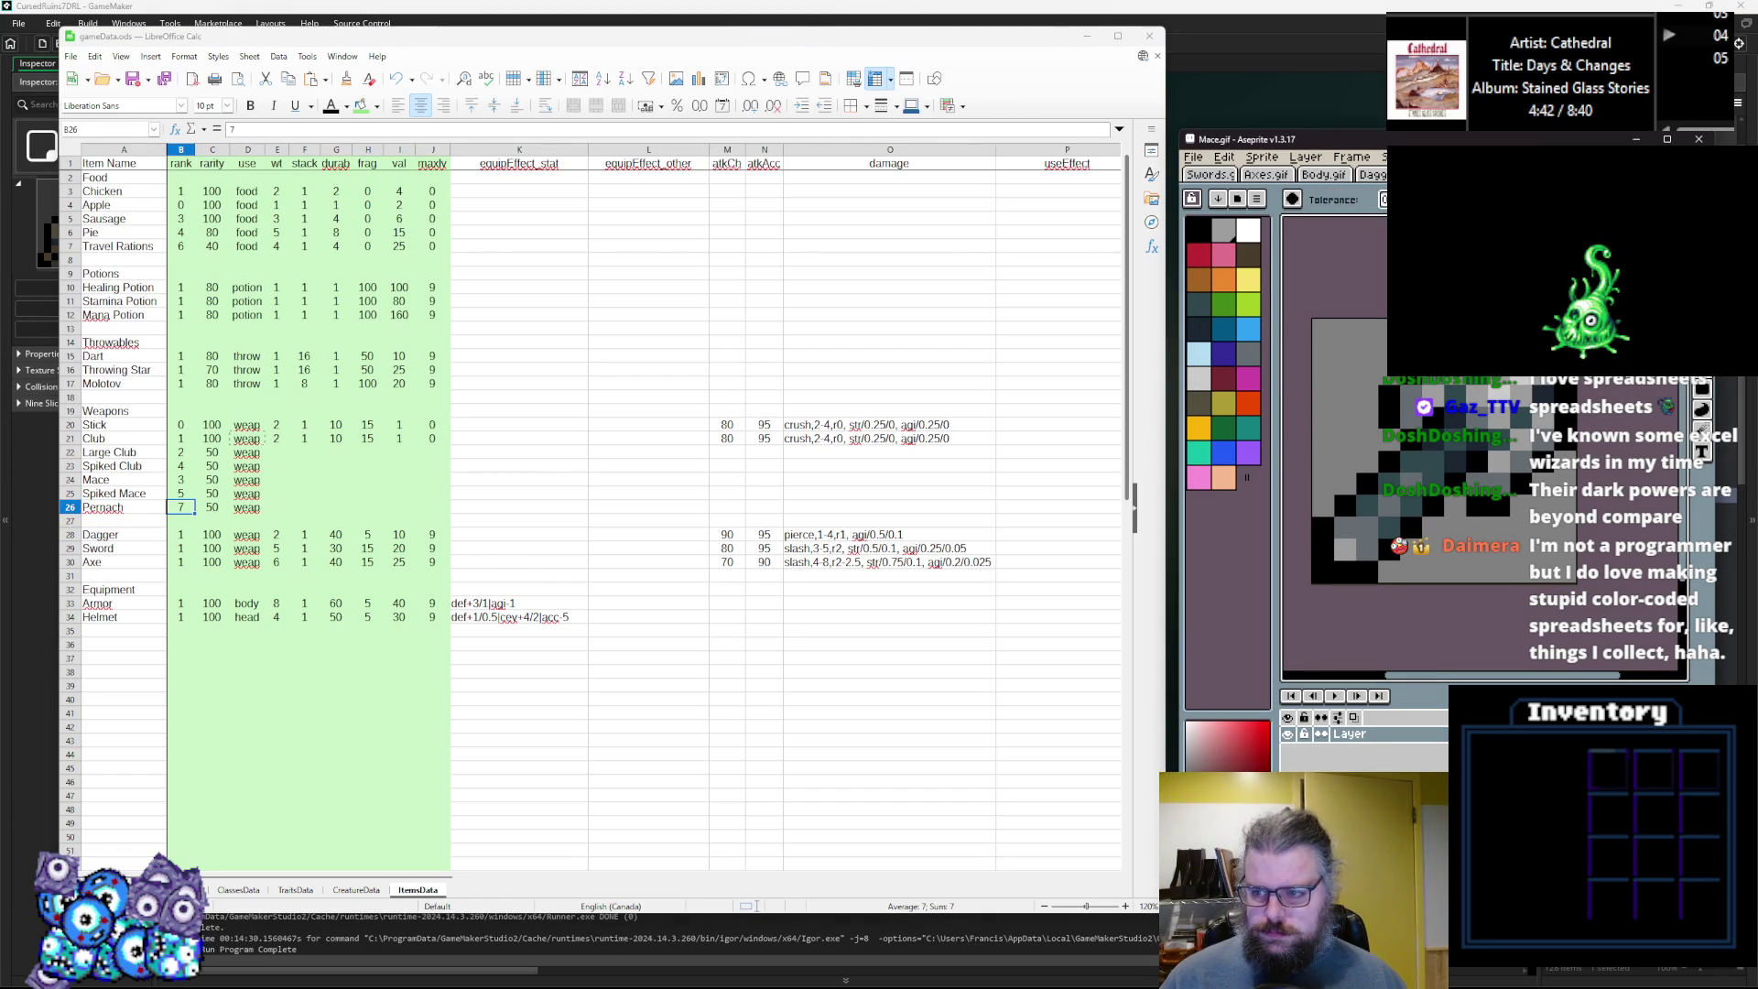
pyautogui.click(1248, 279)
pyautogui.click(1498, 392)
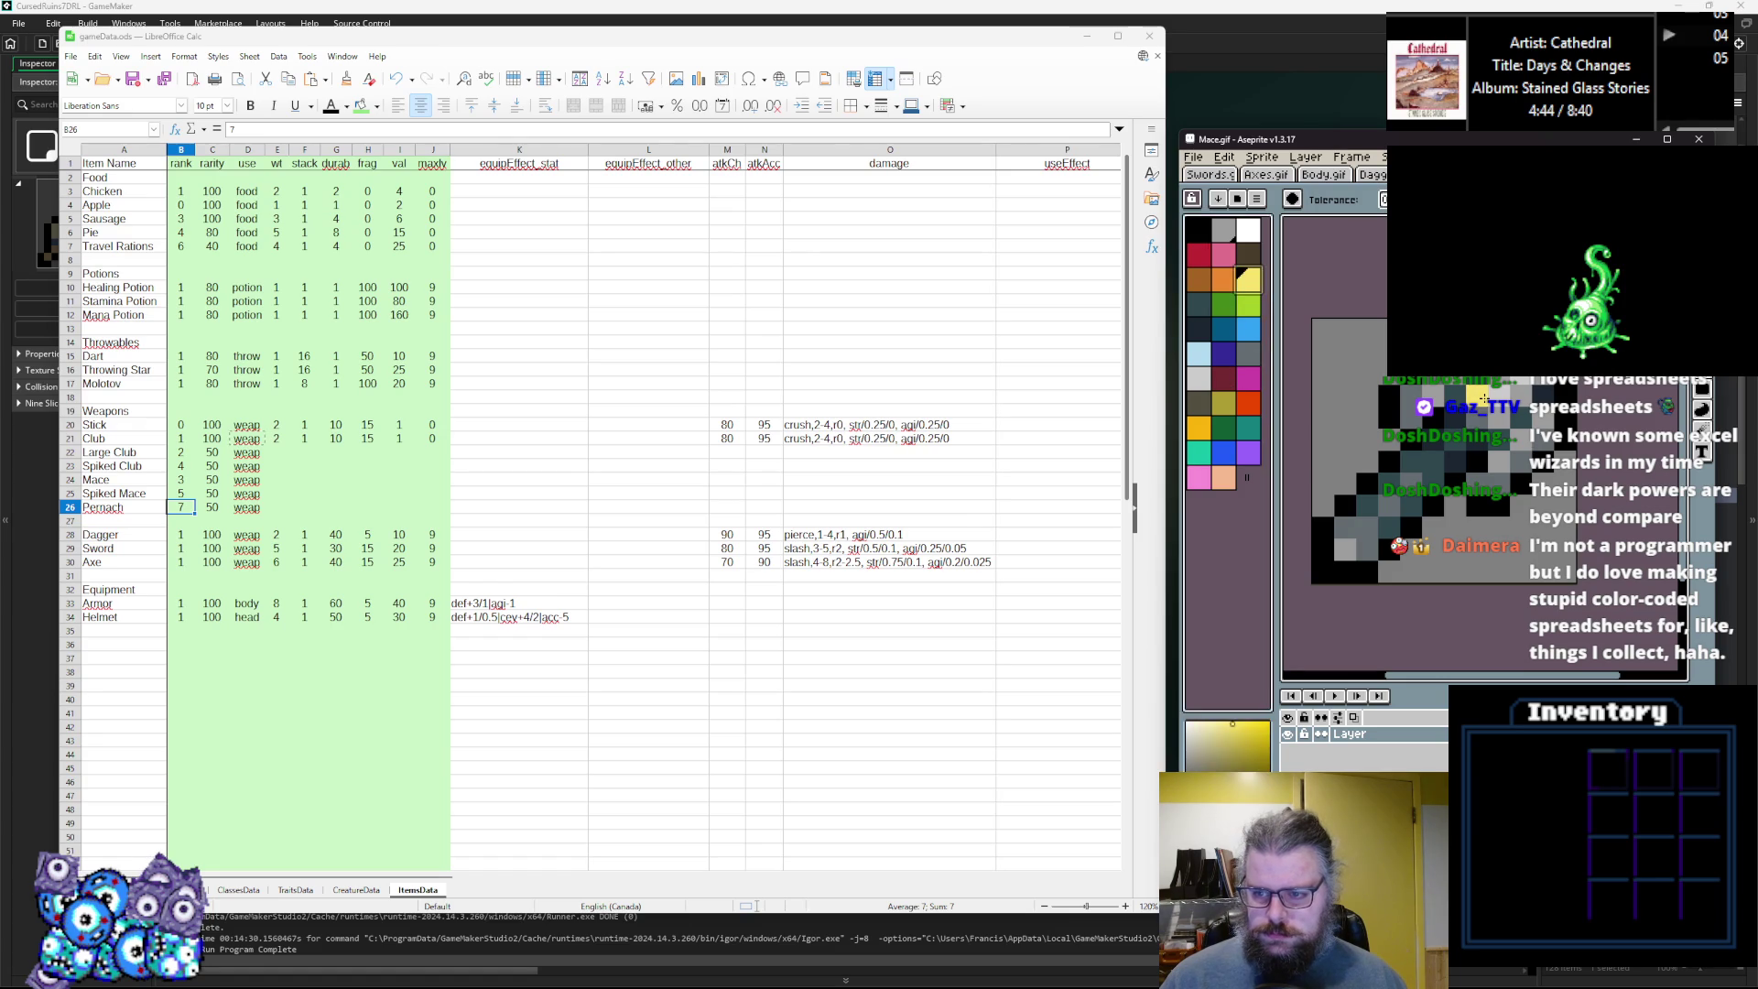
pyautogui.click(1520, 395)
pyautogui.click(1476, 392)
pyautogui.click(1432, 392)
pyautogui.click(1498, 461)
pyautogui.click(1345, 547)
# Fill further mace areas with orange and the dark areas with crimson.
pyautogui.click(1223, 279)
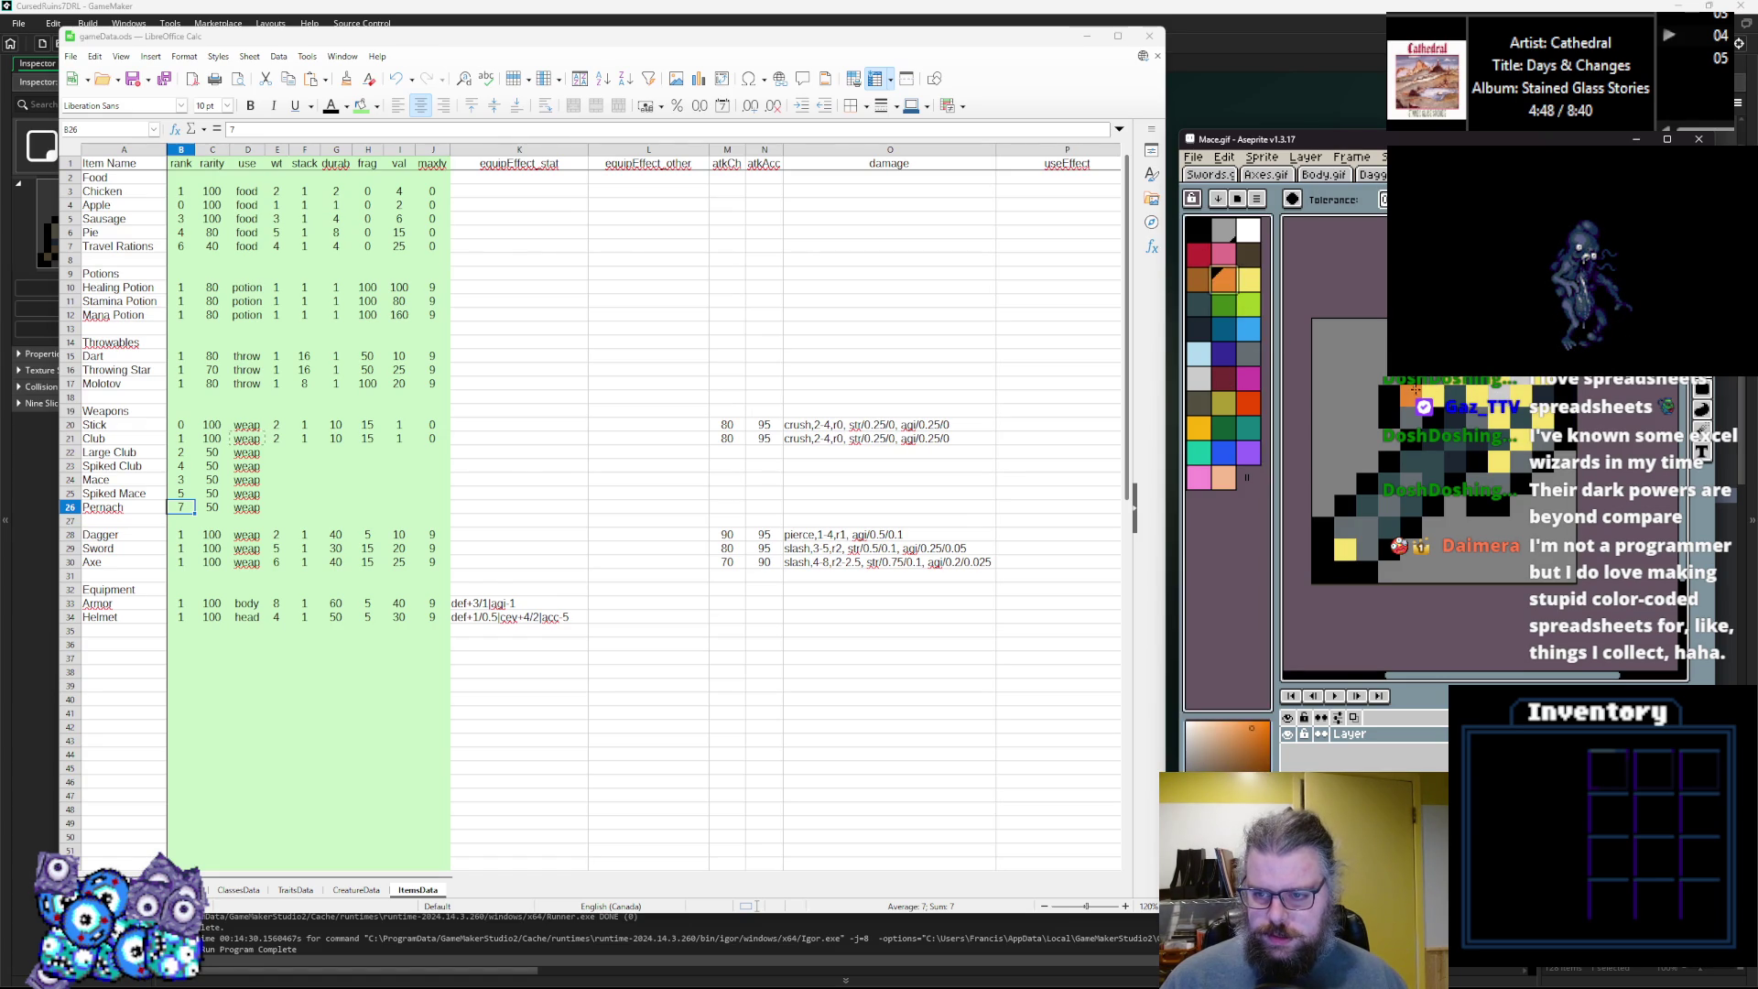
pyautogui.click(1366, 540)
pyautogui.click(1199, 279)
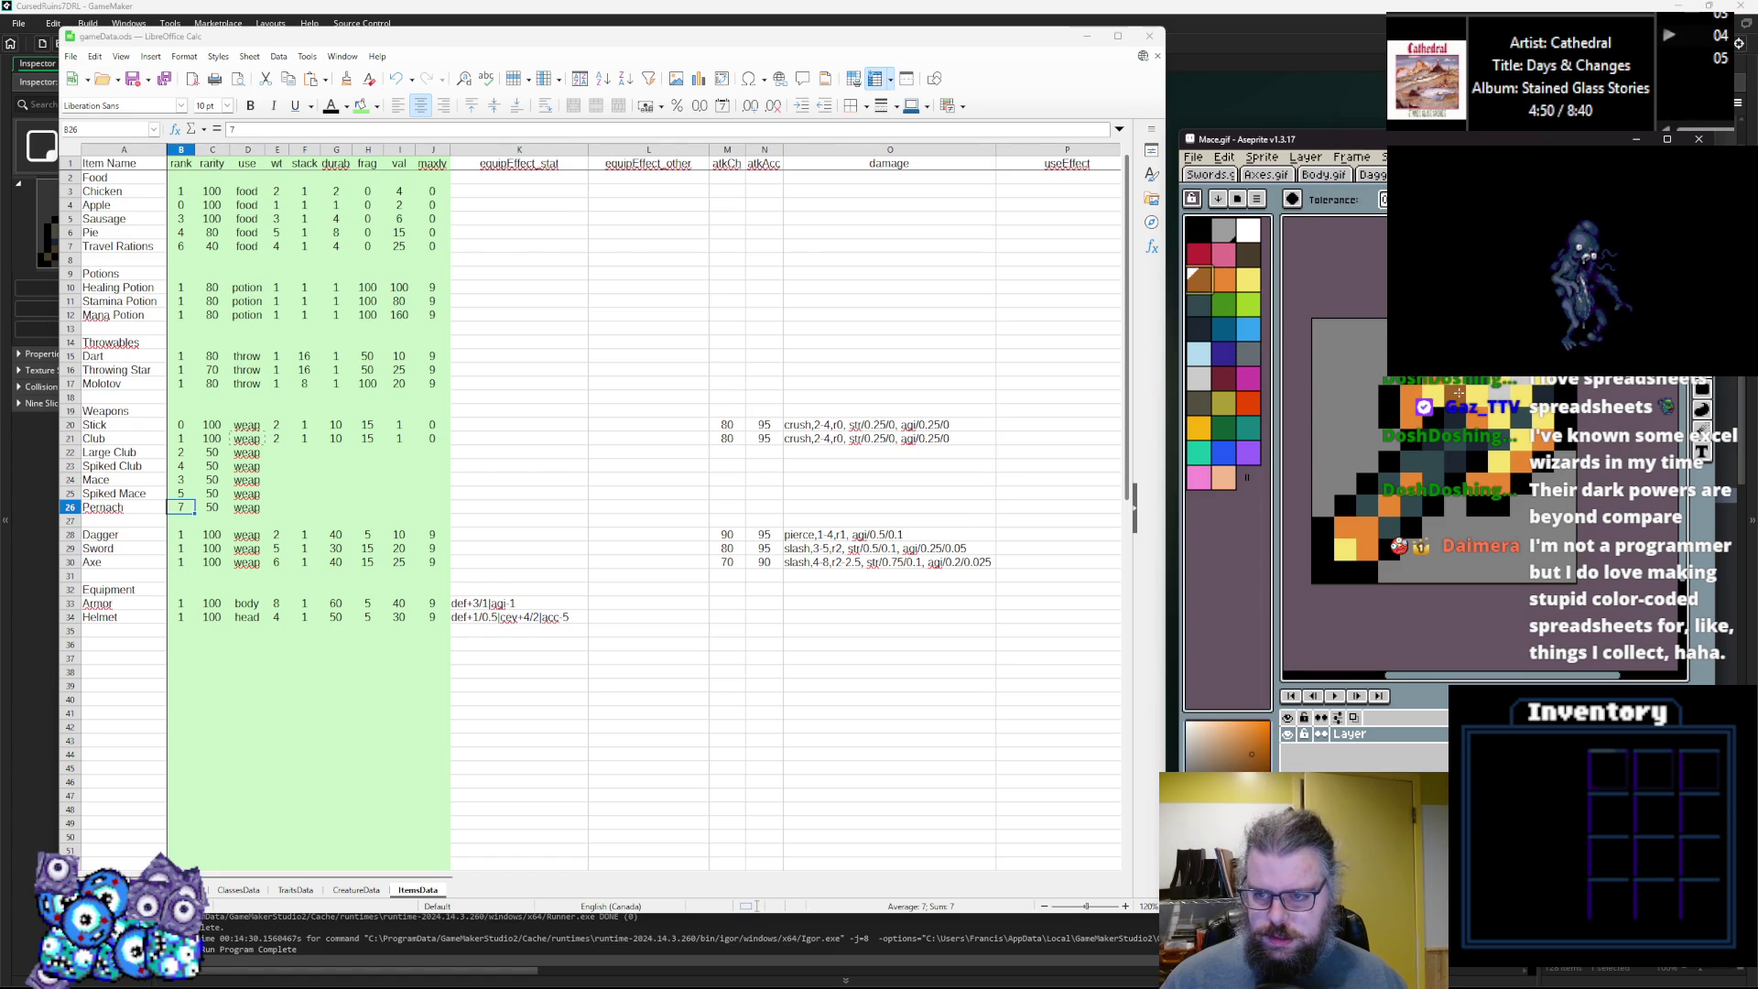
pyautogui.press('alt')
pyautogui.click(1198, 255)
pyautogui.press('g')
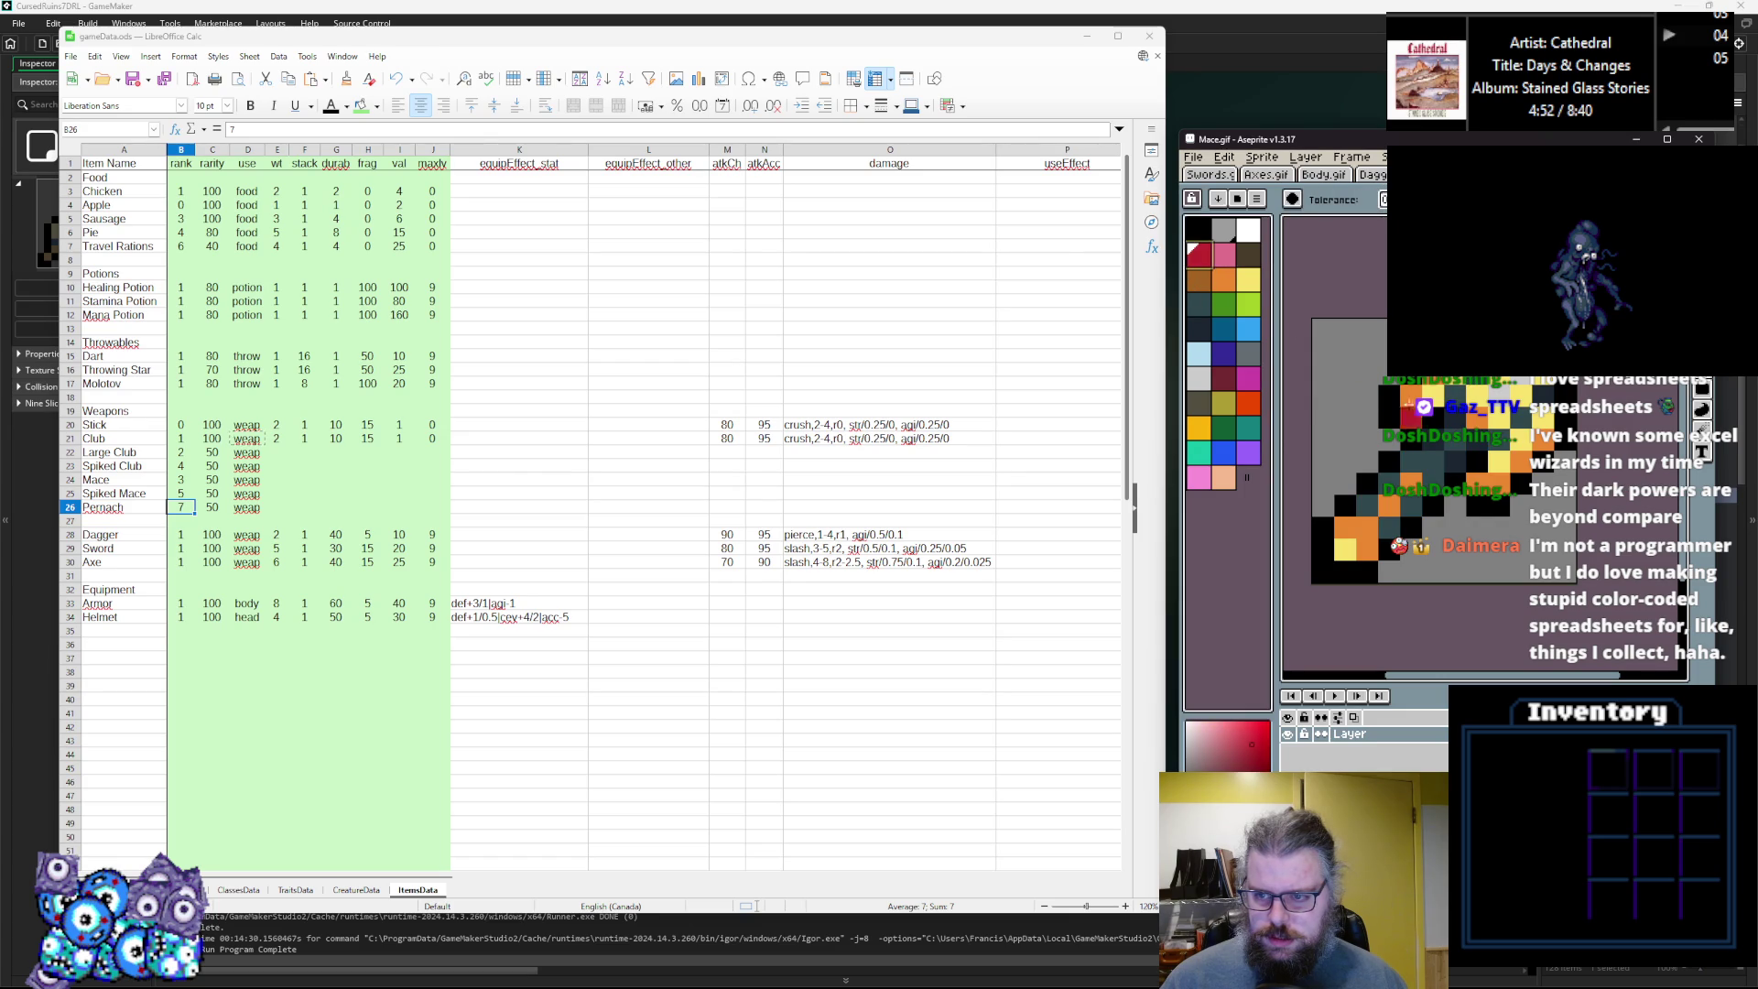
pyautogui.click(1459, 442)
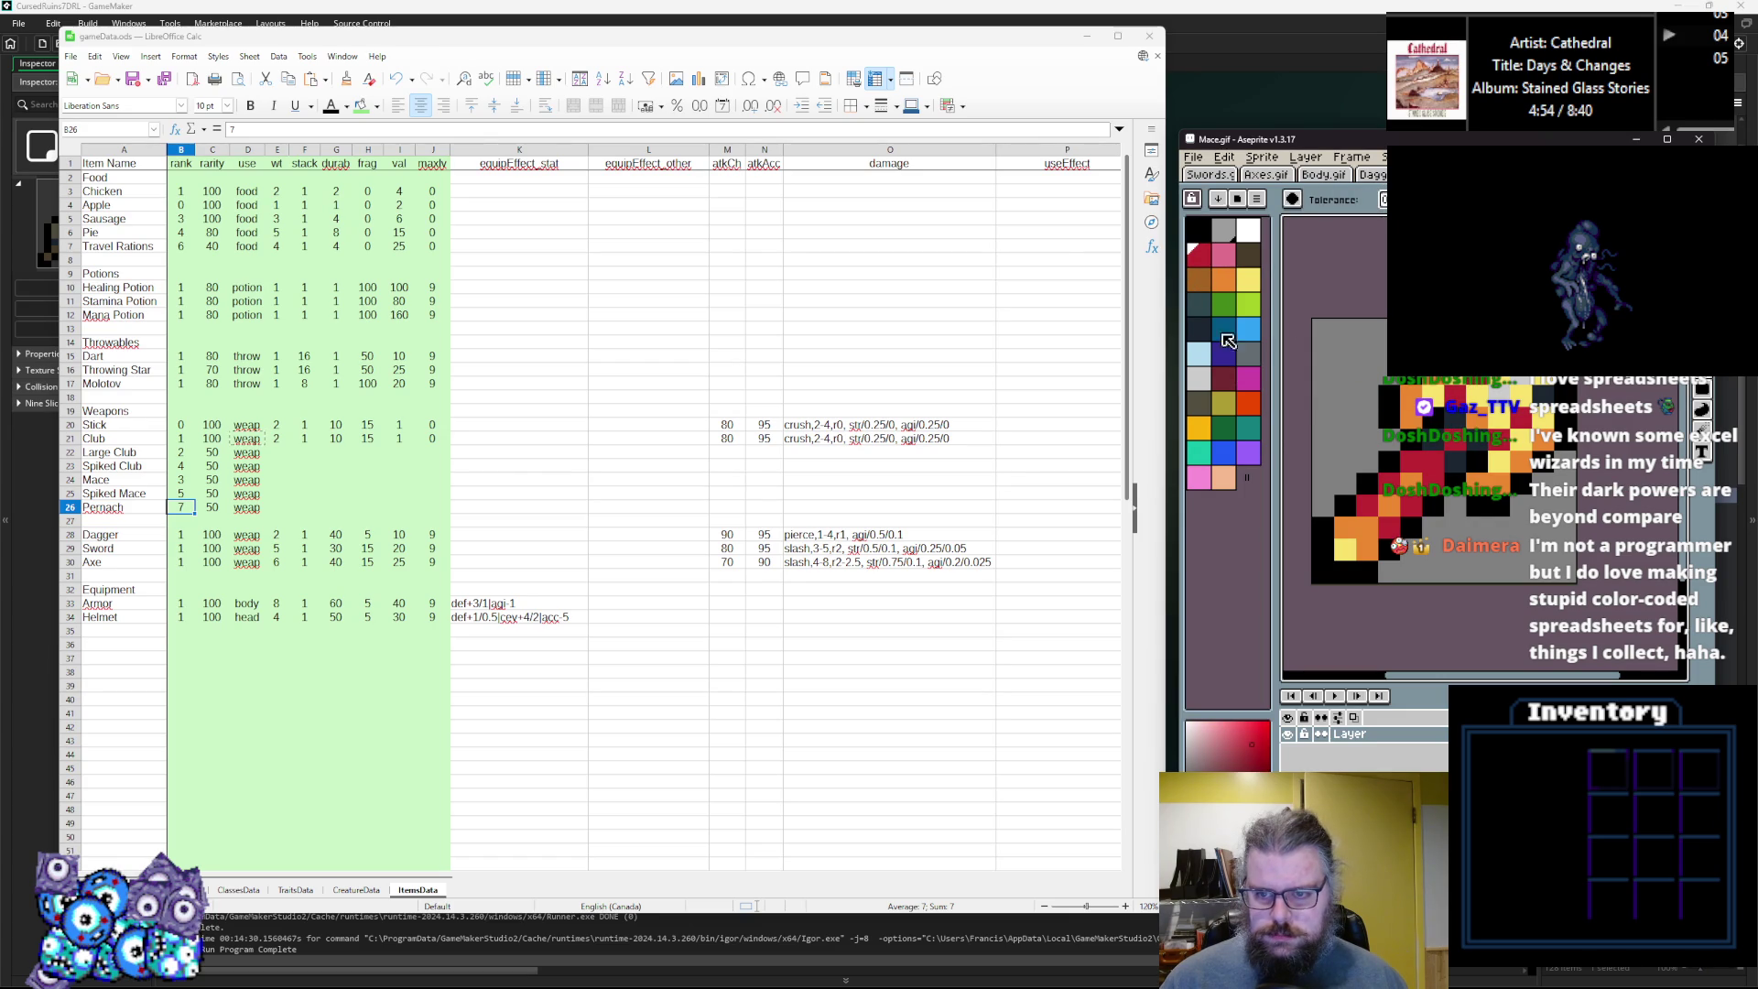
# Switch to the Pencil with white as the drawing colour.
pyautogui.click(1198, 328)
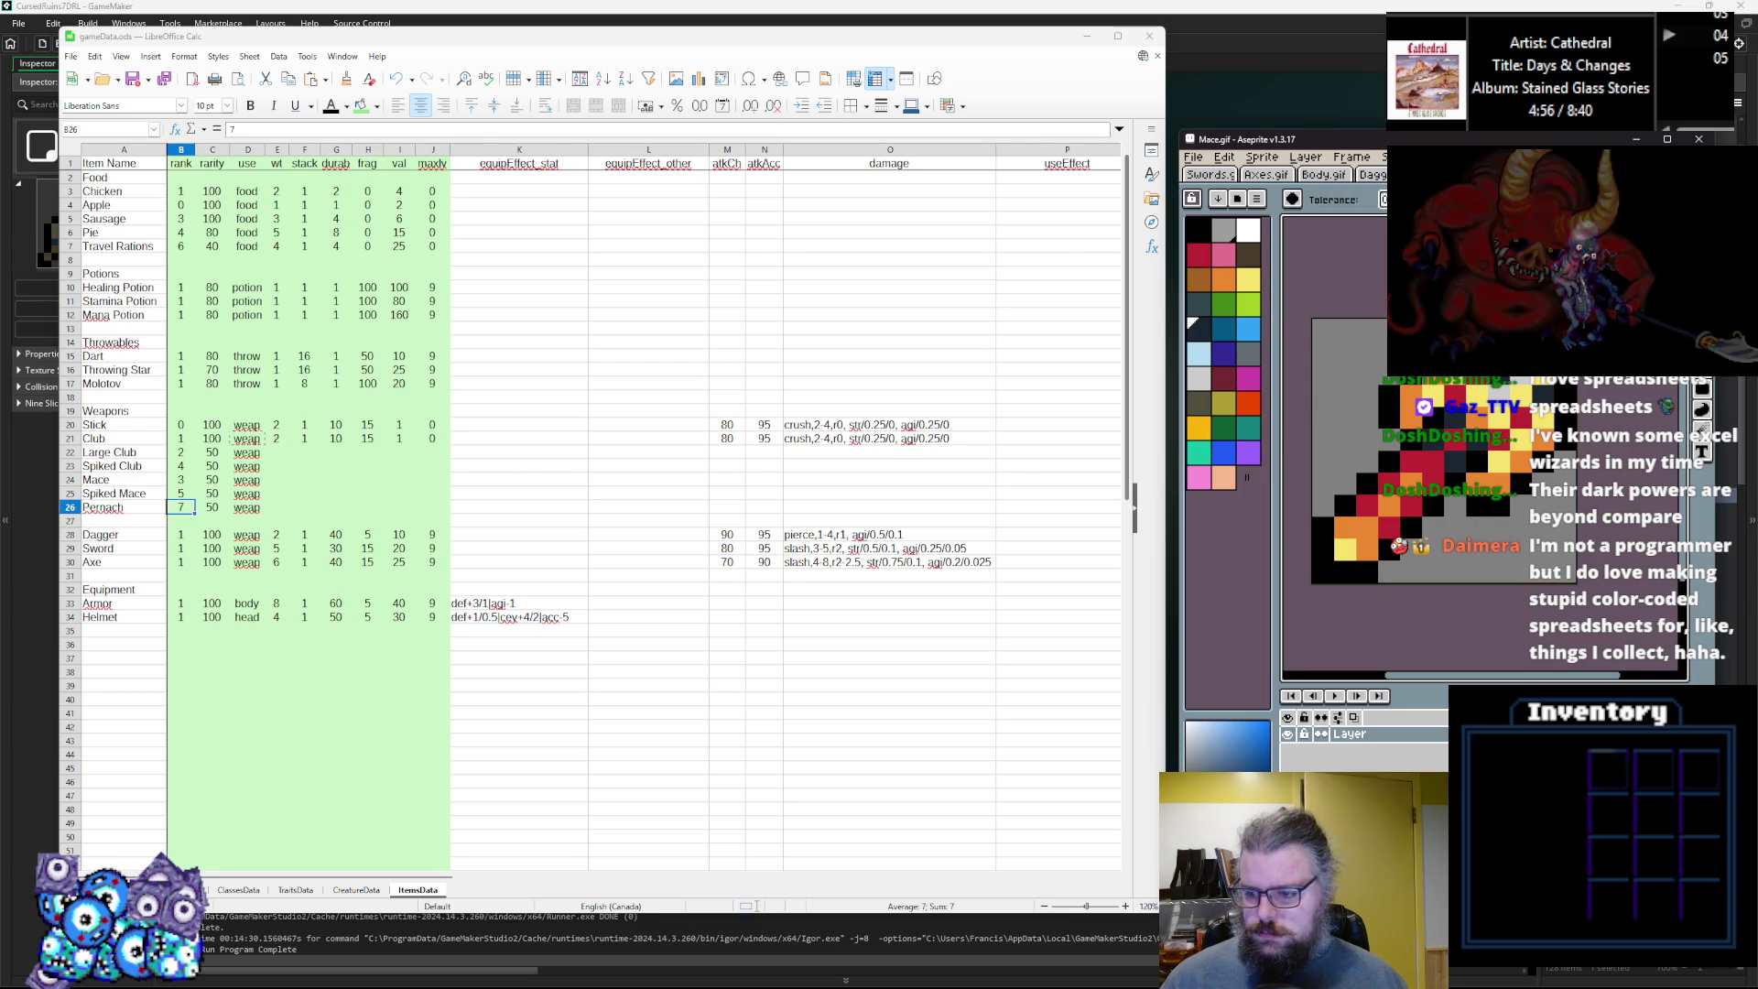
pyautogui.press('b')
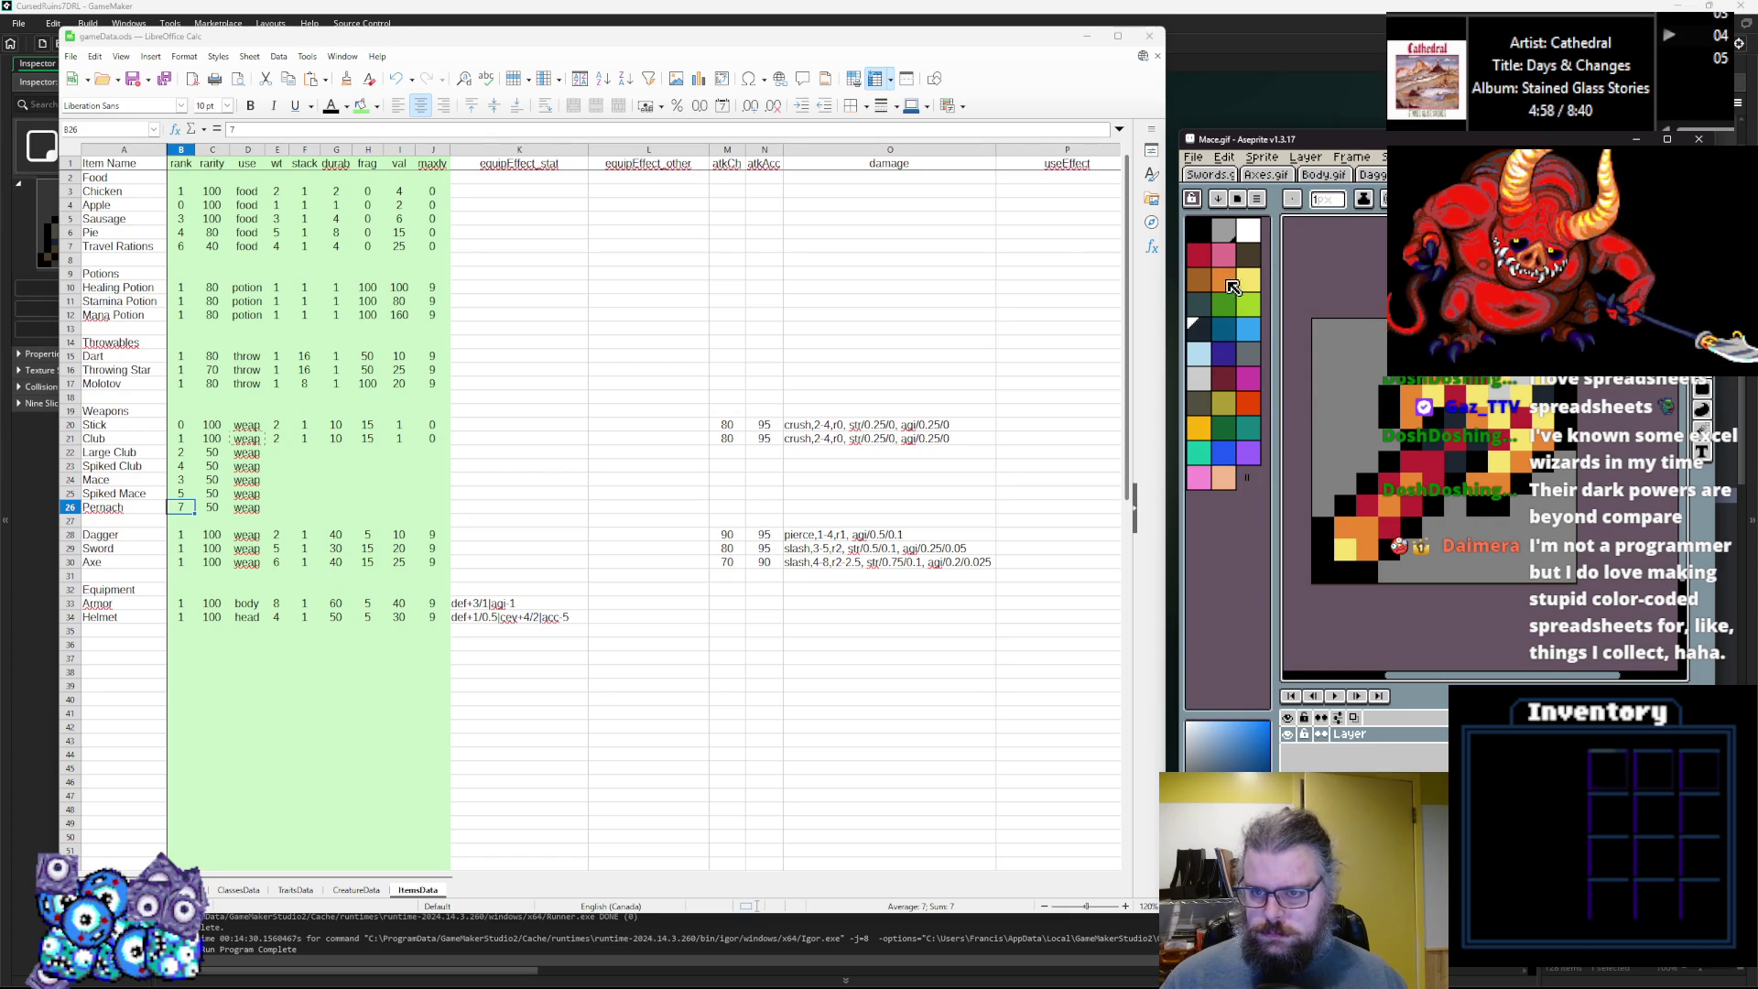
pyautogui.click(1248, 231)
pyautogui.scroll(2, 1551, 395)
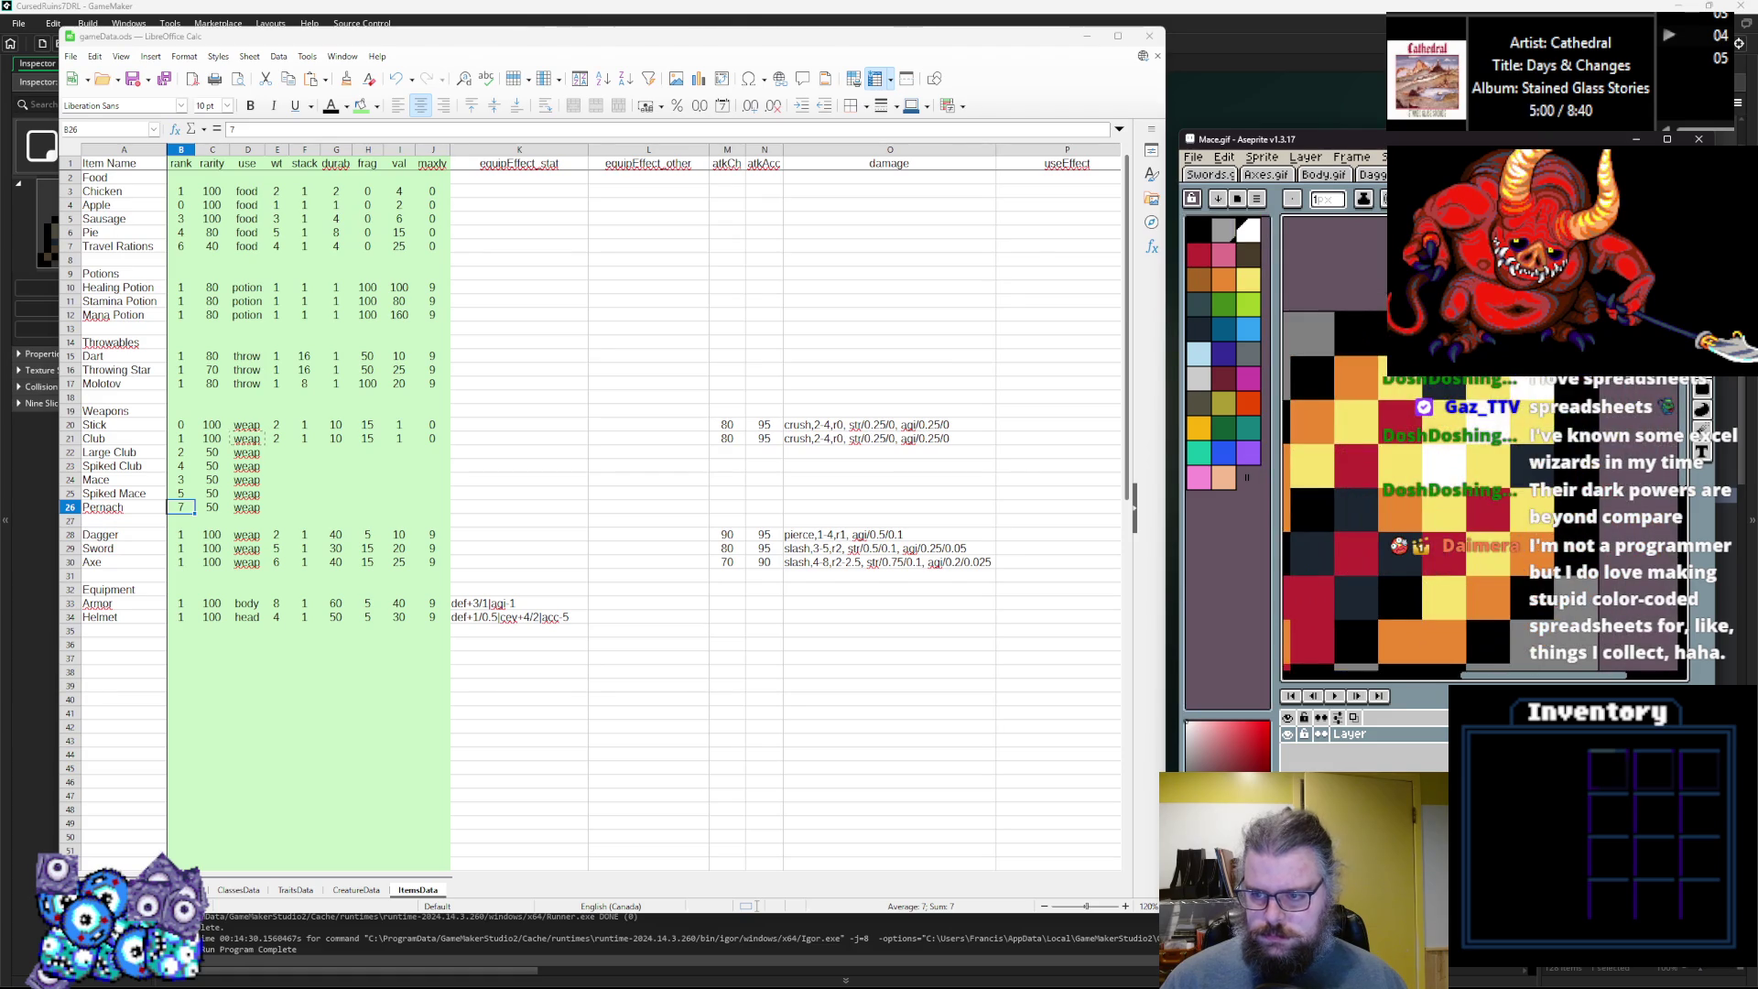
# Sample a blue-grey from the sprite and paint three mace pixels with it.
pyautogui.scroll(-2, 1416, 389)
pyautogui.scroll(1, 1416, 389)
pyautogui.keyDown('alt'); pyautogui.click(1425, 500); pyautogui.keyUp('alt')
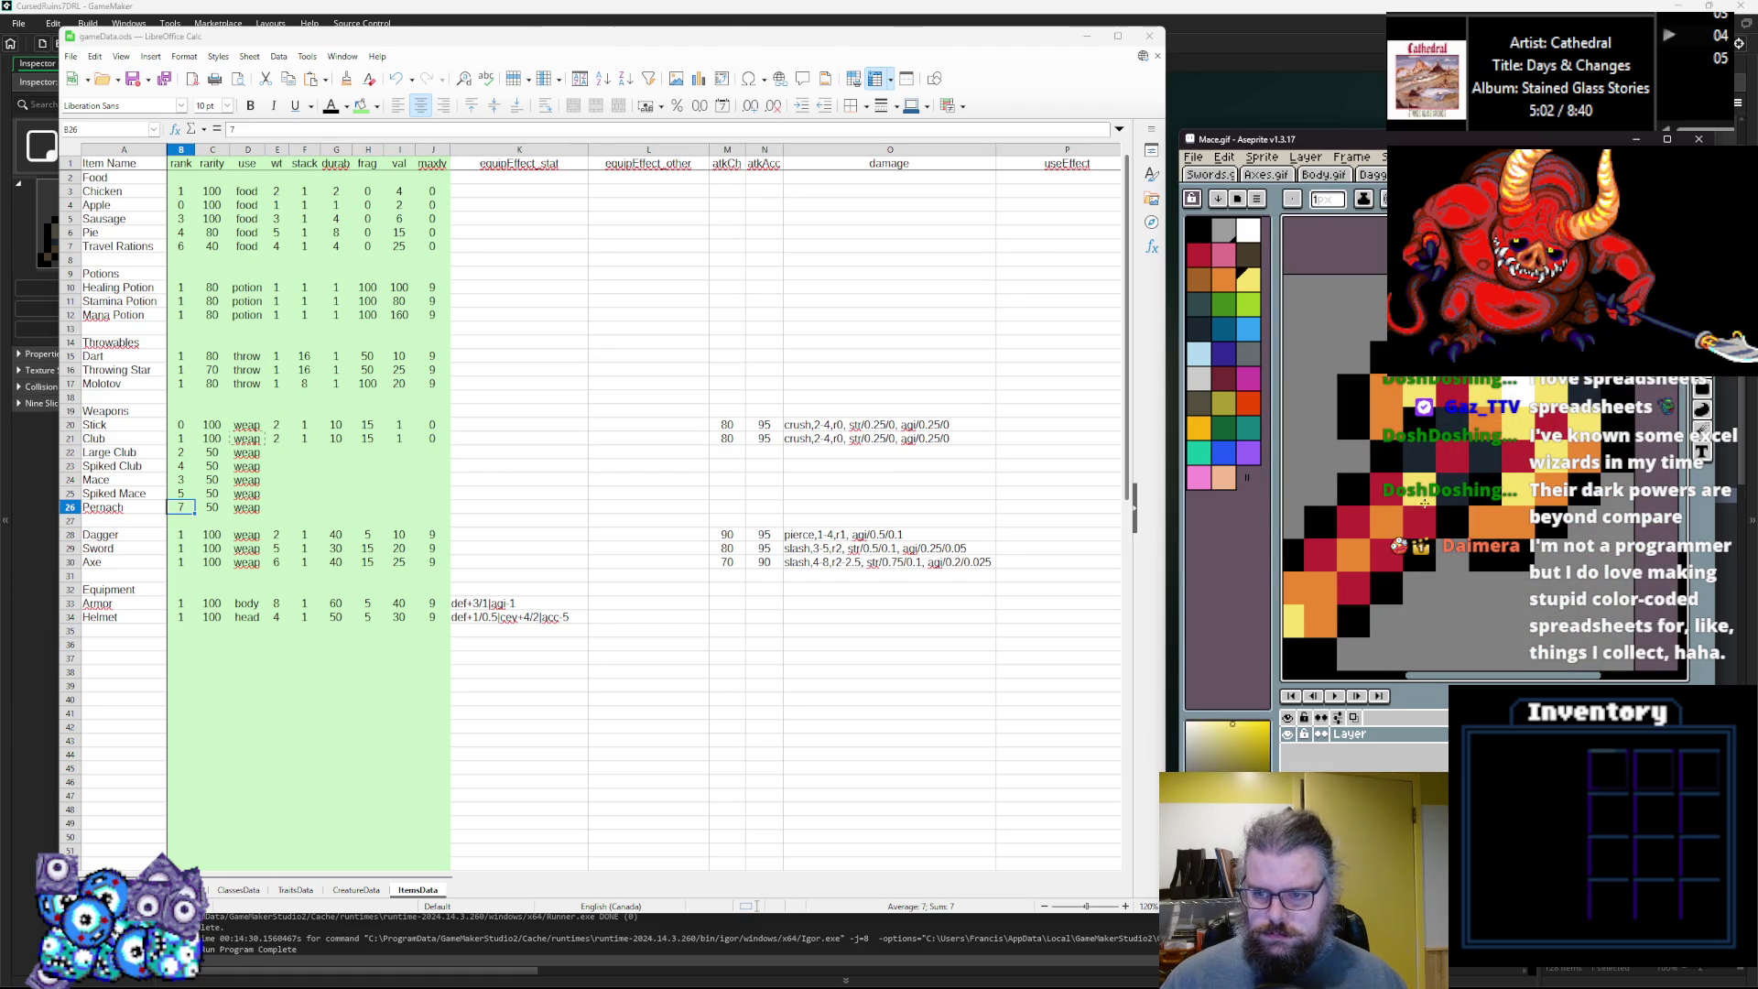
pyautogui.scroll(-1, 1428, 476)
pyautogui.scroll(1, 1419, 472)
pyautogui.keyDown('alt'); pyautogui.click(1412, 470); pyautogui.keyUp('alt')
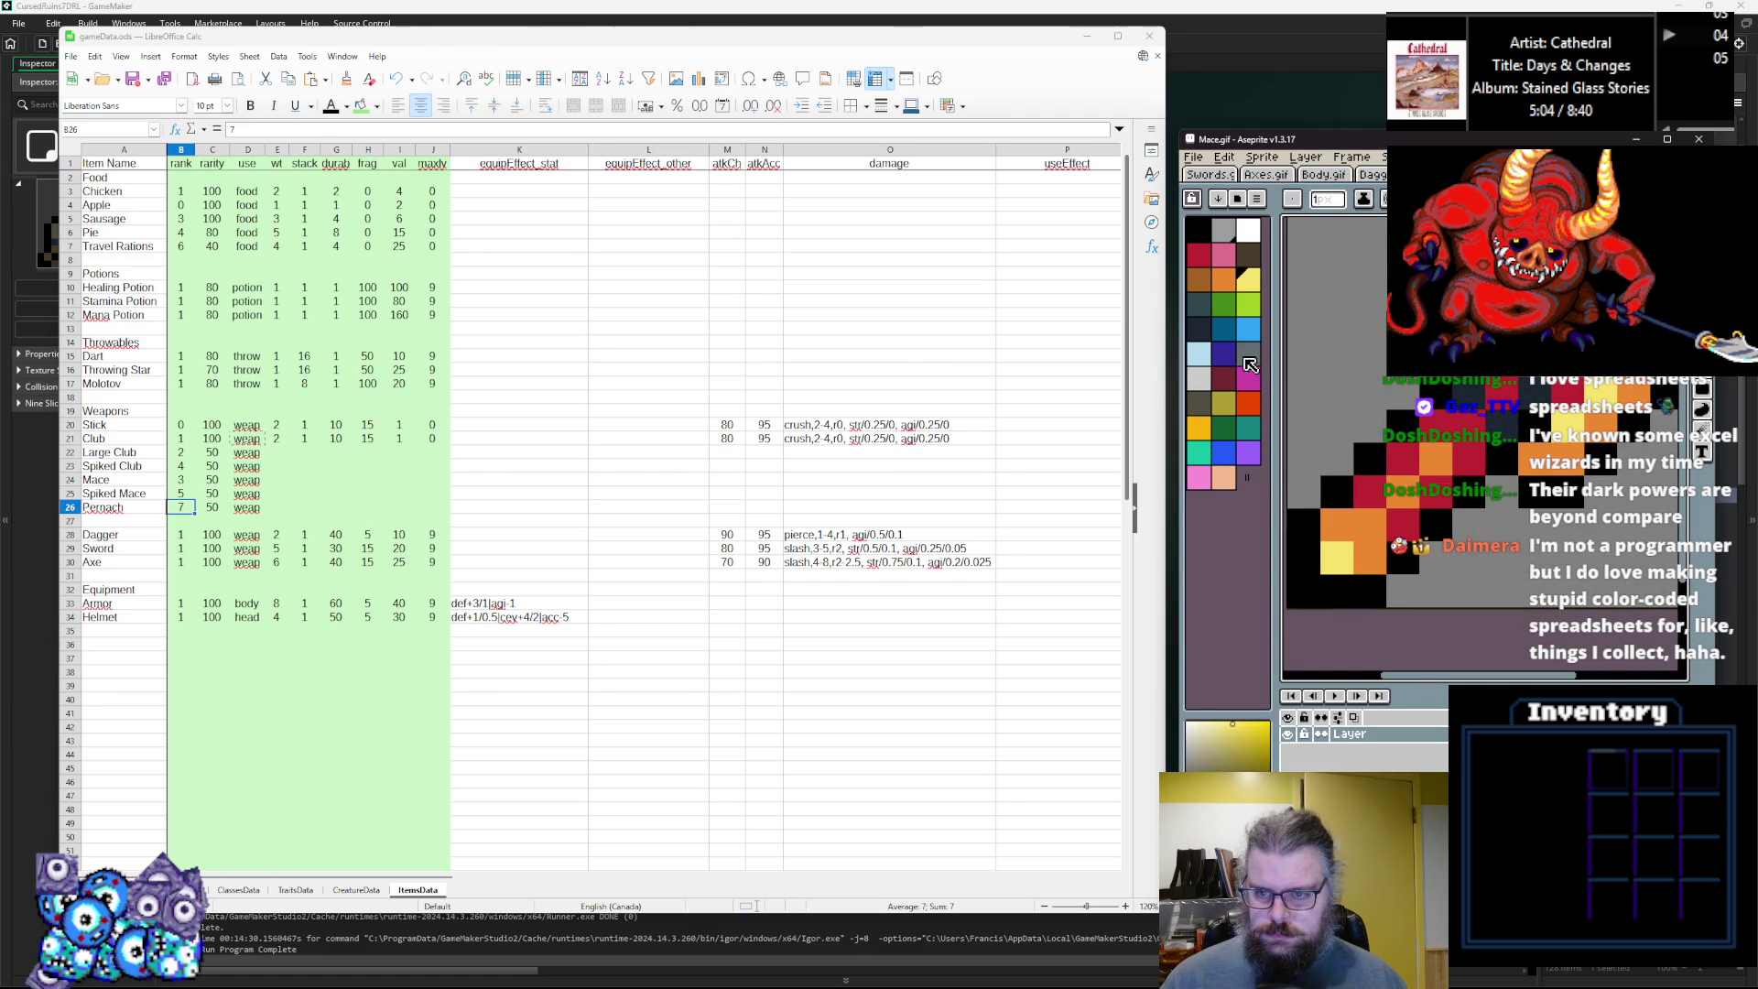
pyautogui.click(1370, 493)
pyautogui.click(1404, 526)
pyautogui.click(1437, 492)
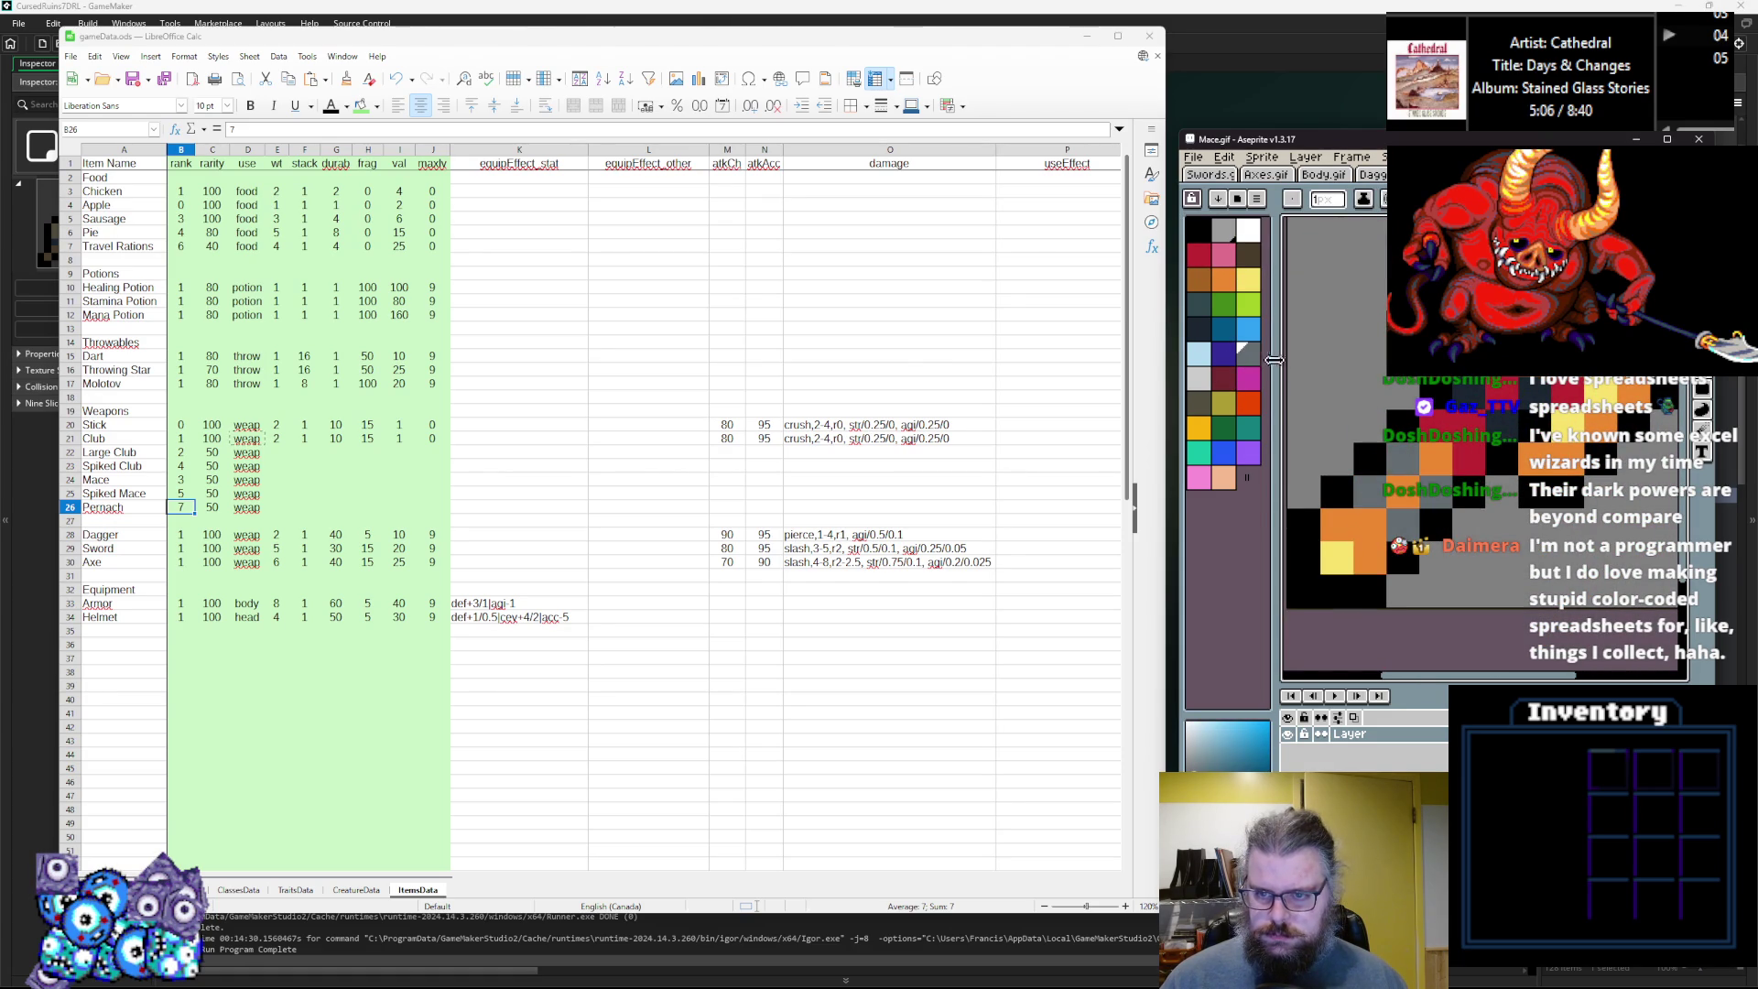
# Paint grey pixels on the mace and touch up a pixel with orange.
pyautogui.click(1210, 391)
pyautogui.click(1401, 520)
pyautogui.click(1468, 460)
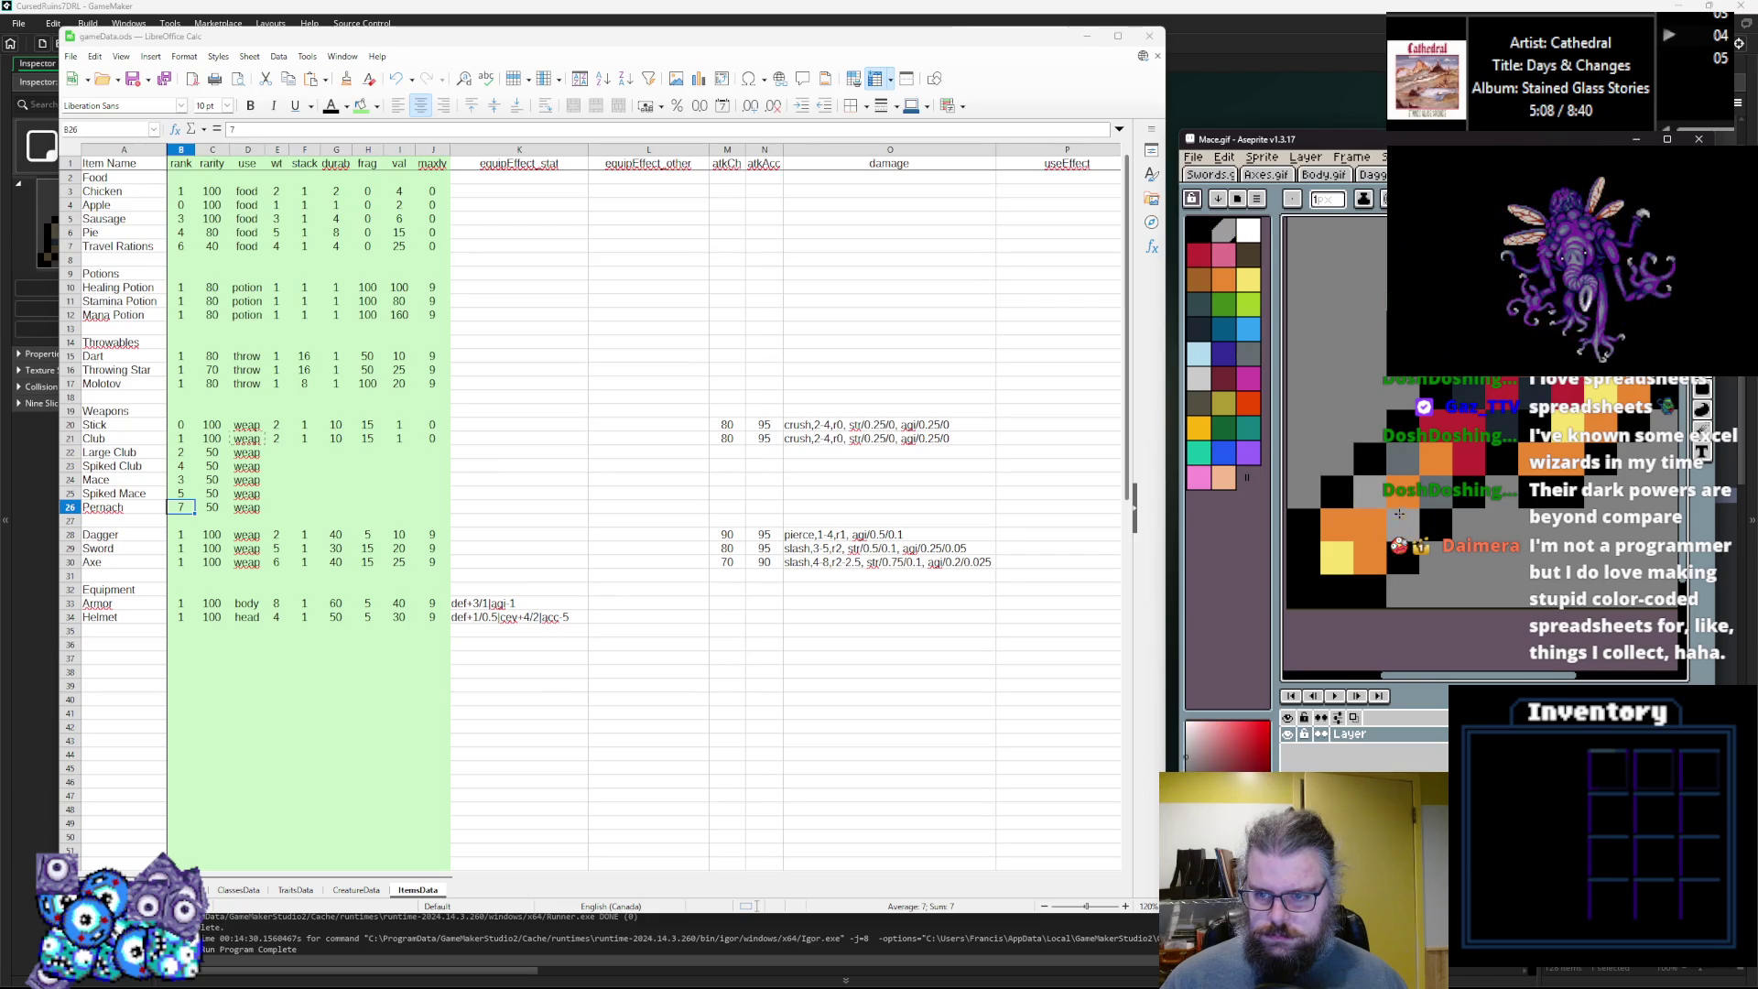
pyautogui.scroll(1, 1483, 458)
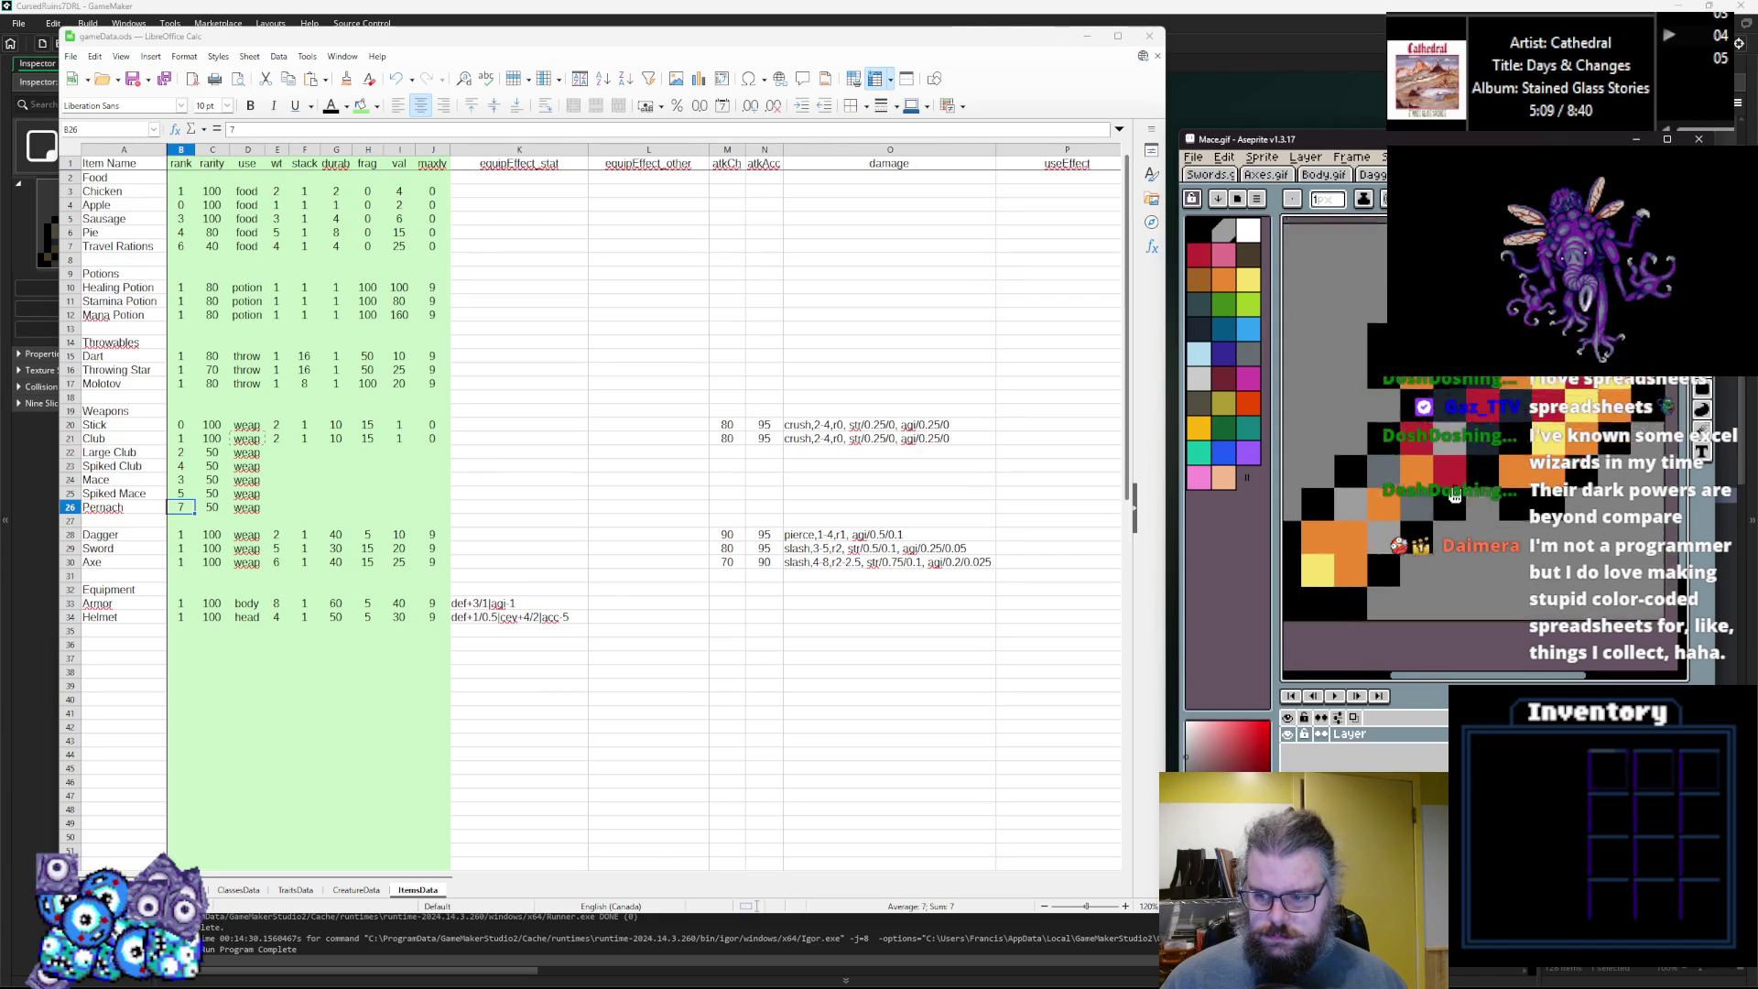
pyautogui.keyDown('alt'); pyautogui.click(1519, 473); pyautogui.keyUp('alt')
pyautogui.scroll(-2, 1483, 462)
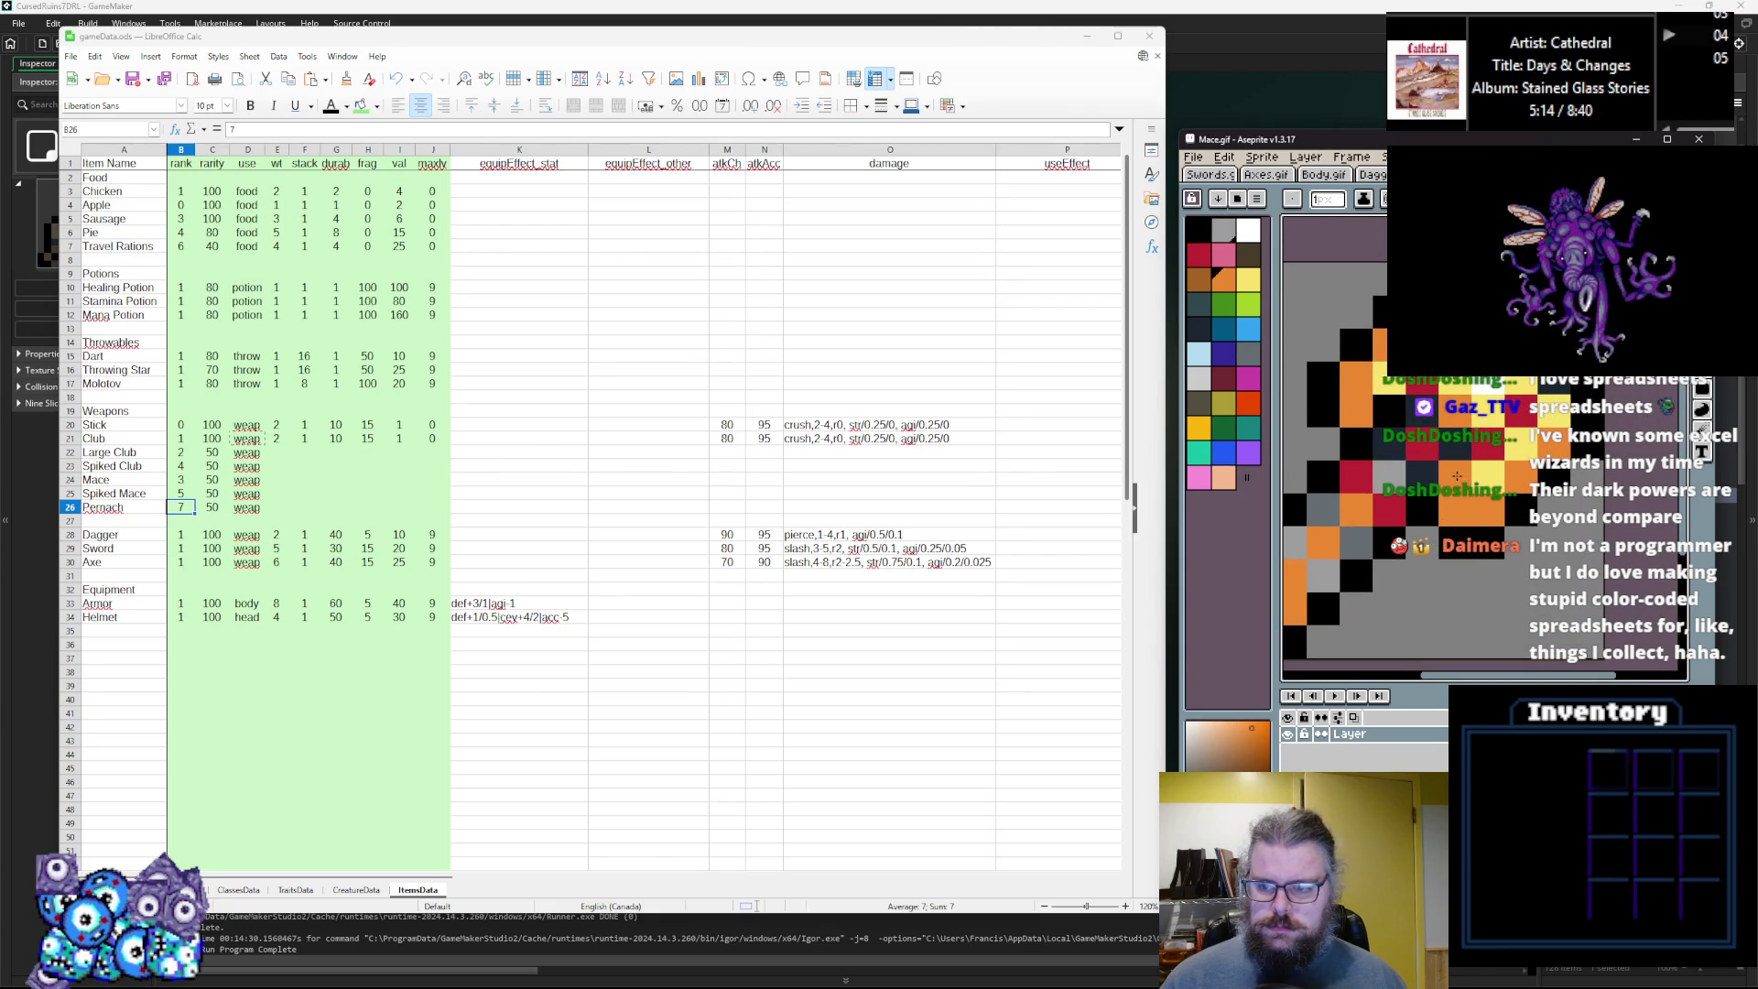
pyautogui.scroll(-2, 1455, 472)
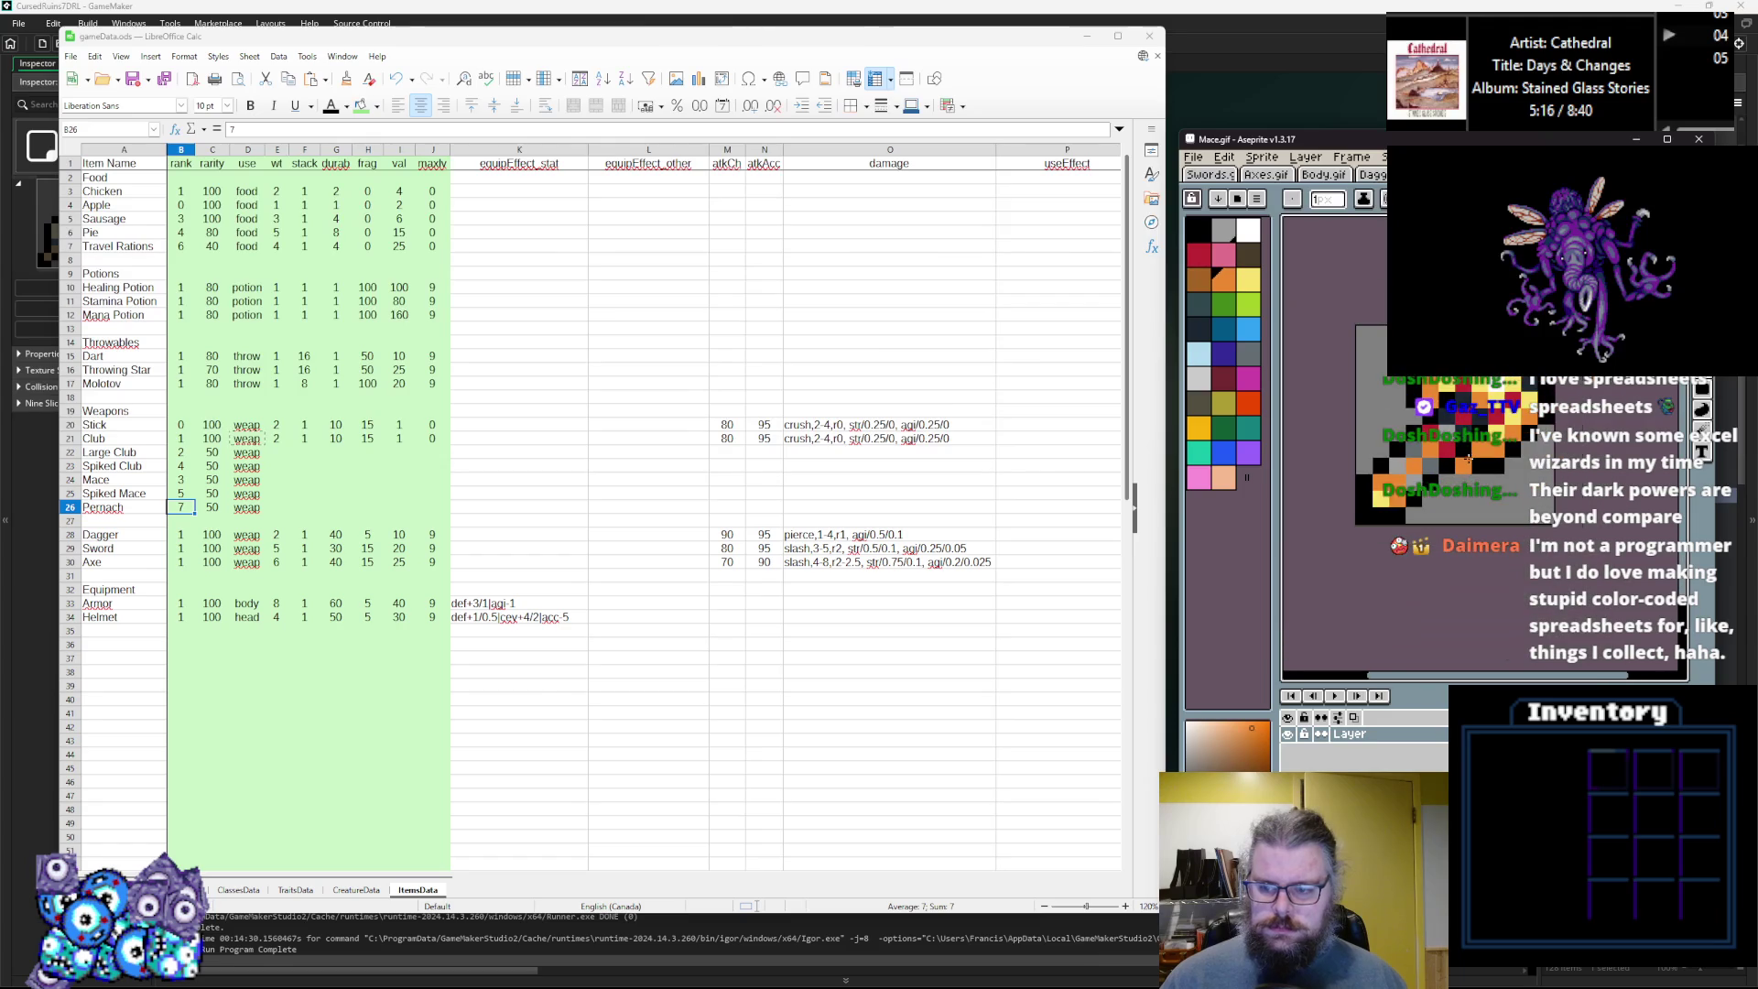
pyautogui.scroll(3, 1455, 472)
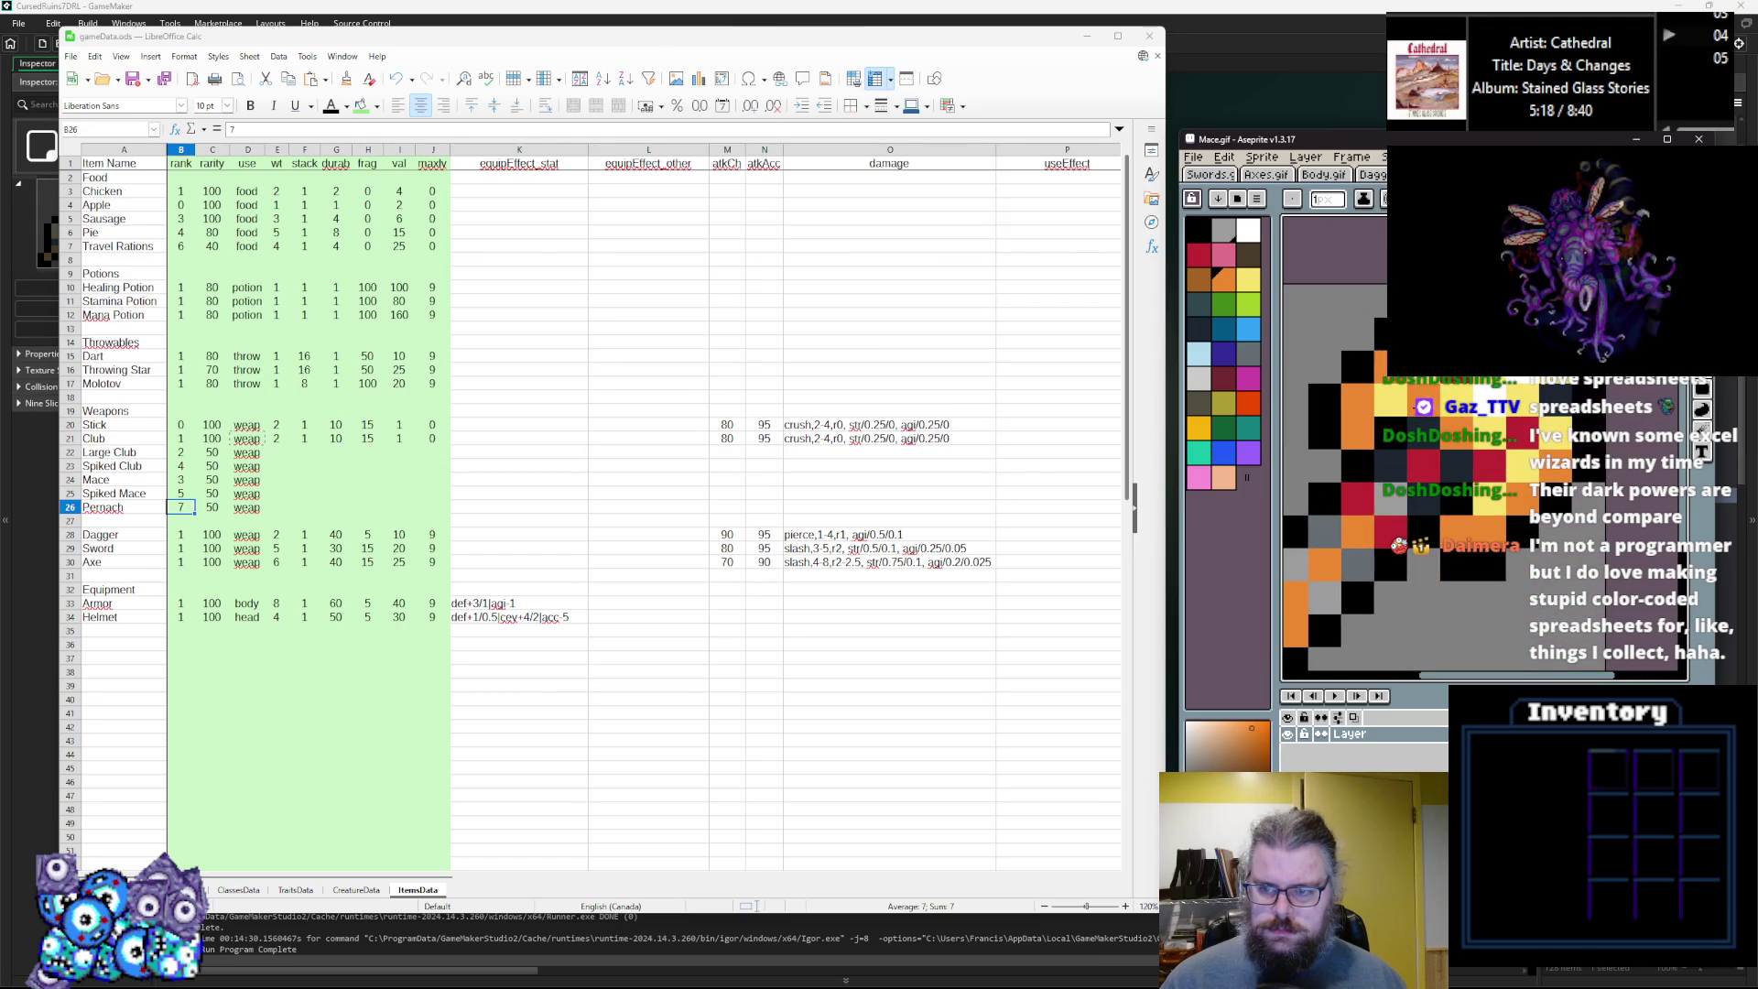
pyautogui.keyDown('alt'); pyautogui.click(1371, 425); pyautogui.keyUp('alt')
pyautogui.click(1401, 392)
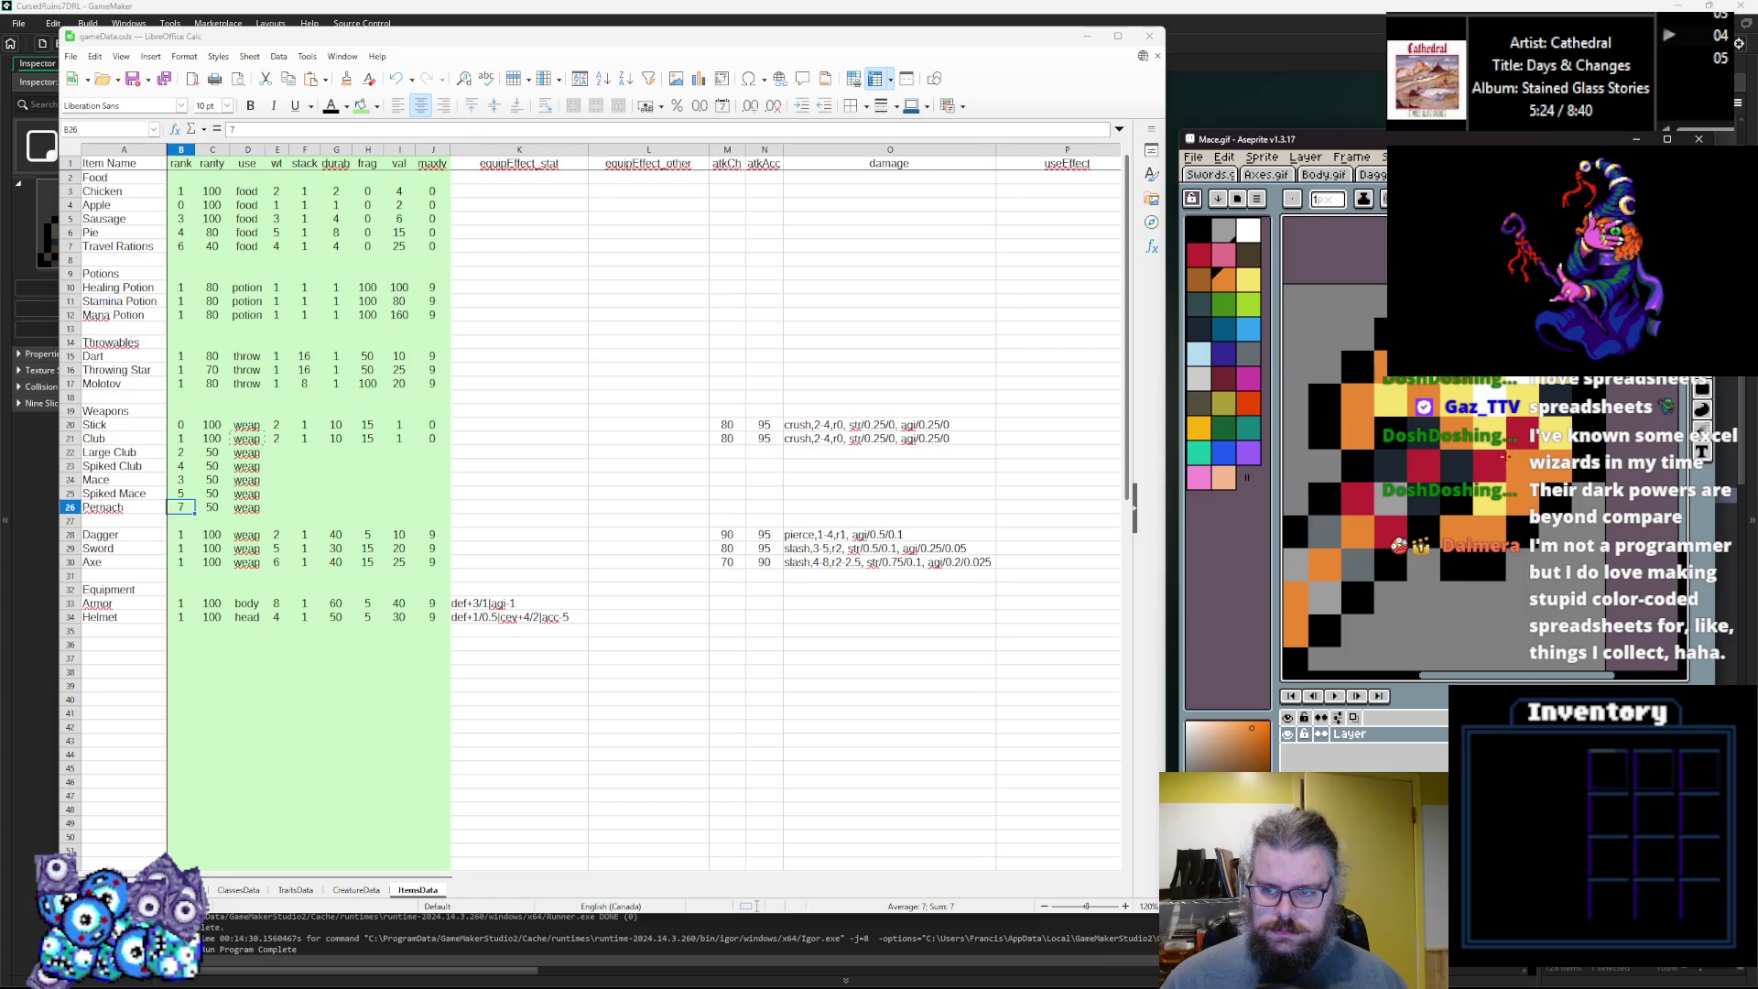
# Turn orange mace pixels yellow, undoing one stray yellow pixel.
pyautogui.click(1198, 229)
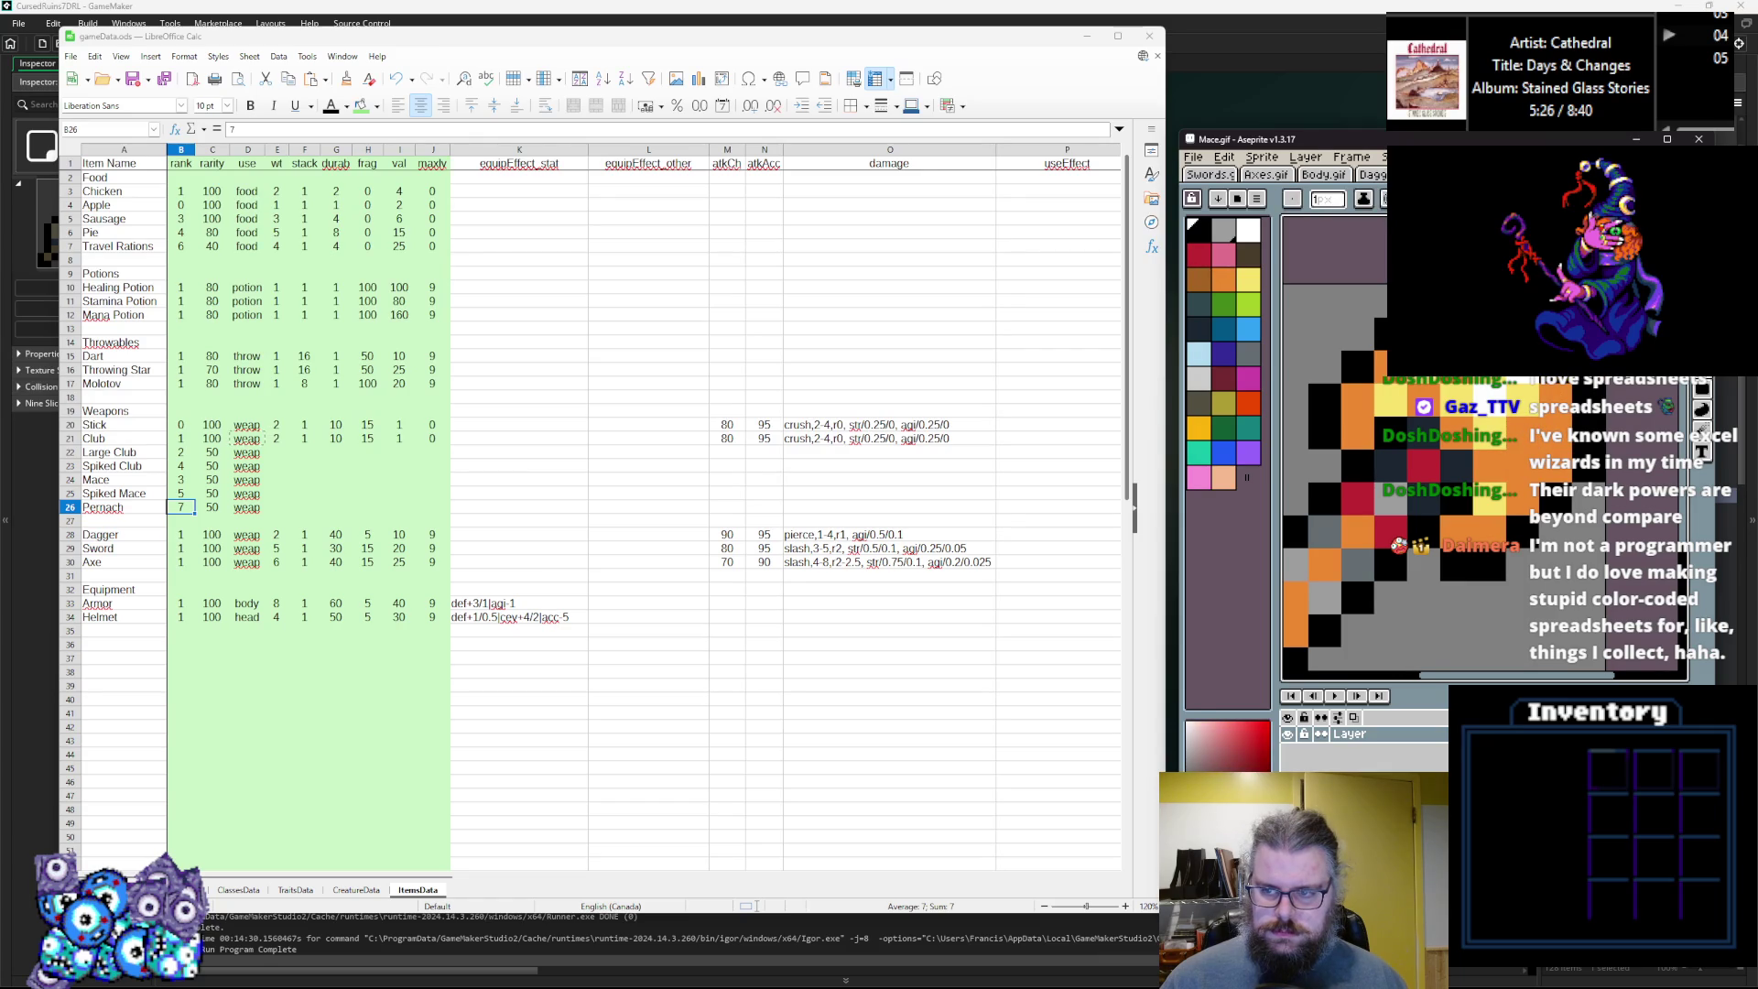
pyautogui.click(1248, 279)
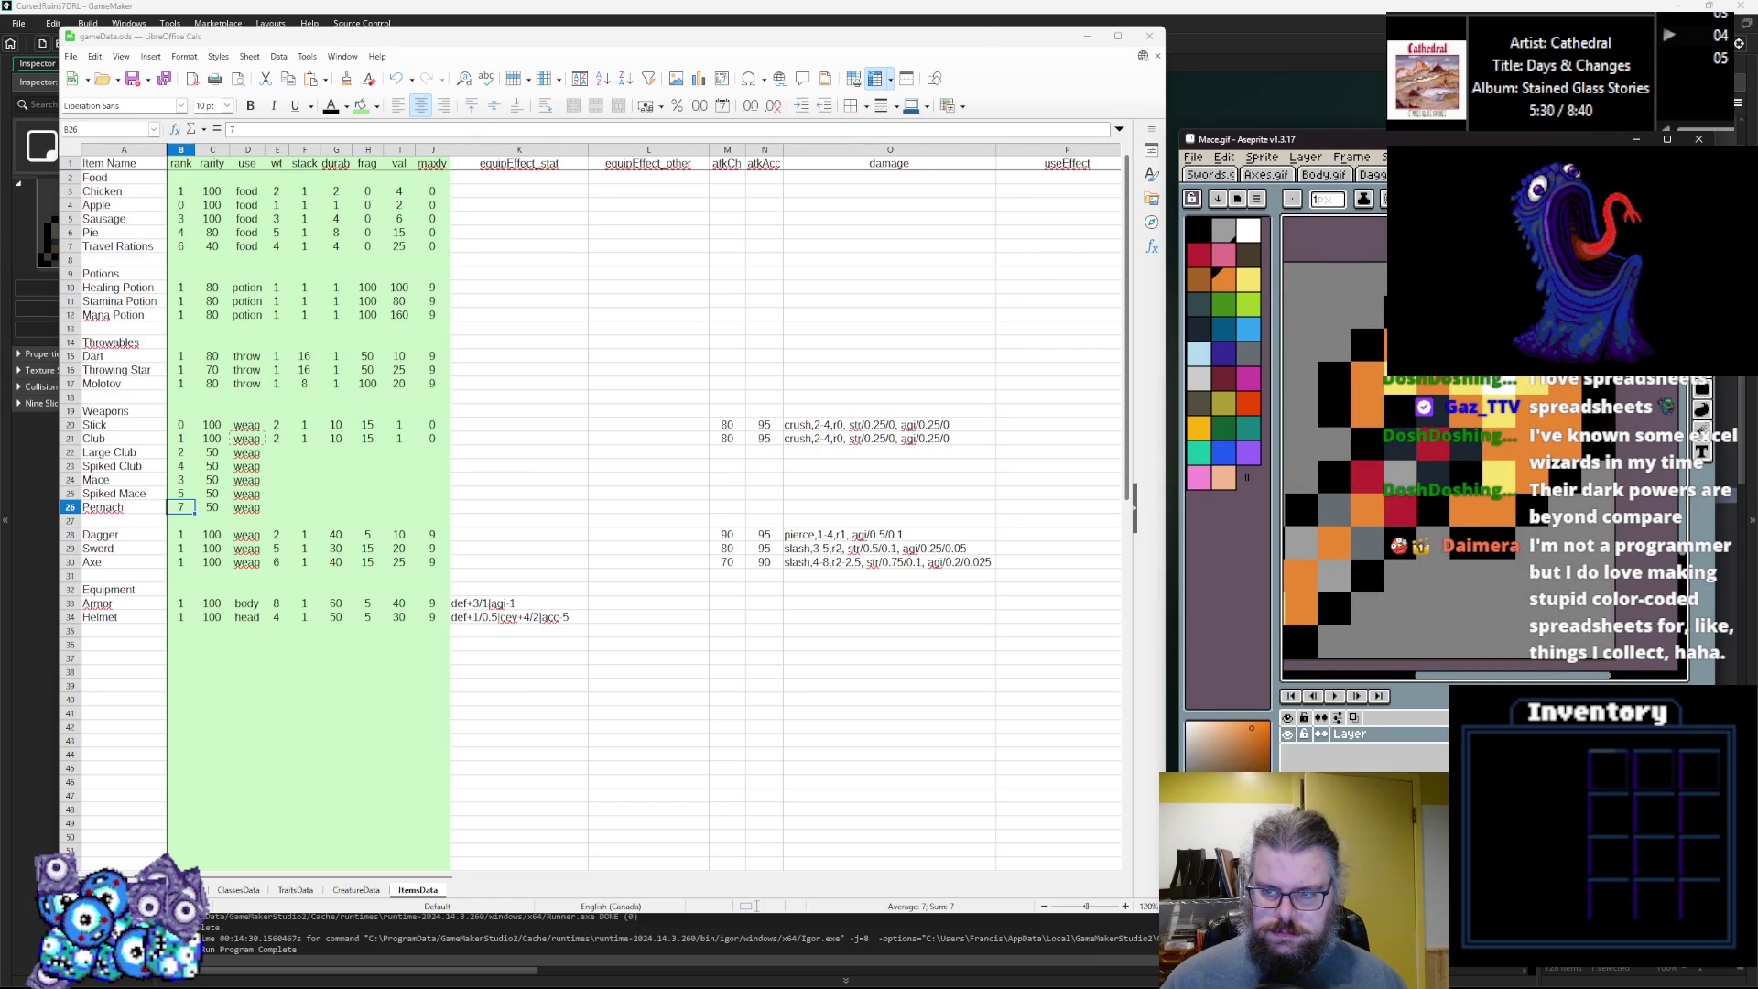
pyautogui.click(1248, 229)
pyautogui.click(1223, 279)
pyautogui.click(1248, 279)
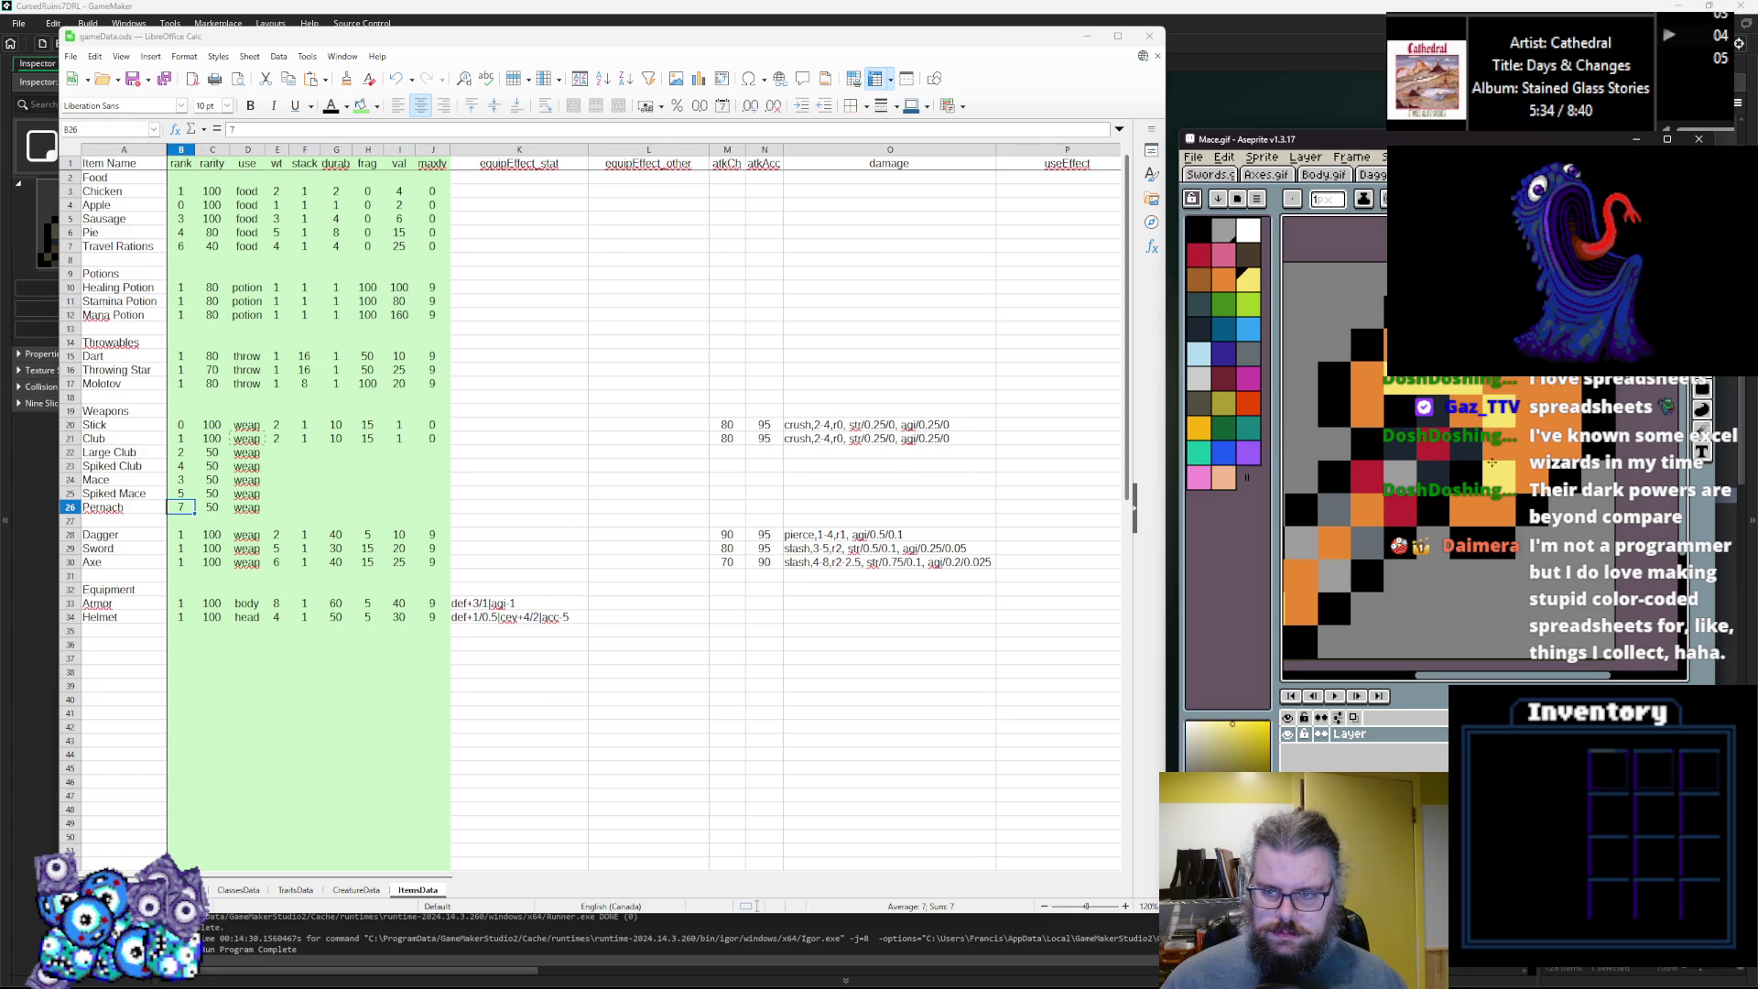
pyautogui.click(1367, 412)
pyautogui.click(1466, 510)
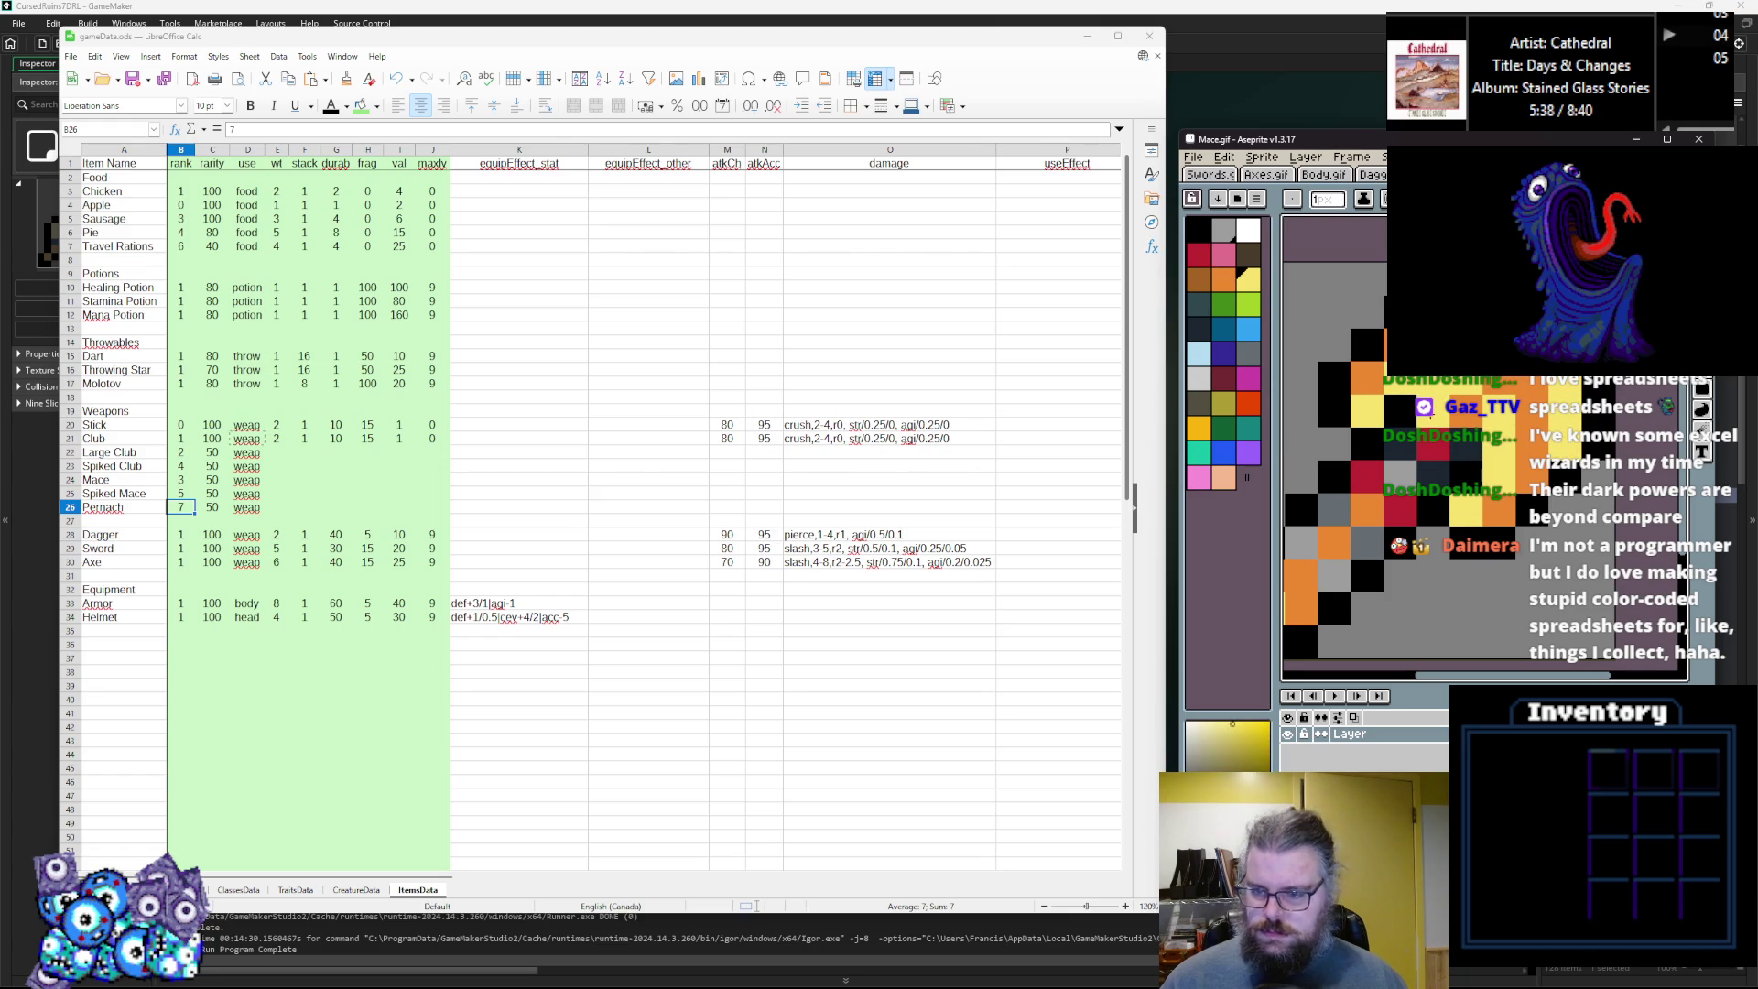
pyautogui.click(1334, 345)
pyautogui.hotkey('ctrl', 'z')
pyautogui.keyDown('alt'); pyautogui.click(1465, 384); pyautogui.keyUp('alt')
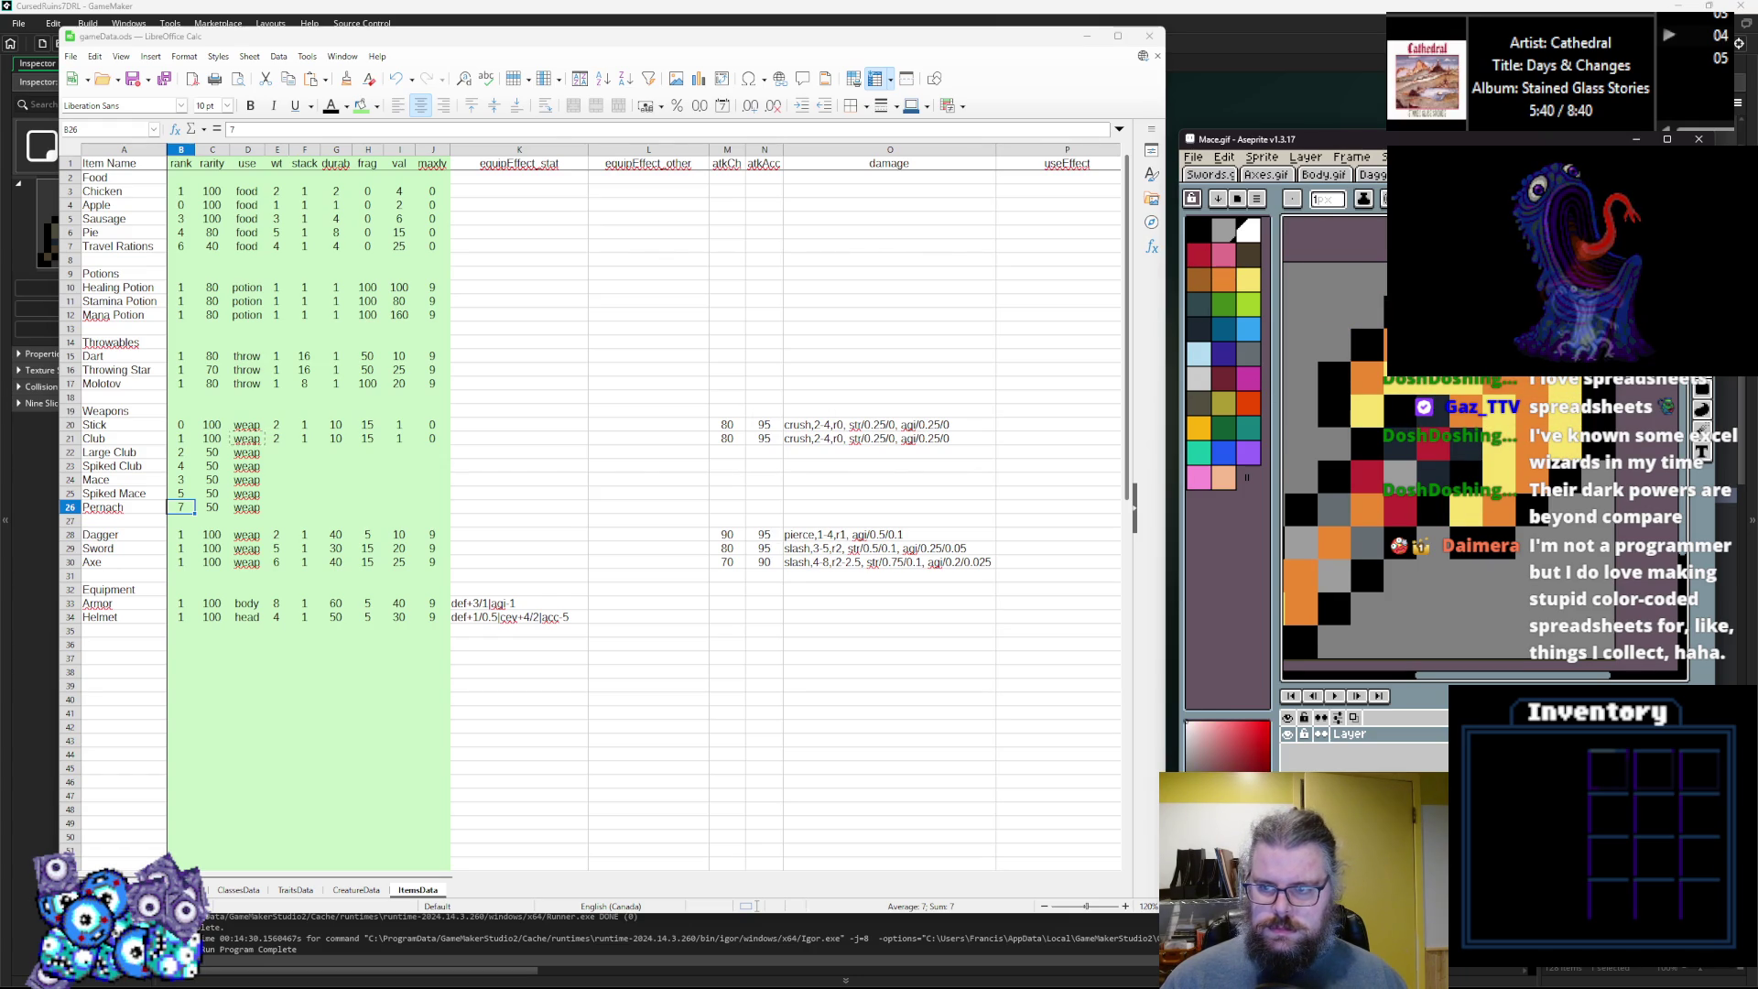
pyautogui.click(1246, 279)
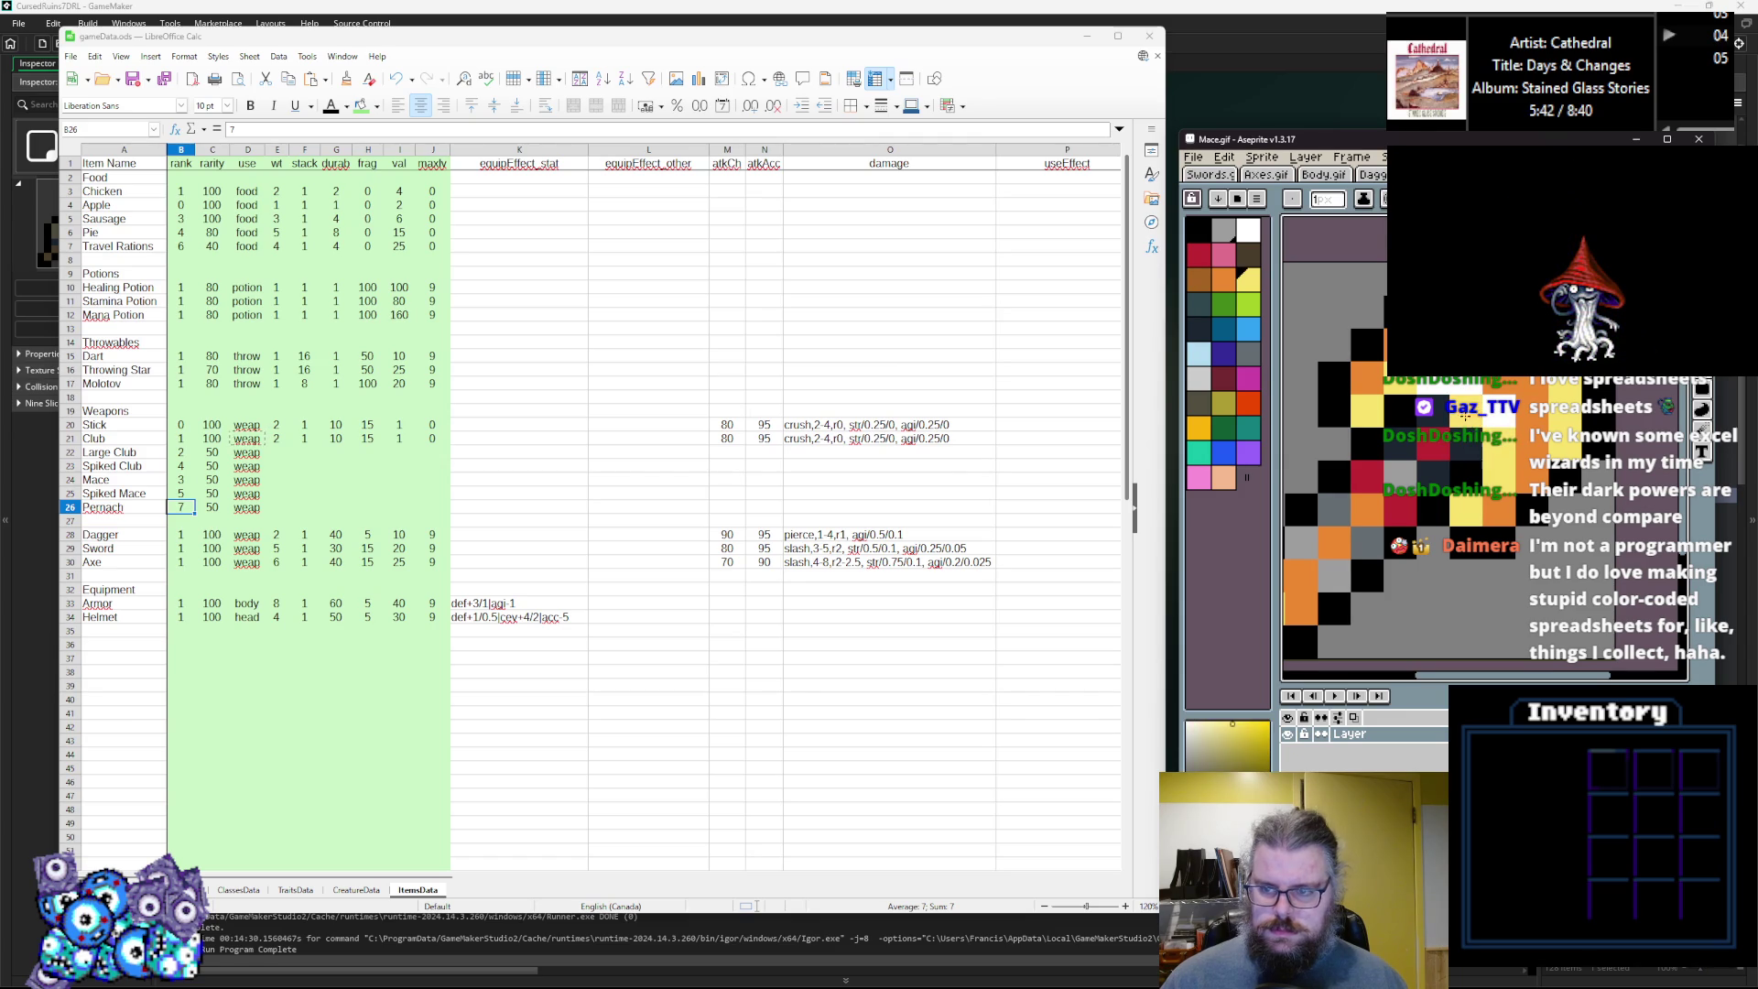
# Cycle through dark blue, orange and red drawing colours, ending on yellow.
pyautogui.scroll(-2, 1466, 424)
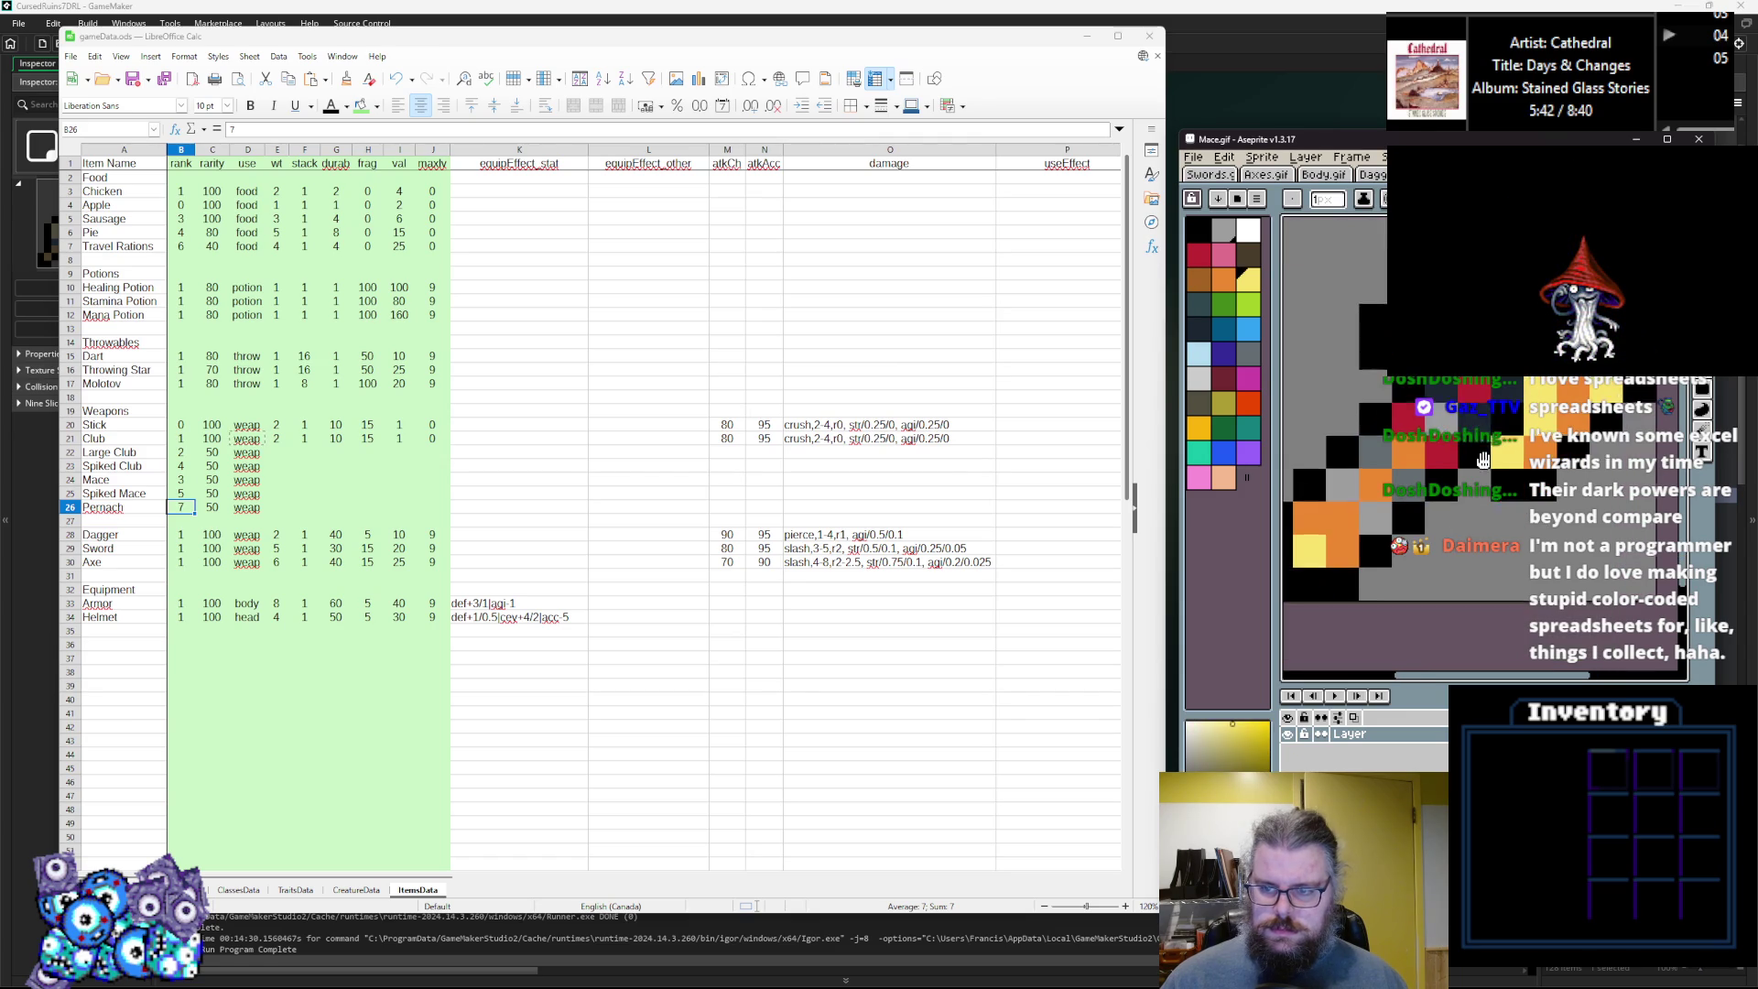
pyautogui.keyDown('alt'); pyautogui.click(1475, 392); pyautogui.keyUp('alt')
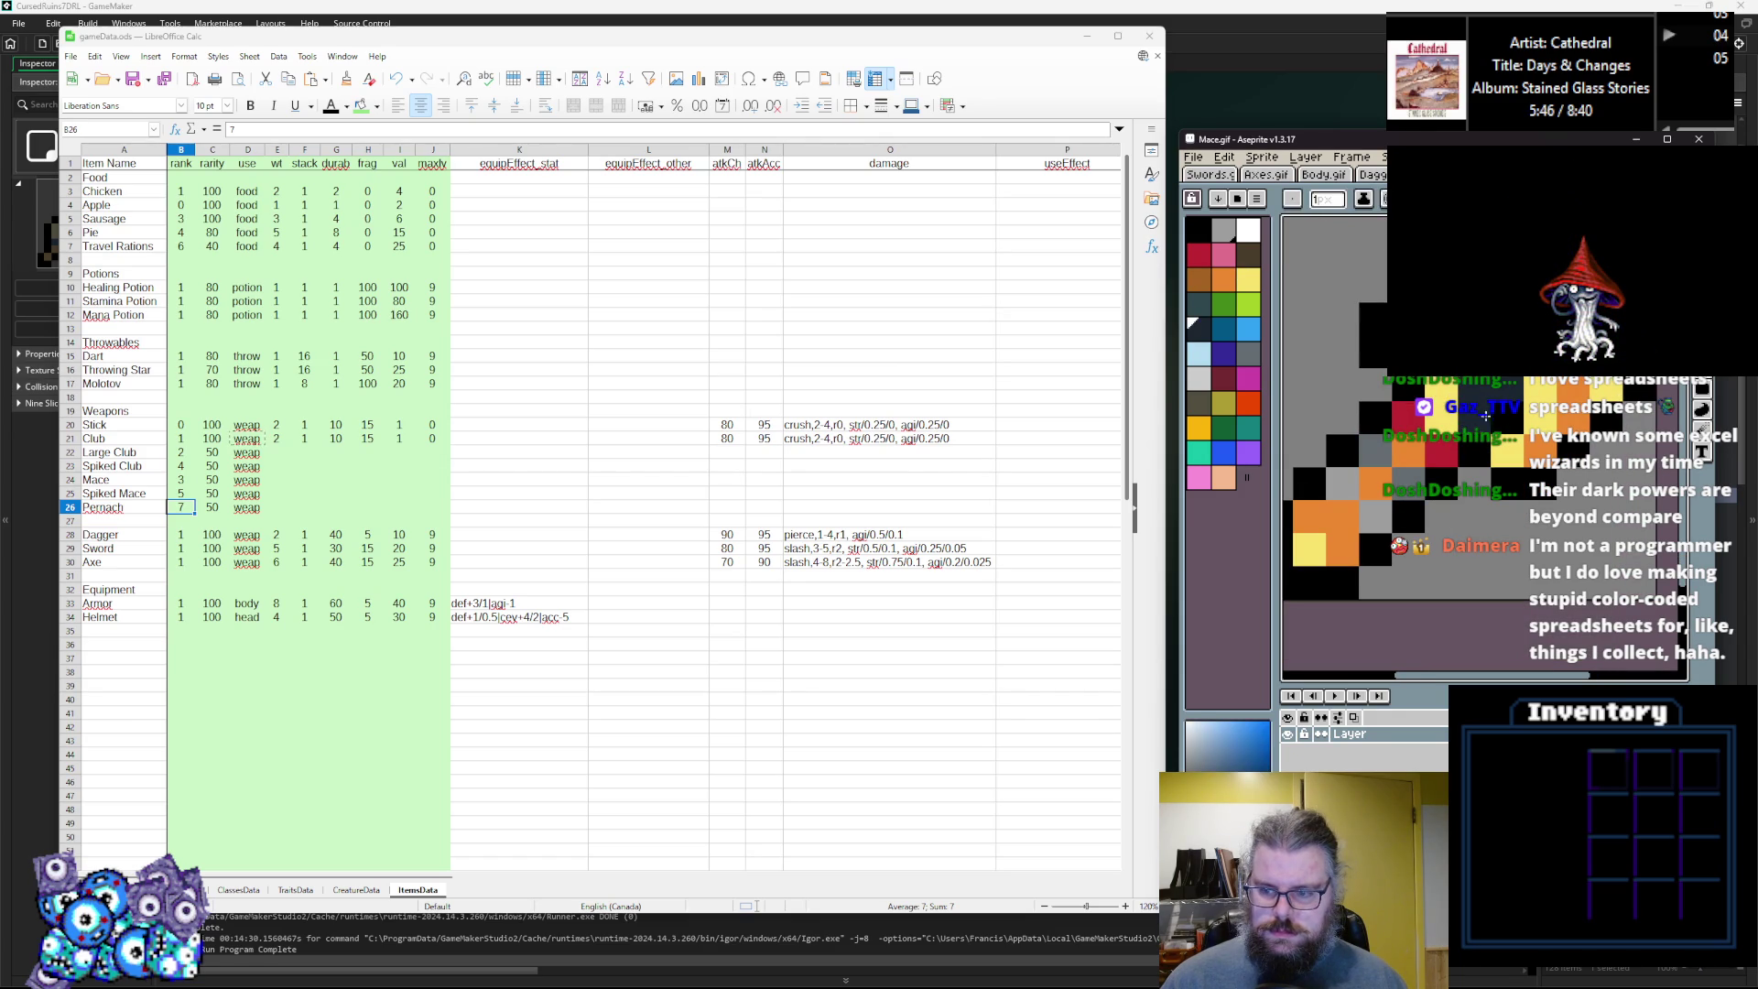
pyautogui.keyDown('alt'); pyautogui.click(1409, 426); pyautogui.keyUp('alt')
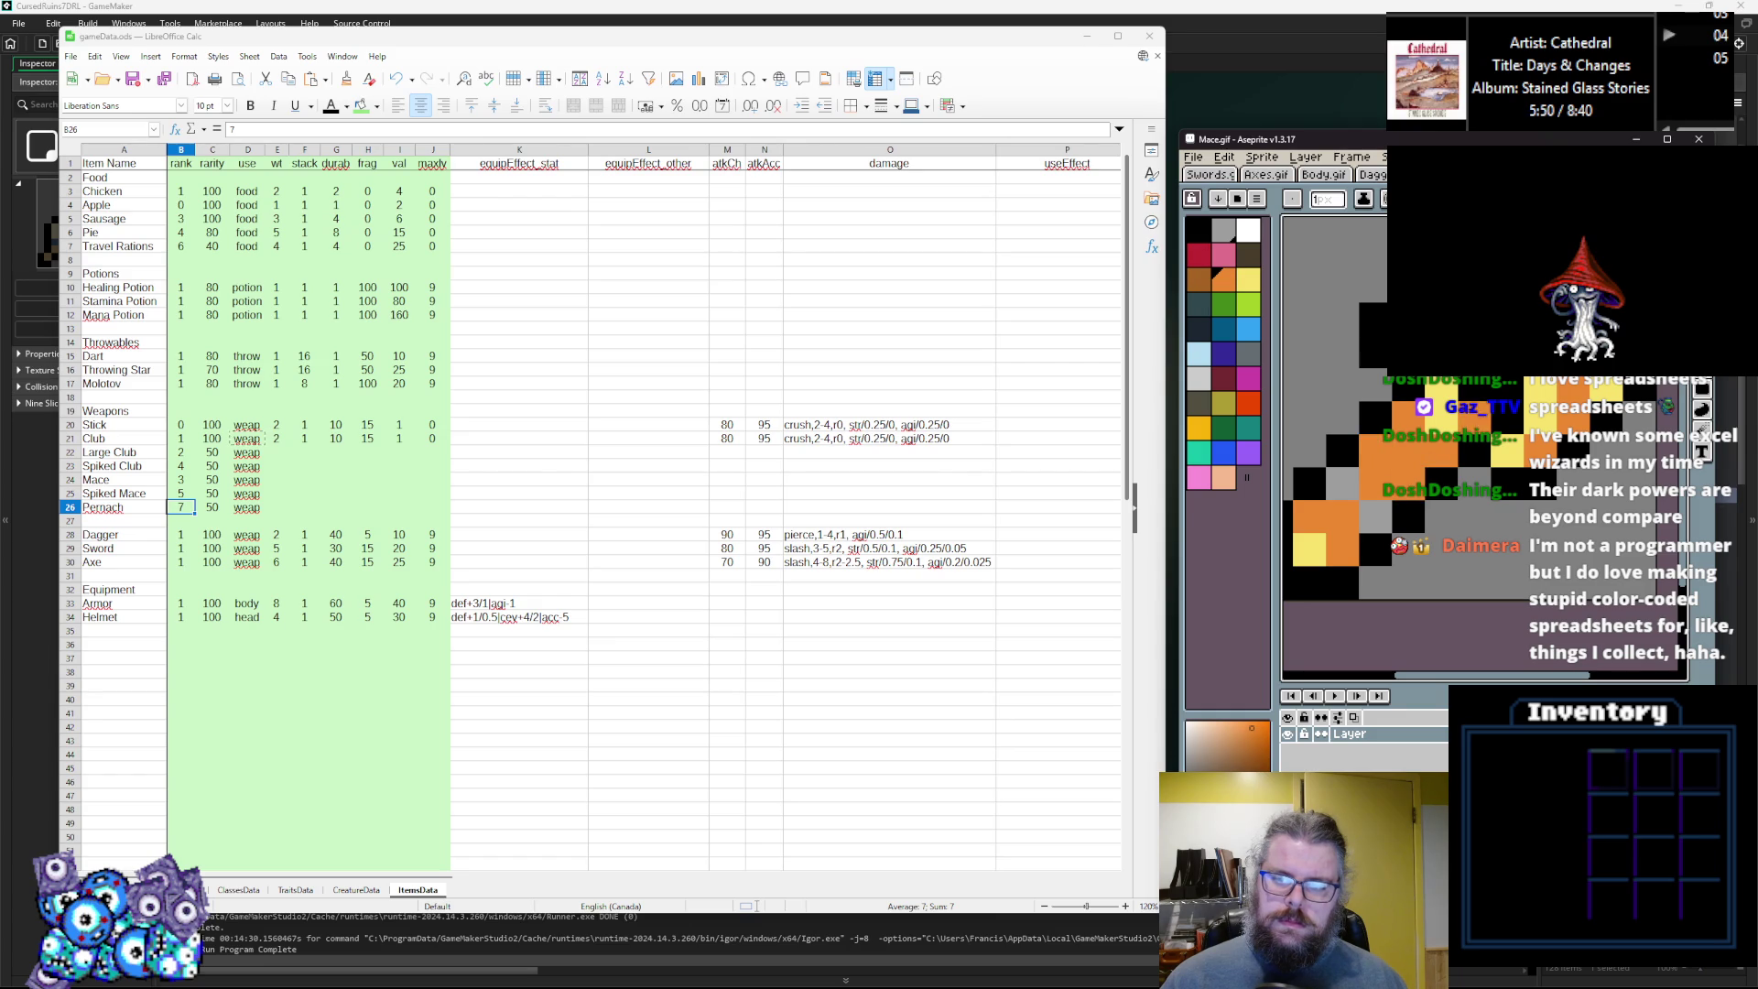
pyautogui.keyDown('alt'); pyautogui.click(1475, 402); pyautogui.keyUp('alt')
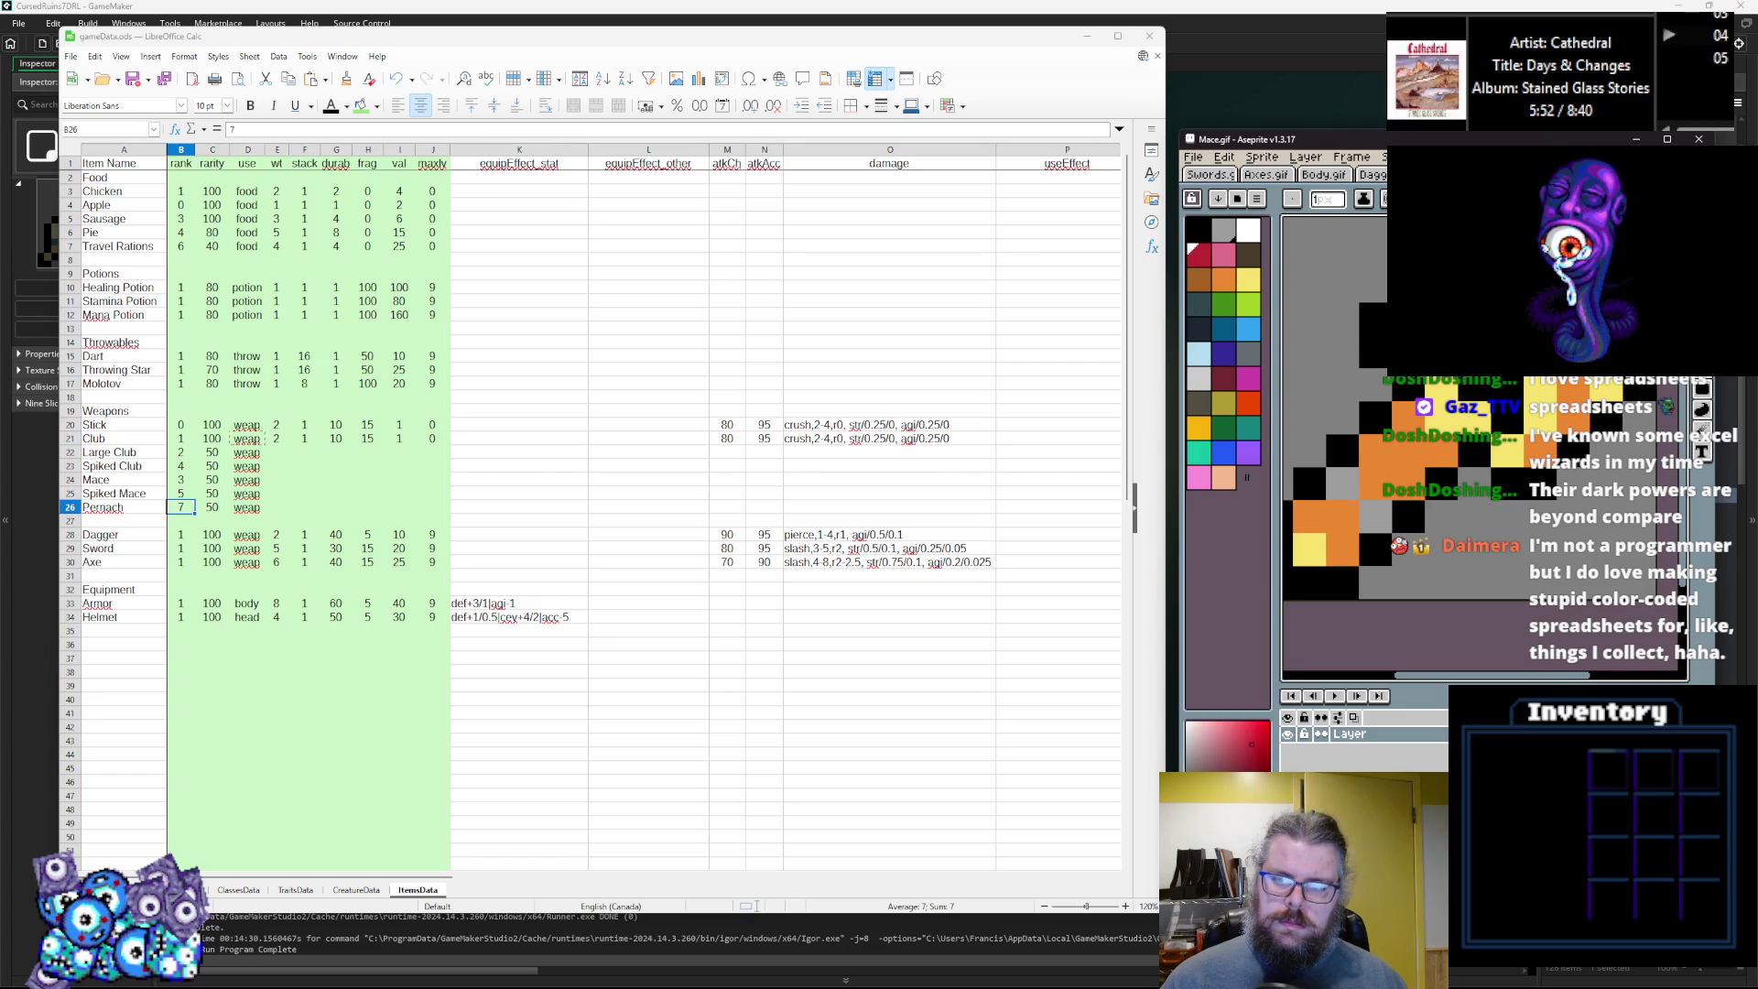
pyautogui.keyDown('alt'); pyautogui.click(1544, 388); pyautogui.keyUp('alt')
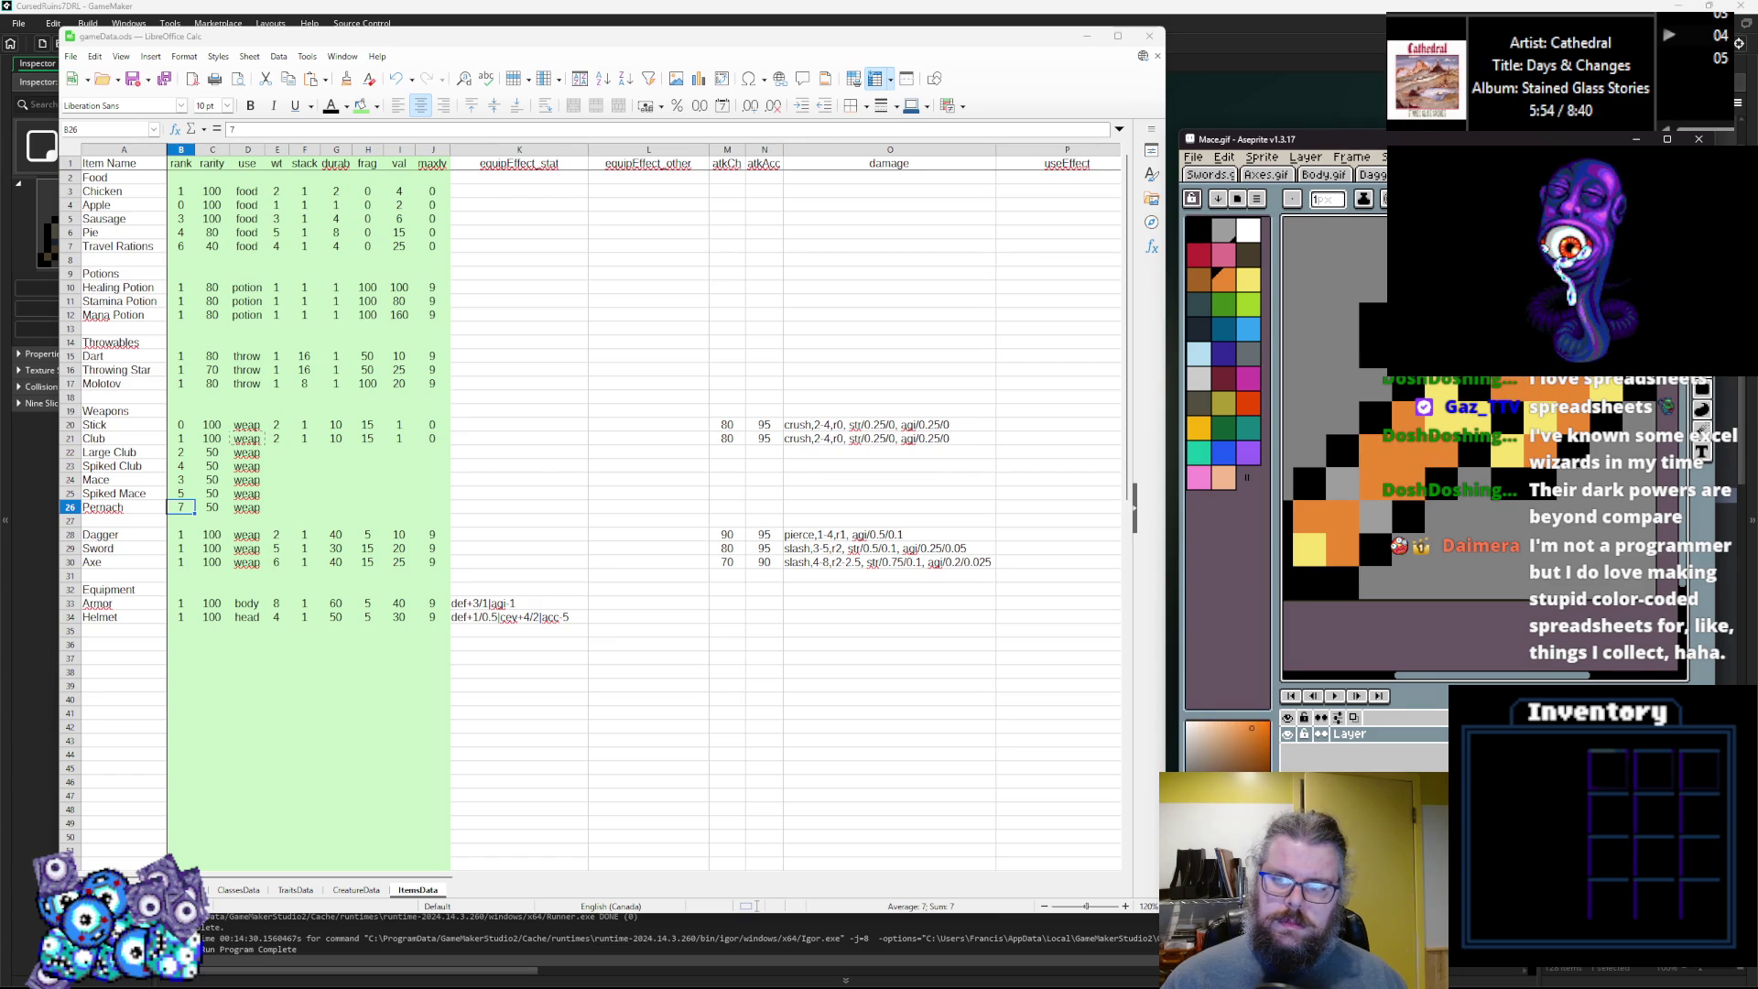
pyautogui.press('0')
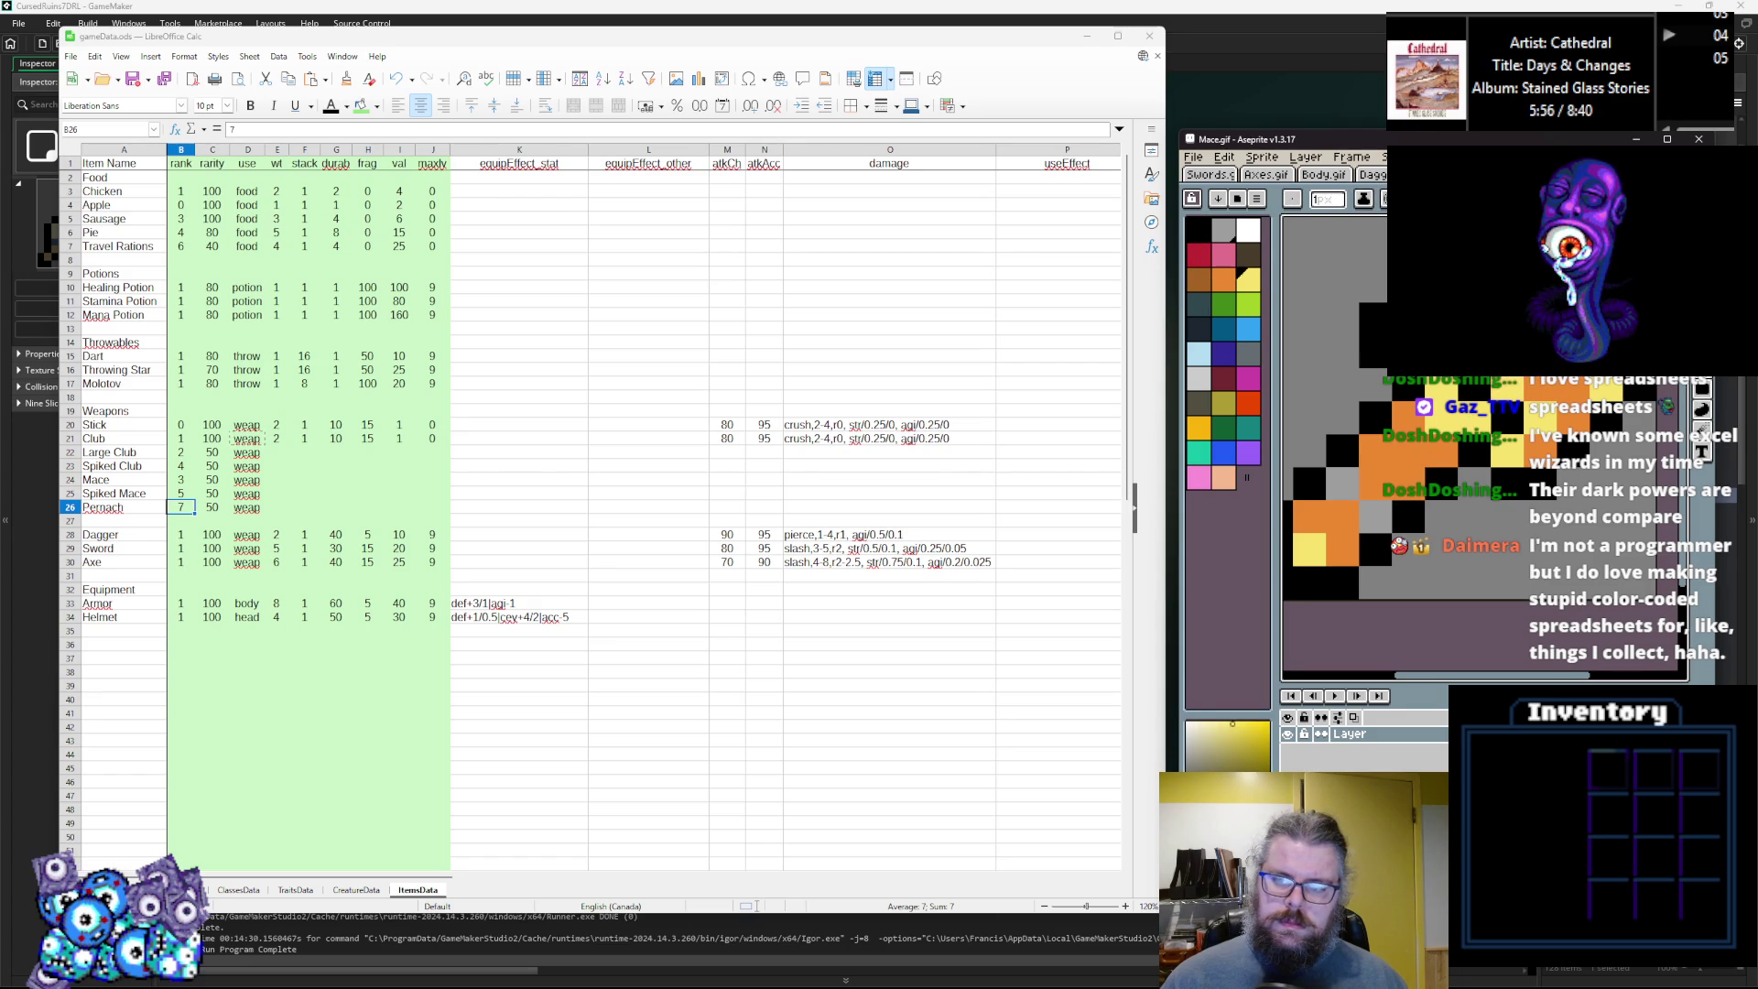
# Eyedrop the black outline, yellow, red and orange colours from the mace.
pyautogui.keyDown('alt'); pyautogui.click(1470, 409); pyautogui.keyUp('alt')
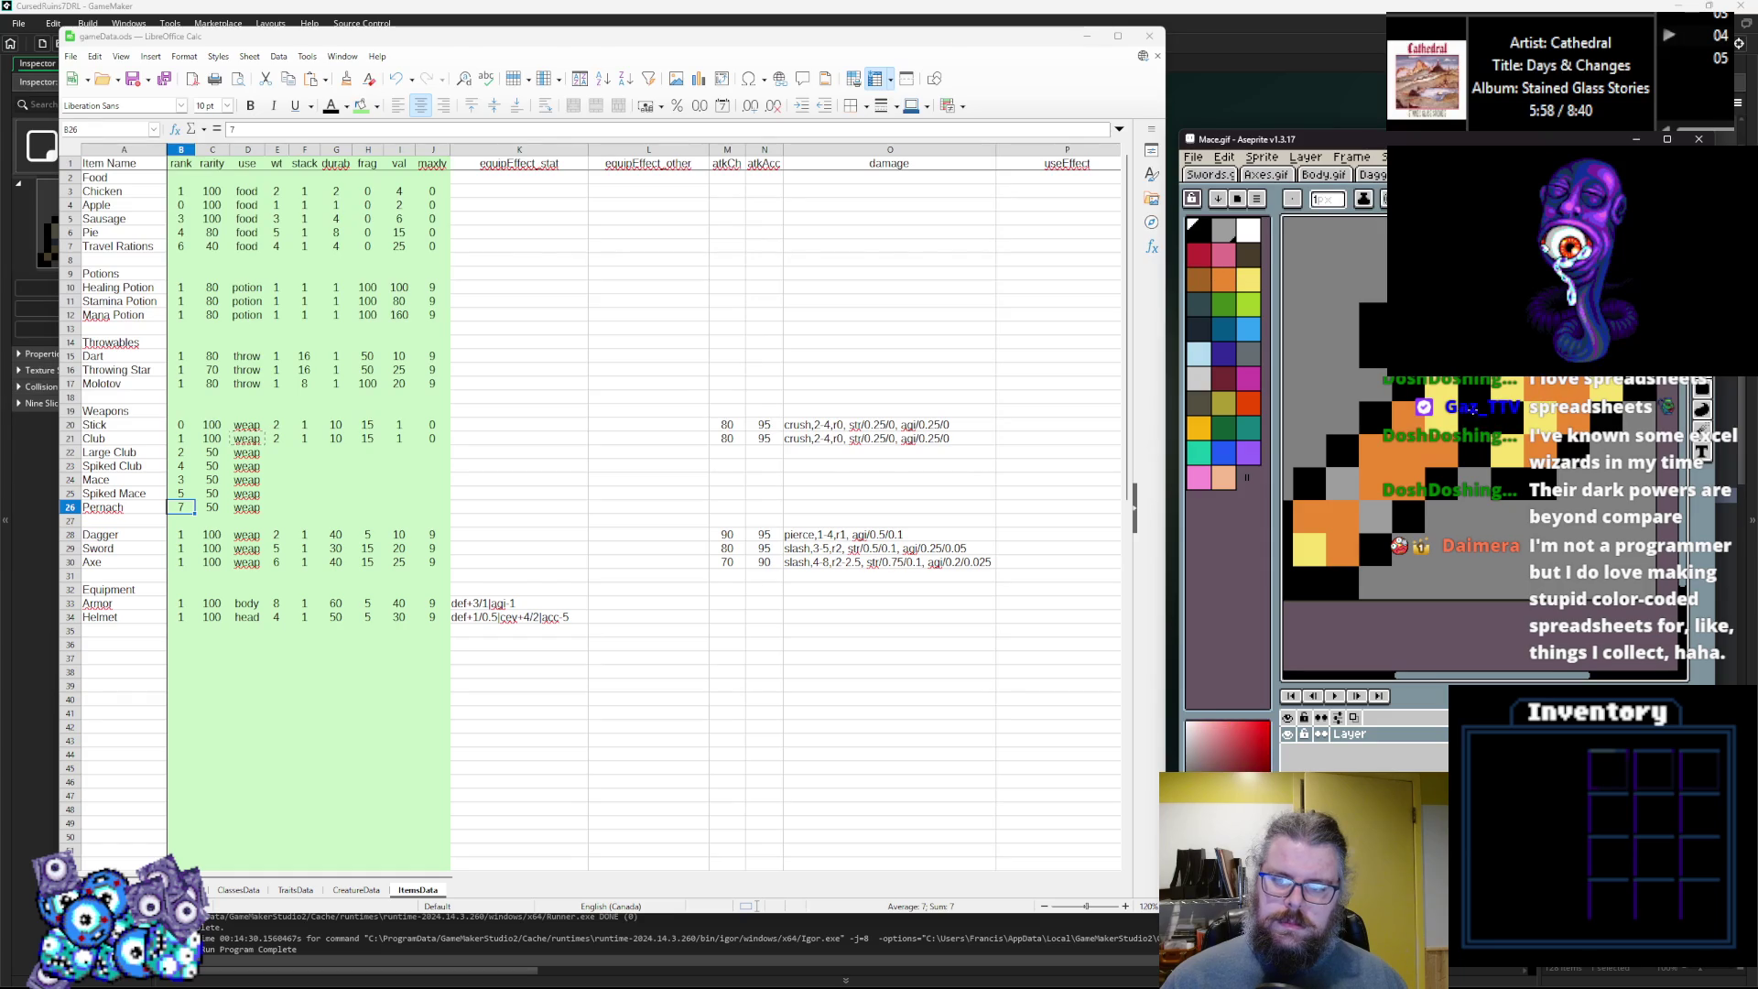
pyautogui.keyDown('alt'); pyautogui.click(1410, 445); pyautogui.keyUp('alt')
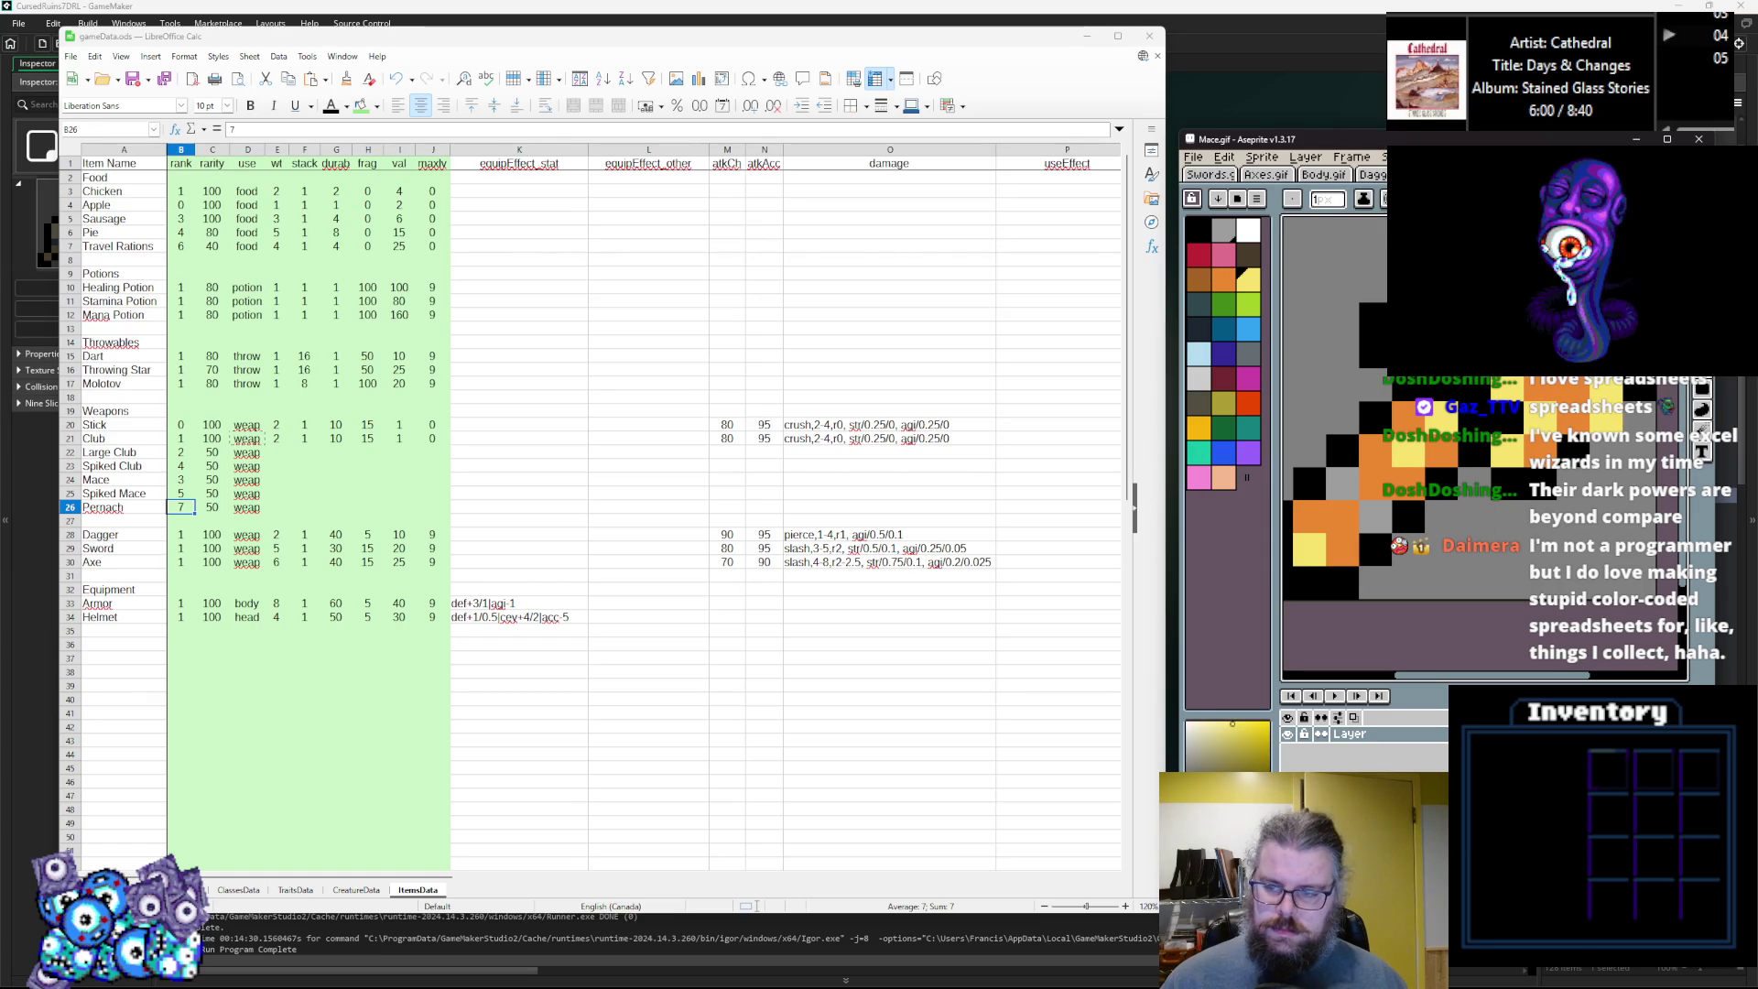
pyautogui.keyDown('alt'); pyautogui.click(1498, 465); pyautogui.keyUp('alt')
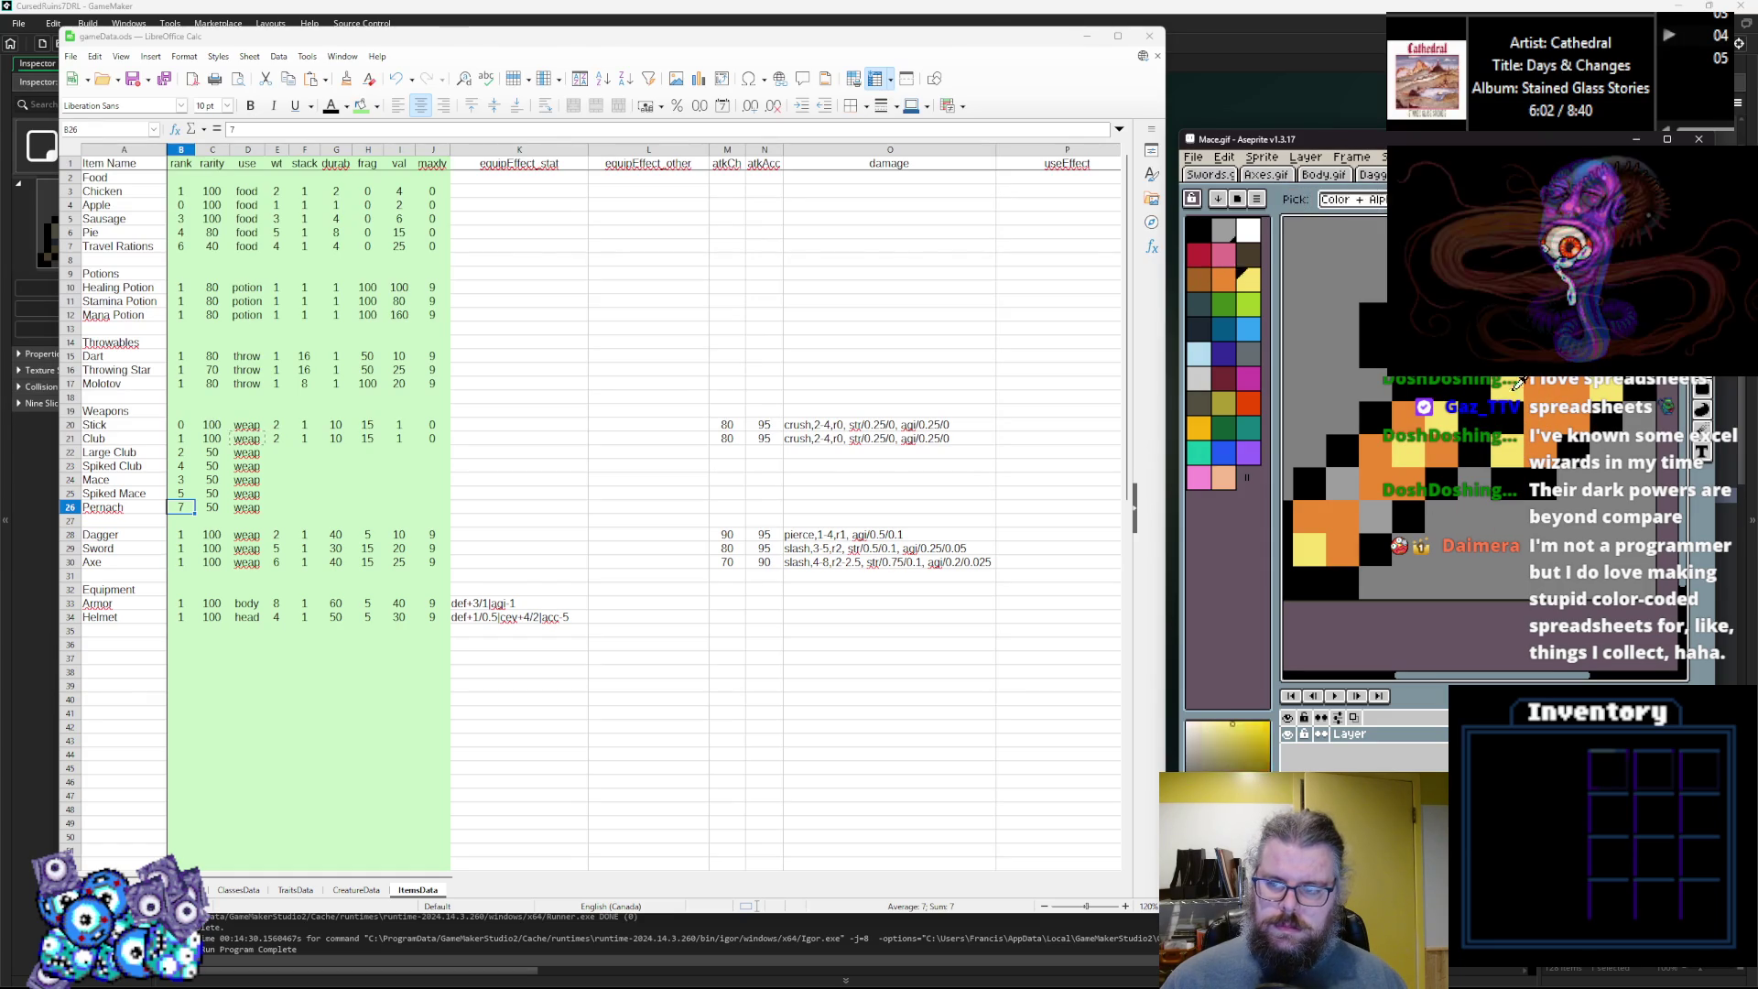
pyautogui.keyDown('alt'); pyautogui.click(1508, 413); pyautogui.keyUp('alt')
pyautogui.keyDown('alt'); pyautogui.click(1506, 388); pyautogui.keyUp('alt')
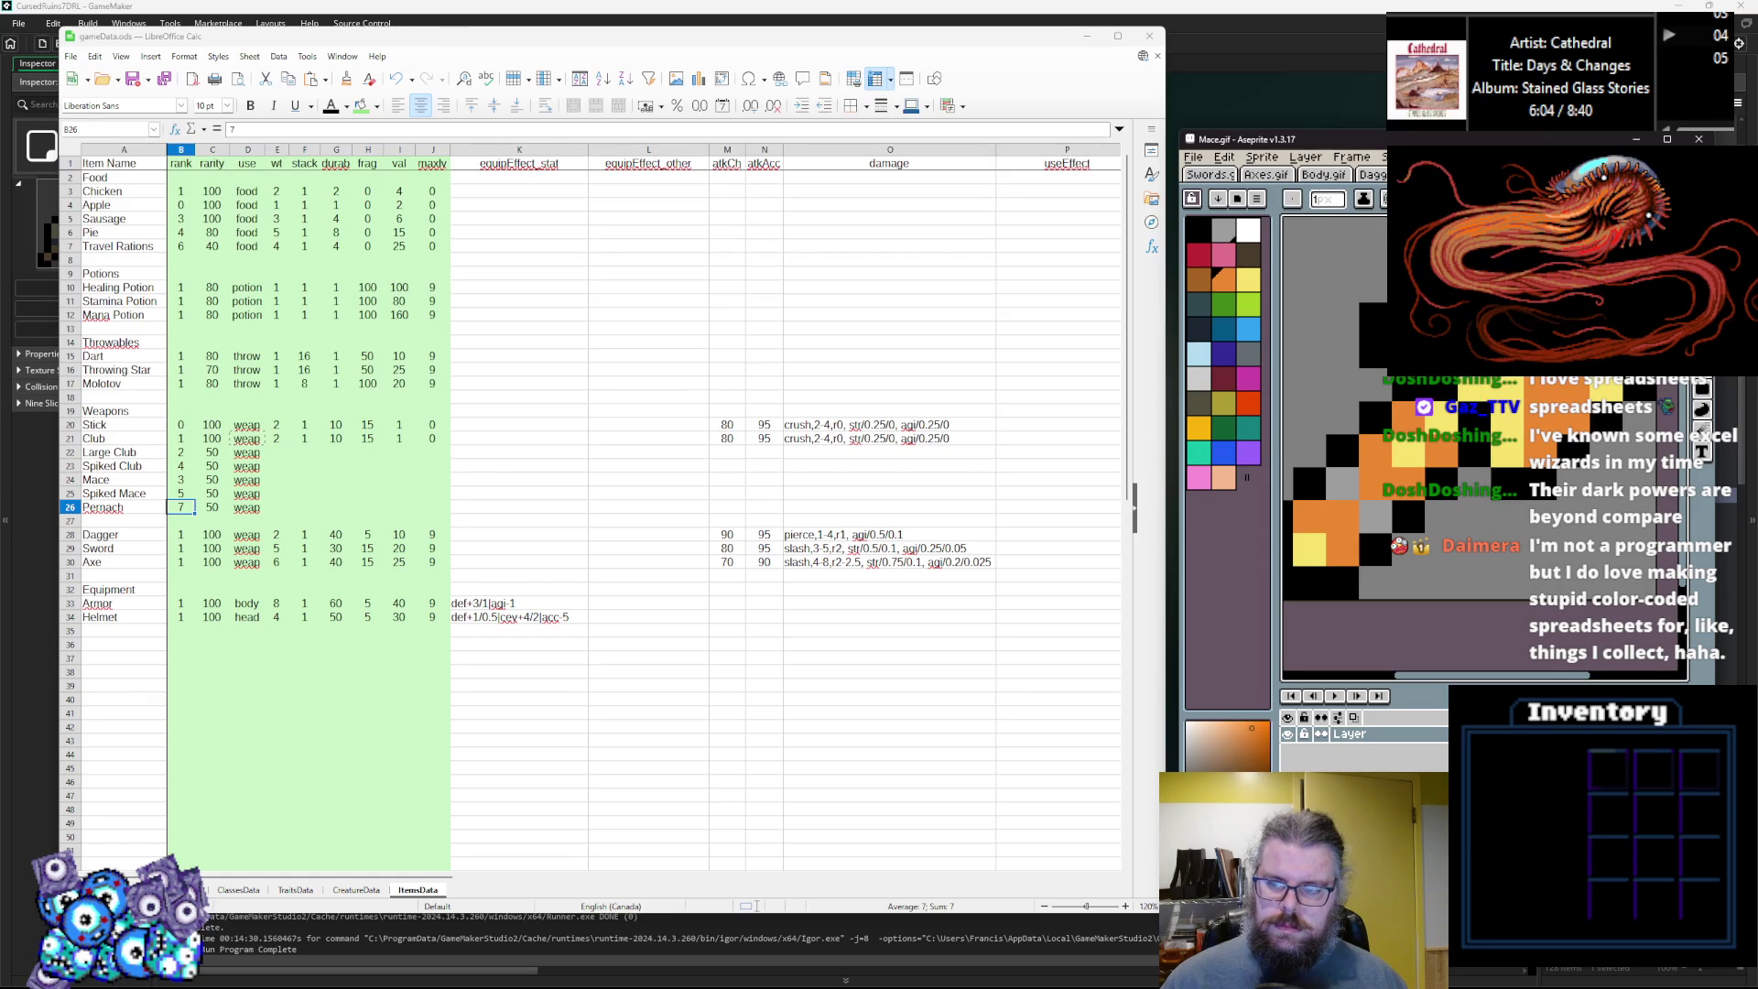
pyautogui.keyDown('alt'); pyautogui.click(1571, 388); pyautogui.keyUp('alt')
pyautogui.keyDown('alt'); pyautogui.click(1539, 418); pyautogui.keyUp('alt')
pyautogui.keyDown('alt'); pyautogui.click(1541, 448); pyautogui.keyUp('alt')
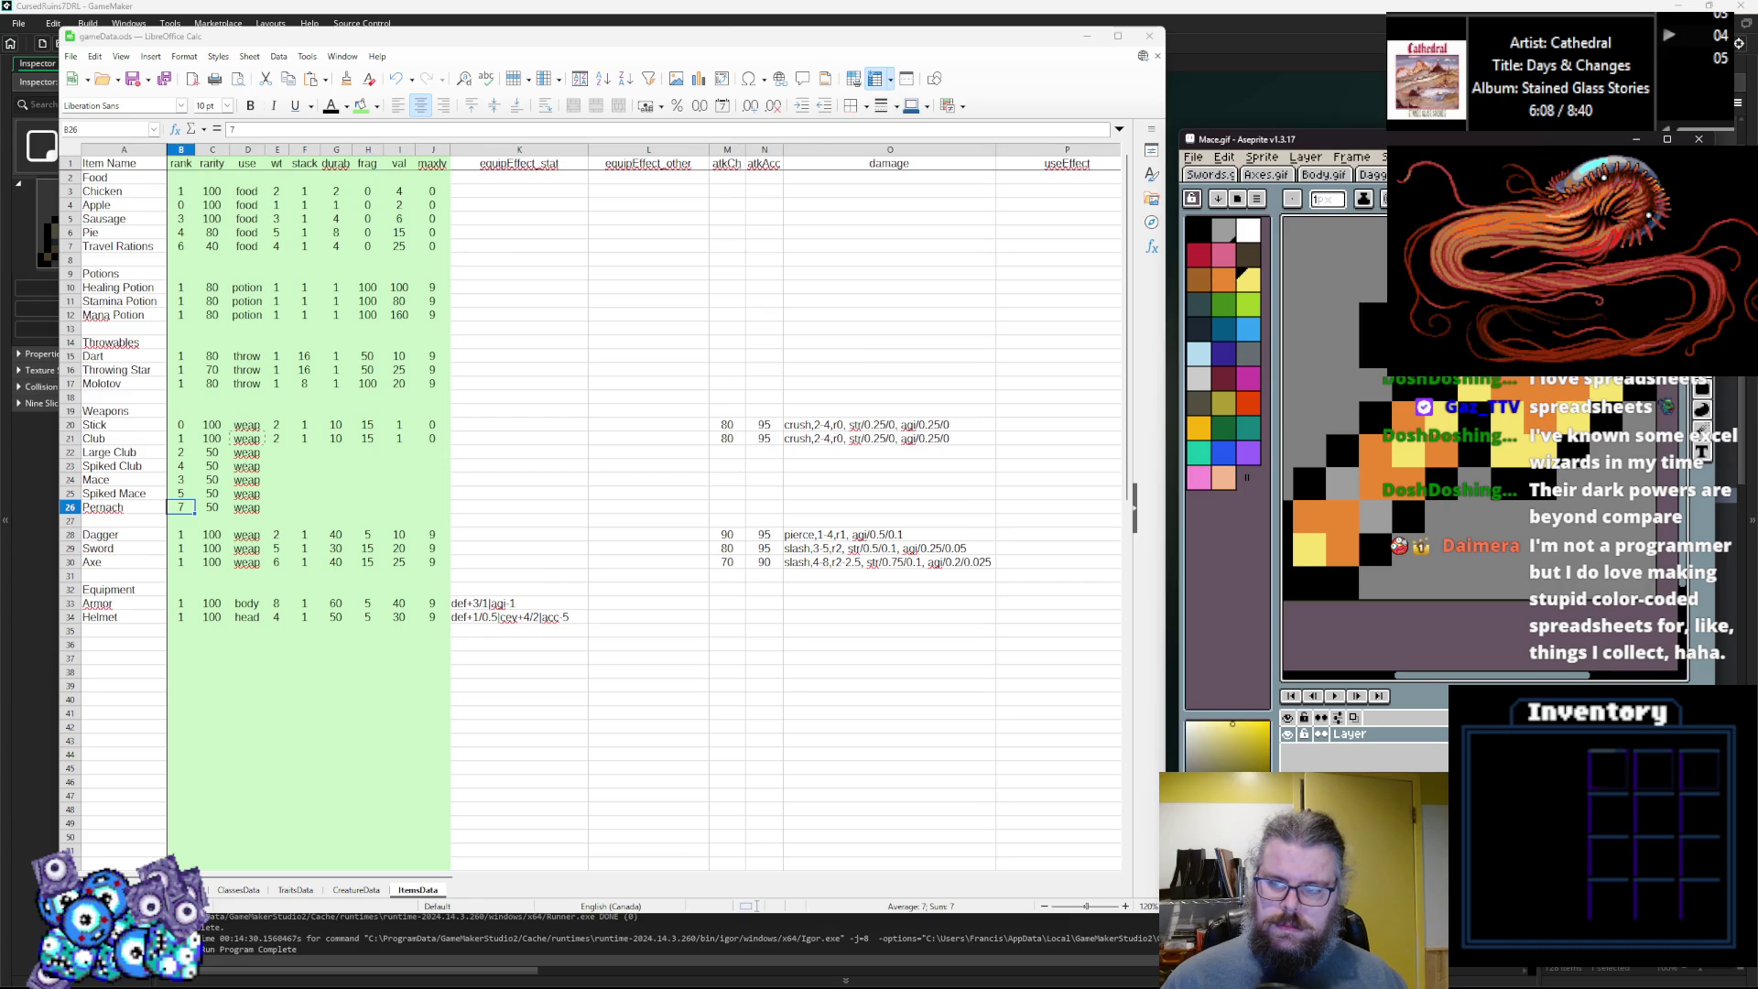
pyautogui.keyDown('alt'); pyautogui.click(1527, 383); pyautogui.keyUp('alt')
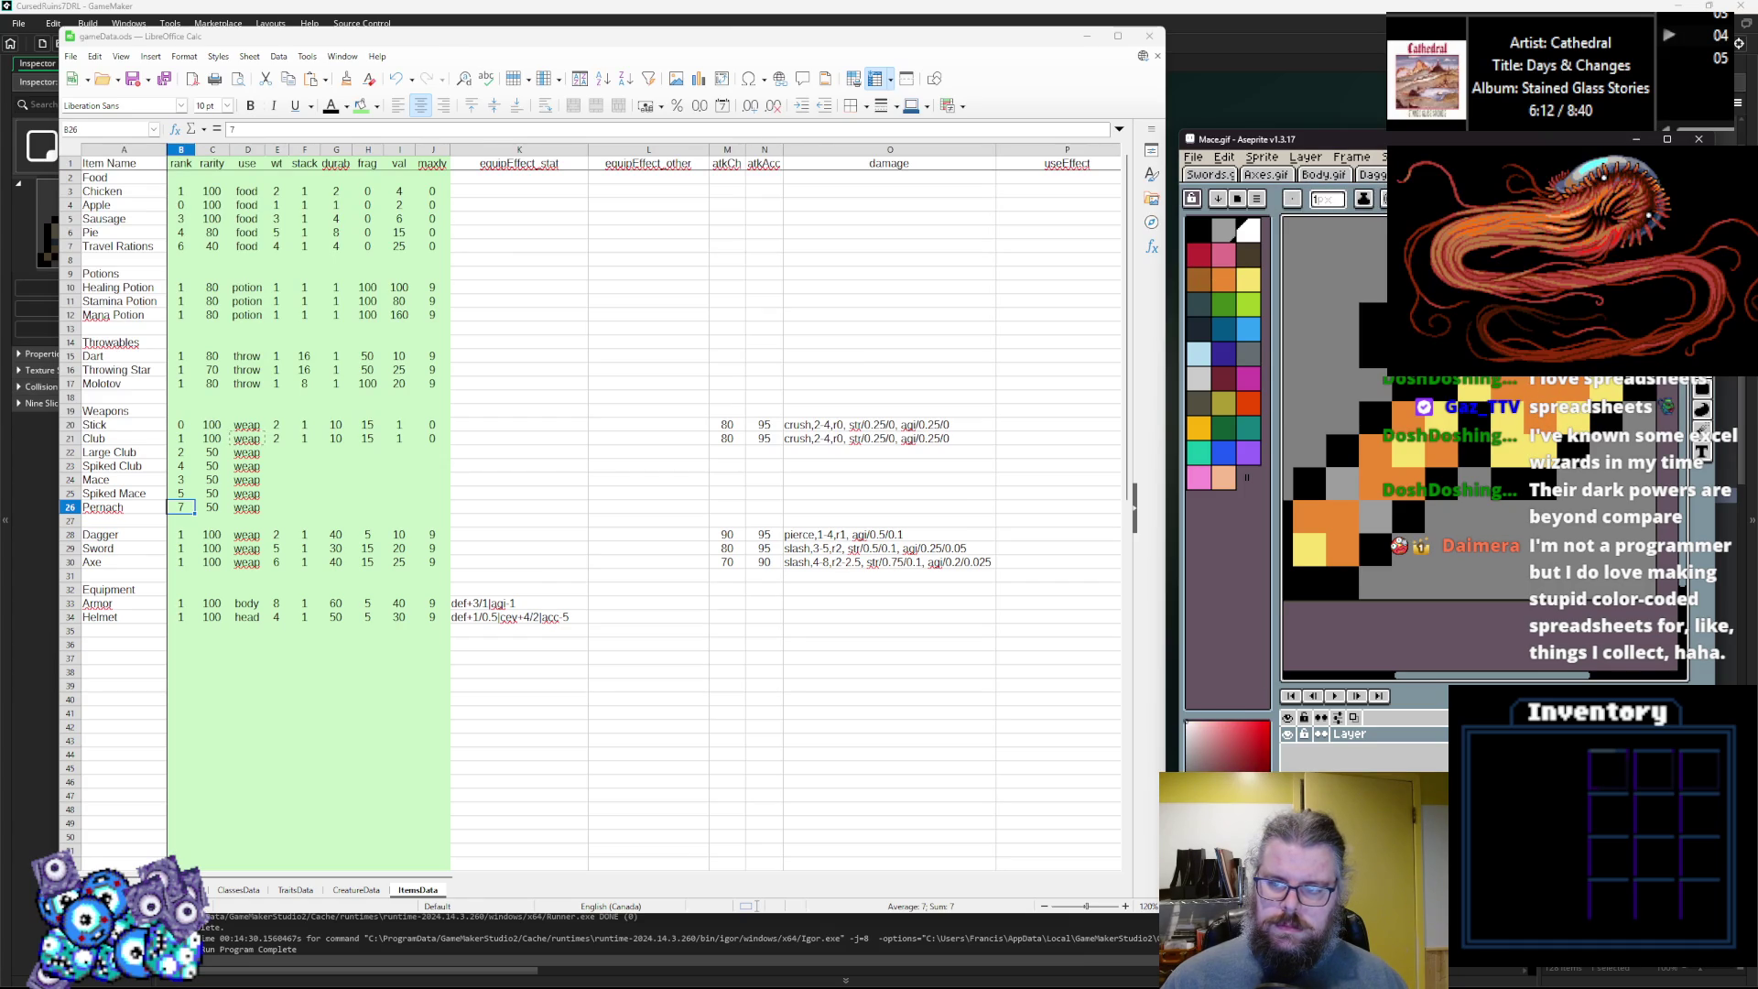
pyautogui.keyDown('alt'); pyautogui.click(1455, 430); pyautogui.keyUp('alt')
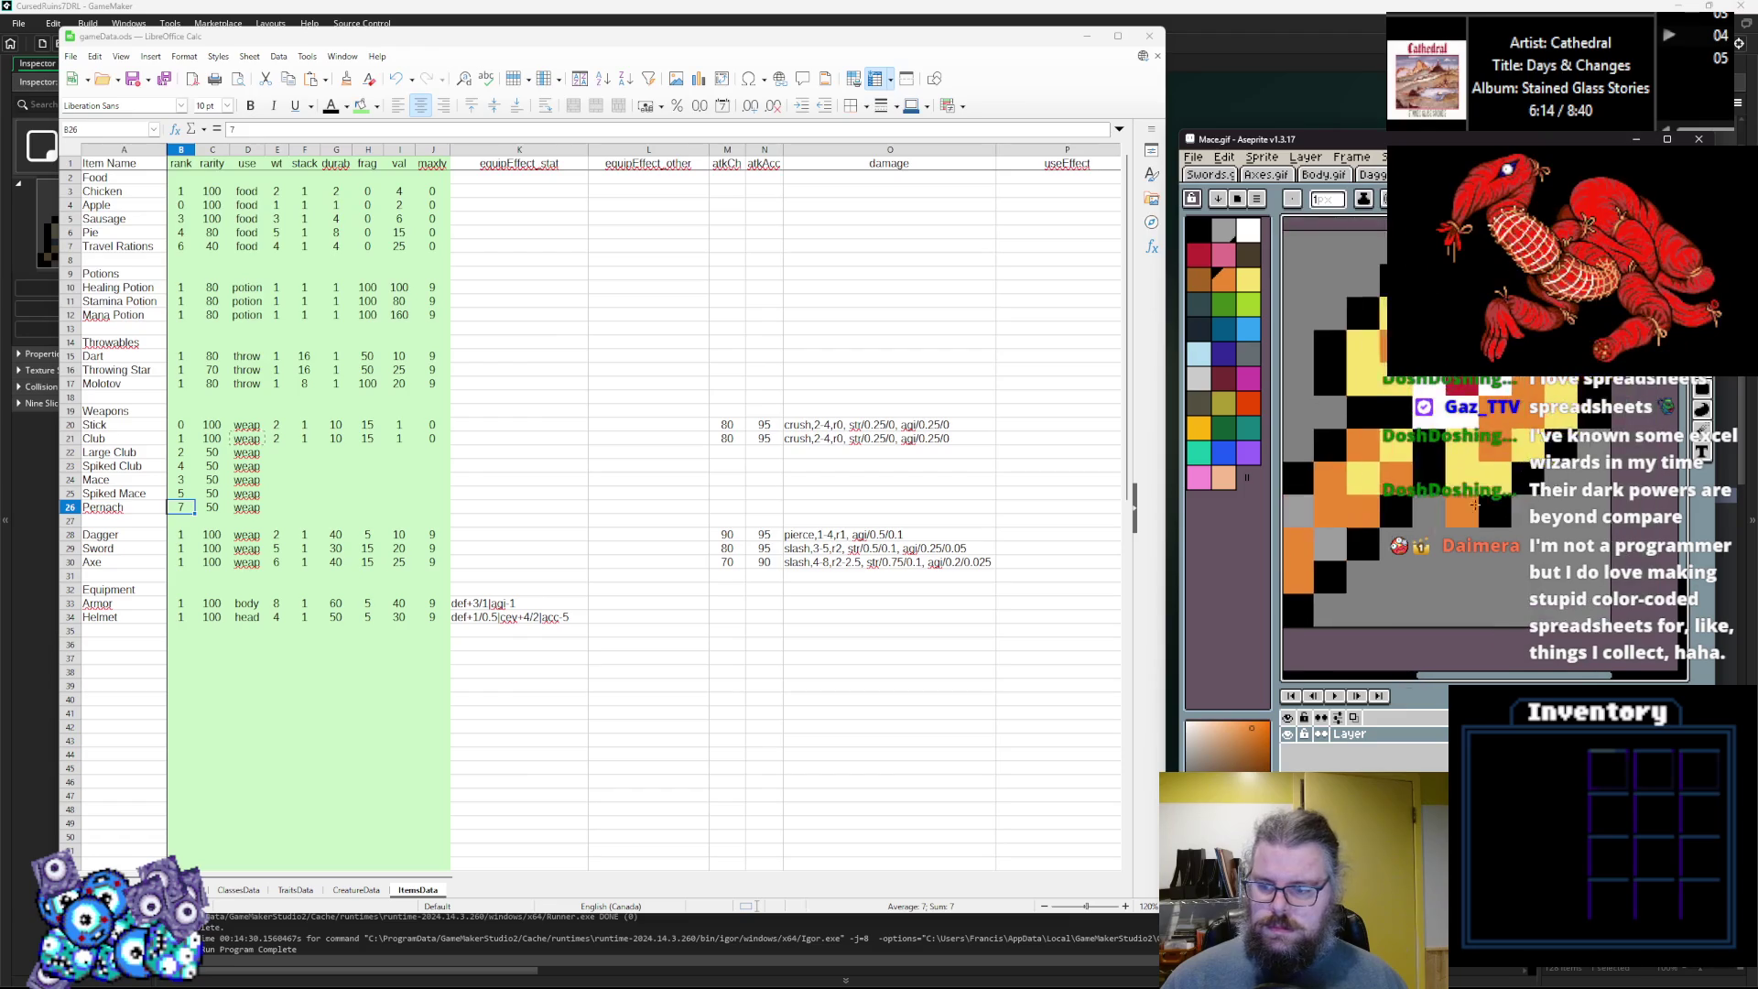
# Paint two diagonal pixels and a run of white and red pixels orange.
pyautogui.scroll(1, 1469, 452)
pyautogui.moveTo(1469, 453); pyautogui.dragTo(1506, 494)
pyautogui.keyDown('alt'); pyautogui.click(1487, 531); pyautogui.keyUp('alt')
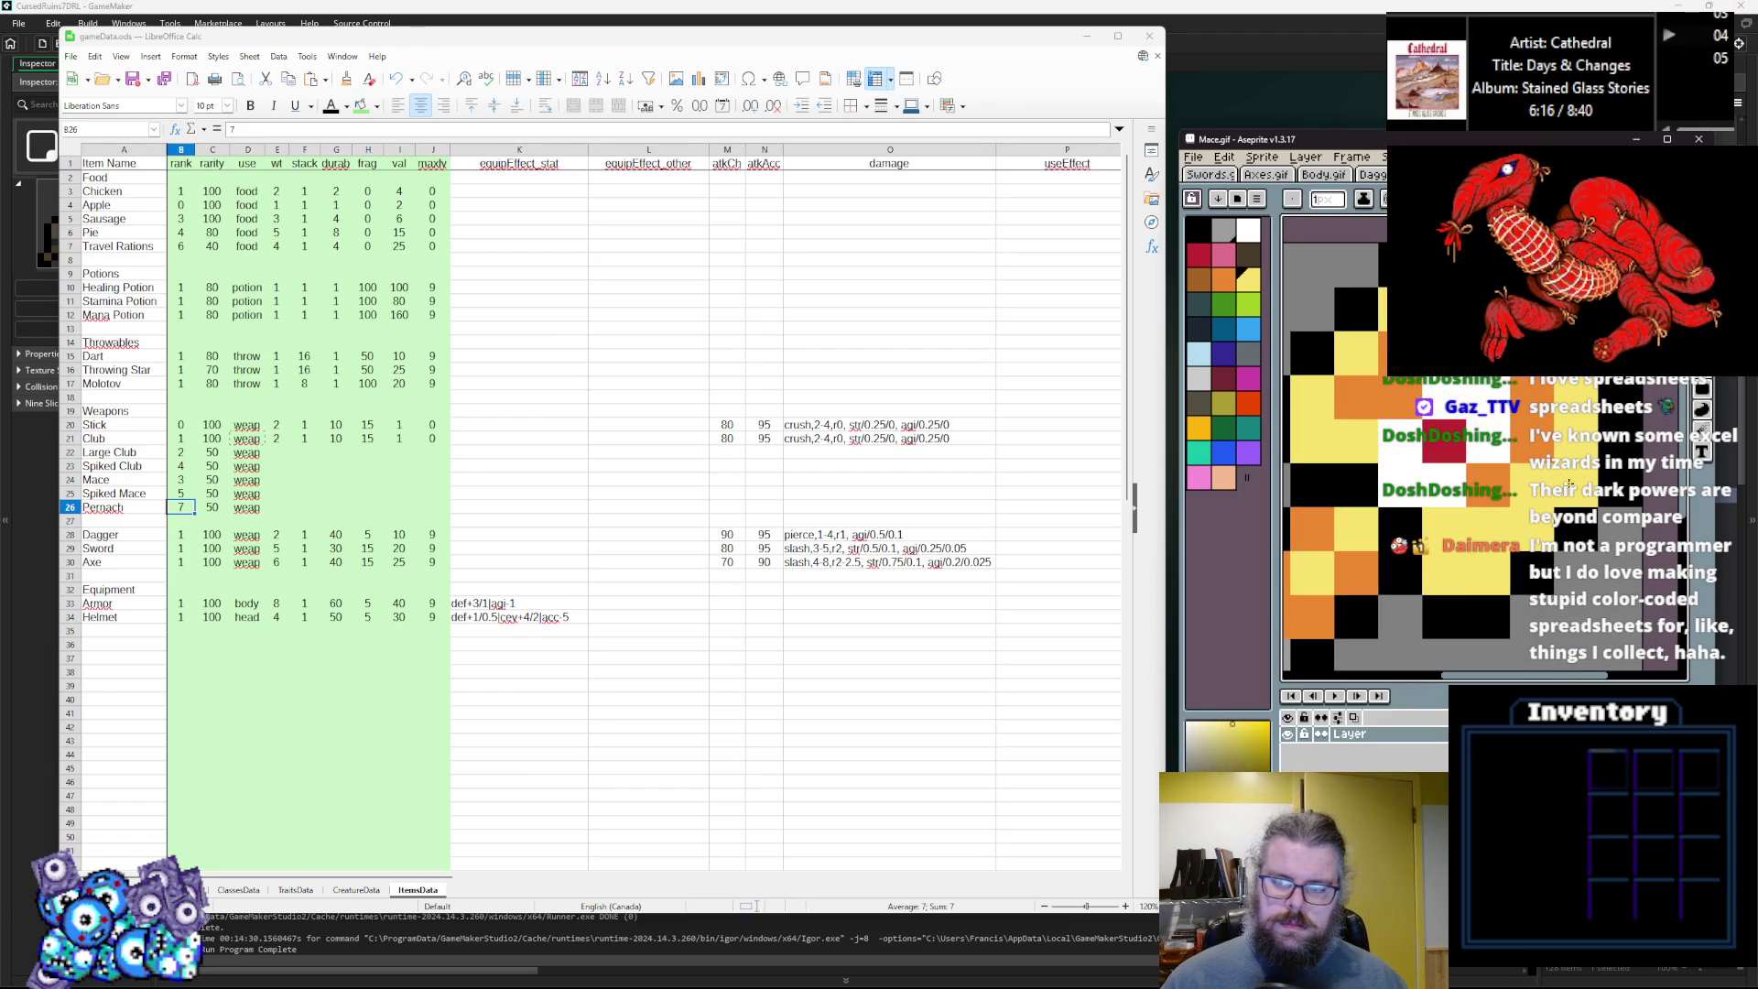
pyautogui.keyDown('alt'); pyautogui.click(1527, 538); pyautogui.keyUp('alt')
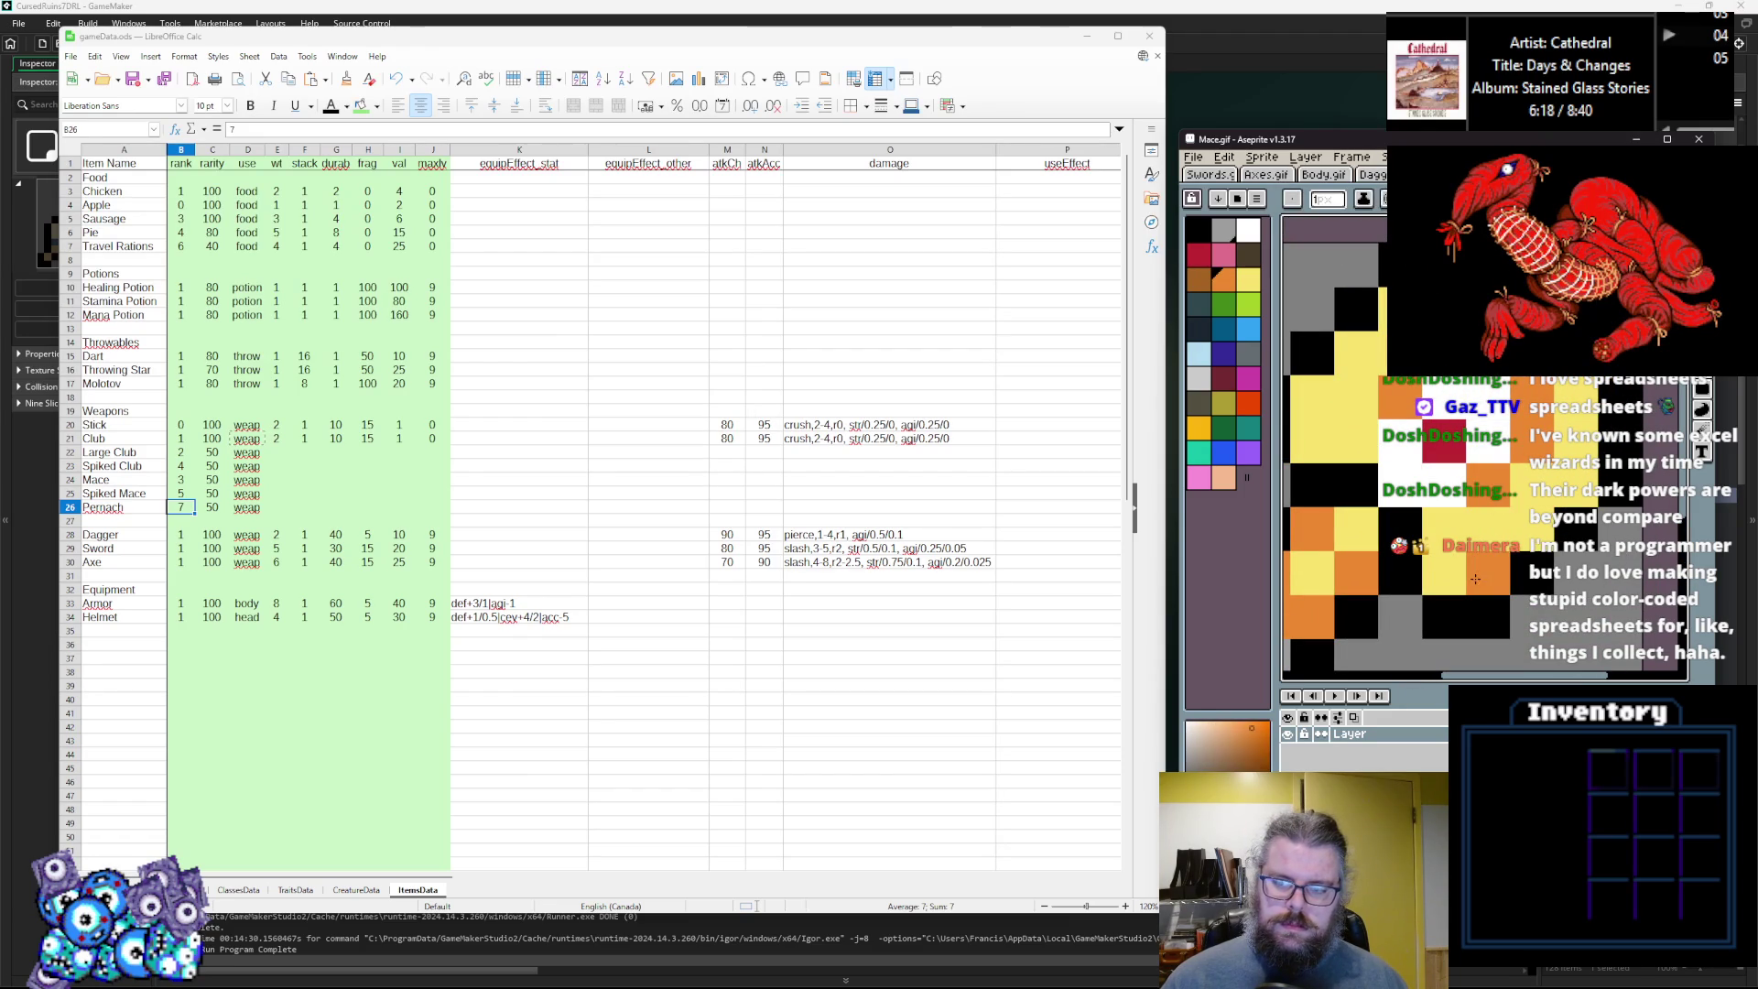
pyautogui.moveTo(1354, 352); pyautogui.dragTo(1322, 391)
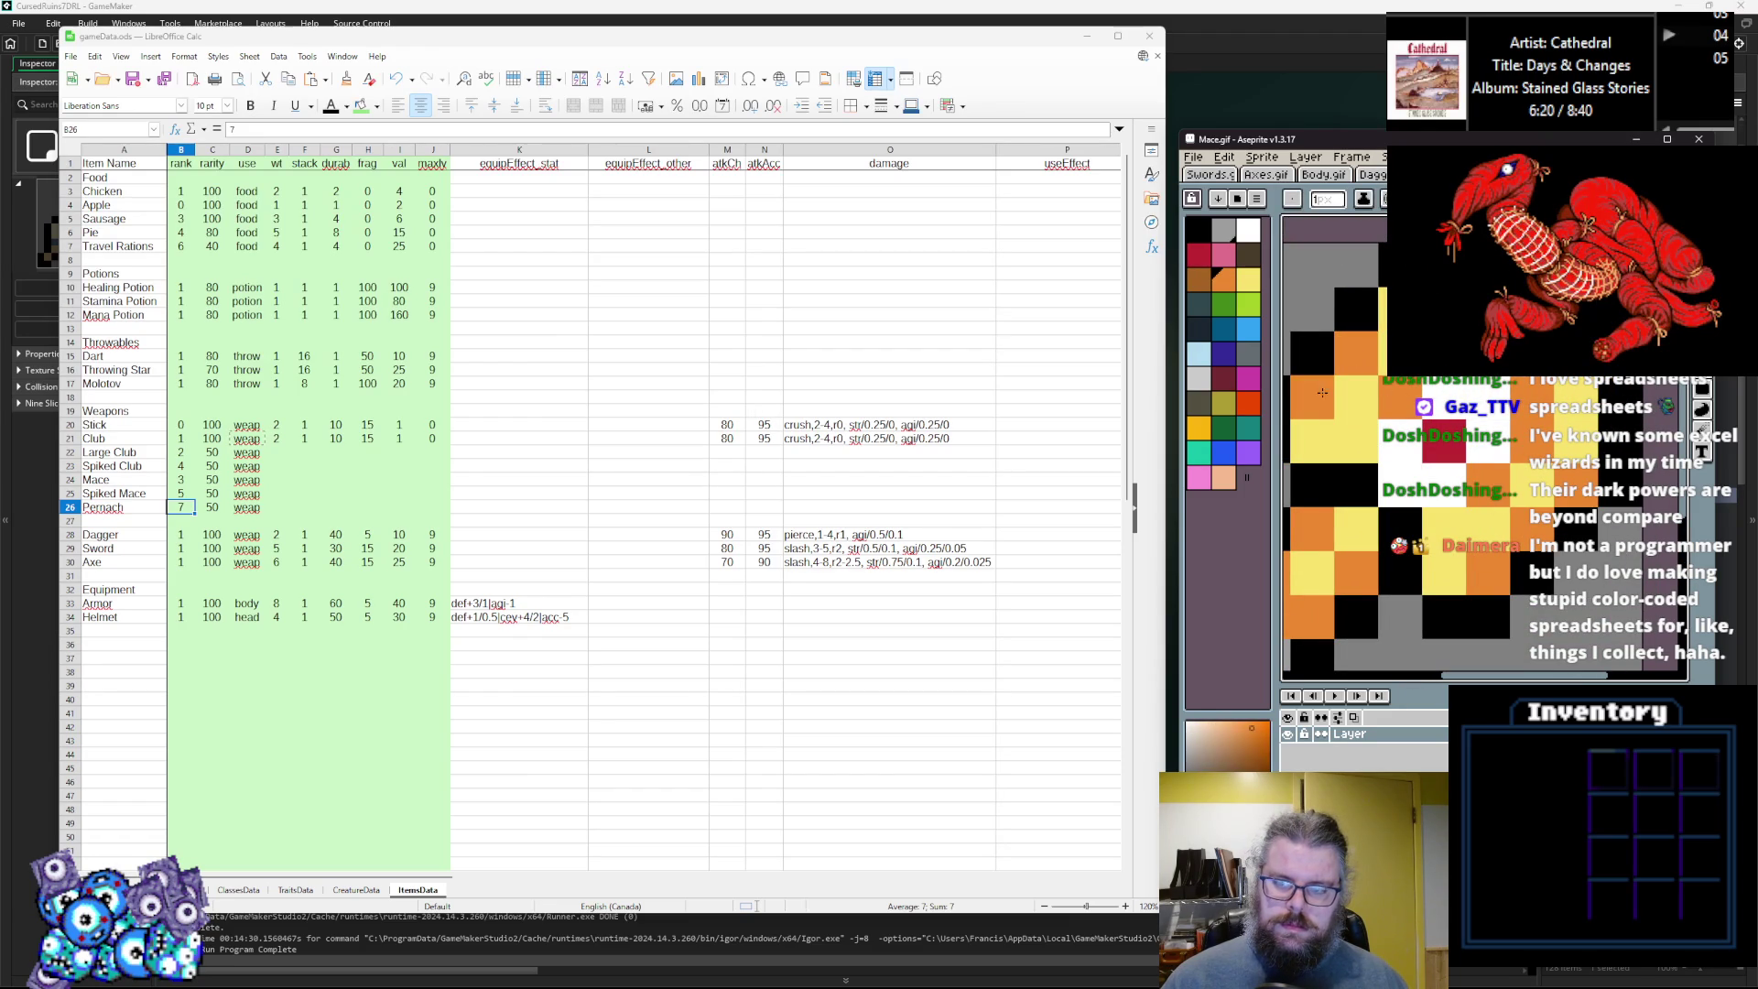
pyautogui.moveTo(1487, 440)
pyautogui.mouseDown()
pyautogui.moveTo(1397, 462)
pyautogui.moveTo(1416, 499)
pyautogui.mouseUp()
pyautogui.keyDown('alt'); pyautogui.click(1428, 440); pyautogui.keyUp('alt')
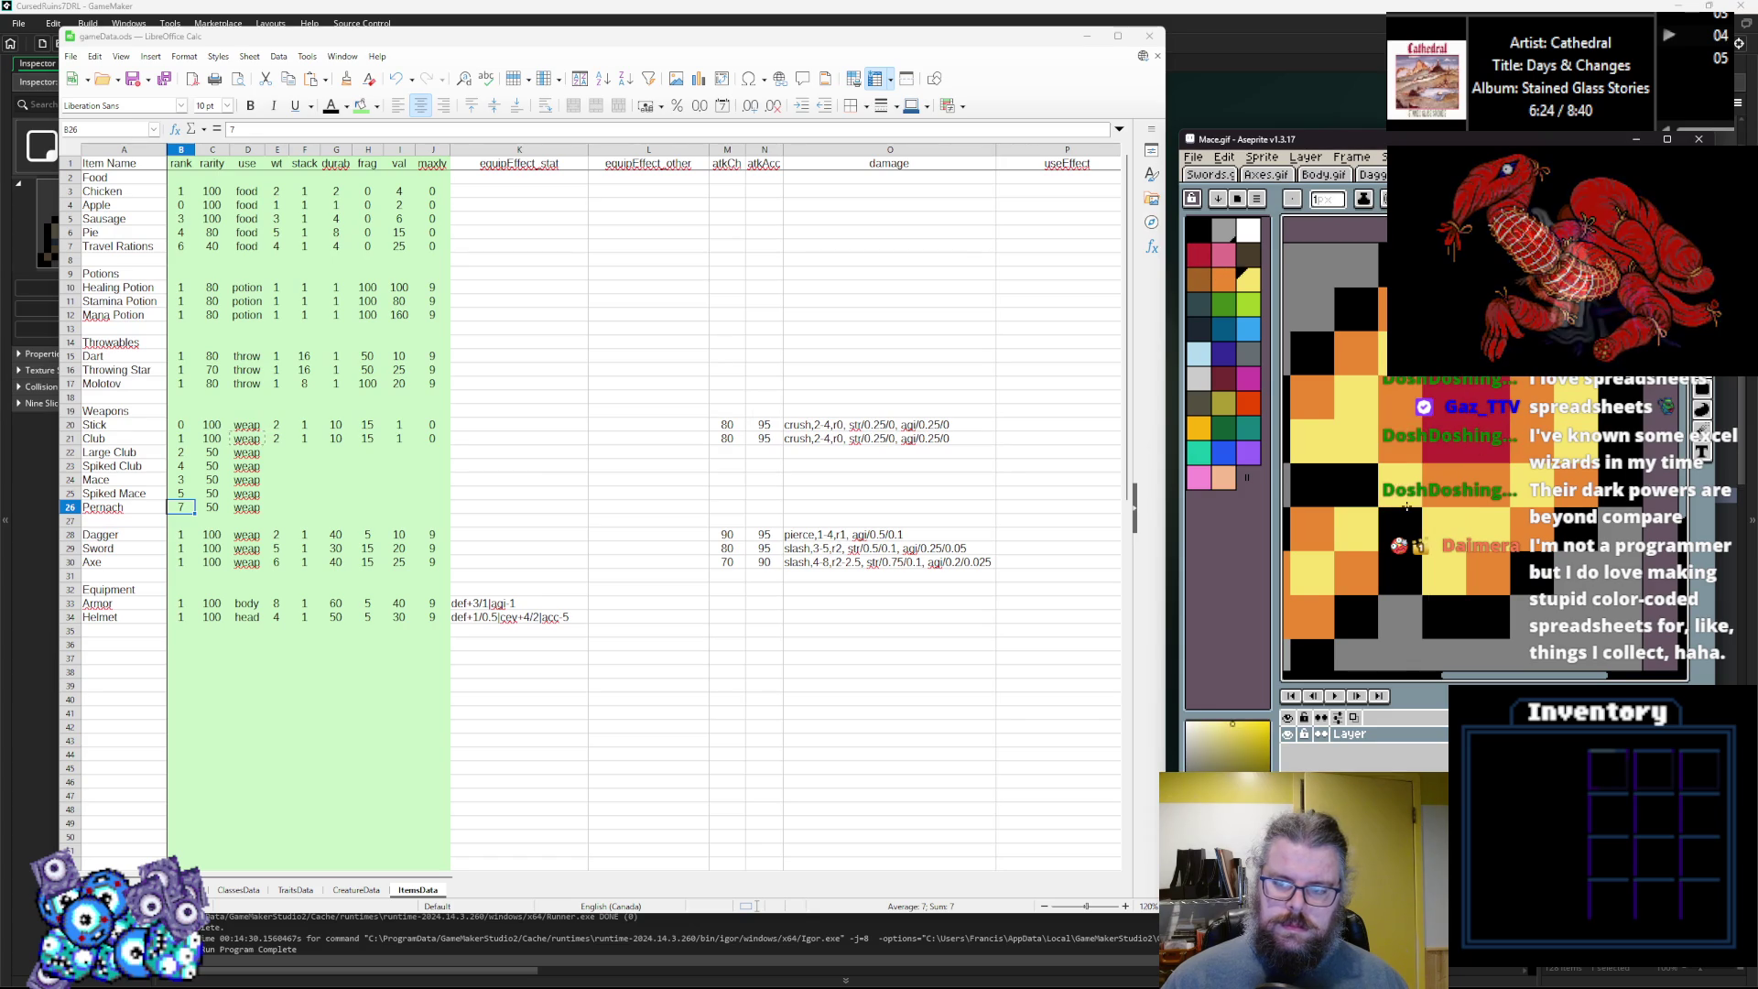
# Pick orange, dark brown and black, then eyedrop orange, yellow and red from the mace.
pyautogui.hscroll(-3, 1416, 499)
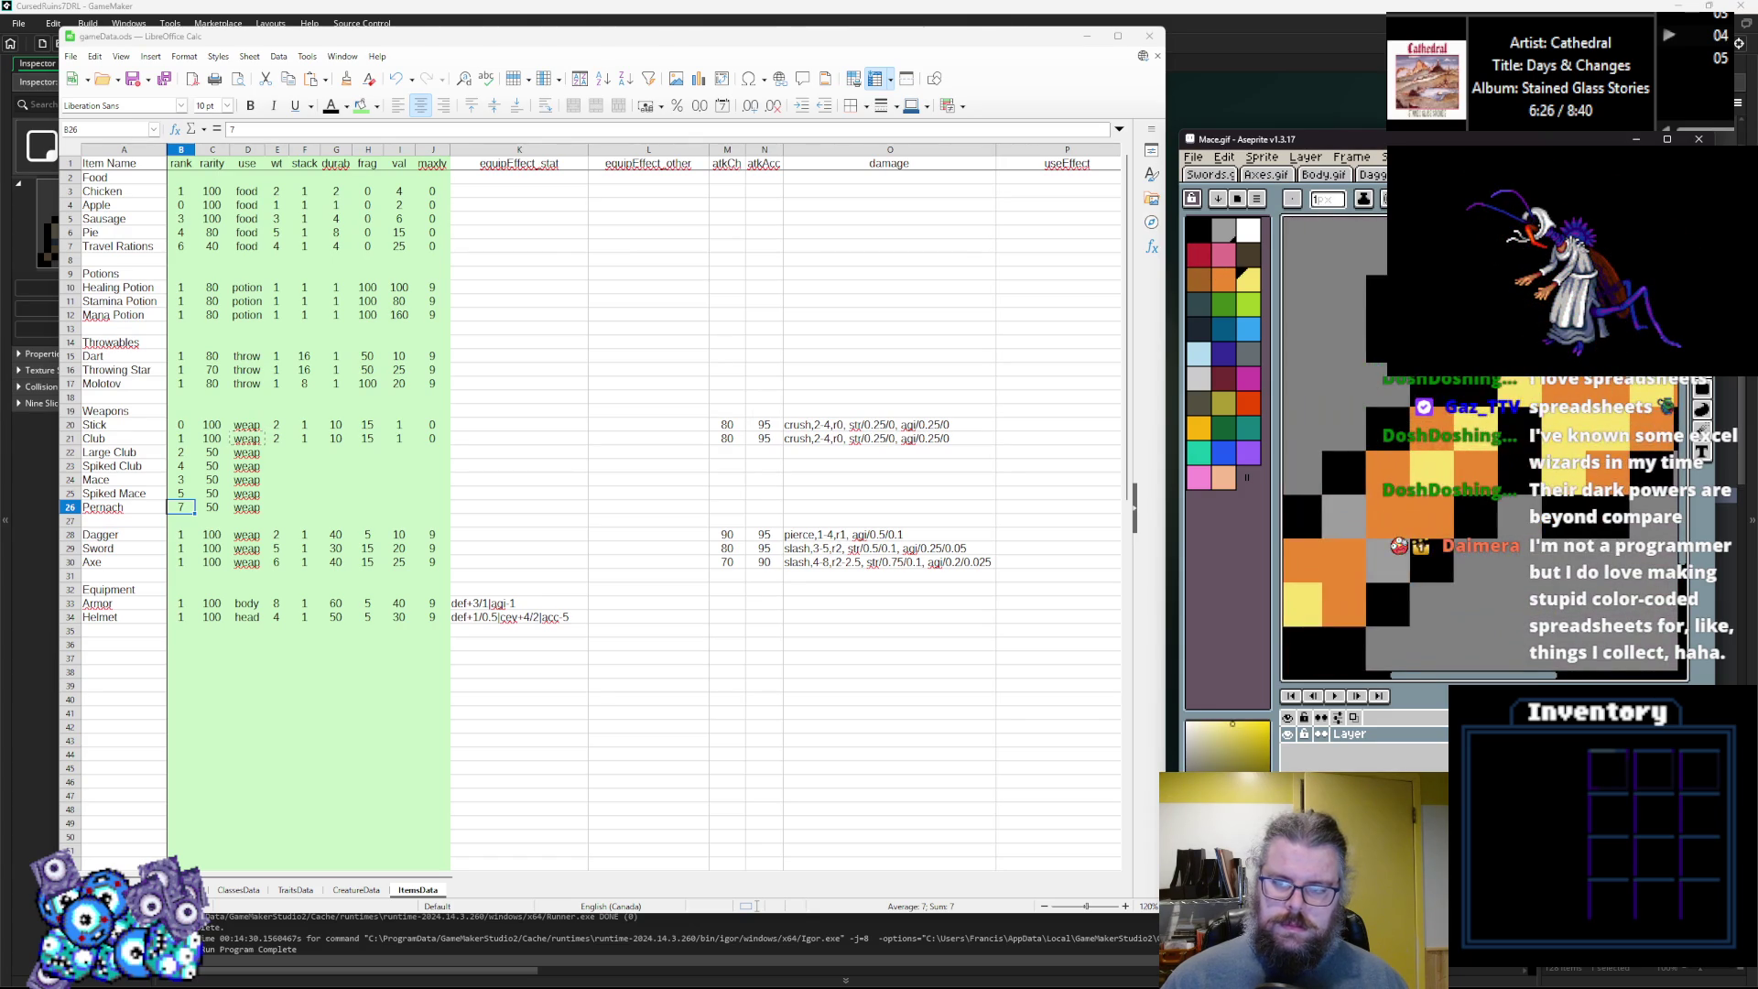
pyautogui.click(1224, 279)
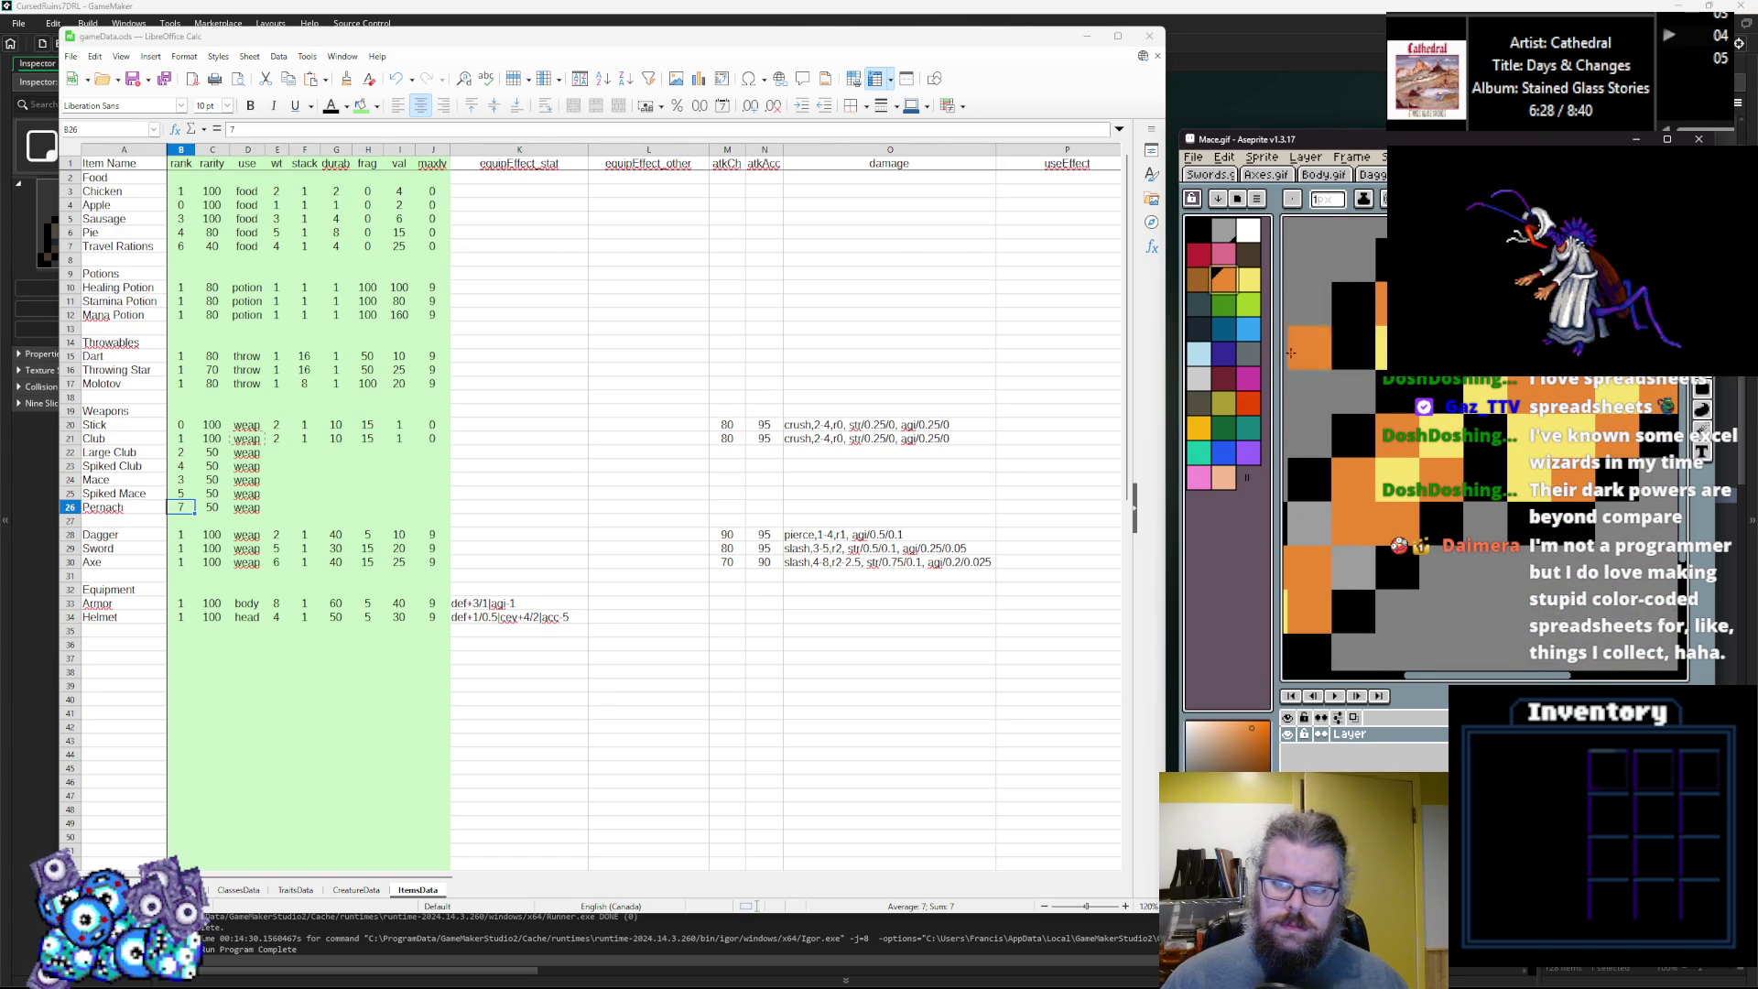
pyautogui.click(1254, 259)
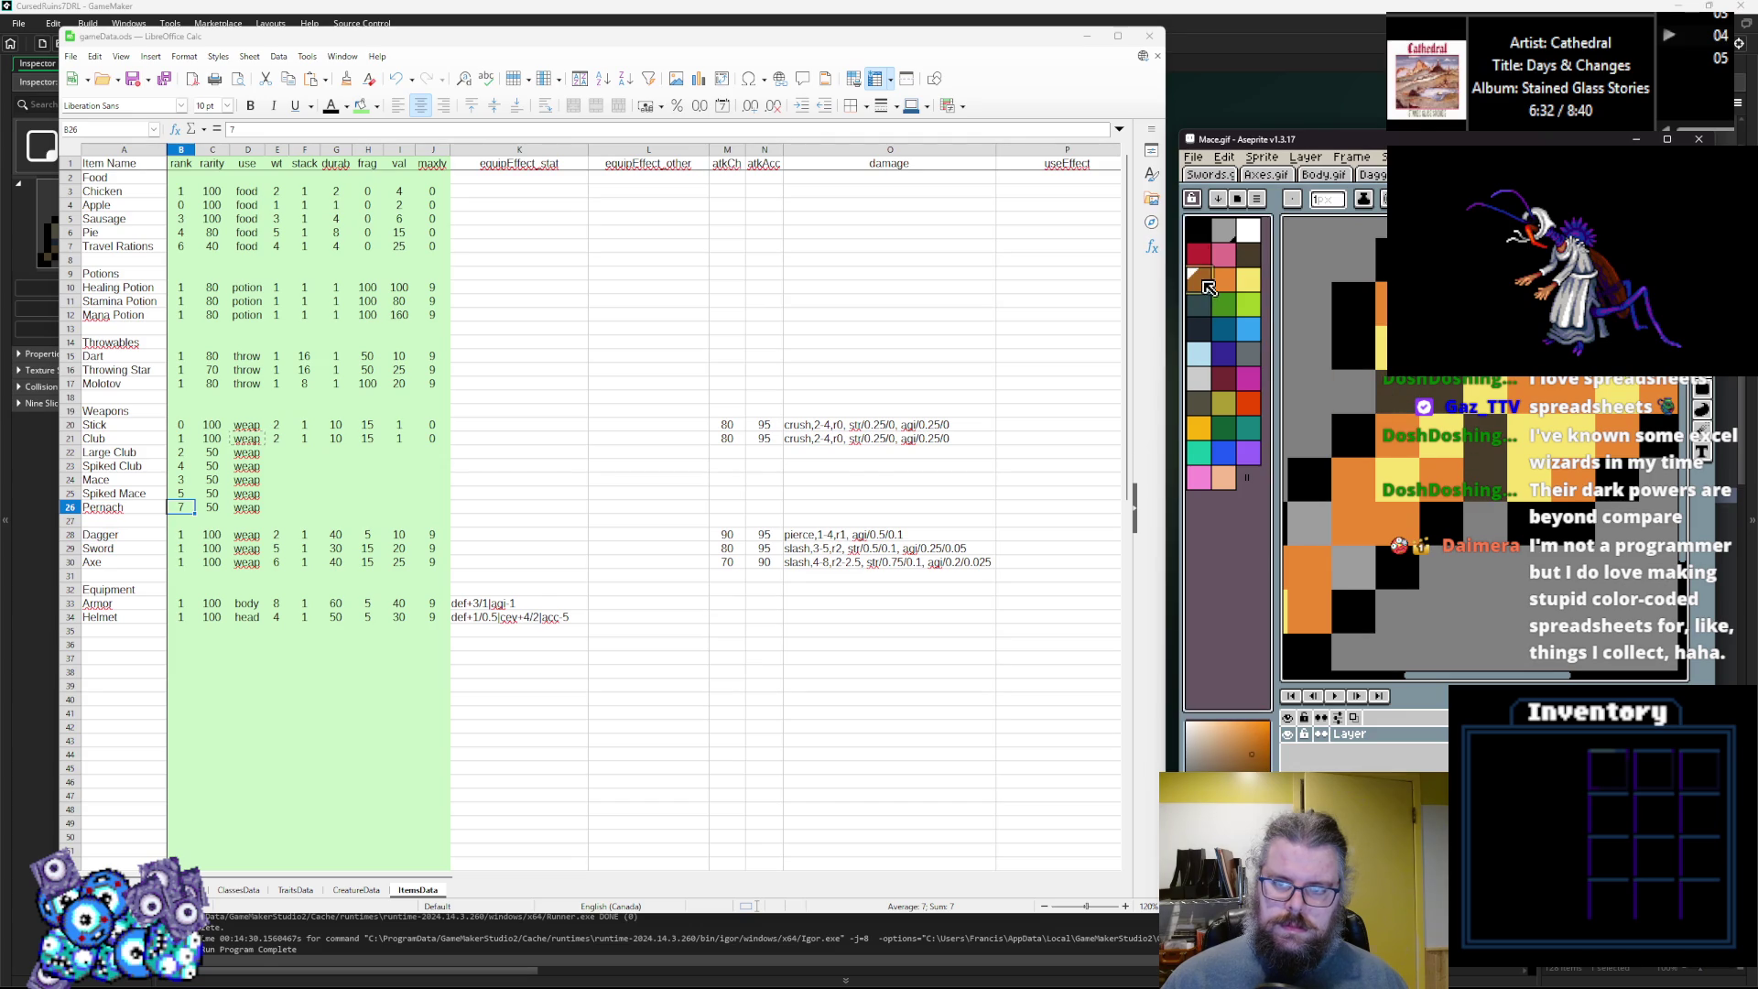
pyautogui.press('x')
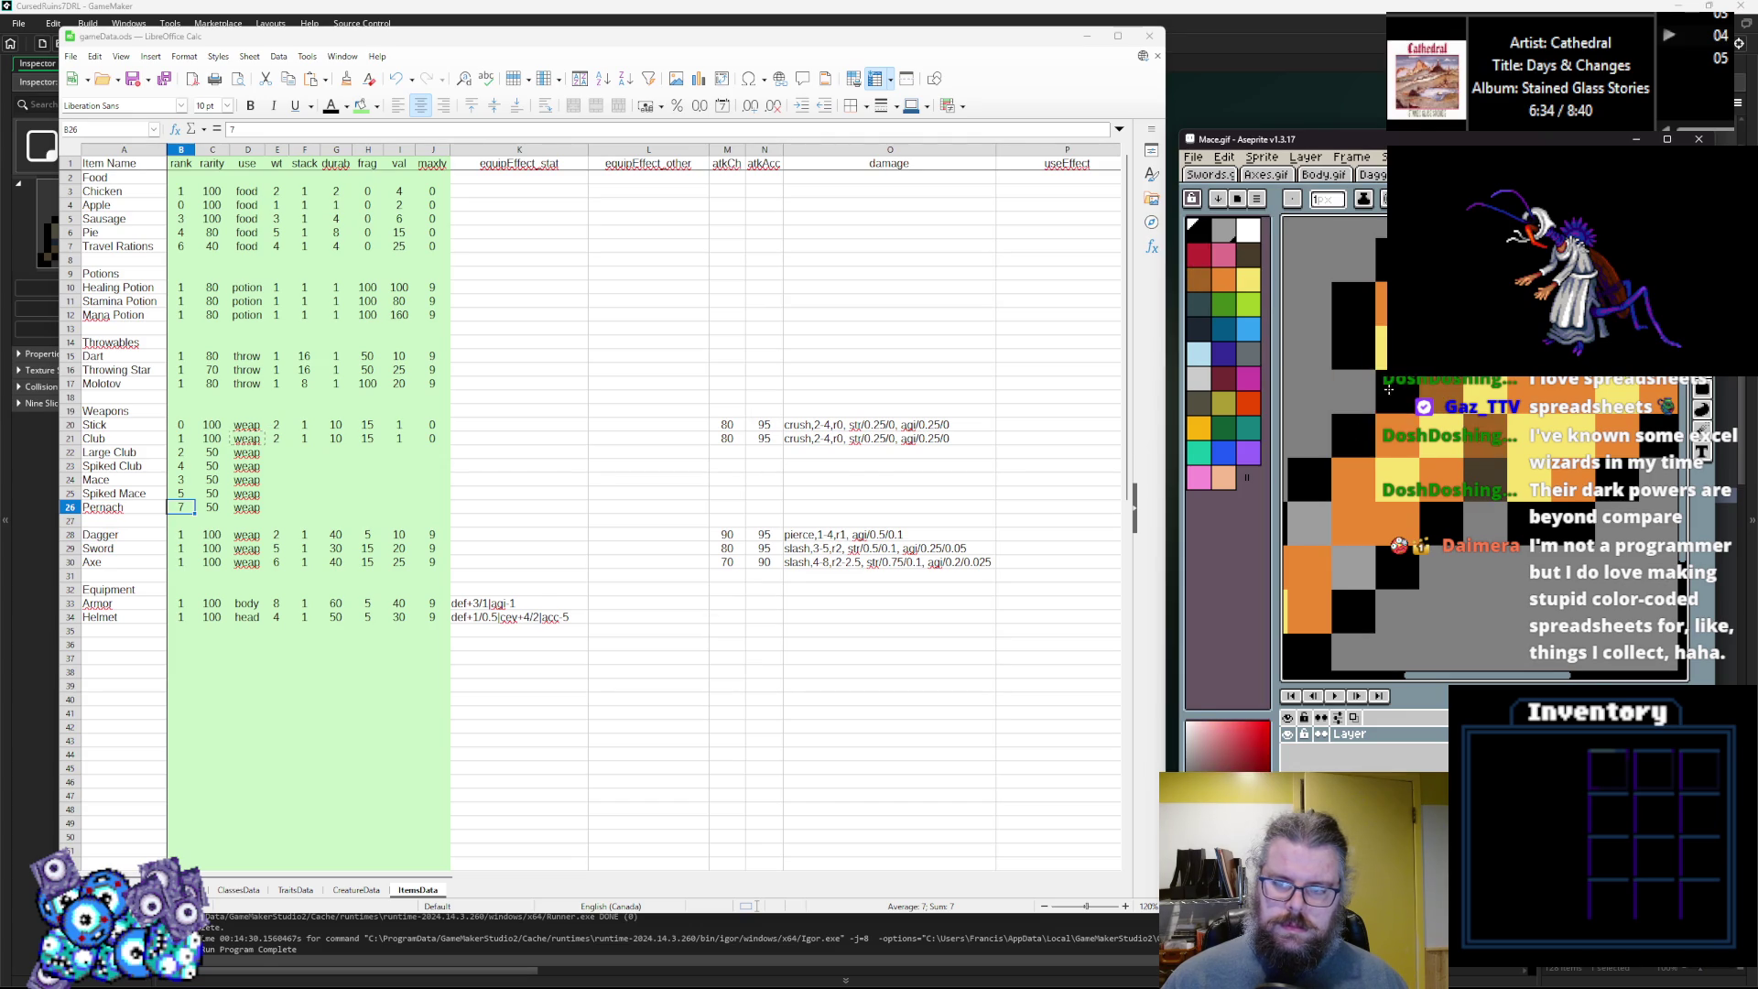
pyautogui.scroll(-2, 1385, 393)
pyautogui.keyDown('alt'); pyautogui.click(1454, 500); pyautogui.keyUp('alt')
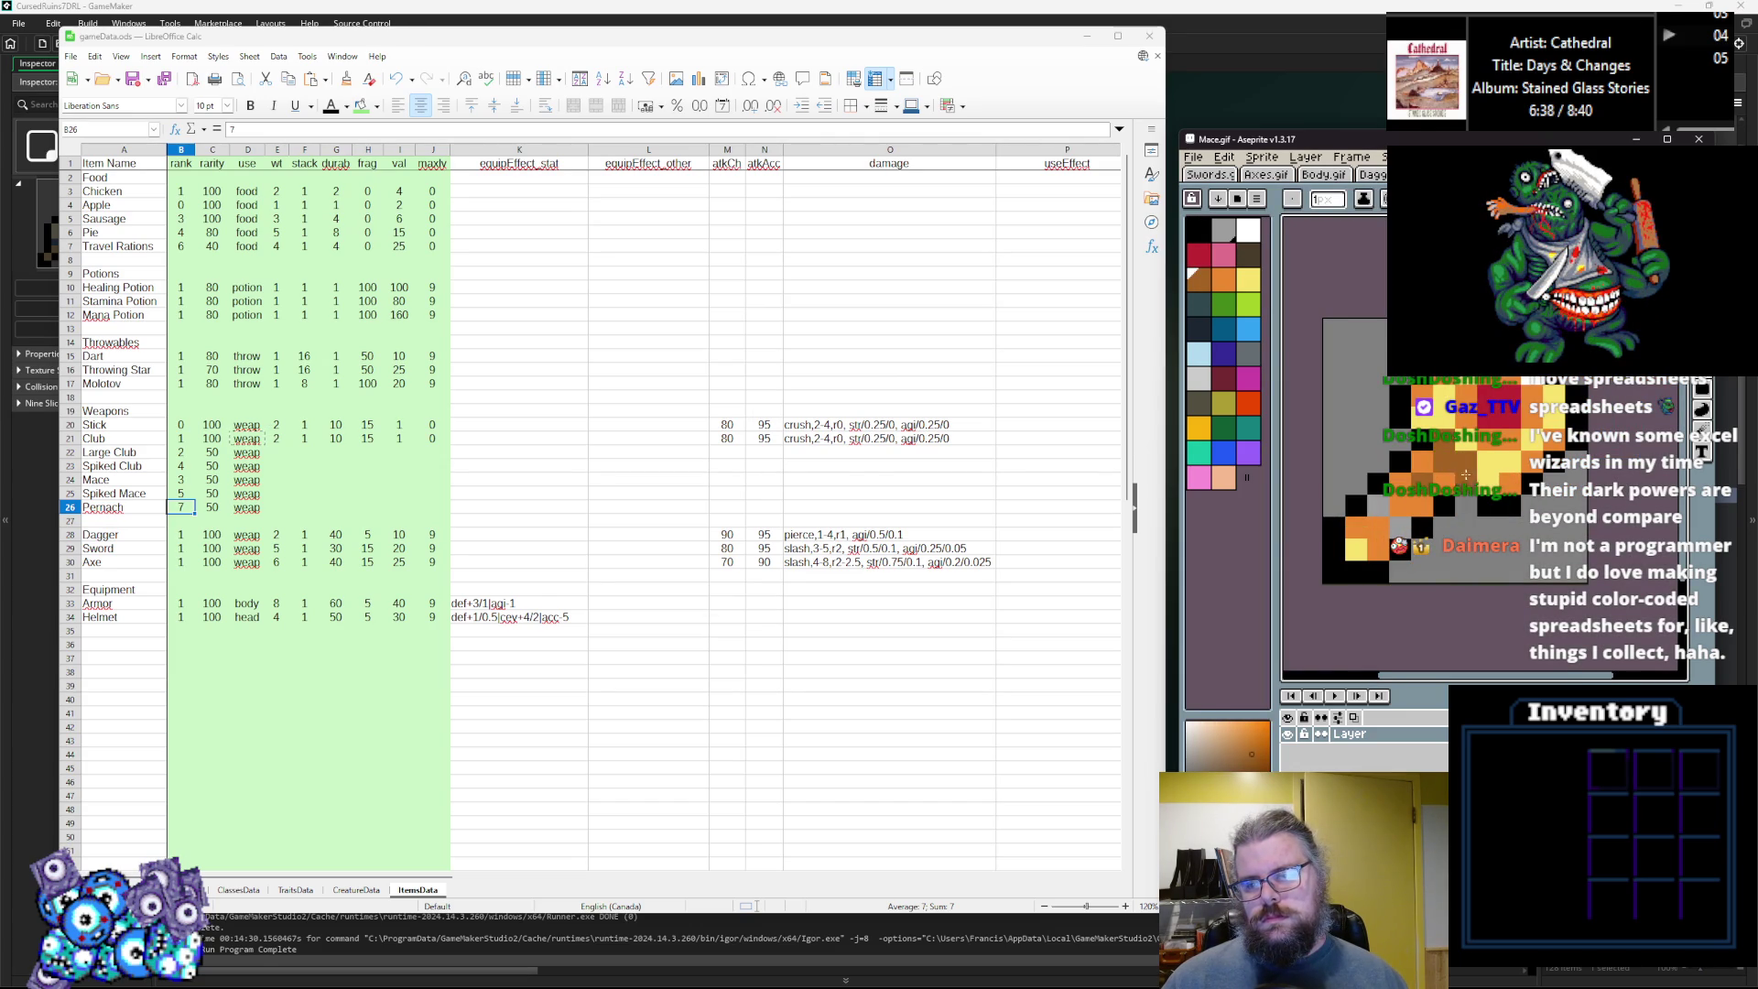
pyautogui.keyDown('alt'); pyautogui.click(1442, 468); pyautogui.keyUp('alt')
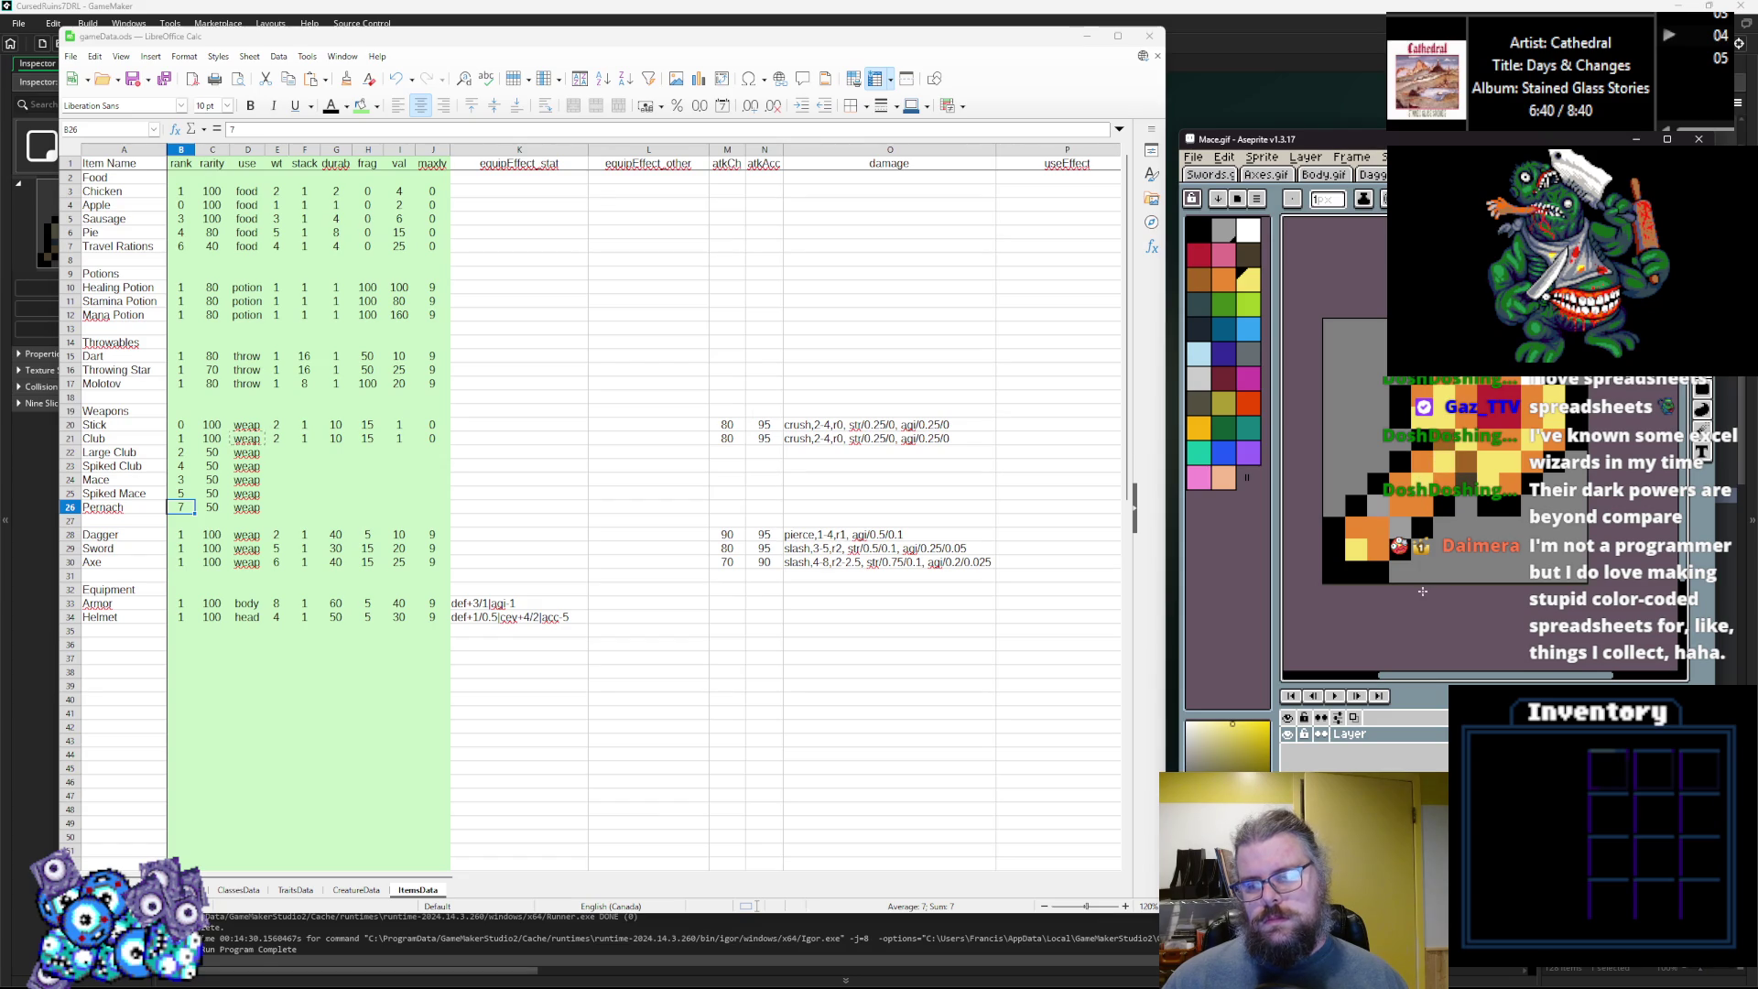
pyautogui.keyDown('alt'); pyautogui.click(1459, 435); pyautogui.keyUp('alt')
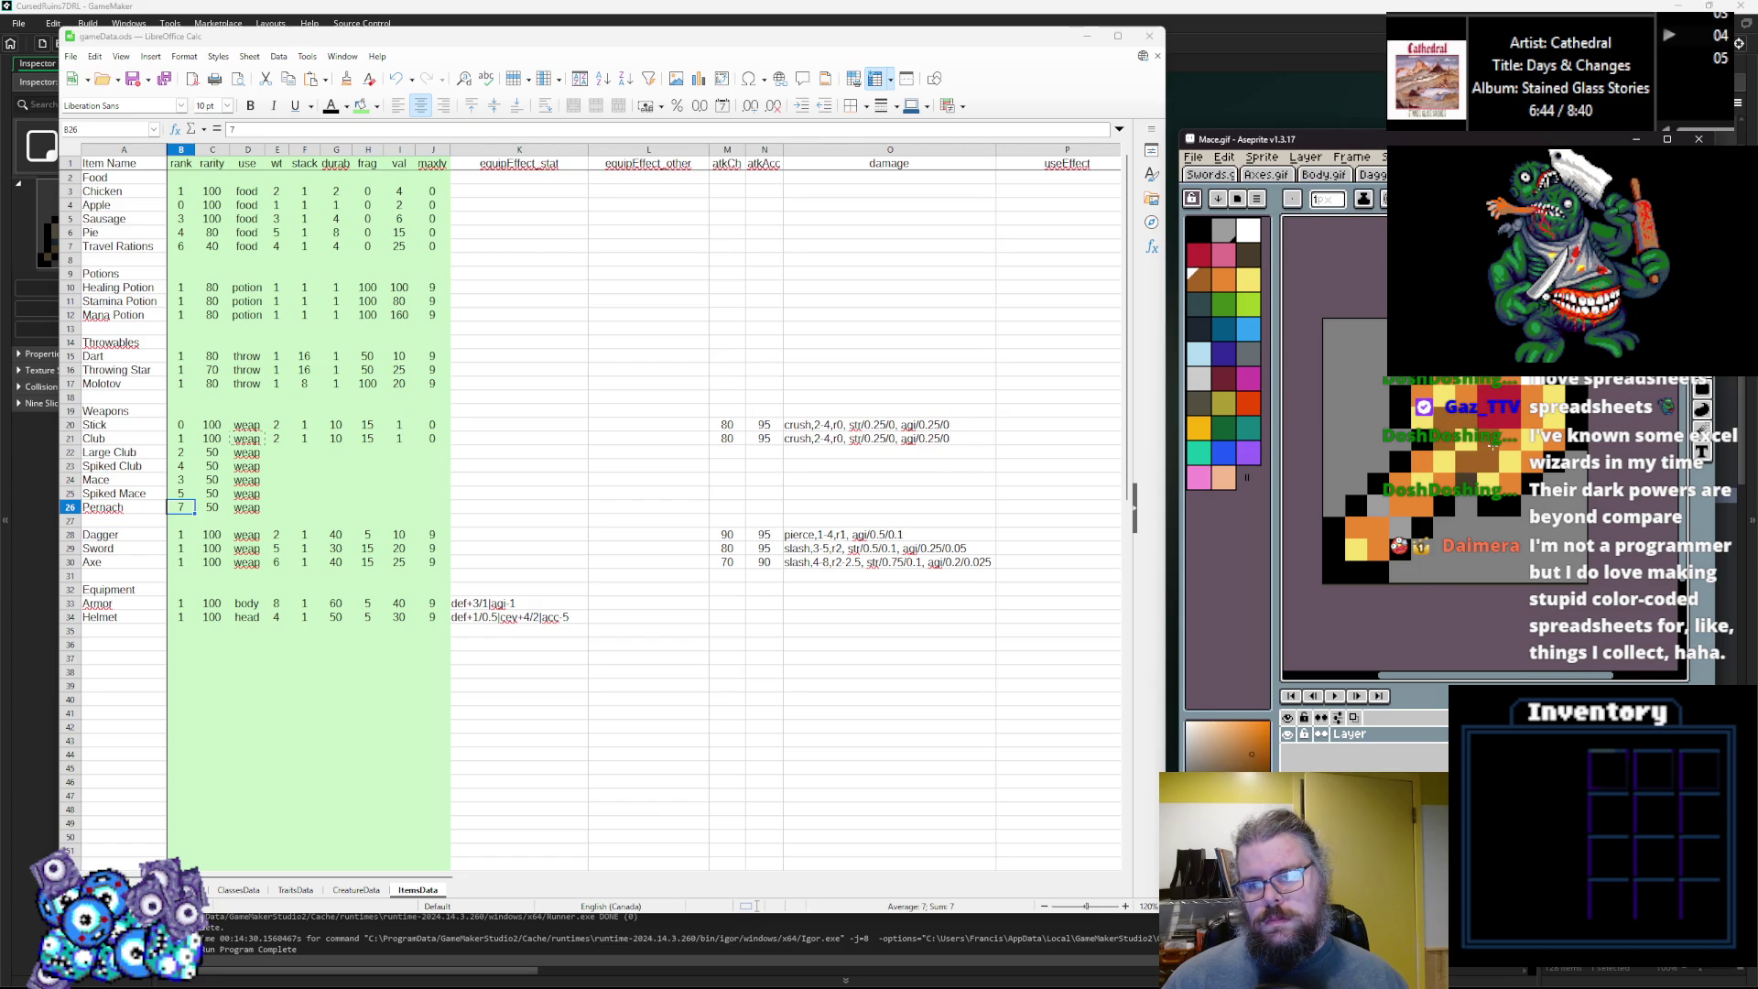
pyautogui.keyDown('alt'); pyautogui.click(1494, 448); pyautogui.keyUp('alt')
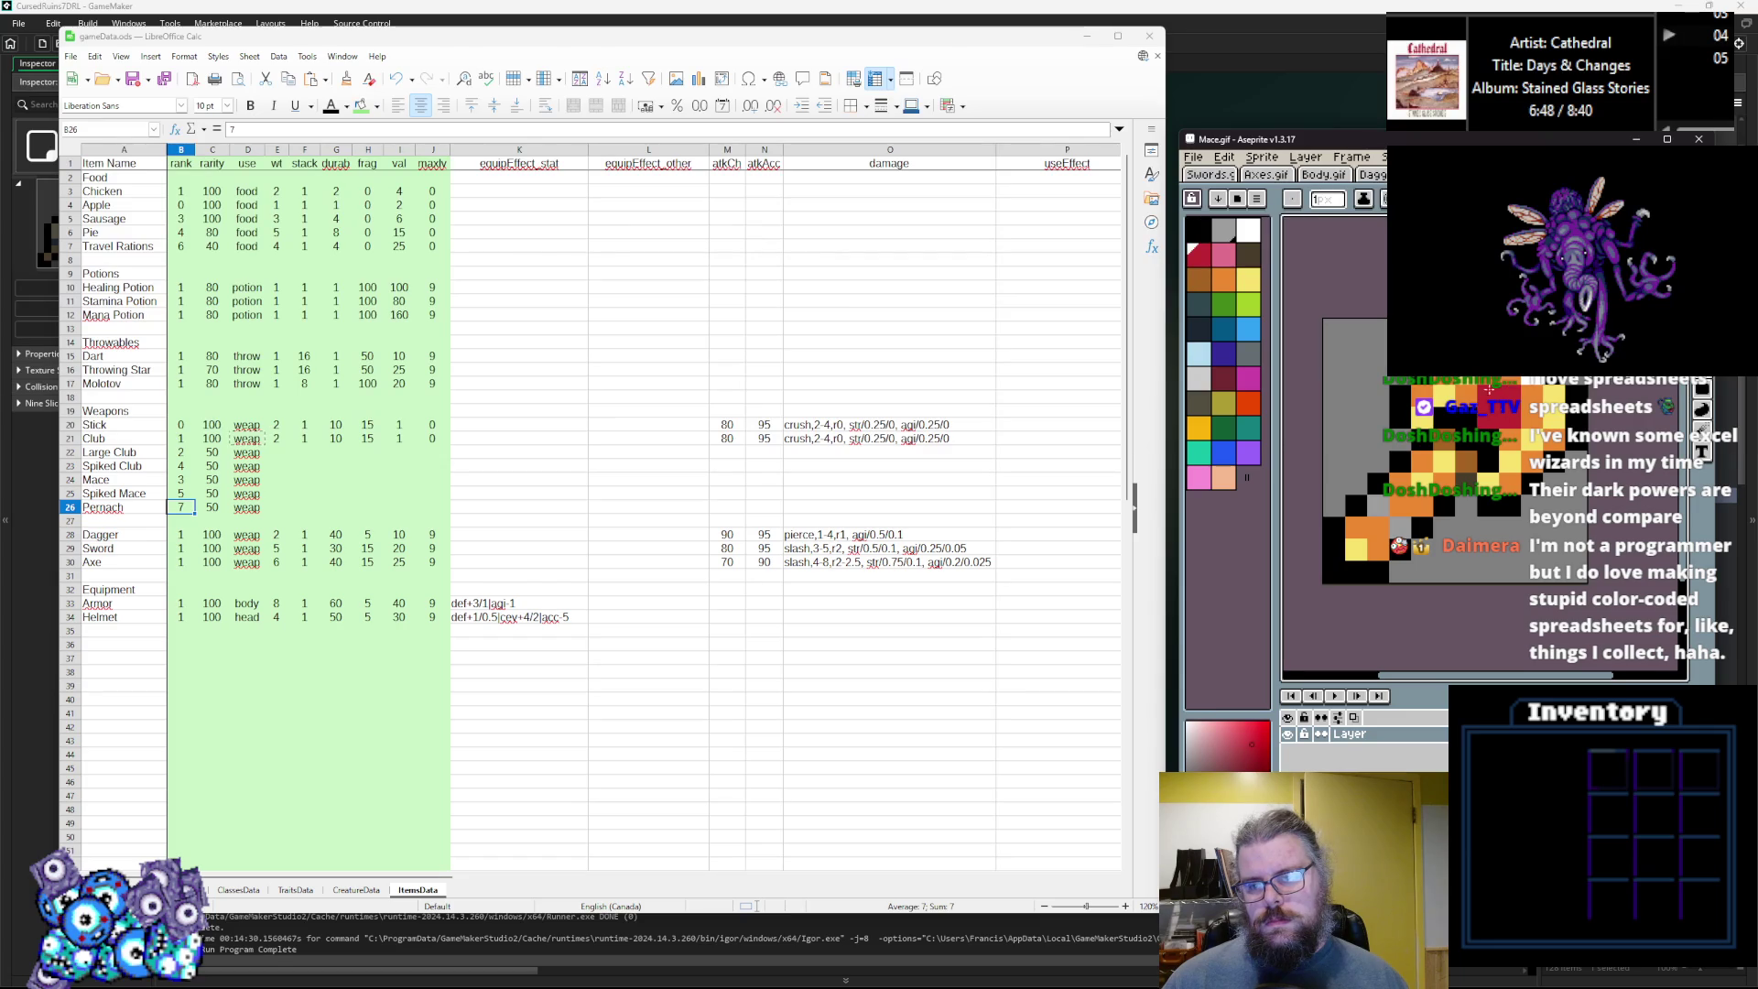
pyautogui.keyDown('alt'); pyautogui.click(1506, 412); pyautogui.keyUp('alt')
pyautogui.keyDown('alt'); pyautogui.click(1523, 445); pyautogui.keyUp('alt')
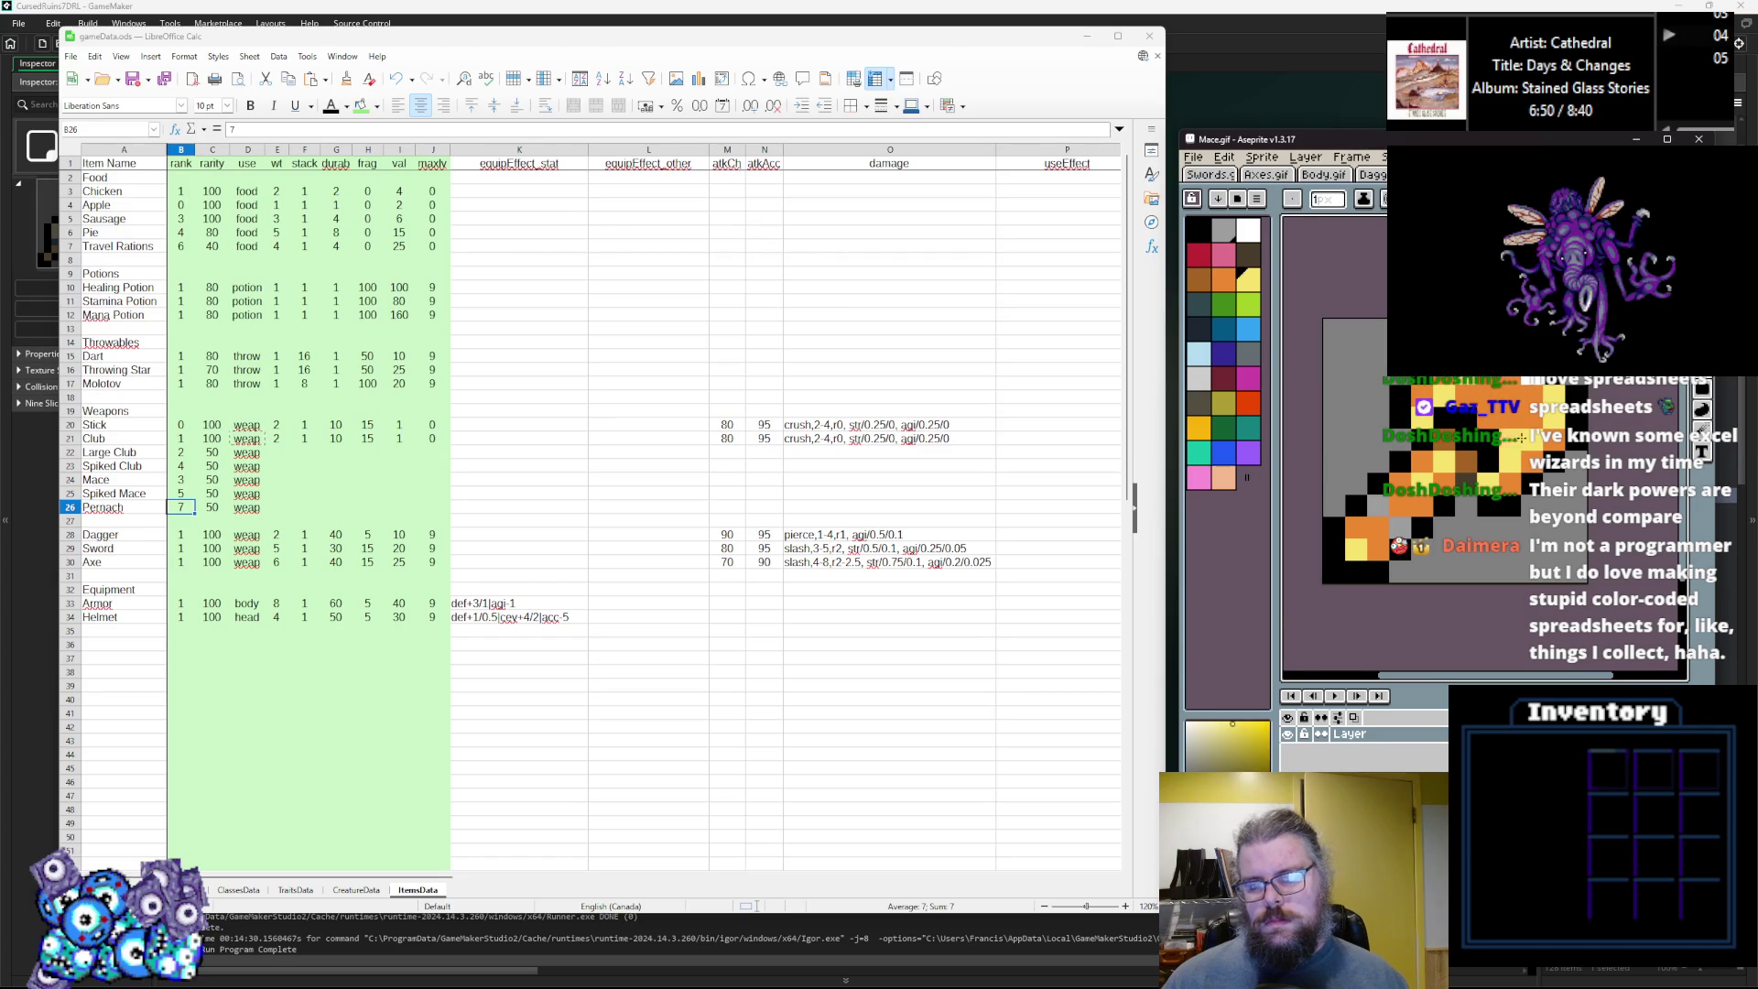
# Shift a block of mace pixels and repaint nearby pixels orange and brownish-orange.
pyautogui.scroll(2, 1523, 445)
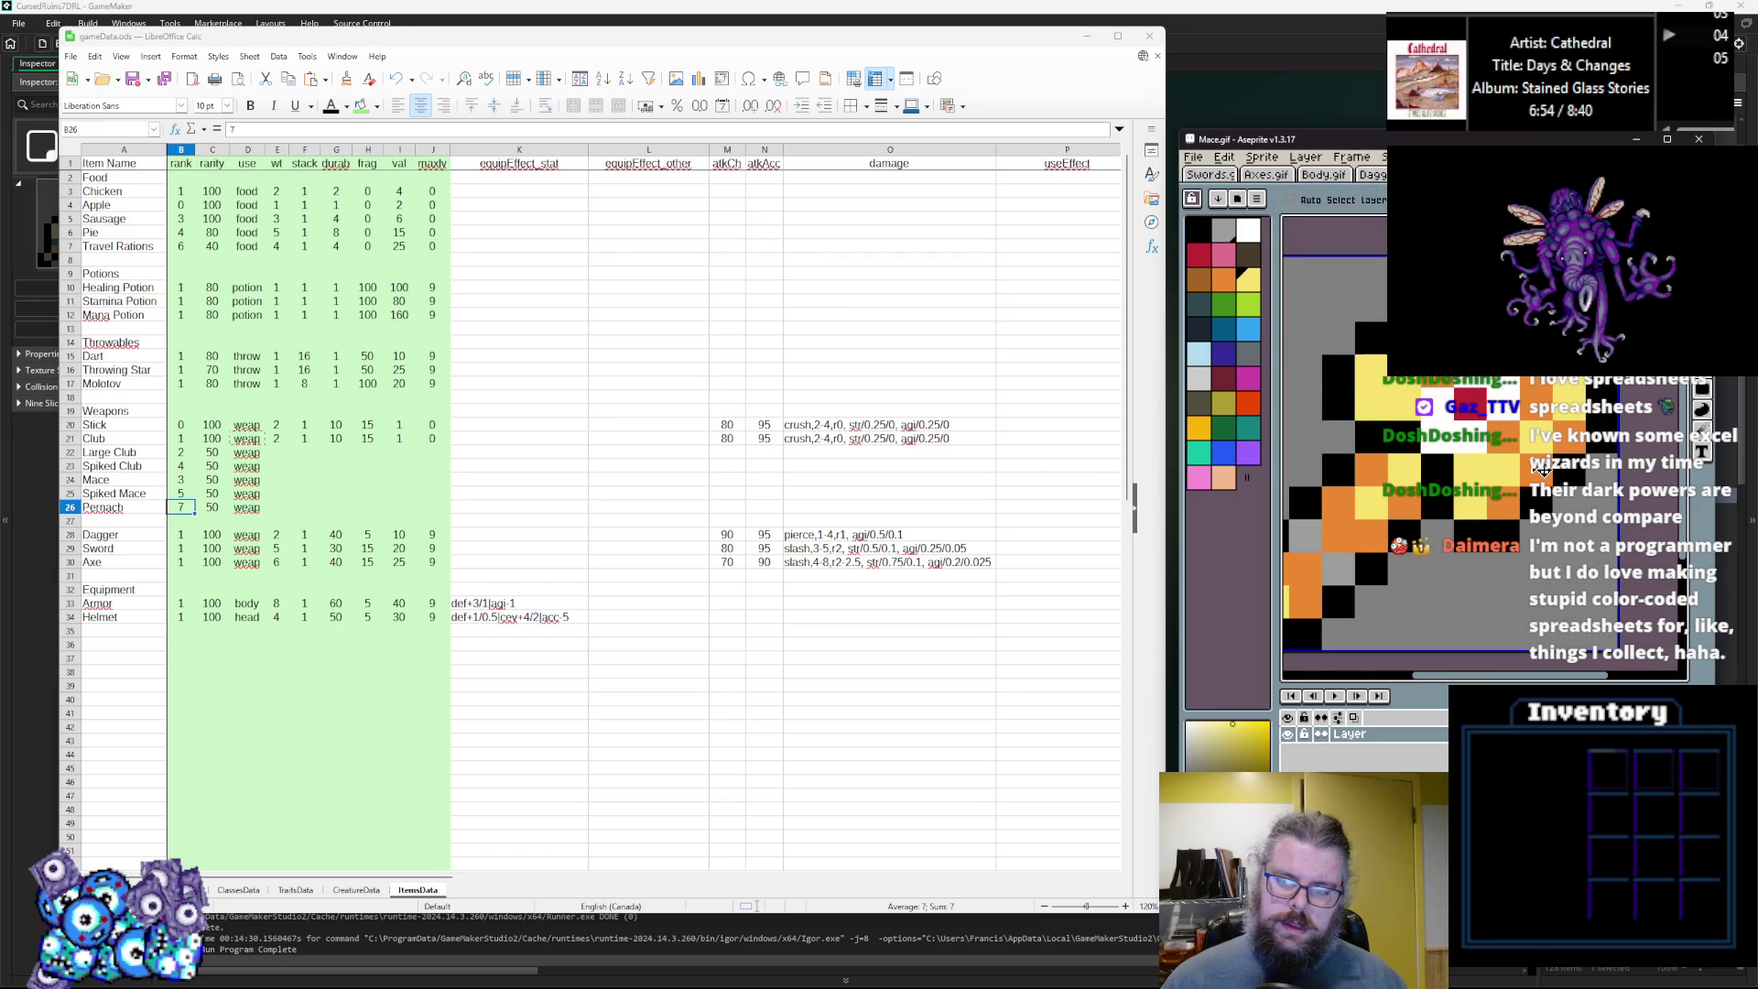
pyautogui.moveTo(1543, 470); pyautogui.dragTo(1523, 473)
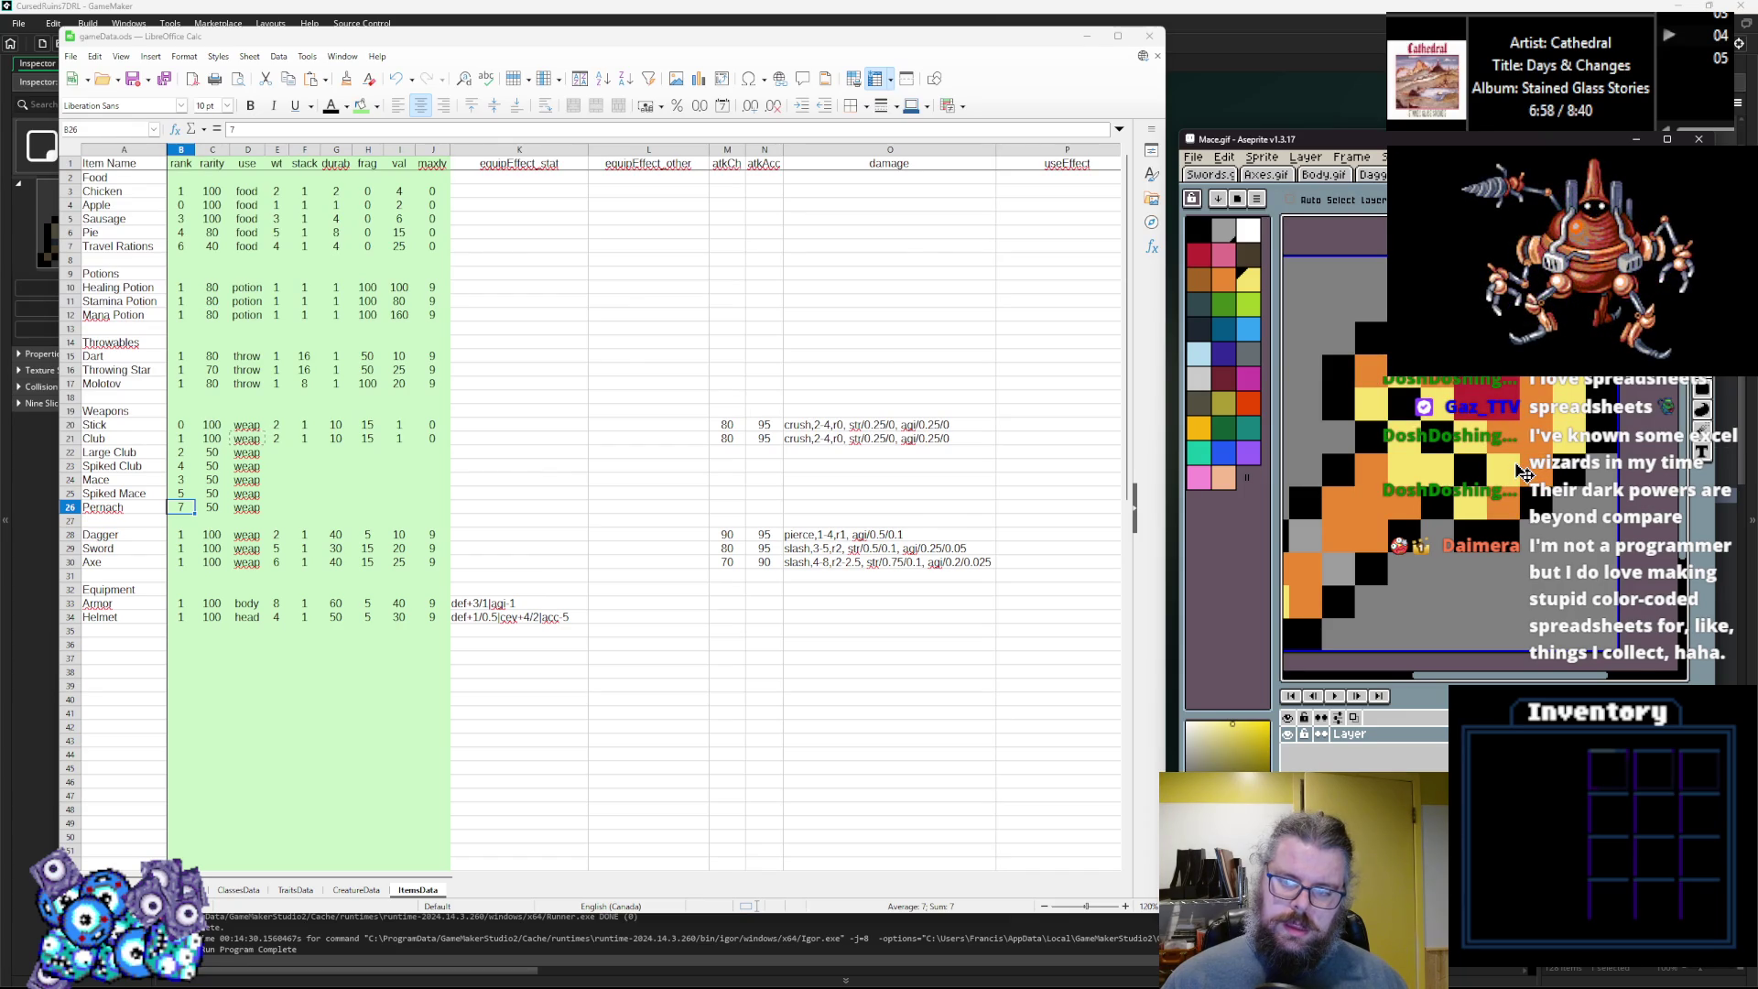
pyautogui.press('b')
pyautogui.scroll(1, 1470, 457)
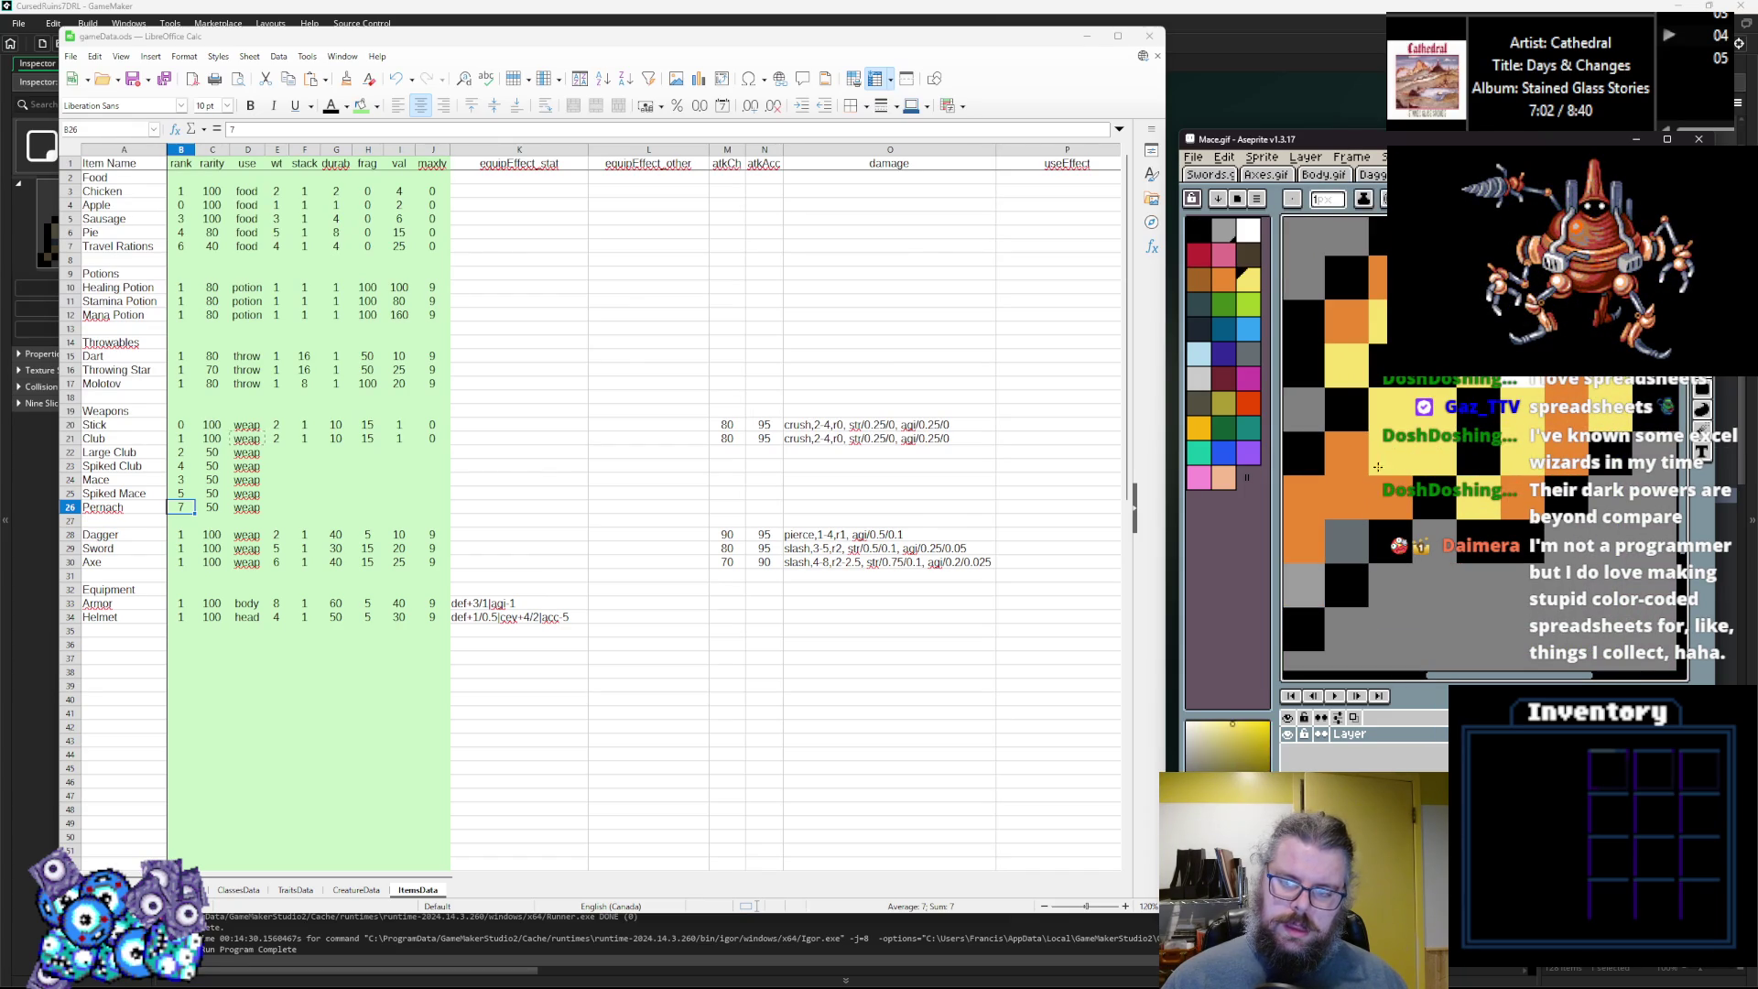
pyautogui.keyDown('alt'); pyautogui.click(1360, 449); pyautogui.keyUp('alt')
pyautogui.scroll(-1, 1428, 458)
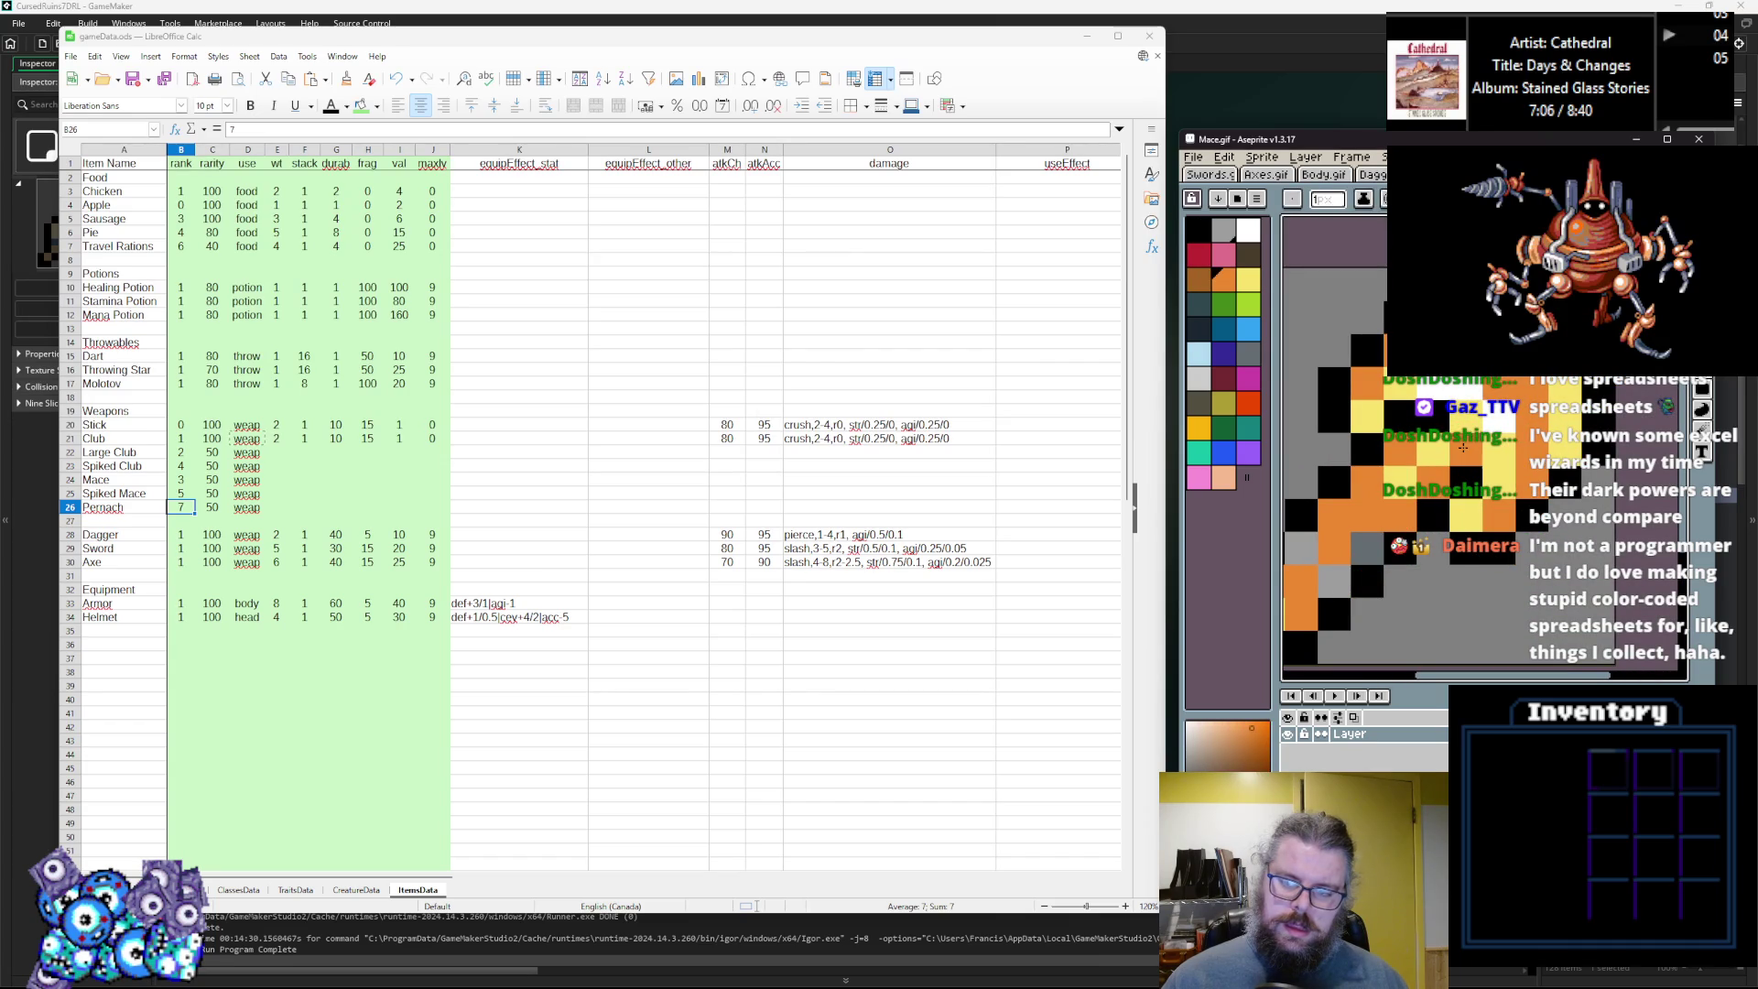
pyautogui.click(1444, 450)
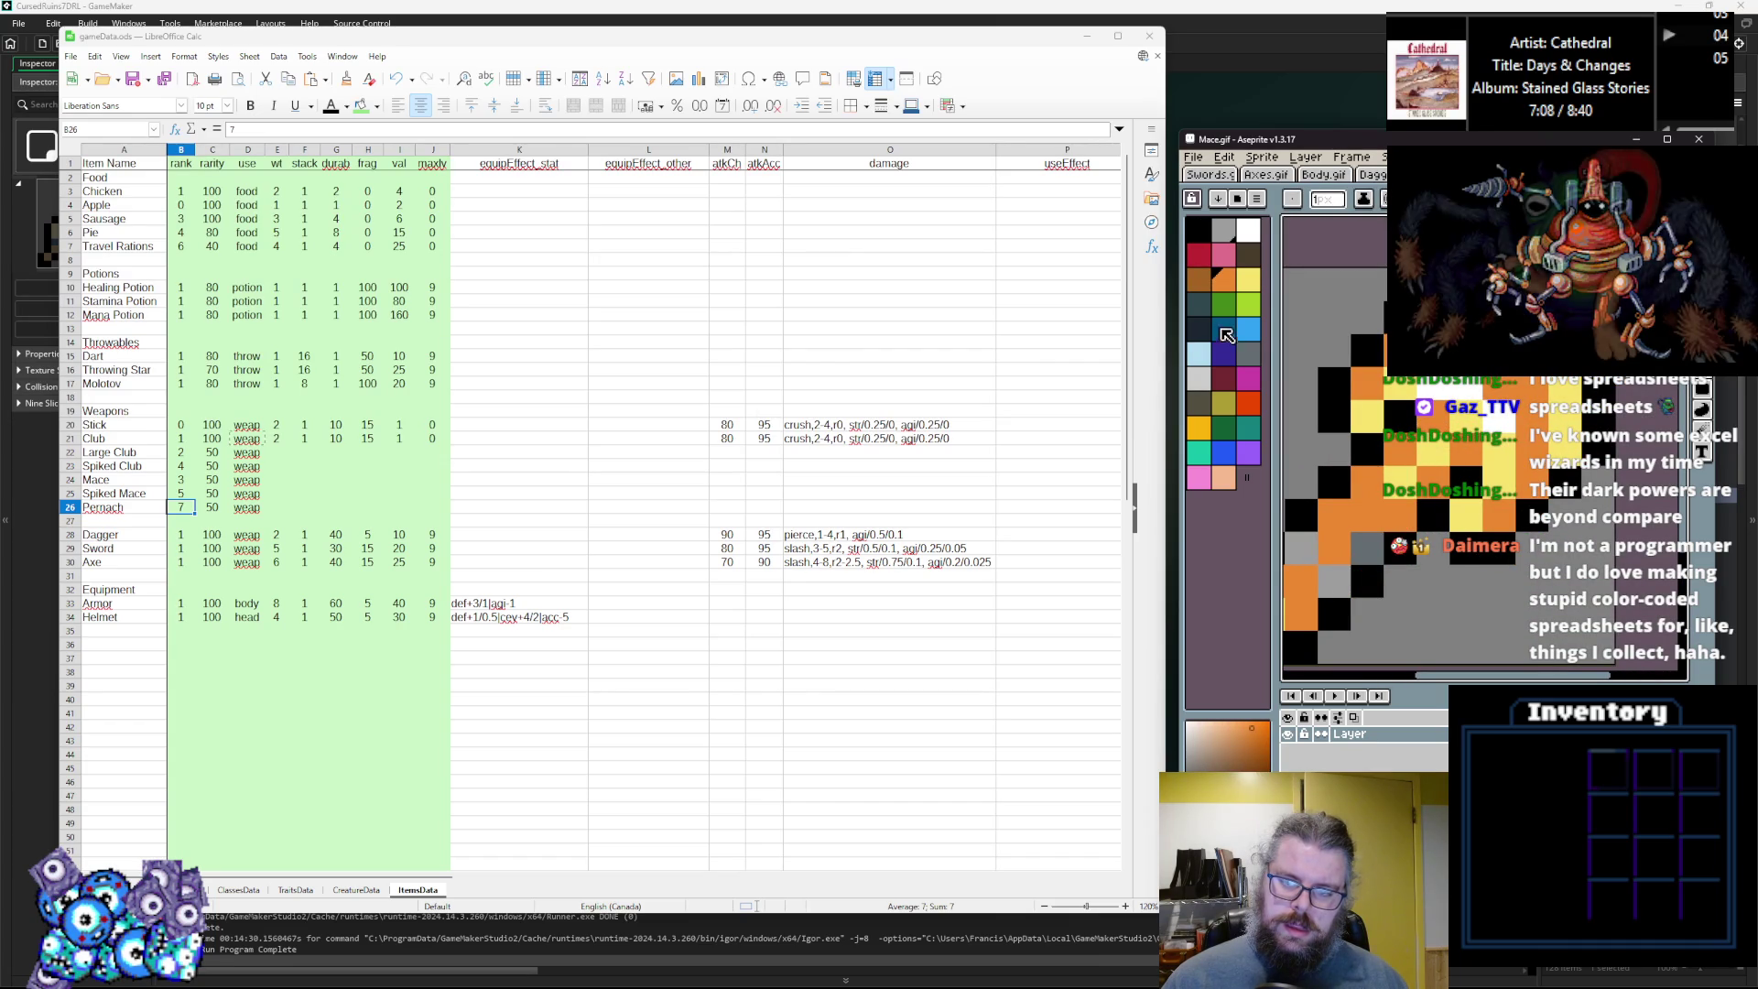
pyautogui.click(1458, 454)
pyautogui.click(1465, 477)
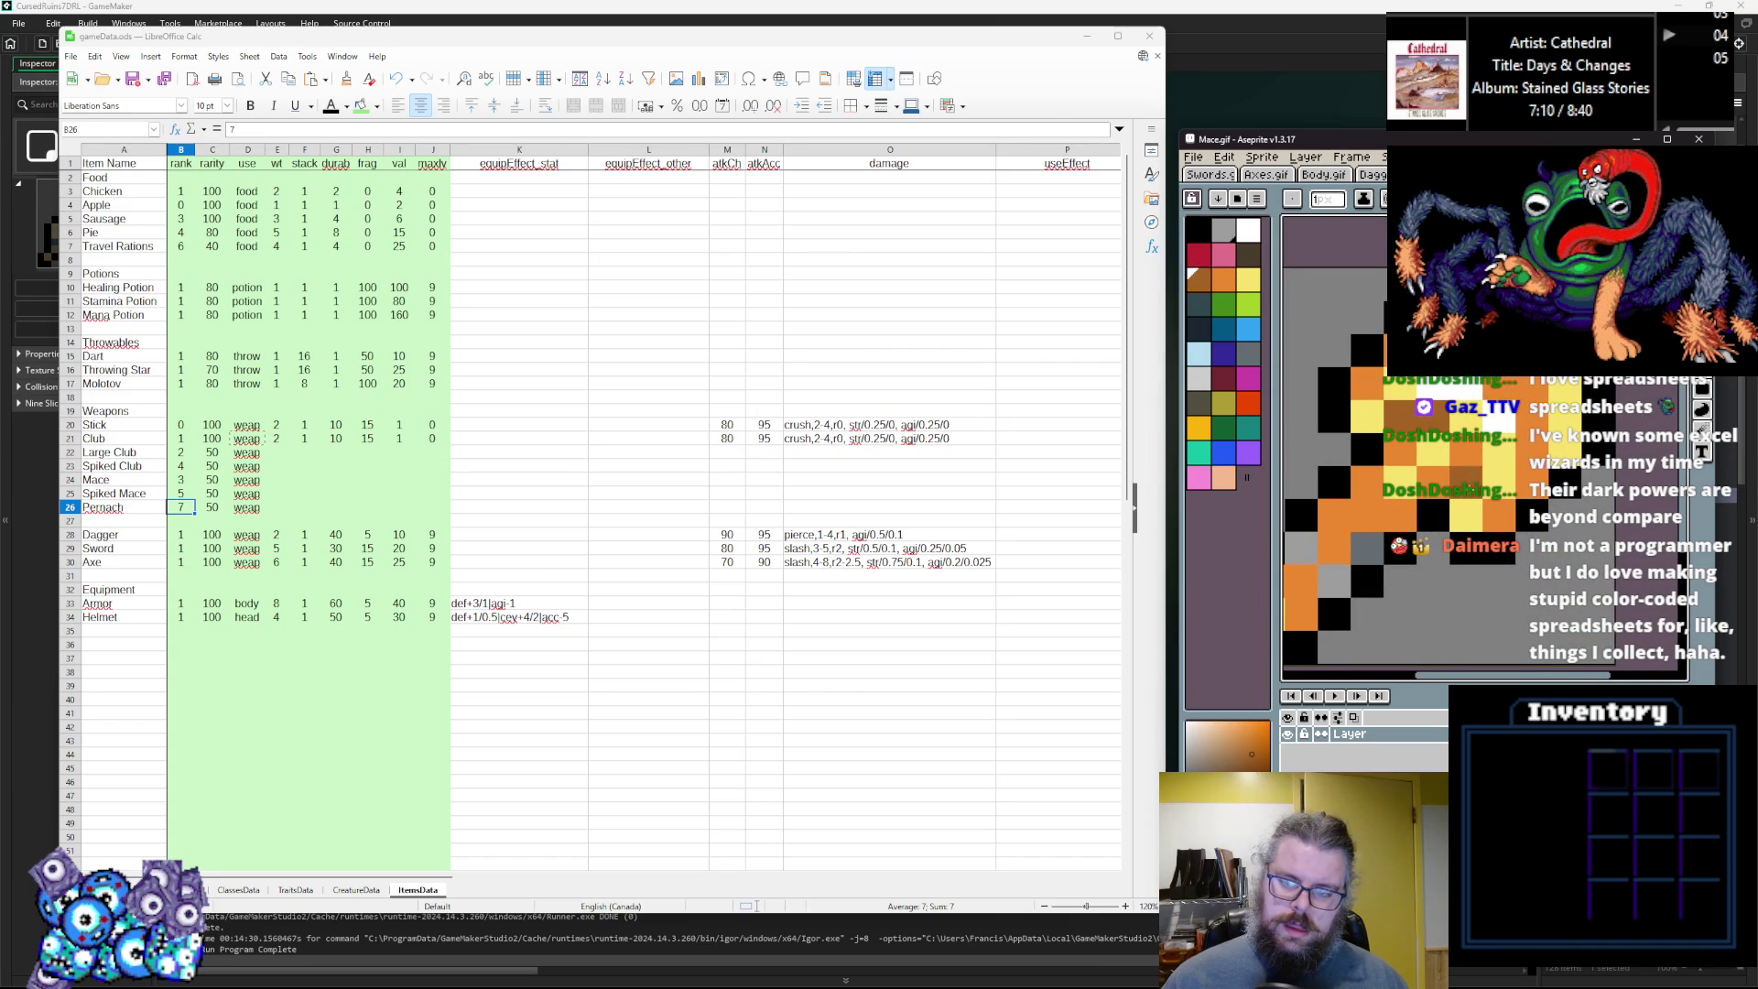
pyautogui.click(1423, 480)
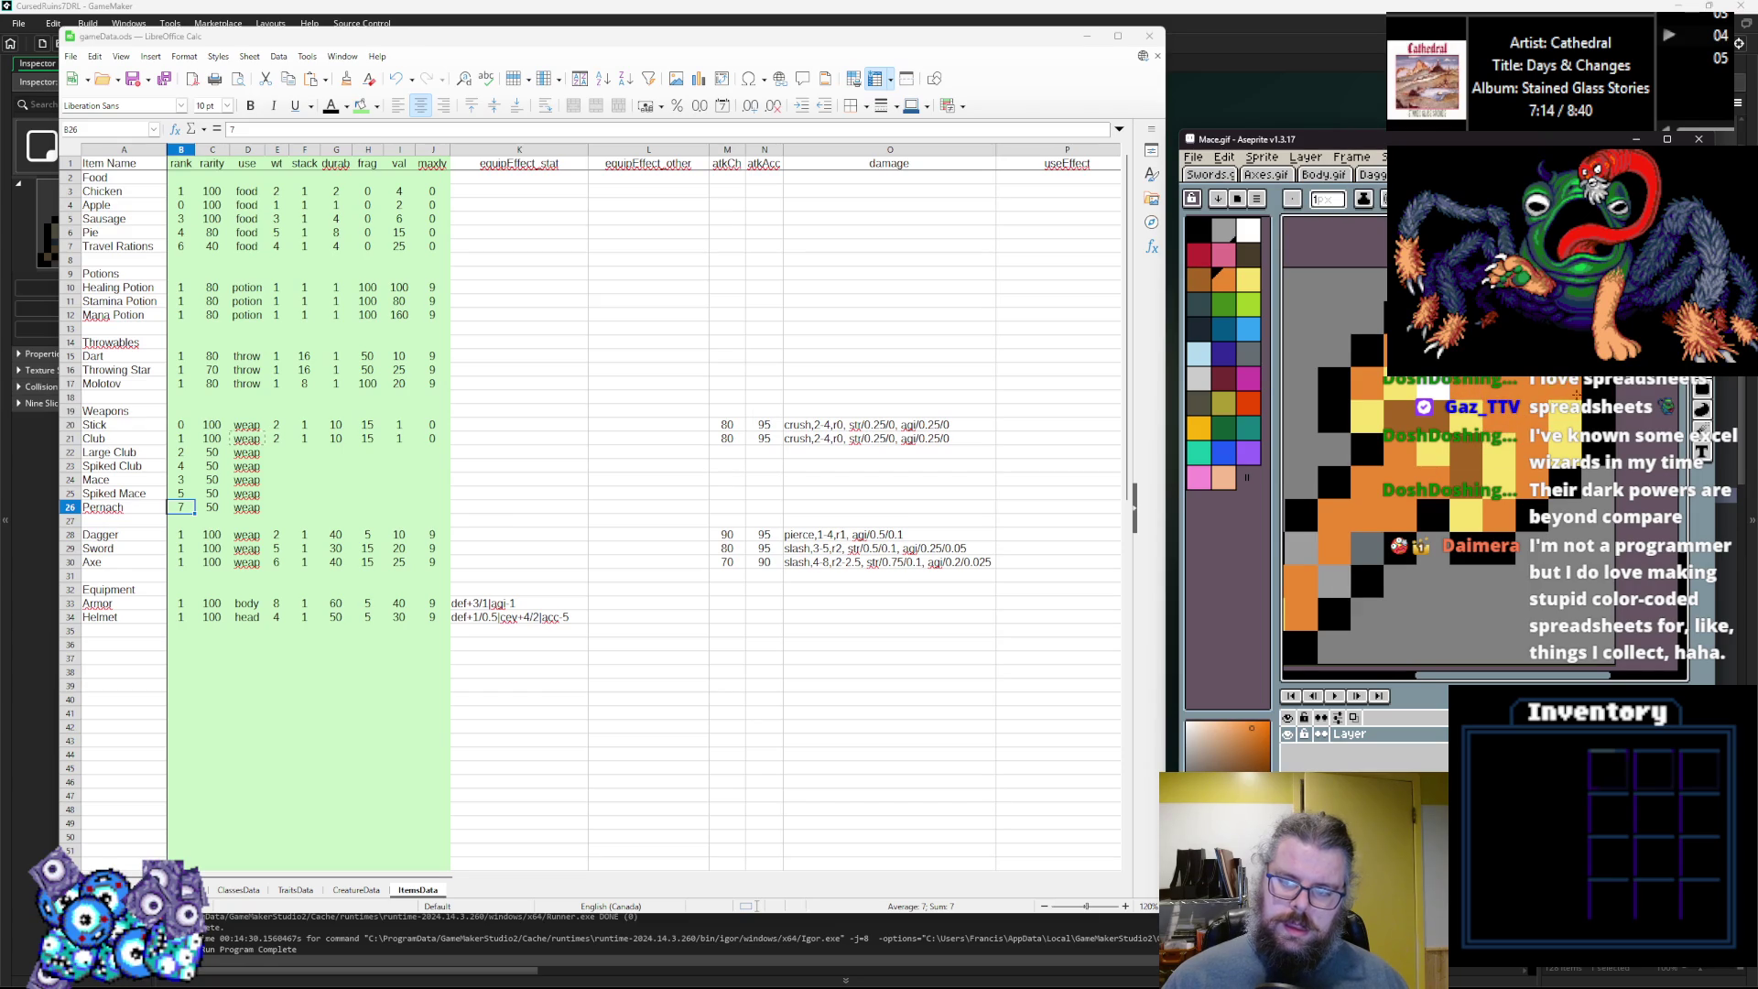
# Sample yellow, red and orange, settling on a darker brown drawing shade.
pyautogui.keyDown('alt'); pyautogui.click(1547, 388); pyautogui.keyUp('alt')
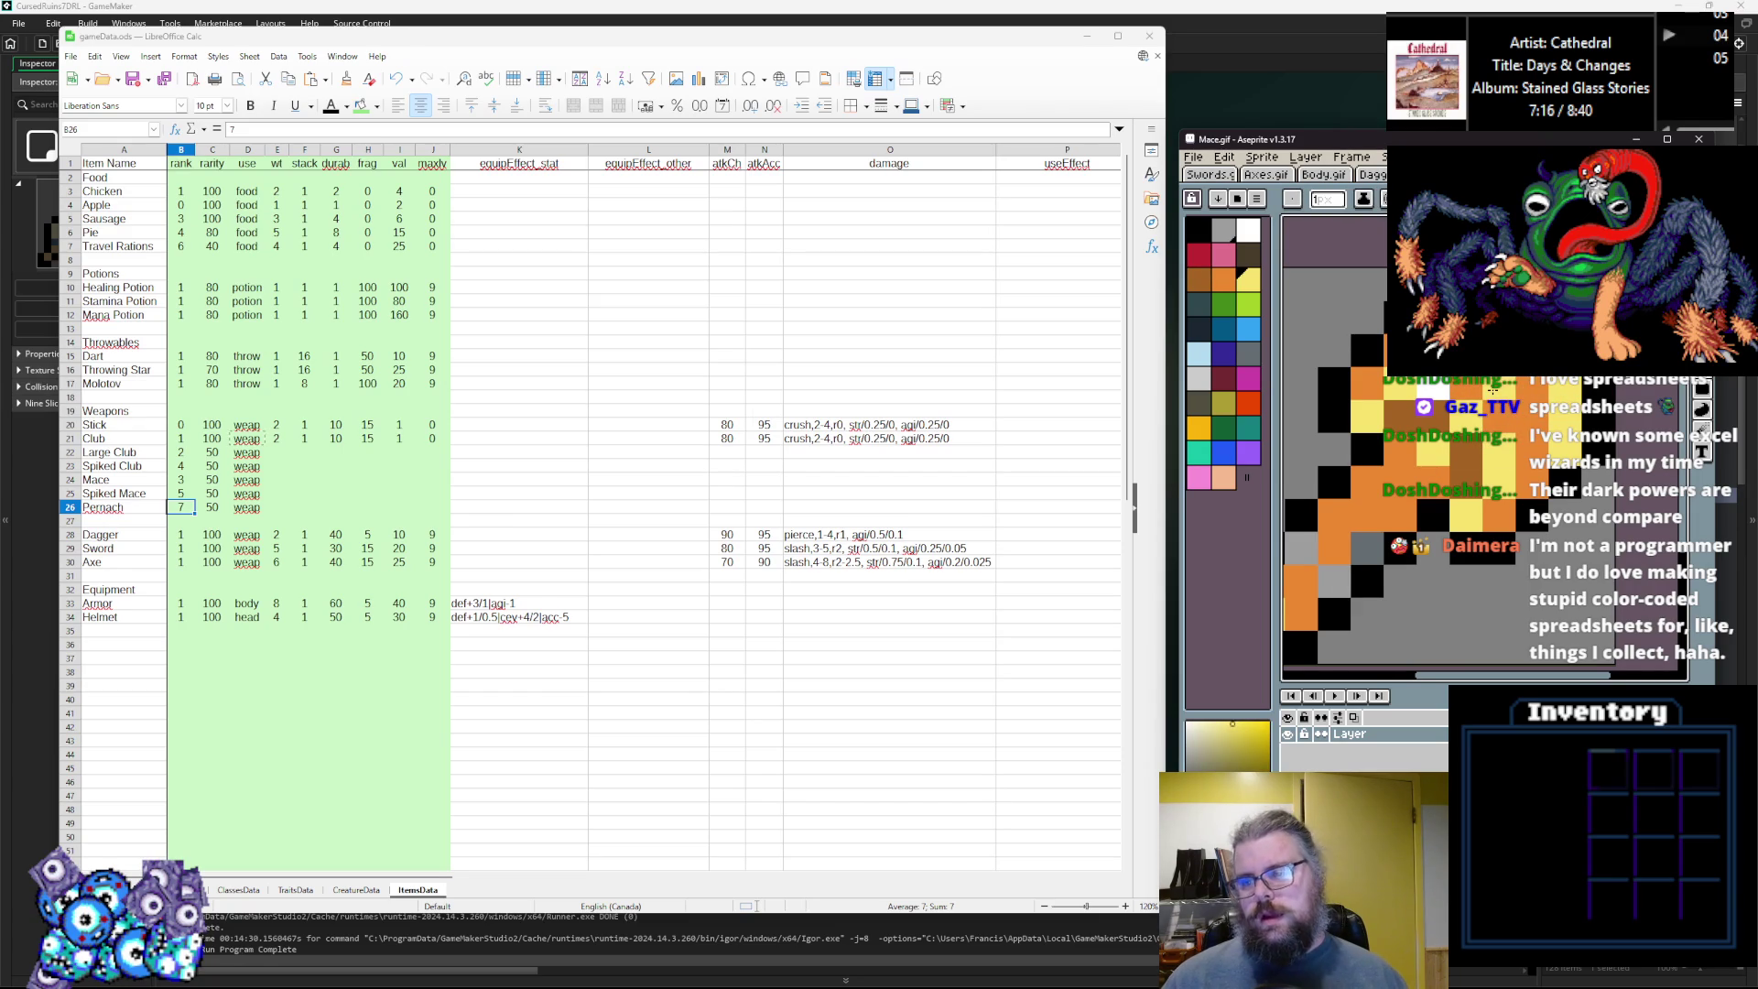
pyautogui.click(1199, 255)
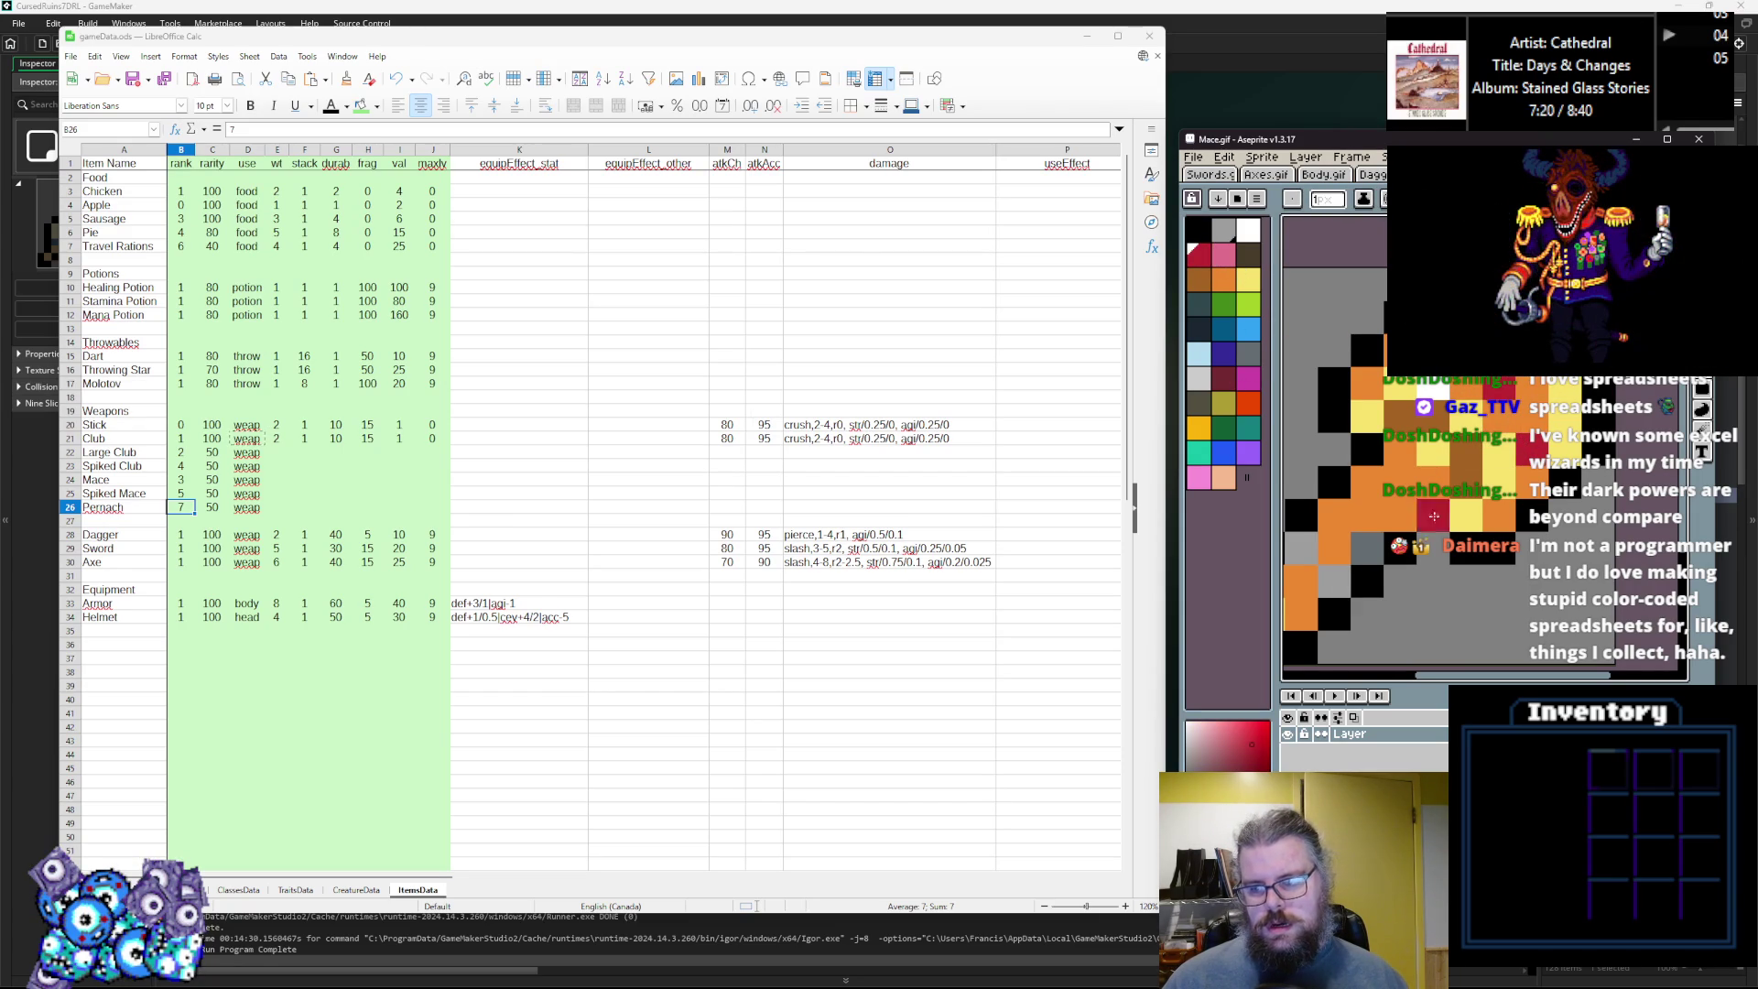
pyautogui.scroll(-2, 1433, 552)
pyautogui.scroll(2, 1465, 430)
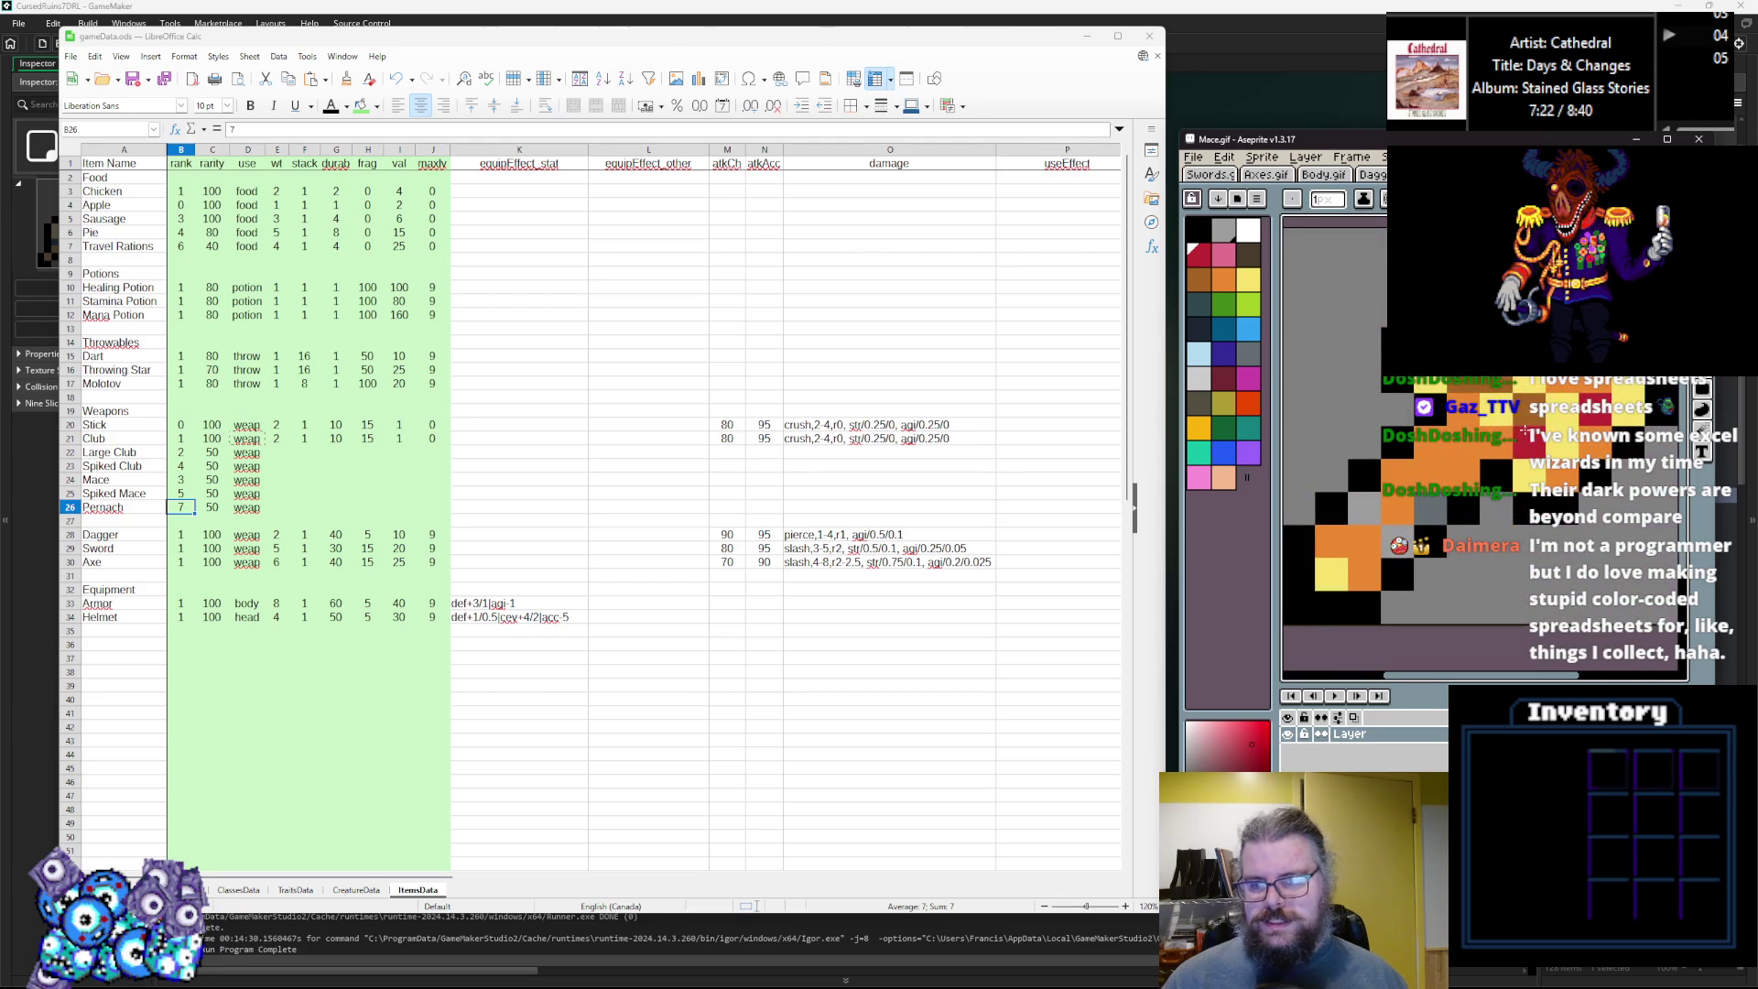
pyautogui.keyDown('alt'); pyautogui.click(1477, 417); pyautogui.keyUp('alt')
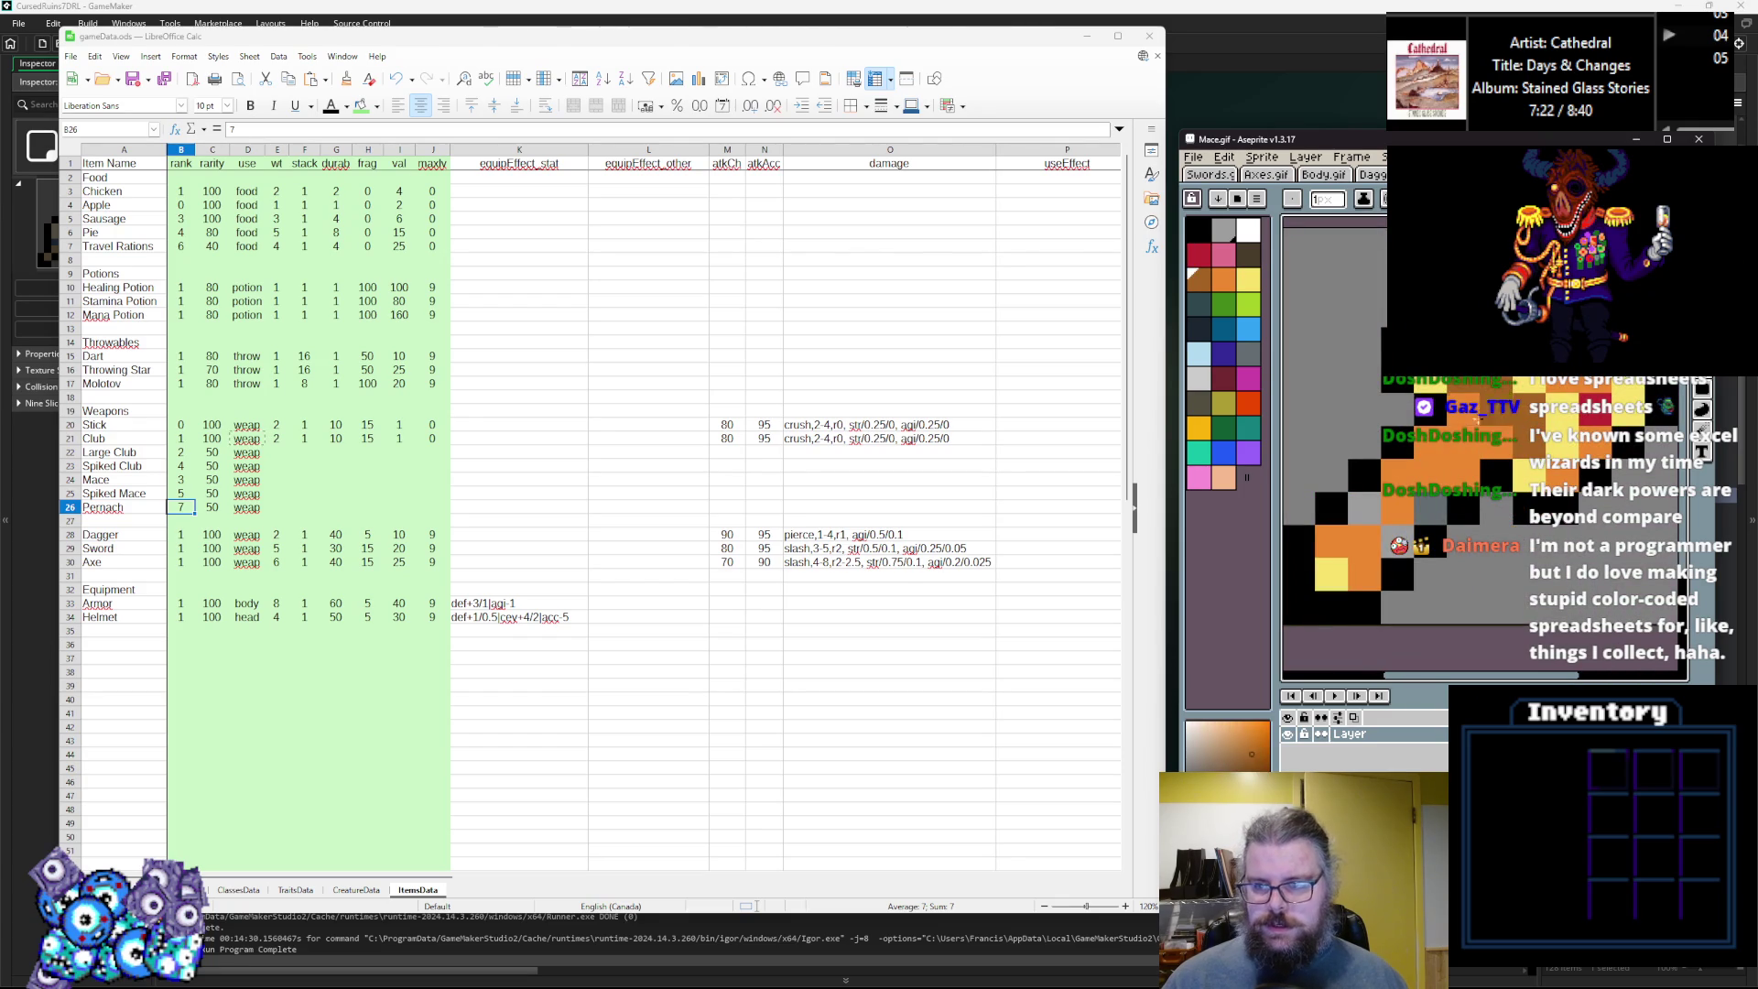
pyautogui.keyDown('alt'); pyautogui.click(1451, 487); pyautogui.keyUp('alt')
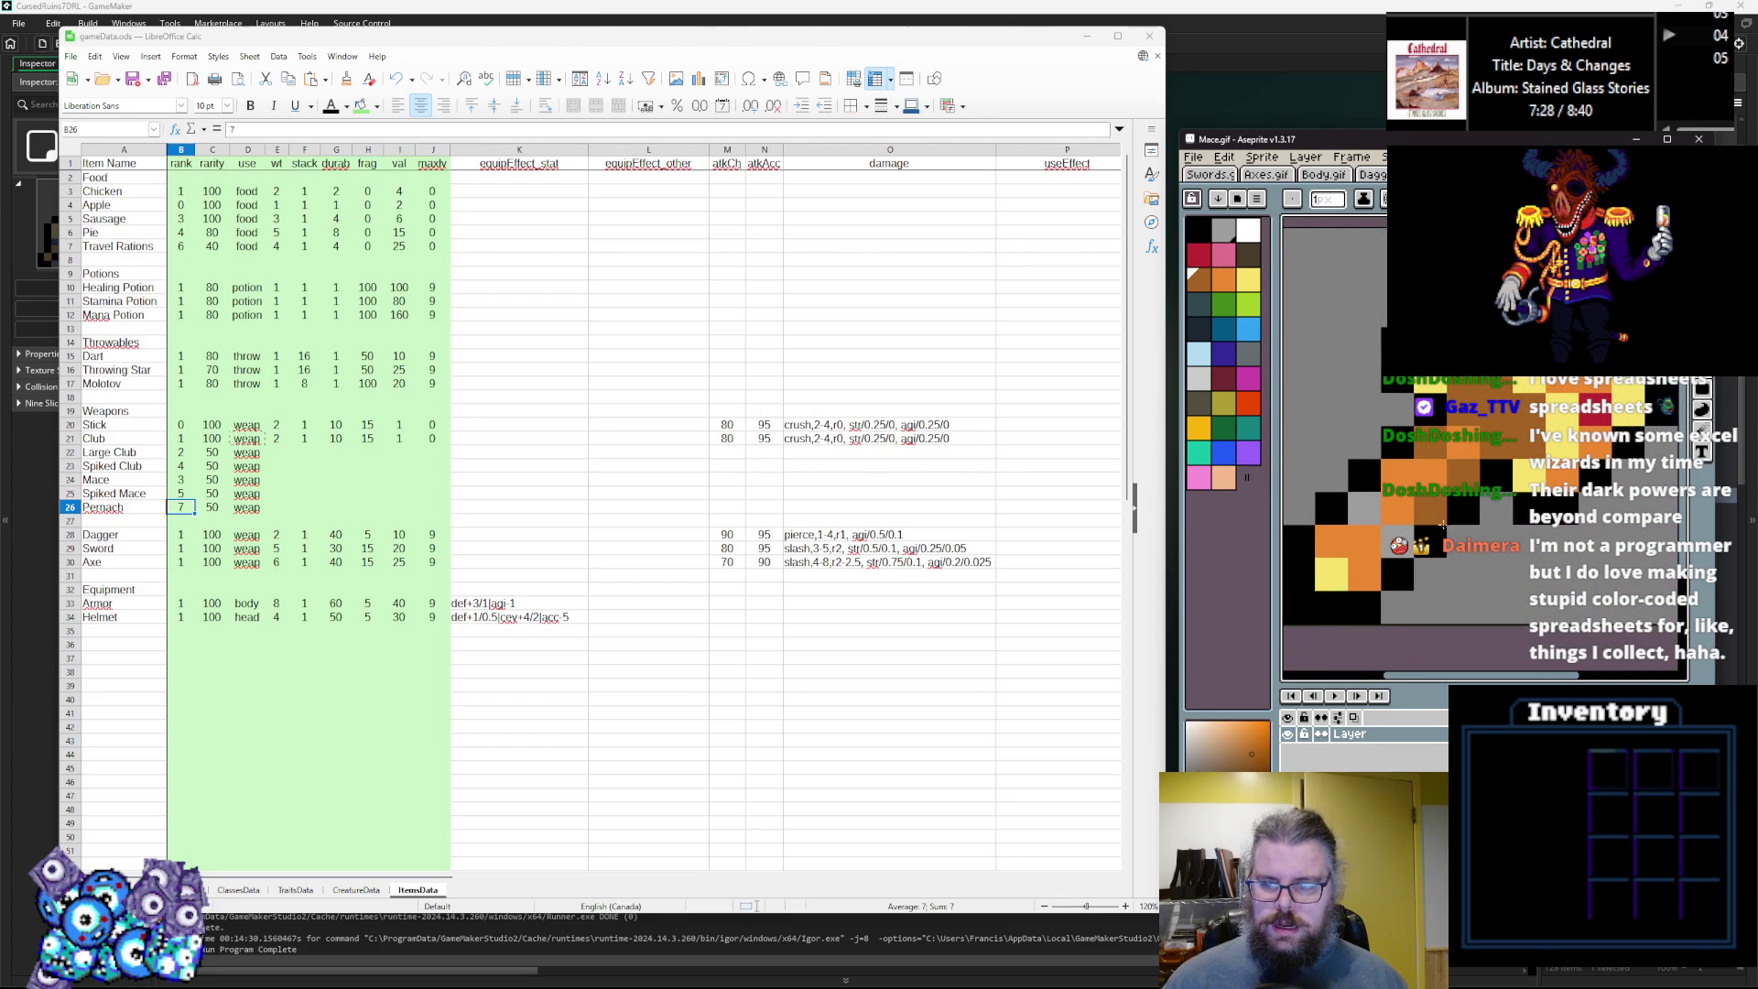
pyautogui.scroll(-2, 1442, 519)
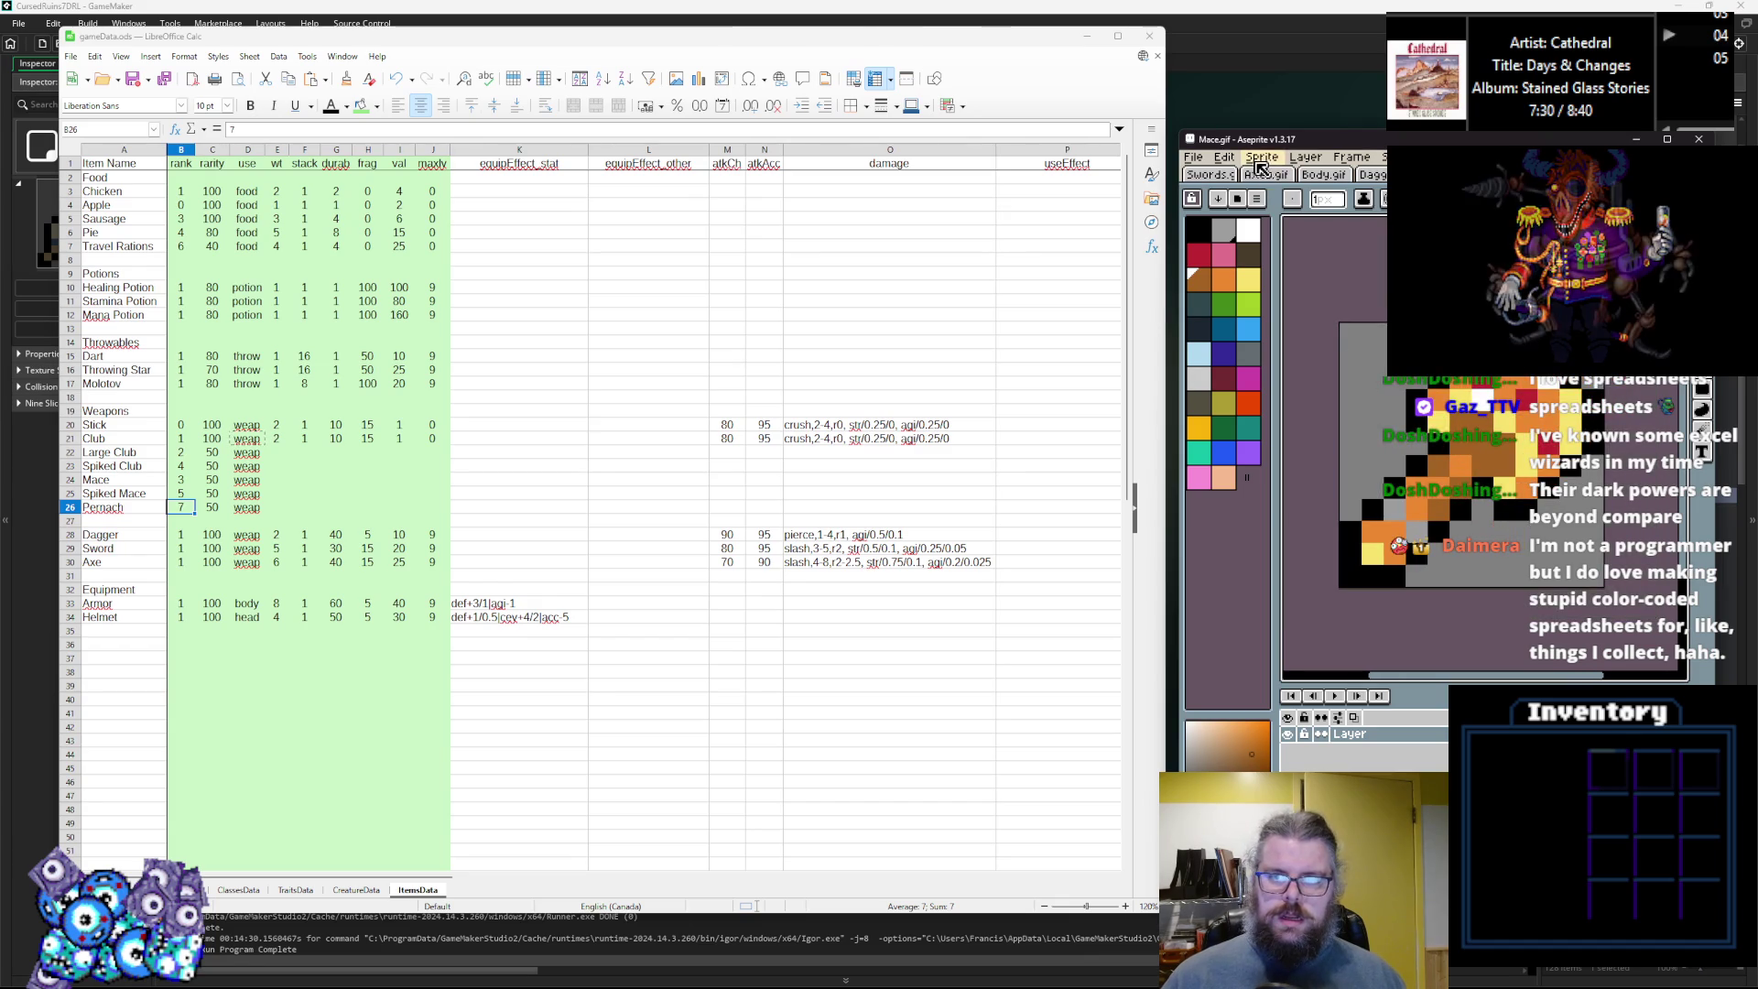
# Add a new frame to the mace animation from the Frame menu.
pyautogui.click(1263, 172)
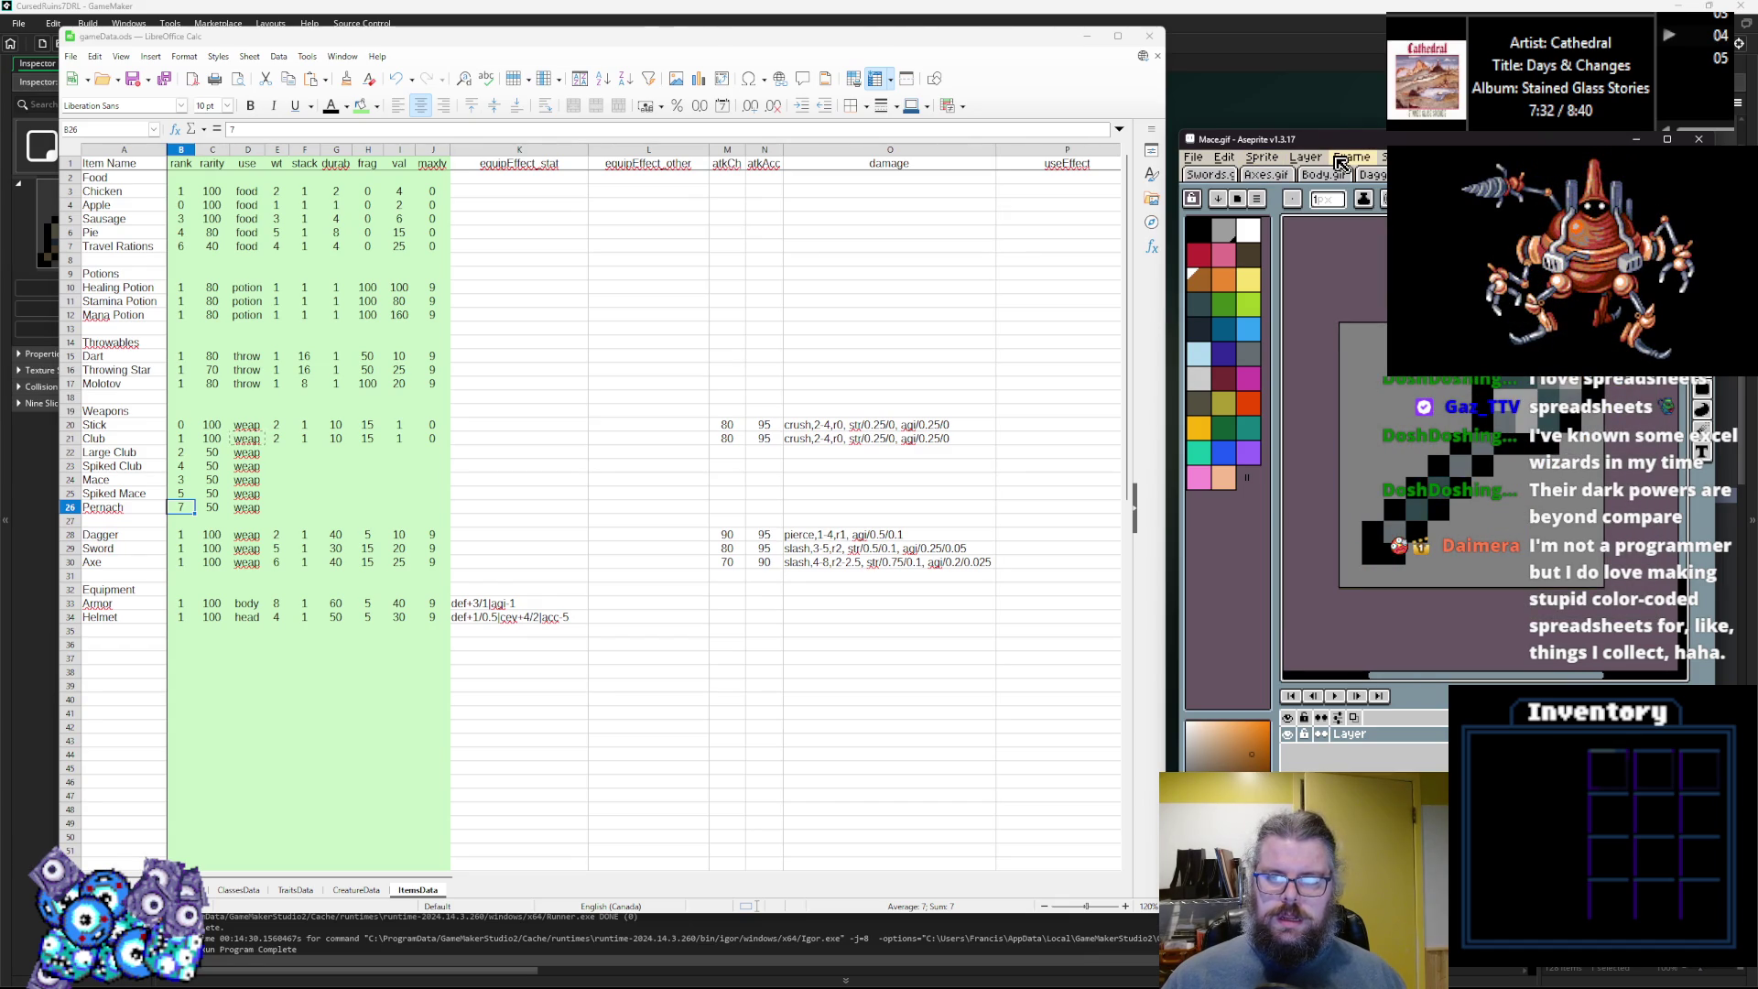
pyautogui.click(1352, 161)
pyautogui.click(1373, 212)
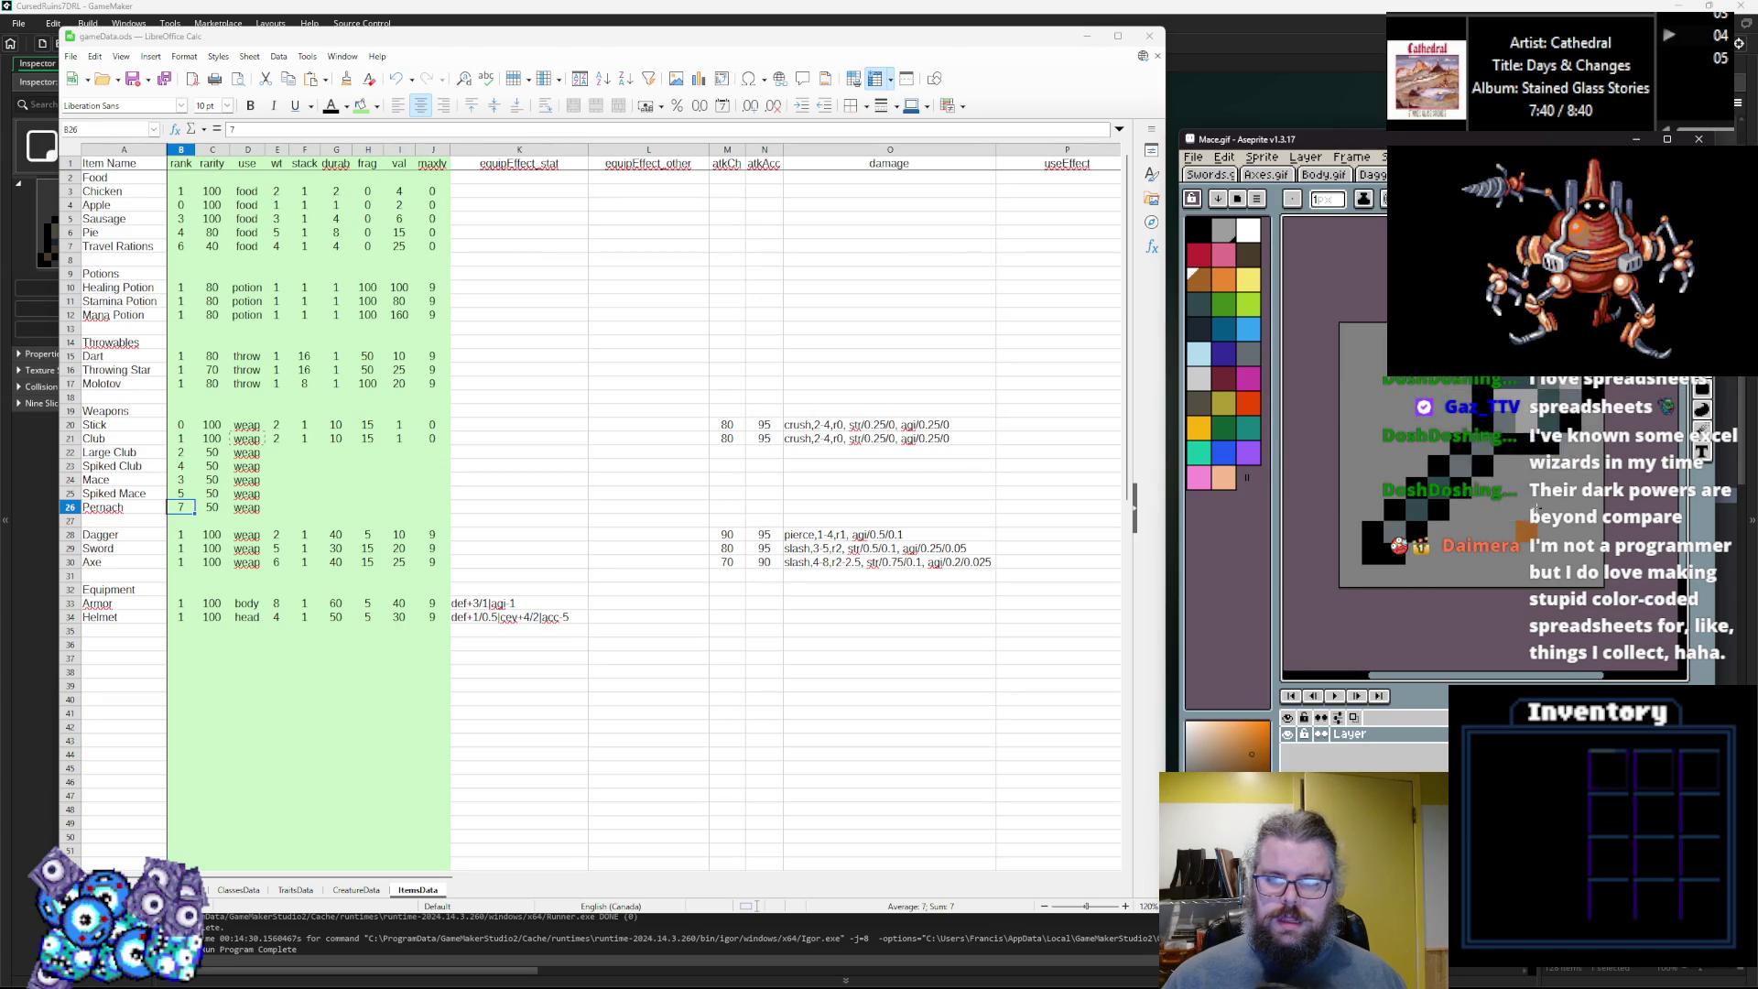
pyautogui.scroll(2, 1468, 515)
pyautogui.scroll(-1, 1469, 516)
# Paint a blue pixel on the mace, then try sky blue, black, indigo and light blue.
pyautogui.click(1223, 455)
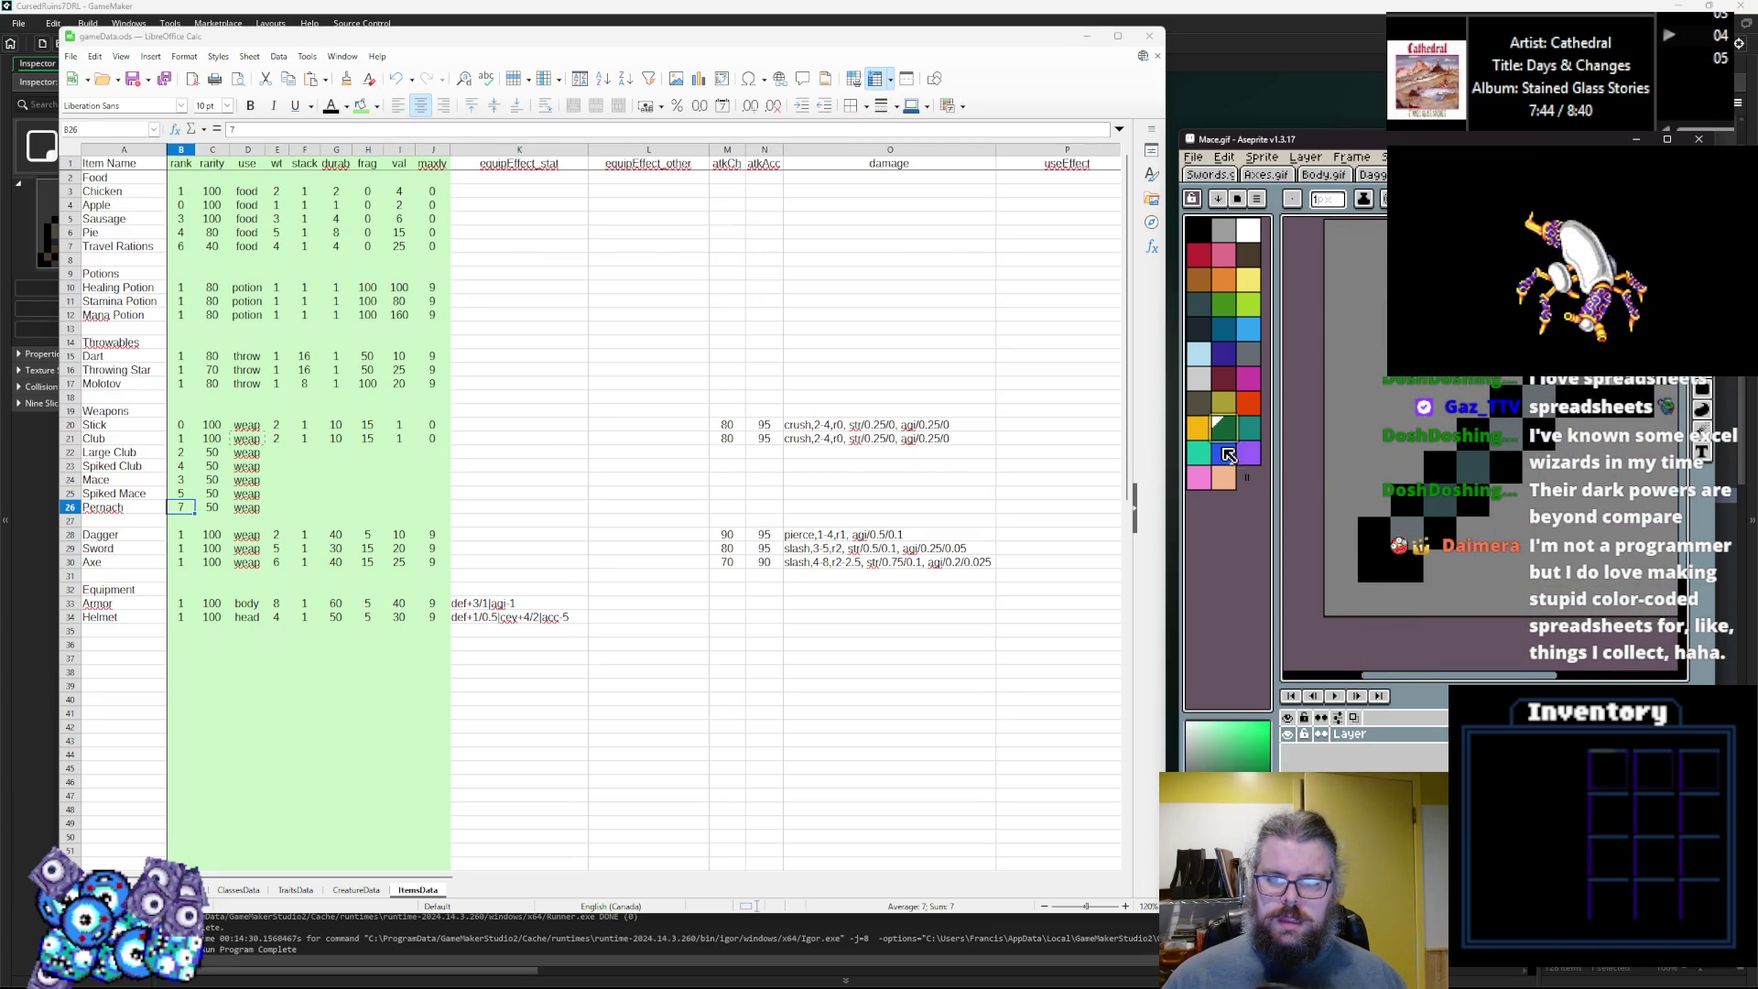
pyautogui.click(1407, 534)
pyautogui.scroll(2, 1472, 464)
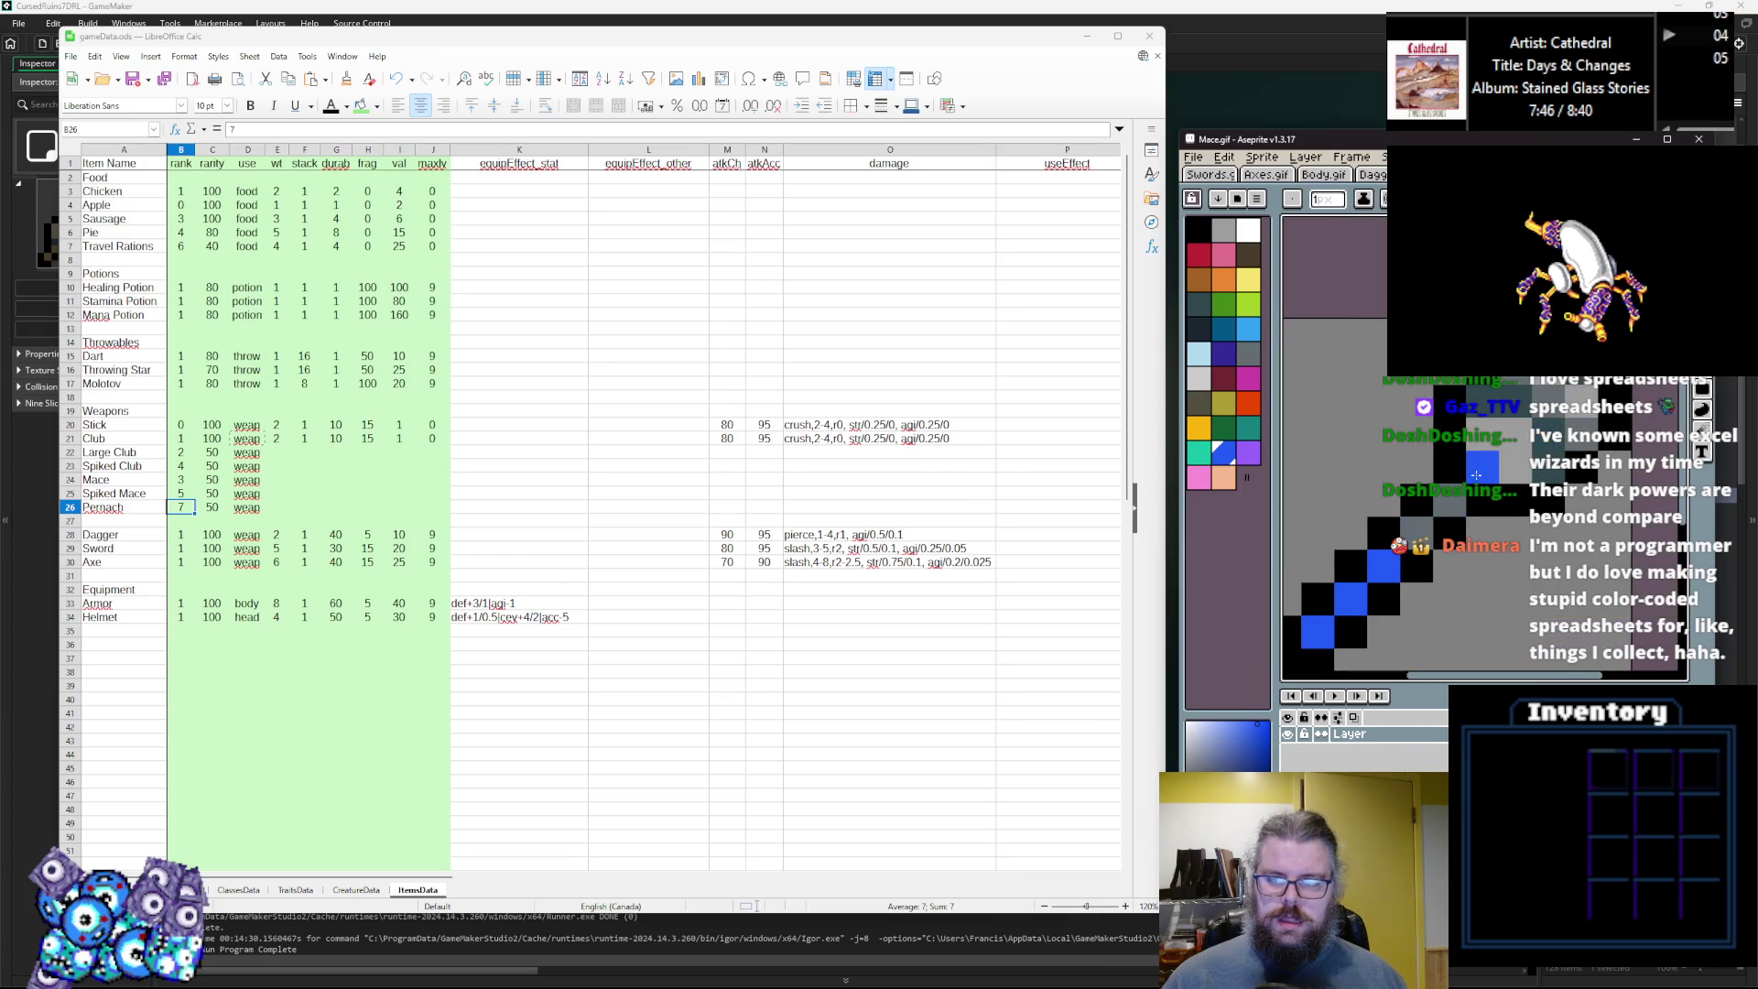
pyautogui.press('x')
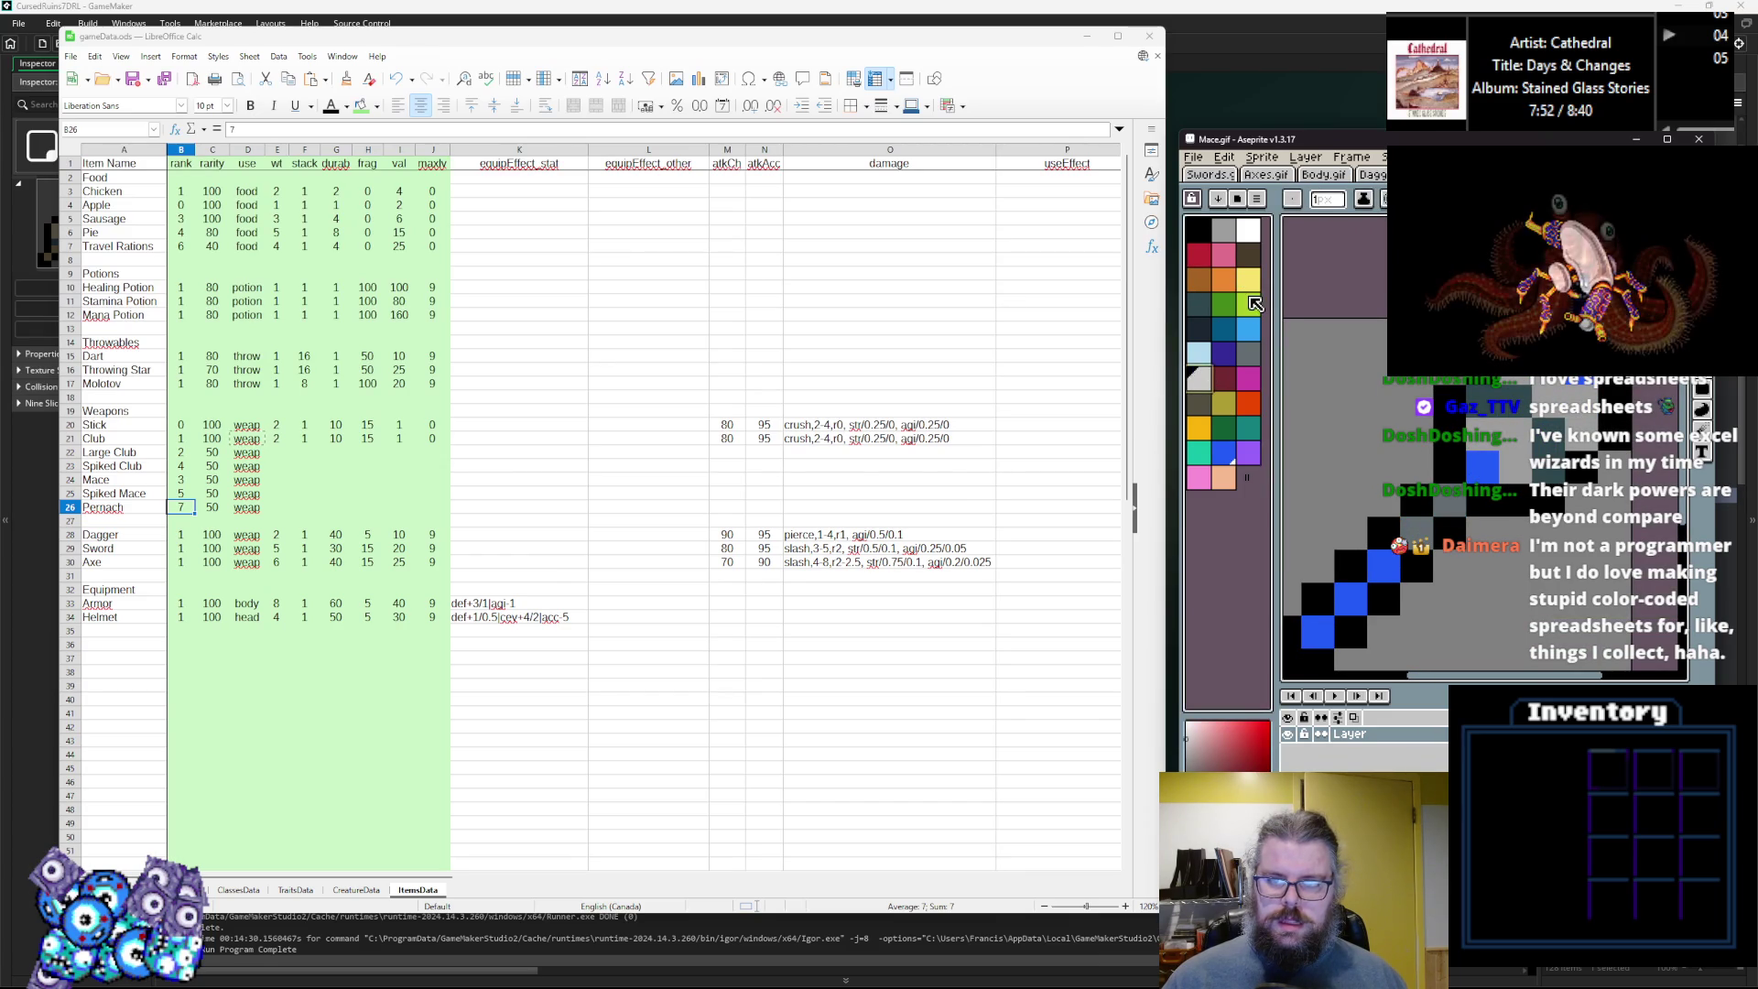
pyautogui.click(1248, 328)
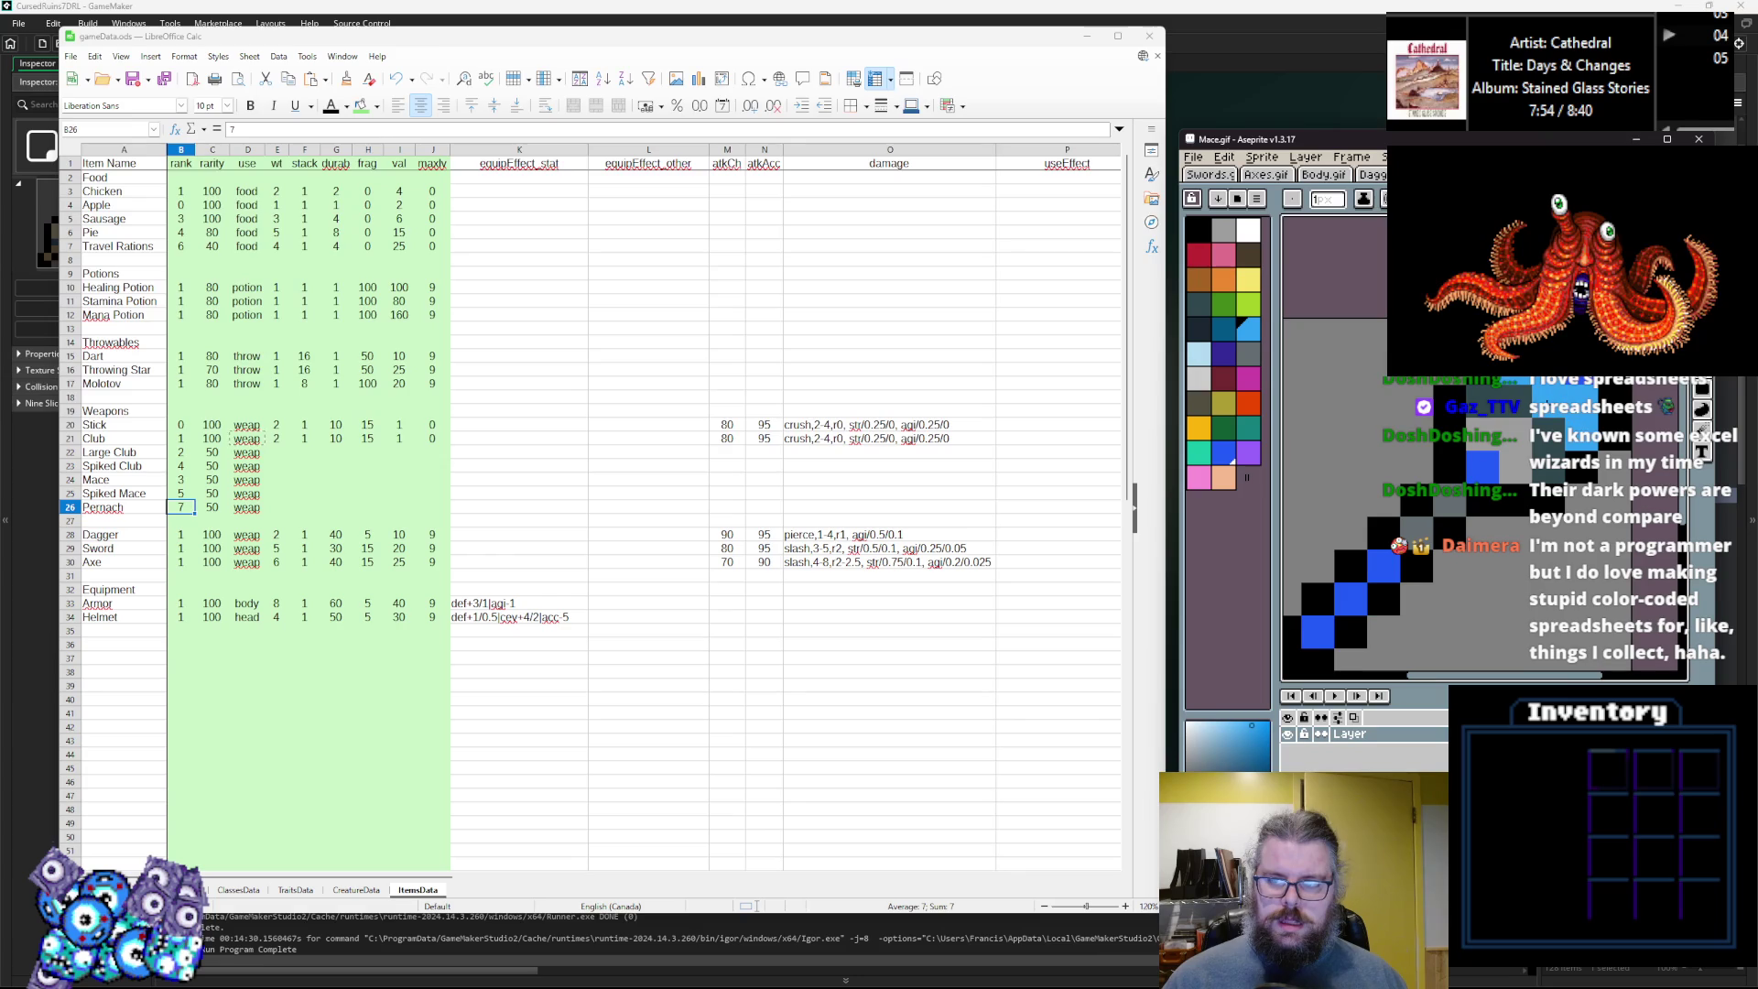
pyautogui.keyDown('alt'); pyautogui.click(1502, 521); pyautogui.keyUp('alt')
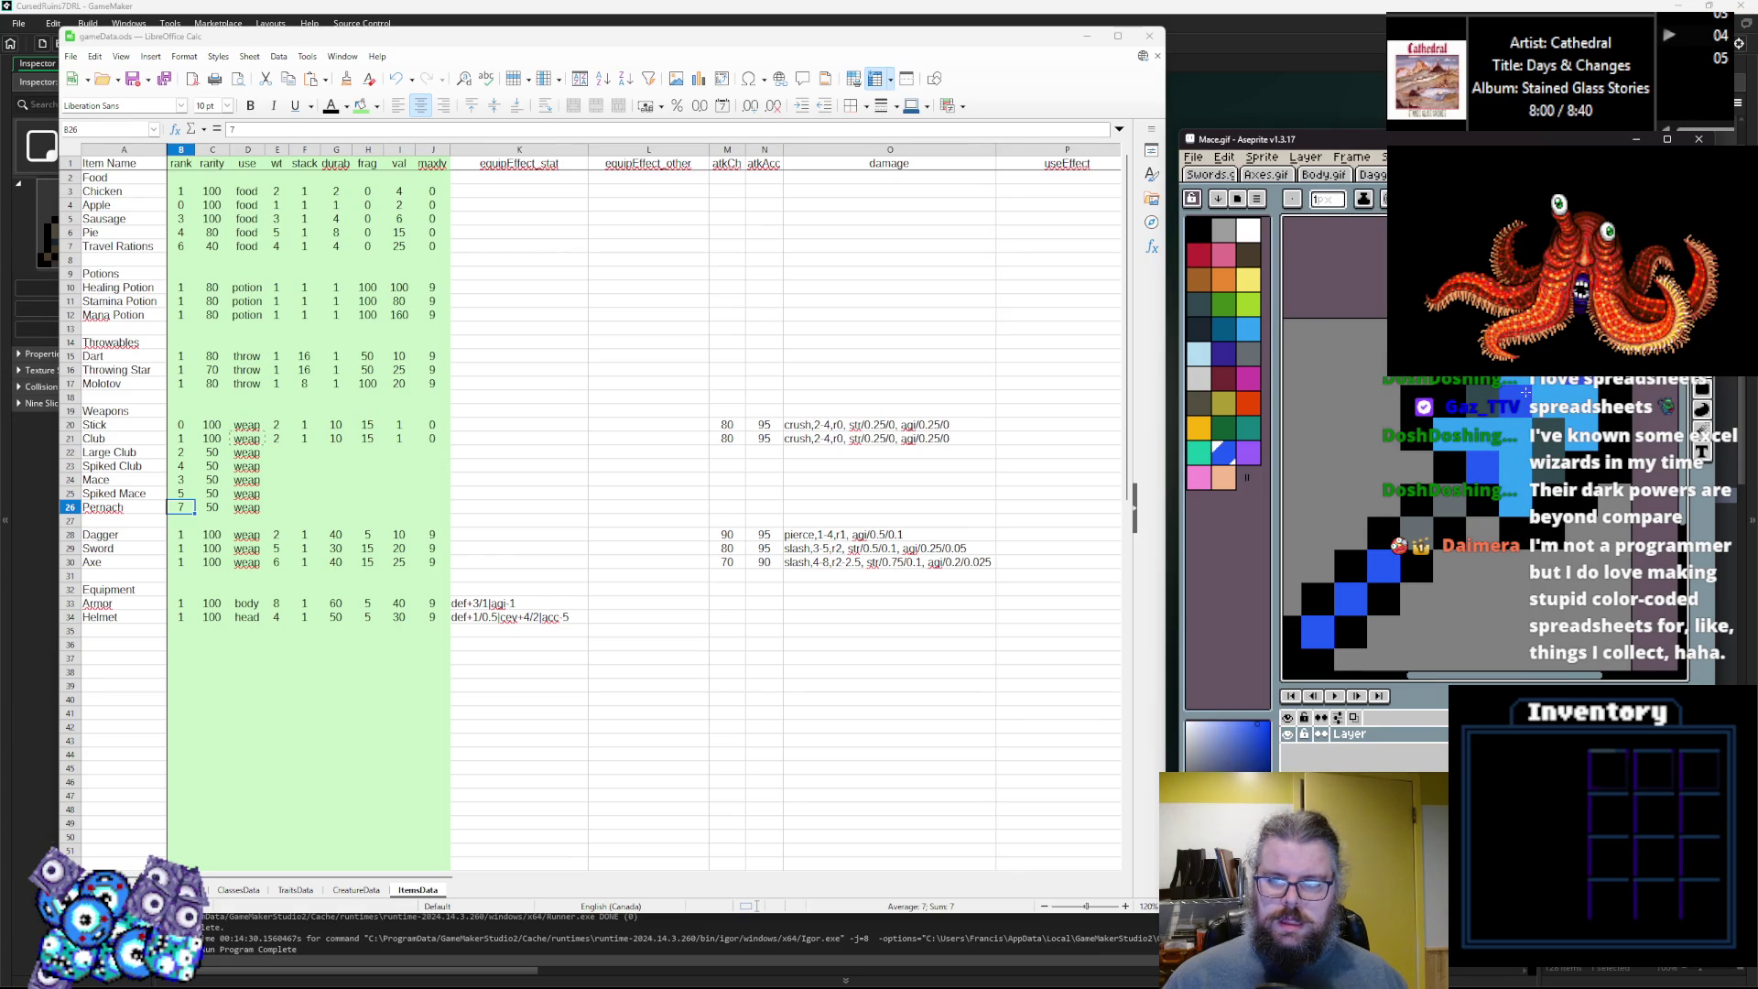
pyautogui.click(1229, 359)
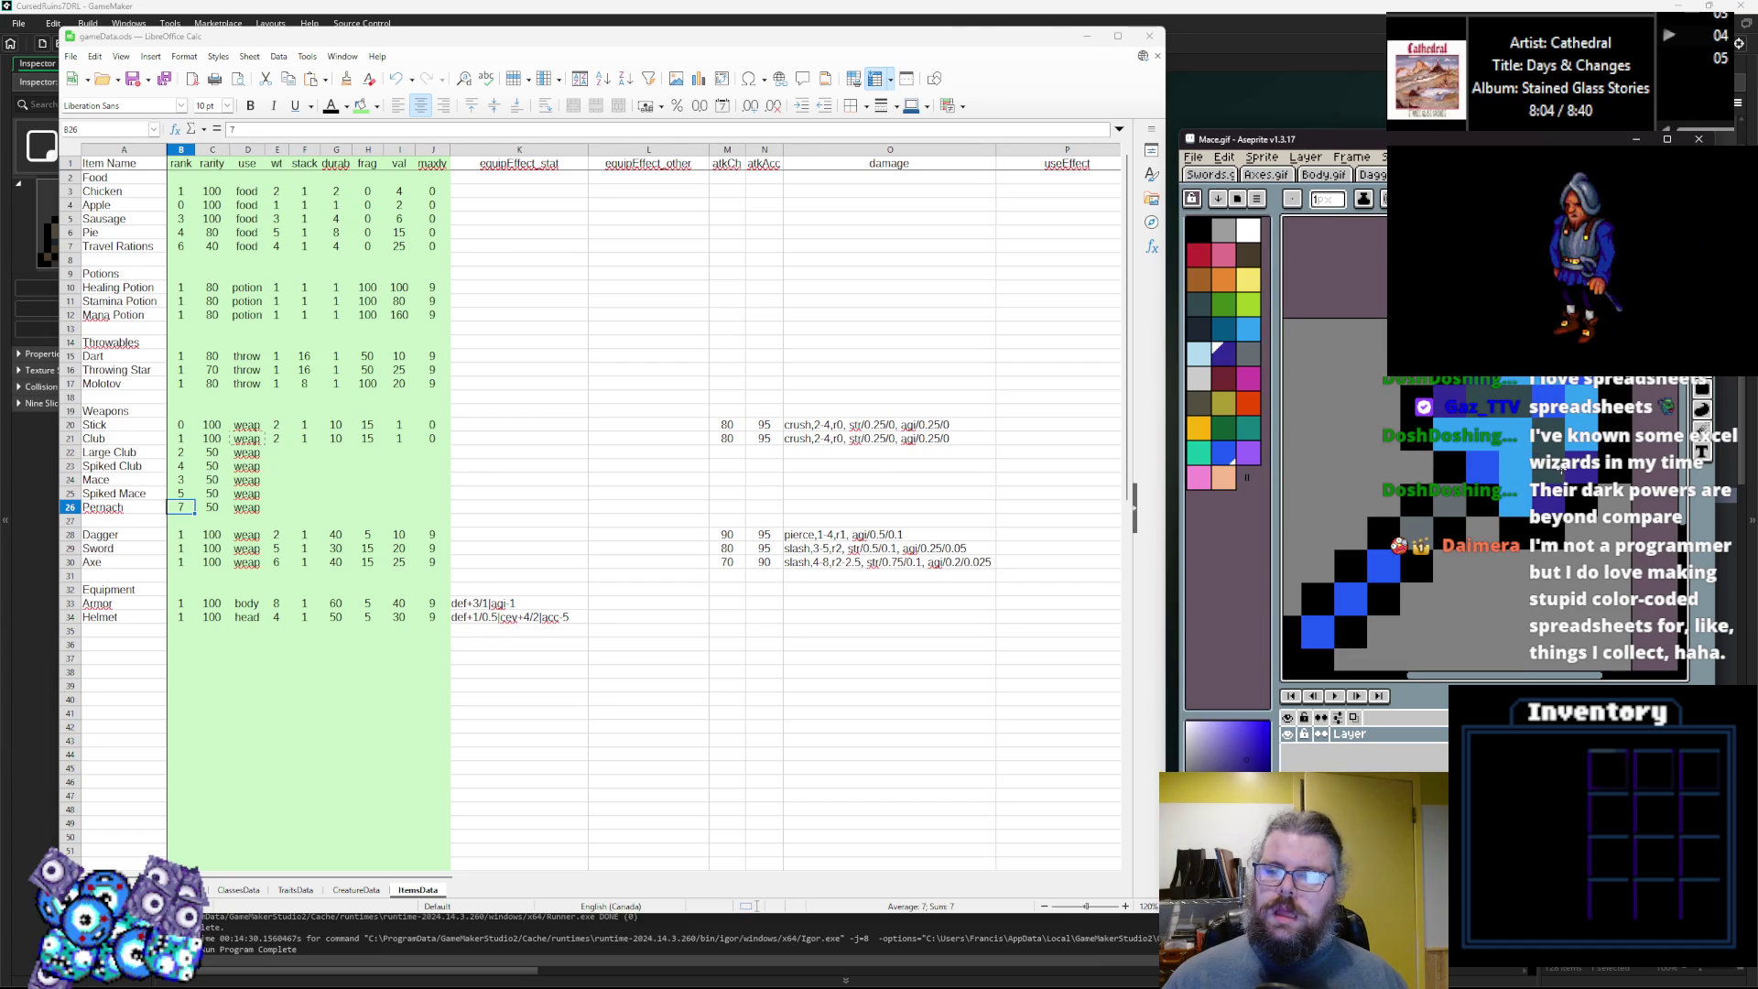
pyautogui.click(1199, 357)
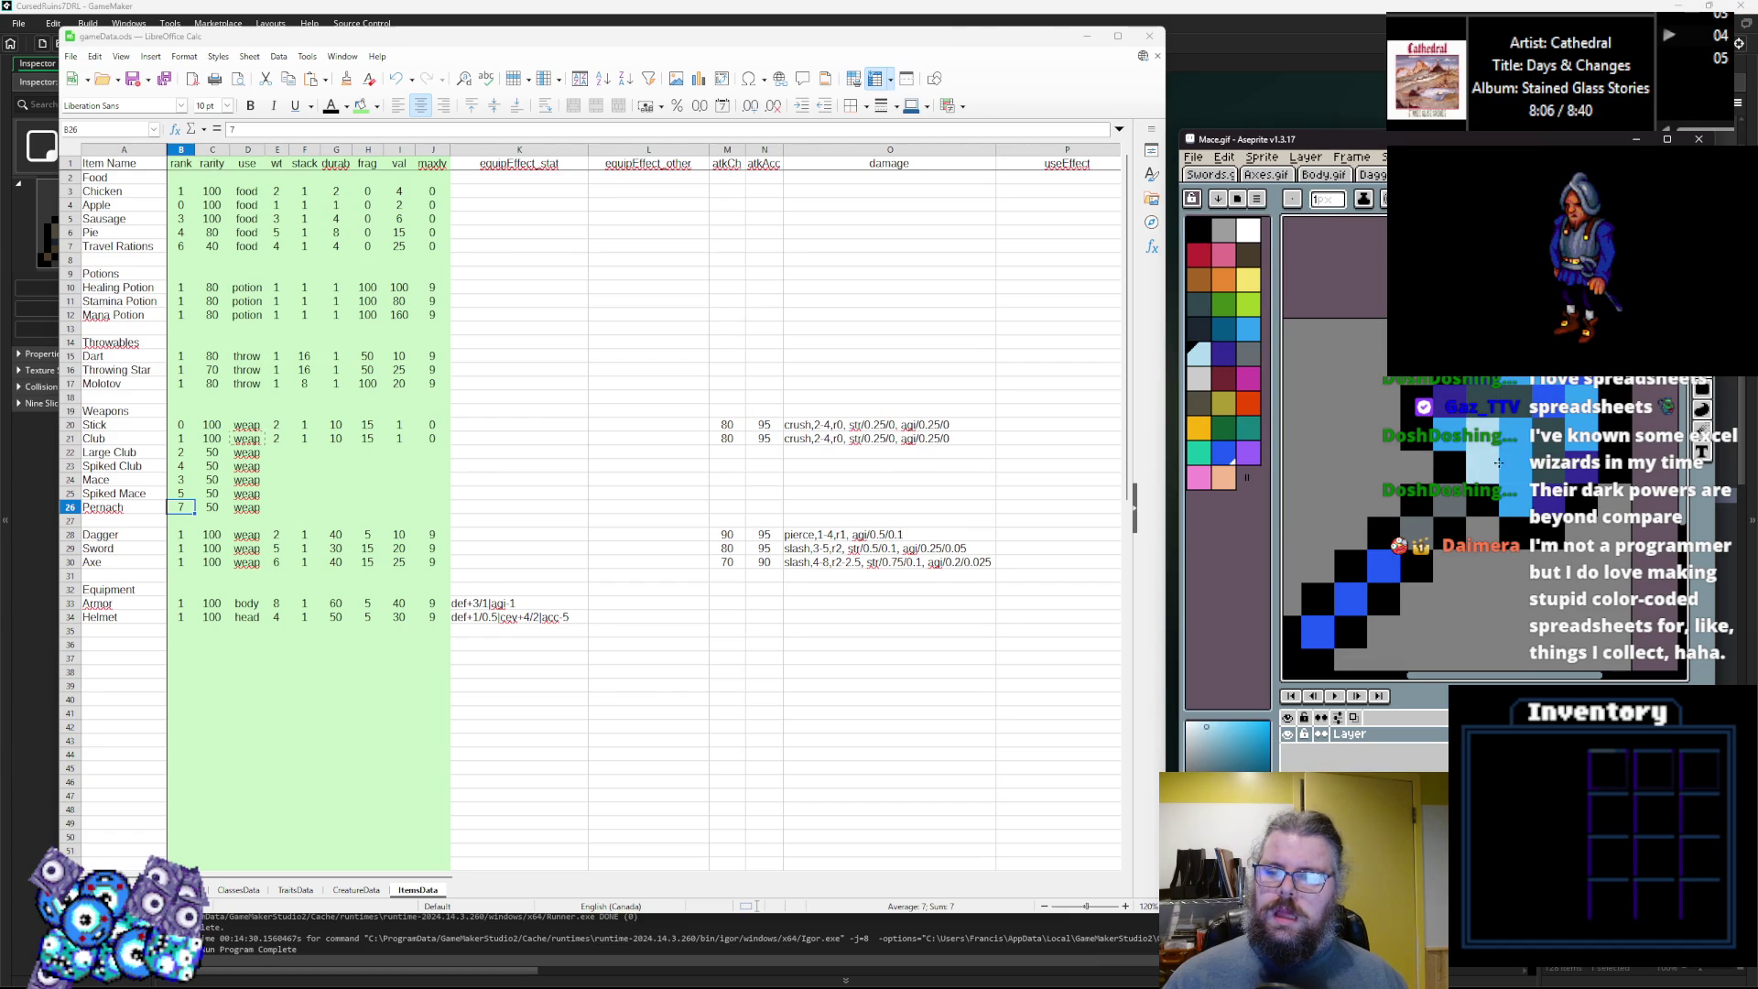
pyautogui.scroll(-1, 1509, 423)
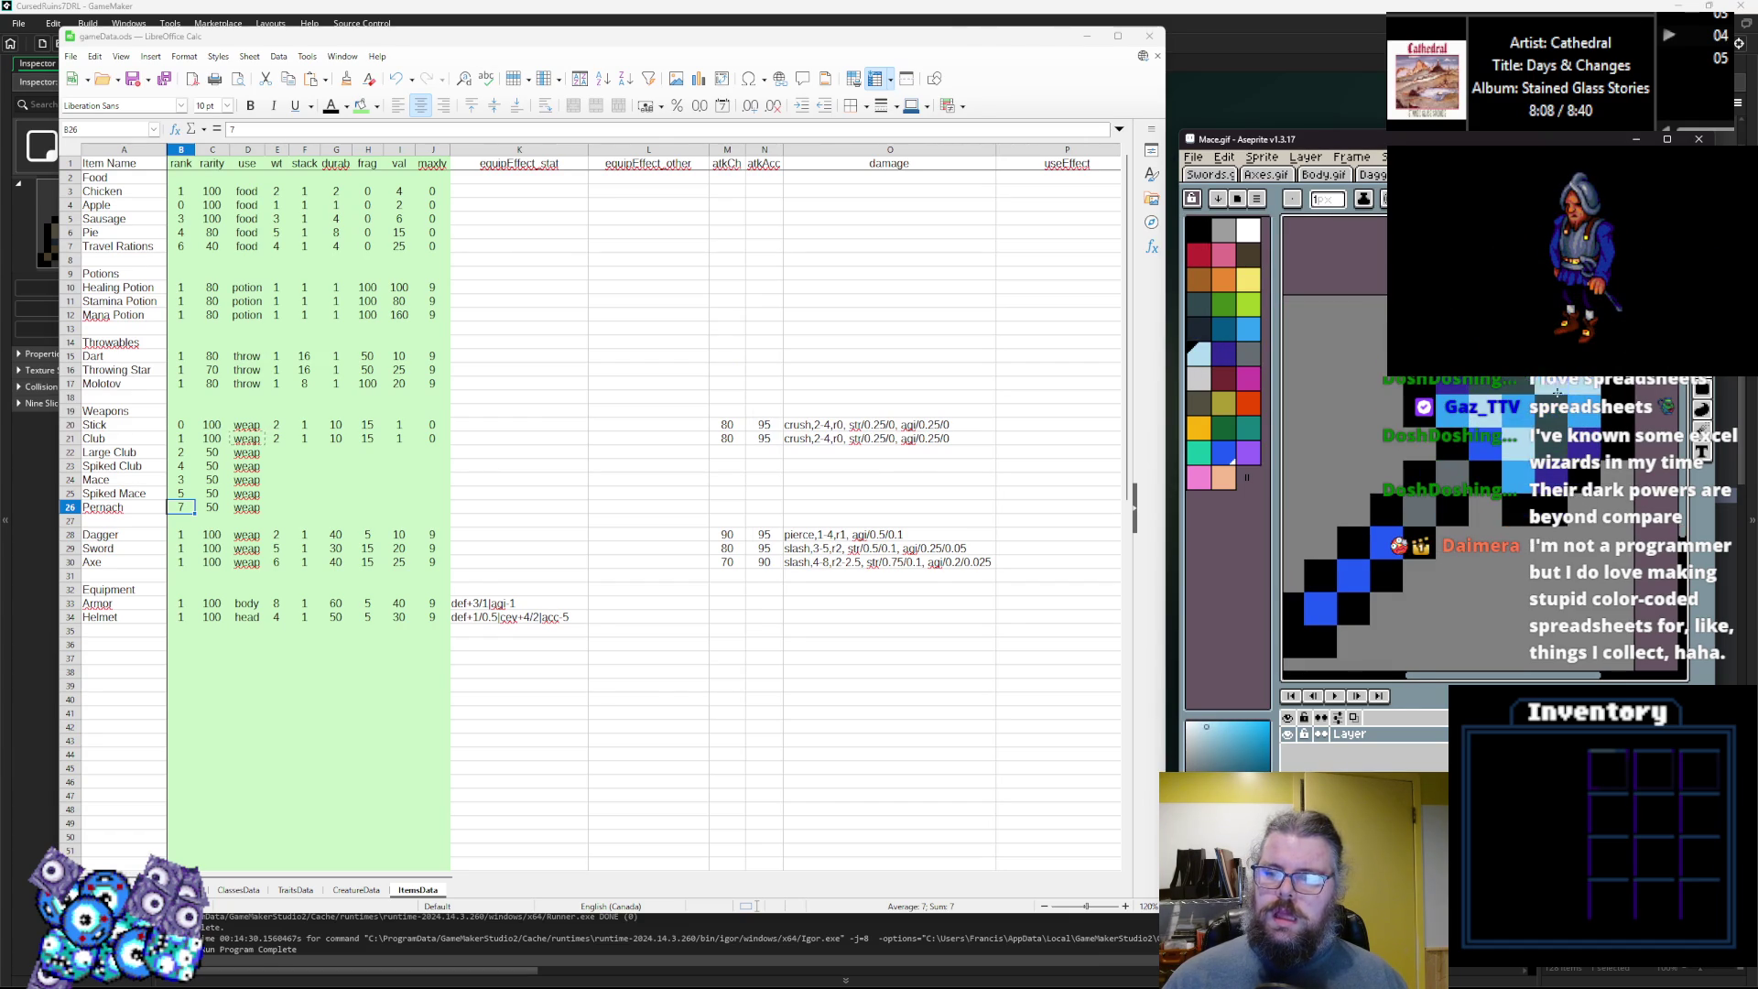
# Paint a black pixel on the mace and a blue pixel on its handle.
pyautogui.press('x')
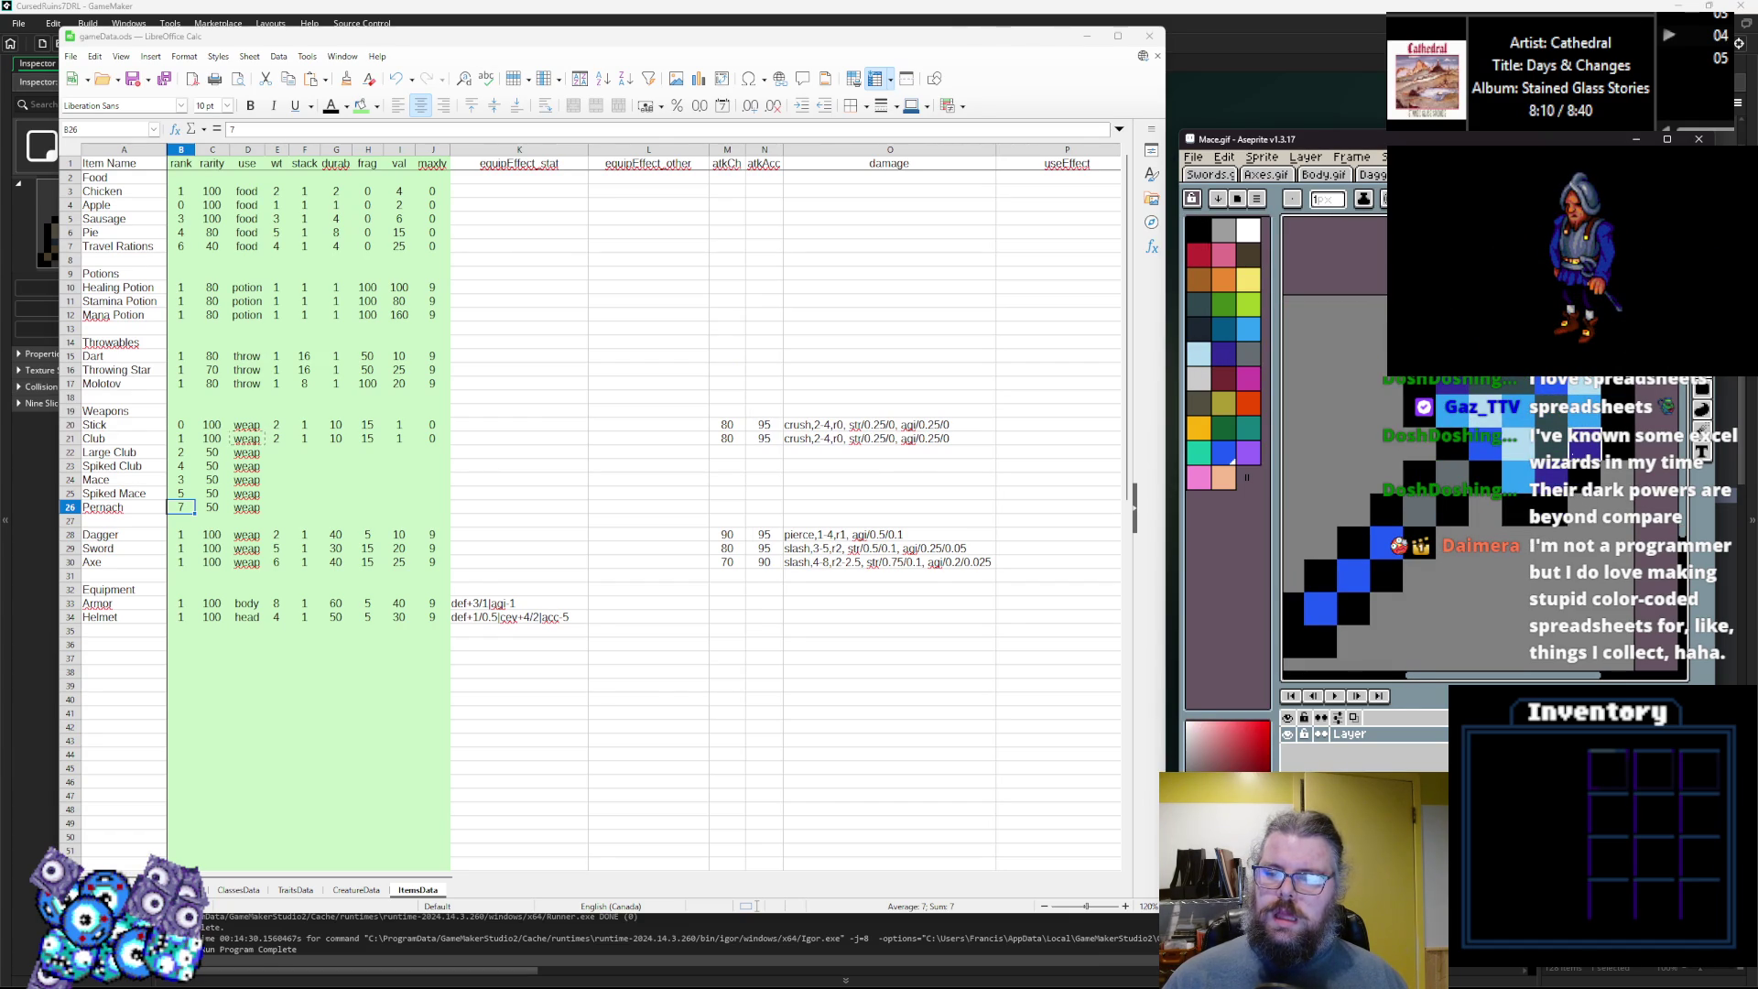
pyautogui.click(1224, 354)
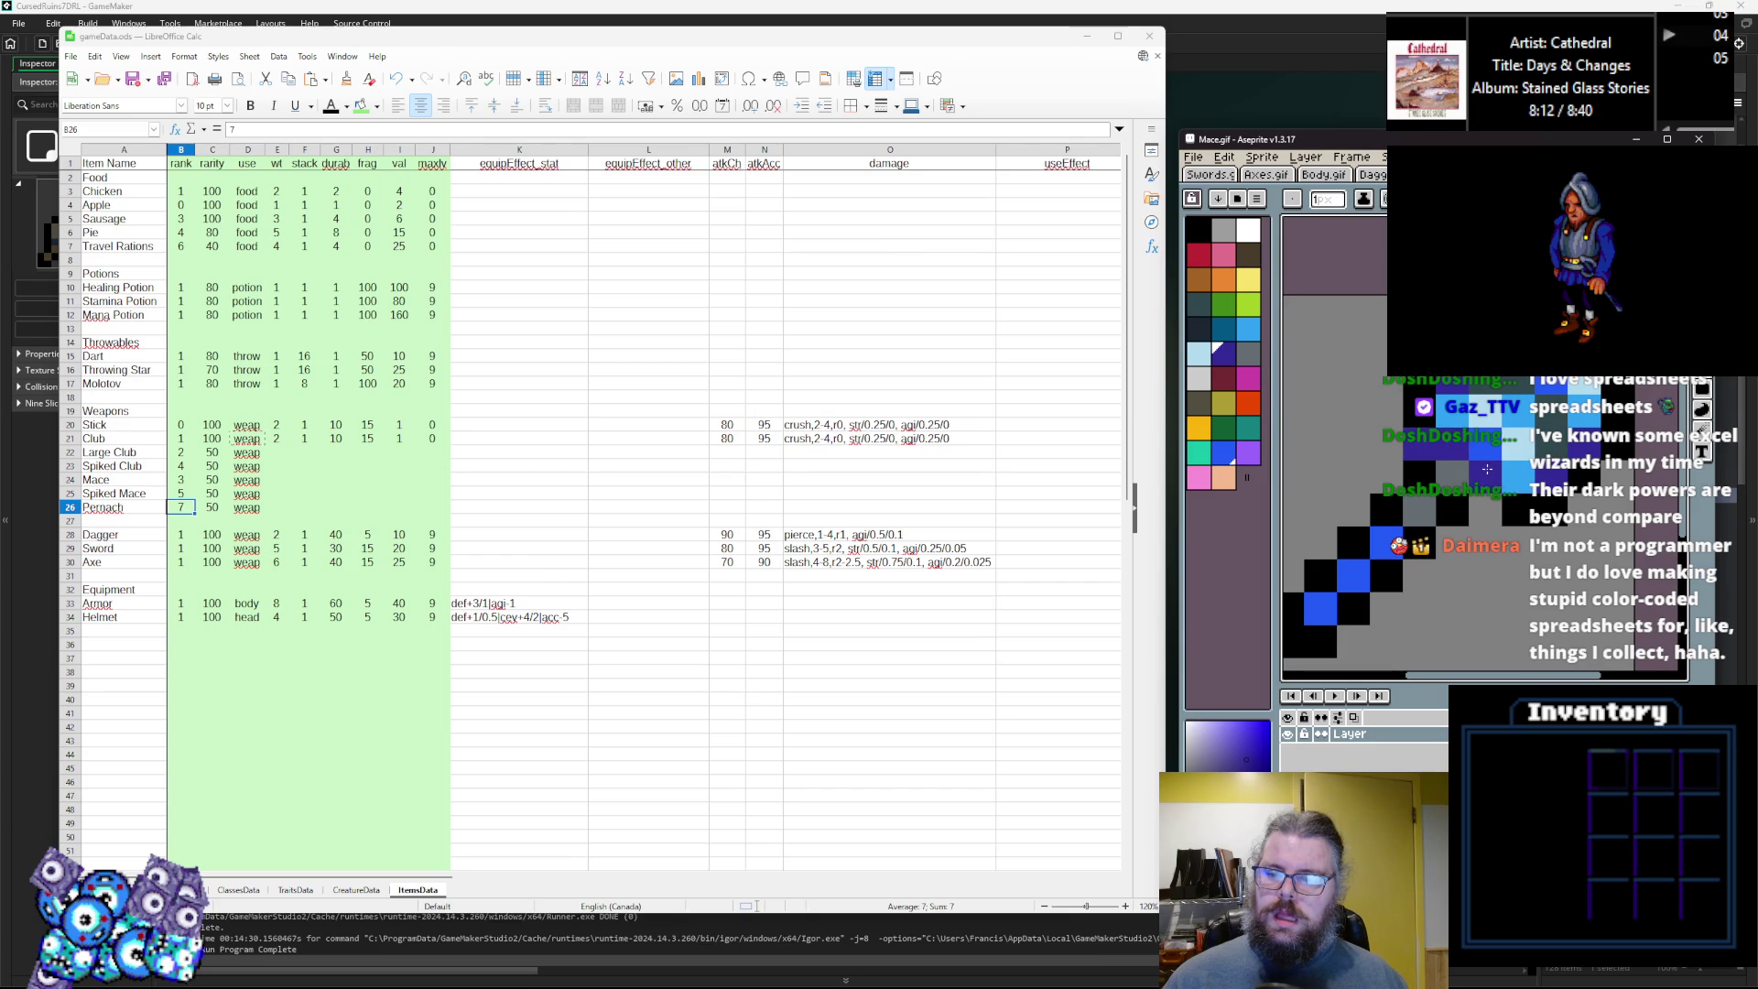
pyautogui.press('x')
pyautogui.click(1385, 444)
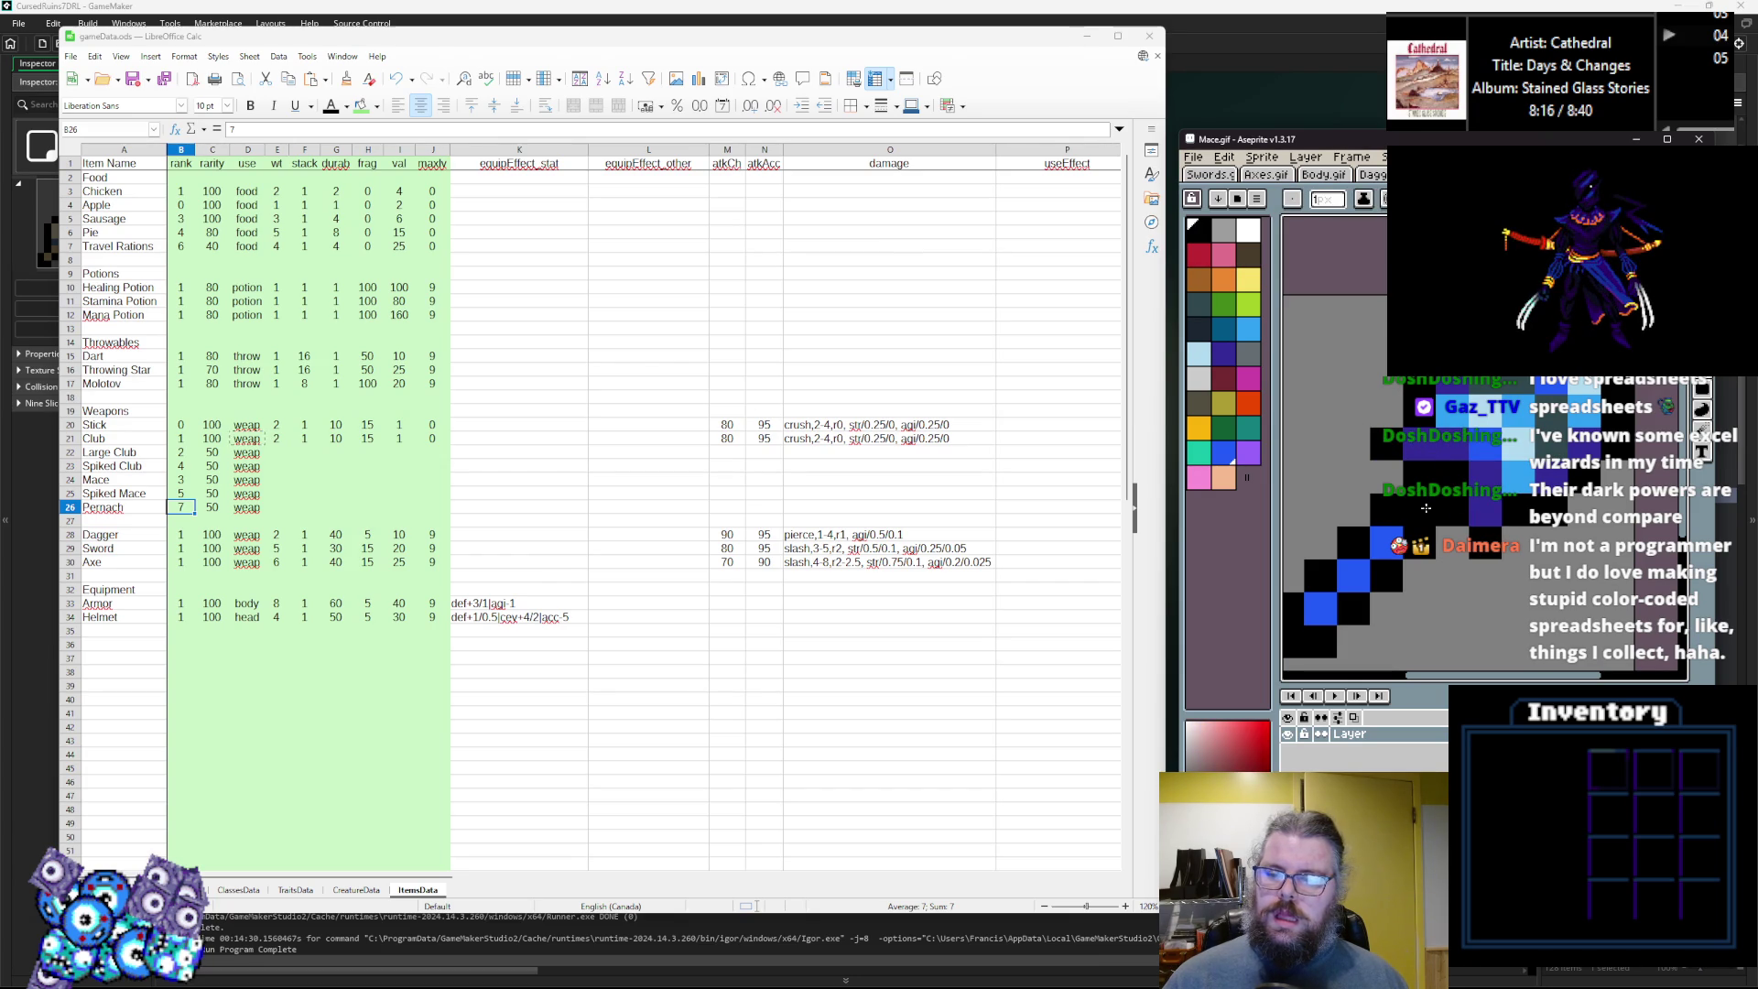
pyautogui.press('x')
pyautogui.scroll(2, 1417, 532)
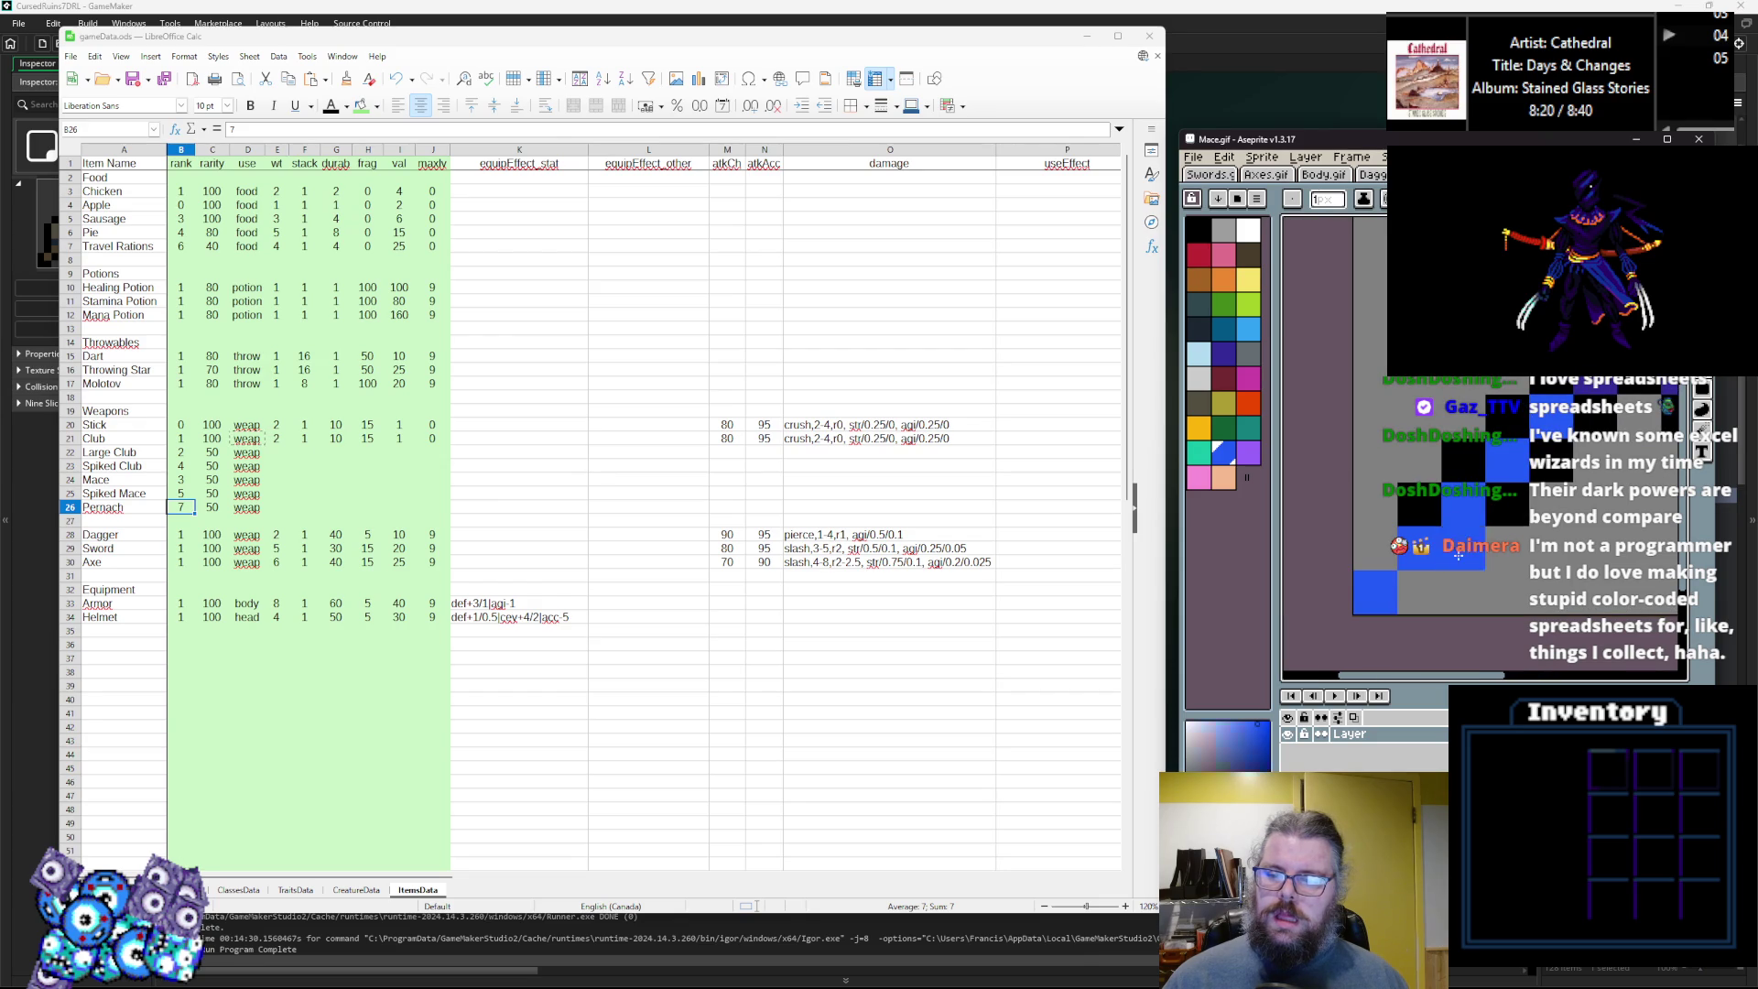
pyautogui.moveTo(1390, 545); pyautogui.dragTo(1362, 565)
pyautogui.scroll(-3, 1362, 565)
pyautogui.scroll(2, 1481, 467)
pyautogui.press('x')
pyautogui.click(1499, 481)
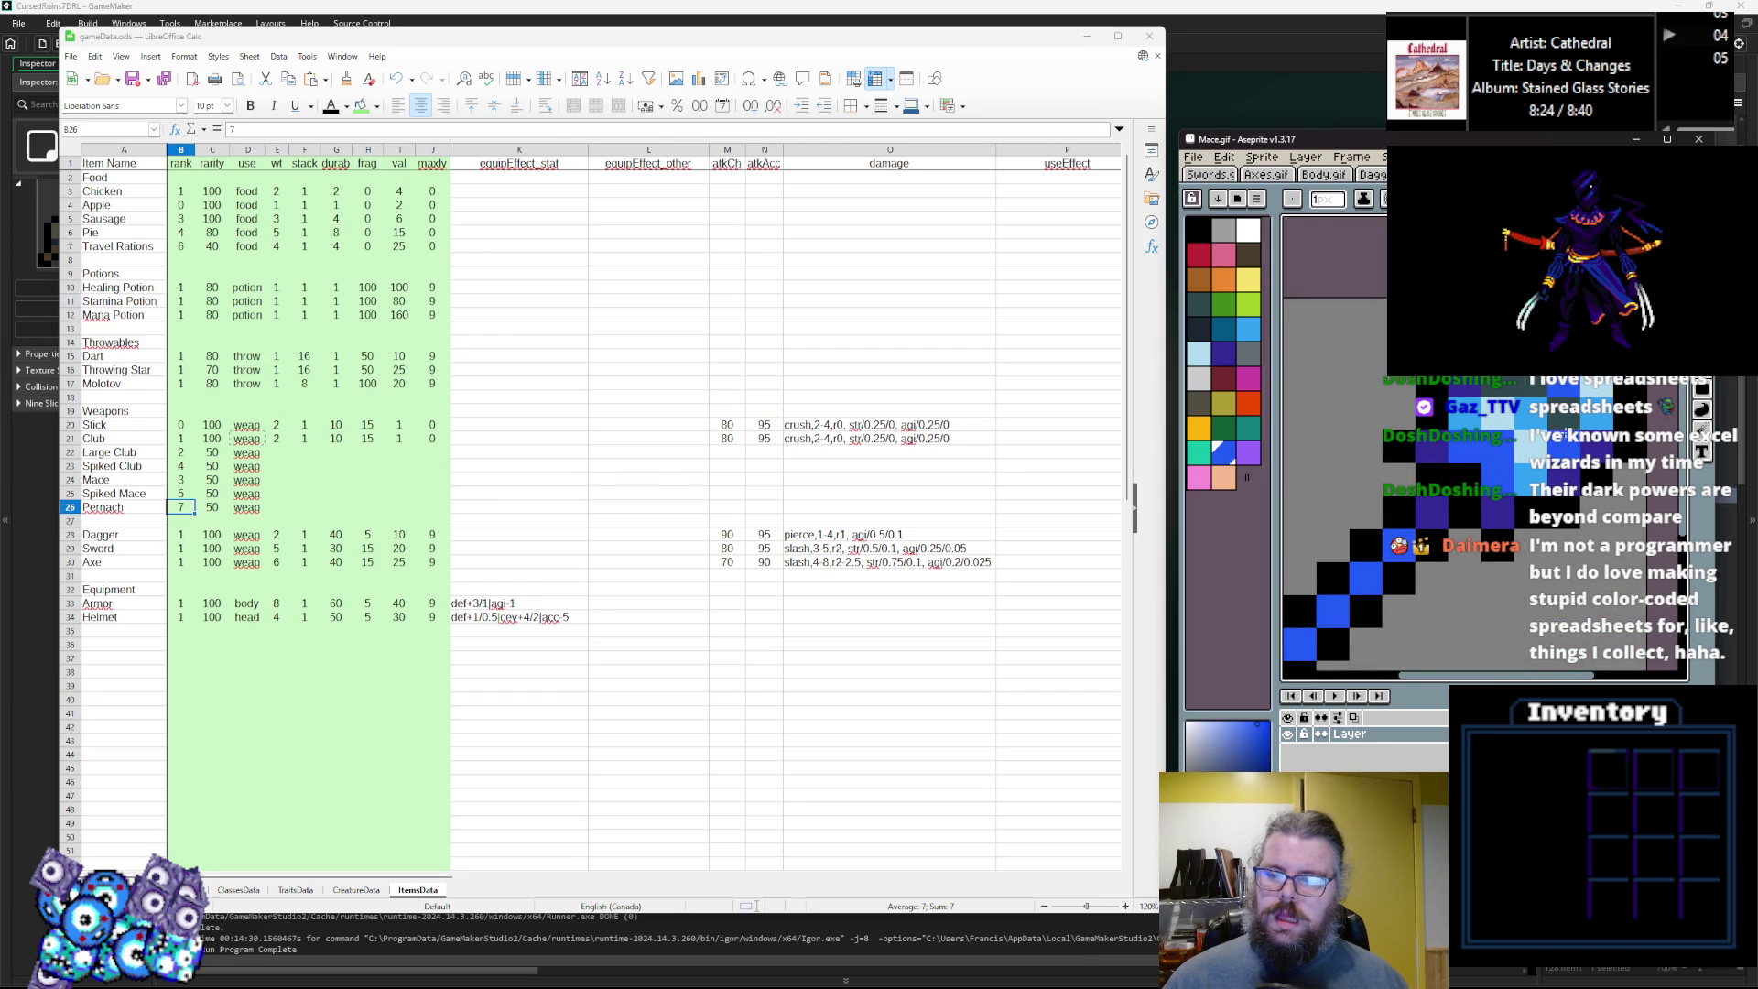
# Play the animation to compare the two mace frames.
pyautogui.scroll(-2, 1492, 477)
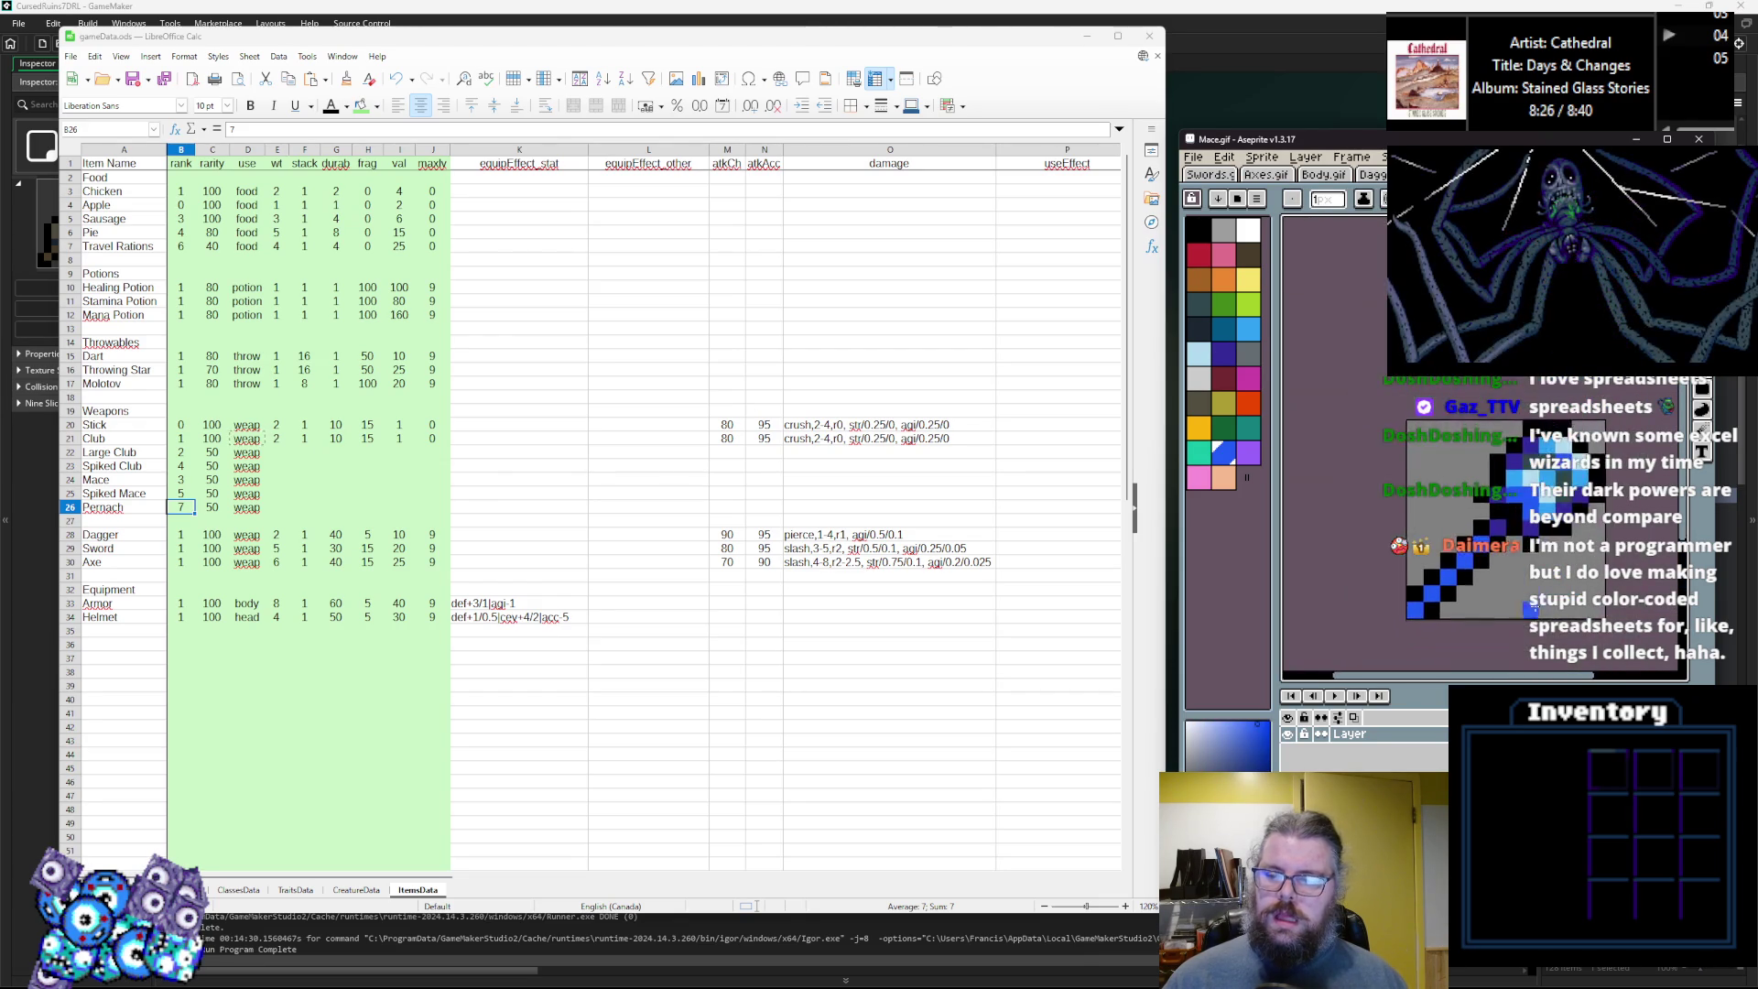
pyautogui.scroll(2, 1478, 466)
pyautogui.scroll(-1, 1478, 466)
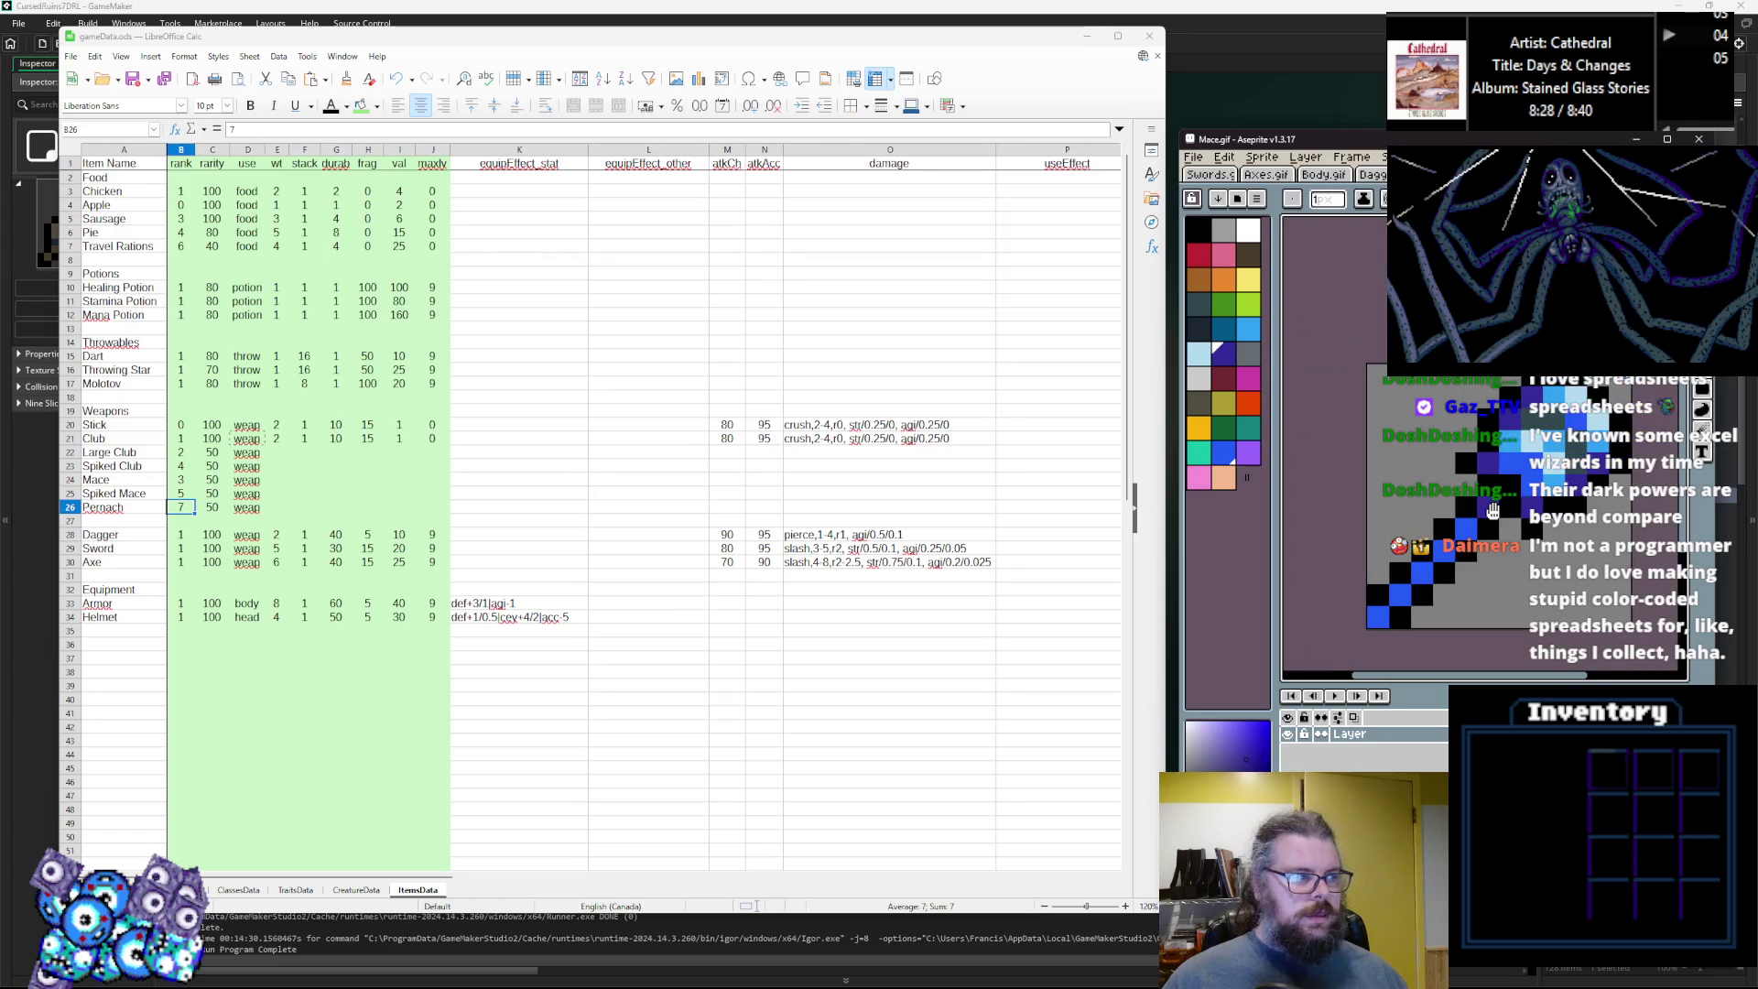
pyautogui.press('Return')
pyautogui.press('Return')
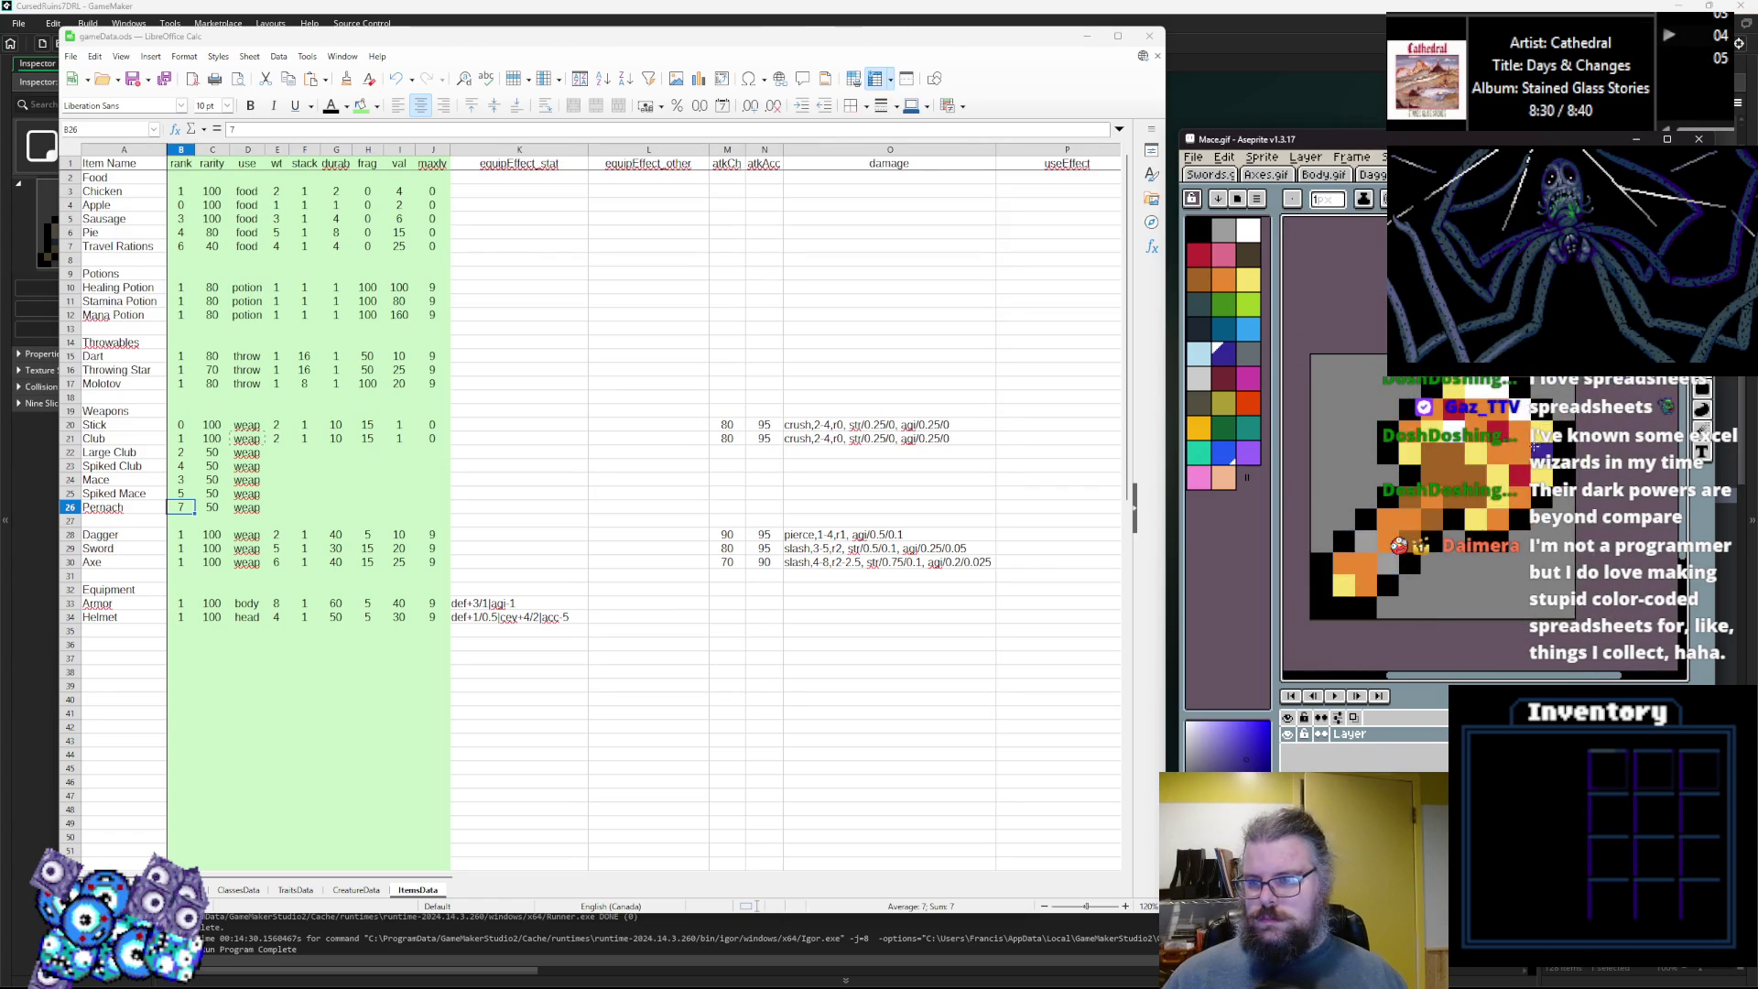
pyautogui.scroll(2, 1564, 449)
pyautogui.scroll(-2, 1509, 435)
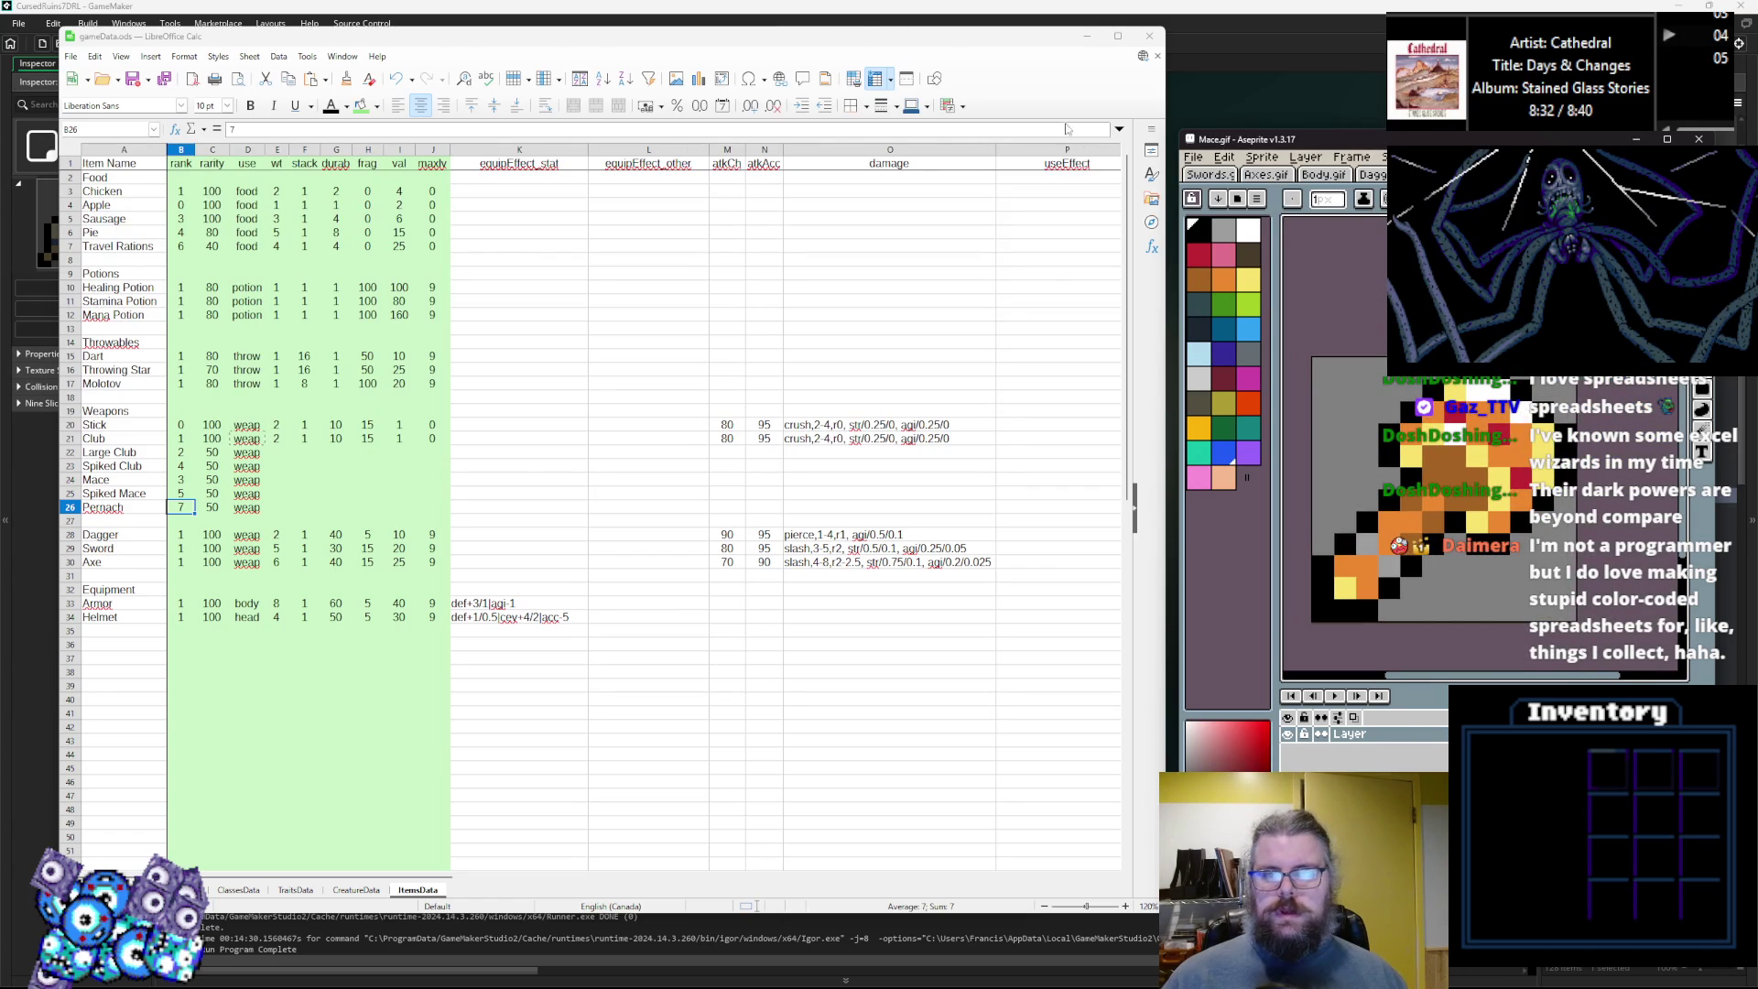
pyautogui.click(1221, 165)
pyautogui.click(1195, 278)
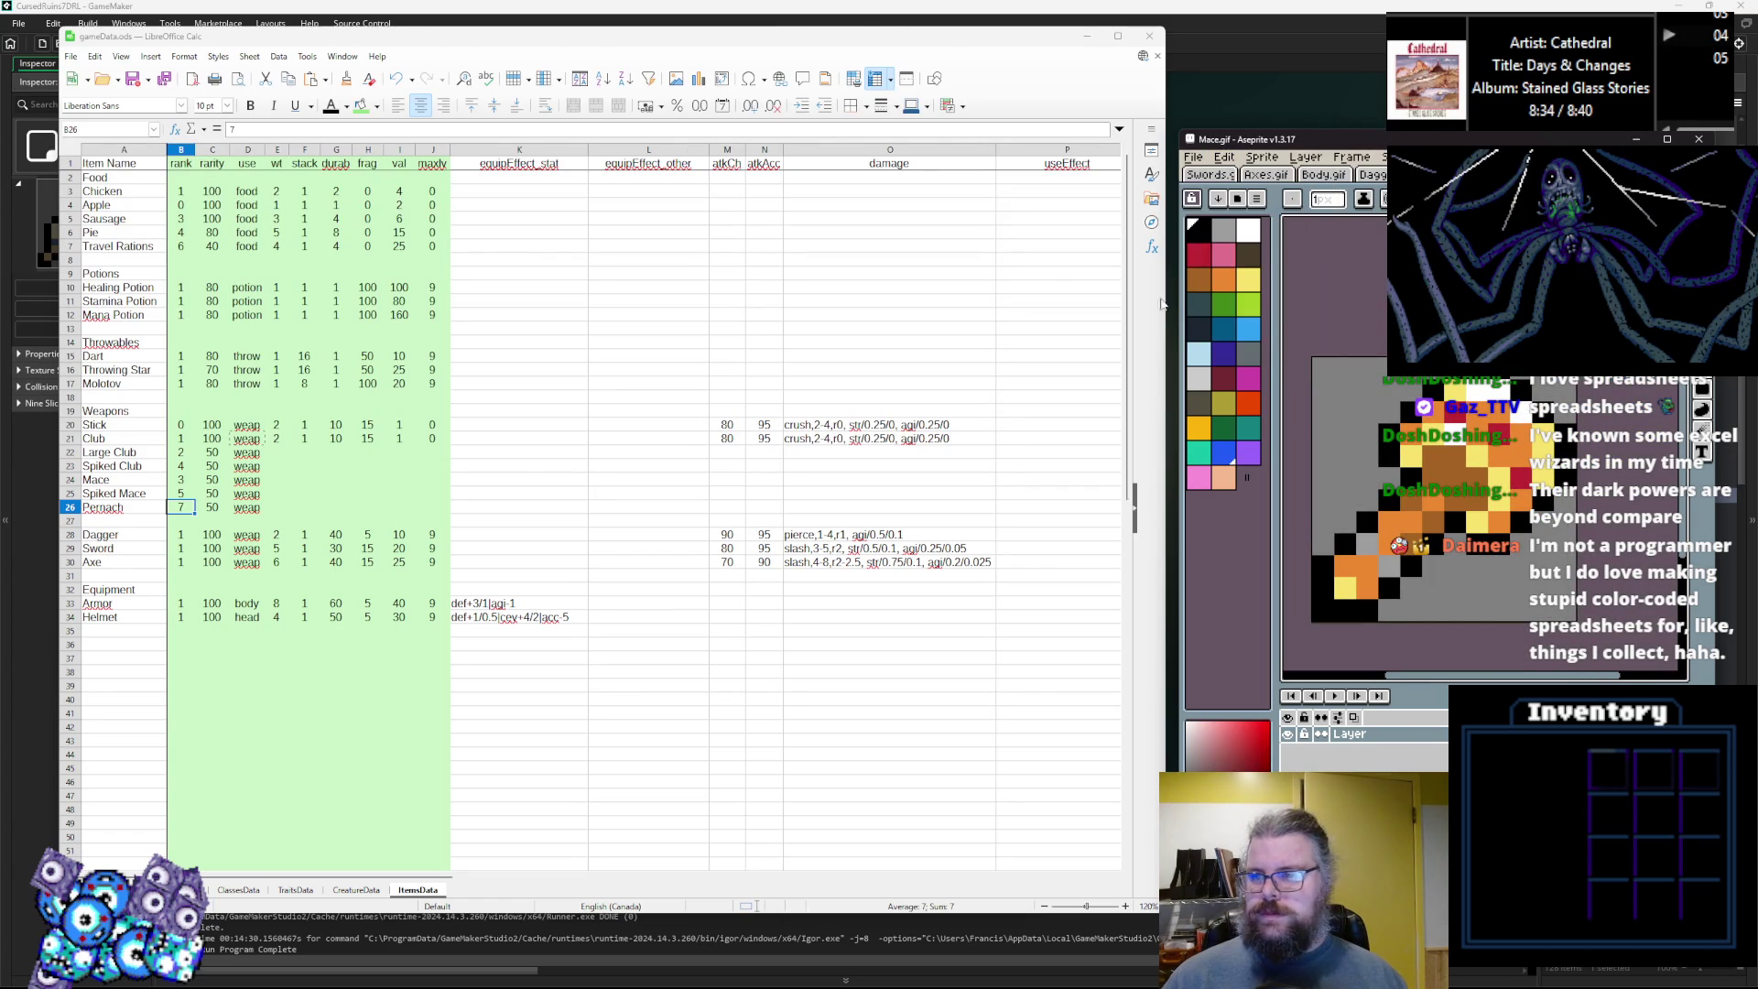
# Reimport Mace.gif from the items folder into GameMaker's sprMaces sprite, then return to the ItemsData sheet.
pyautogui.click(1083, 381)
pyautogui.moveTo(915, 425); pyautogui.dragTo(915, 438)
pyautogui.hotkey('alt', 'Tab')
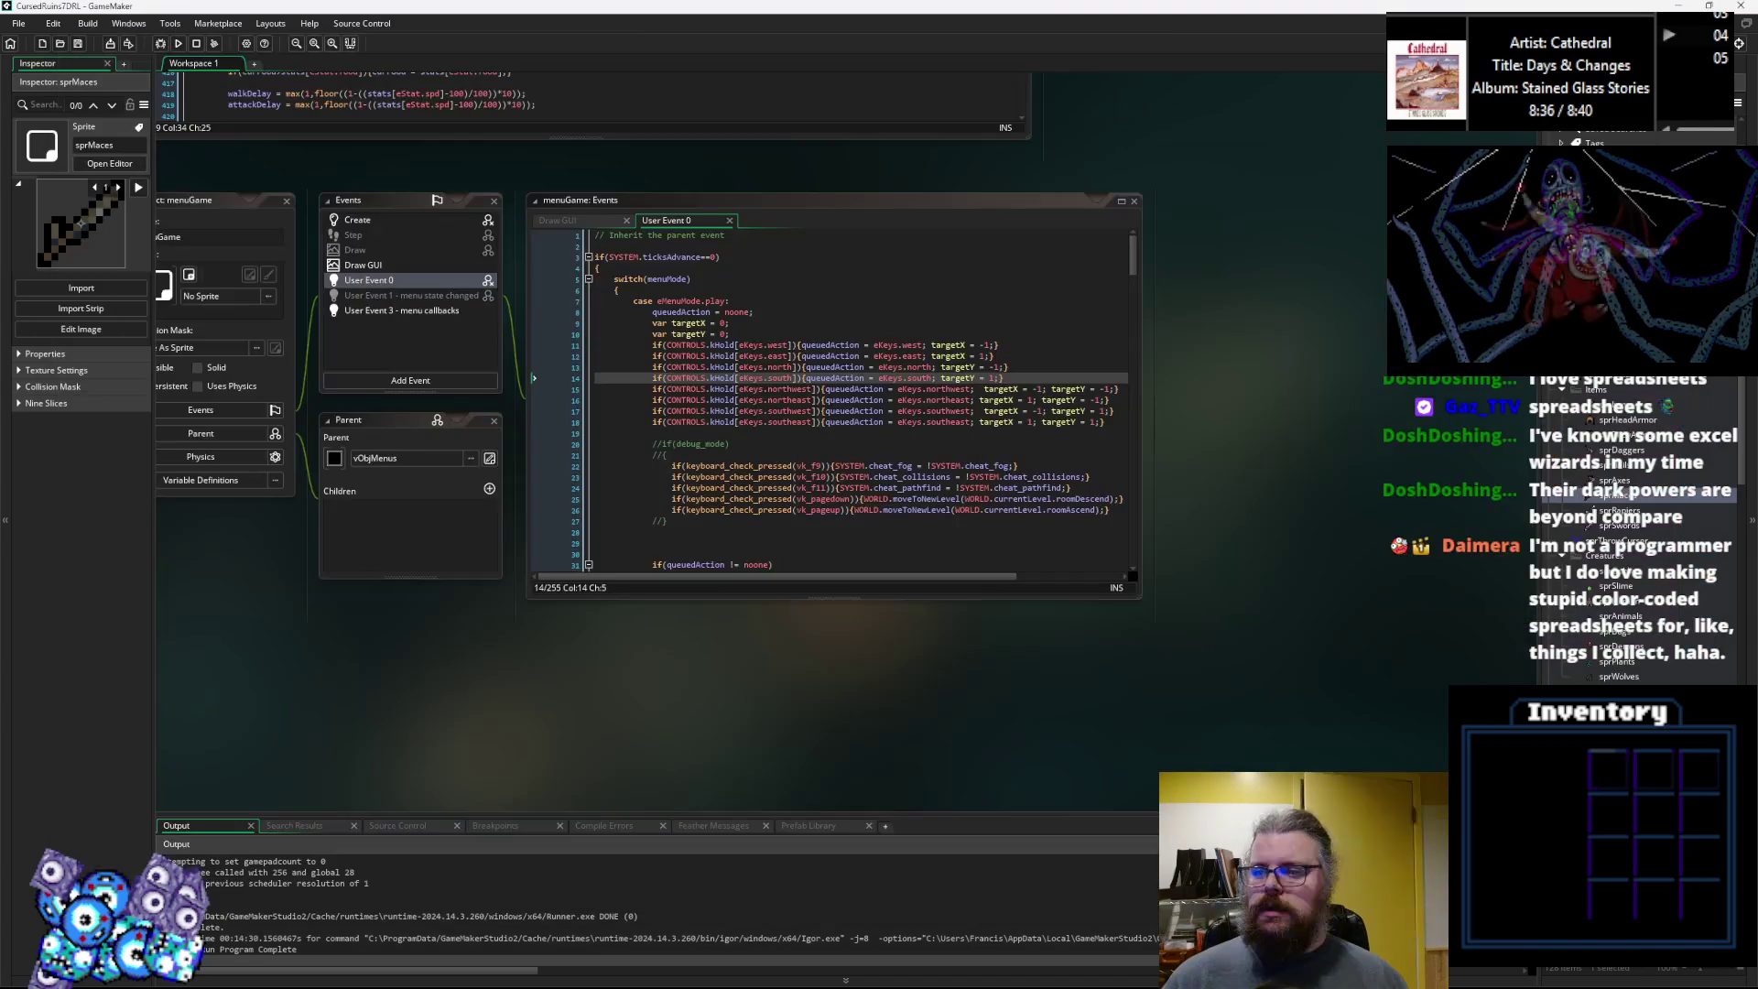
pyautogui.click(109, 163)
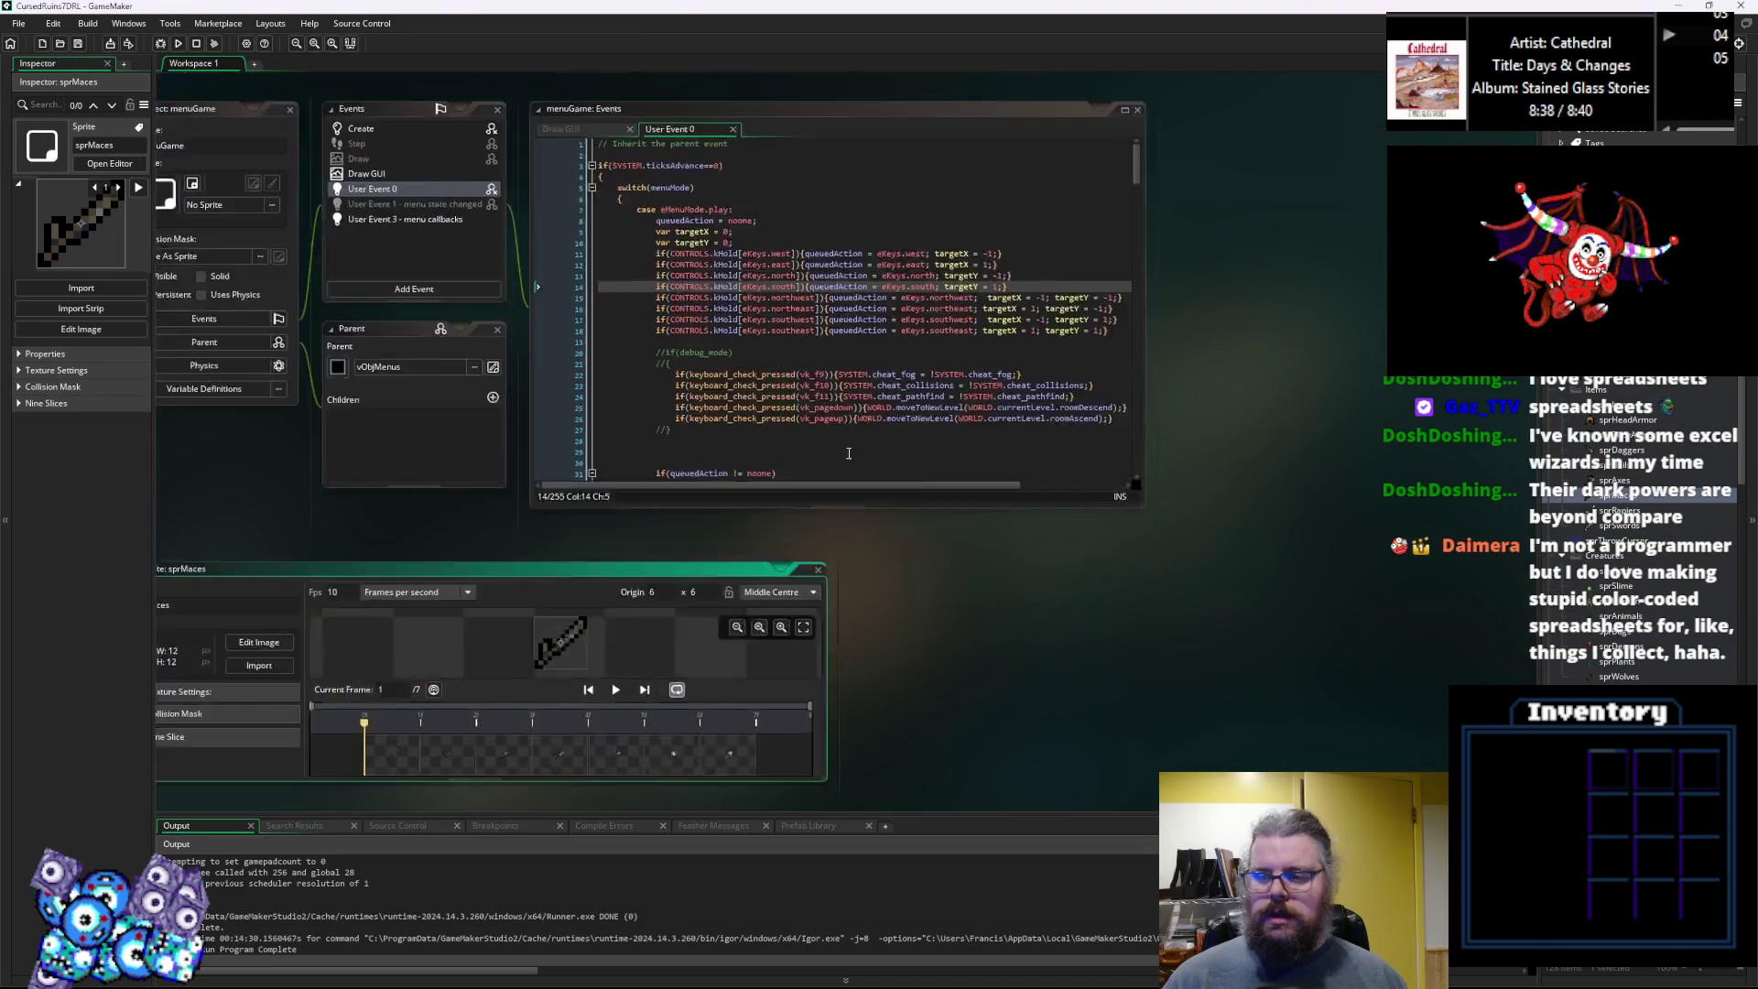
pyautogui.click(330, 337)
pyautogui.click(531, 142)
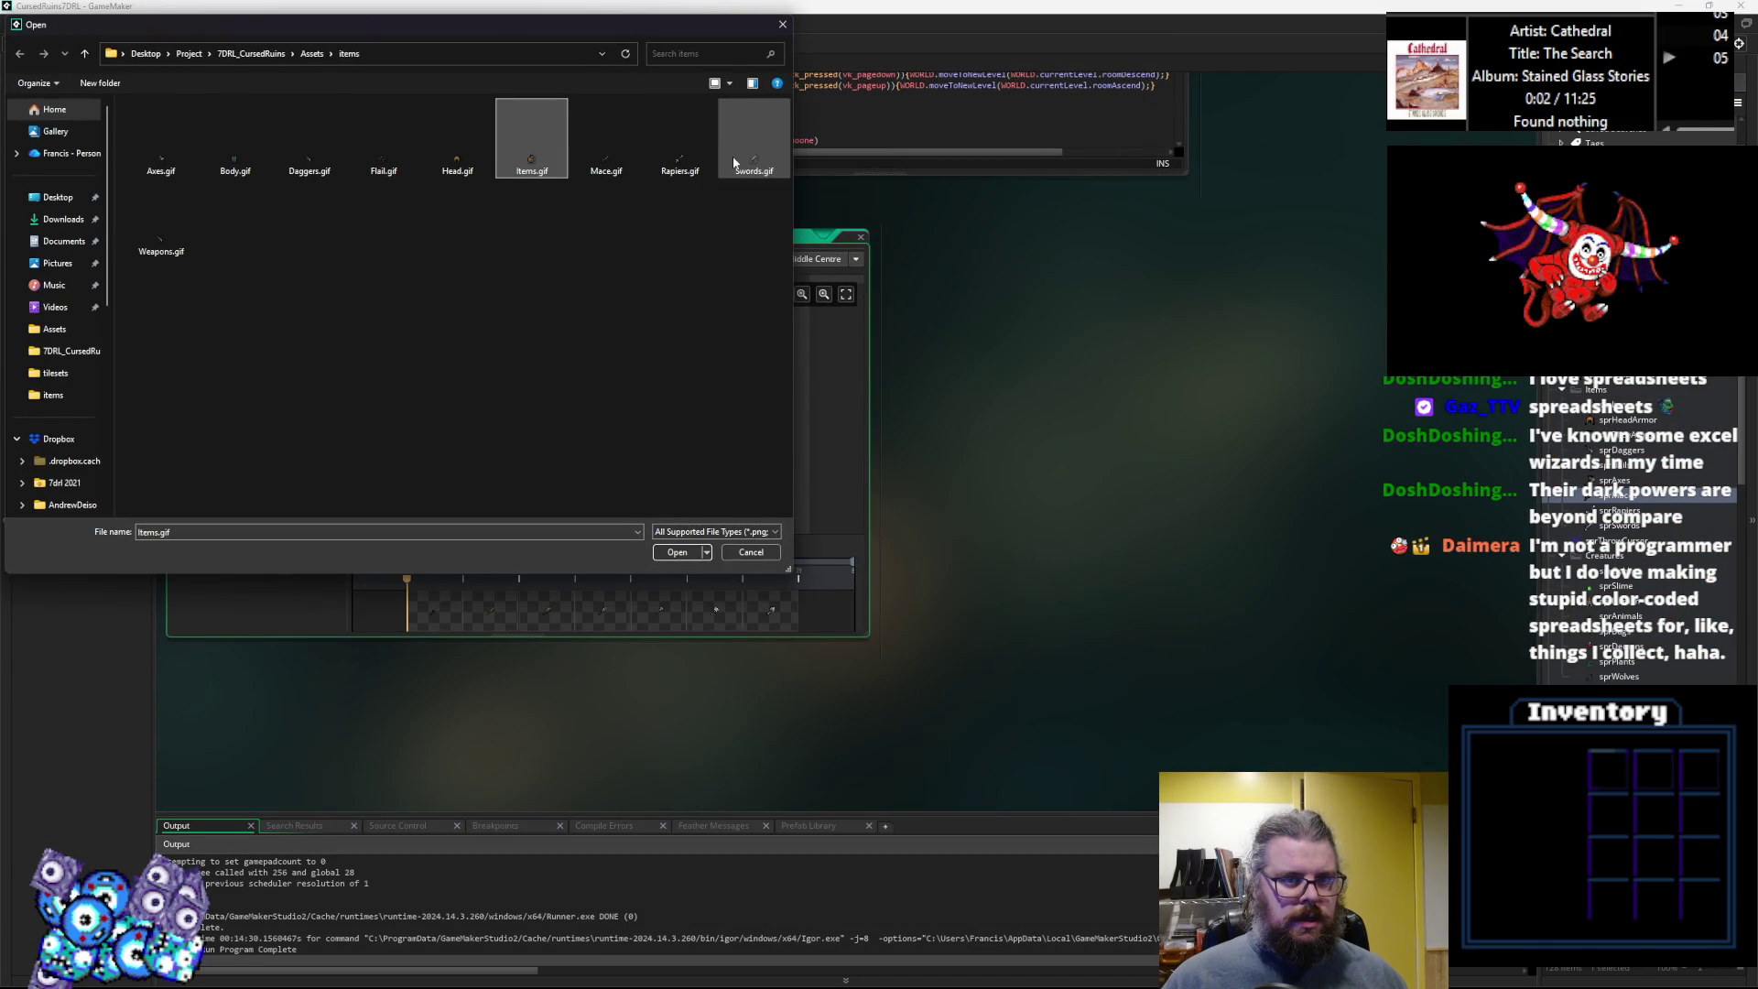
pyautogui.click(605, 138)
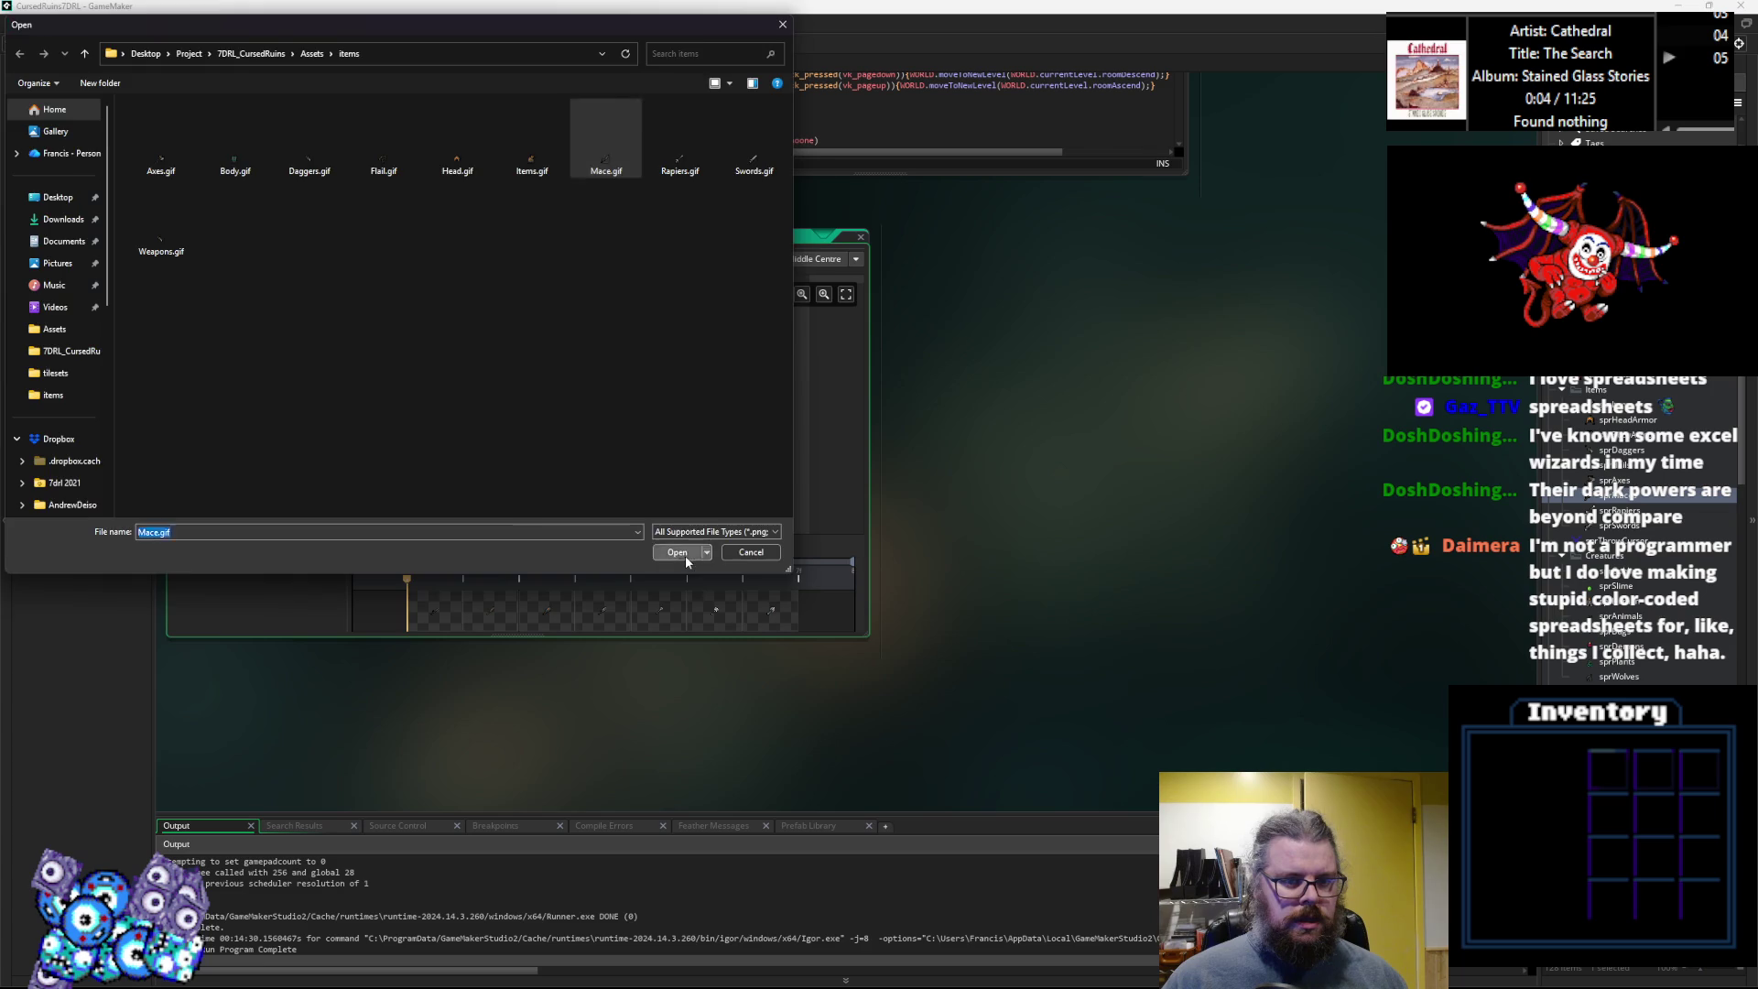
pyautogui.click(685, 554)
pyautogui.click(860, 241)
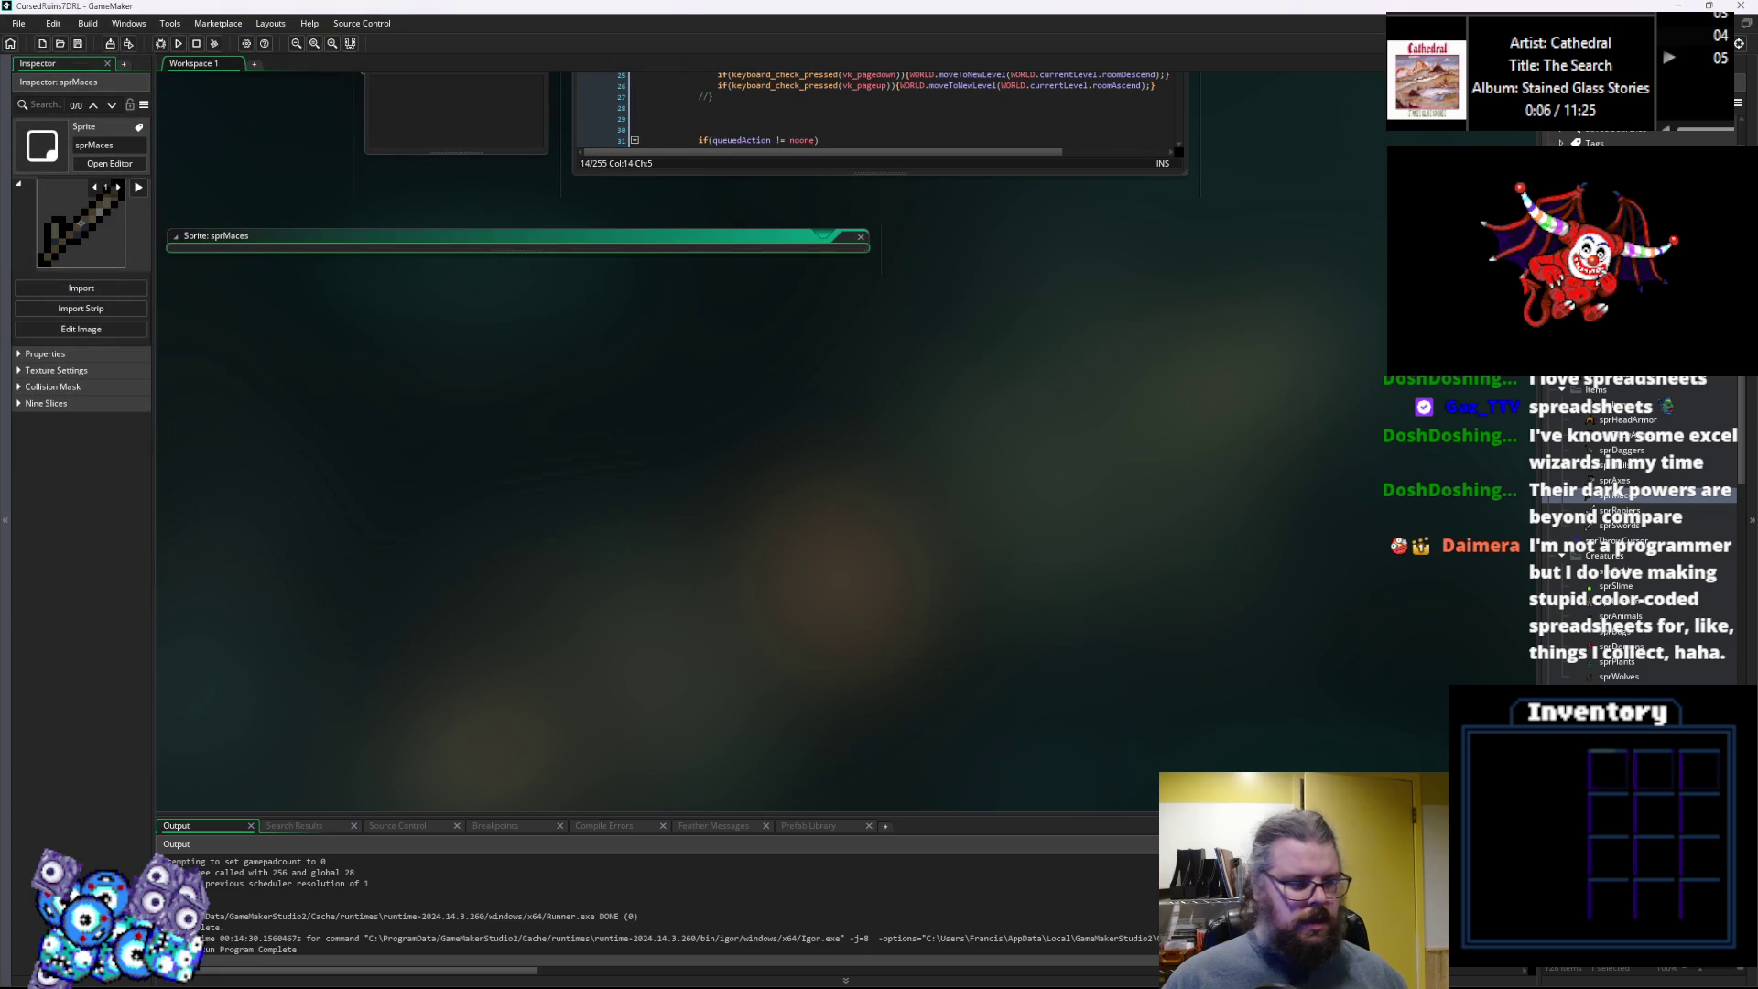
pyautogui.hotkey('alt', 'Tab')
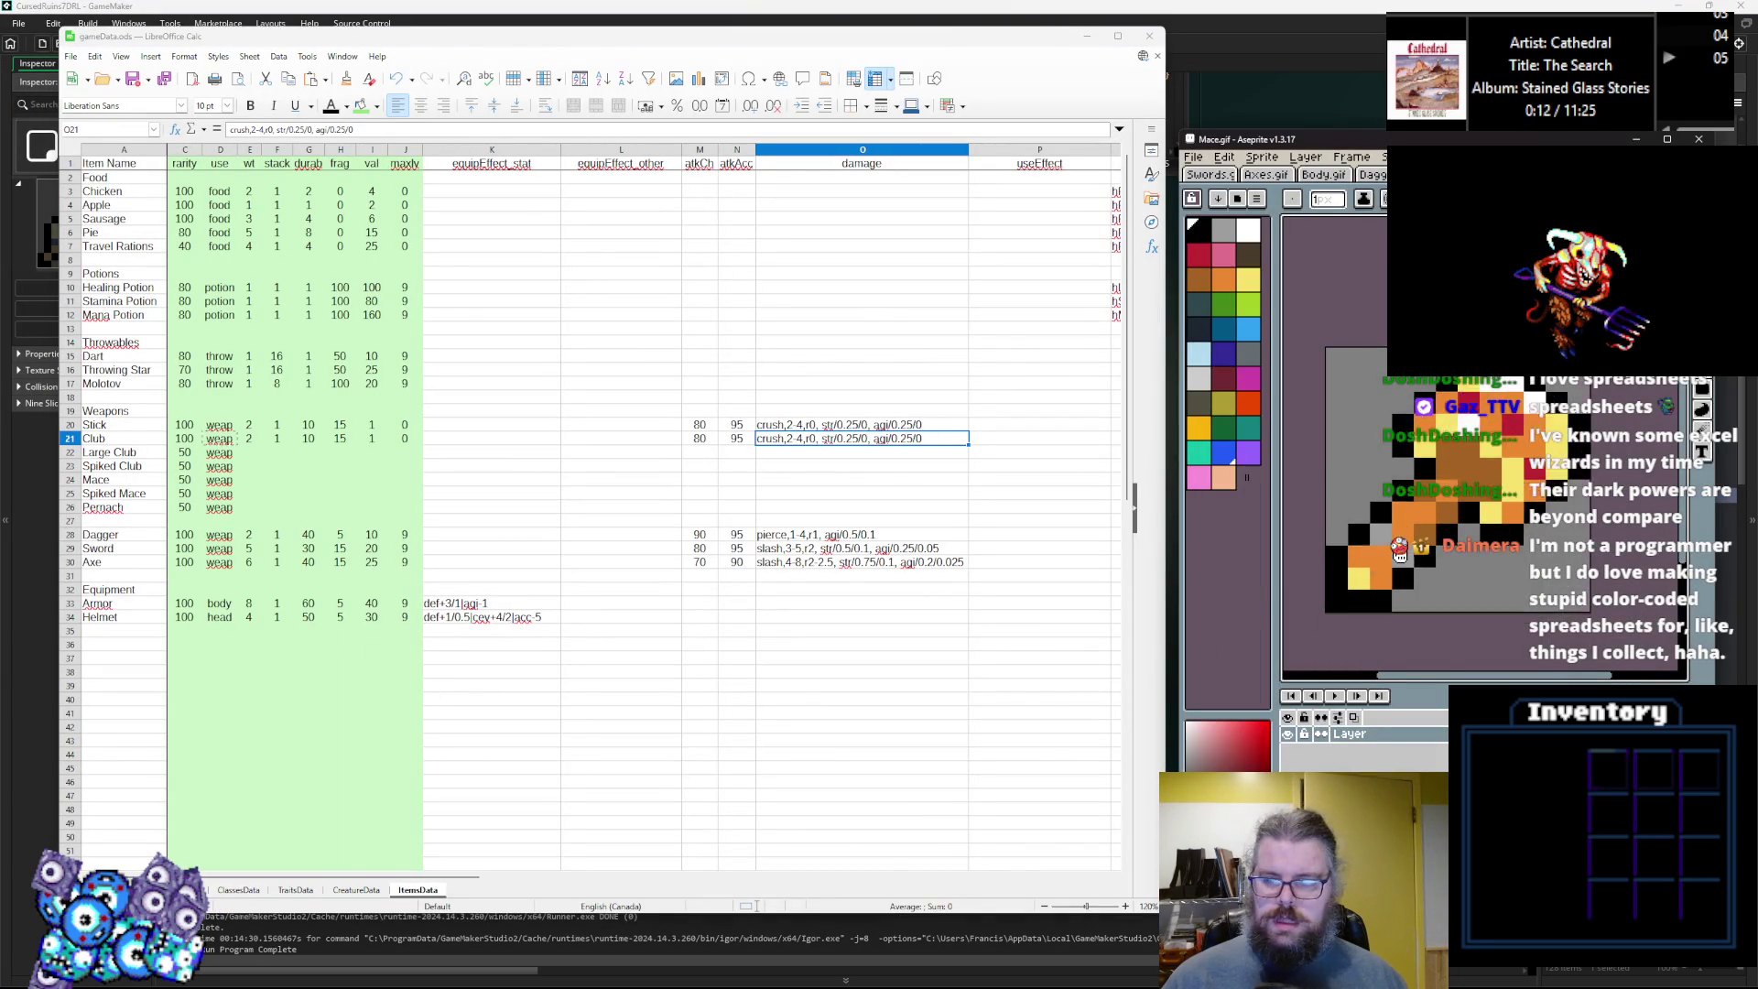
# Insert two blank rows at row 27, above Dagger.
pyautogui.rightClick(73, 522)
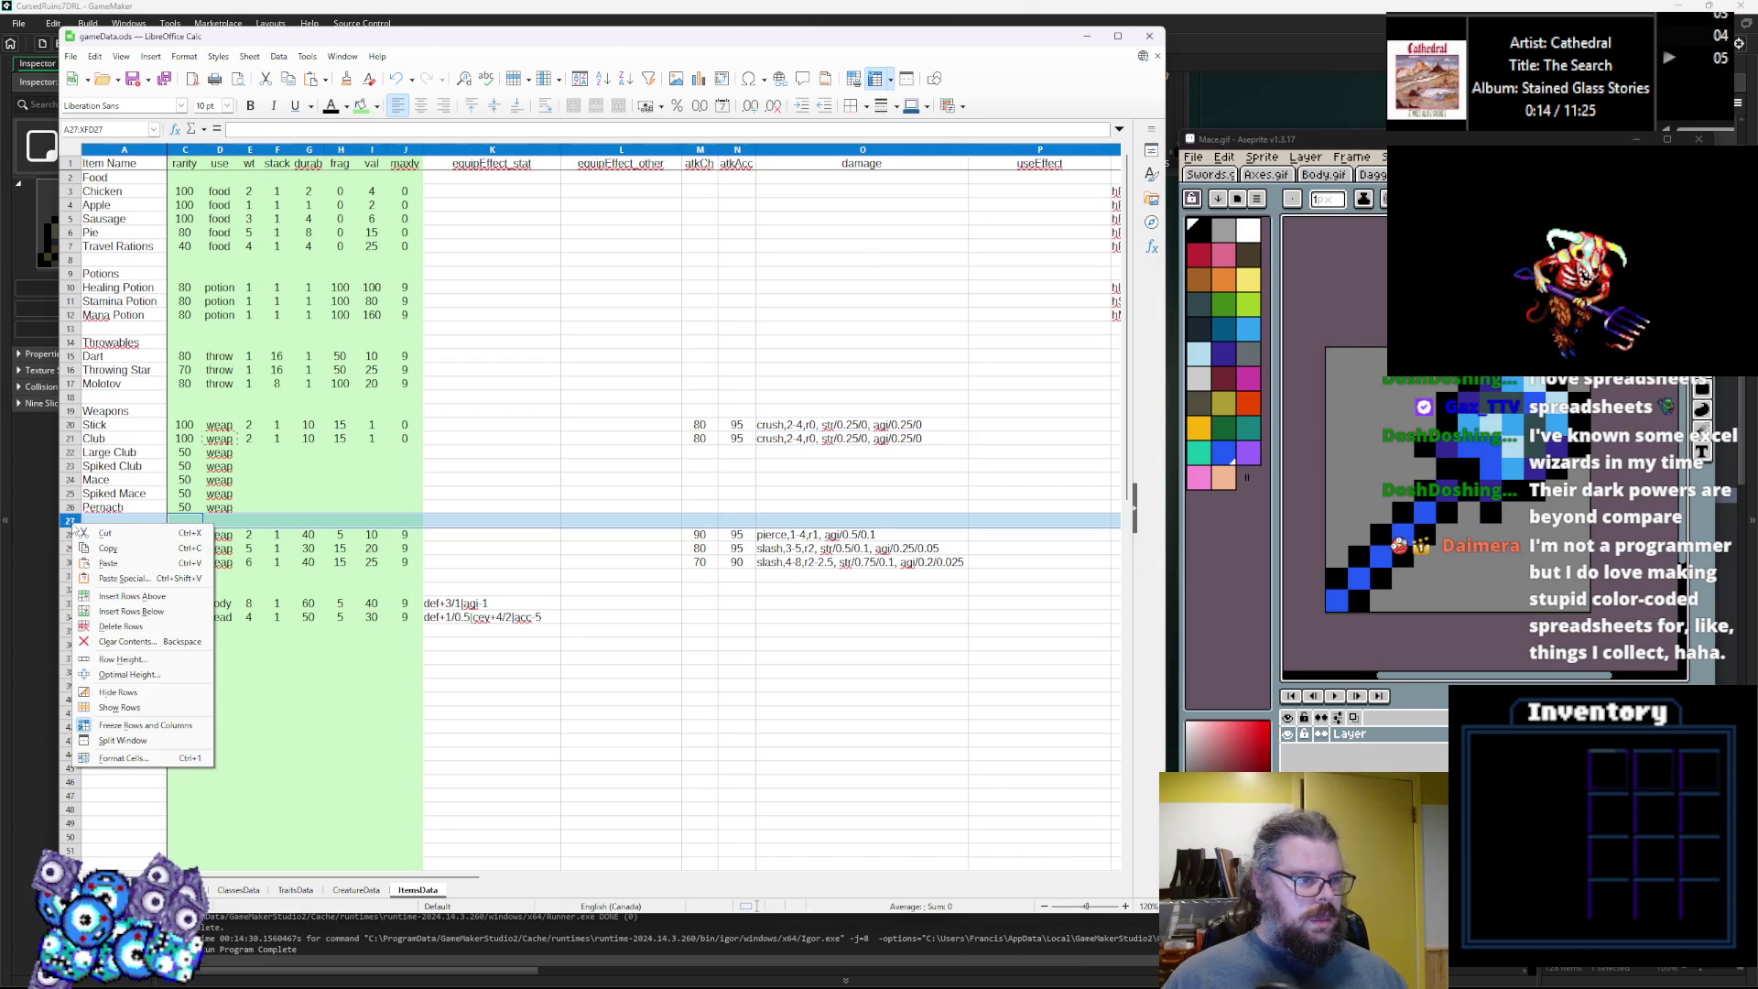
pyautogui.click(102, 595)
pyautogui.rightClick(71, 527)
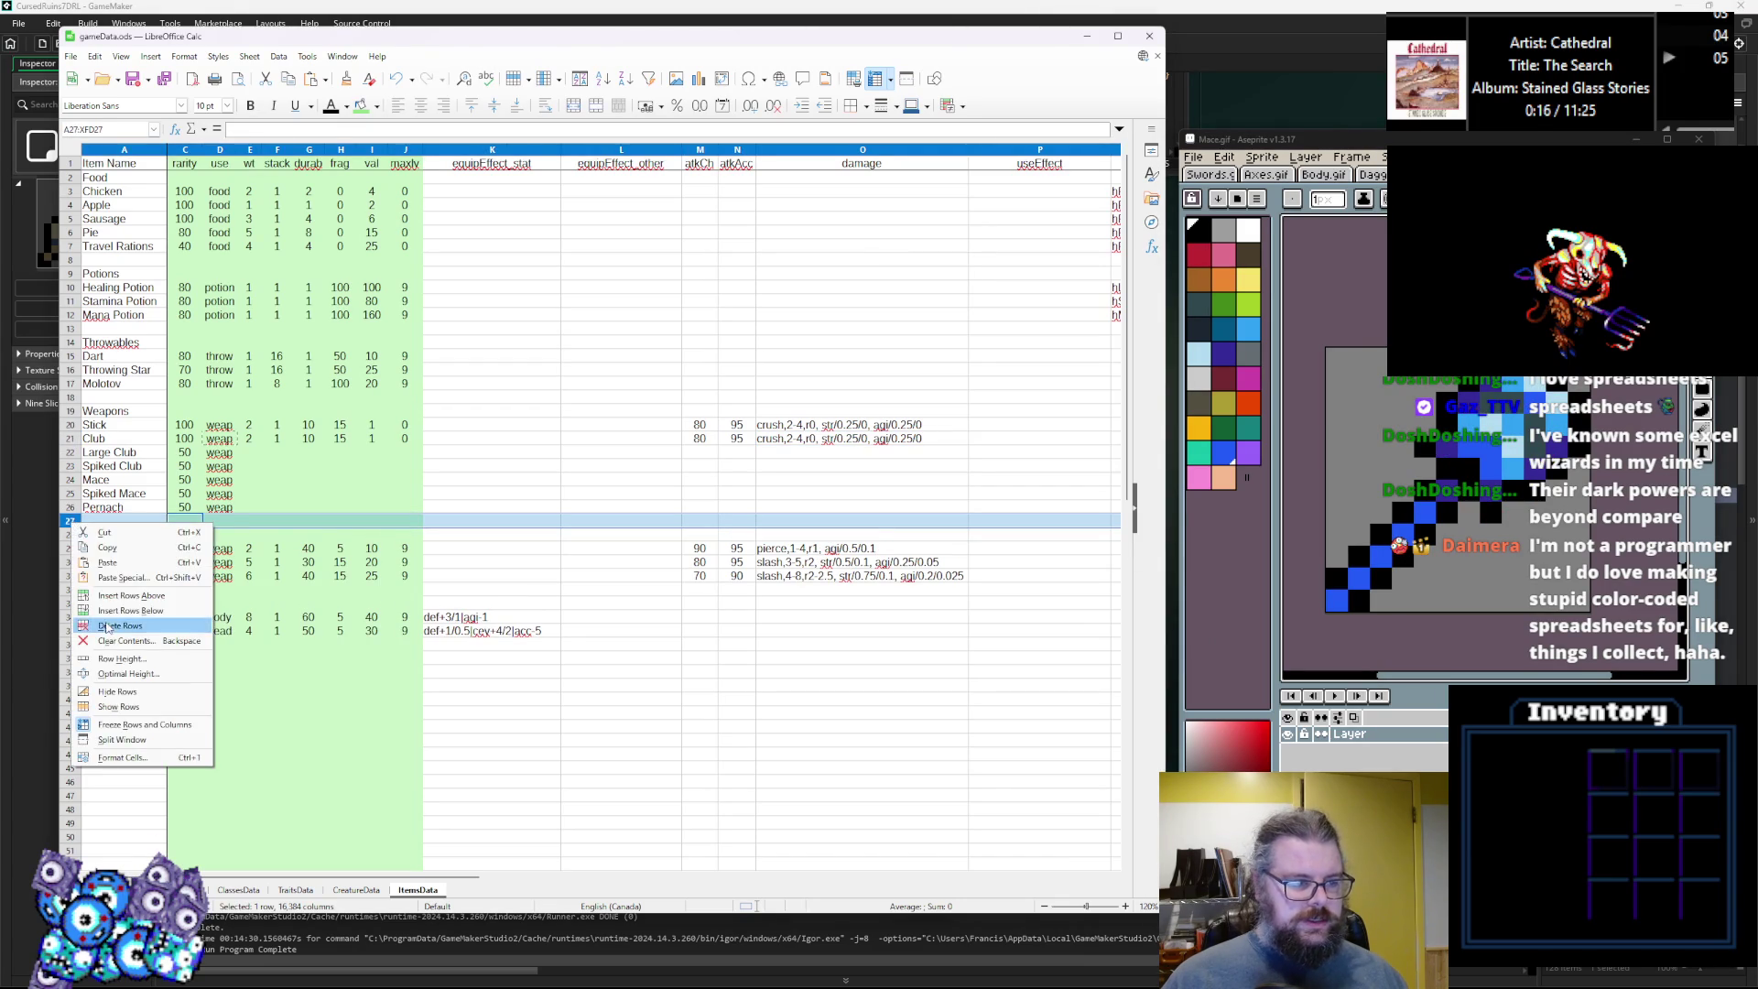
pyautogui.click(117, 595)
# Enter item names Azure Mace in A27 and War Sceptre in A28.
pyautogui.click(115, 525)
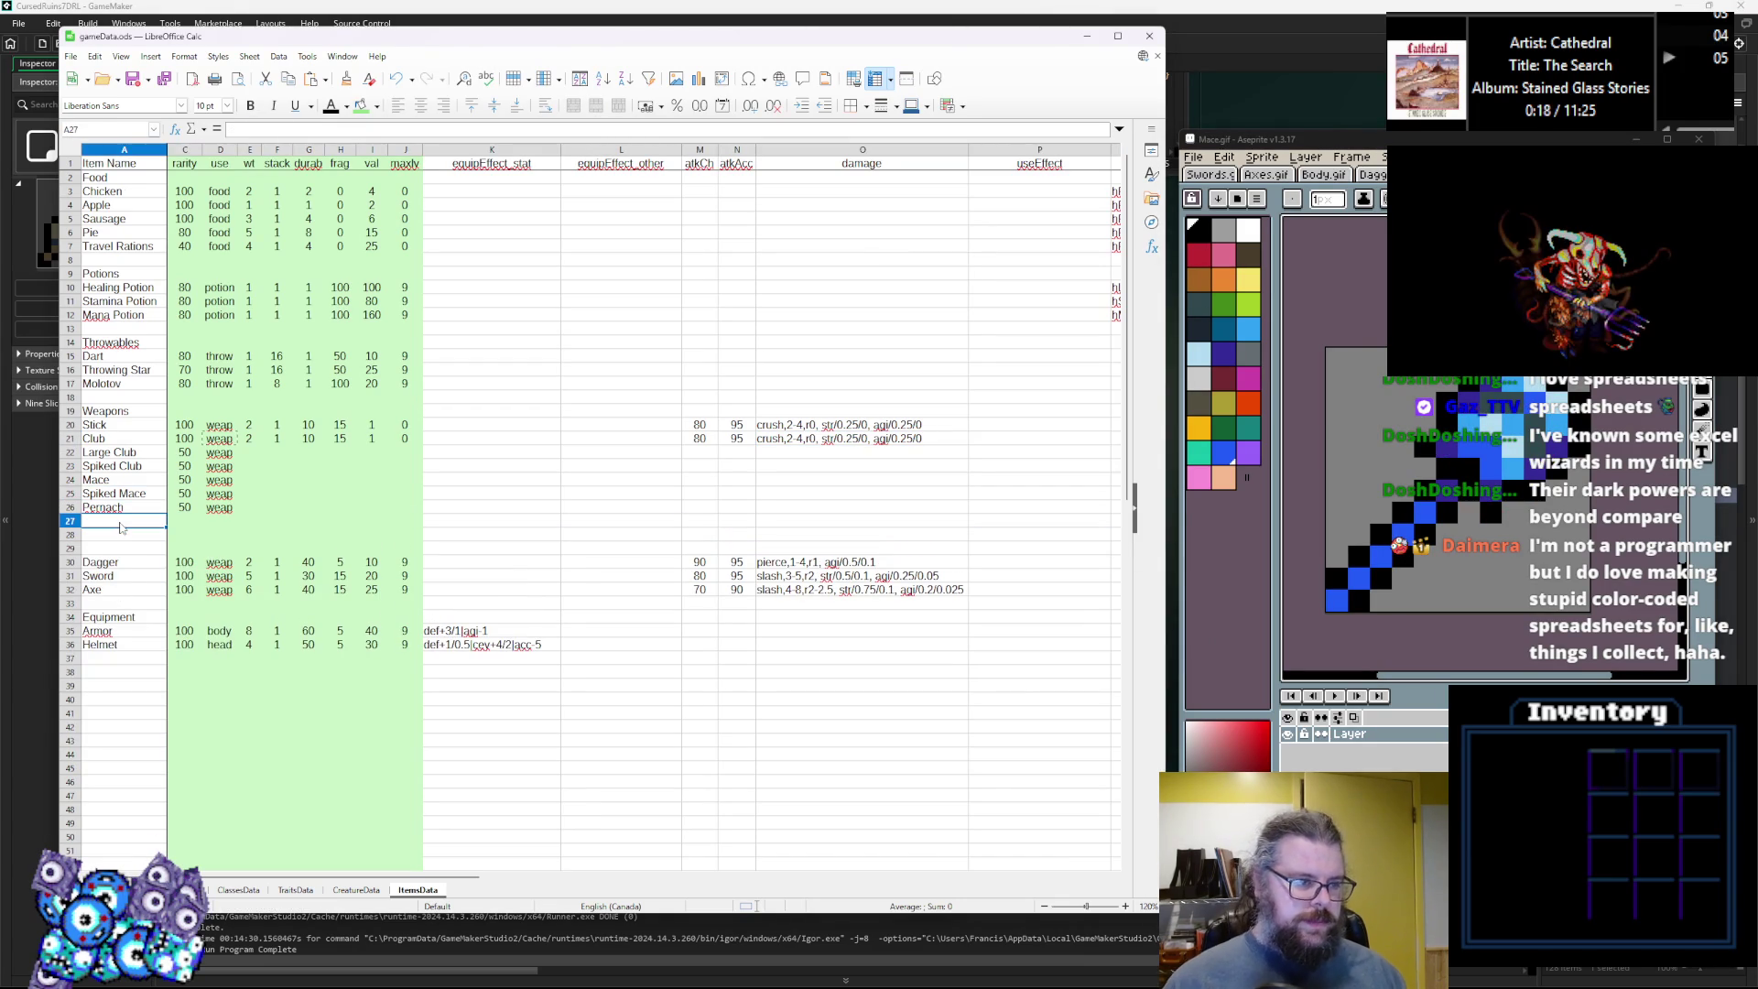
pyautogui.write('Azure M')
pyautogui.write('acx')
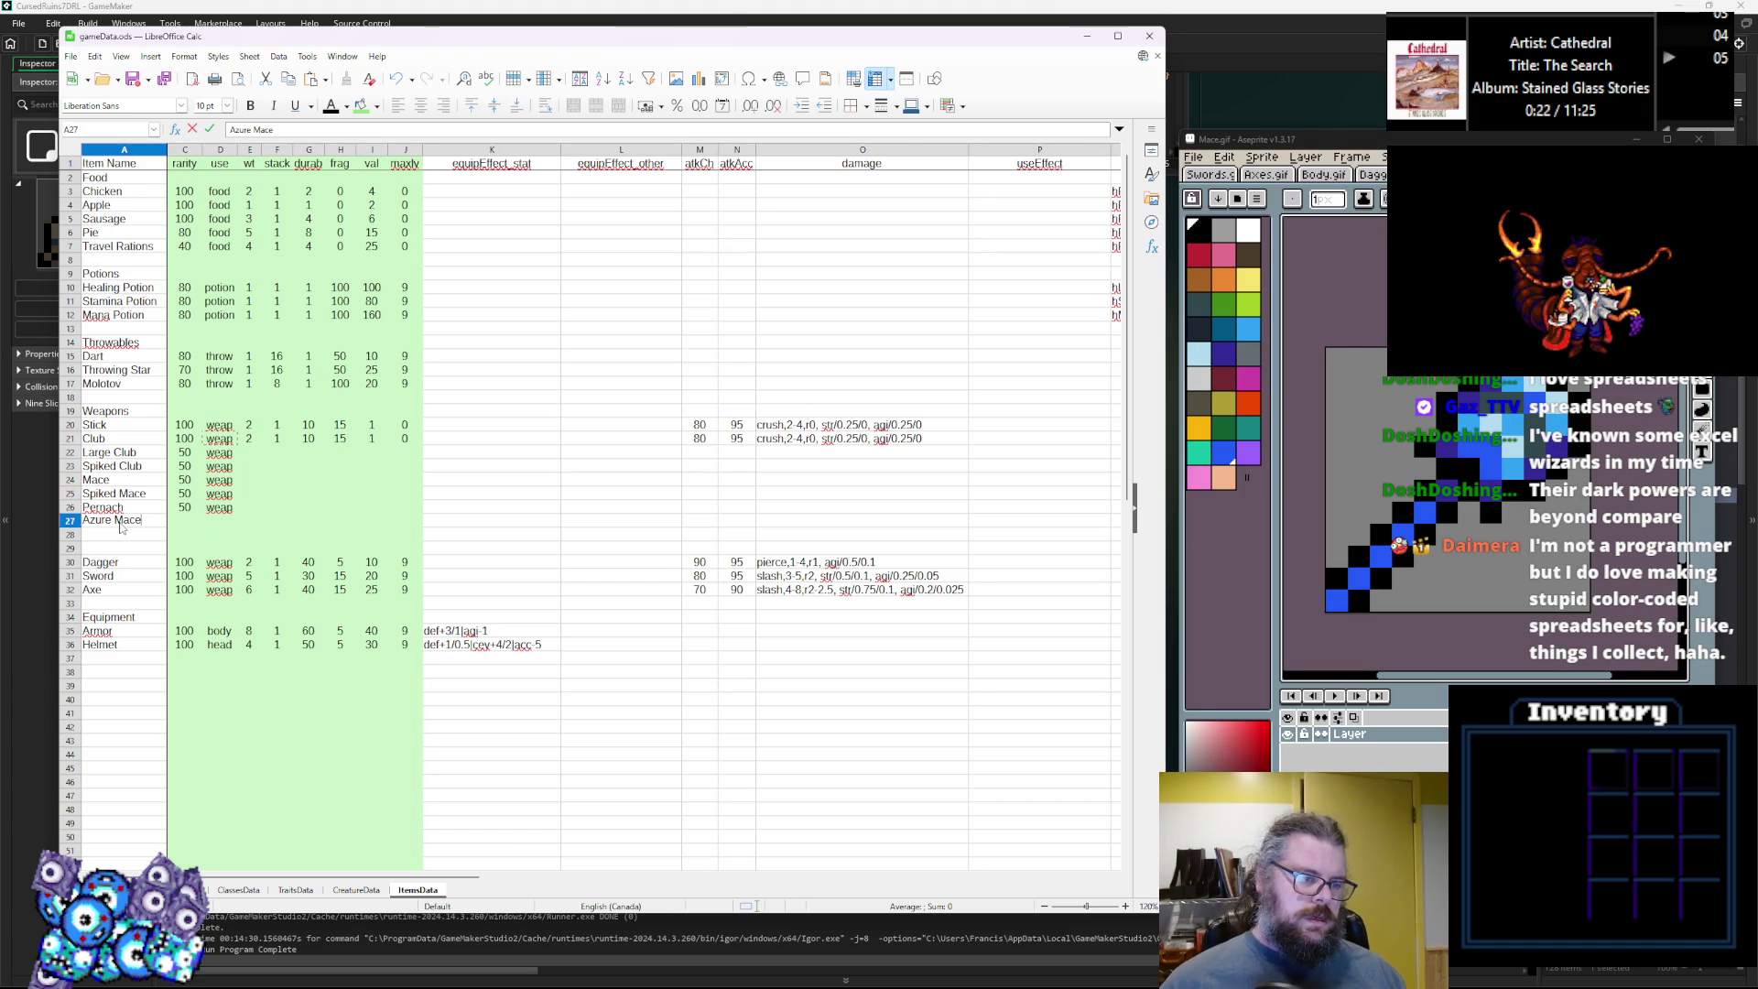
pyautogui.click(346, 496)
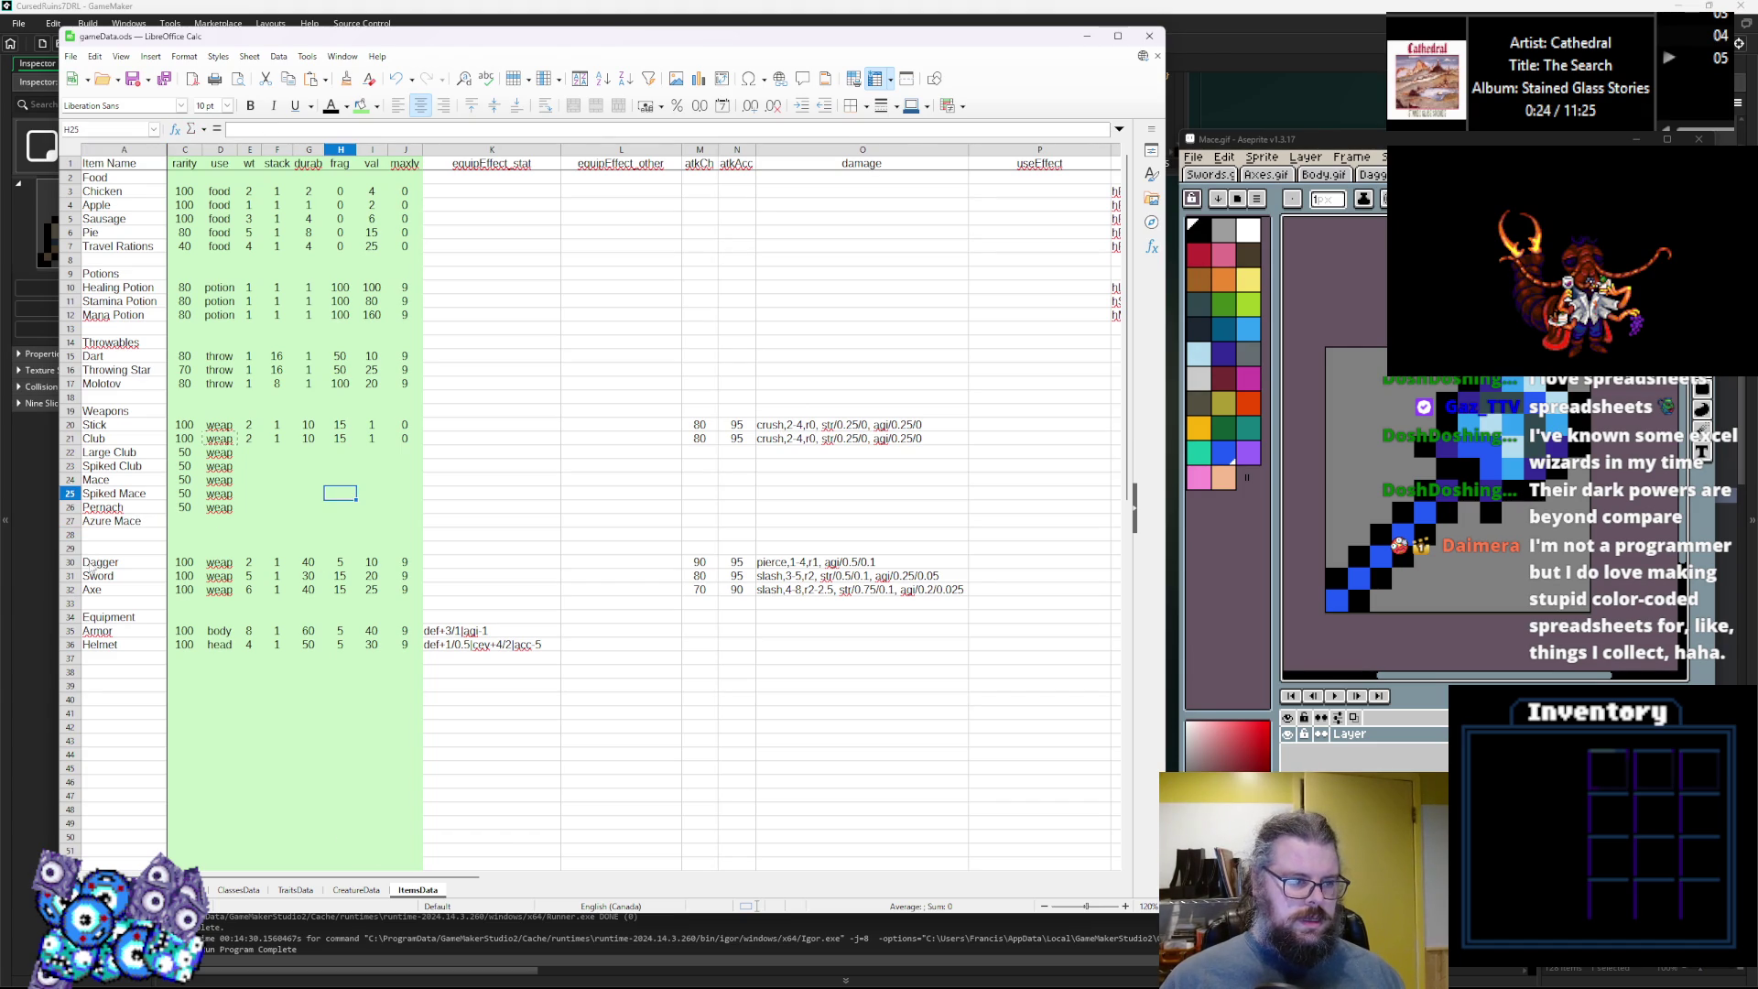
pyautogui.click(110, 535)
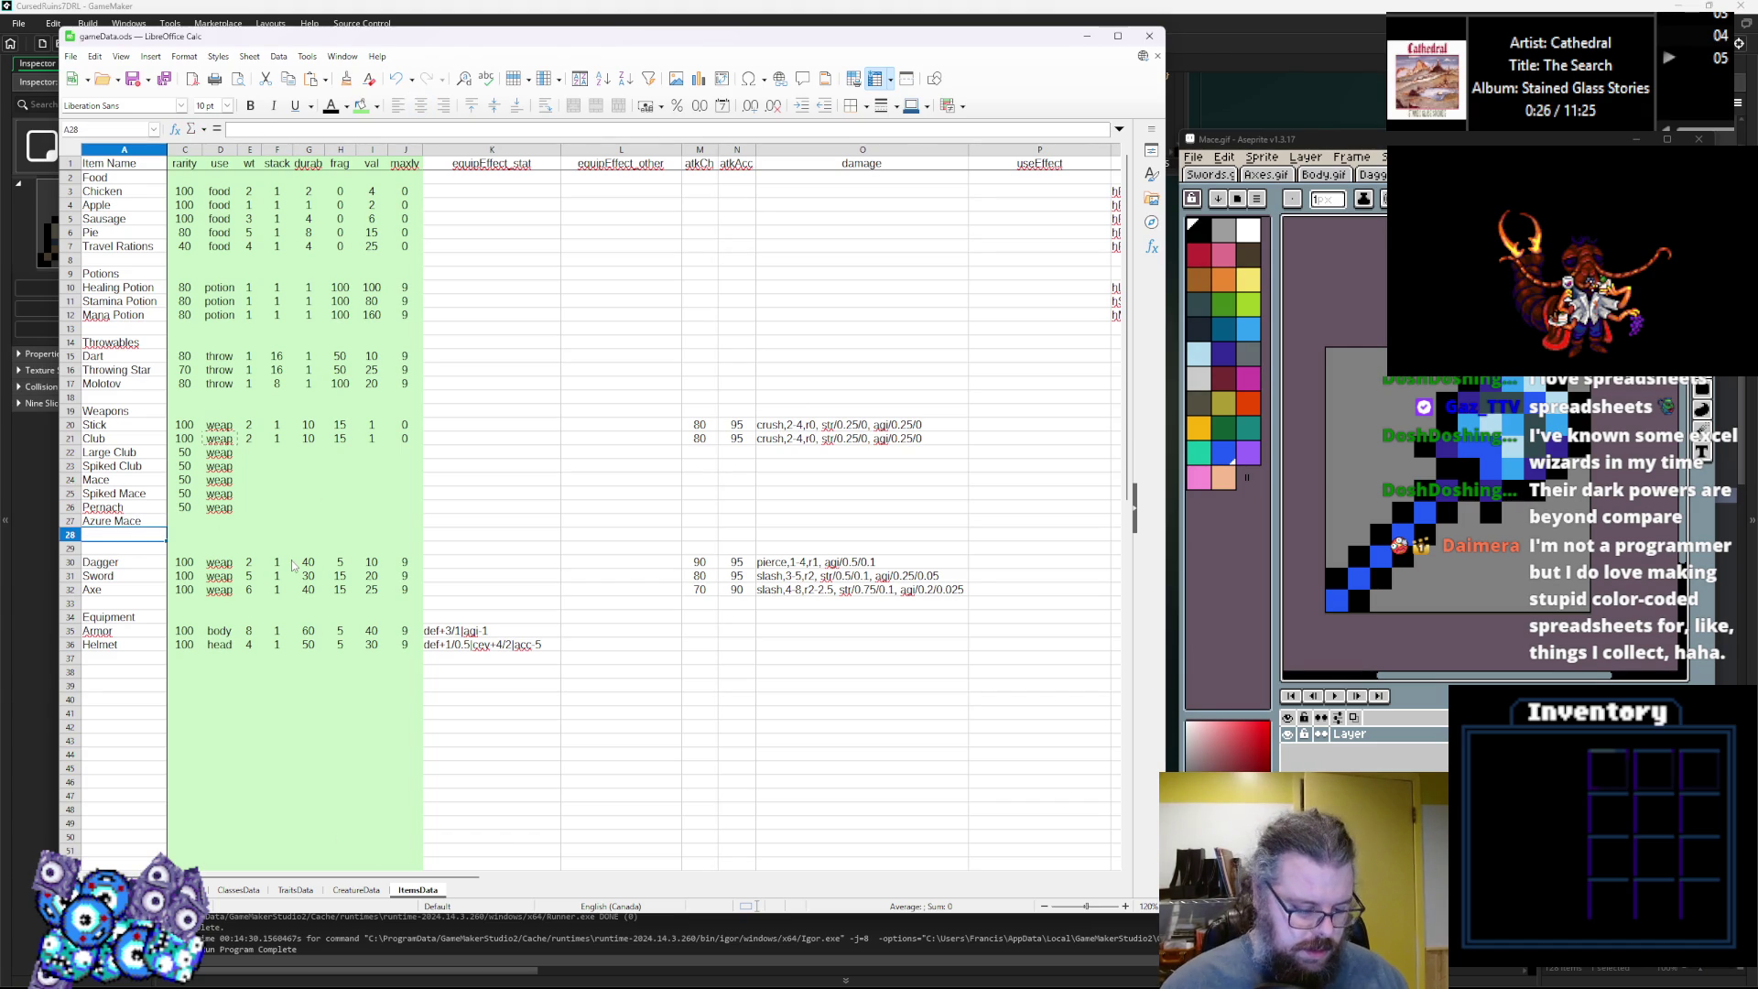
pyautogui.write('War Sce')
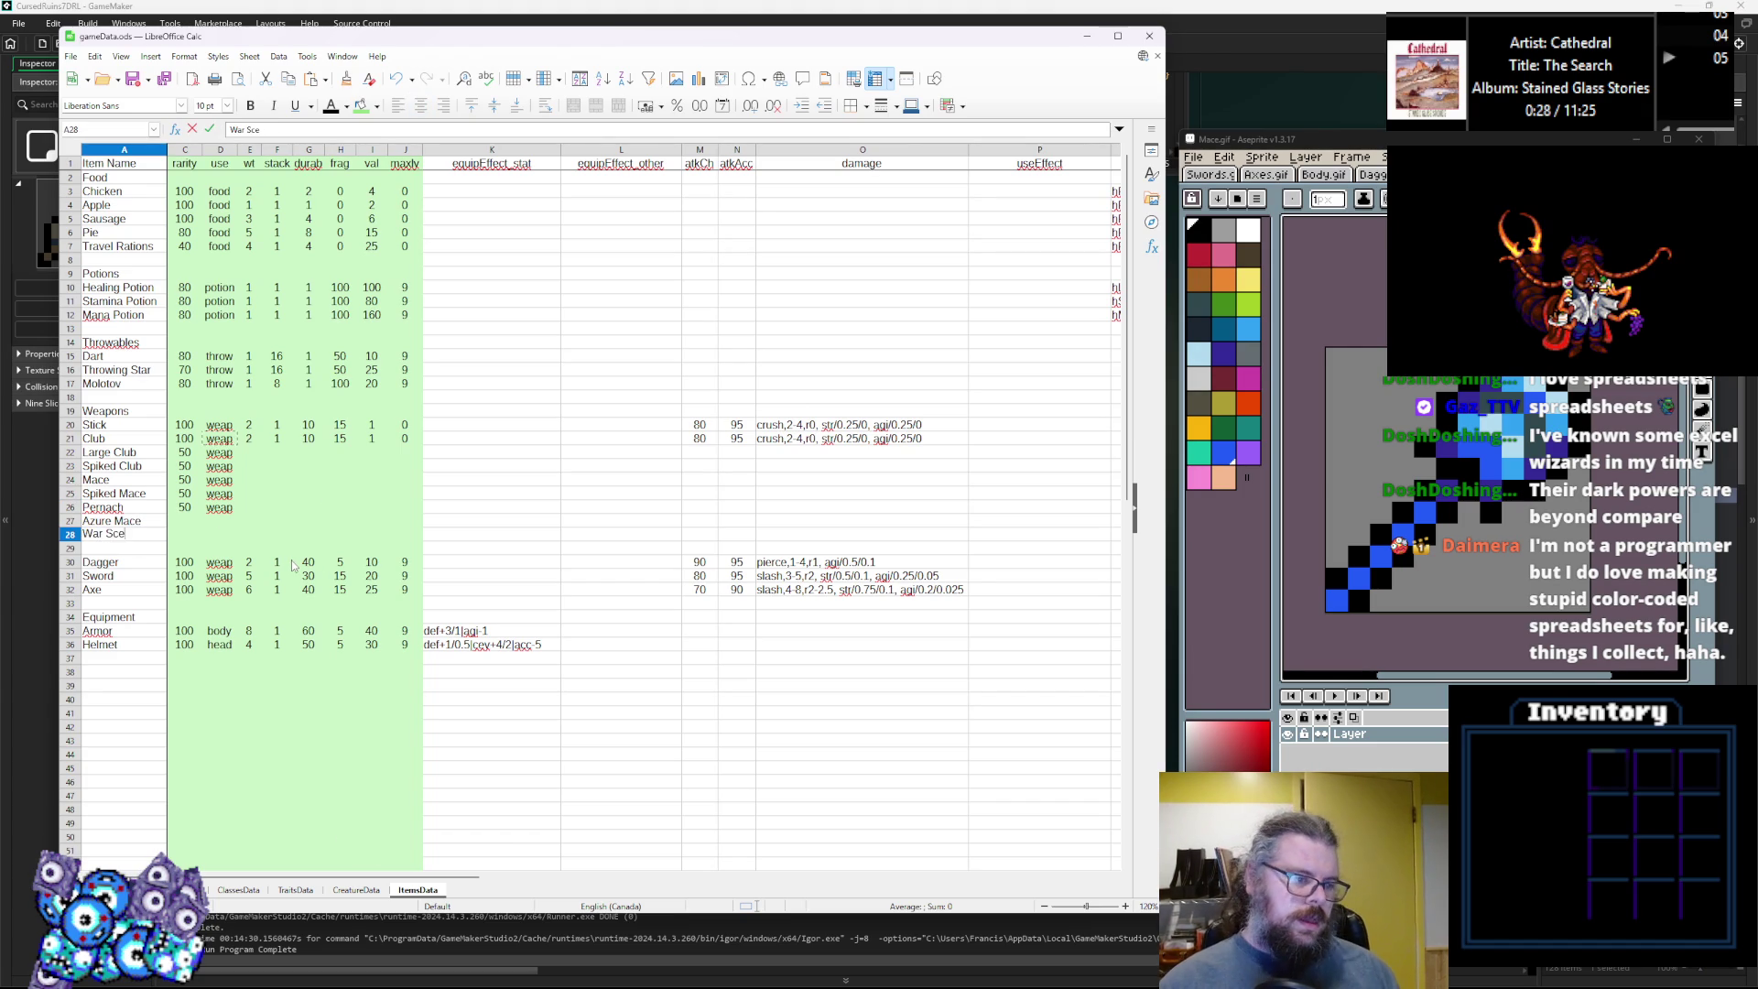
pyautogui.write('ptre')
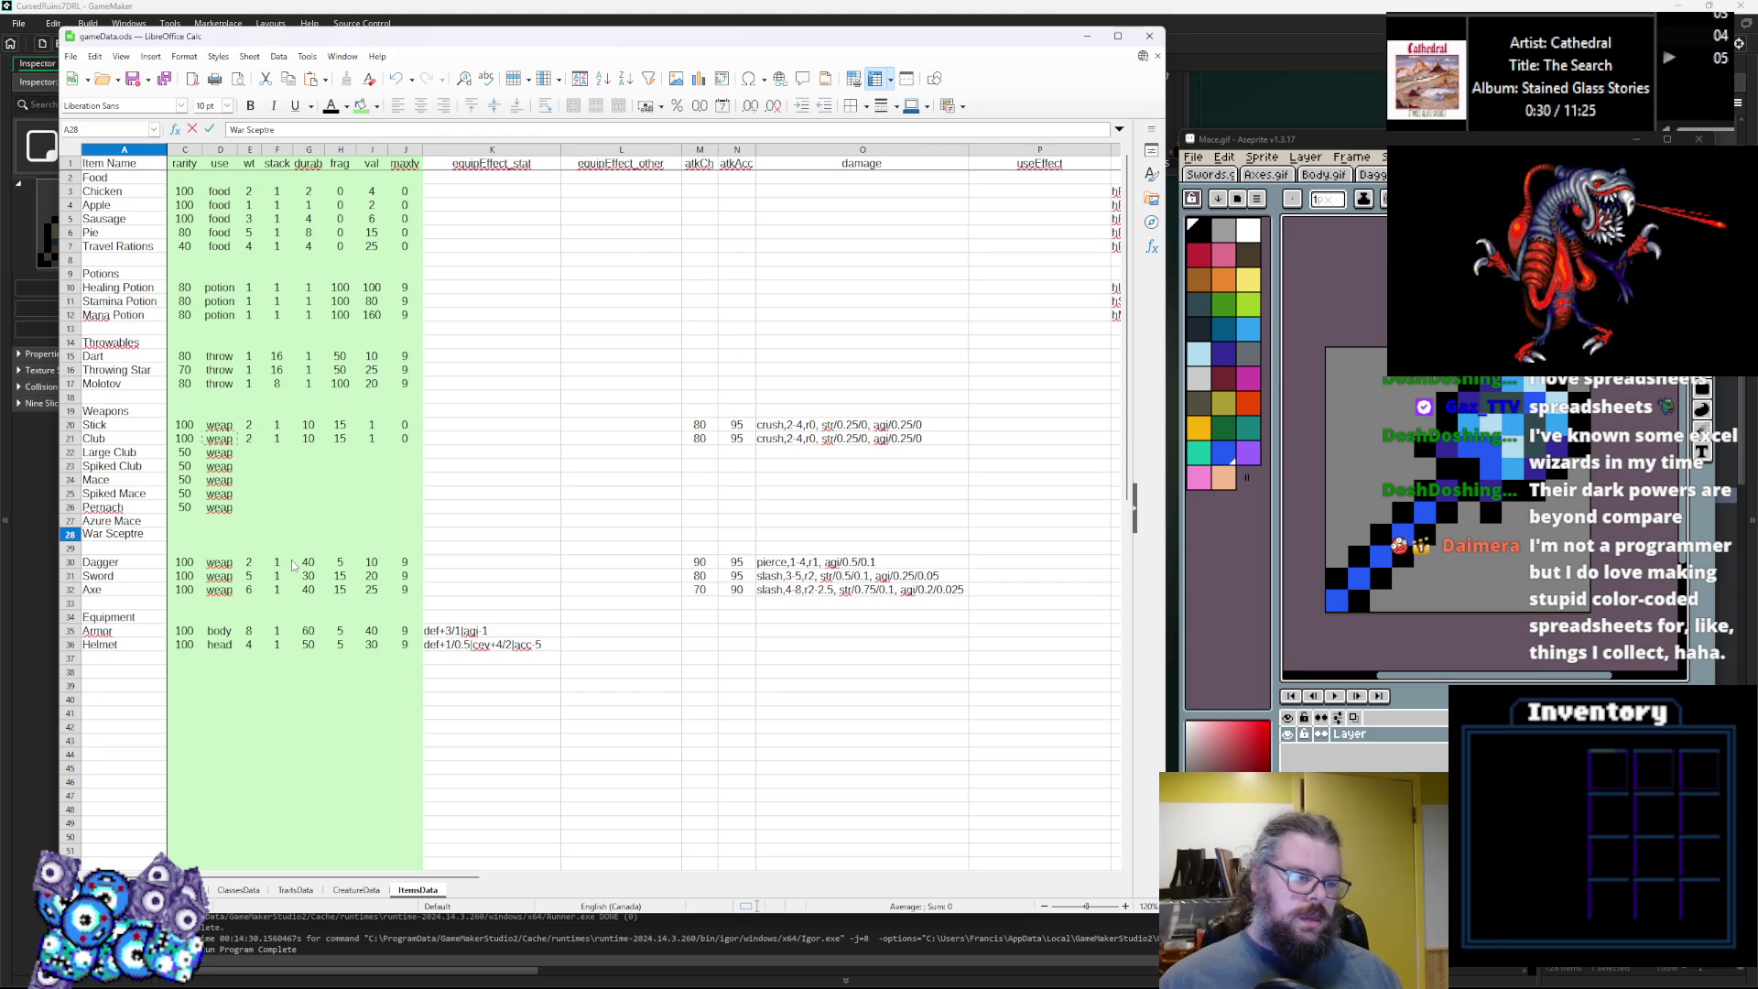
pyautogui.hscroll(-1, 235, 870)
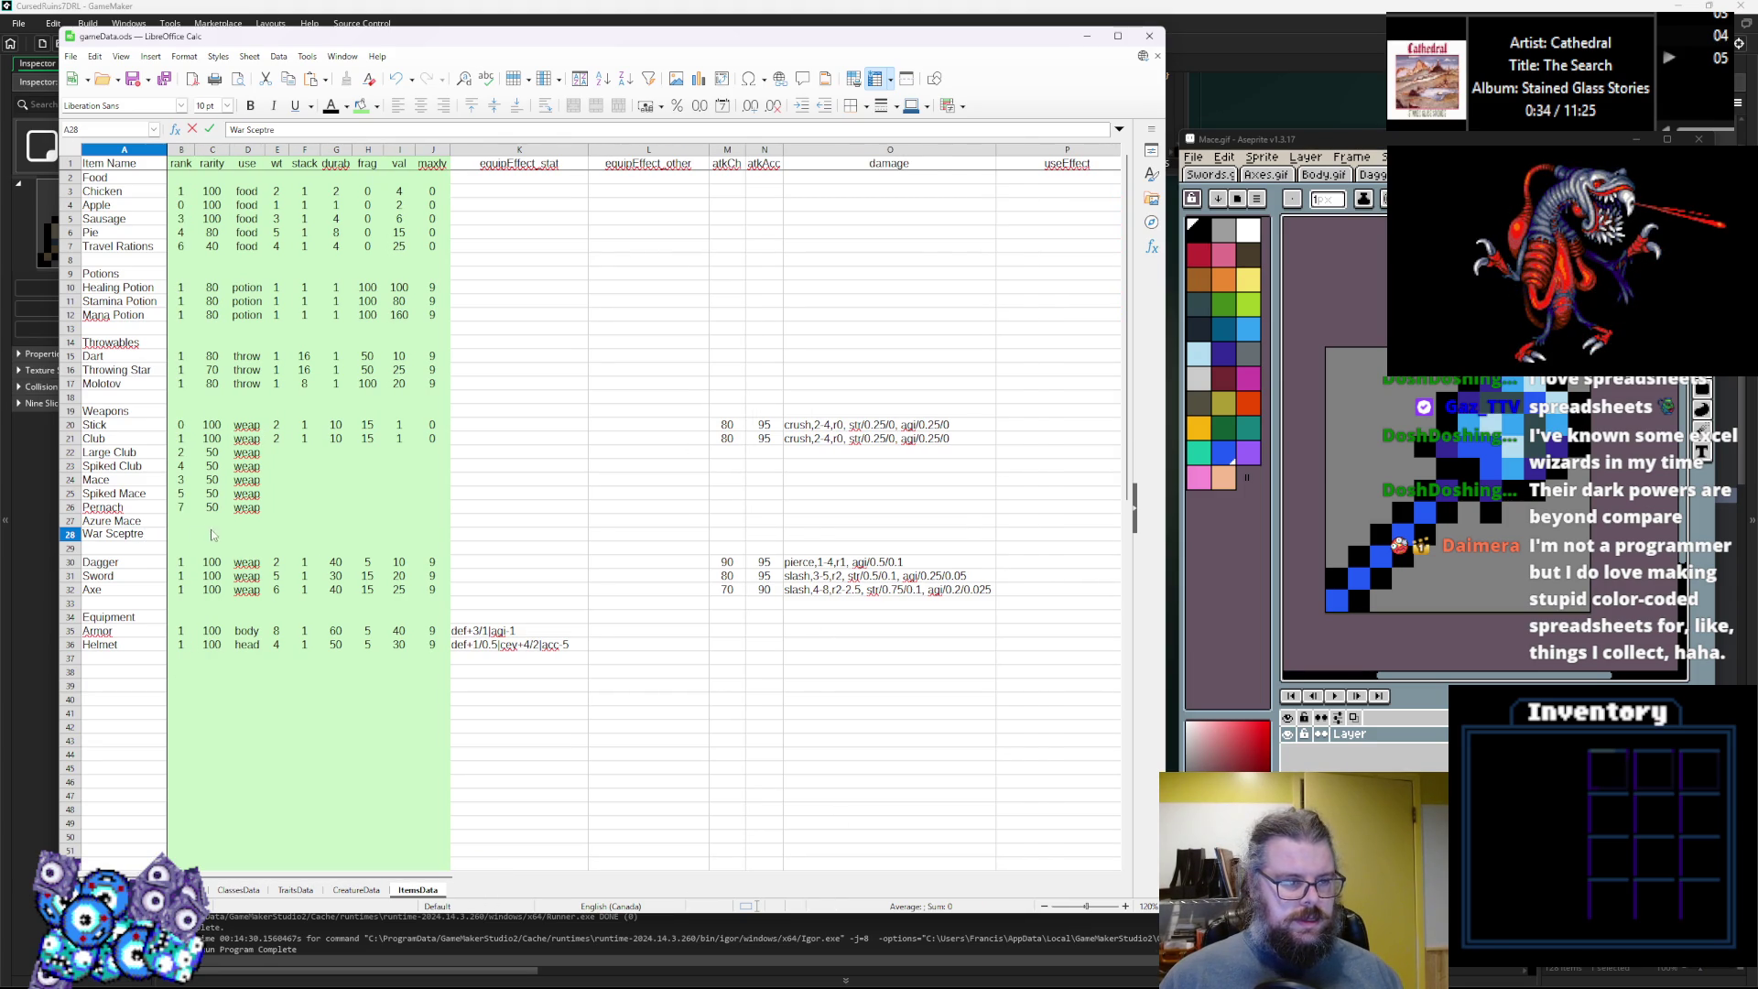
pyautogui.click(181, 520)
# Give Azure Mace rank 8 and rarity 40, and War Sceptre rank 9 and rarity 20.
pyautogui.write('8')
pyautogui.press('Return')
pyautogui.write('9')
pyautogui.press('Tab')
pyautogui.press('Up')
pyautogui.write('40')
pyautogui.press('Return')
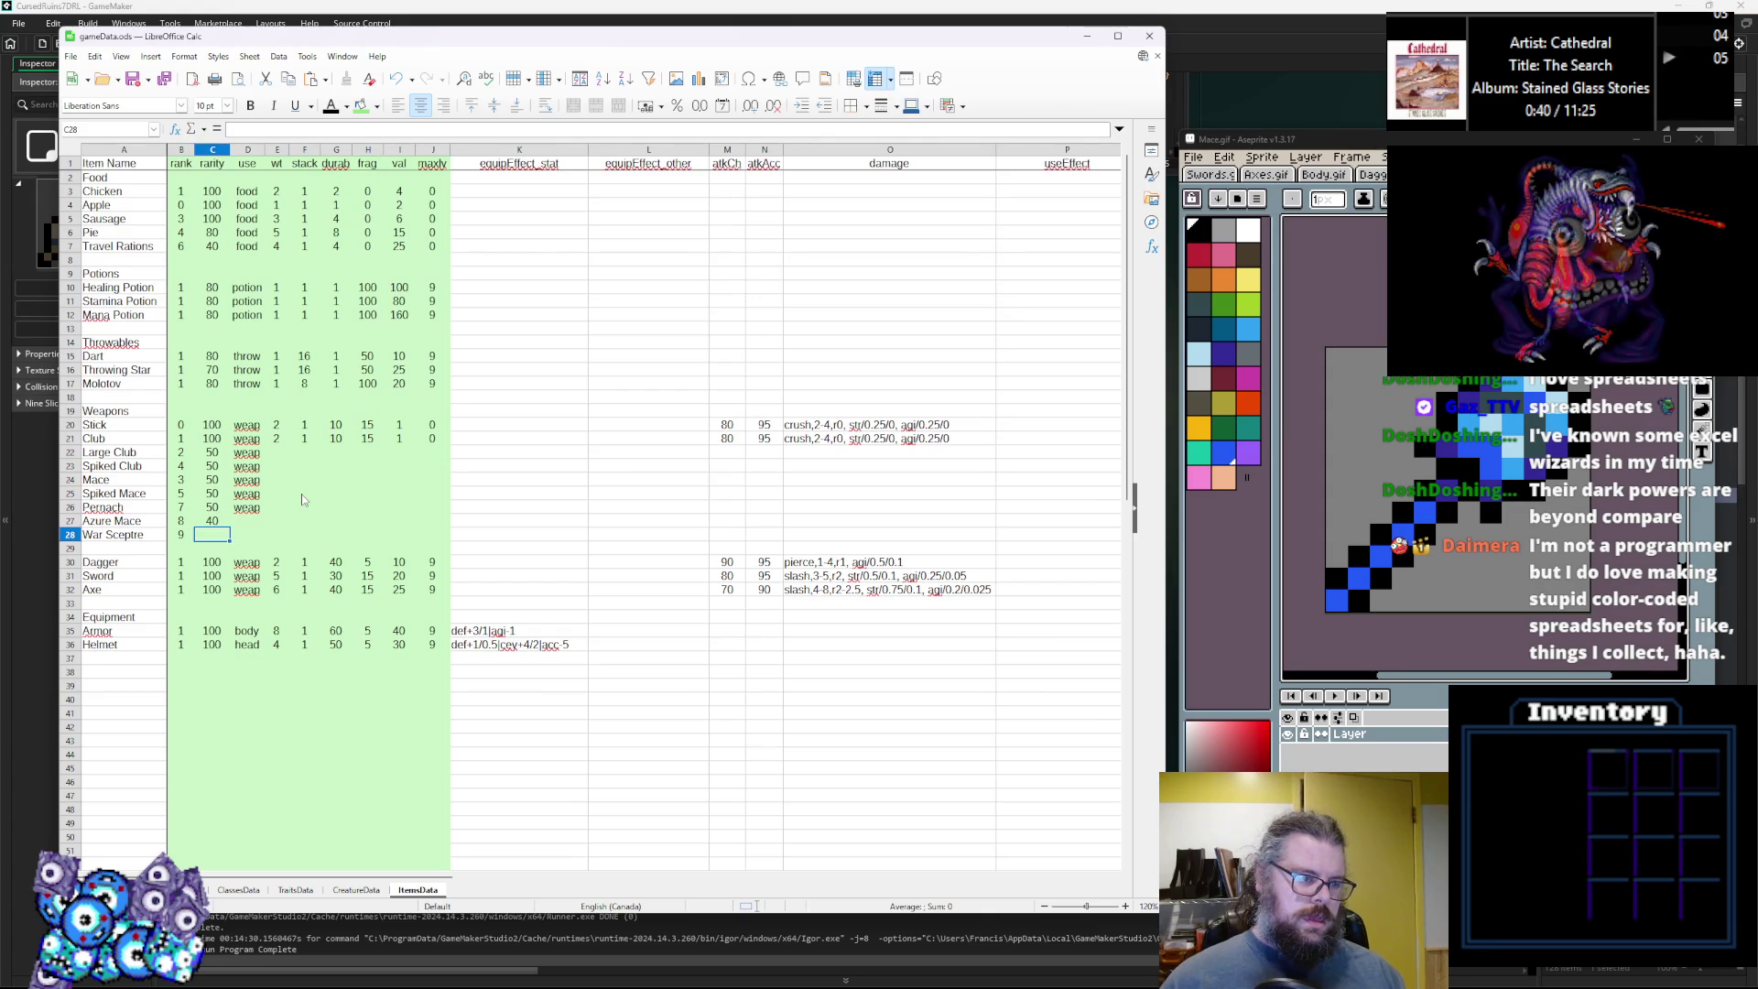
pyautogui.write('20')
pyautogui.click(247, 482)
# Copy the 'weap' use value from Pernach into the Azure Mace and War Sceptre rows.
pyautogui.click(247, 507)
pyautogui.hotkey('ctrl', 'c')
pyautogui.click(247, 521)
pyautogui.hotkey('ctrl', 'v')
pyautogui.click(247, 535)
pyautogui.hotkey('ctrl', 'v')
# Set weights Club 3, Large Club 5, Spiked Club 6, Mace 4, Spiked Mace 5, Pernach 6, Azure Mace 5, War Sceptre 7.
pyautogui.click(273, 441)
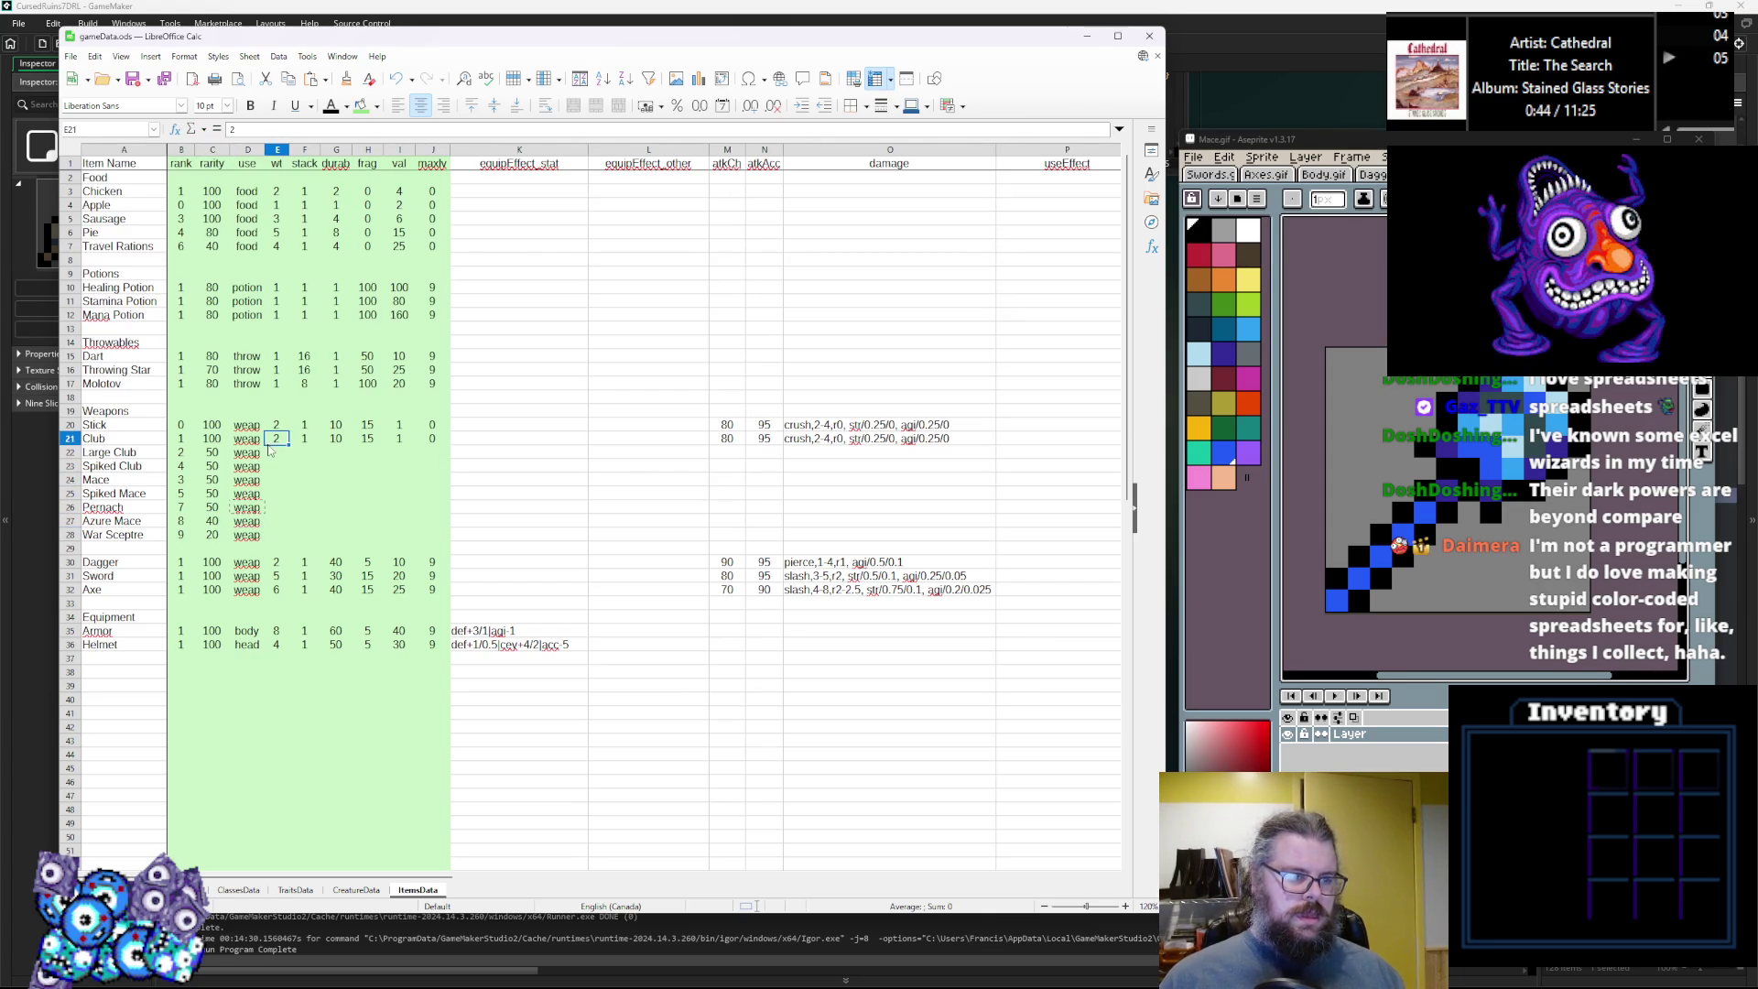
pyautogui.click(274, 454)
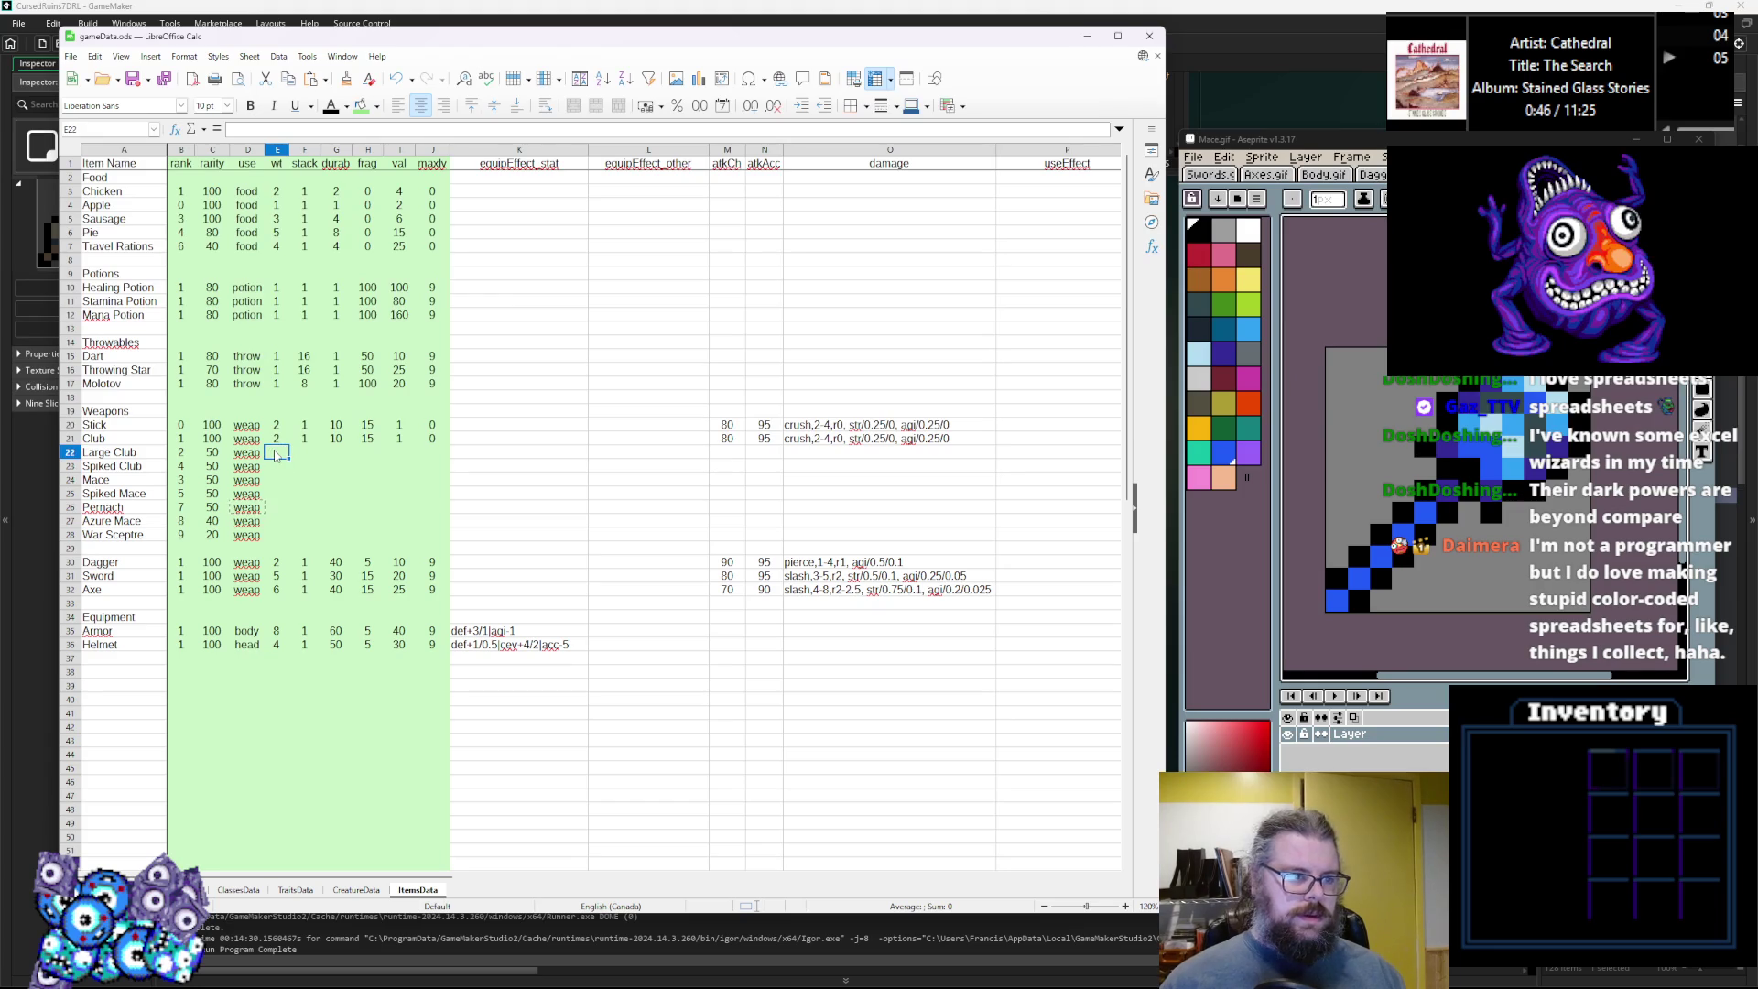
pyautogui.press('Up')
pyautogui.write('3')
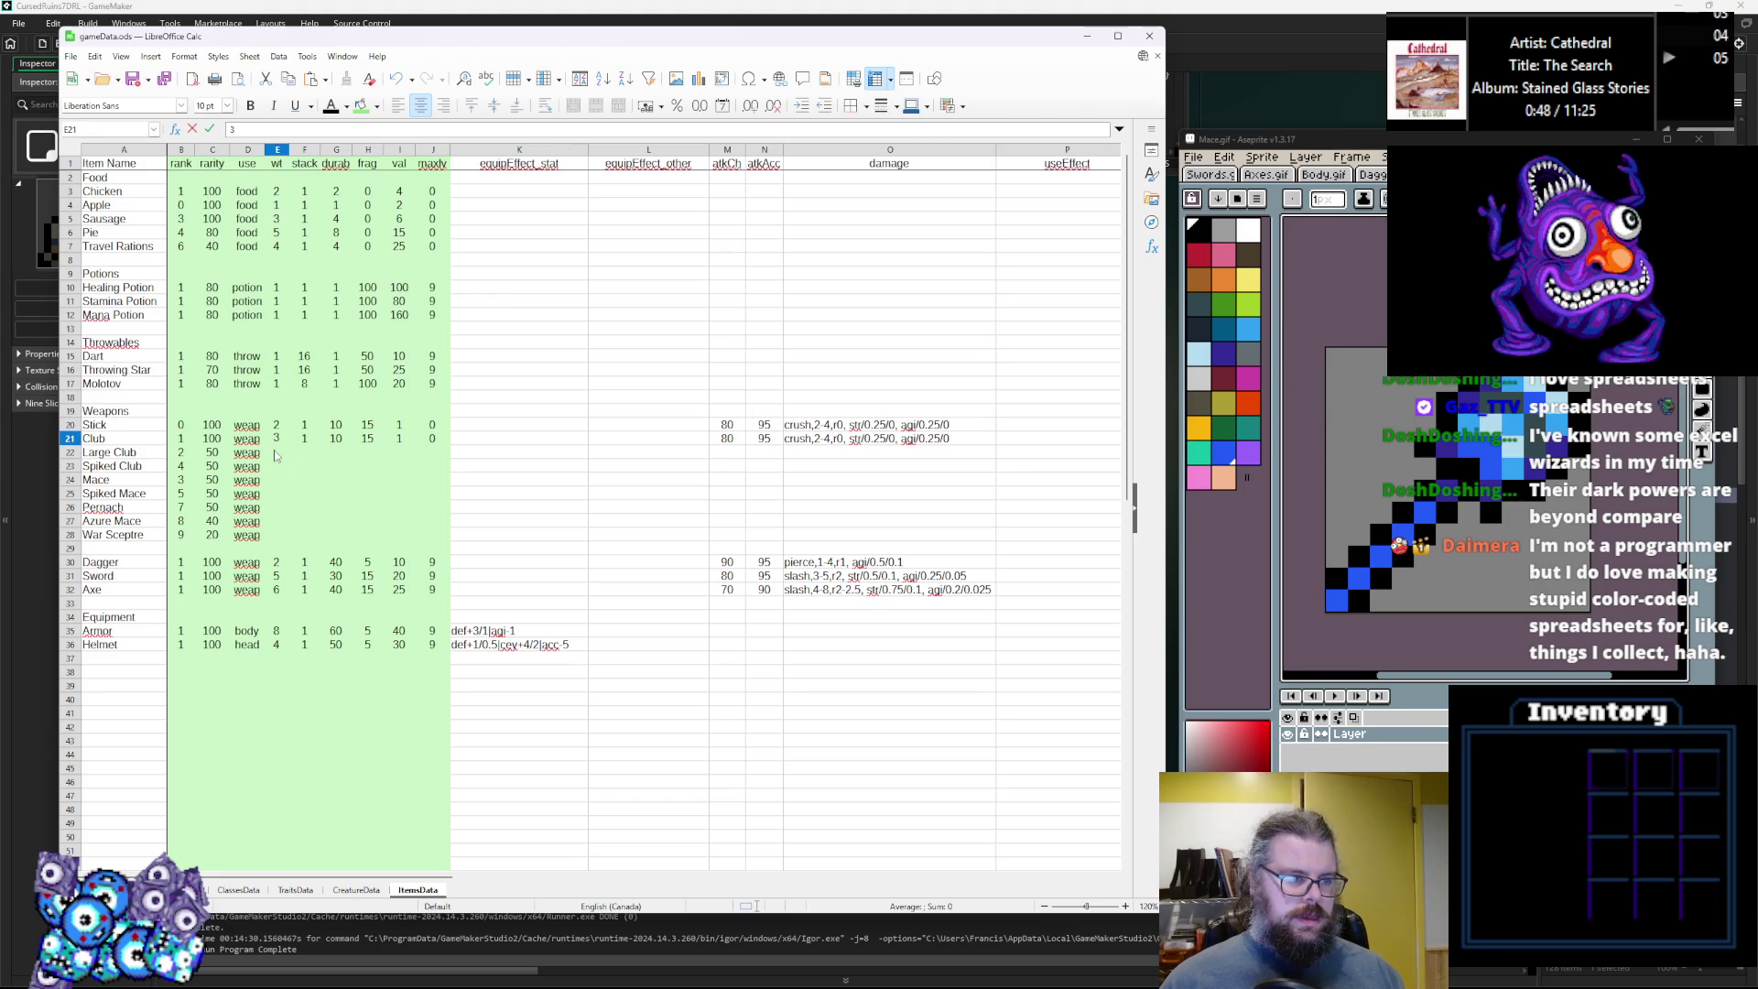
pyautogui.press('Return')
pyautogui.write('5')
pyautogui.press('Return')
pyautogui.write('6')
pyautogui.press('Return')
pyautogui.write('4')
pyautogui.press('Return')
pyautogui.write('5')
pyautogui.press('Return')
pyautogui.write('6')
pyautogui.press('Return')
pyautogui.write('5')
pyautogui.press('Return')
pyautogui.write('7')
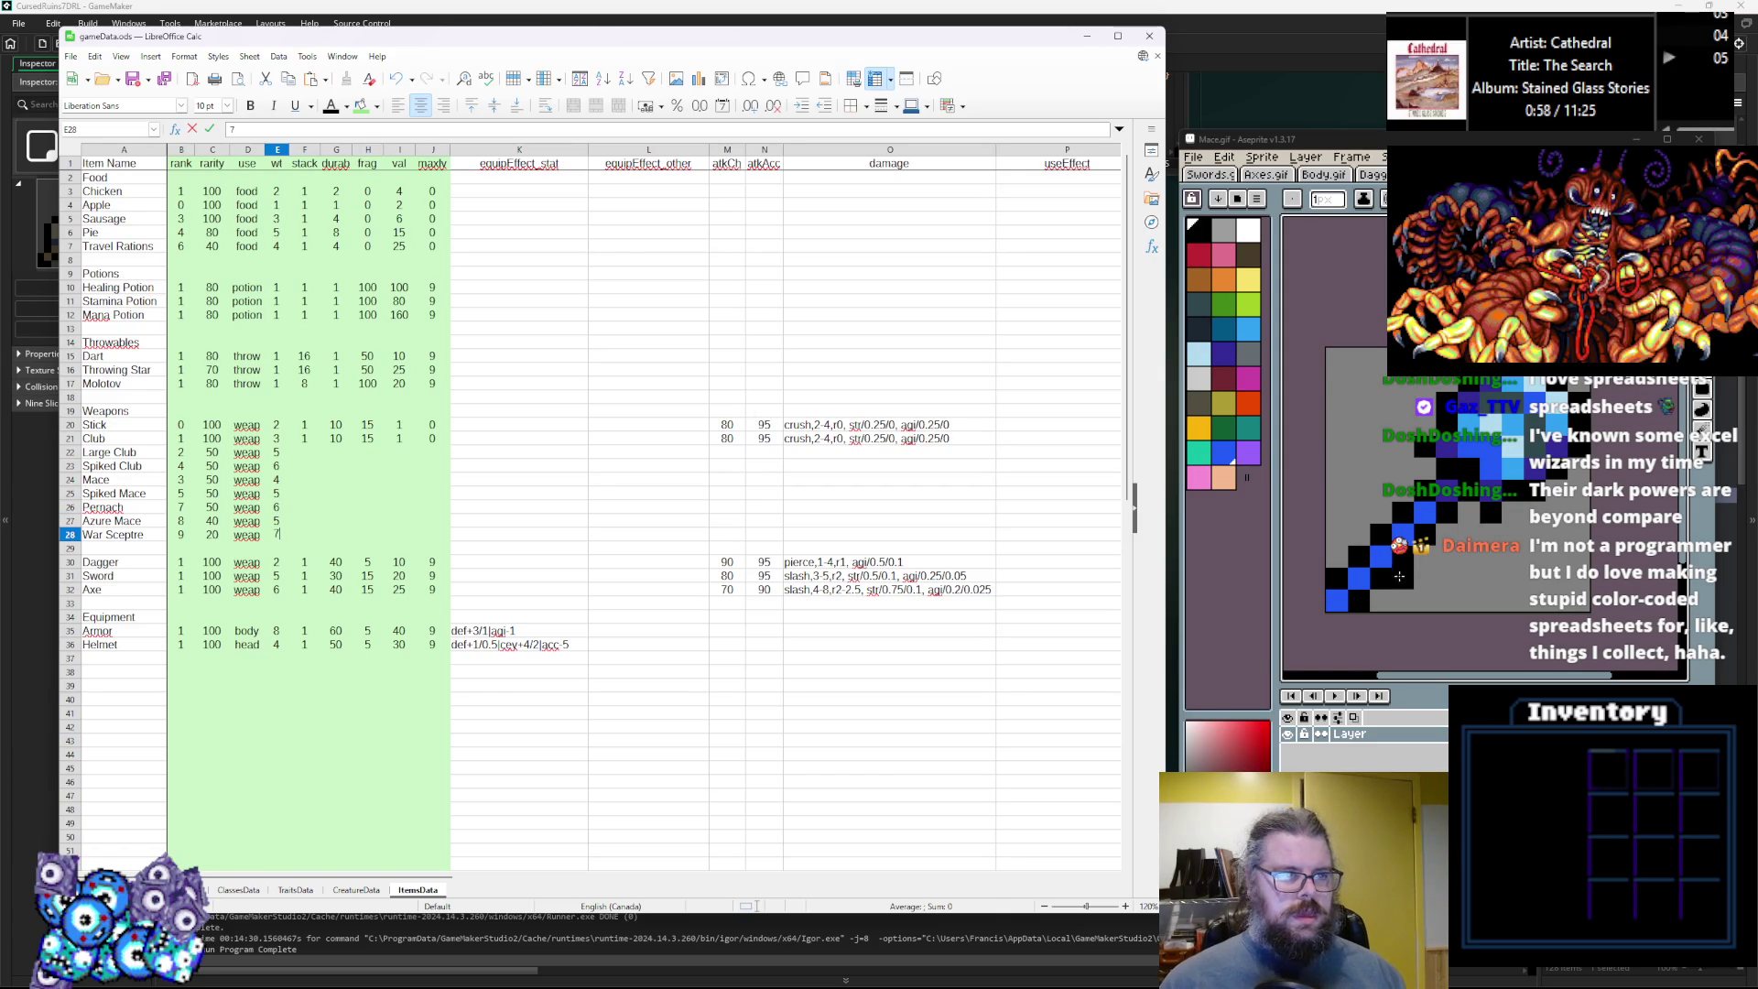
pyautogui.click(310, 441)
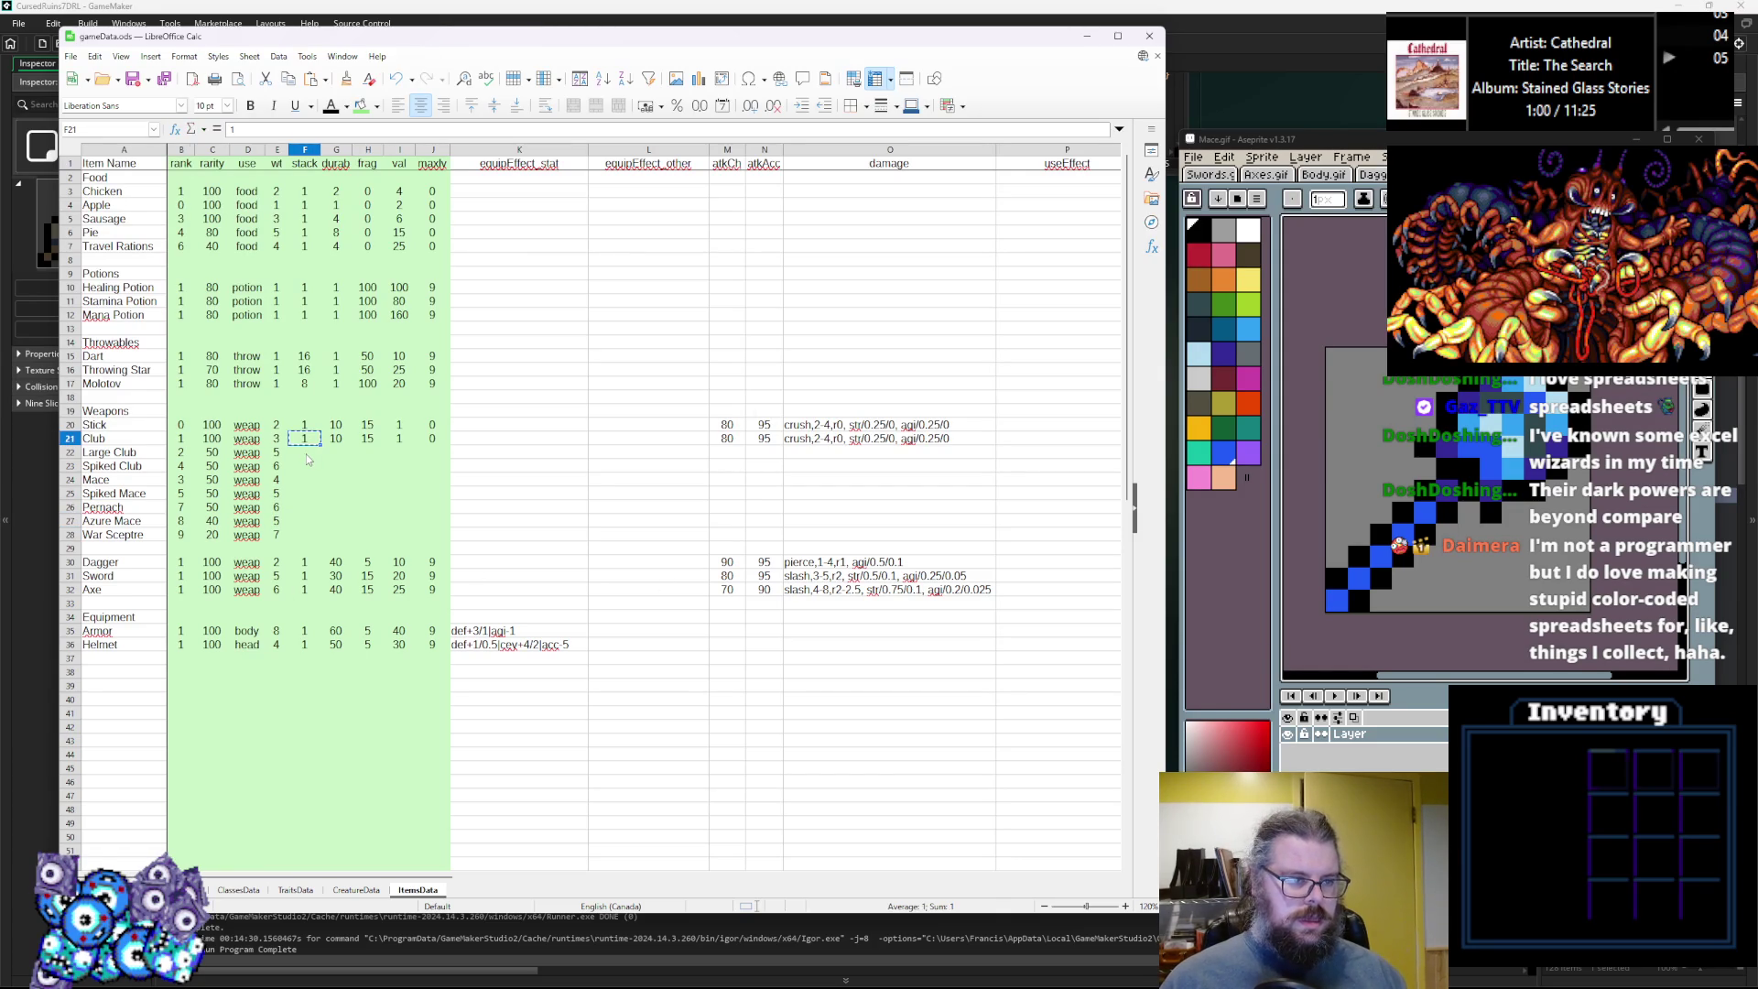
# Paste stack value 1 into every club and mace row down to War Sceptre.
pyautogui.press('Down')
pyautogui.hotkey('ctrl', 'v')
pyautogui.press('Down')
pyautogui.hotkey('ctrl', 'v')
pyautogui.press('Down')
pyautogui.hotkey('ctrl', 'v')
pyautogui.press('Down')
pyautogui.hotkey('ctrl', 'v')
pyautogui.hotkey('ctrl', 'Down')
pyautogui.hotkey('ctrl', 'Up')
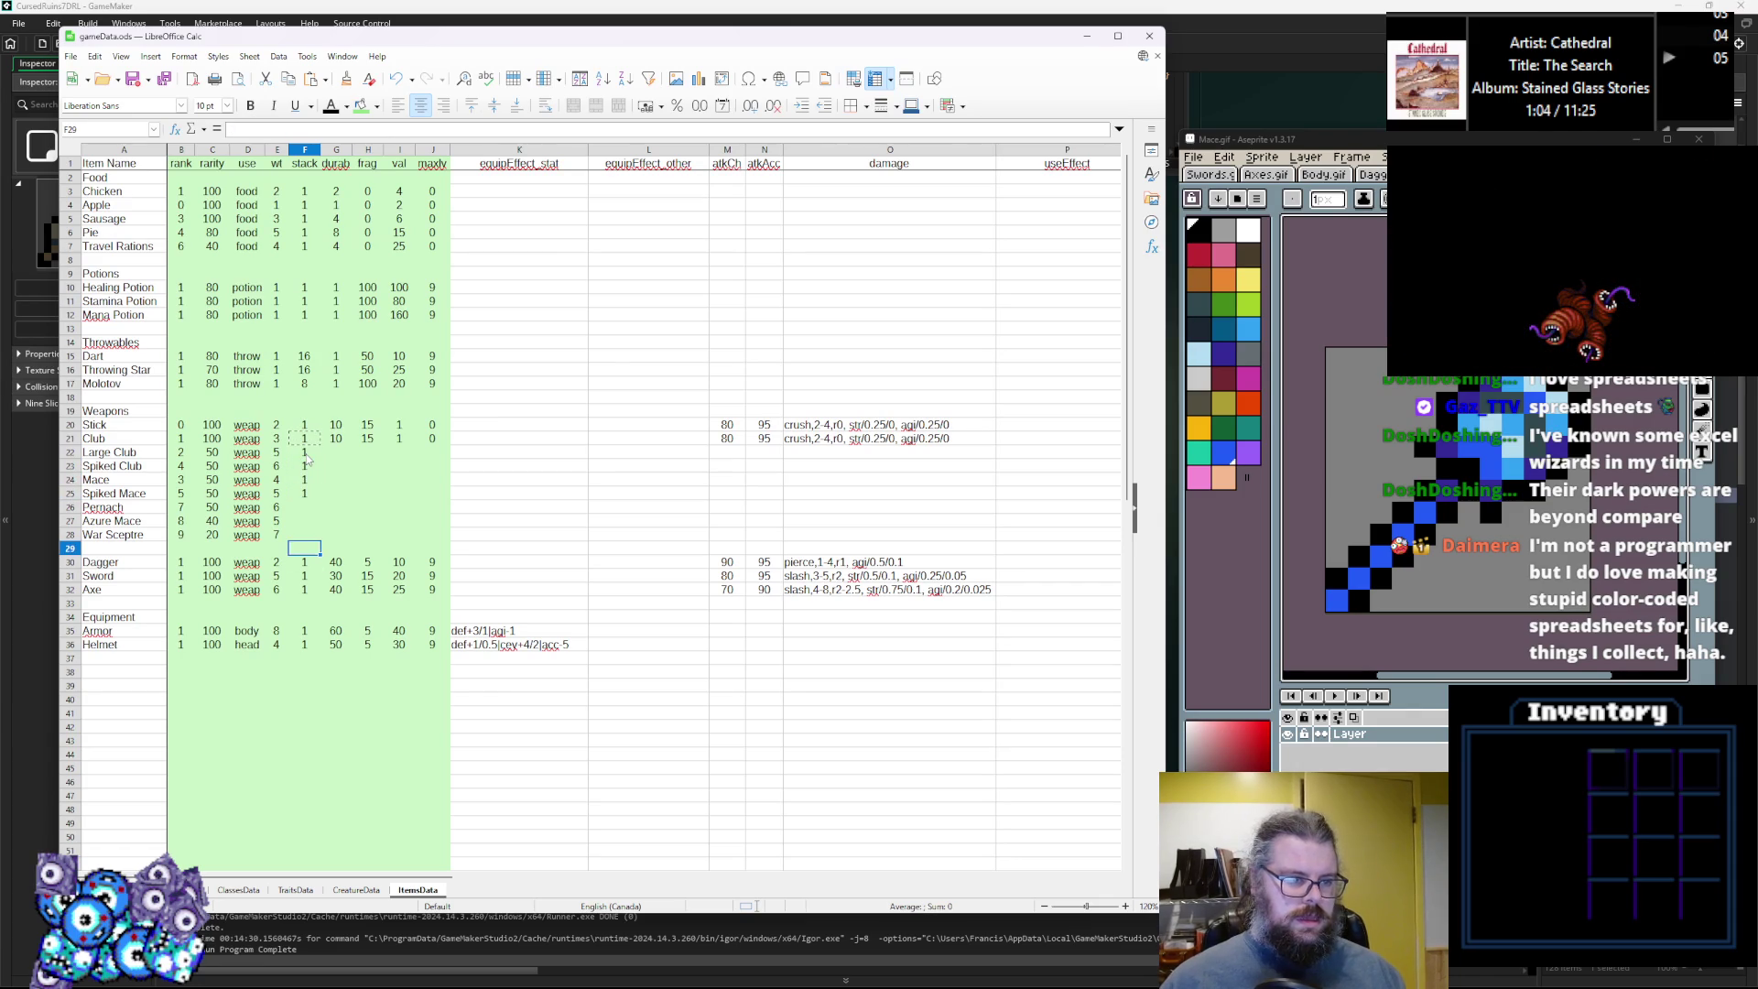
pyautogui.press('Down')
pyautogui.write('1')
pyautogui.press('Down')
pyautogui.write('1')
pyautogui.press('Down')
pyautogui.hotkey('ctrl', 'v')
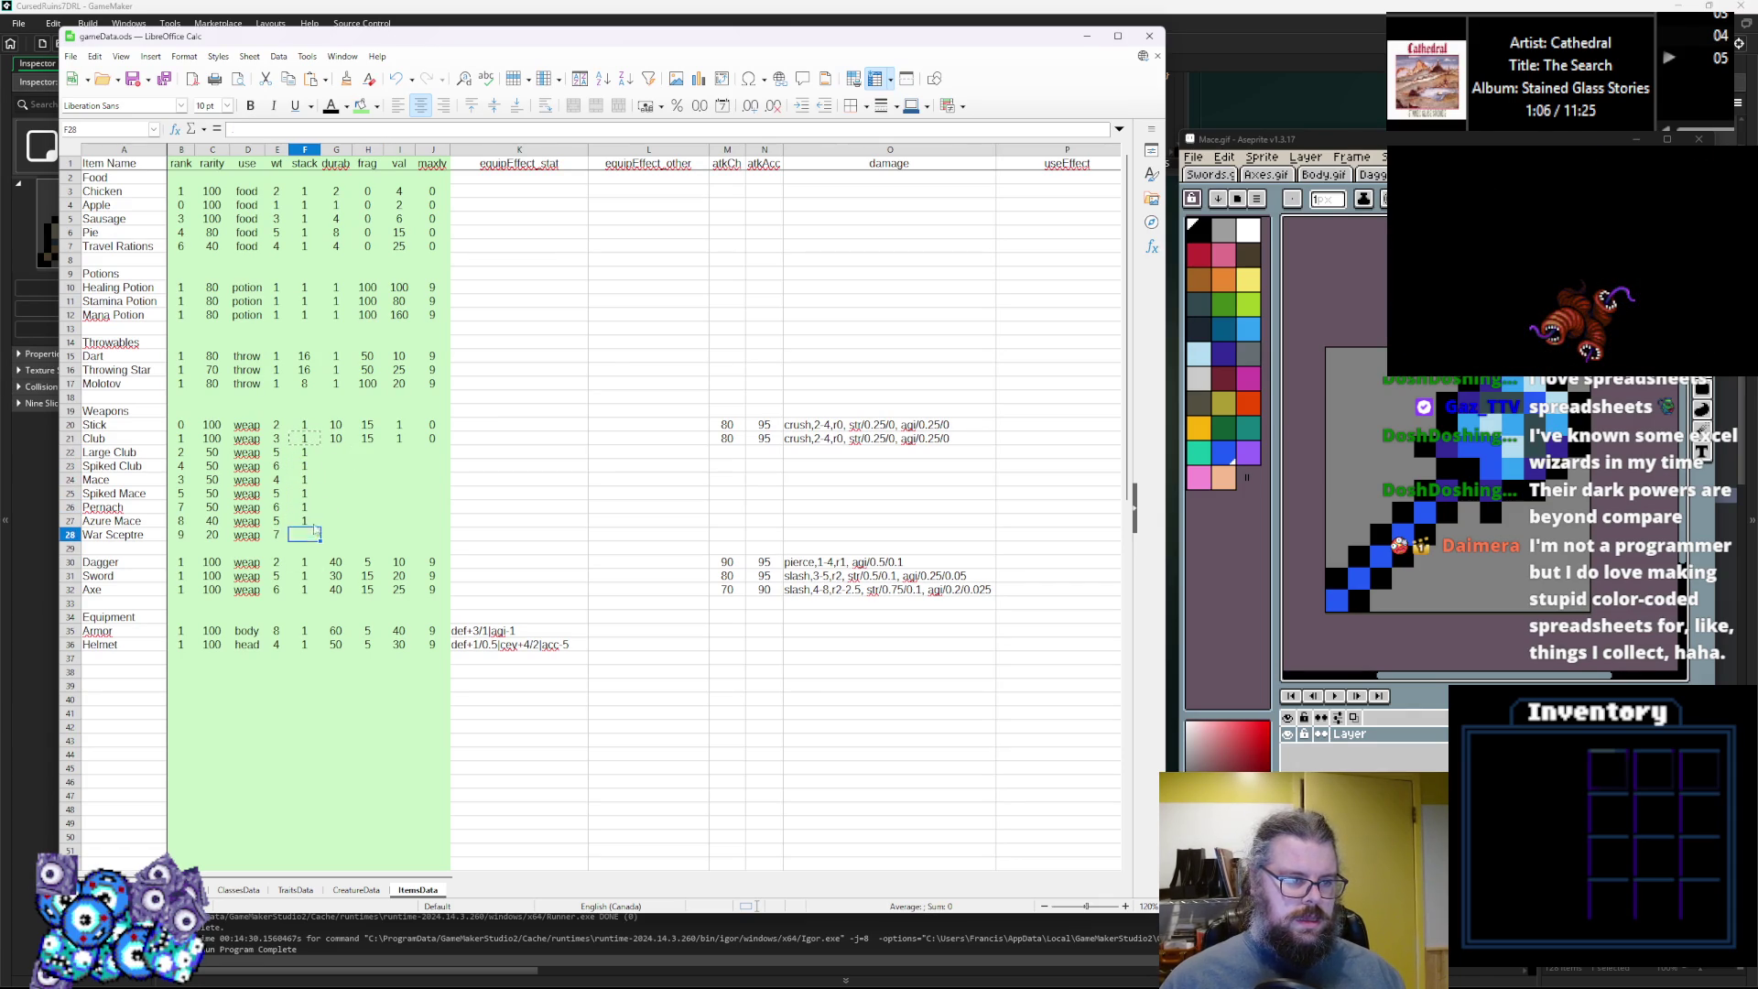
pyautogui.click(337, 440)
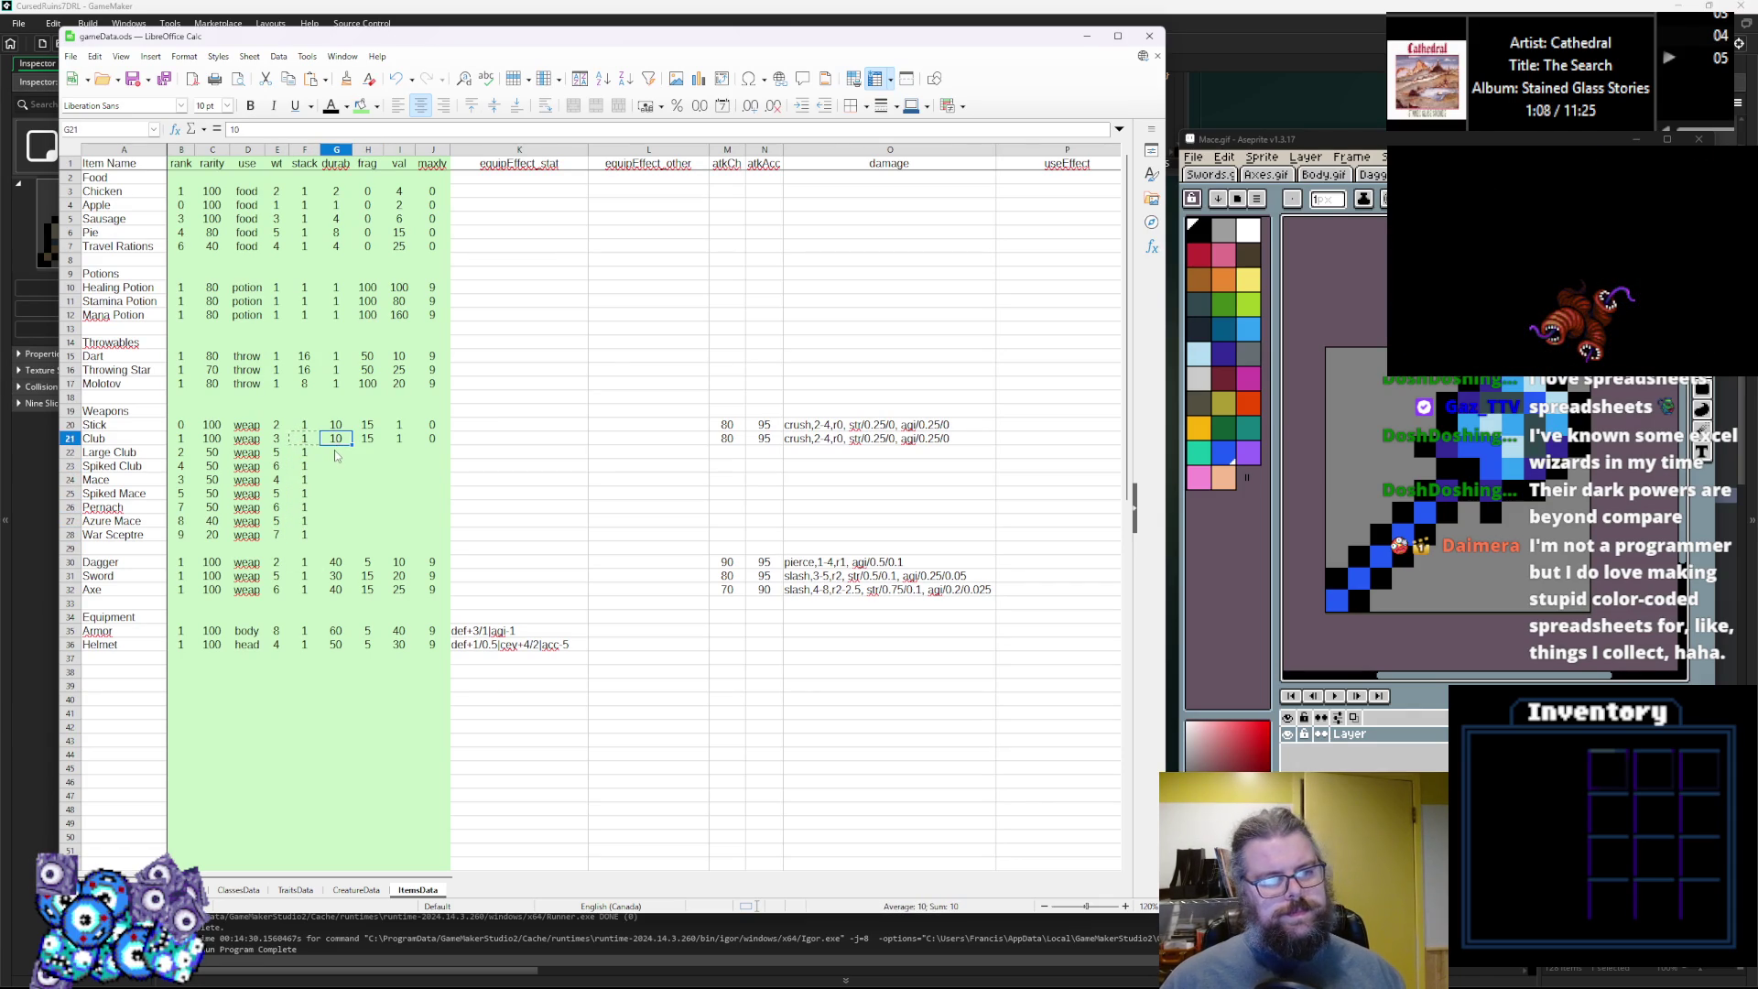
# Enter durability for the clubs and maces, rising from Large Club 40 to War Sceptre 100.
pyautogui.write('20')
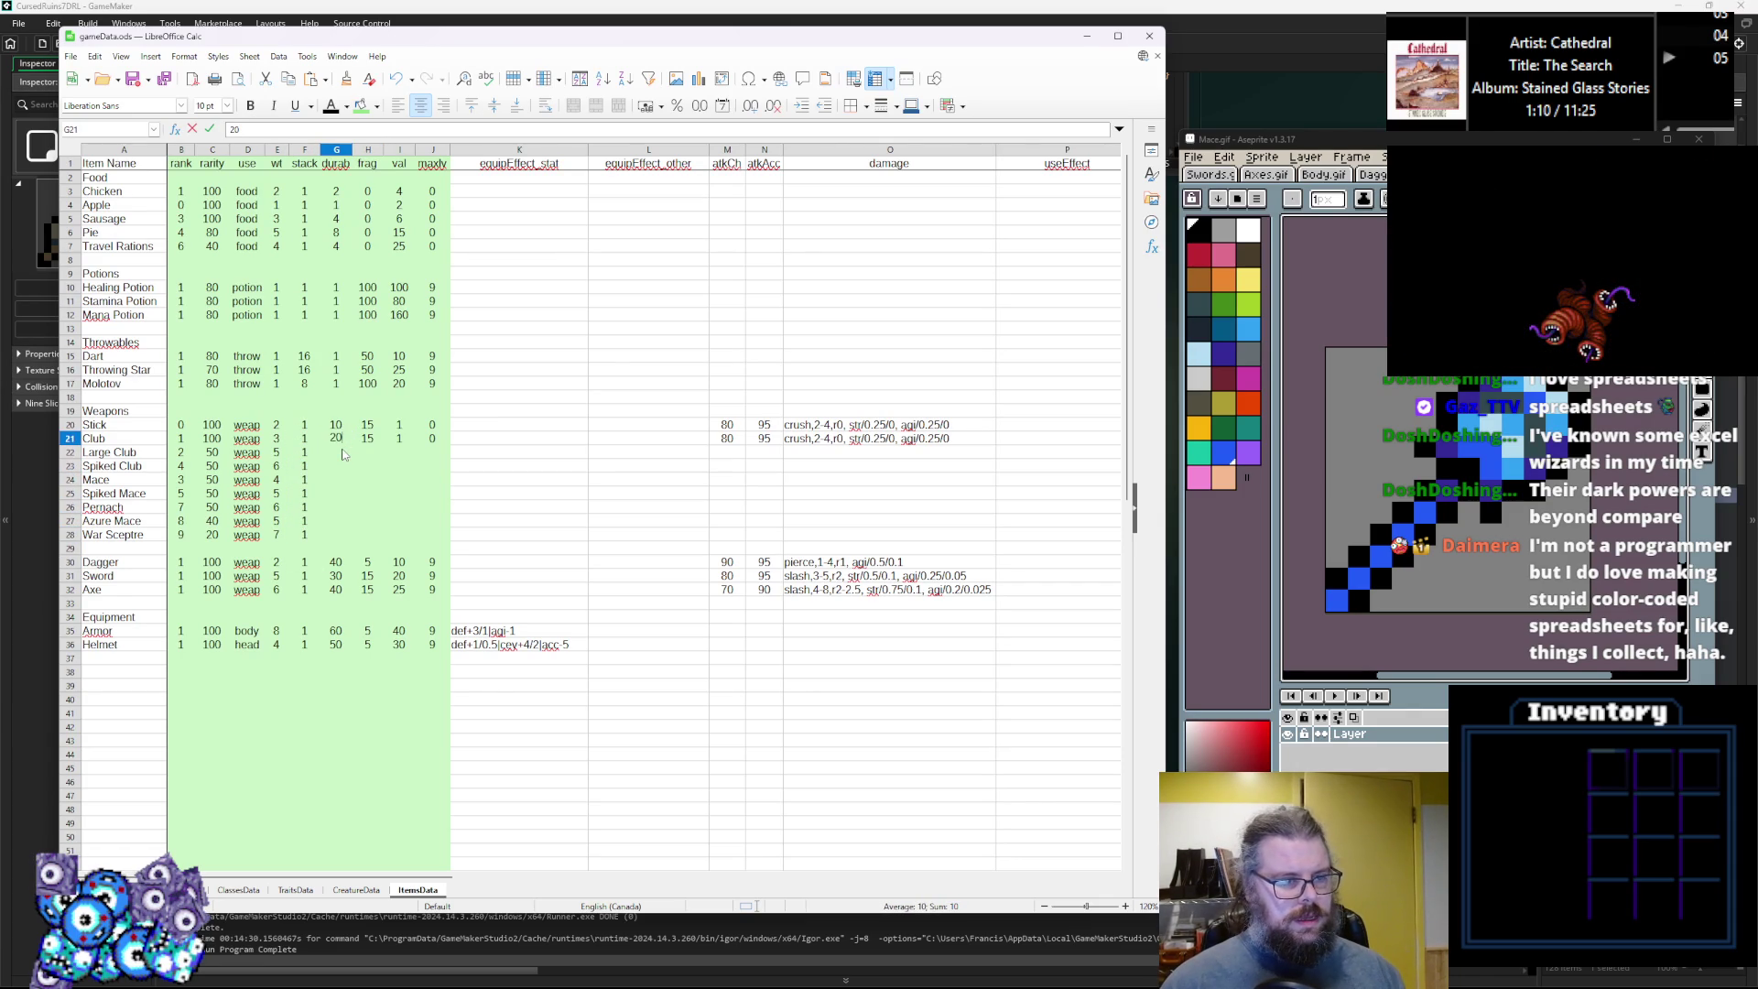
pyautogui.press('Return')
pyautogui.write('2')
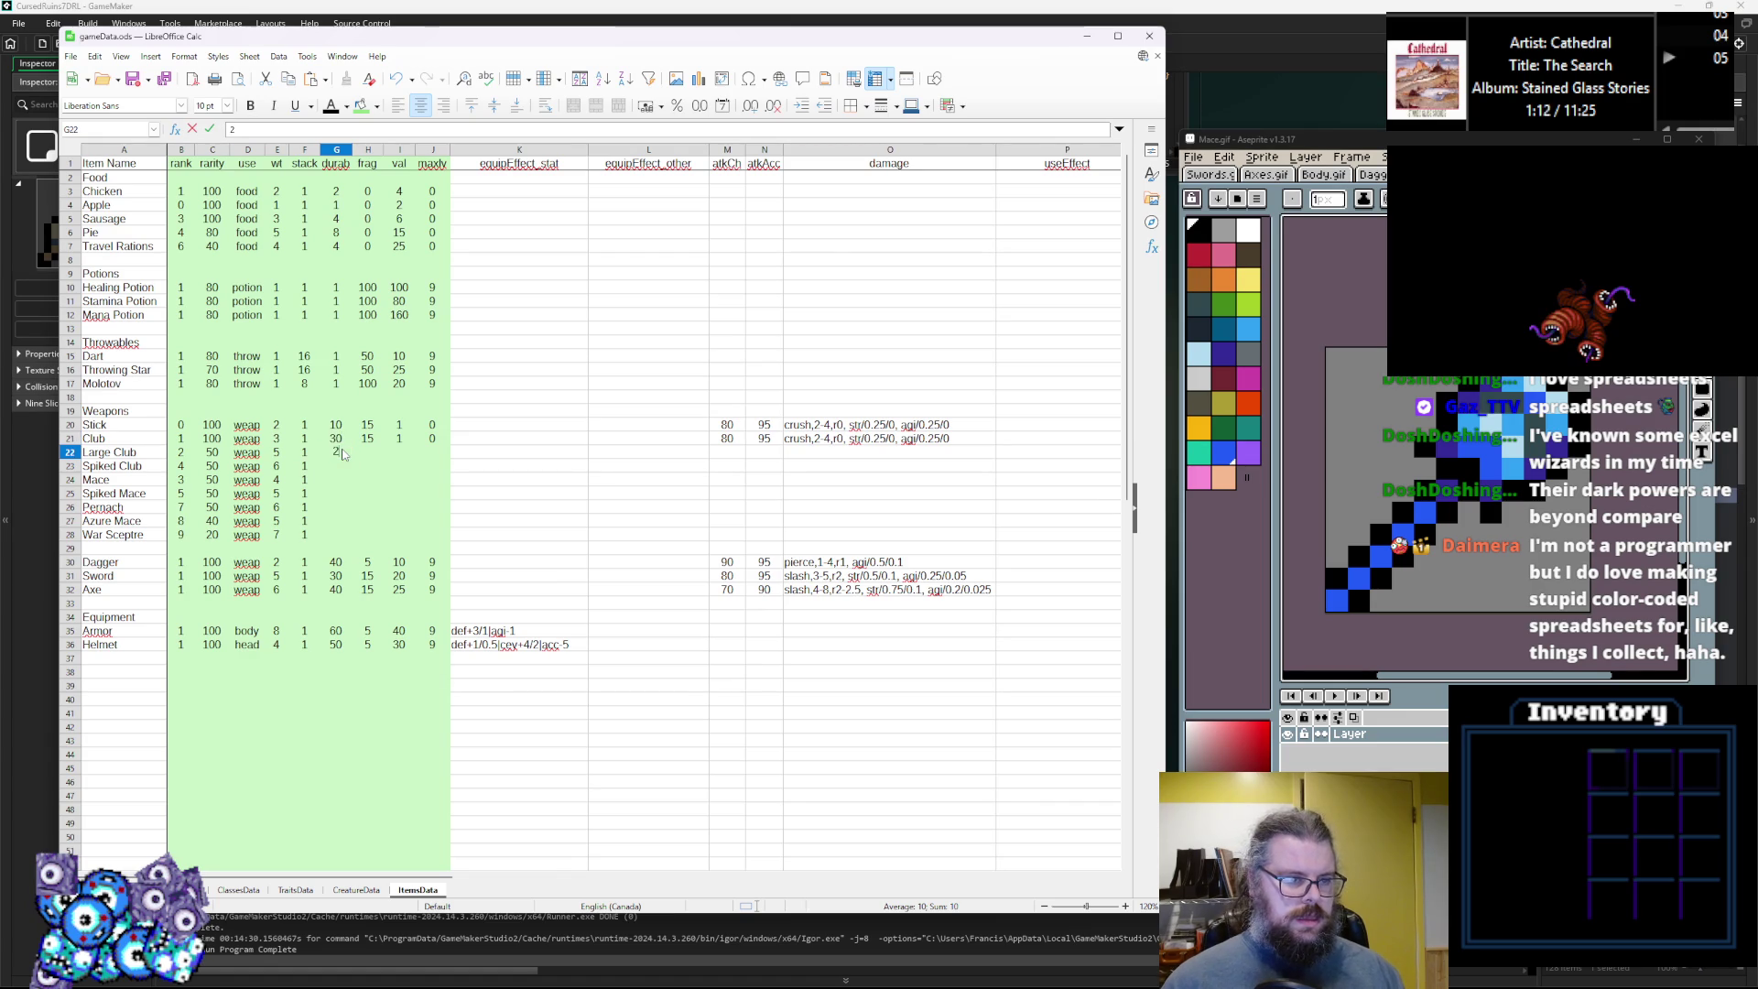
pyautogui.press('BackSpace')
pyautogui.press('BackSpace')
pyautogui.write('40')
pyautogui.press('Return')
pyautogui.write('50')
pyautogui.press('Return')
pyautogui.write('60')
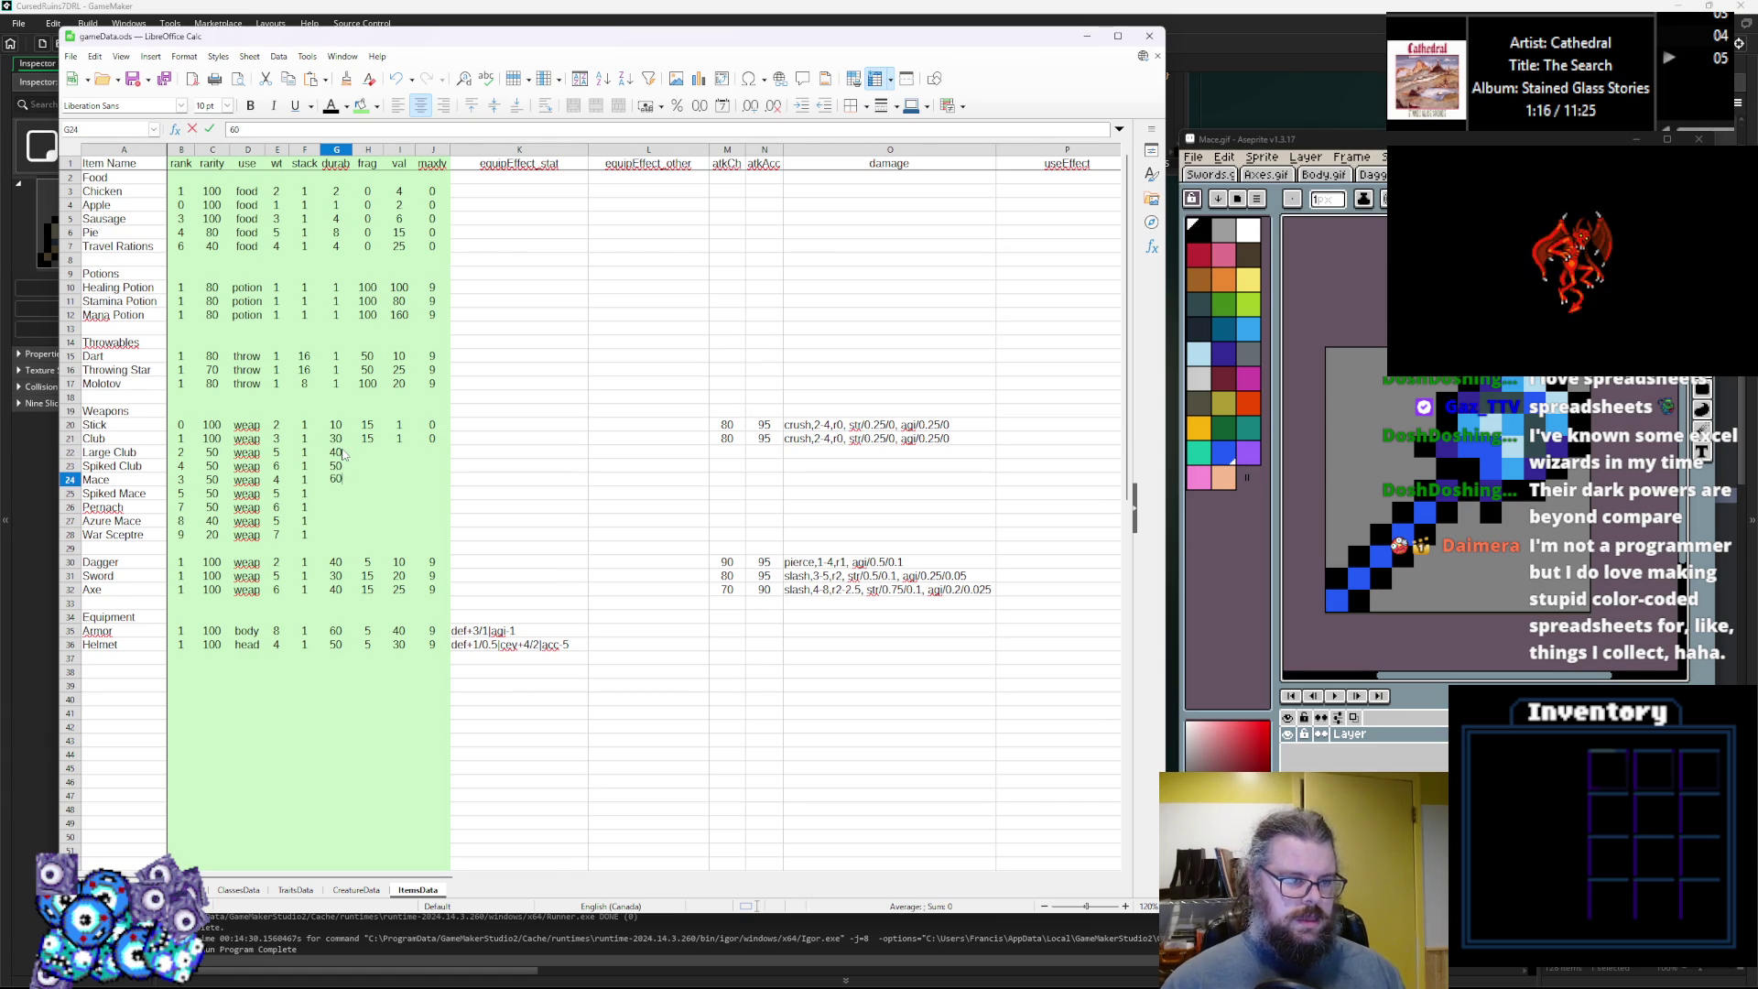
pyautogui.press('Return')
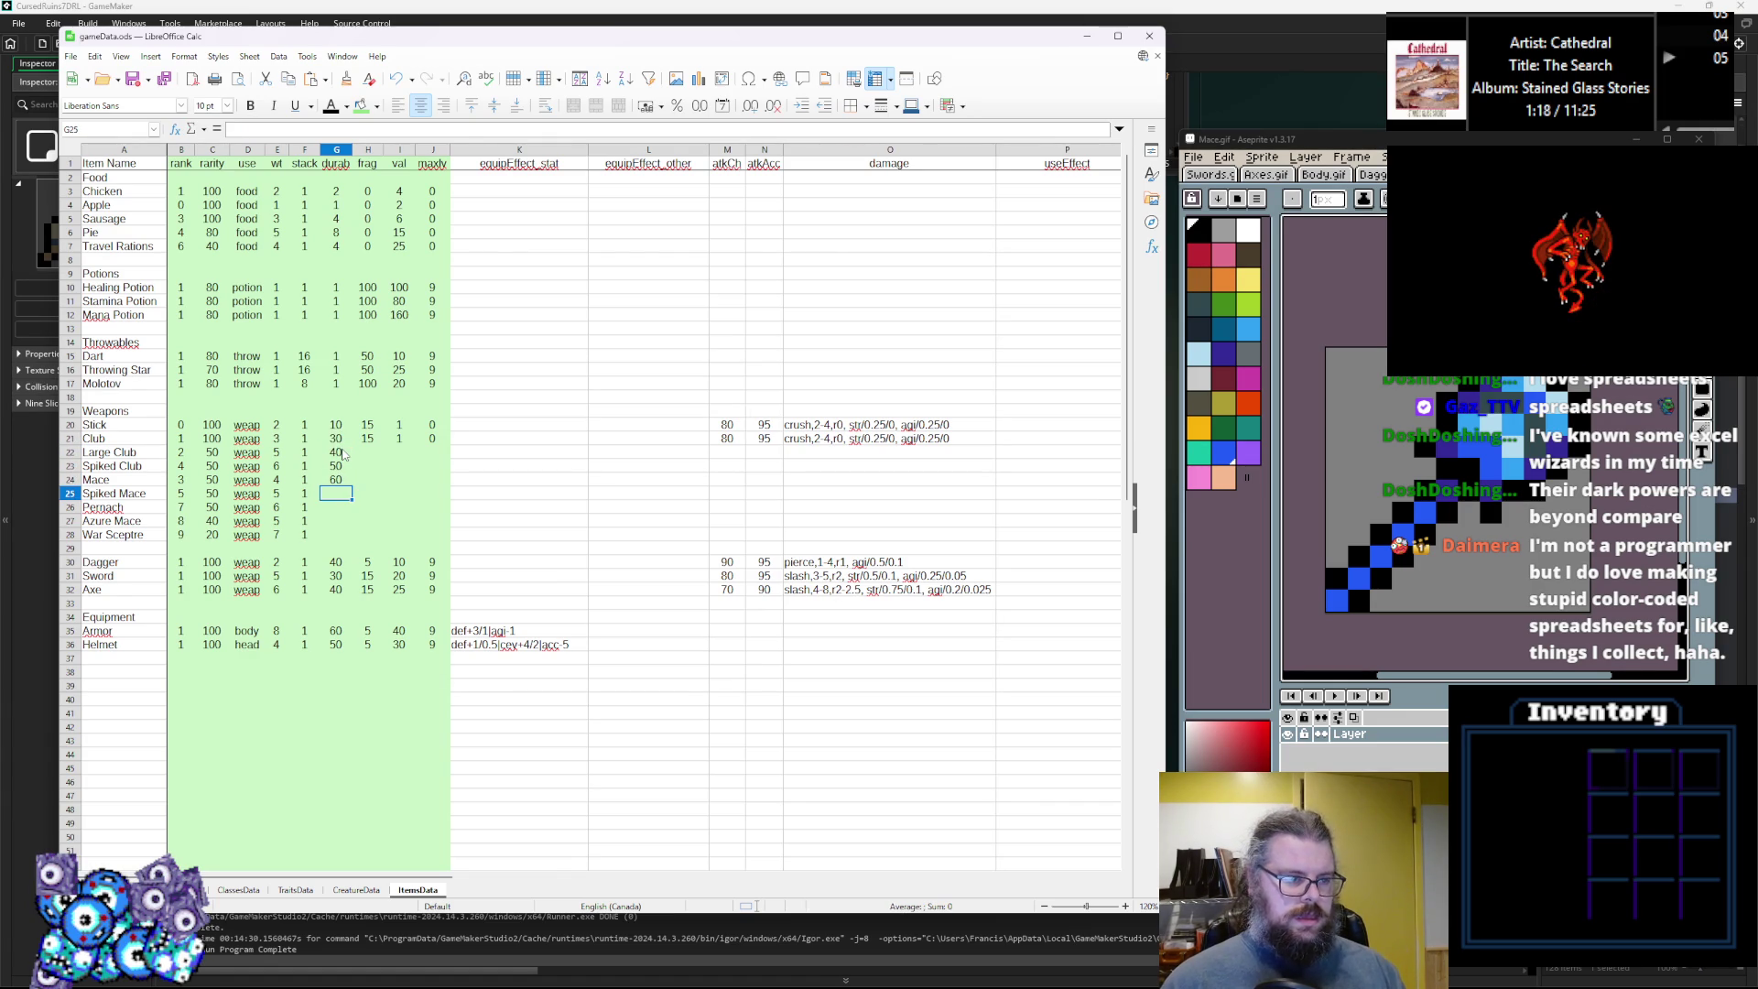
pyautogui.write('60')
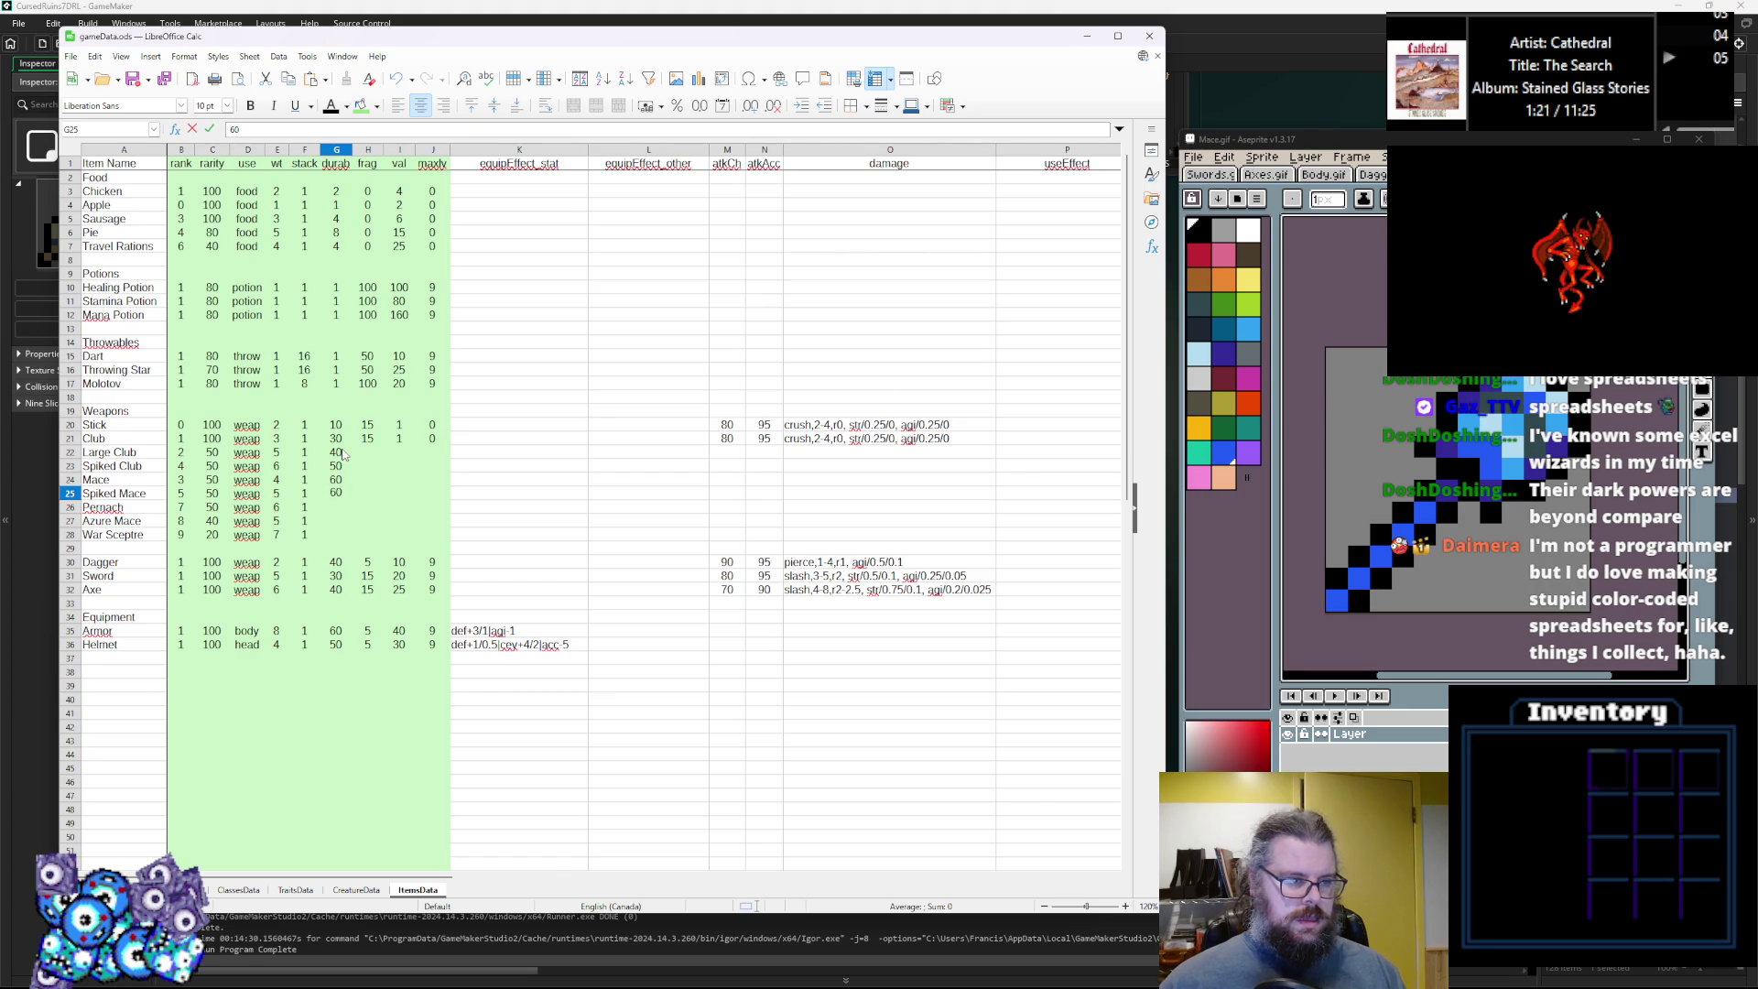
pyautogui.press('Return')
pyautogui.write('70')
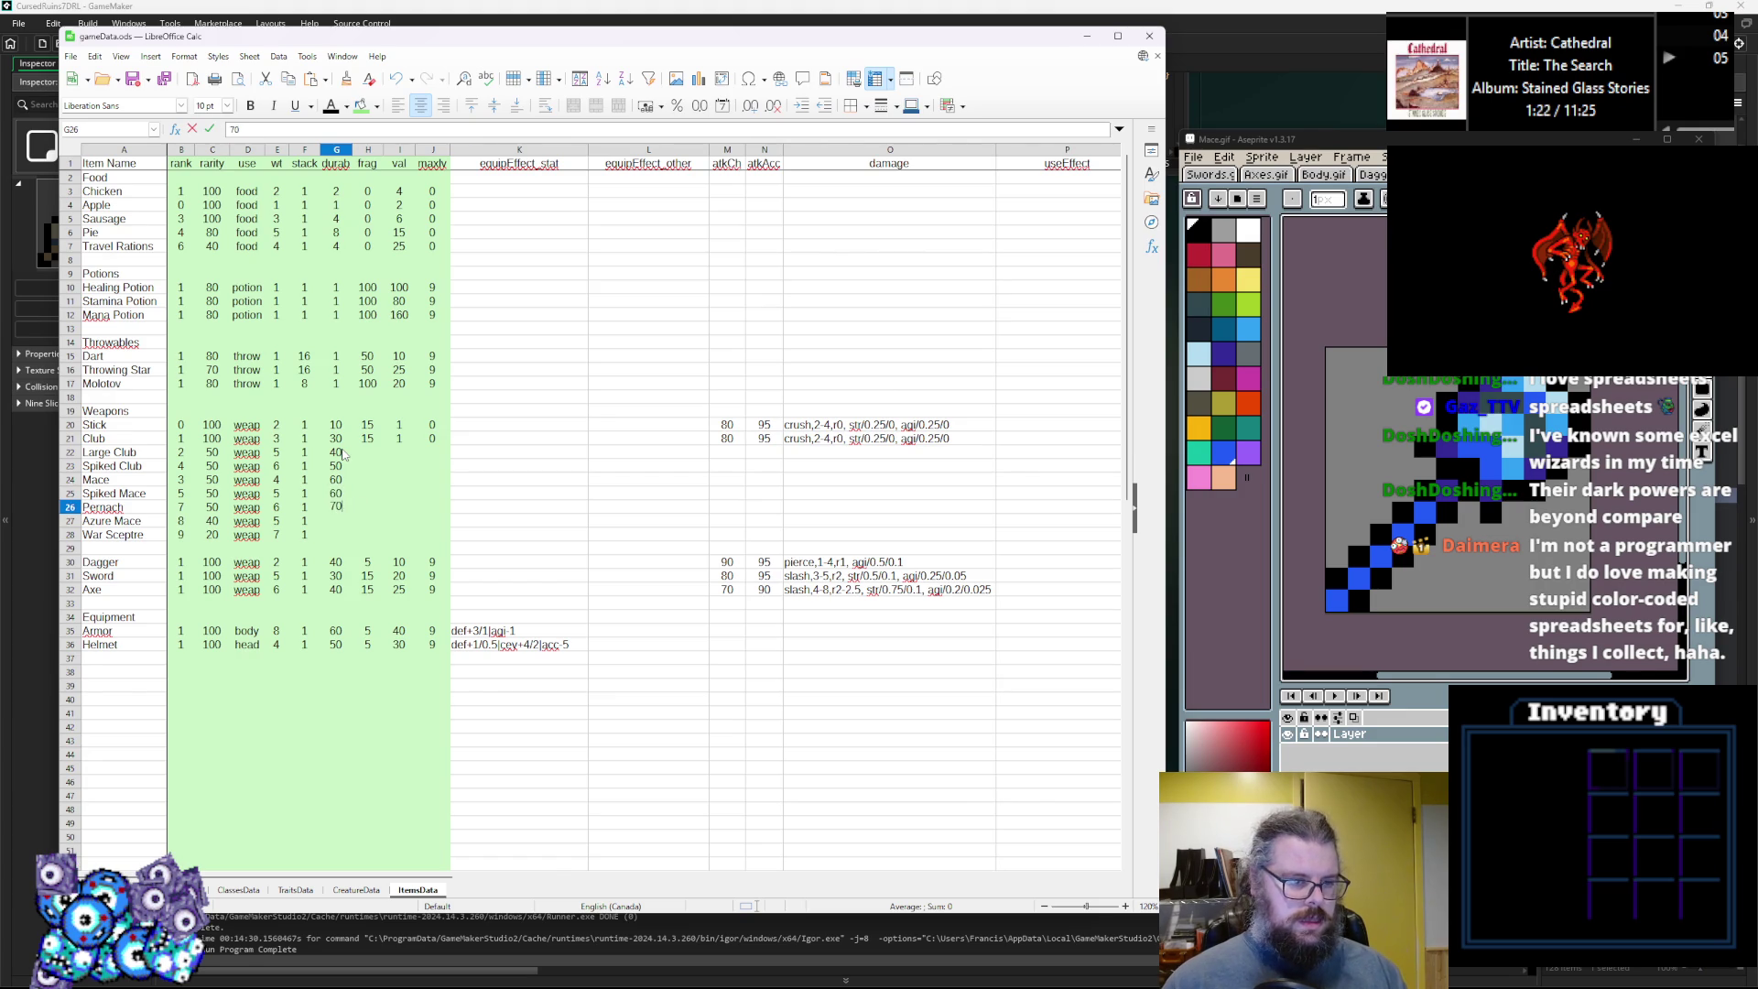
pyautogui.press('Return')
pyautogui.write('80')
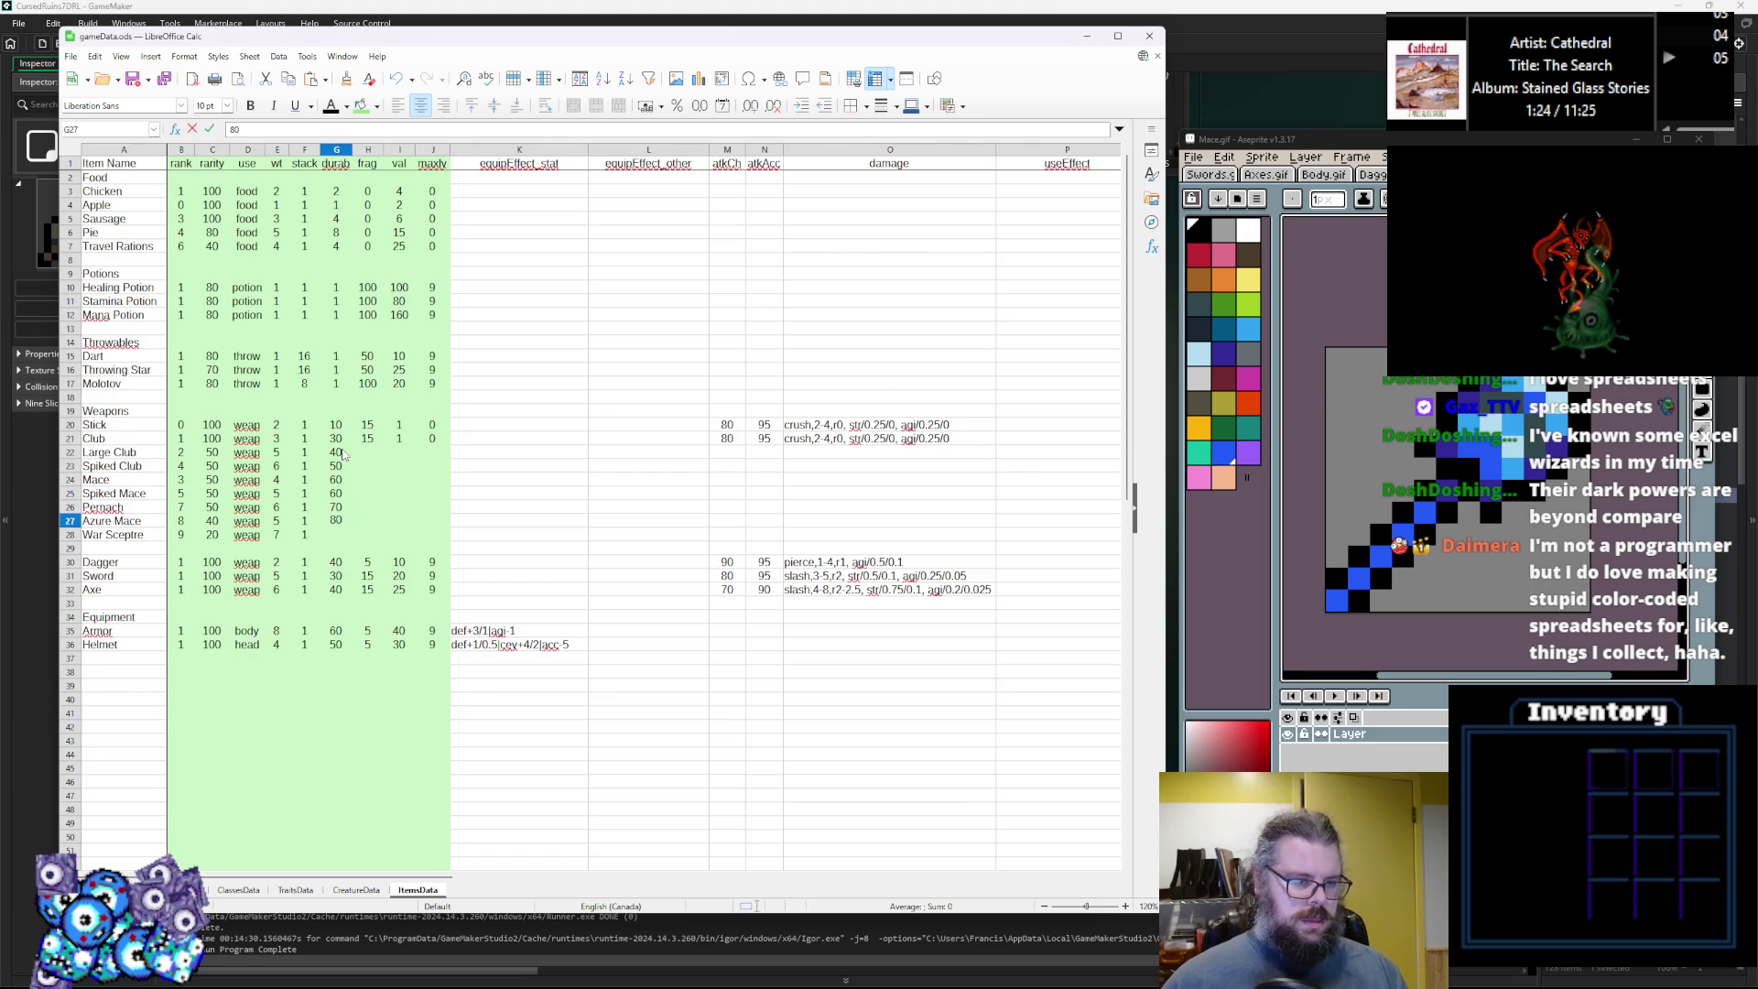
pyautogui.press('Return')
pyautogui.write('100')
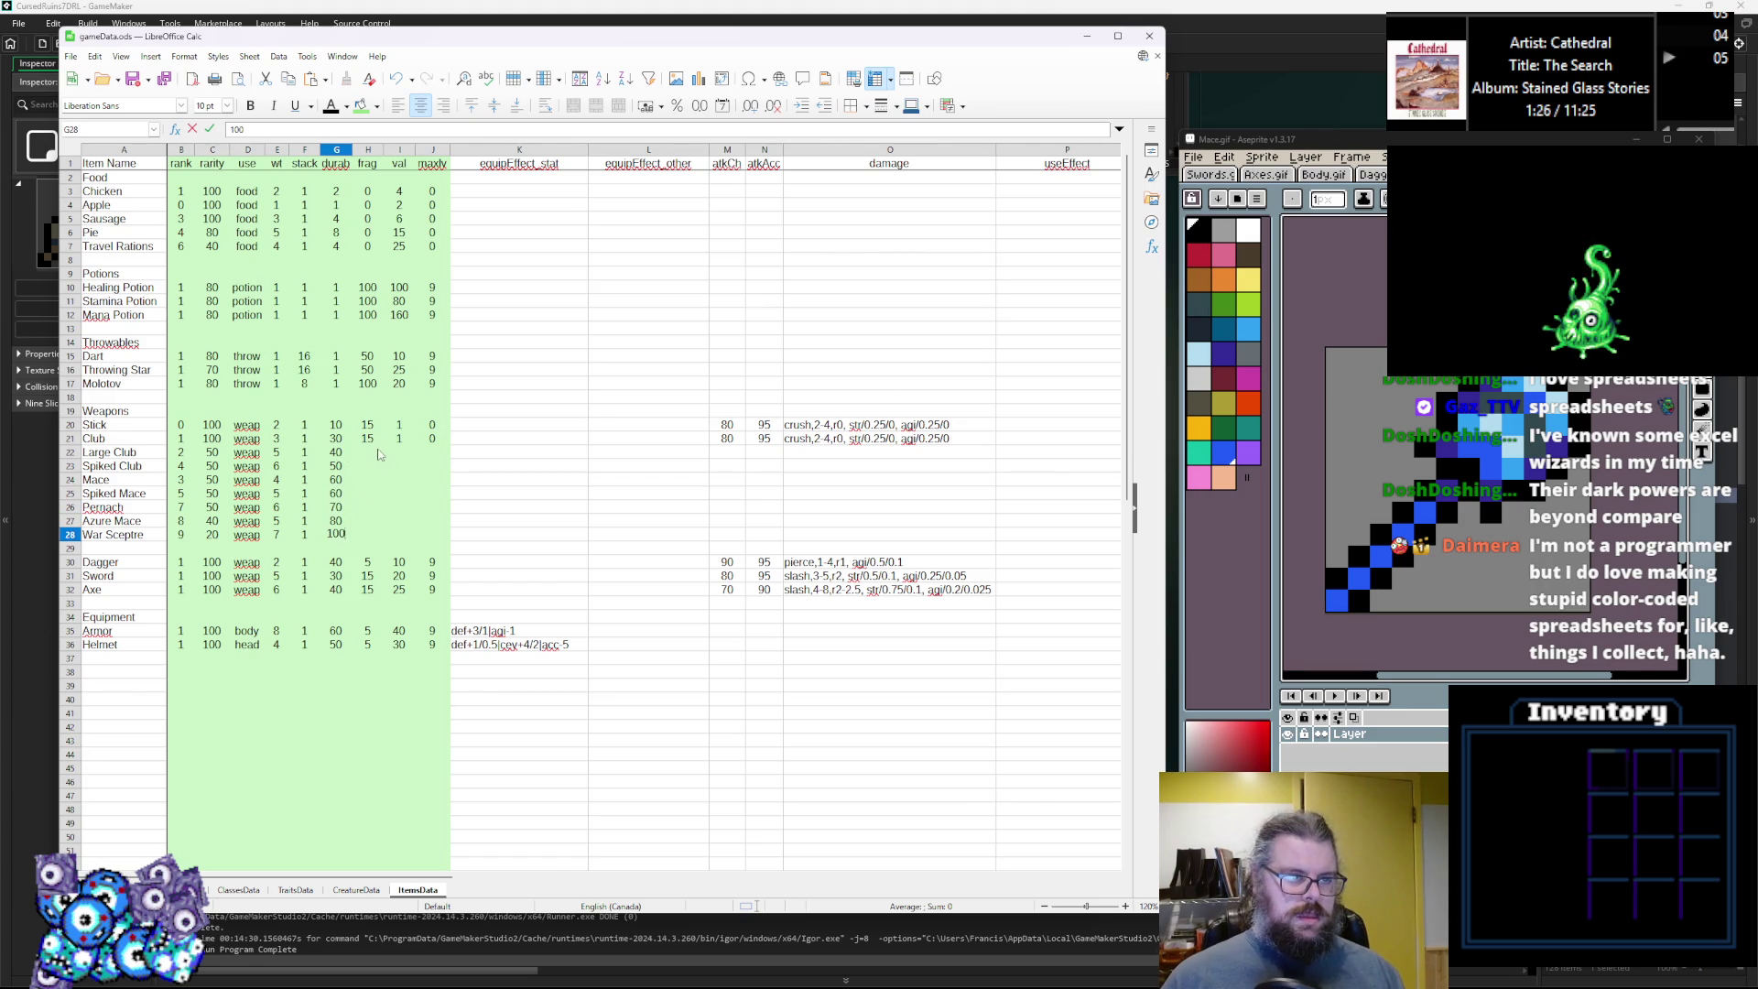
pyautogui.click(378, 453)
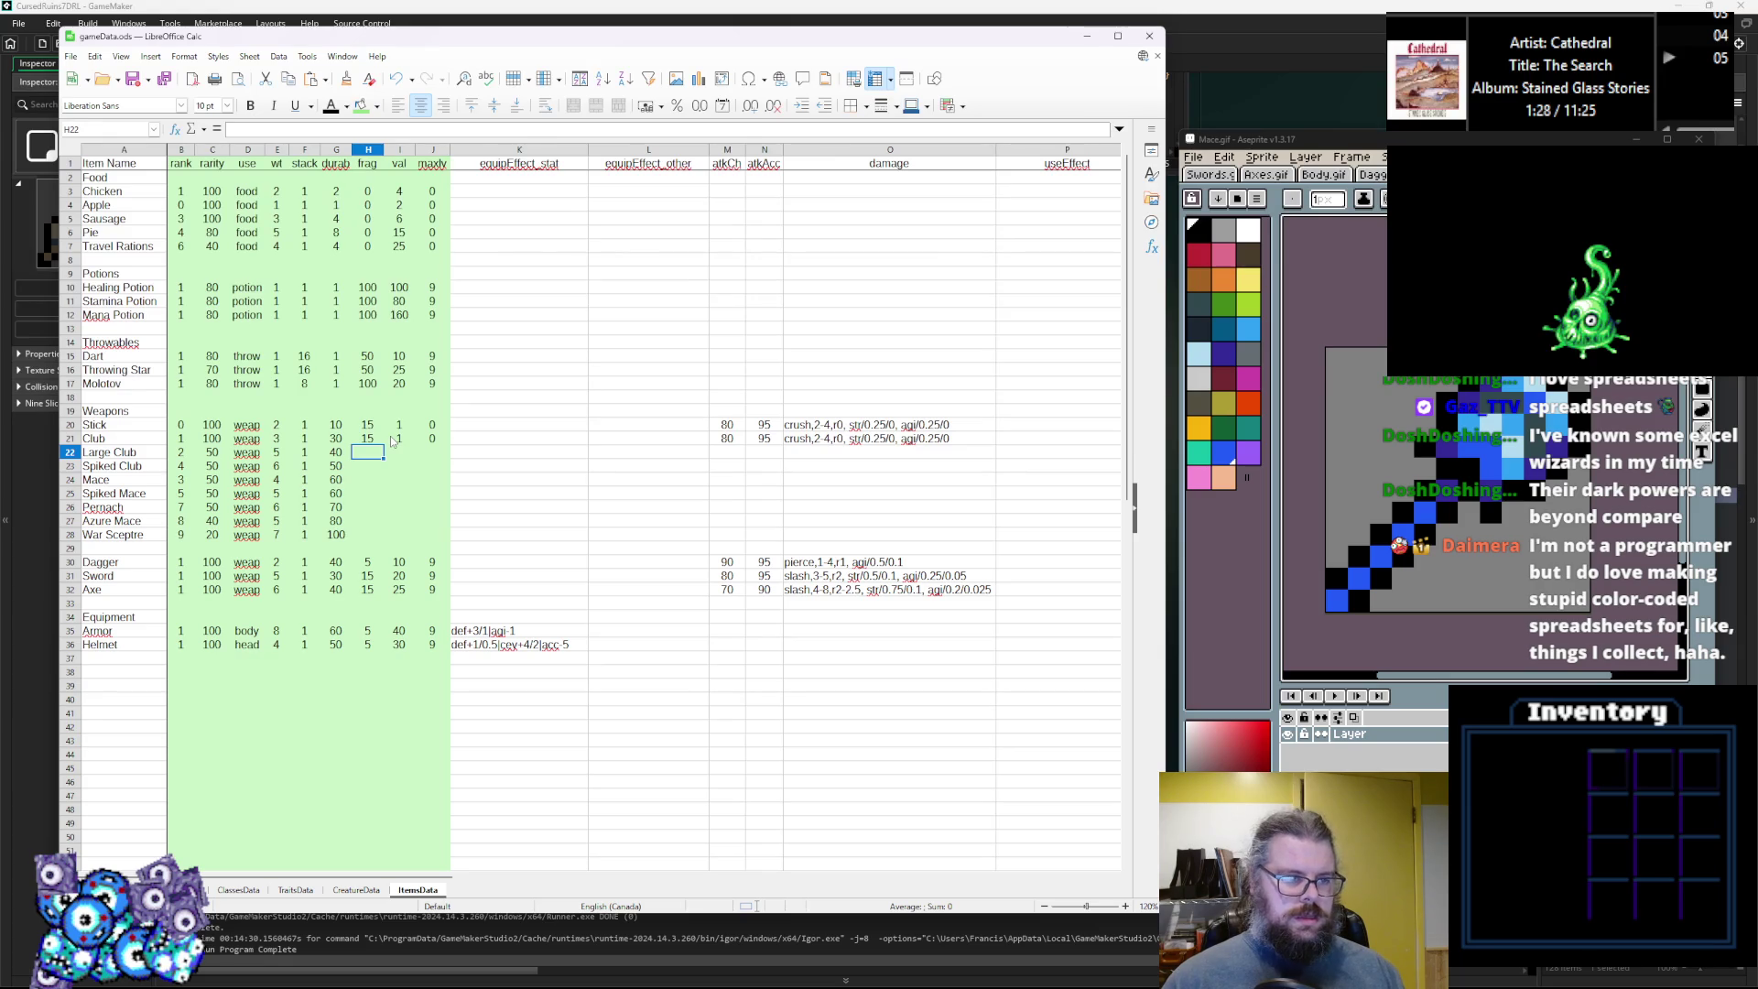
# Set frag values: Club 10, Large Club 5, Spiked Club 5, and 0 for all maces.
pyautogui.press('Up')
pyautogui.write('10')
pyautogui.press('Return')
pyautogui.write('5')
pyautogui.press('Return')
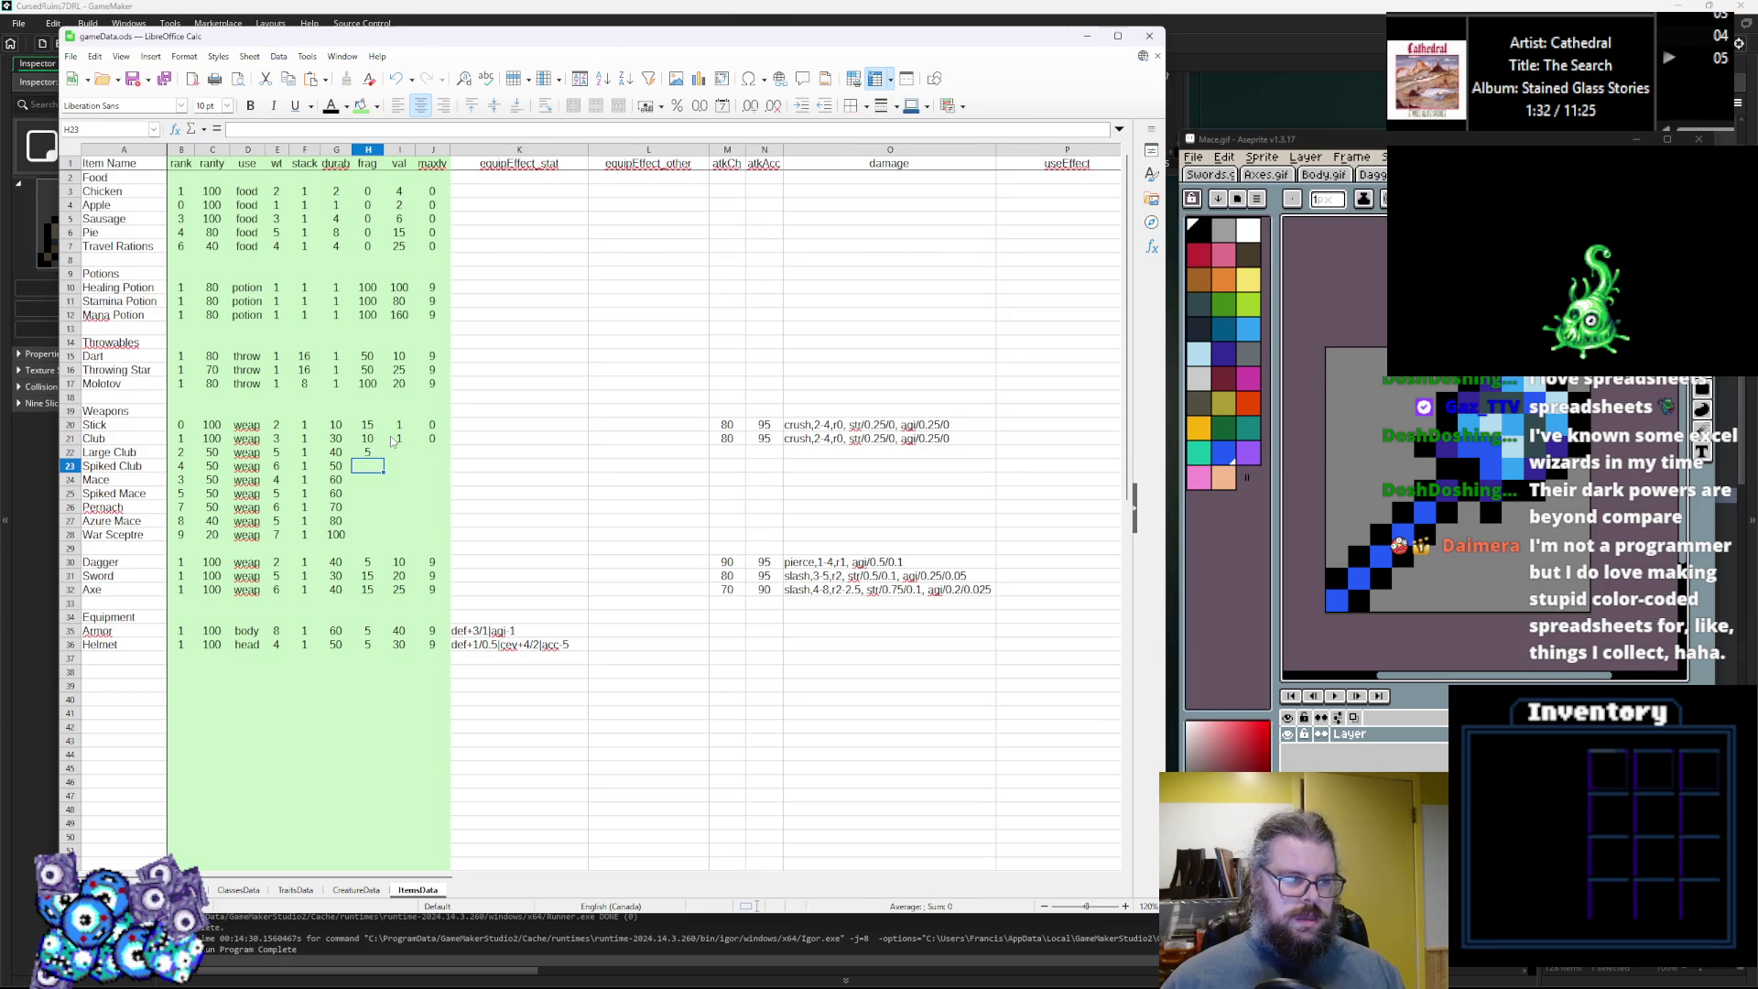
pyautogui.write('5')
pyautogui.press('Return')
pyautogui.write('0')
pyautogui.press('Return')
pyautogui.write('0')
pyautogui.press('Return')
pyautogui.write('0')
pyautogui.press('Return')
pyautogui.write('0')
pyautogui.press('Return')
pyautogui.write('0')
pyautogui.press('Right')
pyautogui.press('Up')
pyautogui.press('Up')
pyautogui.press('Up')
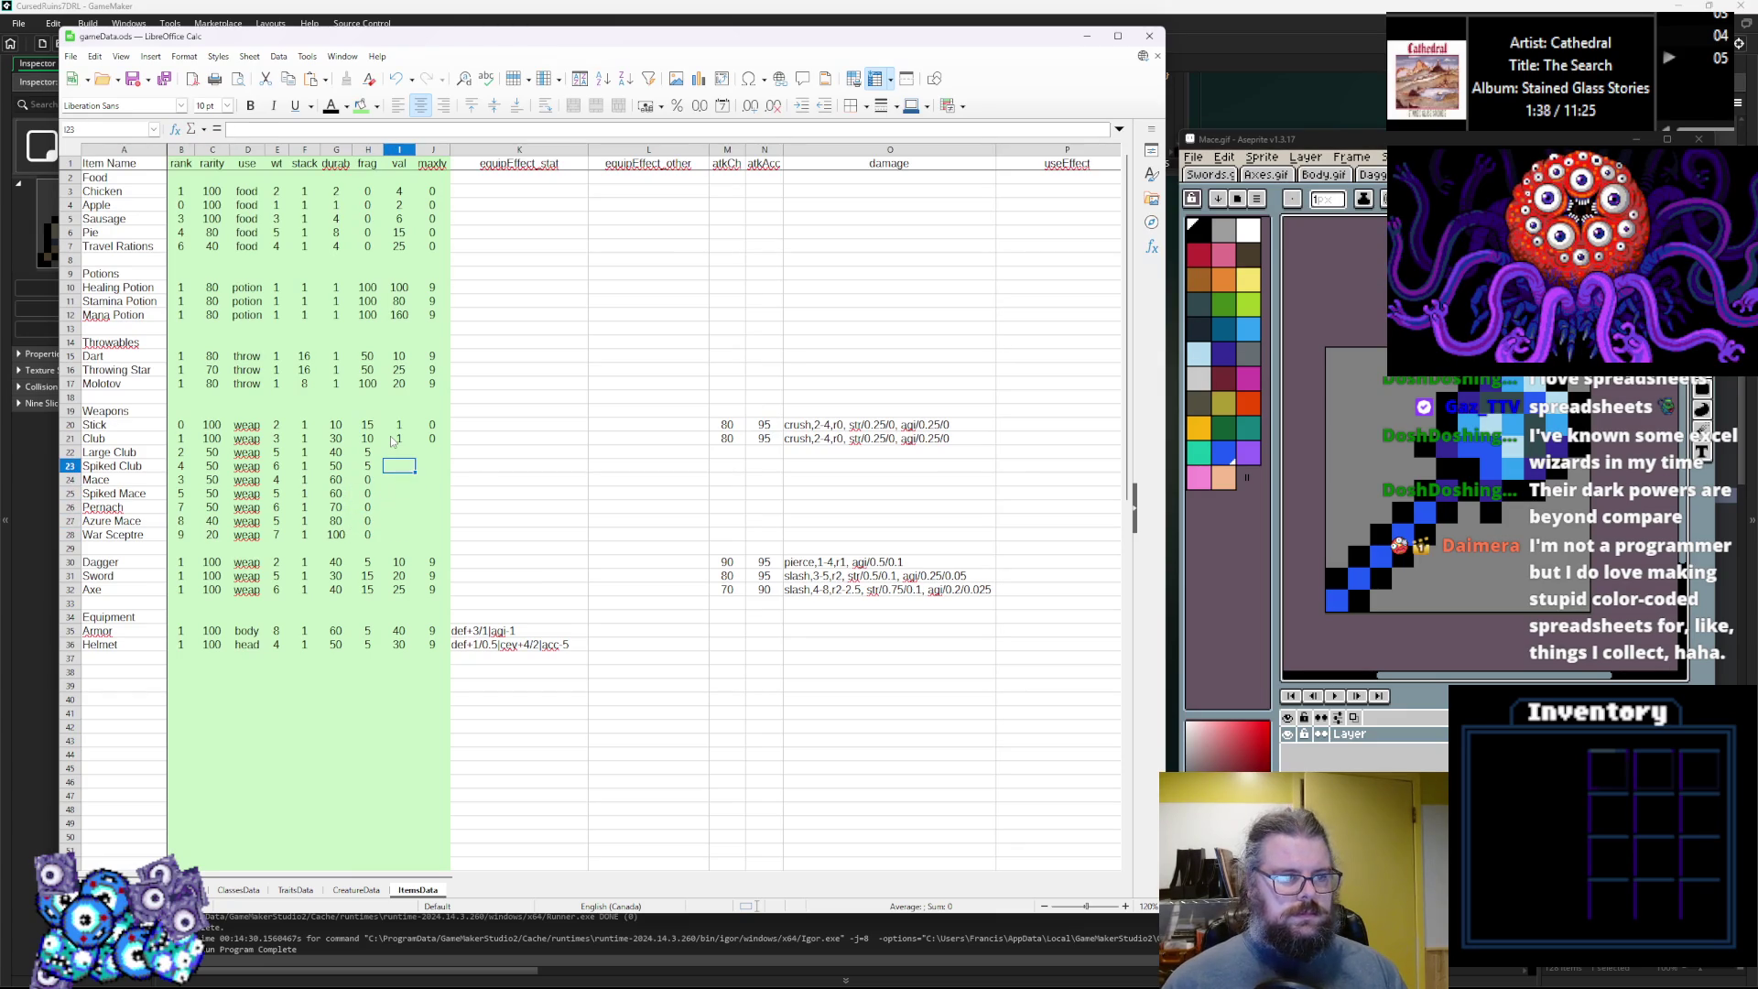
# Enter values climbing from 10 to 480 (Mace 40, Pernach 120, Azure Mace 240, War Sceptre 480).
pyautogui.press('Up')
pyautogui.write('2')
pyautogui.press('Up')
pyautogui.press('Down')
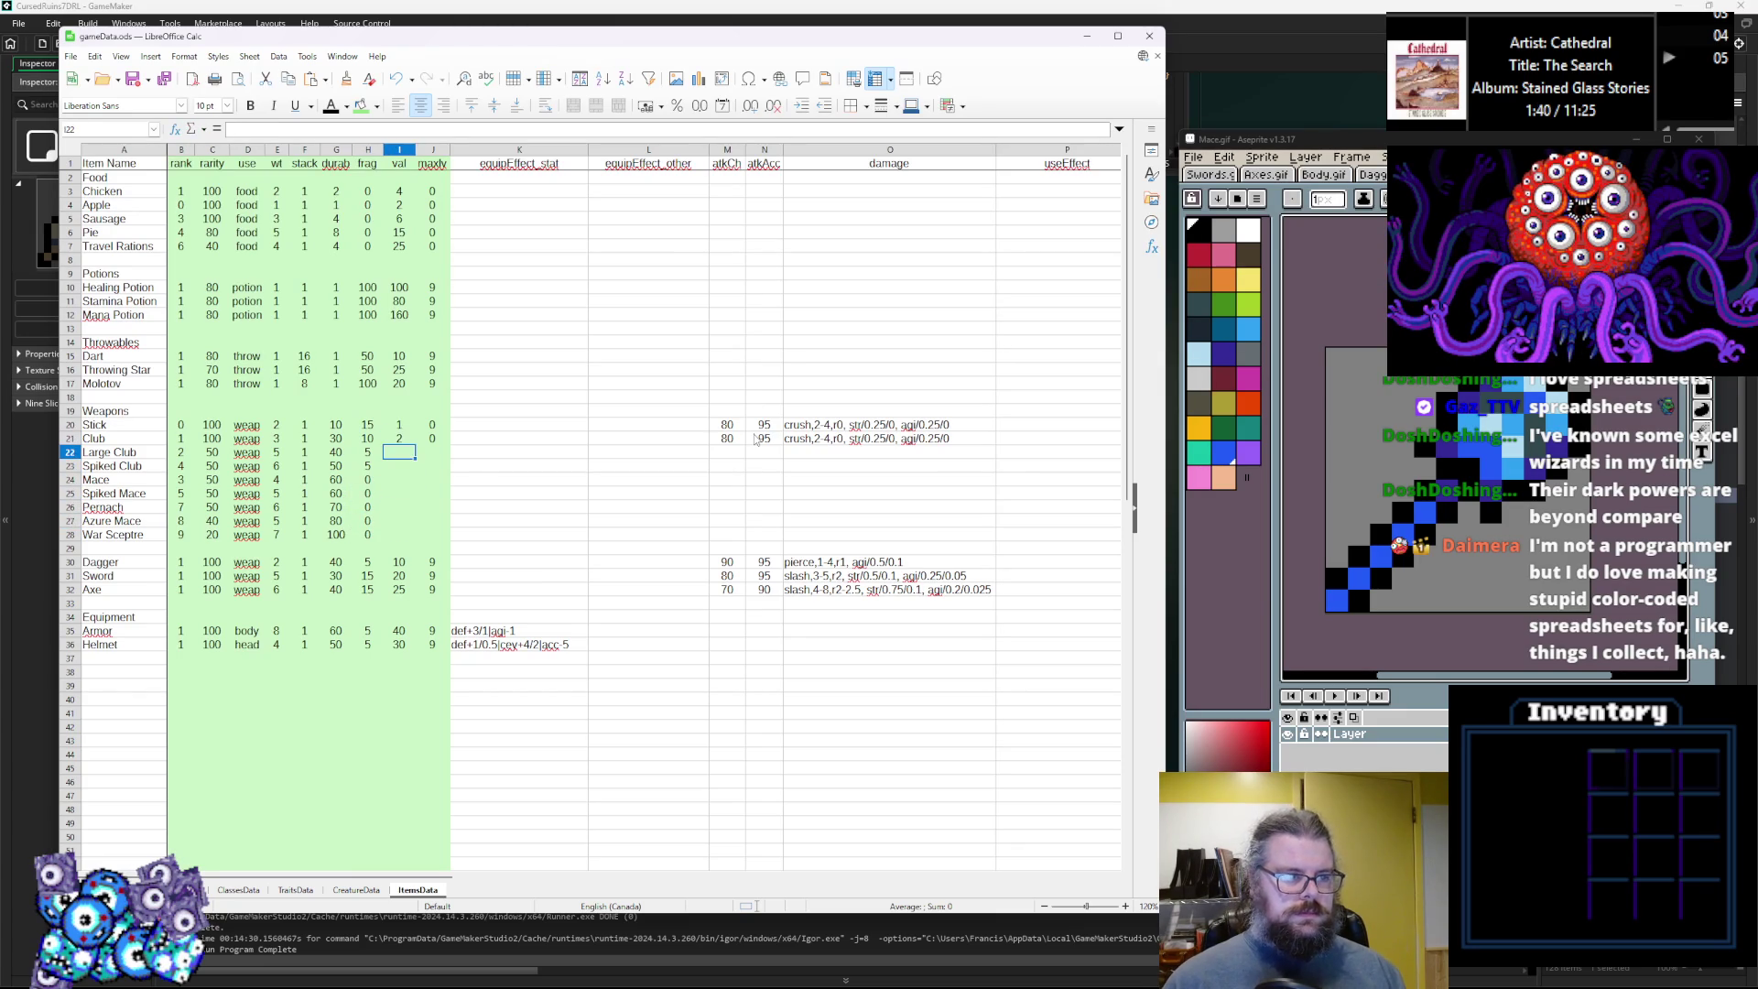
pyautogui.press('Up')
pyautogui.write('4')
pyautogui.press('Return')
pyautogui.write('10')
pyautogui.press('Return')
pyautogui.write('20')
pyautogui.press('Return')
pyautogui.write('4')
pyautogui.press('Return')
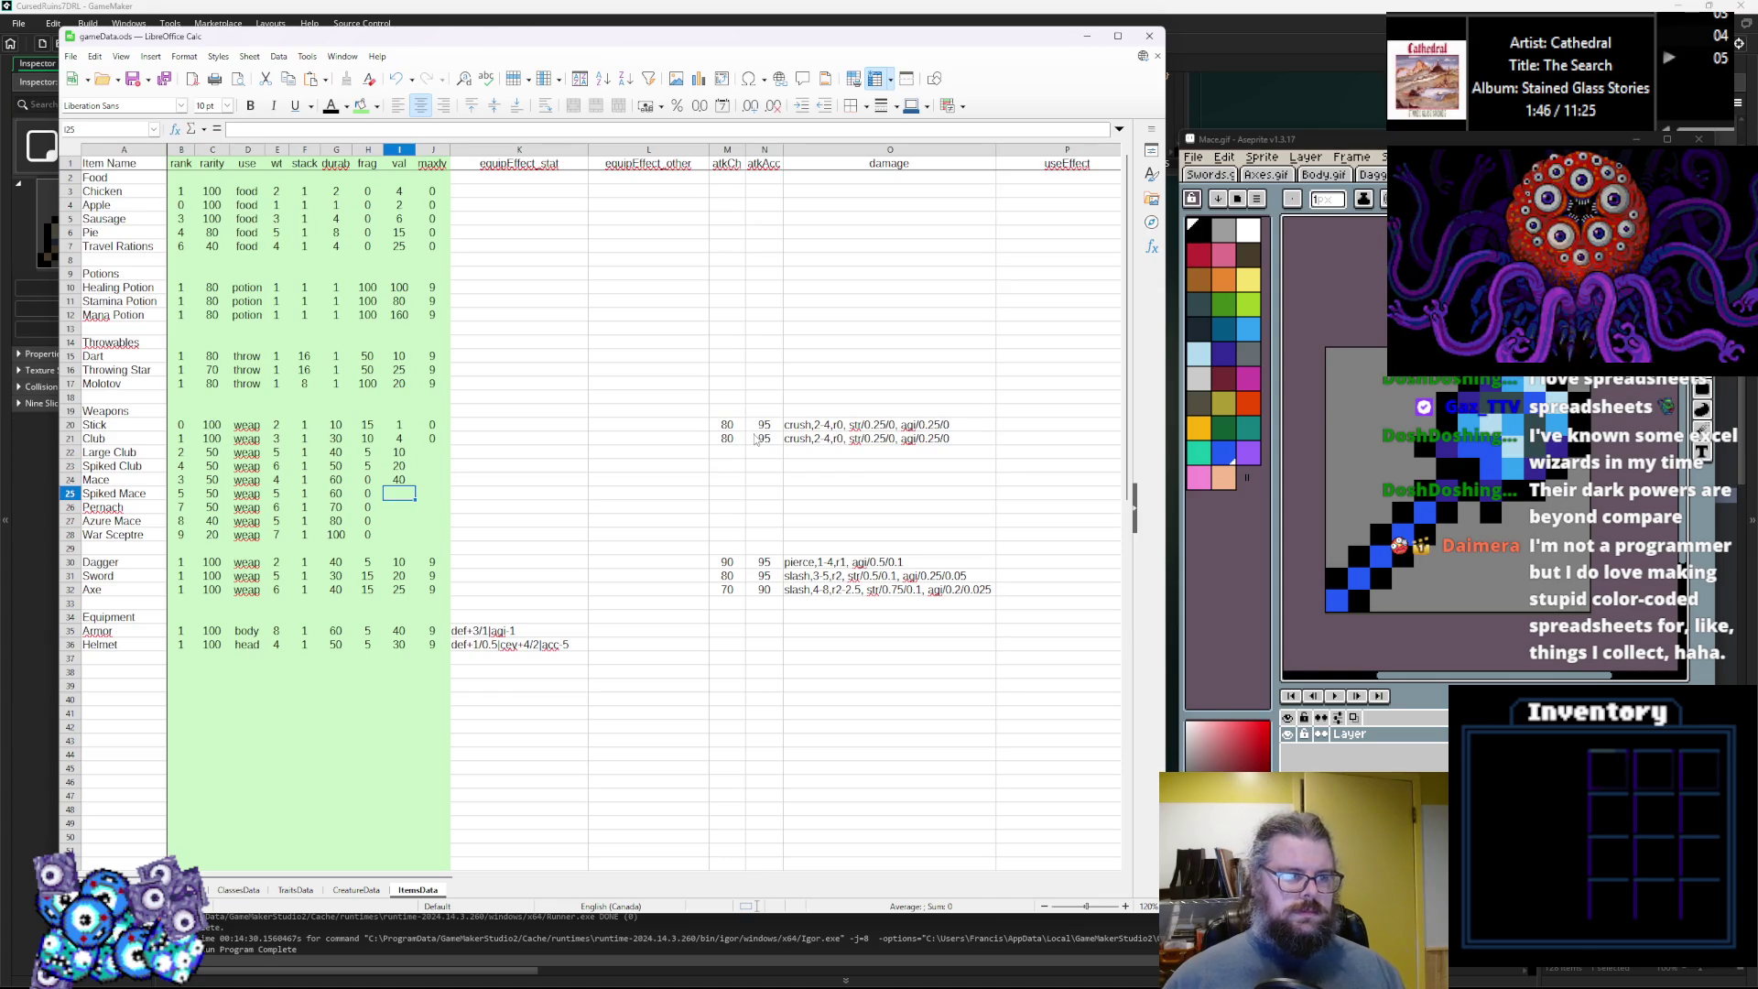
pyautogui.write('60')
pyautogui.press('Return')
pyautogui.write('9')
pyautogui.write('120')
pyautogui.press('Return')
pyautogui.write('240')
pyautogui.press('Return')
pyautogui.write('47')
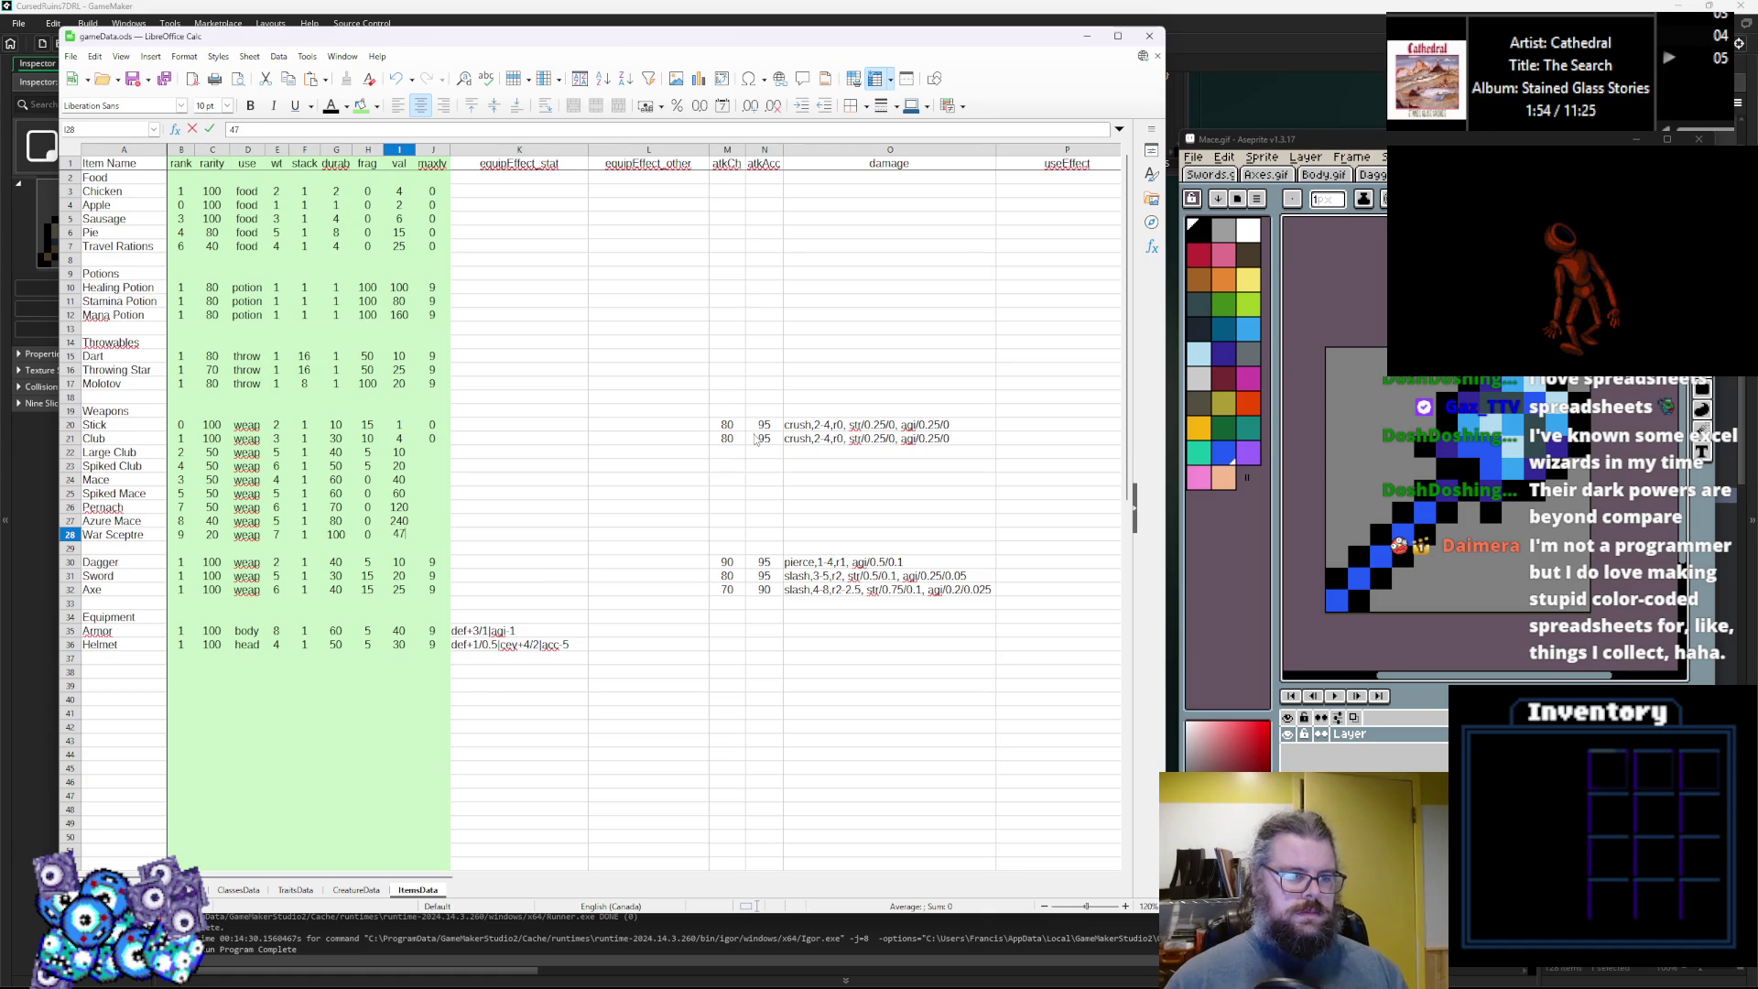
pyautogui.press('Tab')
# Fill the ready column with 9 for every row from Club through War Sceptre.
pyautogui.press('Up')
pyautogui.press('Up')
pyautogui.press('Up')
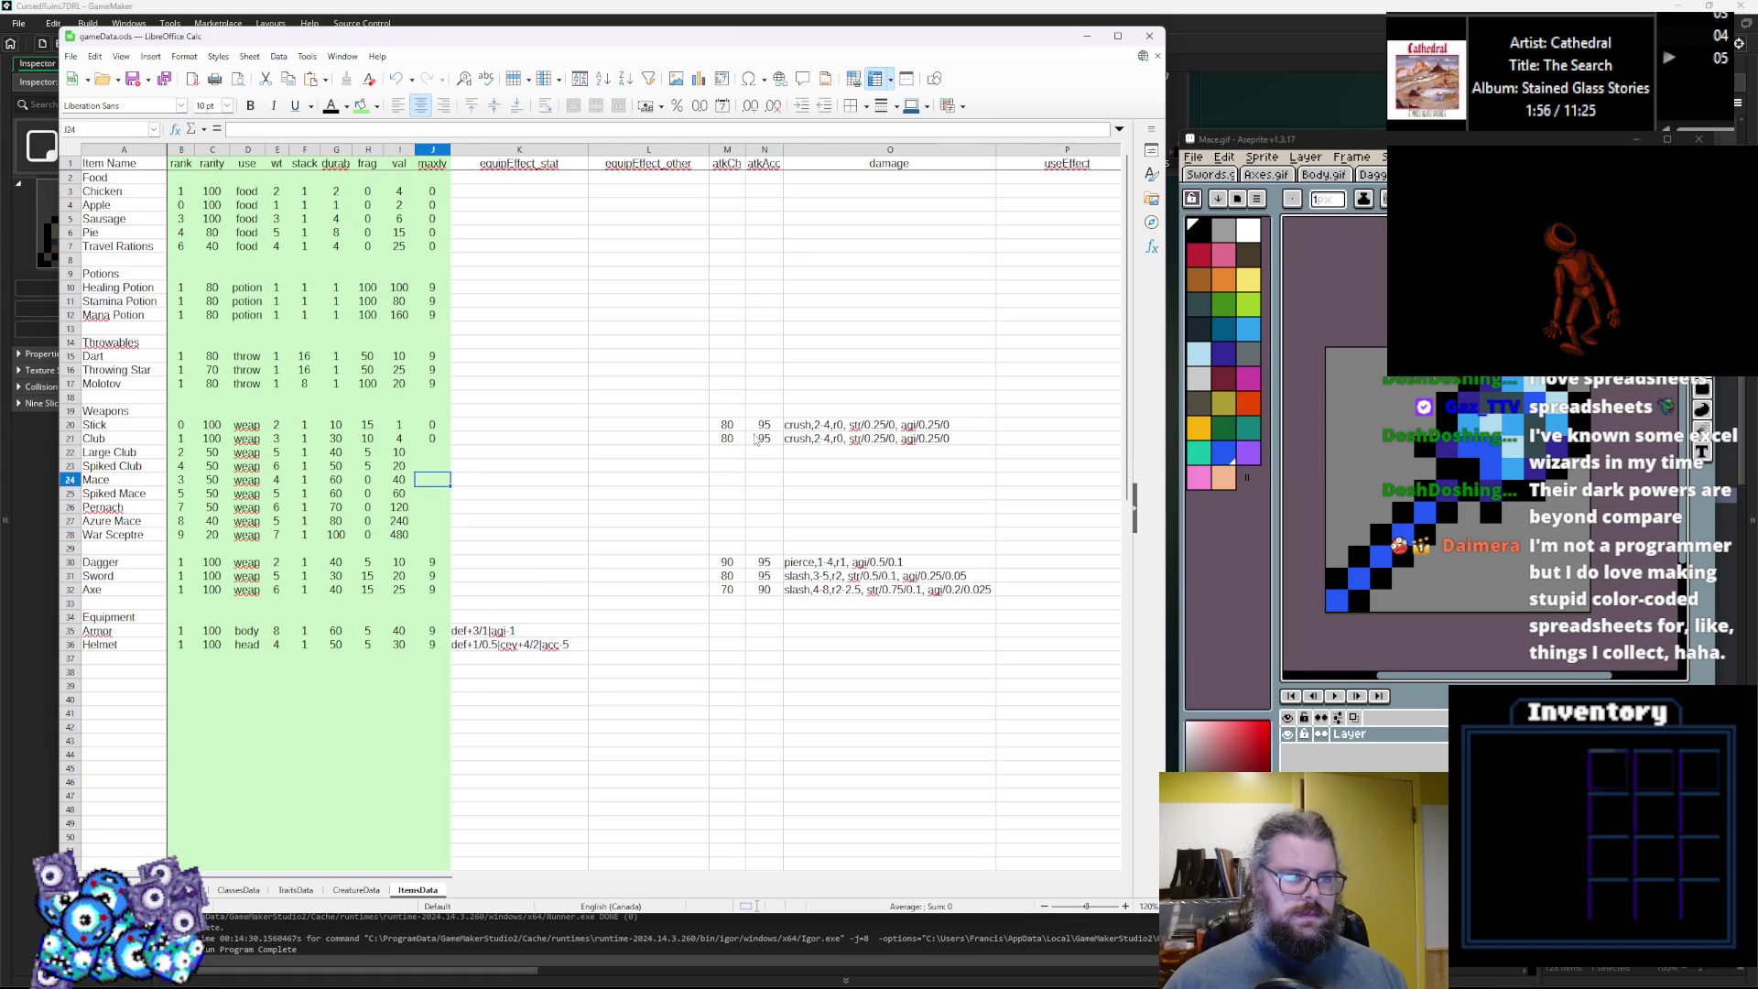
pyautogui.press('Up')
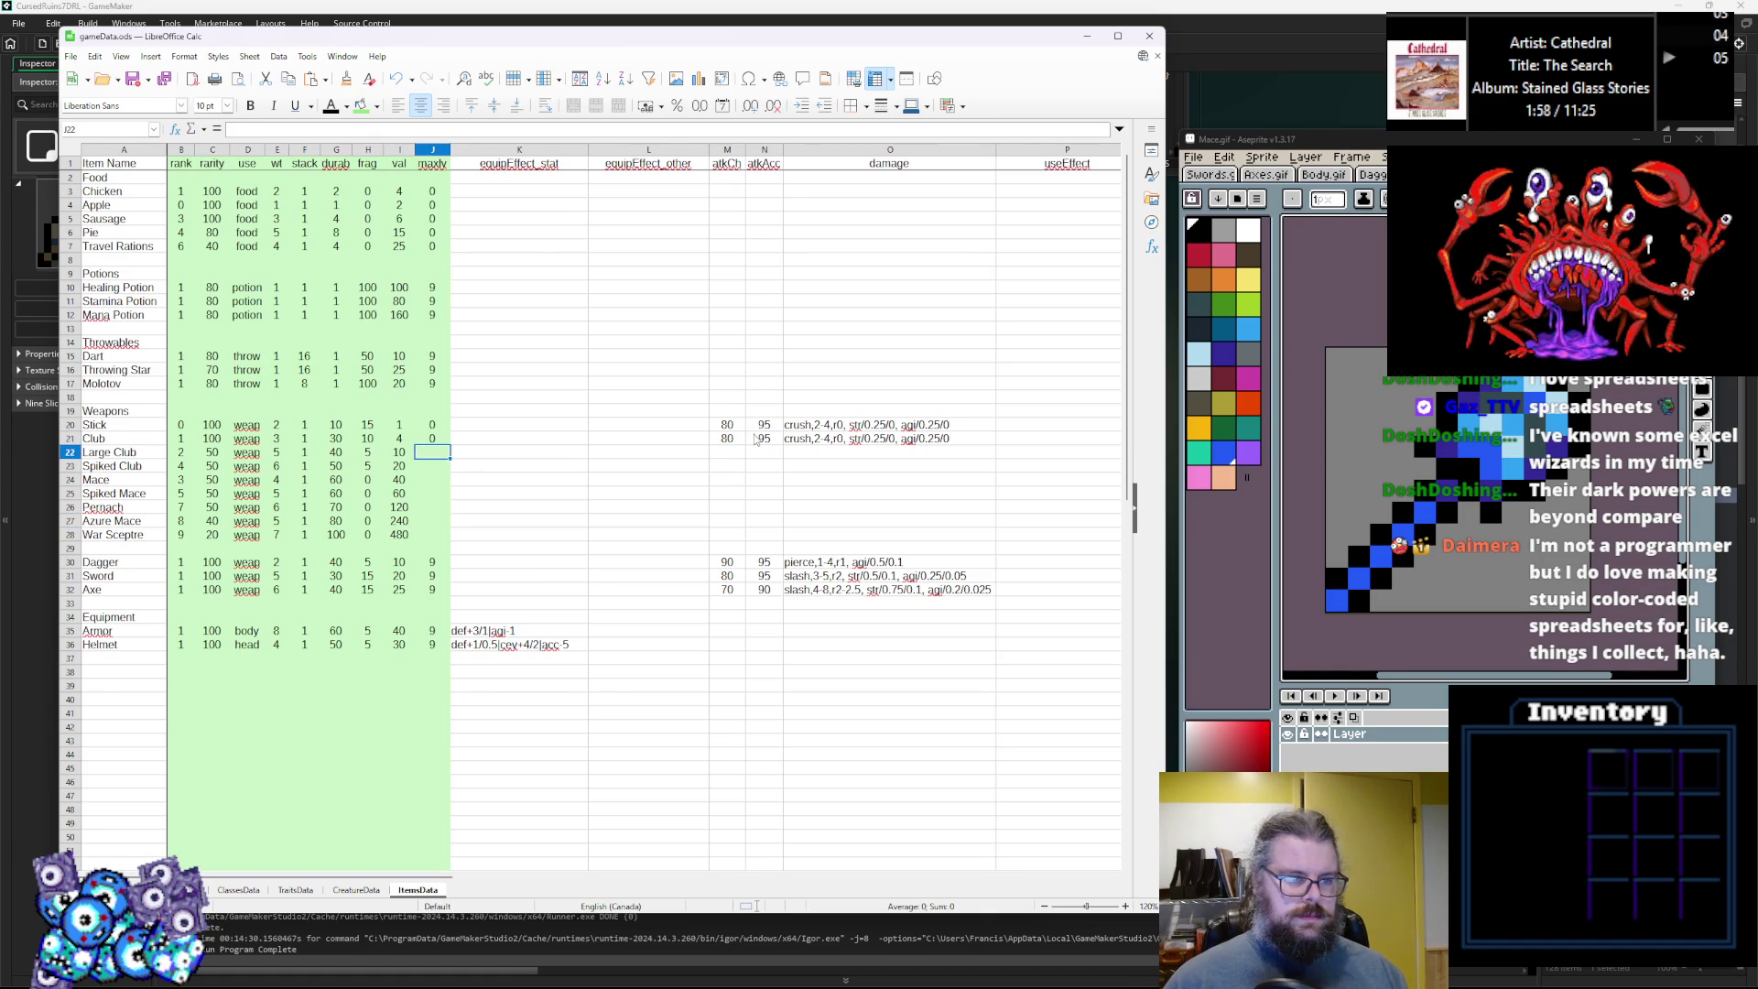
pyautogui.write('2')
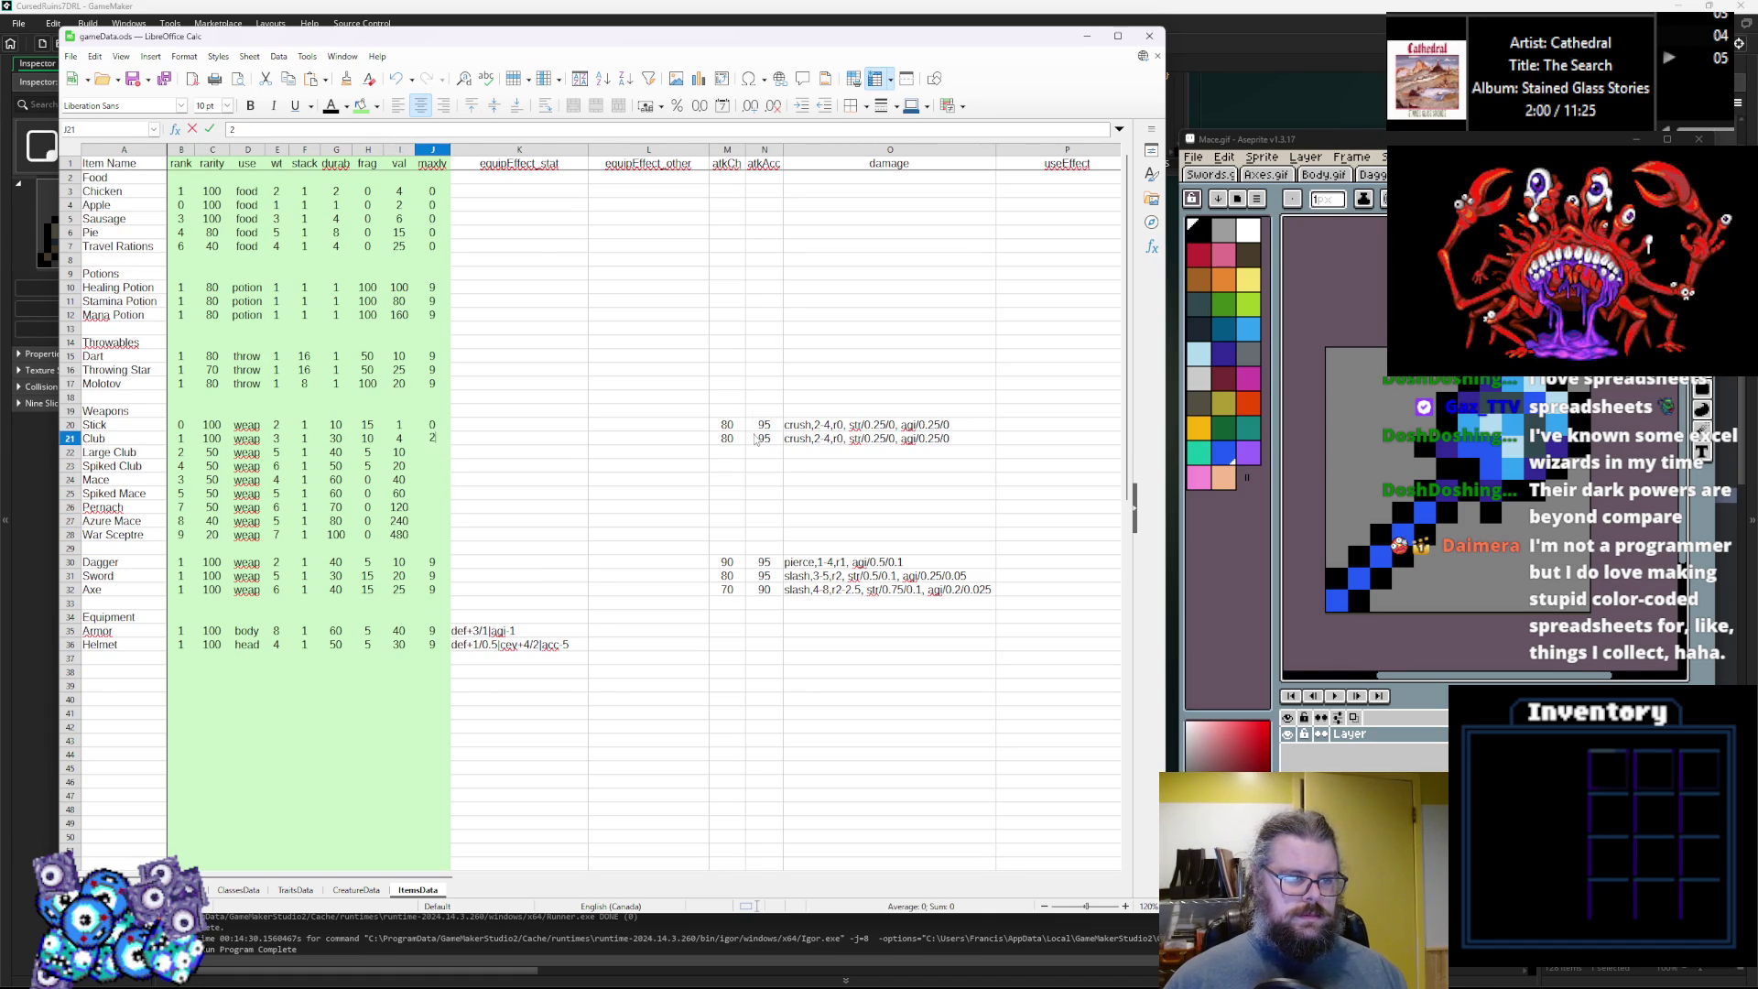
pyautogui.press('Return')
pyautogui.press('Up')
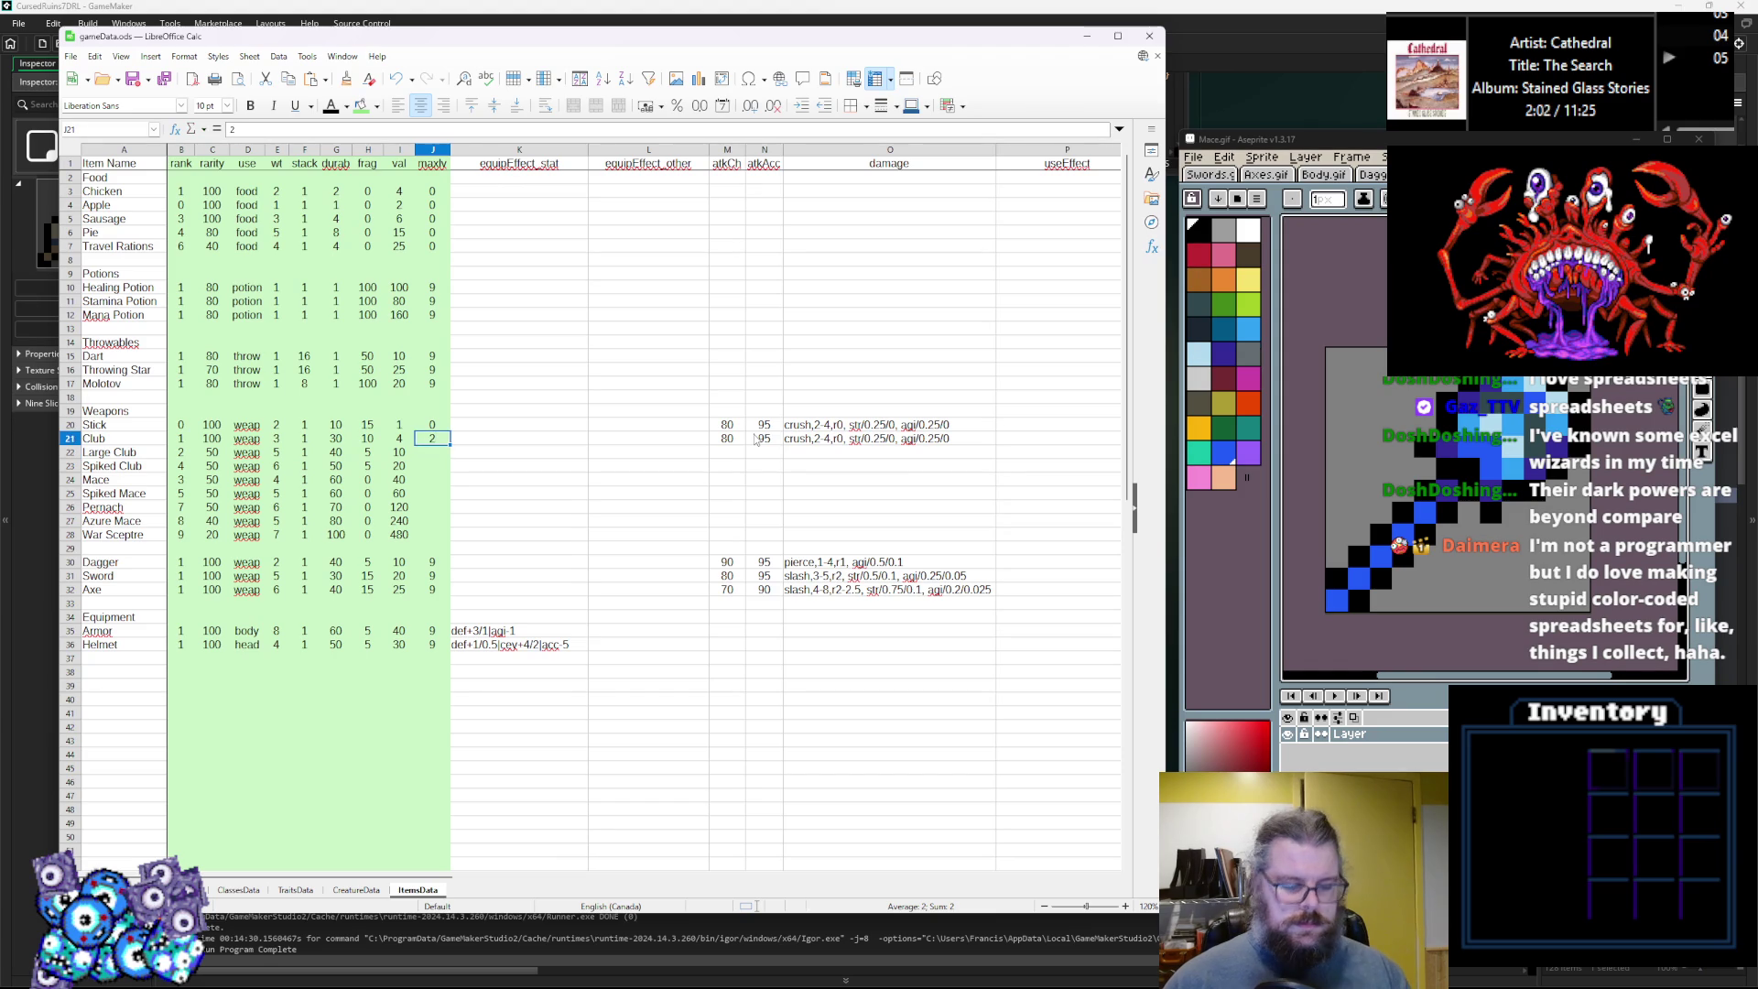
pyautogui.write('9')
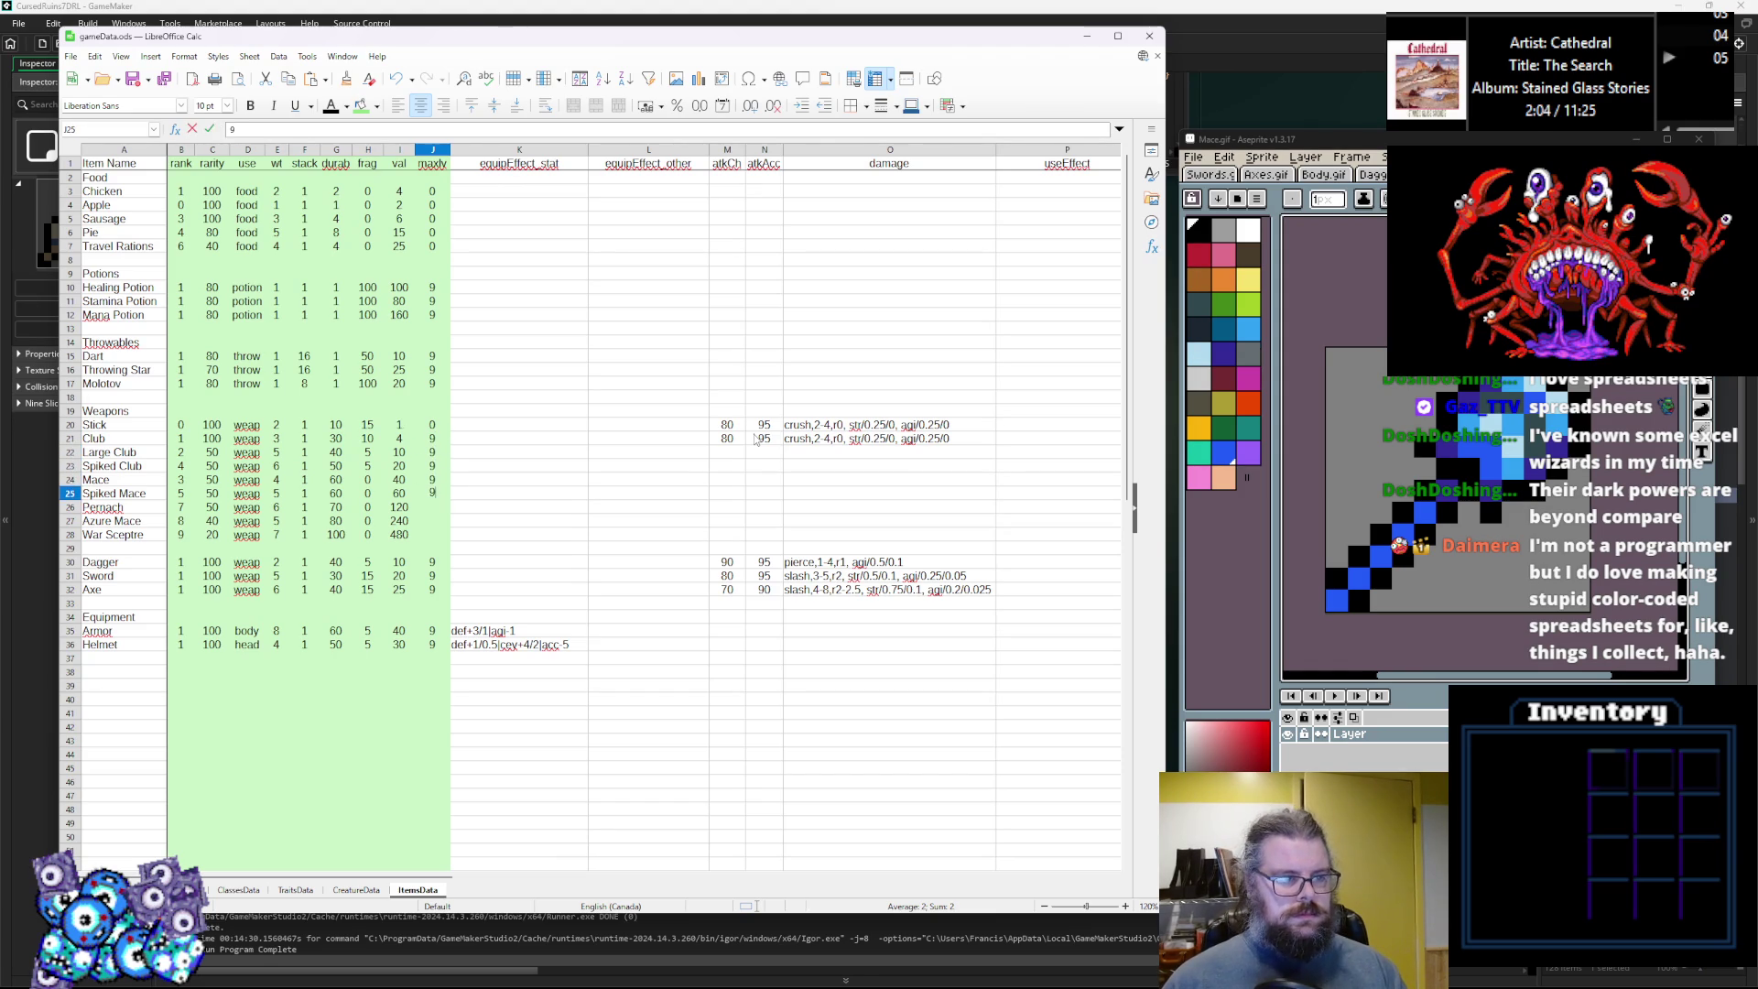
pyautogui.write(' 9 9 9 9 9 9')
pyautogui.press('Return')
pyautogui.write('9')
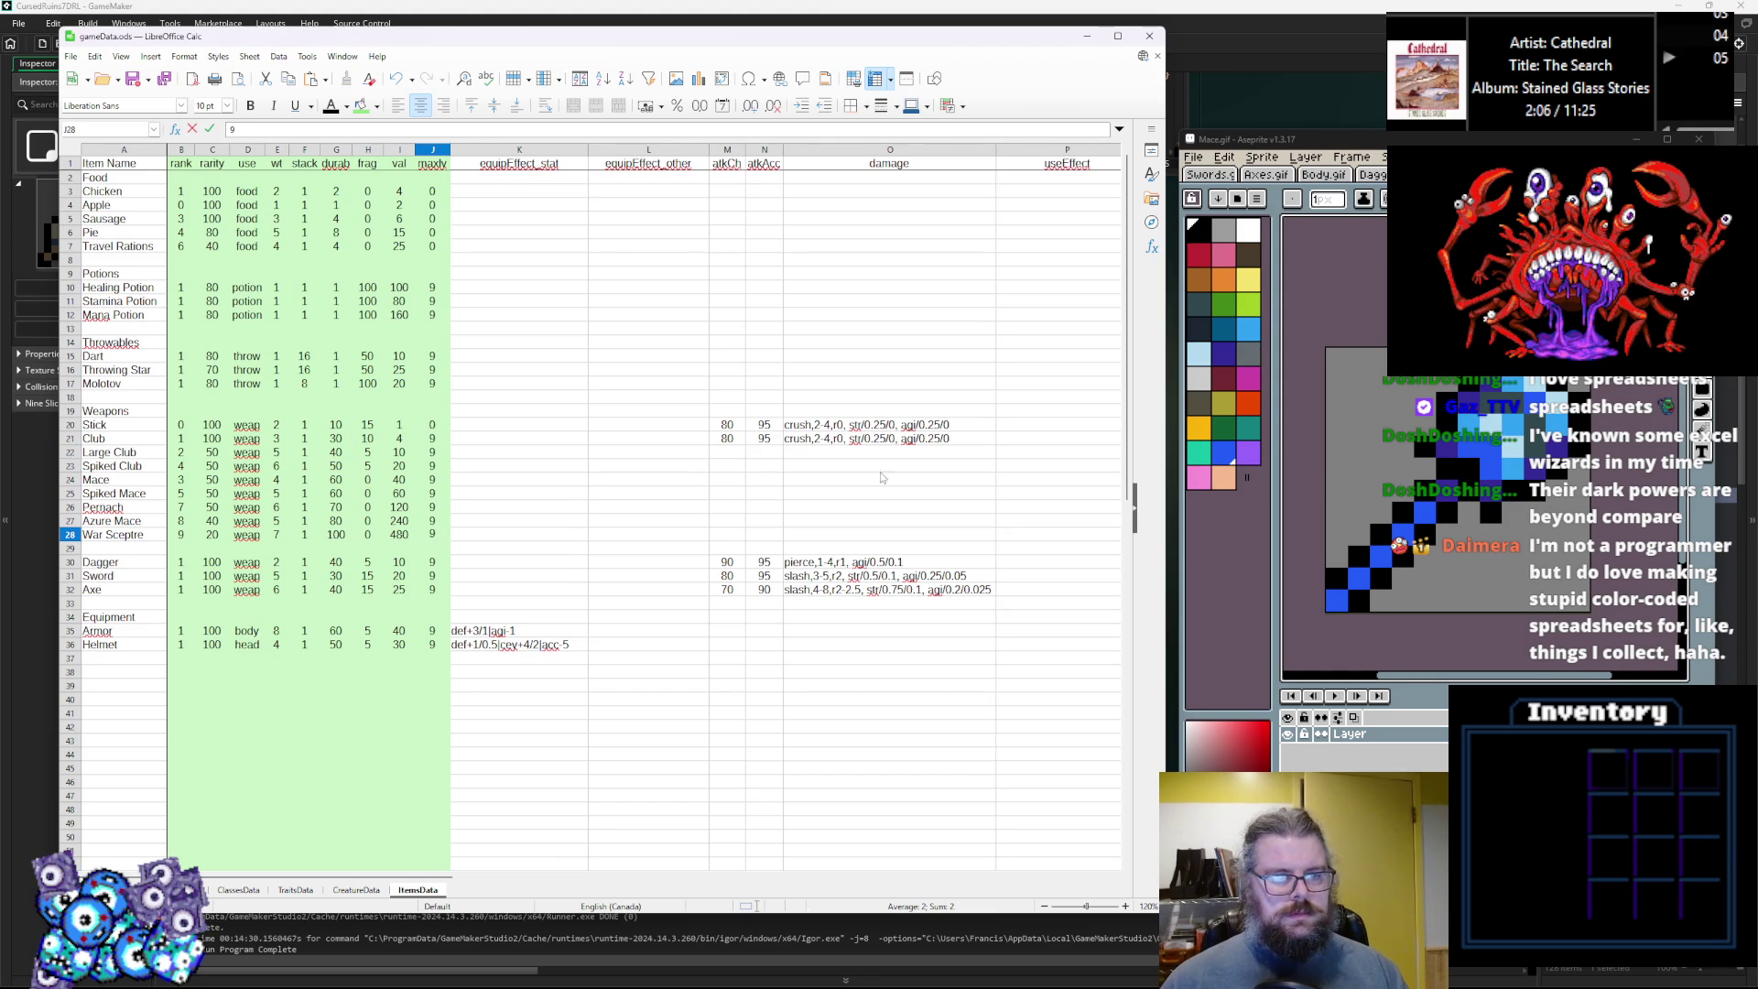
pyautogui.click(890, 493)
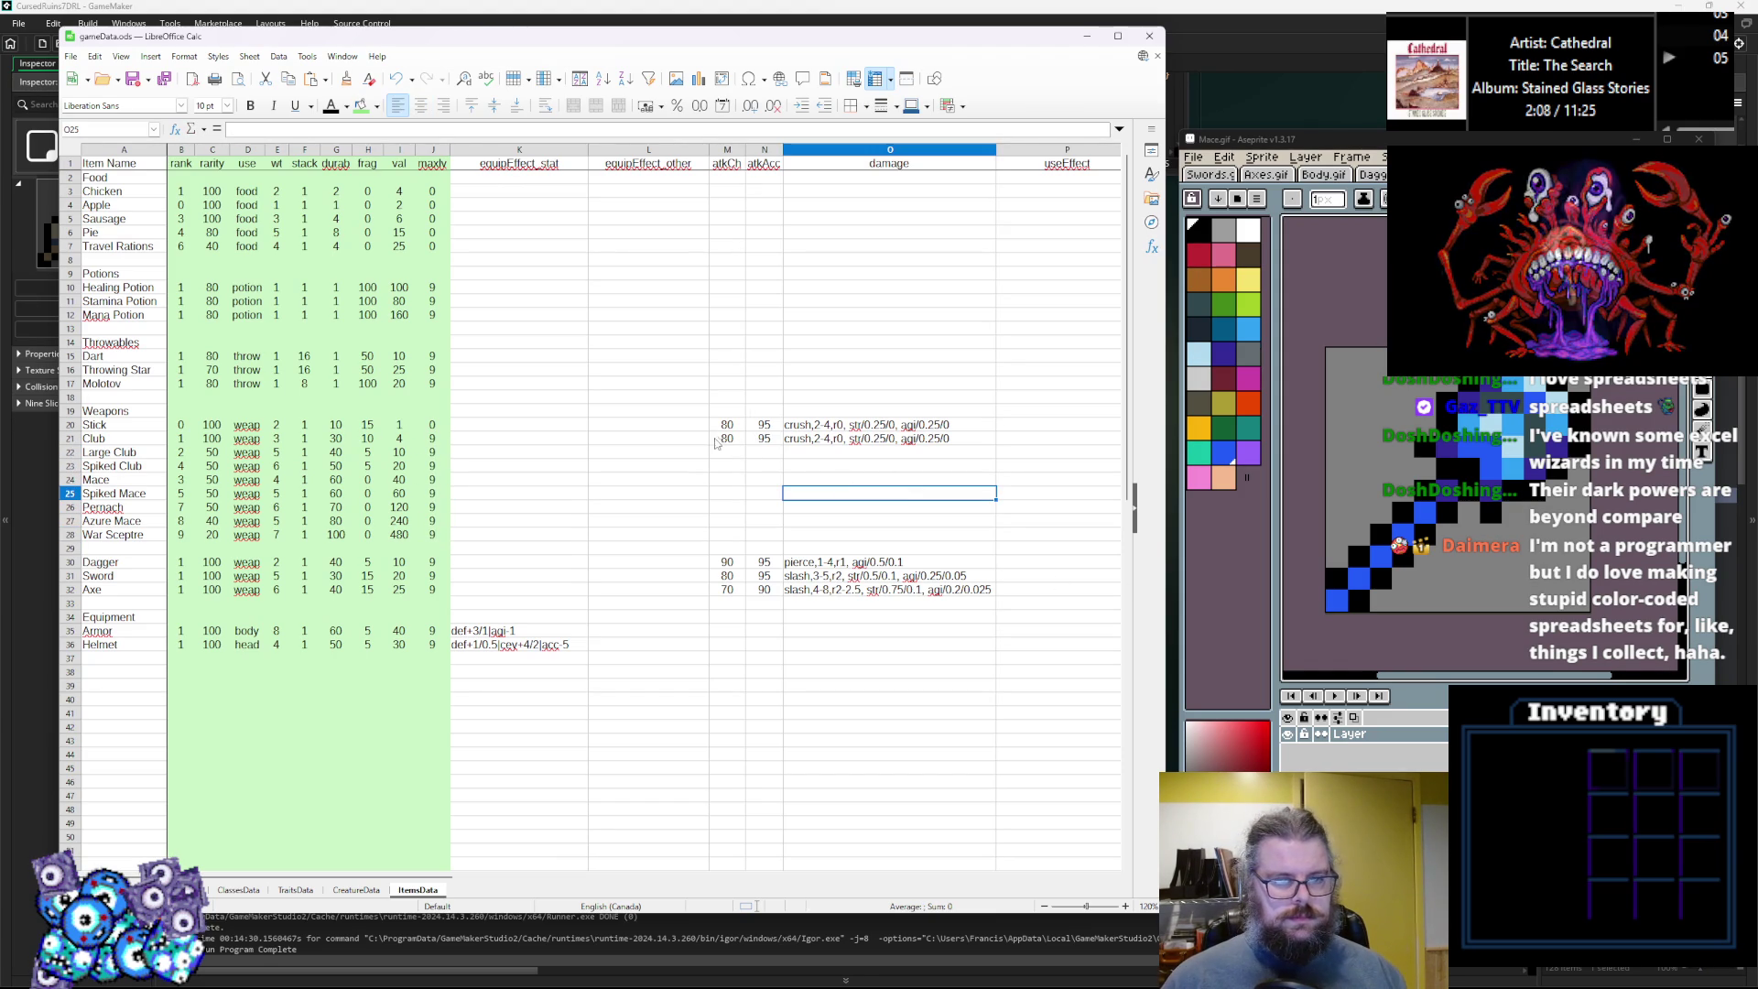
# Set attack chance to 60 for Club, 40 for Large Club, and 80 for Spiked Club and Mace.
pyautogui.click(721, 438)
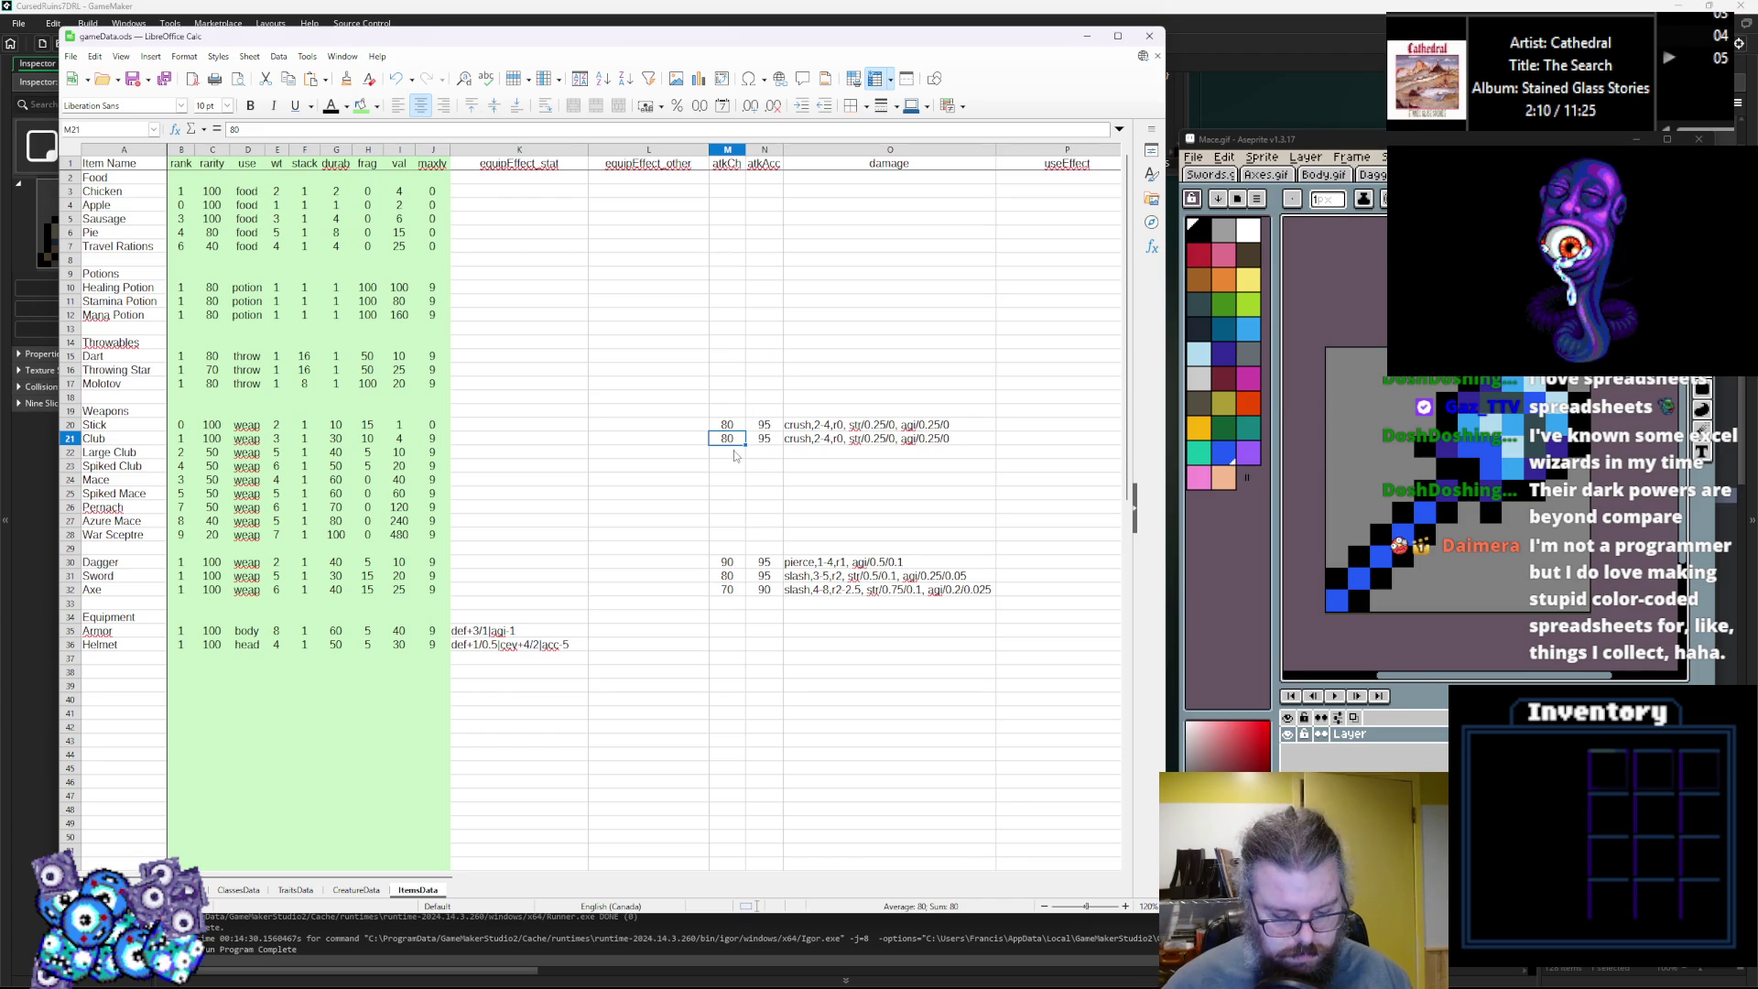
pyautogui.write('70')
pyautogui.press('Return')
pyautogui.write('60')
pyautogui.press('Return')
pyautogui.write('5')
pyautogui.press('Return')
pyautogui.press('Up')
pyautogui.press('Up')
pyautogui.press('Down')
pyautogui.press('Up')
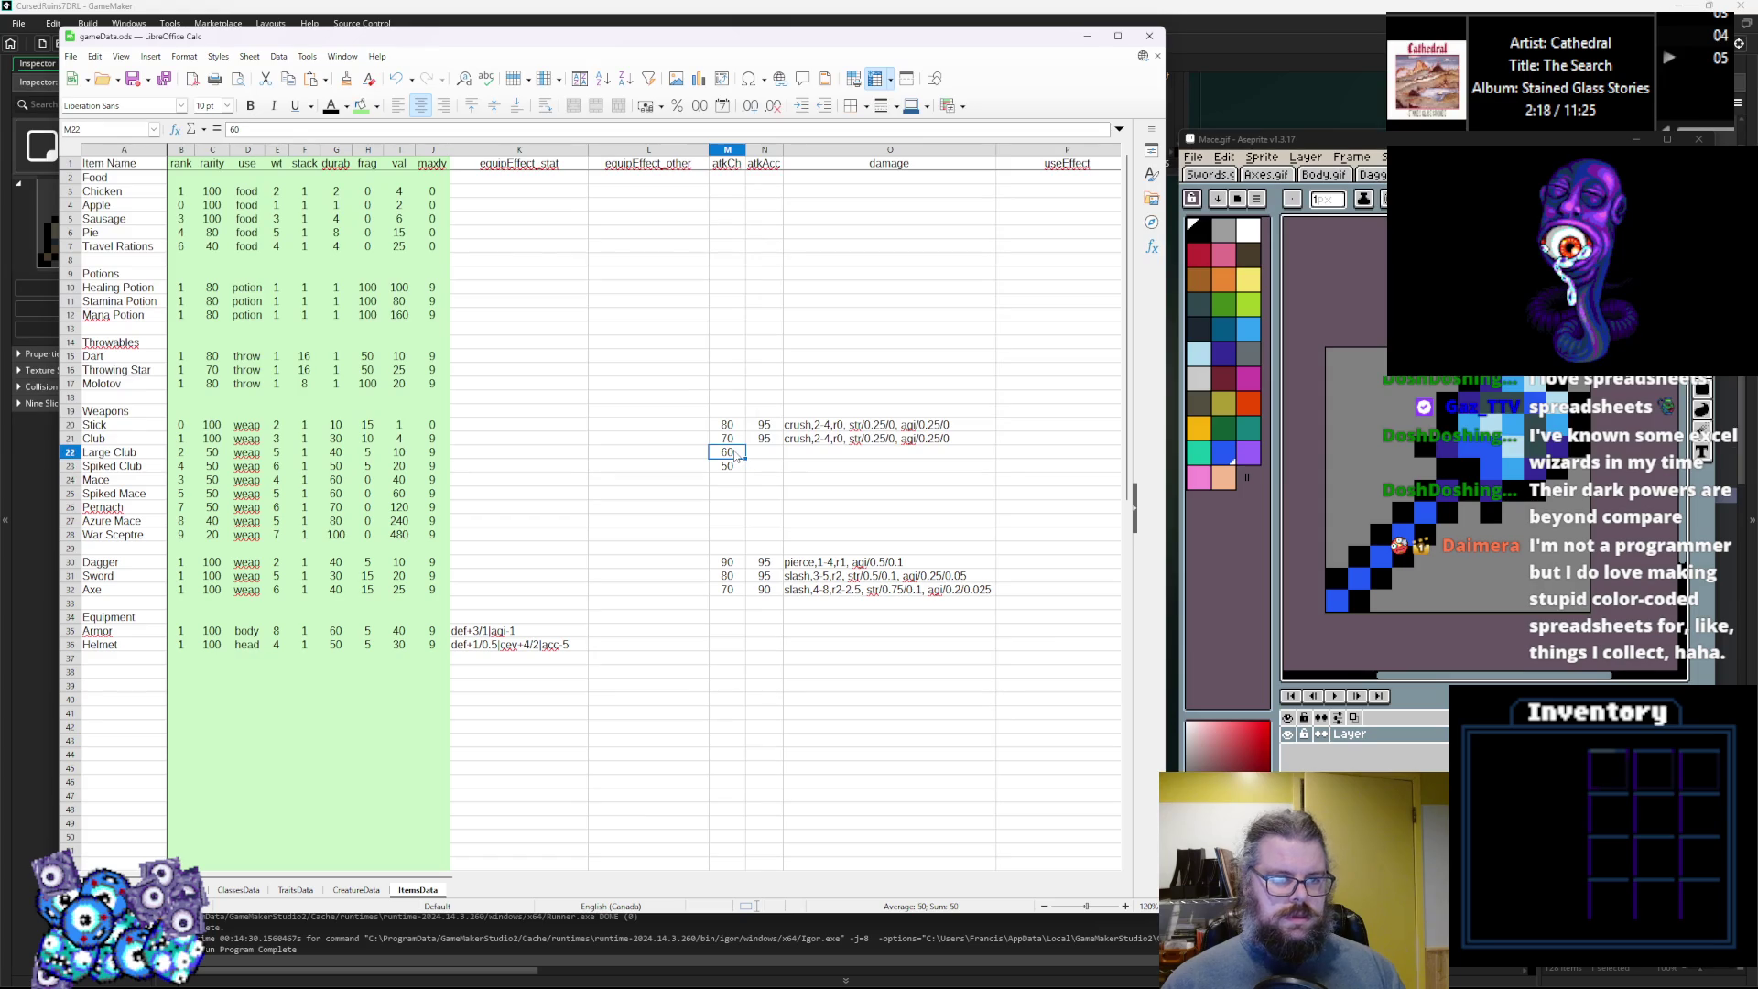
pyautogui.press('Up')
pyautogui.press('Down')
pyautogui.write('40')
pyautogui.press('Up')
pyautogui.write('60')
pyautogui.press('Down')
pyautogui.press('Down')
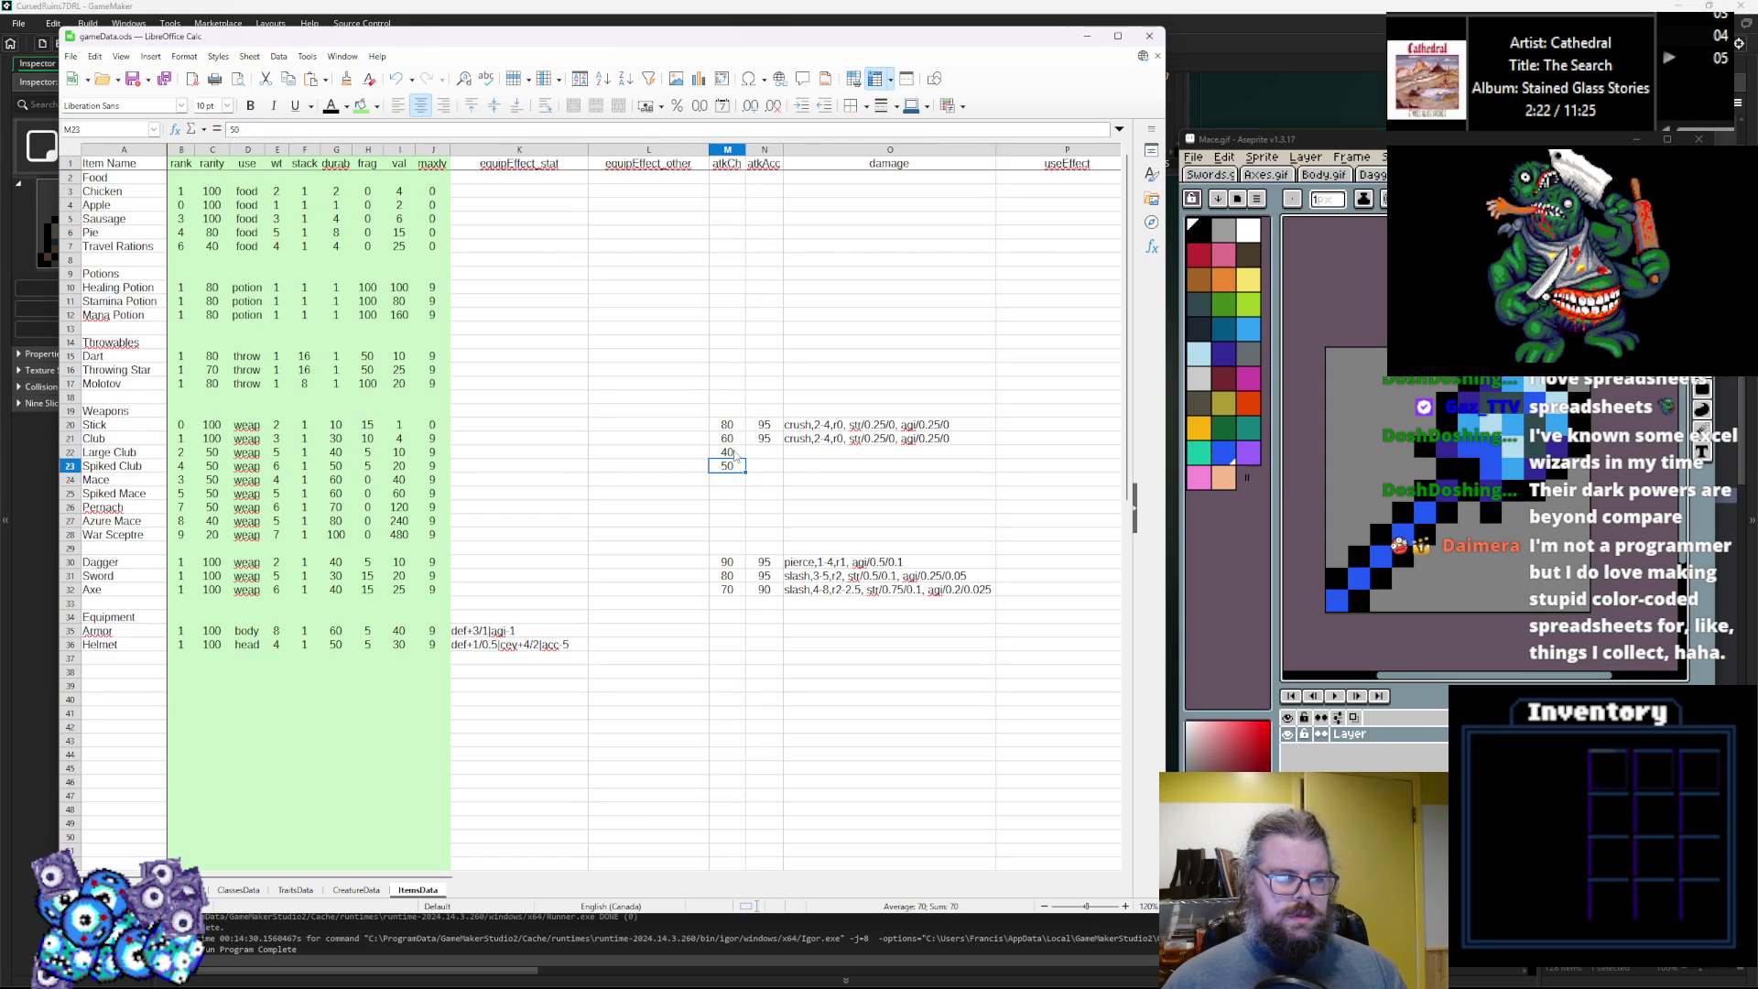
pyautogui.write('80')
pyautogui.press('Up')
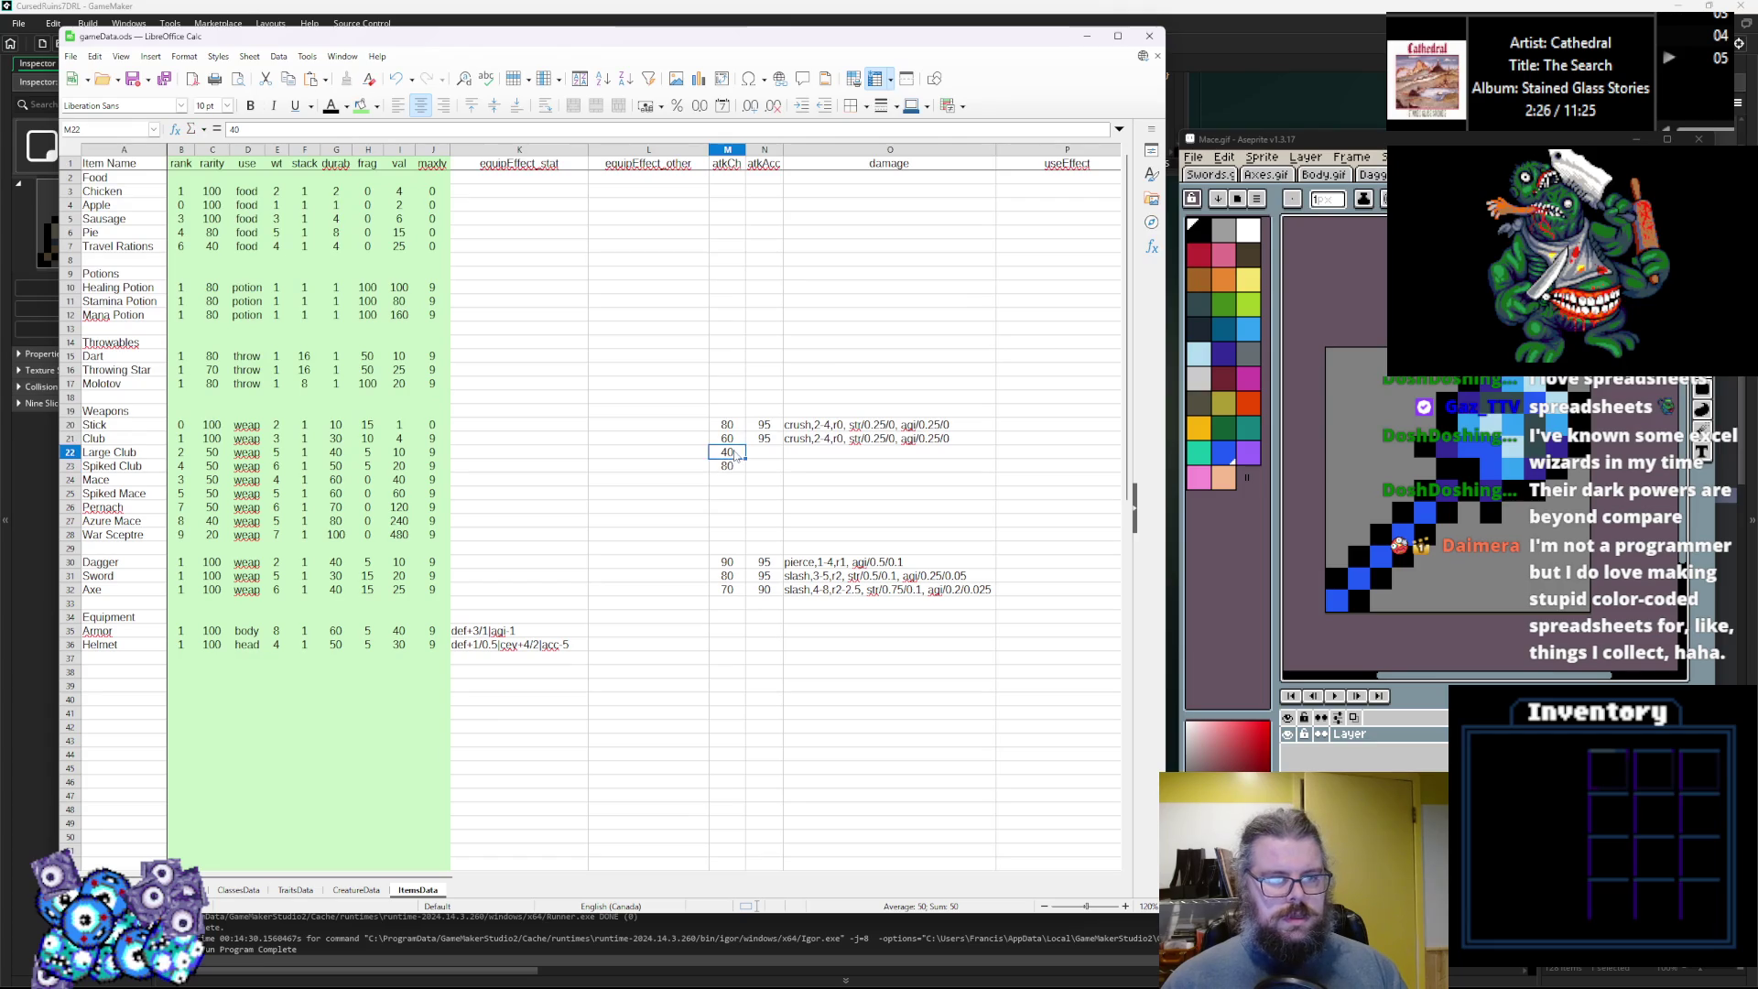
pyautogui.press('Down')
pyautogui.press('Down')
pyautogui.write('80')
pyautogui.press('Up')
pyautogui.press('Up')
pyautogui.press('Up')
pyautogui.press('Up')
# Set Stick's attack chance to 90, Azure Mace's to 80, and Spiked Mace, Pernach, War Sceptre to 75.
pyautogui.write('90')
pyautogui.press('Down')
pyautogui.press('Down')
pyautogui.press('Down')
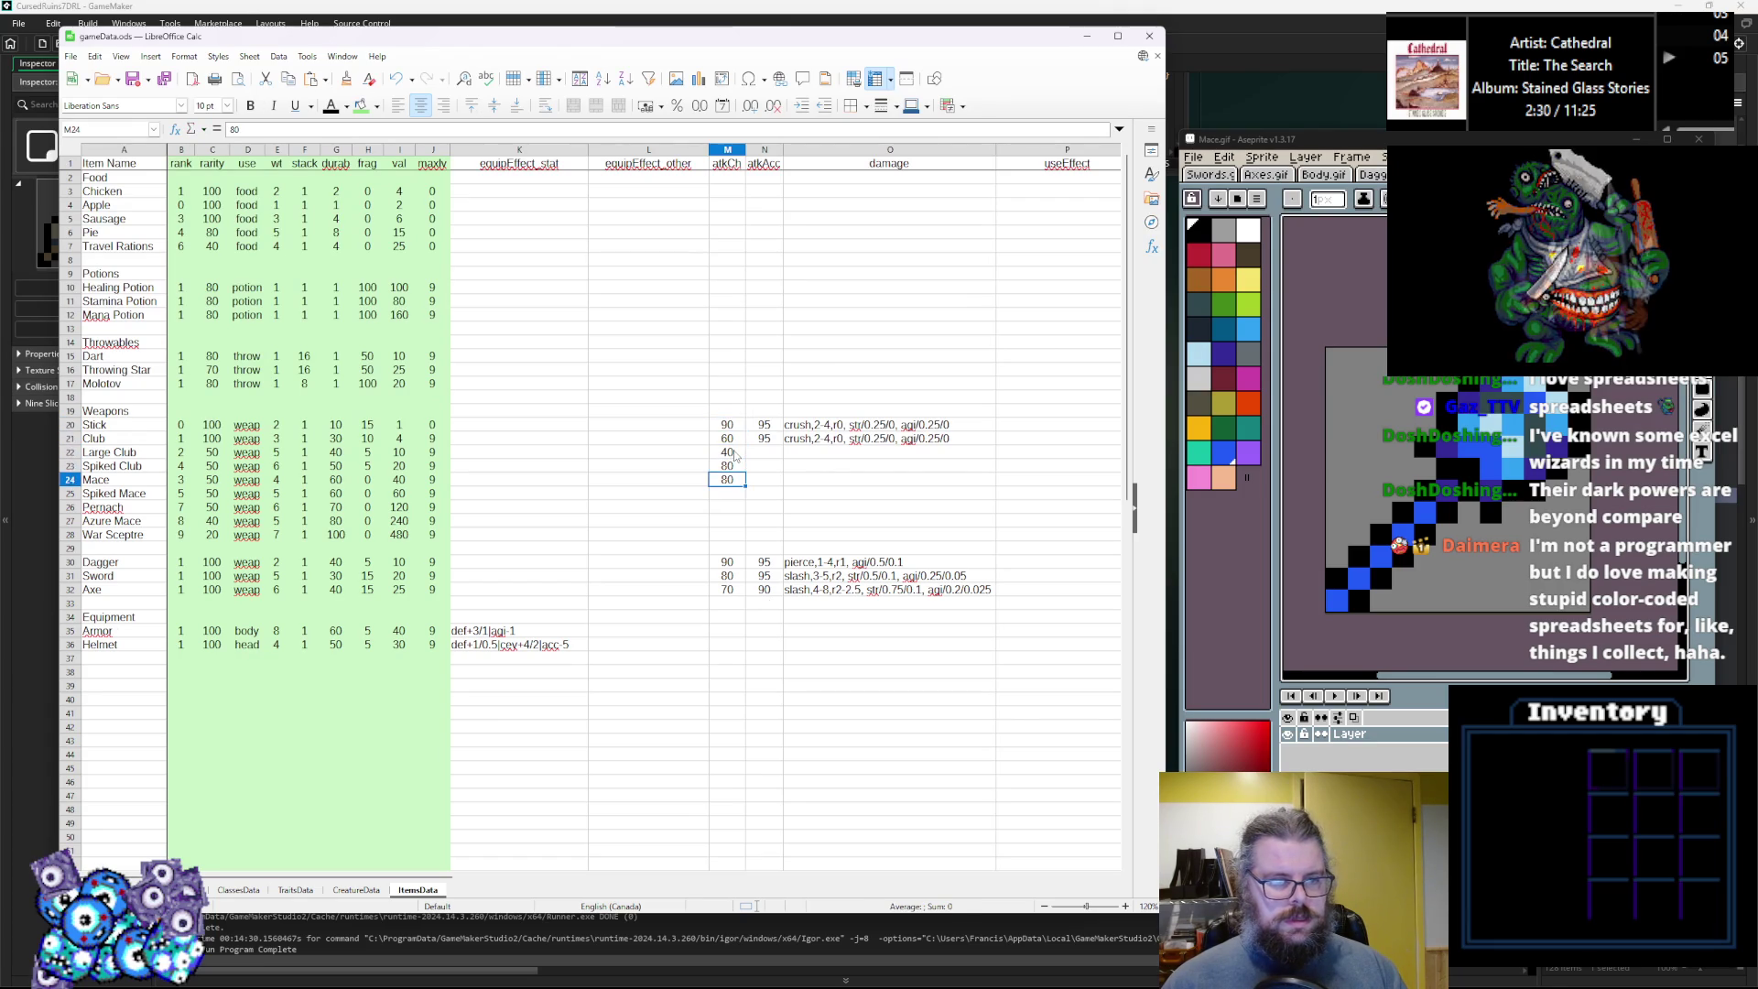
pyautogui.write('80')
pyautogui.press('Return')
pyautogui.write('80')
pyautogui.press('Return')
pyautogui.write('80')
pyautogui.press('Return')
pyautogui.write('80')
pyautogui.press('Up')
pyautogui.press('Up')
pyautogui.press('Up')
pyautogui.press('Up')
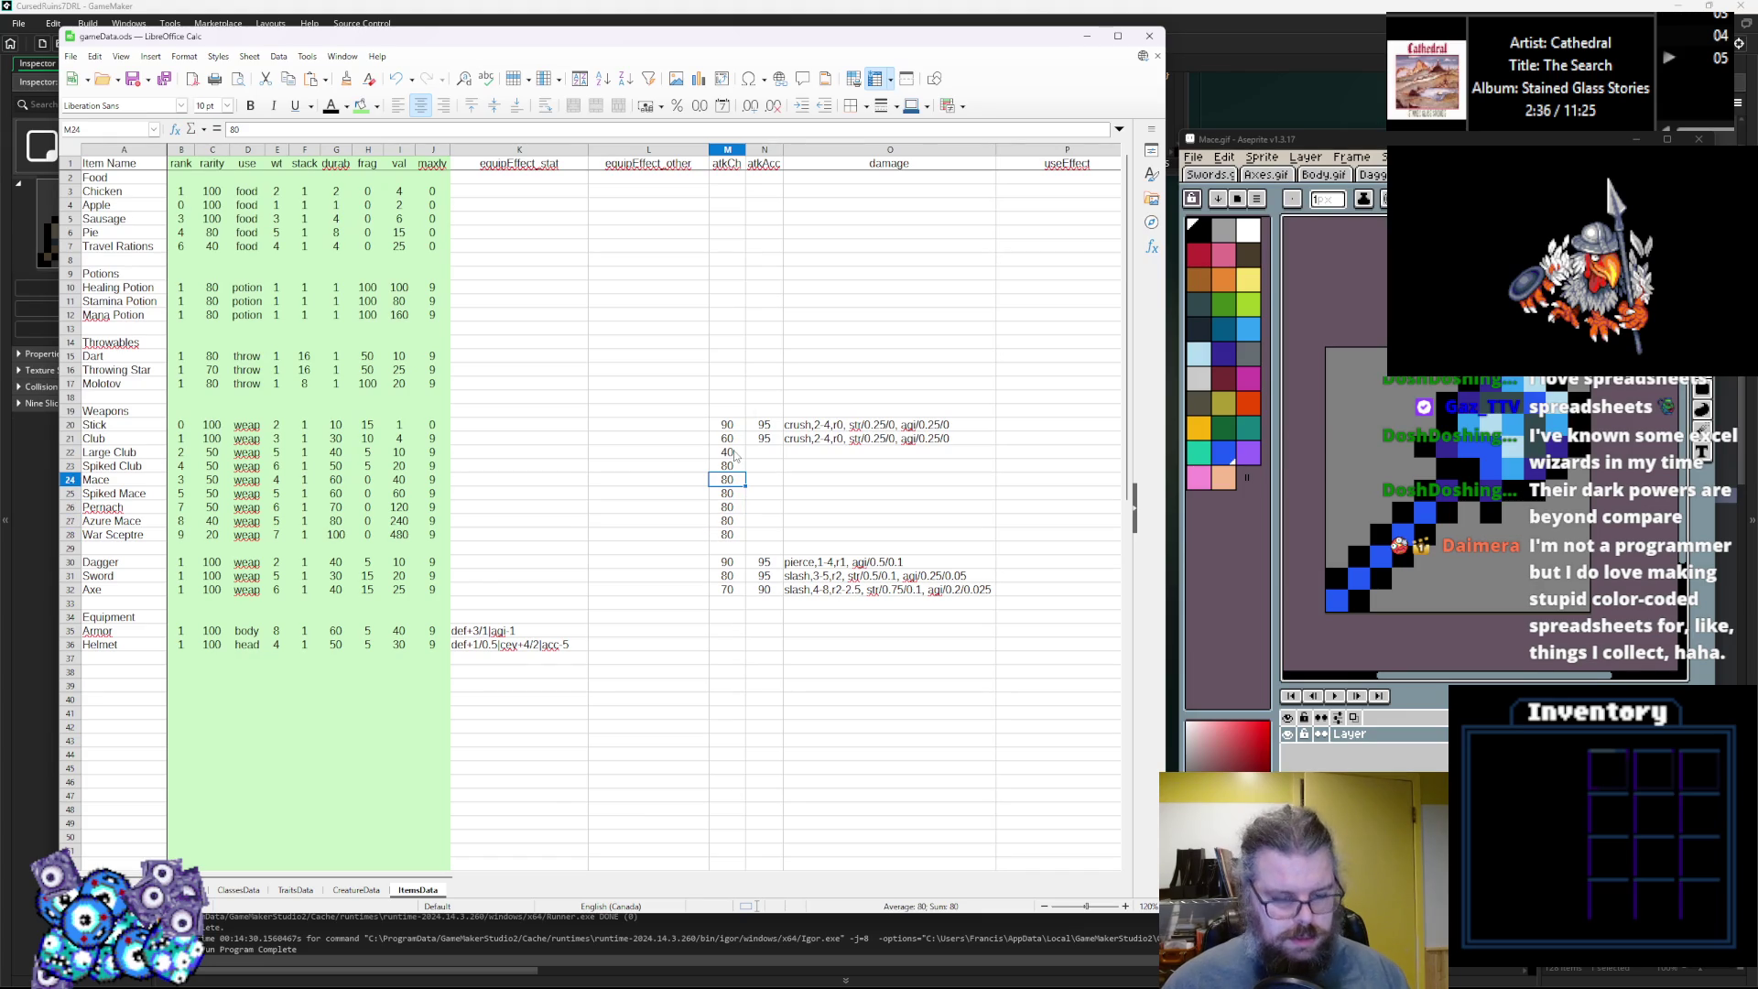
pyautogui.press('Down')
pyautogui.write('75')
pyautogui.press('Return')
pyautogui.write('75')
pyautogui.press('Return')
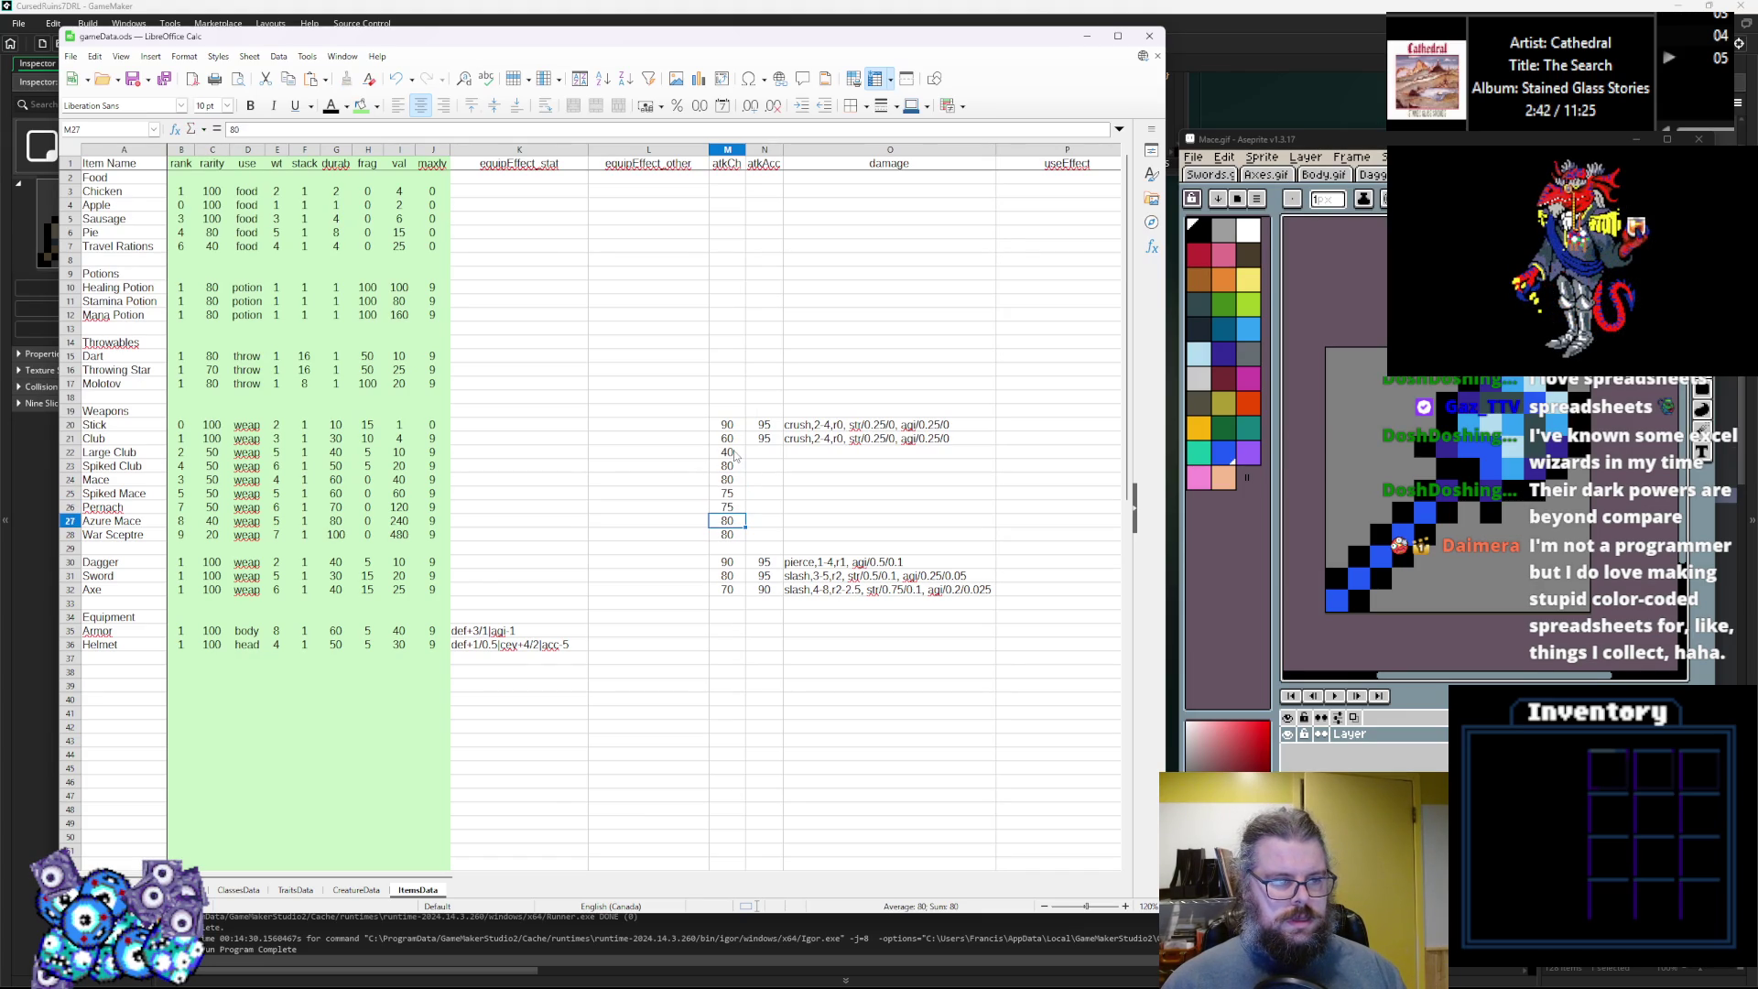
pyautogui.press('Down')
pyautogui.write('75')
pyautogui.press('Tab')
# Enter 95 accuracy for Large Club through War Sceptre in column N.
pyautogui.press('Up')
pyautogui.press('Up')
pyautogui.press('Up')
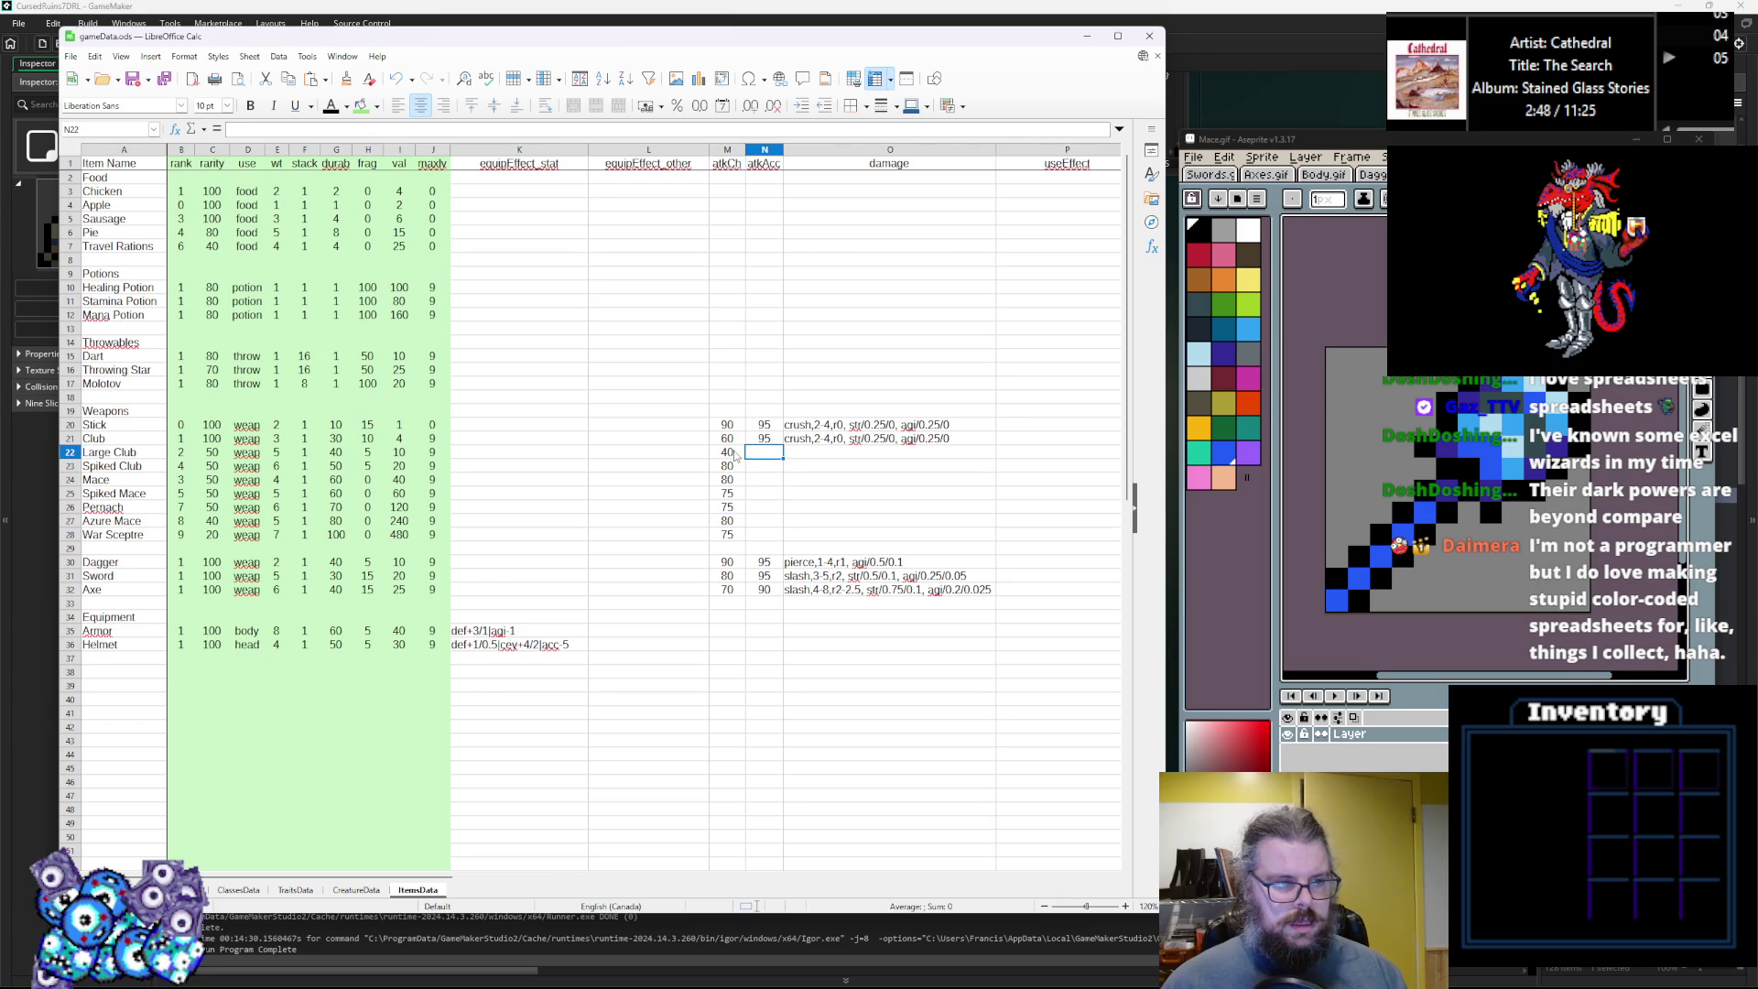
pyautogui.write('95')
pyautogui.press('Return')
pyautogui.write('95')
pyautogui.press('Return')
pyautogui.write('95')
pyautogui.press('Return')
pyautogui.write('95')
pyautogui.press('Return')
pyautogui.write('95')
pyautogui.press('Return')
pyautogui.write('95')
pyautogui.press('Return')
pyautogui.write('95')
pyautogui.press('Tab')
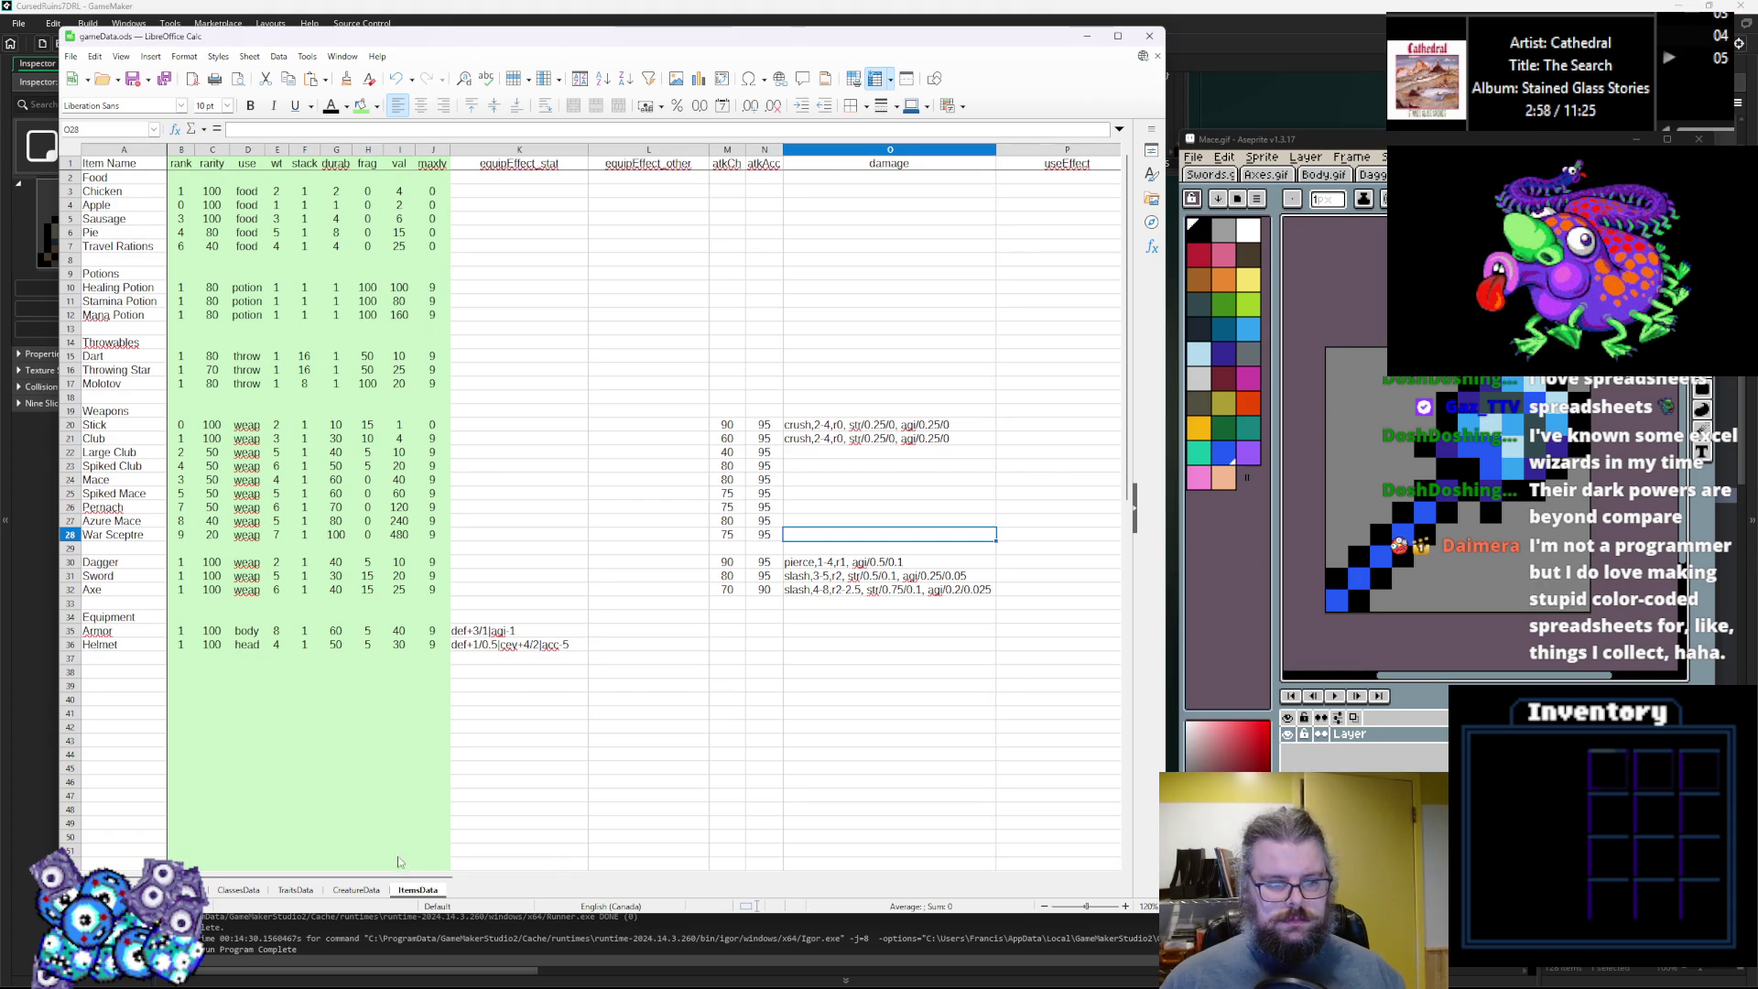
pyautogui.moveTo(400, 877); pyautogui.dragTo(703, 877)
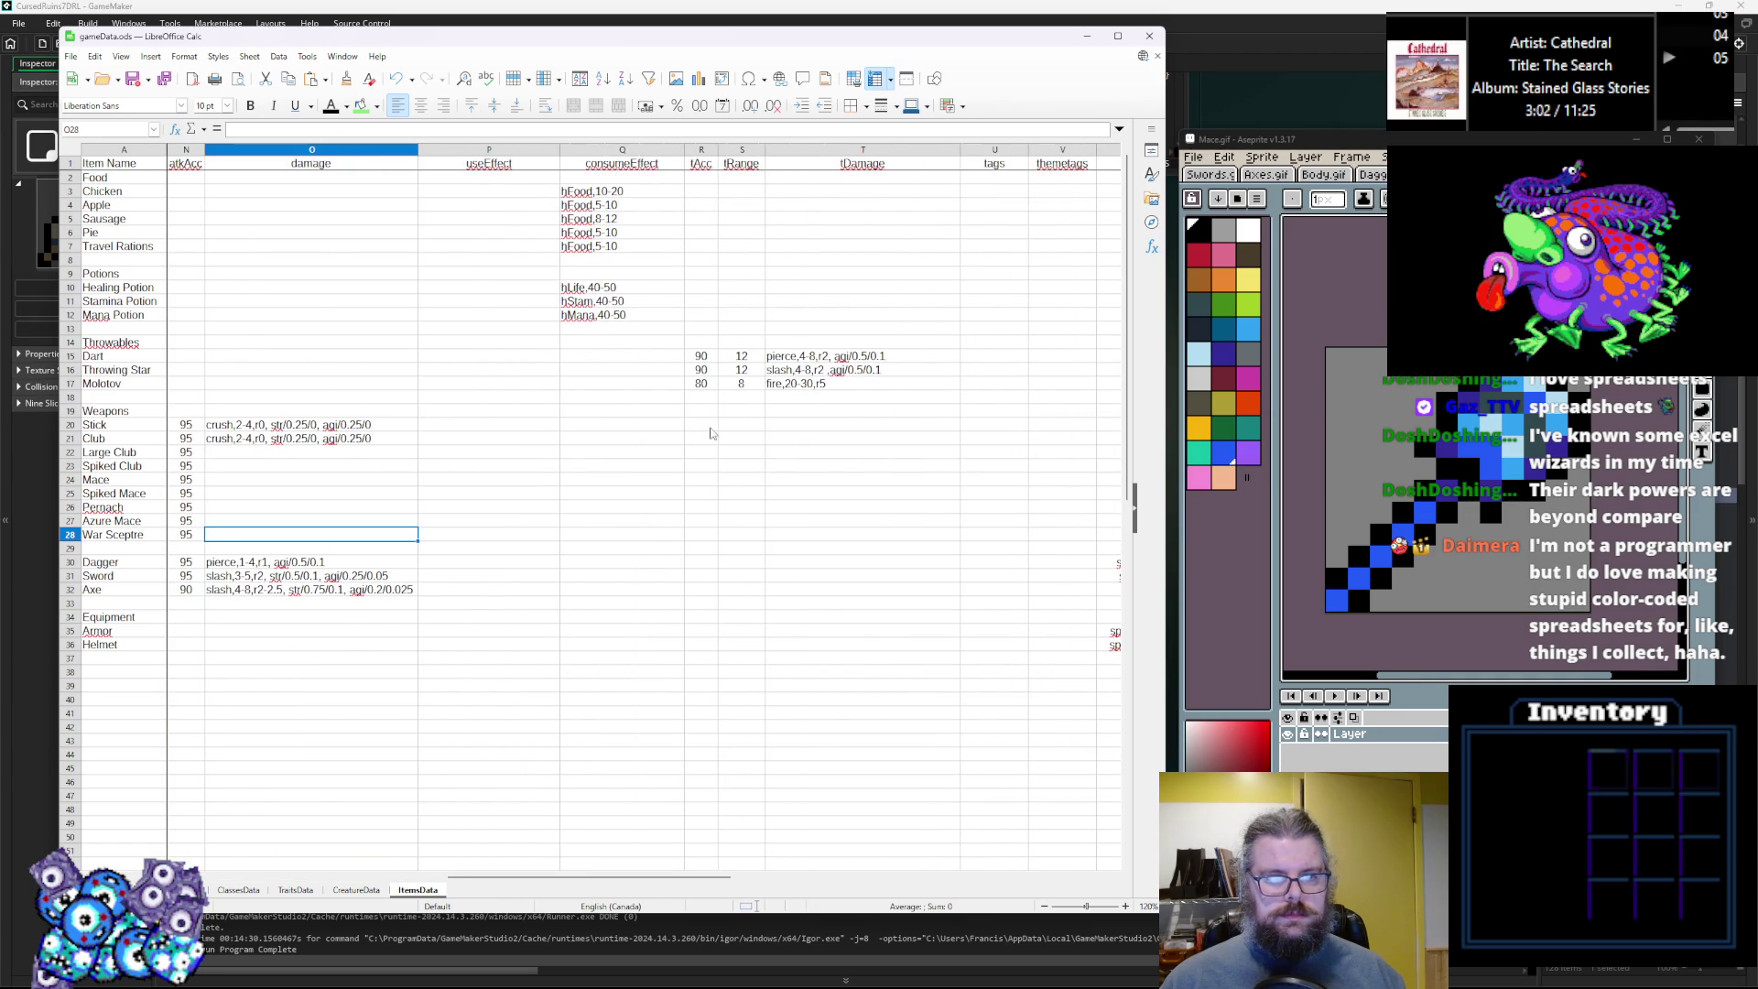
# Copy Club's sprMaces sprite name down into every club and mace row.
pyautogui.moveTo(669, 877); pyautogui.dragTo(779, 877)
pyautogui.click(777, 443)
pyautogui.press('Down')
pyautogui.write('sprMaces')
pyautogui.press('Down')
pyautogui.hotkey('ctrl', 'v')
pyautogui.press('Down')
pyautogui.hotkey('ctrl', 'v')
pyautogui.press('Down')
pyautogui.hotkey('ctrl', 'v')
pyautogui.press('Down')
pyautogui.hotkey('ctrl', 'v')
pyautogui.press('Down')
pyautogui.hotkey('ctrl', 'v')
pyautogui.press('Down')
pyautogui.hotkey('ctrl', 'v')
pyautogui.press('Right')
# Number the image indices 1 through 8 from Club down to War Sceptre.
pyautogui.press('Up')
pyautogui.press('Up')
pyautogui.press('Up')
pyautogui.write('1 2 3 4 5 6 7')
pyautogui.press('Return')
pyautogui.write('8')
pyautogui.click(678, 481)
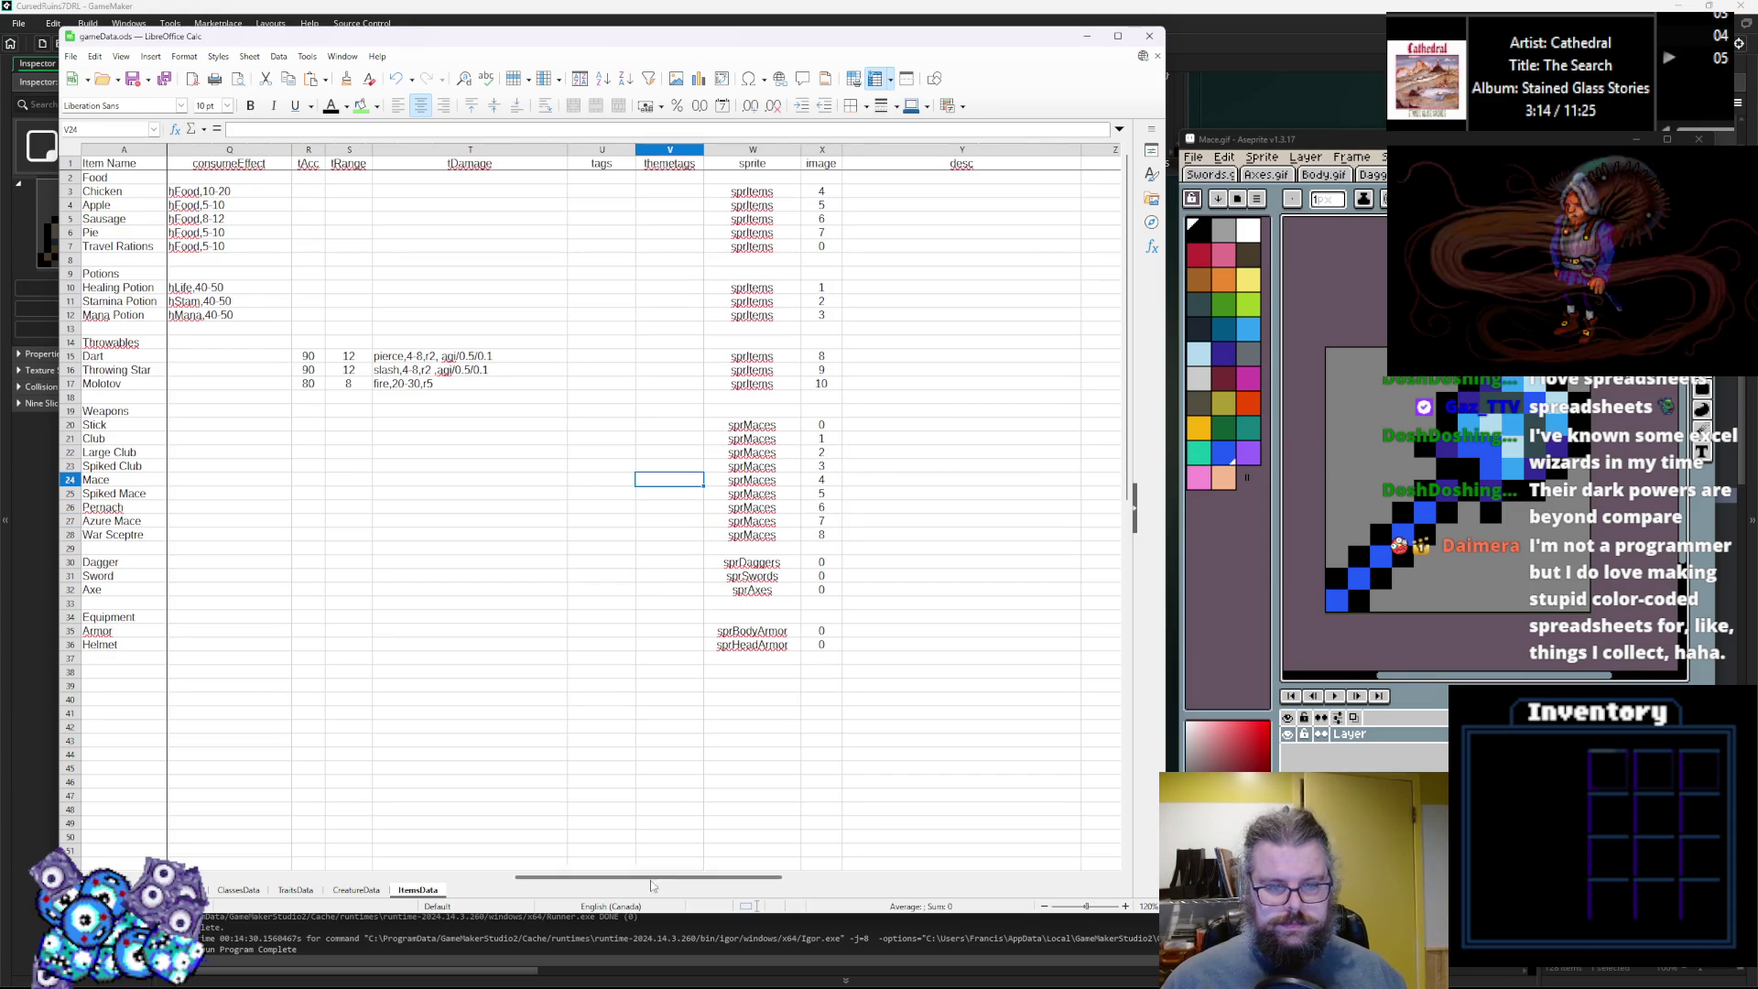
# Paste Club's crush,2-4 damage entry into Large Club through War Sceptre.
pyautogui.moveTo(687, 877)
pyautogui.mouseDown()
pyautogui.moveTo(444, 888)
pyautogui.moveTo(462, 906)
pyautogui.mouseUp()
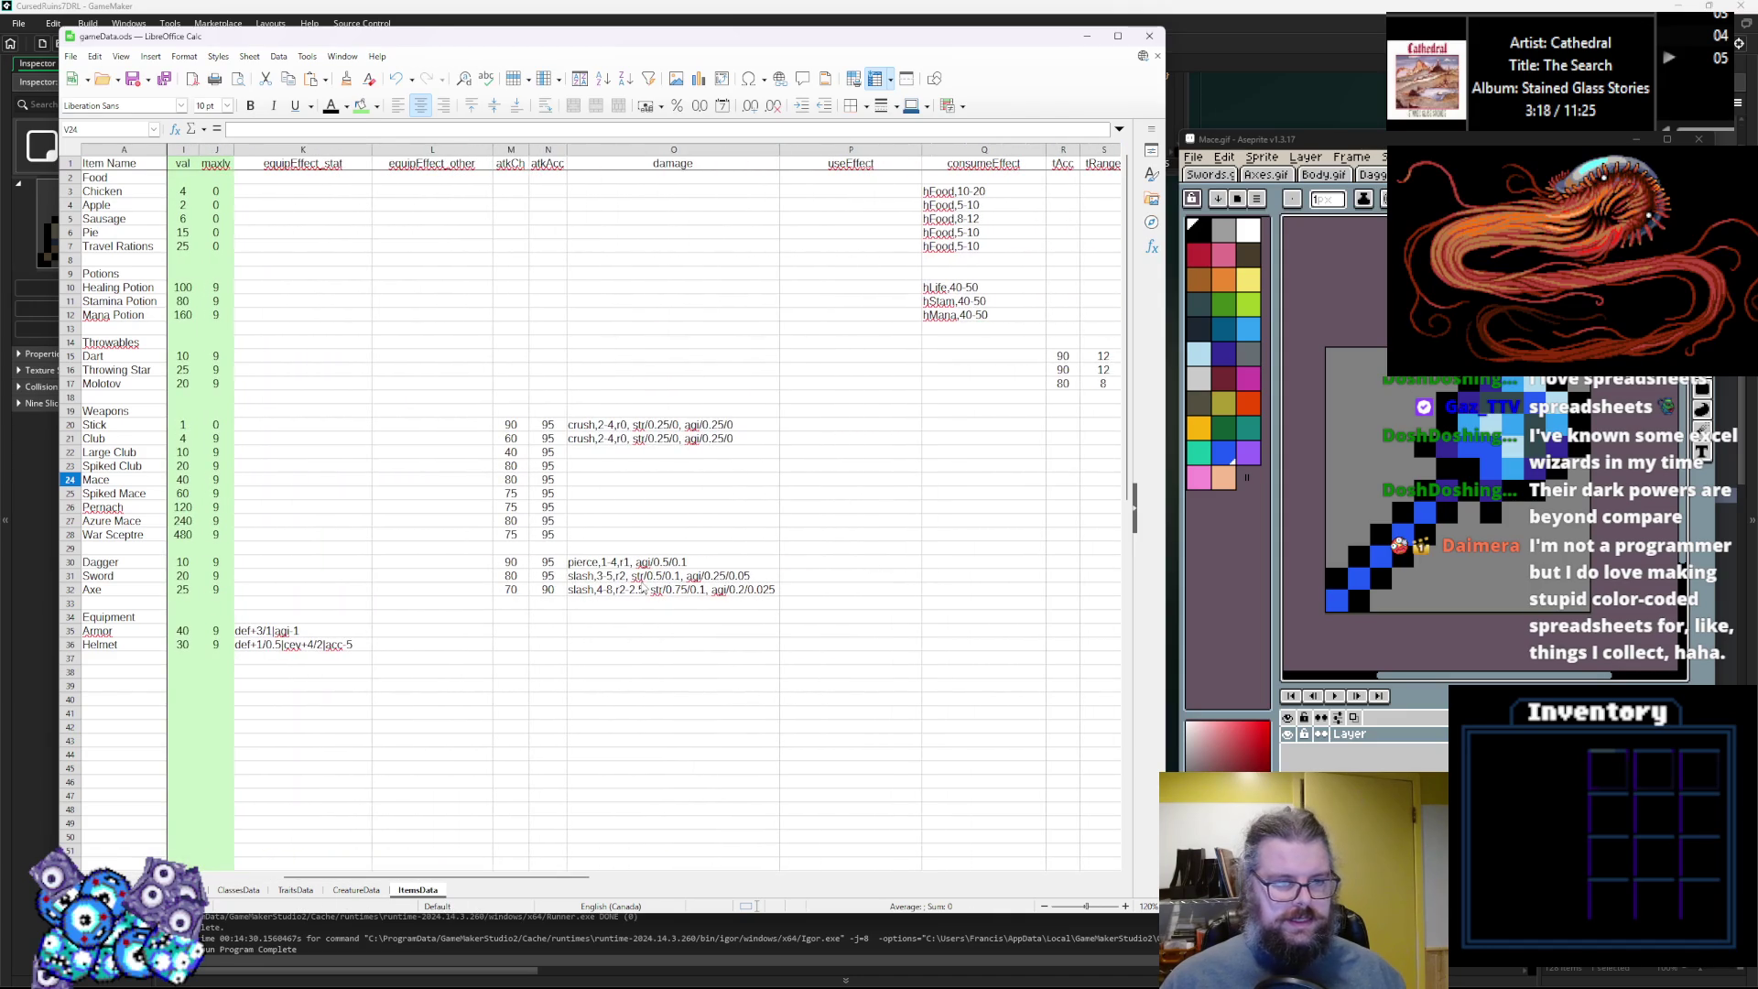
pyautogui.click(640, 575)
pyautogui.click(593, 428)
pyautogui.click(696, 441)
pyautogui.hotkey('ctrl', 'c')
pyautogui.click(677, 466)
pyautogui.hotkey('ctrl', 'v')
pyautogui.click(677, 452)
pyautogui.hotkey('ctrl', 'v')
pyautogui.press('Down')
pyautogui.hotkey('ctrl', 'v')
pyautogui.press('Down')
pyautogui.hotkey('ctrl', 'v')
pyautogui.press('Down')
pyautogui.hotkey('ctrl', 'v')
pyautogui.press('Down')
pyautogui.hotkey('ctrl', 'v')
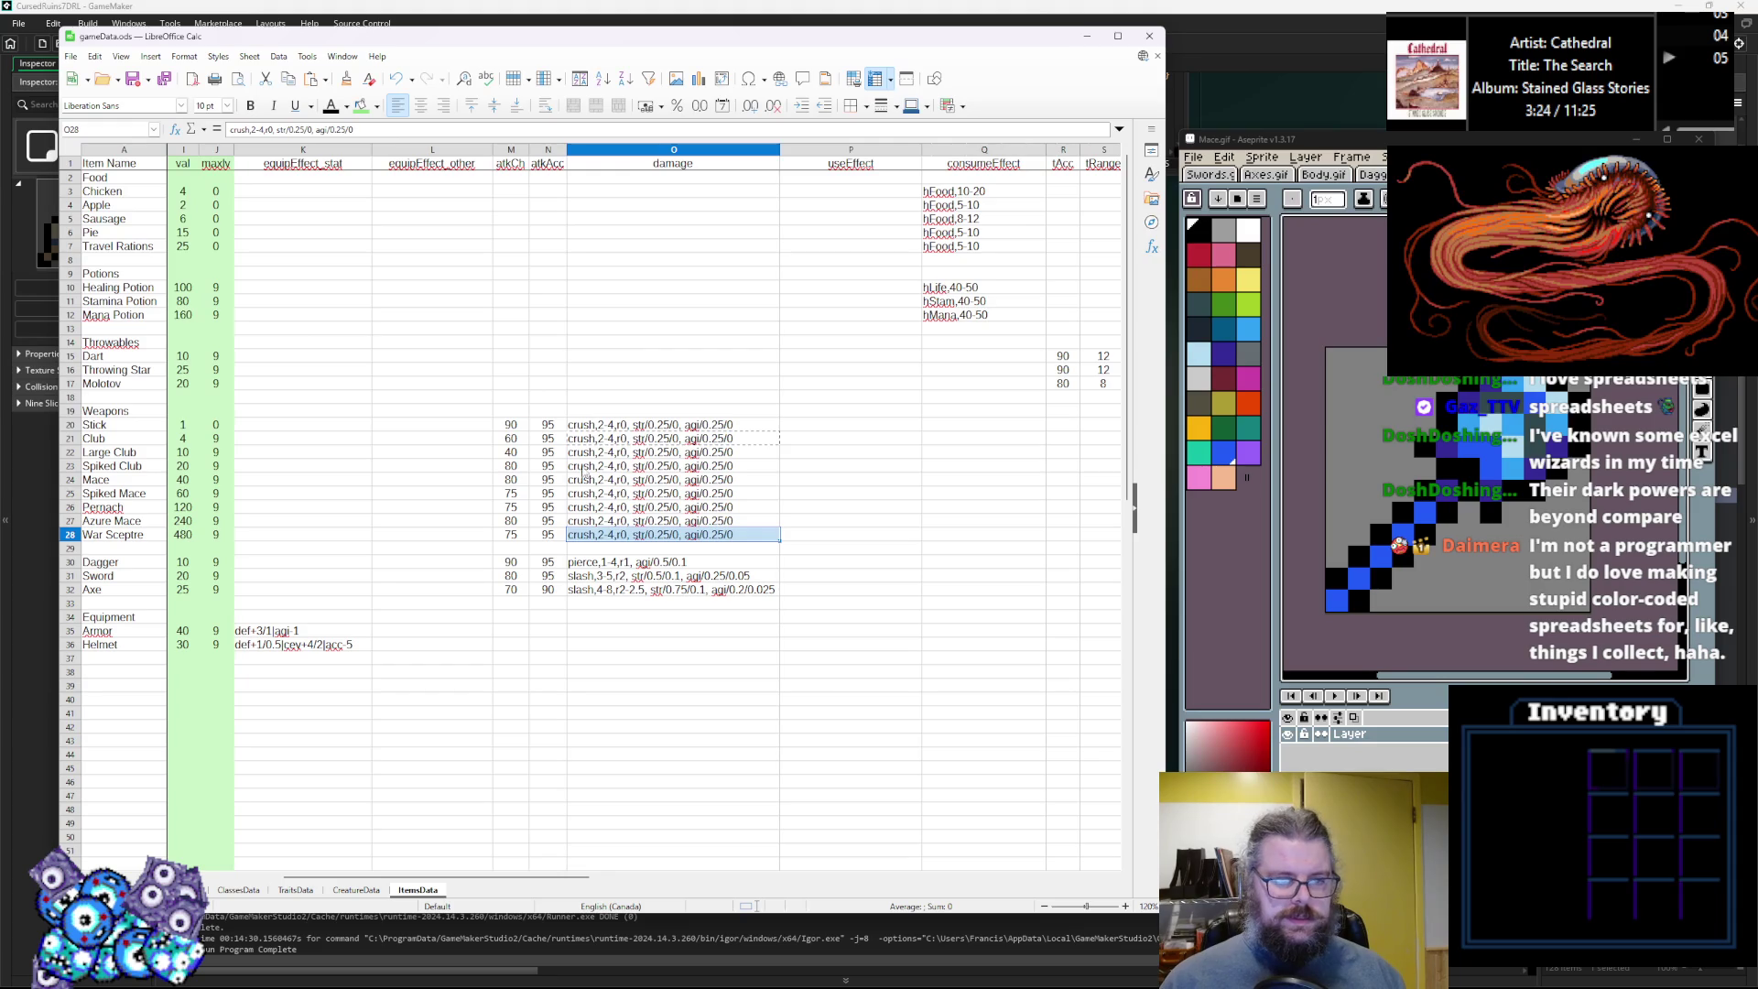
# Change the Club's crush damage range to 4-8.
pyautogui.click(567, 493)
pyautogui.click(602, 426)
pyautogui.doubleClick(602, 439)
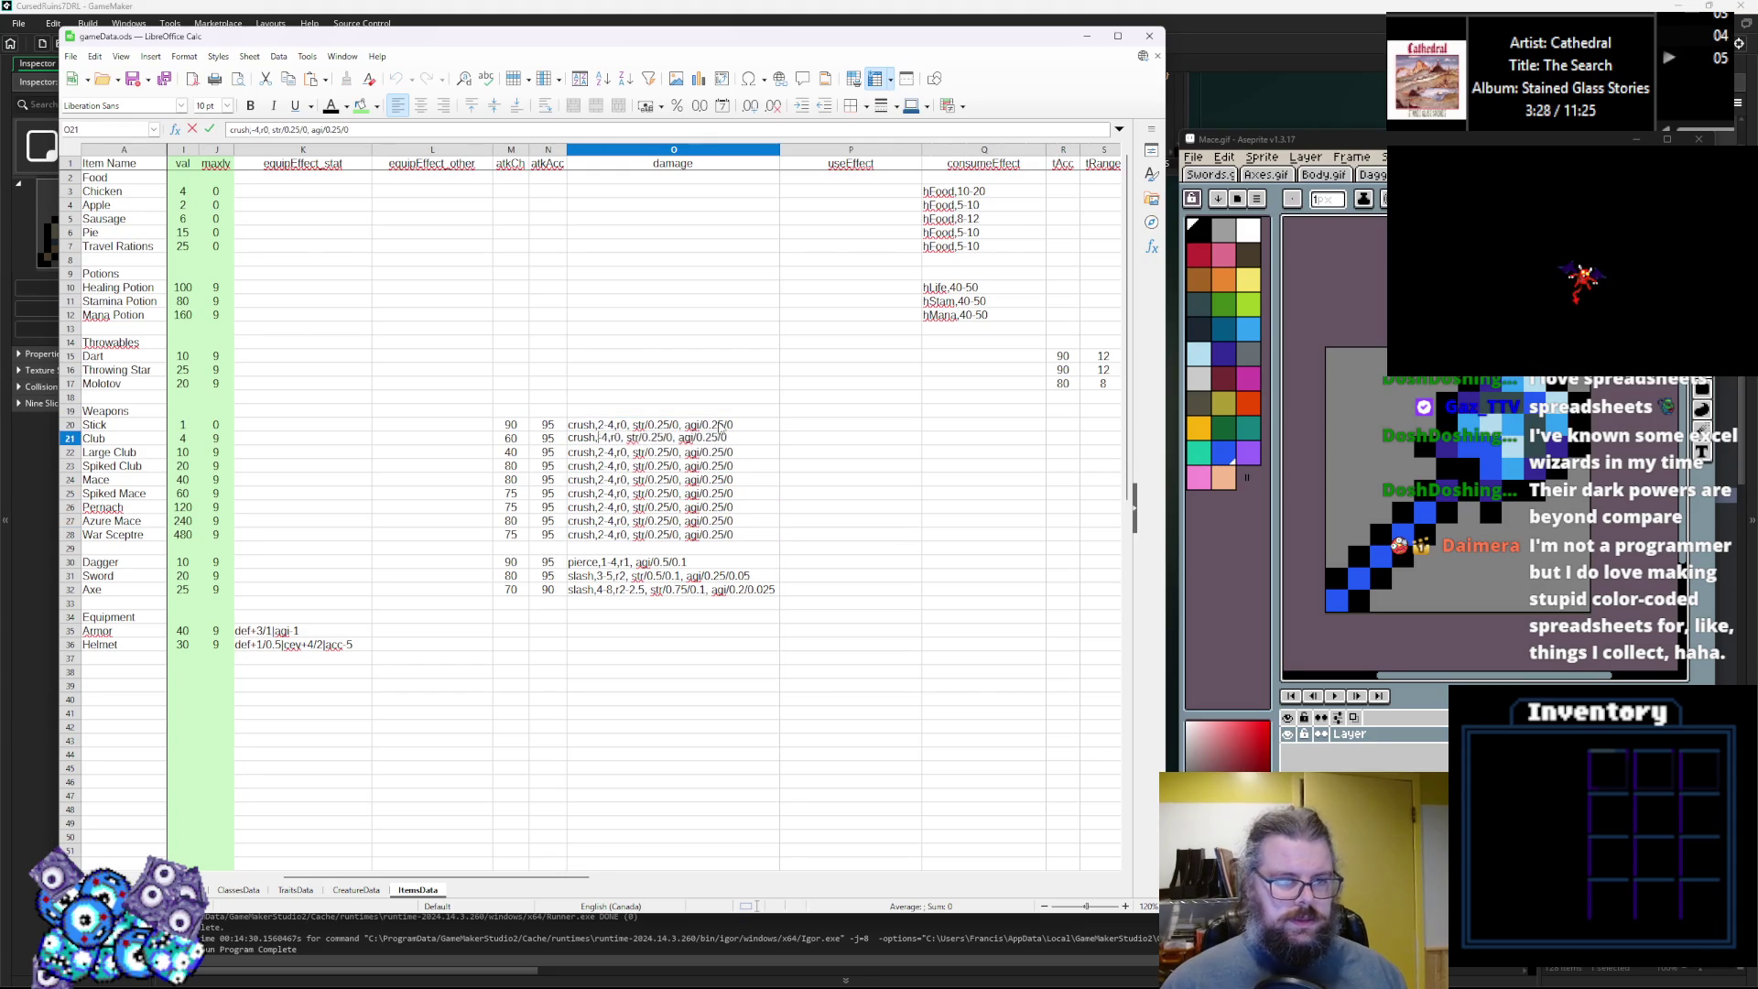
pyautogui.write('4')
pyautogui.press('F12')
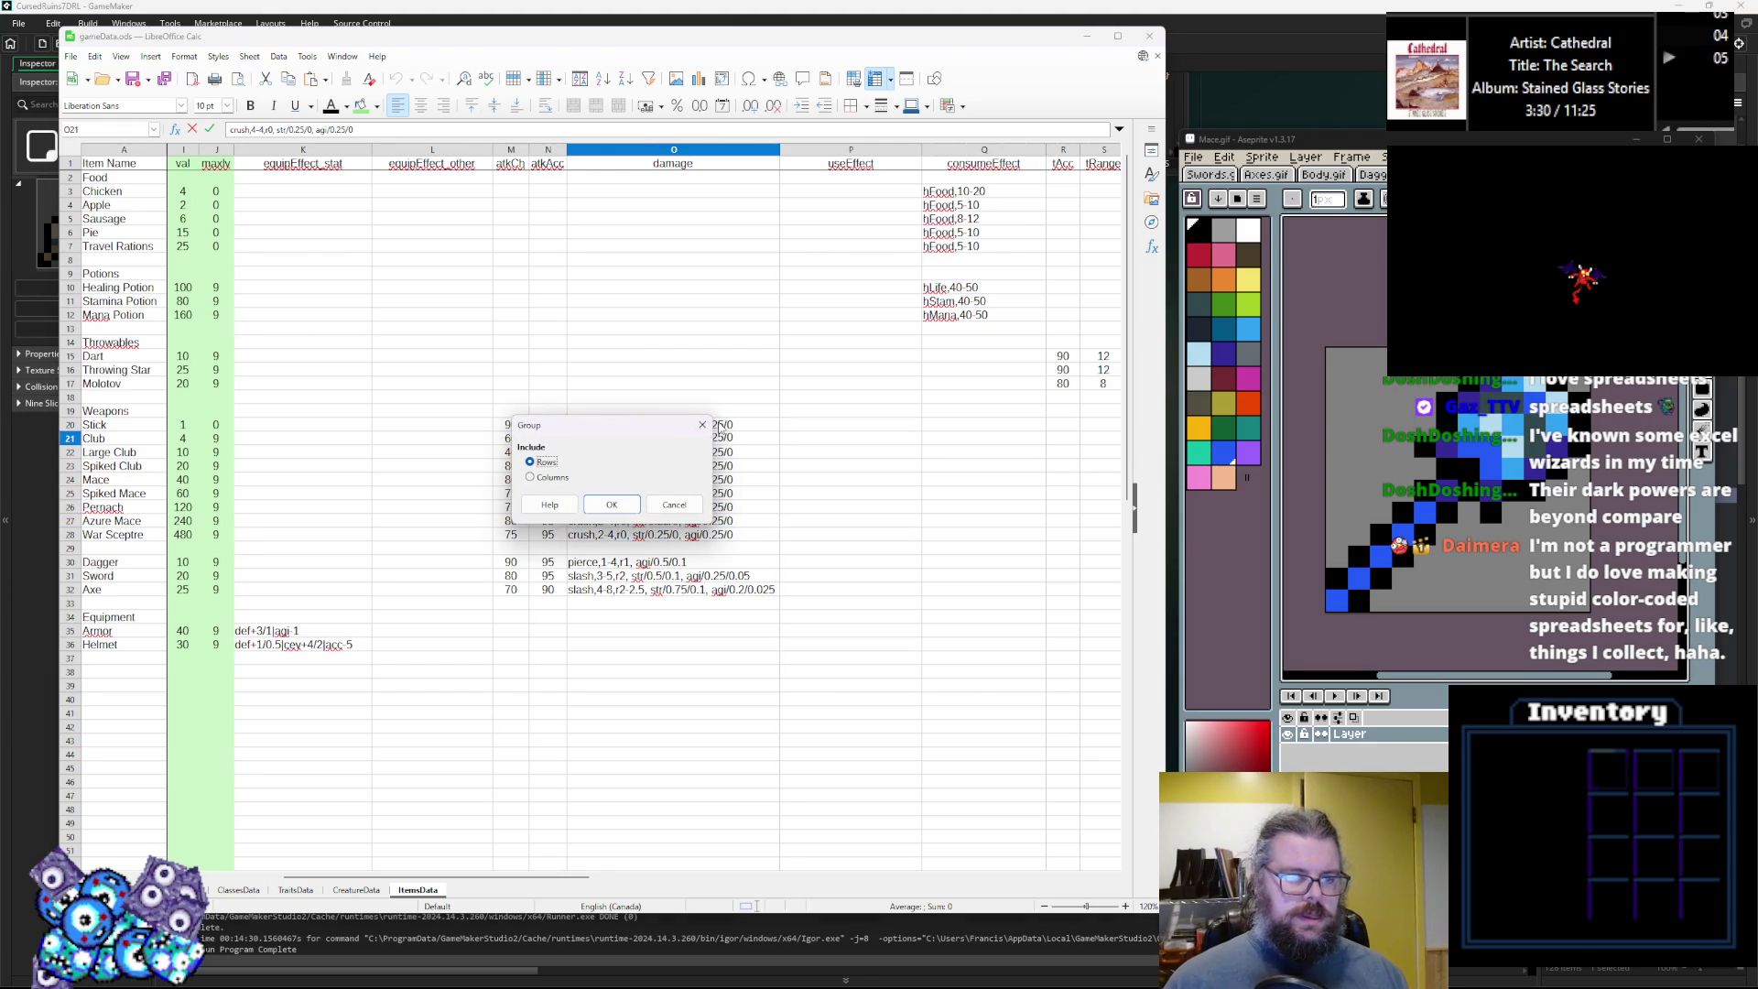
pyautogui.press('Escape')
pyautogui.press('BackSpace')
pyautogui.write('4')
pyautogui.press('BackSpace')
pyautogui.write('8')
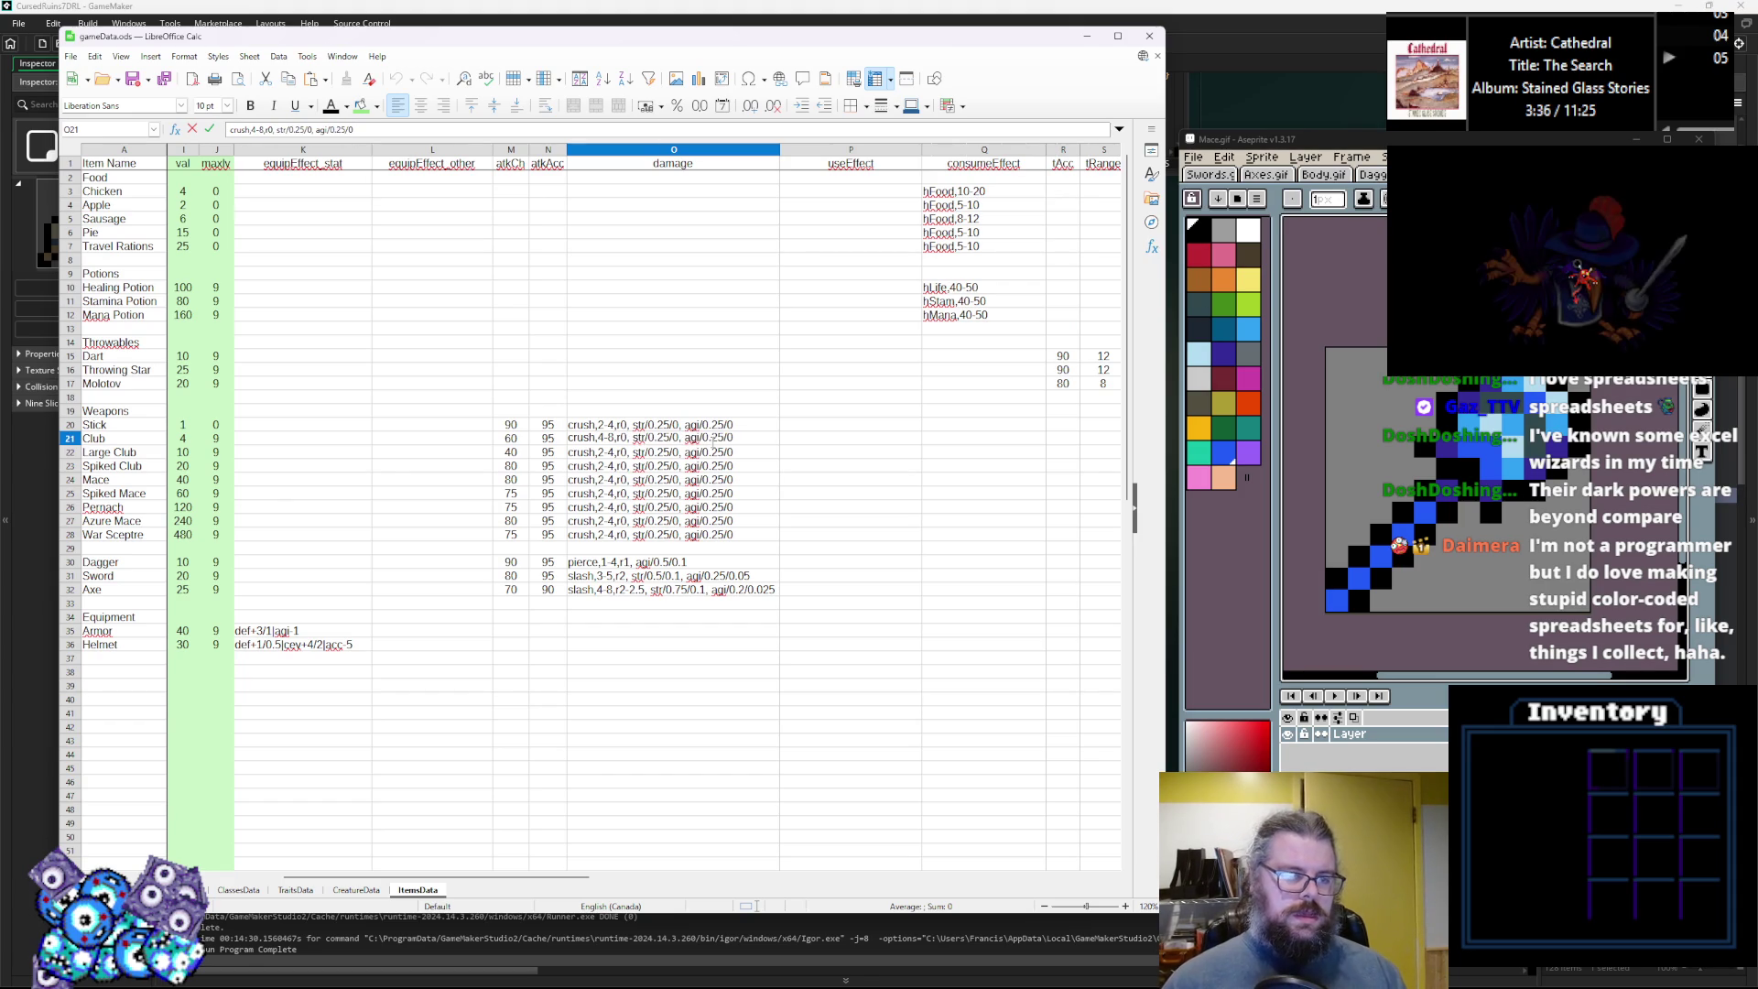
pyautogui.click(609, 453)
# Change Large Club's crush damage range to 10-20.
pyautogui.doubleClick(609, 452)
pyautogui.press('BackSpace')
pyautogui.write('5')
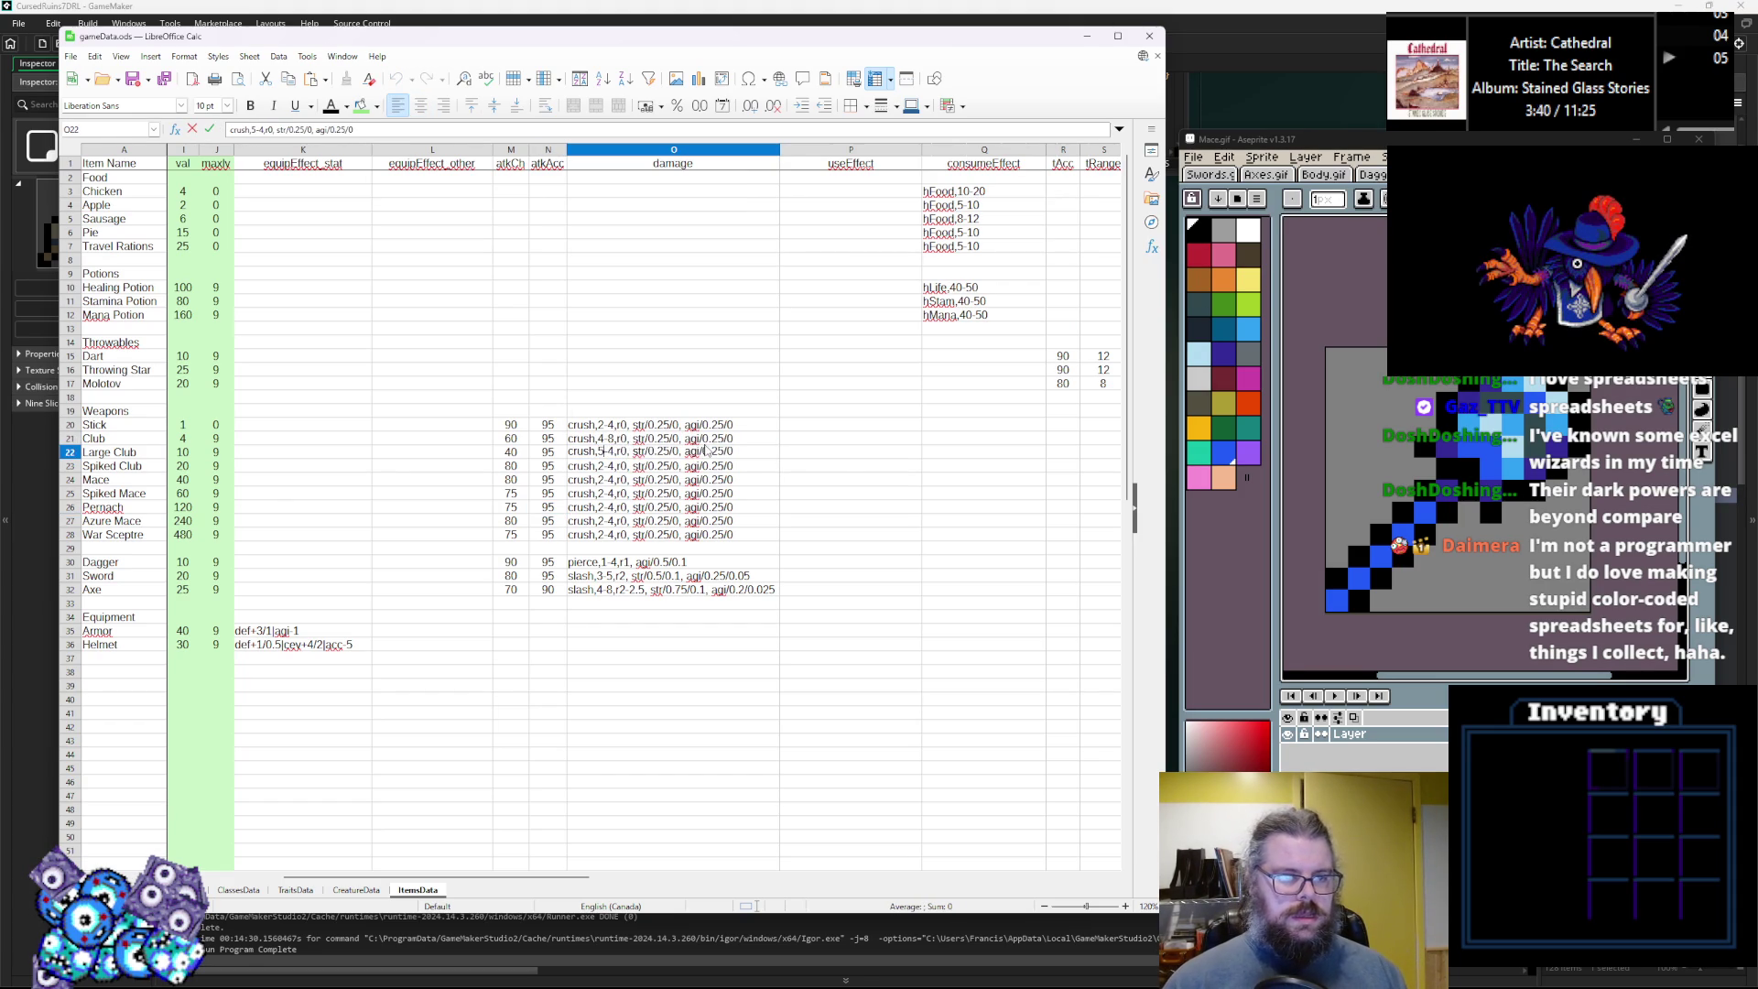
pyautogui.press('BackSpace')
pyautogui.write('6')
pyautogui.press('BackSpace')
pyautogui.write('10')
pyautogui.press('BackSpace')
pyautogui.write('20')
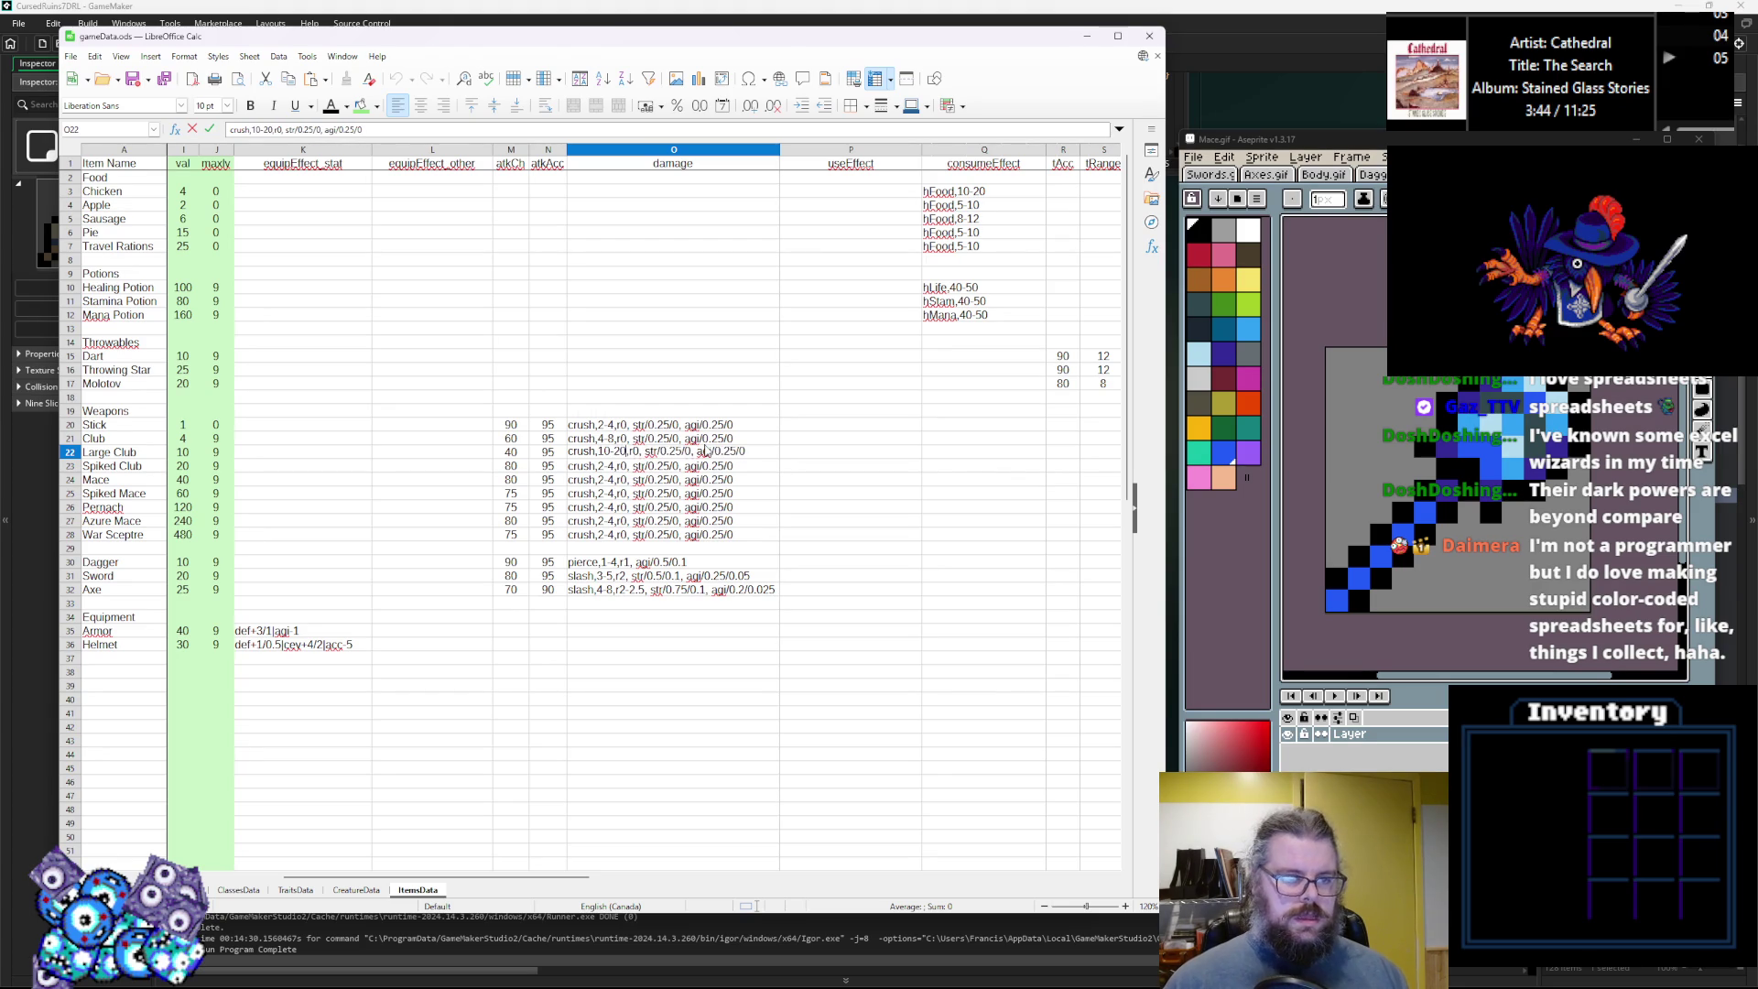
pyautogui.press('Return')
# Change Spiked Club's crush damage range to 8-12.
pyautogui.doubleClick(601, 466)
pyautogui.press('BackSpace')
pyautogui.write('8')
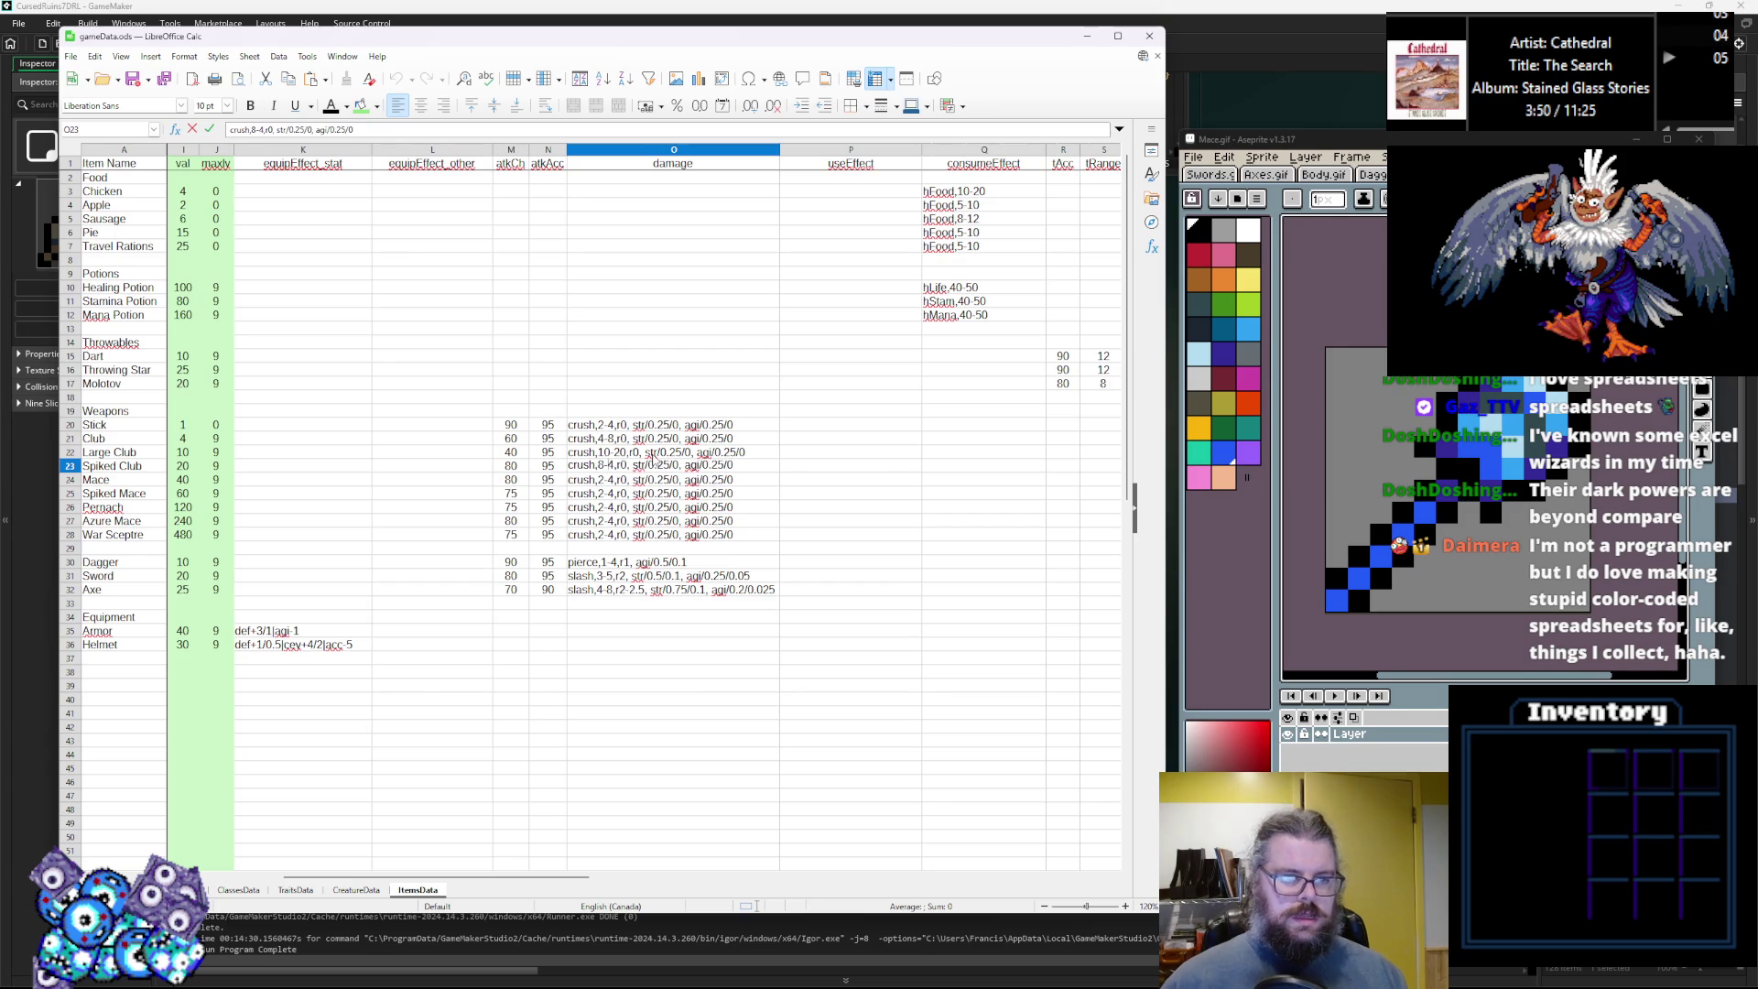
pyautogui.press('Right')
pyautogui.press('Delete')
pyautogui.write('12')
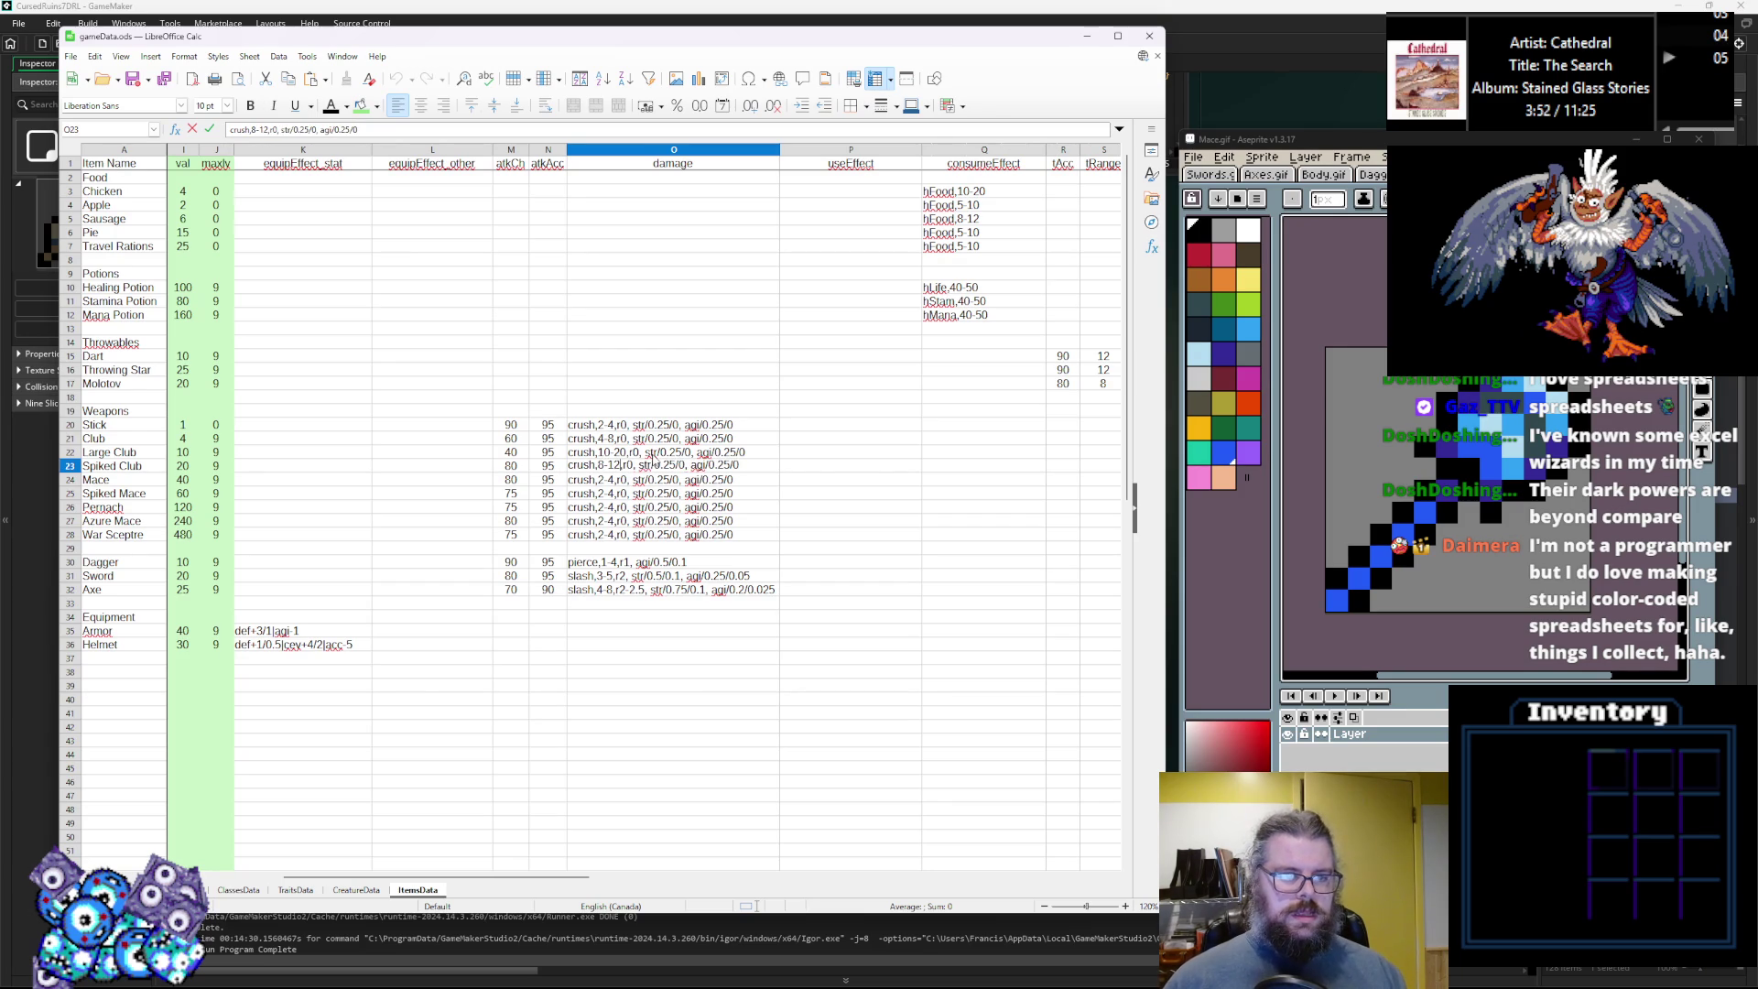
pyautogui.click(673, 441)
# Set the str scaling to 0.5 for Club and 1 for Large Club.
pyautogui.doubleClick(668, 437)
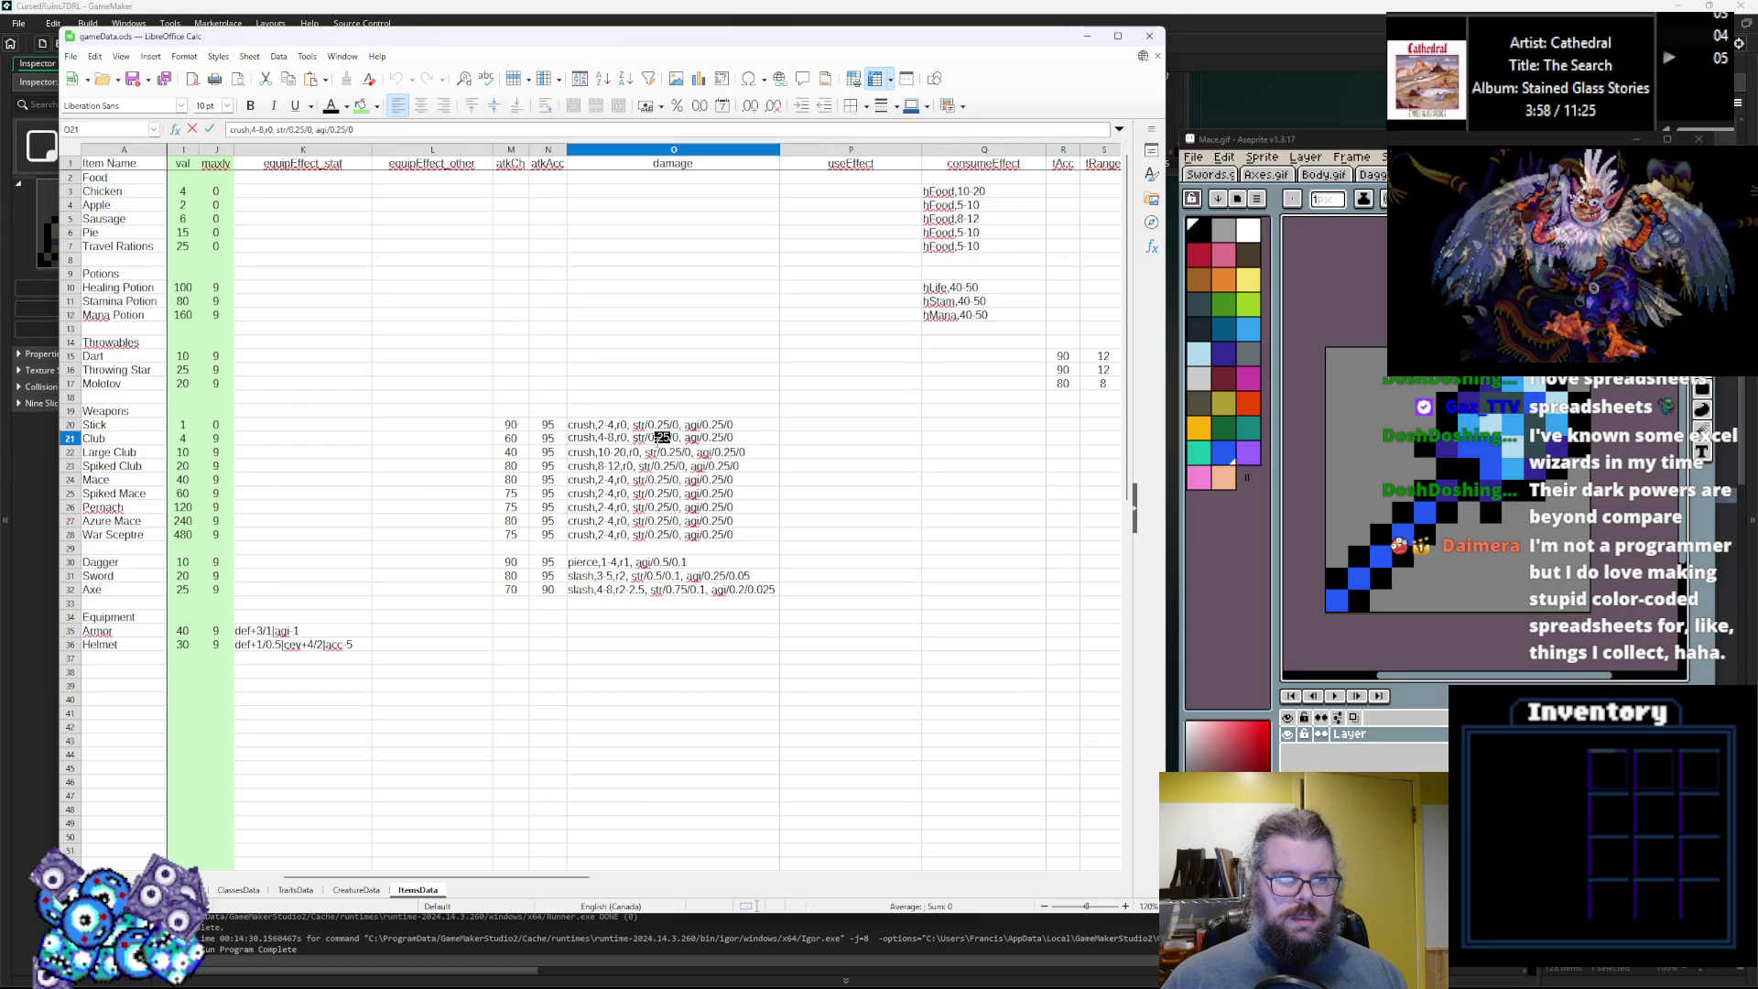
pyautogui.write('0.5')
pyautogui.doubleClick(681, 452)
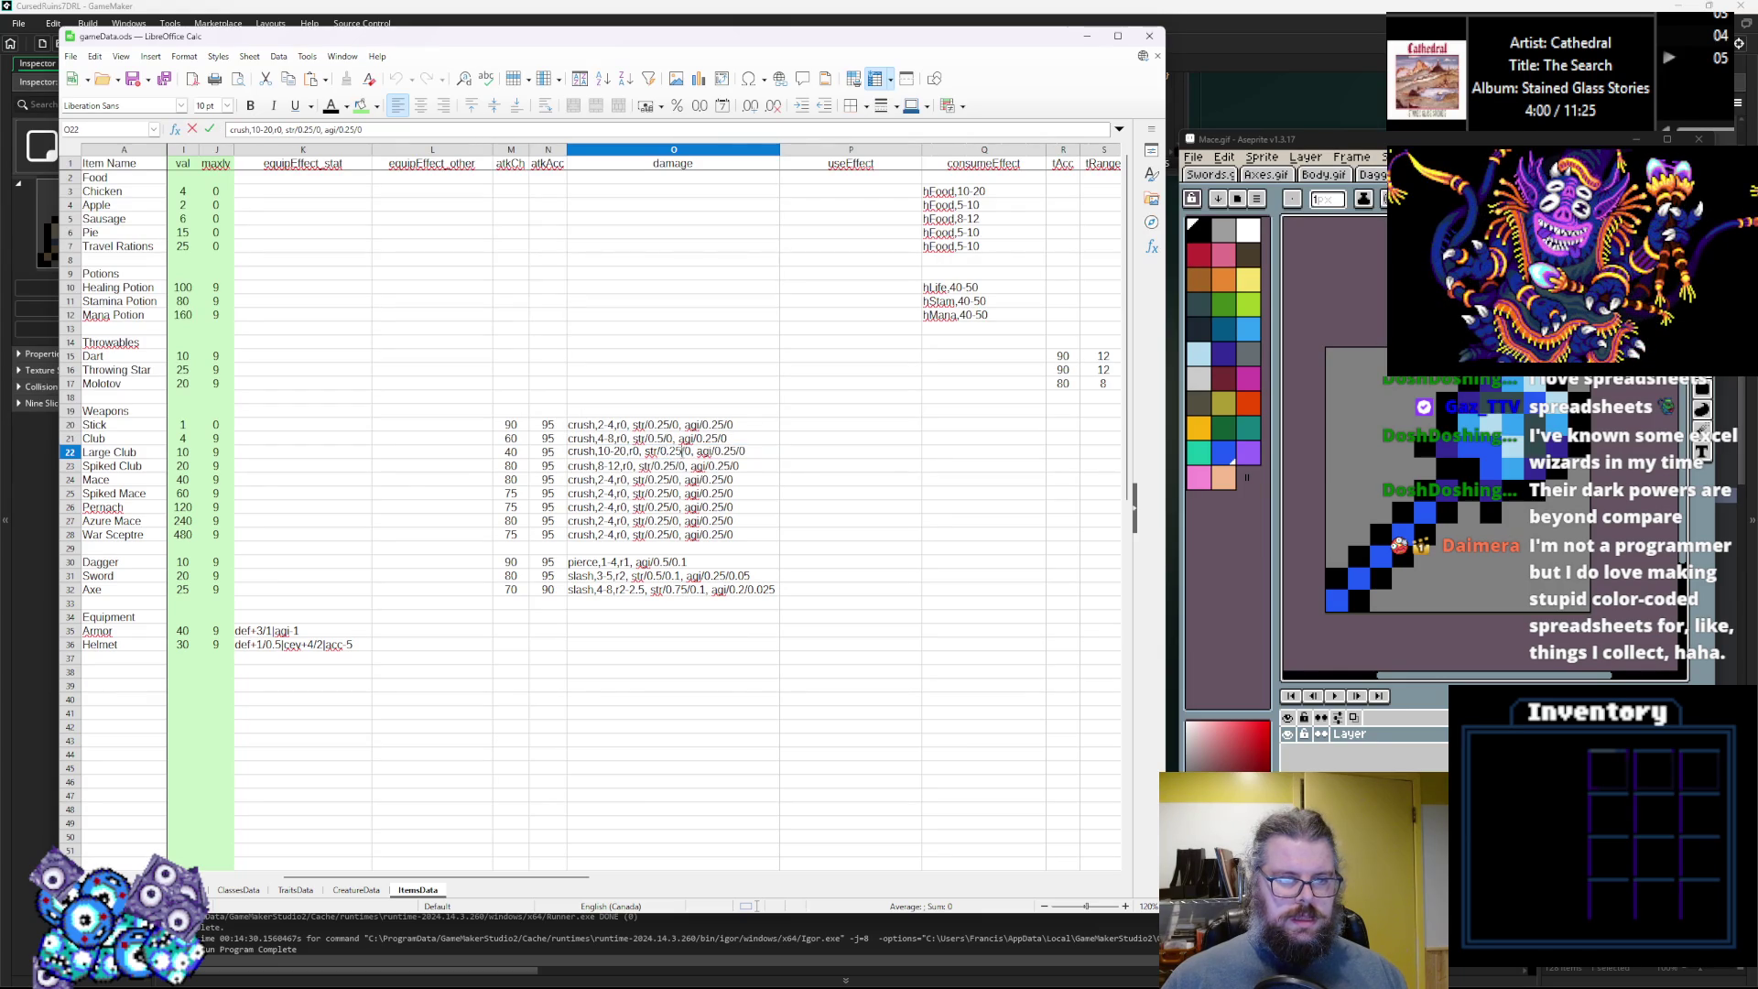
pyautogui.write('1')
pyautogui.doubleClick(676, 464)
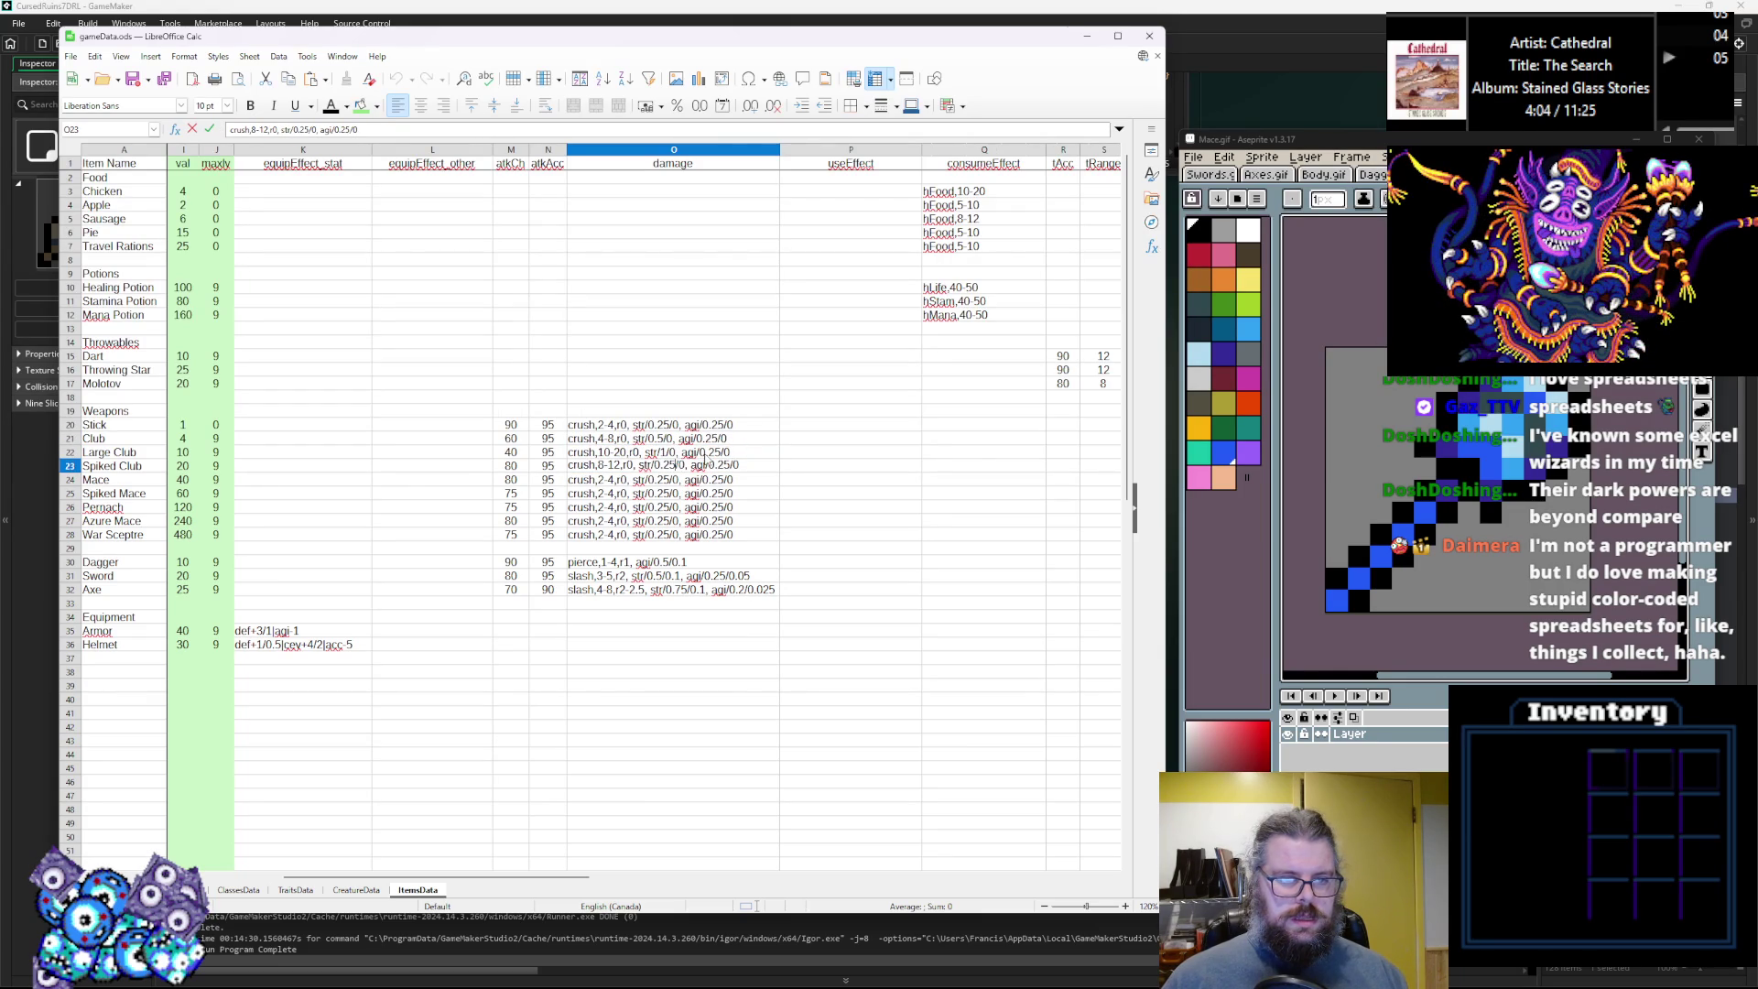
pyautogui.doubleClick(713, 452)
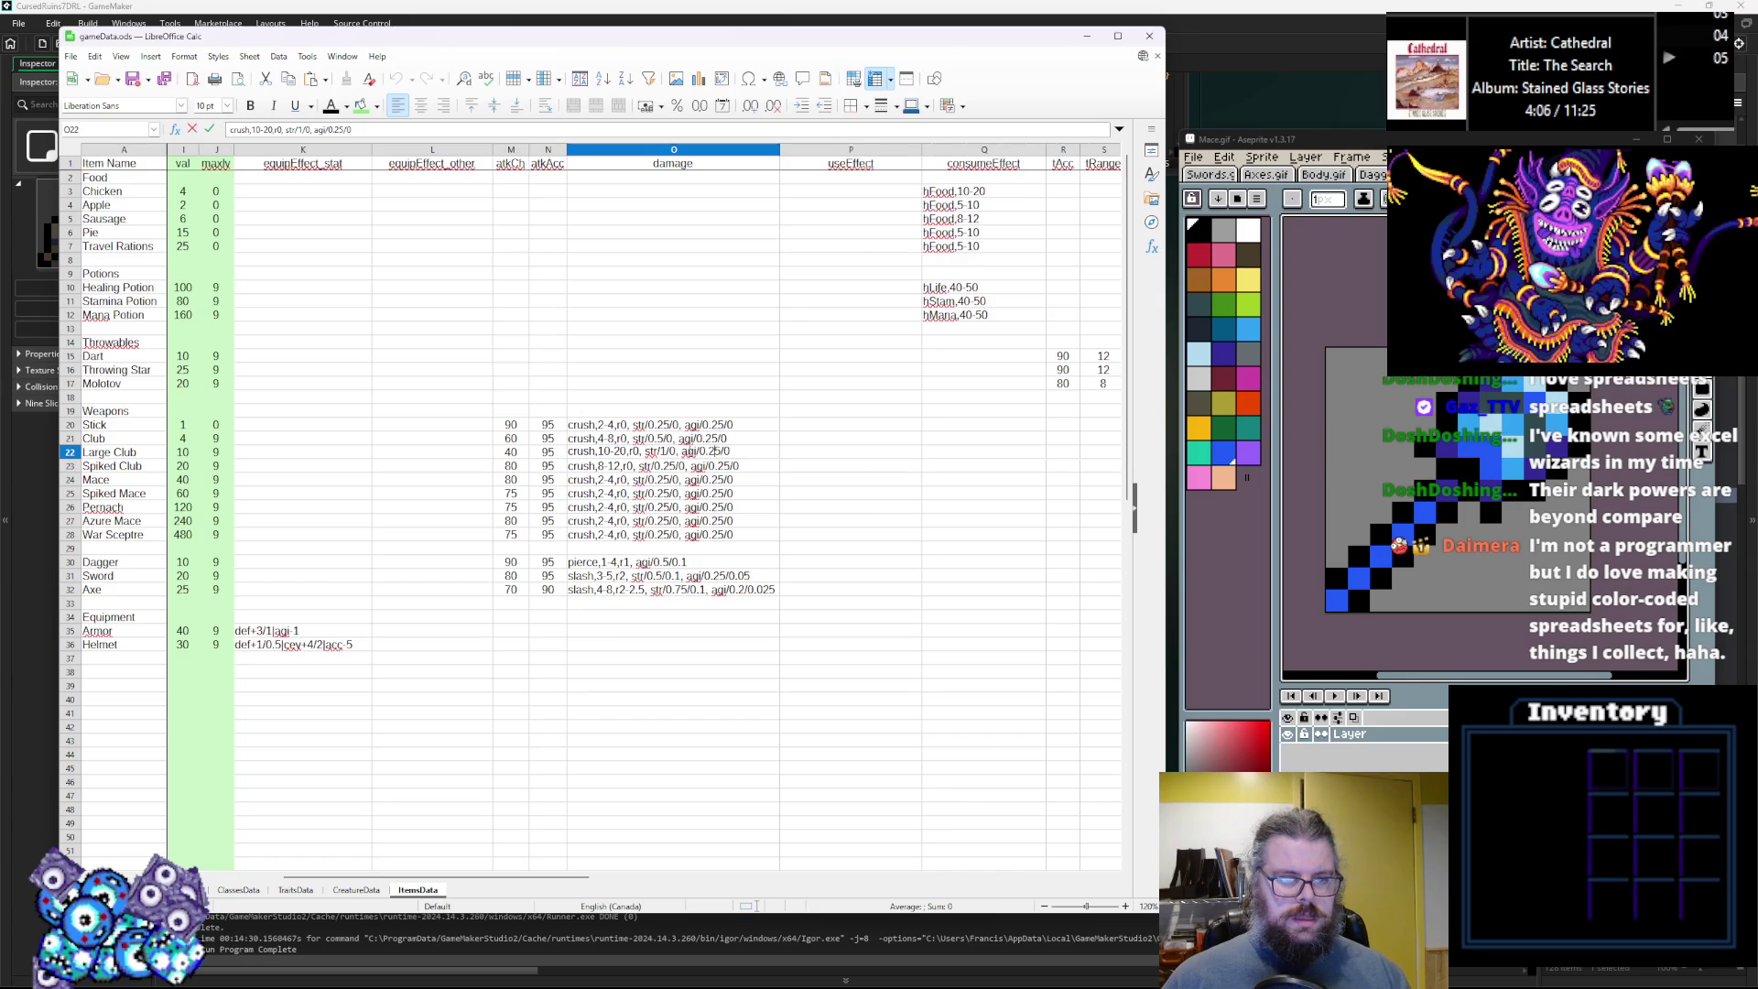
pyautogui.moveTo(676, 451); pyautogui.dragTo(746, 444)
# Remove the agi term from Large Club's damage and set Stick's agi scaling to 0.5.
pyautogui.press('Delete')
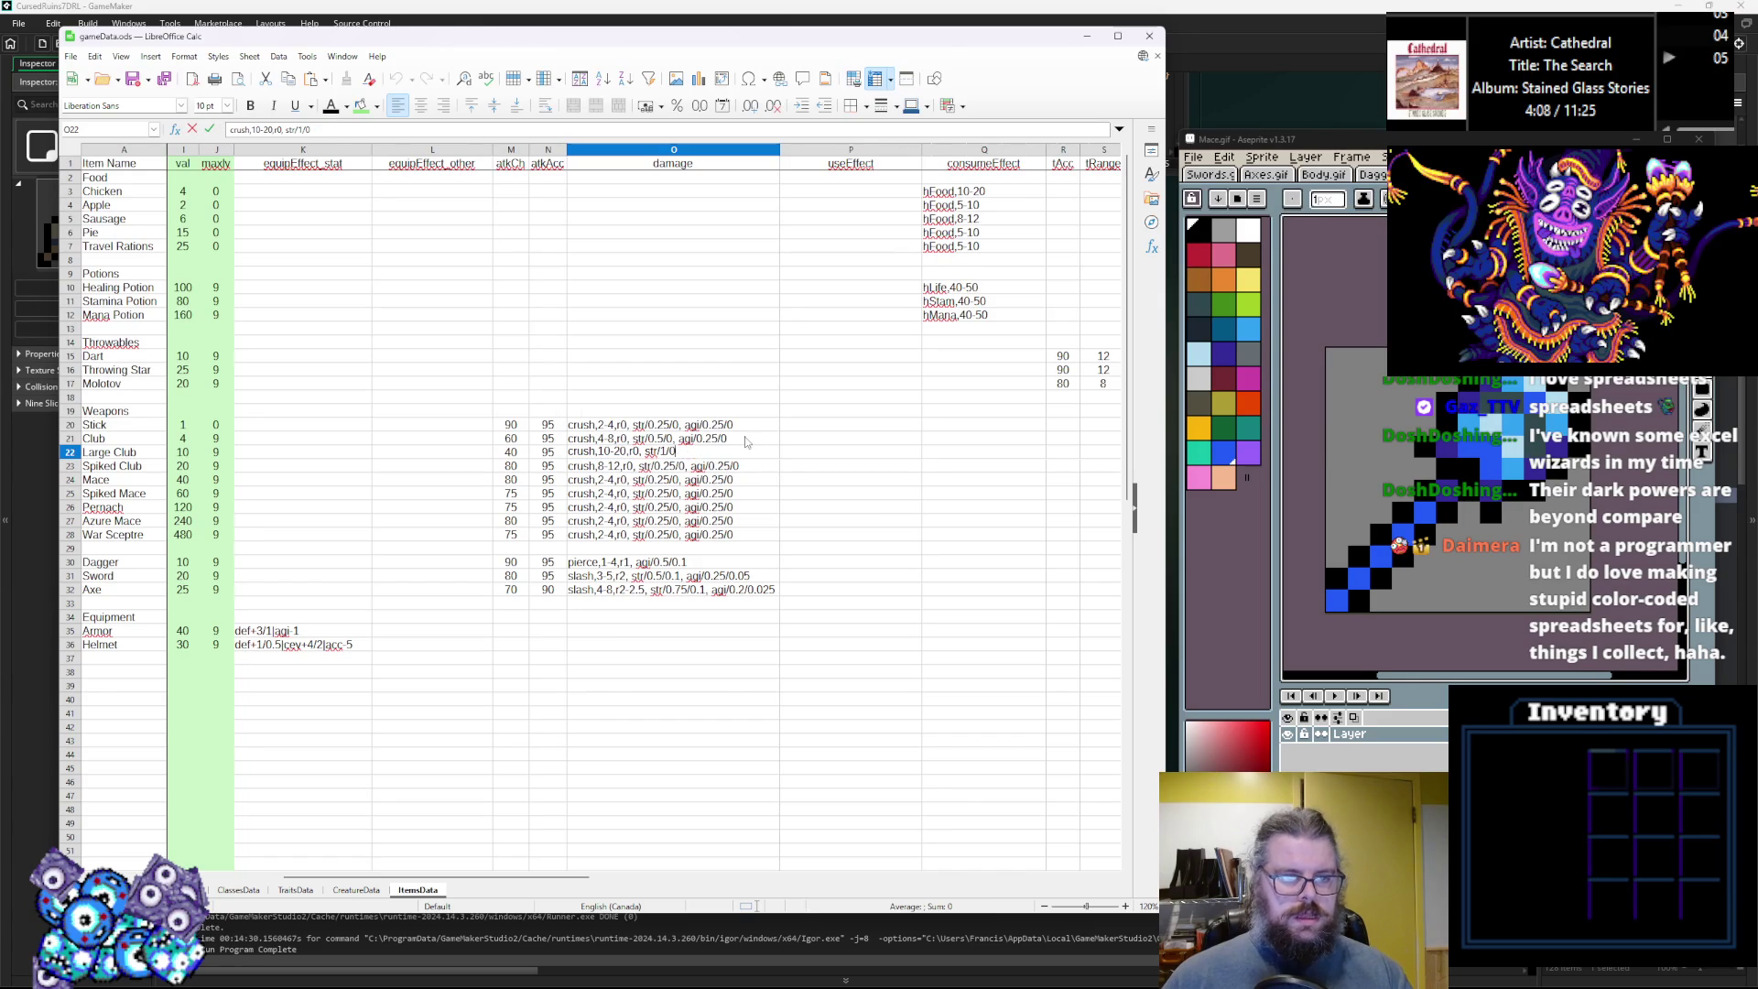
pyautogui.doubleClick(720, 437)
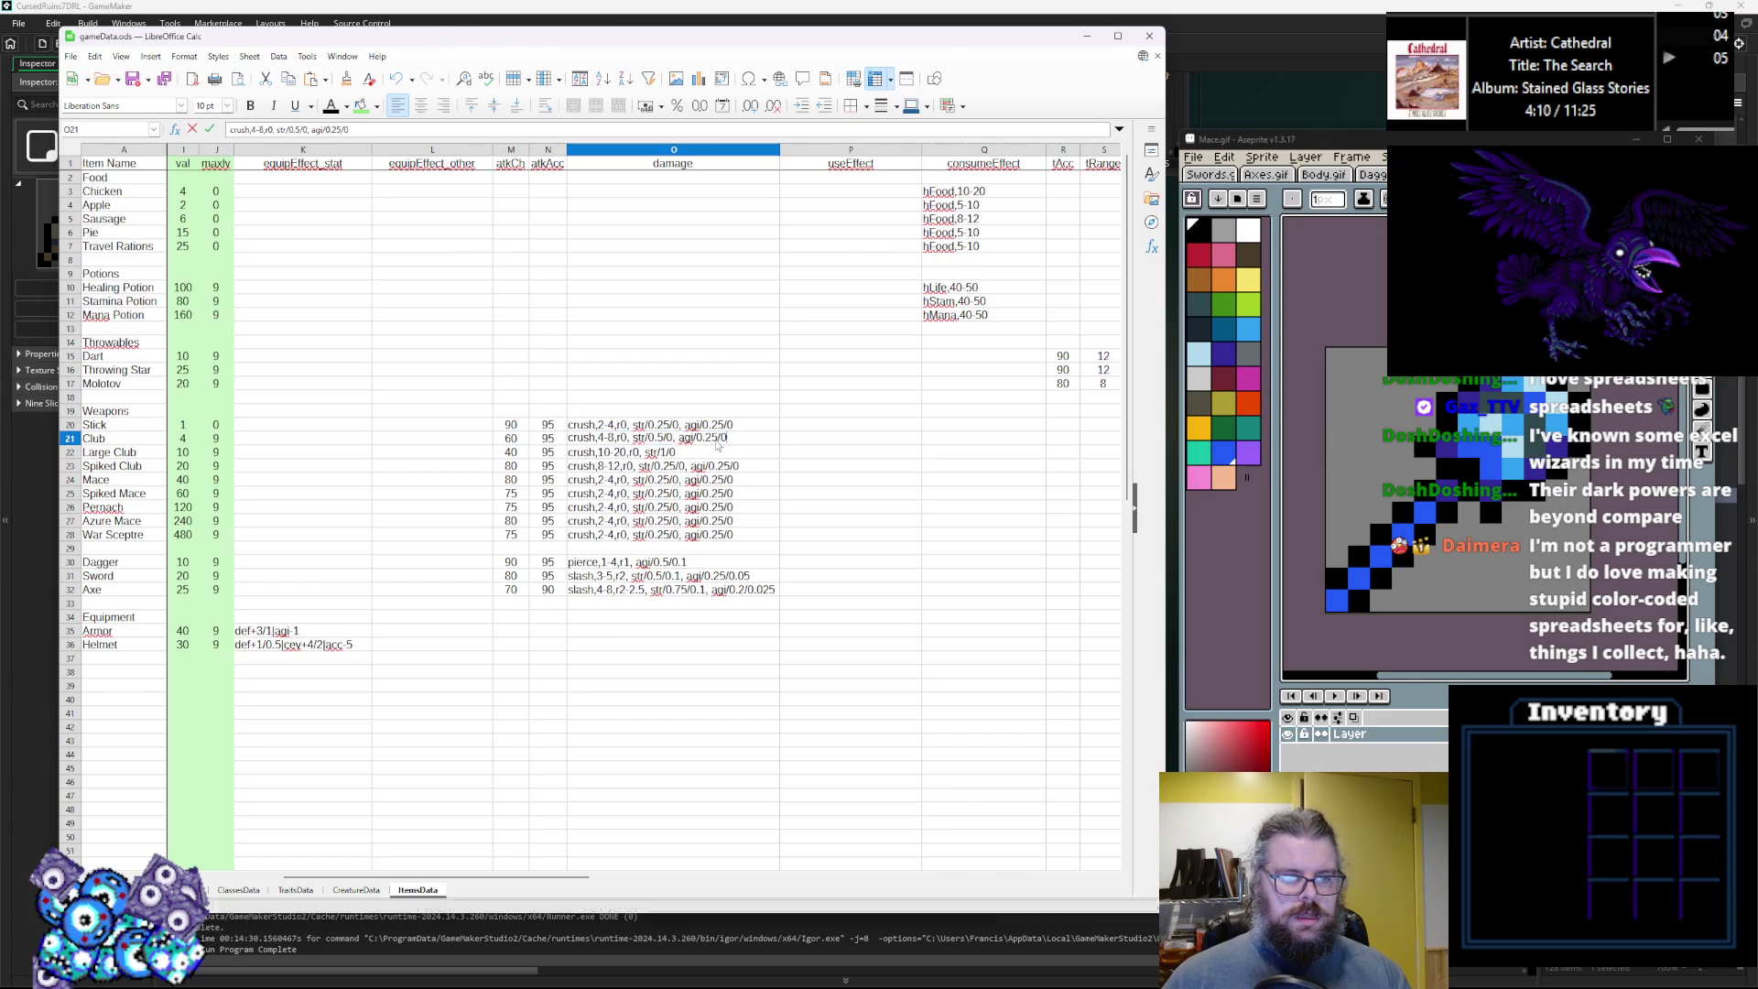
pyautogui.press('Up')
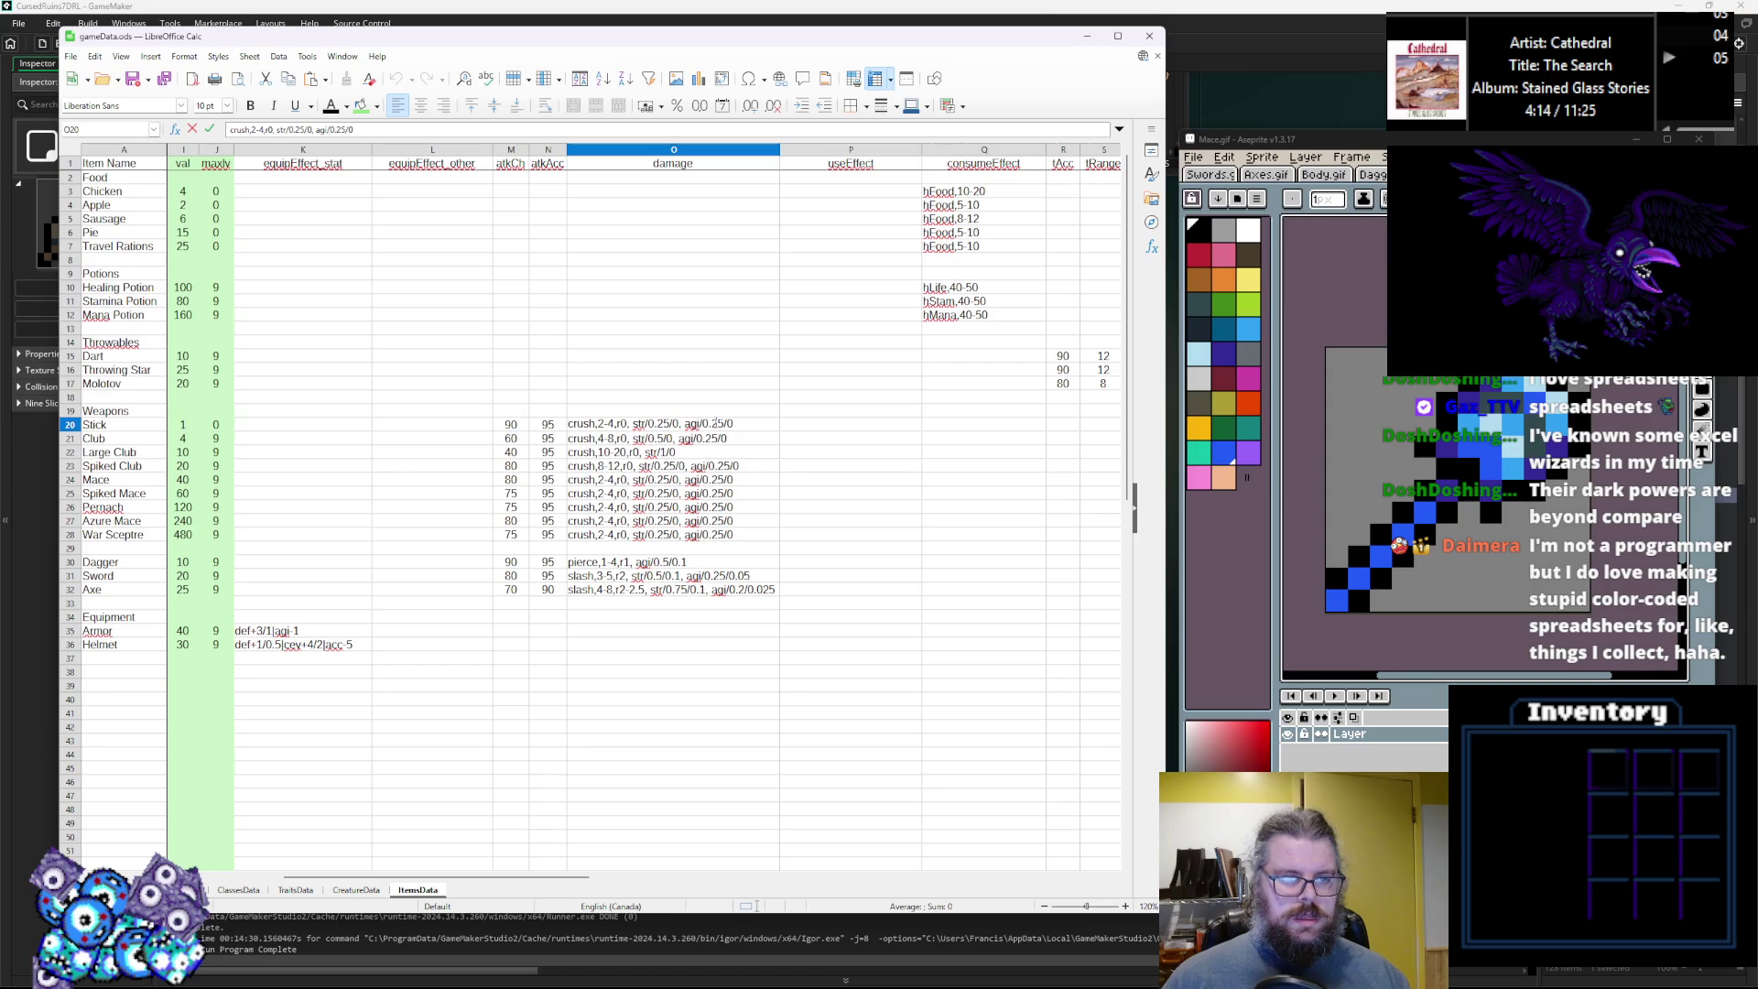
pyautogui.press('BackSpace')
pyautogui.press('BackSpace')
pyautogui.press('BackSpace')
pyautogui.write('5/0')
pyautogui.press('Return')
pyautogui.press('Down')
pyautogui.press('Up')
pyautogui.press('Down')
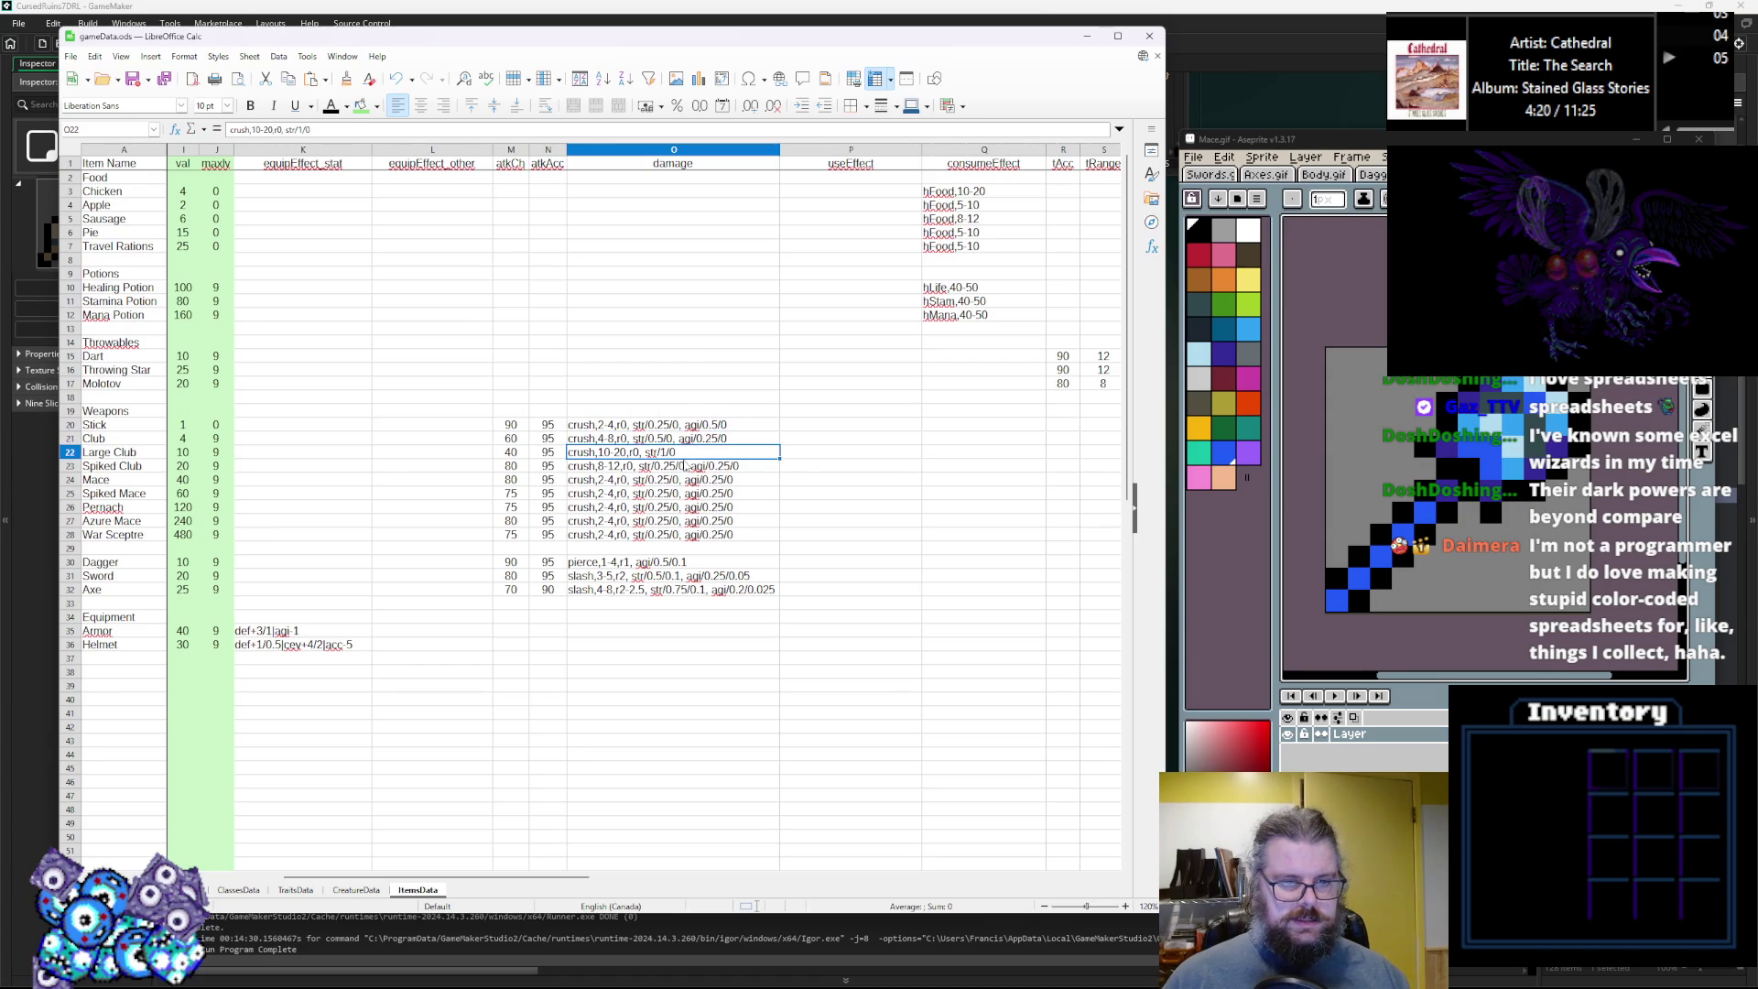
# Change Spiked Club's strength value to 1 and delete its agi term.
pyautogui.doubleClick(715, 450)
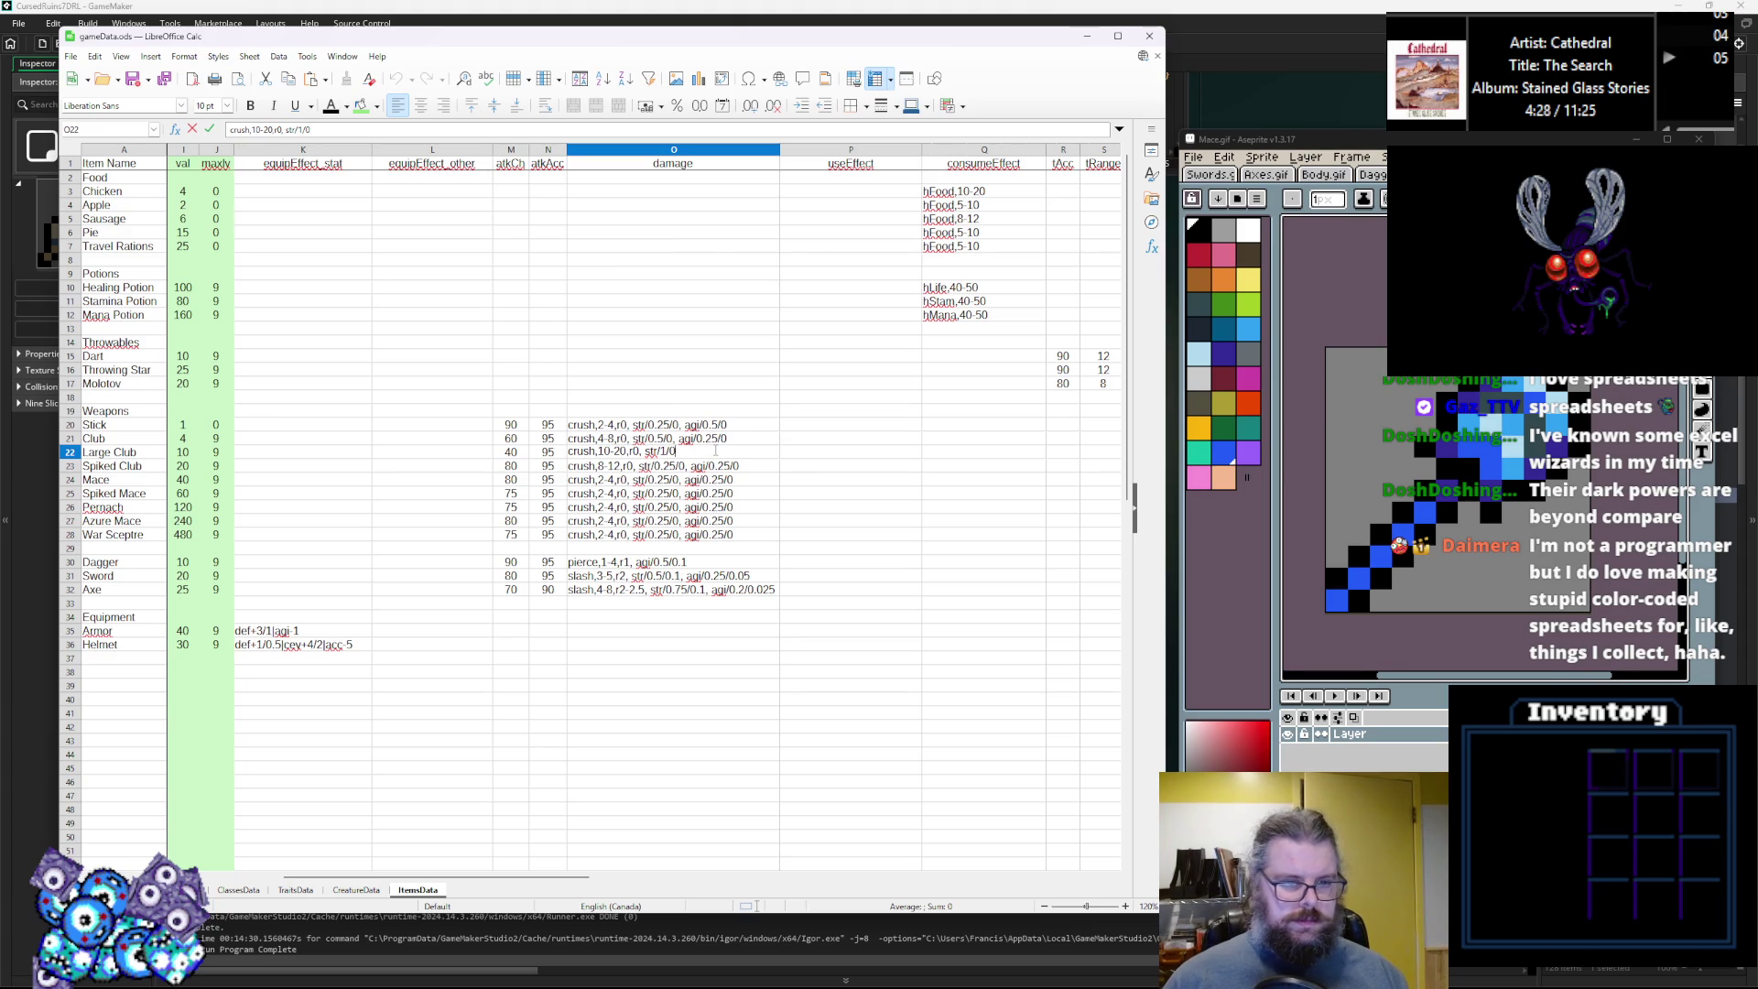
pyautogui.doubleClick(675, 465)
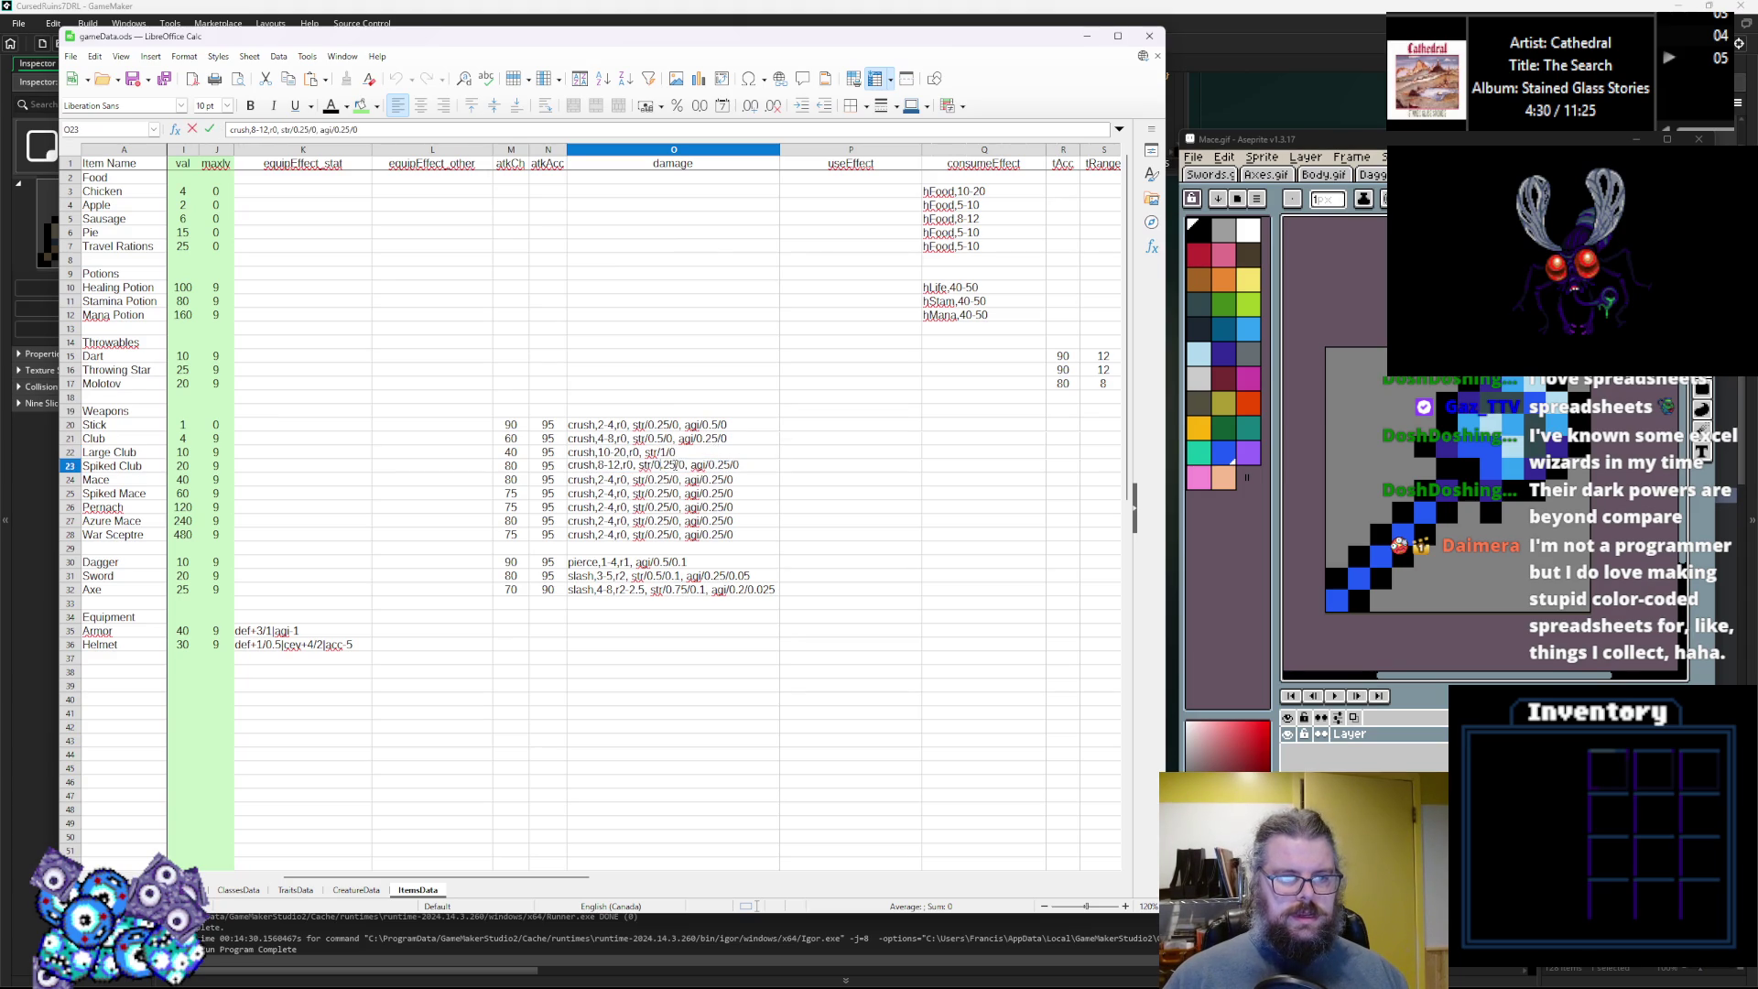
pyautogui.press('BackSpace')
pyautogui.press('BackSpace')
pyautogui.press('BackSpace')
pyautogui.write('1')
pyautogui.moveTo(675, 465); pyautogui.dragTo(725, 466)
pyautogui.press('BackSpace')
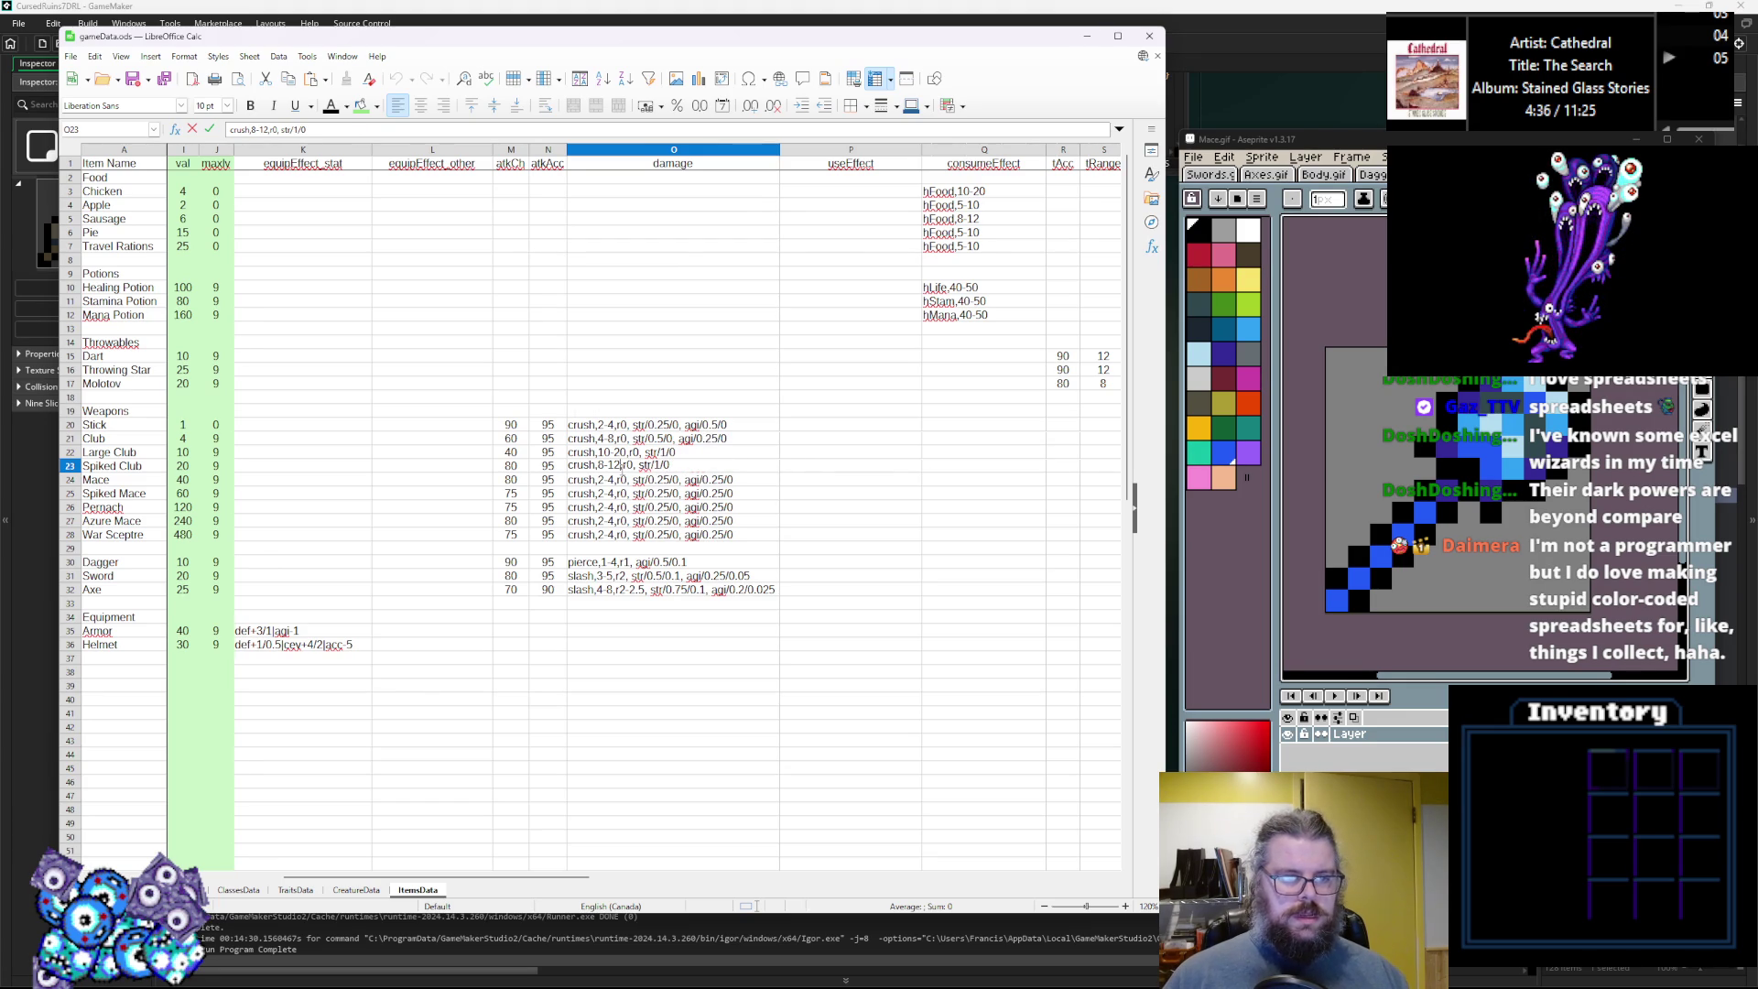
pyautogui.click(623, 465)
# Set Club's damage rank to r1 and Spiked Club's rank to r2.
pyautogui.doubleClick(628, 438)
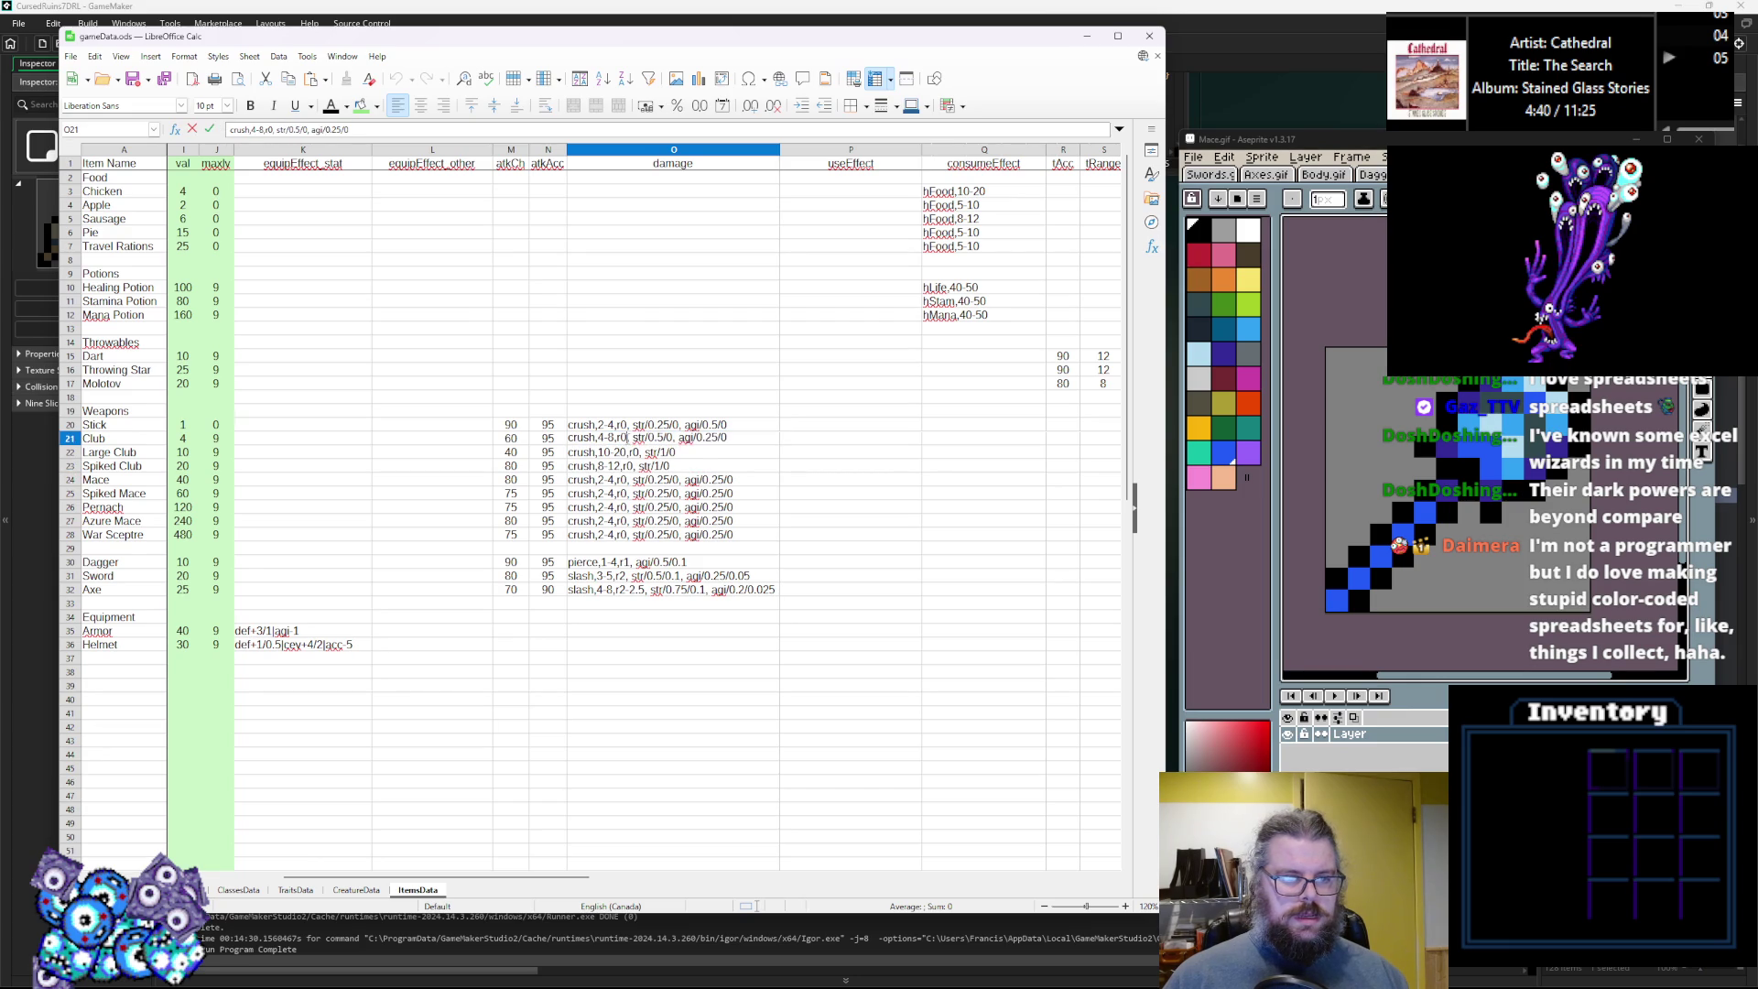
pyautogui.press('BackSpace')
pyautogui.write('1')
pyautogui.doubleClick(634, 450)
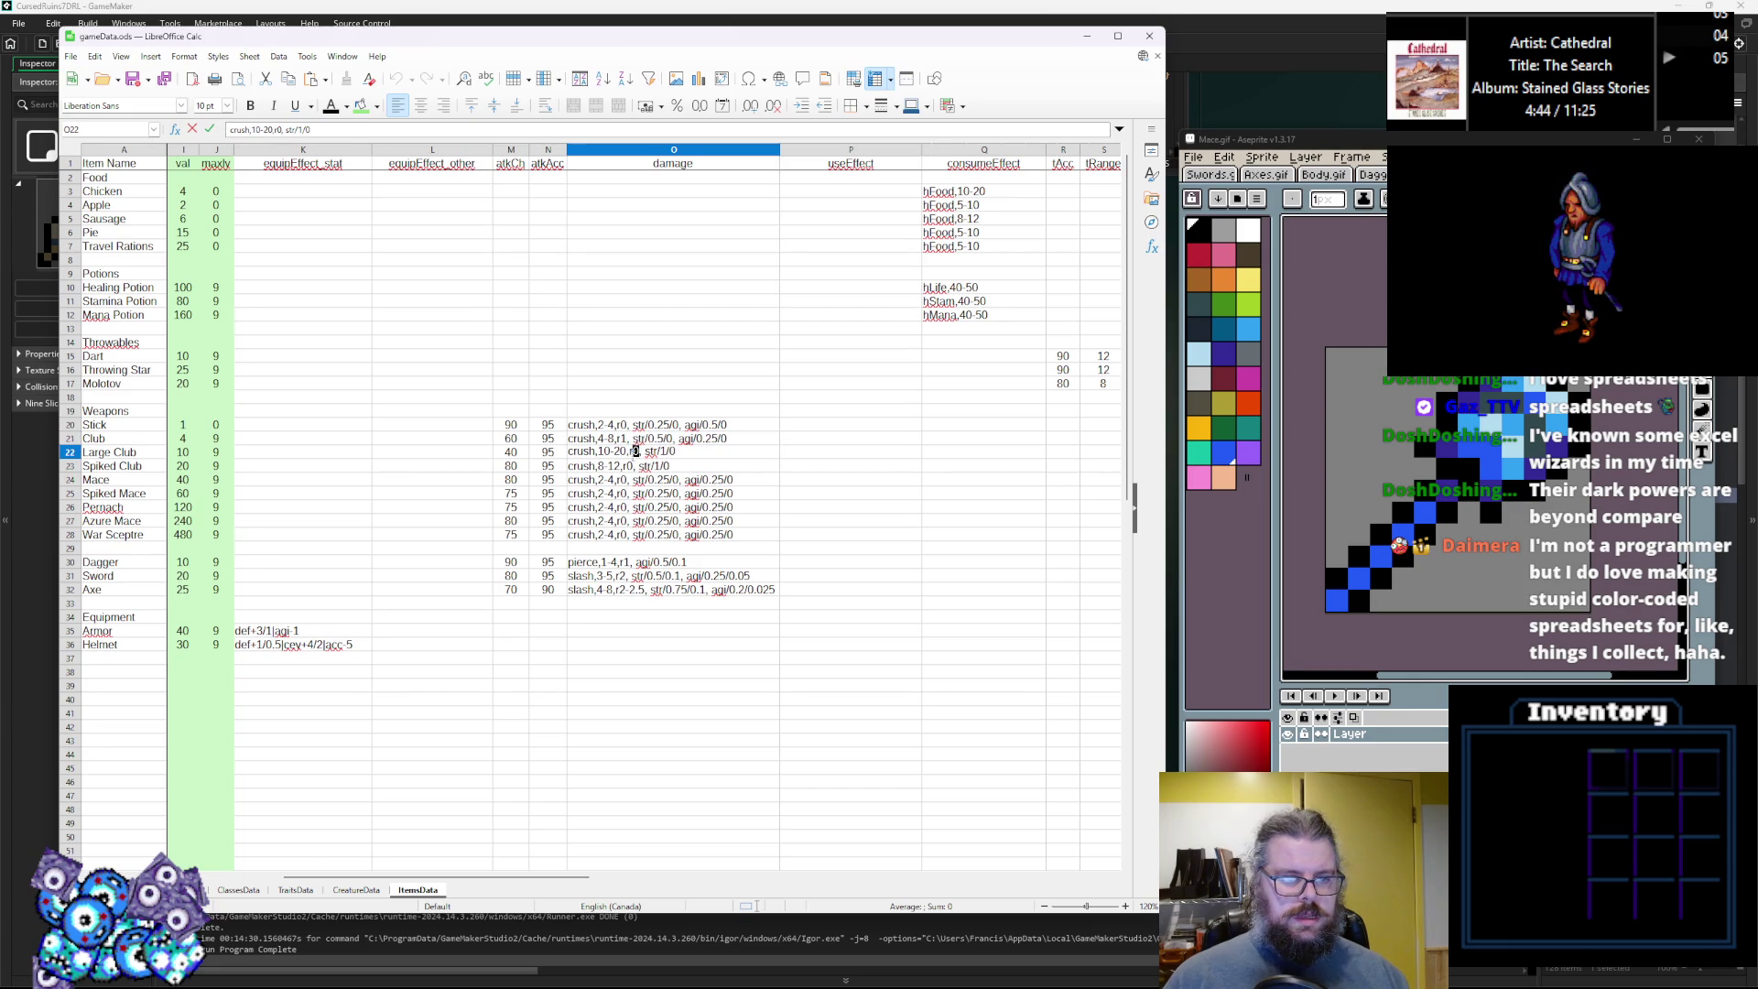
pyautogui.write('2')
pyautogui.doubleClick(624, 465)
pyautogui.press('BackSpace')
pyautogui.write('2')
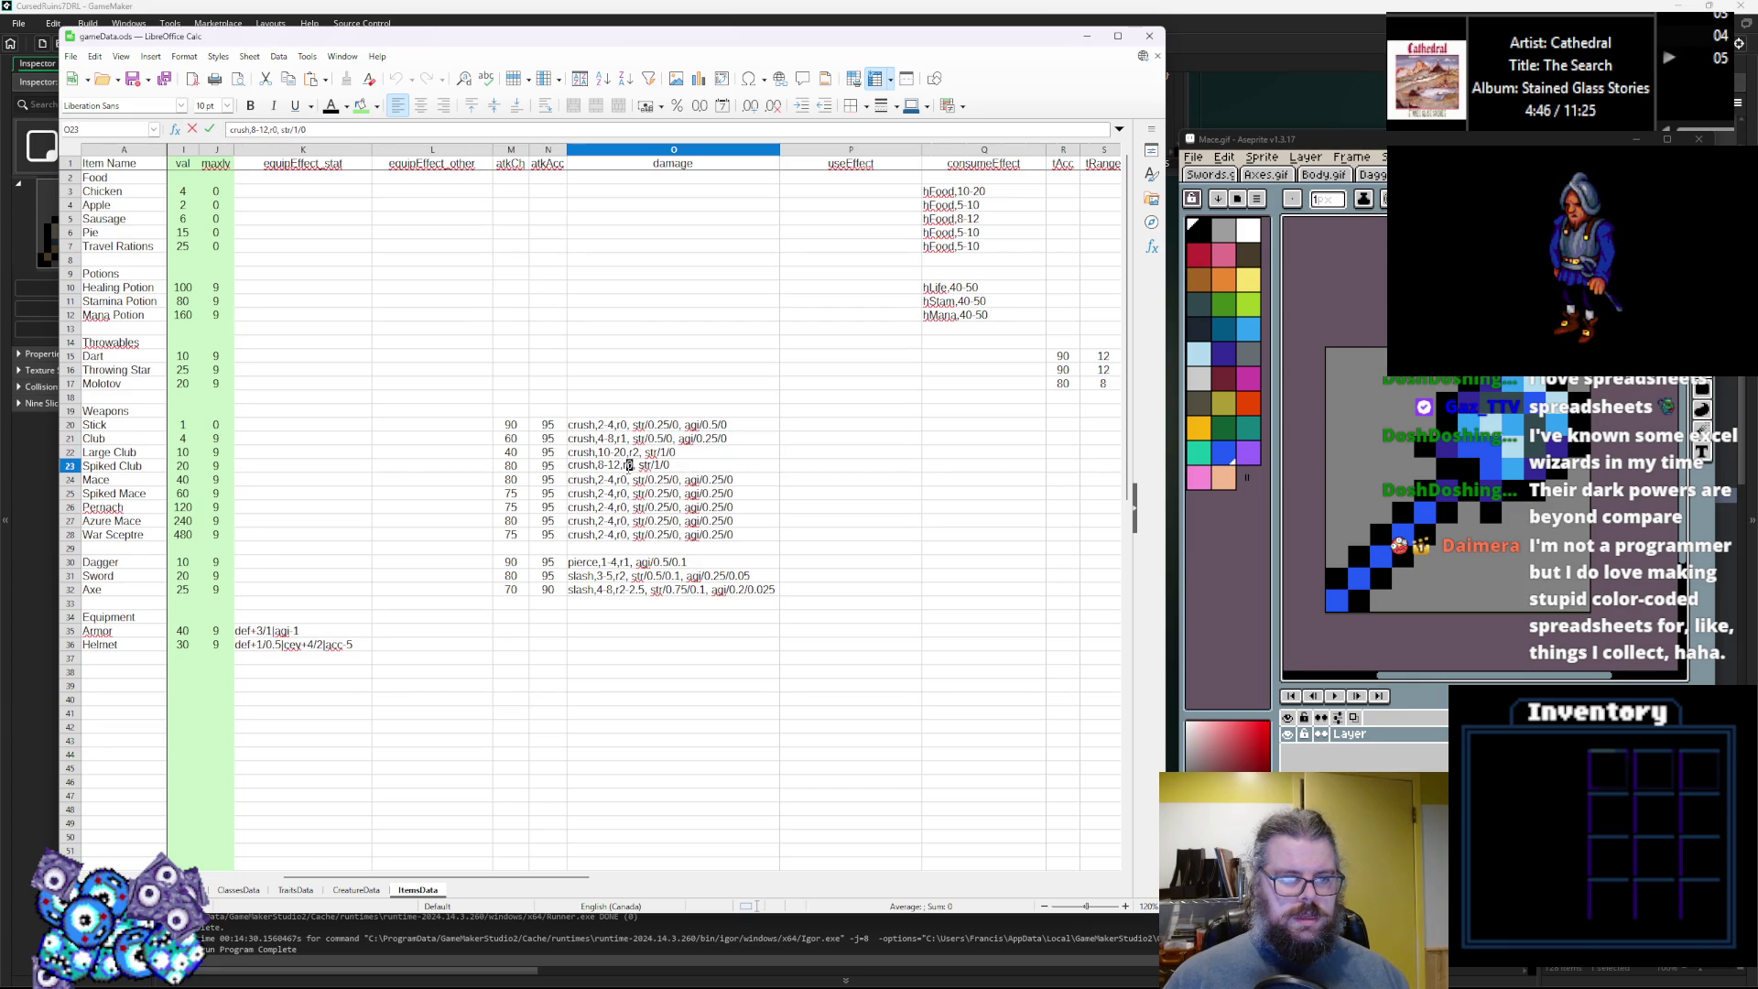
pyautogui.click(621, 483)
# Set Mace's damage to 12-16 and Spiked Mace's damage to 10-14.
pyautogui.doubleClick(611, 480)
pyautogui.write('1')
pyautogui.press('BackSpace')
pyautogui.write('16')
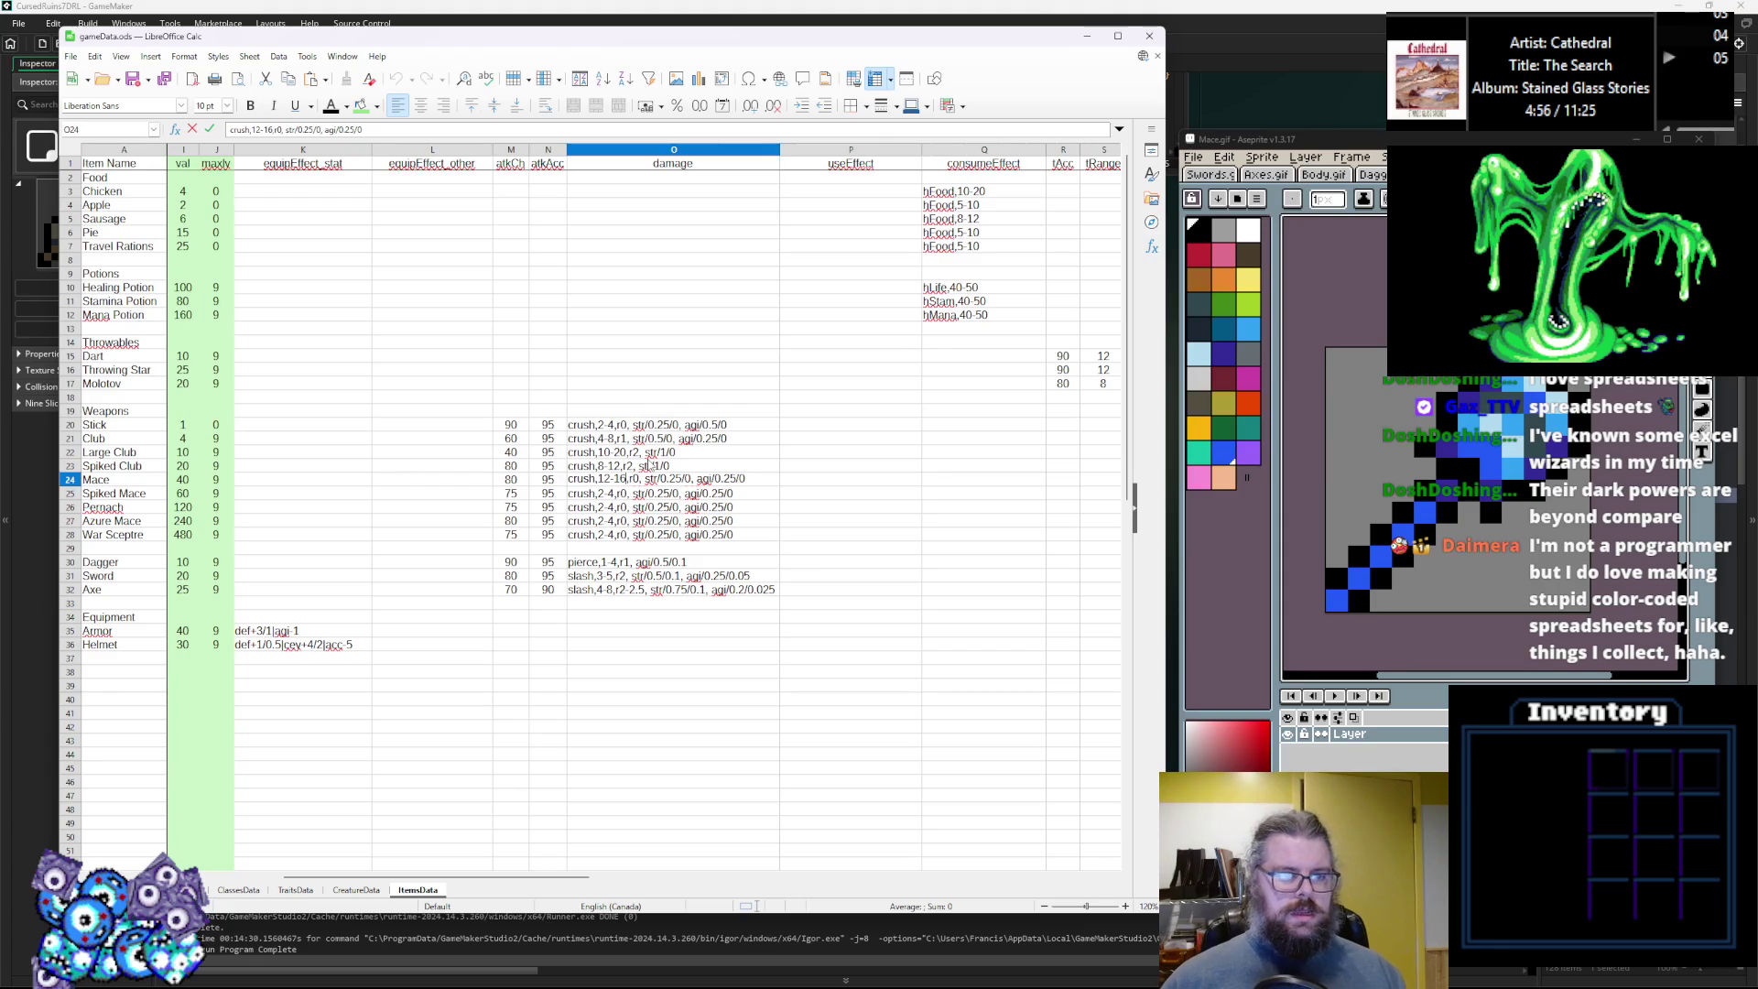
pyautogui.click(604, 494)
pyautogui.doubleClick(604, 494)
pyautogui.write('10')
pyautogui.click(607, 493)
pyautogui.write('1')
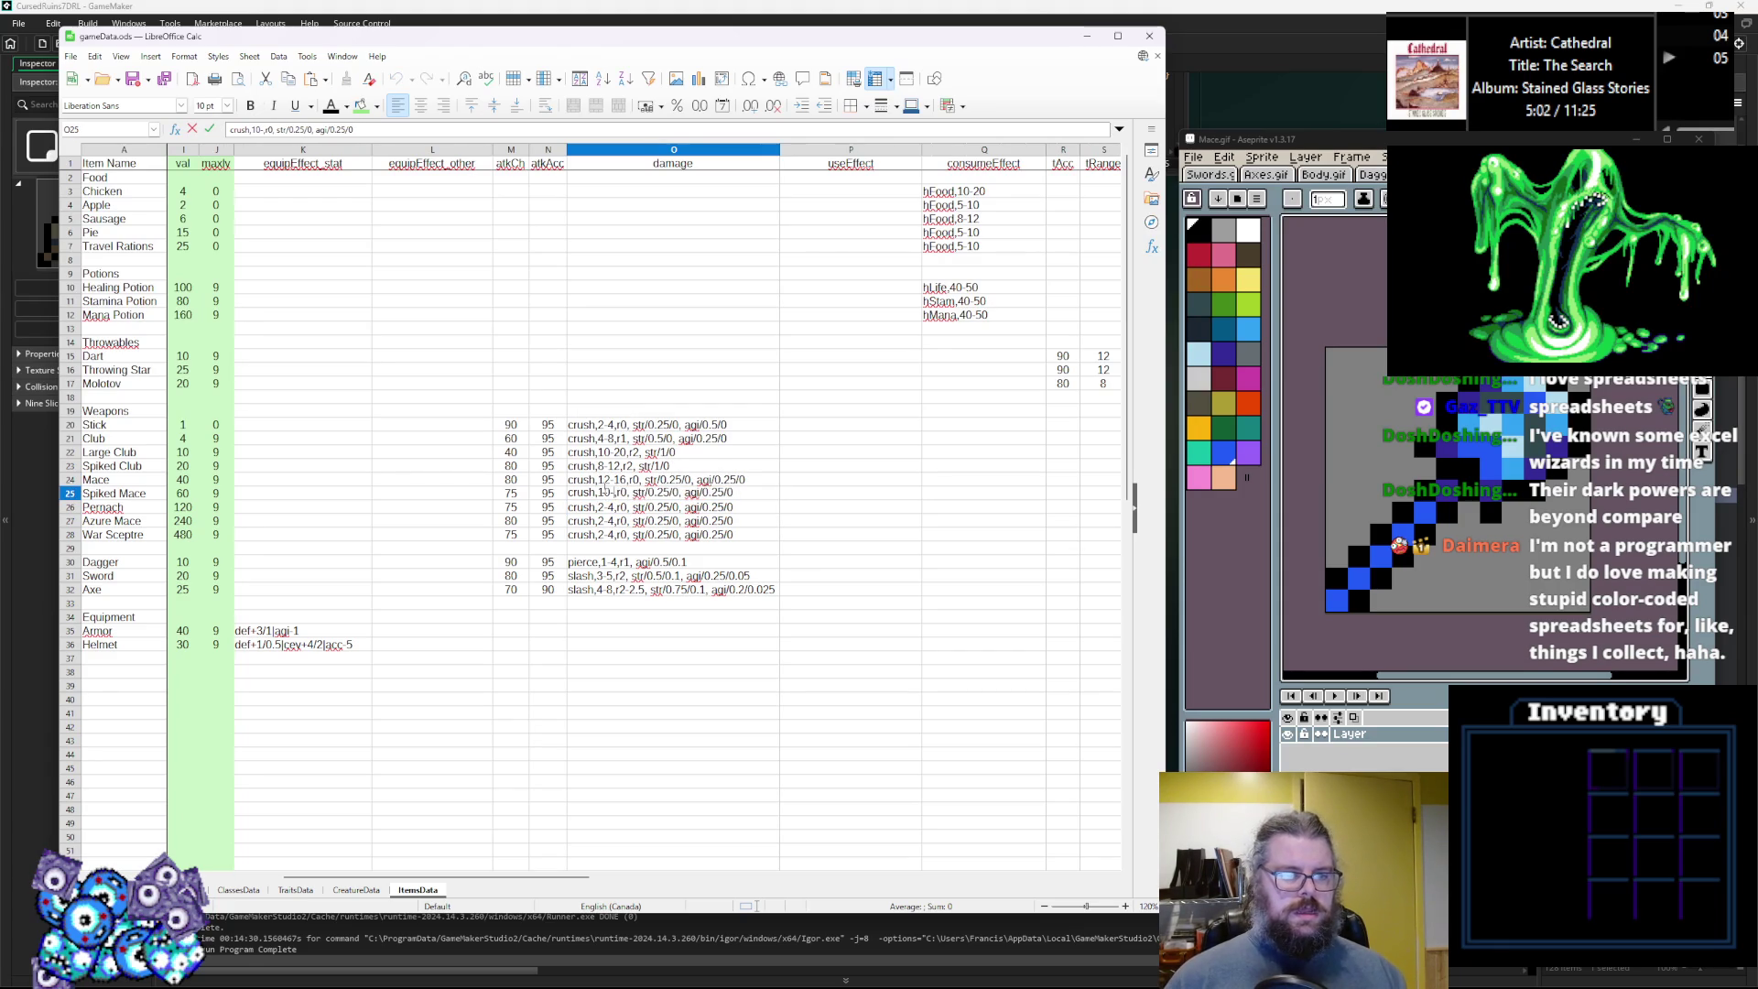
pyautogui.press('Return')
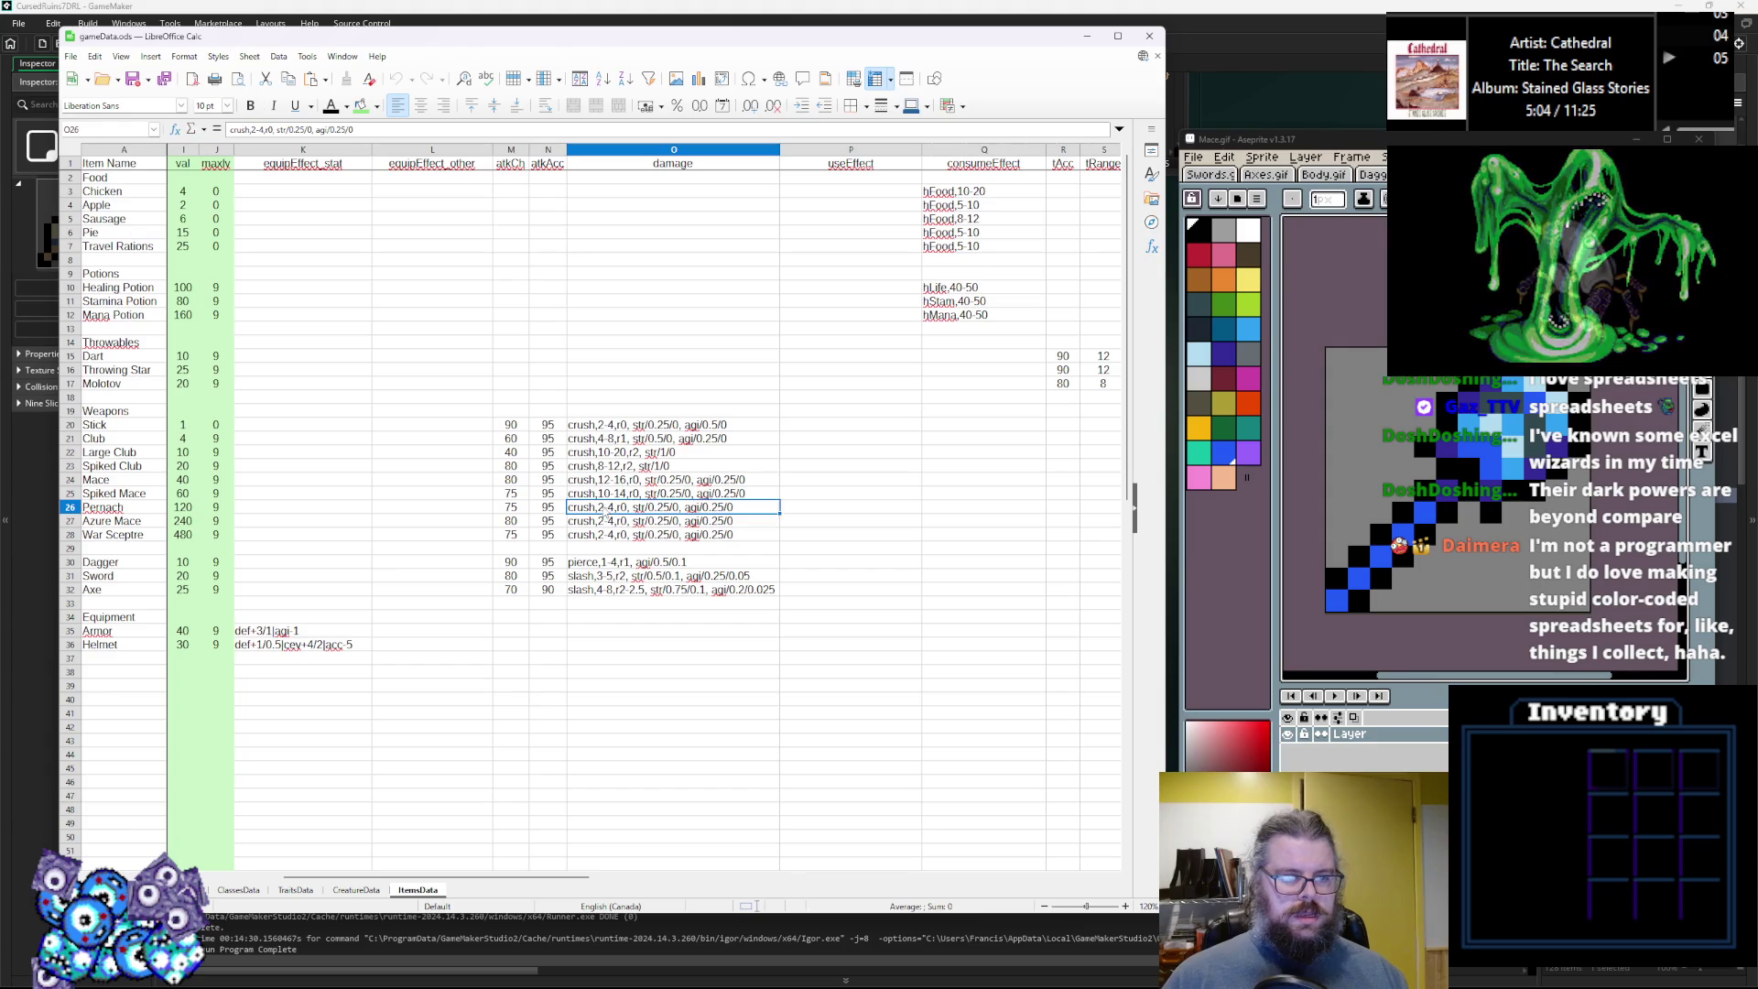
# Set Pernach's damage to 16-20 and Azure Mace's damage to 14-18.
pyautogui.write('5-2')
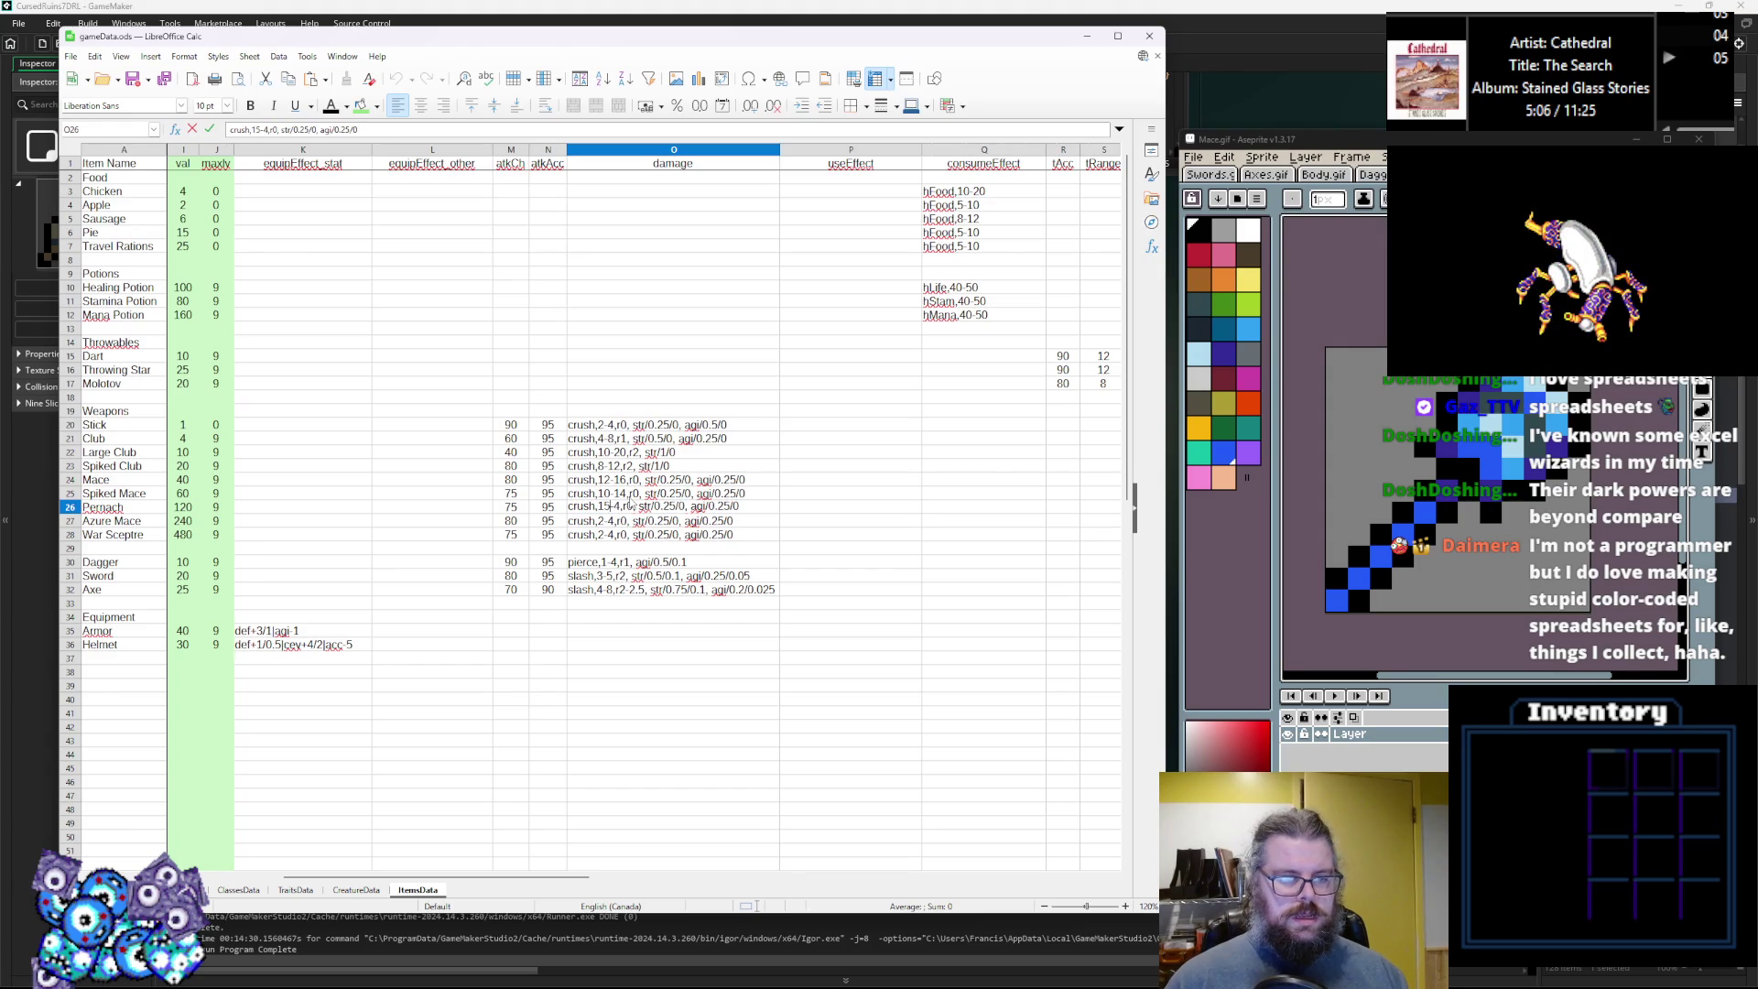
pyautogui.write('5')
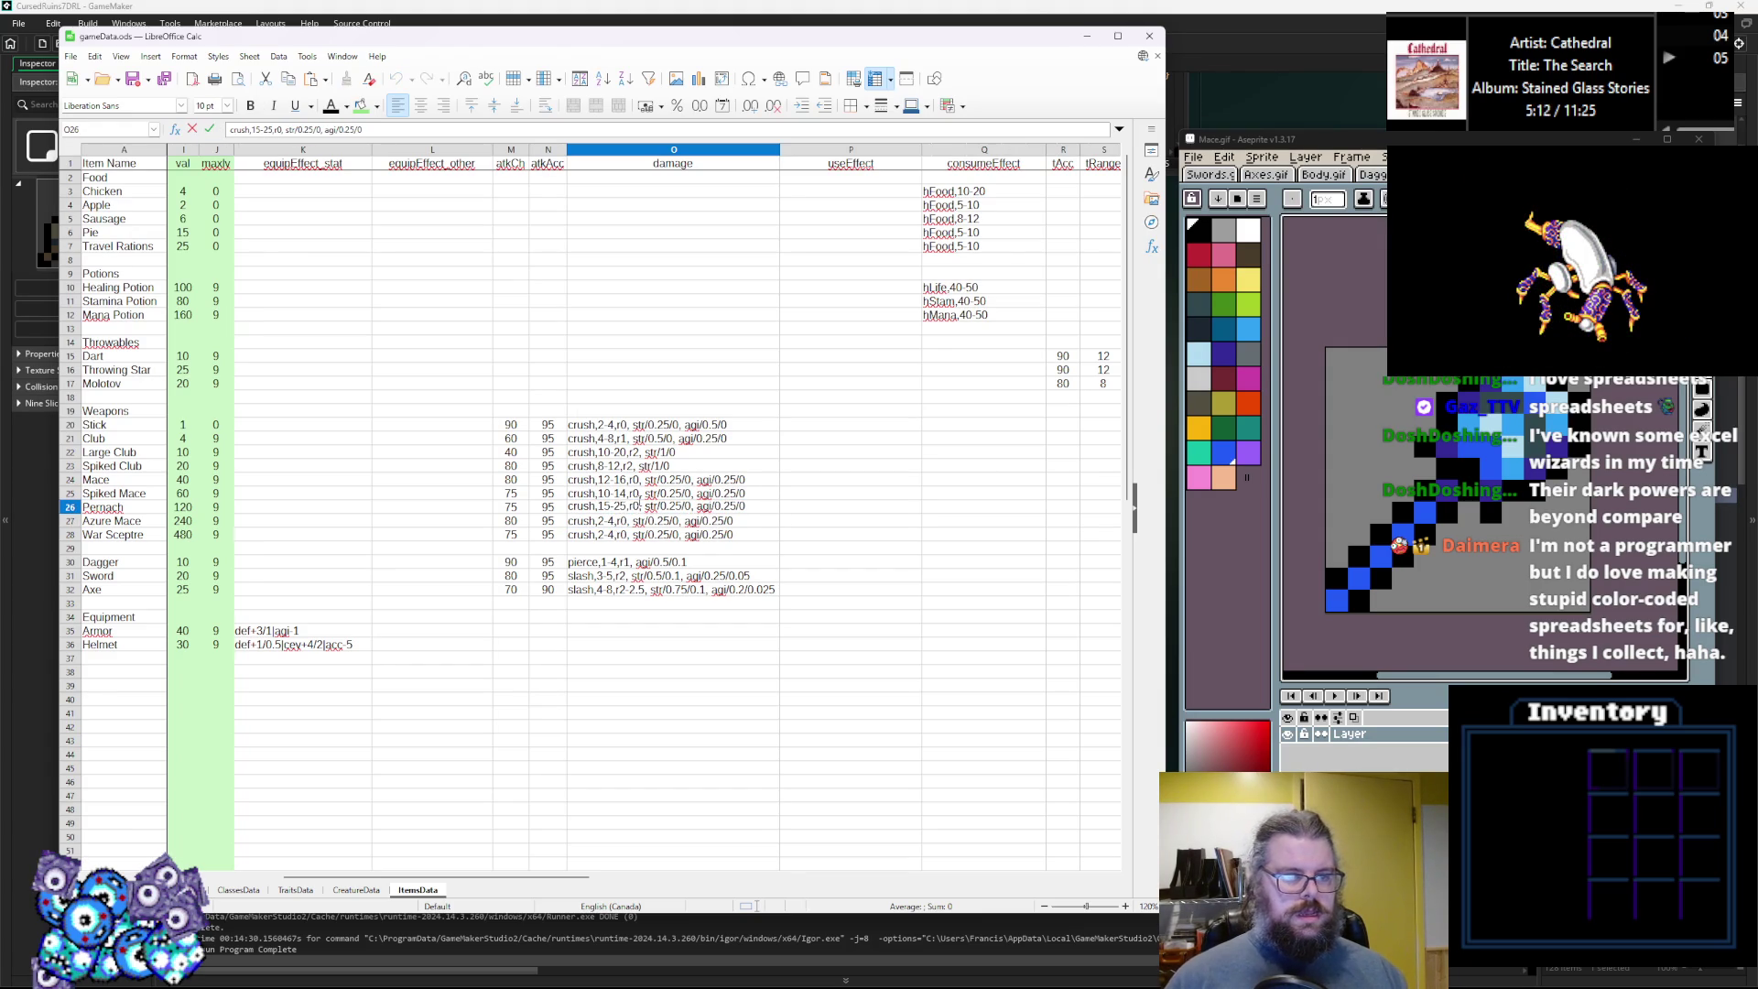
pyautogui.press('BackSpace')
pyautogui.write('0')
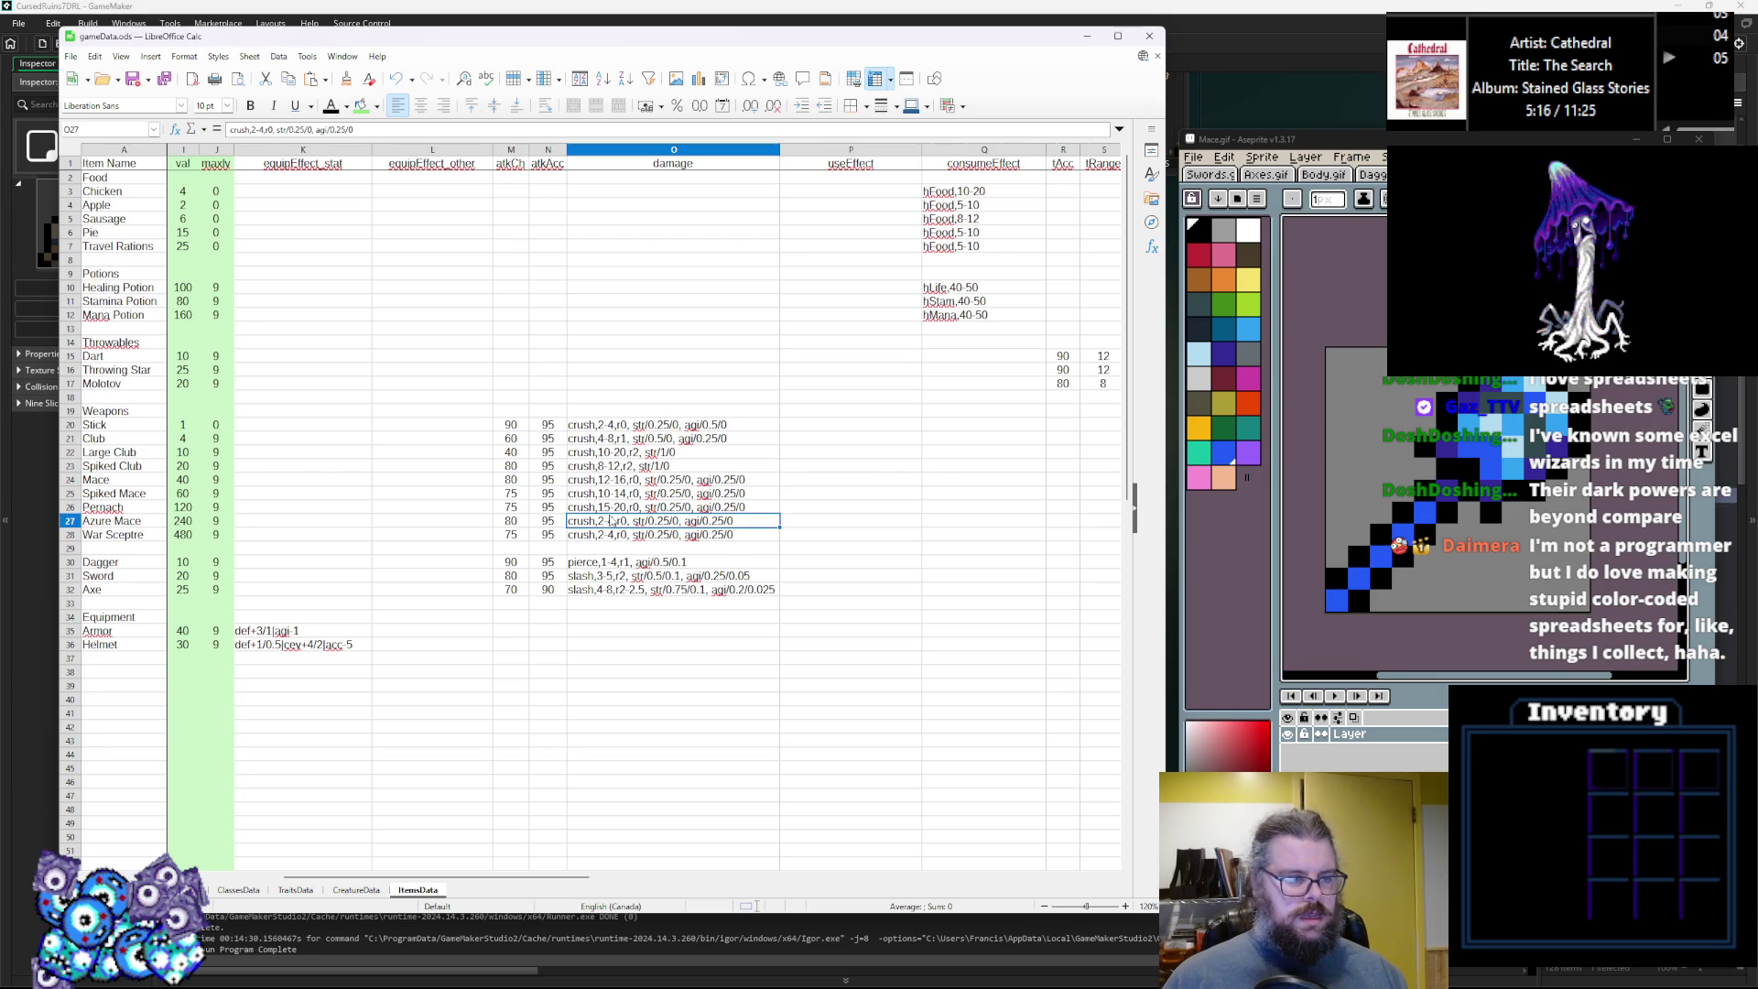
pyautogui.press('Return')
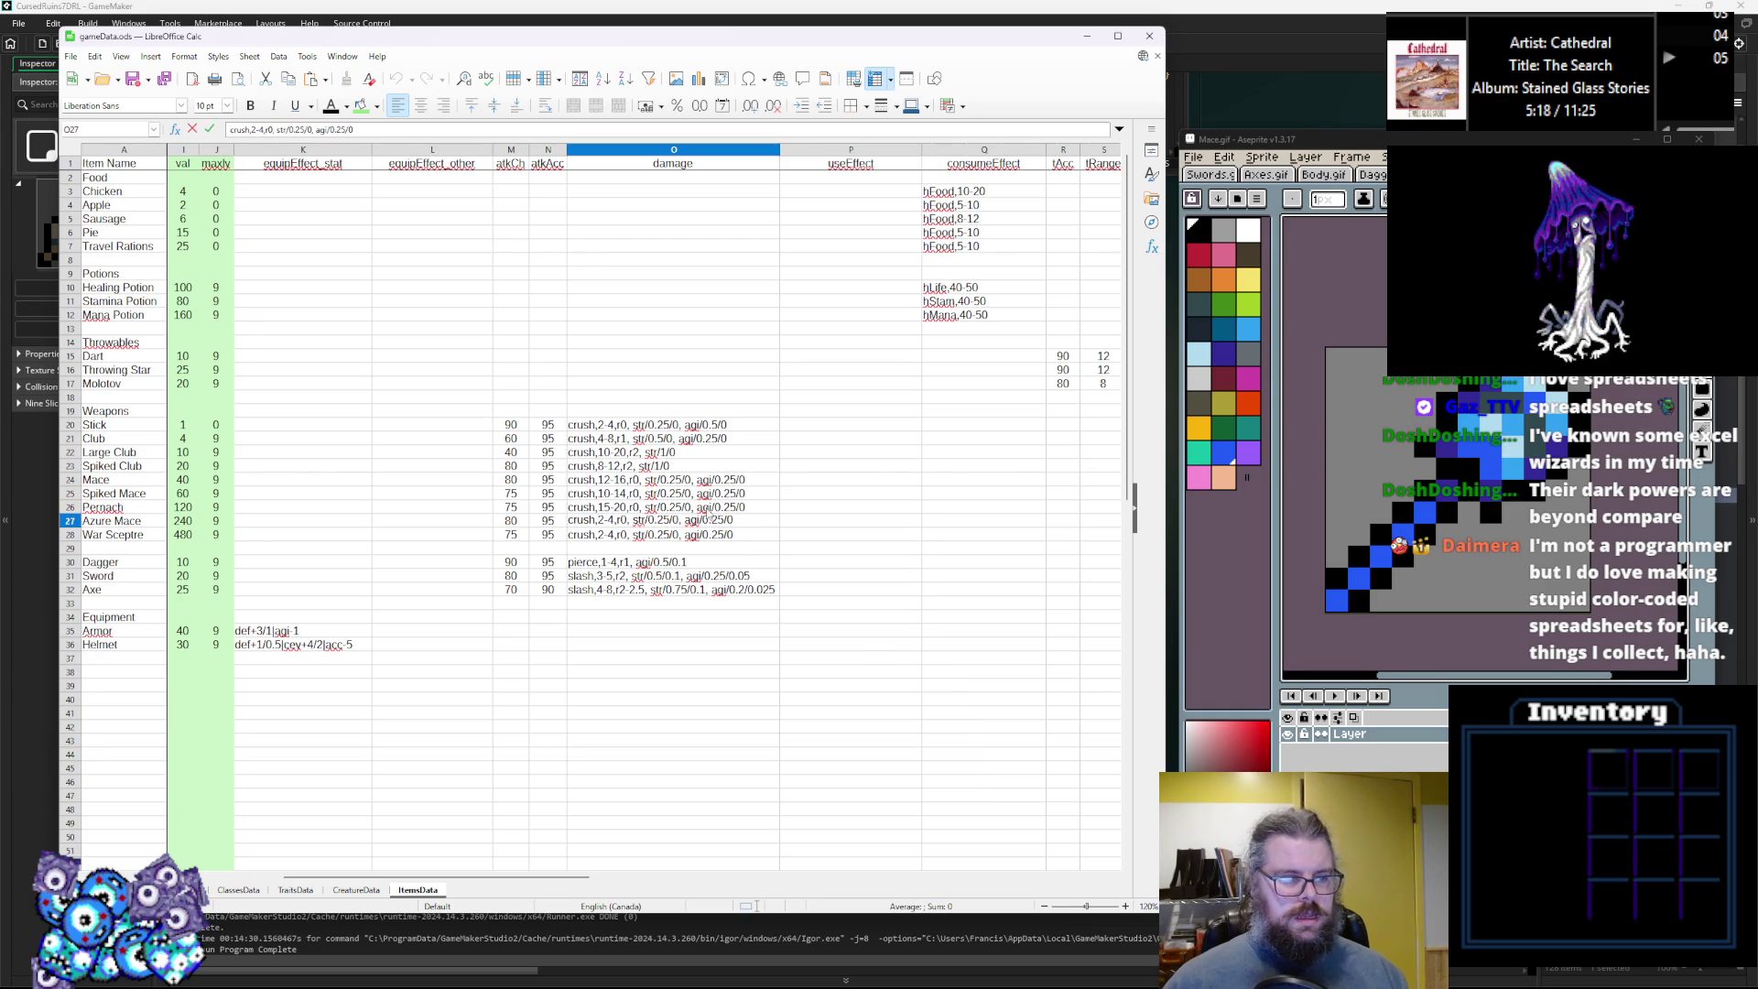
pyautogui.press('BackSpace')
pyautogui.write('15')
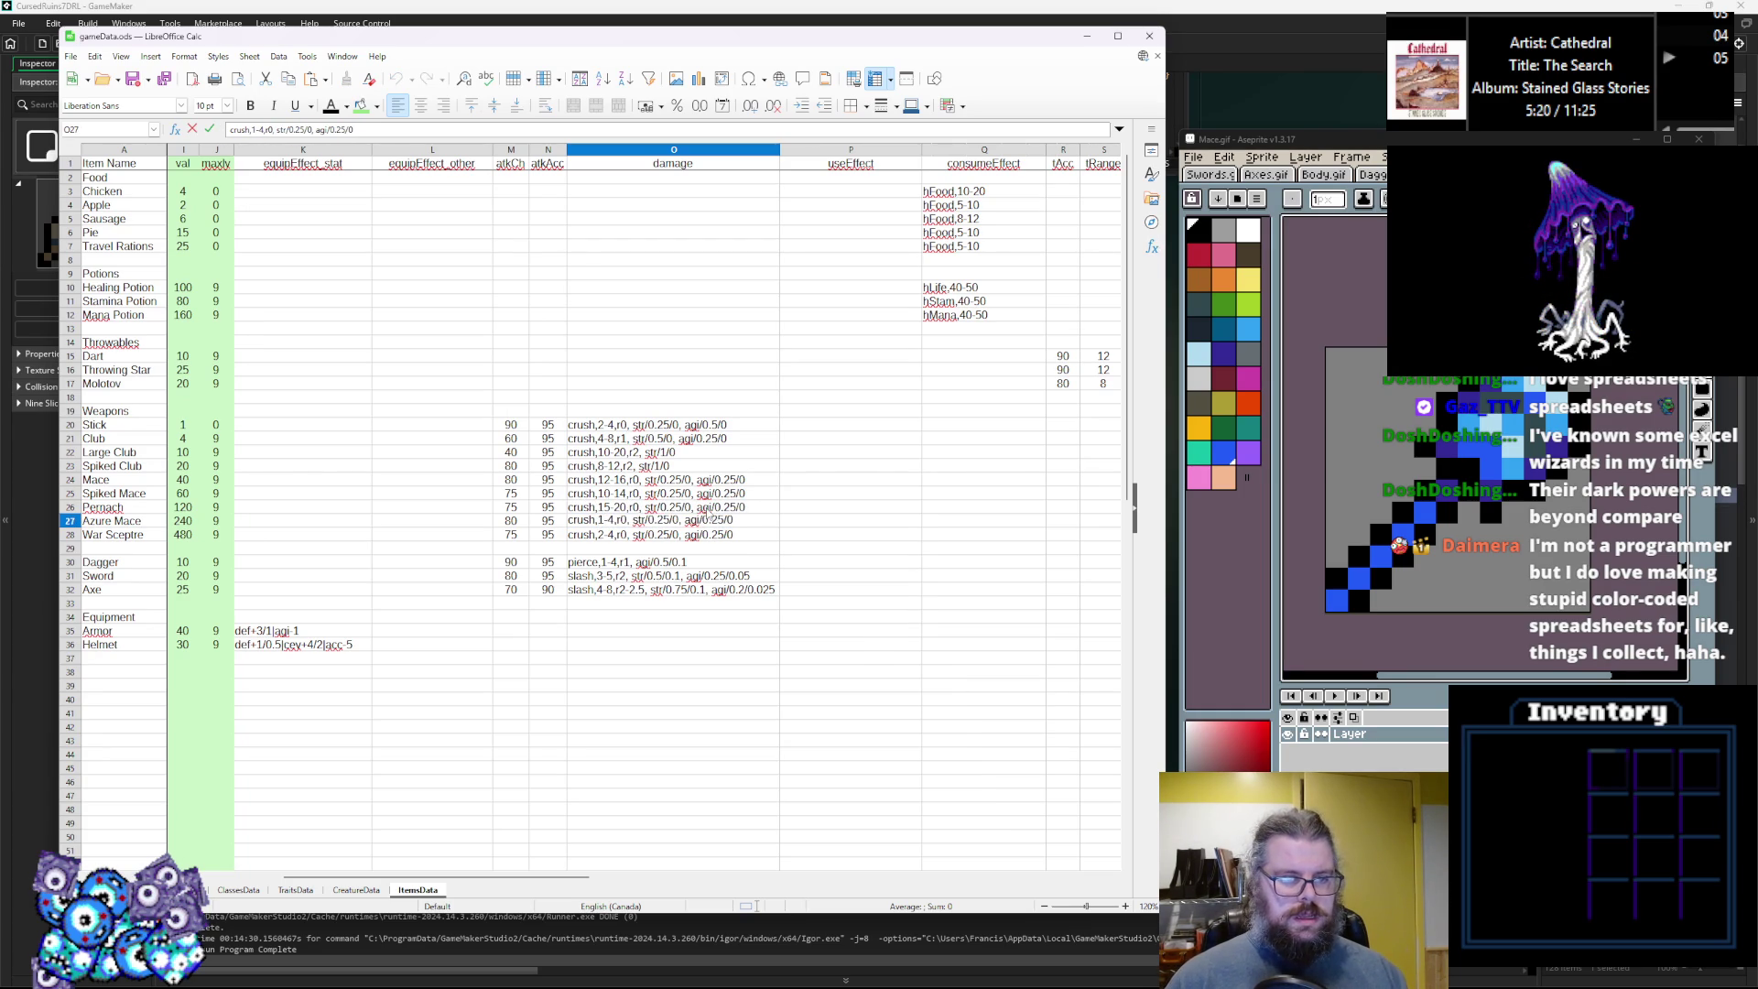
pyautogui.press('BackSpace')
pyautogui.write('3')
pyautogui.press('Delete')
pyautogui.write('20')
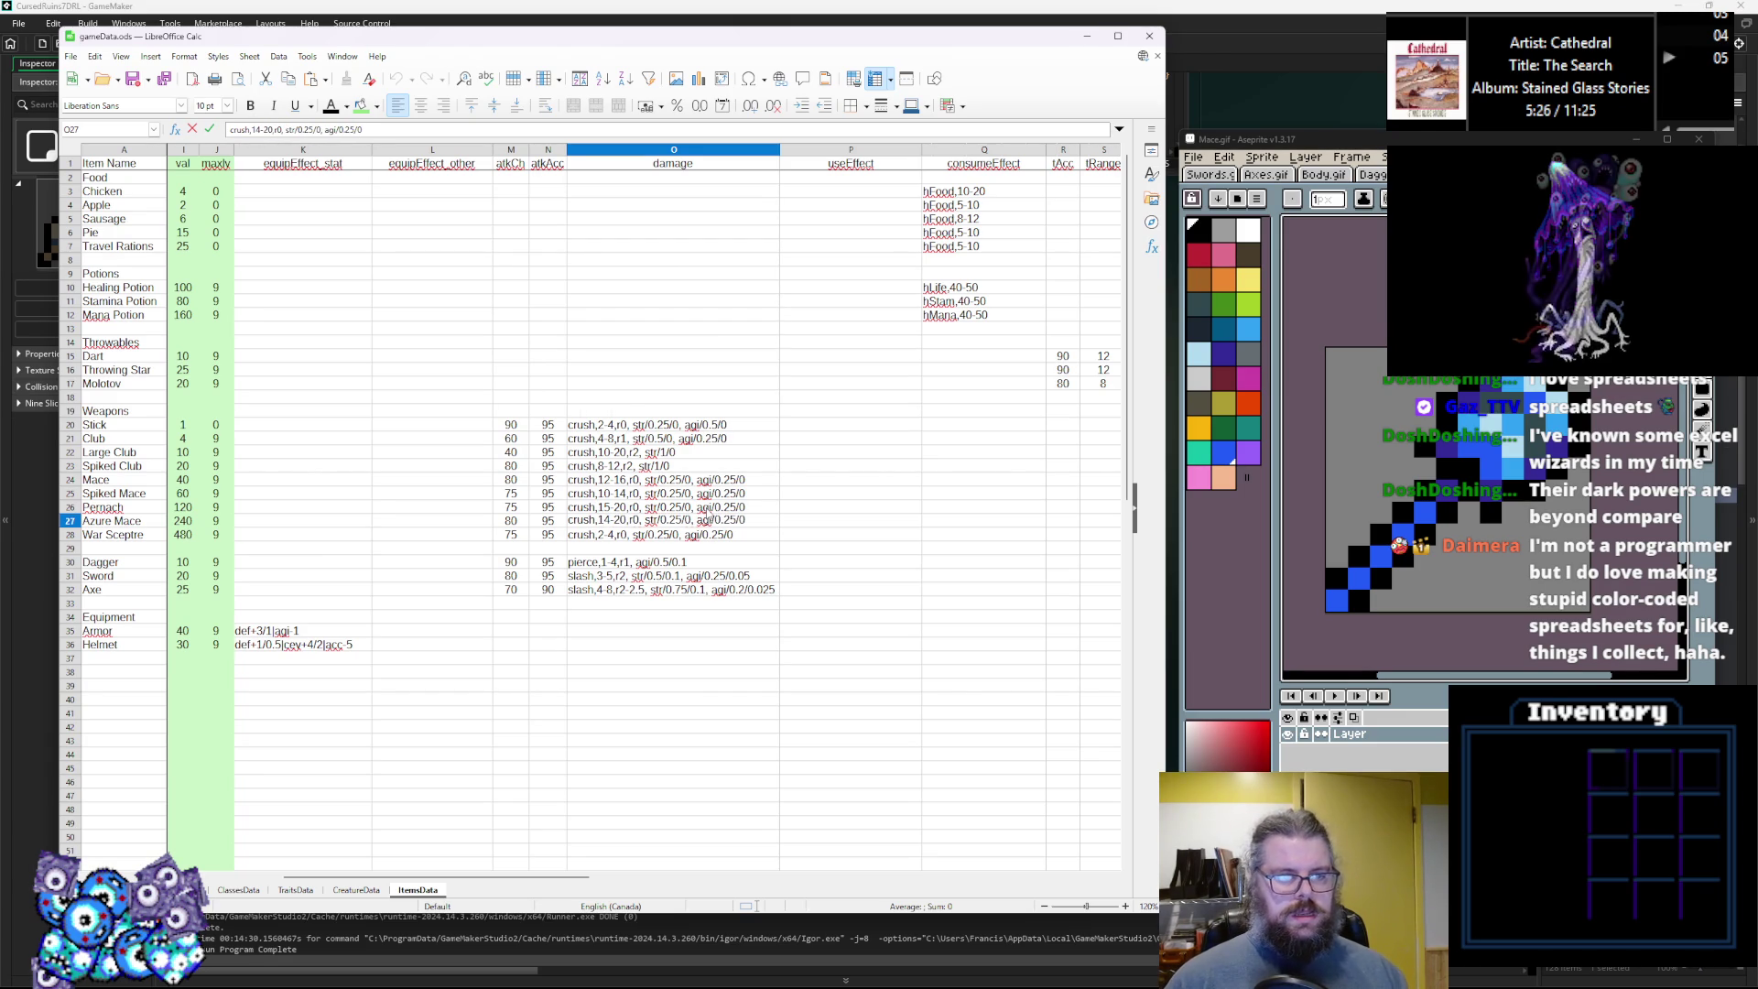
pyautogui.press('BackSpace')
pyautogui.press('BackSpace')
pyautogui.write('17')
pyautogui.press('BackSpace')
pyautogui.write('8')
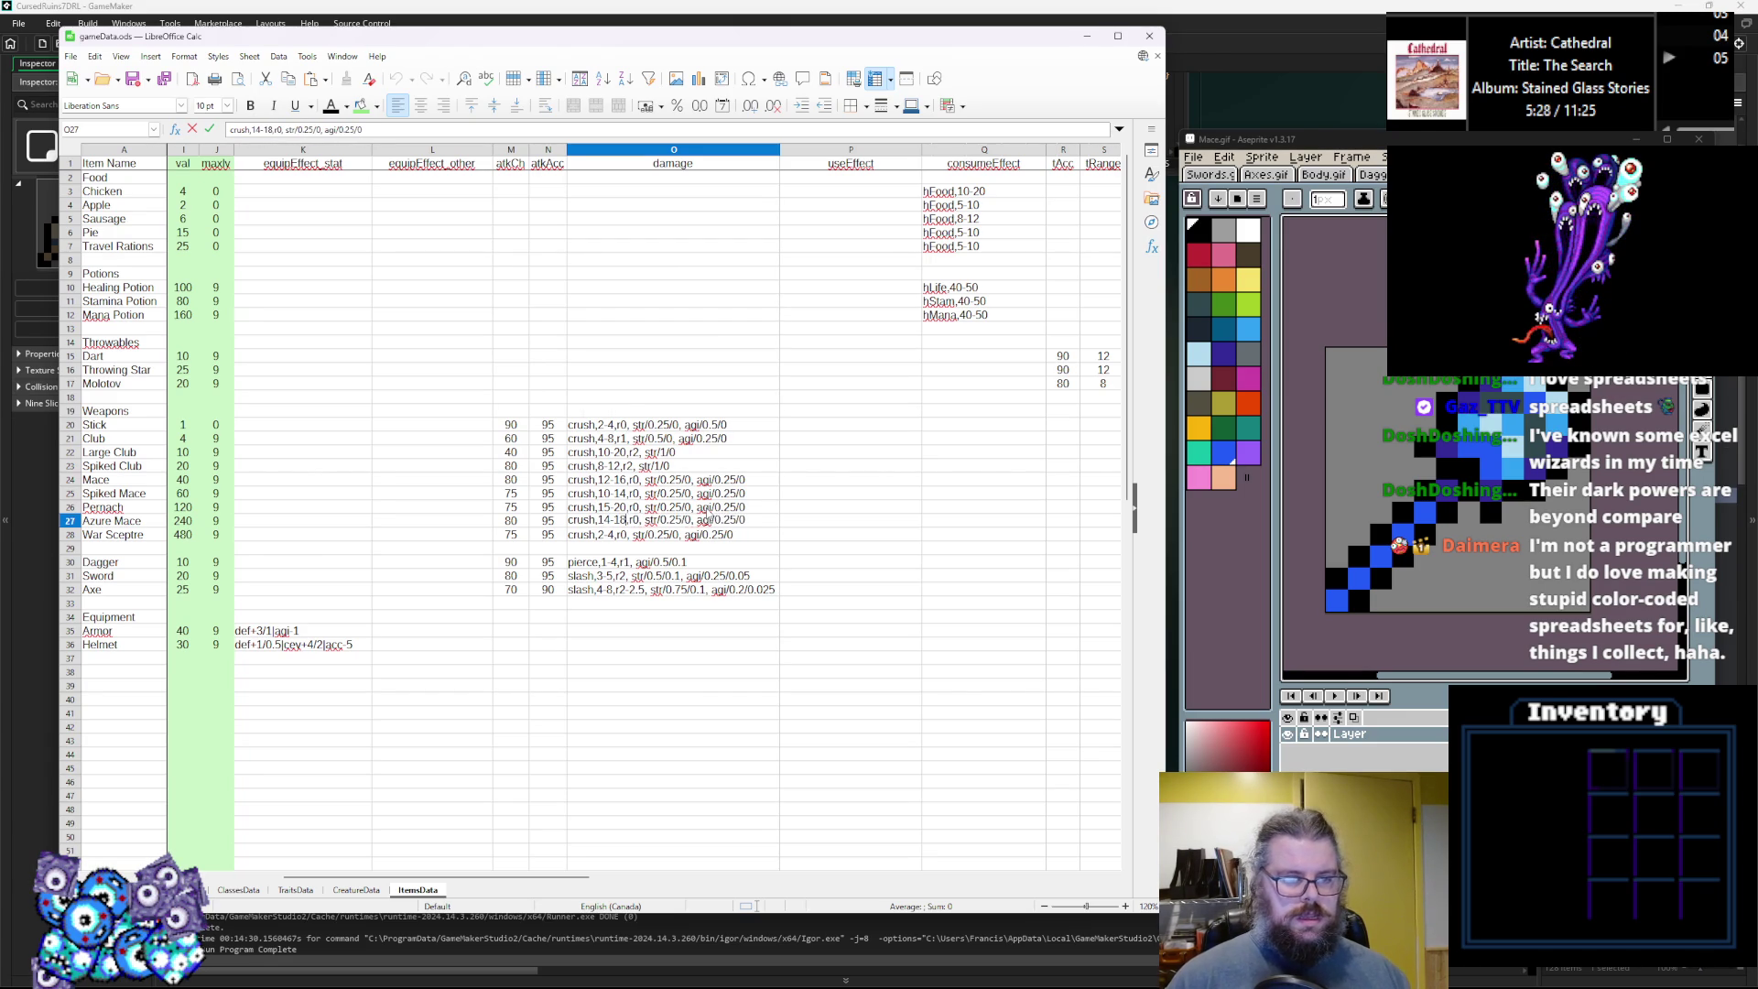
pyautogui.click(628, 511)
pyautogui.doubleClick(612, 509)
pyautogui.press('BackSpace')
pyautogui.write('6')
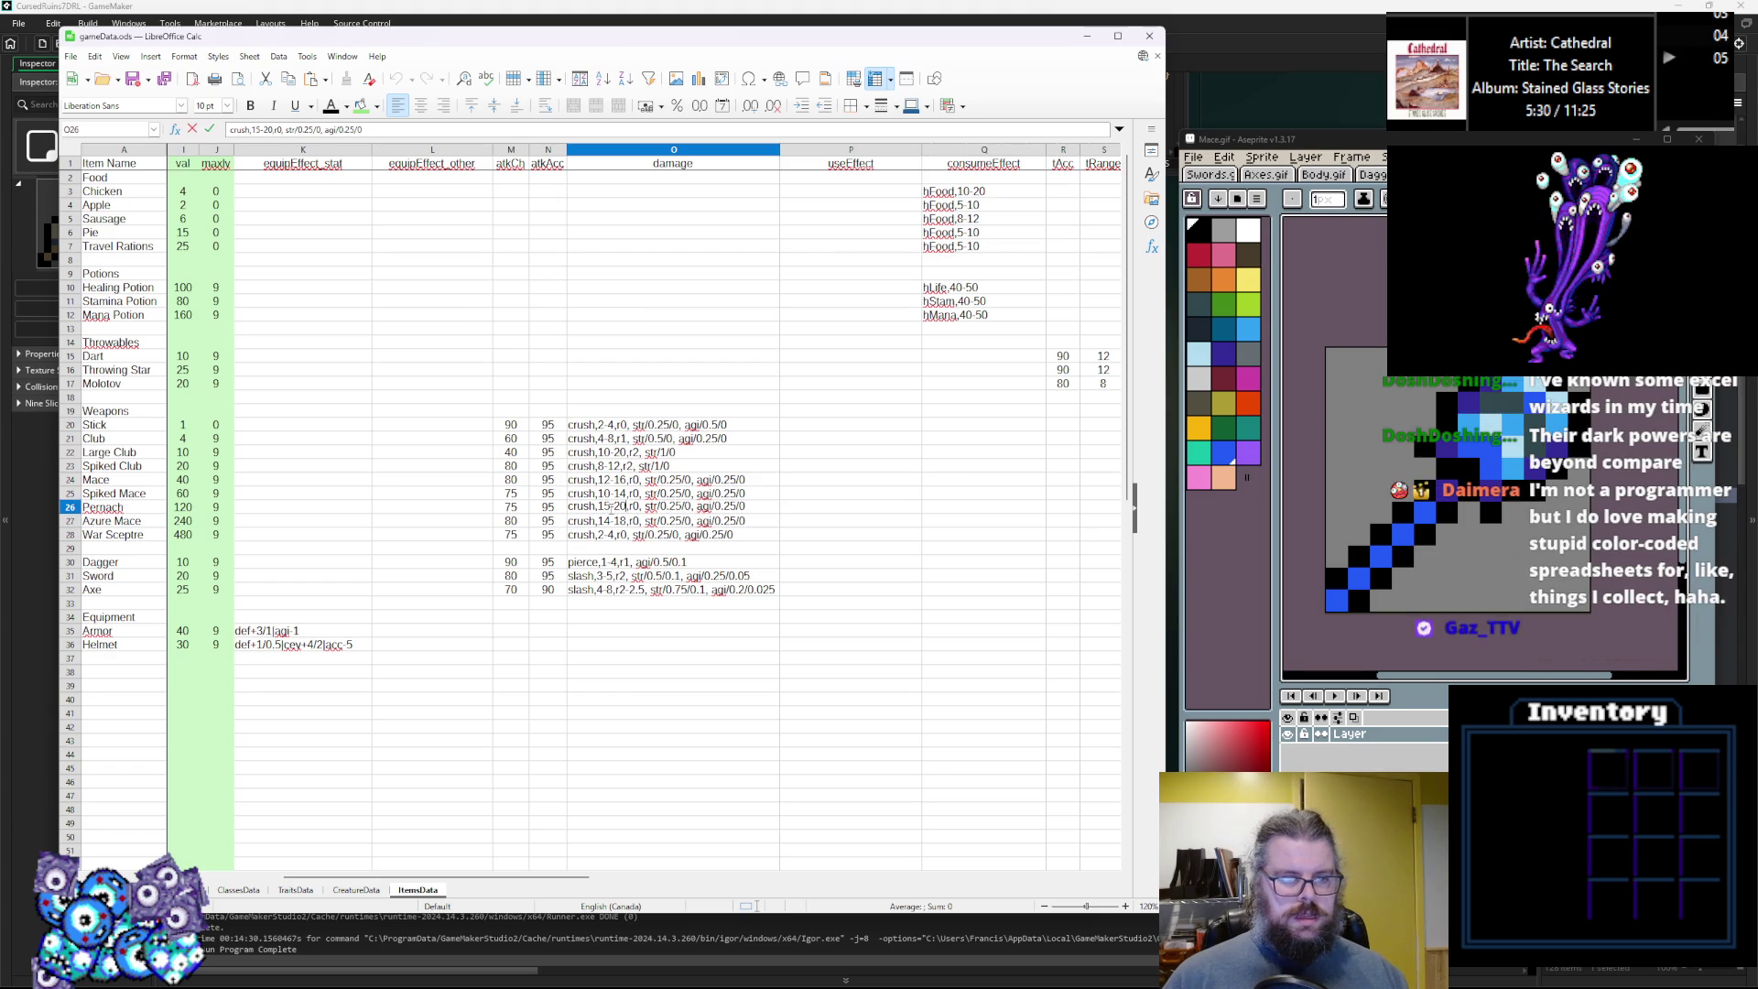
pyautogui.click(676, 453)
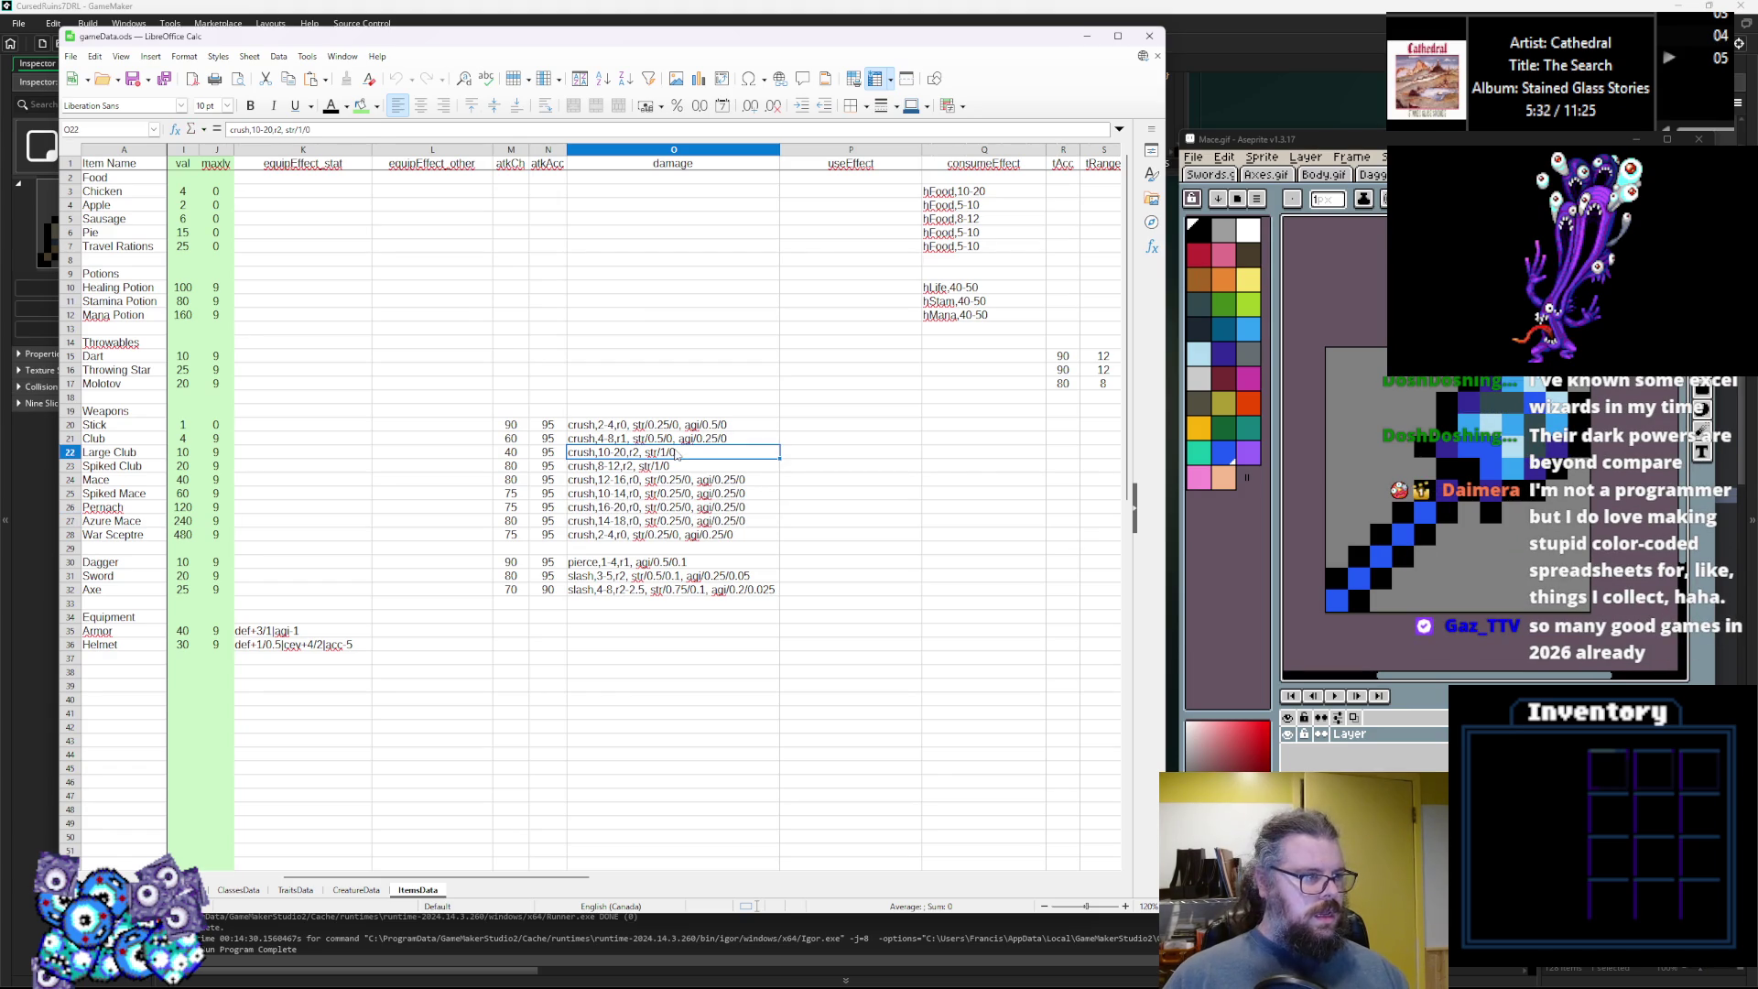
# Change War Sceptre's crush damage range to 12-16.
pyautogui.click(606, 535)
pyautogui.doubleClick(604, 534)
pyautogui.press('BackSpace')
pyautogui.write('16')
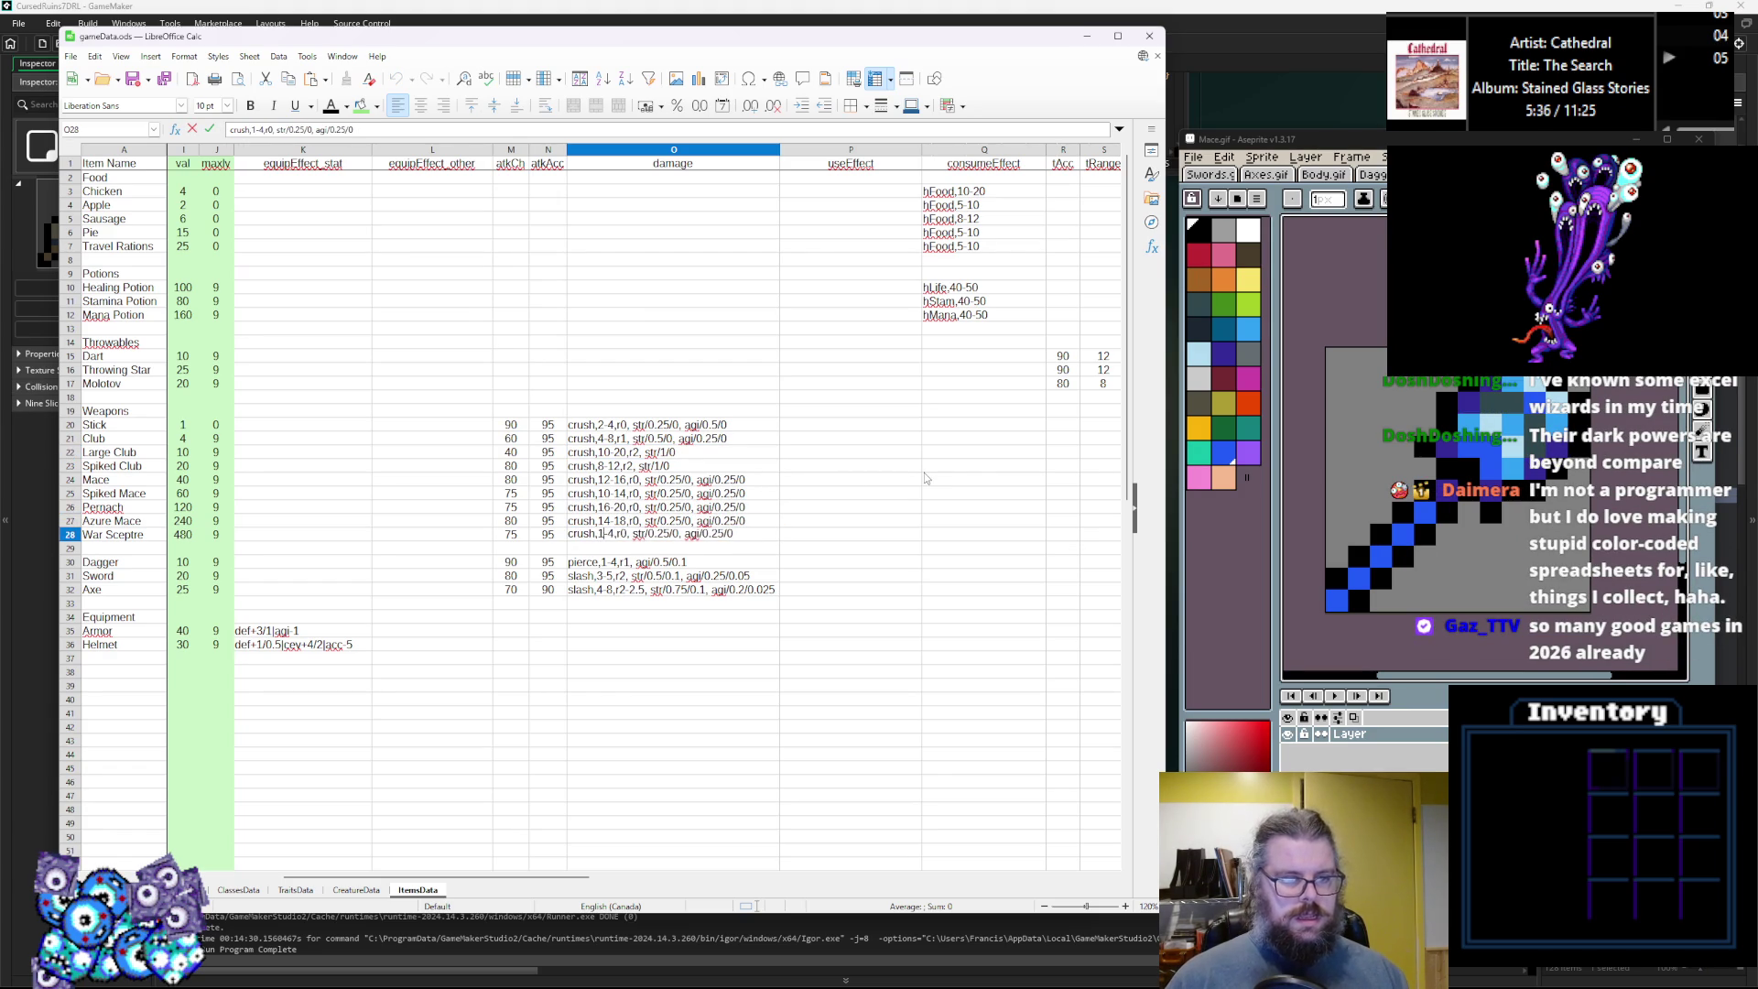
pyautogui.press('BackSpace')
pyautogui.write('4')
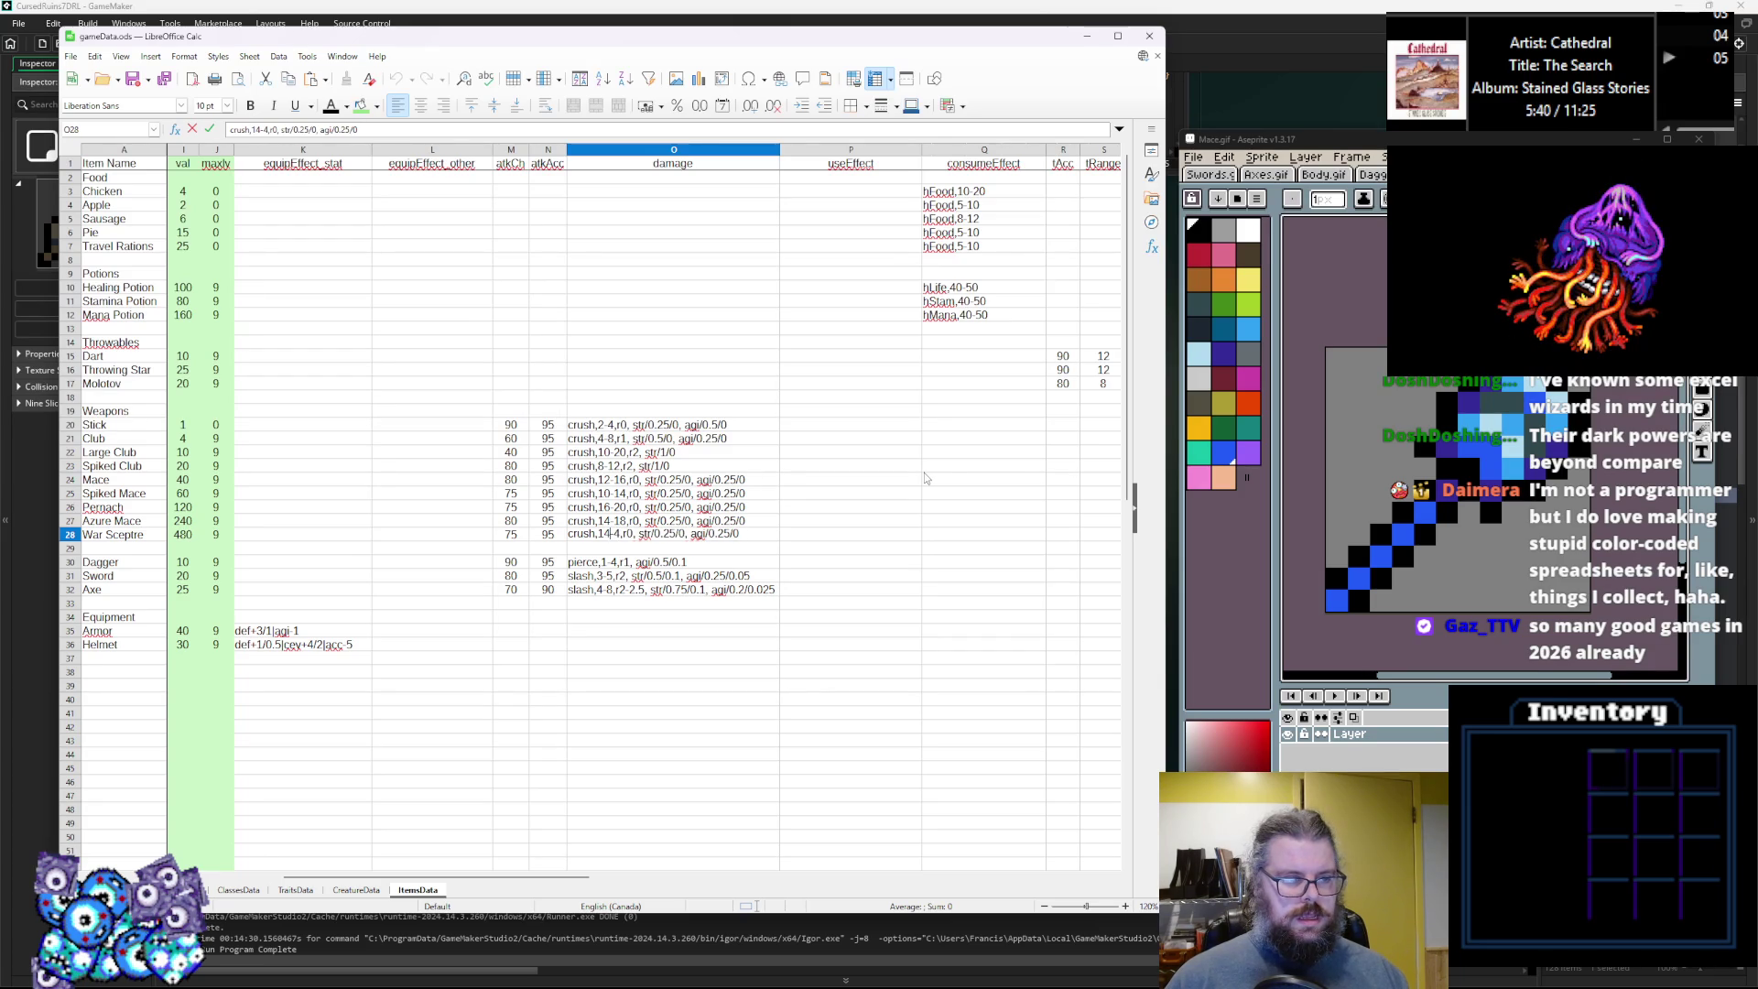
pyautogui.press('BackSpace')
pyautogui.write('2')
pyautogui.press('Right')
pyautogui.press('Delete')
pyautogui.write('15')
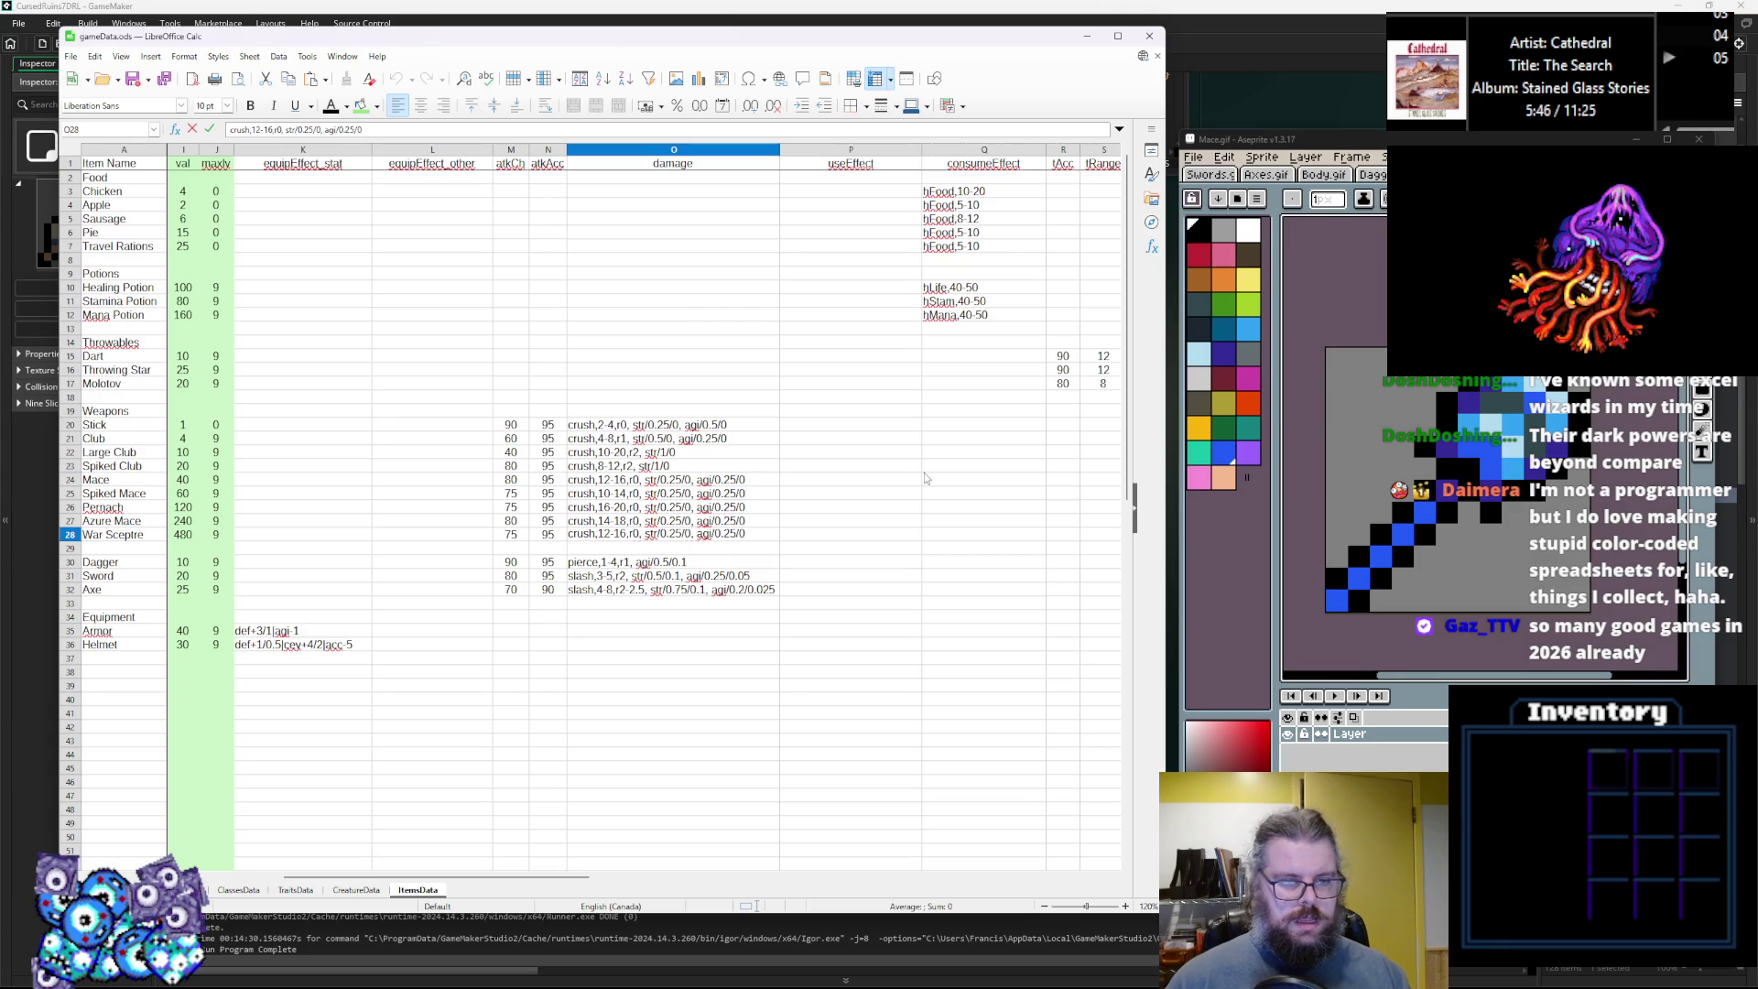
pyautogui.click(640, 477)
pyautogui.write('2')
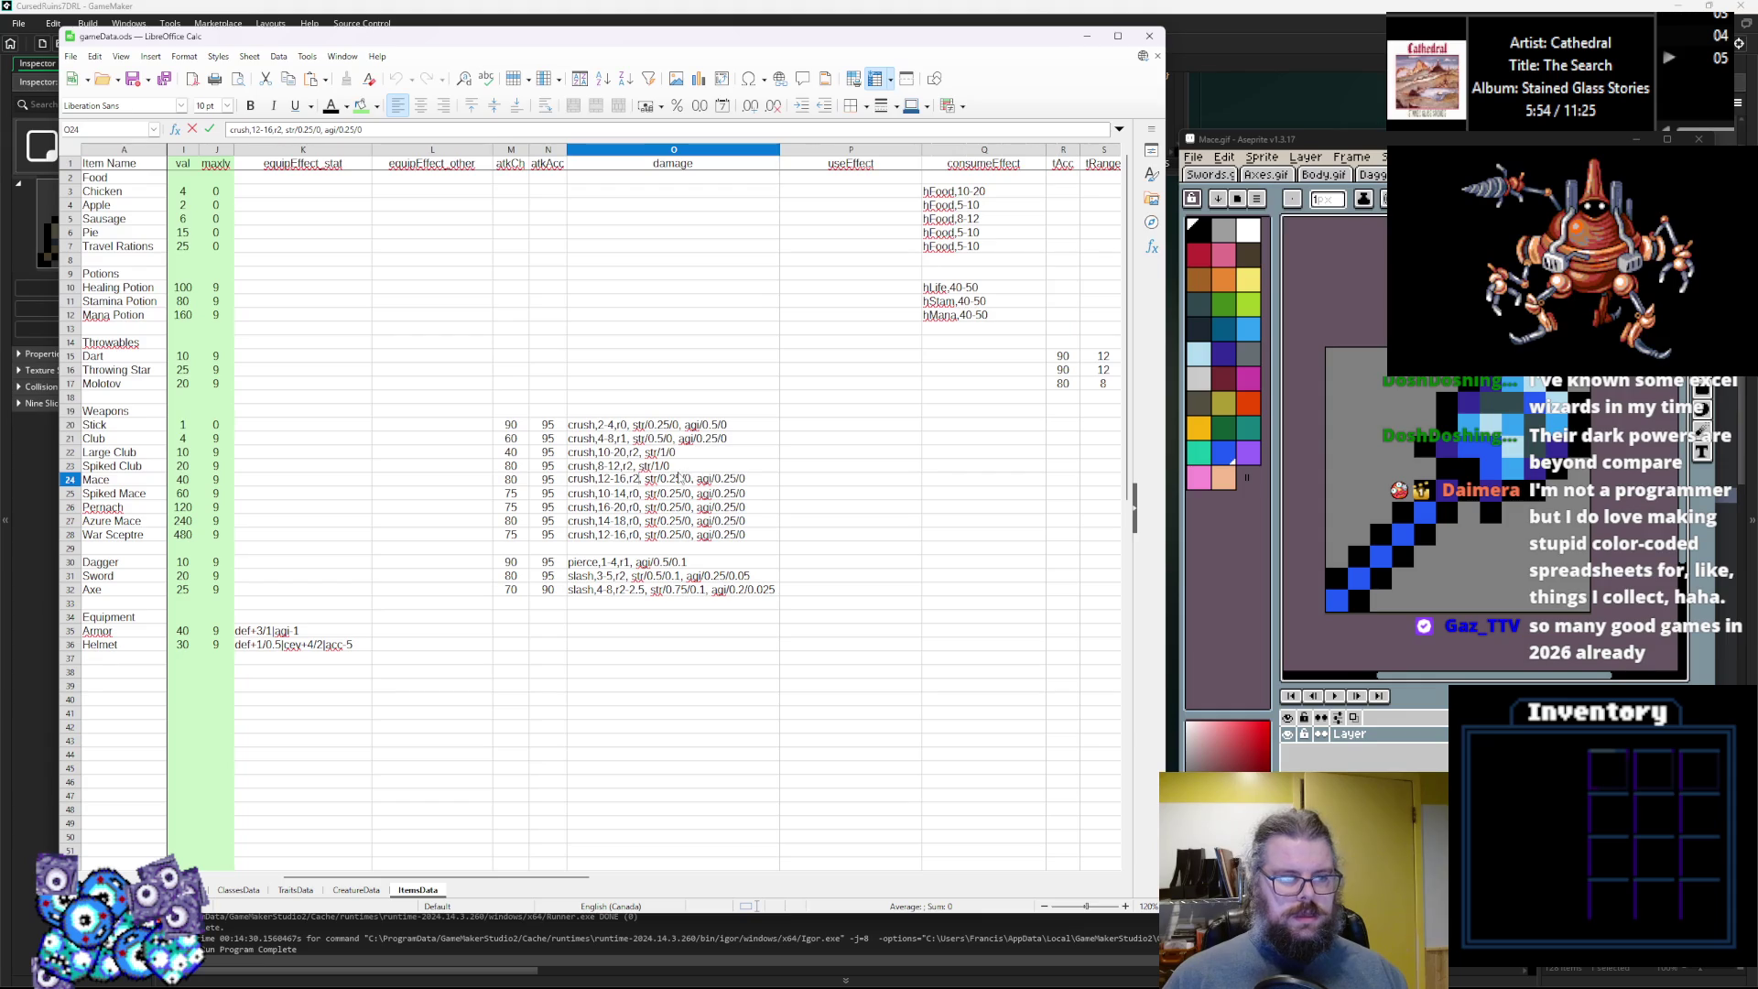
# Set ranks to r1 for Spiked Club, r2 for Spiked Mace, r3 for Pernach, r2 for Azure Mace.
pyautogui.click(630, 465)
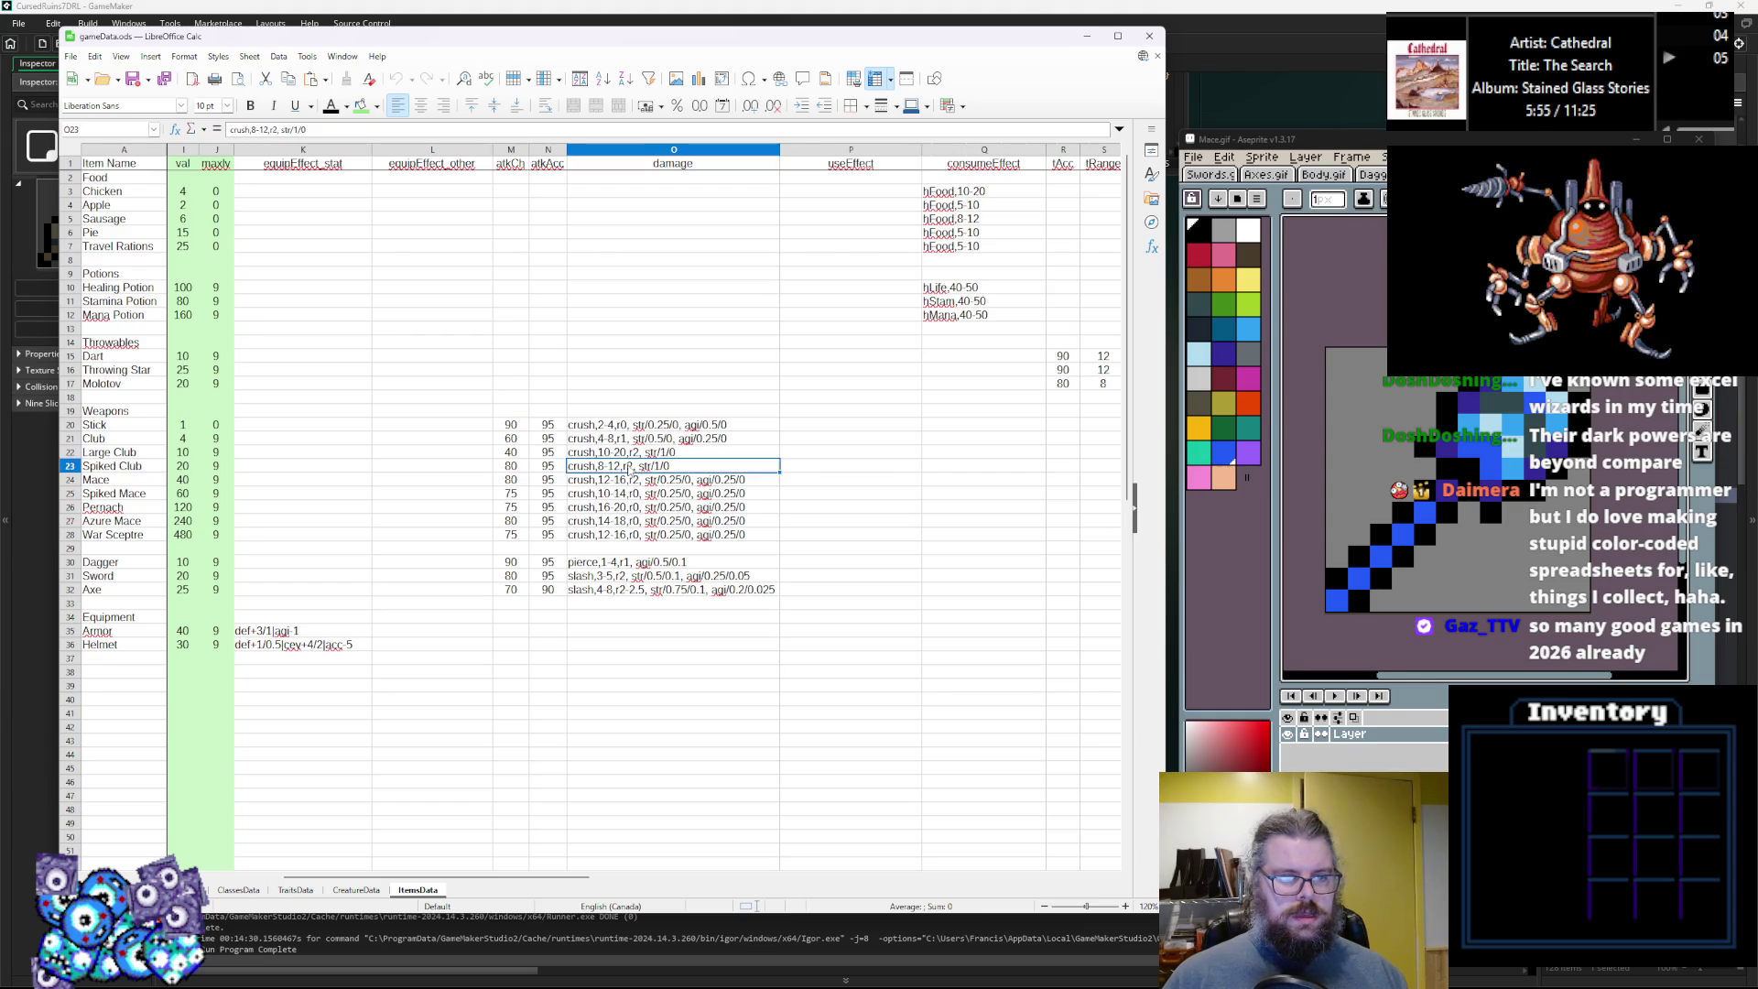
pyautogui.doubleClick(631, 465)
pyautogui.press('BackSpace')
pyautogui.write('1')
pyautogui.click(636, 493)
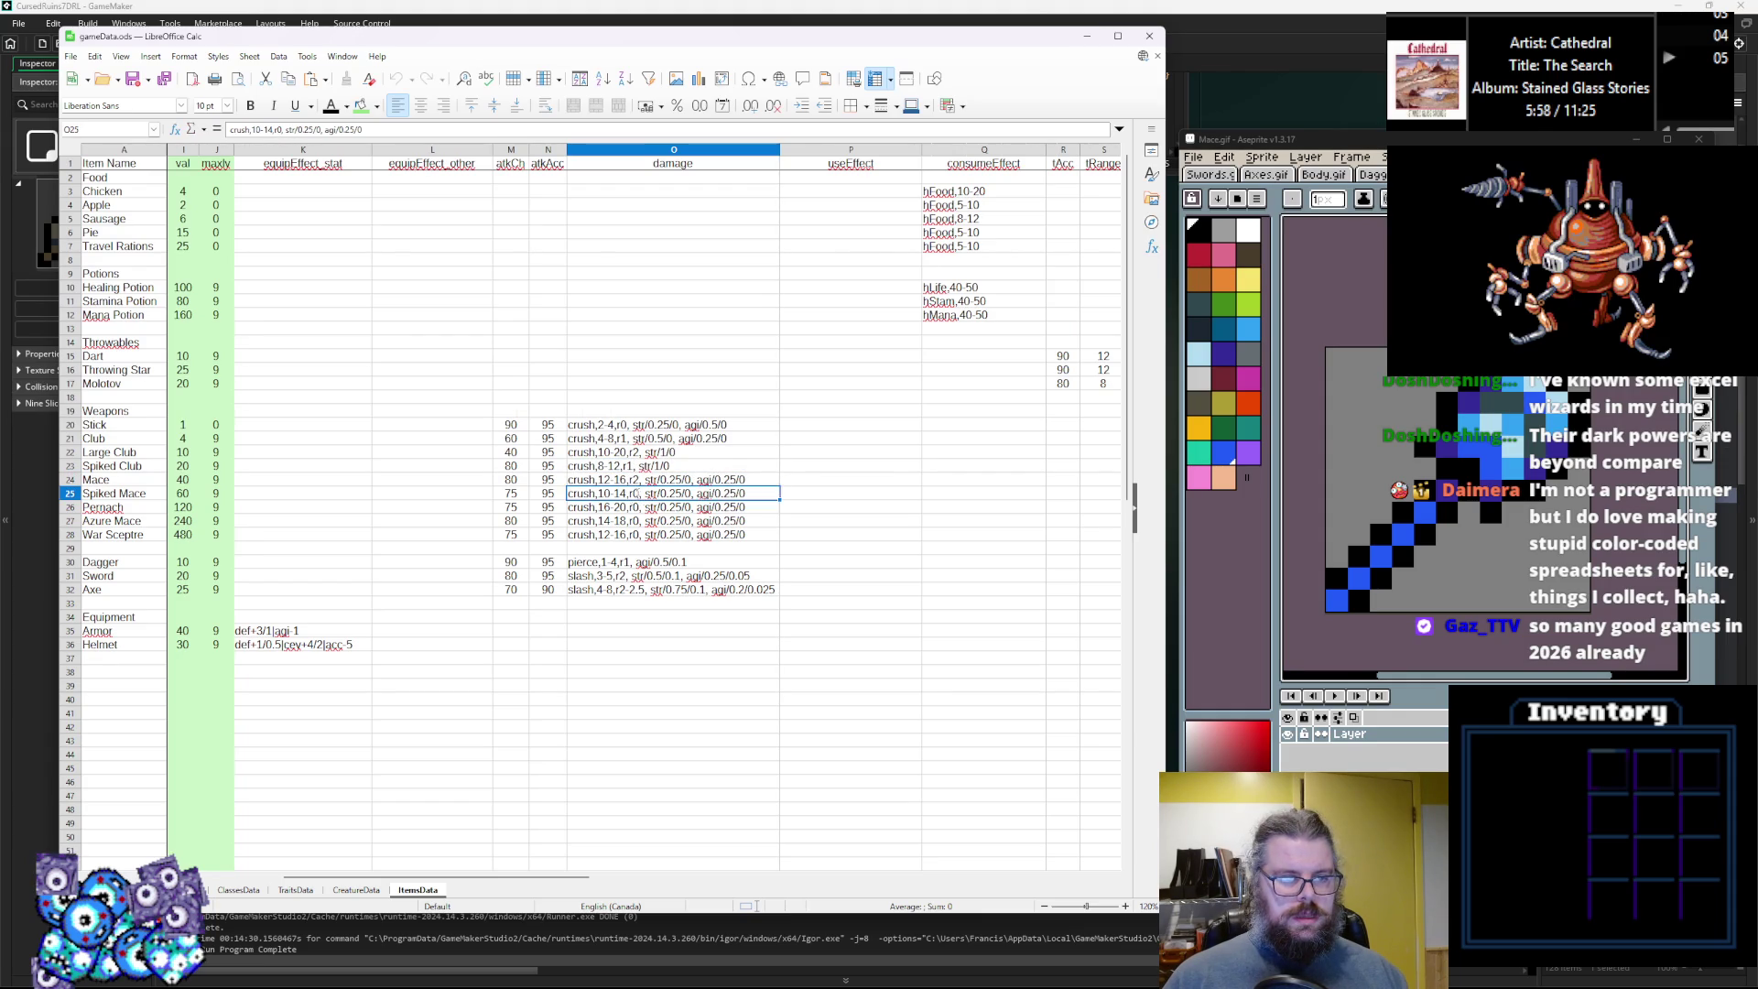
pyautogui.doubleClick(636, 492)
pyautogui.press('BackSpace')
pyautogui.write('2')
pyautogui.click(638, 506)
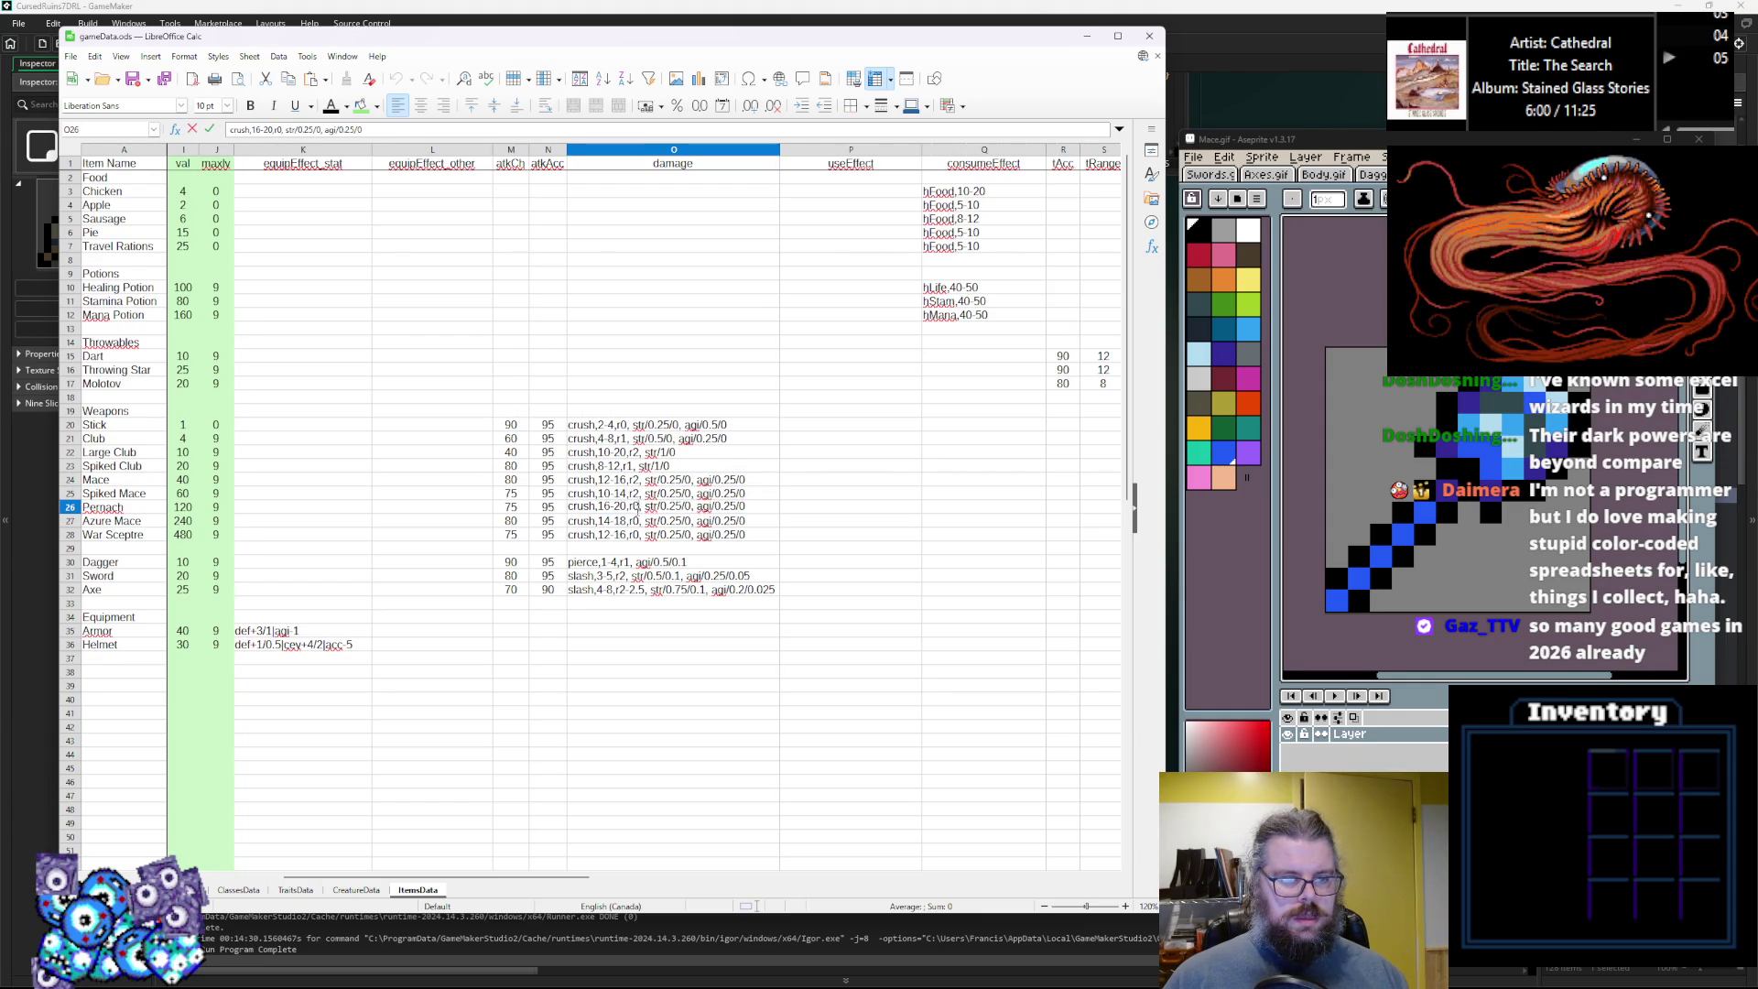
pyautogui.doubleClick(638, 507)
pyautogui.press('BackSpace')
pyautogui.write('3')
pyautogui.click(634, 520)
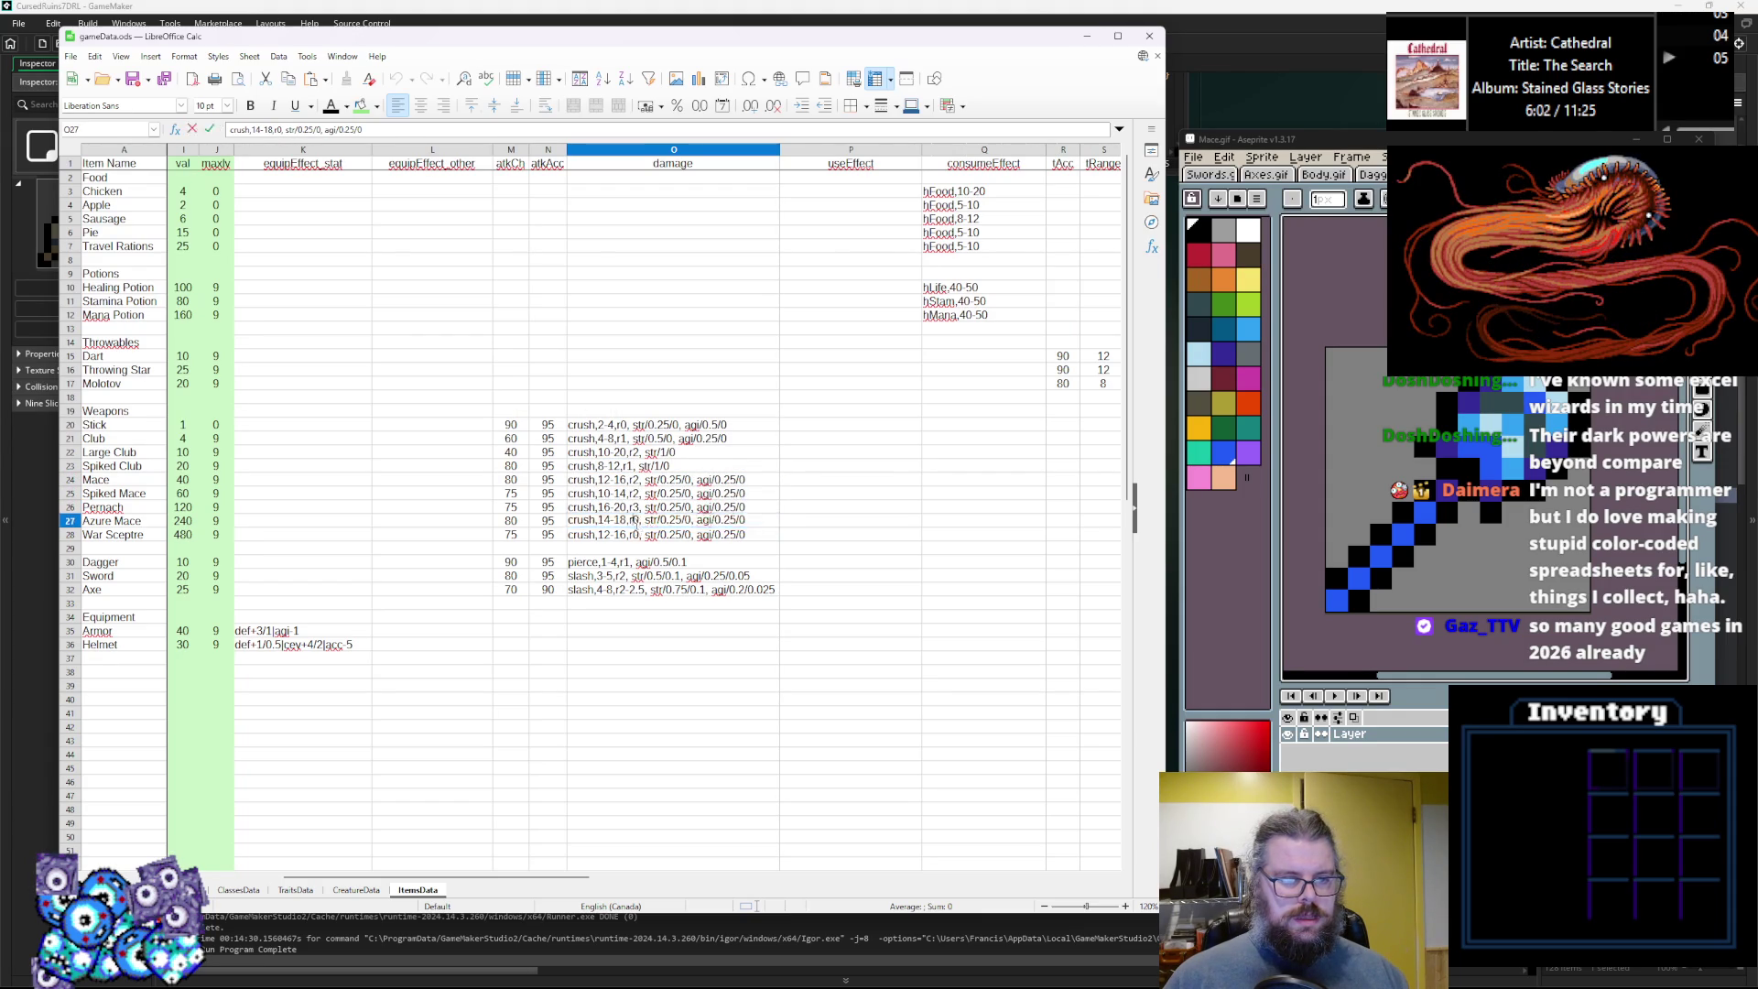
pyautogui.write('2')
pyautogui.click(638, 534)
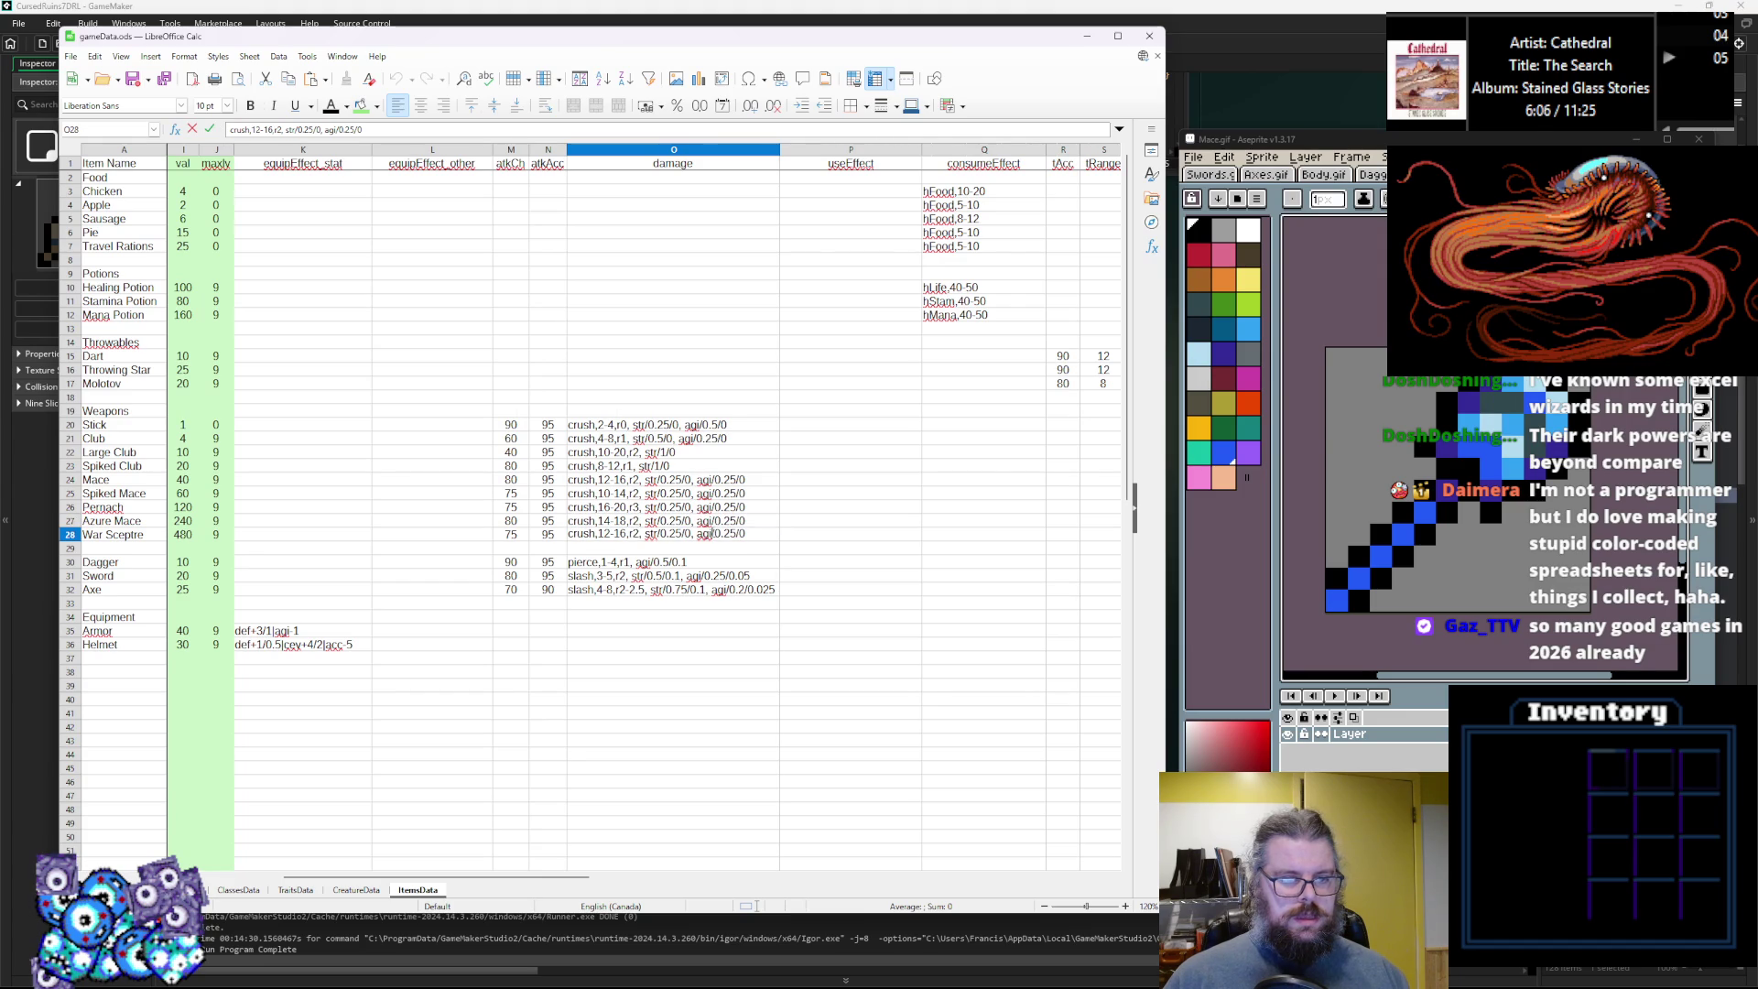
# Change the strength scaling from str/0.25/0 to str/0.5/0 on all five maces.
pyautogui.doubleClick(676, 478)
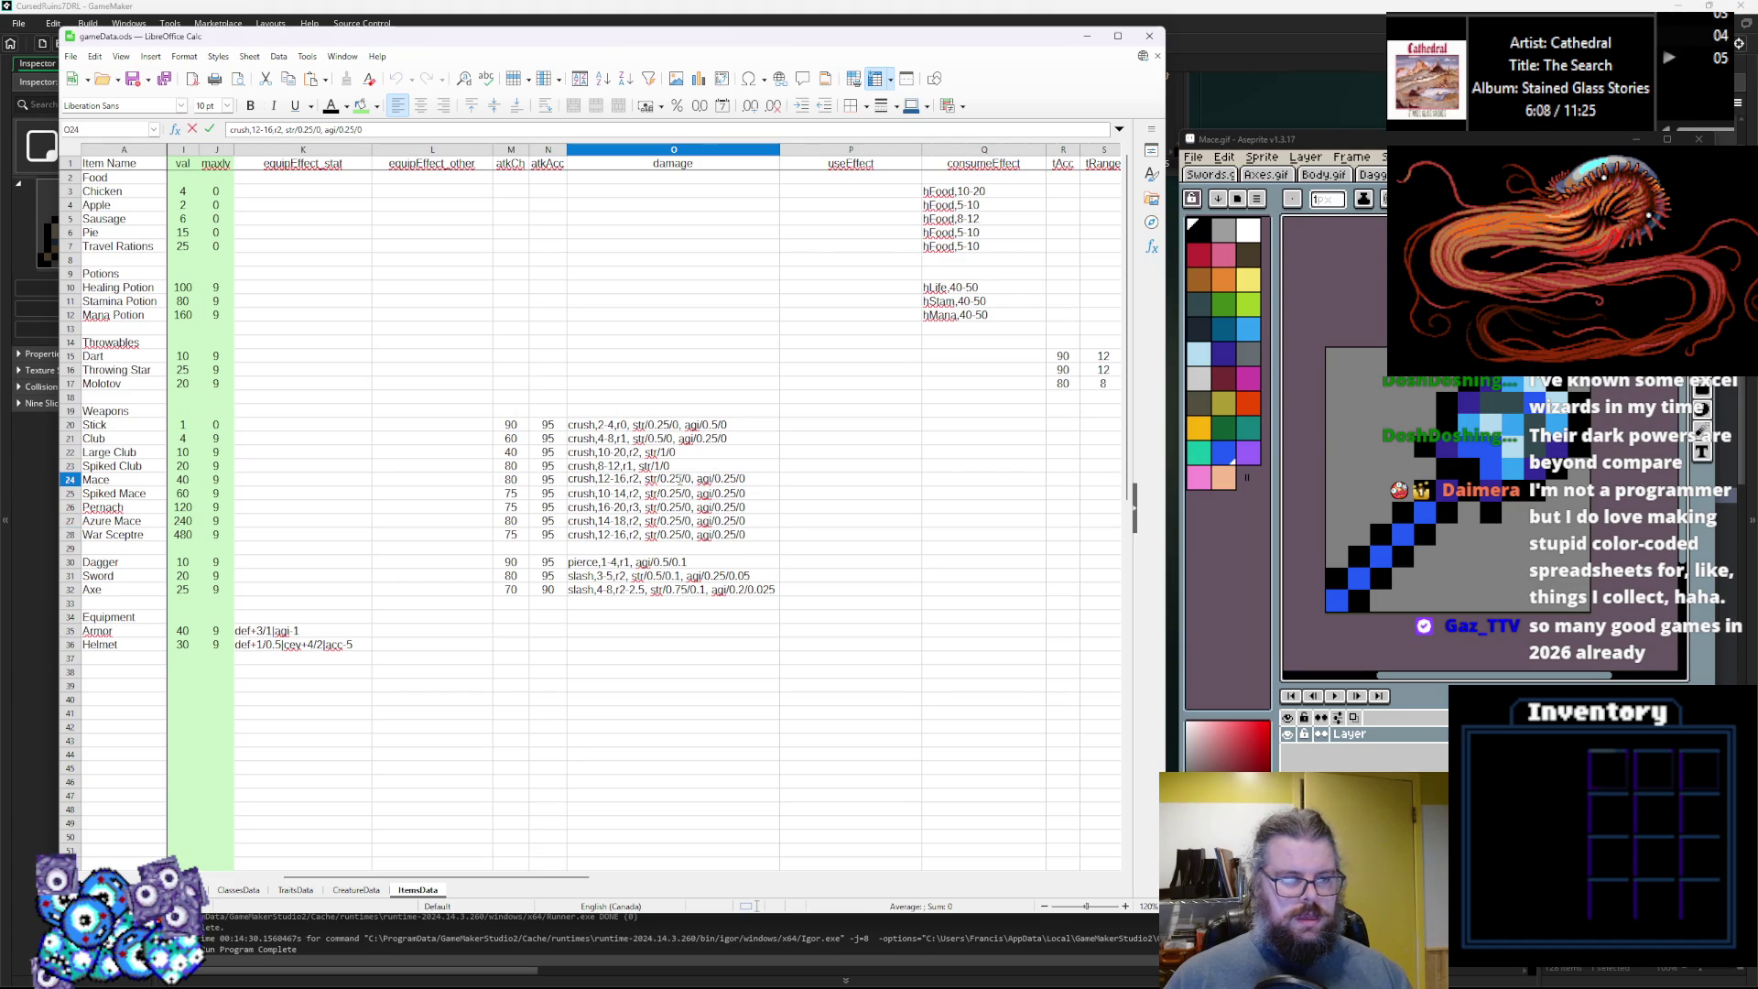
pyautogui.write('5')
pyautogui.doubleClick(675, 493)
pyautogui.write('5')
pyautogui.doubleClick(677, 508)
pyautogui.write('5')
pyautogui.doubleClick(675, 520)
pyautogui.write('5')
pyautogui.doubleClick(679, 534)
pyautogui.write('5')
pyautogui.click(693, 454)
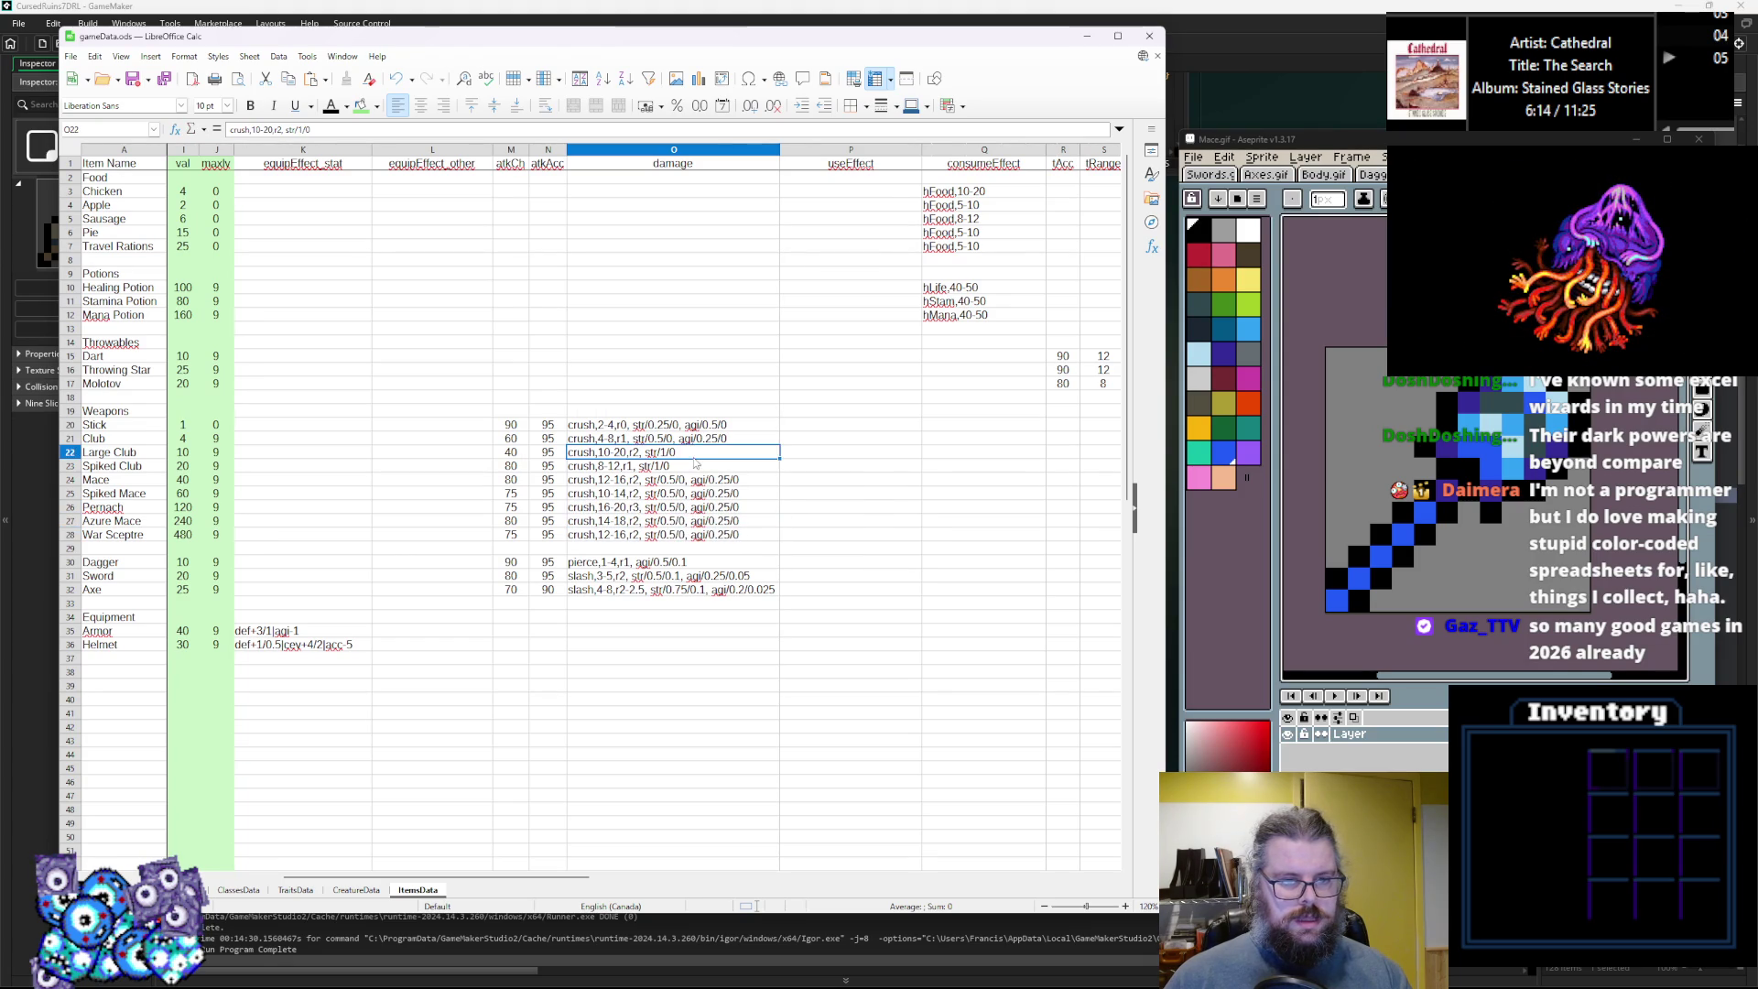
# Change the agility scaling from agi/0.25/0 to agi/0.5/0 on all five maces.
pyautogui.doubleClick(723, 478)
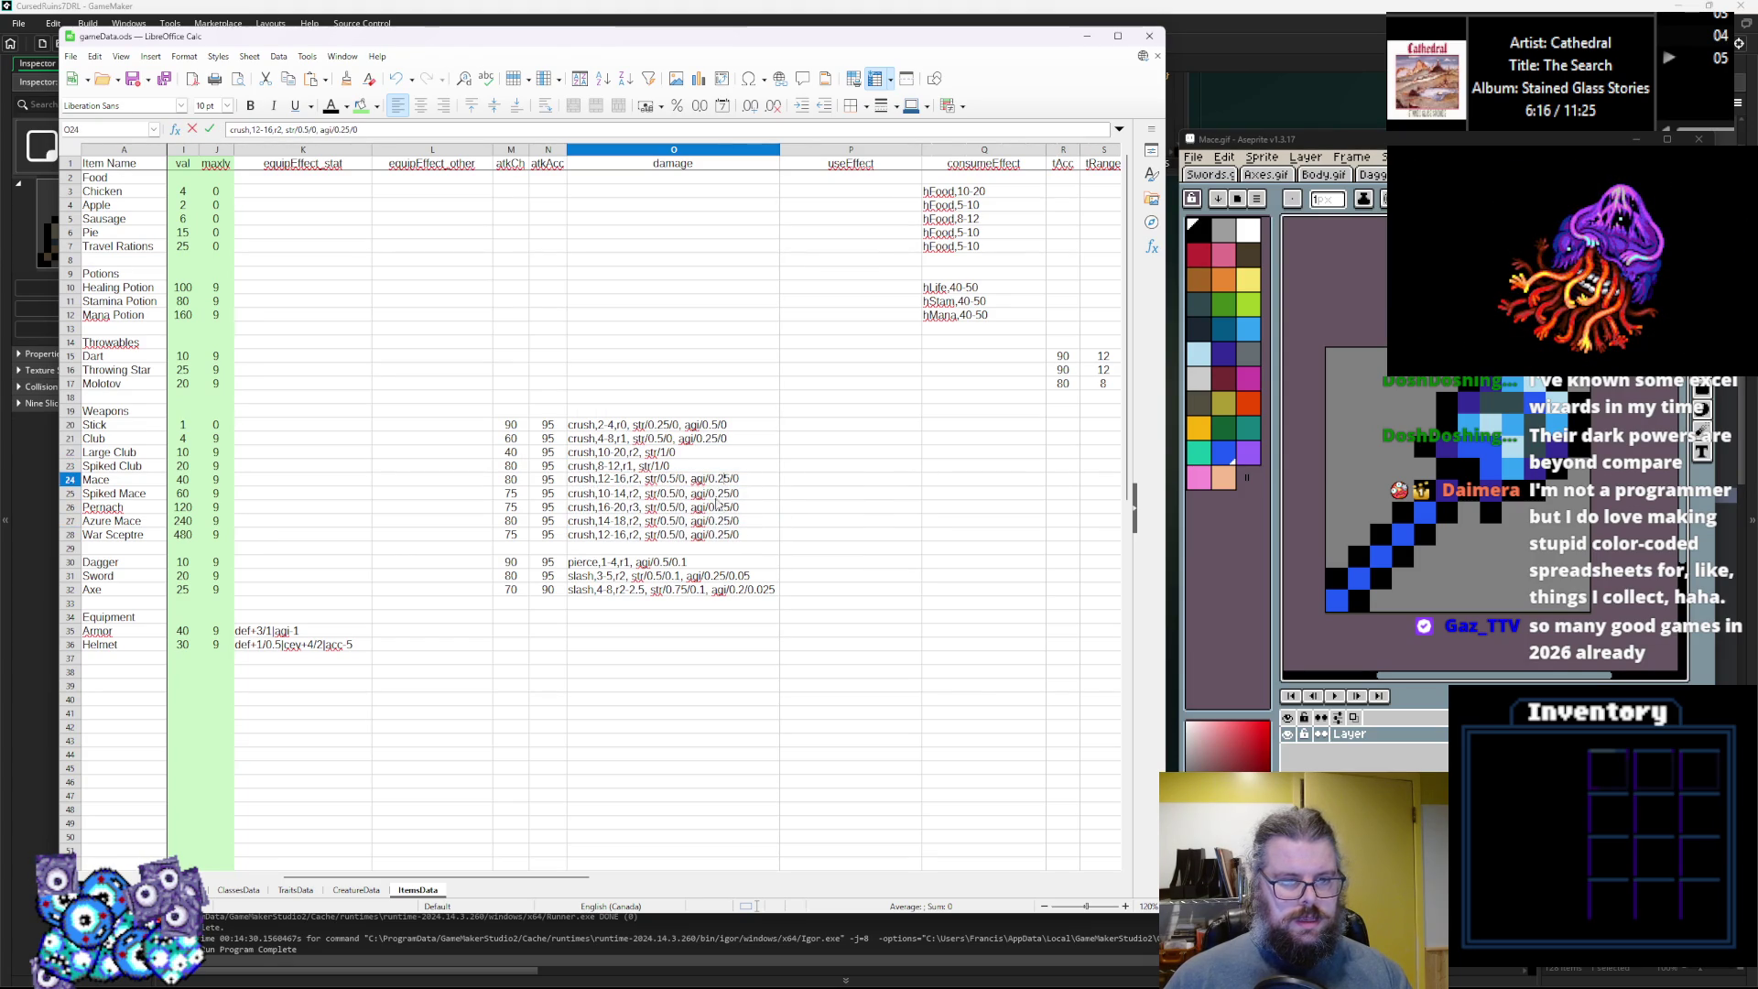
pyautogui.write('5')
pyautogui.doubleClick(717, 492)
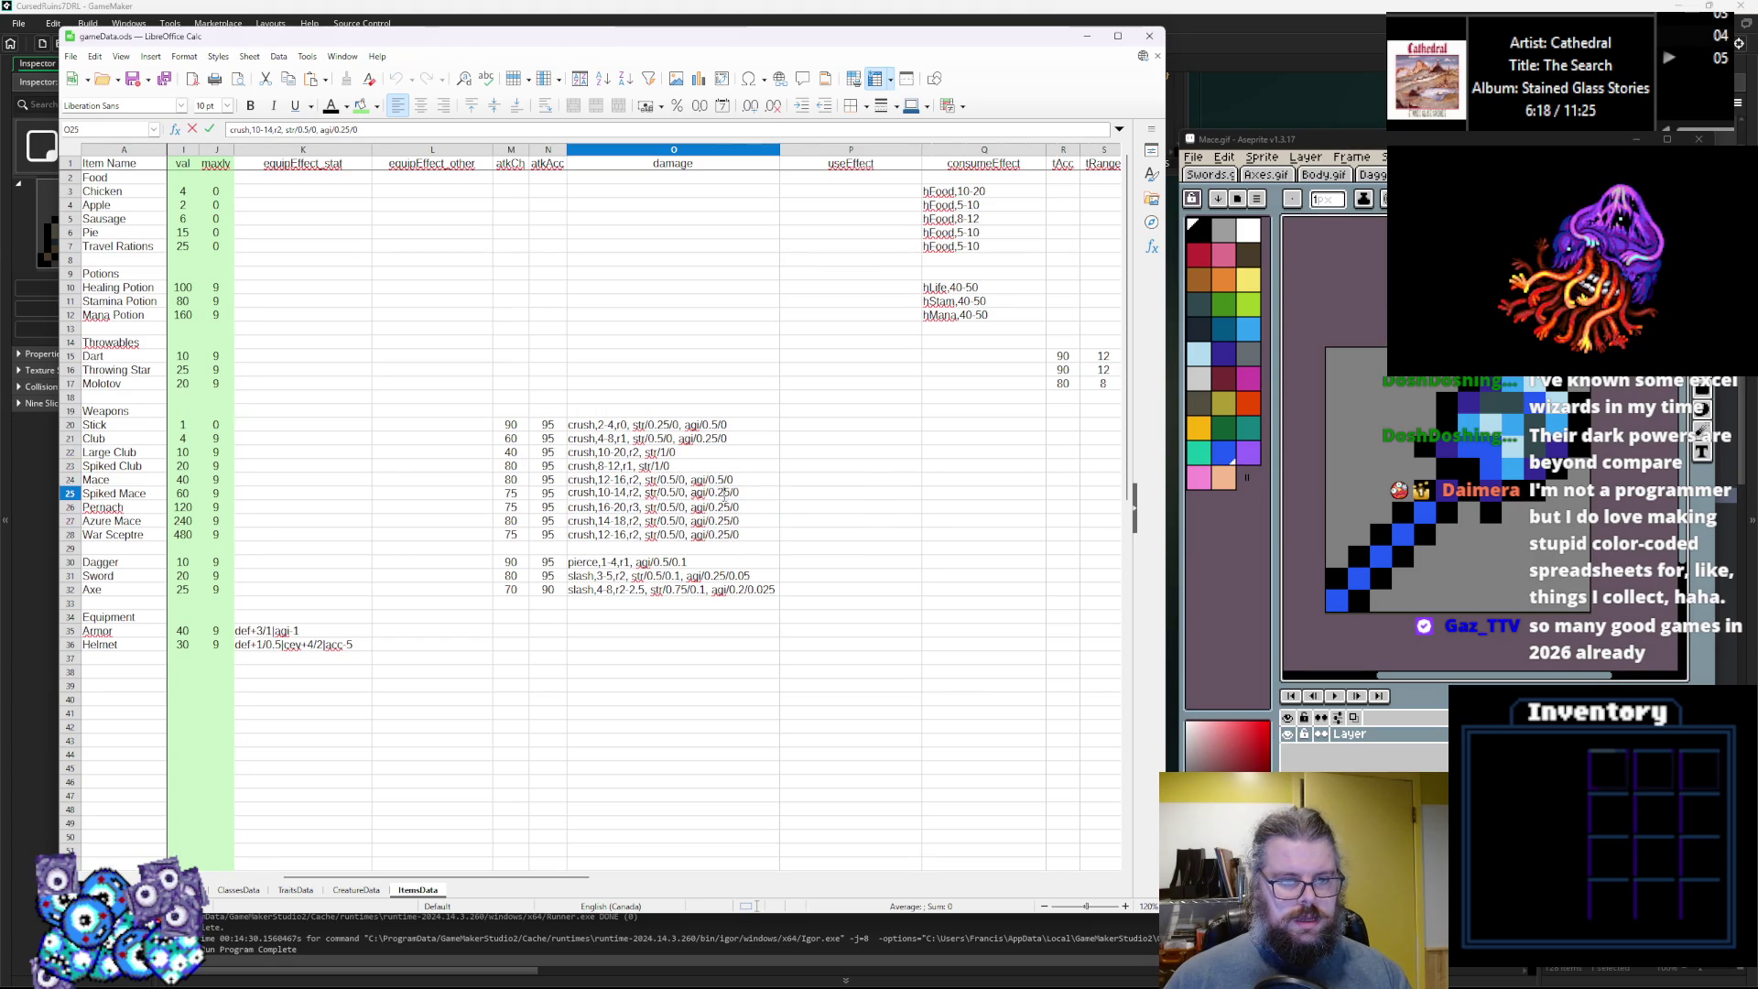
pyautogui.write('5')
pyautogui.doubleClick(723, 507)
pyautogui.write('5')
pyautogui.doubleClick(724, 520)
pyautogui.write('5')
pyautogui.doubleClick(724, 533)
pyautogui.write('5')
pyautogui.click(741, 484)
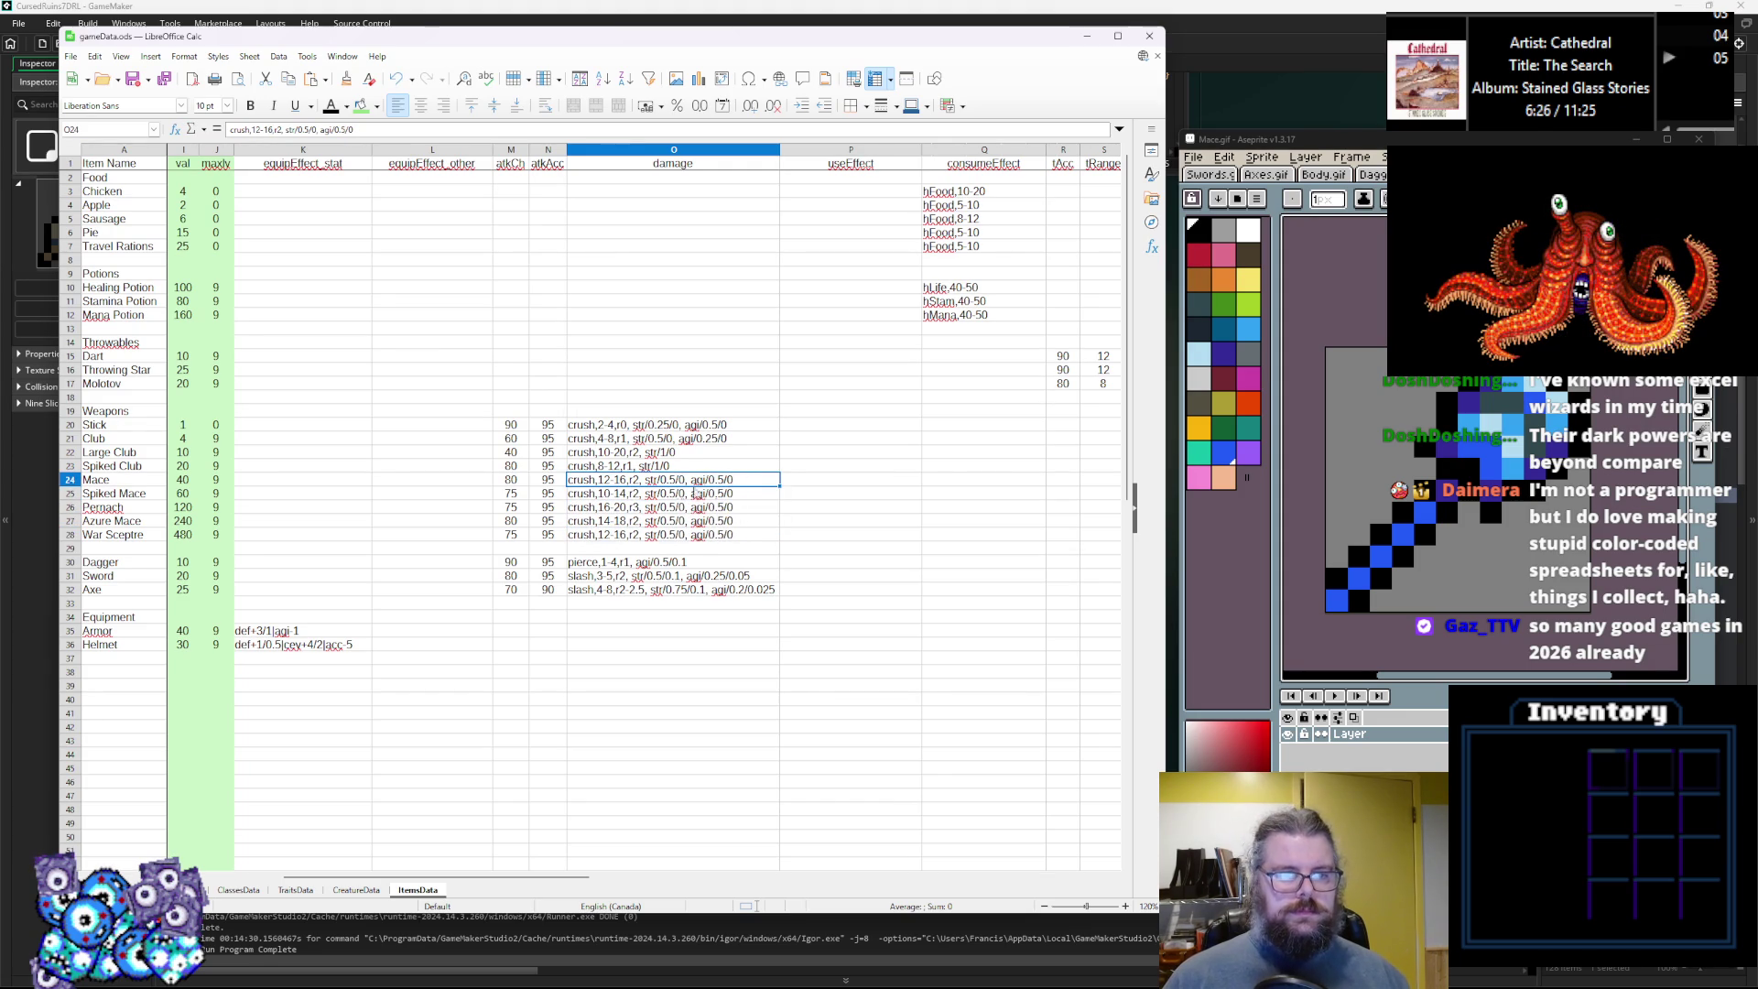
# Check the updated mace entries and start appending ', con' to War Sceptre's damage.
pyautogui.click(684, 497)
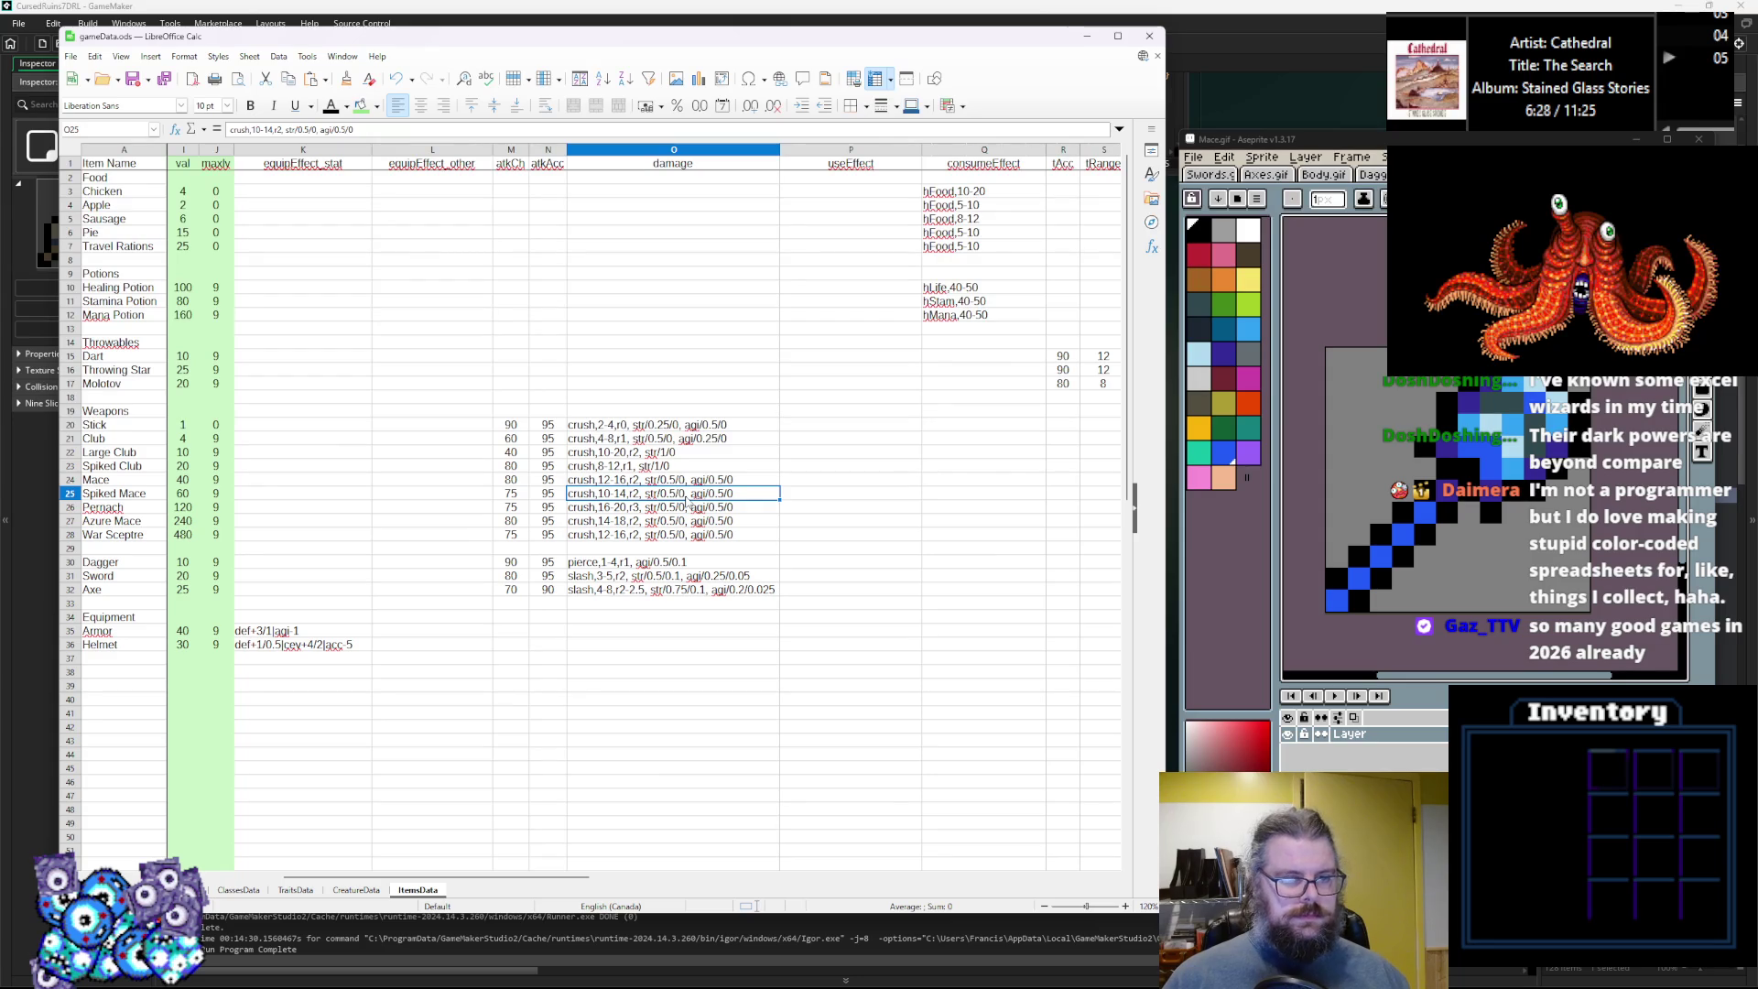
pyautogui.click(737, 520)
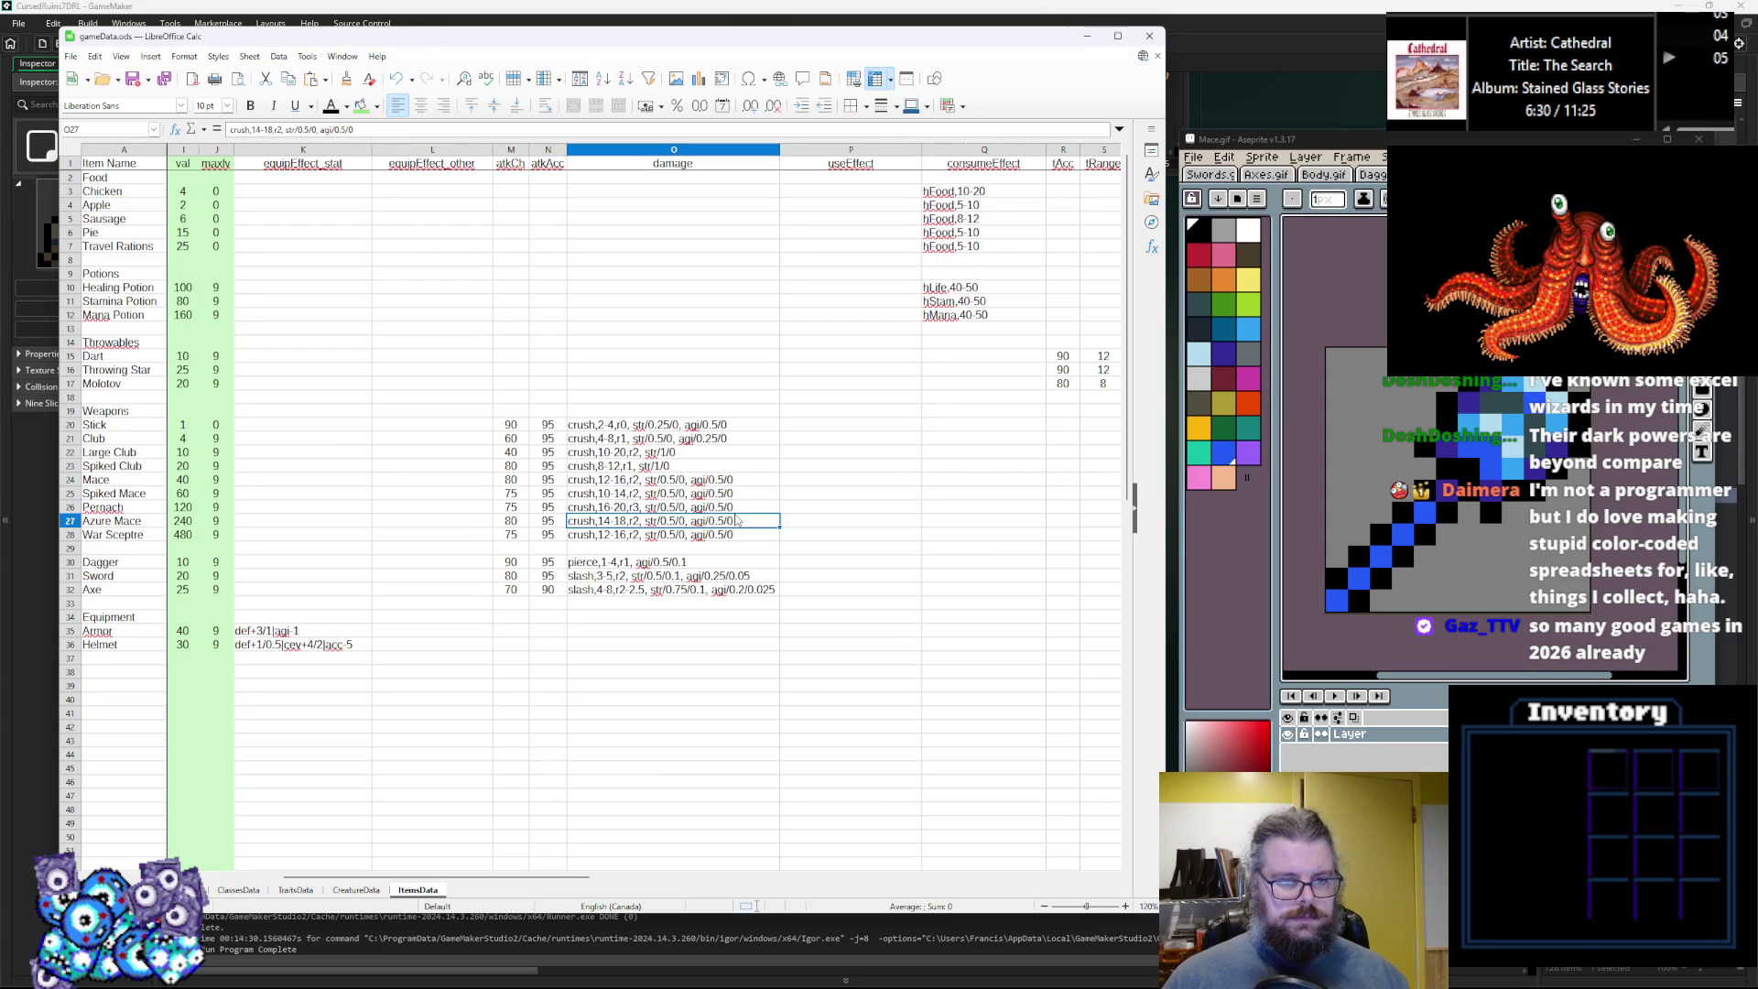
pyautogui.press('Down')
pyautogui.press('F2')
pyautogui.write(', con/1/0')
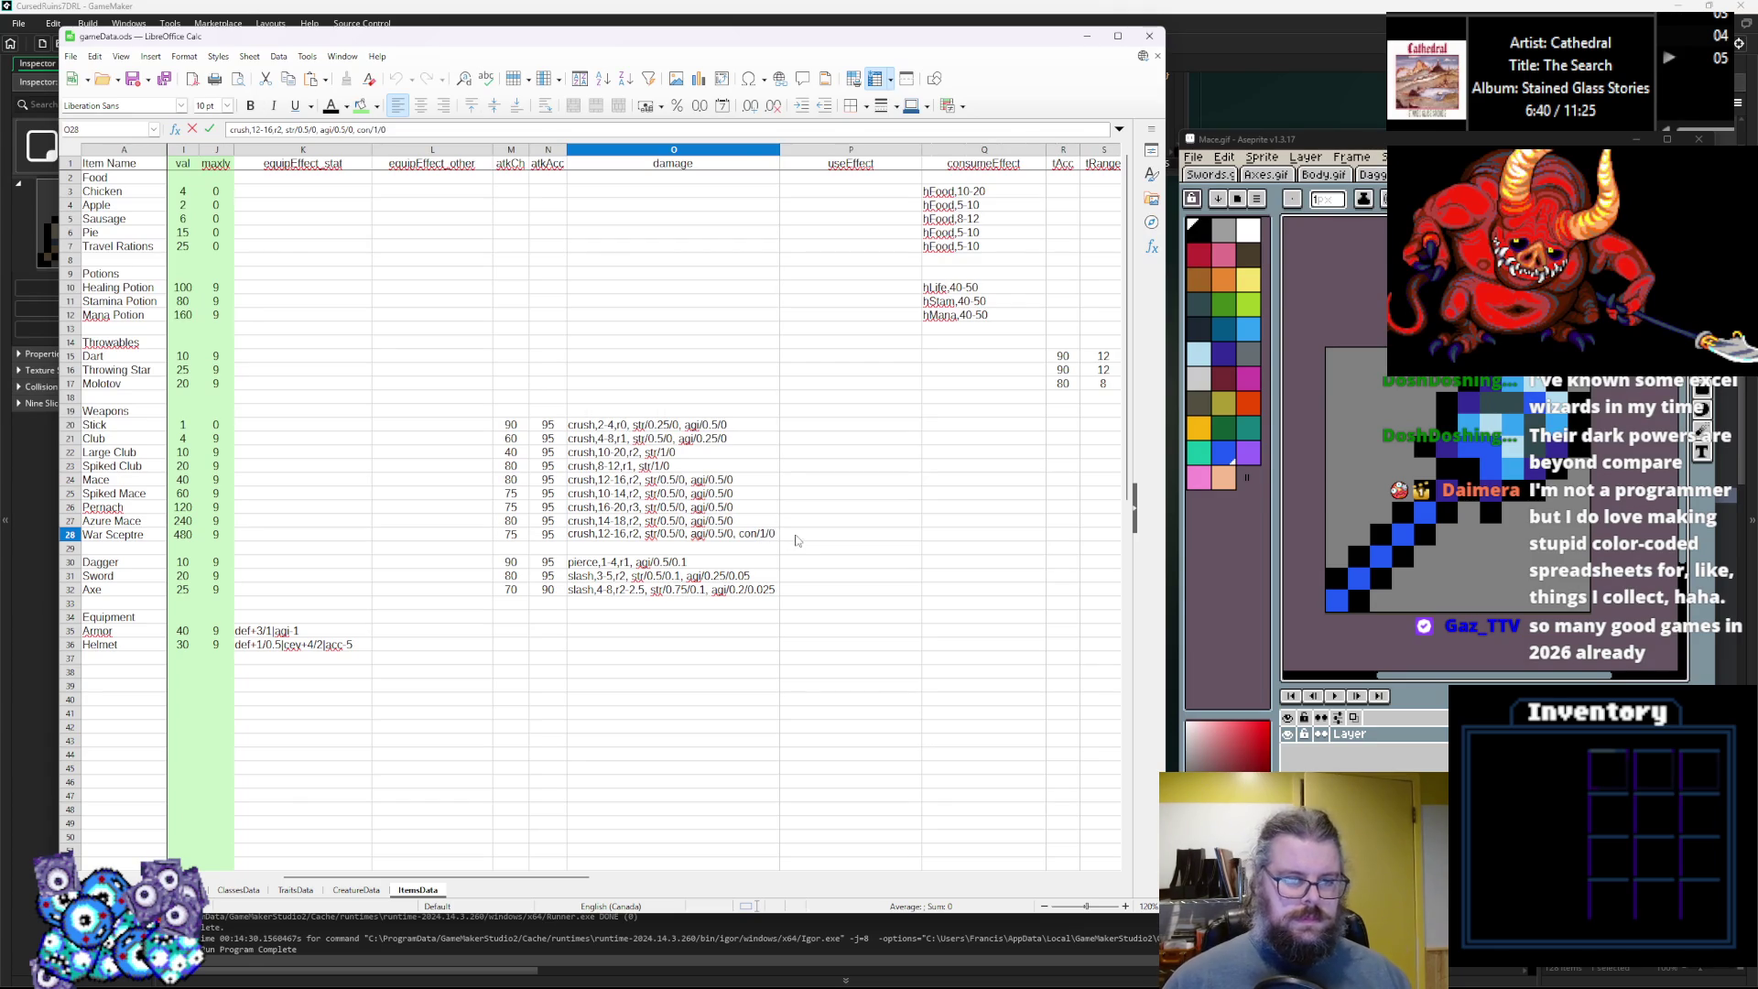
# Commit War Sceptre's con term and add arcane,5-10,r1,mag/1/1 to Azure Mace's damage.
pyautogui.click(807, 520)
pyautogui.click(757, 525)
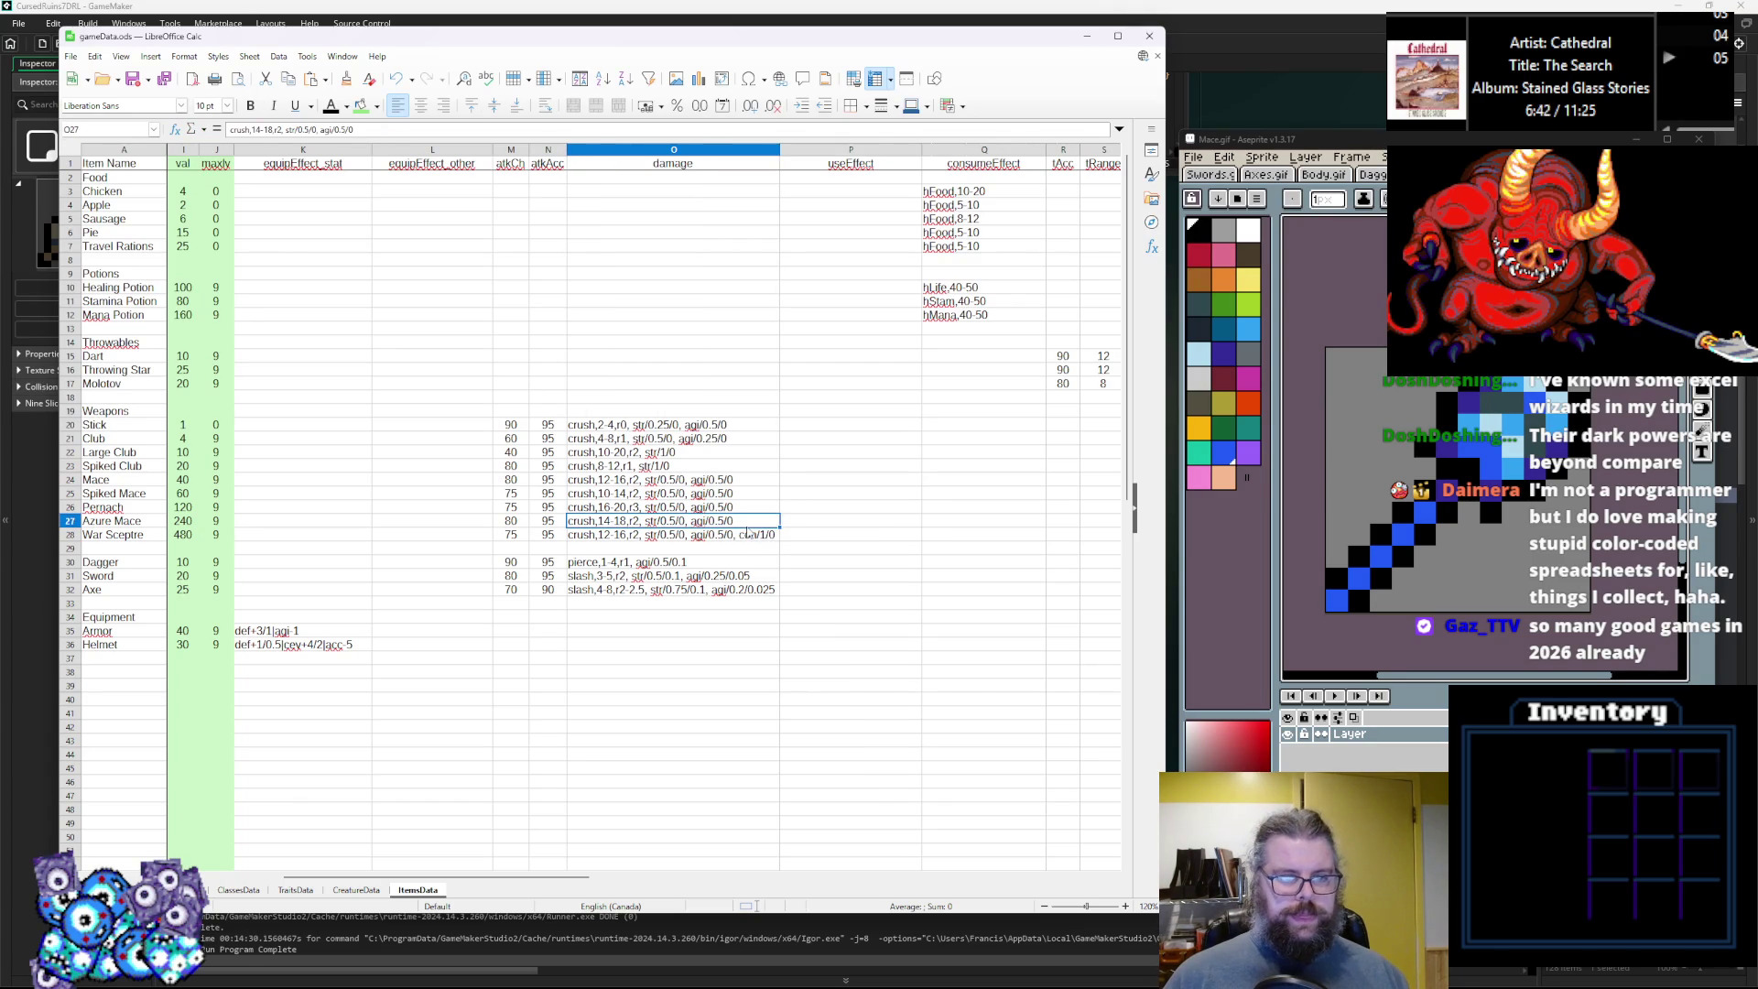
pyautogui.press('Up')
pyautogui.doubleClick(754, 521)
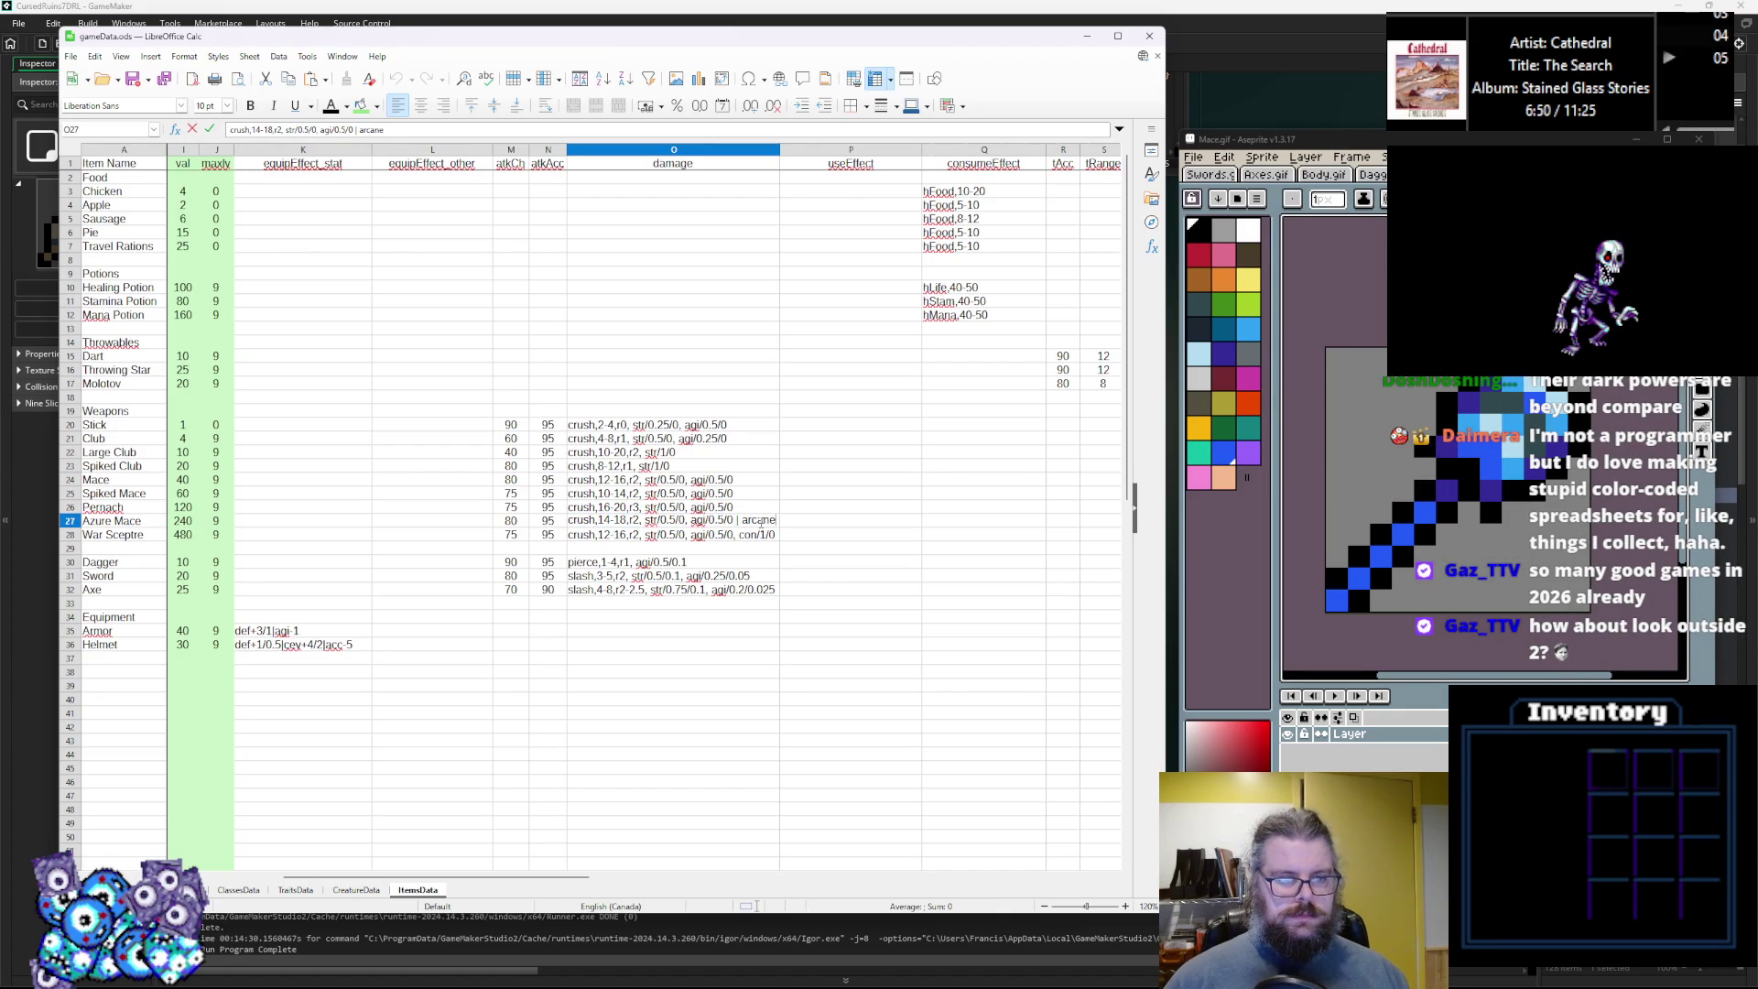
pyautogui.write('5-10,r1,m')
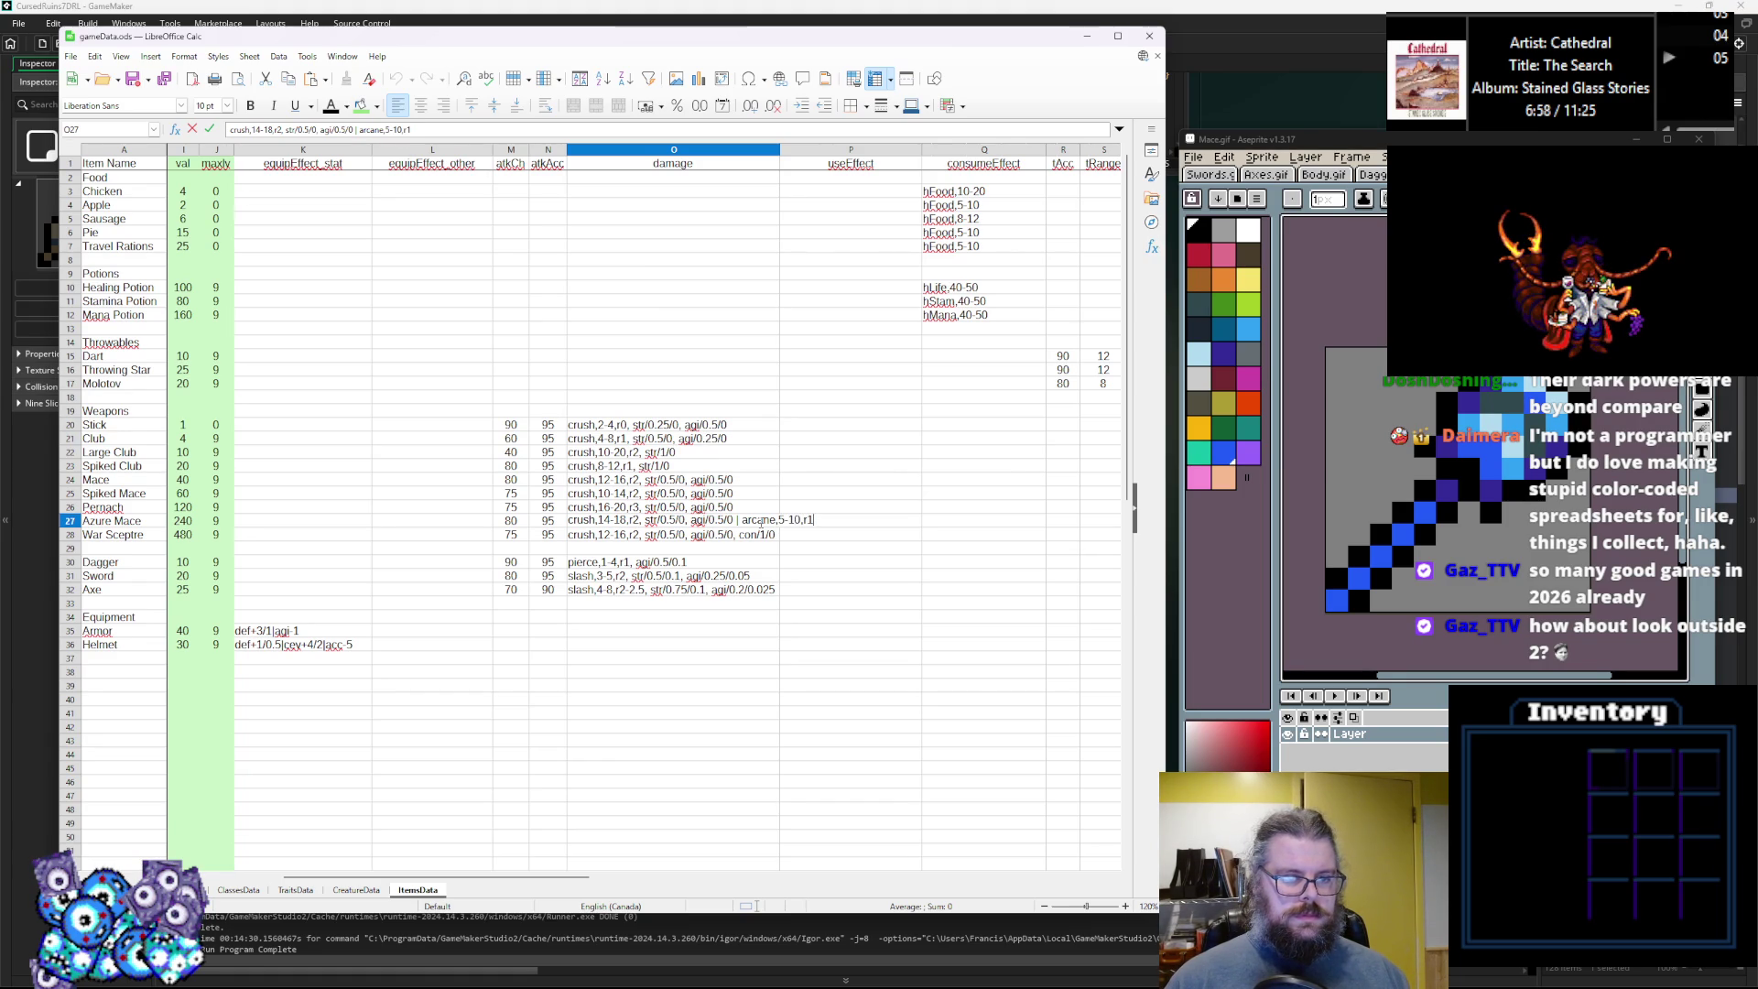
pyautogui.write('ag')
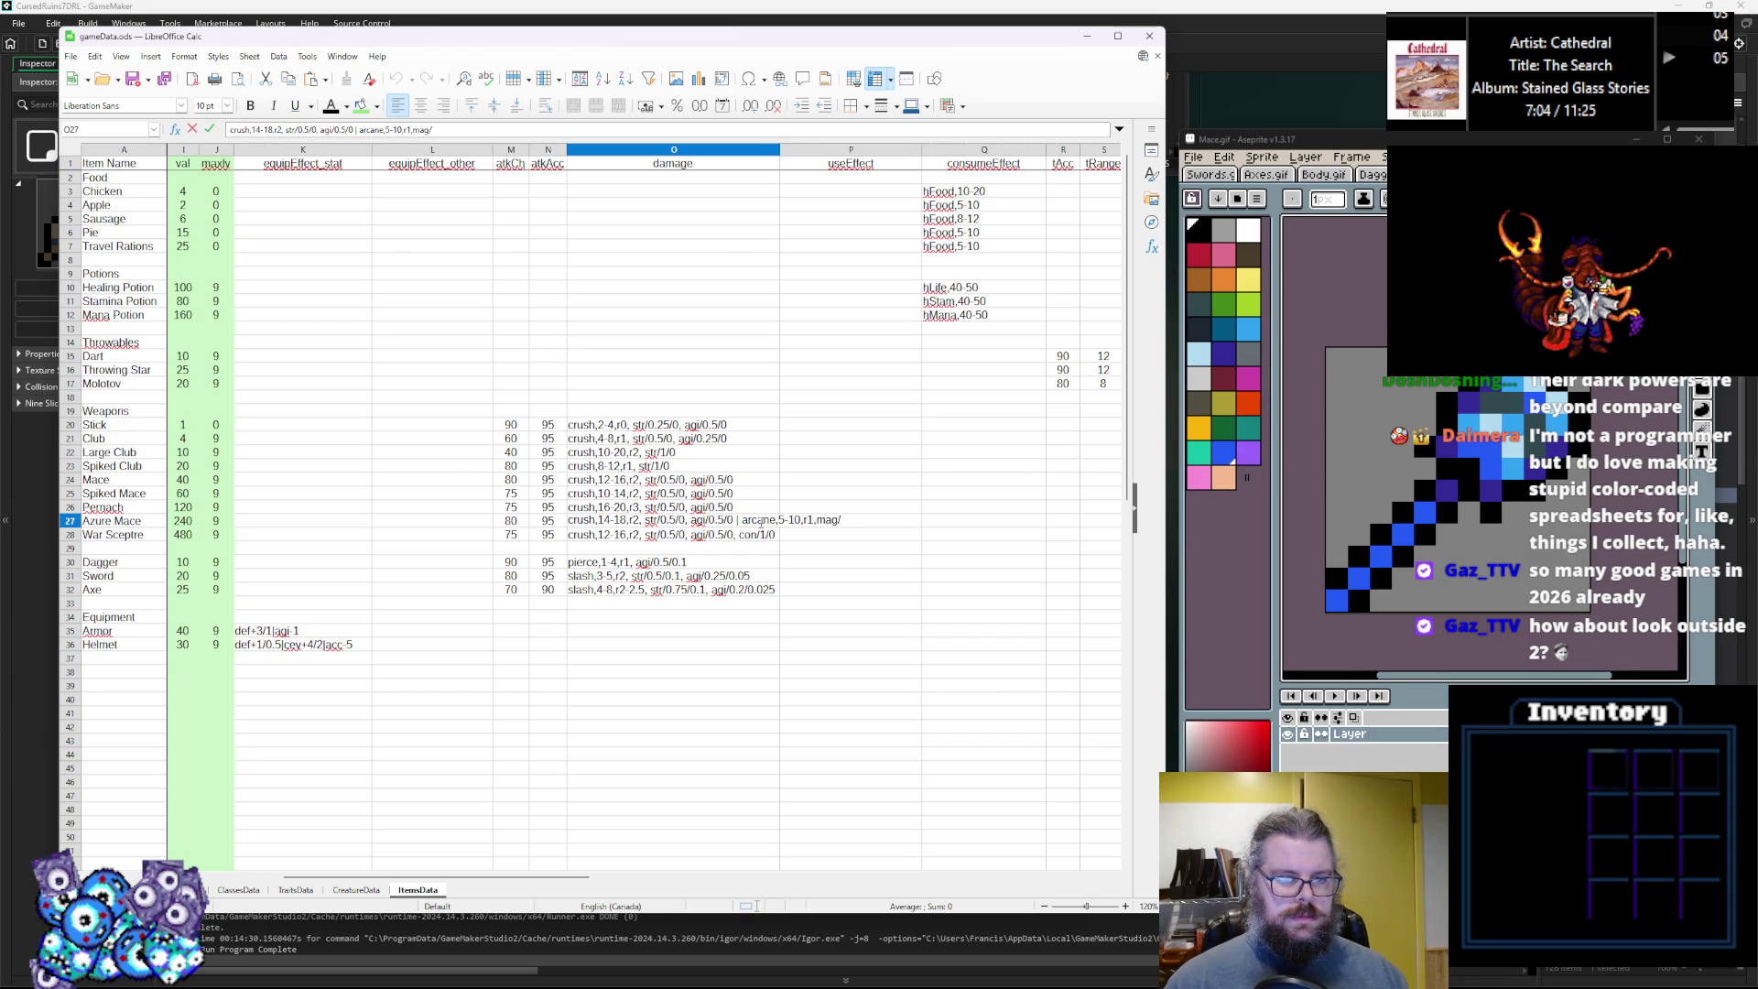
pyautogui.write('/1')
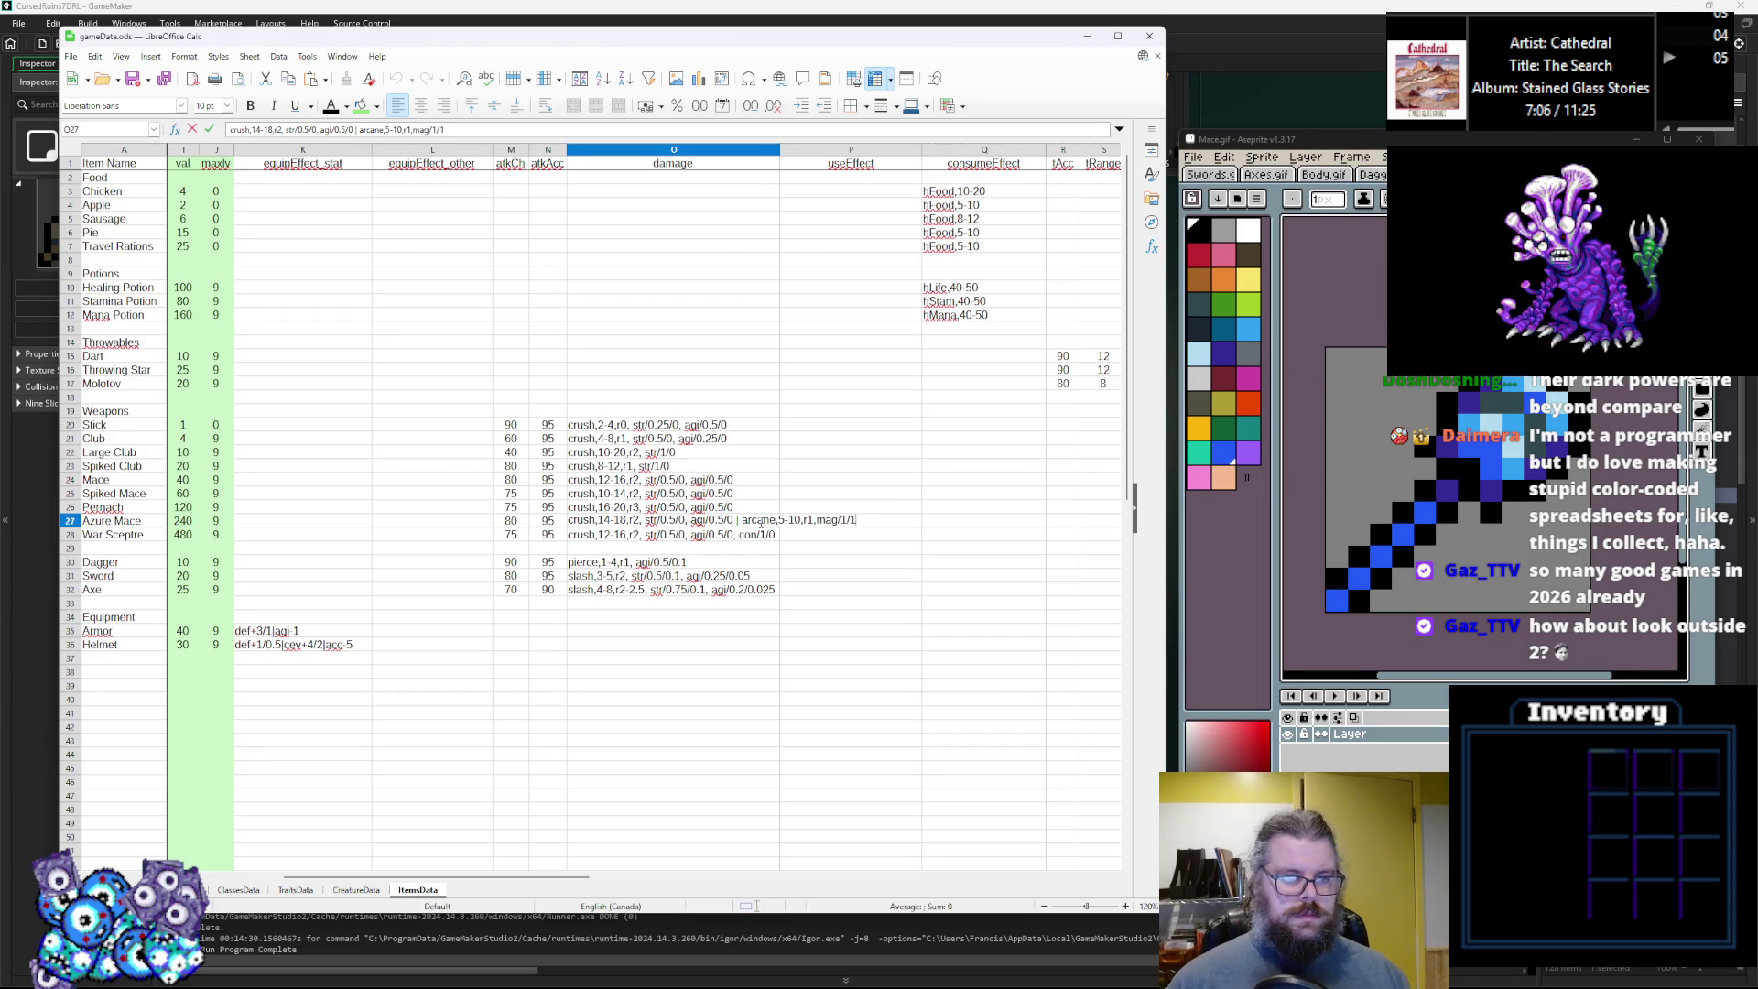
pyautogui.press('Return')
pyautogui.click(756, 525)
pyautogui.hotkey('ctrl', 'Up')
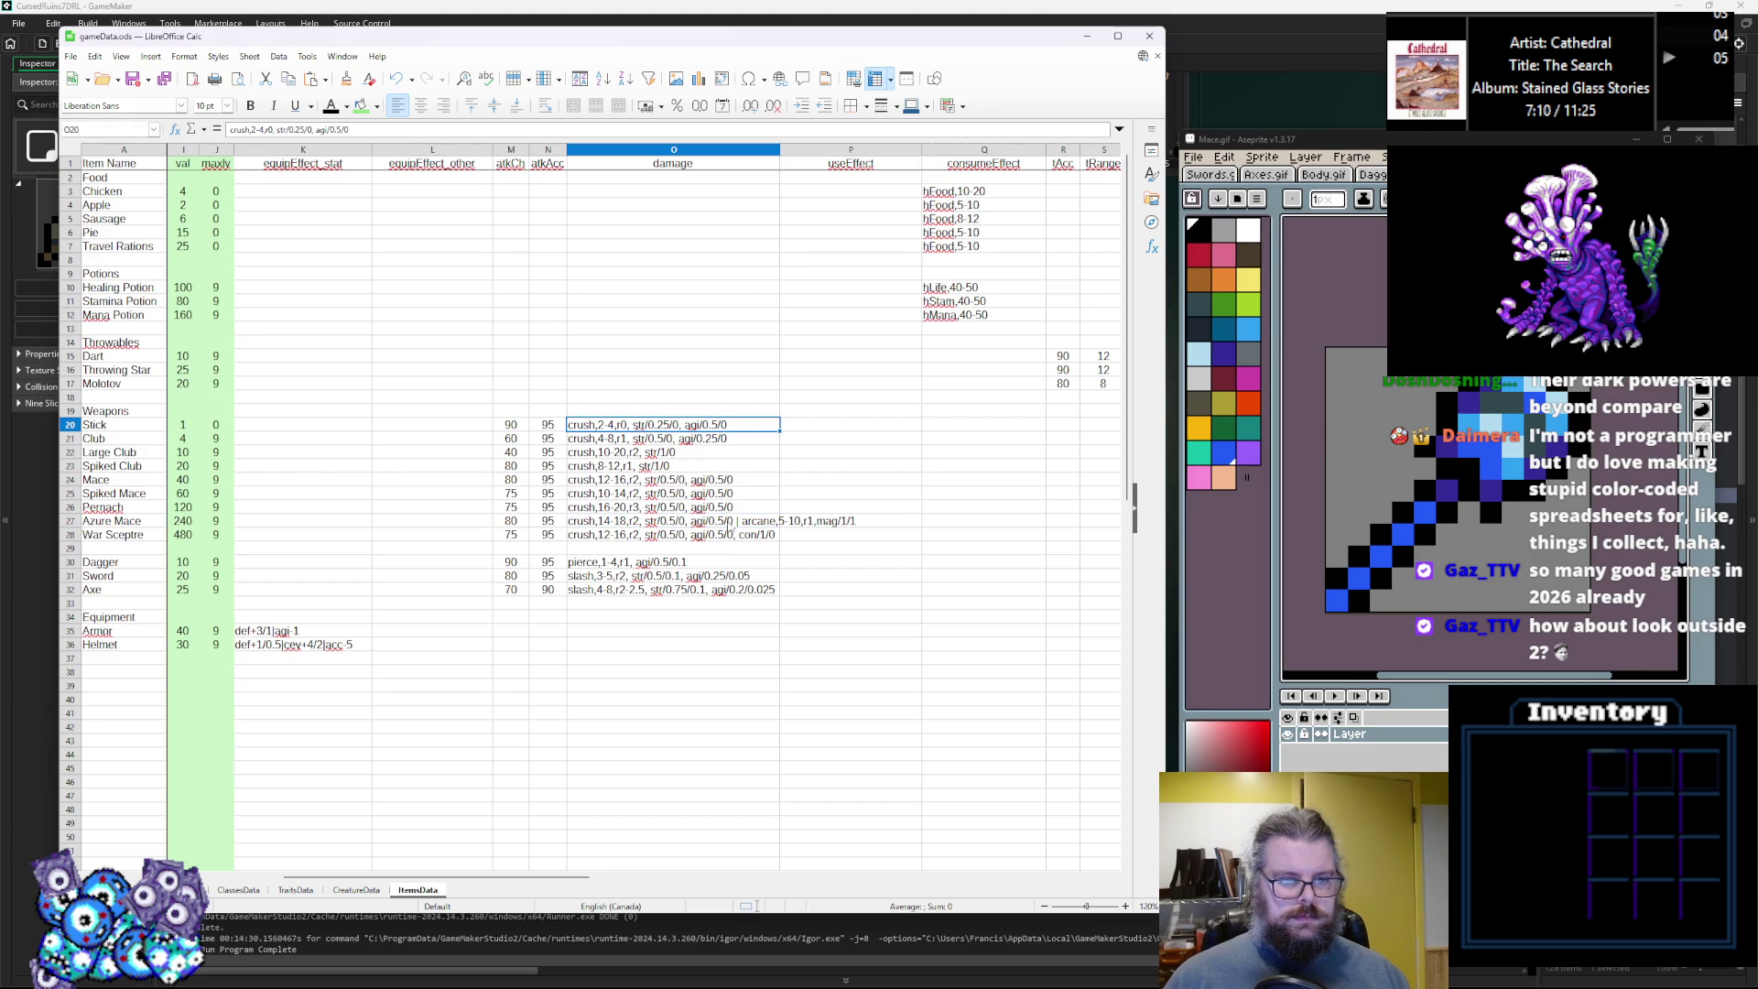
# Append pierce,1-10,r1 damage to the Spiked Mace's entry.
pyautogui.click(753, 523)
pyautogui.click(749, 511)
pyautogui.doubleClick(759, 490)
pyautogui.write('| pie')
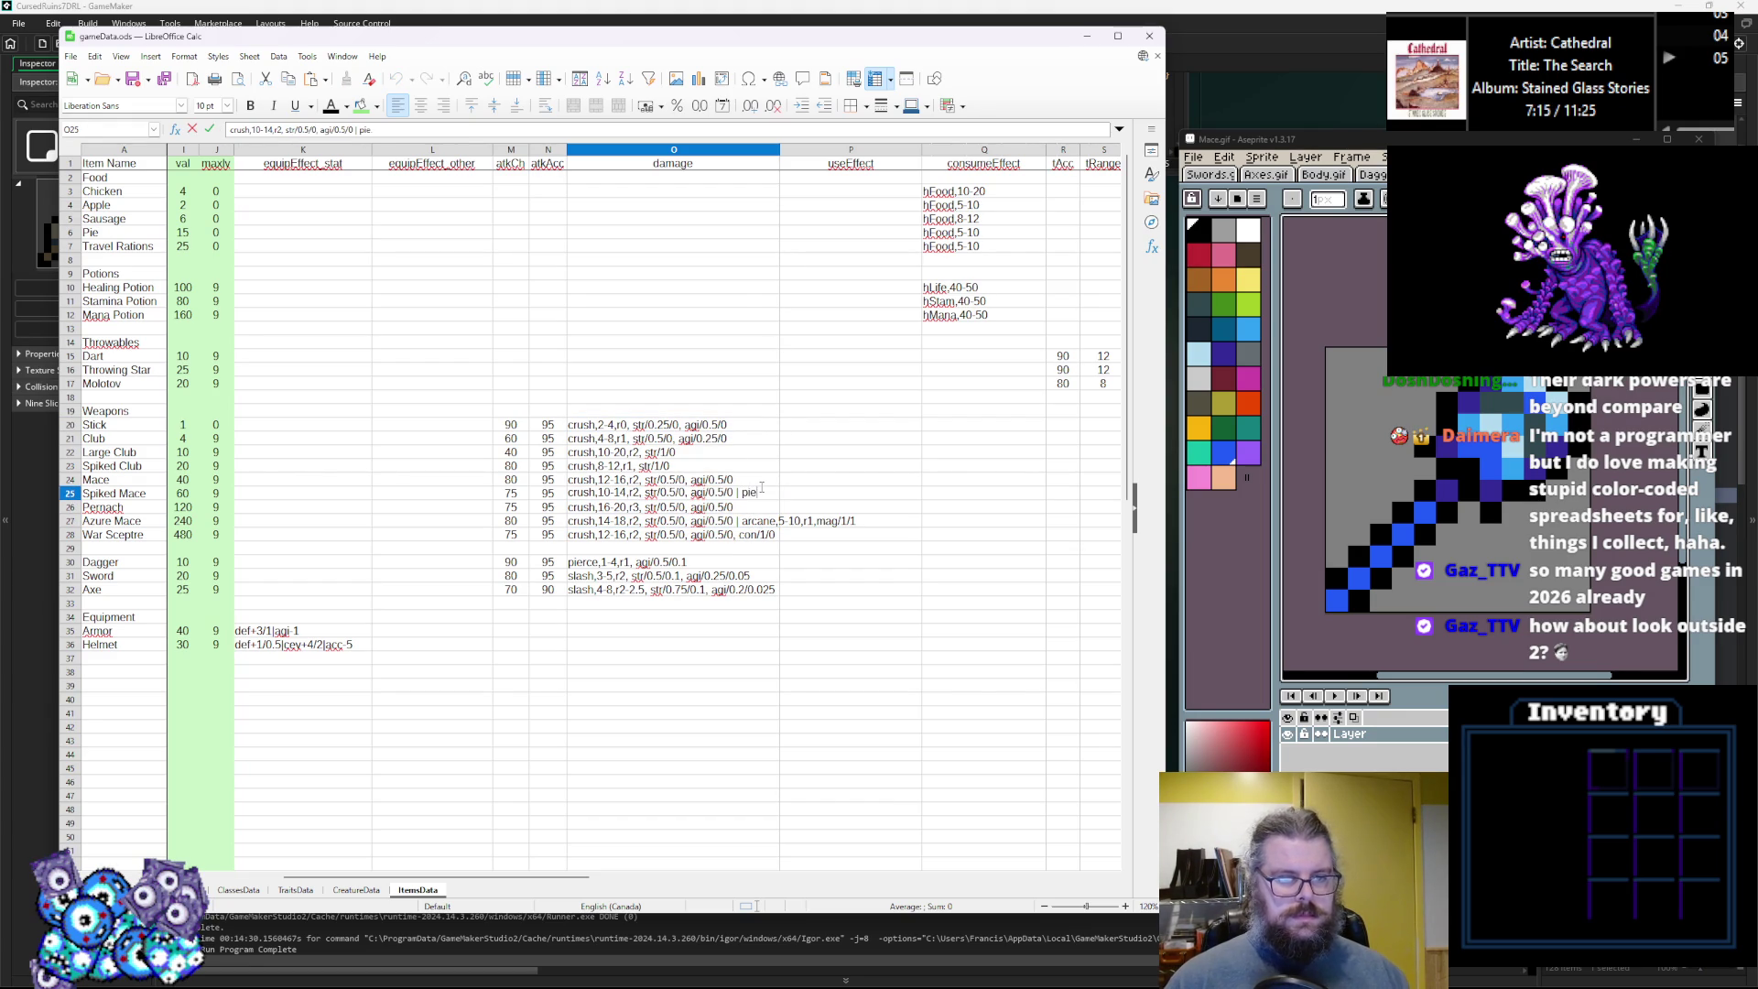
pyautogui.write('rce,5')
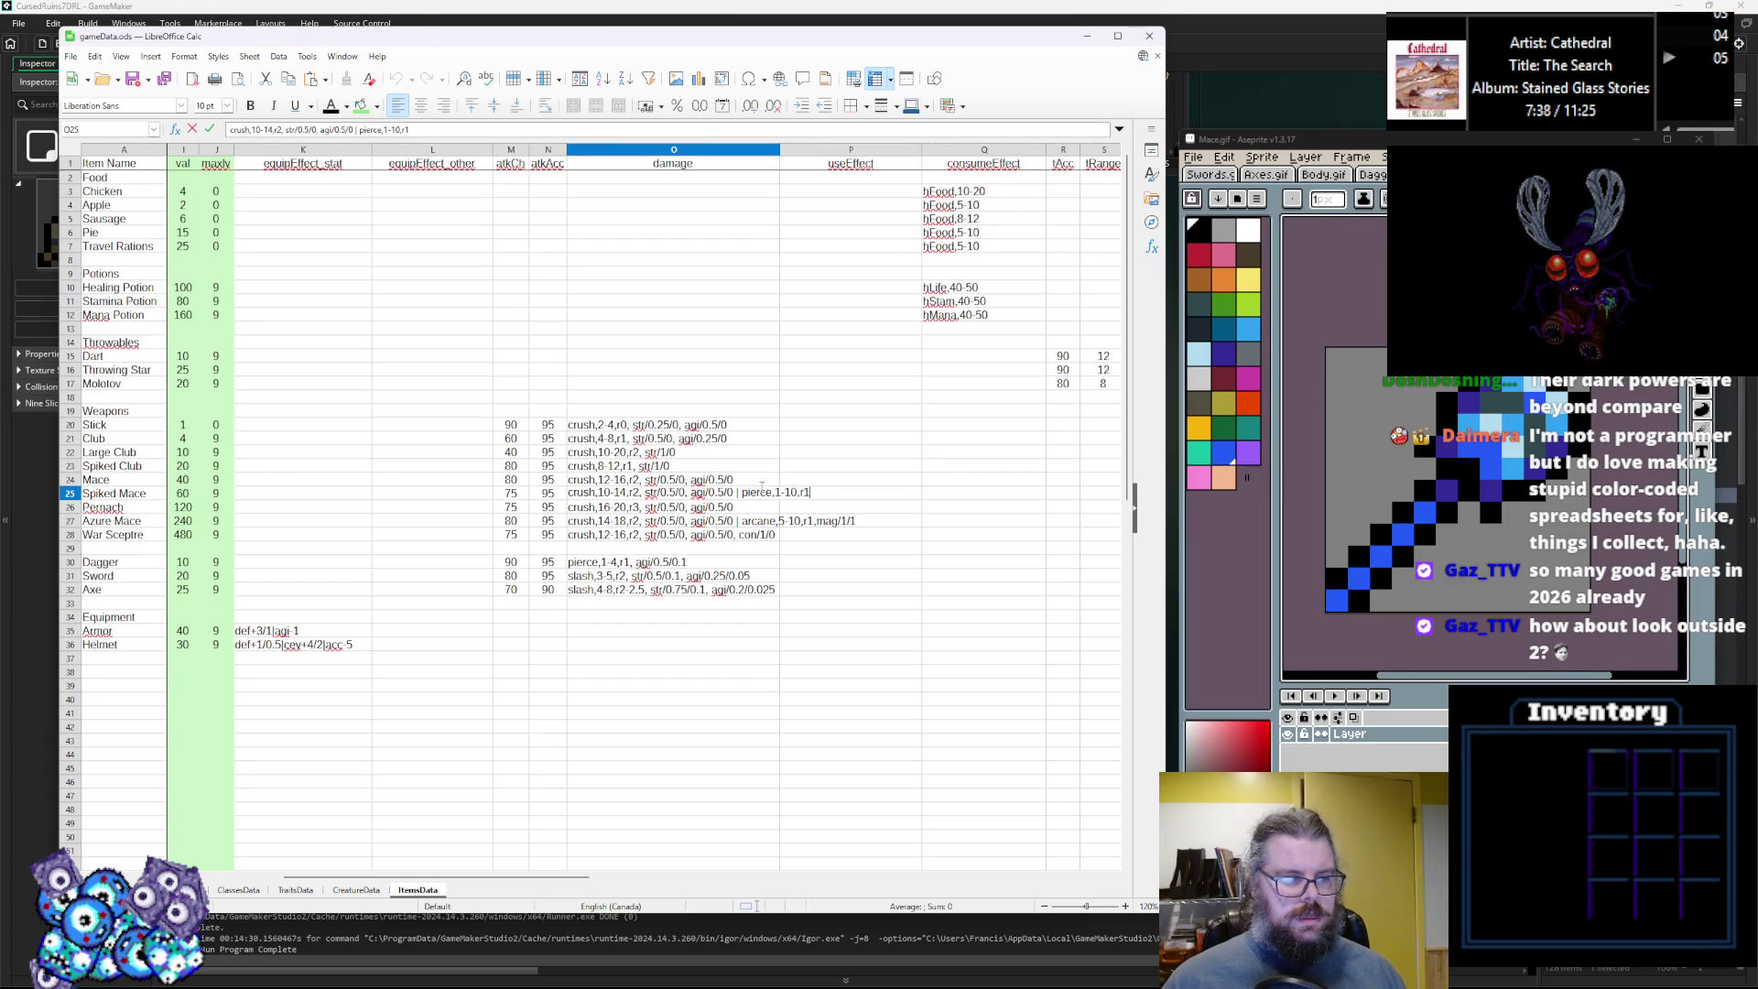
# Copy the pierce text into Spiked Club's damage and change it to pierce,1-5,r1.
pyautogui.moveTo(739, 496); pyautogui.dragTo(822, 494)
pyautogui.doubleClick(761, 466)
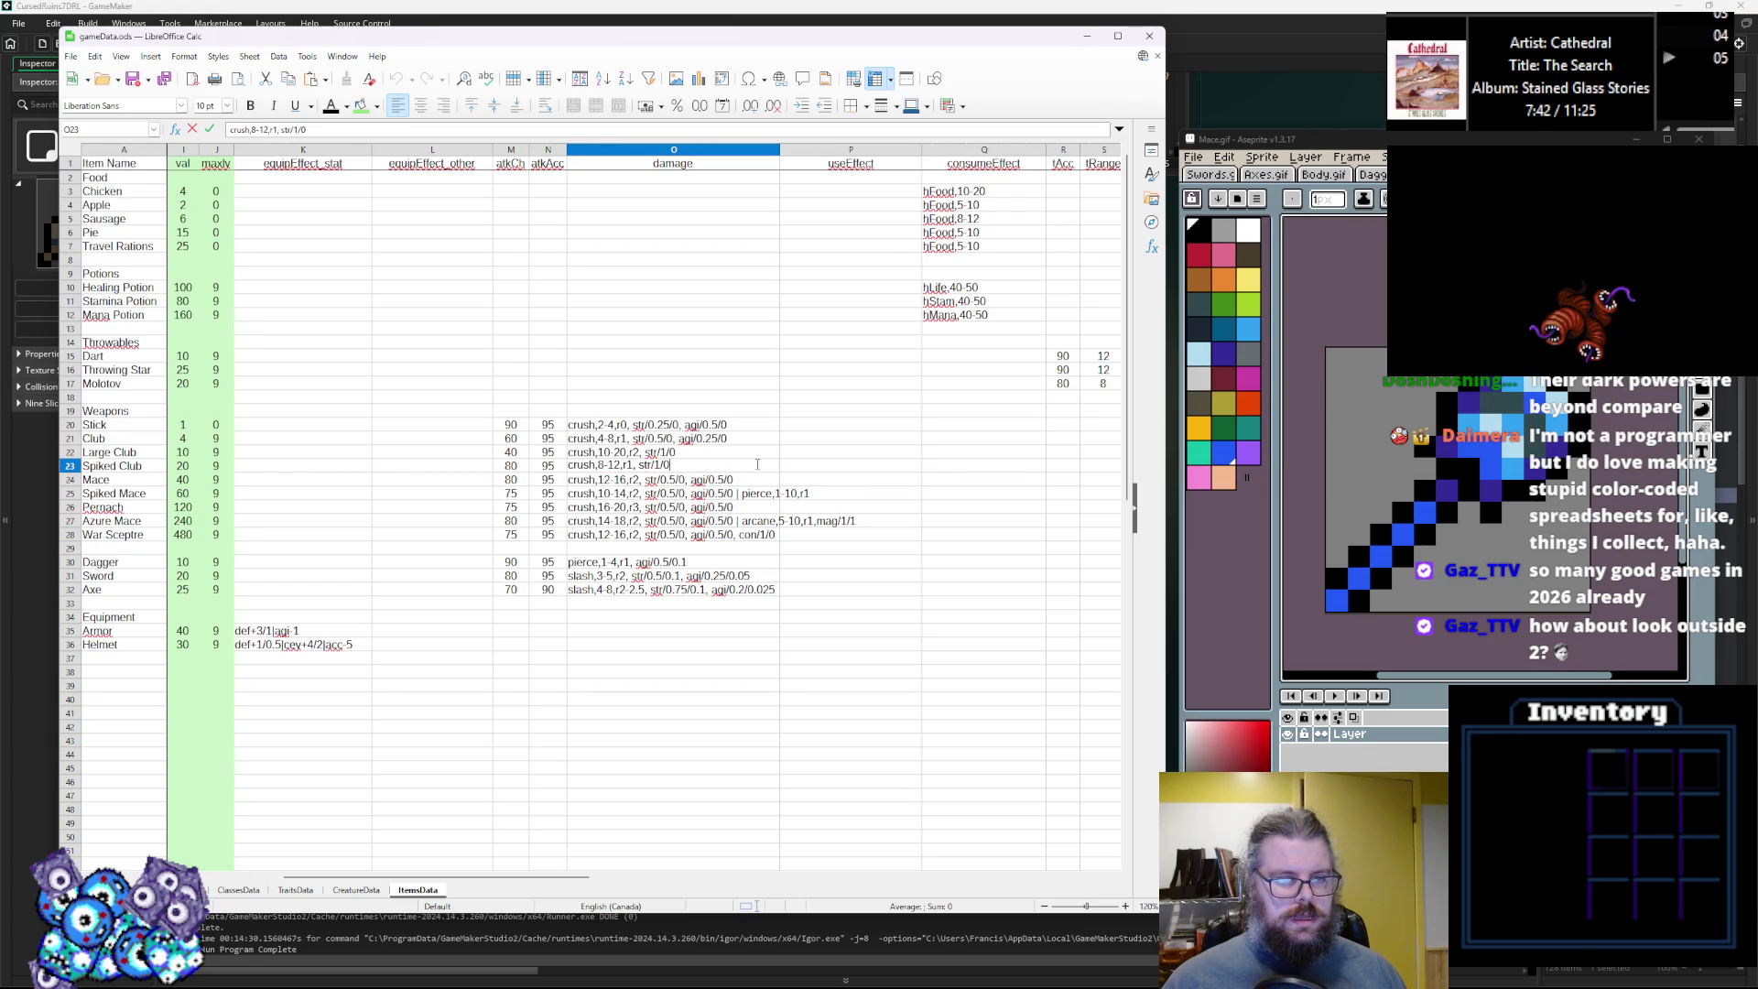
pyautogui.write('| pierce,1-10,r1')
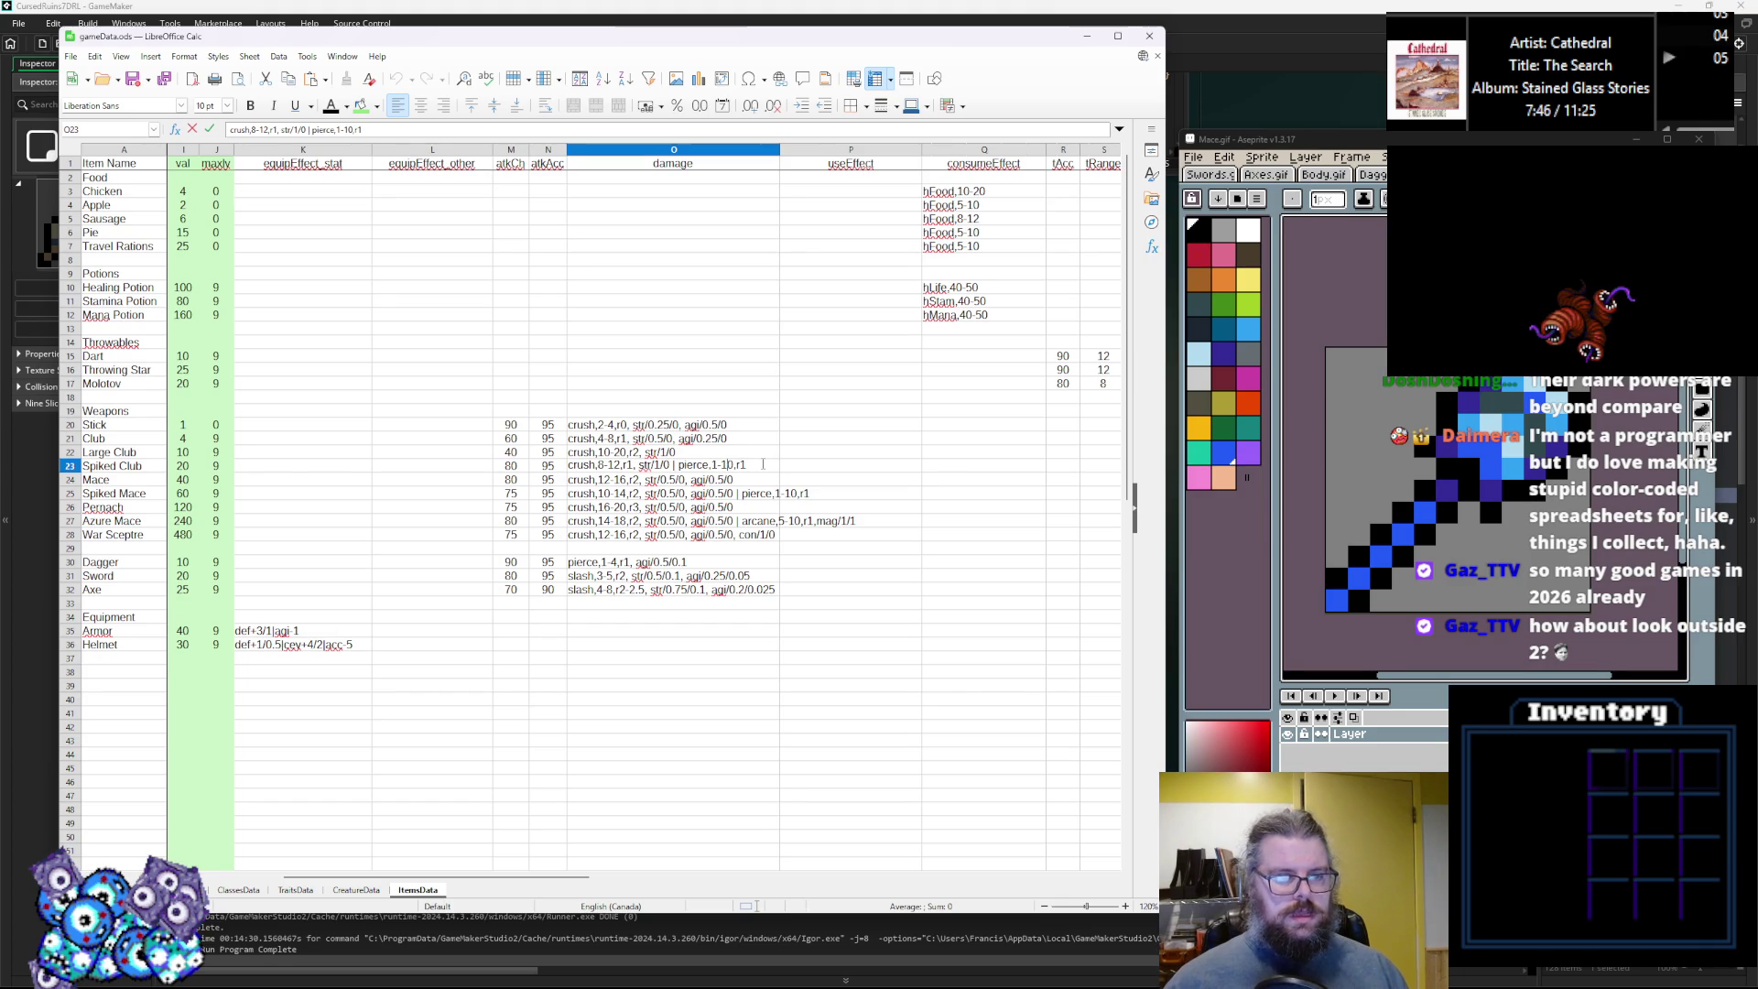
pyautogui.press('BackSpace')
pyautogui.press('BackSpace')
pyautogui.write('5')
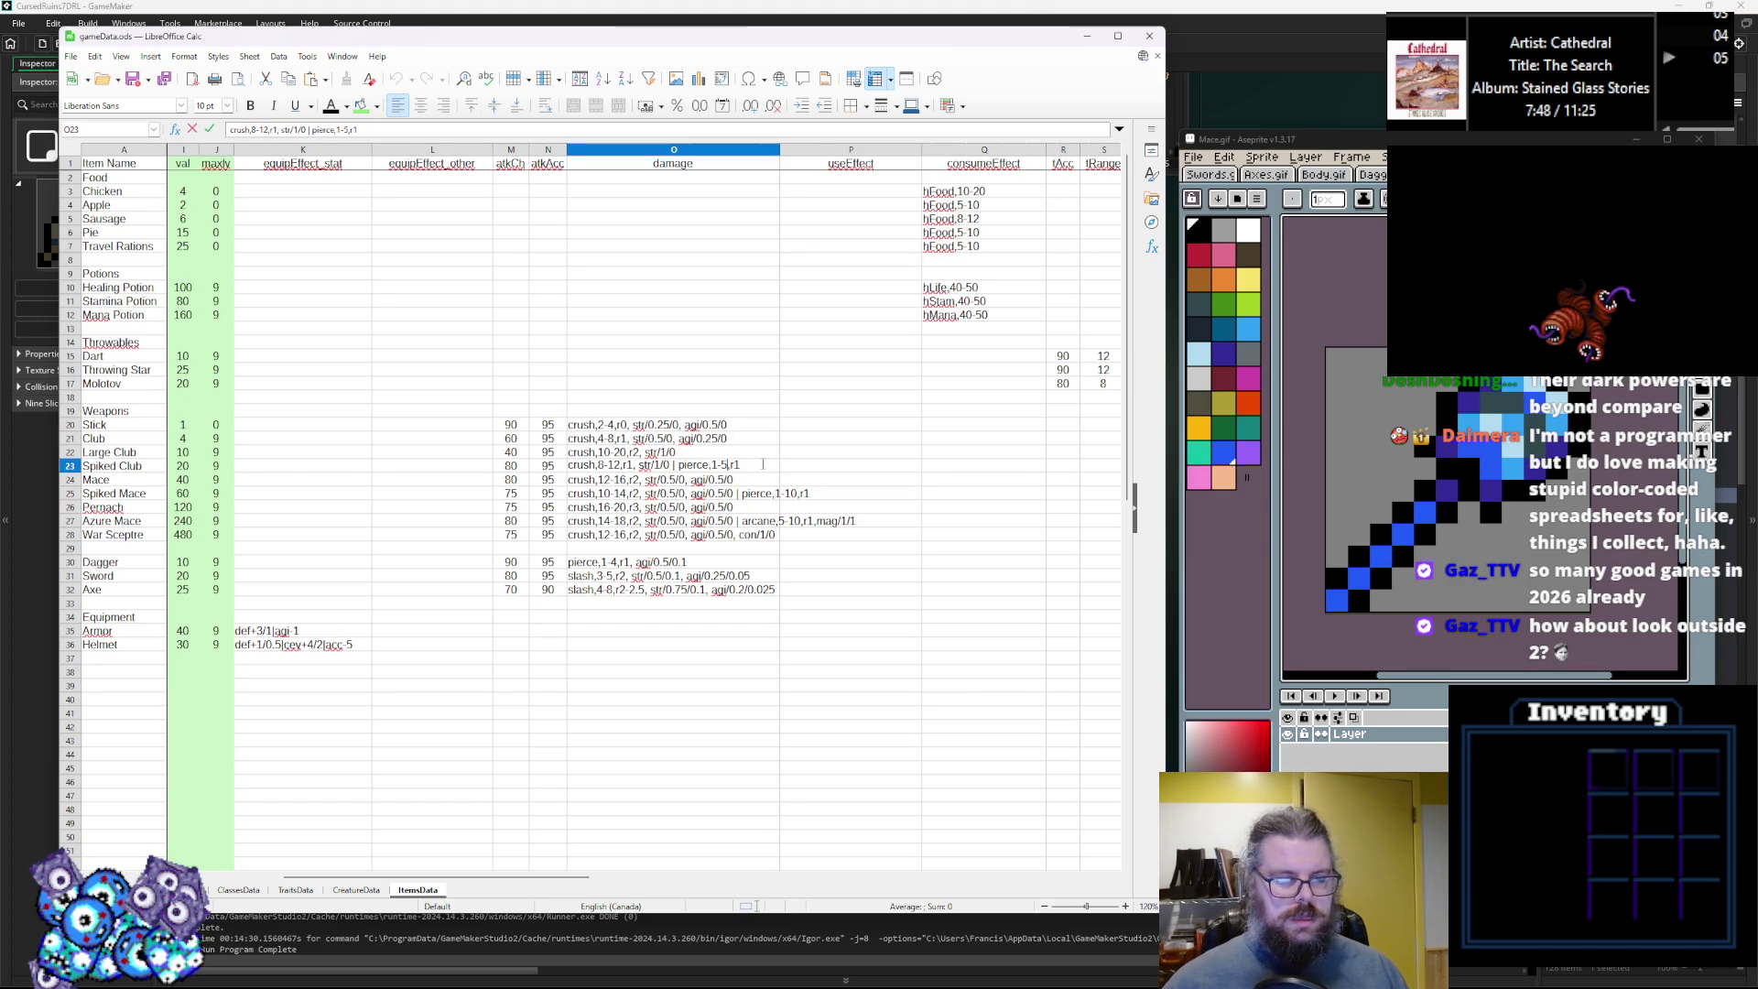
pyautogui.click(784, 509)
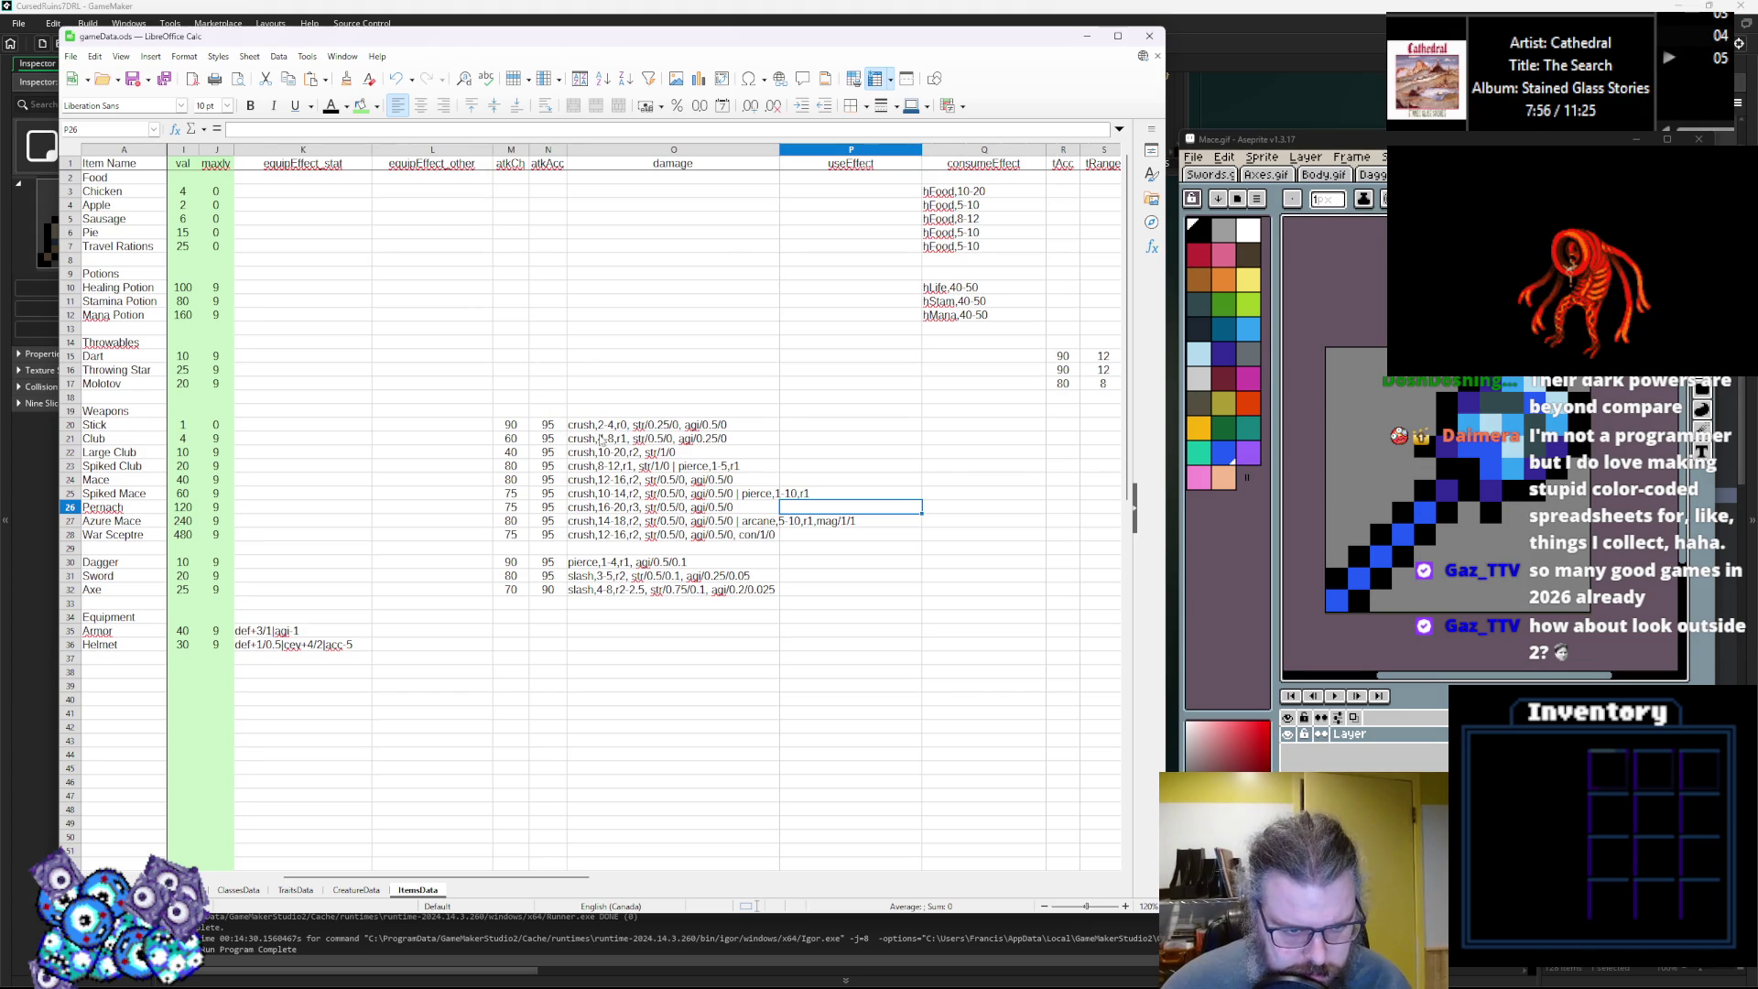
pyautogui.click(609, 427)
pyautogui.click(600, 452)
pyautogui.click(615, 437)
pyautogui.click(622, 454)
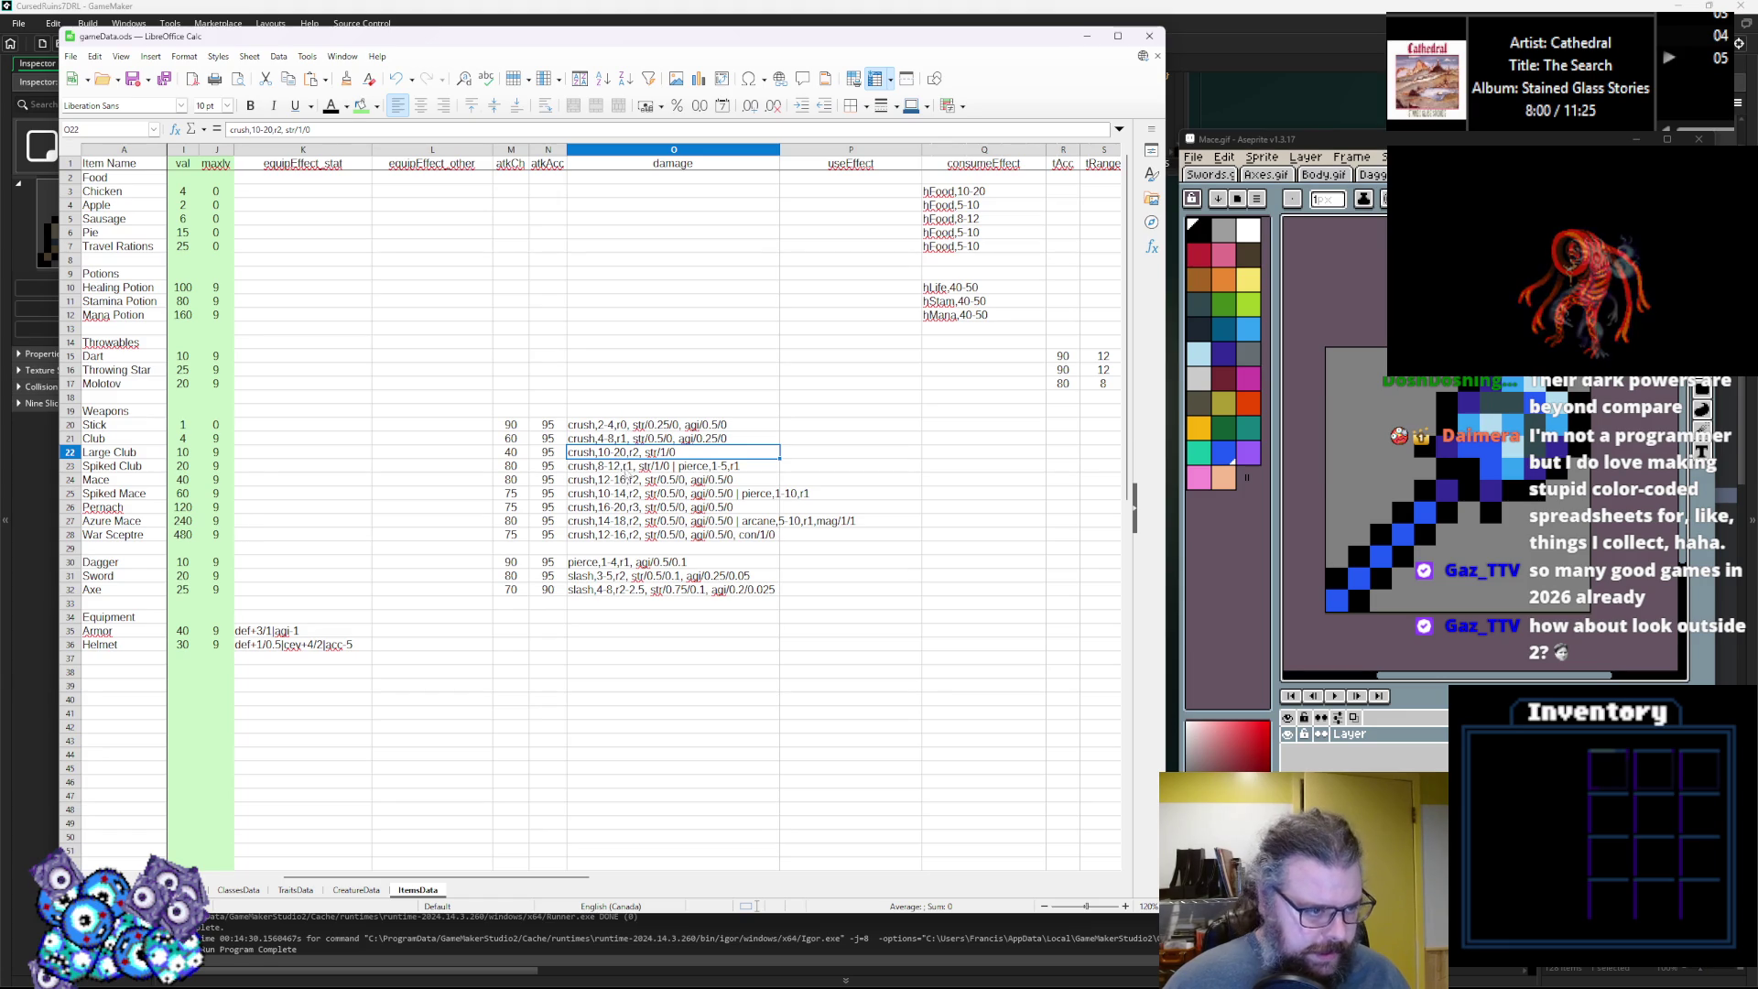
pyautogui.moveTo(527, 472)
pyautogui.mouseDown()
pyautogui.moveTo(613, 470)
pyautogui.moveTo(618, 436)
pyautogui.mouseUp()
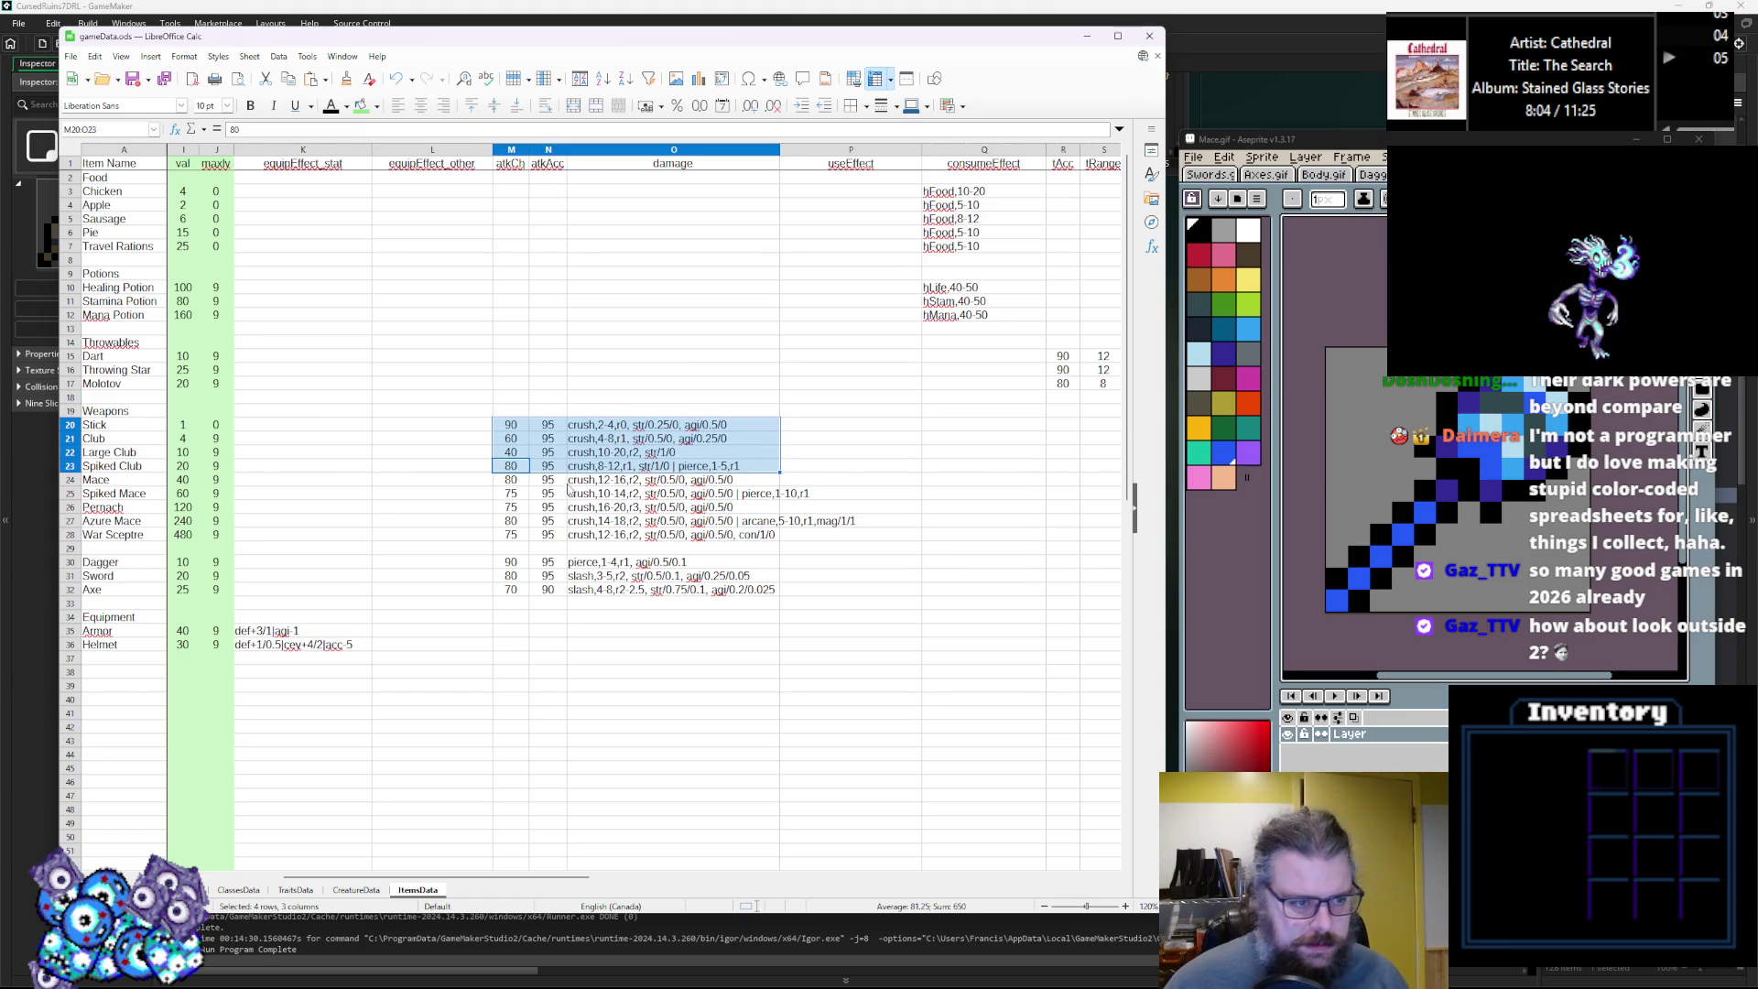
pyautogui.moveTo(518, 485); pyautogui.dragTo(568, 486)
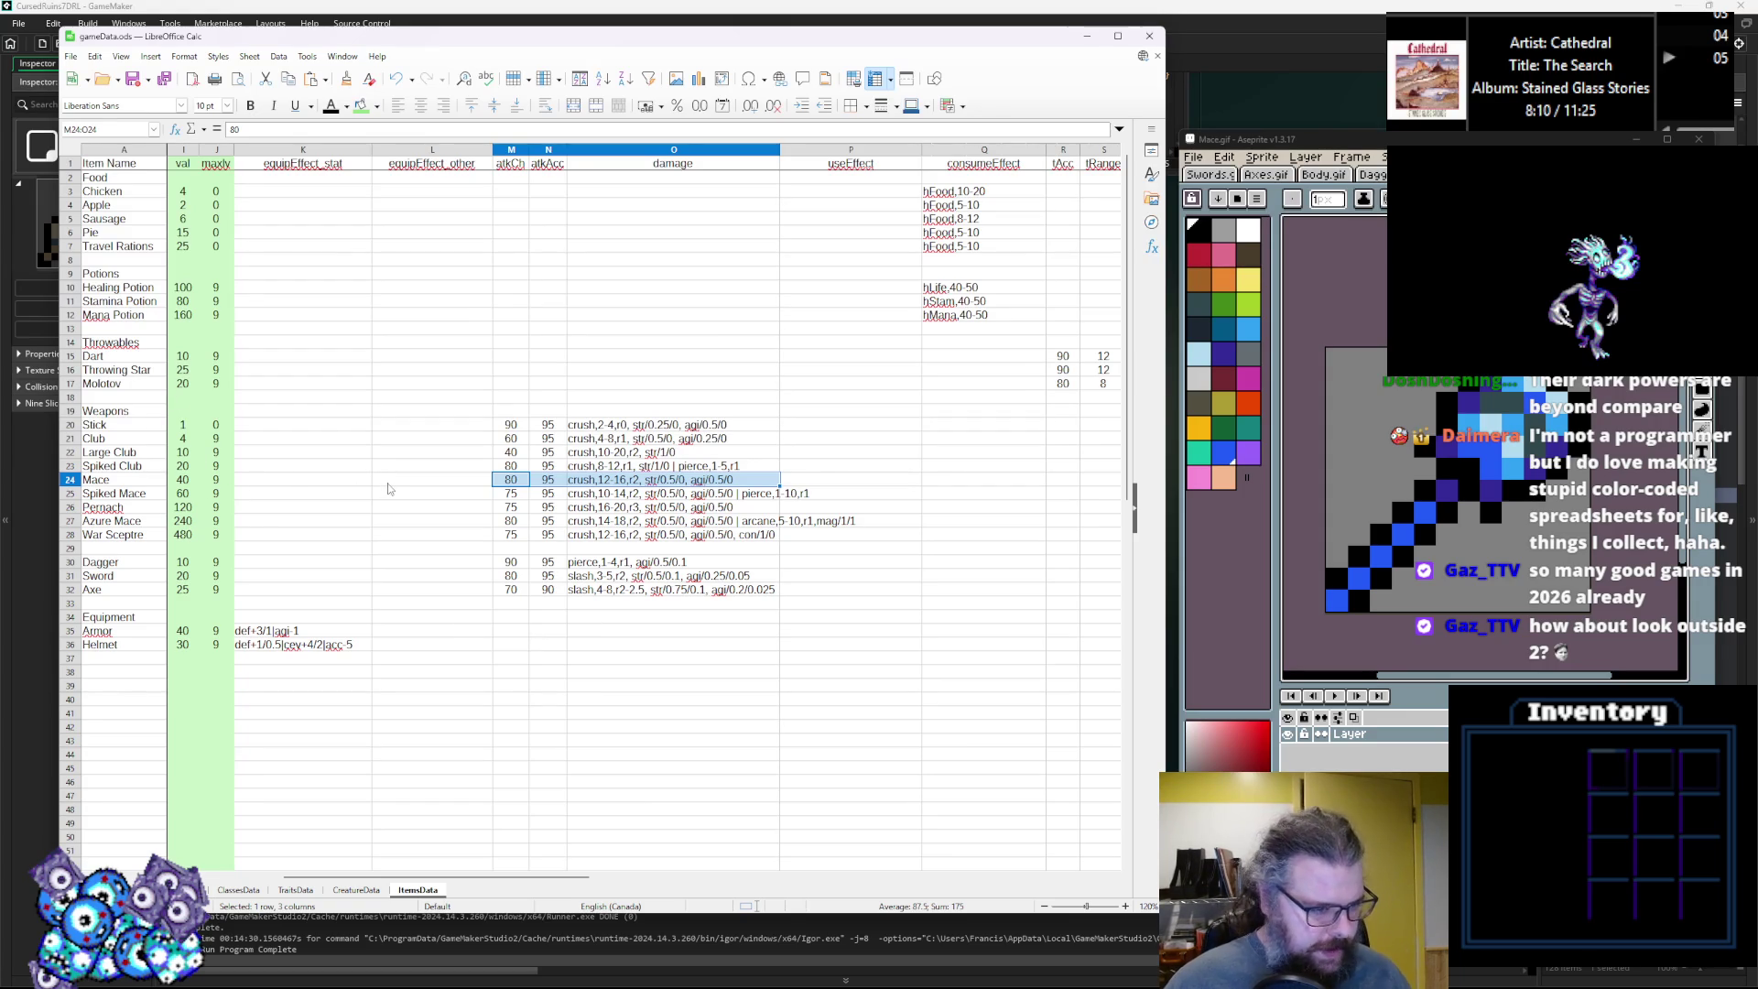
pyautogui.press('Down')
pyautogui.press('Down')
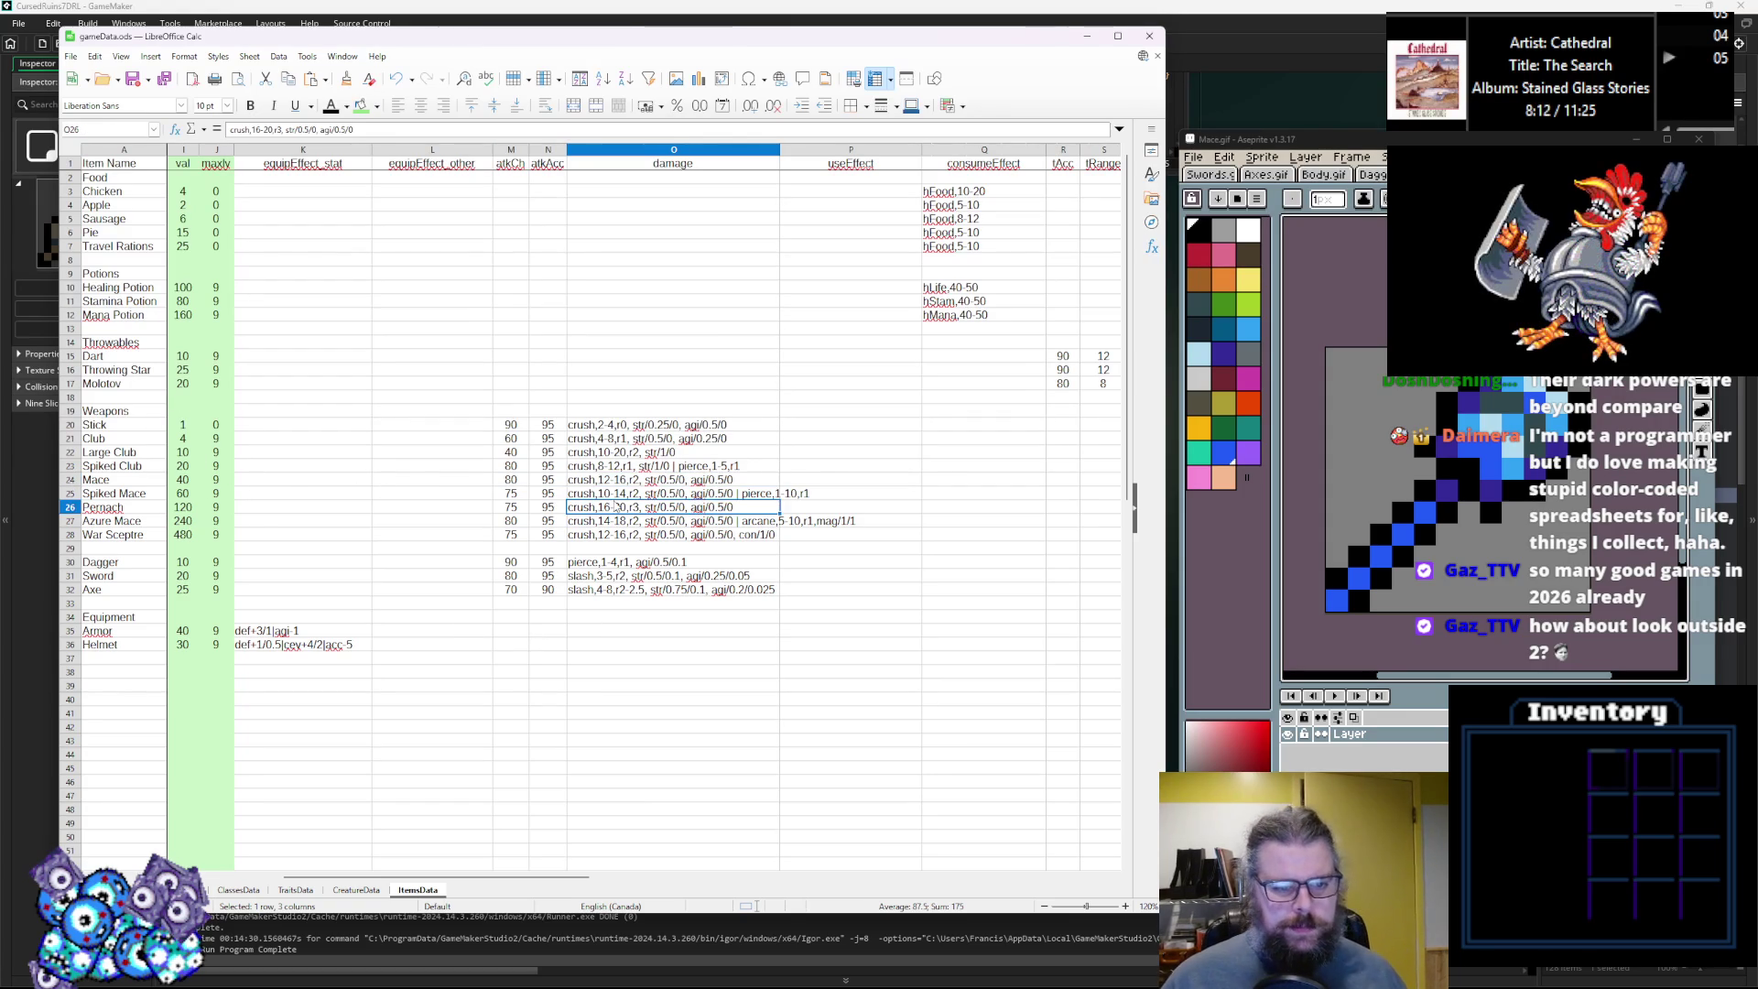
pyautogui.press('Up')
pyautogui.press('Up')
pyautogui.press('Up')
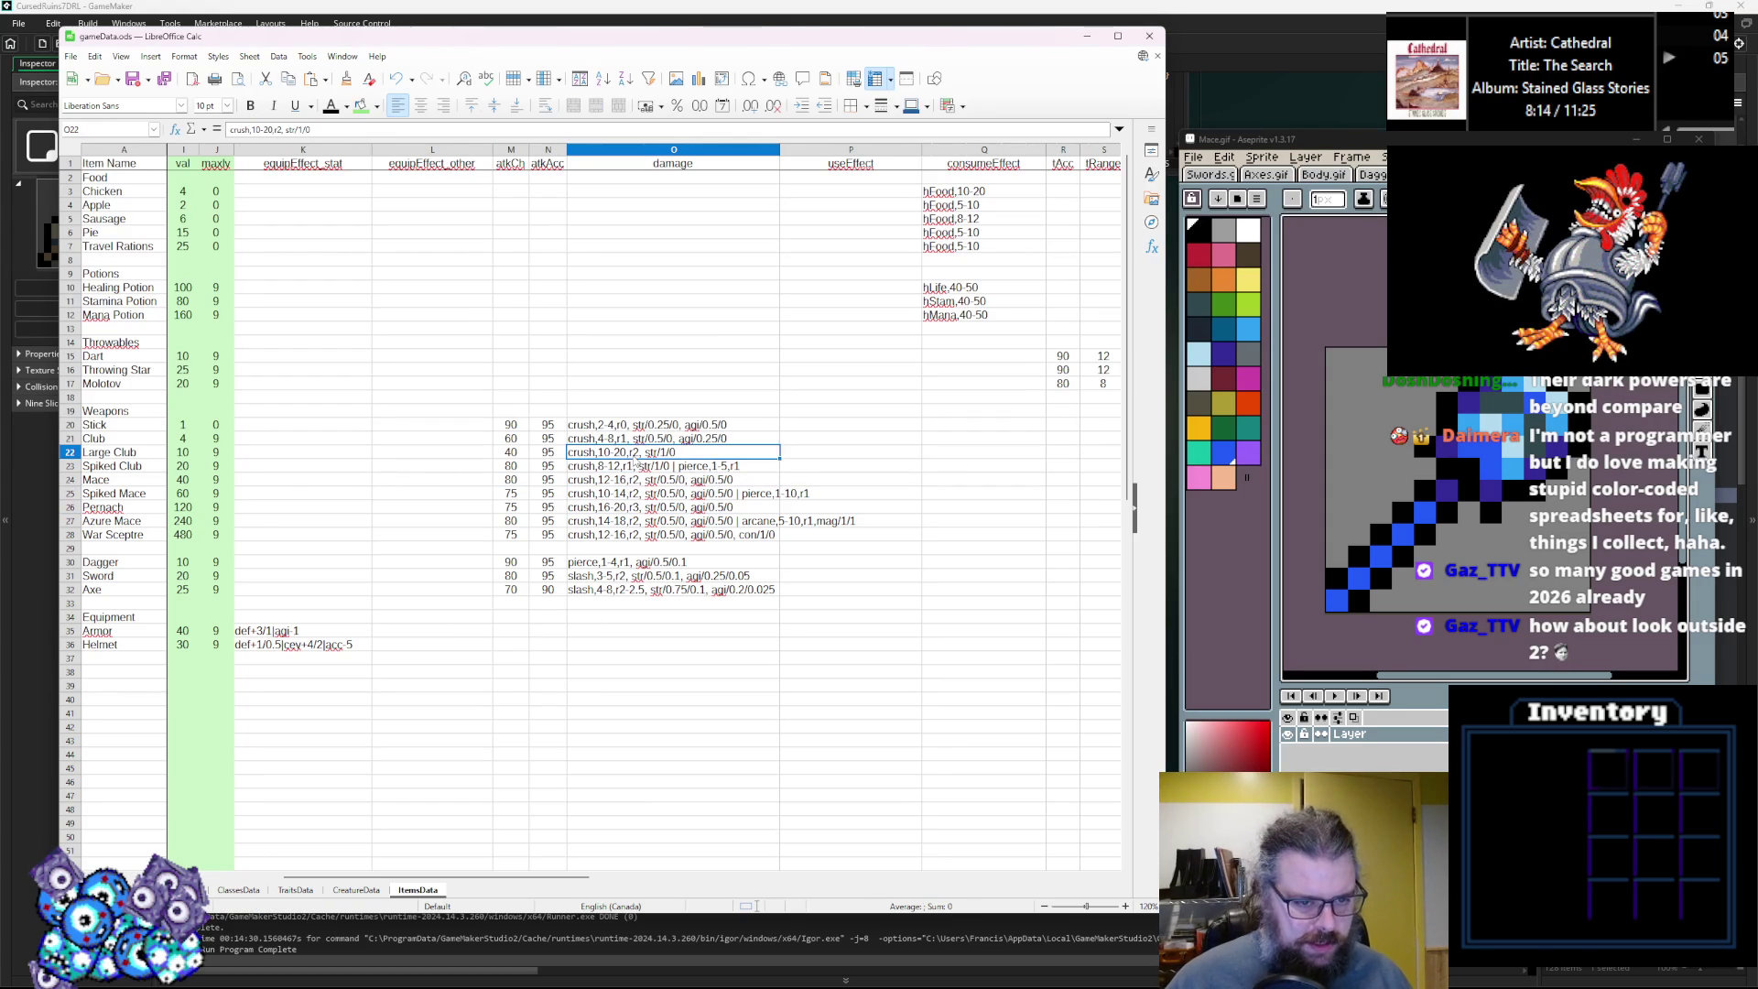
pyautogui.press('Down')
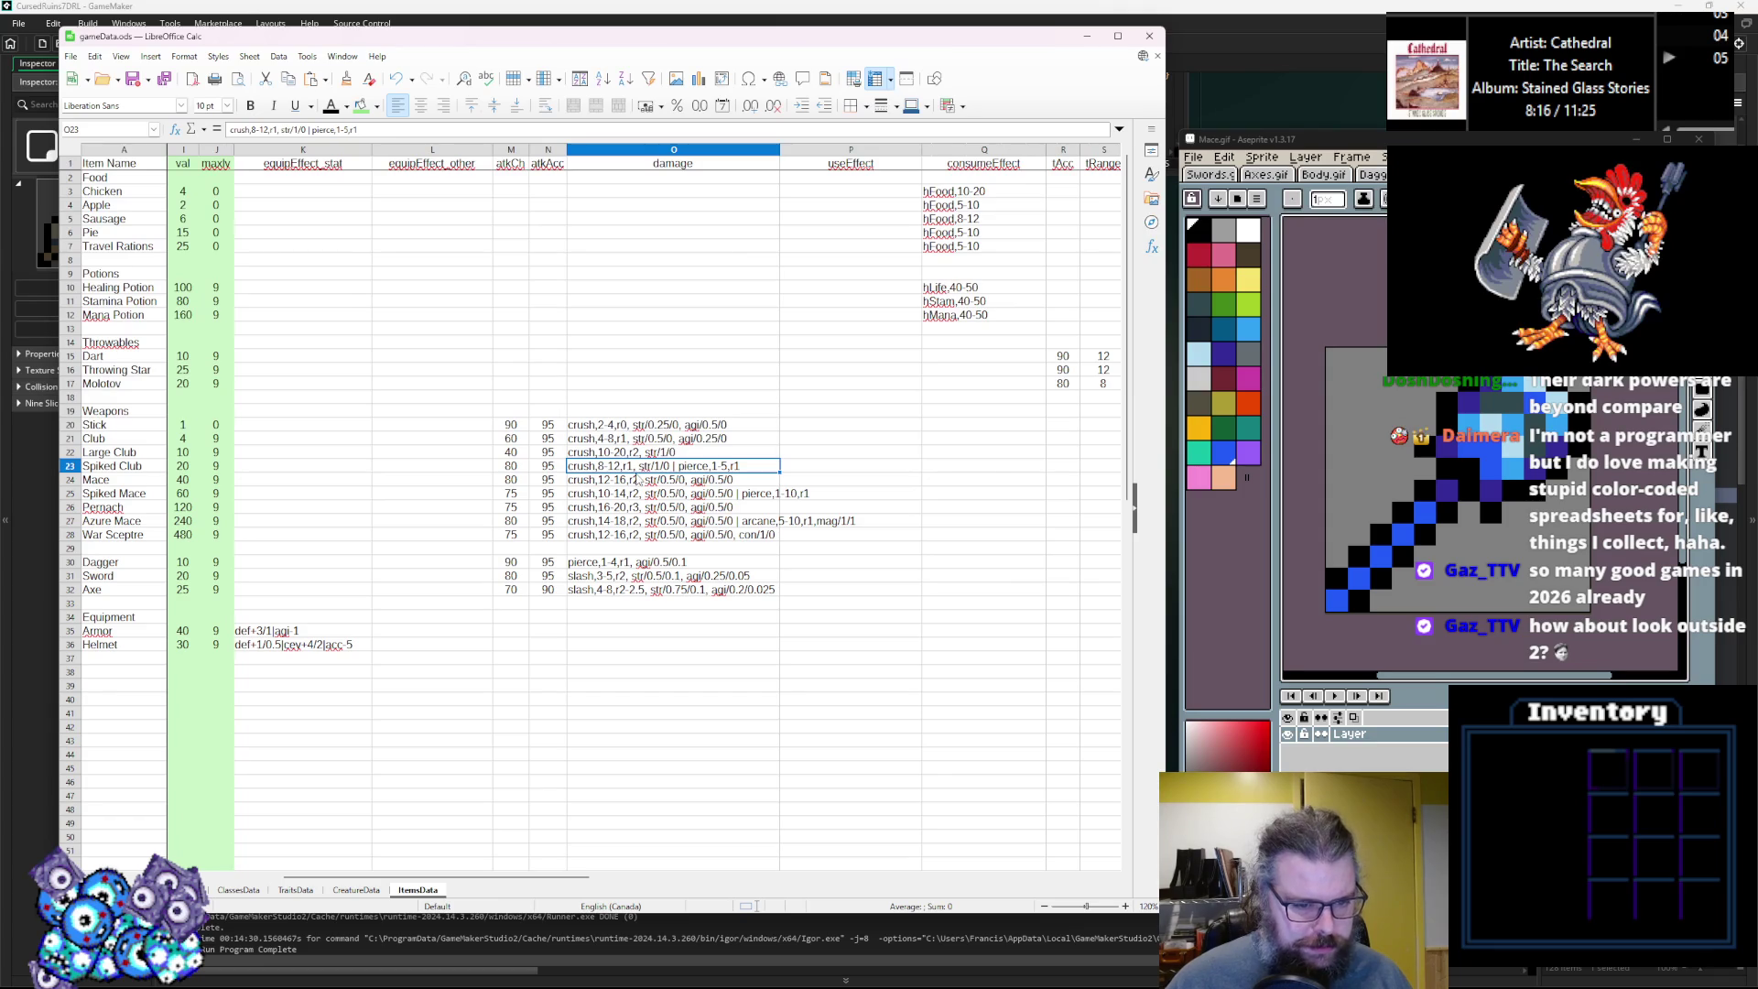
pyautogui.click(688, 480)
pyautogui.press('Down')
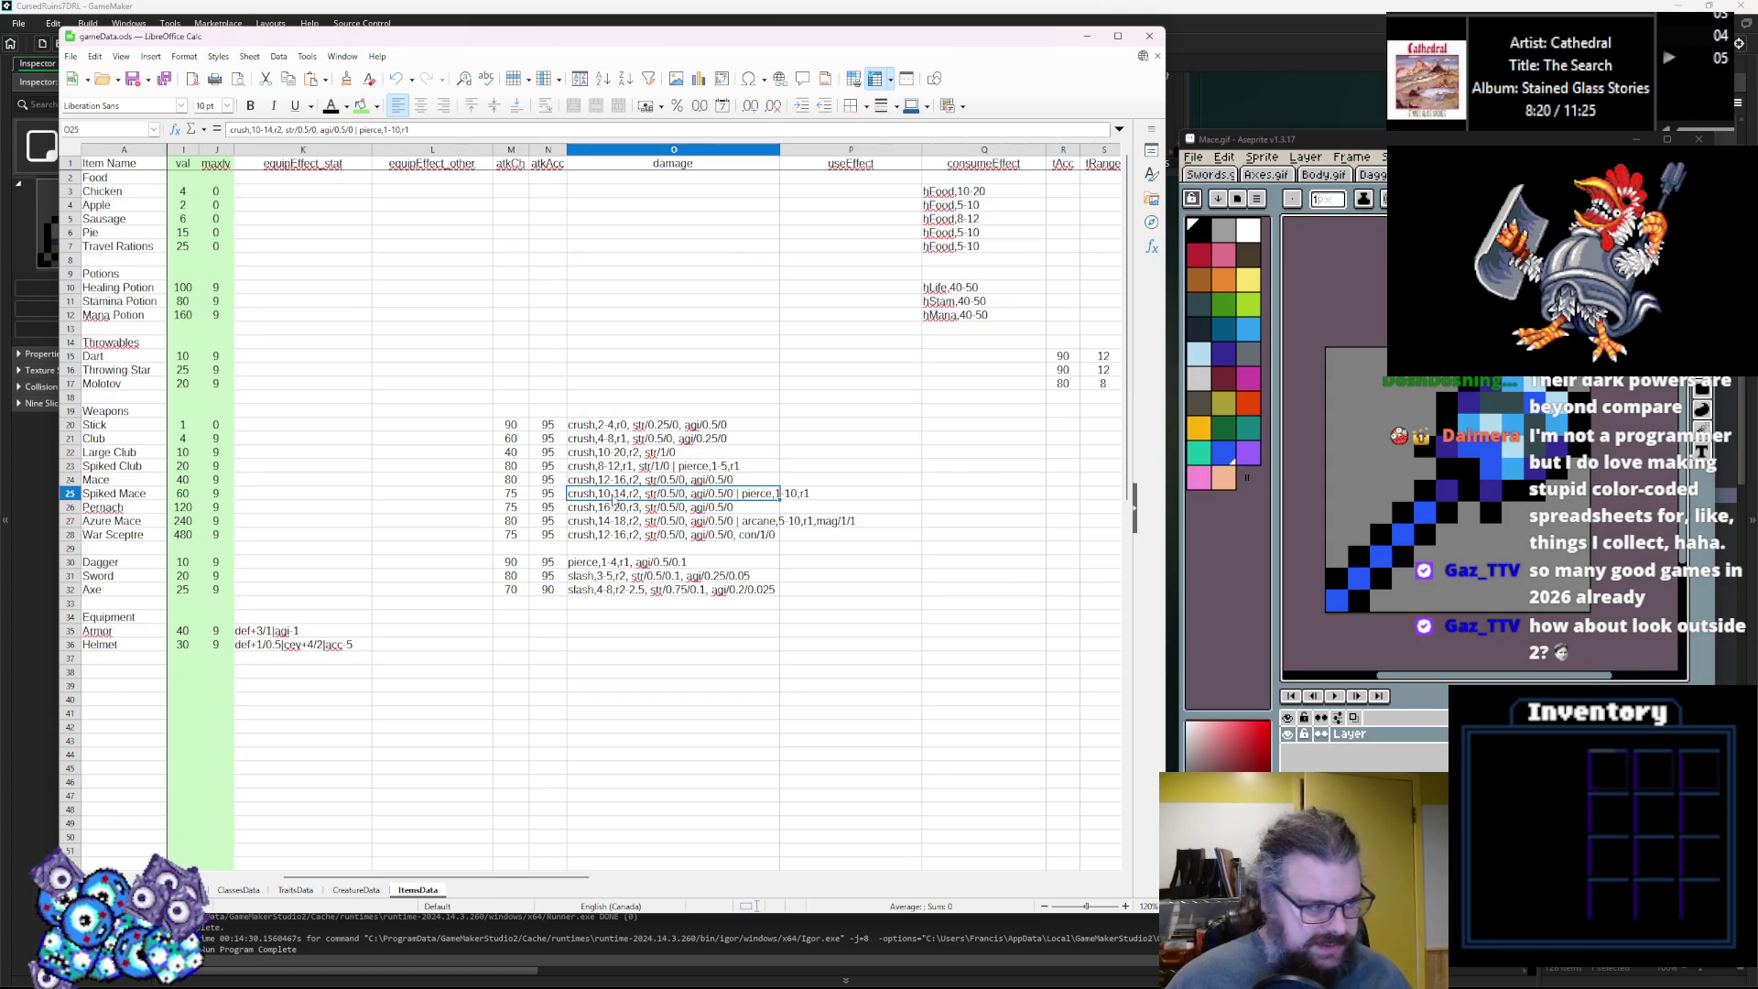
pyautogui.press('Down')
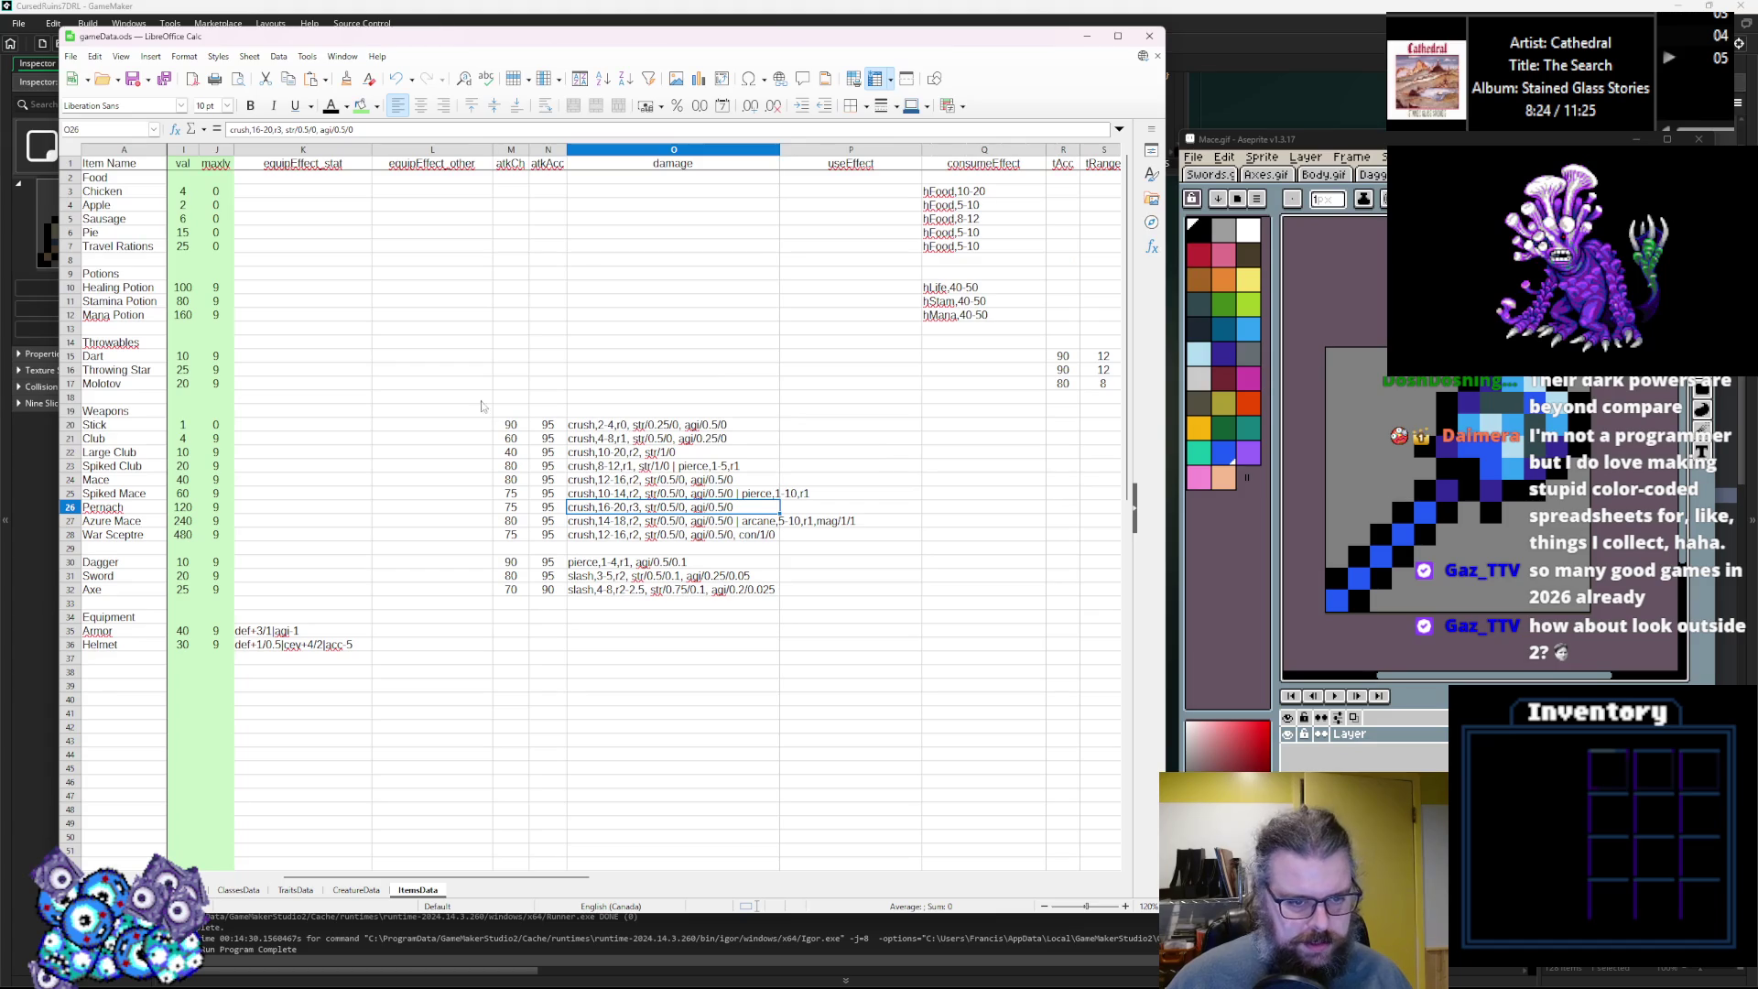
pyautogui.press('Down')
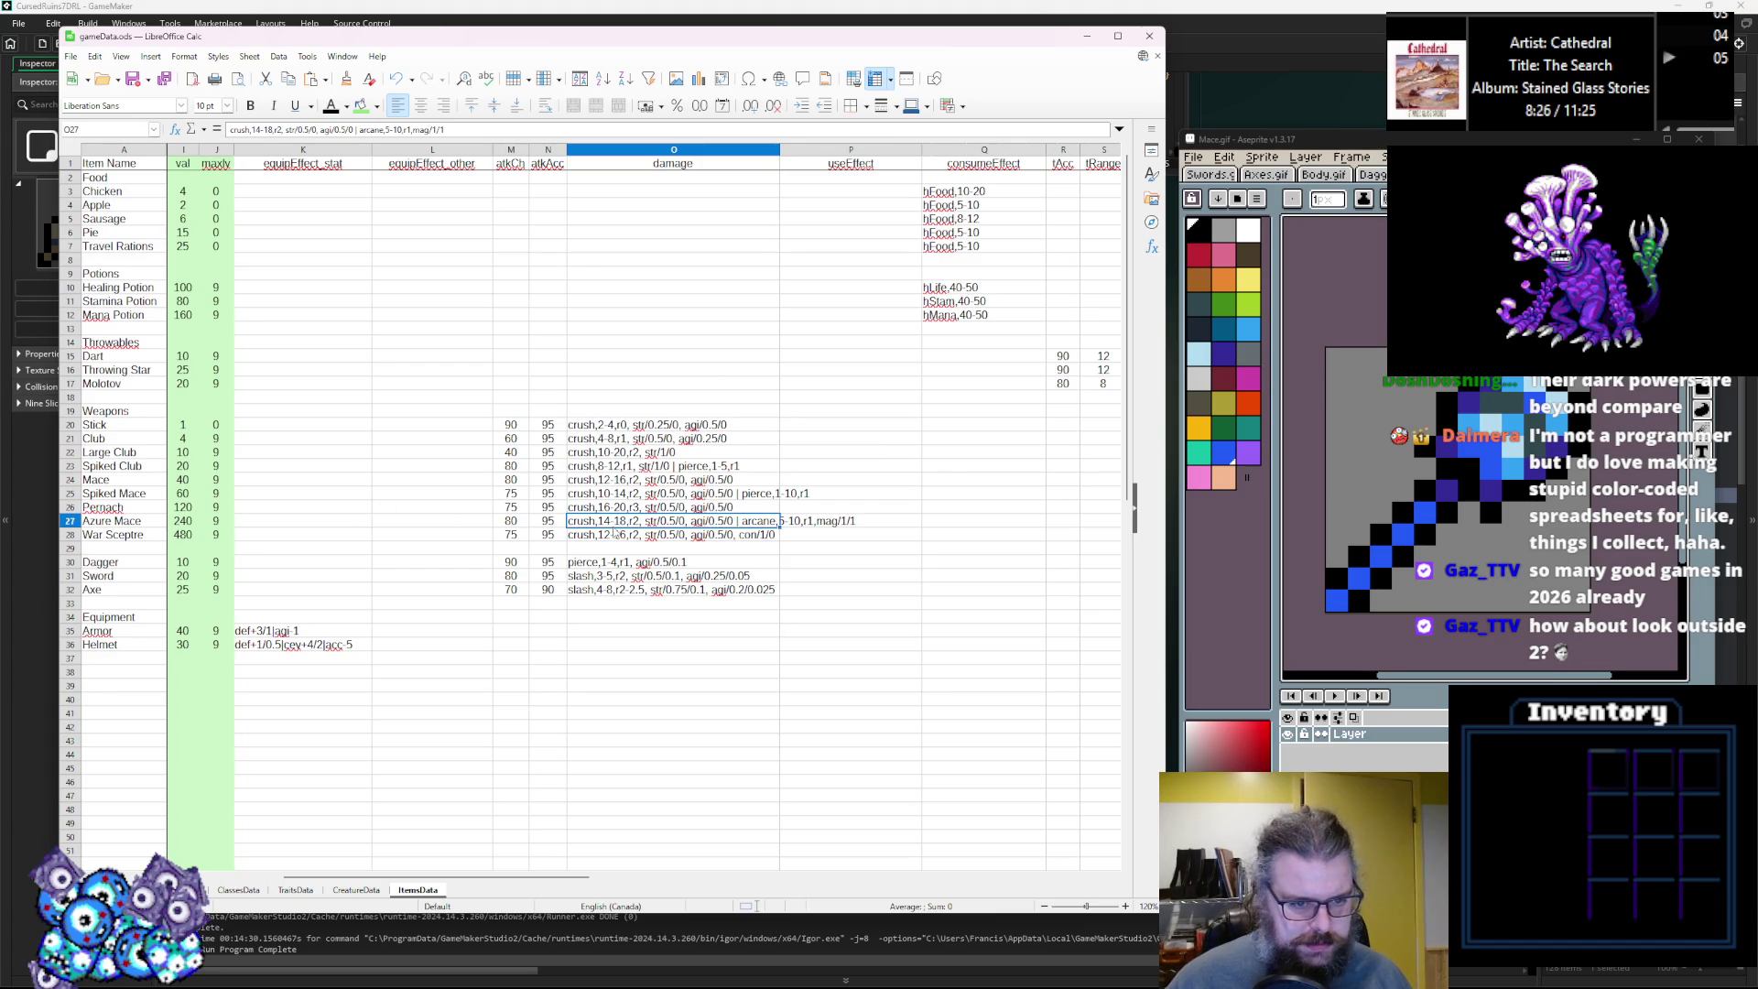
pyautogui.press('Up')
pyautogui.press('Up')
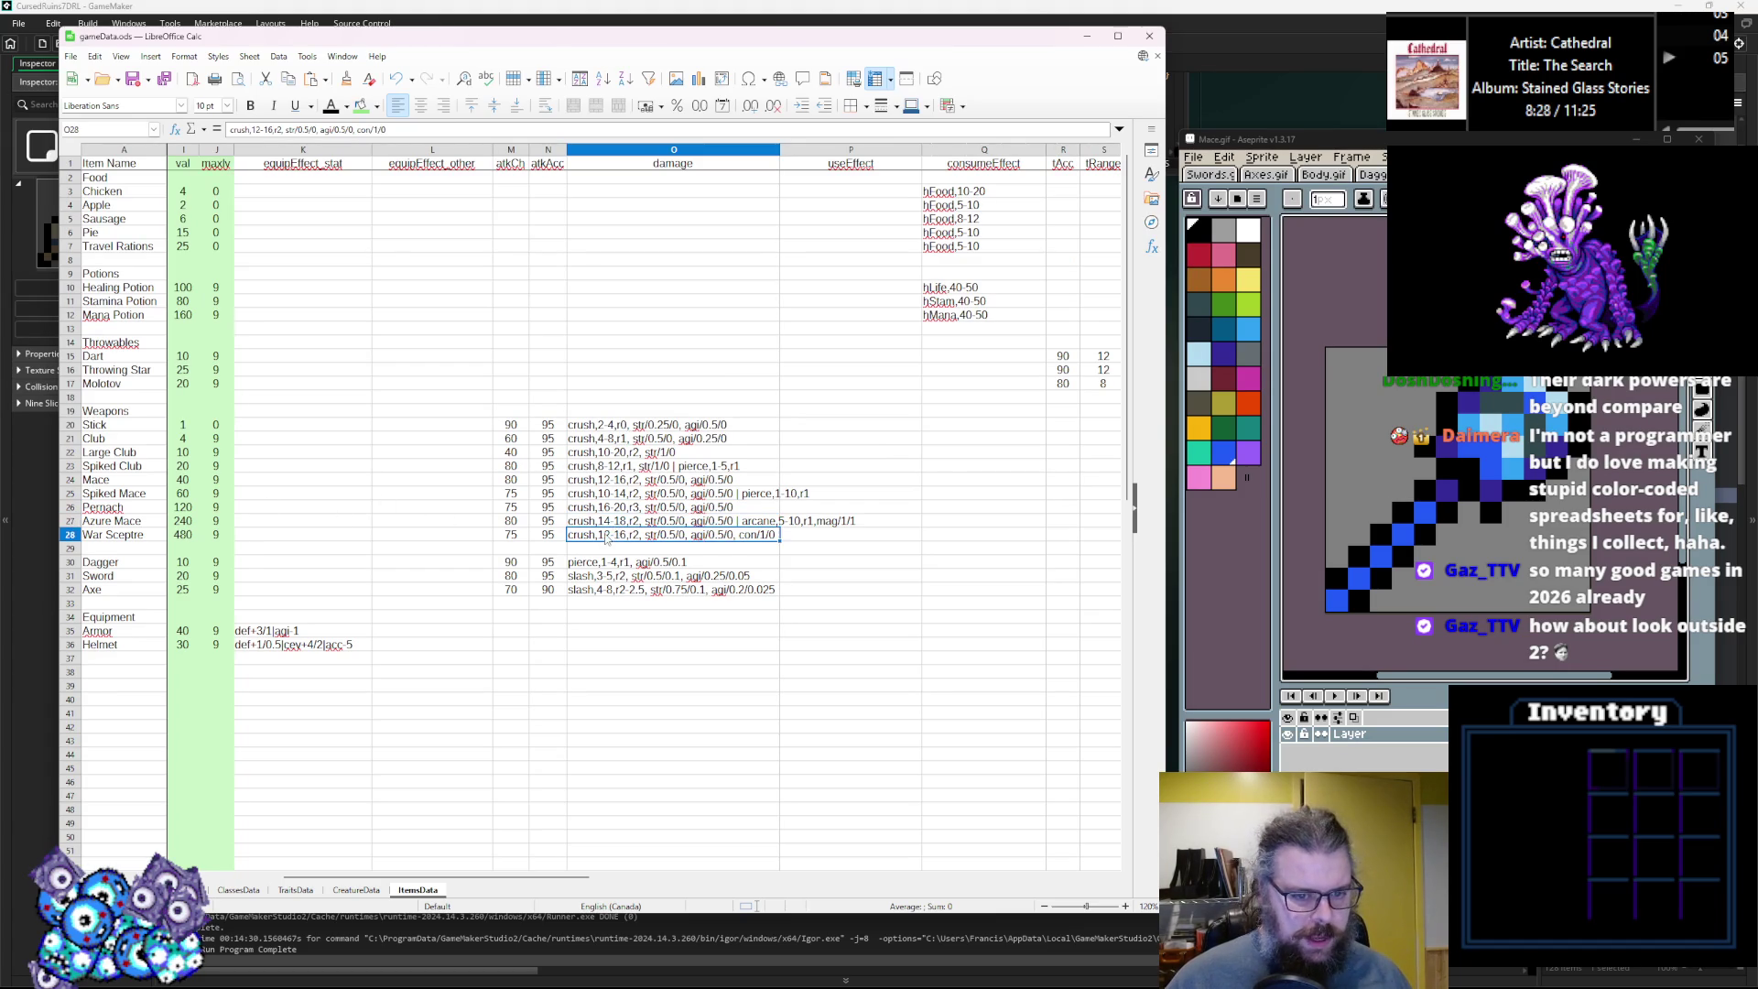
pyautogui.press('Down')
pyautogui.press('Down')
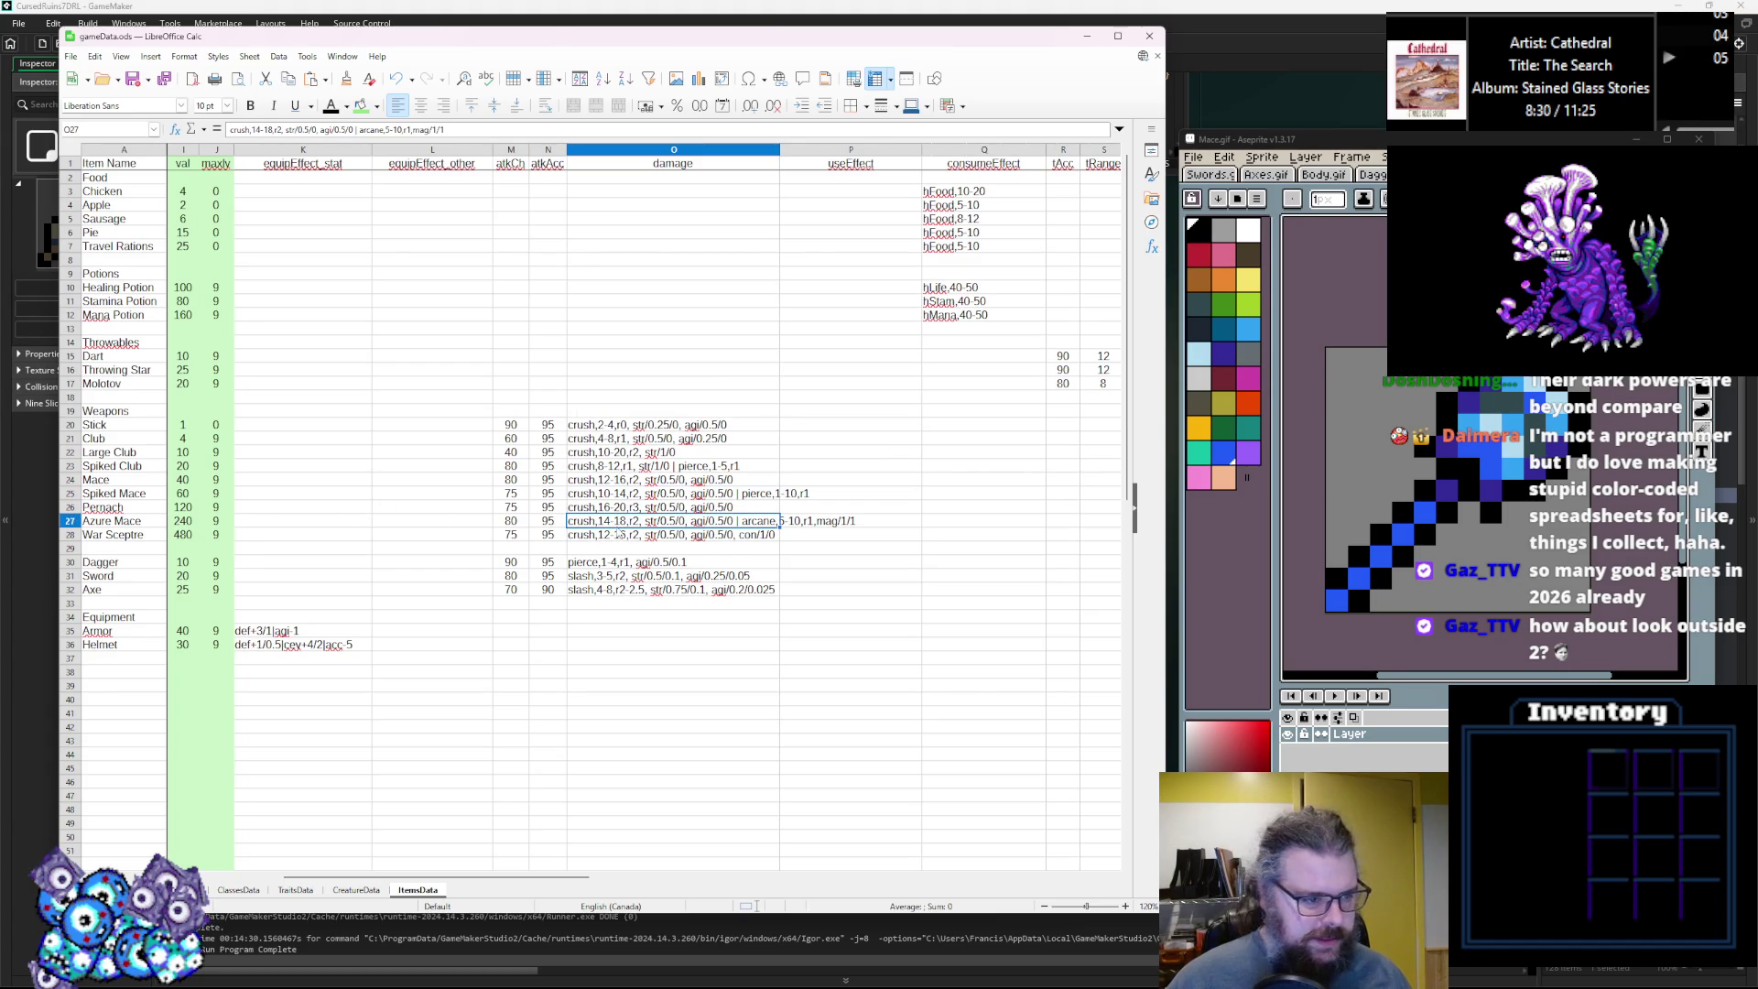
pyautogui.press('Down')
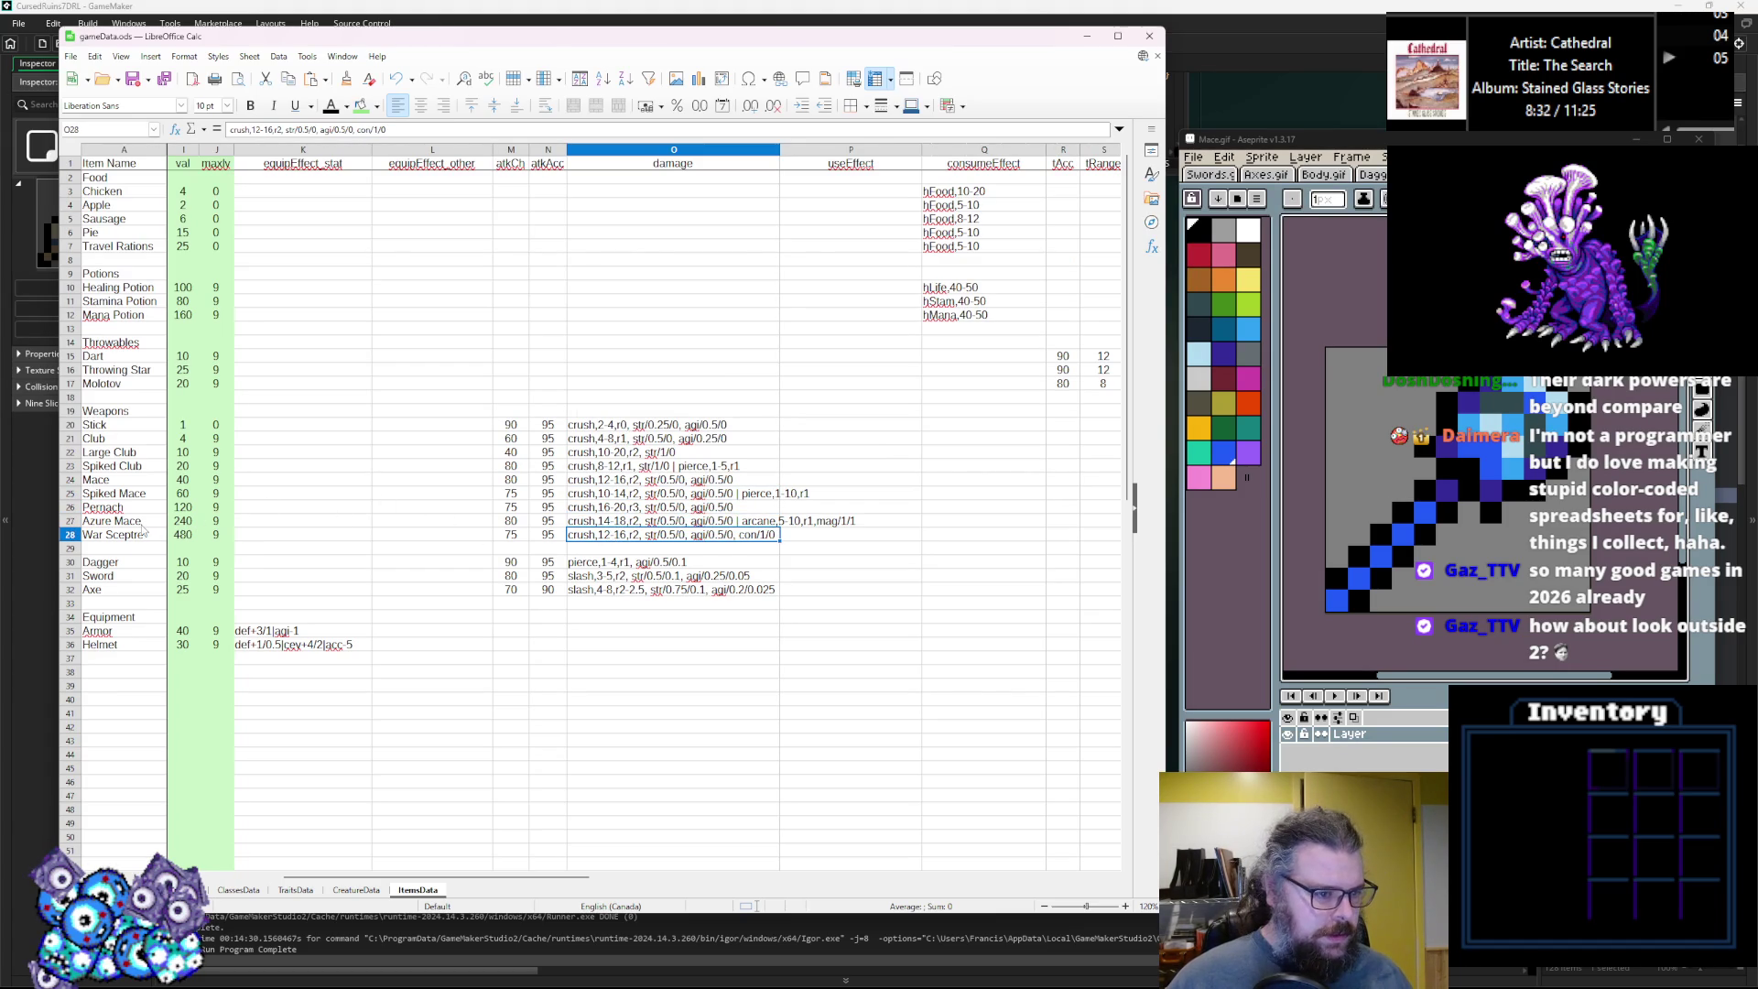
pyautogui.click(793, 524)
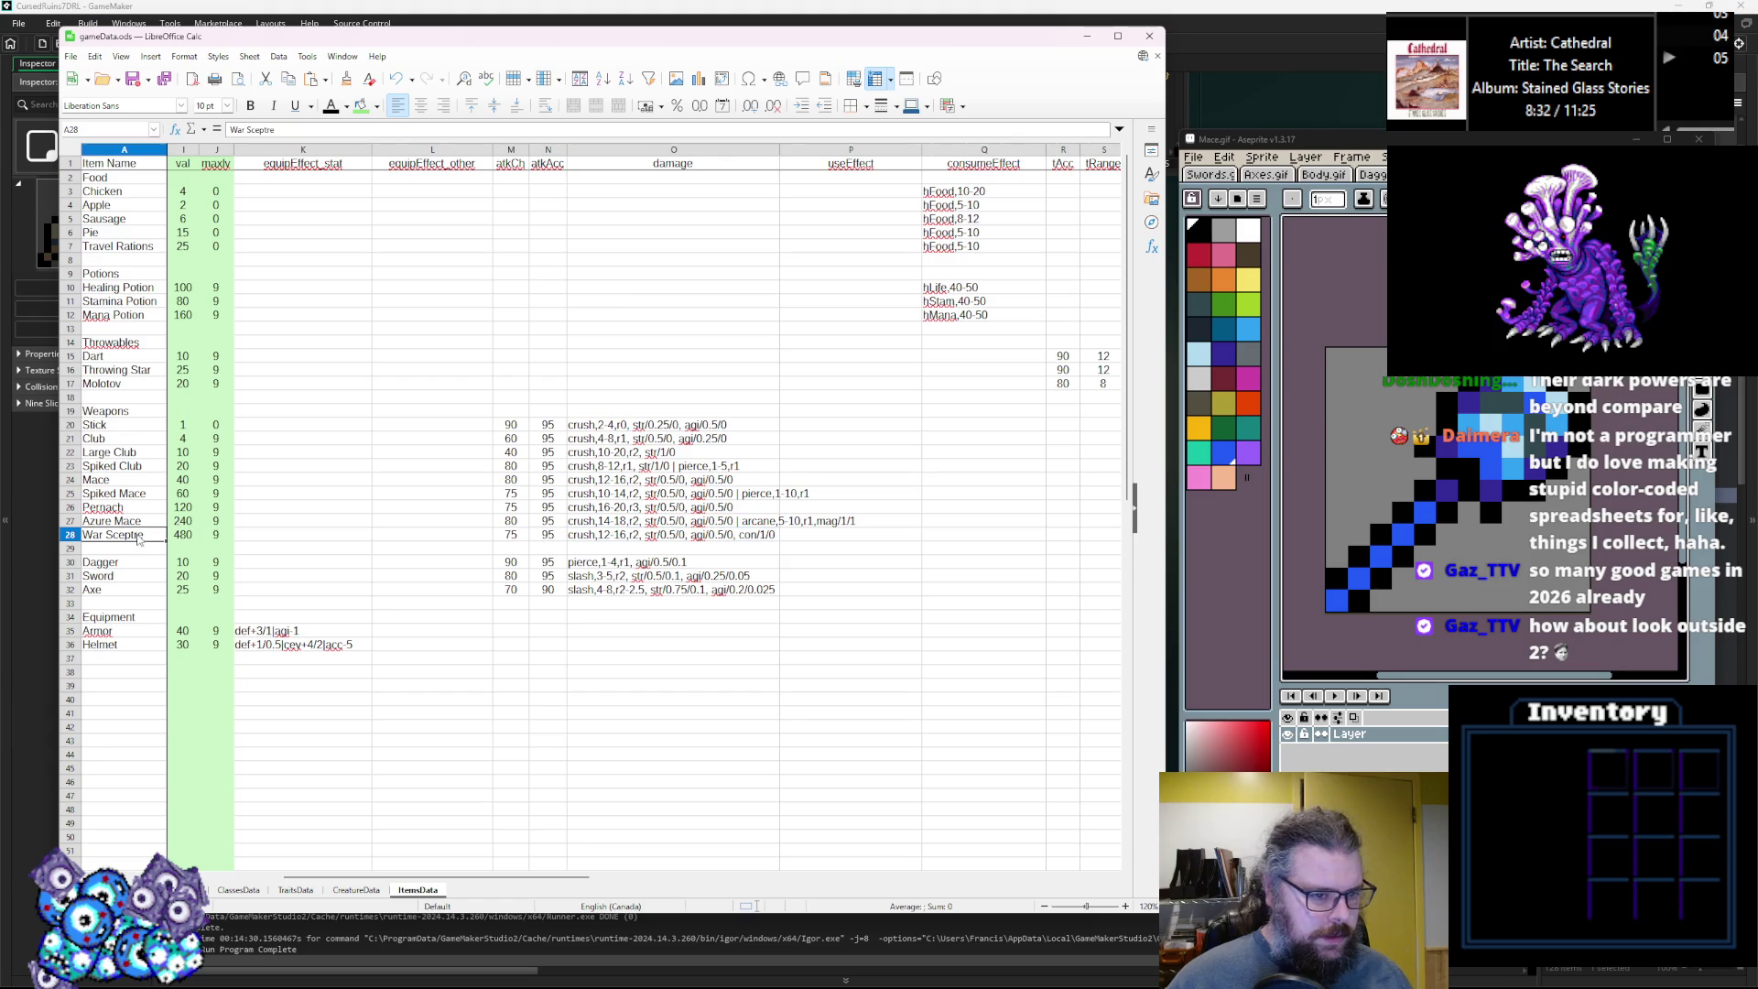
pyautogui.click(761, 500)
pyautogui.doubleClick(761, 500)
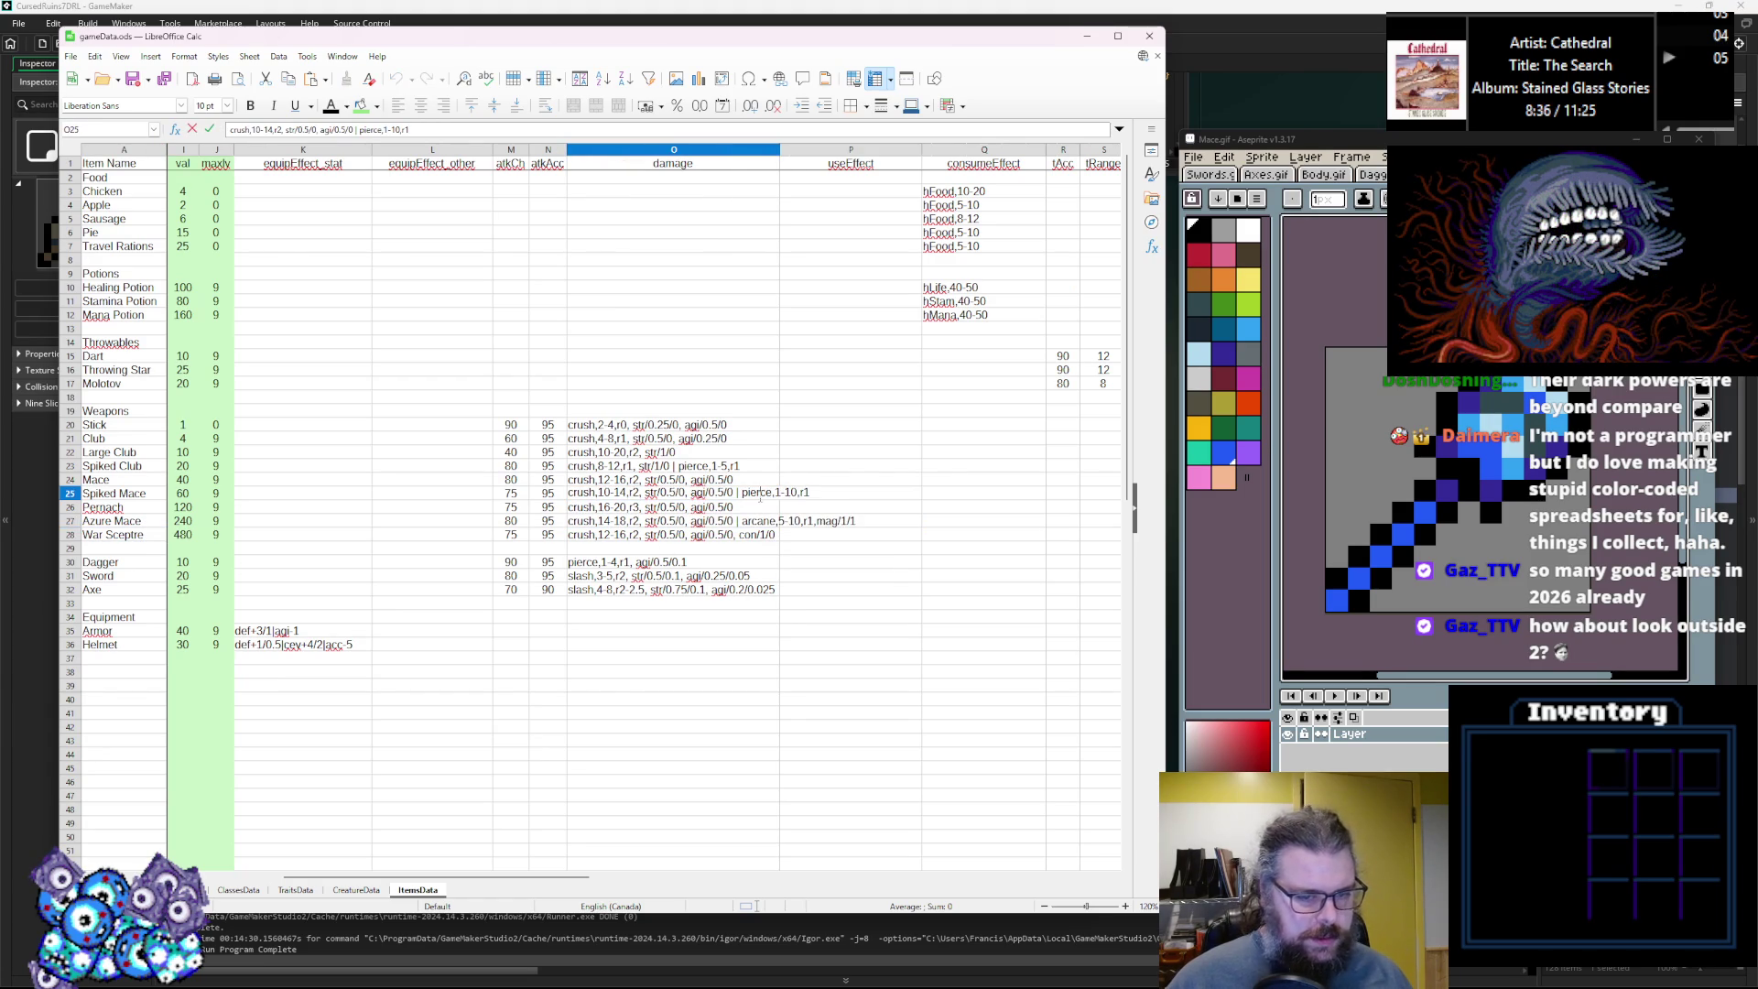
pyautogui.doubleClick(744, 536)
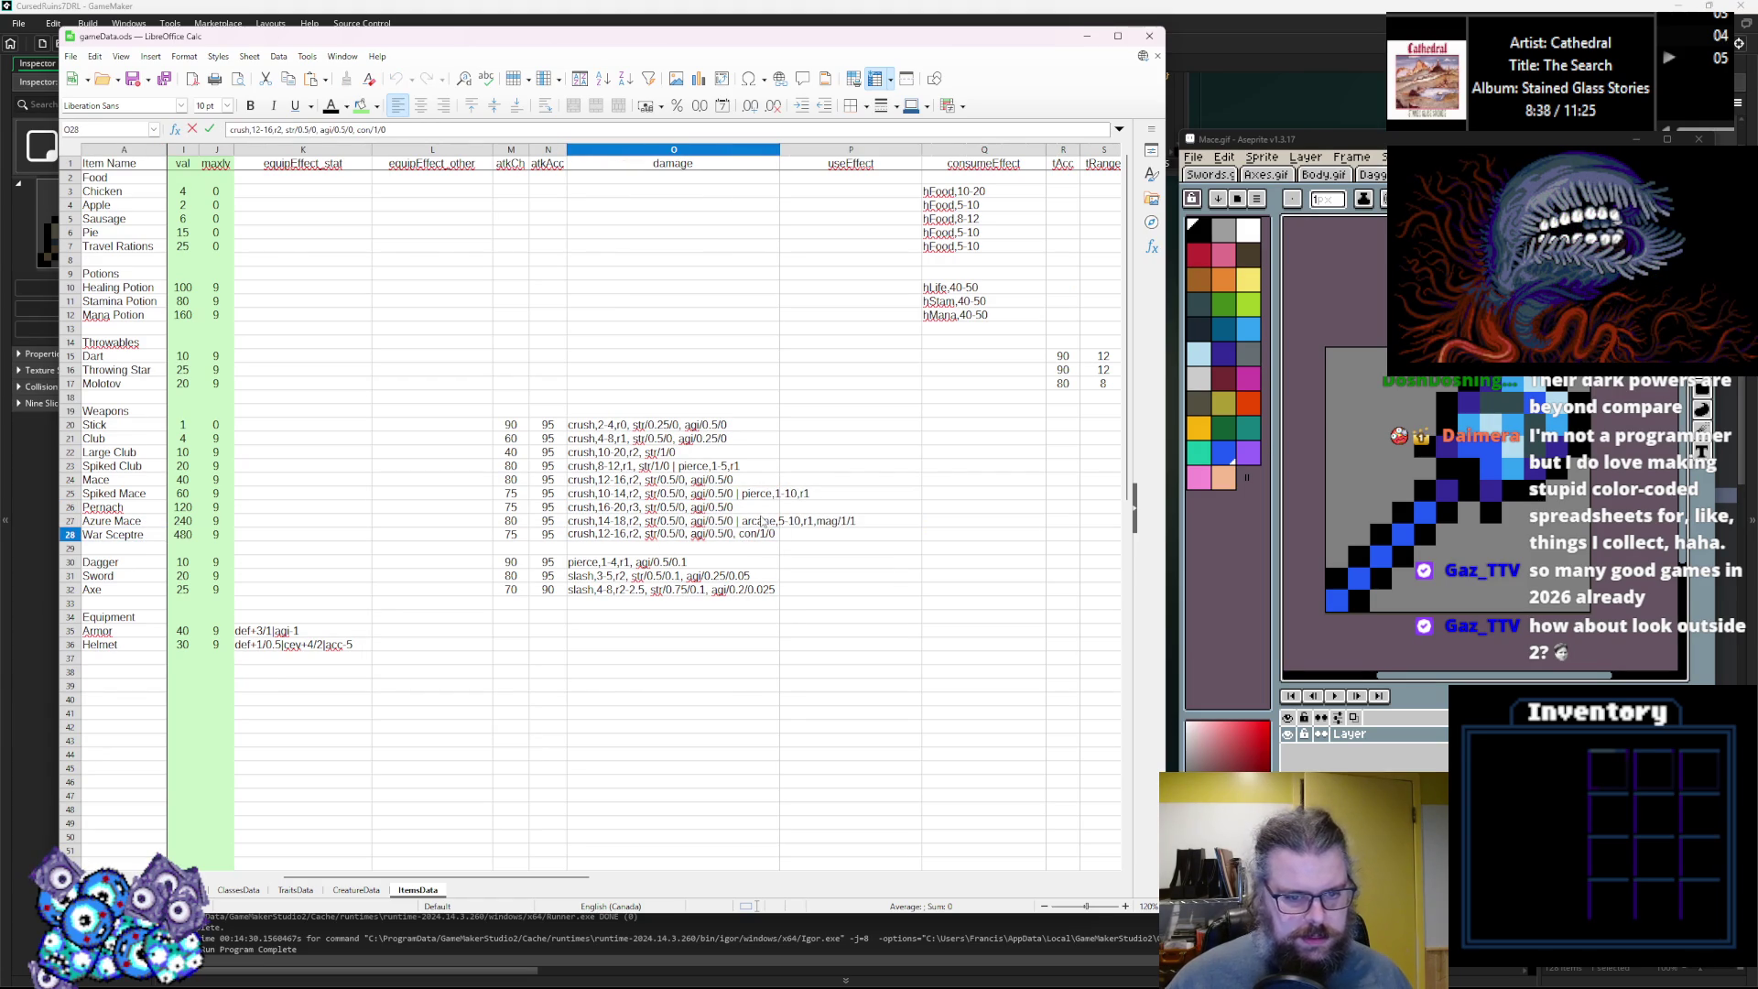
pyautogui.moveTo(737, 534); pyautogui.dragTo(788, 535)
pyautogui.click(791, 743)
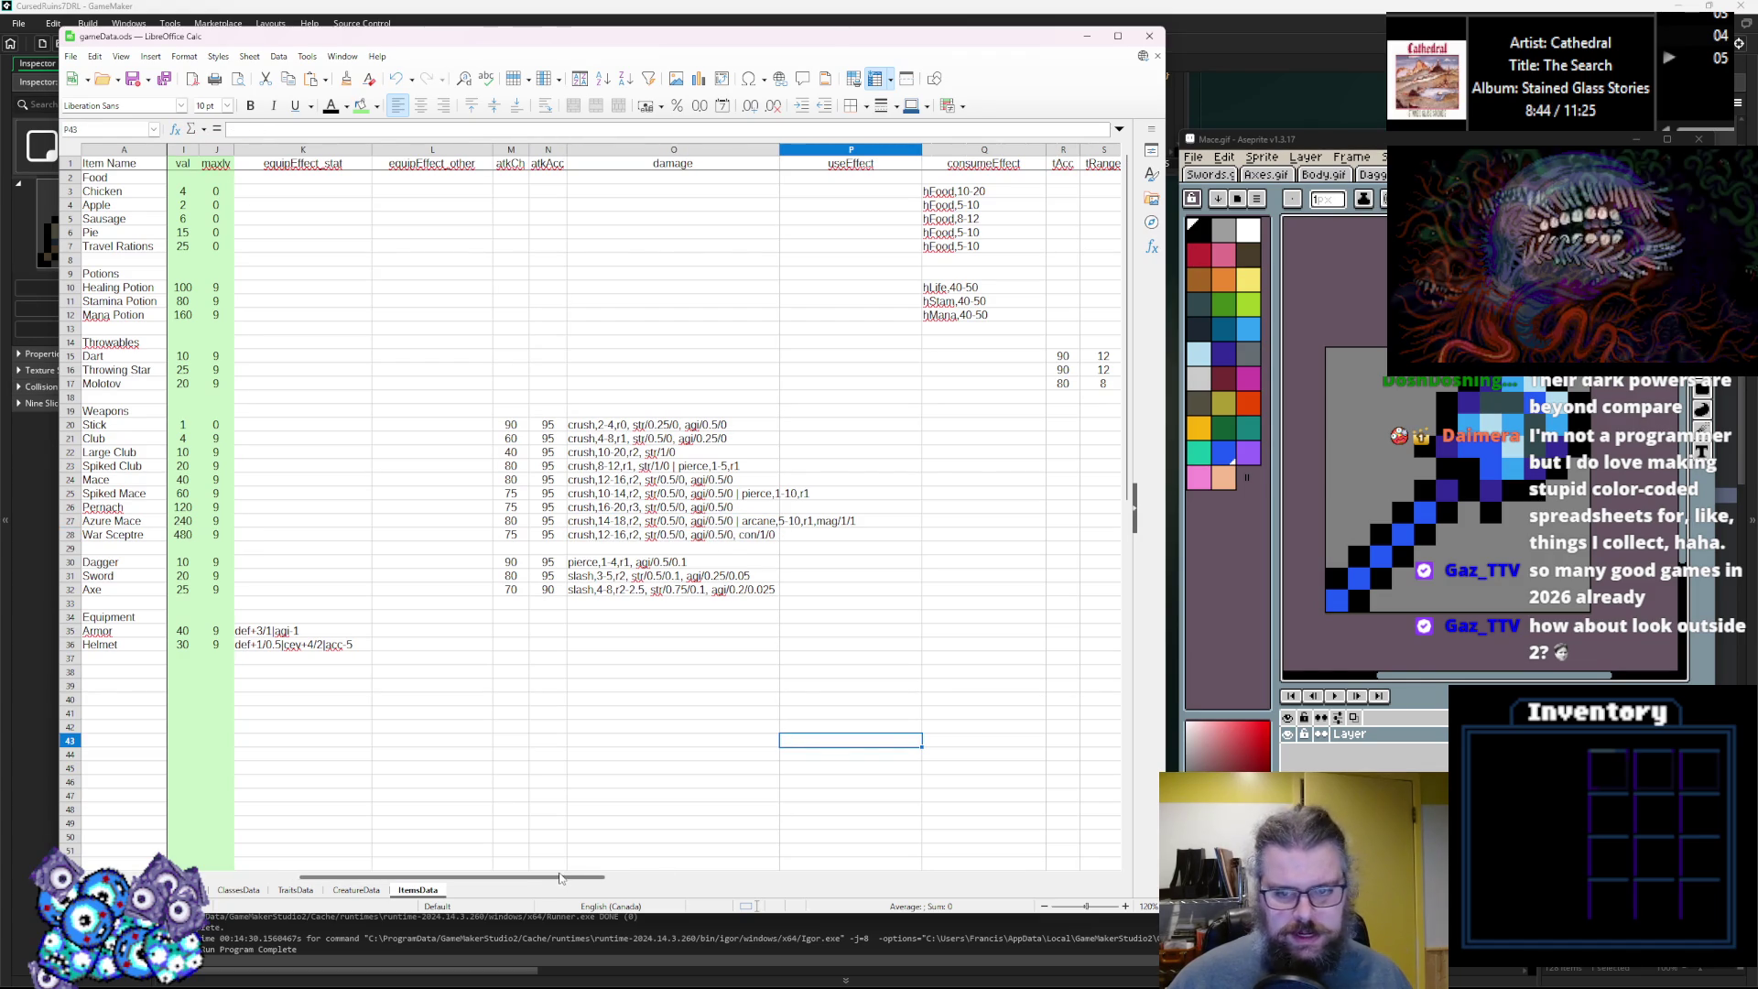
# Rename the Weapons group heading to Maces/Clubs.
pyautogui.moveTo(543, 882)
pyautogui.mouseDown()
pyautogui.moveTo(572, 881)
pyautogui.moveTo(387, 877)
pyautogui.moveTo(313, 899)
pyautogui.mouseUp()
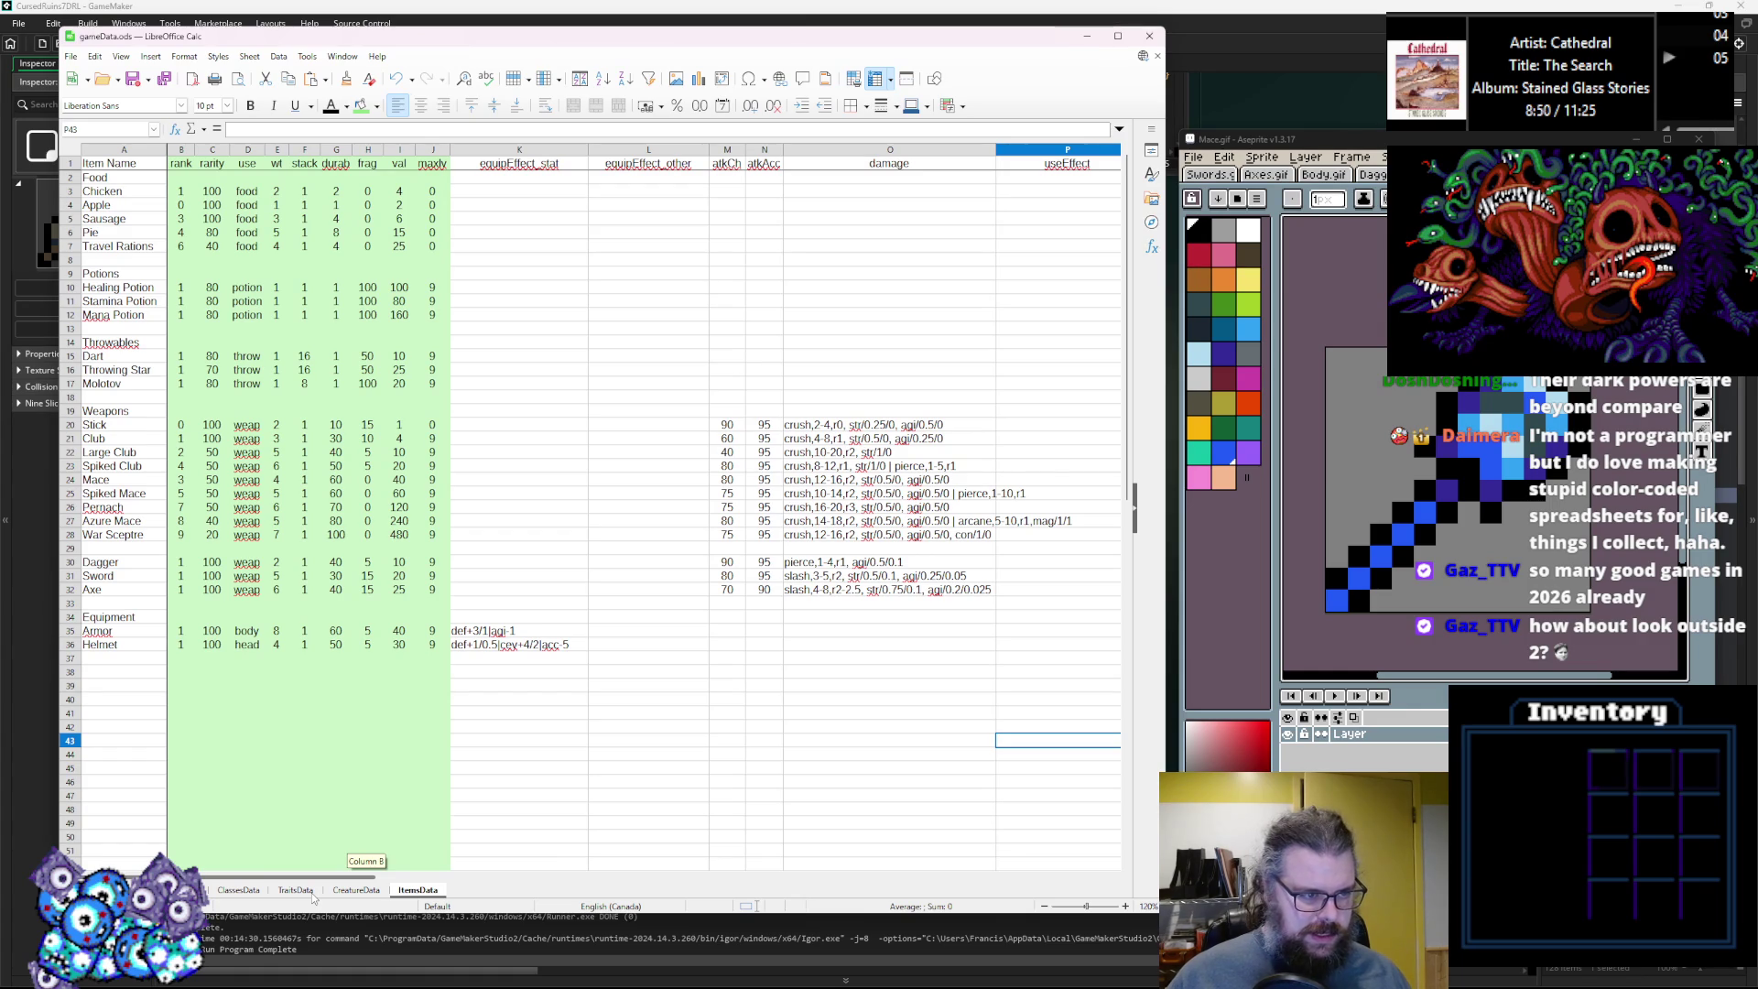
pyautogui.doubleClick(107, 411)
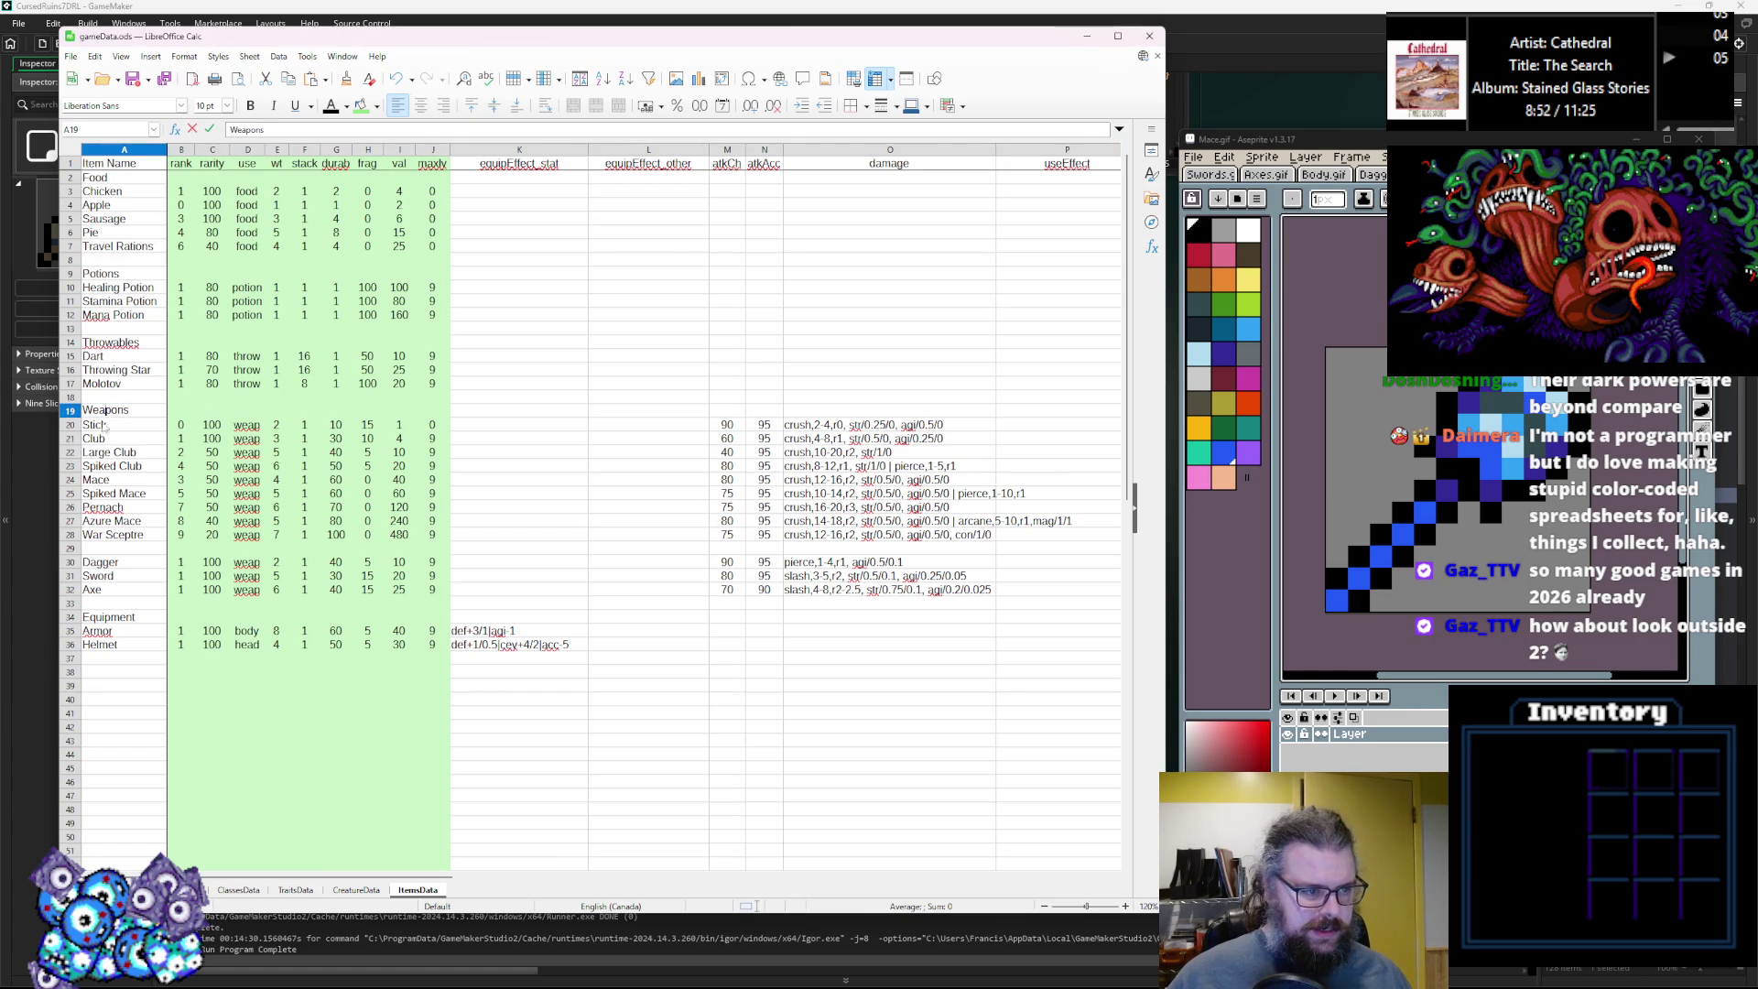
pyautogui.rightClick(70, 426)
pyautogui.press('Escape')
pyautogui.doubleClick(130, 410)
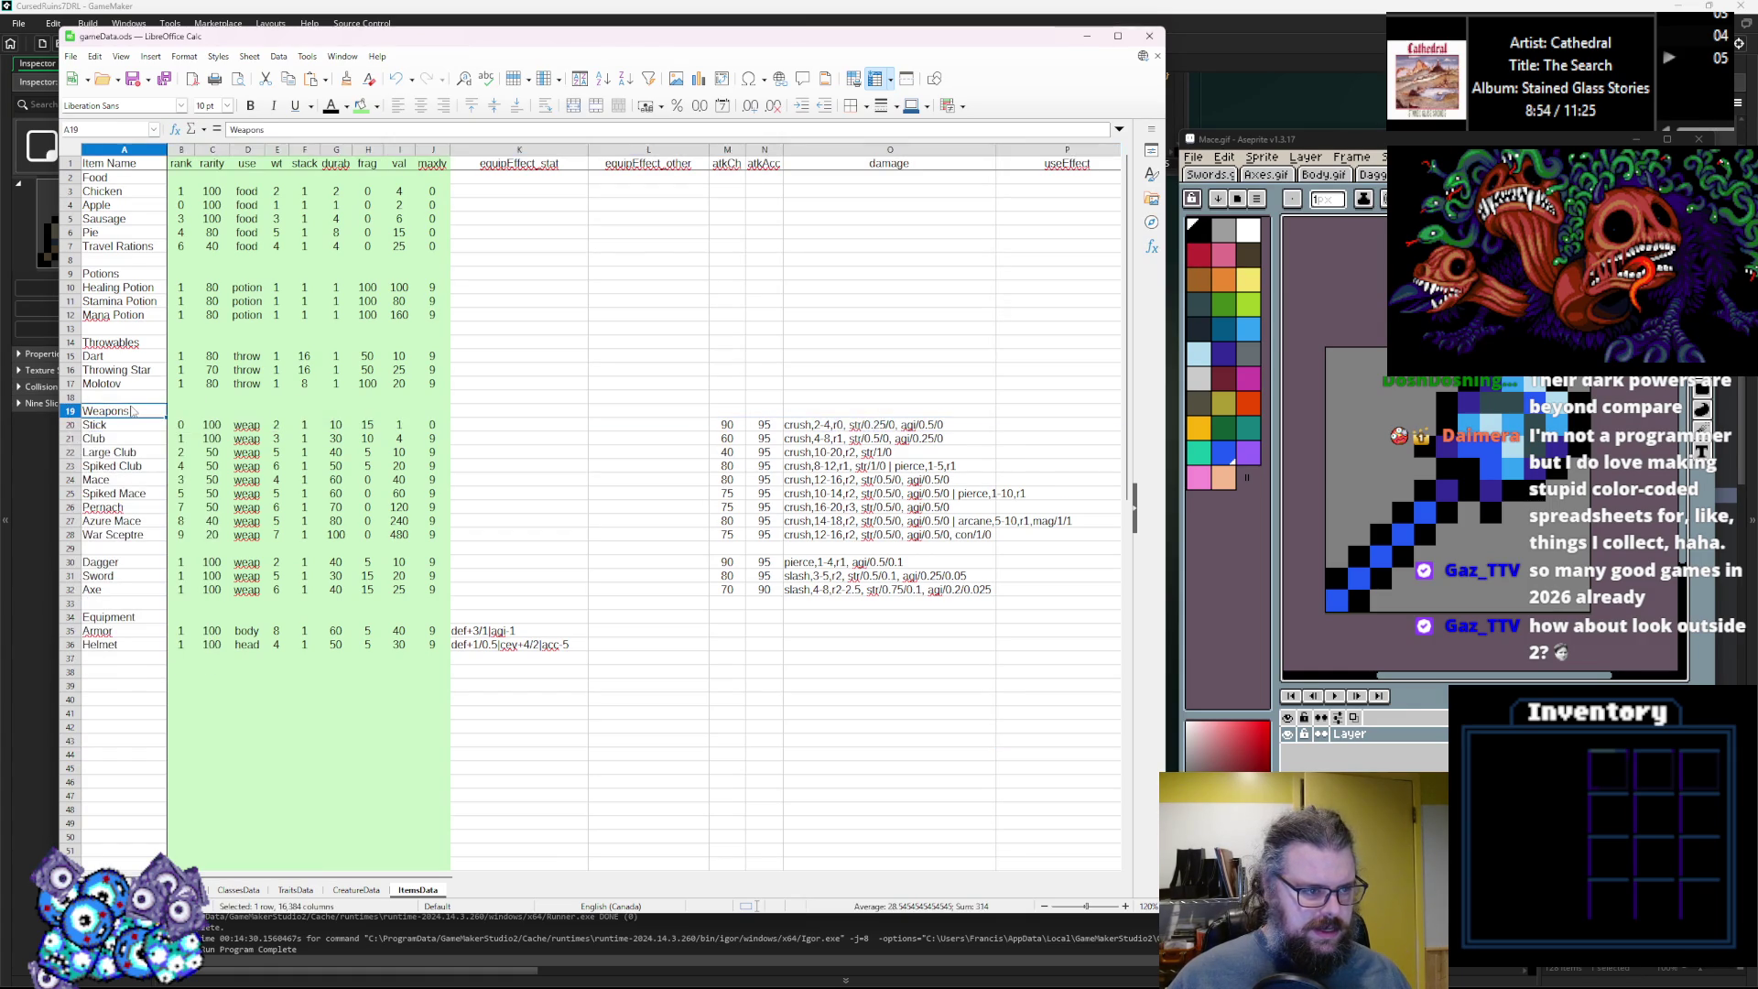
pyautogui.write('Mace')
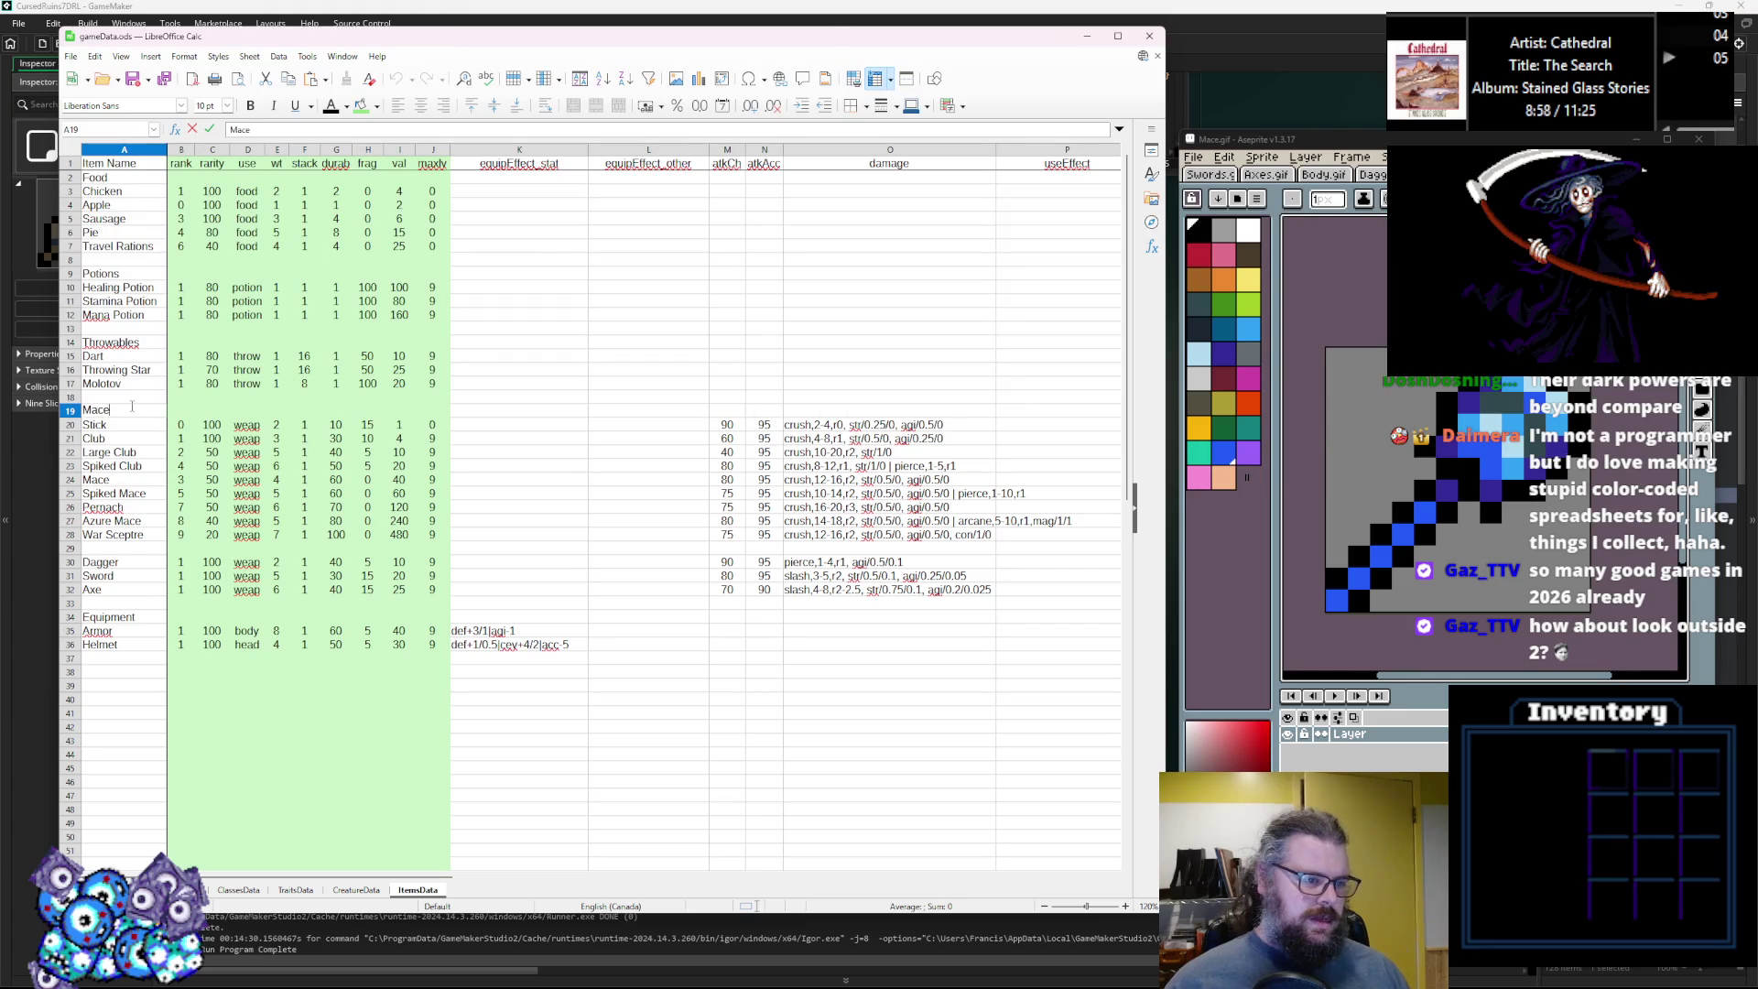
pyautogui.write('B')
pyautogui.write('ubs')
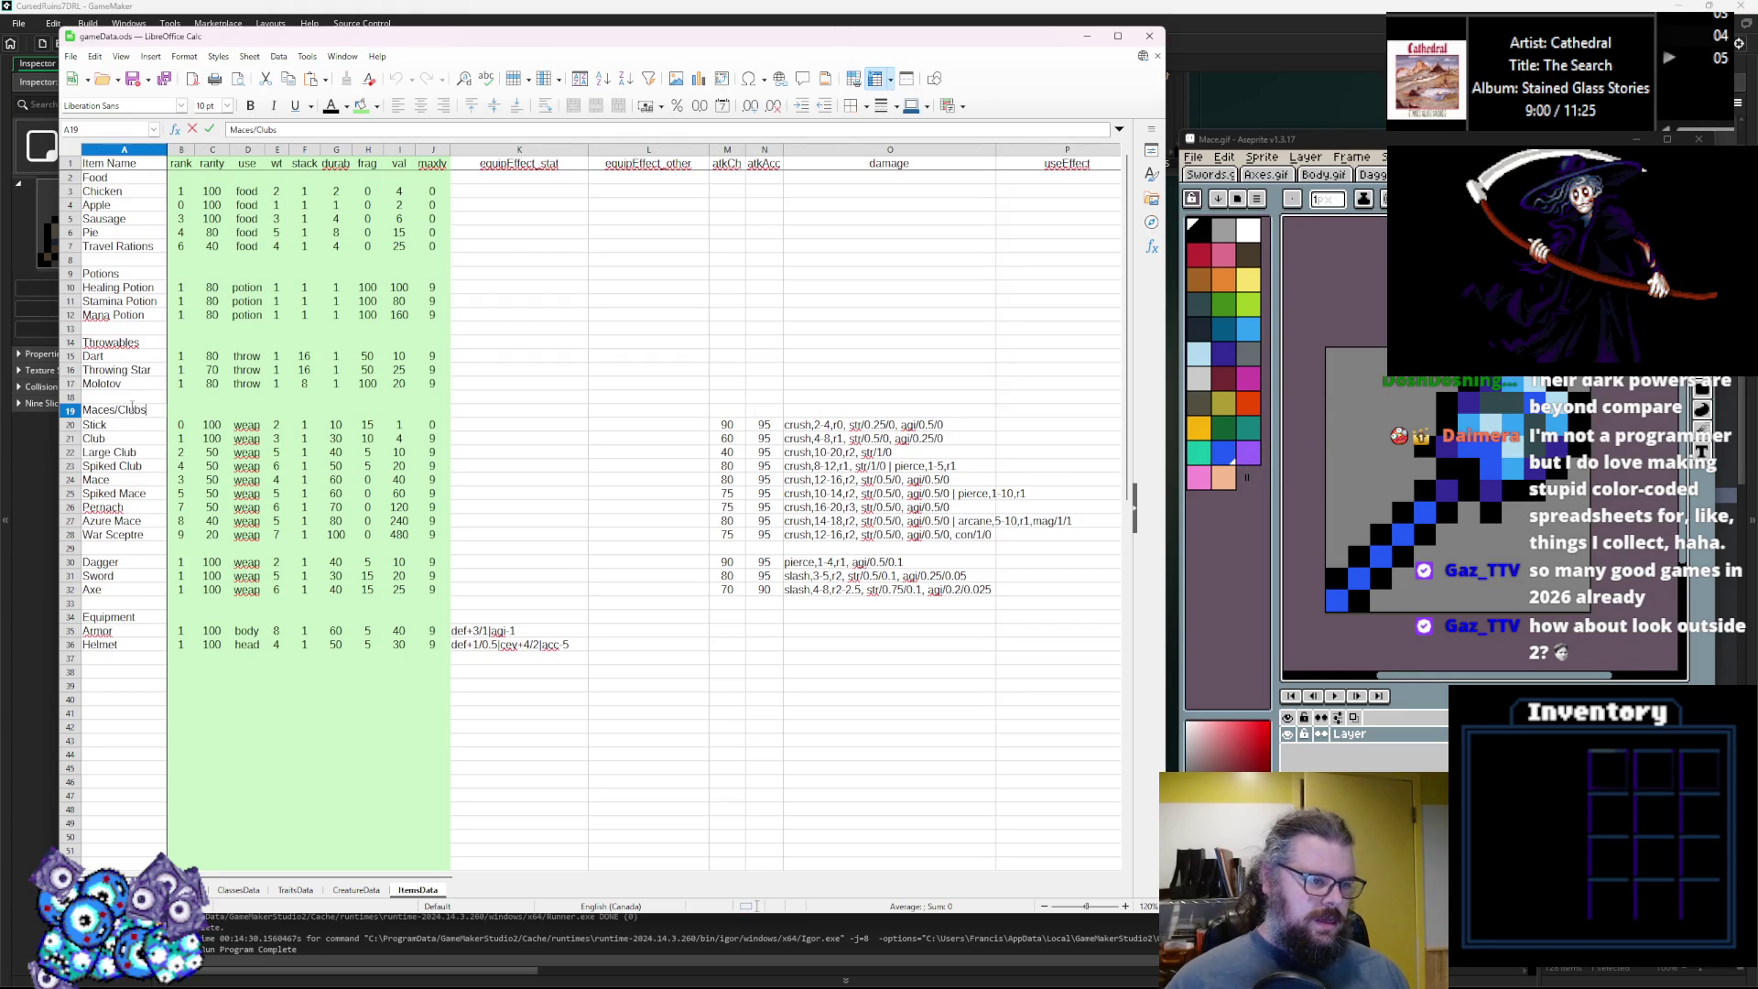
pyautogui.press('Return')
# Insert a blank row after War Sceptre, before the Dagger row.
pyautogui.click(69, 547)
pyautogui.rightClick(64, 549)
pyautogui.press('Escape')
pyautogui.rightClick(70, 548)
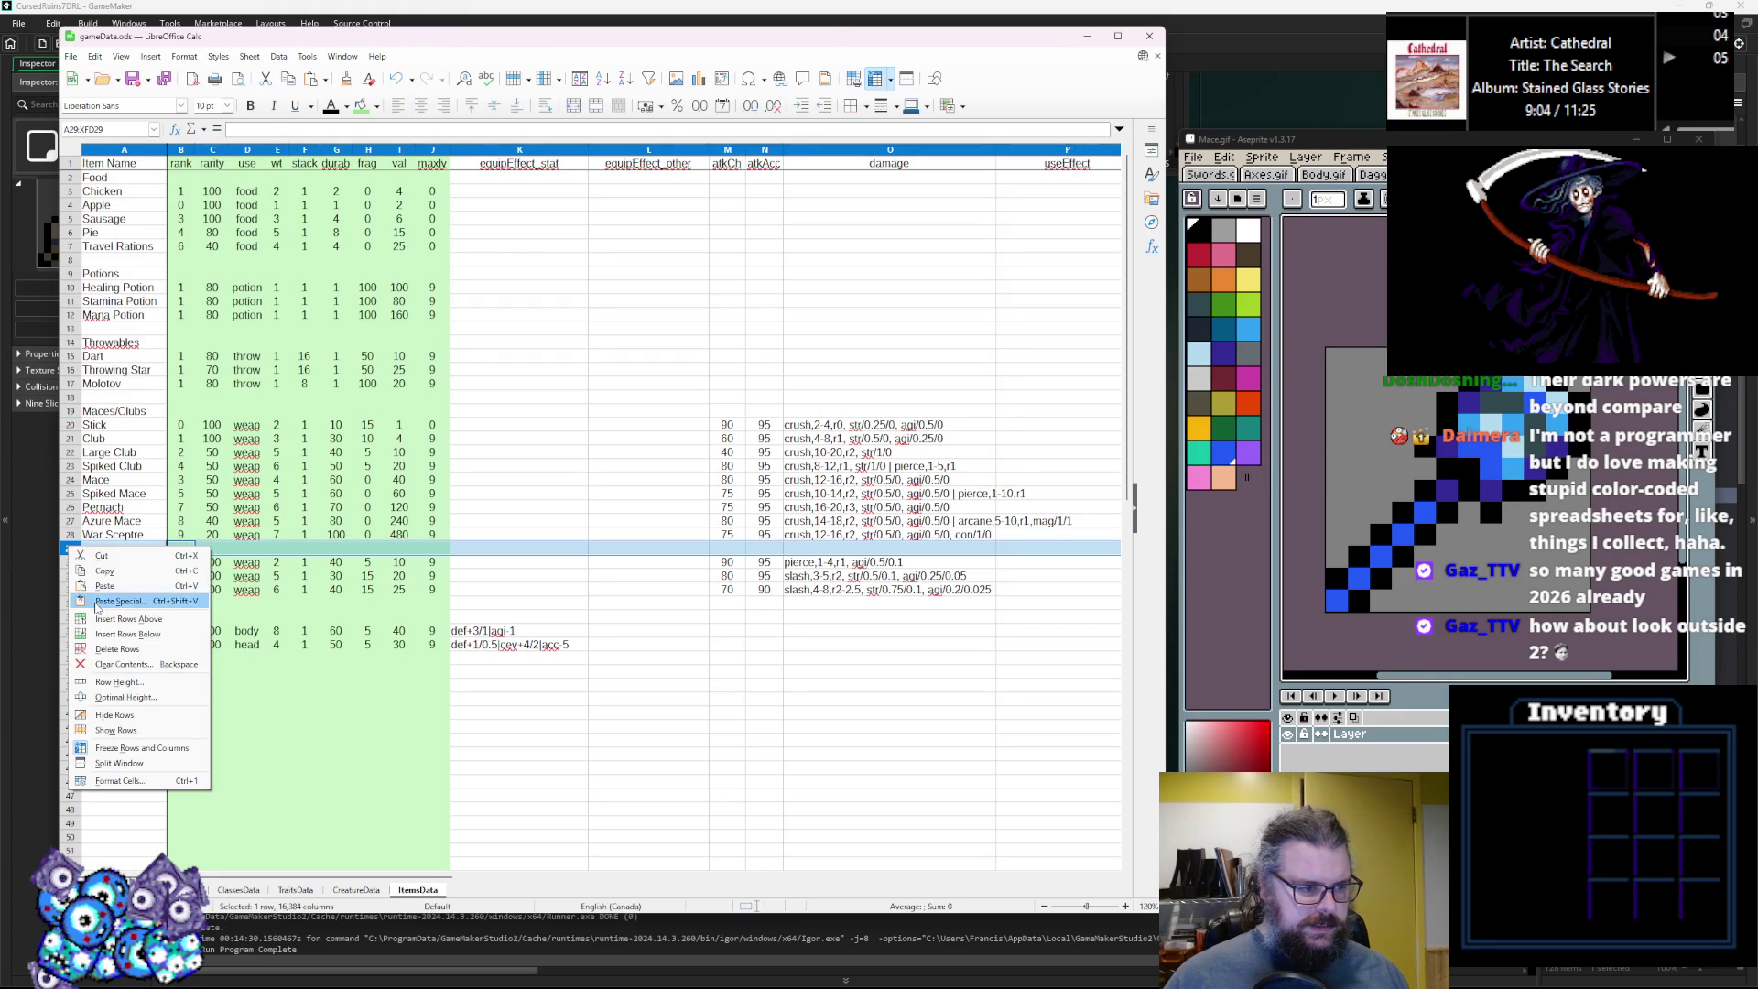
pyautogui.click(78, 606)
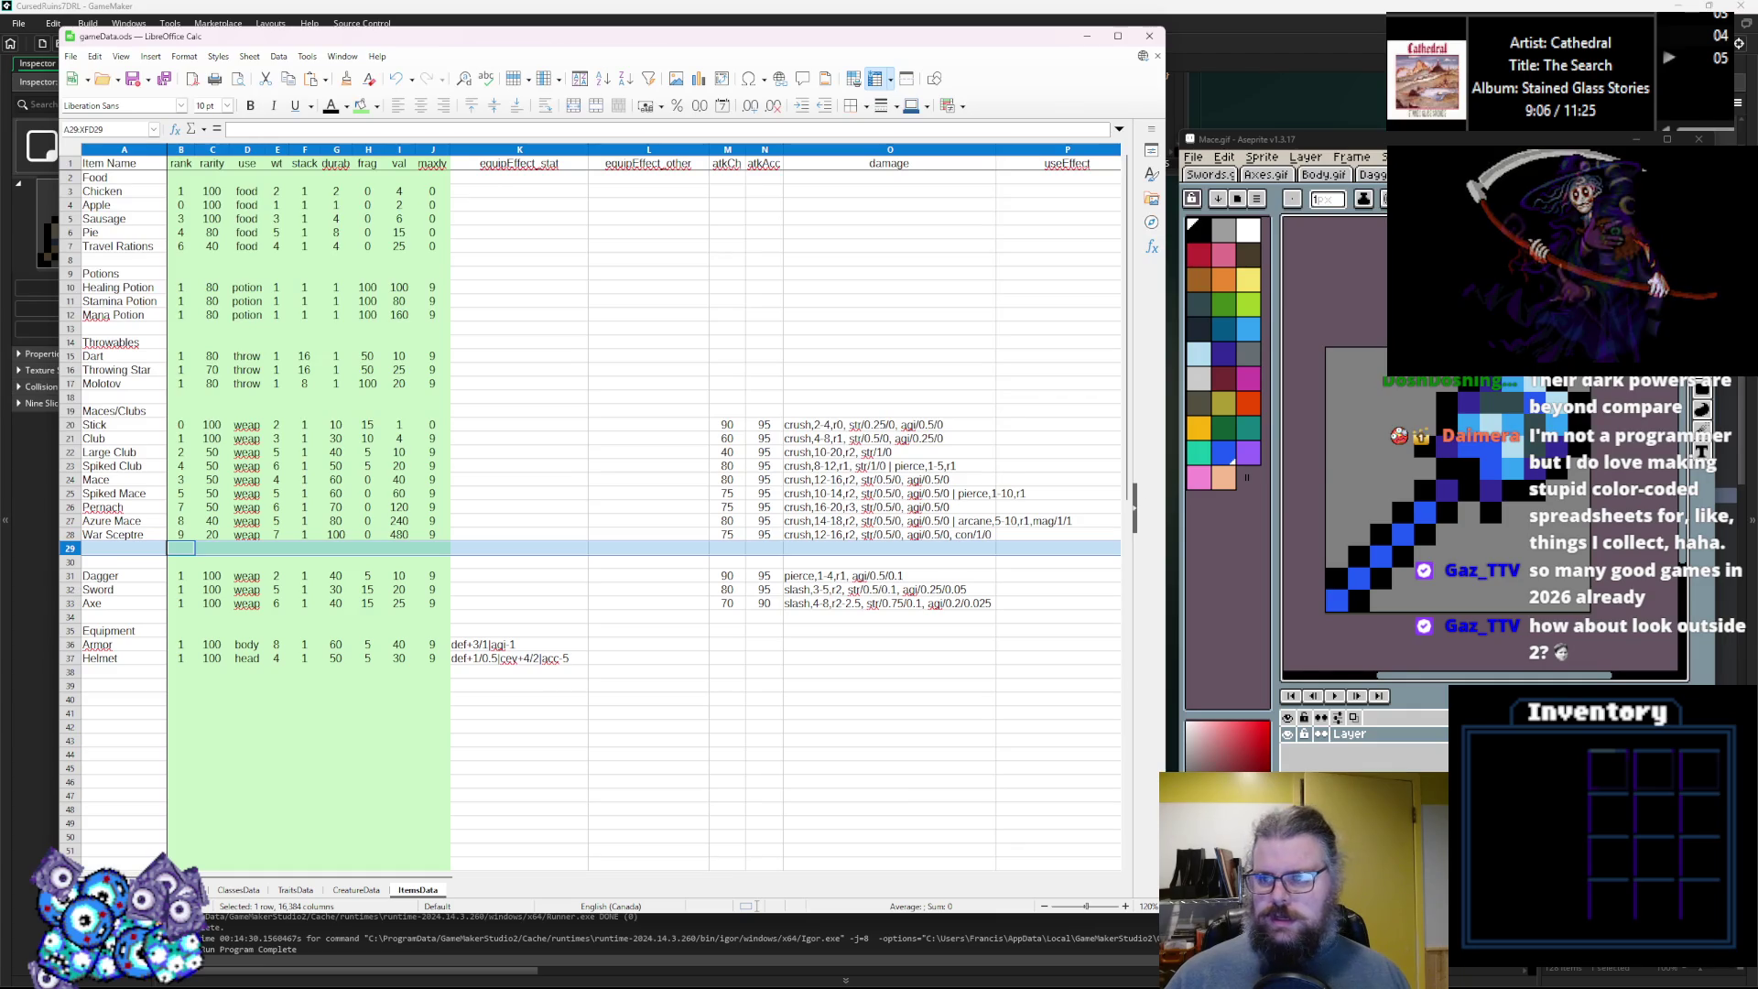
# Bring up the Daggers sprite in the sprite editor.
pyautogui.hotkey('alt', 'Tab')
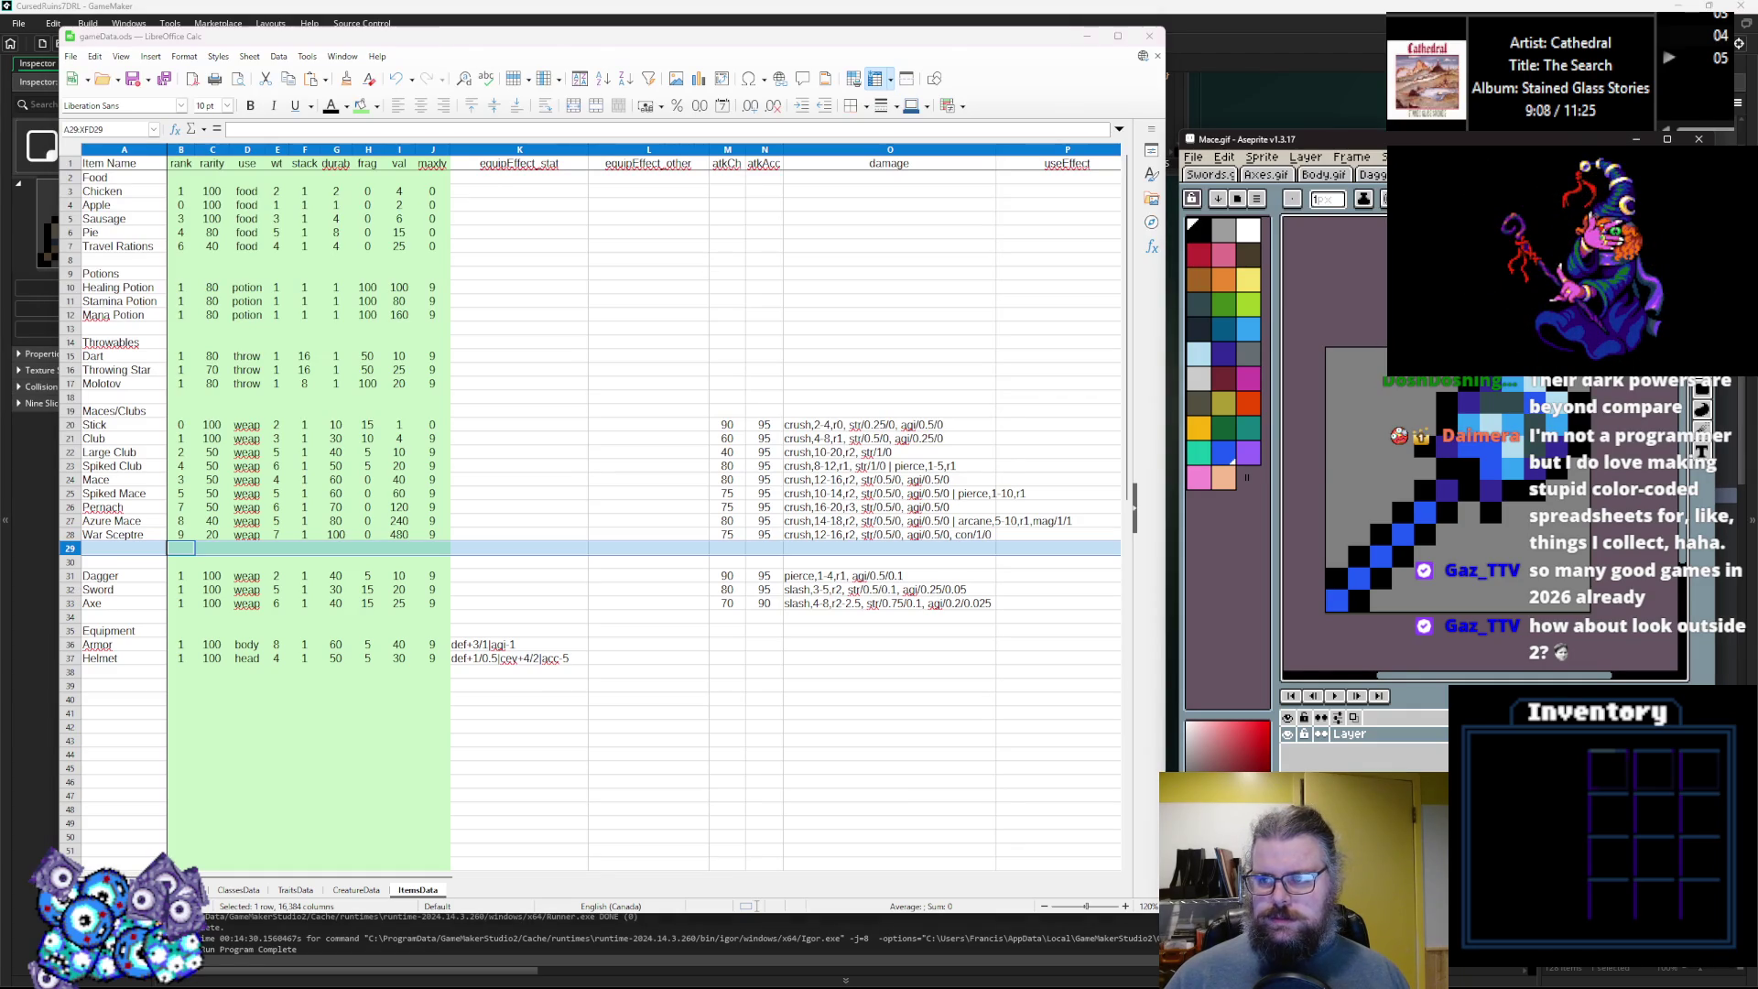
pyautogui.moveTo(1377, 174); pyautogui.dragTo(1211, 180)
pyautogui.moveTo(1557, 458)
pyautogui.mouseDown()
pyautogui.moveTo(1432, 432)
pyautogui.moveTo(1419, 410)
pyautogui.mouseUp()
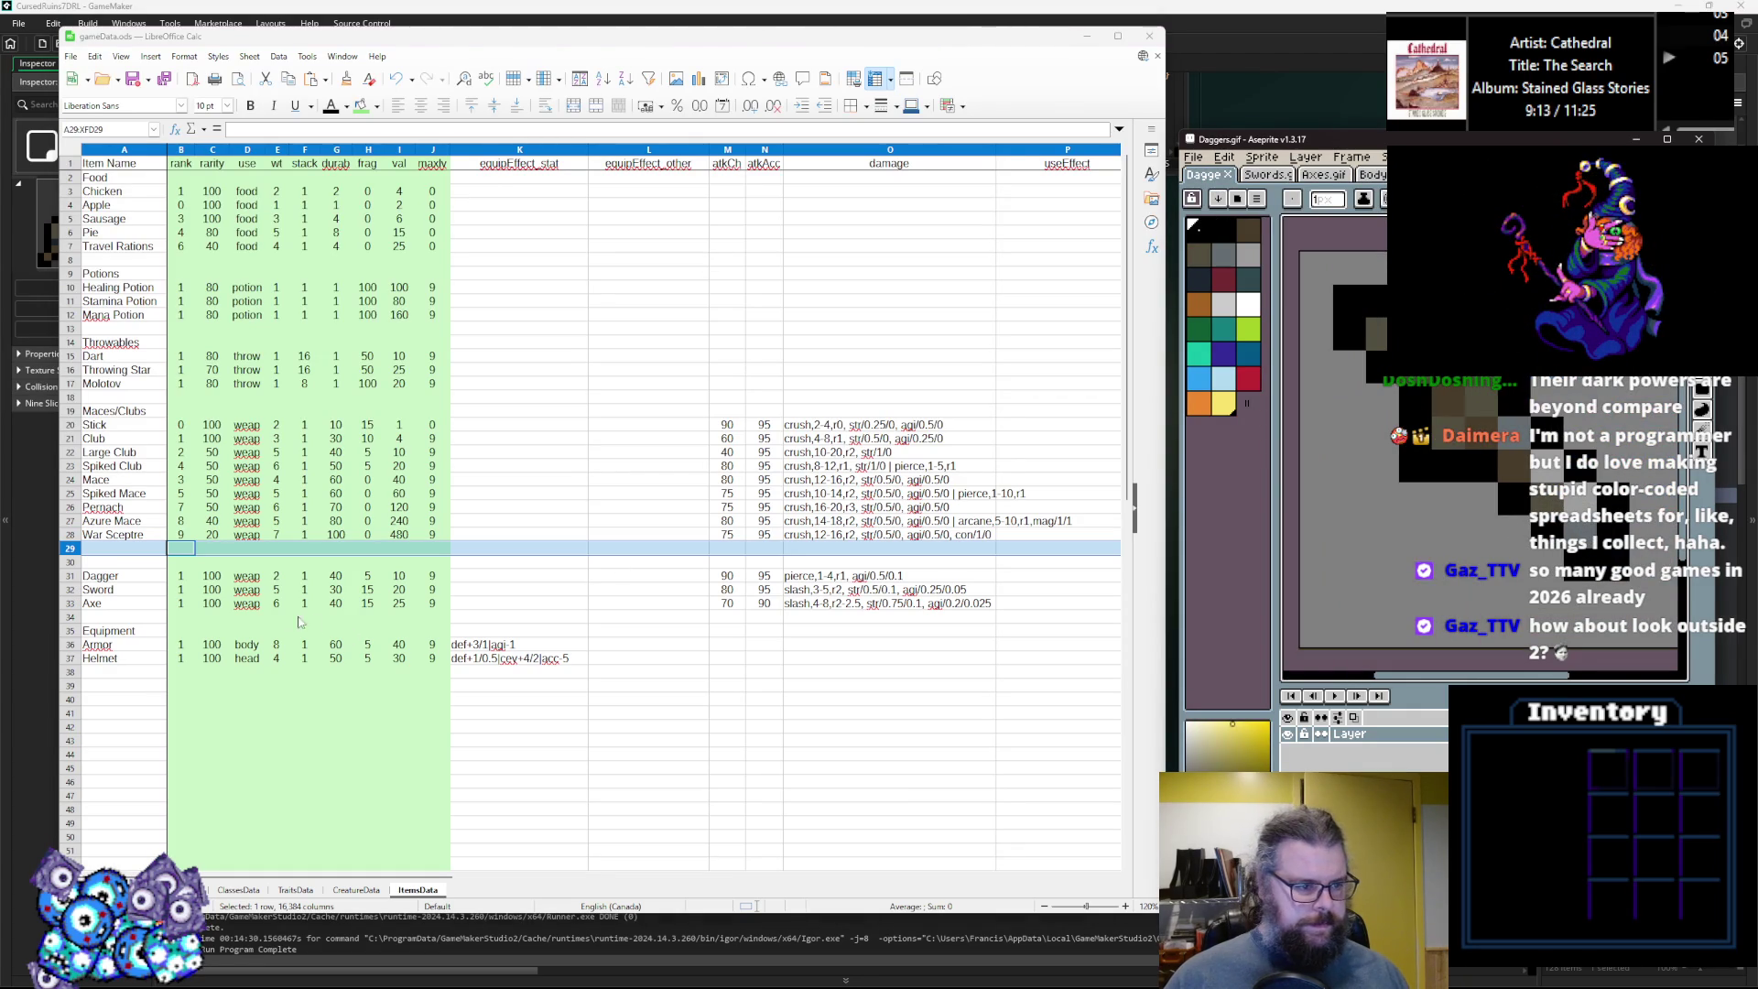
# Insert three empty spacer rows above the Sword row.
pyautogui.rightClick(73, 595)
pyautogui.click(119, 664)
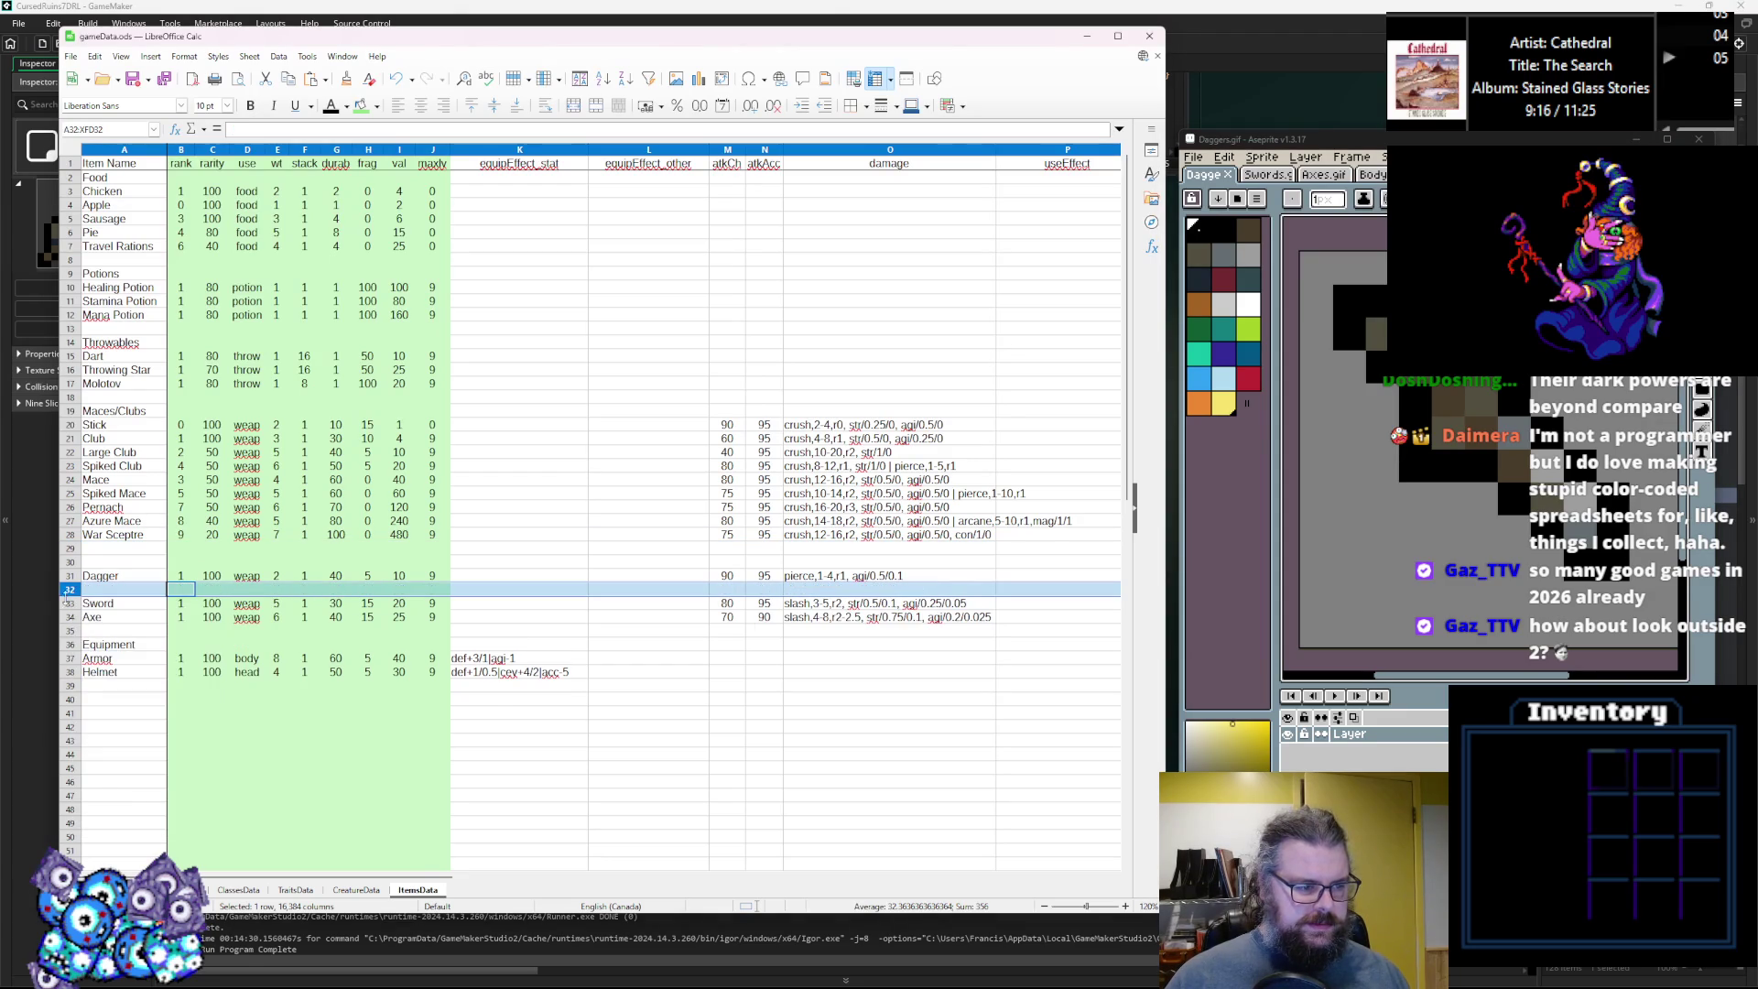
pyautogui.rightClick(73, 591)
pyautogui.click(151, 665)
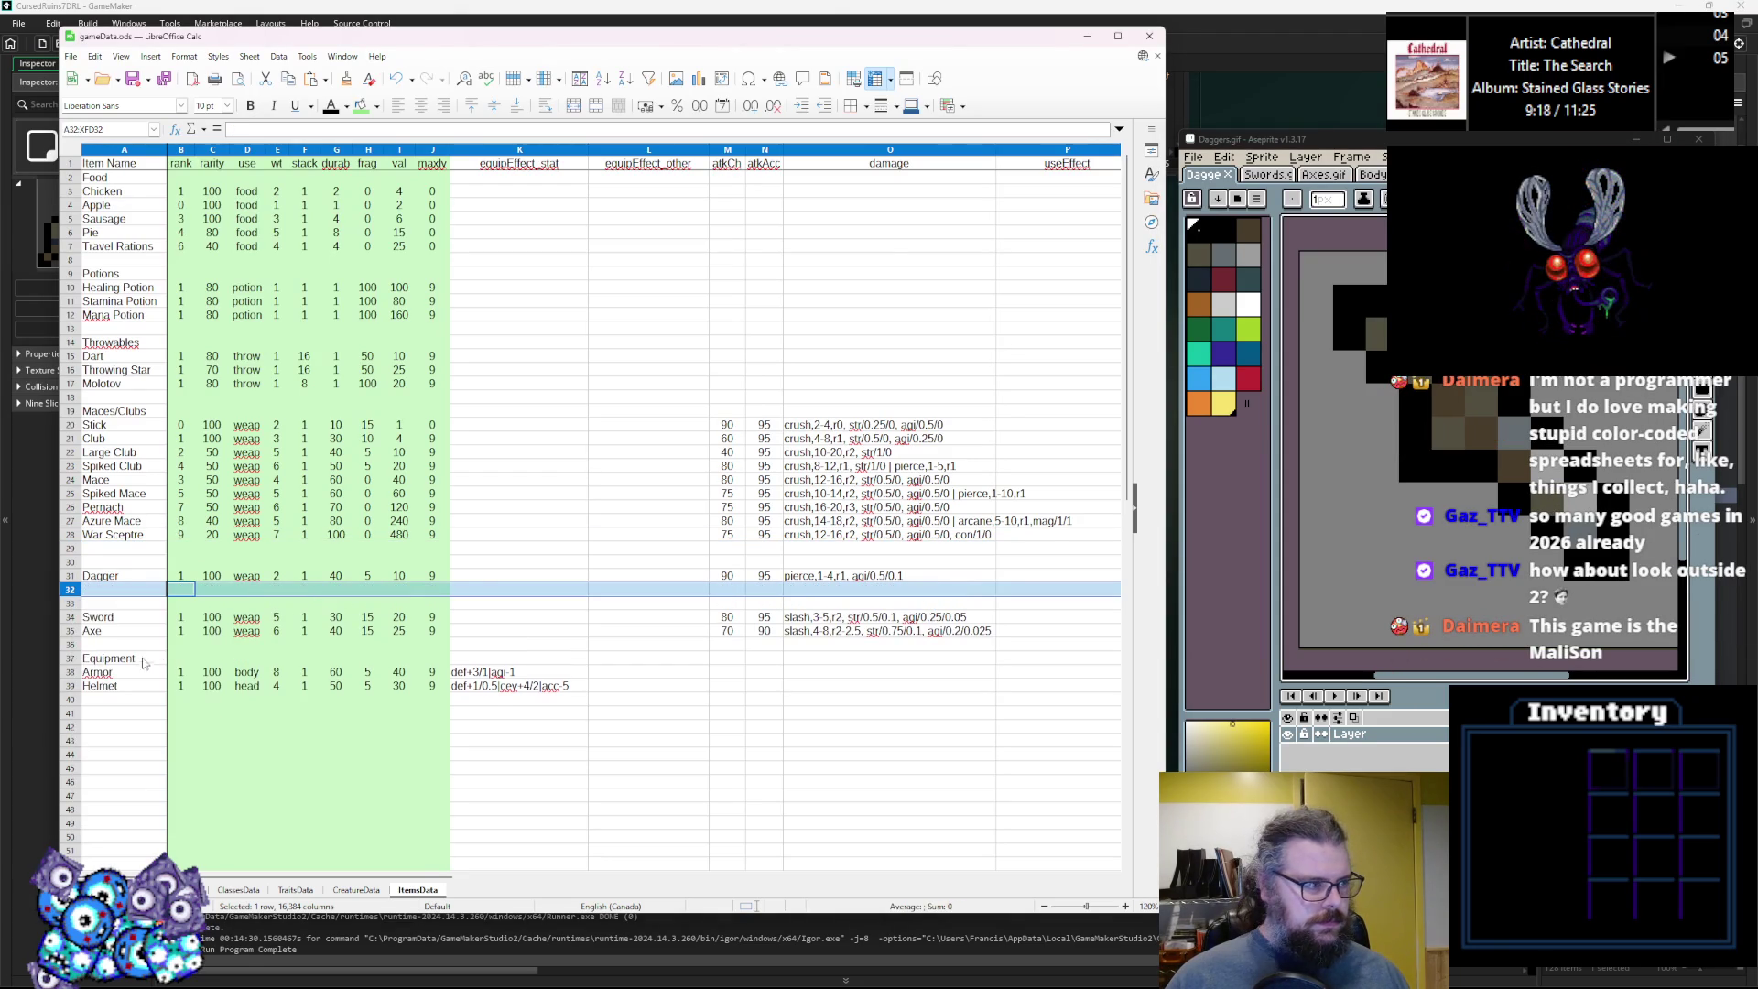
pyautogui.rightClick(73, 592)
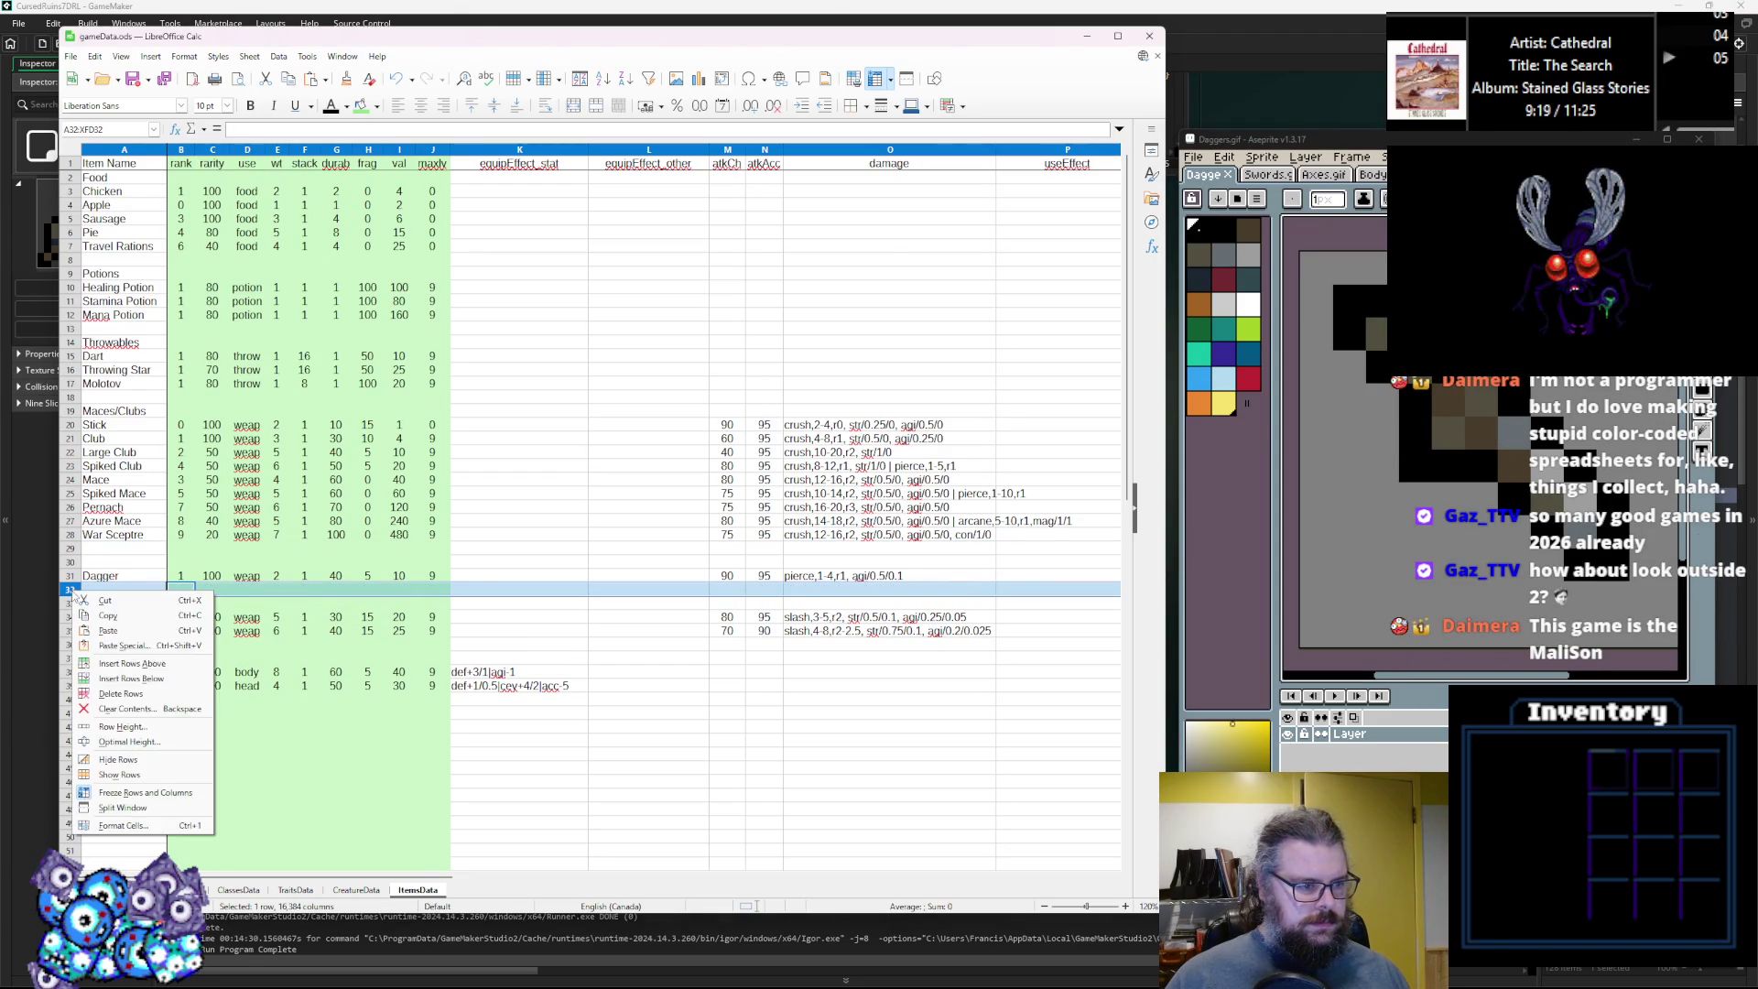
pyautogui.click(118, 666)
# Add a Daggers/Knives heading above Dagger and copy the Dagger row.
pyautogui.click(115, 561)
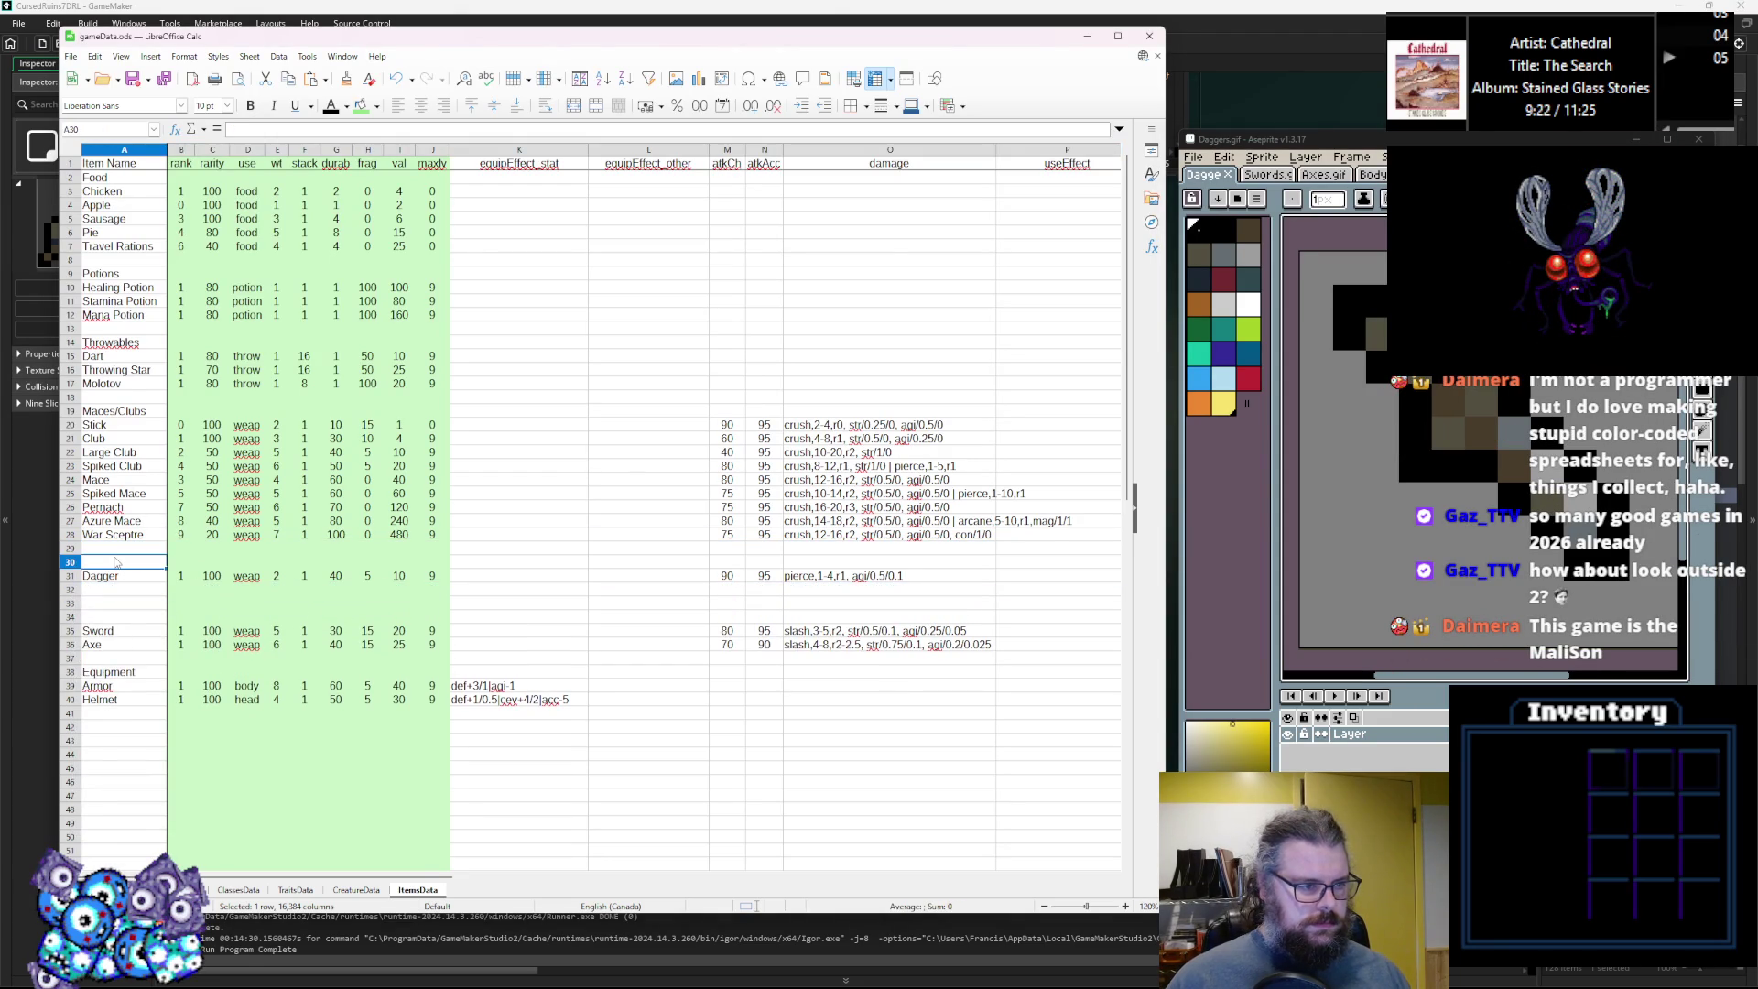
pyautogui.write('Daggers/')
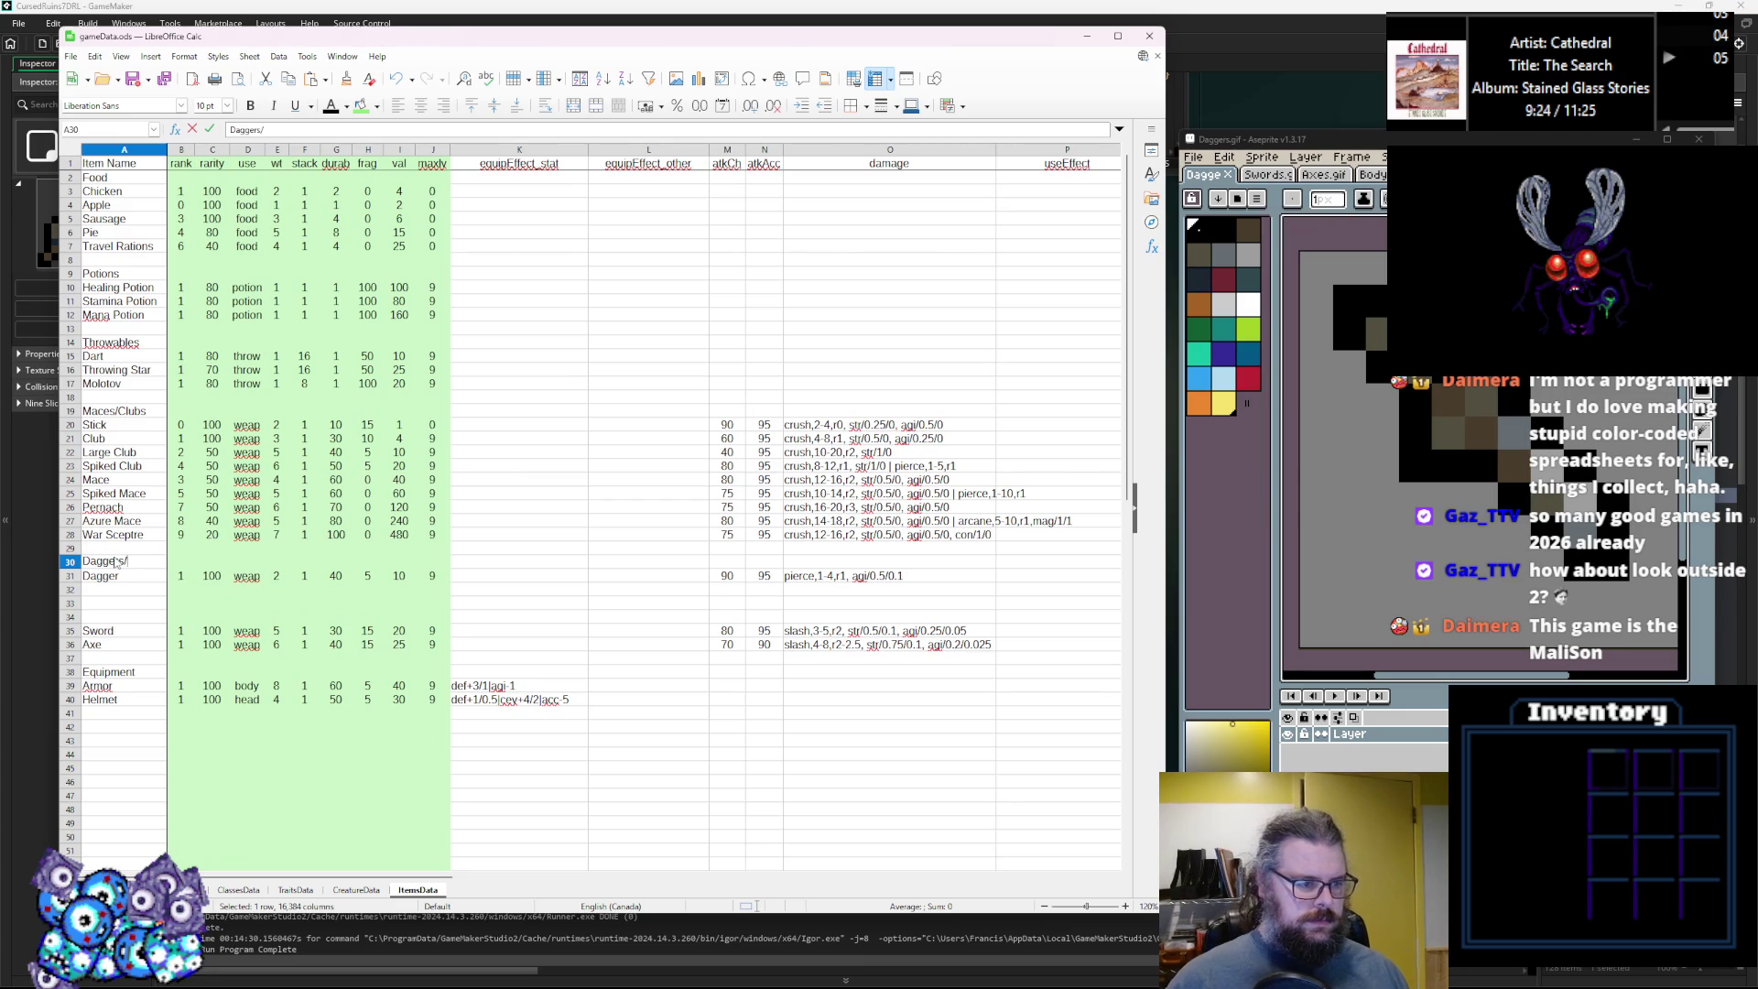
pyautogui.write('Knives')
pyautogui.press('Return')
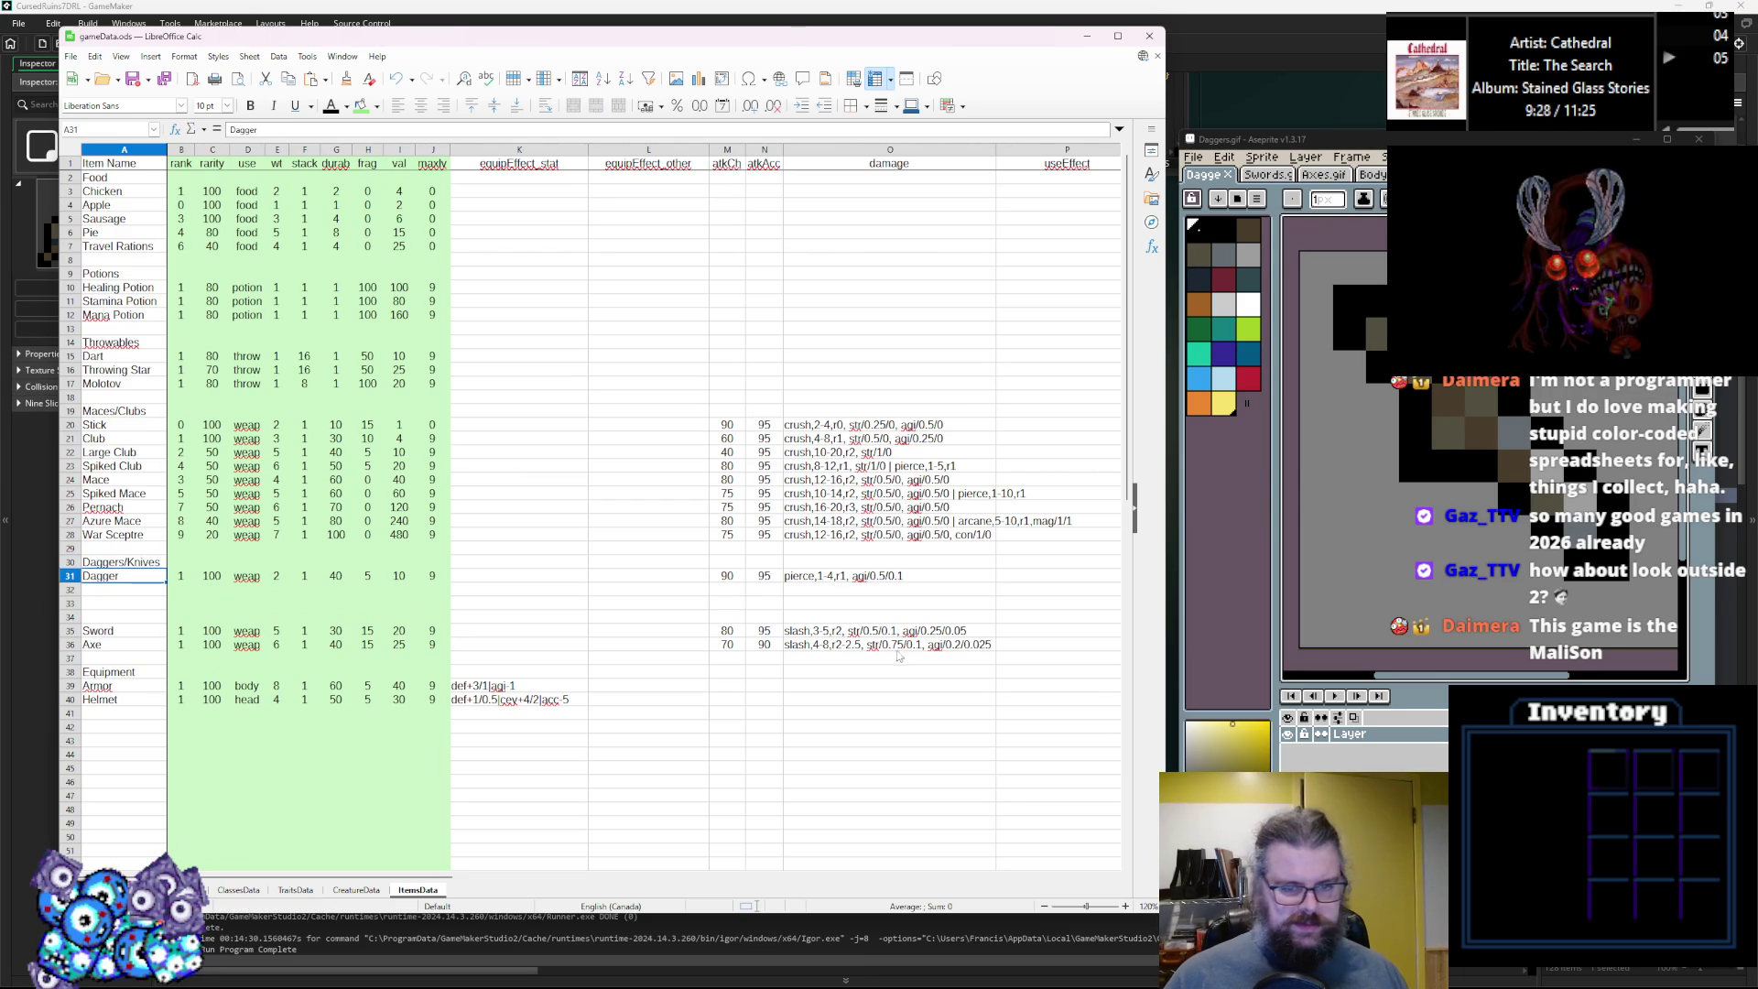
pyautogui.moveTo(856, 577); pyautogui.dragTo(136, 587)
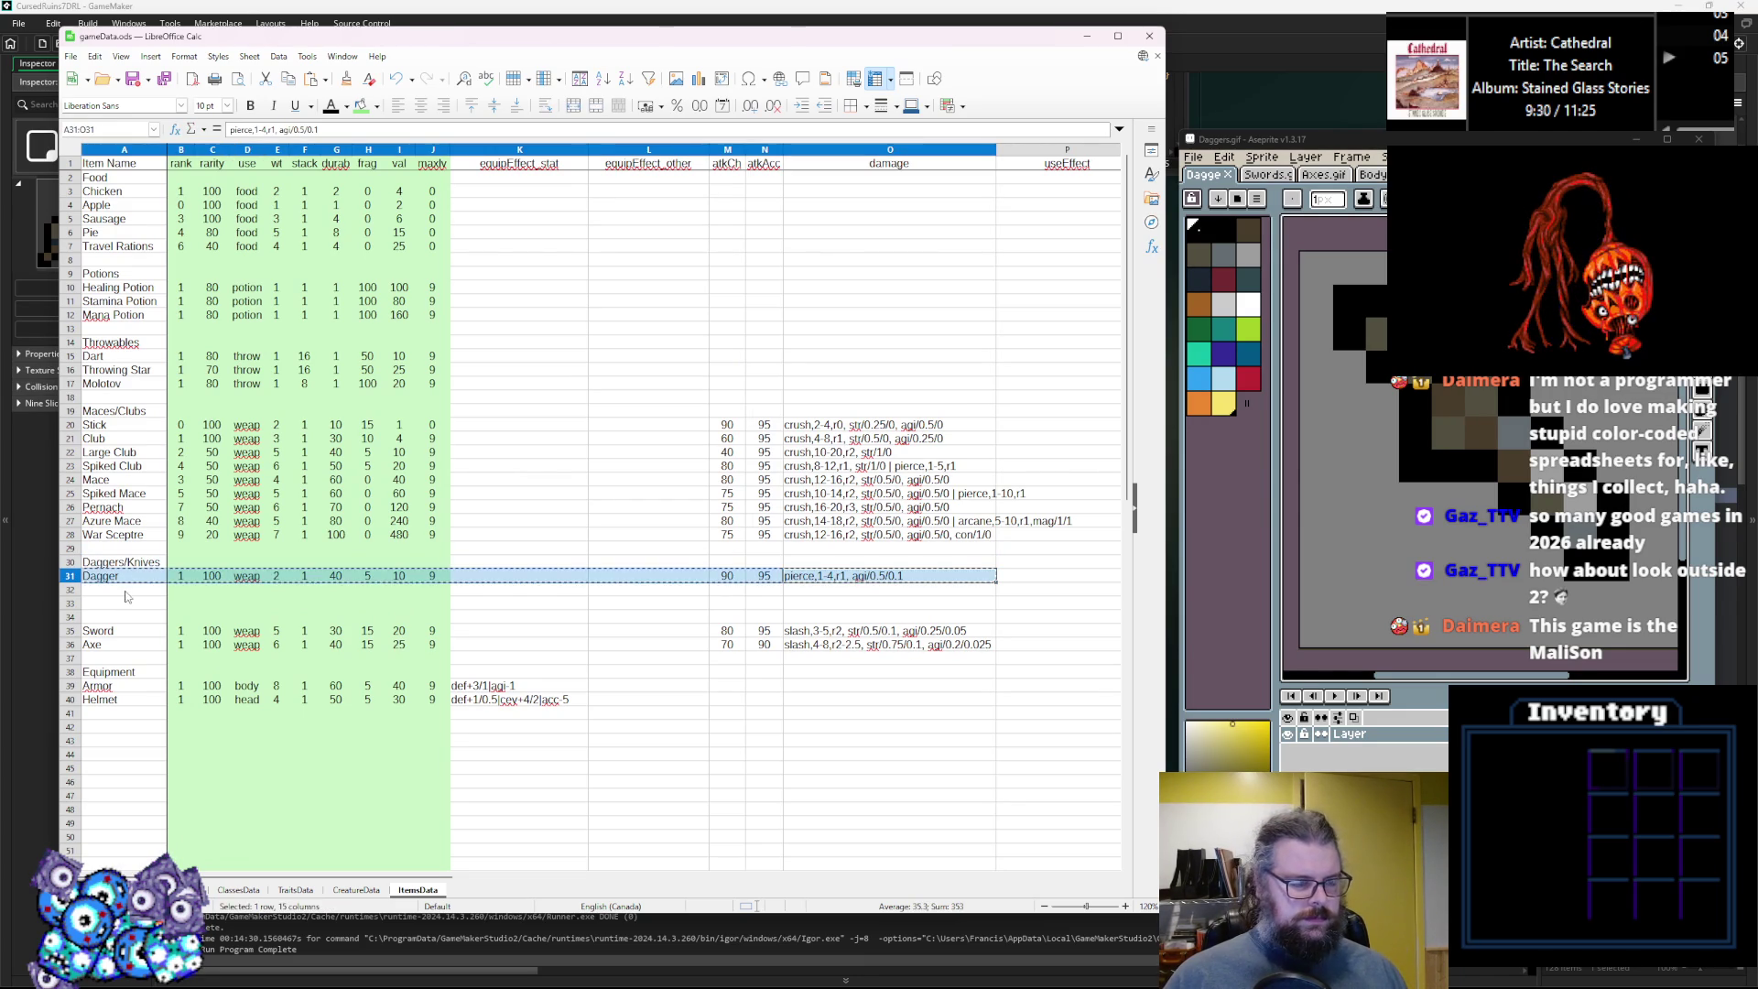
pyautogui.hotkey('ctrl', 'c')
pyautogui.click(651, 591)
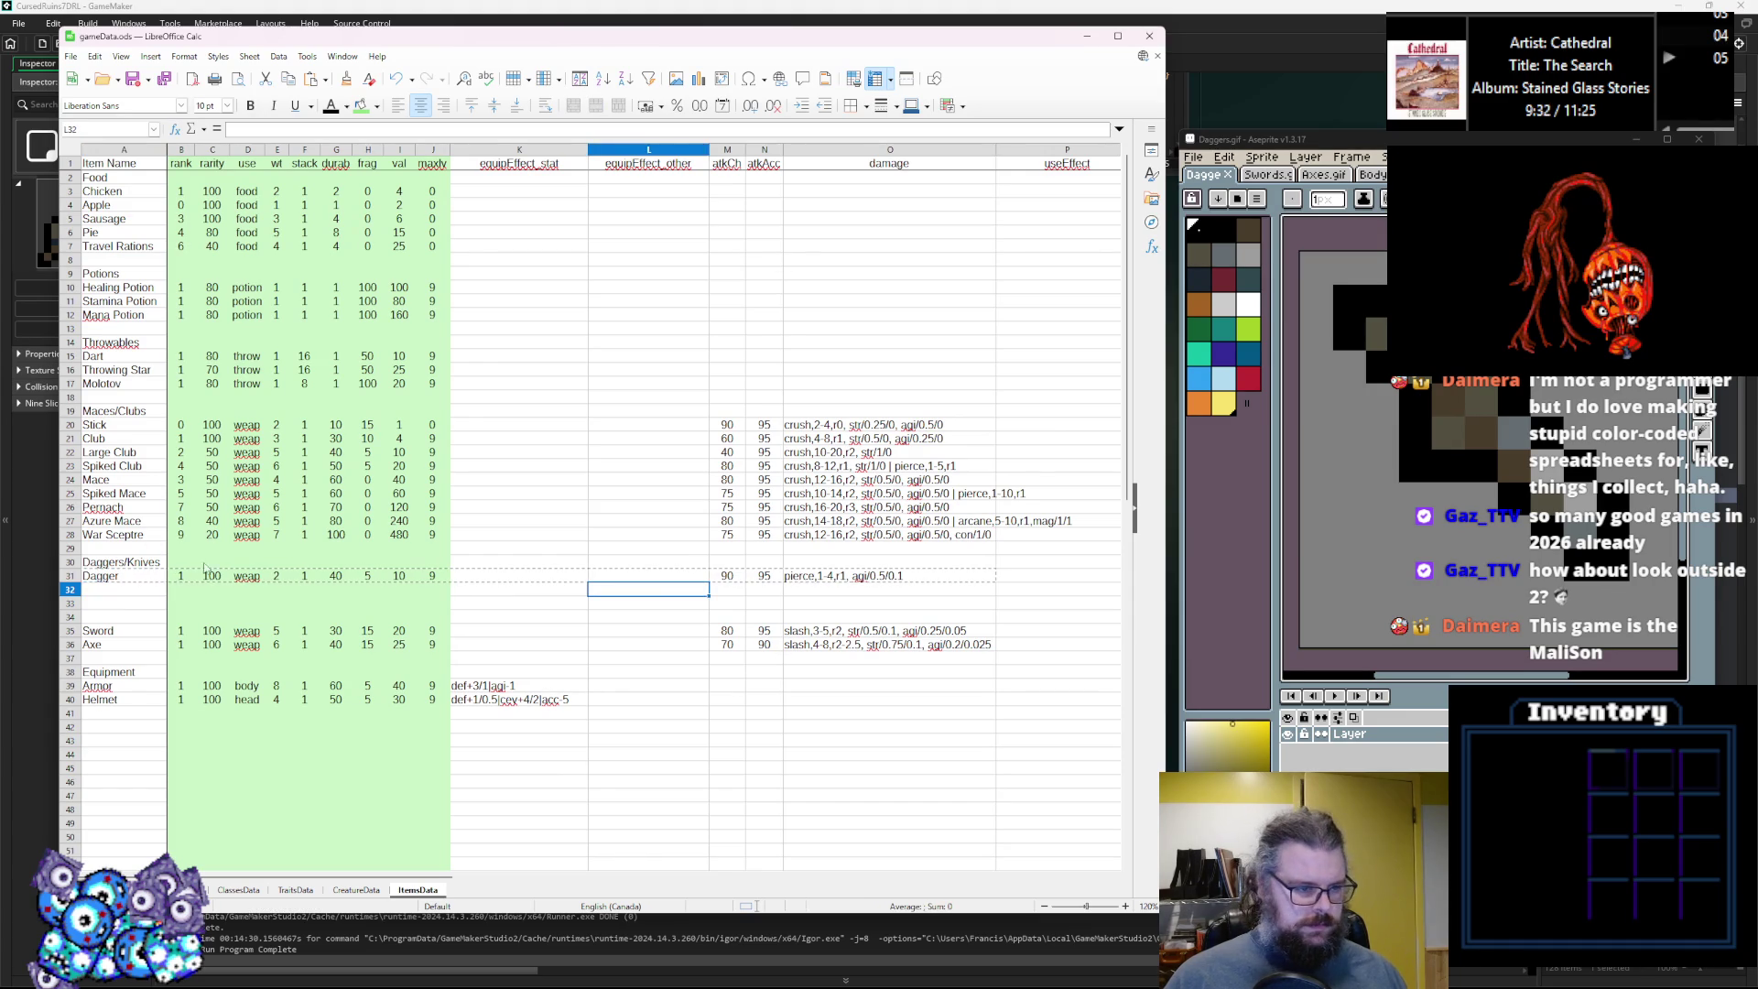
# Give Club, Large Club and Spiked Club a rarity of 60.
pyautogui.click(198, 578)
pyautogui.click(196, 443)
pyautogui.write('60')
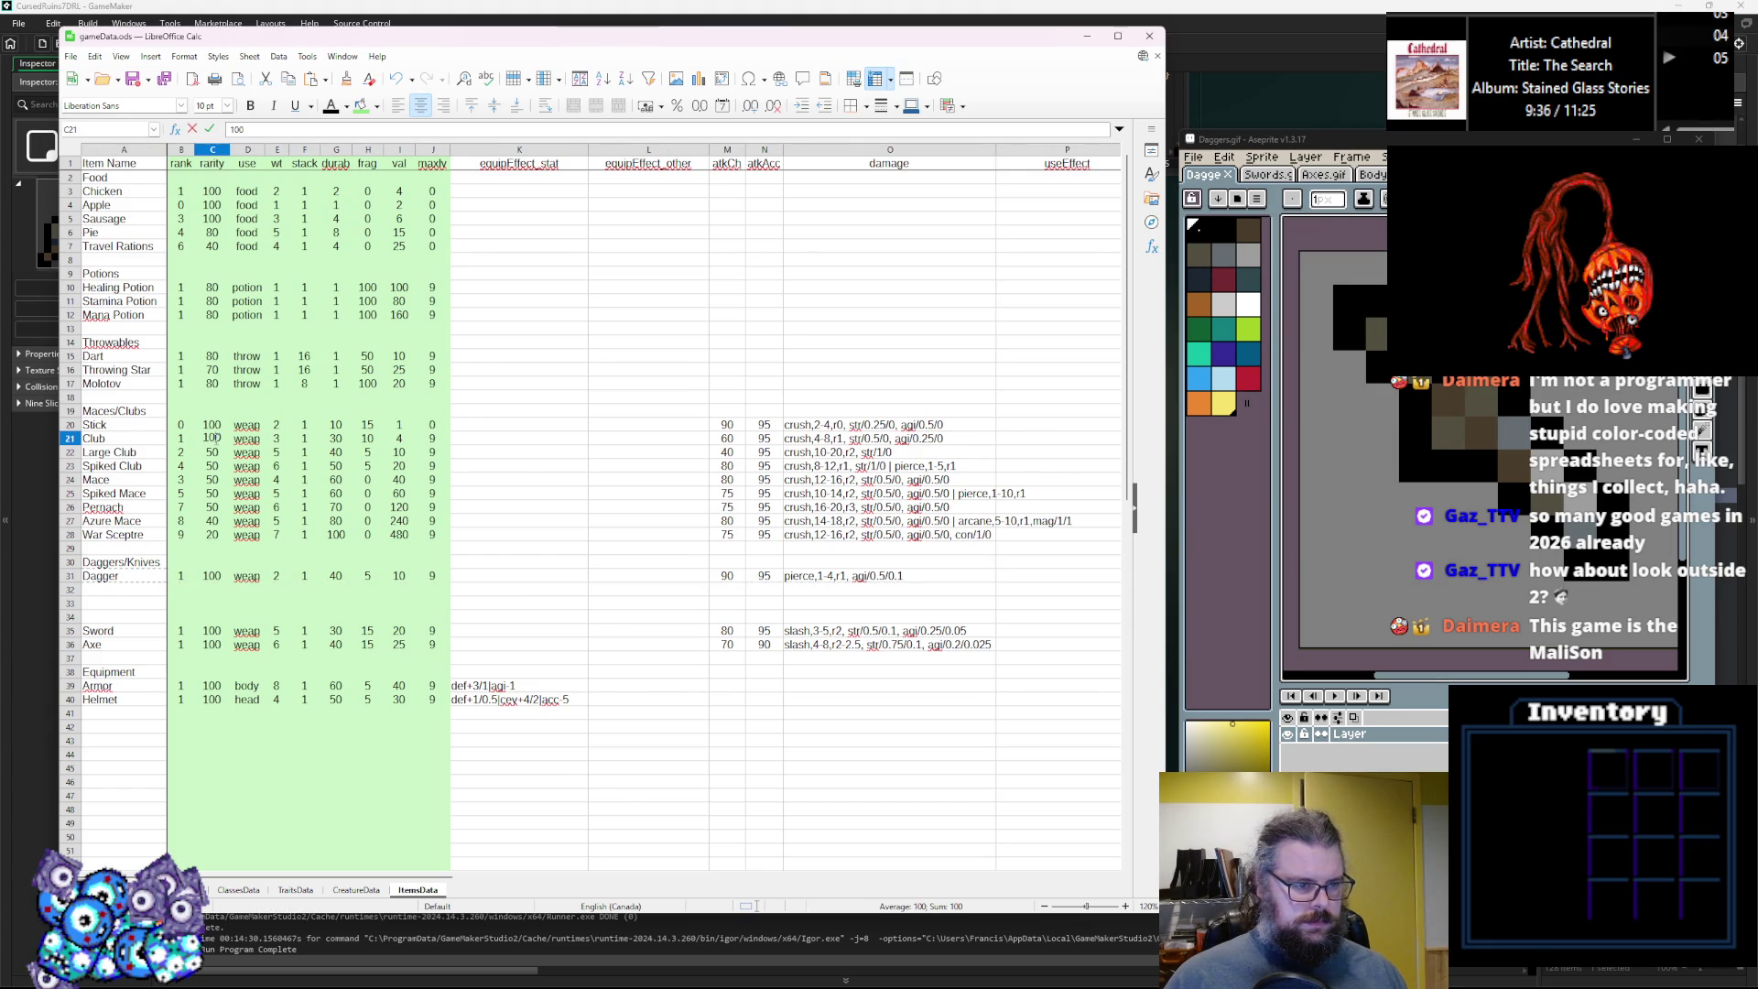
pyautogui.press('BackSpace')
pyautogui.press('BackSpace')
pyautogui.write('50')
pyautogui.click(216, 521)
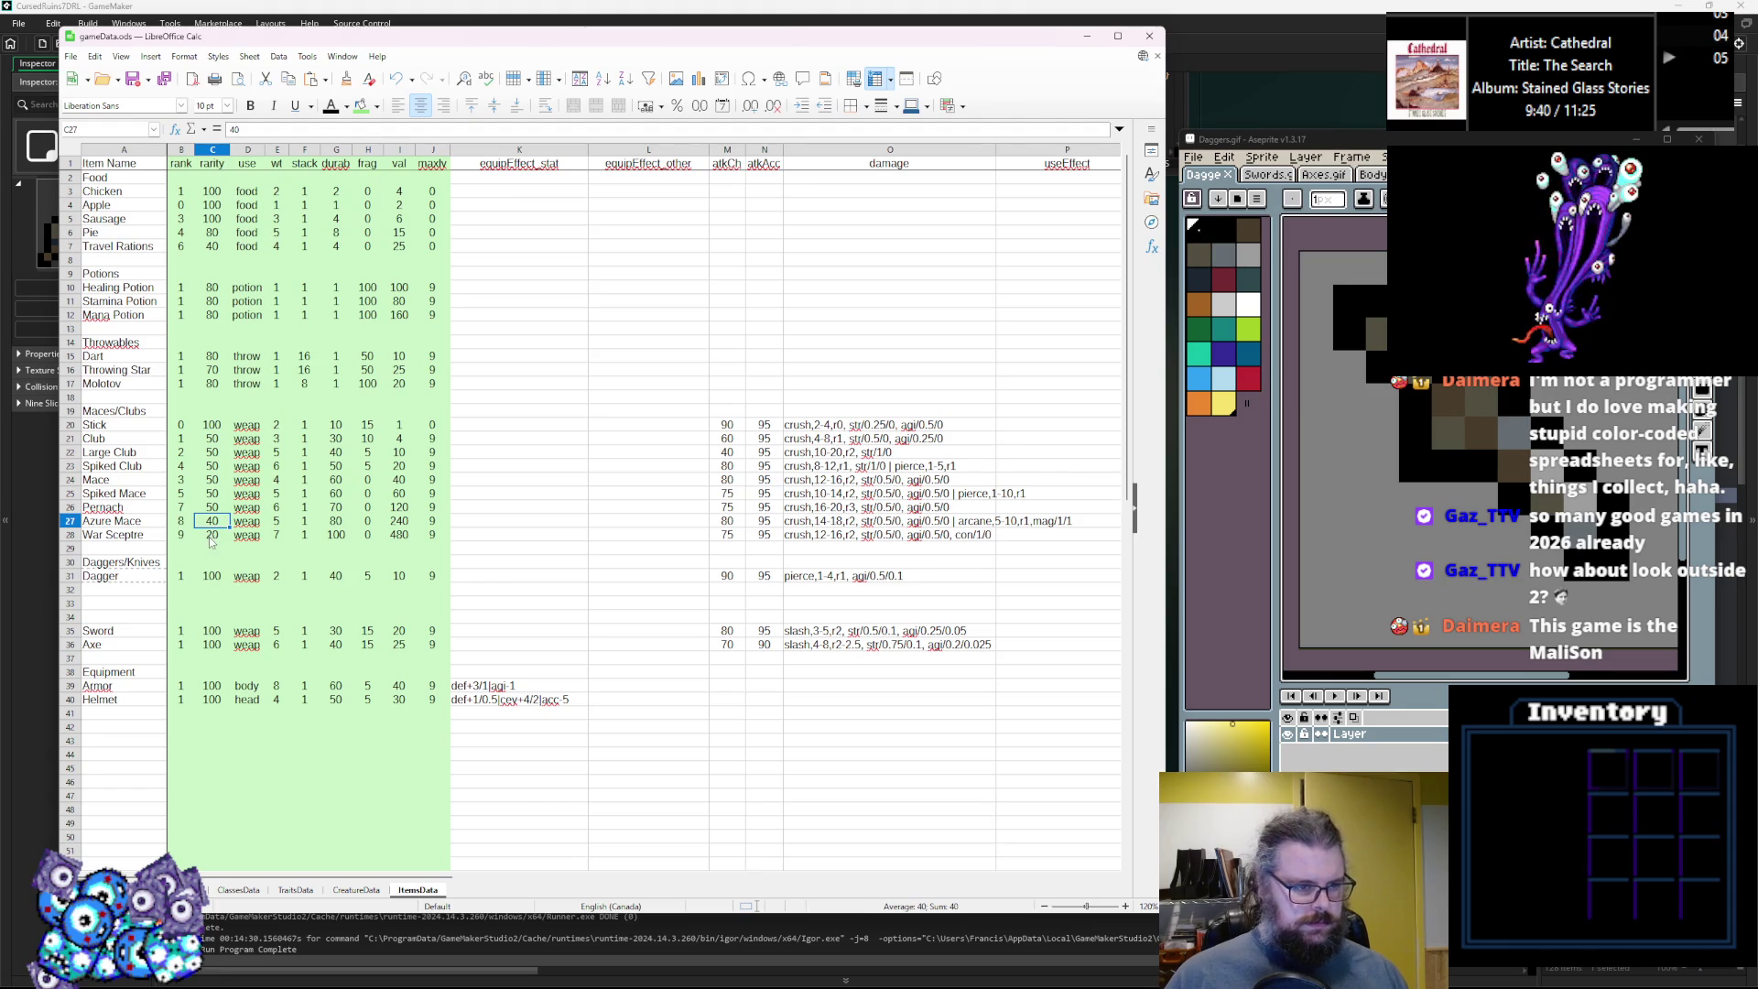
pyautogui.click(214, 438)
pyautogui.write('70')
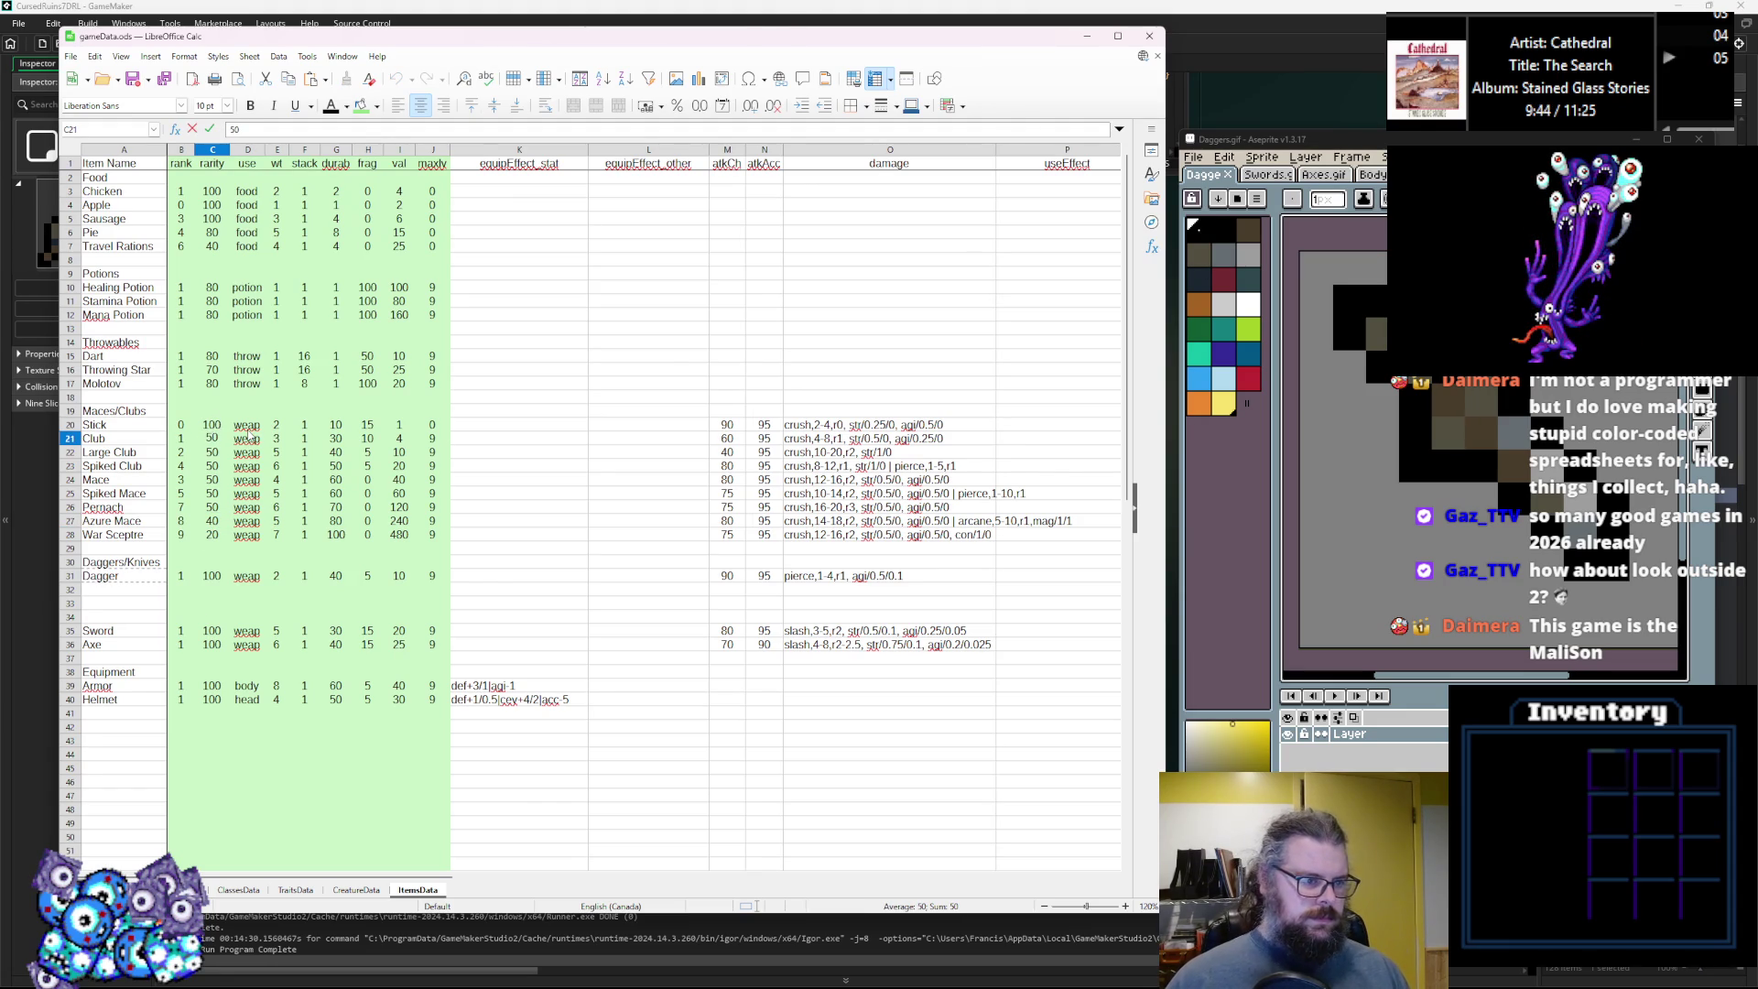
pyautogui.write('60')
pyautogui.click(213, 450)
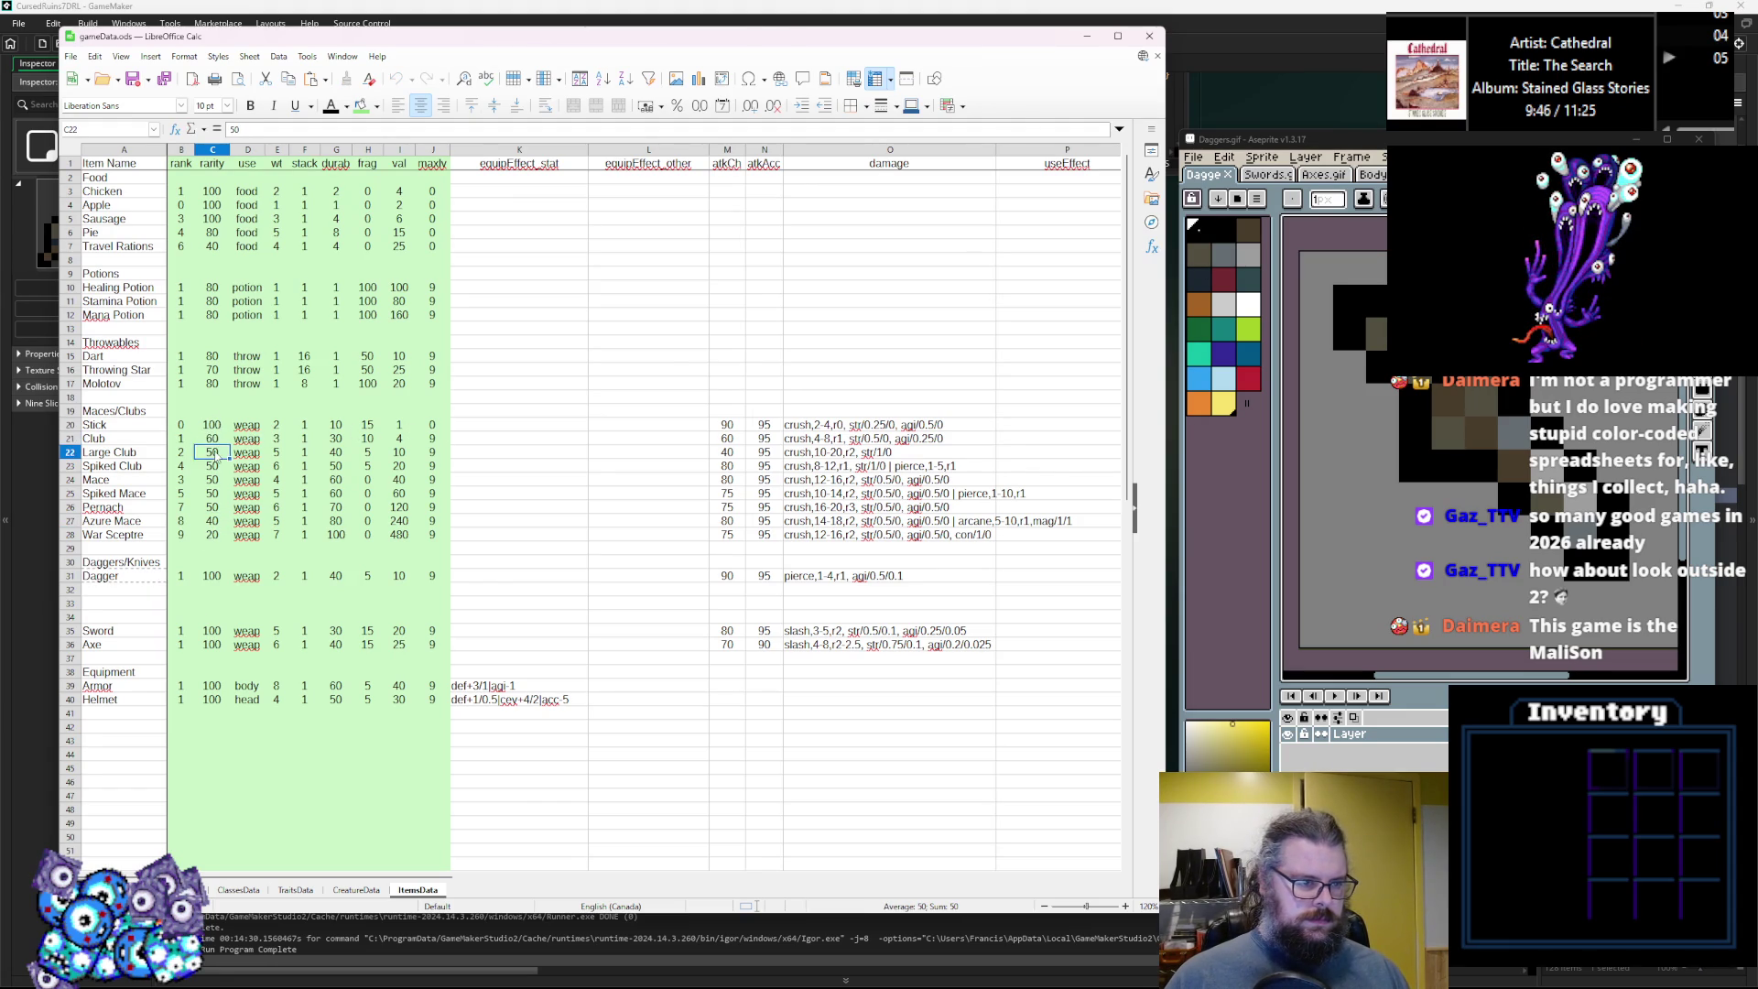
pyautogui.write('6')
pyautogui.click(214, 467)
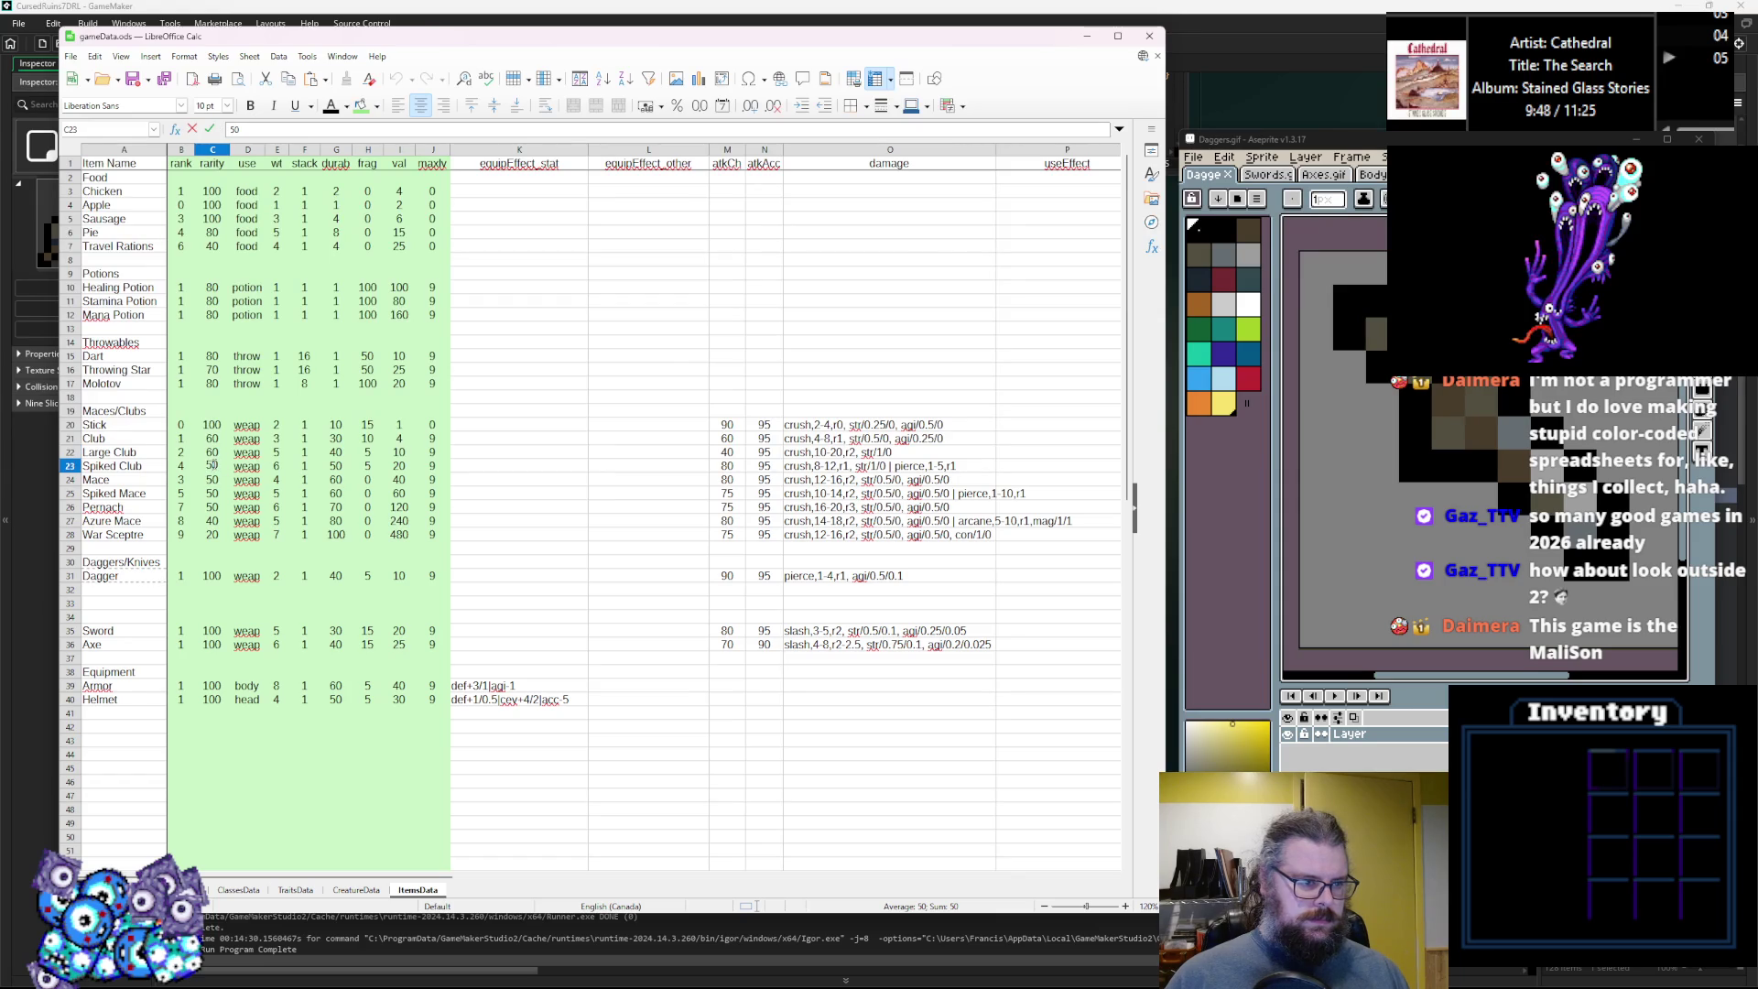
pyautogui.write('6')
pyautogui.click(209, 494)
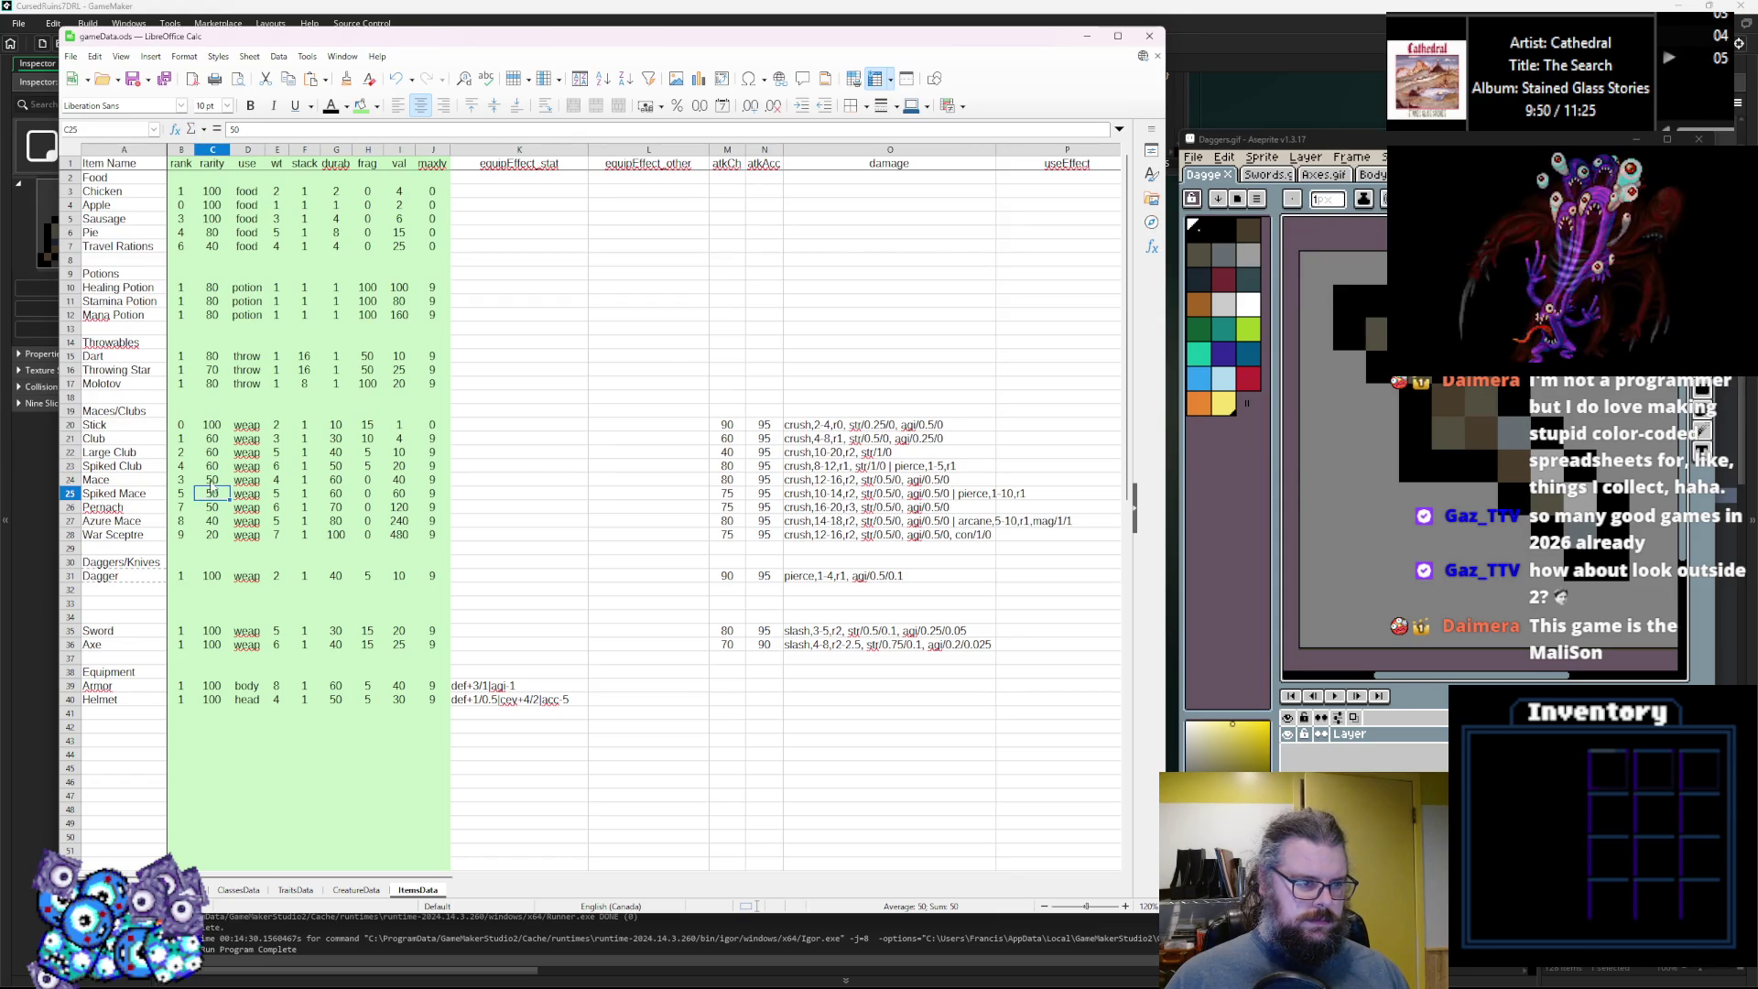
# Set the Spiked Club rank to 5 and Large Club rank to 3.
pyautogui.click(187, 467)
pyautogui.write('5')
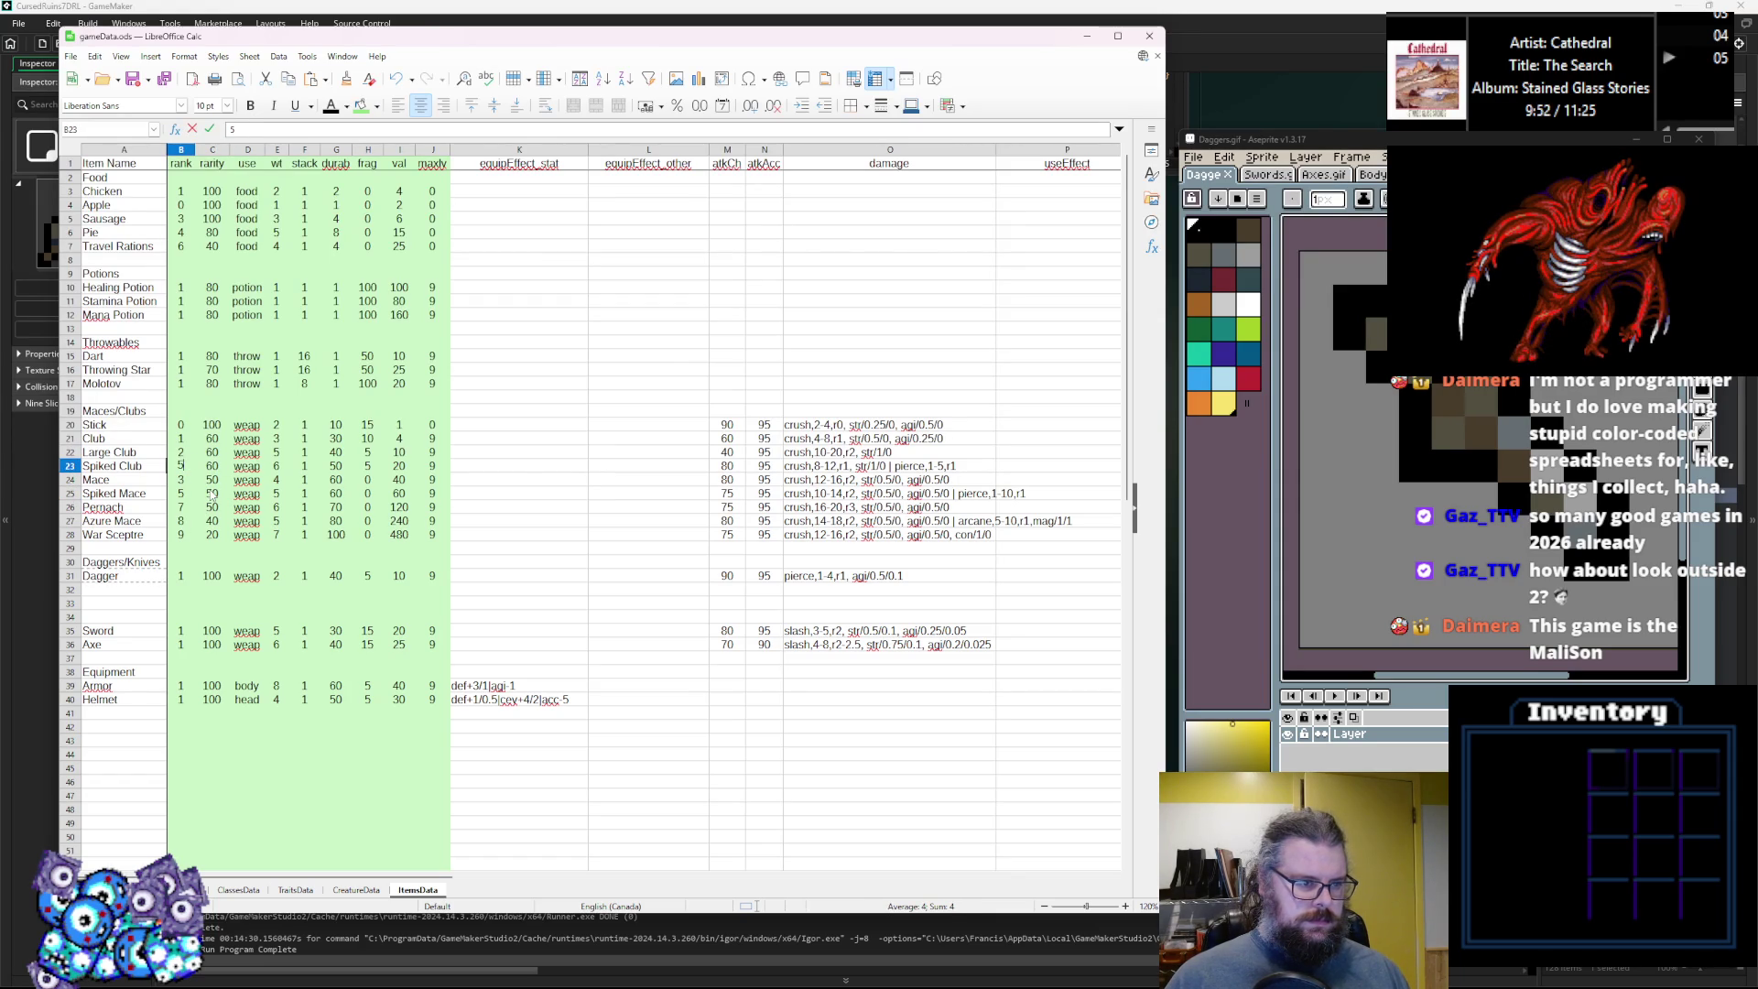
pyautogui.press('Up')
pyautogui.write('3')
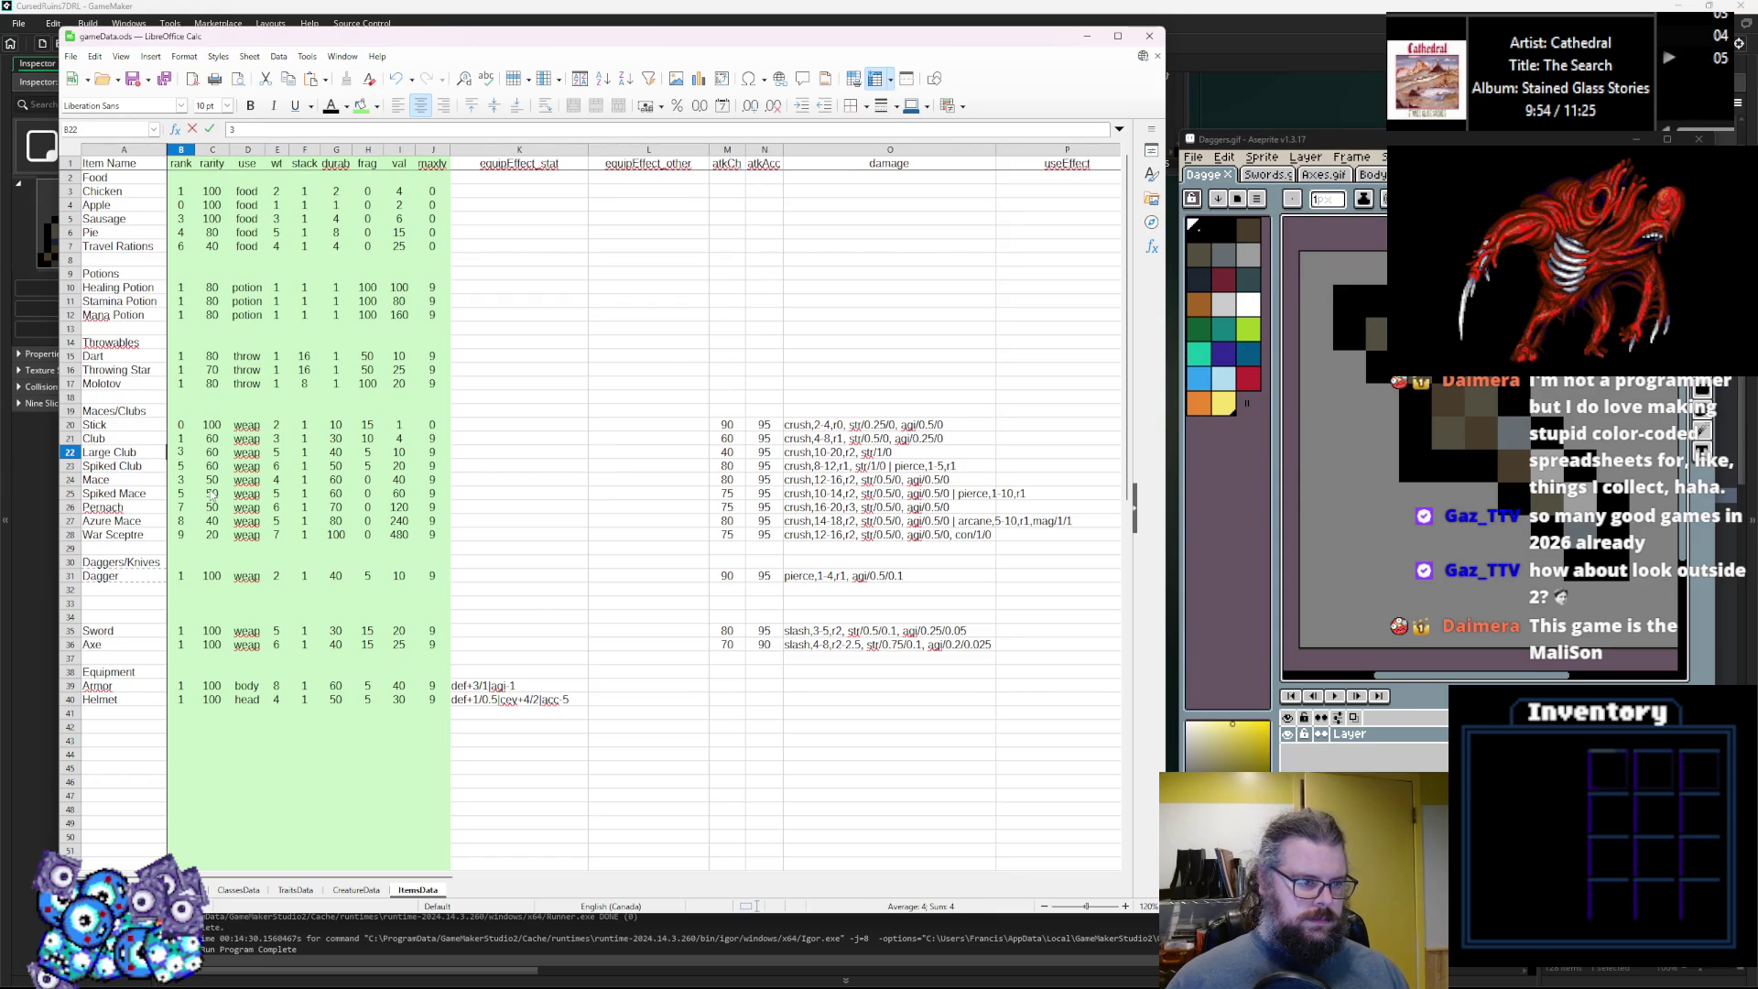
pyautogui.press('Up')
# Set the Mace rank to 4 and Spiked Mace rank to 6.
pyautogui.click(211, 494)
pyautogui.click(197, 483)
pyautogui.click(187, 486)
pyautogui.write('4')
pyautogui.click(190, 509)
pyautogui.click(190, 496)
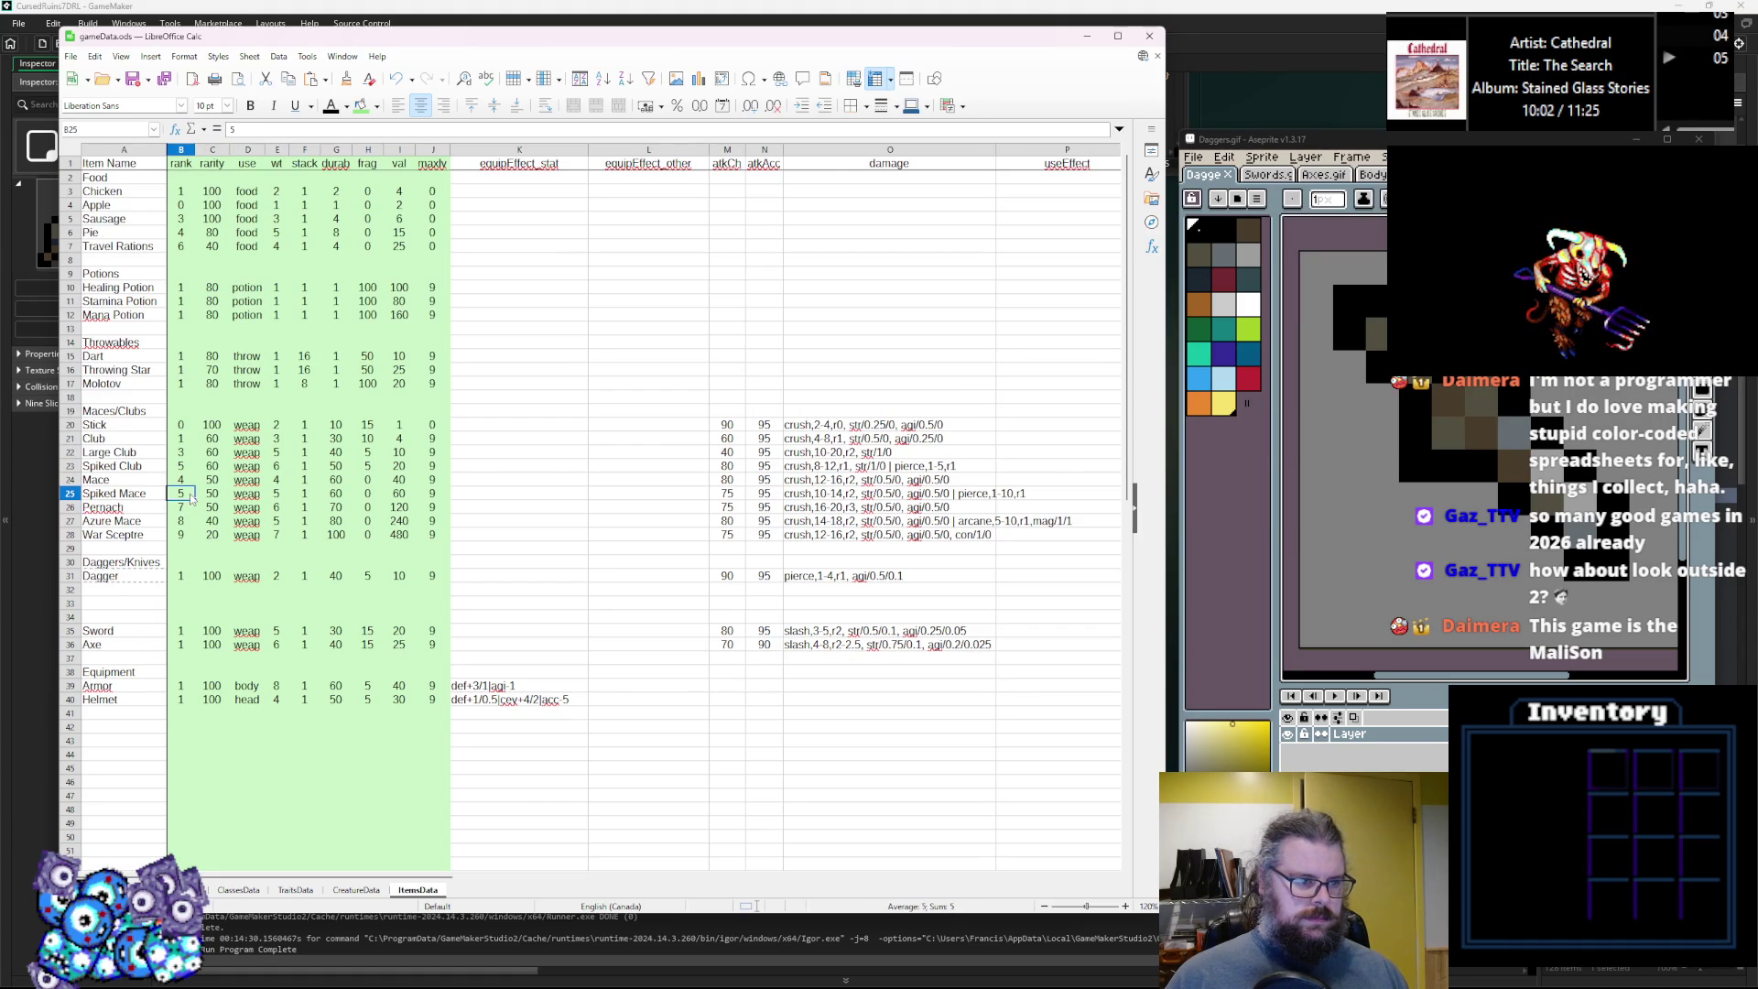
pyautogui.doubleClick(192, 496)
pyautogui.write('6')
pyautogui.click(193, 527)
# Review the updated ranks of Pernach, Spiked Club, Spiked Mace, Mace and Azure Mace.
pyautogui.click(194, 502)
pyautogui.click(194, 466)
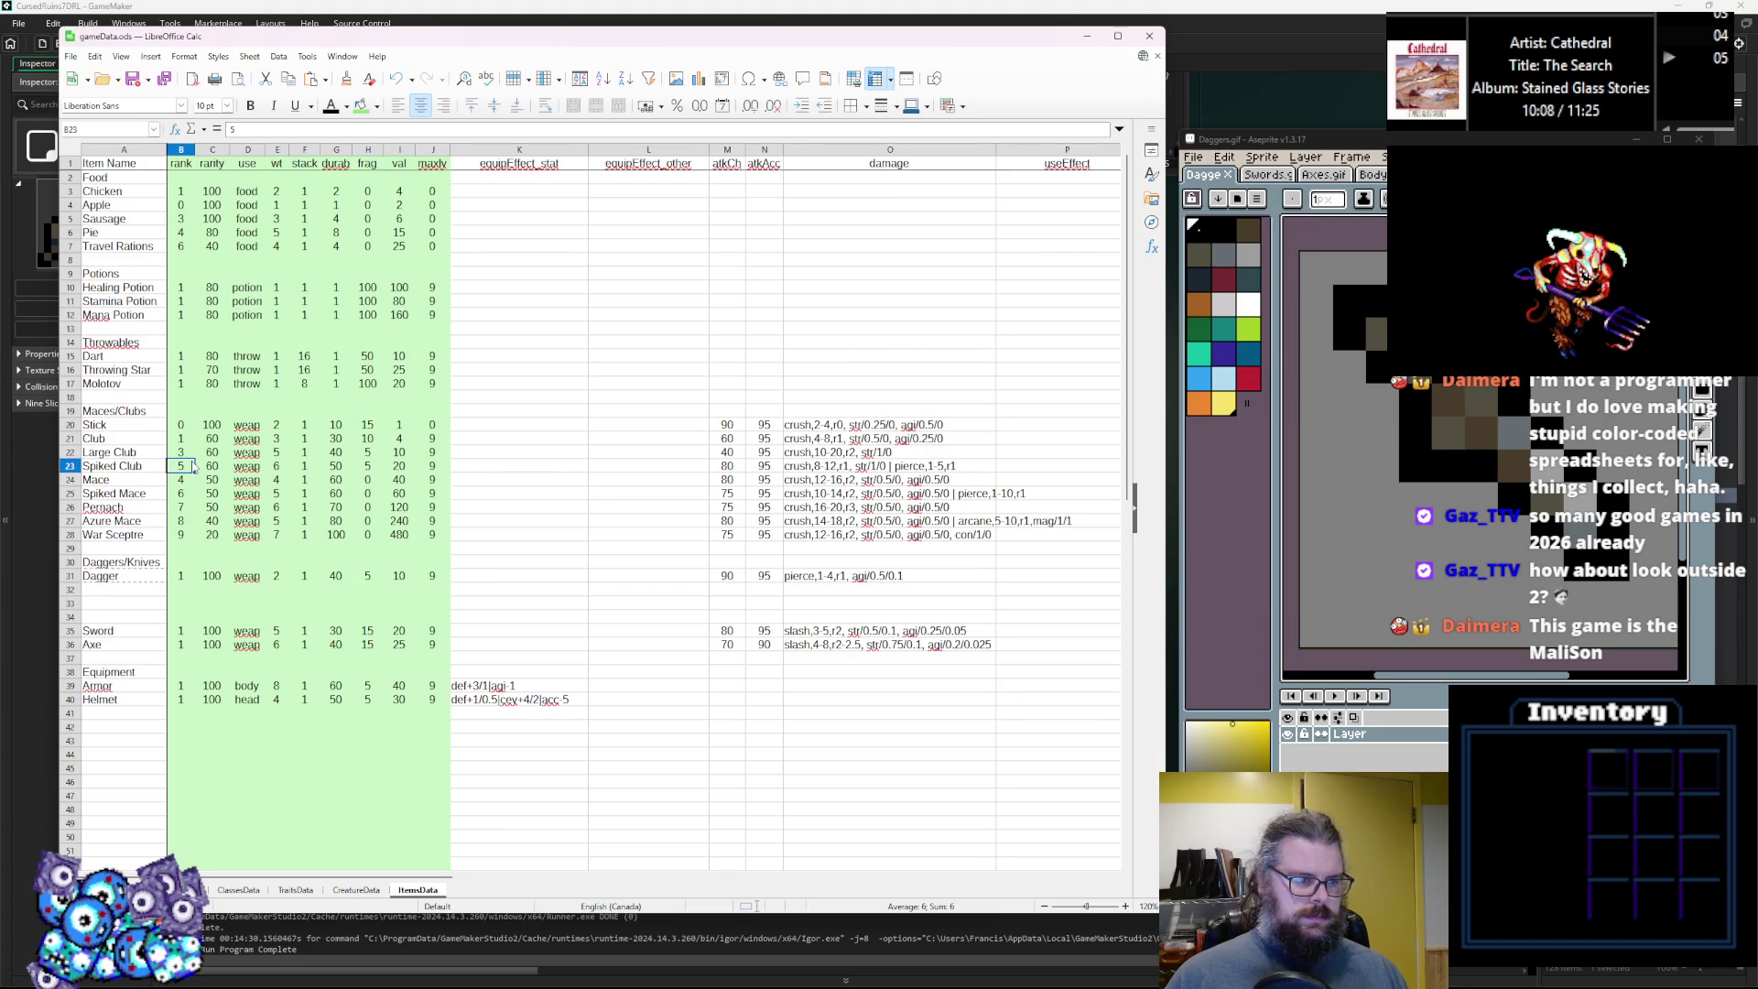
pyautogui.click(188, 497)
pyautogui.click(190, 507)
pyautogui.click(191, 495)
pyautogui.click(191, 480)
pyautogui.click(192, 509)
pyautogui.click(190, 521)
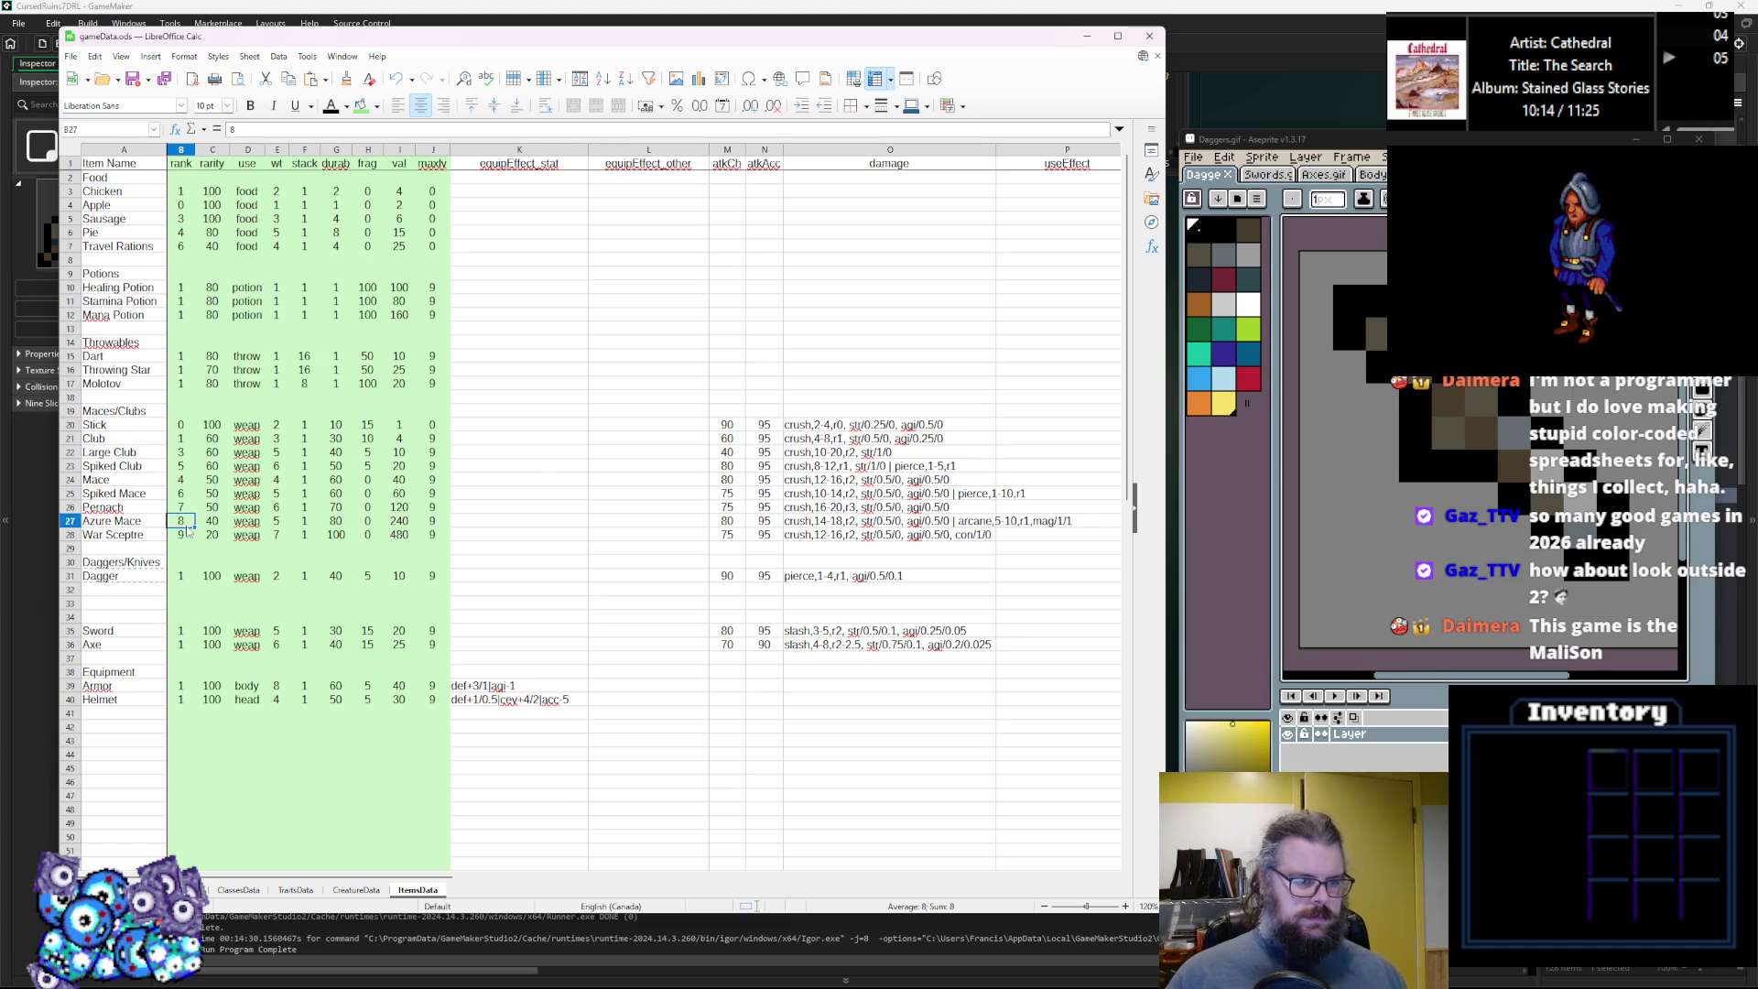
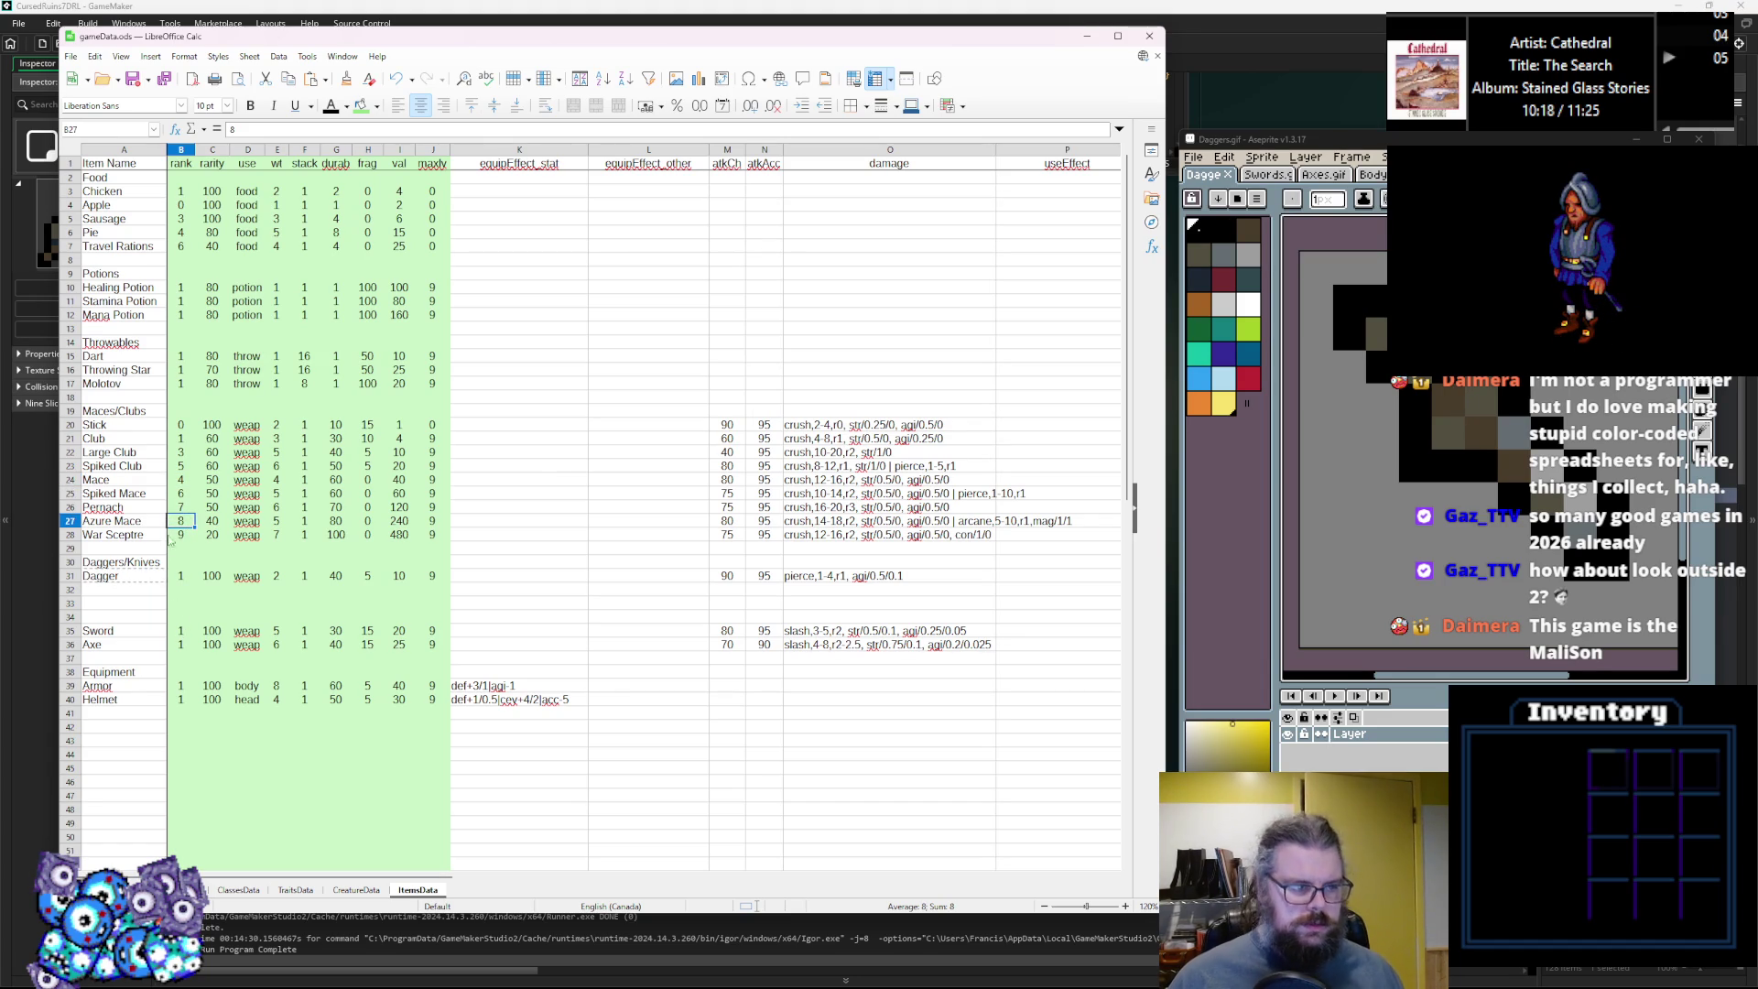
# Insert two batches of three empty rows below the Dagger row, above Sword.
pyautogui.click(128, 590)
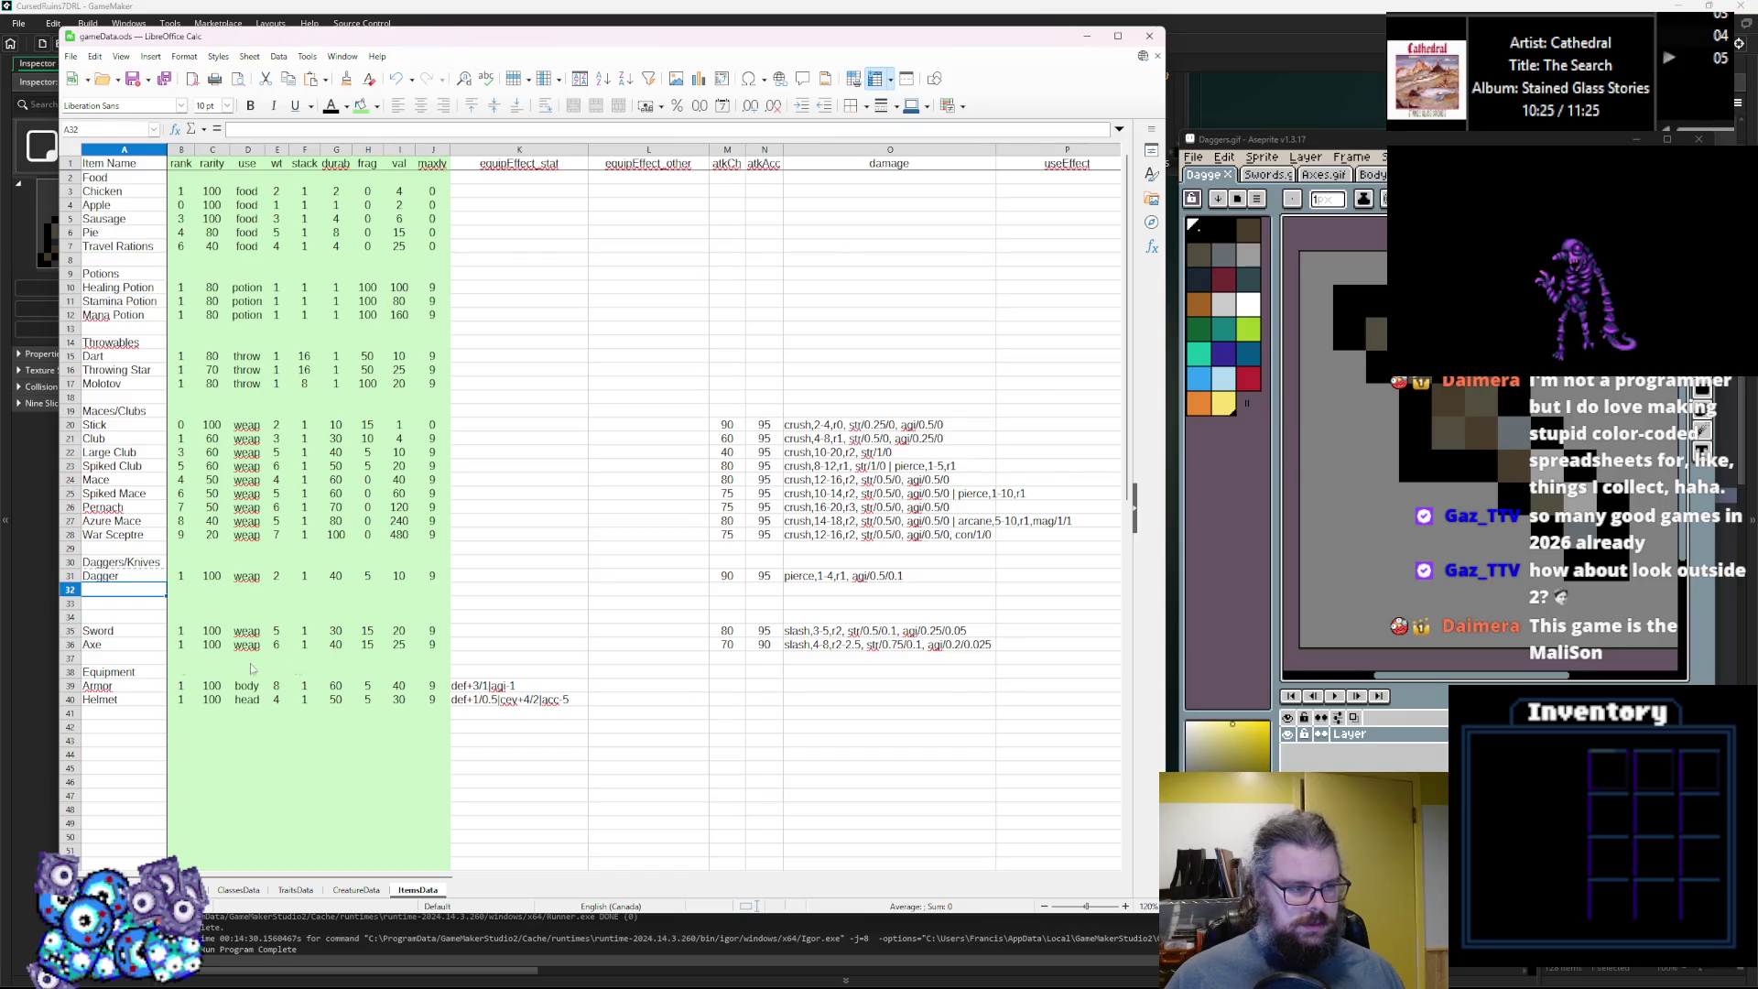
pyautogui.keyDown('shift'); pyautogui.click(73, 618); pyautogui.keyUp('shift')
pyautogui.rightClick(72, 590)
pyautogui.click(107, 669)
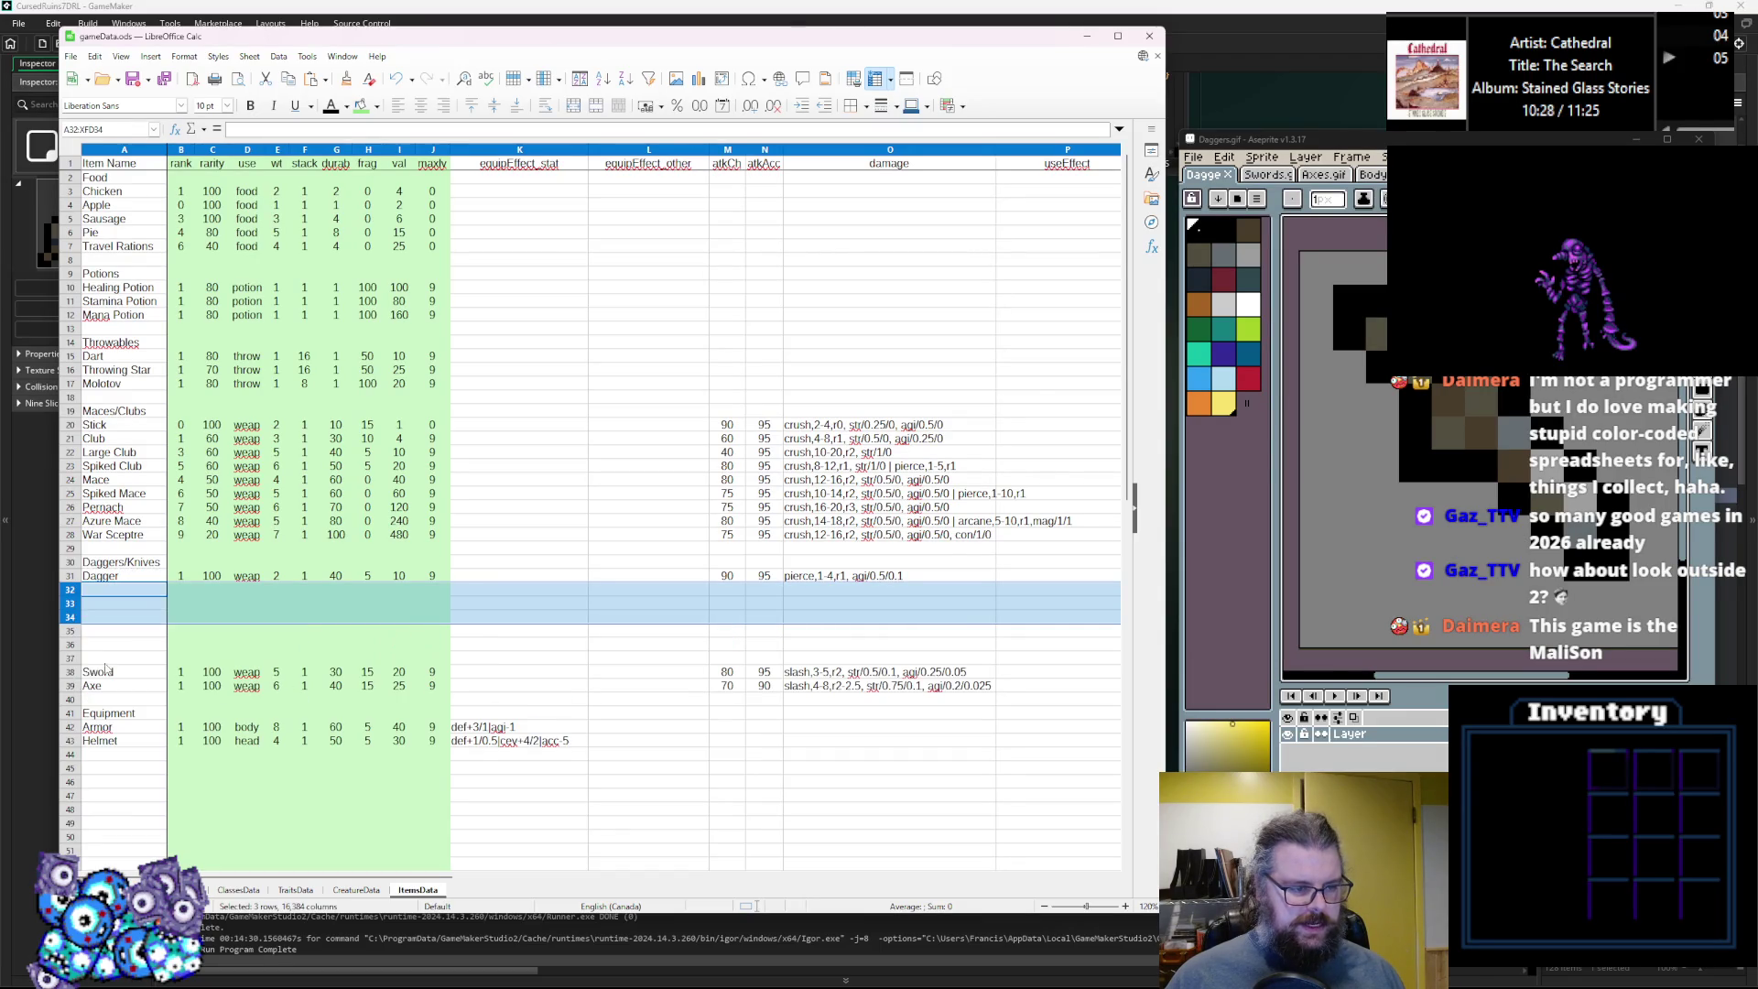
pyautogui.click(98, 634)
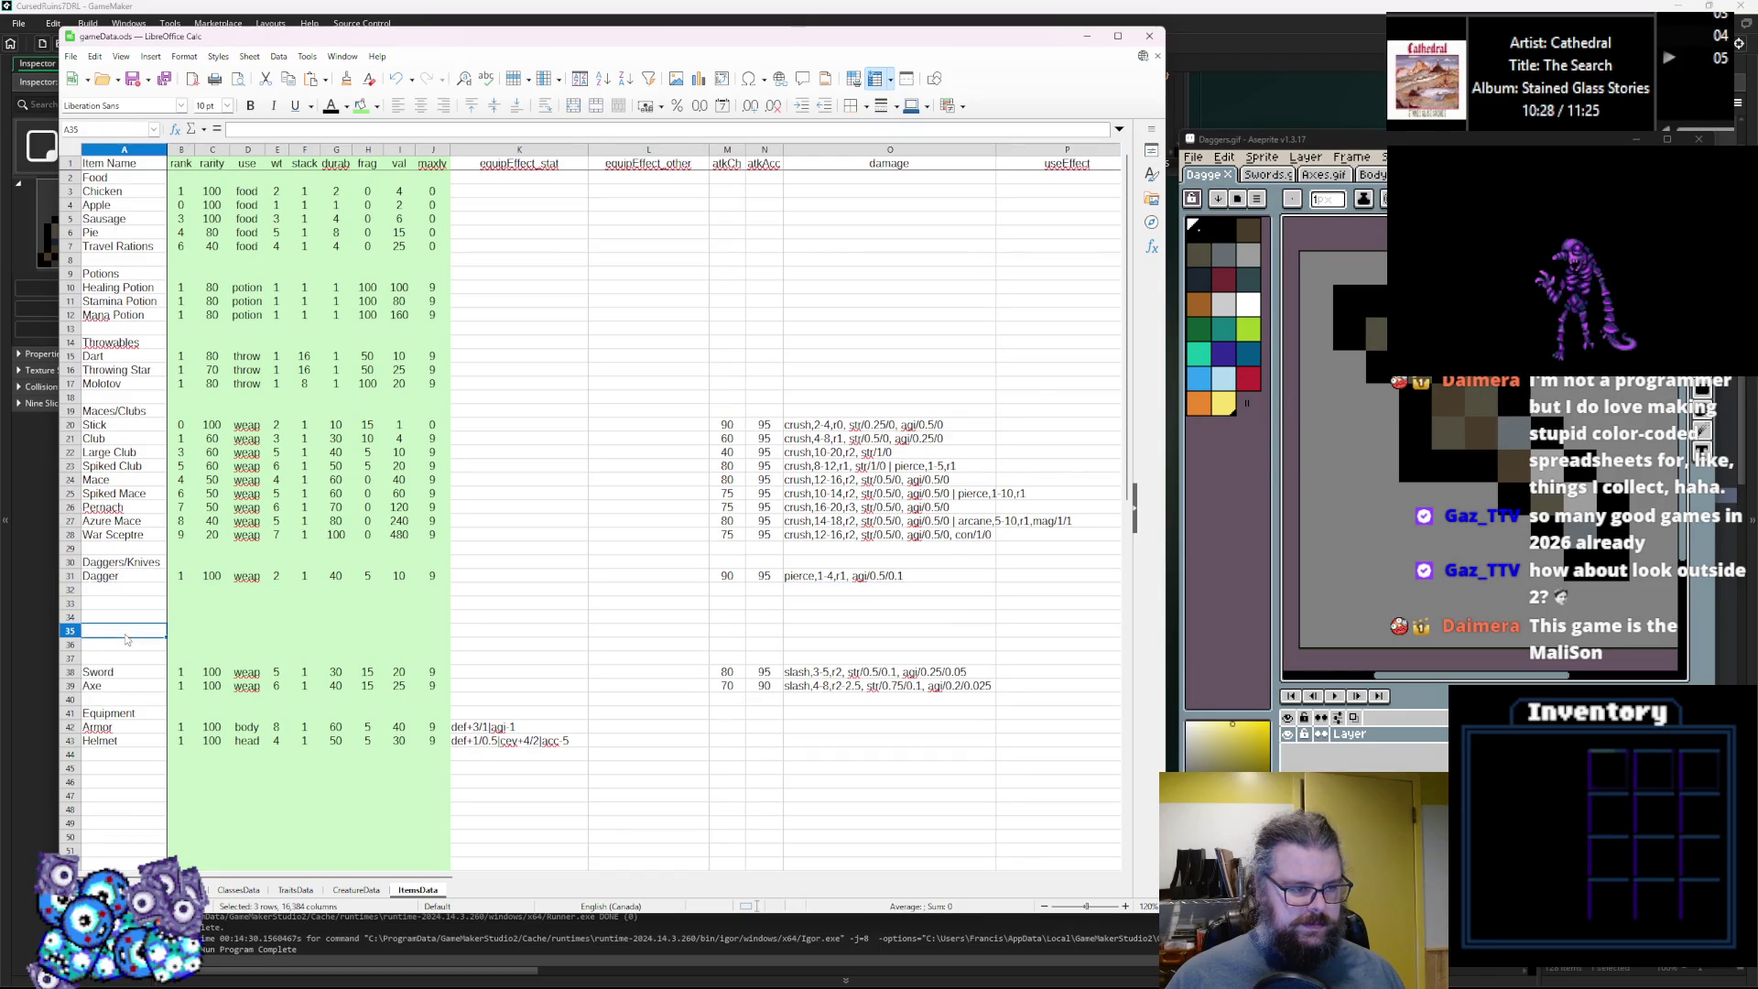
pyautogui.moveTo(71, 617); pyautogui.dragTo(72, 590)
pyautogui.rightClick(72, 591)
pyautogui.click(107, 669)
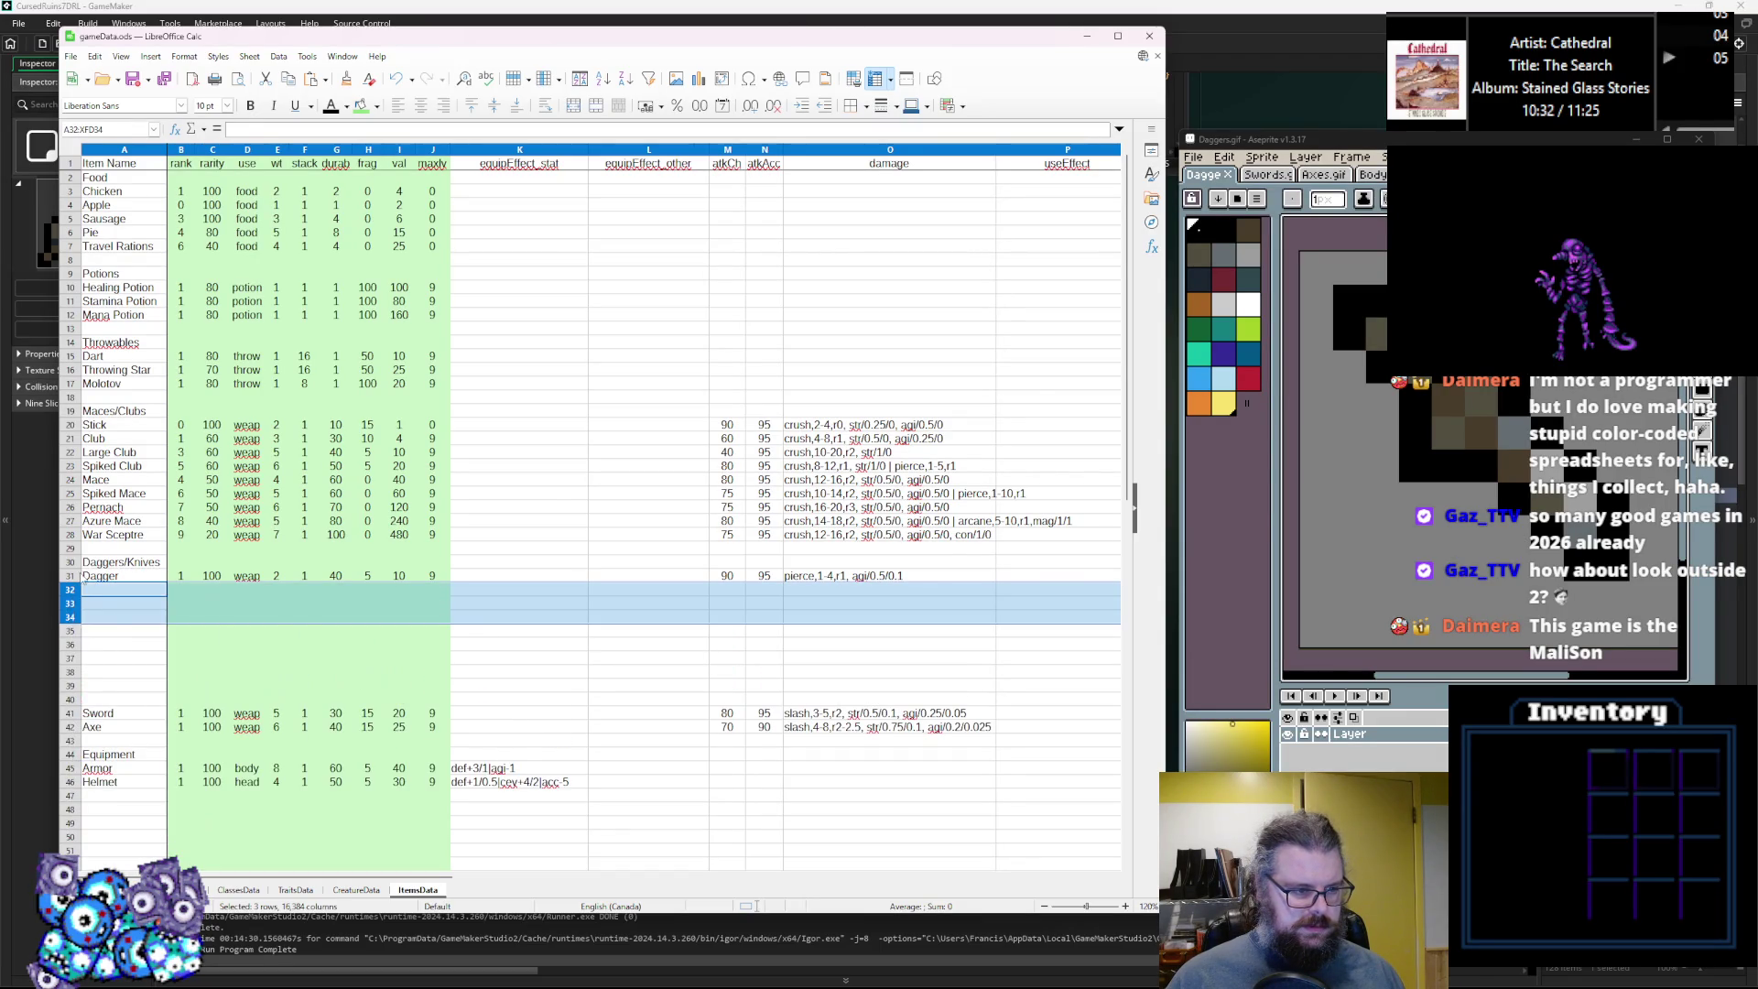
# Copy the Dagger row 31 and paste it into each of rows 32–39.
pyautogui.click(74, 577)
pyautogui.hotkey('ctrl', 'c')
pyautogui.click(71, 591)
pyautogui.hotkey('ctrl', 'v')
pyautogui.click(71, 604)
pyautogui.hotkey('ctrl', 'v')
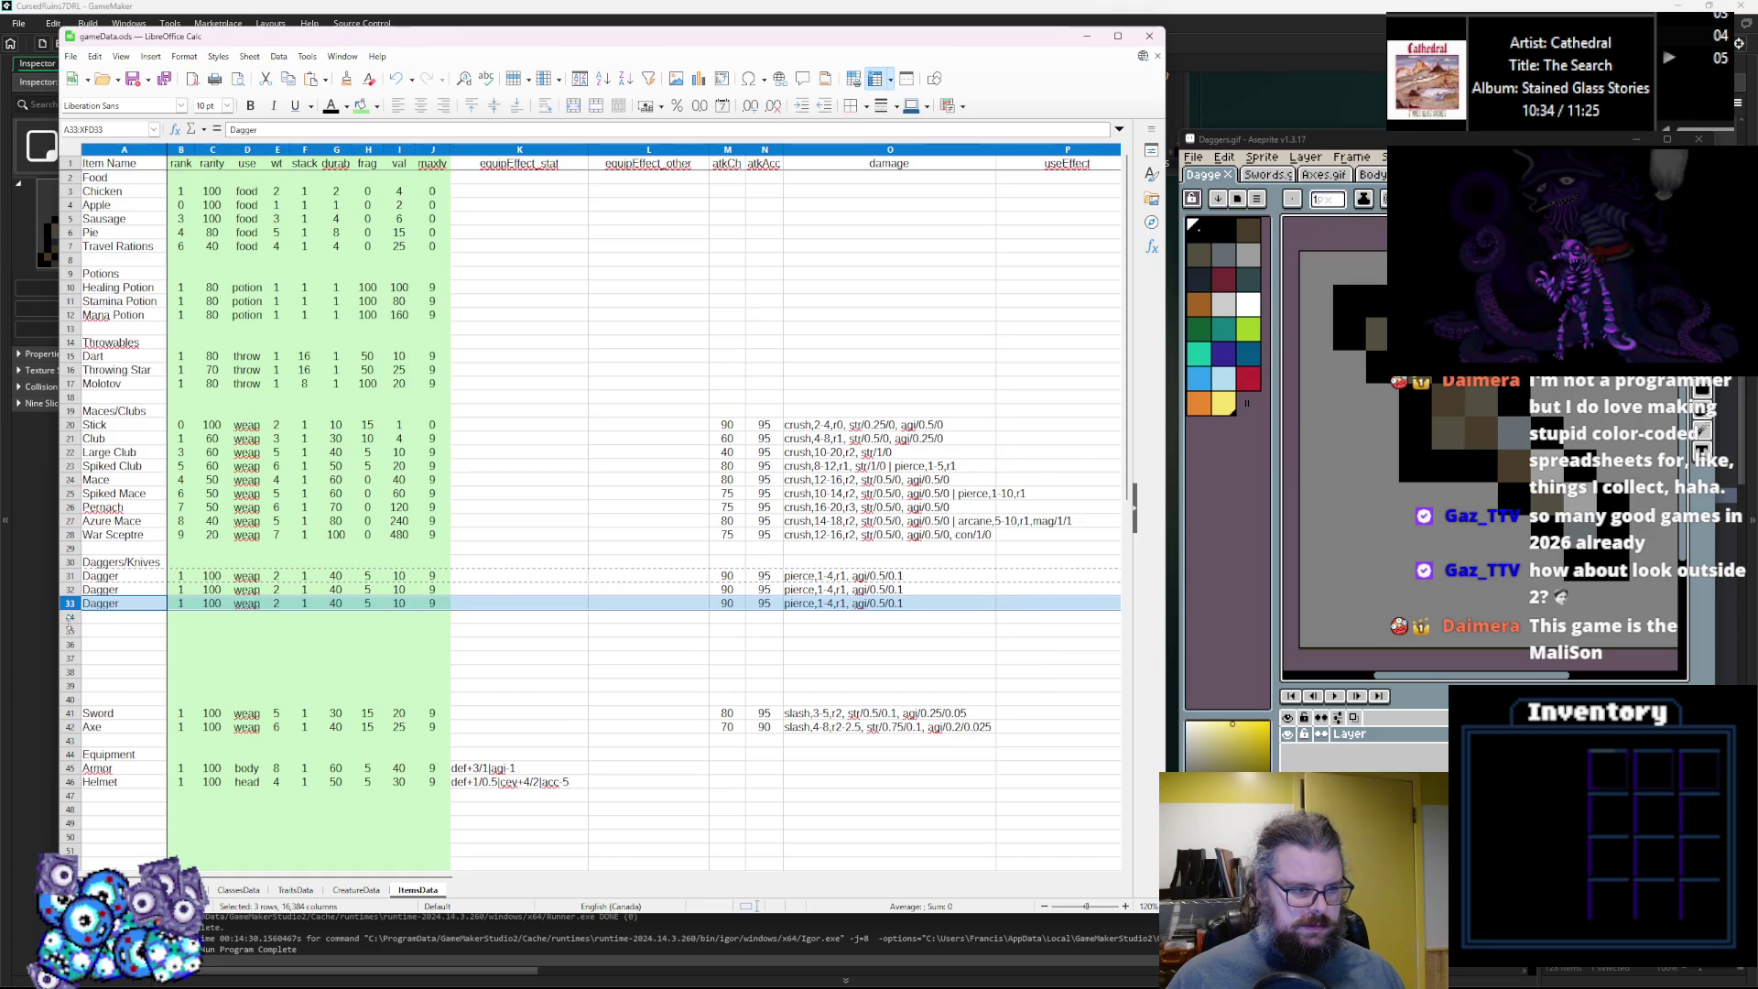
pyautogui.click(72, 630)
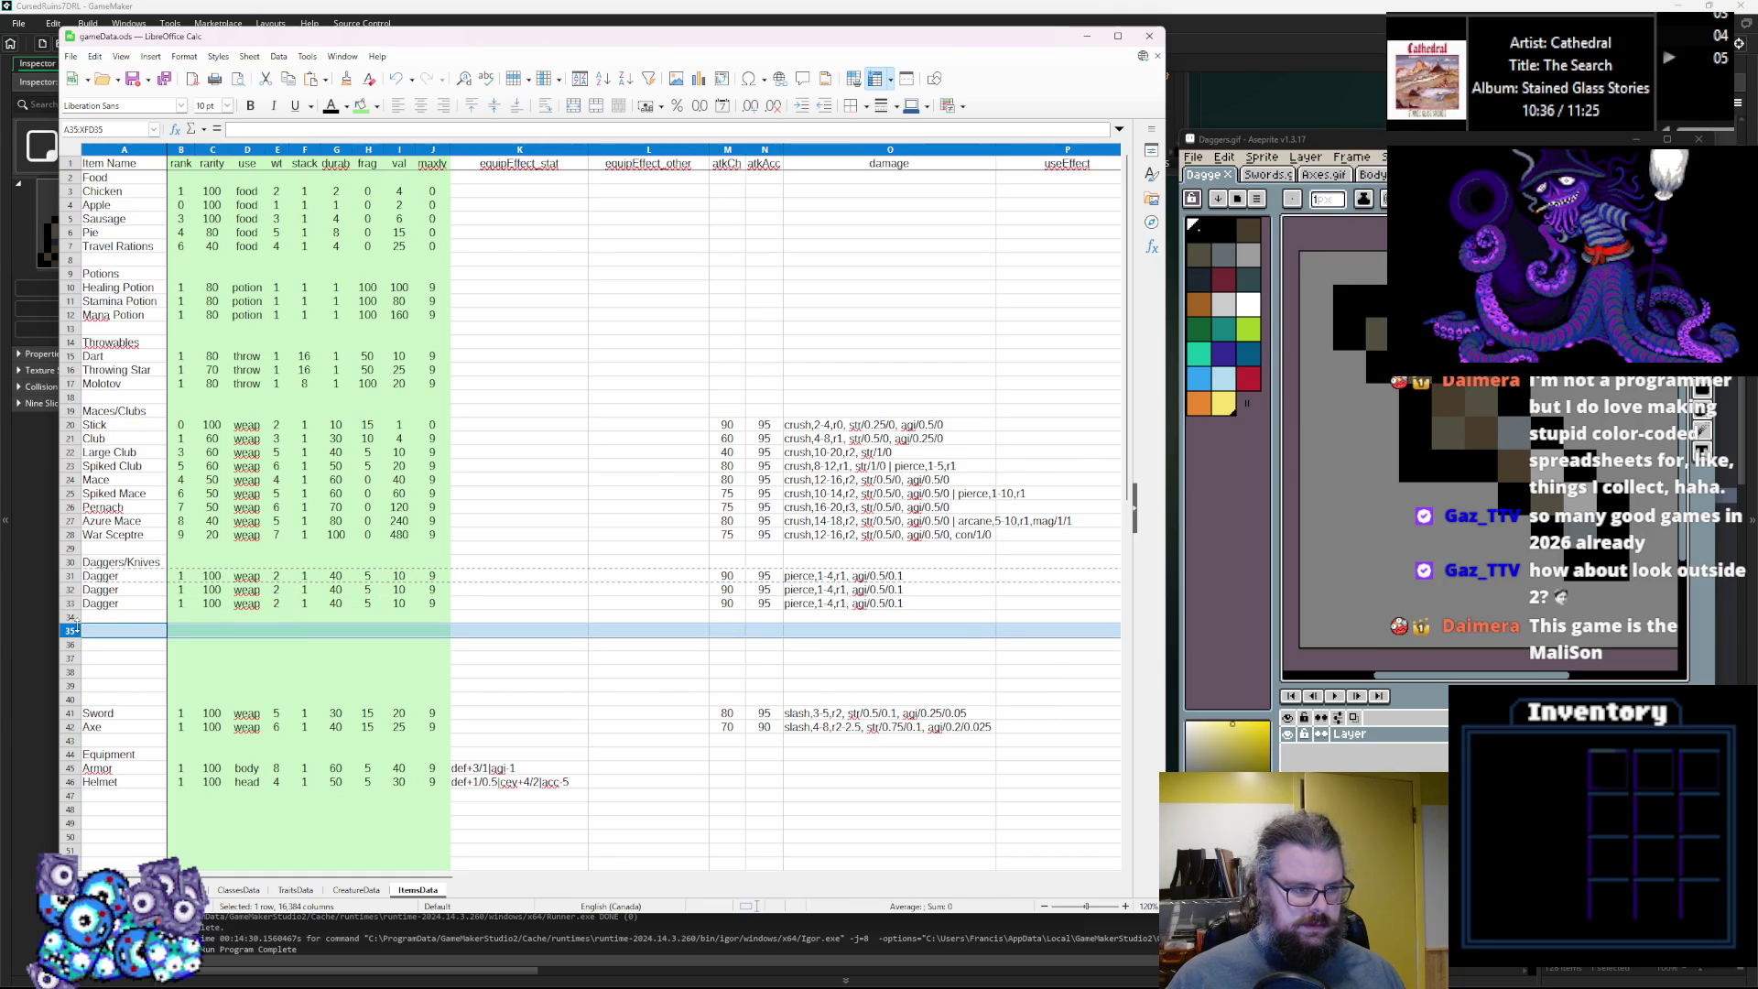
pyautogui.hotkey('ctrl', 'v')
pyautogui.click(71, 617)
pyautogui.hotkey('ctrl', 'v')
pyautogui.press('Down')
pyautogui.press('Down')
pyautogui.hotkey('ctrl', 'v')
pyautogui.press('Down')
pyautogui.hotkey('ctrl', 'v')
pyautogui.press('Down')
pyautogui.hotkey('ctrl', 'v')
pyautogui.press('Down')
pyautogui.hotkey('ctrl', 'v')
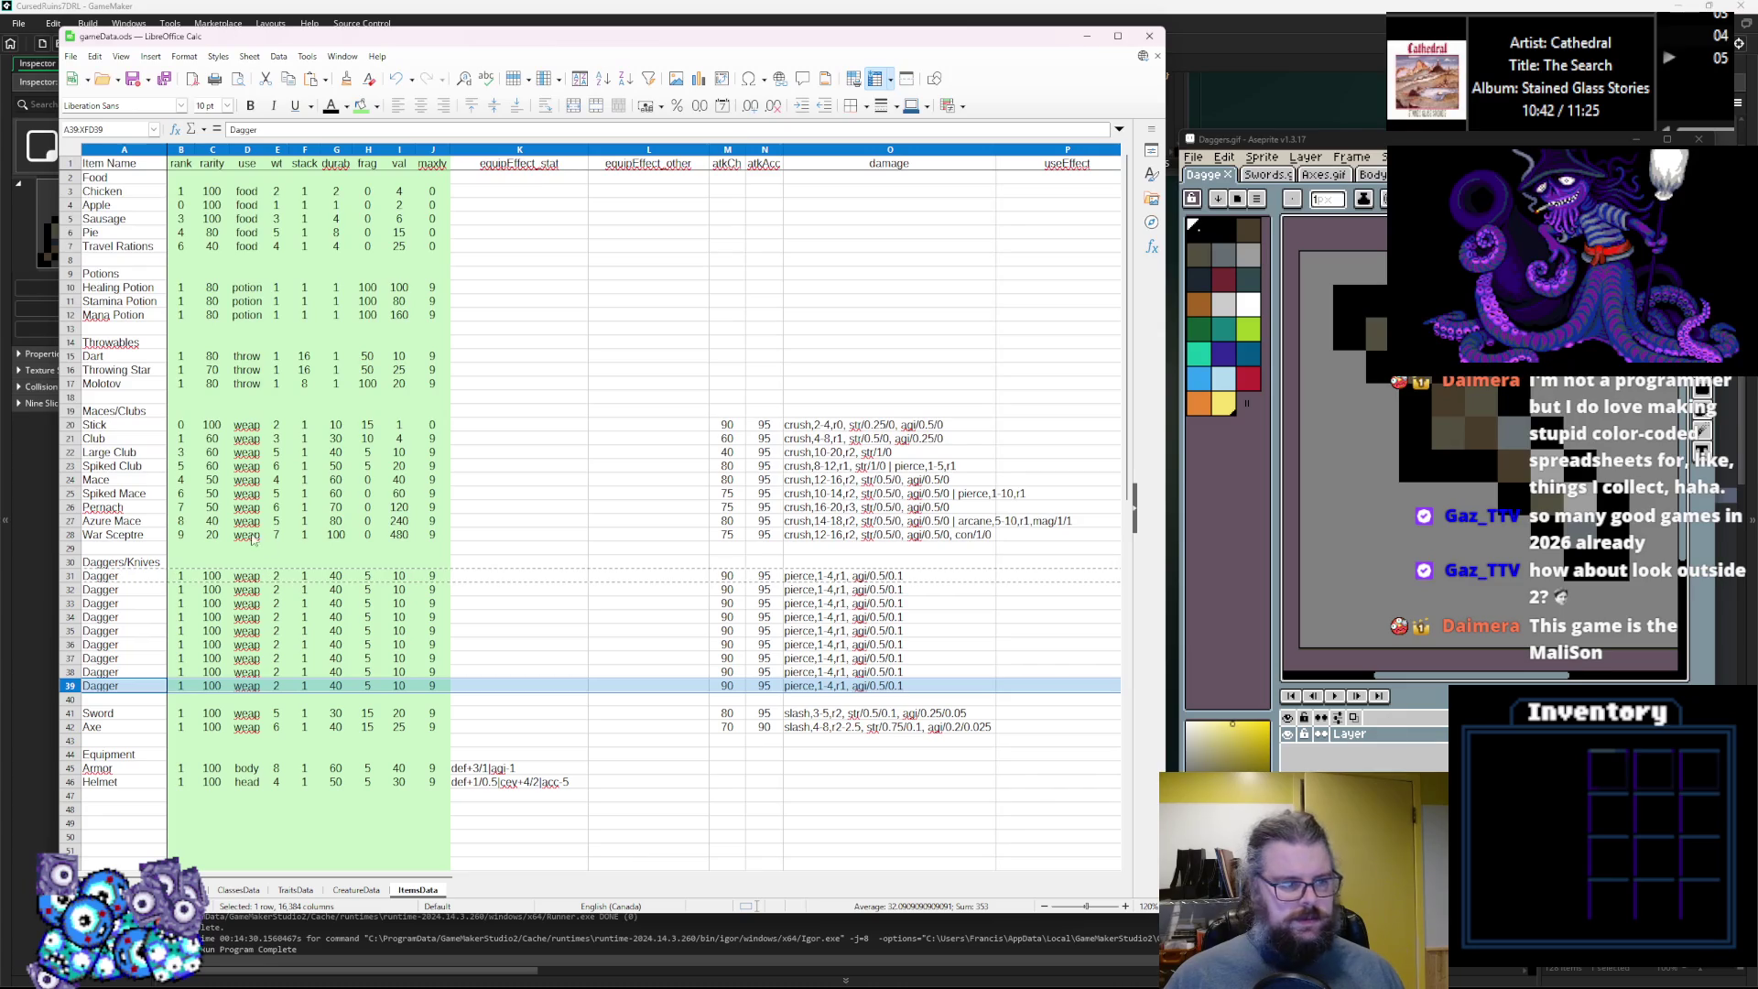
# Rename the first Dagger to Shoddy Dagger and set its durability to 20.
pyautogui.doubleClick(114, 575)
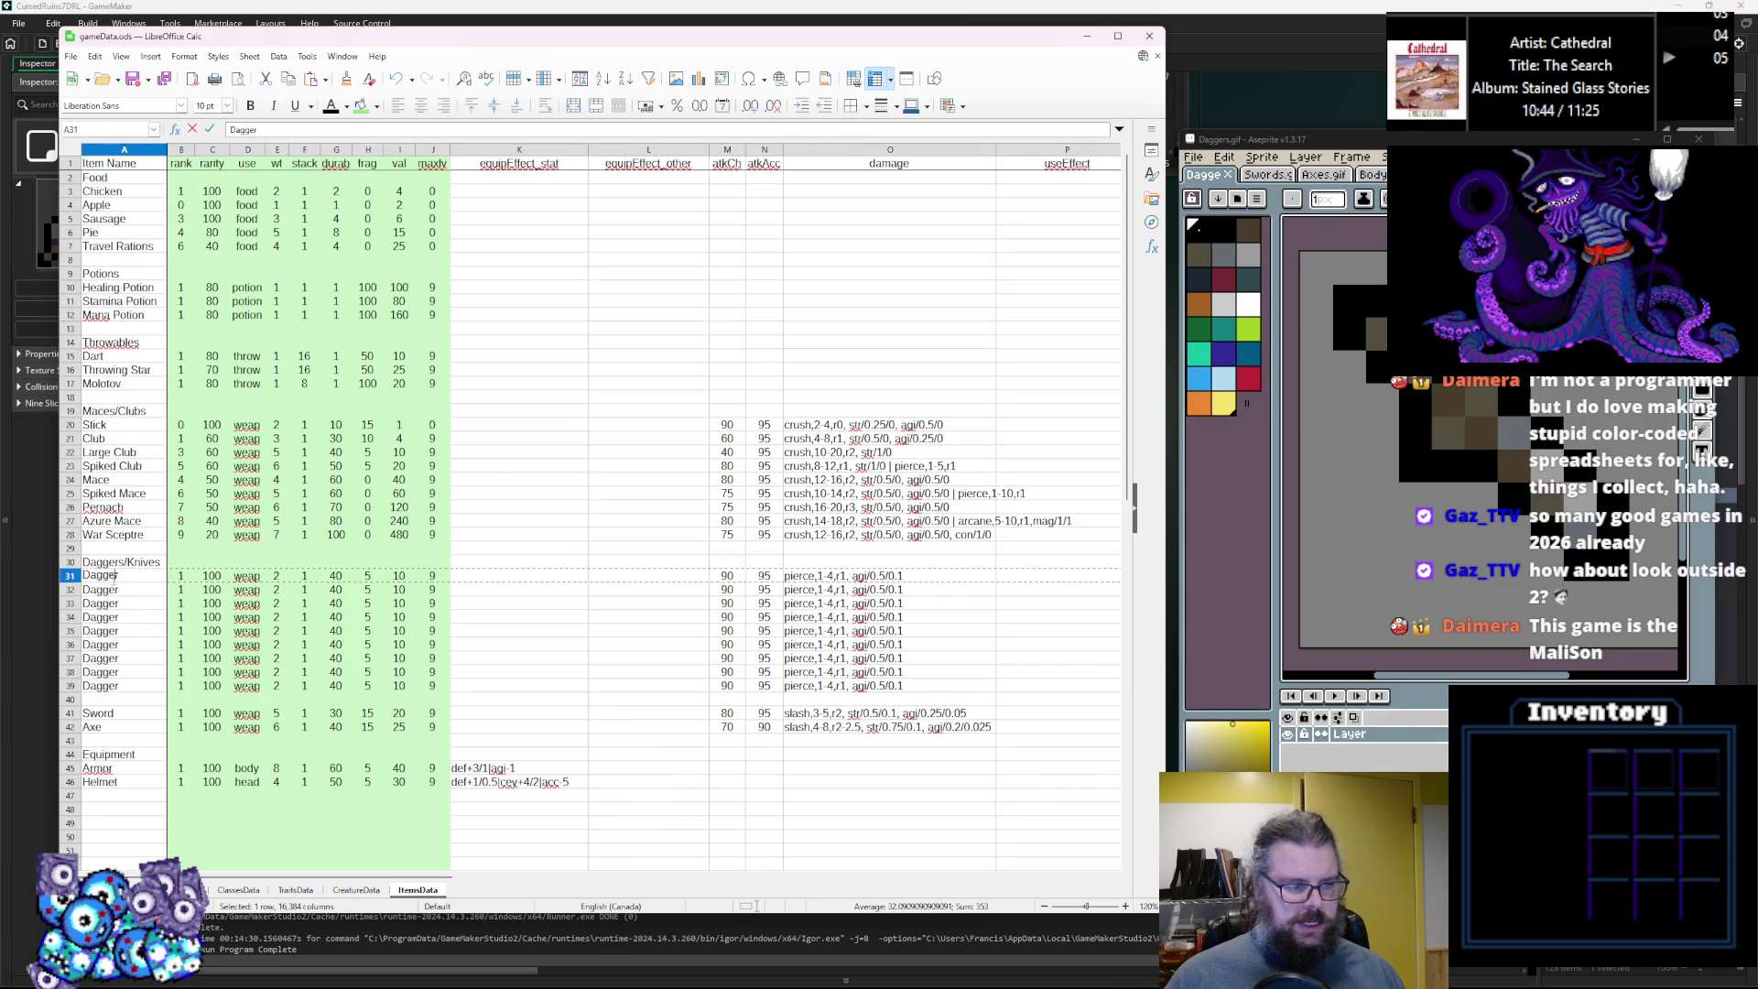
pyautogui.write('Shoddy')
pyautogui.click(211, 616)
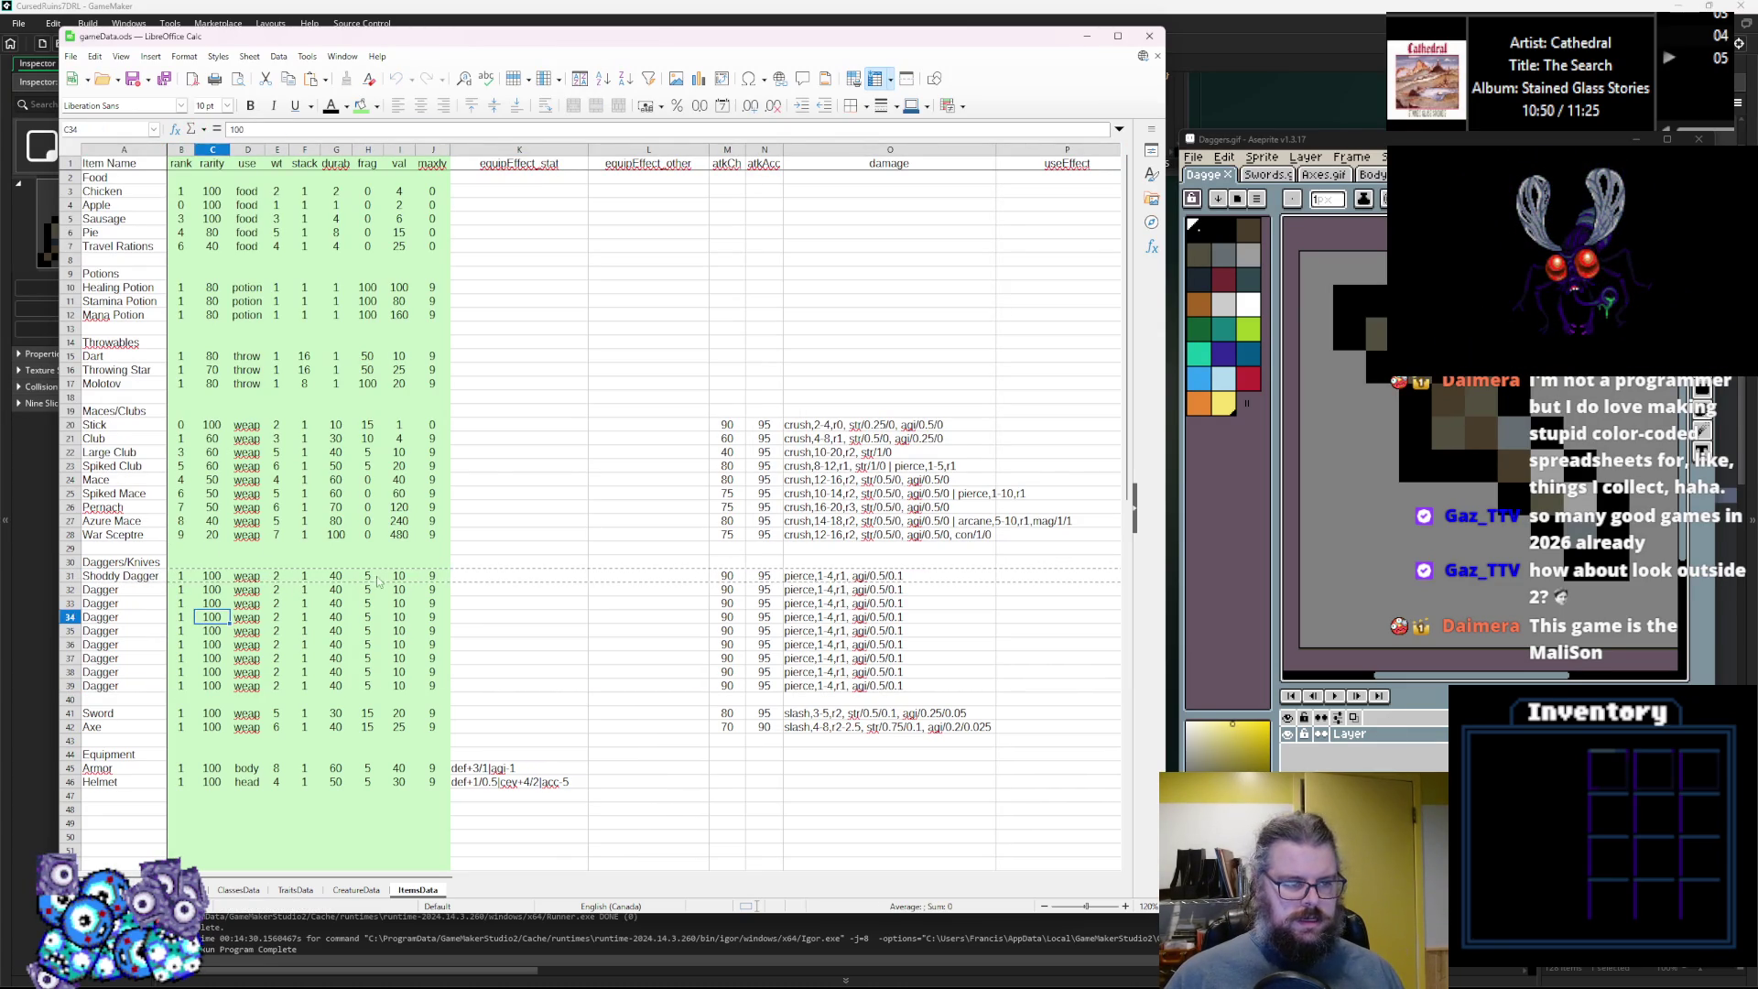
pyautogui.click(334, 574)
pyautogui.doubleClick(334, 575)
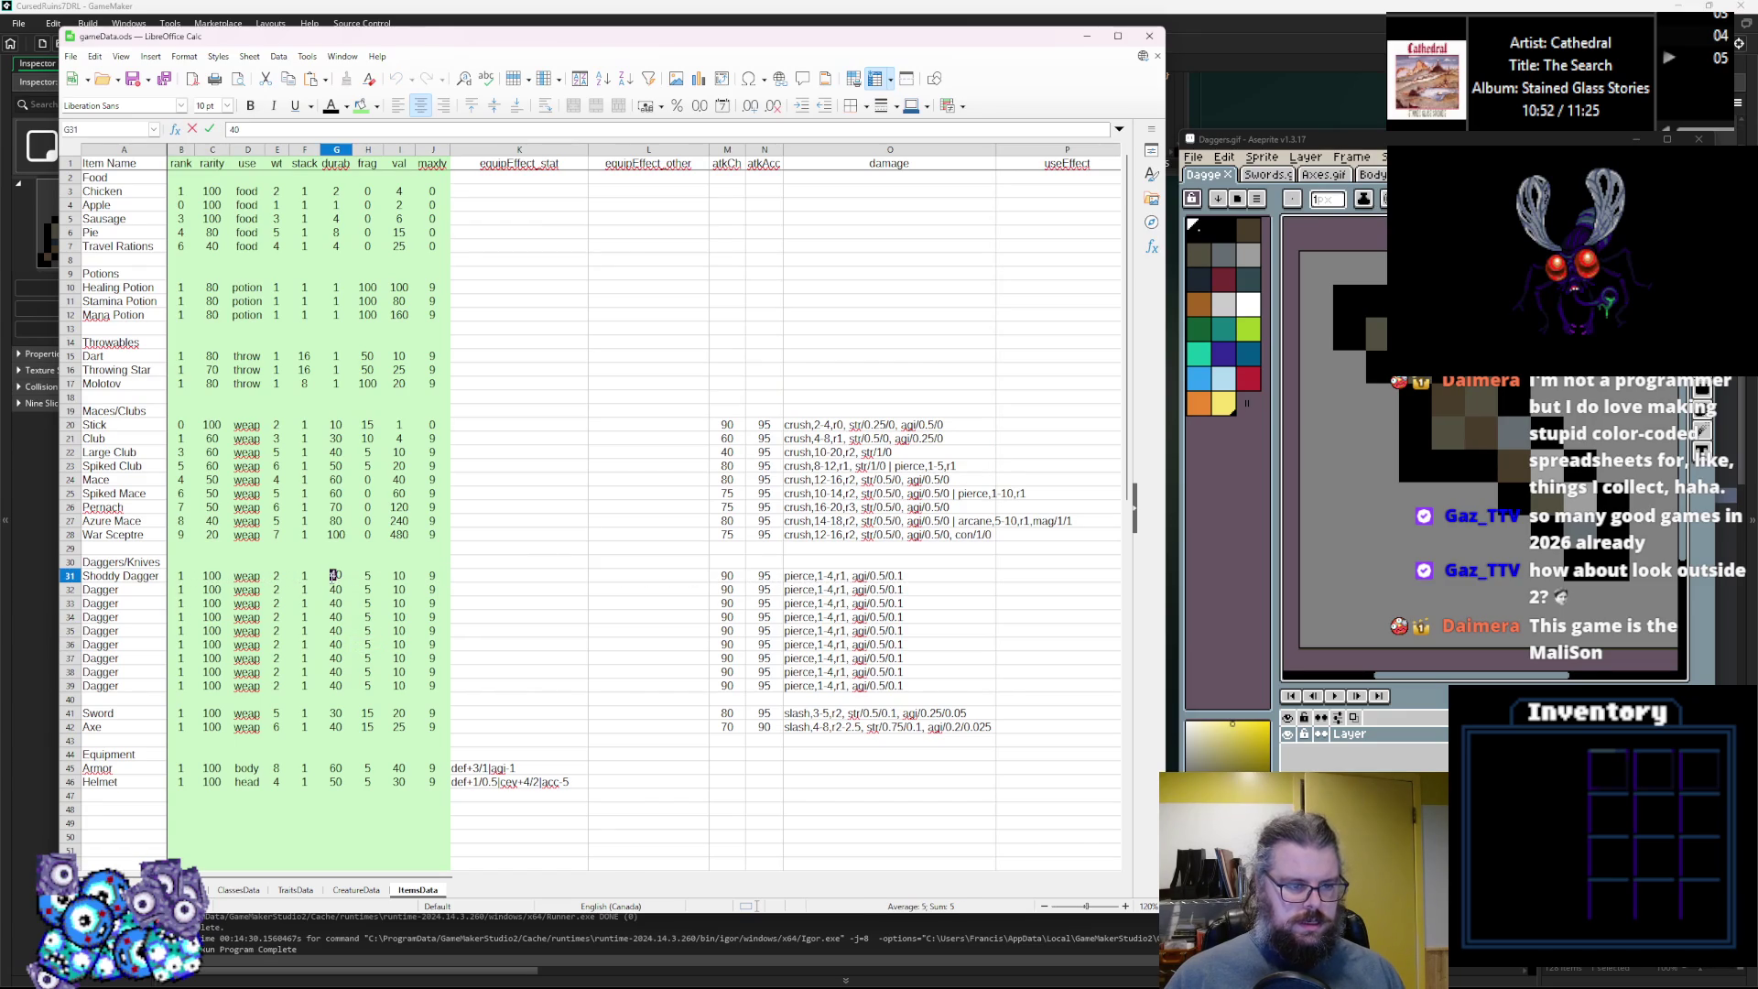
pyautogui.write('10')
pyautogui.click(338, 632)
pyautogui.doubleClick(332, 575)
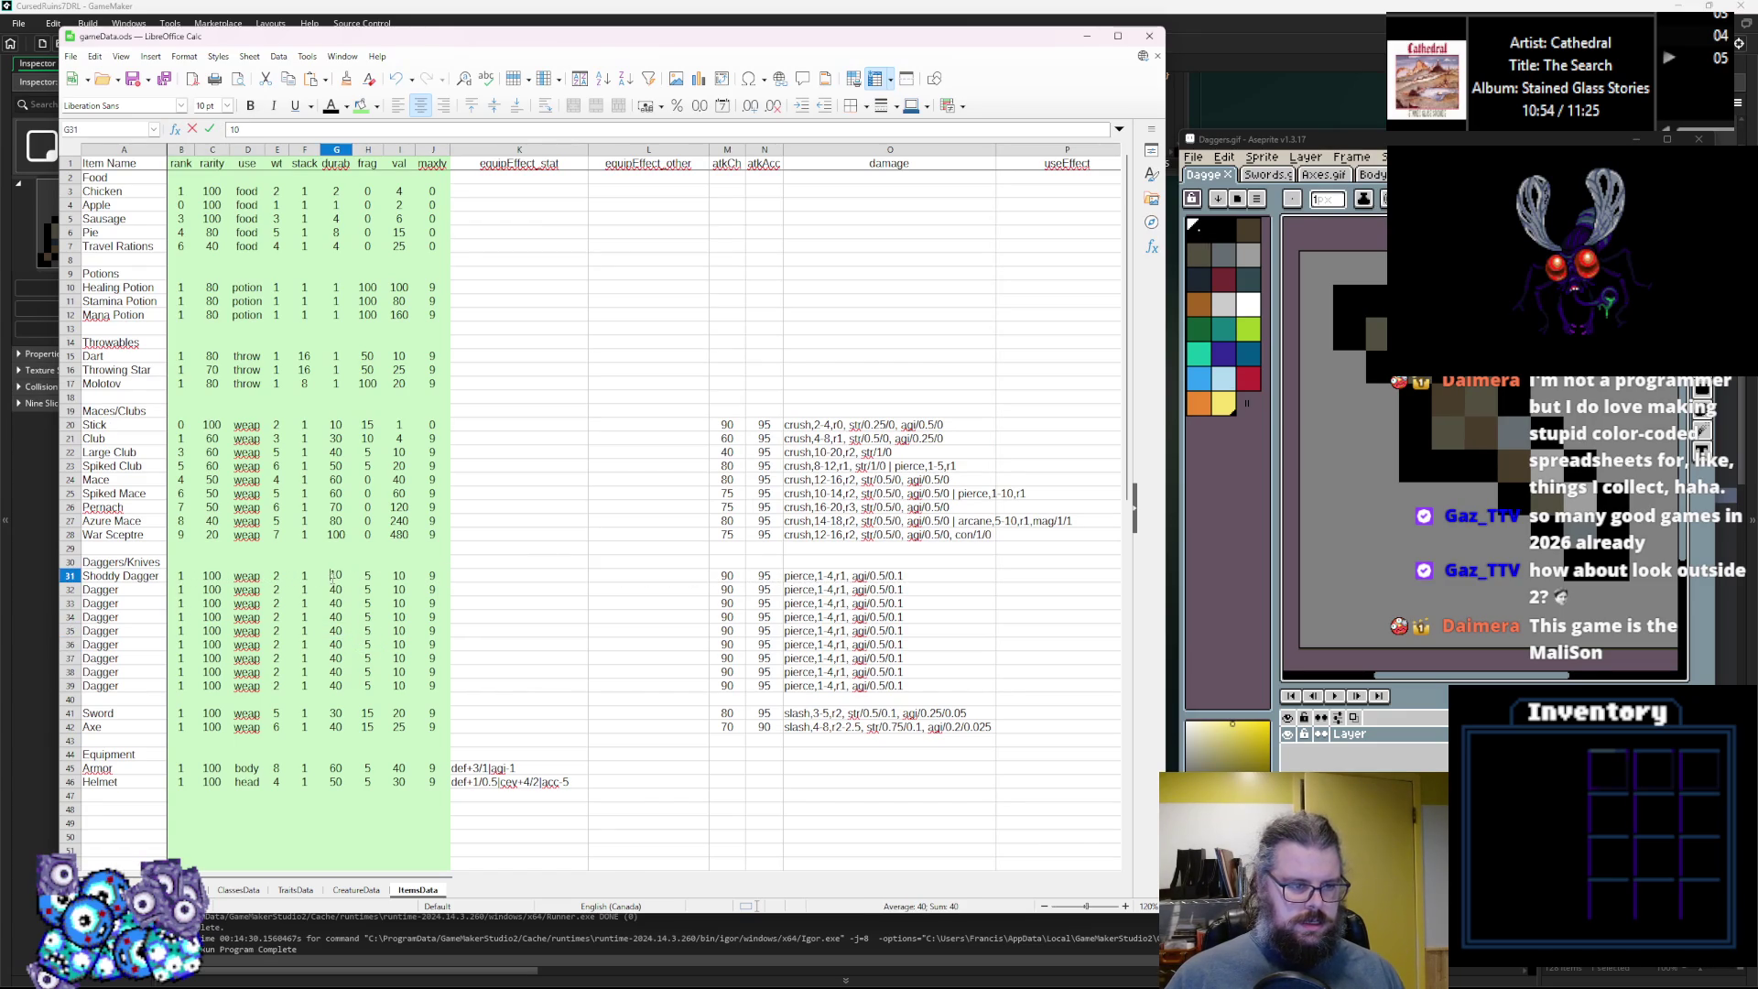
pyautogui.write('20')
pyautogui.click(304, 644)
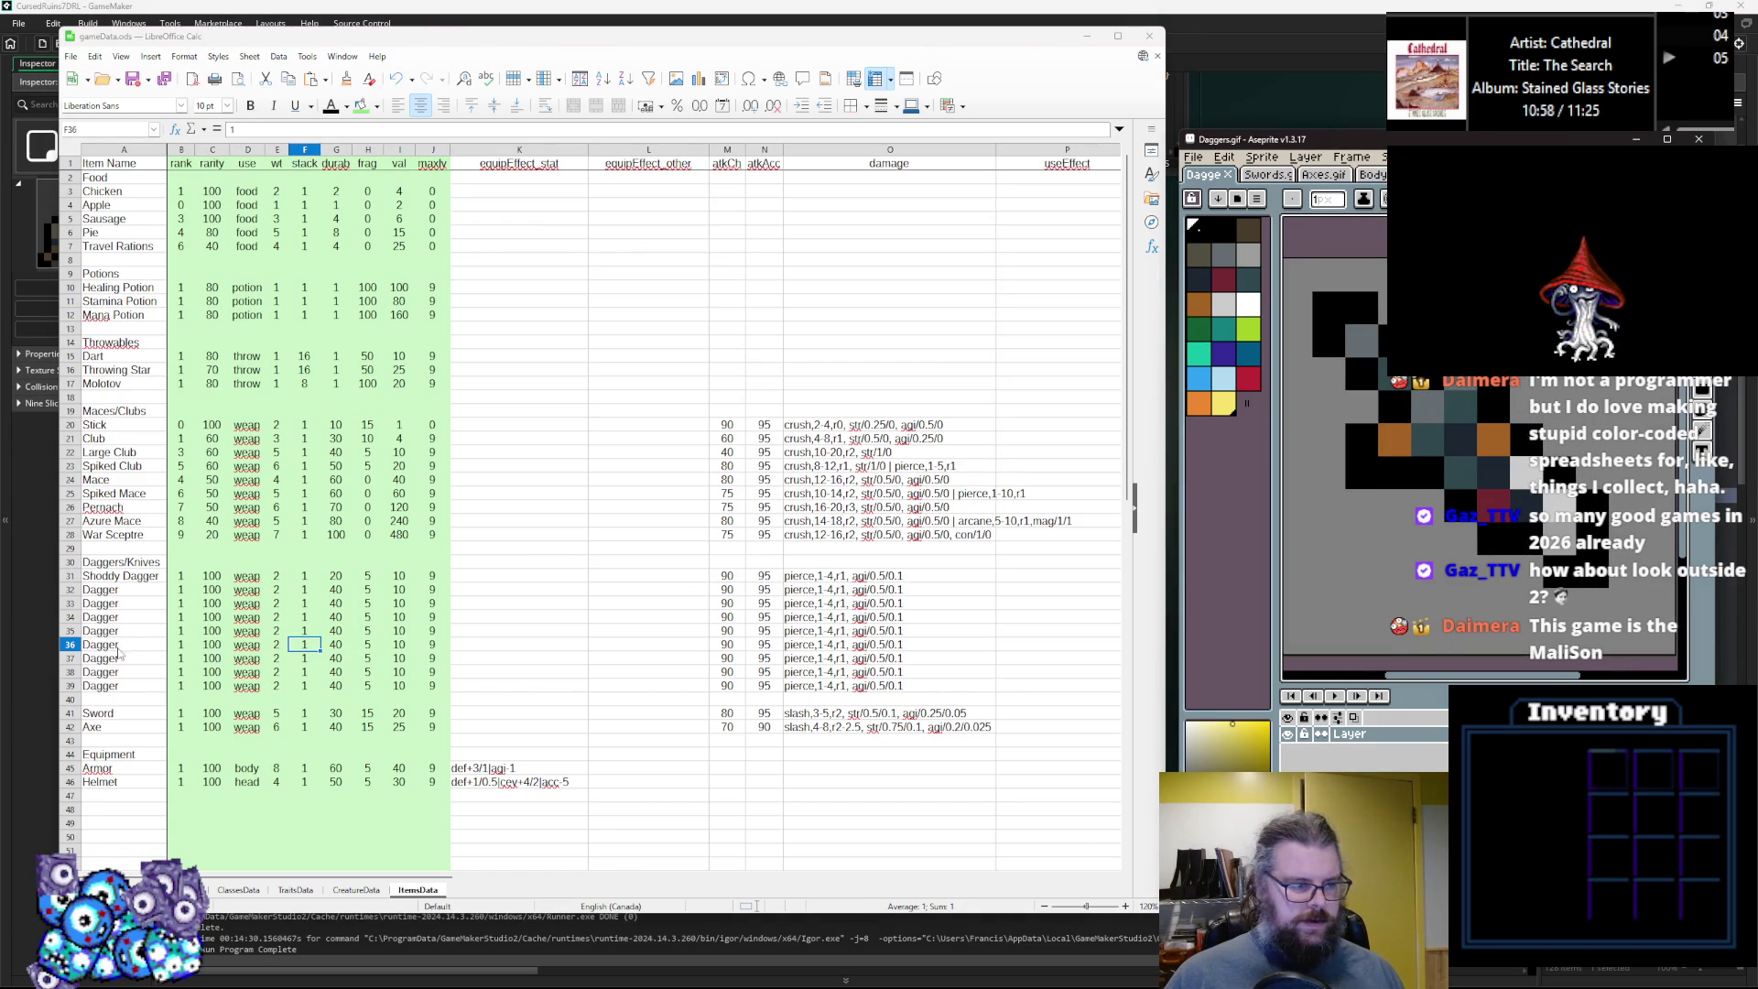
# Rename the next Dagger copy to Rusty Knife.
pyautogui.doubleClick(86, 589)
pyautogui.write('R')
pyautogui.write('i')
pyautogui.write('Rusty')
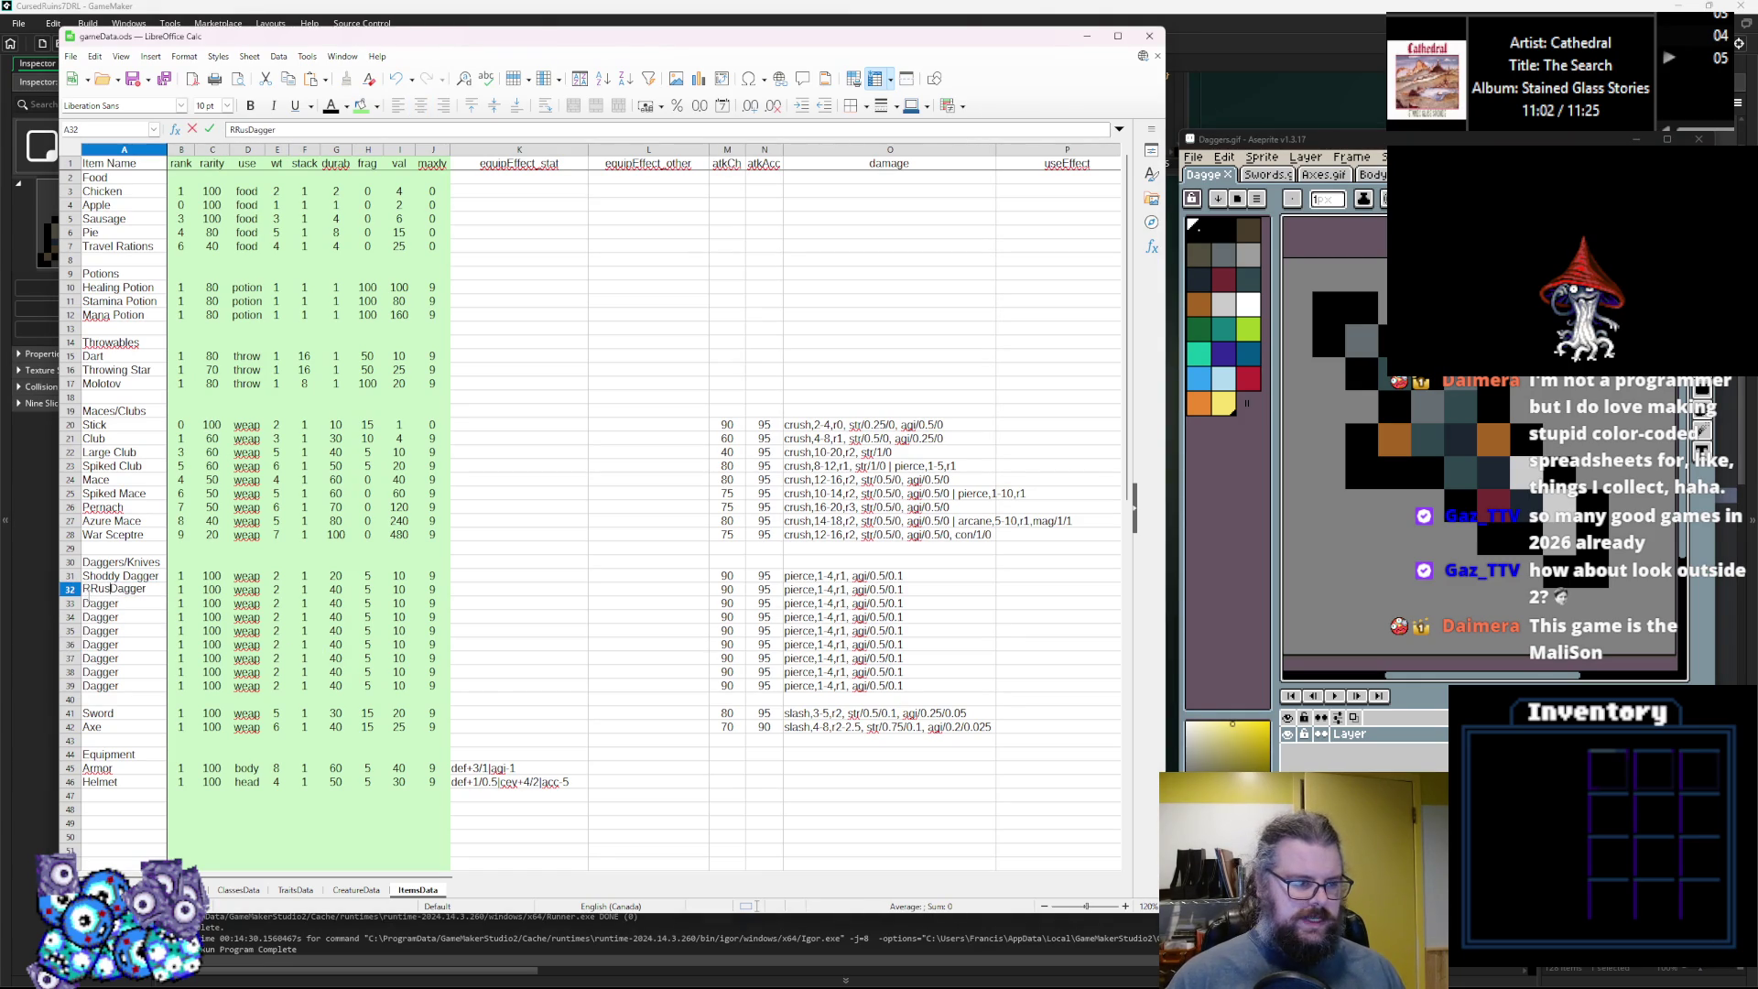
pyautogui.press('Home')
pyautogui.press('Delete')
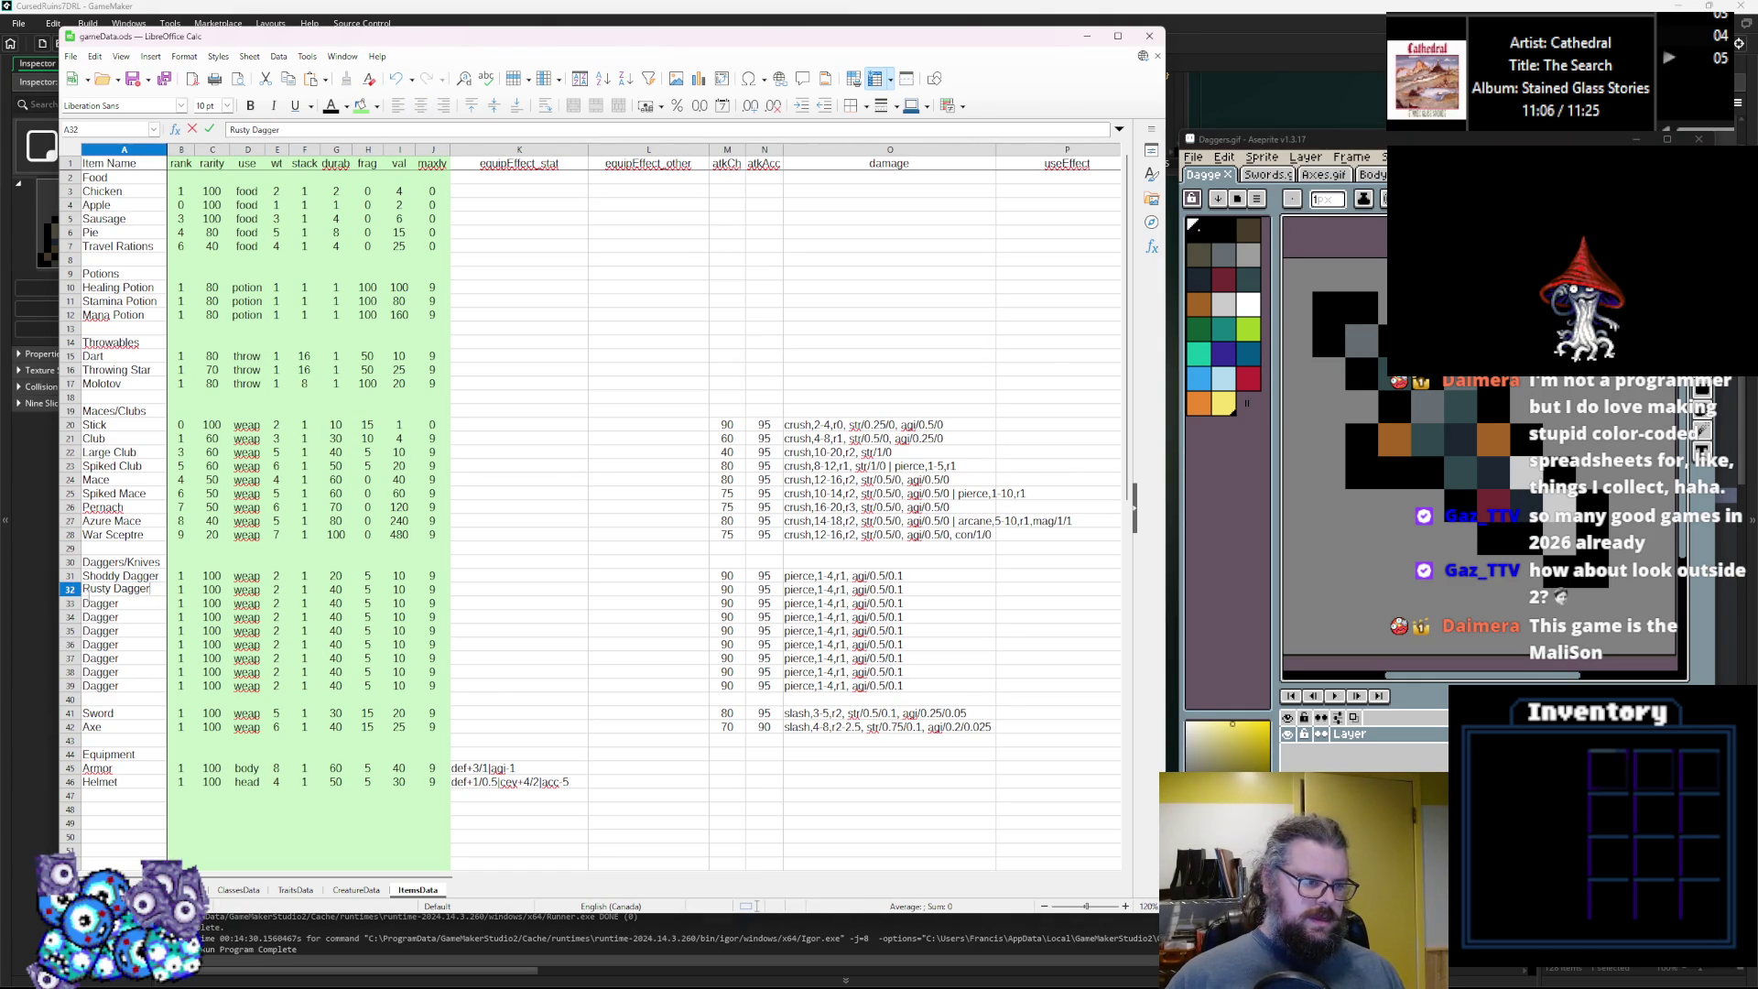
pyautogui.press('BackSpace')
pyautogui.press('BackSpace')
pyautogui.press('BackSpace')
pyautogui.write('kni')
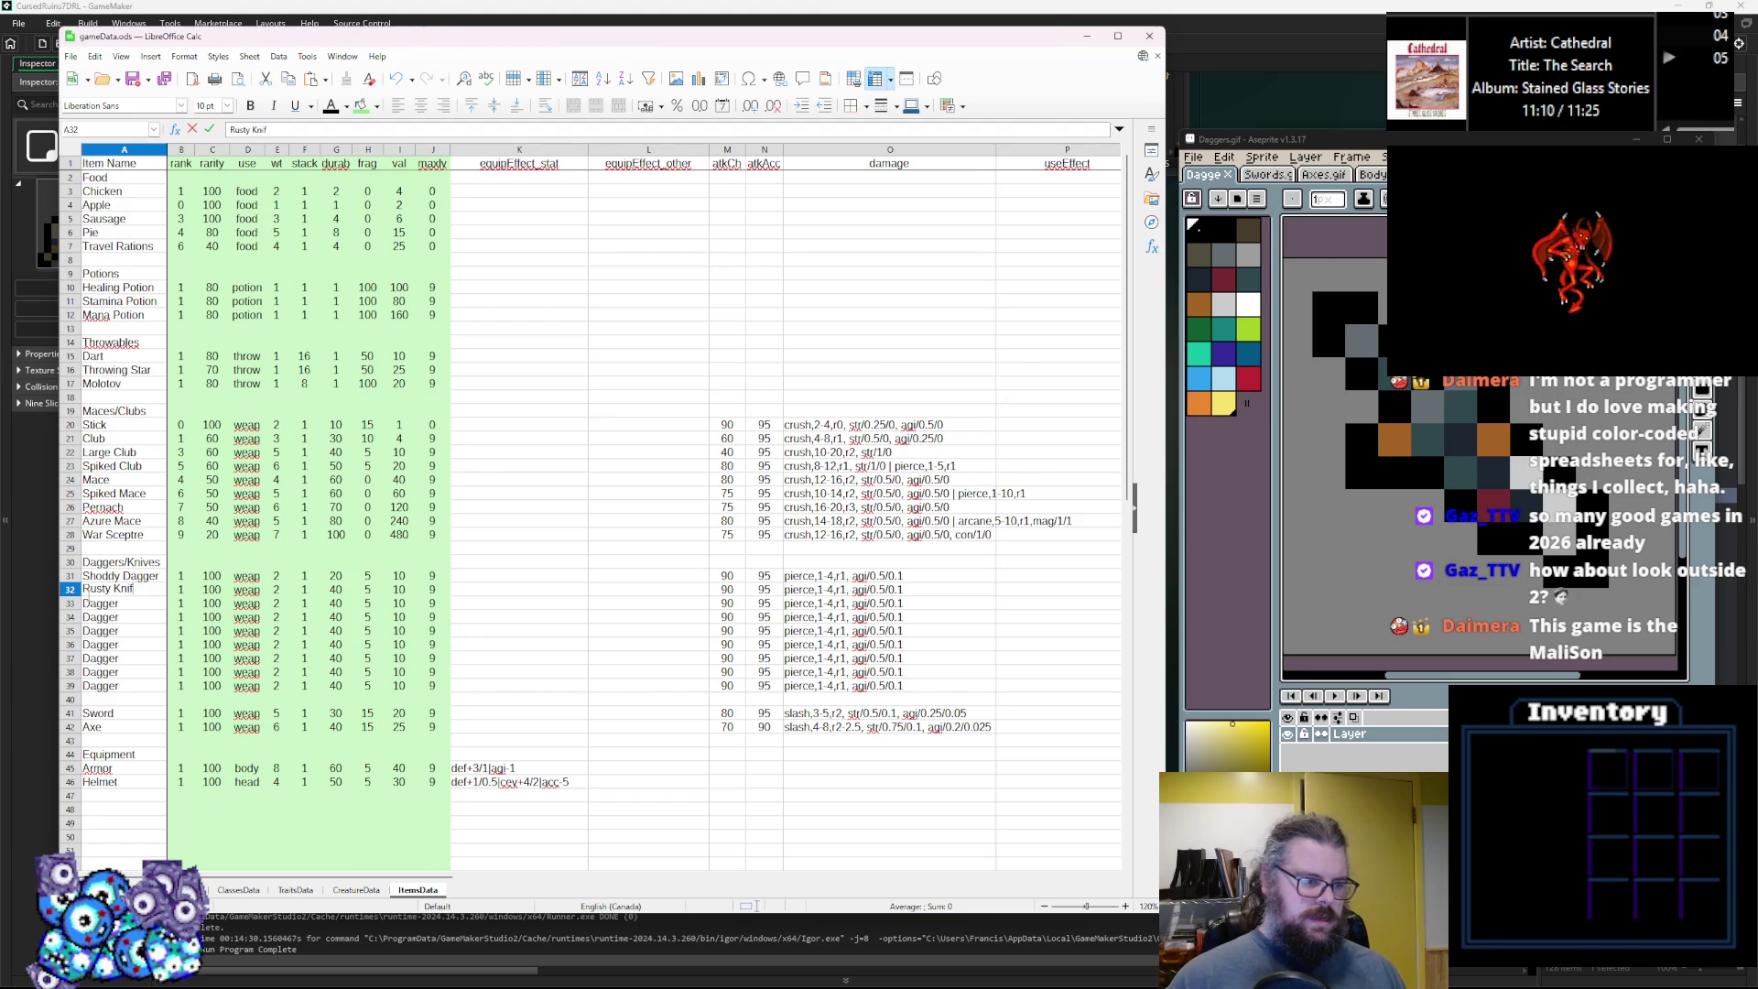
pyautogui.press('Return')
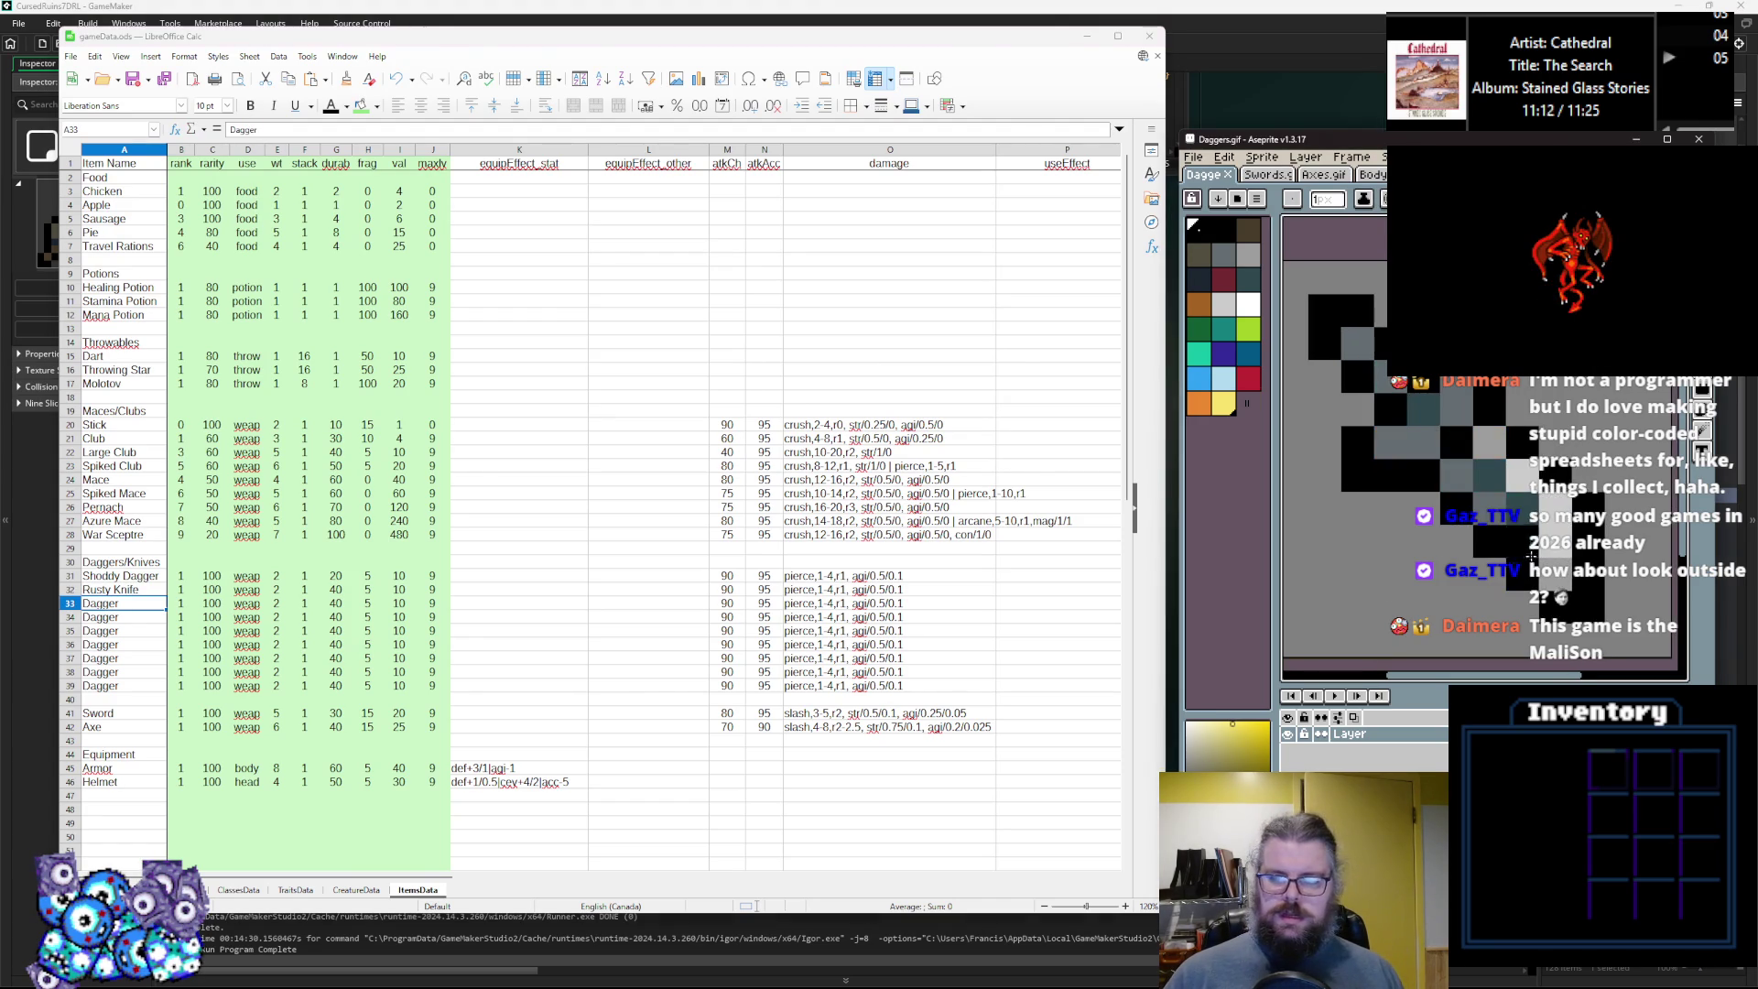
# Leave row 33 as Dagger and rename row 34 to Combat Knife.
pyautogui.doubleClick(126, 604)
pyautogui.moveTo(108, 603); pyautogui.dragTo(130, 605)
pyautogui.press('Return')
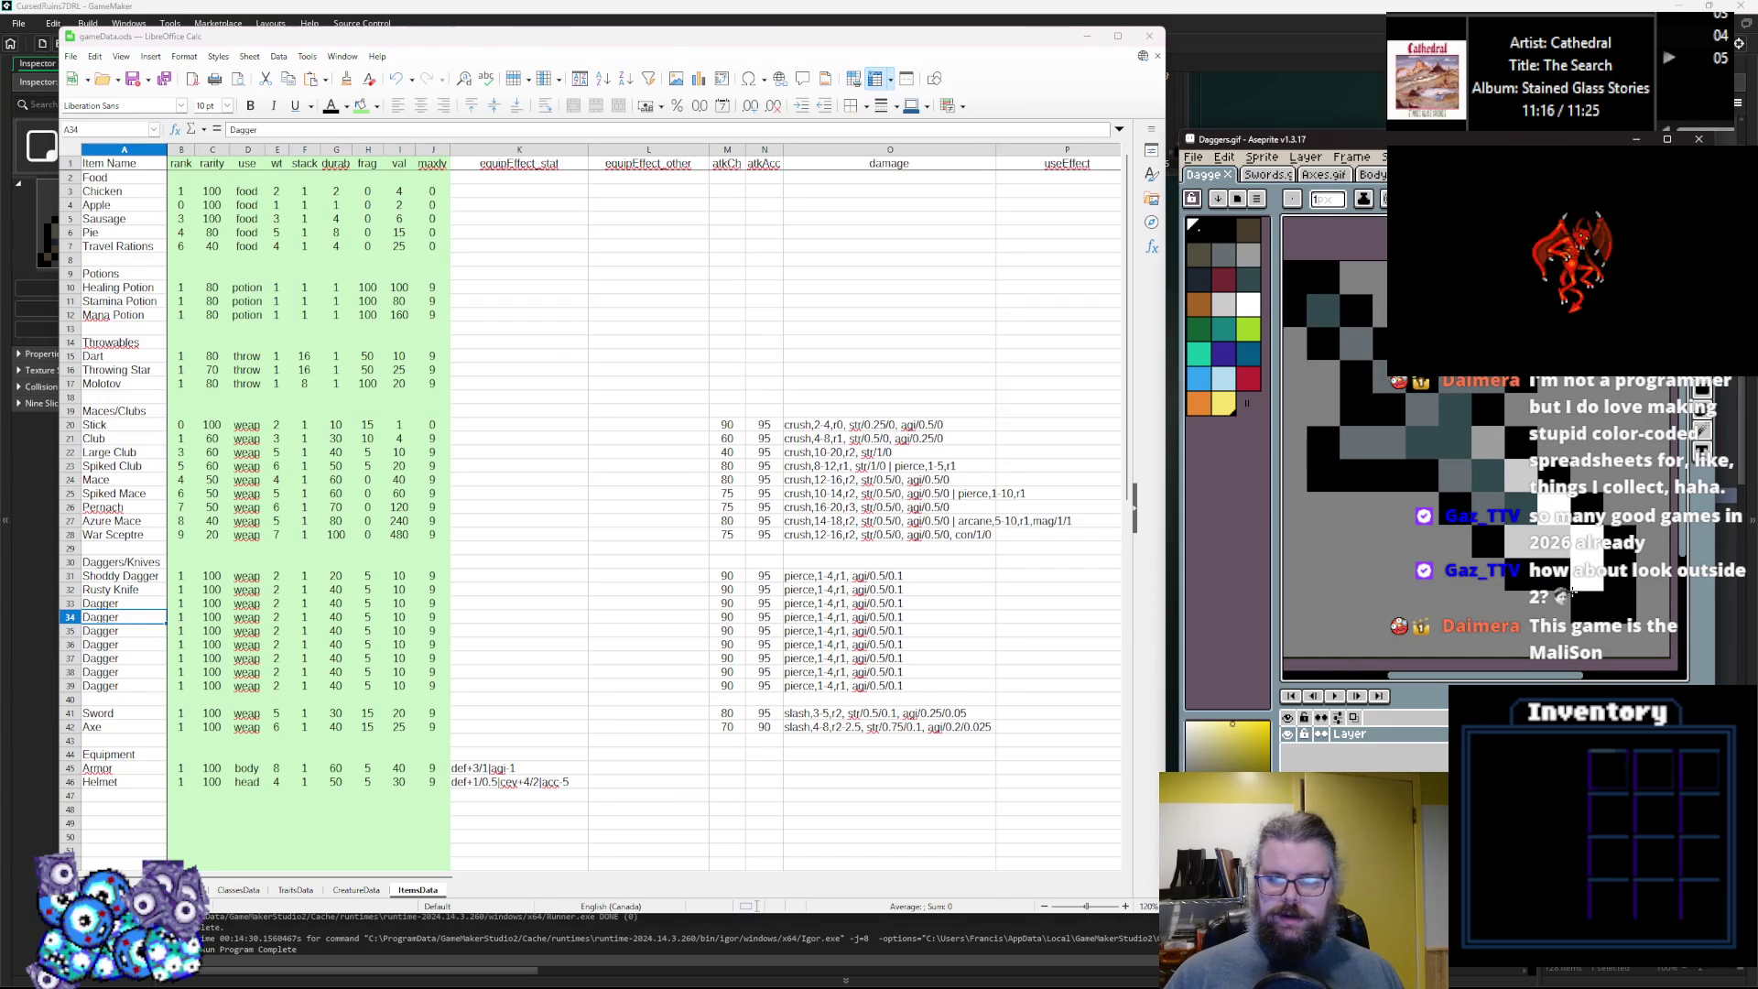
pyautogui.doubleClick(139, 617)
pyautogui.doubleClick(139, 617)
pyautogui.write('Comb')
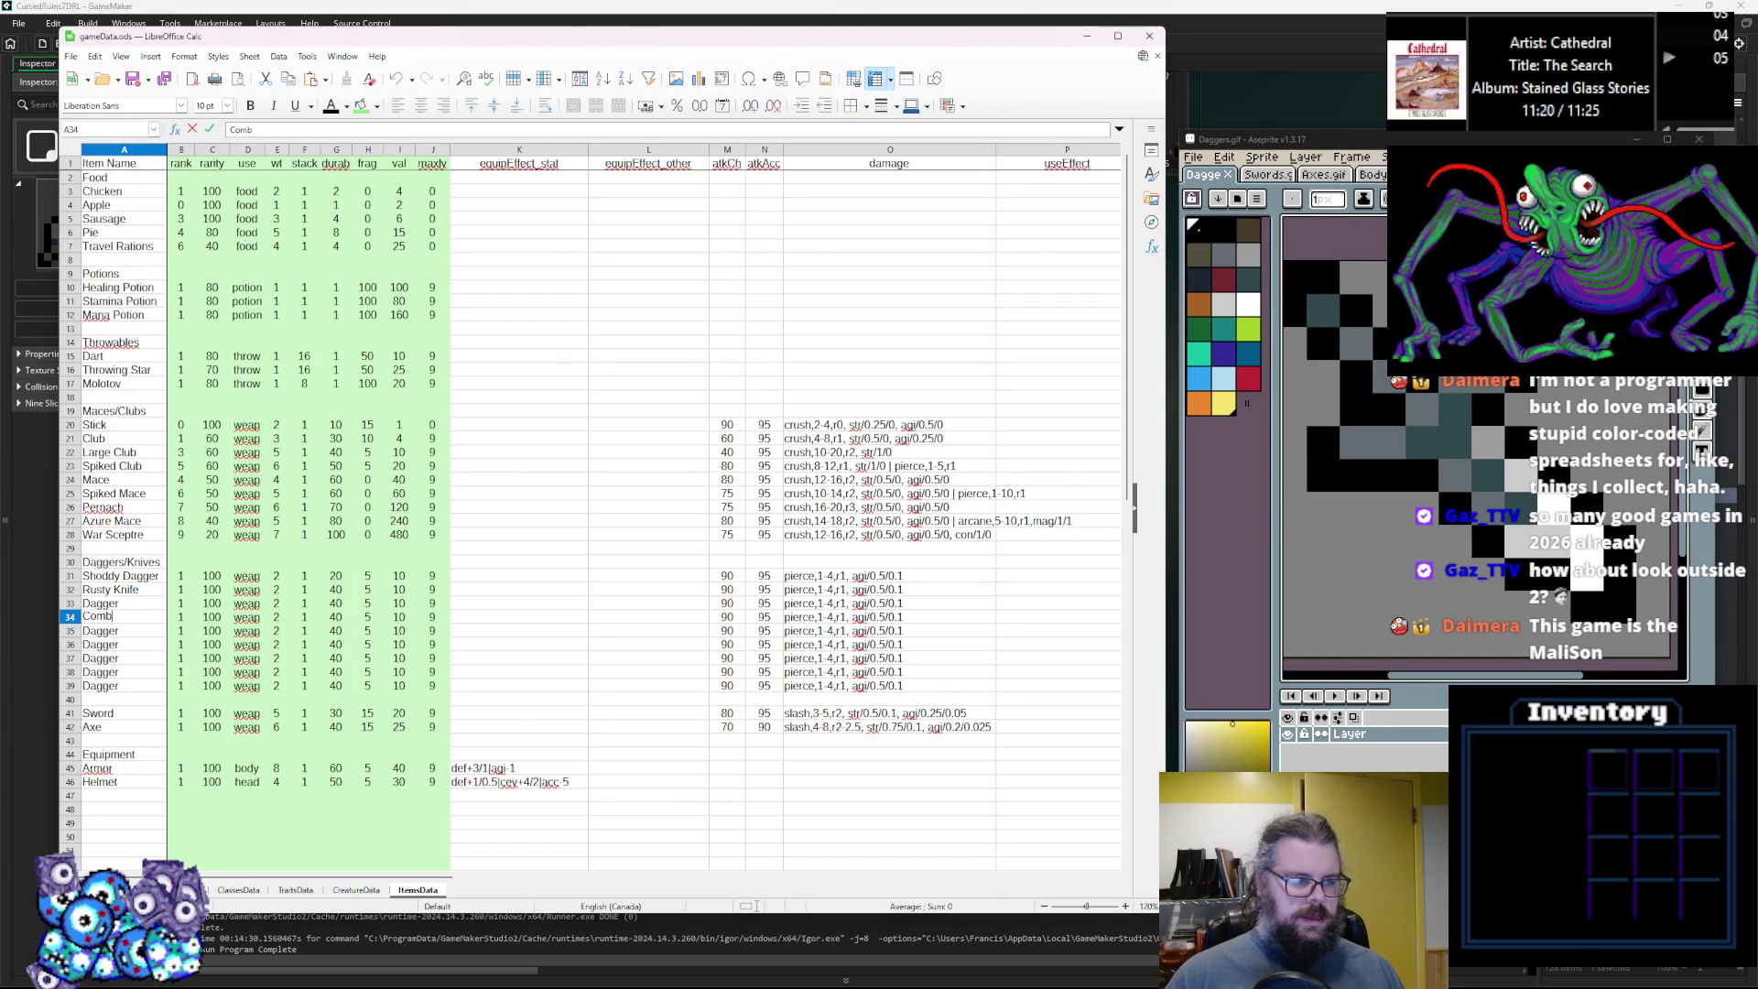
pyautogui.write('at Kni')
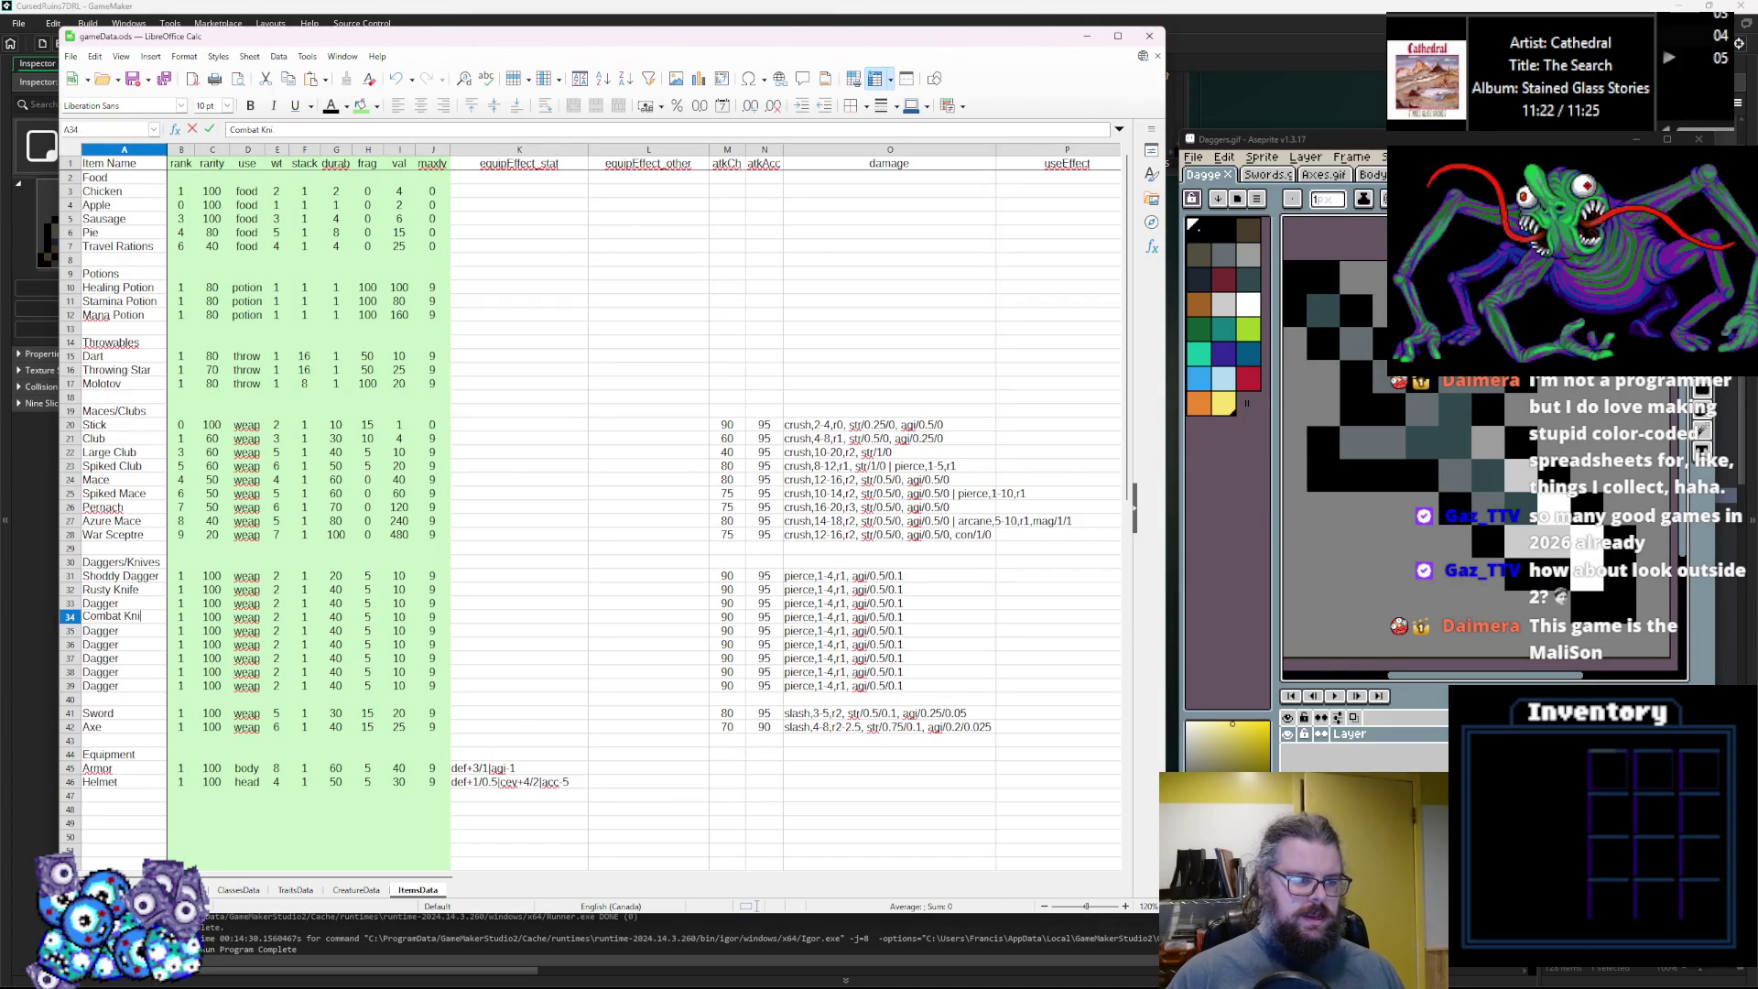
pyautogui.click(1323, 410)
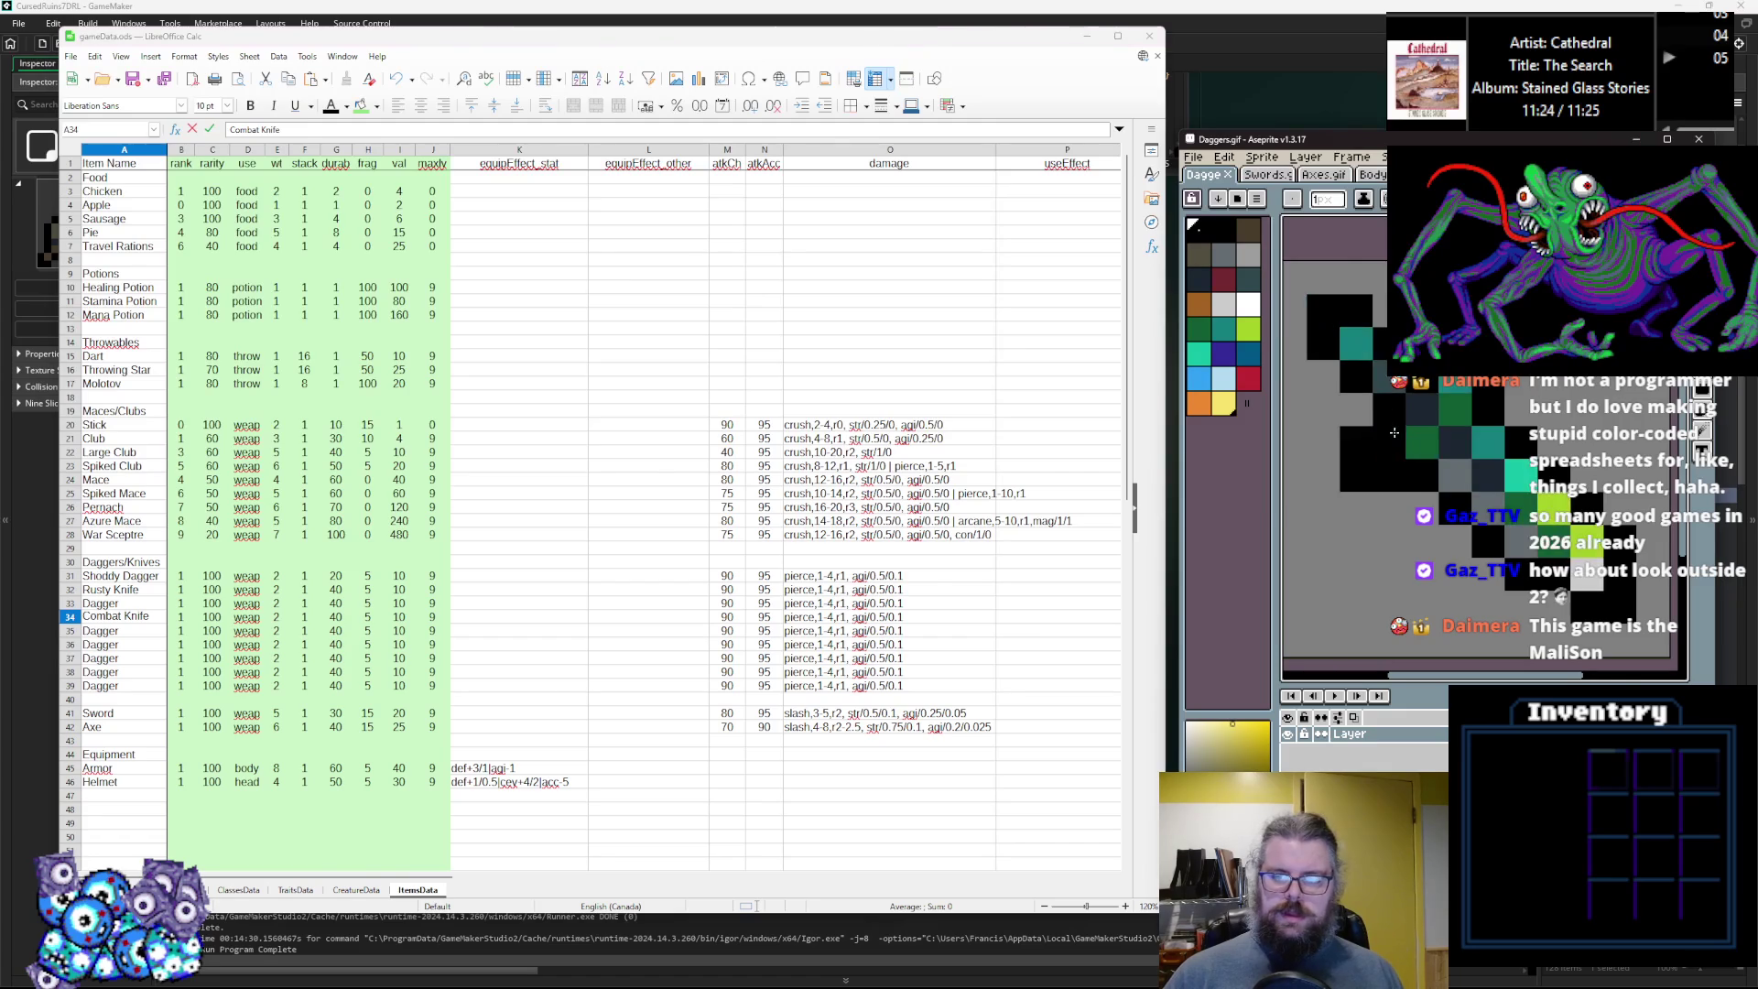
pyautogui.press('Return')
pyautogui.click(1391, 438)
# Rename the Dagger in row 35 to Jade Dirk.
pyautogui.doubleClick(100, 630)
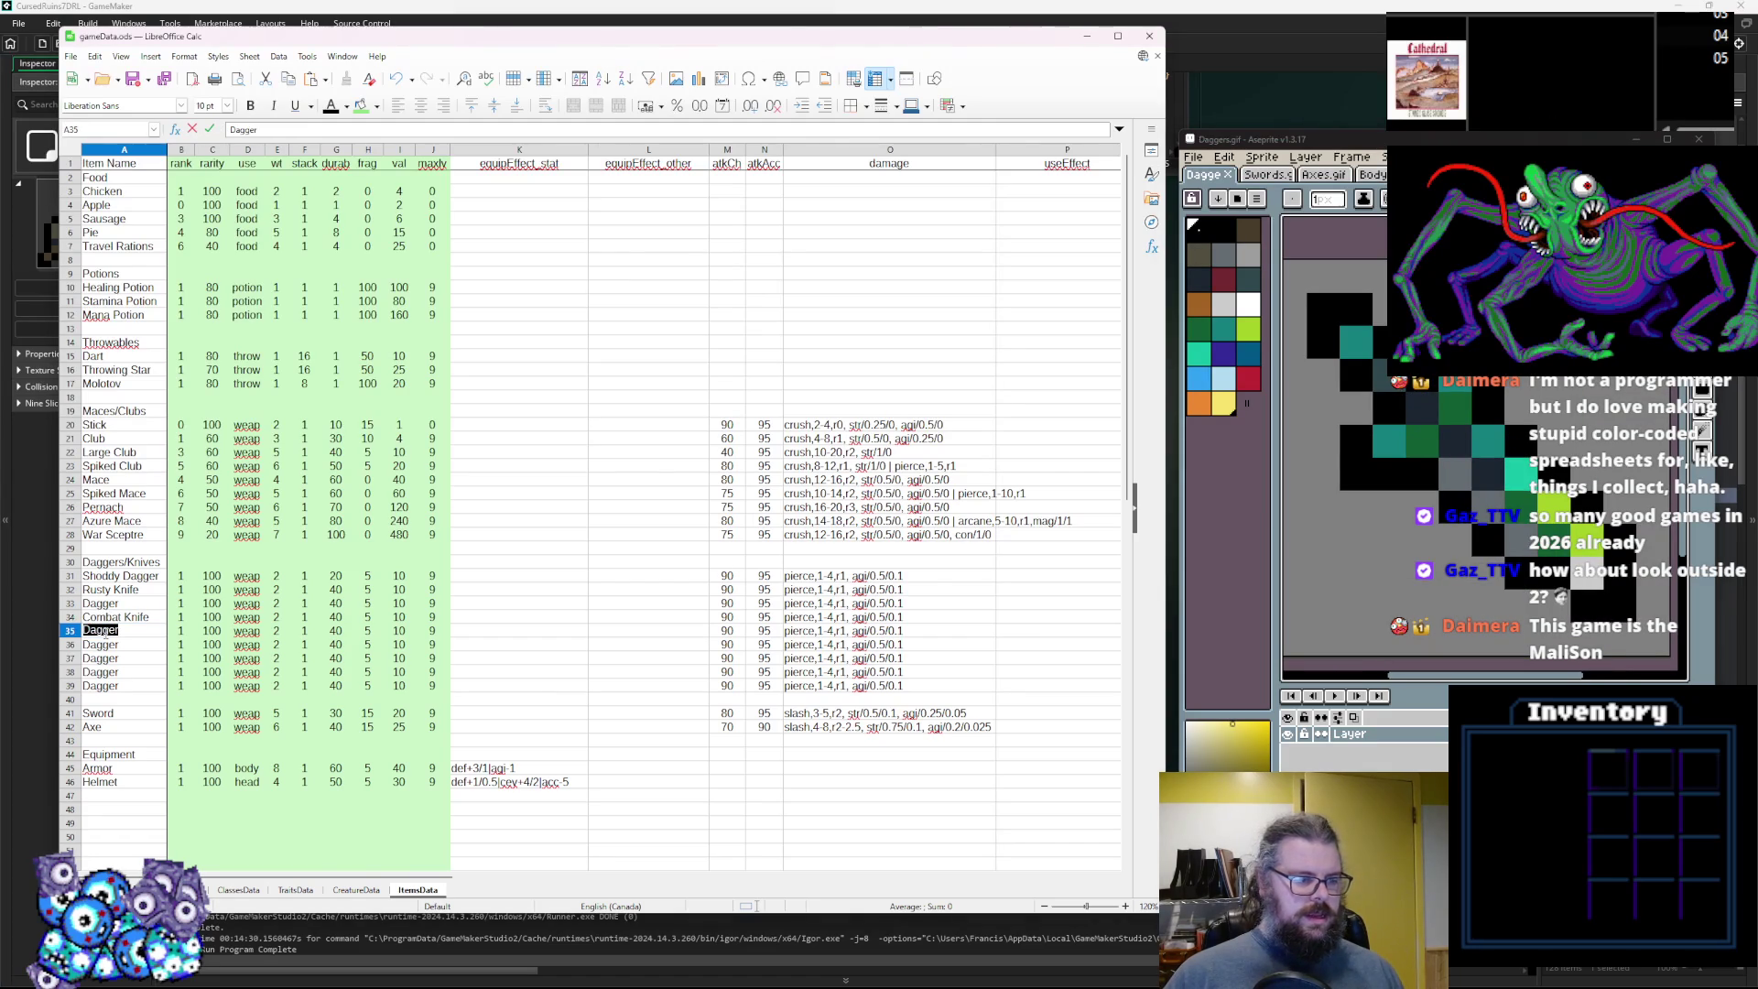
pyautogui.write('J')
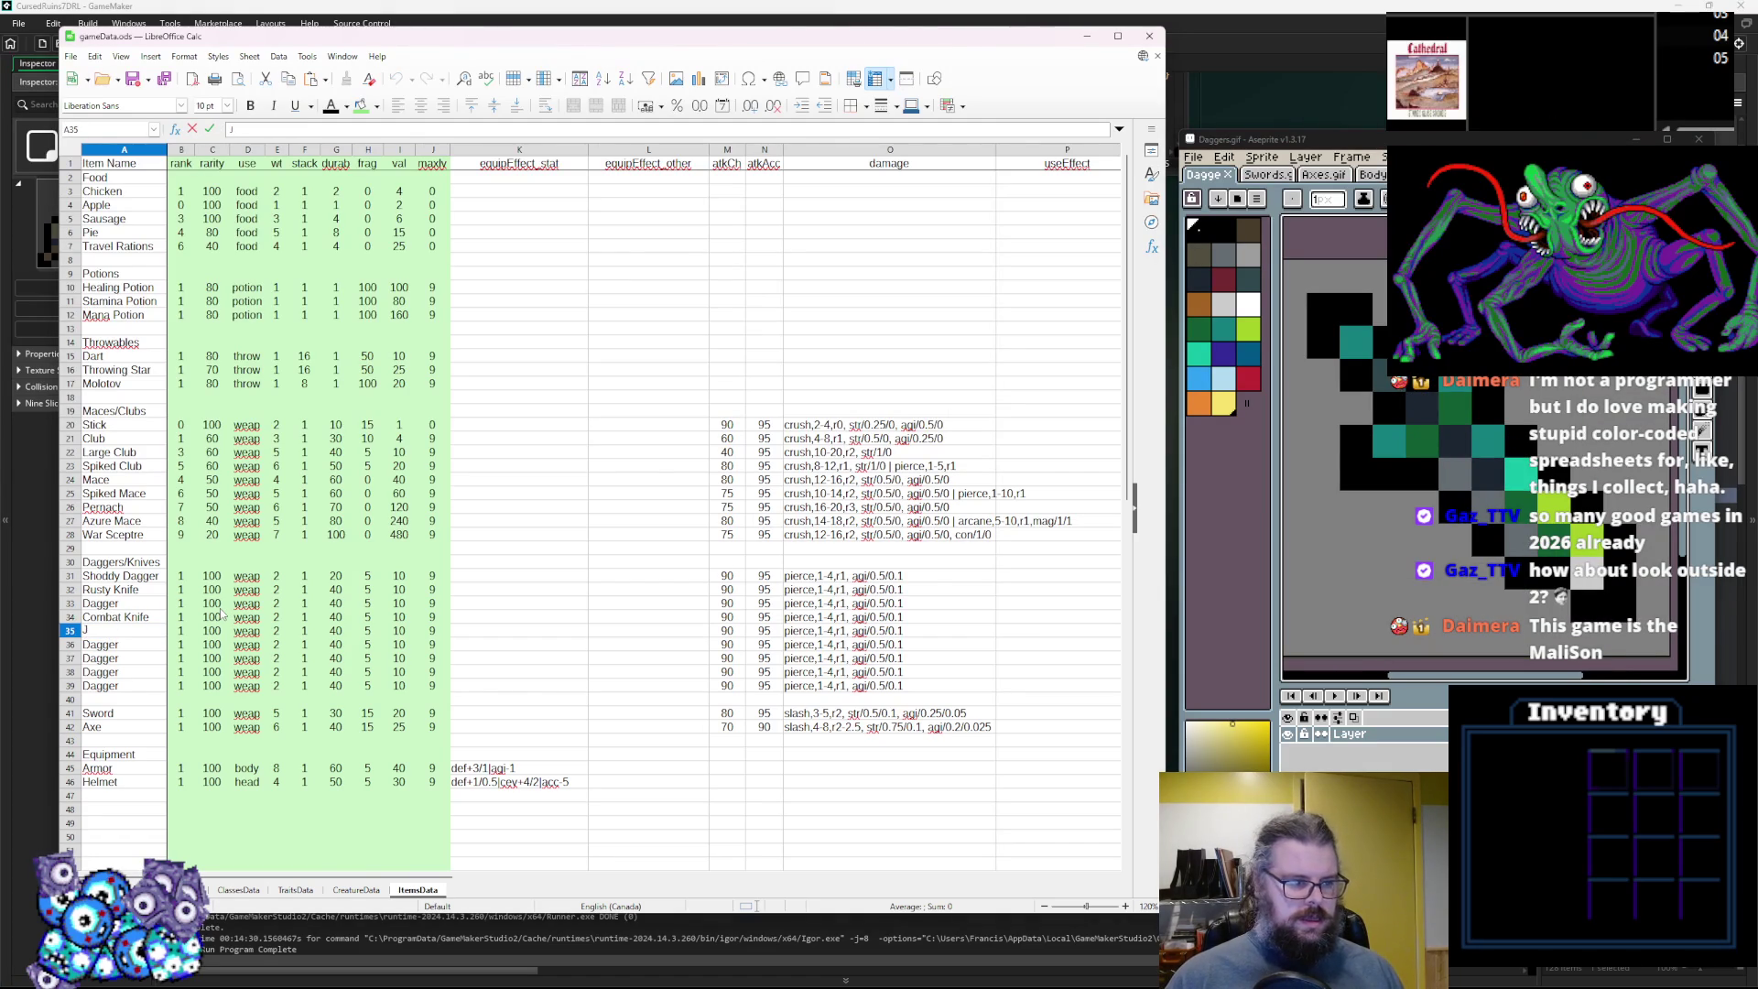
pyautogui.write('ade')
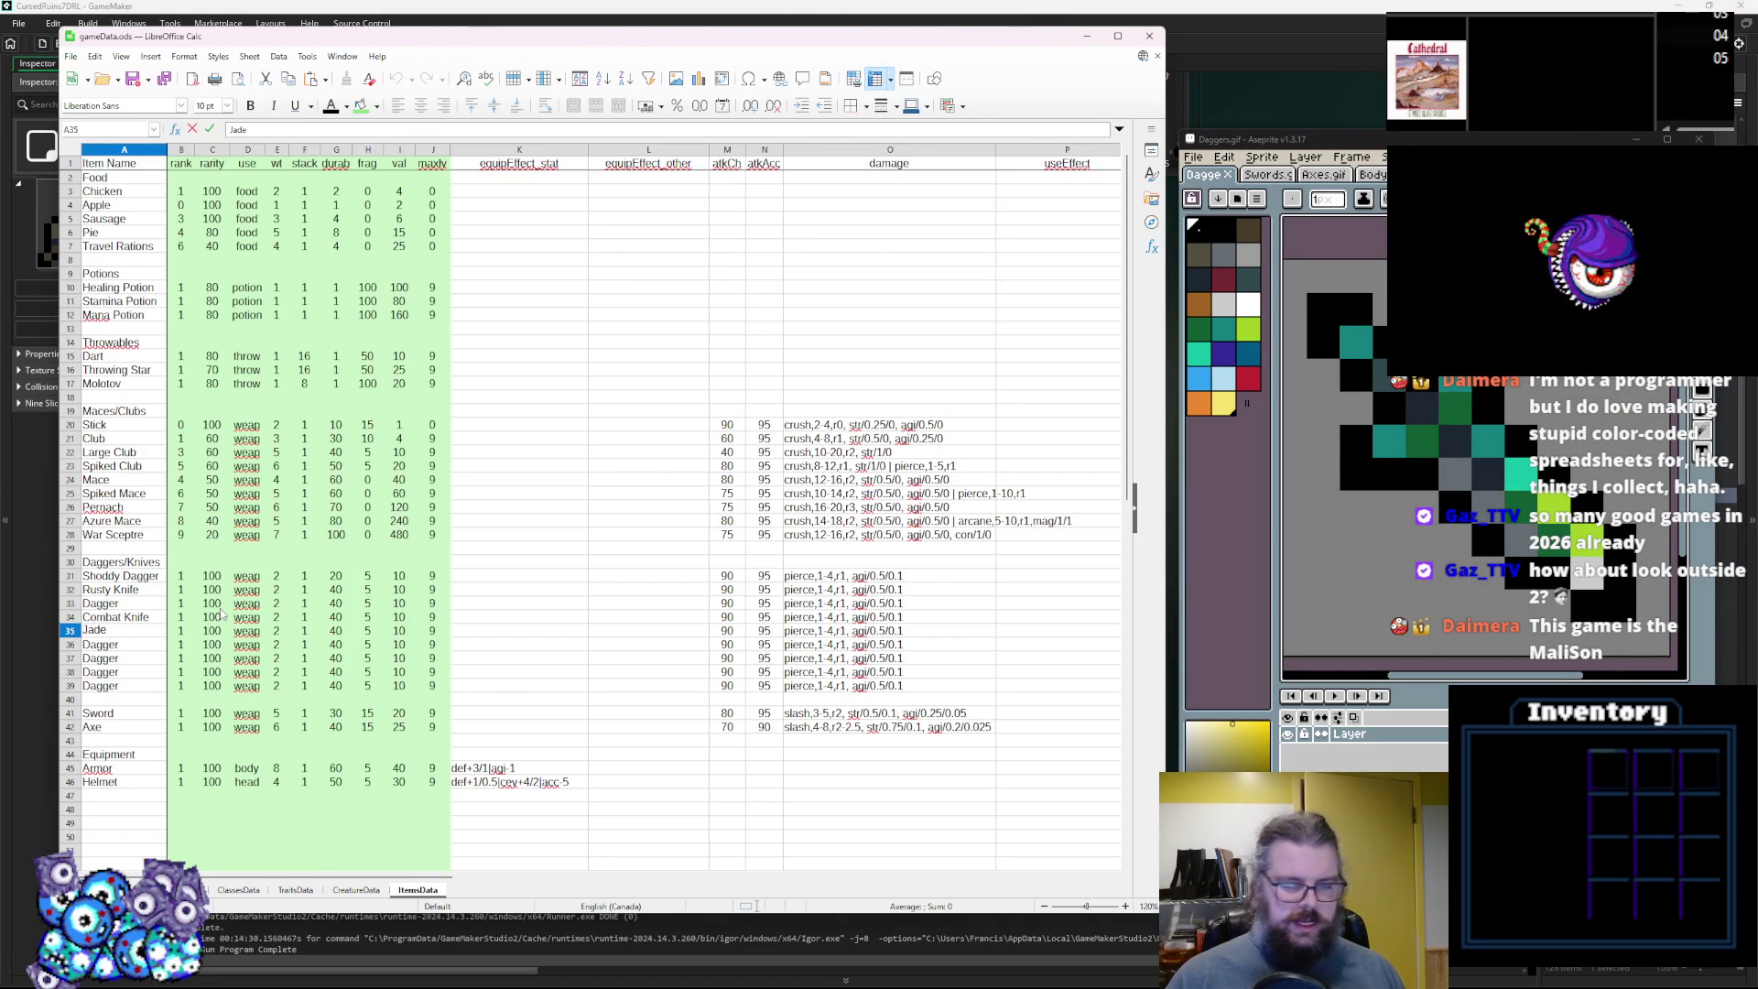
pyautogui.write(' Dirk')
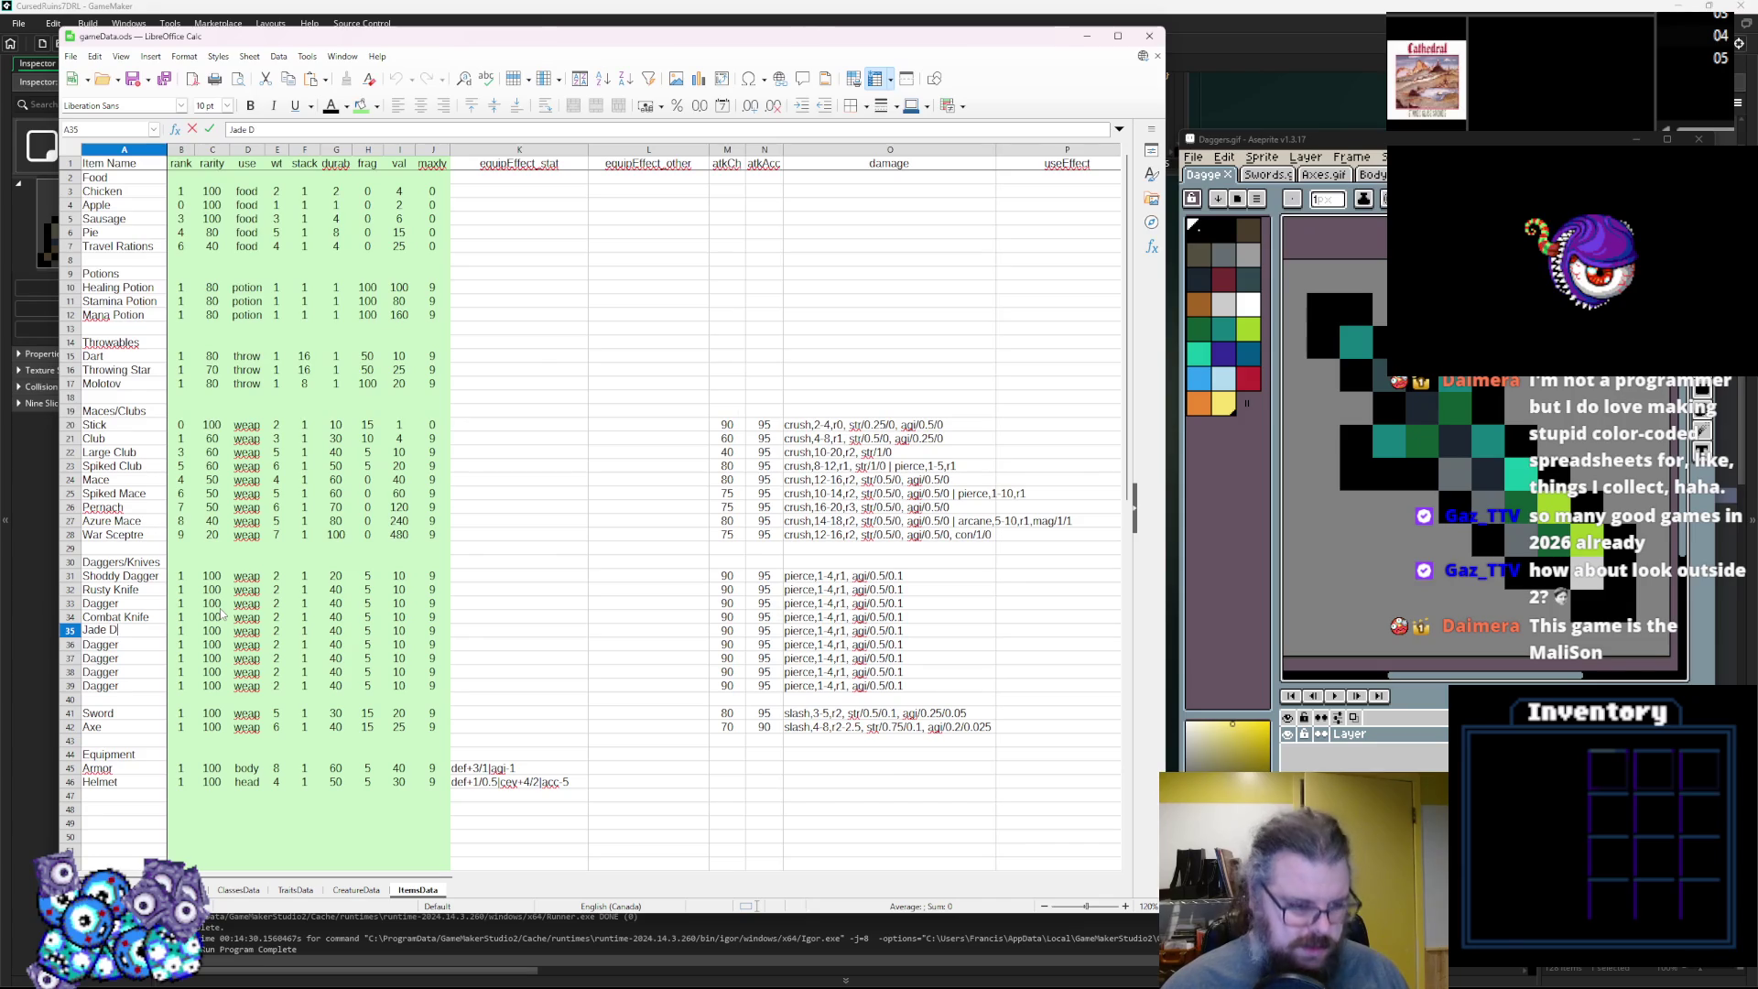
pyautogui.click(1615, 664)
pyautogui.press('Right')
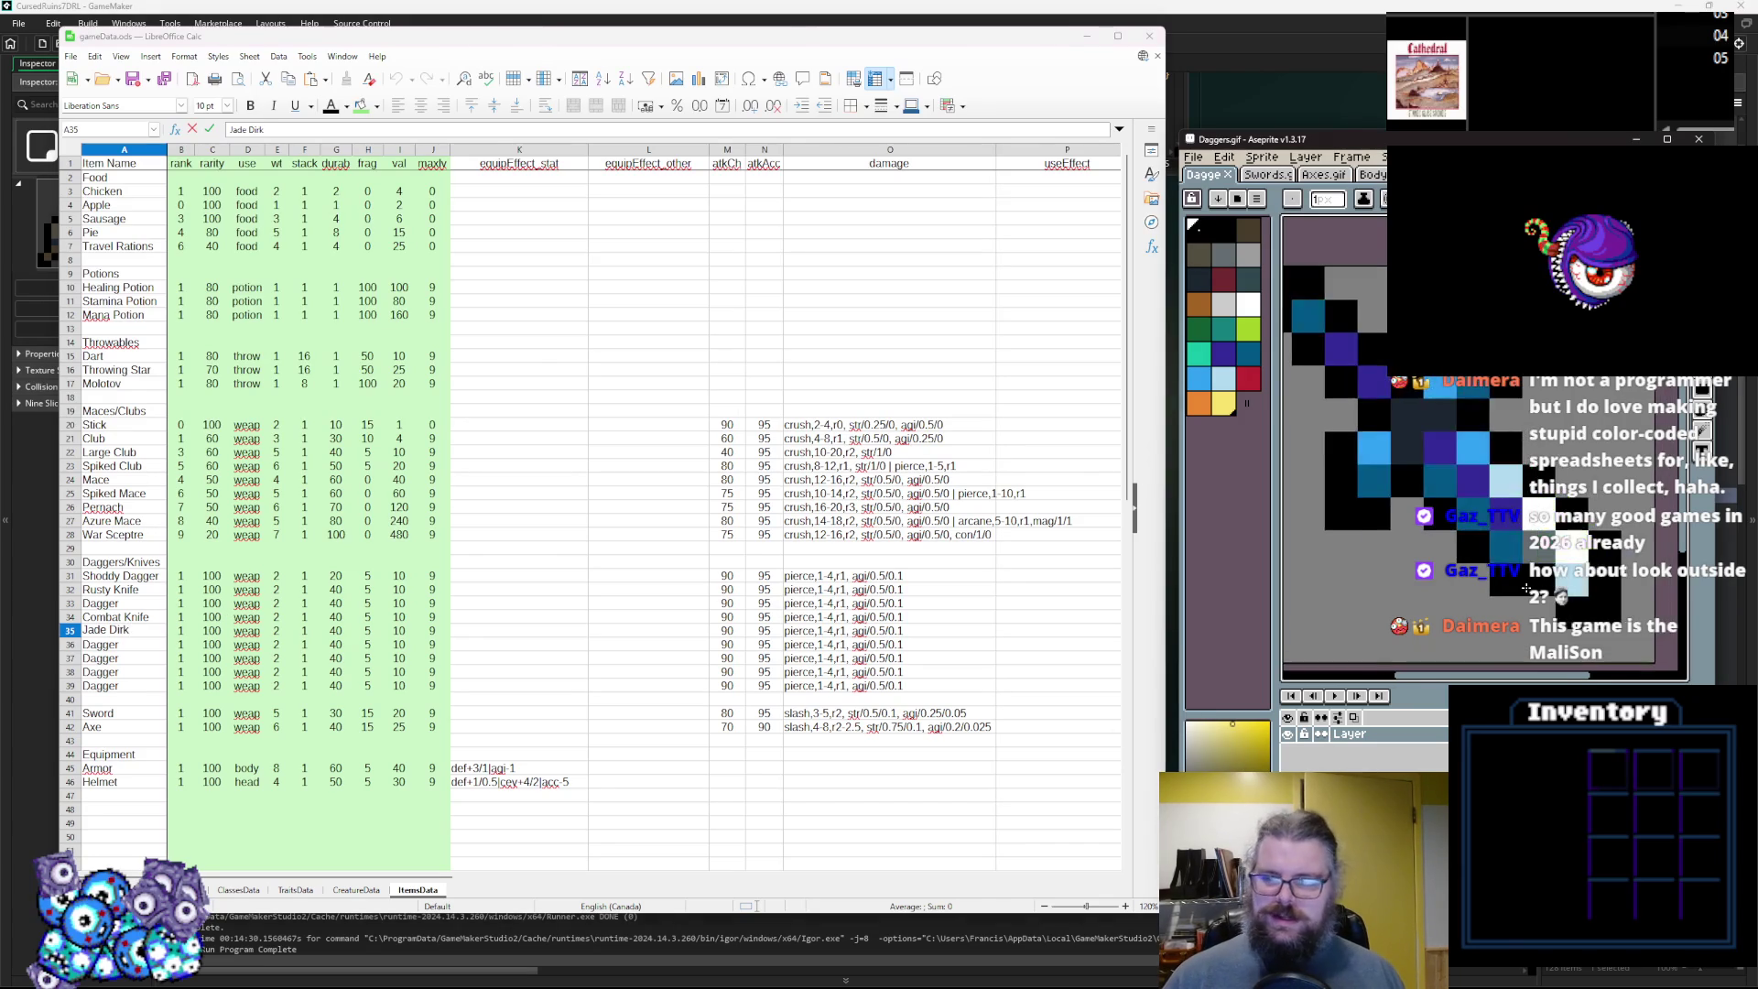
pyautogui.scroll(-1, 1518, 590)
pyautogui.click(133, 646)
# Rename the Dagger in row 36 to Blue Steel Dagger.
pyautogui.doubleClick(133, 645)
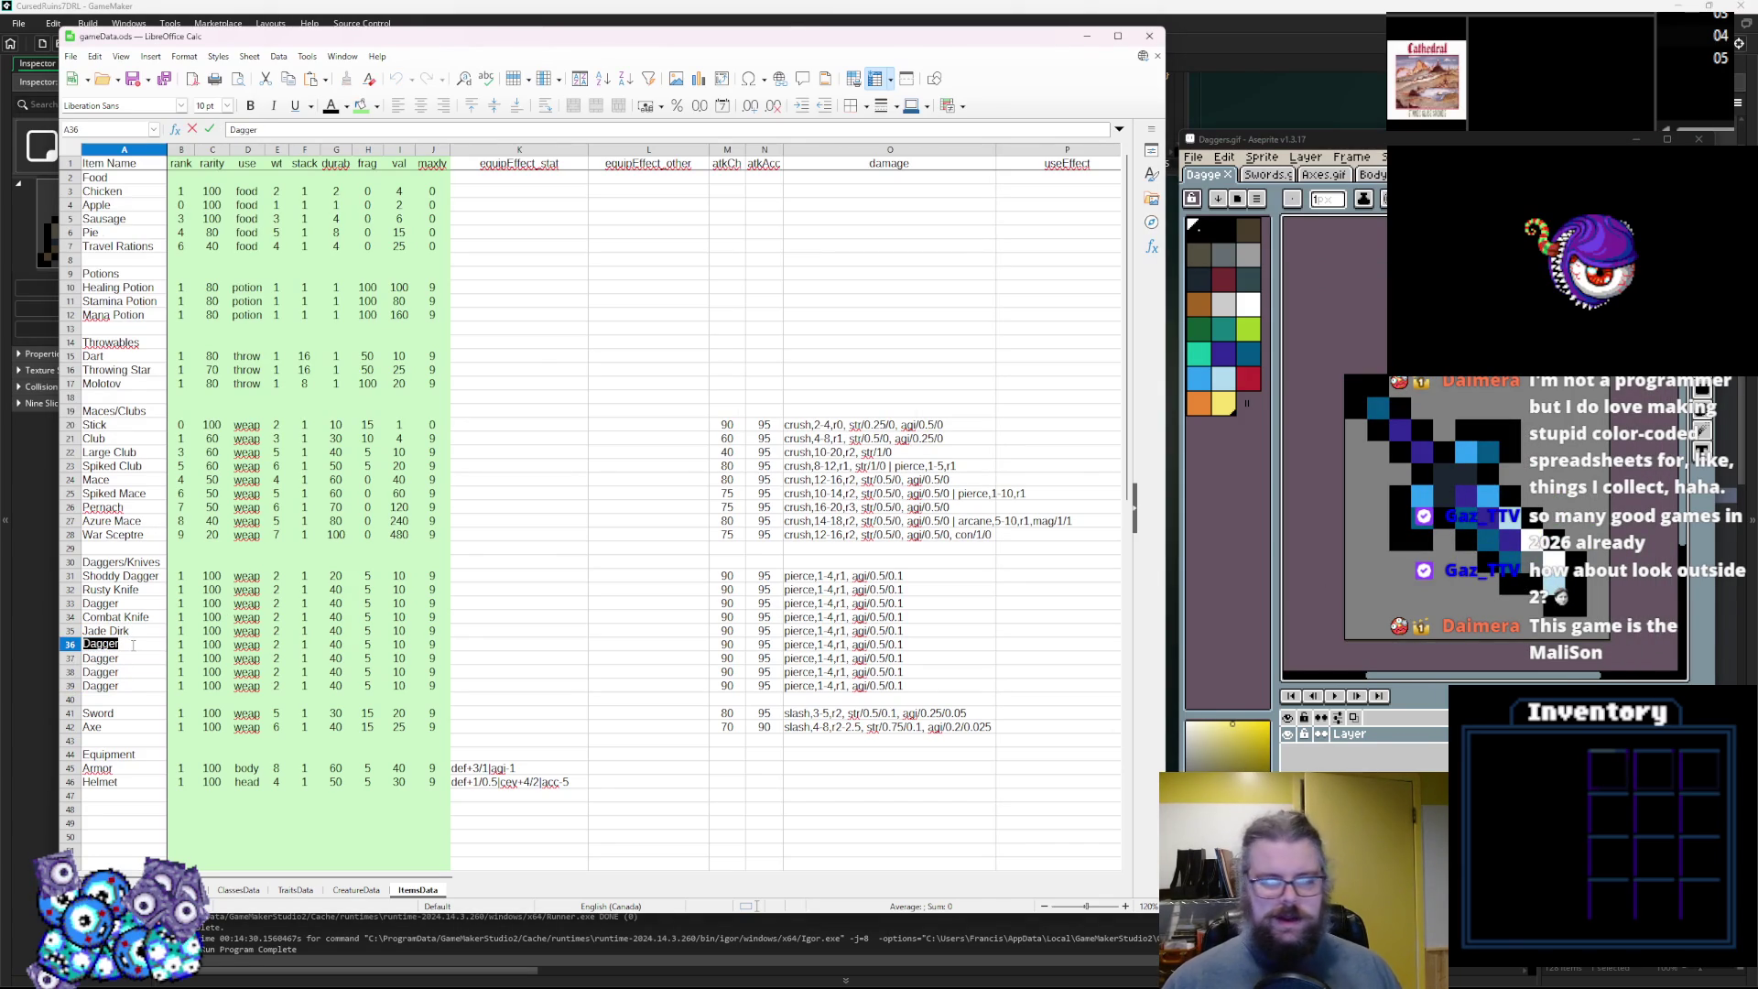
pyautogui.write('Blue Steel Da')
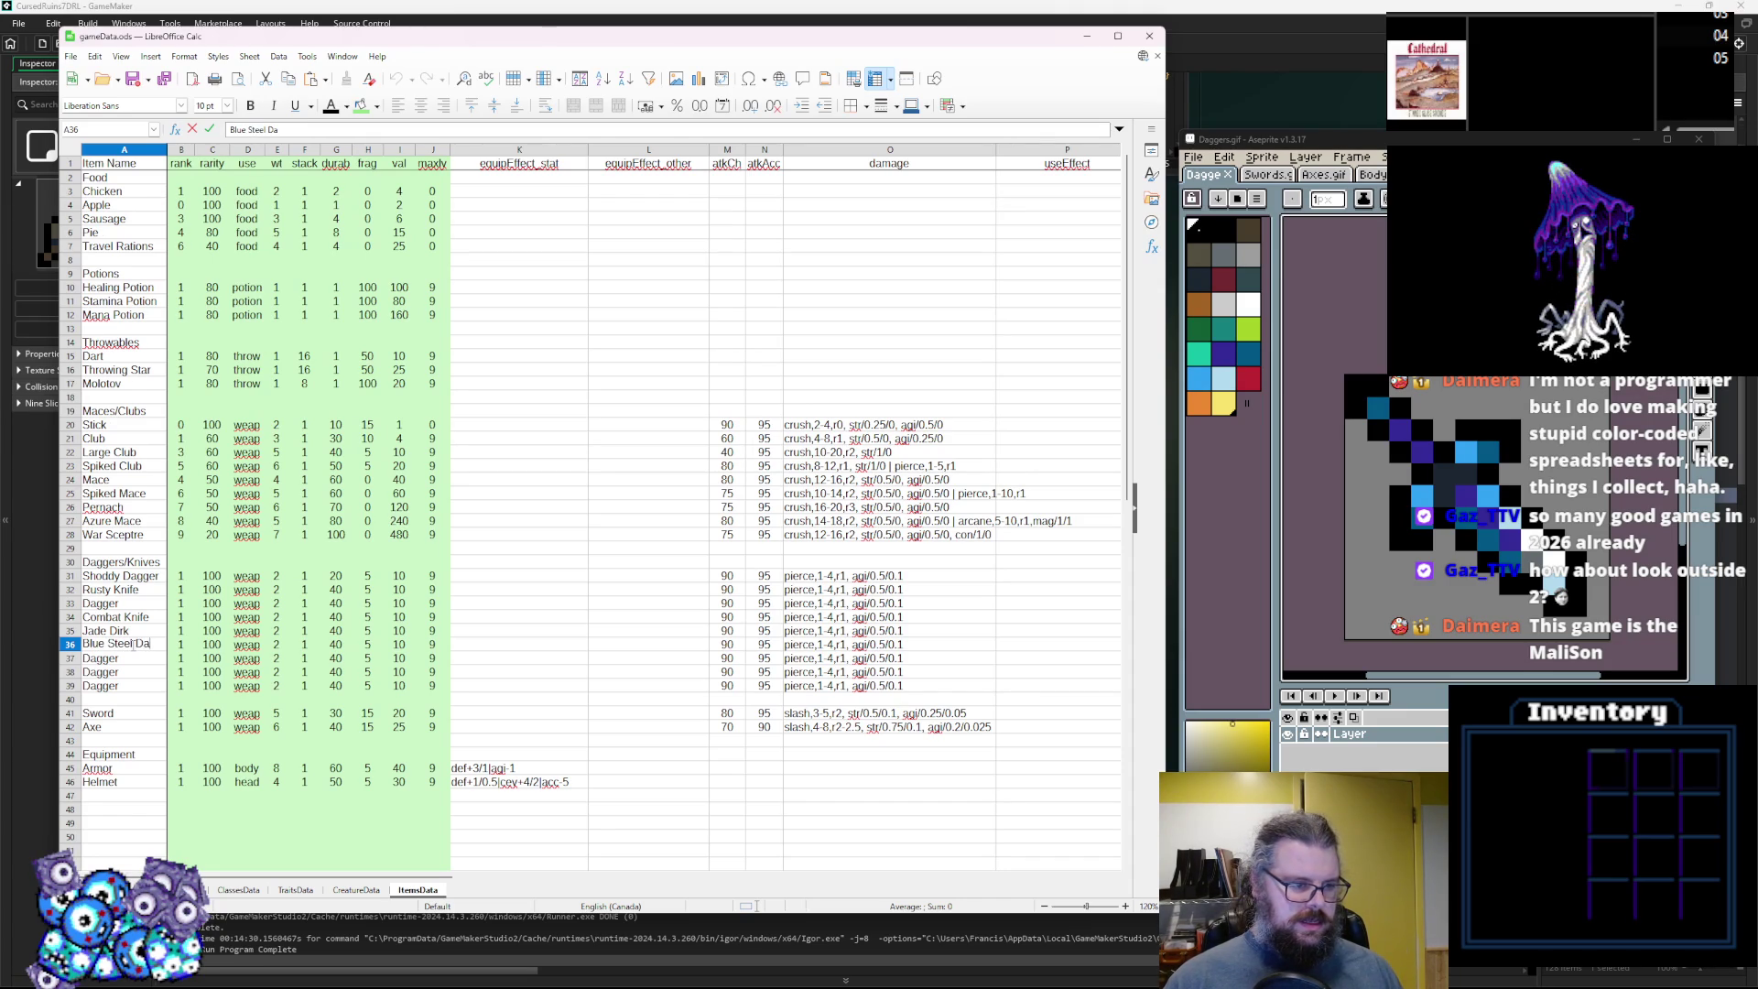
pyautogui.write('er')
pyautogui.click(247, 739)
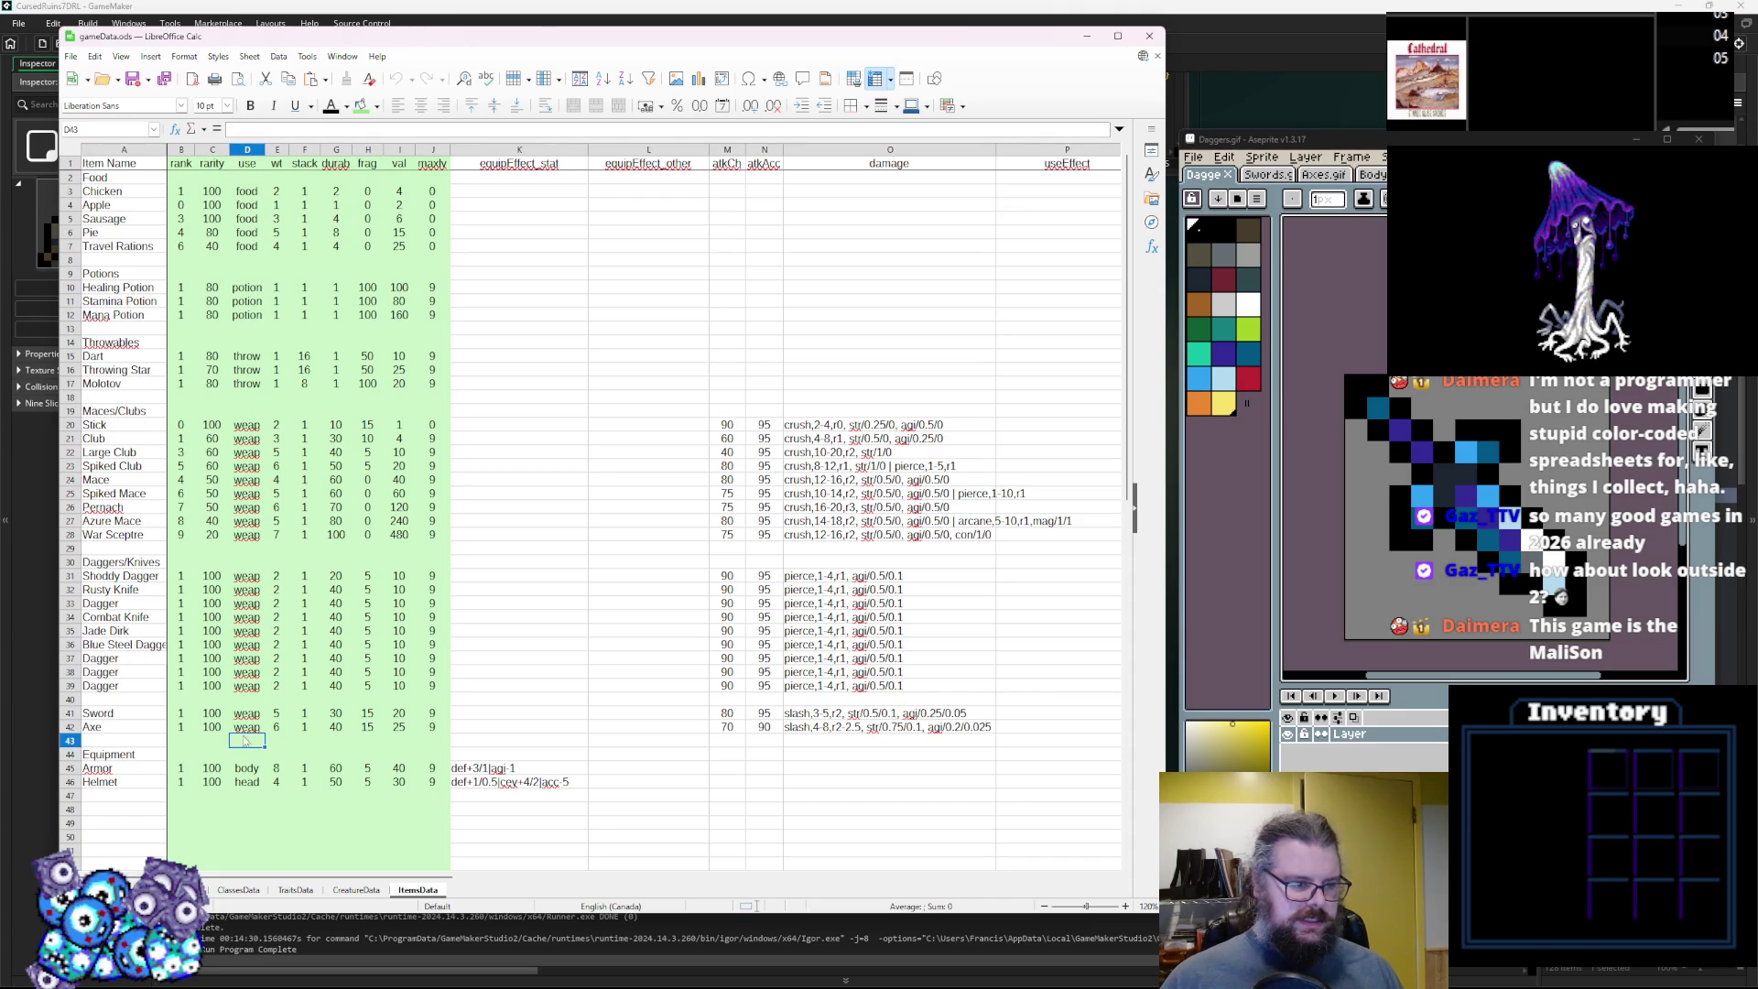
# Widen column A to fit the names and rename row 37 to Infernal Knife.
pyautogui.doubleClick(165, 150)
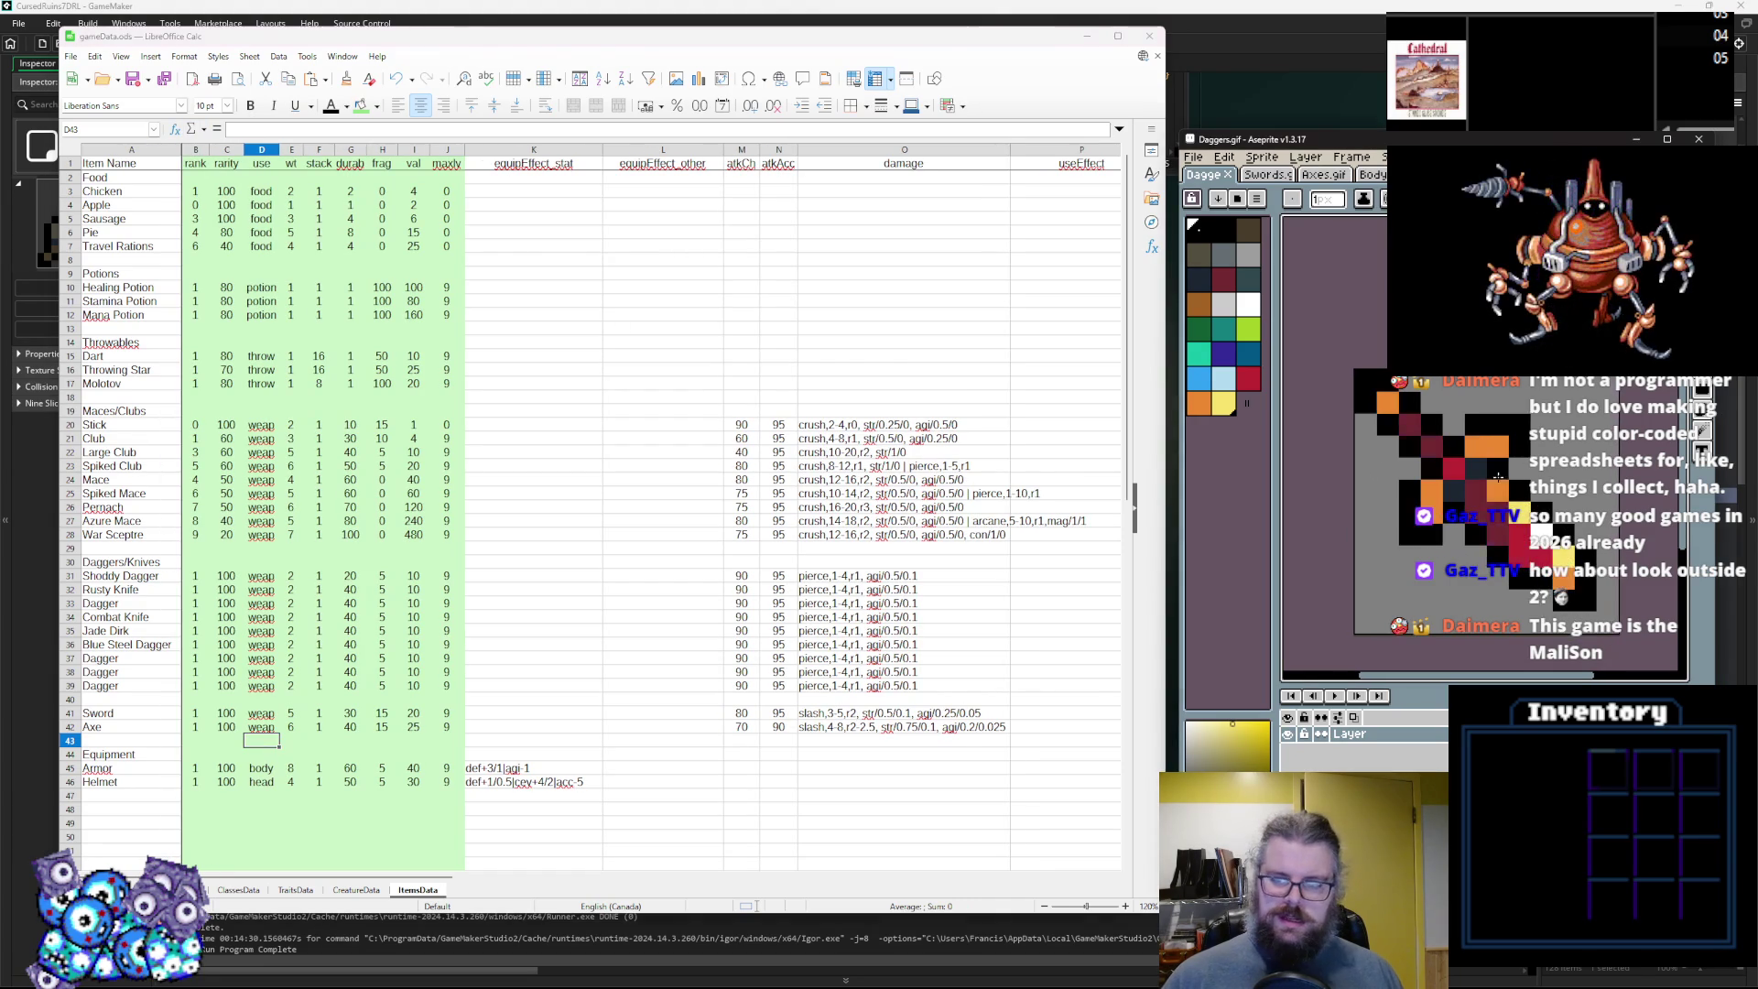
pyautogui.click(141, 658)
pyautogui.press('BackSpace')
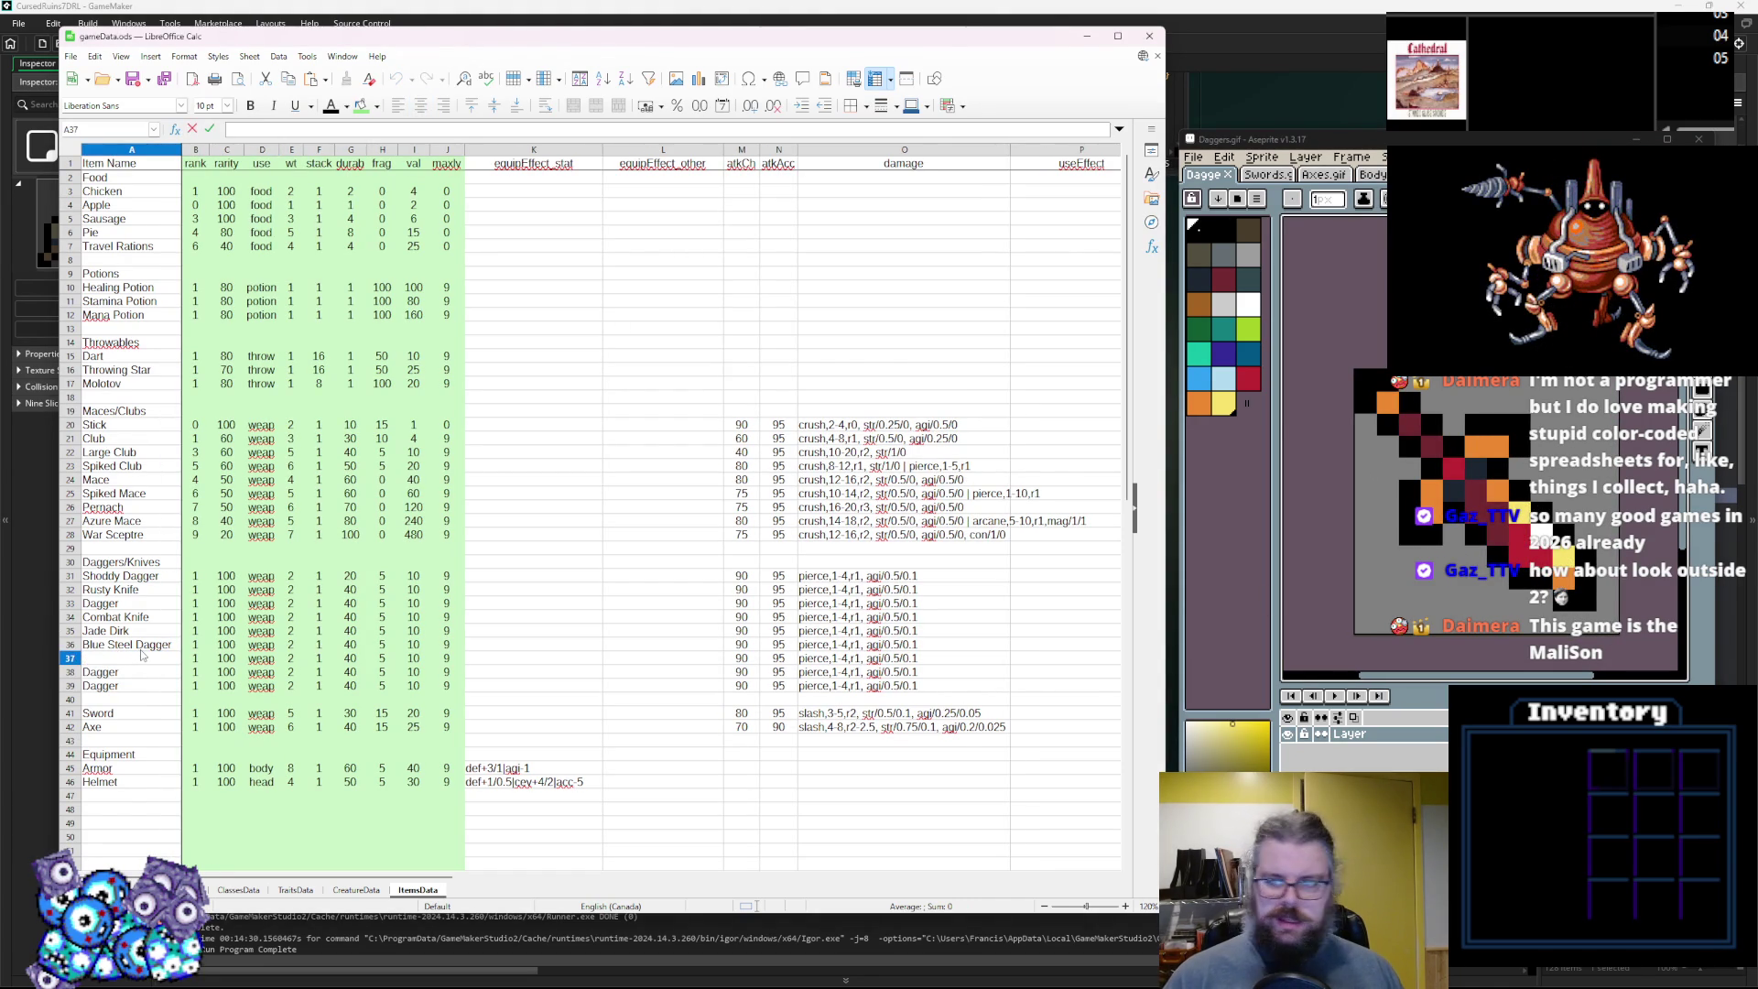
pyautogui.write('Infernal Knife')
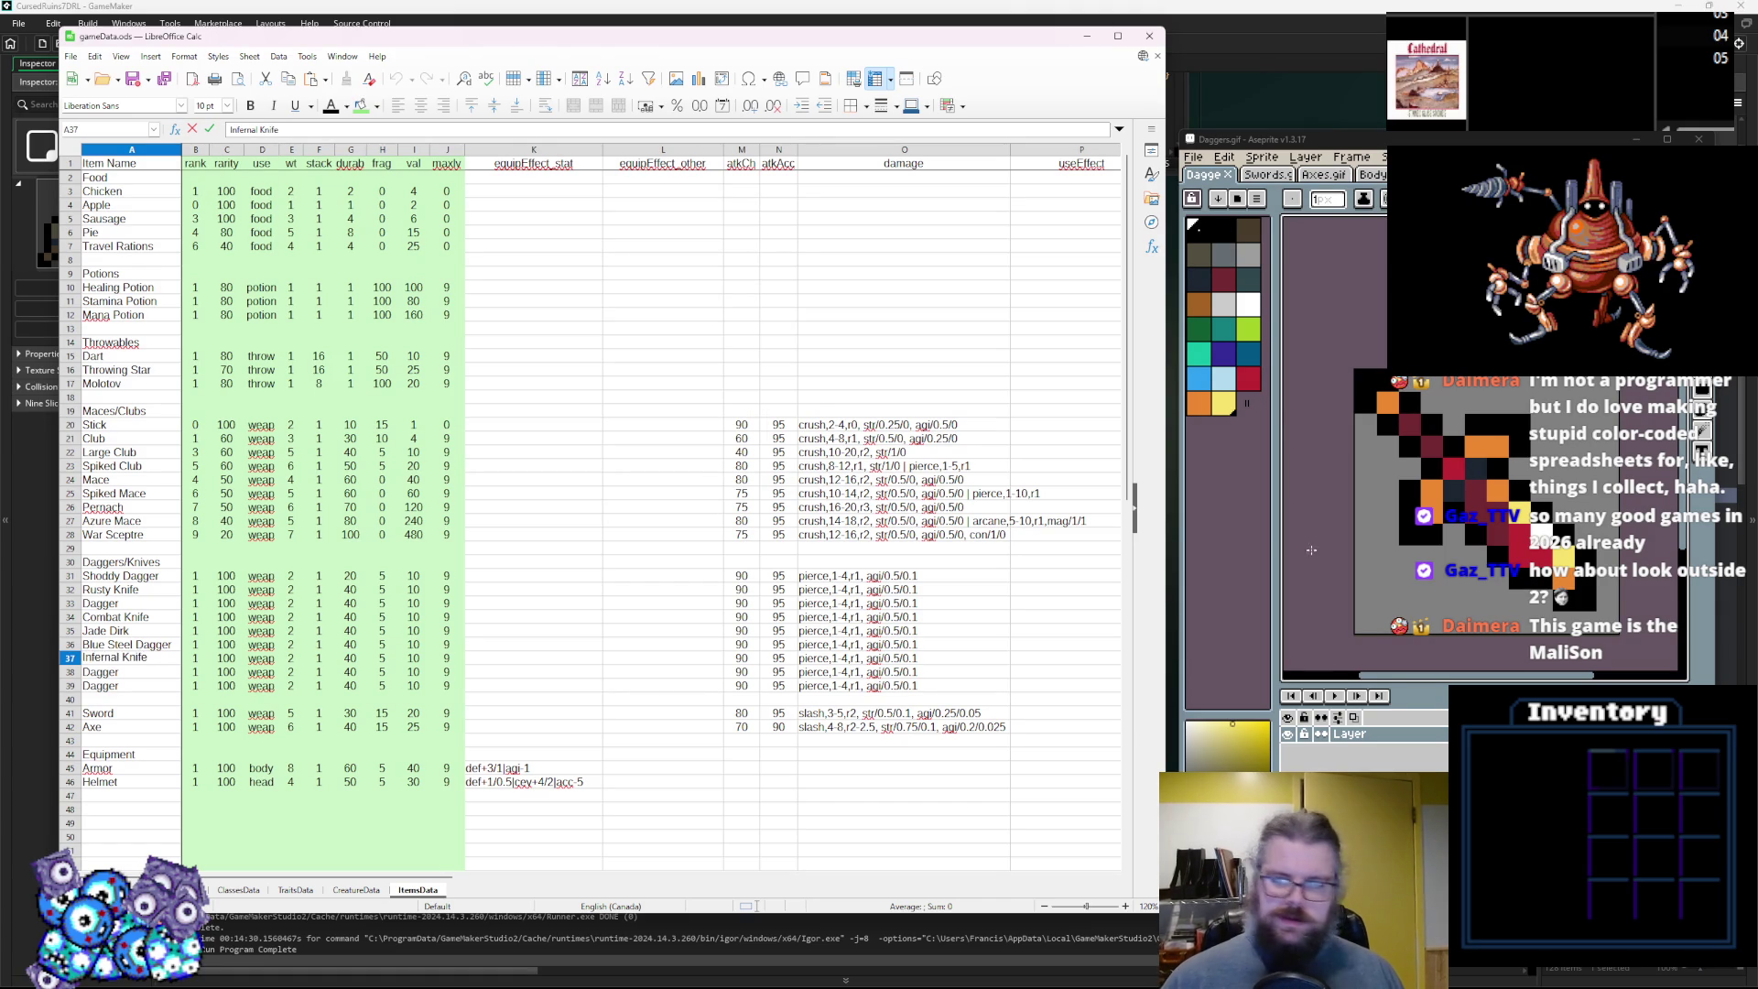
# Rename the Dagger in row 38 to Assassins' Dagger.
pyautogui.doubleClick(101, 671)
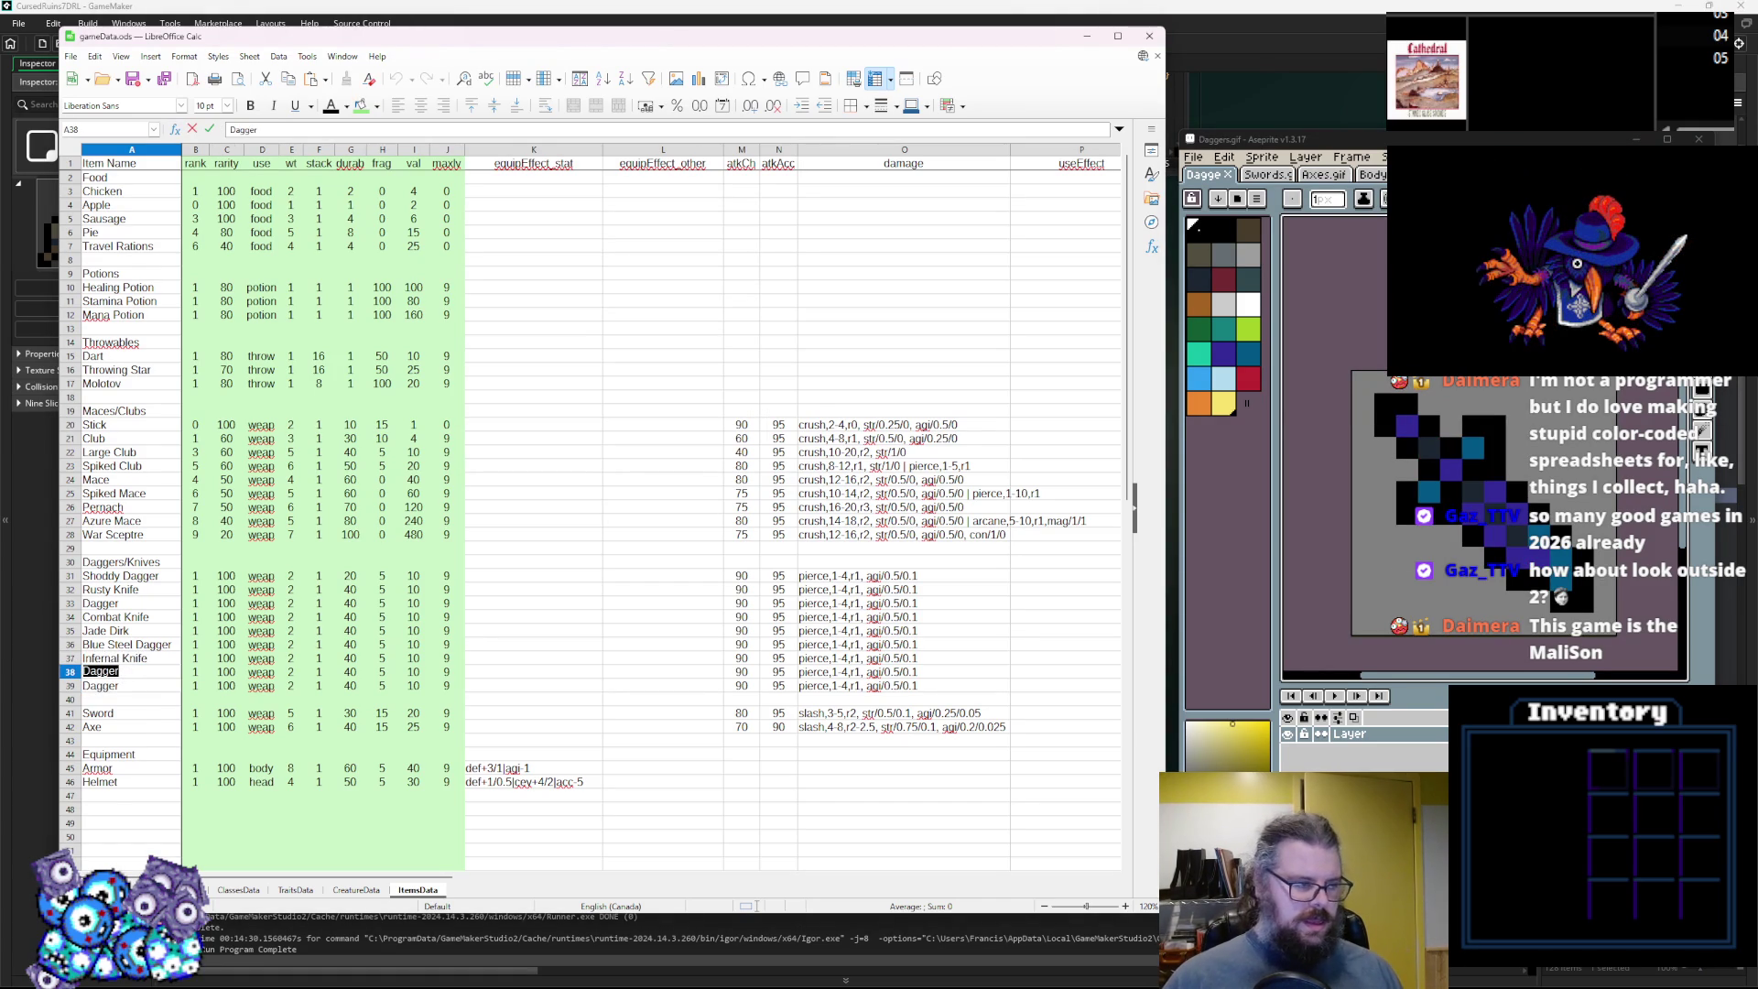
pyautogui.write('Night')
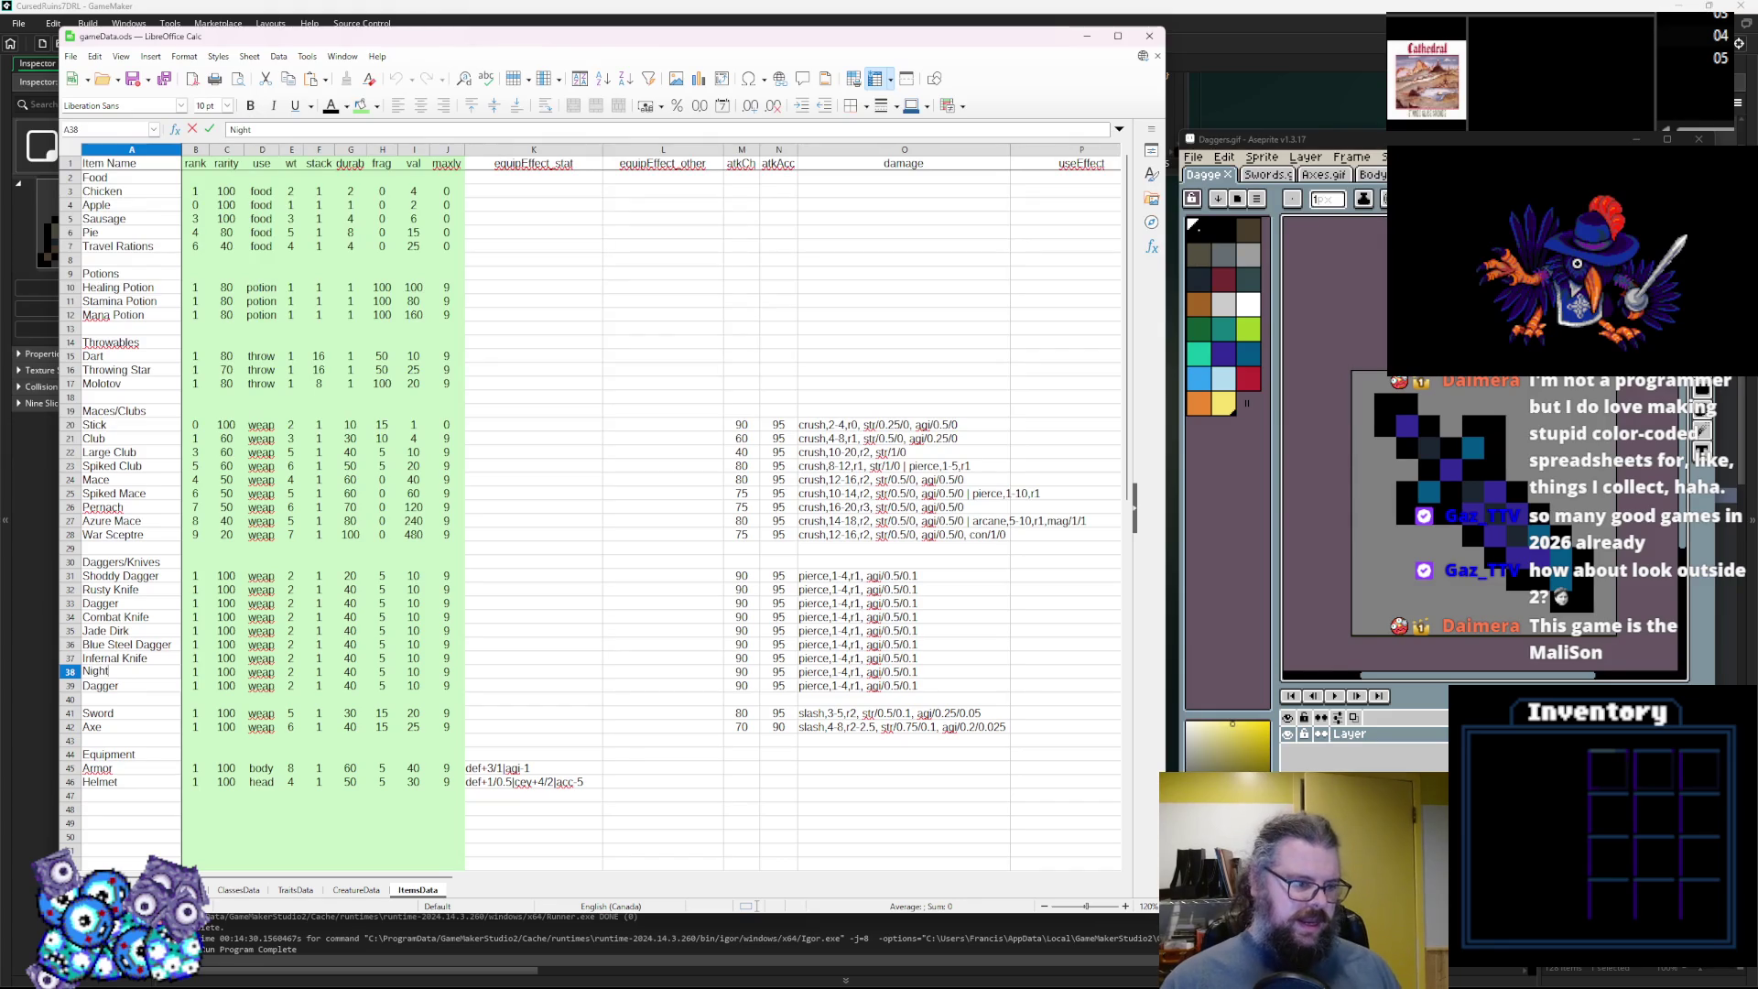
pyautogui.press('BackSpace')
pyautogui.press('BackSpace')
pyautogui.write("Assassins' Dagg")
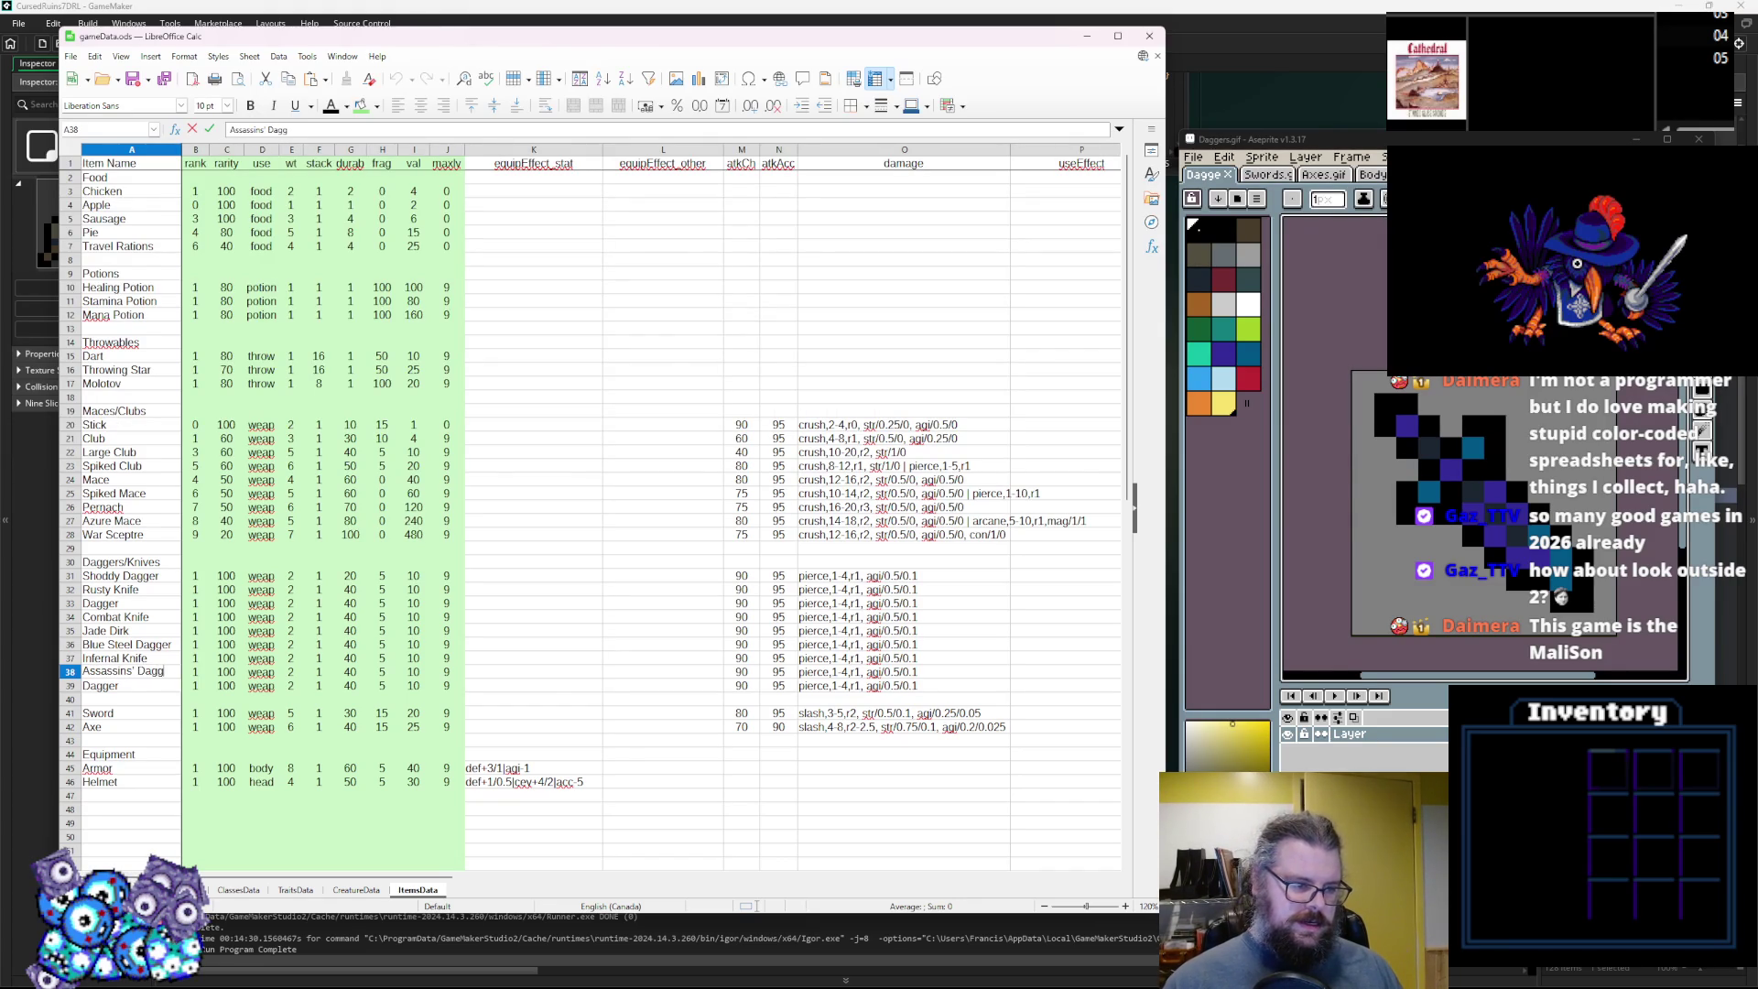
pyautogui.write('er')
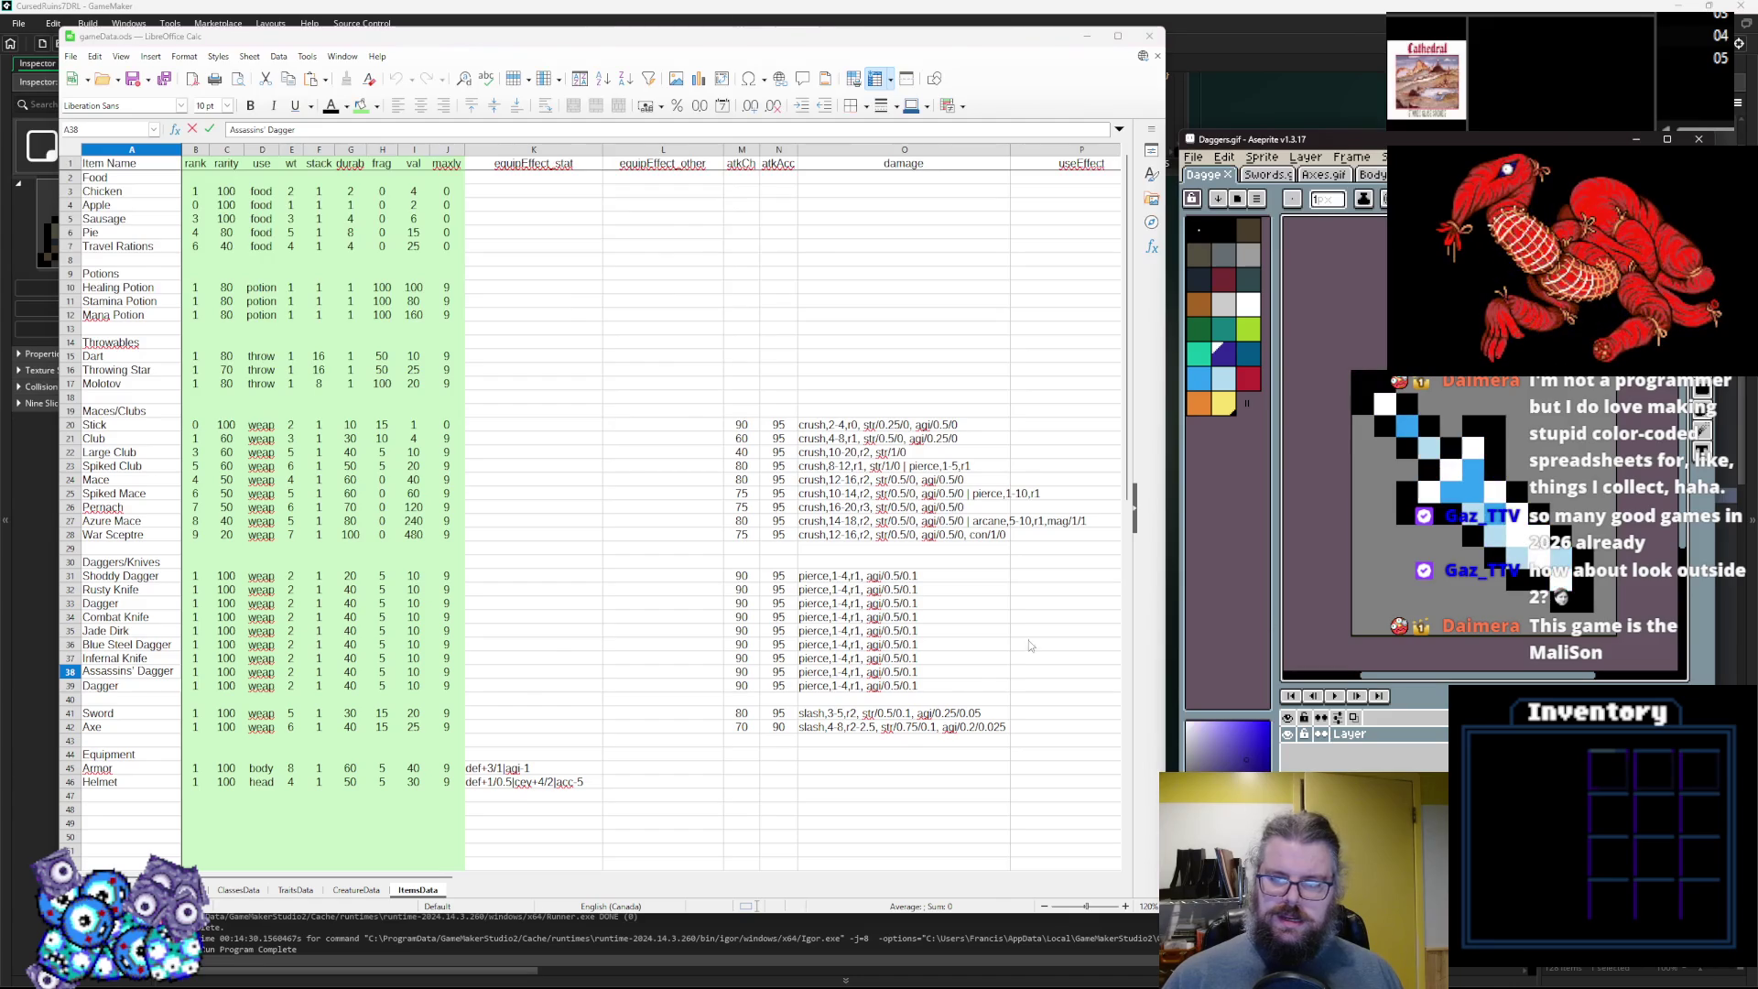
pyautogui.click(141, 693)
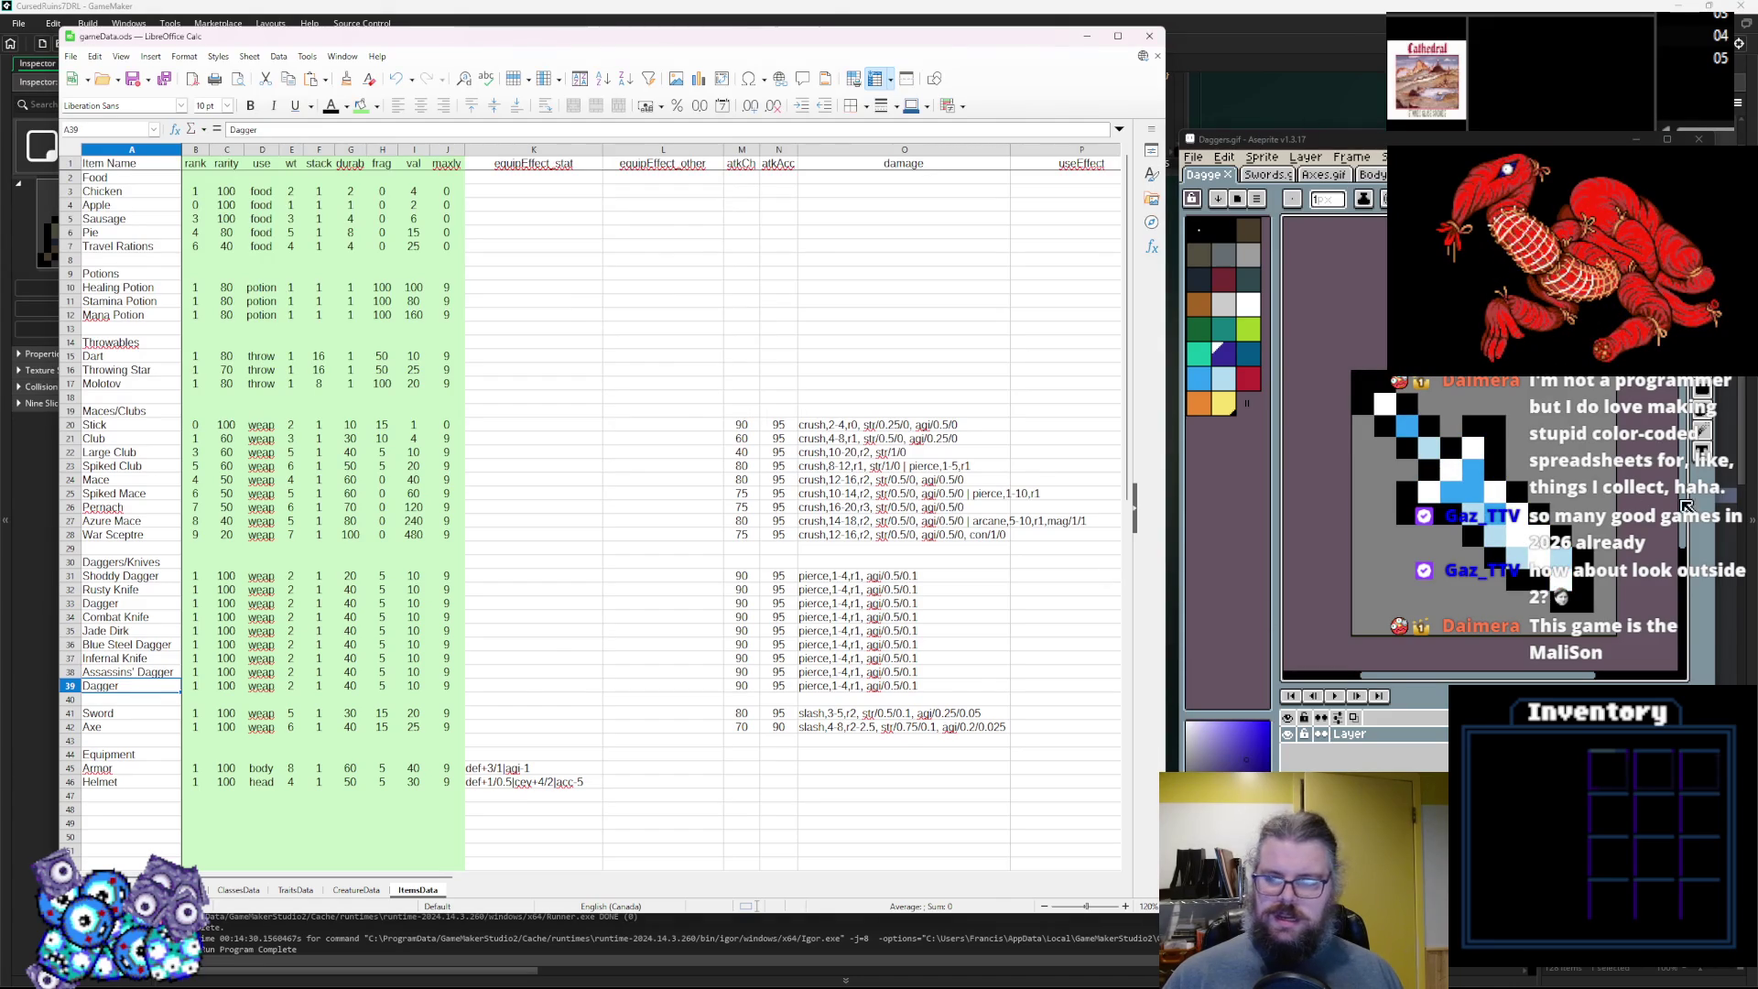
pyautogui.click(1224, 229)
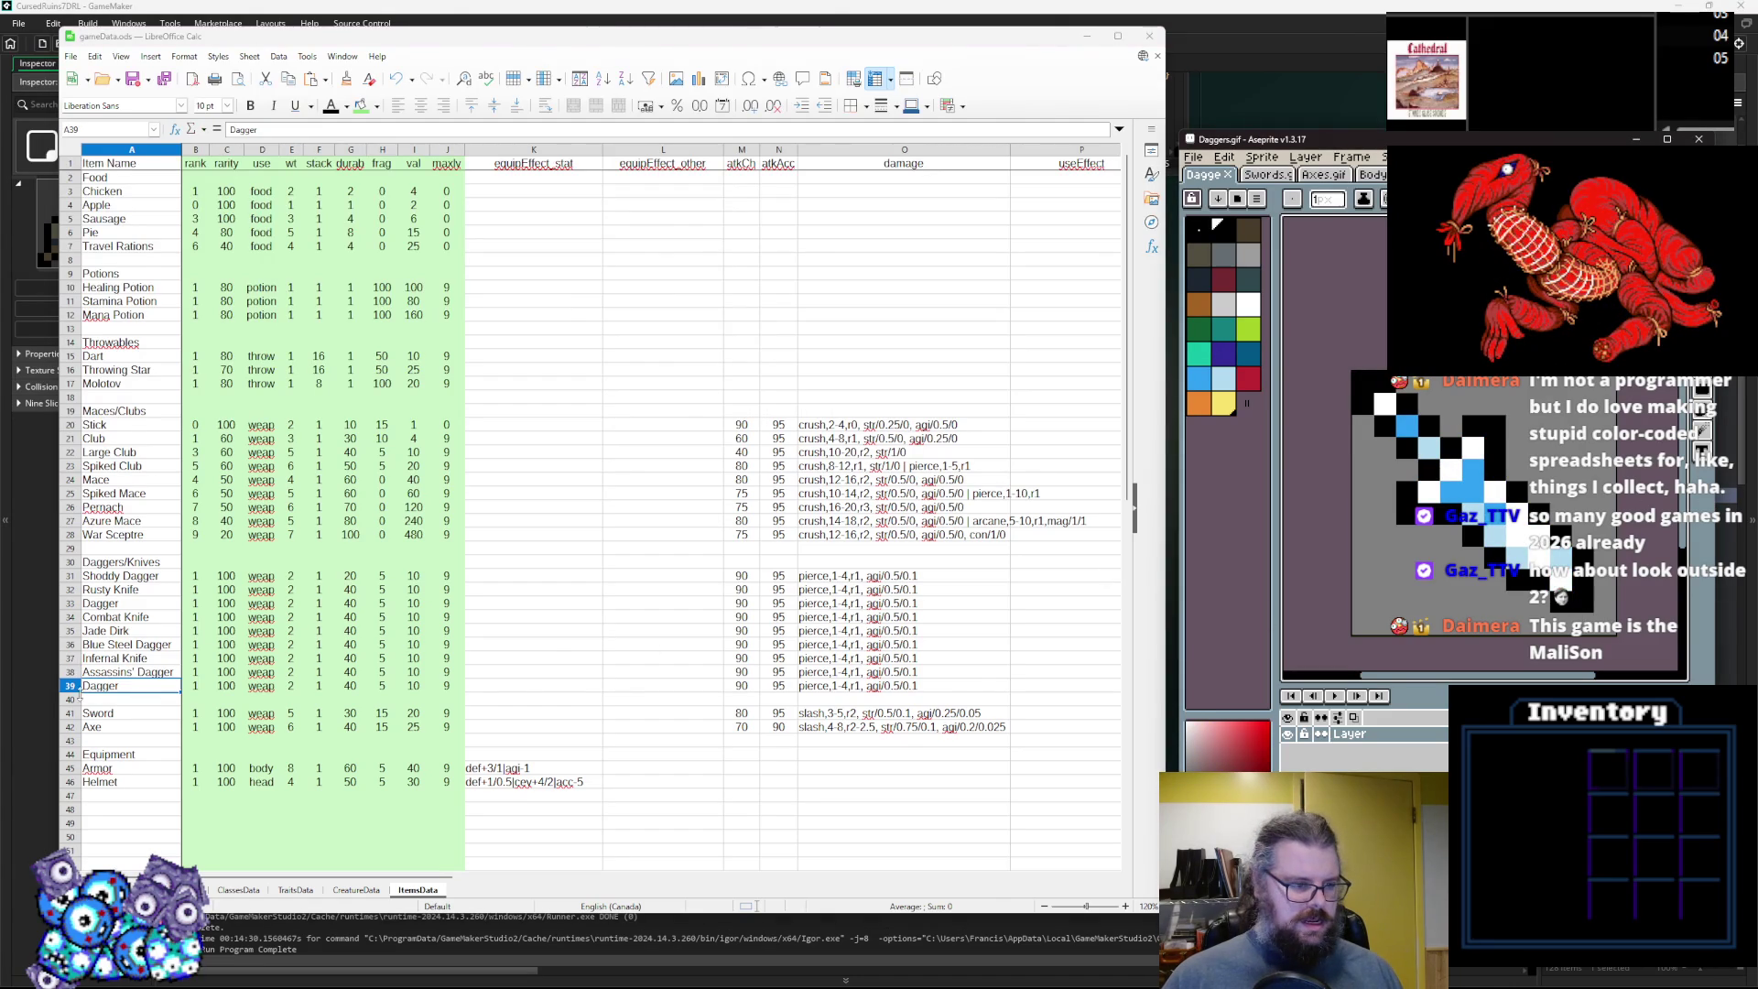
# Paint a light-blue pixel and a run of white highlight pixels on the dagger blade.
pyautogui.moveTo(1547, 598); pyautogui.dragTo(1478, 576)
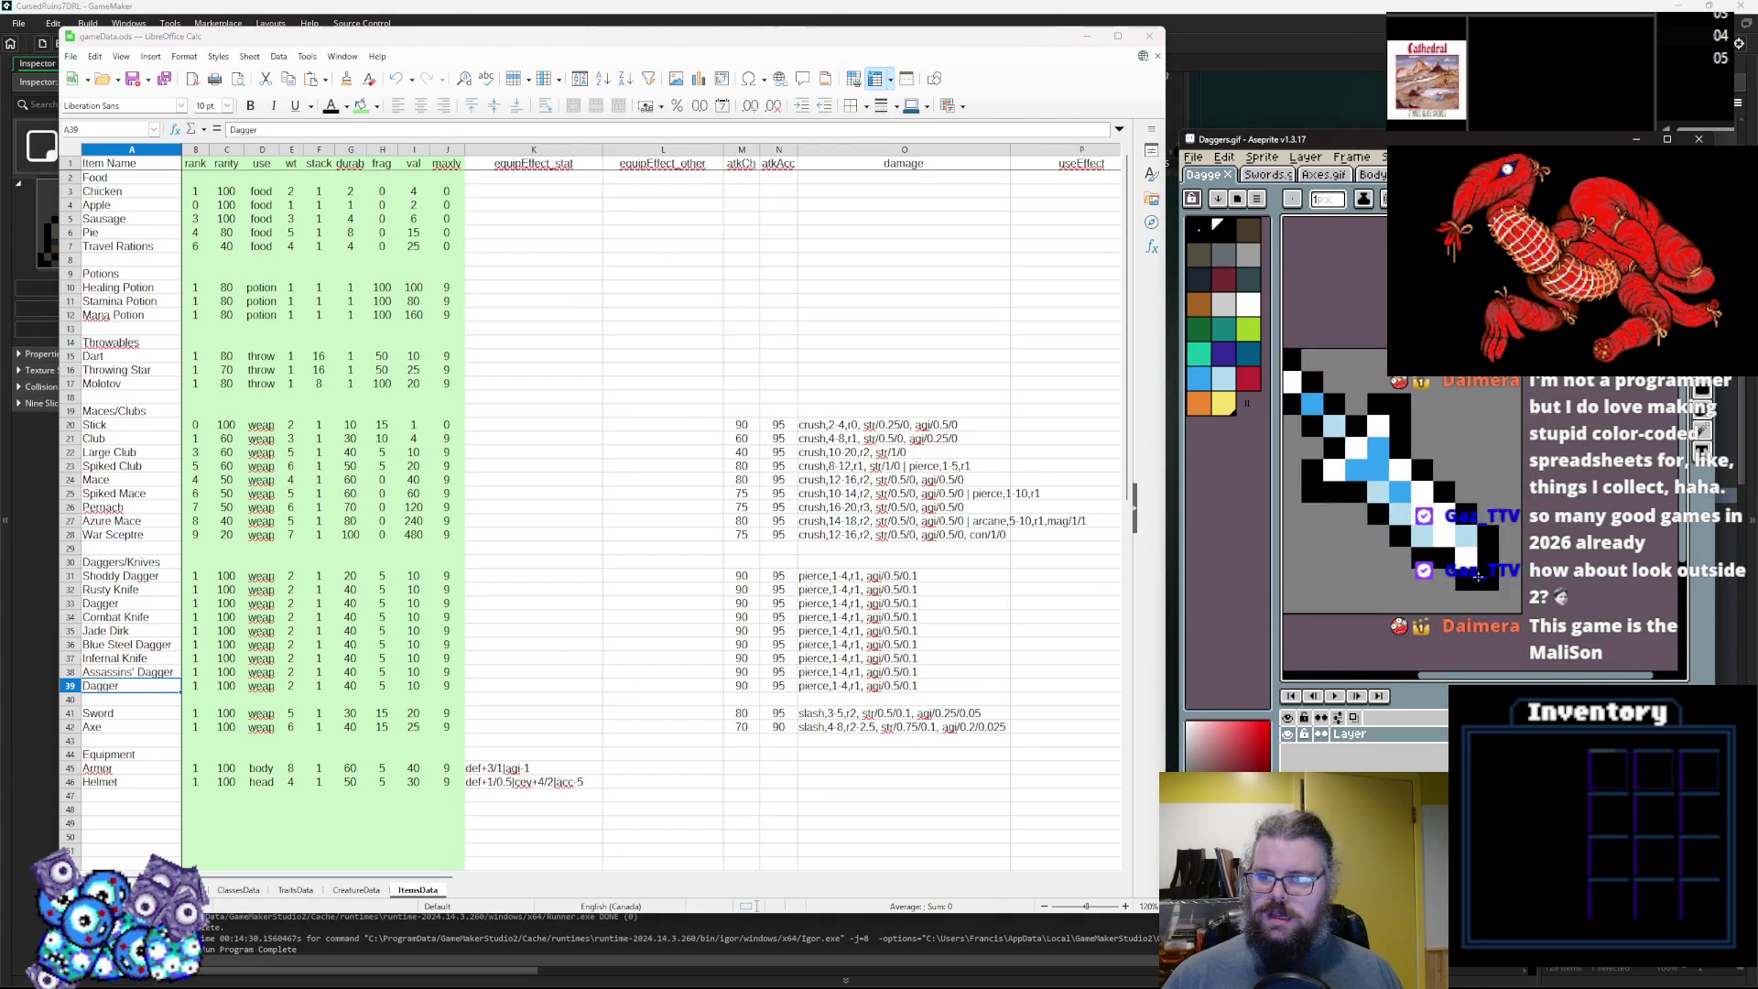
pyautogui.scroll(1, 1477, 576)
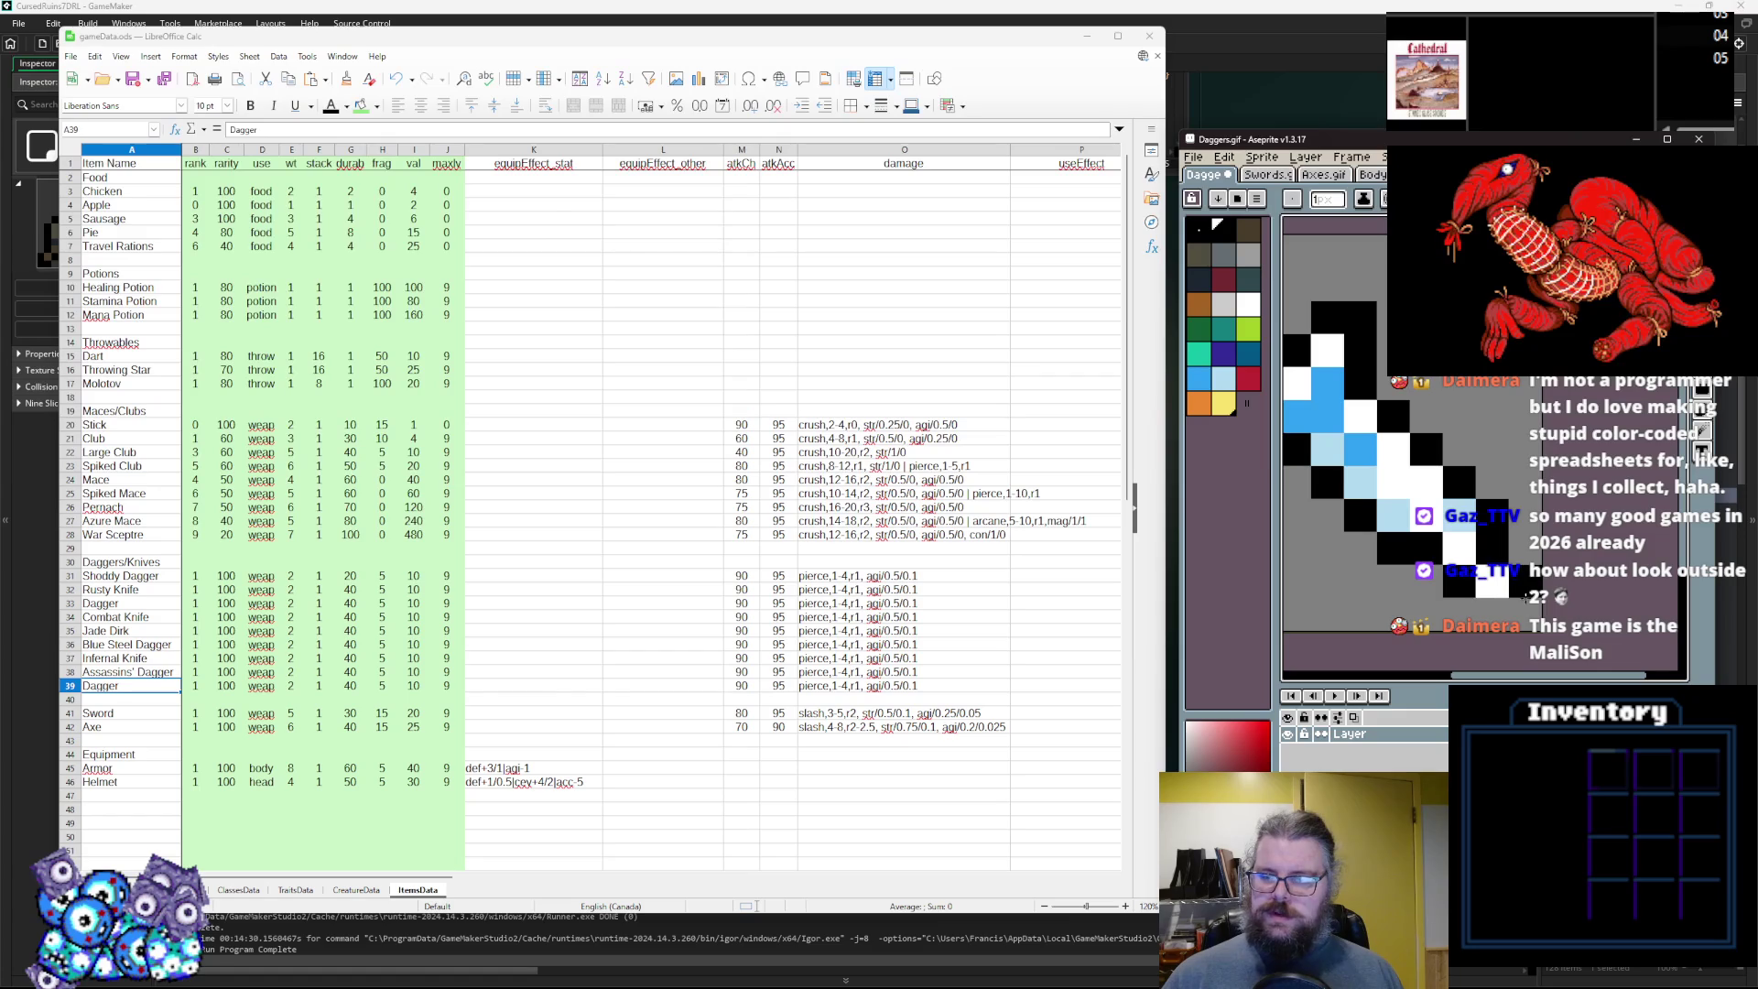
pyautogui.keyDown('alt'); pyautogui.click(1440, 516); pyautogui.keyUp('alt')
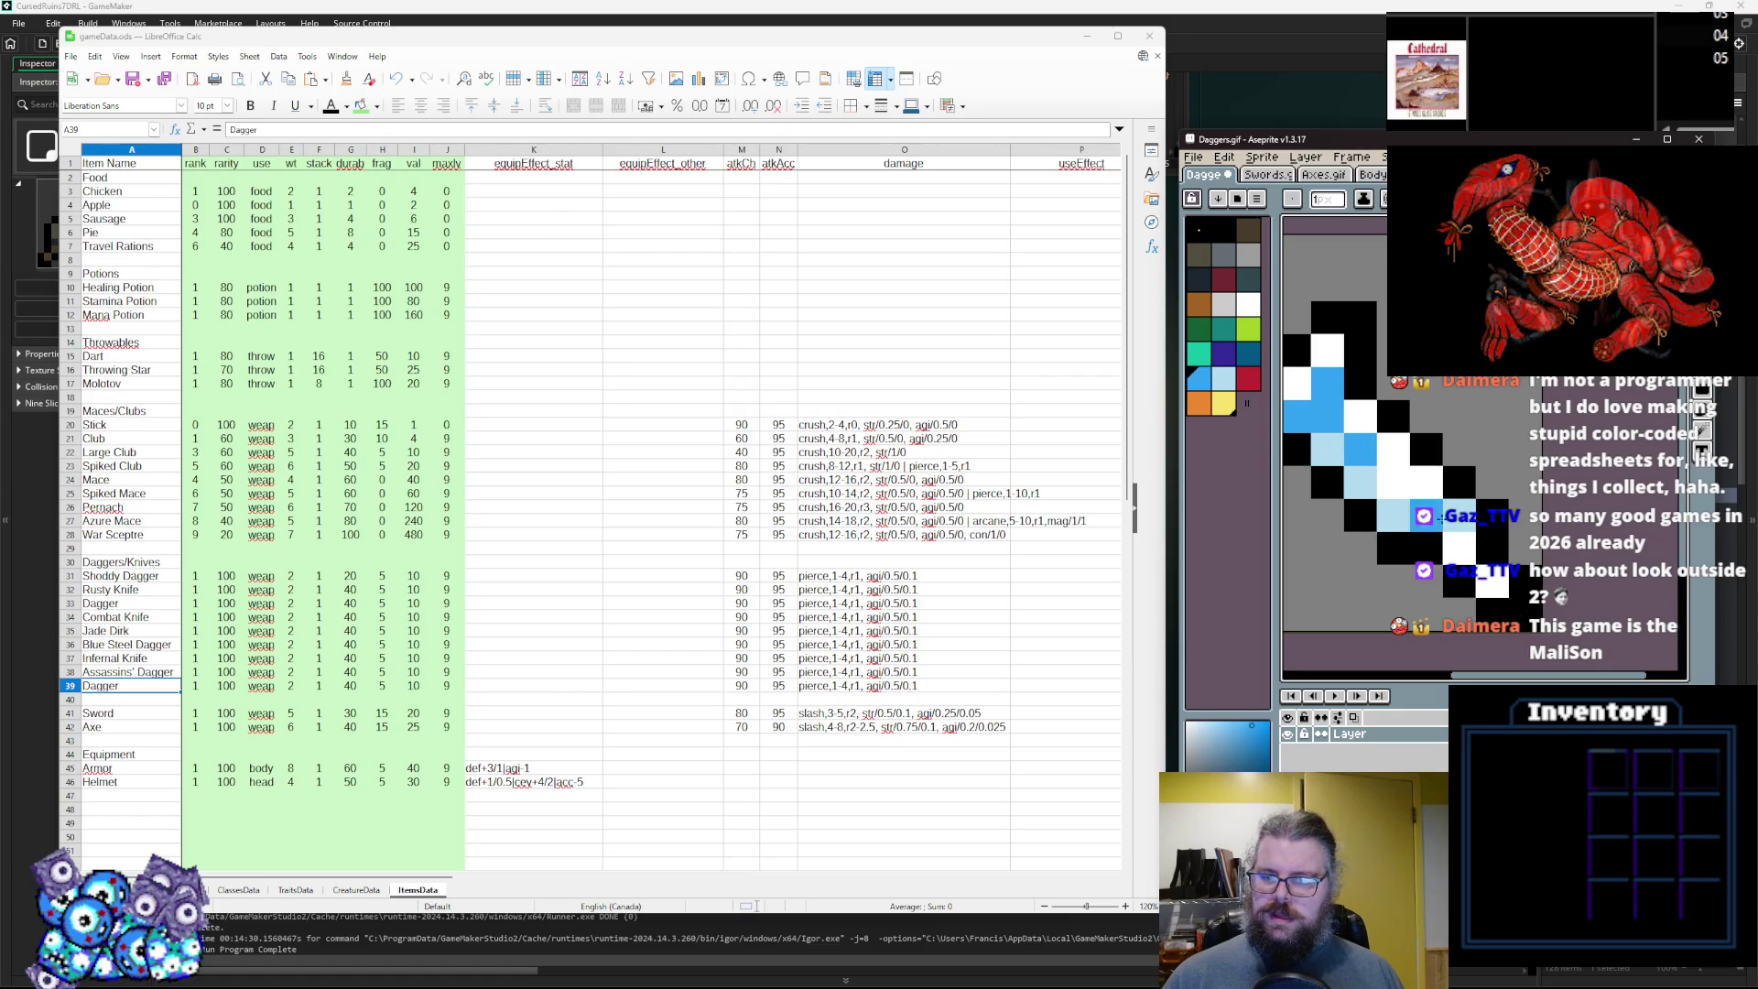
pyautogui.moveTo(1440, 517); pyautogui.dragTo(1475, 481)
pyautogui.click(1476, 480)
pyautogui.moveTo(1557, 580); pyautogui.dragTo(1676, 593)
pyautogui.keyDown('alt'); pyautogui.click(1494, 399); pyautogui.keyUp('alt')
pyautogui.click(1462, 398)
pyautogui.click(1396, 432)
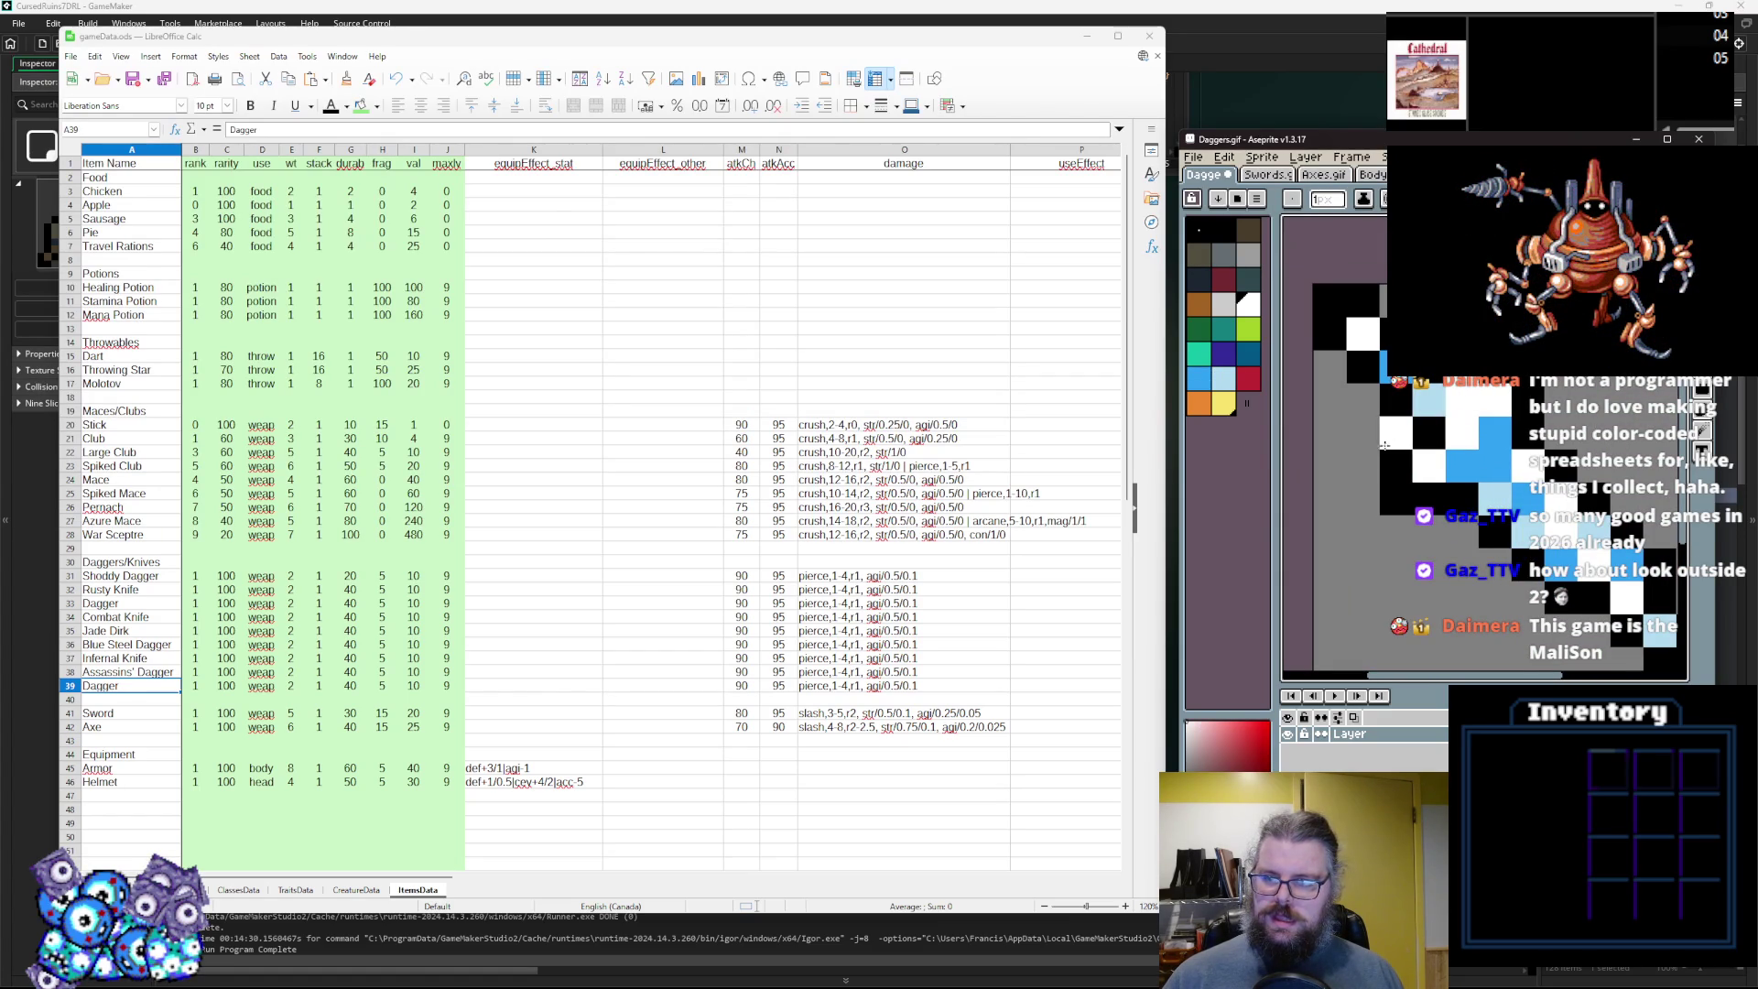
pyautogui.moveTo(1362, 432); pyautogui.dragTo(1428, 432)
# Turn the grey blade edge pixels black along the dagger.
pyautogui.keyDown('alt'); pyautogui.click(1428, 499); pyautogui.keyUp('alt')
pyautogui.click(1424, 471)
pyautogui.click(1363, 465)
pyautogui.click(1363, 399)
pyautogui.click(1330, 432)
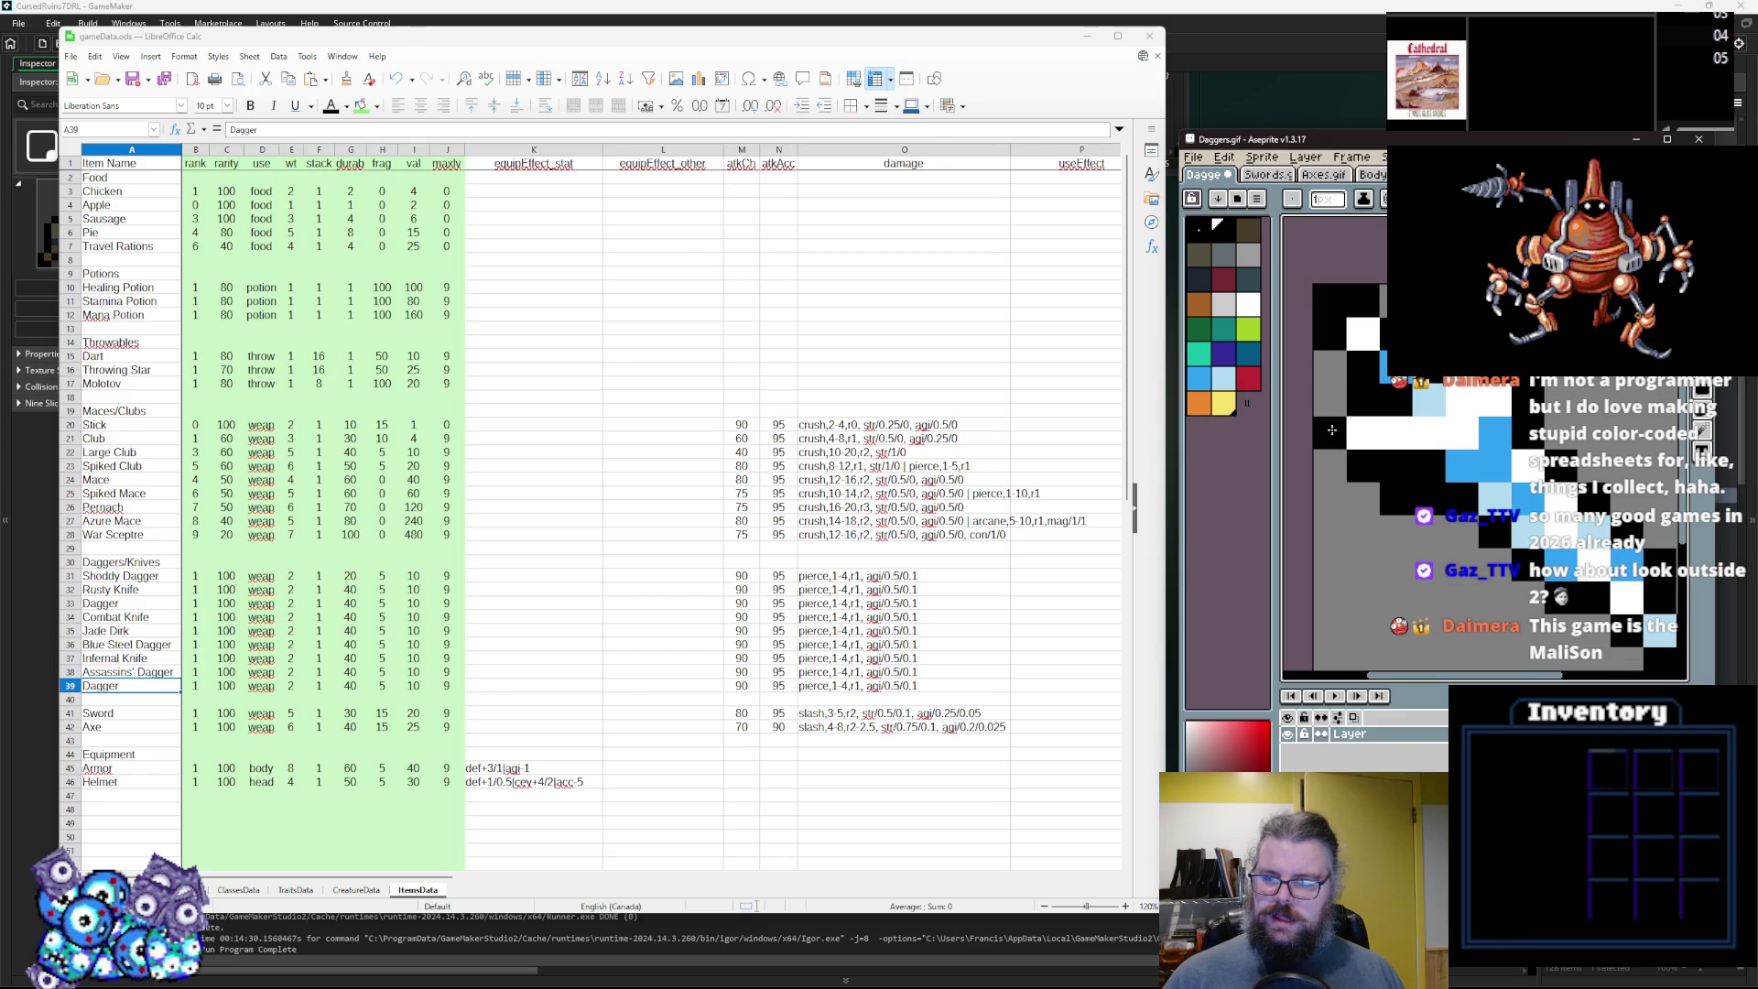
pyautogui.click(1462, 432)
pyautogui.click(1495, 432)
pyautogui.moveTo(1601, 524); pyautogui.dragTo(1555, 469)
# Add a black pixel near the tip and a diagonal light-blue streak along the blade.
pyautogui.keyDown('alt'); pyautogui.click(1456, 444); pyautogui.keyUp('alt')
pyautogui.click(1461, 410)
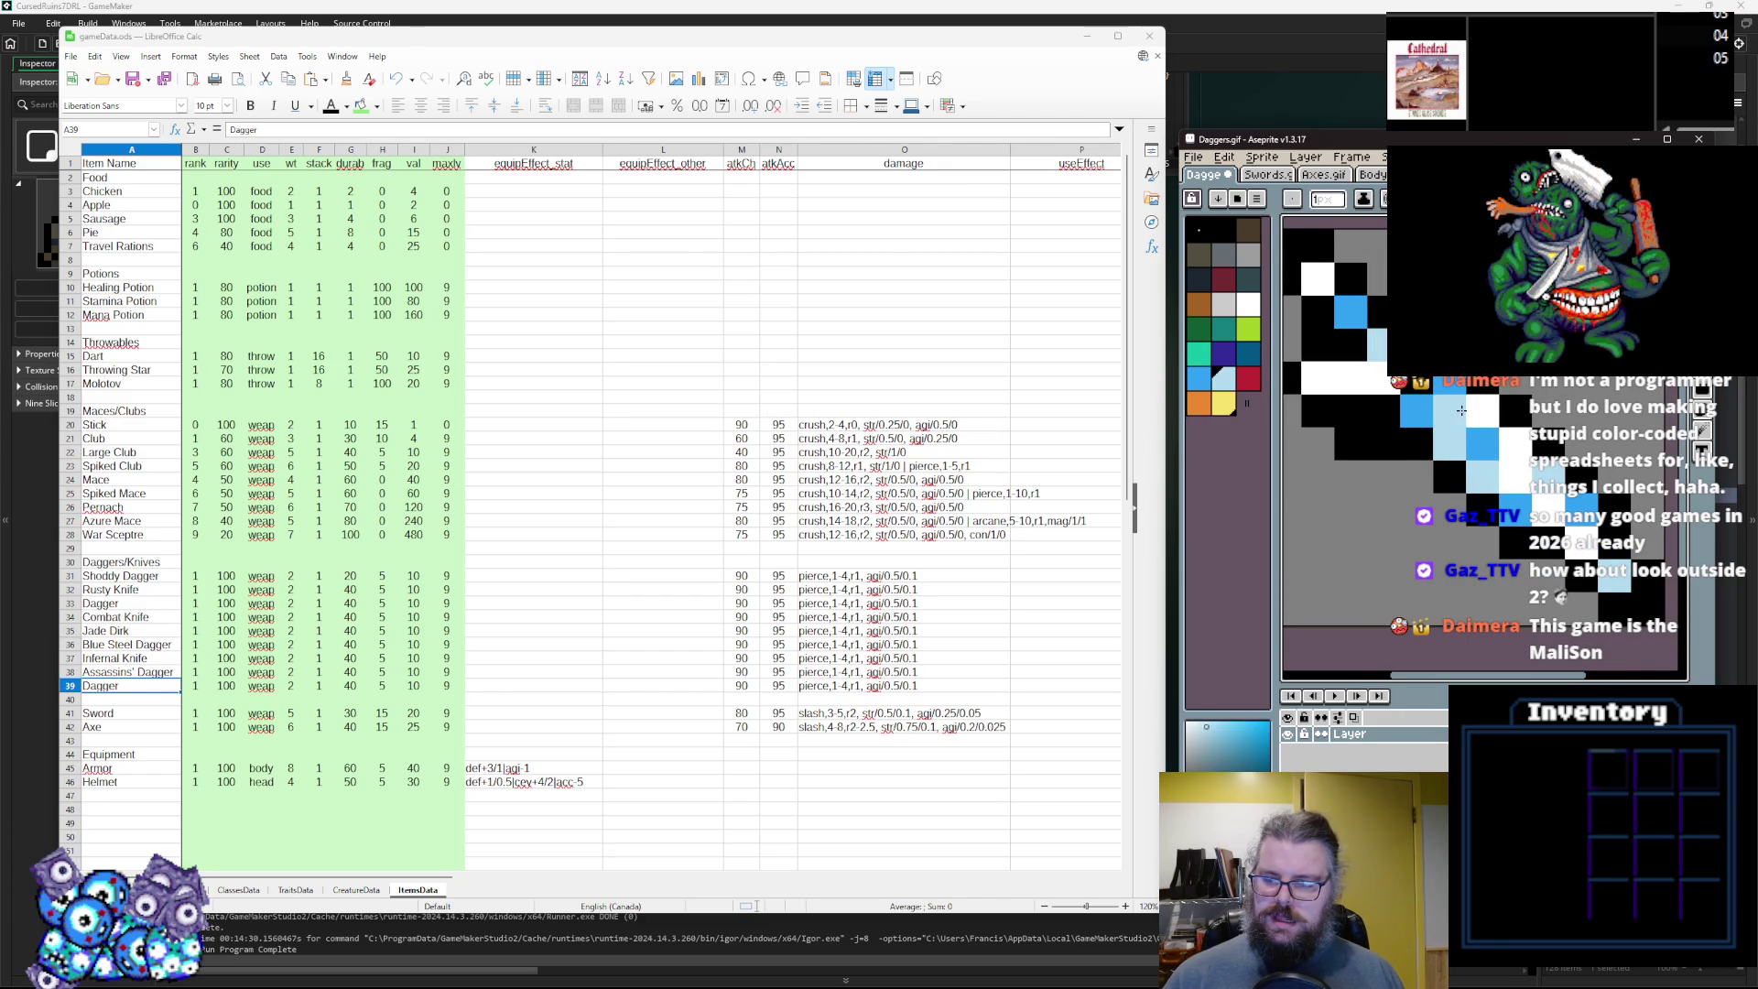
pyautogui.moveTo(1461, 410); pyautogui.dragTo(1503, 450)
pyautogui.keyDown('alt'); pyautogui.click(1410, 512); pyautogui.keyUp('alt')
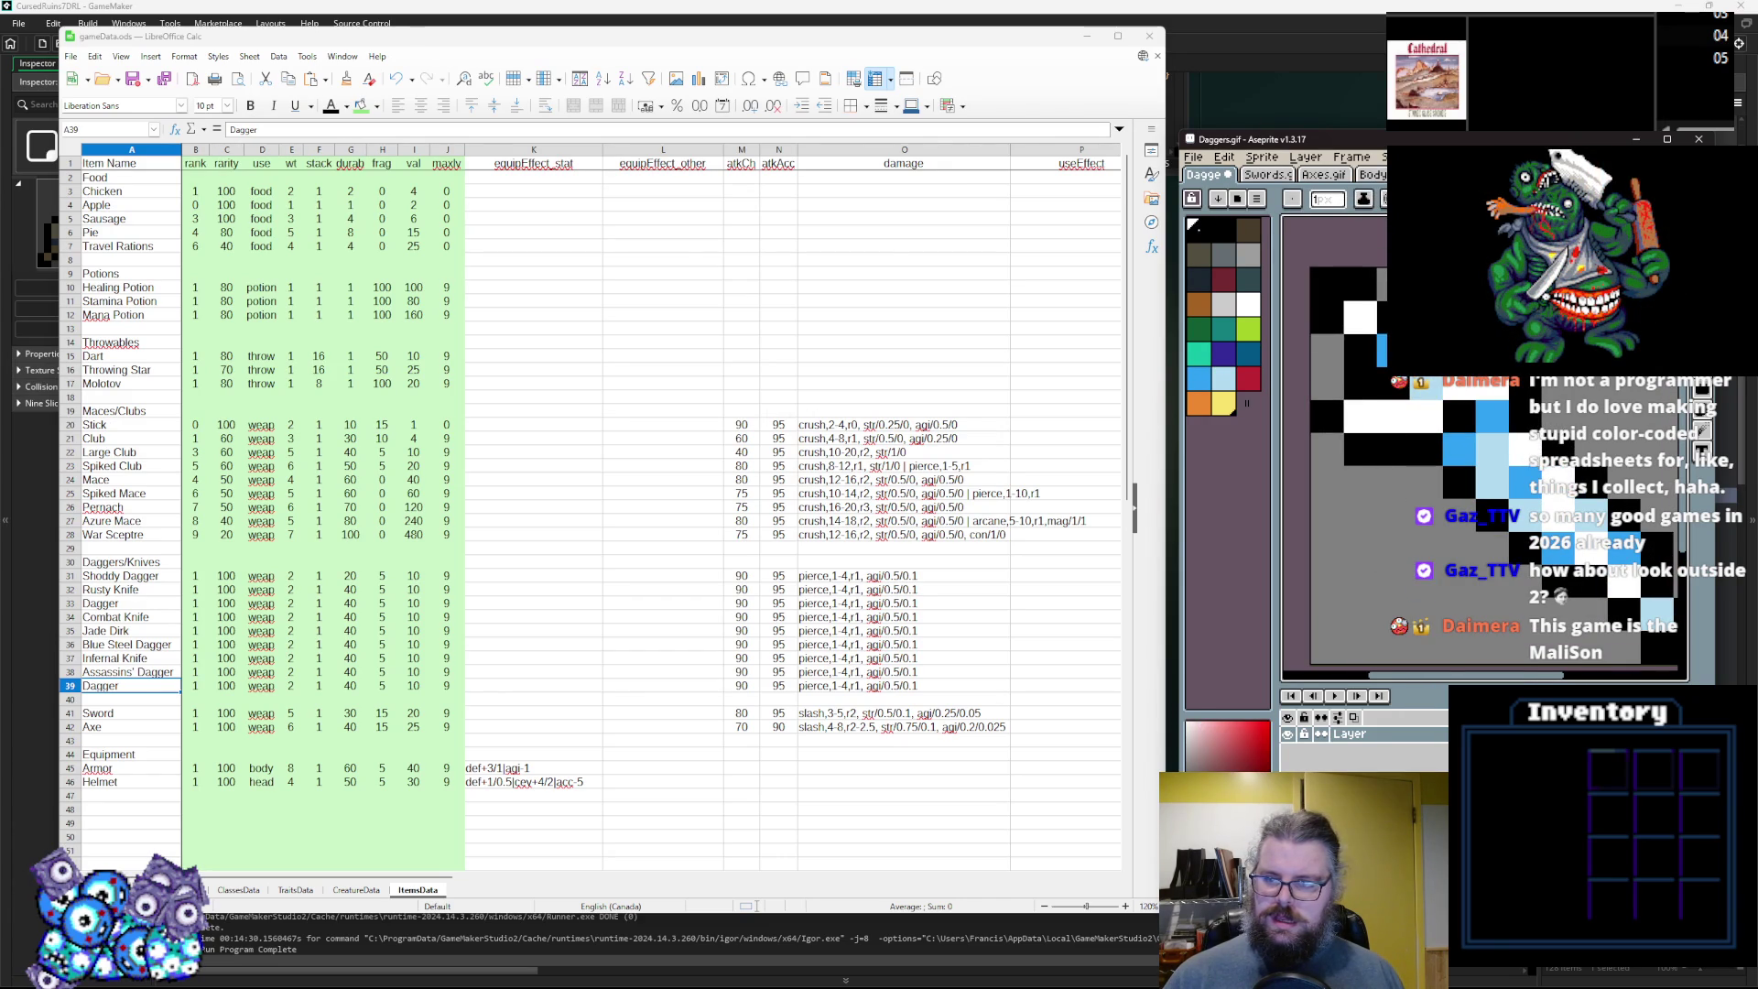
pyautogui.keyDown('alt'); pyautogui.click(1360, 450); pyautogui.keyUp('alt')
pyautogui.click(1357, 480)
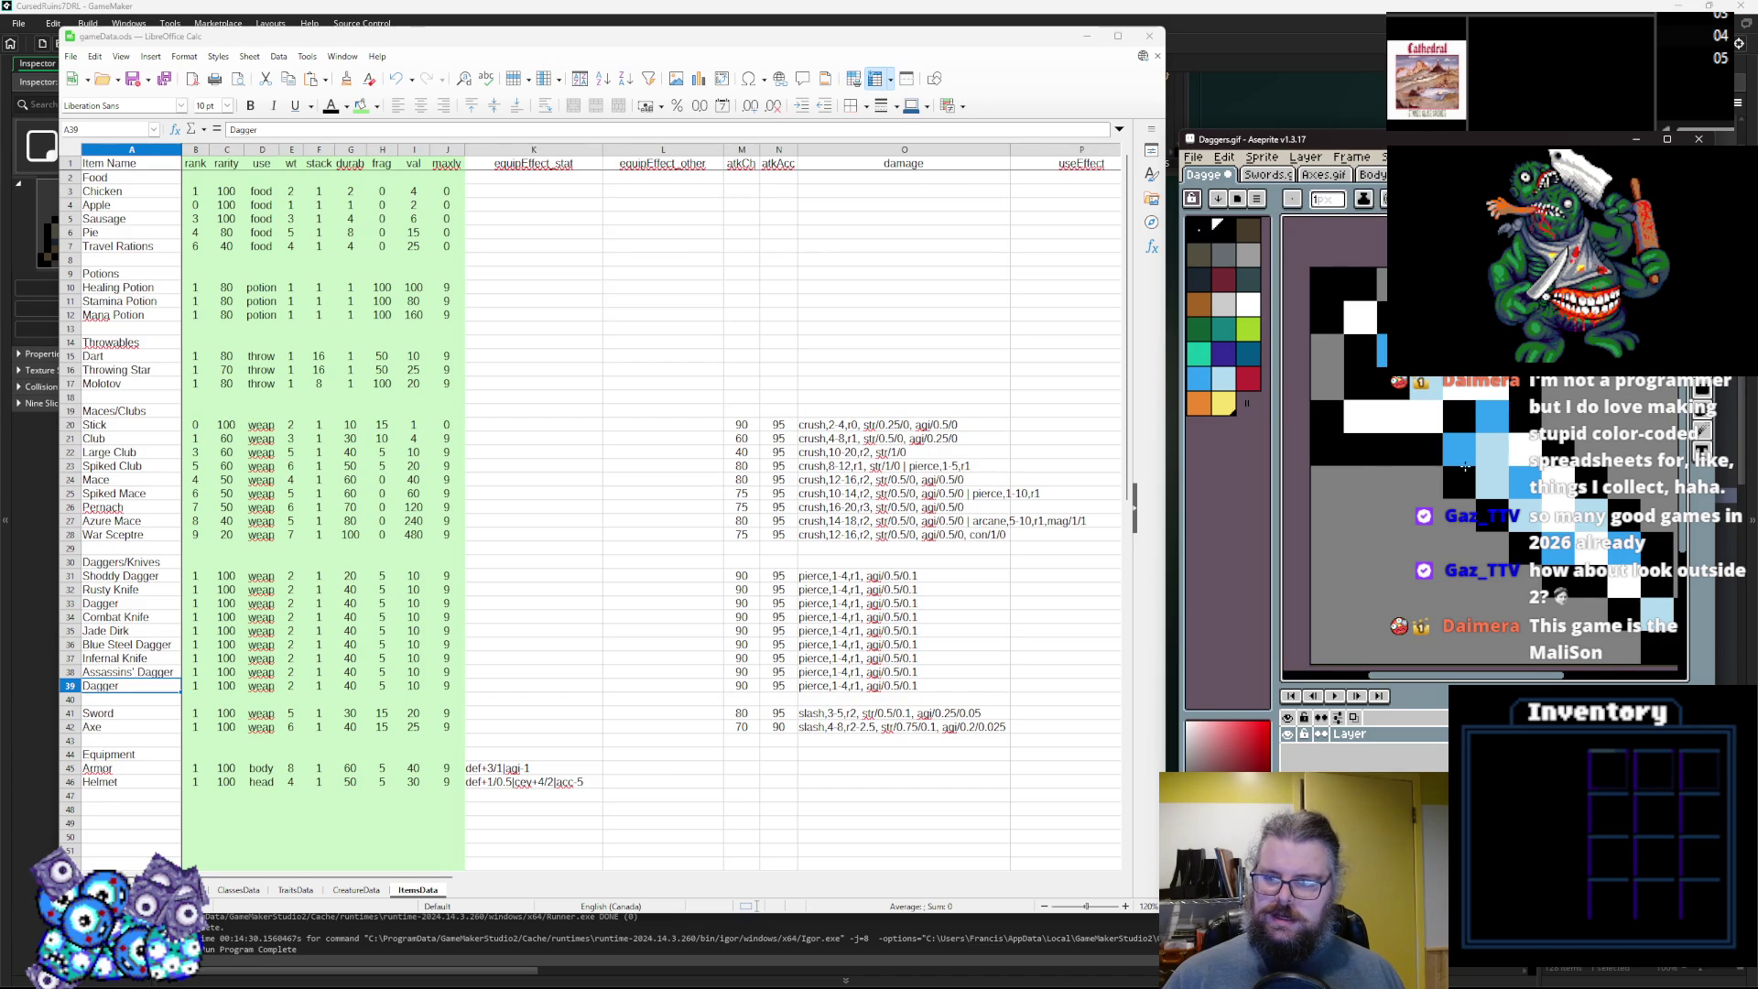
pyautogui.keyDown('alt'); pyautogui.click(1487, 413); pyautogui.keyUp('alt')
pyautogui.moveTo(1465, 402); pyautogui.dragTo(1423, 460)
pyautogui.scroll(-2, 1423, 460)
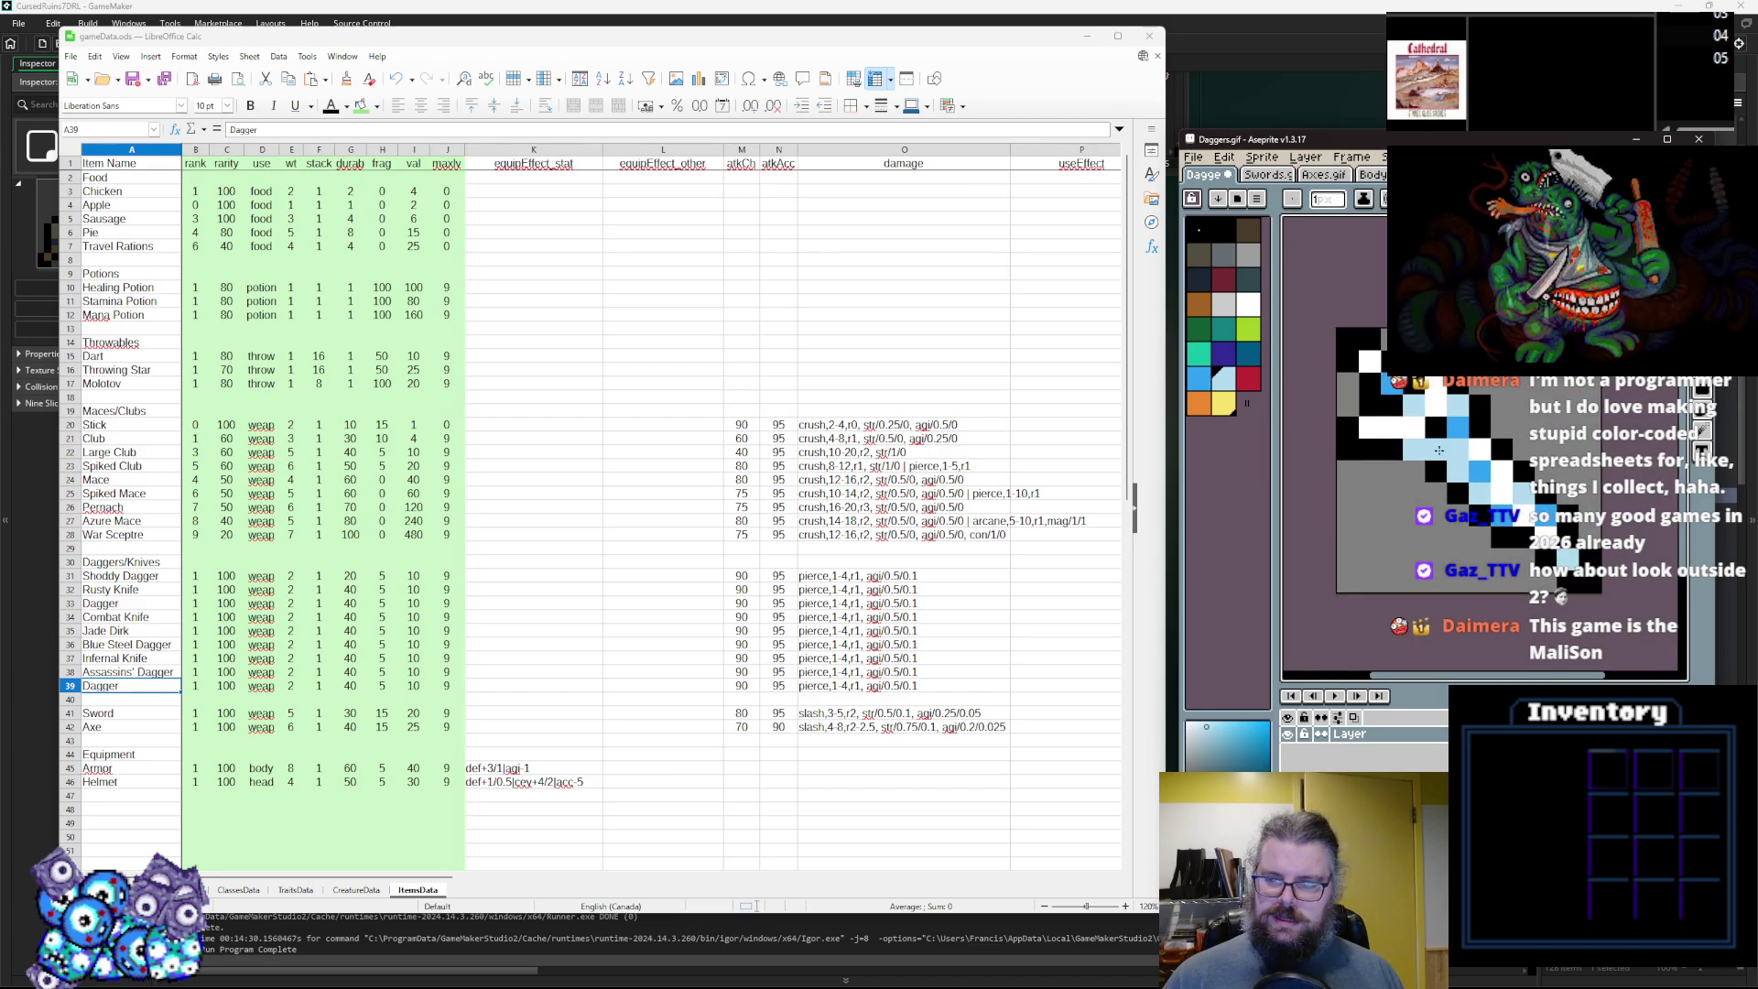
# Rename row 39 to Misericorde and add two touch-up pixels to the dagger sprite.
pyautogui.click(151, 689)
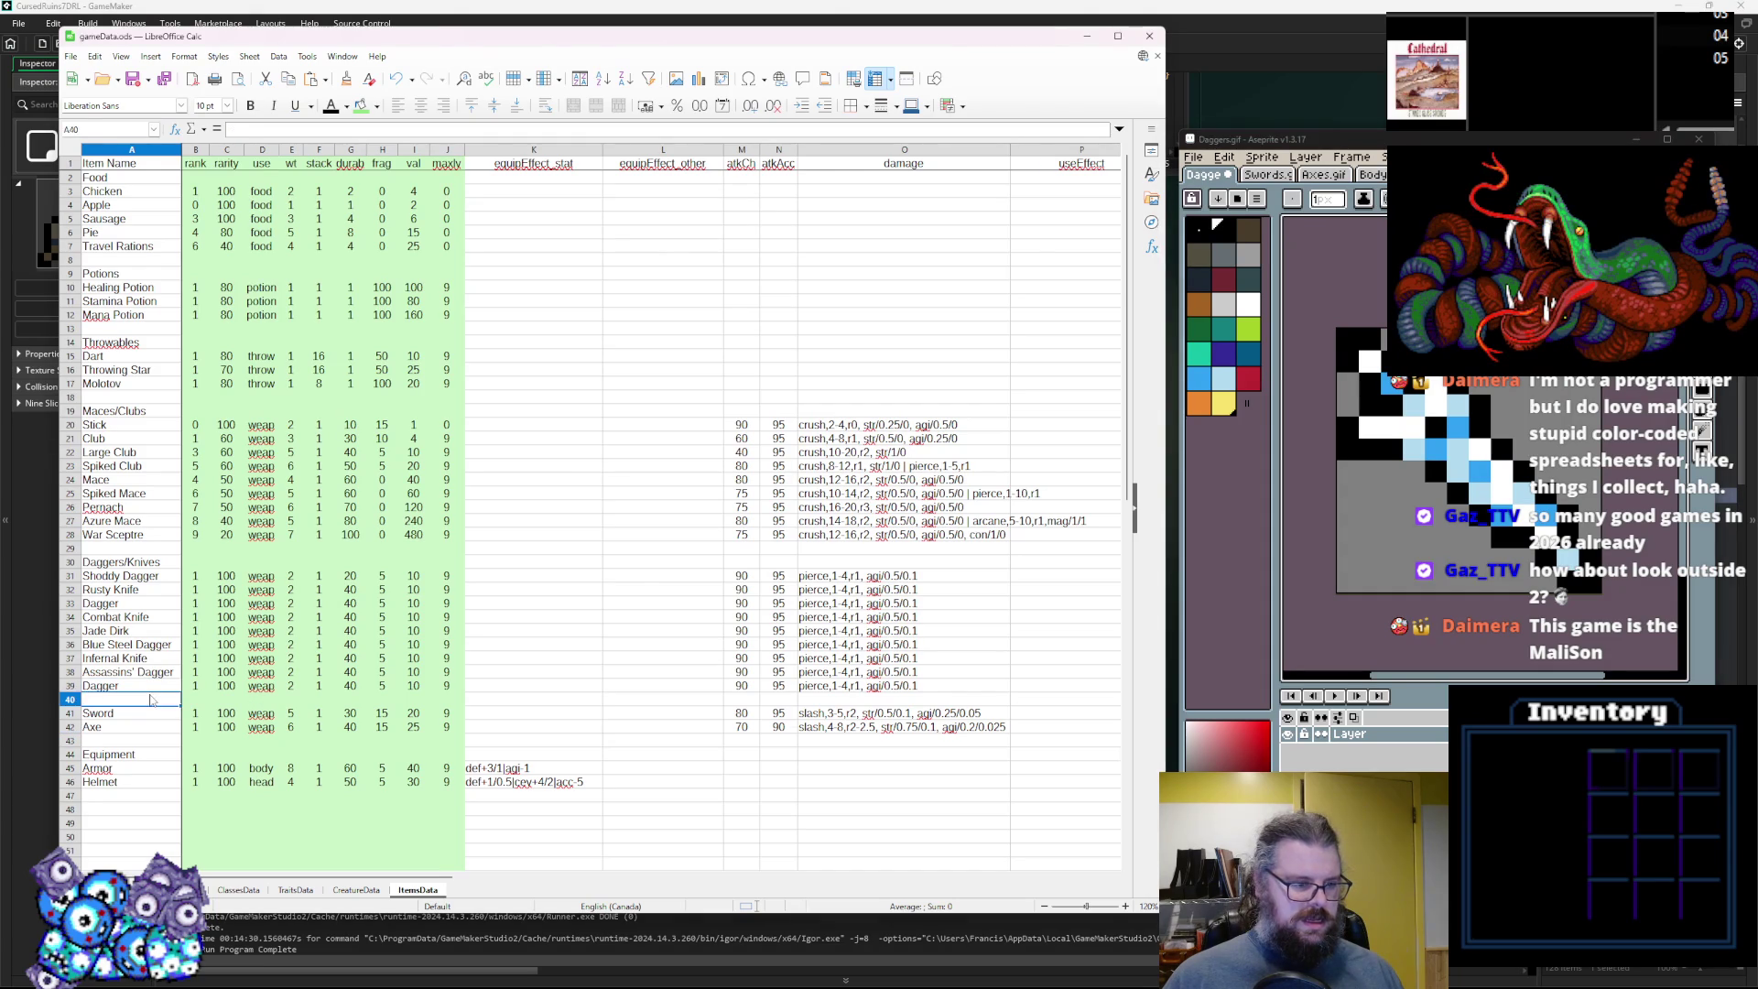
pyautogui.write('Misericorde')
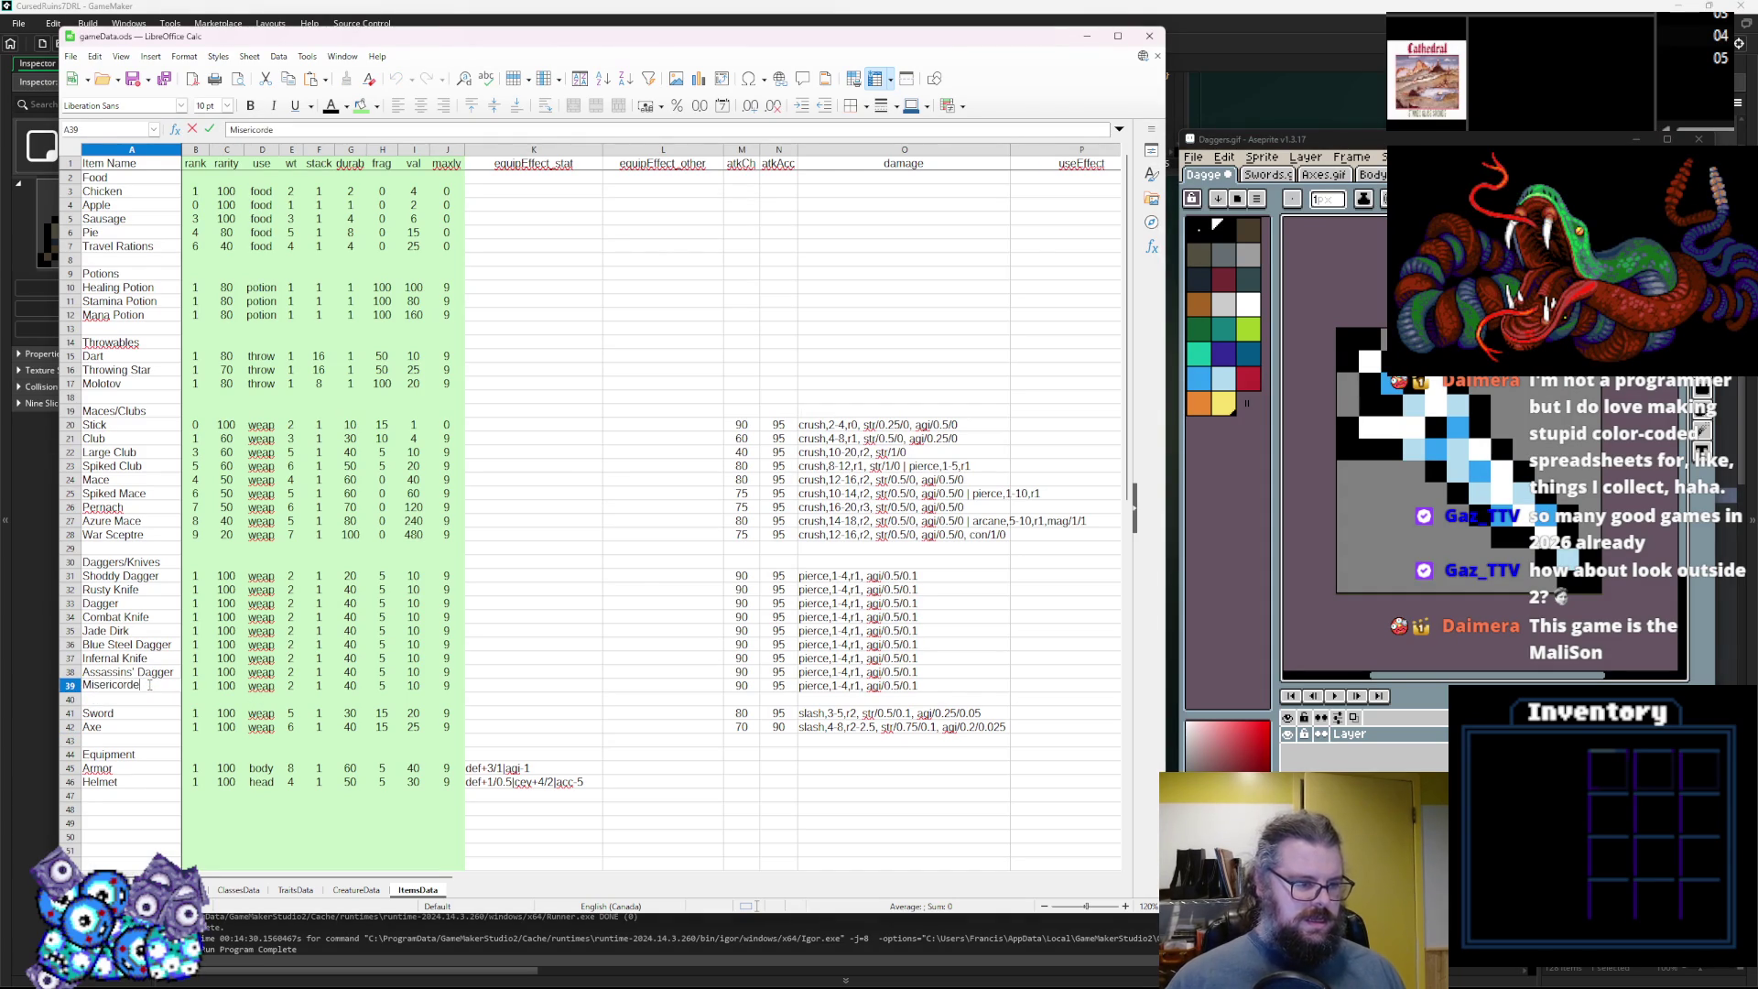
pyautogui.click(292, 632)
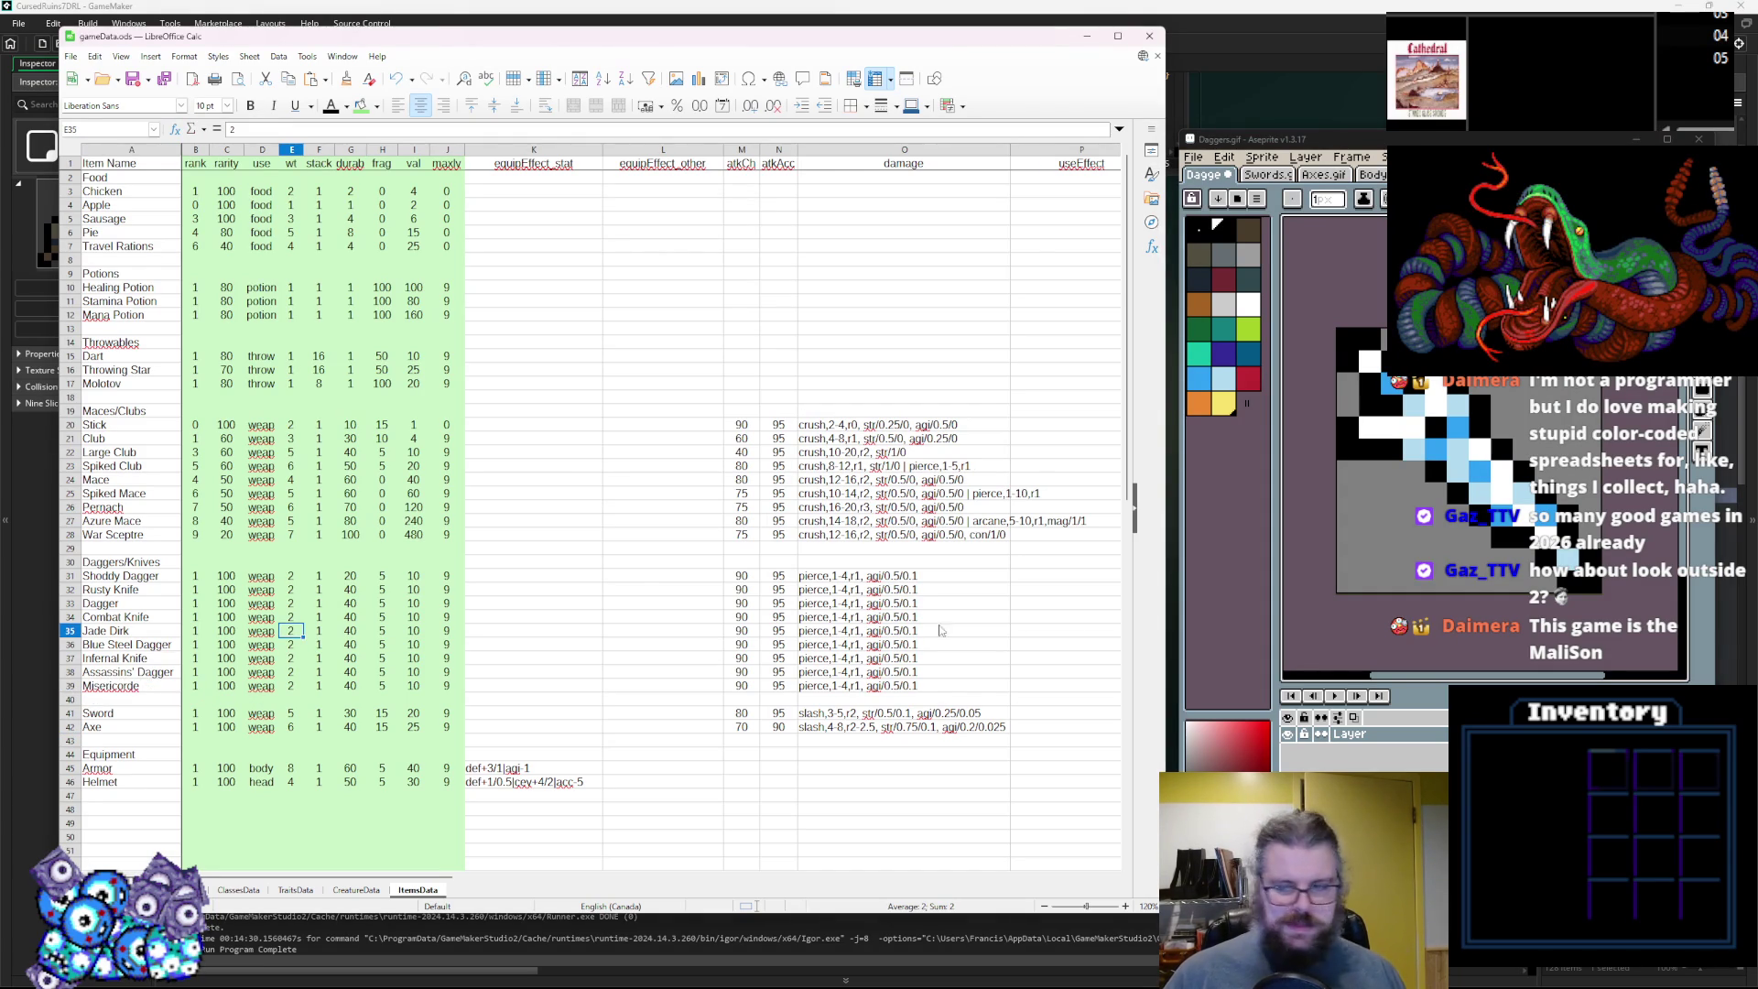
pyautogui.hotkey('alt', 'Tab')
pyautogui.click(1393, 491)
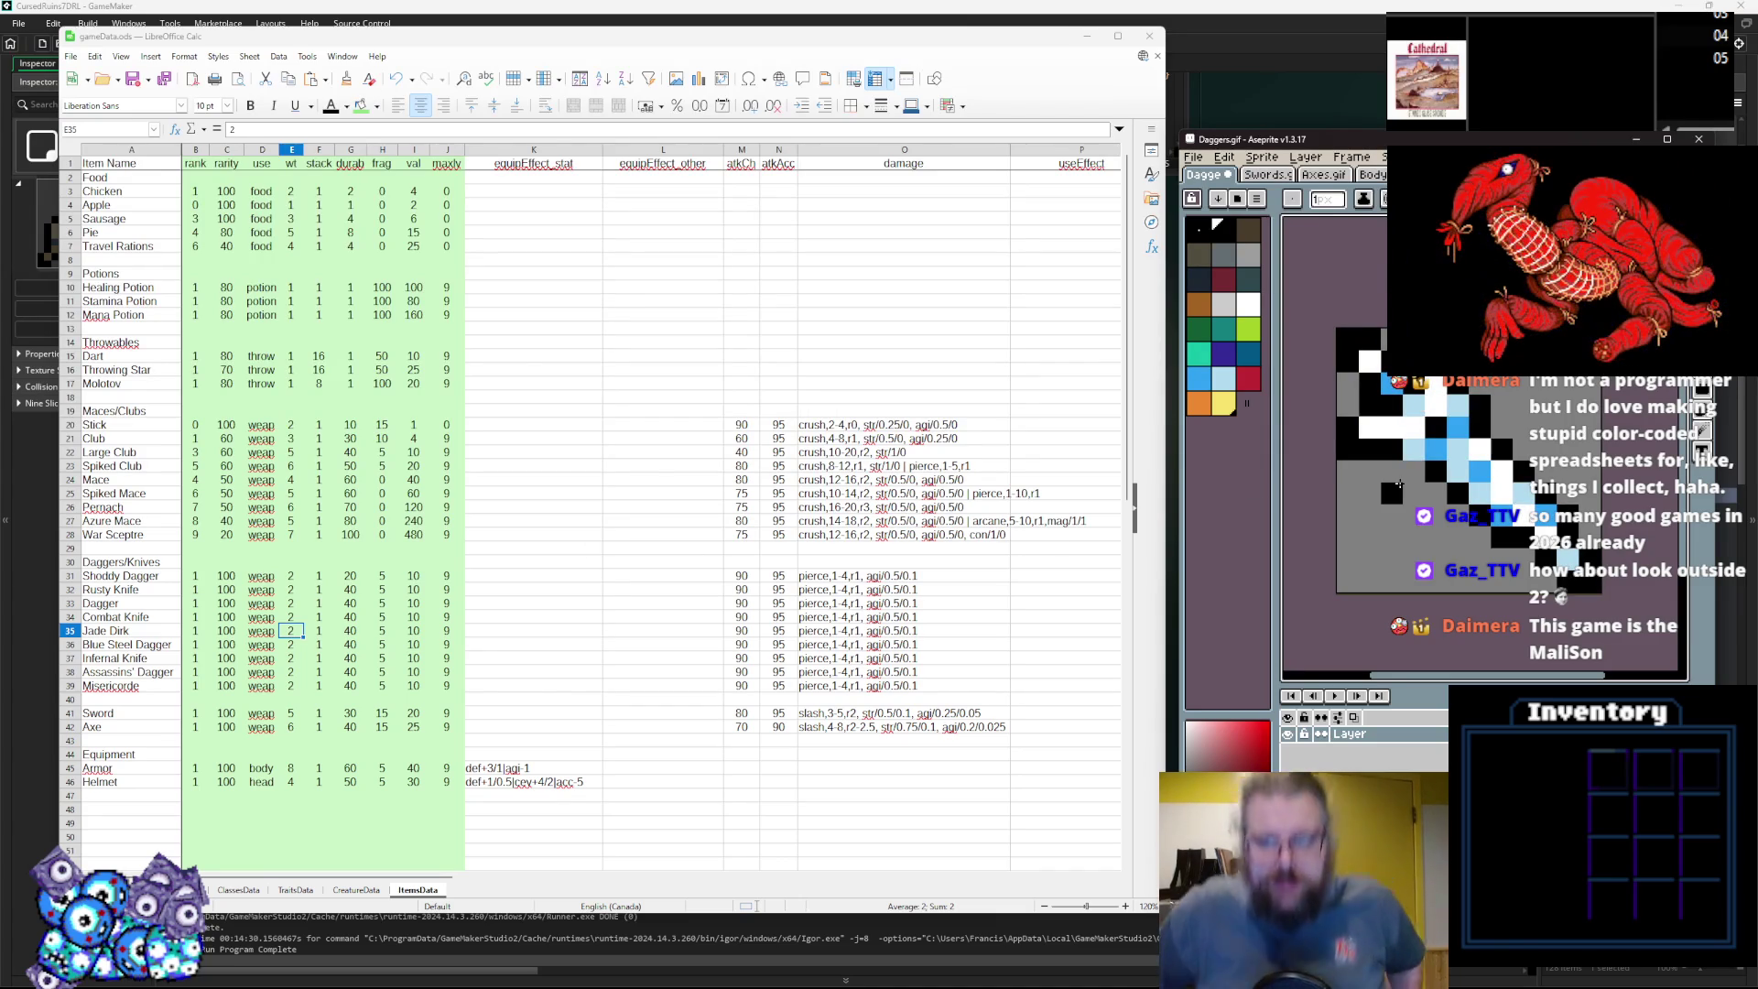
pyautogui.click(1414, 464)
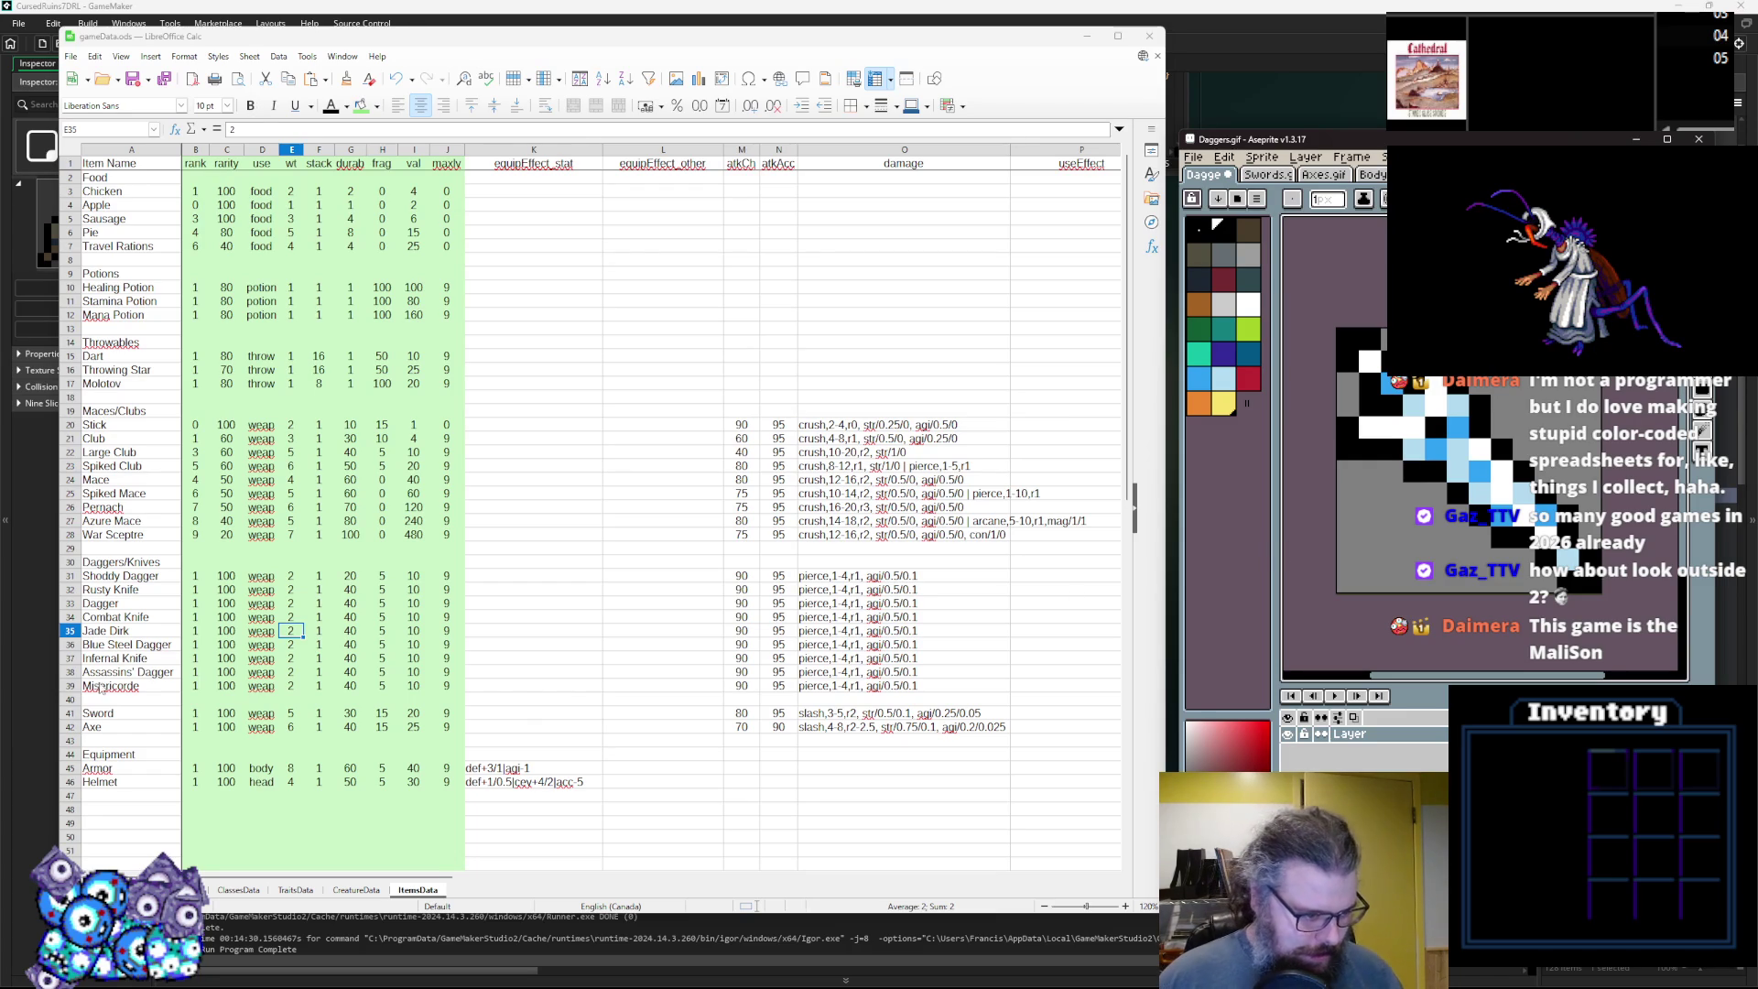
# Double-check the Misericorde spelling, then save the dagger sprite in Aseprite.
pyautogui.click(110, 684)
pyautogui.doubleClick(110, 684)
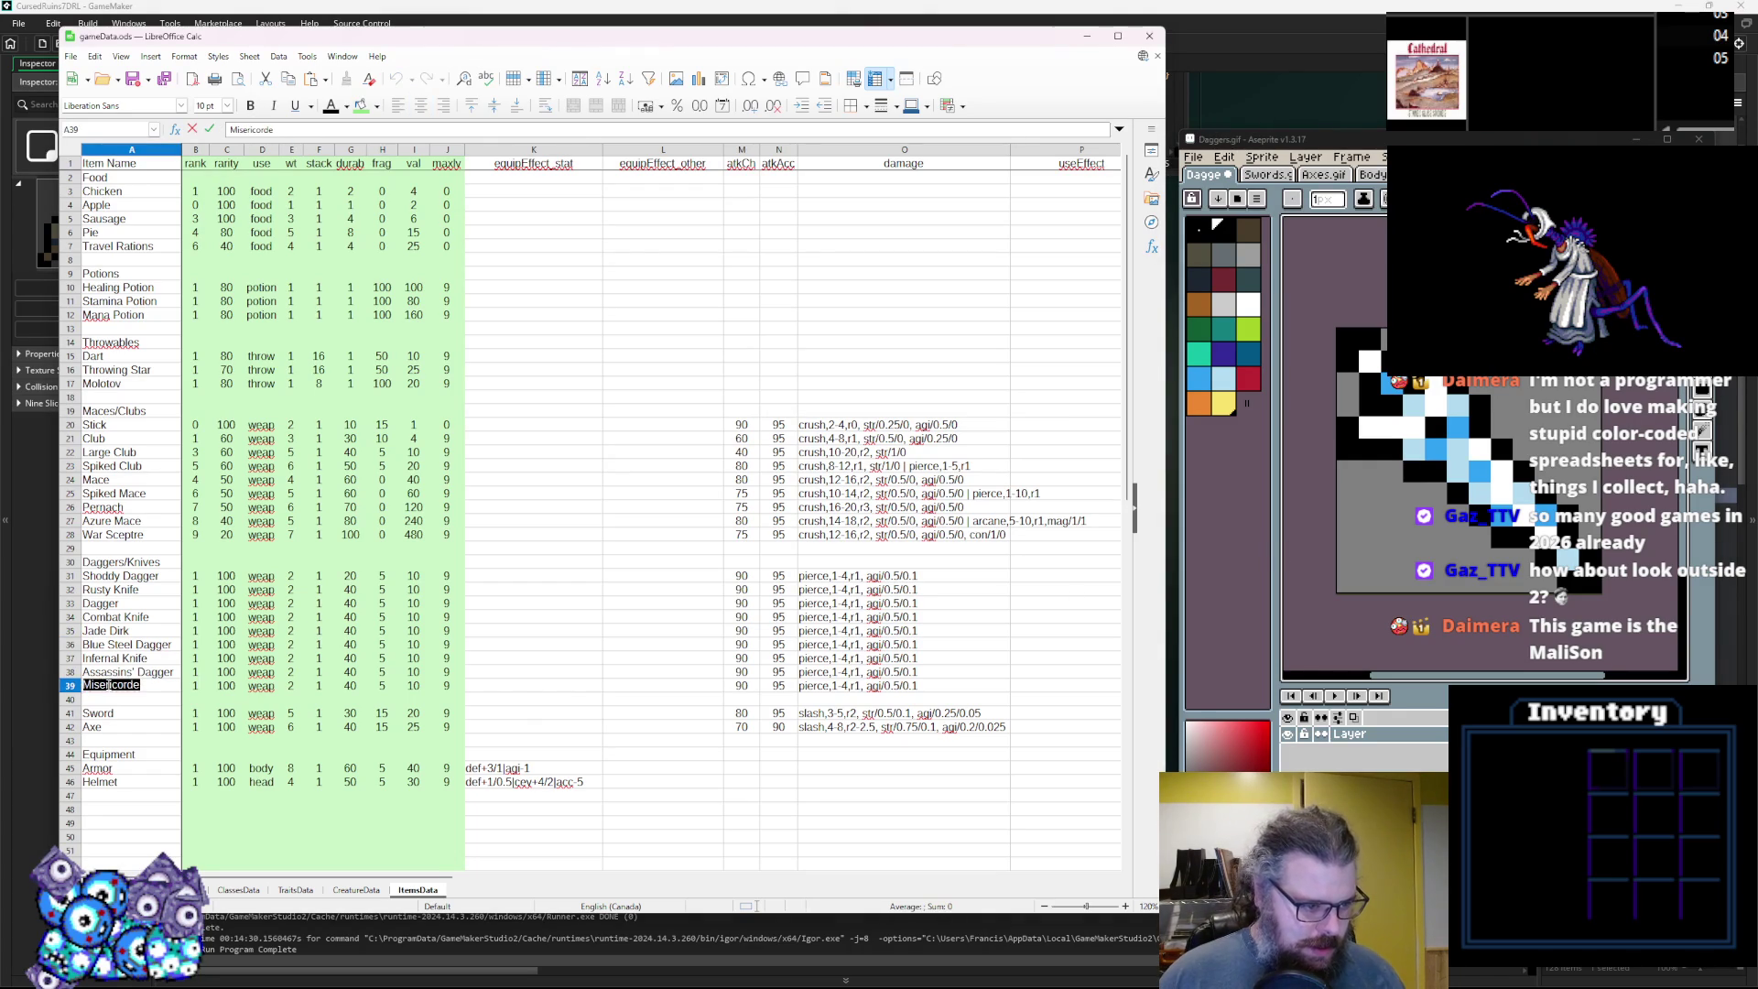
pyautogui.click(284, 688)
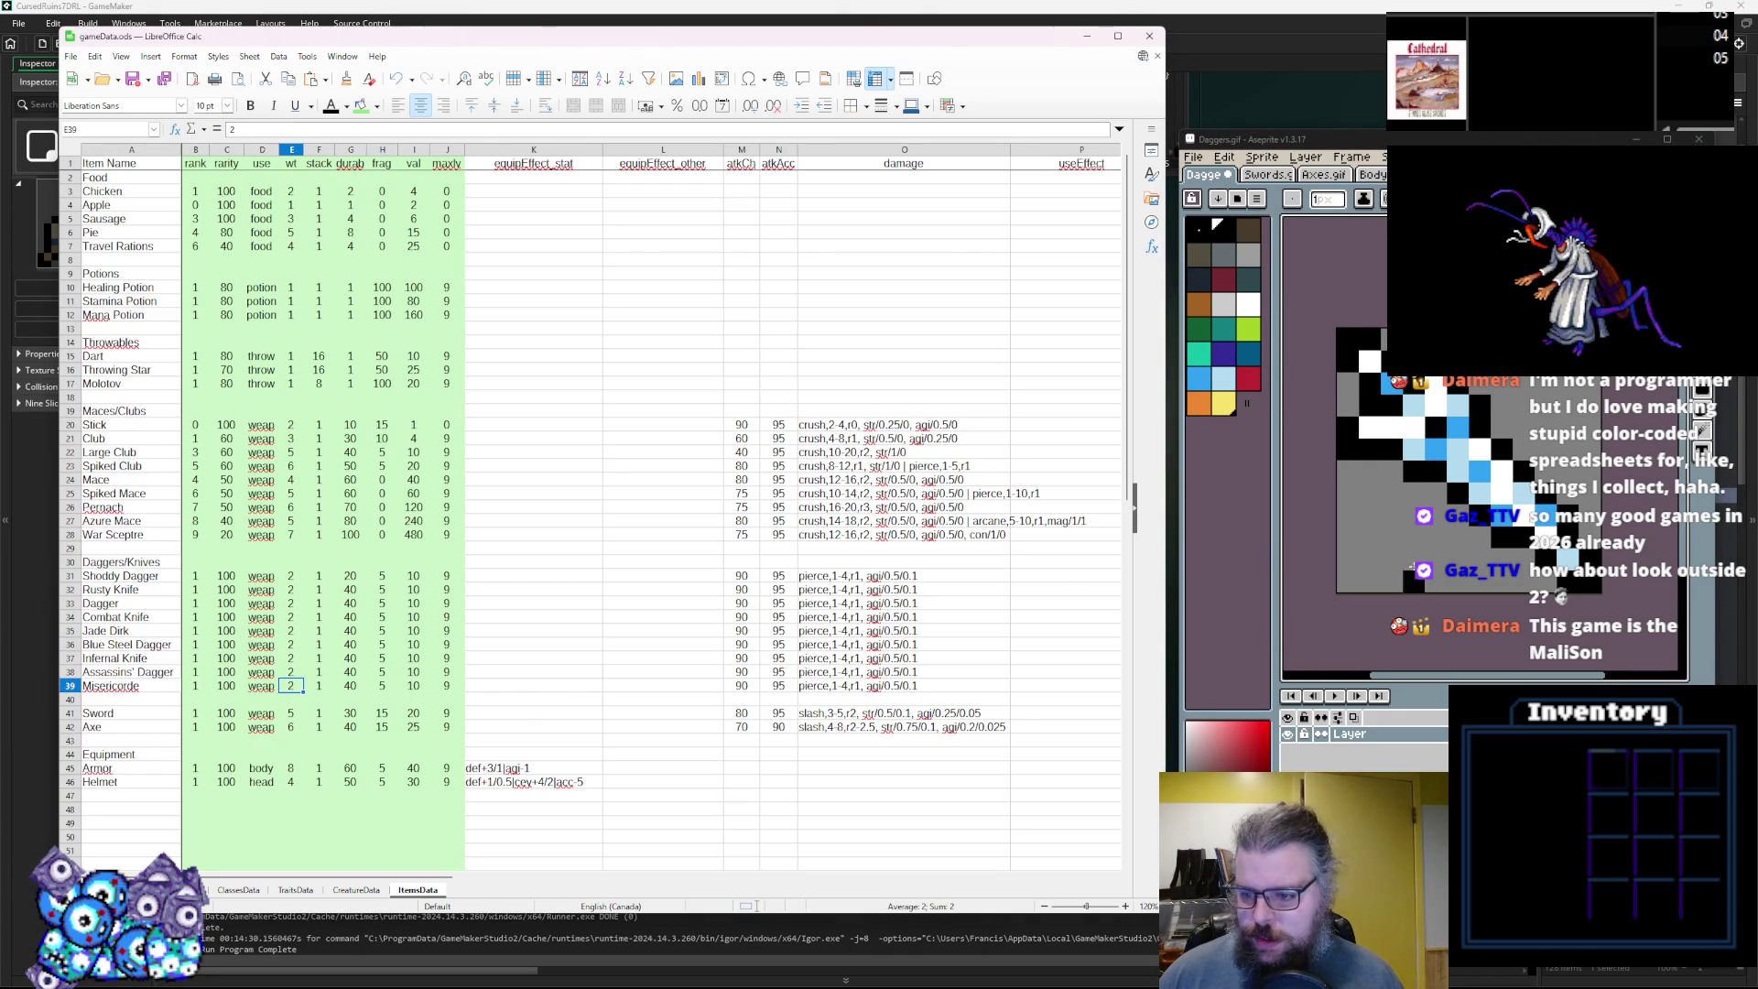
pyautogui.click(1409, 582)
pyautogui.click(1217, 228)
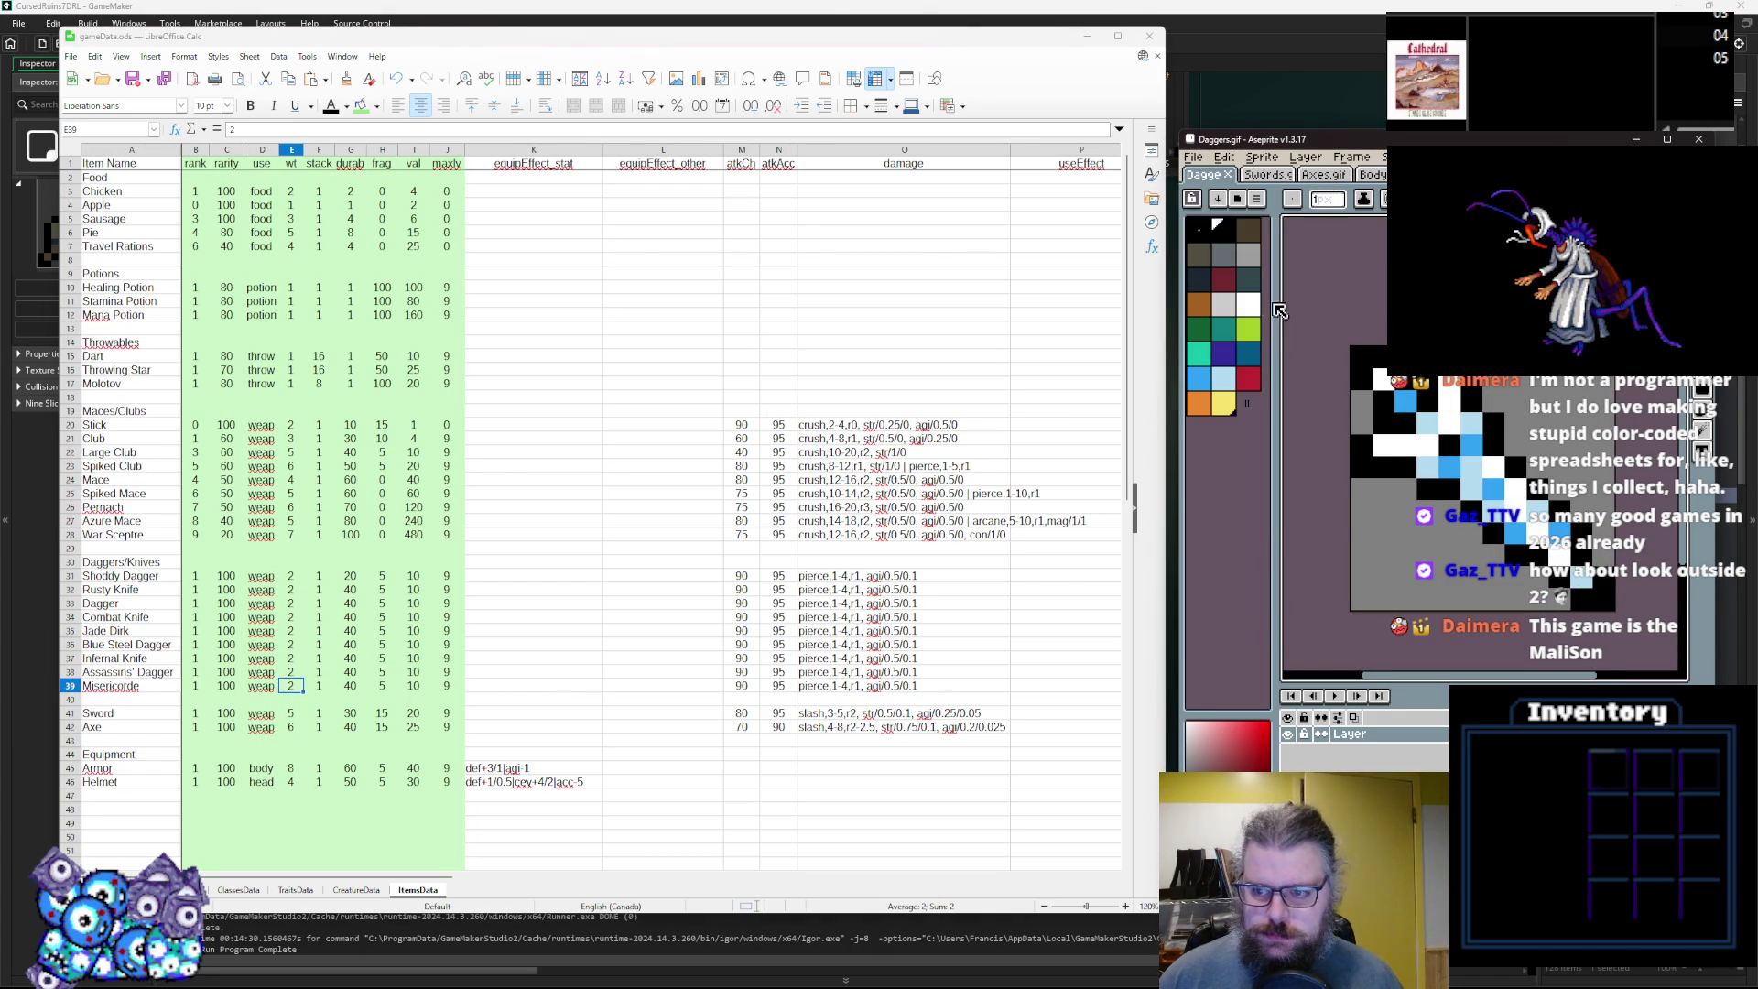
# Number the dagger ranks 1 to 9 in B31:B39.
pyautogui.click(261, 672)
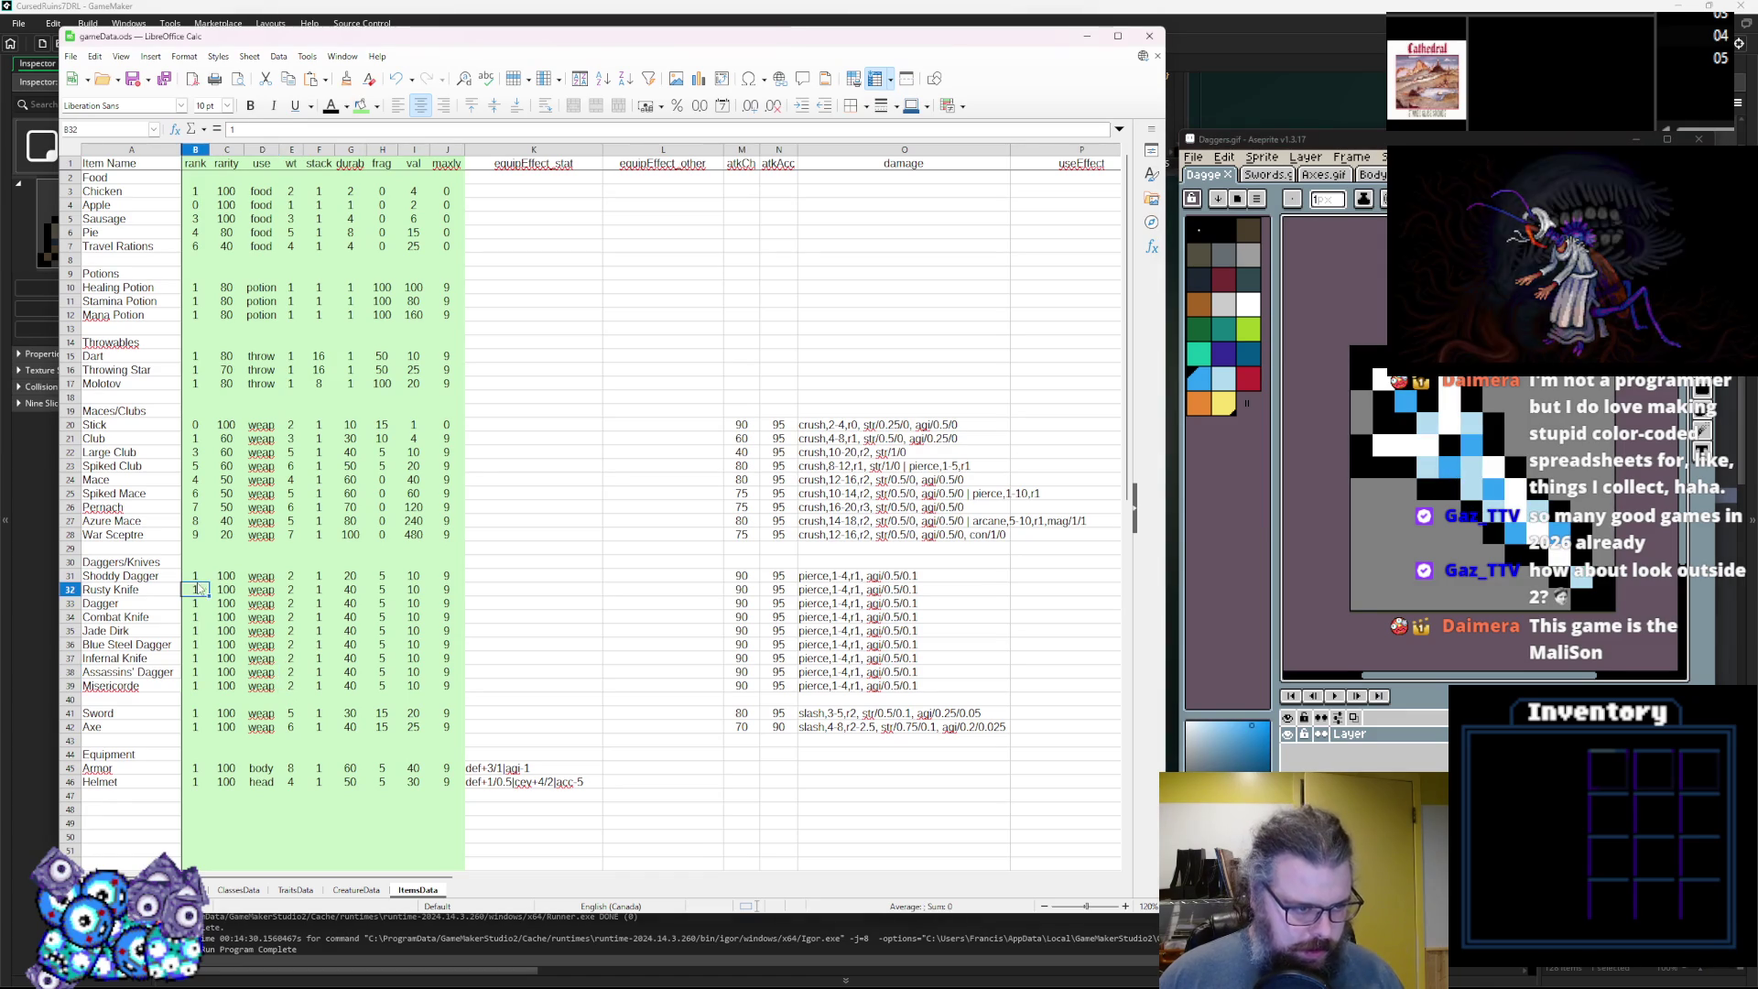
pyautogui.click(196, 576)
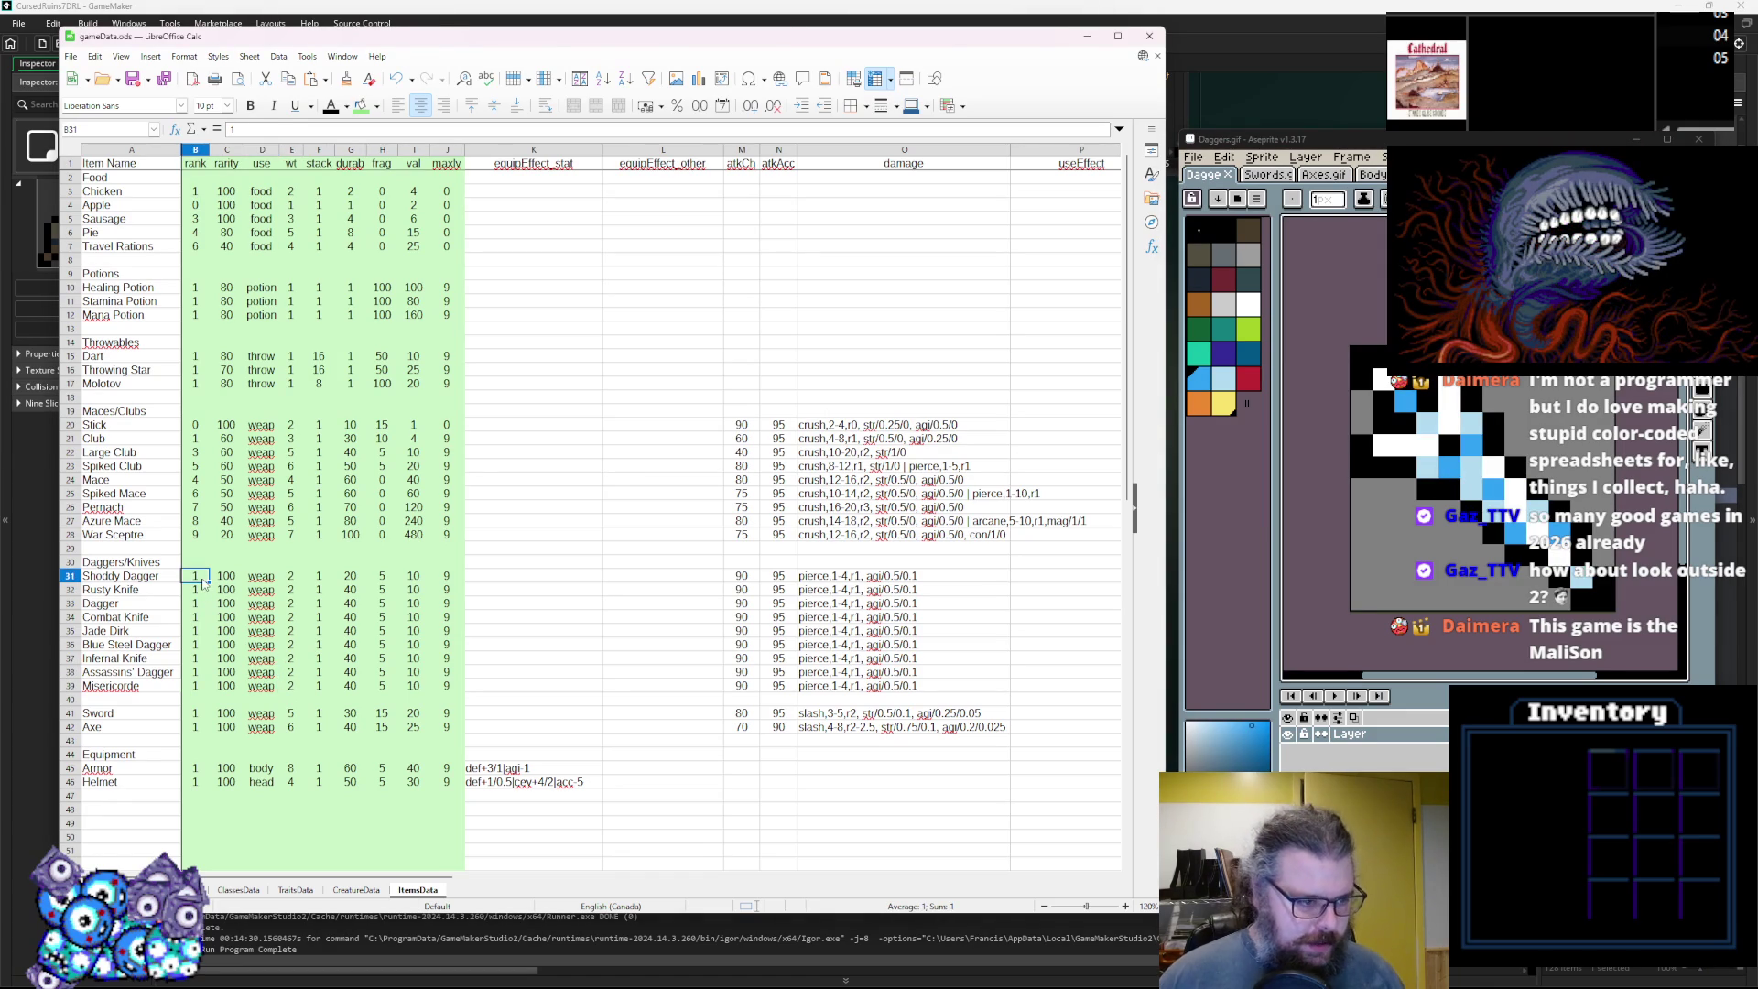
pyautogui.press('Down')
pyautogui.write('2')
pyautogui.press('Return')
pyautogui.write('3 4 5 6 7 8')
pyautogui.press('Return')
pyautogui.write('9')
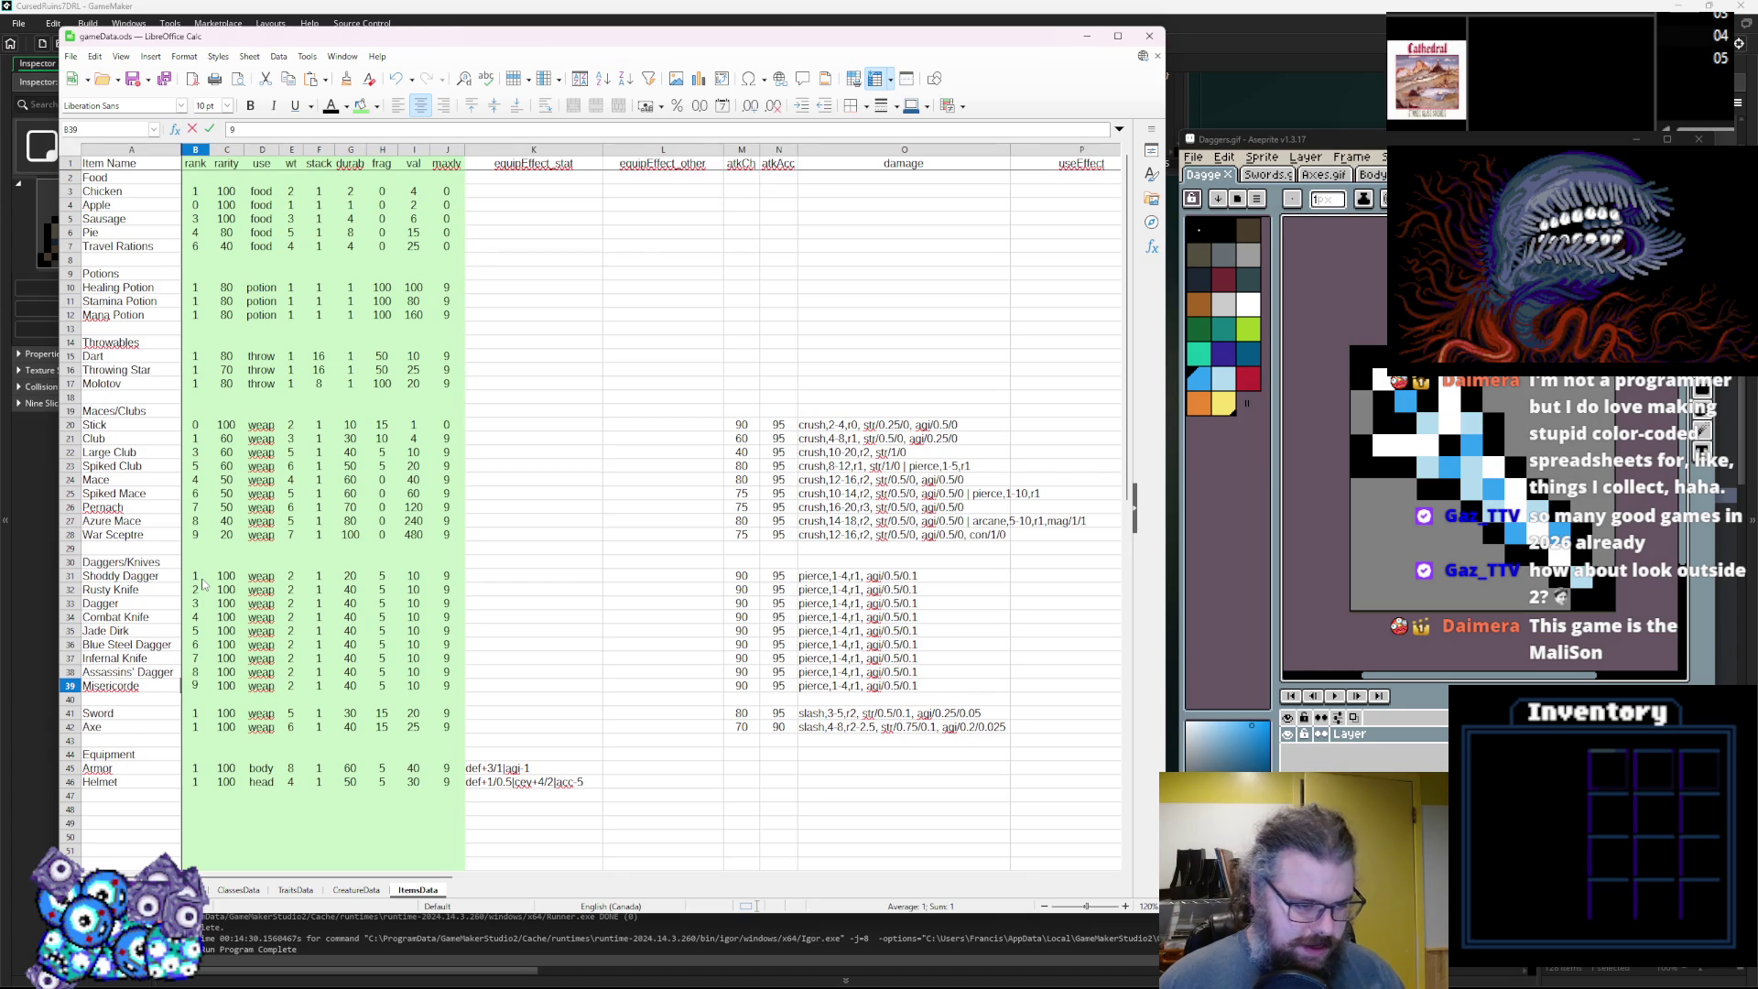
pyautogui.click(226, 575)
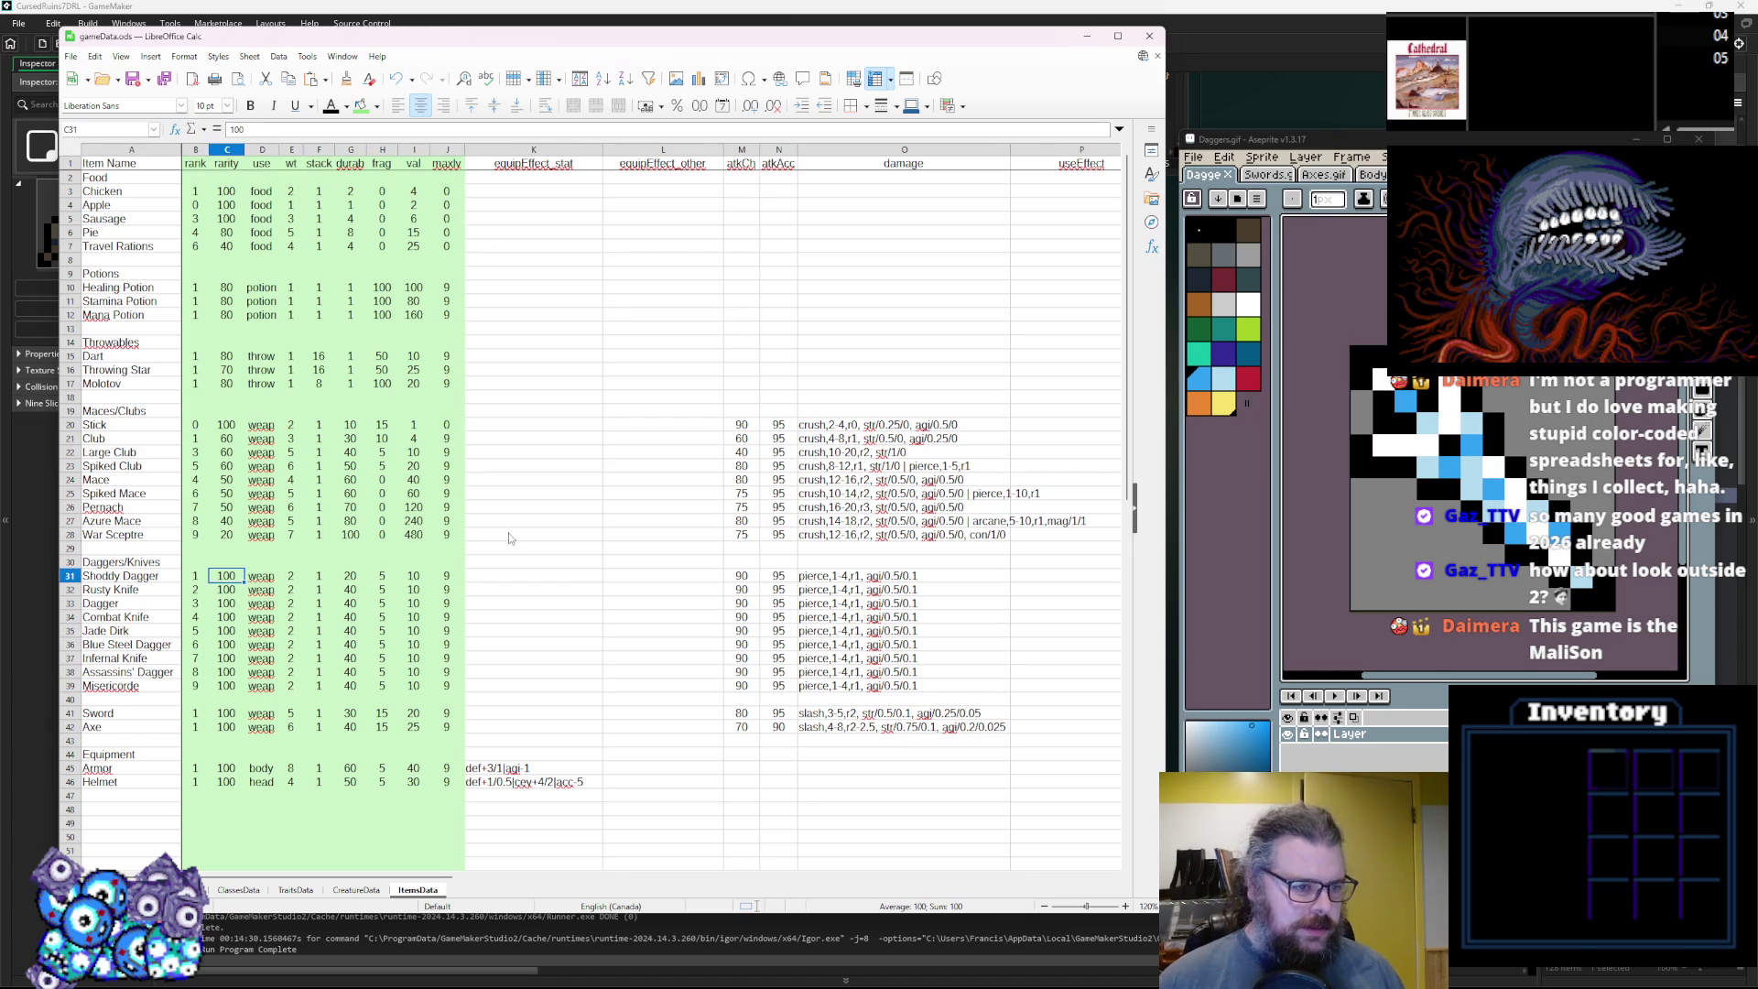
# Set rarities 60, 60, 60 and 50 for Shoddy Dagger through Combat Knife.
pyautogui.write('60')
pyautogui.press('Return')
pyautogui.write('60')
pyautogui.press('Return')
pyautogui.write('60')
pyautogui.press('Return')
pyautogui.write('50')
pyautogui.press('Return')
# Give Jade Dirk through Misericorde rarities 20, 40, 40, 50 and 20.
pyautogui.write('40')
pyautogui.press('Return')
pyautogui.write('40')
pyautogui.press('Return')
pyautogui.write('40')
pyautogui.press('Up')
pyautogui.press('Up')
pyautogui.write('20')
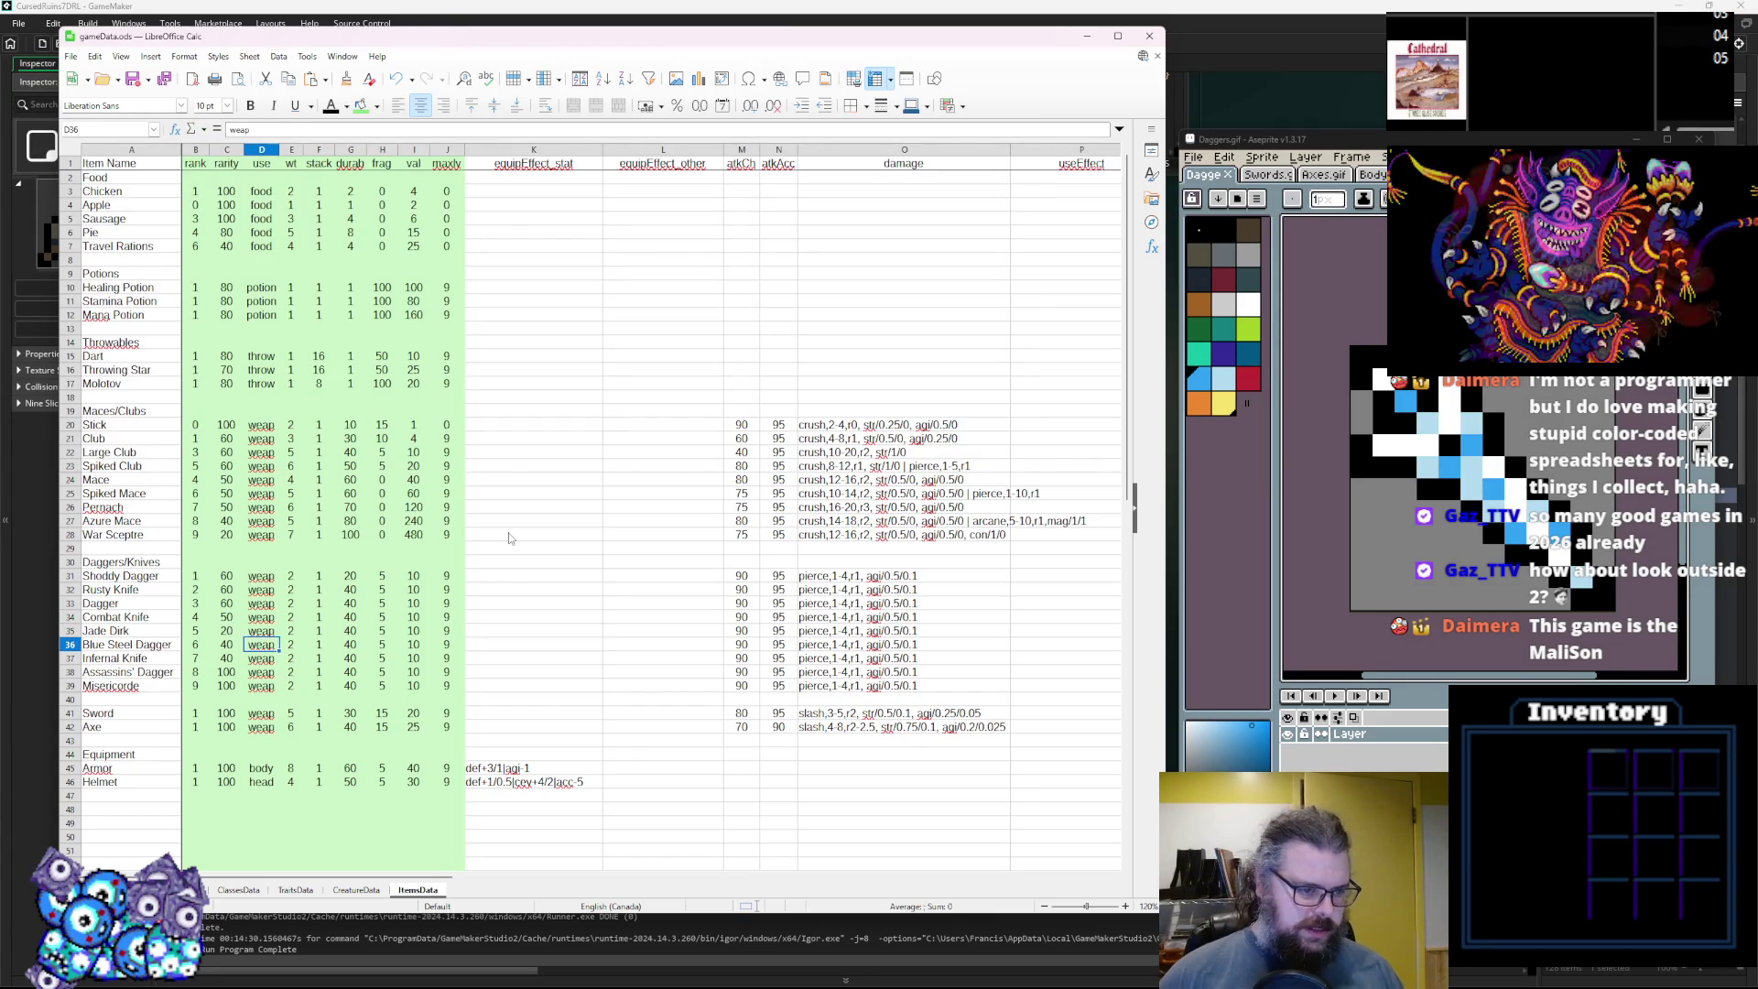
pyautogui.press('Down')
pyautogui.press('Down')
pyautogui.press('Down')
pyautogui.write('4')
pyautogui.press('Return')
pyautogui.write('20')
pyautogui.click(538, 524)
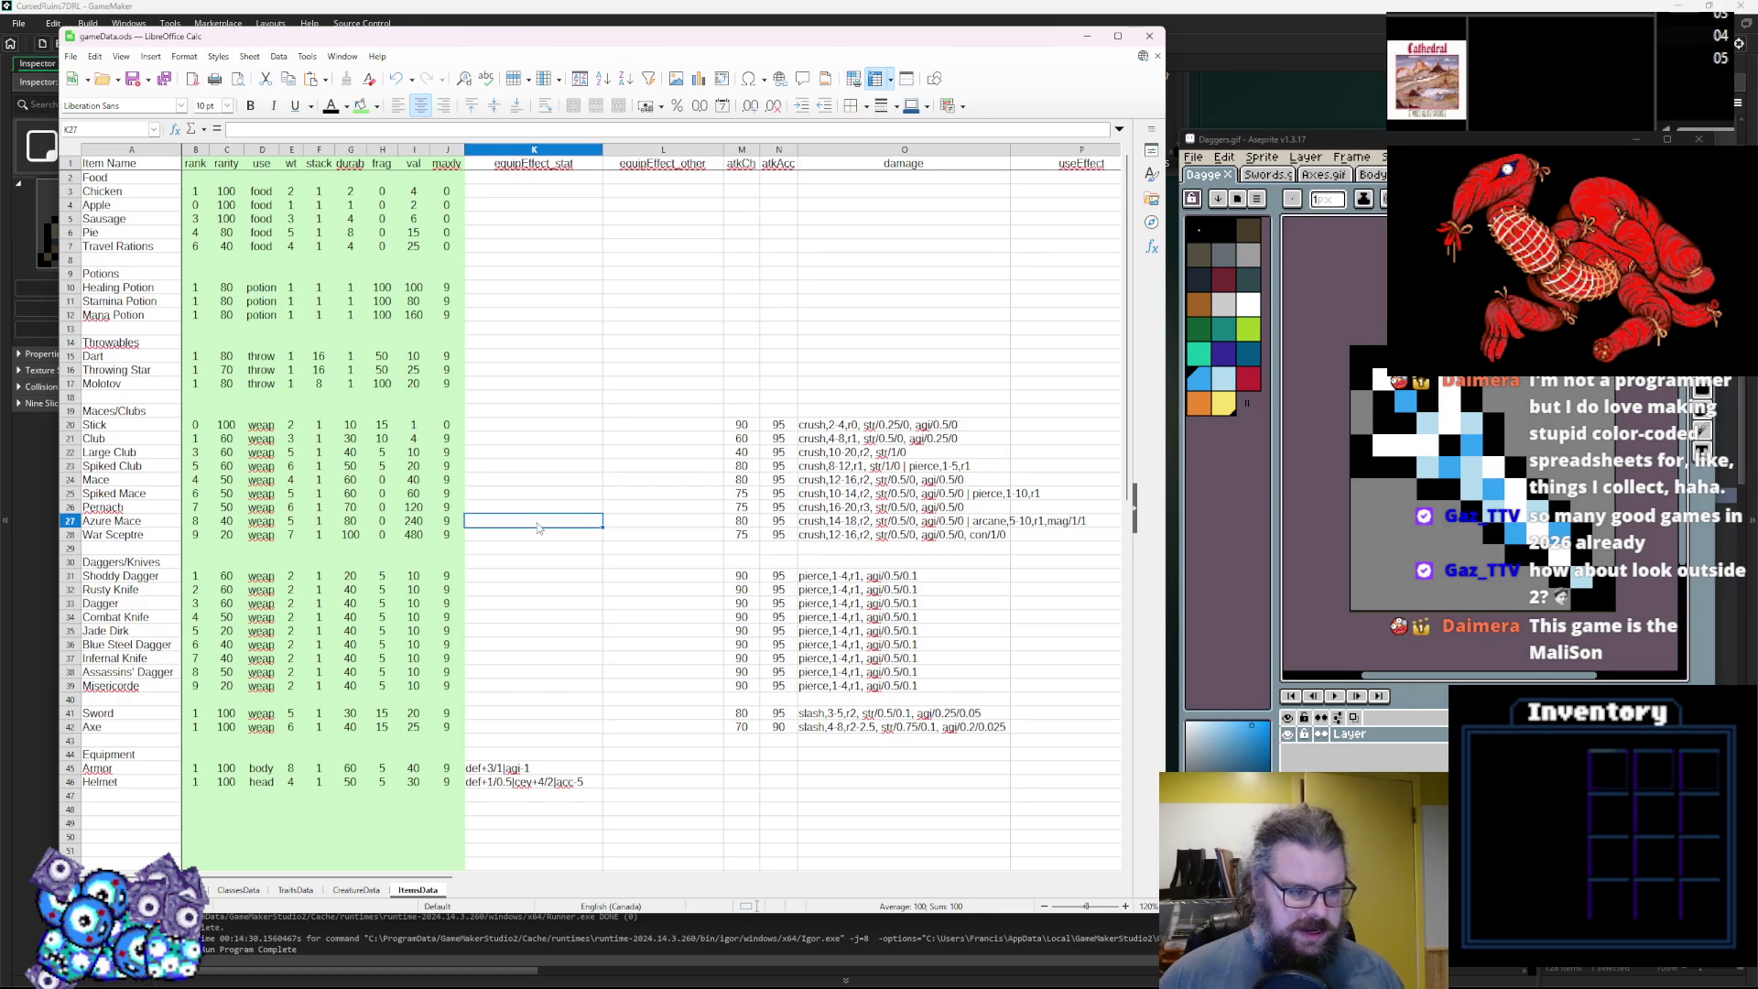
# Set the second dagger's weight to 2 and look over the daggers' stack cells.
pyautogui.click(292, 580)
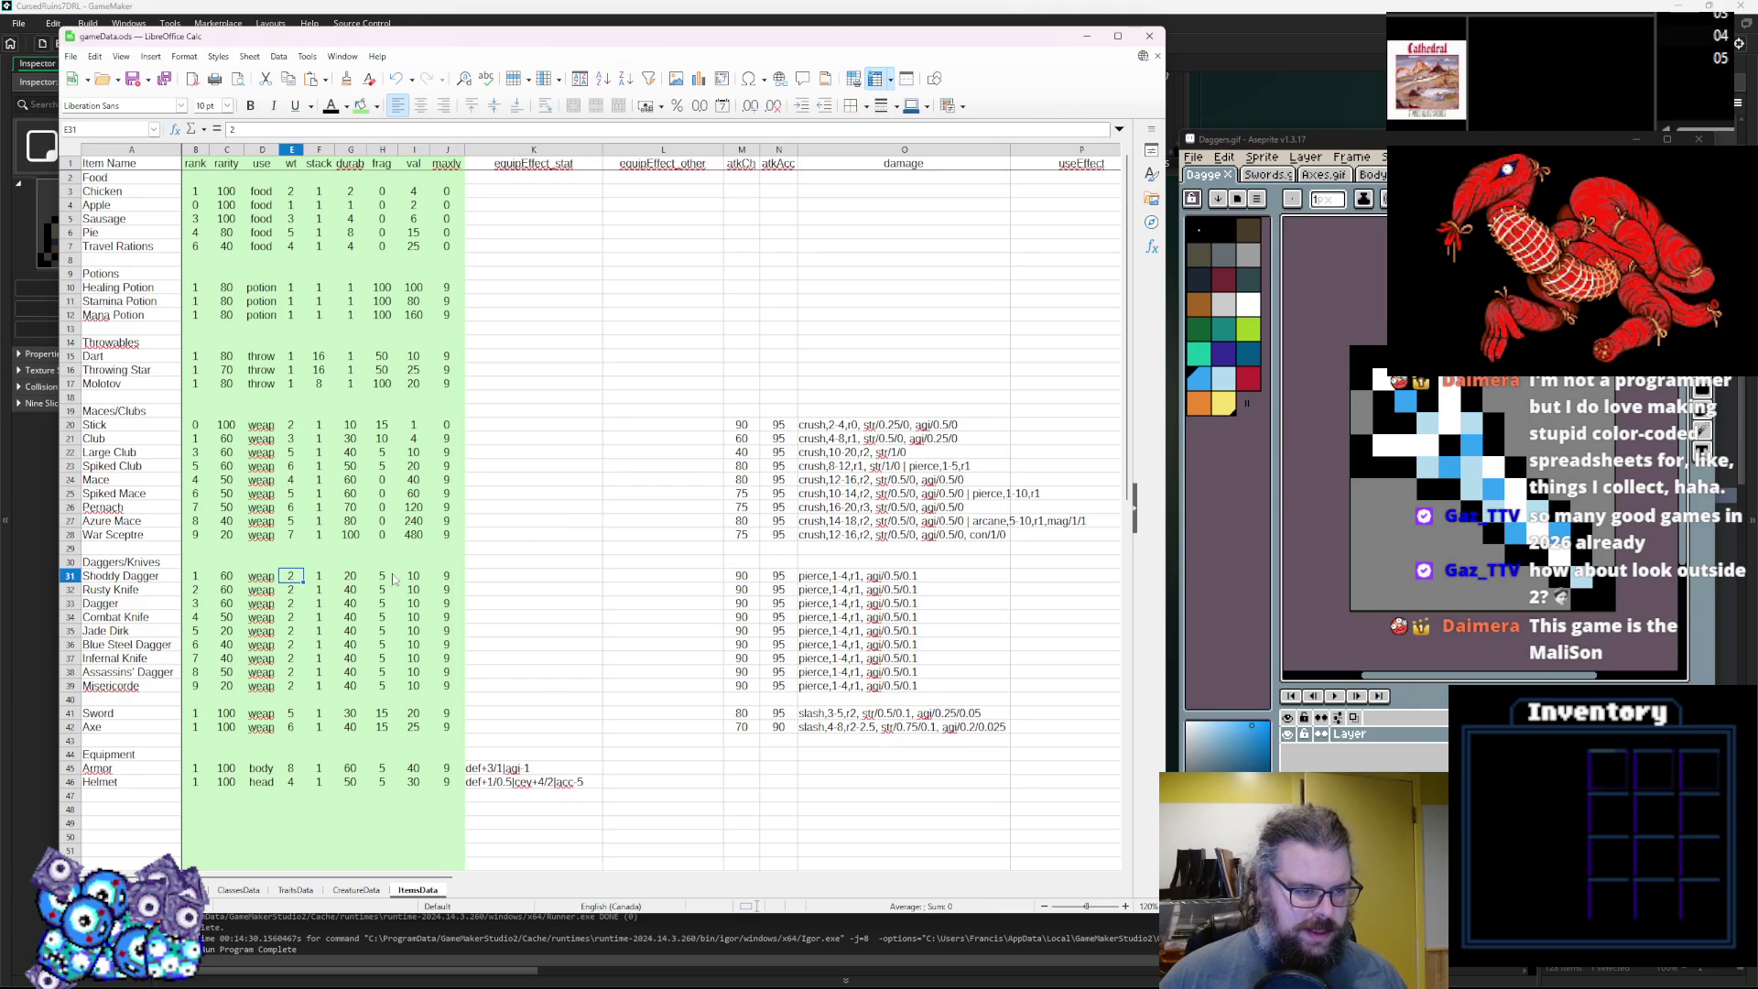
pyautogui.press('Down')
pyautogui.press('Down')
pyautogui.press('Down')
pyautogui.press('Down')
pyautogui.press('Down')
pyautogui.press('Down')
pyautogui.press('Down')
pyautogui.write('2')
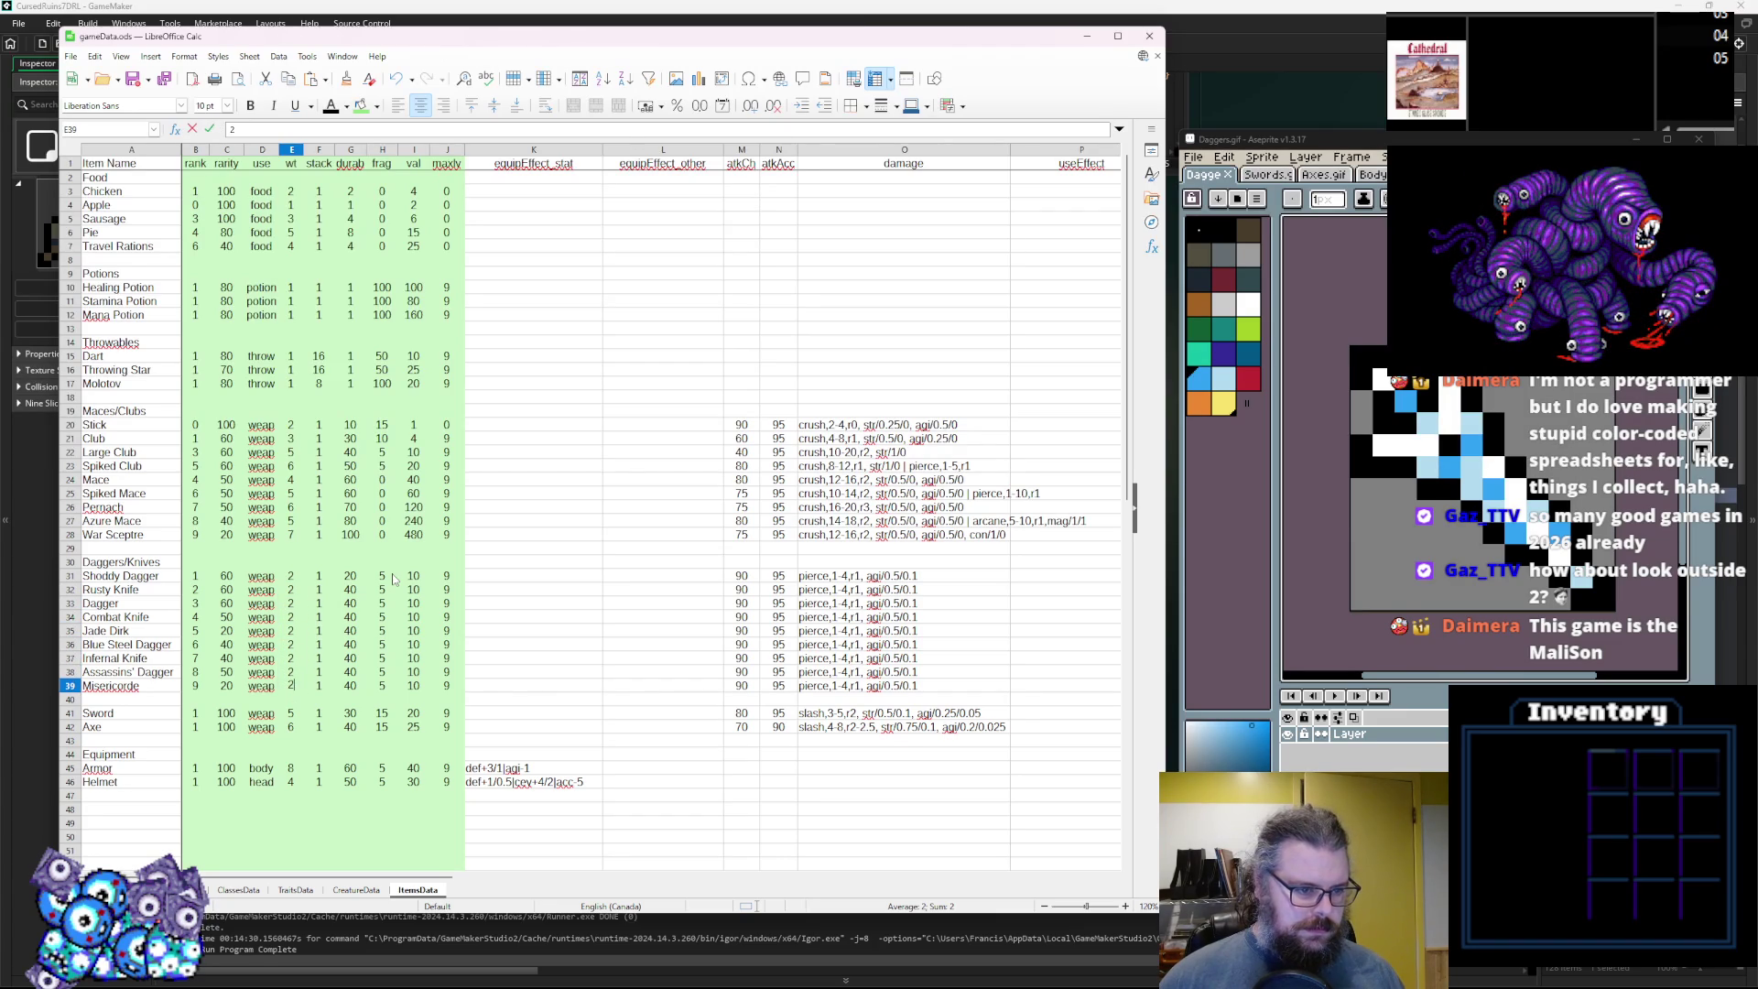
pyautogui.click(322, 576)
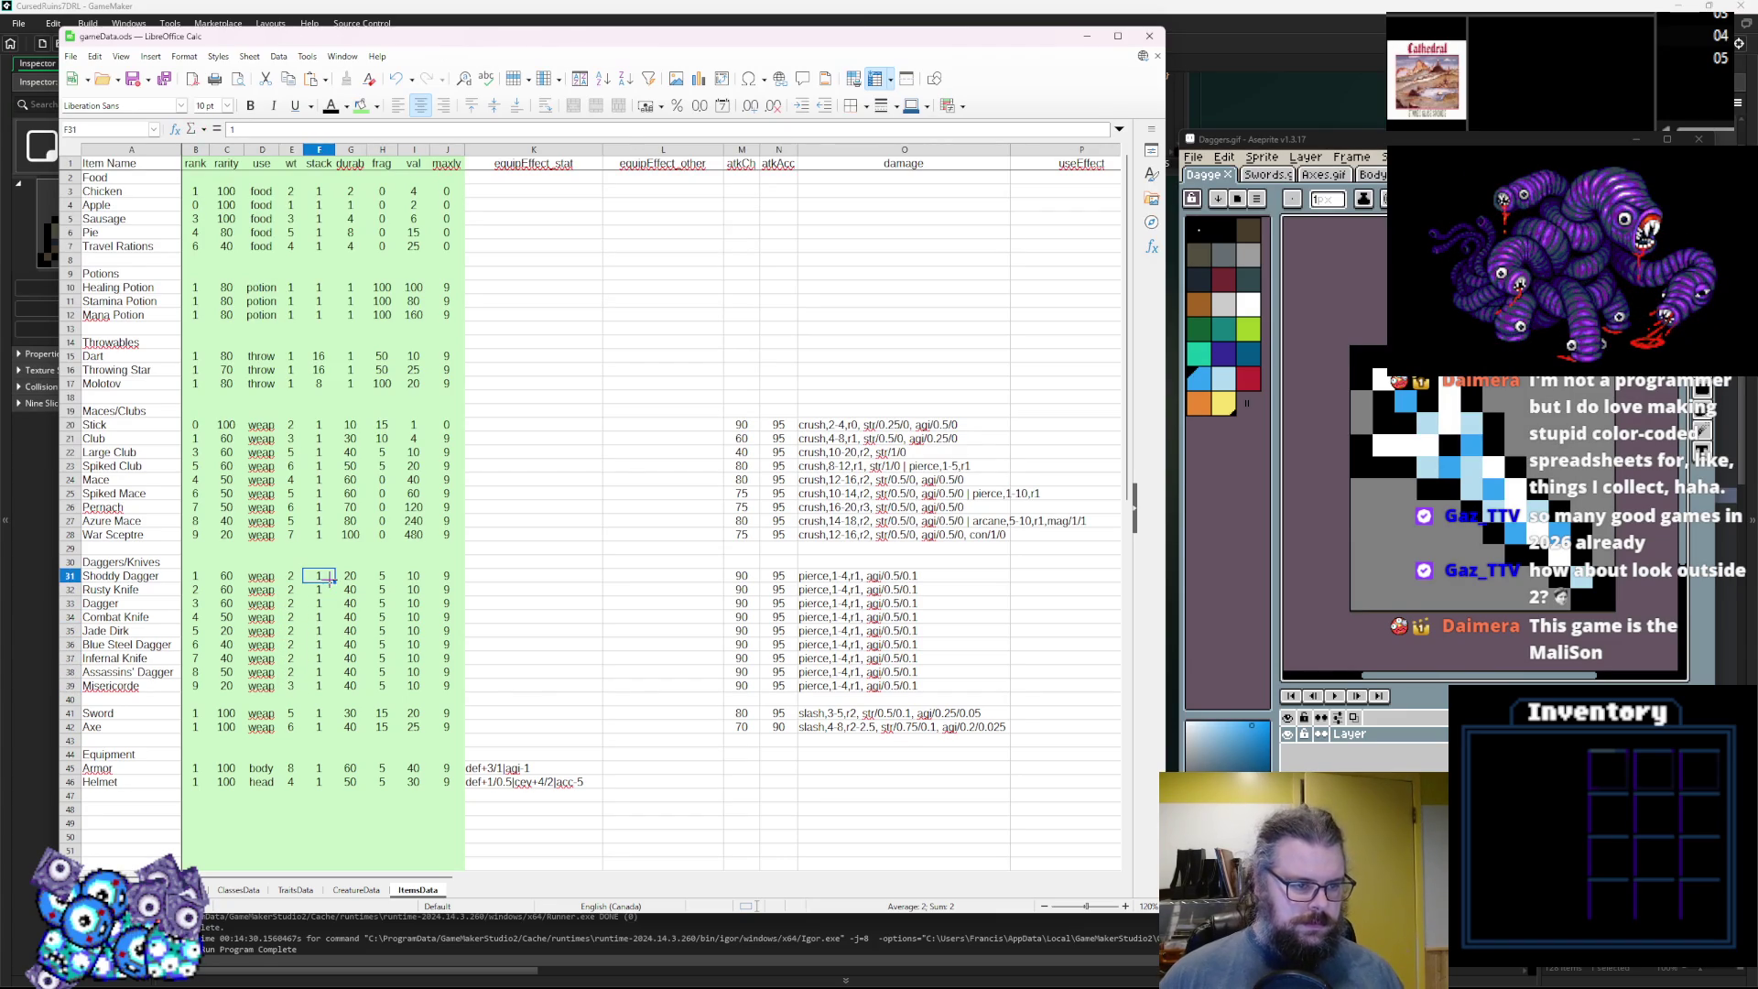
pyautogui.press('Down')
# Give Dagger and the next four daggers a durability of 60.
pyautogui.click(350, 590)
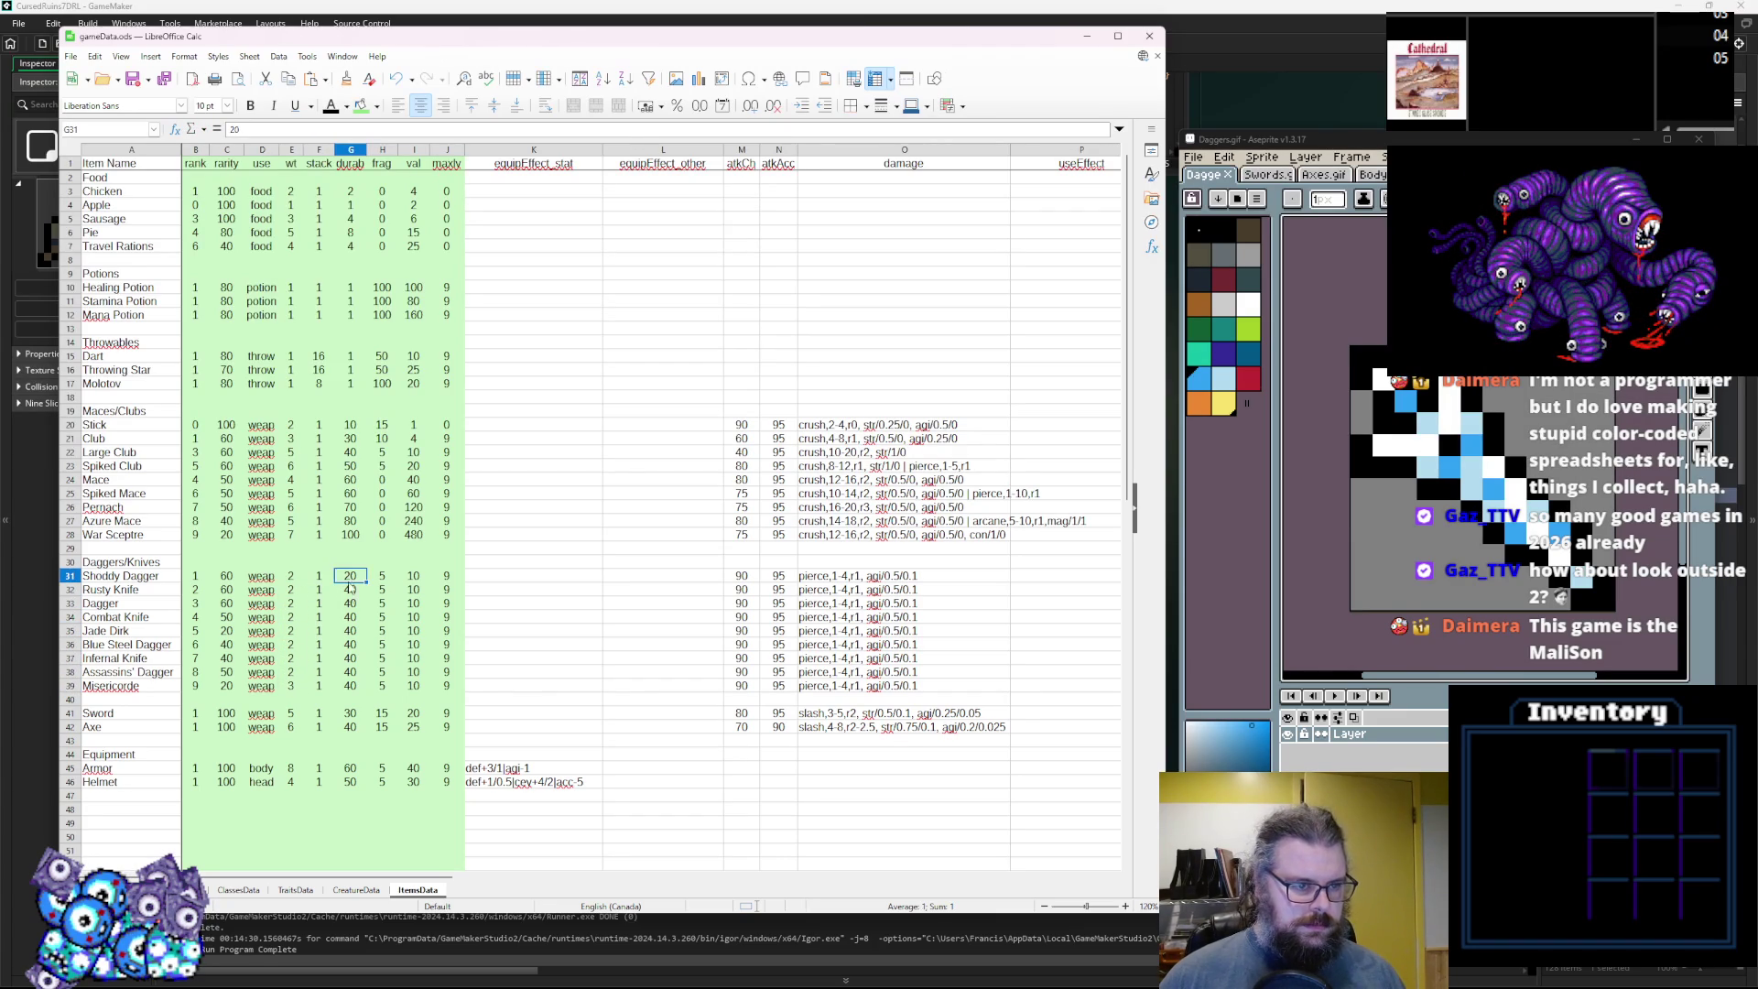
pyautogui.press('Down')
pyautogui.write('60')
pyautogui.press('Return')
pyautogui.write('60')
pyautogui.press('Return')
pyautogui.write('60')
pyautogui.press('Return')
pyautogui.write('60')
pyautogui.press('Return')
pyautogui.write('60')
pyautogui.press('Return')
# Set Misericorde's durability to 80.
pyautogui.press('Right')
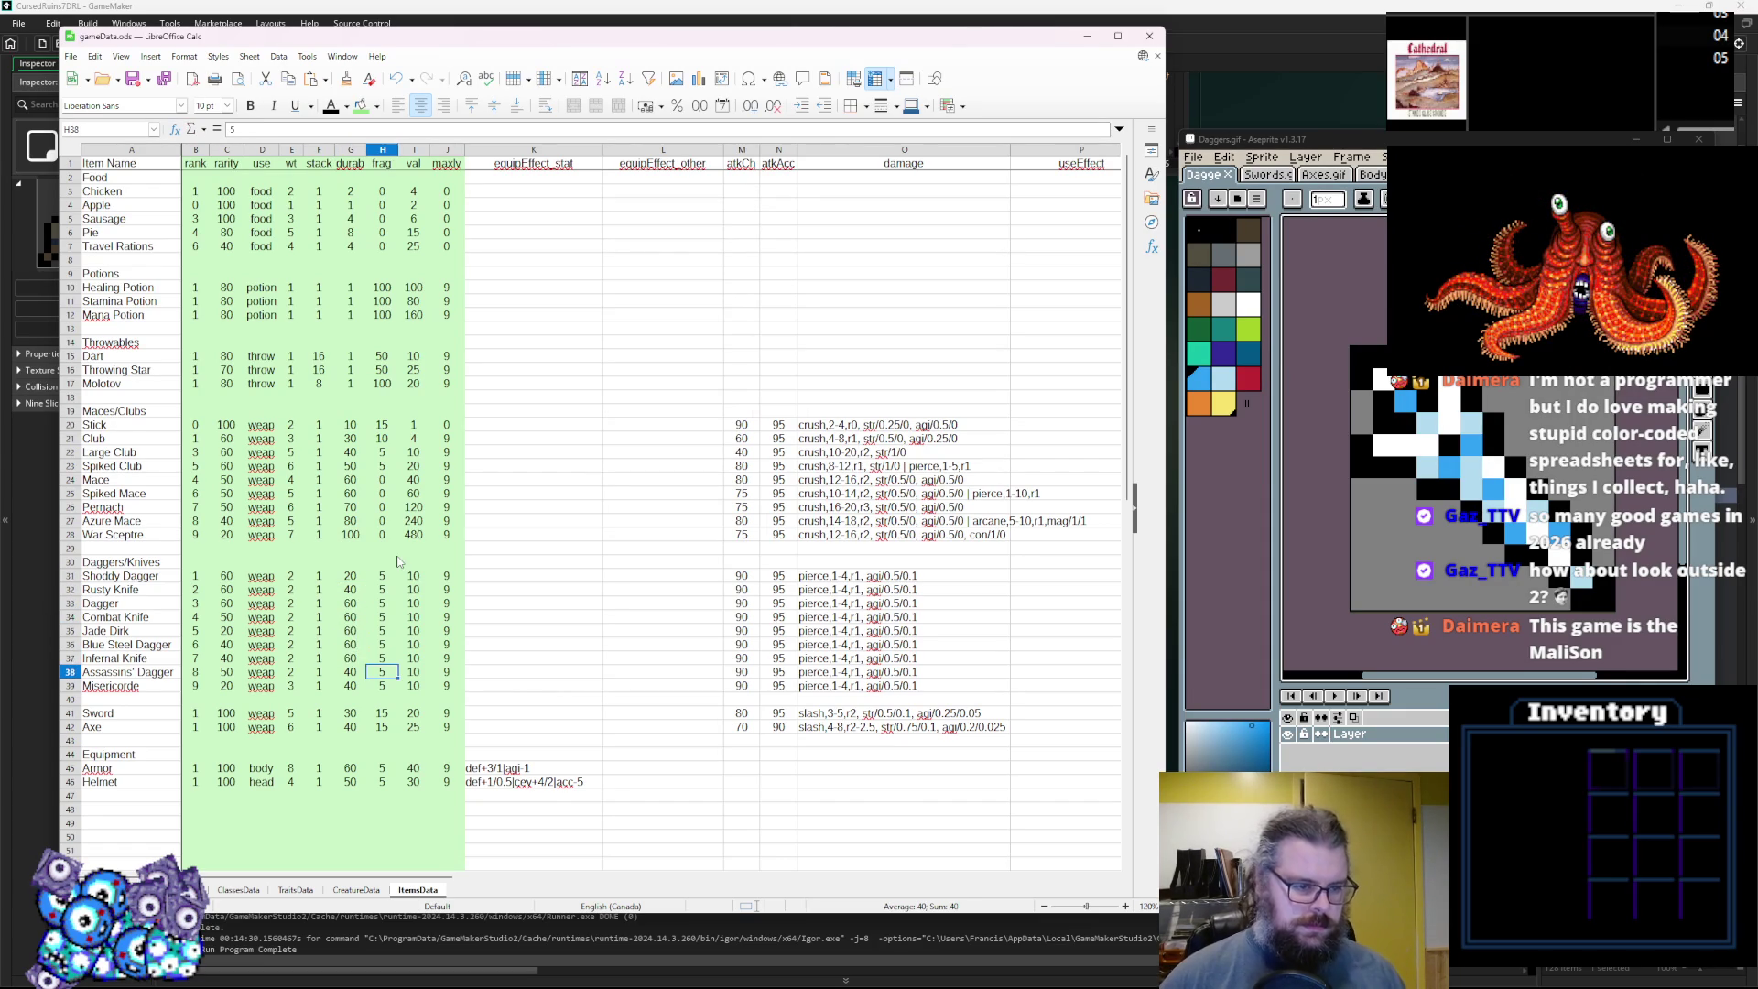
pyautogui.press('Left')
pyautogui.press('Down')
pyautogui.write('8')
pyautogui.press('Tab')
# Give Shoddy Dagger frag 10, enter 0 frag for the later daggers, and select the frag column.
pyautogui.press('Up')
pyautogui.press('Up')
pyautogui.press('Up')
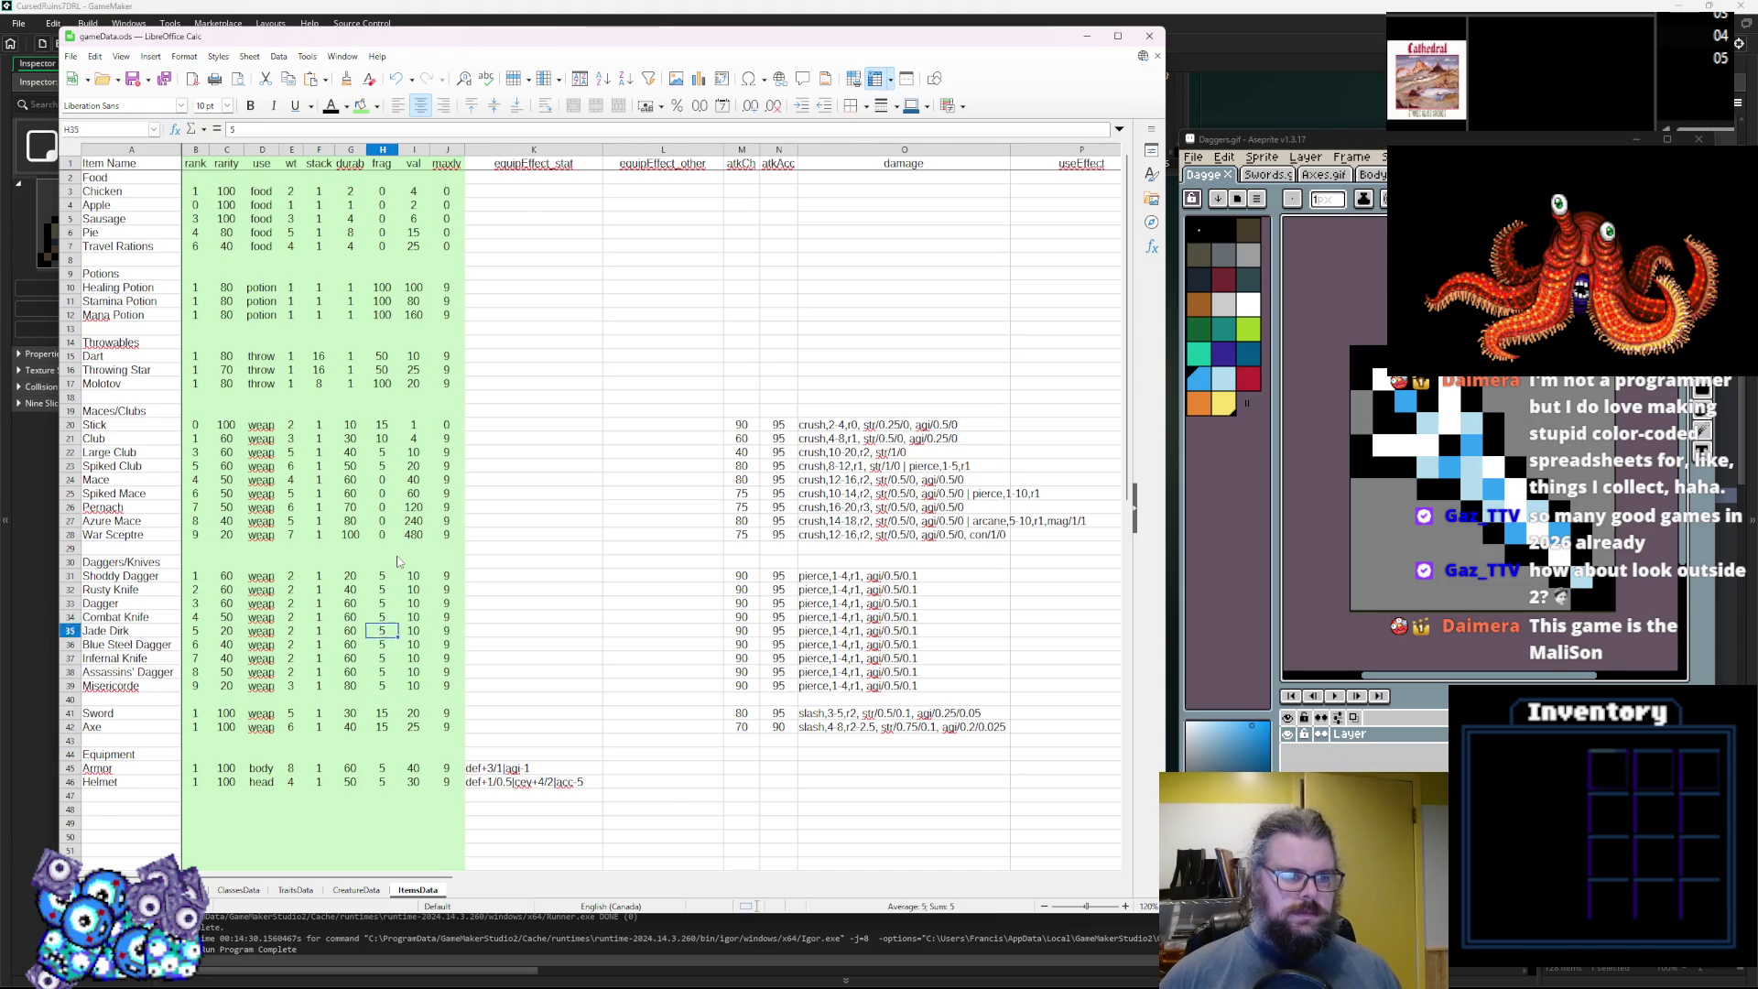
pyautogui.press('Down')
pyautogui.press('Up')
pyautogui.write('10')
pyautogui.press('Down')
pyautogui.press('Down')
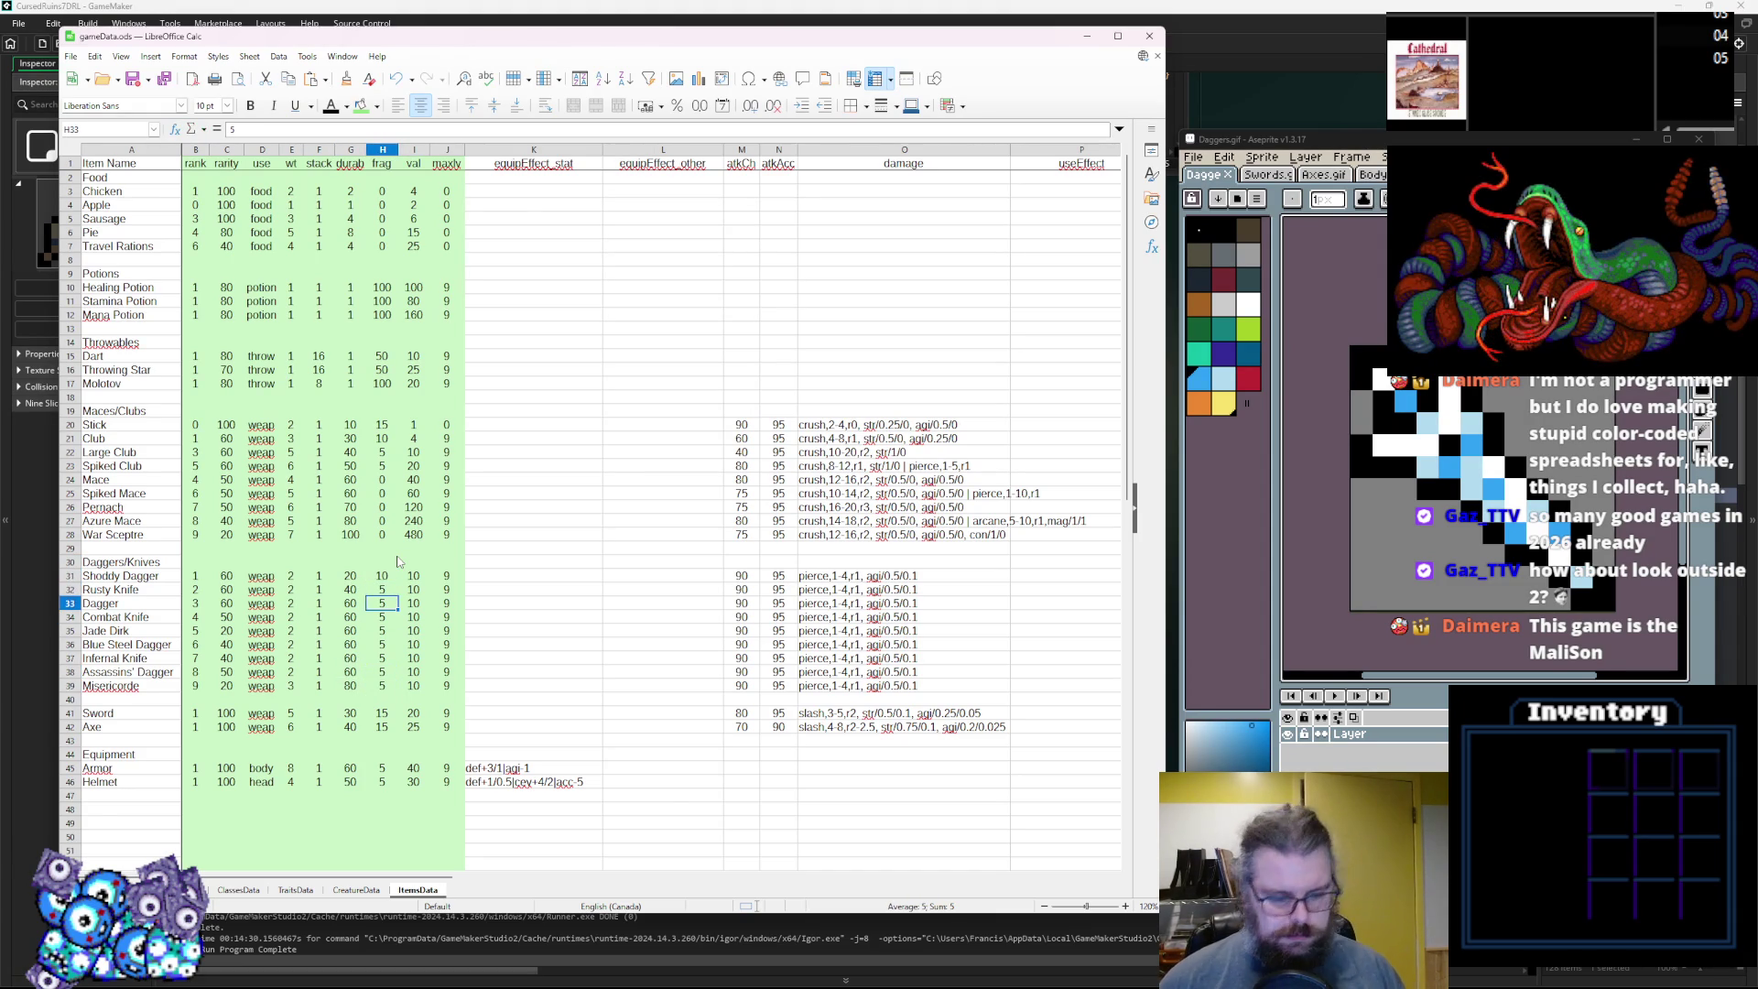
pyautogui.write('0 0 0 0 0 0 0')
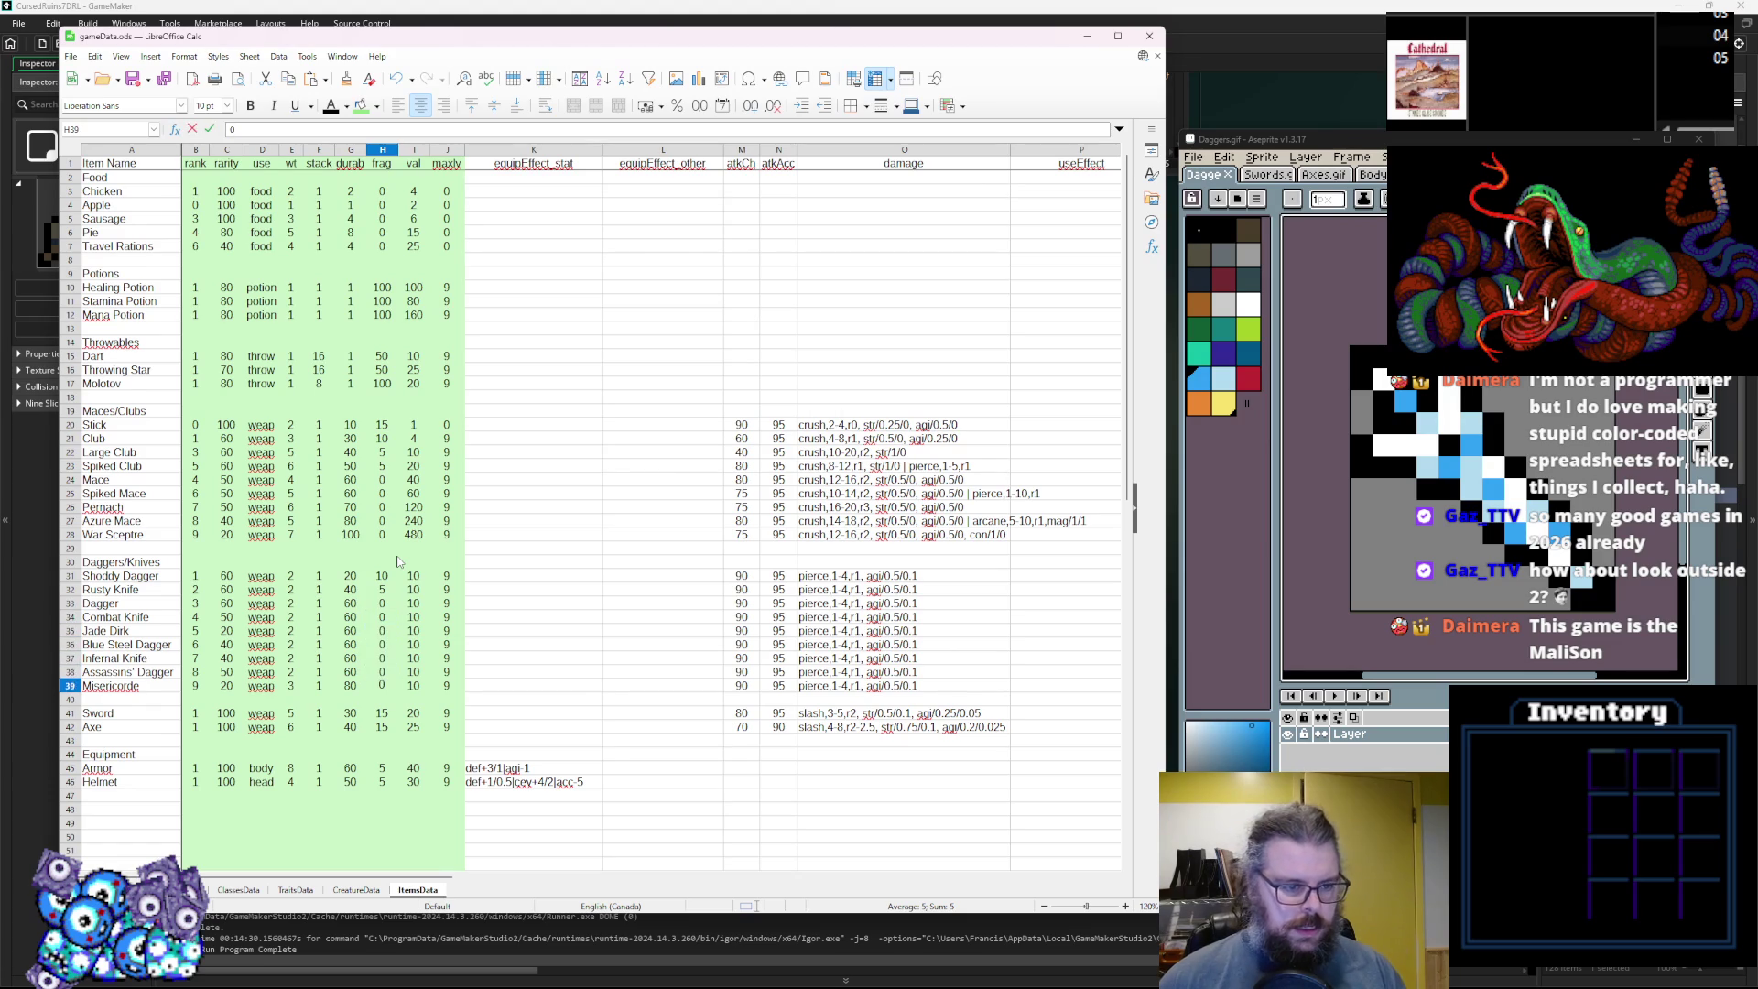
pyautogui.moveTo(397, 243)
pyautogui.mouseDown()
pyautogui.moveTo(376, 453)
pyautogui.moveTo(387, 430)
pyautogui.mouseUp()
pyautogui.click(383, 509)
pyautogui.click(385, 467)
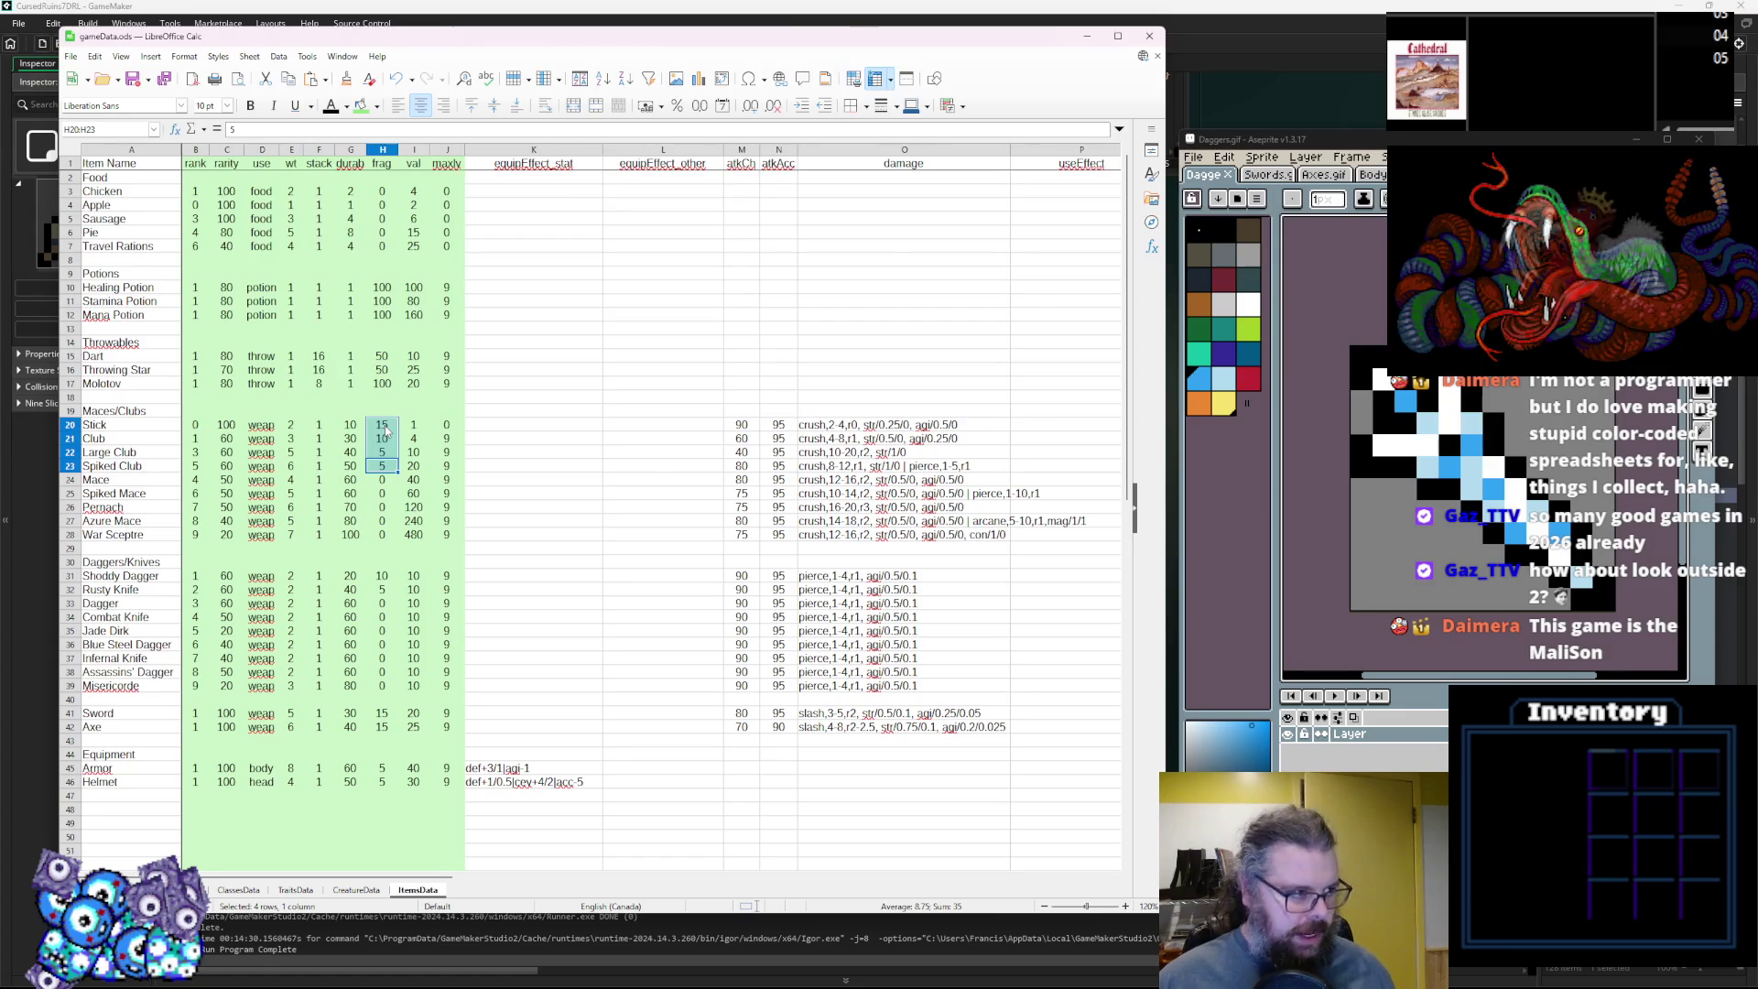
pyautogui.click(372, 469)
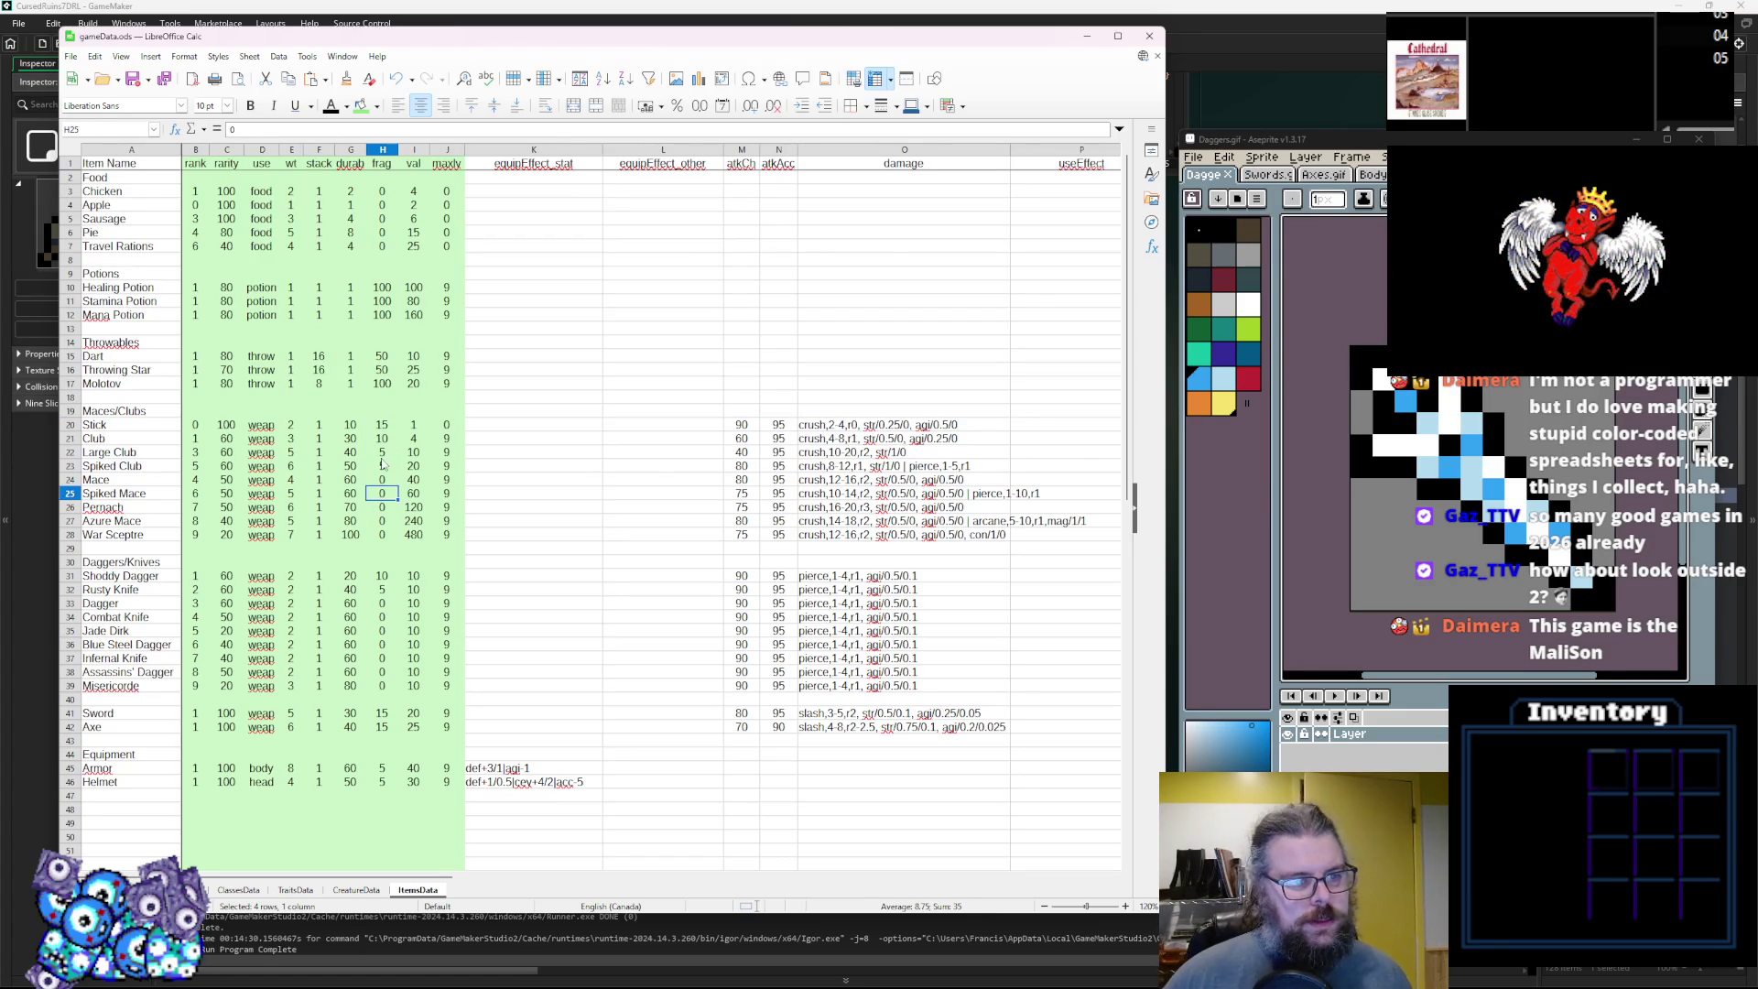
pyautogui.moveTo(372, 468)
pyautogui.mouseDown()
pyautogui.moveTo(382, 427)
pyautogui.moveTo(352, 444)
pyautogui.moveTo(355, 427)
pyautogui.moveTo(381, 536)
pyautogui.mouseUp()
pyautogui.click(378, 425)
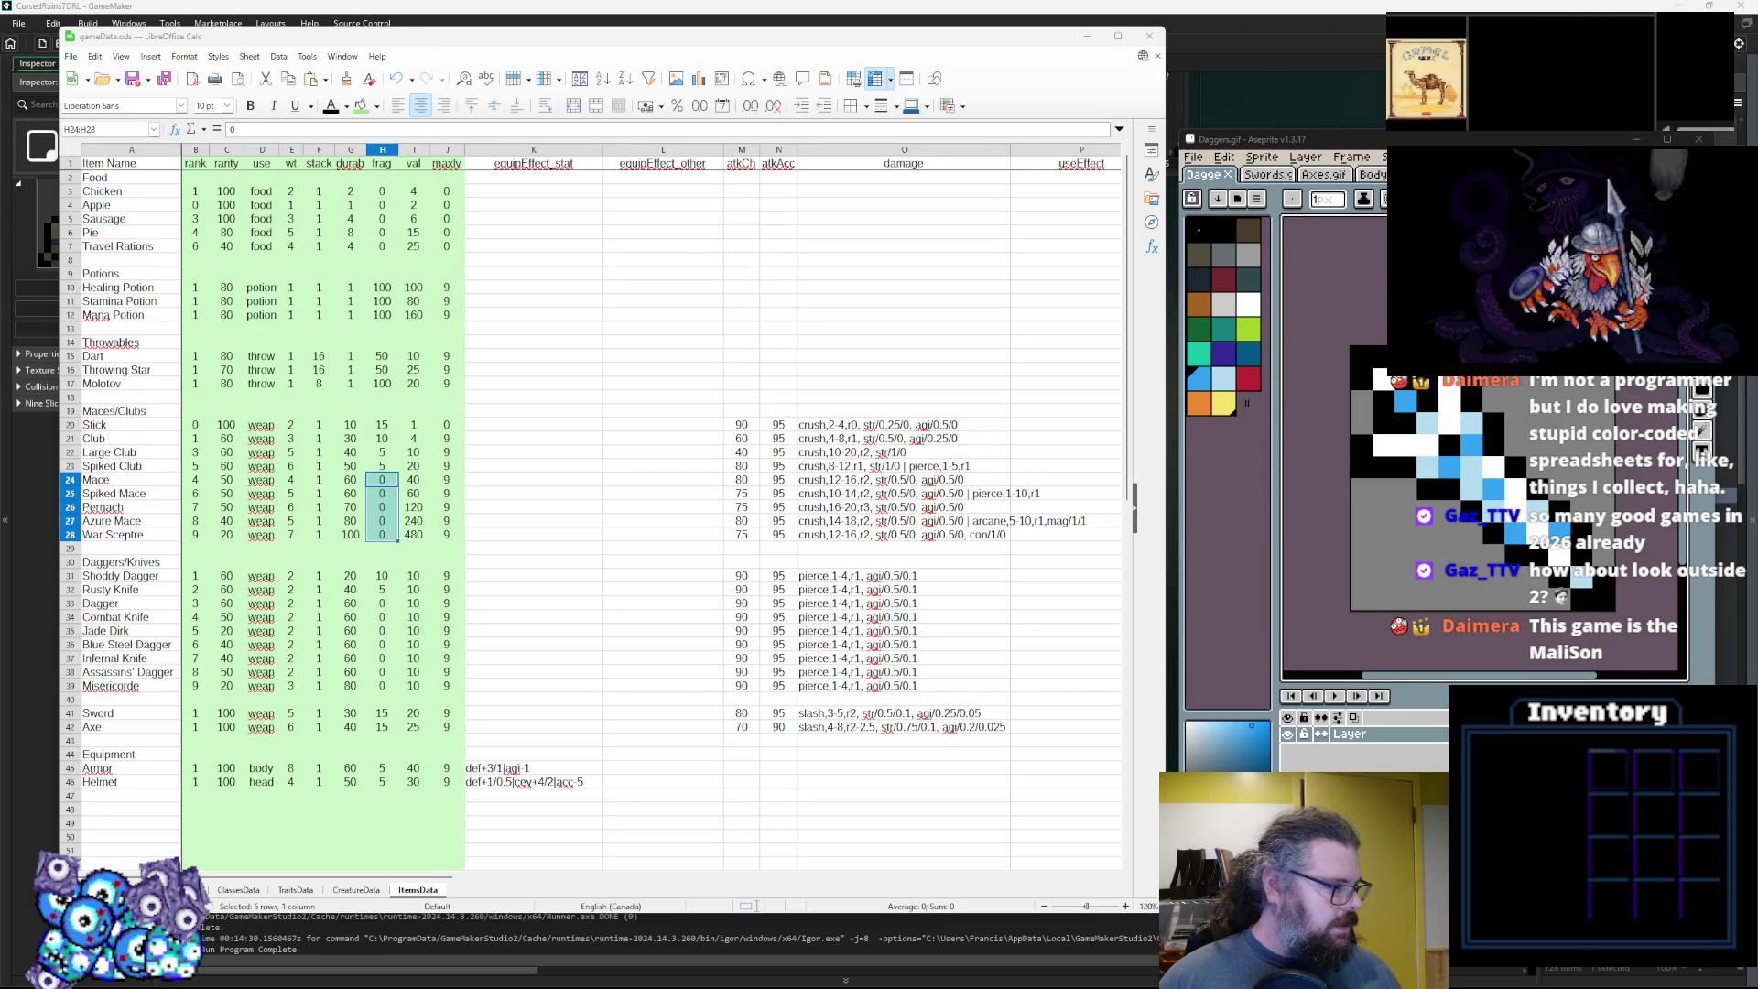
pyautogui.click(814, 647)
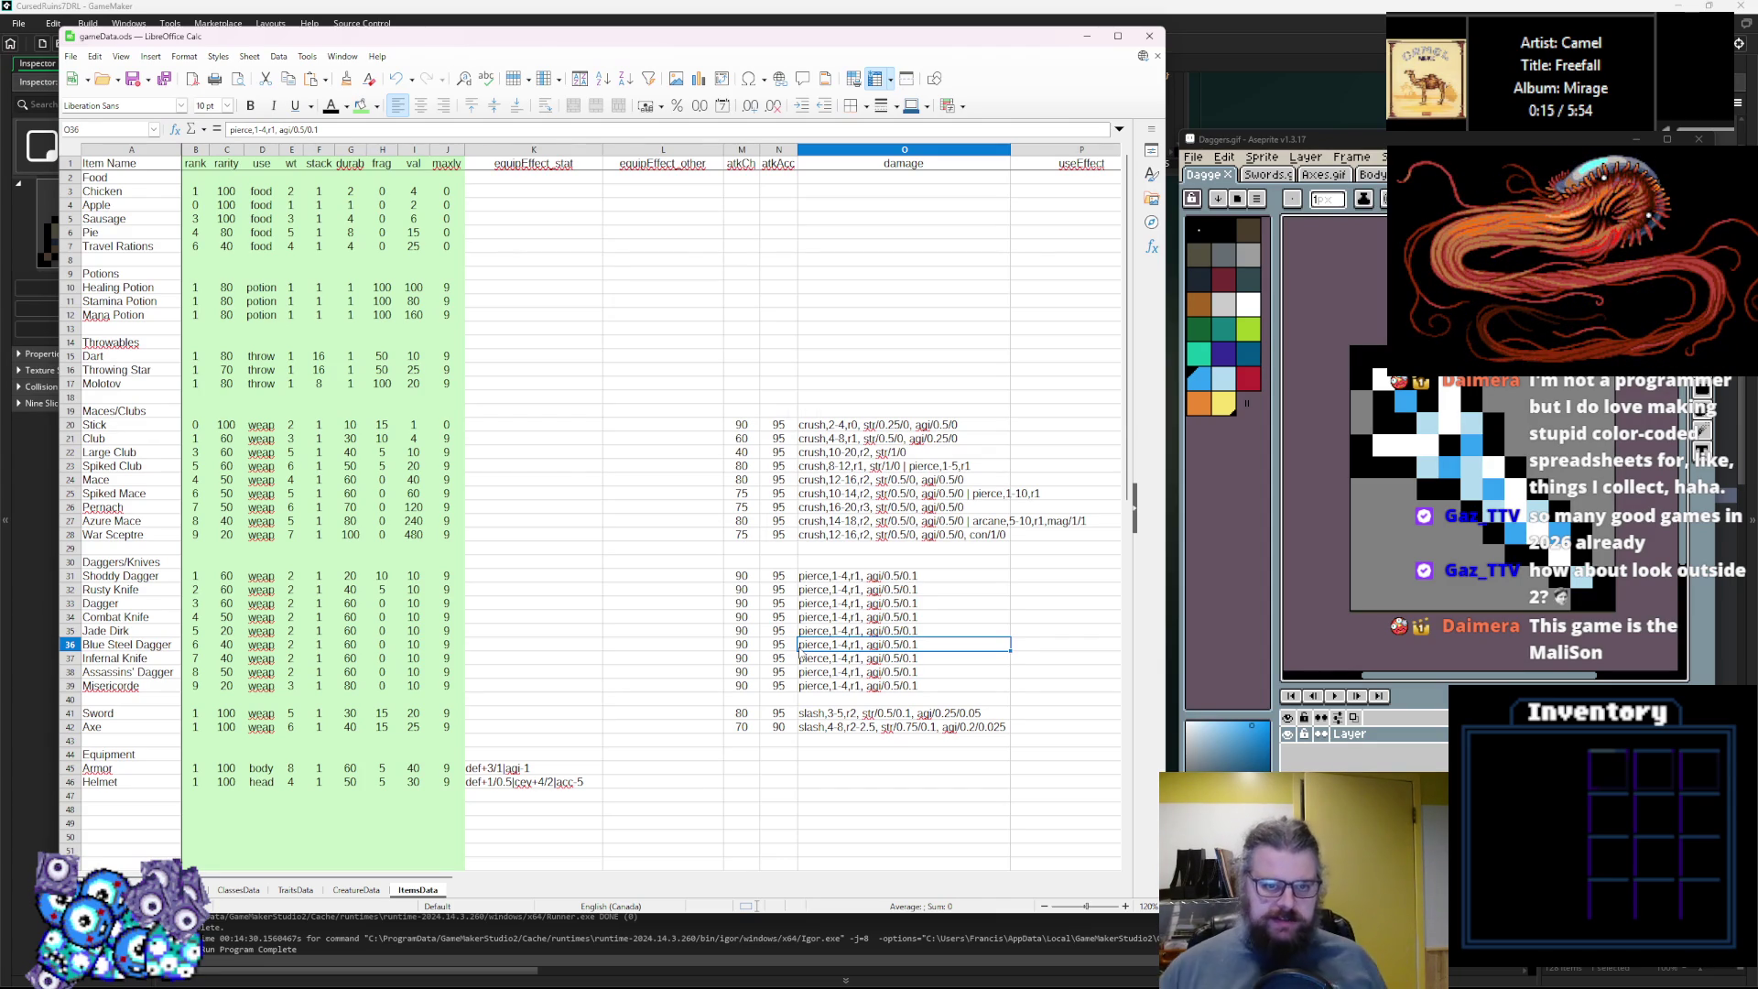
# Review the atkCh values of the clubs, maces and Shoddy Dagger.
pyautogui.click(738, 573)
pyautogui.click(747, 494)
pyautogui.click(750, 466)
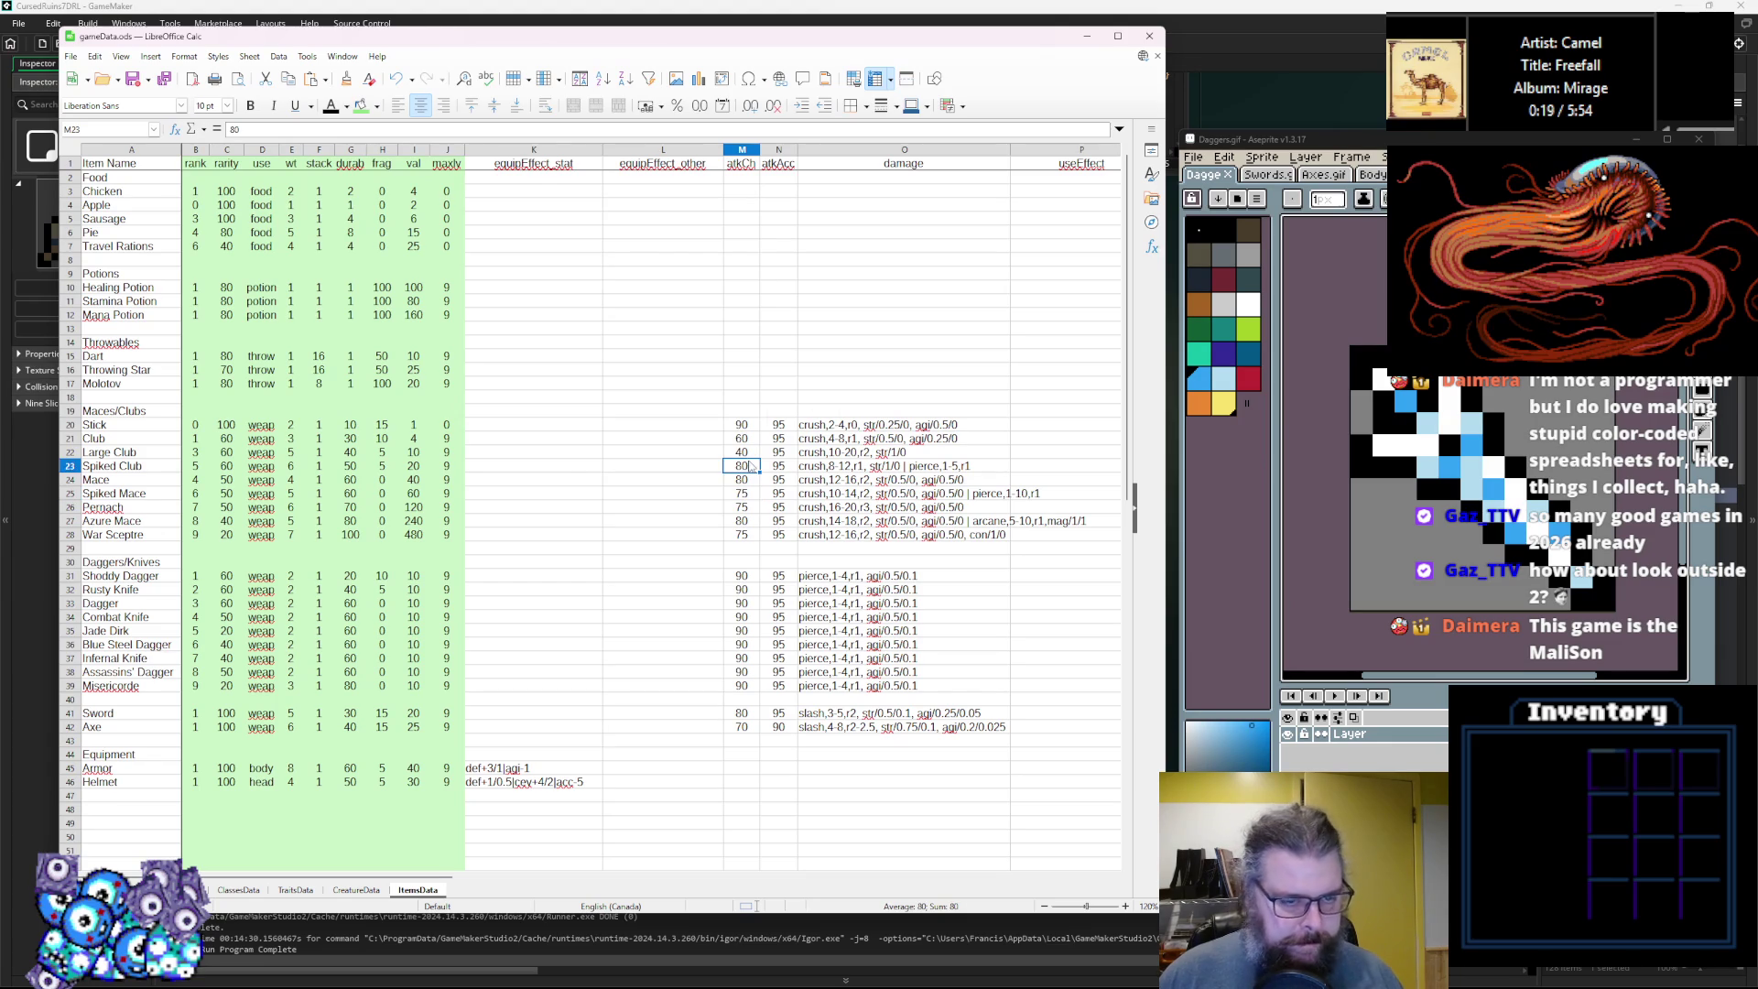
pyautogui.press('Down')
pyautogui.click(744, 496)
pyautogui.click(742, 520)
pyautogui.click(737, 577)
pyautogui.click(749, 535)
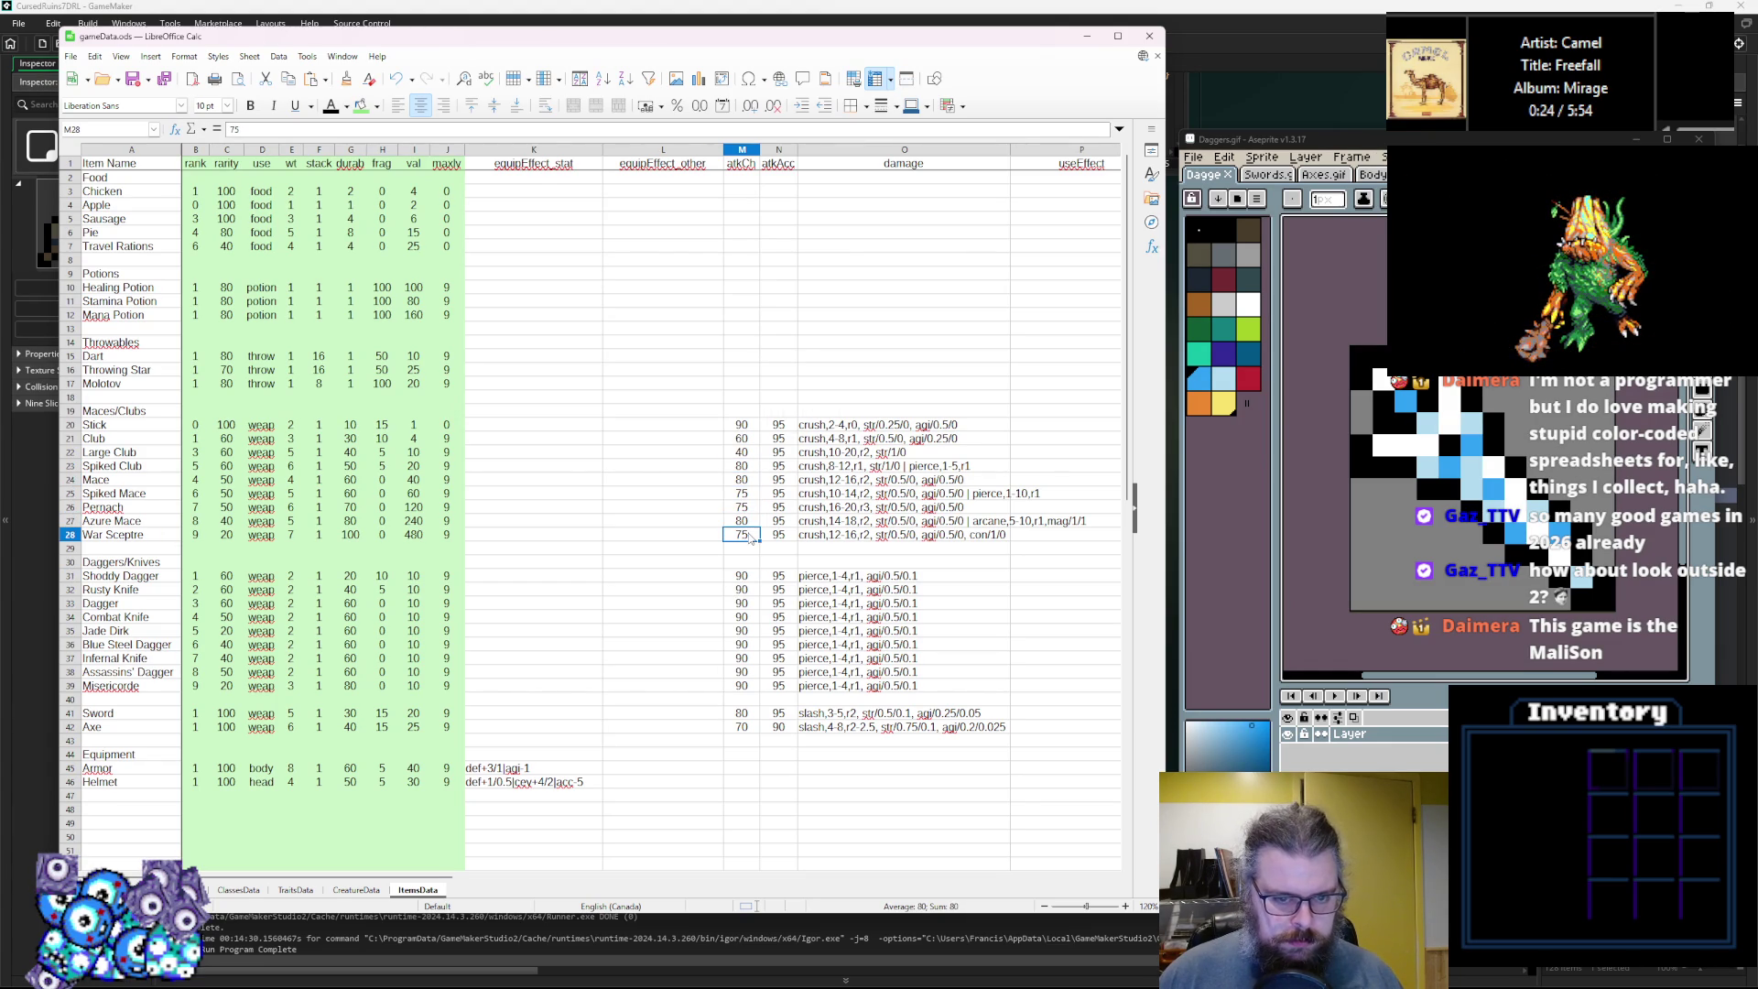
pyautogui.click(748, 438)
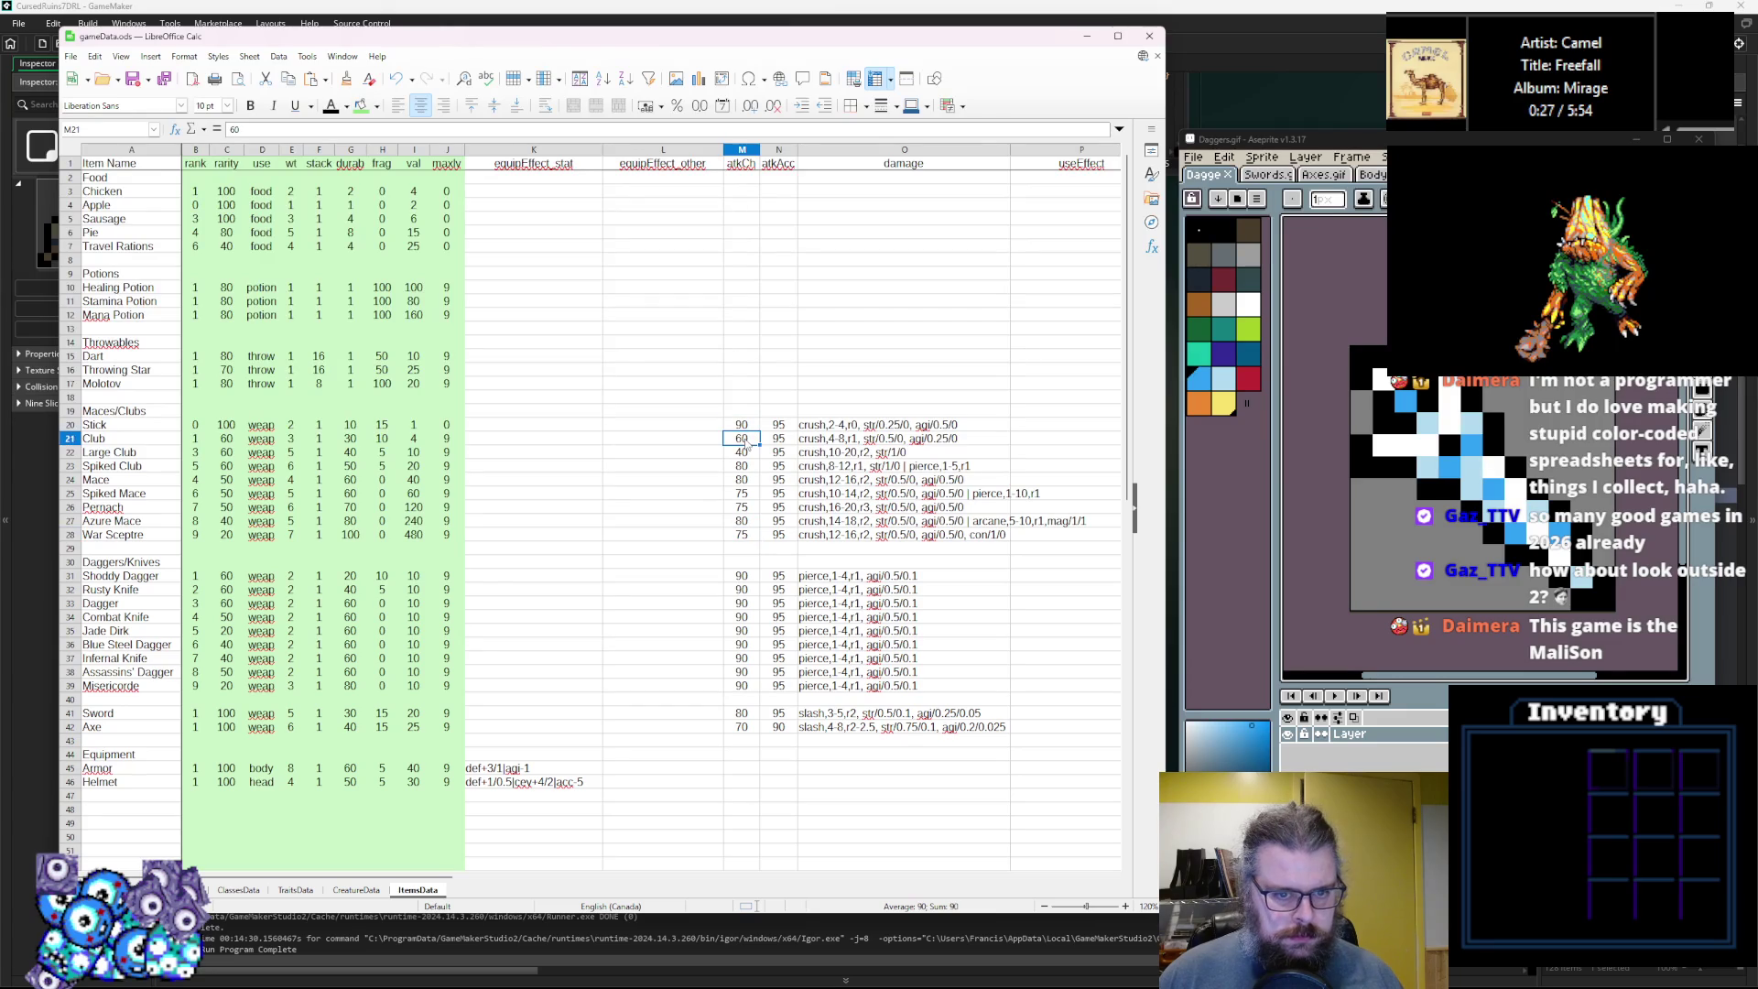
pyautogui.doubleClick(744, 439)
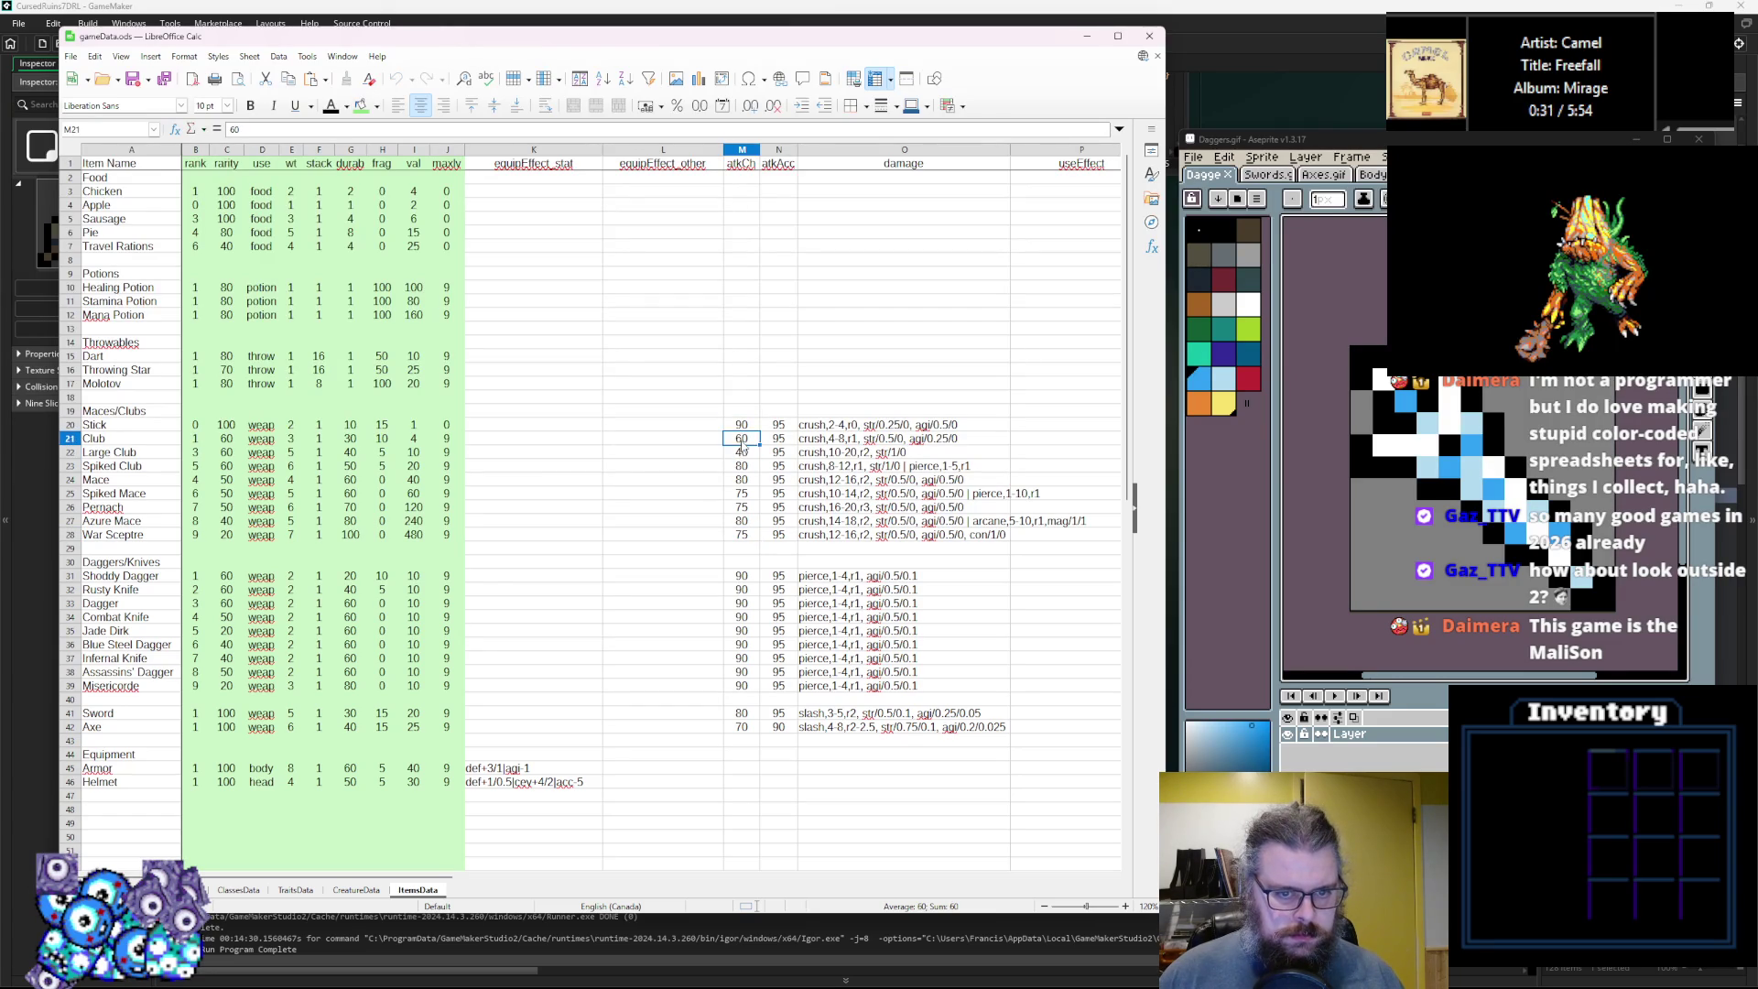
pyautogui.doubleClick(742, 453)
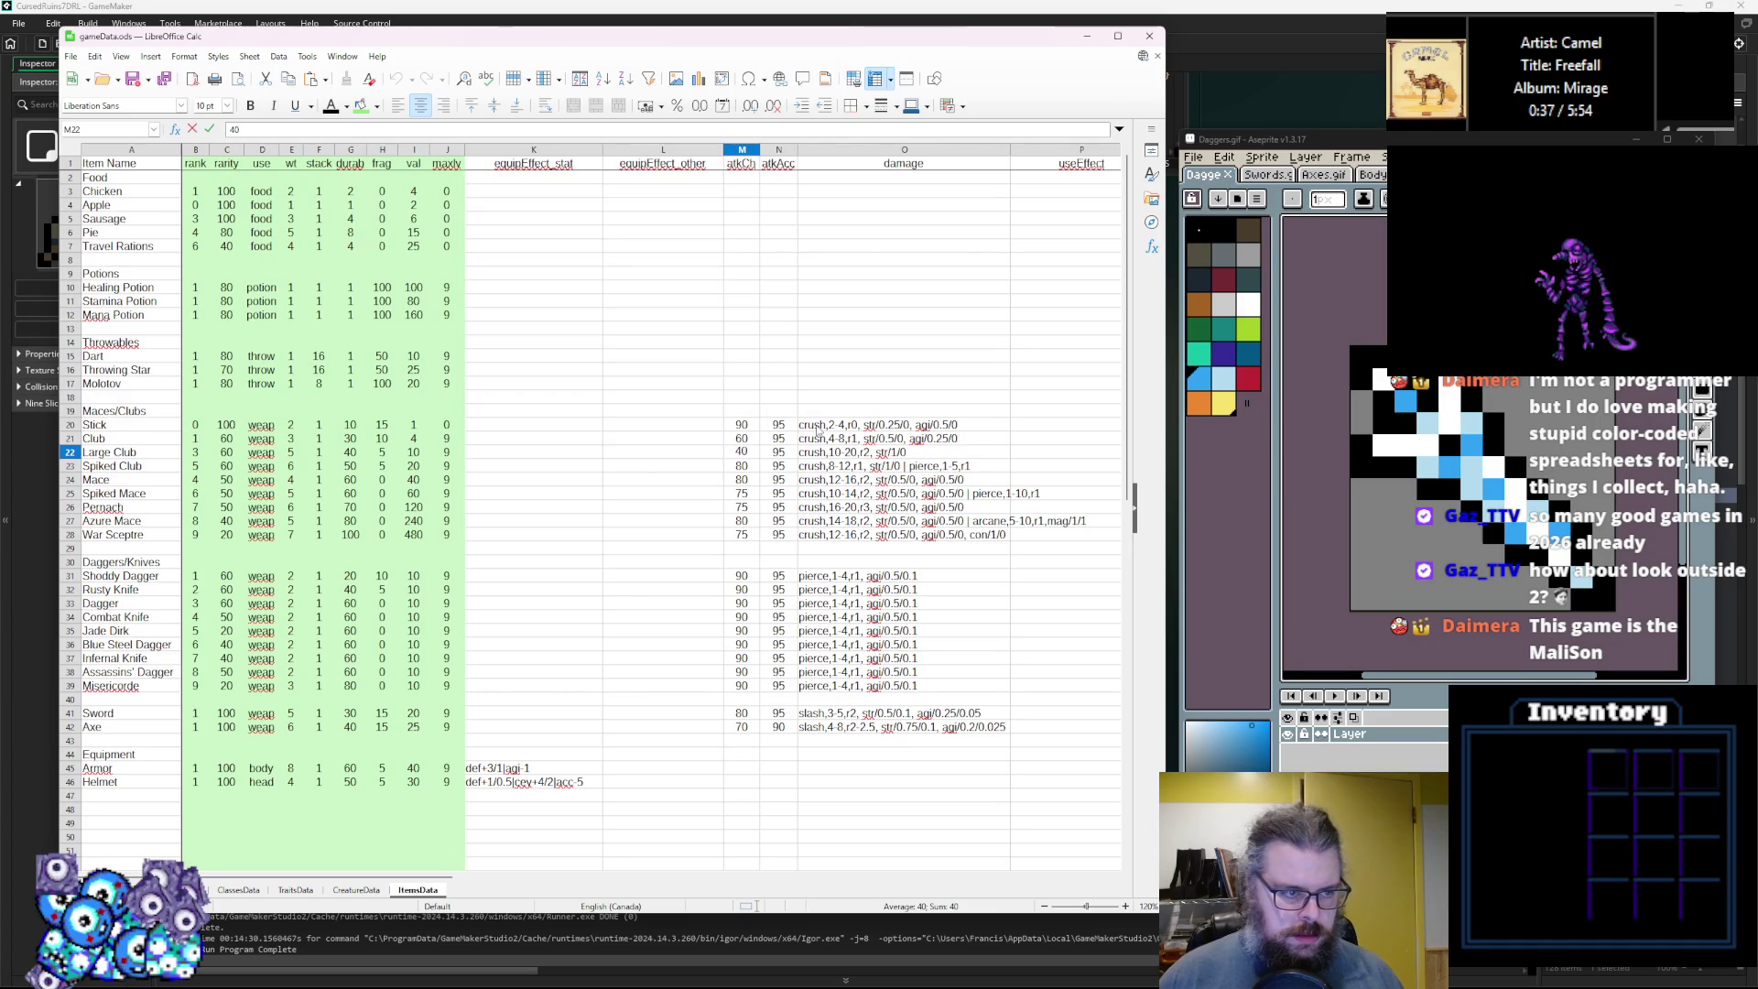
# Set Large Club's atkCh to 30 and Spiked Club's to 60.
pyautogui.write('30')
pyautogui.click(742, 465)
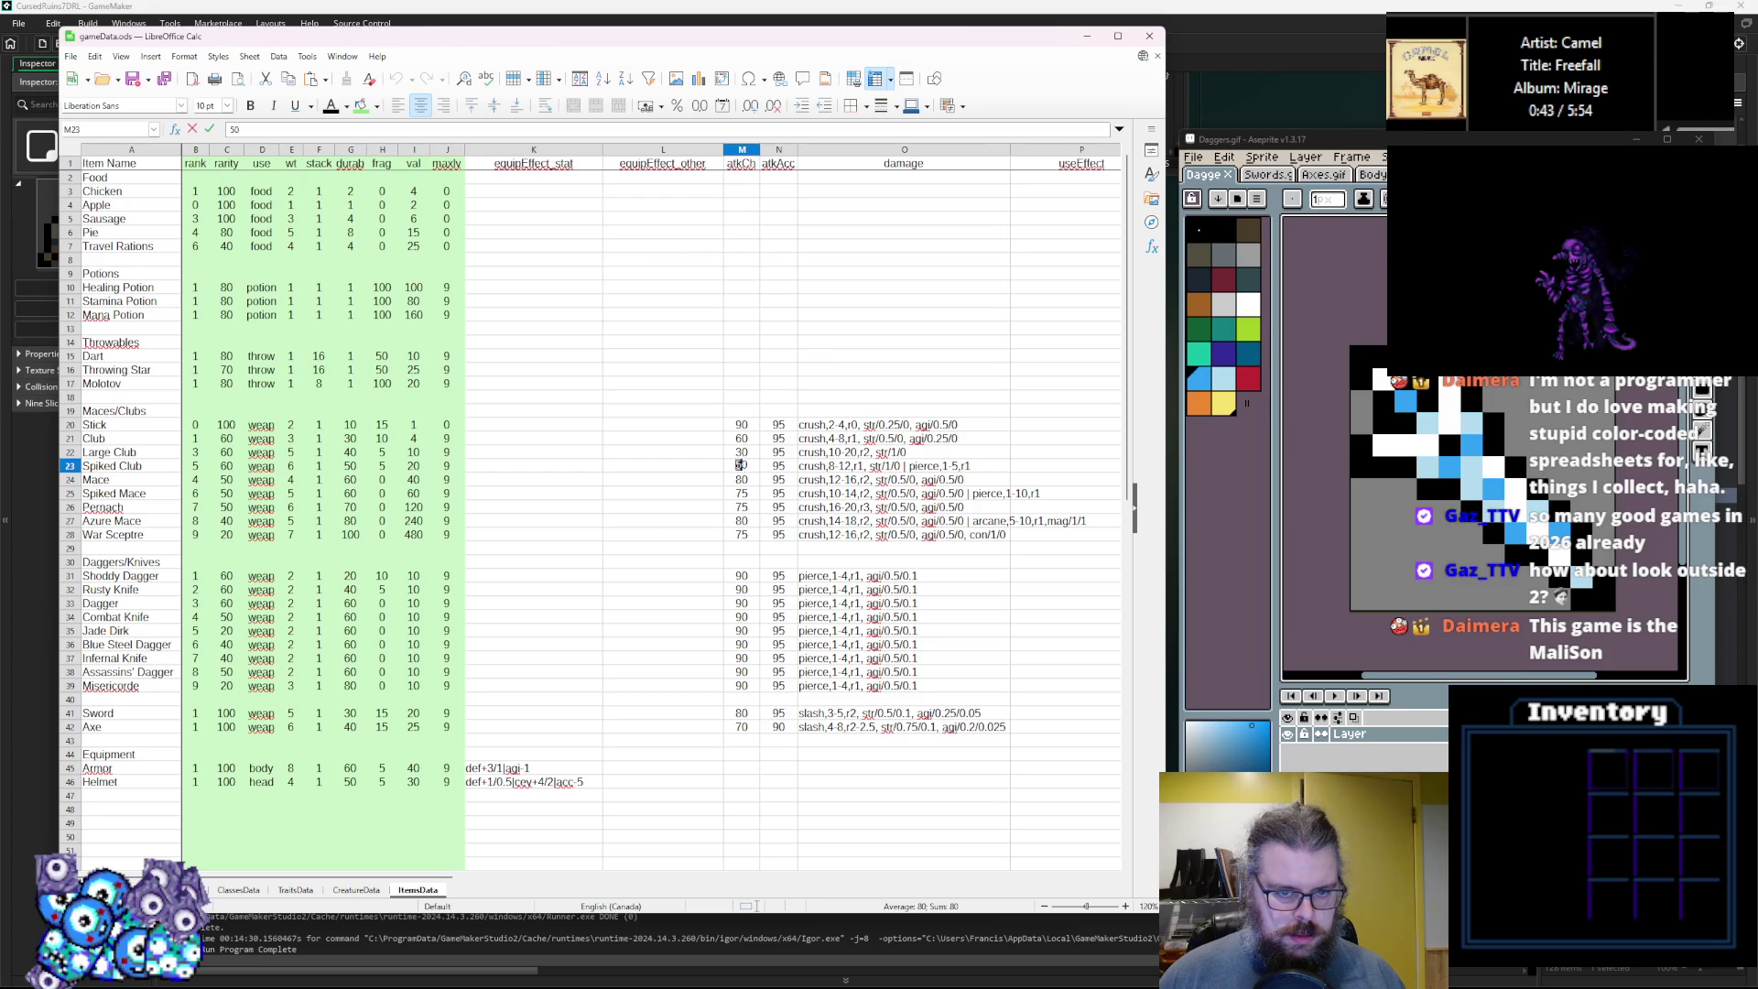
pyautogui.press('BackSpace')
pyautogui.press('BackSpace')
pyautogui.write('60')
pyautogui.click(742, 478)
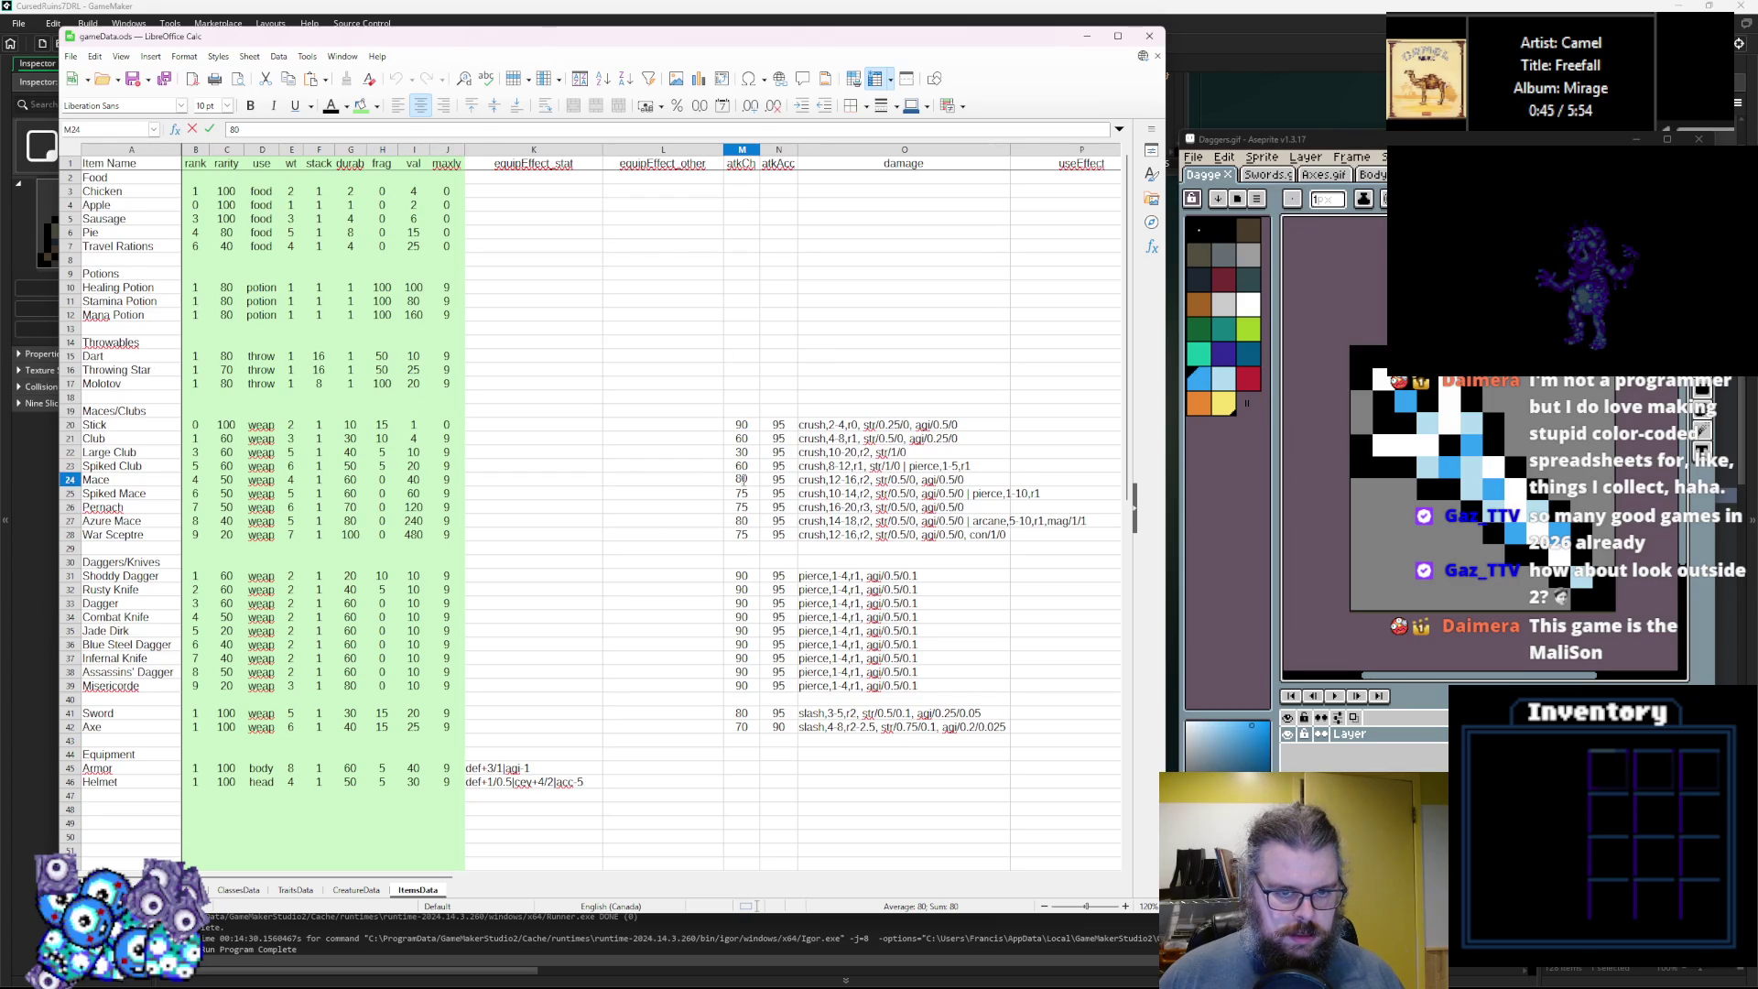
pyautogui.click(744, 498)
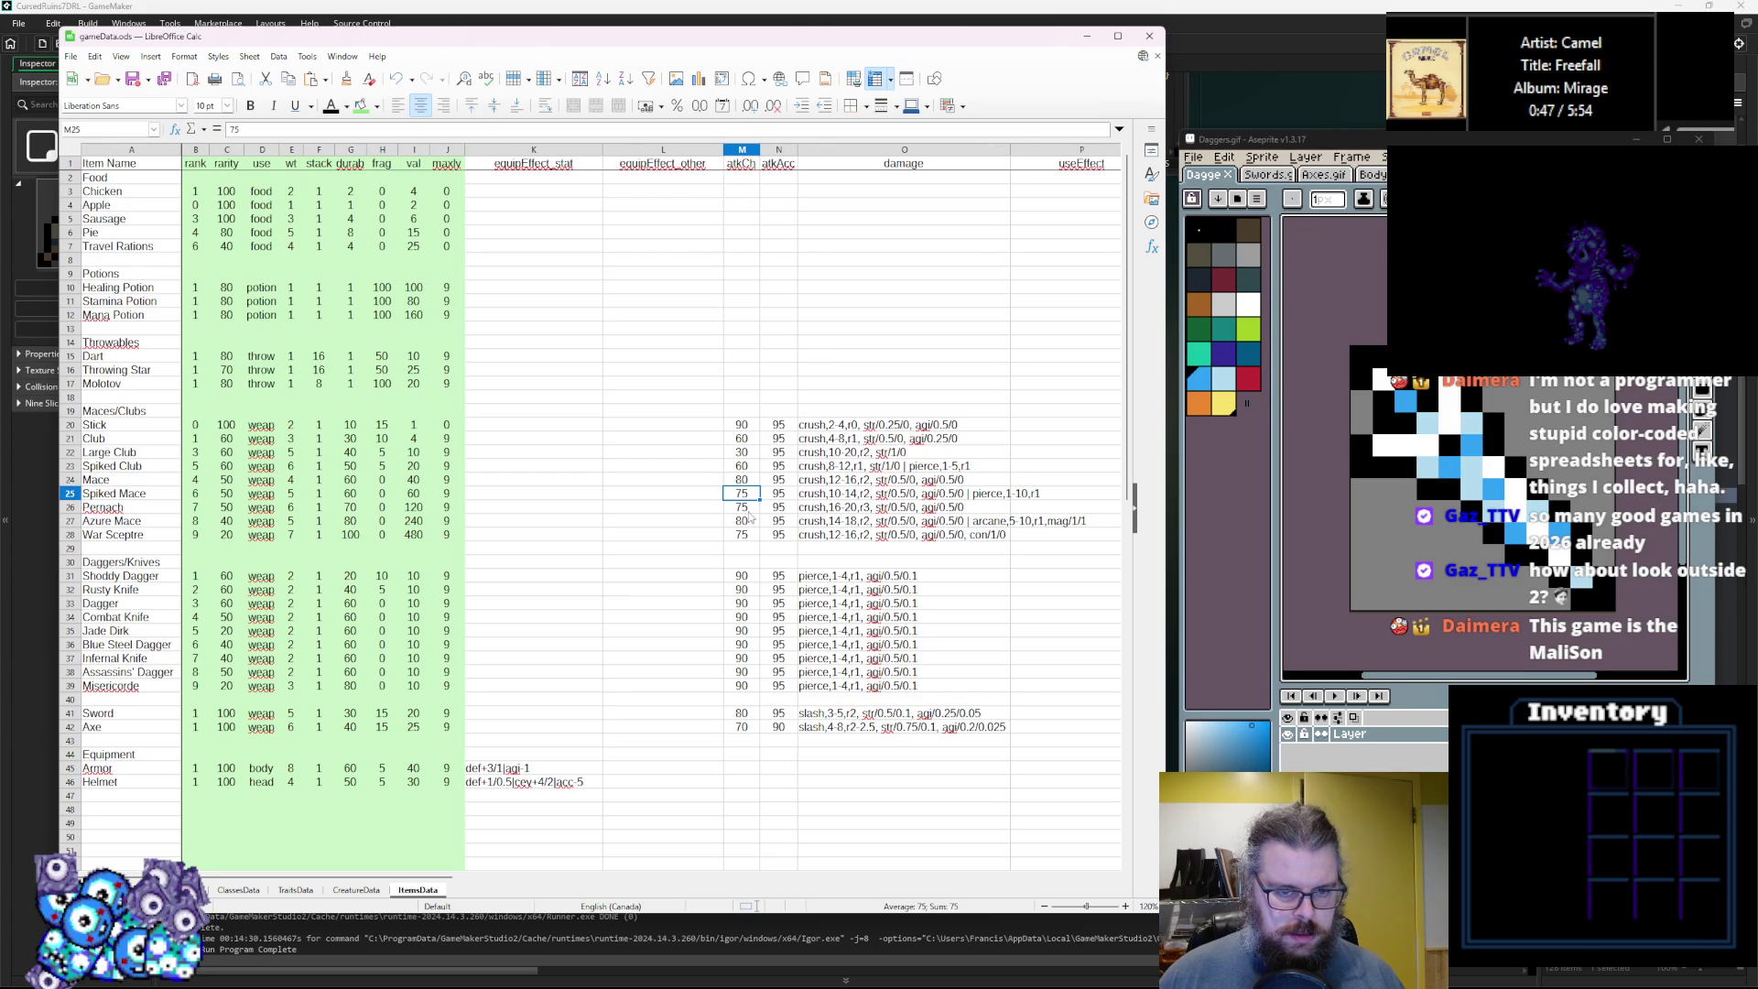
pyautogui.click(752, 483)
pyautogui.click(750, 497)
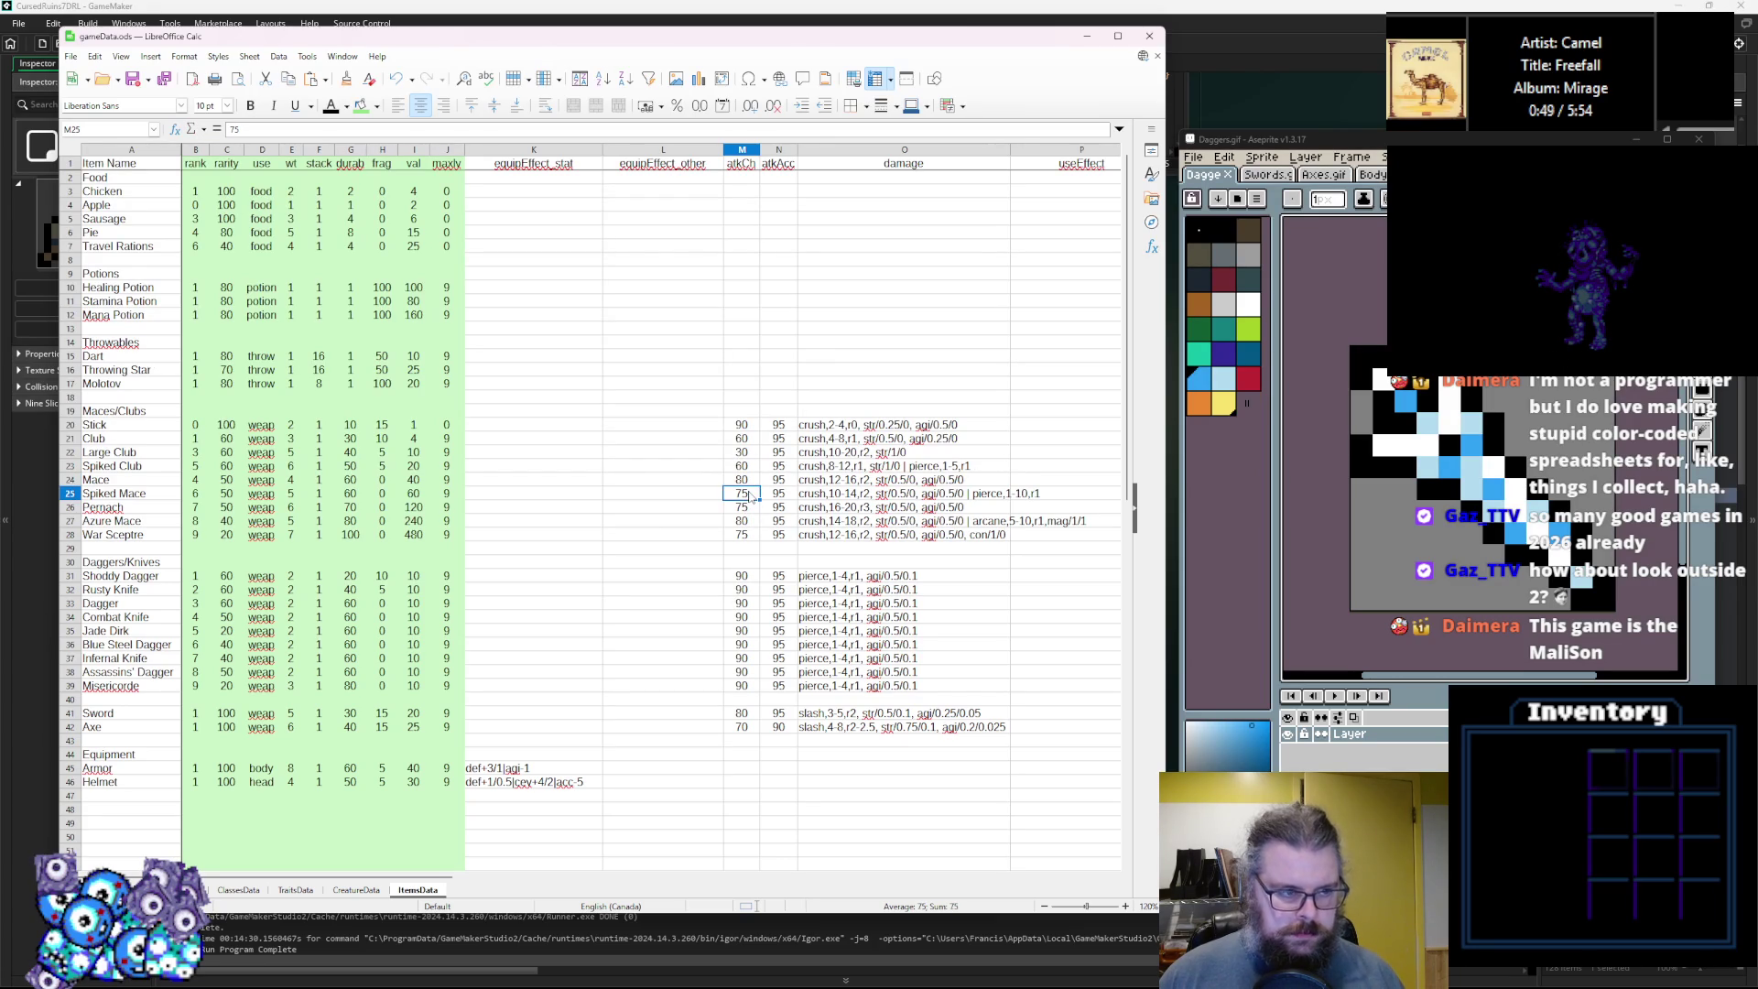
# Set the maces' atkCh, including War Sceptre's, to 70.
pyautogui.write('70')
pyautogui.click(747, 506)
pyautogui.write('70')
pyautogui.click(751, 520)
pyautogui.click(751, 536)
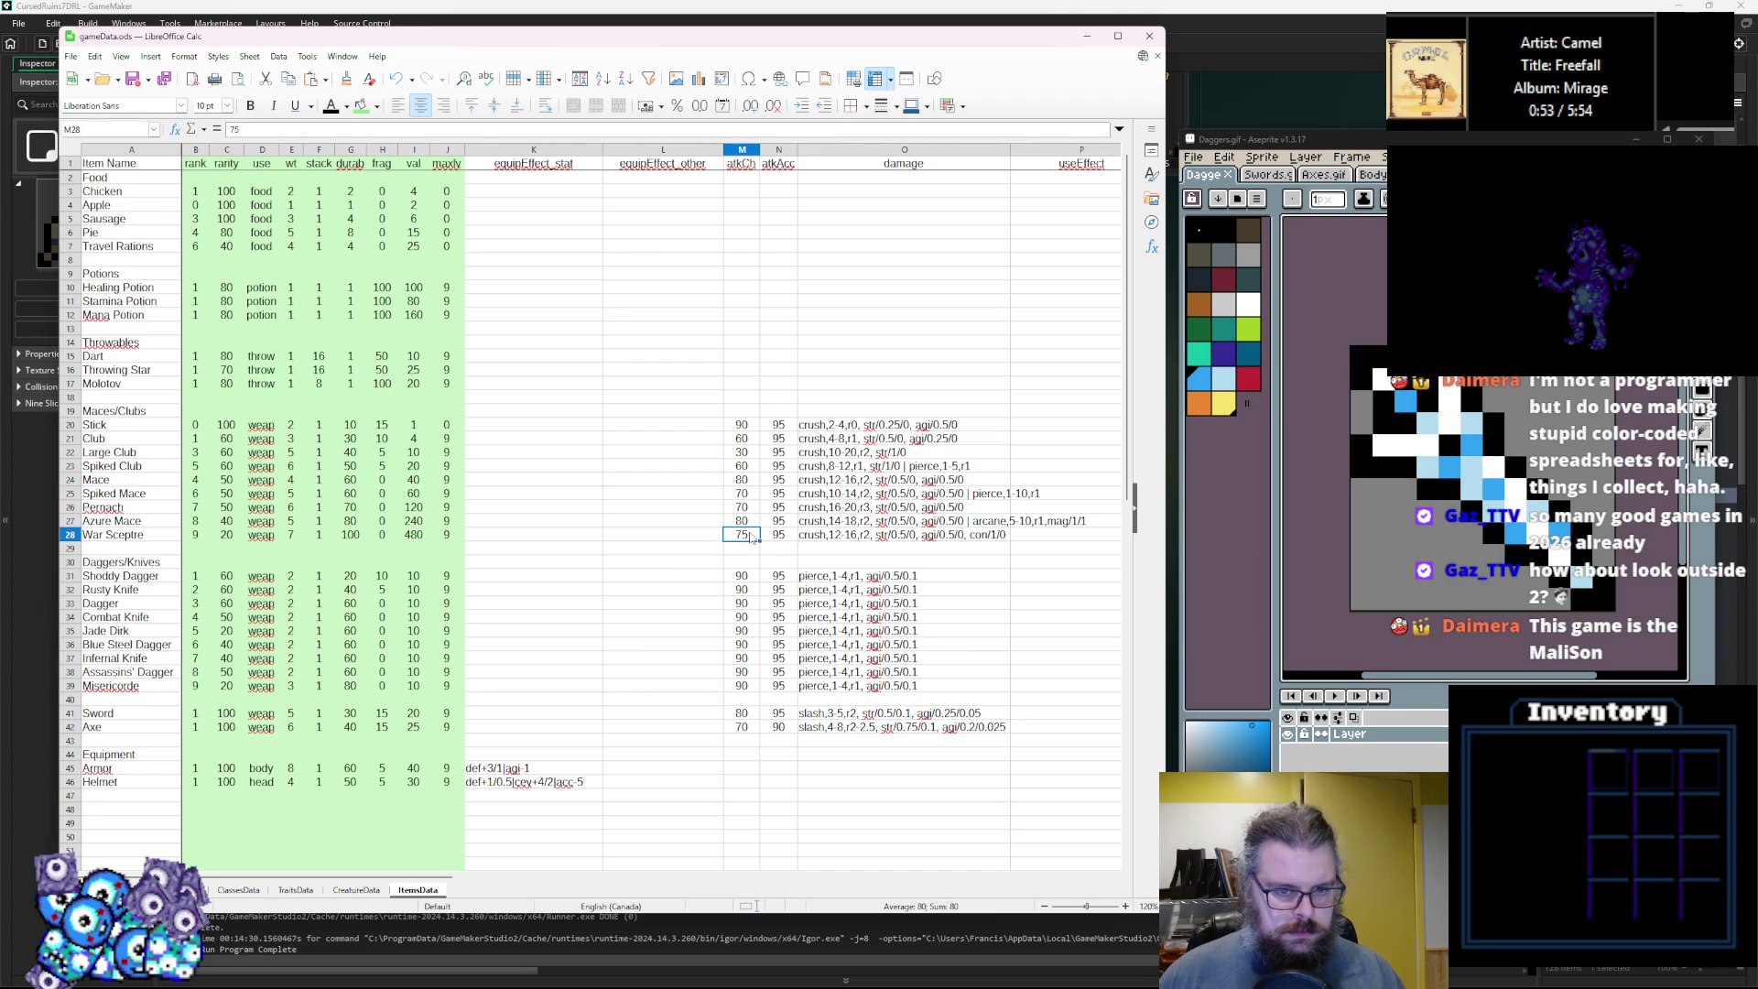
pyautogui.write('70')
pyautogui.click(753, 575)
pyautogui.press('Down')
pyautogui.click(752, 575)
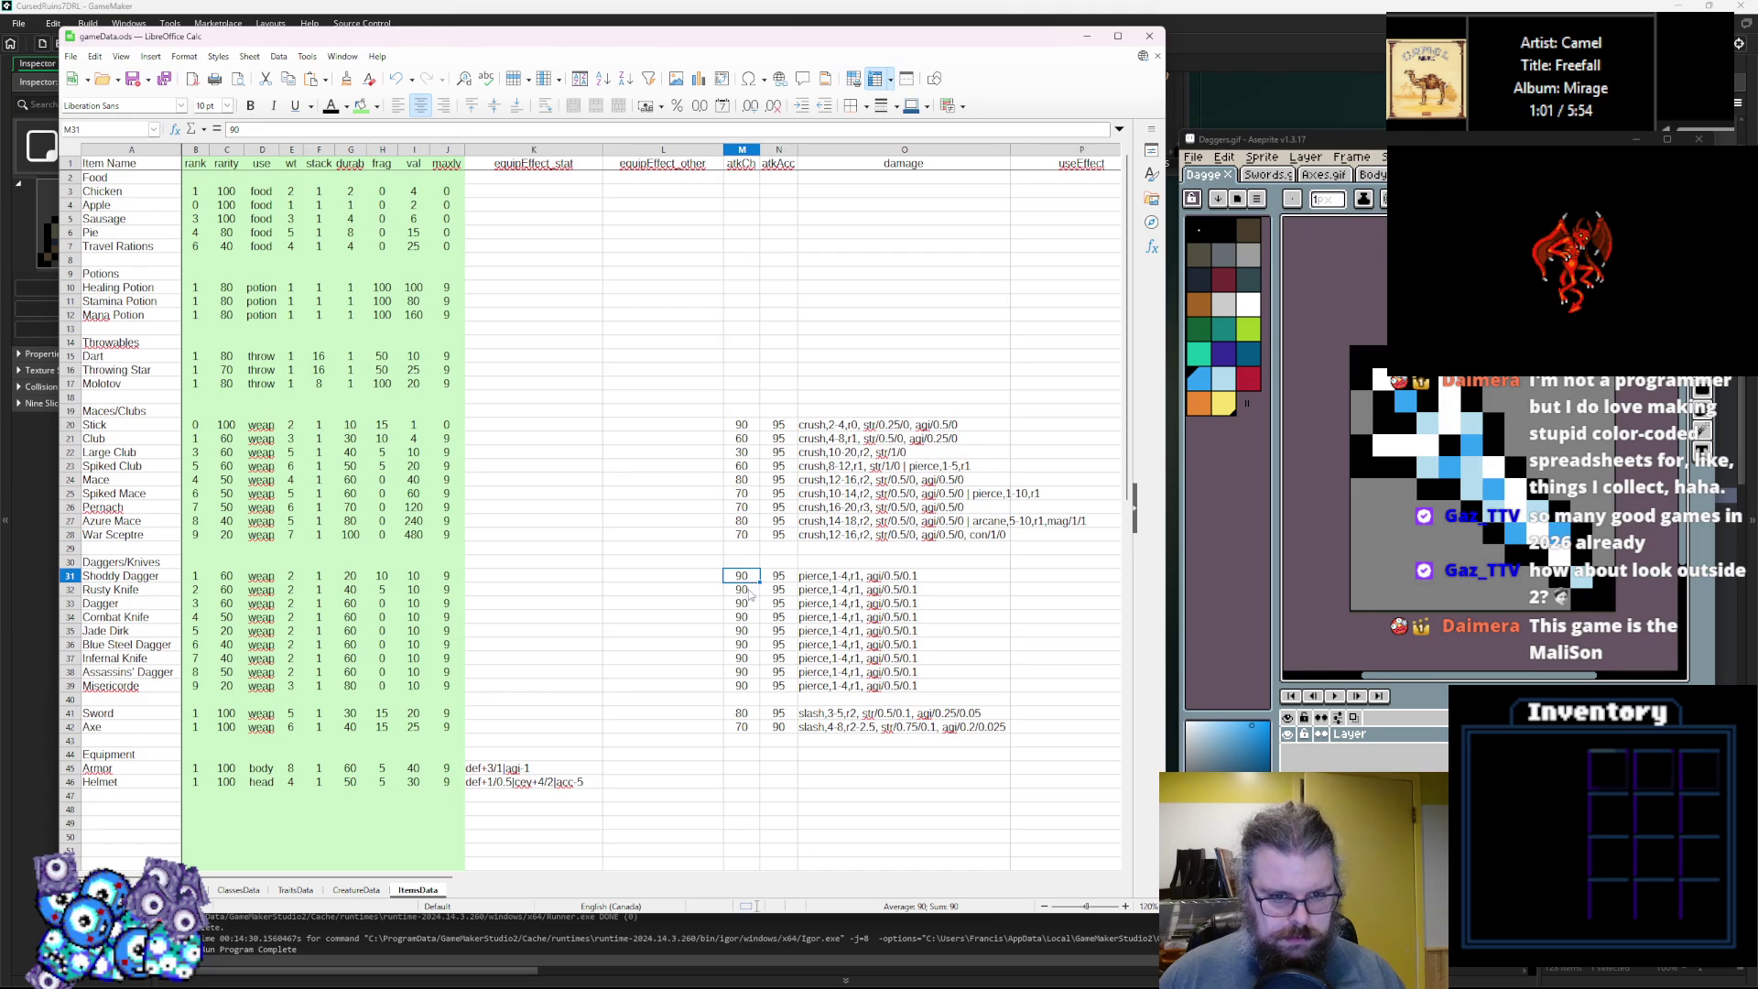
pyautogui.click(753, 685)
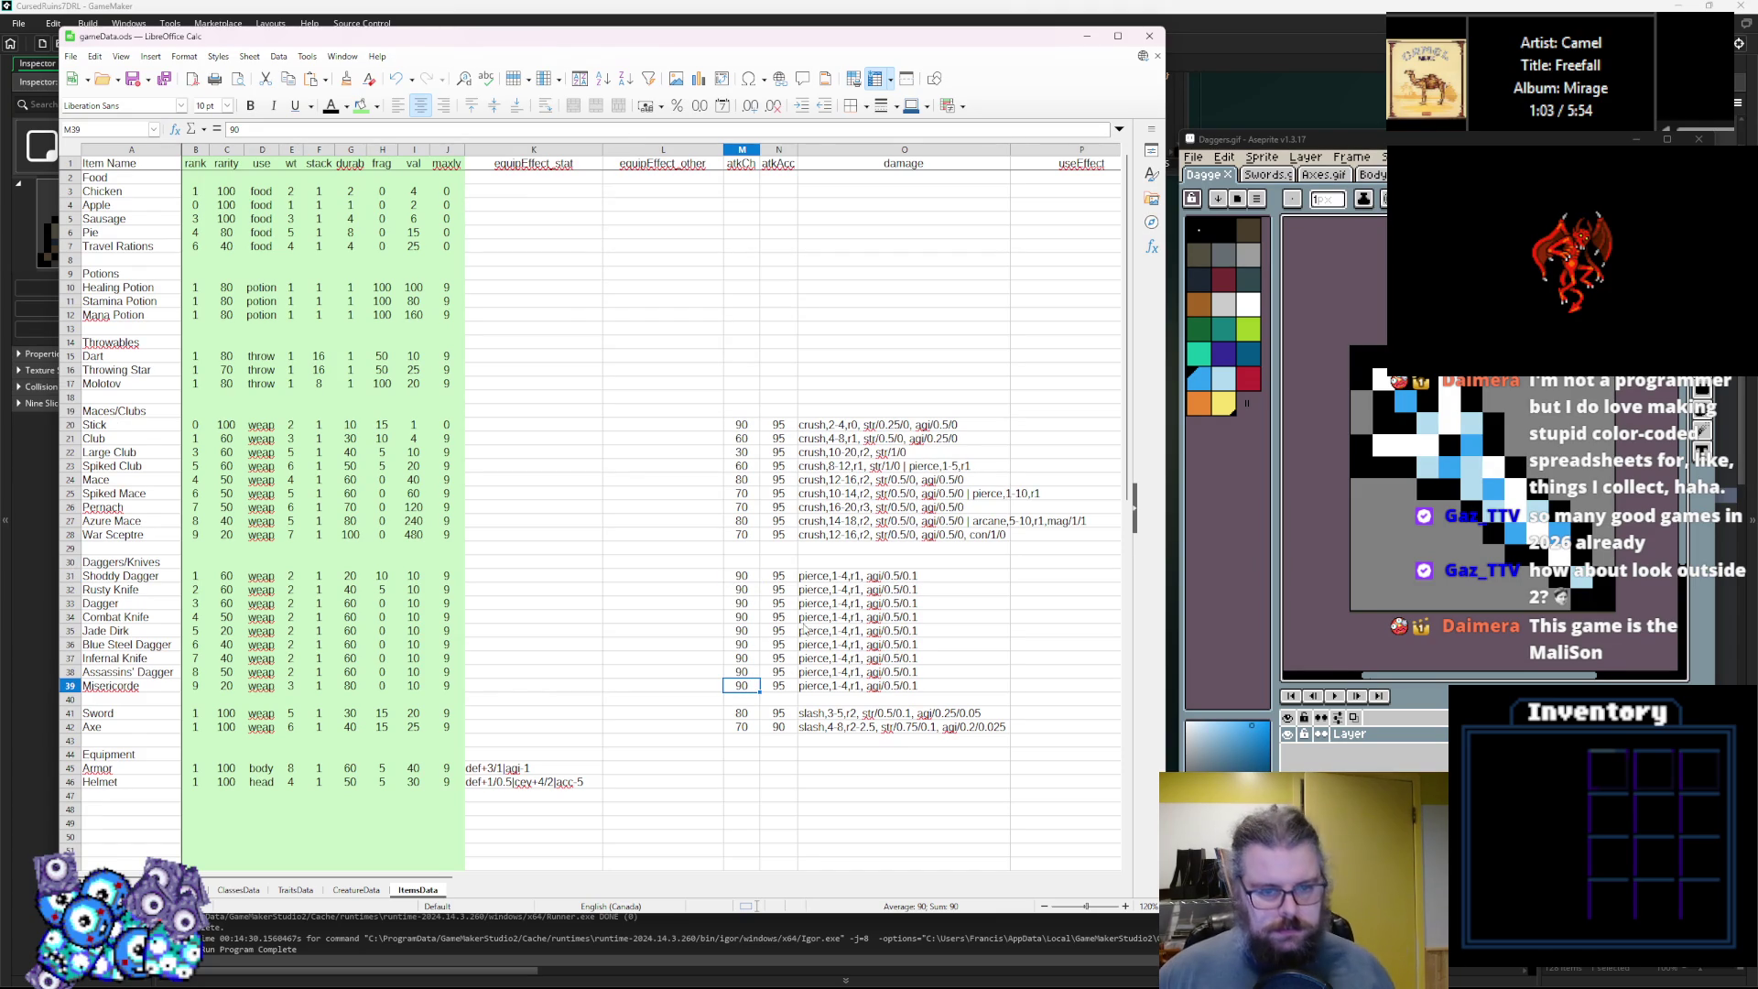
pyautogui.click(743, 537)
# Enter atkCh 80, 50, 20, 50, 70 for Slick, Club, Large Club, Spiked Club and Mace.
pyautogui.click(746, 424)
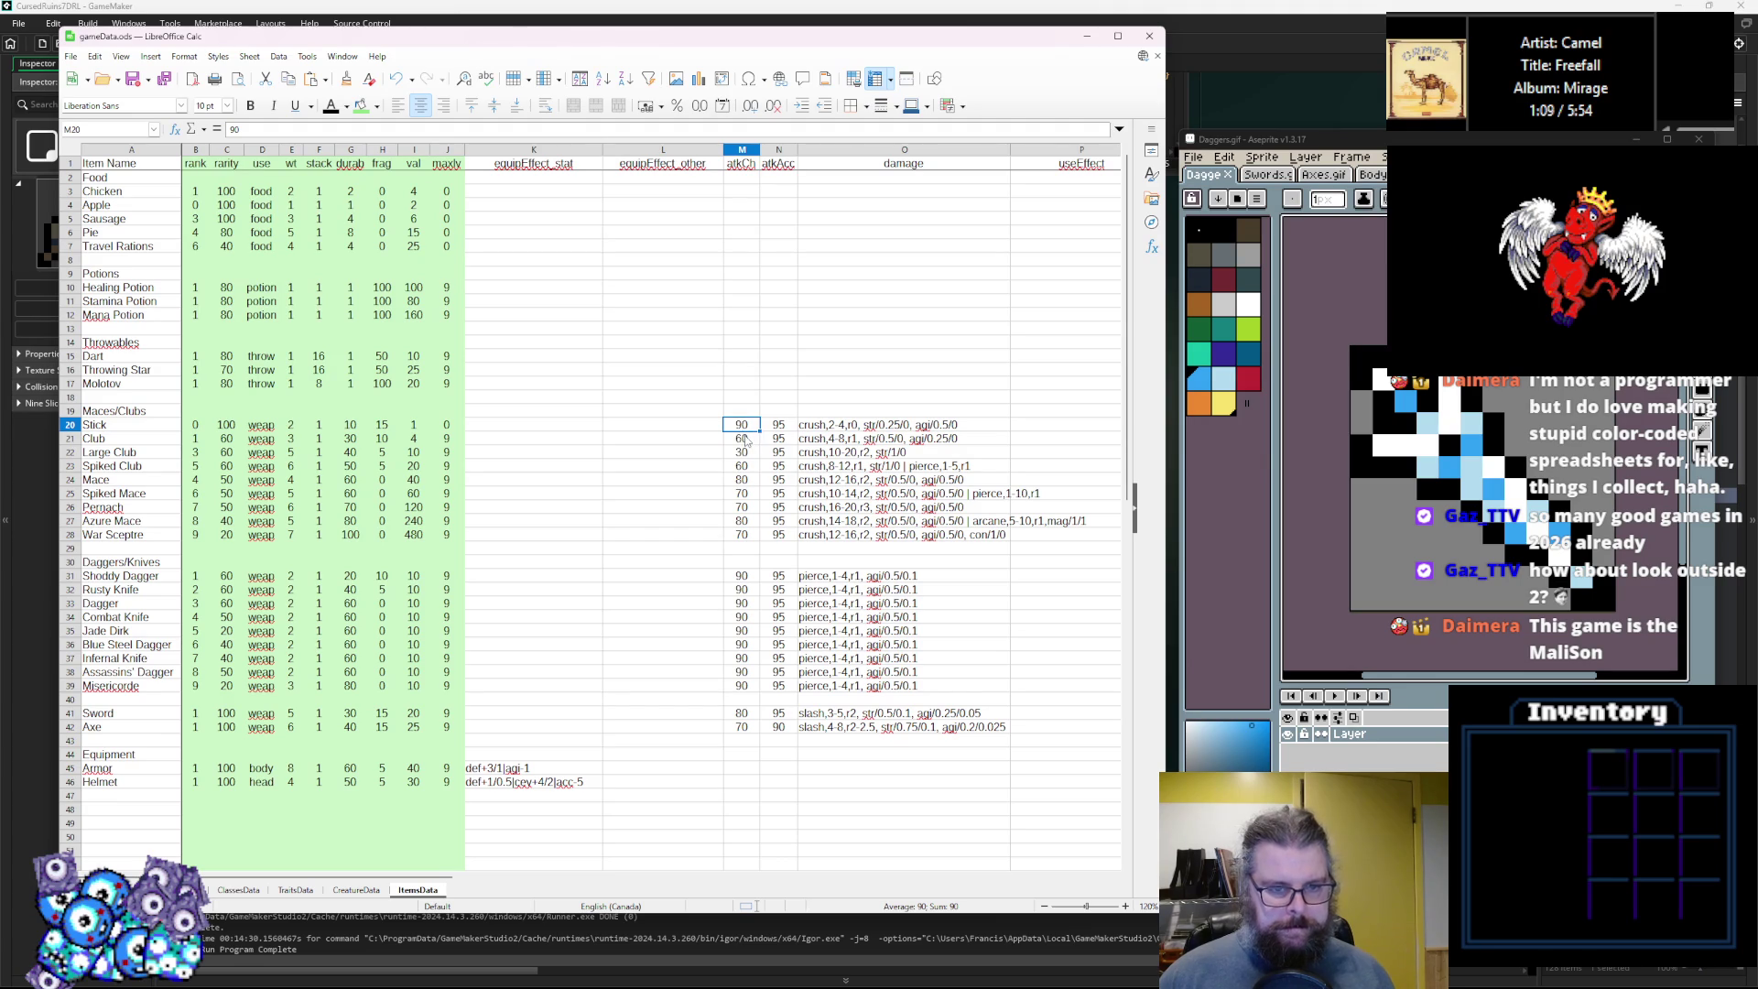
pyautogui.write('80')
pyautogui.press('Return')
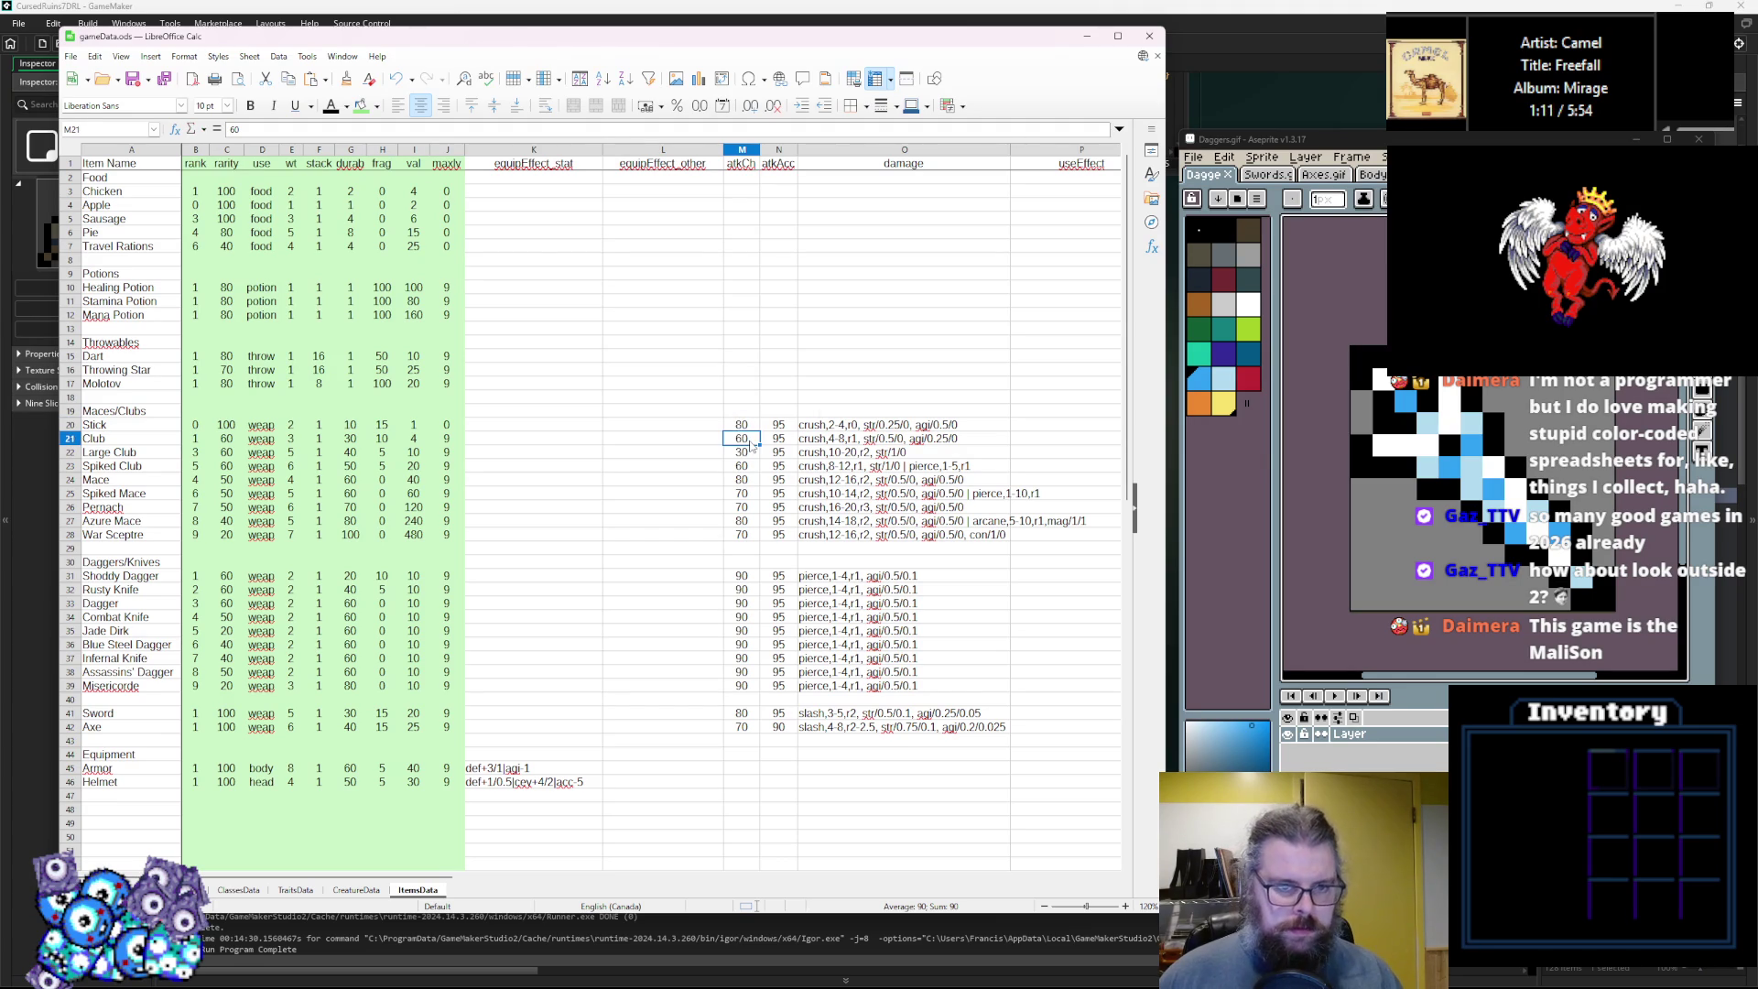
pyautogui.write('50')
pyautogui.press('Return')
pyautogui.write('20')
pyautogui.press('Return')
pyautogui.write('50')
pyautogui.press('Return')
pyautogui.write('70')
pyautogui.press('Return')
# Enter atkCh 60, 60, 50, 60 for the remaining maces through War Sceptre.
pyautogui.write('60')
pyautogui.press('Return')
pyautogui.write('60')
pyautogui.press('Return')
pyautogui.write('50')
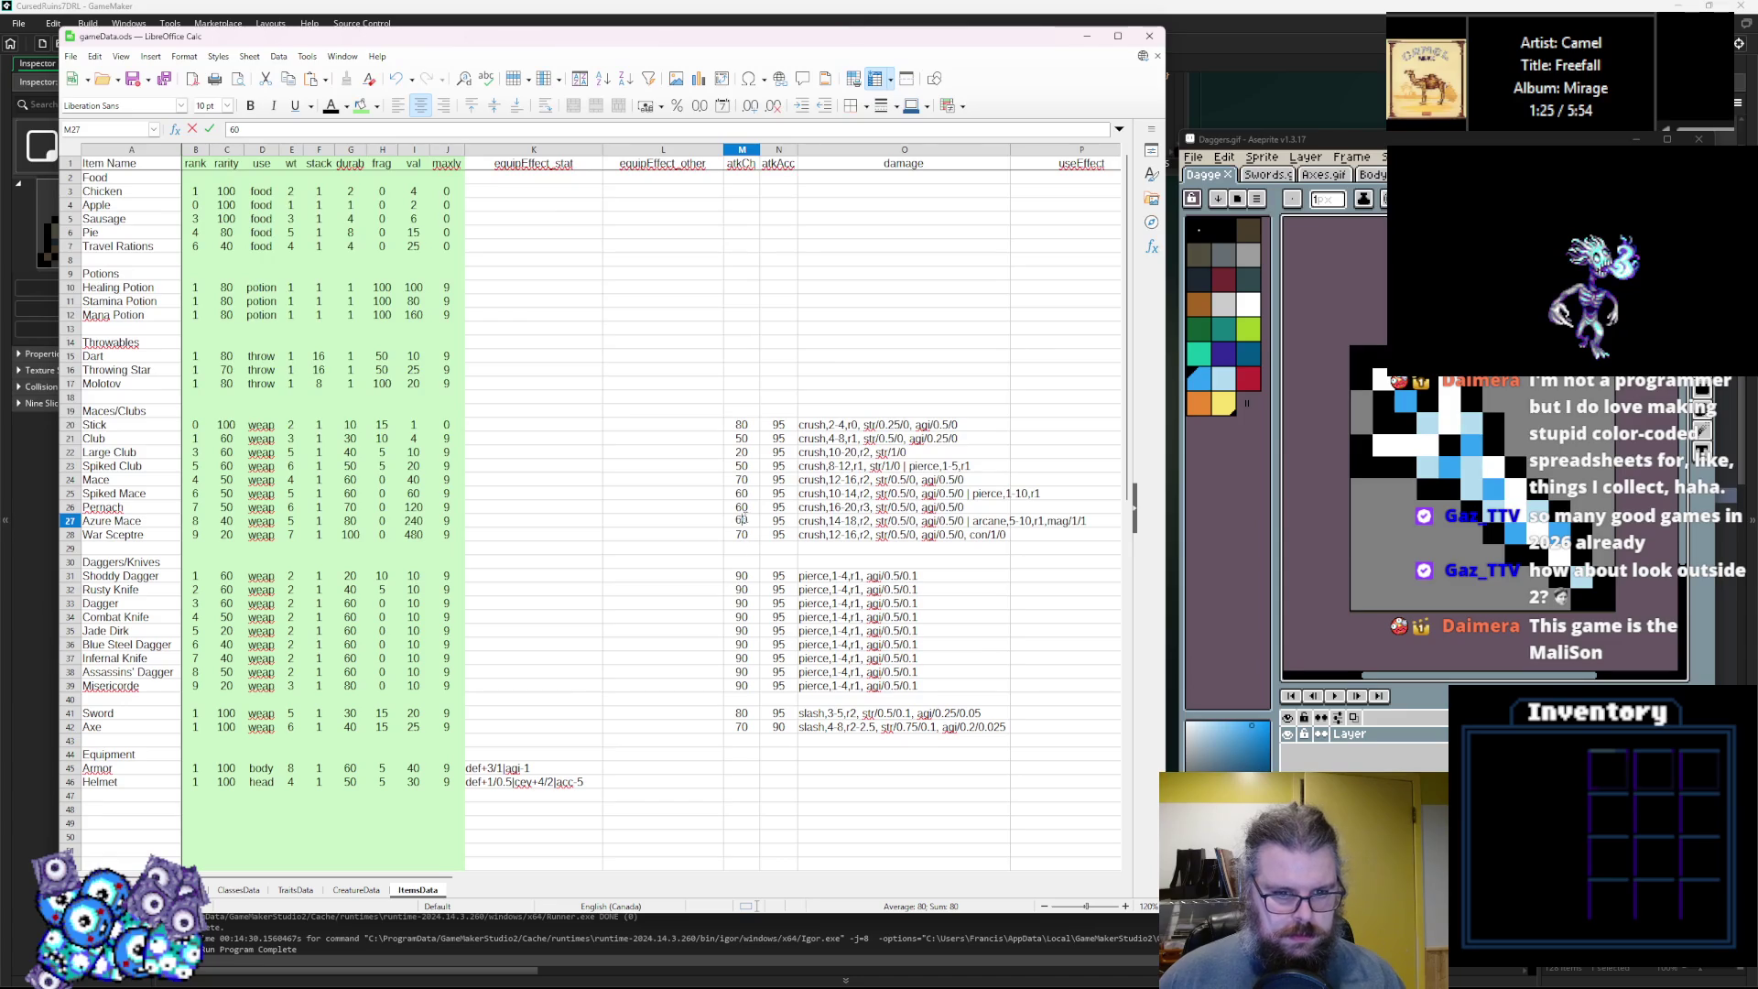
pyautogui.press('Return')
pyautogui.write('60')
pyautogui.click(747, 575)
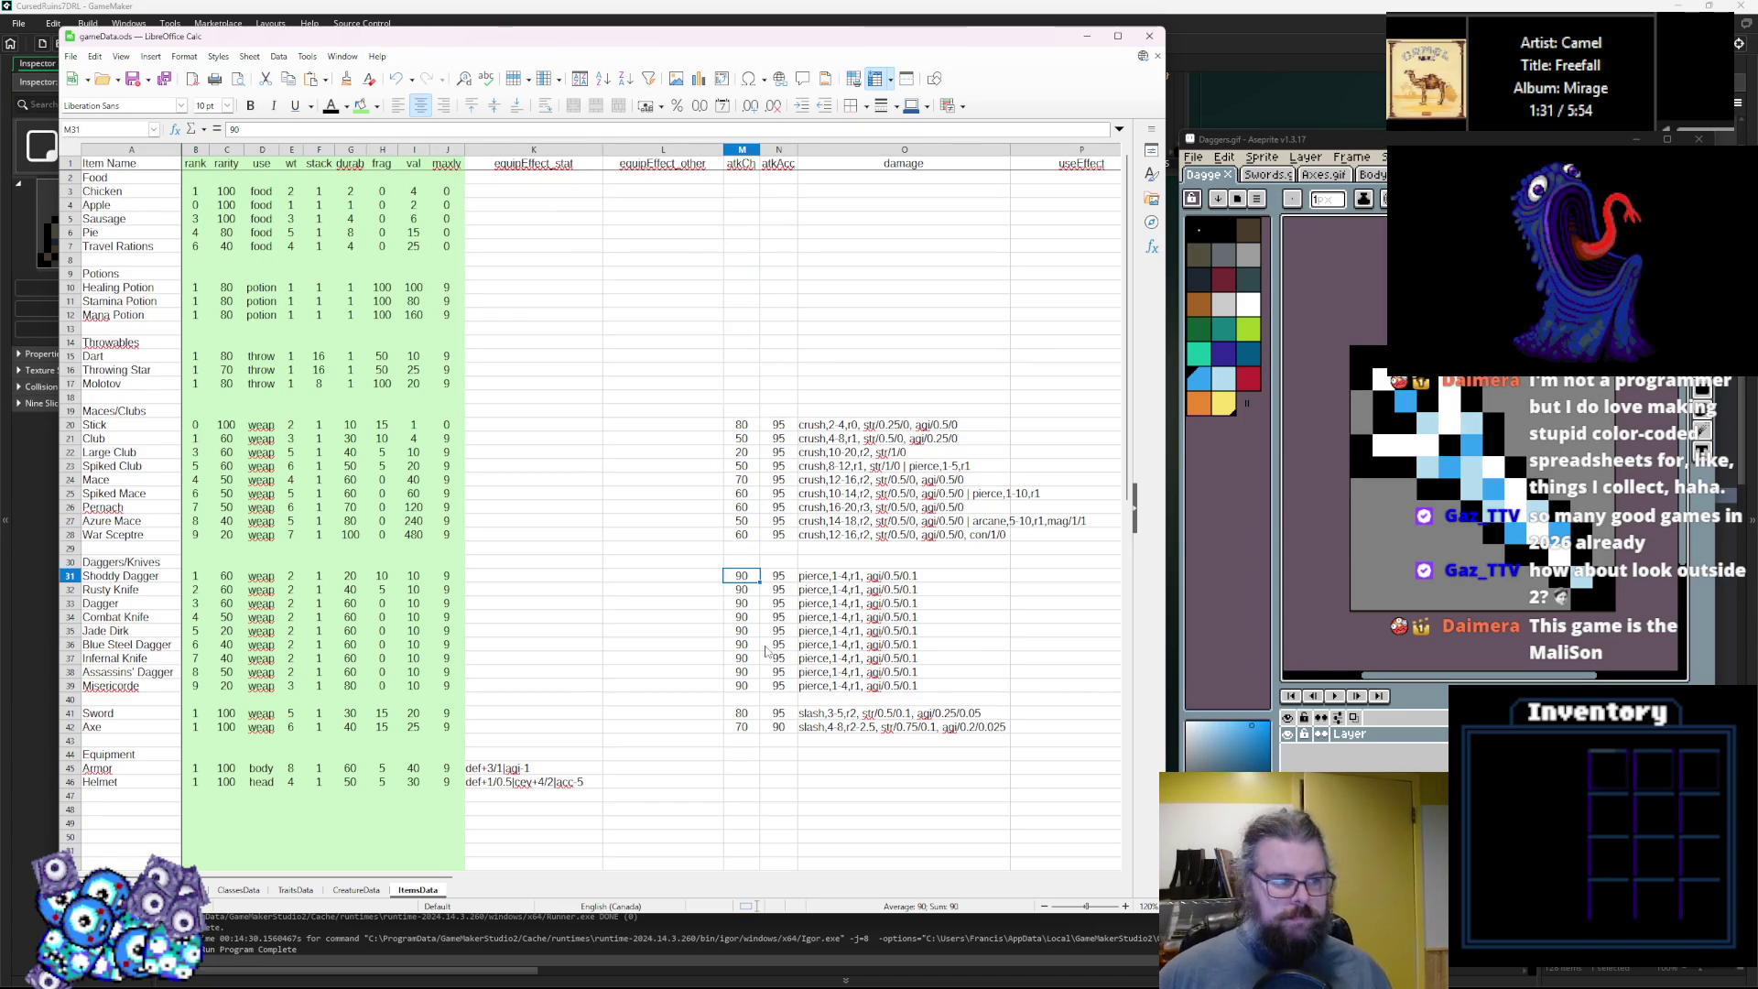
pyautogui.click(737, 712)
pyautogui.click(750, 689)
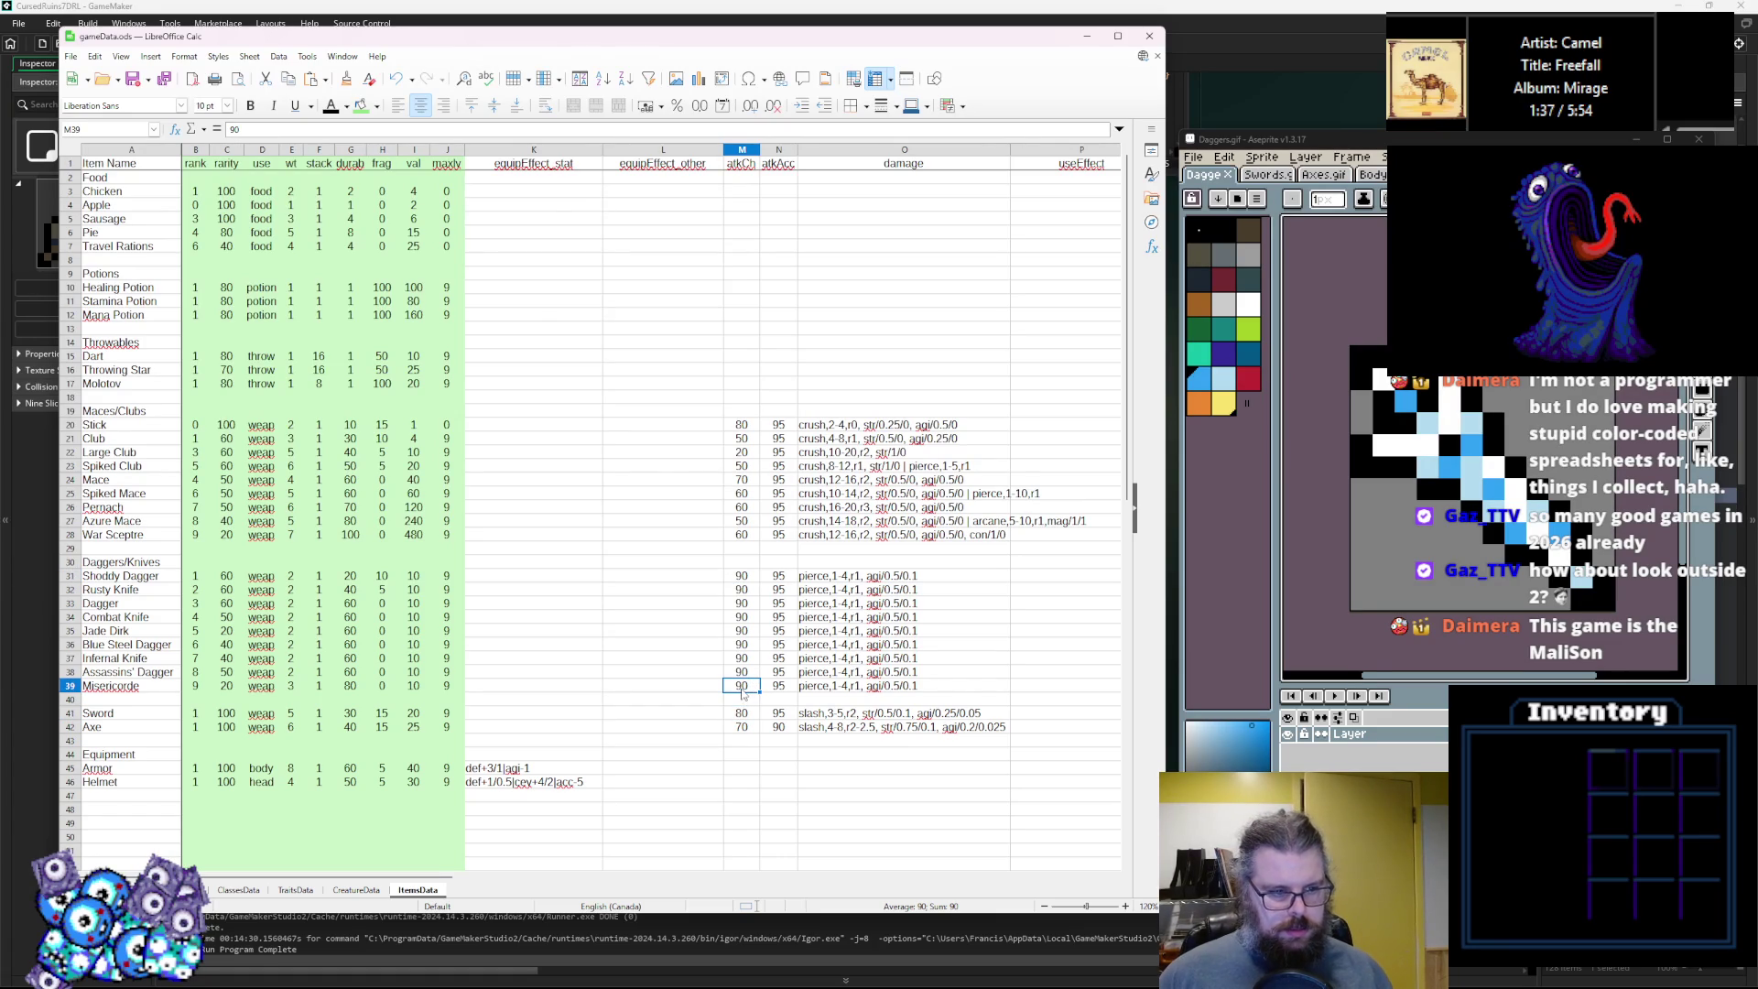
pyautogui.press('Up')
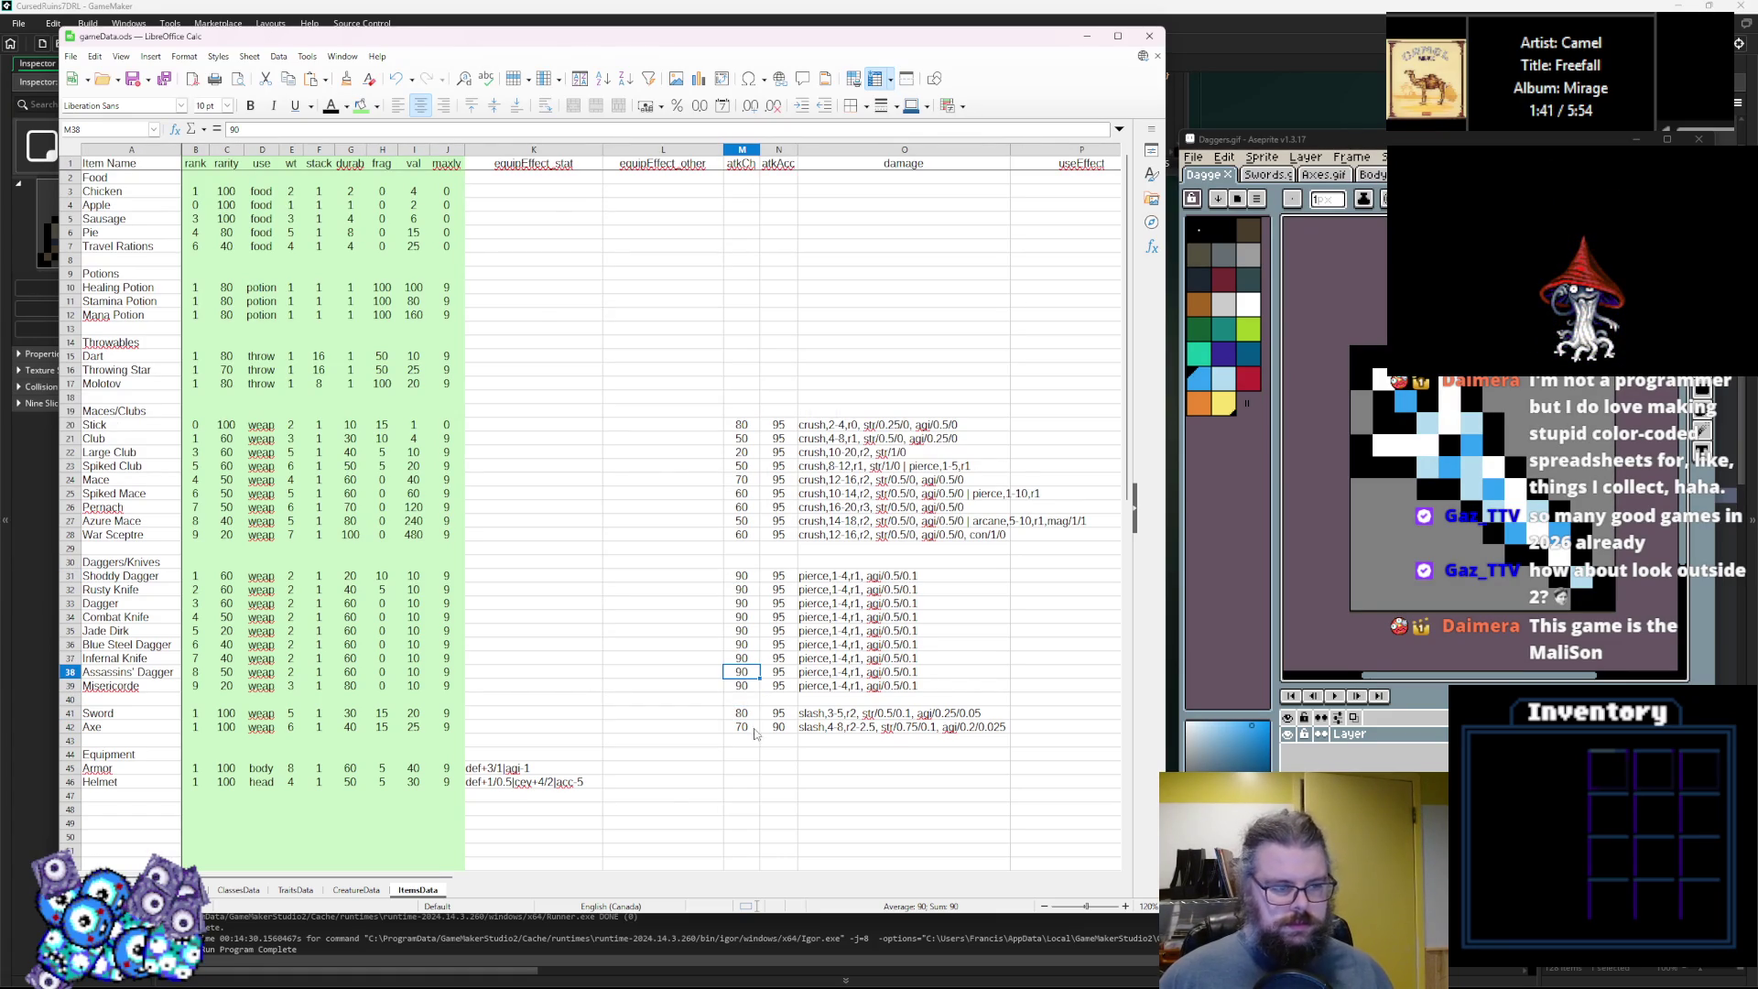
# Set the accuracy of Club and Slick to 90.
pyautogui.click(778, 576)
pyautogui.click(780, 426)
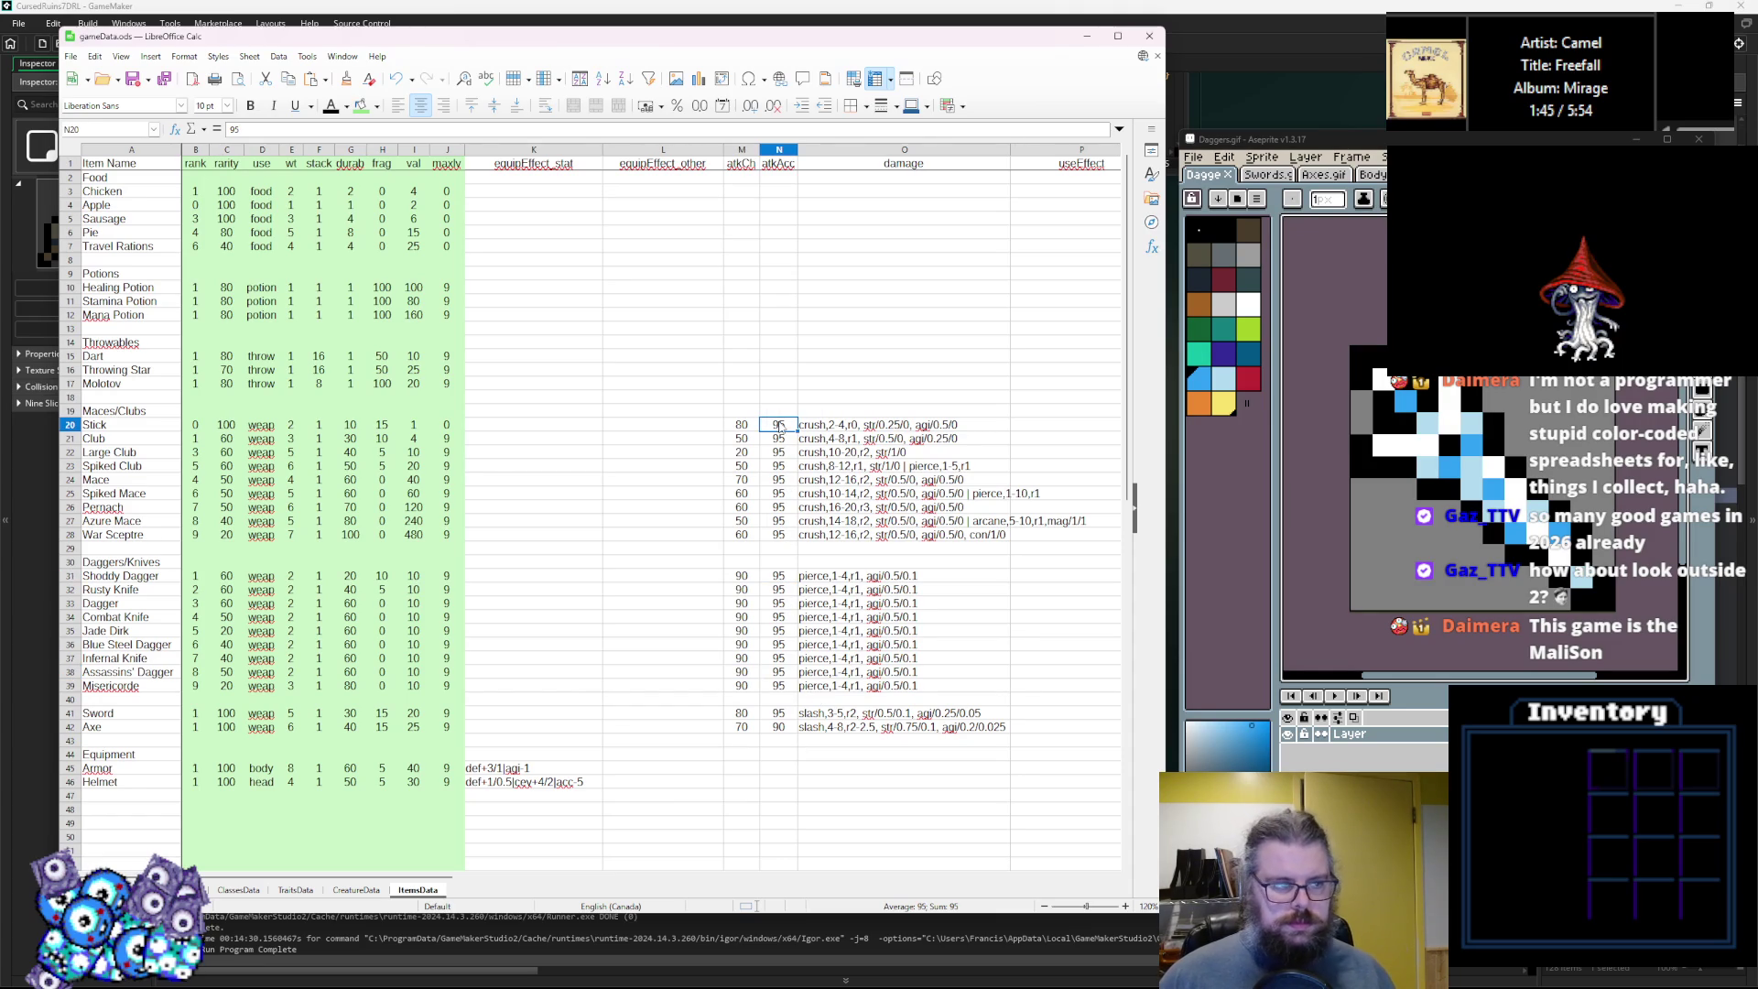
pyautogui.click(781, 442)
pyautogui.write('90')
pyautogui.press('Return')
pyautogui.press('Up')
pyautogui.press('Up')
pyautogui.write('90')
pyautogui.press('Down')
pyautogui.press('Down')
# Set Large Club's and Spiked Club's accuracy to 90, then check the Dagger and Axe values.
pyautogui.write('9')
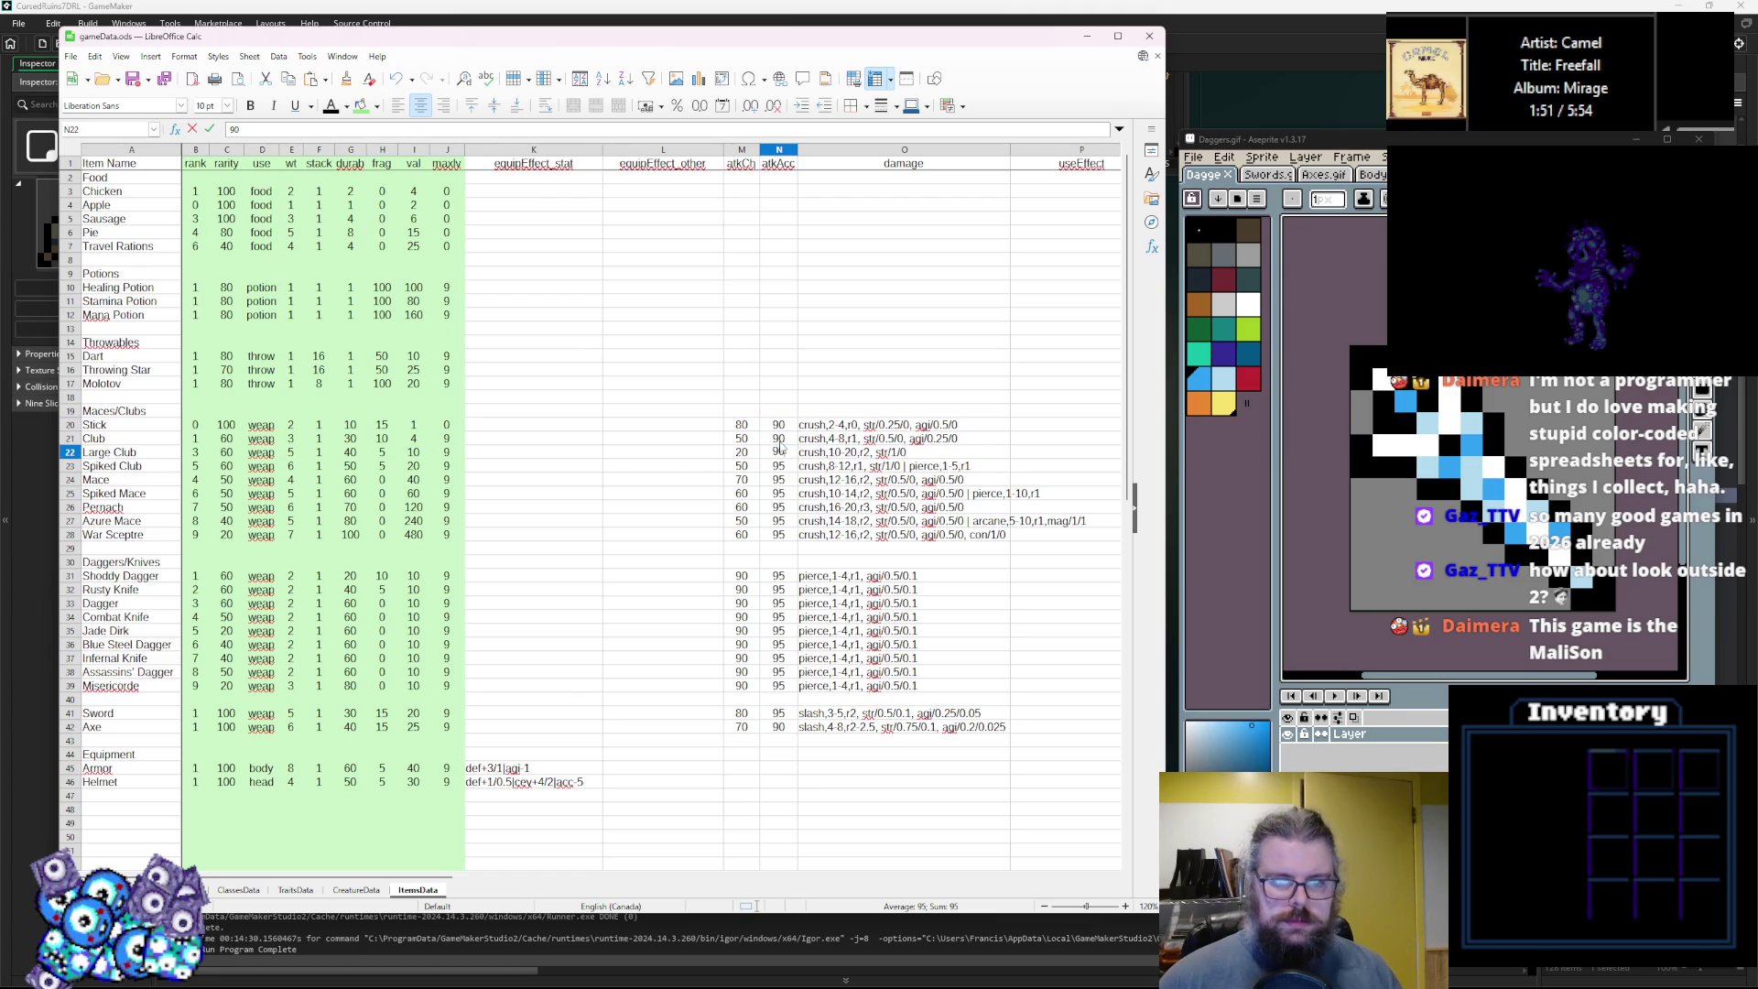
pyautogui.press('Return')
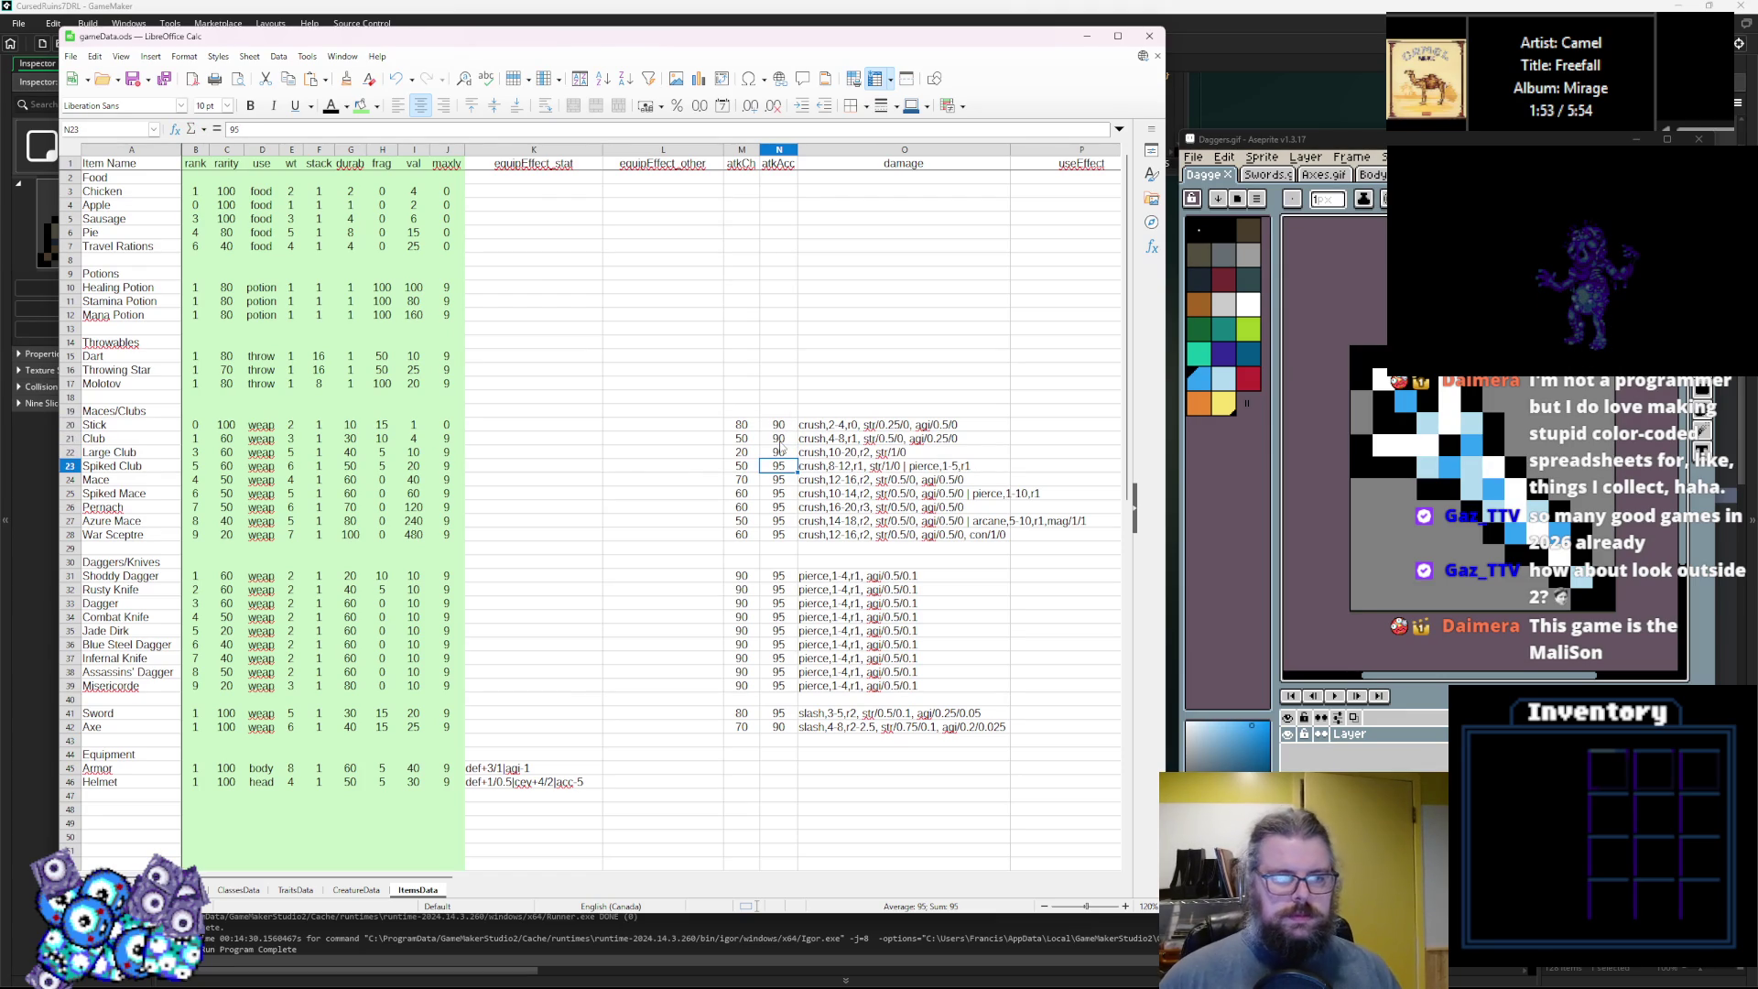
pyautogui.write('90')
pyautogui.click(785, 535)
pyautogui.click(787, 603)
pyautogui.click(780, 731)
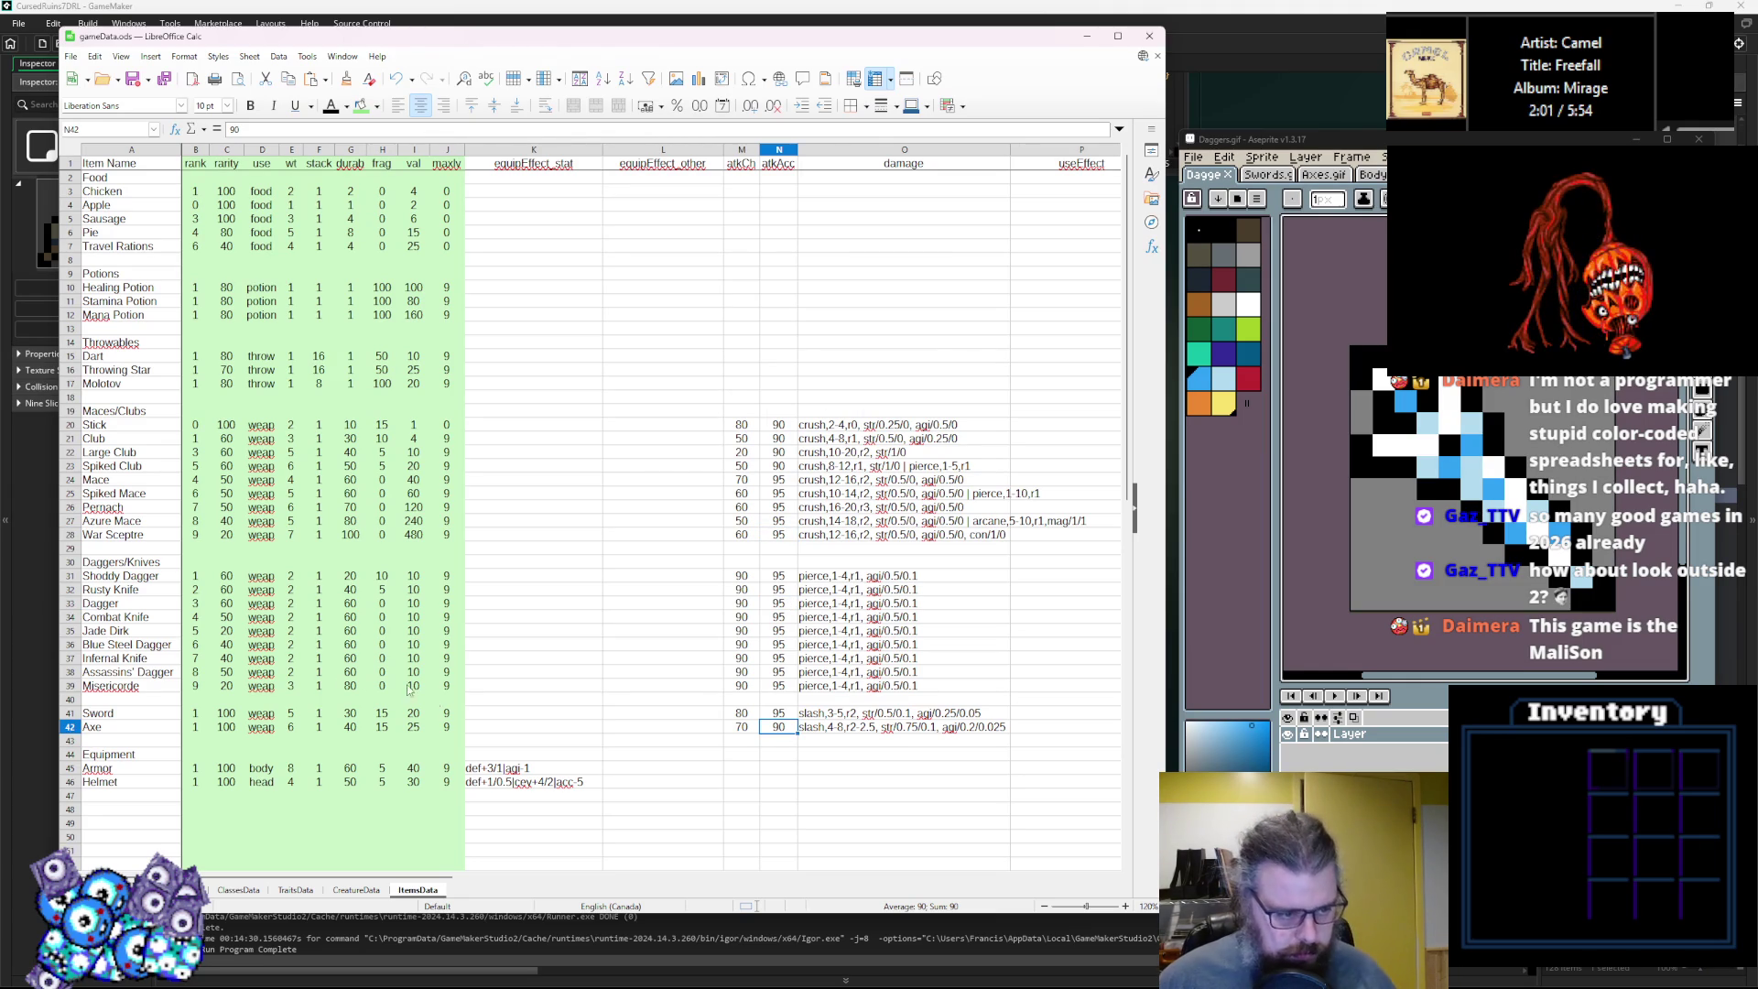
pyautogui.click(646, 648)
# Change Rusty Knife's pierce damage to 2-6 and Dagger's to 2-8.
pyautogui.click(826, 580)
pyautogui.doubleClick(837, 588)
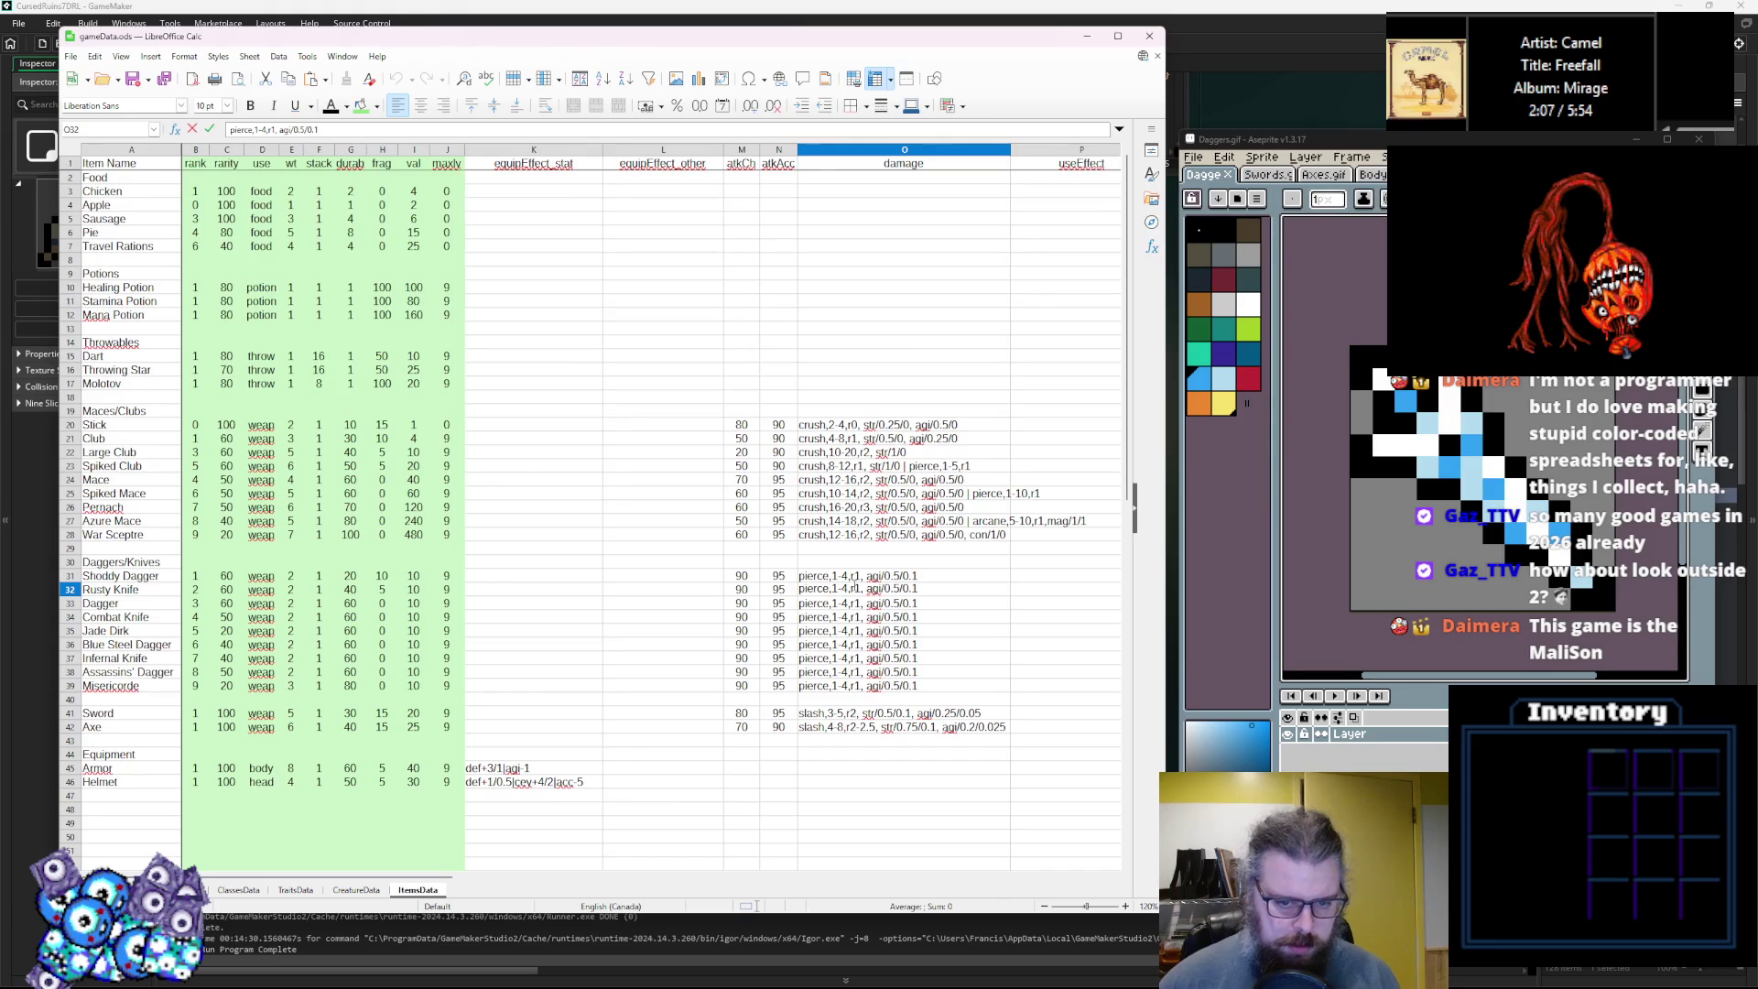
pyautogui.write('2')
pyautogui.press('BackSpace')
pyautogui.write('6')
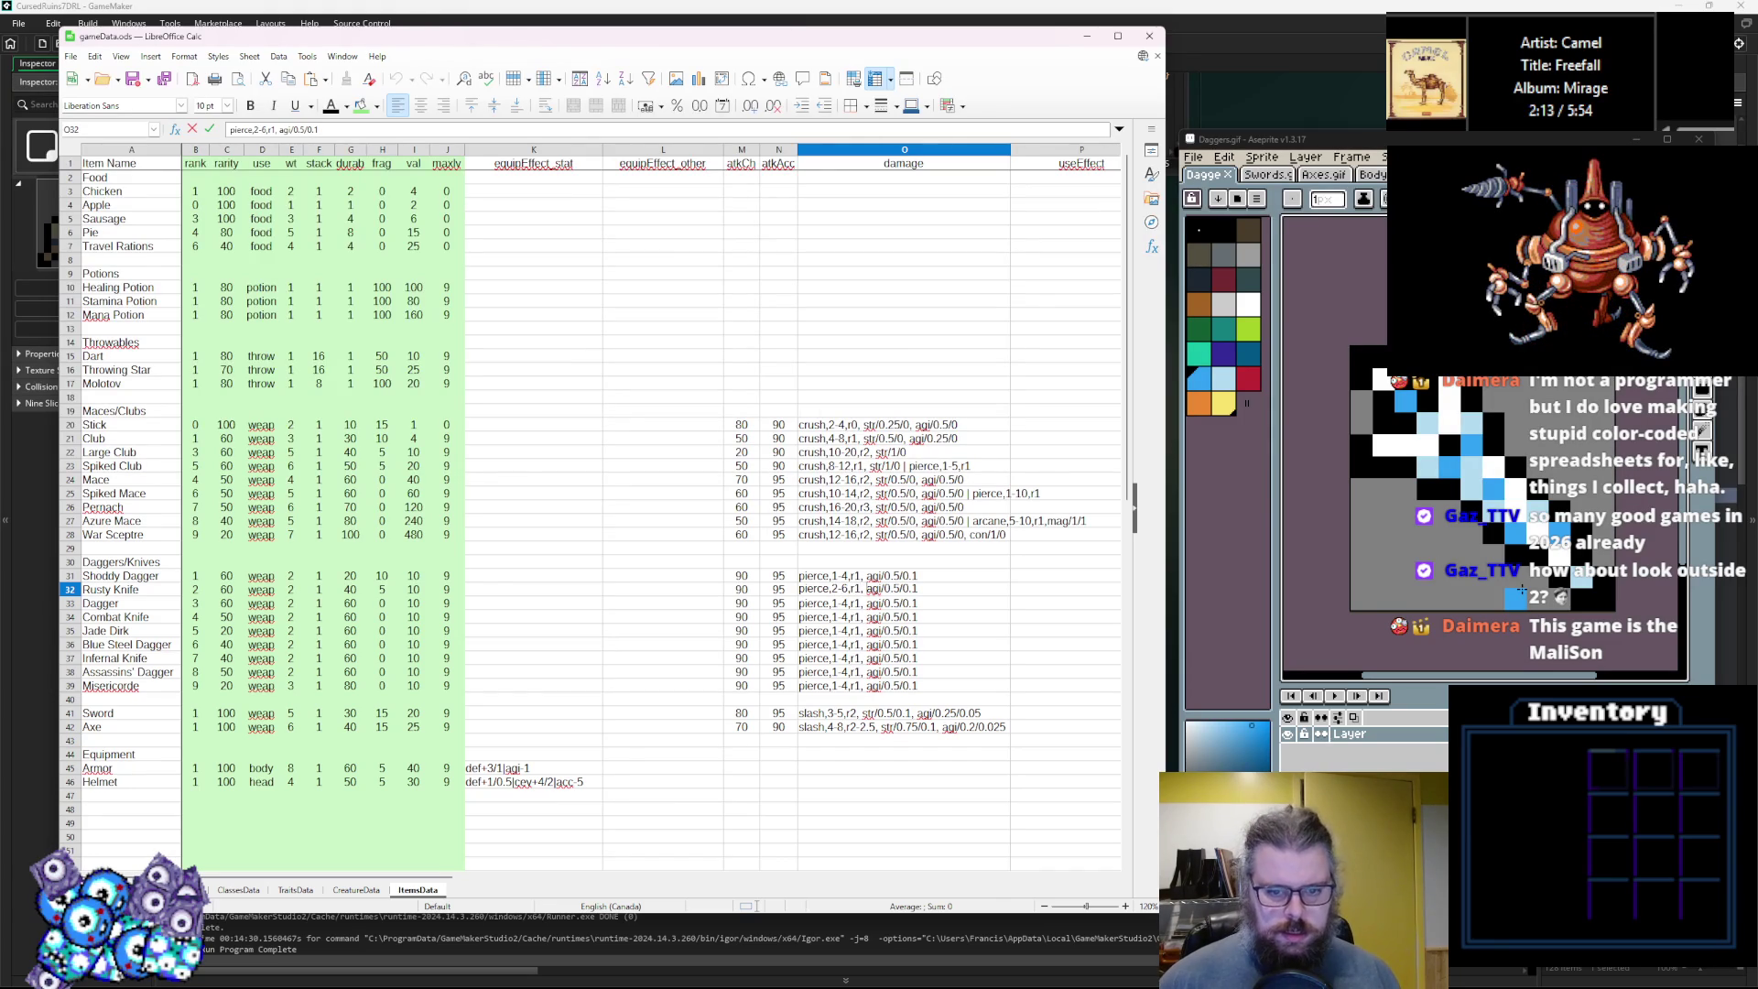
pyautogui.press('Right')
pyautogui.press('Right')
pyautogui.press('Right')
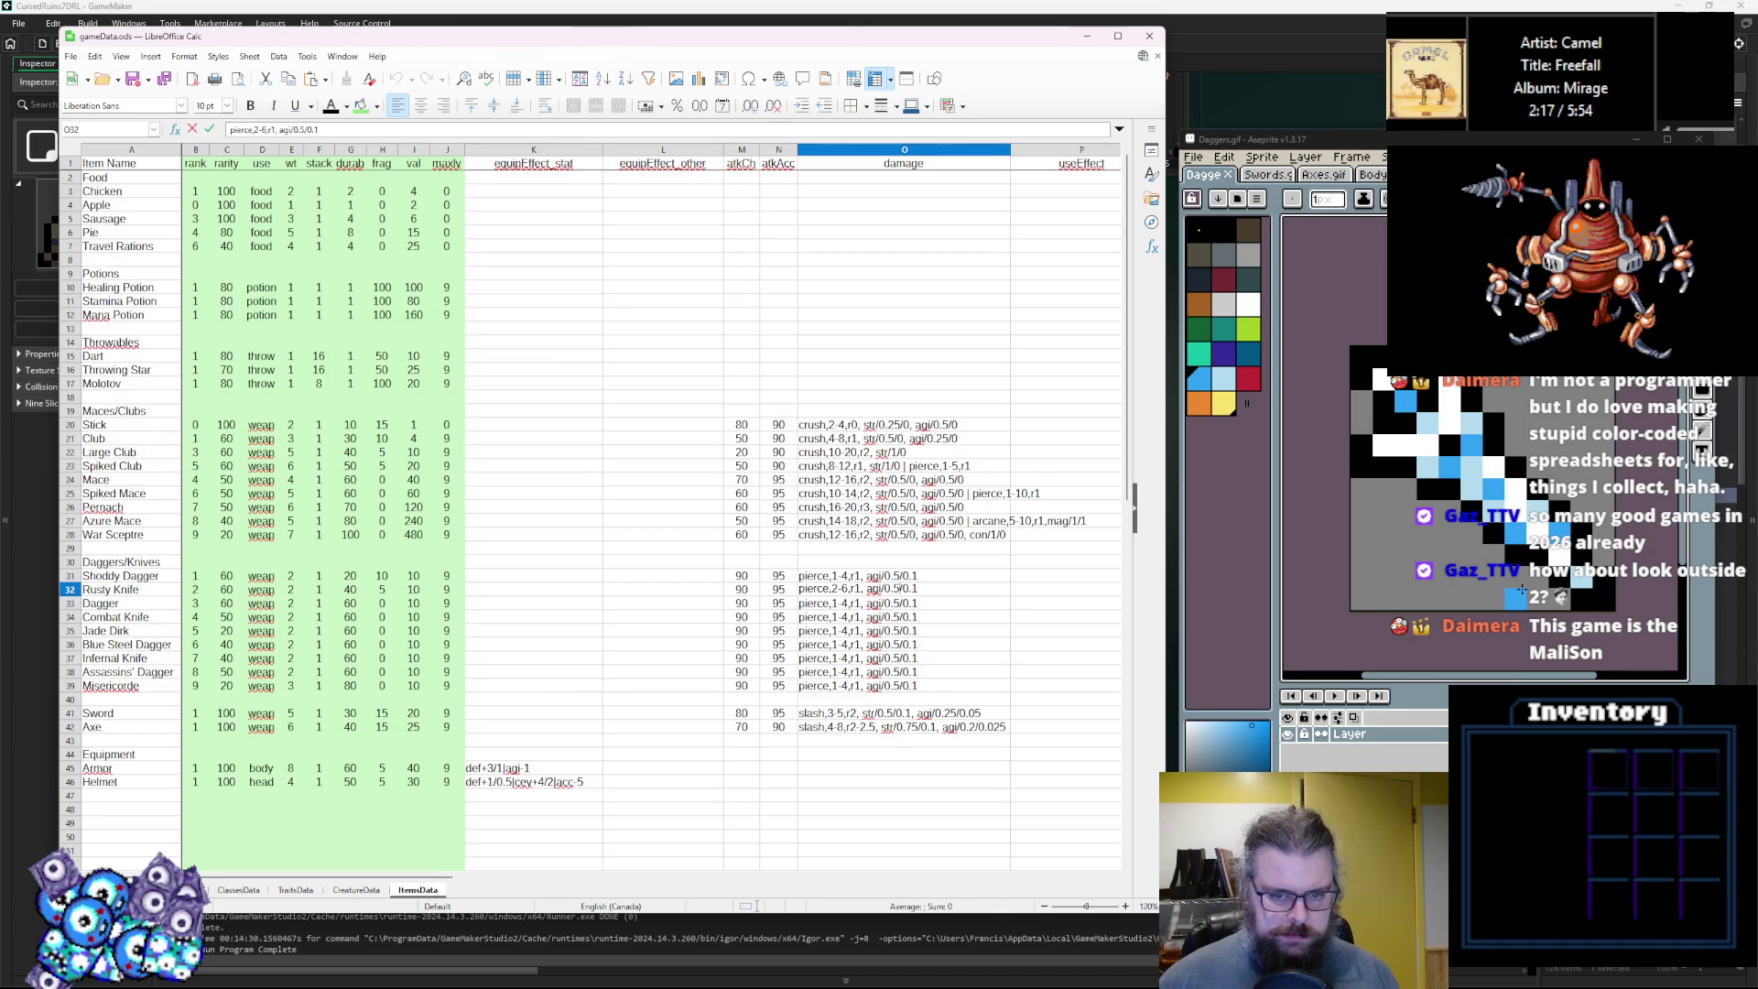
pyautogui.doubleClick(835, 603)
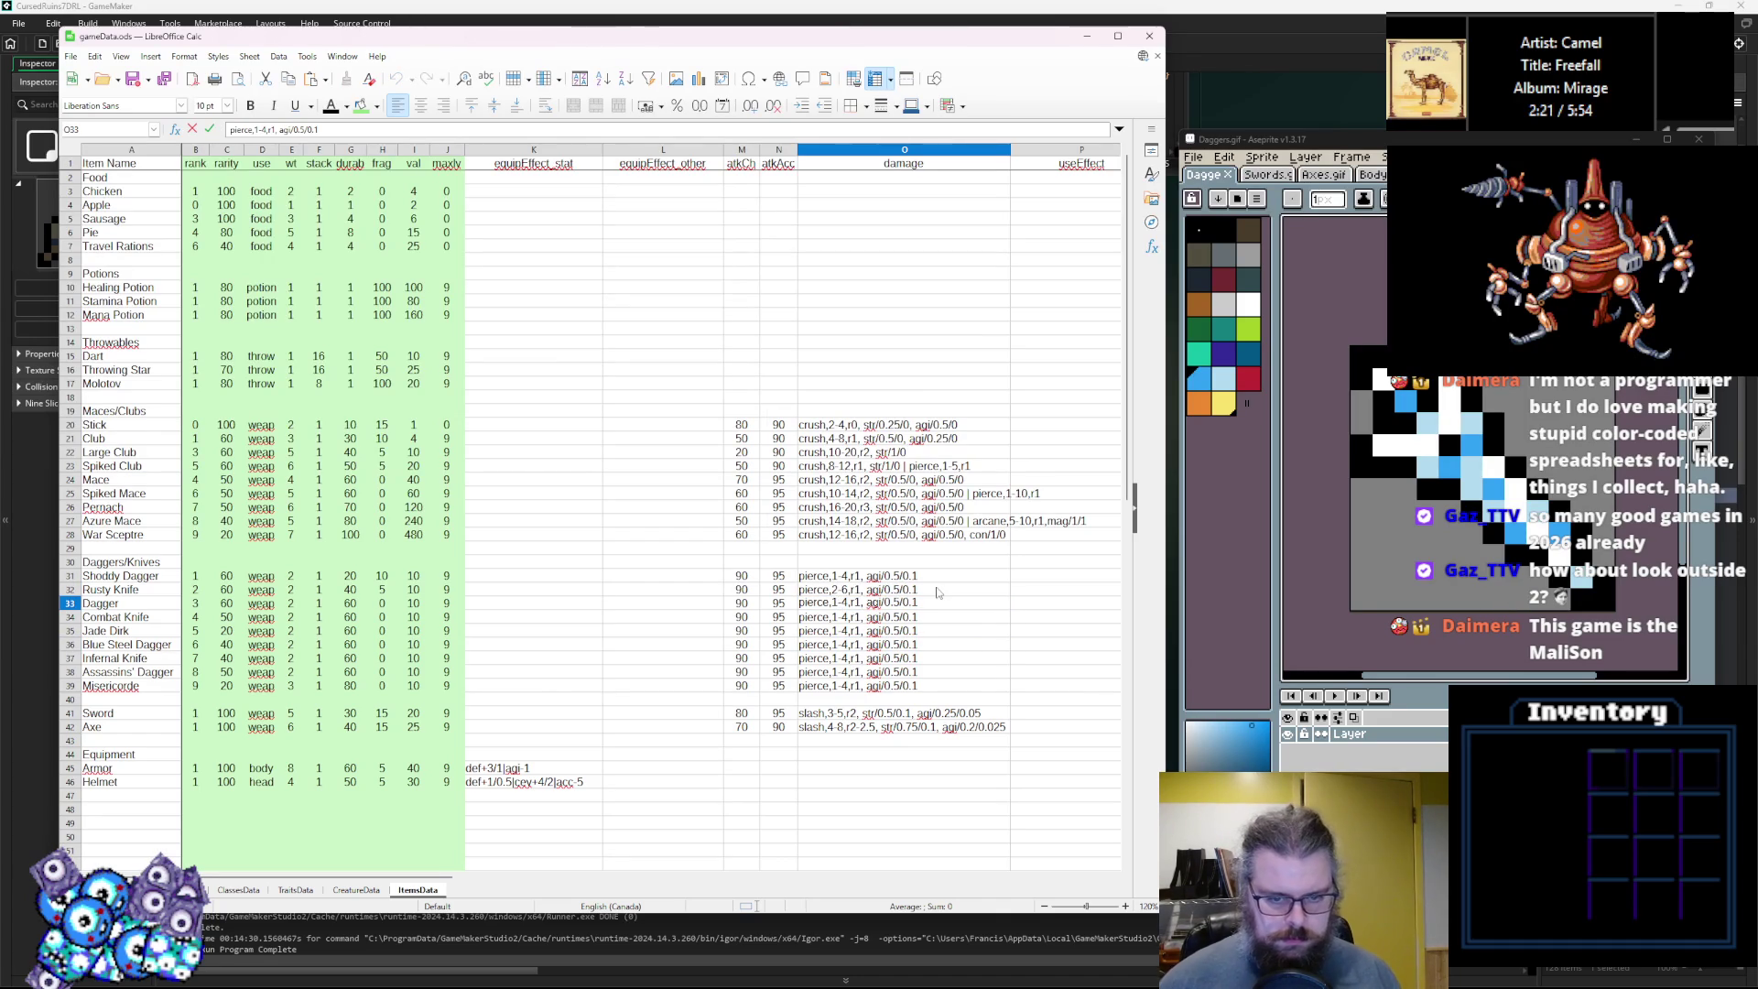
pyautogui.write('2')
pyautogui.press('Delete')
pyautogui.press('BackSpace')
pyautogui.press('BackSpace')
pyautogui.write('2-9')
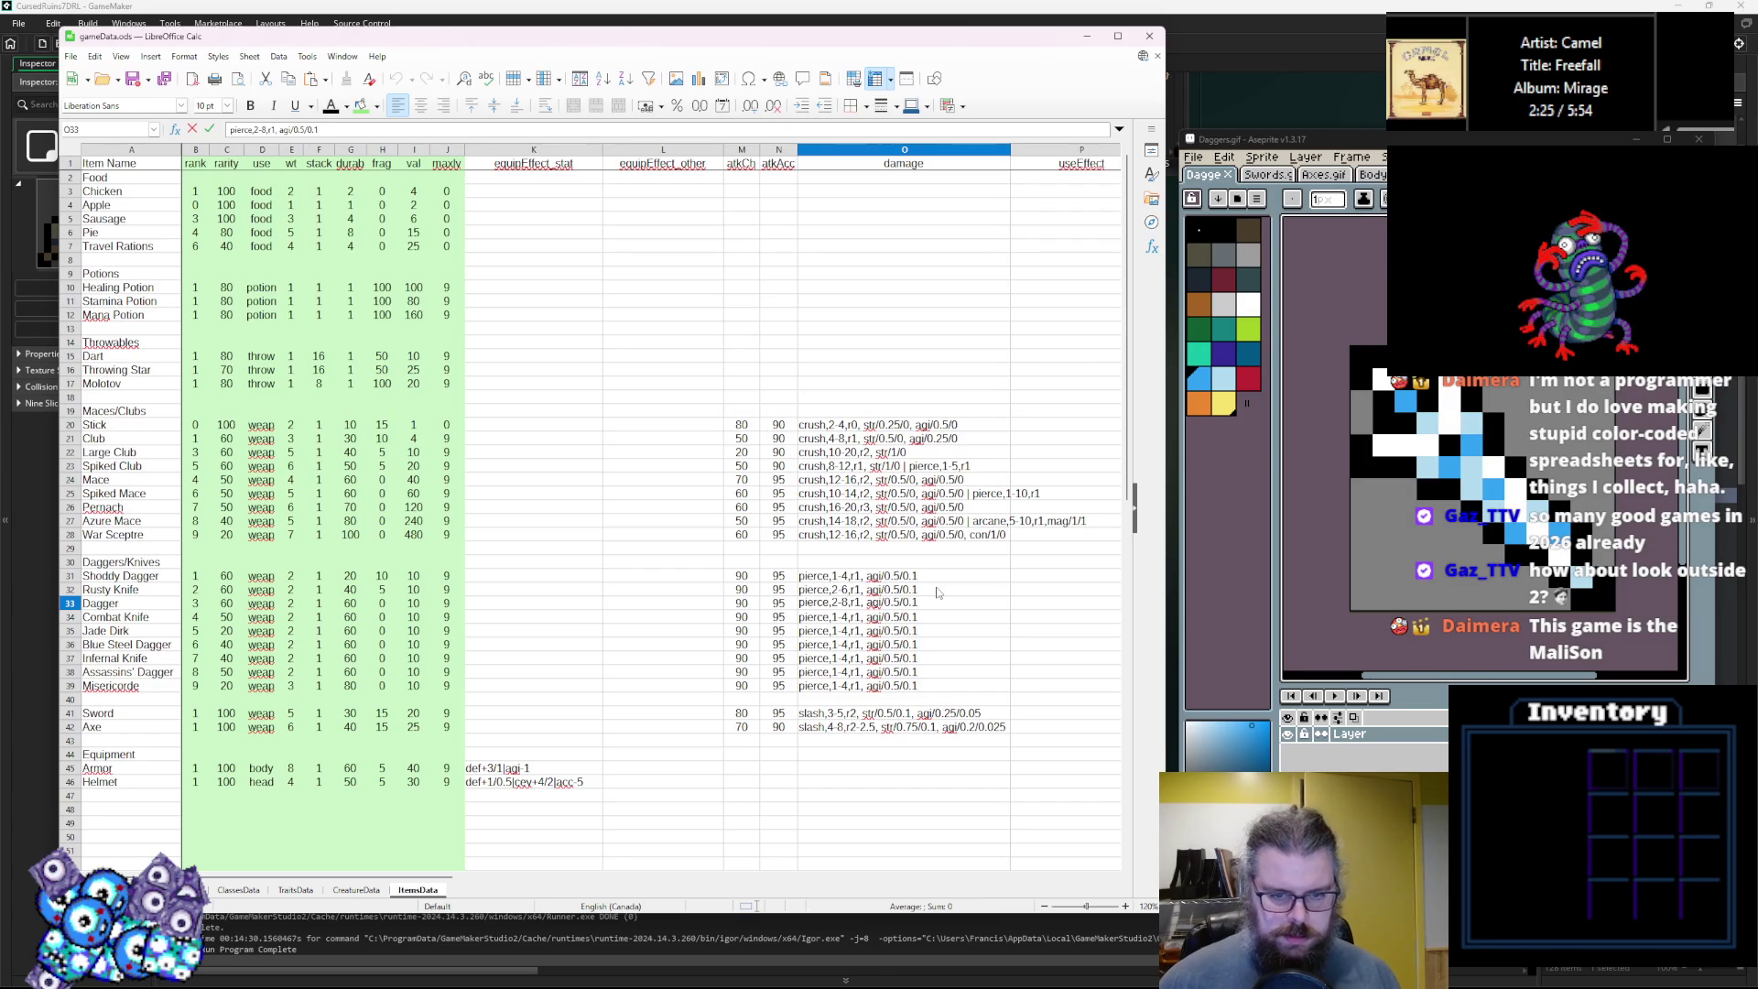
# Change Combat Knife's pierce damage to 4-12.
pyautogui.click(851, 620)
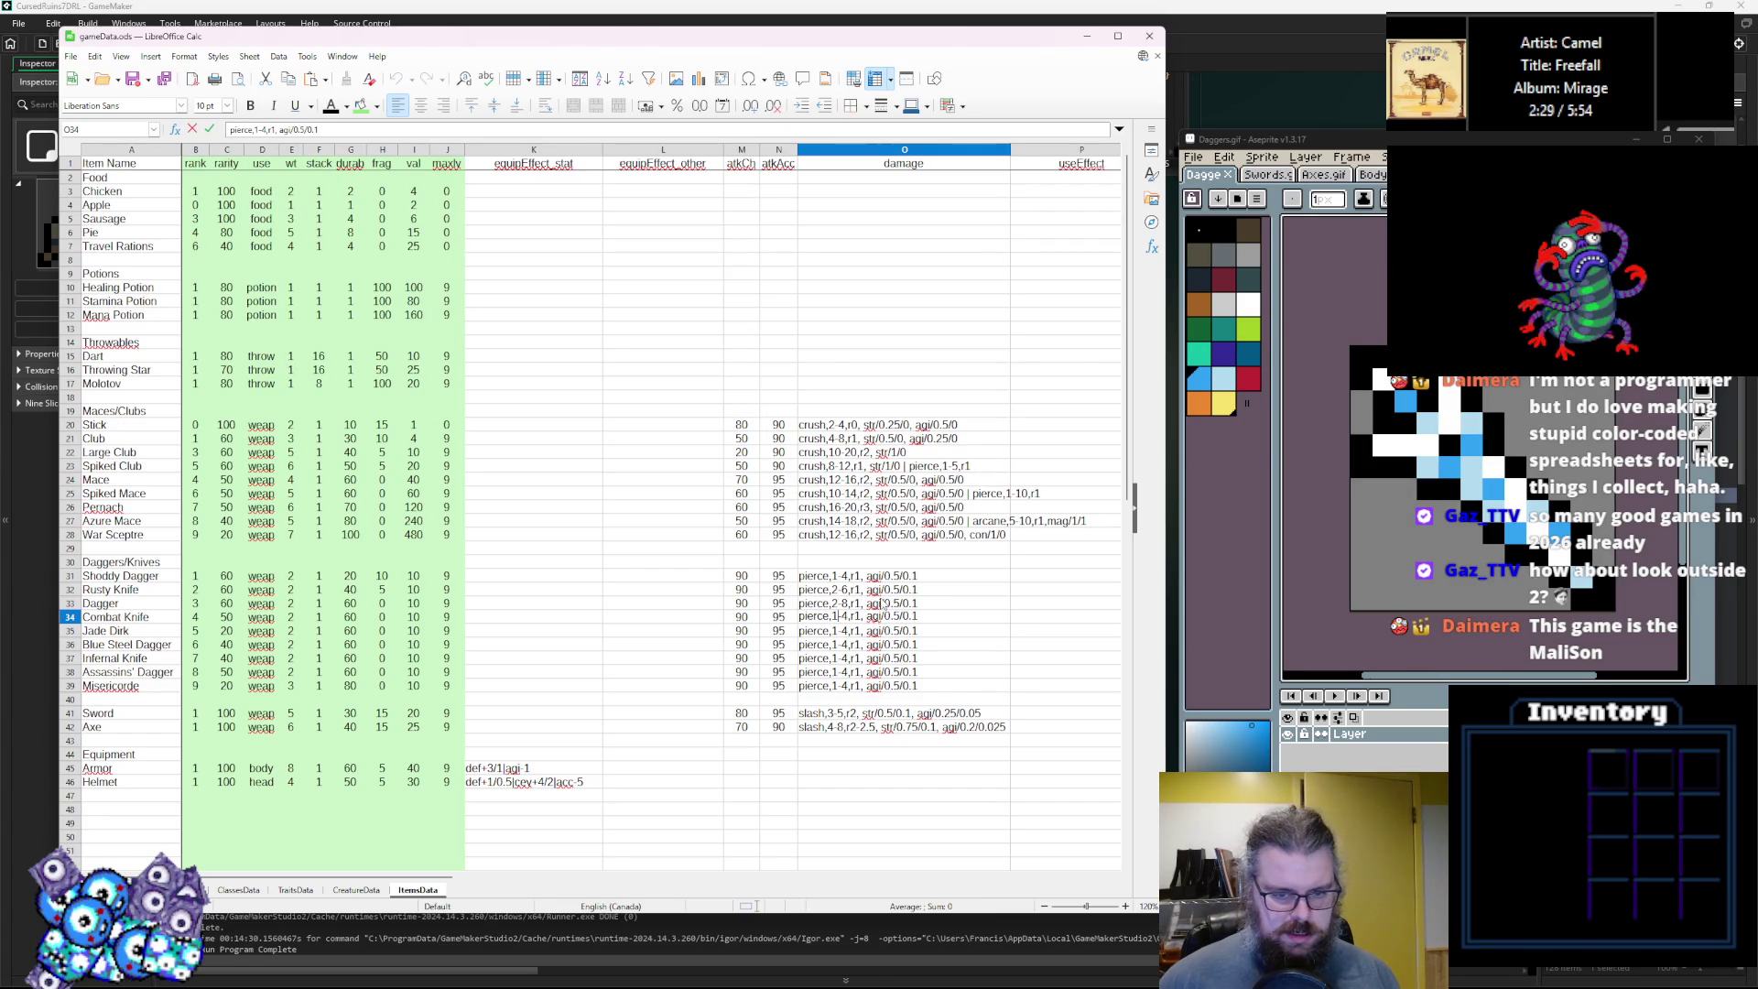
pyautogui.press('BackSpace')
pyautogui.write('4')
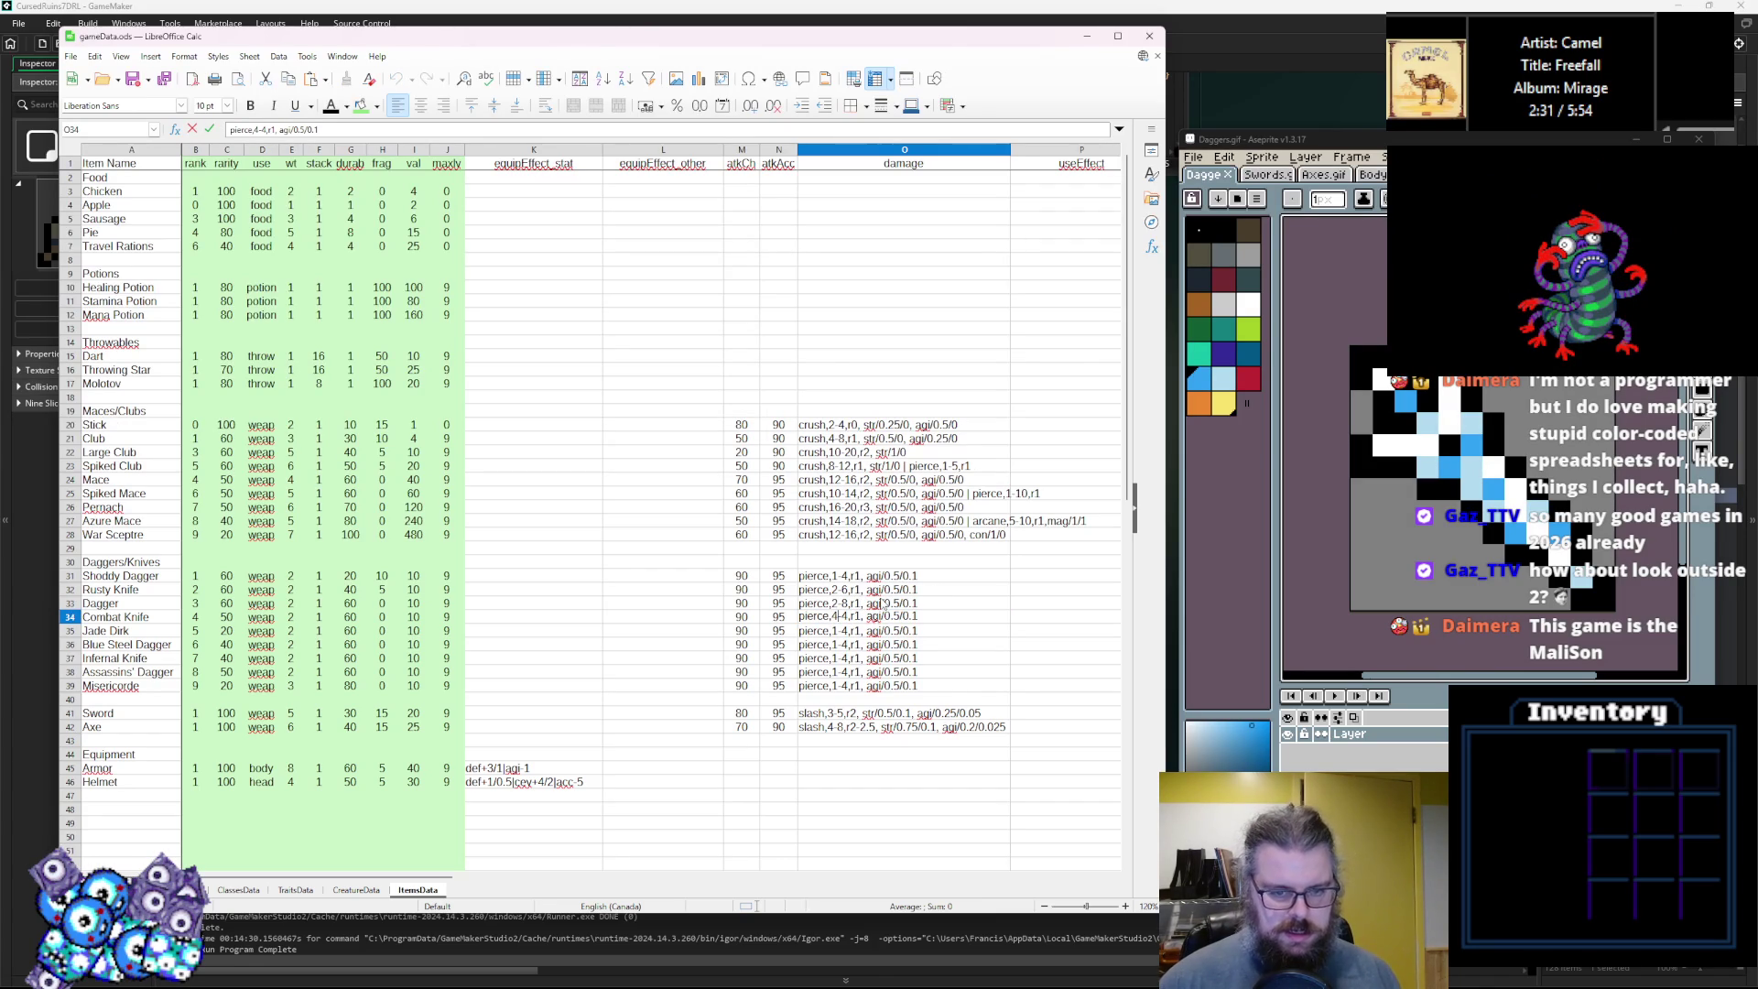
pyautogui.press('BackSpace')
pyautogui.write('12')
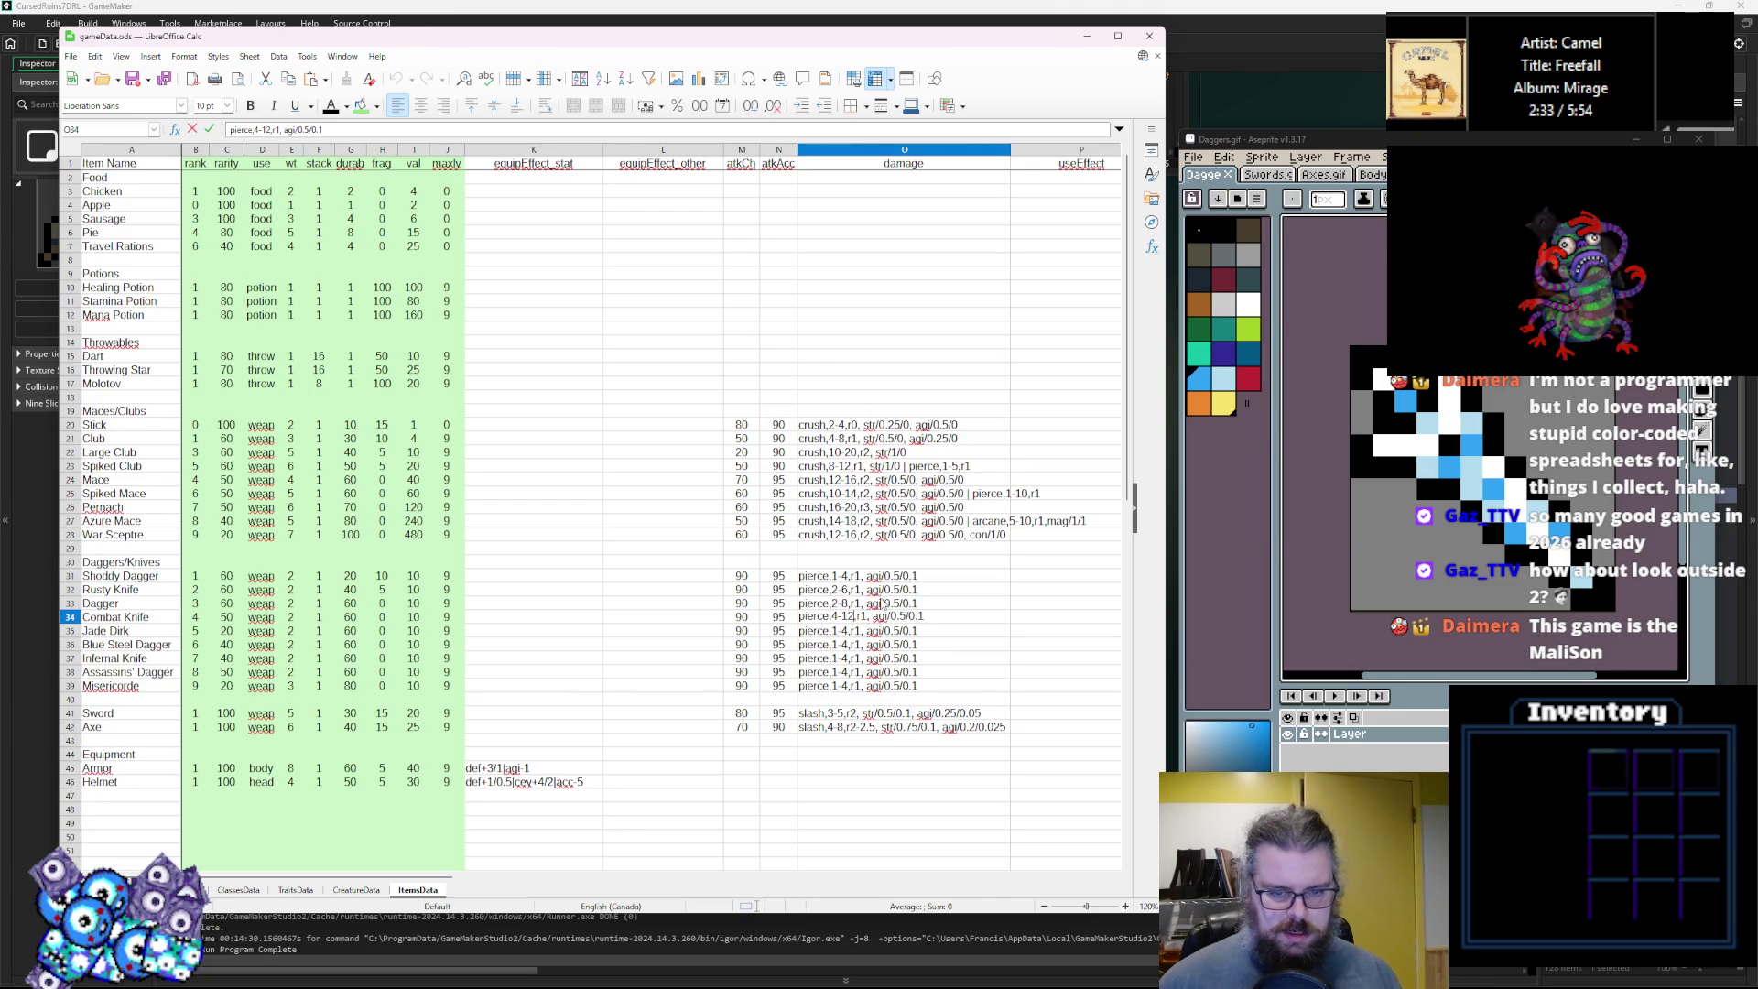
# Set Jade Dirk's damage to pierce 6-14 r2 and change Combat Knife's scaling to r2.
pyautogui.doubleClick(836, 630)
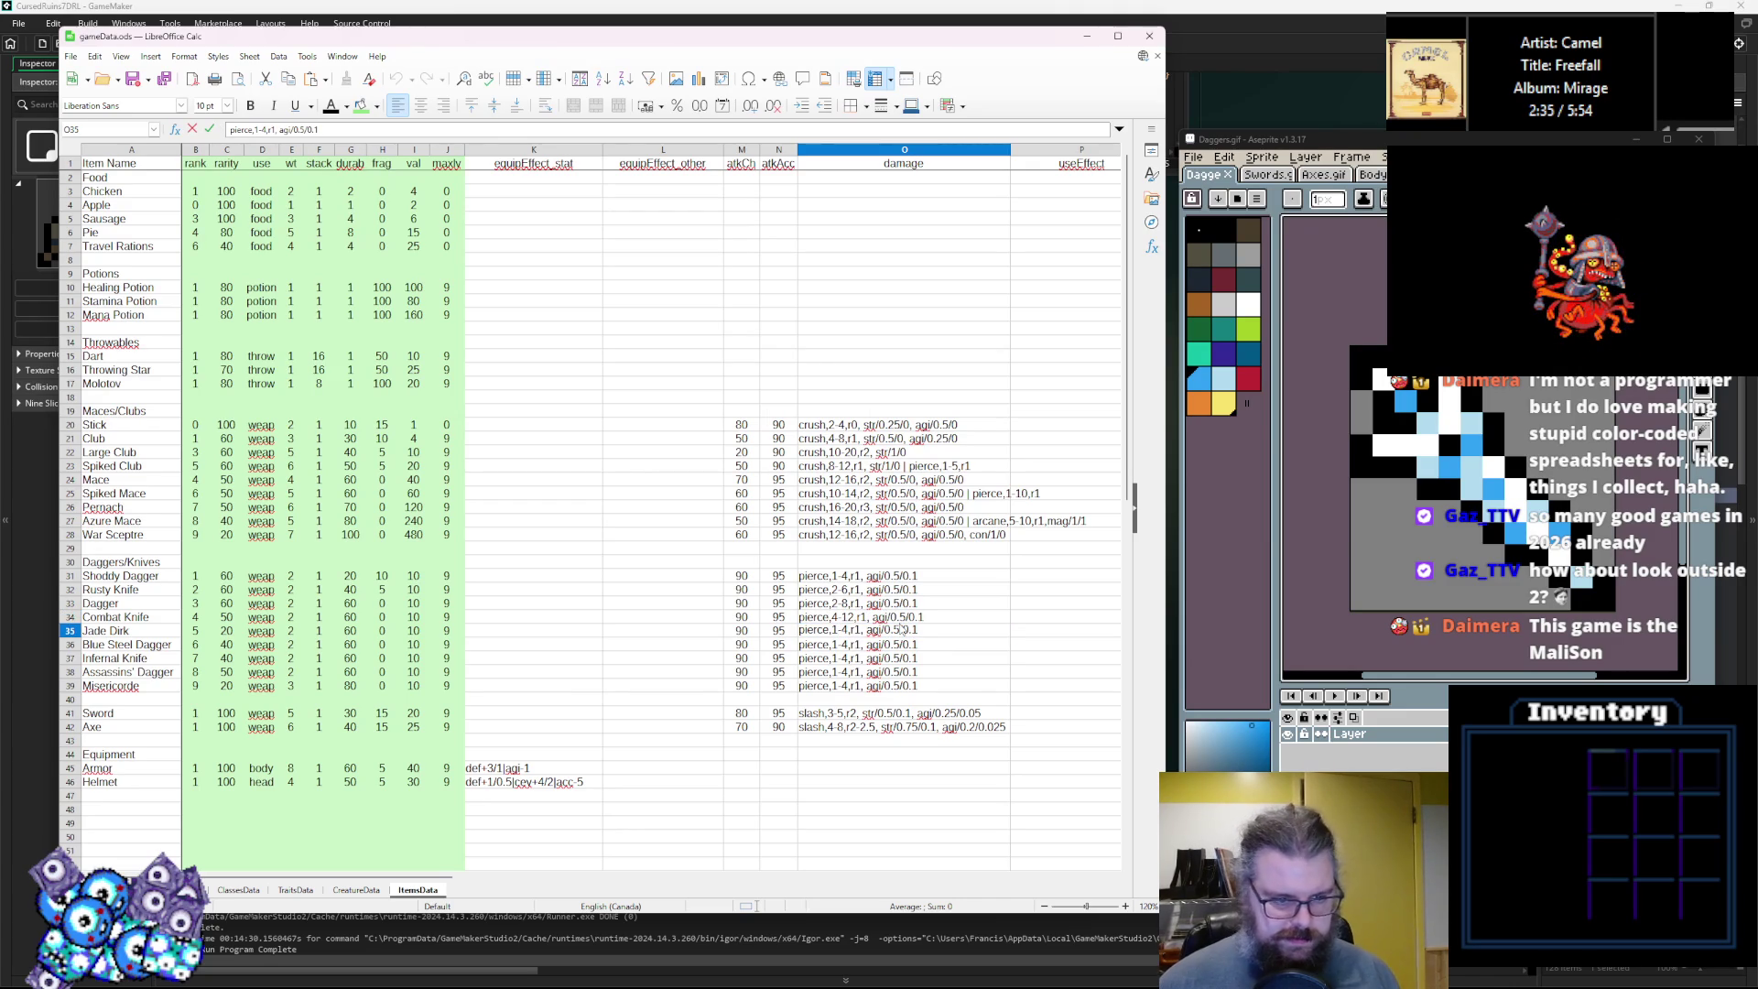
pyautogui.press('BackSpace')
pyautogui.write('5')
pyautogui.press('Right')
pyautogui.press('Right')
pyautogui.press('BackSpace')
pyautogui.write('14')
pyautogui.press('Right')
pyautogui.press('Right')
pyautogui.press('Right')
pyautogui.press('BackSpace')
pyautogui.write('2')
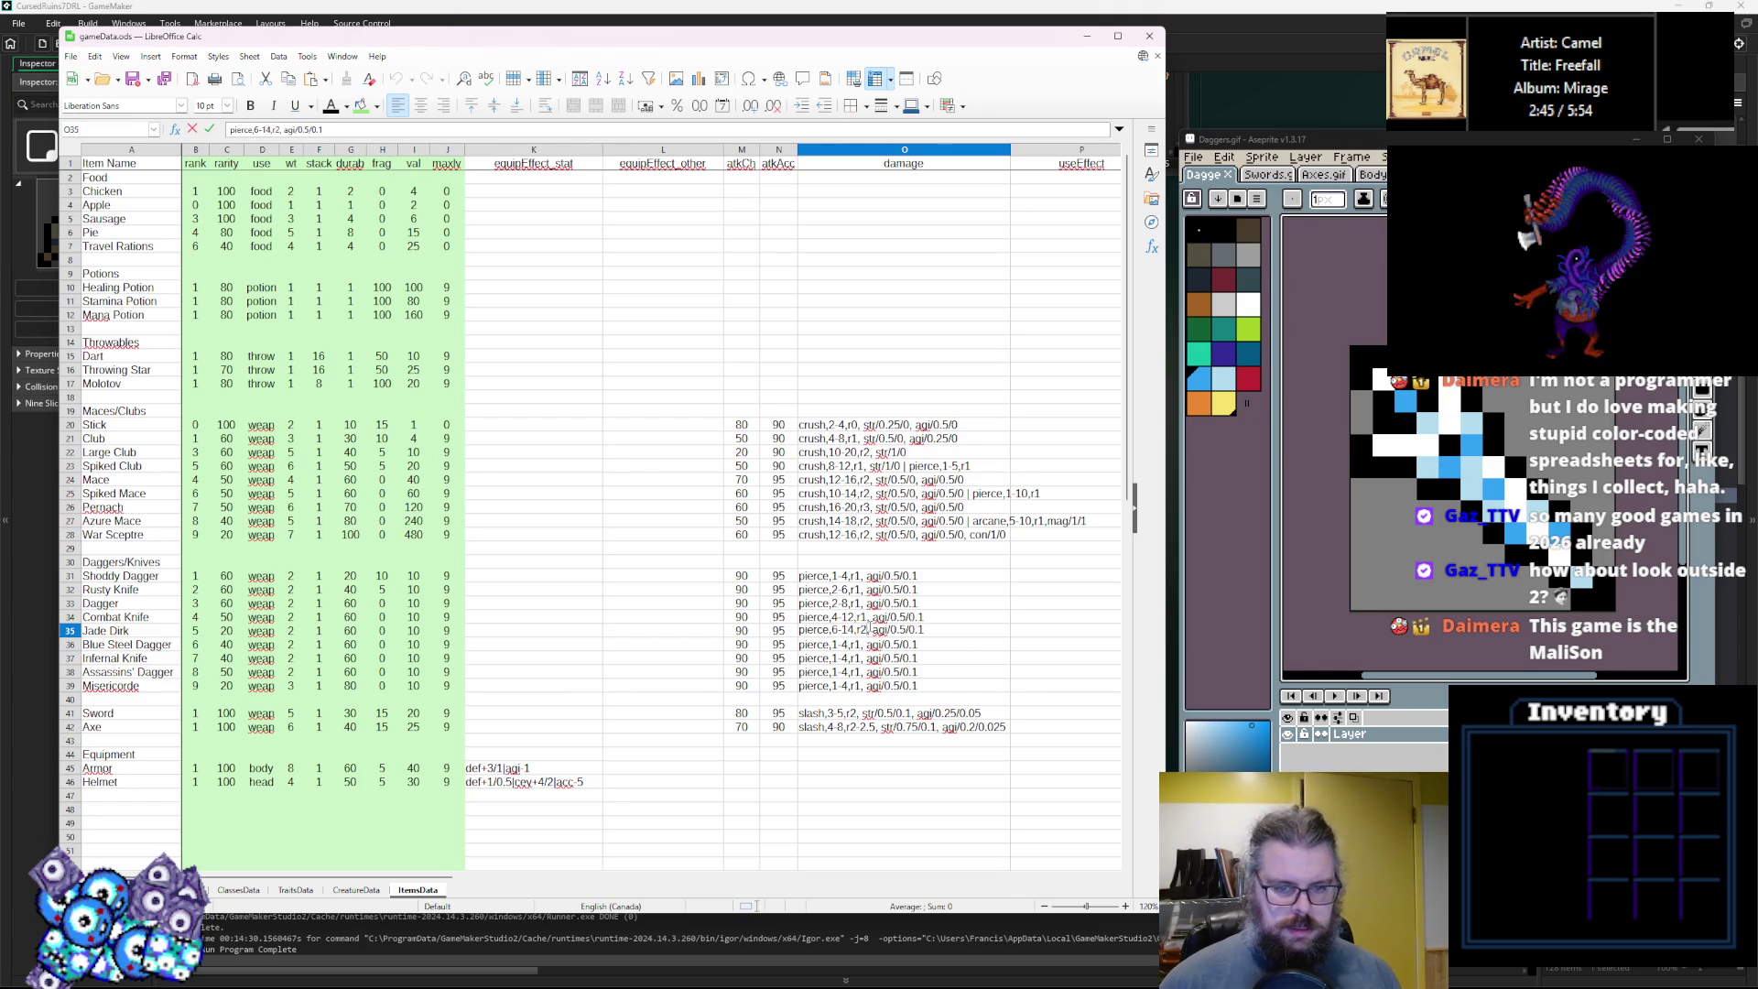
pyautogui.doubleClick(865, 617)
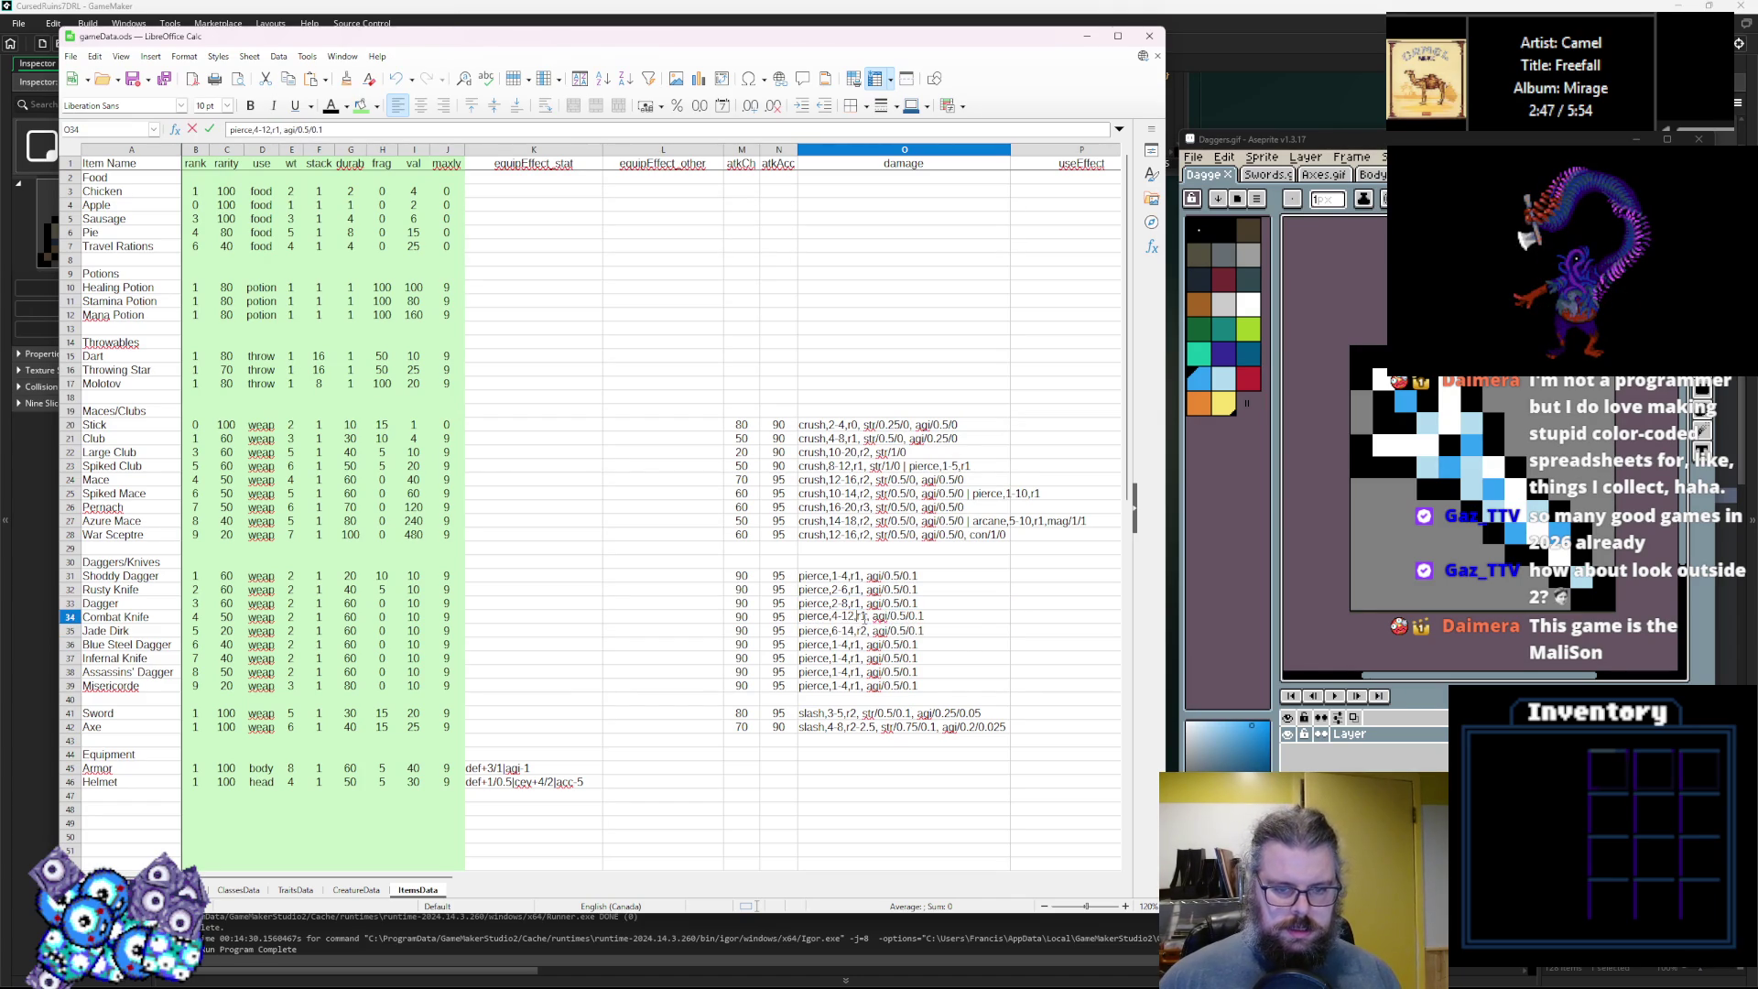
pyautogui.write('2')
pyautogui.doubleClick(848, 647)
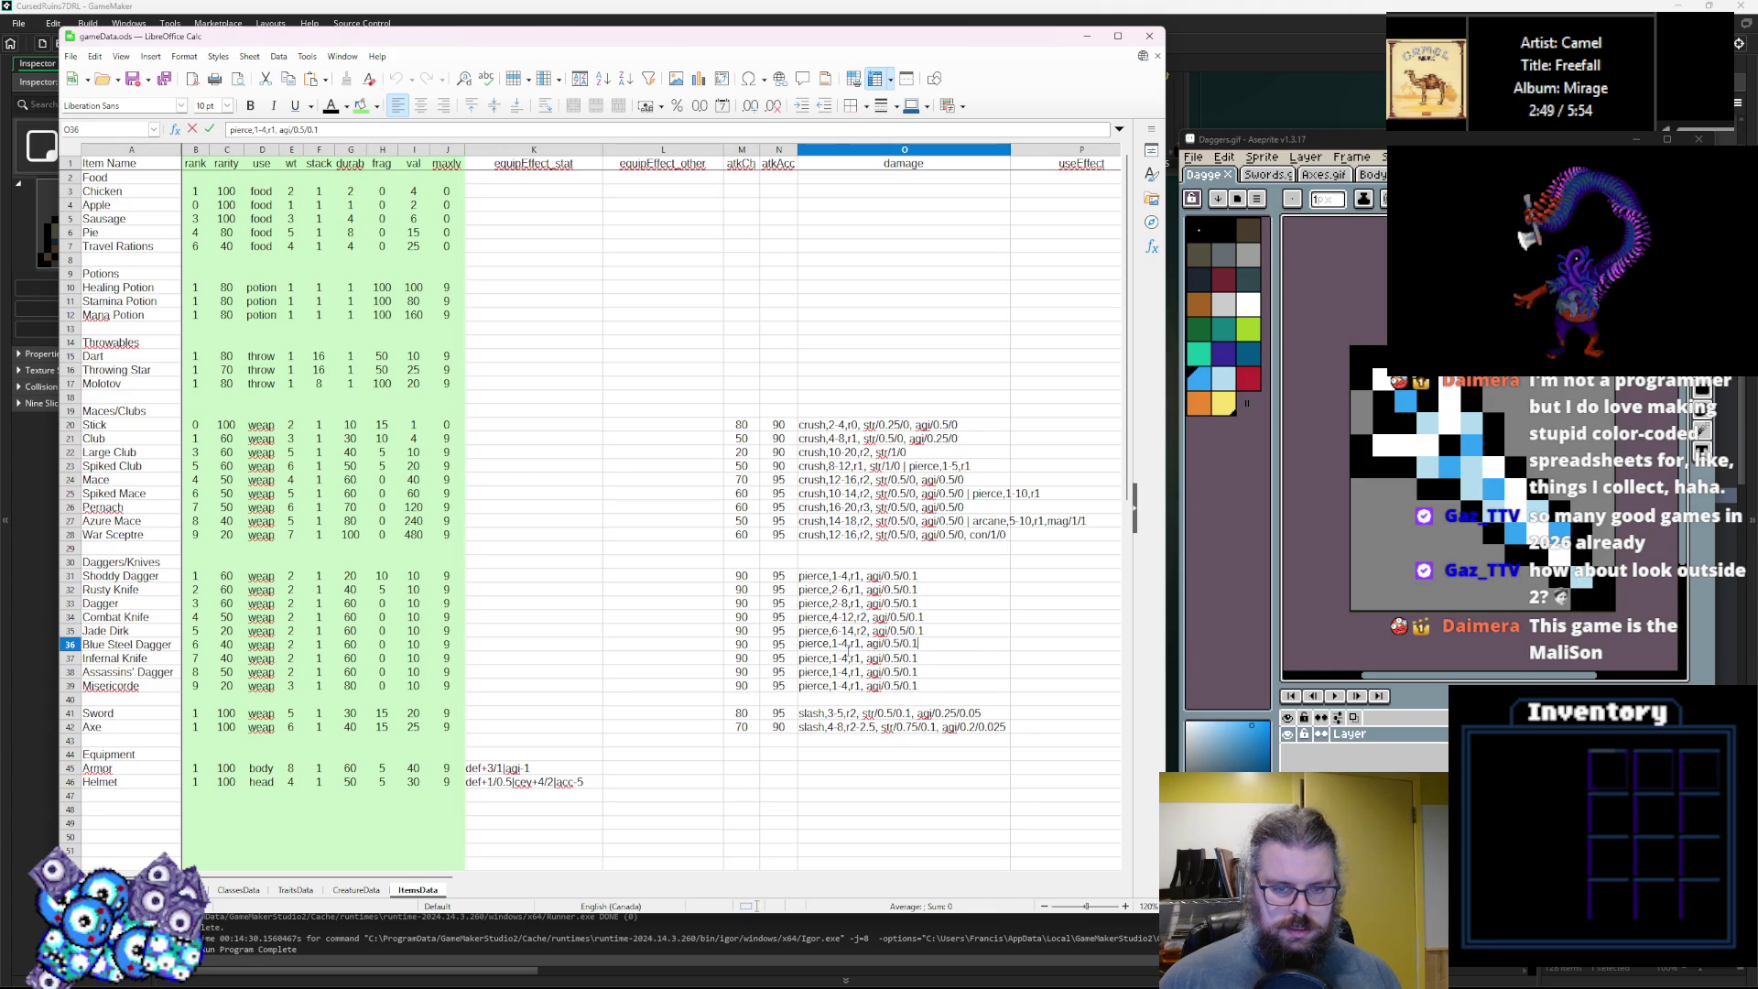
# Set Blue Steel Dagger's pierce damage to 8-16 and Infernal Knife's to 10-20.
pyautogui.press('BackSpace')
pyautogui.write('8-1')
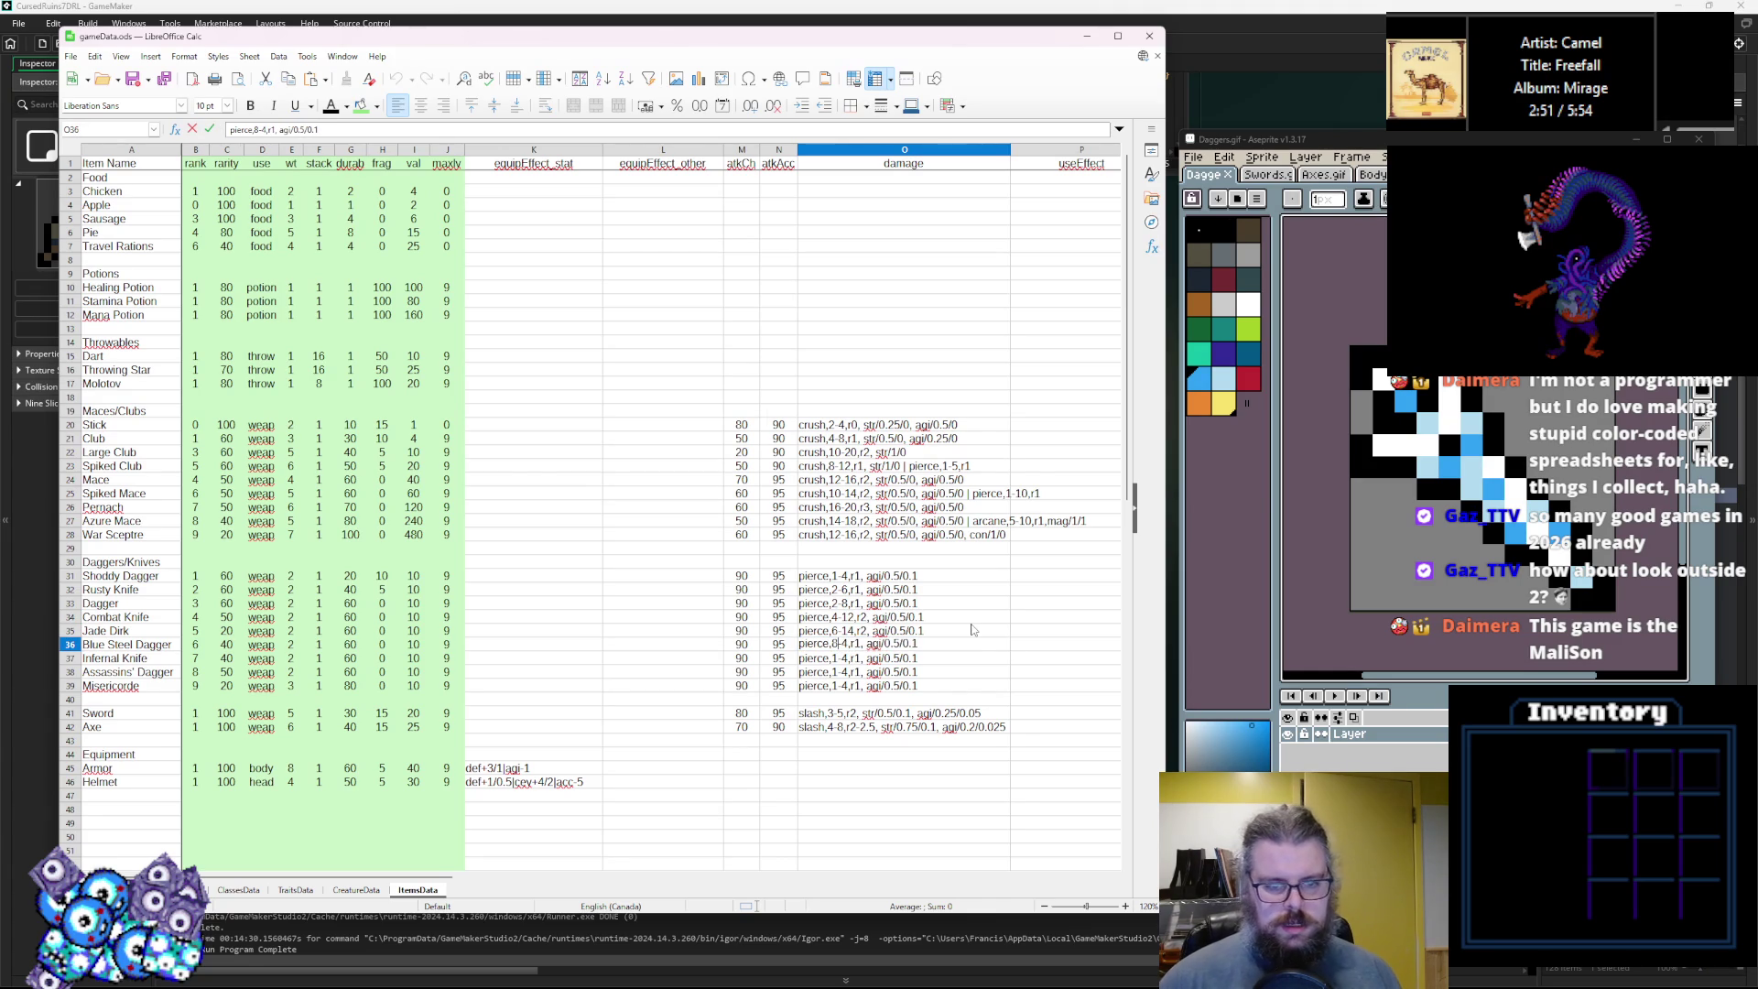
pyautogui.write('6')
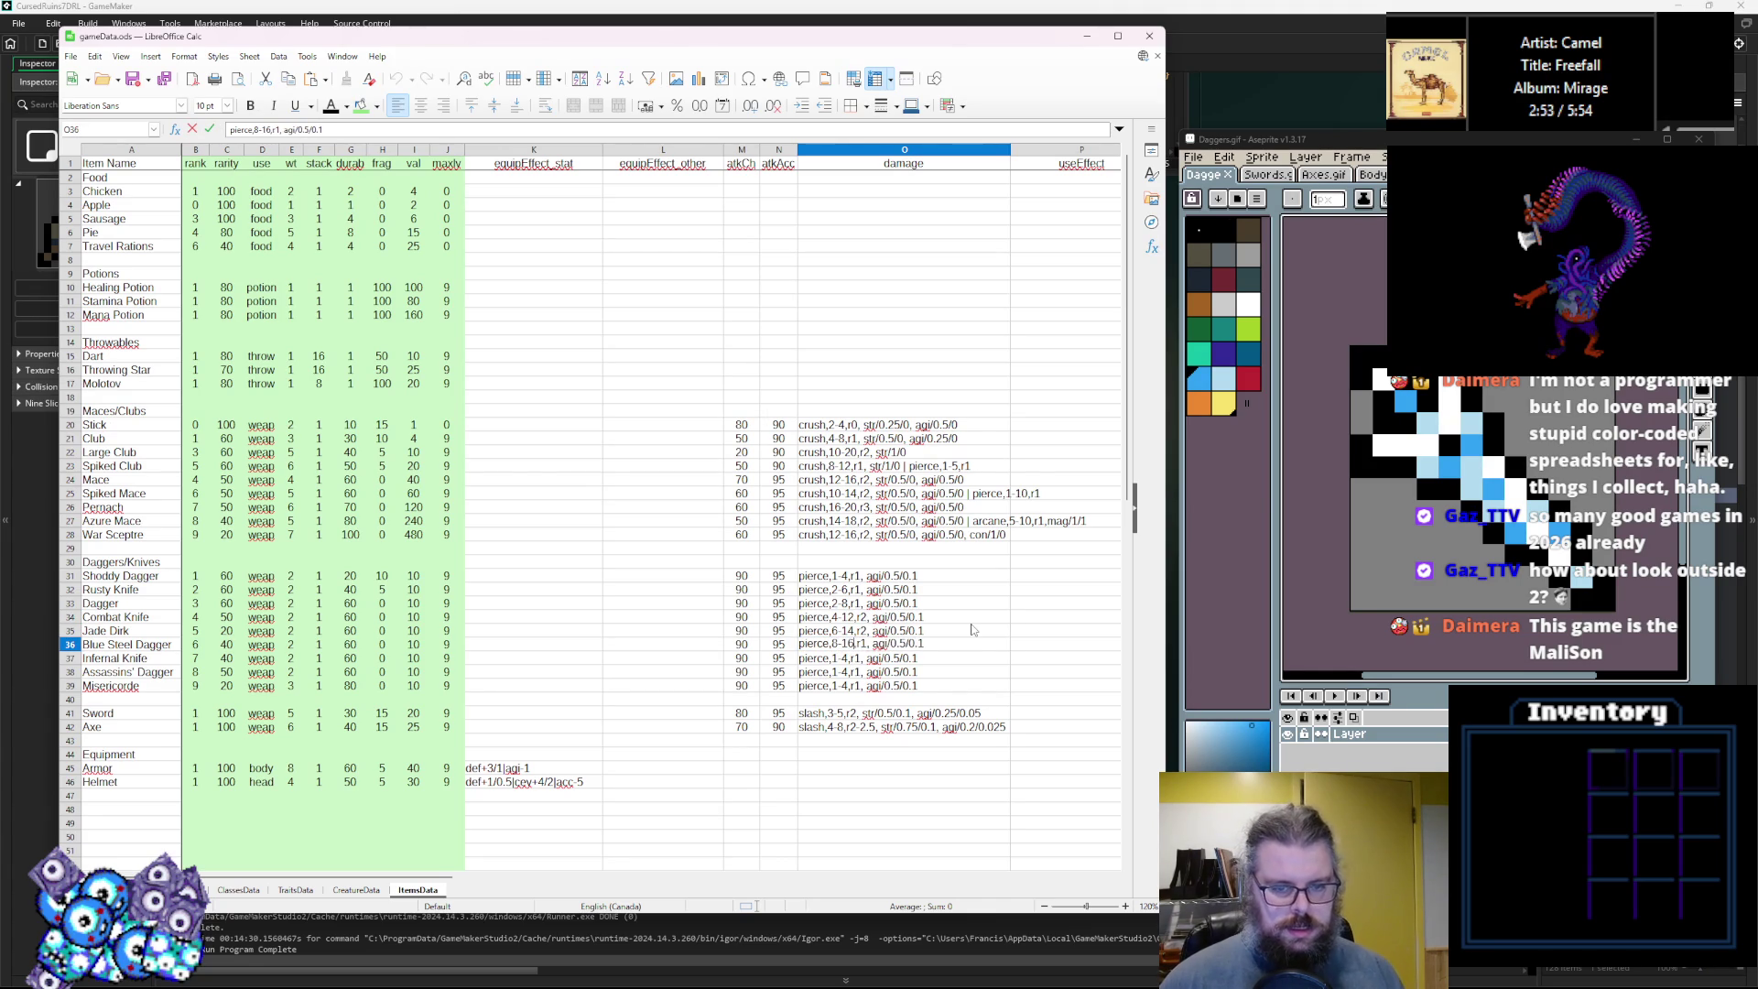
pyautogui.doubleClick(837, 661)
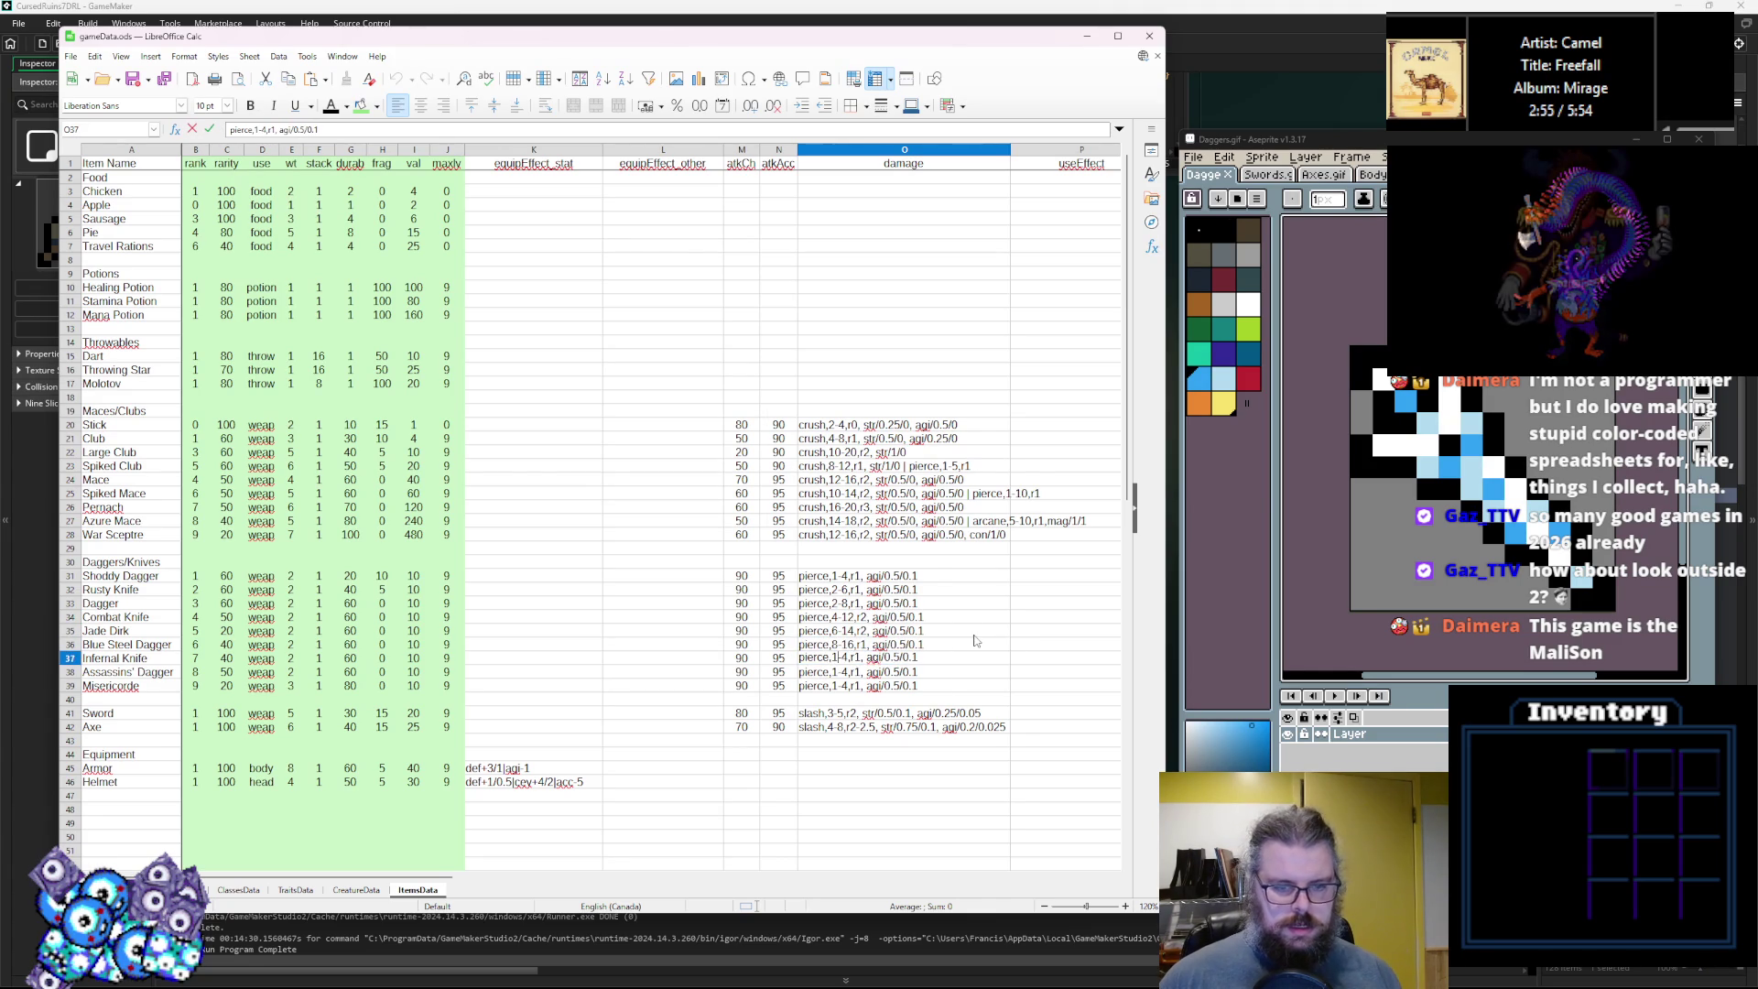
pyautogui.write('0')
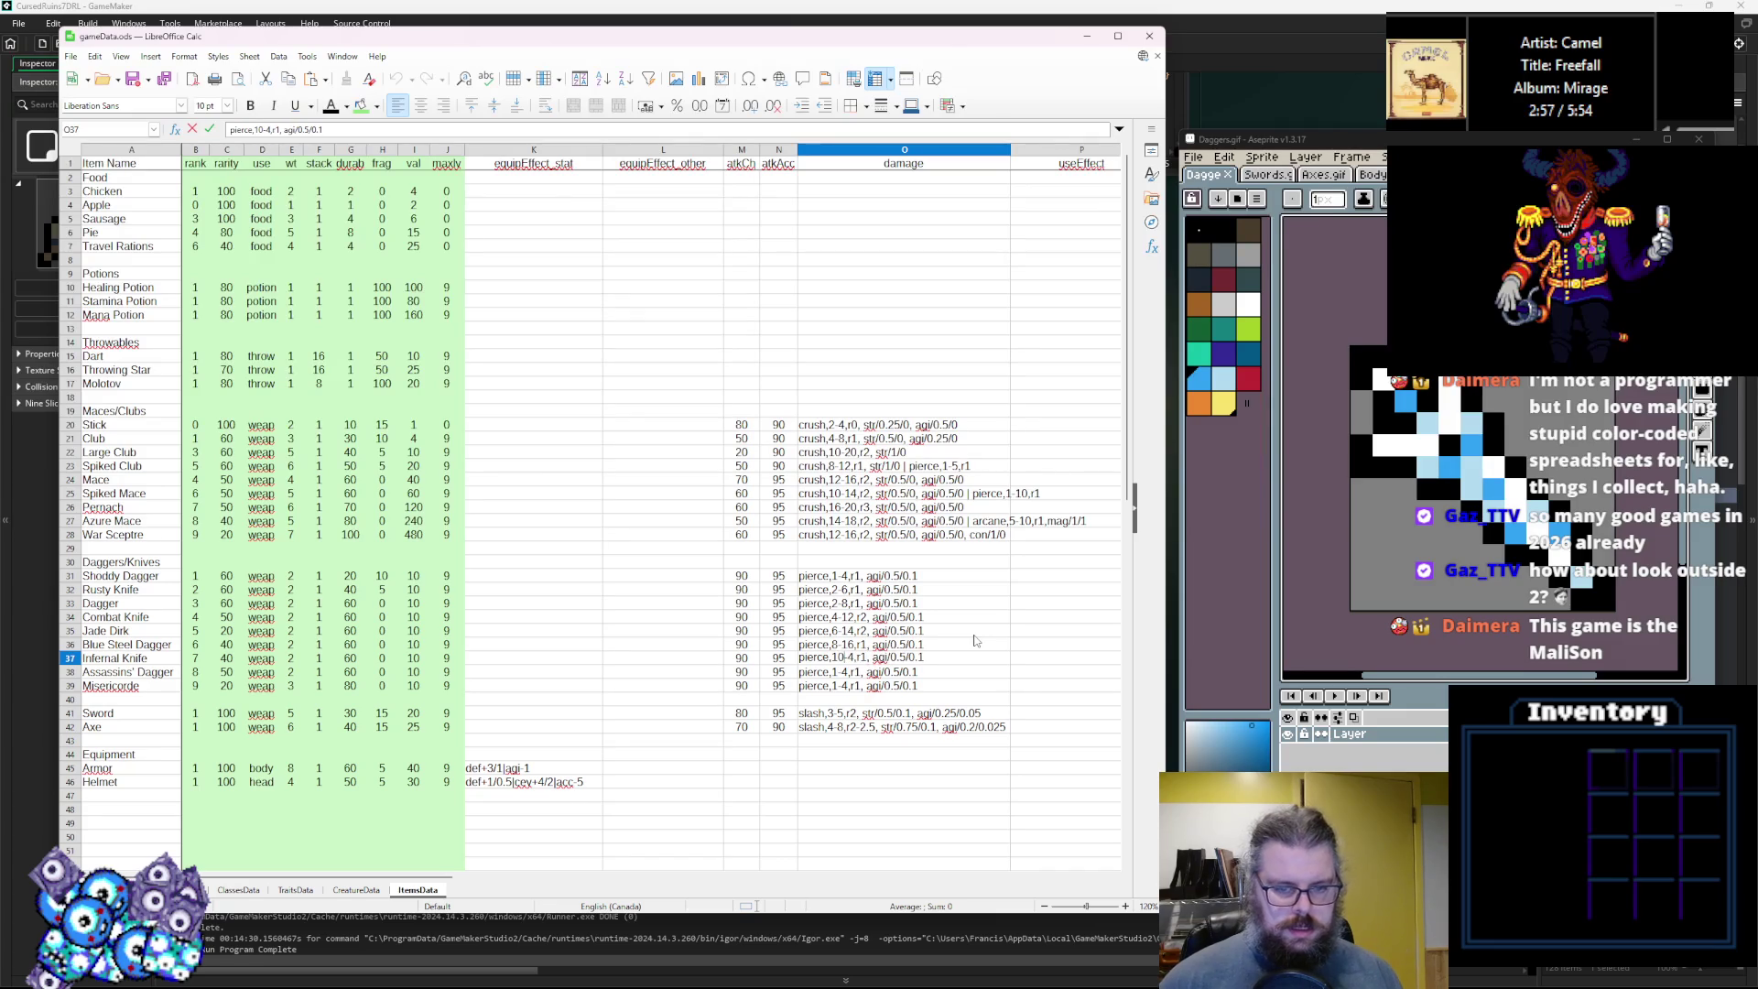
pyautogui.press('BackSpace')
pyautogui.write('20')
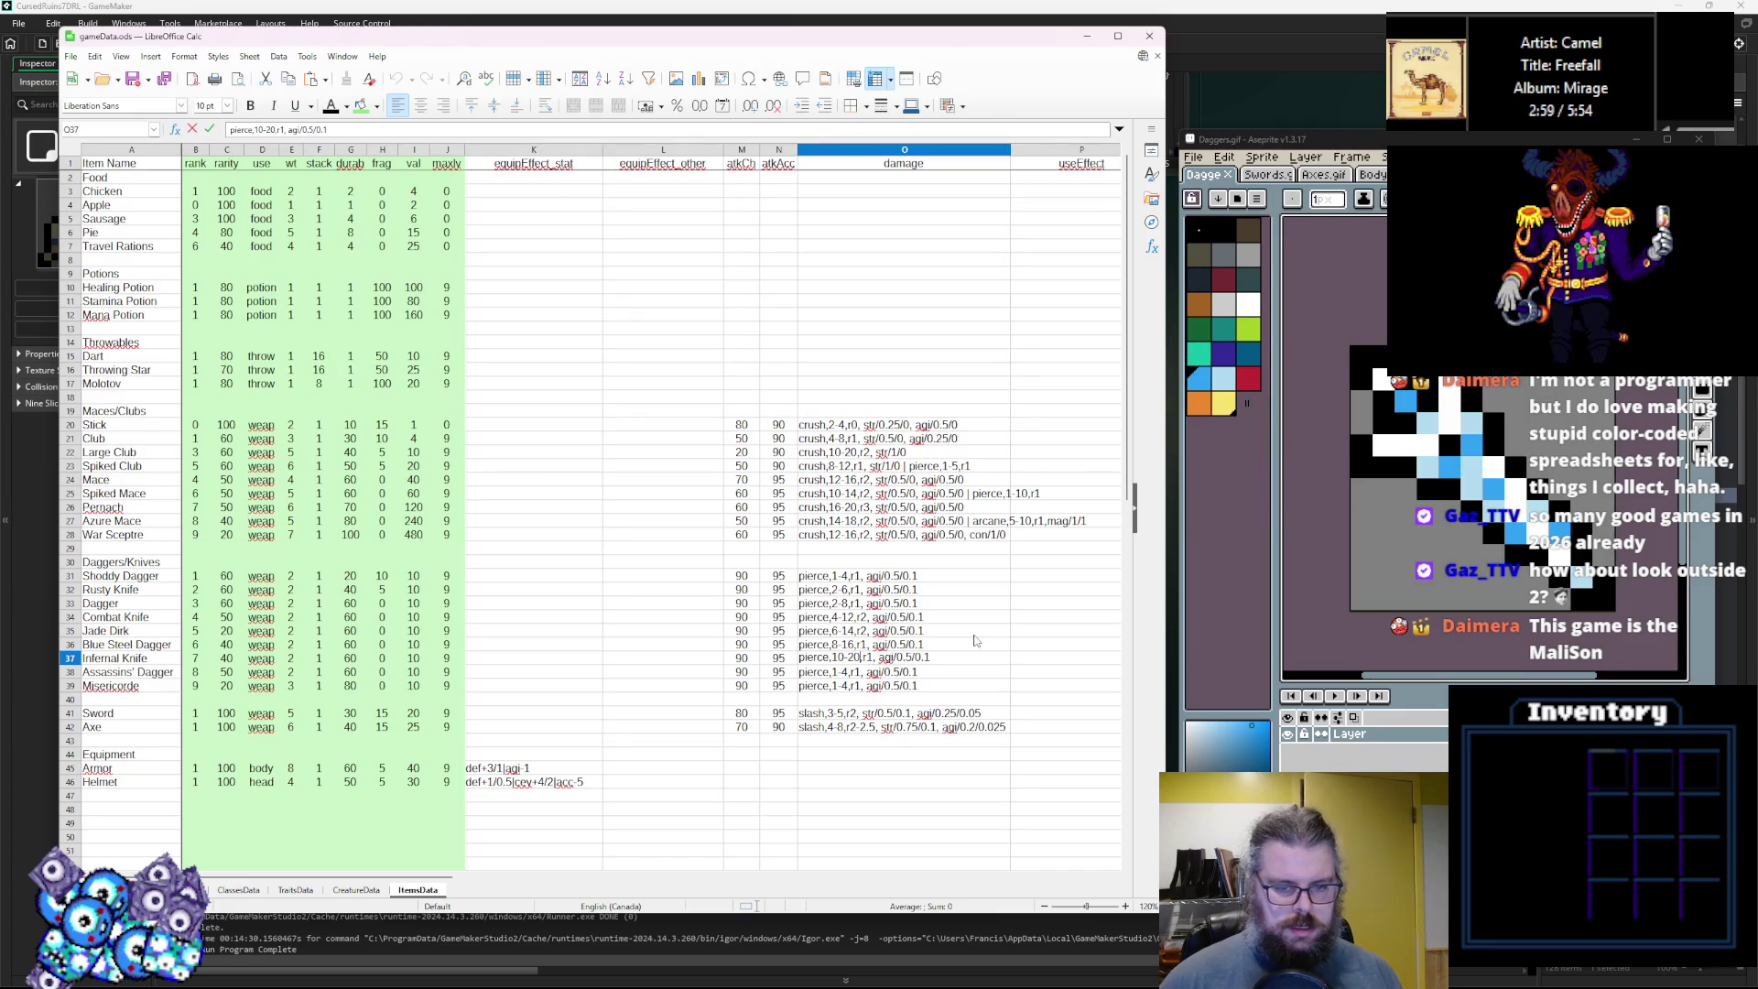
pyautogui.press('Return')
# Set Assassins' Dagger's damage to 12-22 and Misericorde's to 15-30.
pyautogui.doubleClick(835, 671)
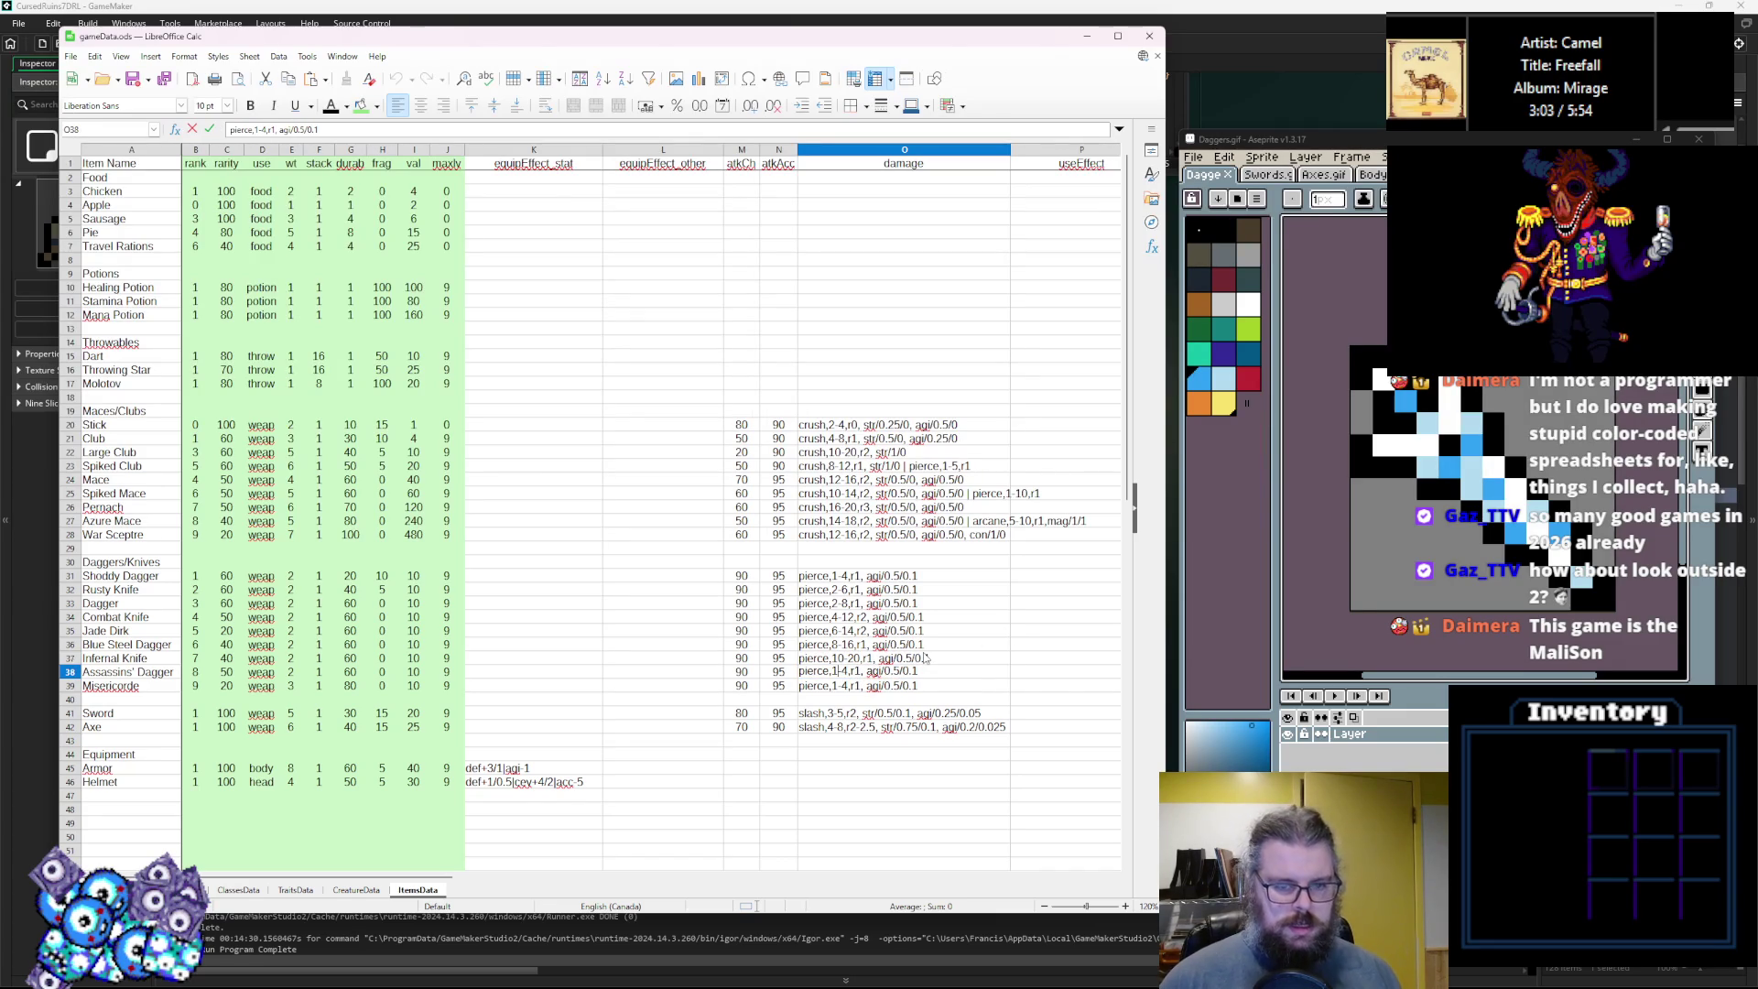
pyautogui.write('12')
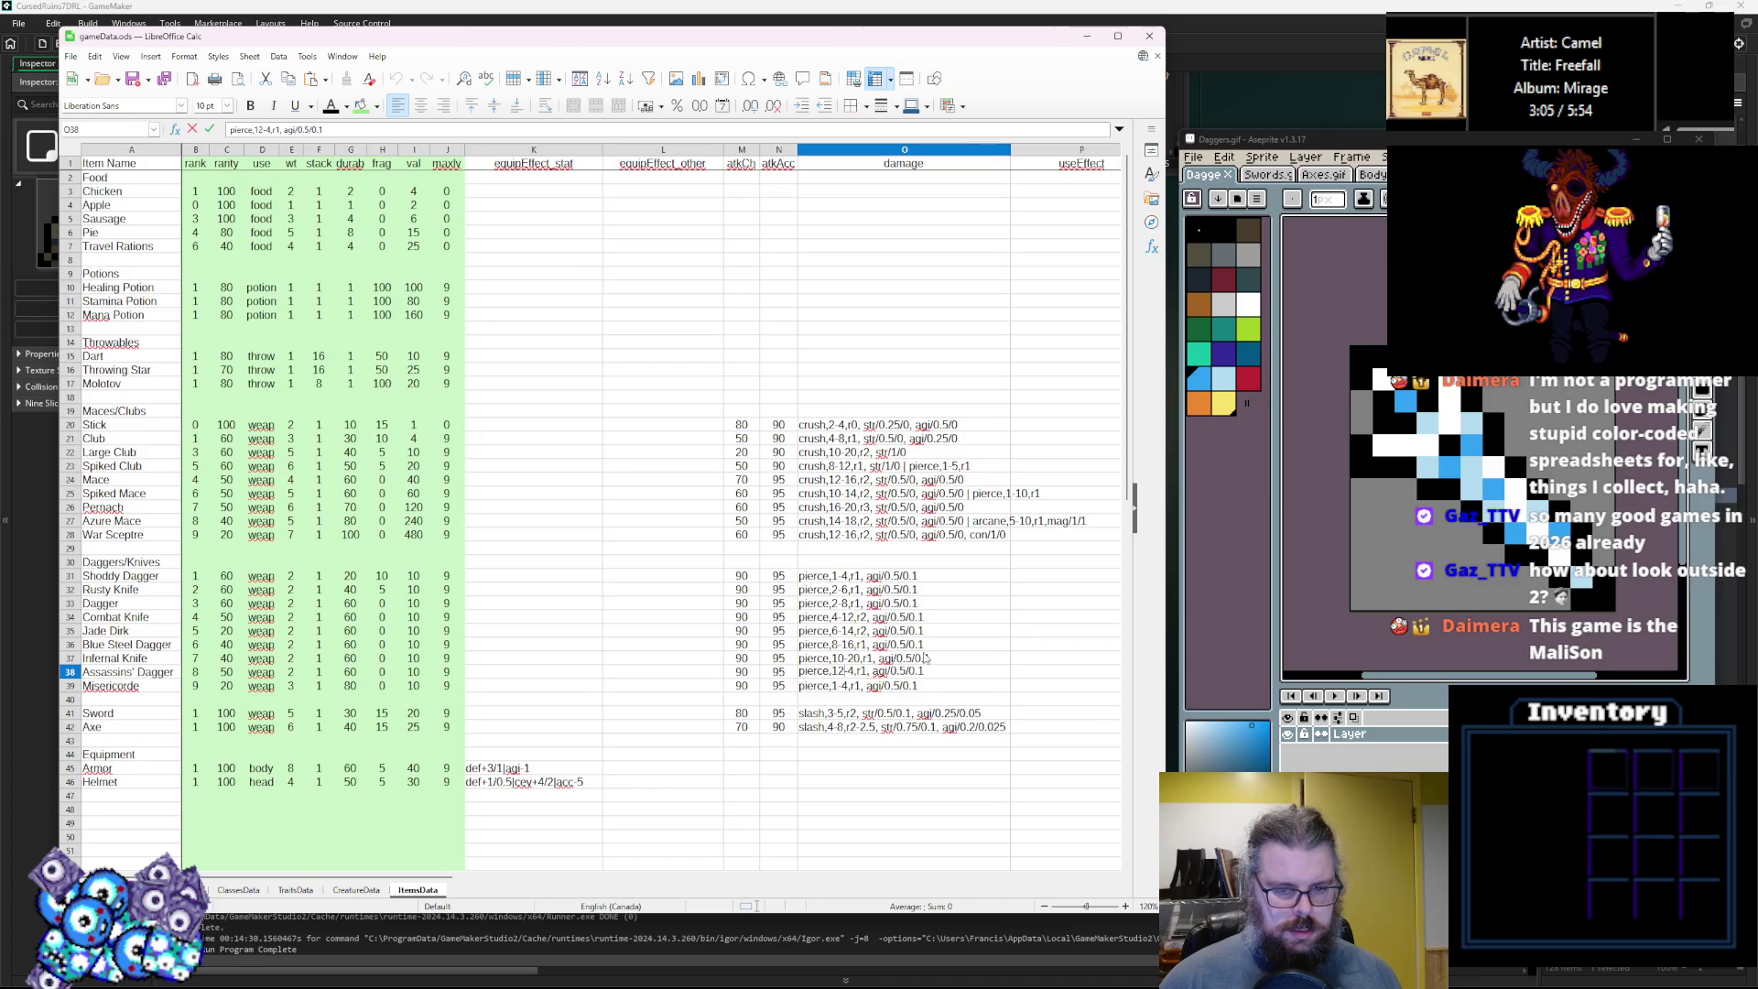
pyautogui.press('Right')
pyautogui.press('Right')
pyautogui.press('BackSpace')
pyautogui.write('22')
pyautogui.press('Return')
pyautogui.doubleClick(881, 683)
pyautogui.write('4')
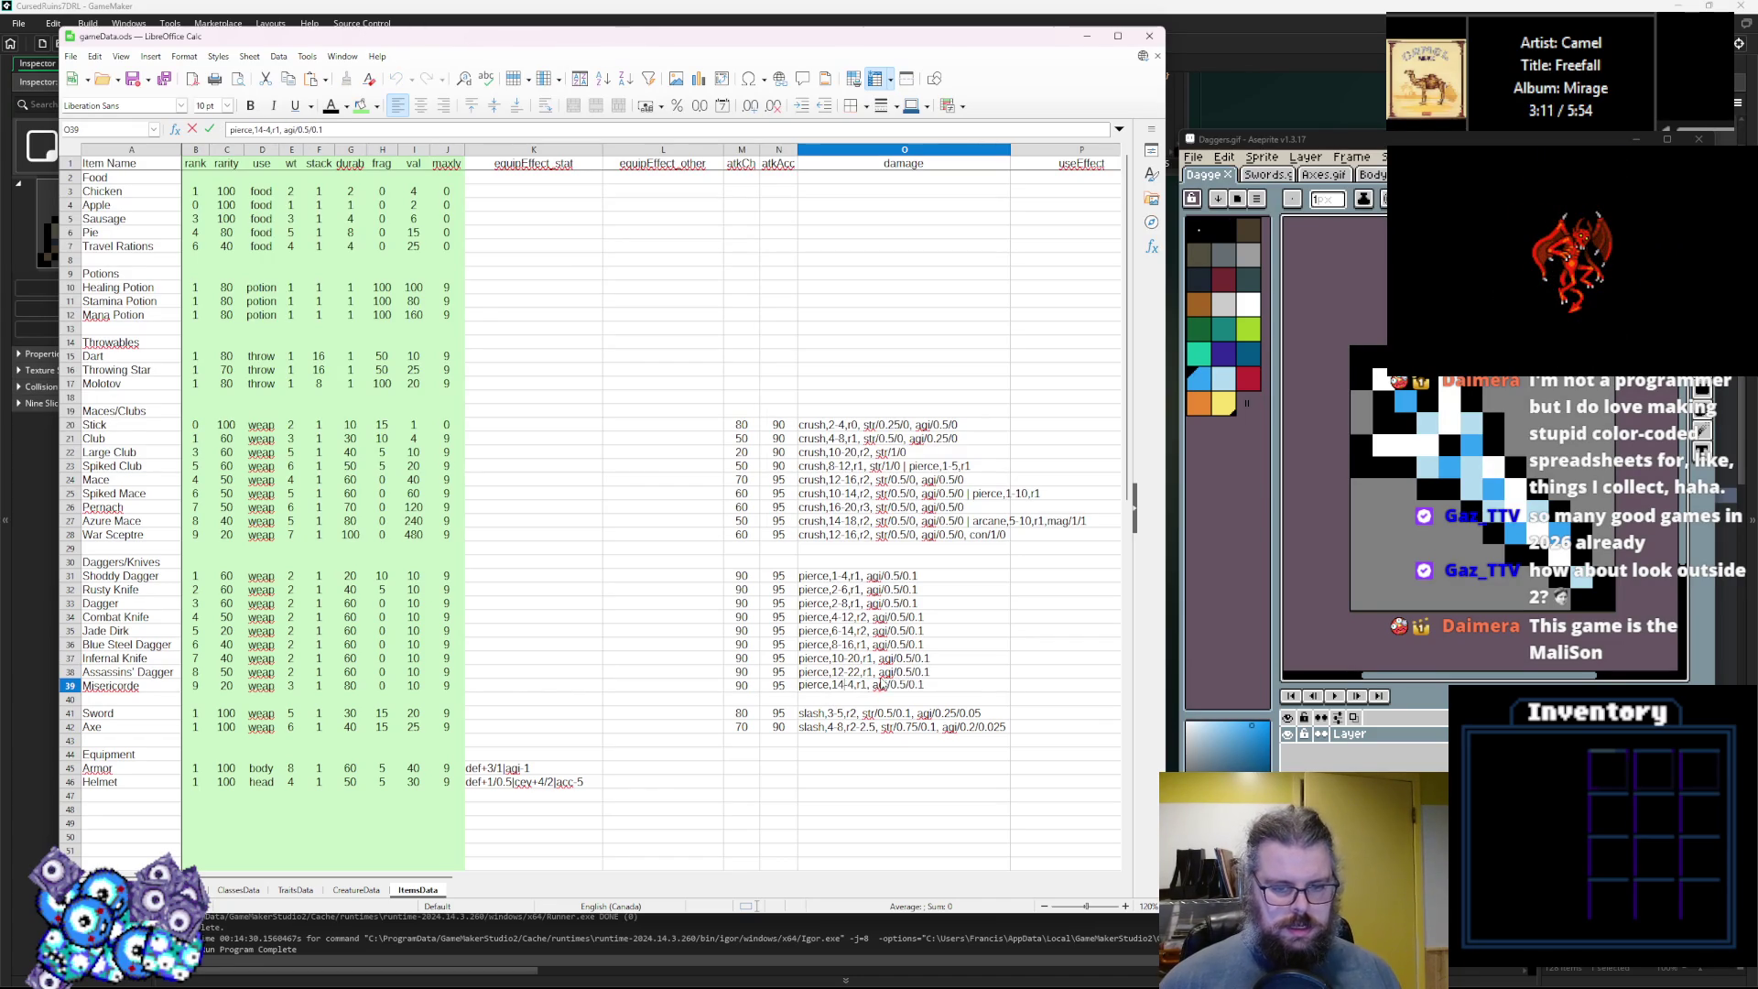
pyautogui.press('BackSpace')
pyautogui.write('30')
pyautogui.press('Return')
pyautogui.press('Up')
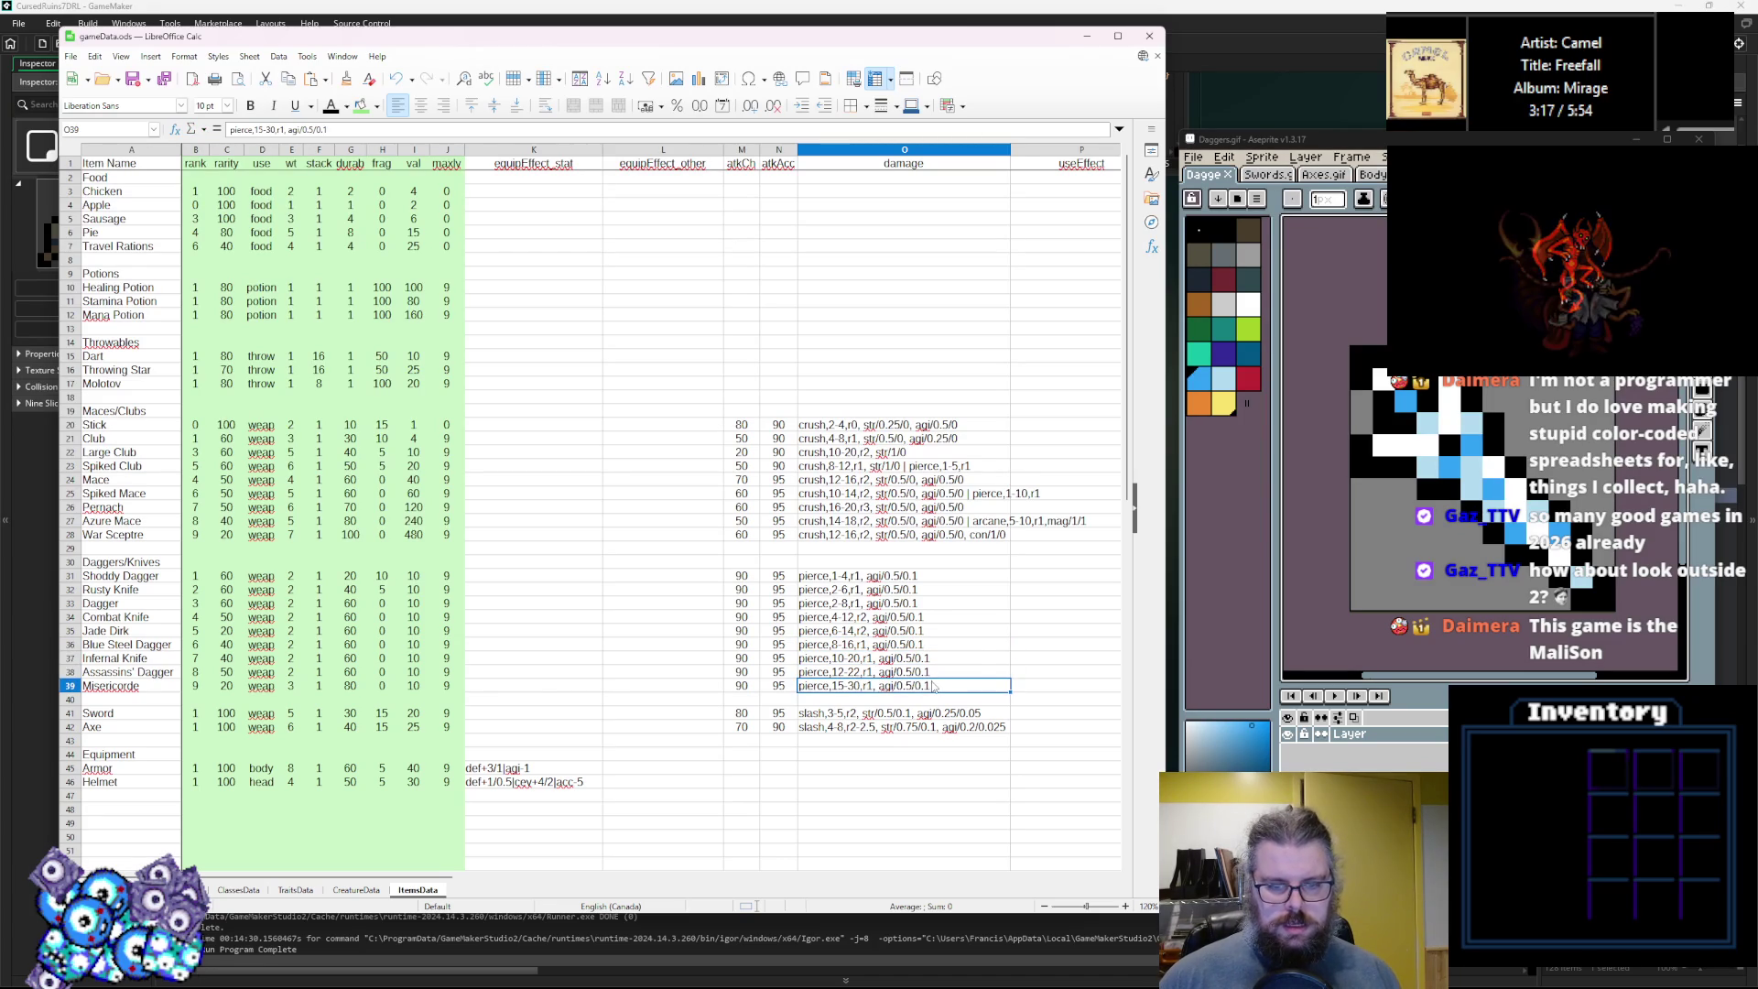
# Raise Blue Steel Dagger and Infernal Knife damage scaling from r1 to r3.
pyautogui.click(934, 619)
pyautogui.click(869, 672)
pyautogui.click(902, 646)
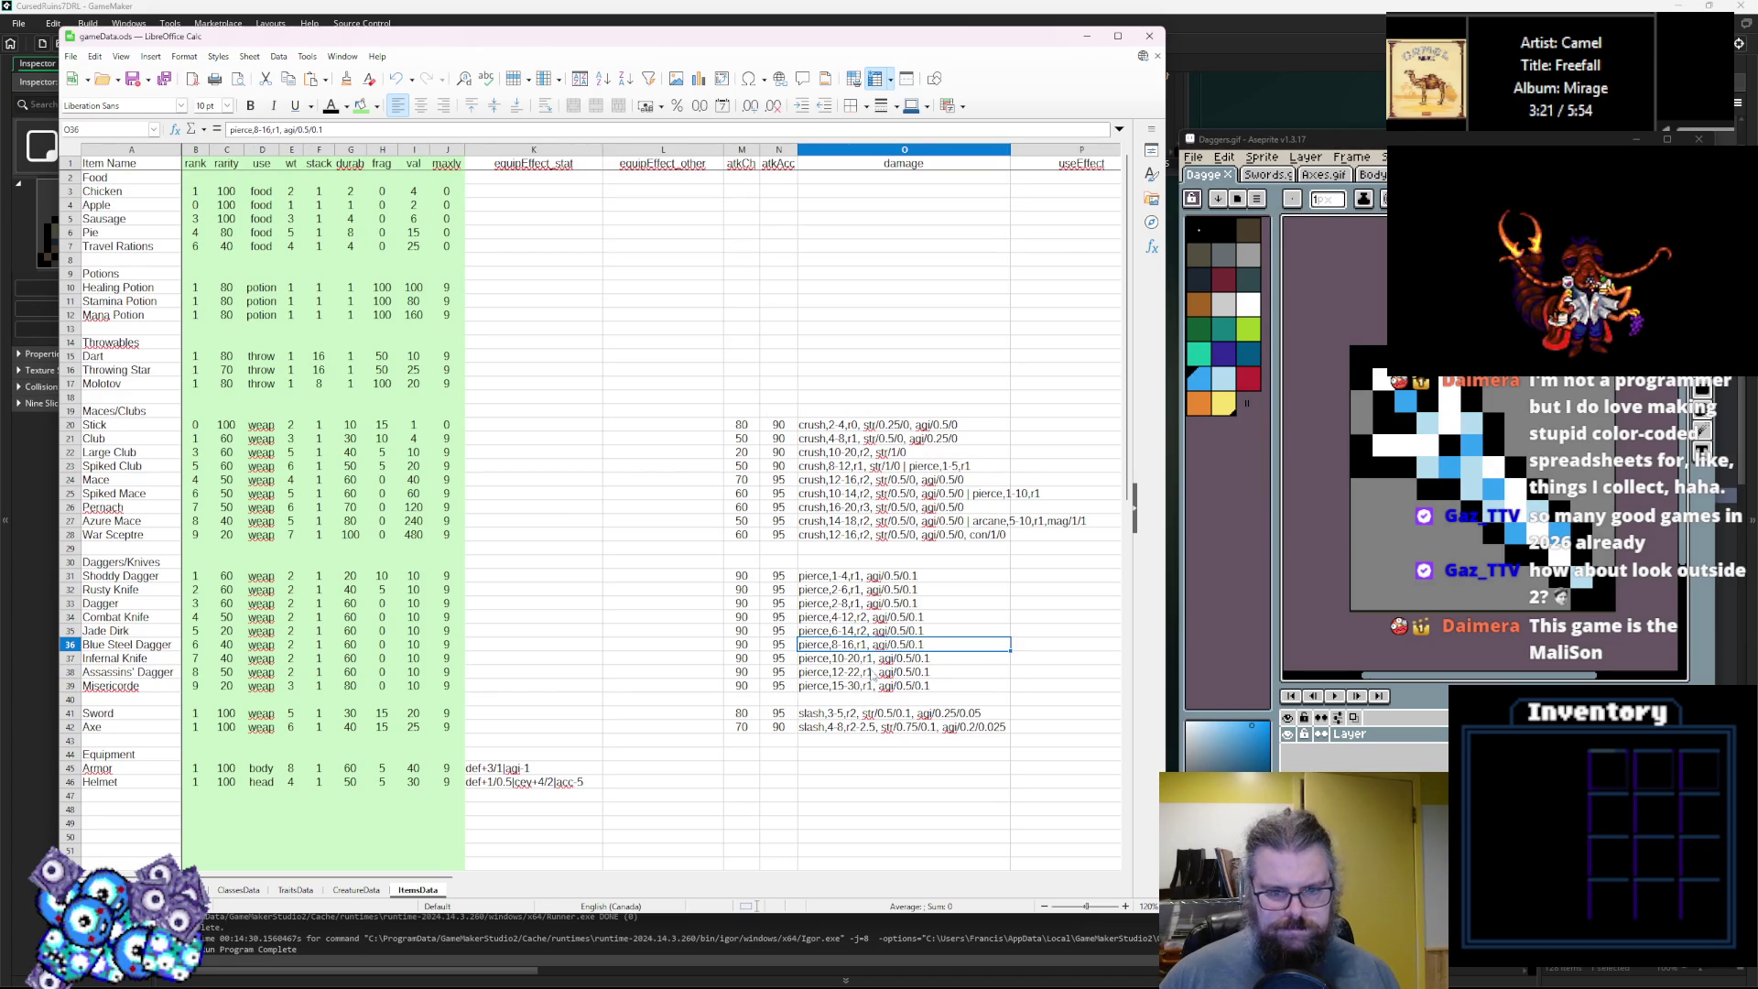
pyautogui.doubleClick(866, 646)
pyautogui.press('BackSpace')
pyautogui.write('3')
pyautogui.doubleClick(868, 657)
pyautogui.press('BackSpace')
pyautogui.write('3')
# Change Assassins' Dagger's scaling to r3 and Misericorde's to r4.
pyautogui.click(873, 677)
pyautogui.doubleClick(872, 673)
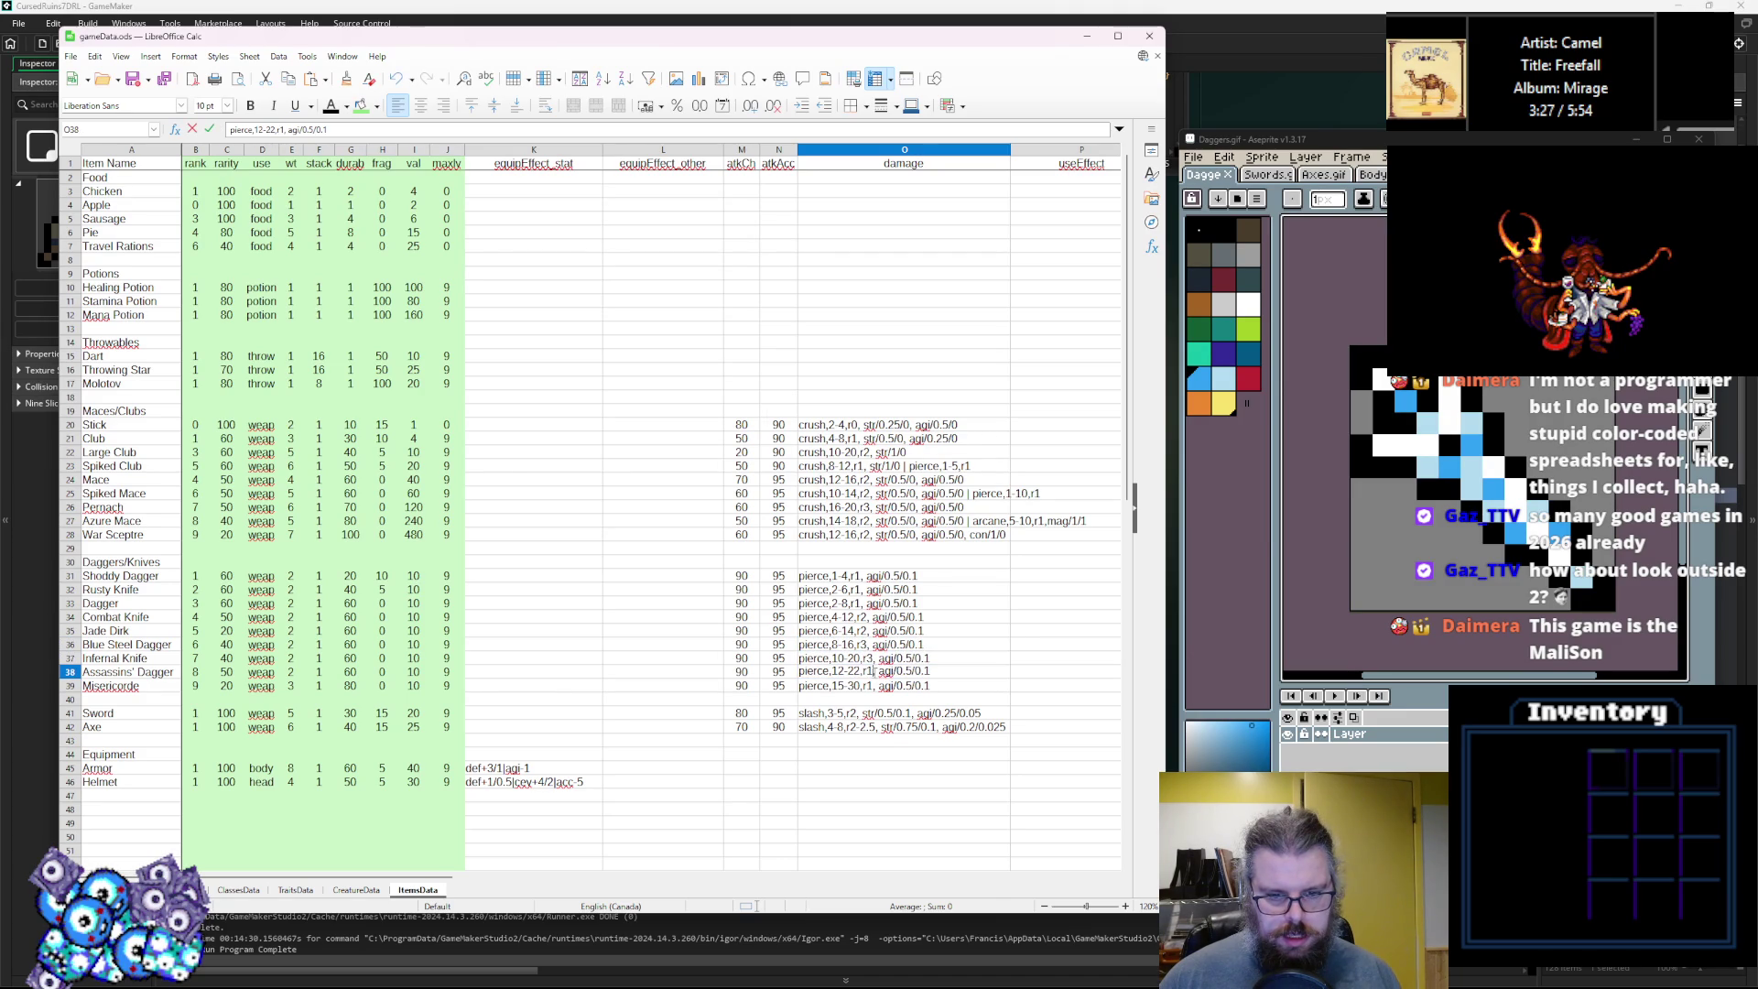
pyautogui.press('BackSpace')
pyautogui.write('3')
pyautogui.doubleClick(872, 685)
pyautogui.press('BackSpace')
pyautogui.write('4')
pyautogui.click(930, 716)
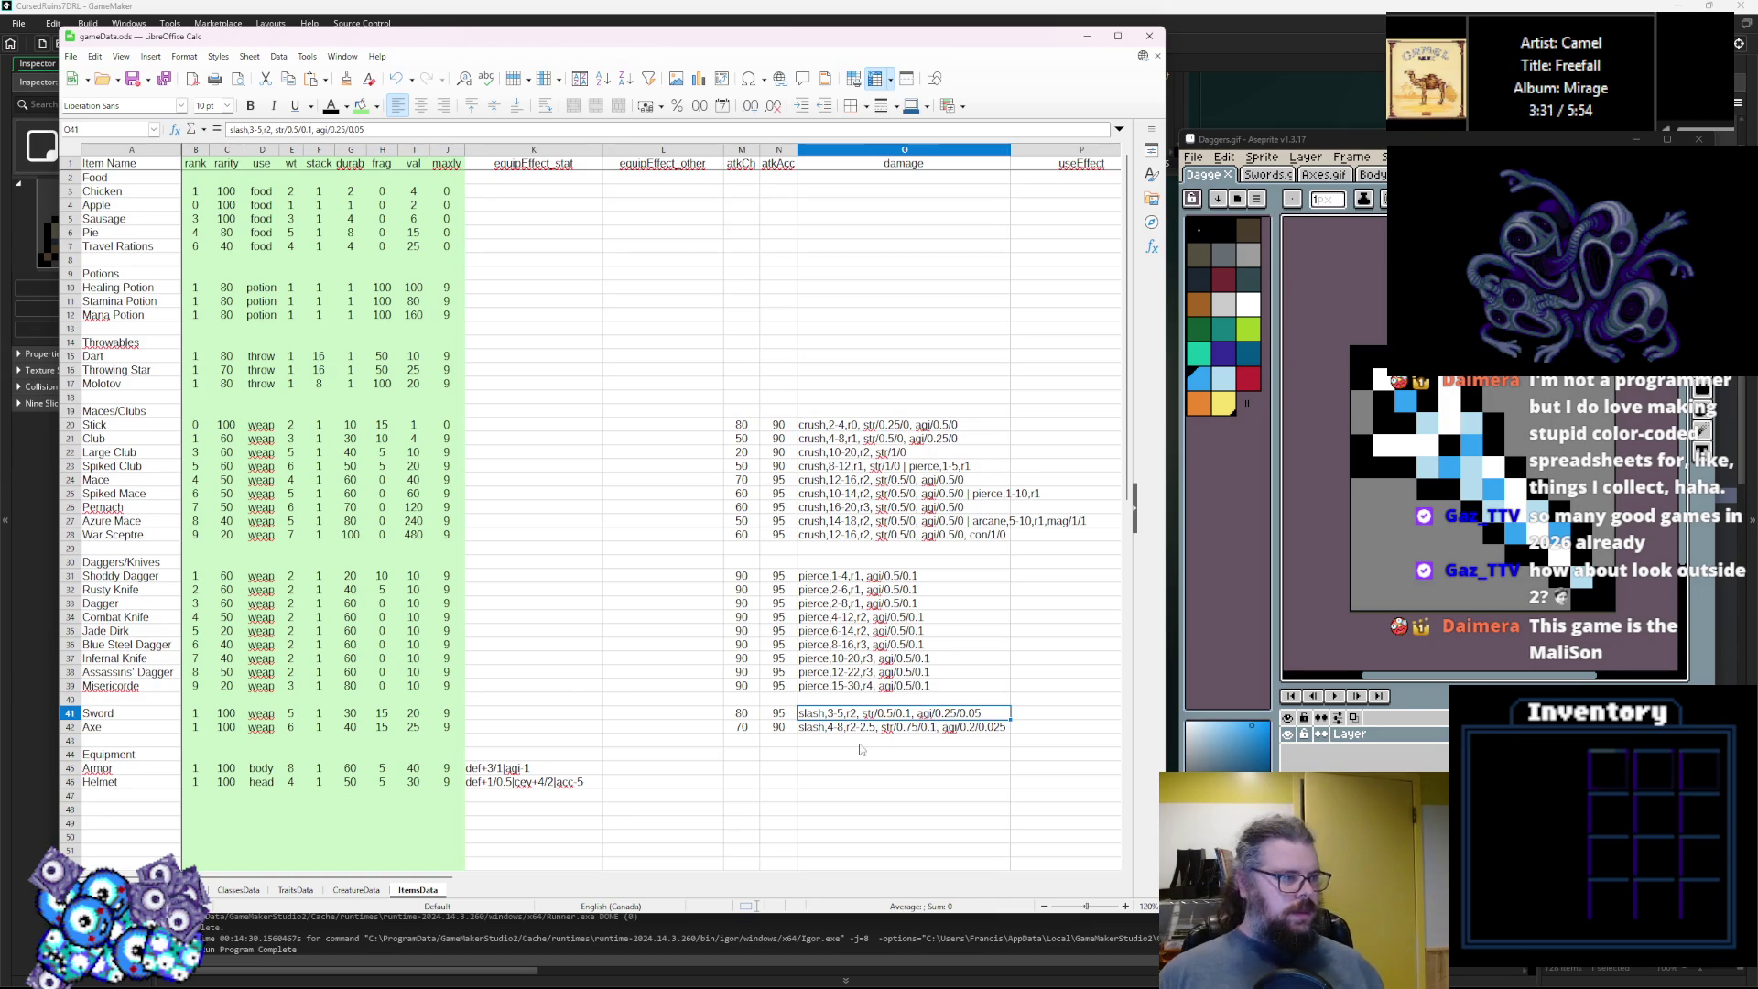
pyautogui.click(860, 632)
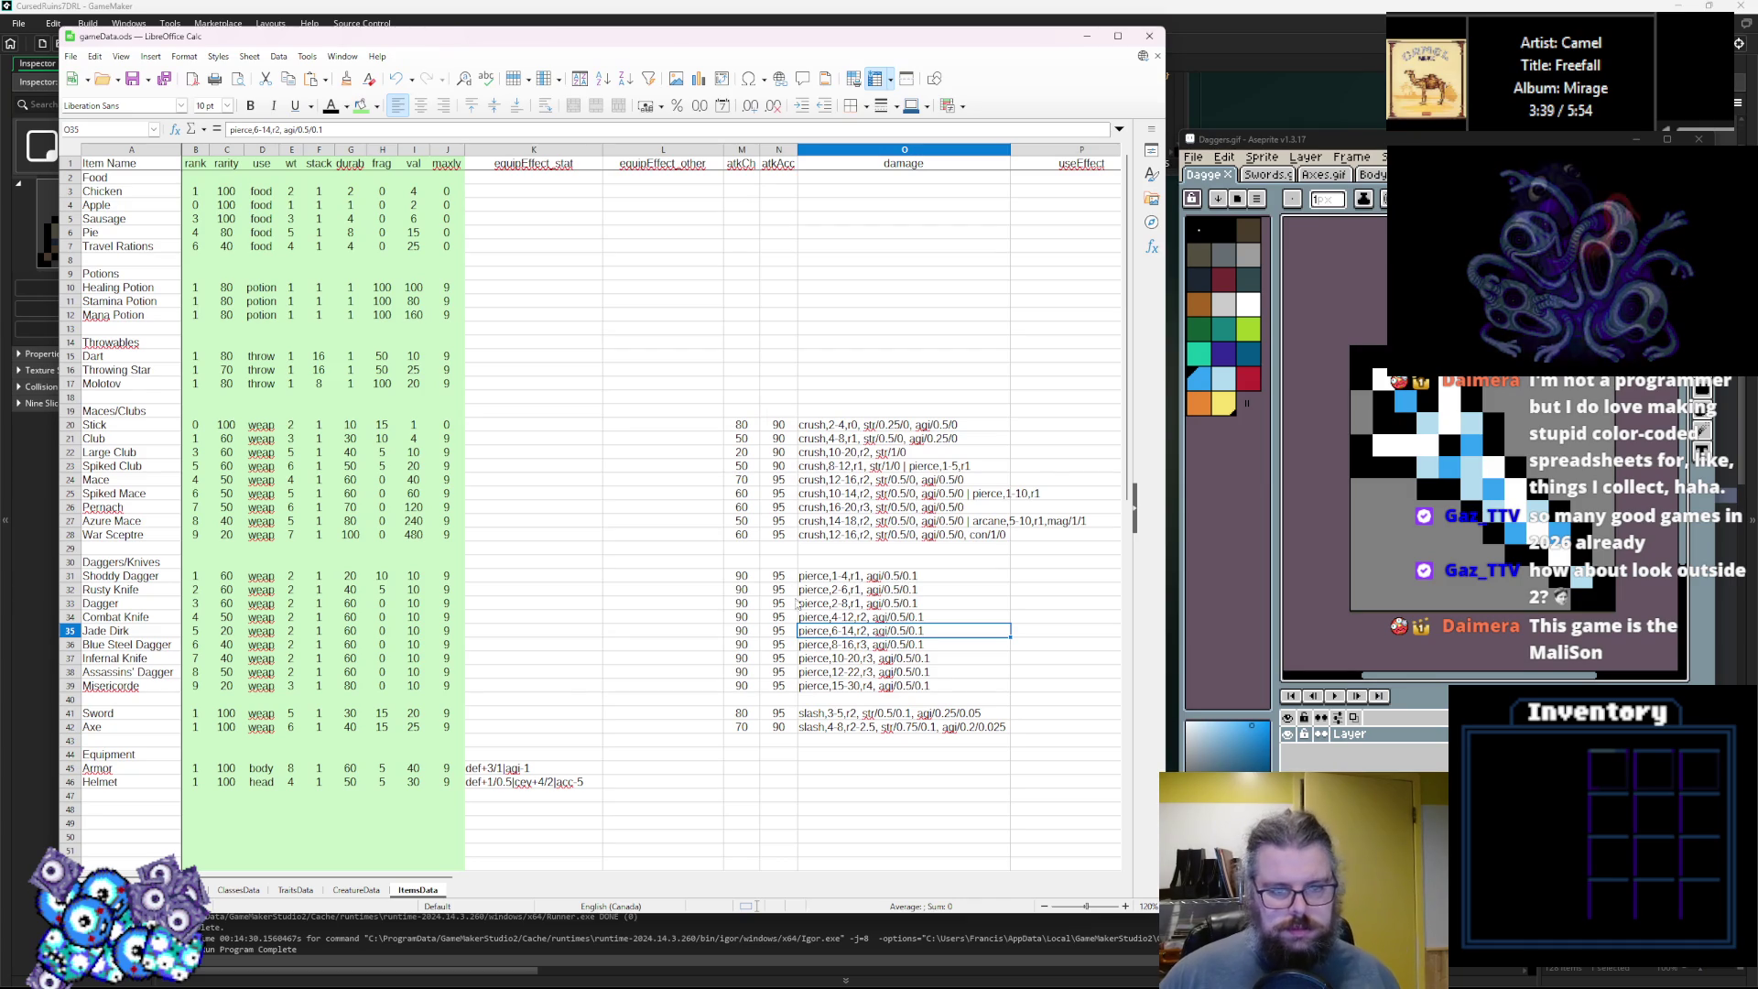
pyautogui.press('Down')
pyautogui.press('Down')
pyautogui.press('Down')
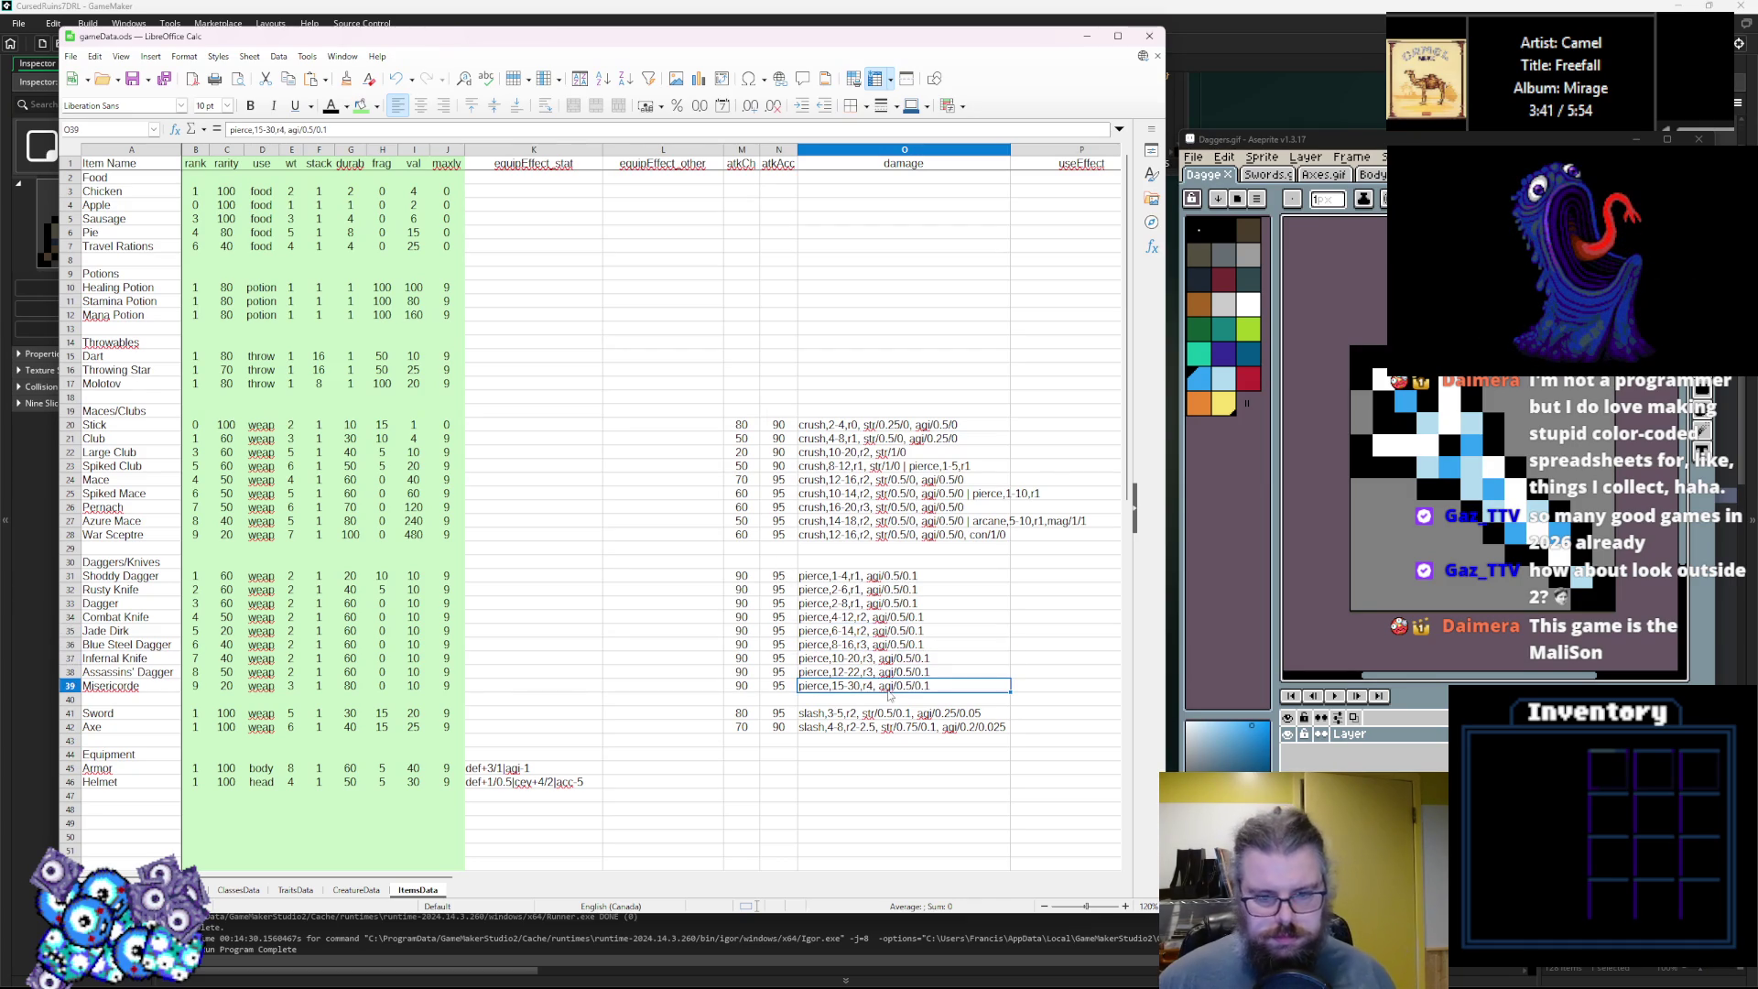
pyautogui.press('Down')
pyautogui.press('Down')
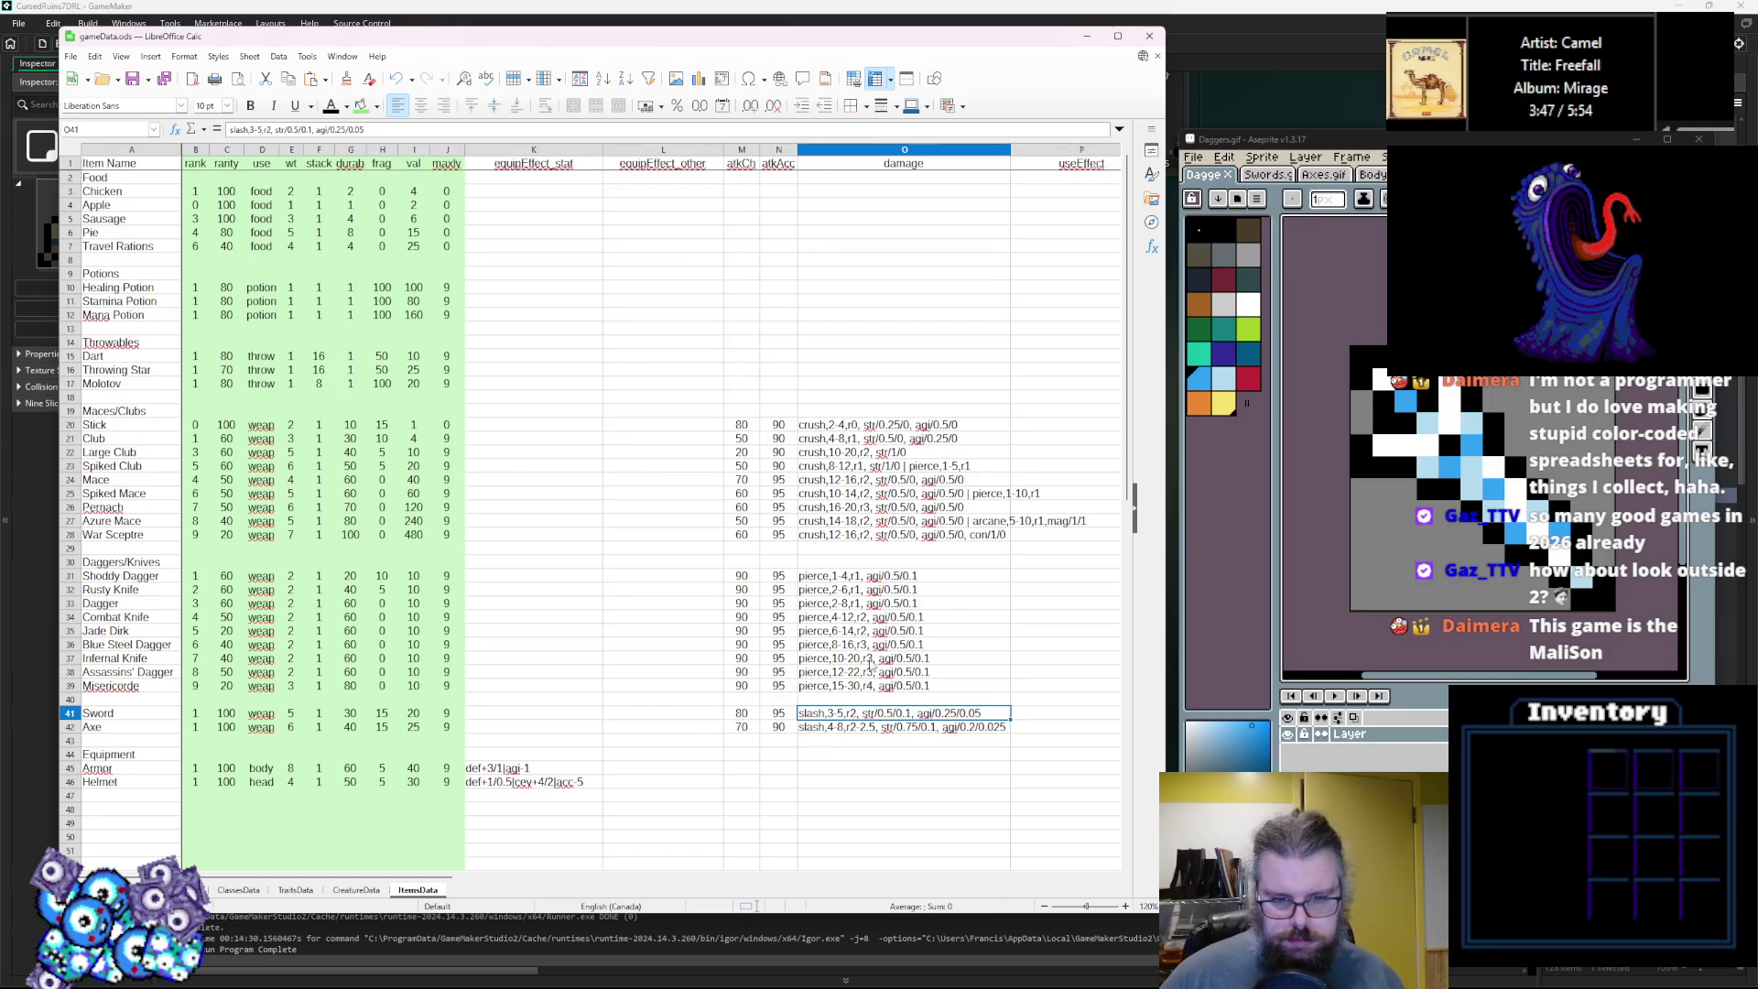
pyautogui.click(901, 730)
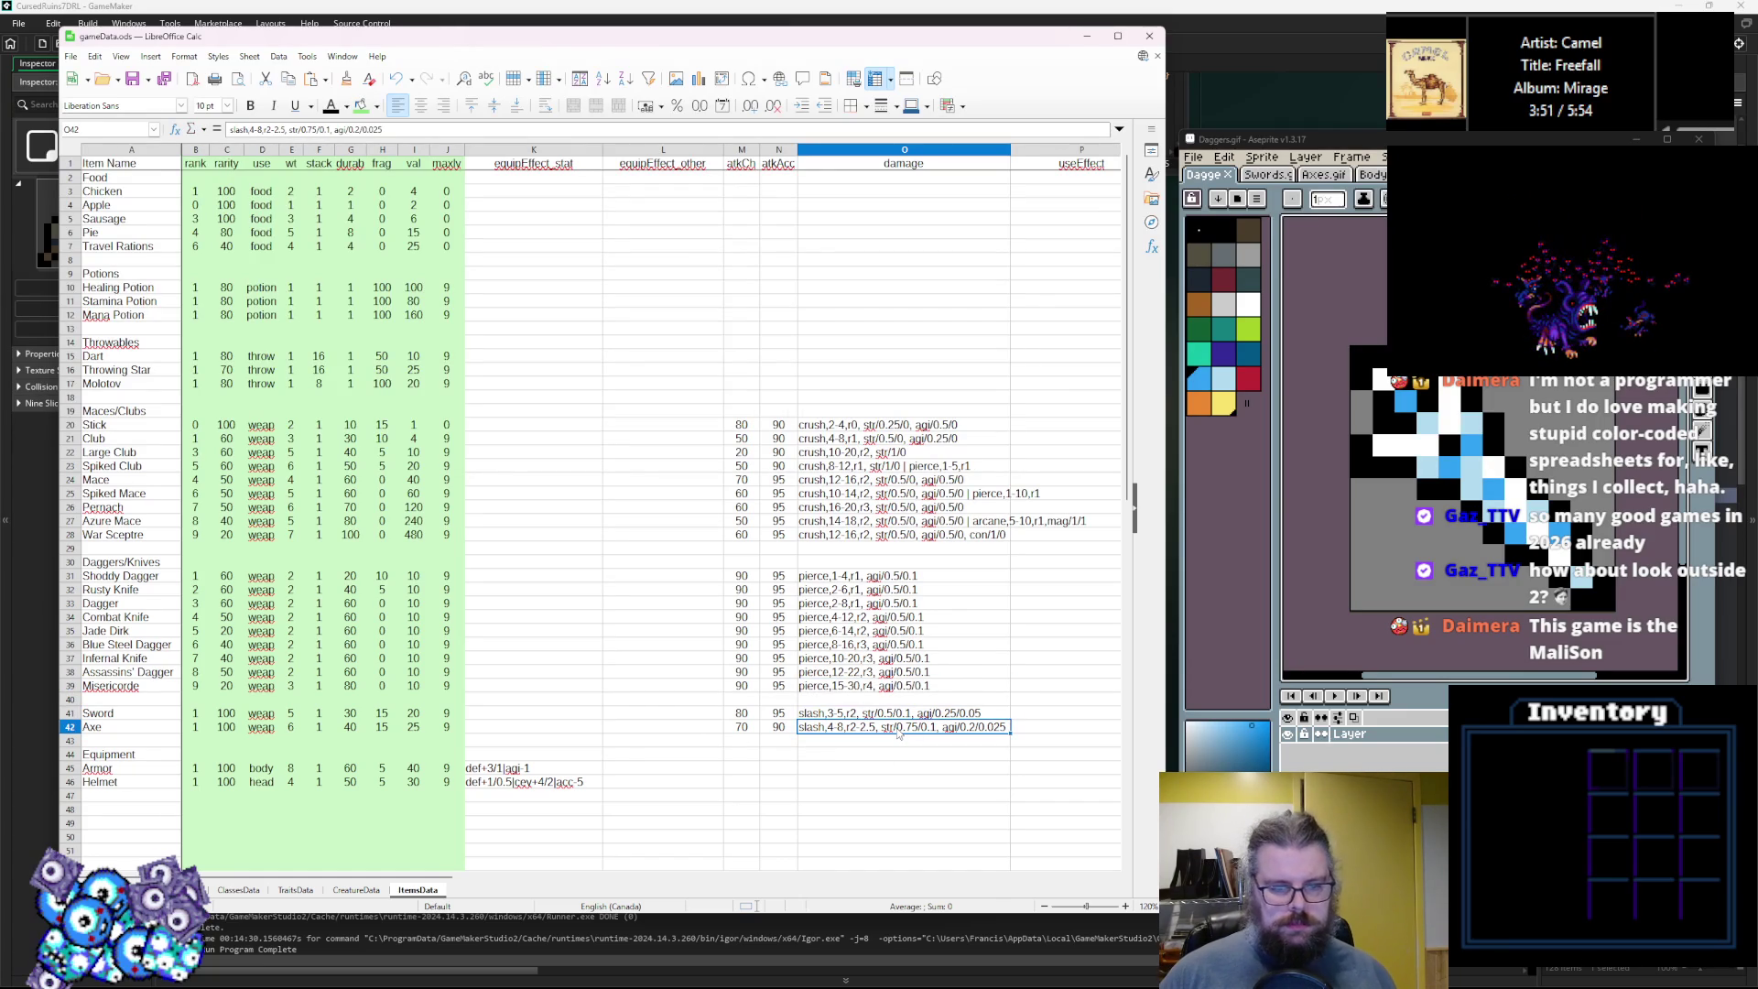
pyautogui.scroll(-2, 898, 732)
pyautogui.scroll(2, 888, 727)
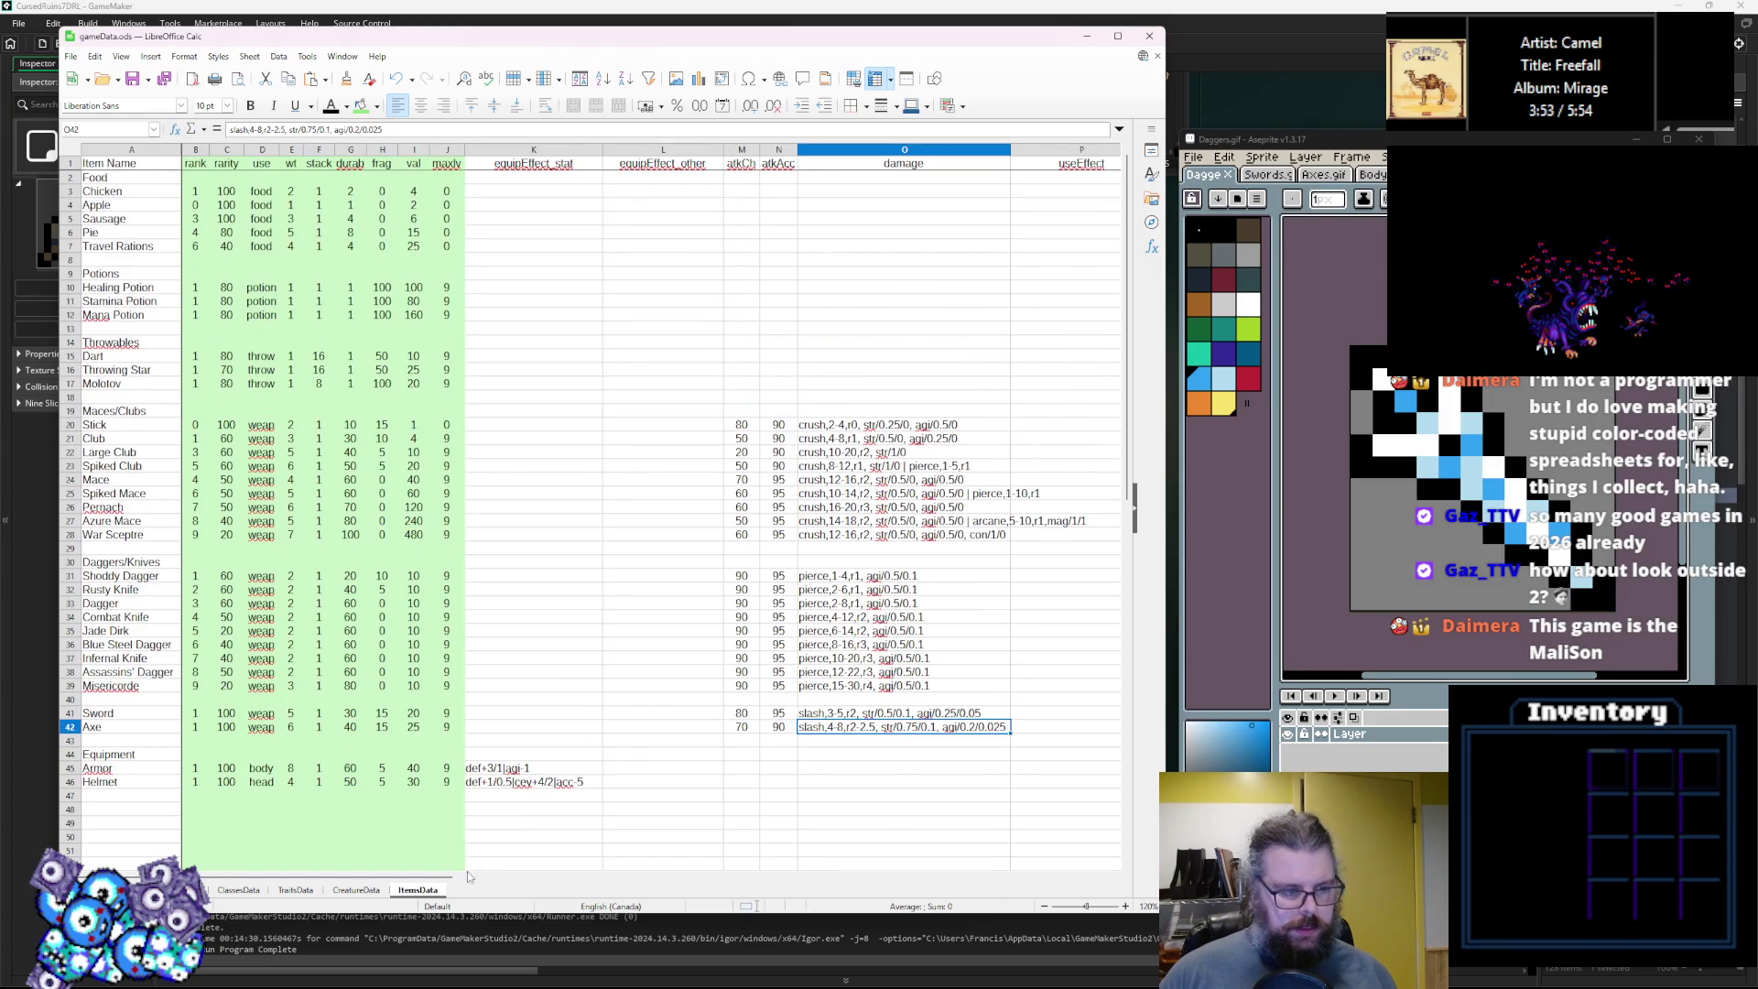
# Fill the dagger image cells with 1 through 8 below Shoddy Dagger's 0.
pyautogui.moveTo(421, 884); pyautogui.dragTo(815, 902)
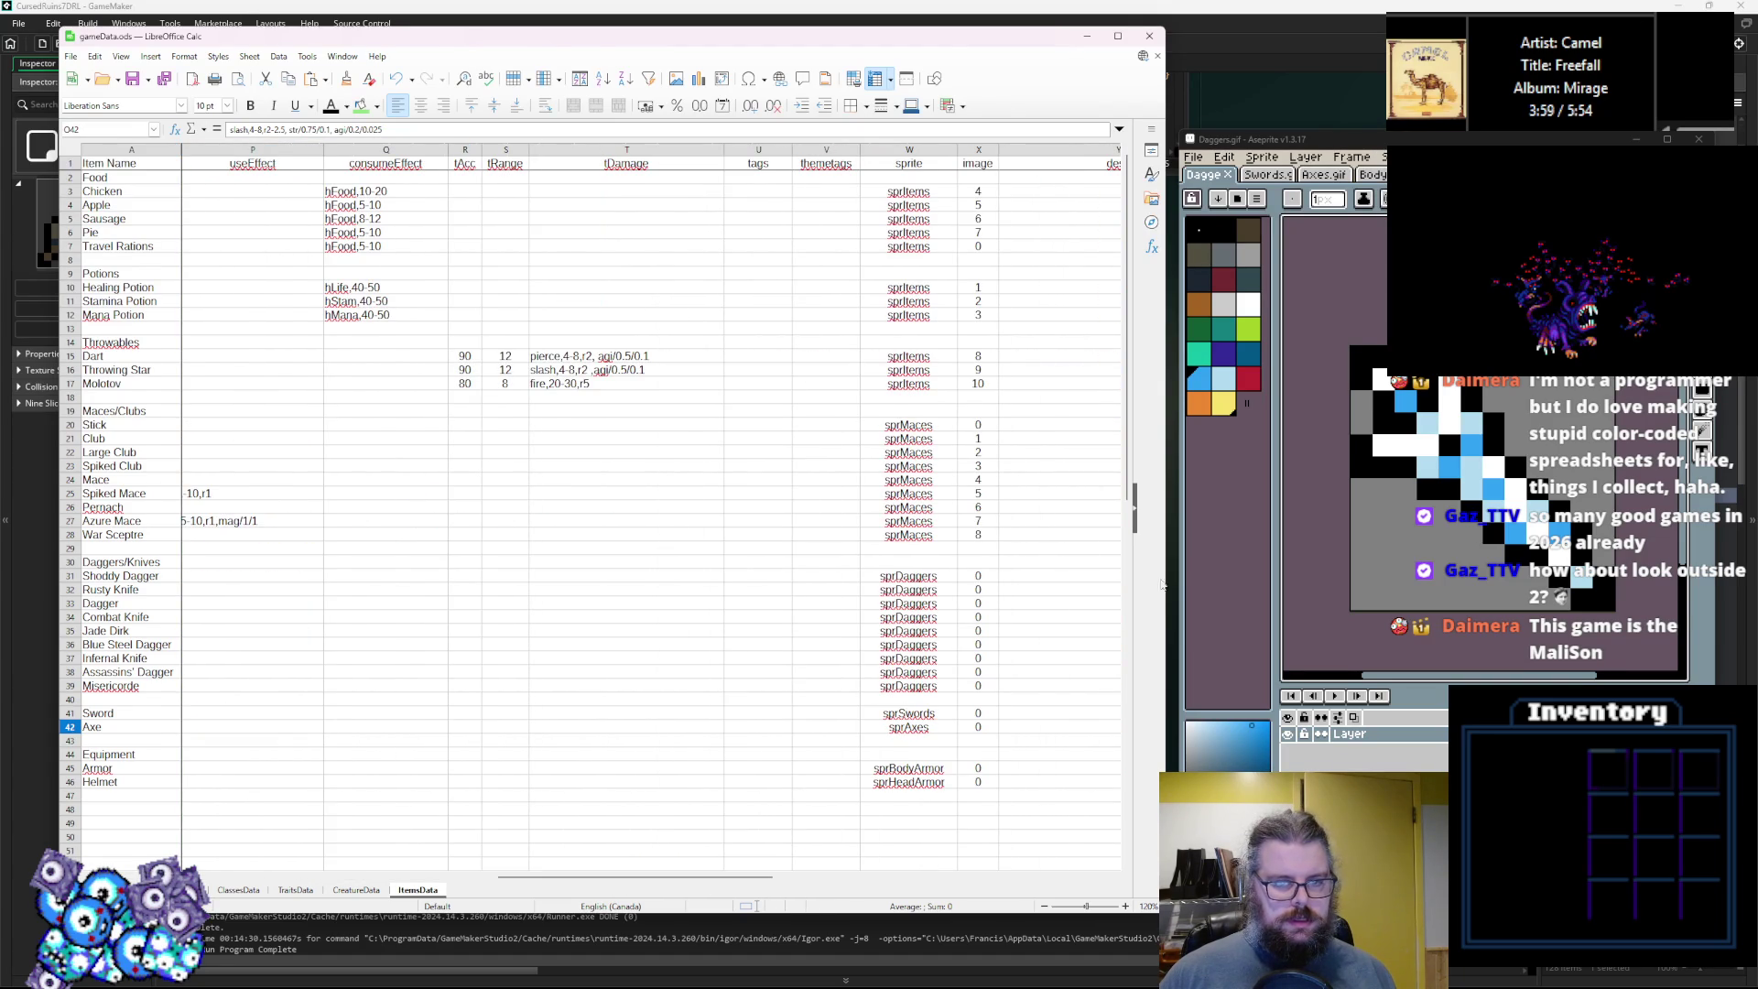
pyautogui.click(993, 593)
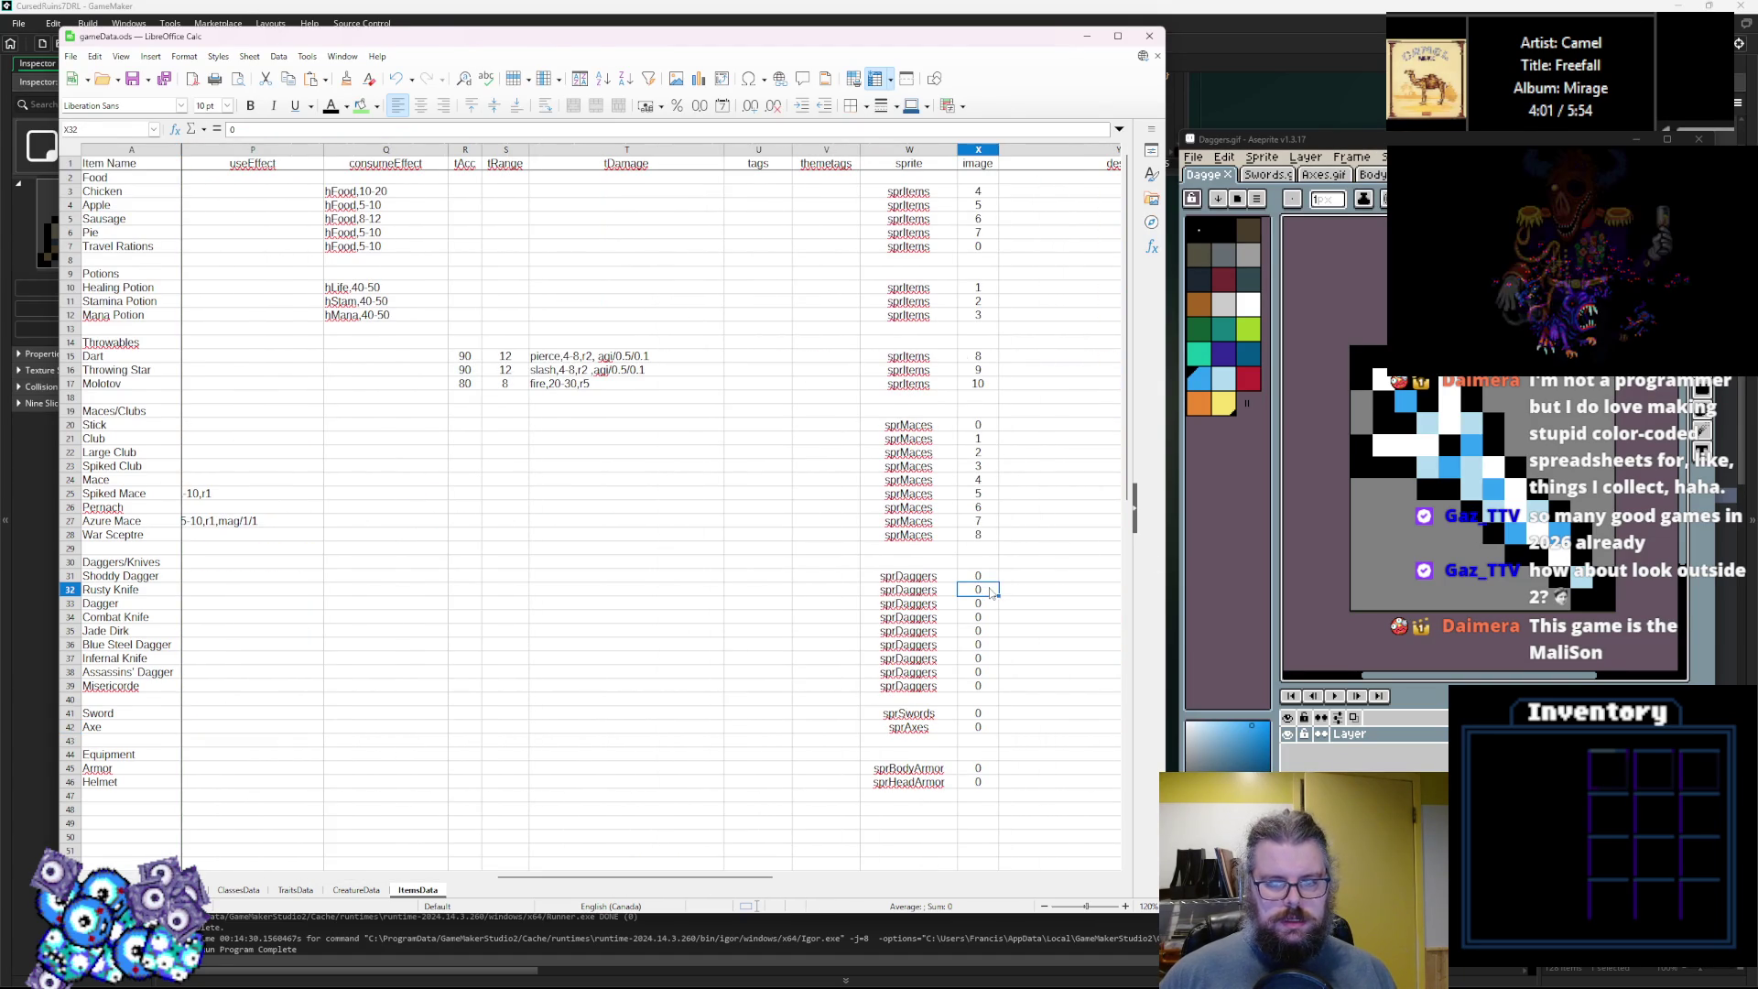
pyautogui.write('1 2 3 4 5 6 7 8')
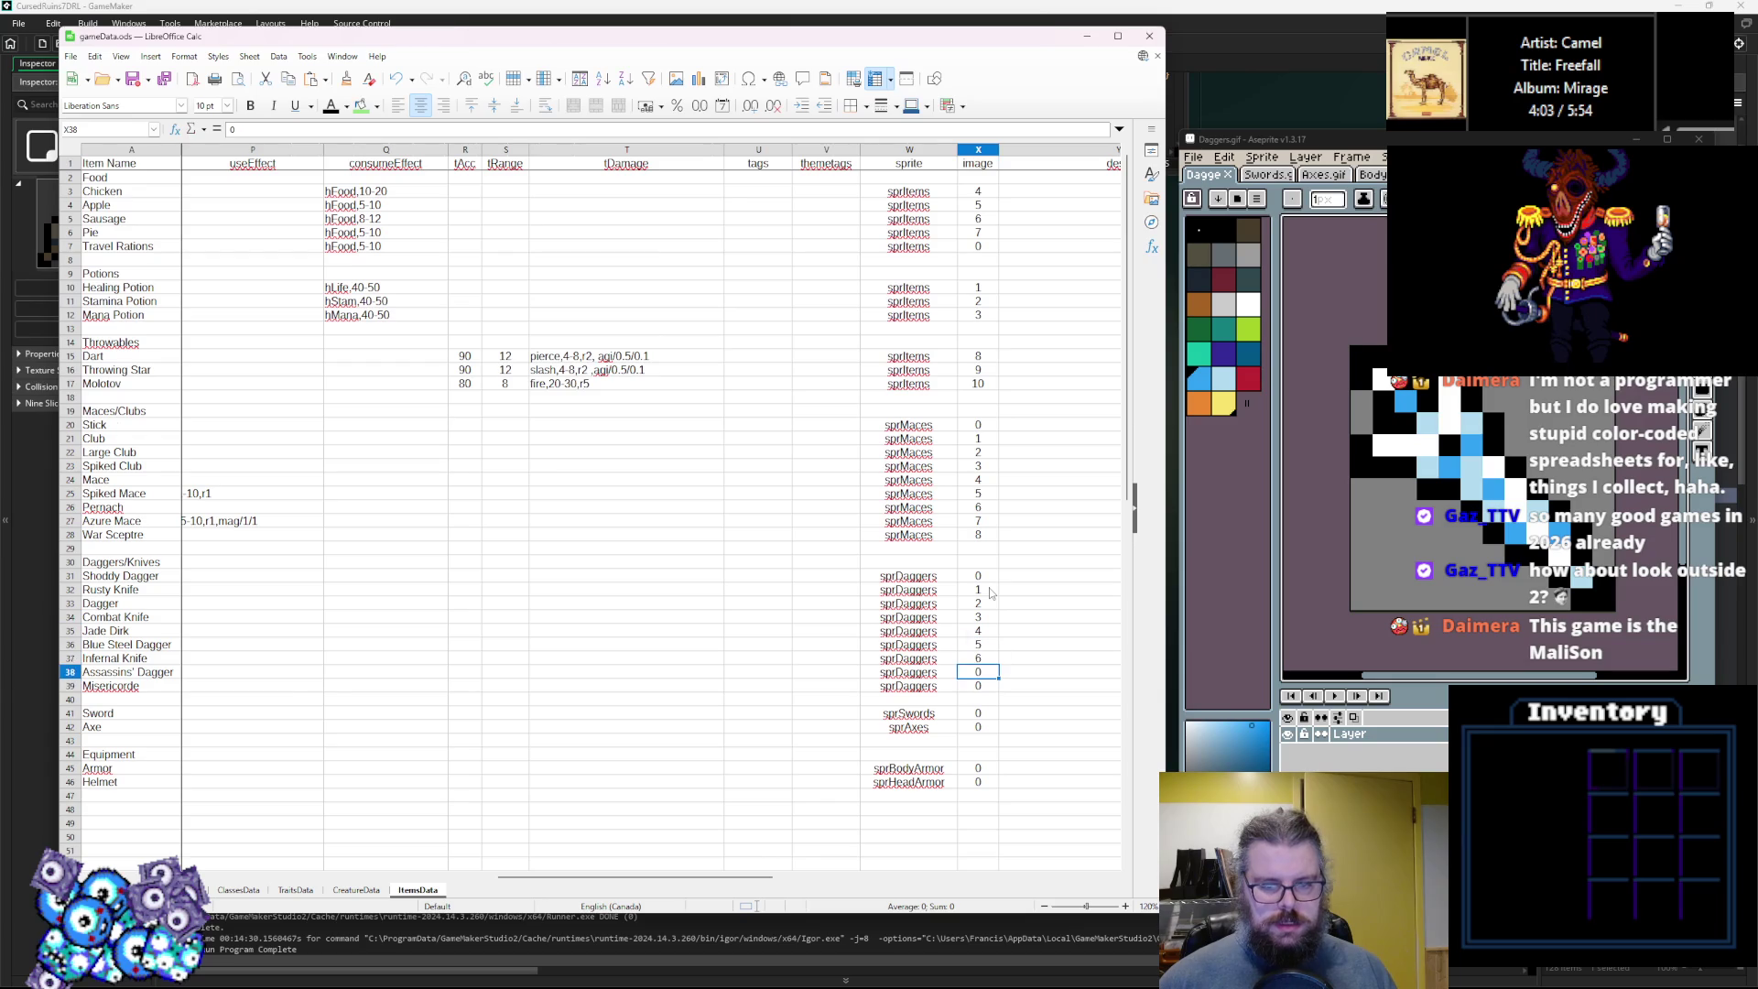
pyautogui.click(980, 617)
pyautogui.moveTo(704, 877); pyautogui.dragTo(253, 884)
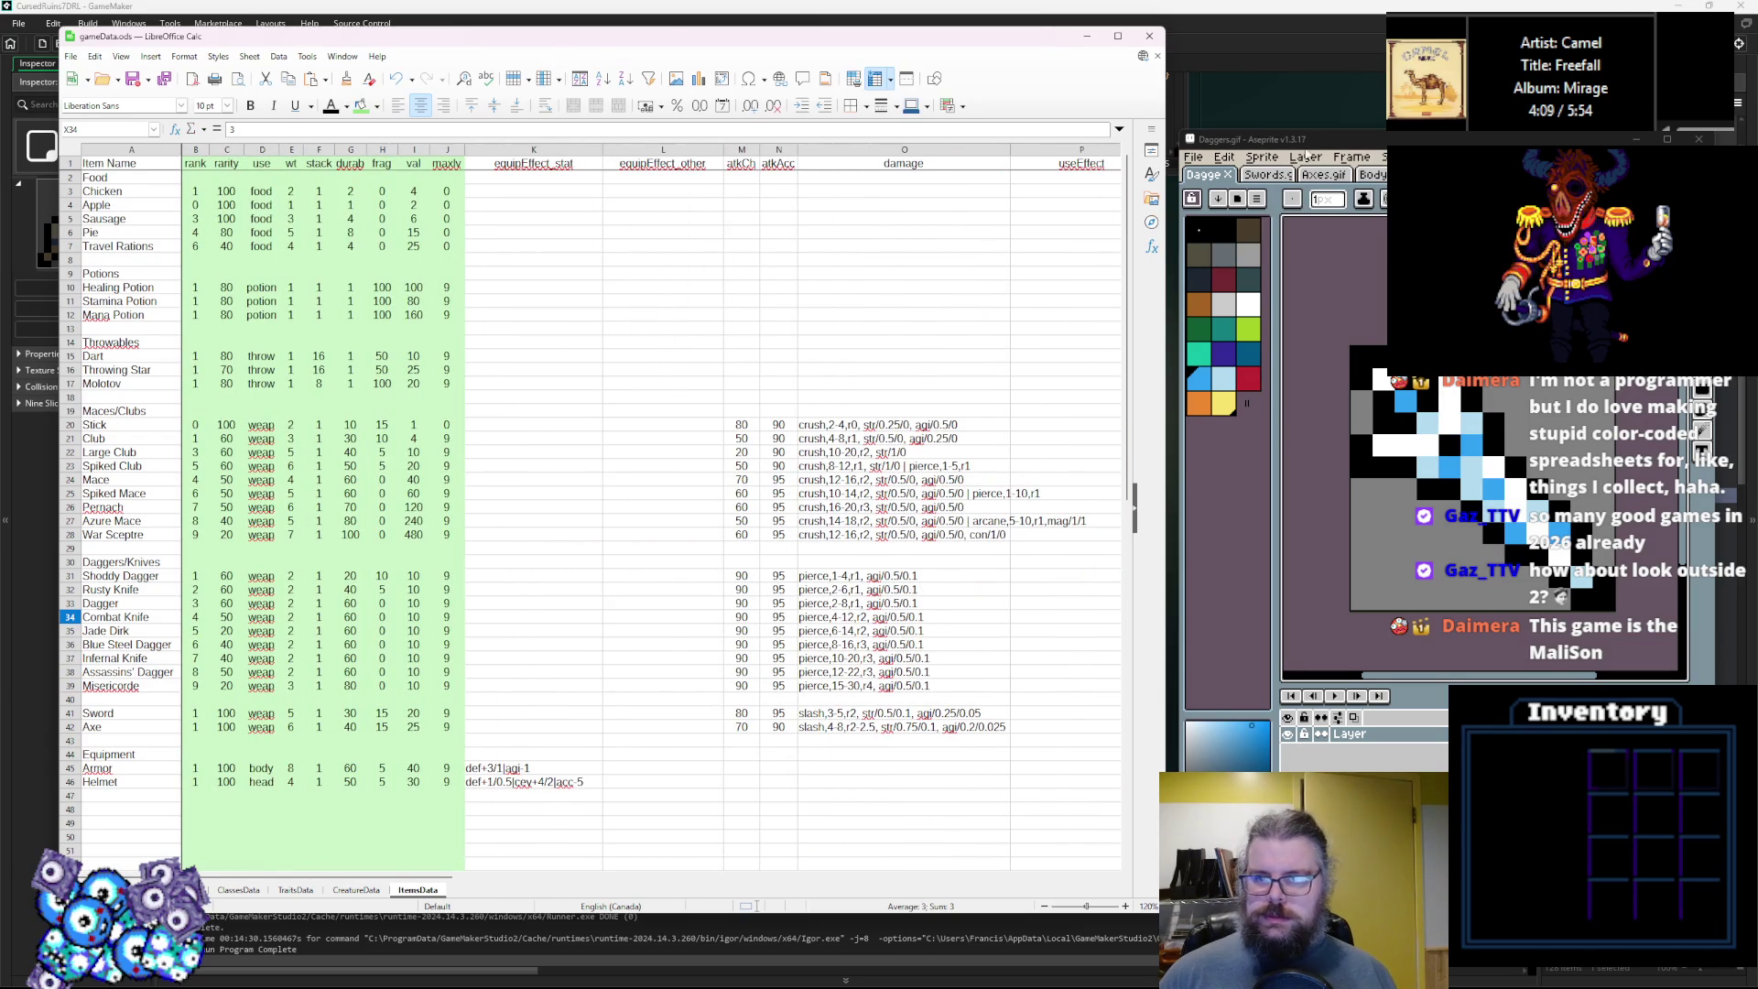
pyautogui.click(1231, 174)
# Look over the Swords.gif sprite sheet in the sprite editor.
pyautogui.scroll(-1, 1245, 174)
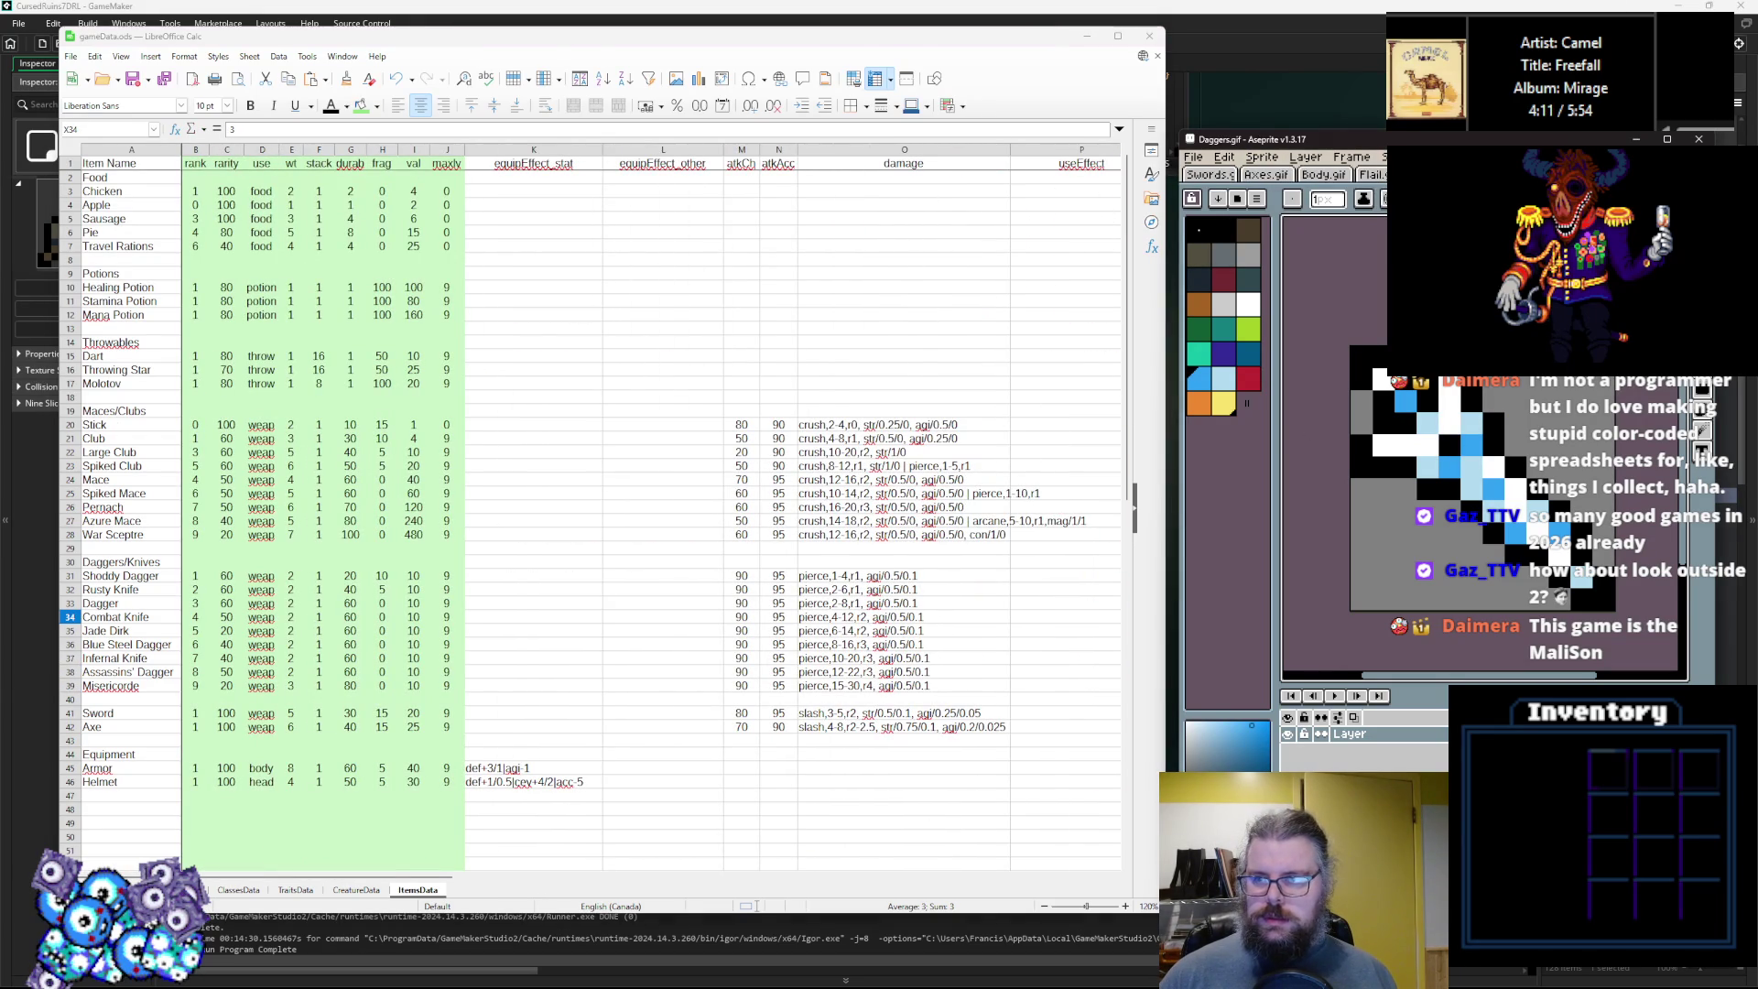
pyautogui.click(1223, 174)
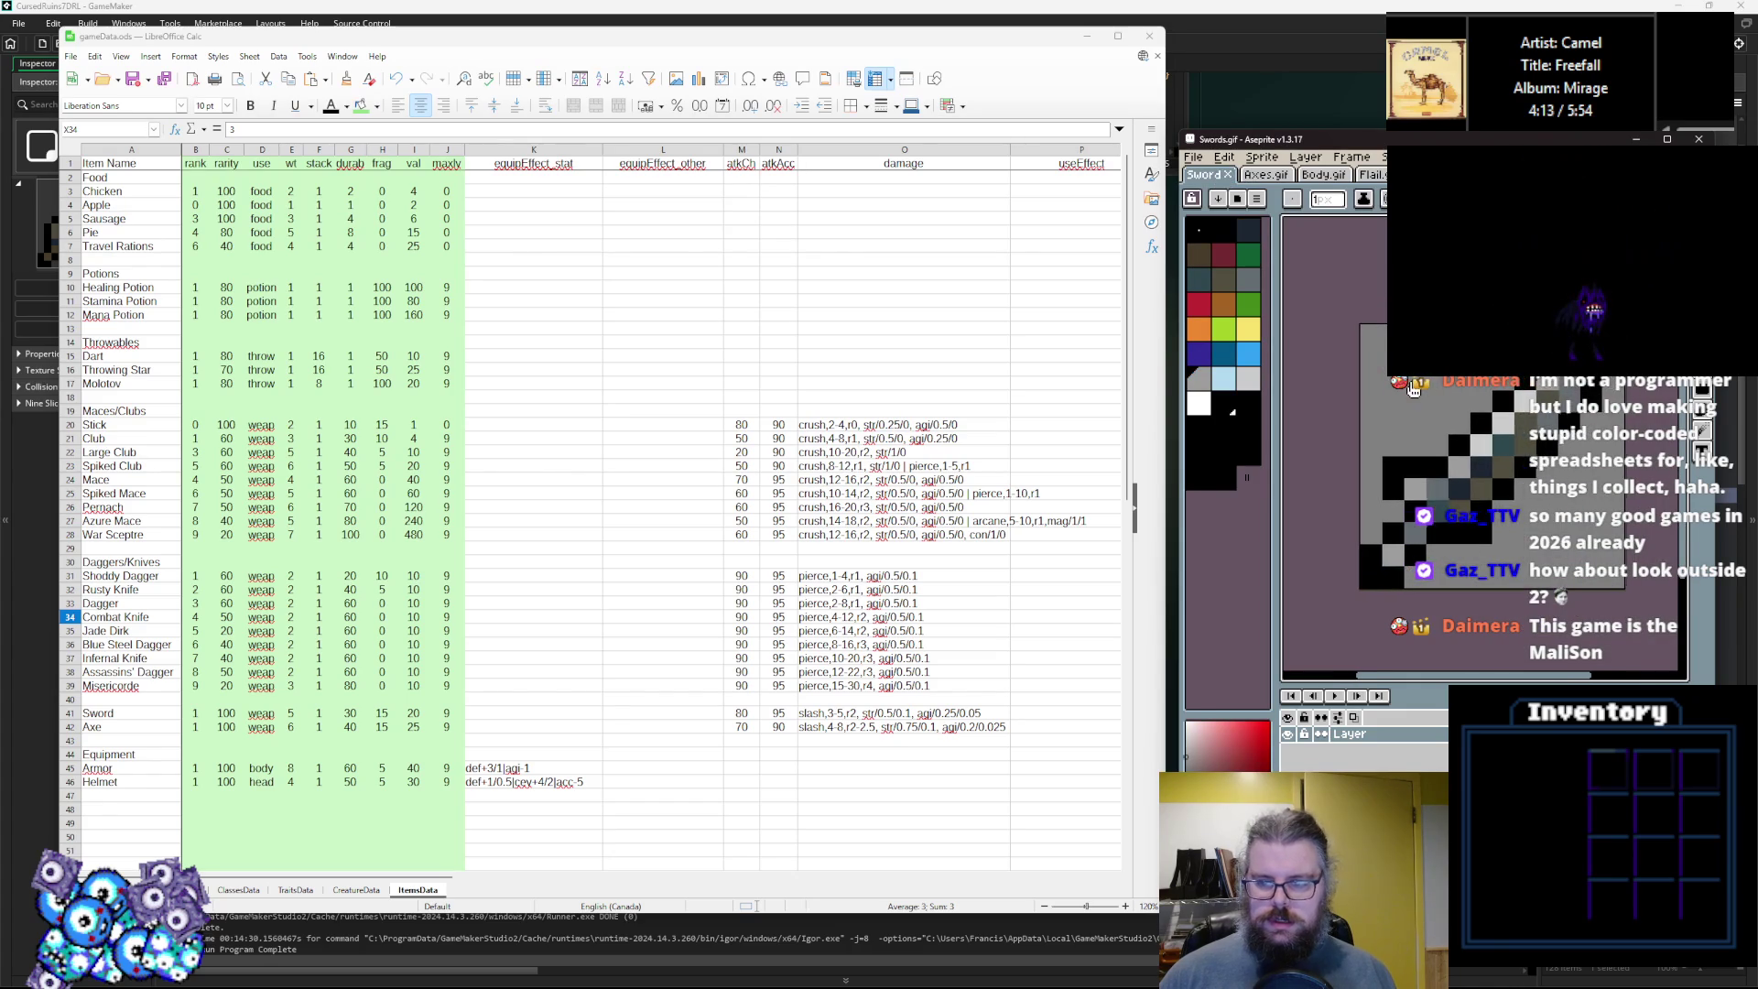
pyautogui.click(261, 712)
pyautogui.click(1339, 518)
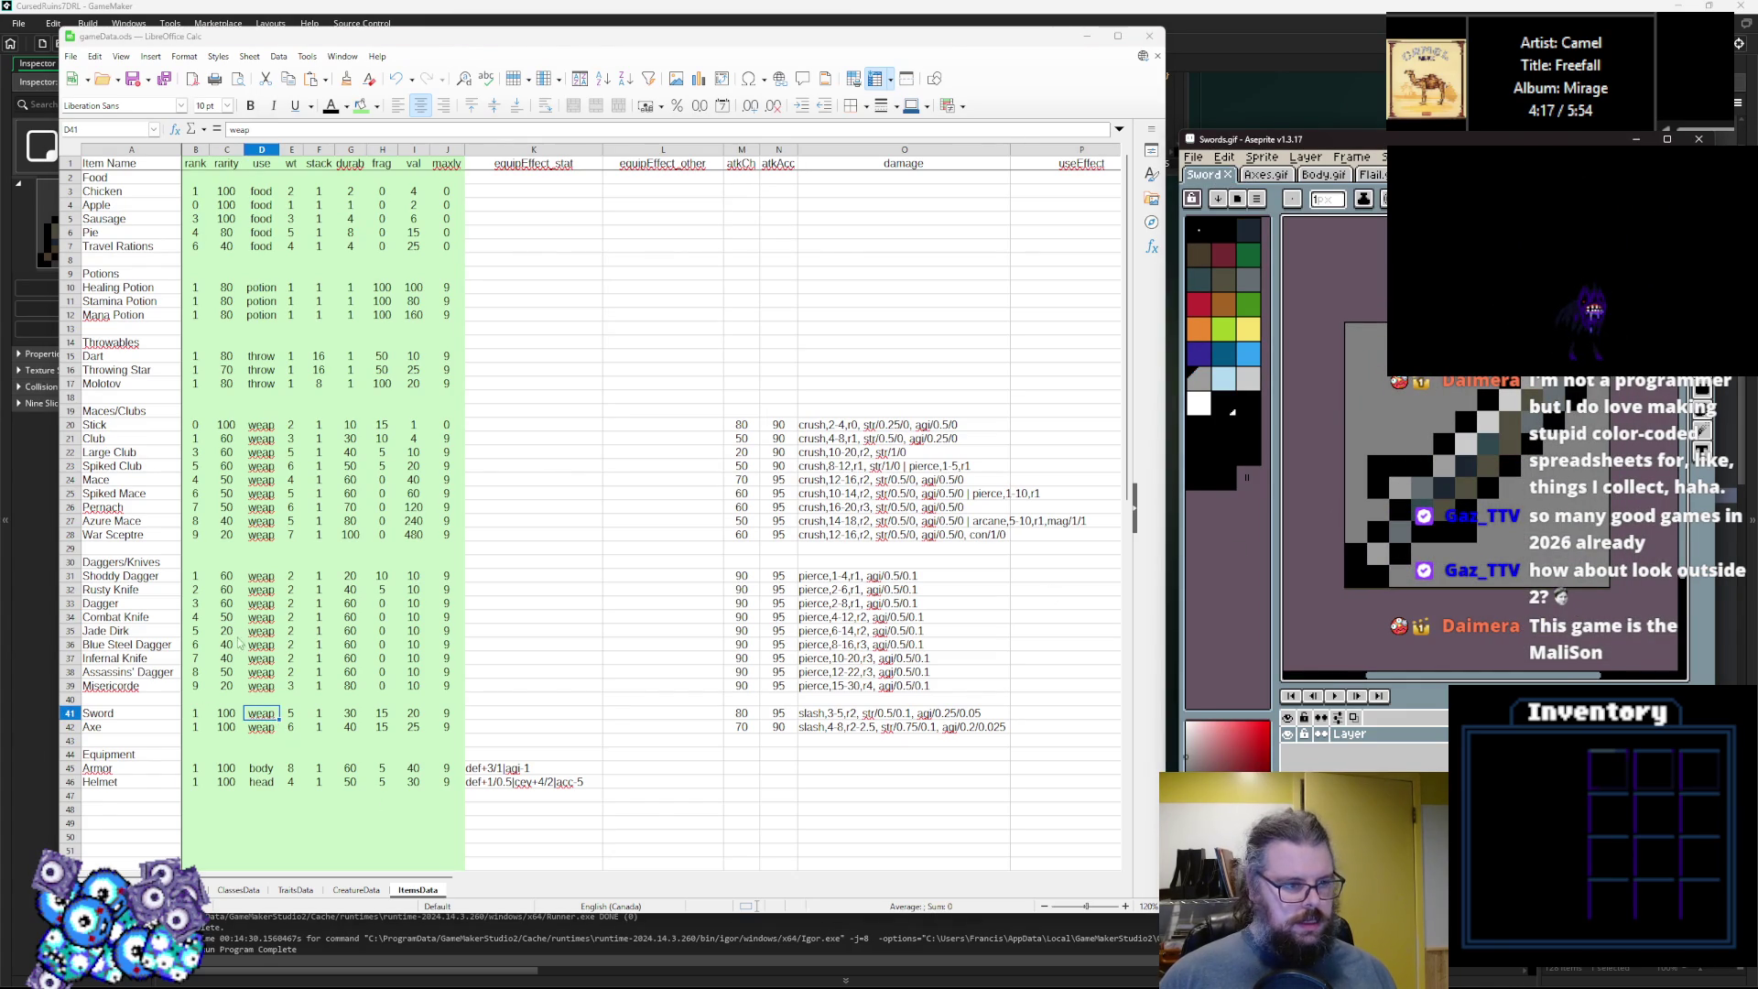
pyautogui.click(101, 593)
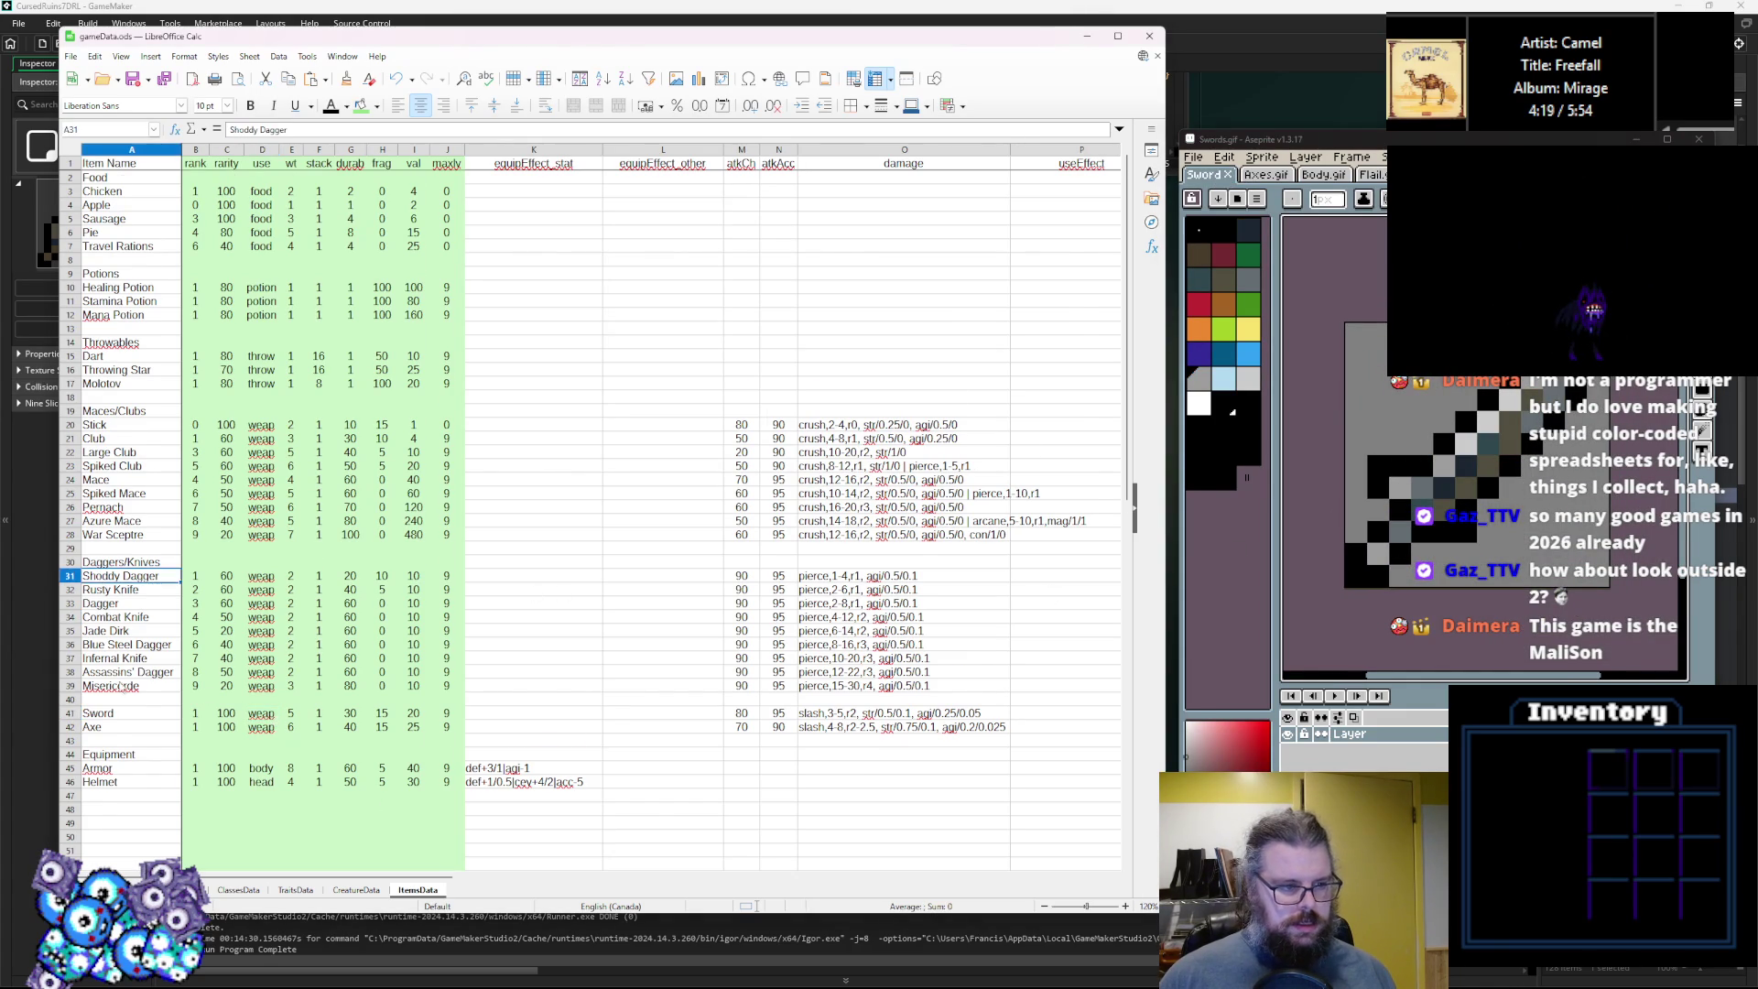
# Insert several empty rows above the Axe row.
pyautogui.scroll(-2, 101, 593)
pyautogui.rightClick(70, 643)
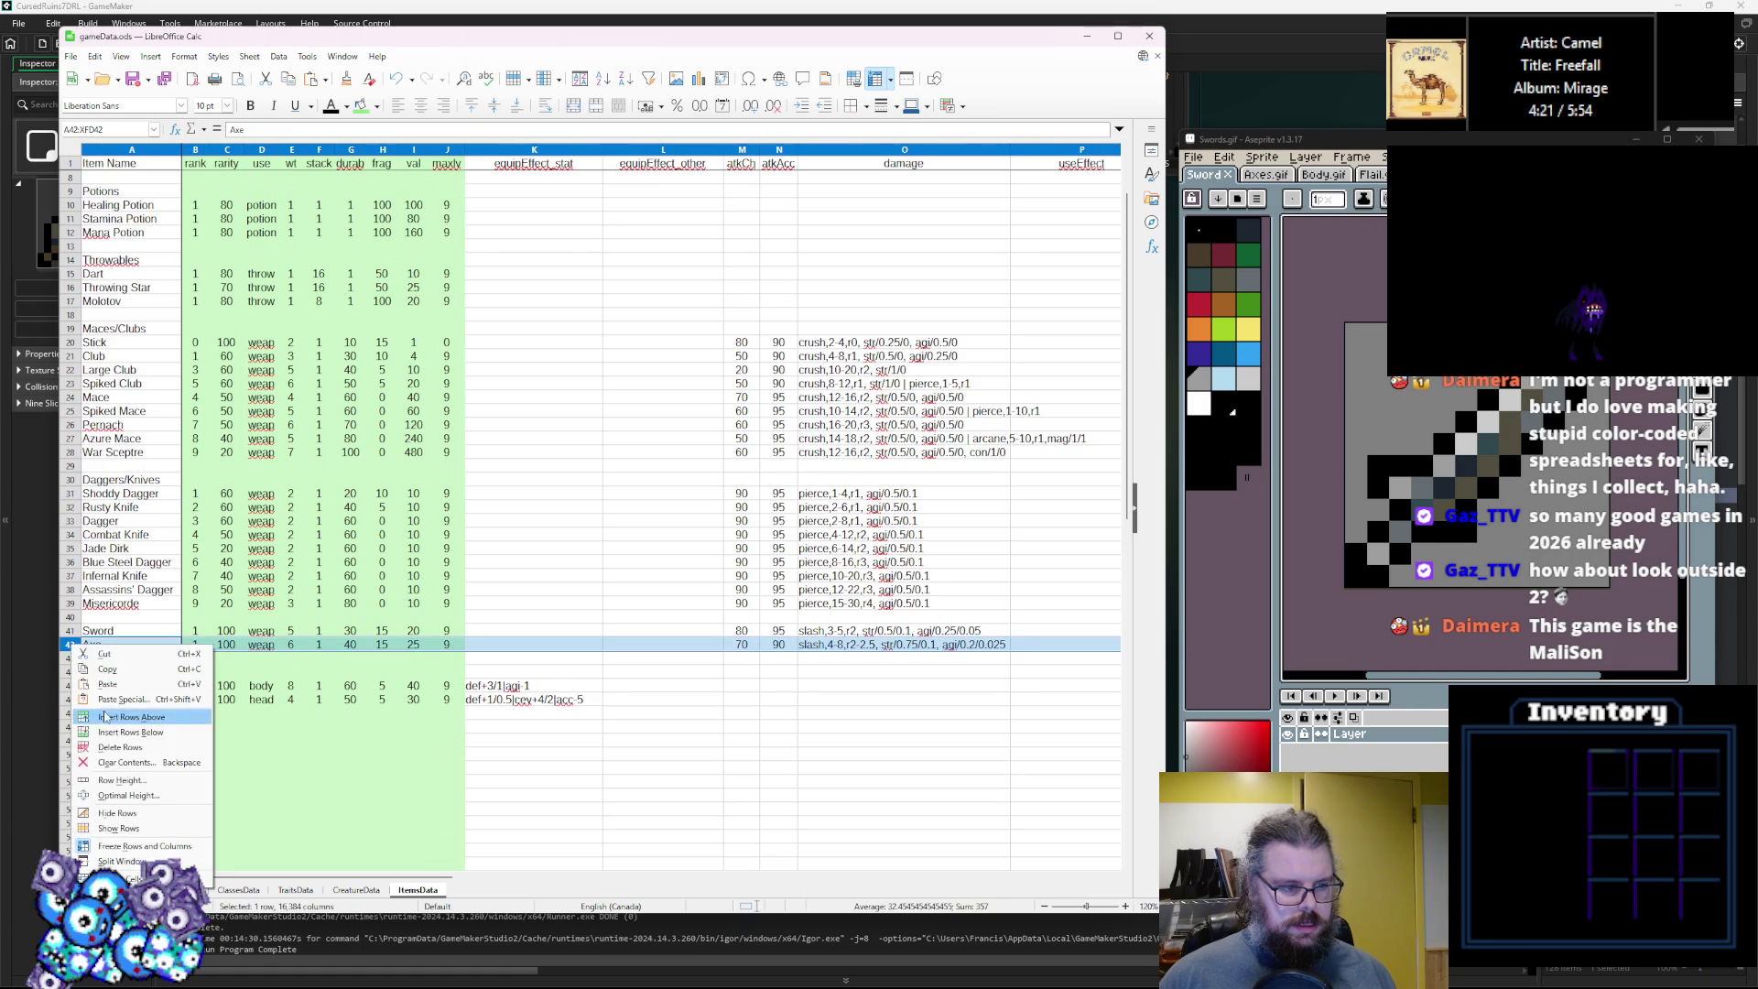
pyautogui.click(119, 716)
pyautogui.rightClick(73, 645)
pyautogui.click(135, 721)
pyautogui.click(110, 698)
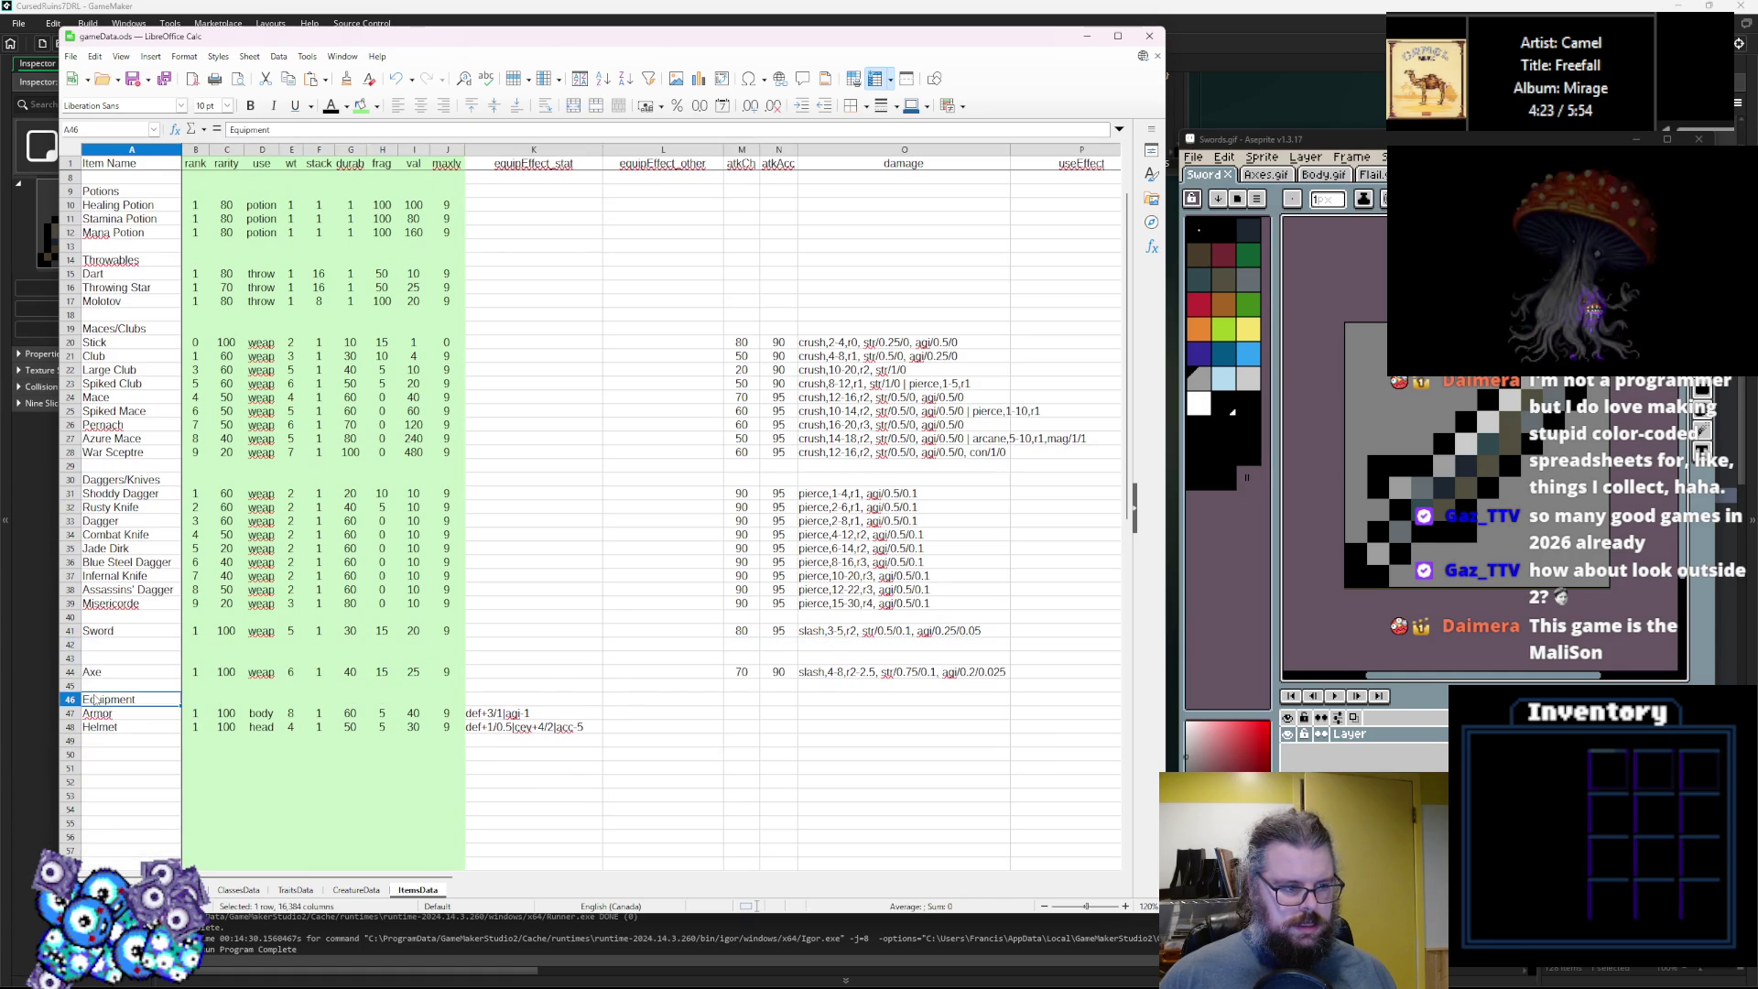
pyautogui.moveTo(76, 661); pyautogui.dragTo(73, 645)
pyautogui.rightClick(73, 651)
pyautogui.click(119, 714)
pyautogui.rightClick(79, 659)
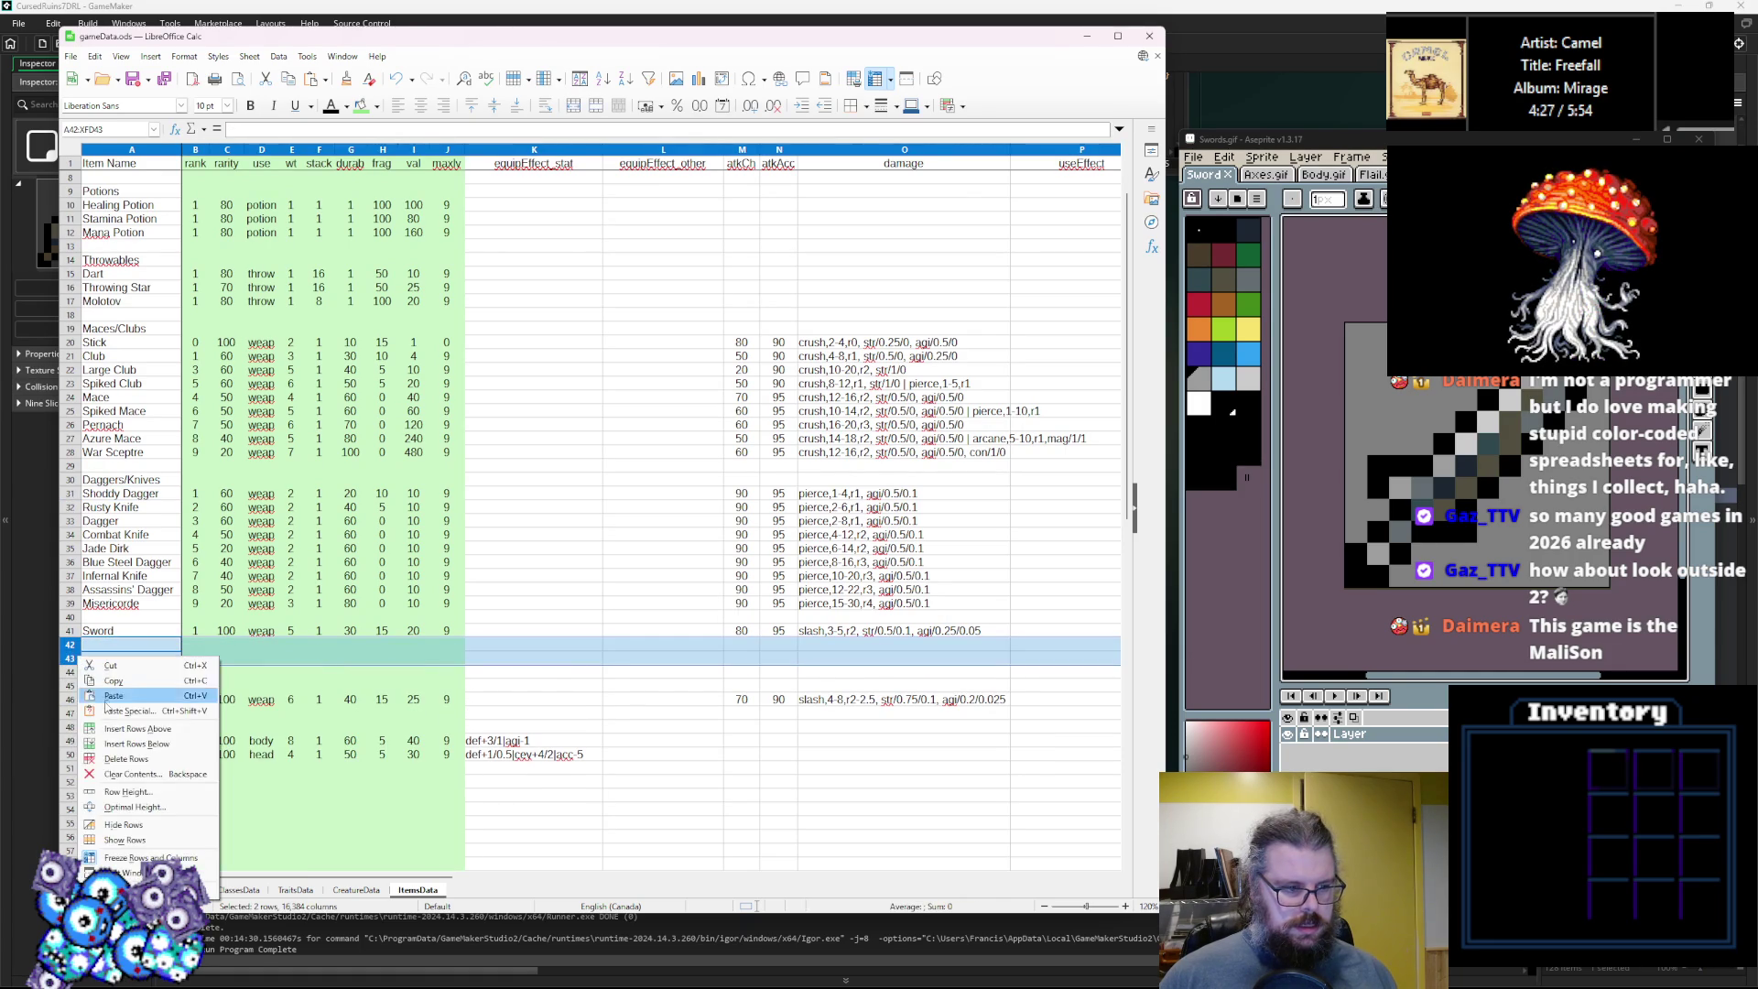
pyautogui.click(119, 728)
pyautogui.rightClick(71, 659)
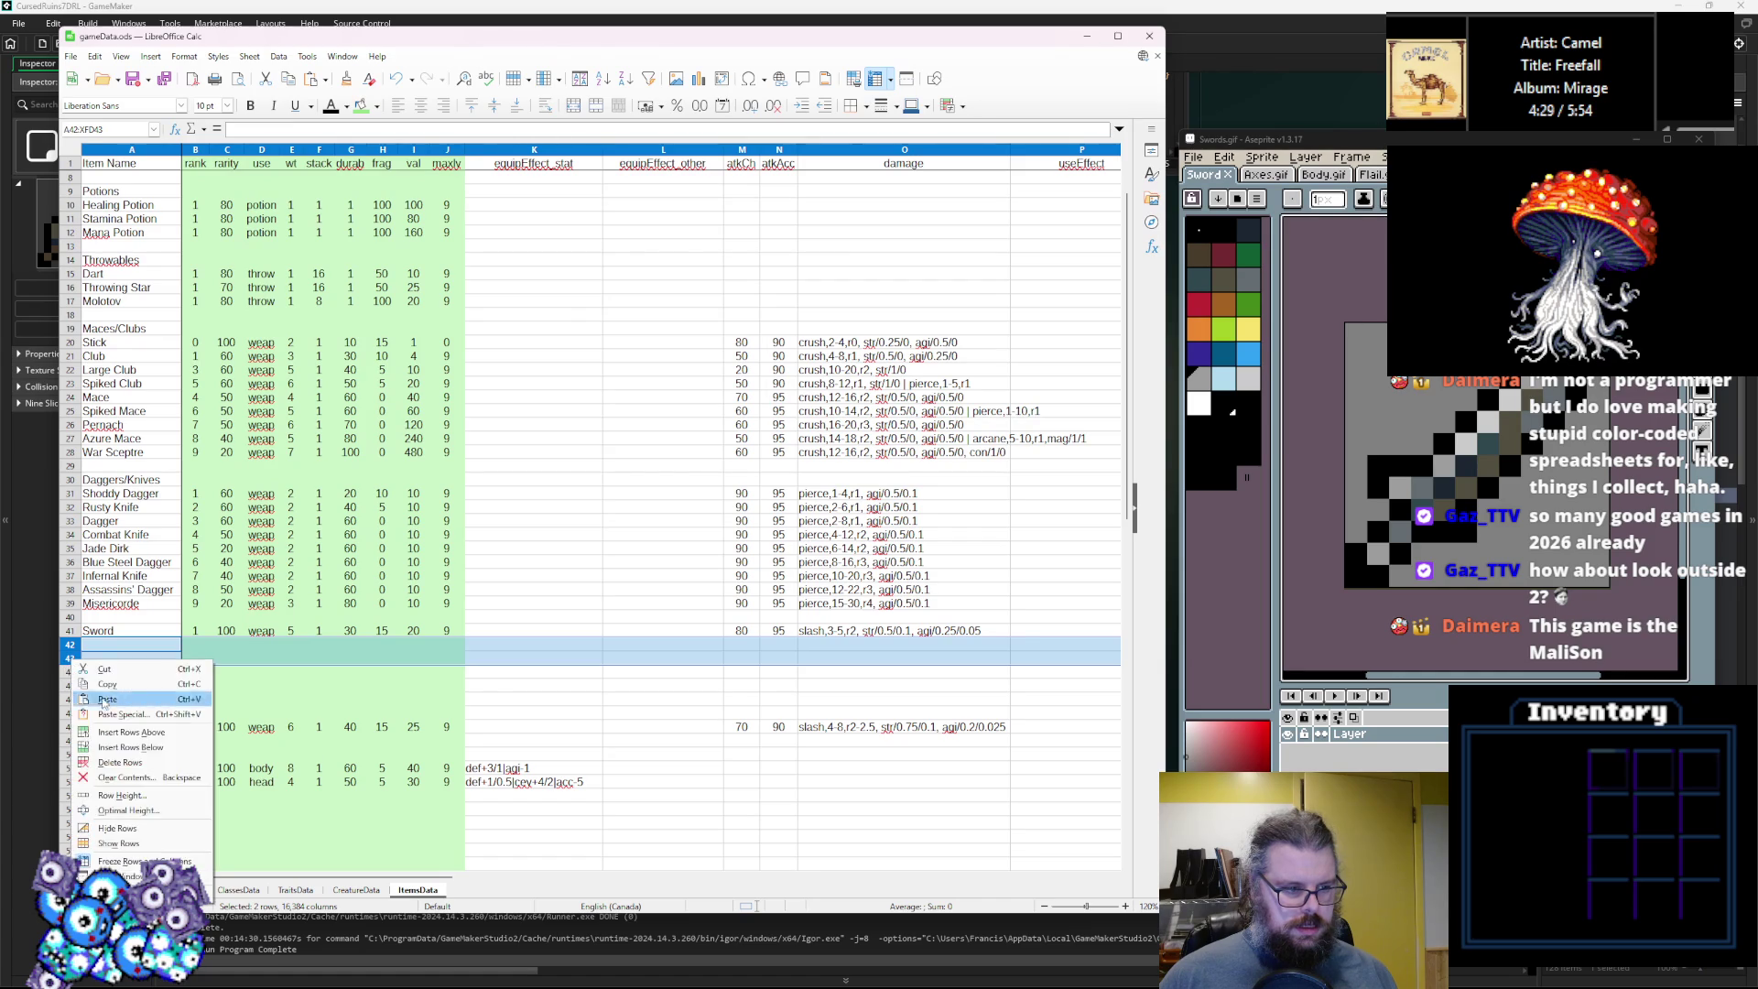
pyautogui.click(117, 732)
# Insert one empty row above the Sword row.
pyautogui.click(120, 648)
pyautogui.doubleClick(130, 630)
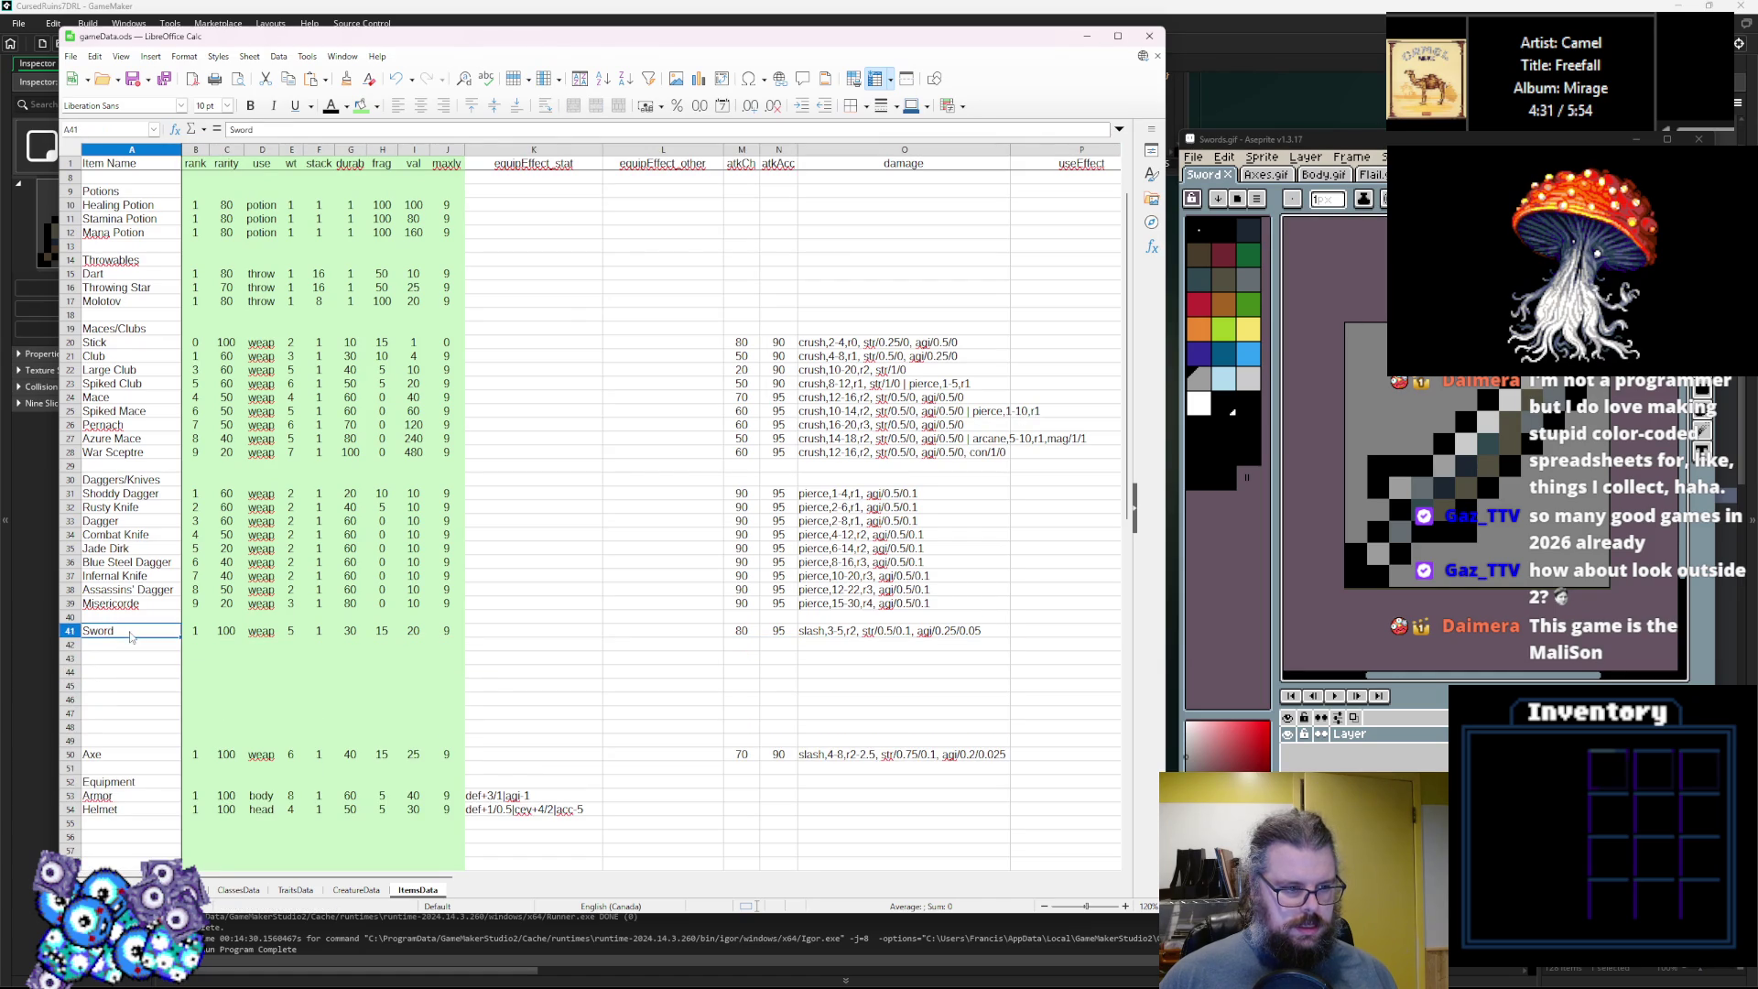
pyautogui.rightClick(77, 632)
pyautogui.click(119, 704)
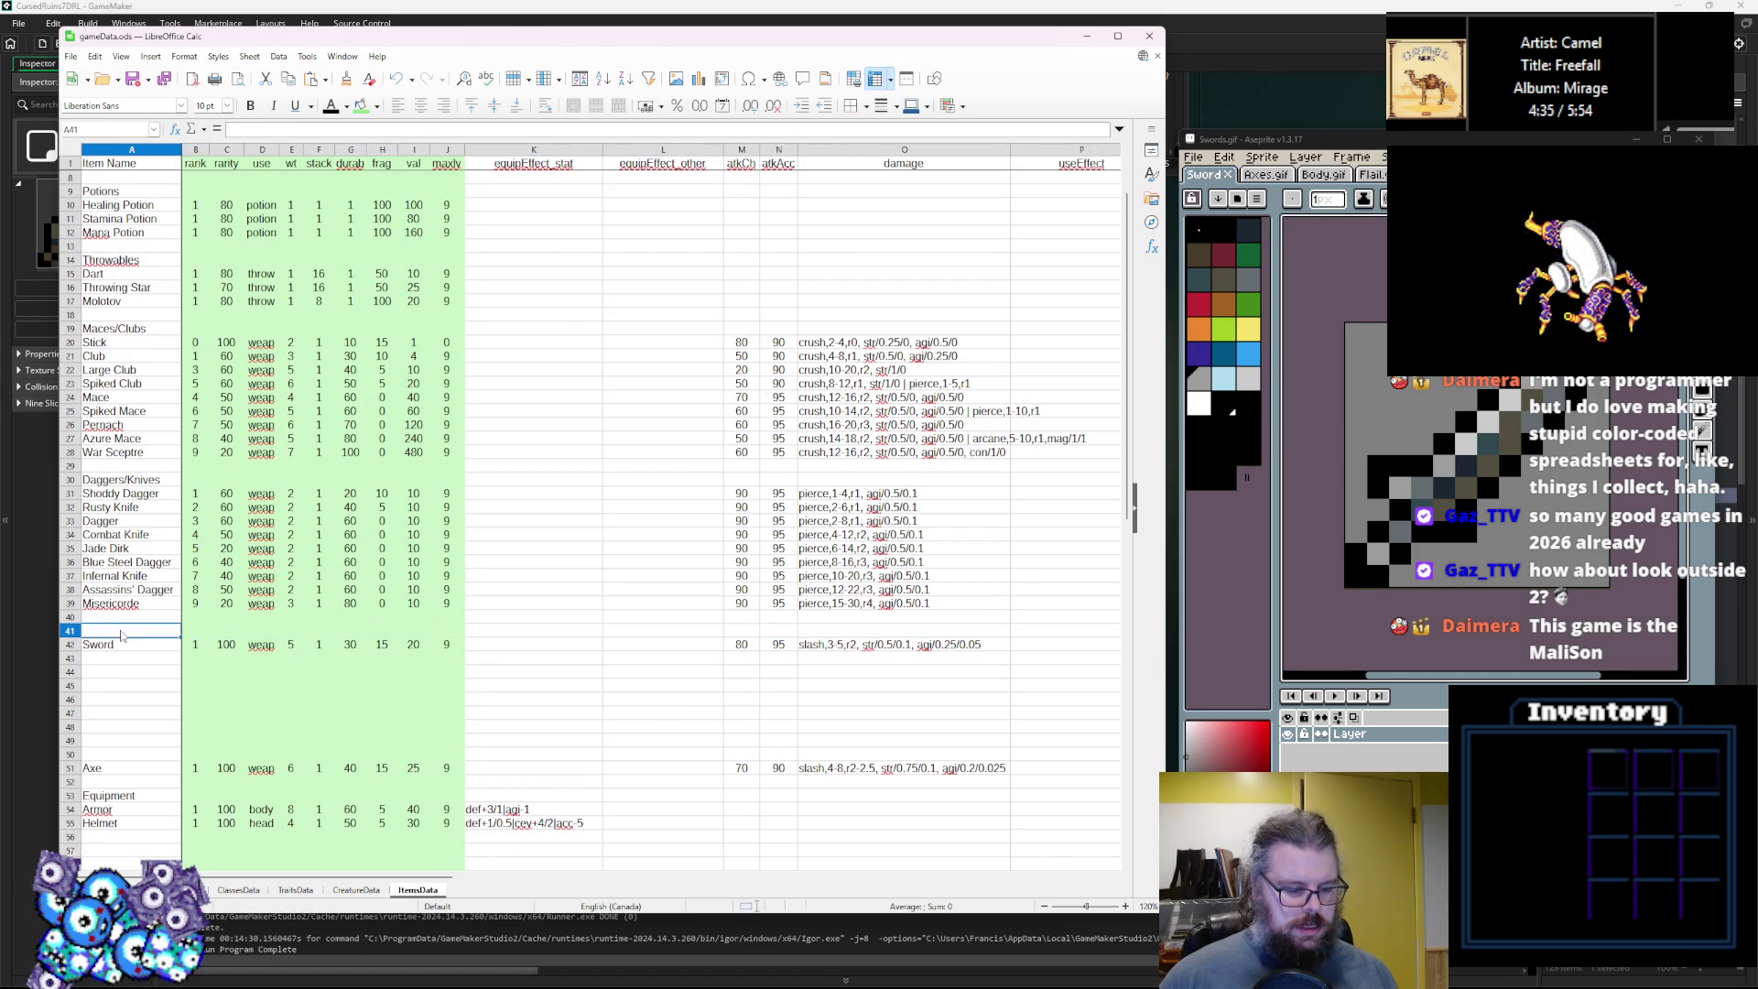
# Enter the heading 'Swords' in the blank row above Sword.
pyautogui.click(119, 668)
pyautogui.click(123, 631)
pyautogui.write('Swords')
pyautogui.click(138, 688)
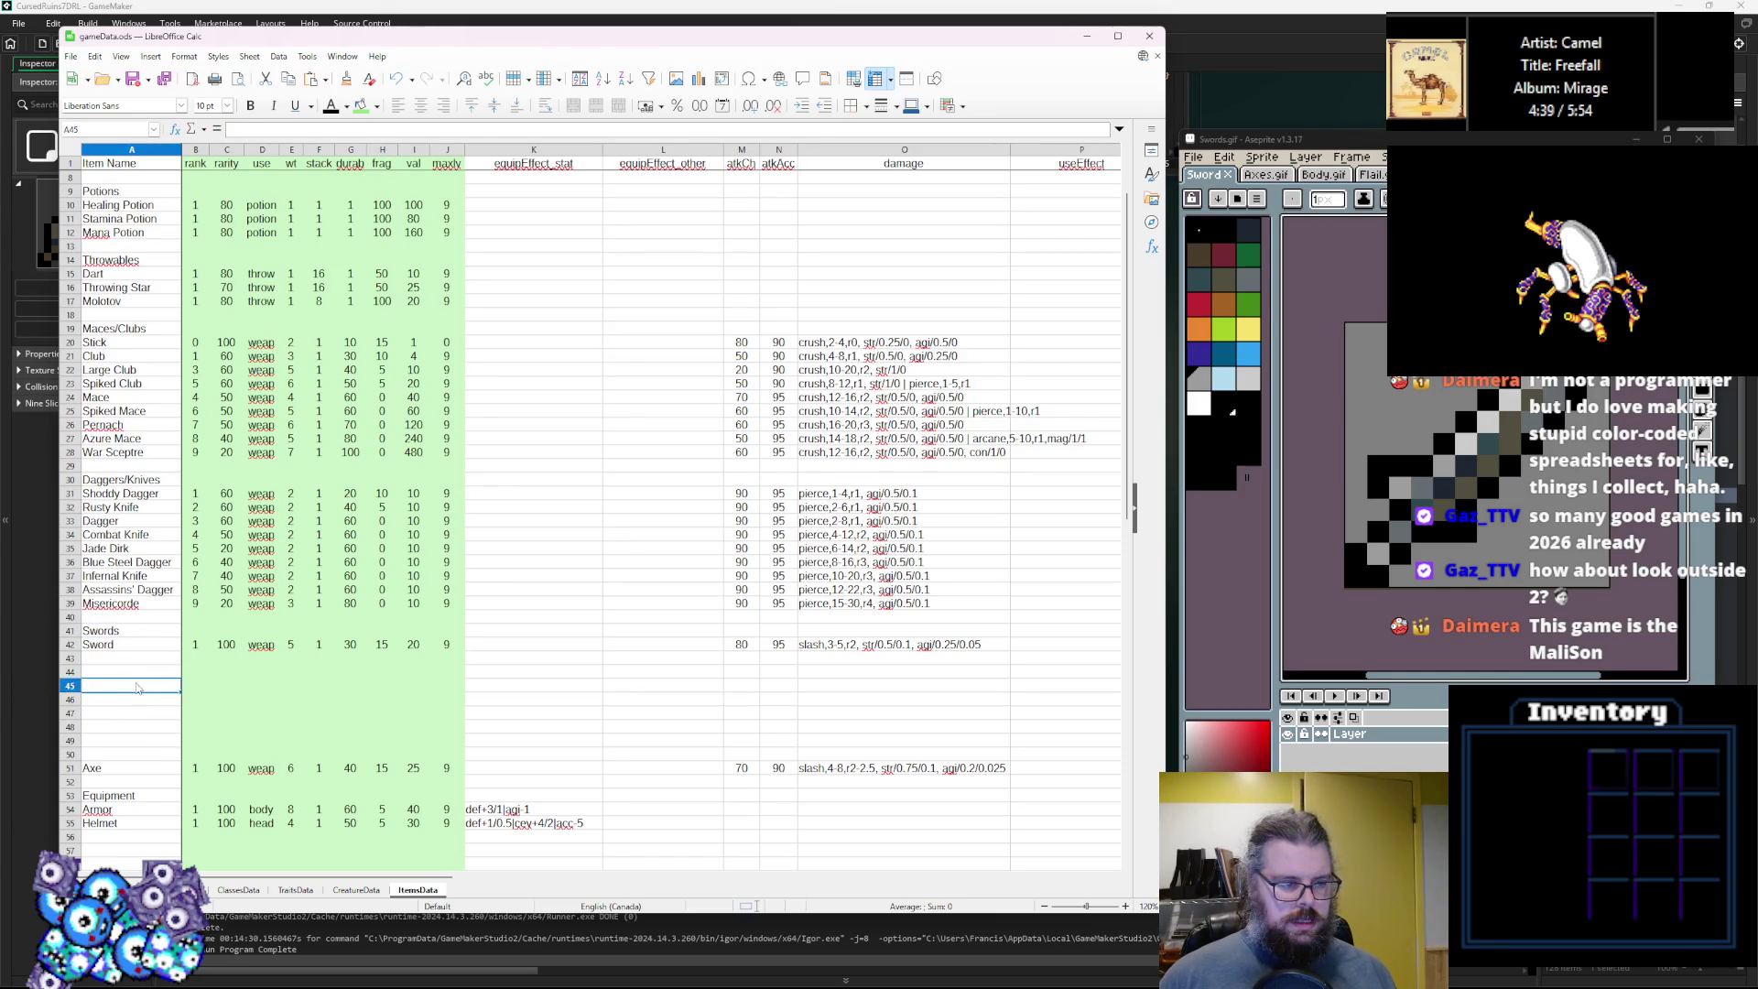
# Rename the Sword item to 'Old Sword'.
pyautogui.doubleClick(144, 639)
pyautogui.moveTo(136, 644); pyautogui.dragTo(13, 646)
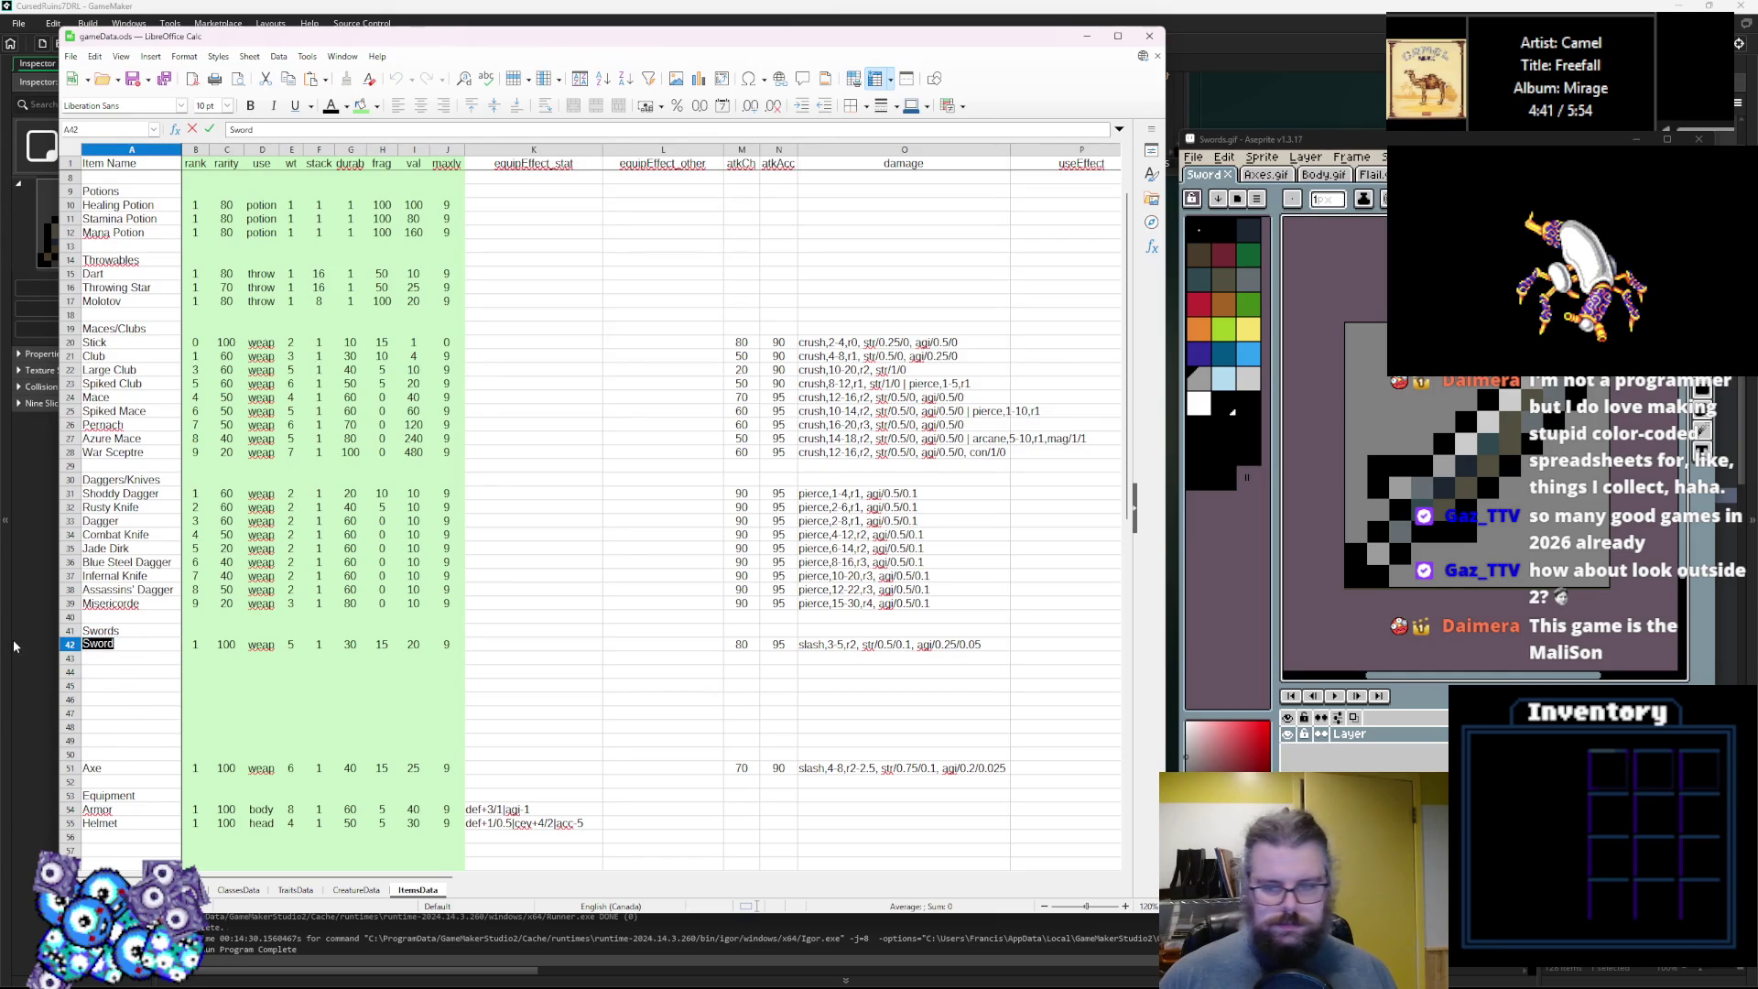
pyautogui.write('Old S')
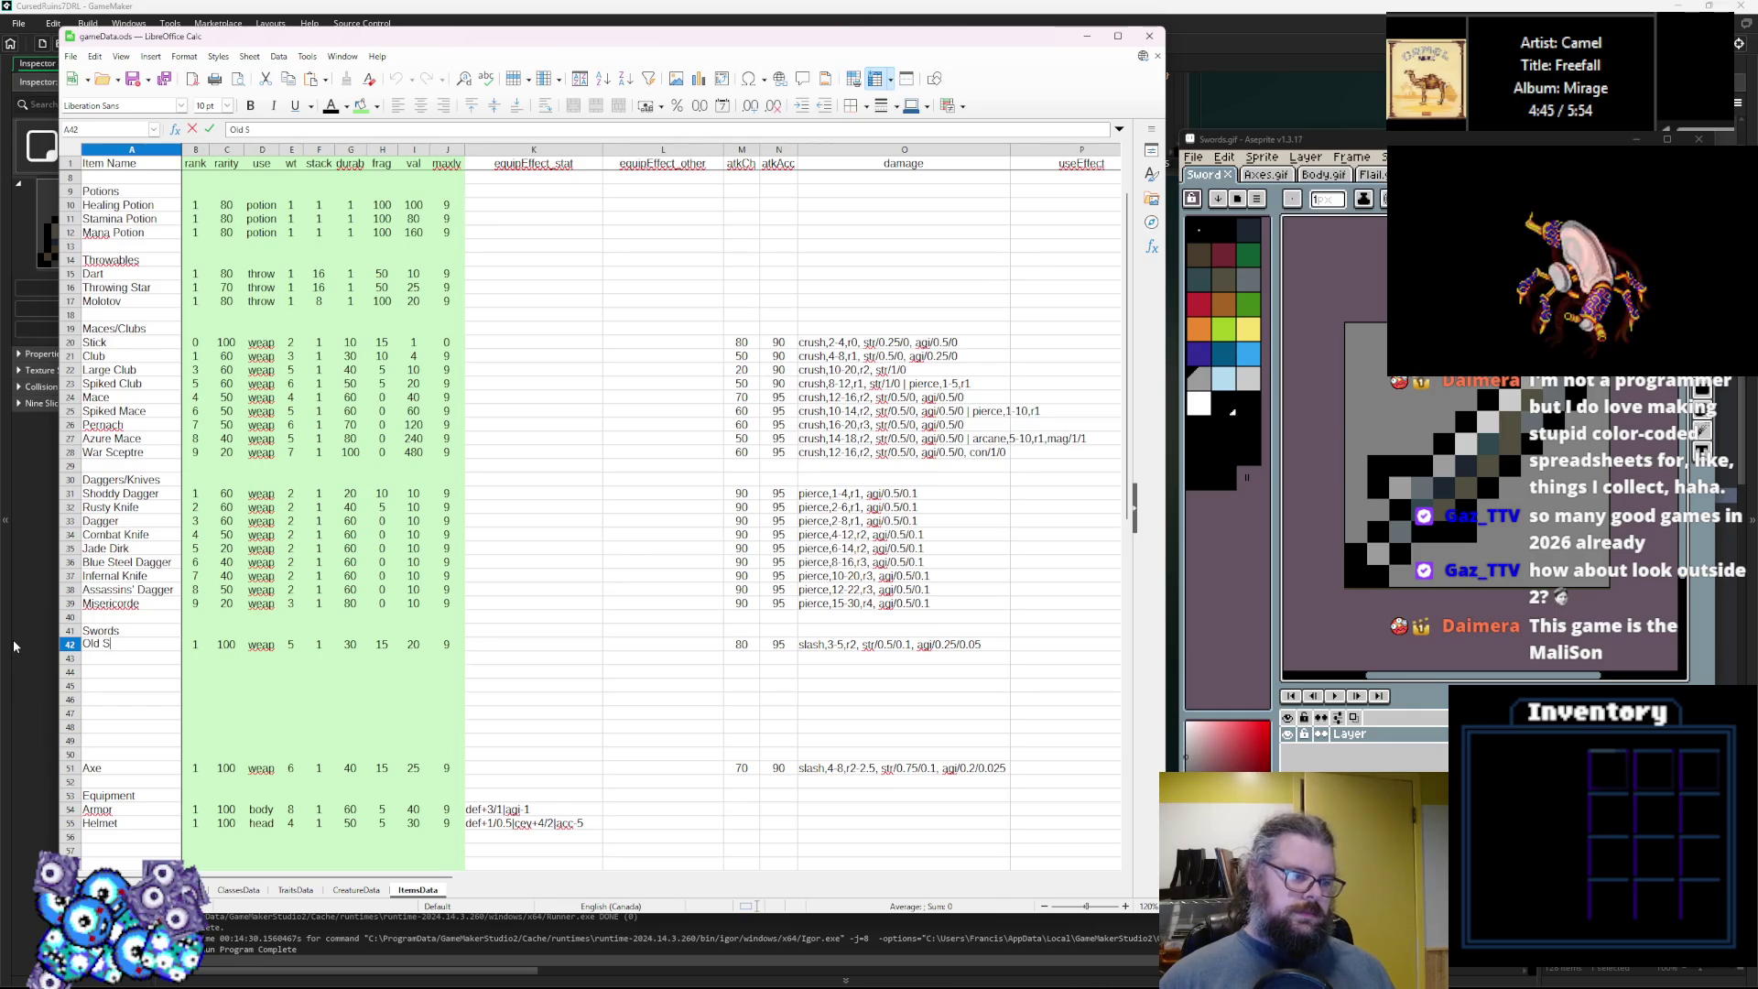
pyautogui.write('word')
pyautogui.click(217, 649)
pyautogui.press('Left')
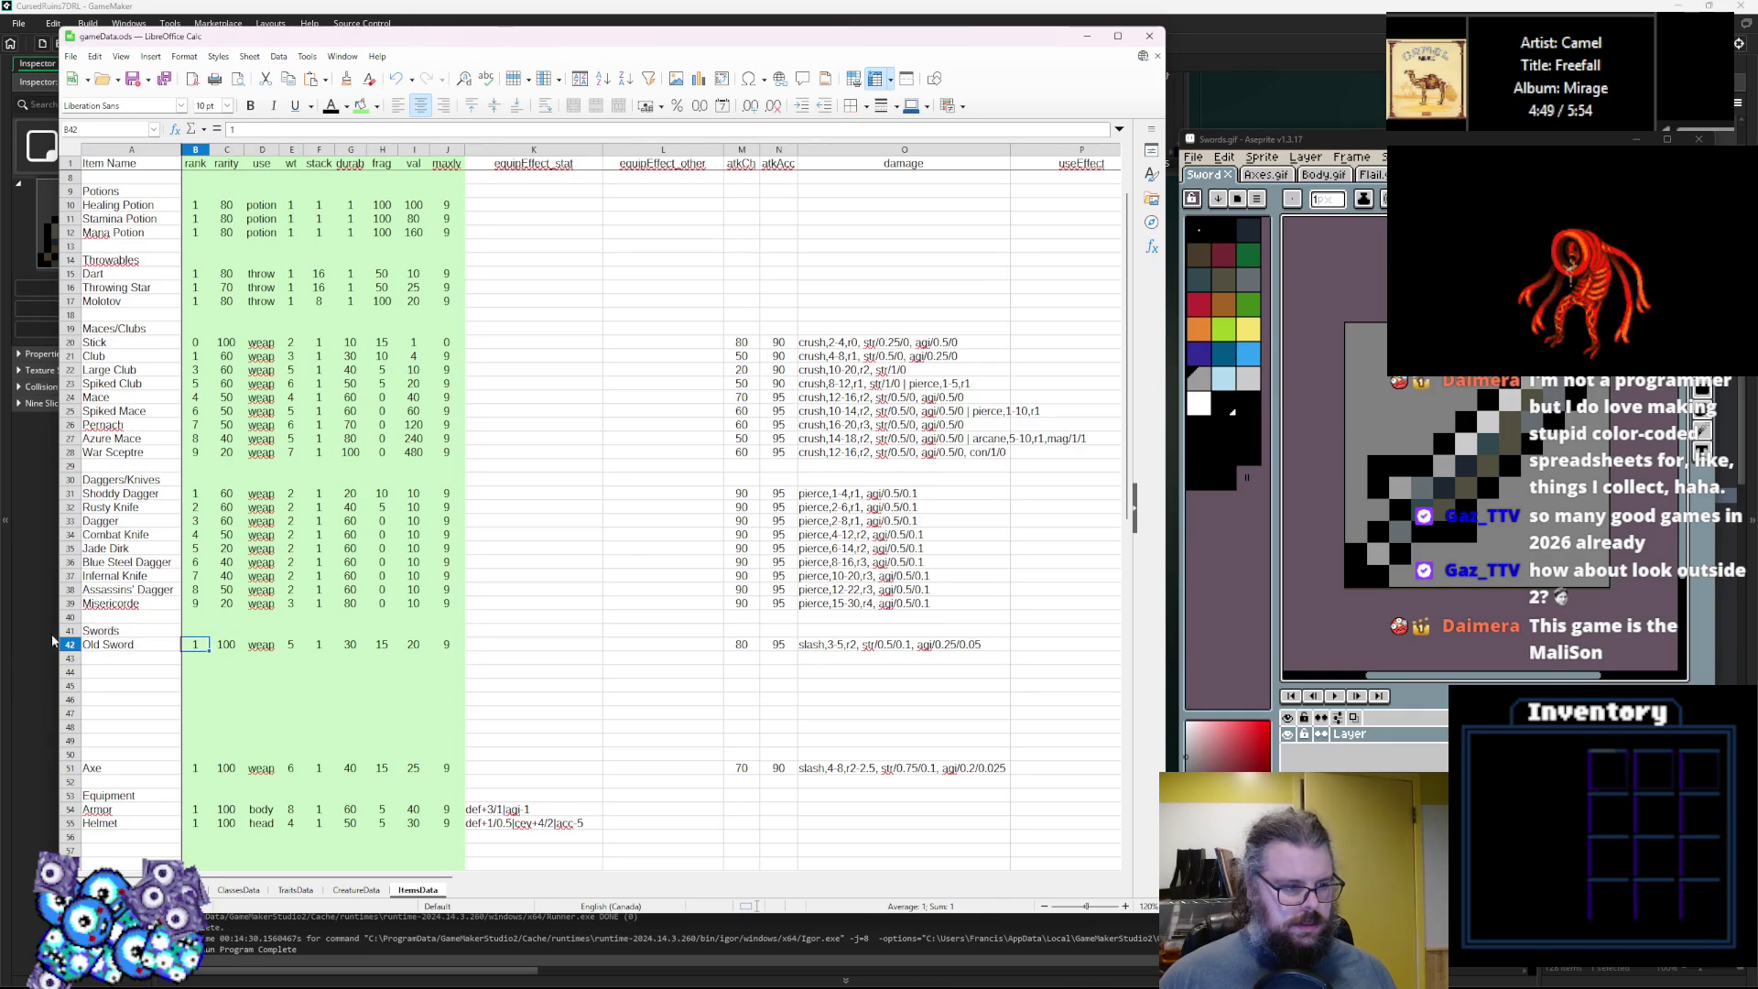
# Copy the Old Sword row into each empty row below it.
pyautogui.click(70, 646)
pyautogui.hotkey('ctrl', 'c')
pyautogui.click(71, 659)
pyautogui.hotkey('ctrl', 'v')
pyautogui.click(101, 680)
pyautogui.hotkey('ctrl', 'v')
pyautogui.press('Down')
pyautogui.hotkey('ctrl', 'v')
pyautogui.press('Down')
pyautogui.hotkey('ctrl', 'v')
pyautogui.press('Down')
pyautogui.hotkey('ctrl', 'v')
pyautogui.press('Down')
pyautogui.hotkey('ctrl', 'v')
pyautogui.press('Down')
pyautogui.hotkey('ctrl', 'v')
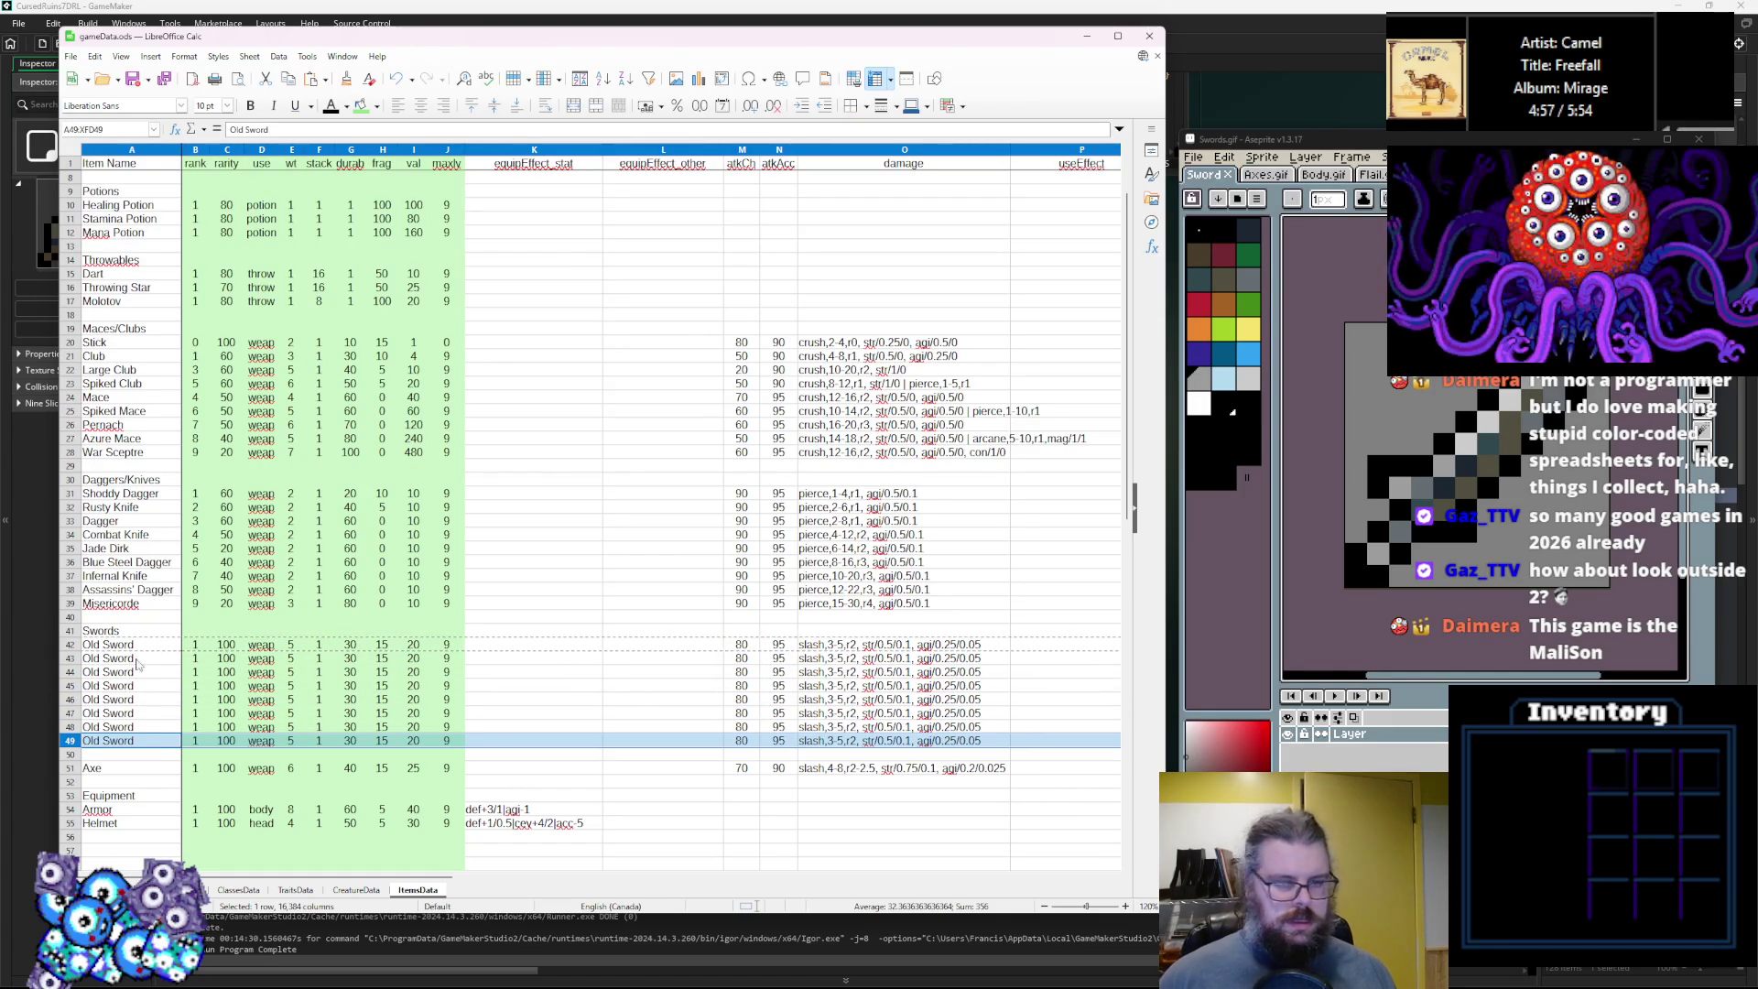
pyautogui.click(130, 767)
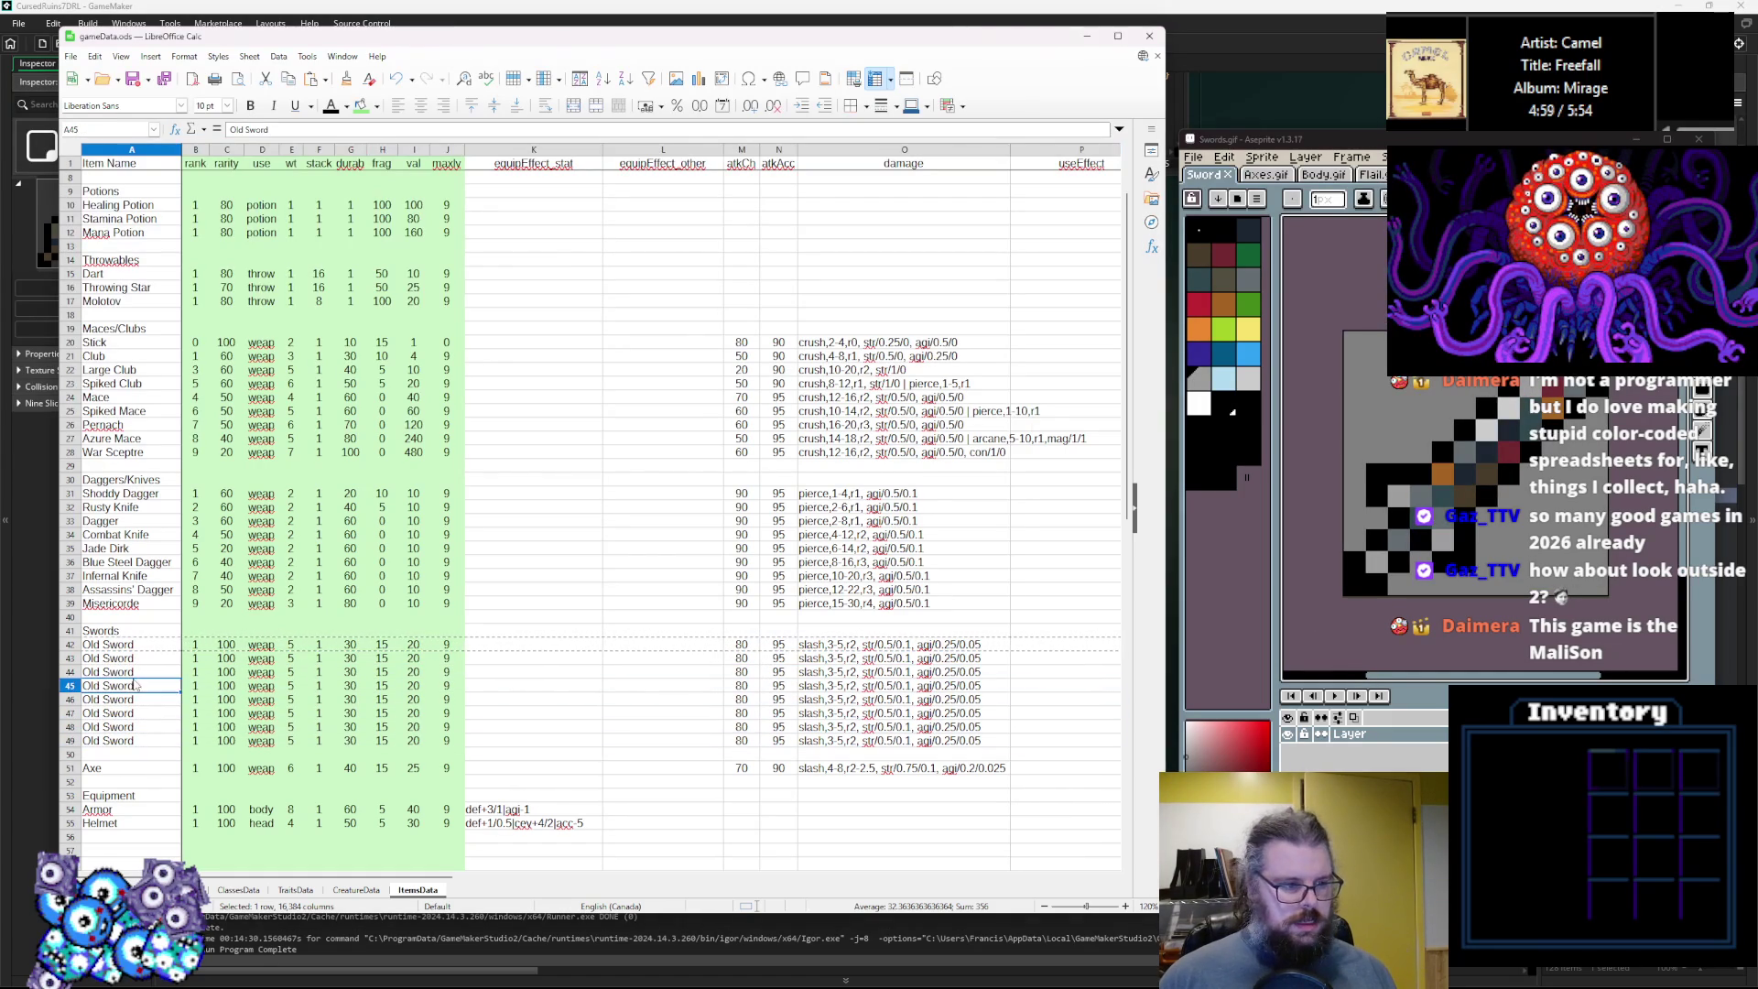
# Rename the next two Old Sword copies to Rusty Sword and Arming Sword.
pyautogui.doubleClick(95, 657)
pyautogui.write('Rusty')
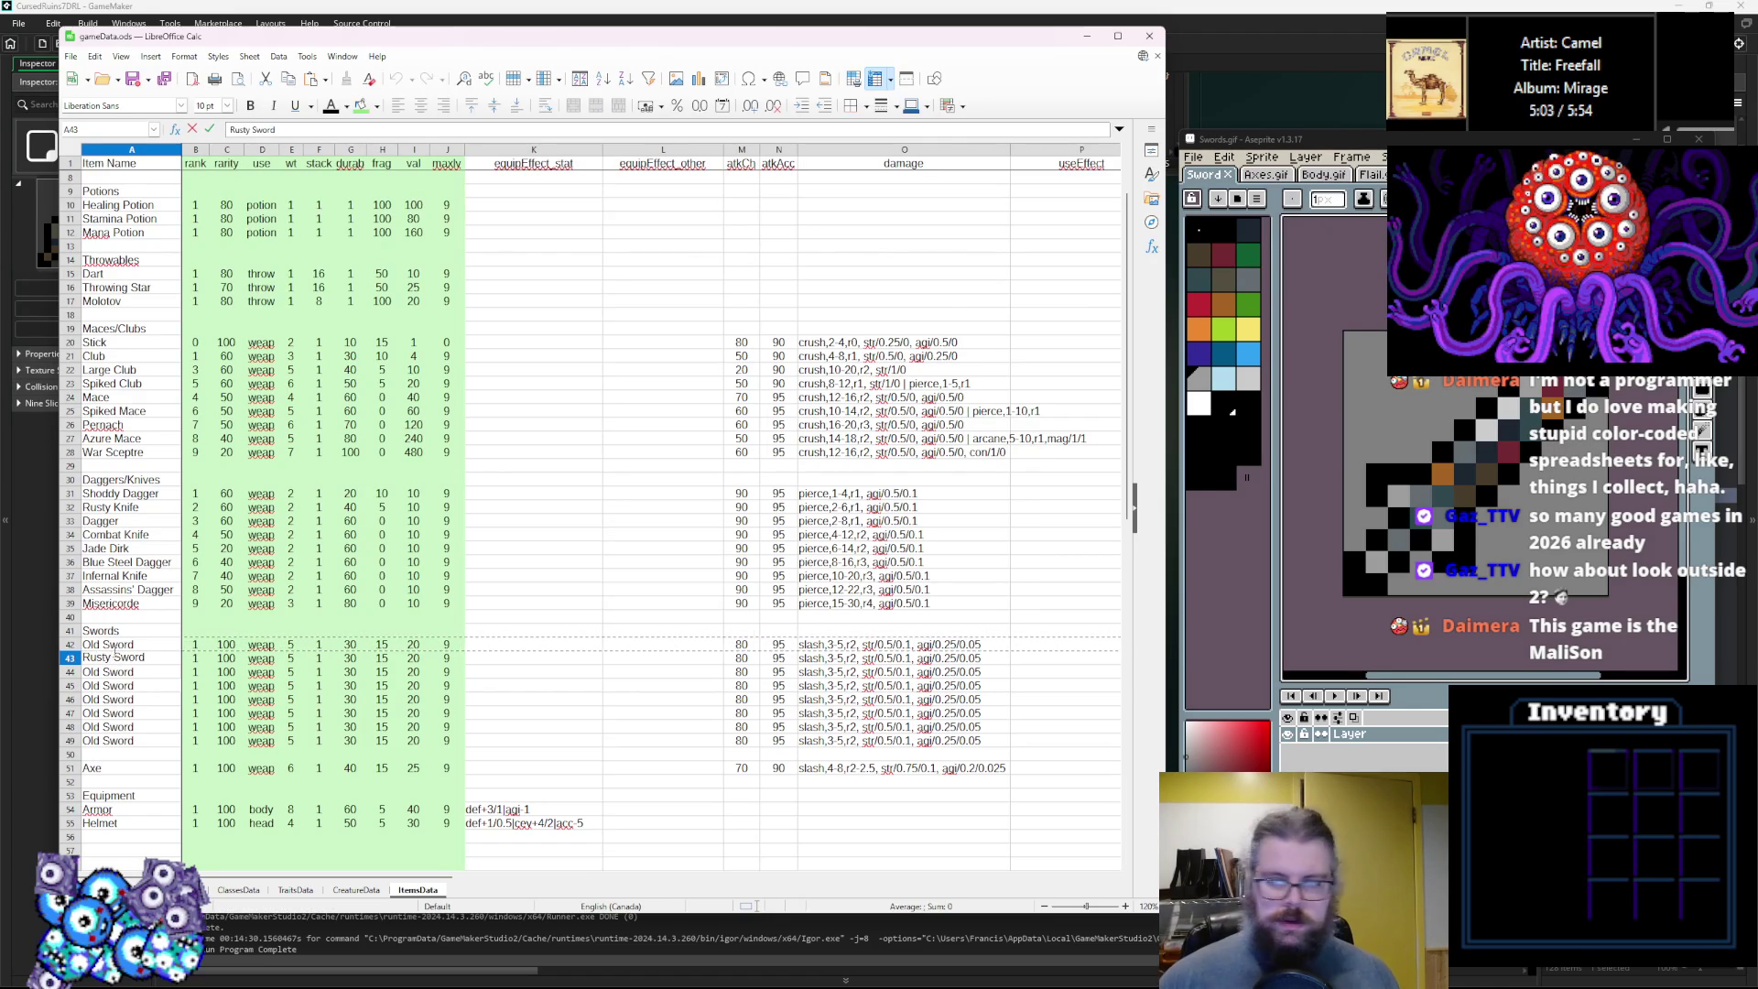
pyautogui.press('Return')
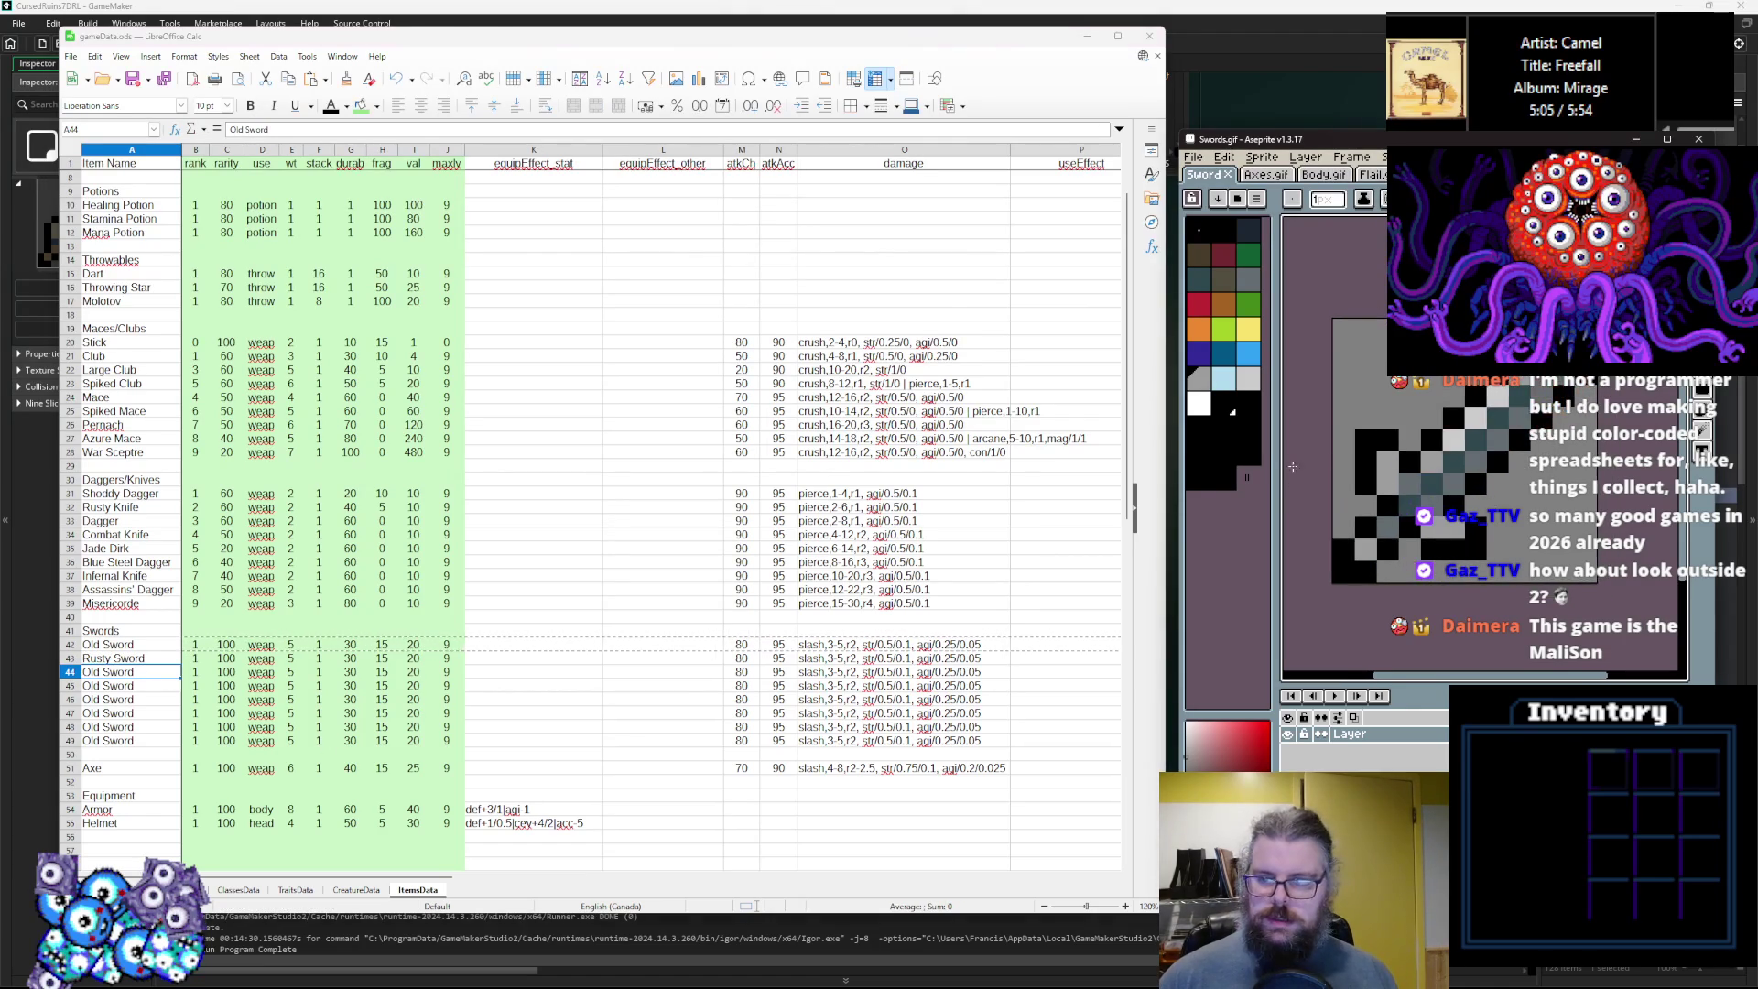
pyautogui.write('O')
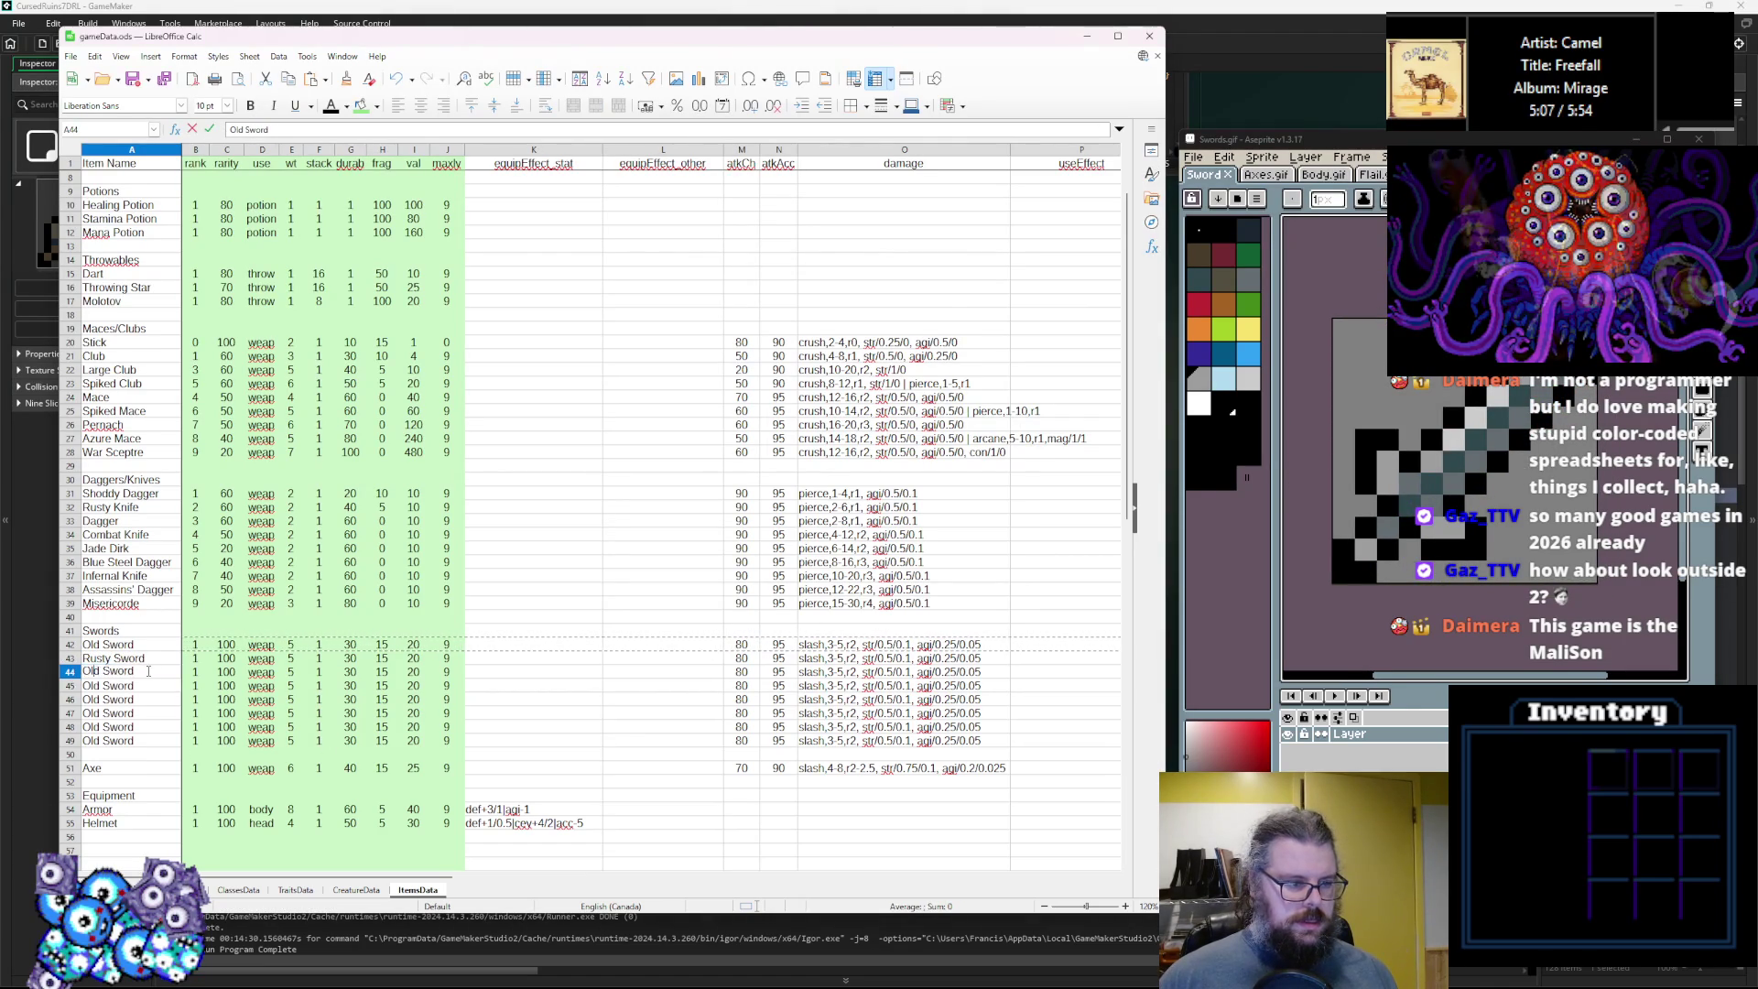
pyautogui.write('rming Sword')
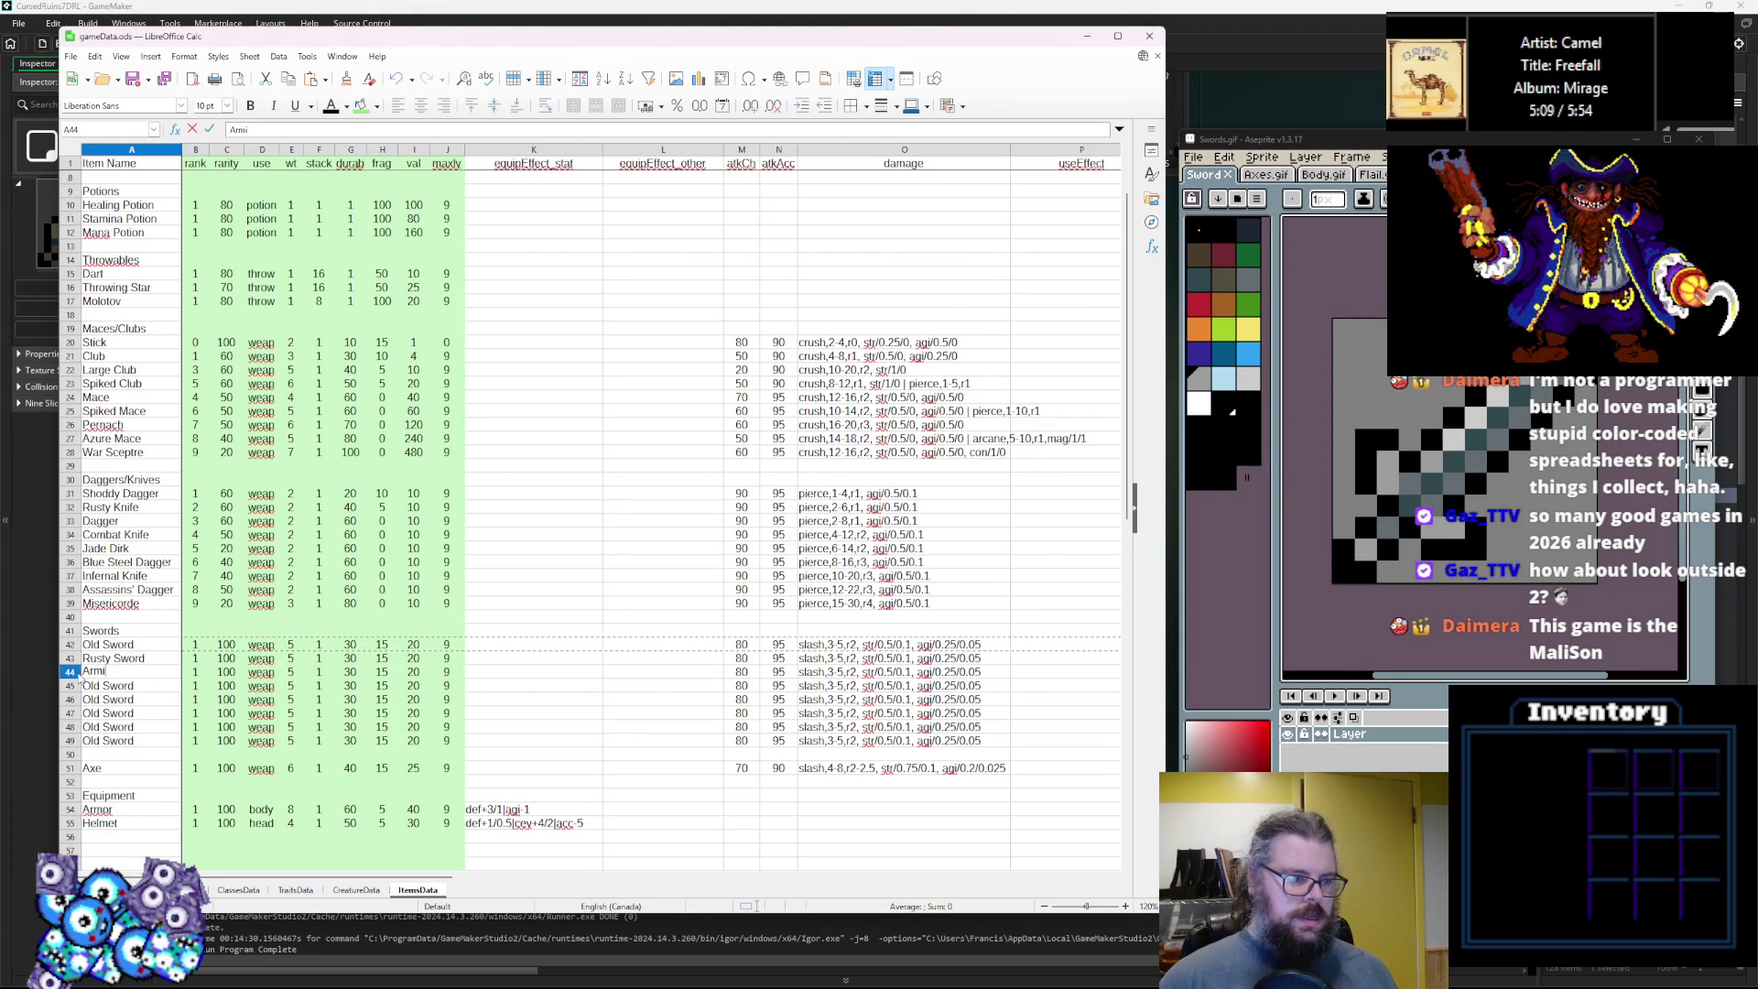
pyautogui.press('Return')
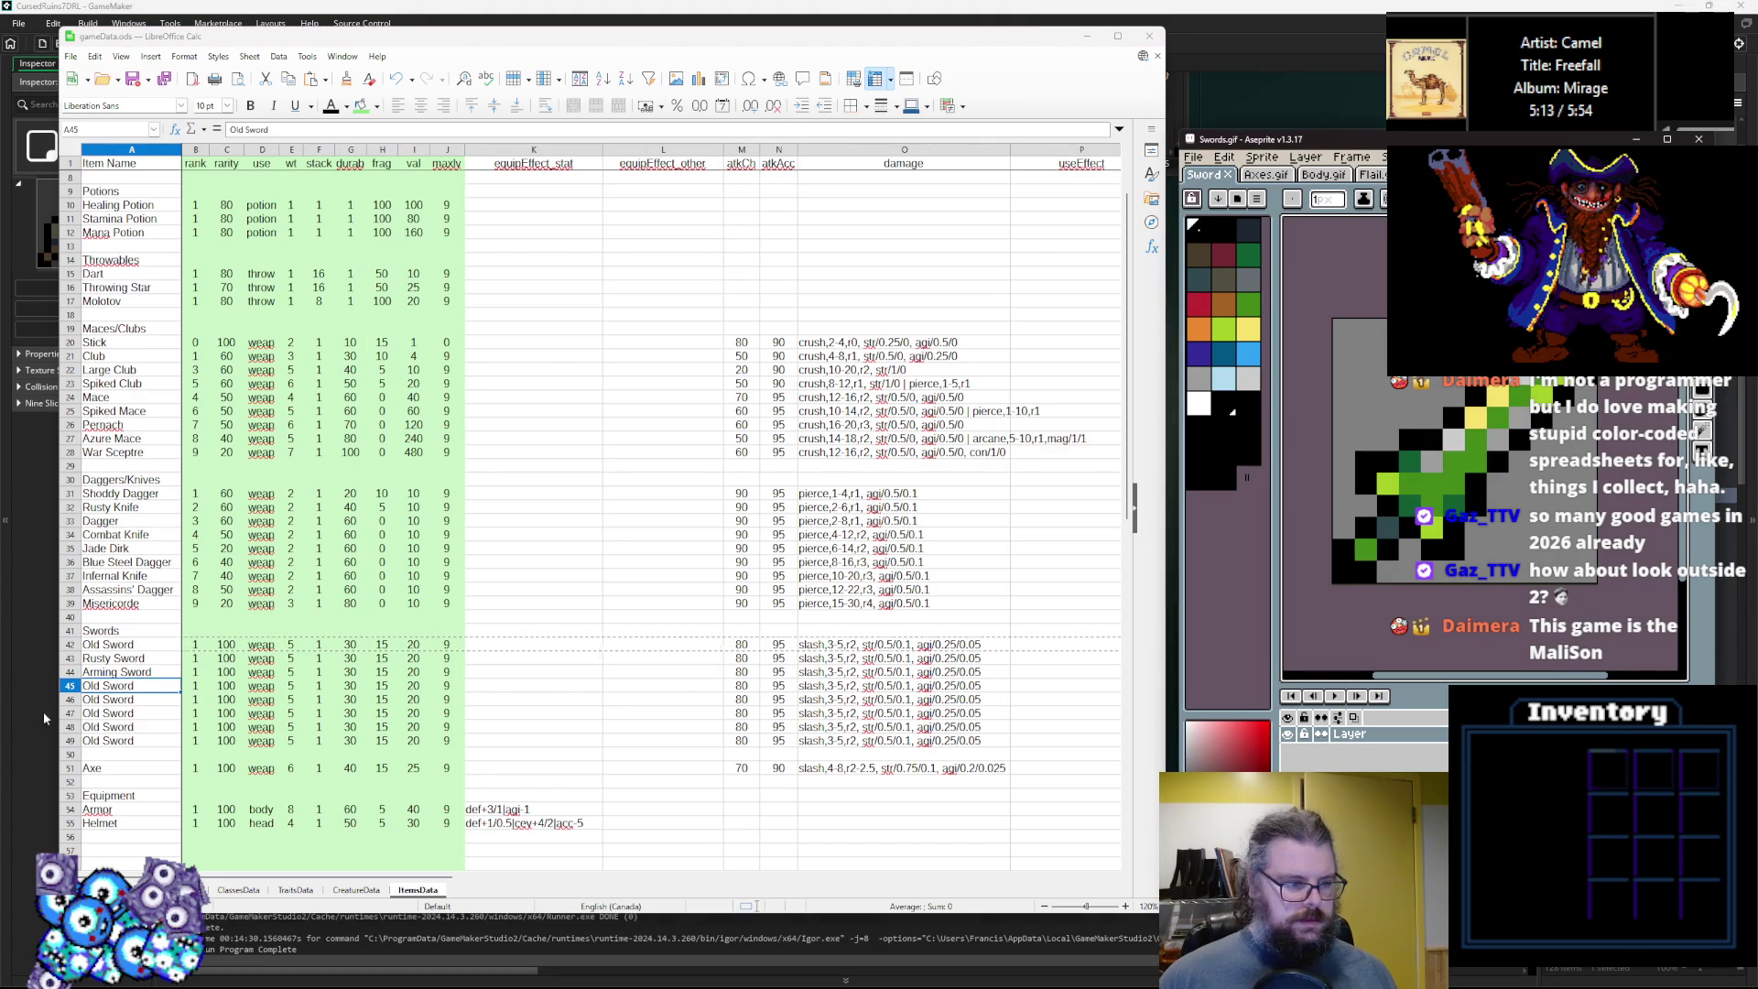
# Rename the following two copies to Jade Sword and Jeweled Falchion.
pyautogui.press('F2')
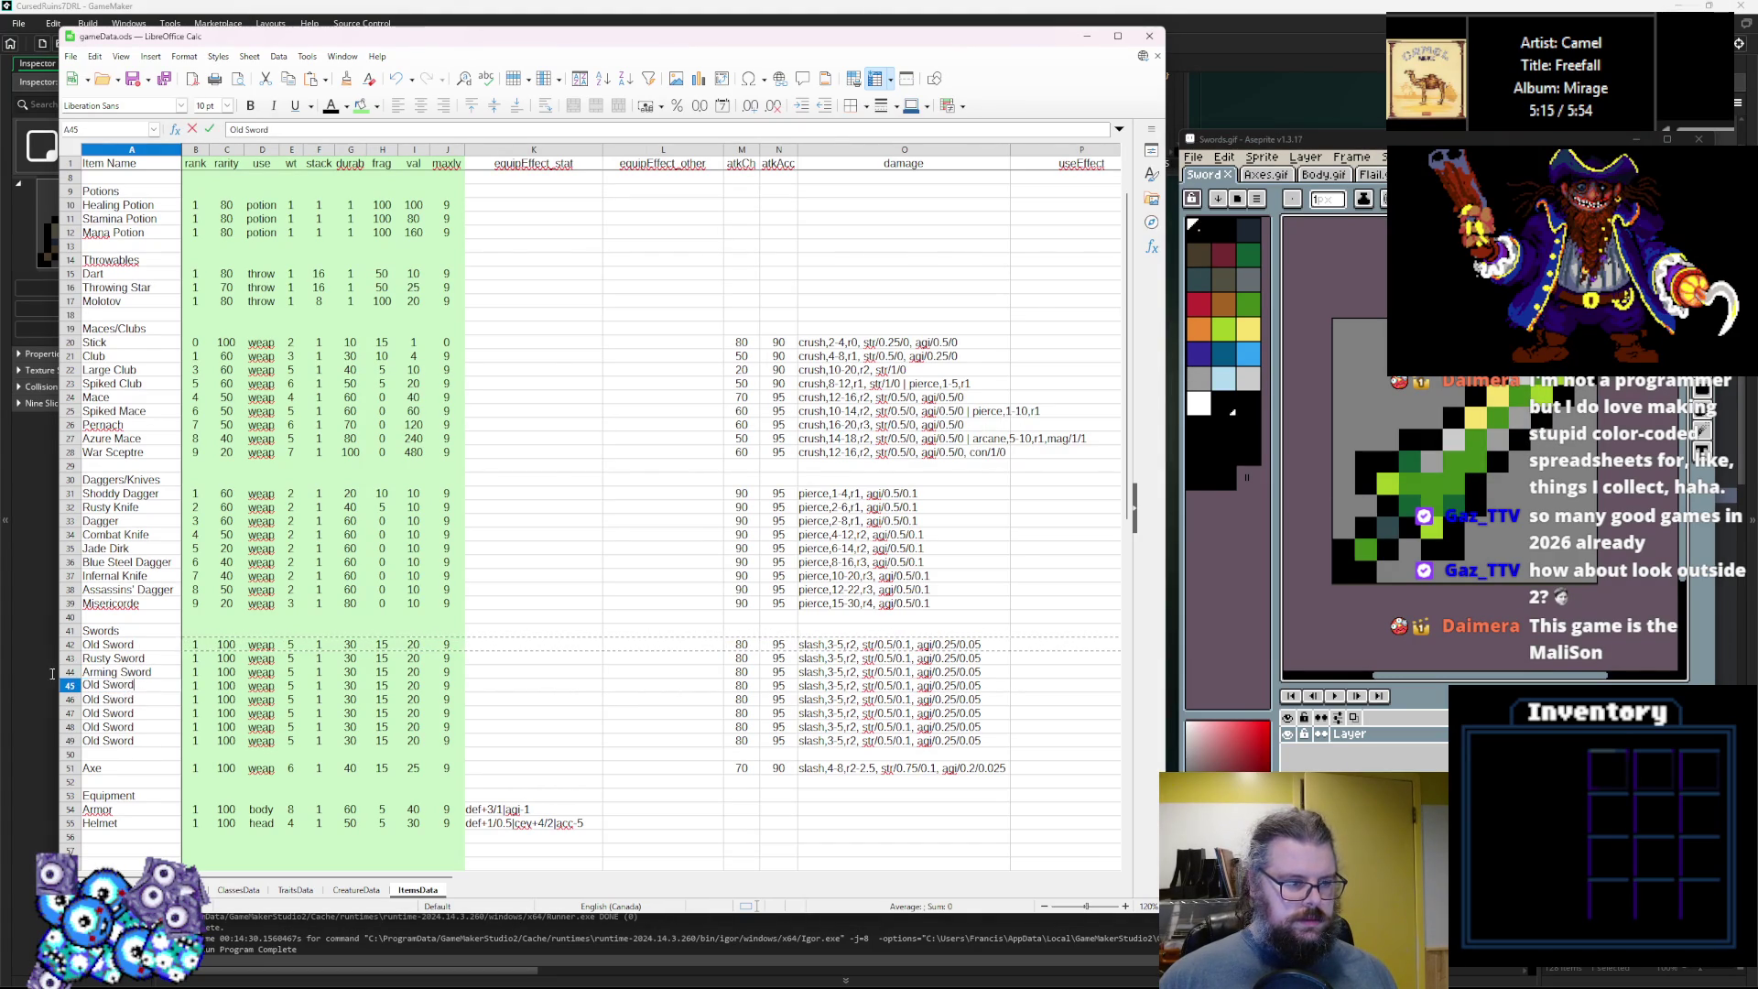
pyautogui.hotkey('shift', 'Home')
pyautogui.press('BackSpace')
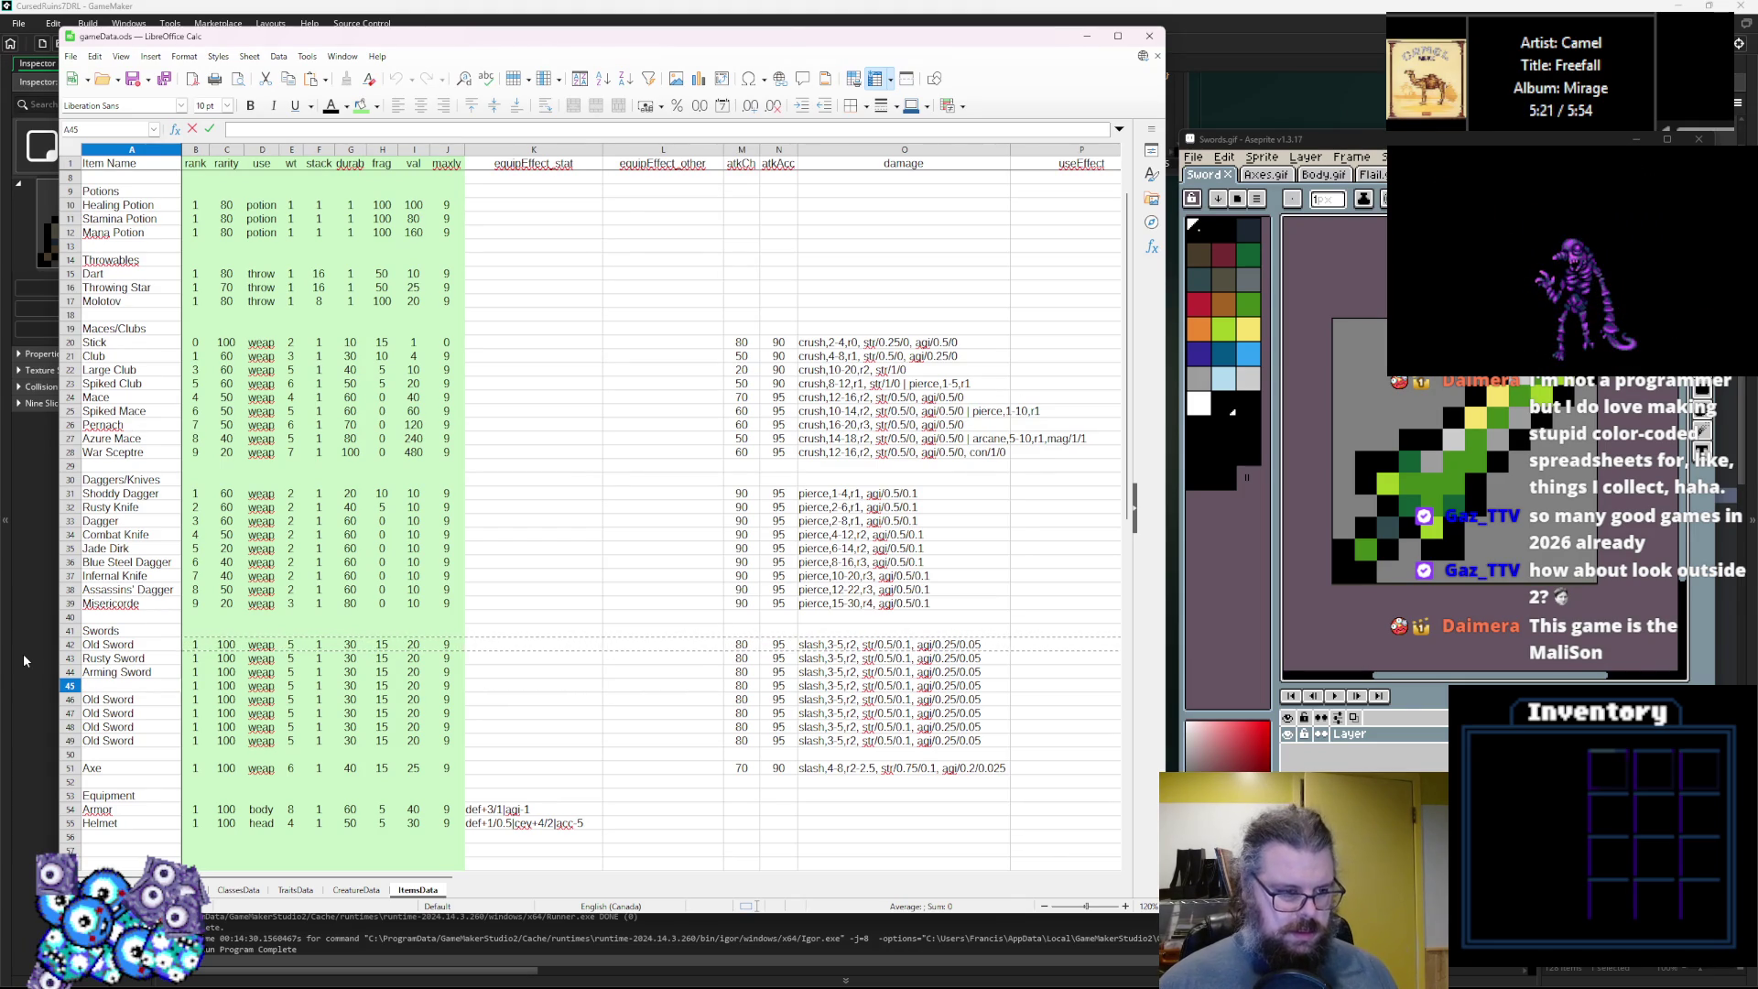
pyautogui.write('Jade Sword')
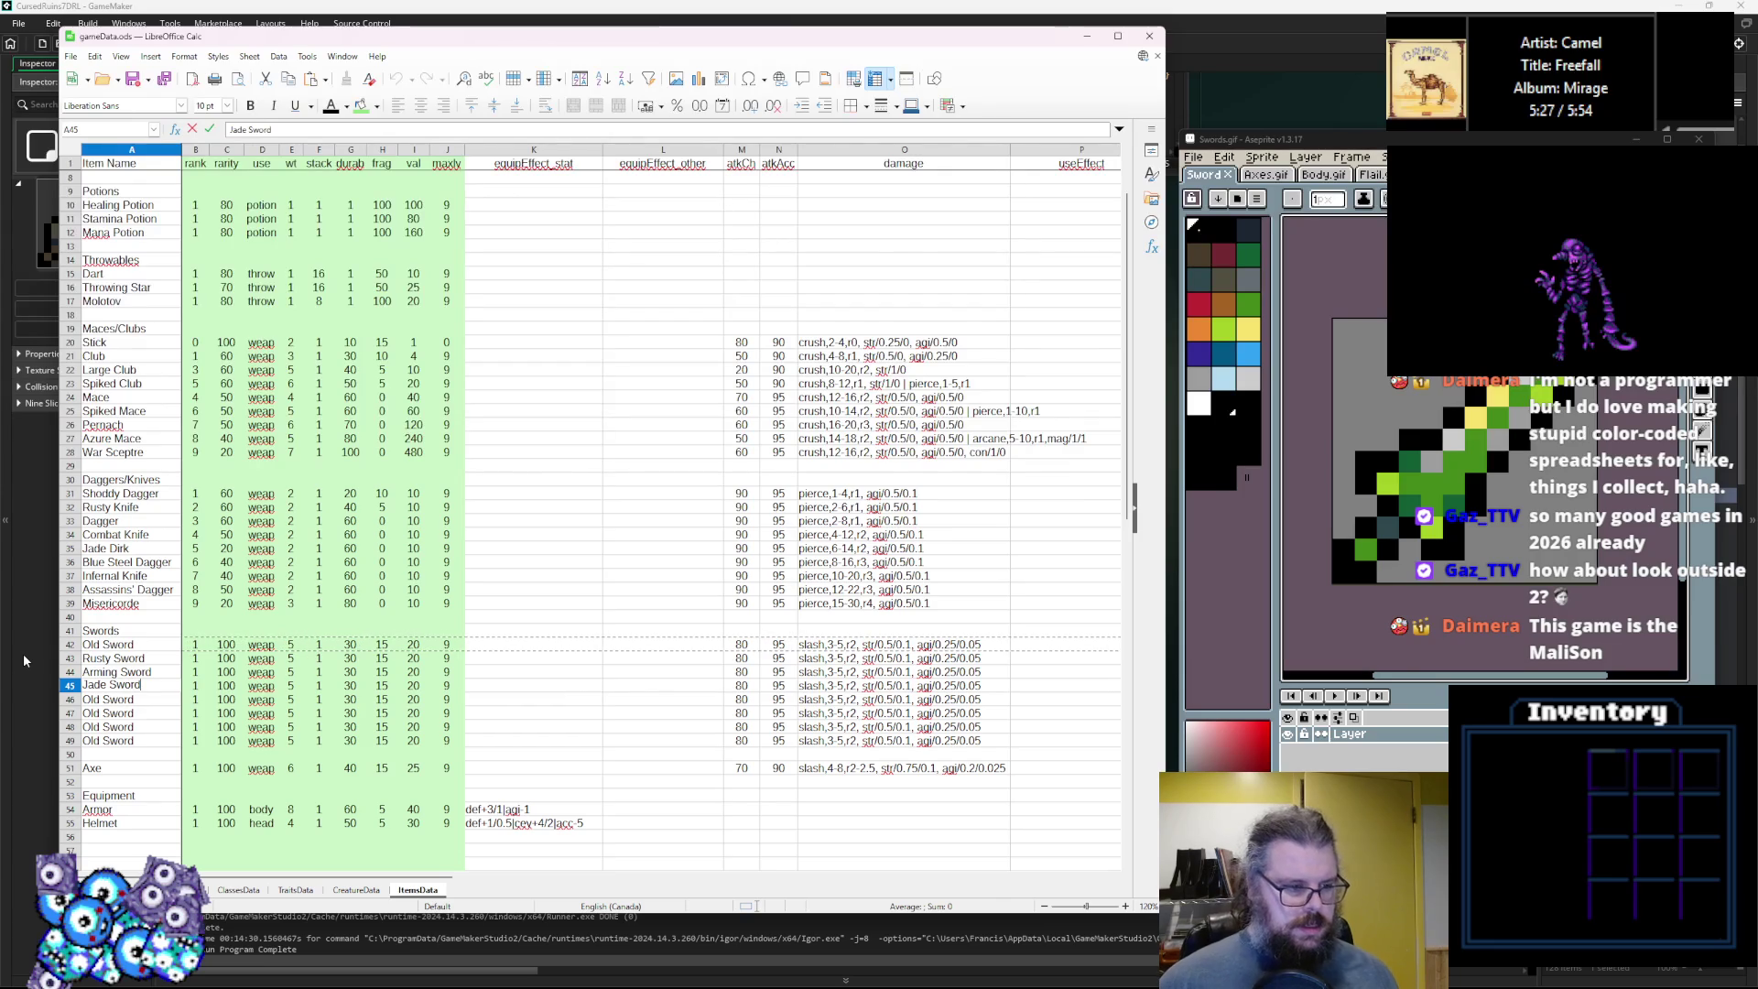
pyautogui.press('Return')
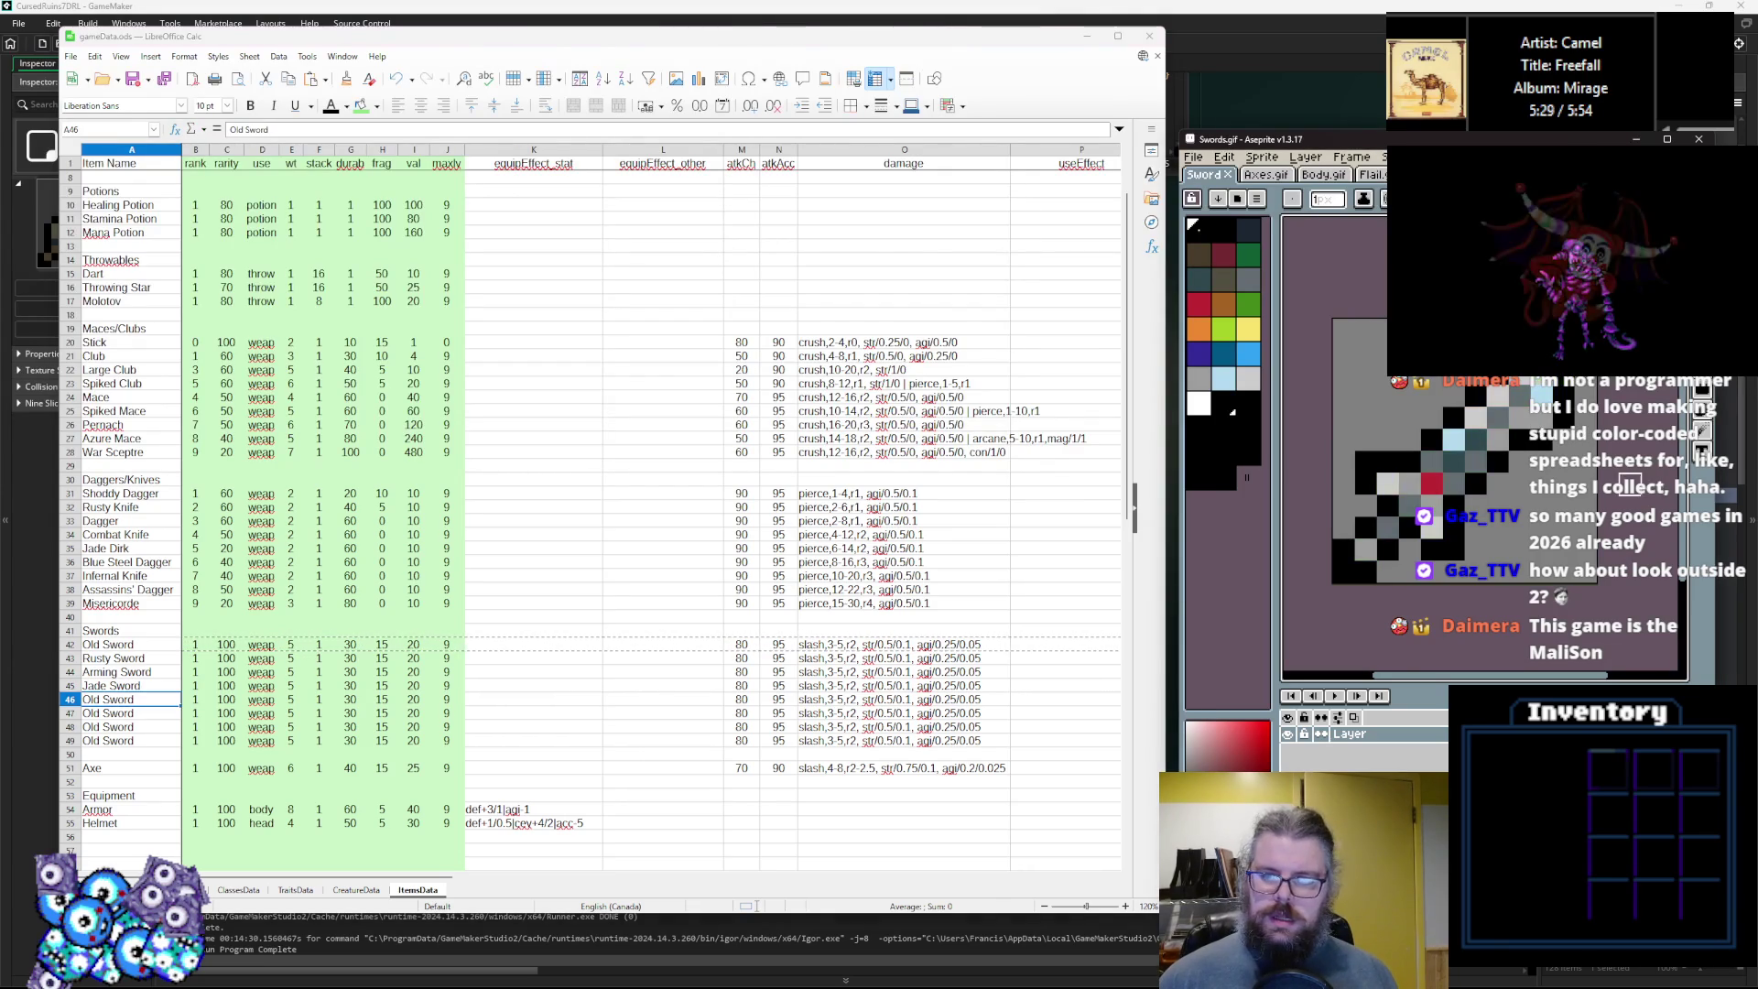
pyautogui.press('F2')
pyautogui.hotkey('shift', 'Home')
pyautogui.write('Jeweled')
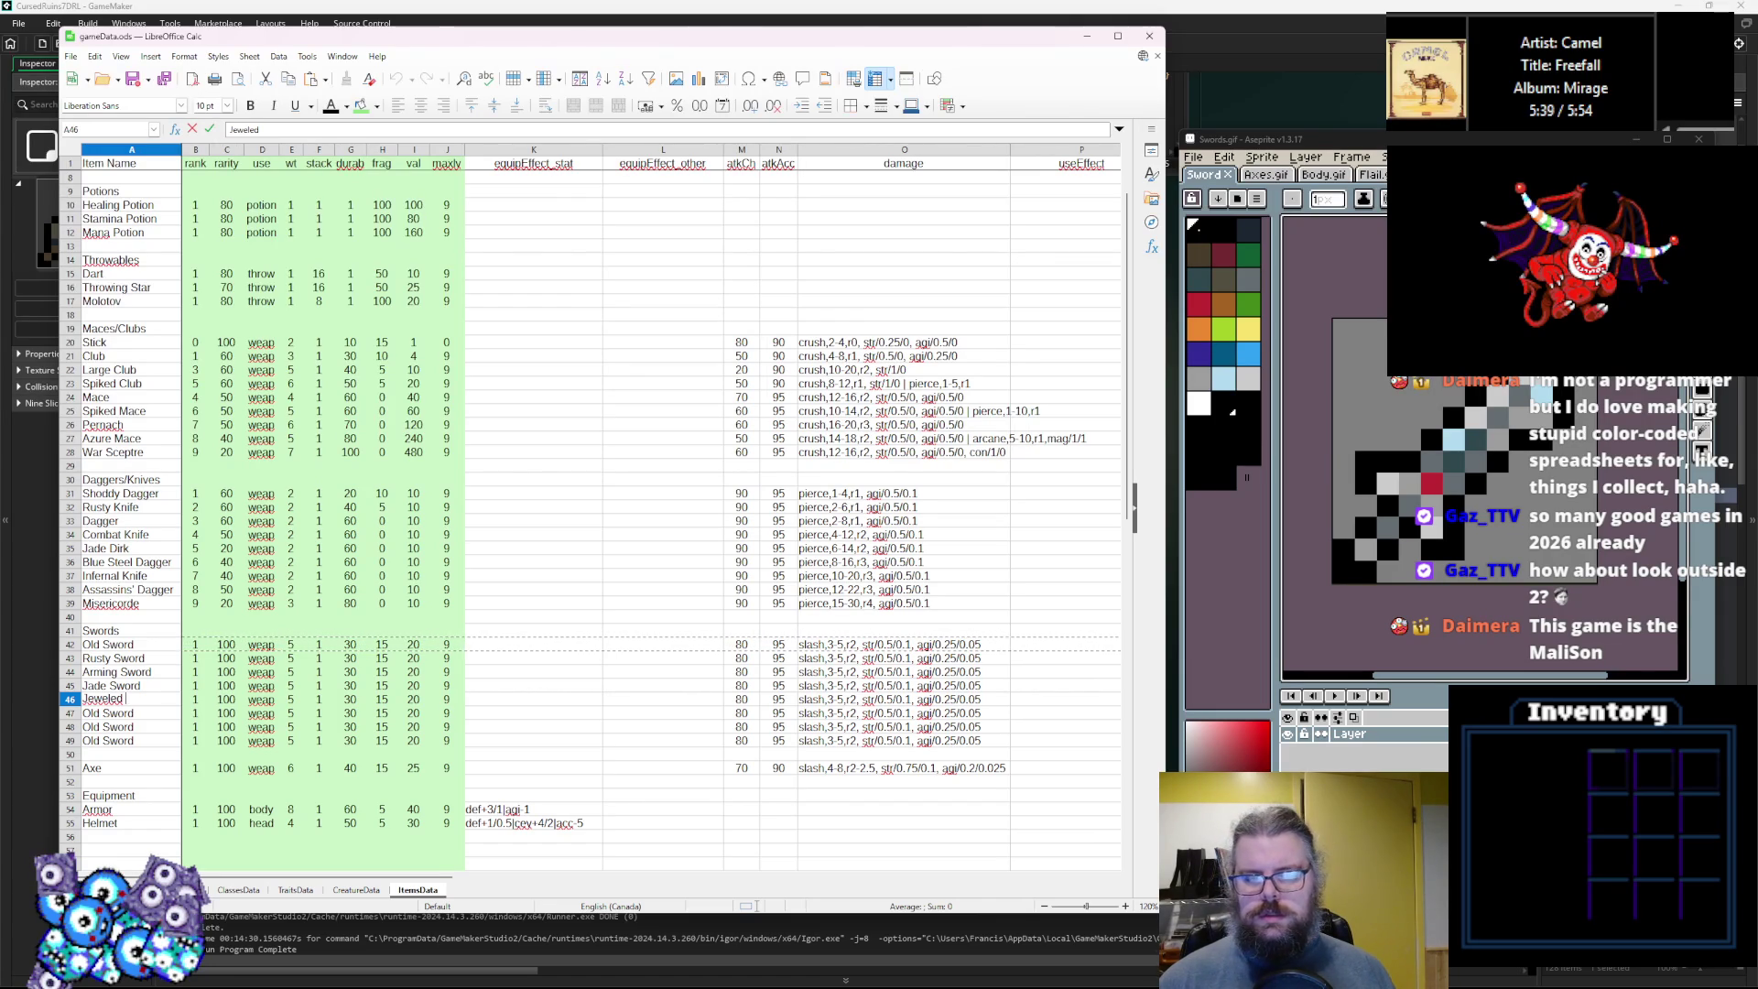
pyautogui.write('Falchion')
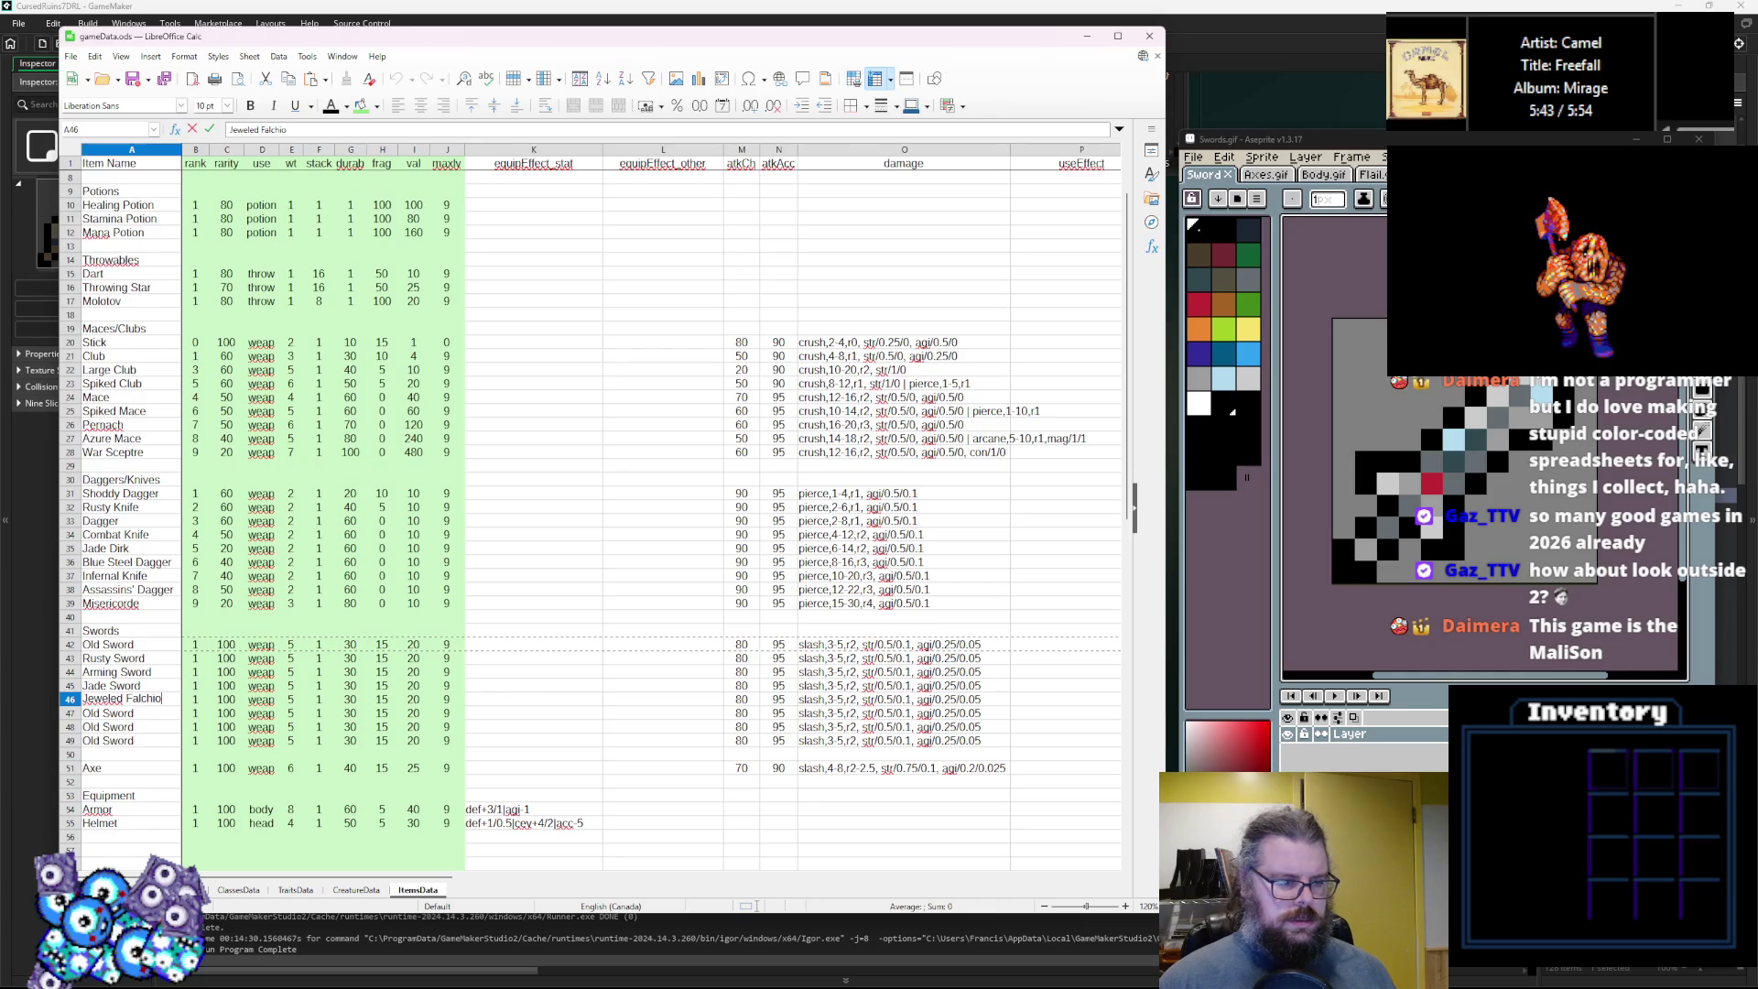
# Check the sword sprite frames, then select row 47's name and row 50.
pyautogui.click(1294, 618)
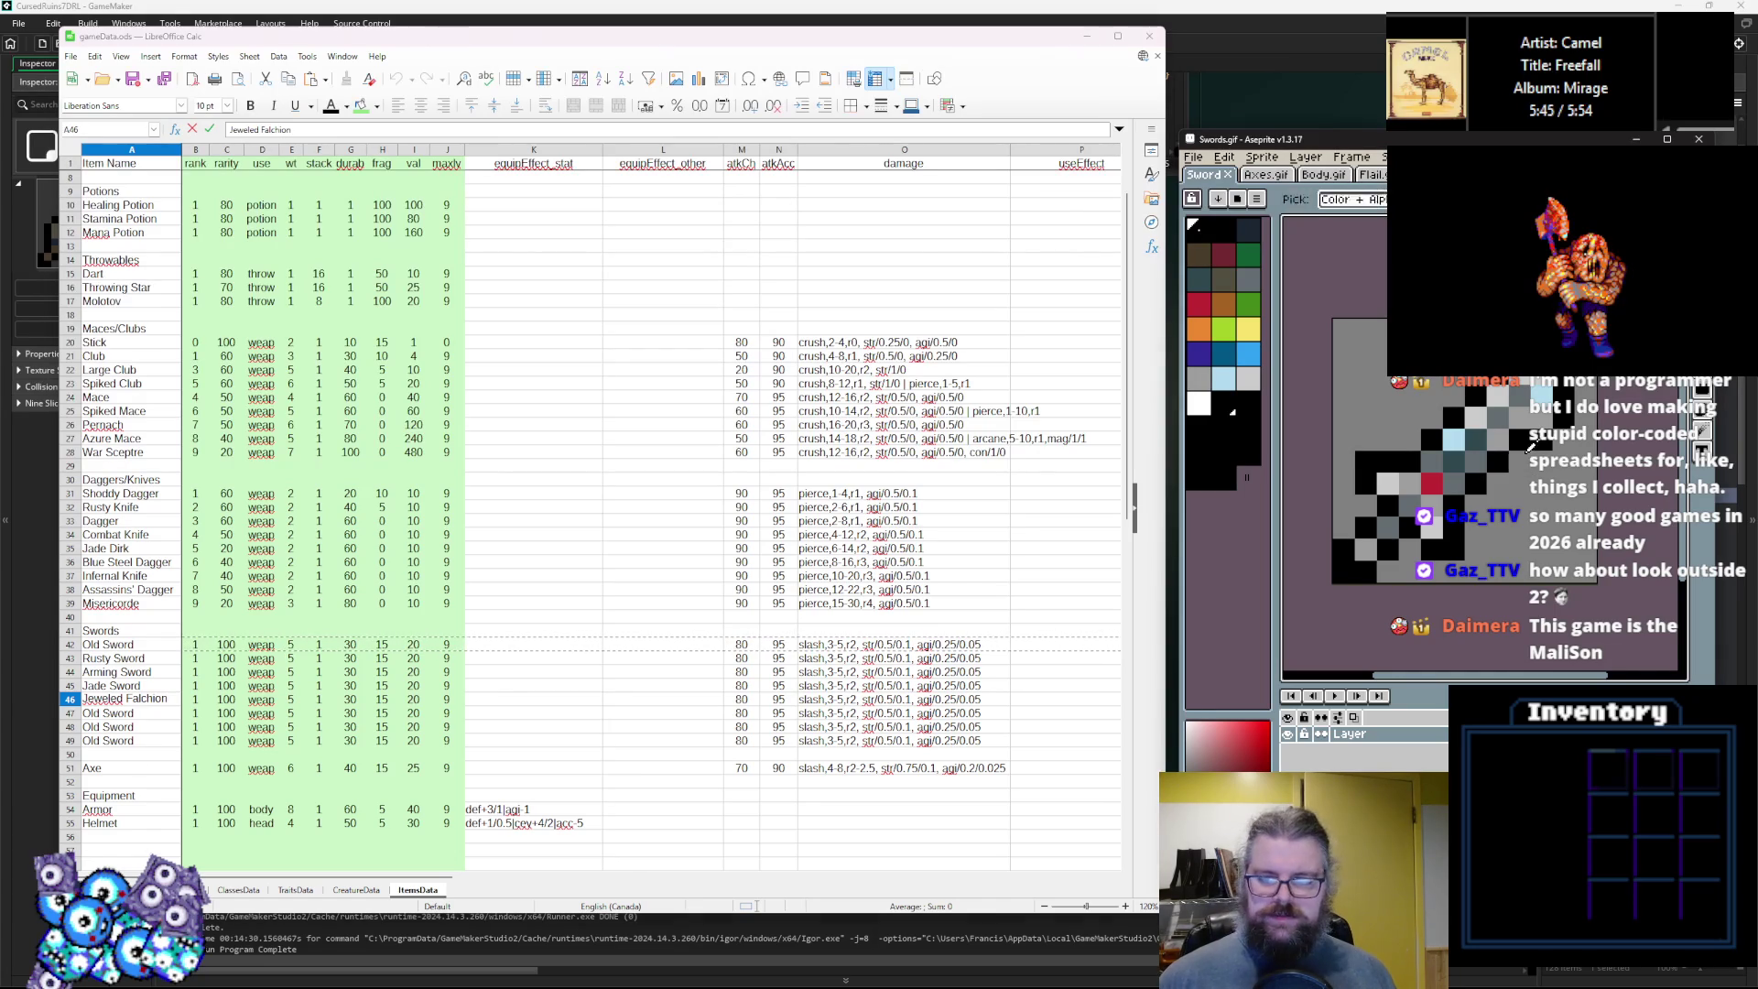
pyautogui.press('Right')
pyautogui.click(119, 713)
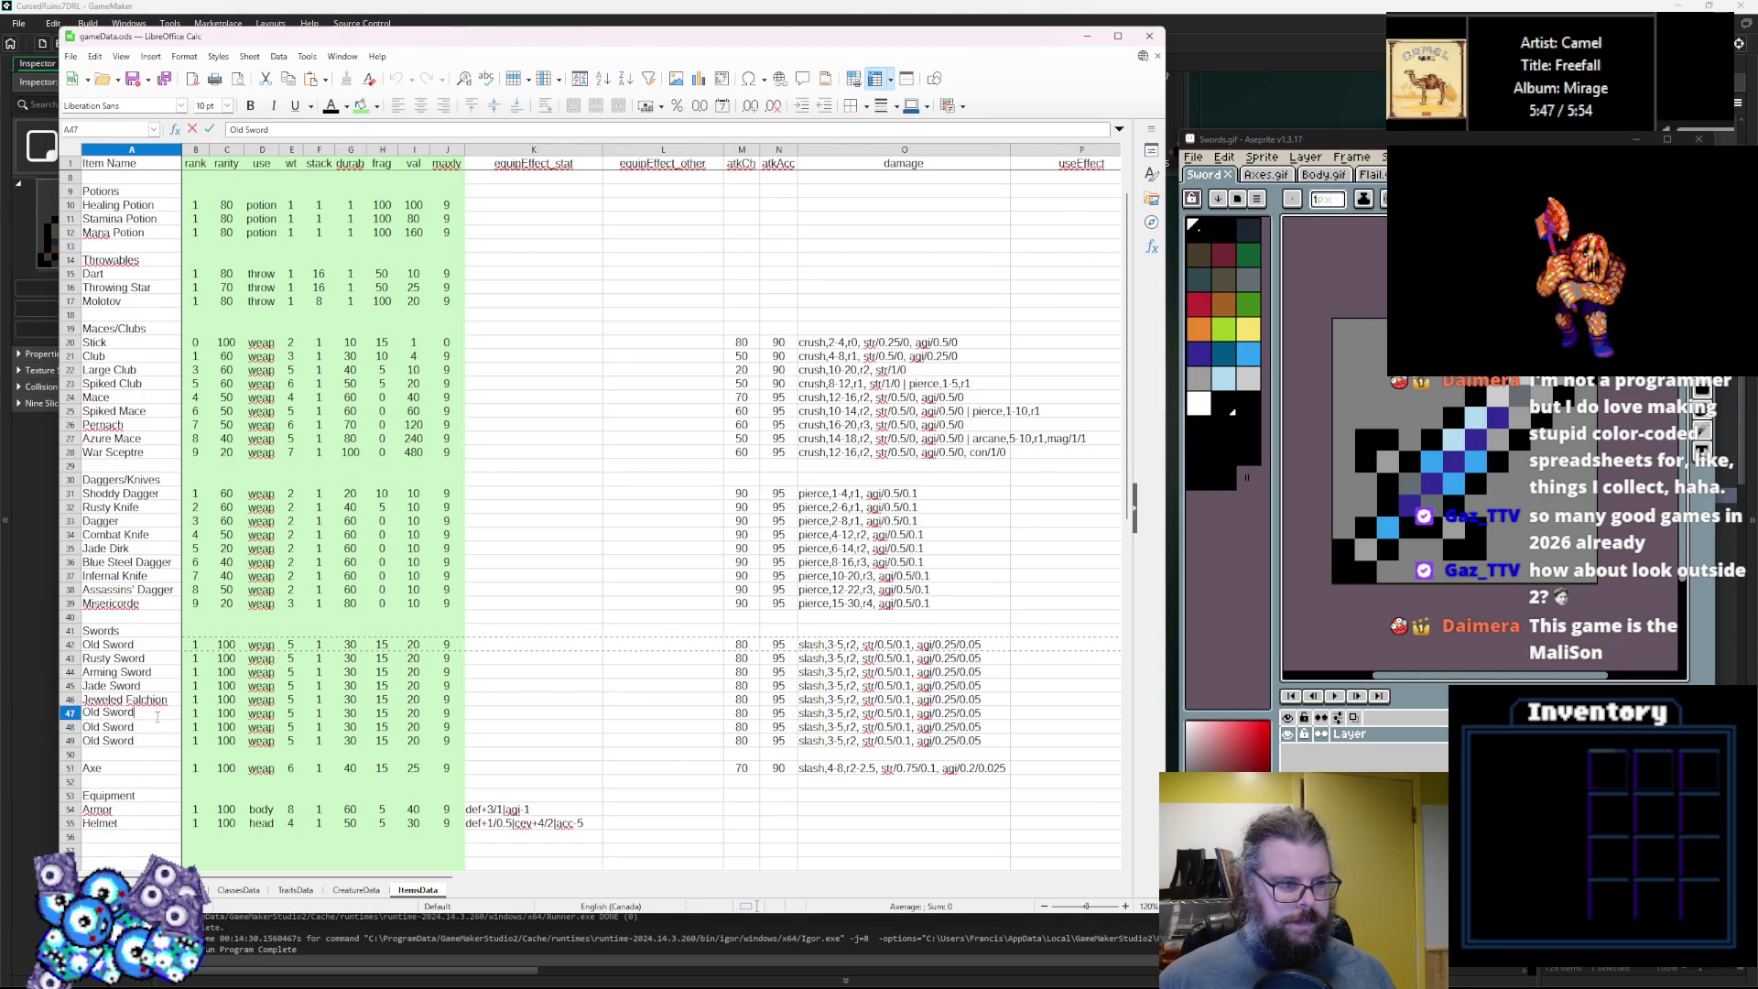
pyautogui.tripleClick(120, 713)
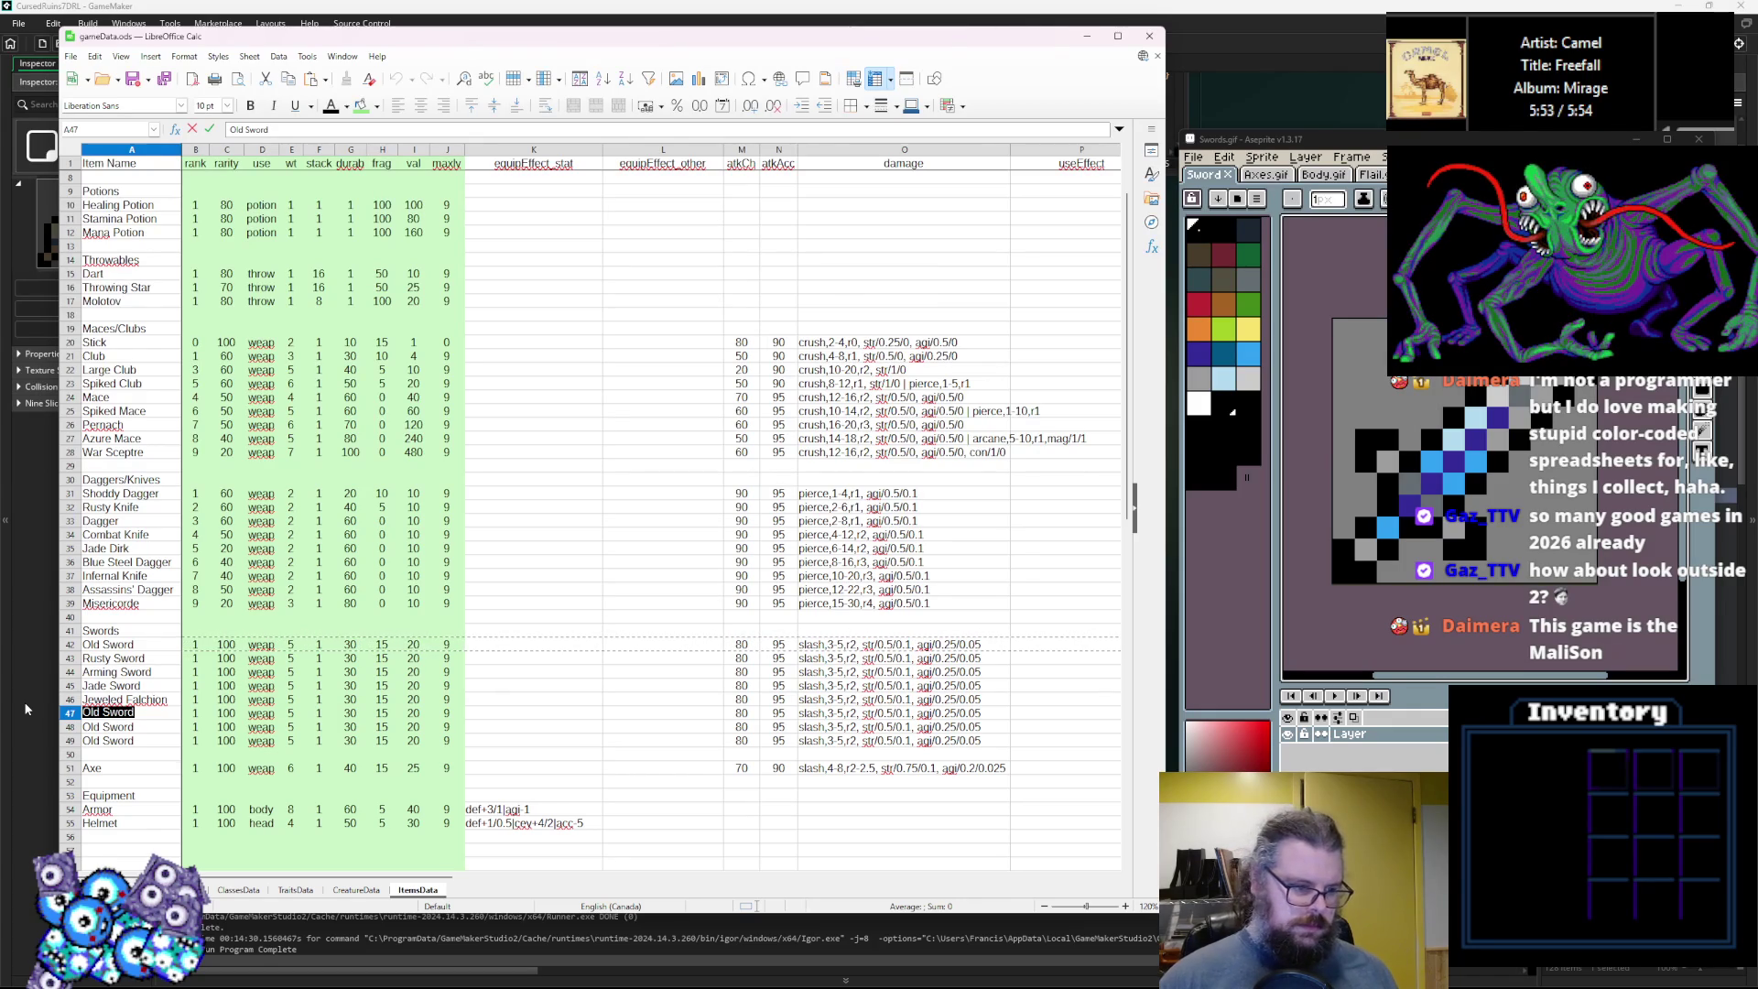
pyautogui.click(154, 732)
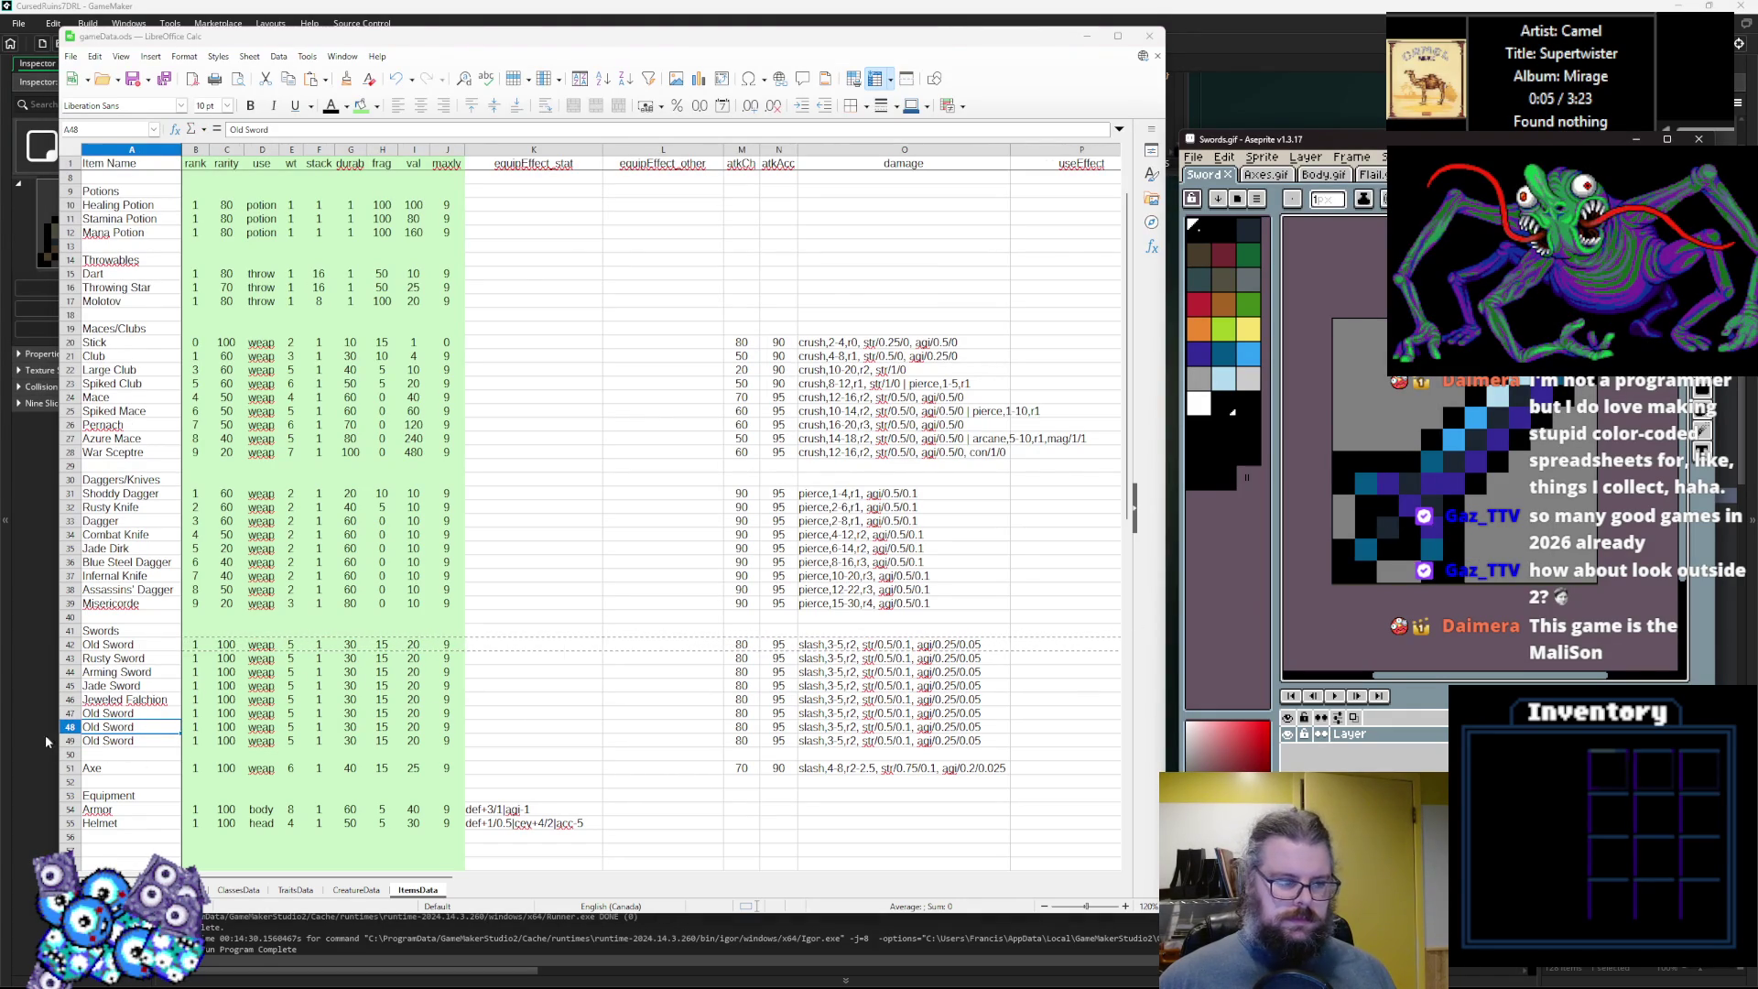
pyautogui.click(72, 754)
# Insert a row above row 50 and paste an Old Sword copy into it.
pyautogui.rightClick(74, 756)
pyautogui.click(101, 555)
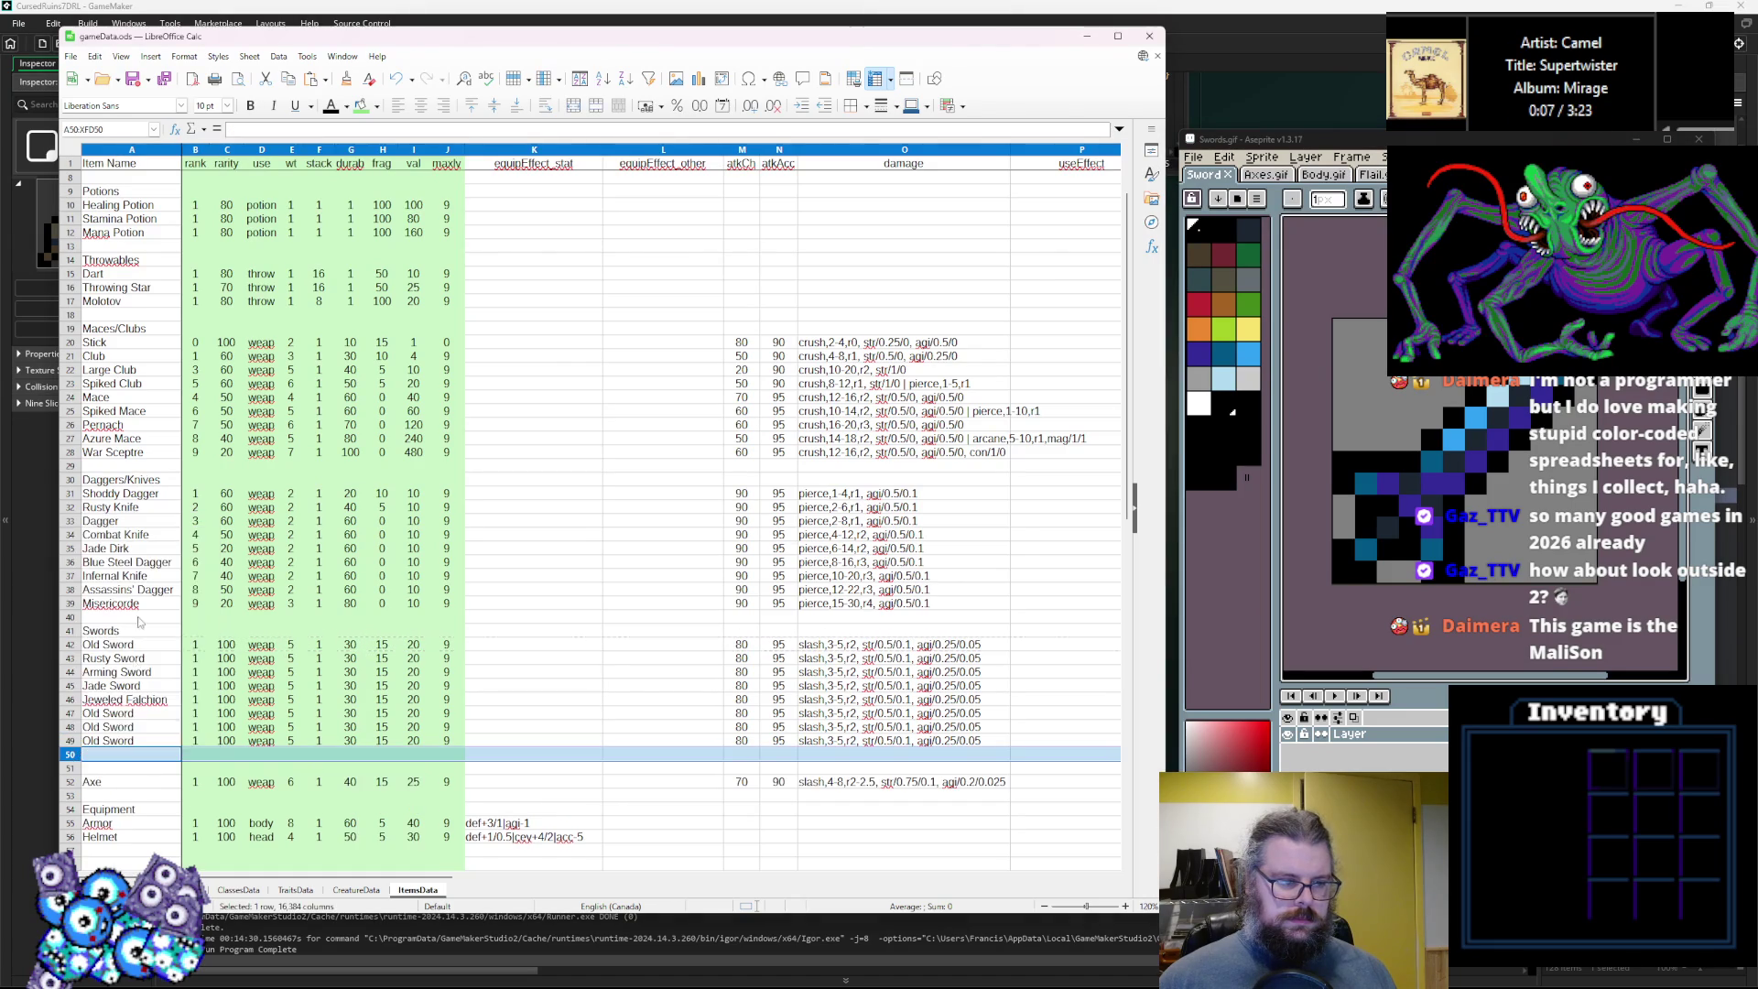
pyautogui.click(70, 741)
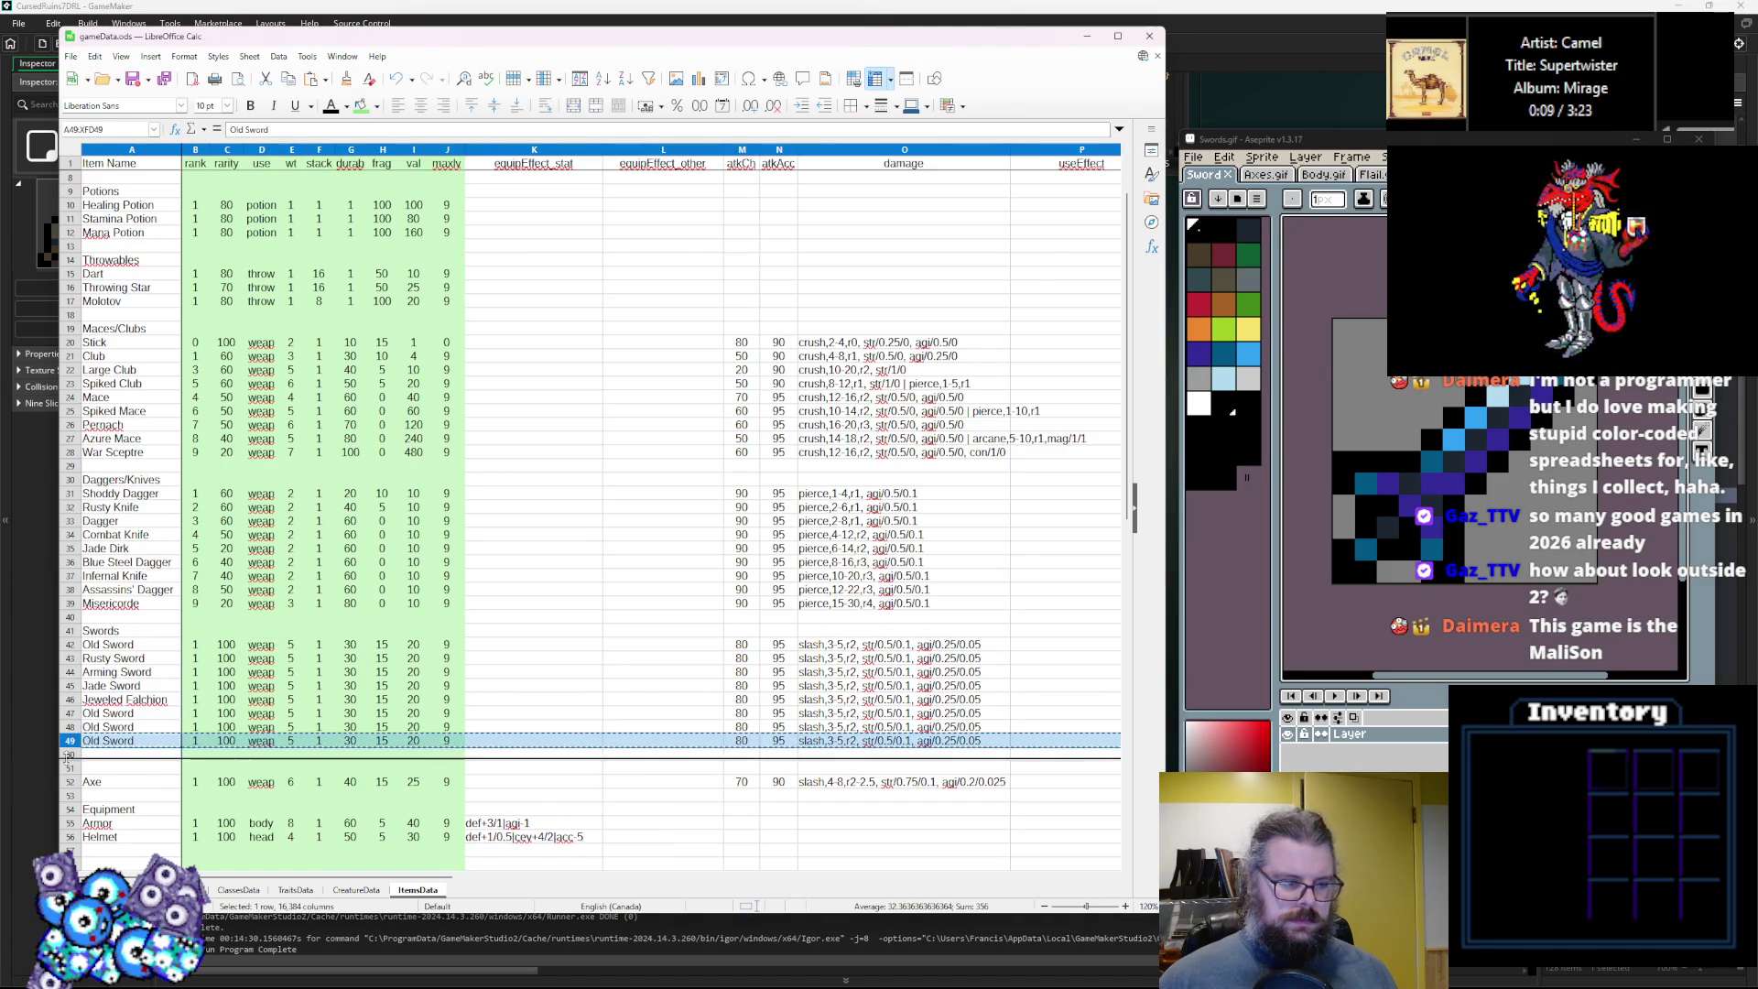
pyautogui.click(71, 754)
pyautogui.hotkey('ctrl', 'v')
# Replace the Old Sword name in row 47 with 'Zephyr Blade'.
pyautogui.click(121, 714)
pyautogui.click(1473, 474)
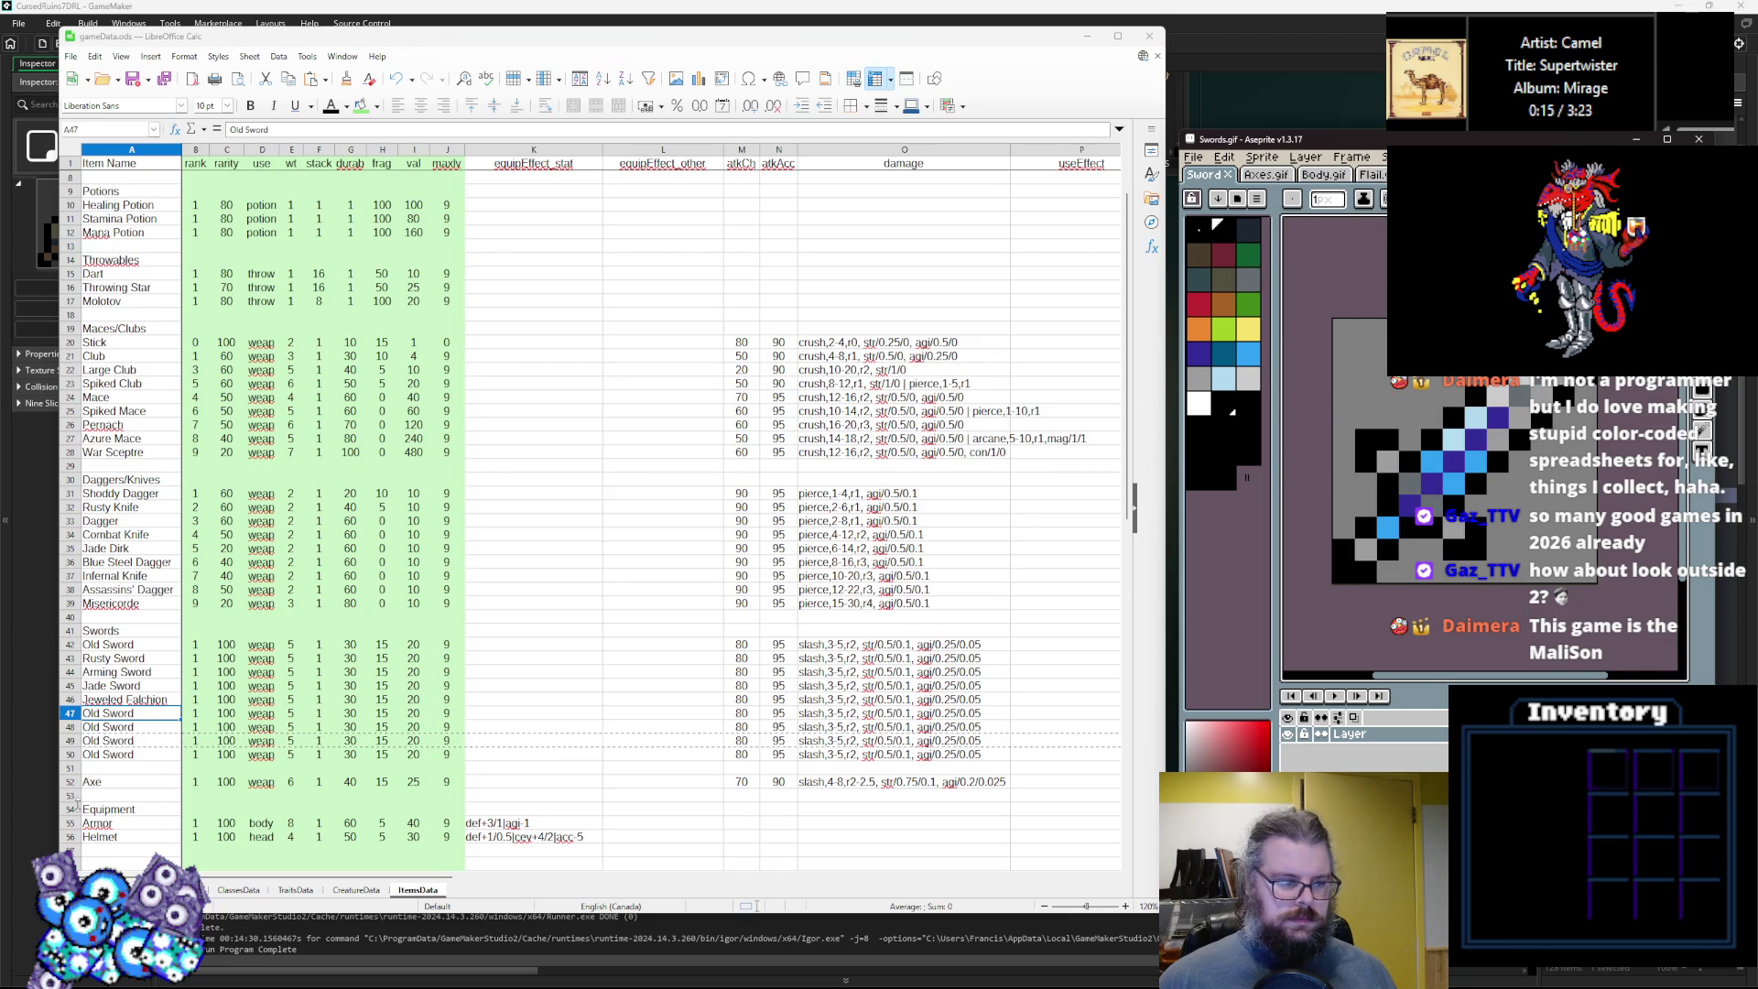
pyautogui.doubleClick(142, 716)
pyautogui.press('BackSpace')
pyautogui.press('BackSpace')
pyautogui.press('BackSpace')
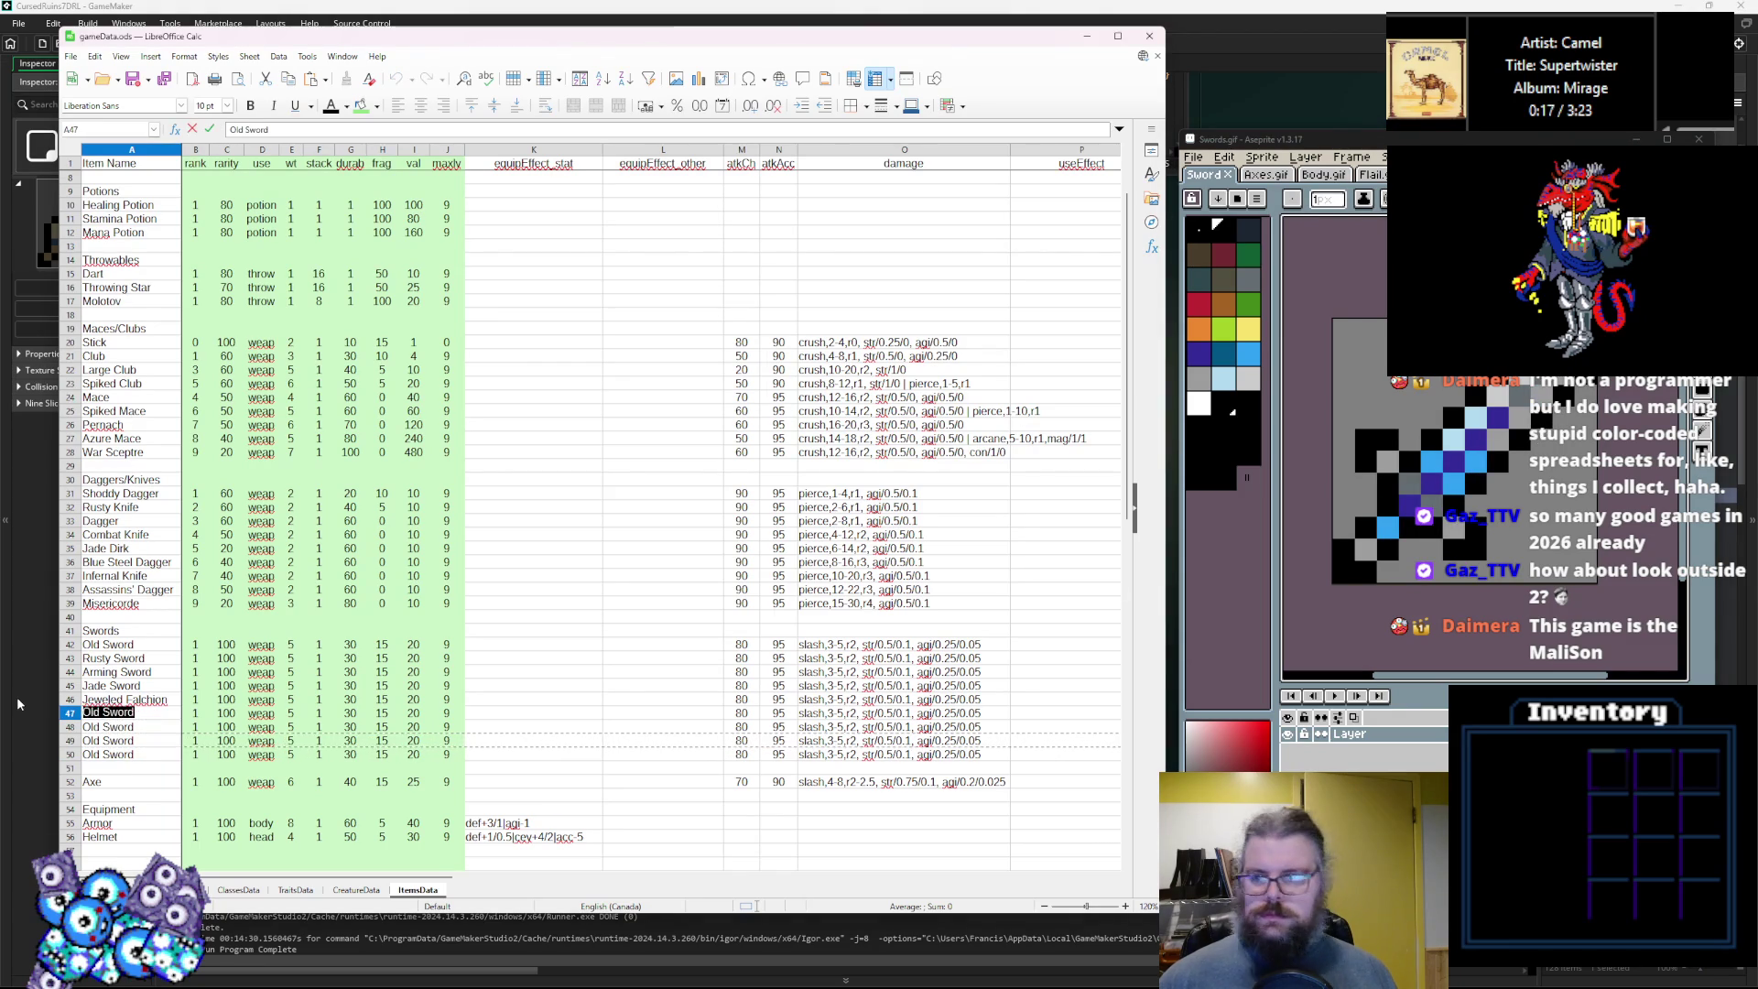
pyautogui.write('O')
pyautogui.press('BackSpace')
pyautogui.press('BackSpace')
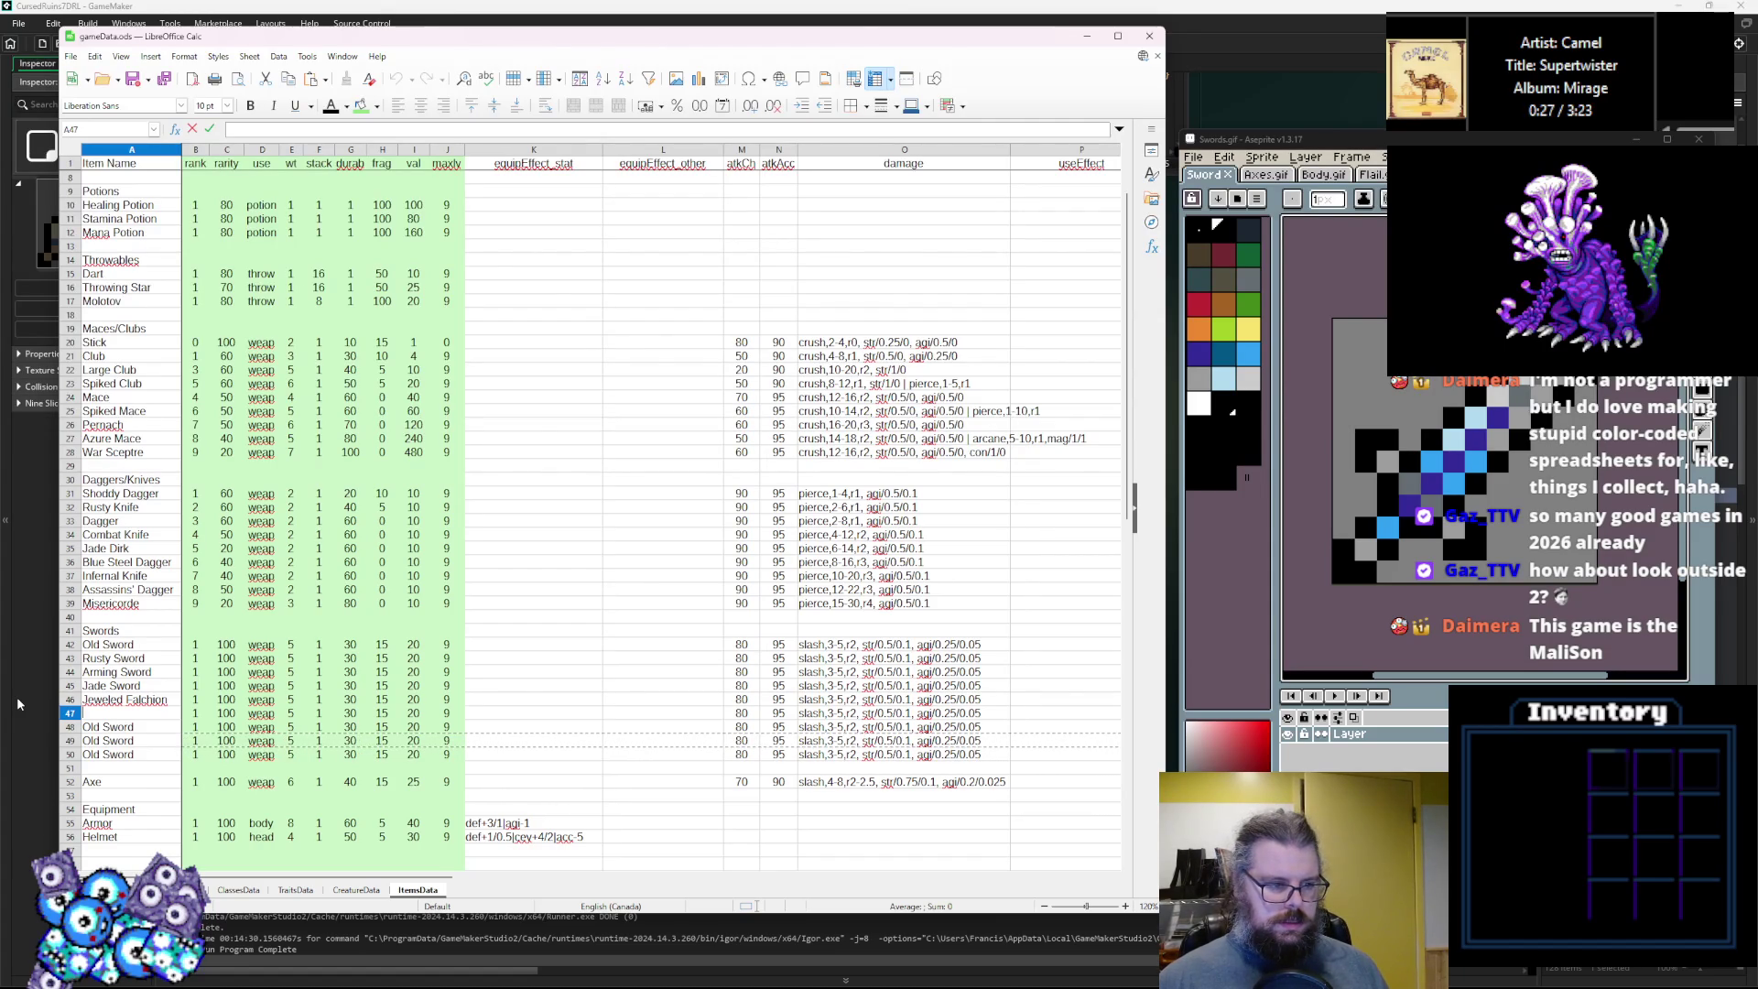
pyautogui.write('Zephyr')
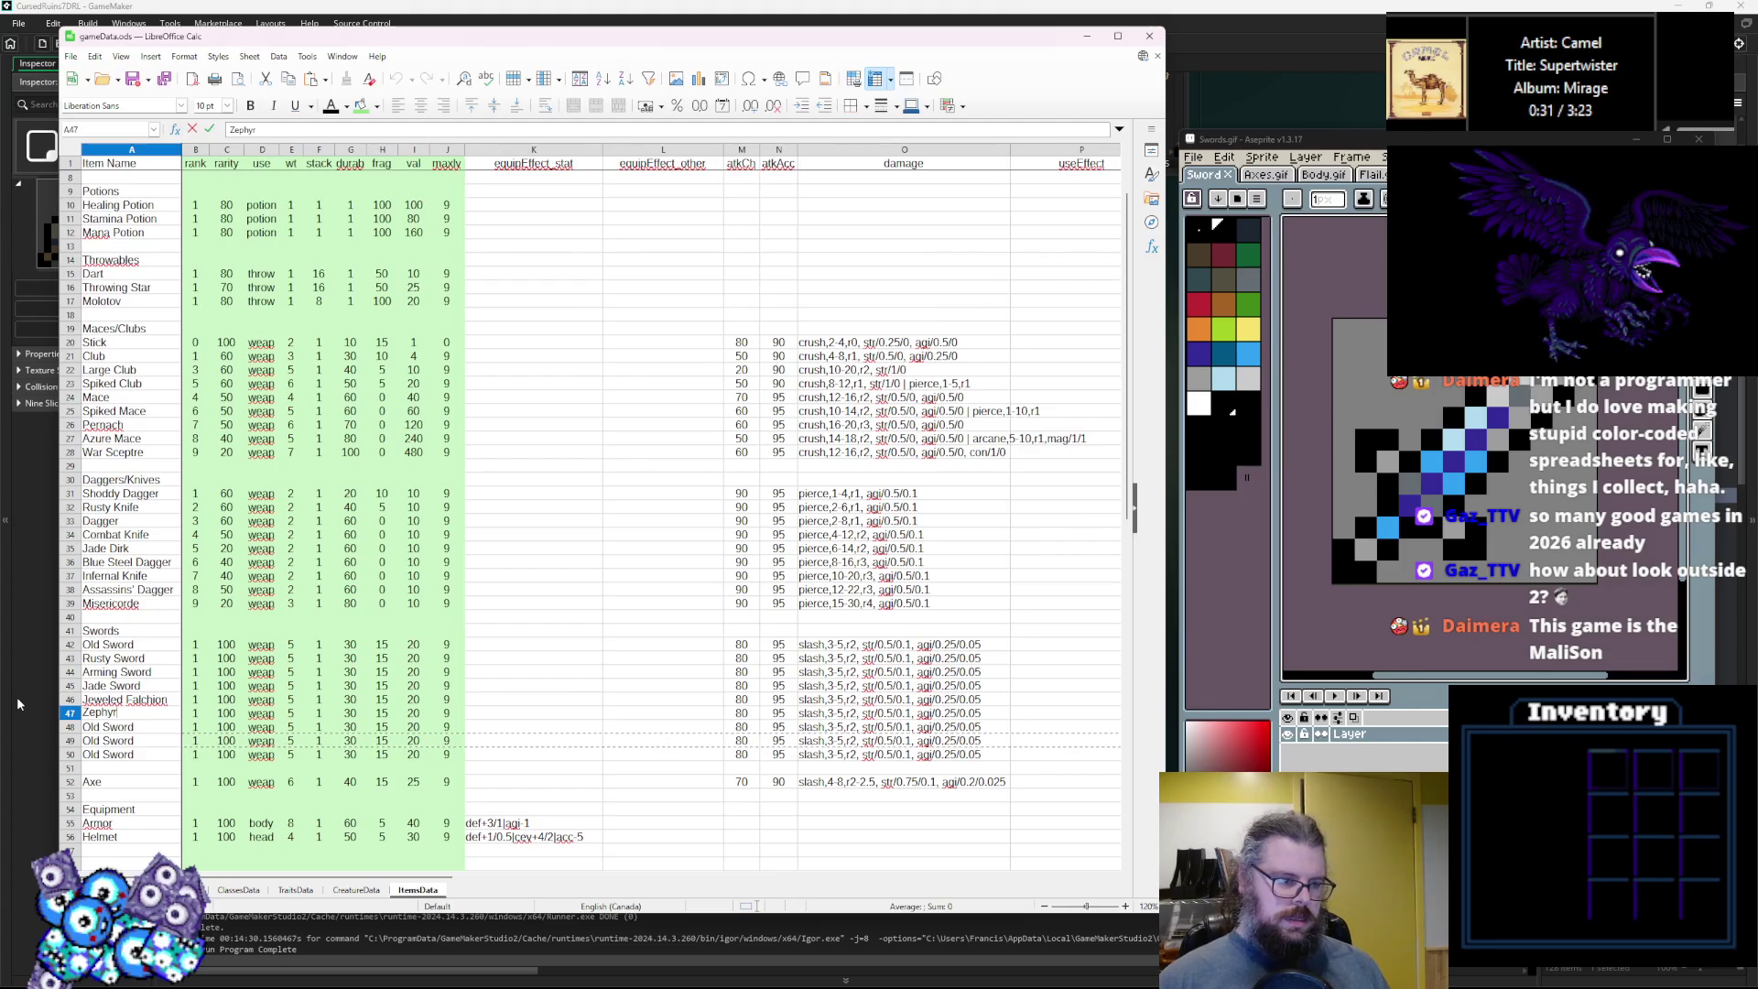
pyautogui.write(' Blade')
# Confirm Zephyr Blade and rename rows 48 and 49 to Sunkissed Sword and Night Edge.
pyautogui.press('Return')
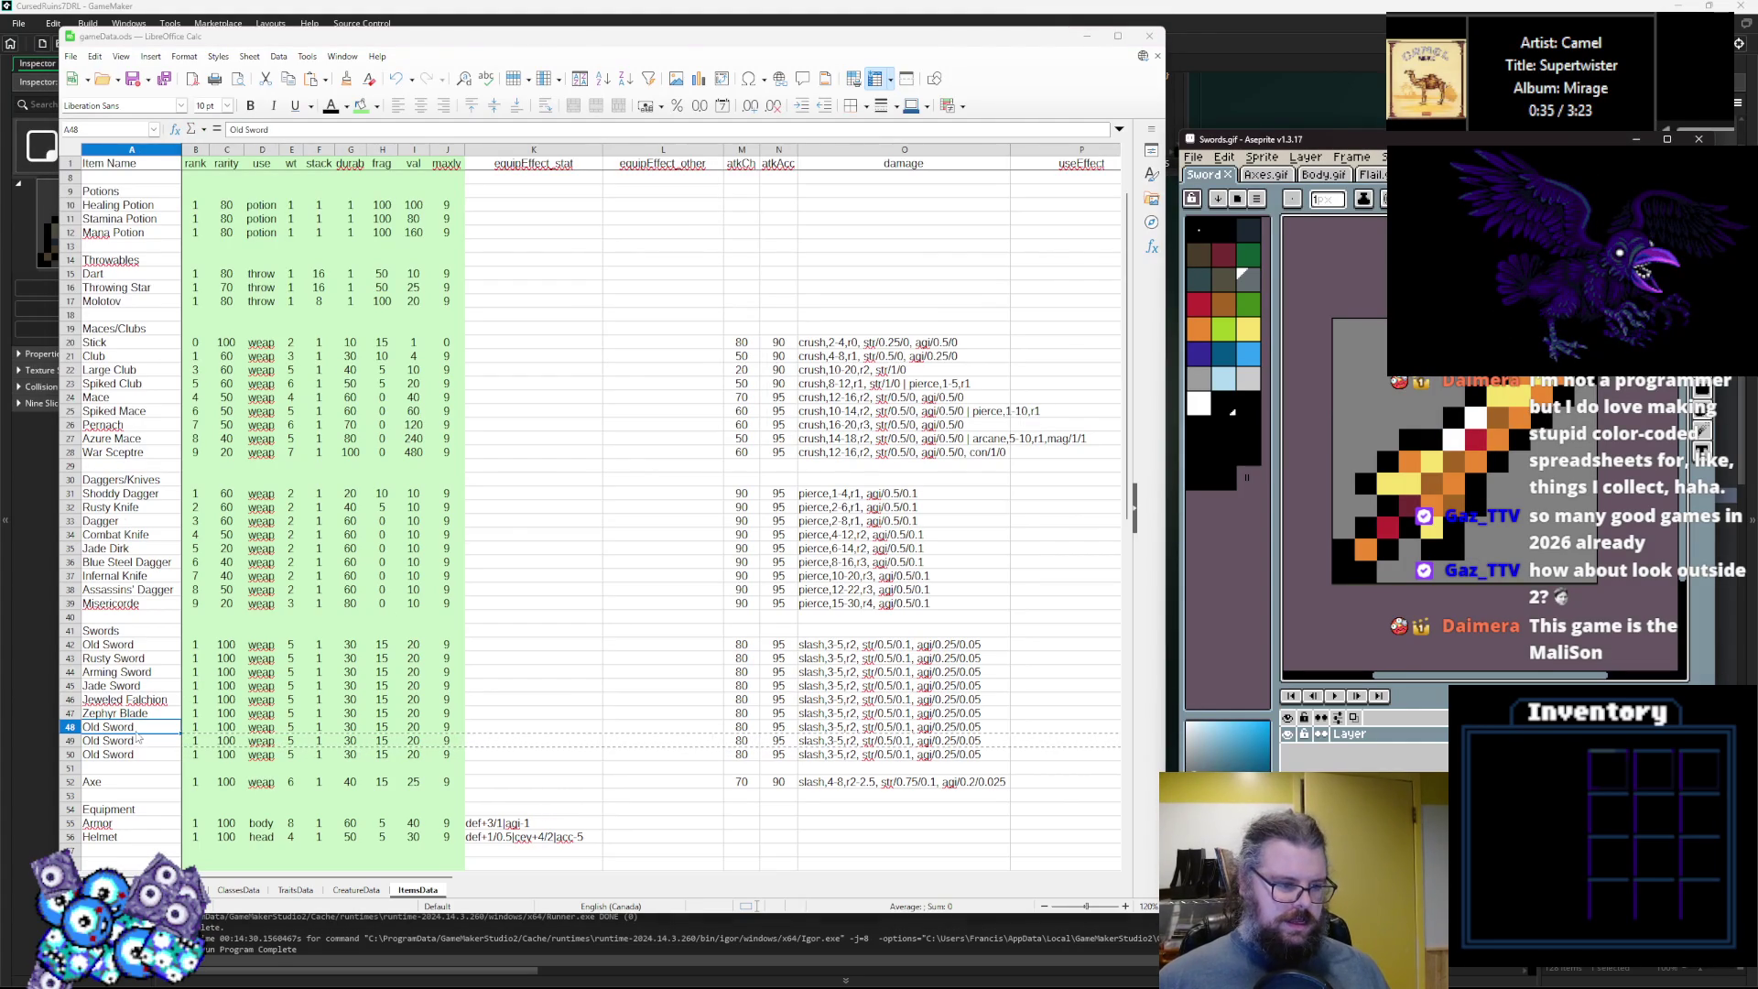
pyautogui.tripleClick(129, 727)
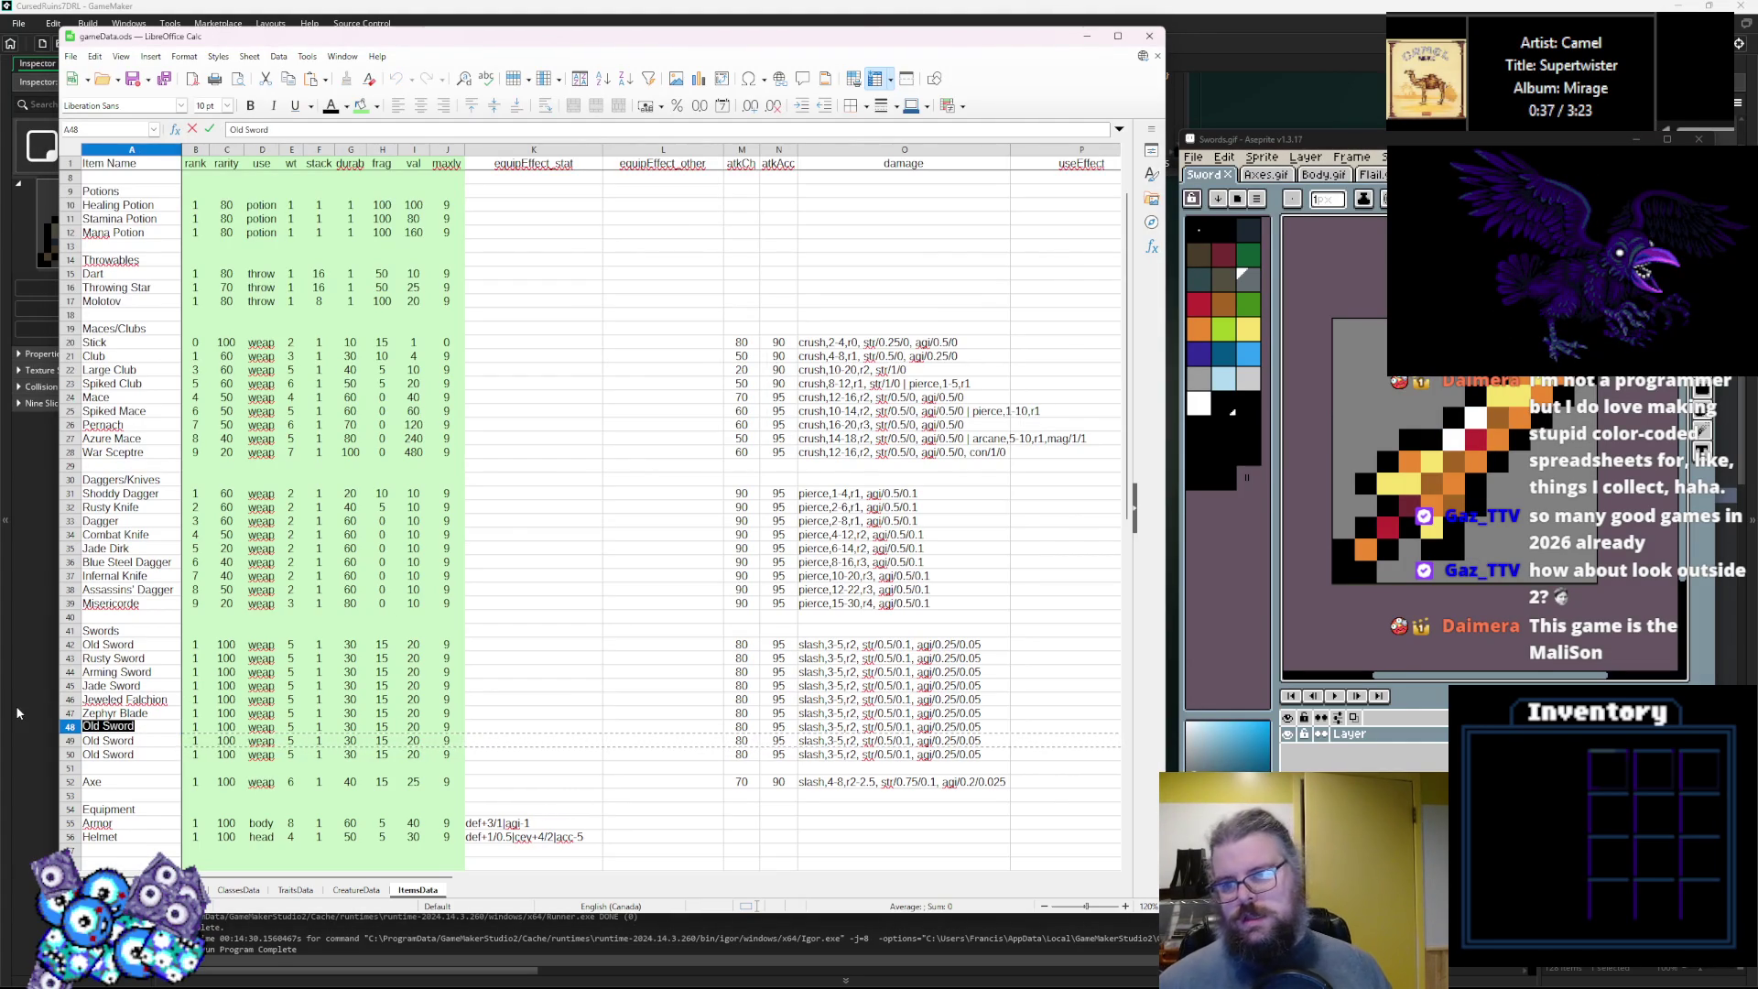
pyautogui.press('BackSpace')
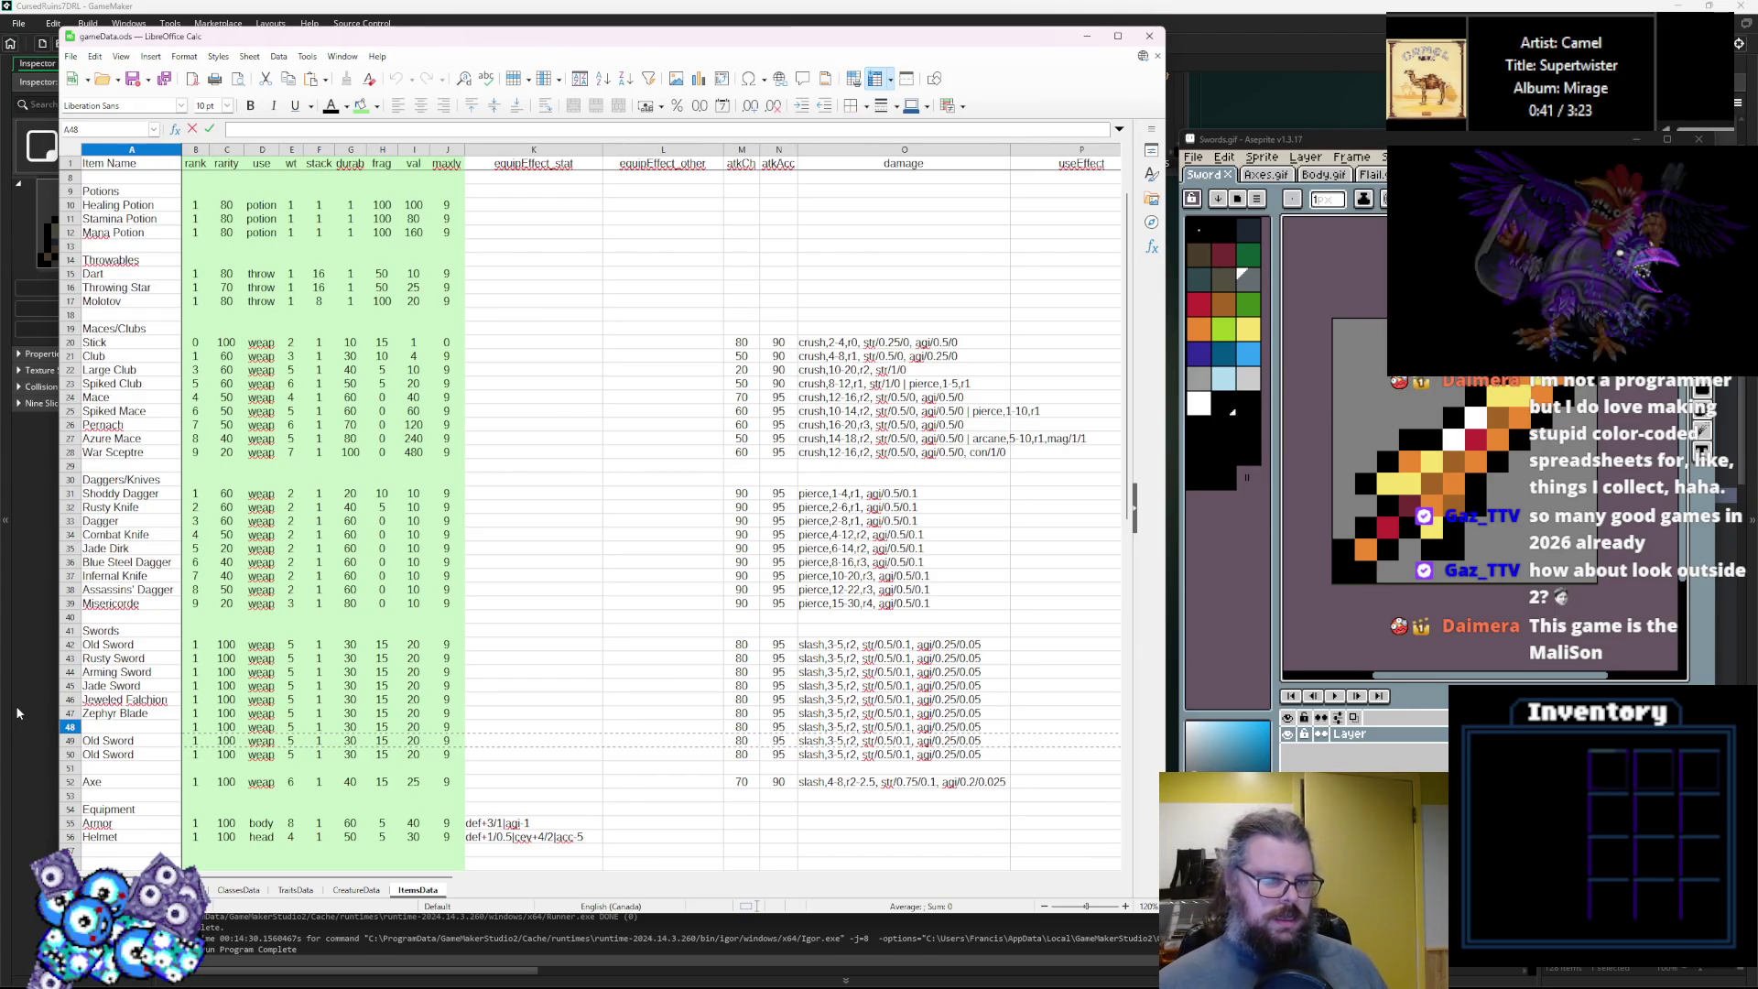
pyautogui.write('Sunkissed Sword')
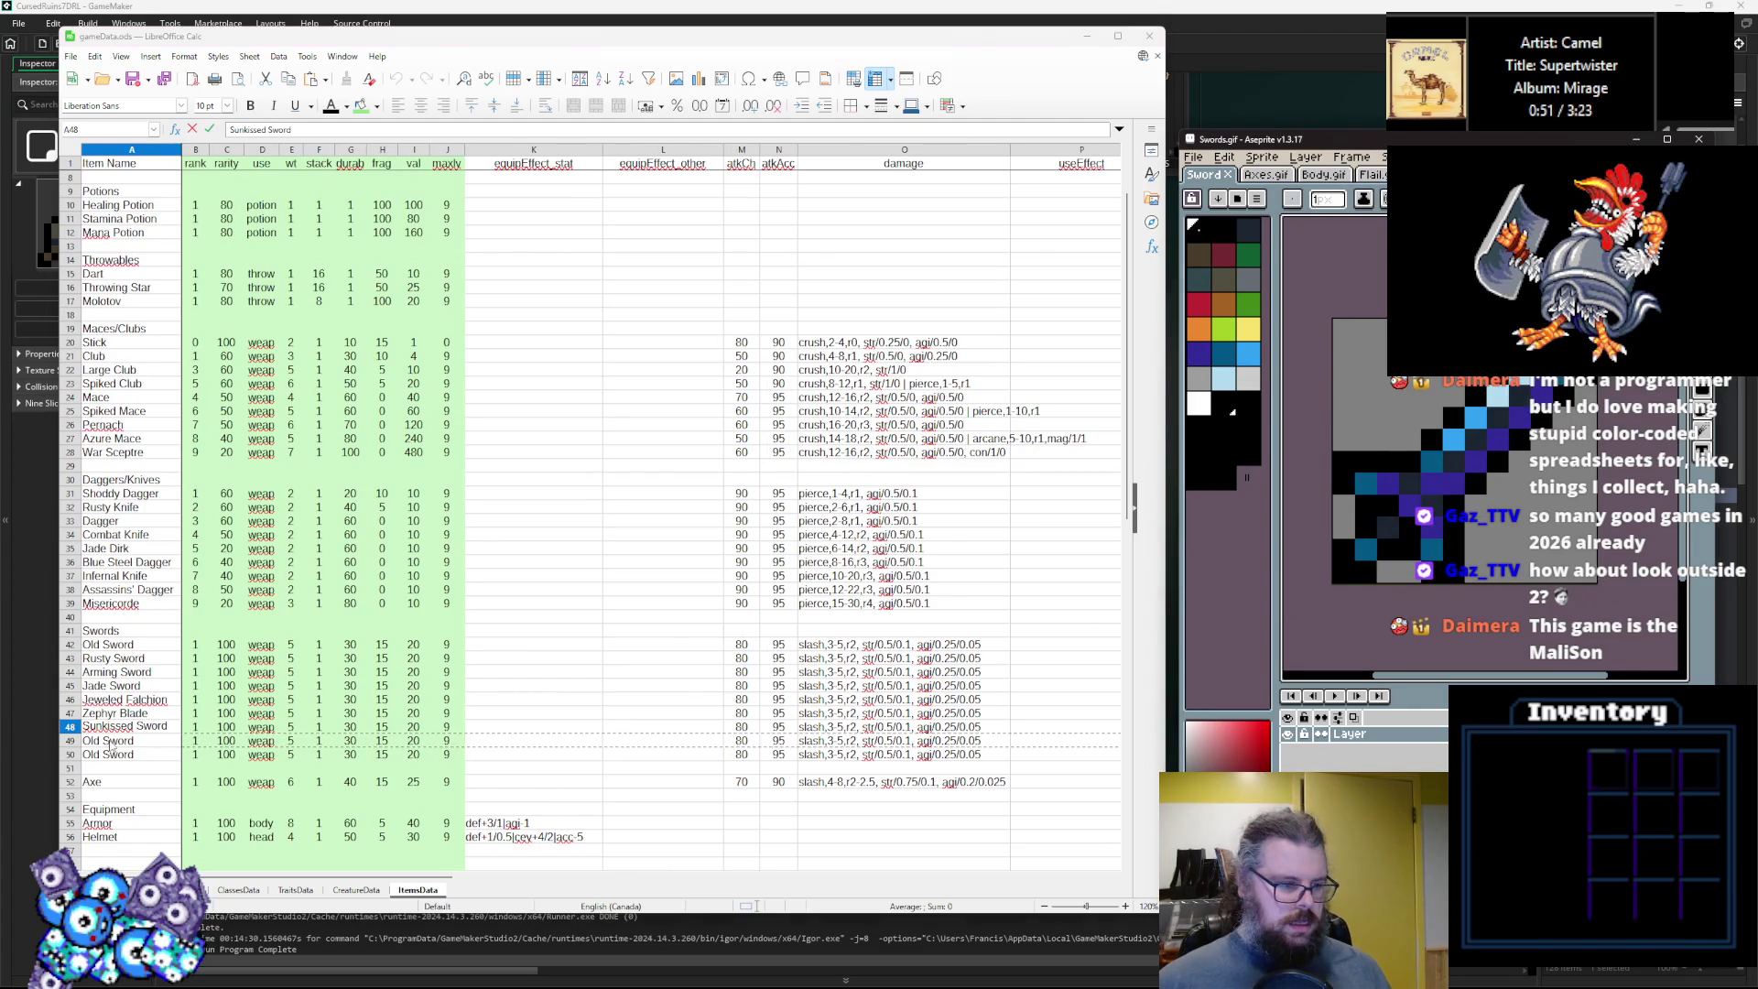
pyautogui.doubleClick(136, 740)
pyautogui.moveTo(135, 739); pyautogui.dragTo(48, 728)
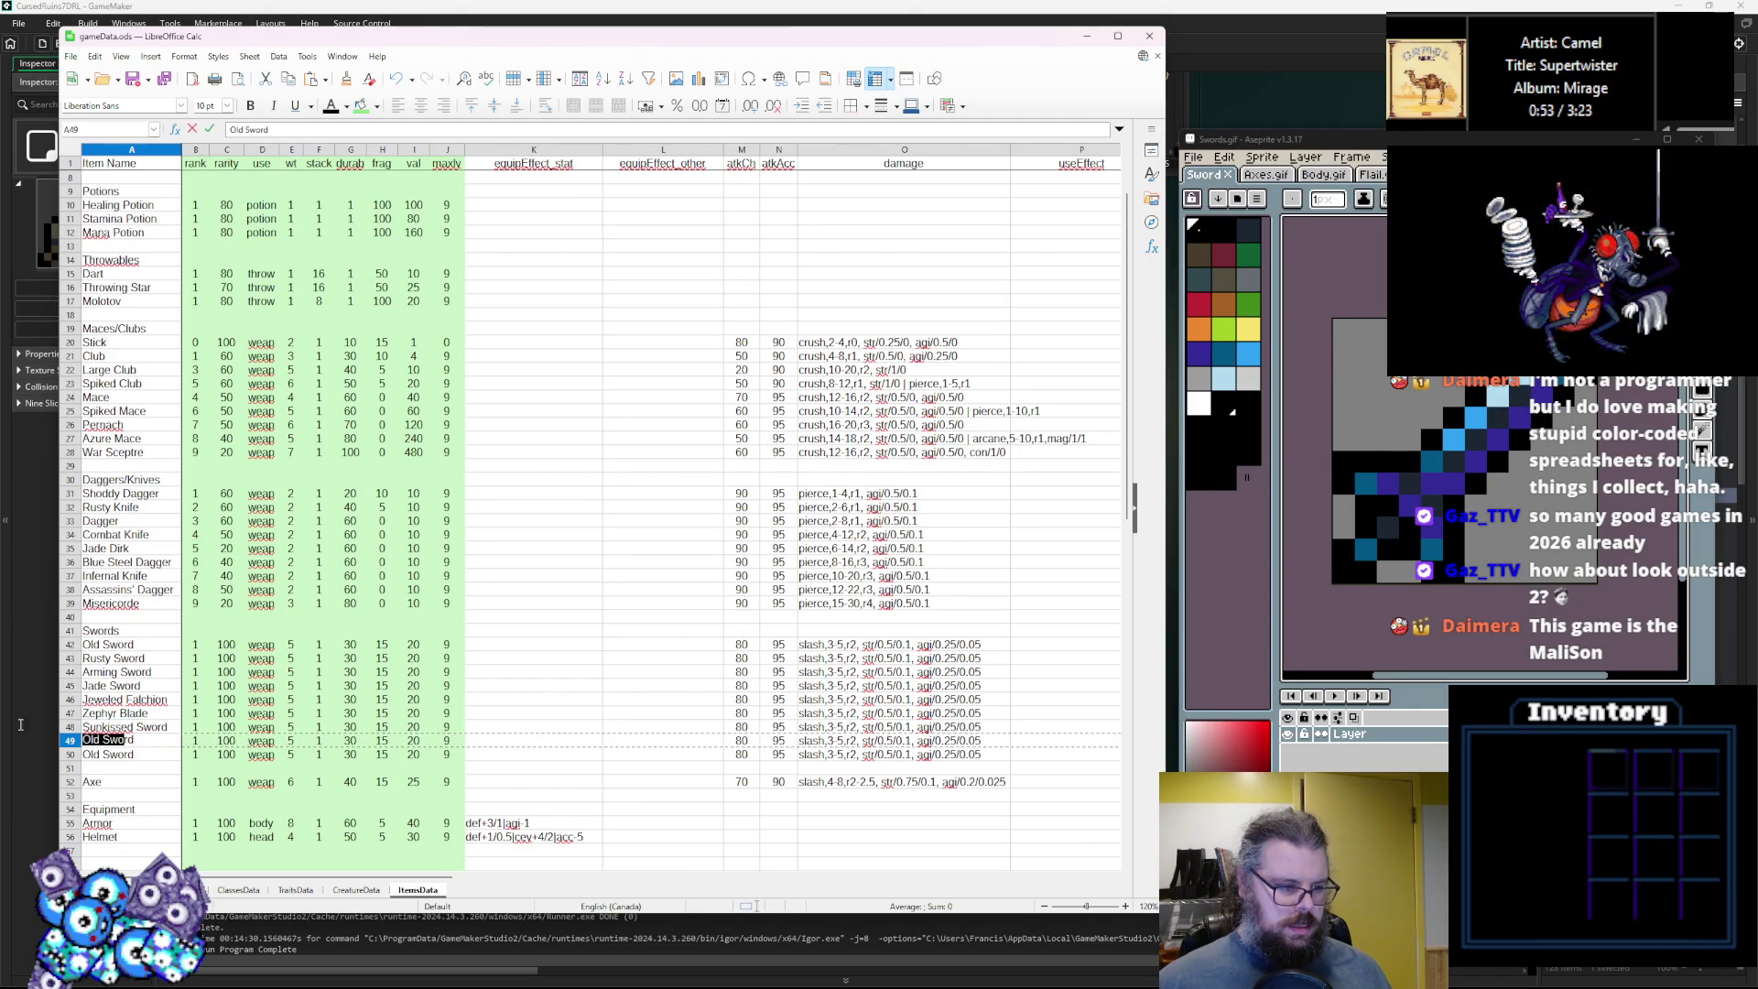
pyautogui.press('BackSpace')
pyautogui.press('Delete')
pyautogui.press('Delete')
pyautogui.write('N')
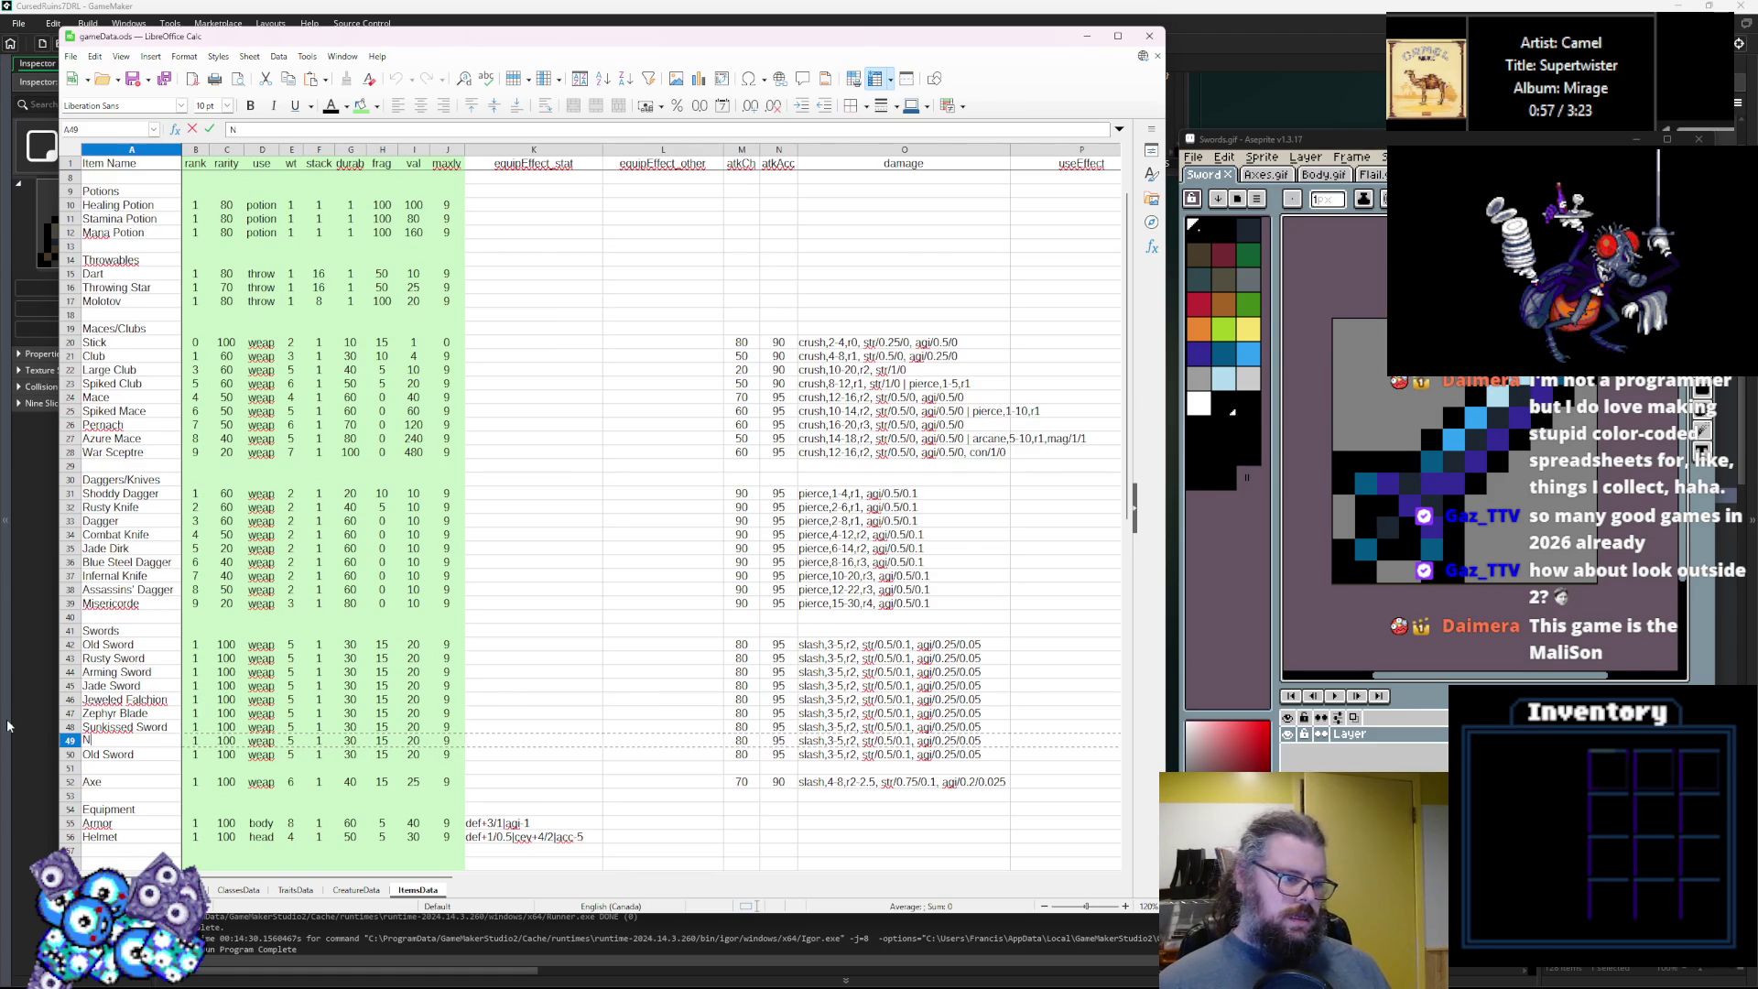
pyautogui.write('ight Edge')
pyautogui.press('Return')
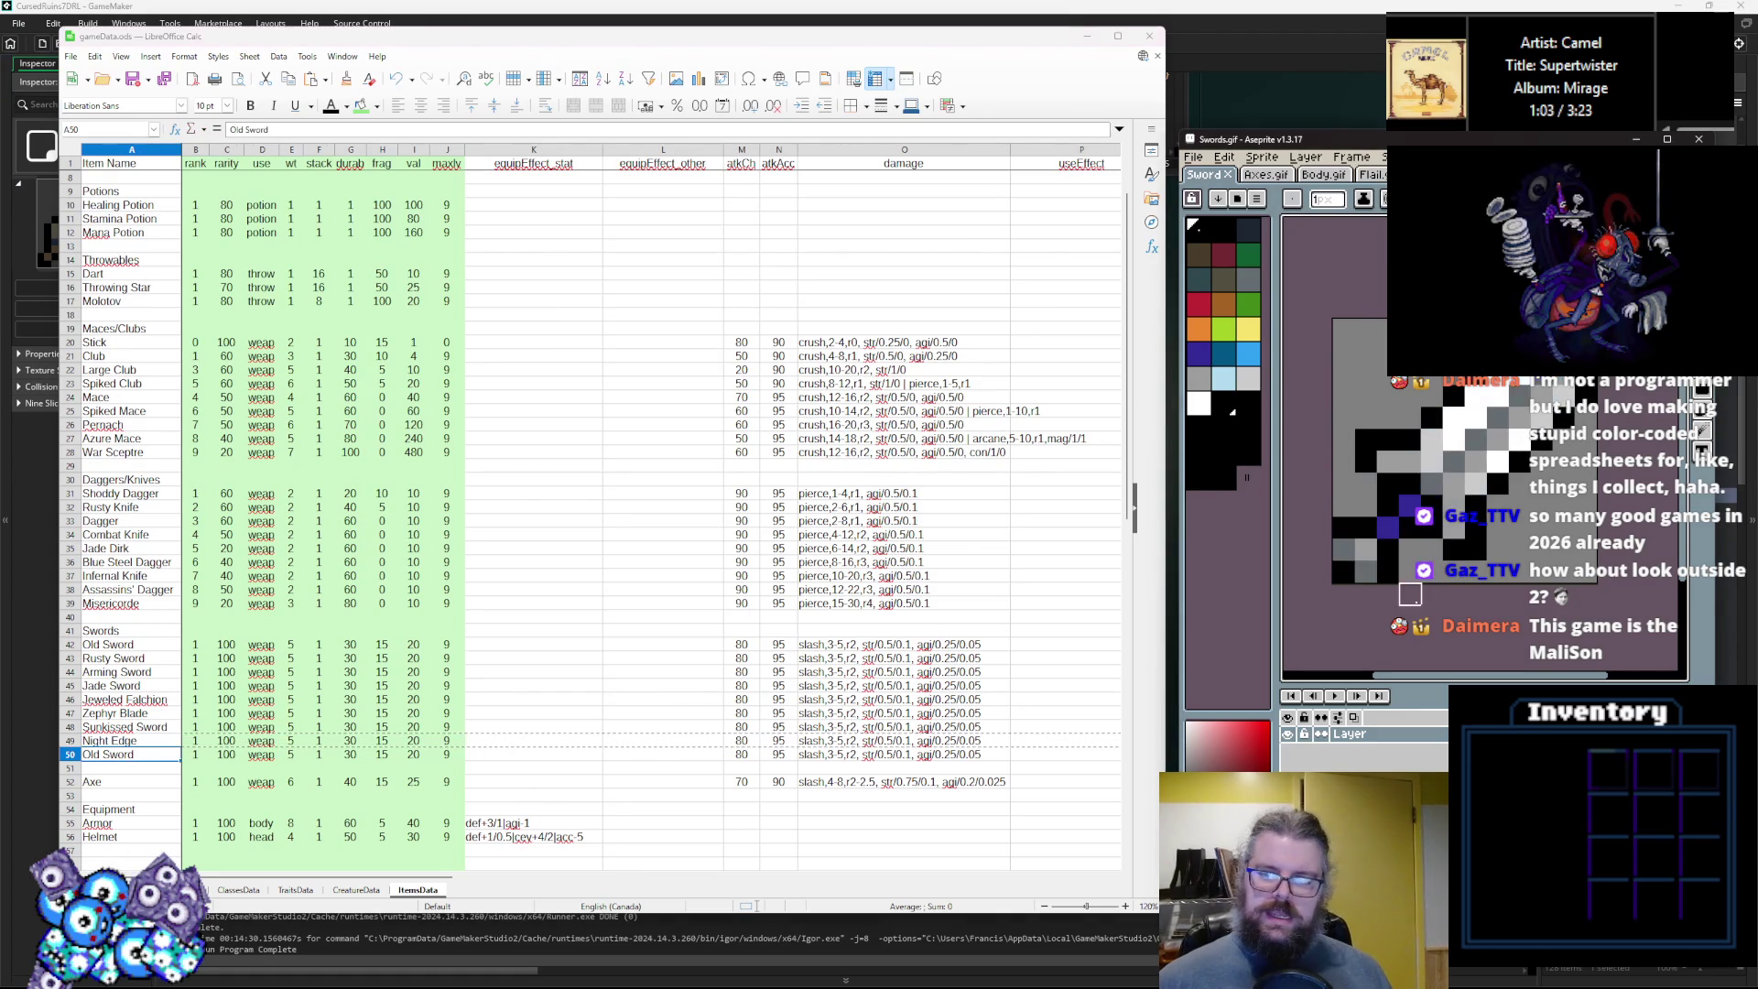
# Rename the Old Sword in row 50 to 'Heavenly Sword'.
pyautogui.doubleClick(159, 753)
pyautogui.press('BackSpace')
pyautogui.press('BackSpace')
pyautogui.press('BackSpace')
pyautogui.write('Heavenly ')
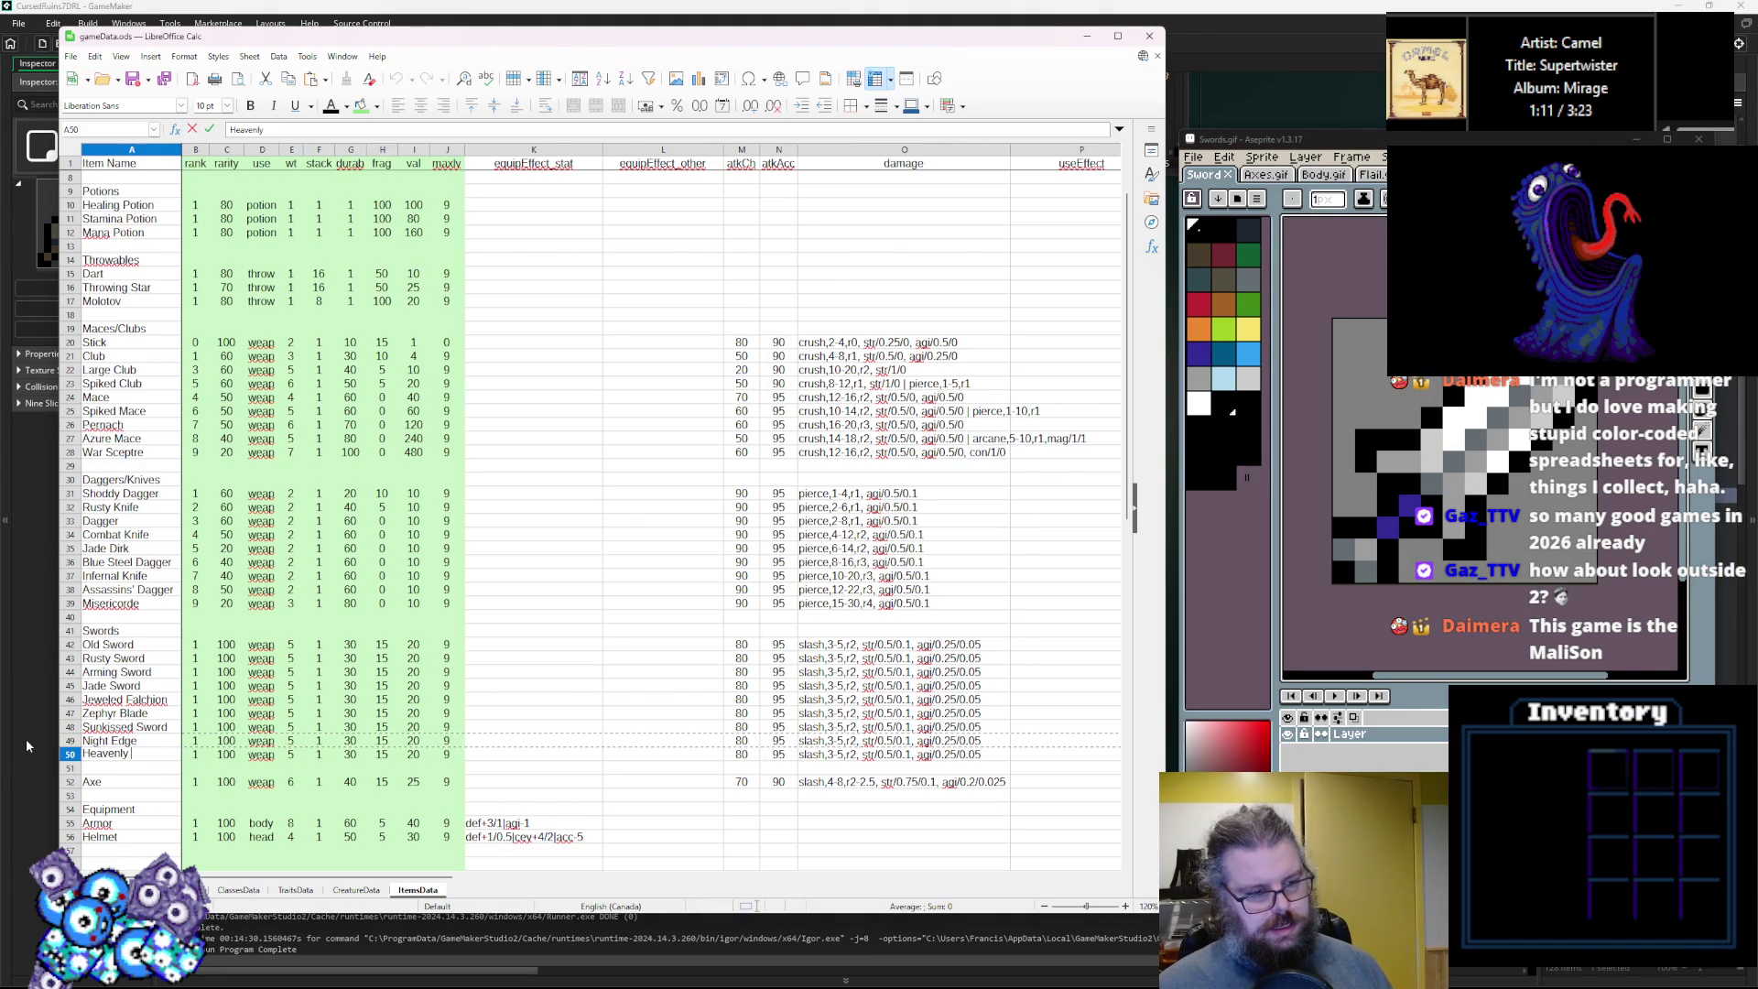
pyautogui.write('S')
pyautogui.press('BackSpace')
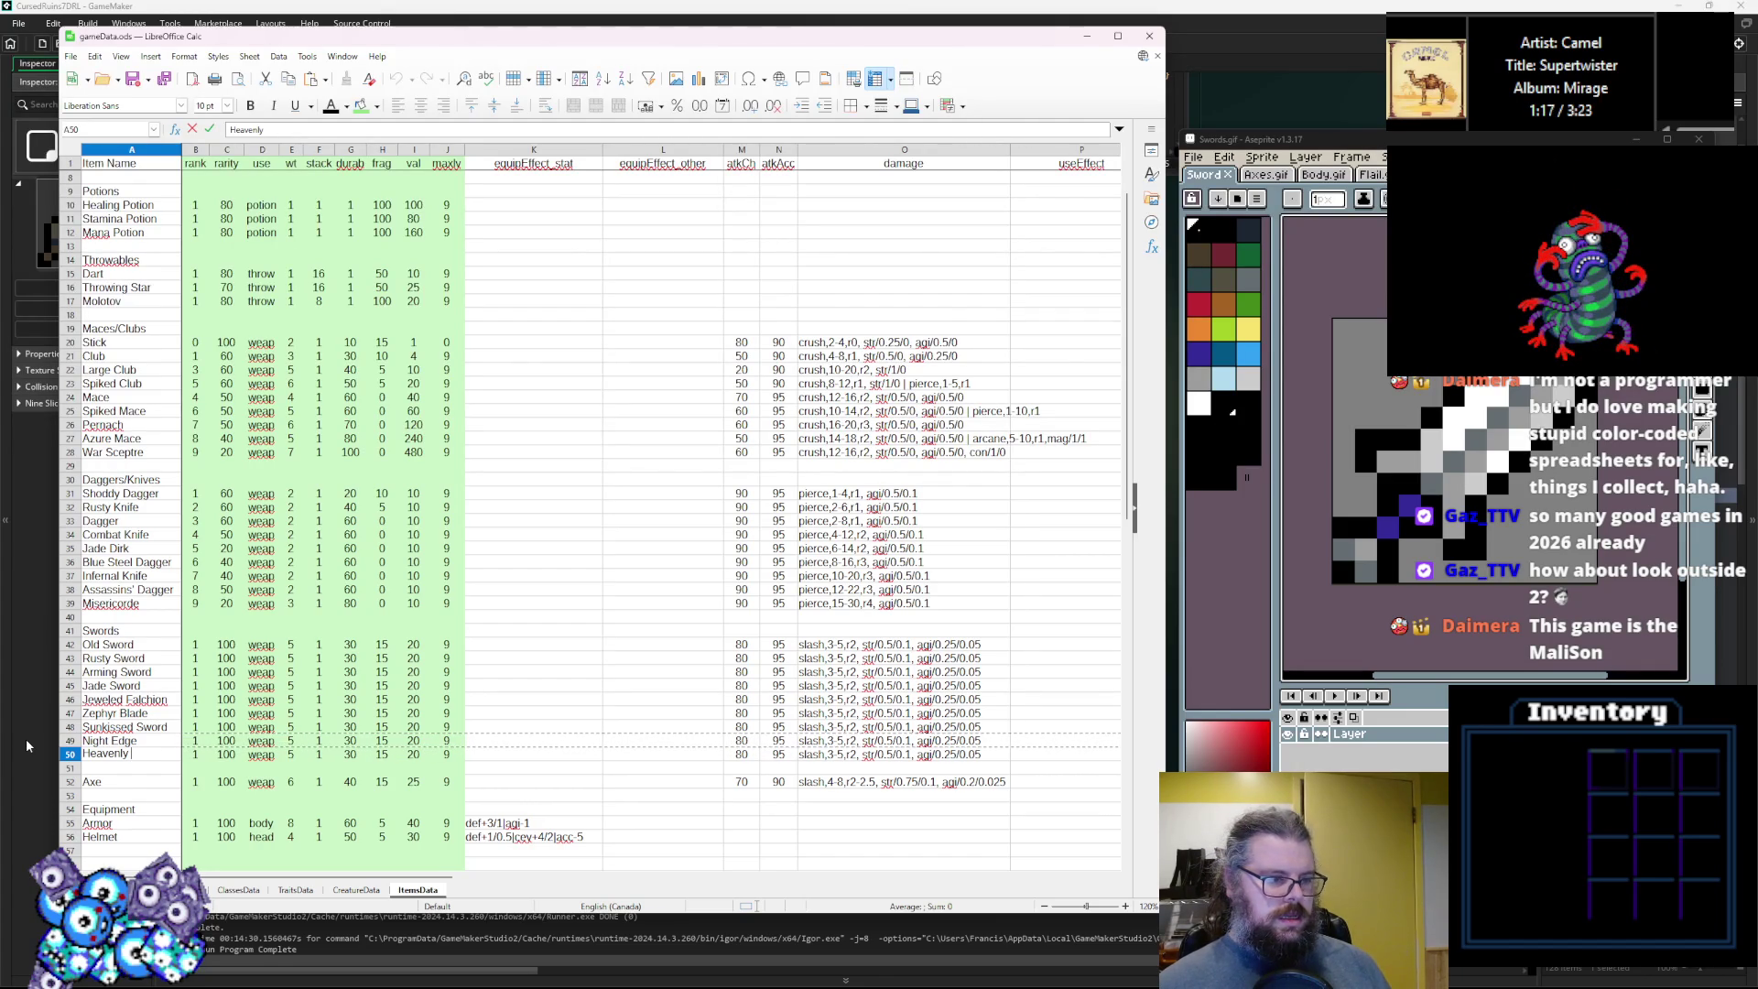
pyautogui.write('Sword')
pyautogui.click(291, 646)
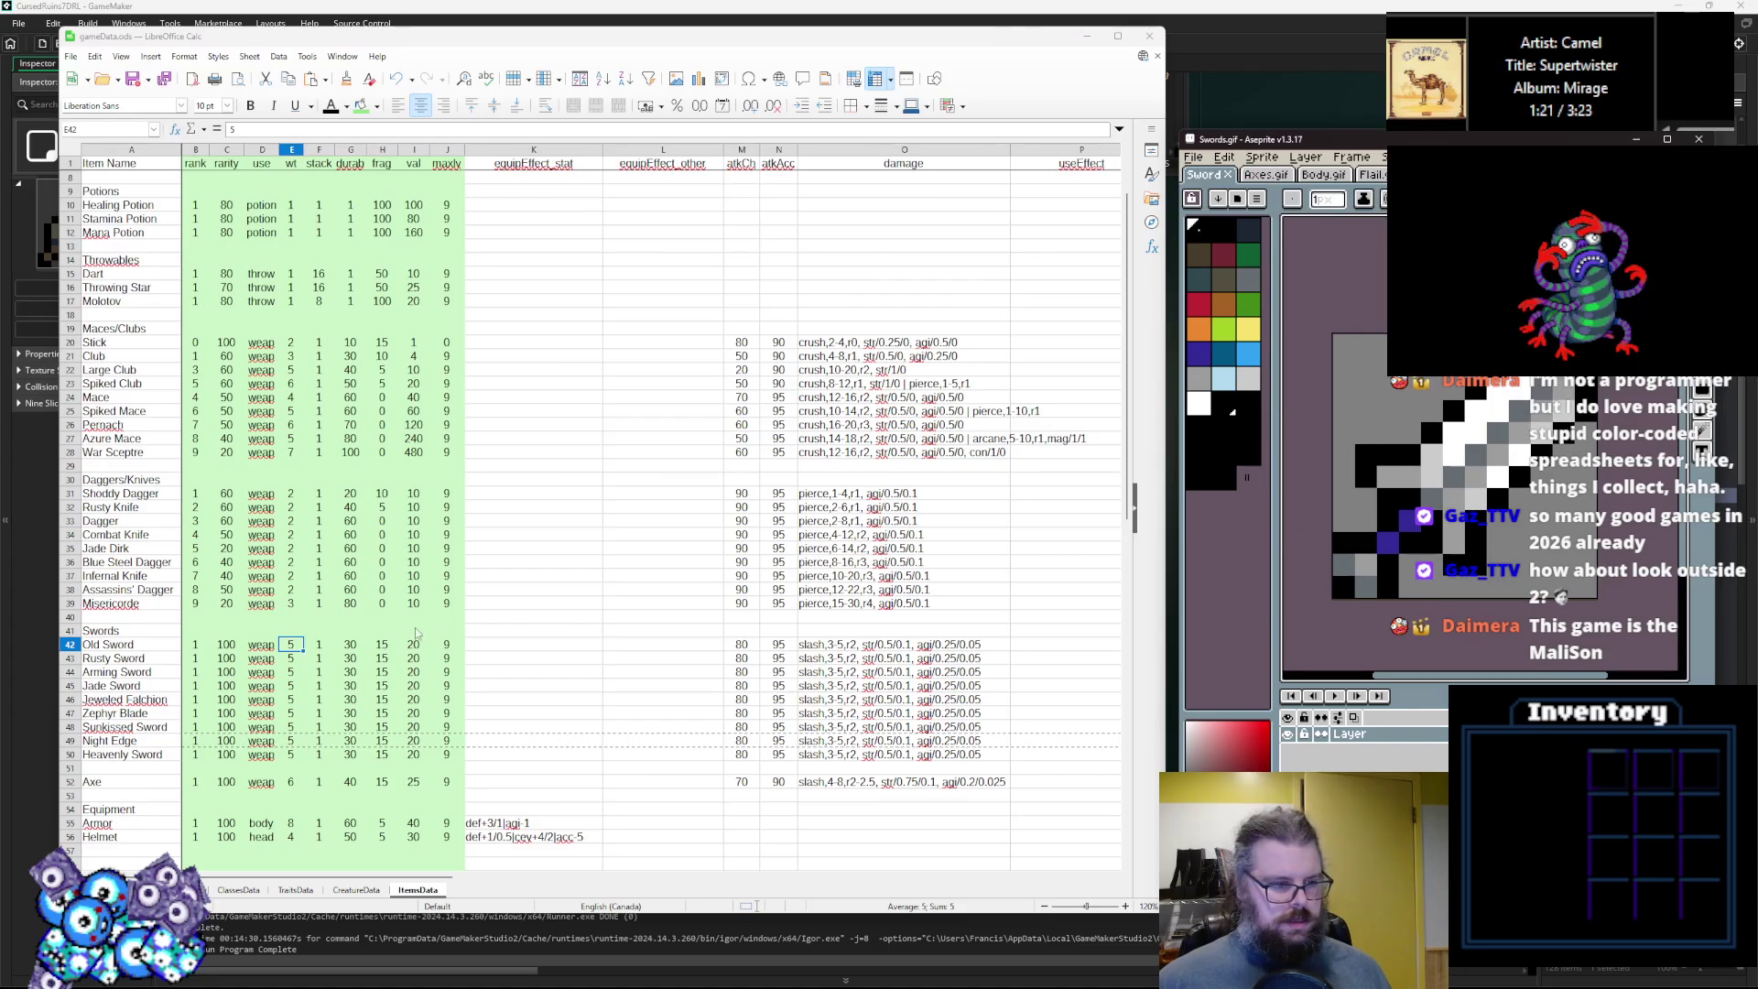
# Enter sword ranks 2 through 9 down column B, rows 43–50.
pyautogui.click(203, 659)
pyautogui.write('2')
pyautogui.press('Return')
pyautogui.write('3')
pyautogui.press('Return')
pyautogui.write('4 5 6 7 8 9')
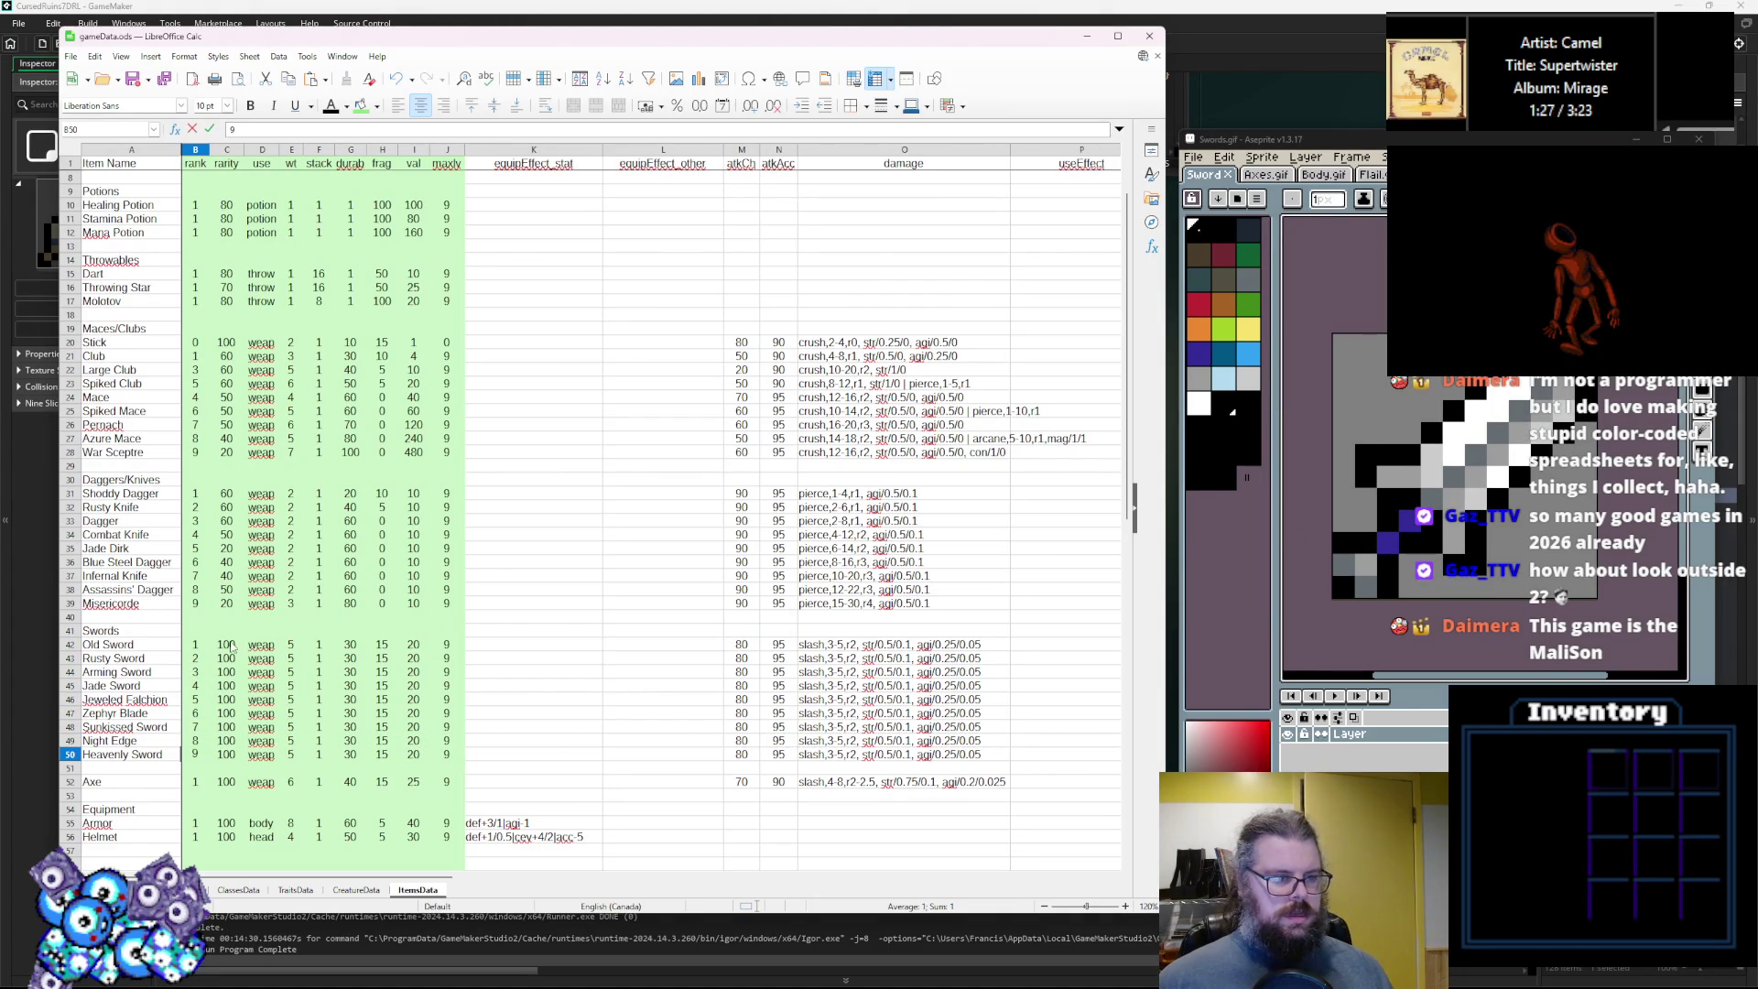
# Retune sword rarities in C42:C50, from 60 for Old Sword down to 10 for Heavenly Sword.
pyautogui.click(233, 644)
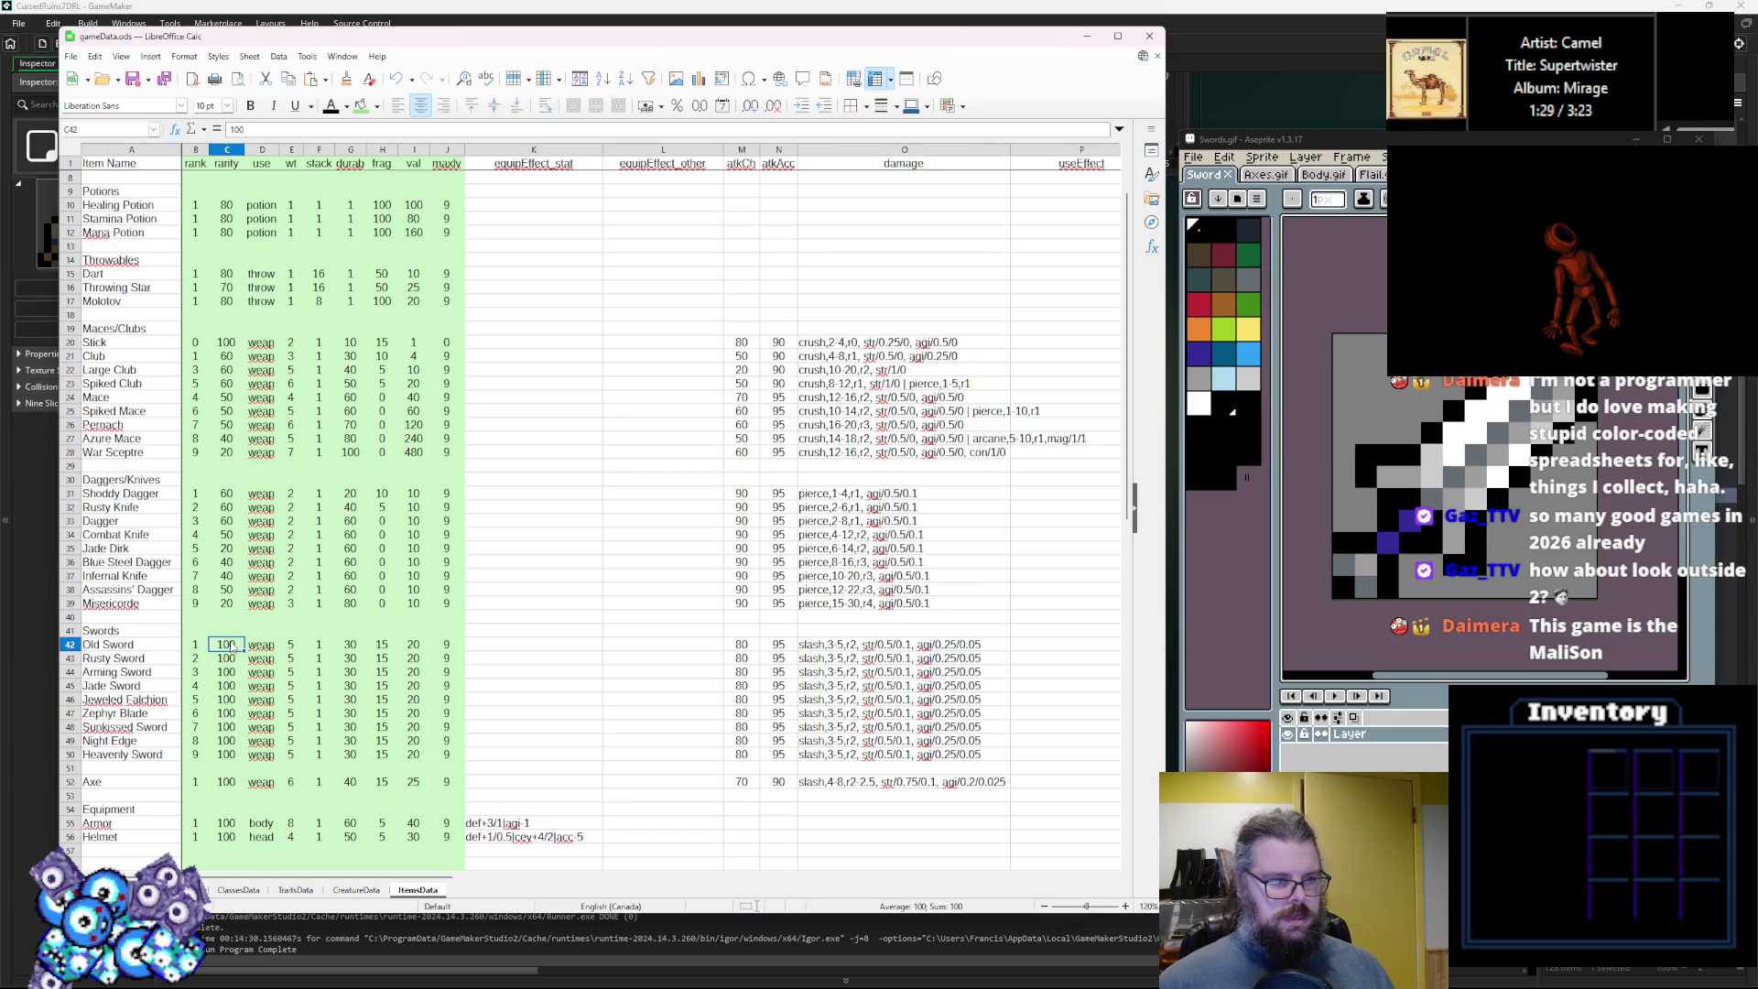
pyautogui.write('60')
pyautogui.press('Return')
pyautogui.press('Return')
pyautogui.write('0')
pyautogui.press('Return')
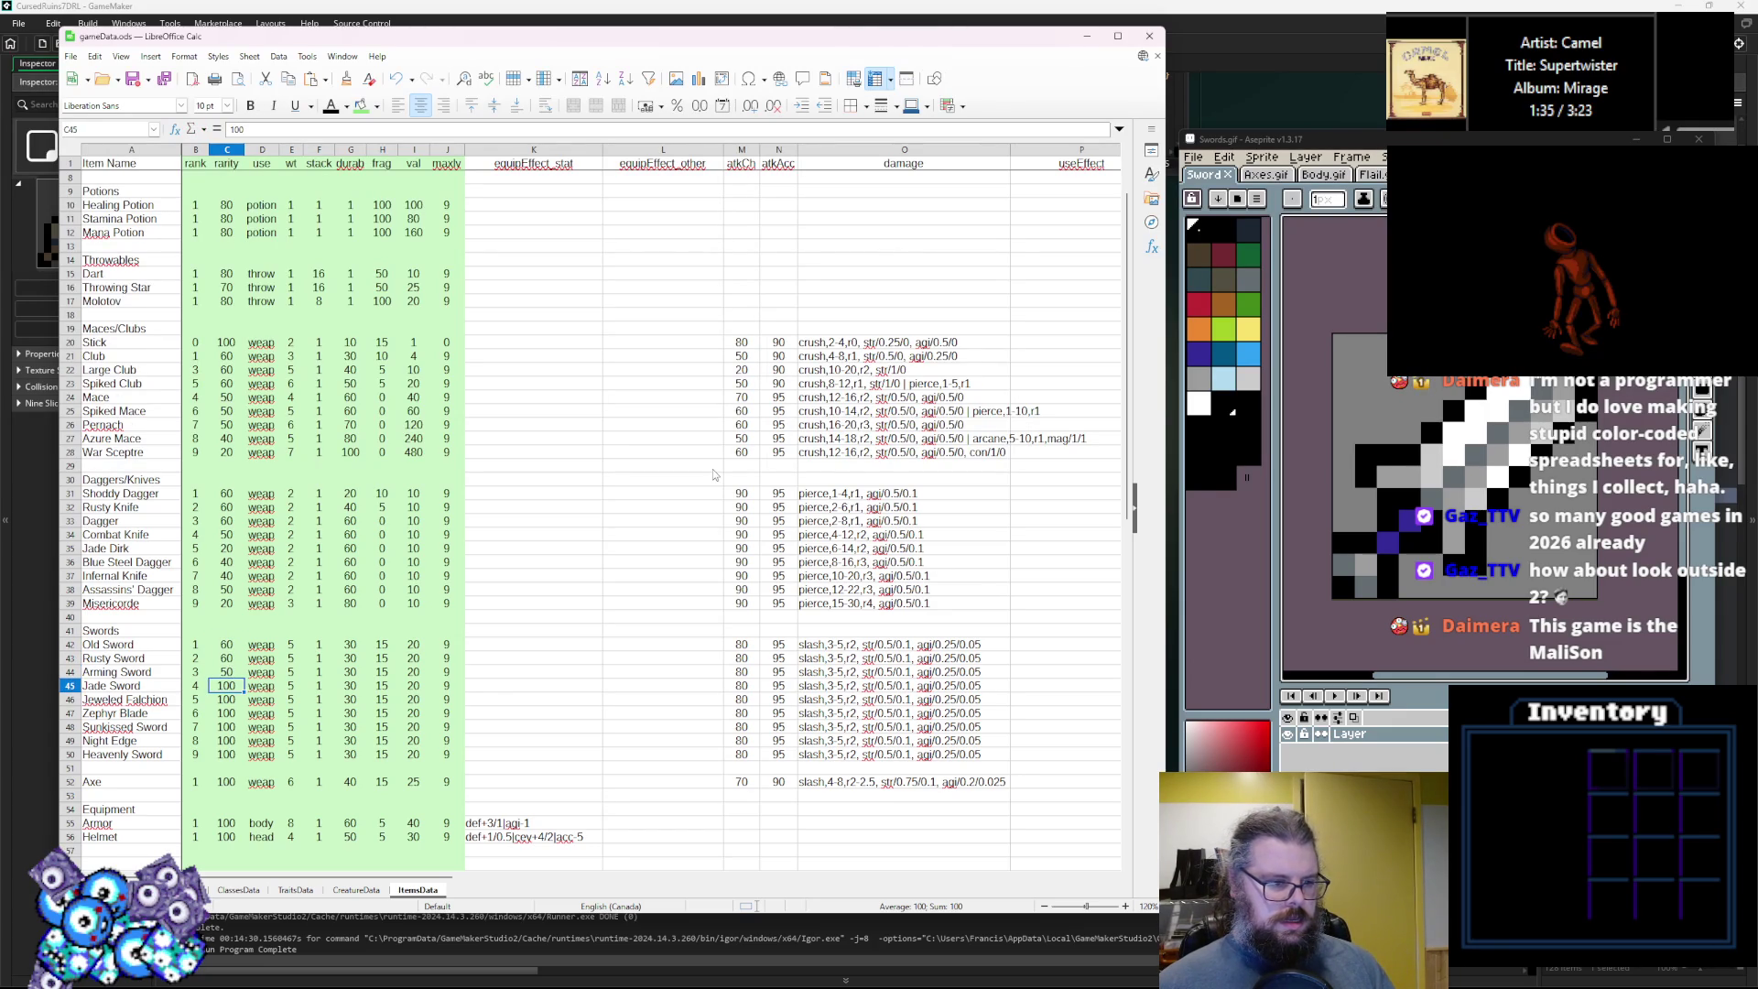
pyautogui.write('20')
pyautogui.press('Return')
pyautogui.write('30')
pyautogui.press('Return')
pyautogui.press('Return')
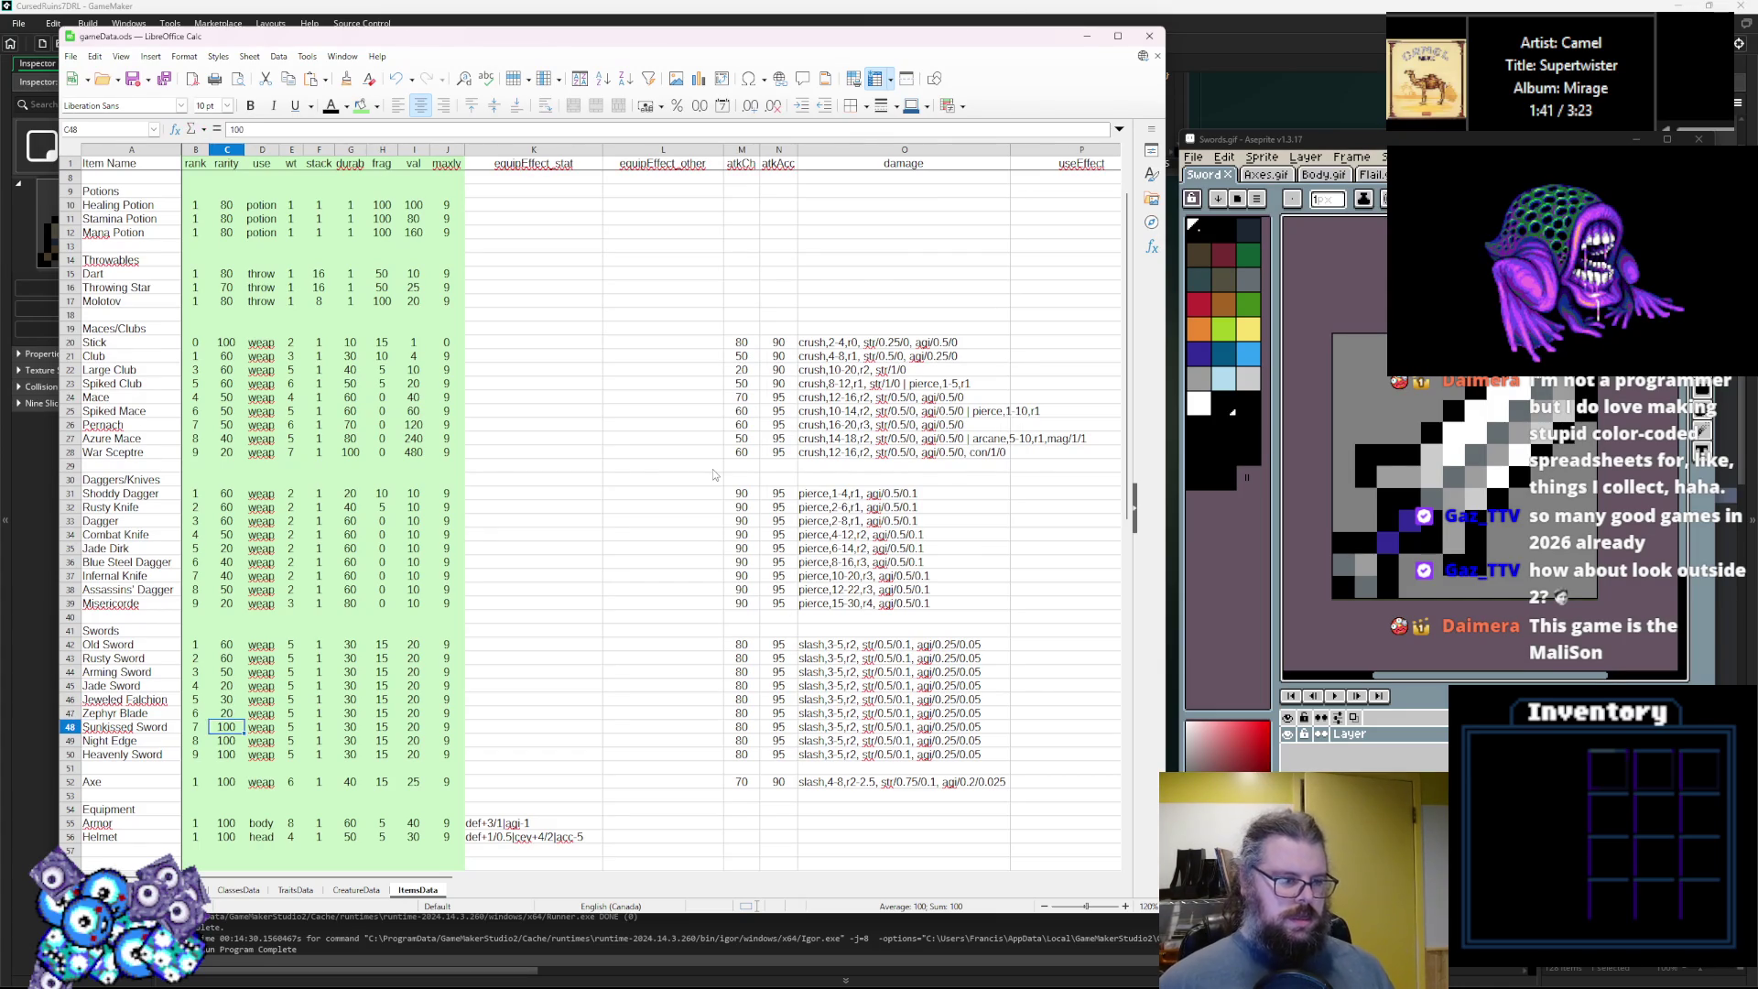
pyautogui.press('Return')
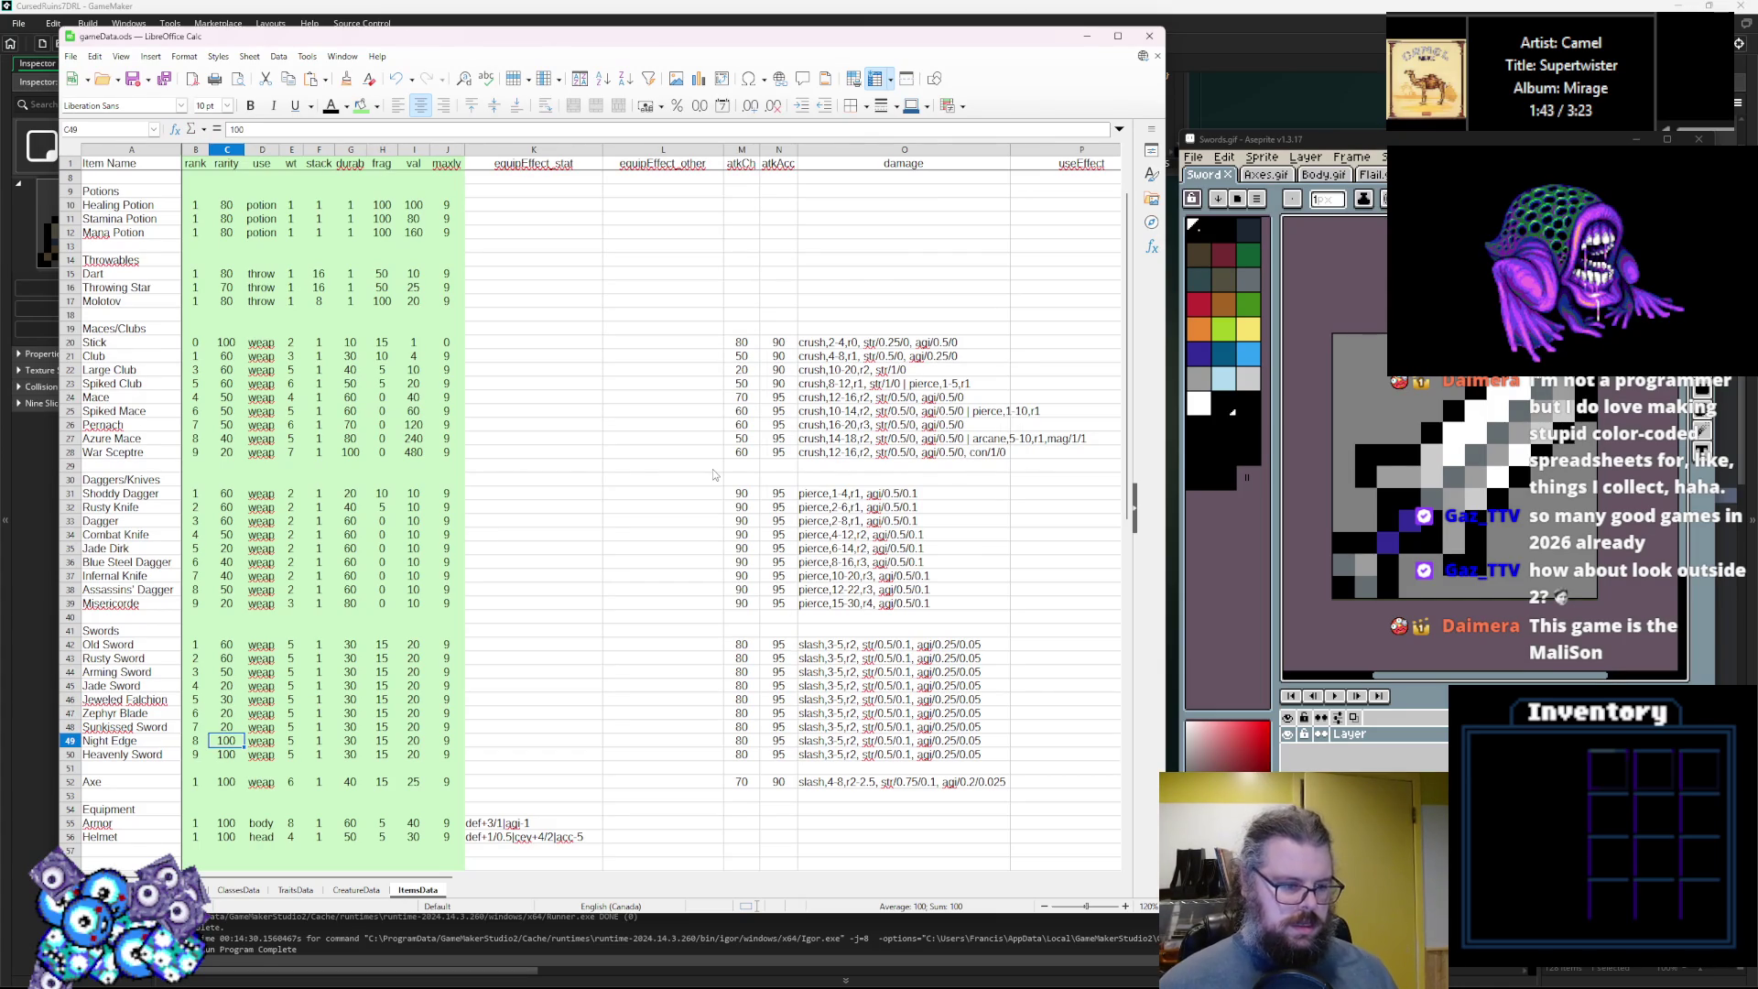
pyautogui.write('40')
pyautogui.press('Return')
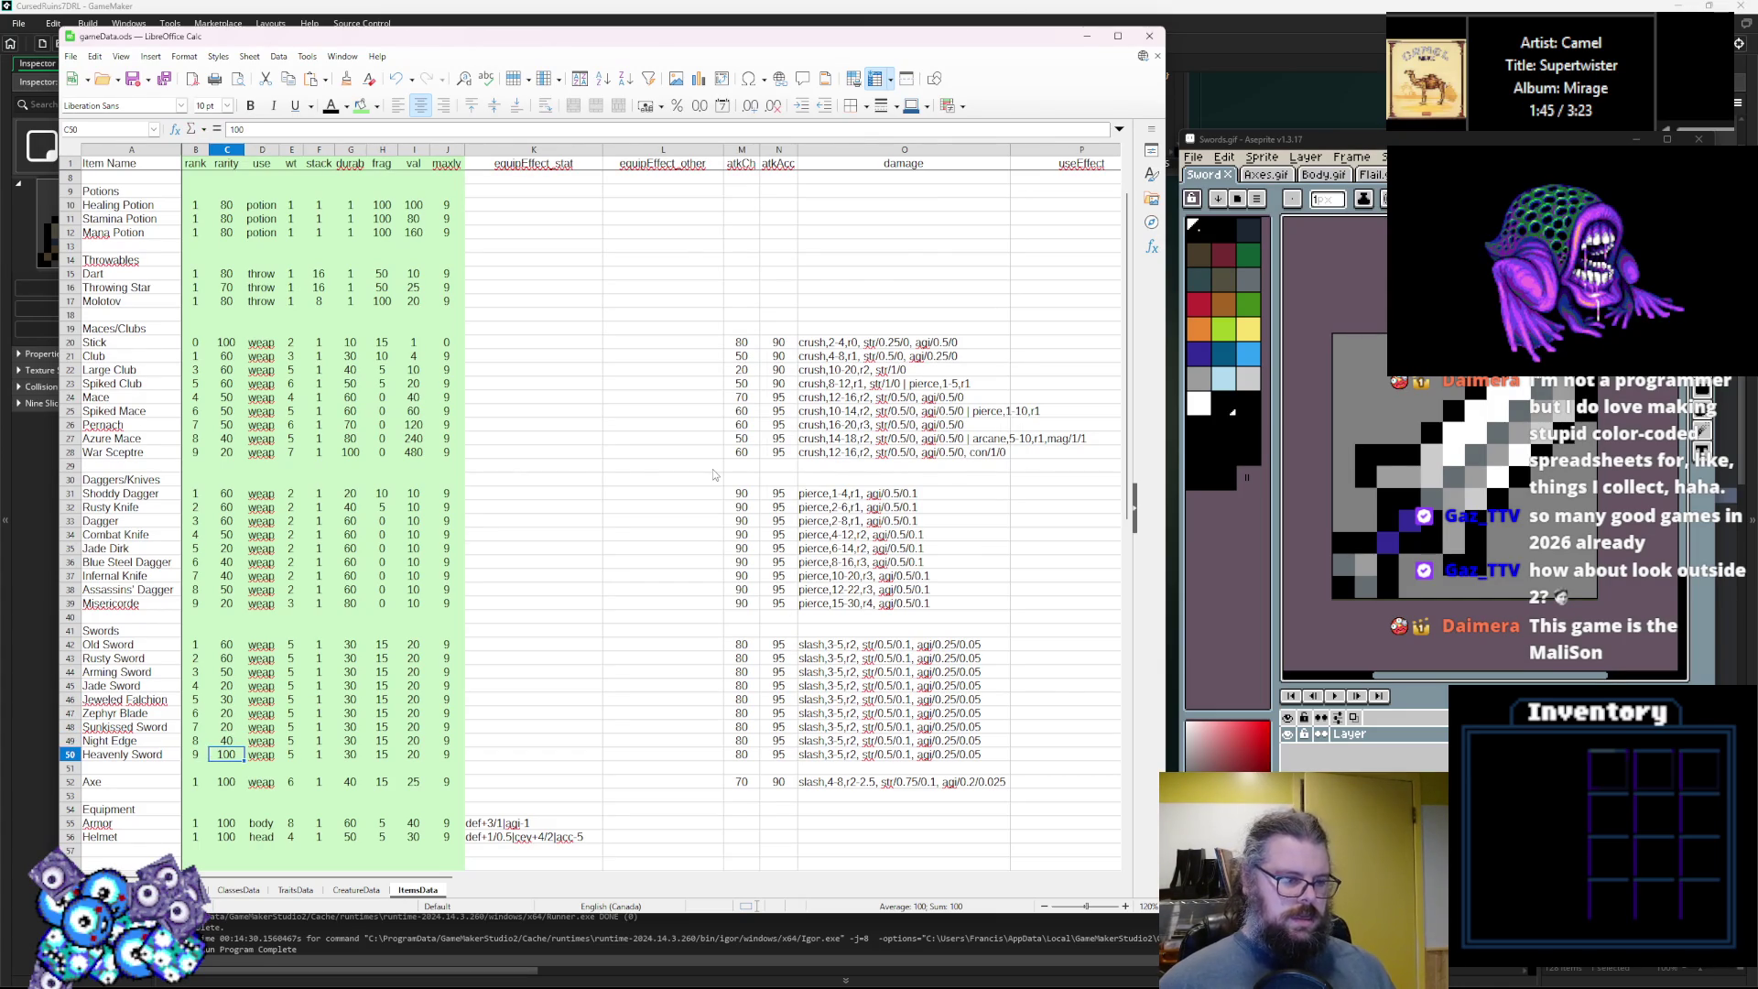
pyautogui.write('10')
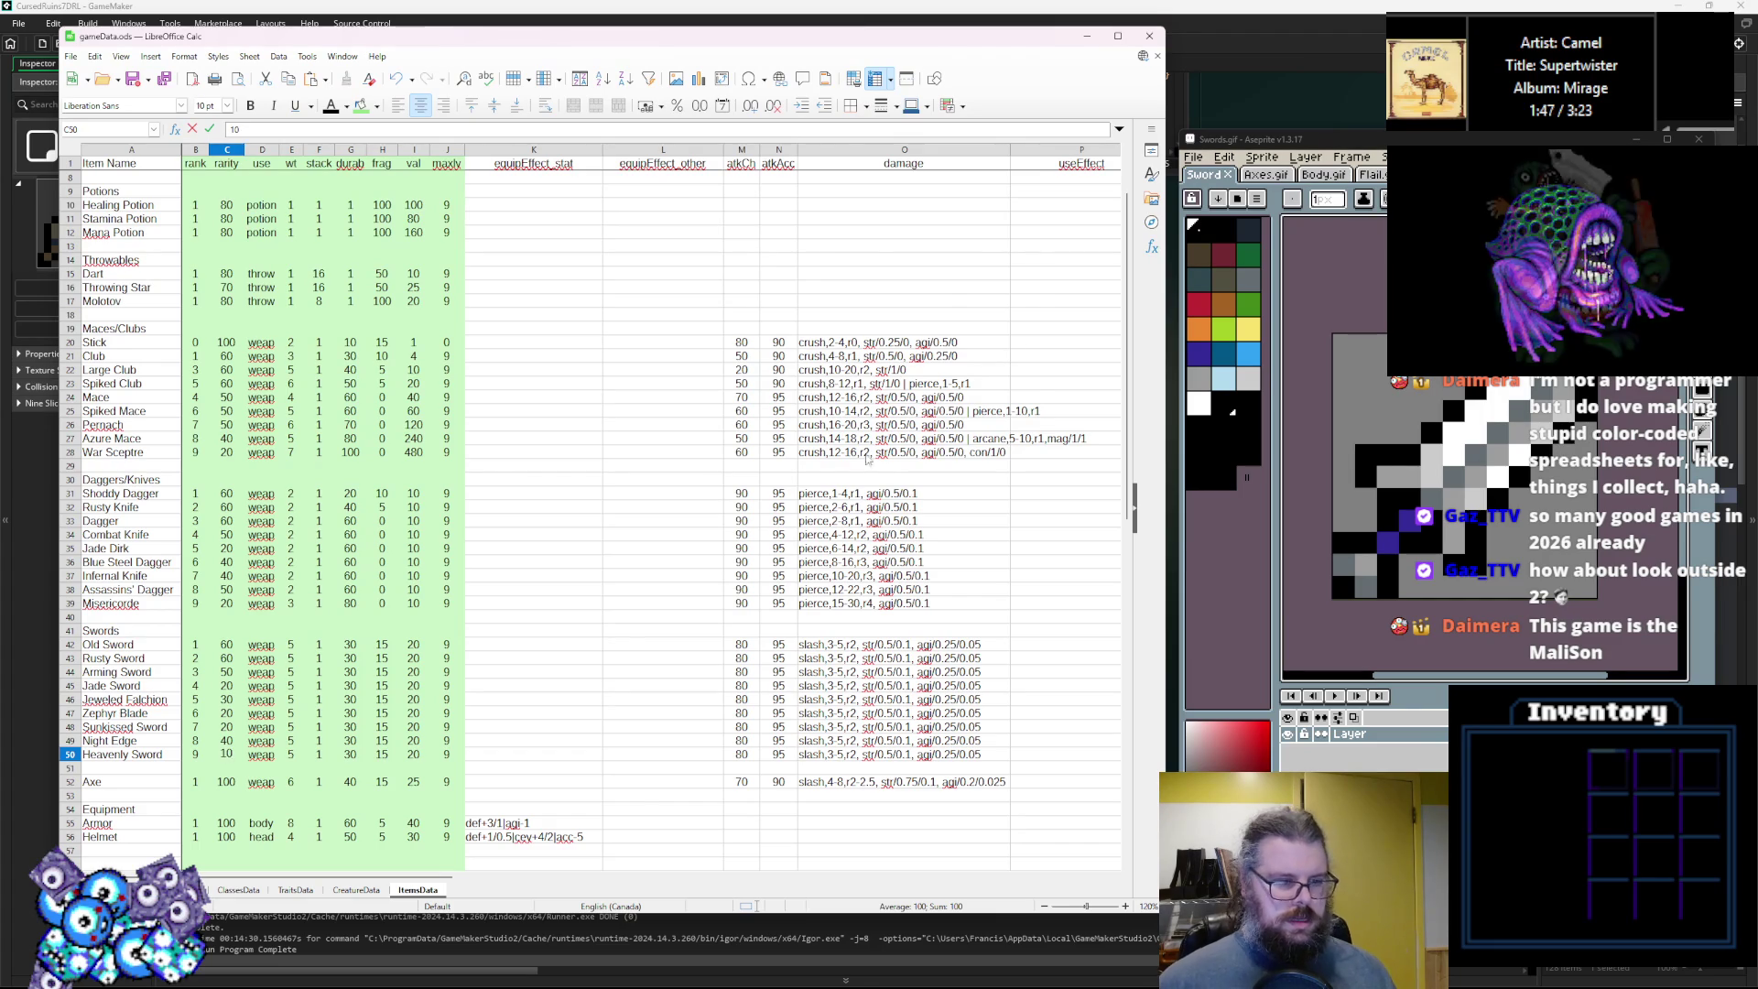
# Set sword weights: Jade 6, Falchion 4, Zephyr 5, Sunkissed 6, Night Edge 6, Heavenly 8.
pyautogui.click(297, 657)
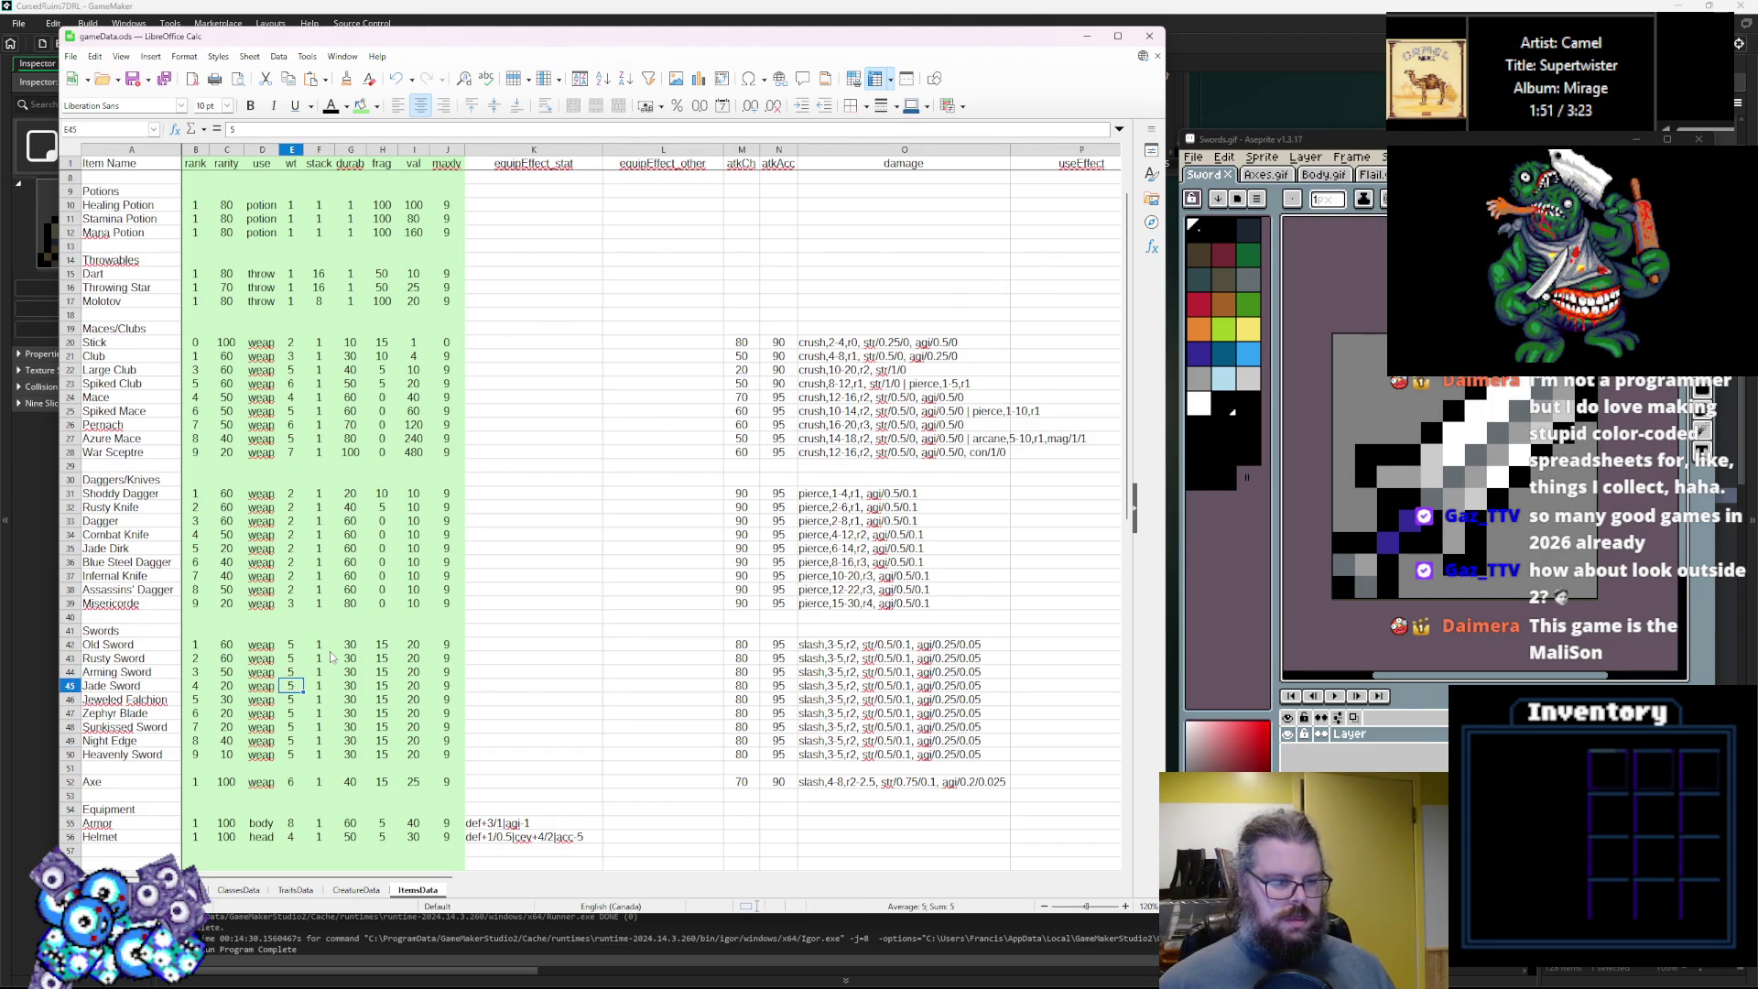
pyautogui.write('6')
pyautogui.press('Return')
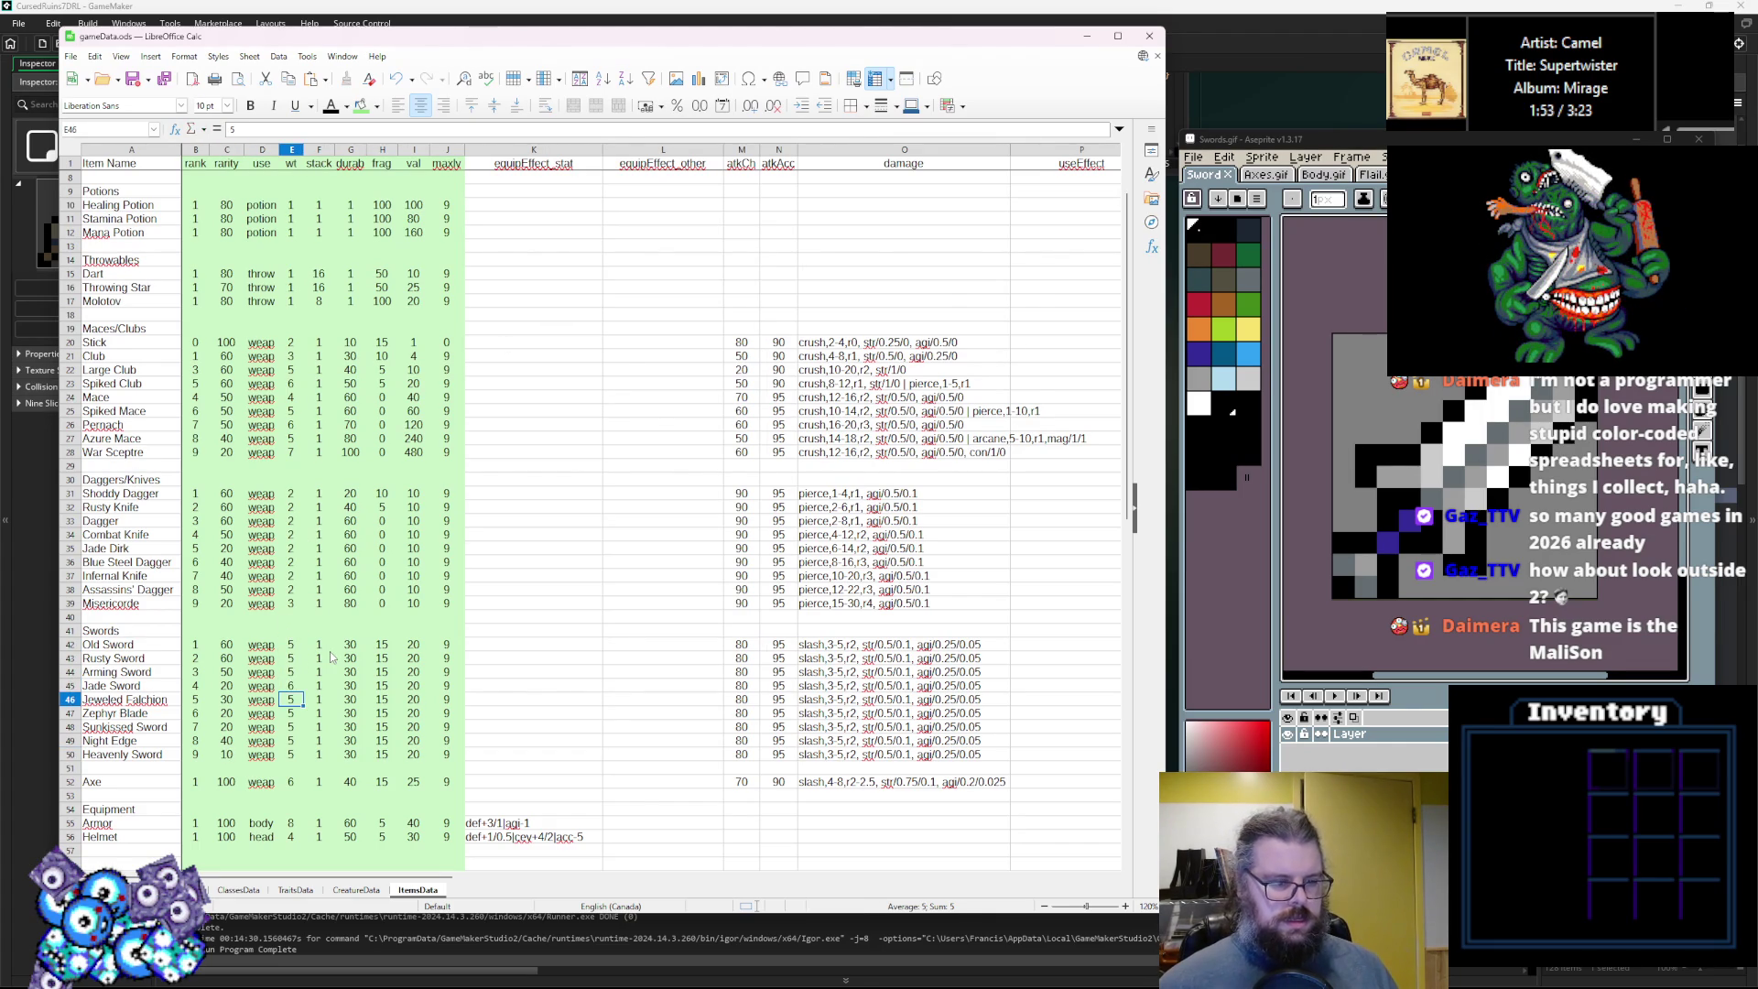
pyautogui.write('4')
pyautogui.press('Return')
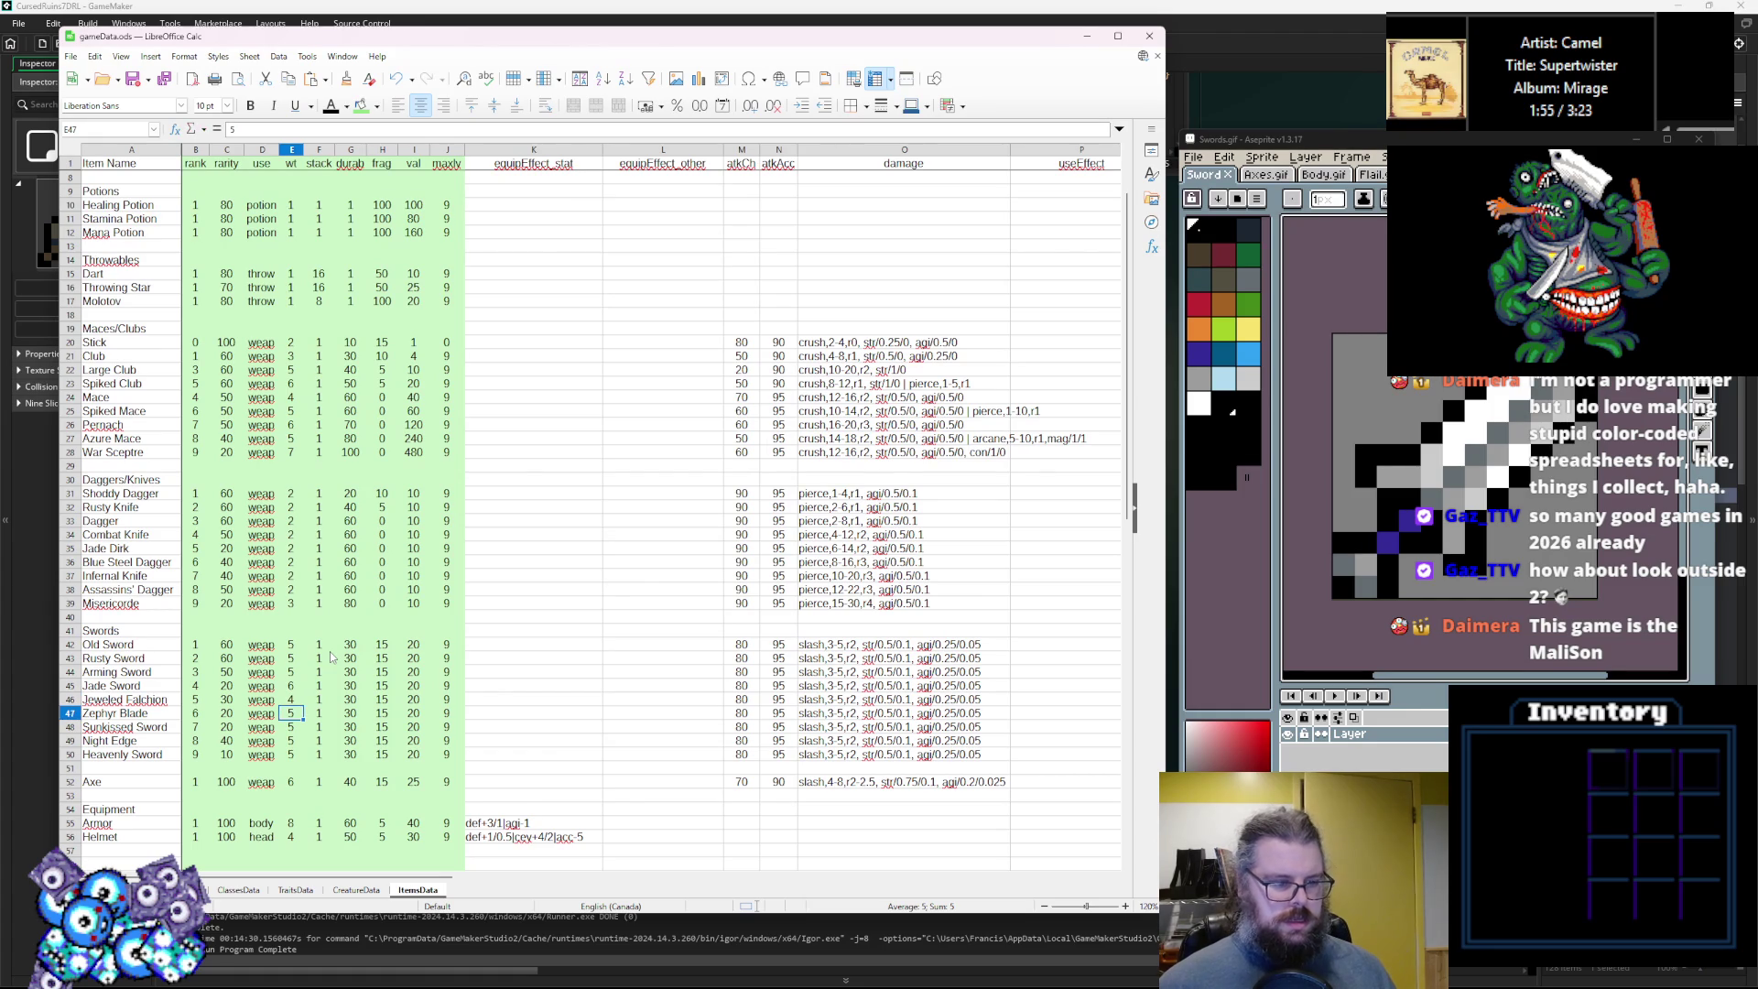
pyautogui.press('Return')
pyautogui.write('6')
pyautogui.press('Return')
pyautogui.write('6')
pyautogui.press('Return')
pyautogui.write('8')
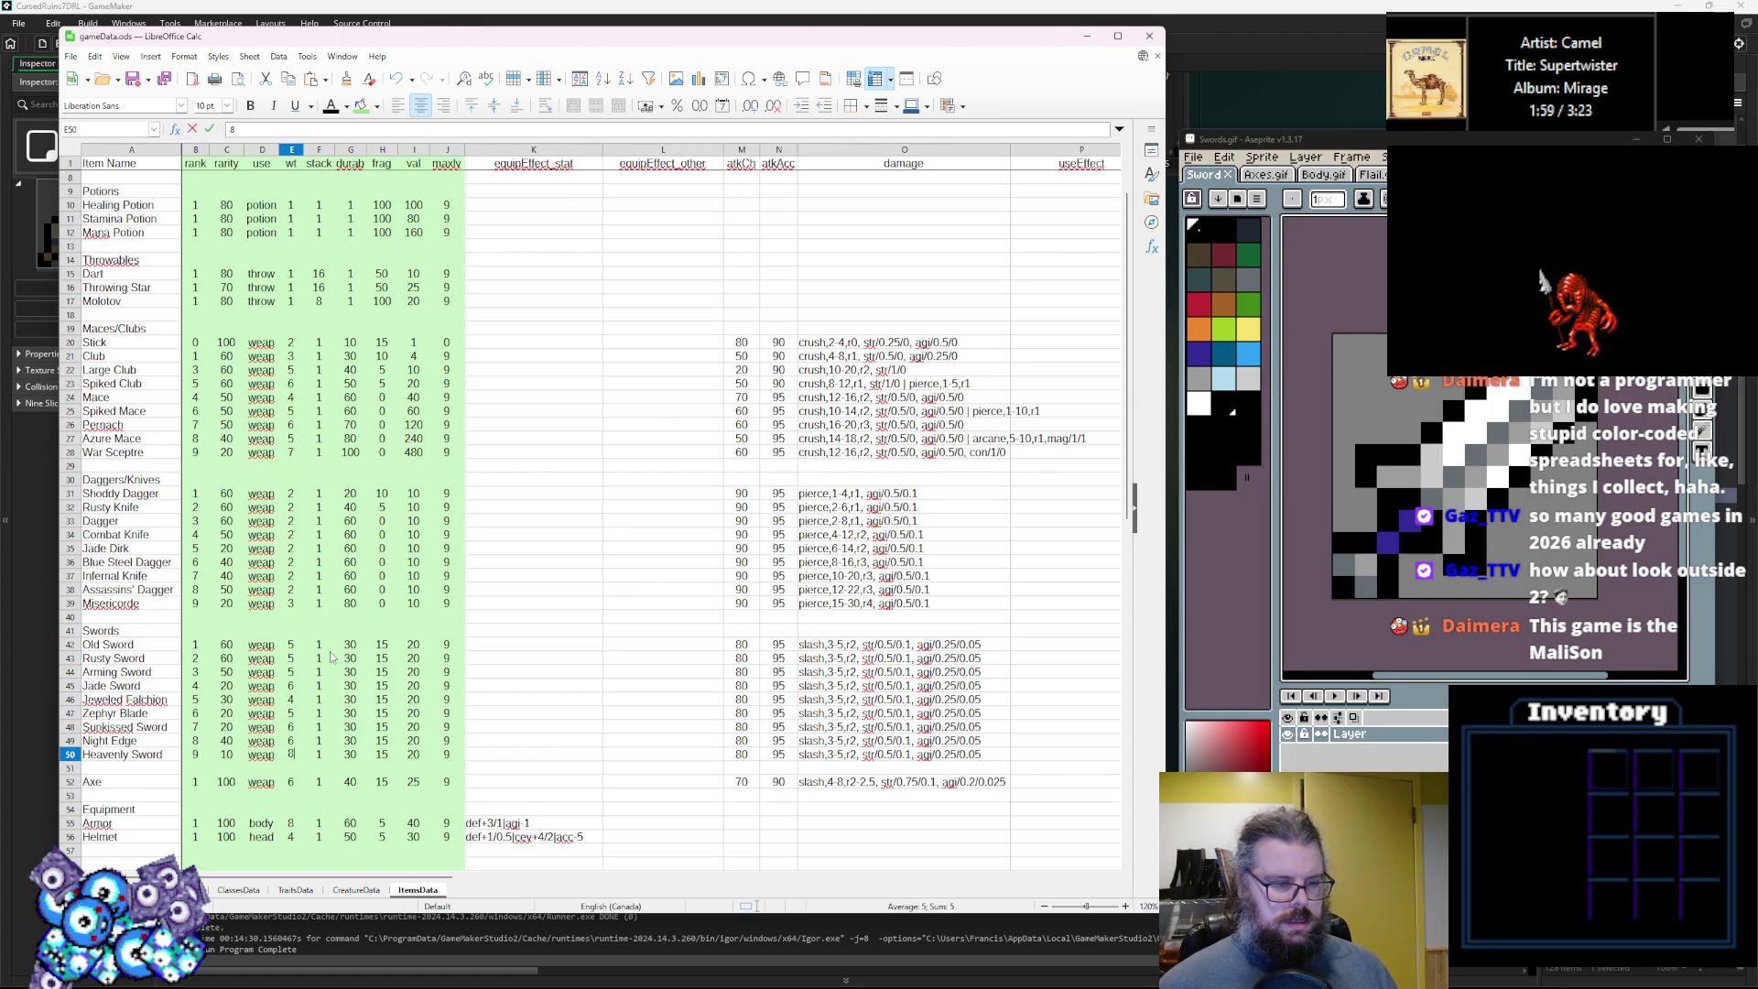
pyautogui.click(361, 659)
pyautogui.click(320, 645)
# Raise sword durability from 40 for Rusty Sword through 60, 70, 80 up to 120.
pyautogui.click(359, 646)
pyautogui.press('Down')
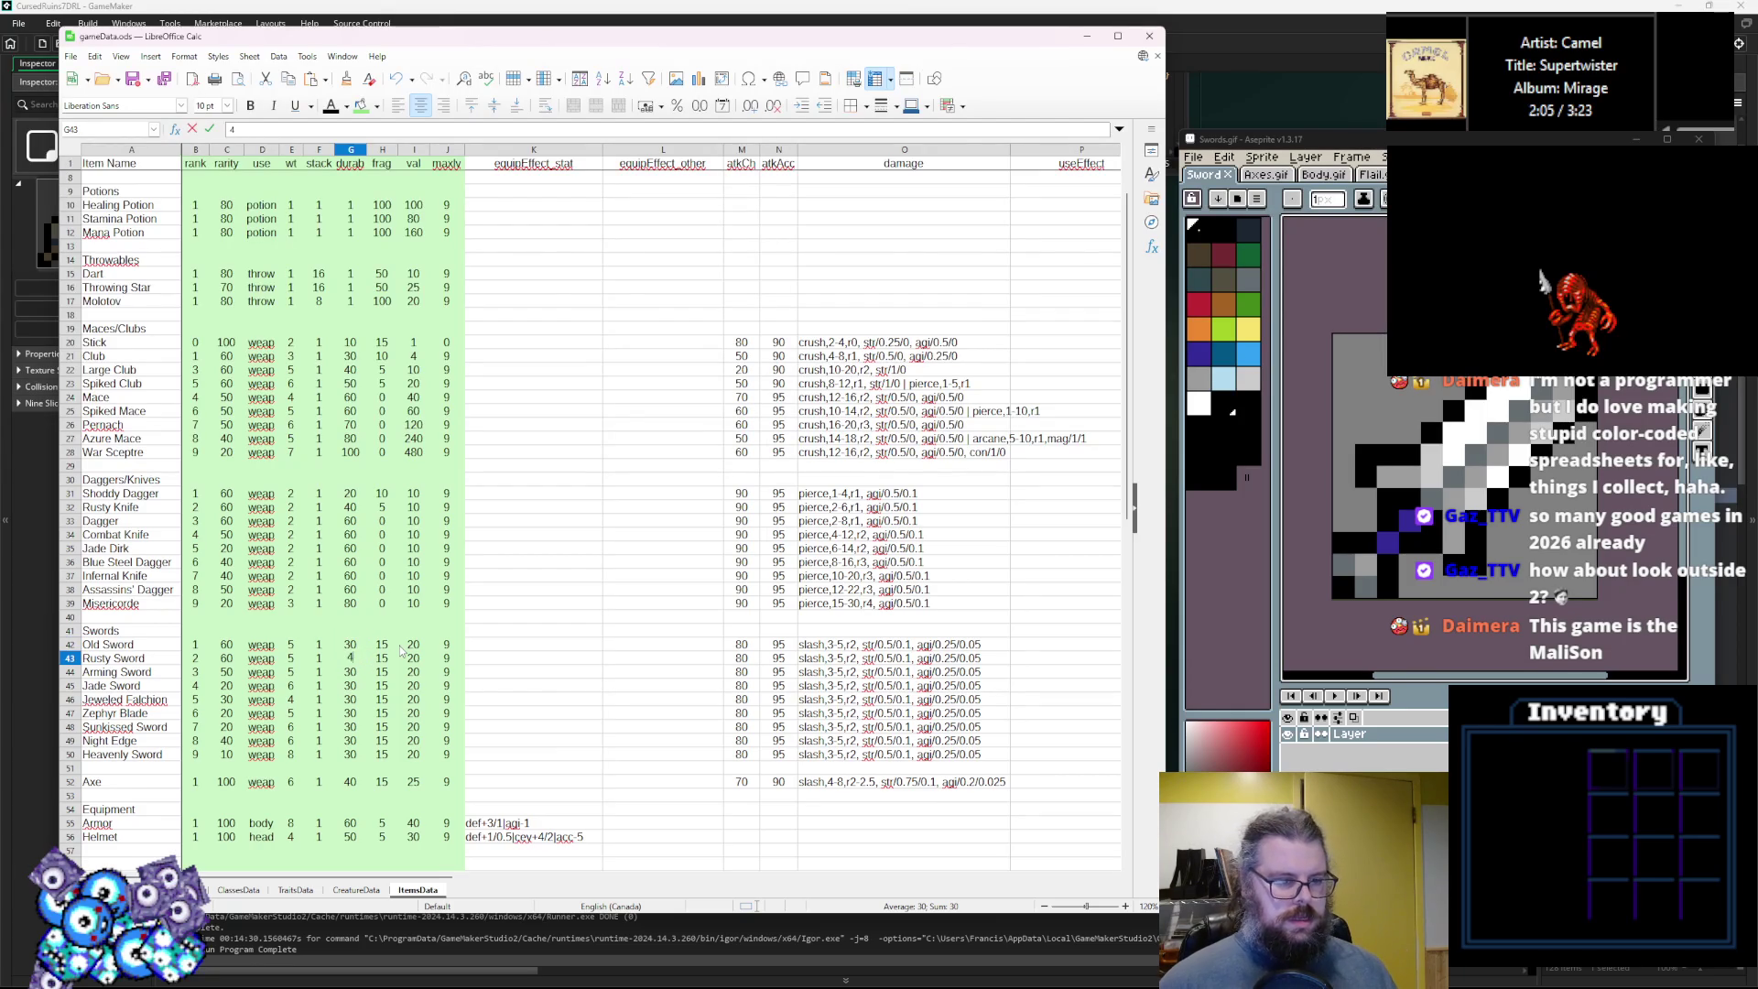
pyautogui.press('Return')
pyautogui.press('Return')
pyautogui.write('70')
pyautogui.press('Return')
pyautogui.write('80')
pyautogui.press('Return')
pyautogui.write('80')
pyautogui.press('Return')
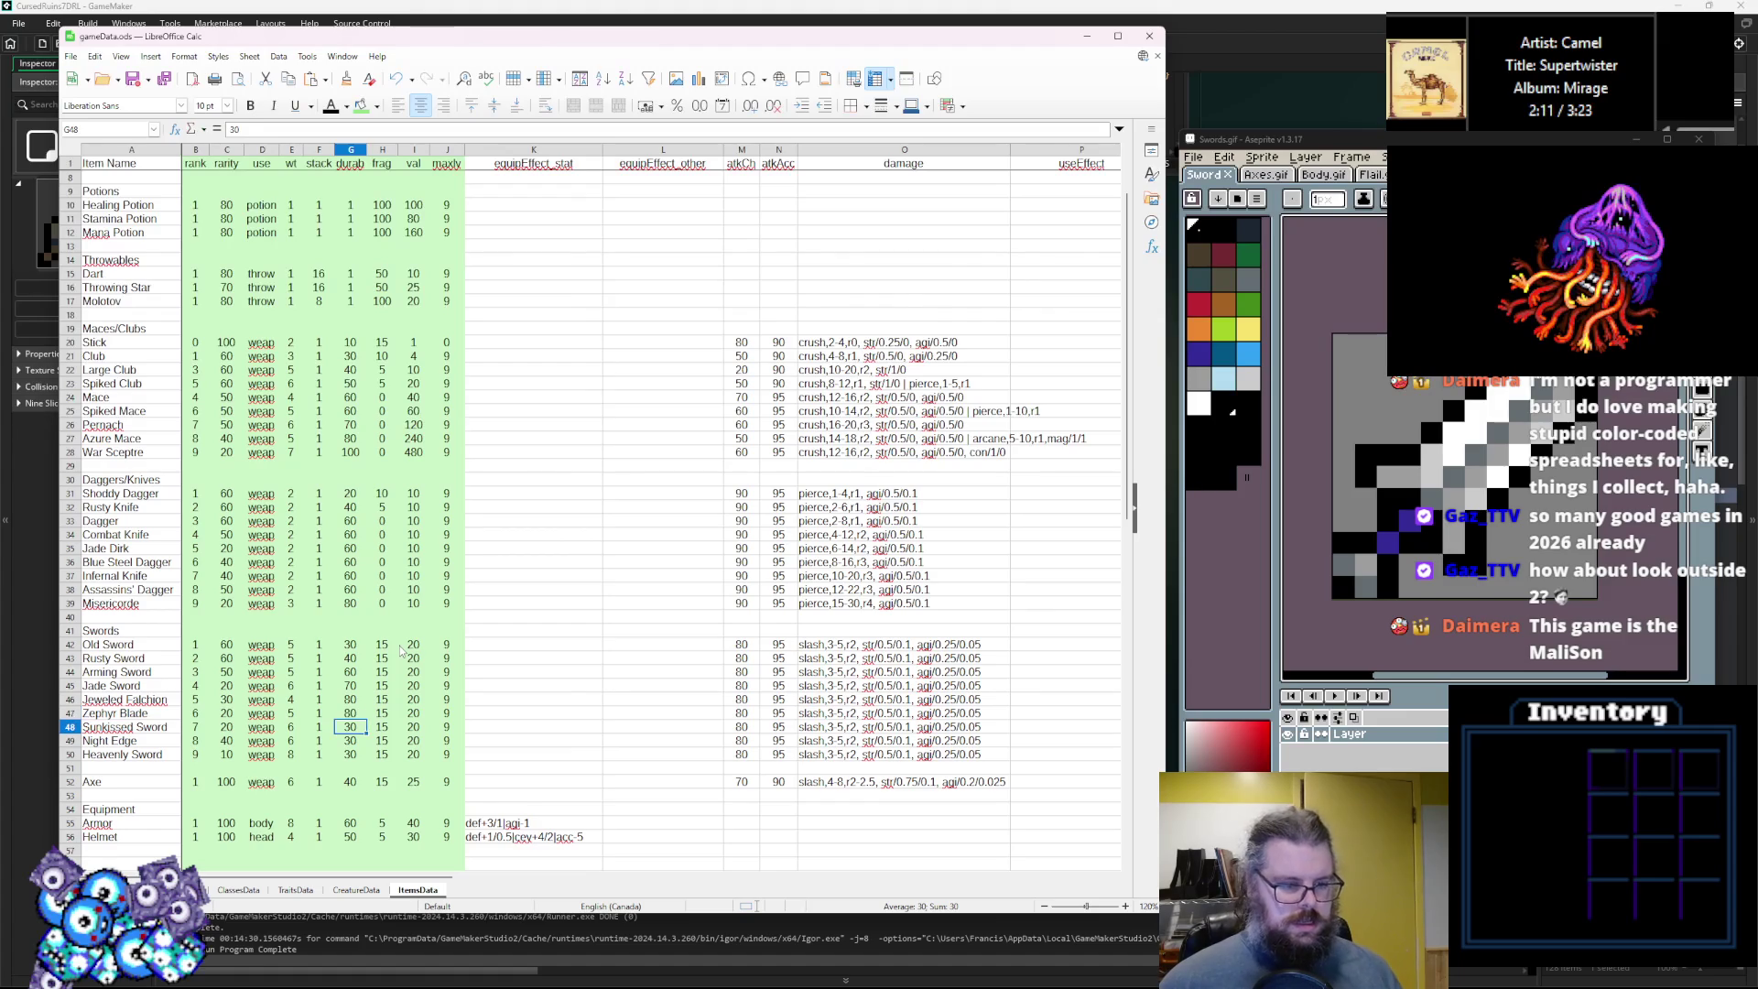
pyautogui.press('Return')
pyautogui.press('Return')
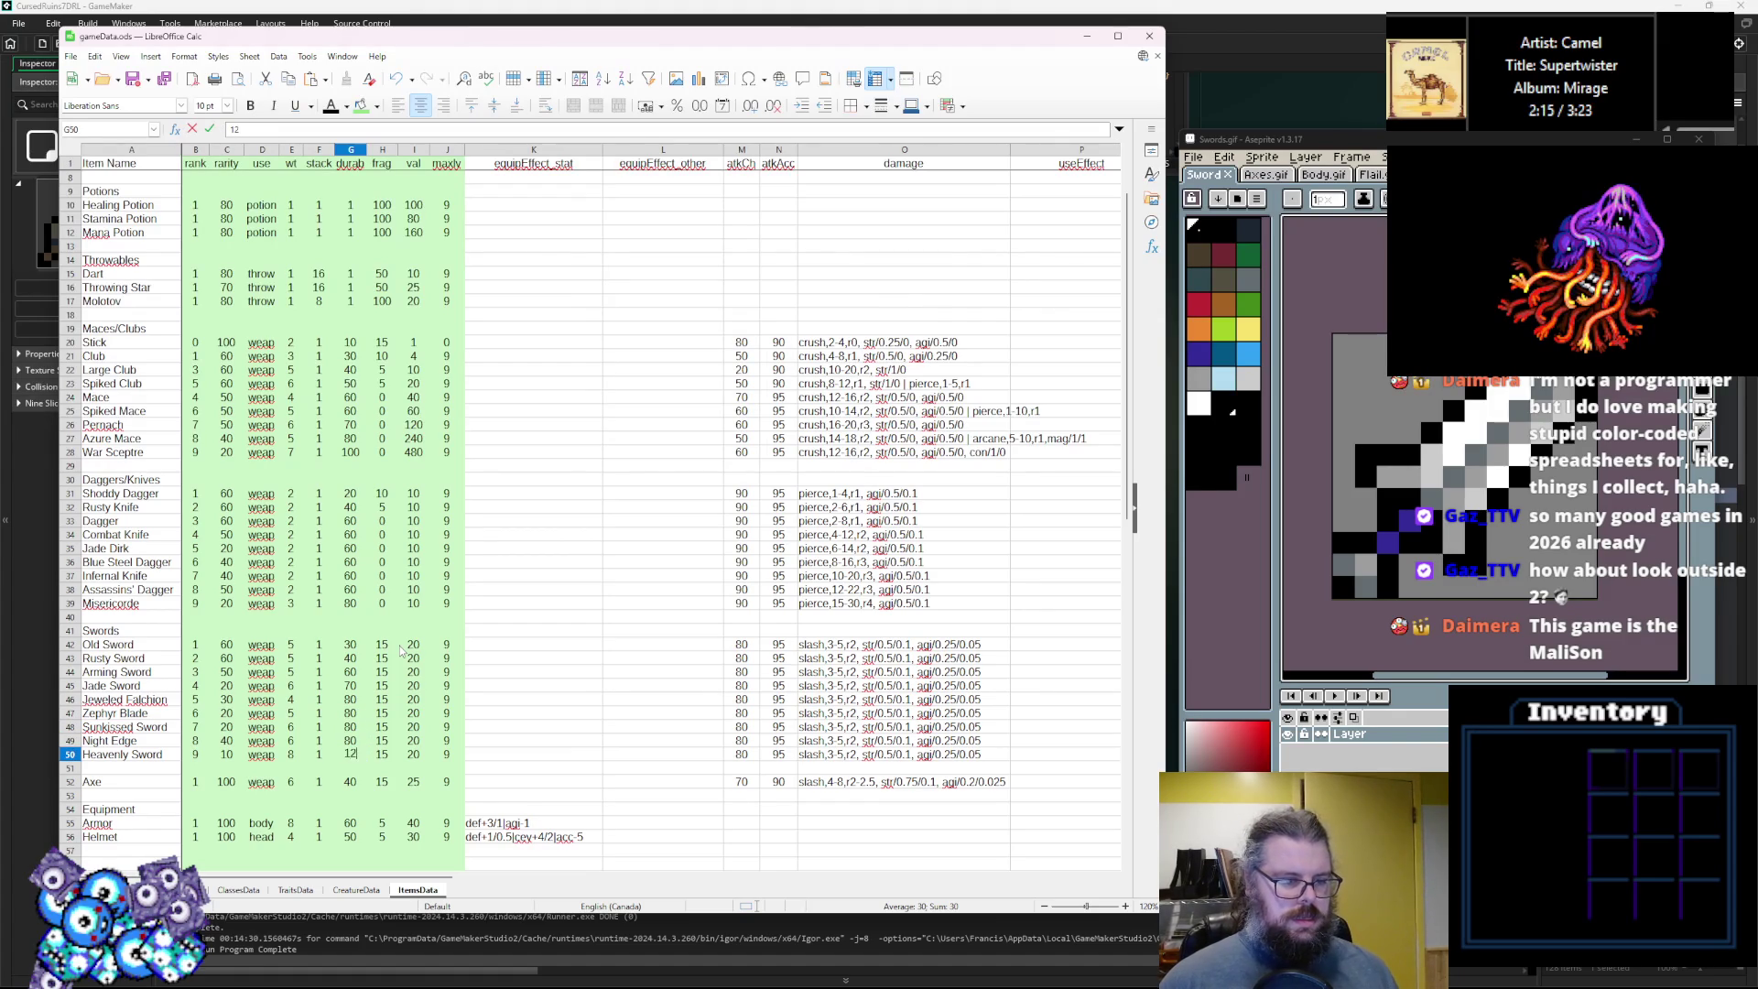
pyautogui.press('Tab')
# Set frag to 10 for Rusty Sword and 0 for the remaining swords.
pyautogui.press('Up')
pyautogui.press('Up')
pyautogui.press('Up')
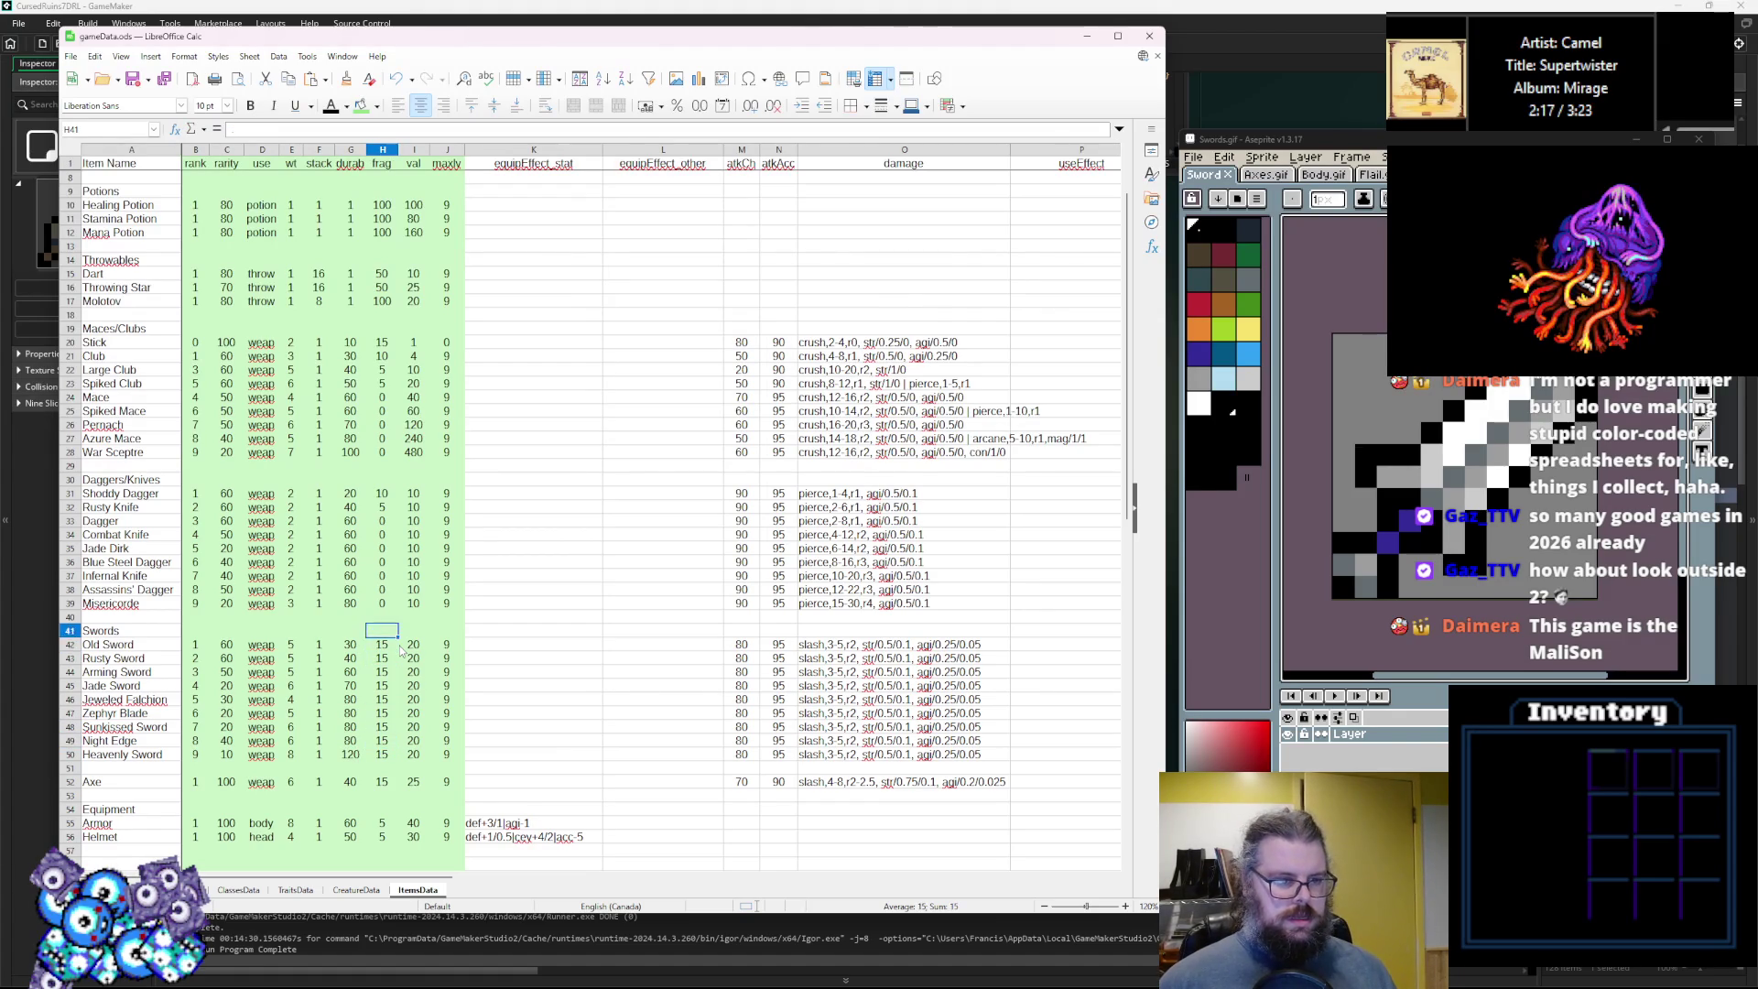
pyautogui.press('Up')
pyautogui.press('Down')
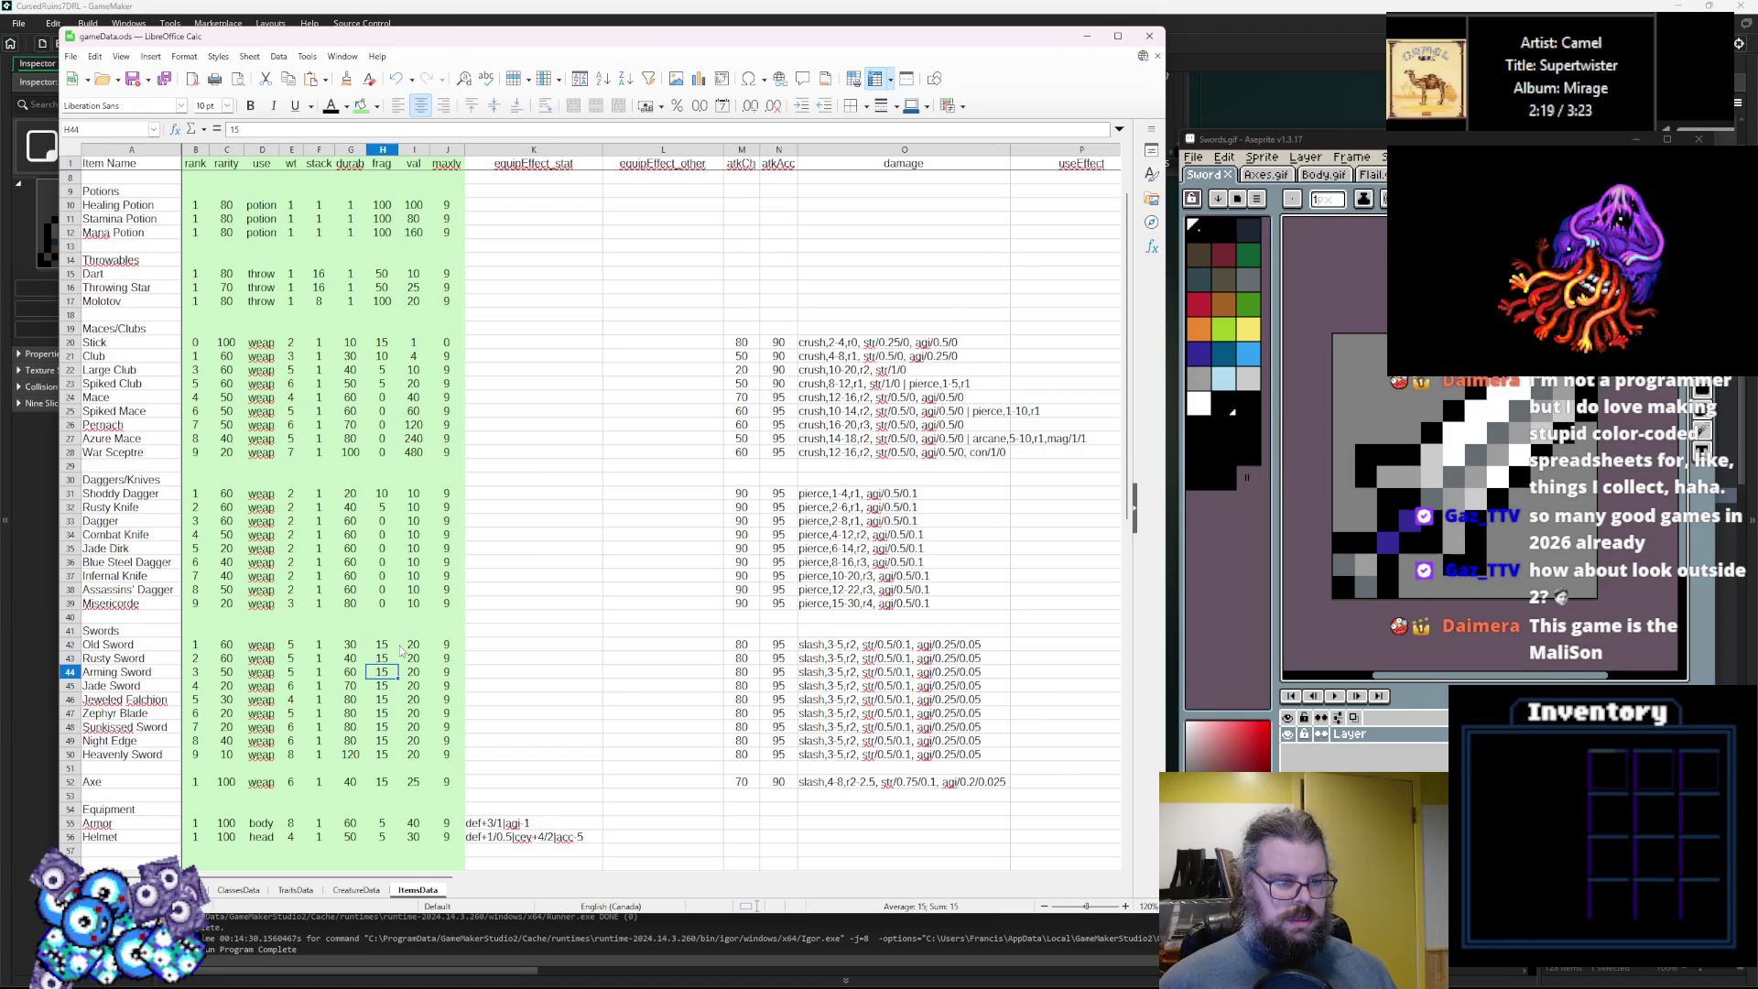
pyautogui.write('10')
pyautogui.press('Return')
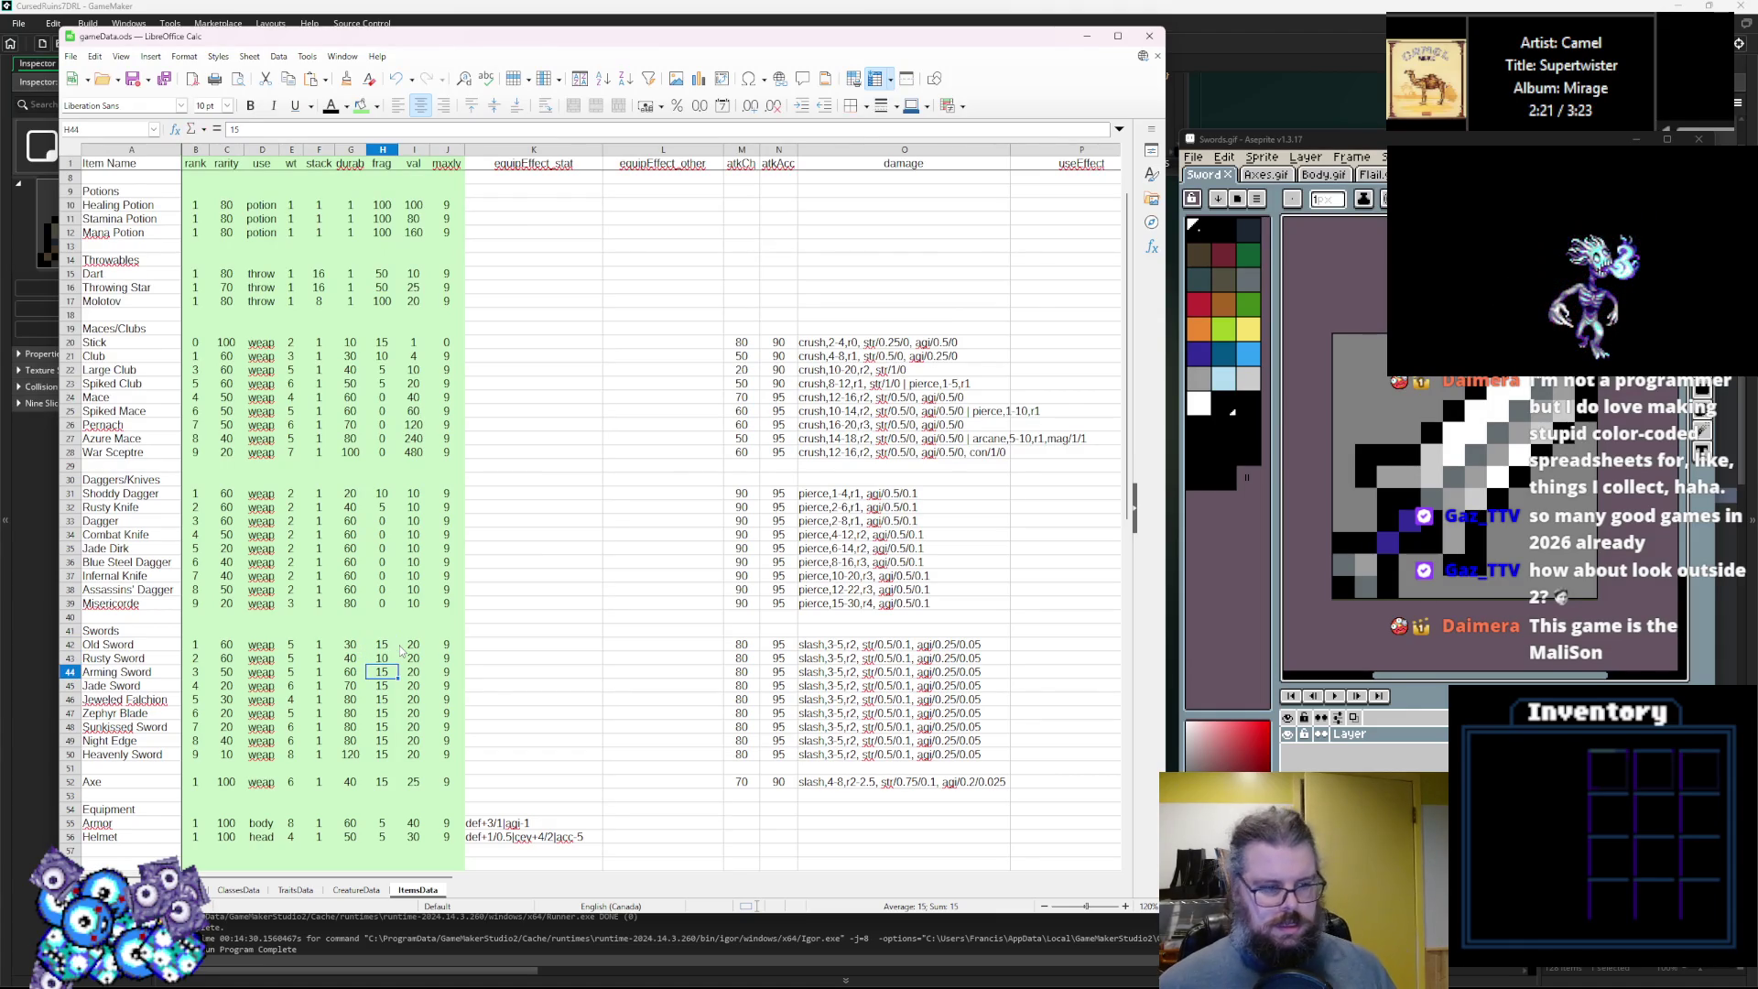
pyautogui.write('0 0 0 0 0 0')
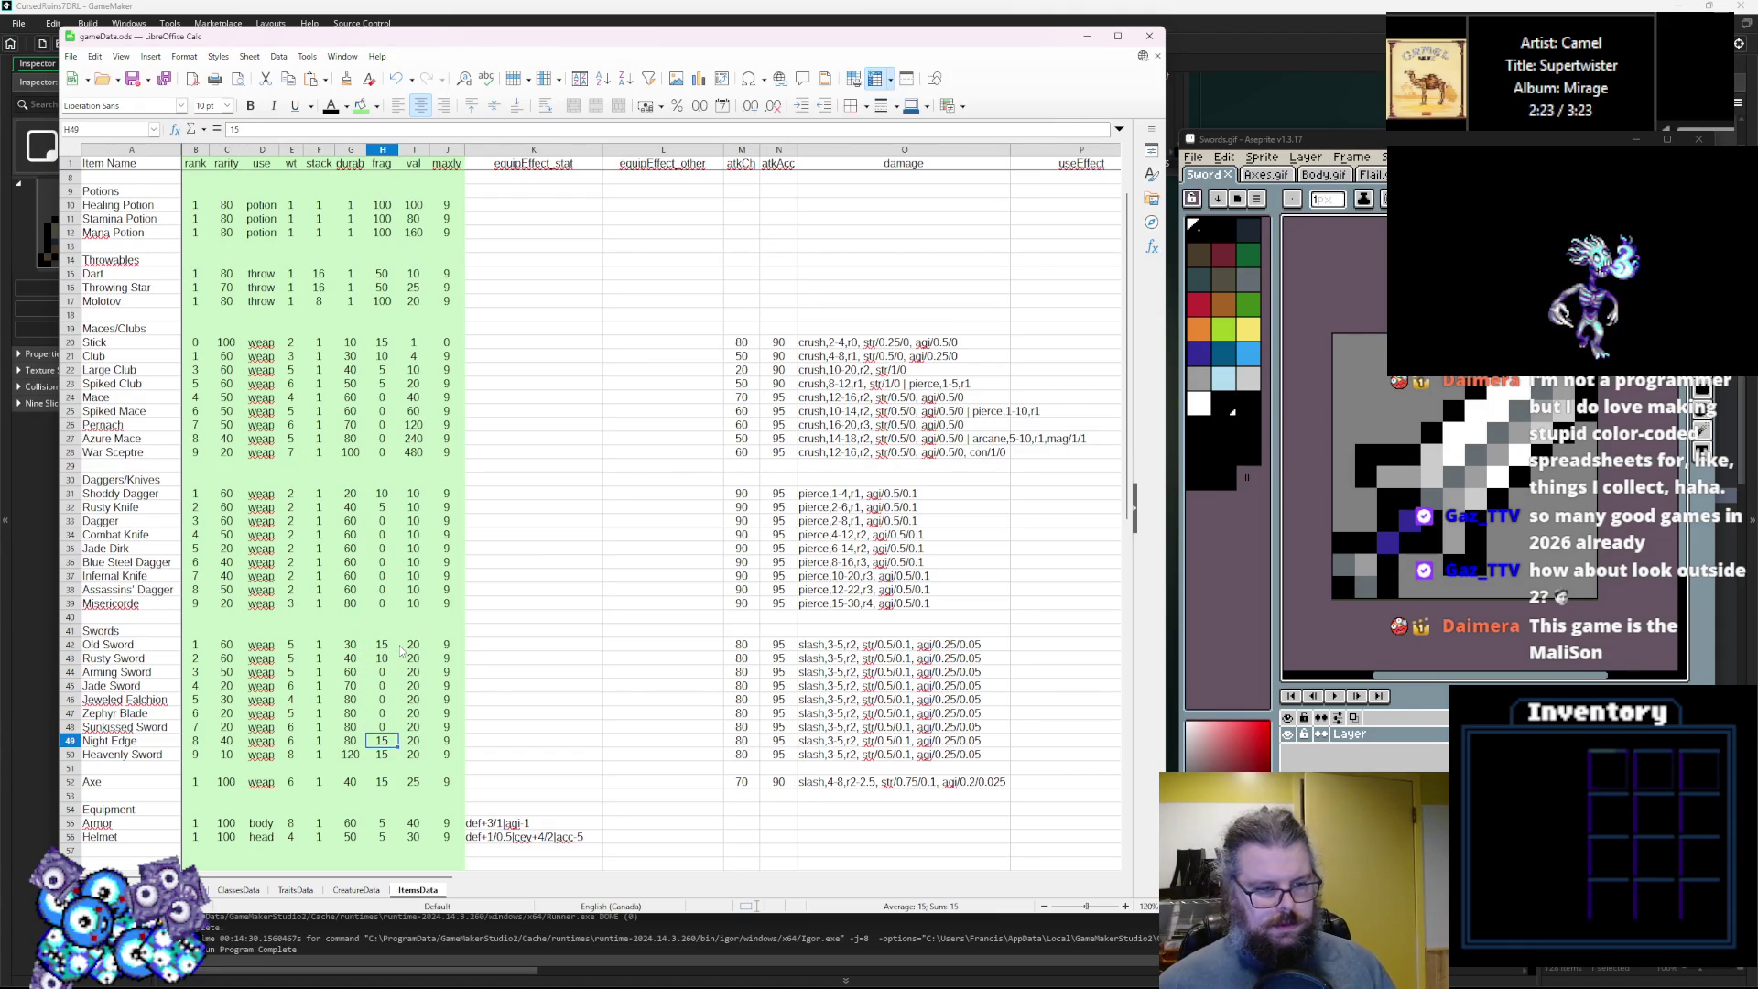
pyautogui.press('Up')
pyautogui.press('Up')
pyautogui.press('Up')
pyautogui.press('Up')
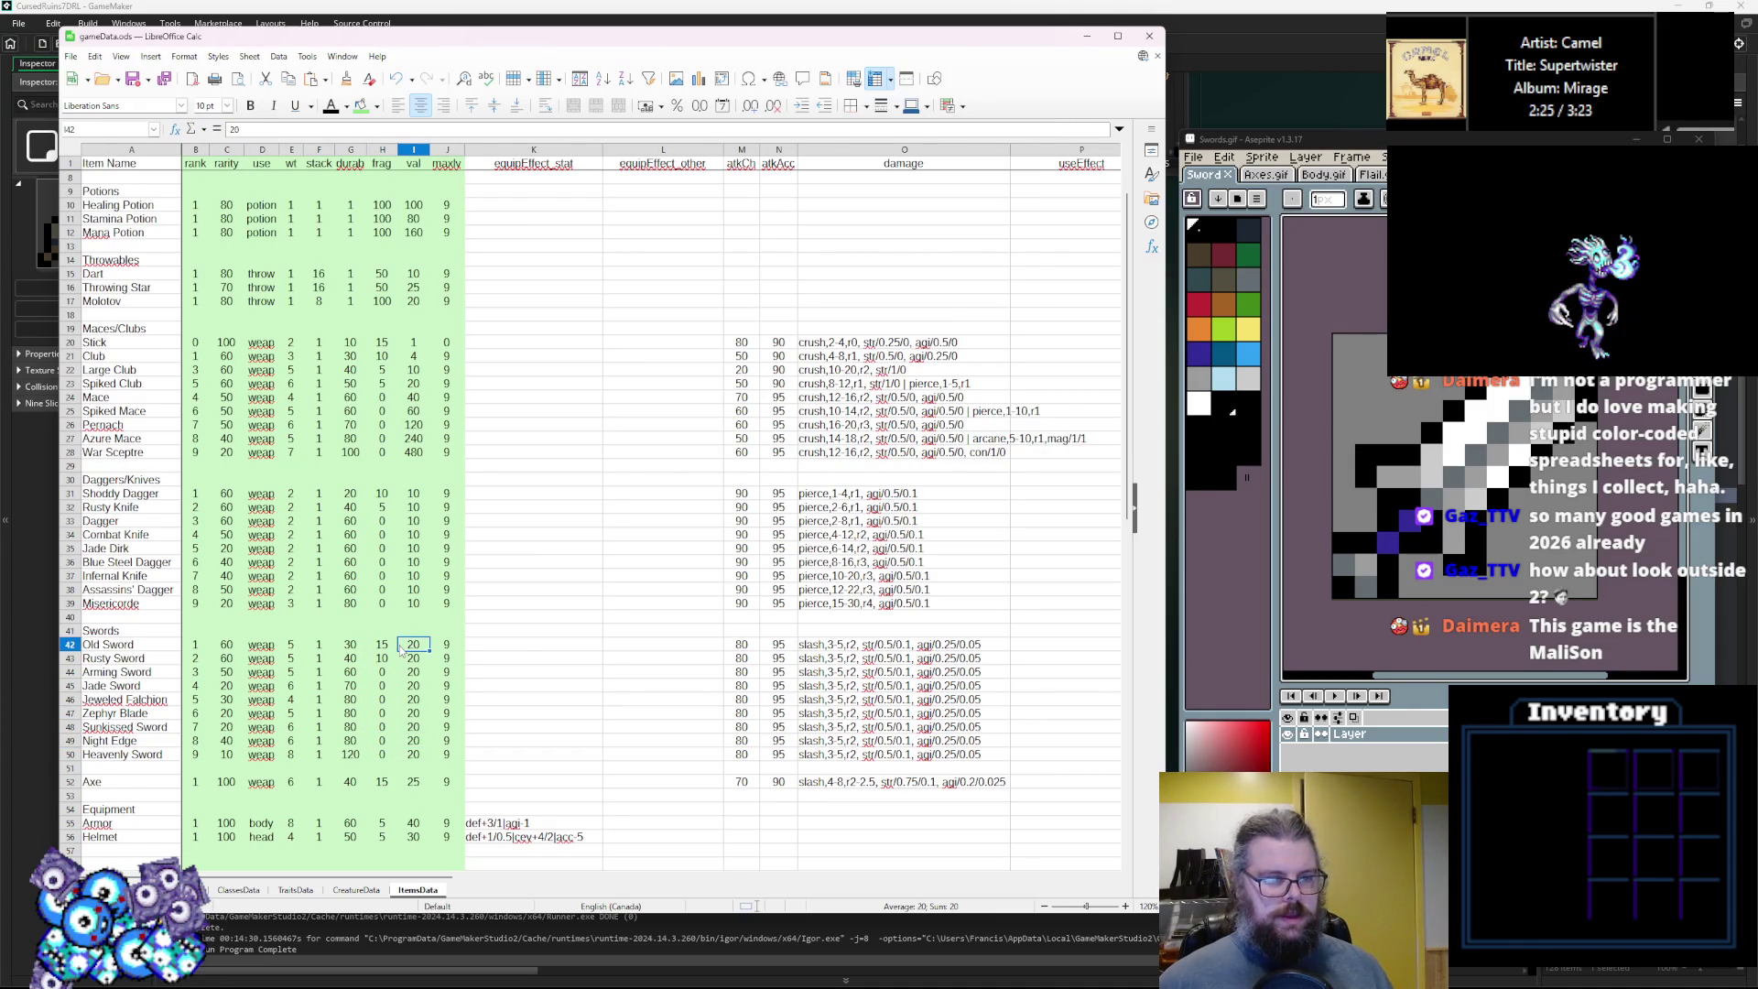
pyautogui.press('Right')
pyautogui.press('Down')
pyautogui.press('Up')
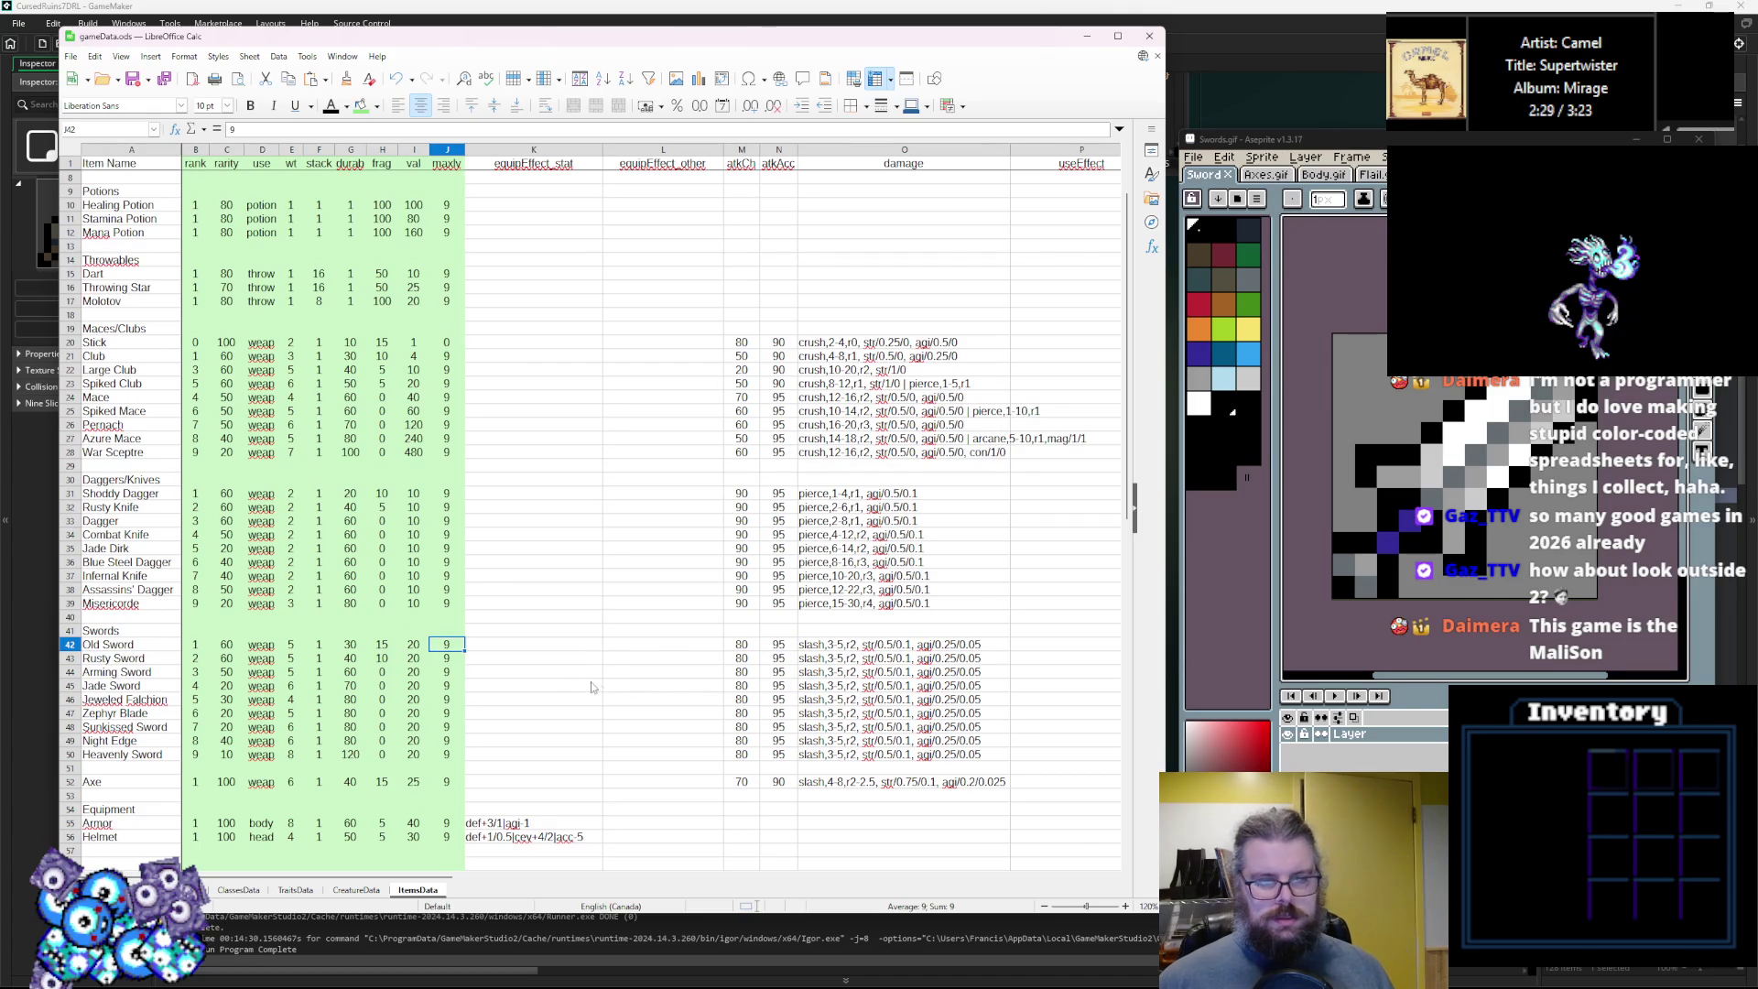
# Set club atkAcc values: Club 85, Large Club 80, Spiked Club 85.
pyautogui.click(731, 648)
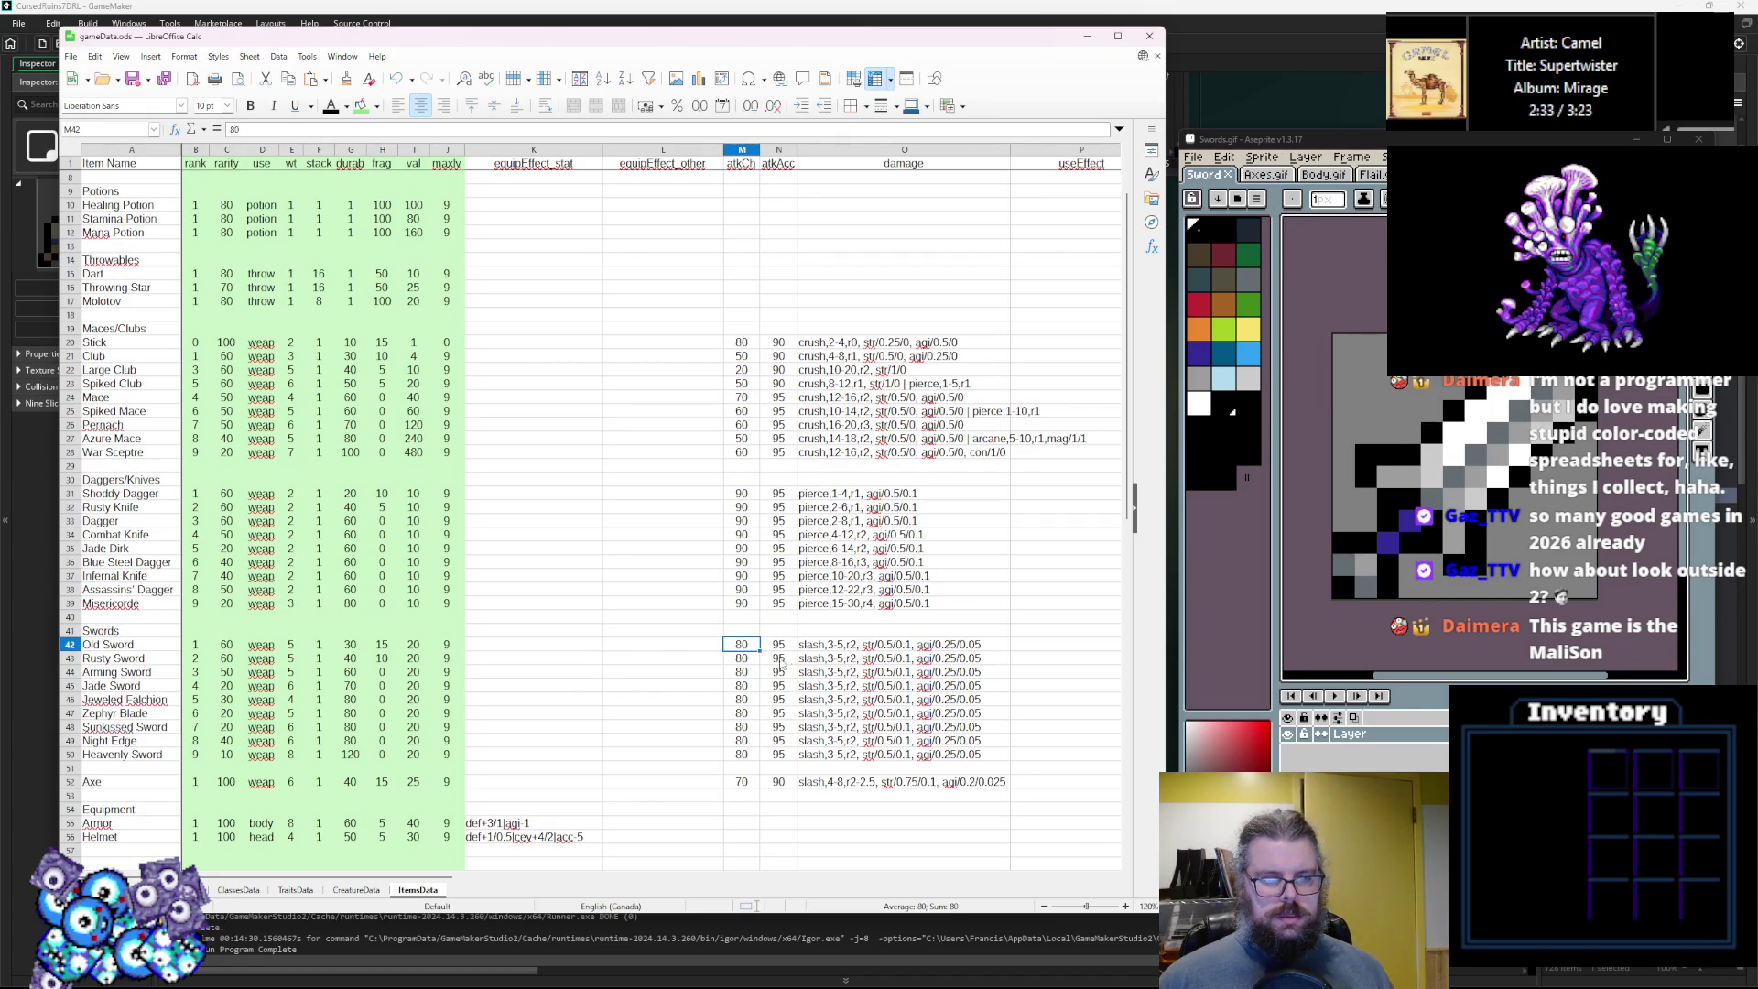
pyautogui.click(780, 648)
pyautogui.click(782, 660)
pyautogui.click(780, 647)
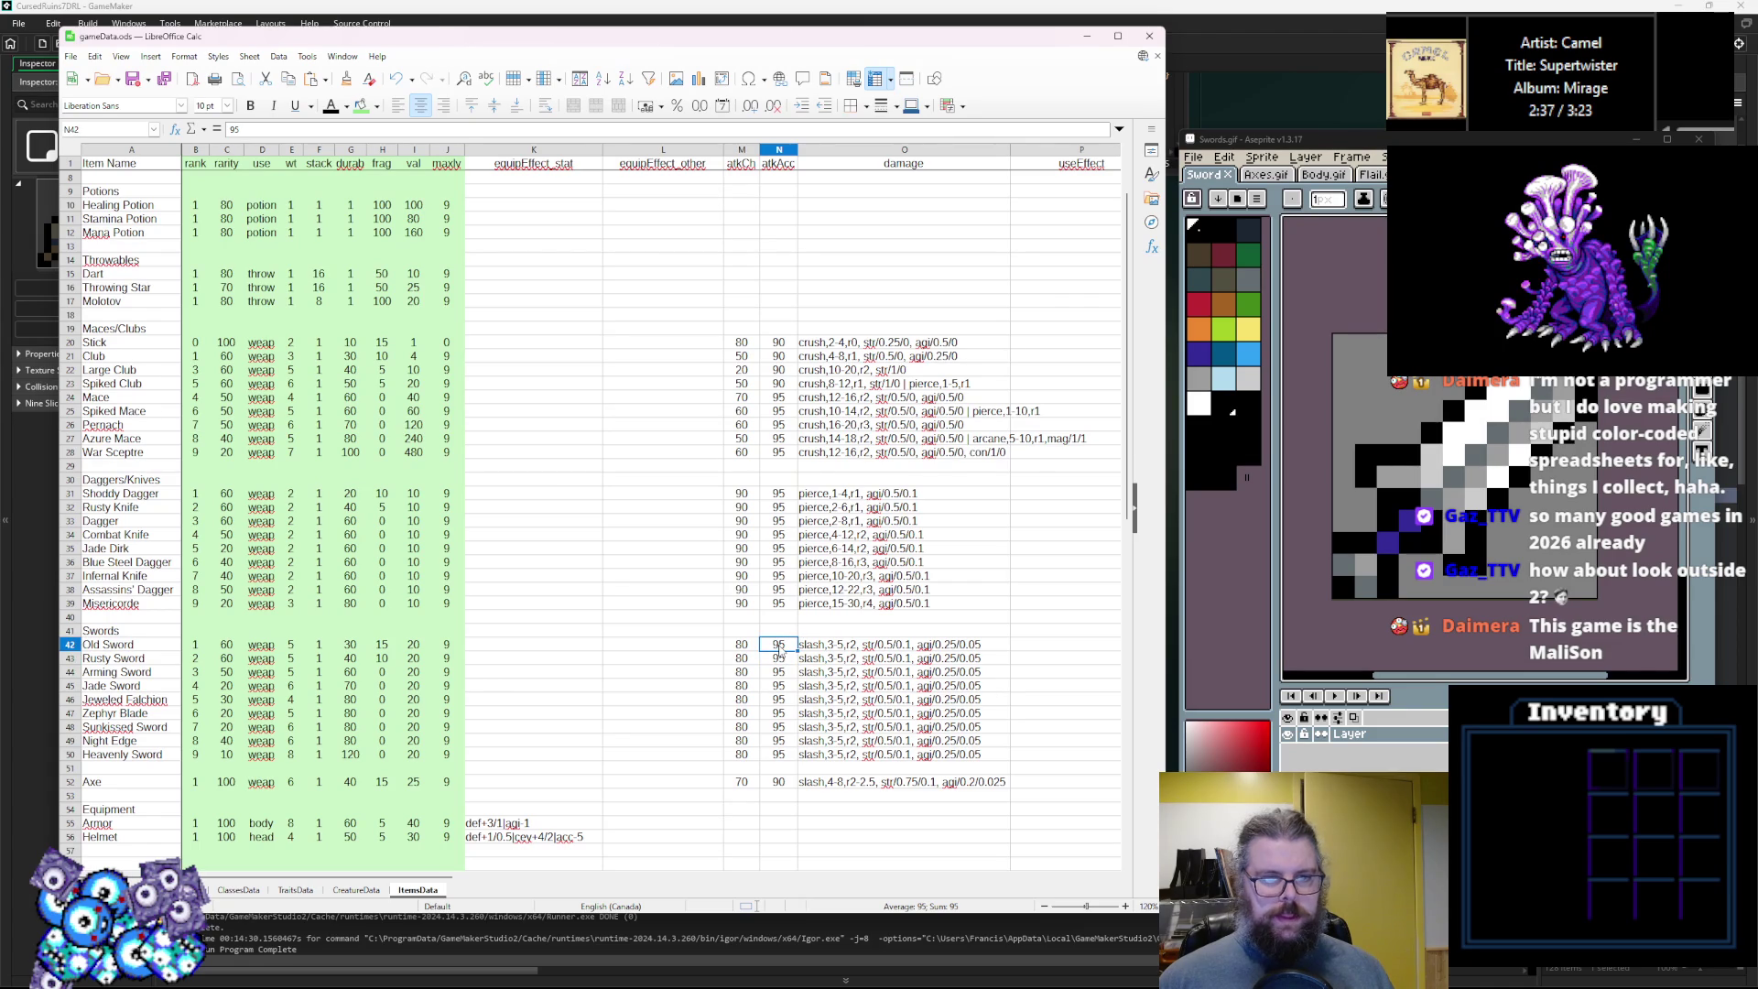
pyautogui.click(779, 357)
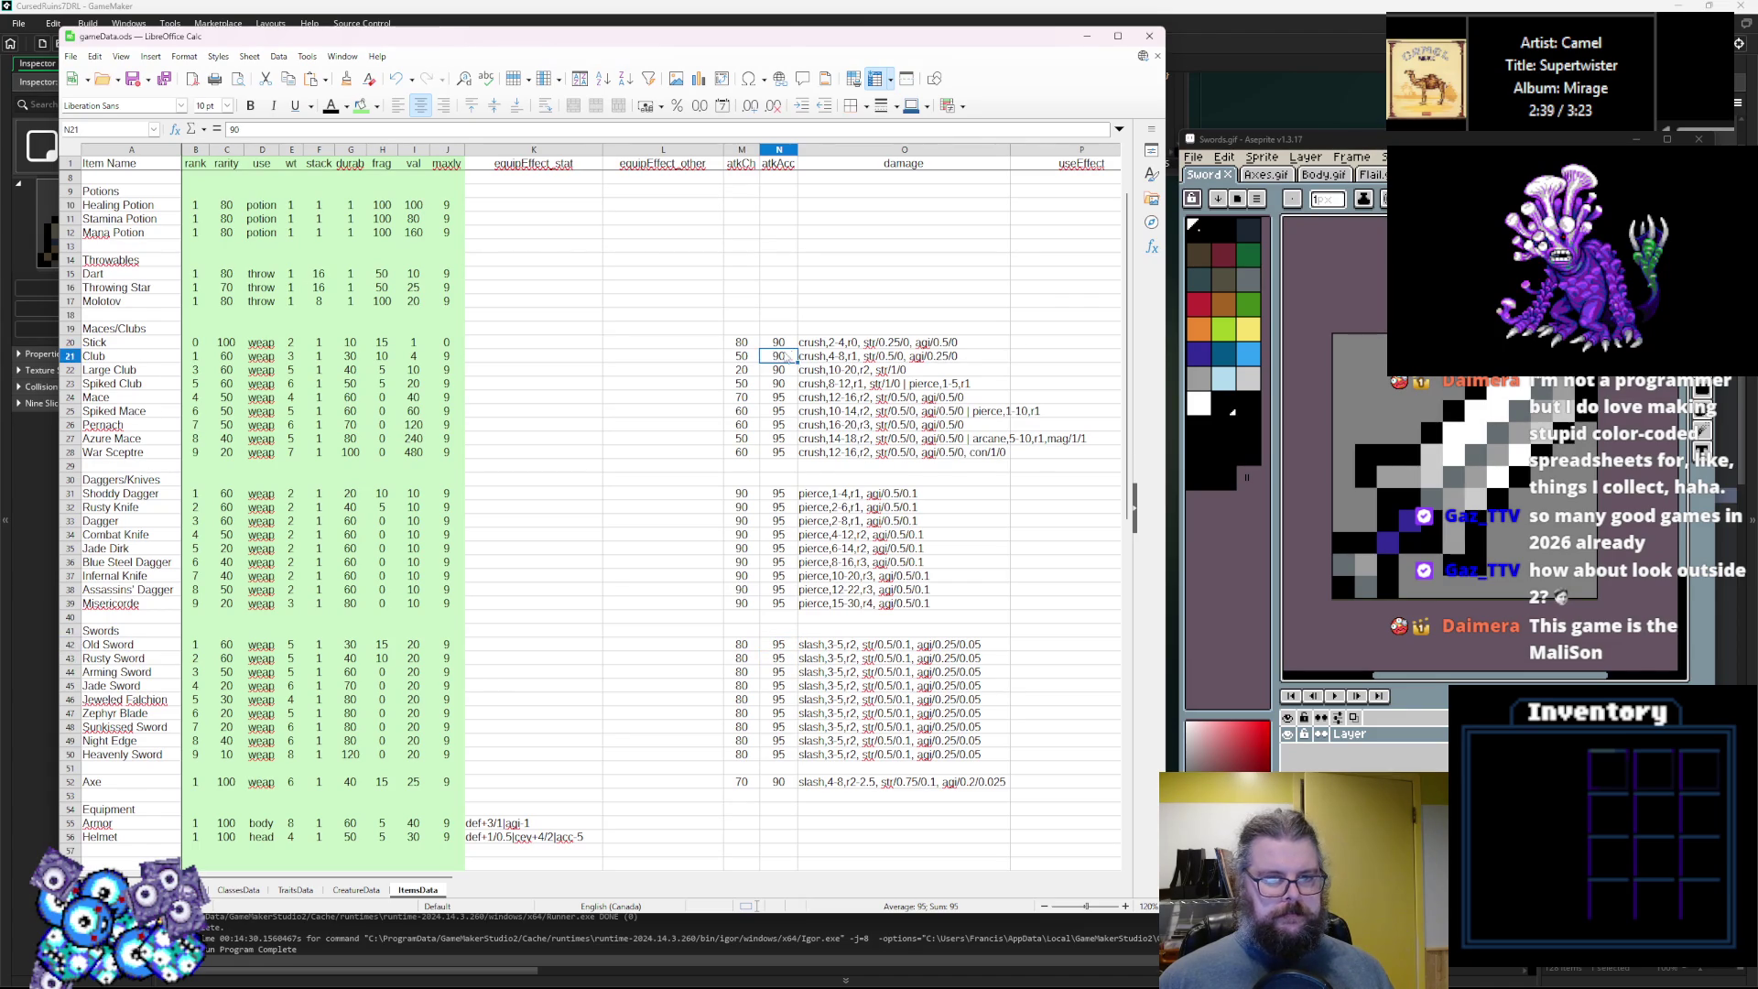
pyautogui.write('85')
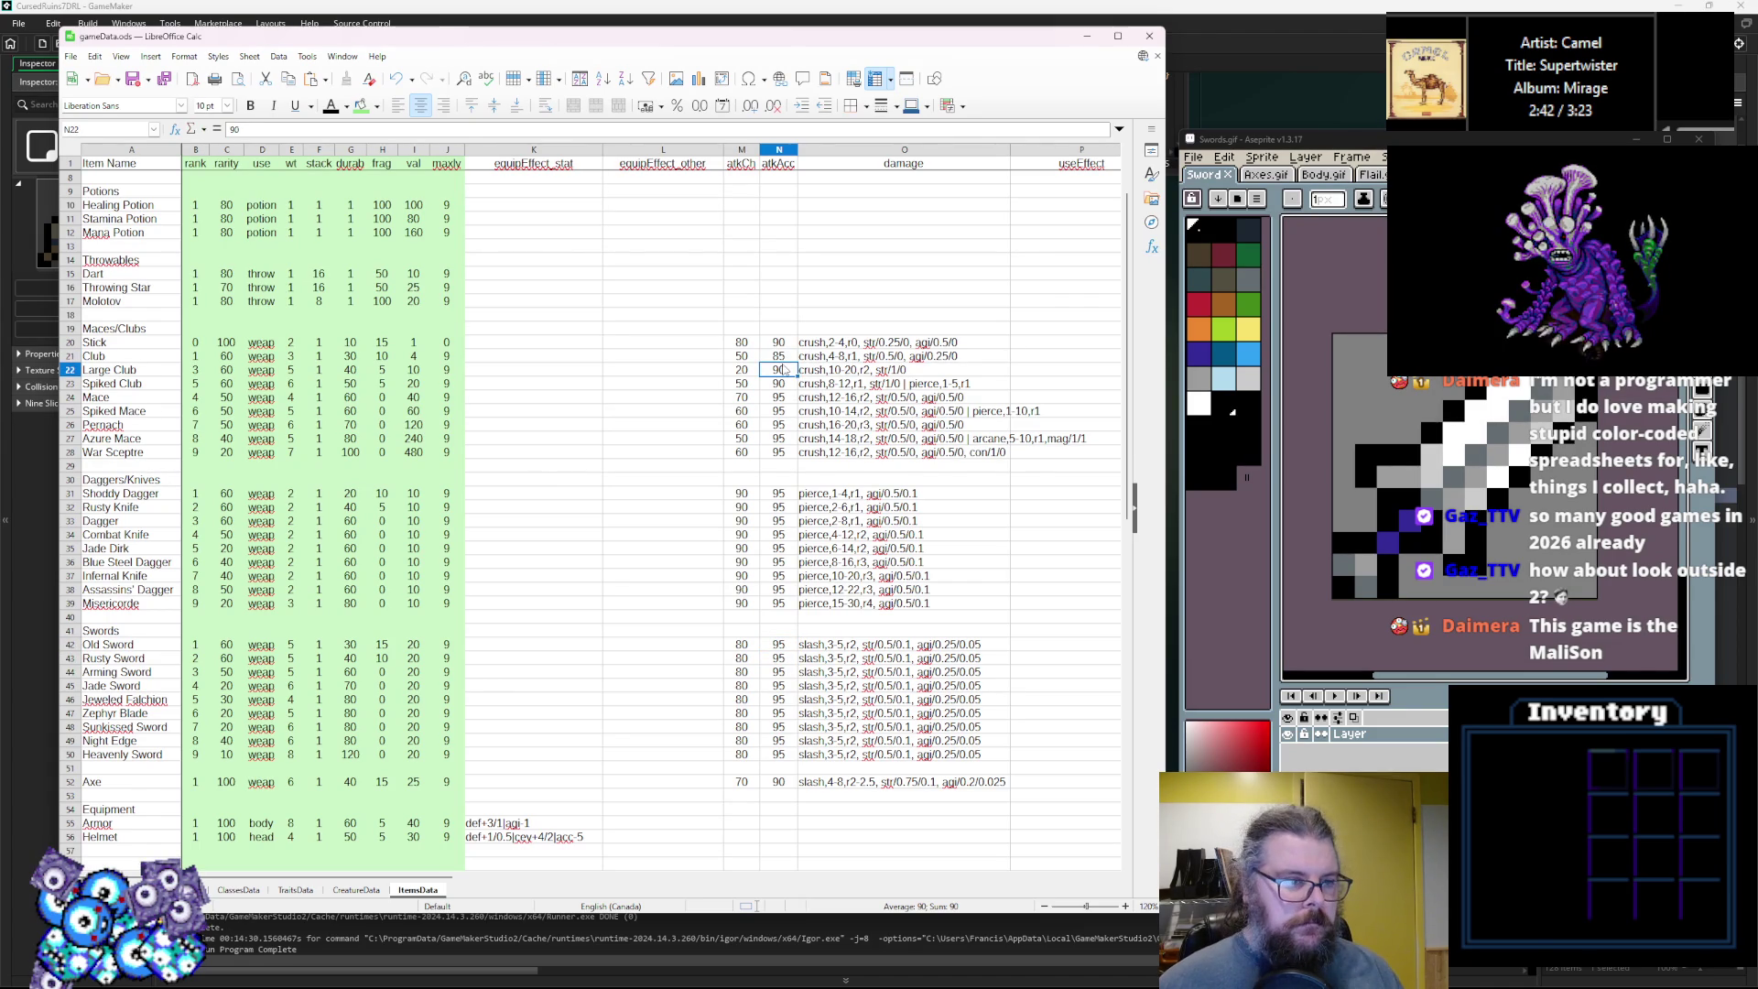
pyautogui.press('Return')
pyautogui.write('8')
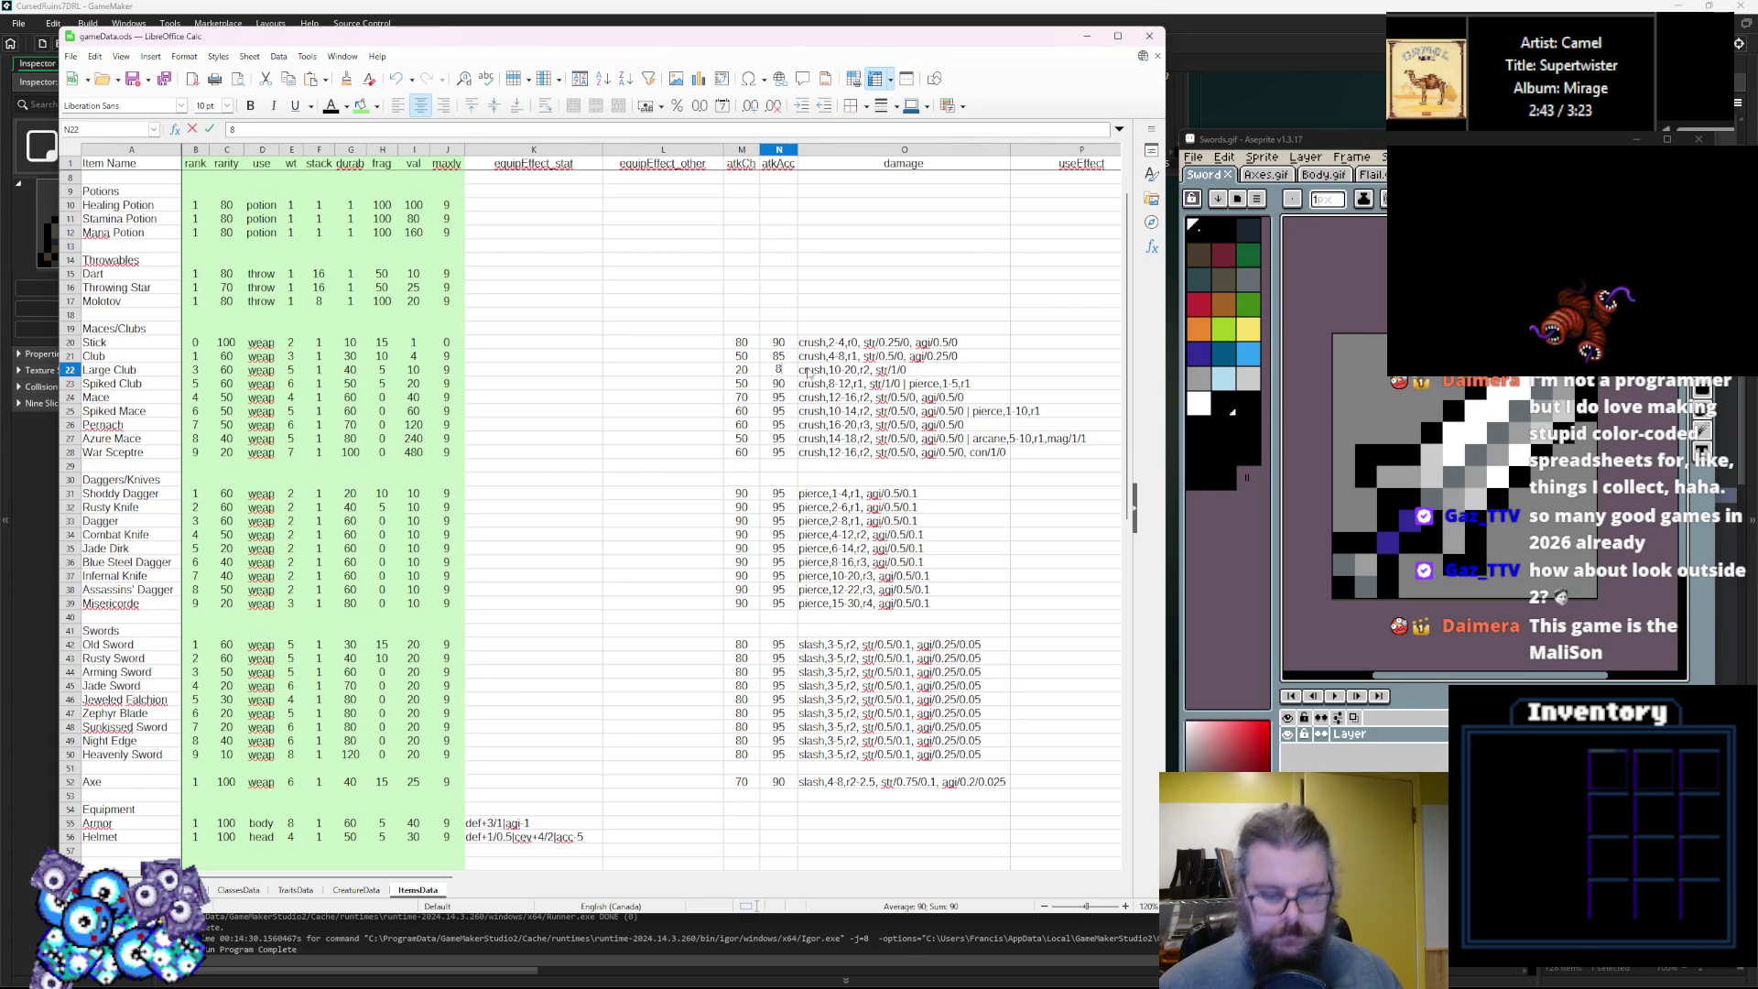
pyautogui.write('0')
pyautogui.press('Return')
pyautogui.write('85')
pyautogui.press('Return')
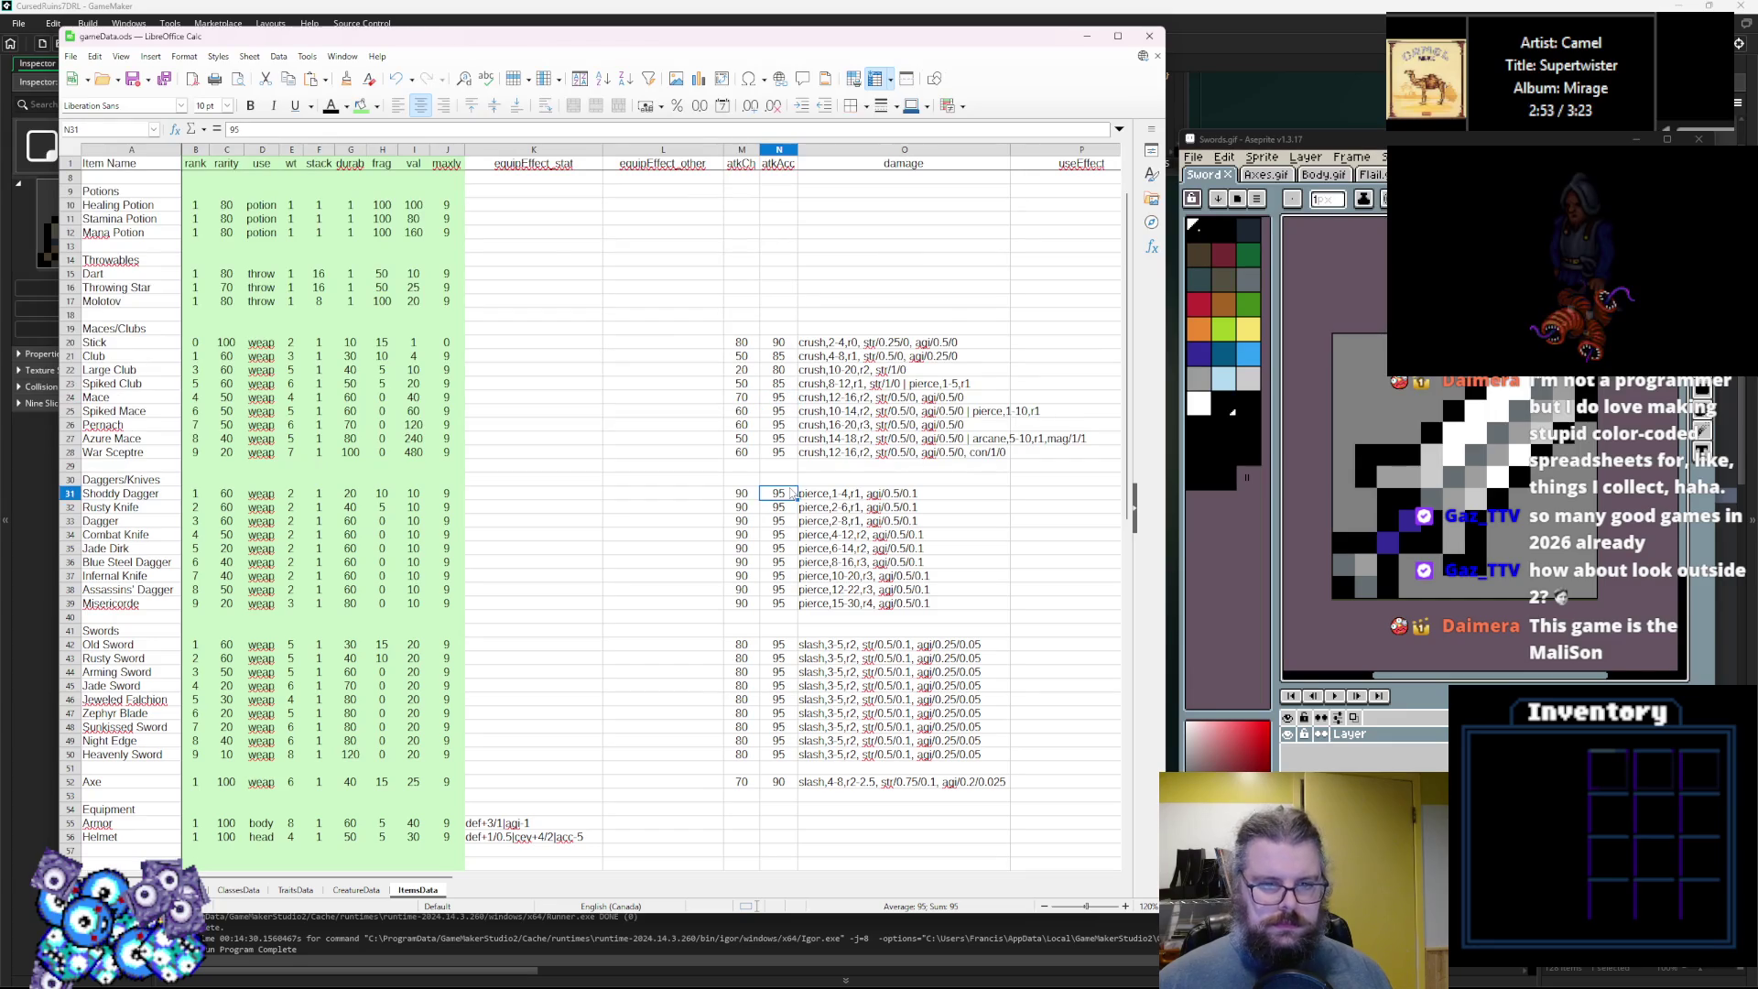
# Change Rusty Sword damage to 4-8 and Arming Sword maximum damage to 10.
pyautogui.click(819, 602)
pyautogui.click(829, 644)
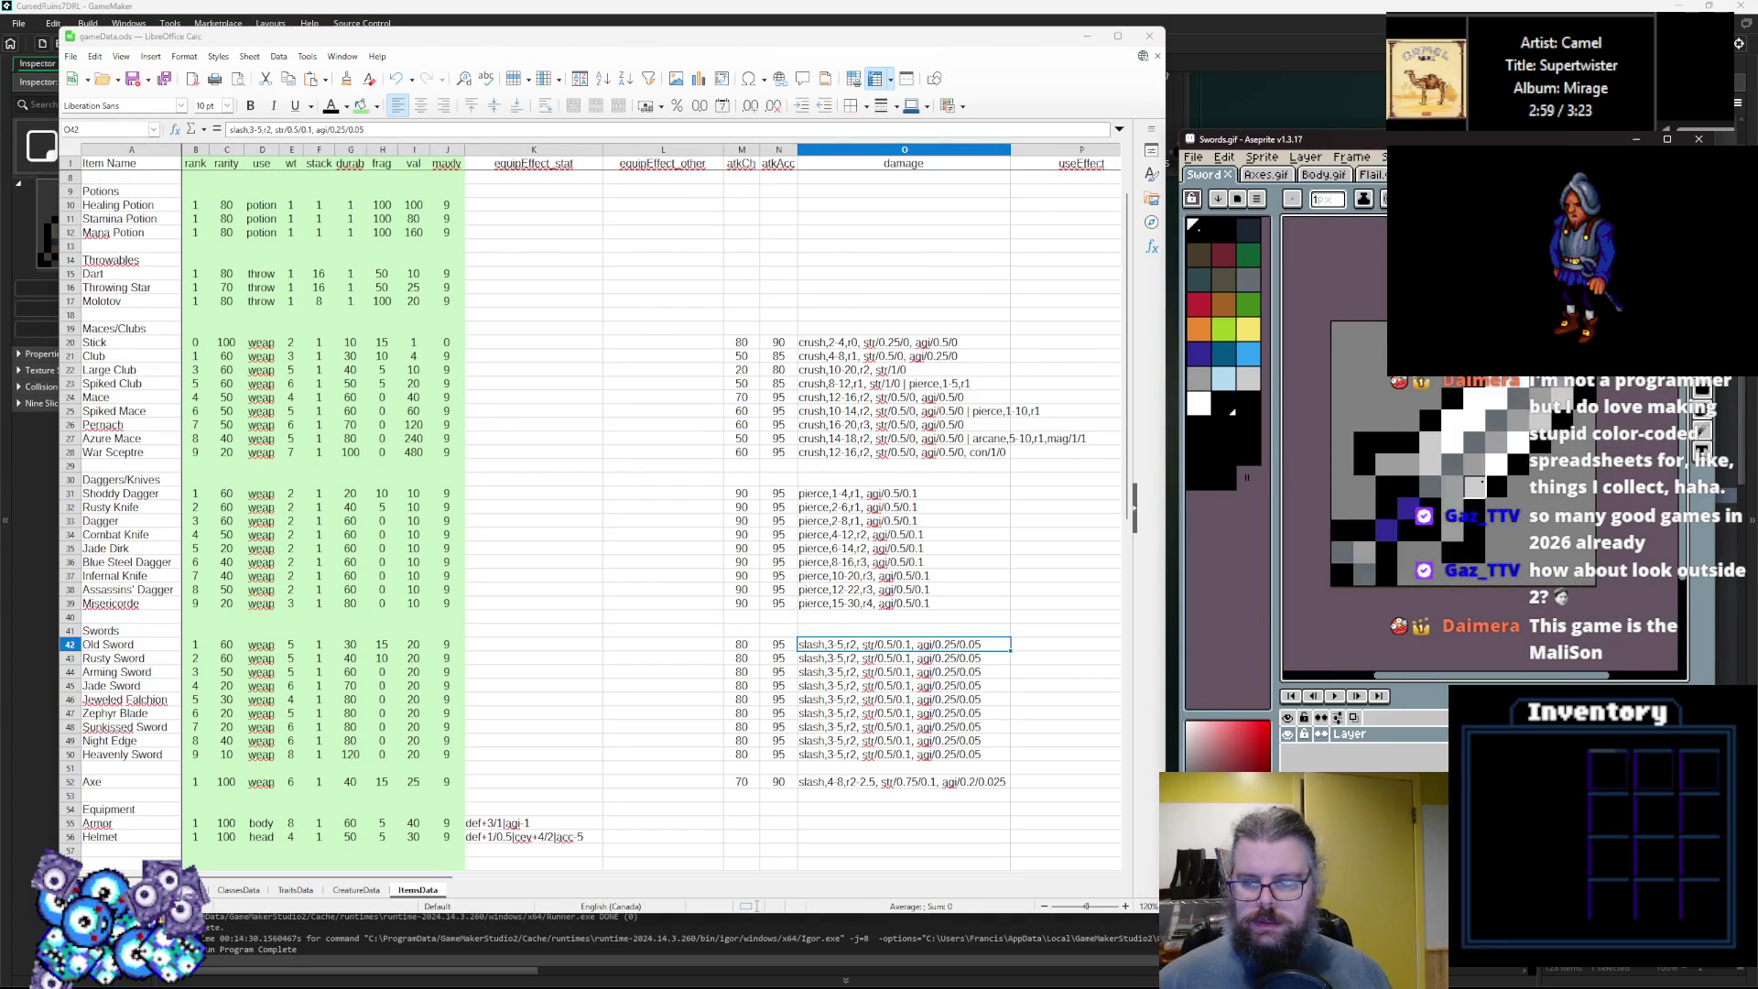
pyautogui.click(835, 657)
pyautogui.doubleClick(835, 657)
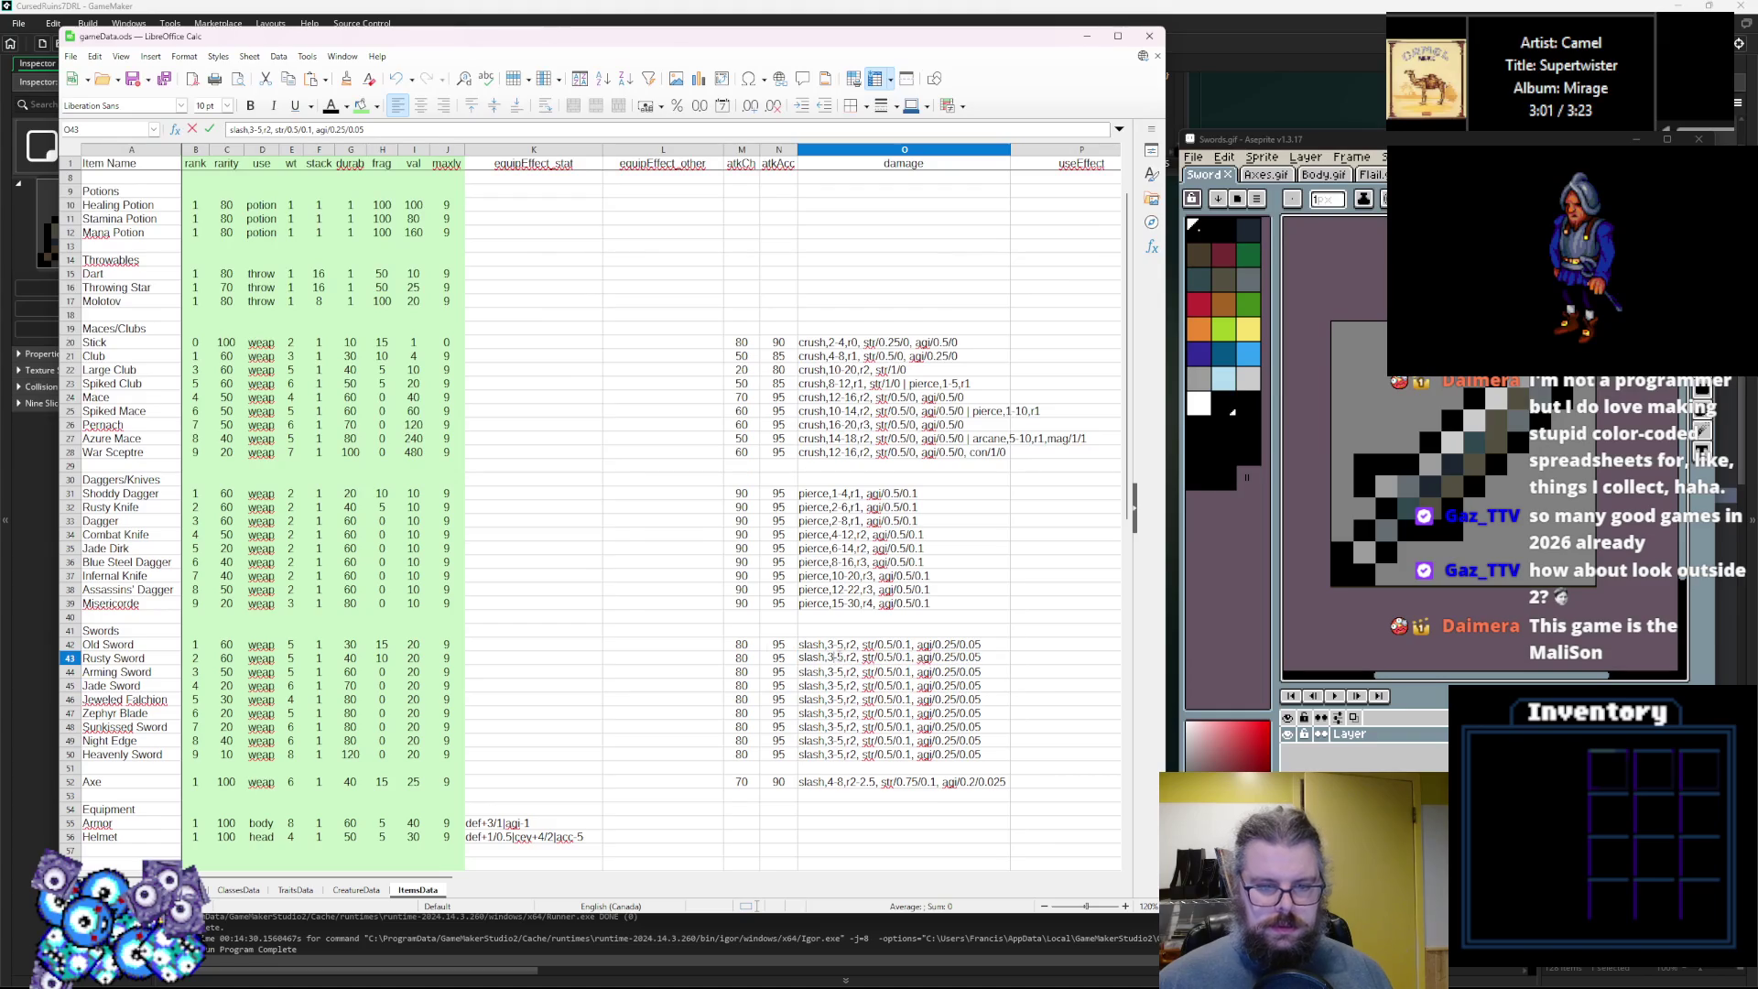
pyautogui.press('BackSpace')
pyautogui.write('4')
pyautogui.press('BackSpace')
pyautogui.write('8')
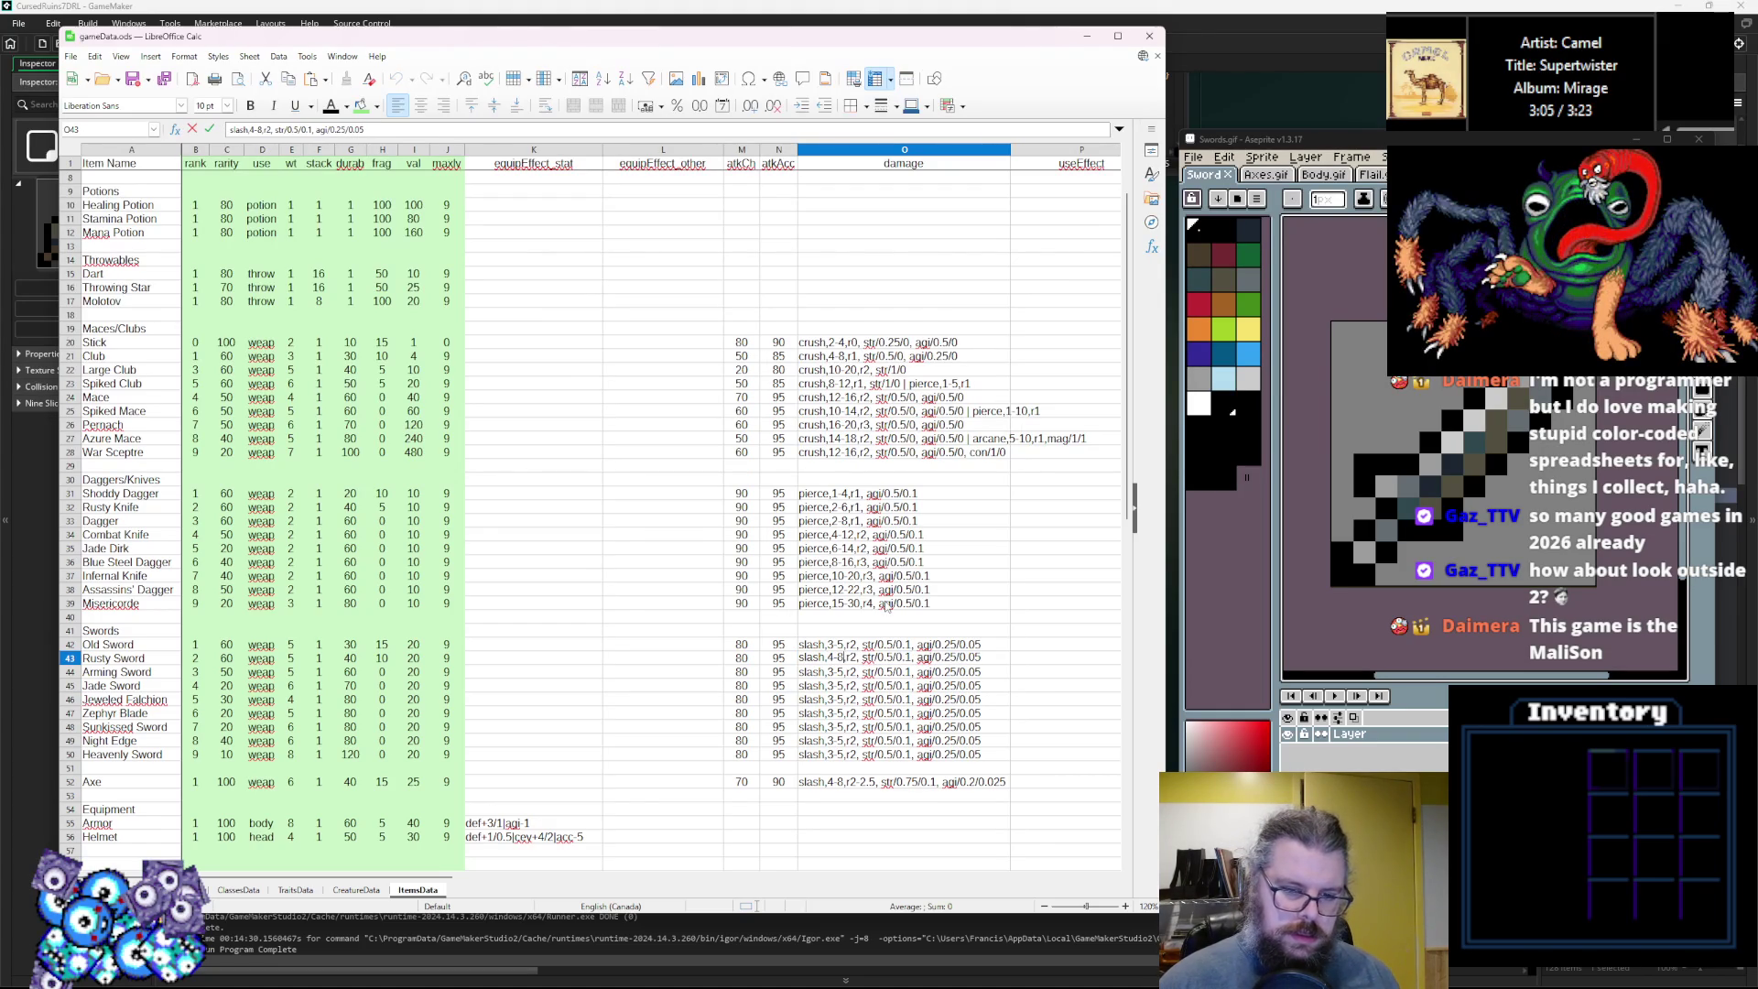
pyautogui.doubleClick(851, 668)
pyautogui.write('6')
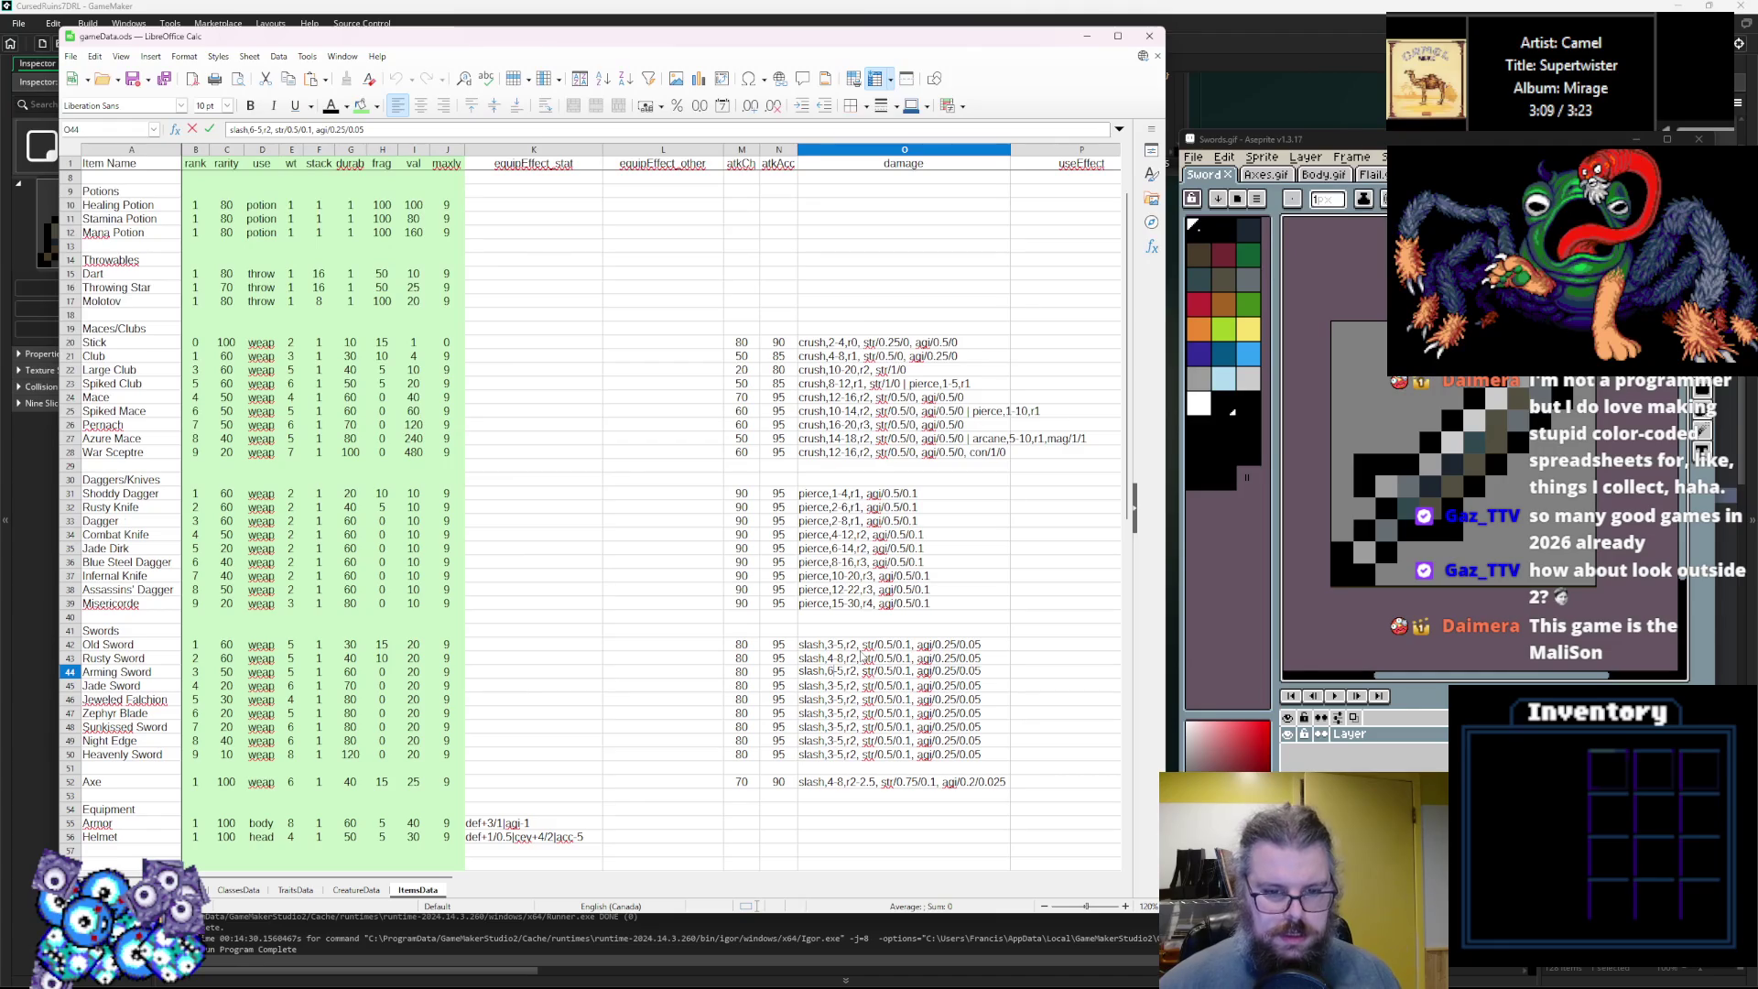
pyautogui.press('BackSpace')
pyautogui.write('10')
# Set Jade Sword damage to 8-12 and Jeweled Falchion damage to 10-14.
pyautogui.doubleClick(834, 687)
pyautogui.press('BackSpace')
pyautogui.write('8')
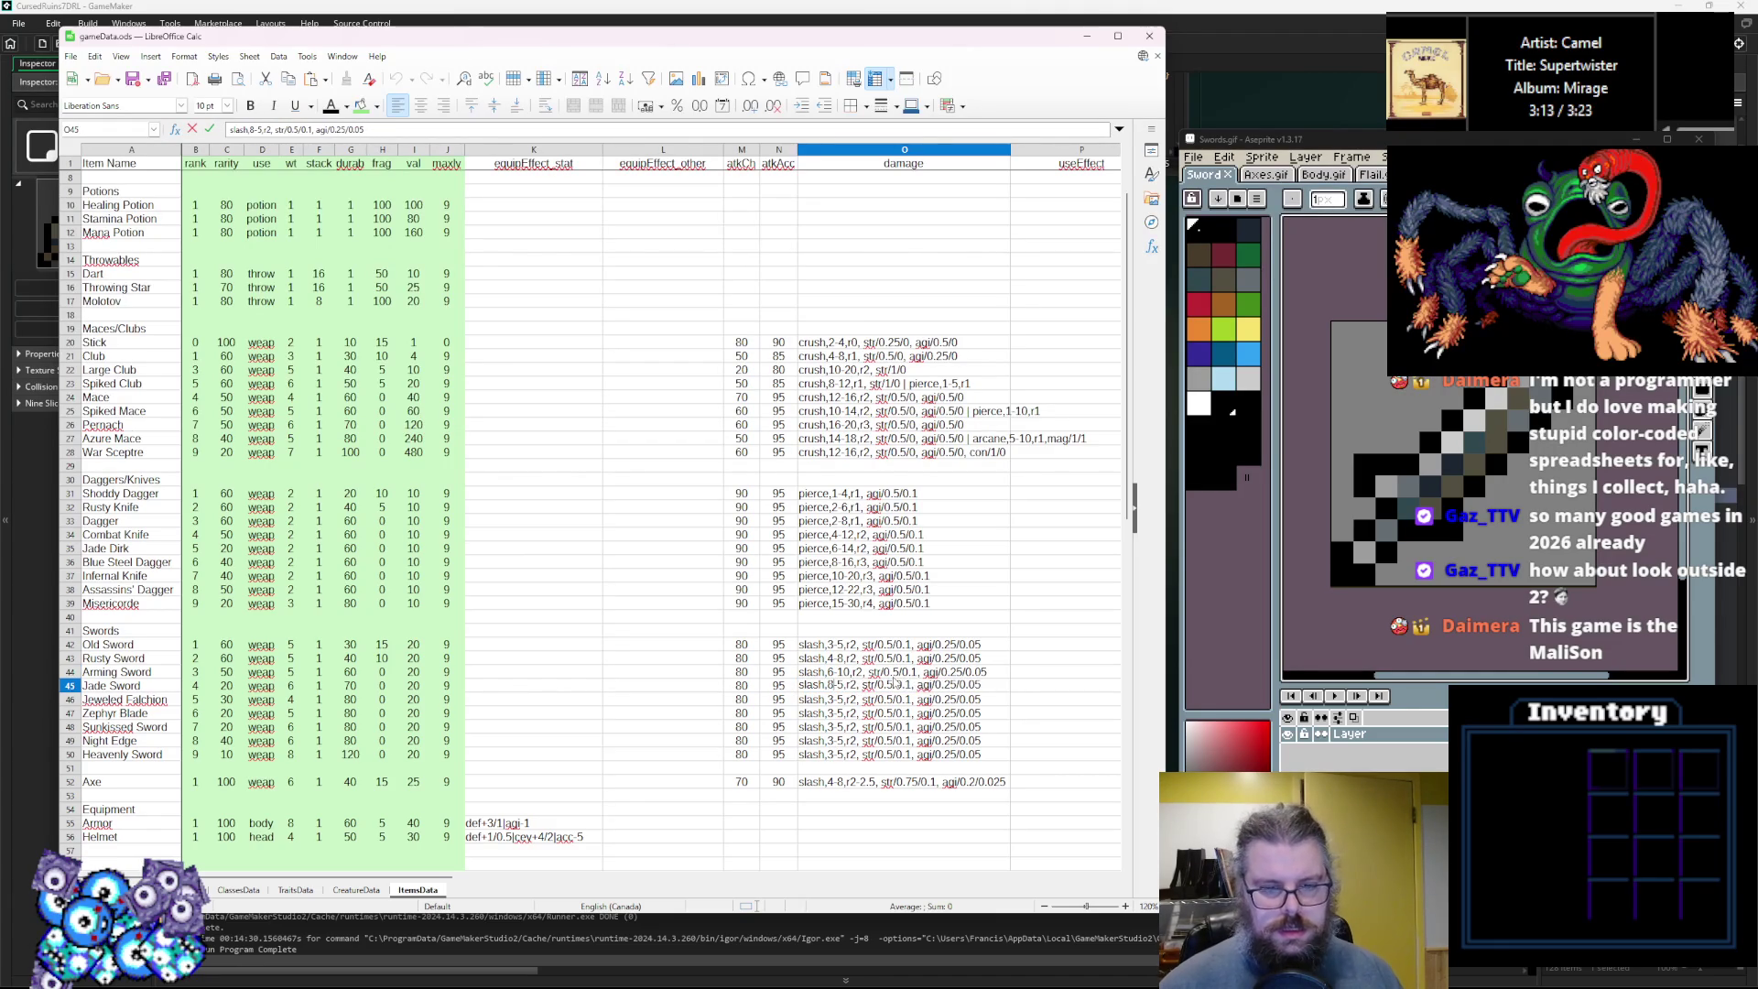
pyautogui.press('BackSpace')
pyautogui.write('12')
pyautogui.press('Return')
pyautogui.doubleClick(831, 699)
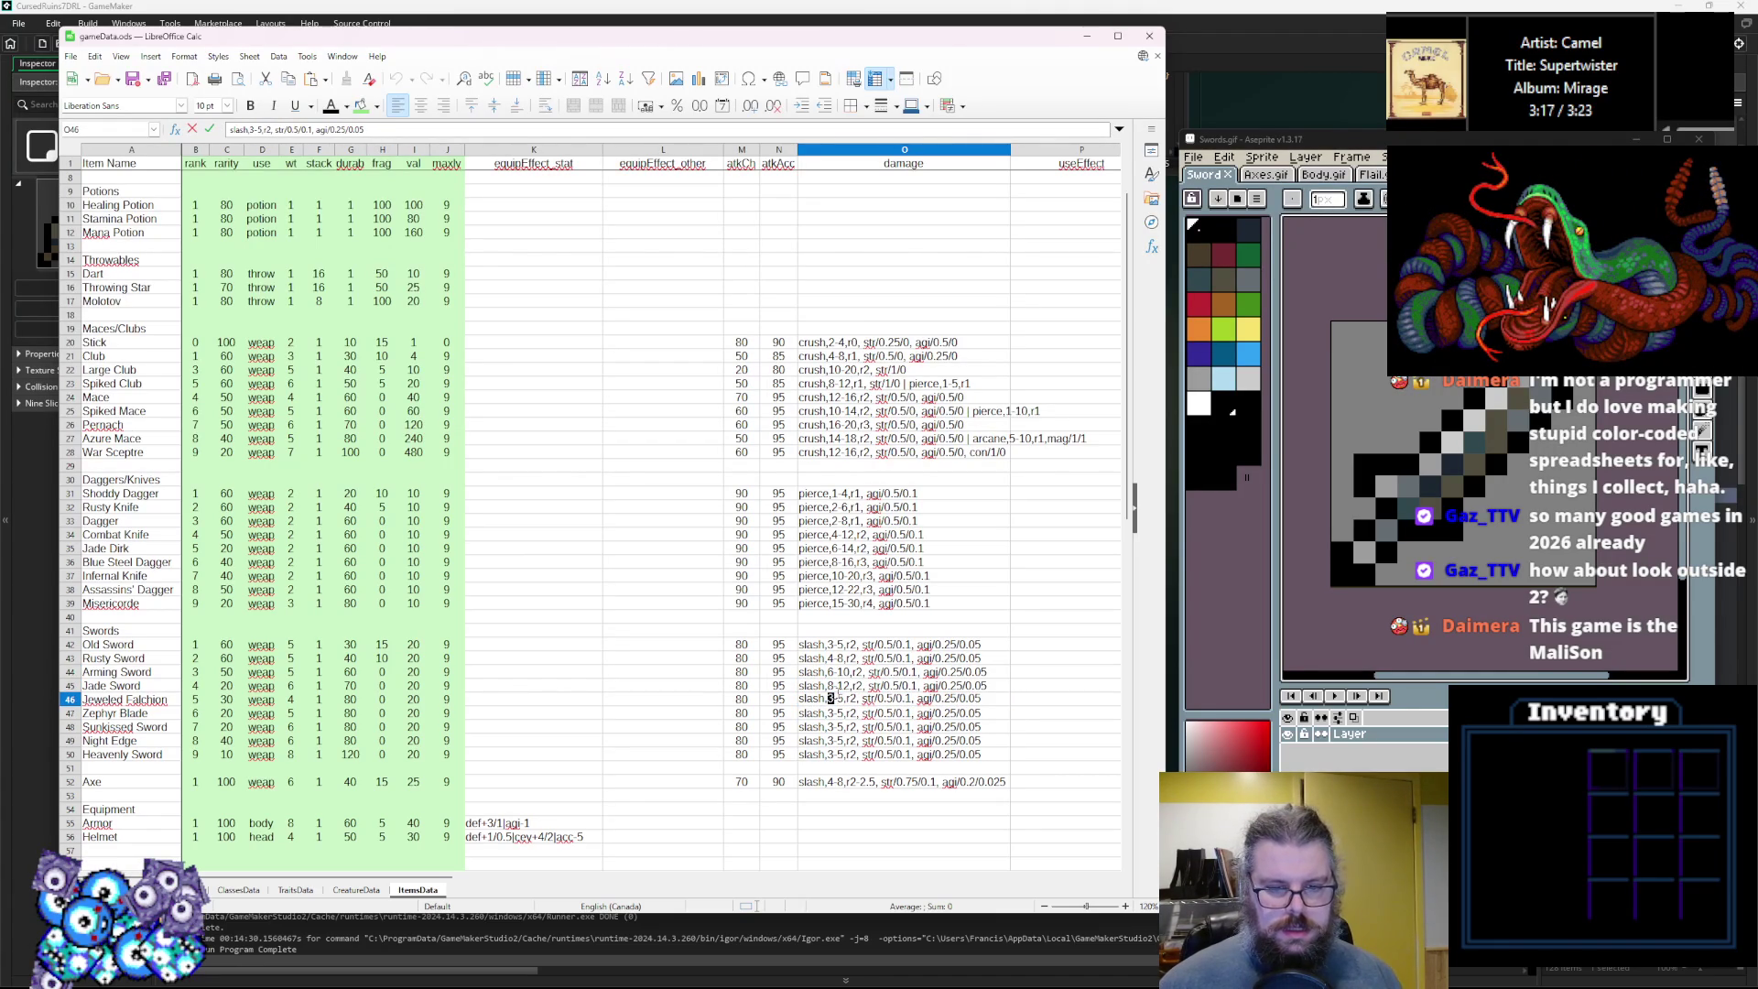
pyautogui.write('0-14')
pyautogui.press('Return')
# Set damage ranges: Zephyr Blade 12-18, Sunkissed Sword 14-20, Night Edge 16-24.
pyautogui.doubleClick(835, 711)
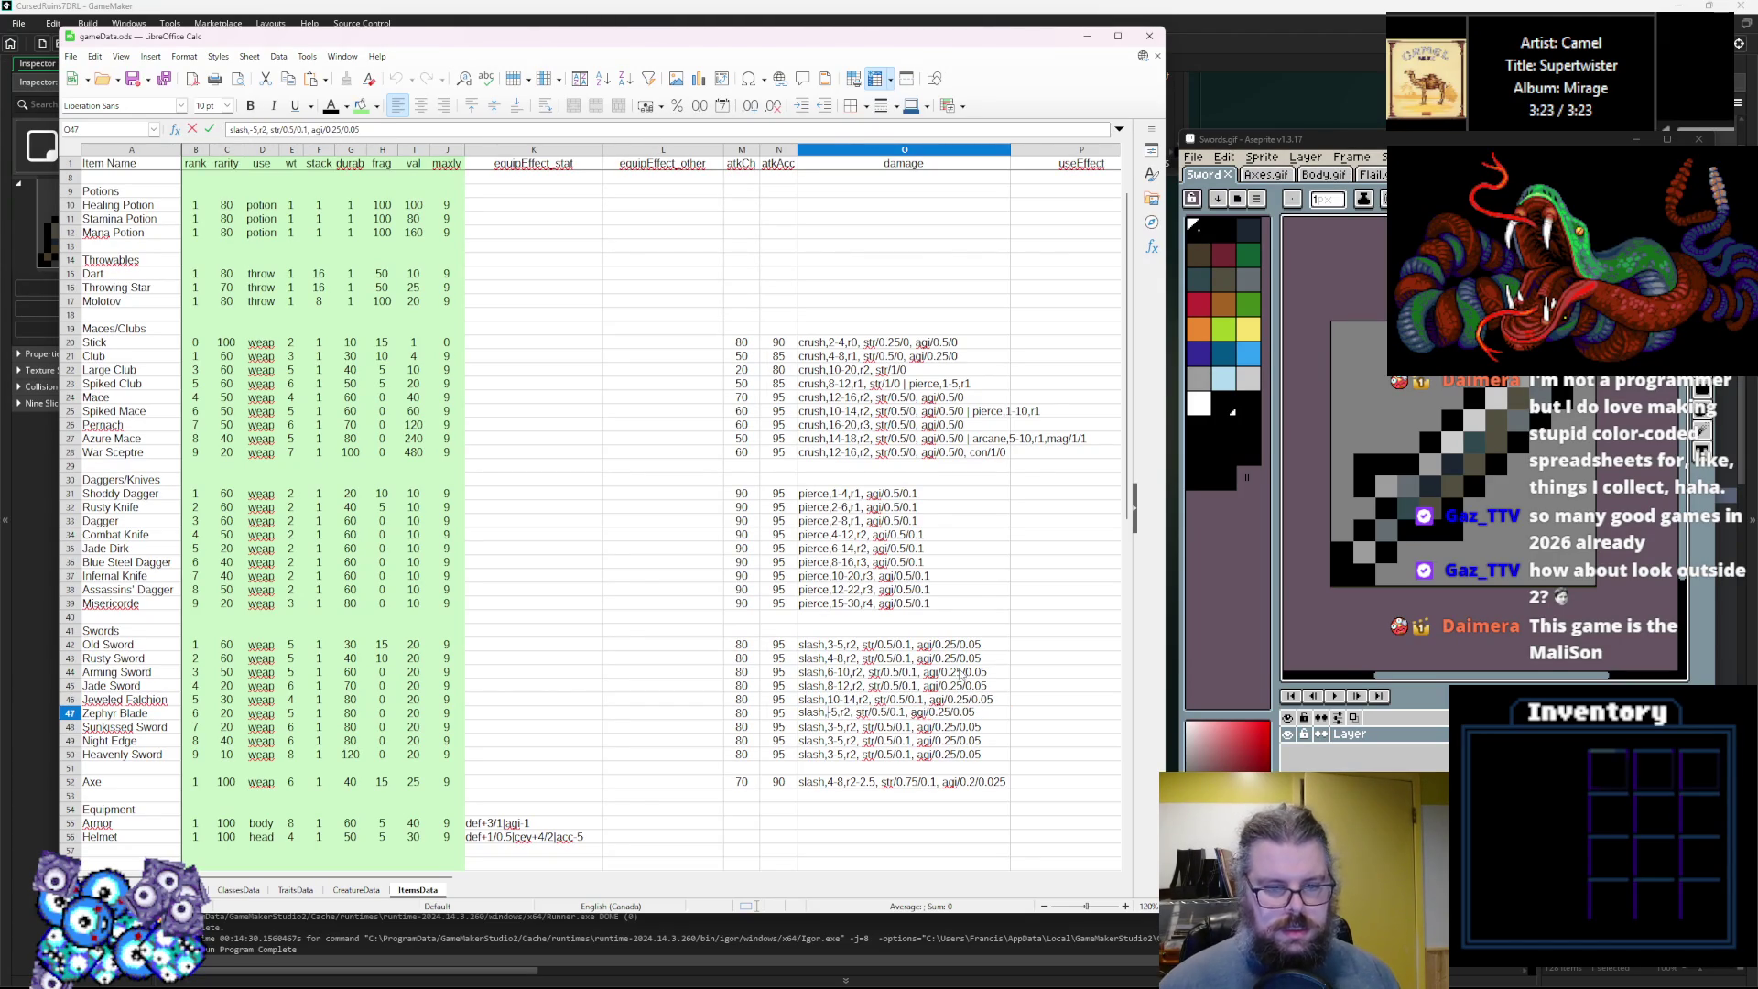
pyautogui.write('12')
pyautogui.press('Right')
pyautogui.press('Delete')
pyautogui.write('20')
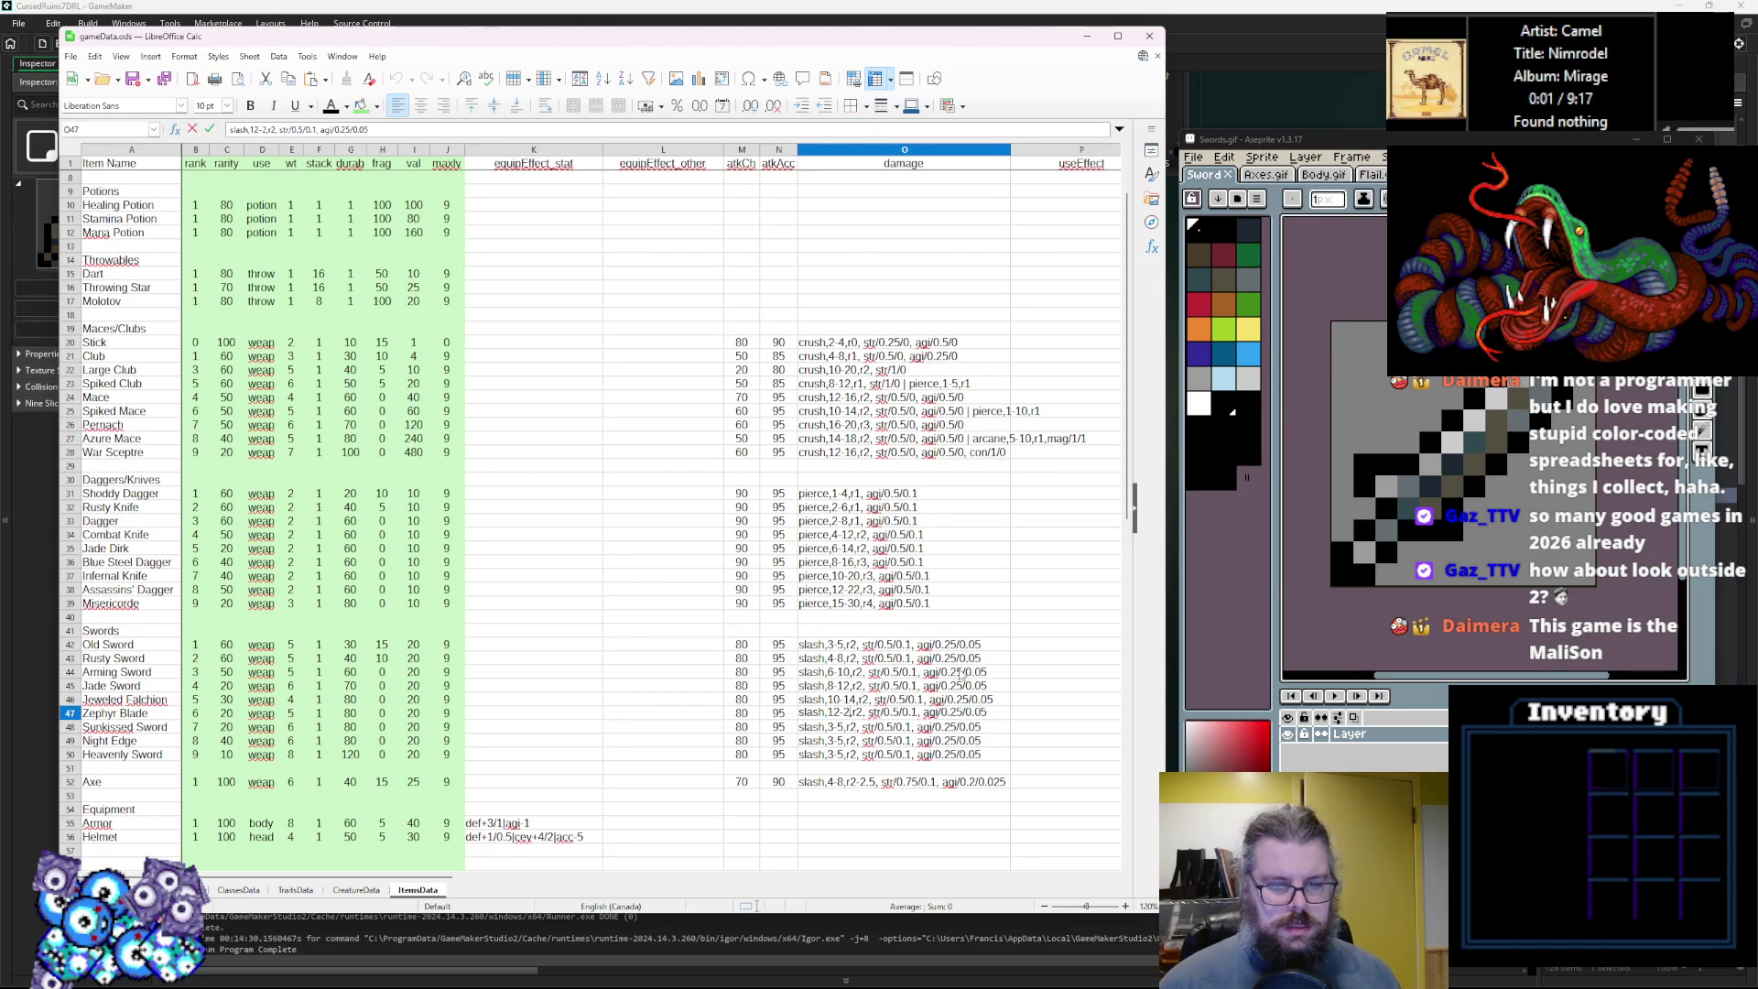
pyautogui.press('BackSpace')
pyautogui.press('BackSpace')
pyautogui.write('18')
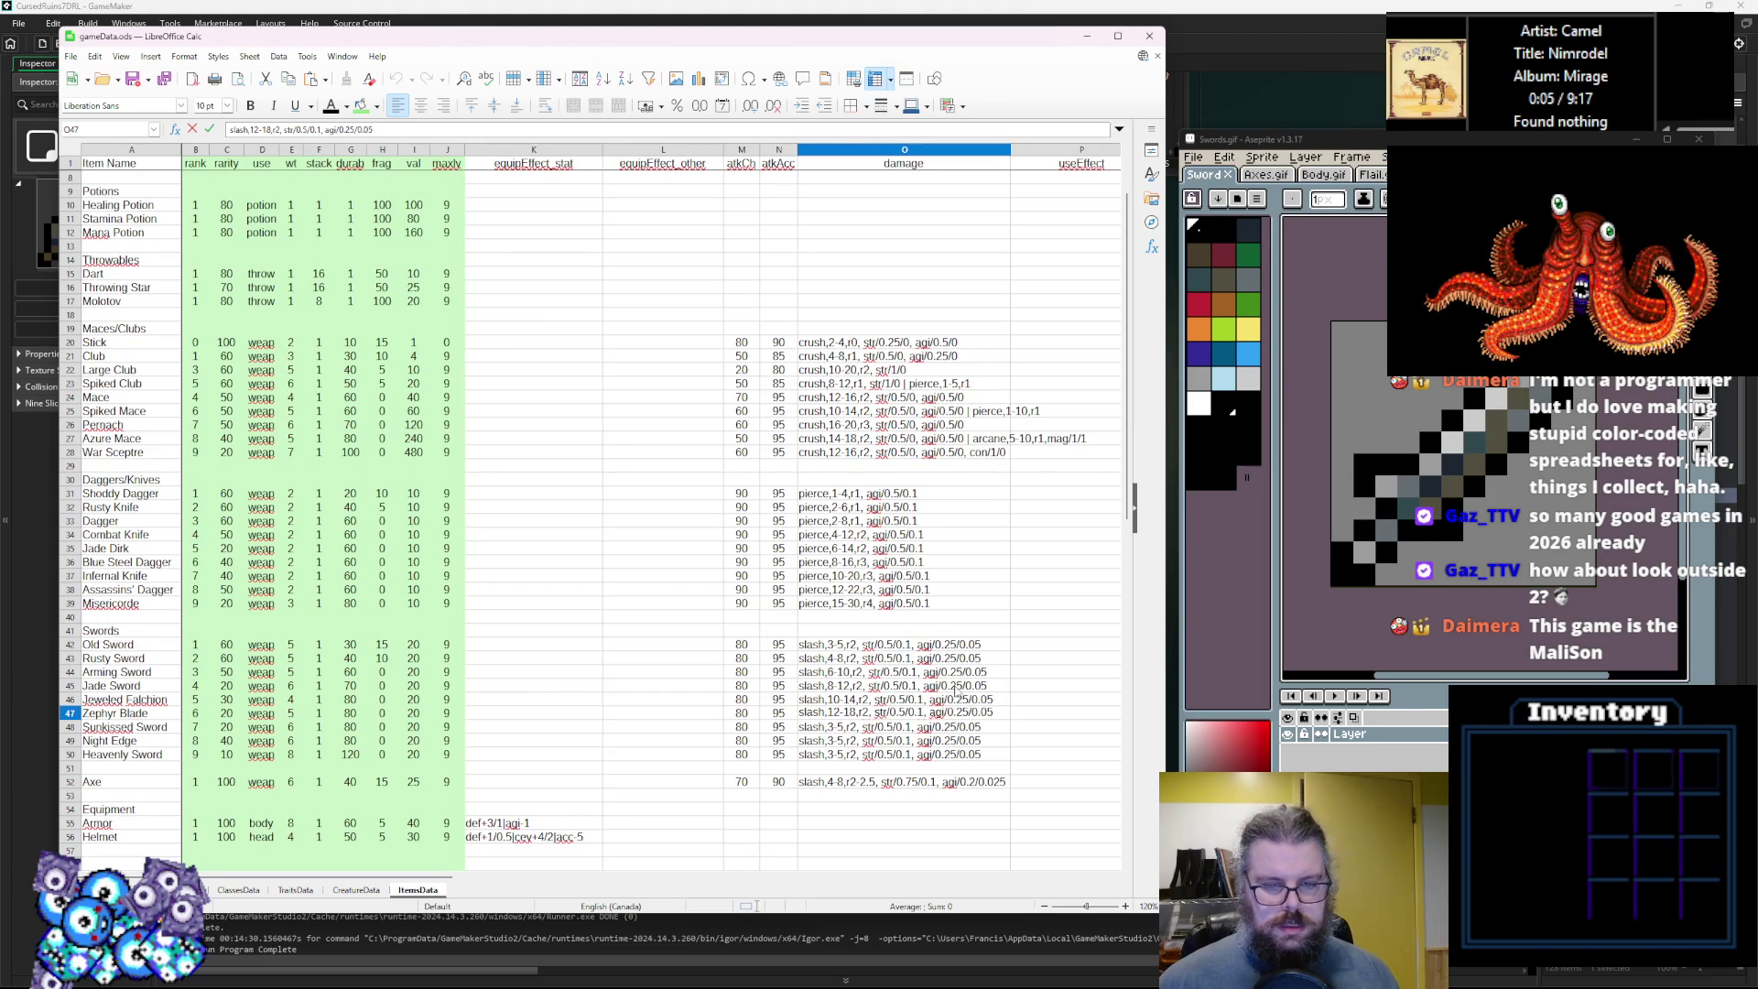
pyautogui.press('Return')
pyautogui.press('F2')
pyautogui.press('Home')
pyautogui.press('Right')
pyautogui.press('Right')
pyautogui.press('Right')
pyautogui.press('Delete')
pyautogui.write('14-20')
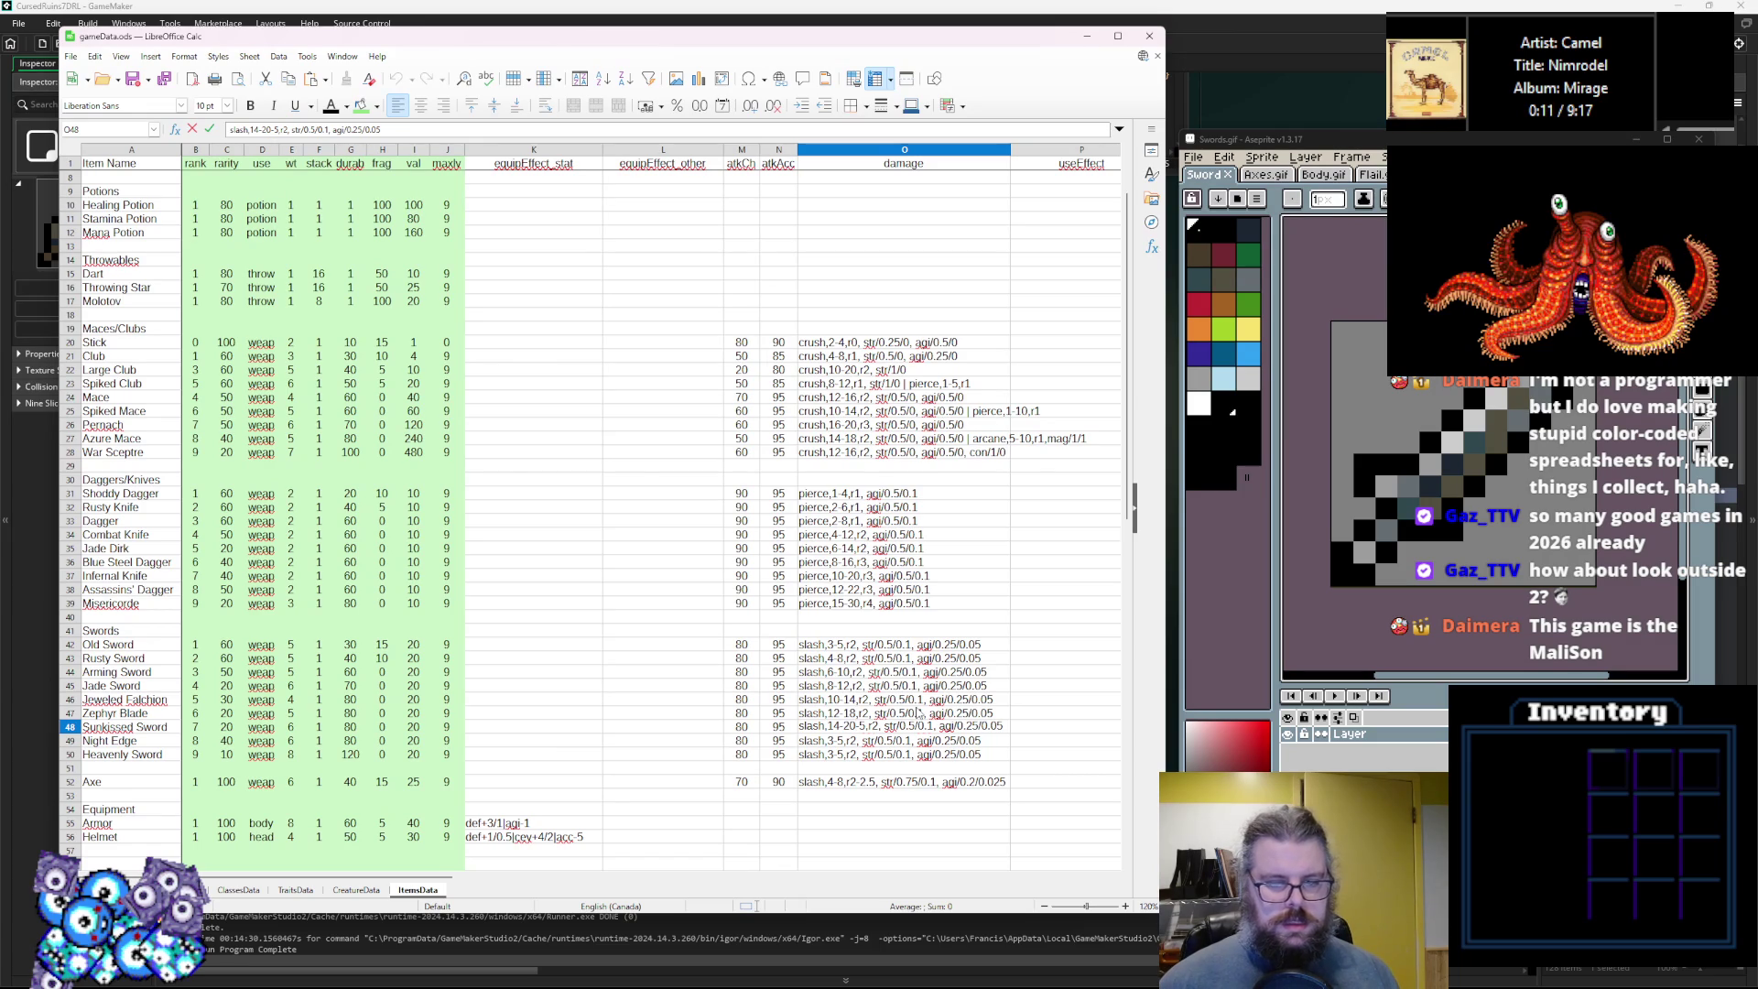
pyautogui.press('BackSpace')
pyautogui.press('BackSpace')
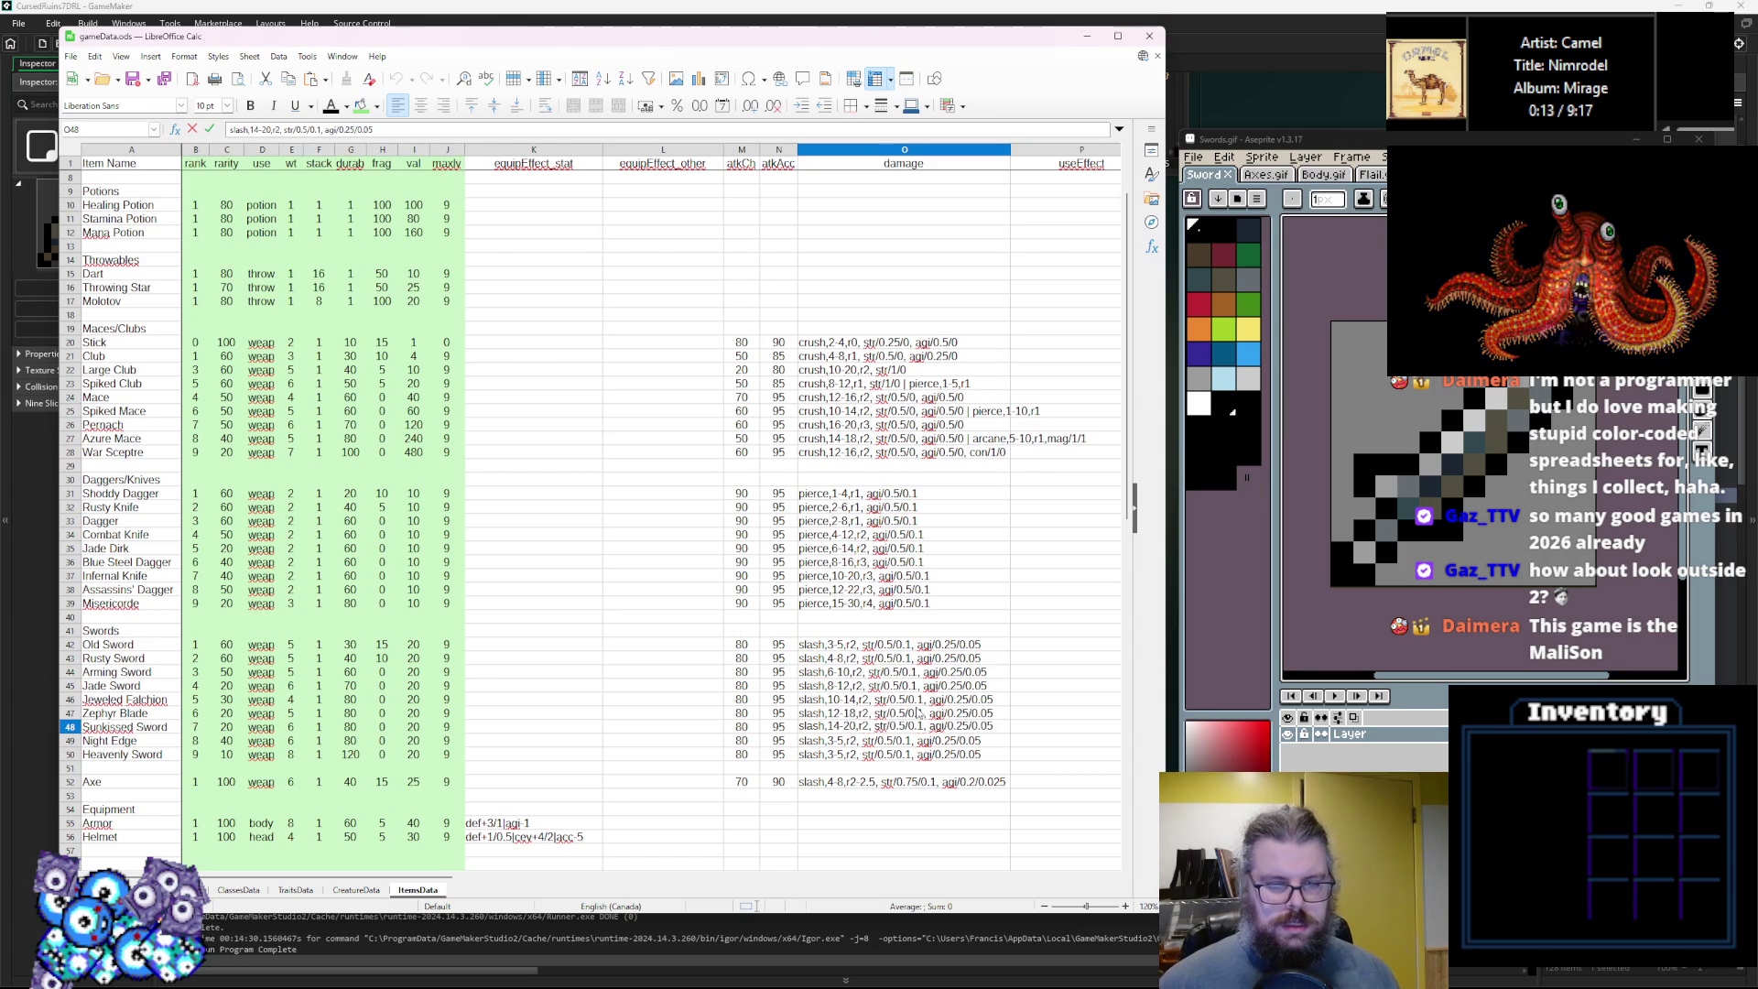
pyautogui.press('Return')
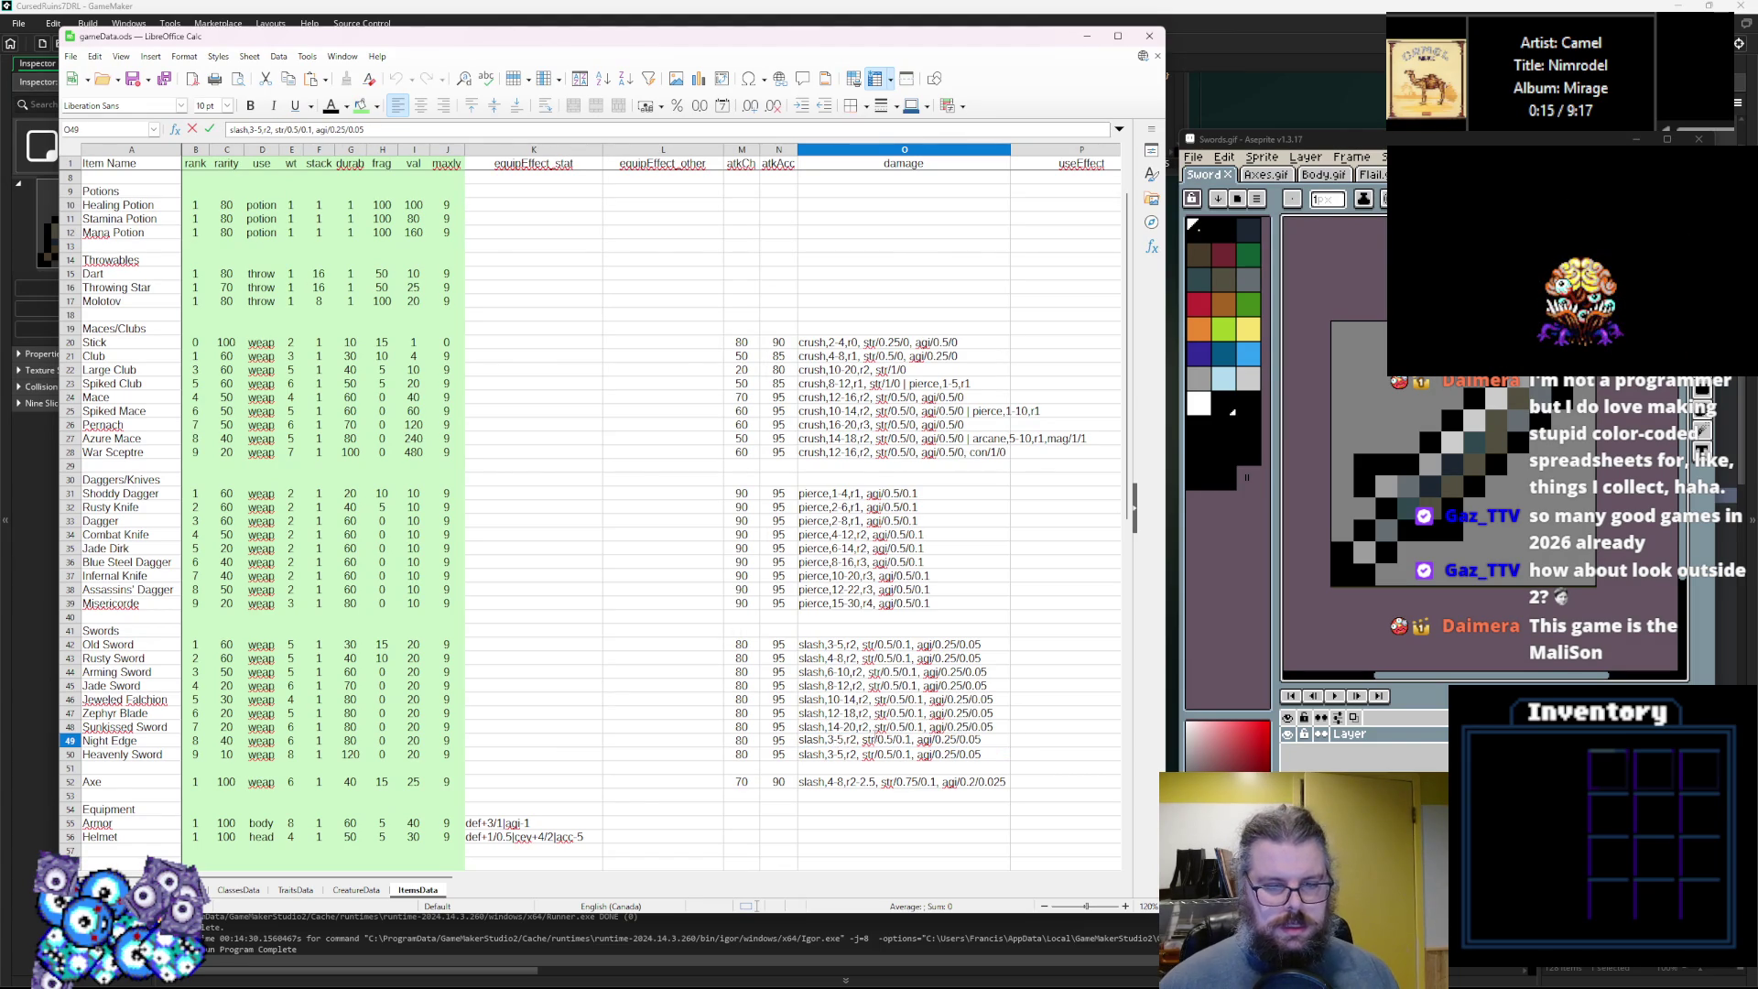
pyautogui.write('16-2')
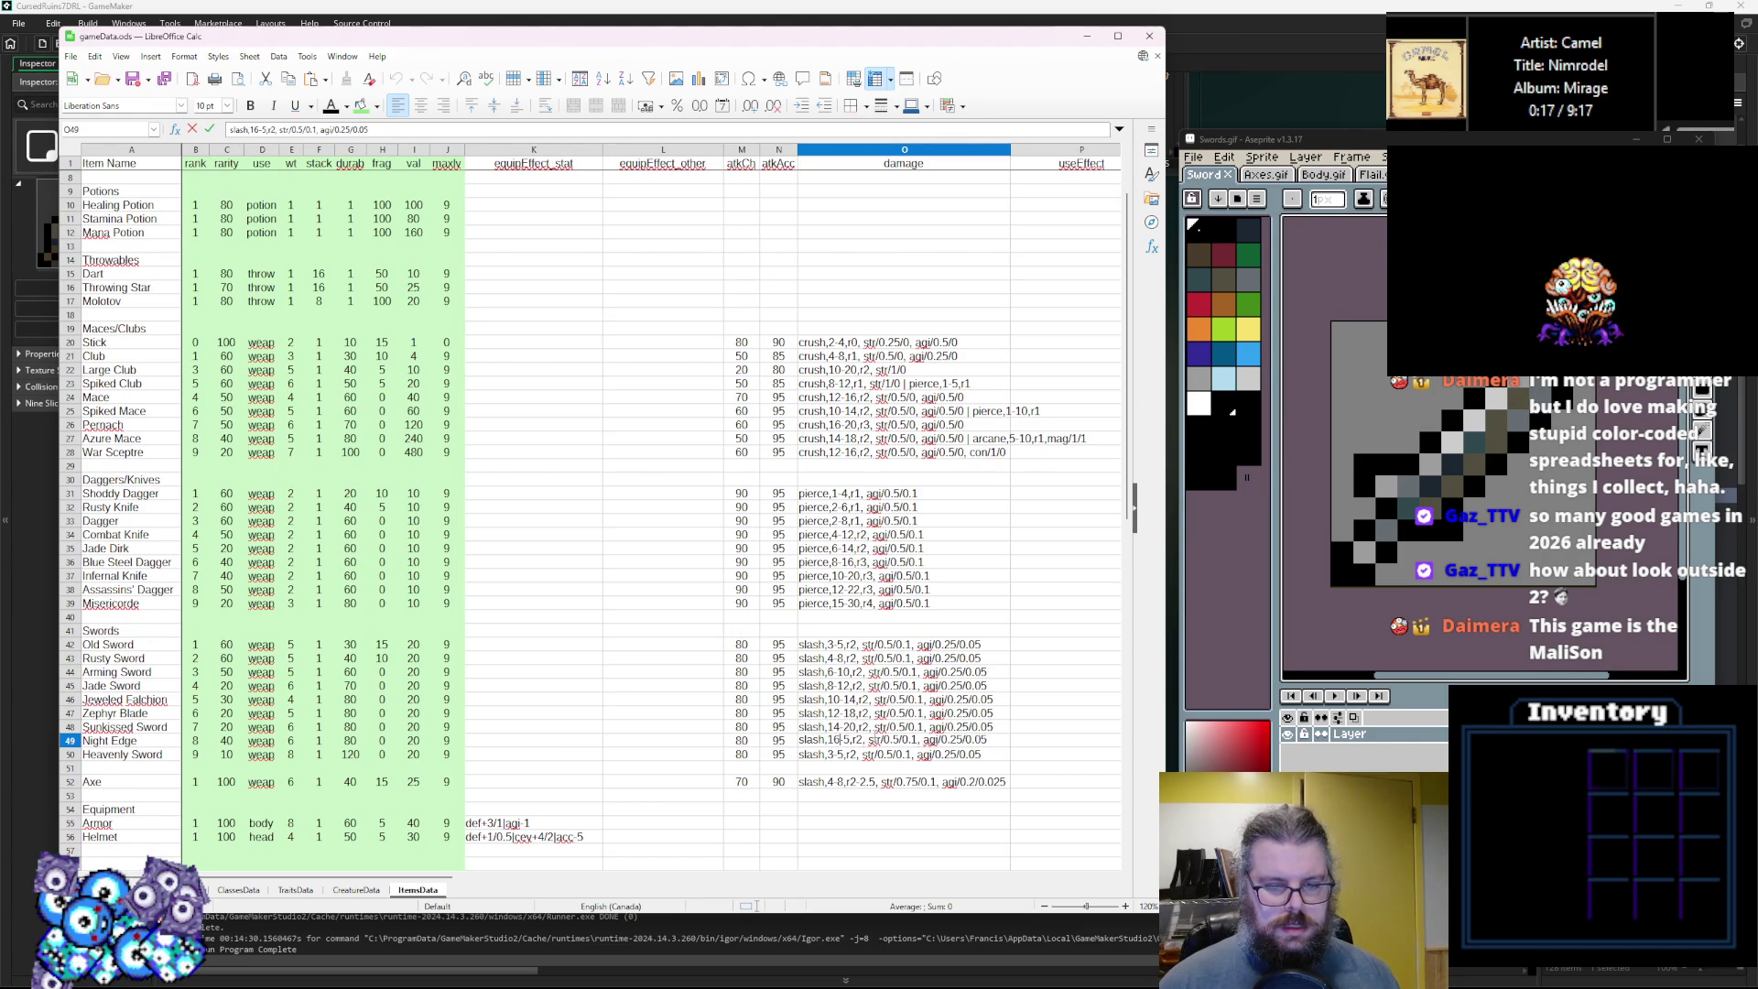
pyautogui.write('4')
pyautogui.press('Delete')
pyautogui.press('Delete')
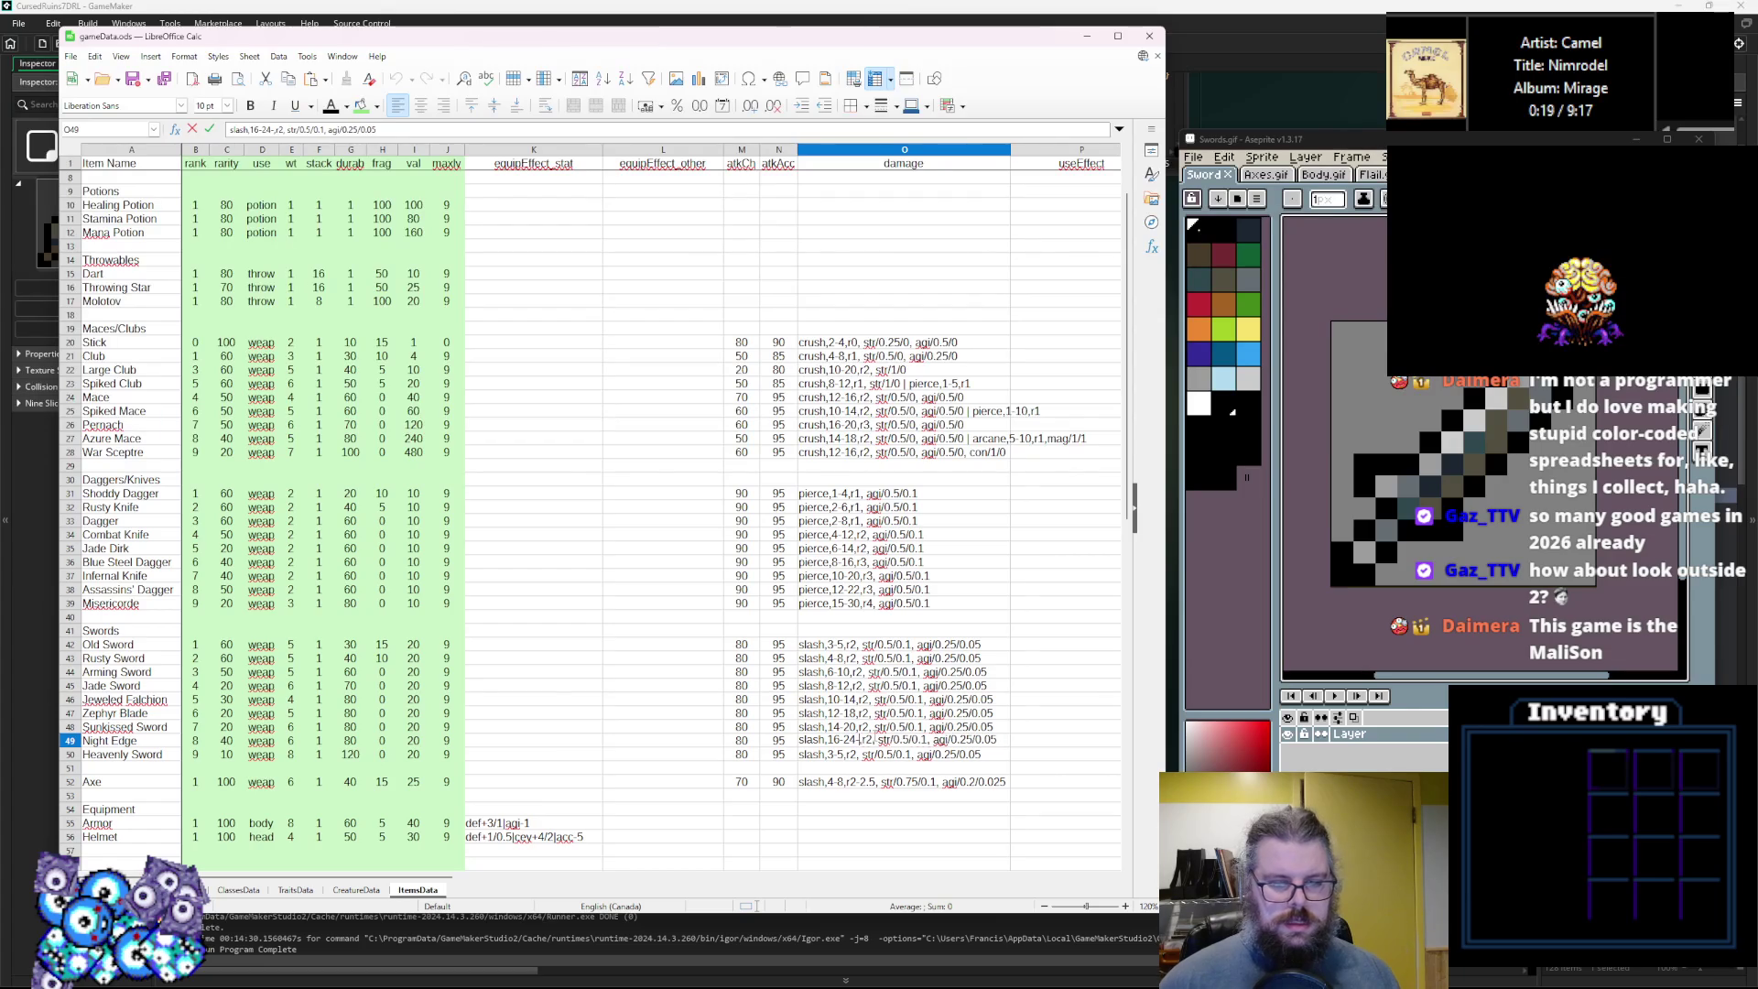
pyautogui.press('Up')
pyautogui.press('Up')
pyautogui.press('Up')
# Change the Heavenly Sword damage range to 18-32.
pyautogui.click(847, 756)
pyautogui.press('F2')
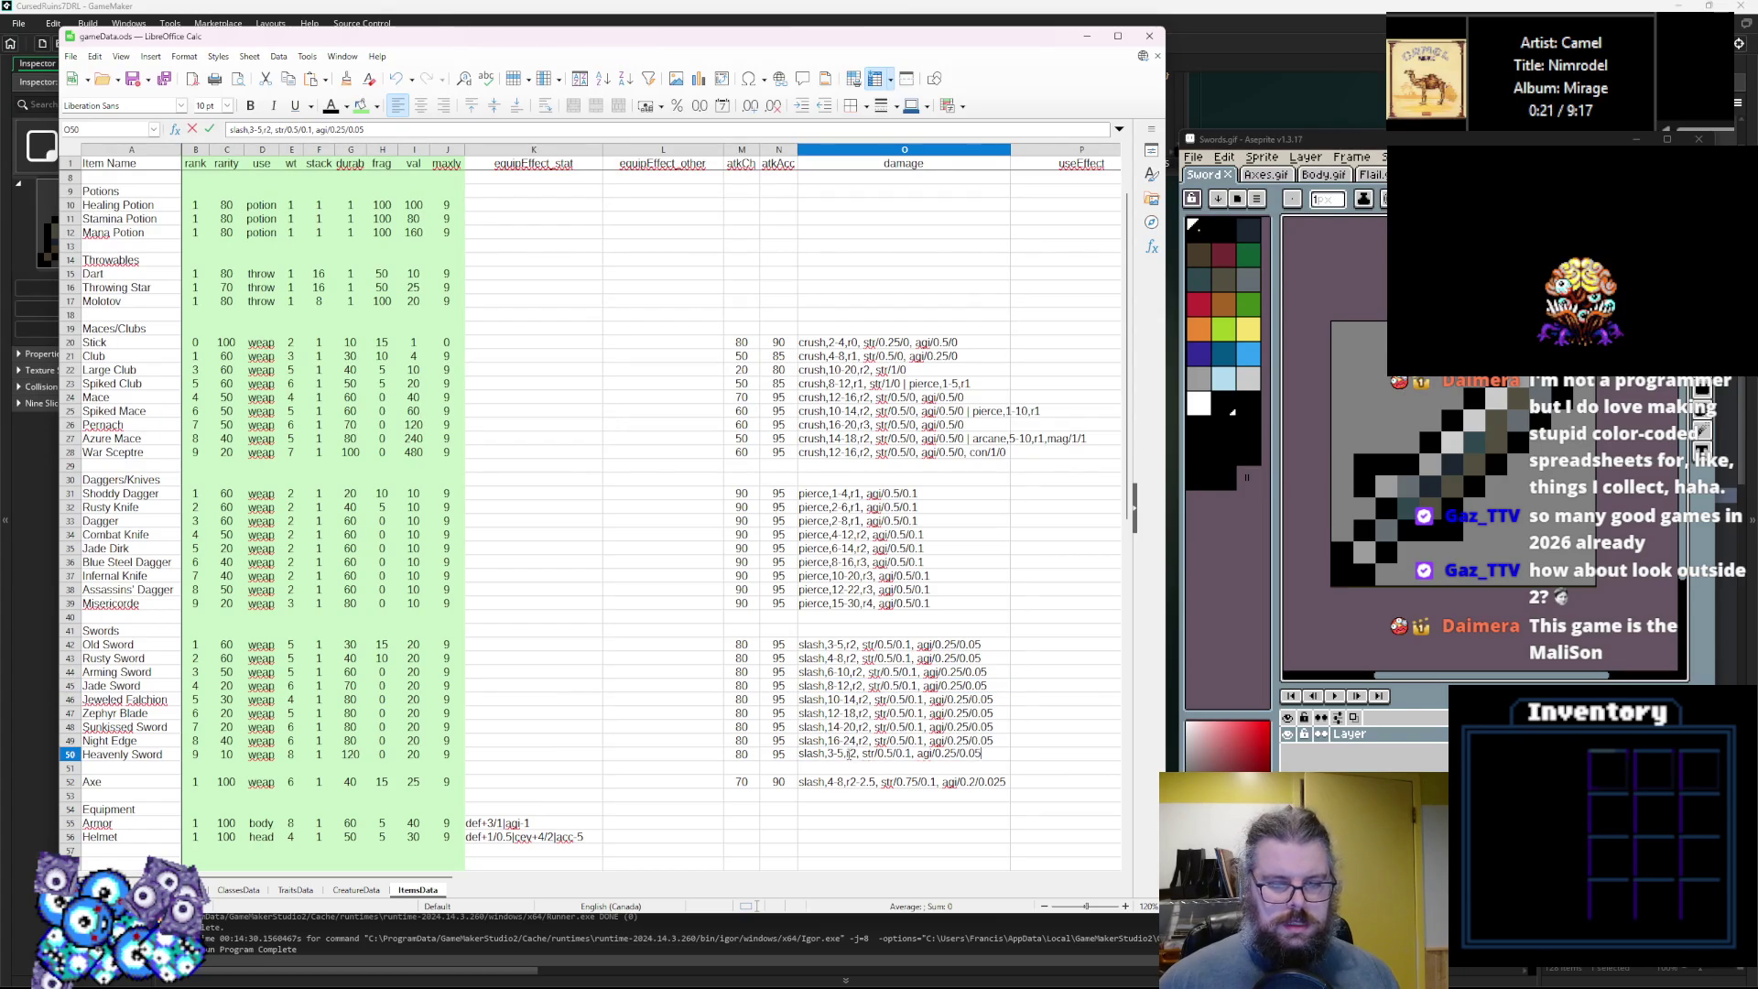
pyautogui.press('Escape')
pyautogui.doubleClick(844, 757)
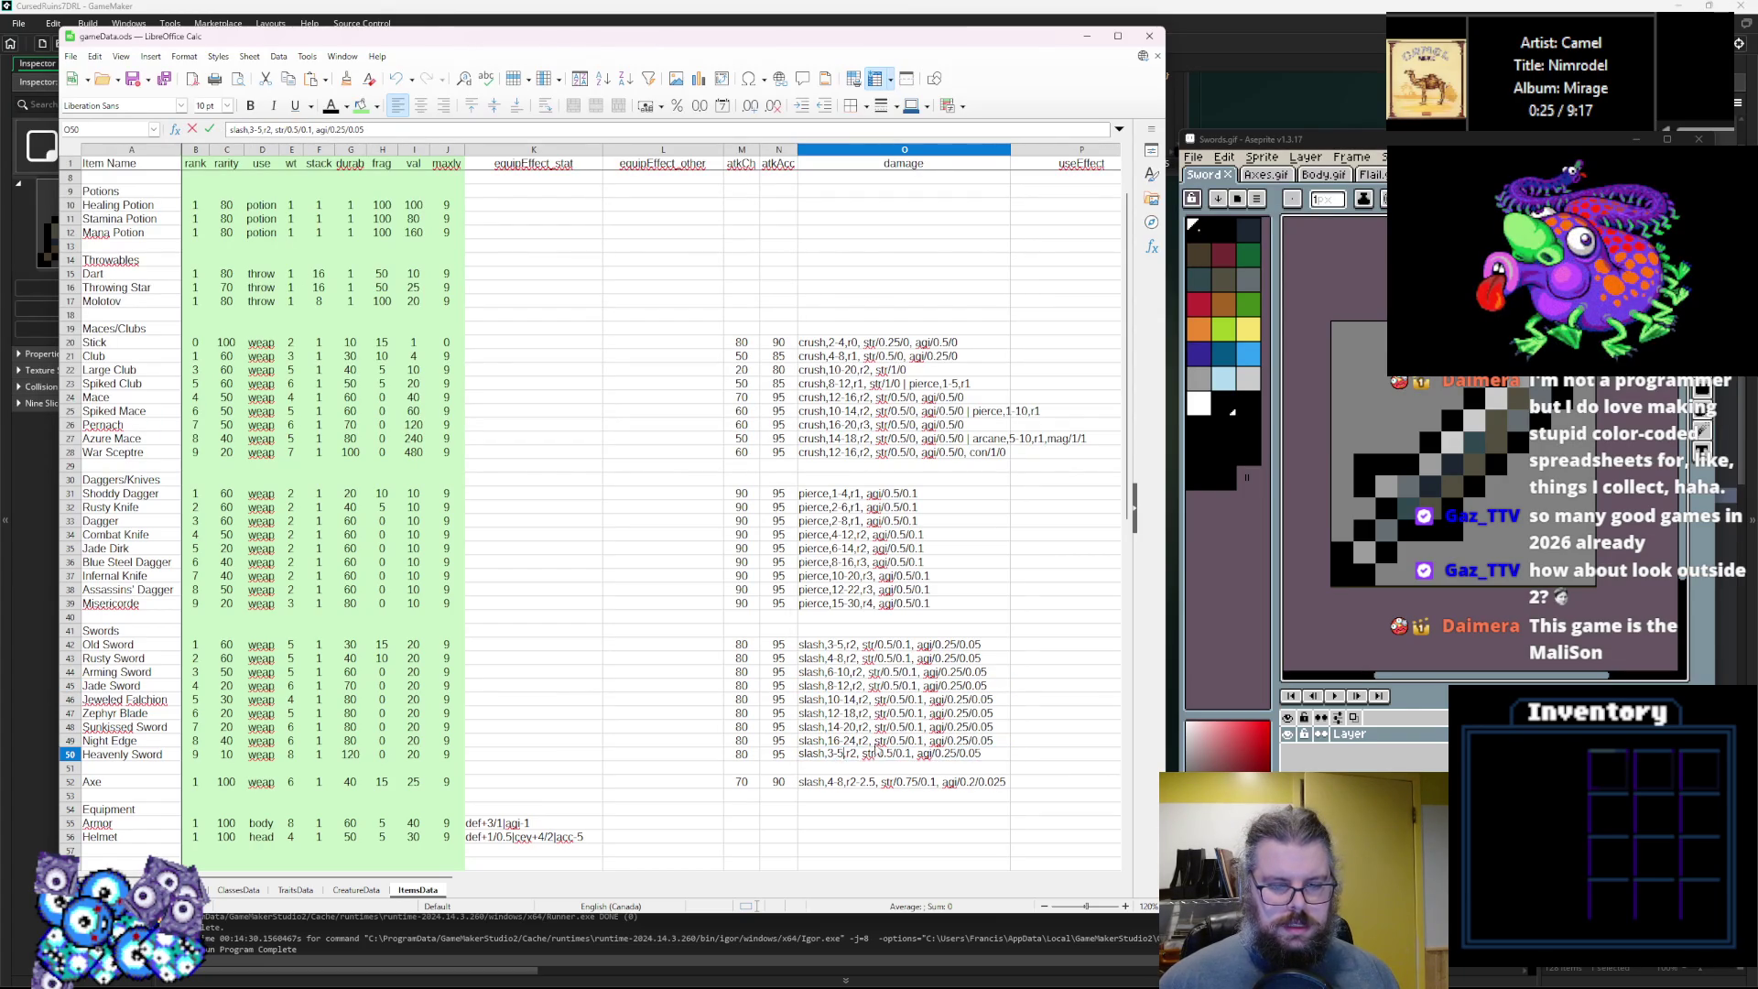
pyautogui.press('BackSpace')
pyautogui.press('BackSpace')
pyautogui.press('BackSpace')
pyautogui.write('18-32,')
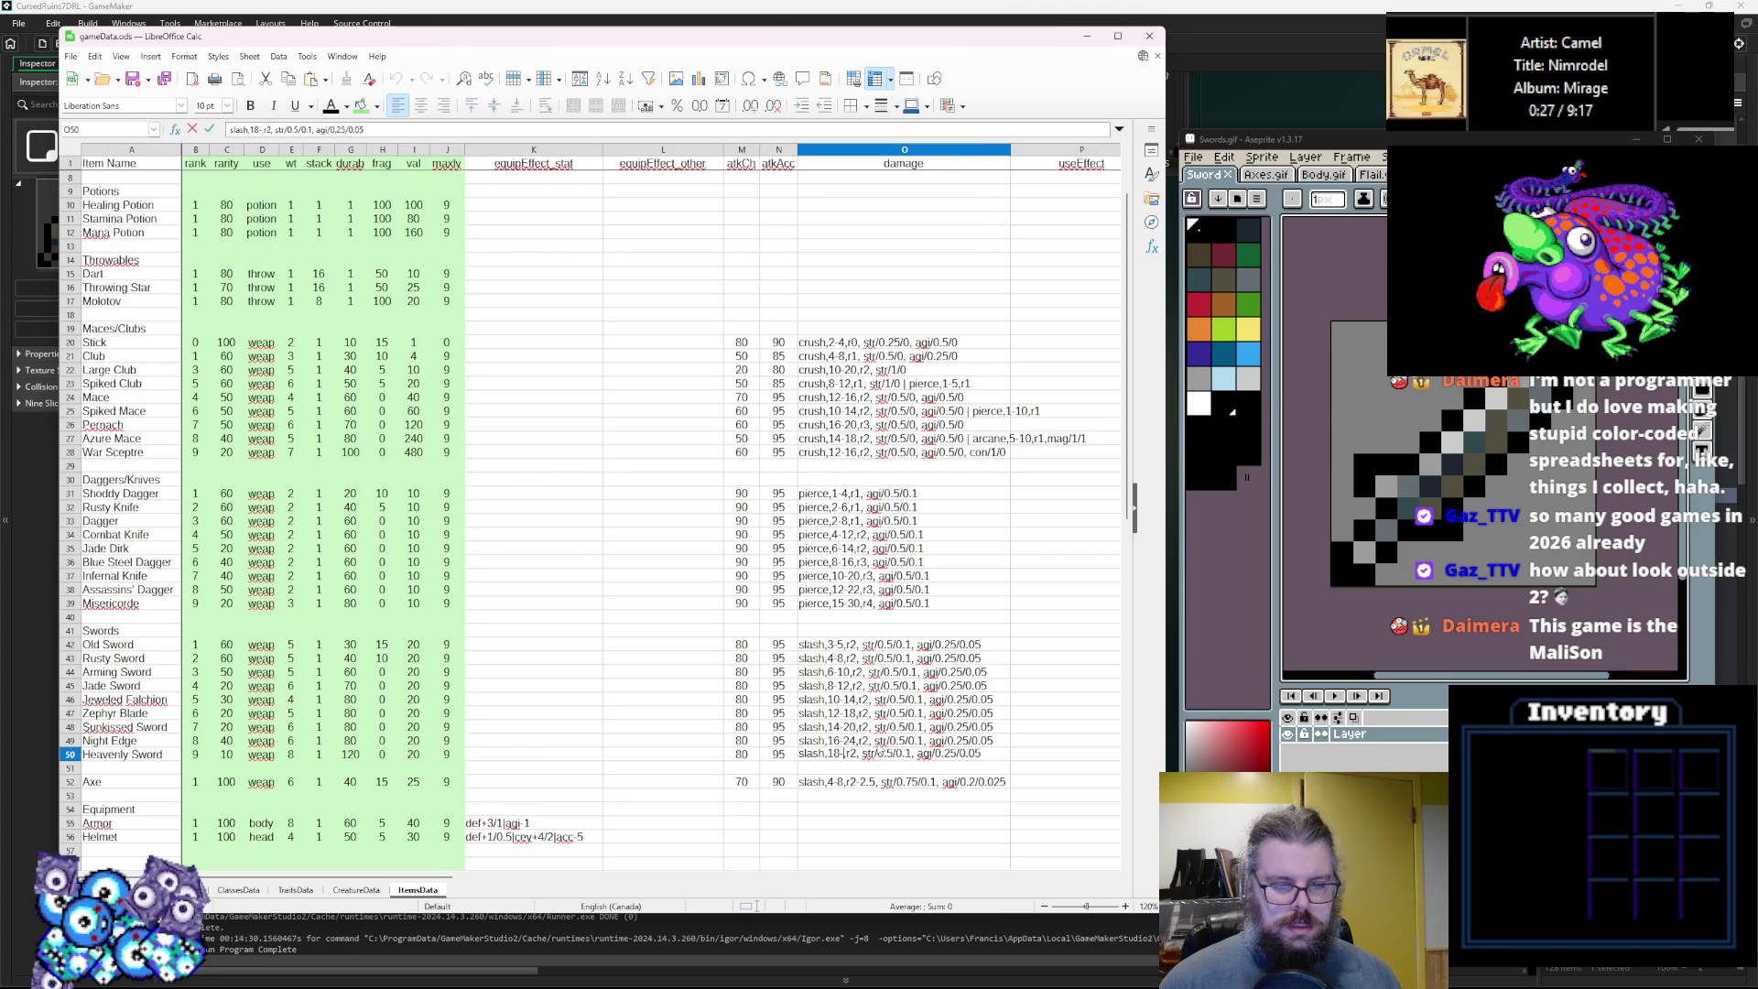
pyautogui.click(865, 700)
# Raise r2 to r3 for Jade Sword and Jeweled Falchion, and to r4 for Zephyr Blade.
pyautogui.click(865, 686)
pyautogui.doubleClick(865, 684)
pyautogui.press('BackSpace')
pyautogui.write('3')
pyautogui.doubleClick(863, 700)
pyautogui.press('BackSpace')
pyautogui.write('3')
pyautogui.doubleClick(865, 712)
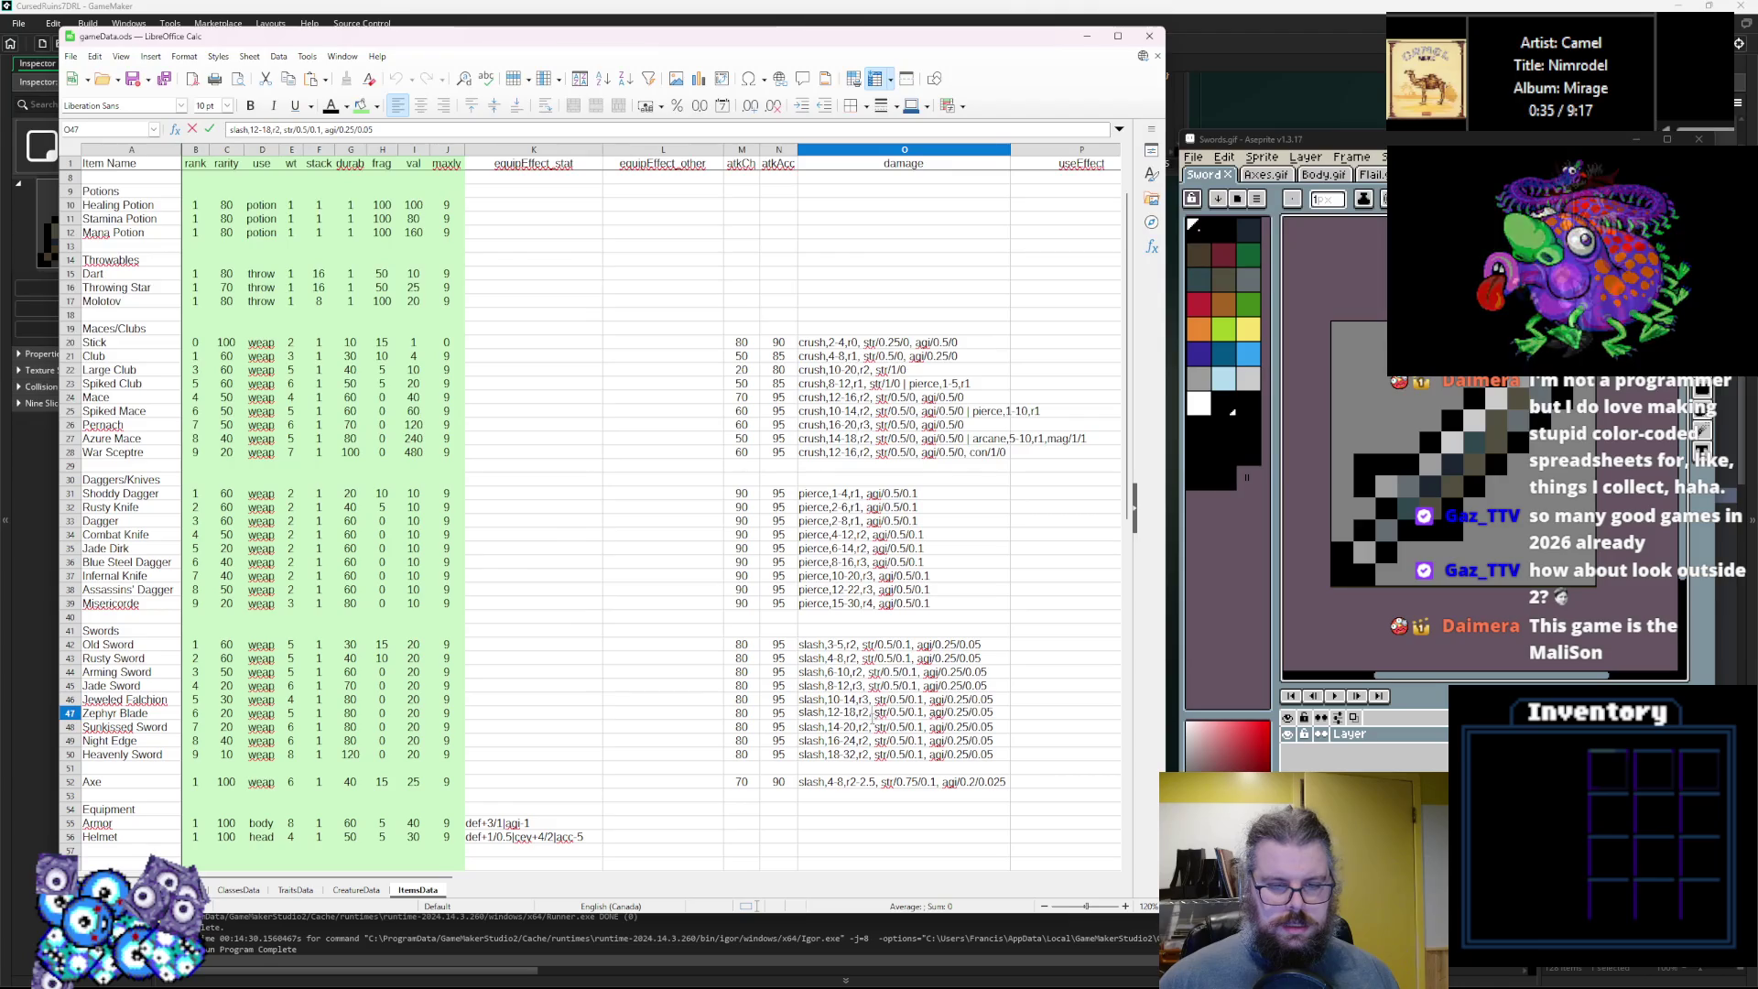
pyautogui.press('BackSpace')
pyautogui.write('4')
# Raise Sunkissed Sword to r4 and Night Edge and Heavenly Sword to r5.
pyautogui.click(862, 726)
pyautogui.doubleClick(862, 726)
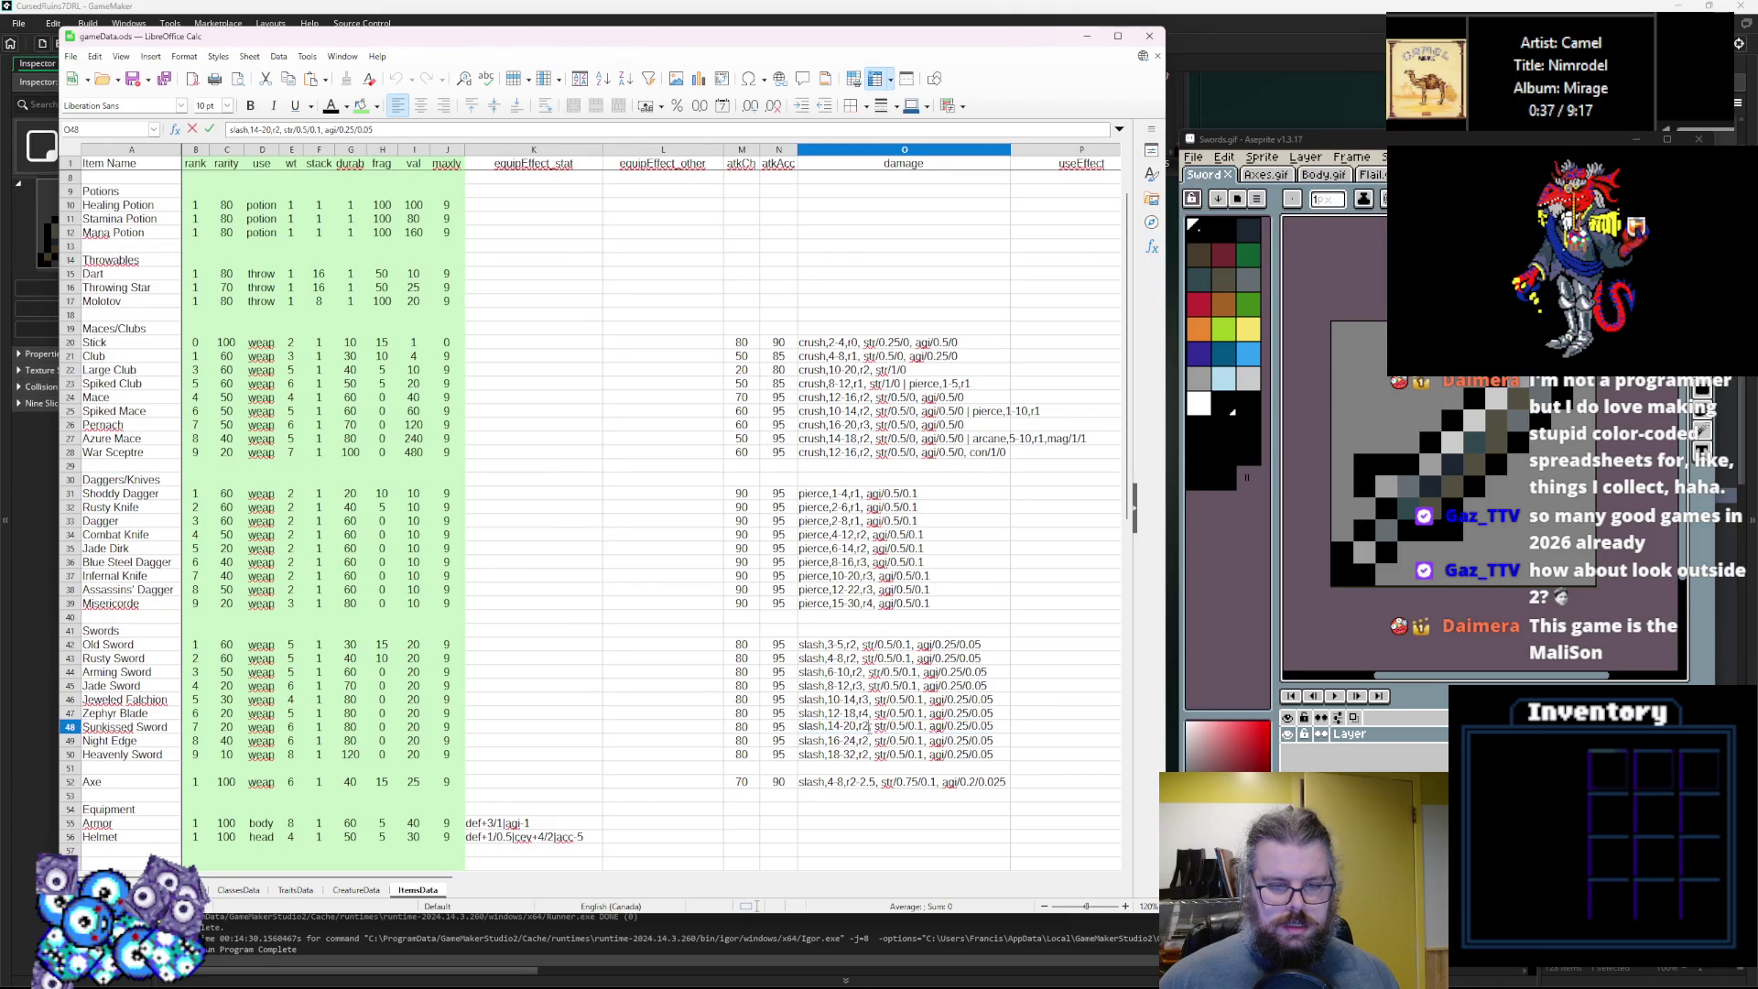
pyautogui.write('4')
pyautogui.doubleClick(865, 740)
pyautogui.press('BackSpace')
pyautogui.write('5')
pyautogui.doubleClick(868, 753)
pyautogui.hotkey('shift', 'Left')
pyautogui.press('Return')
# Review the sword damage strings, comparing Heavenly Sword against the Axe entry.
pyautogui.click(898, 686)
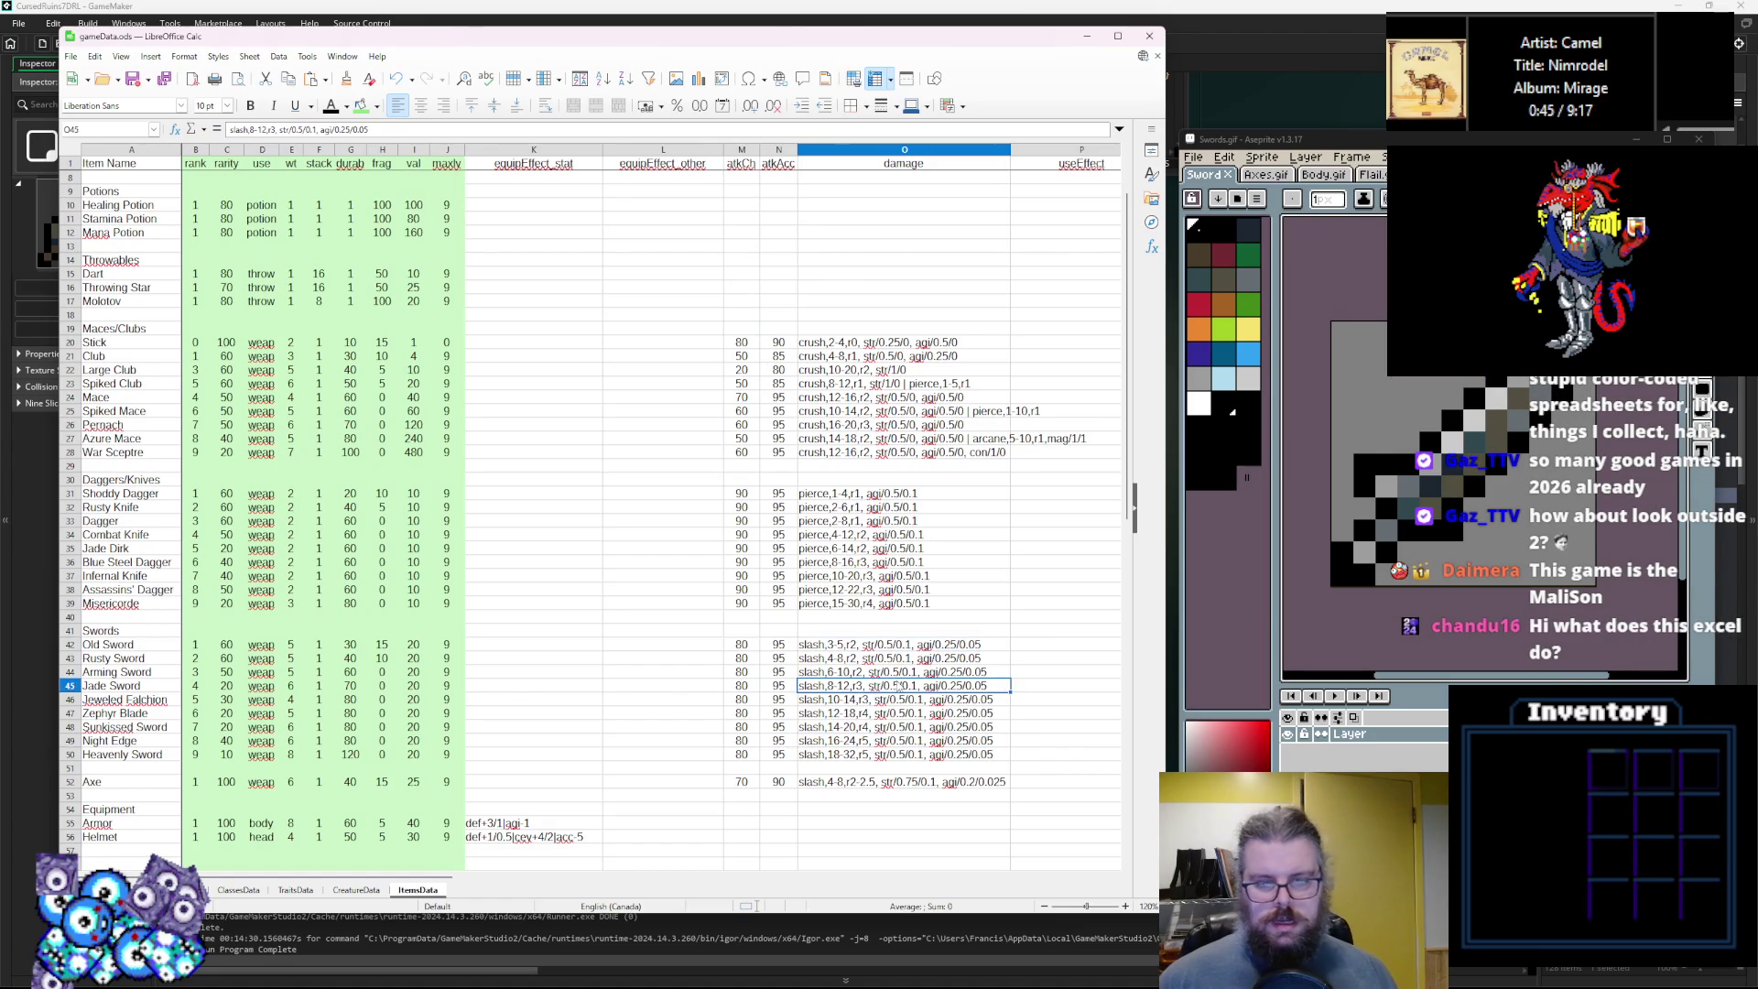
pyautogui.doubleClick(906, 657)
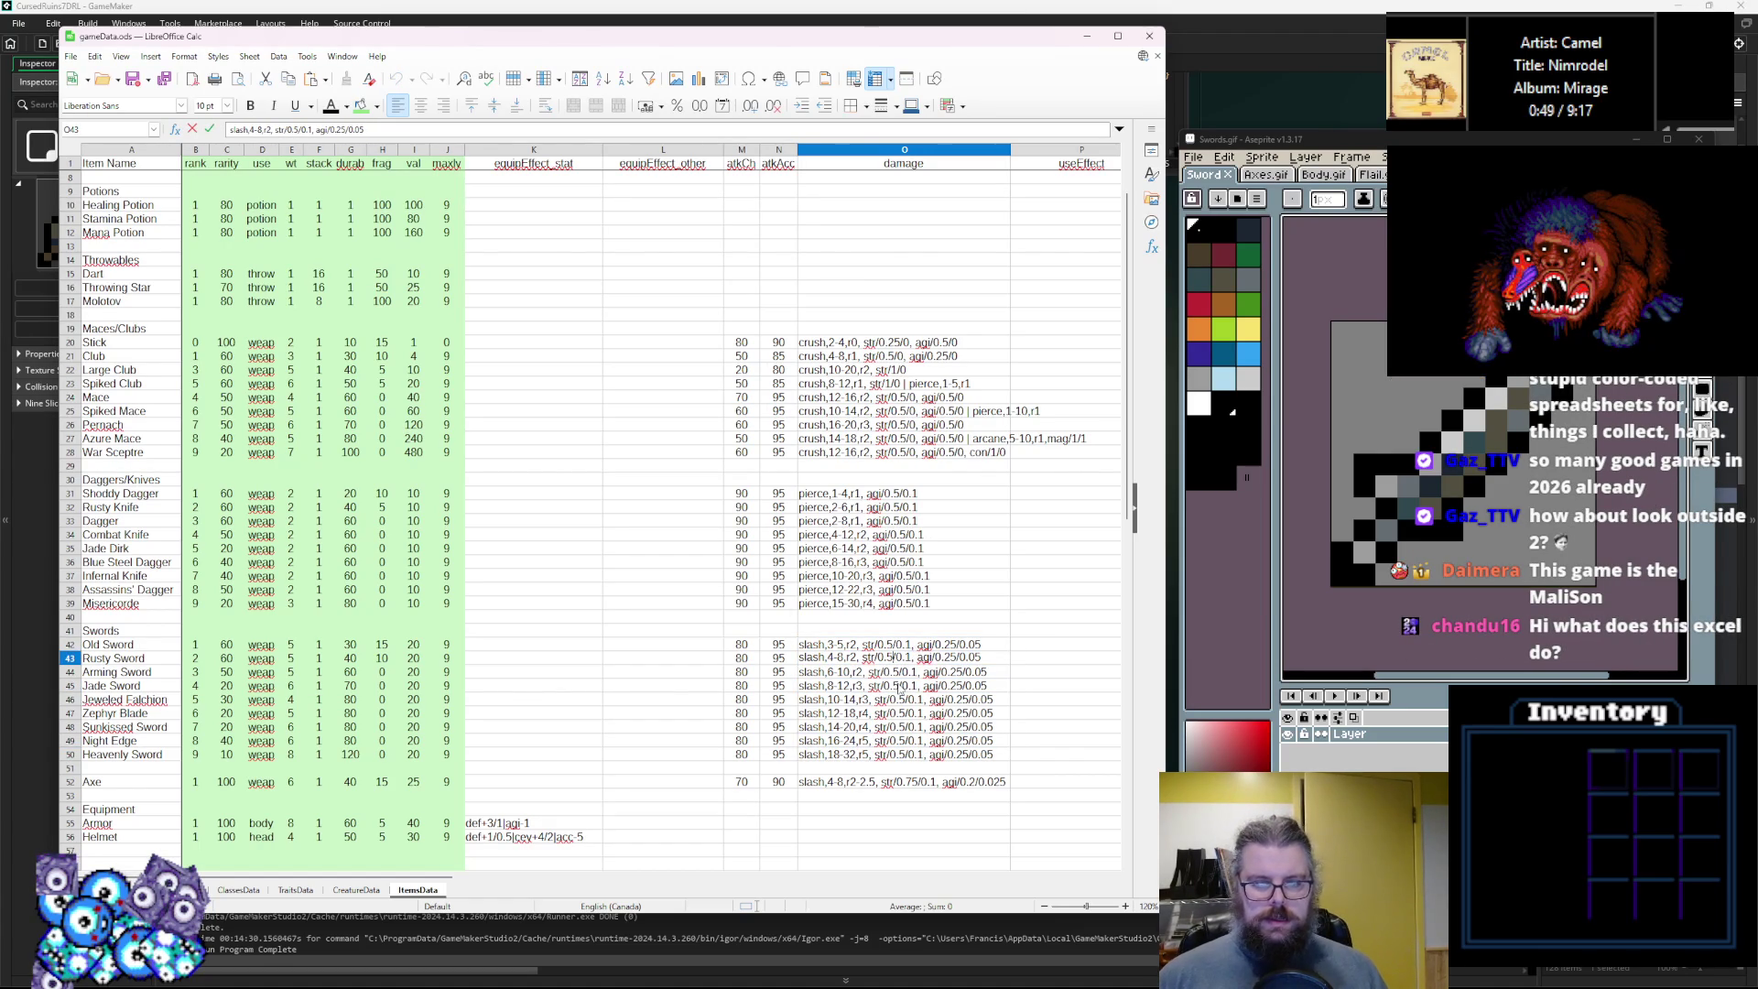
pyautogui.doubleClick(901, 674)
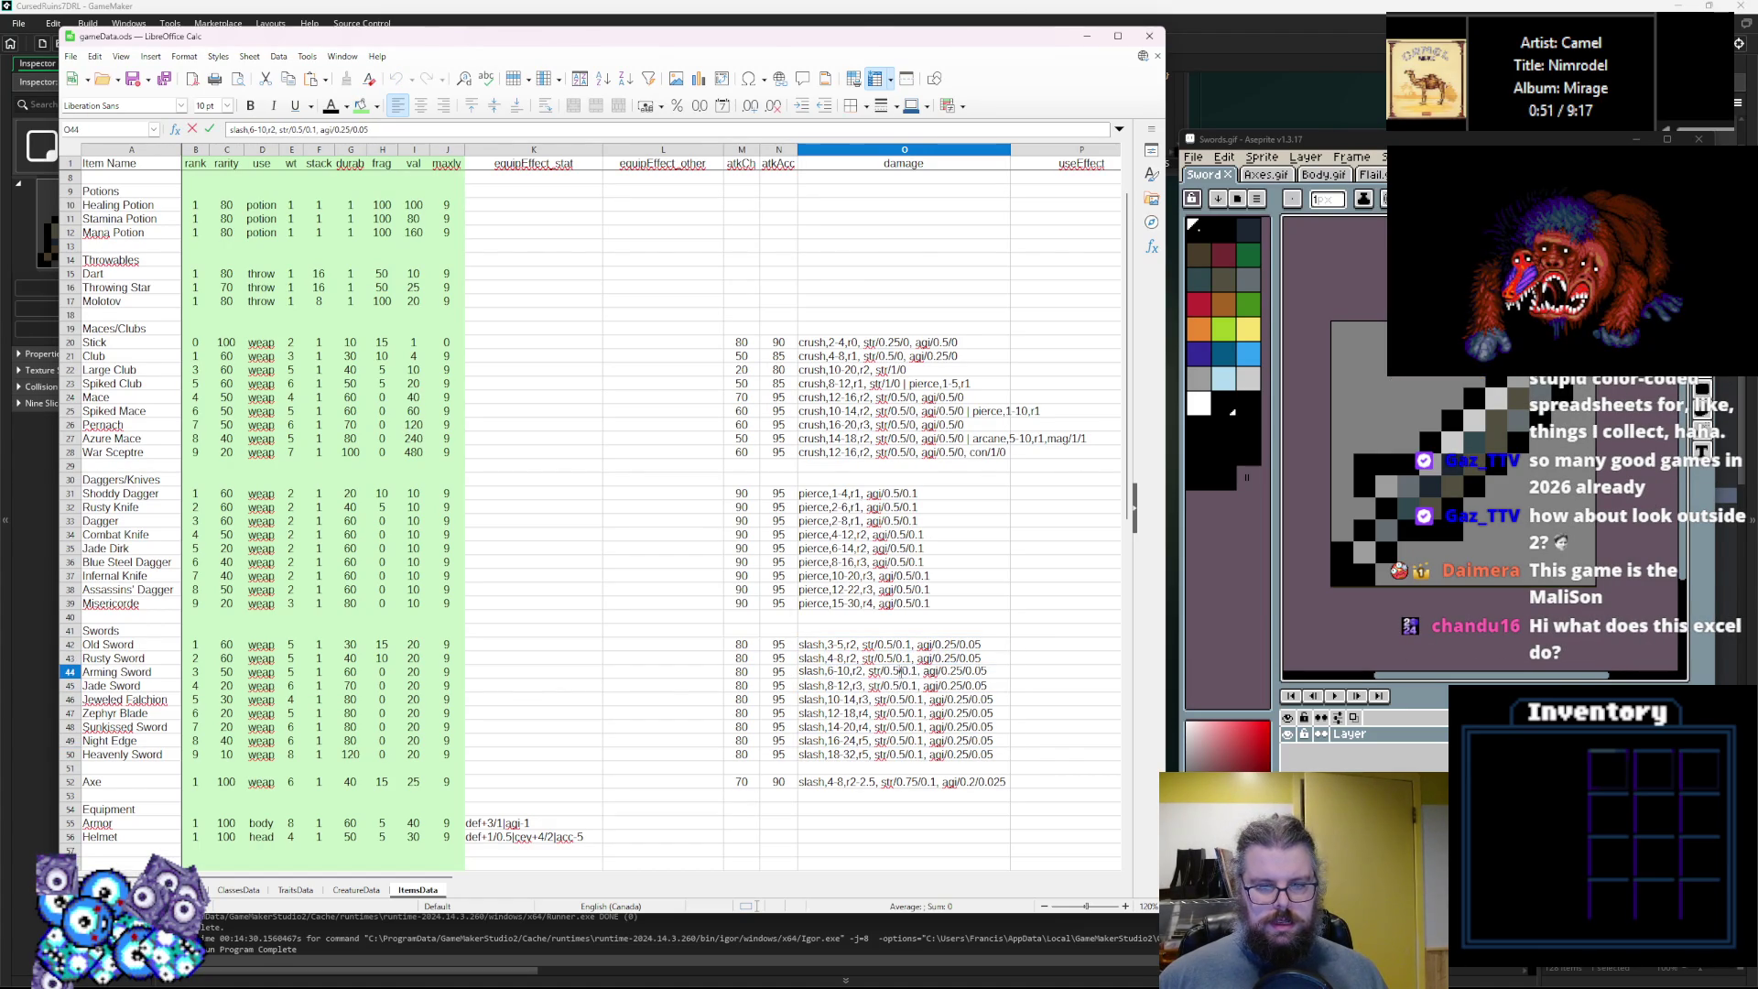
pyautogui.click(874, 755)
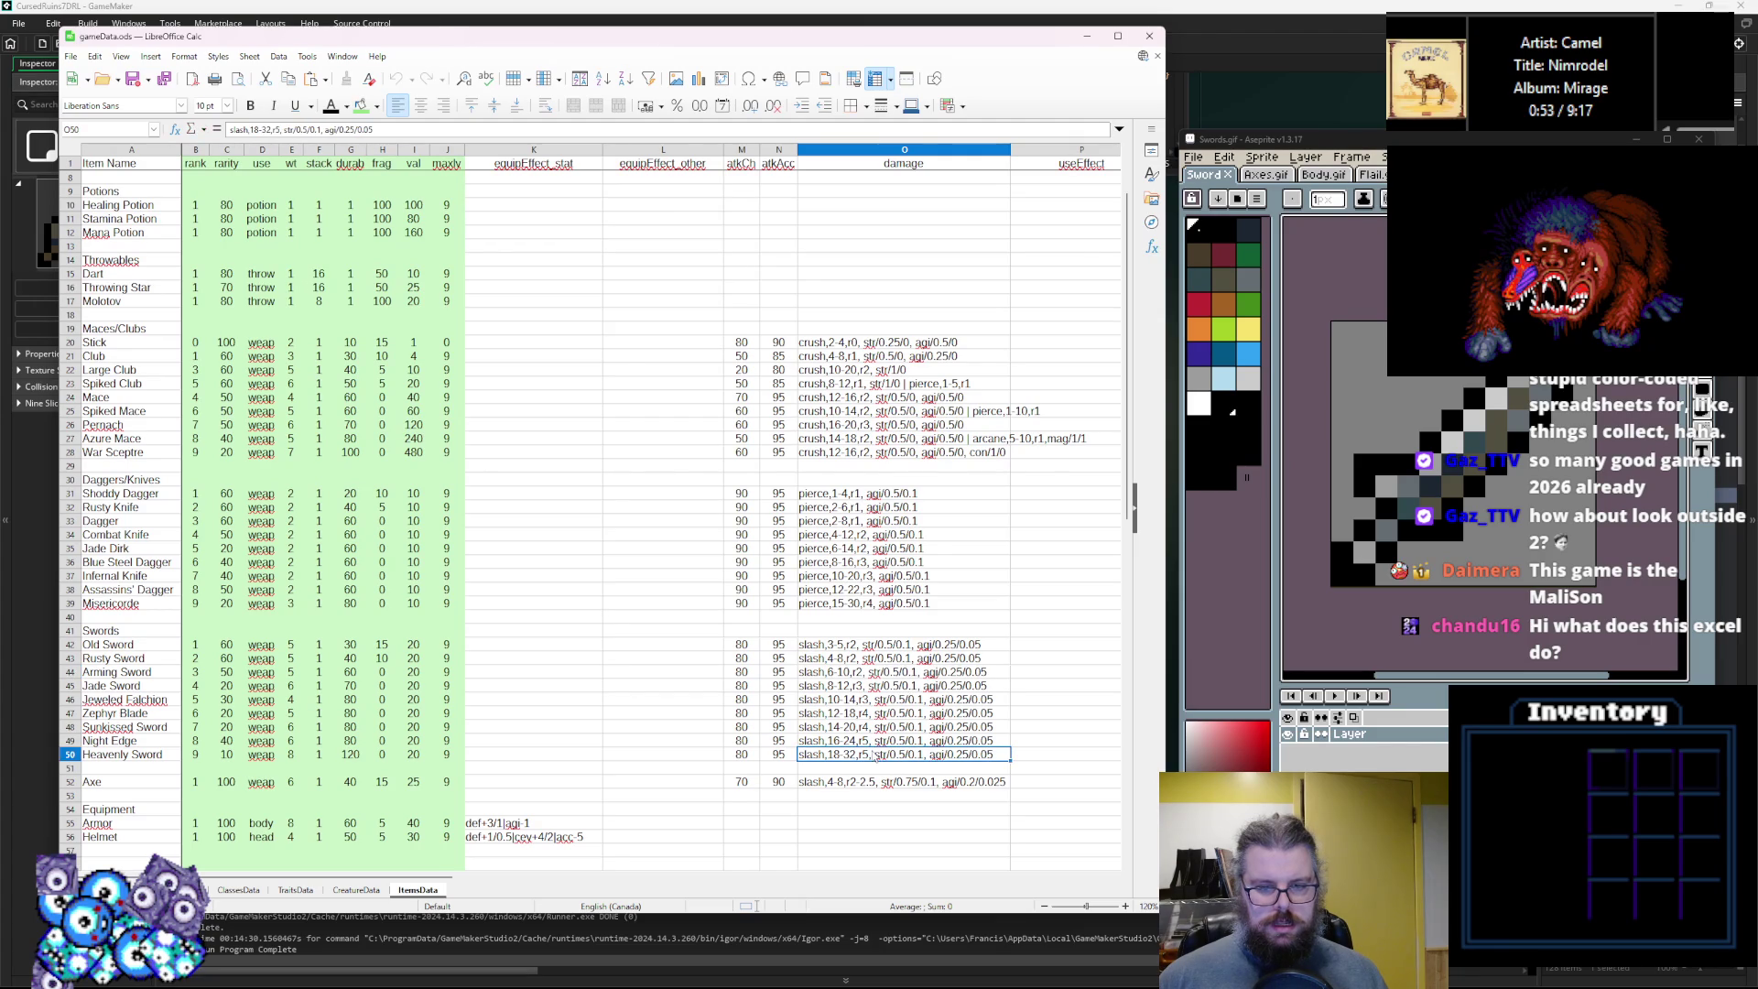
pyautogui.click(758, 689)
pyautogui.doubleClick(895, 684)
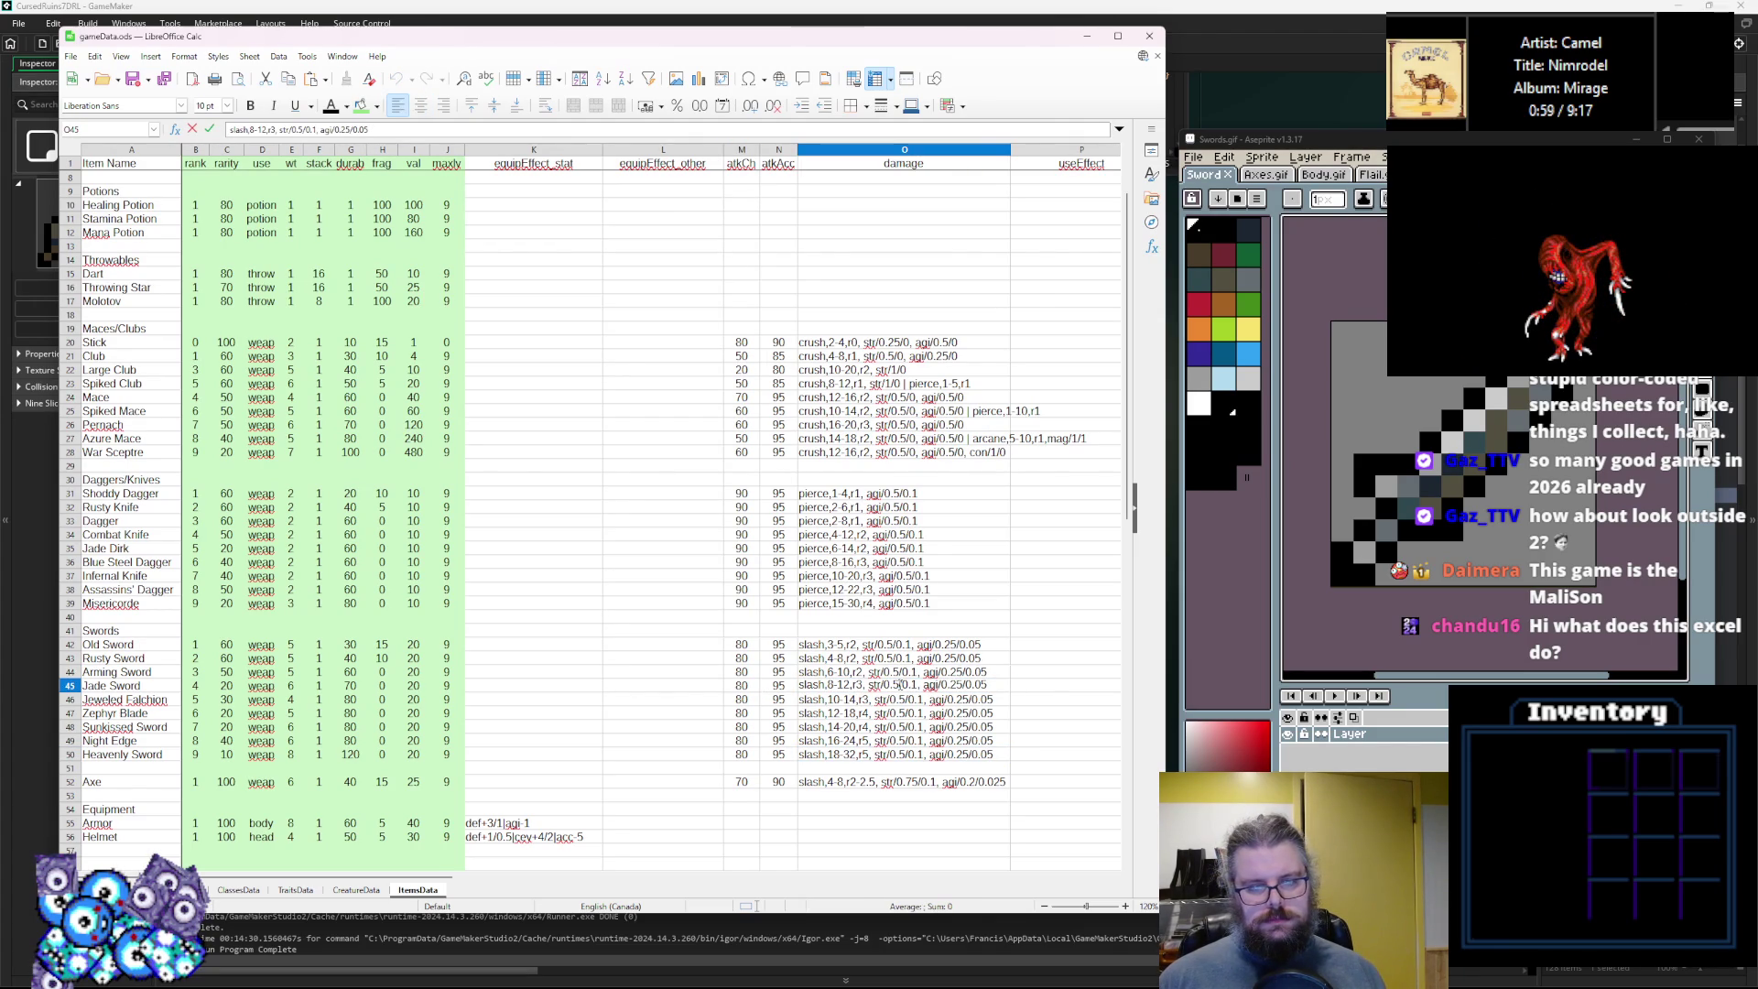
pyautogui.click(899, 755)
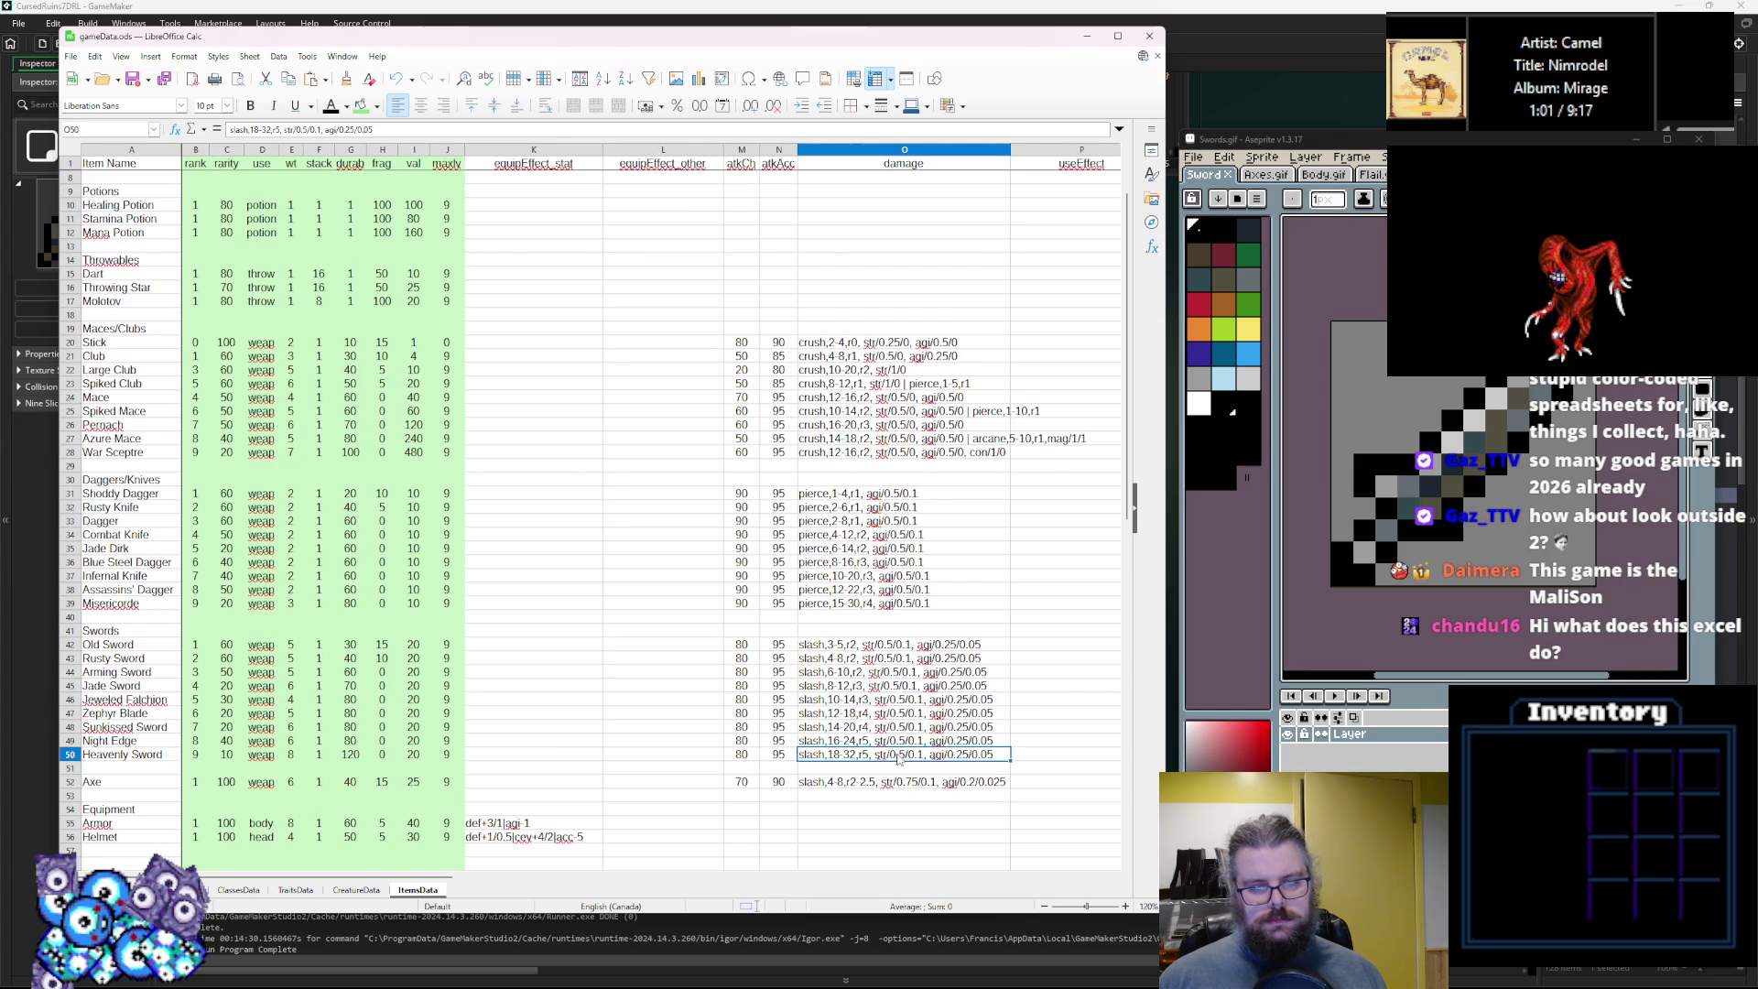
pyautogui.click(902, 782)
pyautogui.click(939, 756)
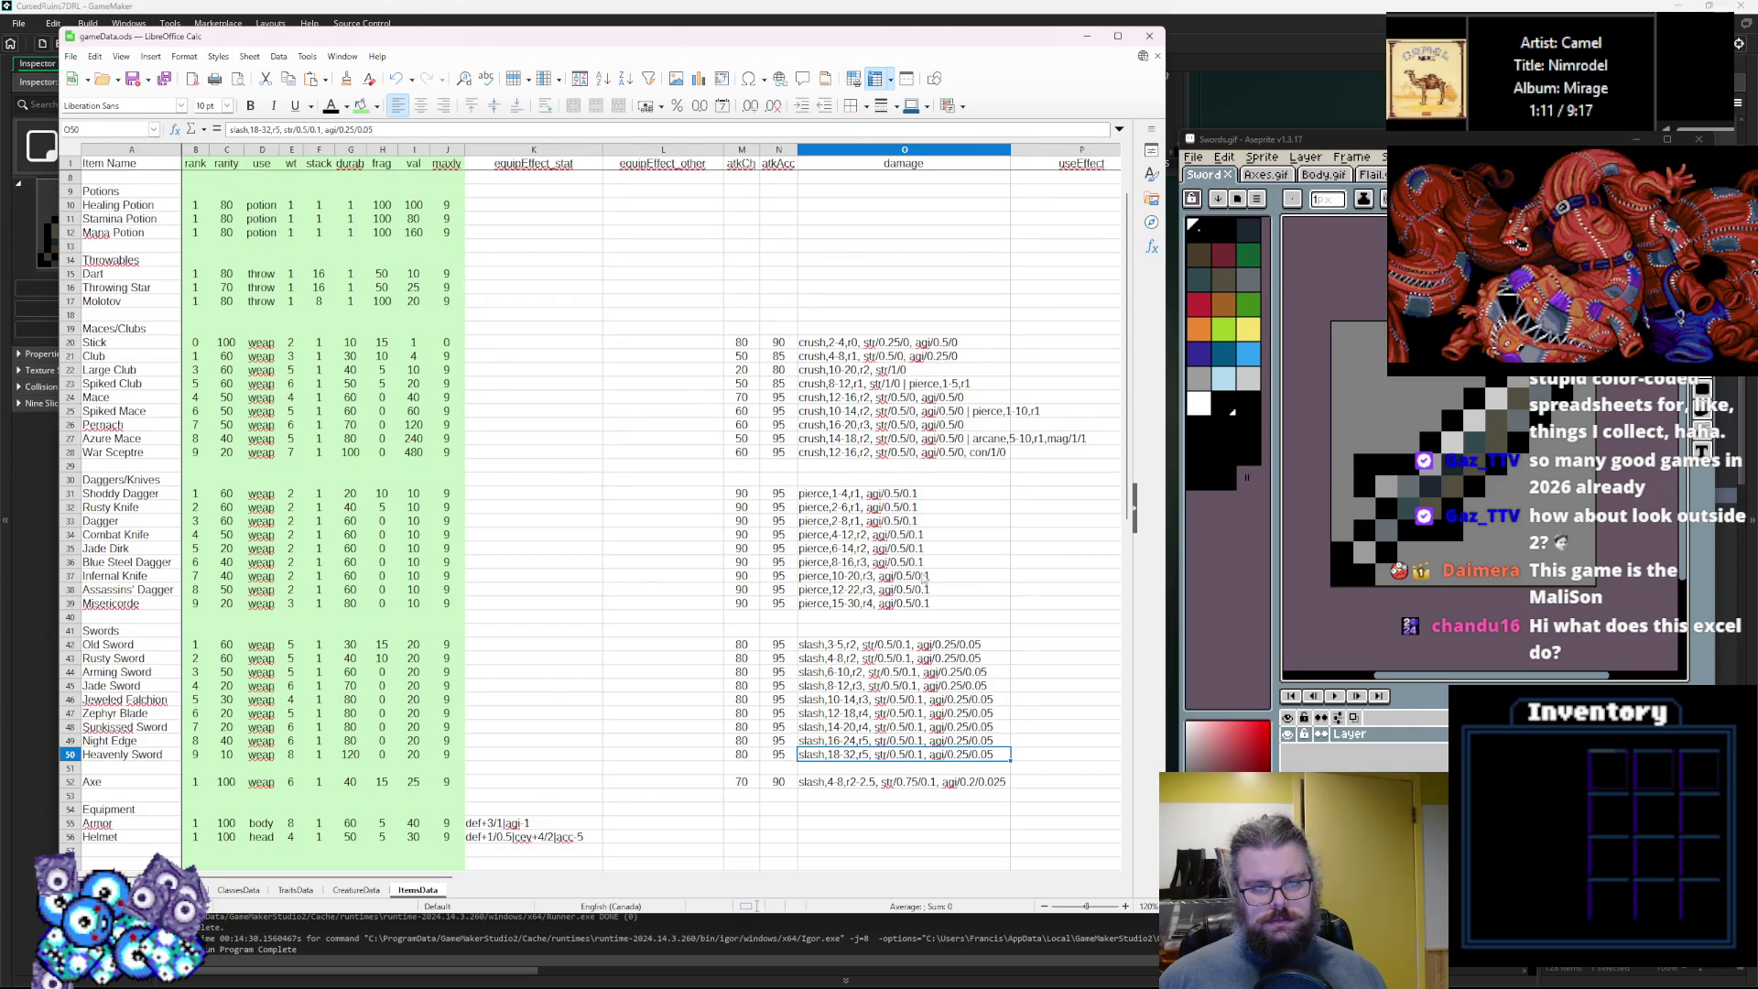
# Raise Misericorde's agility multiplier to 1 and Assassins' Dagger's to 0.85.
pyautogui.doubleClick(916, 602)
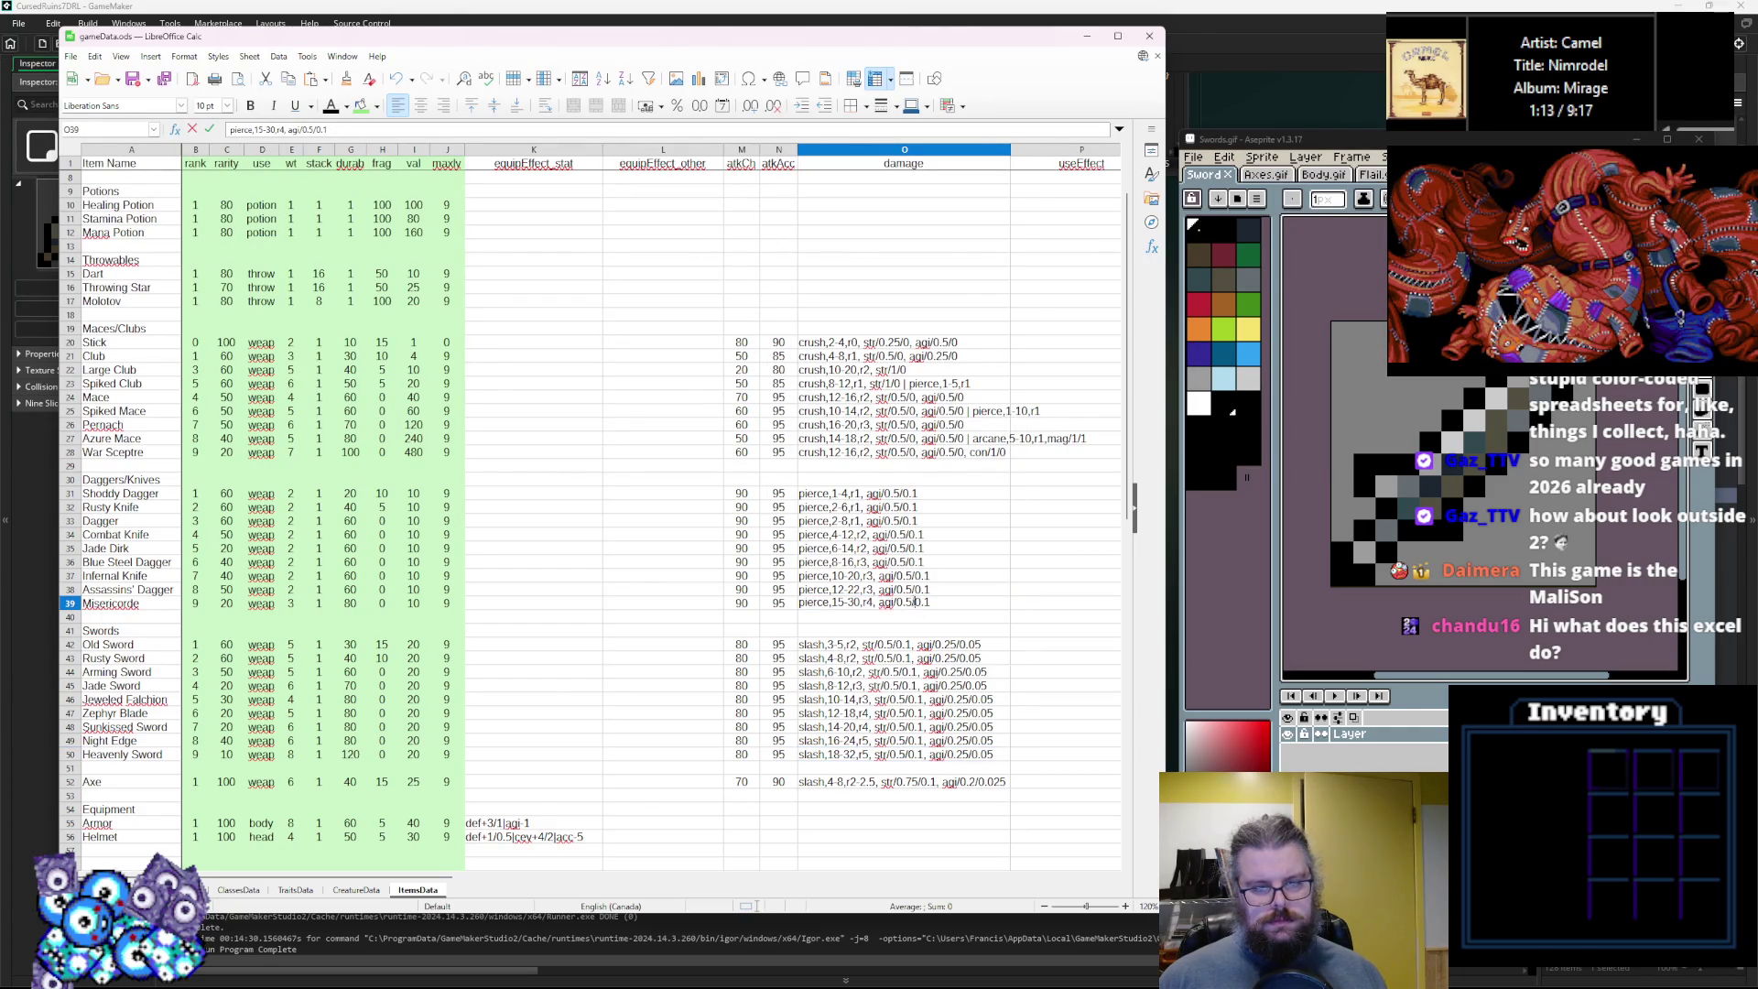
pyautogui.doubleClick(900, 603)
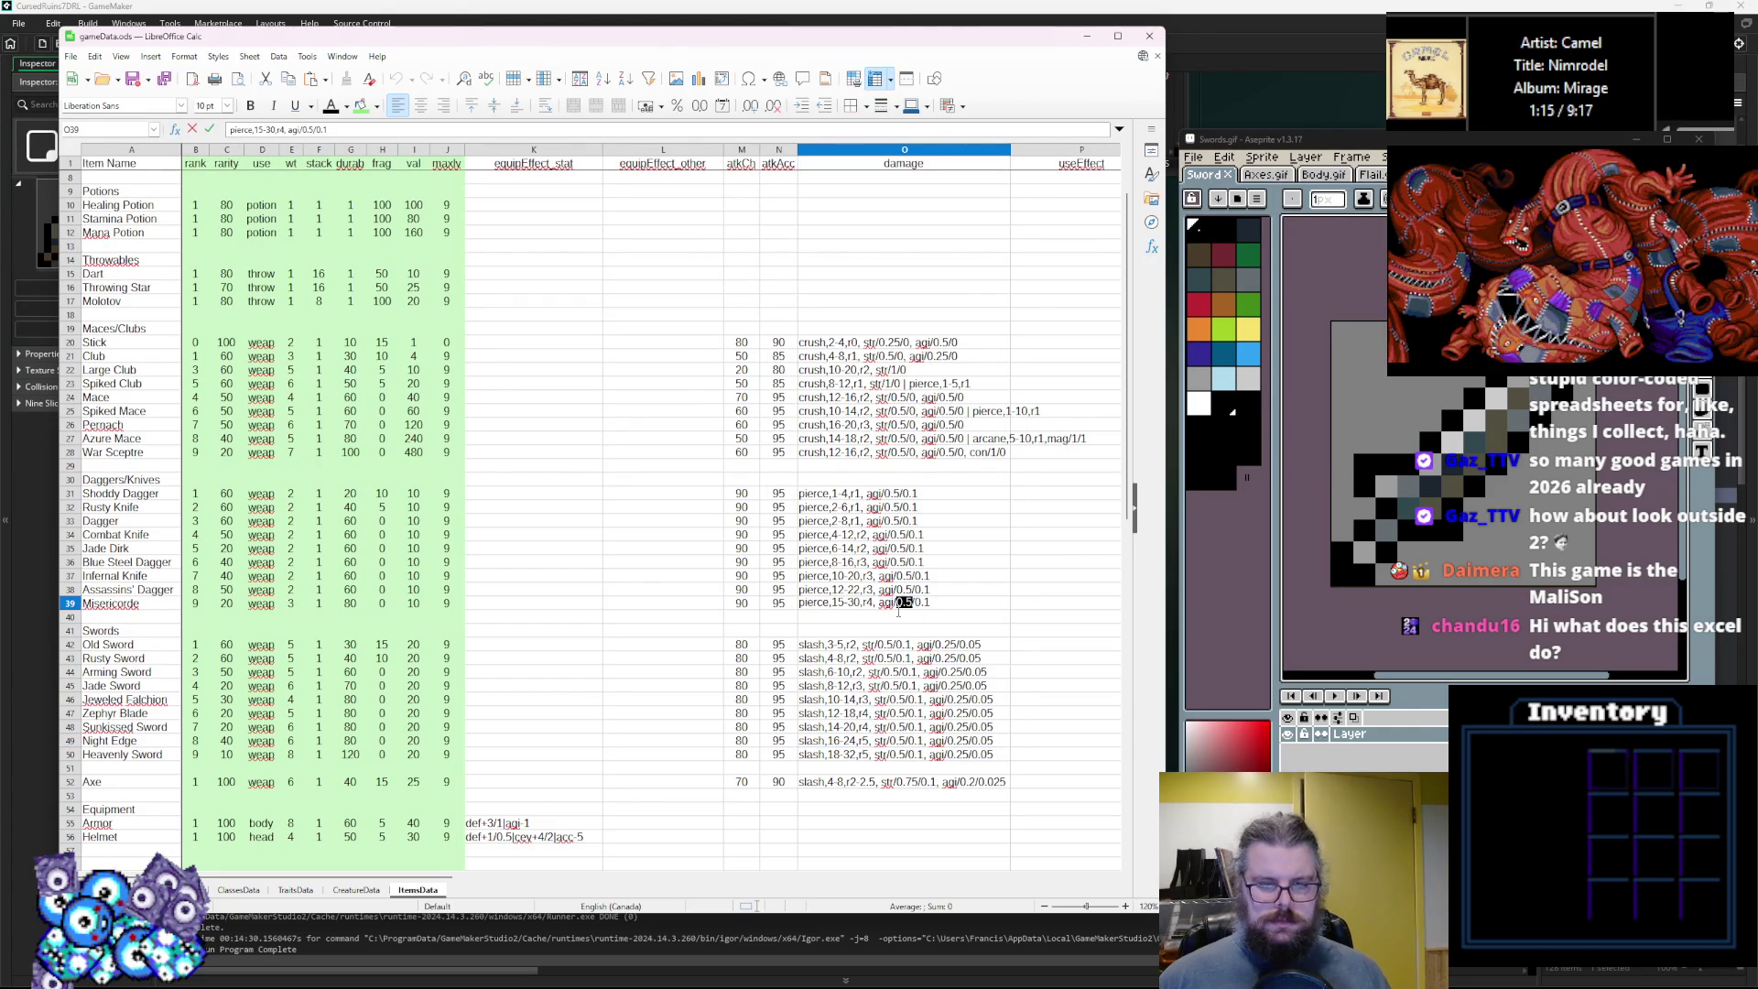
pyautogui.write('1')
pyautogui.doubleClick(906, 589)
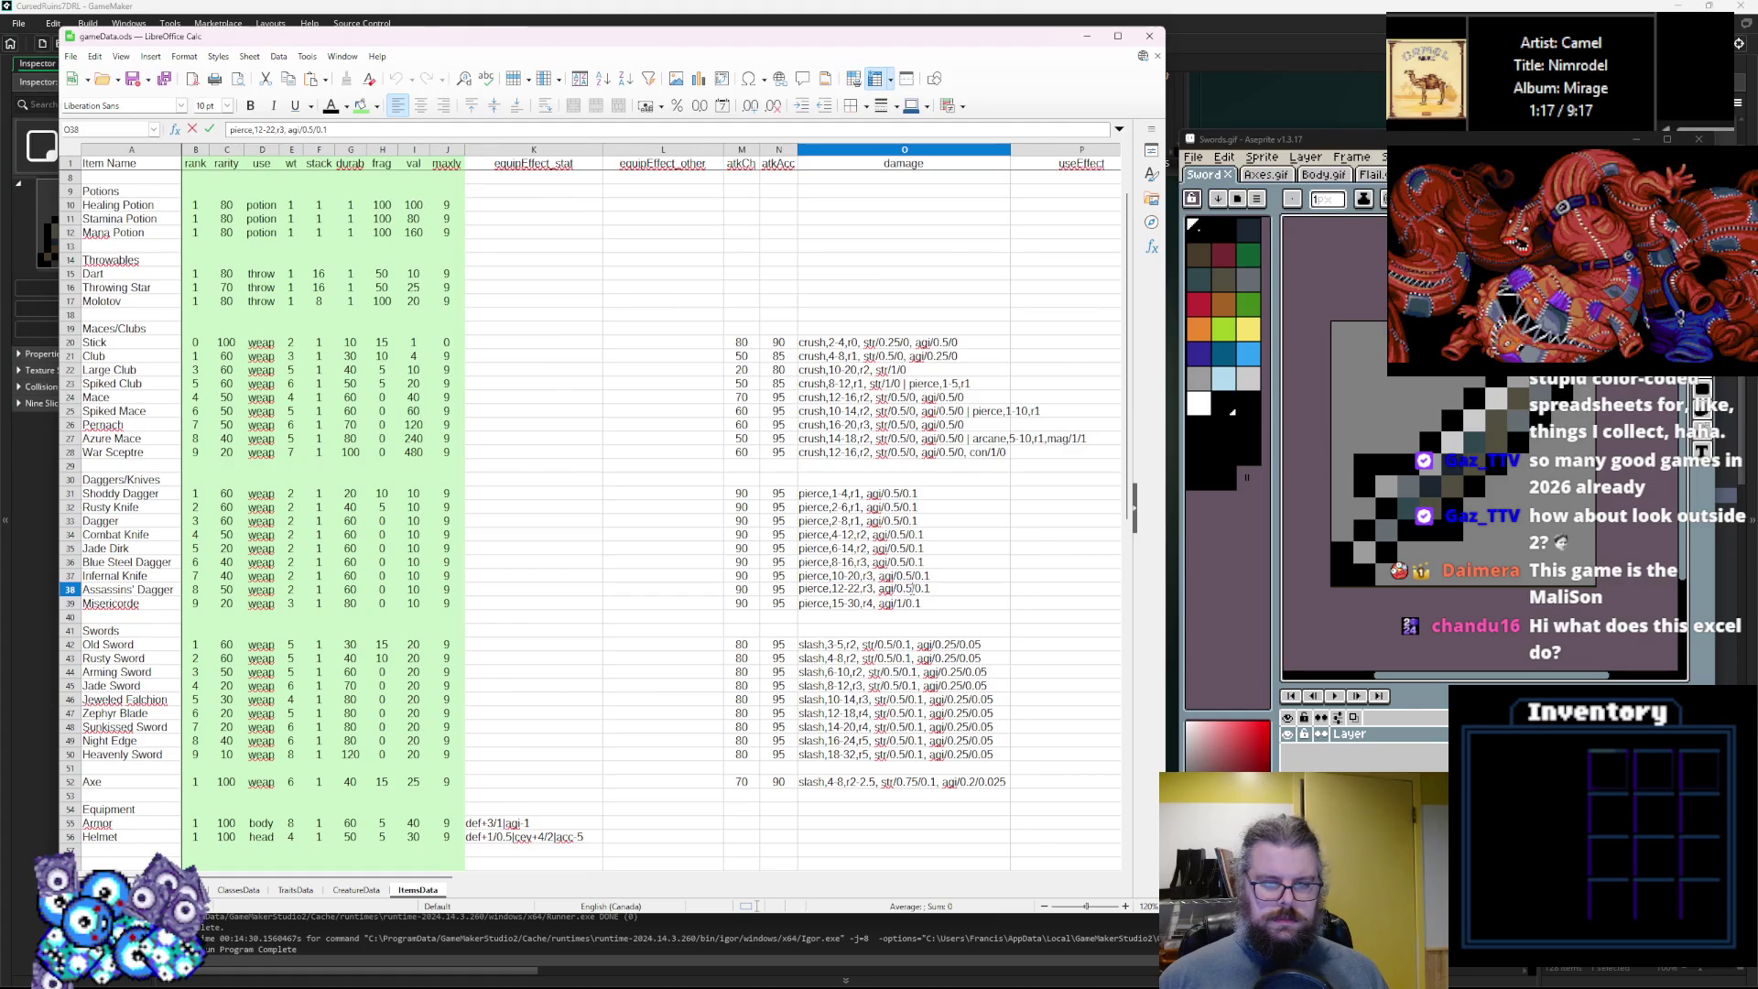
pyautogui.doubleClick(906, 588)
pyautogui.write('0.55')
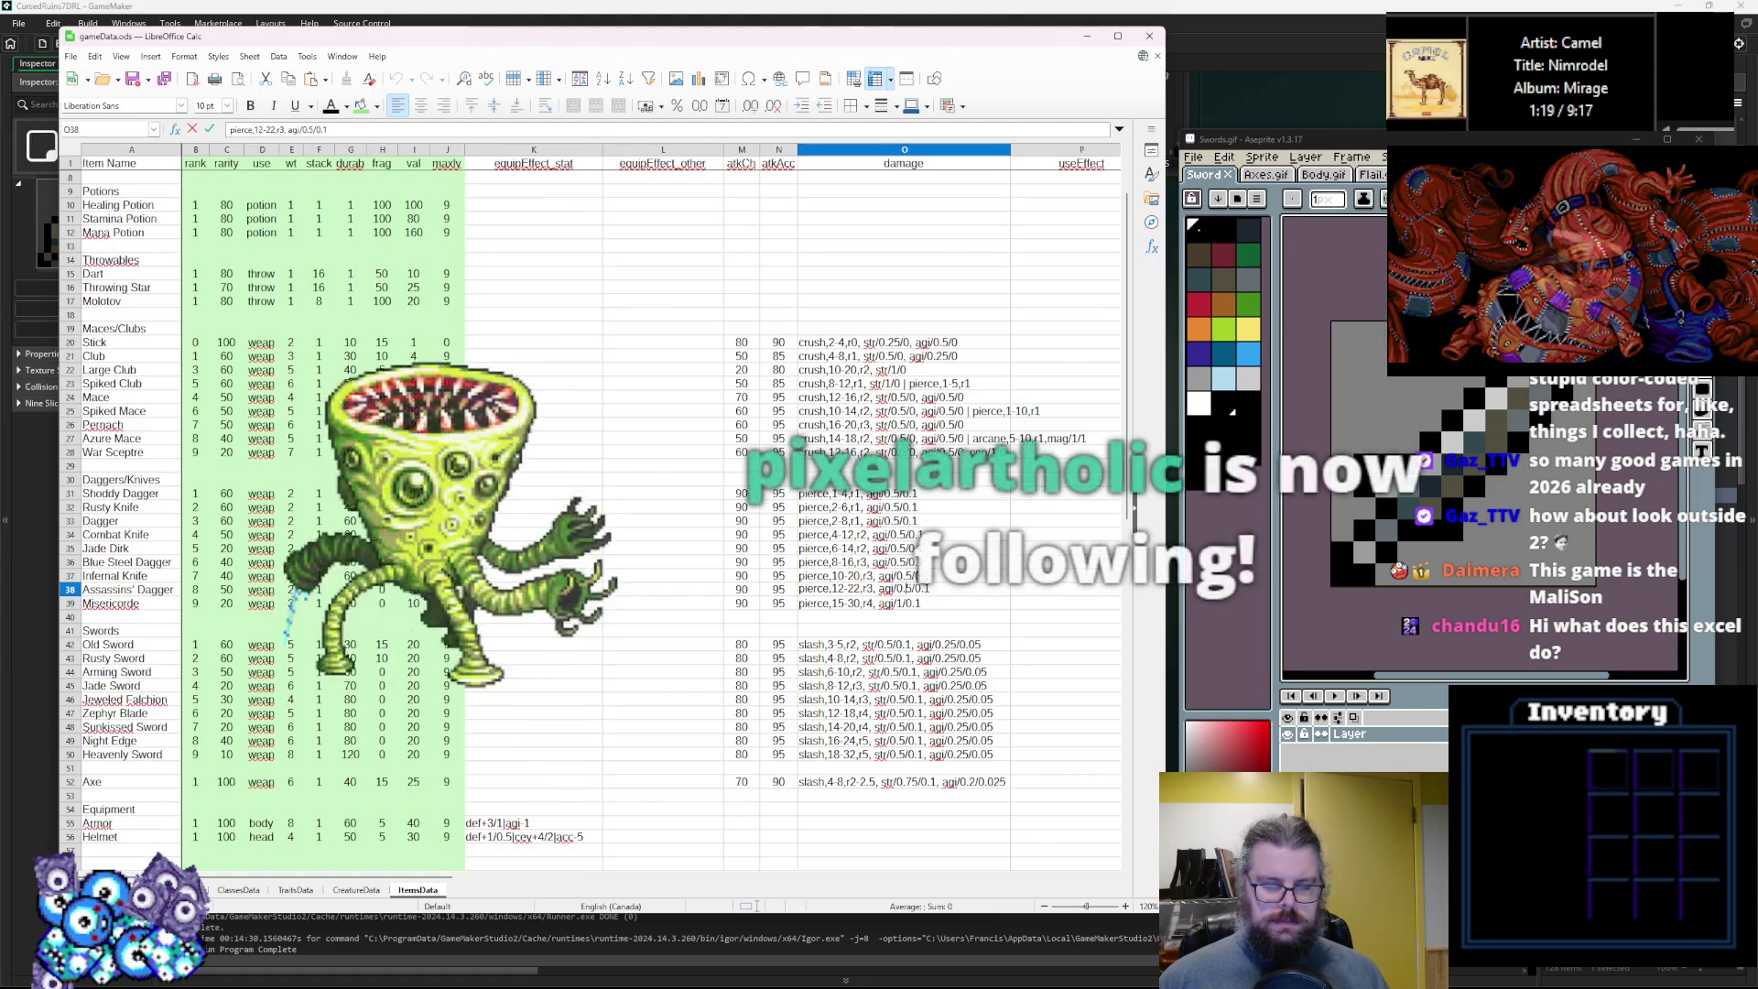
pyautogui.press('BackSpace')
pyautogui.press('BackSpace')
pyautogui.write('85')
pyautogui.click(856, 575)
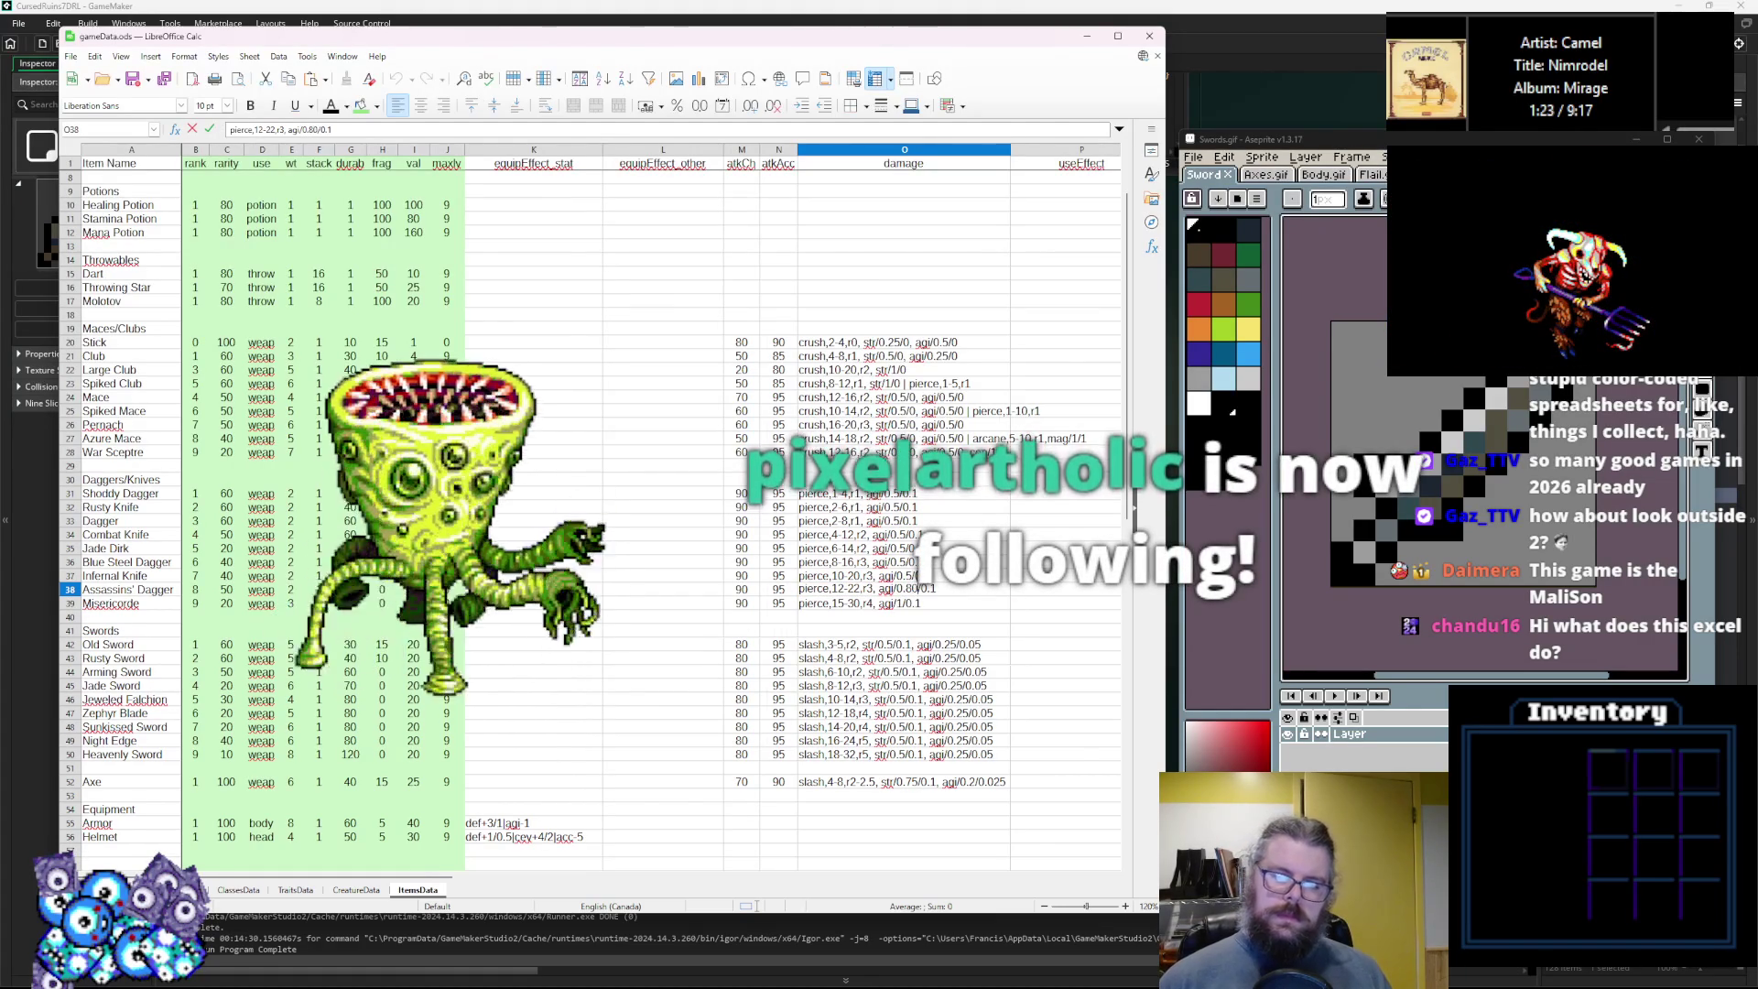
# Set the Infernal Knife and Blue Steel Dagger agility multipliers to 0.6.
pyautogui.doubleClick(909, 575)
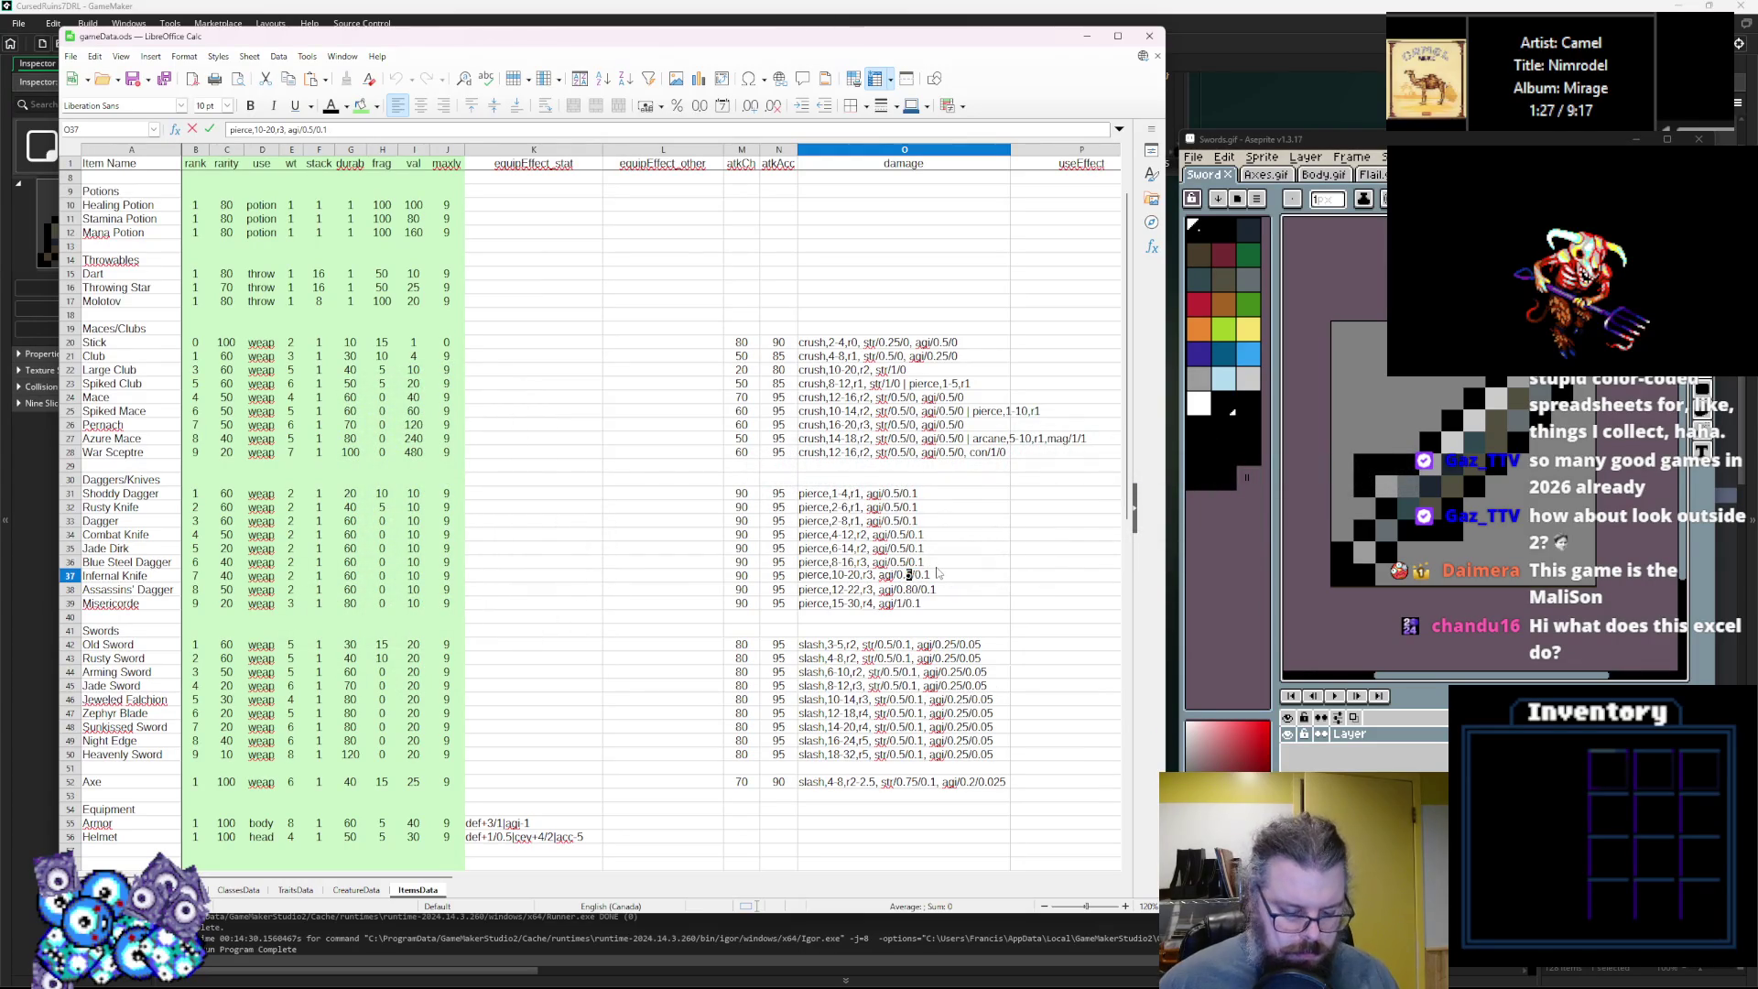
pyautogui.press('BackSpace')
pyautogui.write('6')
pyautogui.click(902, 561)
pyautogui.press('BackSpace')
pyautogui.write('6')
pyautogui.hscroll(2, 879, 561)
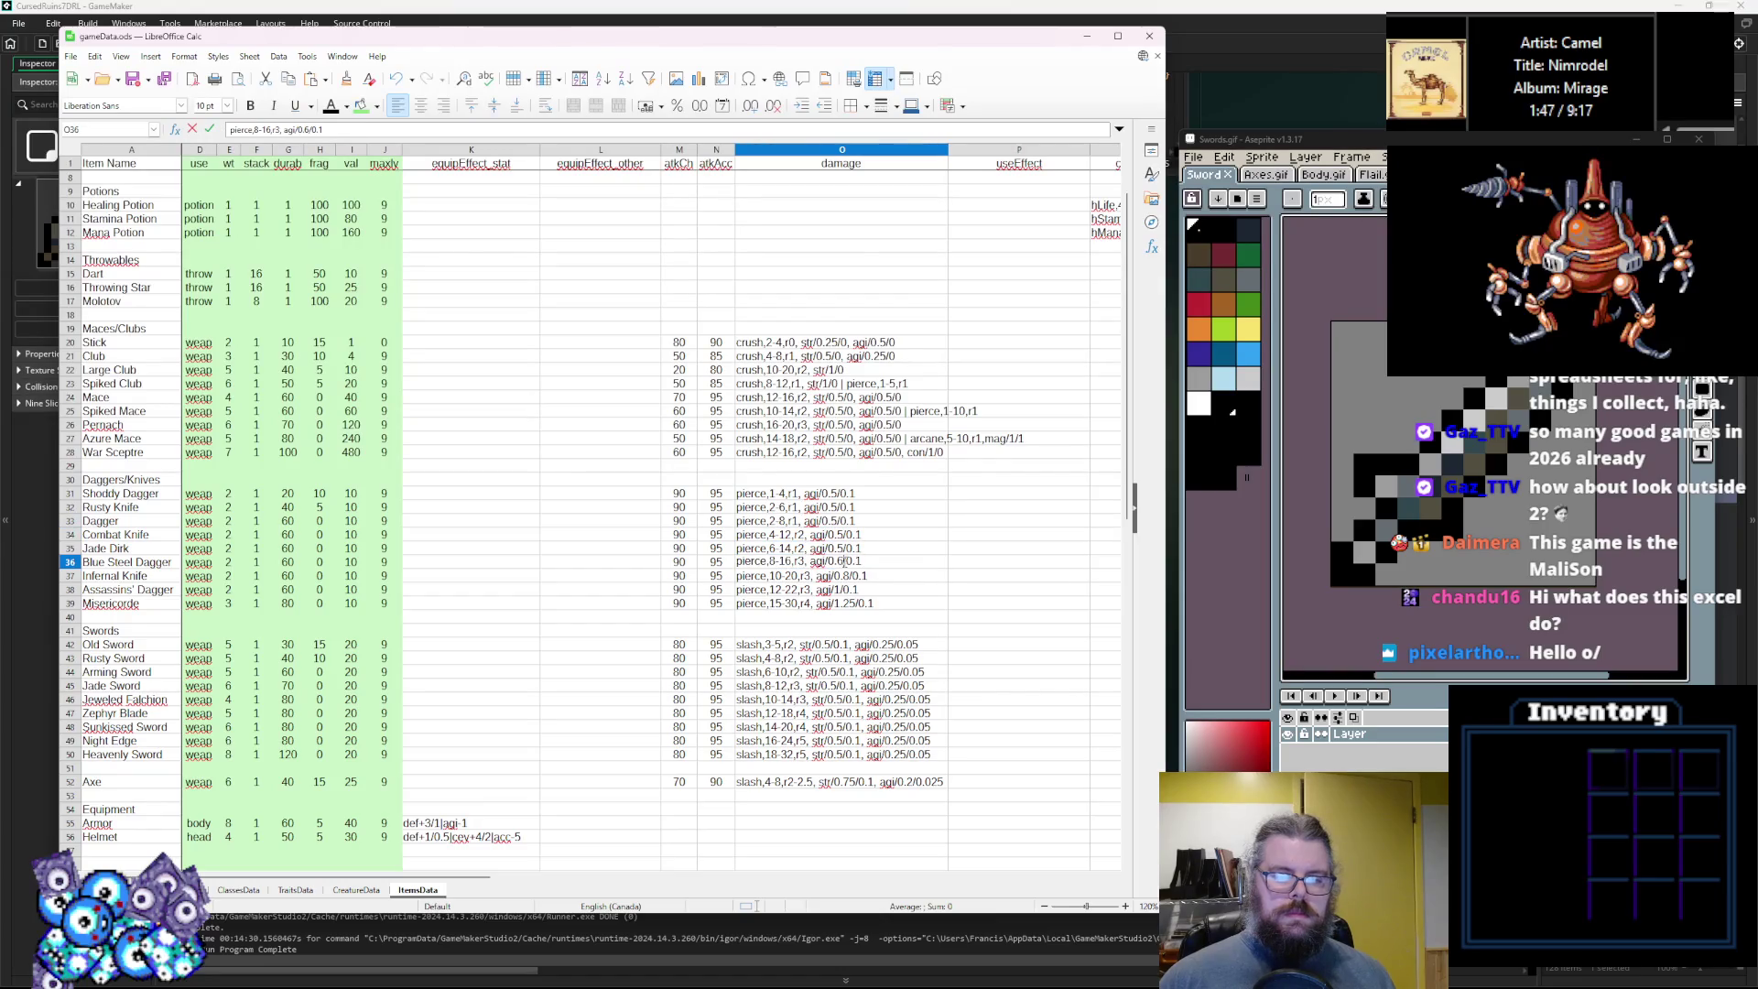
# Set Infernal Knife's agility multiplier to 1.
pyautogui.click(851, 575)
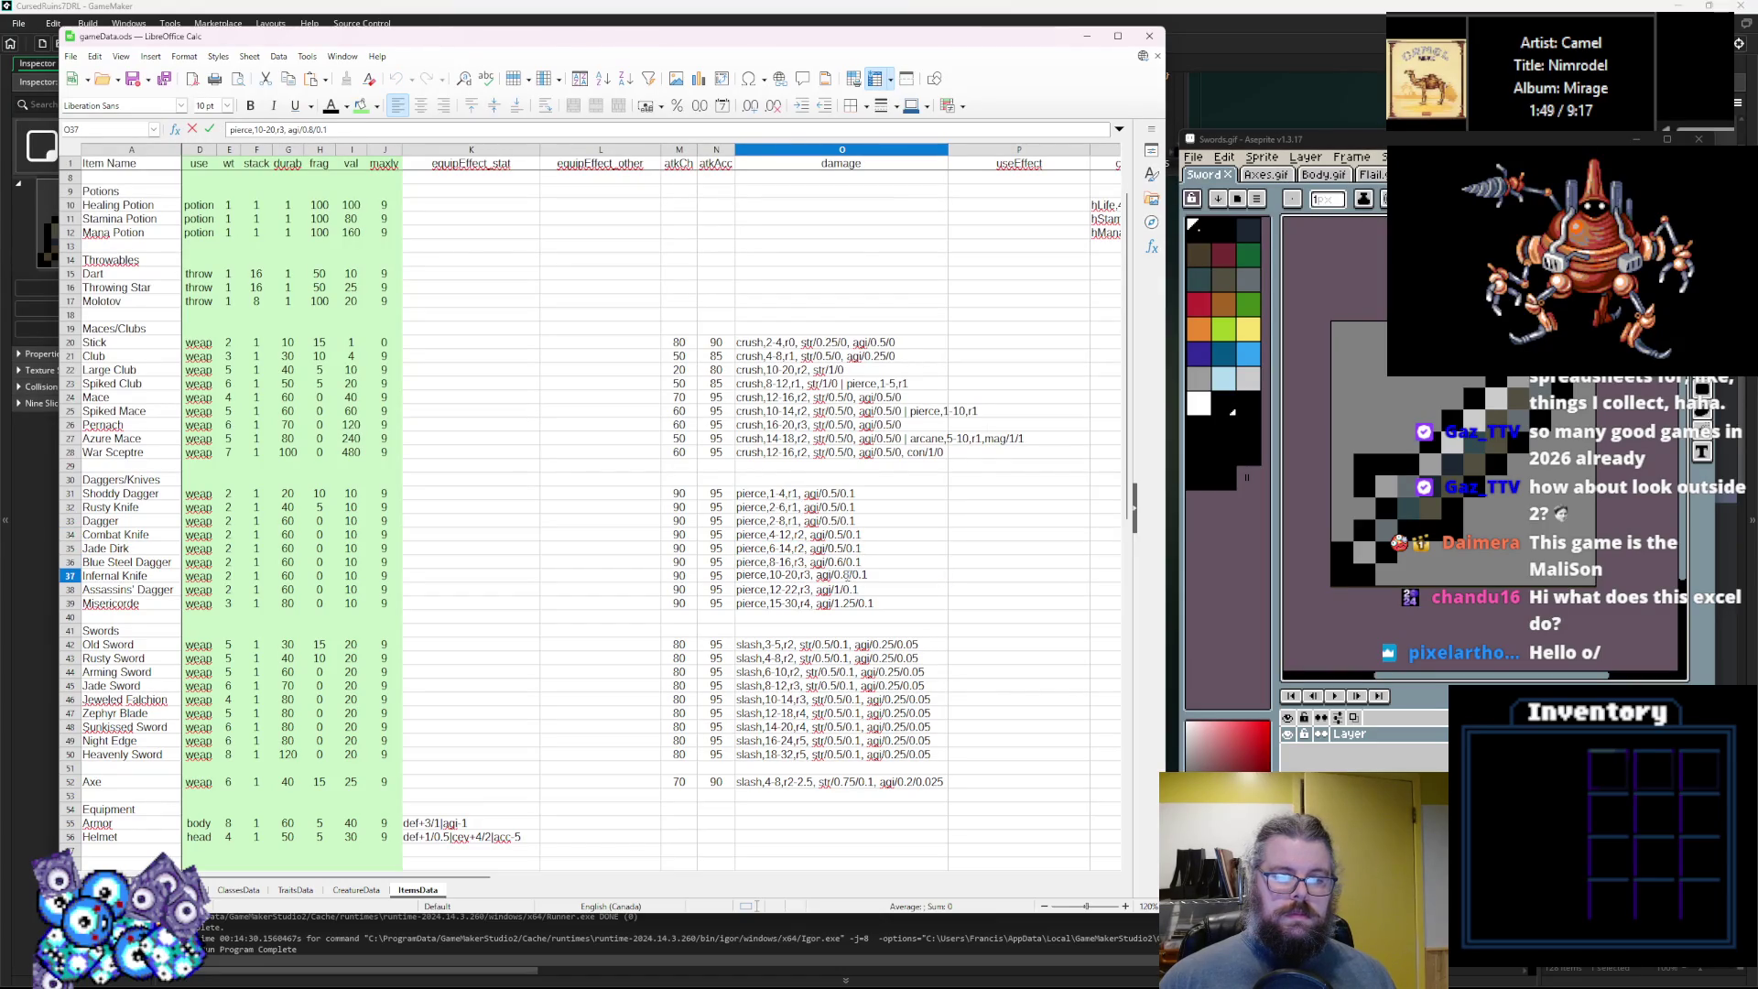
pyautogui.press('BackSpace')
pyautogui.press('BackSpace')
pyautogui.press('BackSpace')
pyautogui.write('1')
pyautogui.press('Up')
# Change the Blue Steel Dagger, Jade Dirk and Combat Knife agility multipliers to 0.75.
pyautogui.doubleClick(847, 561)
pyautogui.press('BackSpace')
pyautogui.write('7')
pyautogui.press('BackSpace')
pyautogui.write('5')
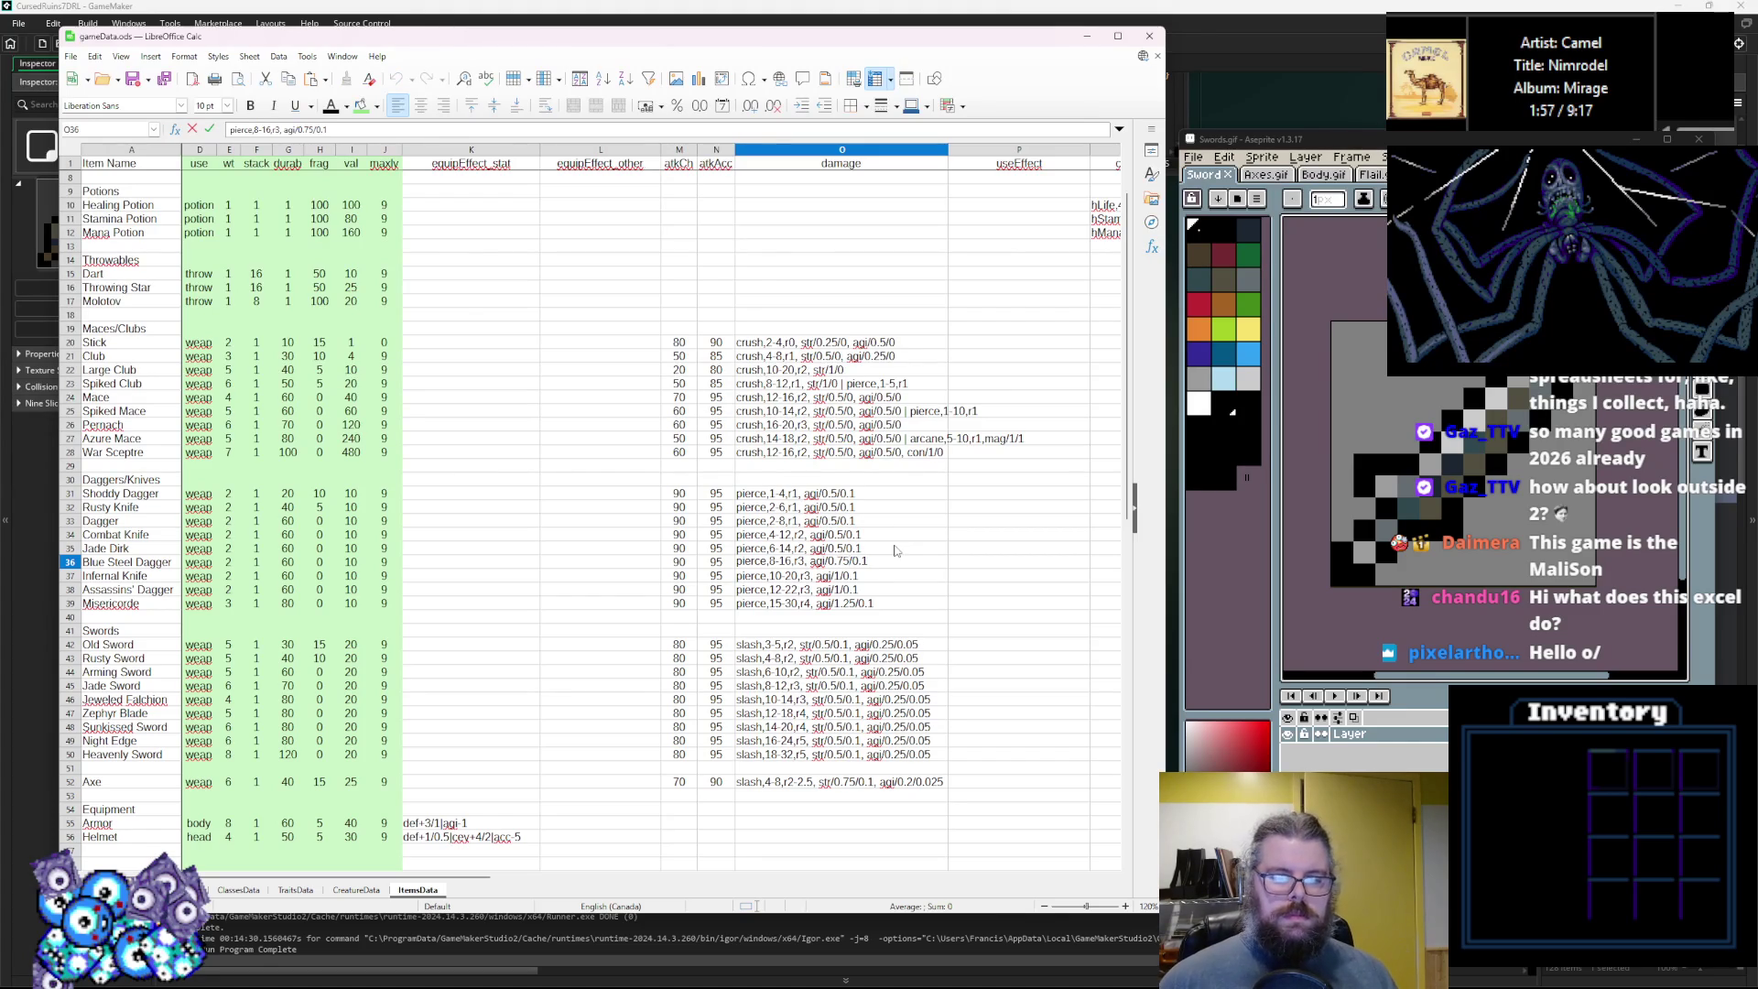
pyautogui.click(849, 549)
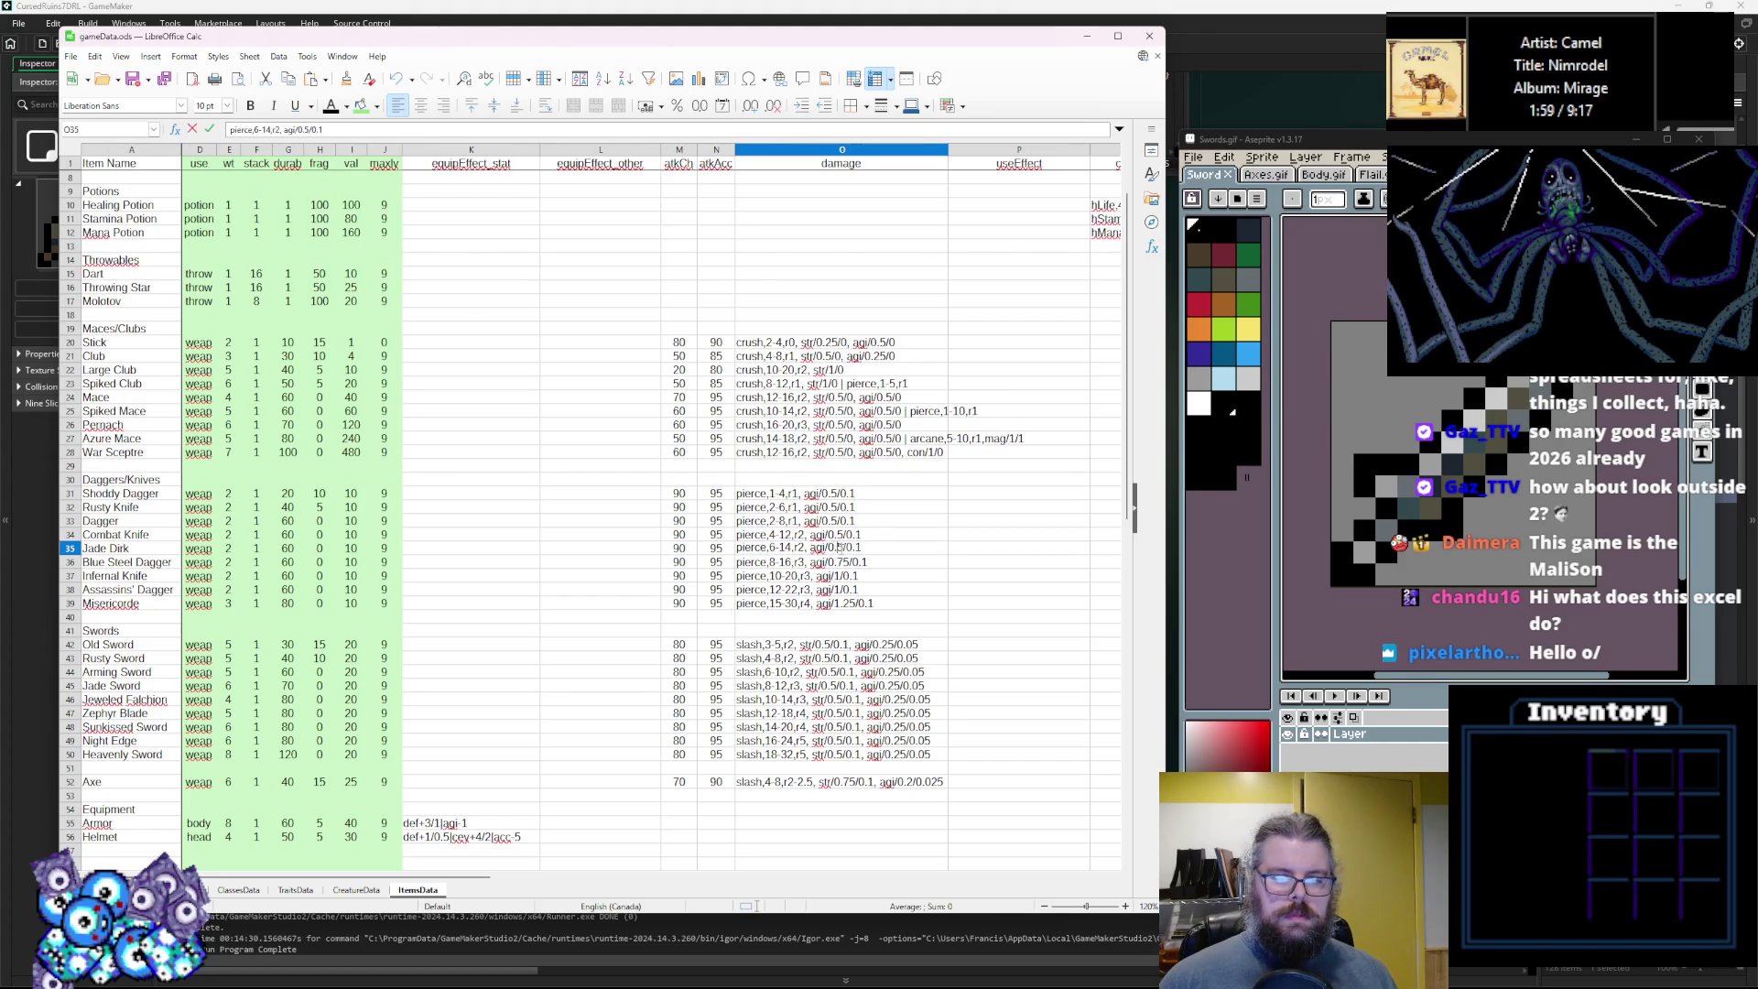
pyautogui.write('7')
pyautogui.click(840, 533)
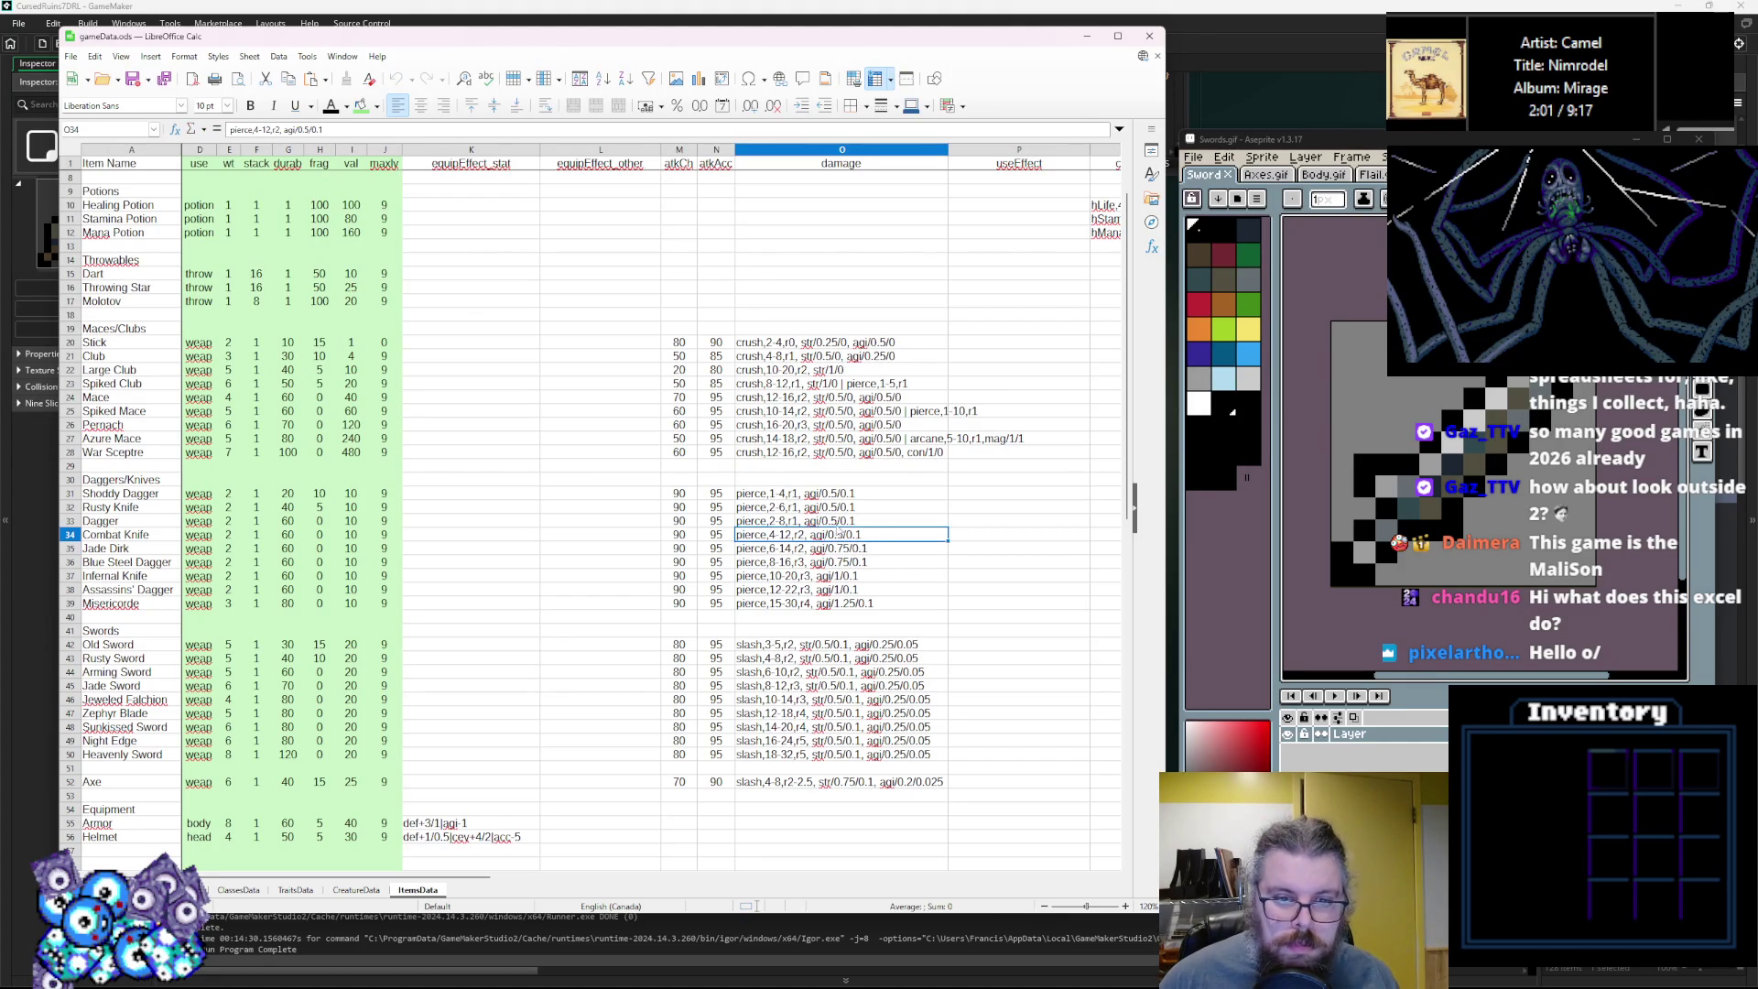
pyautogui.doubleClick(839, 534)
pyautogui.write('7')
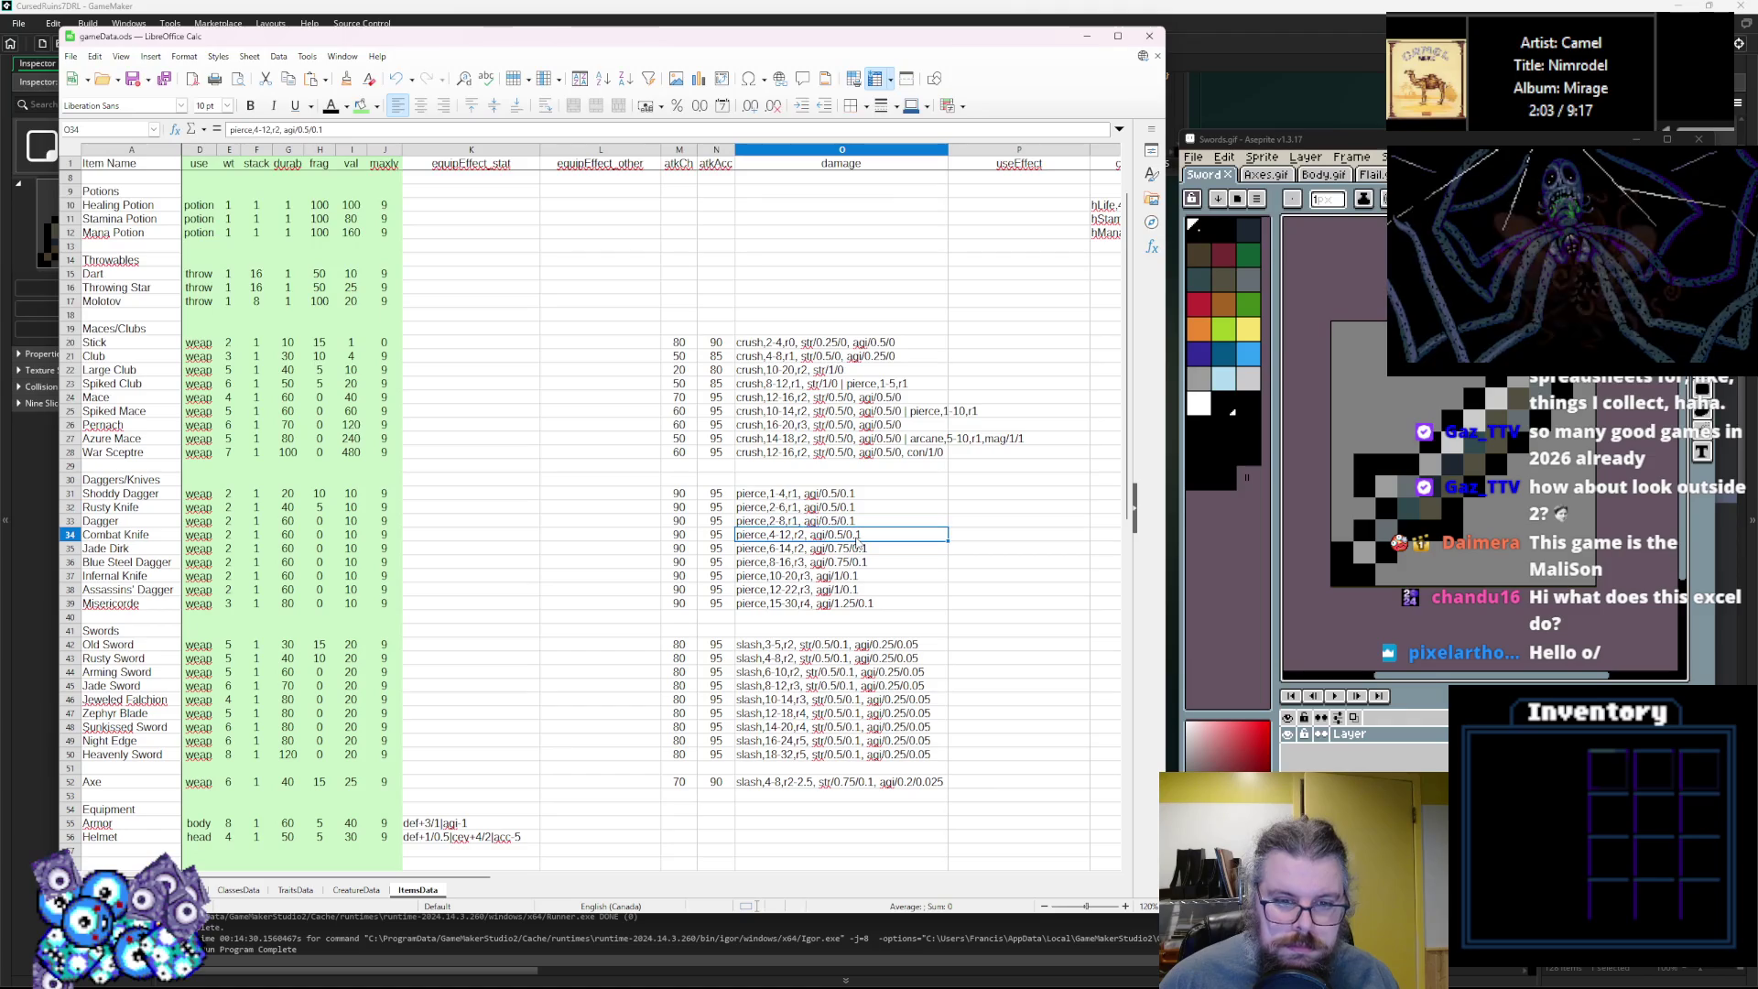
pyautogui.click(847, 588)
# Append an acid,1.5 effect to Jade Dirk's damage string and review nearby damage entries.
pyautogui.click(875, 538)
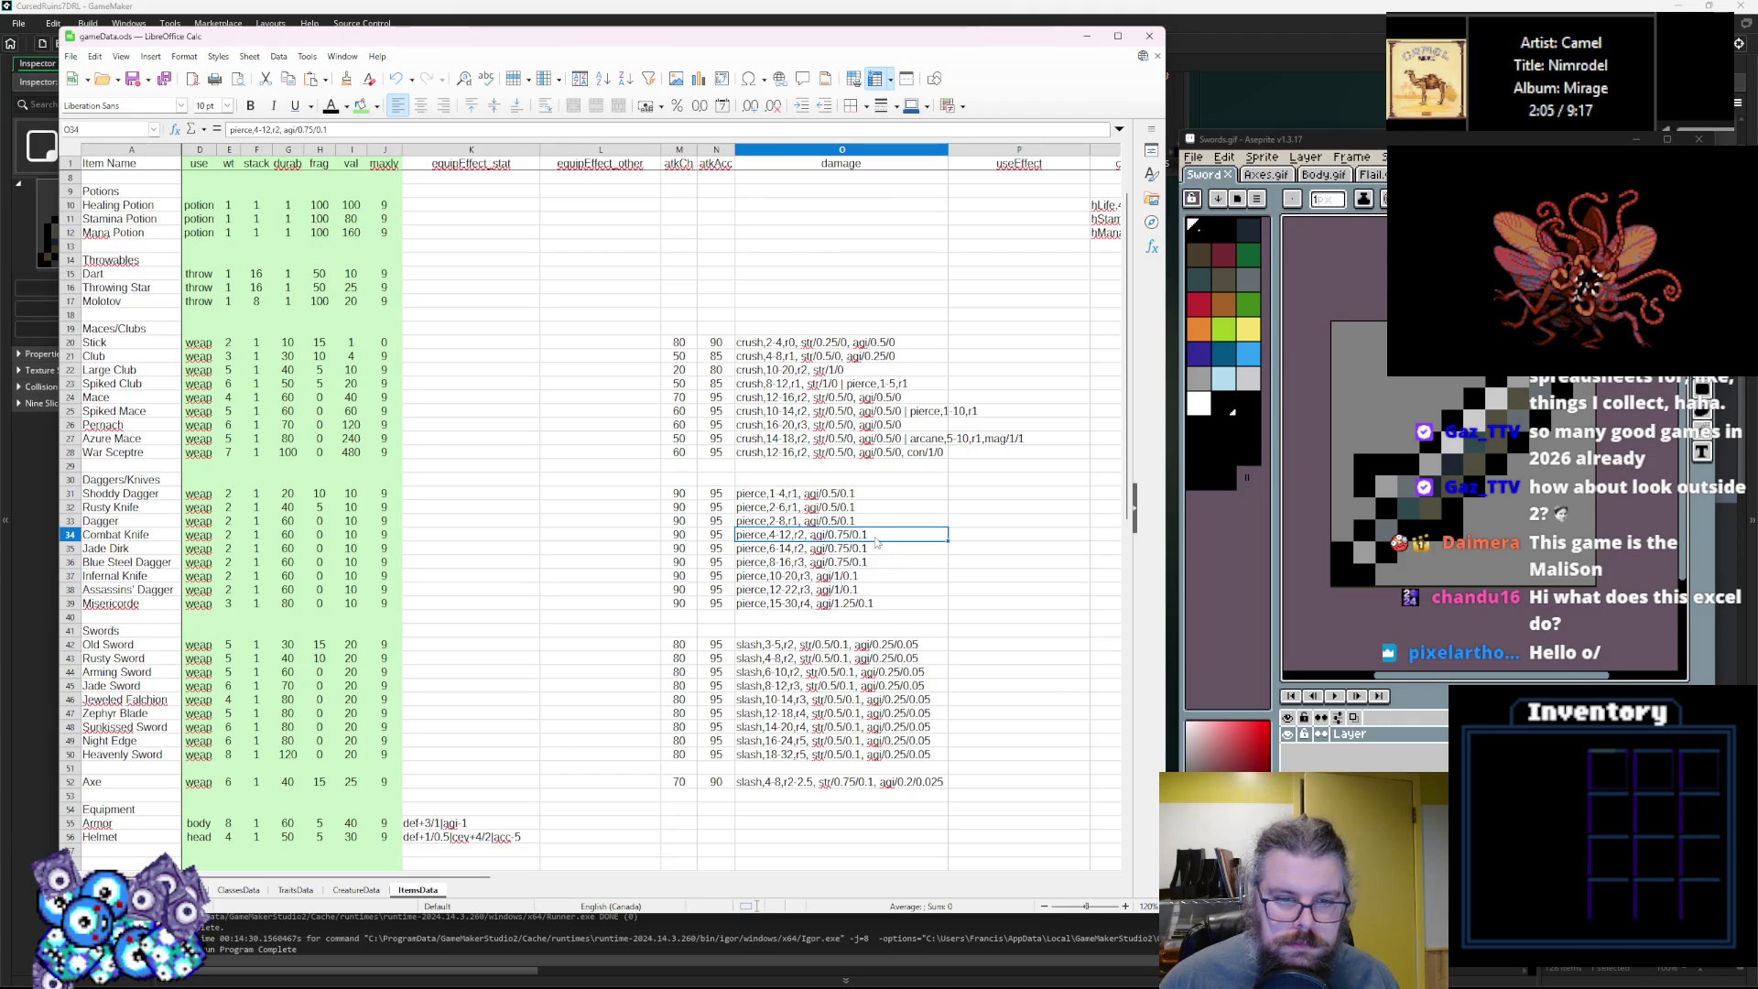
pyautogui.doubleClick(888, 533)
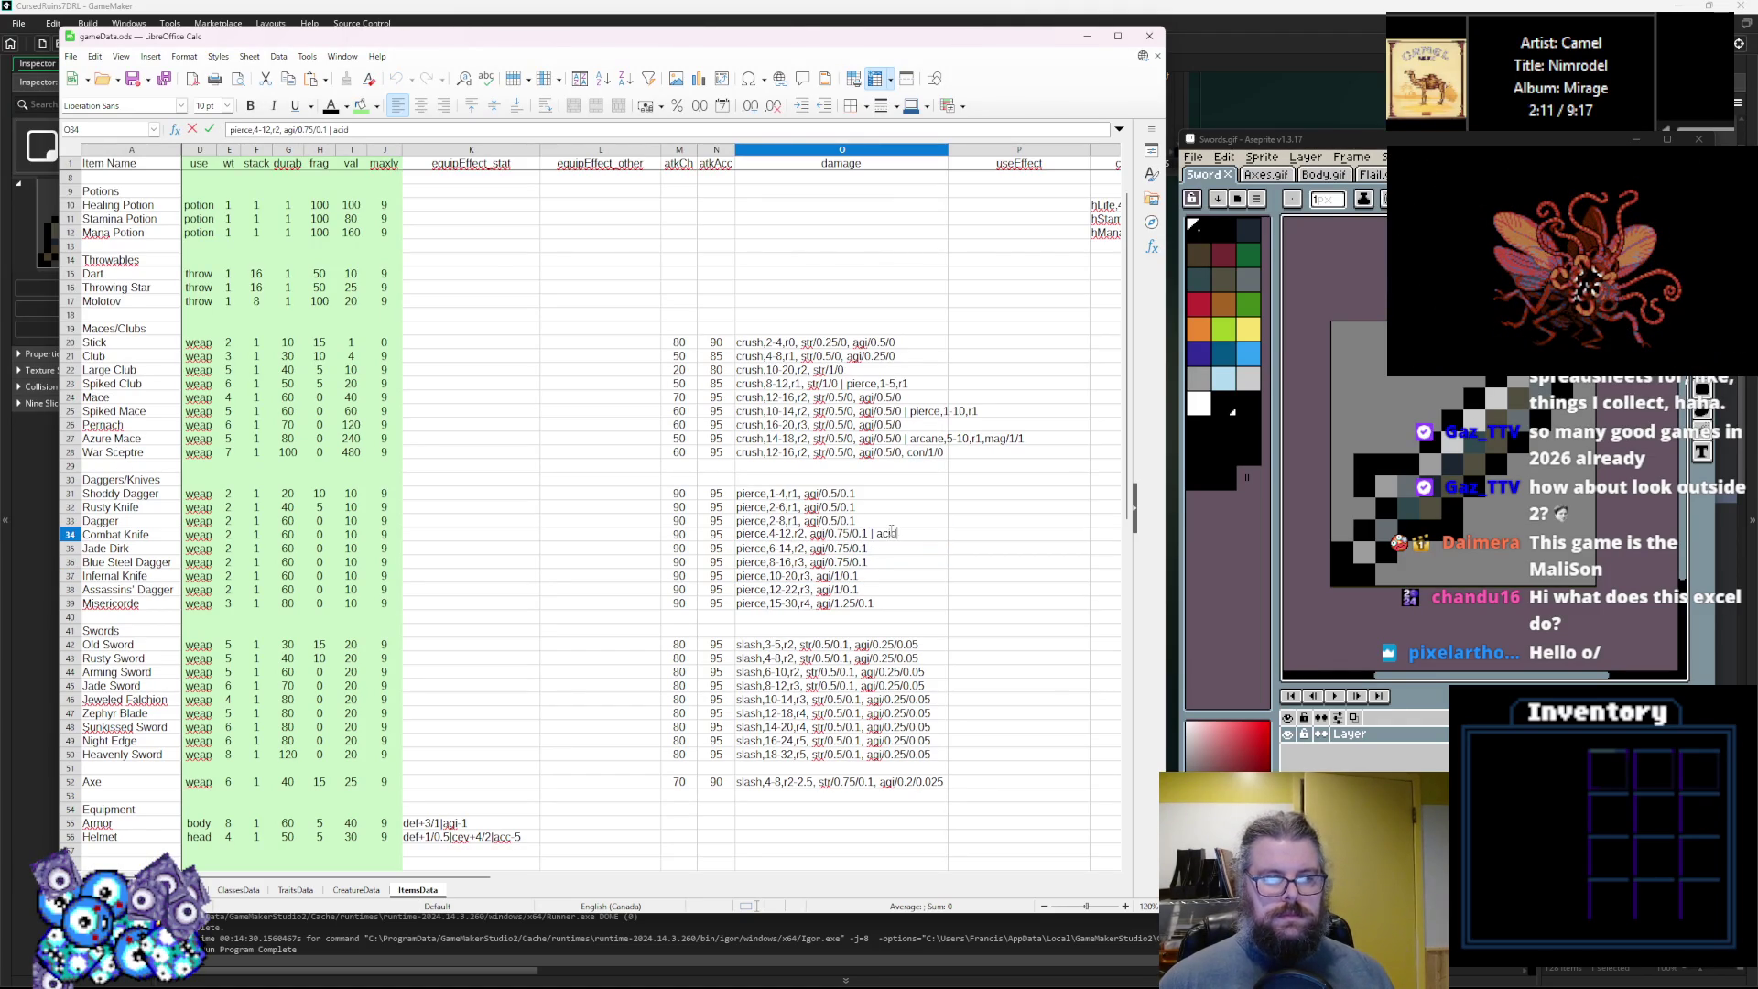
pyautogui.doubleClick(896, 549)
pyautogui.write('| acid,1-5')
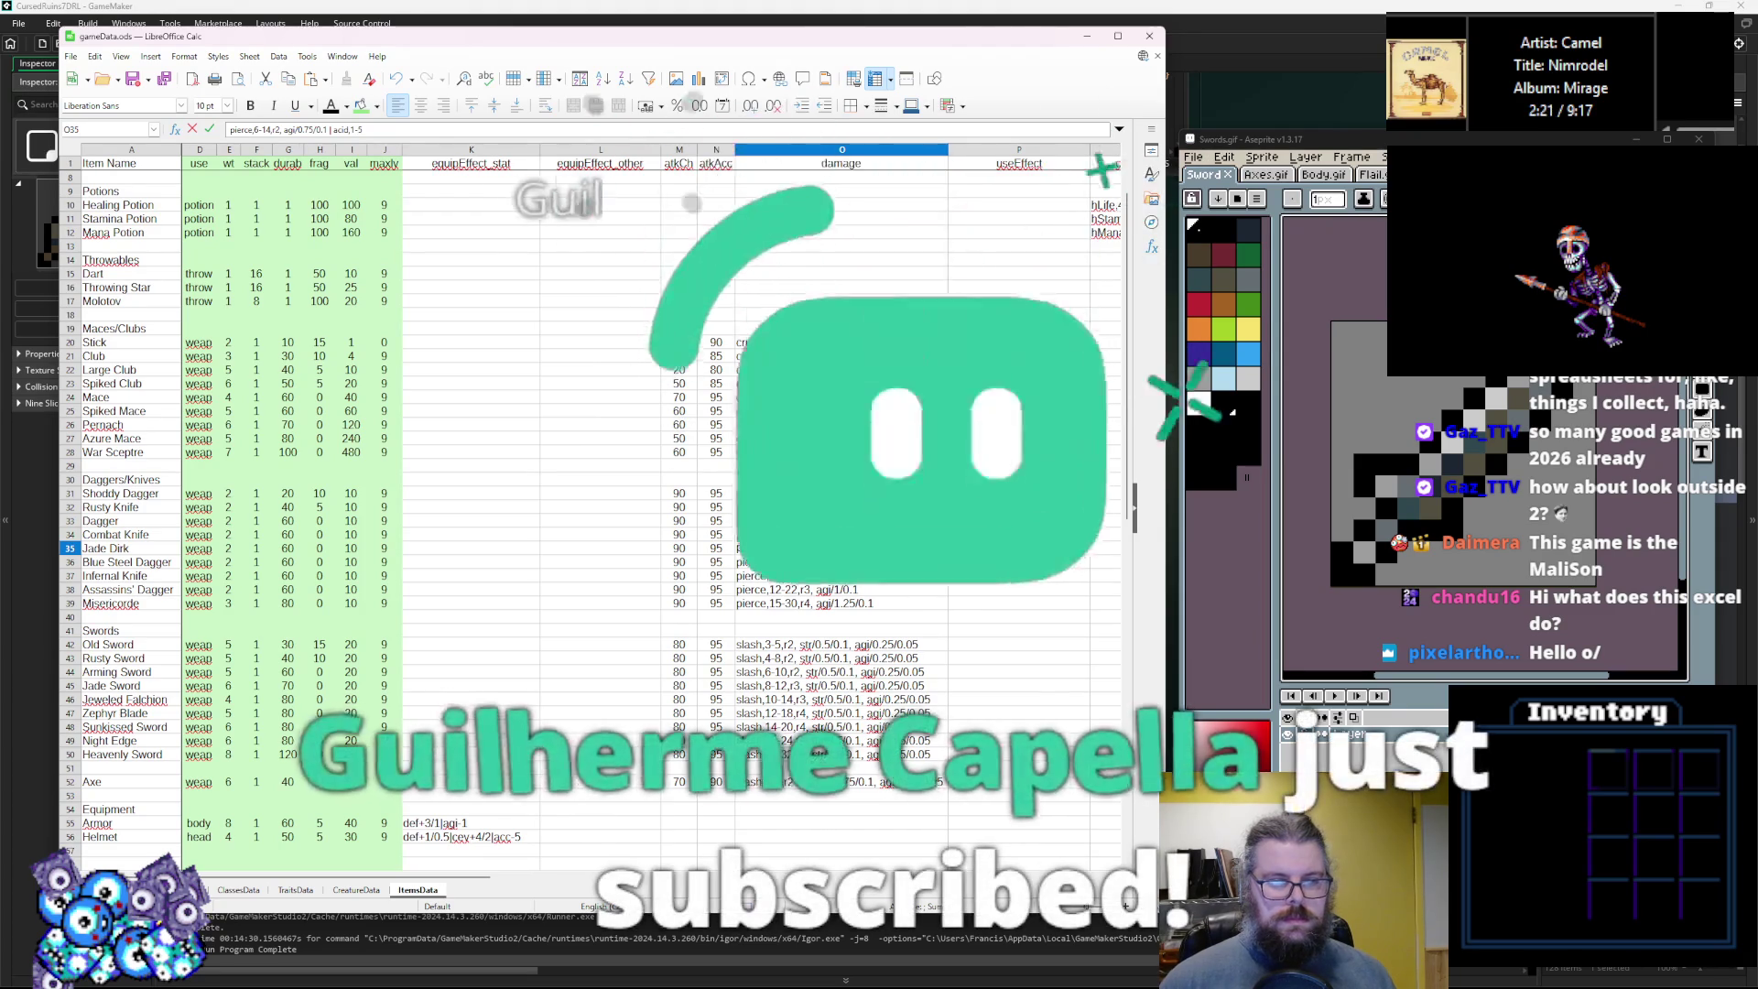
pyautogui.click(914, 577)
pyautogui.click(916, 562)
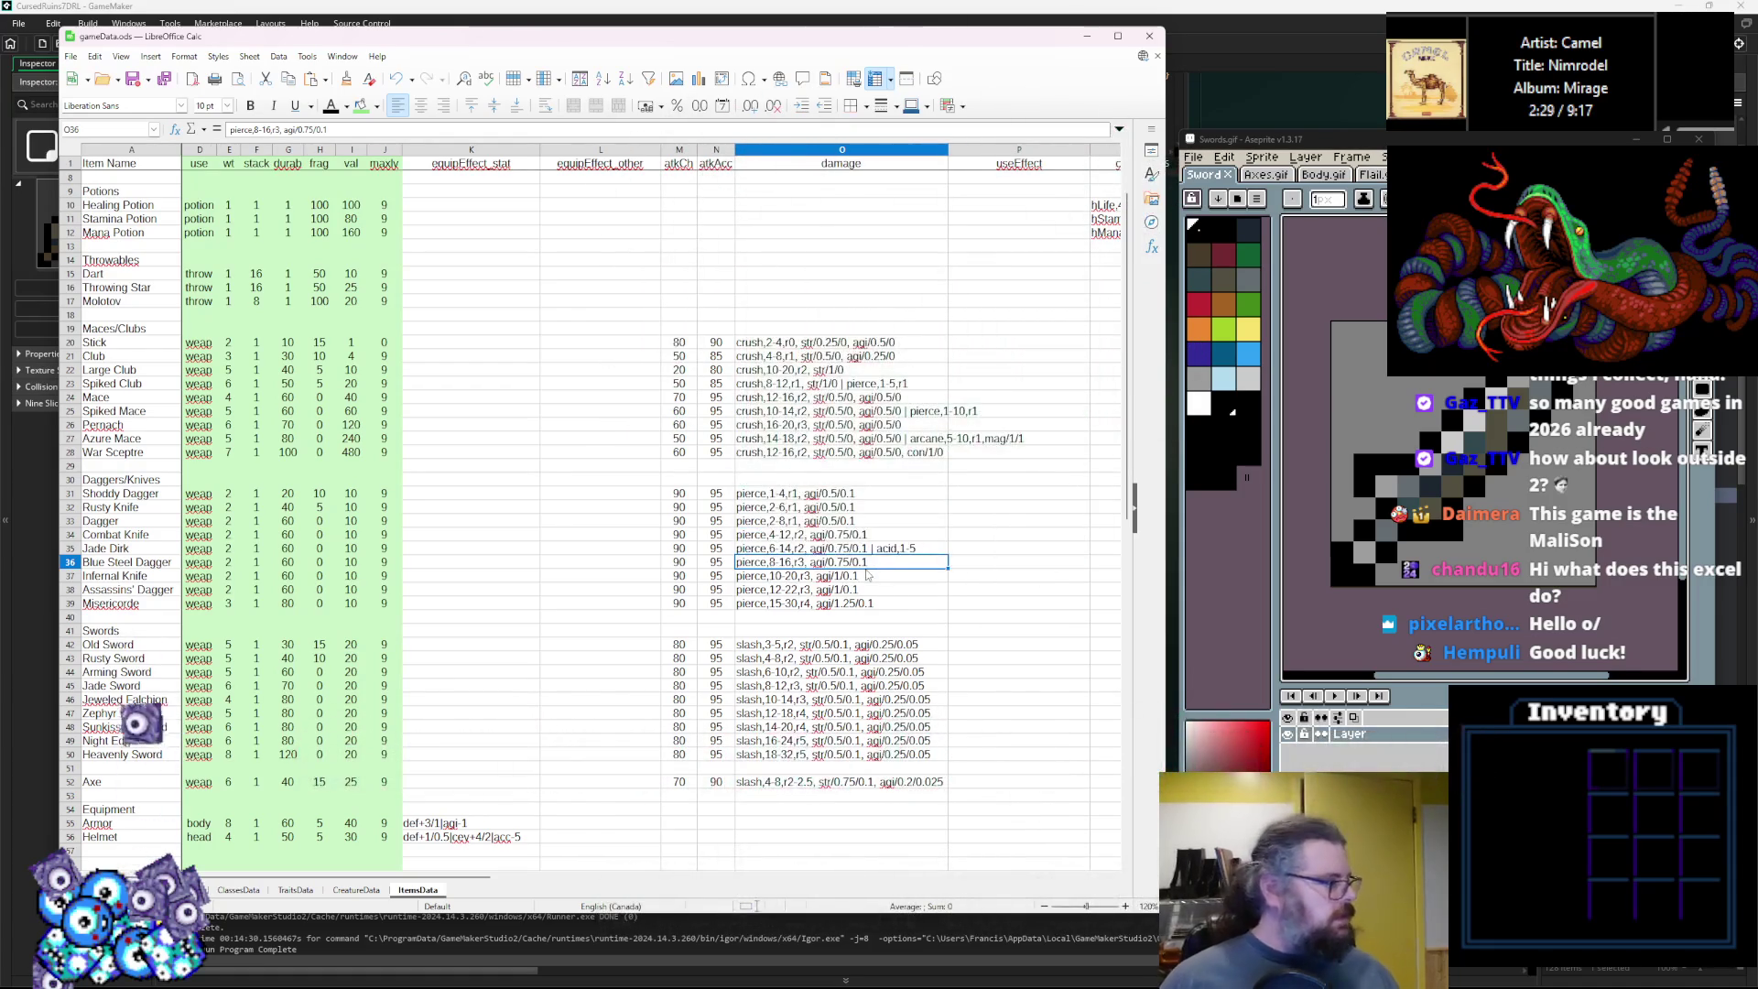
pyautogui.click(819, 631)
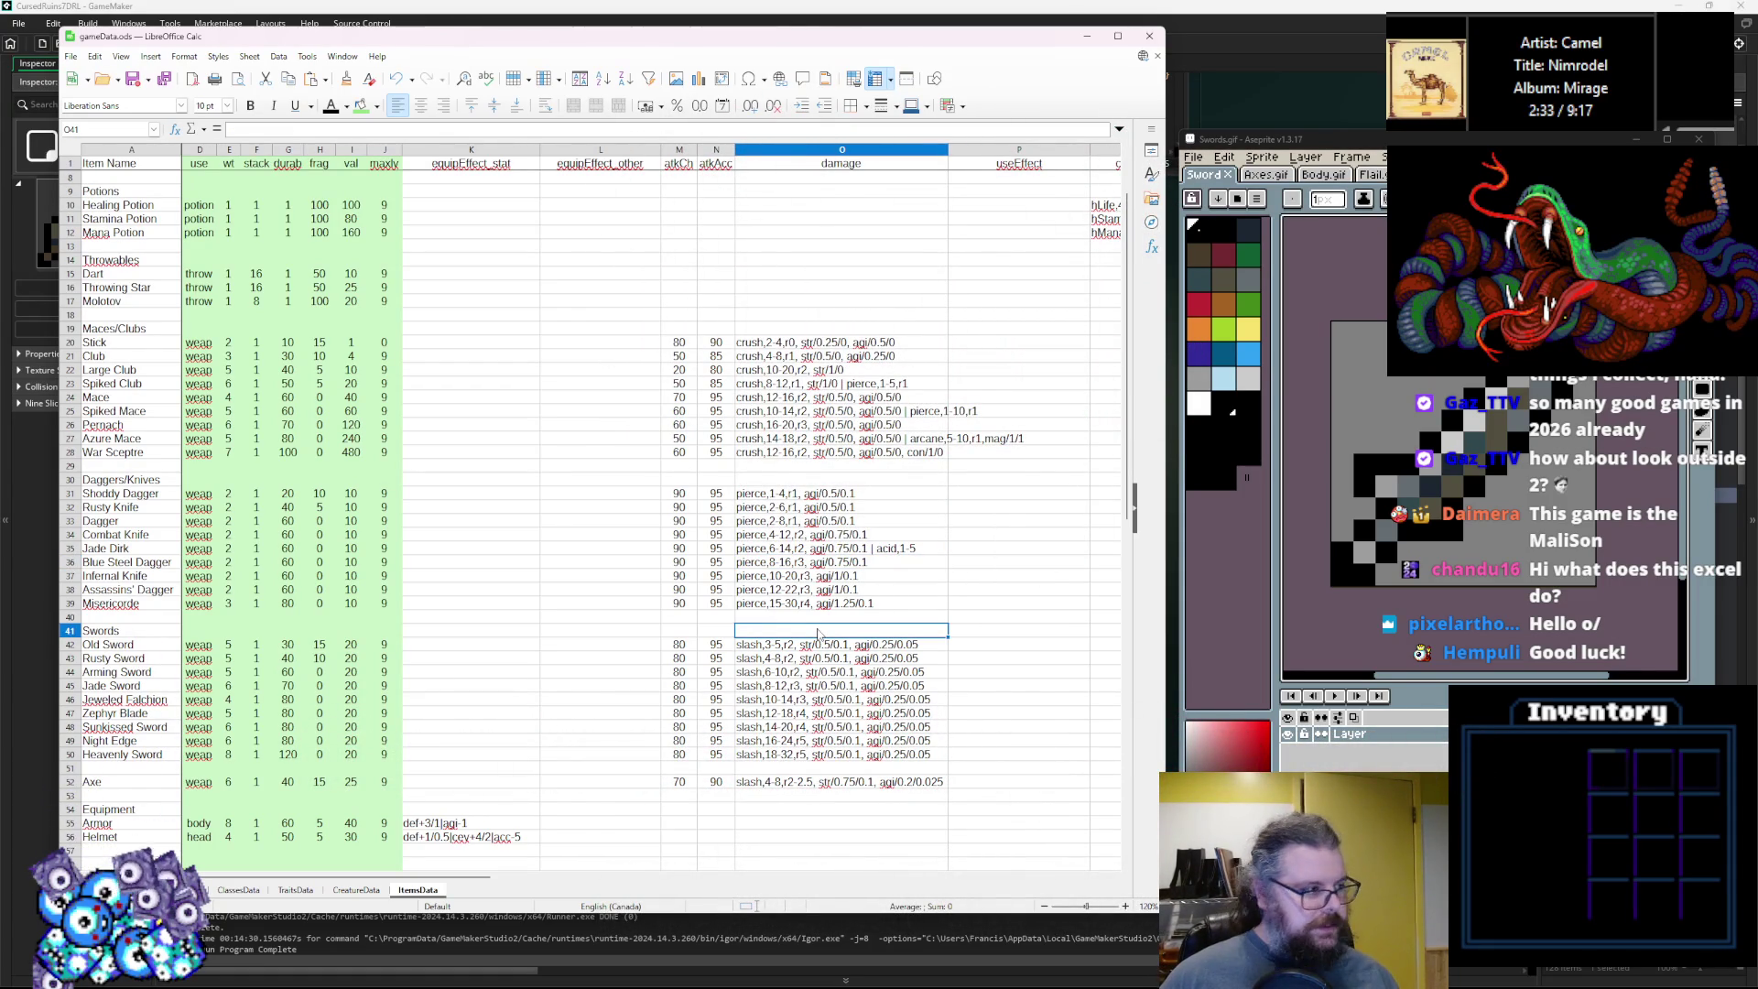
pyautogui.click(826, 659)
pyautogui.click(857, 591)
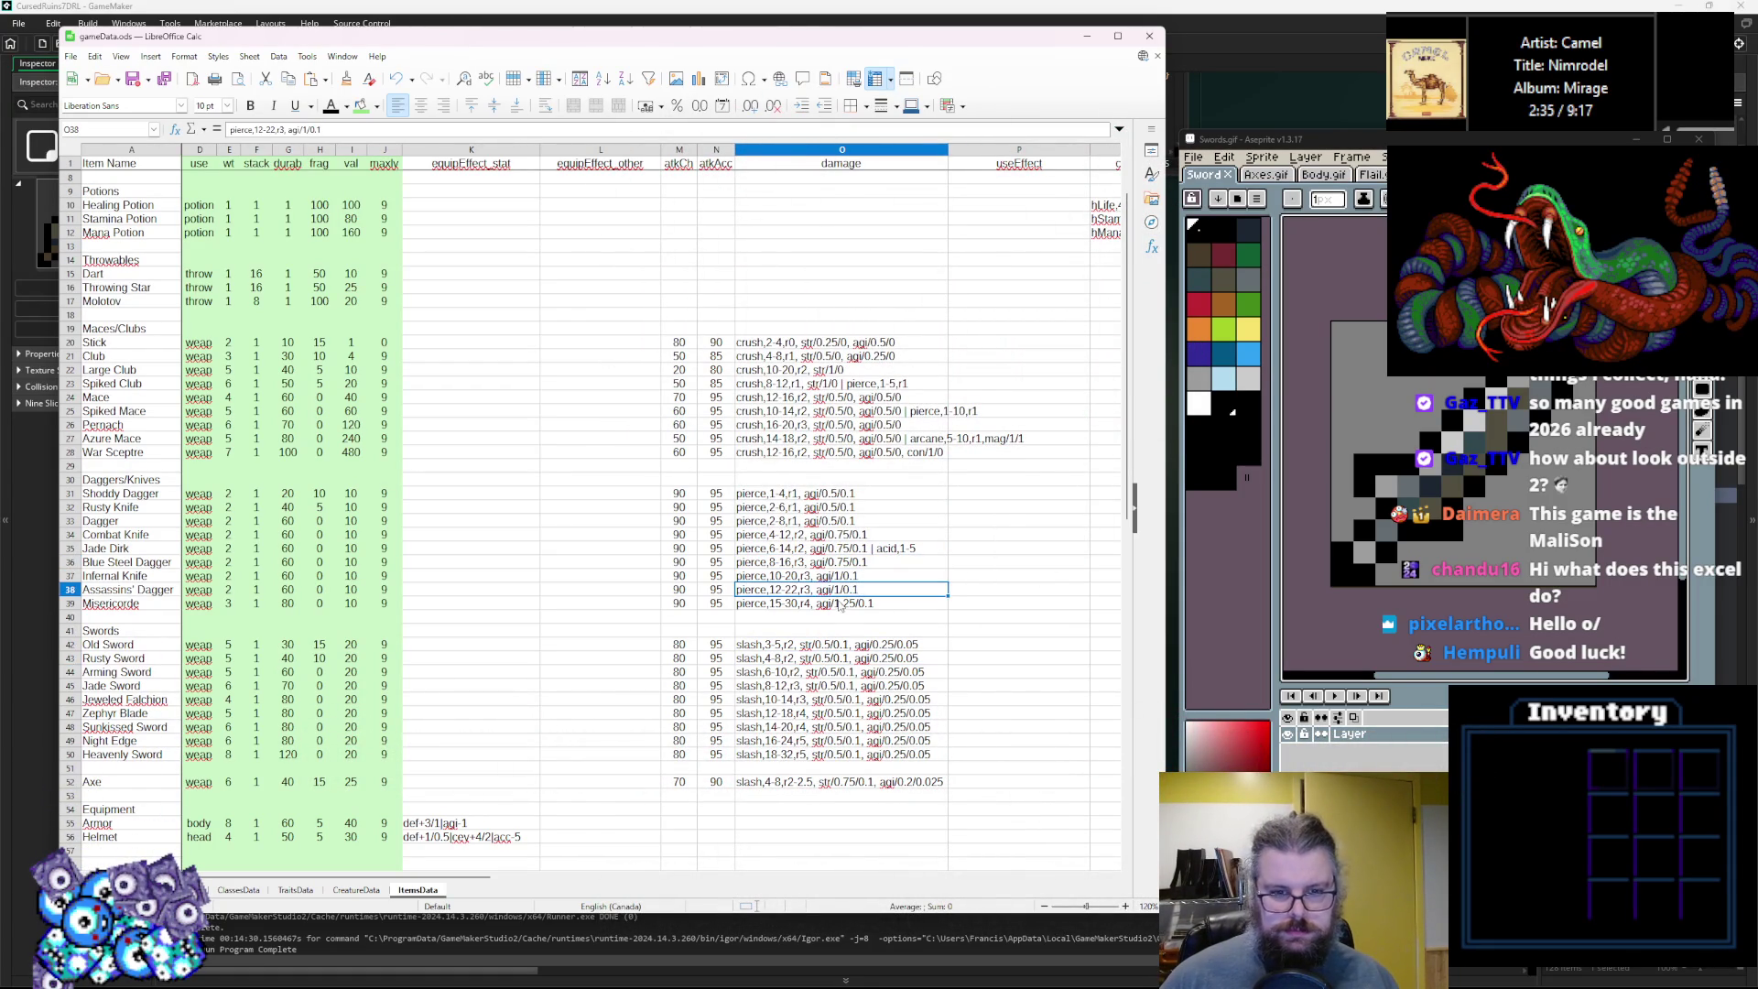
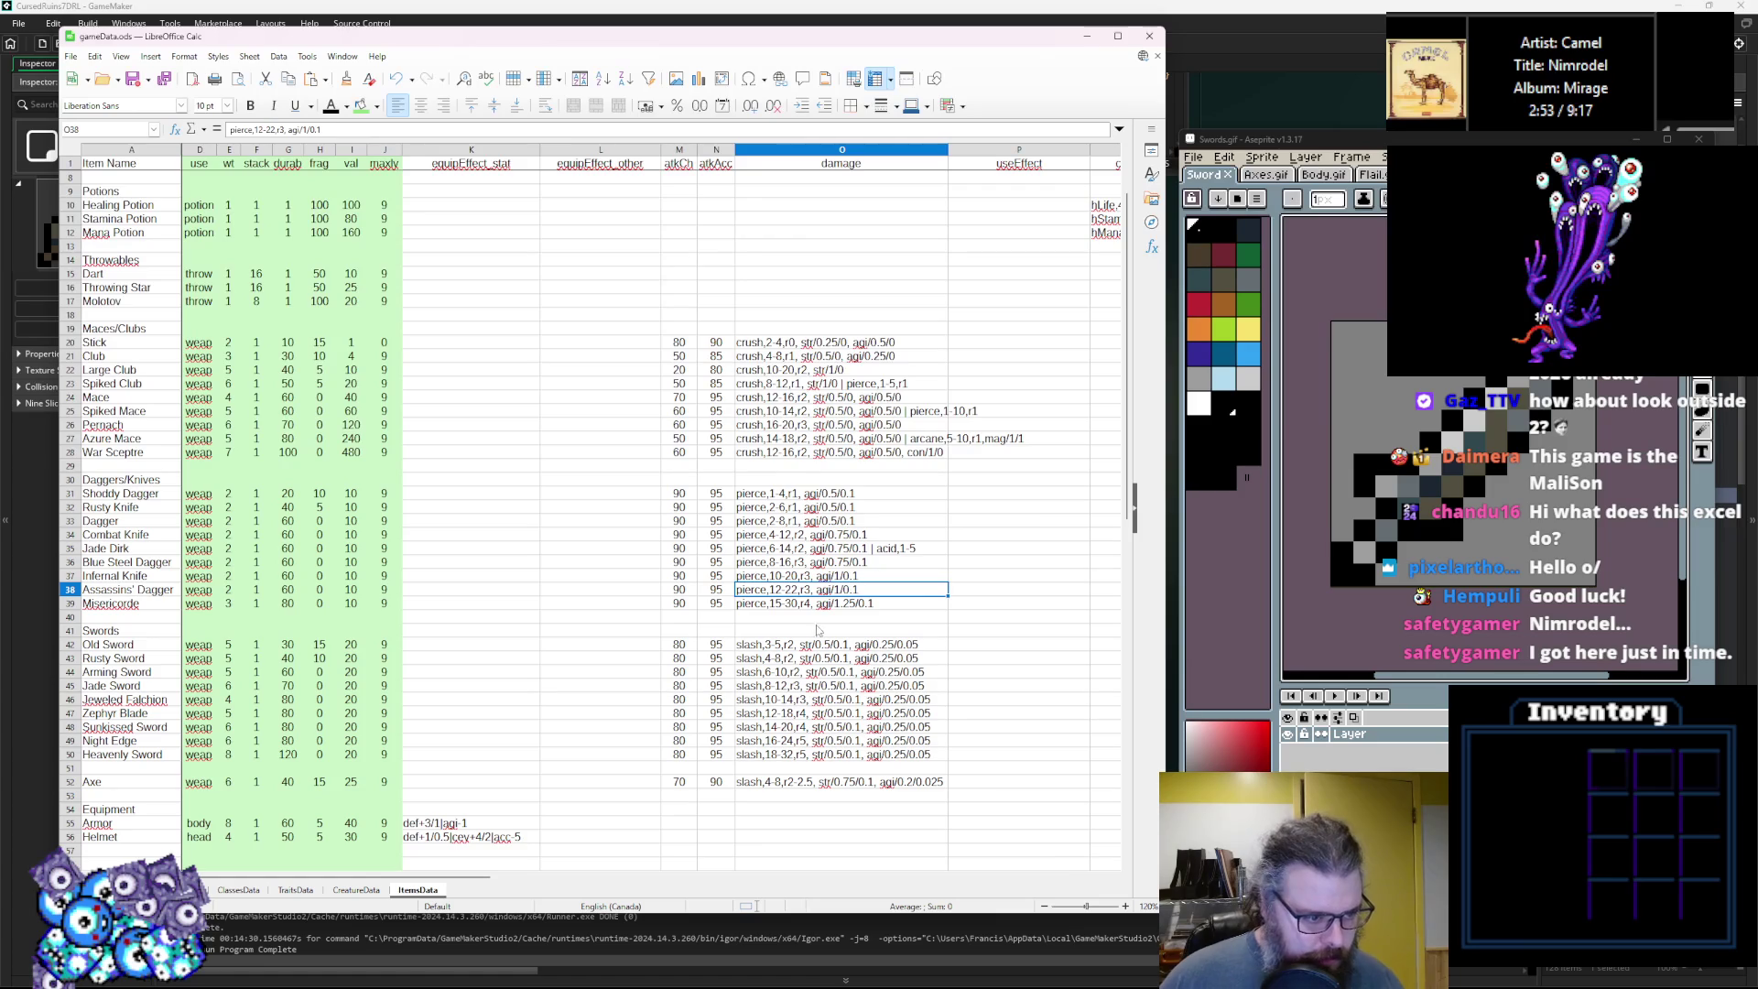
# Append ',1-10' fire damage to the Infernal Knife damage entry.
pyautogui.press('Up')
pyautogui.doubleClick(882, 575)
pyautogui.press('Up')
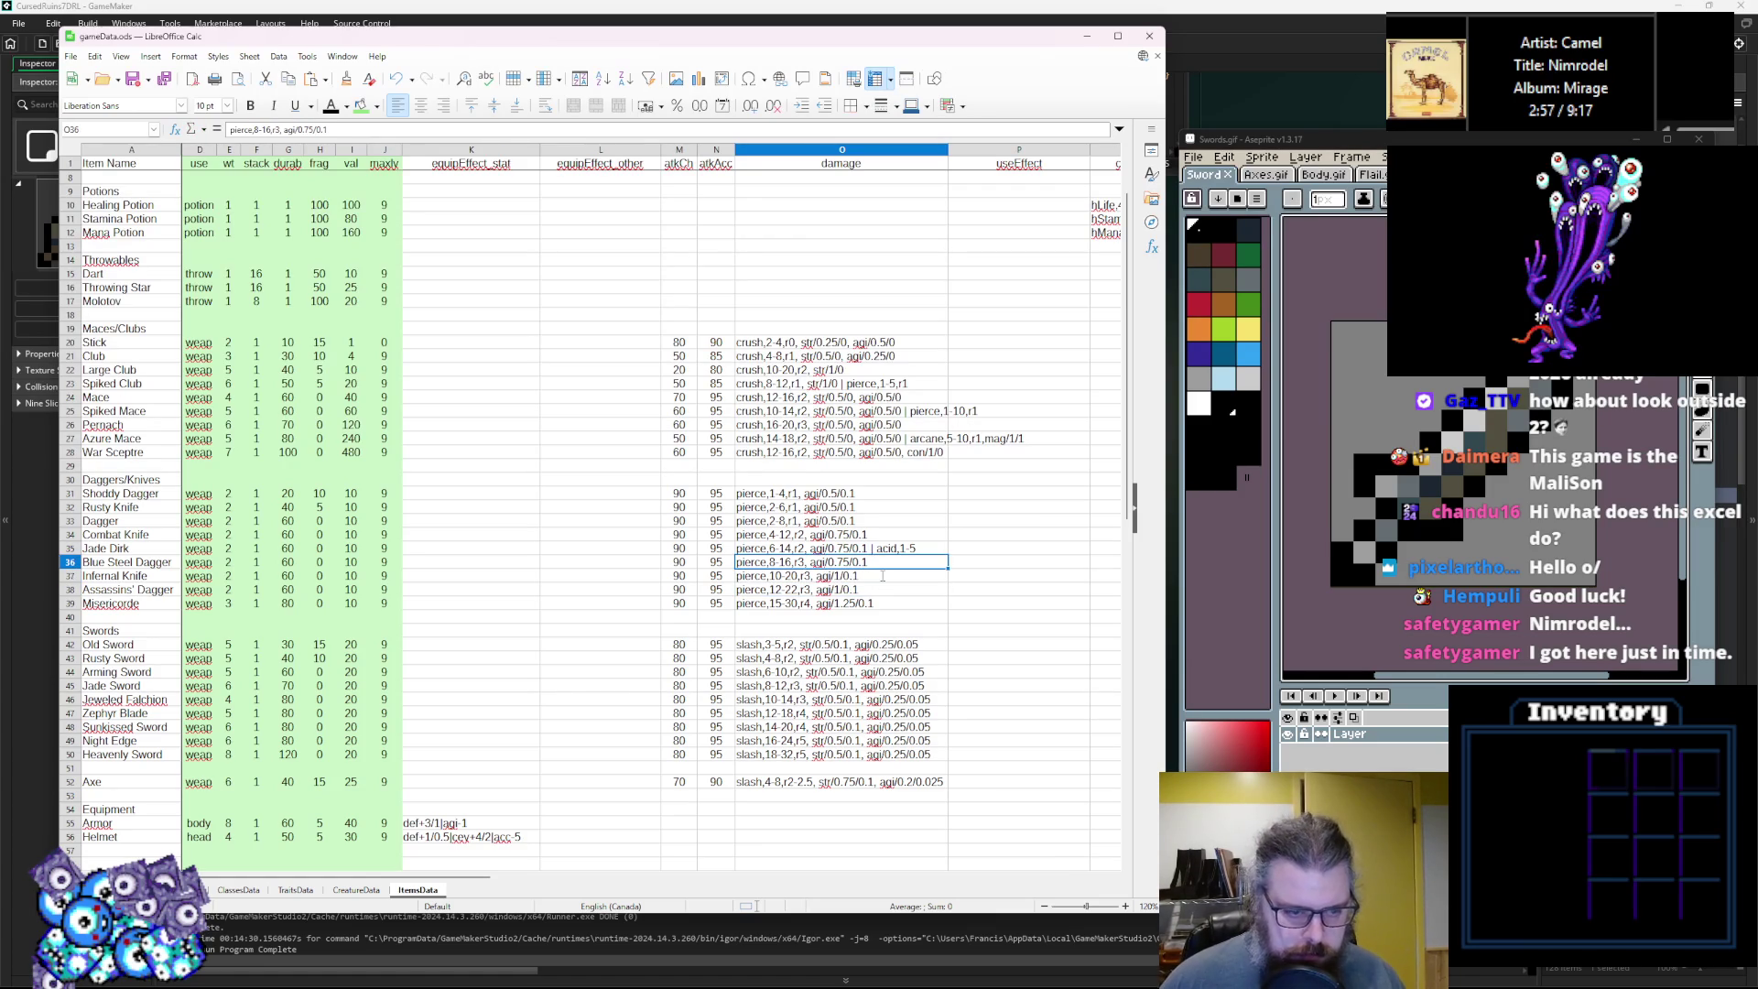
pyautogui.doubleClick(880, 577)
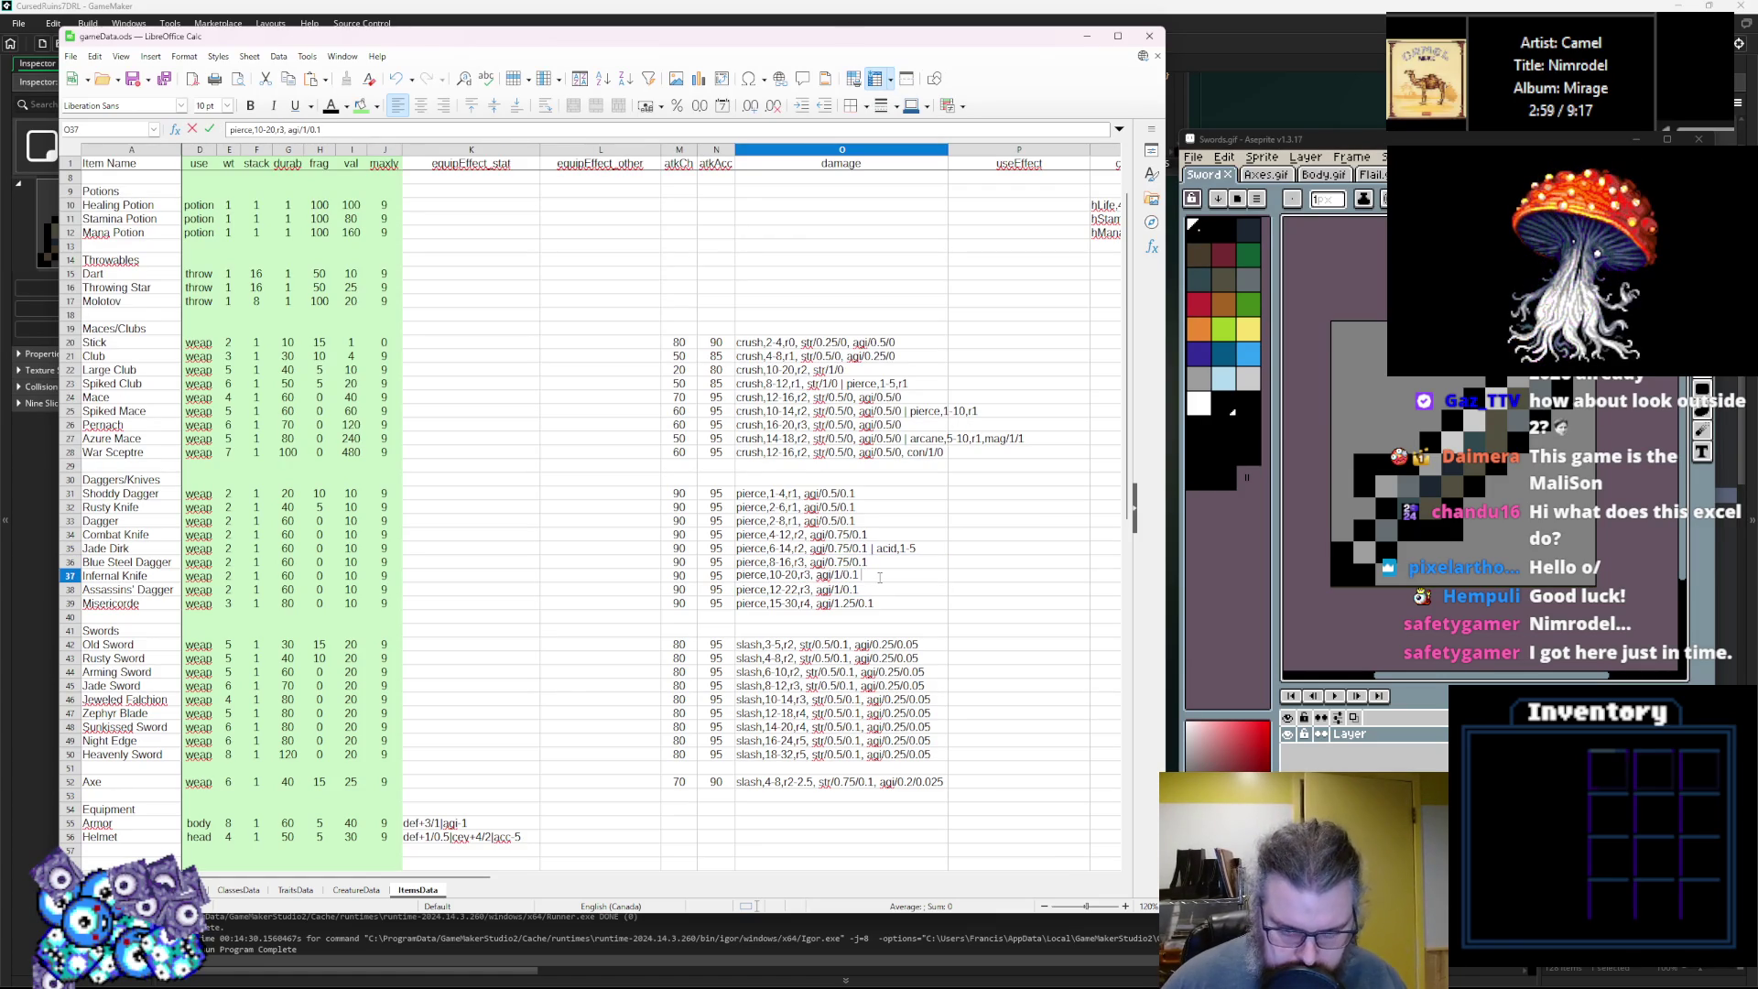
pyautogui.write('| fire,1-10')
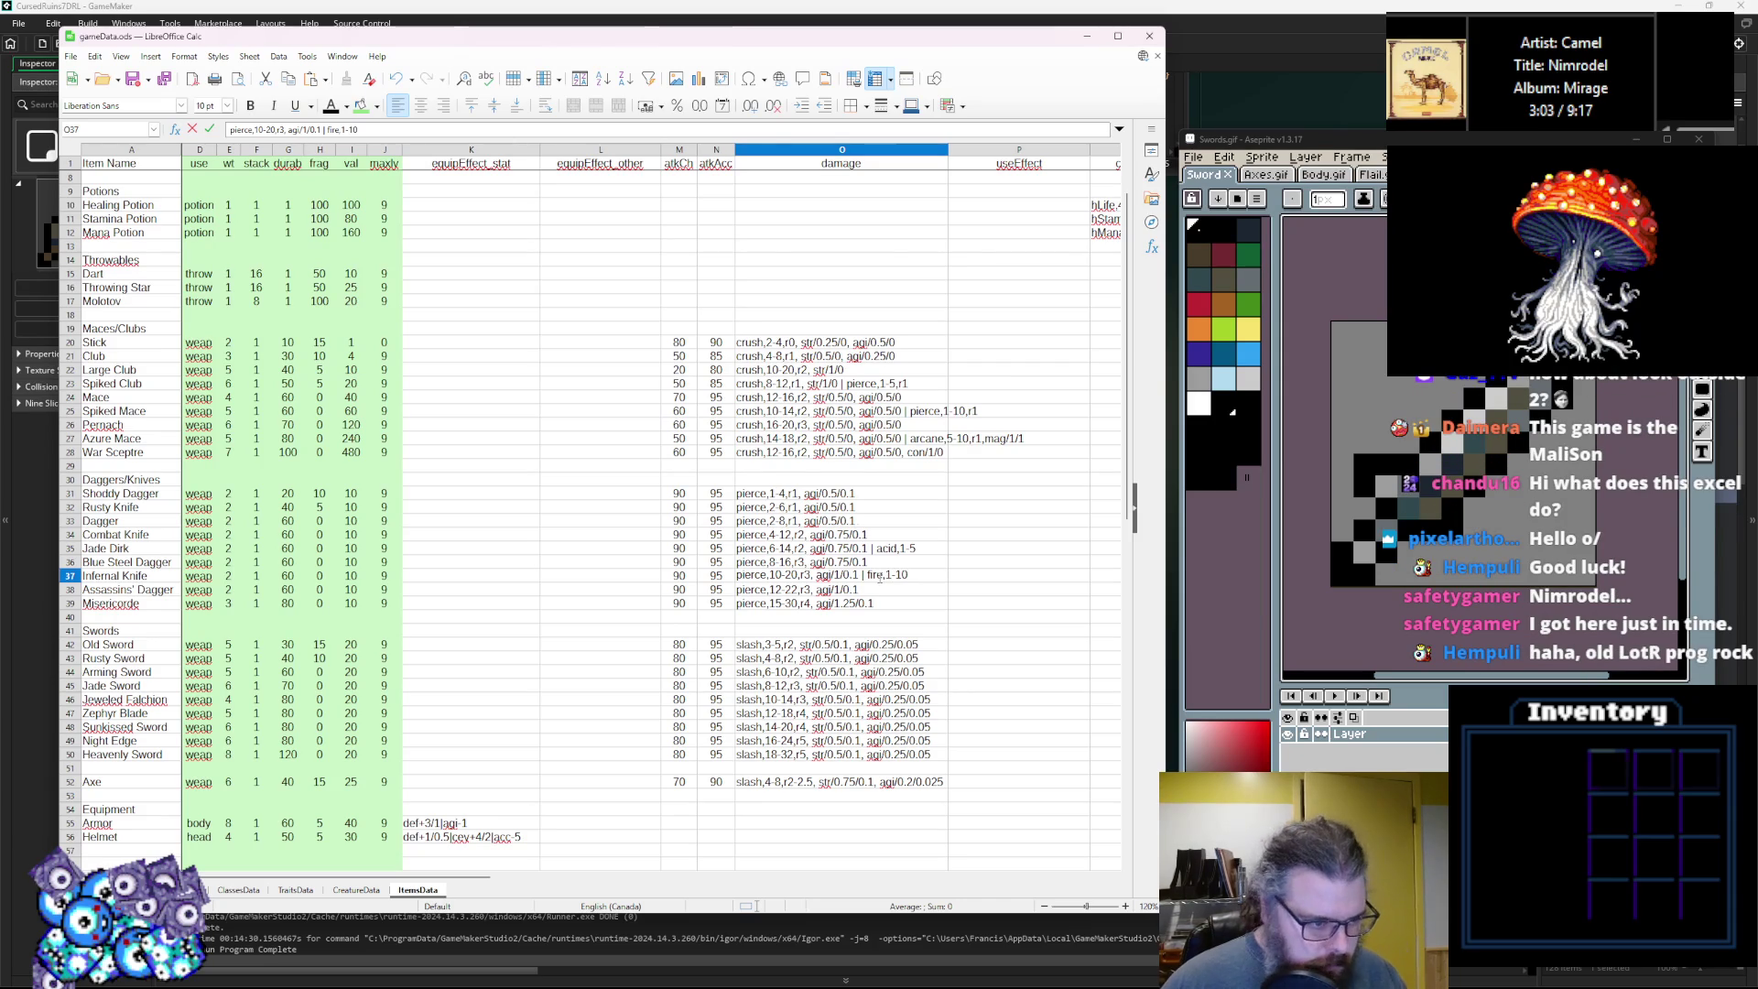
pyautogui.press('Return')
# Add the 1-10 fire damage component to the Sunkissed Sword damage entry.
pyautogui.doubleClick(915, 606)
pyautogui.click(927, 756)
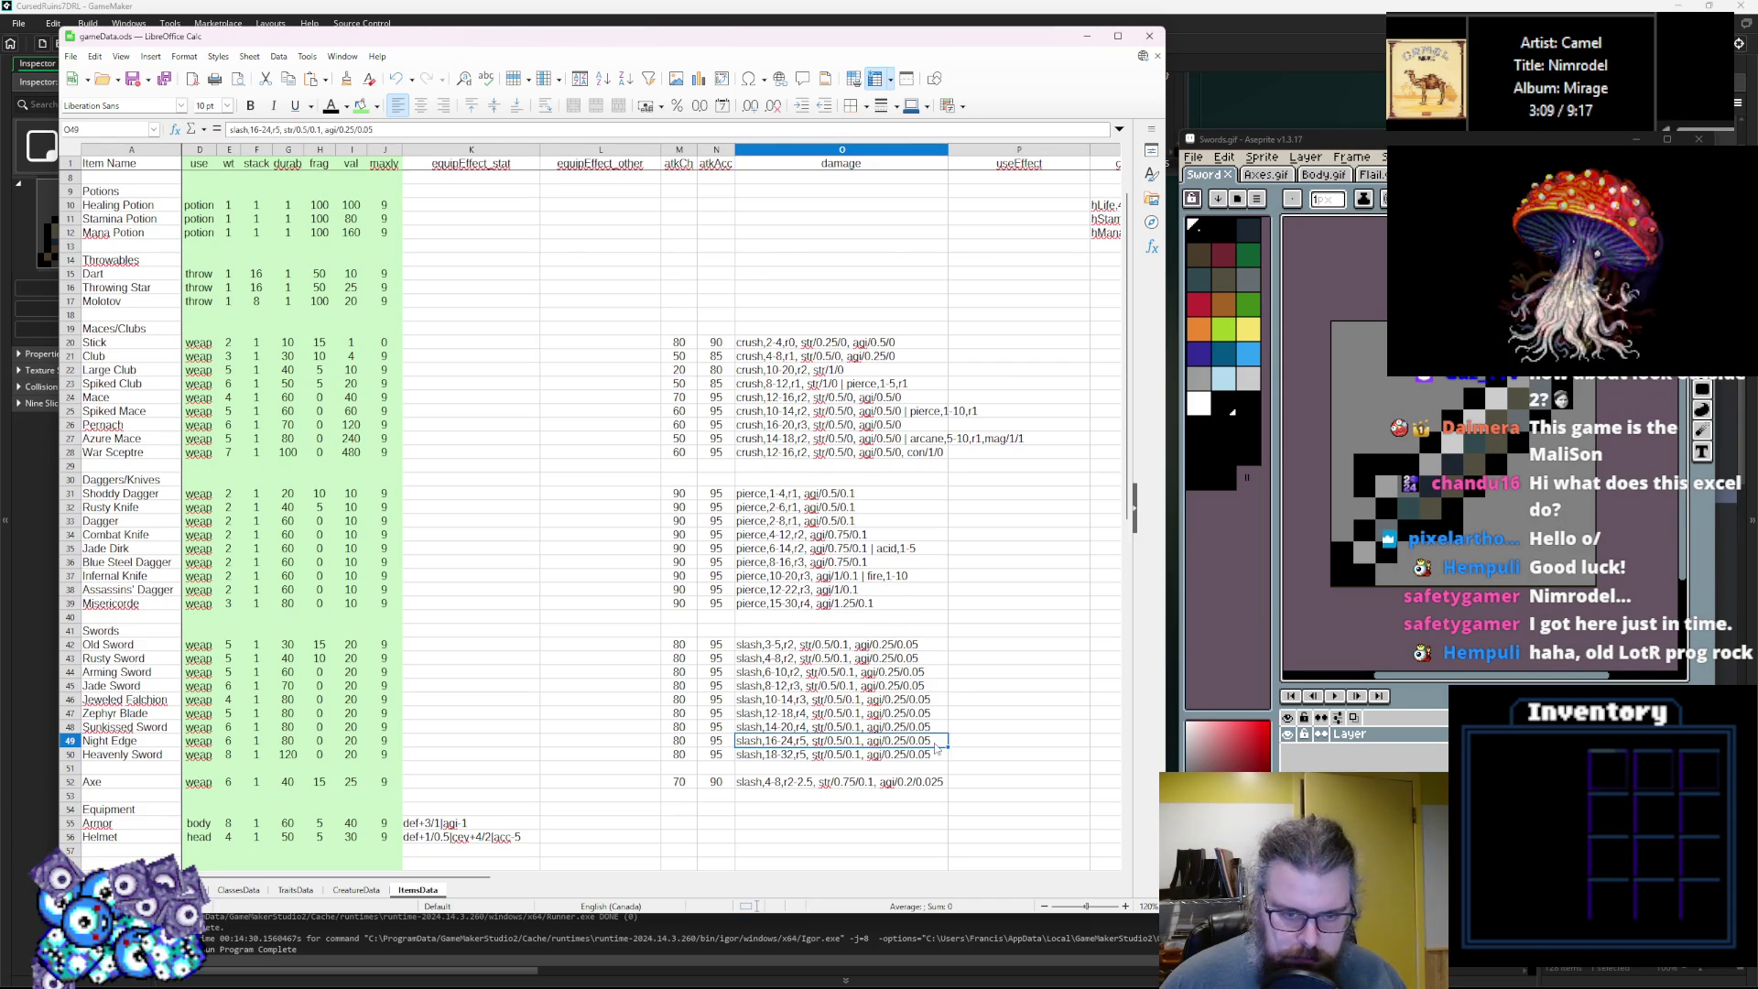
pyautogui.doubleClick(929, 726)
pyautogui.click(921, 578)
pyautogui.click(936, 742)
pyautogui.doubleClick(937, 727)
pyautogui.hotkey('shift', 'Return')
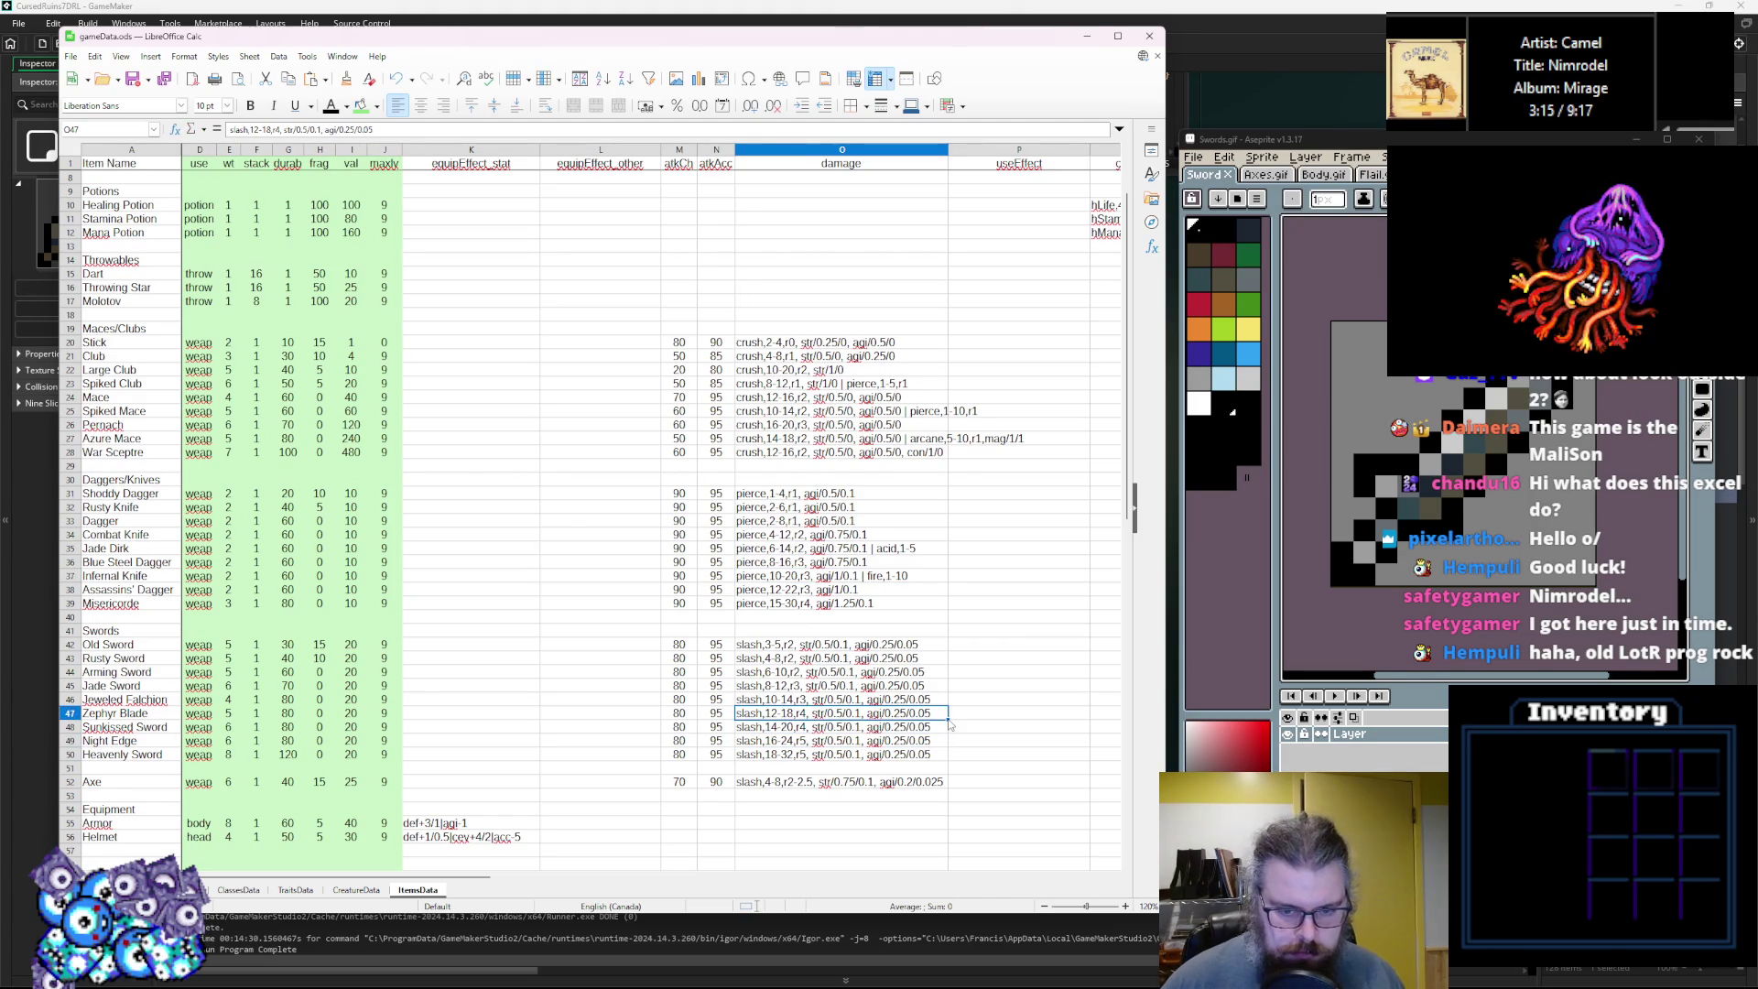
pyautogui.doubleClick(938, 728)
pyautogui.write('| fire,')
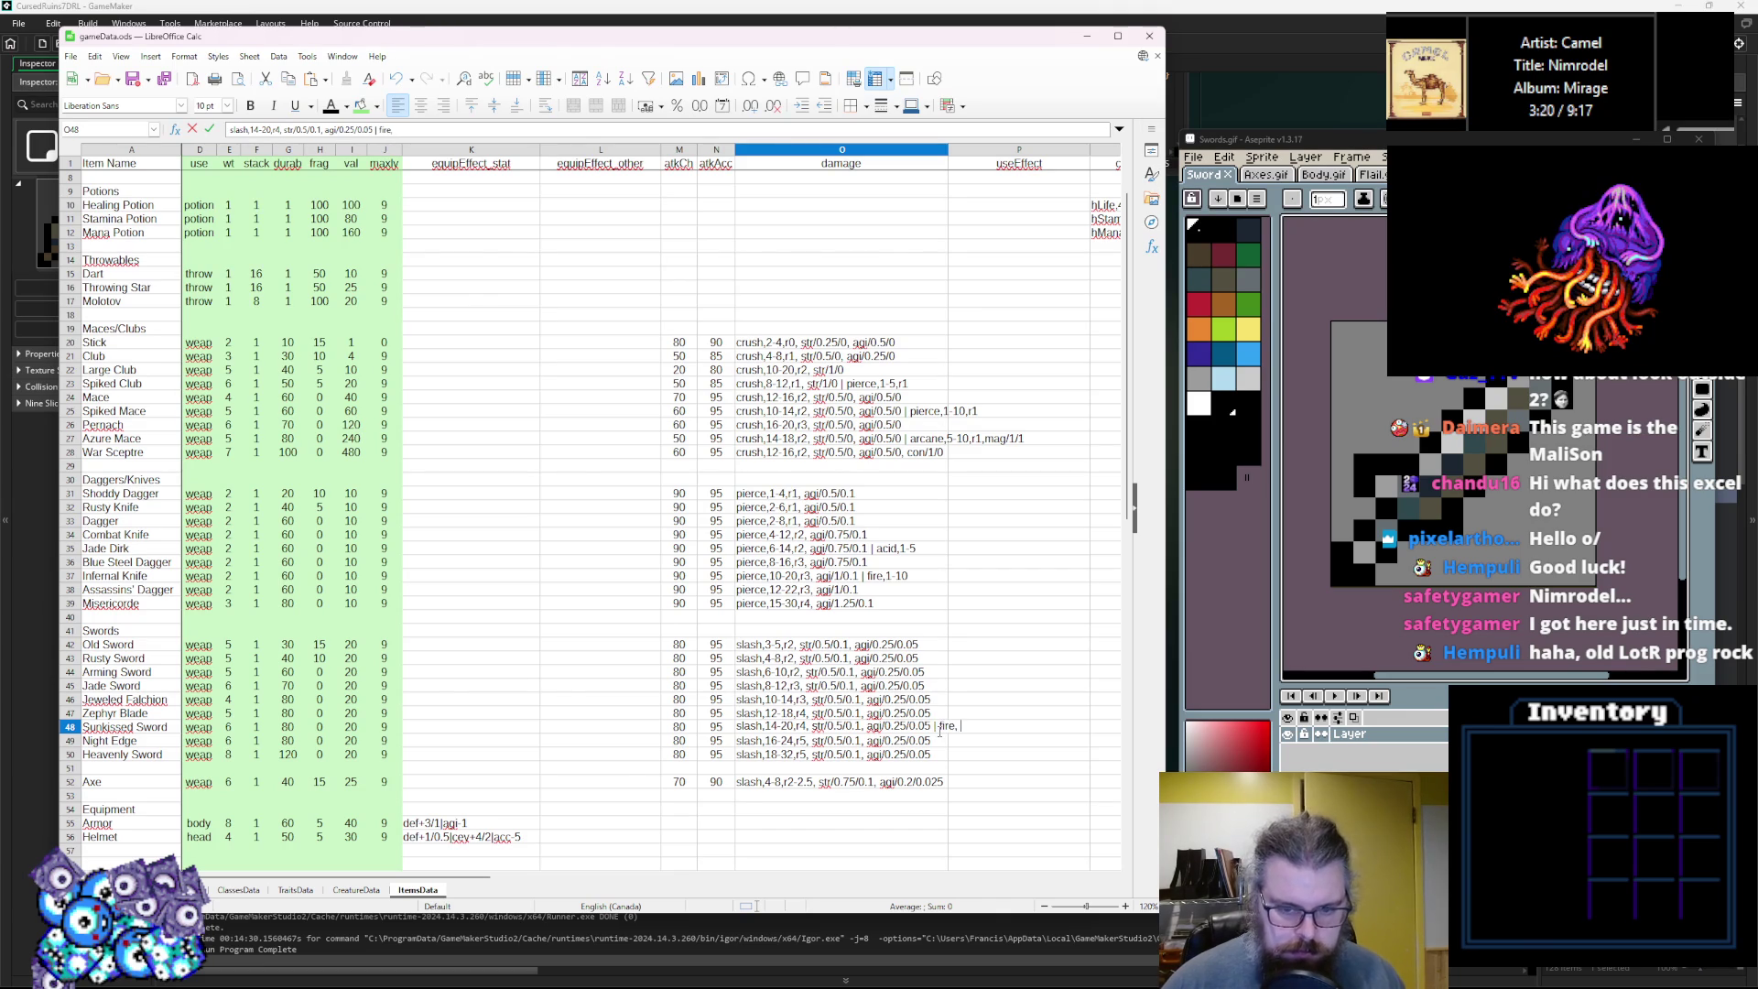
pyautogui.write('1-10')
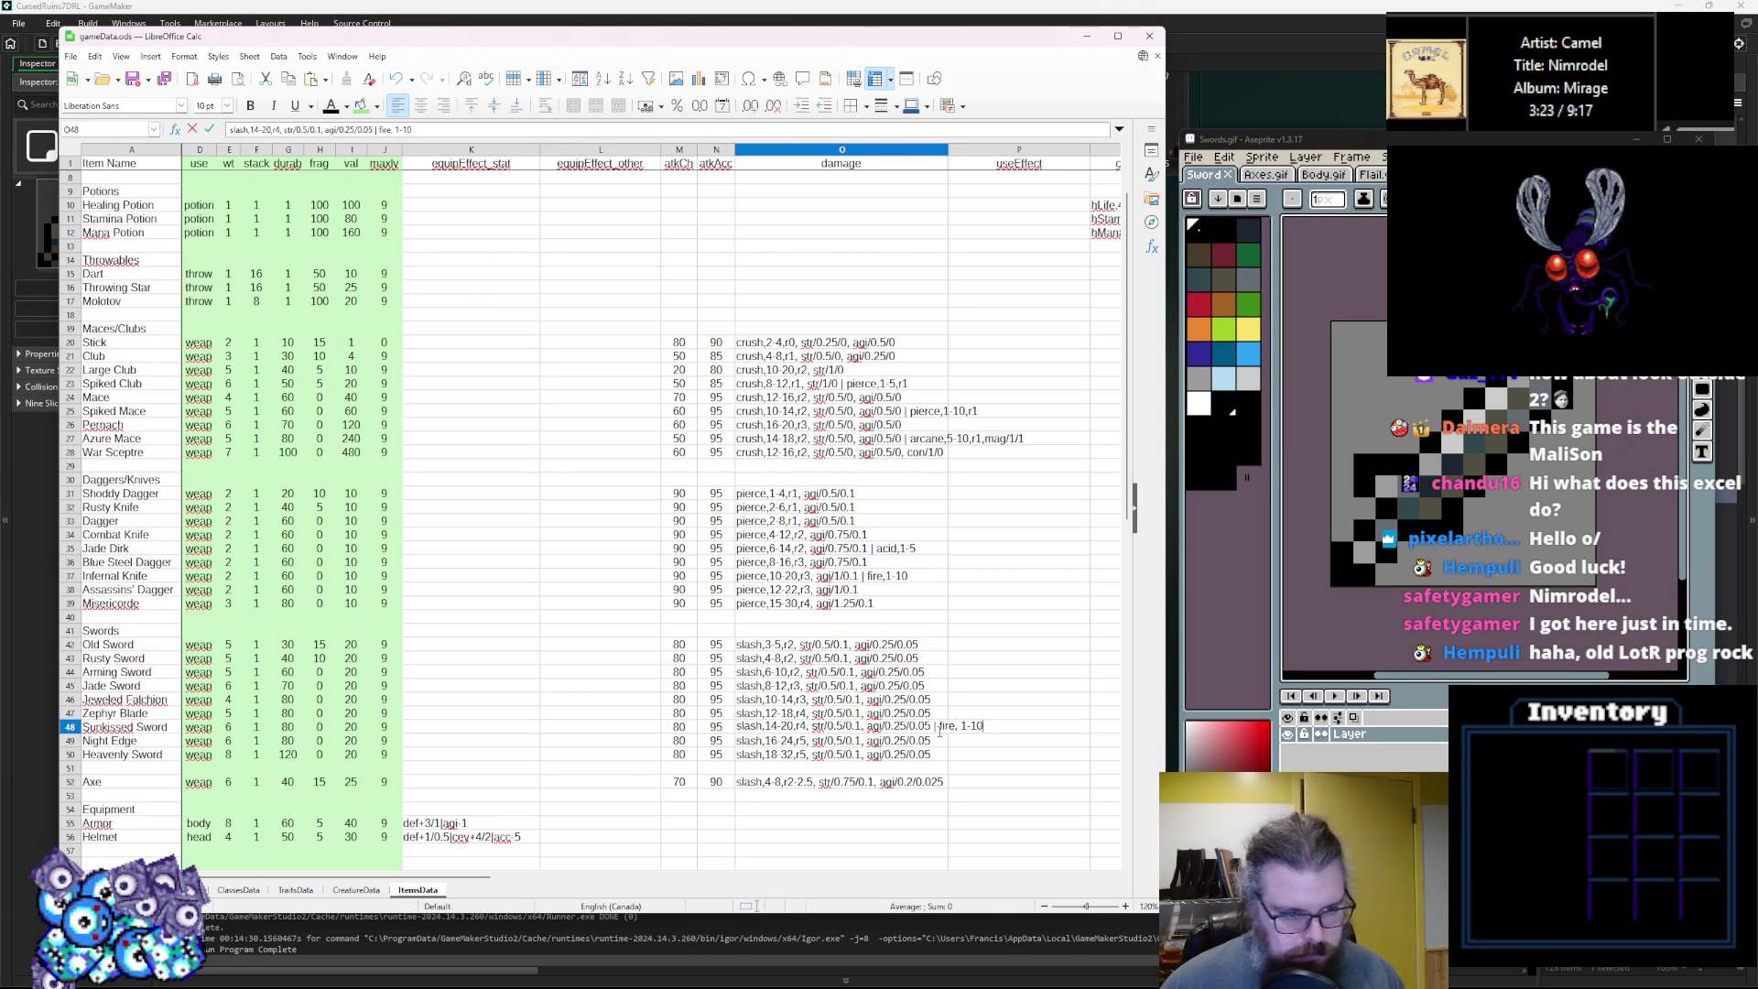
pyautogui.click(945, 714)
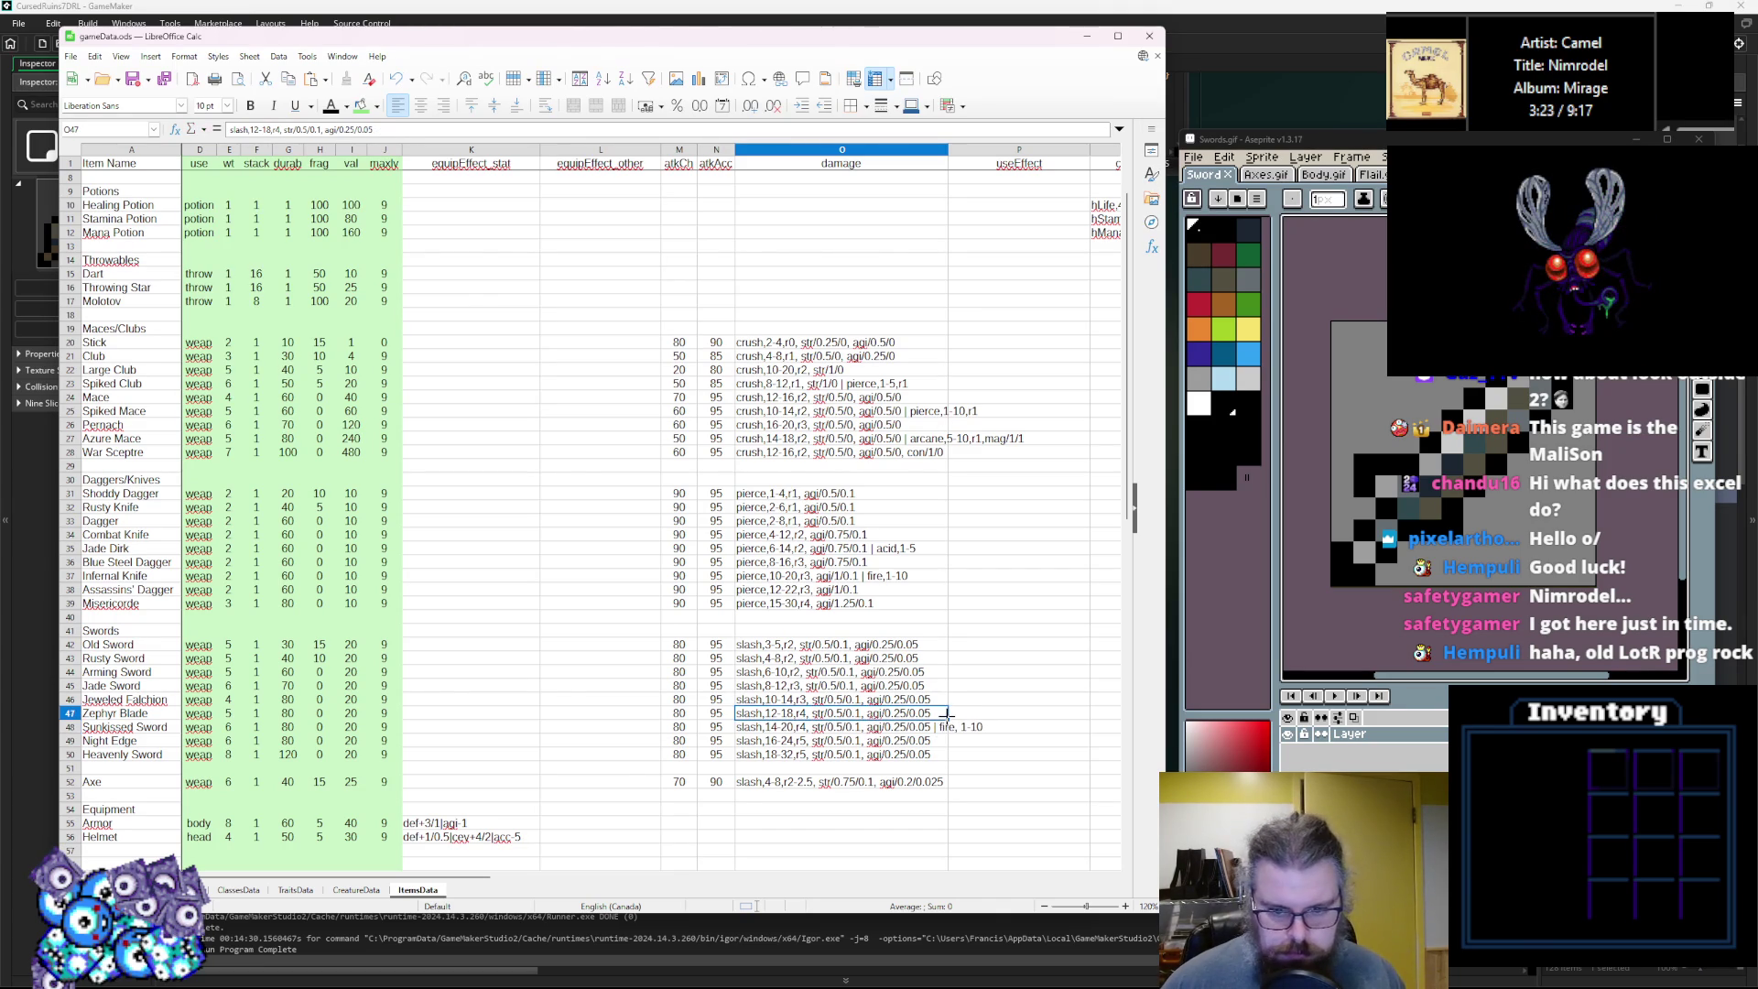
pyautogui.doubleClick(941, 713)
pyautogui.click(944, 700)
pyautogui.click(955, 745)
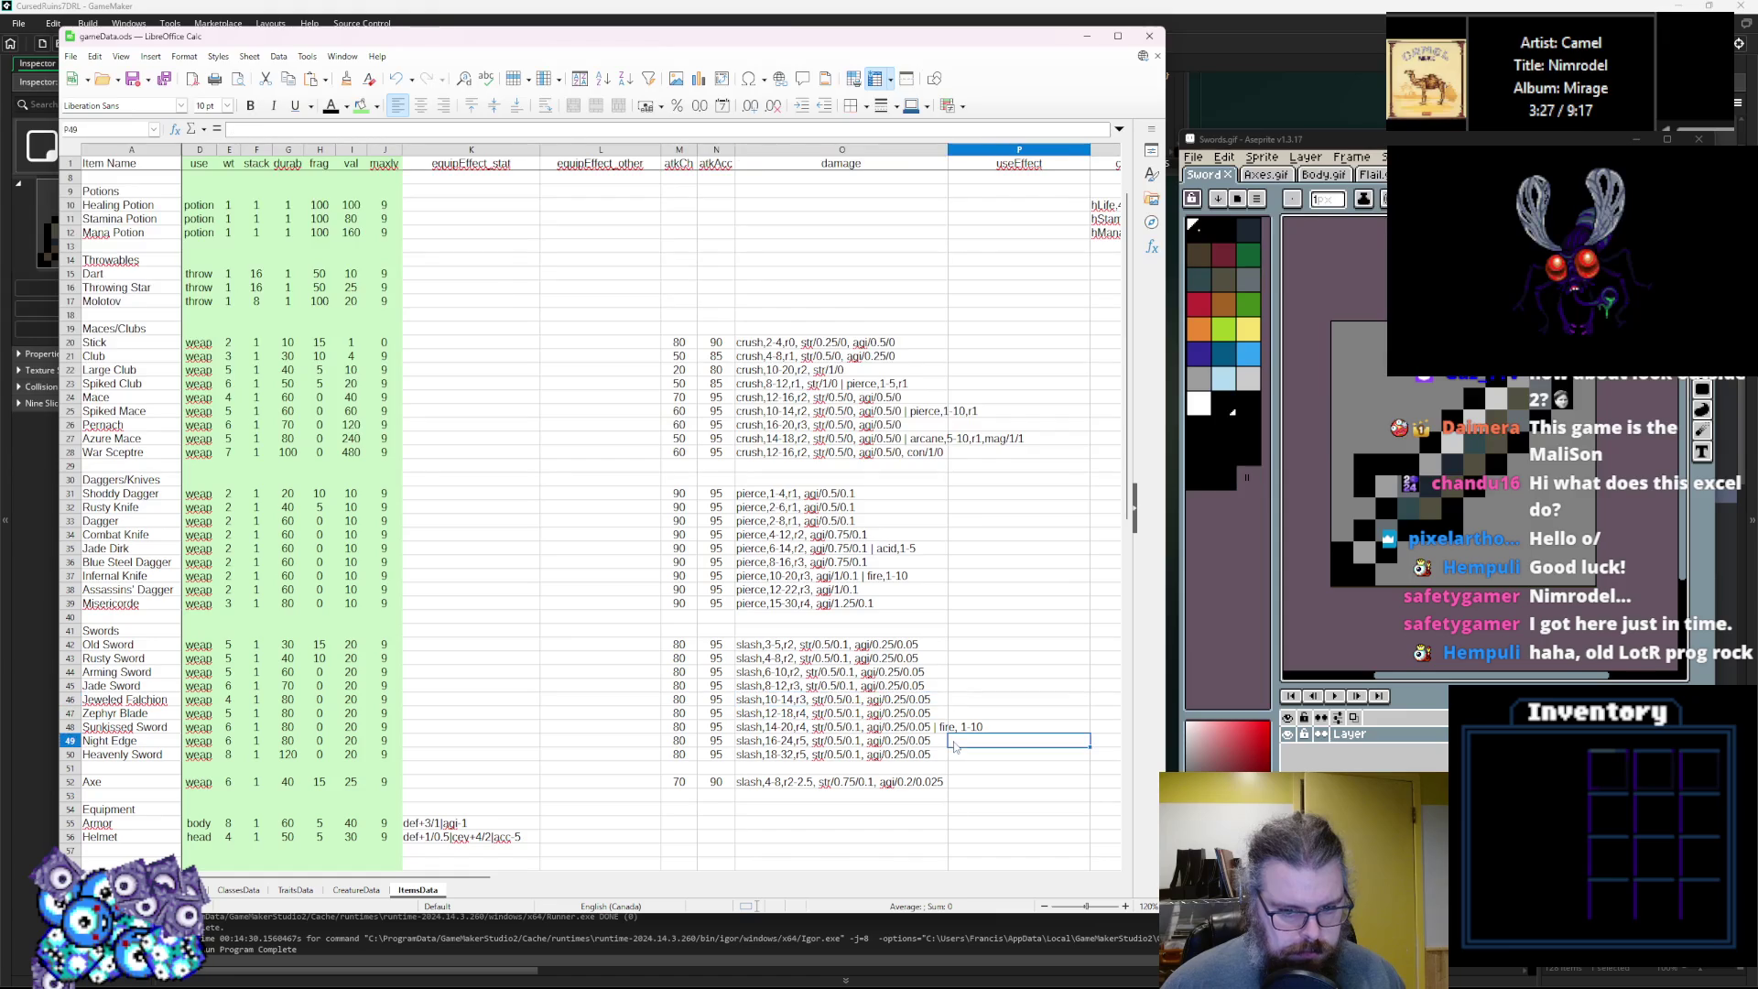
# Add an acid 1-5 damage entry to the Jade Sword damage text.
pyautogui.click(943, 687)
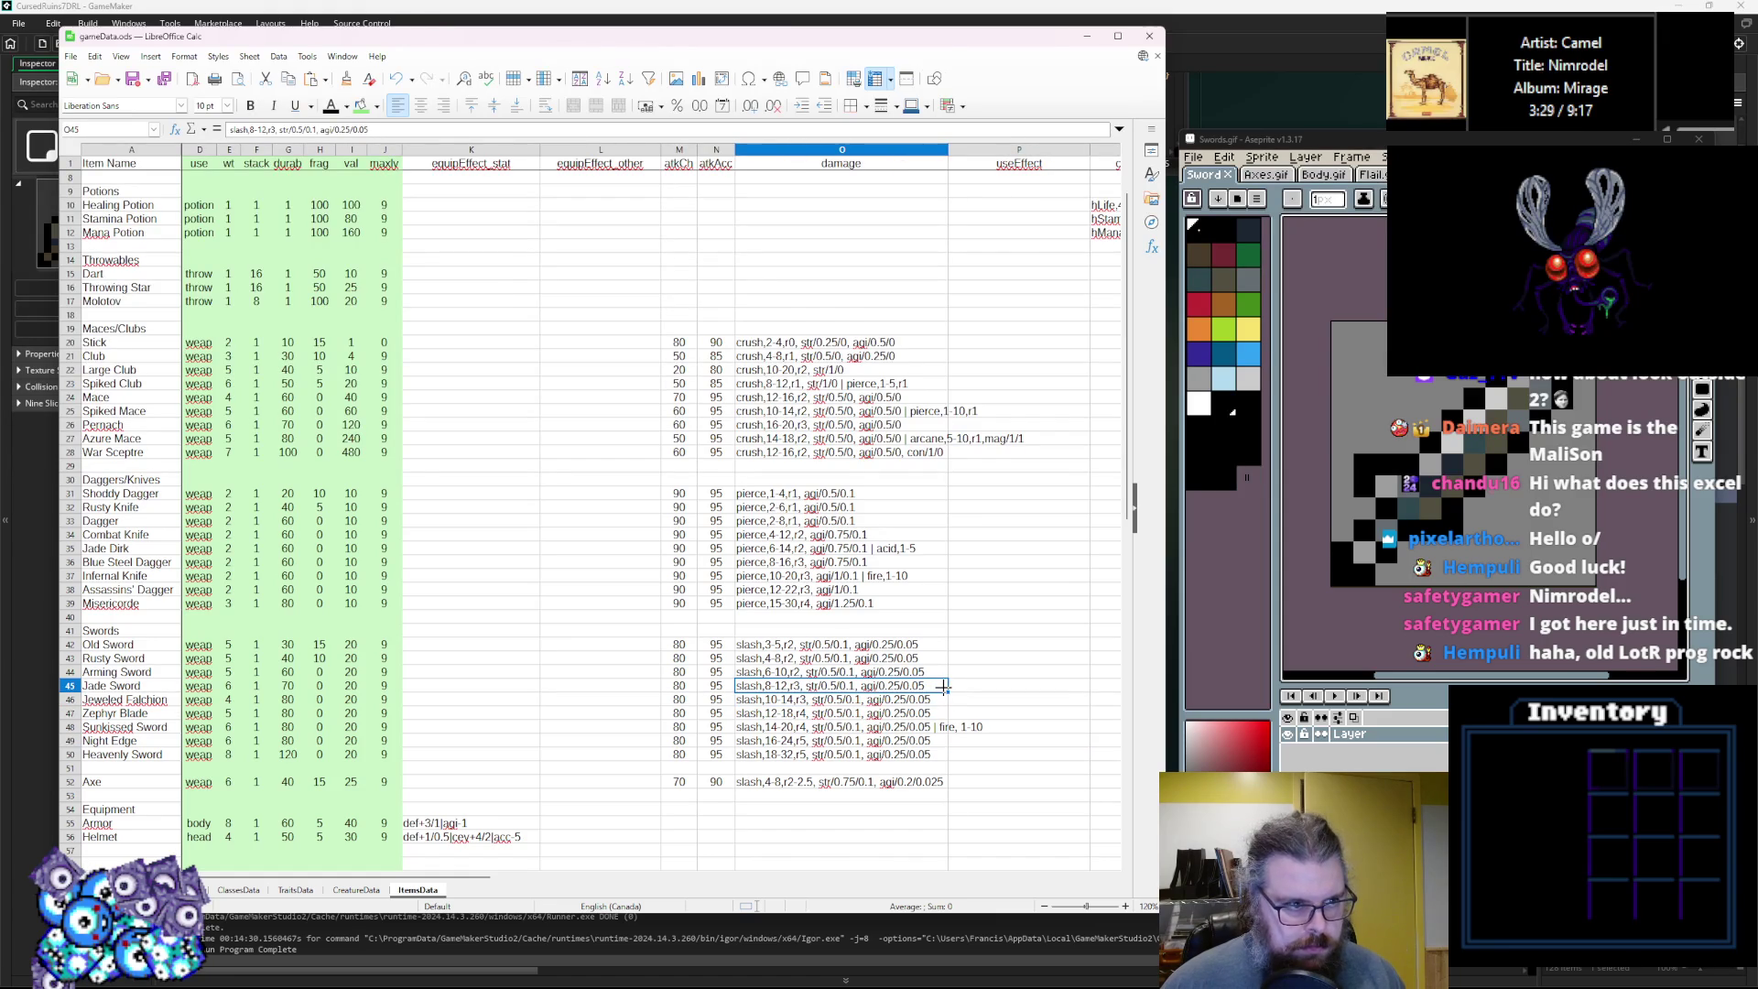
pyautogui.hotkey('ctrl', 'shift', 'Down')
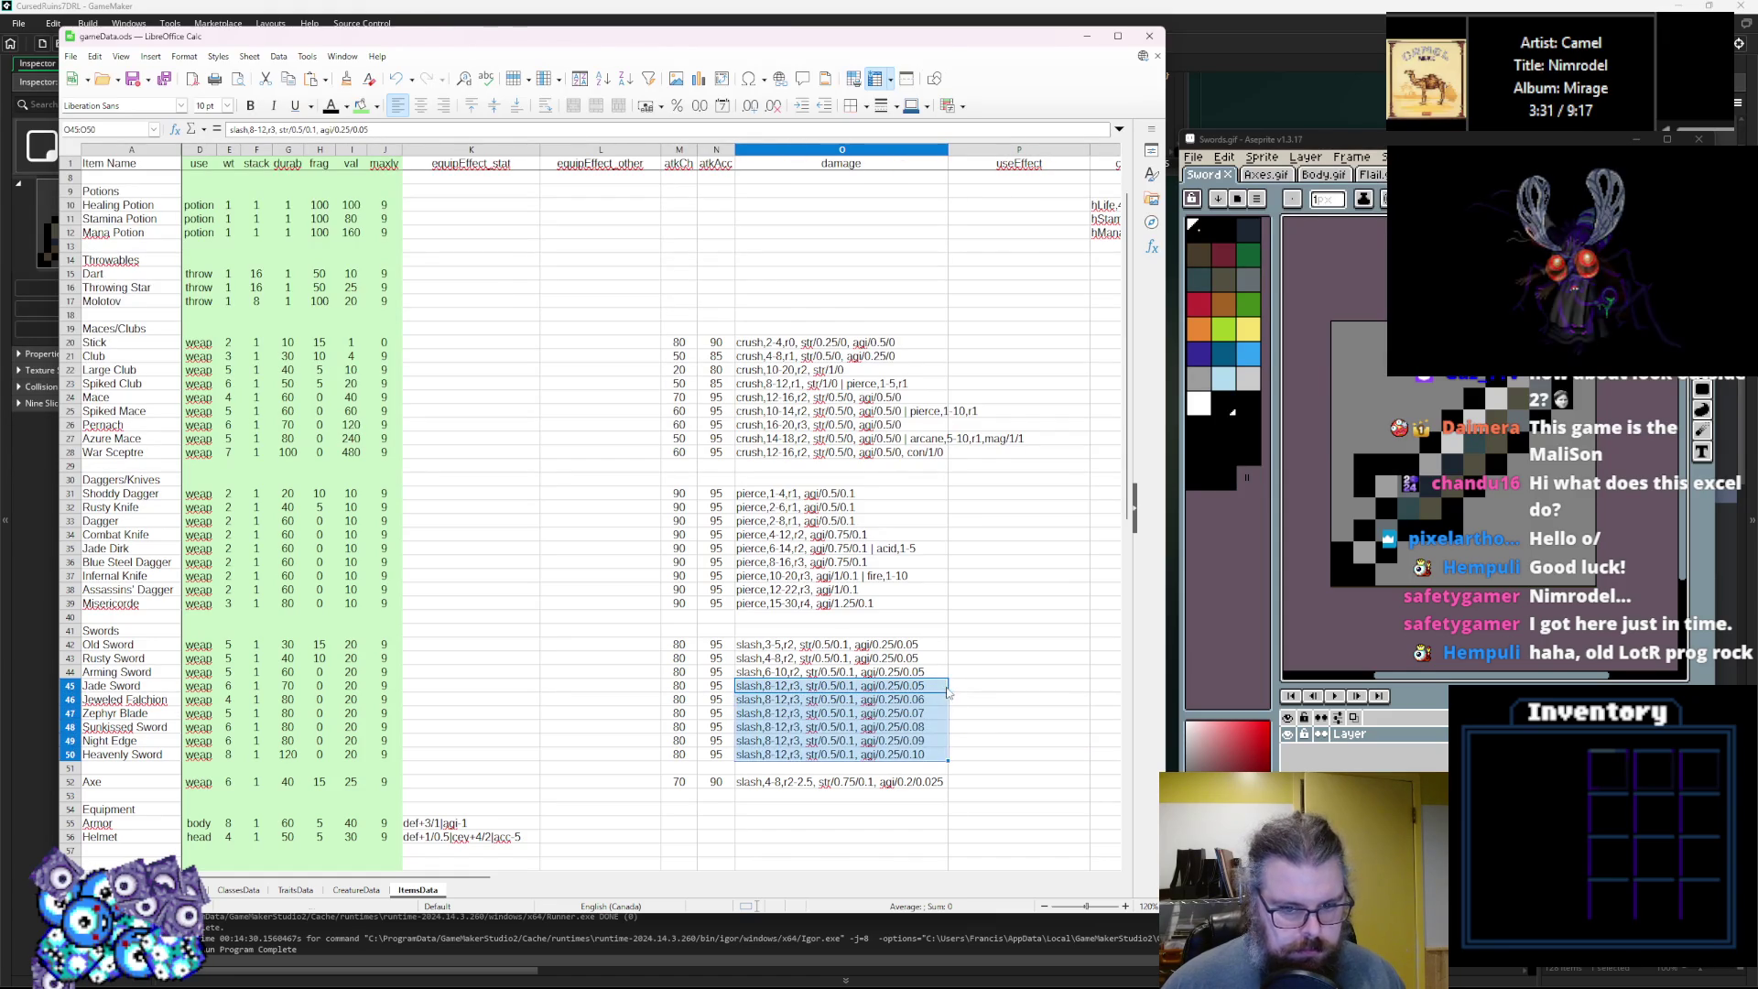
pyautogui.click(988, 682)
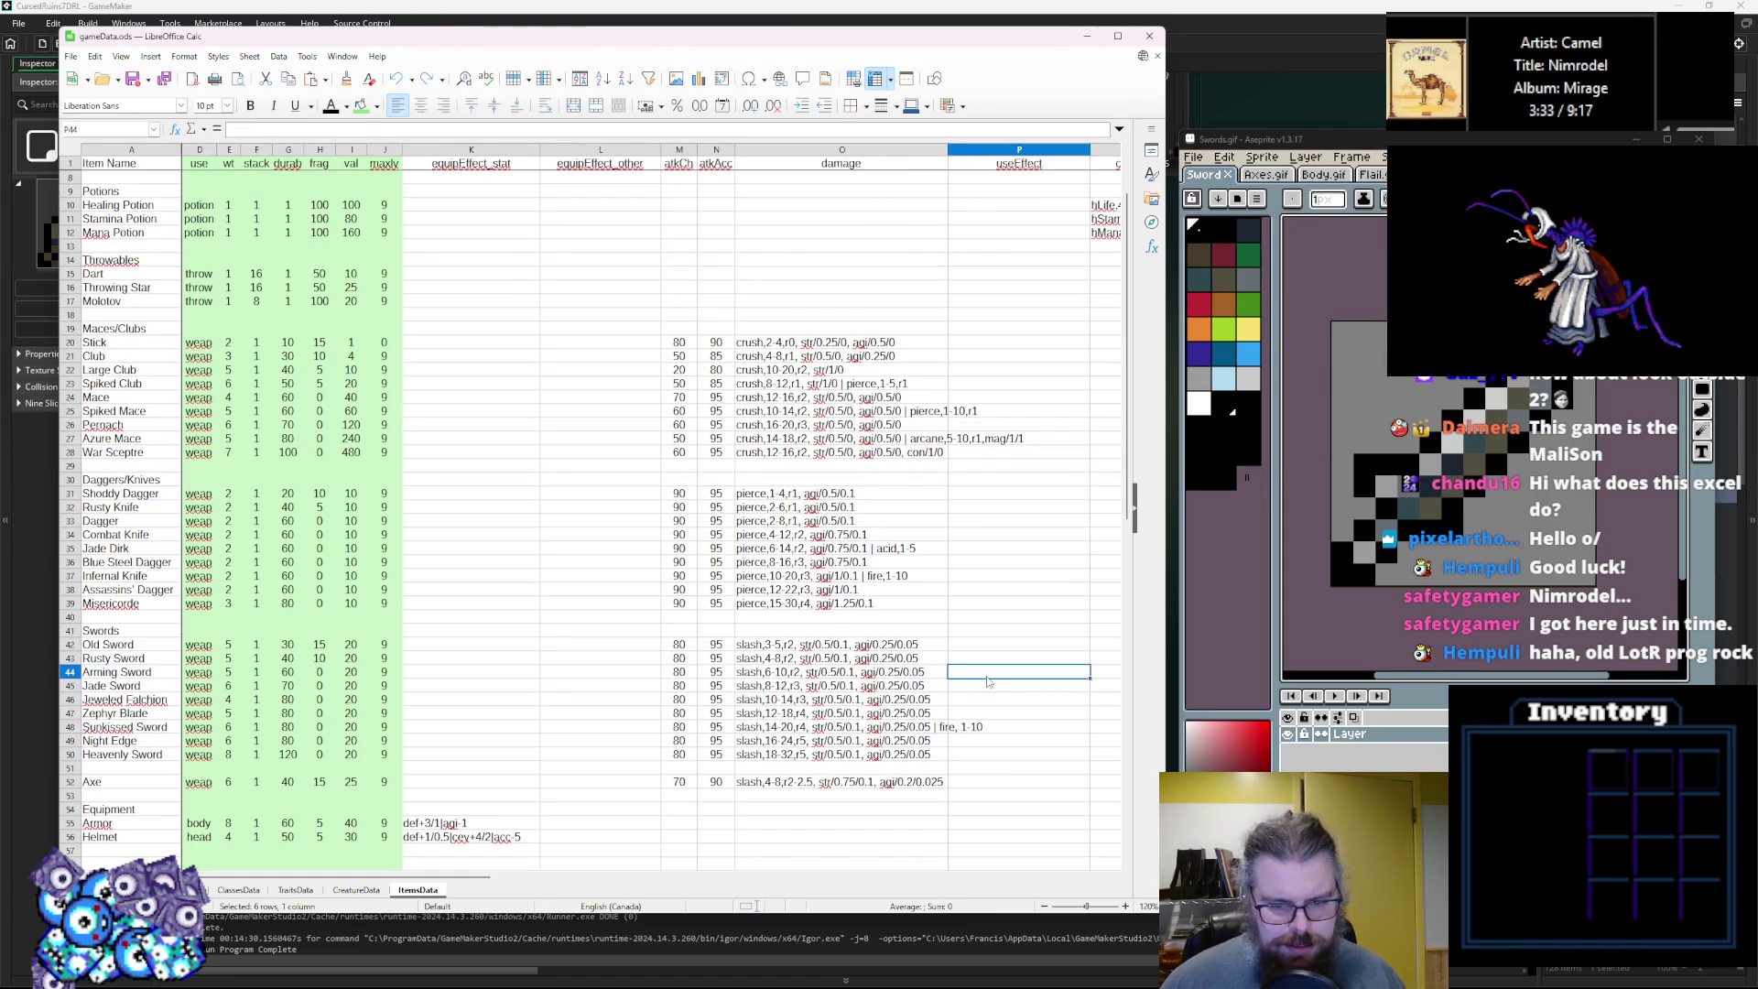
pyautogui.click(929, 684)
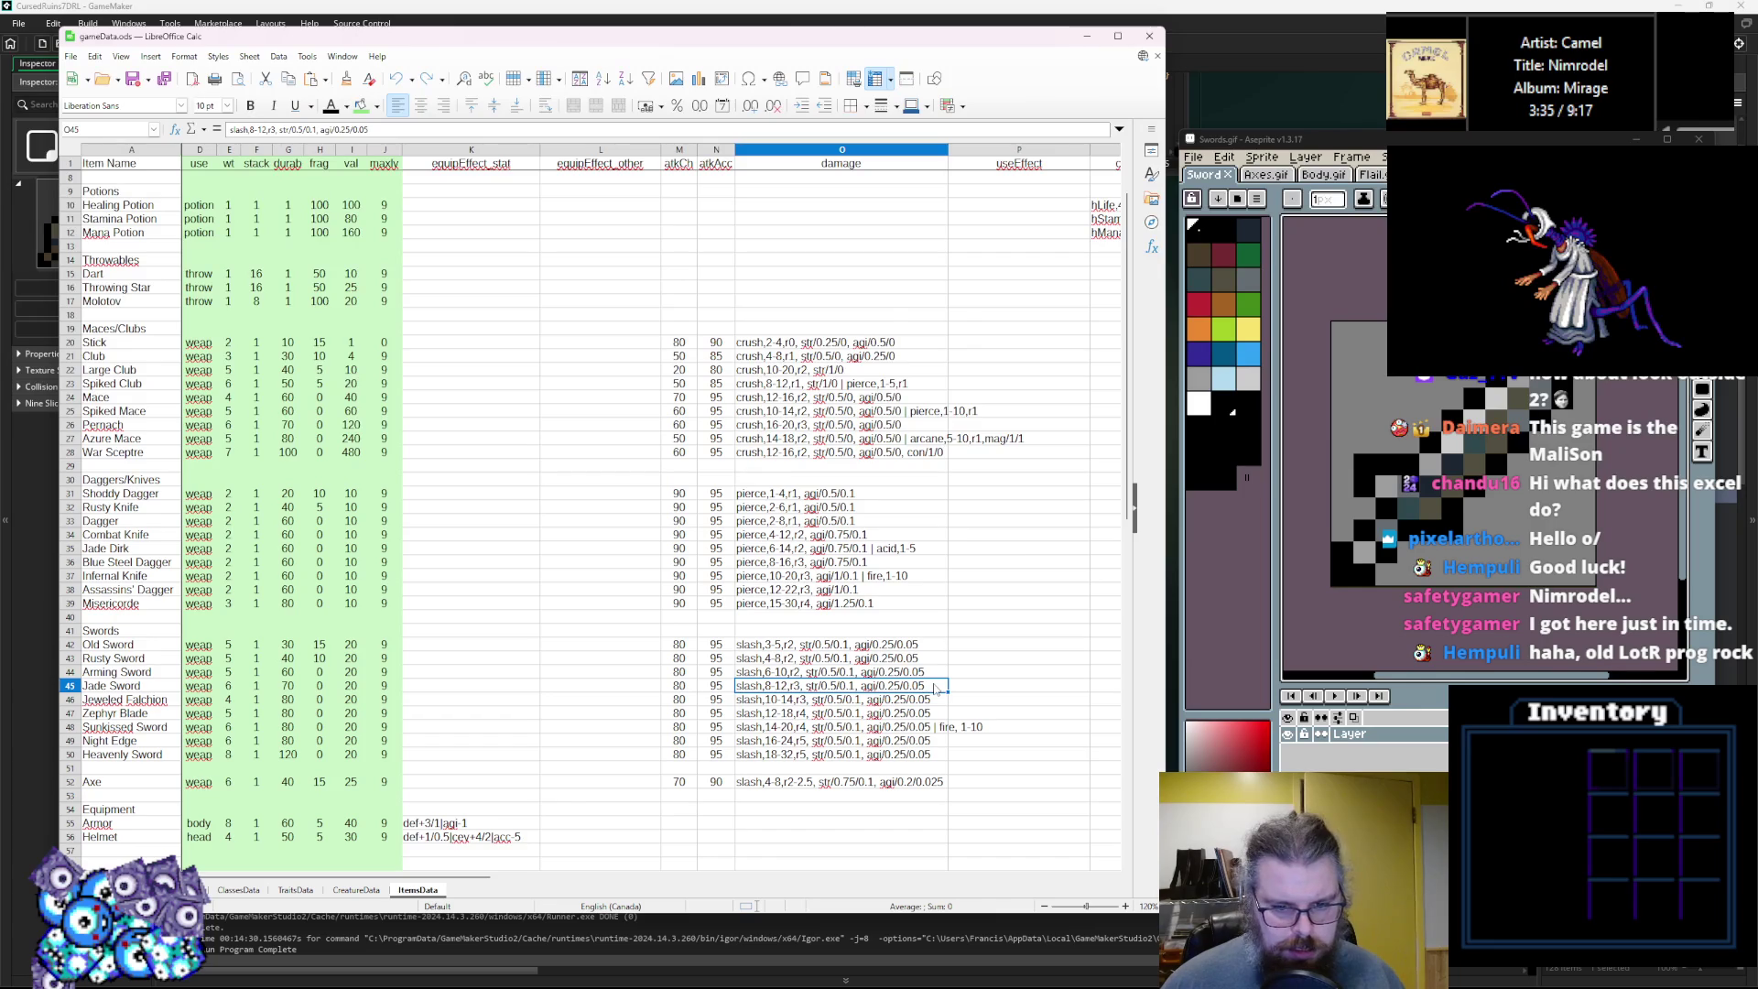
pyautogui.doubleClick(933, 688)
pyautogui.write('| acid, 1-5')
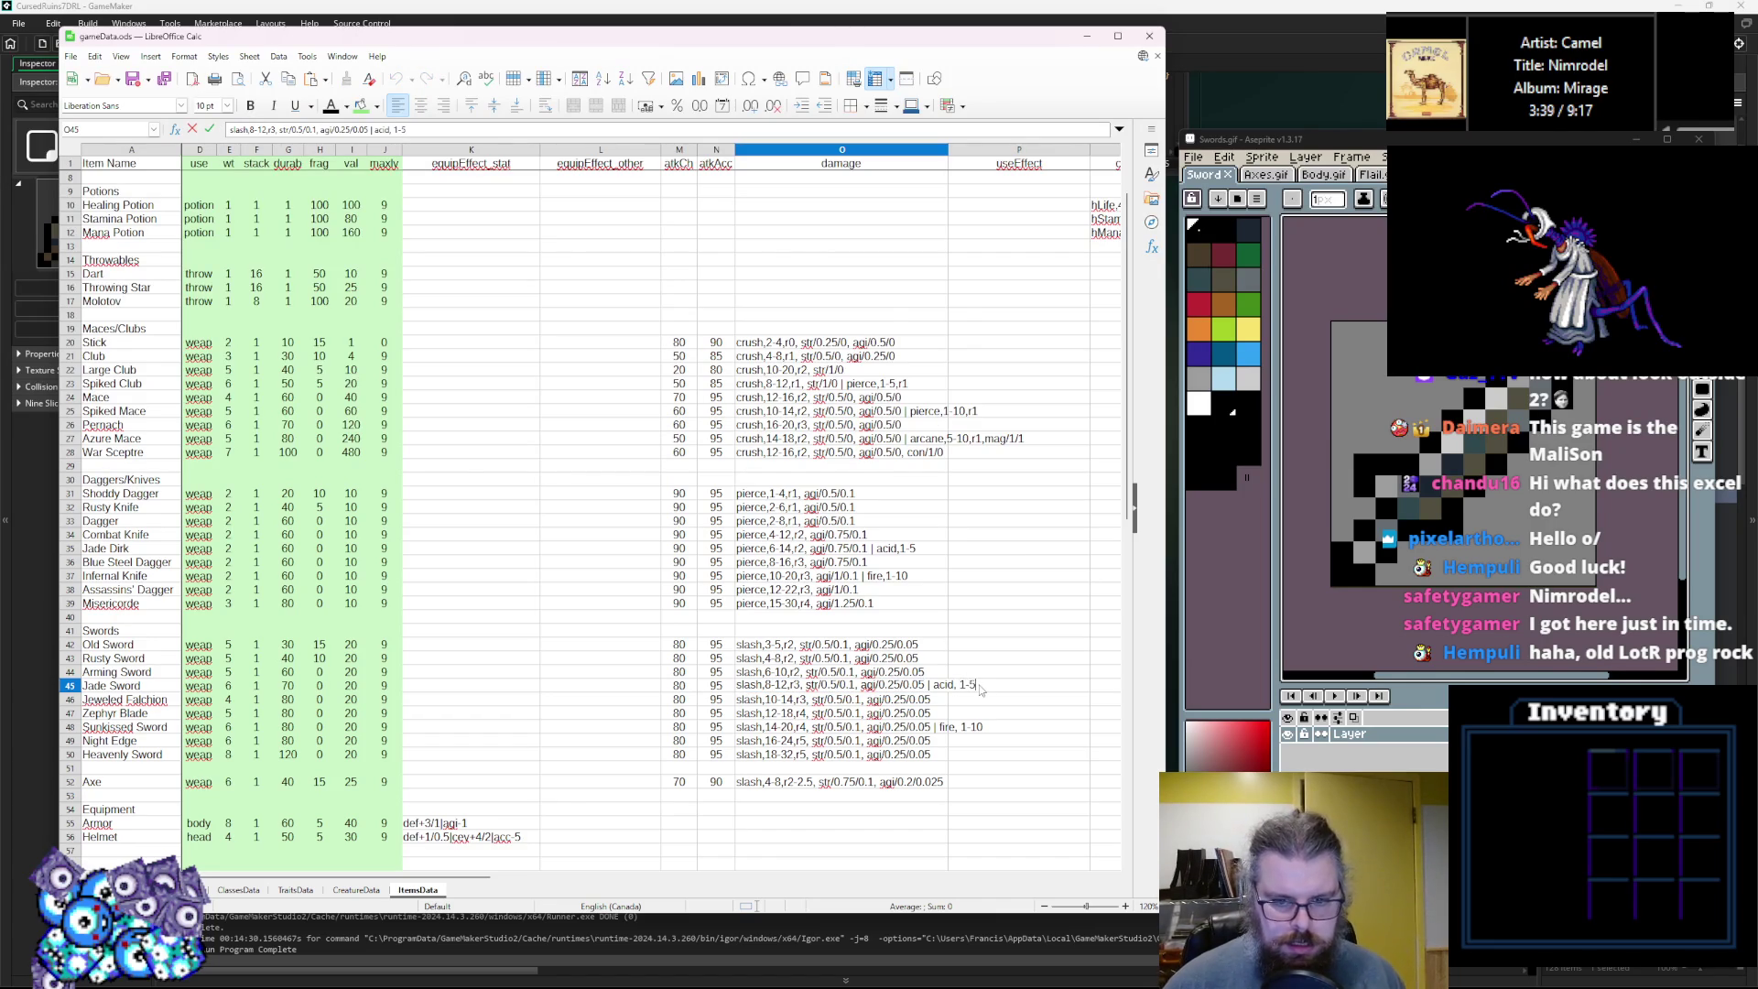
pyautogui.click(985, 630)
# Review the Night Edge, Heavenly Sword and Axe damage entries in the sheet.
pyautogui.click(987, 716)
pyautogui.click(989, 688)
pyautogui.click(975, 728)
pyautogui.click(960, 744)
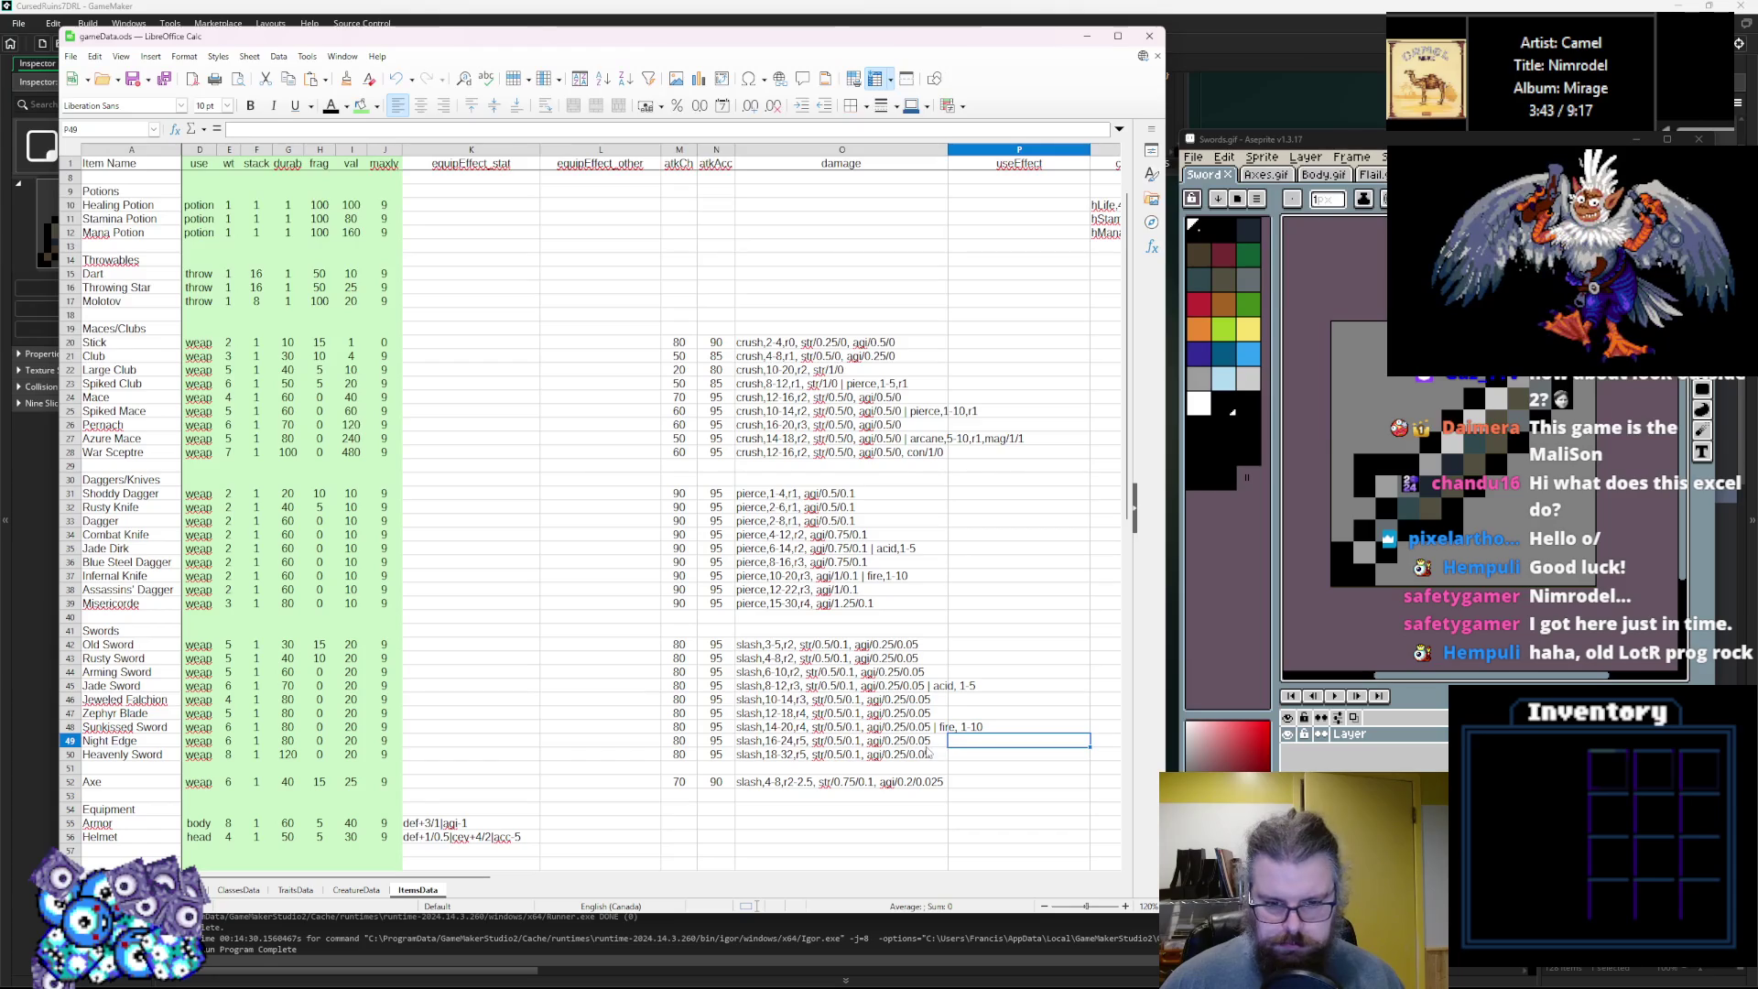
pyautogui.click(939, 744)
pyautogui.click(937, 756)
pyautogui.click(810, 786)
pyautogui.press('Return')
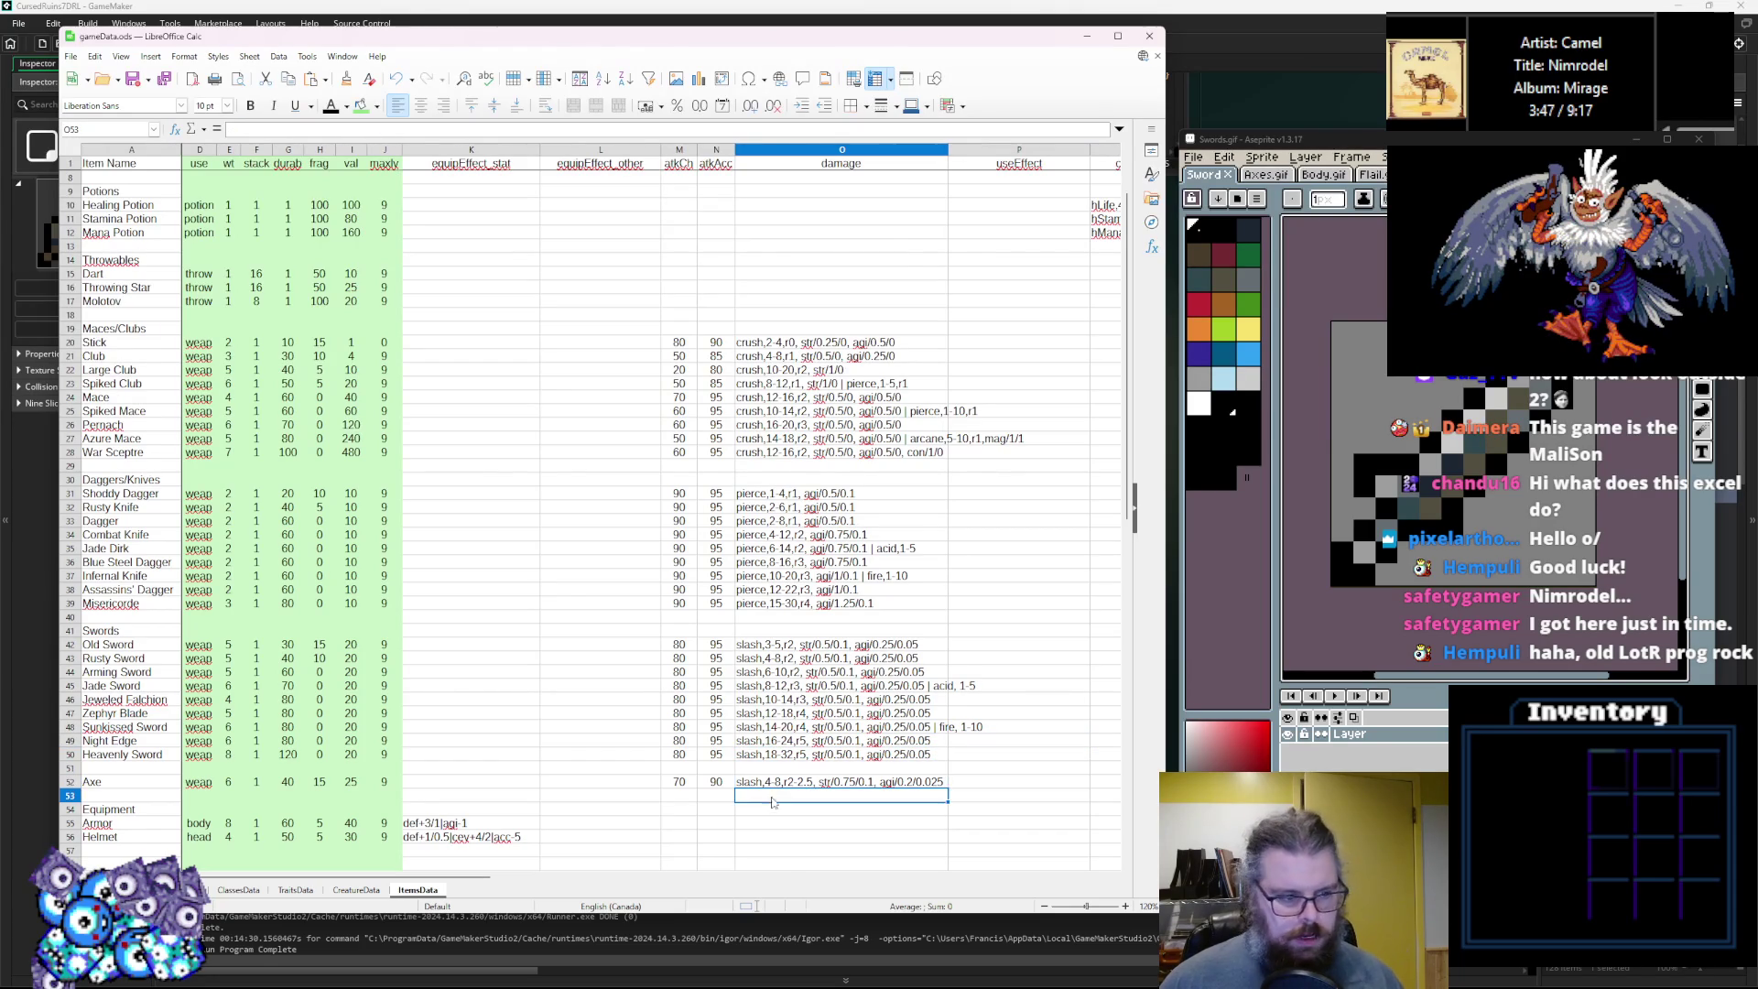
pyautogui.scroll(-3, 665, 591)
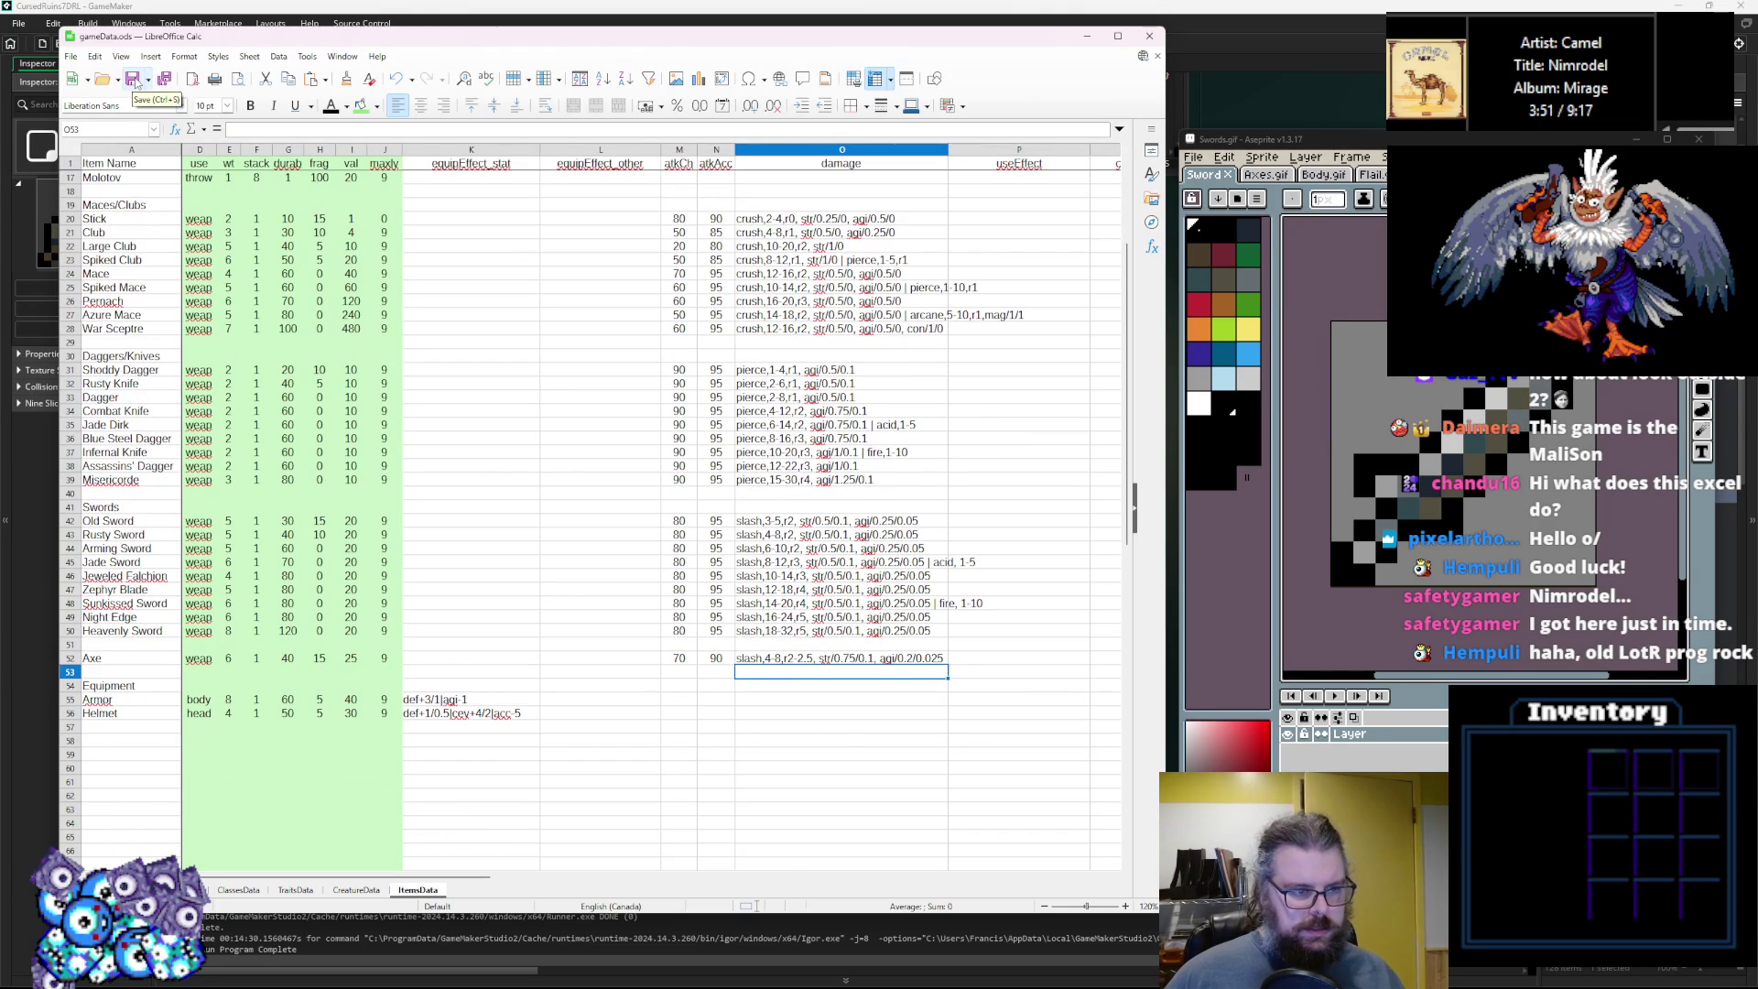
pyautogui.moveTo(455, 877); pyautogui.dragTo(380, 876)
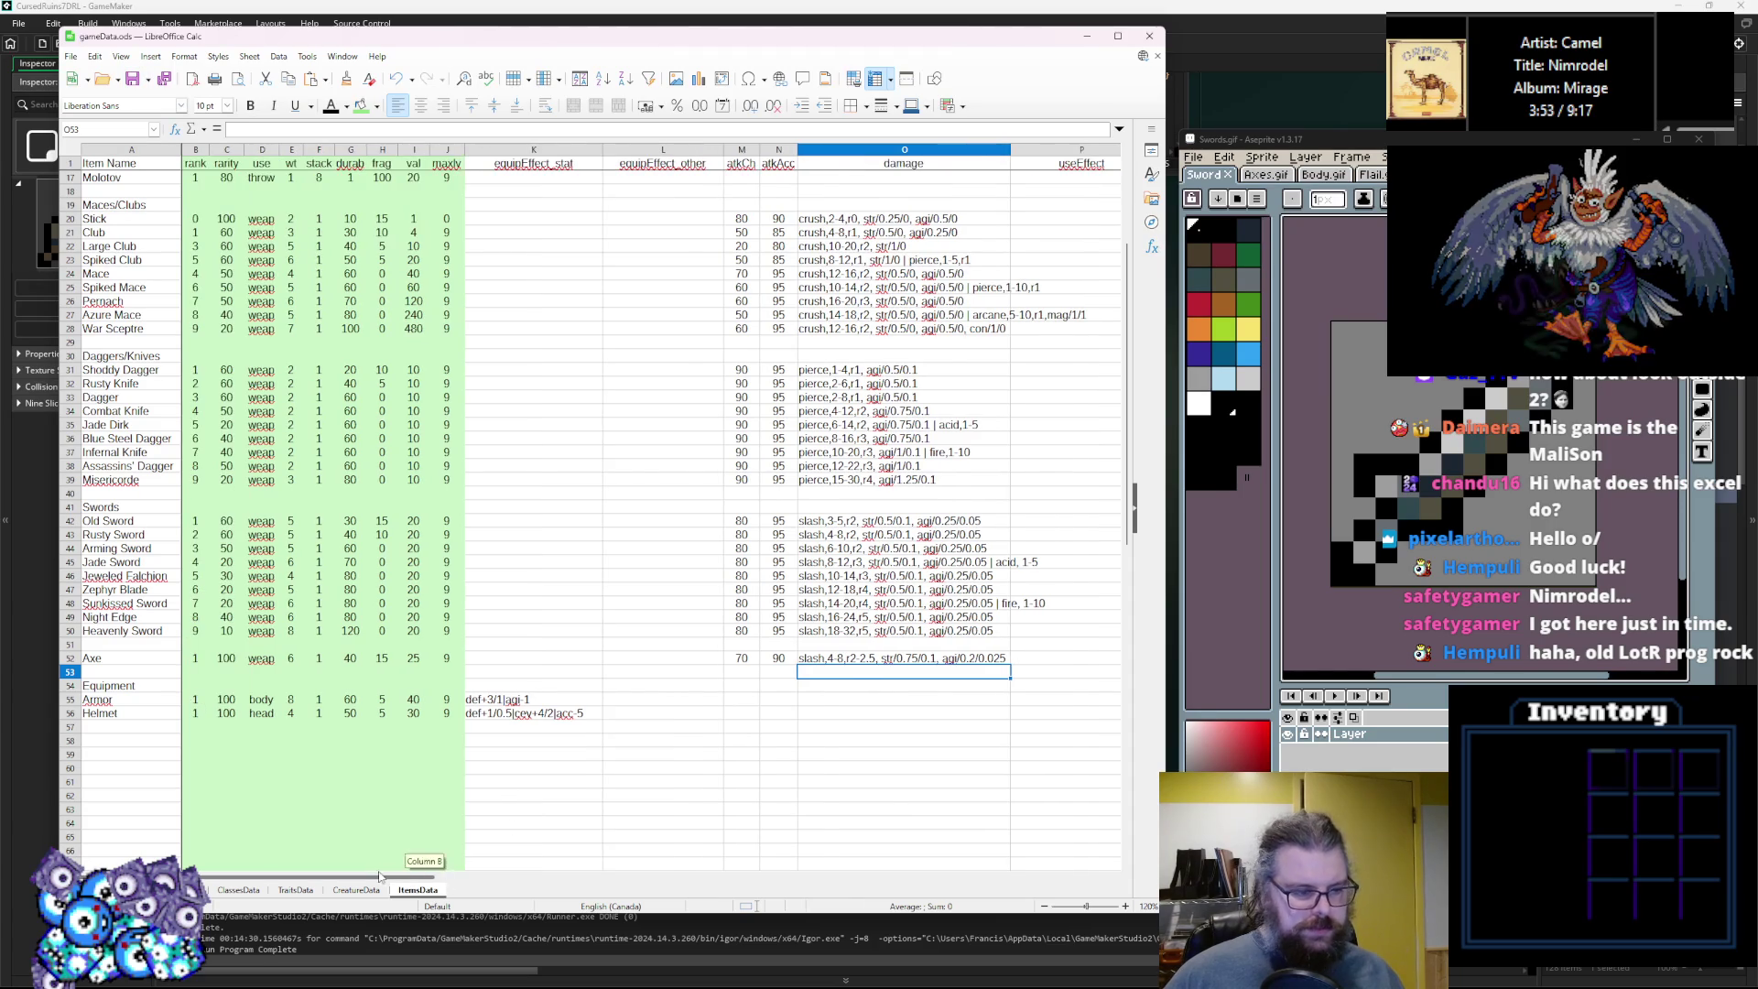
pyautogui.scroll(1, 348, 425)
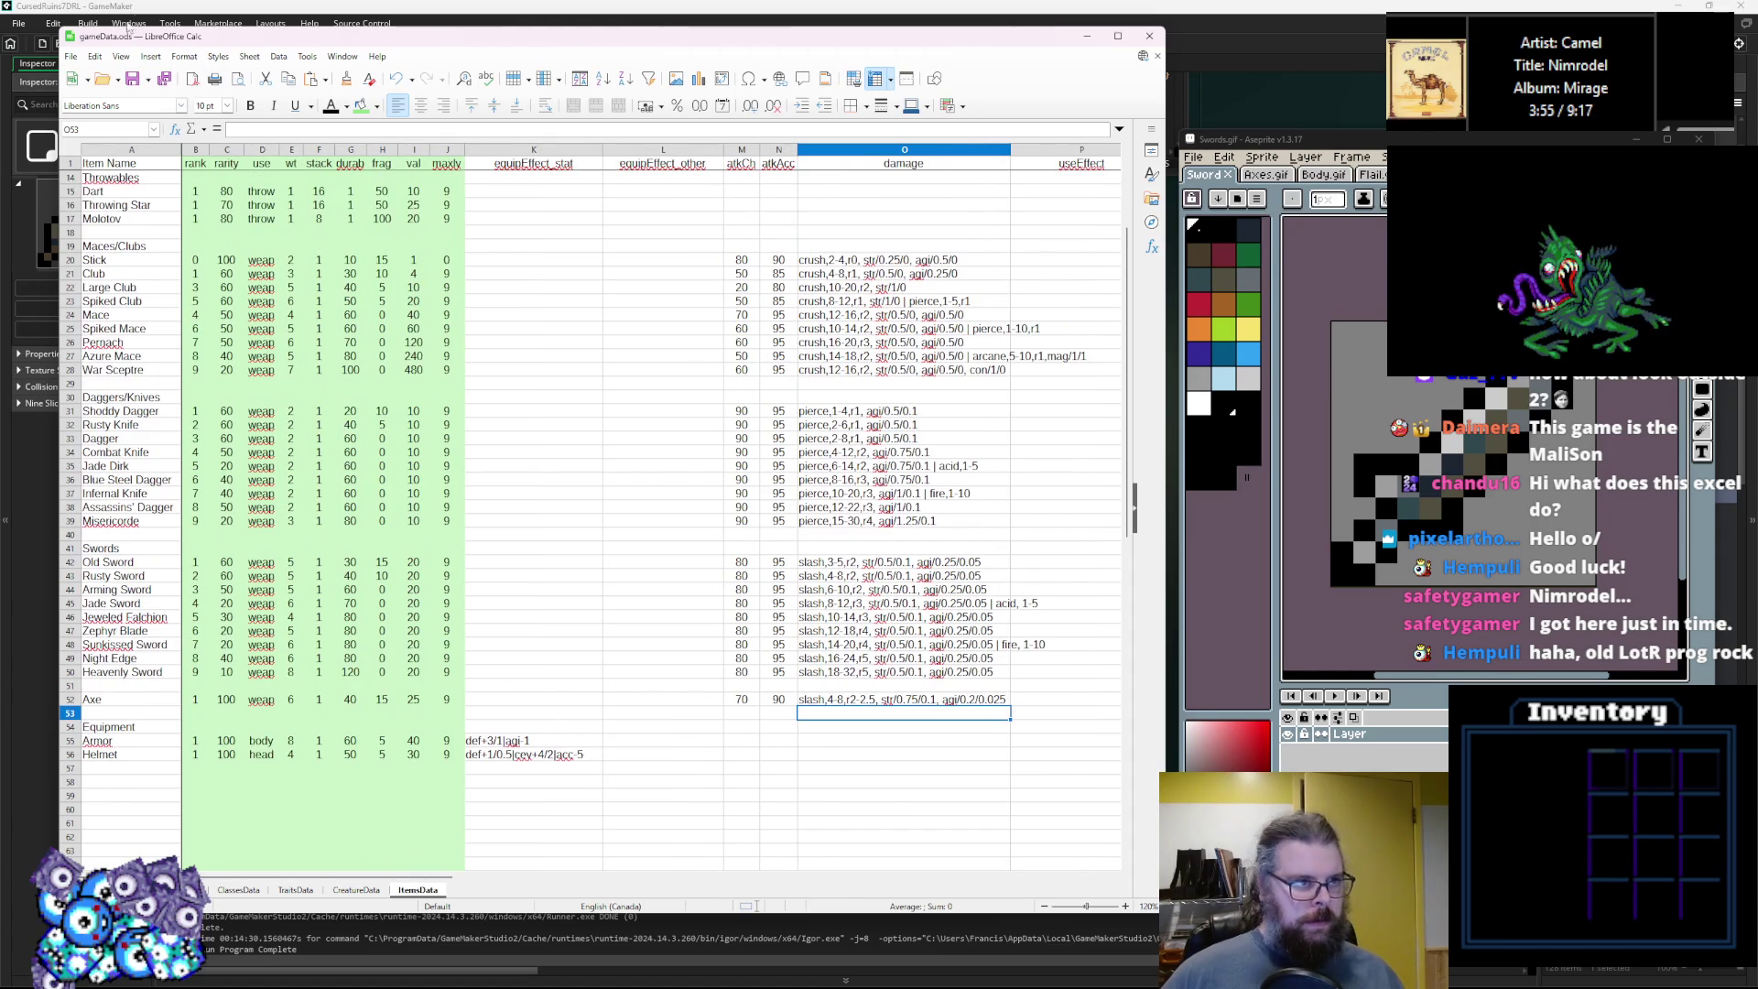
# Save the item data, confirm the CSV export, and start a GameMaker debug run.
pyautogui.click(133, 78)
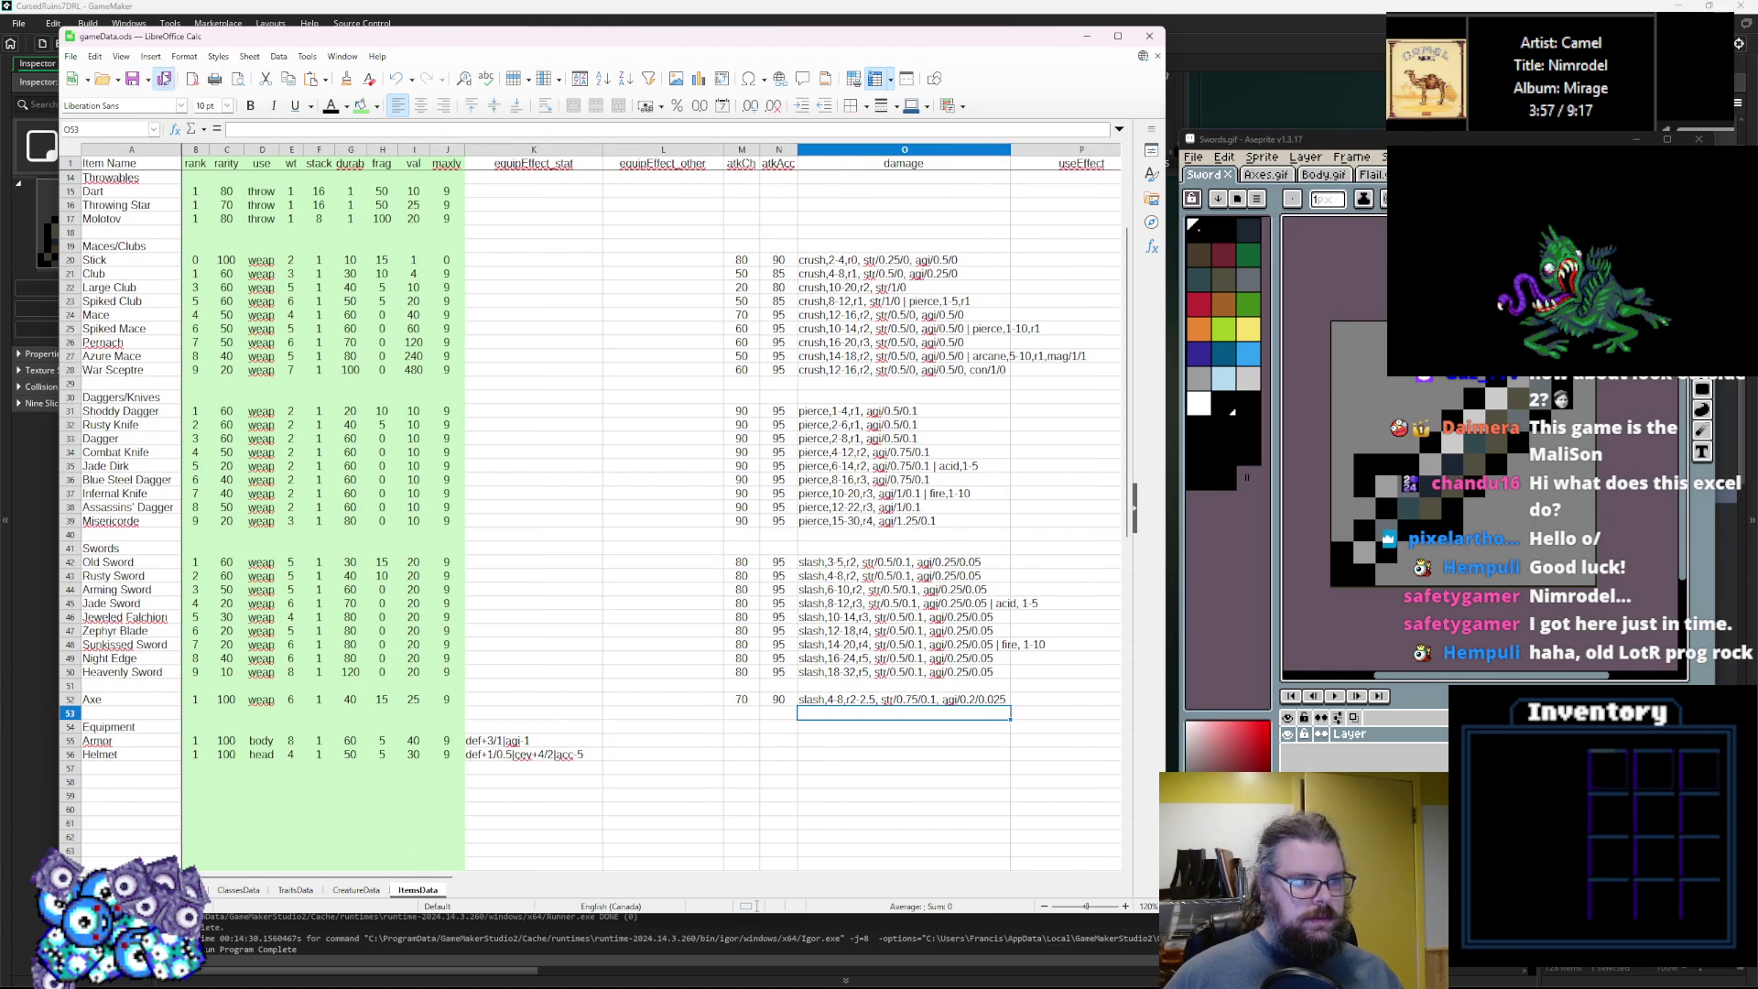
pyautogui.click(720, 504)
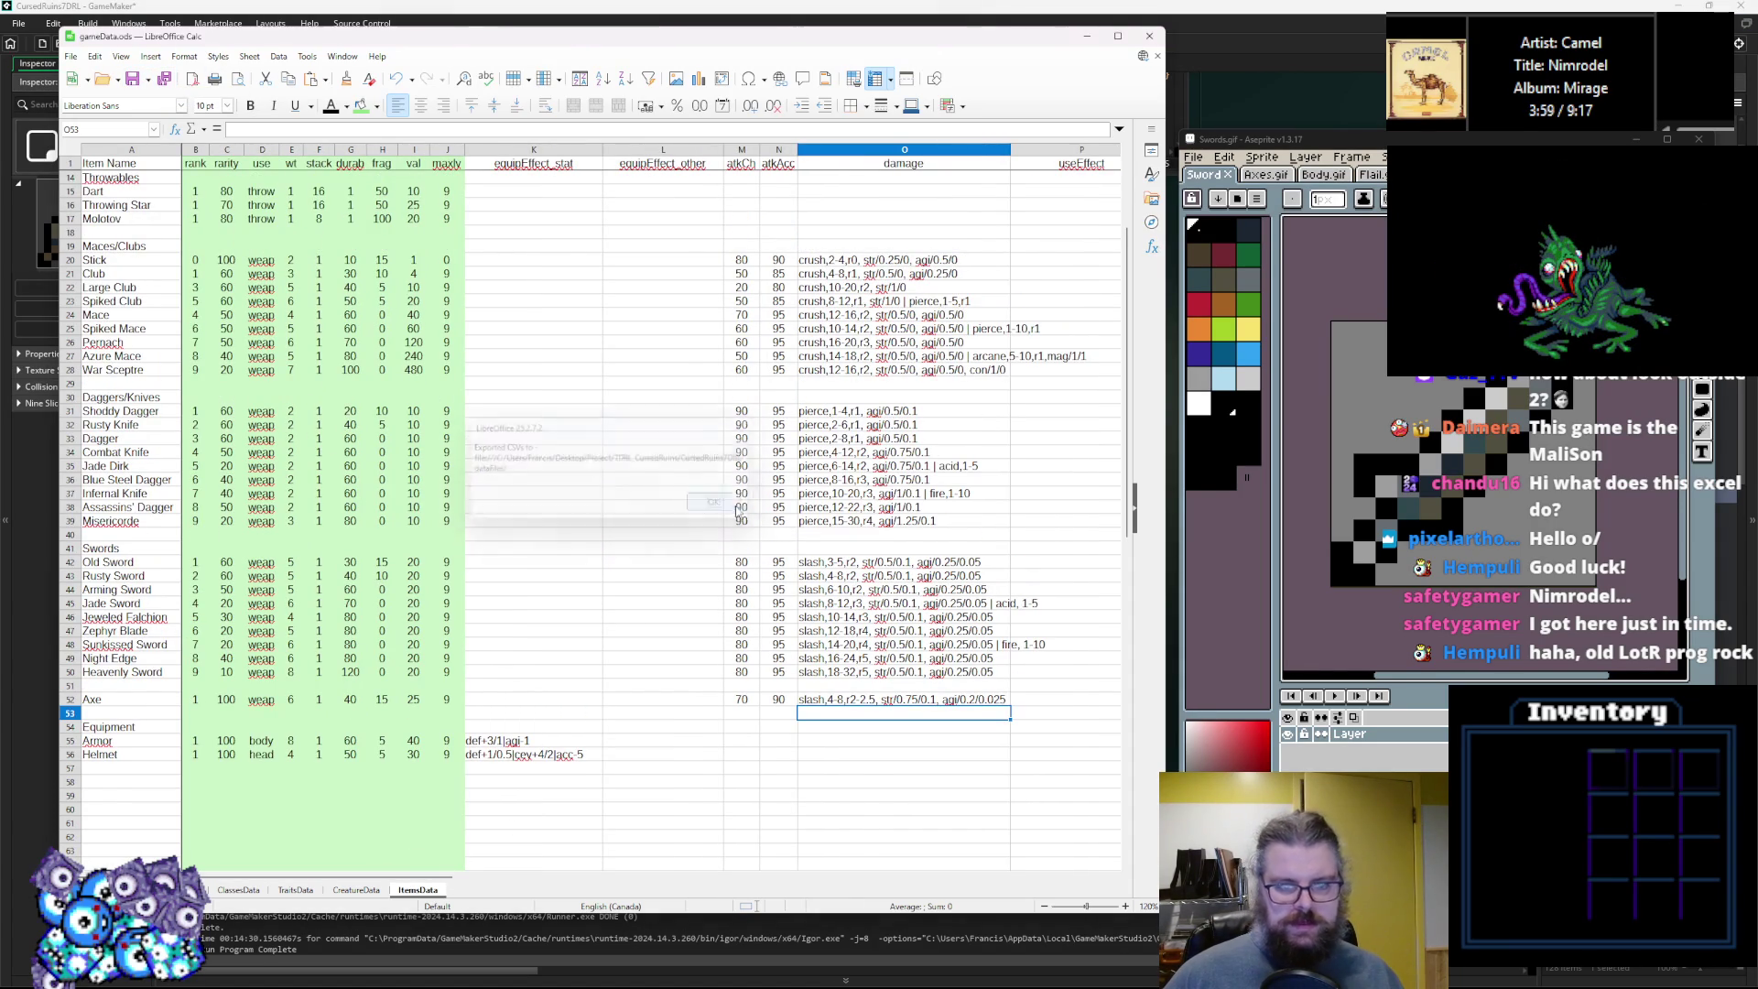
pyautogui.click(1252, 99)
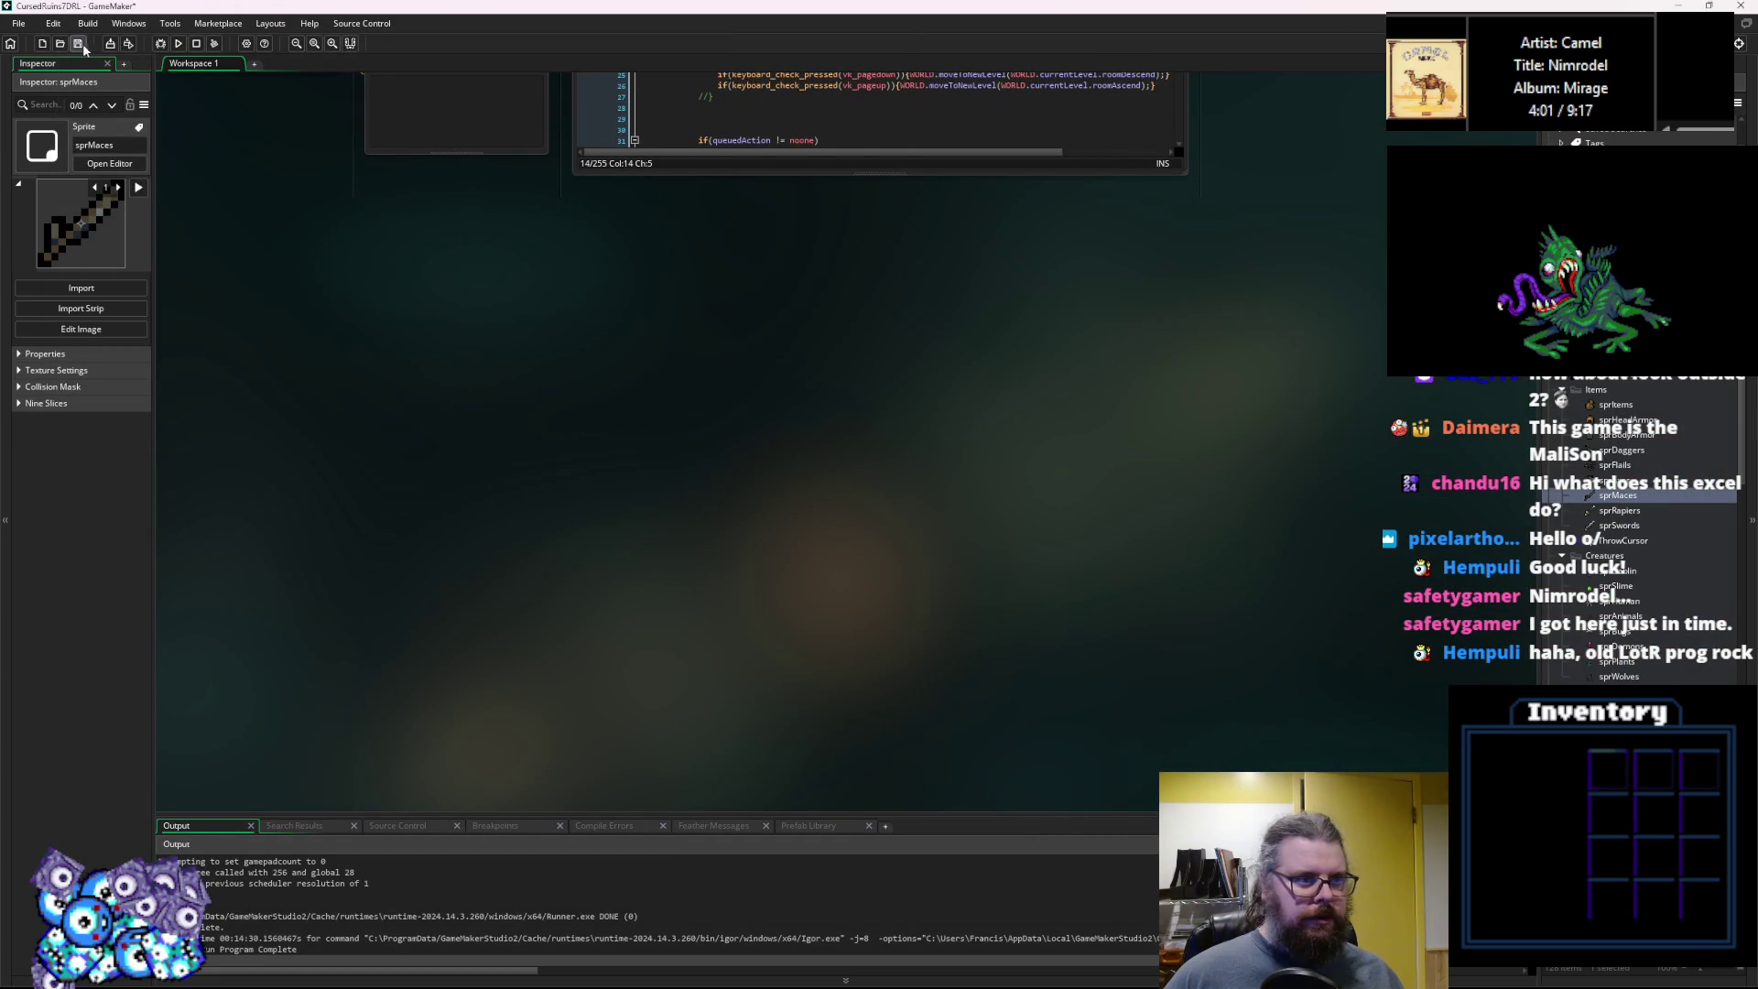
pyautogui.click(160, 44)
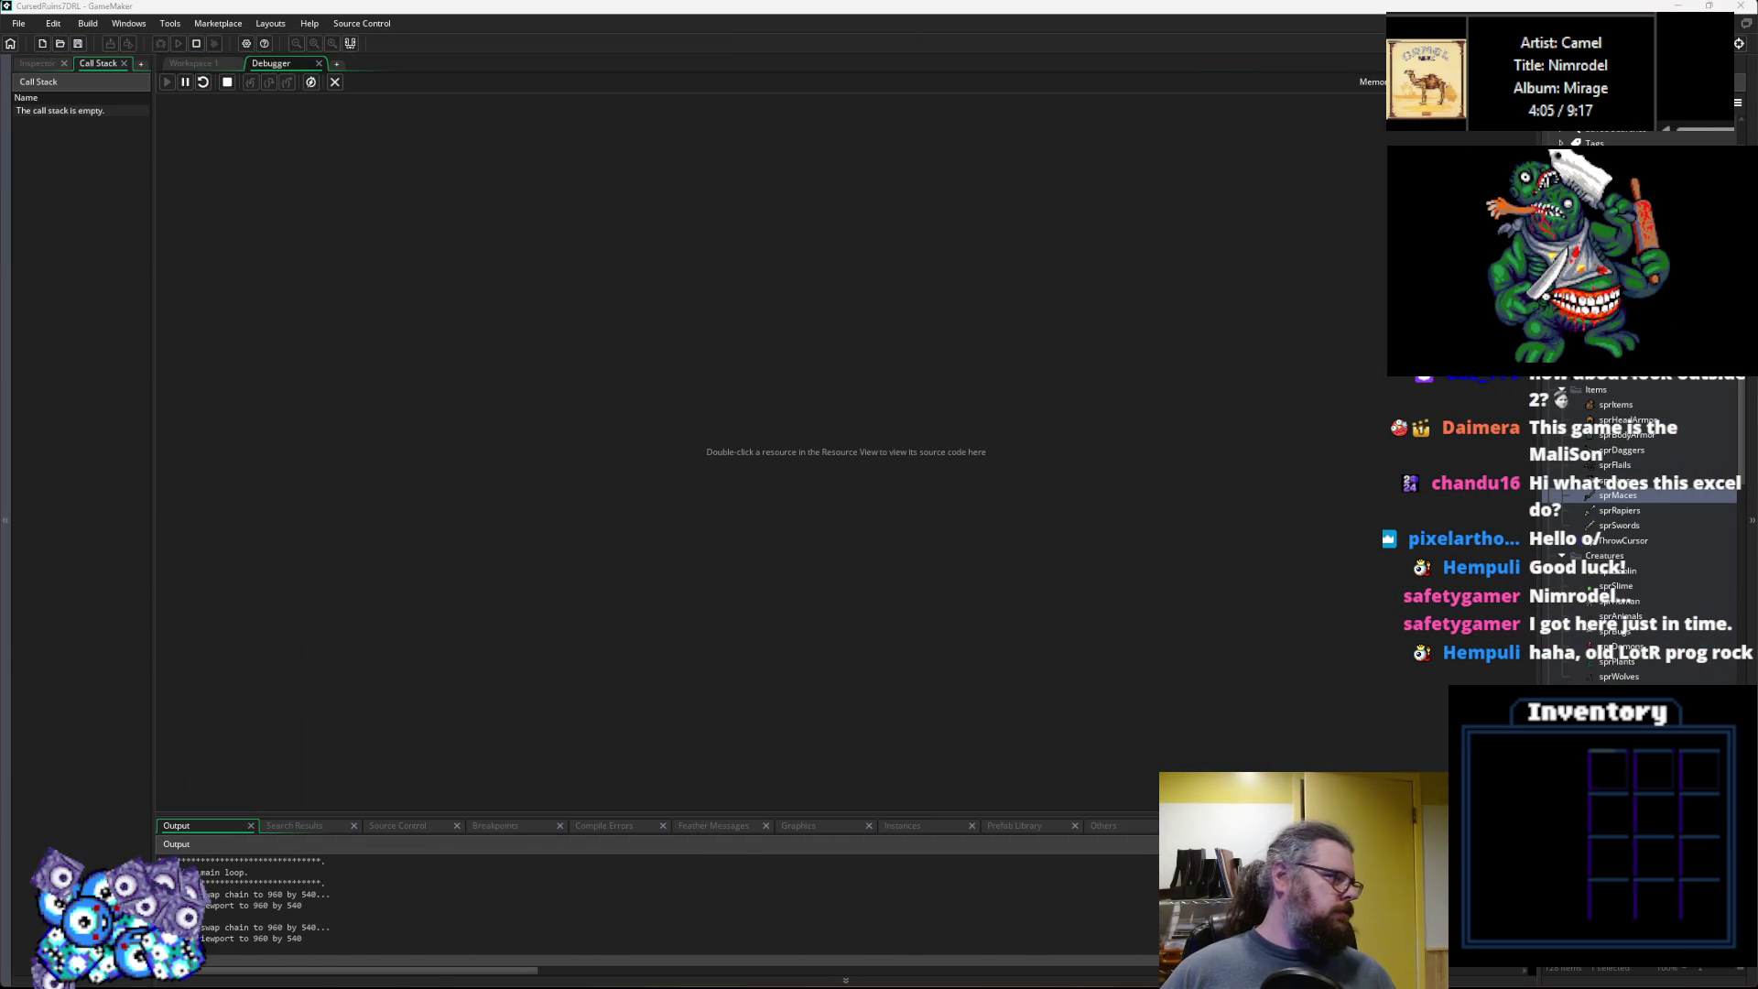
# Start a new game, regenerate the dungeon level twice, and walk right and down.
pyautogui.press('Return')
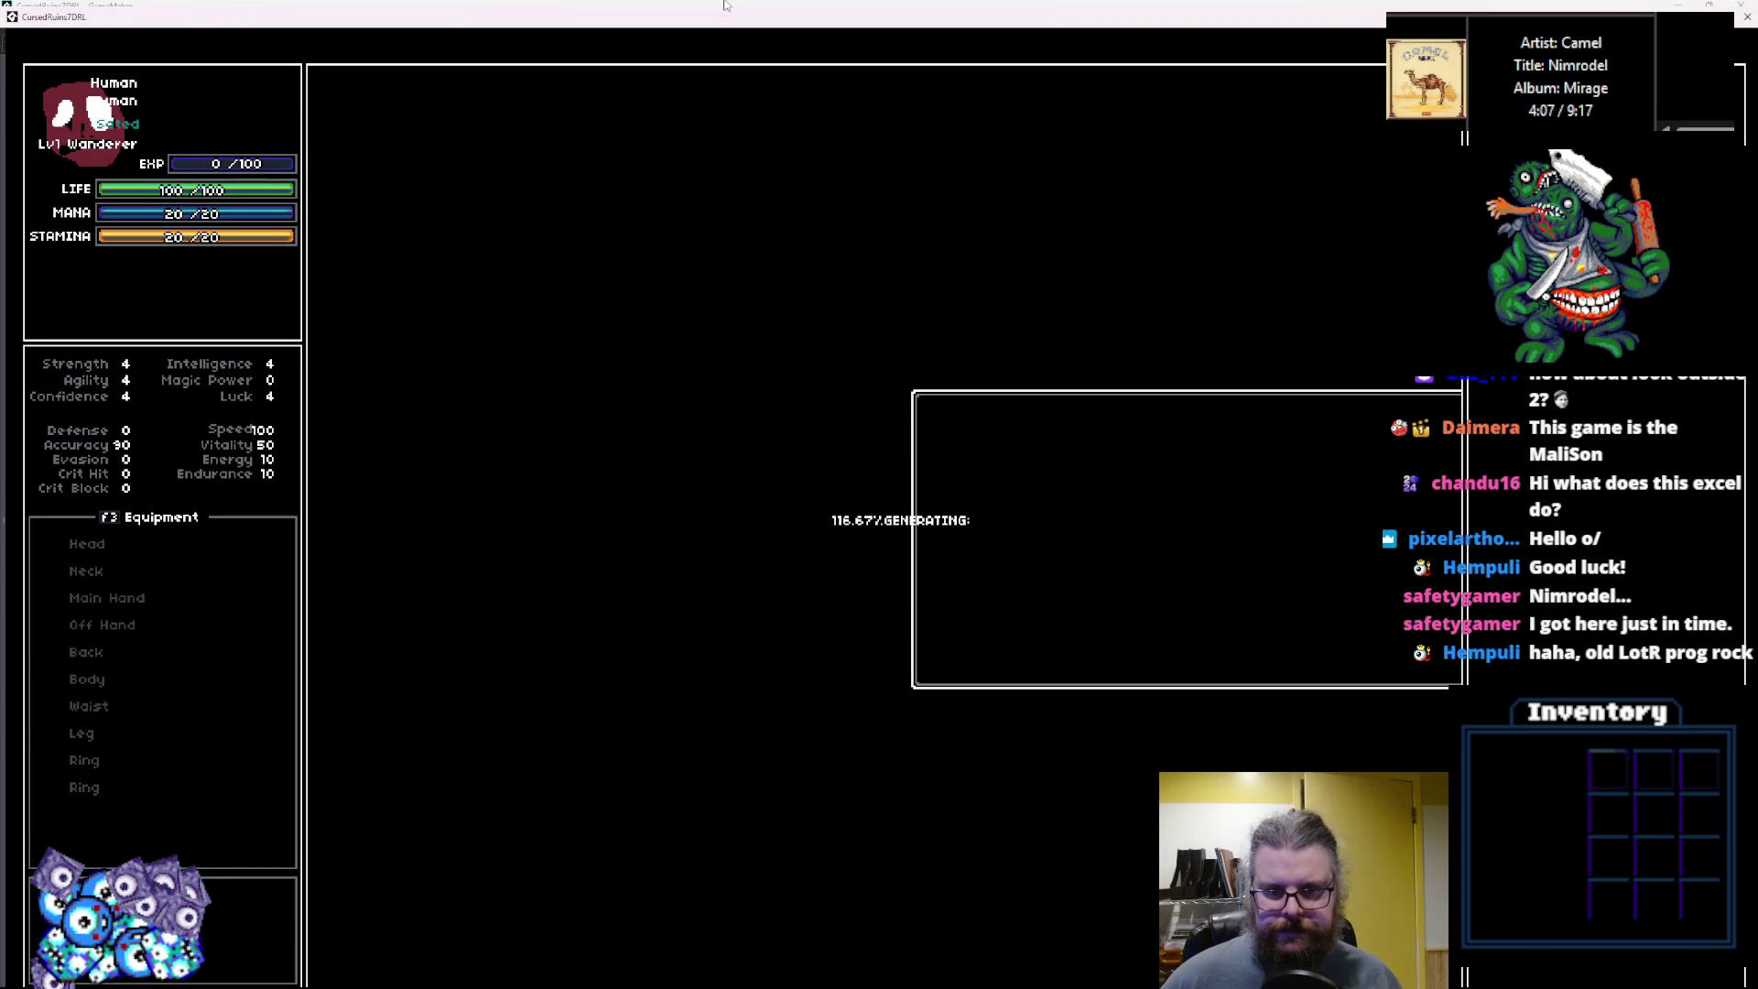
pyautogui.press('Left')
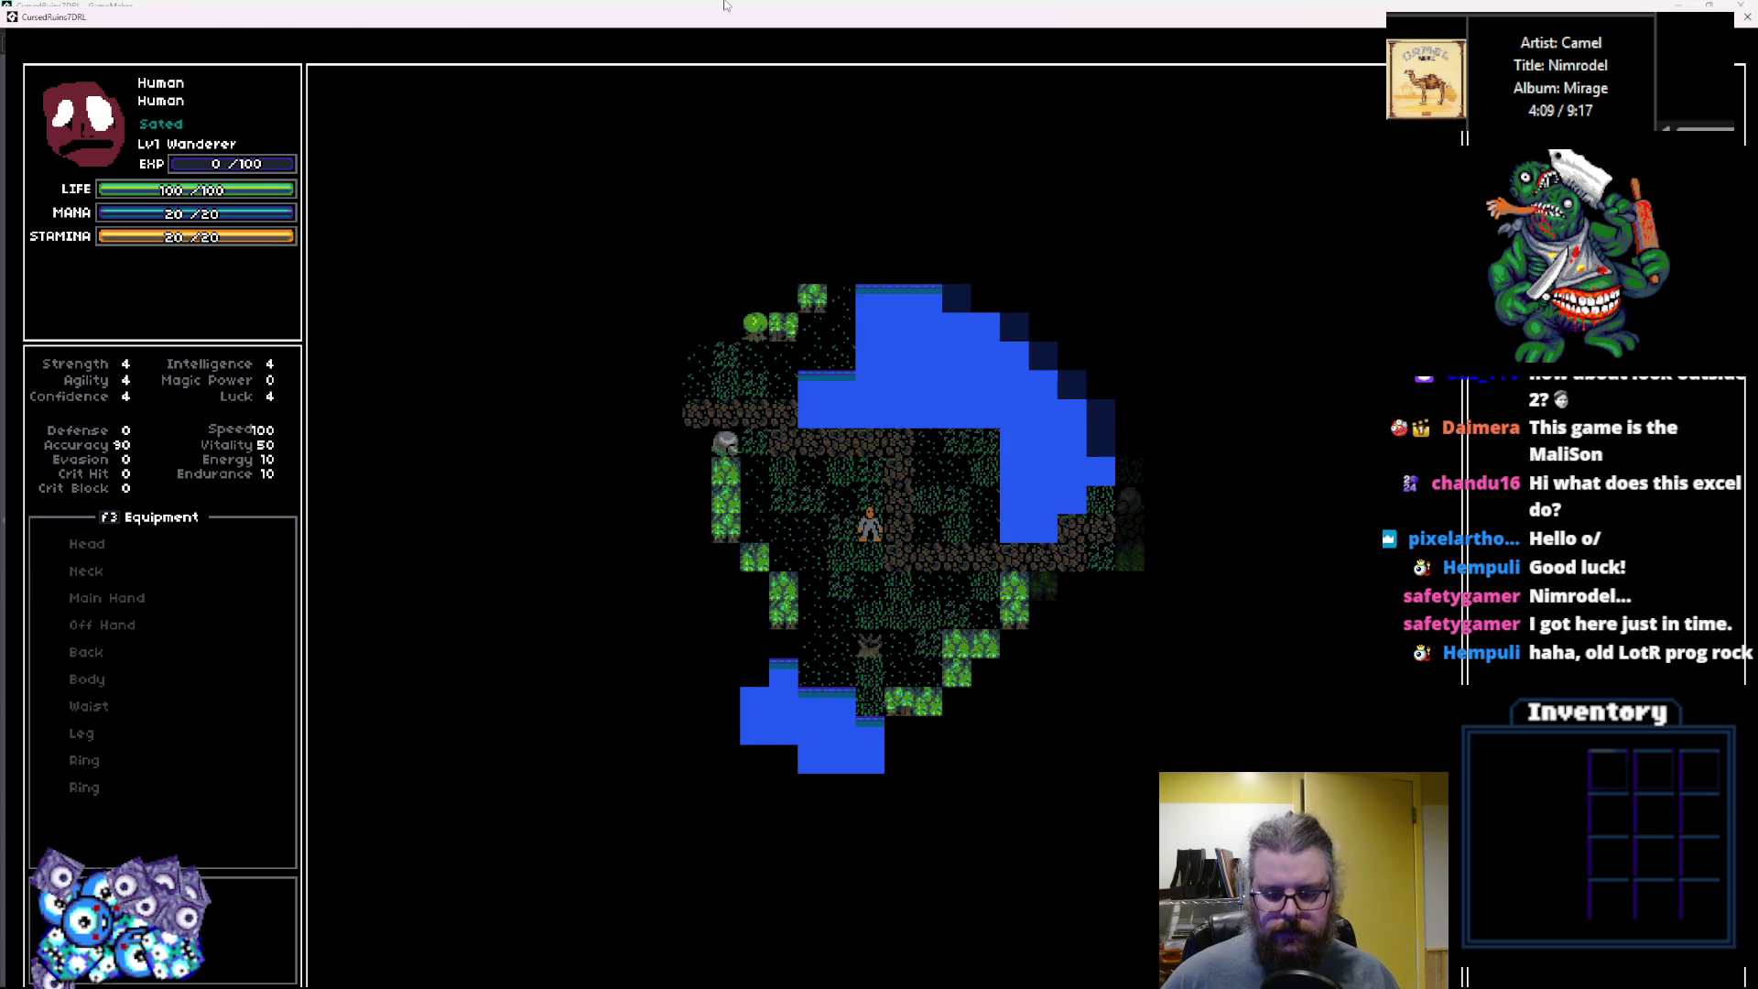
pyautogui.press('r')
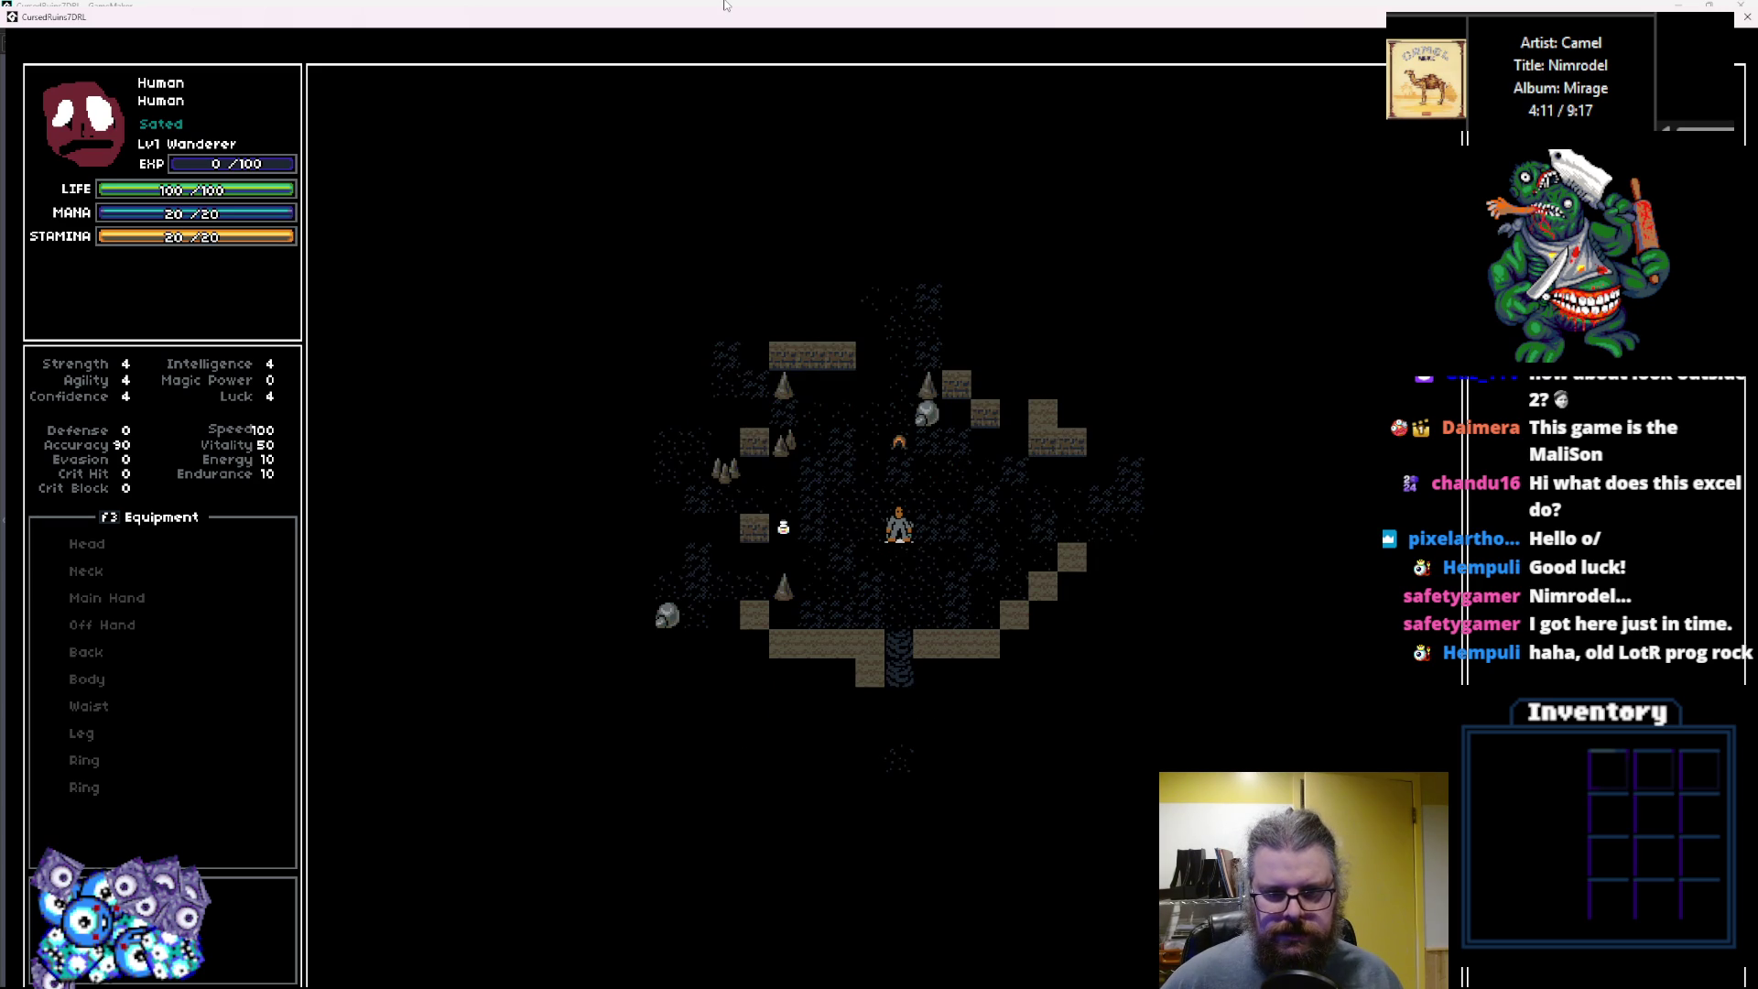
pyautogui.press('r')
pyautogui.press('Right')
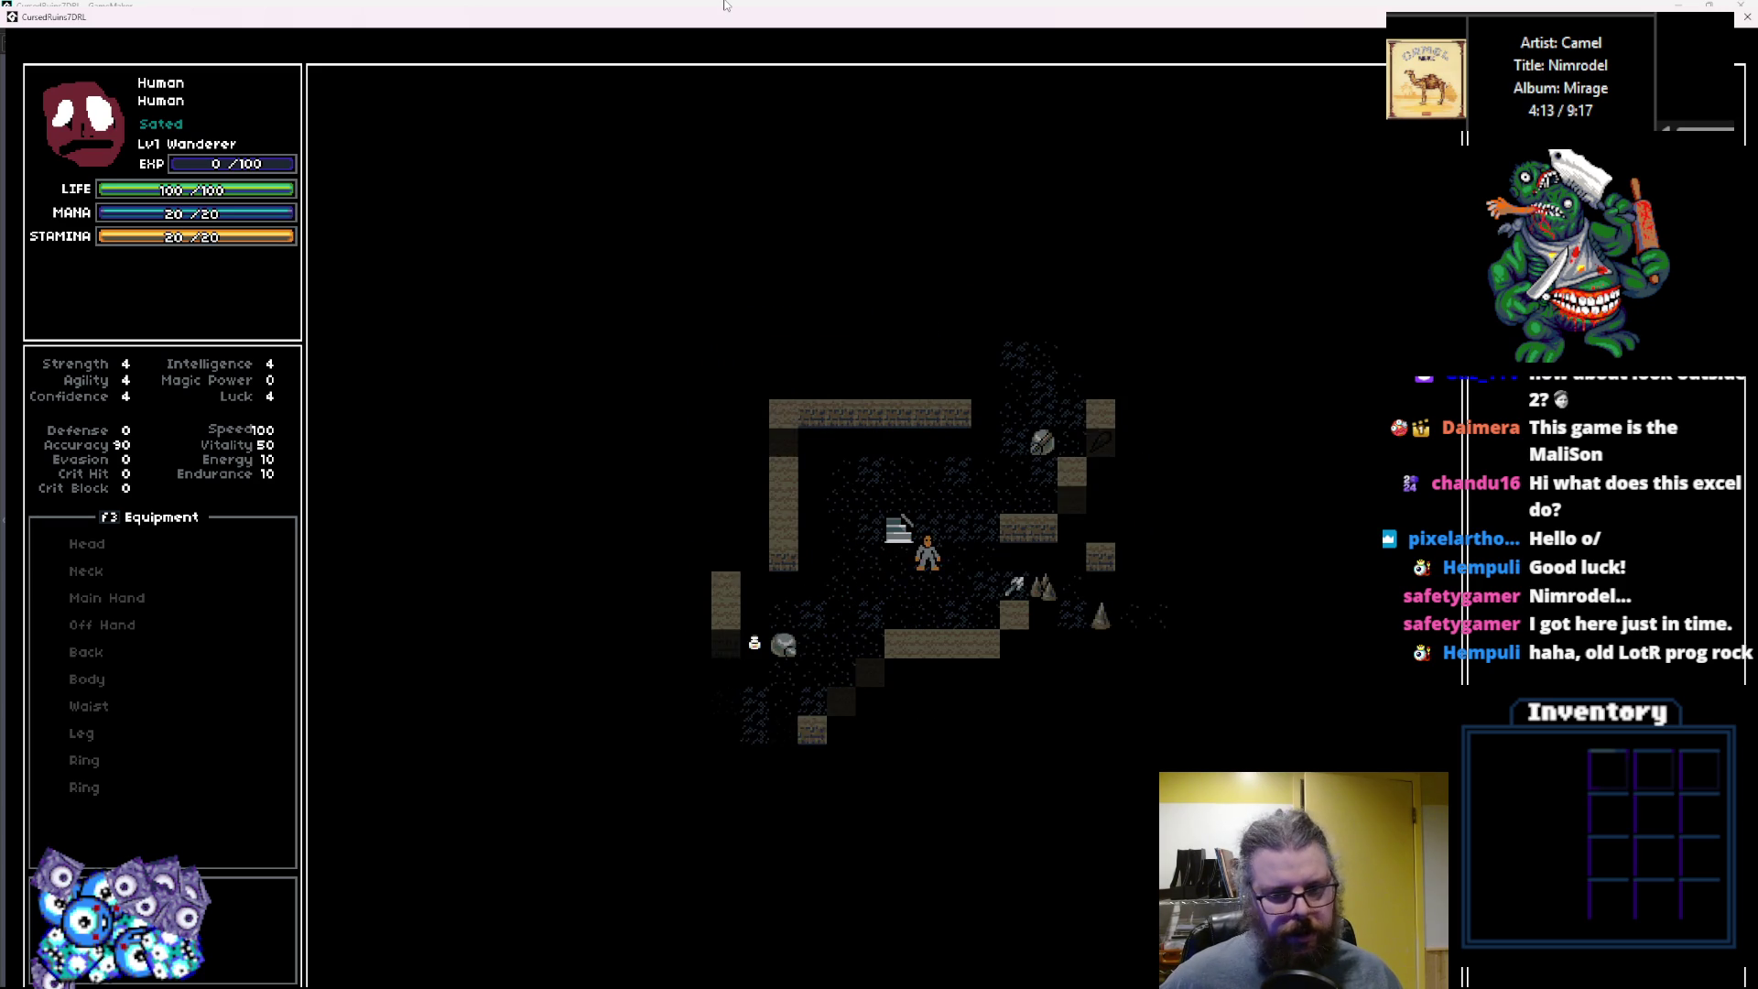
pyautogui.press('Right')
pyautogui.press('Down')
pyautogui.press('Right')
pyautogui.press('Down')
pyautogui.press('Right')
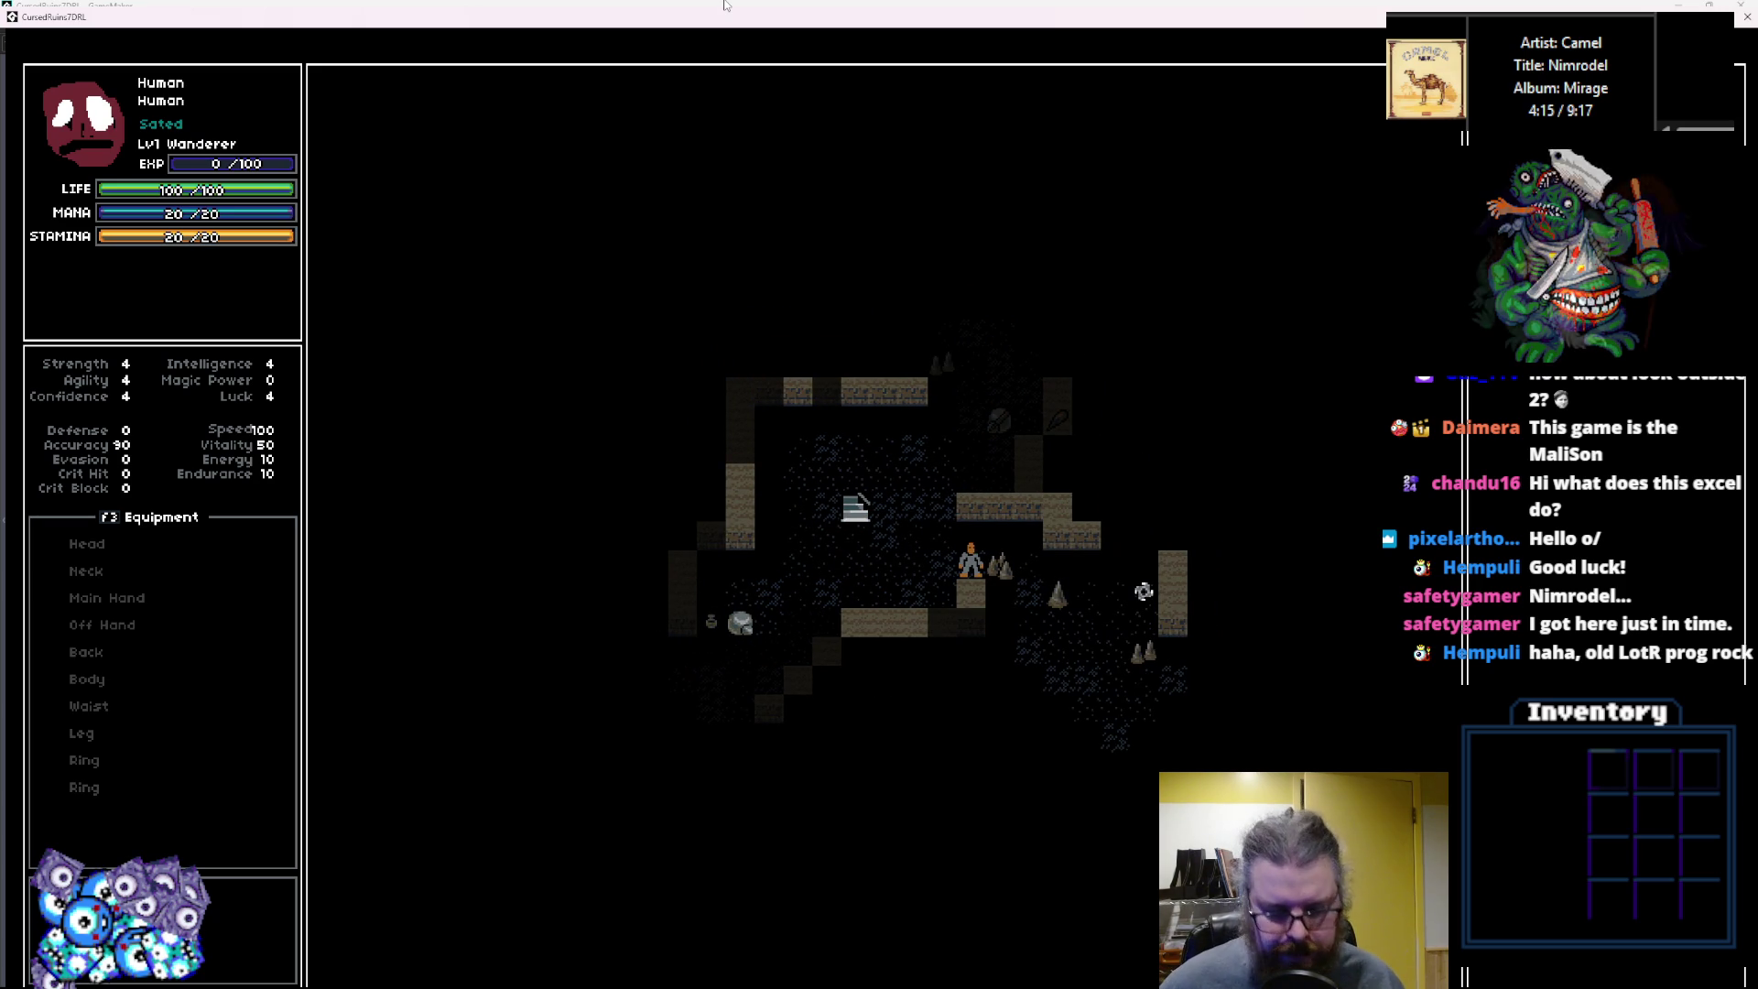
# Walk the player left and down, then exit fullscreen and close the game.
pyautogui.press('Left')
pyautogui.press('Left')
pyautogui.press('Left')
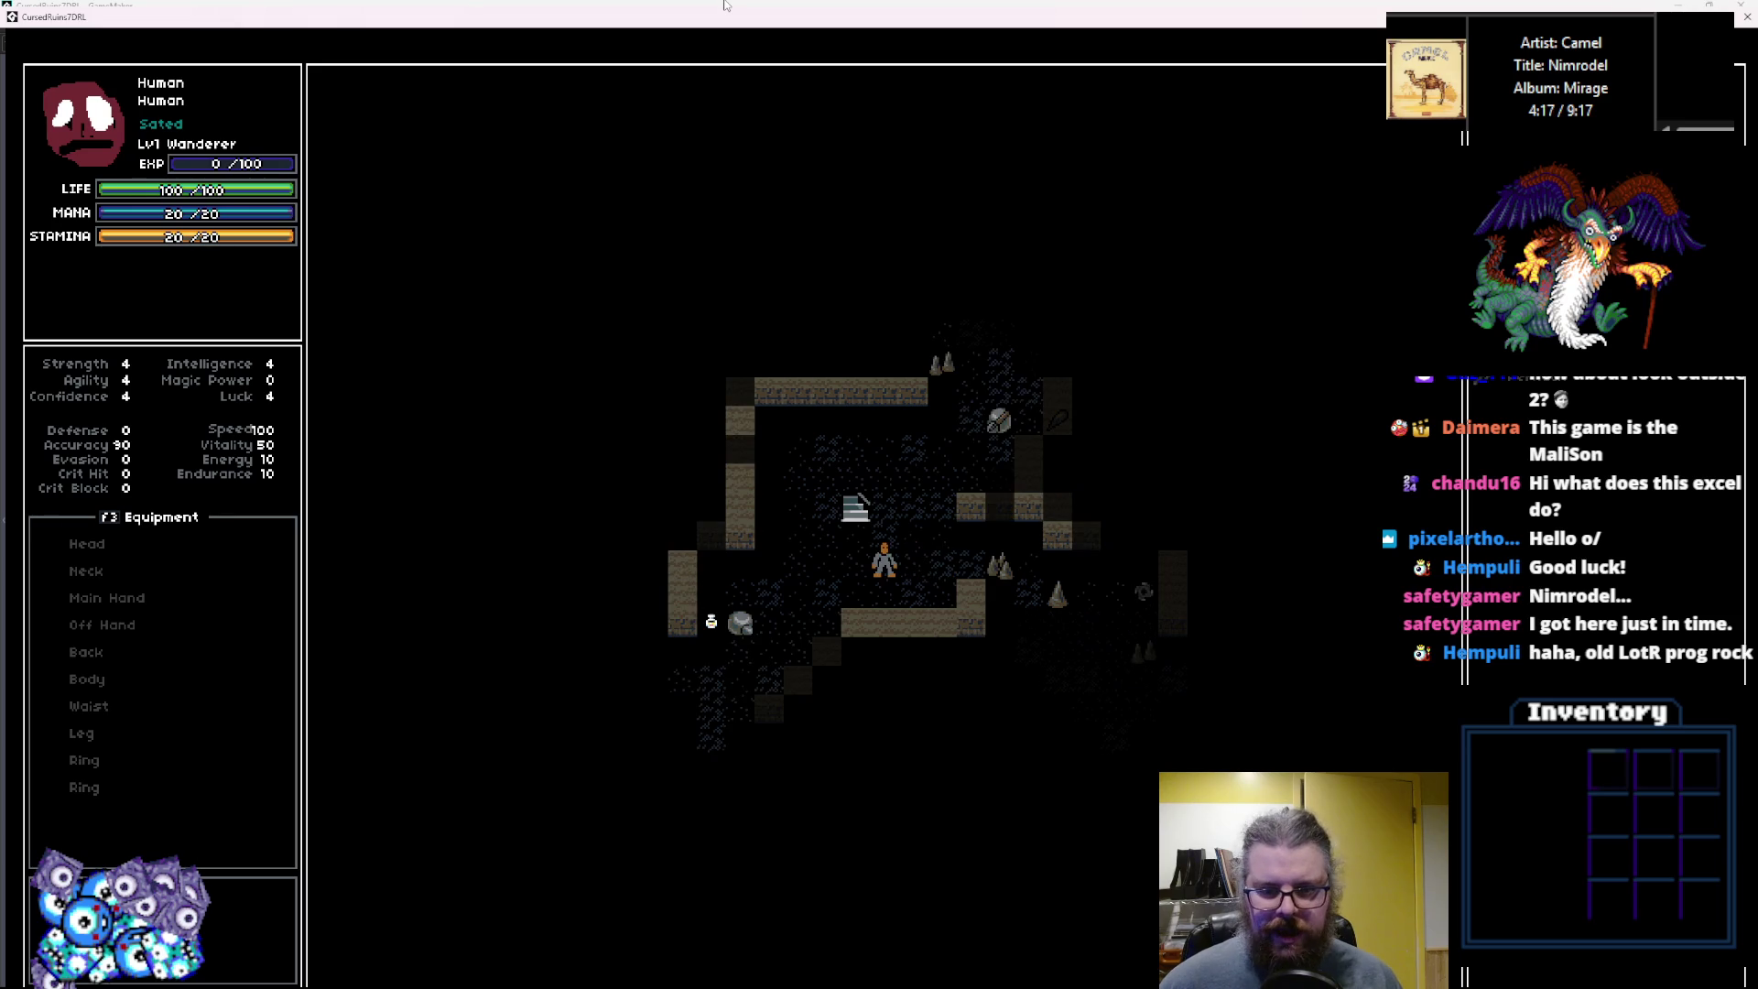
pyautogui.press('Down')
pyautogui.press('Left')
pyautogui.press('Left')
pyautogui.press('Down')
pyautogui.press('Left')
pyautogui.press('Down')
pyautogui.press('Left')
pyautogui.press('Down')
pyautogui.press('Left')
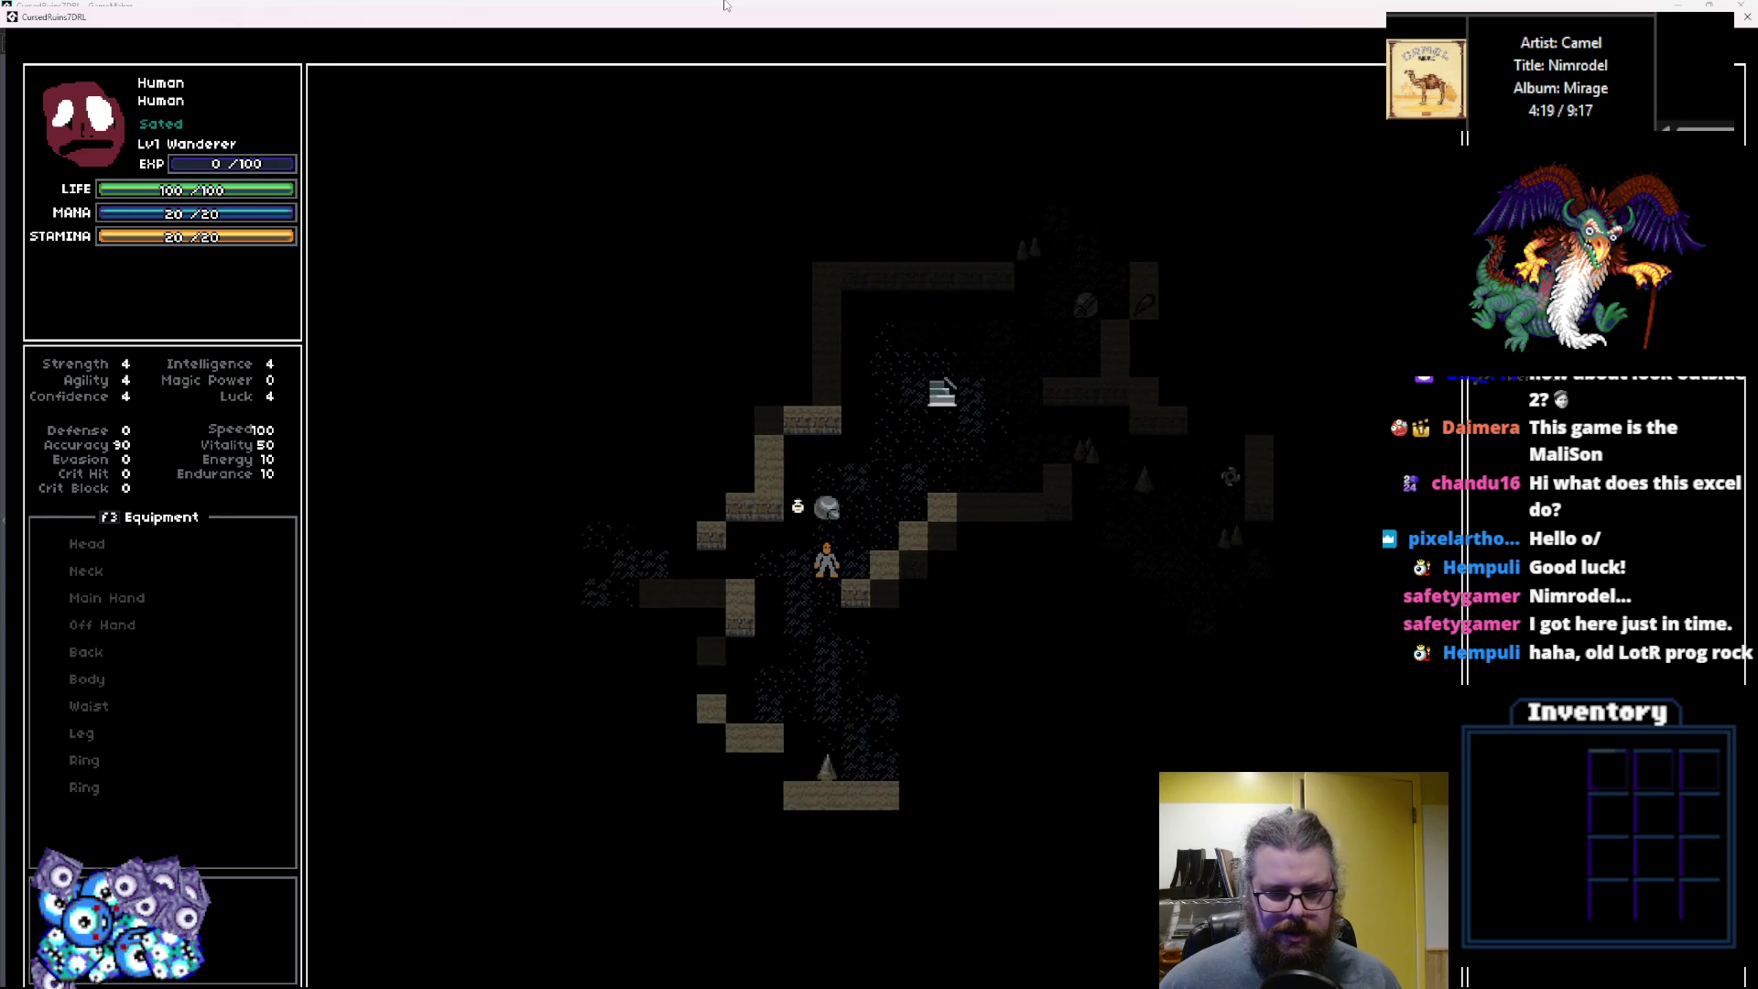
pyautogui.press('Down')
pyautogui.press('Down')
pyautogui.press('Down')
pyautogui.press('Up')
pyautogui.press('Left')
pyautogui.press('Up')
pyautogui.press('Left')
pyautogui.press('Up')
pyautogui.press('Left')
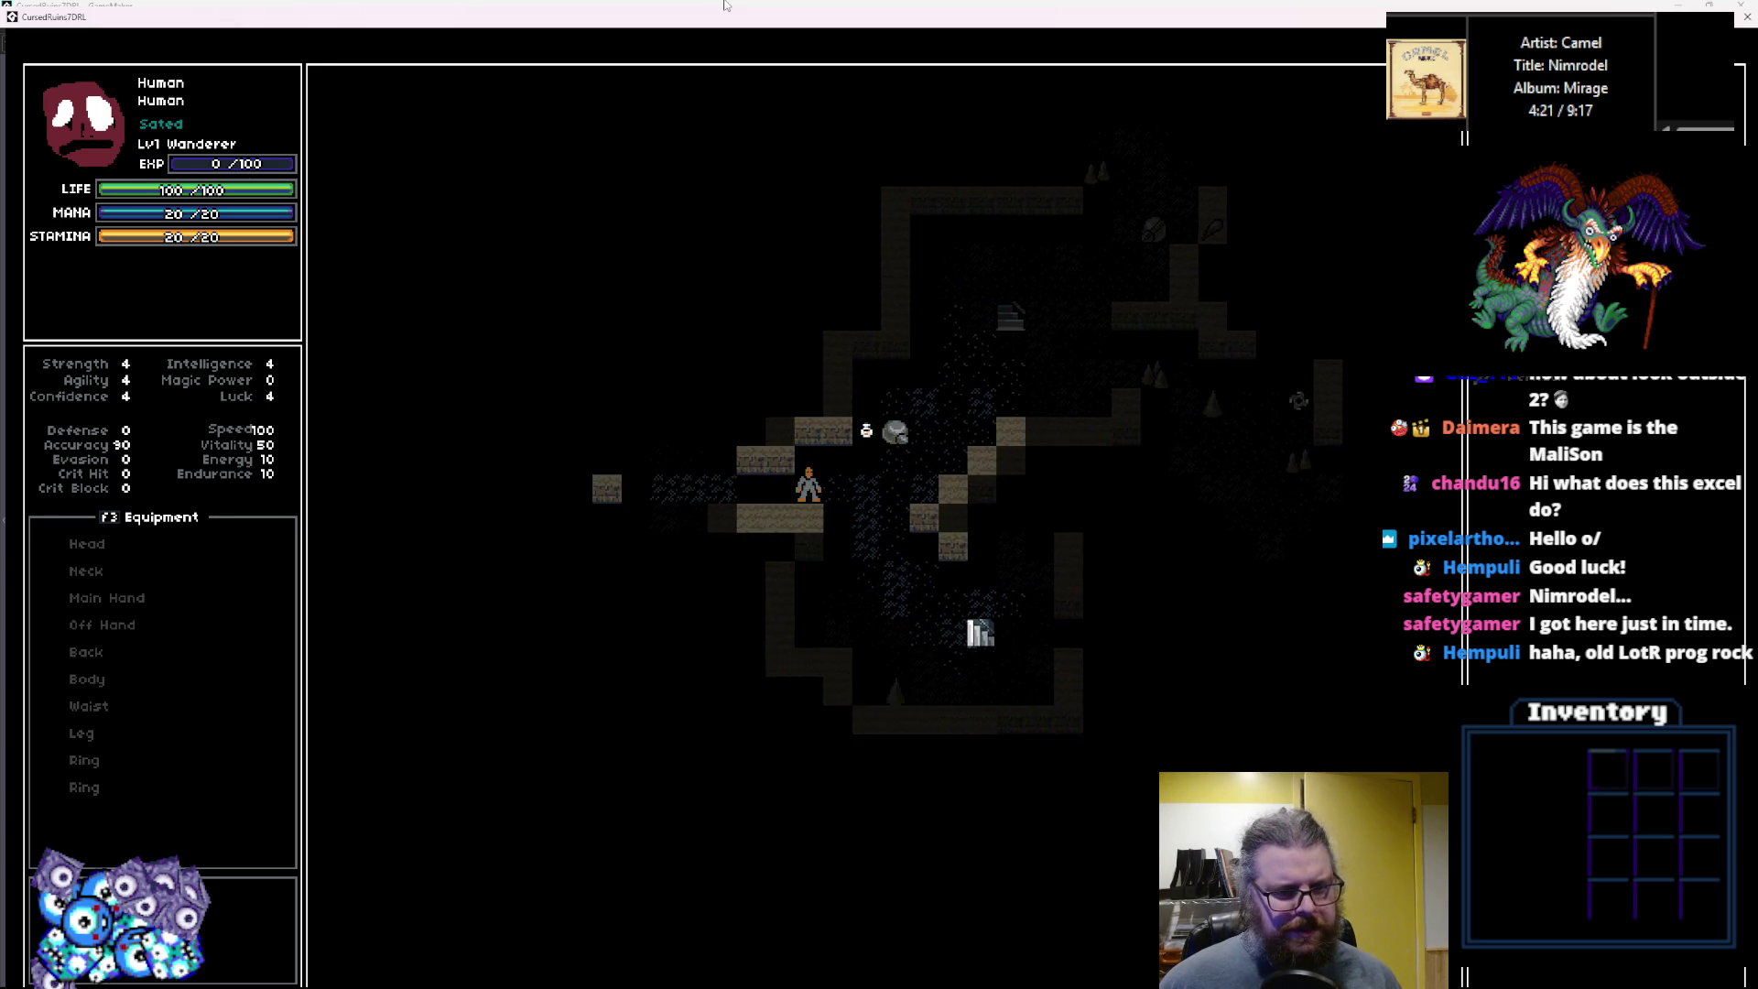
pyautogui.press('Left')
pyautogui.press('Left')
pyautogui.press('Left')
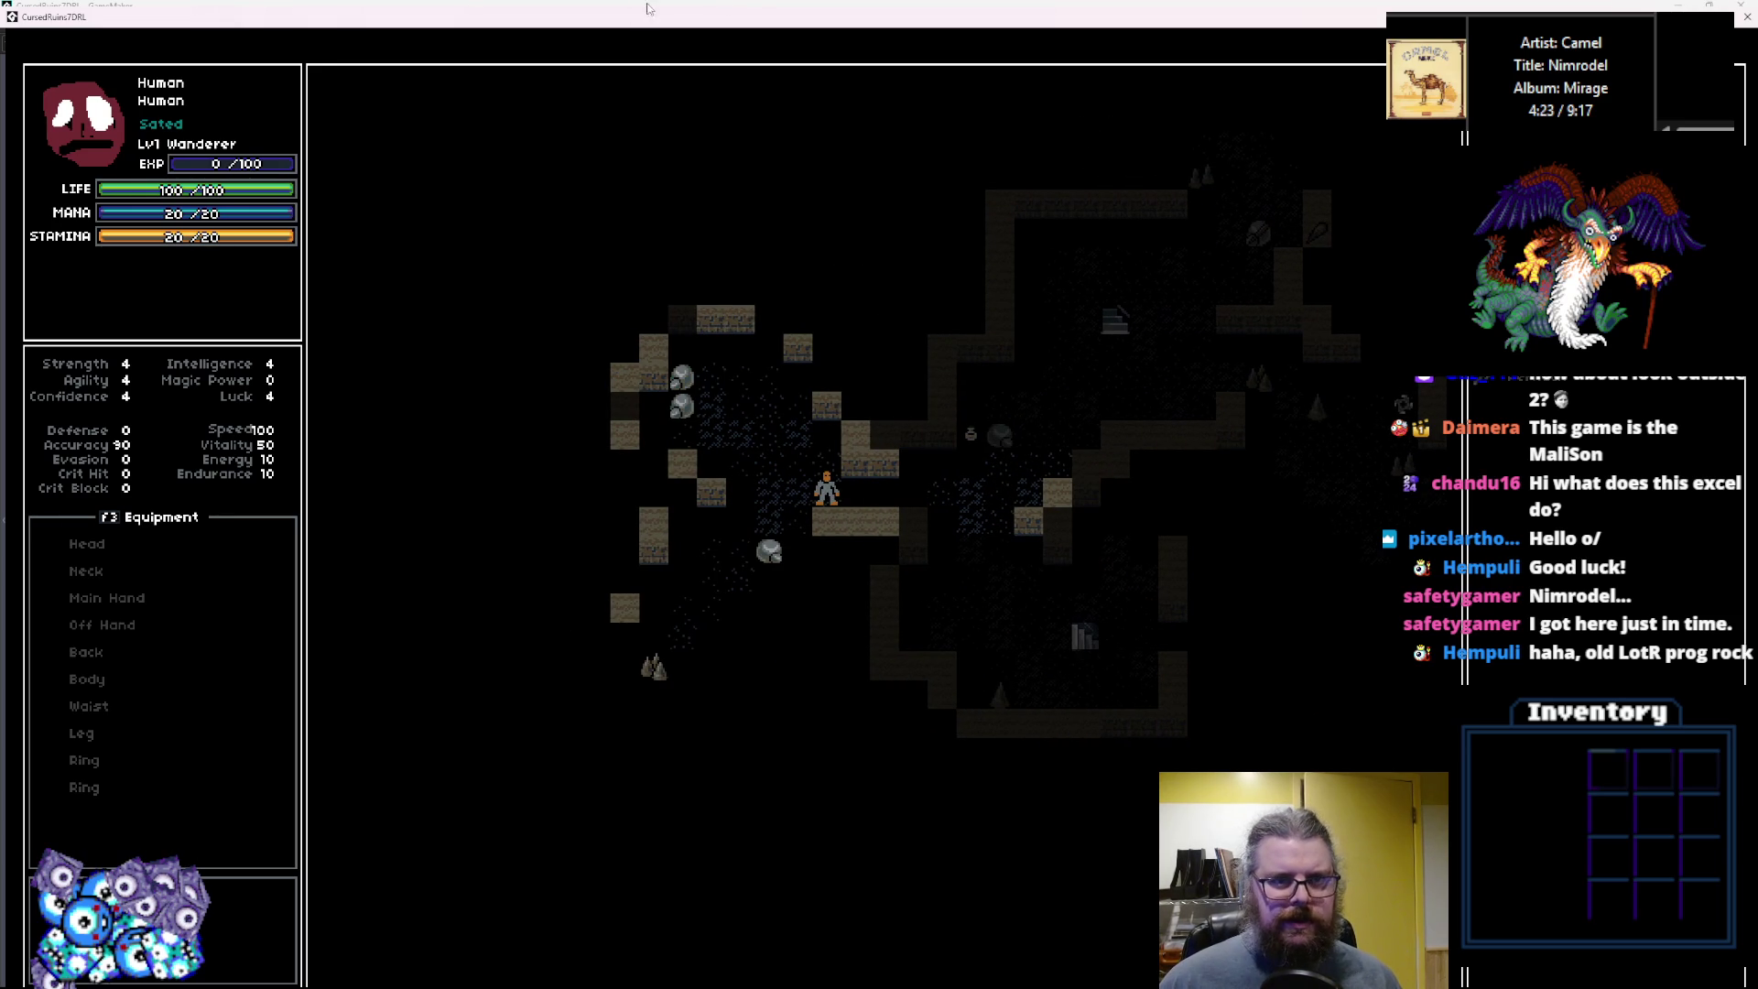
pyautogui.doubleClick(635, 15)
pyautogui.click(1103, 59)
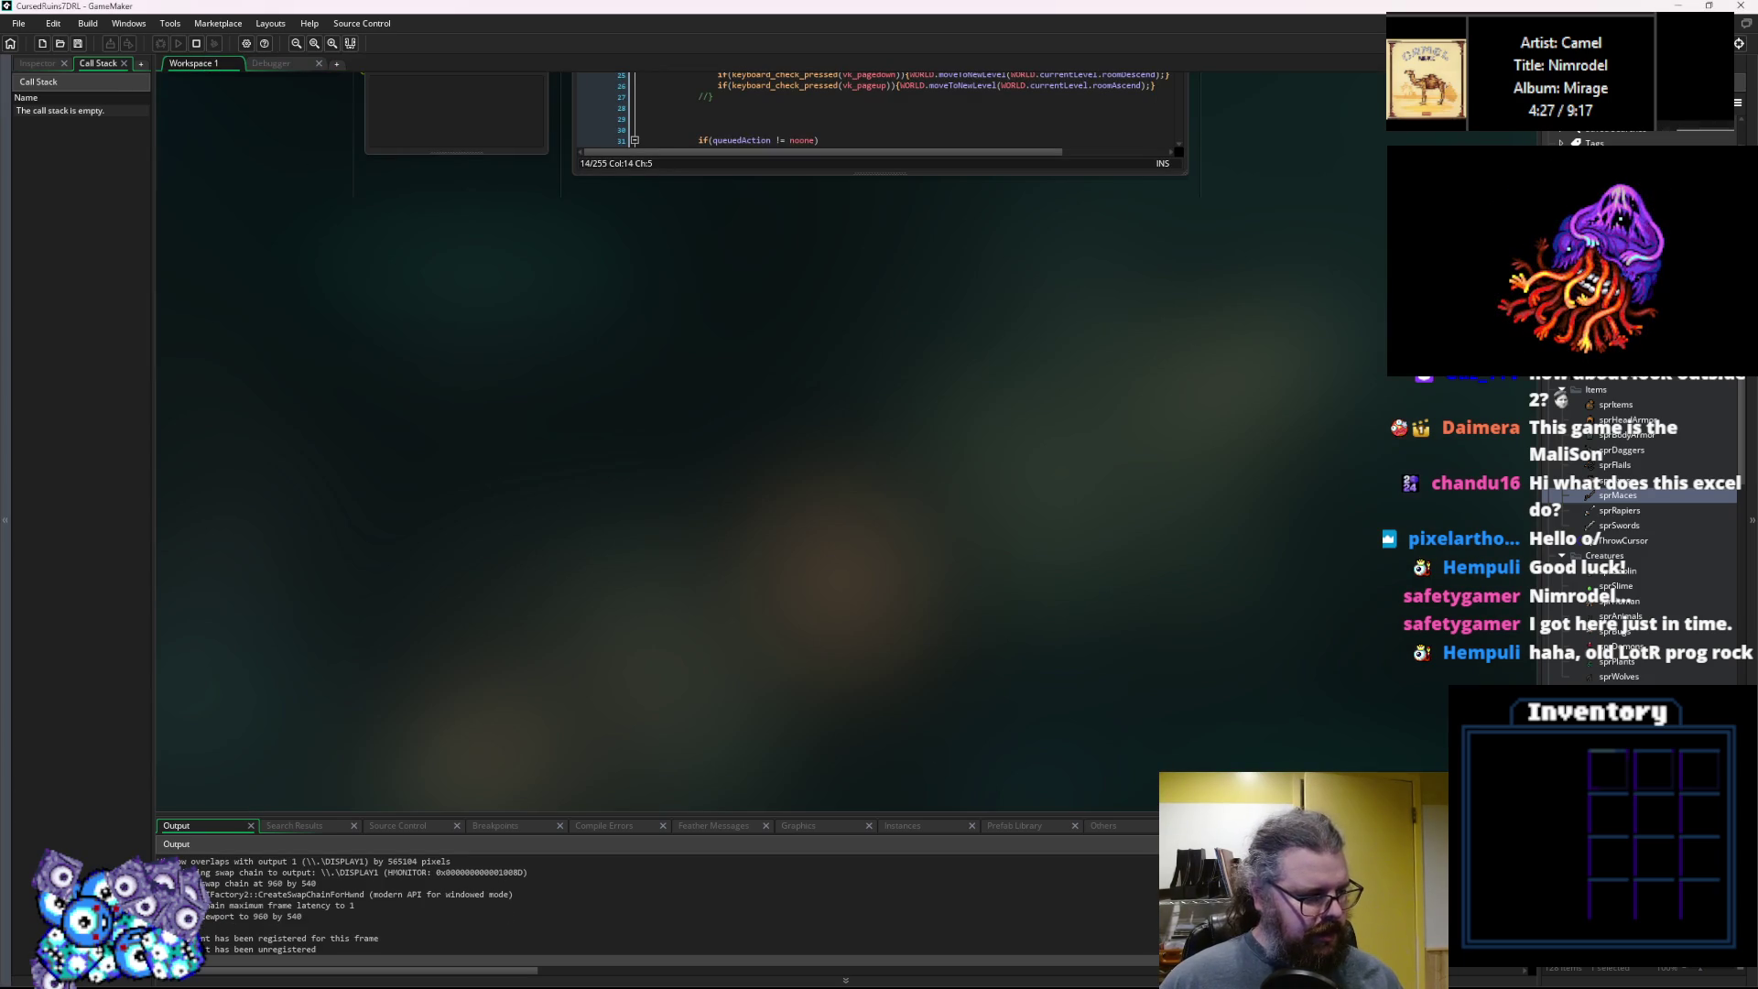
pyautogui.hotkey('alt', 'Tab')
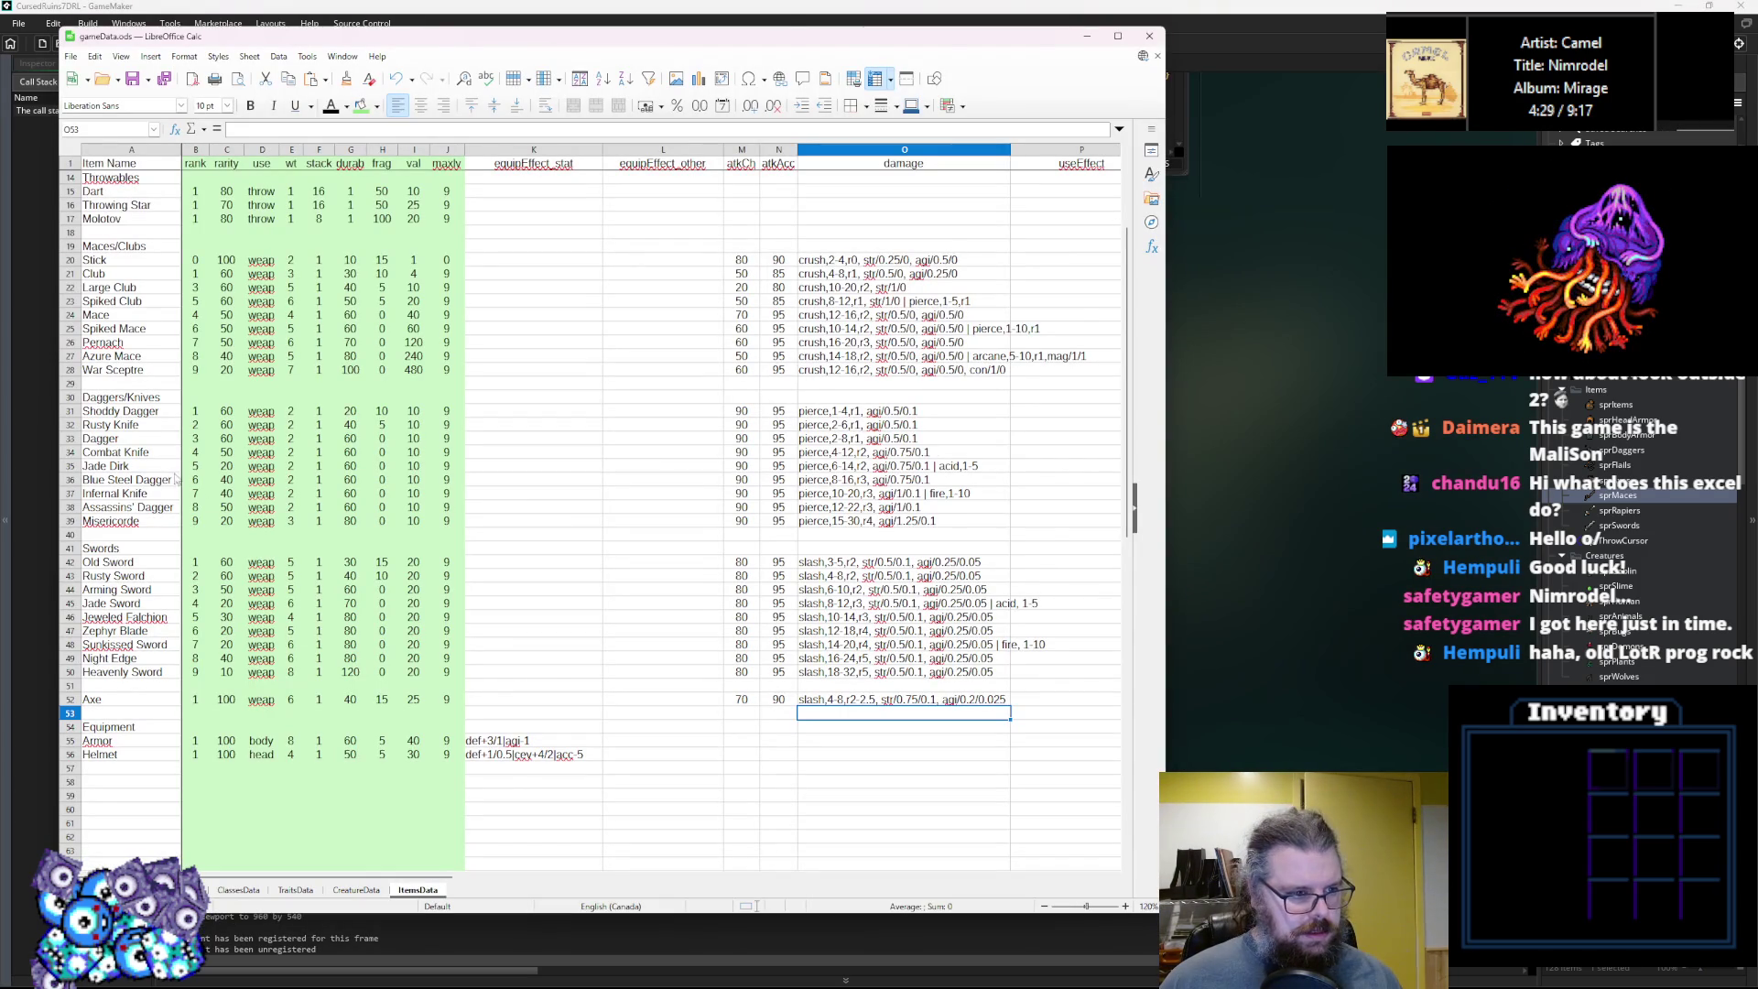
pyautogui.click(196, 344)
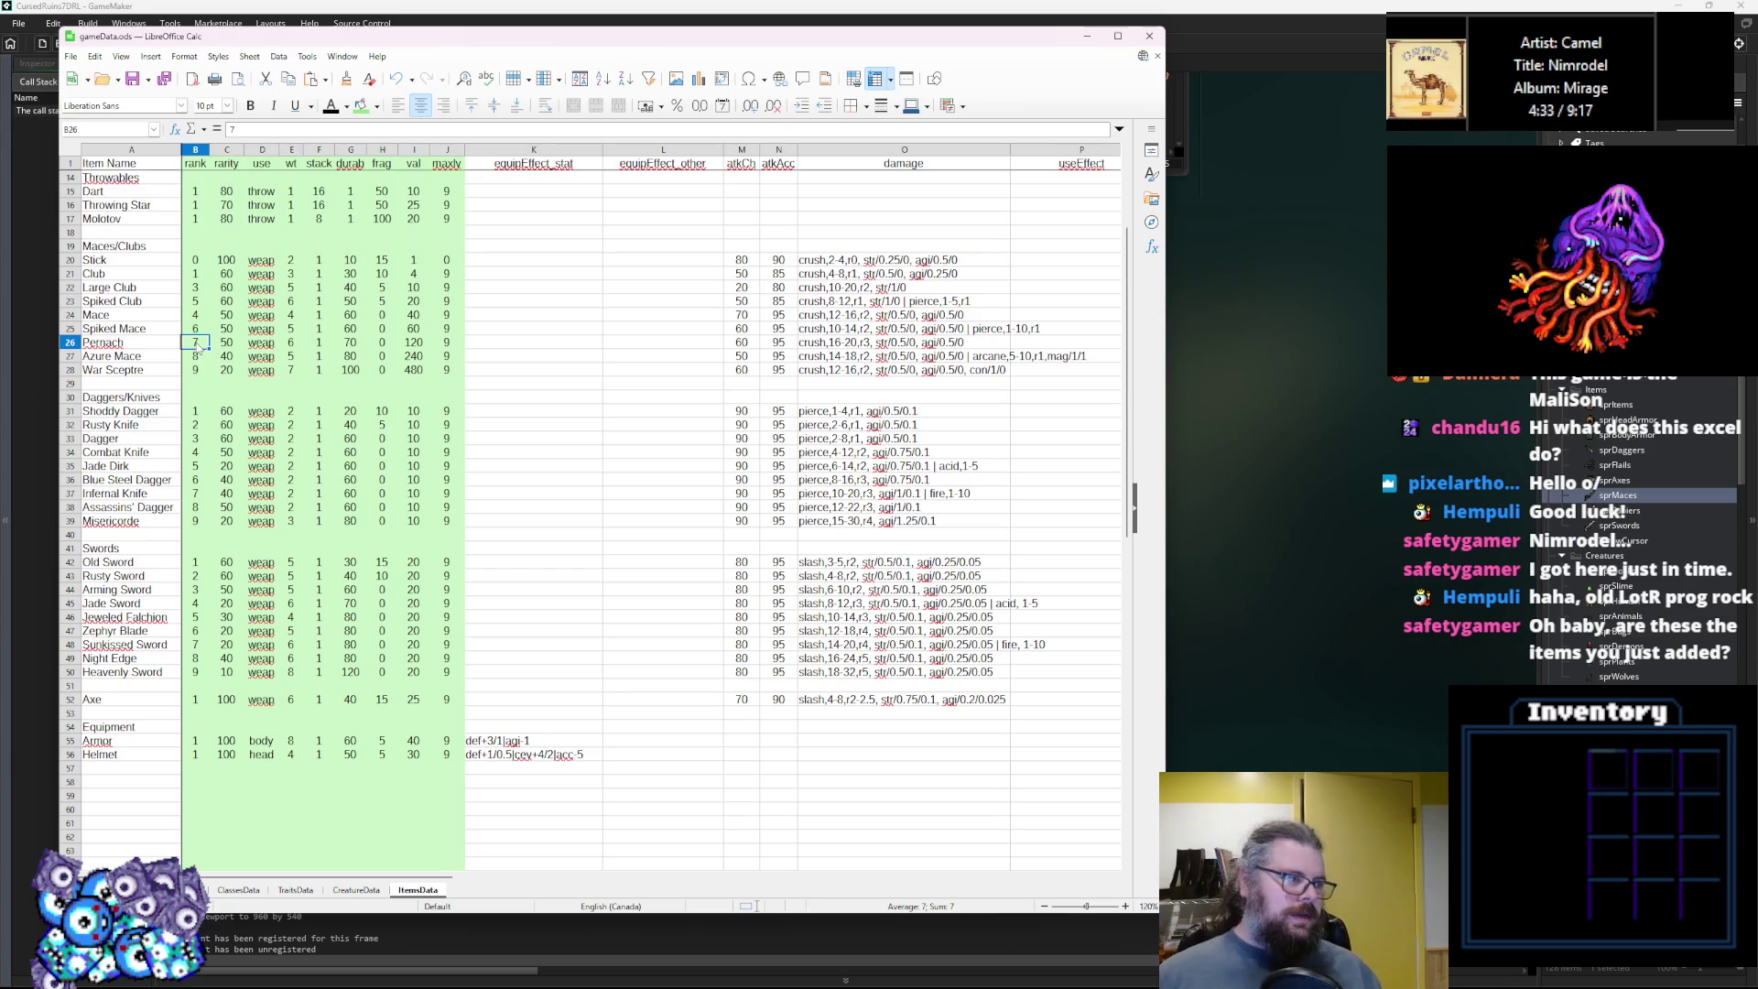
pyautogui.click(198, 358)
pyautogui.click(206, 345)
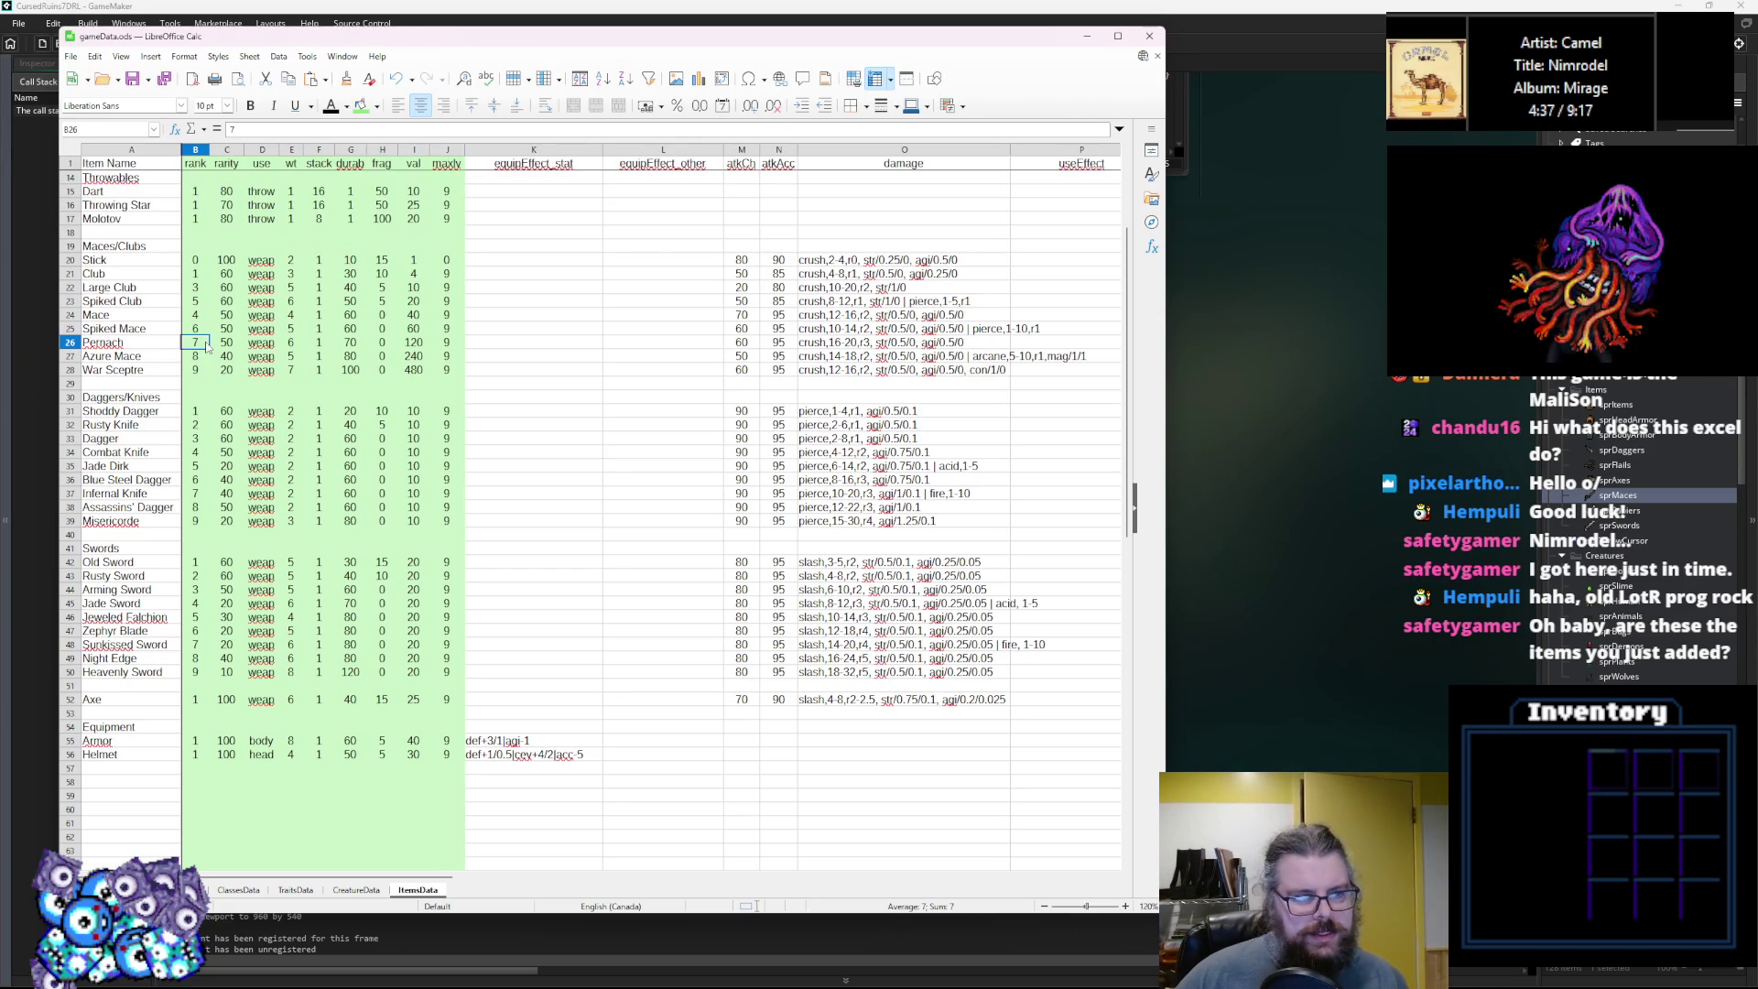
pyautogui.click(1452, 443)
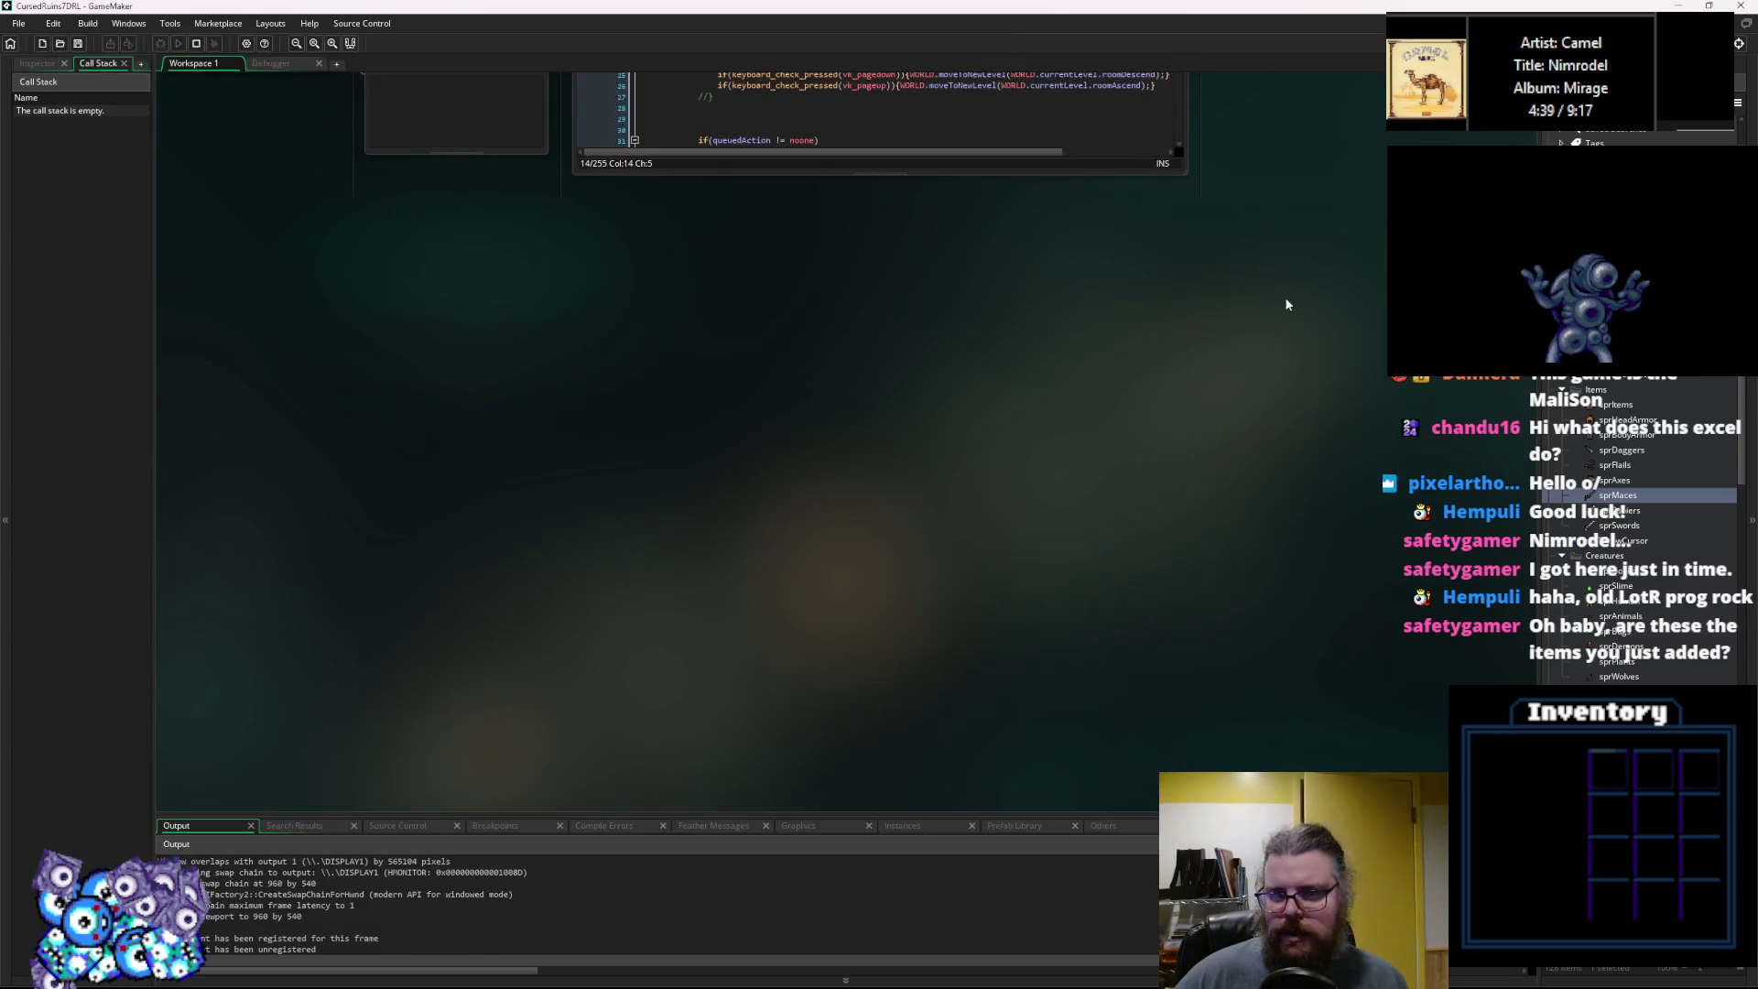
# Navigate the workspace to the spawnCreature.gml window and focus its code.
pyautogui.scroll(10, 1289, 300)
pyautogui.hscroll(5, 1298, 427)
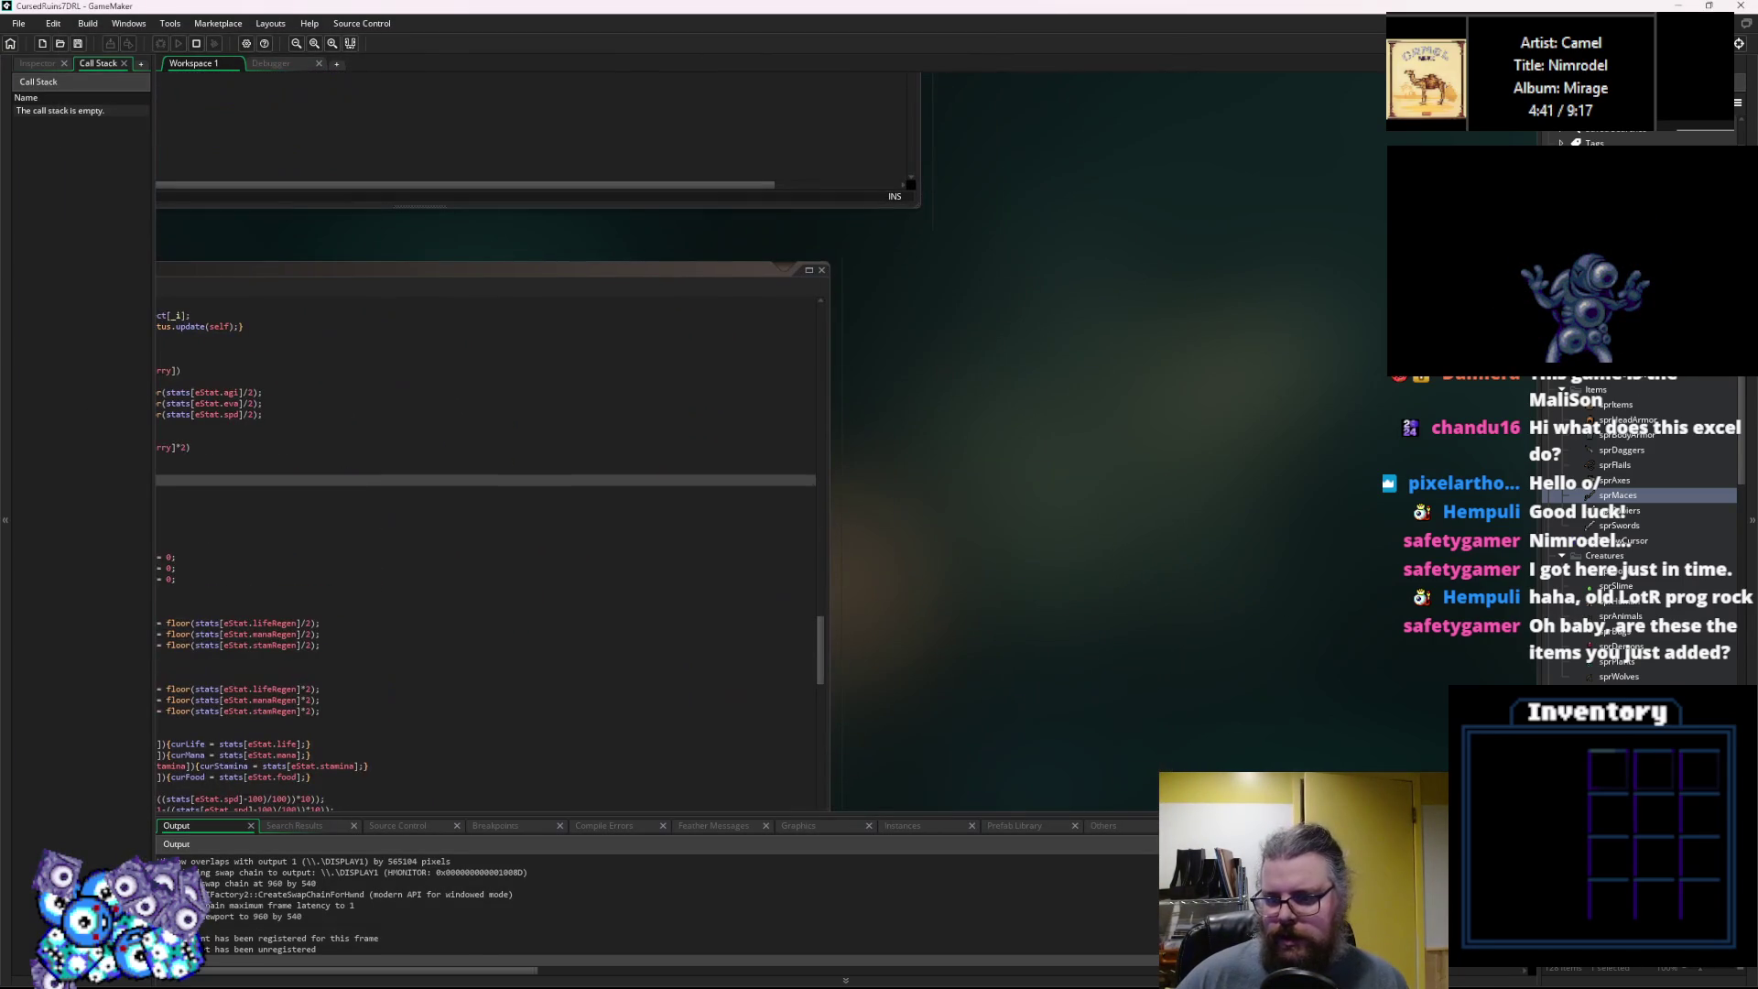
pyautogui.scroll(-3, 1638, 513)
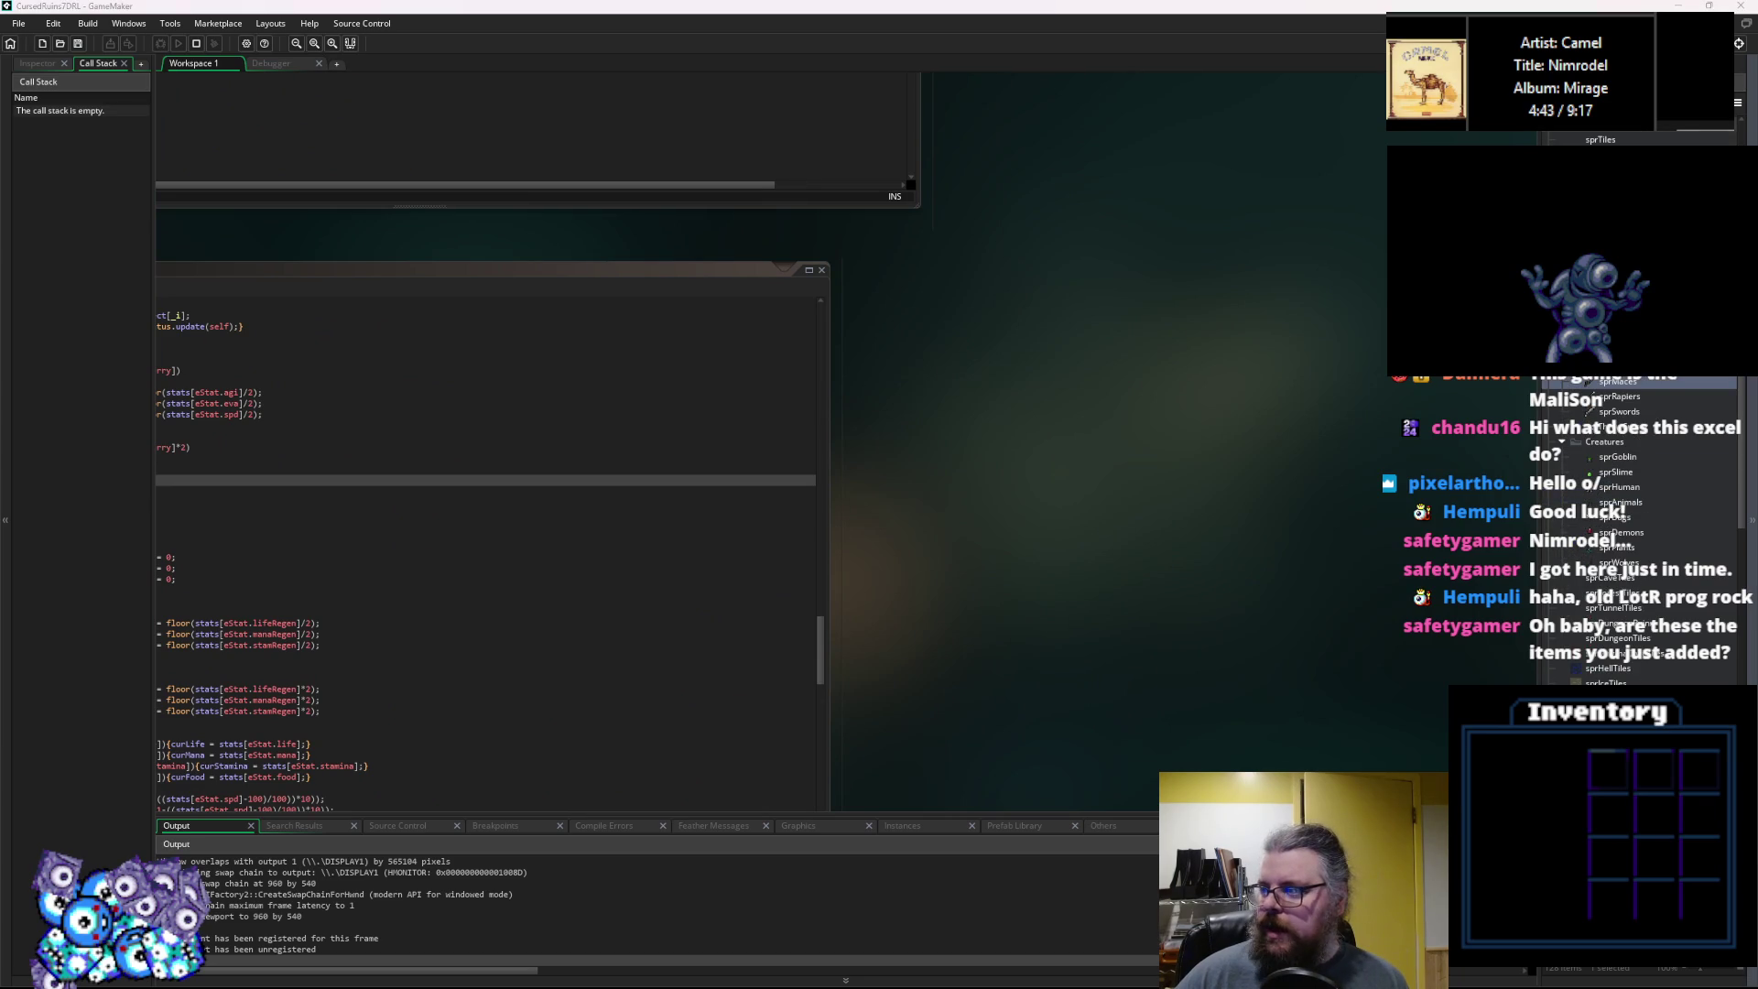
pyautogui.scroll(3, 954, 457)
pyautogui.hscroll(-6, 1007, 540)
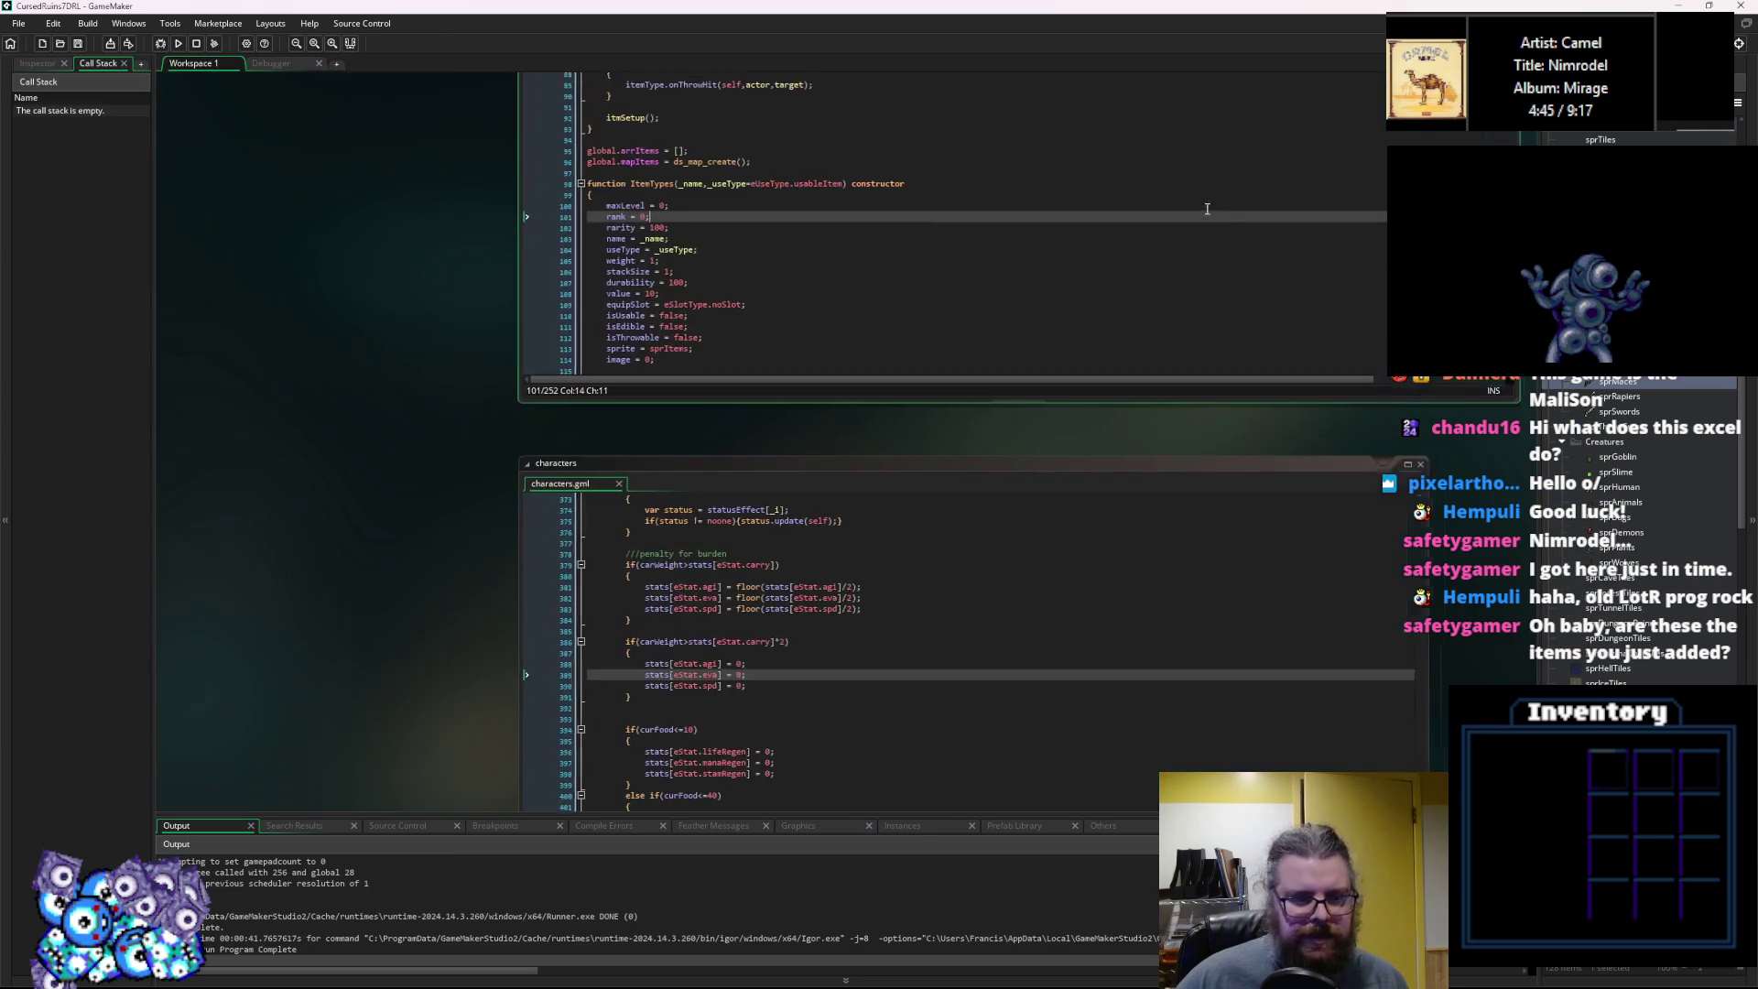
pyautogui.scroll(-8, 1071, 617)
pyautogui.hscroll(3, 1007, 457)
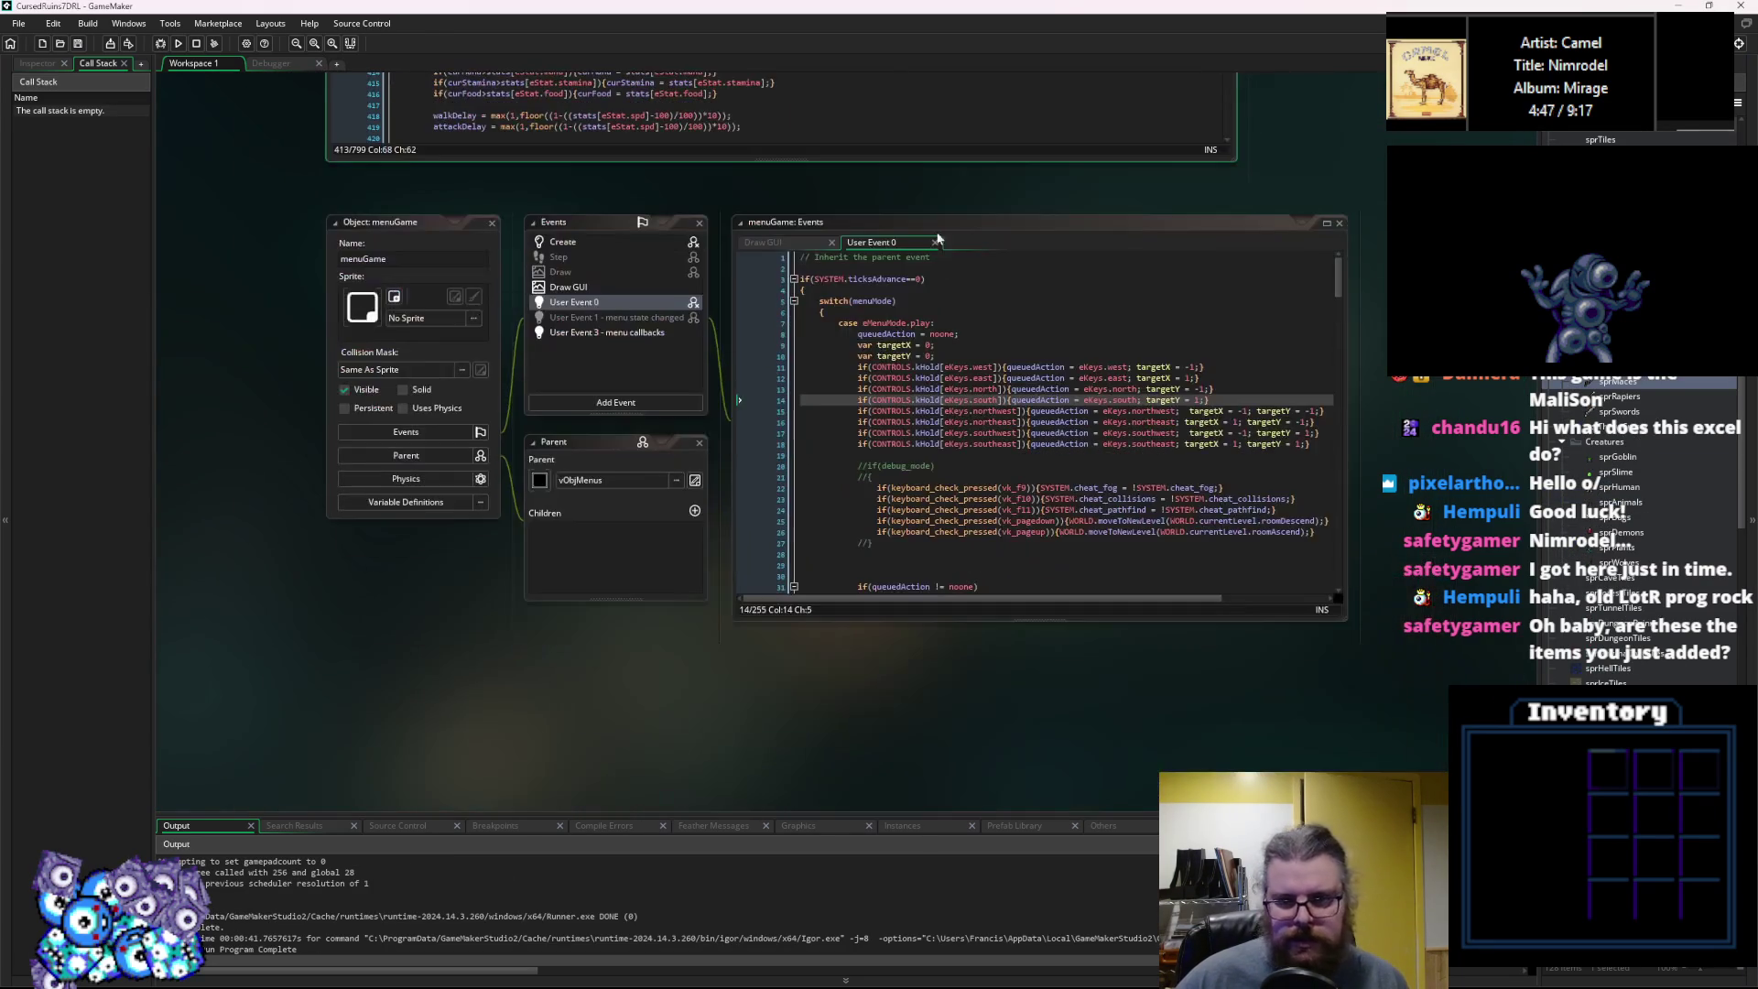
pyautogui.scroll(-10, 956, 311)
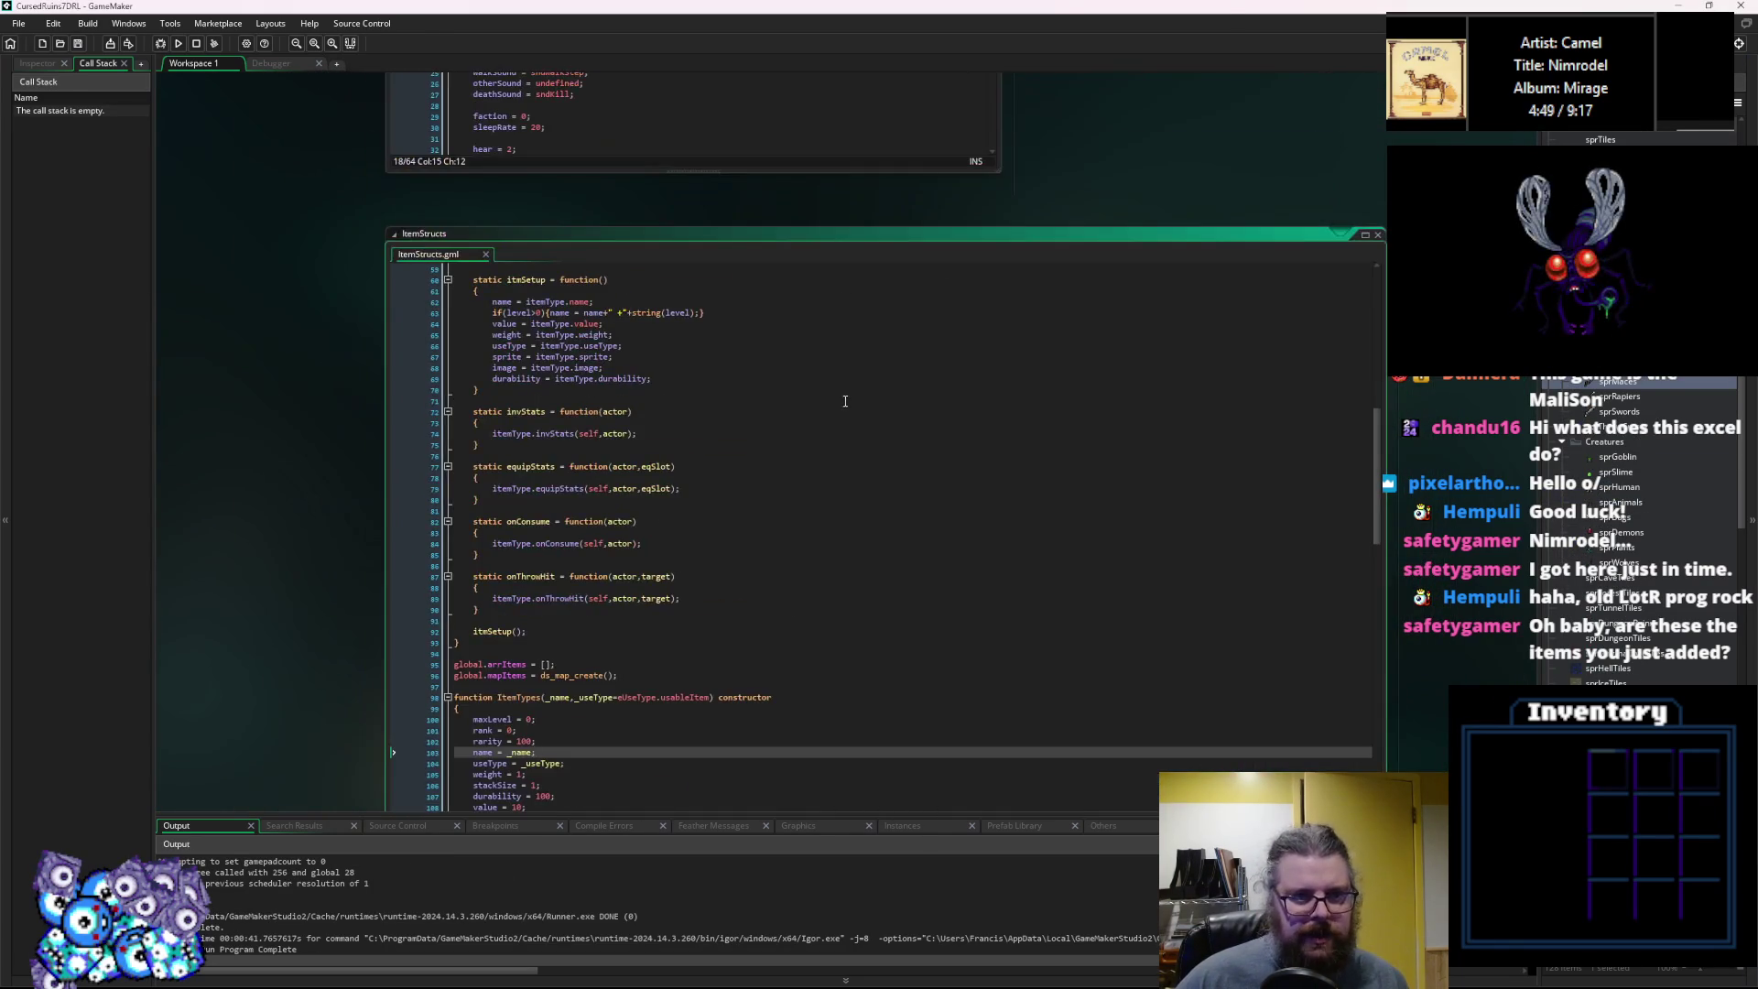
pyautogui.scroll(-10, 898, 708)
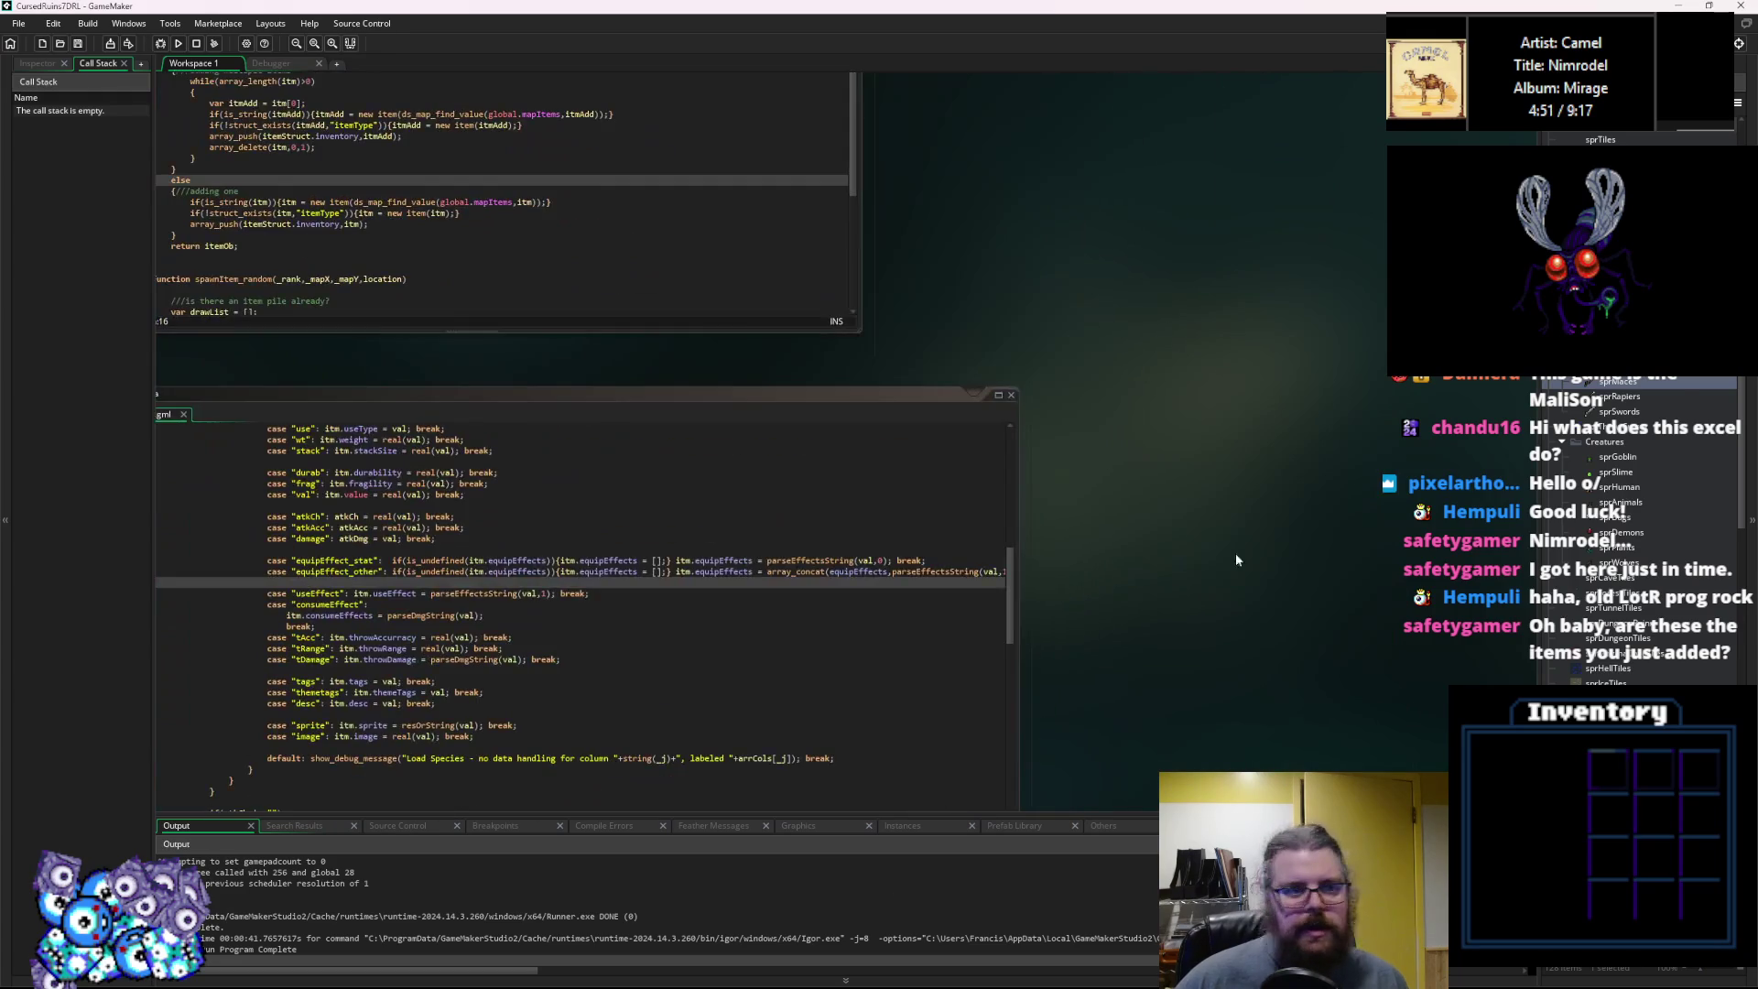
pyautogui.scroll(-15, 1188, 340)
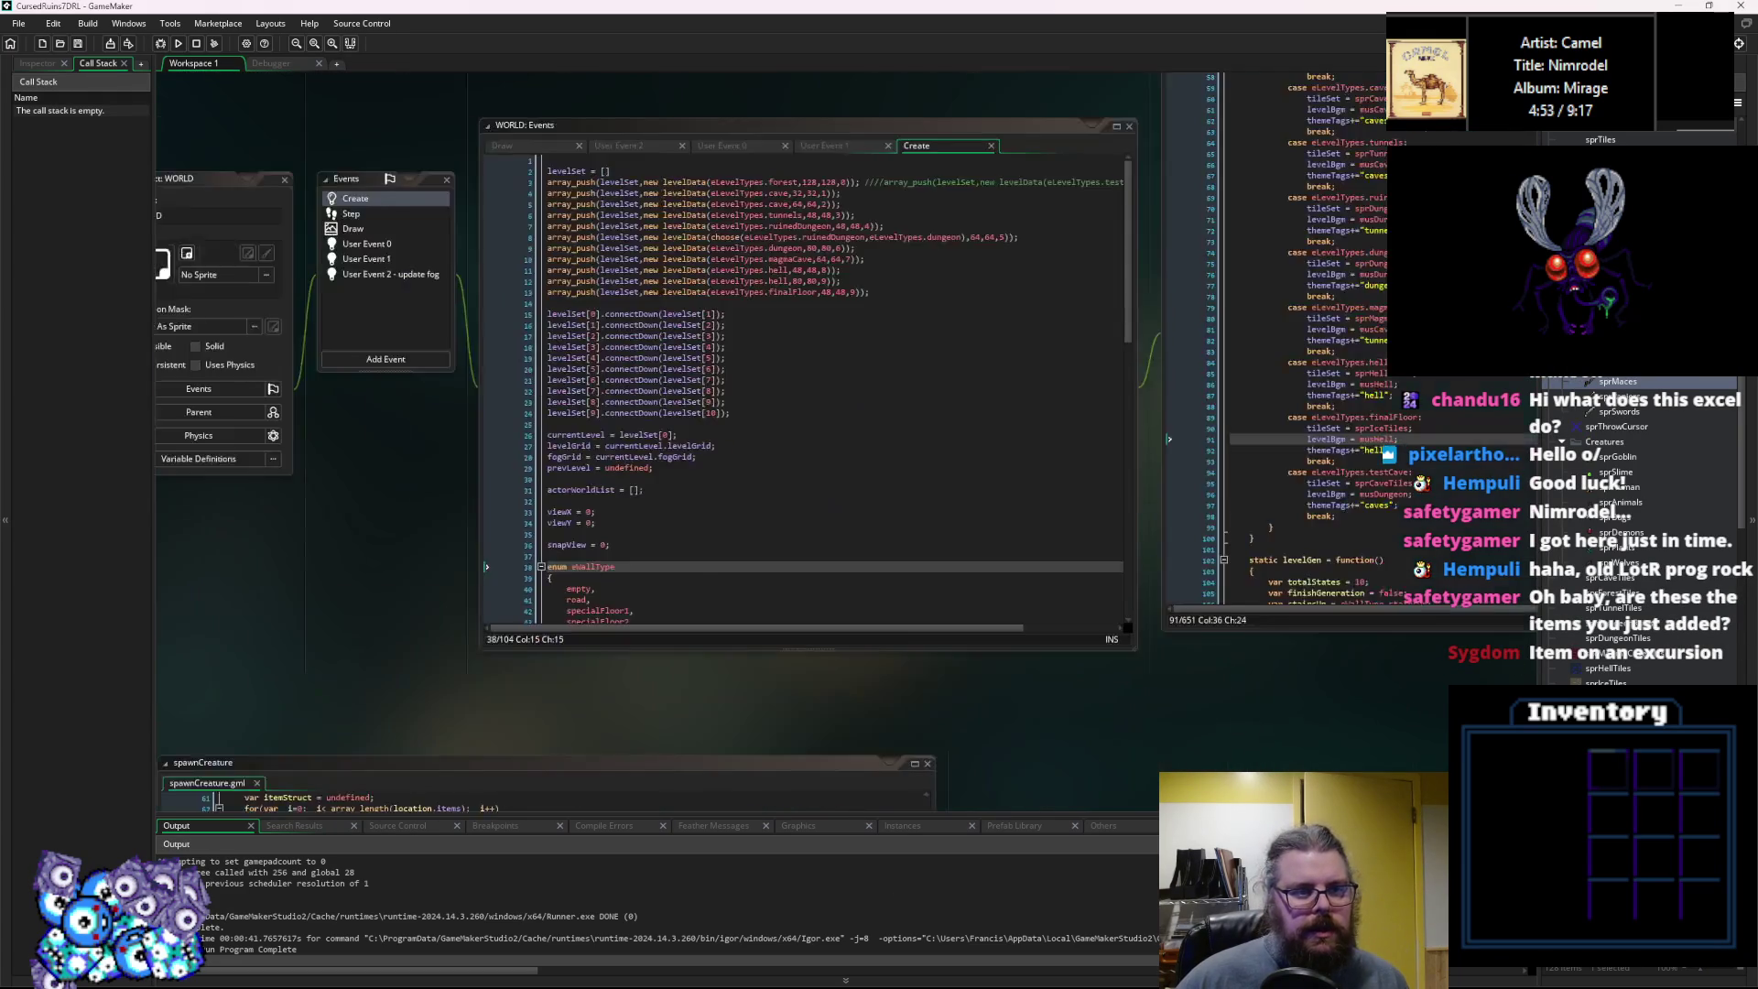
pyautogui.scroll(-15, 643, 531)
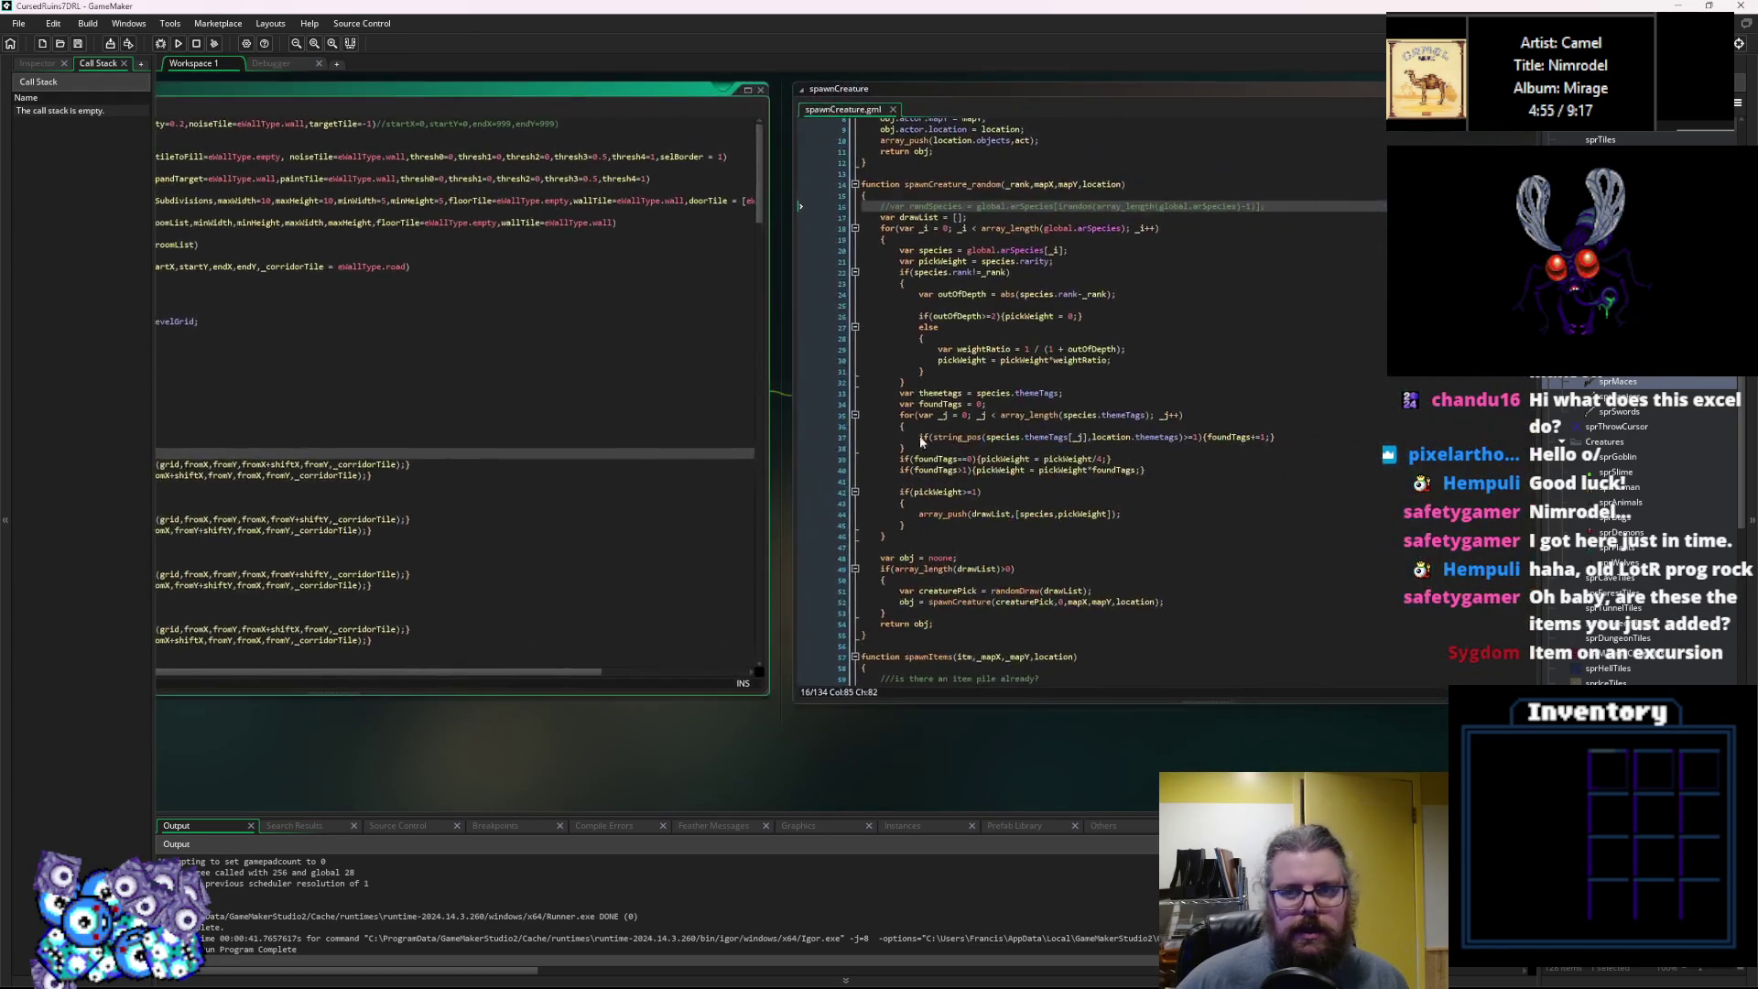
pyautogui.click(841, 461)
pyautogui.moveTo(840, 461); pyautogui.dragTo(827, 467)
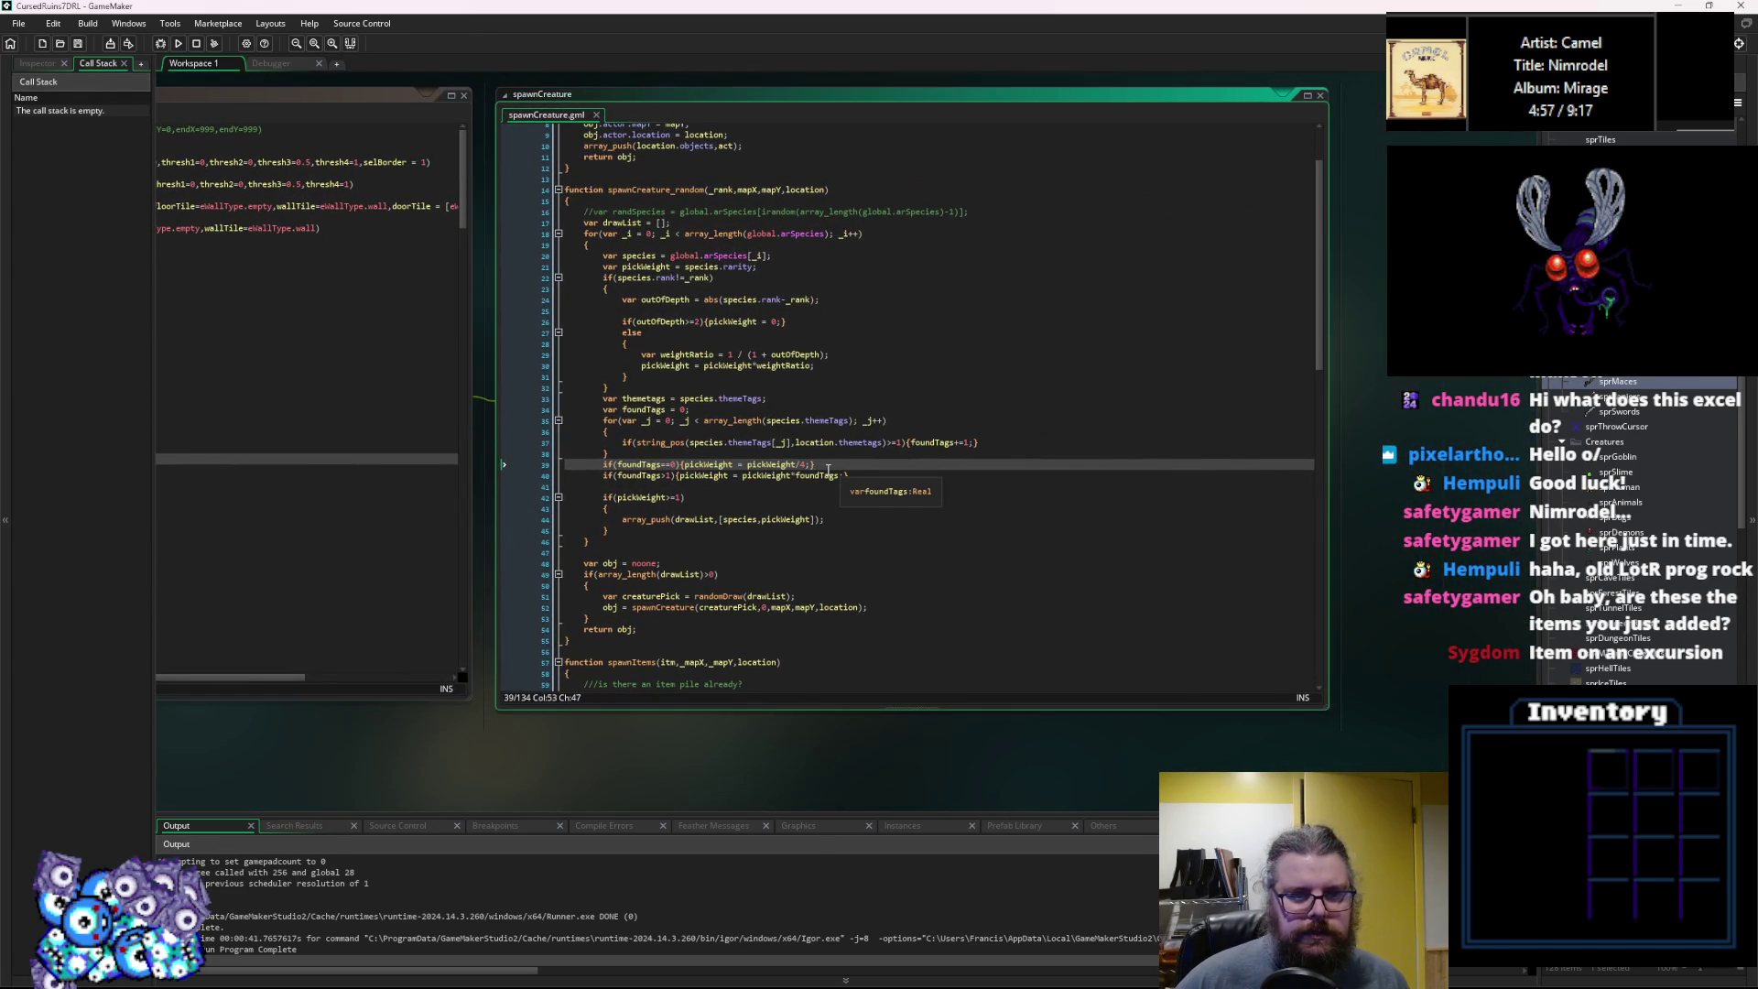
# Select outOfDepth on line 26 and review the code down to line 71 of spawnItems.
pyautogui.scroll(1, 828, 467)
pyautogui.doubleClick(624, 370)
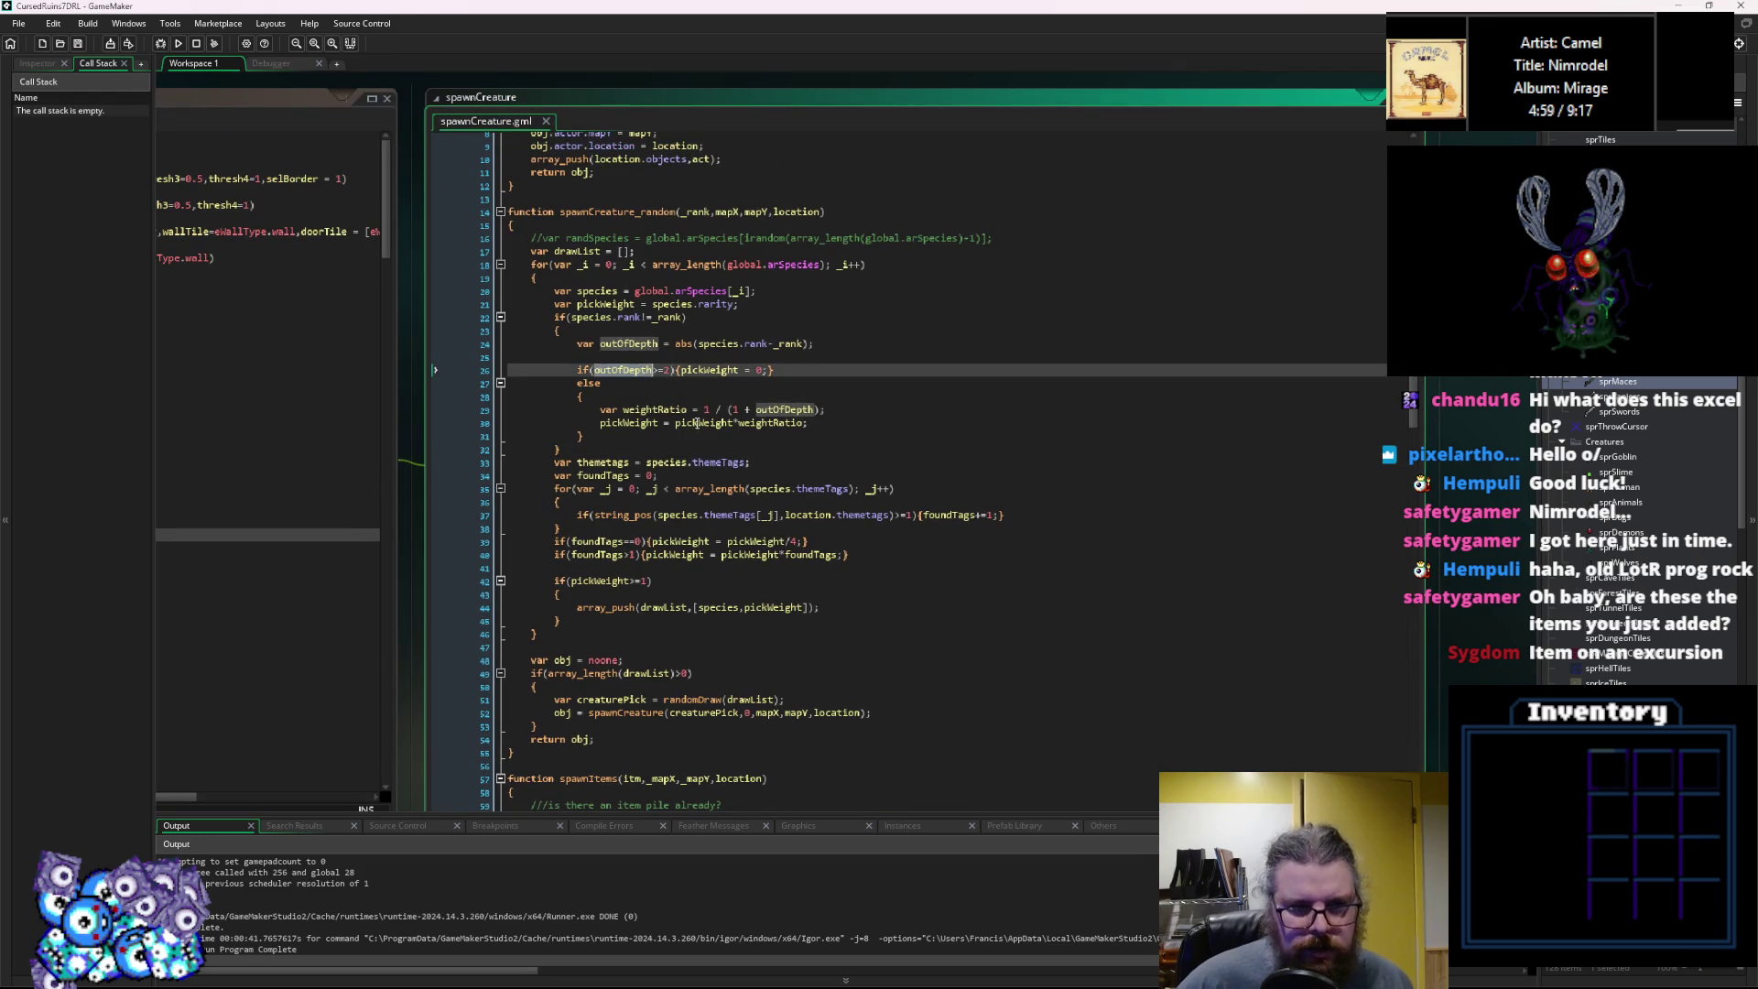
pyautogui.scroll(-4, 768, 506)
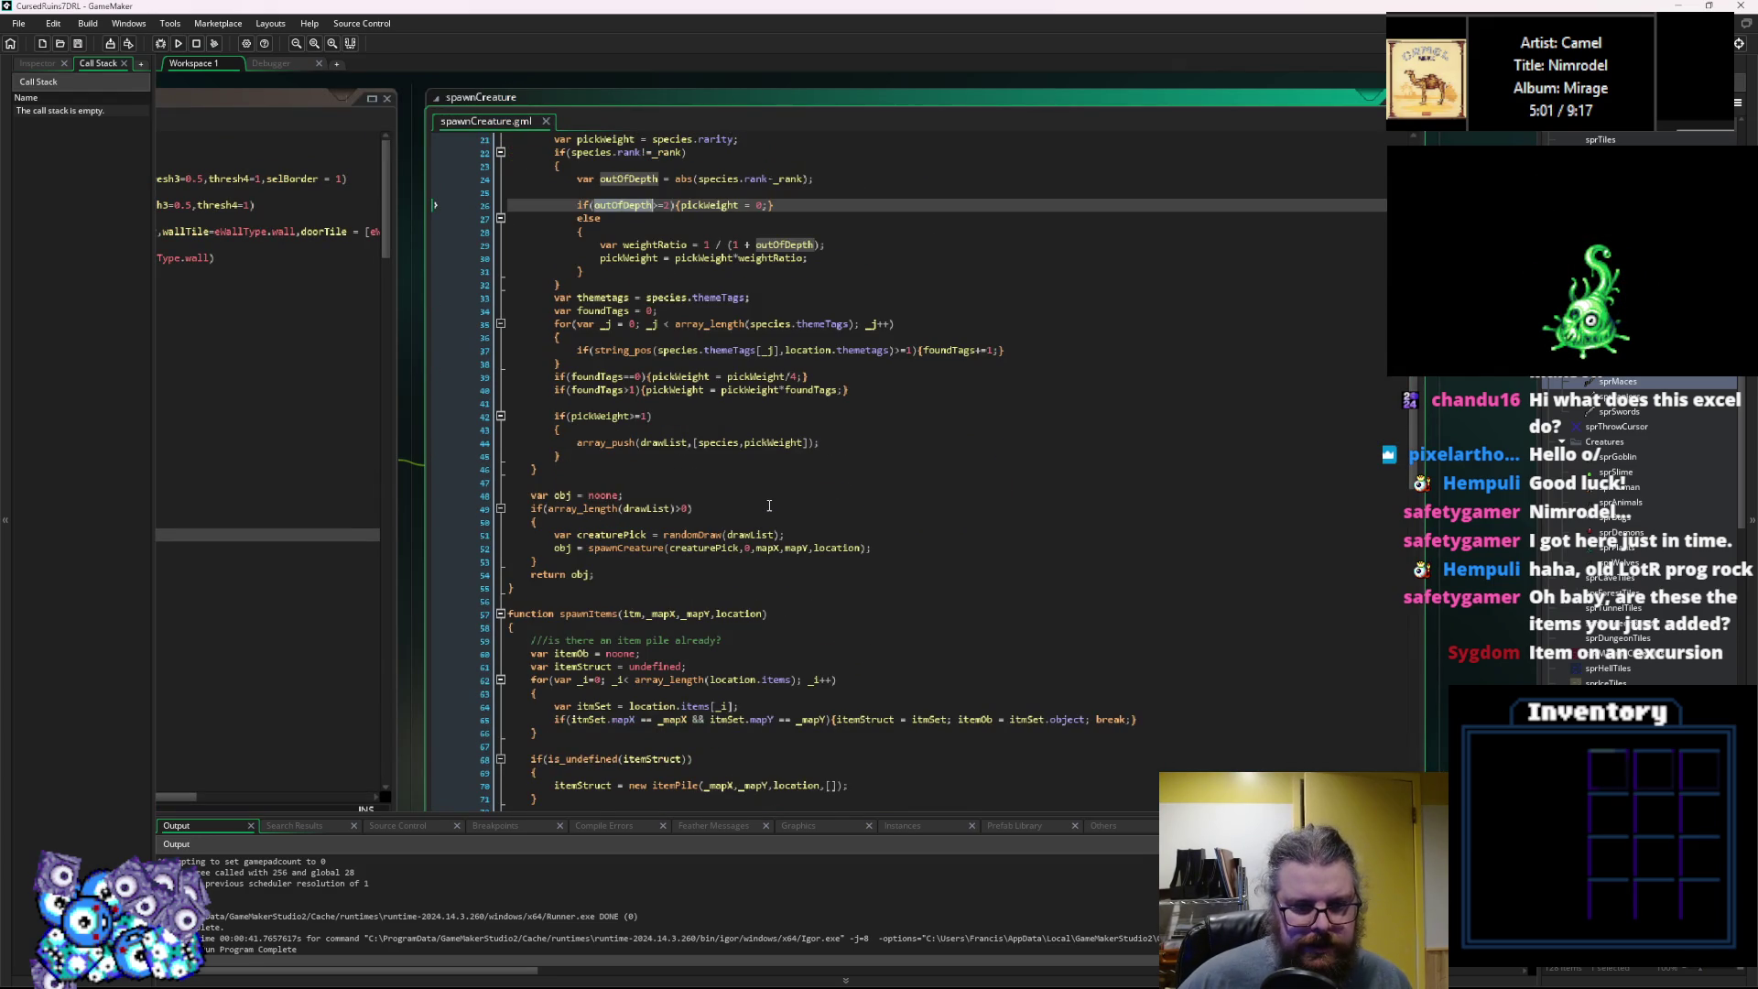
pyautogui.scroll(-3, 769, 506)
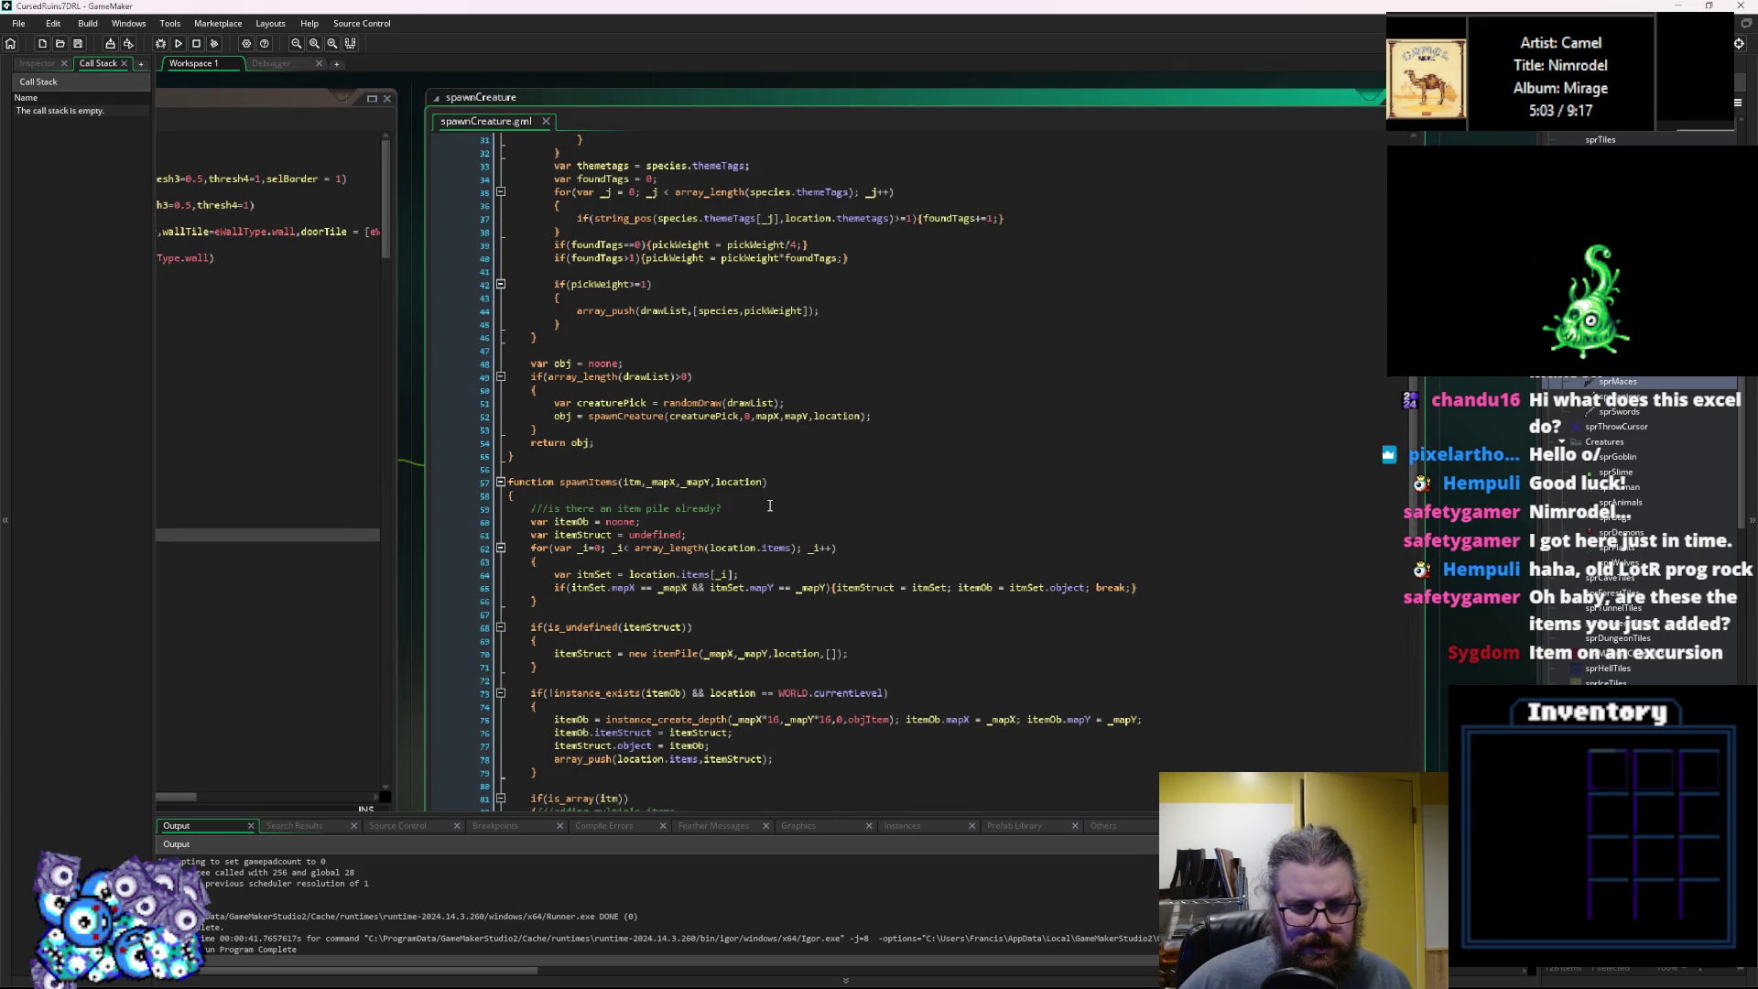
pyautogui.scroll(-2, 769, 506)
pyautogui.scroll(-2, 768, 507)
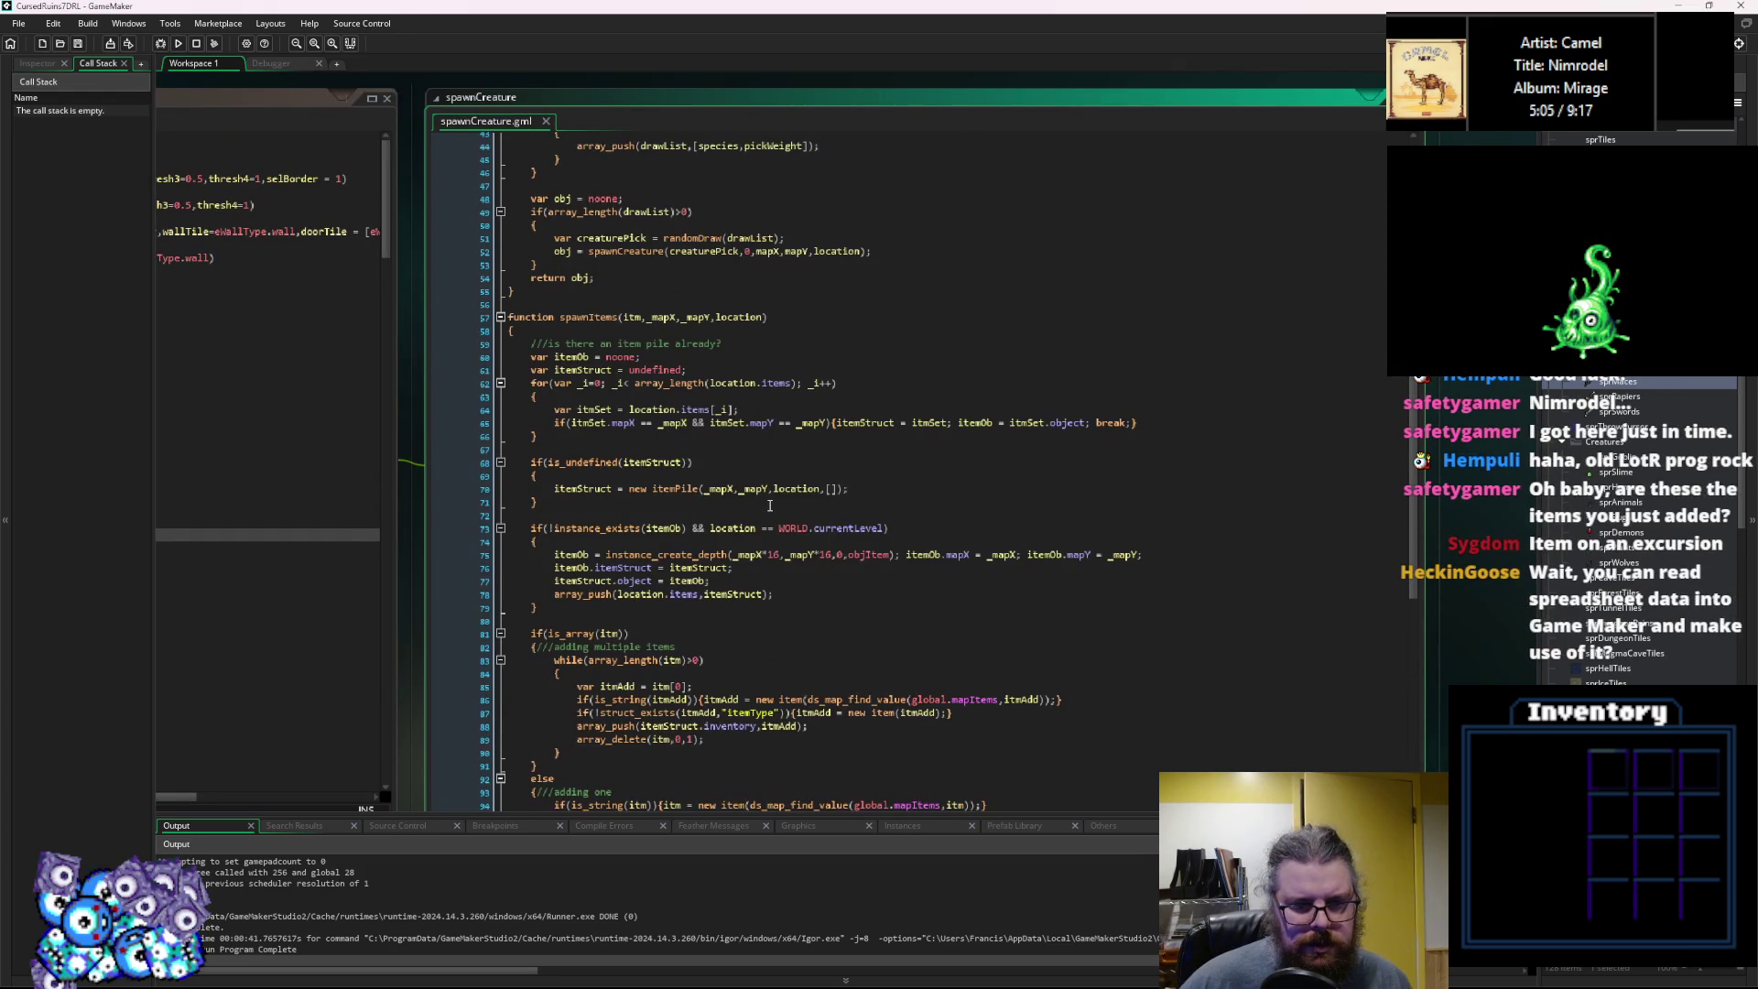
pyautogui.click(769, 506)
pyautogui.scroll(14, 806, 667)
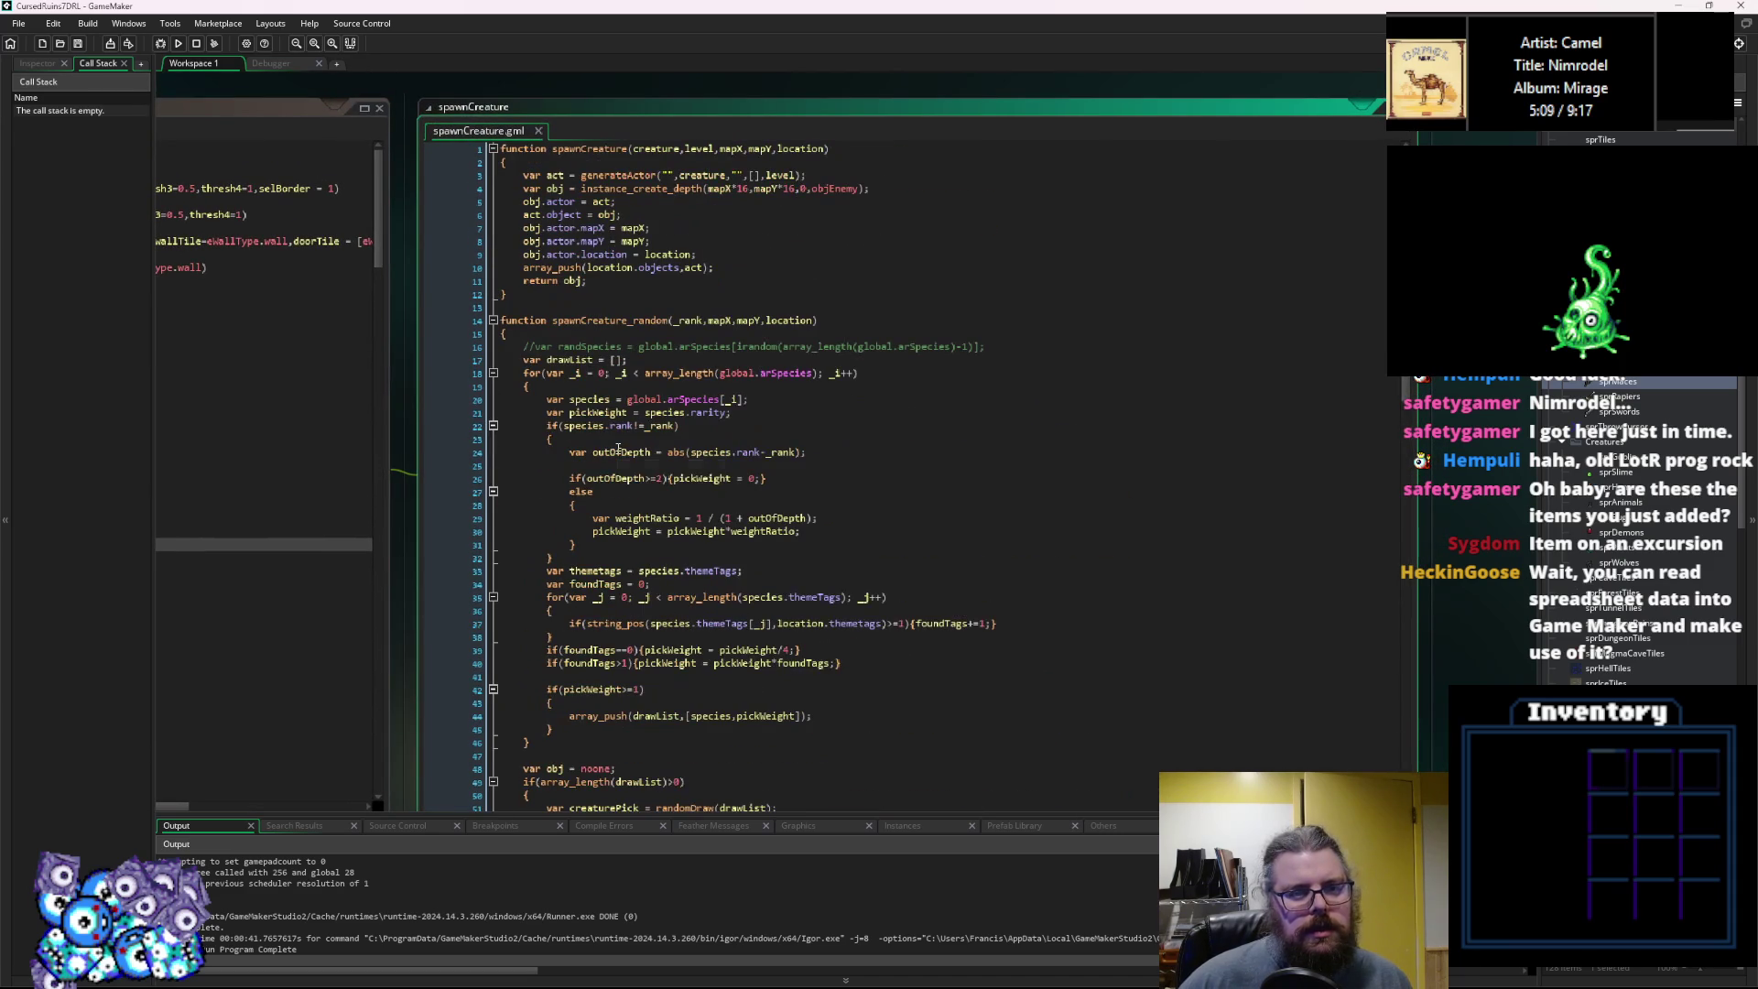
pyautogui.scroll(-7, 618, 449)
# Collapse spawnItems, adjust the outOfDepth condition on line 112, save, and debug-run the game.
pyautogui.click(495, 593)
pyautogui.scroll(-3, 746, 657)
pyautogui.click(745, 656)
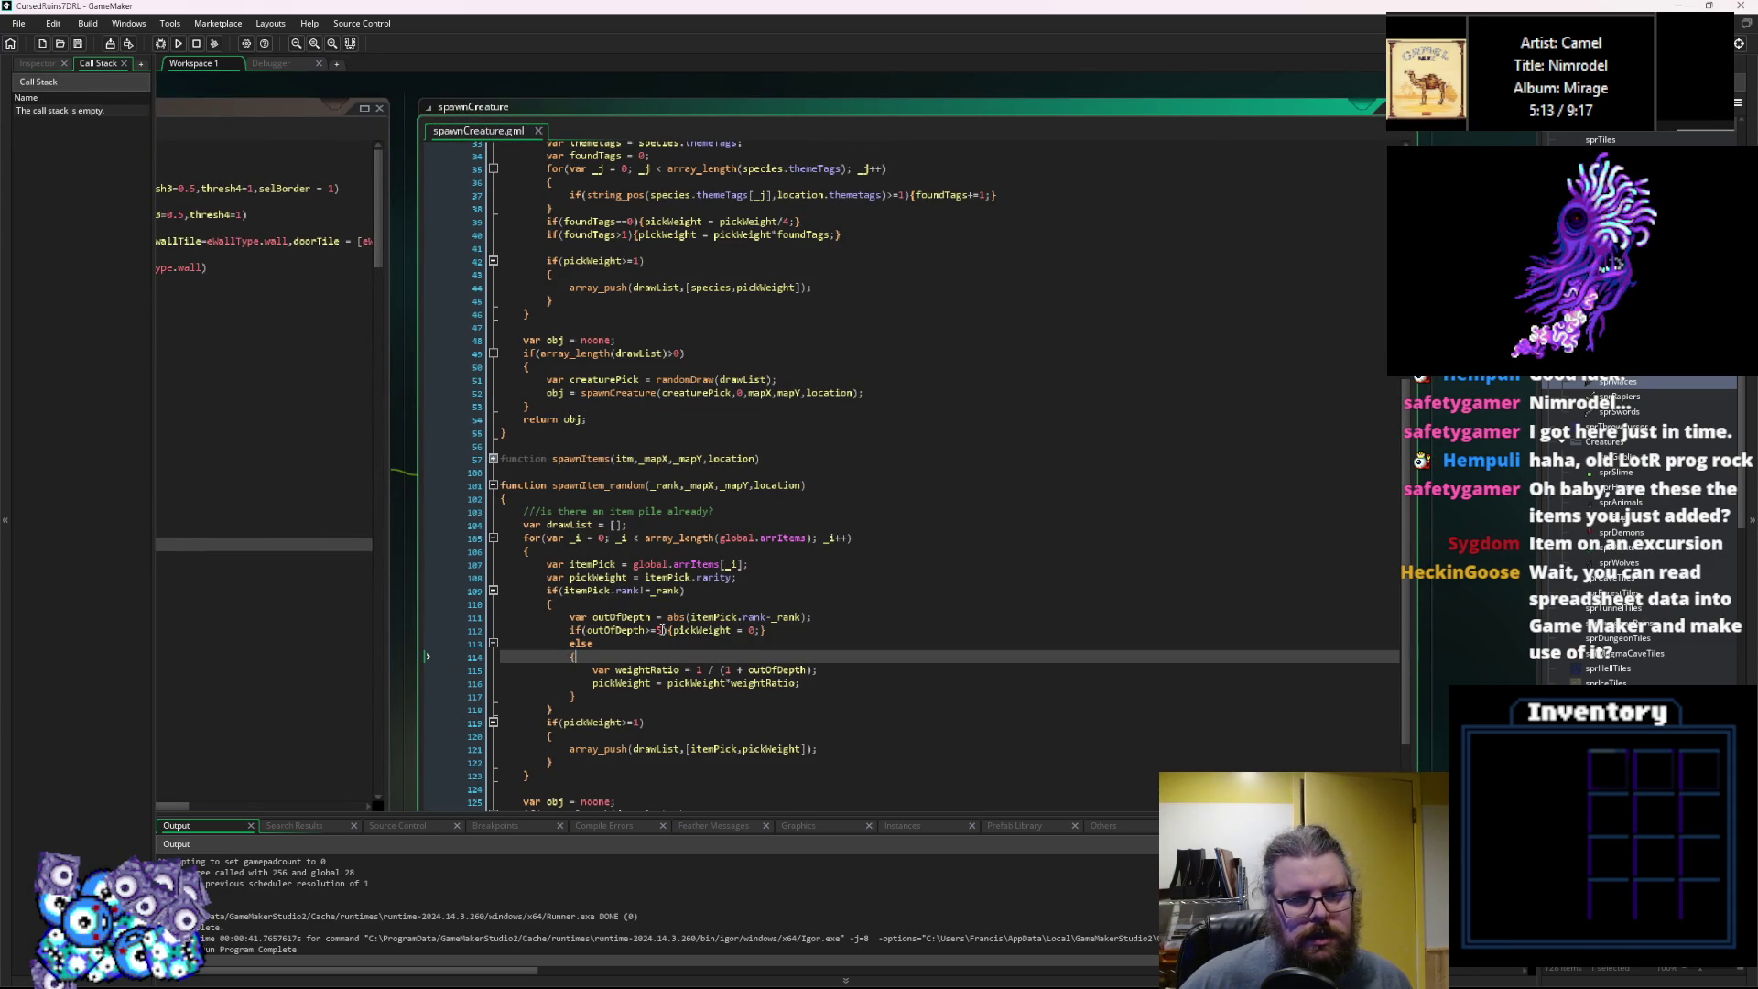
pyautogui.click(657, 631)
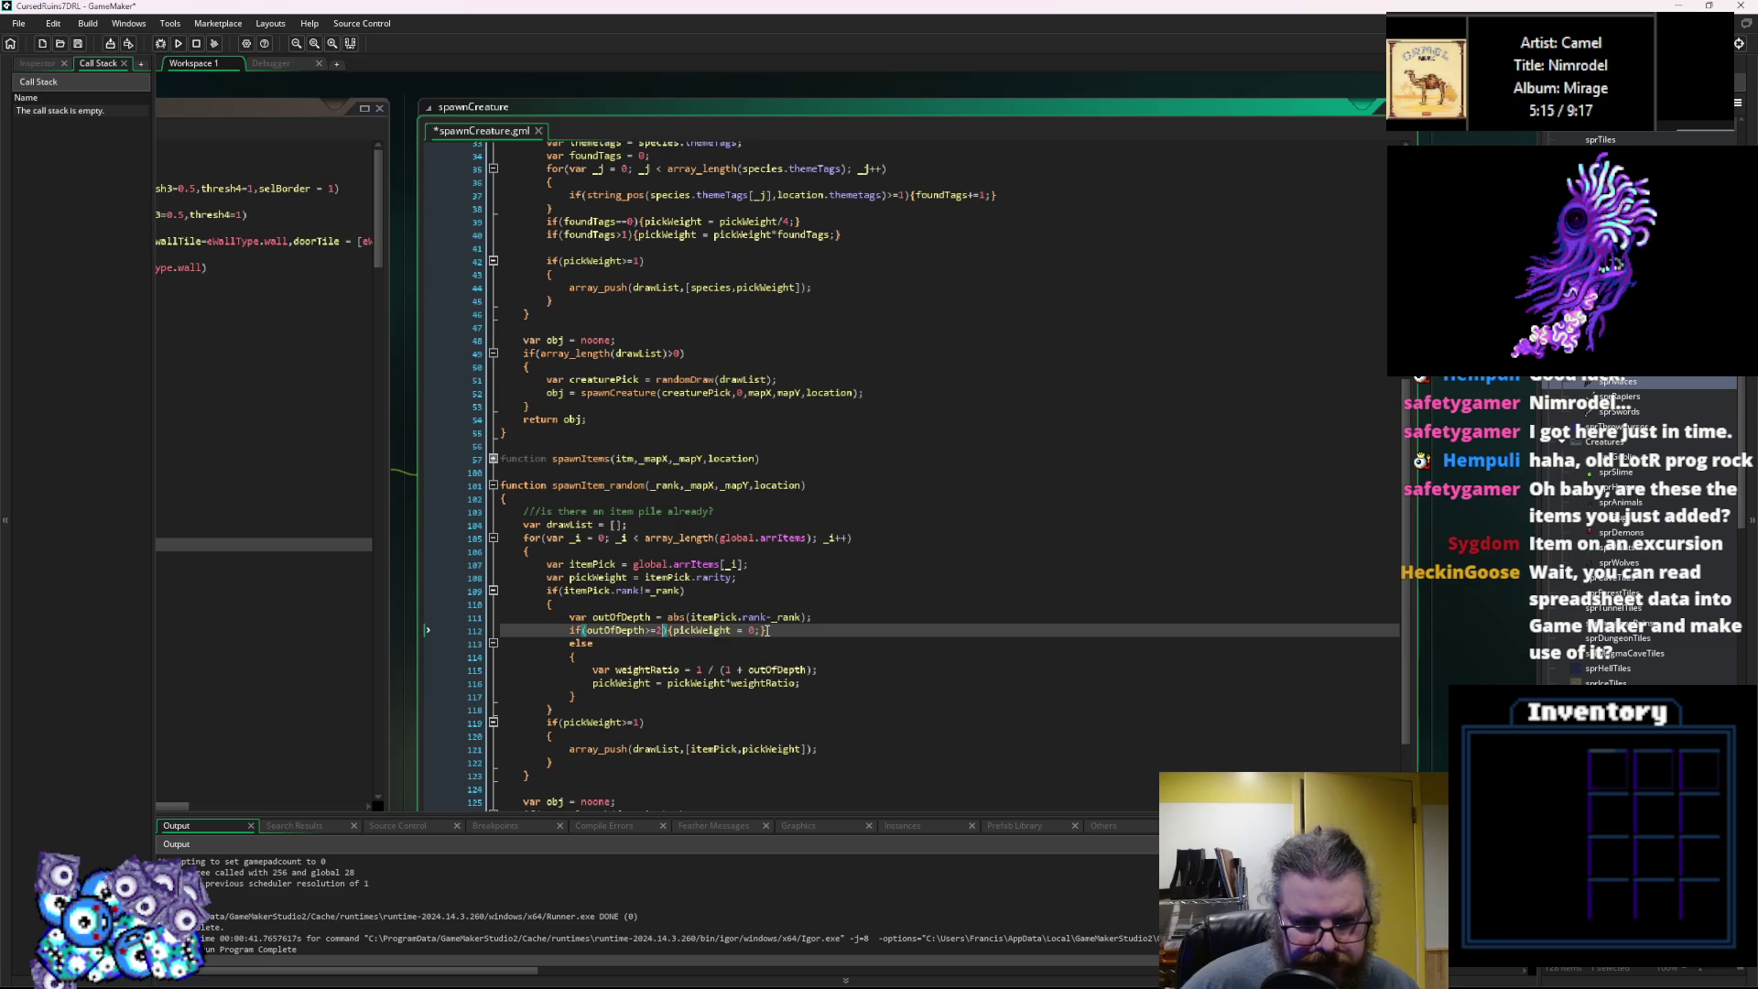
pyautogui.click(78, 44)
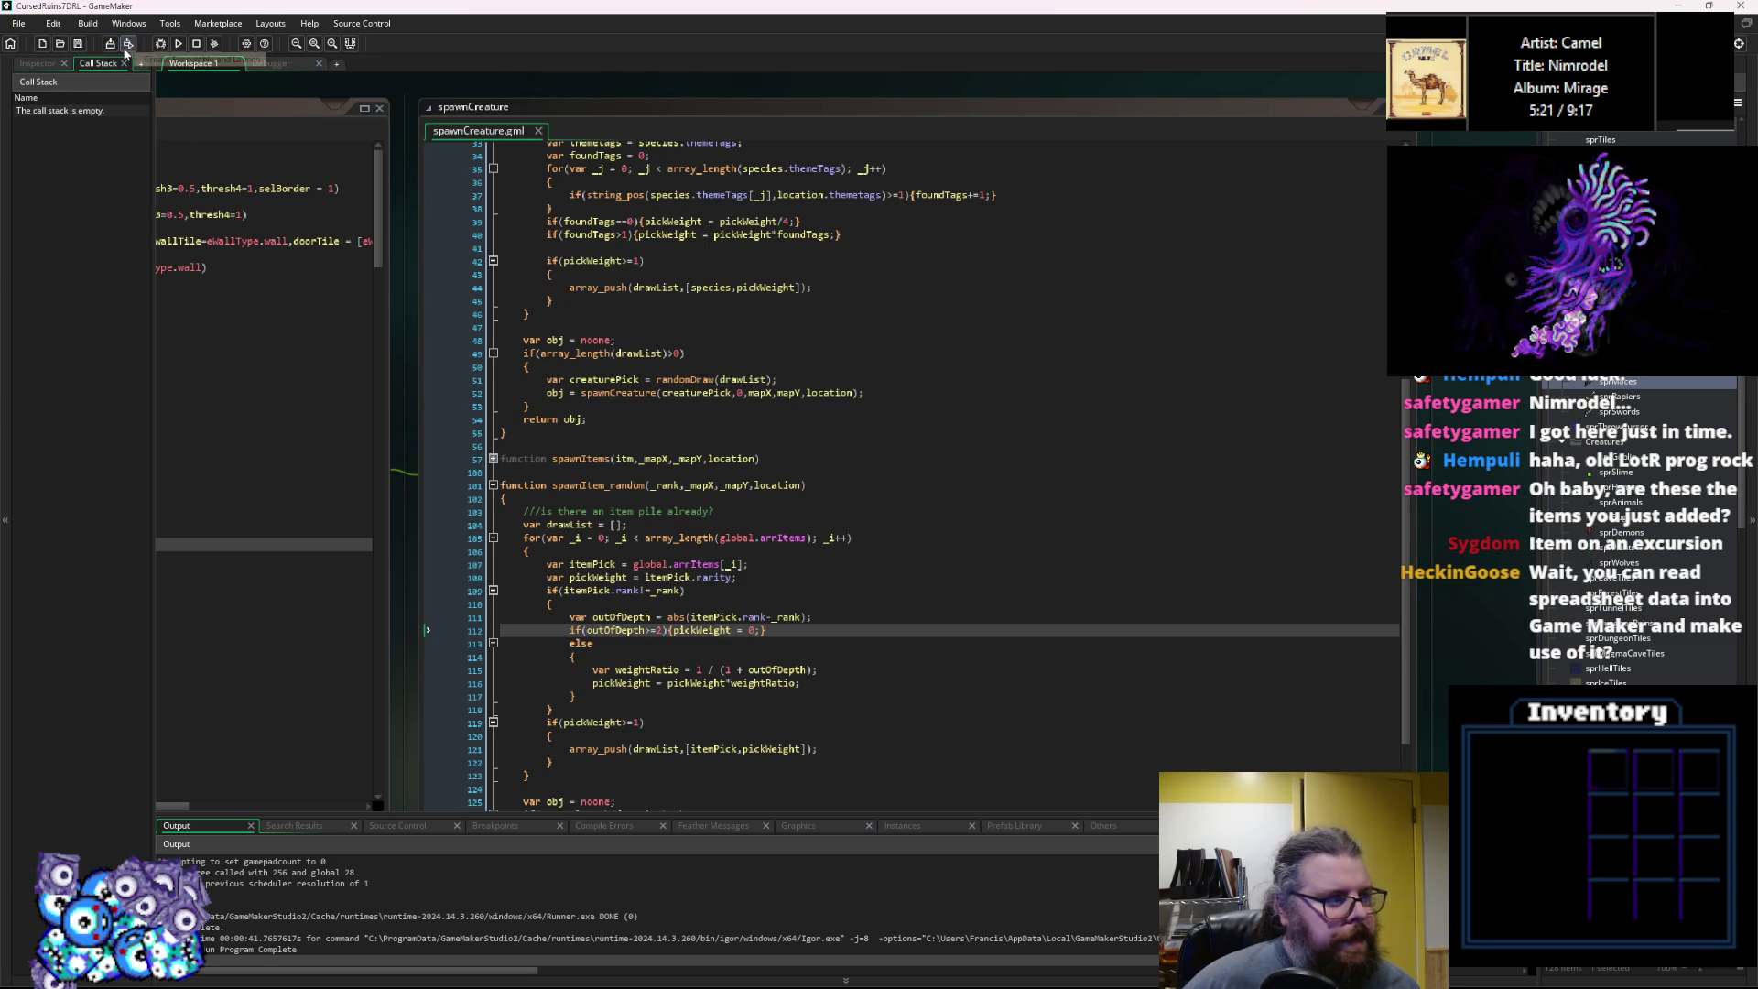
pyautogui.click(161, 45)
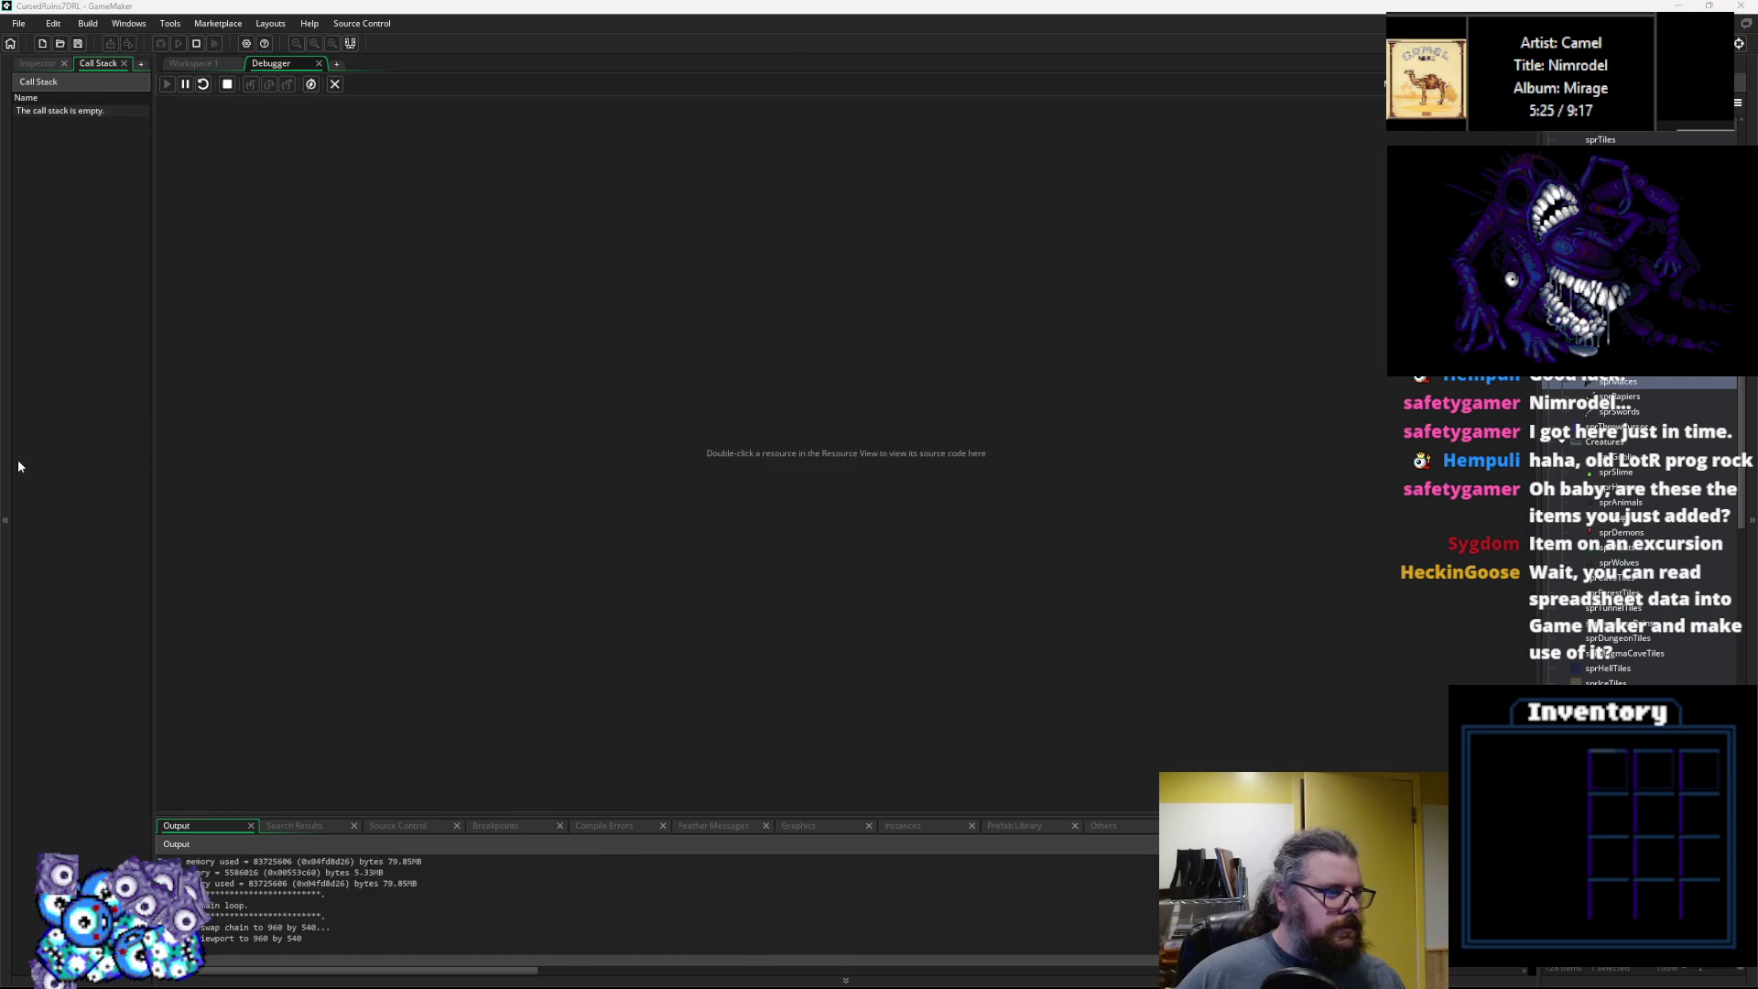
# Start a new game, skip to the next level, and walk down into the lit room.
pyautogui.press('Return')
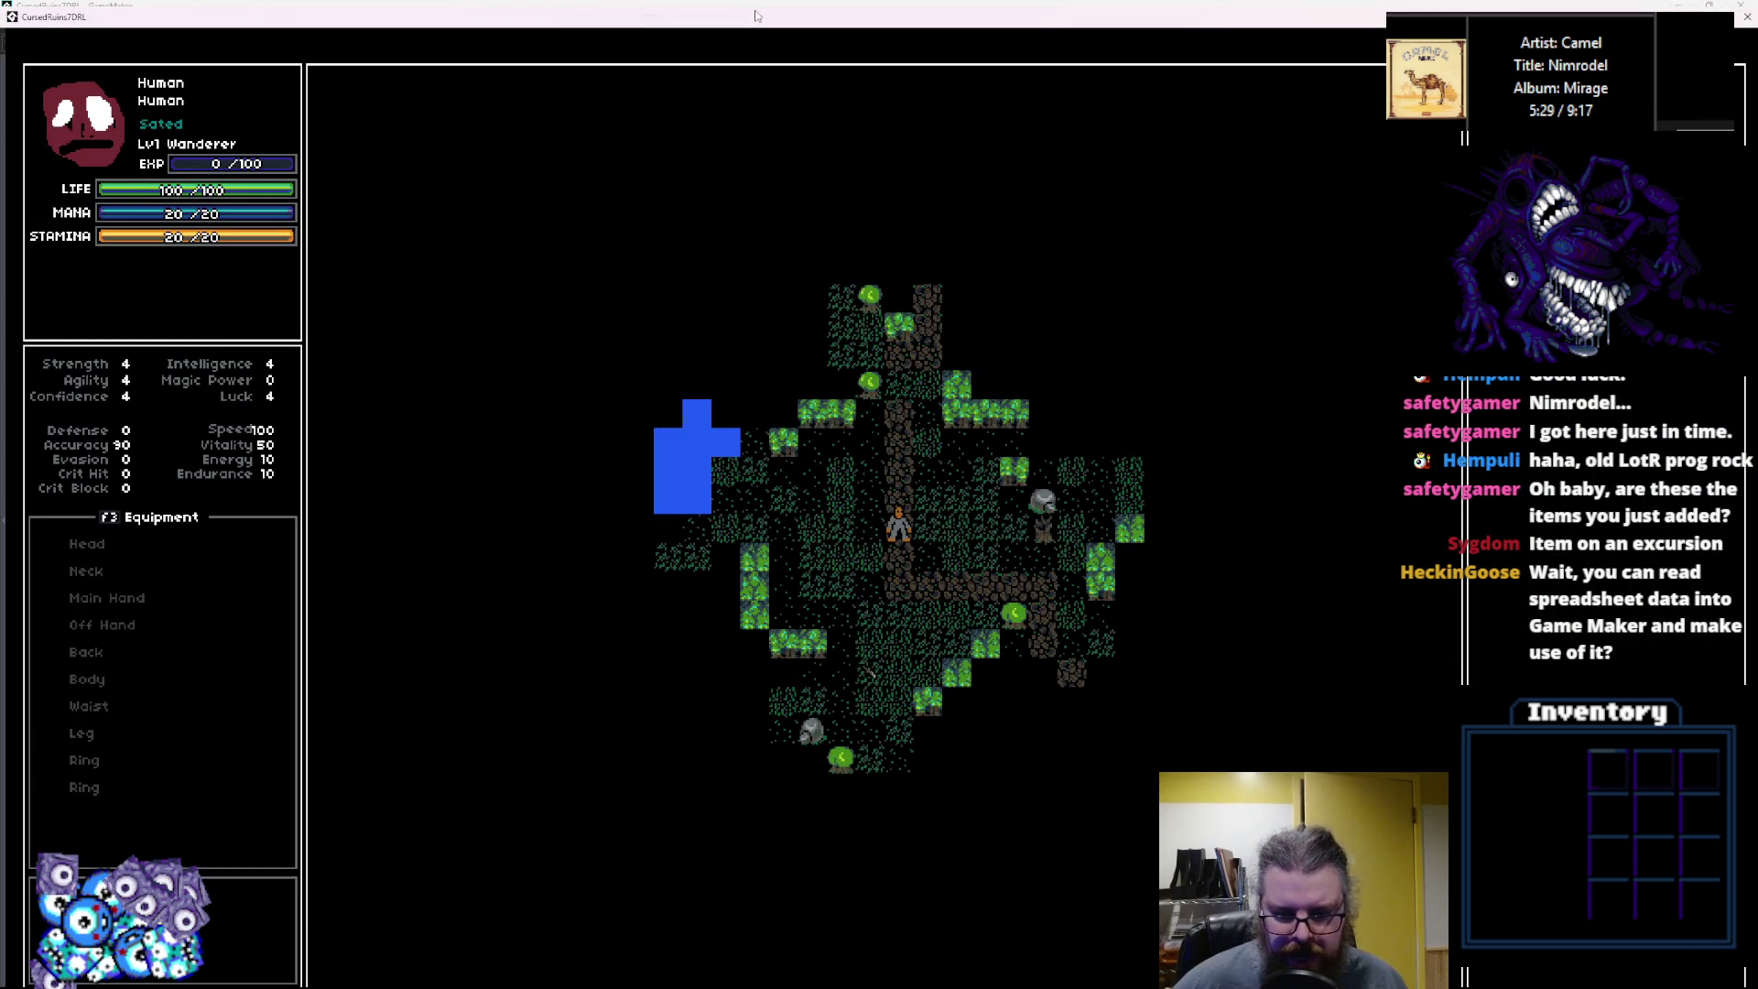
pyautogui.press('r')
pyautogui.press('r')
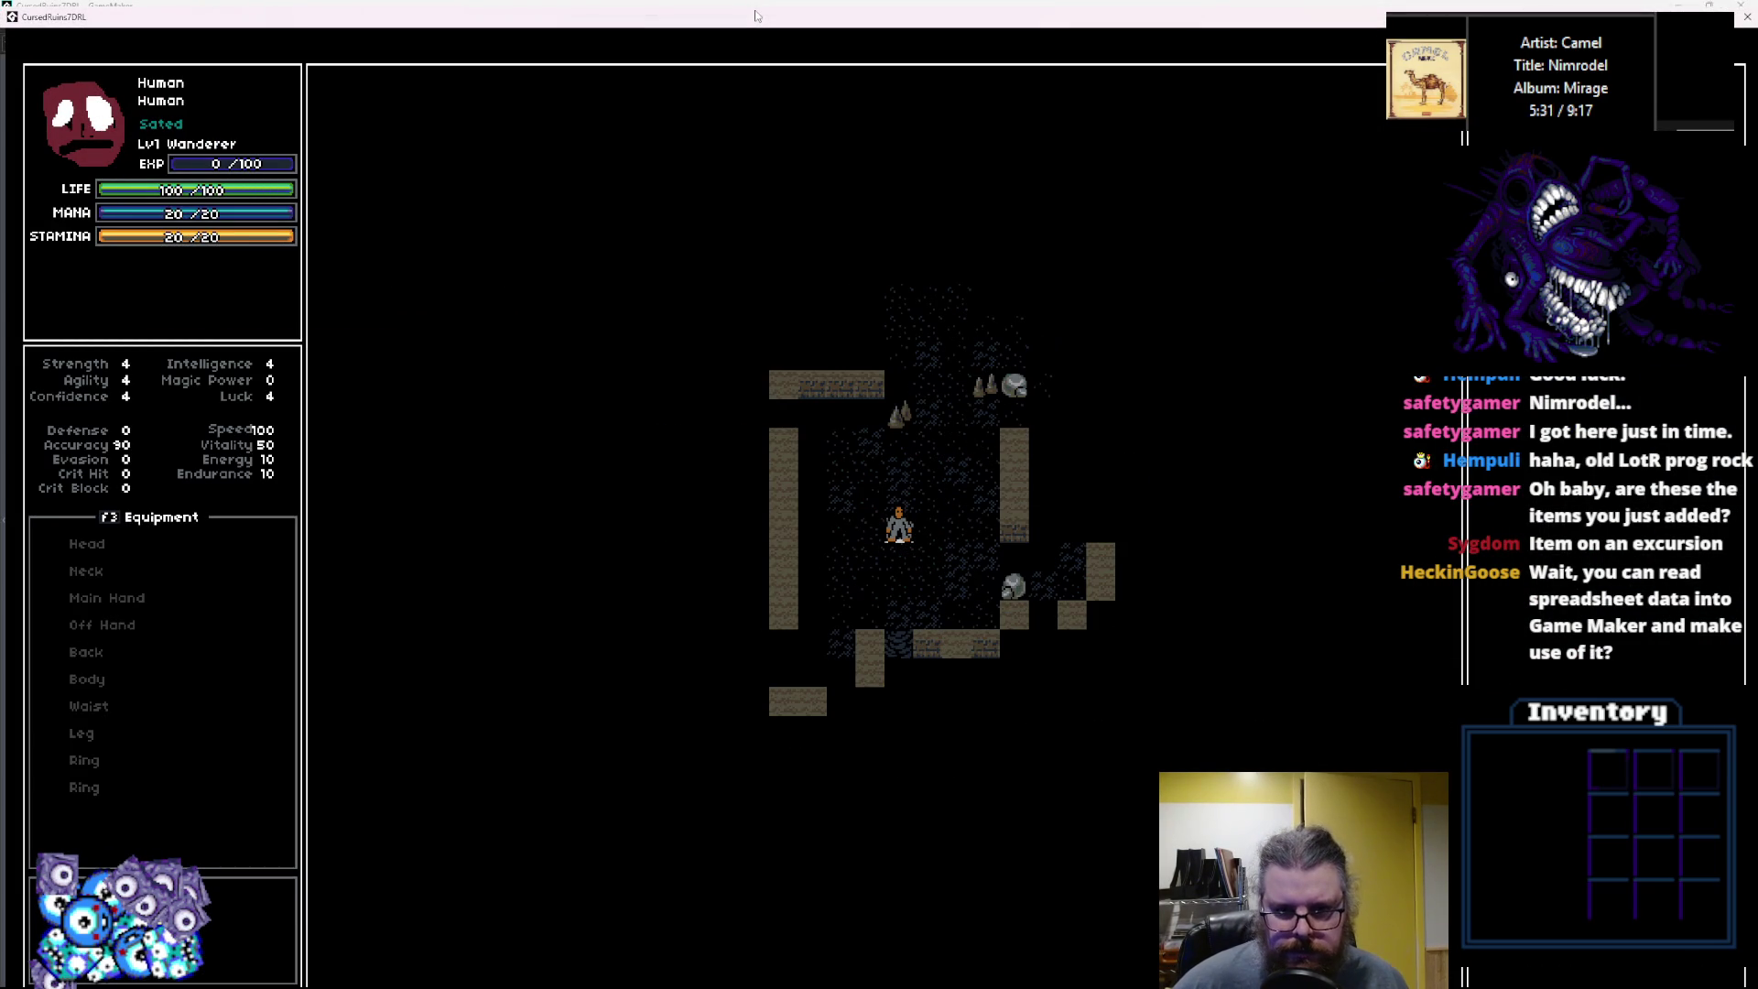
pyautogui.press('Down')
pyautogui.press('Down')
pyautogui.press('Down')
pyautogui.press('Left')
pyautogui.press('Left')
pyautogui.press('Left')
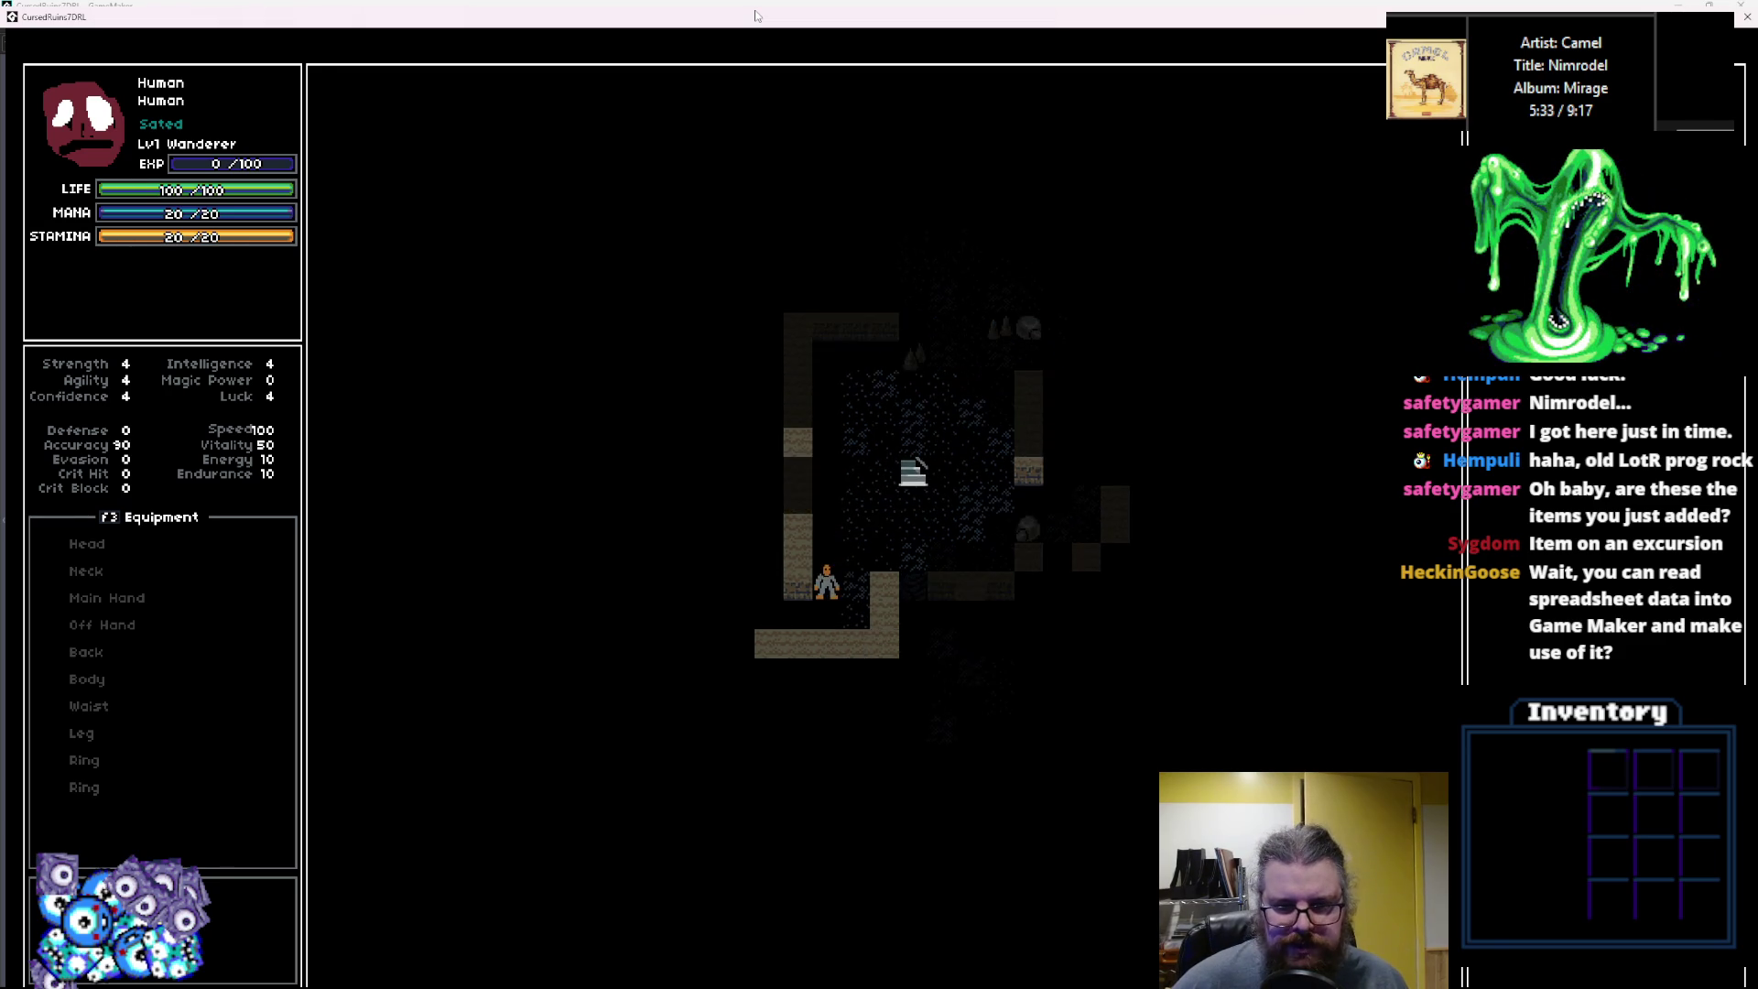
pyautogui.press('Right')
pyautogui.press('Right')
pyautogui.press('Right')
pyautogui.press('Down')
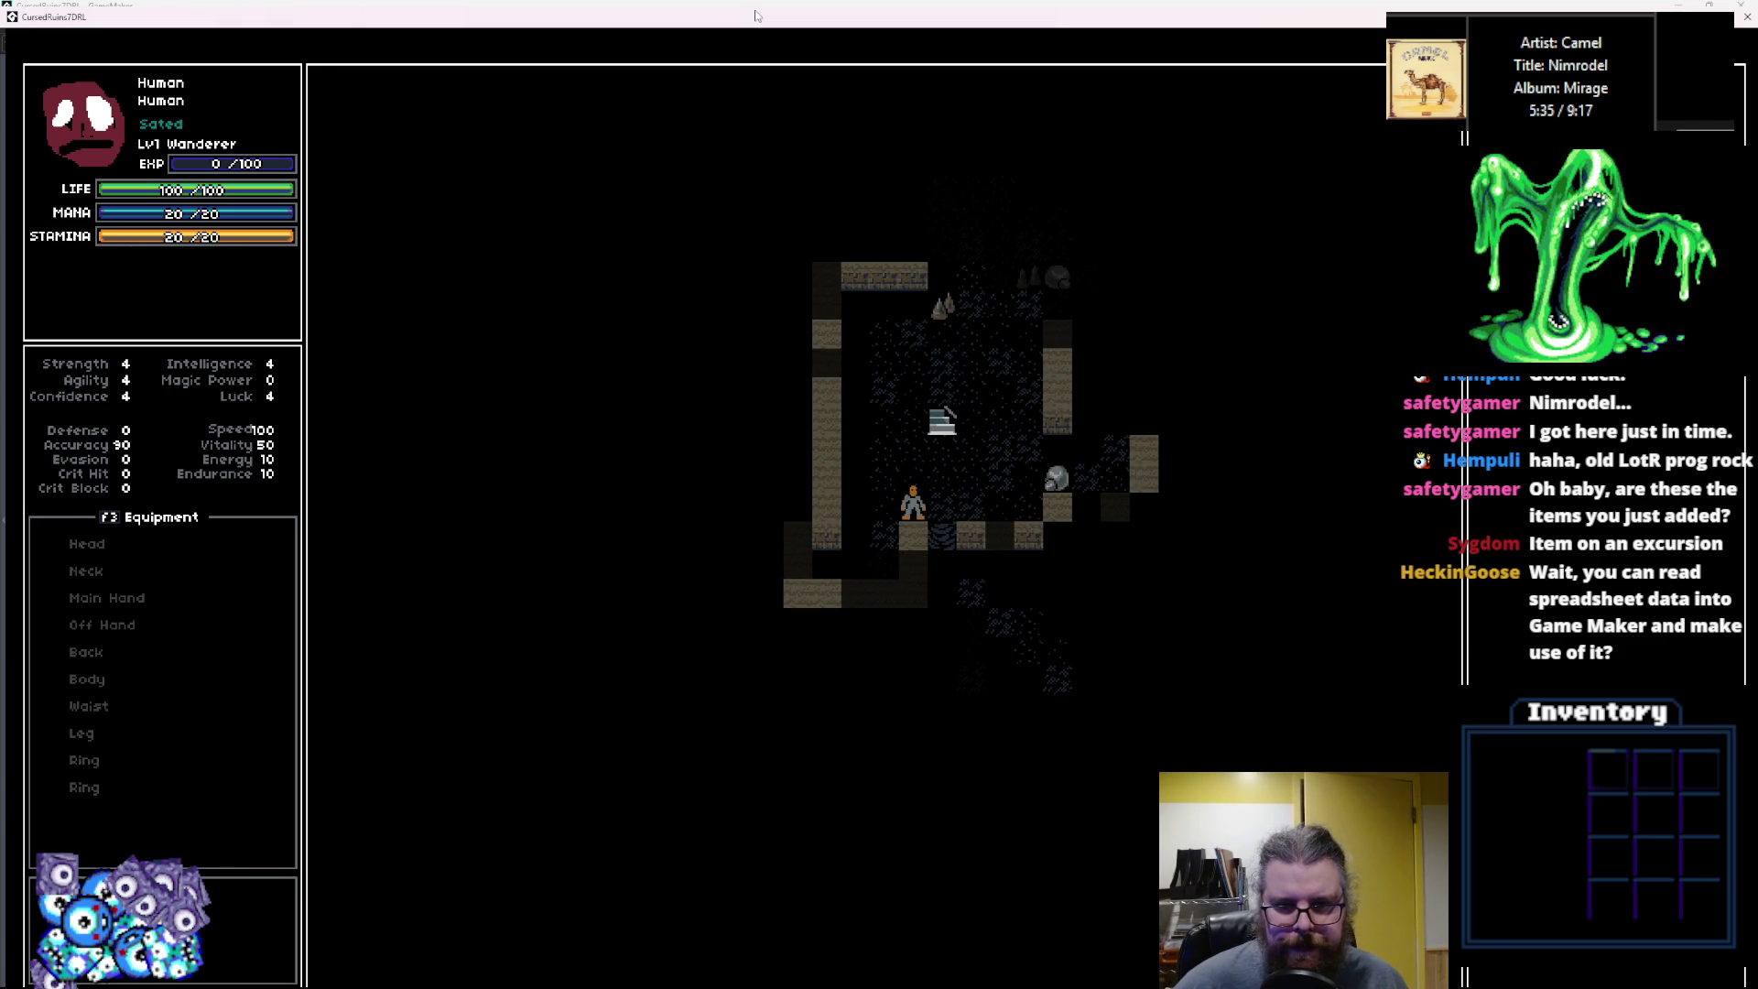
pyautogui.press('Down')
pyautogui.press('Down')
pyautogui.press('Down')
pyautogui.press('Left')
pyautogui.press('Left')
pyautogui.press('Left')
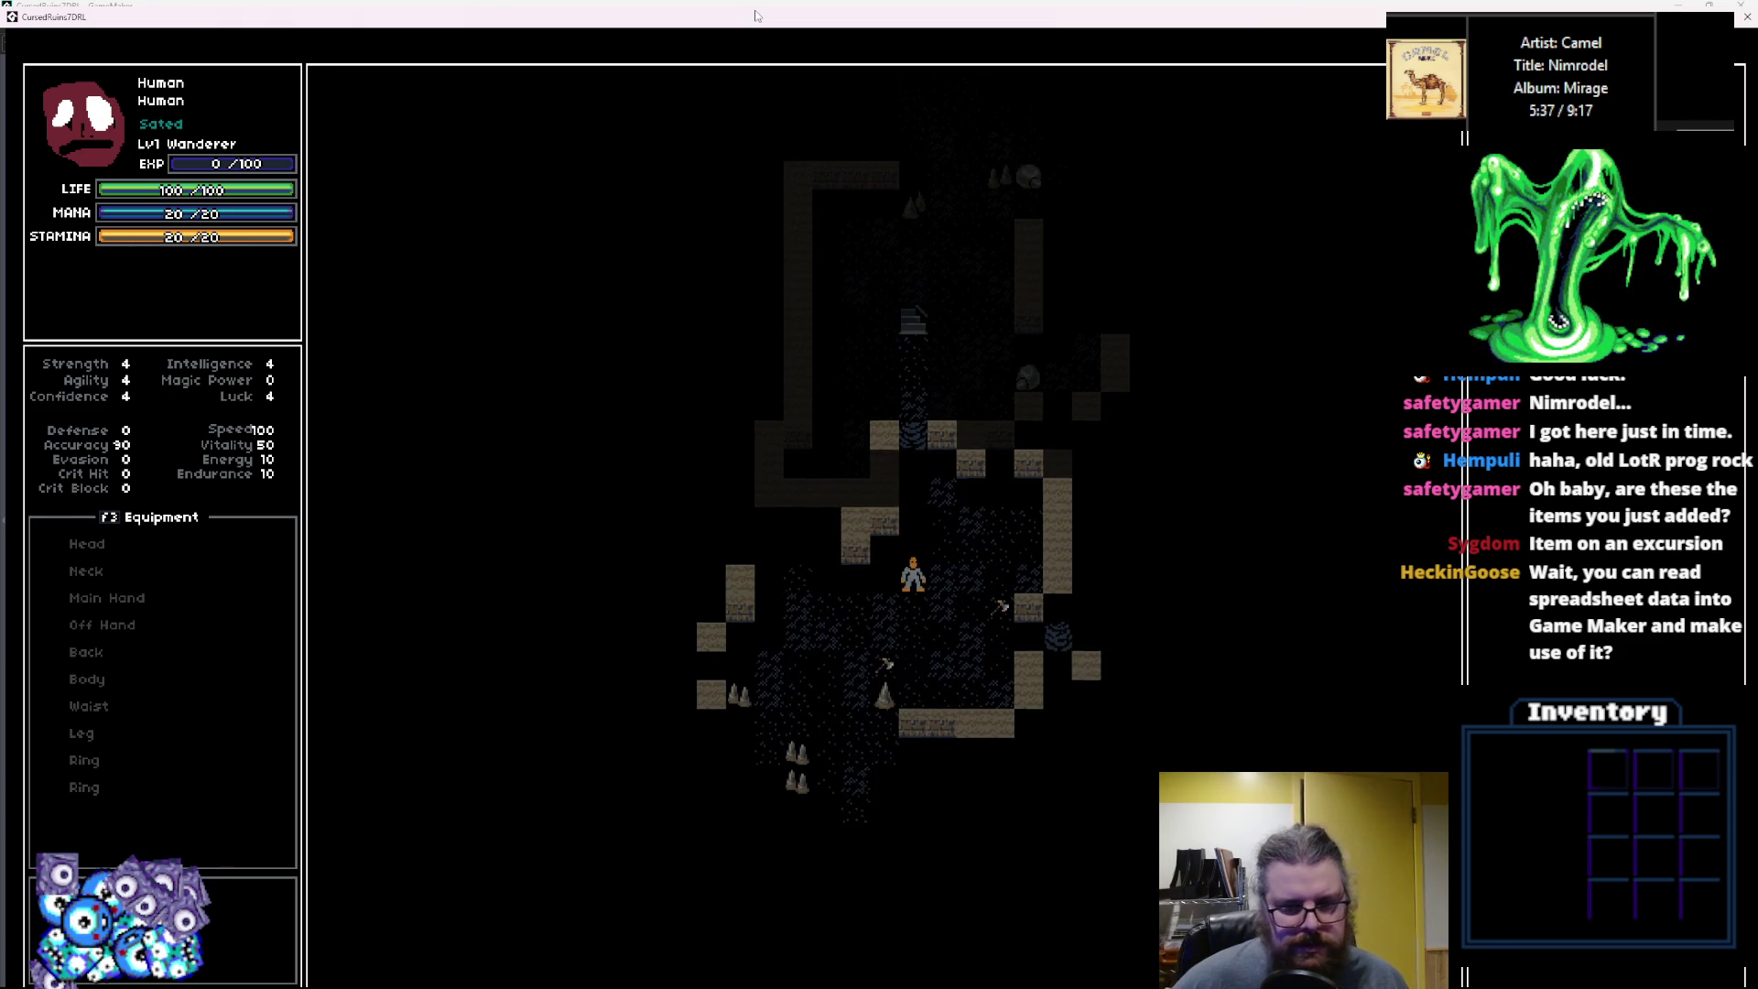
pyautogui.press('Down')
pyautogui.press('Down')
pyautogui.press('Down')
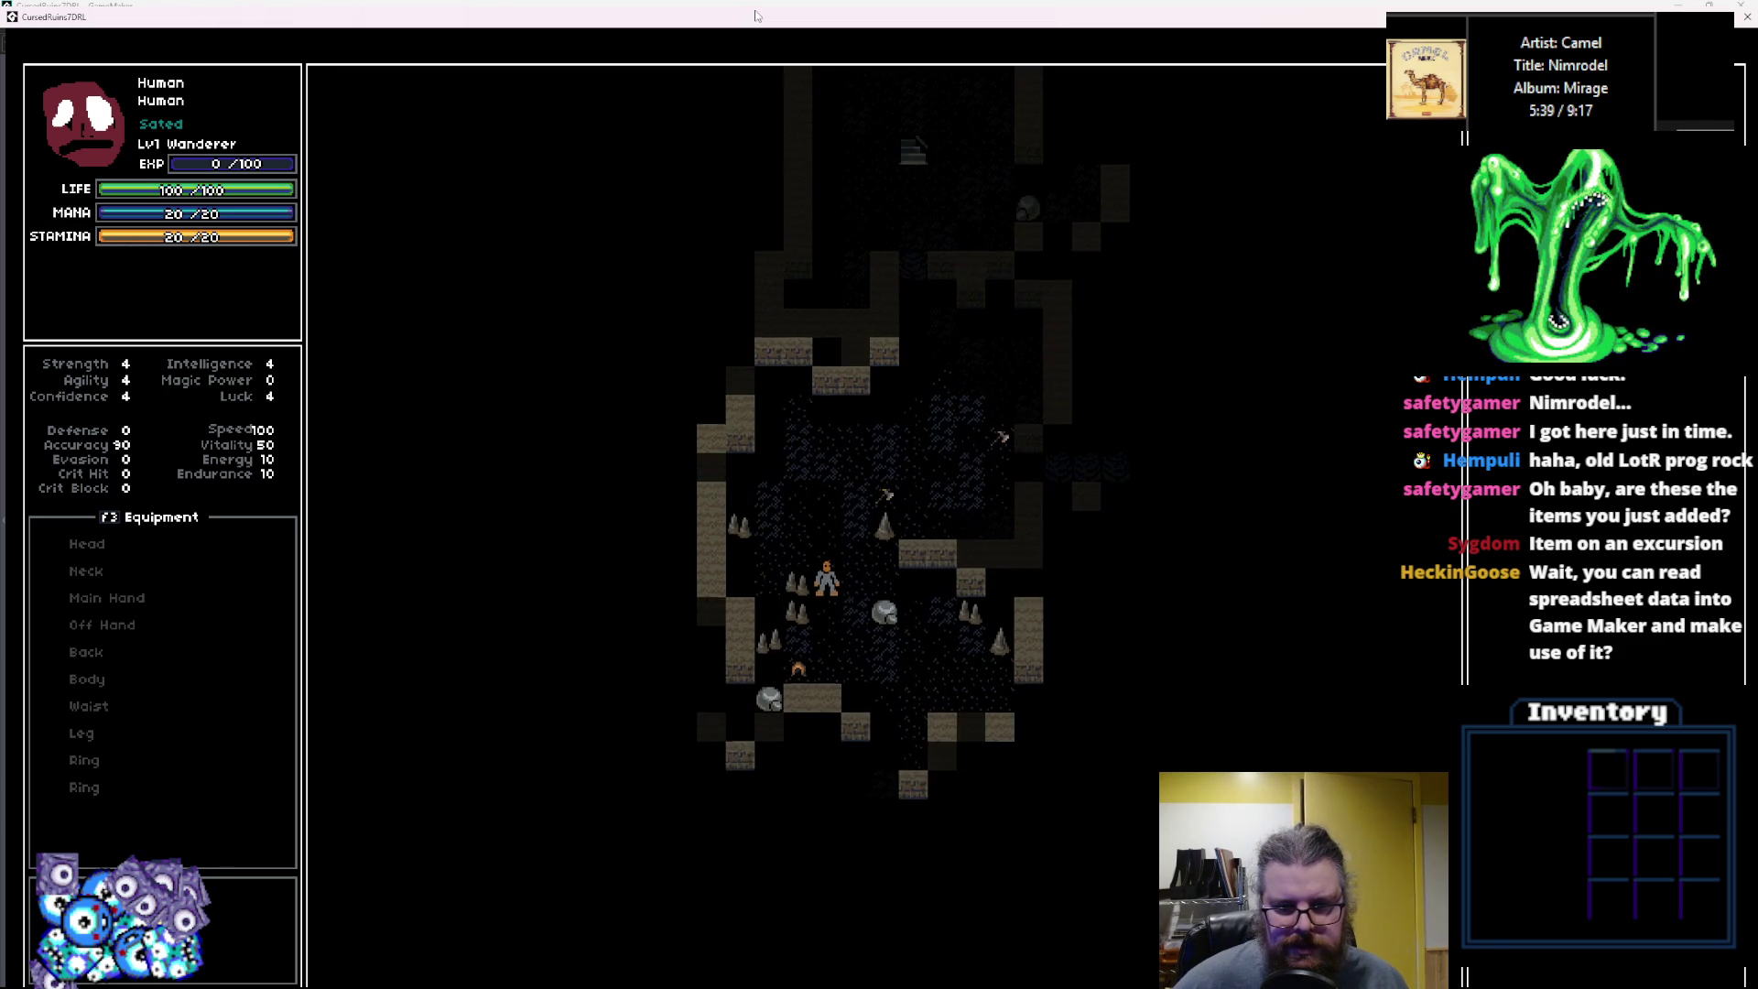
pyautogui.press('Right')
pyautogui.press('Down')
pyautogui.press('Down')
pyautogui.press('Down')
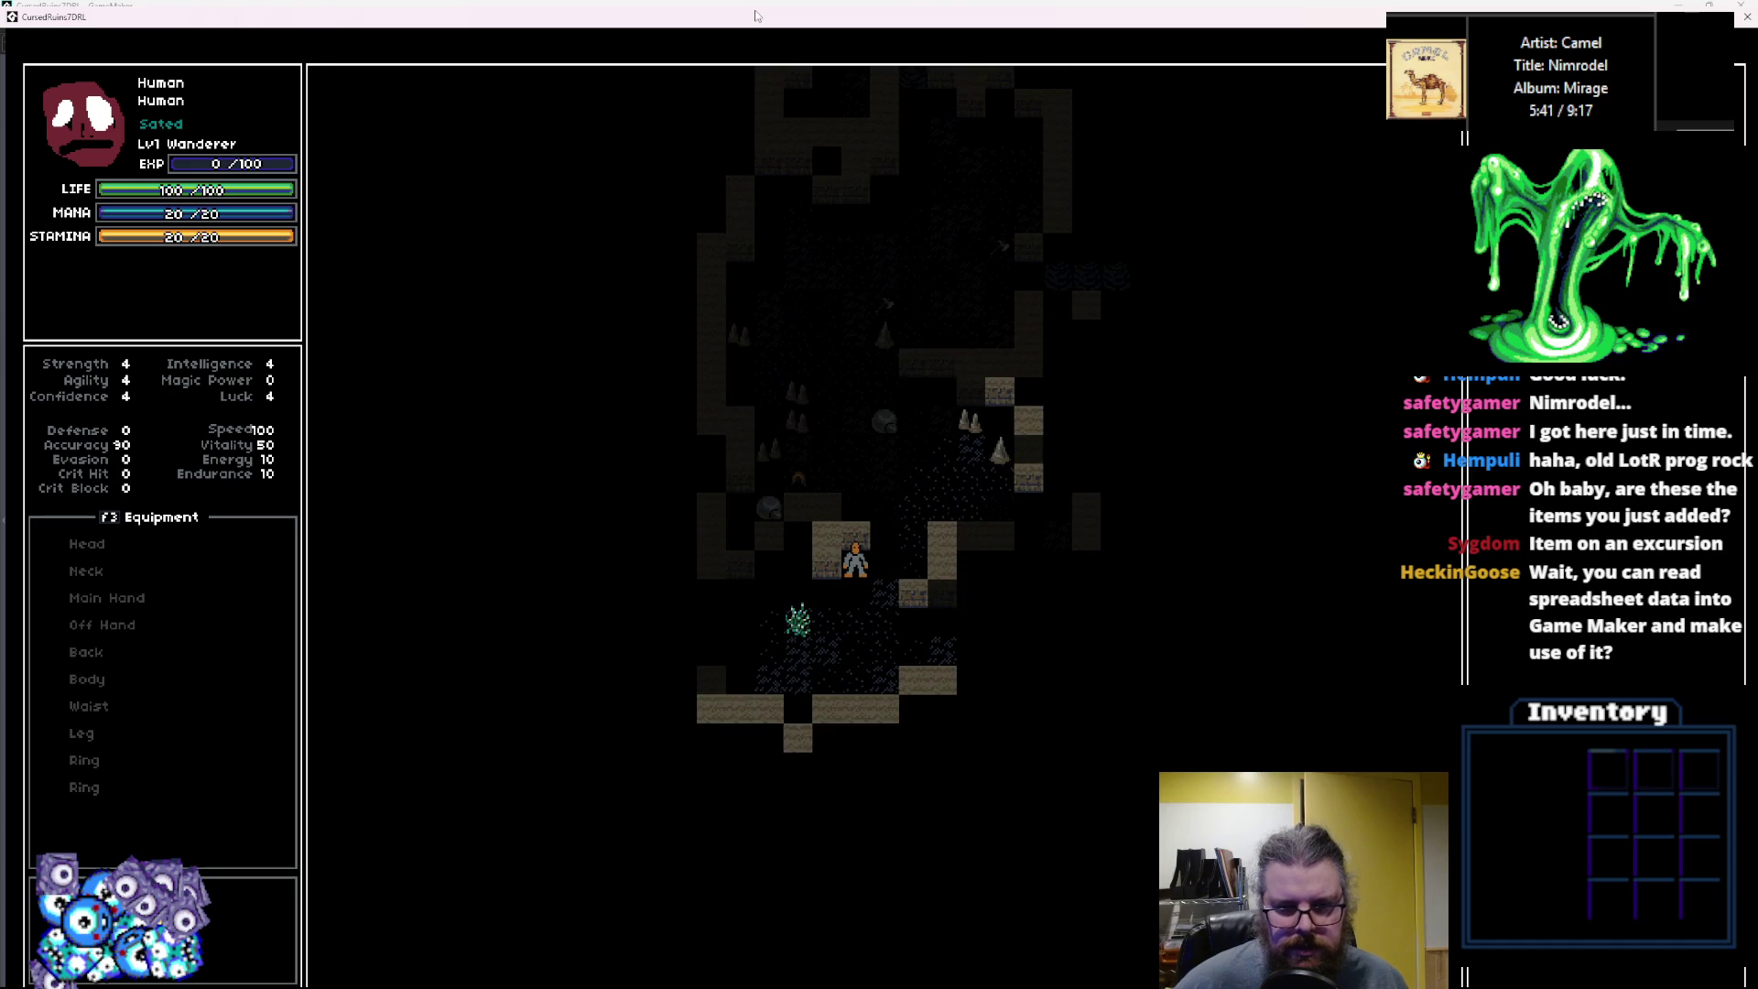
pyautogui.press('Right')
pyautogui.press('Right')
# Walk the character out of the lit room and up through the cave past the stairs.
pyautogui.press('Left')
pyautogui.press('Left')
pyautogui.press('Up')
pyautogui.press('Up')
pyautogui.press('Right')
pyautogui.press('Right')
pyautogui.press('Right')
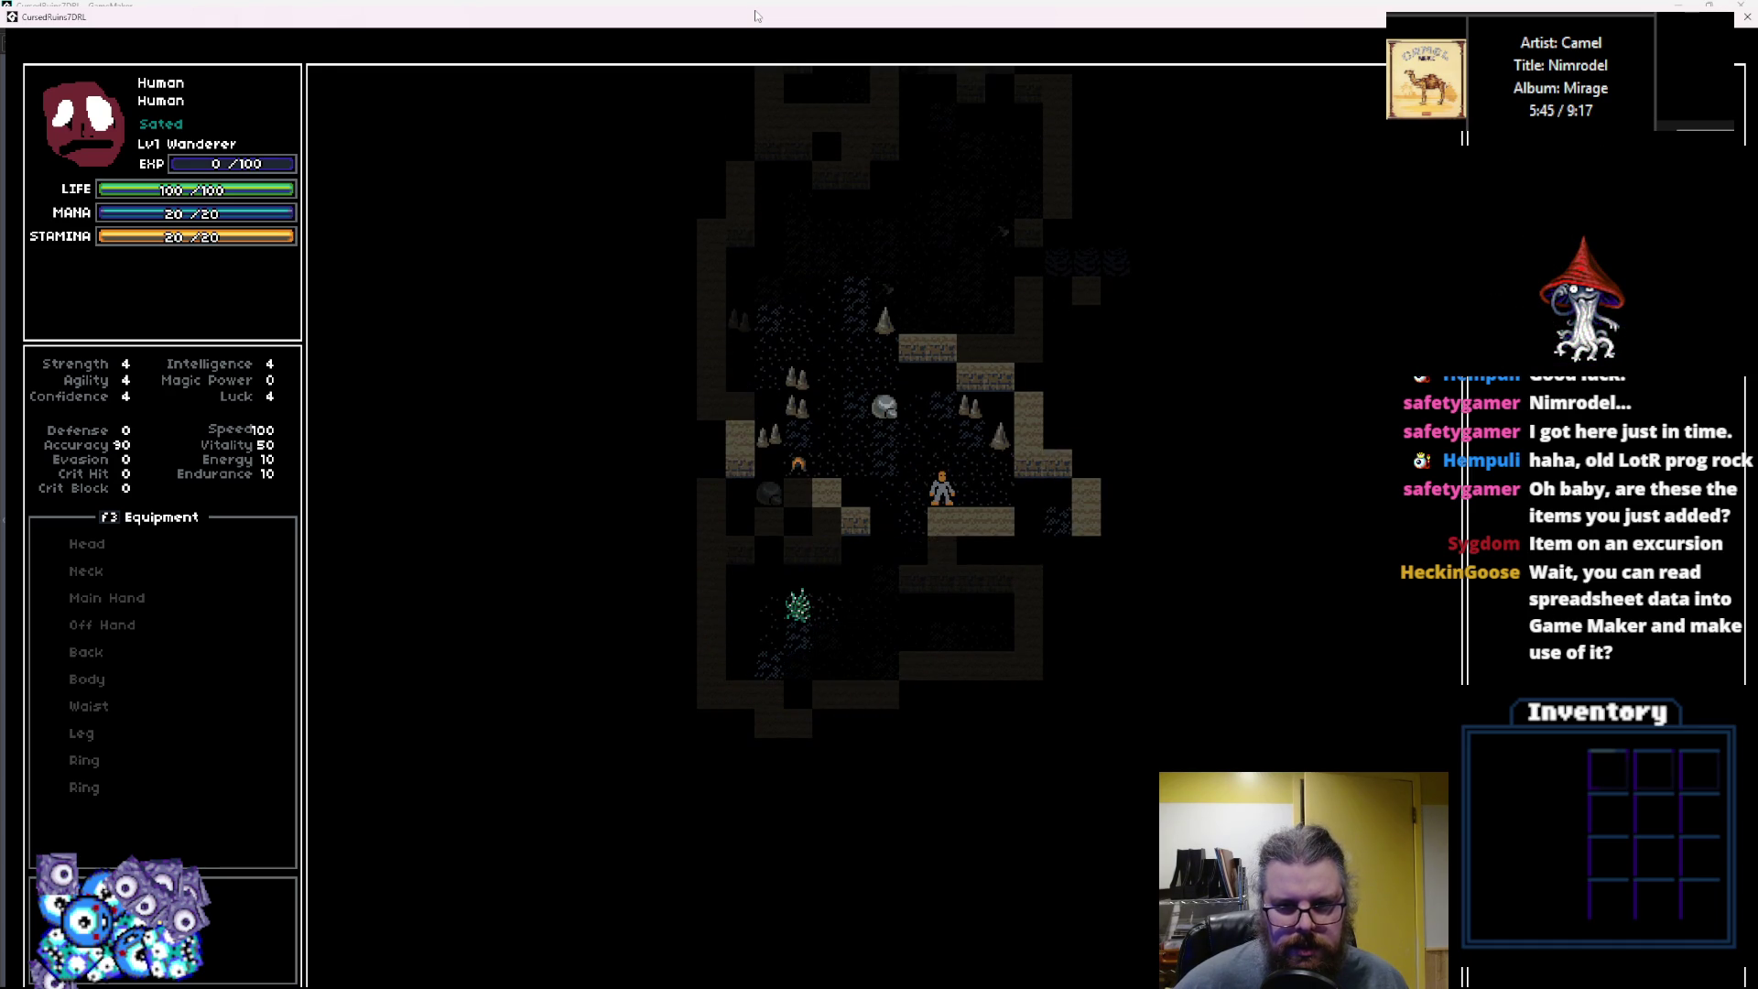
pyautogui.press('Up')
pyautogui.press('Left')
pyautogui.press('Left')
pyautogui.press('Left')
pyautogui.press('Up')
pyautogui.press('Up')
pyautogui.press('Up')
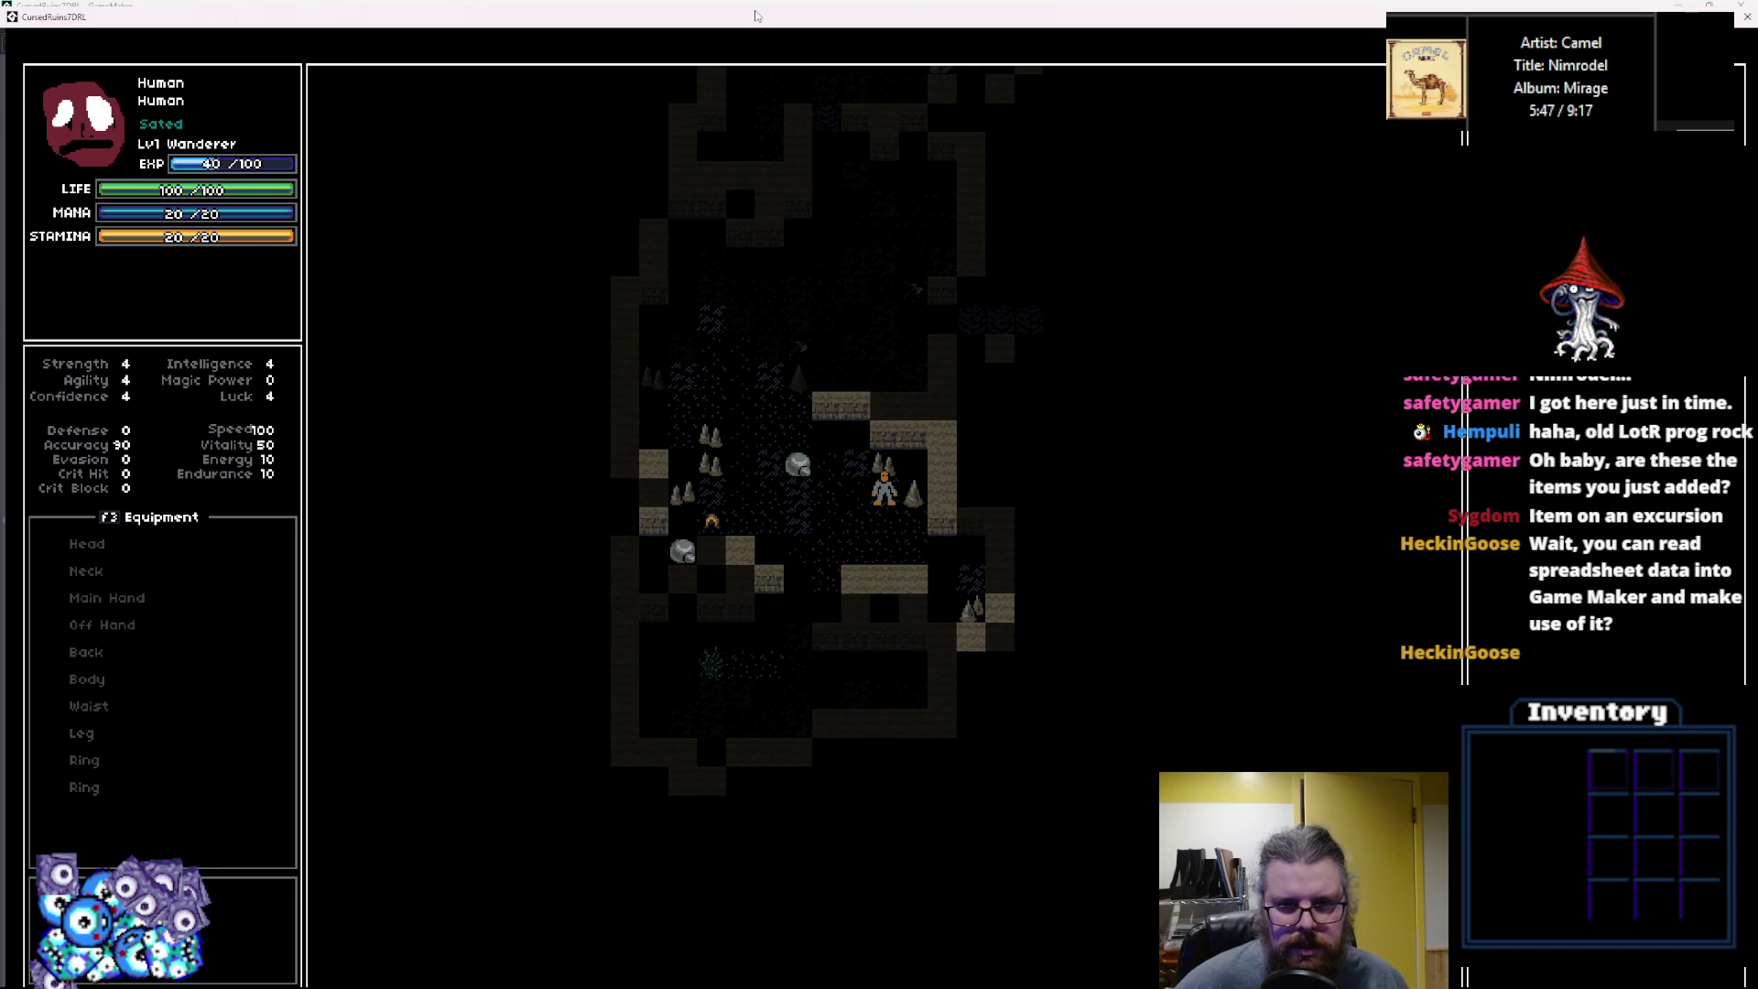
pyautogui.press('Left')
pyautogui.press('Up')
pyautogui.press('Up')
pyautogui.press('Up')
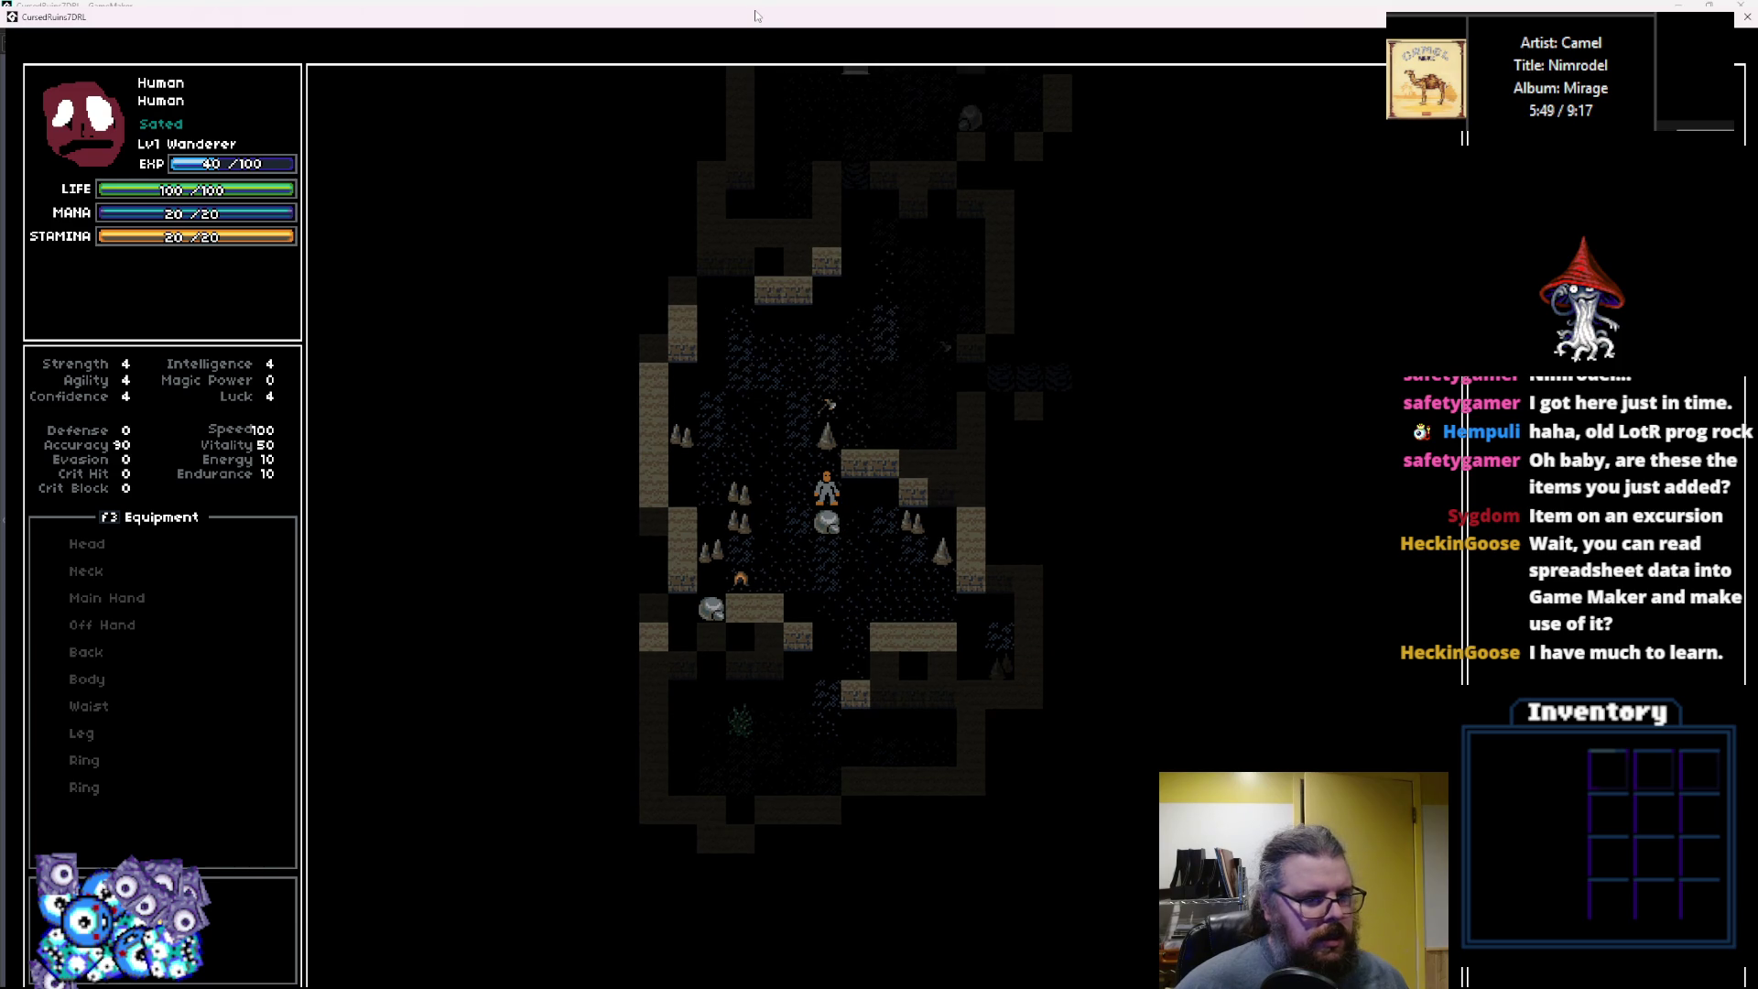
pyautogui.press('Up')
pyautogui.press('Up')
pyautogui.press('Up')
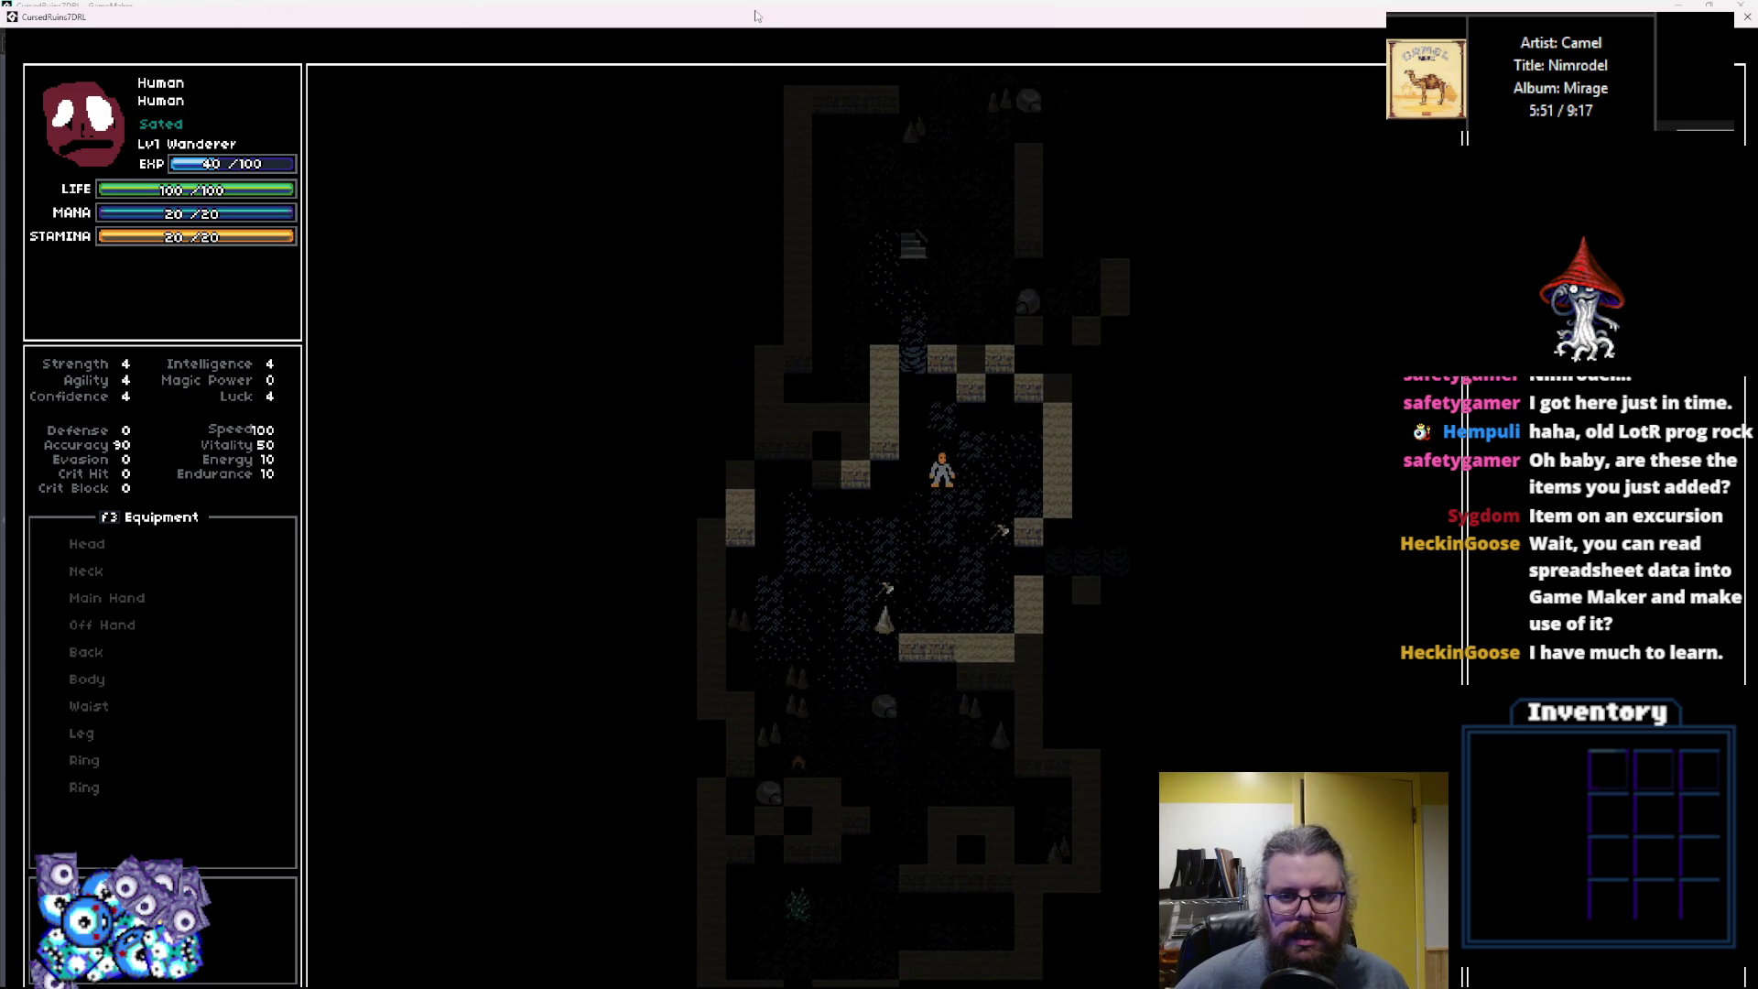
pyautogui.press('Right')
pyautogui.press('Up')
pyautogui.press('Up')
pyautogui.press('Right')
pyautogui.press('Right')
pyautogui.press('Right')
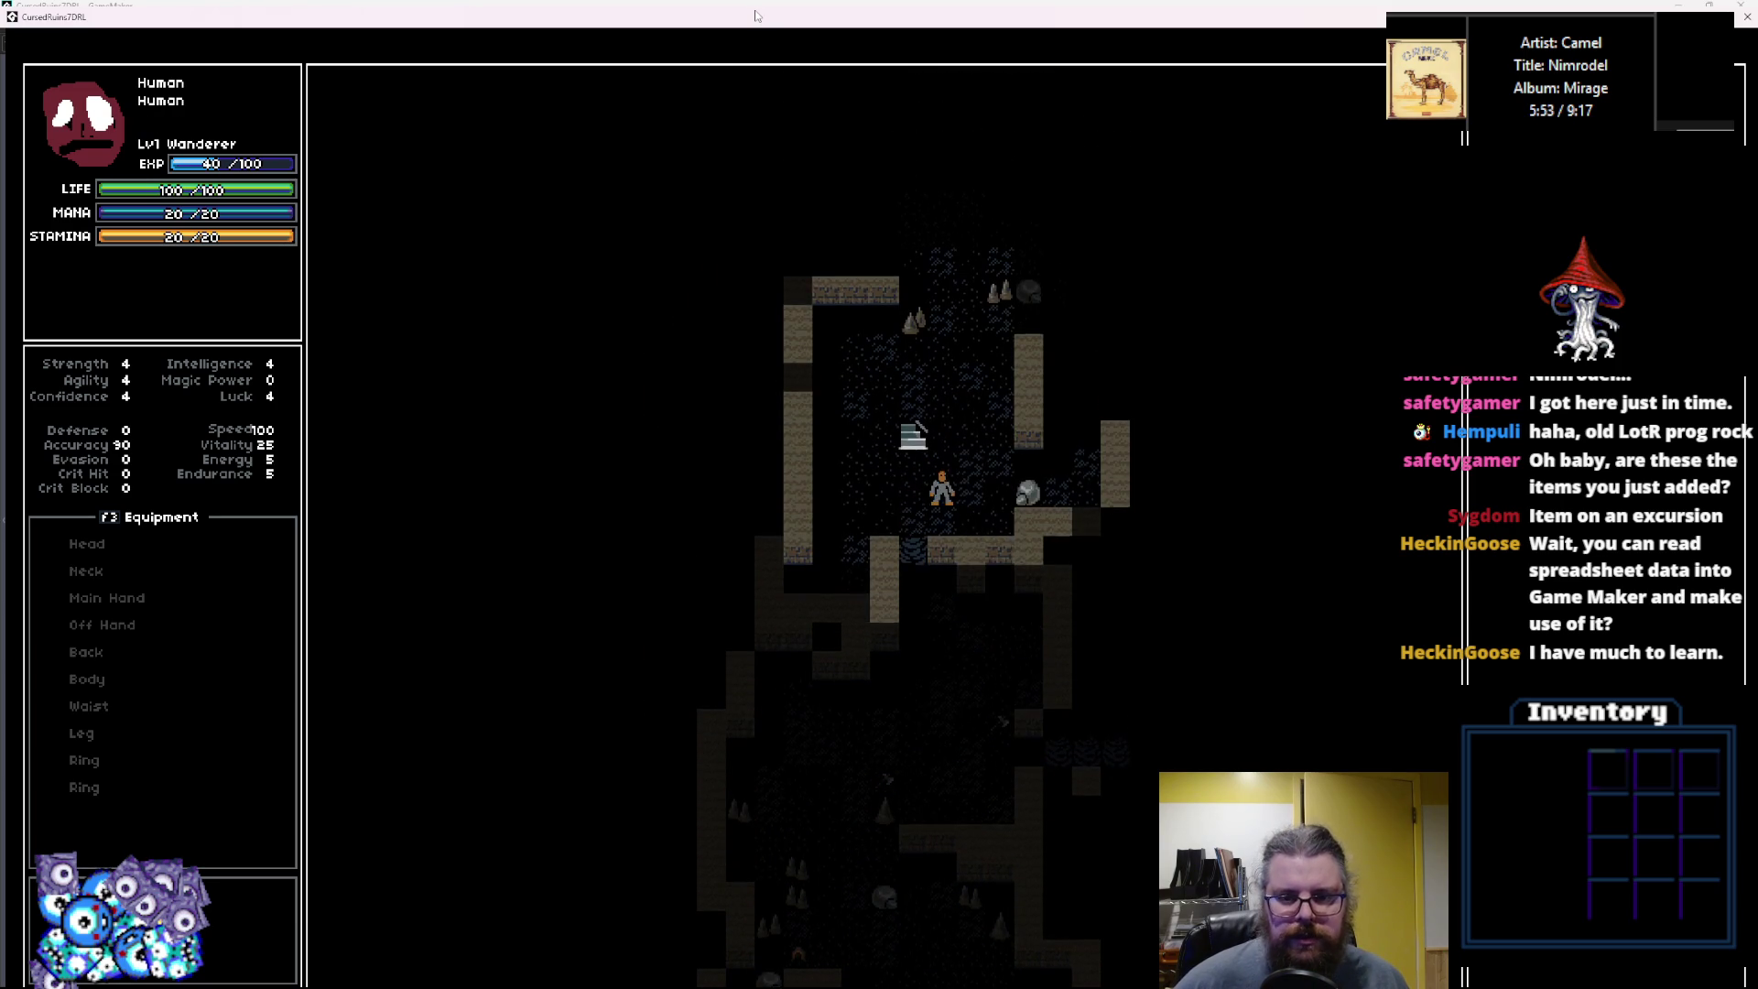
pyautogui.press('Left')
pyautogui.press('Left')
pyautogui.press('Left')
pyautogui.press('Up')
pyautogui.press('Up')
pyautogui.press('Up')
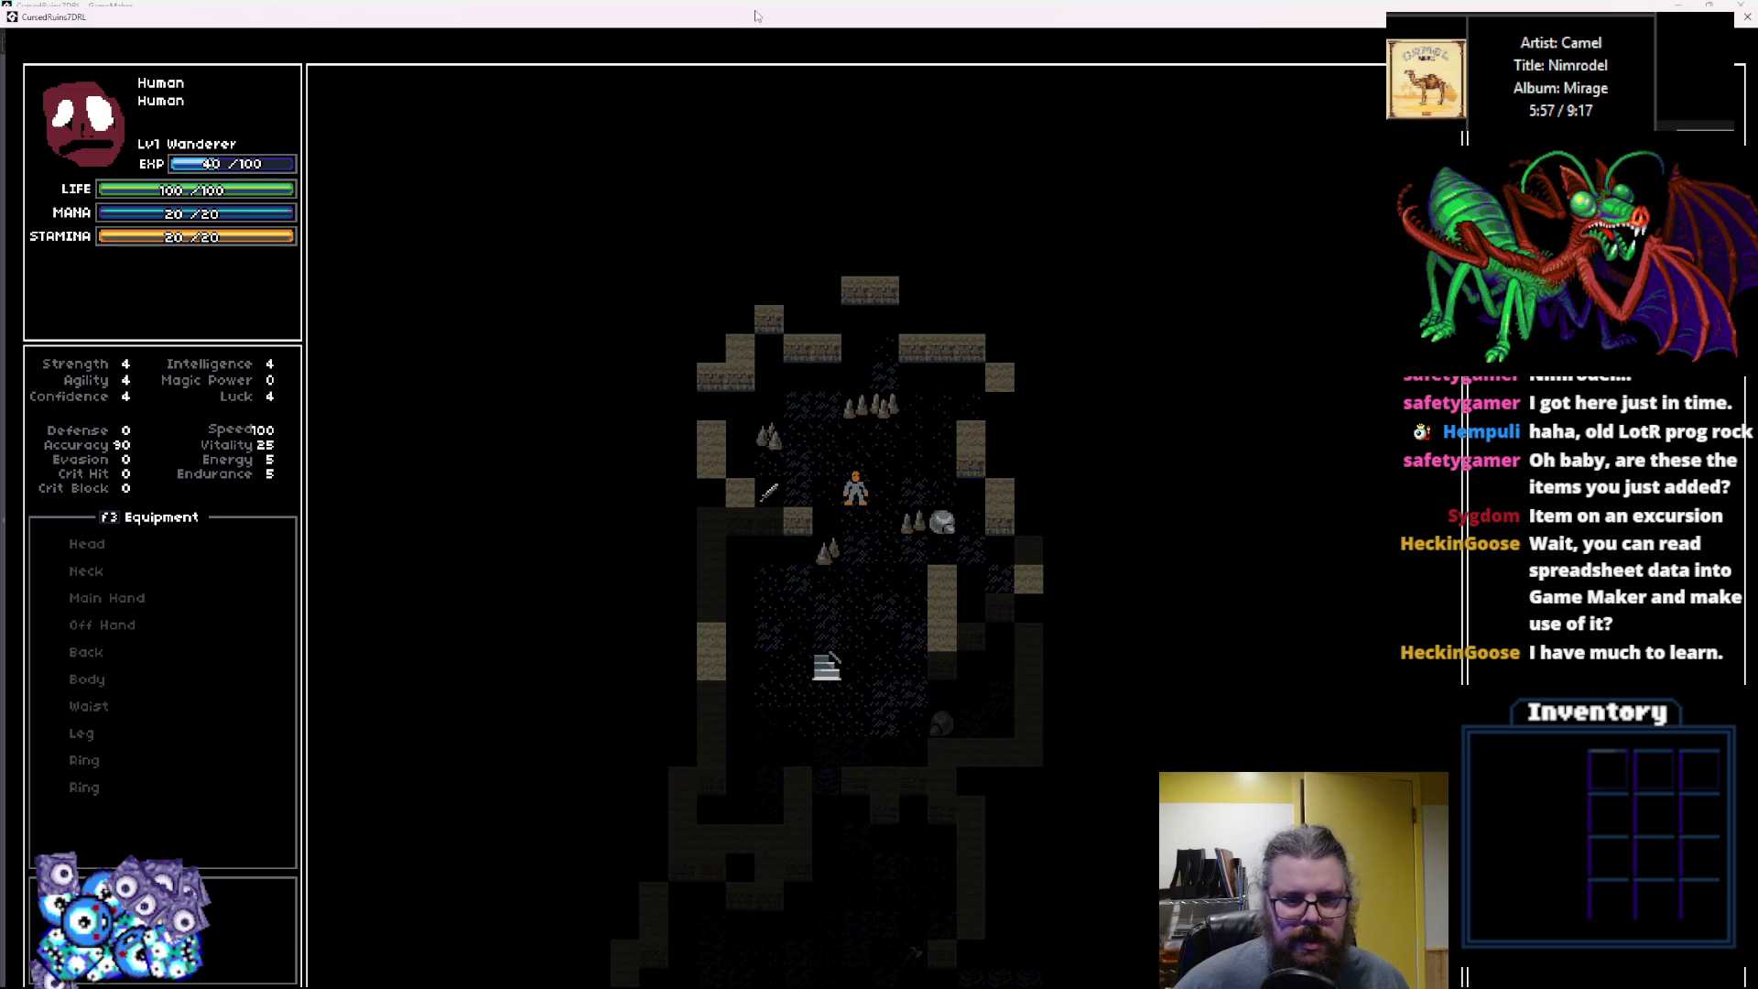
pyautogui.press('Up')
pyautogui.press('Up')
pyautogui.press('Up')
pyautogui.press('Right')
# Walk left through the cave into the upper room toward the monster.
pyautogui.press('Left')
pyautogui.press('Left')
pyautogui.press('Left')
pyautogui.press('Down')
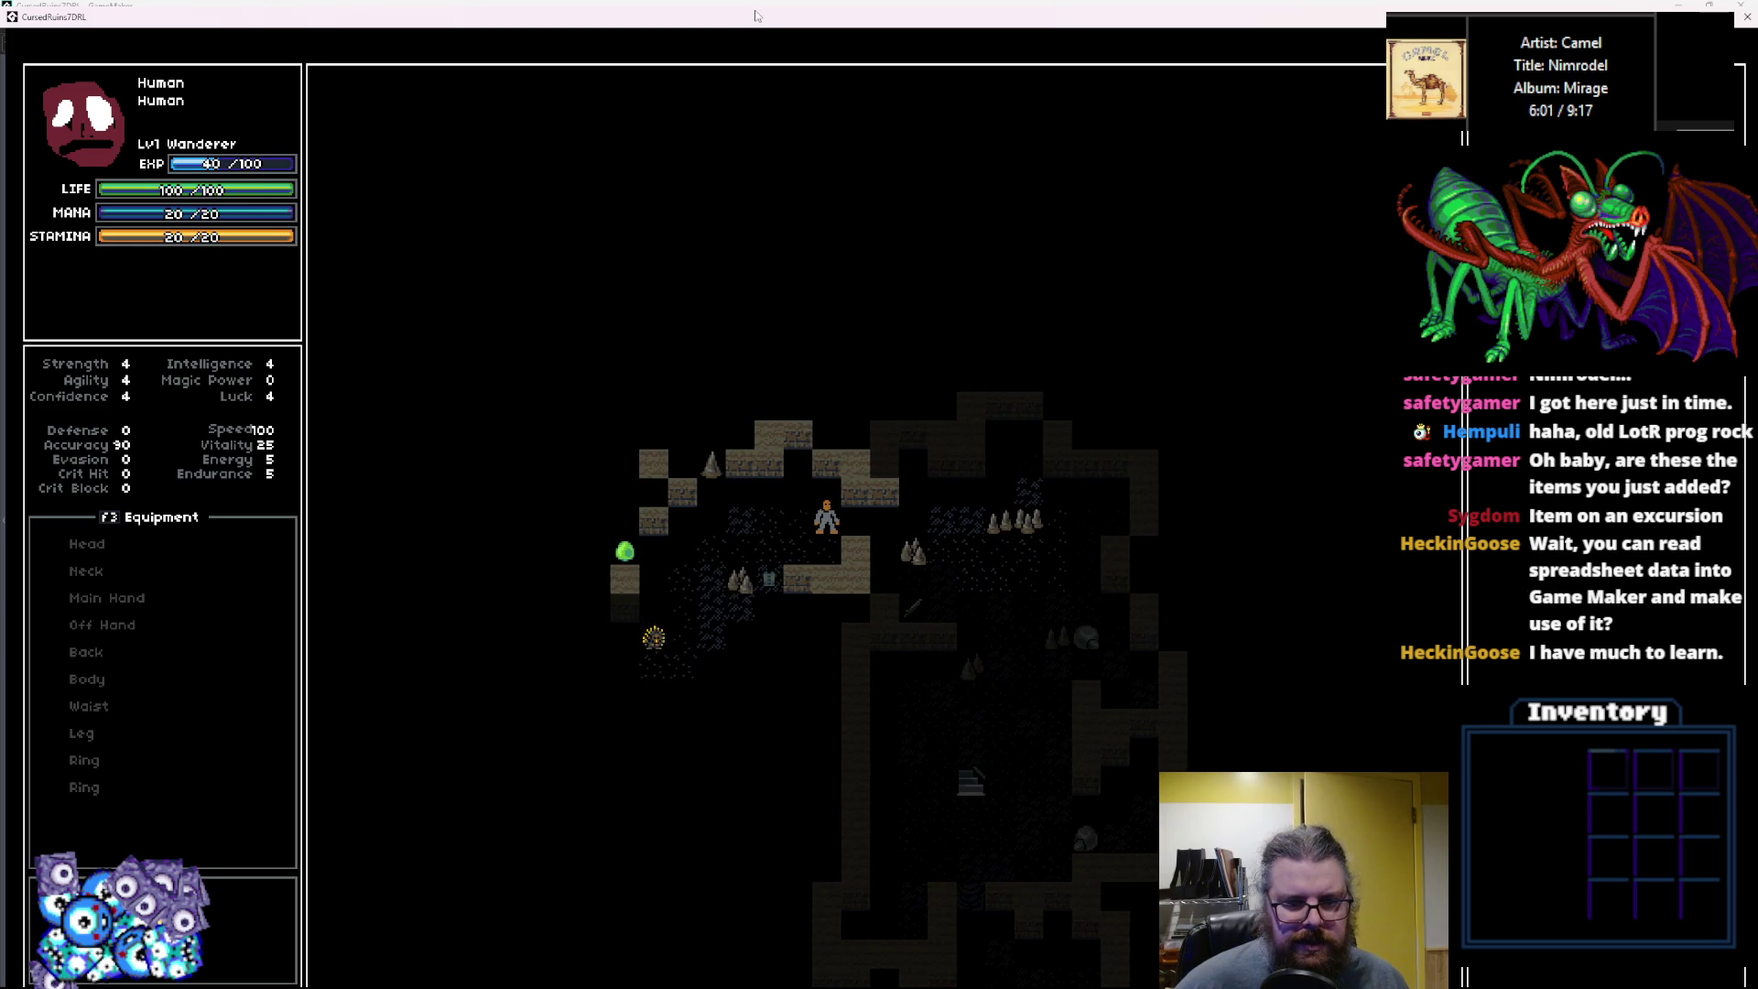
pyautogui.press('Left')
pyautogui.press('Left')
pyautogui.press('Left')
pyautogui.press('Down')
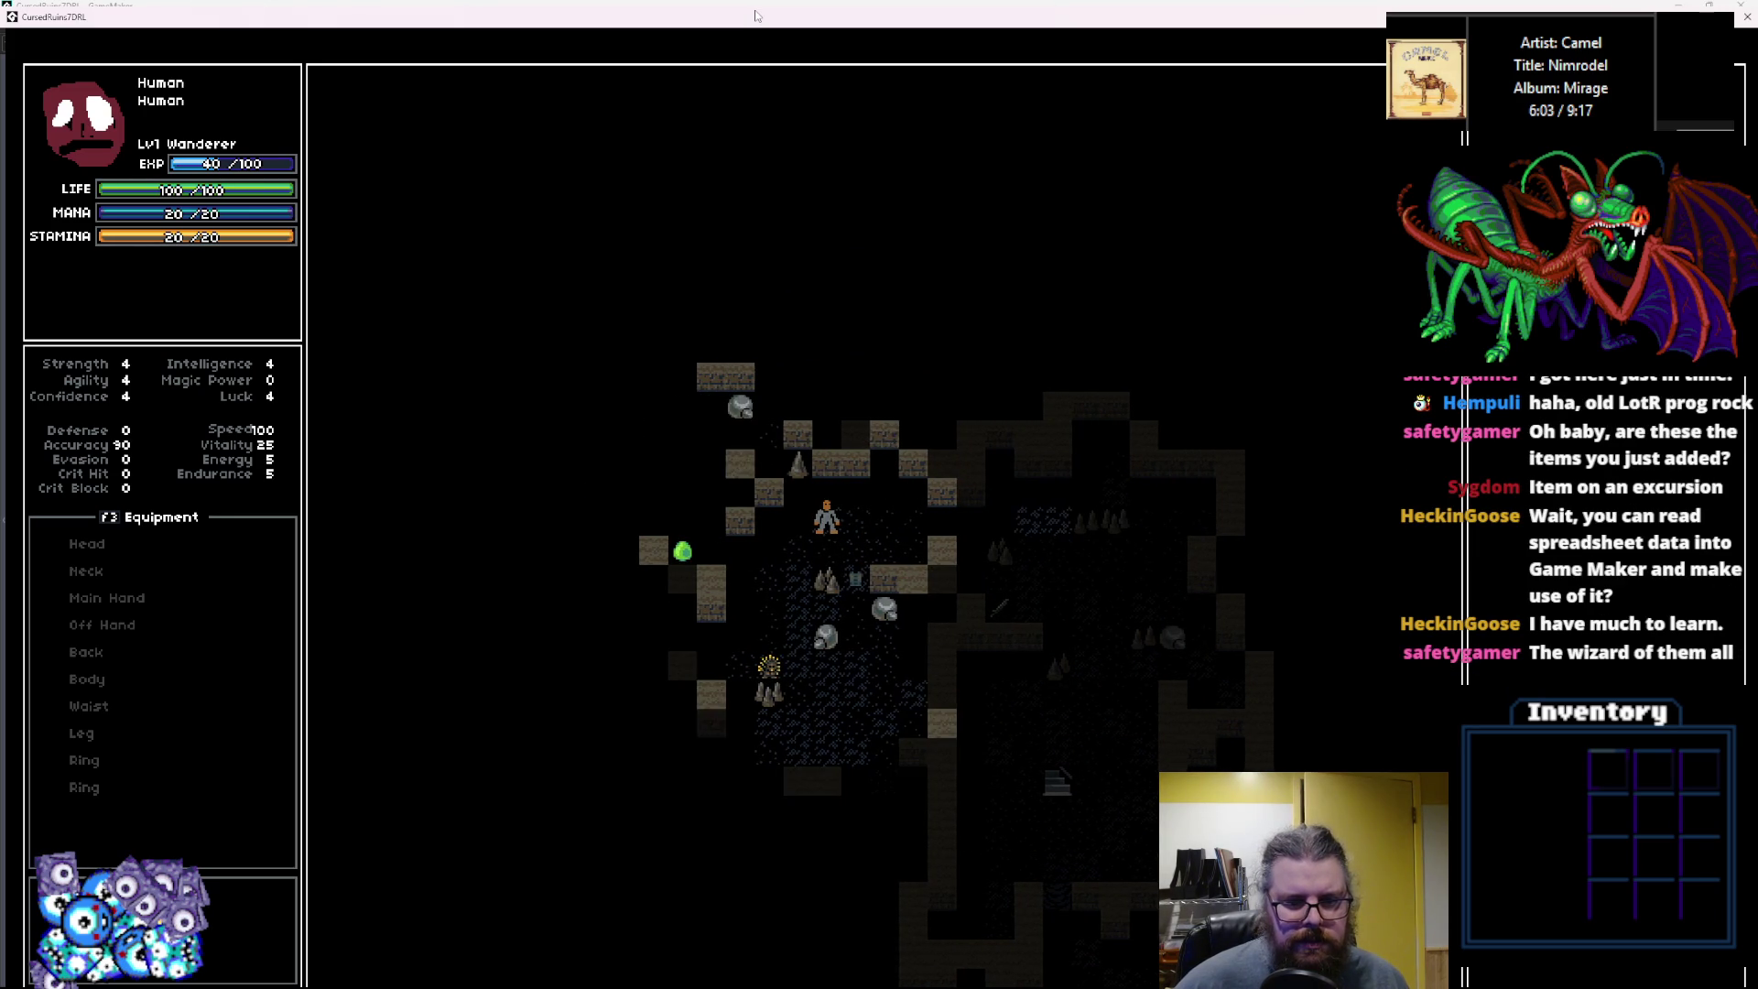
pyautogui.press('Left')
pyautogui.press('Down')
pyautogui.press('Up')
pyautogui.press('Up')
pyautogui.press('Up')
pyautogui.press('Left')
pyautogui.press('Left')
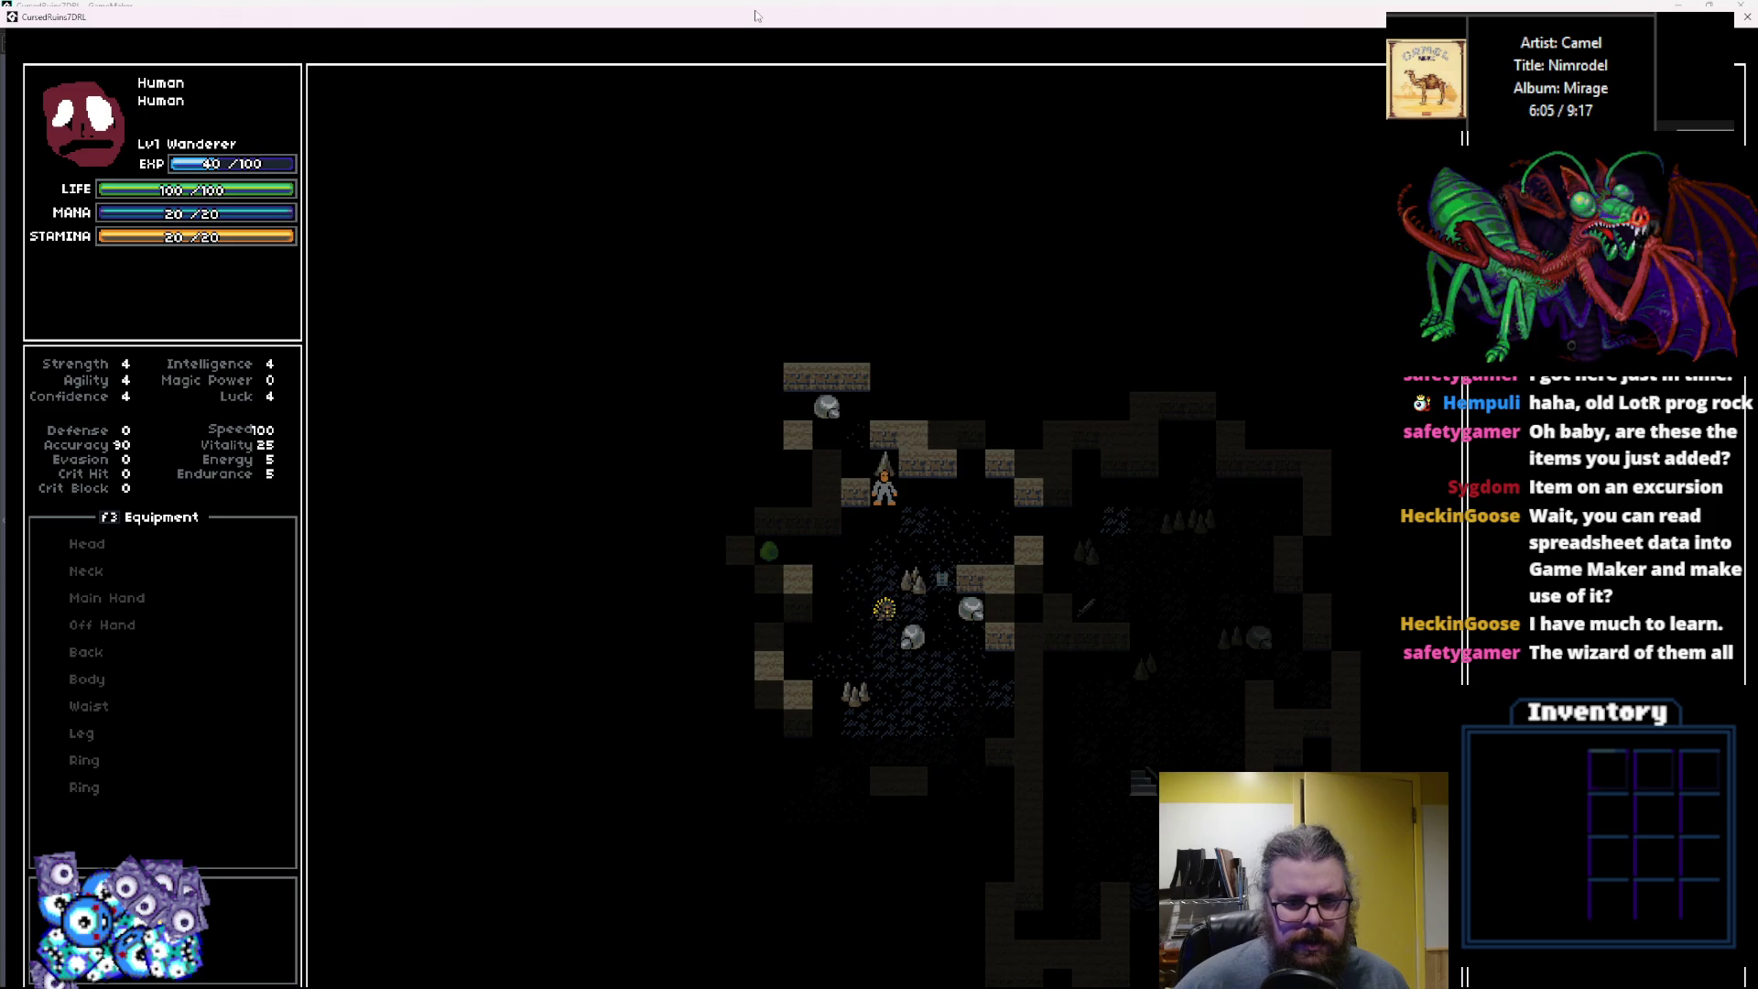
pyautogui.press('Right')
pyautogui.press('Right')
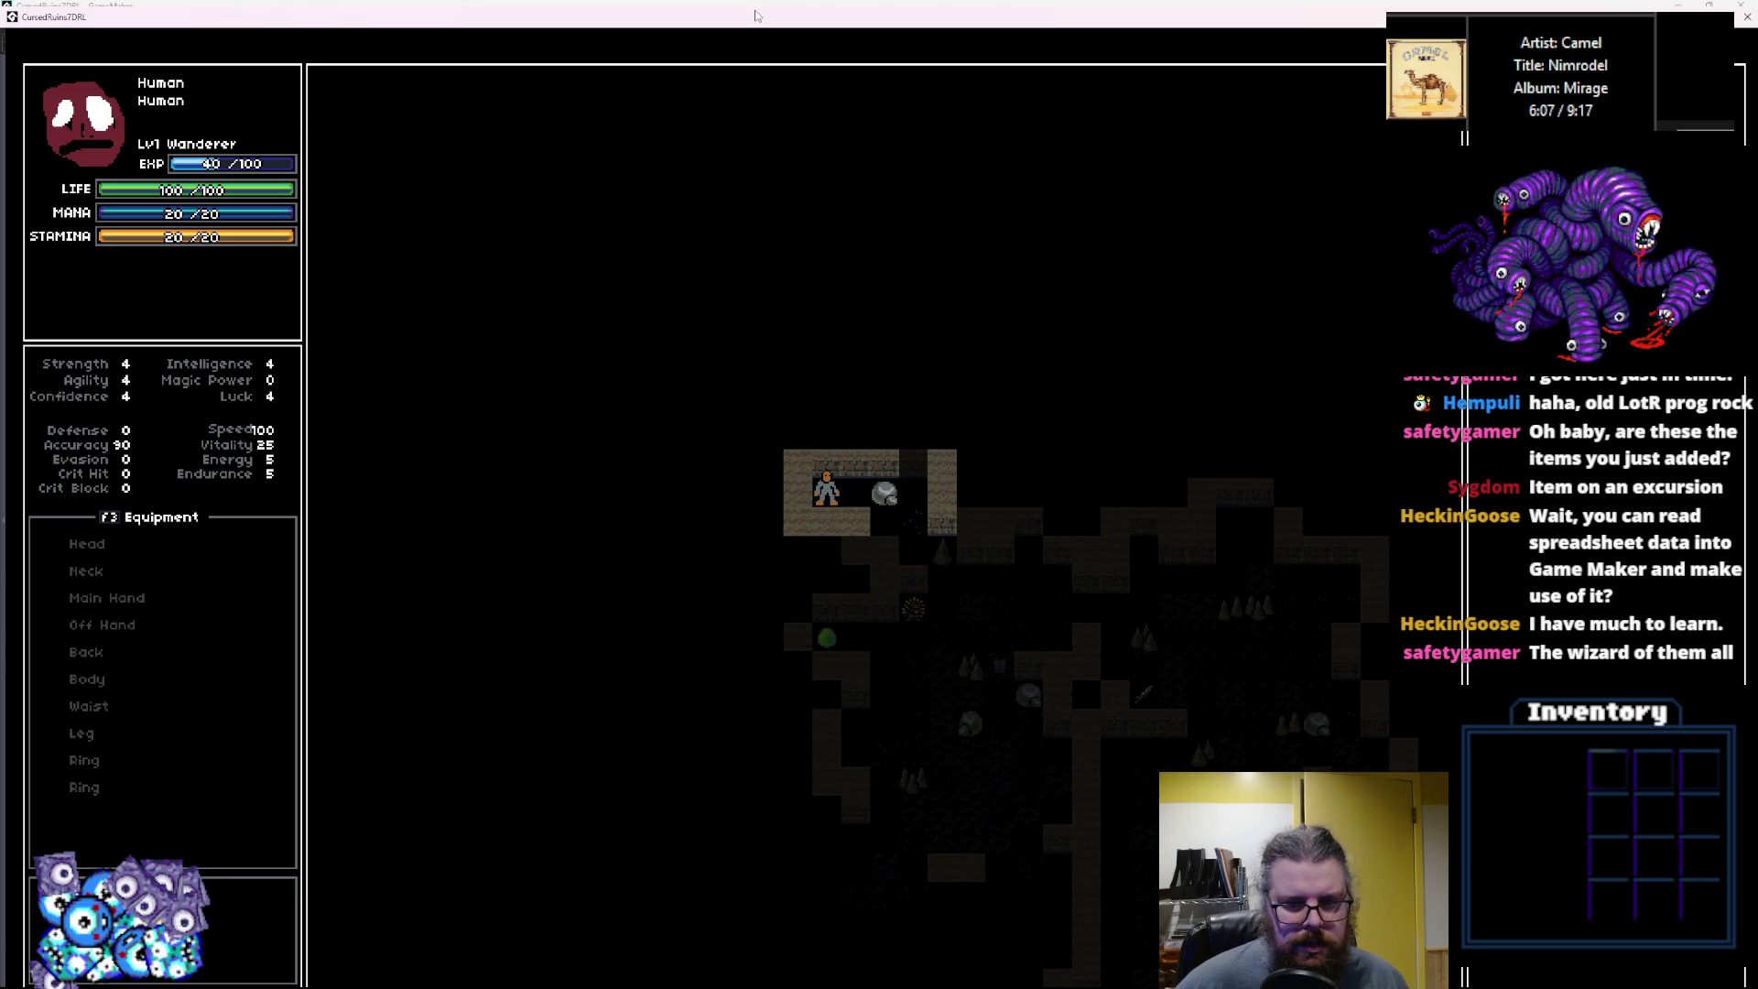
pyautogui.press('Down')
pyautogui.press('Right')
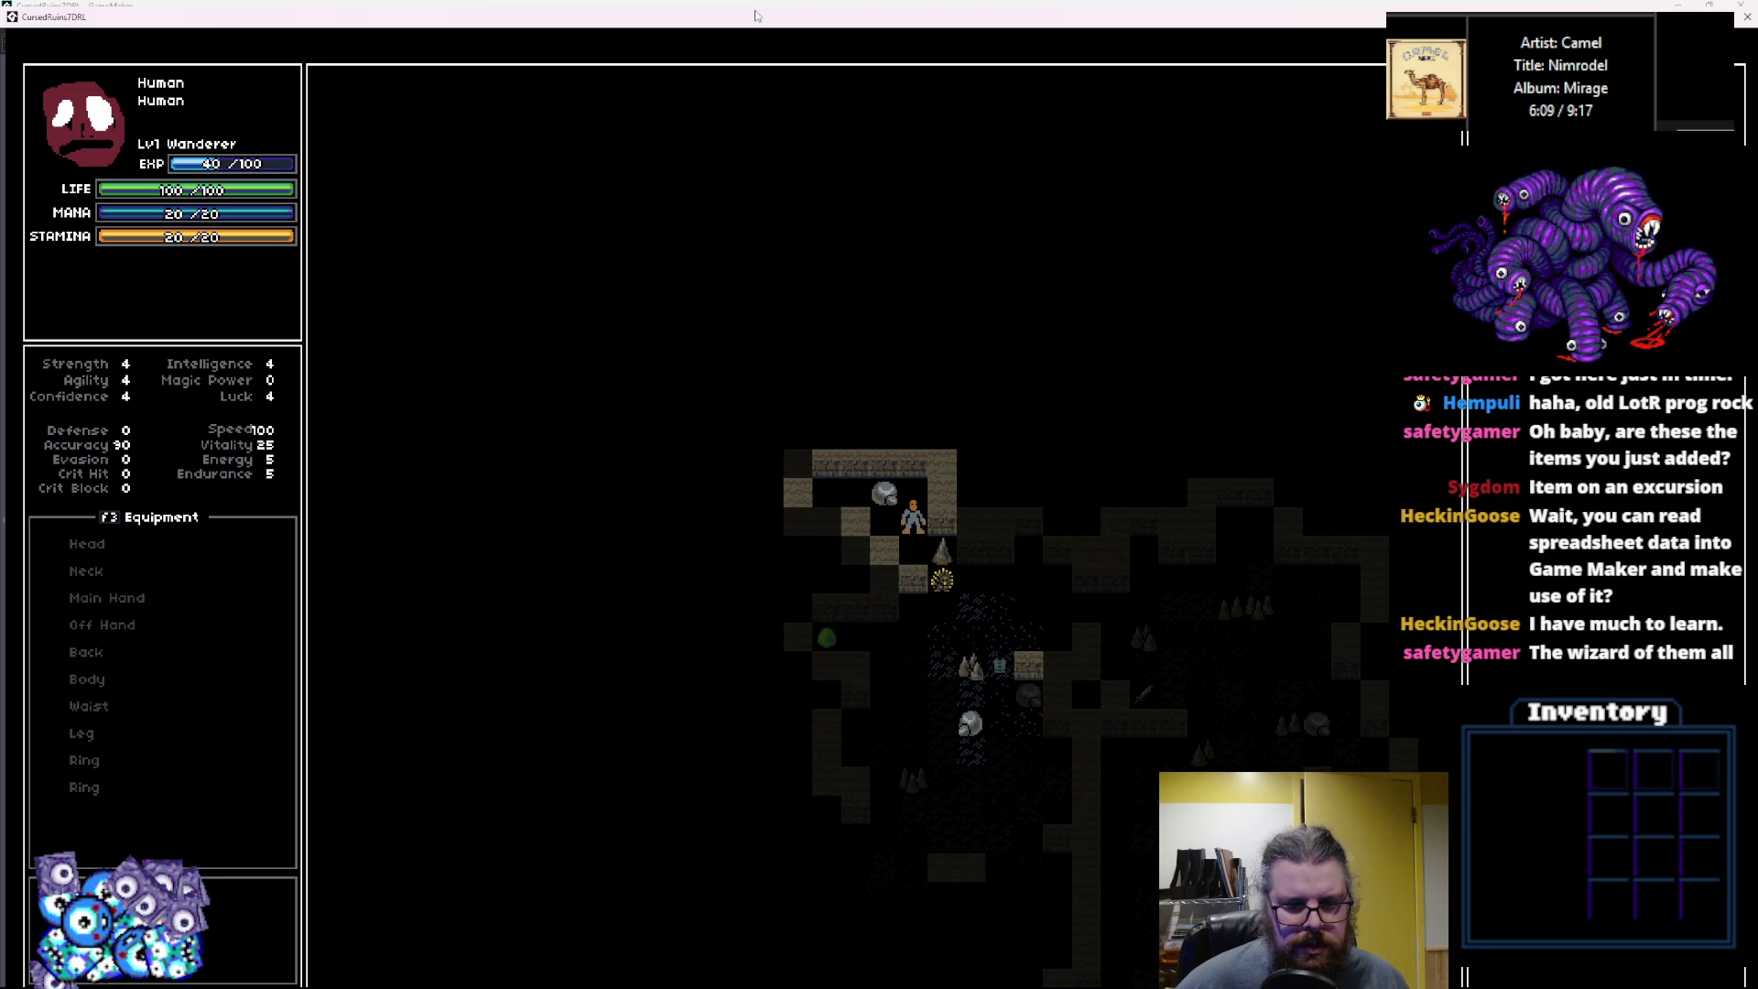
# Kill the monster in two attacks, then walk to the stairs and descend.
pyautogui.press('Down')
pyautogui.press('Right')
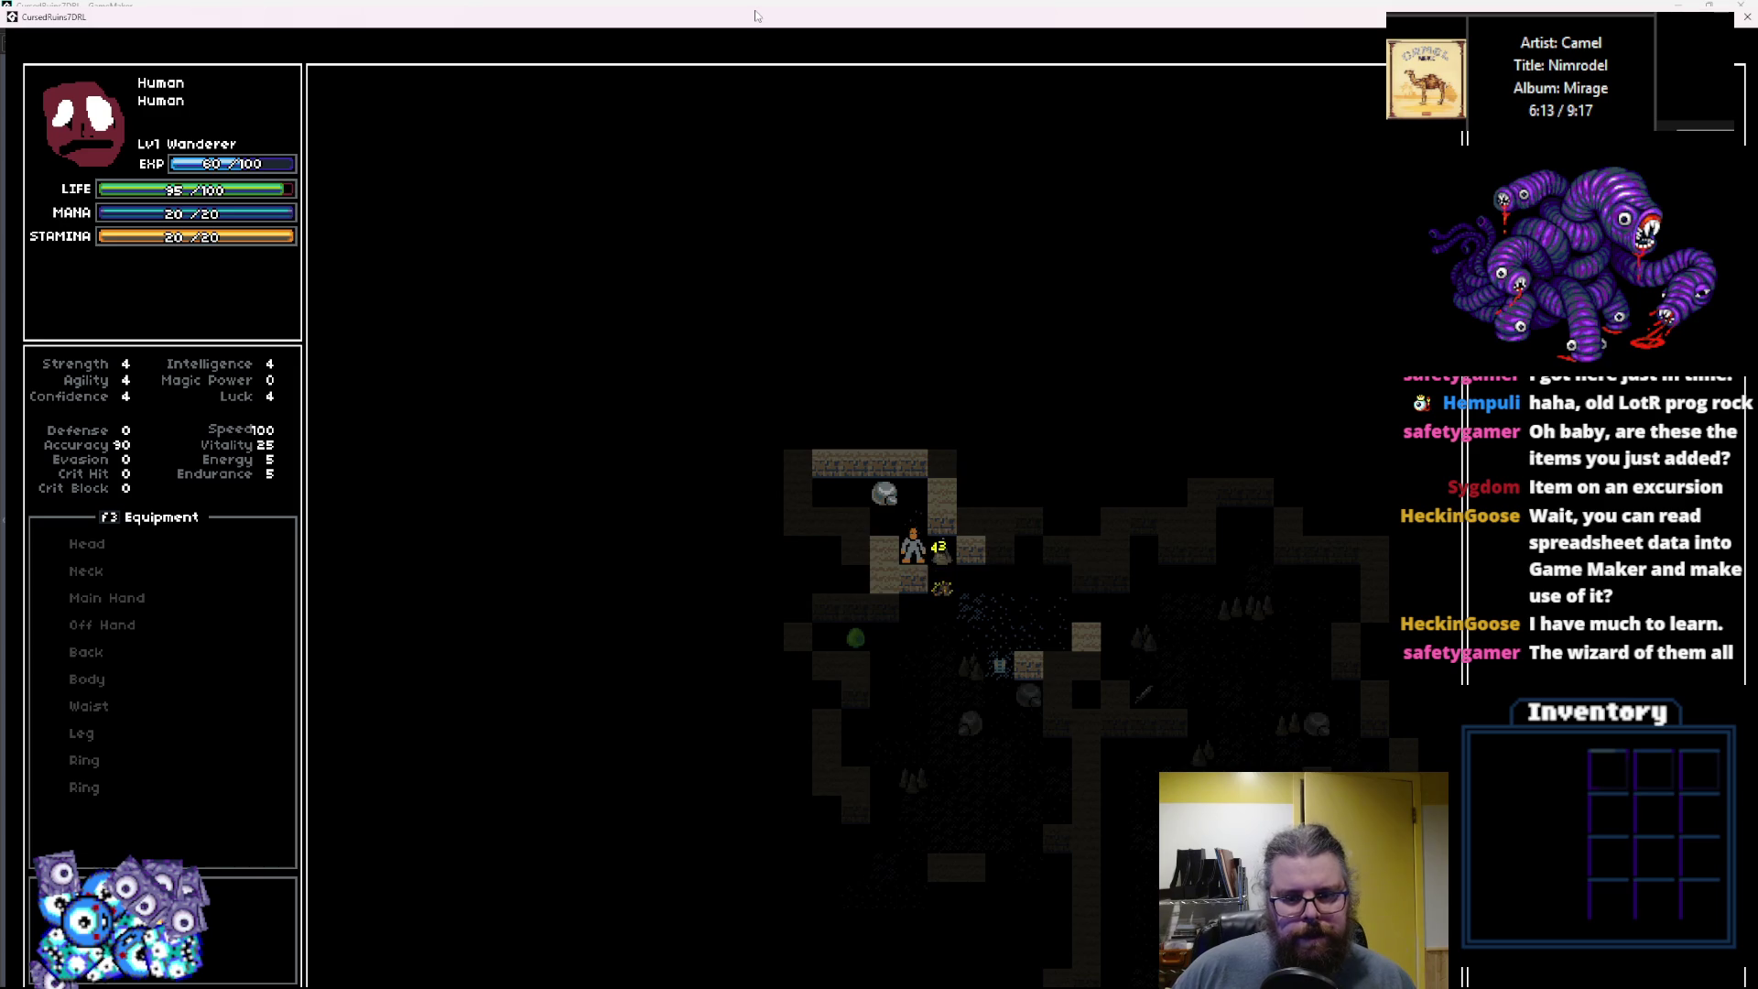
pyautogui.press('Down')
pyautogui.press('Right')
pyautogui.press('Down')
pyautogui.press('Right')
pyautogui.press('Down')
pyautogui.press('Right')
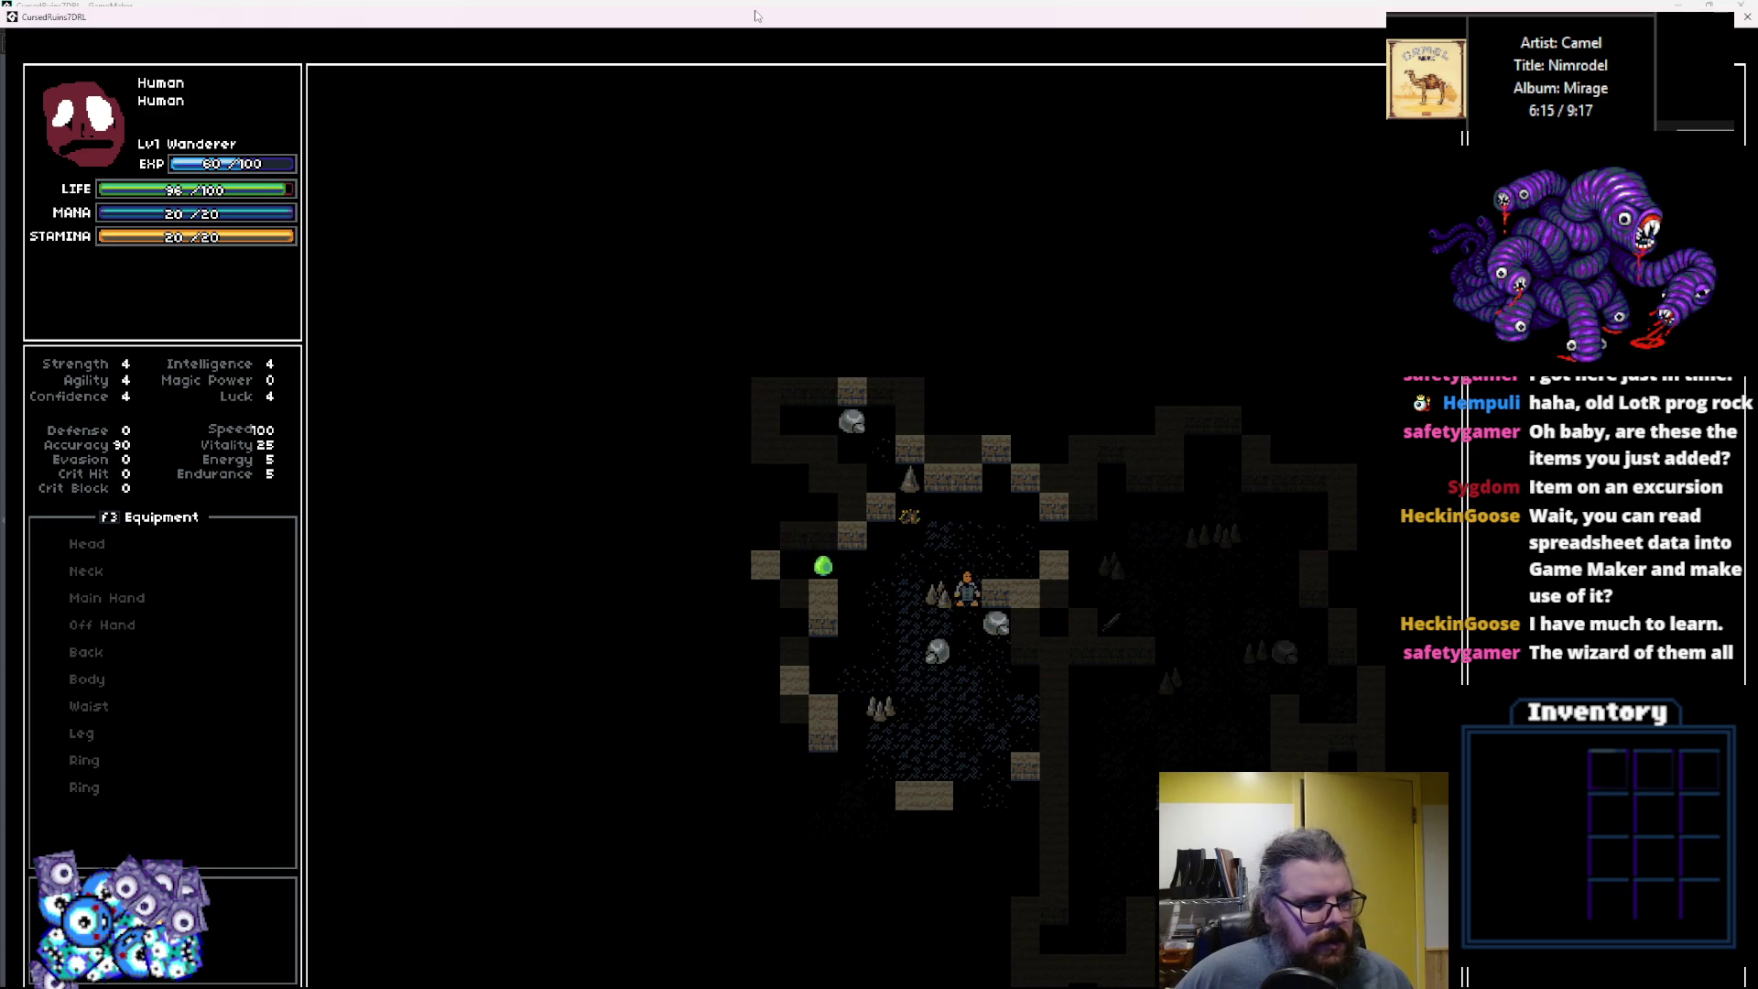
pyautogui.press('Down')
pyautogui.press('Down')
pyautogui.press('Down')
pyautogui.press('Left')
pyautogui.press('Left')
pyautogui.press('Left')
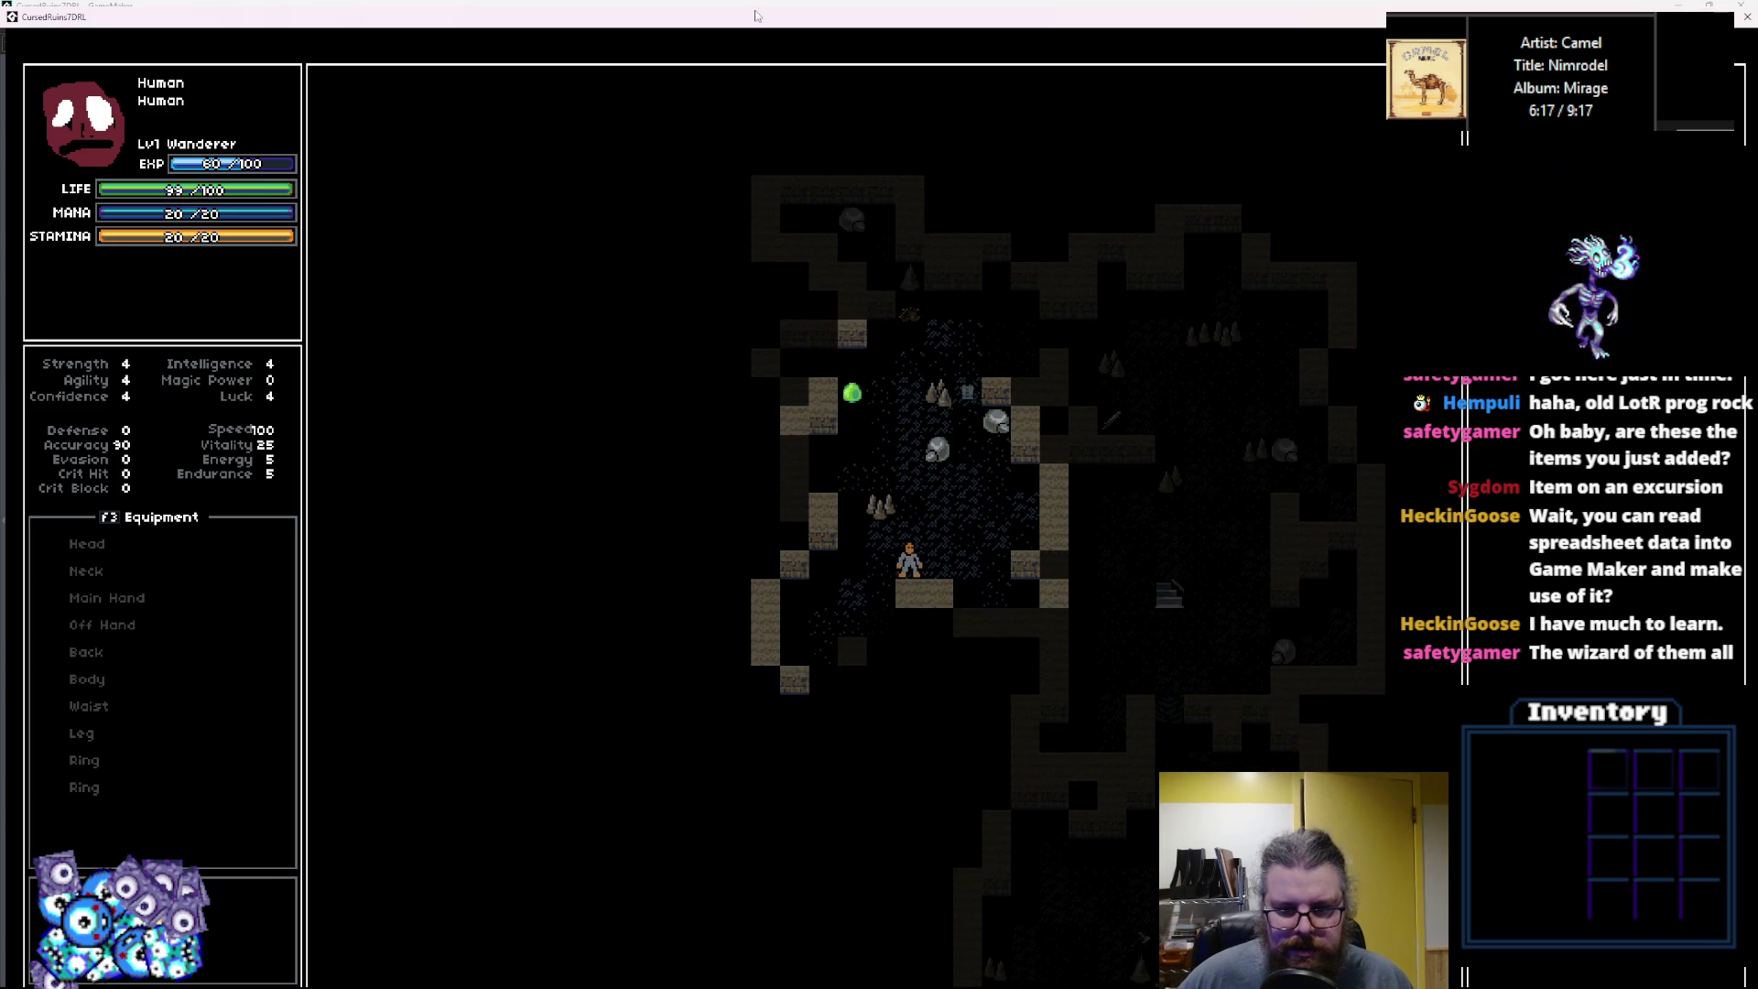
pyautogui.press('Left')
pyautogui.press('Left')
pyautogui.press('Down')
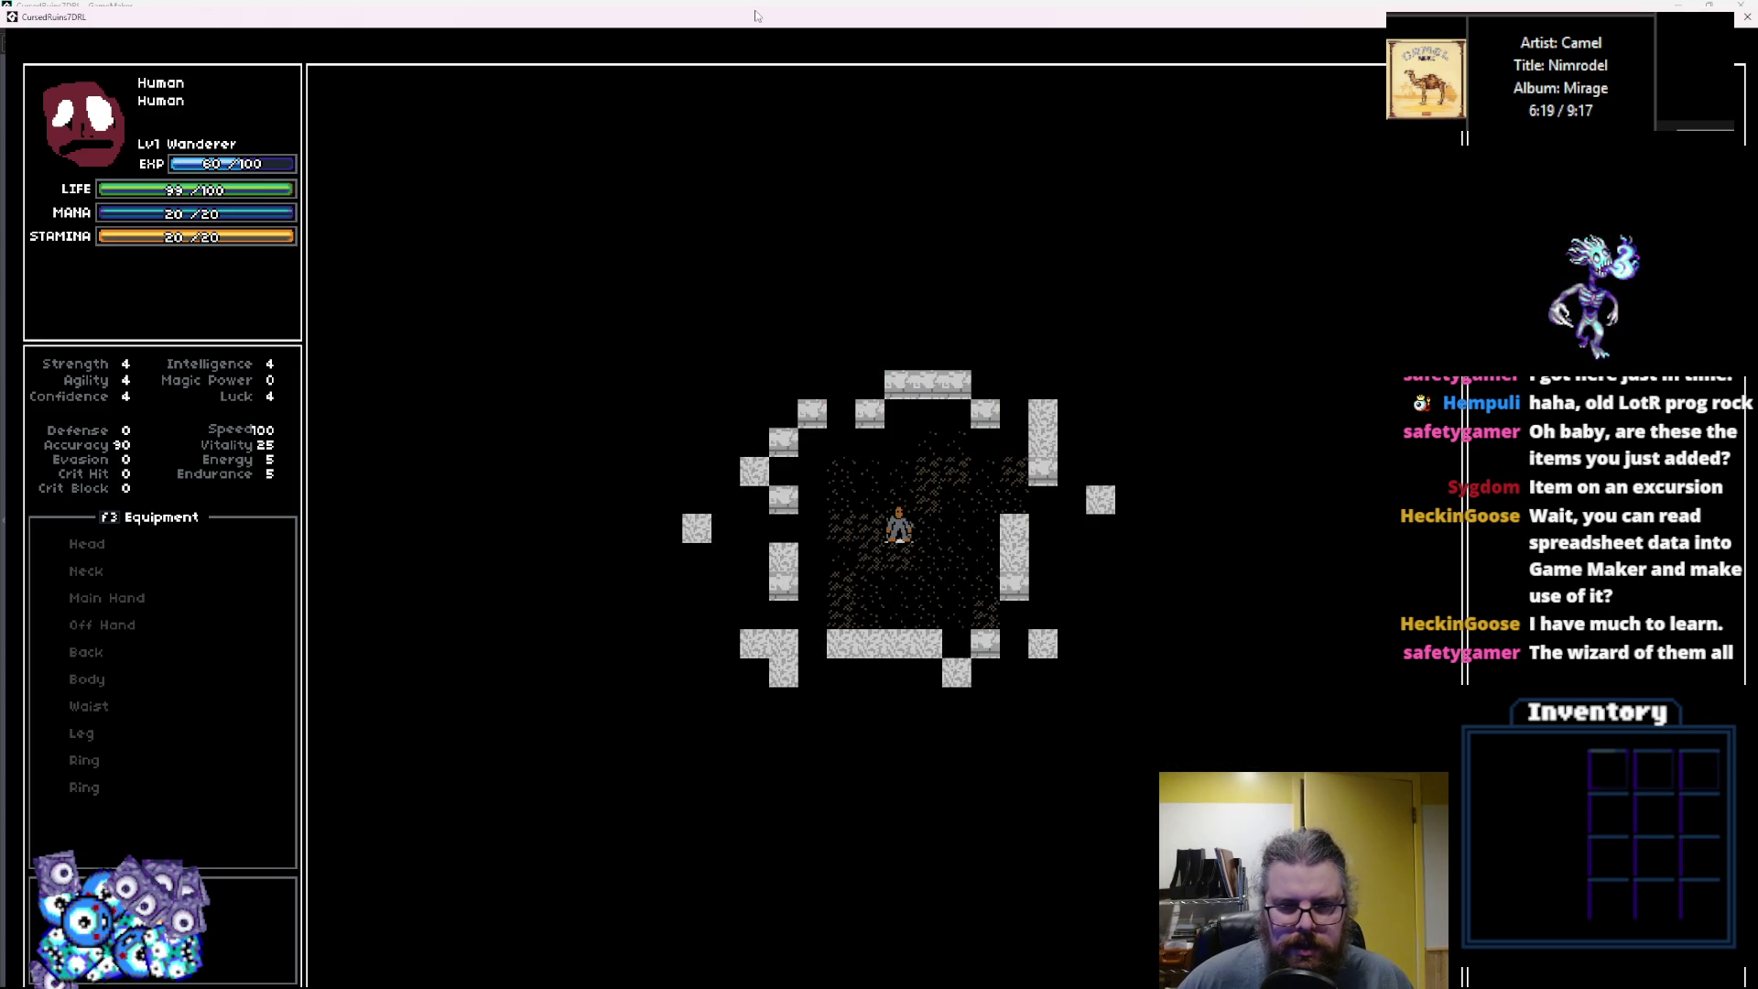
# Walk the character off the stairs, through the sword room and corridors, past the red item.
pyautogui.press('Left')
pyautogui.press('Left')
pyautogui.press('Left')
pyautogui.press('Down')
pyautogui.press('Down')
pyautogui.press('Down')
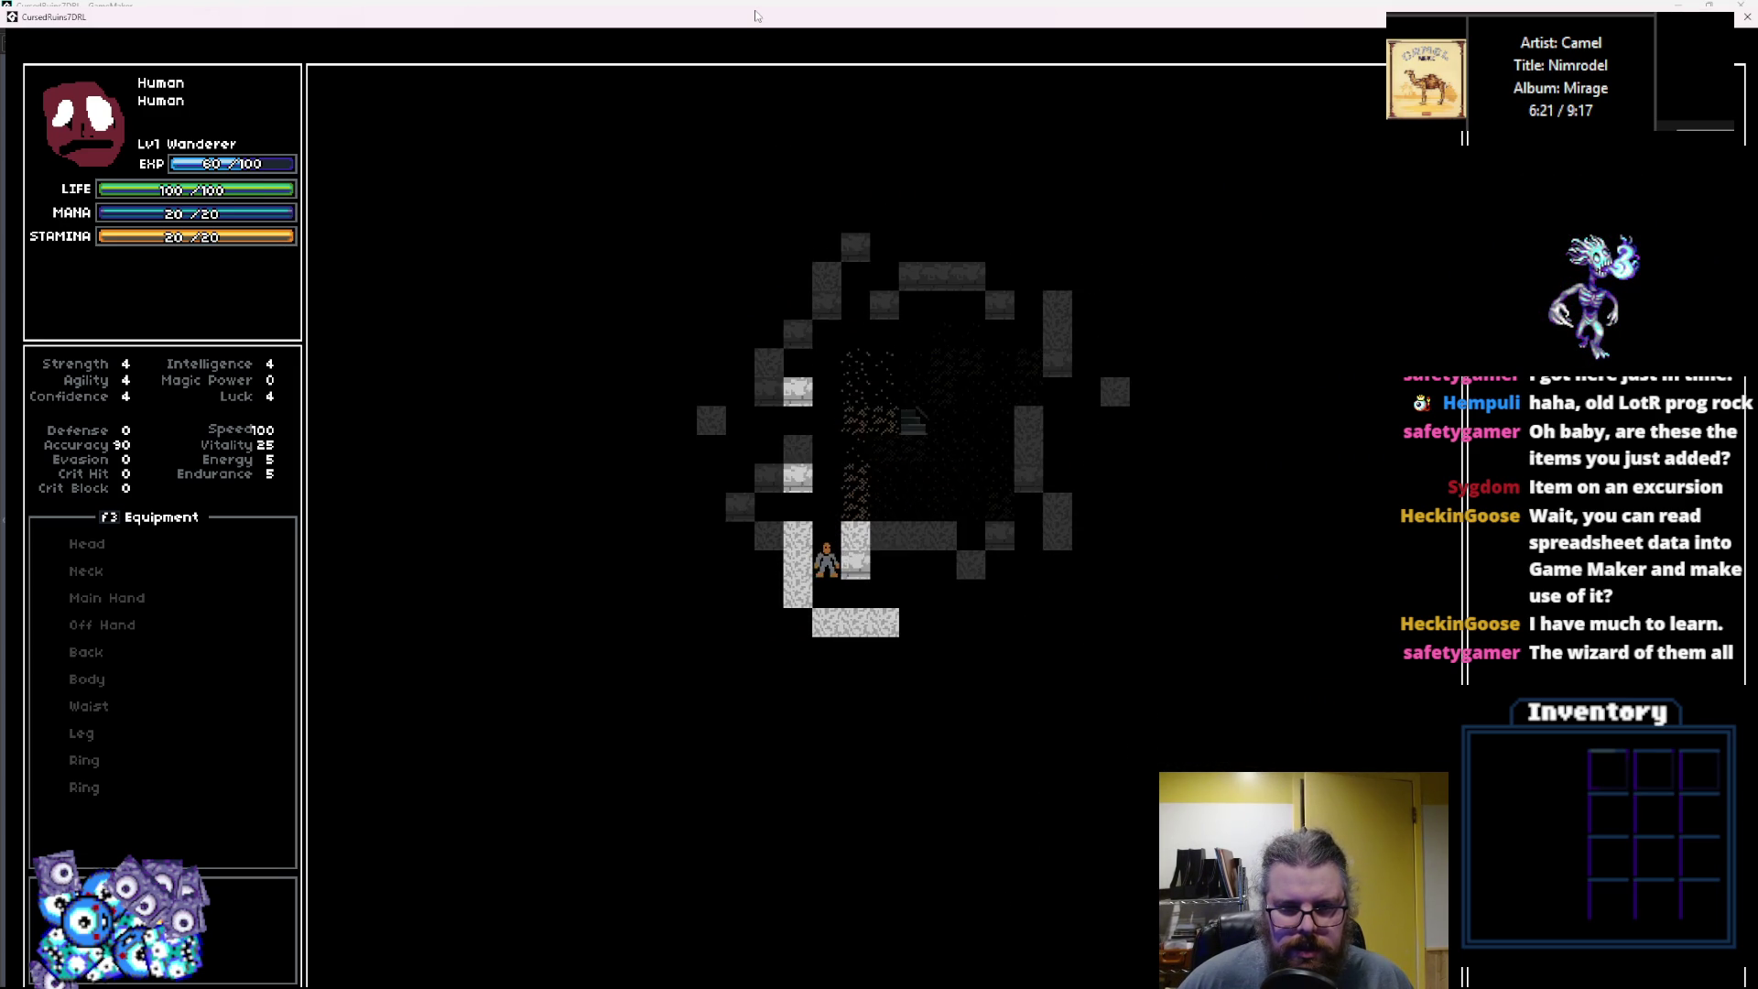
pyautogui.press('Down')
pyautogui.press('Right')
pyautogui.press('Up')
pyautogui.press('Up')
pyautogui.press('Up')
pyautogui.press('Right')
pyautogui.press('Right')
pyautogui.press('Right')
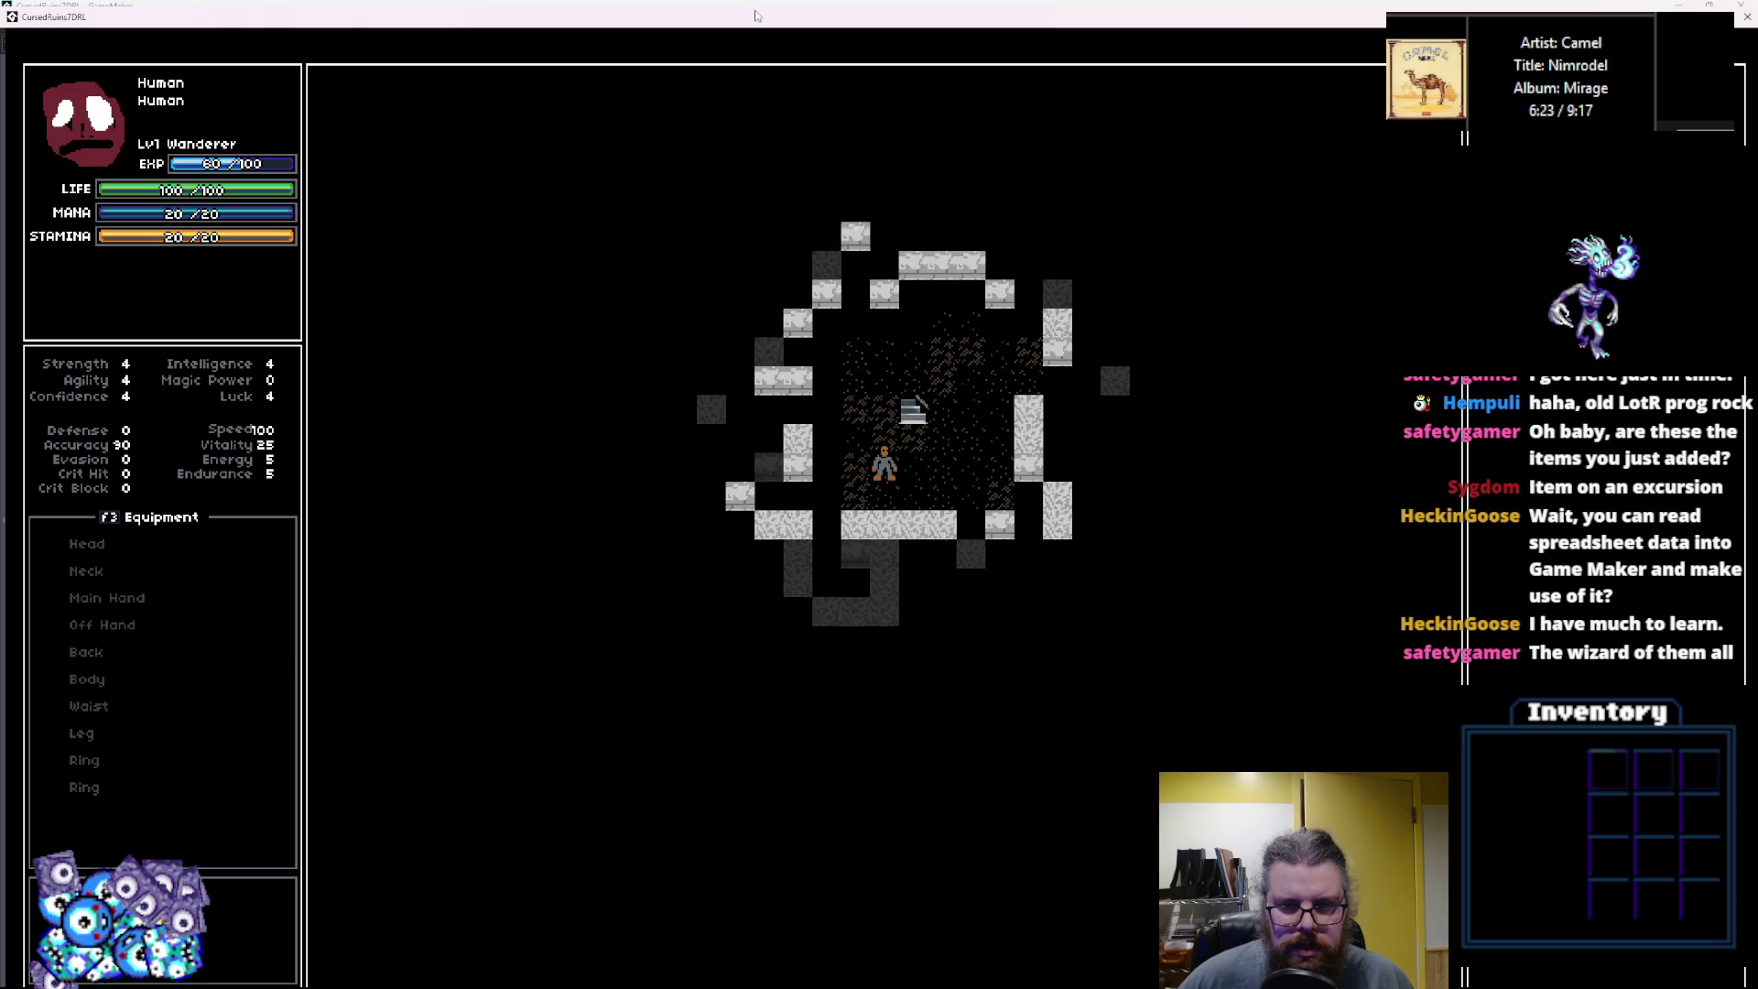
pyautogui.press('Up')
pyautogui.press('Right')
pyautogui.press('Up')
pyautogui.press('Up')
pyautogui.press('Right')
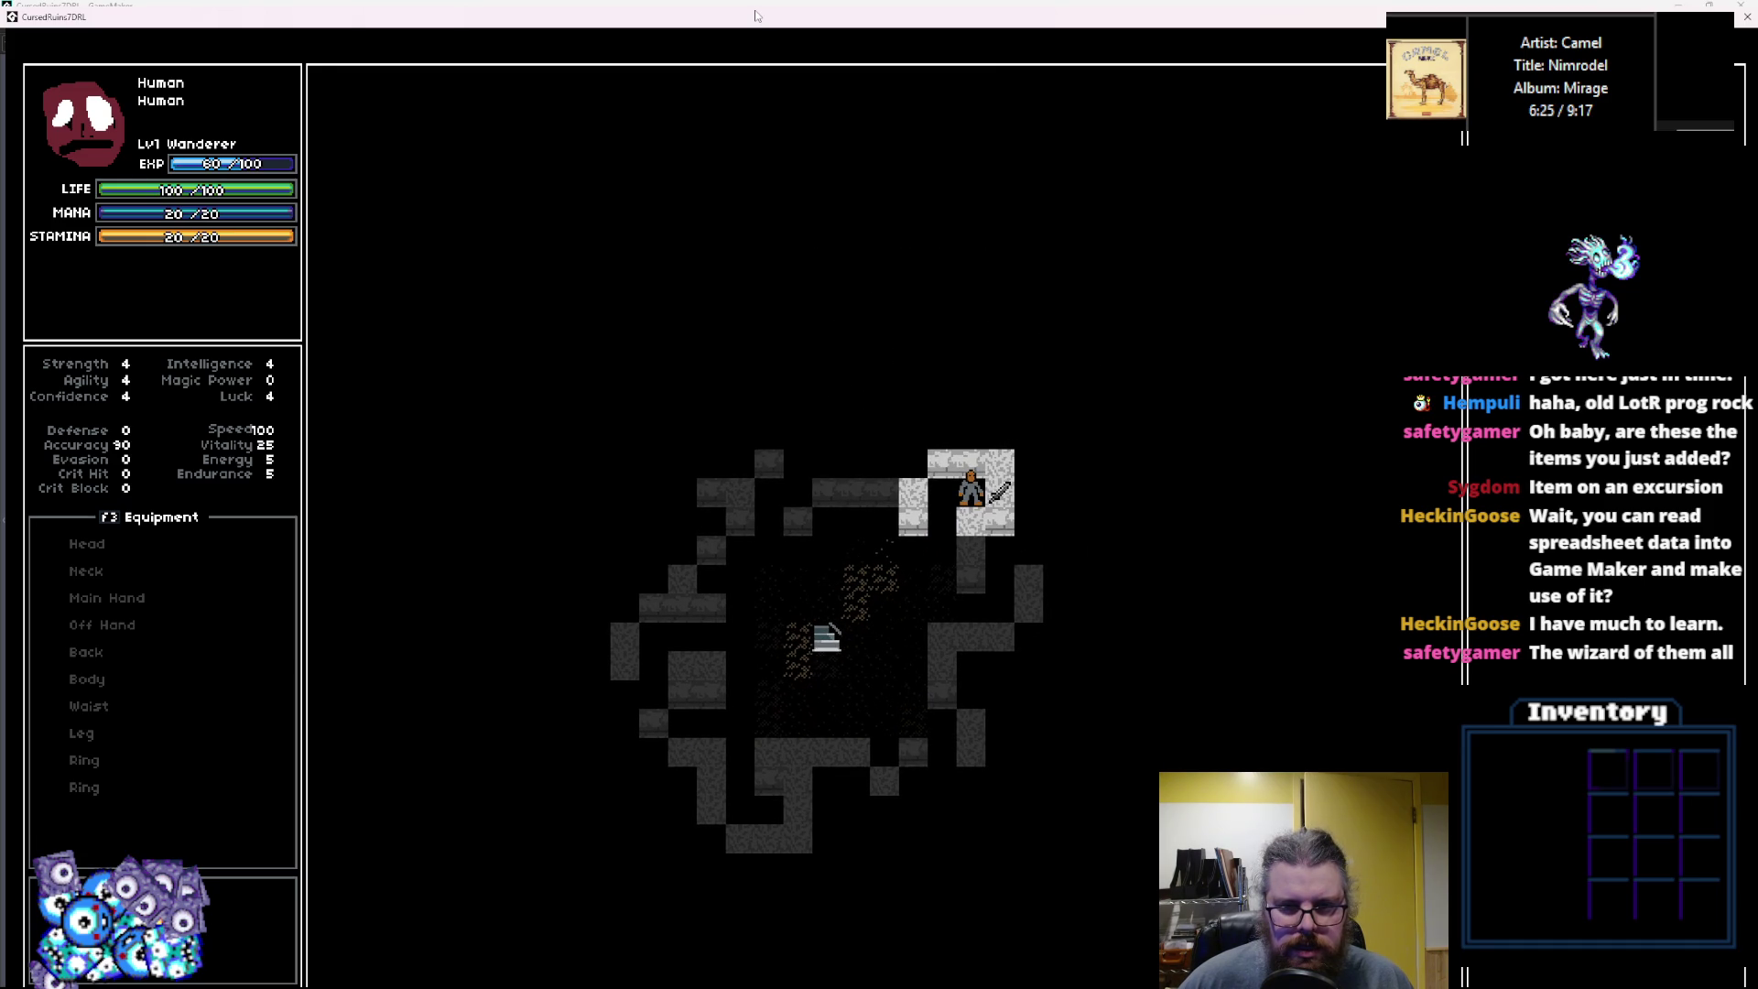
pyautogui.press('Down')
pyautogui.press('Right')
pyautogui.press('Down')
pyautogui.press('Right')
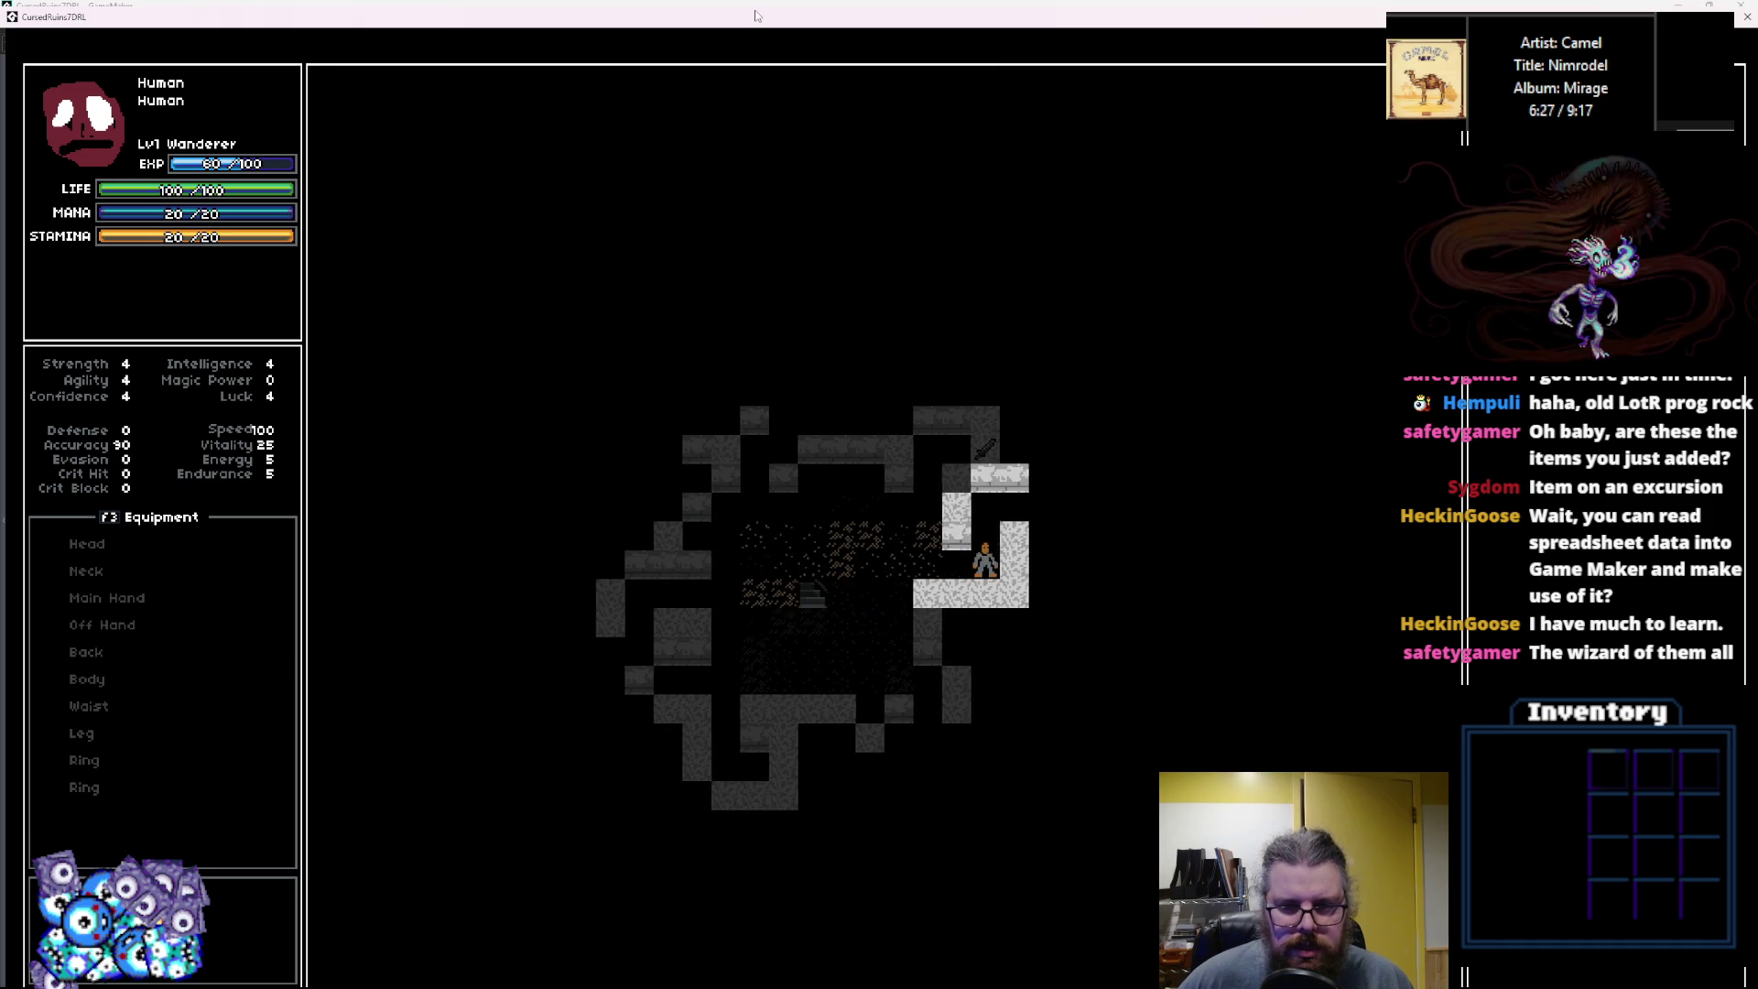
pyautogui.press('Up')
pyautogui.press('Right')
pyautogui.press('Up')
pyautogui.press('Right')
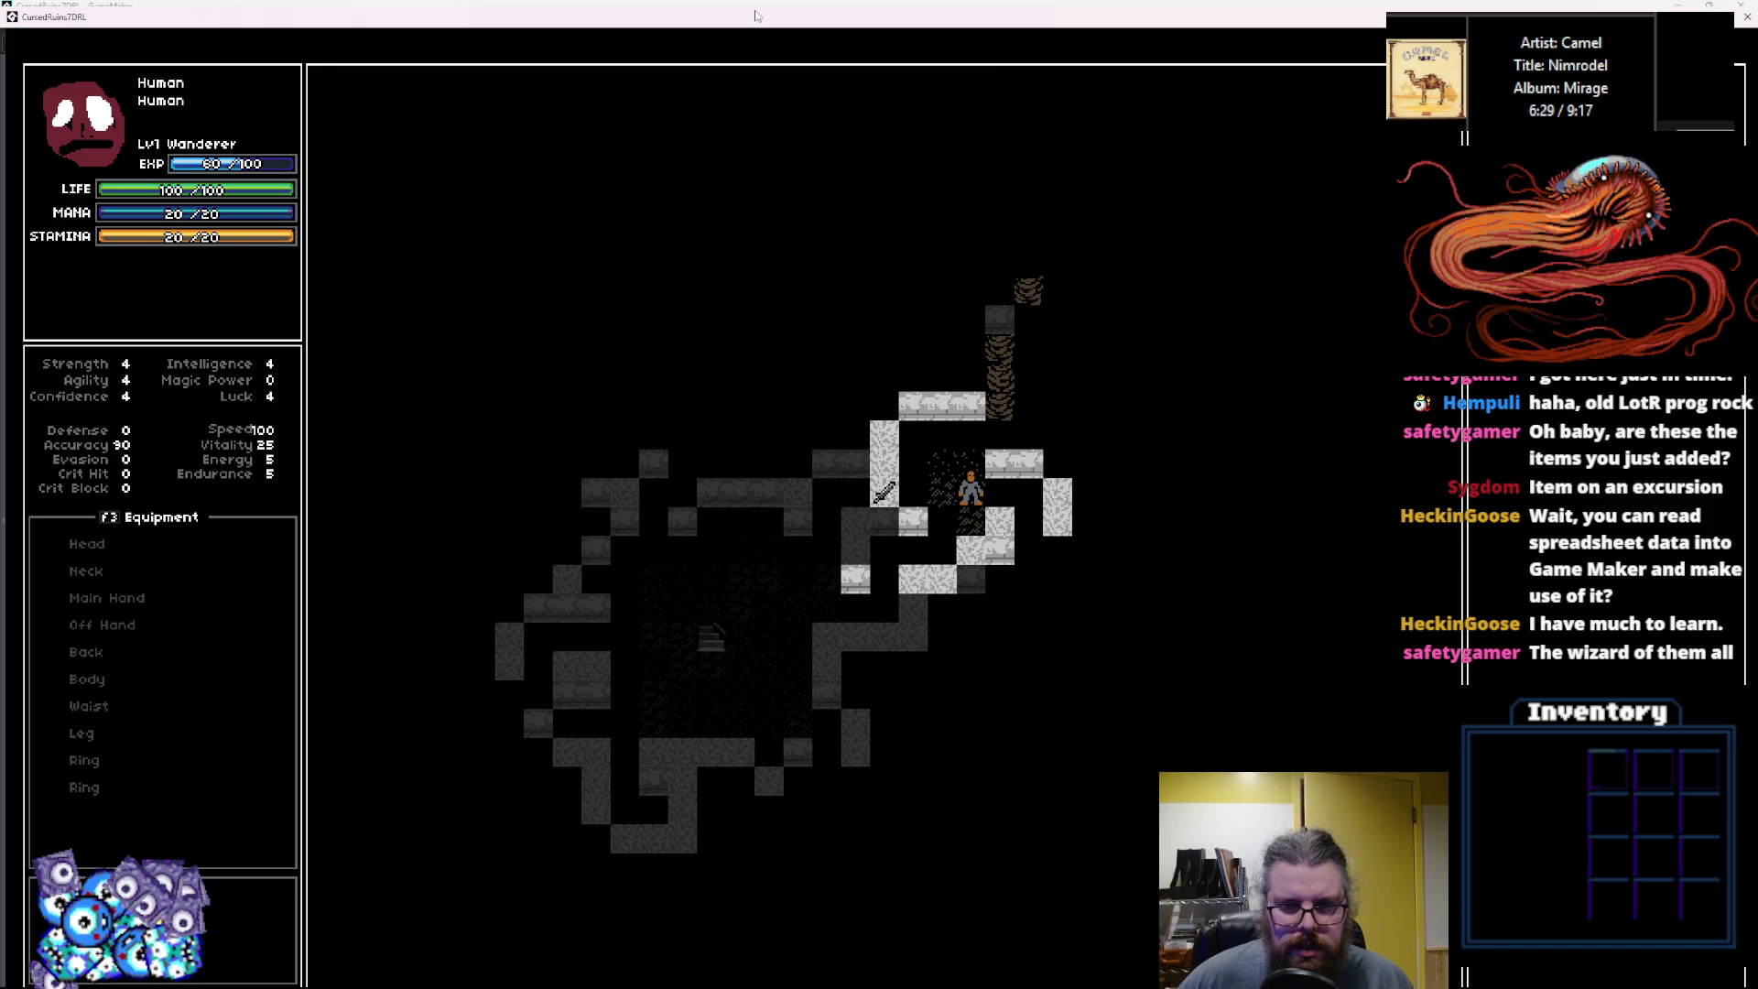
pyautogui.press('Up')
pyautogui.press('Left')
pyautogui.press('Up')
pyautogui.press('Up')
pyautogui.press('Up')
pyautogui.press('Up')
pyautogui.press('Up')
pyautogui.press('Right')
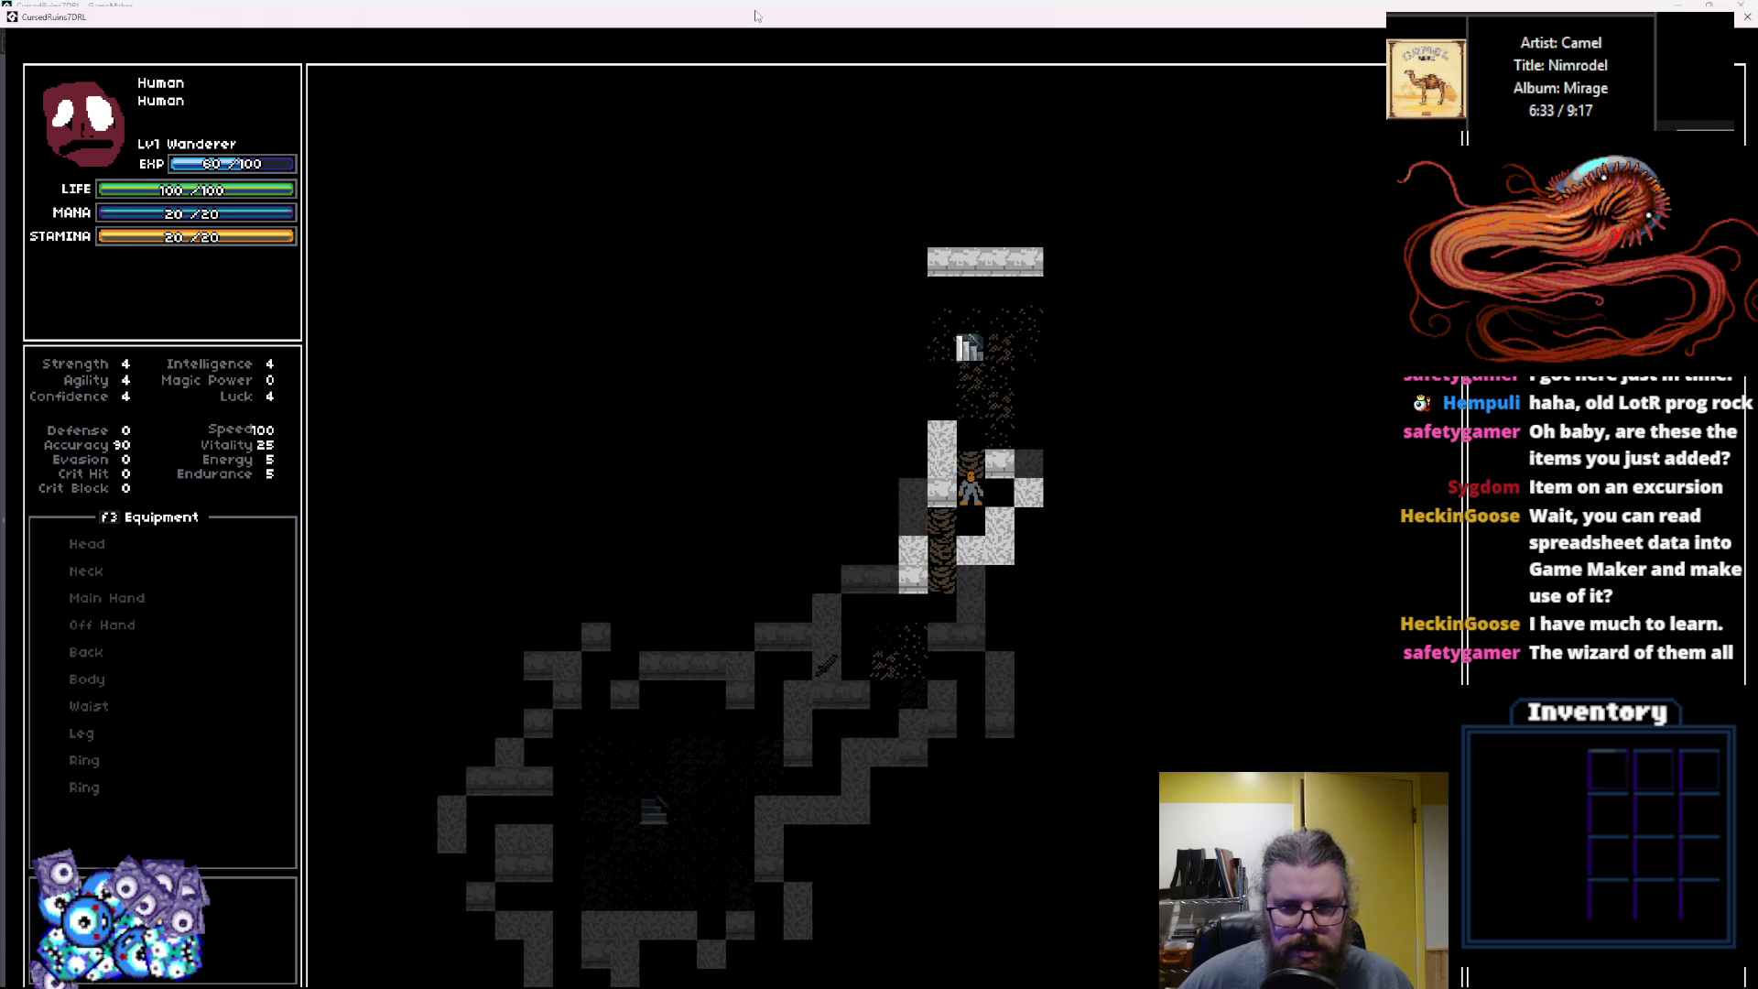
pyautogui.press('Up')
pyautogui.press('Up')
pyautogui.press('Up')
pyautogui.press('Up')
pyautogui.press('Left')
pyautogui.press('Up')
pyautogui.press('Left')
pyautogui.press('Up')
pyautogui.press('Left')
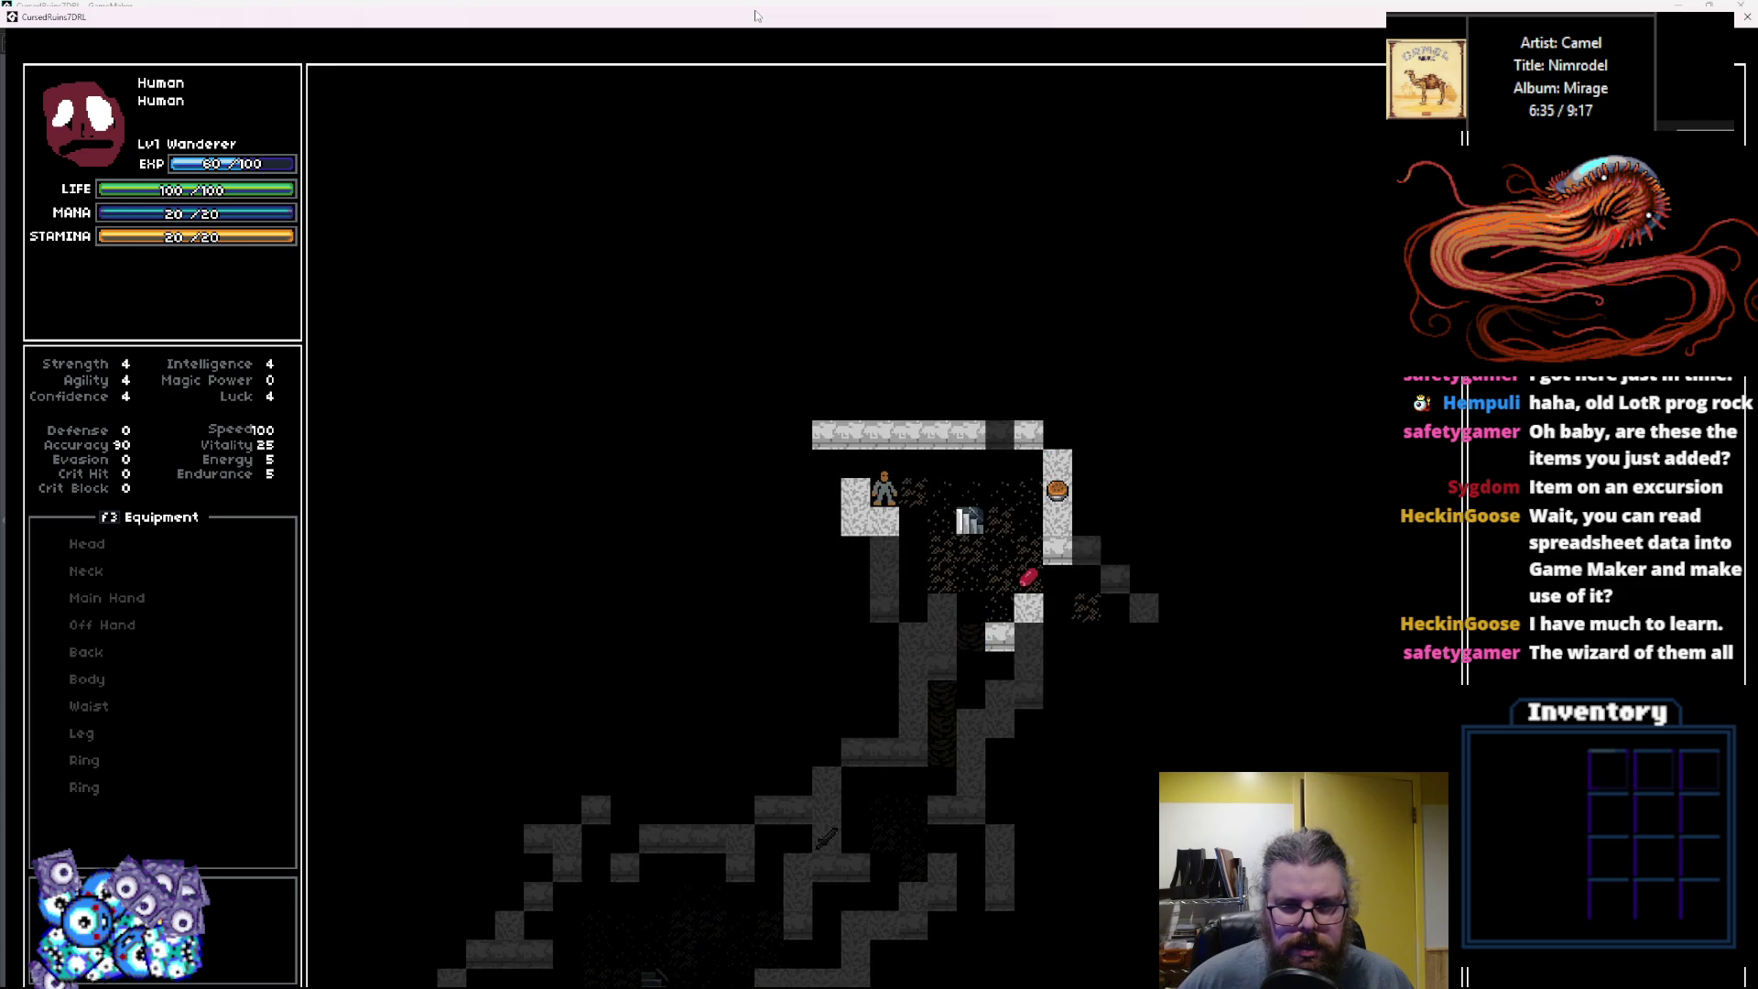
pyautogui.press('Up')
pyautogui.press('Left')
pyautogui.press('Left')
pyautogui.press('Right')
pyautogui.press('Right')
pyautogui.press('Right')
pyautogui.press('Down')
pyautogui.press('Right')
pyautogui.press('Down')
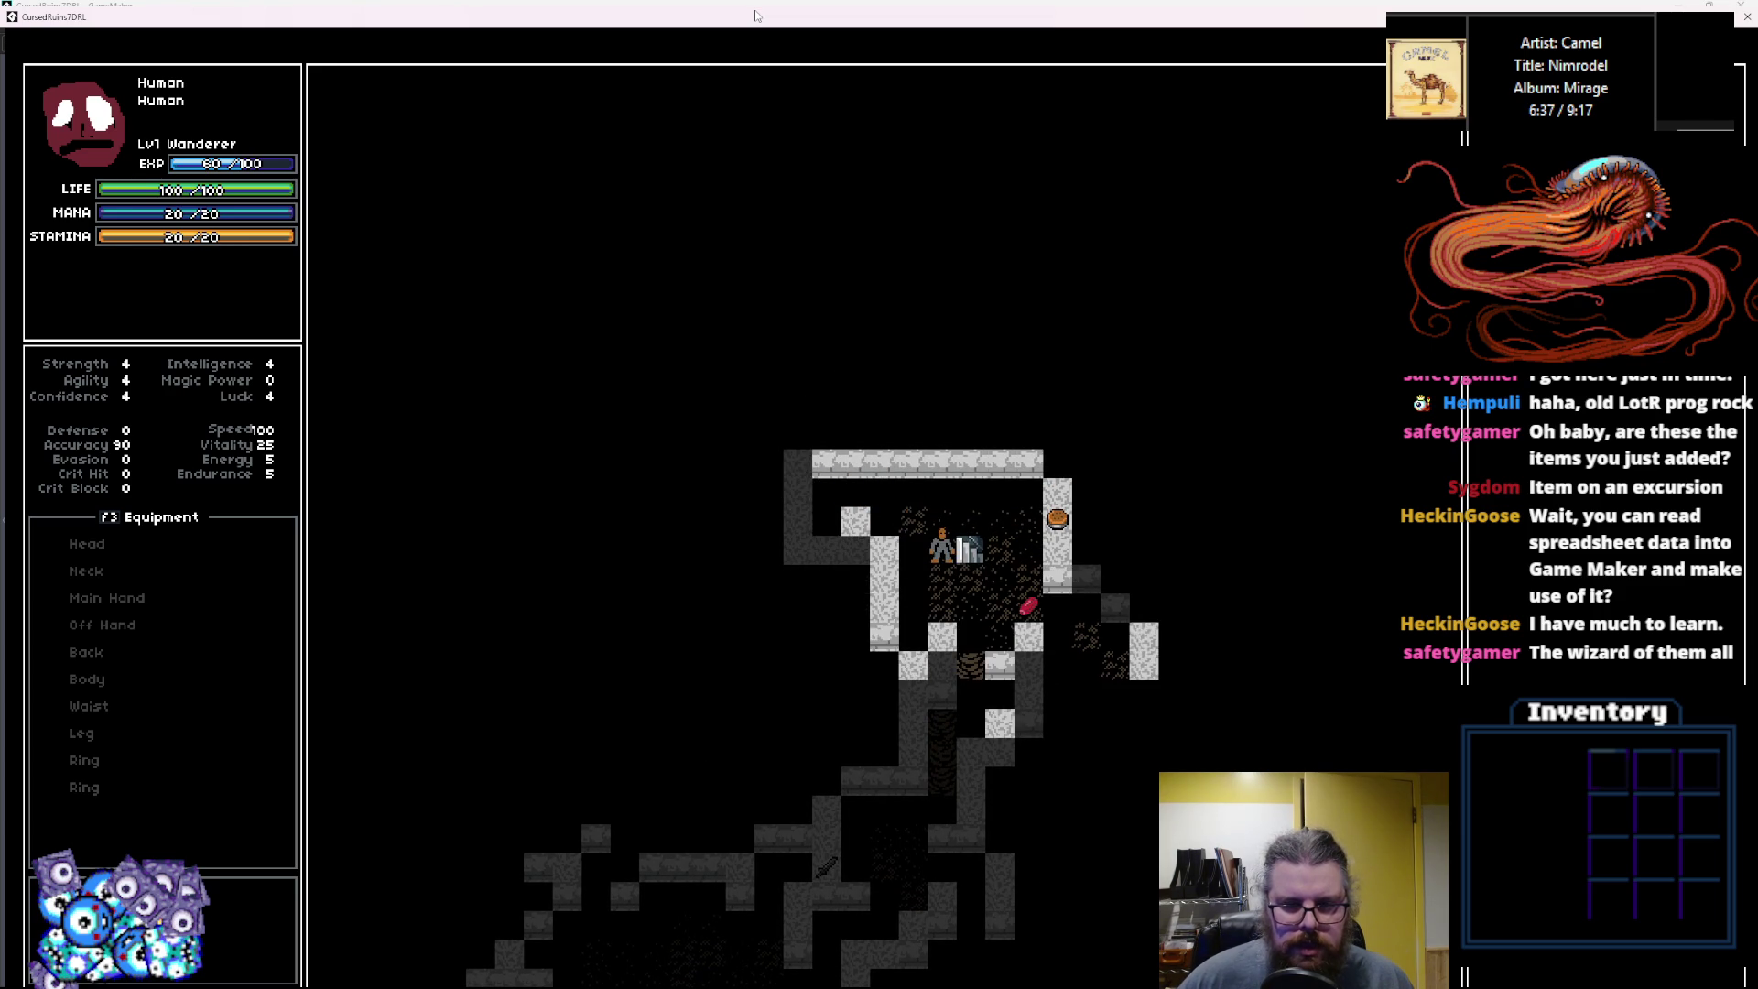
pyautogui.press('Right')
pyautogui.press('Right')
pyautogui.press('Down')
pyautogui.press('Right')
pyautogui.press('Right')
pyautogui.press('Down')
pyautogui.press('Right')
pyautogui.press('Up')
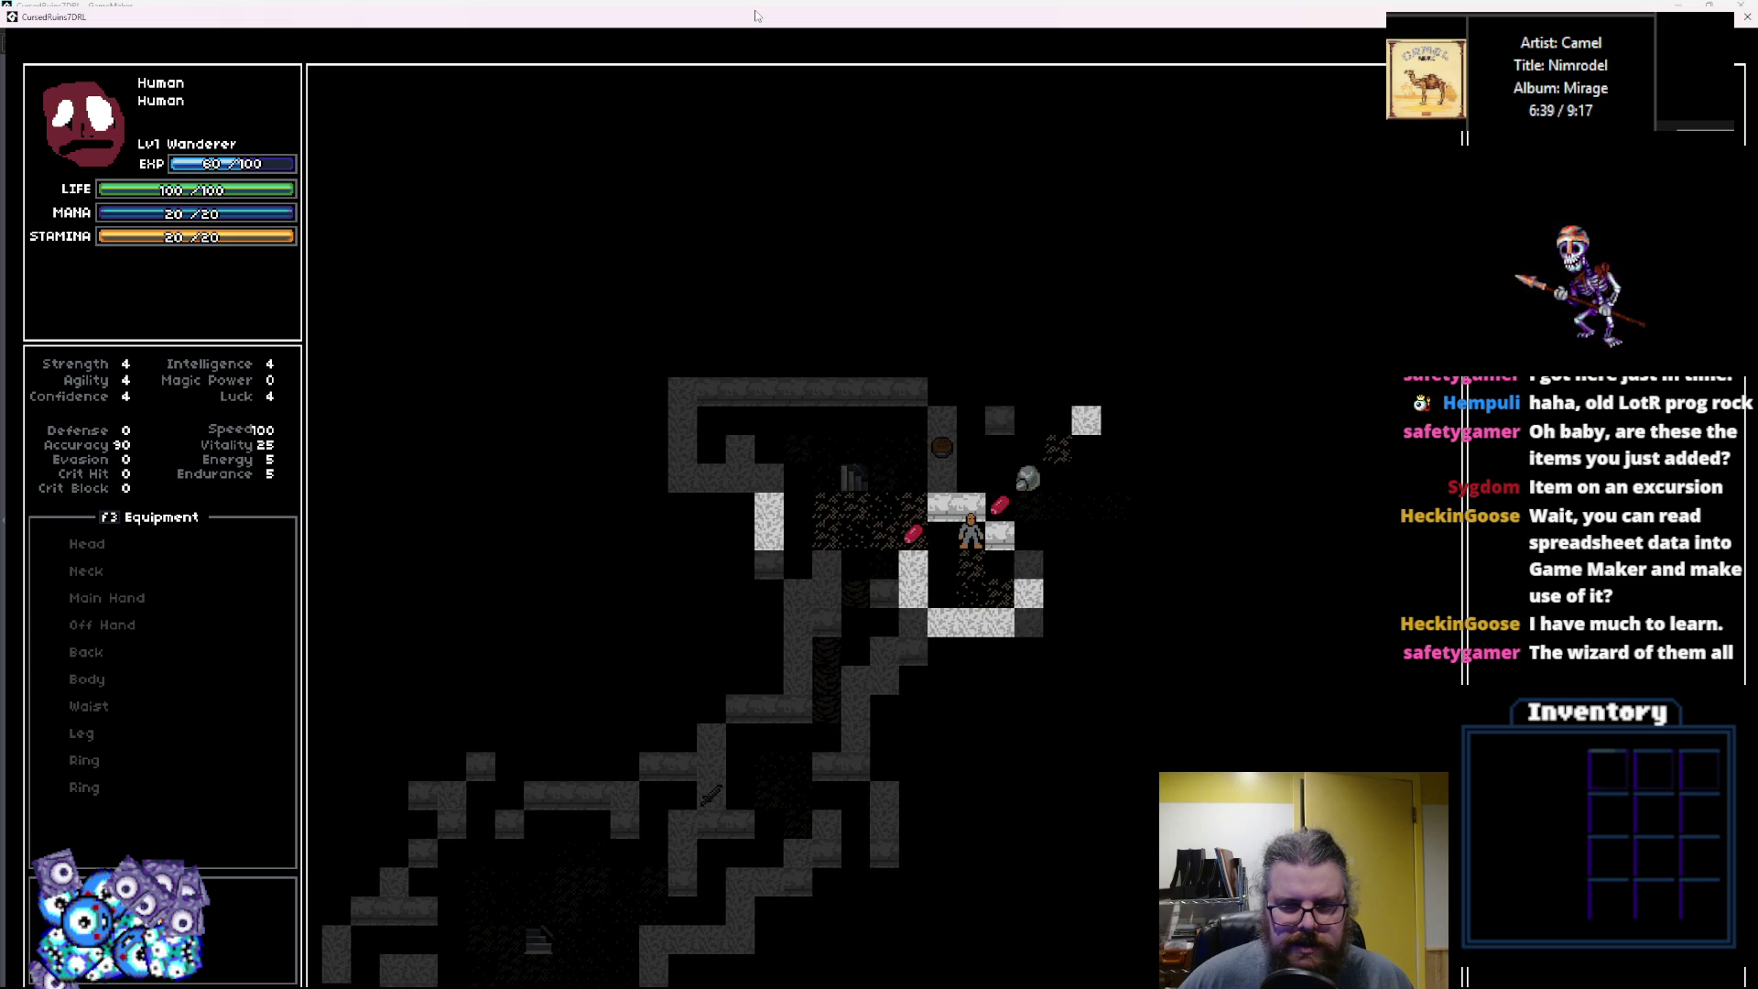
pyautogui.press('Right')
pyautogui.press('Right')
pyautogui.press('Right')
pyautogui.press('Right')
pyautogui.press('Down')
pyautogui.press('Right')
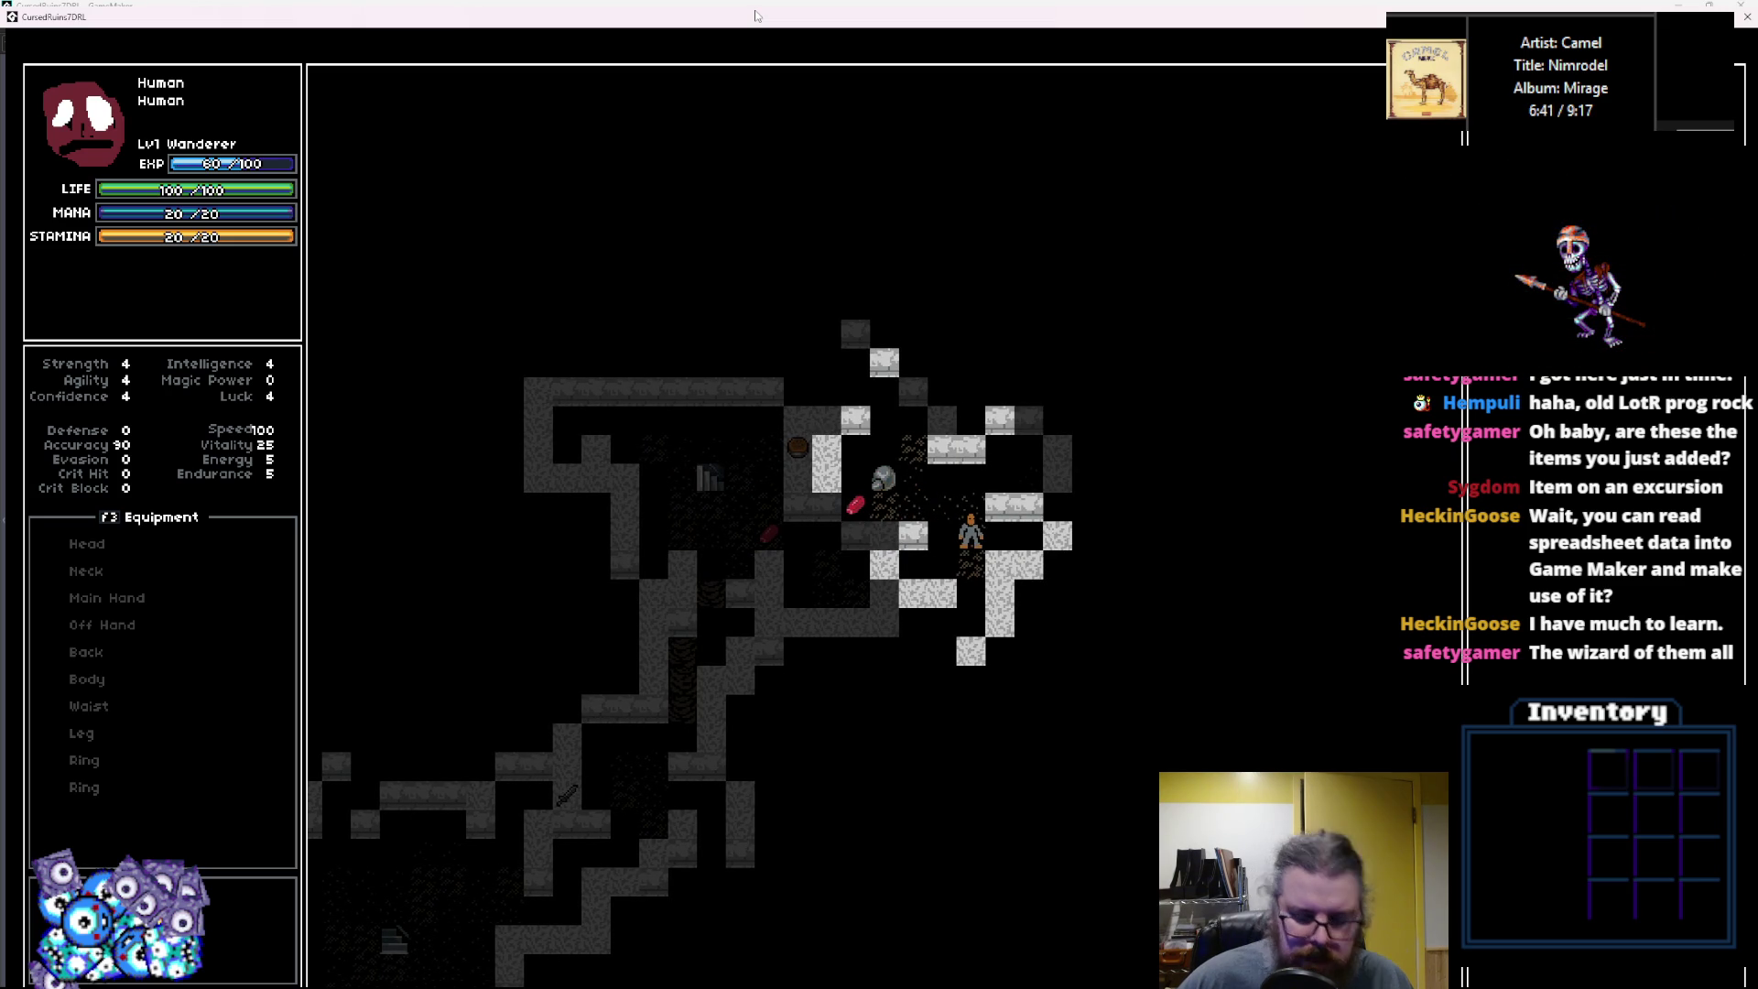
# Reveal the whole dungeon map with the m key, then walk across it onto the dagger.
pyautogui.press('m')
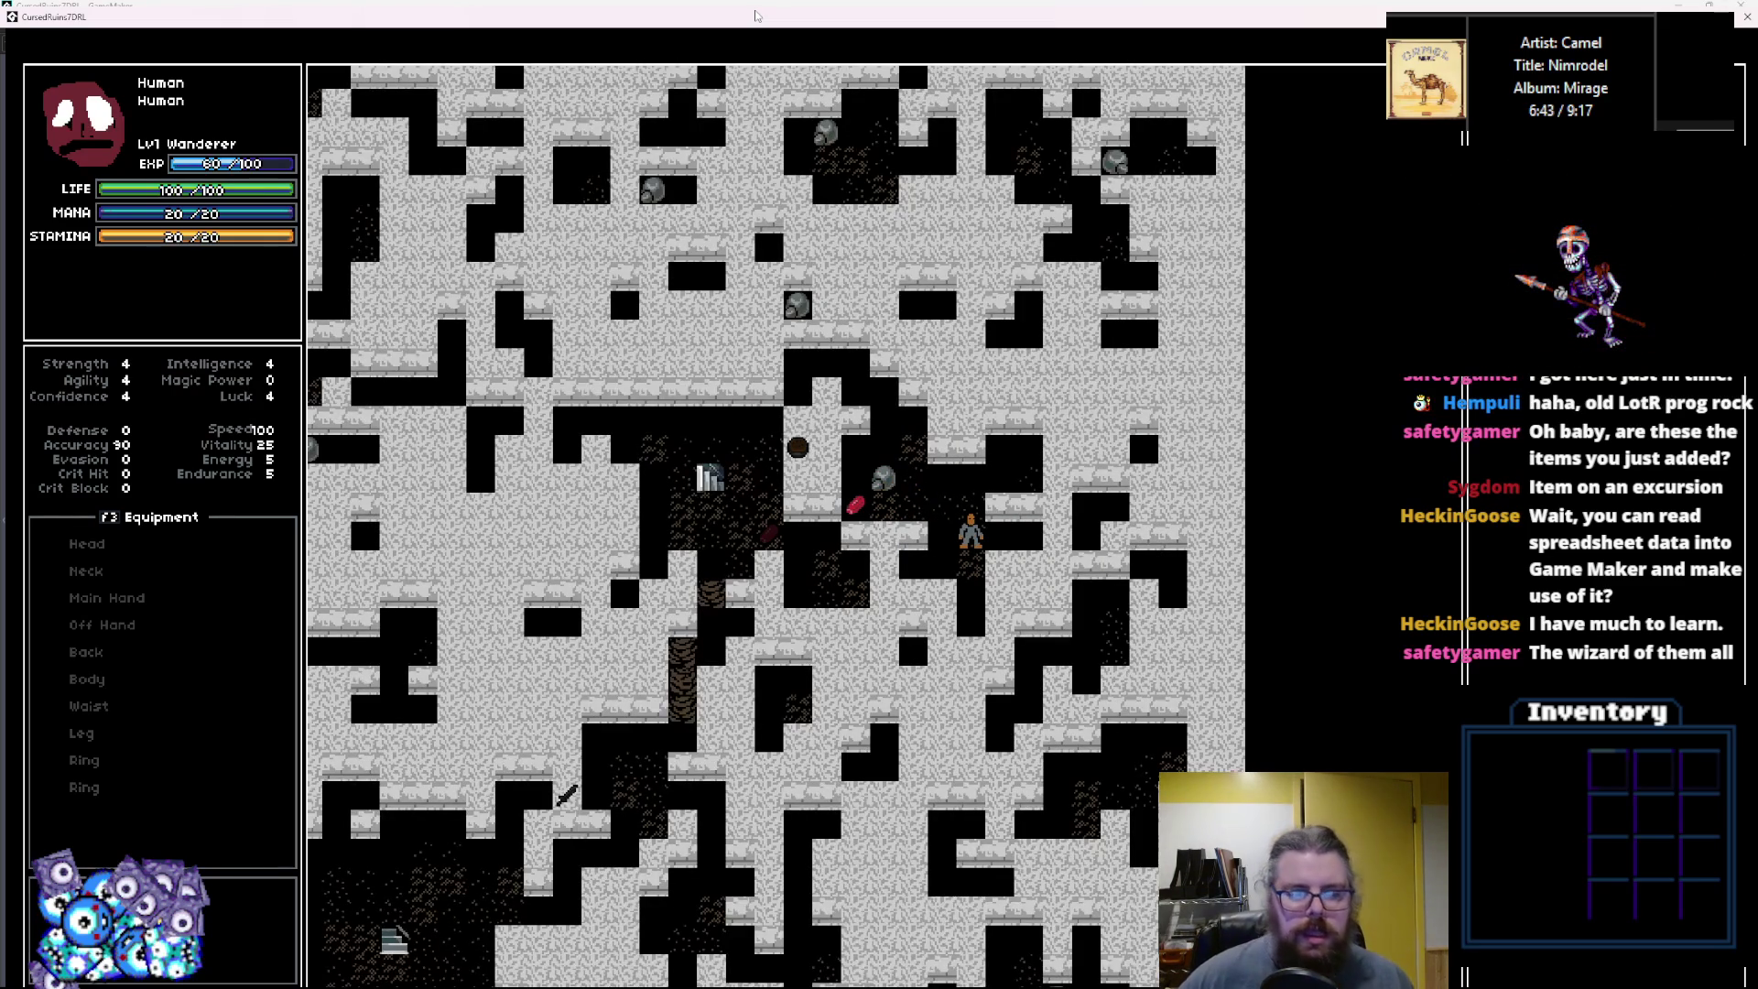
pyautogui.press('Down')
pyautogui.press('Left')
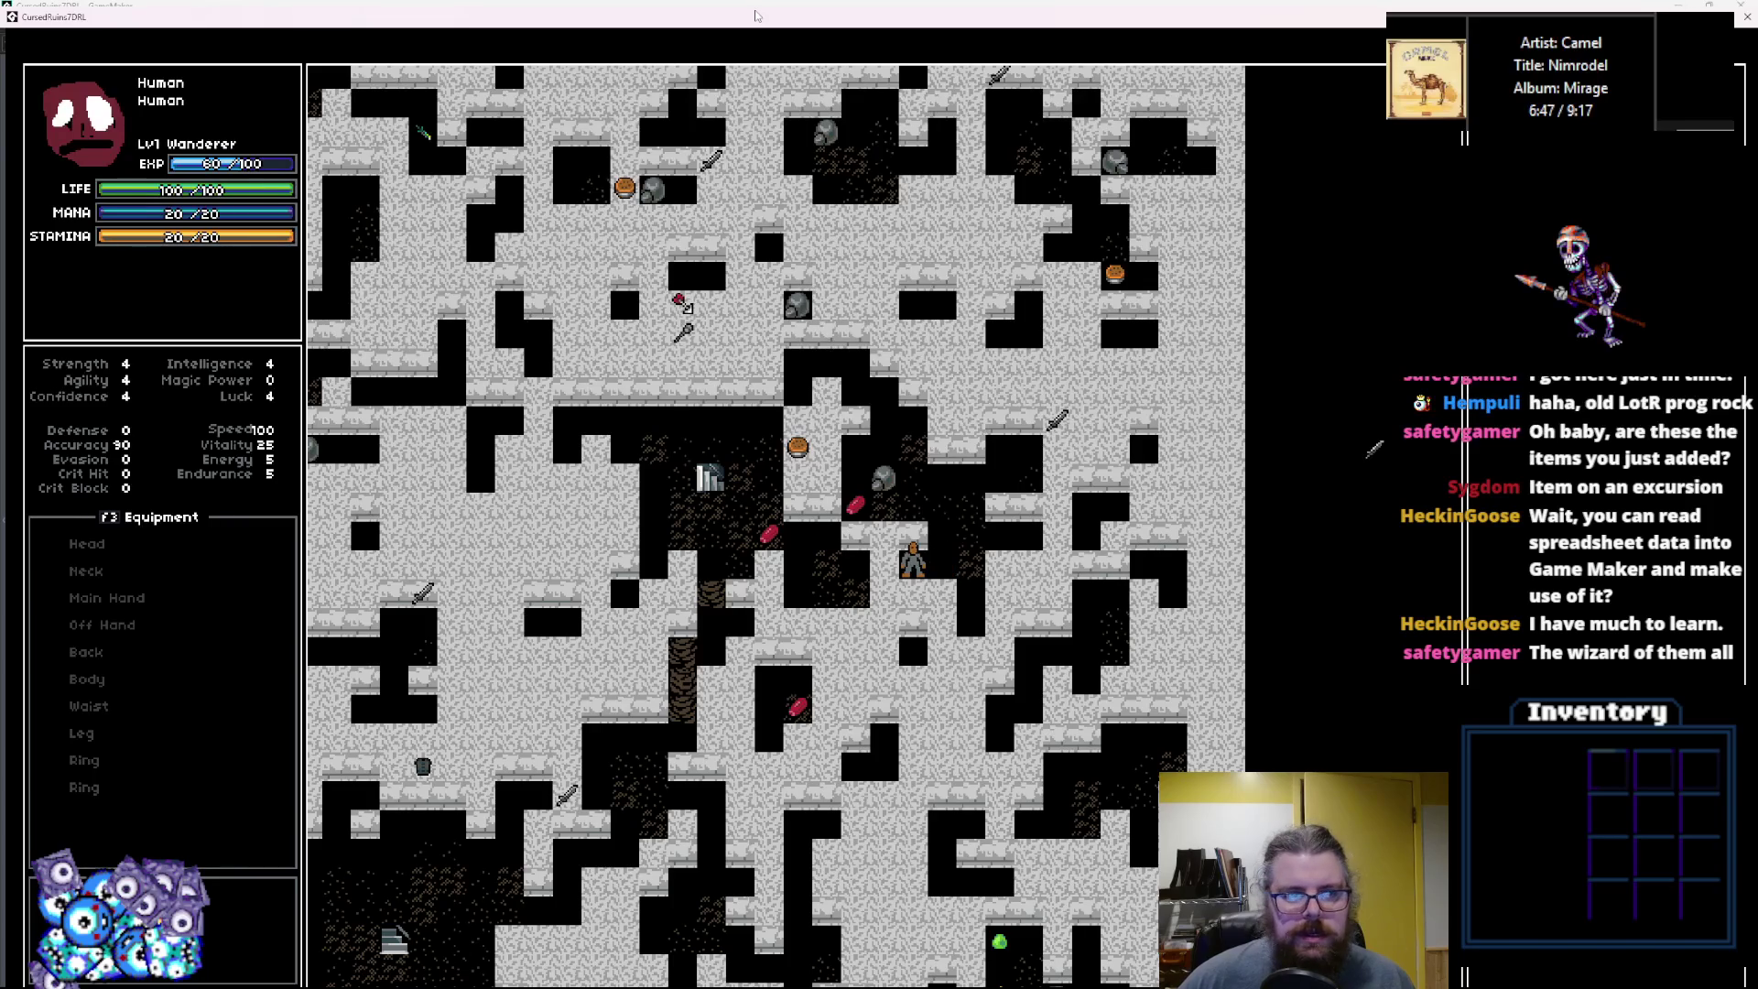
pyautogui.press('Up')
pyautogui.press('Left')
pyautogui.press('Up')
pyautogui.press('Left')
pyautogui.press('Up')
pyautogui.press('Left')
pyautogui.press('Up')
pyautogui.press('Left')
pyautogui.press('Up')
pyautogui.press('Left')
pyautogui.press('Up')
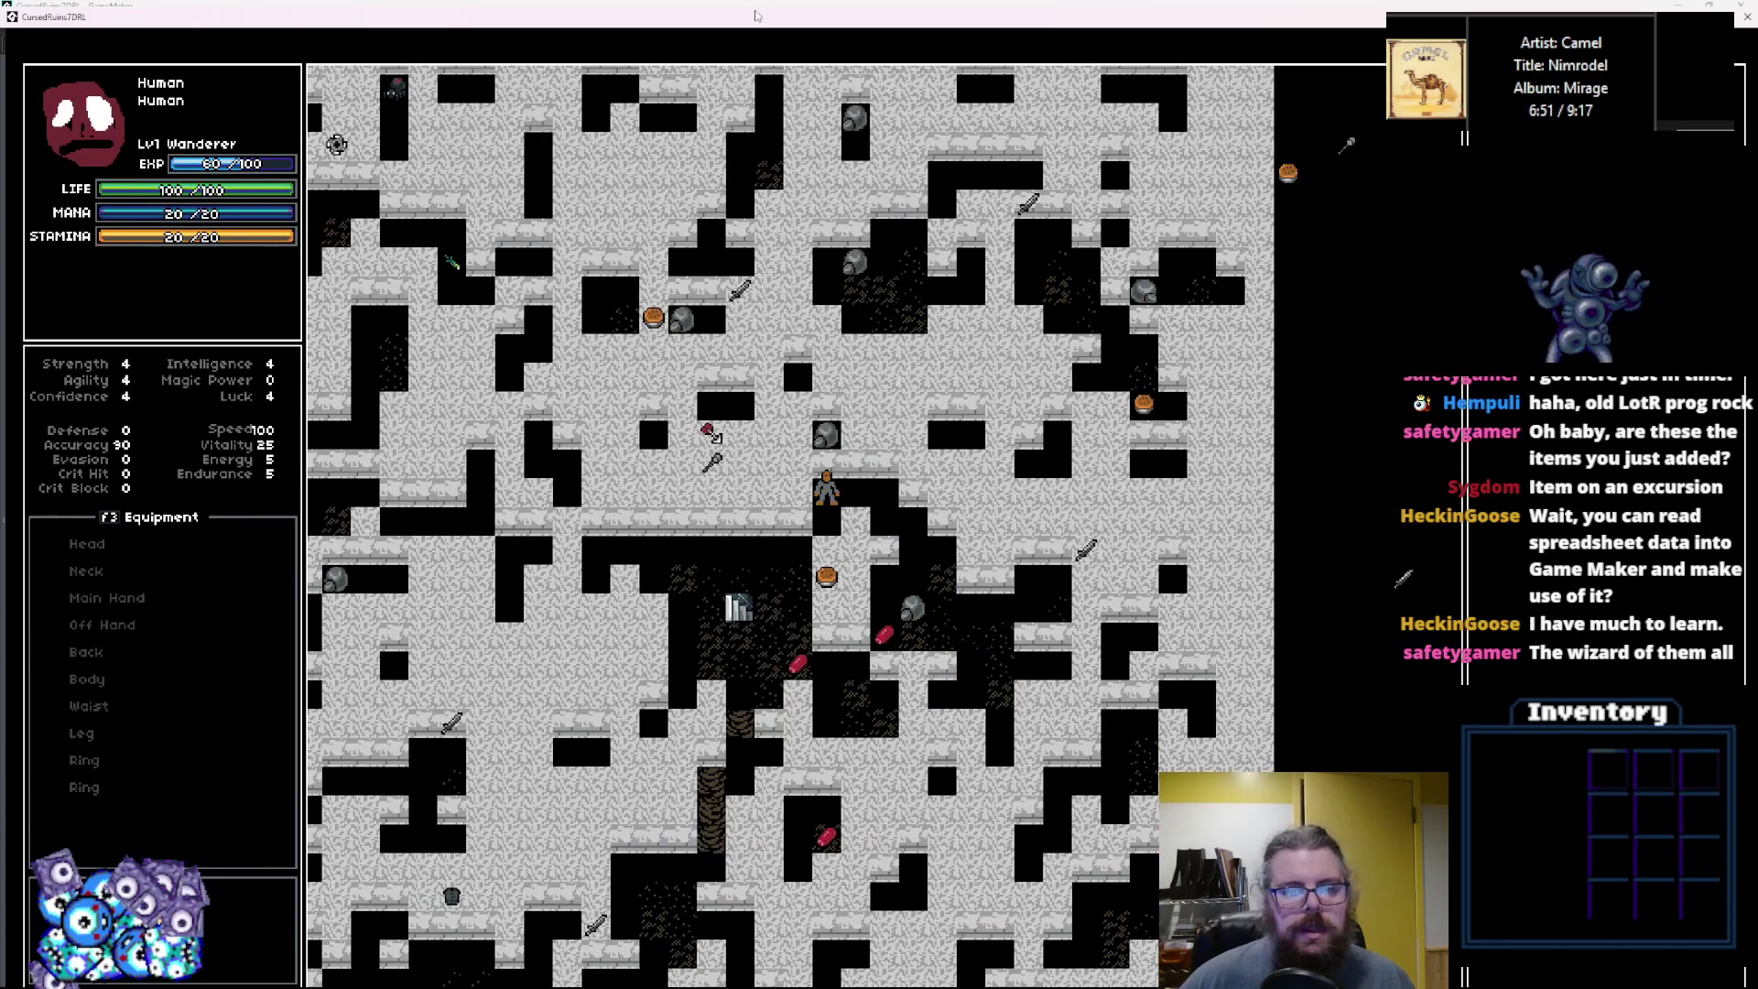
pyautogui.press('Left')
pyautogui.press('Left')
pyautogui.press('Left')
pyautogui.press('Down')
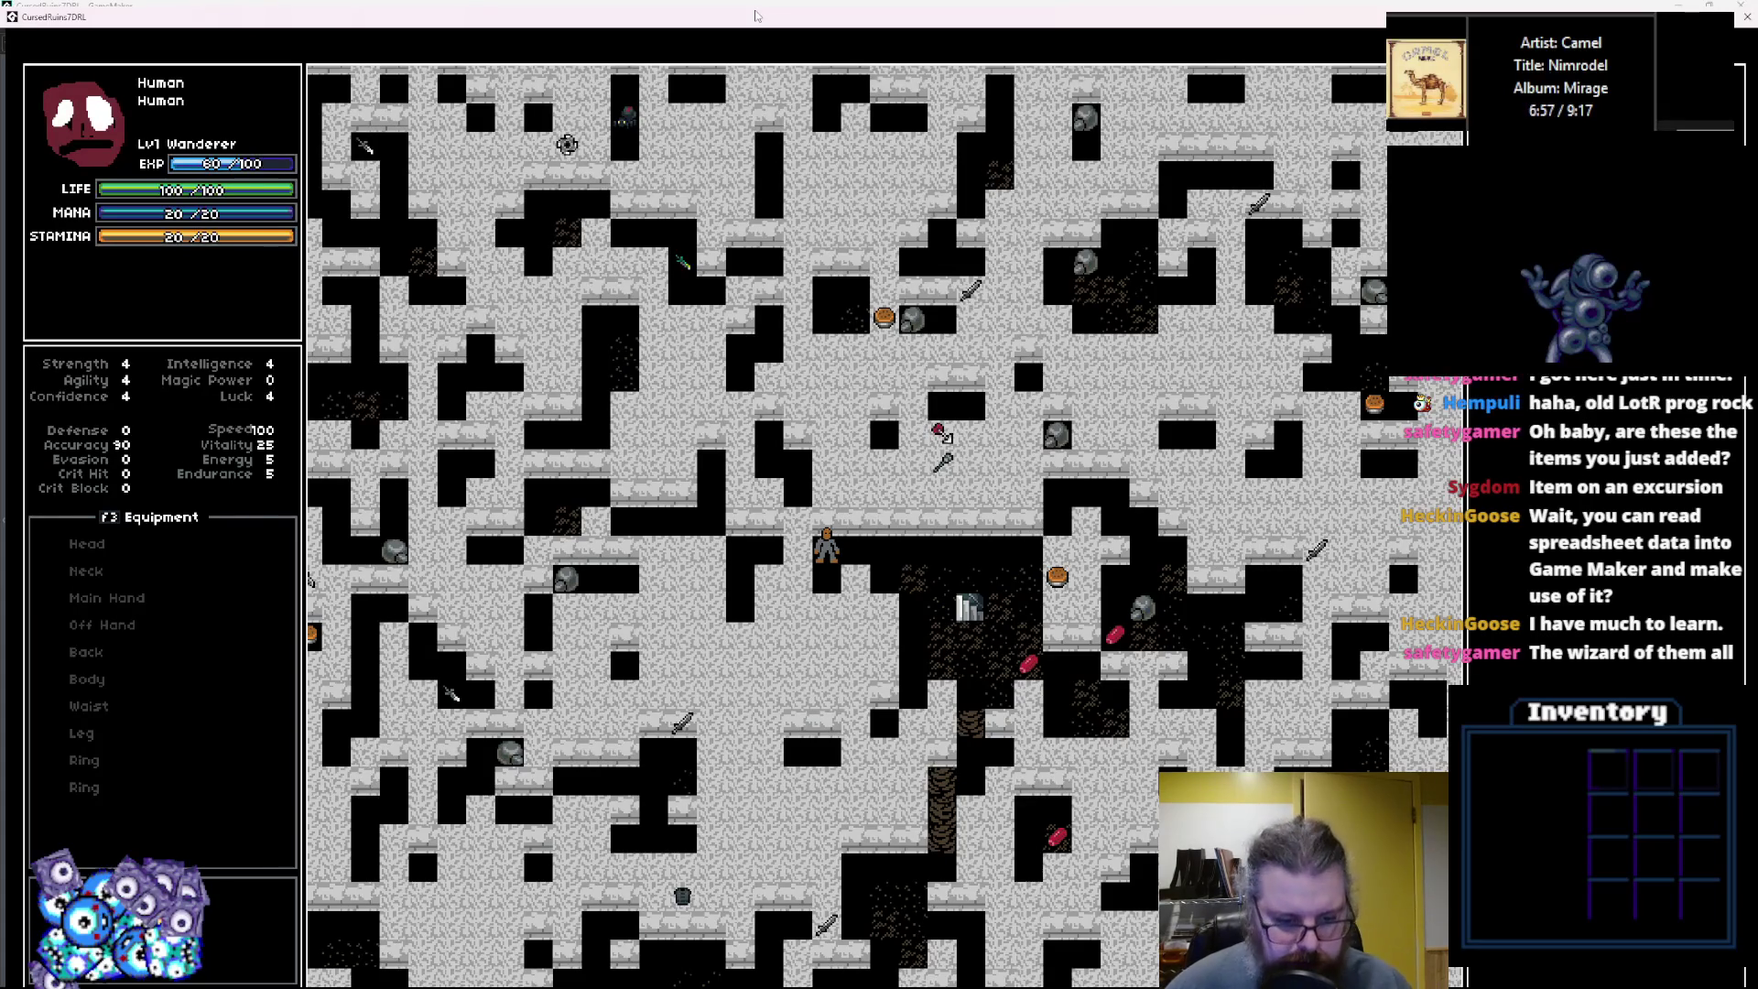
pyautogui.press('Up')
pyautogui.press('Up')
pyautogui.press('Up')
pyautogui.press('Left')
pyautogui.press('Left')
pyautogui.press('Left')
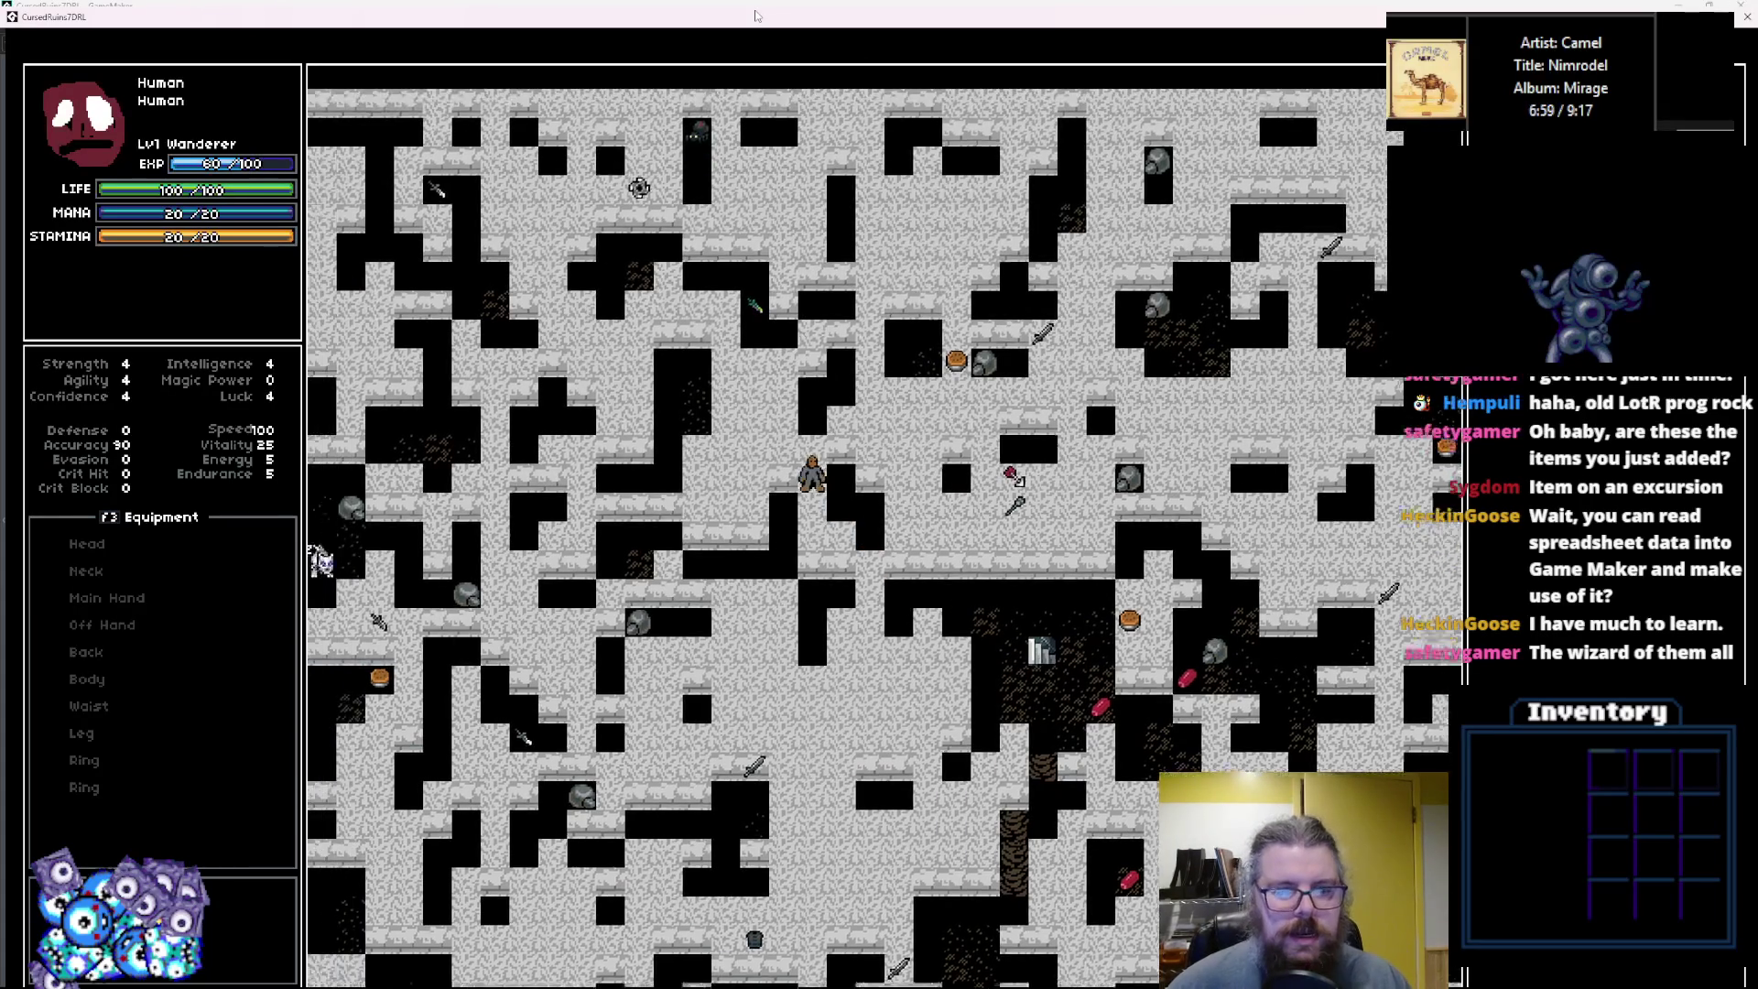
pyautogui.press('Up')
pyautogui.press('Up')
pyautogui.press('Up')
pyautogui.press('Right')
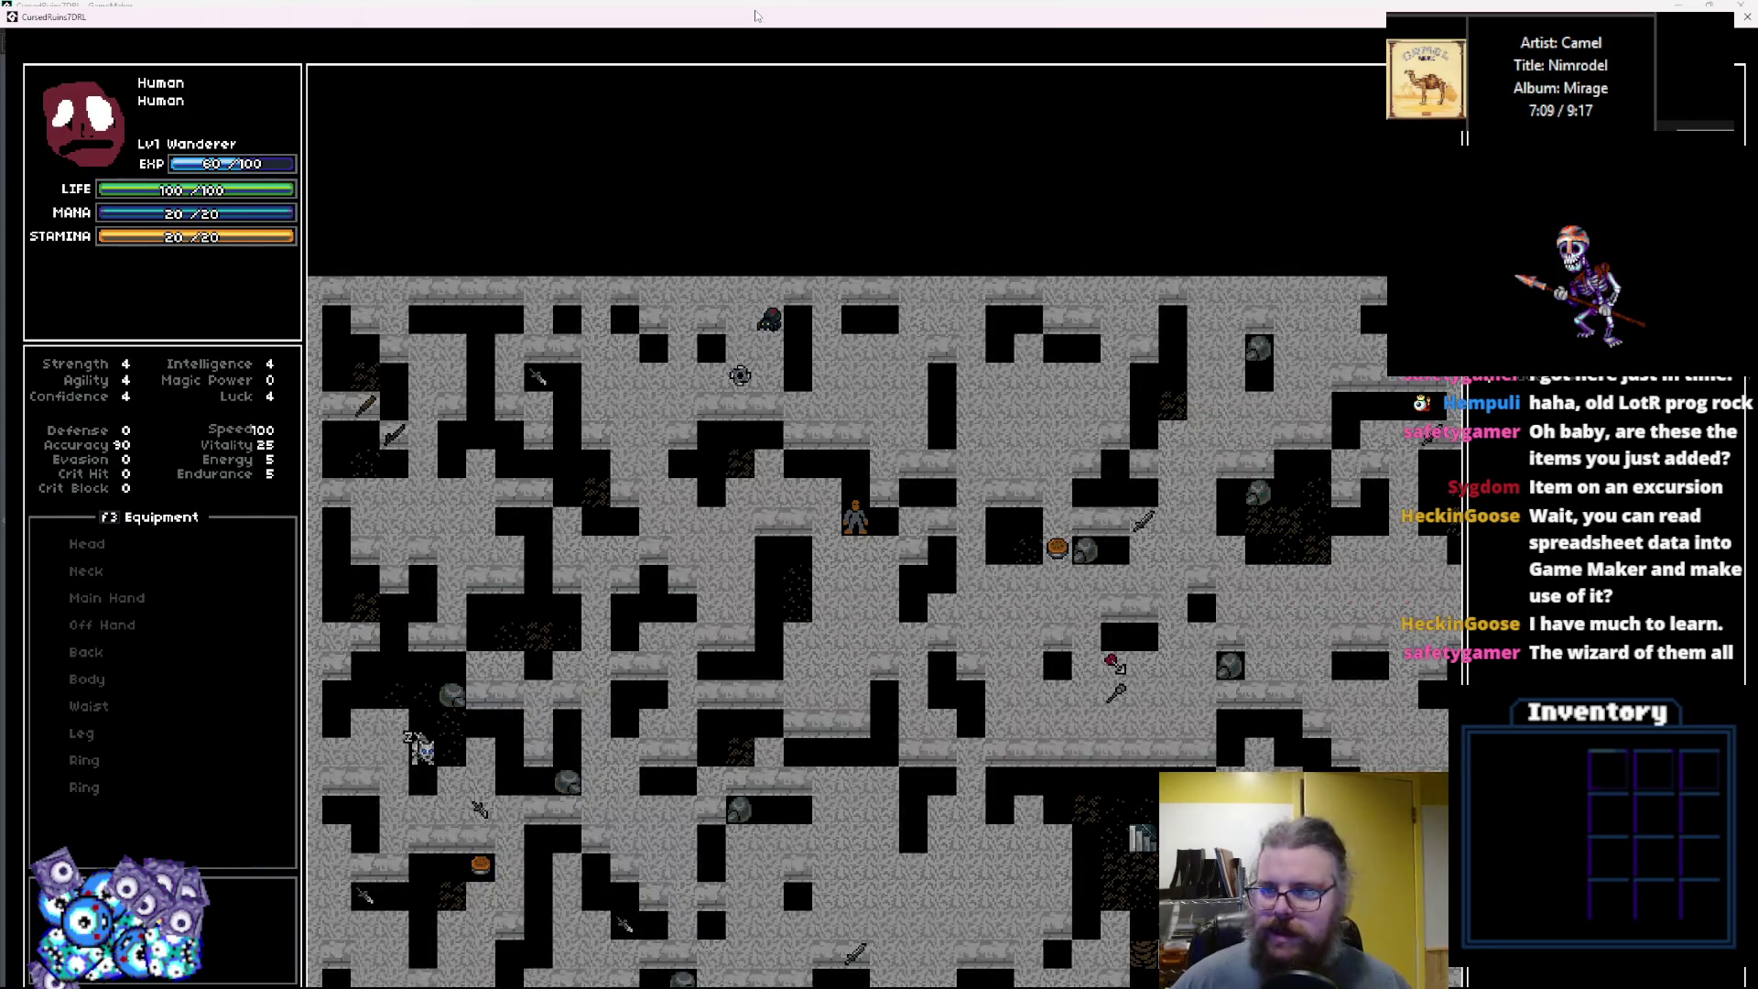
# Pick up the Jade Dirk, equip it in the main hand, and generate a fresh level.
pyautogui.press('e')
pyautogui.press('Return')
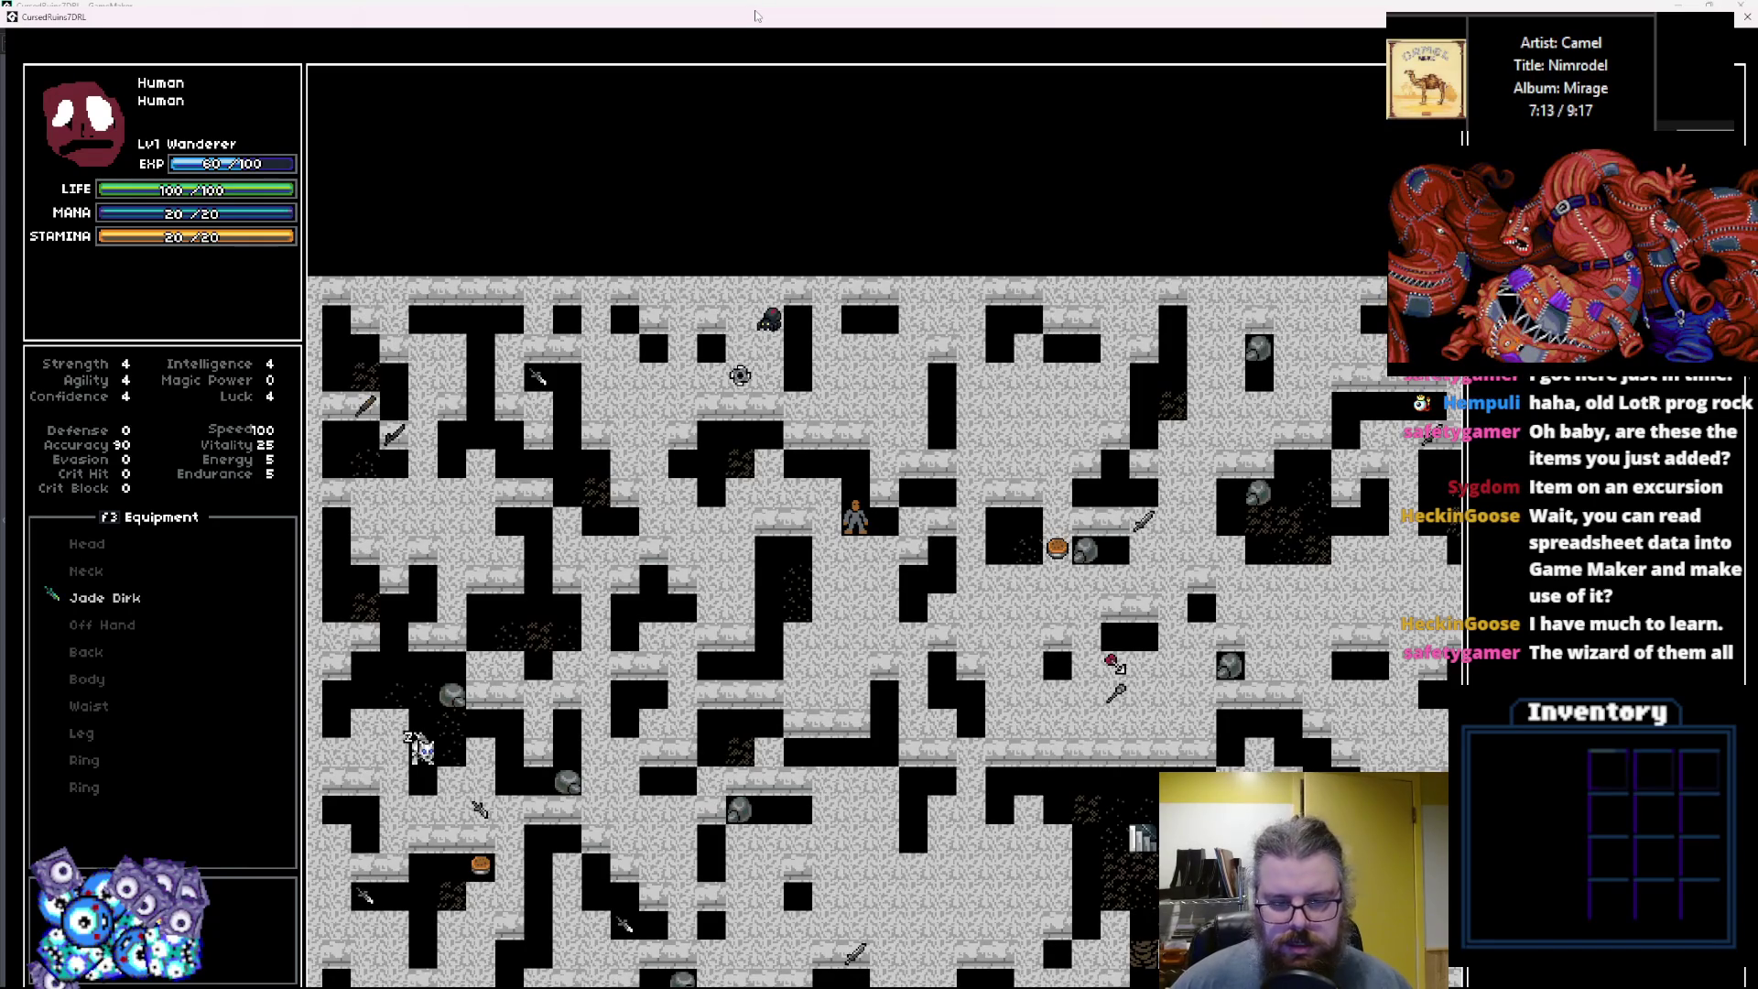
pyautogui.press('r')
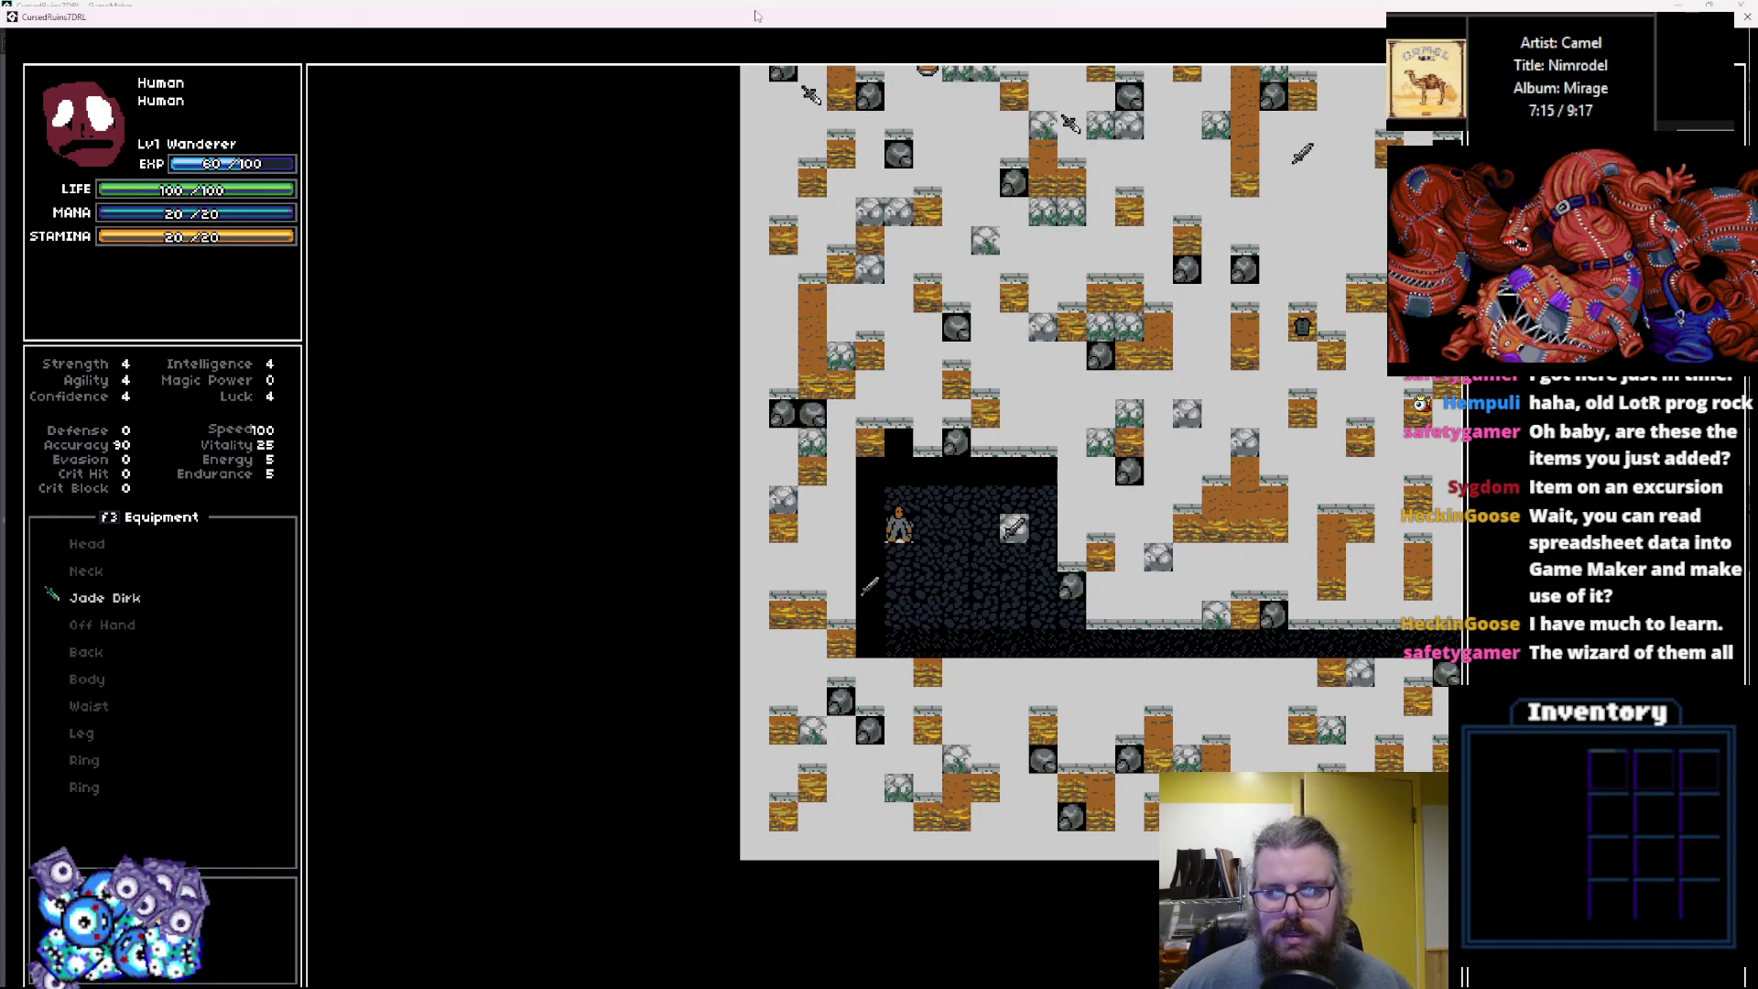
# Walk the hero out of the dark room, along the corridor and up into the next room.
pyautogui.press('Right')
pyautogui.press('Right')
pyautogui.press('Right')
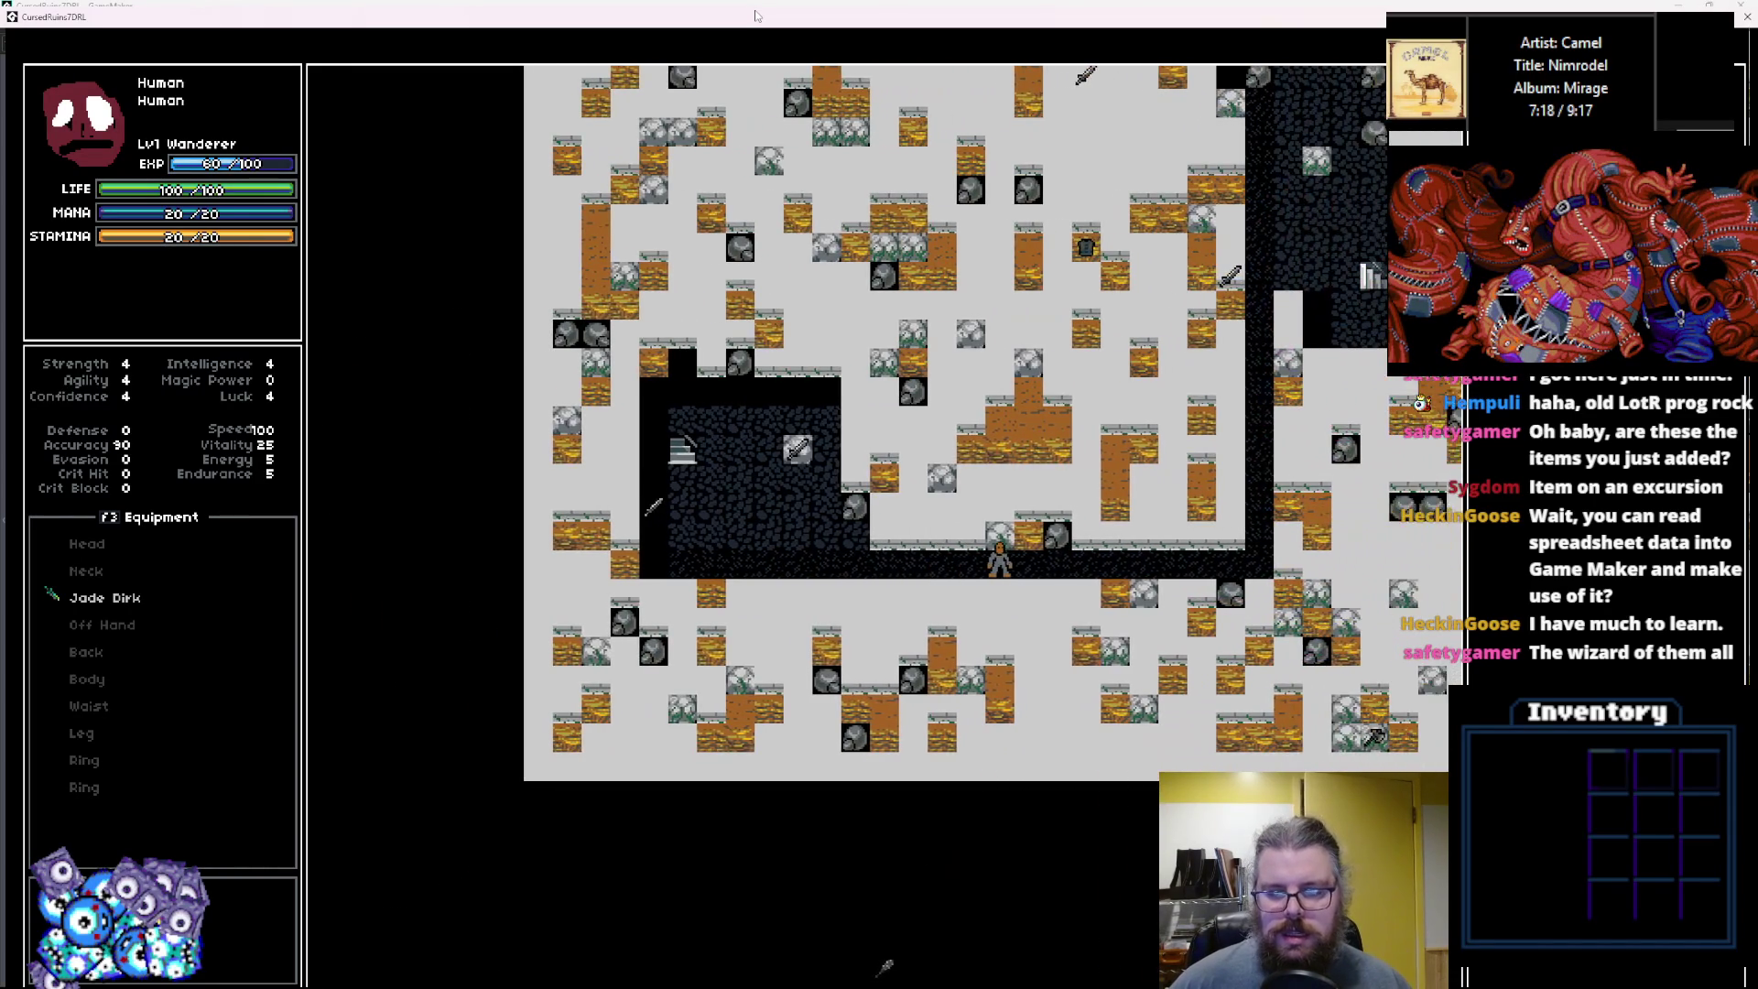
pyautogui.press('Right')
pyautogui.press('Right')
pyautogui.press('Right')
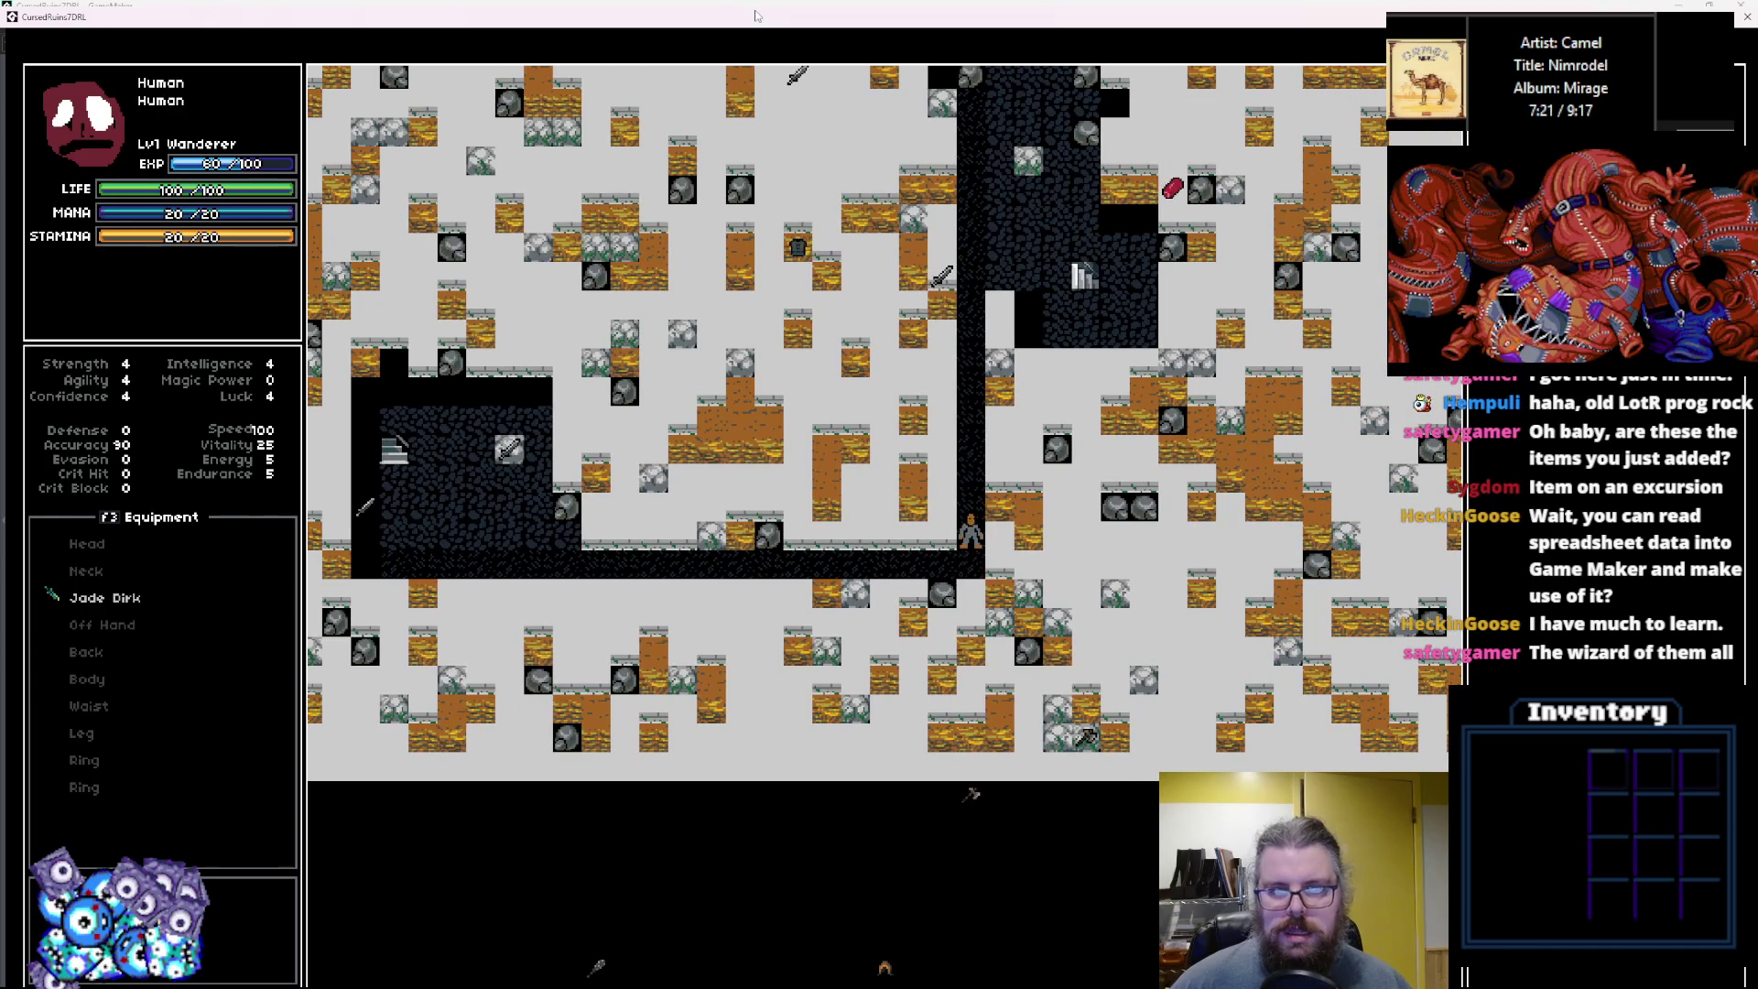
pyautogui.press('Up')
pyautogui.press('Up')
pyautogui.press('Up')
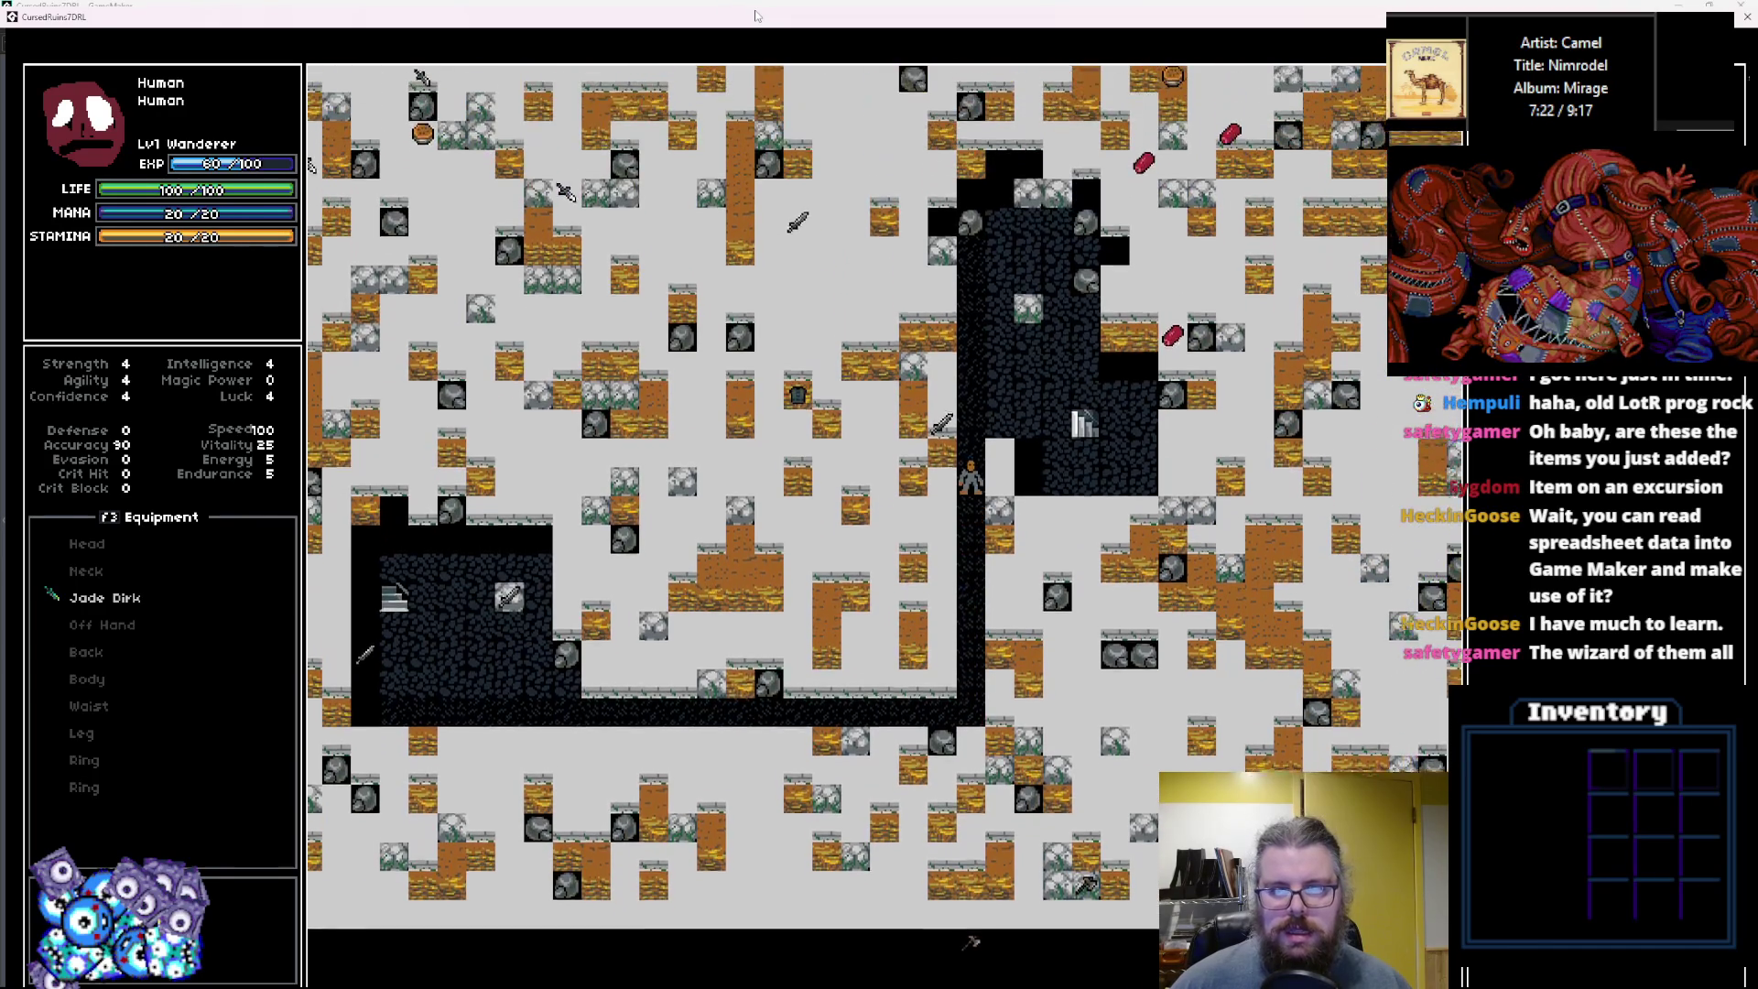
pyautogui.press('Up')
pyautogui.press('Up')
pyautogui.press('Up')
pyautogui.press('Right')
pyautogui.press('Right')
pyautogui.press('Right')
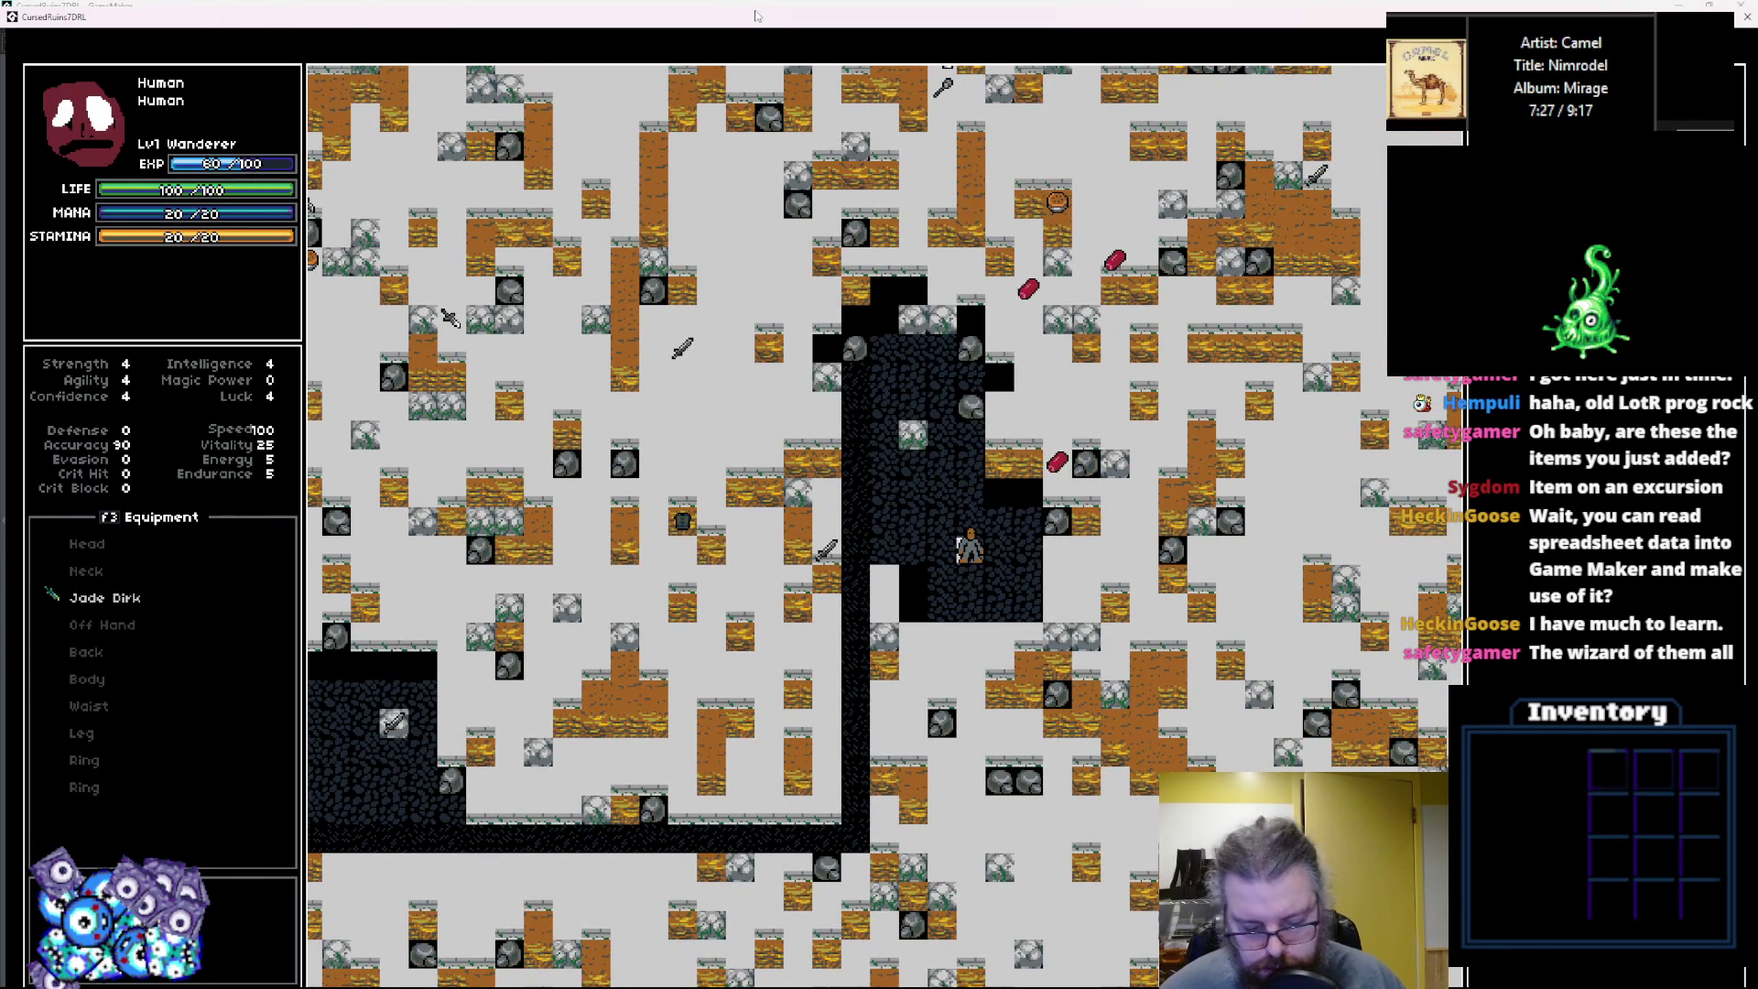
# Descend to a new level, walk north up the vertical corridor and attack the sleeping monster.
pyautogui.press('r')
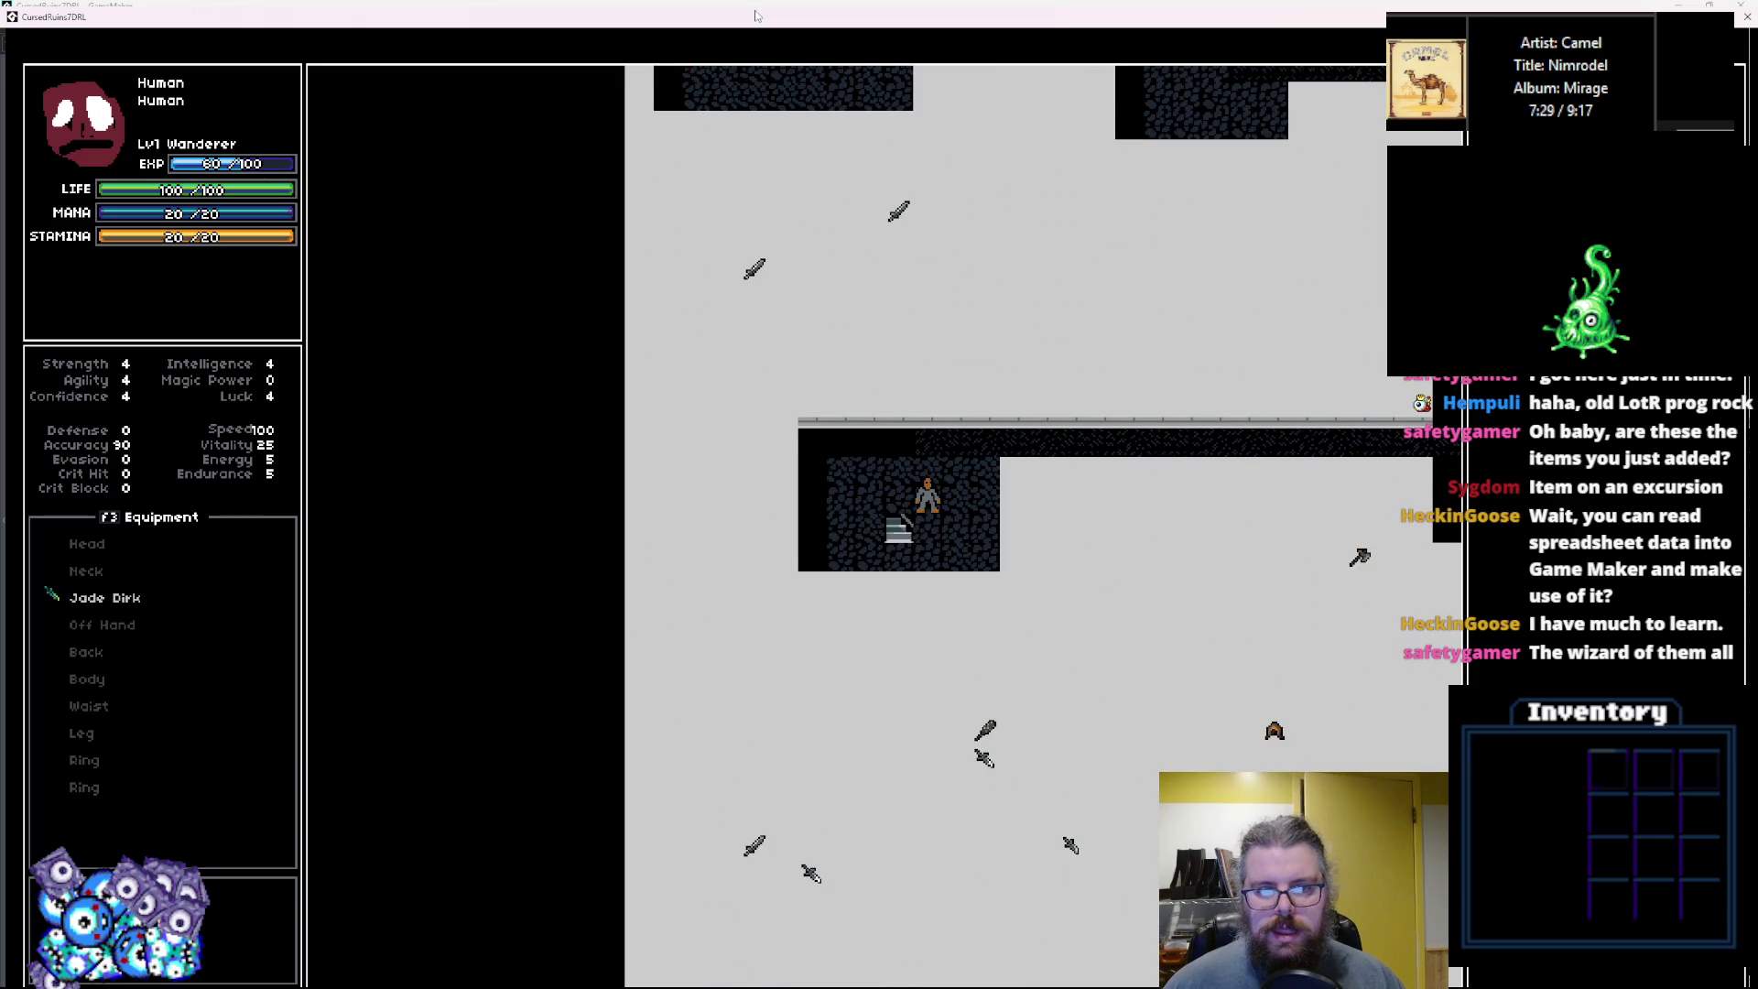
pyautogui.press('Up')
pyautogui.press('Up')
pyautogui.press('Right')
pyautogui.press('Right')
pyautogui.press('Right')
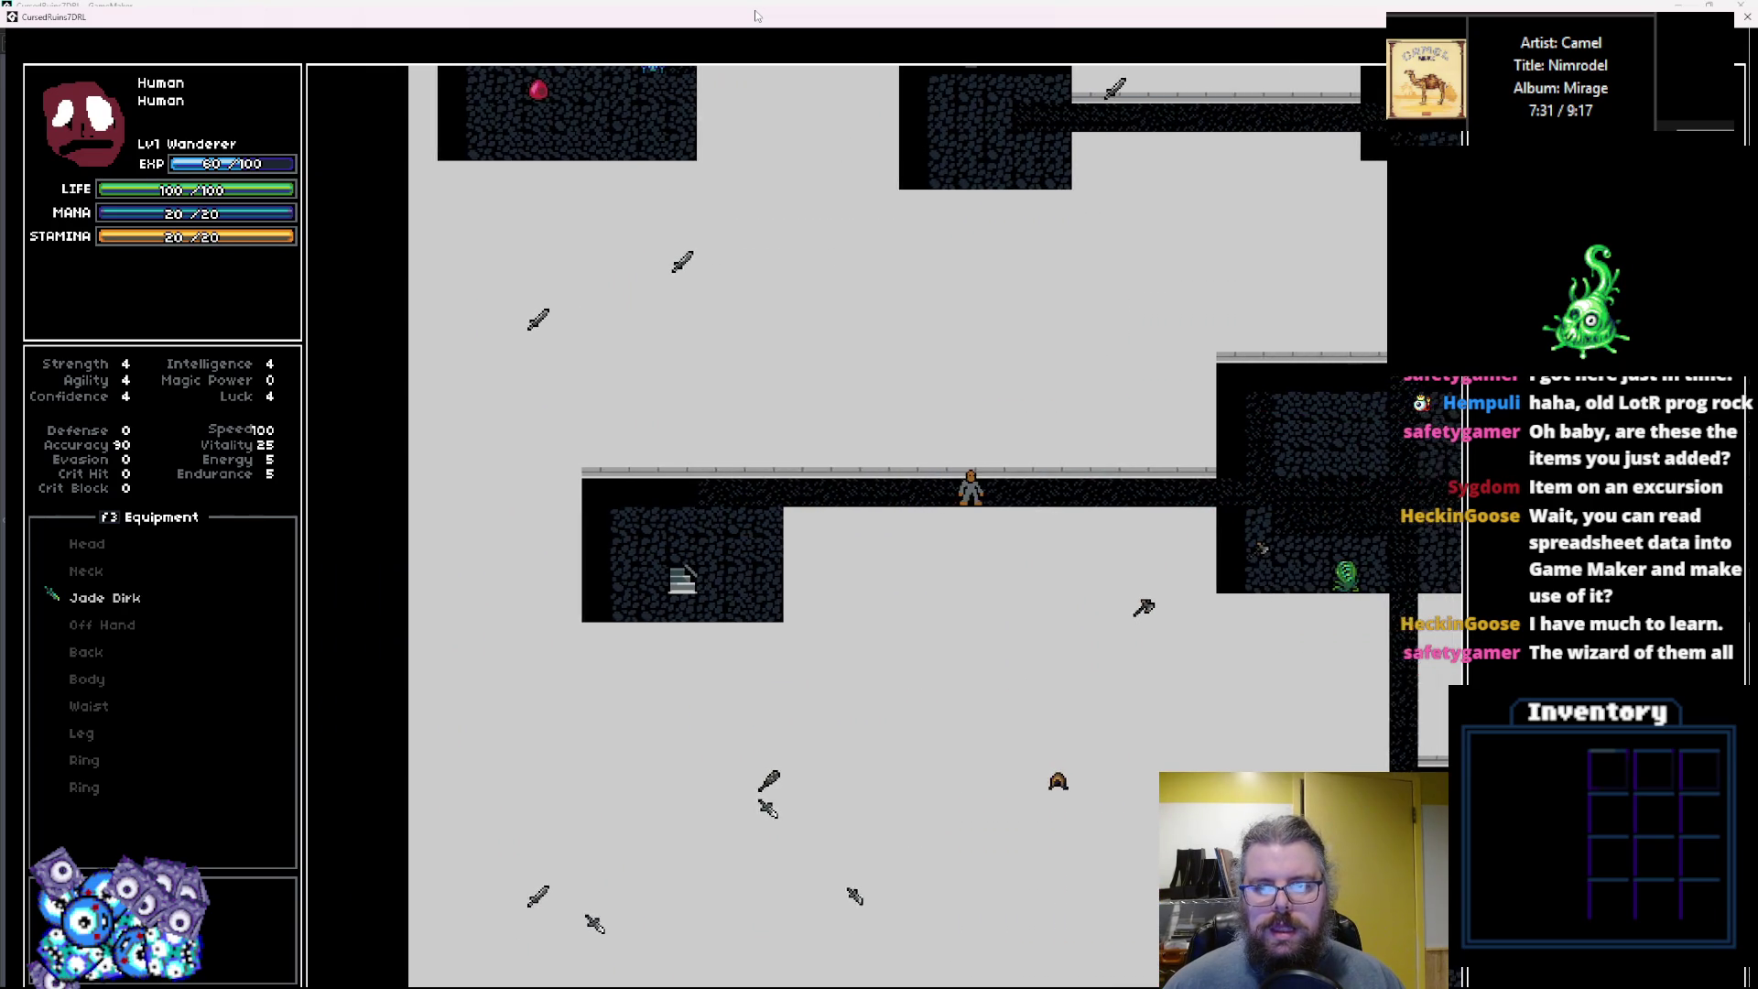
pyautogui.press('Right')
pyautogui.press('Right')
pyautogui.press('Right')
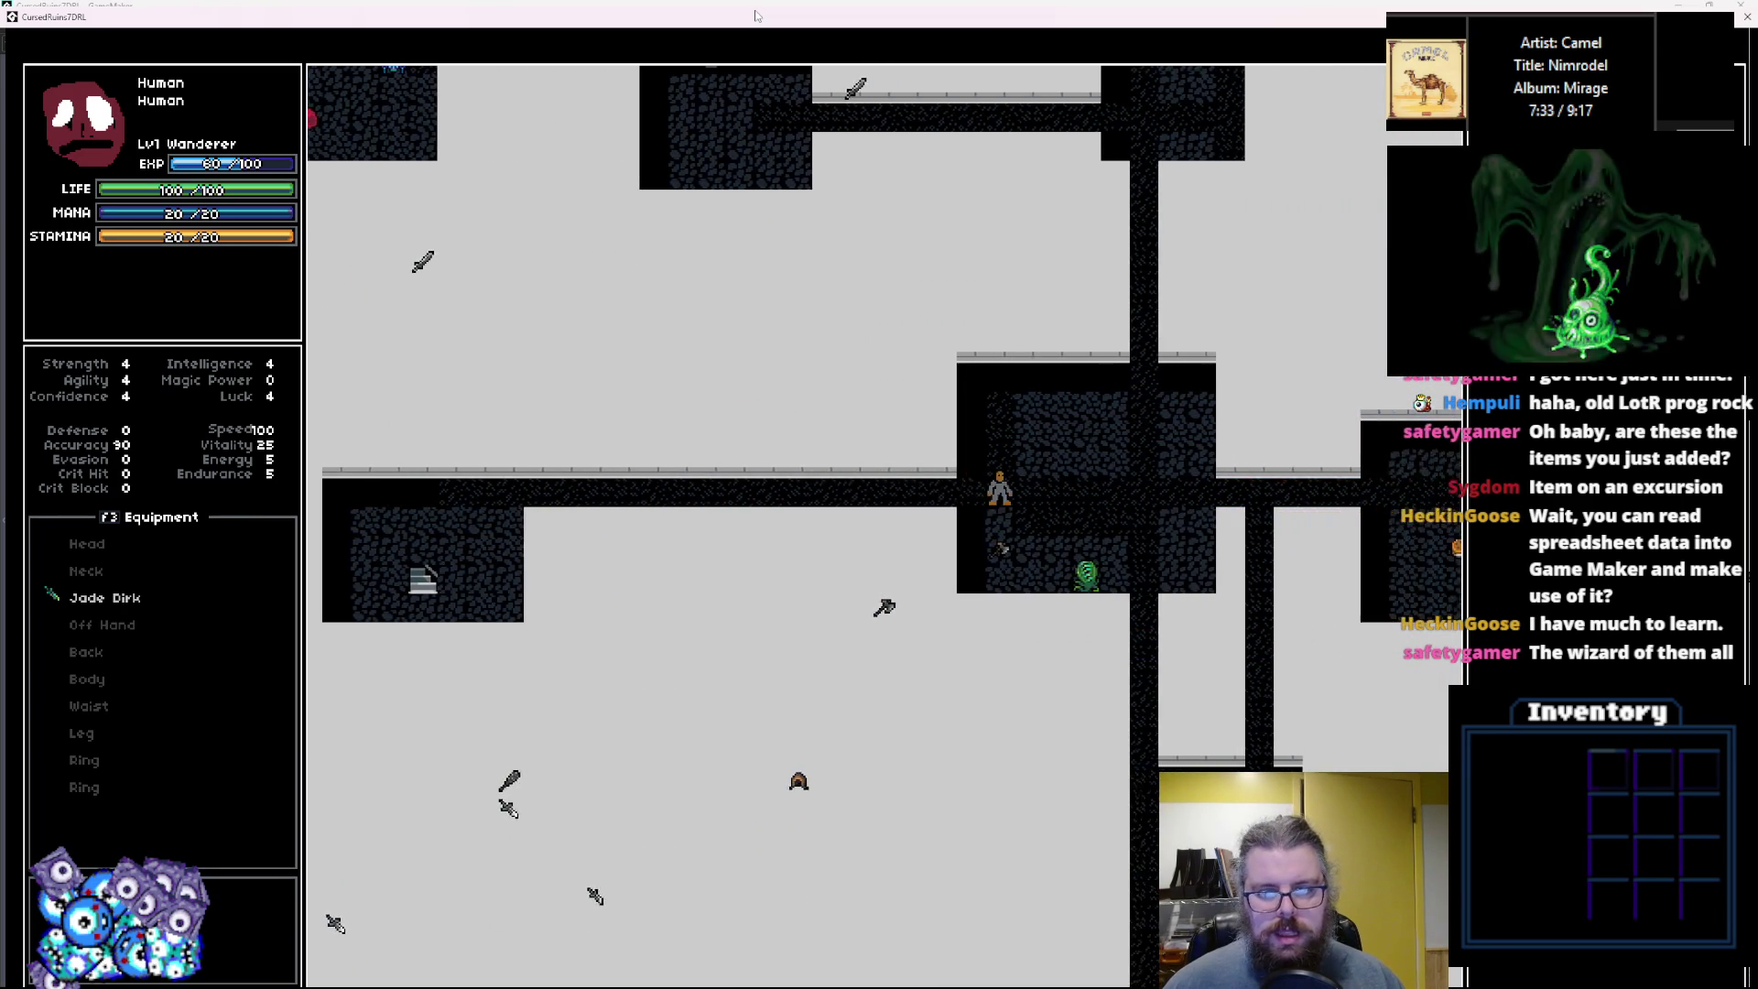
pyautogui.press('Right')
pyautogui.press('Right')
pyautogui.press('Right')
pyautogui.press('Up')
pyautogui.press('Up')
pyautogui.press('Up')
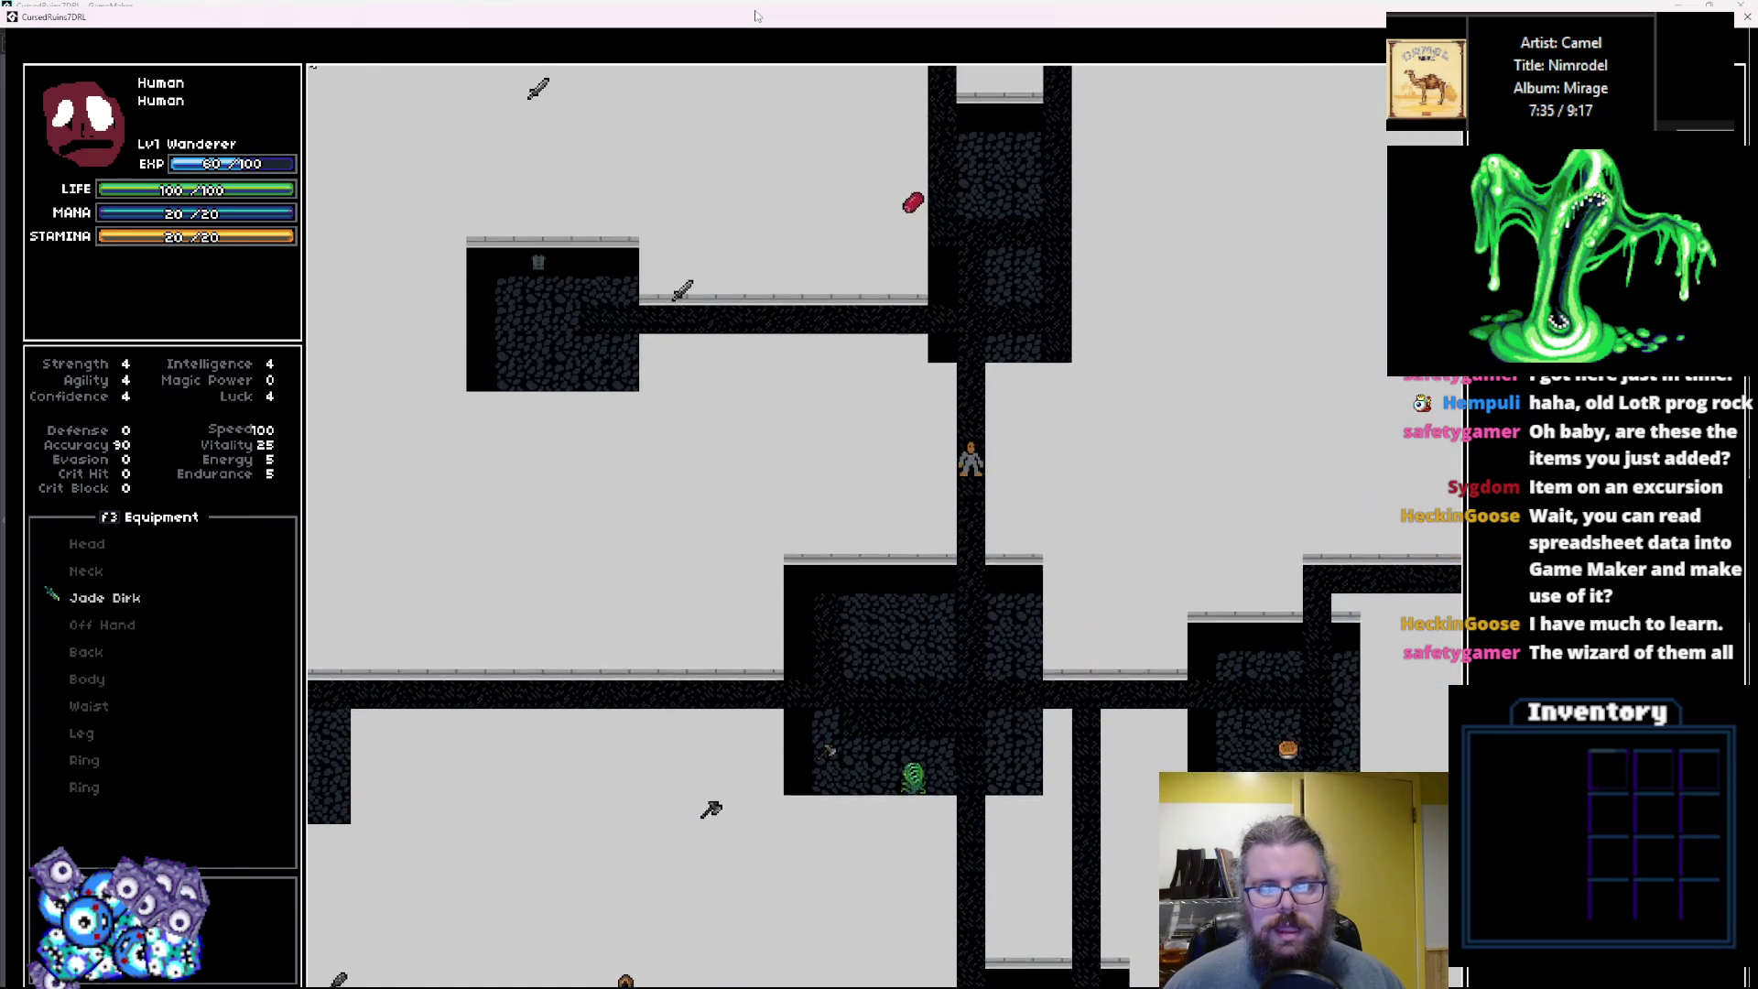
pyautogui.press('Up')
pyautogui.press('Up')
pyautogui.press('Up')
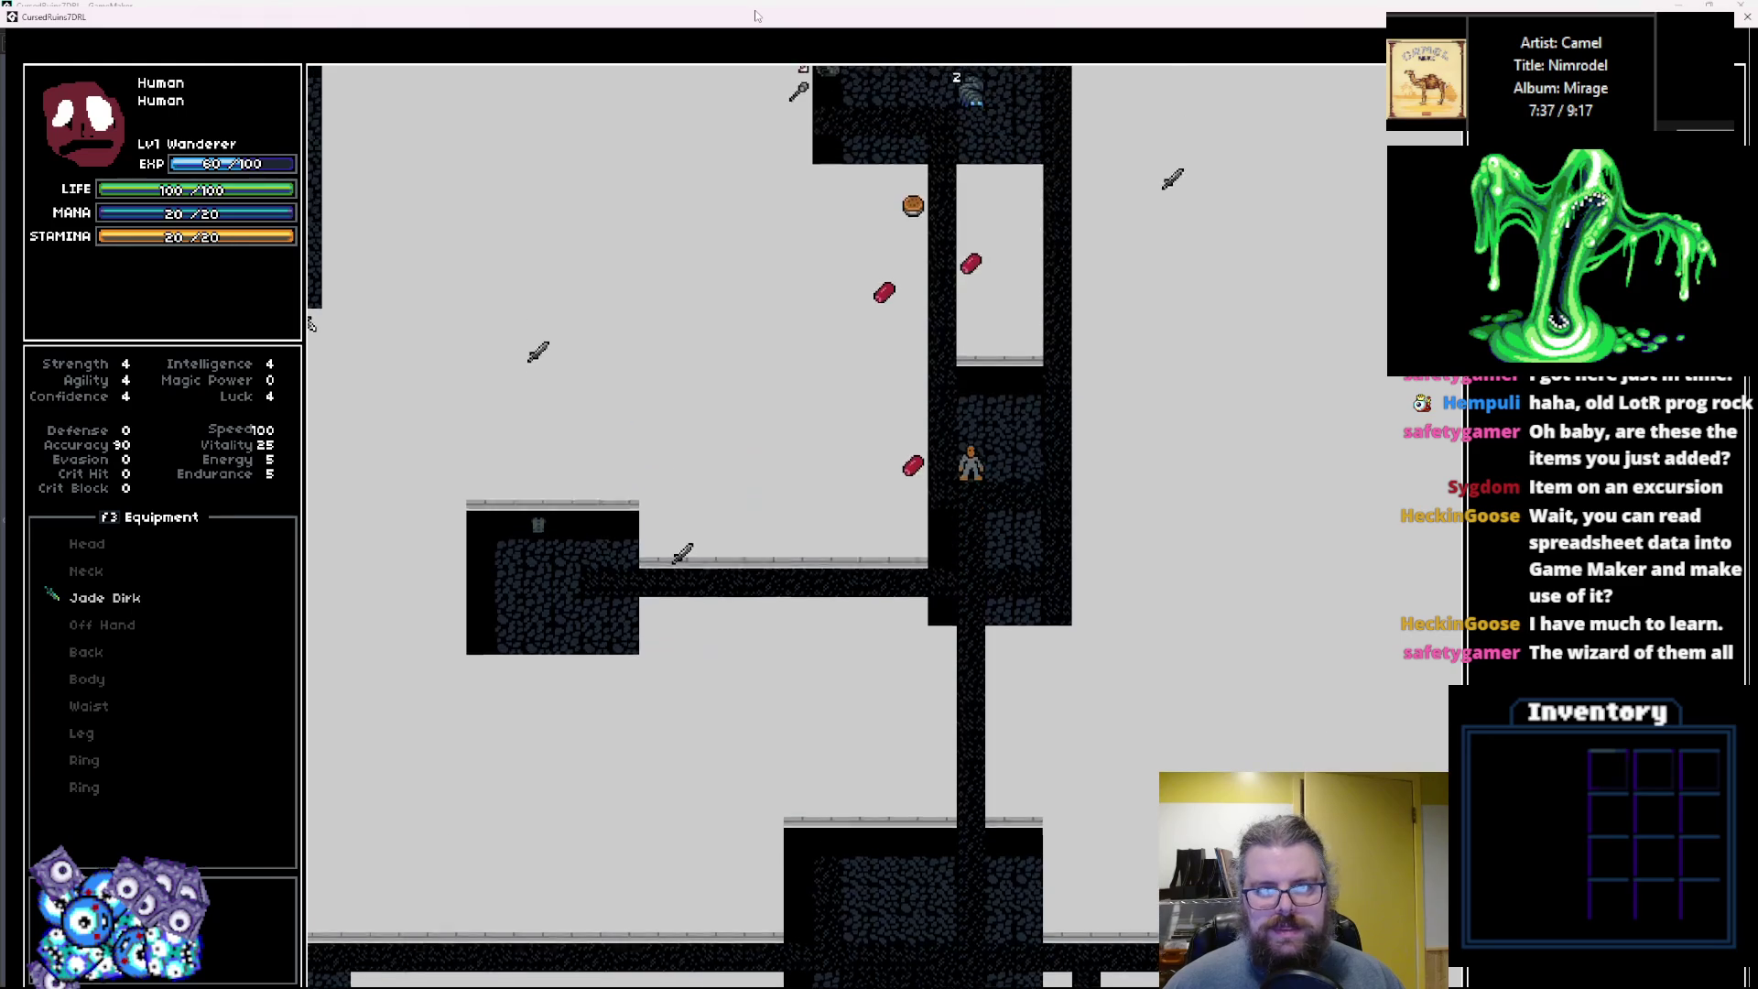
pyautogui.press('Up')
pyautogui.press('Up')
pyautogui.press('Up')
pyautogui.press('Left')
pyautogui.press('Up')
pyautogui.press('Up')
pyautogui.press('Up')
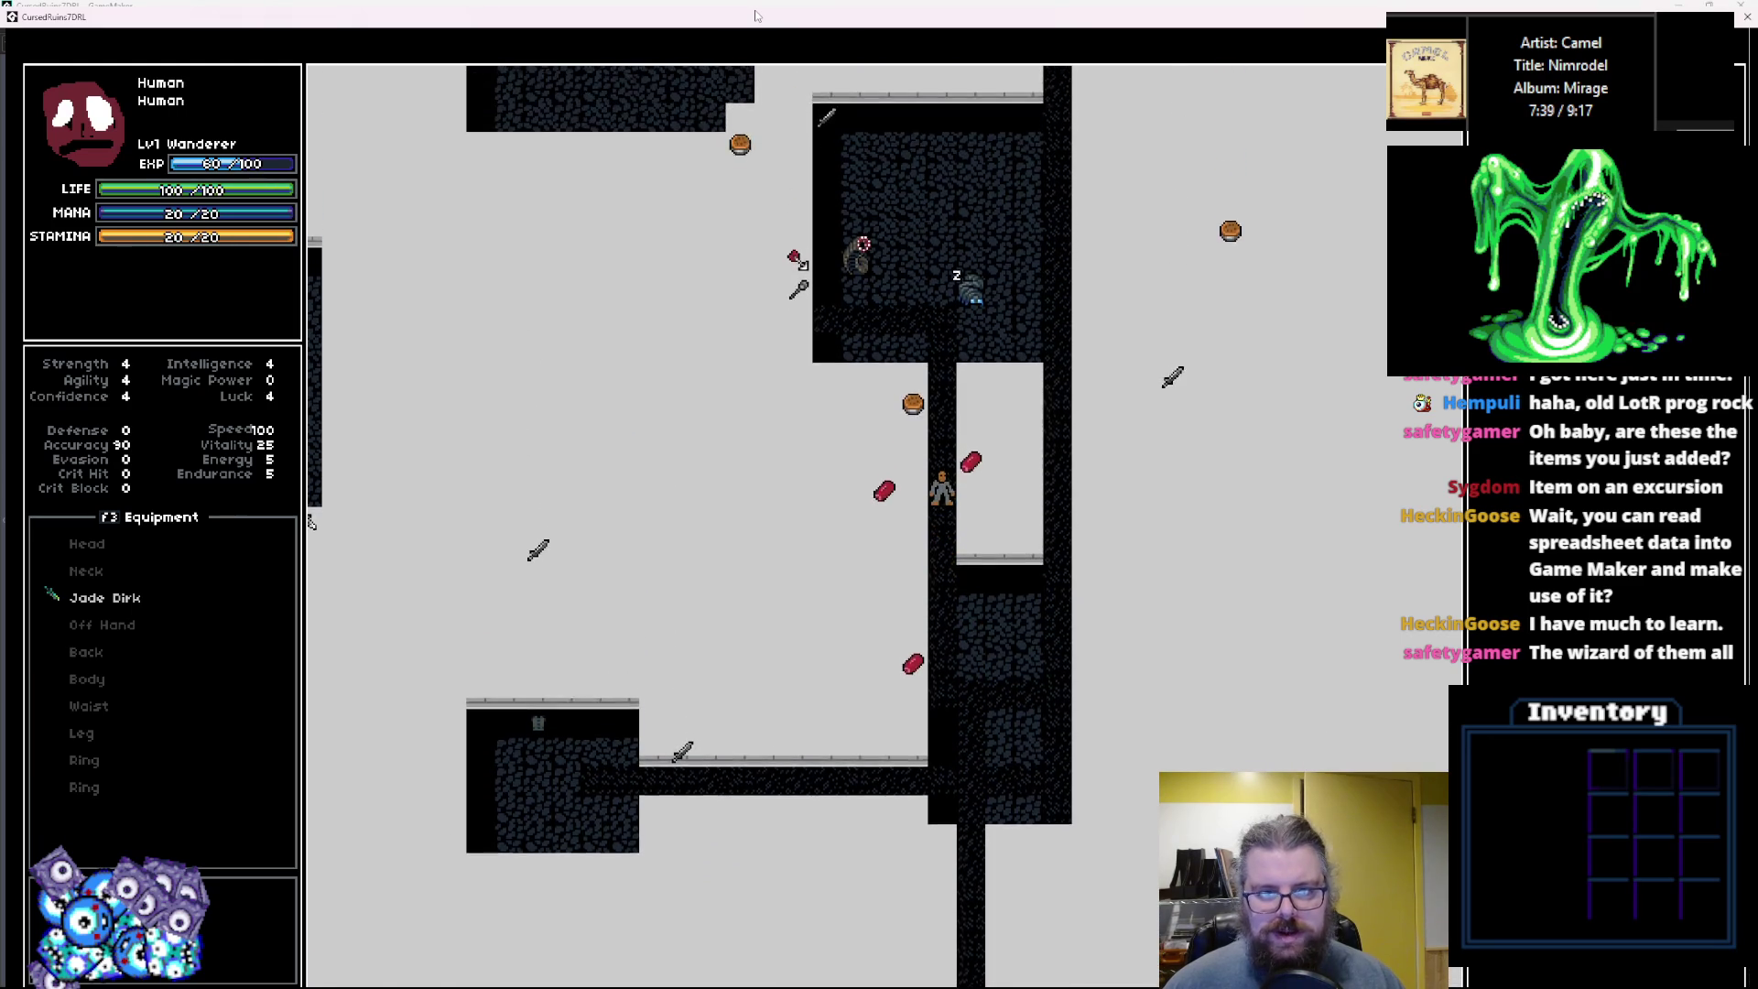
pyautogui.press('Up')
pyautogui.press('Up')
pyautogui.press('Up')
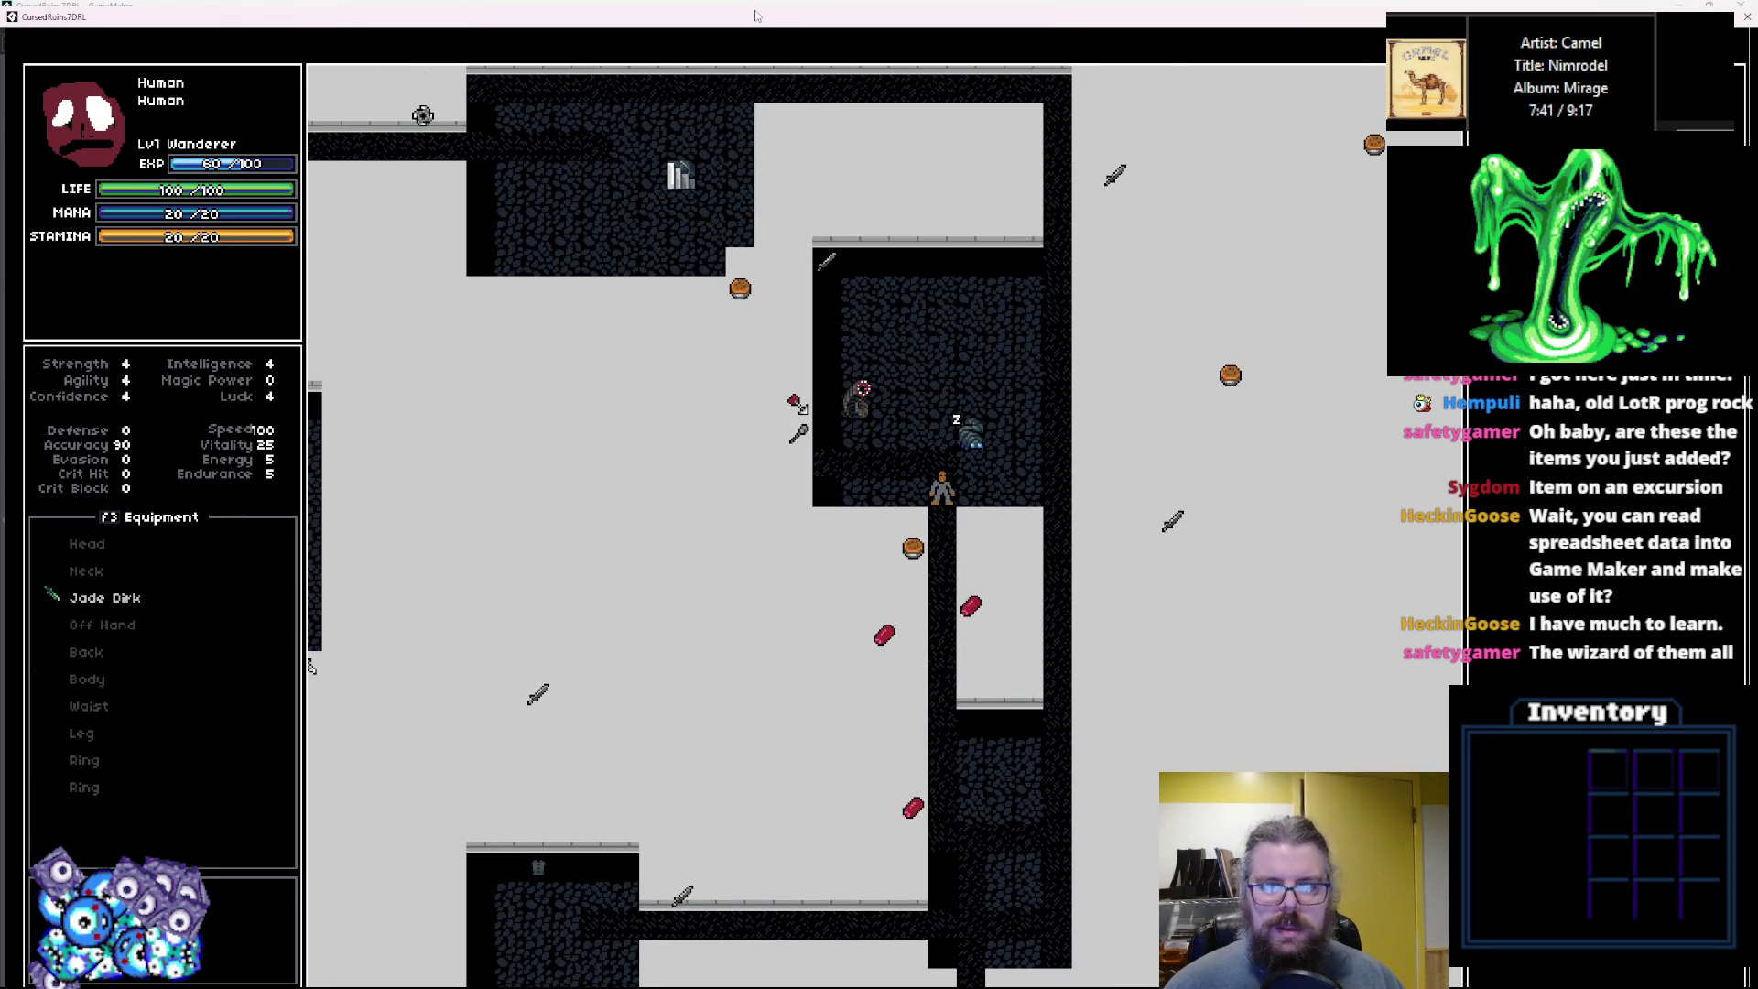
pyautogui.press('Up')
pyautogui.press('Left')
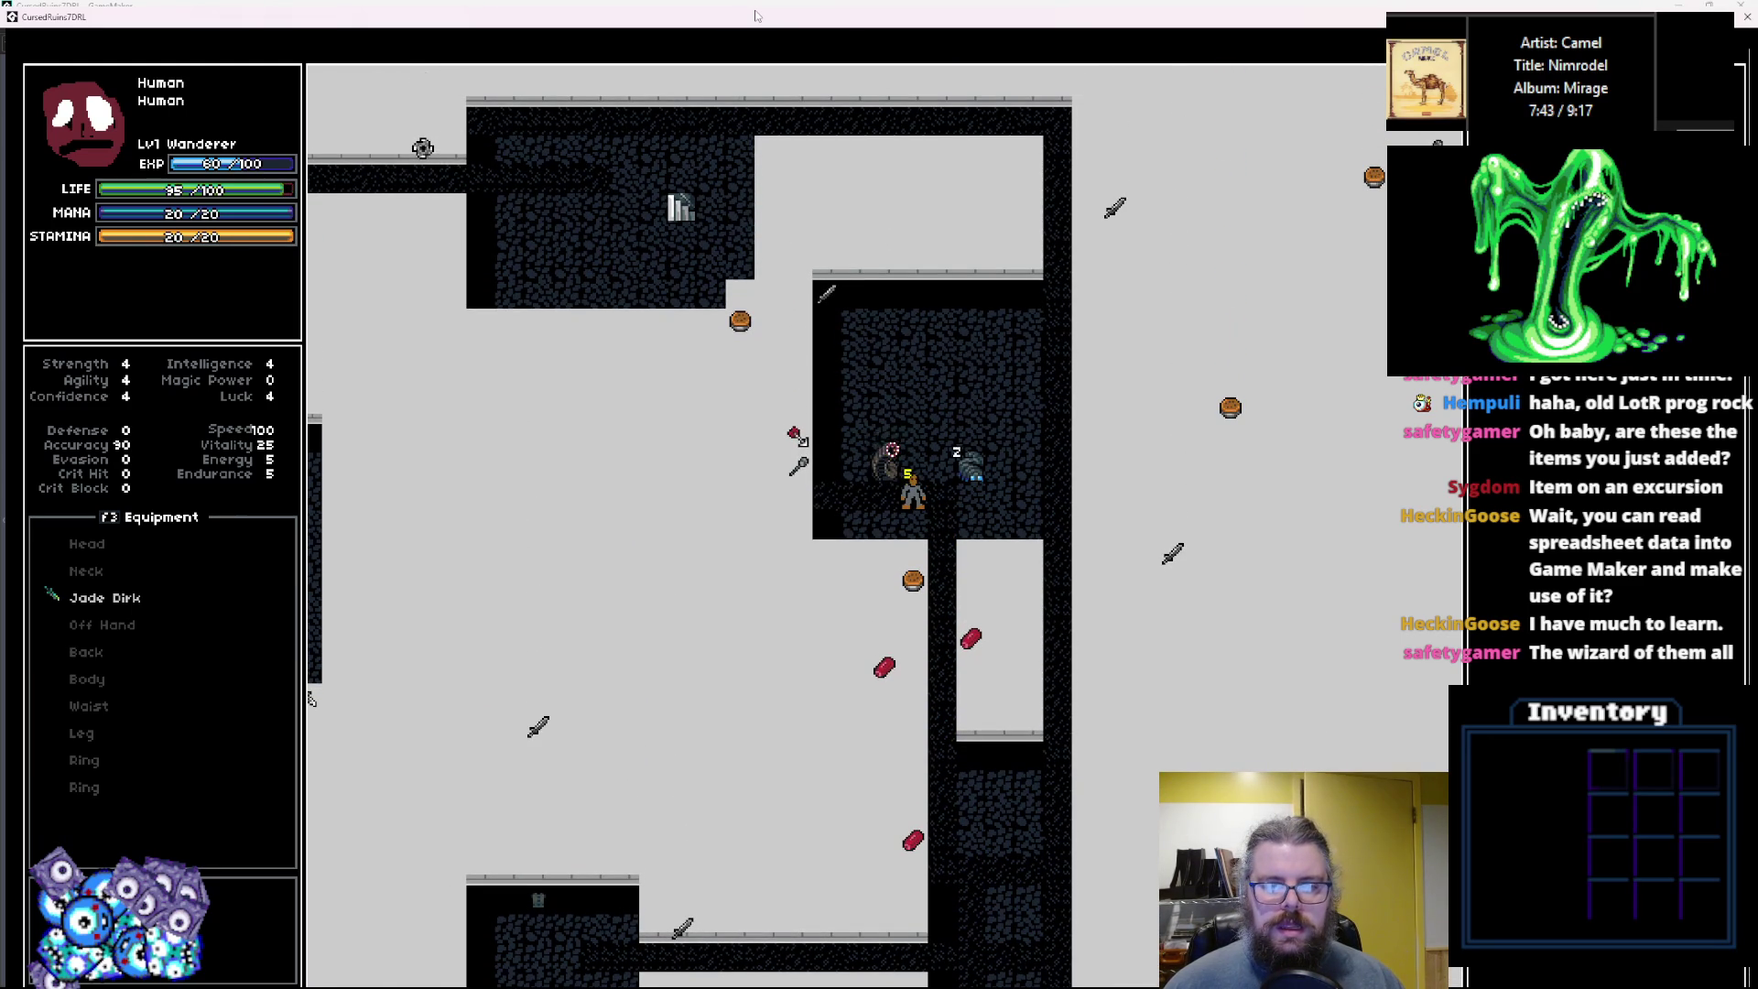
pyautogui.press('Left')
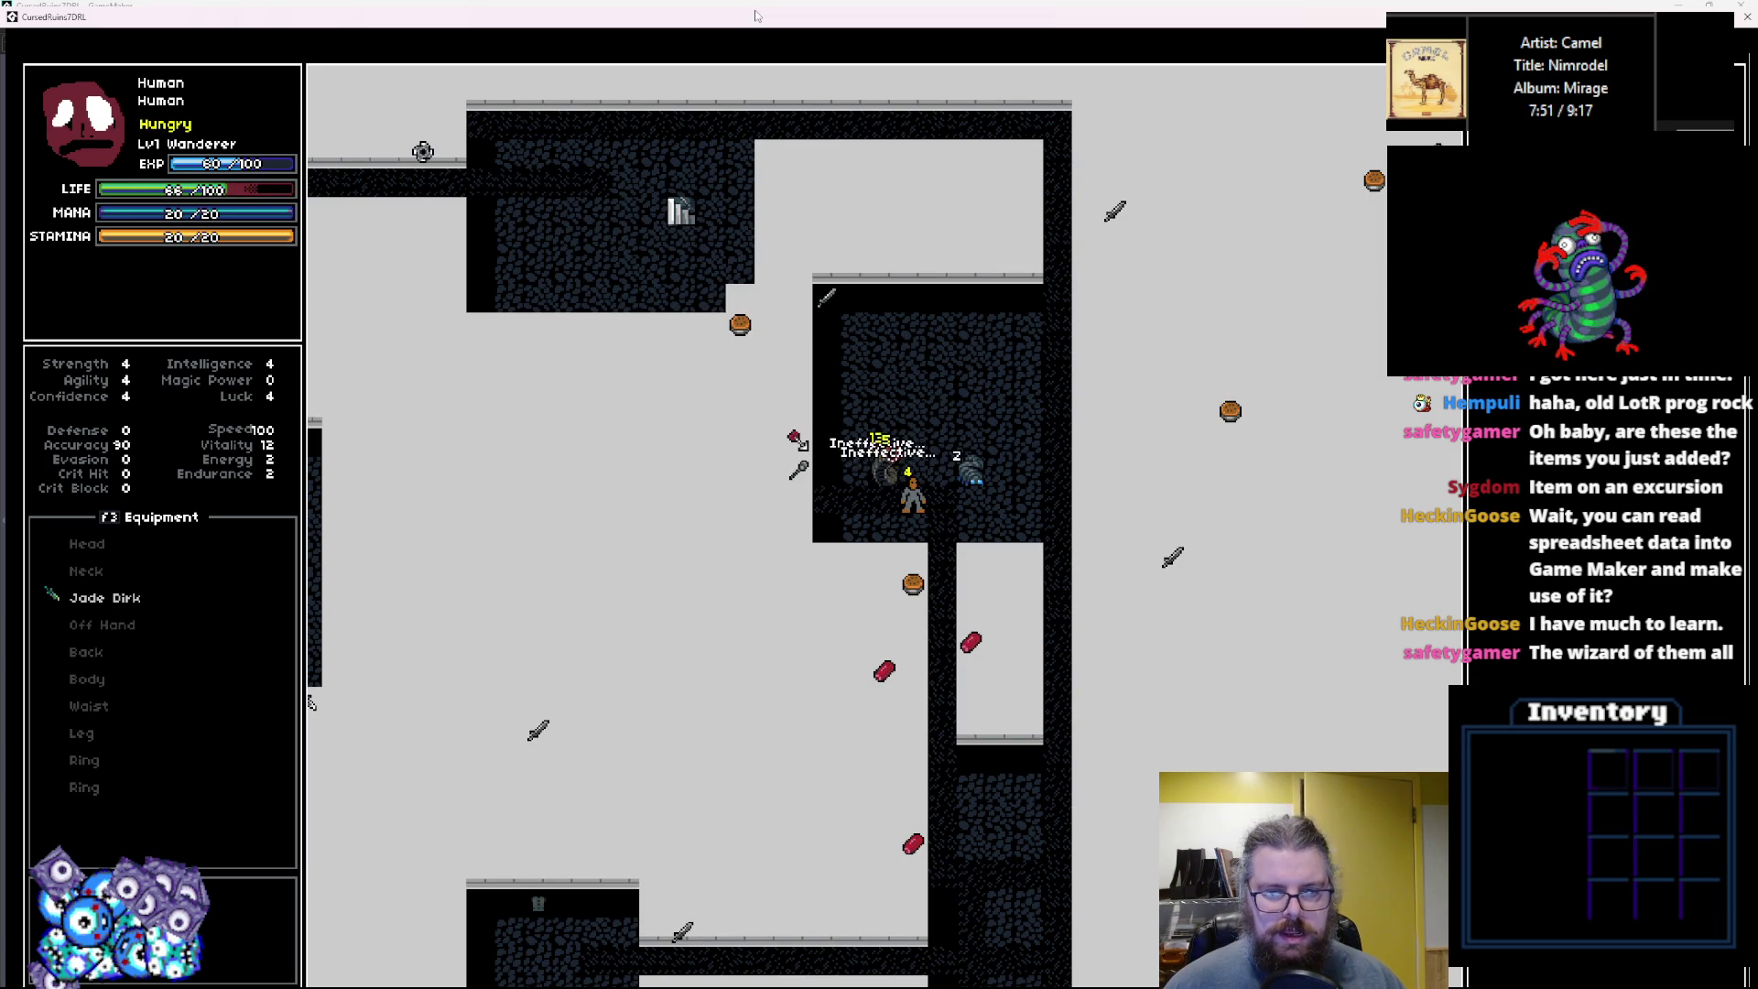
# Move the hero away from the fight, out of the room and back toward the stairs.
pyautogui.press('Up')
pyautogui.press('Up')
pyautogui.press('Up')
pyautogui.press('Right')
pyautogui.press('Right')
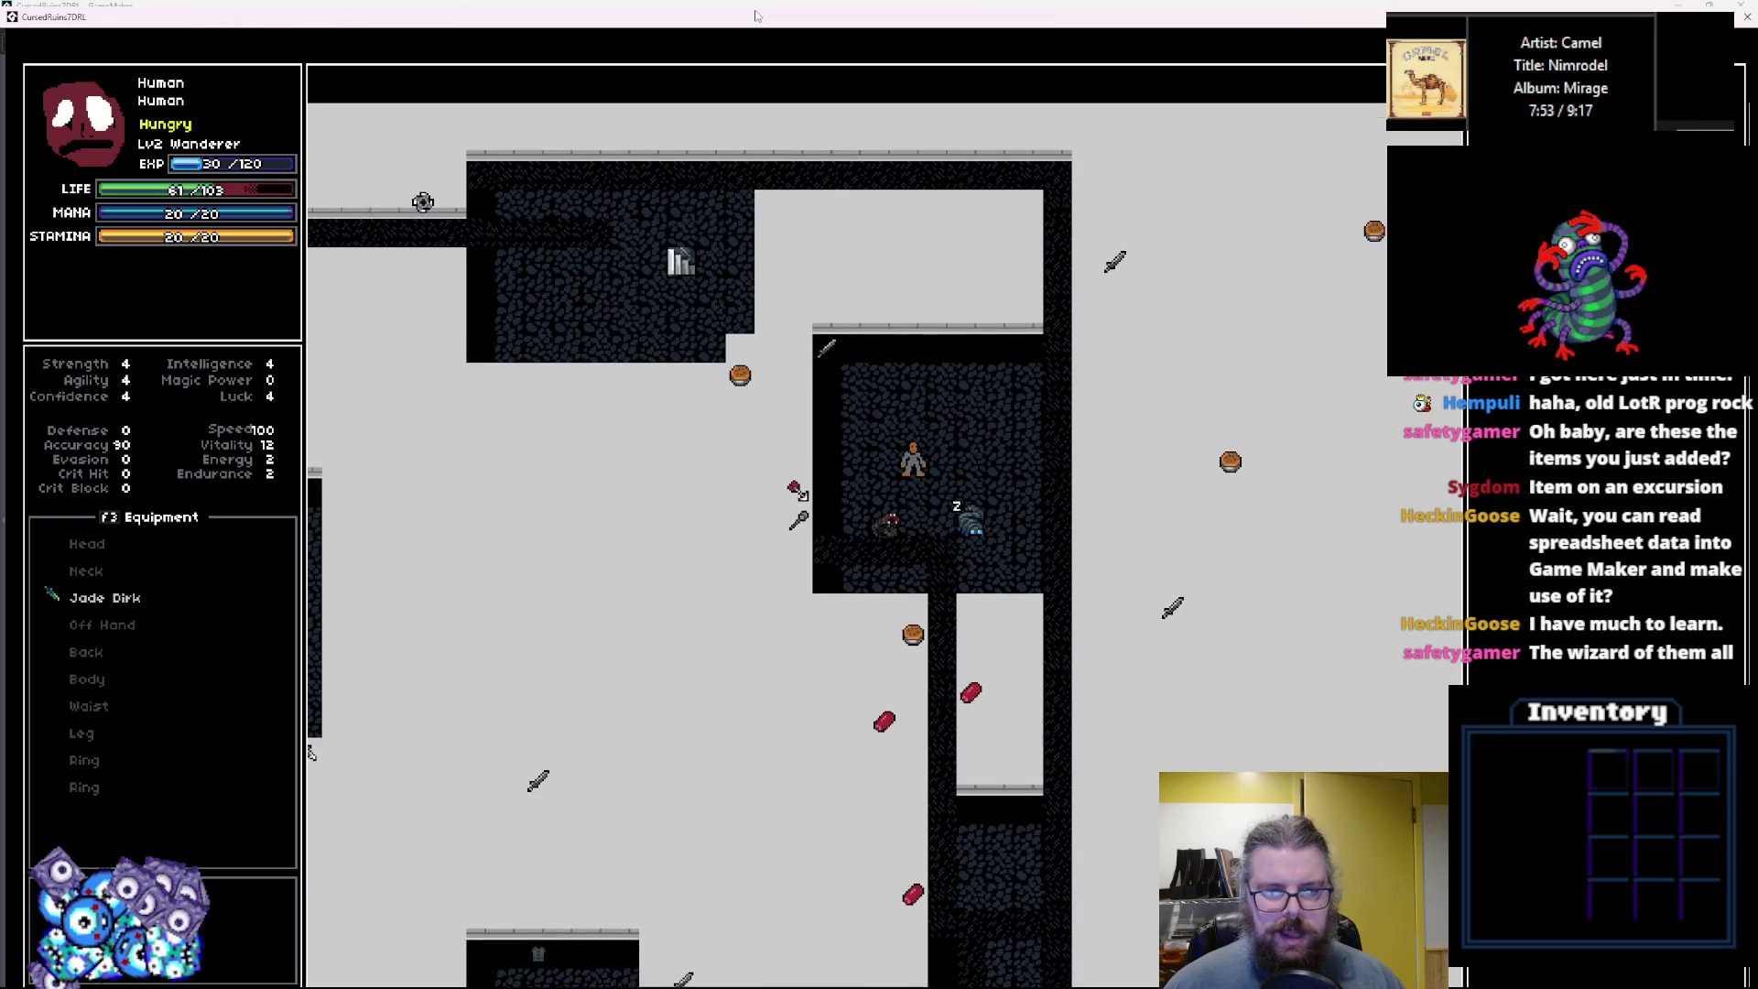
pyautogui.press('Up')
pyautogui.press('Up')
pyautogui.press('Up')
pyautogui.press('Right')
pyautogui.press('Right')
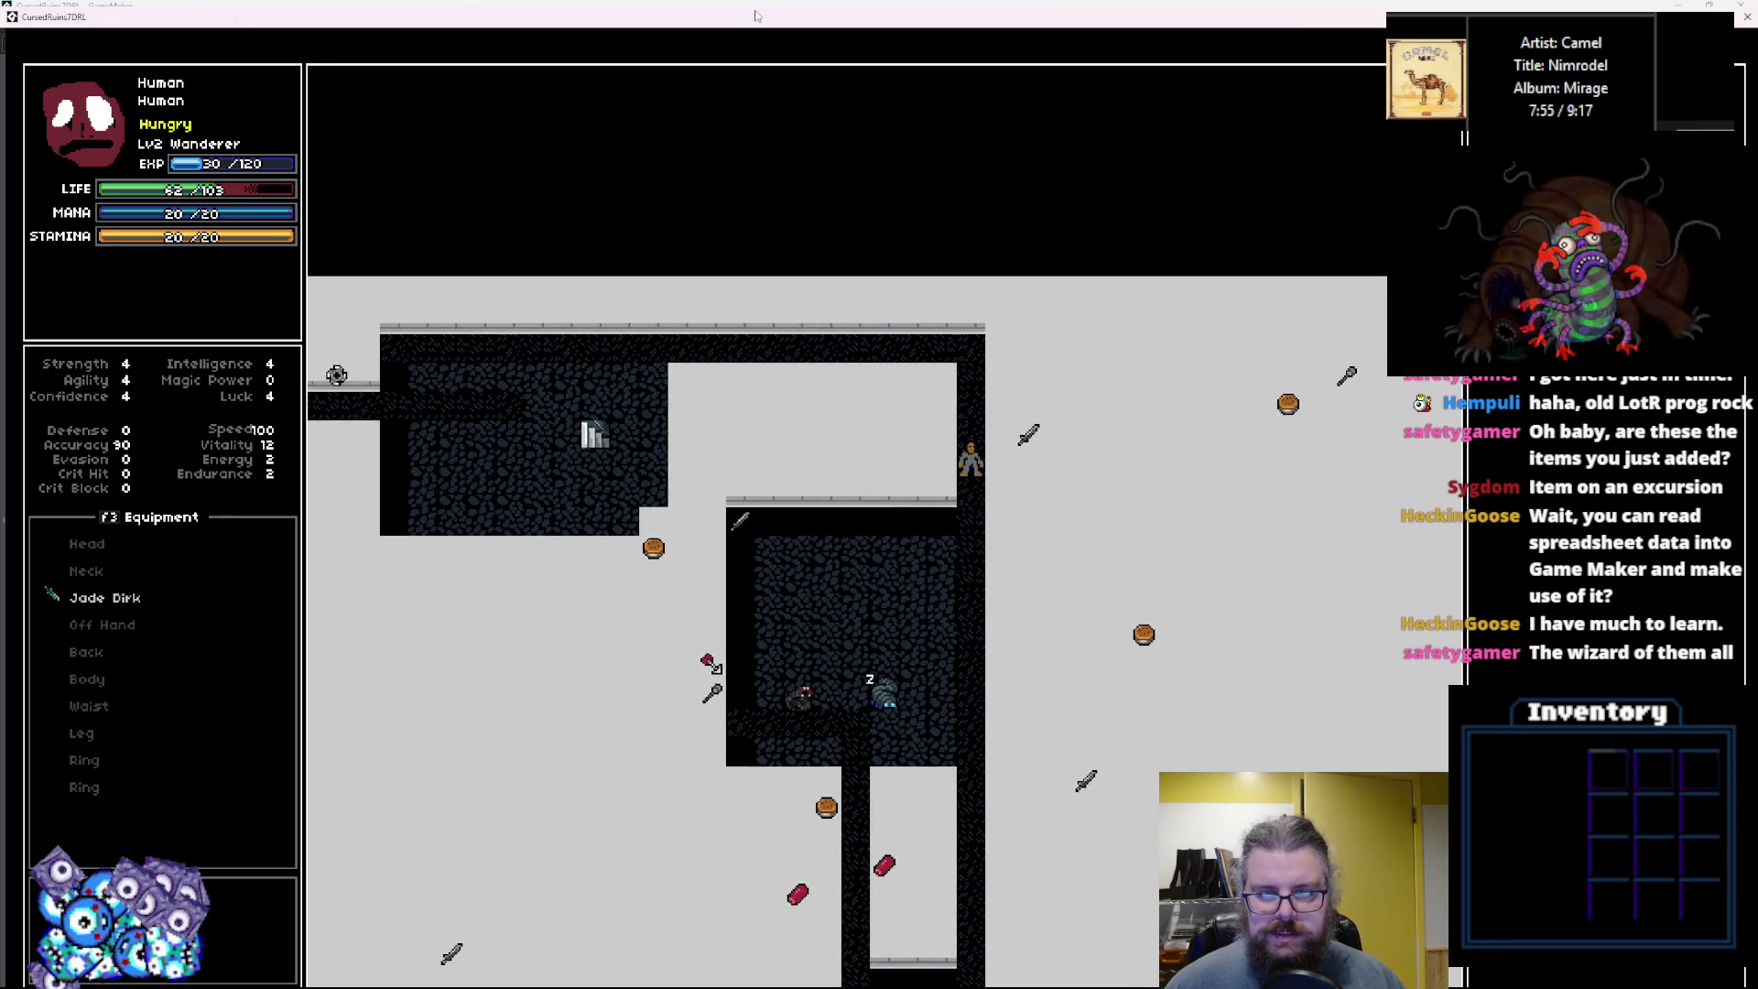
pyautogui.press('Left')
pyautogui.press('Left')
pyautogui.press('Left')
pyautogui.press('Left')
pyautogui.press('Down')
pyautogui.press('Down')
pyautogui.press('Left')
pyautogui.press('Left')
pyautogui.press('Left')
pyautogui.press('Down')
pyautogui.press('Down')
pyautogui.press('Down')
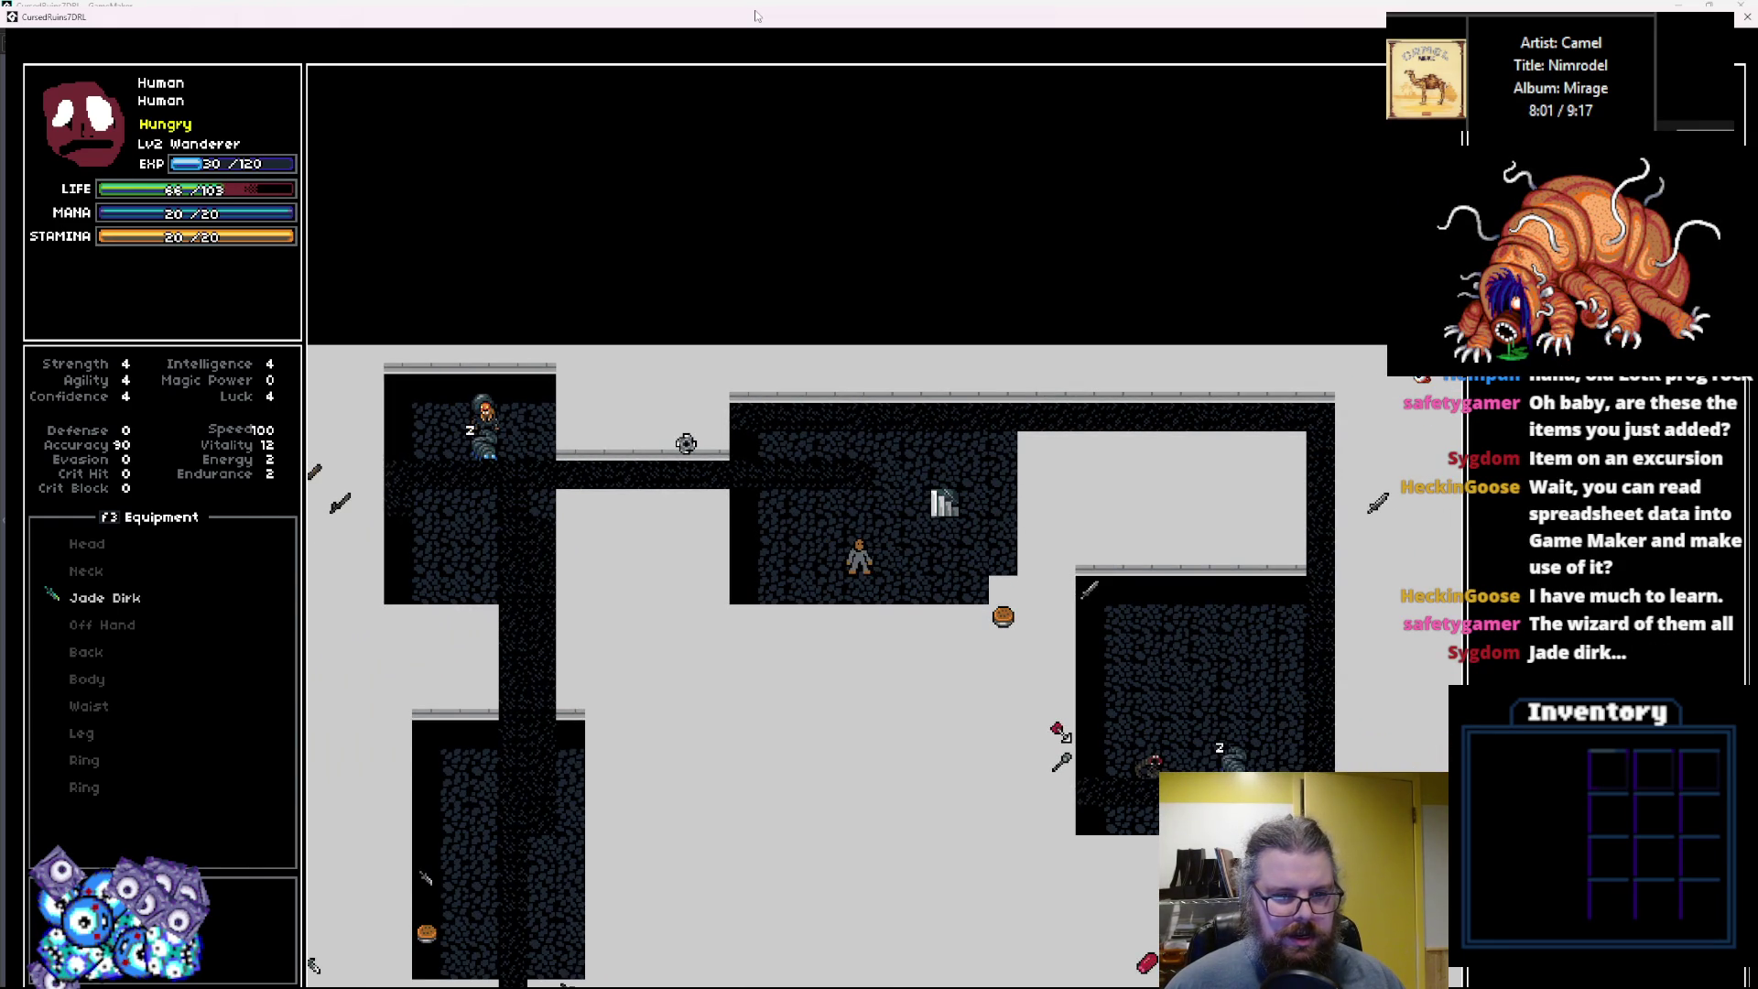
pyautogui.press('Up')
pyautogui.press('Up')
pyautogui.press('Up')
pyautogui.press('Left')
pyautogui.press('Left')
pyautogui.press('Left')
pyautogui.press('Left')
pyautogui.press('Left')
pyautogui.press('Left')
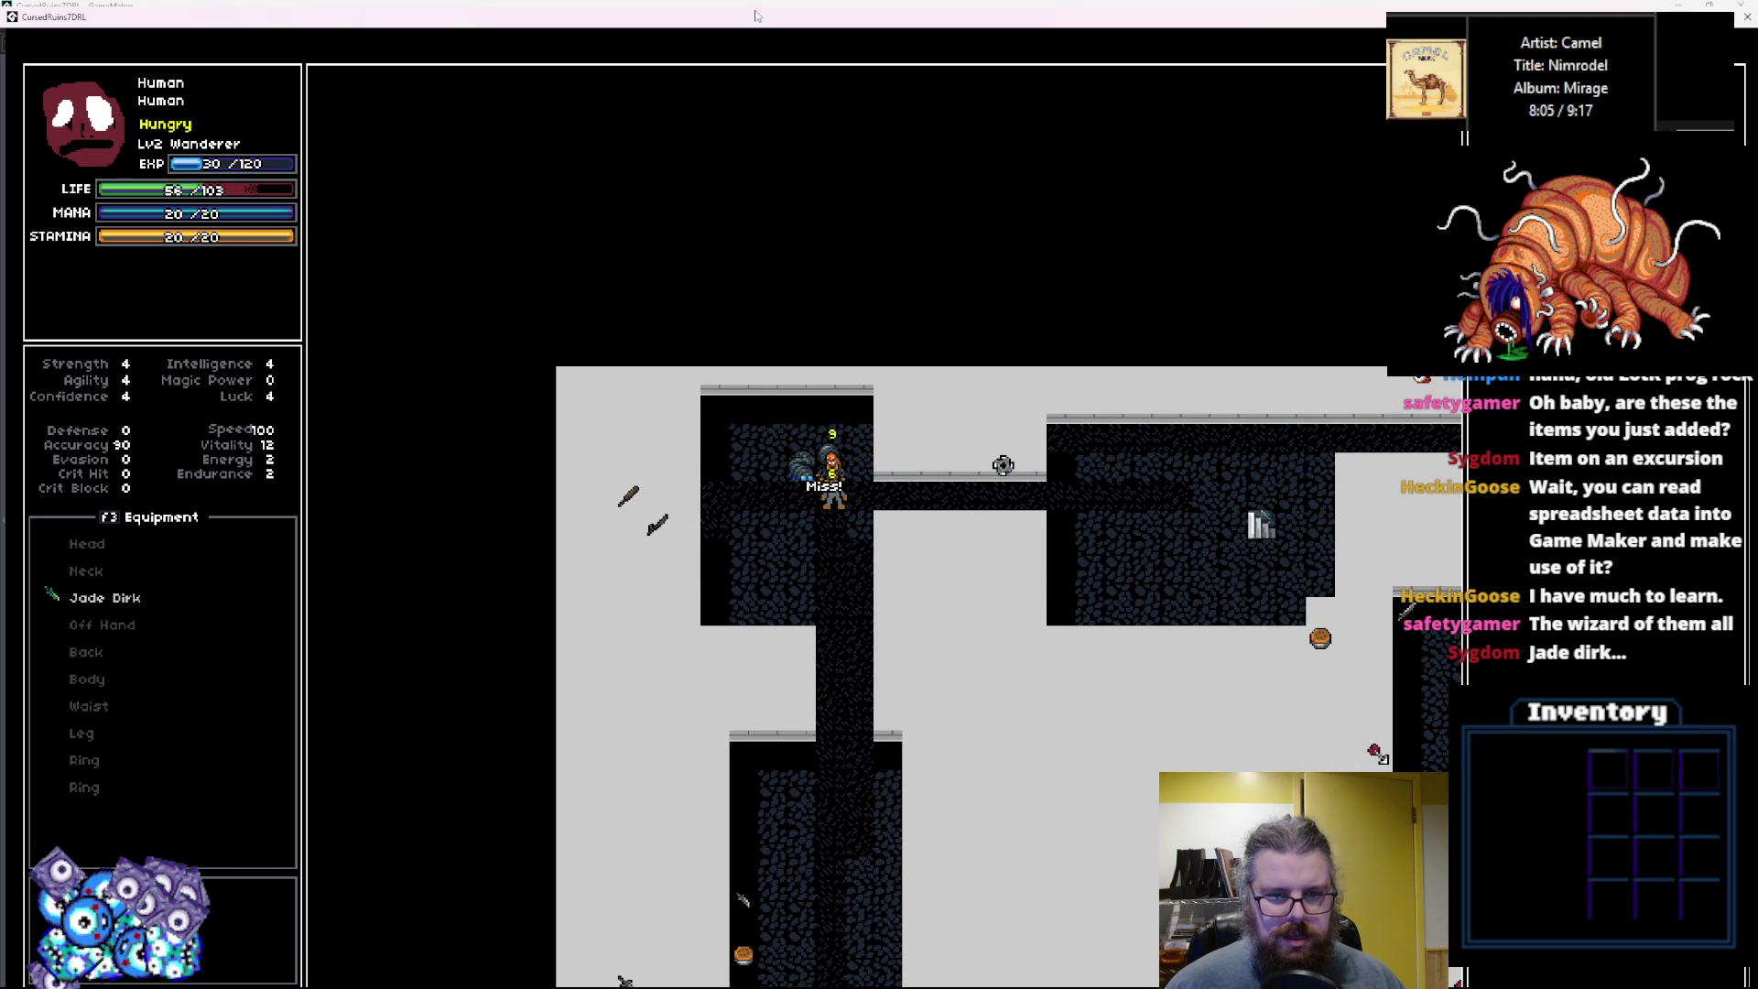
# Attack the monster again several times, then retreat down the corridor.
pyautogui.press('Down')
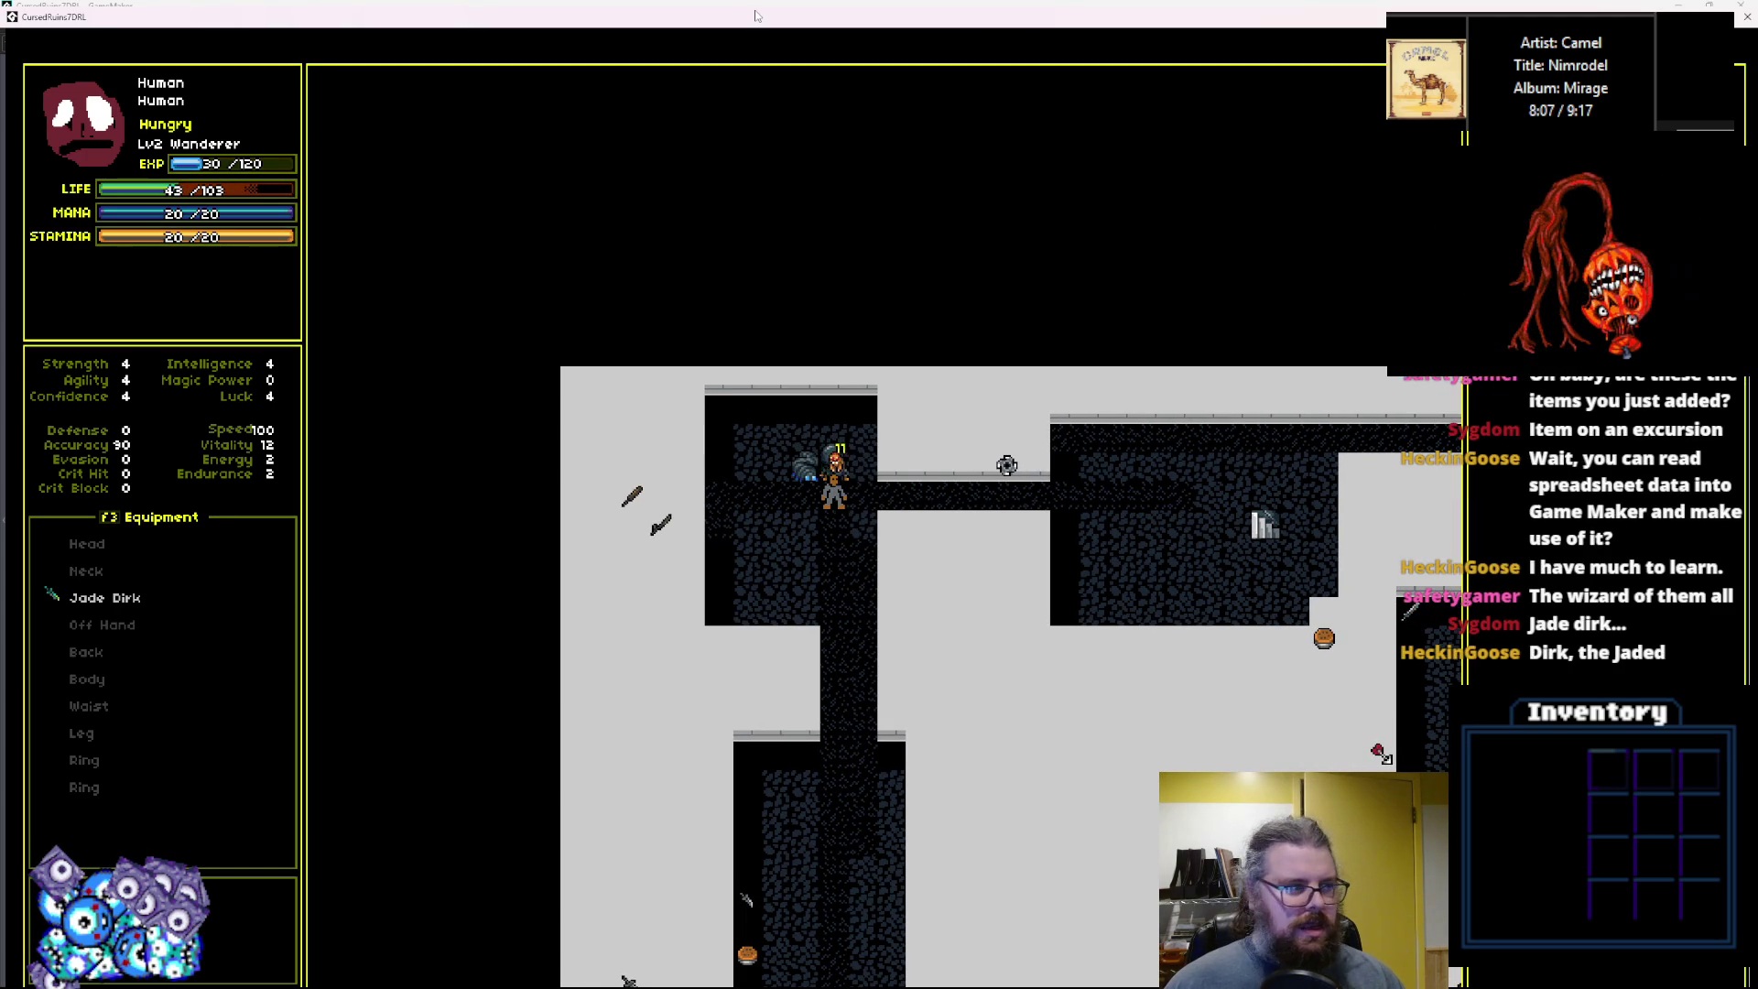
pyautogui.press('Left')
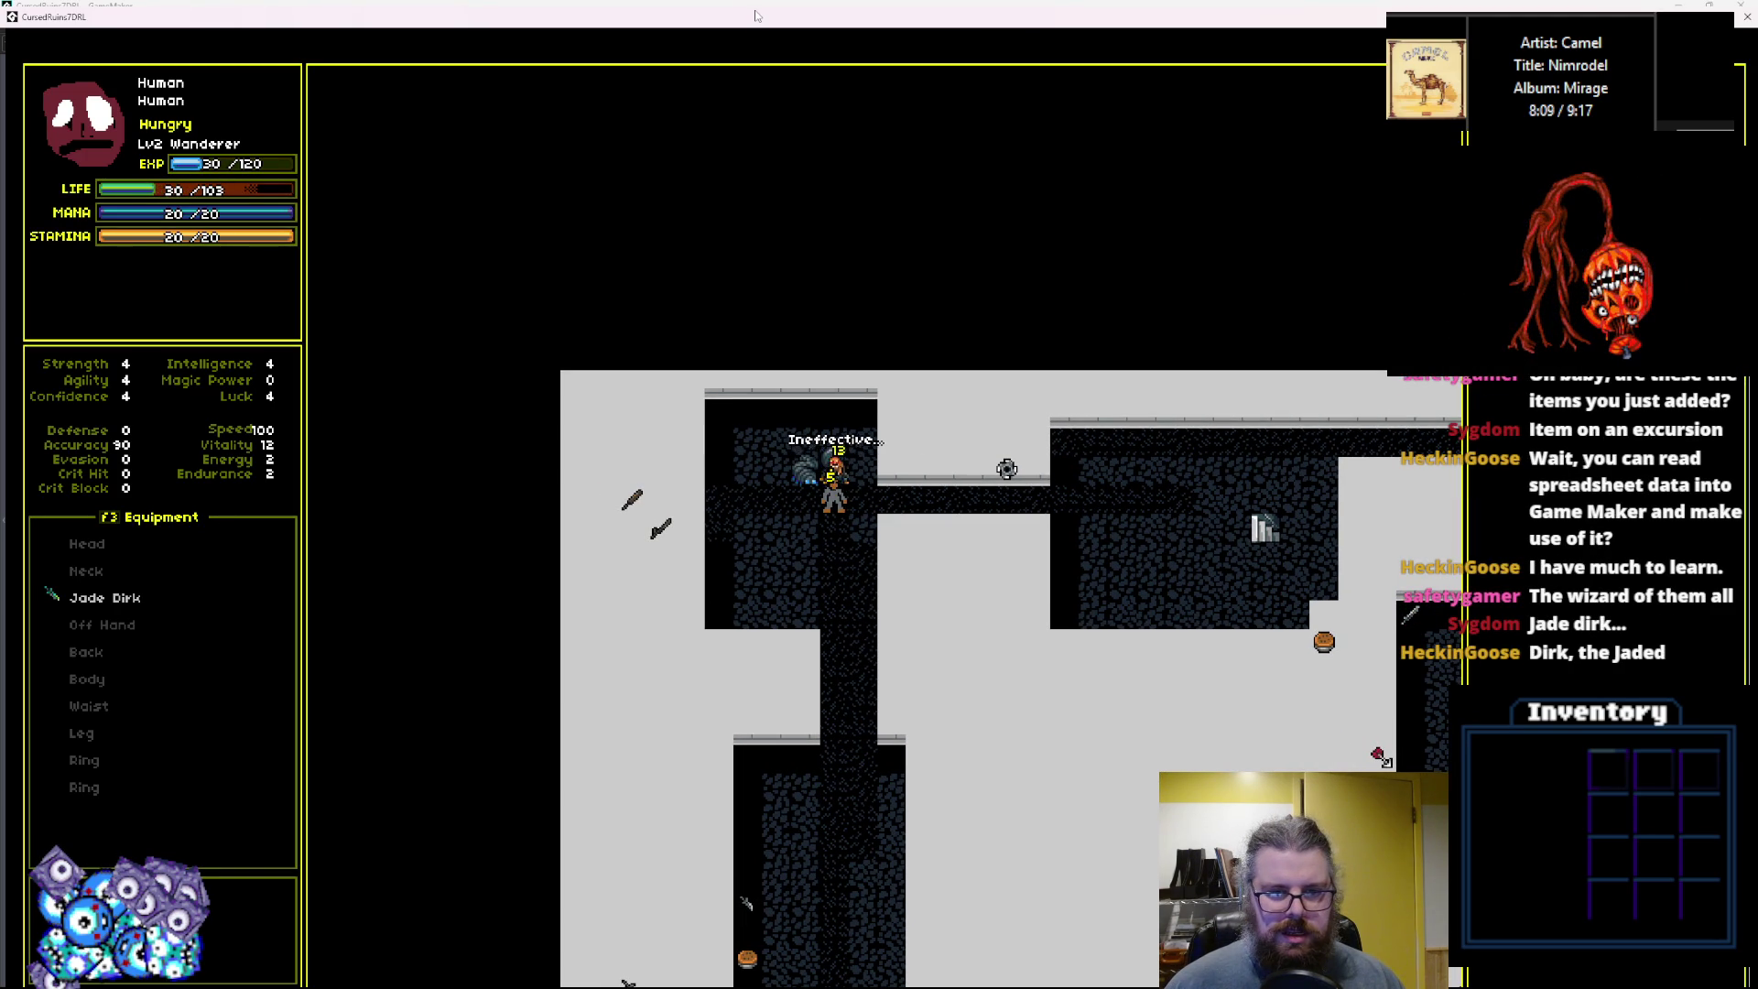
pyautogui.press('Left')
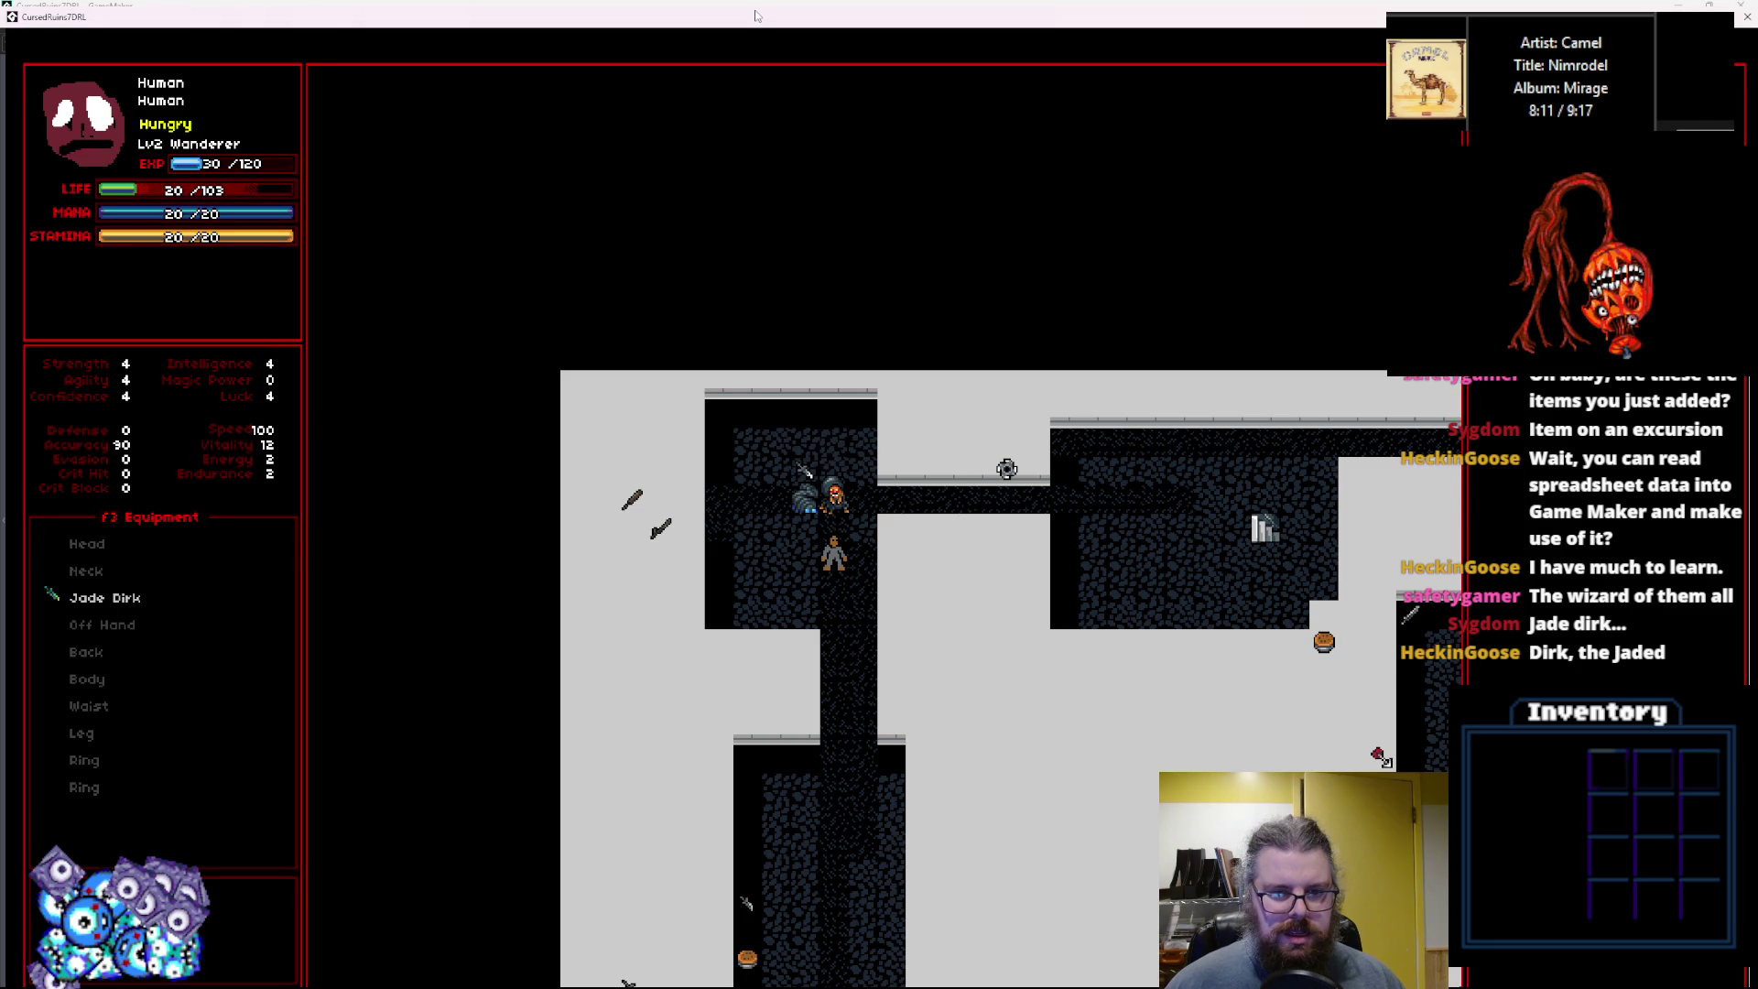
pyautogui.press('Down')
pyautogui.press('Down')
pyautogui.press('Down')
pyautogui.press('Down')
pyautogui.press('Down')
pyautogui.press('Down')
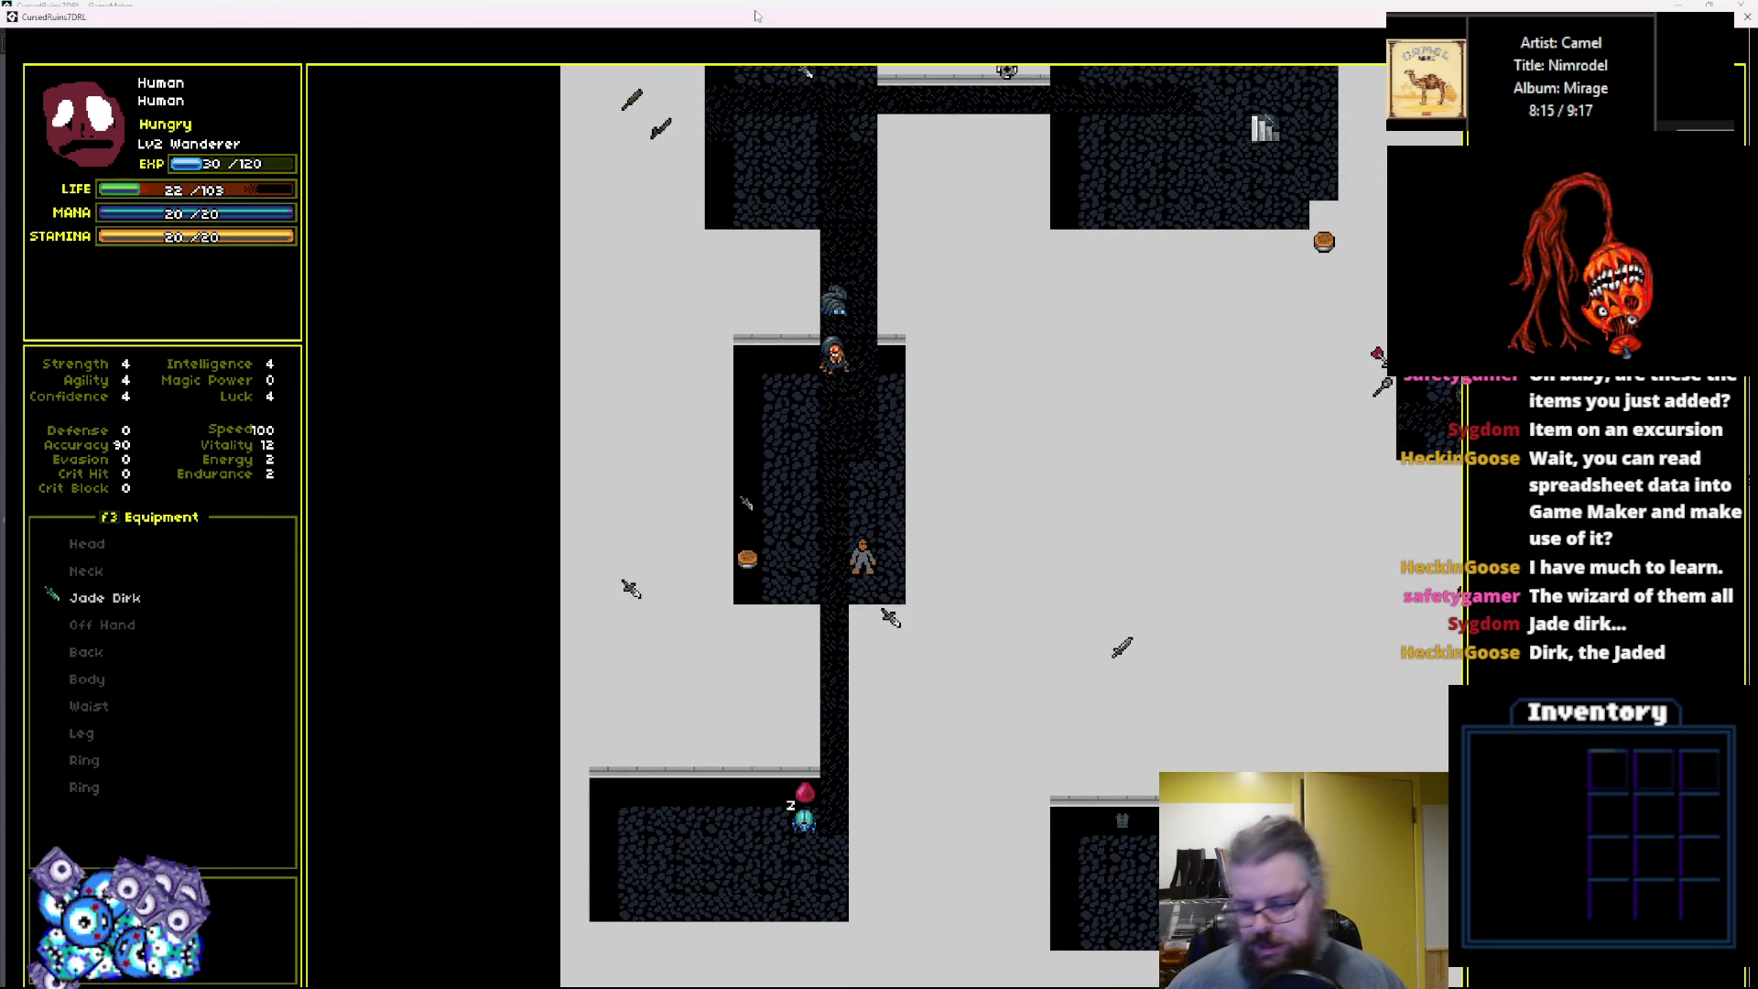
# Take the stairs to the next level and walk around the upper room.
pyautogui.press('>')
pyautogui.press('Up')
pyautogui.press('Up')
pyautogui.press('Up')
pyautogui.press('Up')
pyautogui.press('Up')
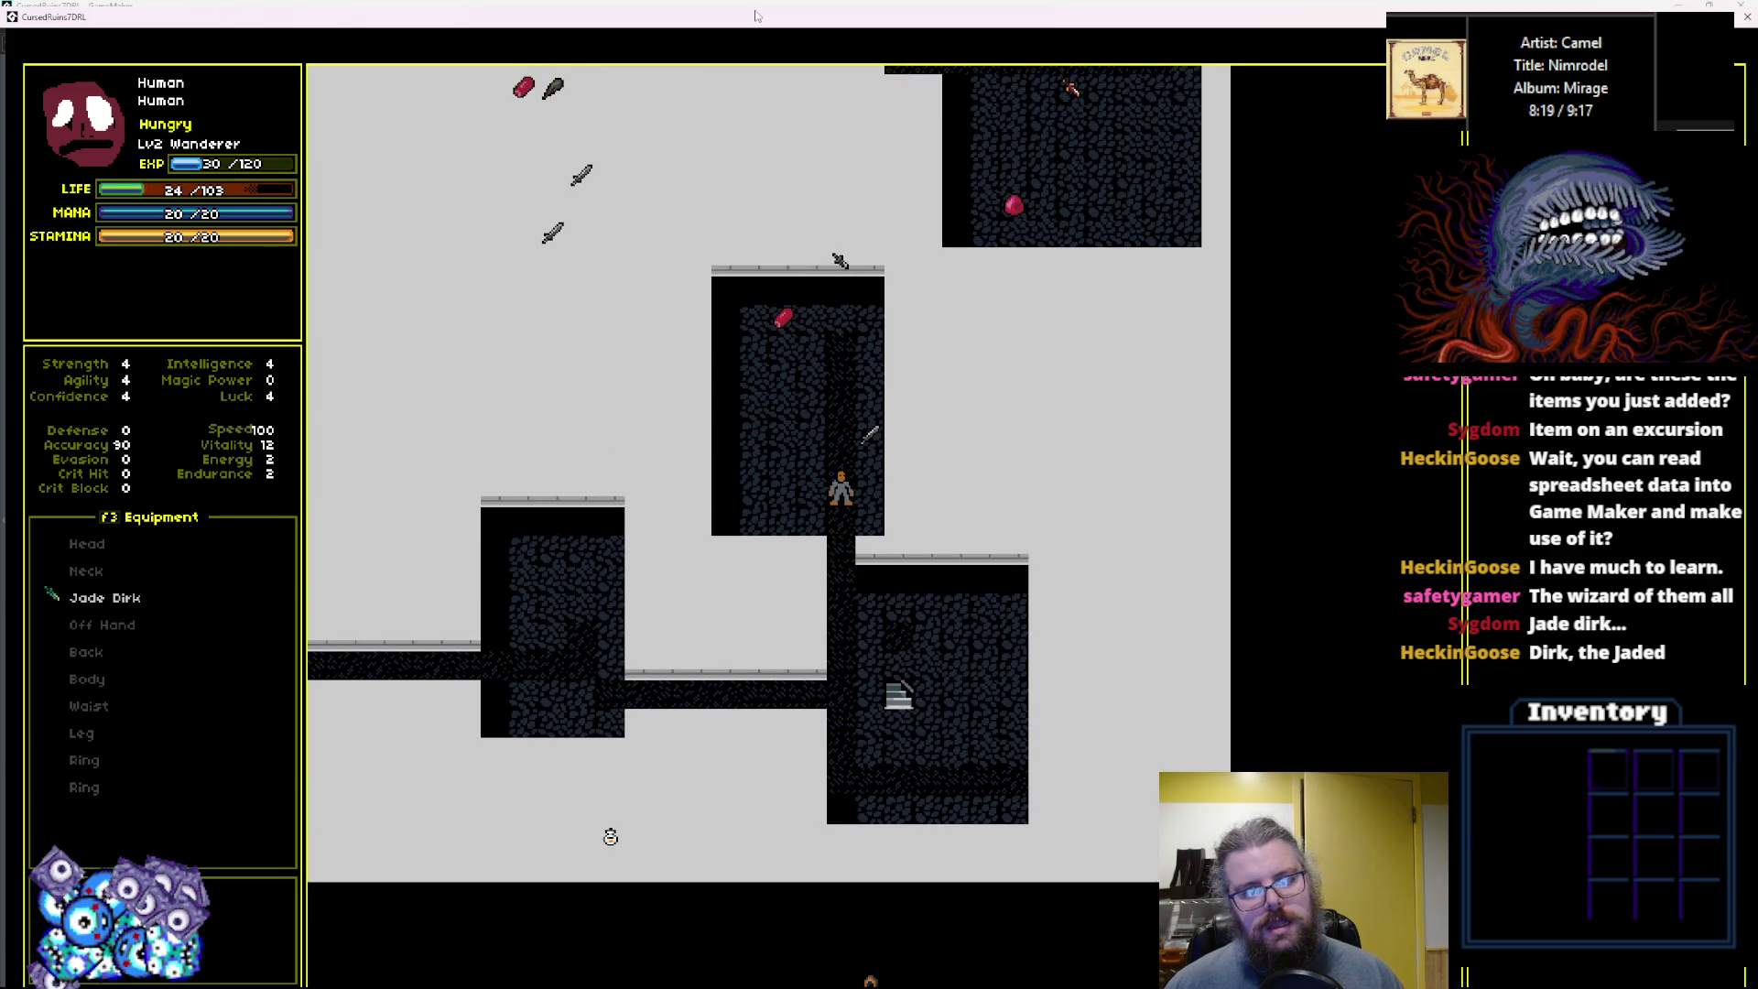
pyautogui.press('Left')
pyautogui.press('Up')
pyautogui.press('Up')
pyautogui.press('Up')
pyautogui.press('Right')
pyautogui.press('Right')
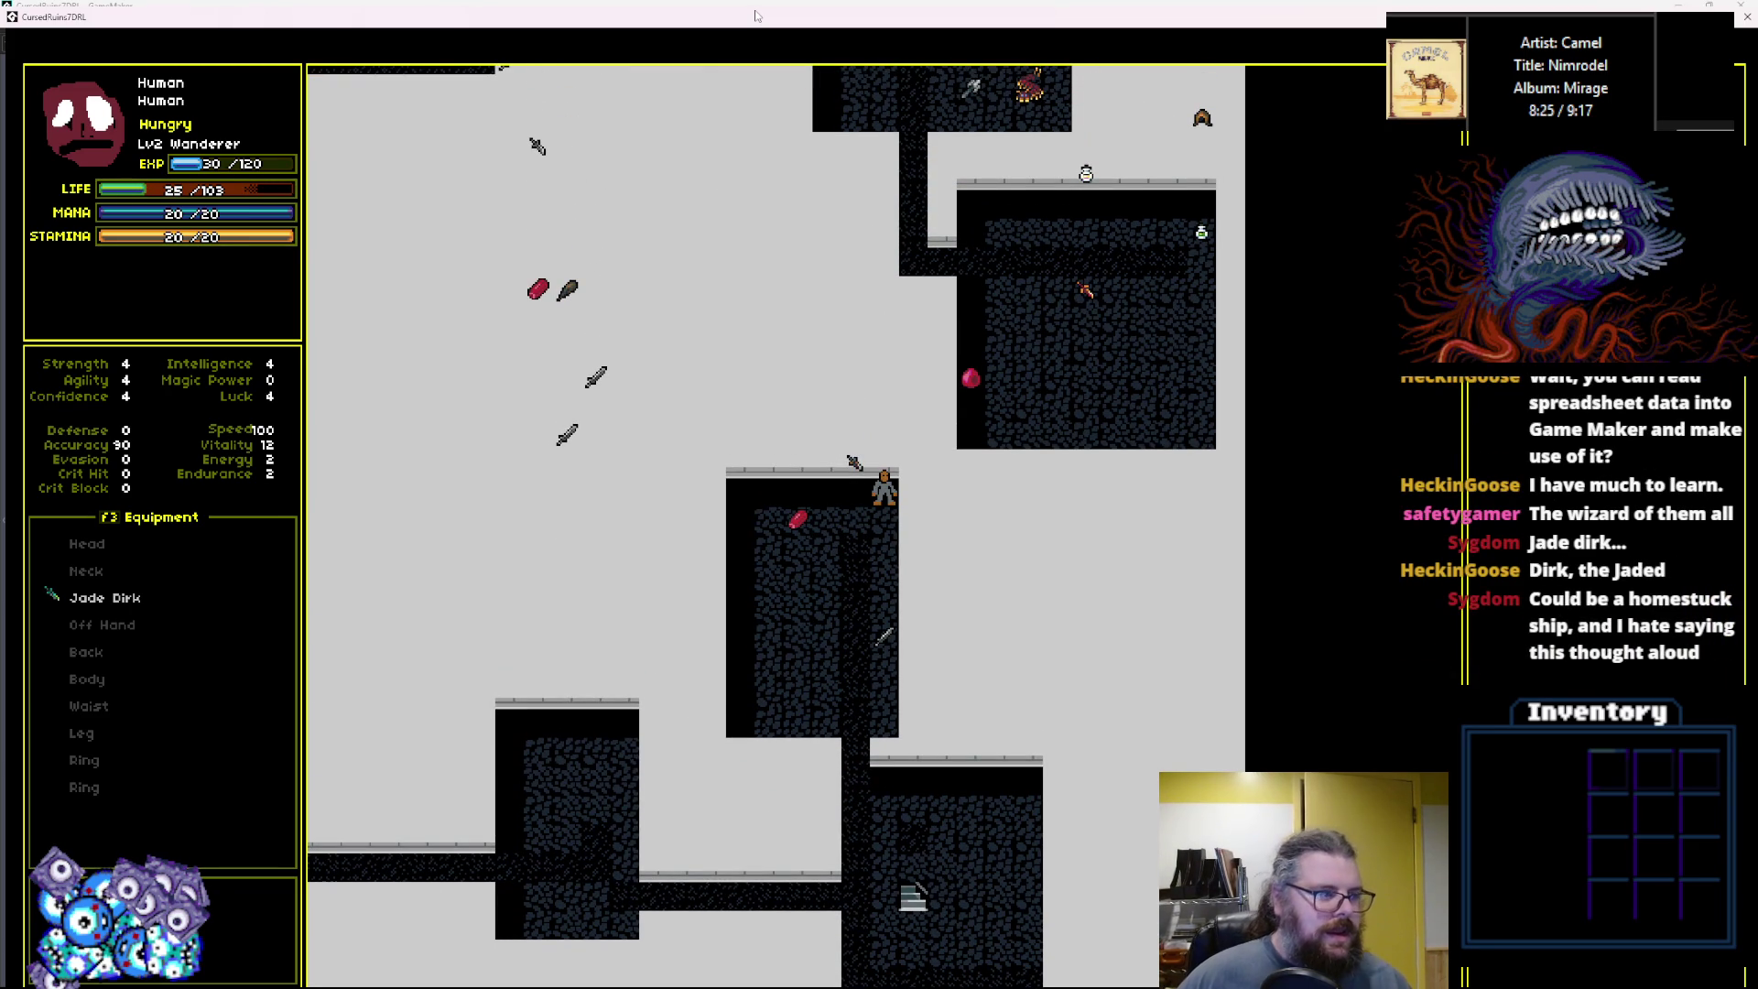
pyautogui.press('Down')
pyautogui.press('Left')
pyautogui.press('Down')
pyautogui.press('Left')
pyautogui.press('Down')
pyautogui.press('Left')
pyautogui.press('Down')
pyautogui.press('Left')
pyautogui.press('Down')
pyautogui.press('Left')
pyautogui.press('Down')
pyautogui.press('Right')
pyautogui.press('Down')
pyautogui.press('Right')
pyautogui.press('Down')
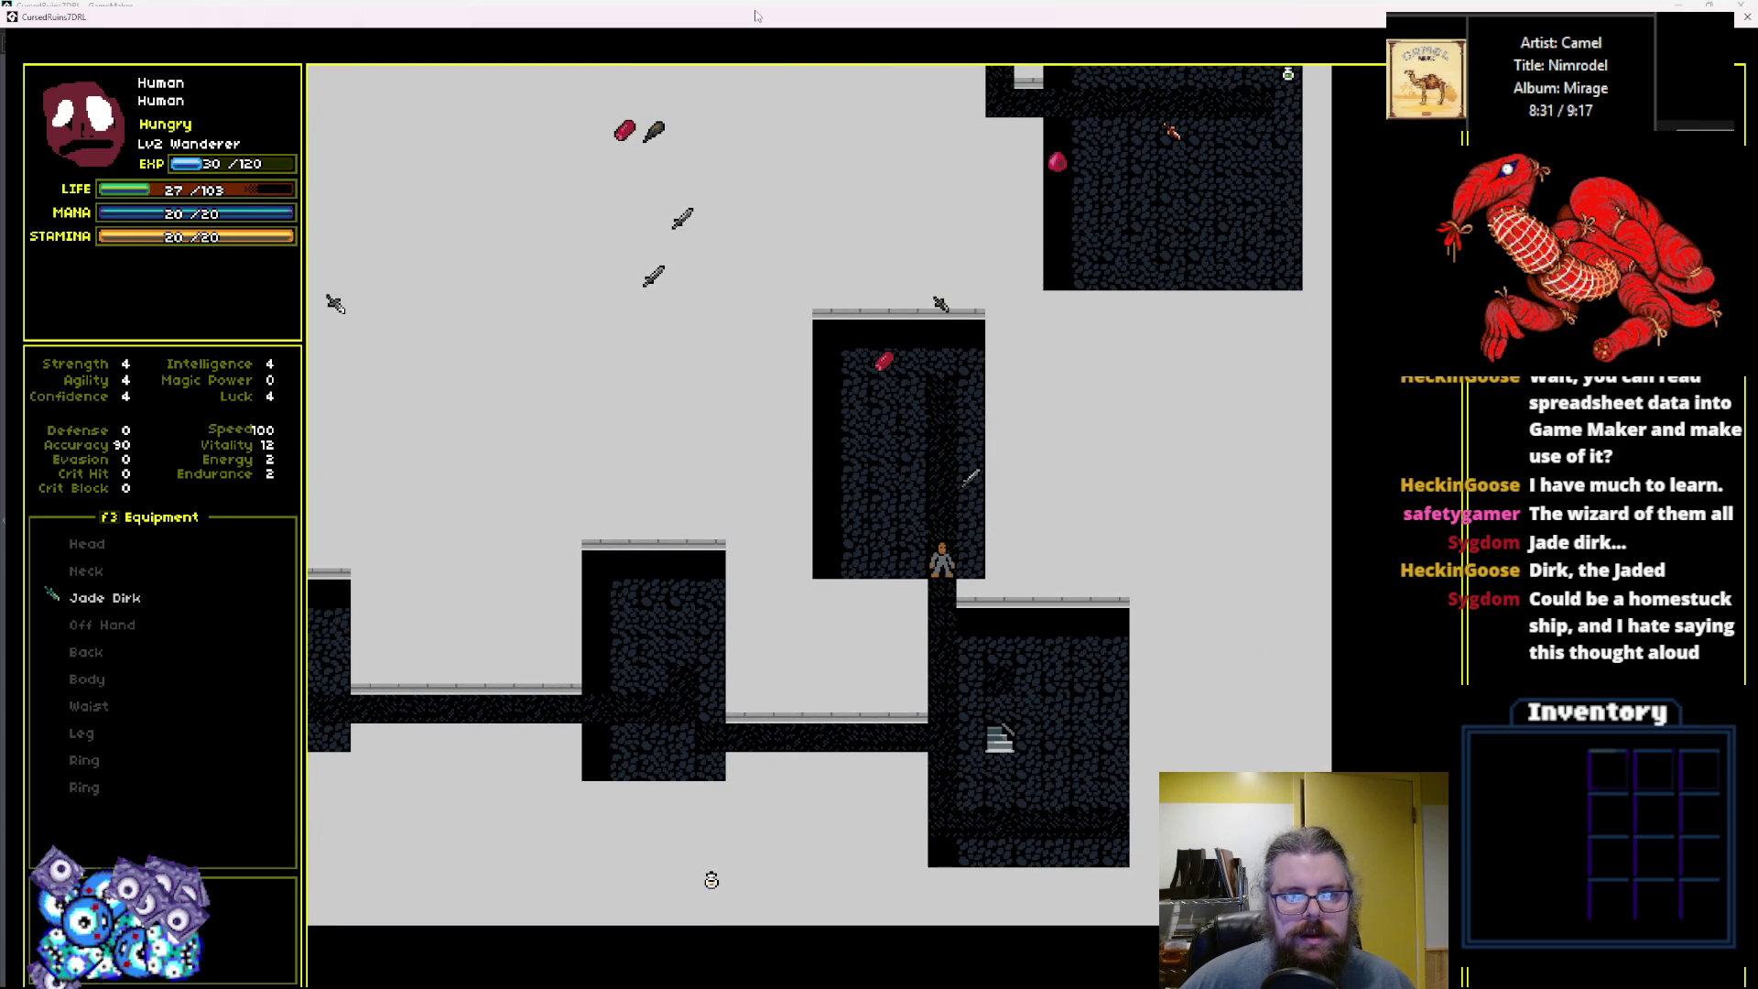
# Walk down the dark passage, left along the corridor, and up the long corridor.
pyautogui.press('Down')
pyautogui.press('Down')
pyautogui.press('Down')
pyautogui.press('Left')
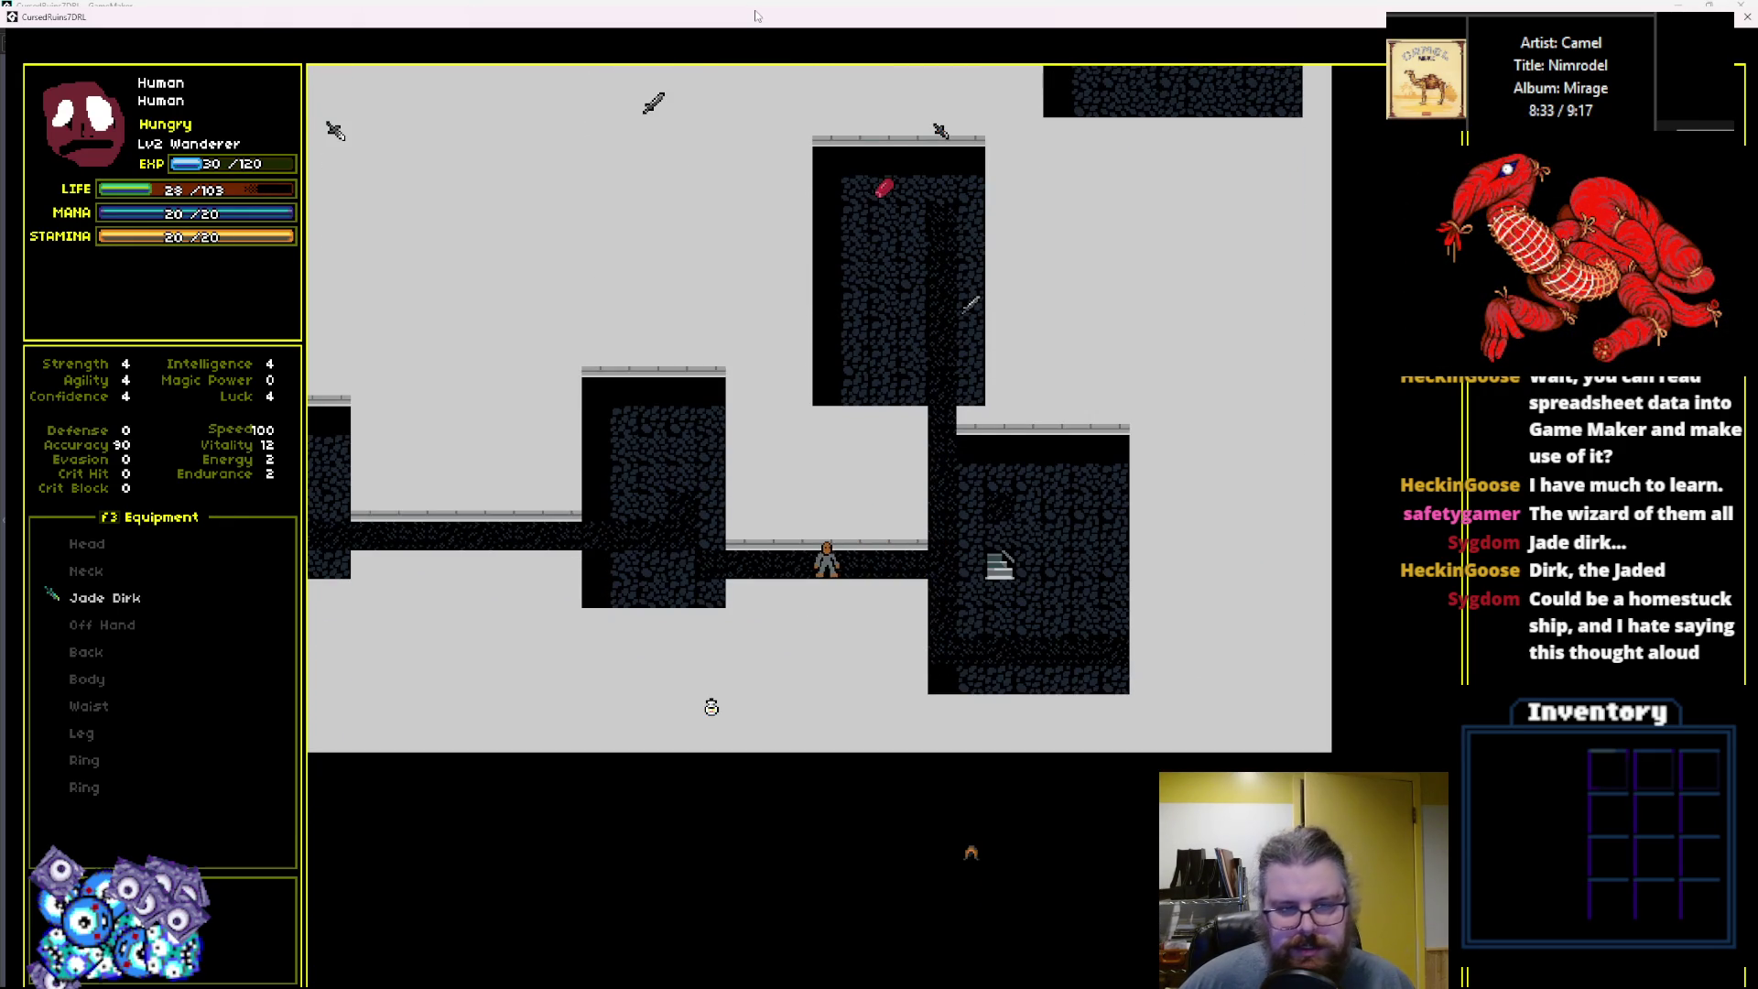
pyautogui.press('Left')
pyautogui.press('Left')
pyautogui.press('Left')
pyautogui.press('Up')
pyautogui.press('Left')
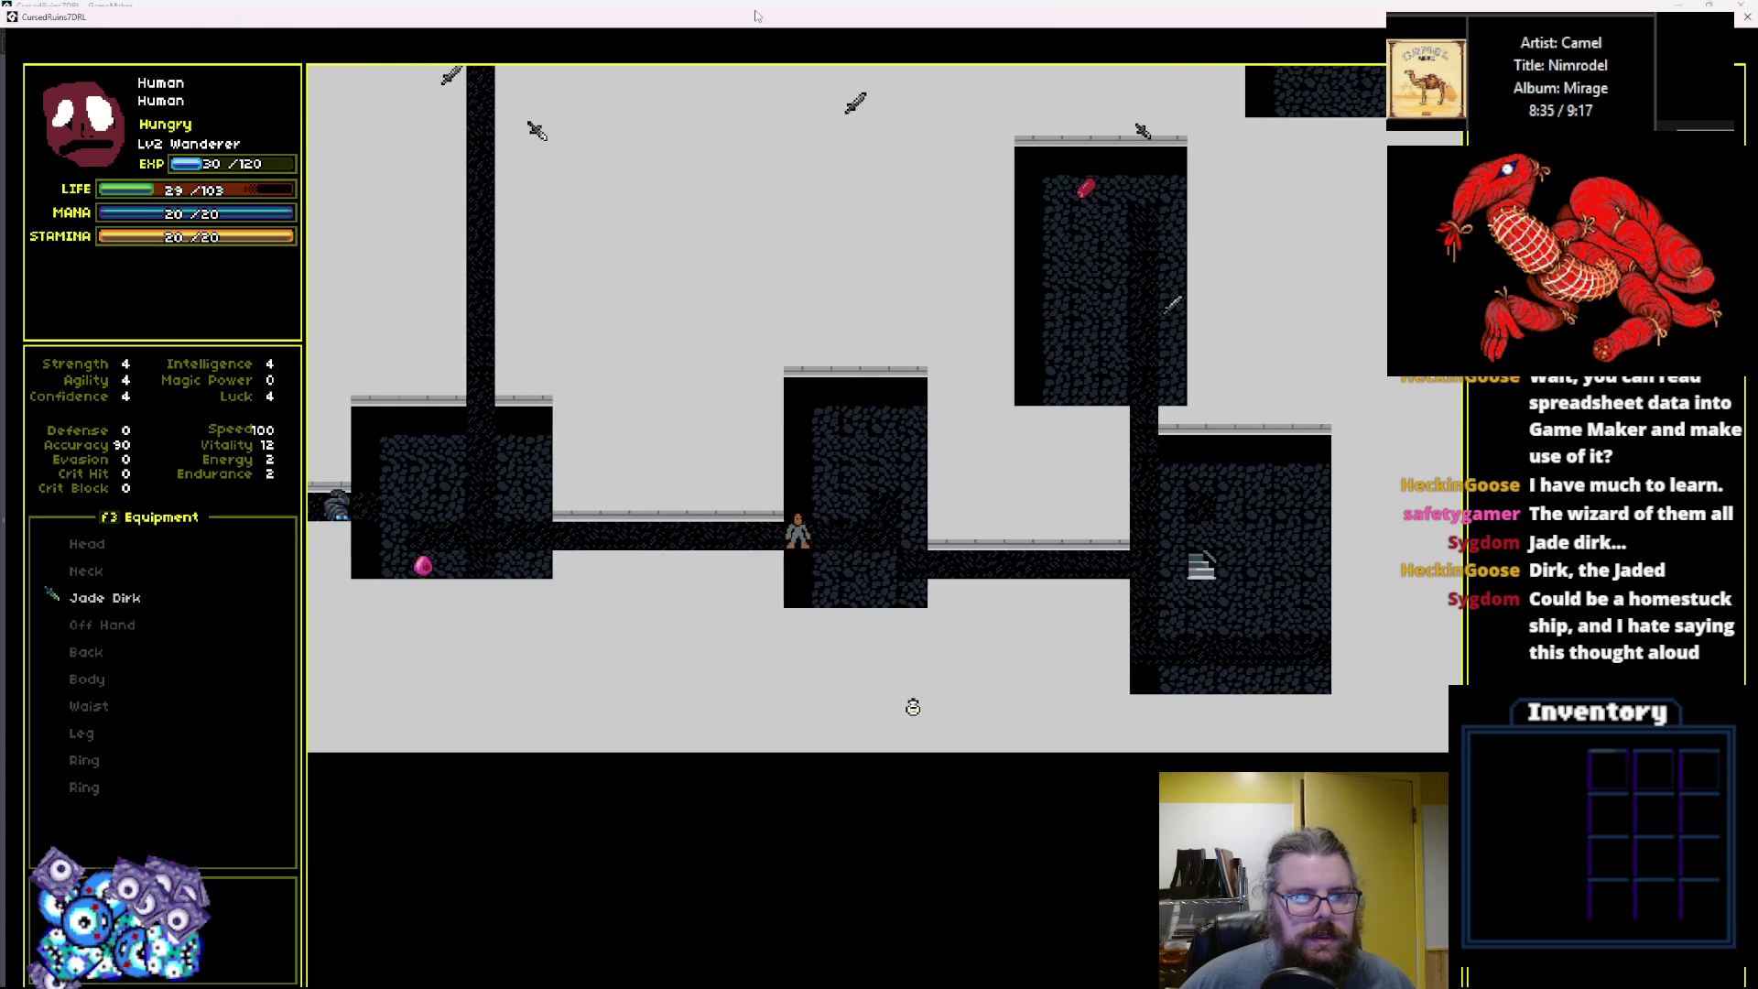
pyautogui.press('Left')
pyautogui.press('Left')
pyautogui.press('Left')
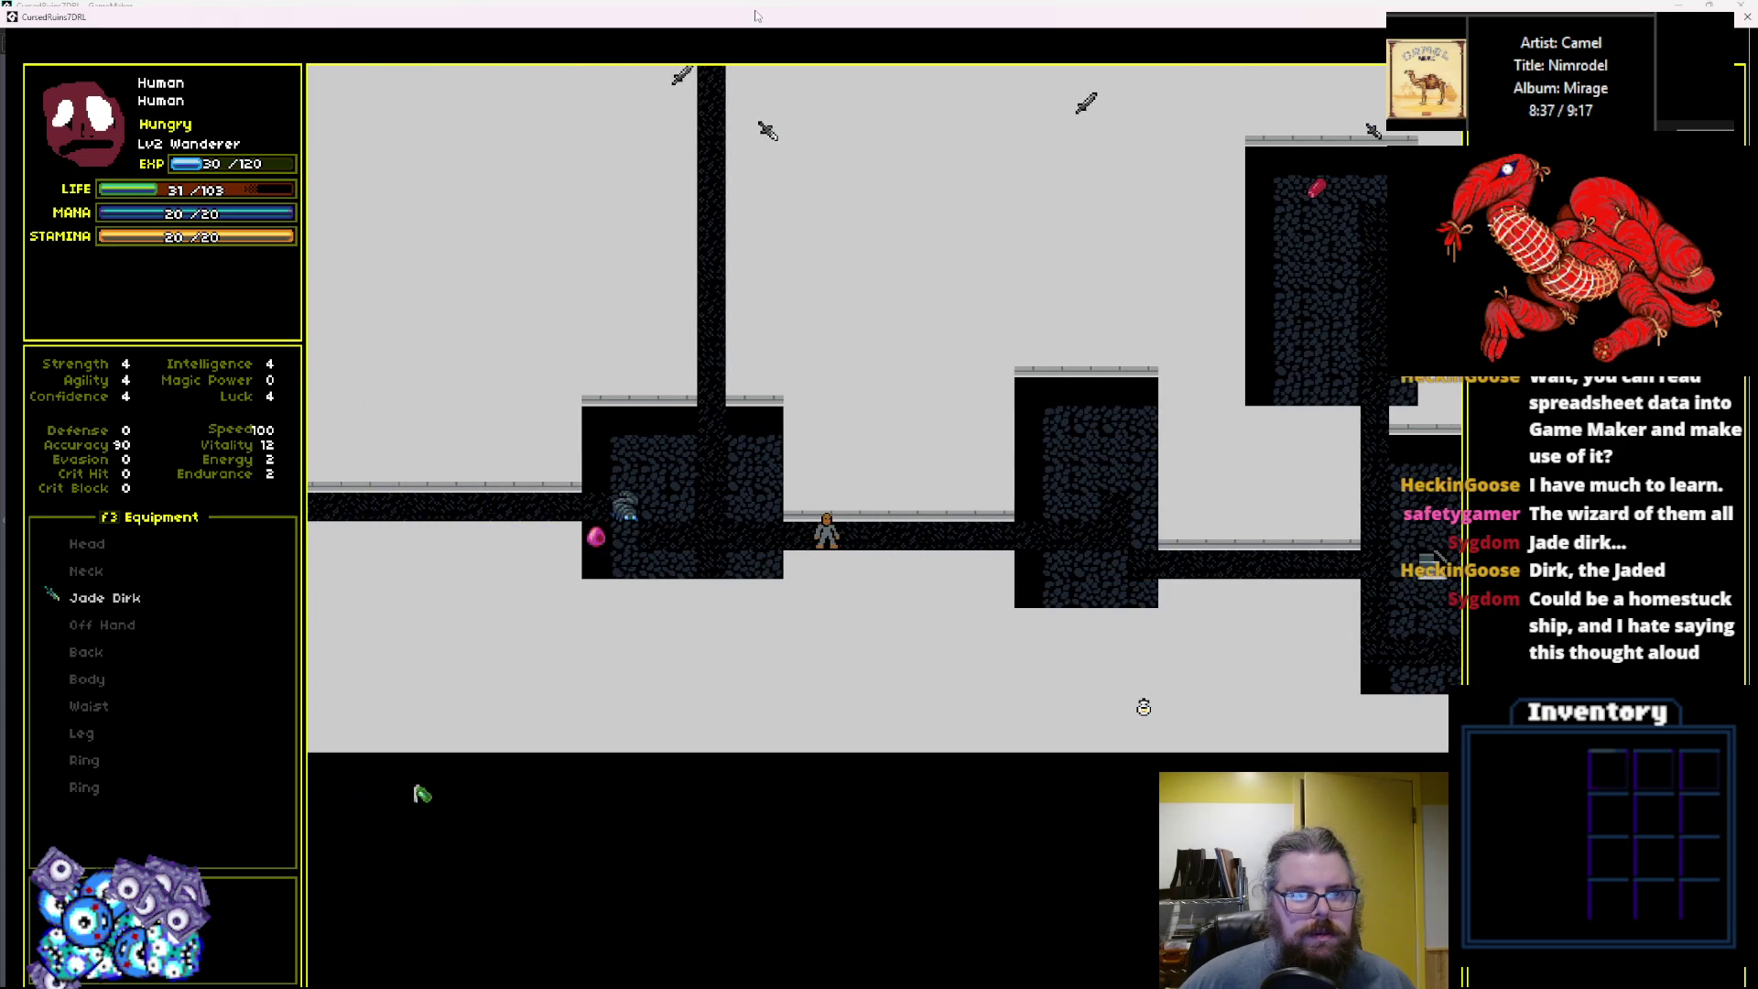
pyautogui.press('Left')
pyautogui.press('Left')
pyautogui.press('Left')
pyautogui.press('Up')
pyautogui.press('Up')
pyautogui.press('Up')
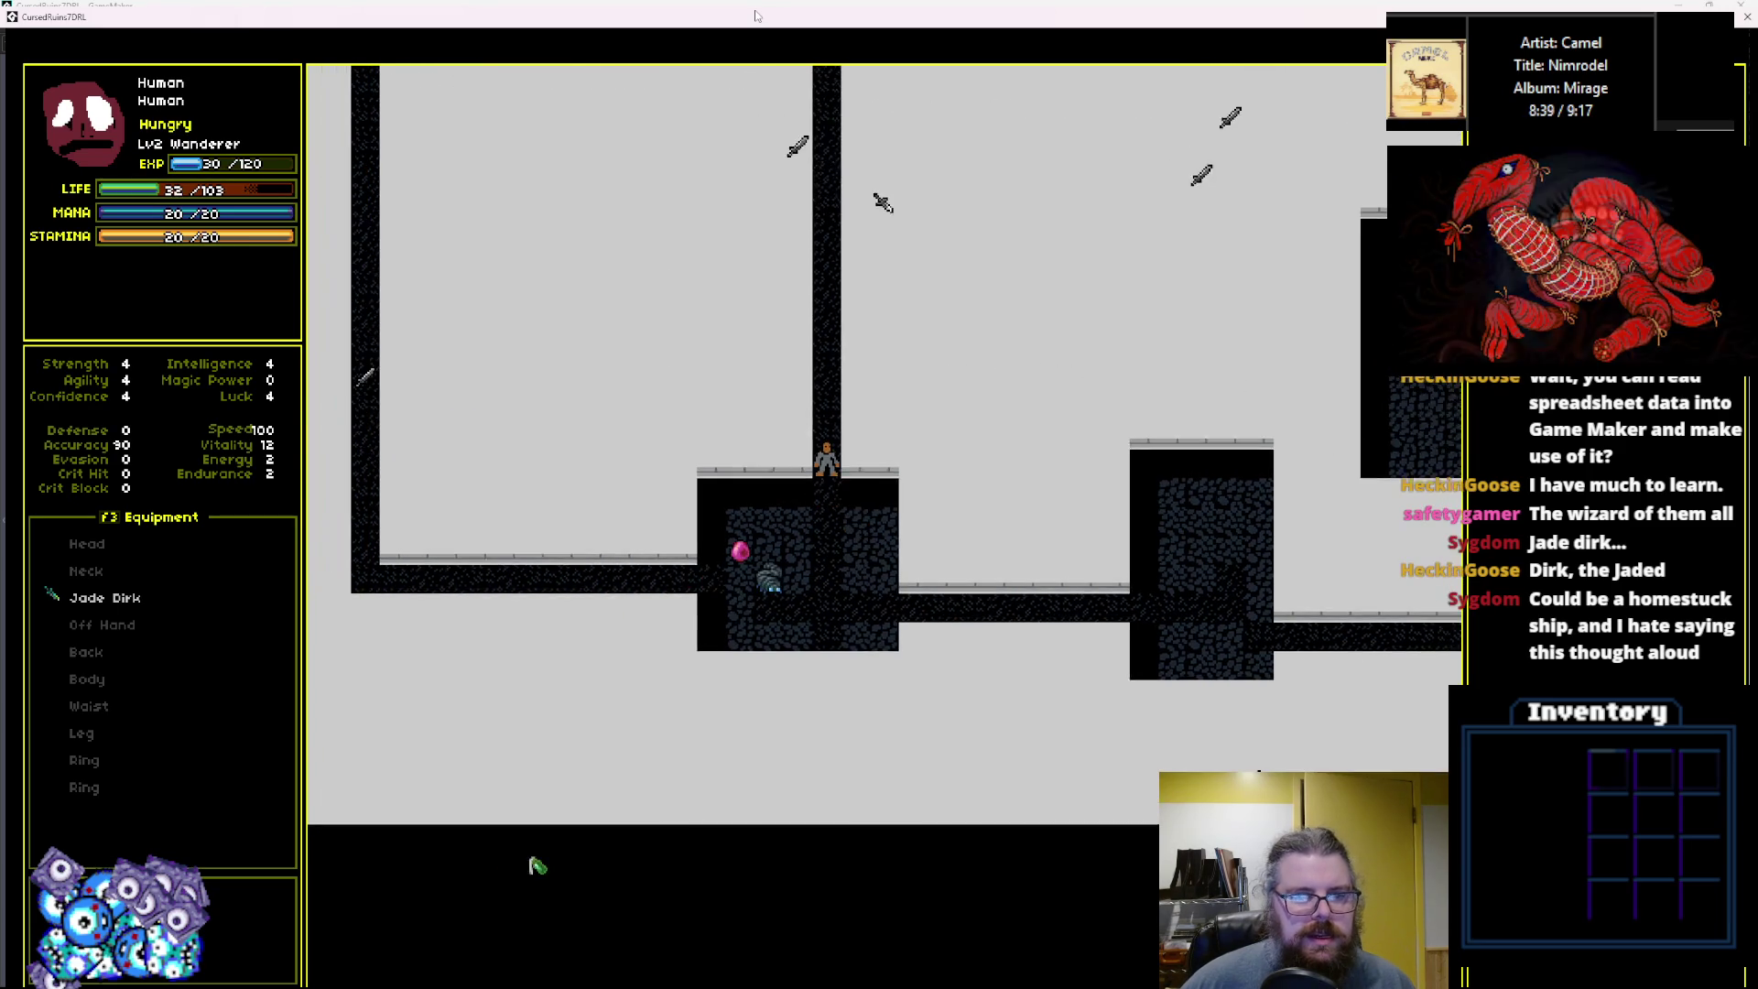
pyautogui.press('Up')
pyautogui.press('Up')
pyautogui.press('Up')
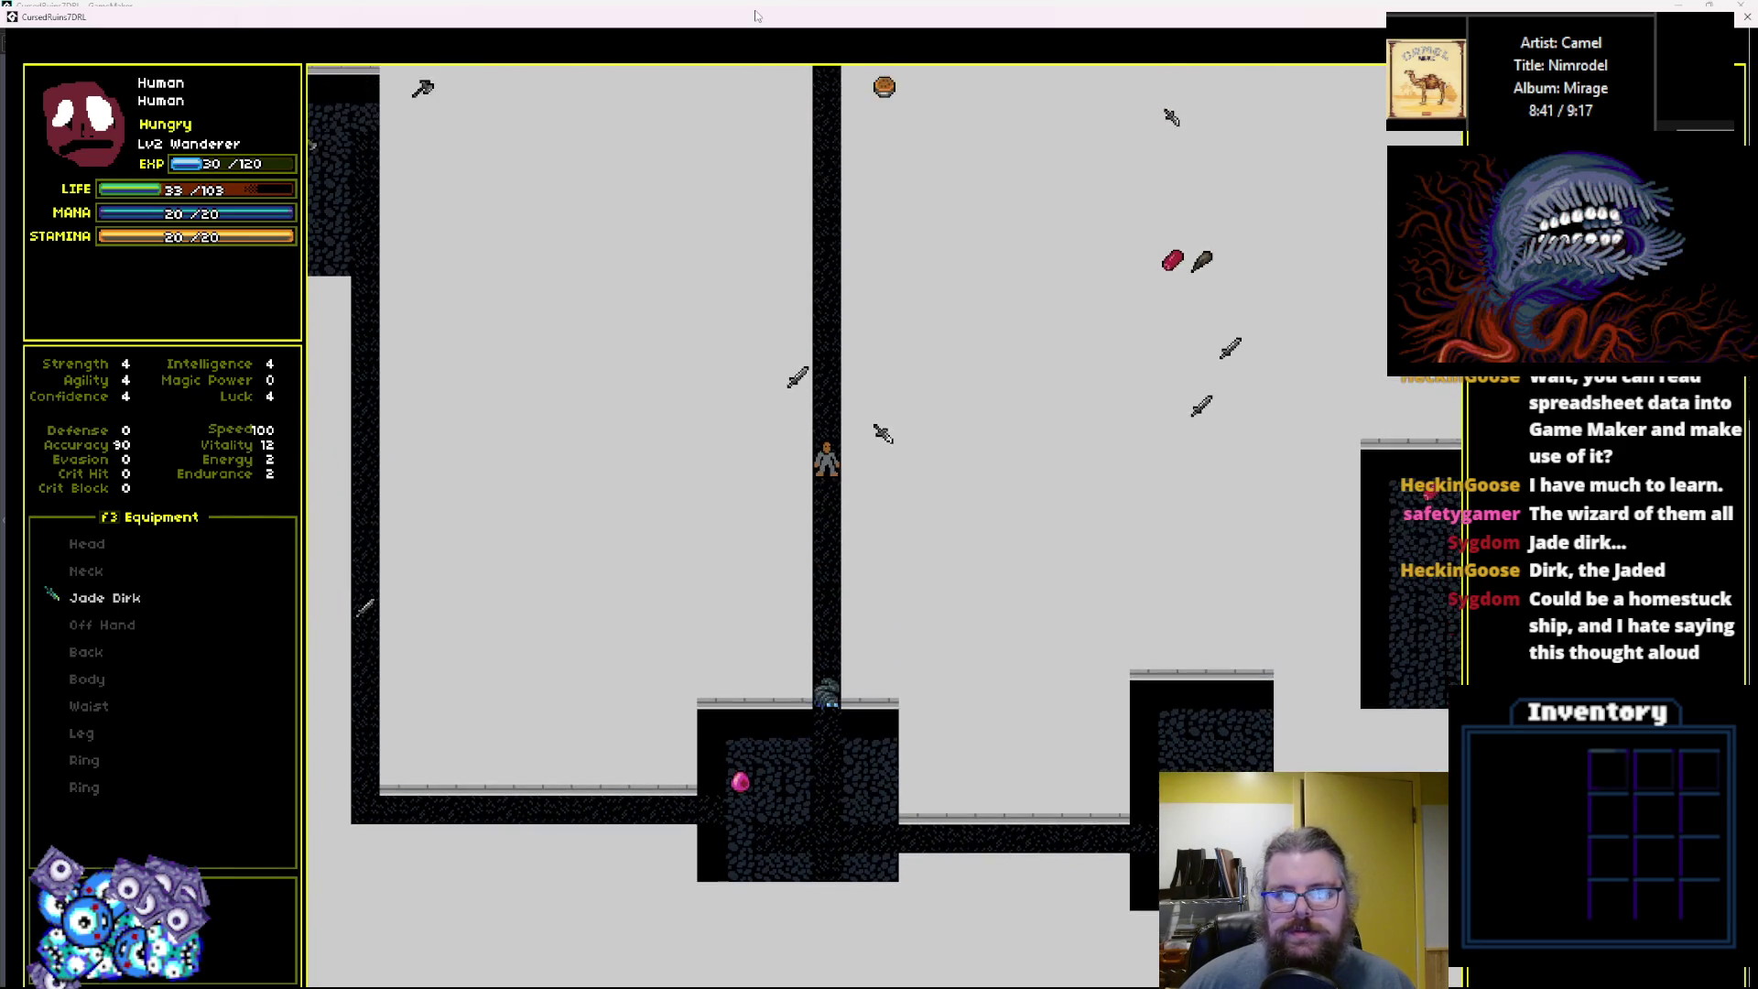
pyautogui.press('Up')
pyautogui.press('Up')
pyautogui.press('Up')
pyautogui.press('Up')
pyautogui.press('Up')
pyautogui.press('Up')
pyautogui.press('Right')
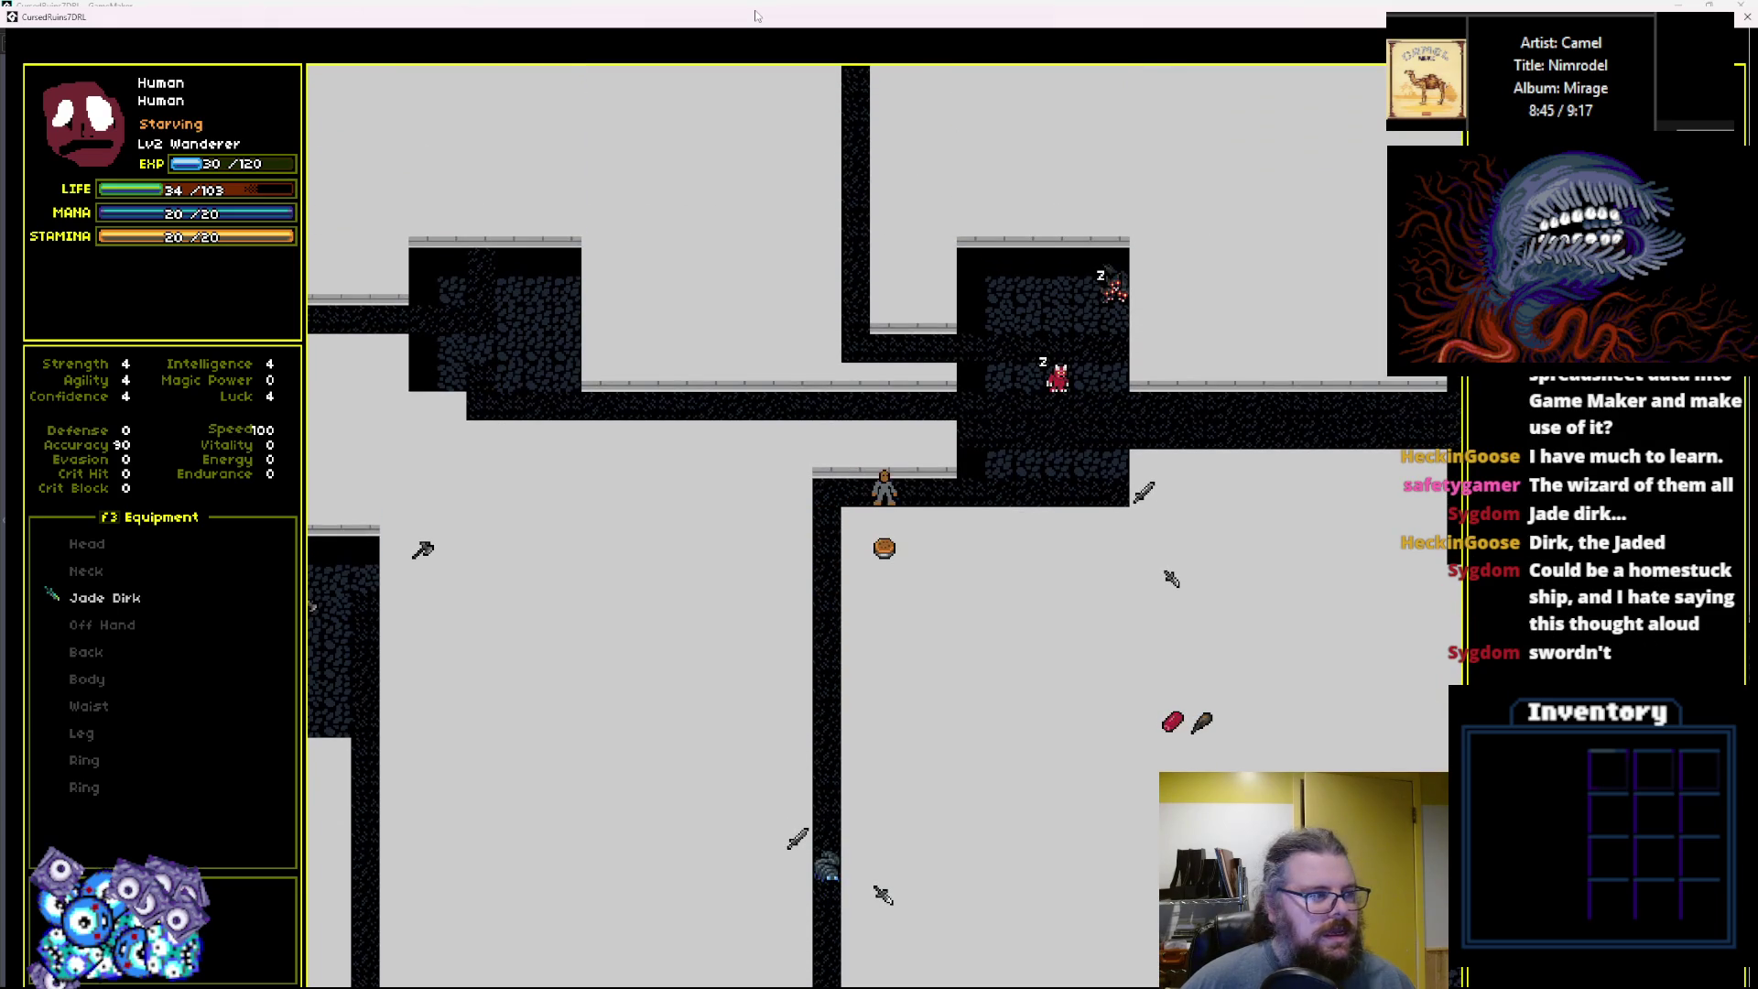
# Fight the group of enemies until the hero dies, then shrink the full-screen game window.
pyautogui.press('Right')
pyautogui.press('Right')
pyautogui.press('Right')
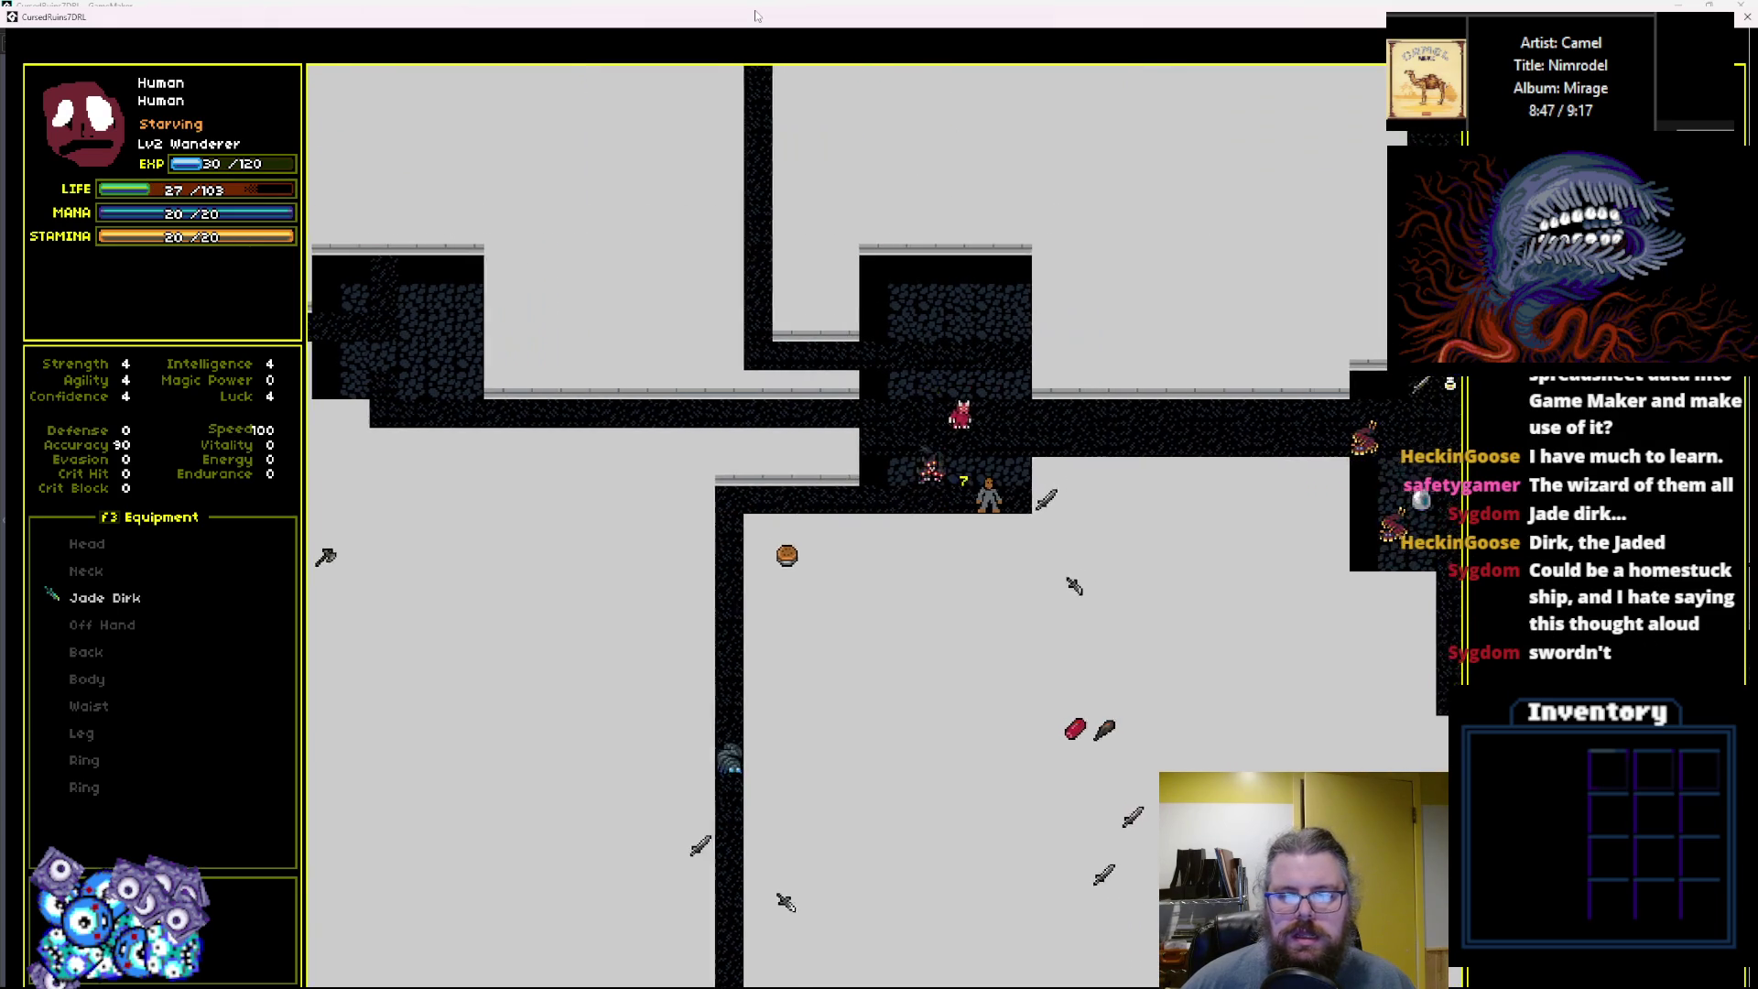
pyautogui.press('Up')
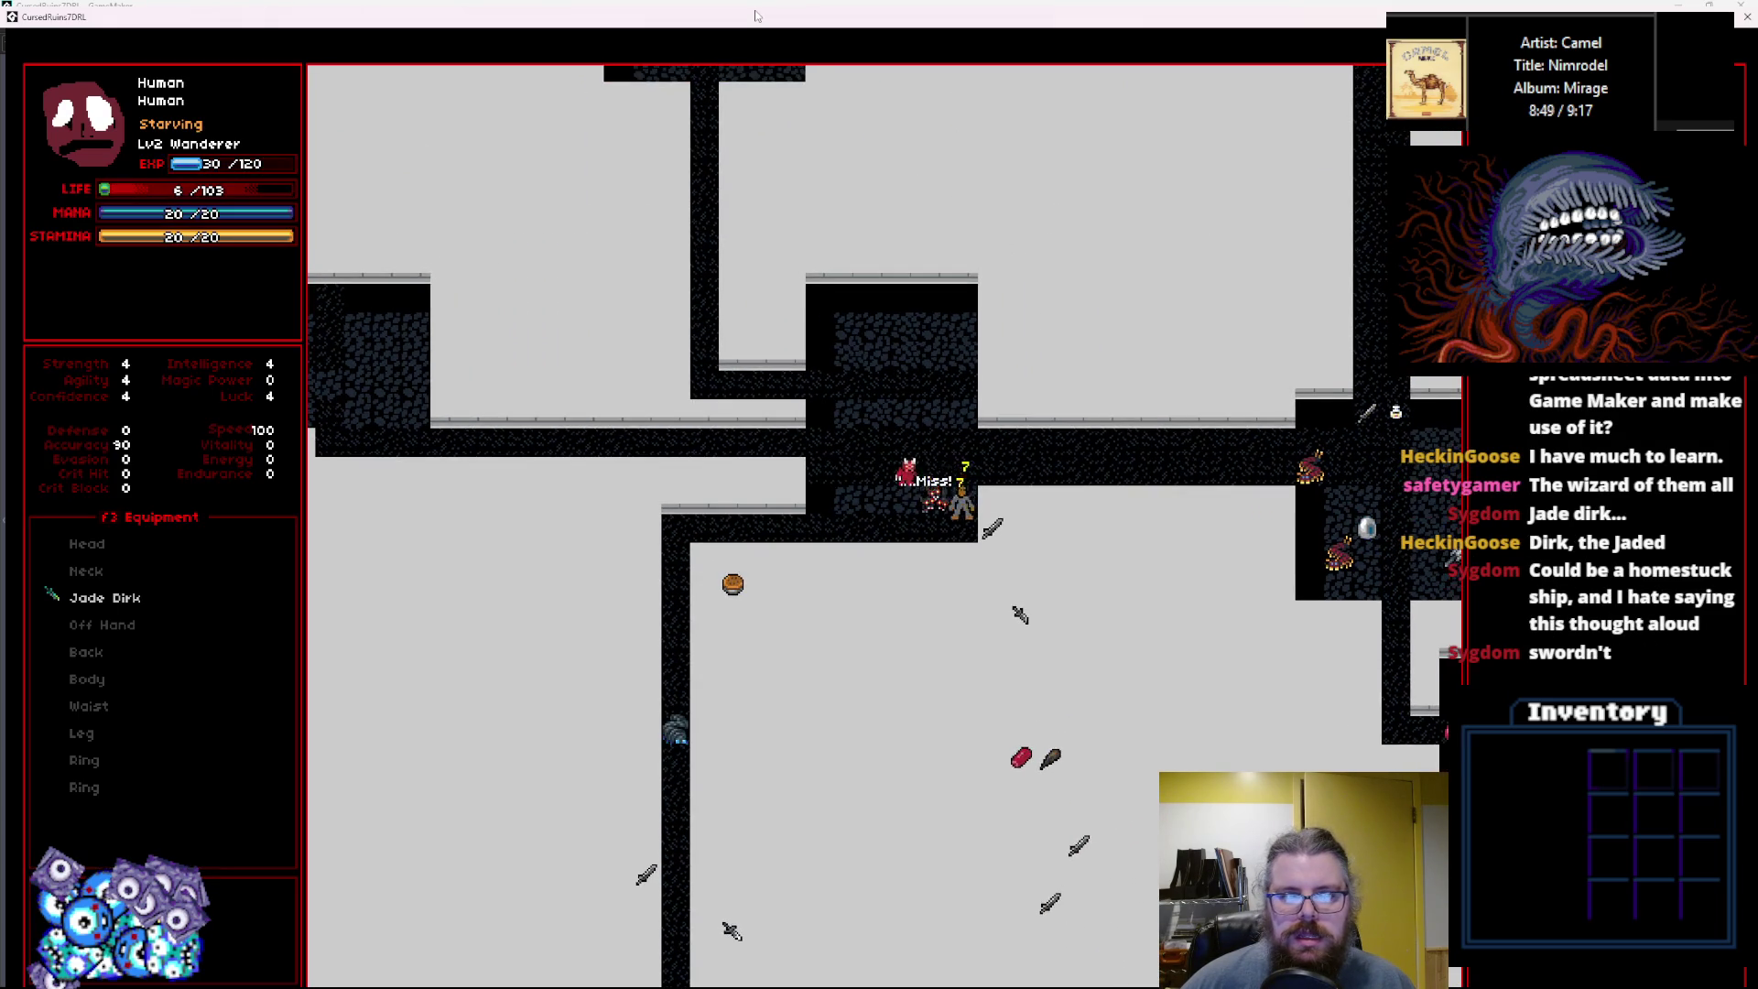
pyautogui.press('Up')
pyautogui.press('Right')
pyautogui.press('Right')
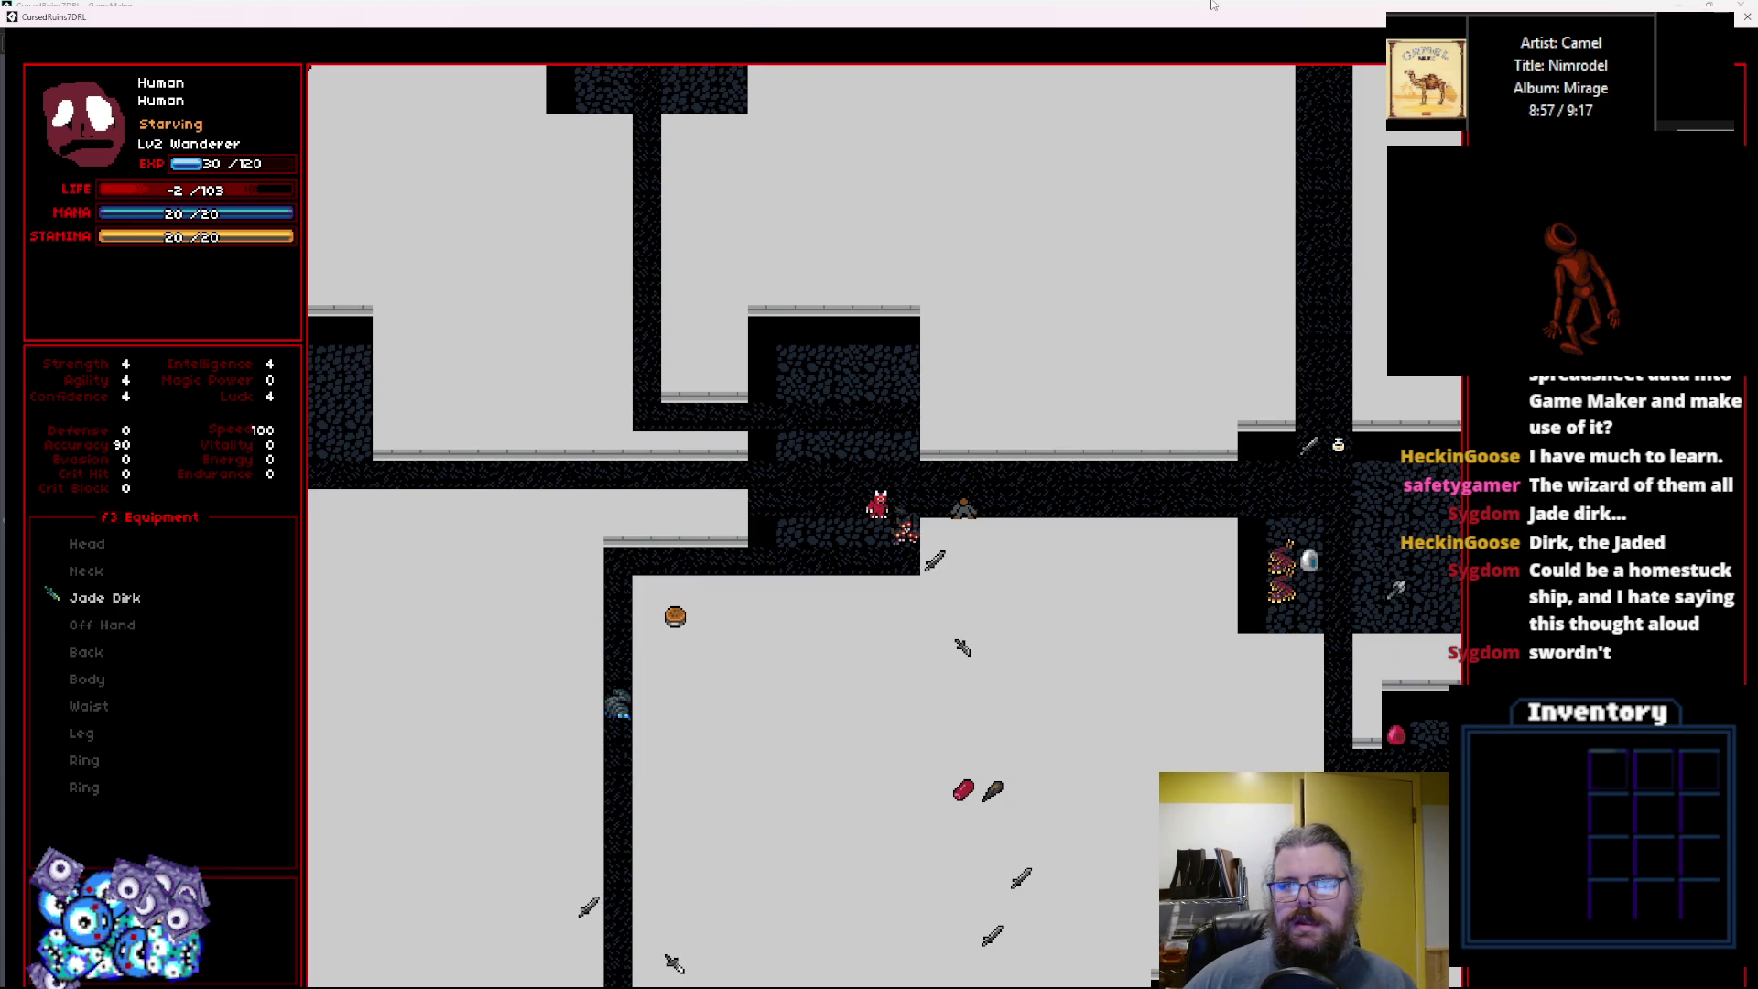
pyautogui.moveTo(1188, 28); pyautogui.dragTo(1133, 192)
# Close the game and cycle through the WORLD Create, level-gen, levelData and spawnCreature code editors.
pyautogui.click(1326, 184)
pyautogui.click(335, 84)
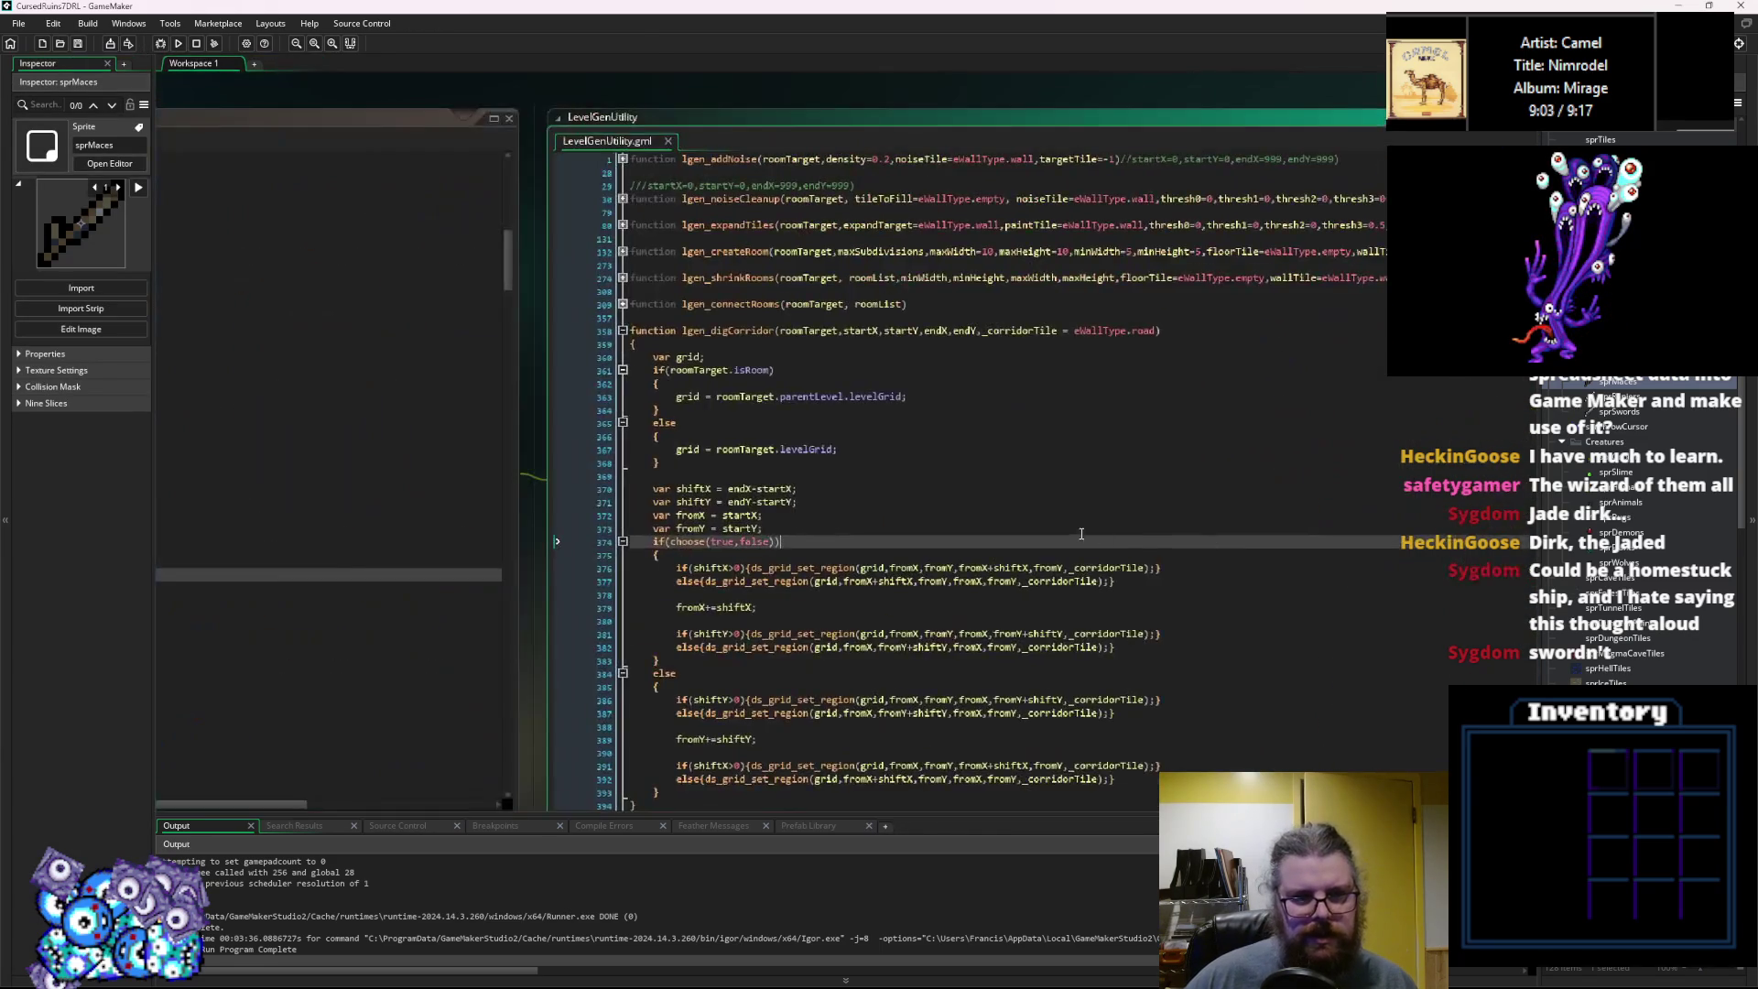
pyautogui.click(1001, 586)
pyautogui.hotkey('ctrl', 'Tab')
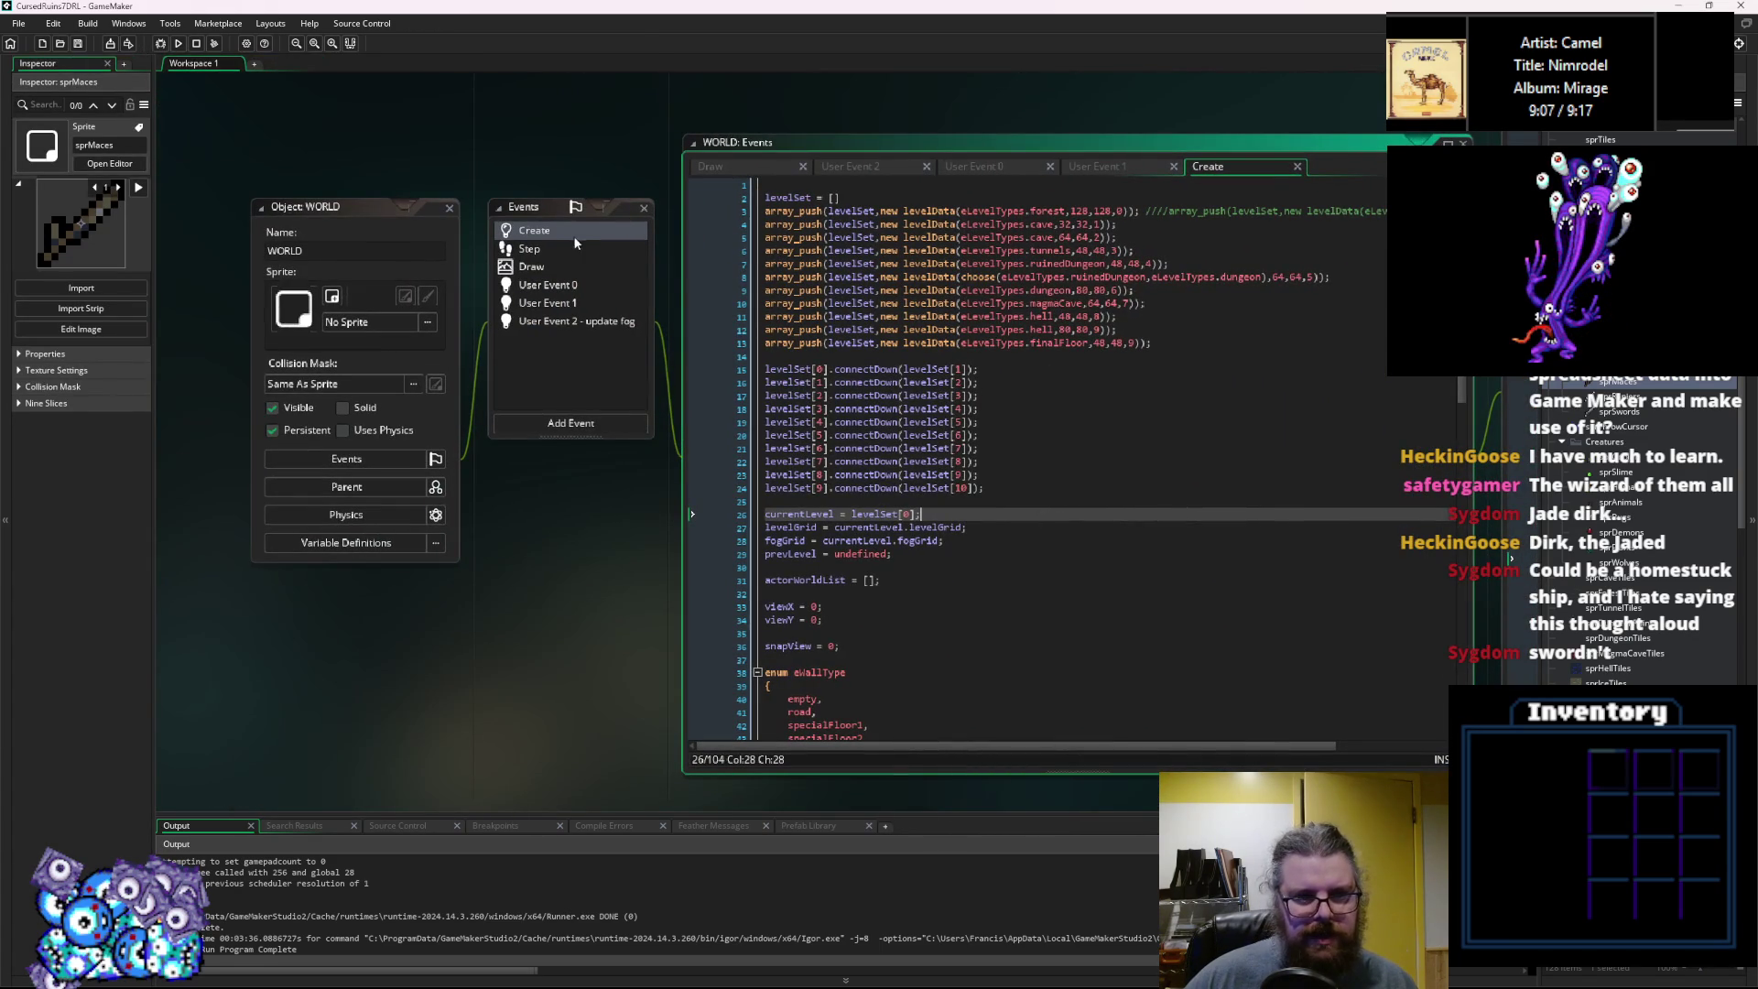
pyautogui.click(934, 520)
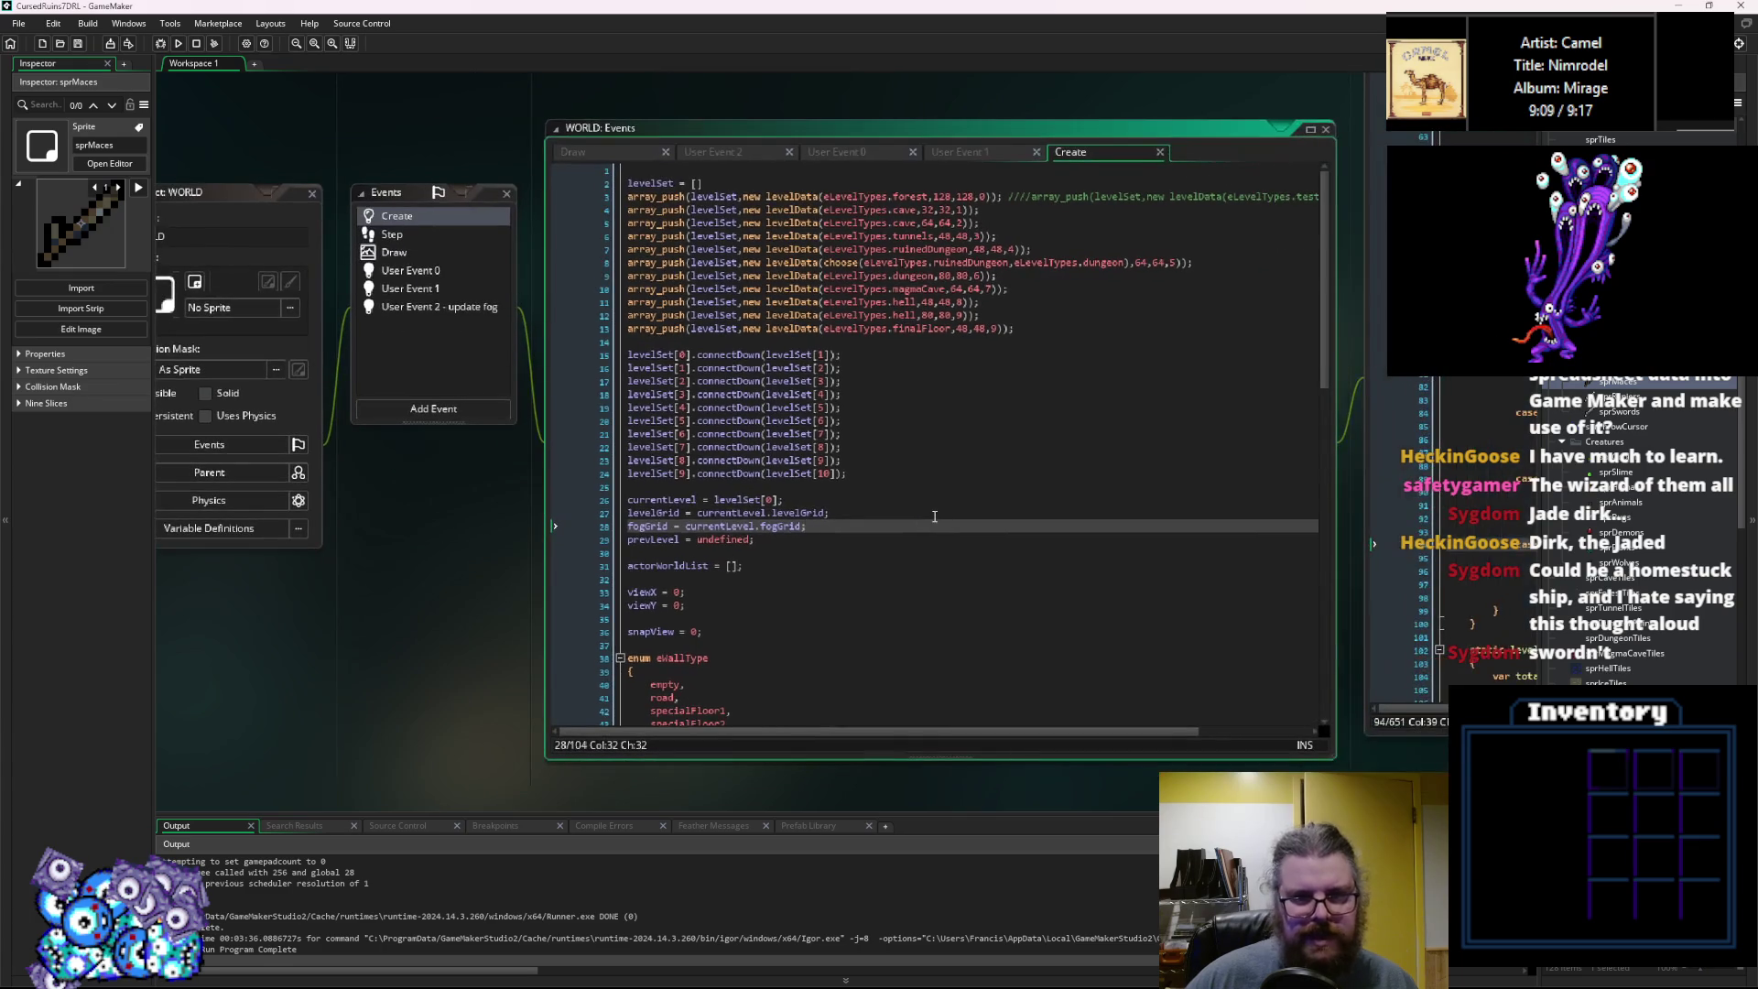
pyautogui.hotkey('ctrl', 'Tab')
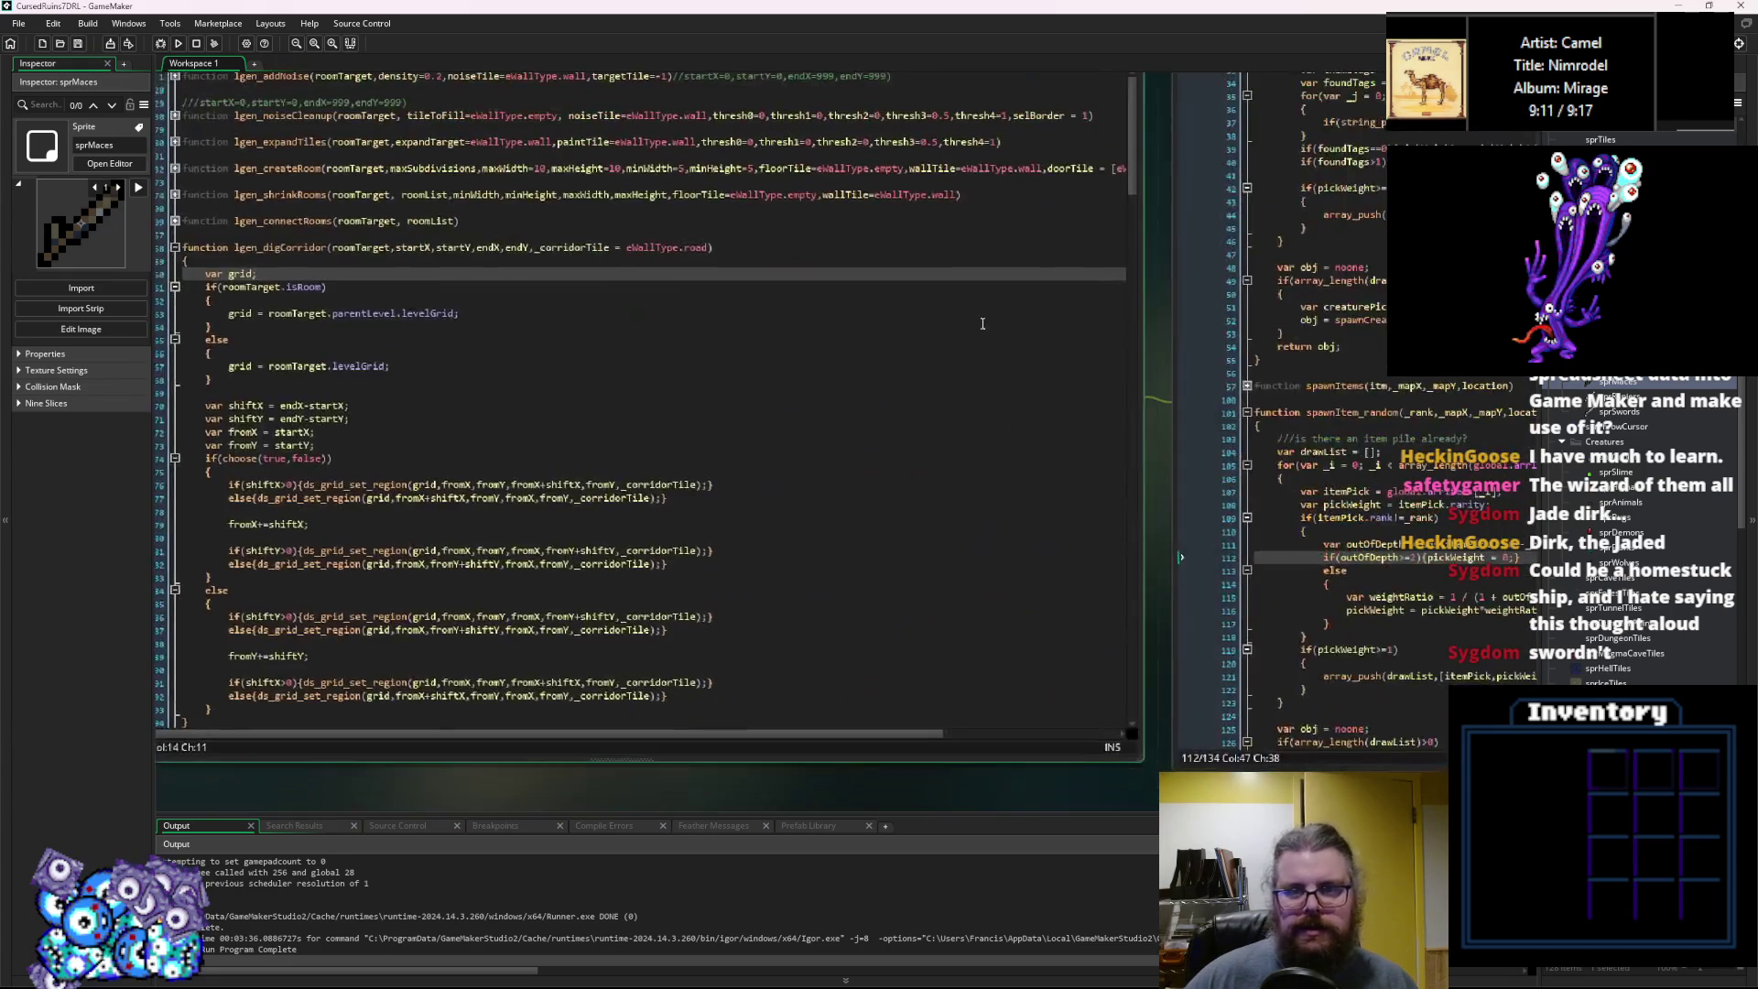
pyautogui.hotkey('ctrl', 'Tab')
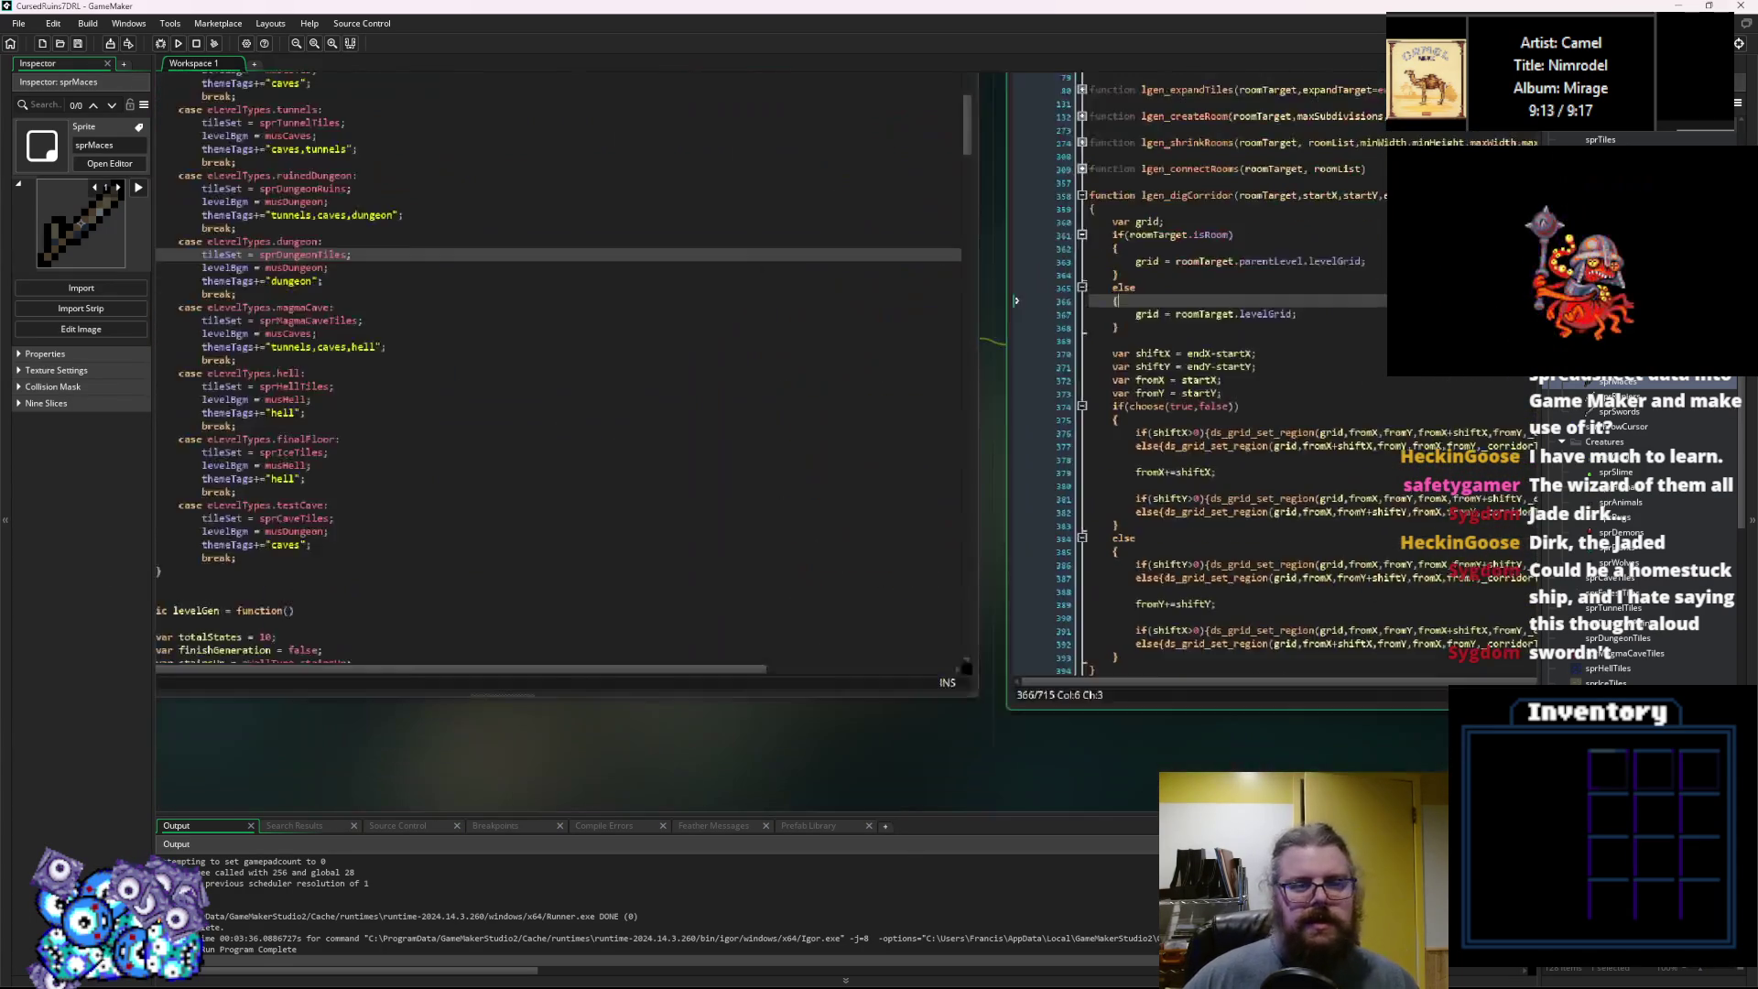
pyautogui.hotkey('ctrl', 'Tab')
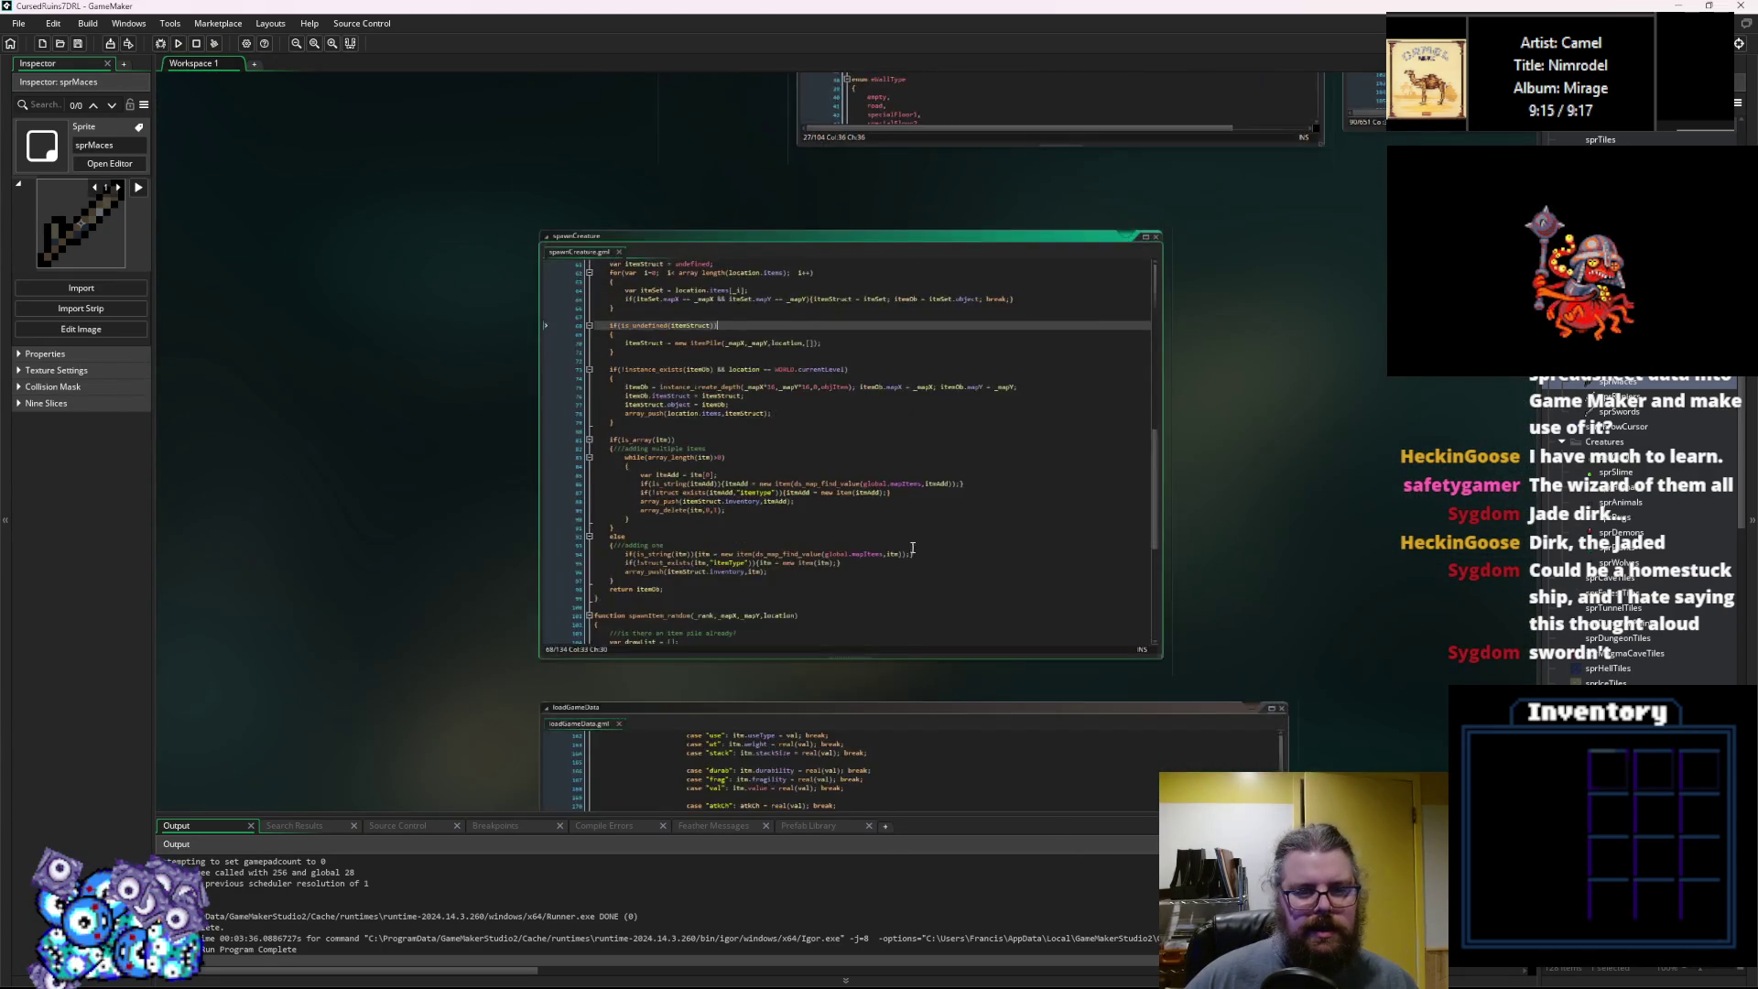
pyautogui.hotkey('ctrl', 'Tab')
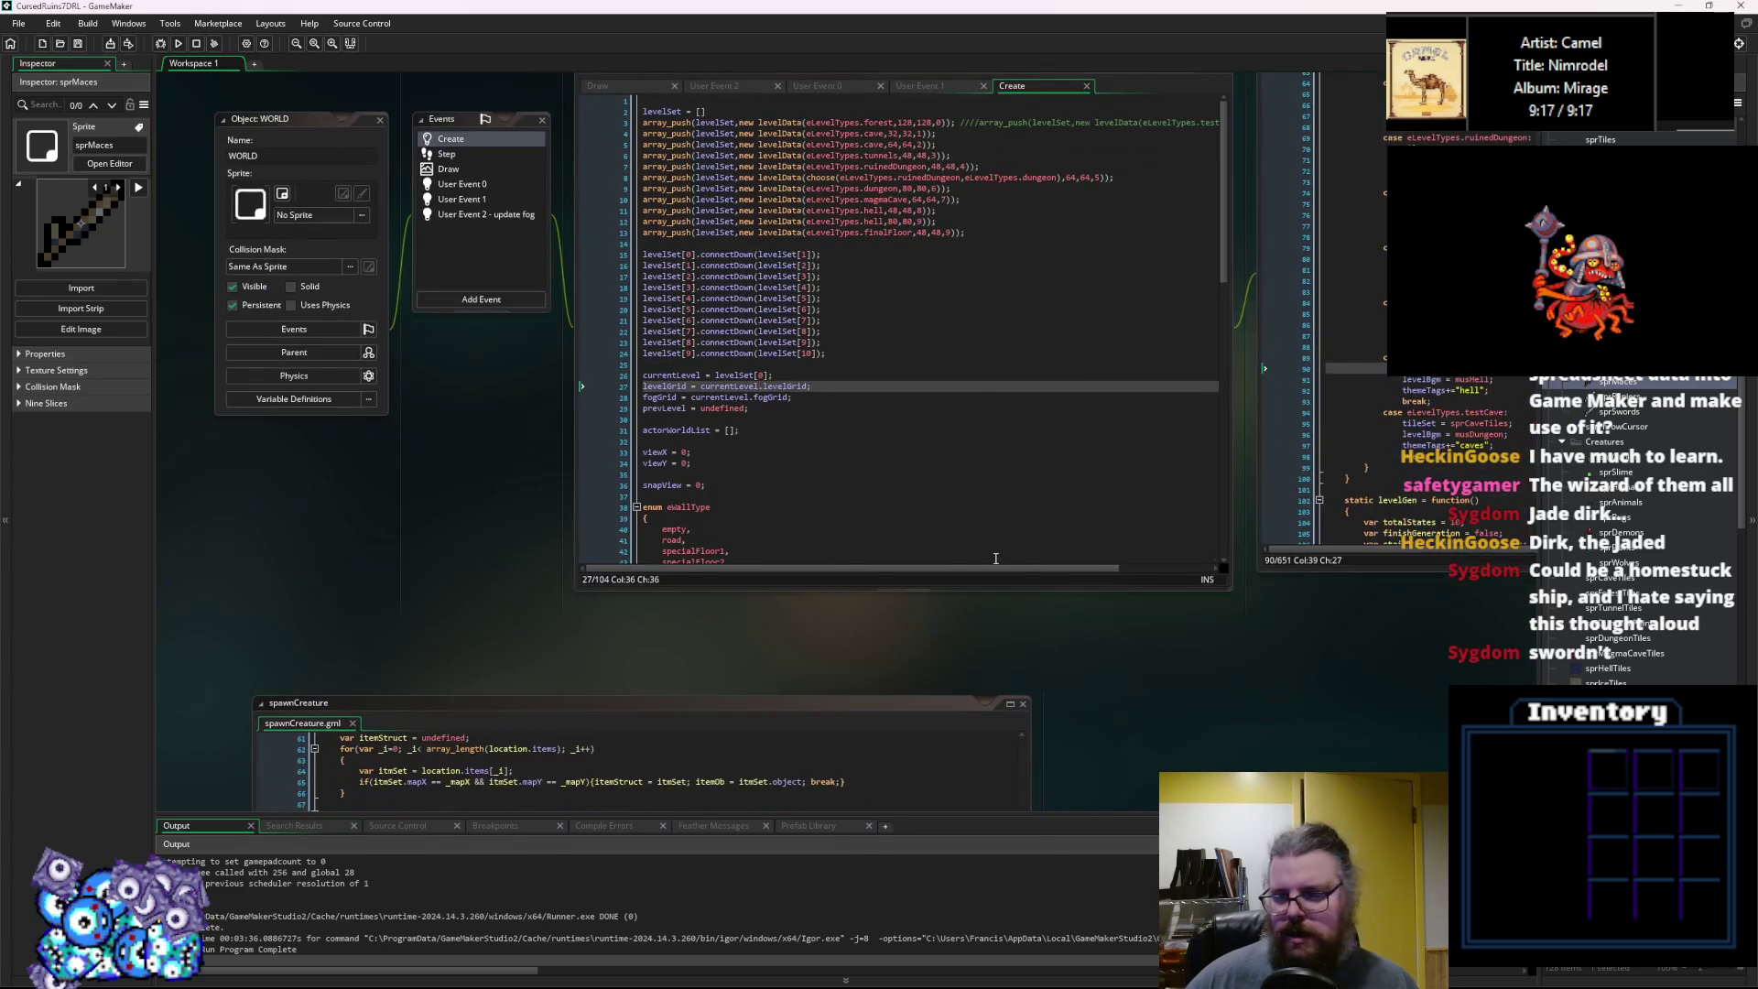
pyautogui.scroll(-10, 1639, 549)
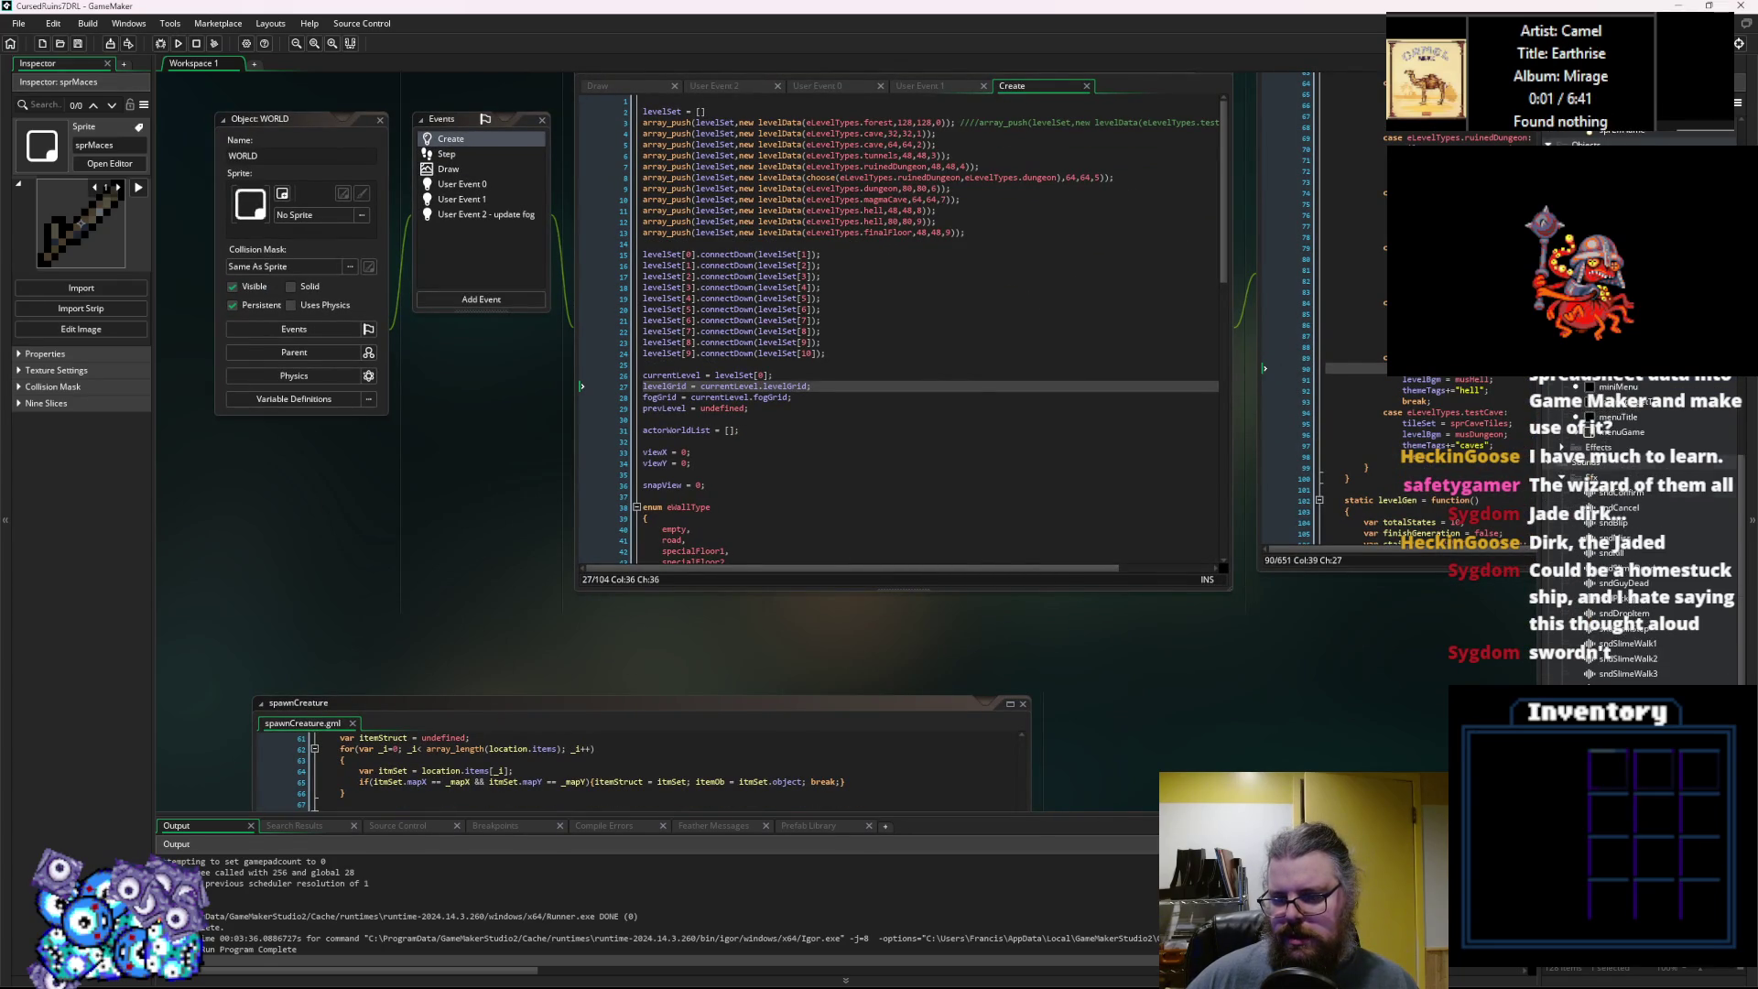
pyautogui.scroll(-5, 1638, 531)
pyautogui.scroll(8, 1638, 531)
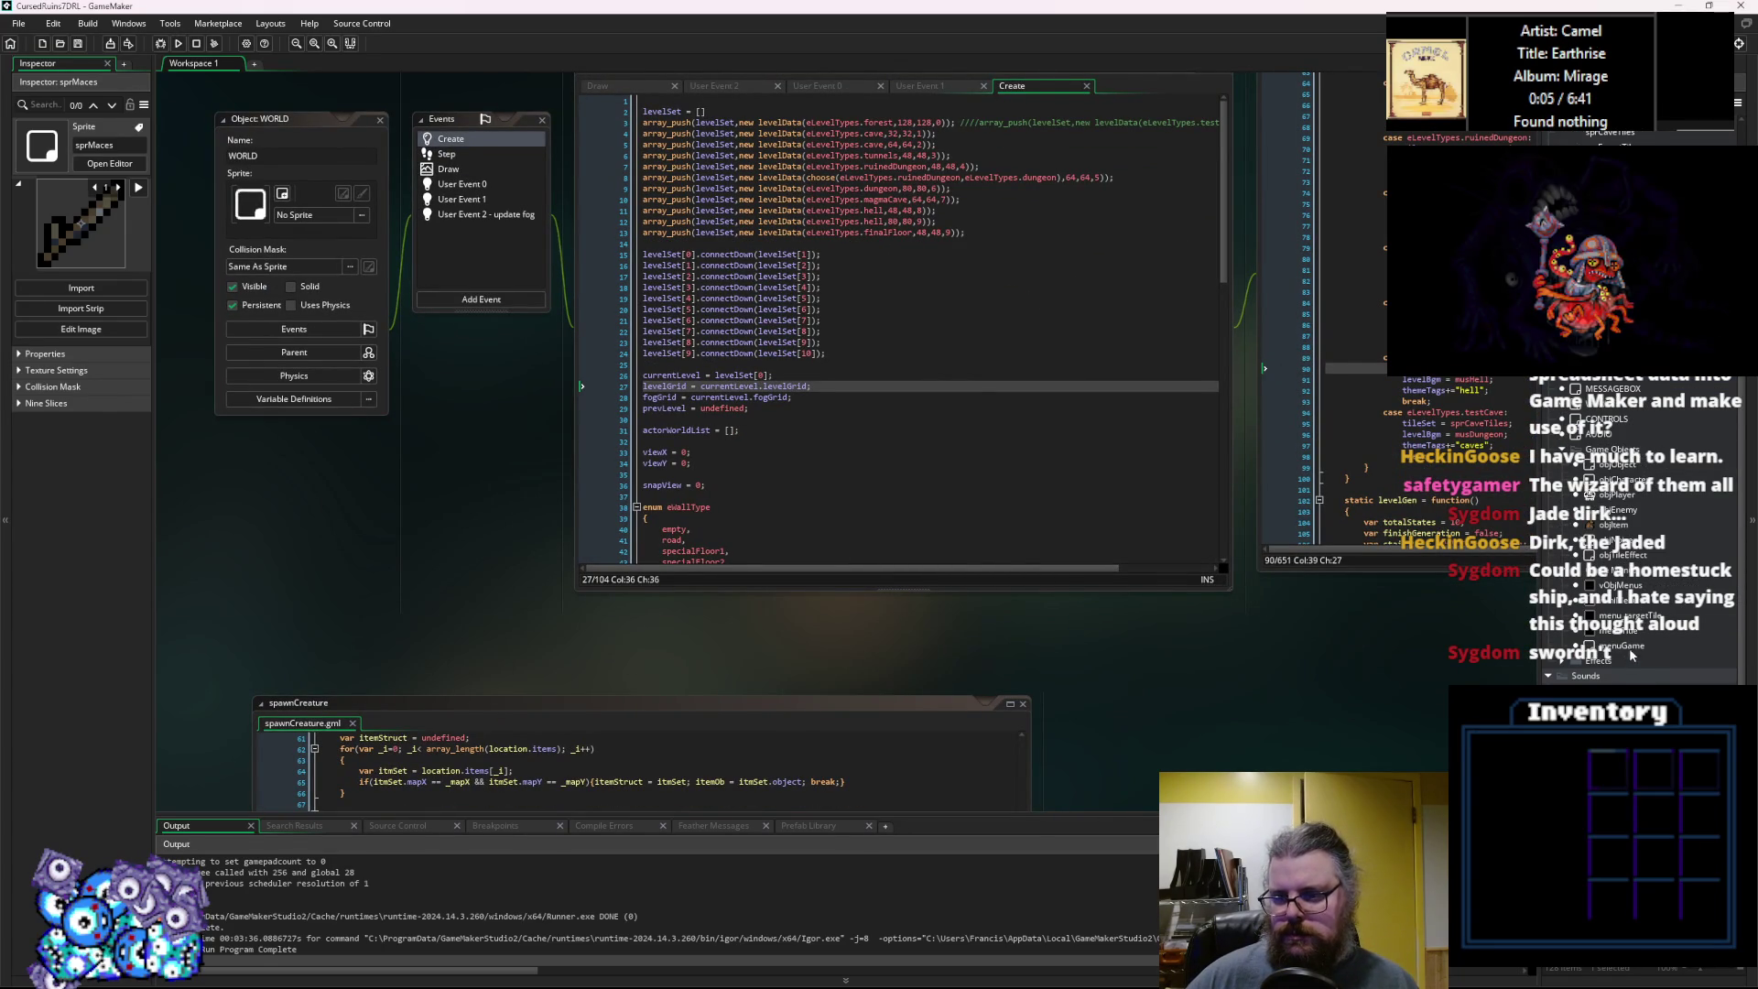
# Open the menuGame object's event code and enlarge its code window.
pyautogui.doubleClick(1621, 646)
pyautogui.click(879, 567)
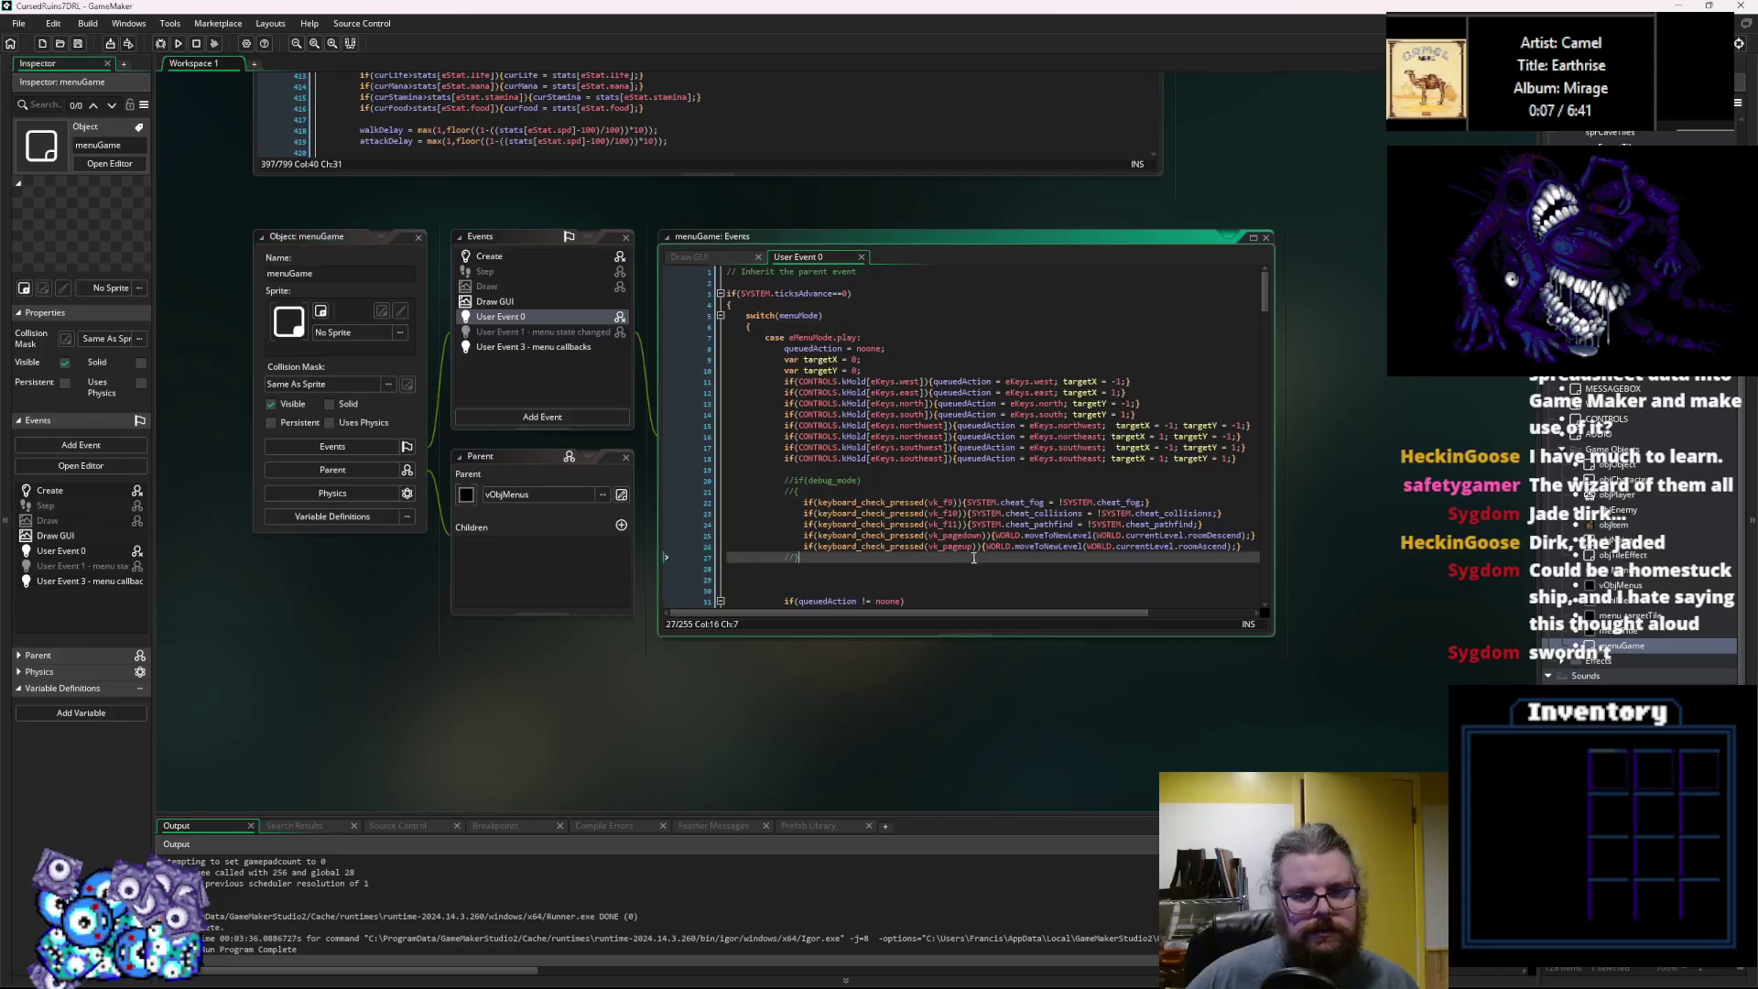
pyautogui.moveTo(1294, 650); pyautogui.dragTo(1151, 583)
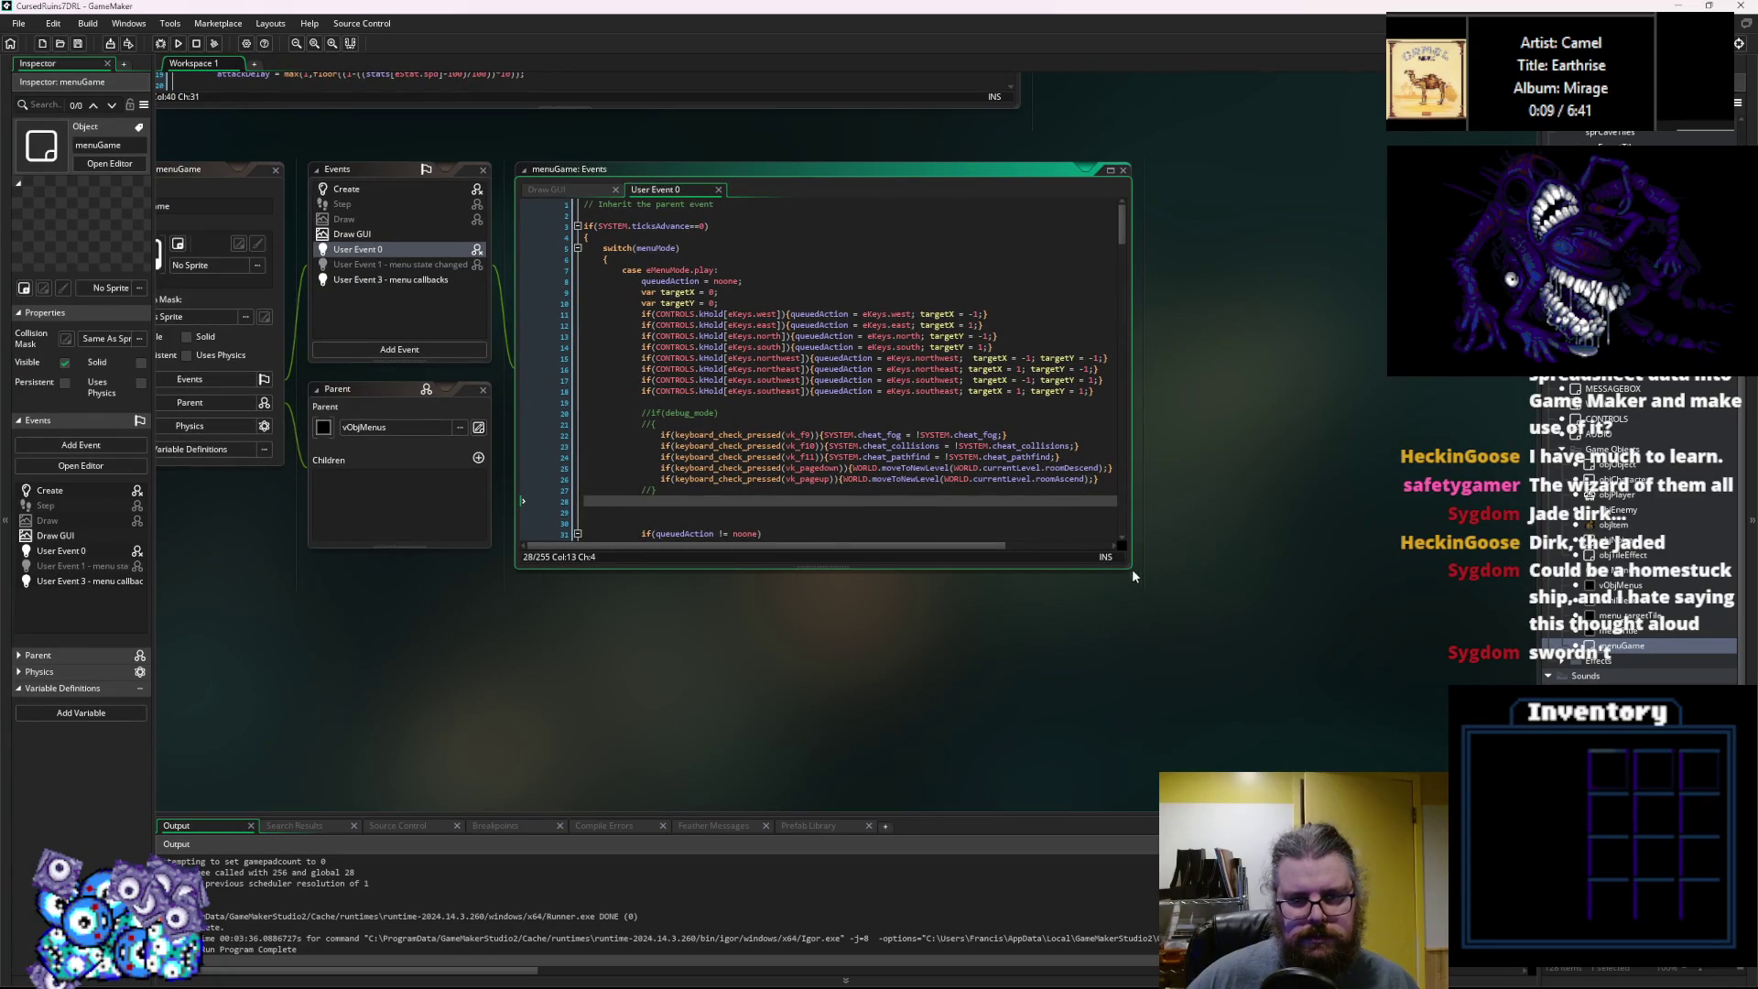
pyautogui.moveTo(1126, 567); pyautogui.dragTo(1244, 658)
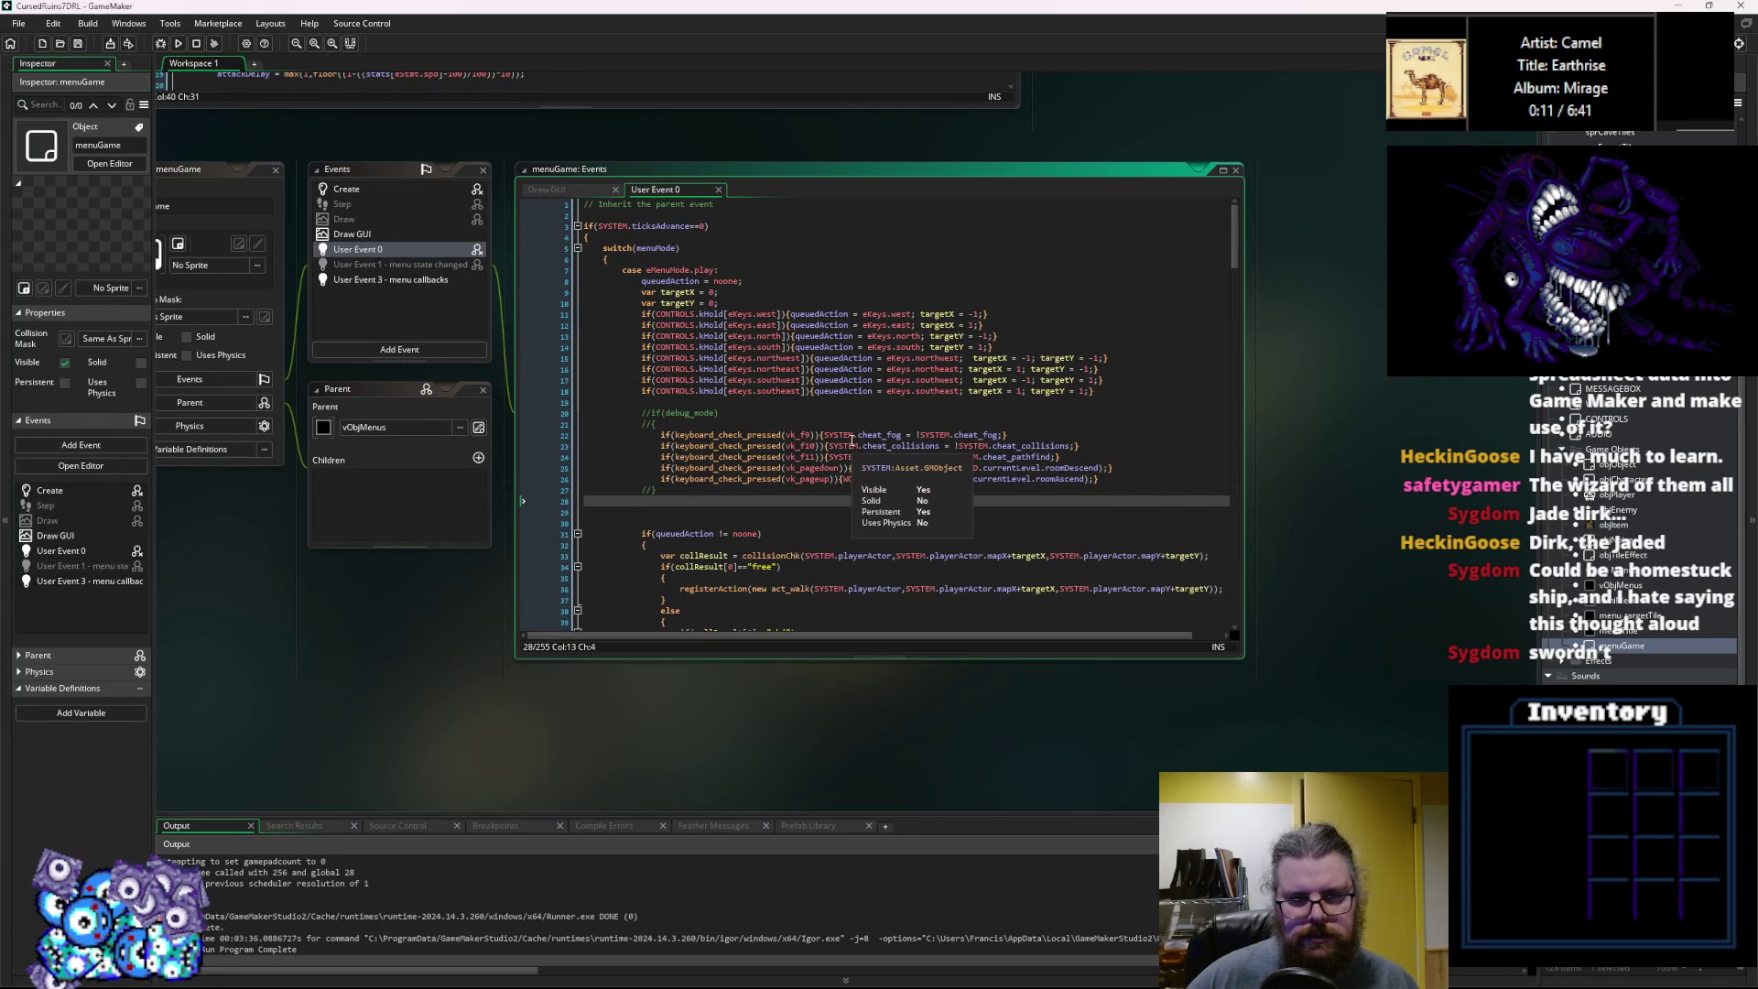
# Select moveToNewLevel on line 25 and jump to its definition in WORLD Create.
pyautogui.click(908, 467)
pyautogui.doubleClick(908, 468)
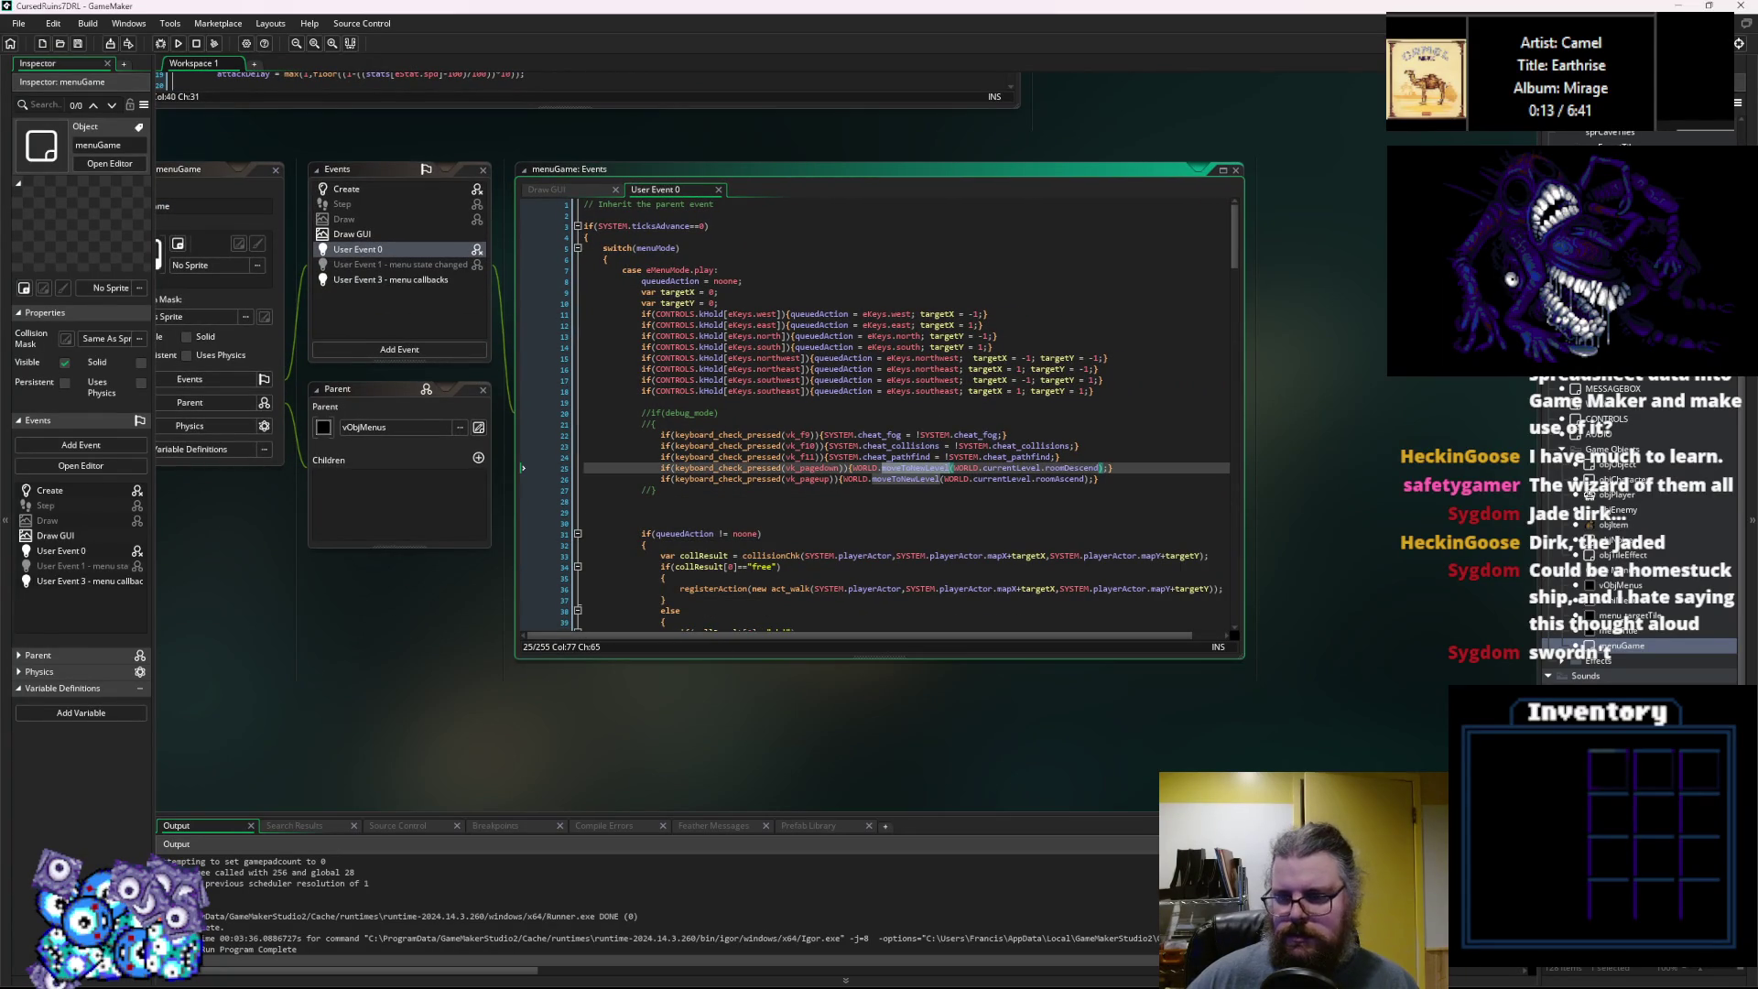
pyautogui.click(1616, 495)
pyautogui.press('F12')
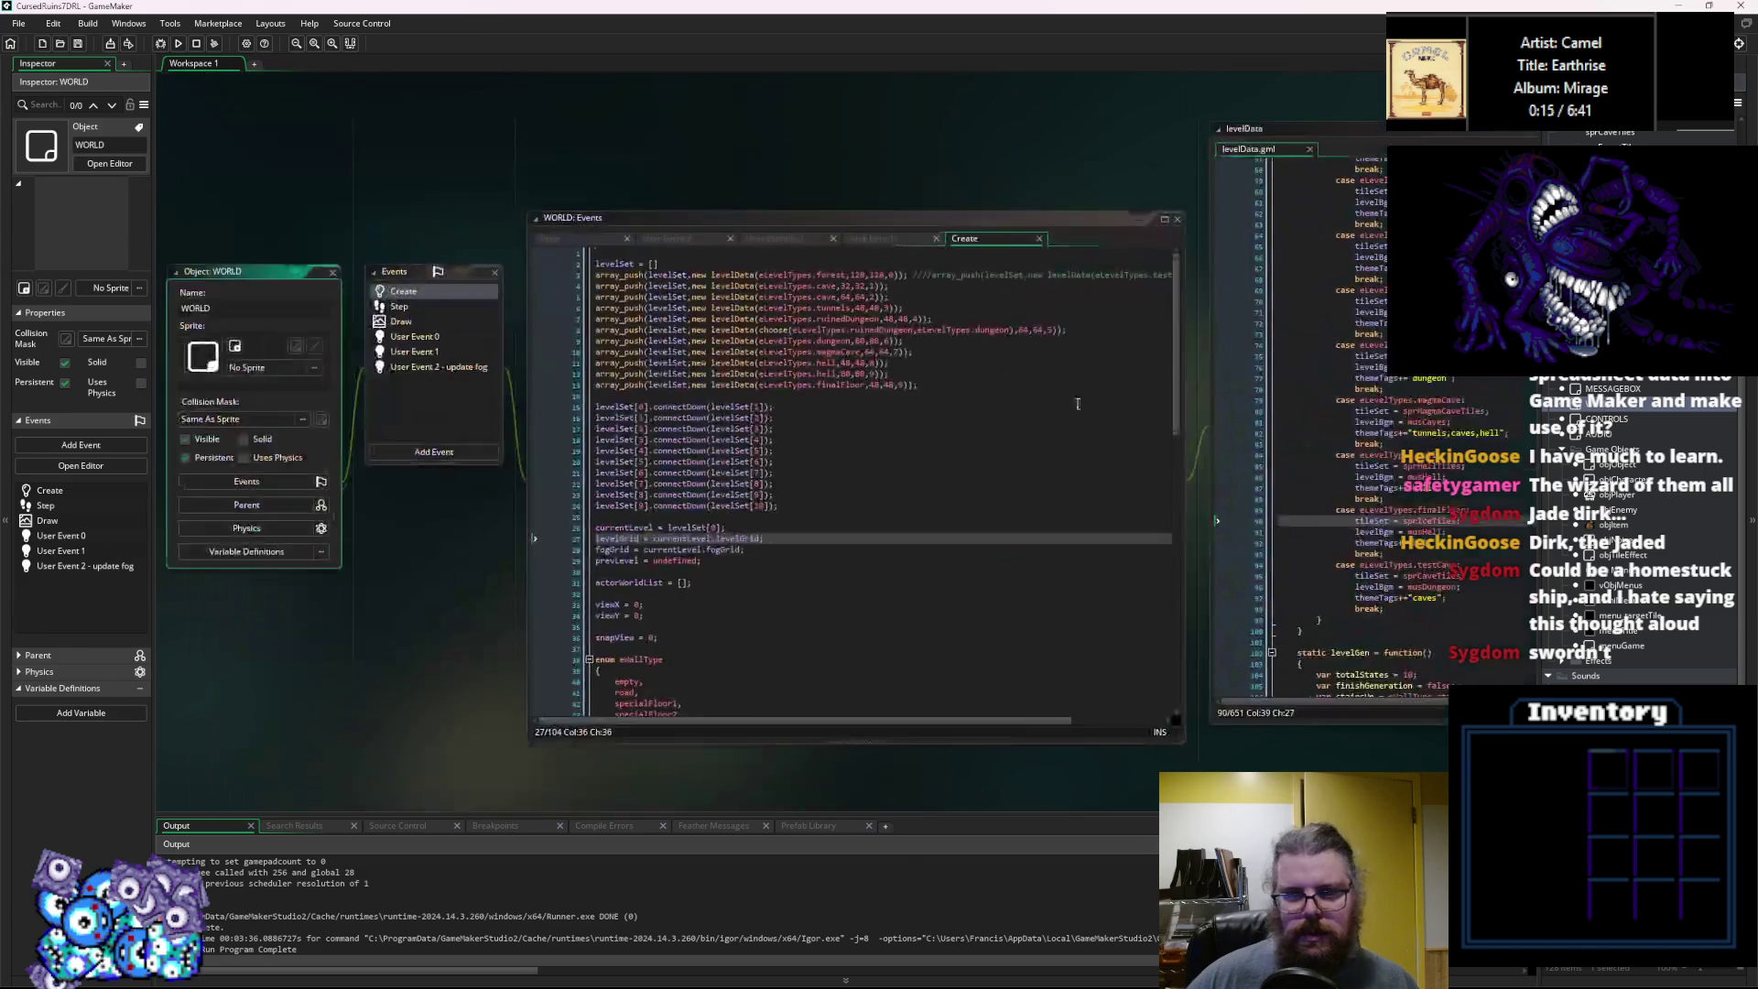
pyautogui.click(943, 479)
pyautogui.scroll(-15, 943, 479)
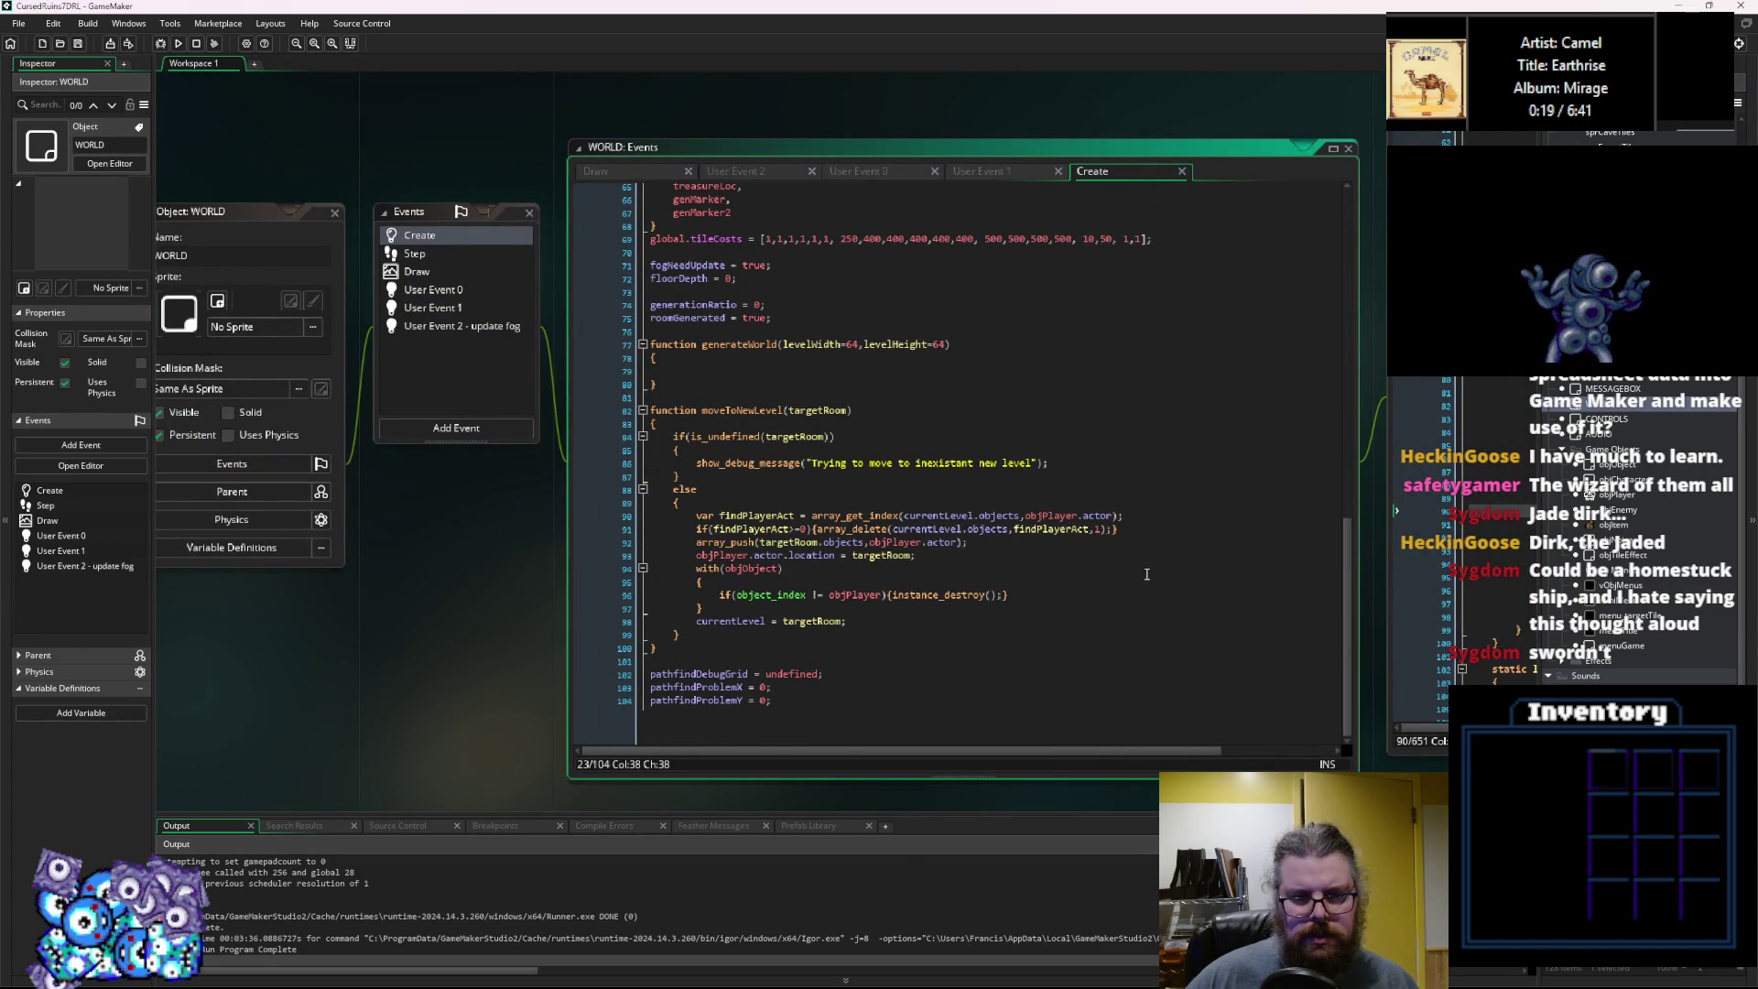
# Inspect objObject on line 94, set a breakpoint on line 98, and start a debug run.
pyautogui.click(735, 608)
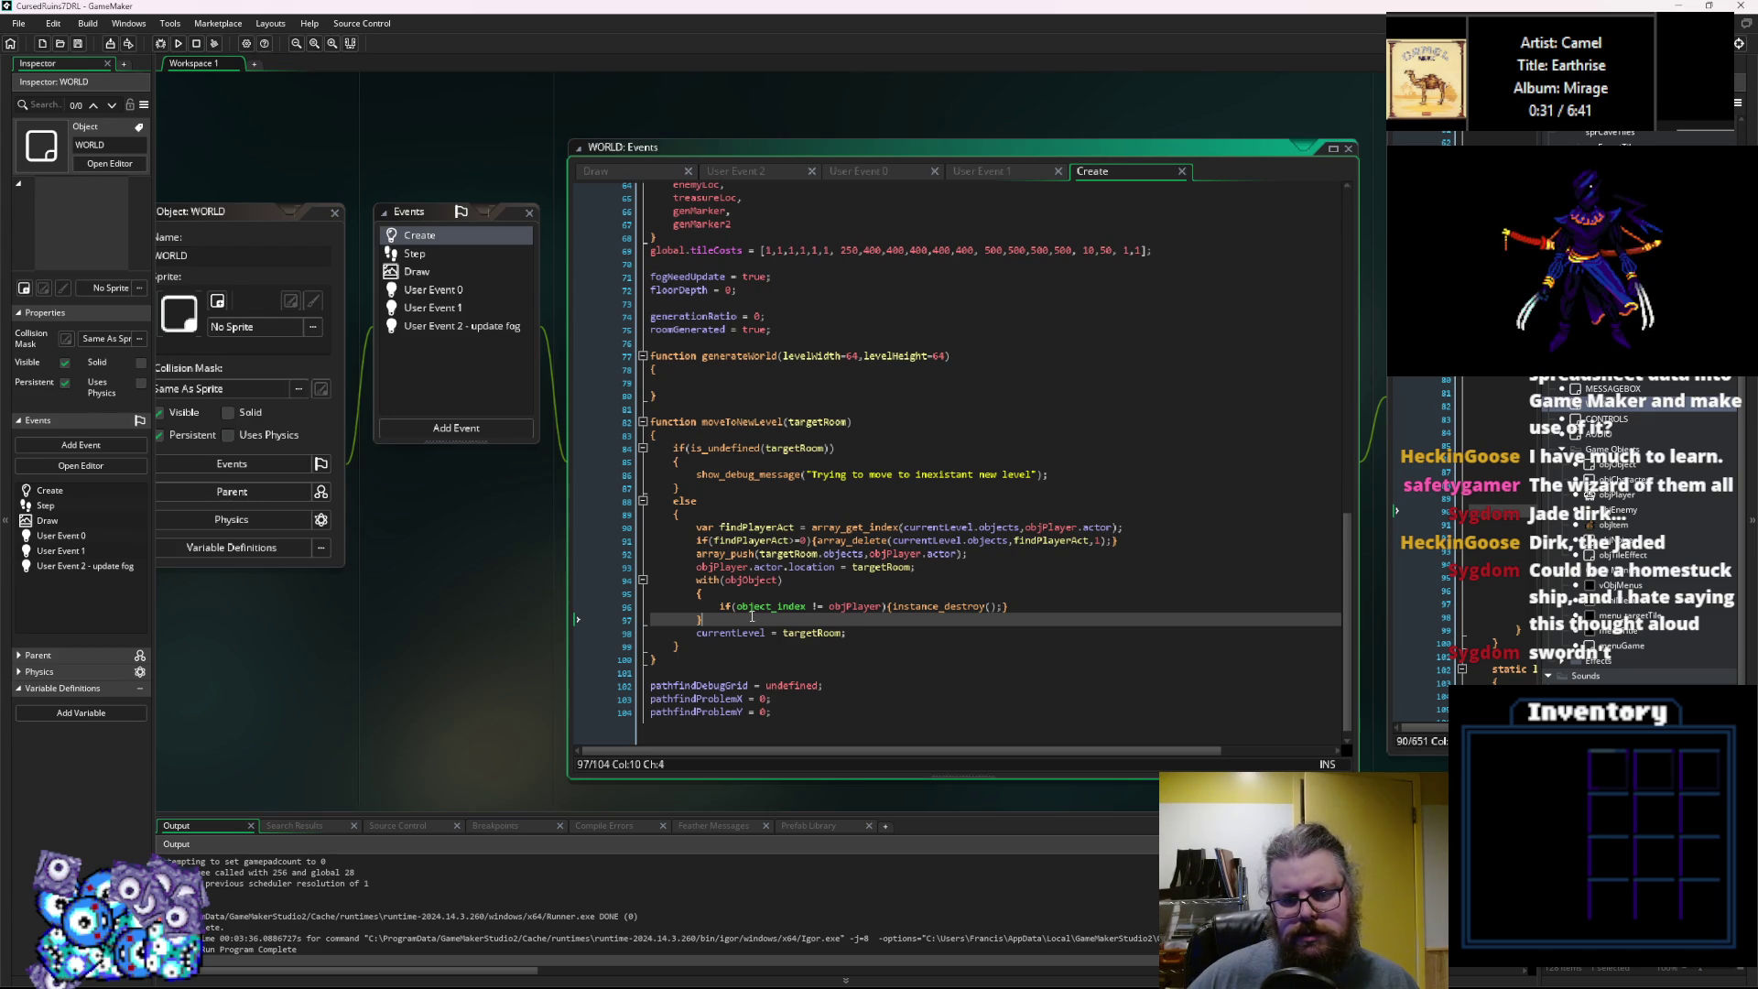
pyautogui.click(742, 580)
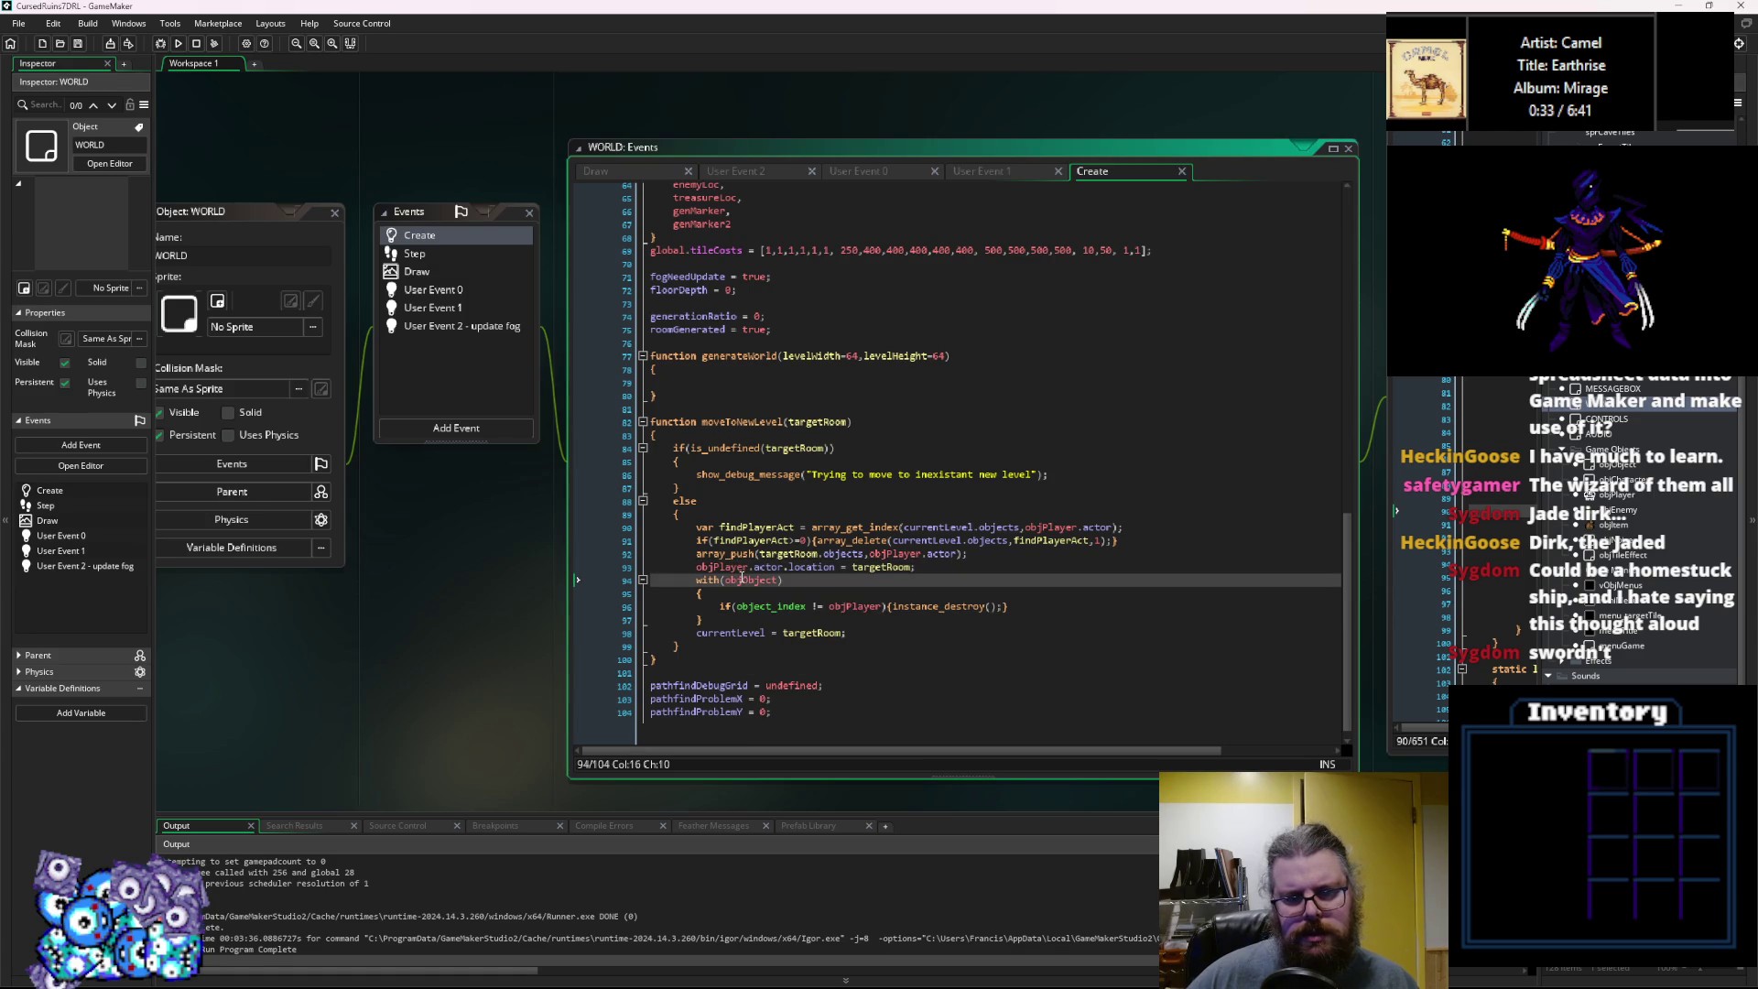
pyautogui.doubleClick(742, 579)
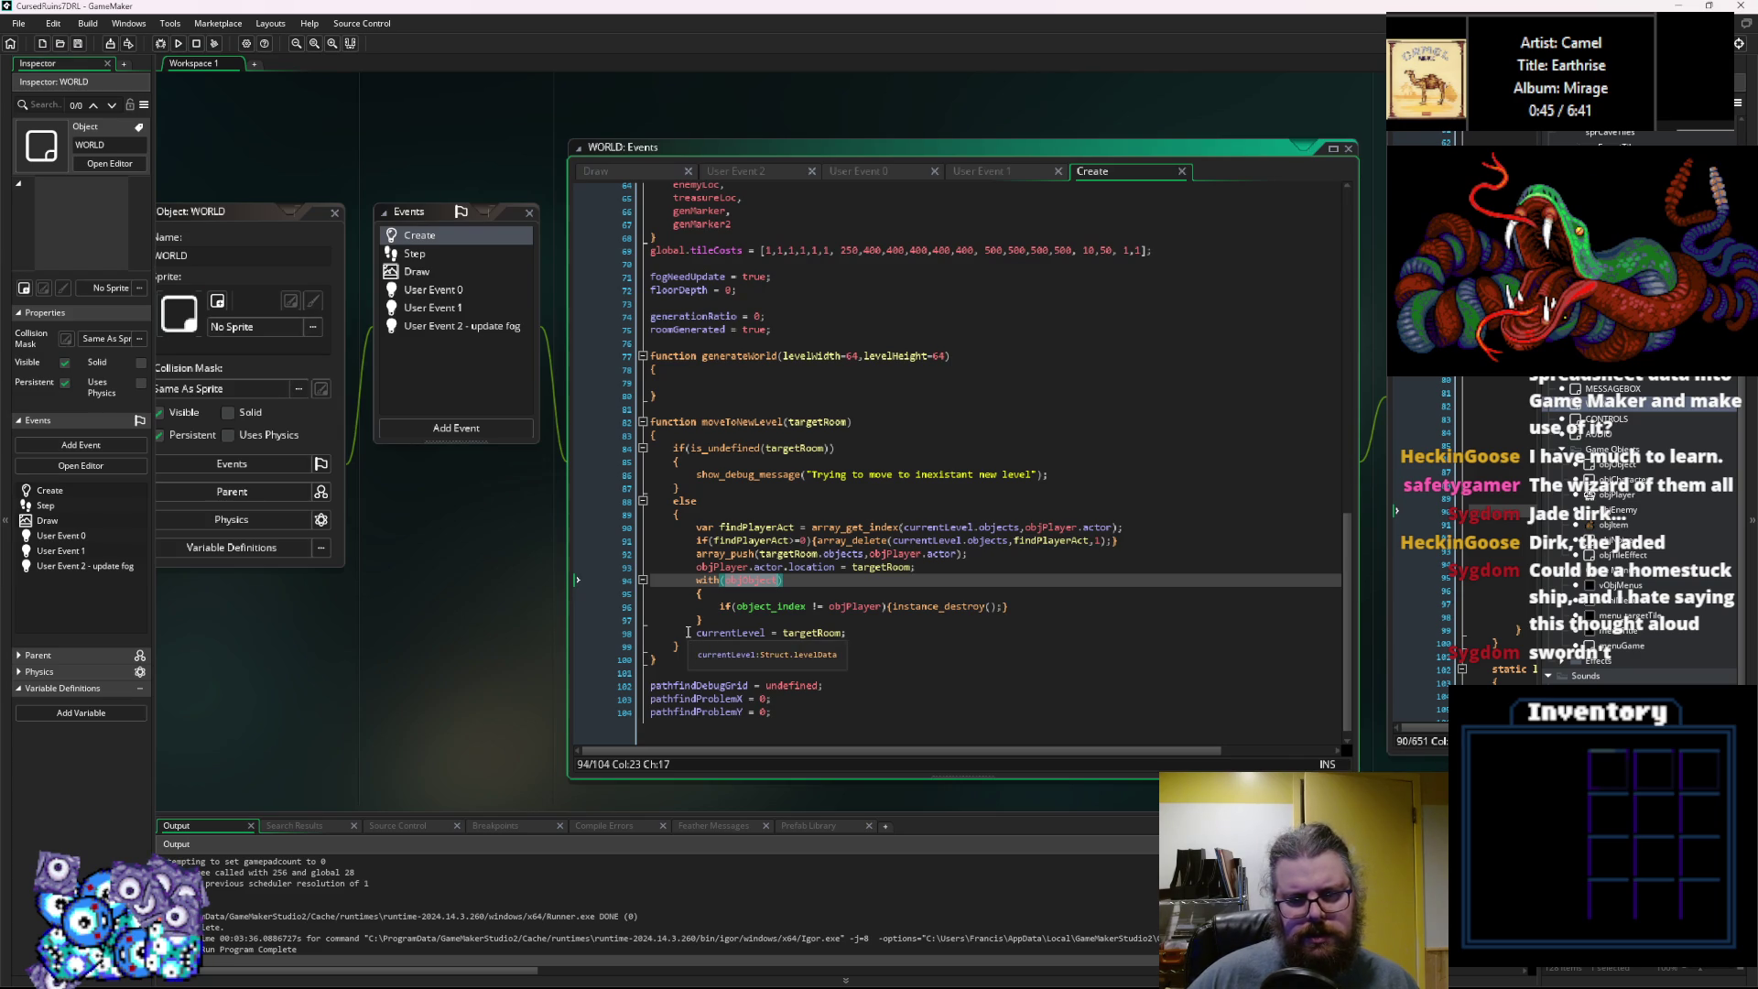
pyautogui.click(622, 634)
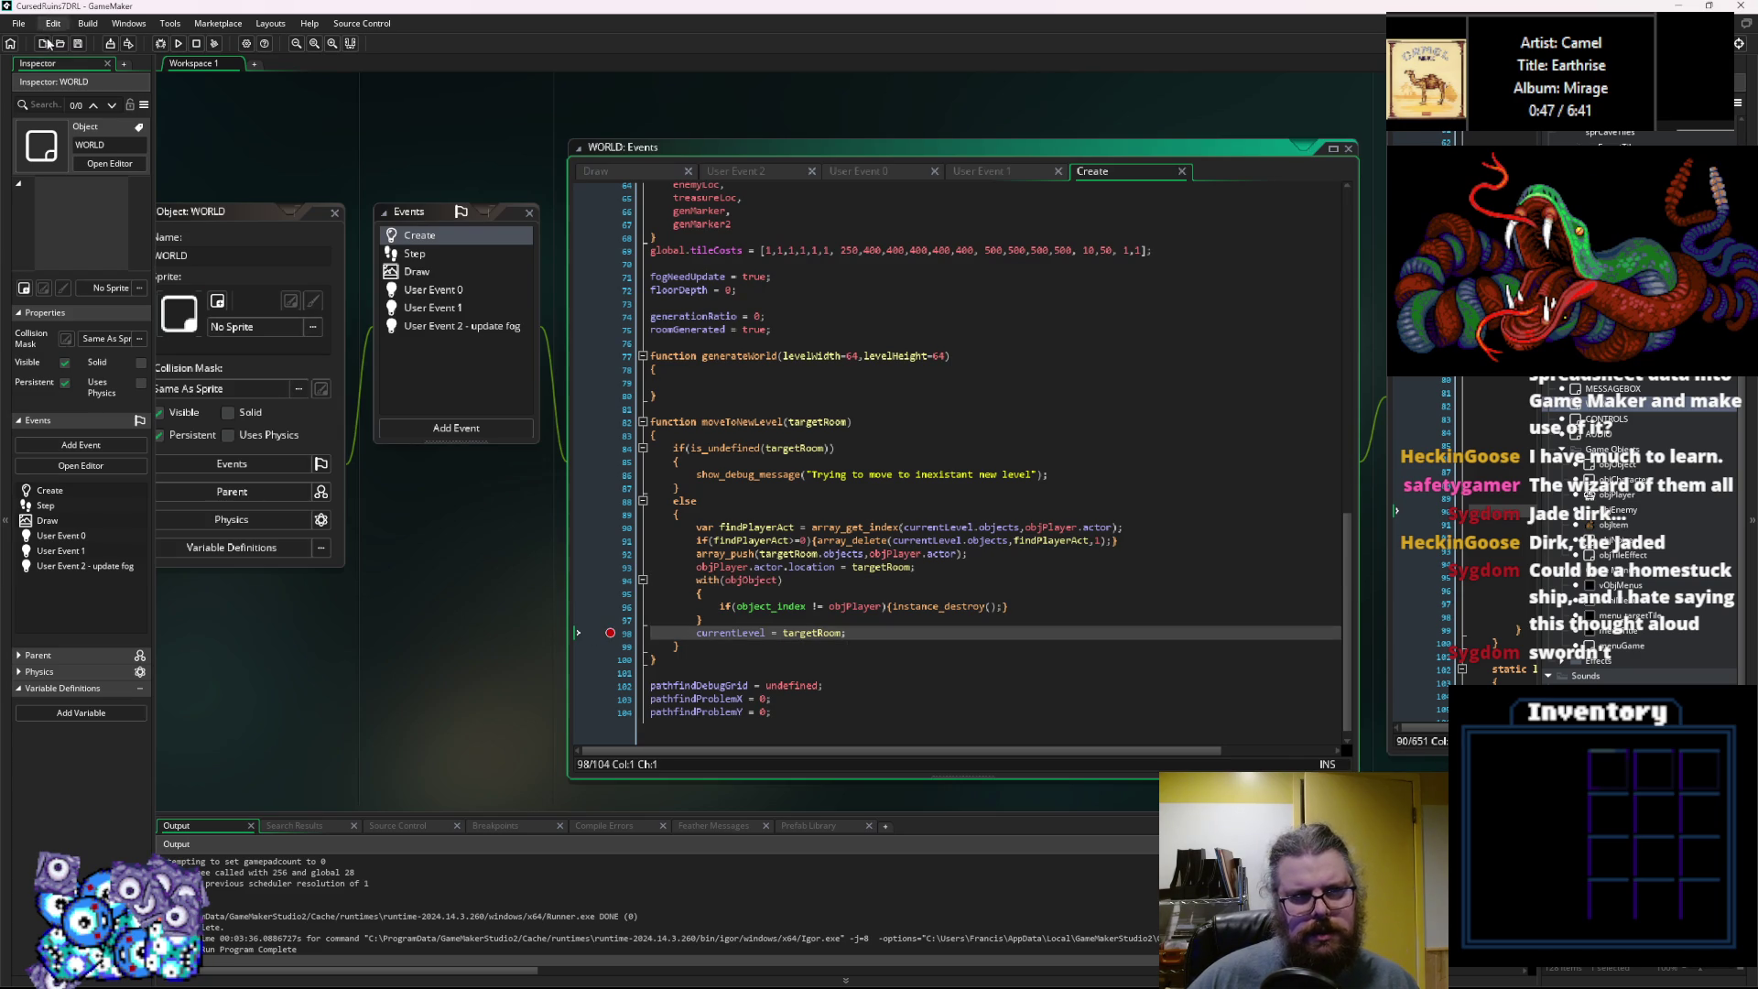
pyautogui.click(161, 43)
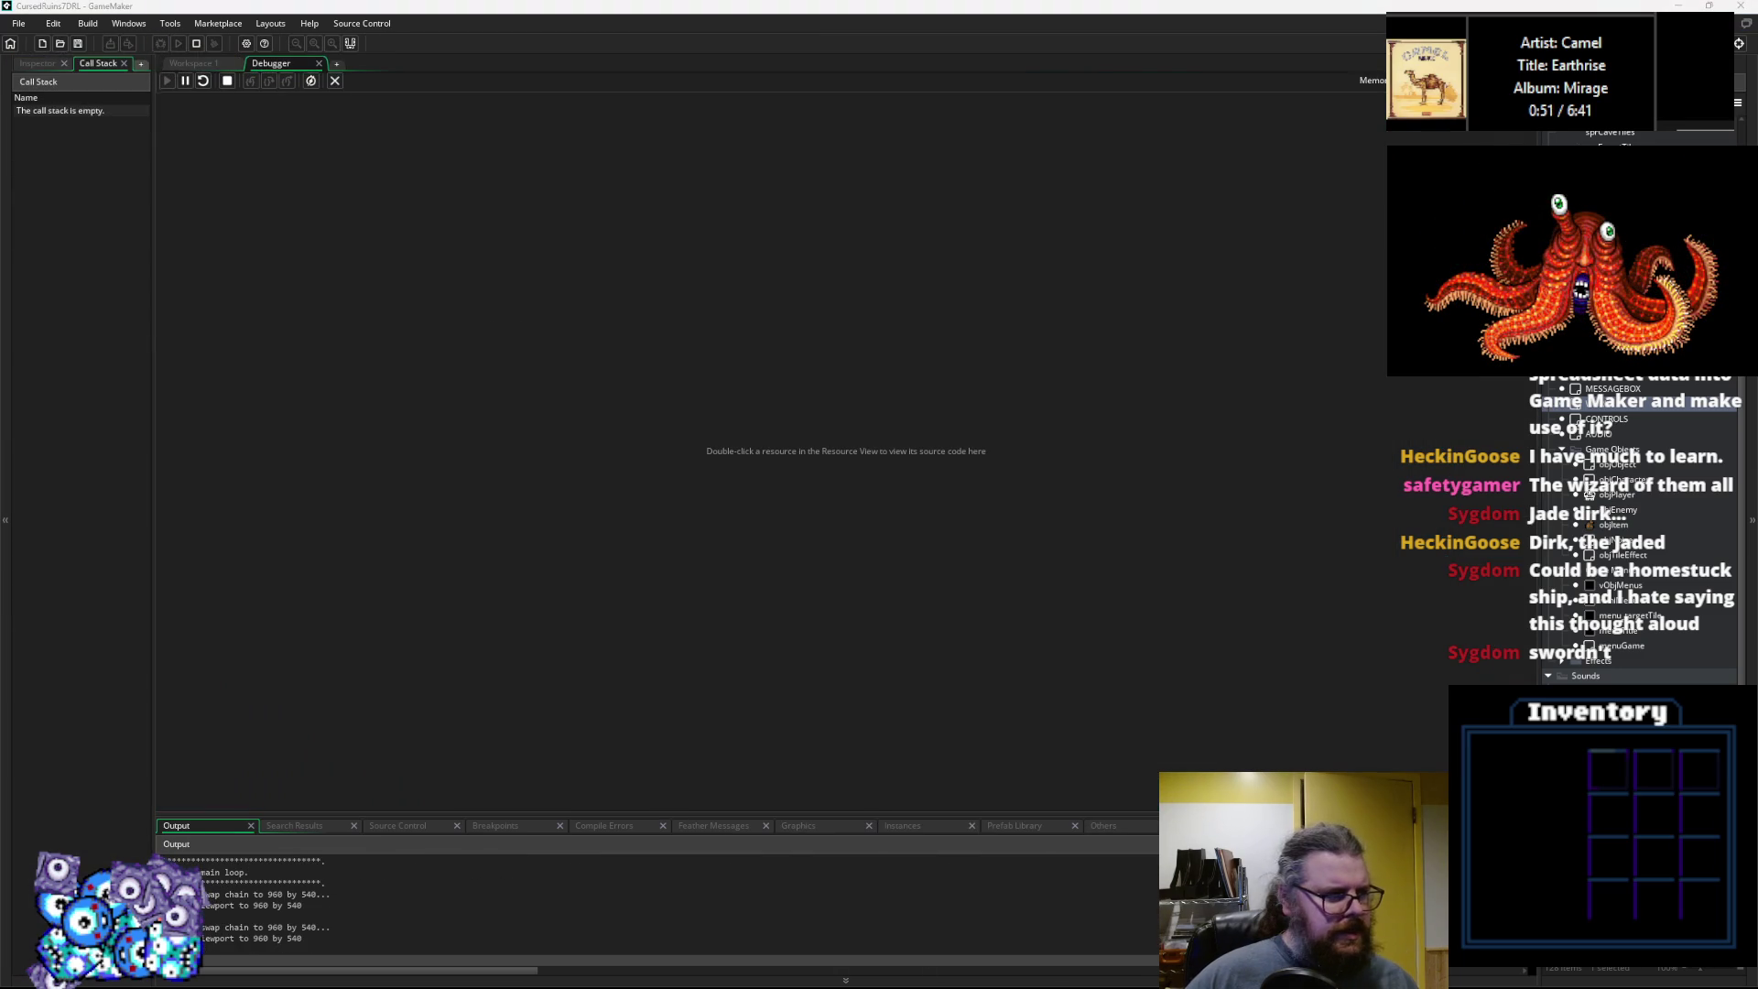
# Start a New Game from the title menu and enlarge the output panel below the code.
pyautogui.press('Return')
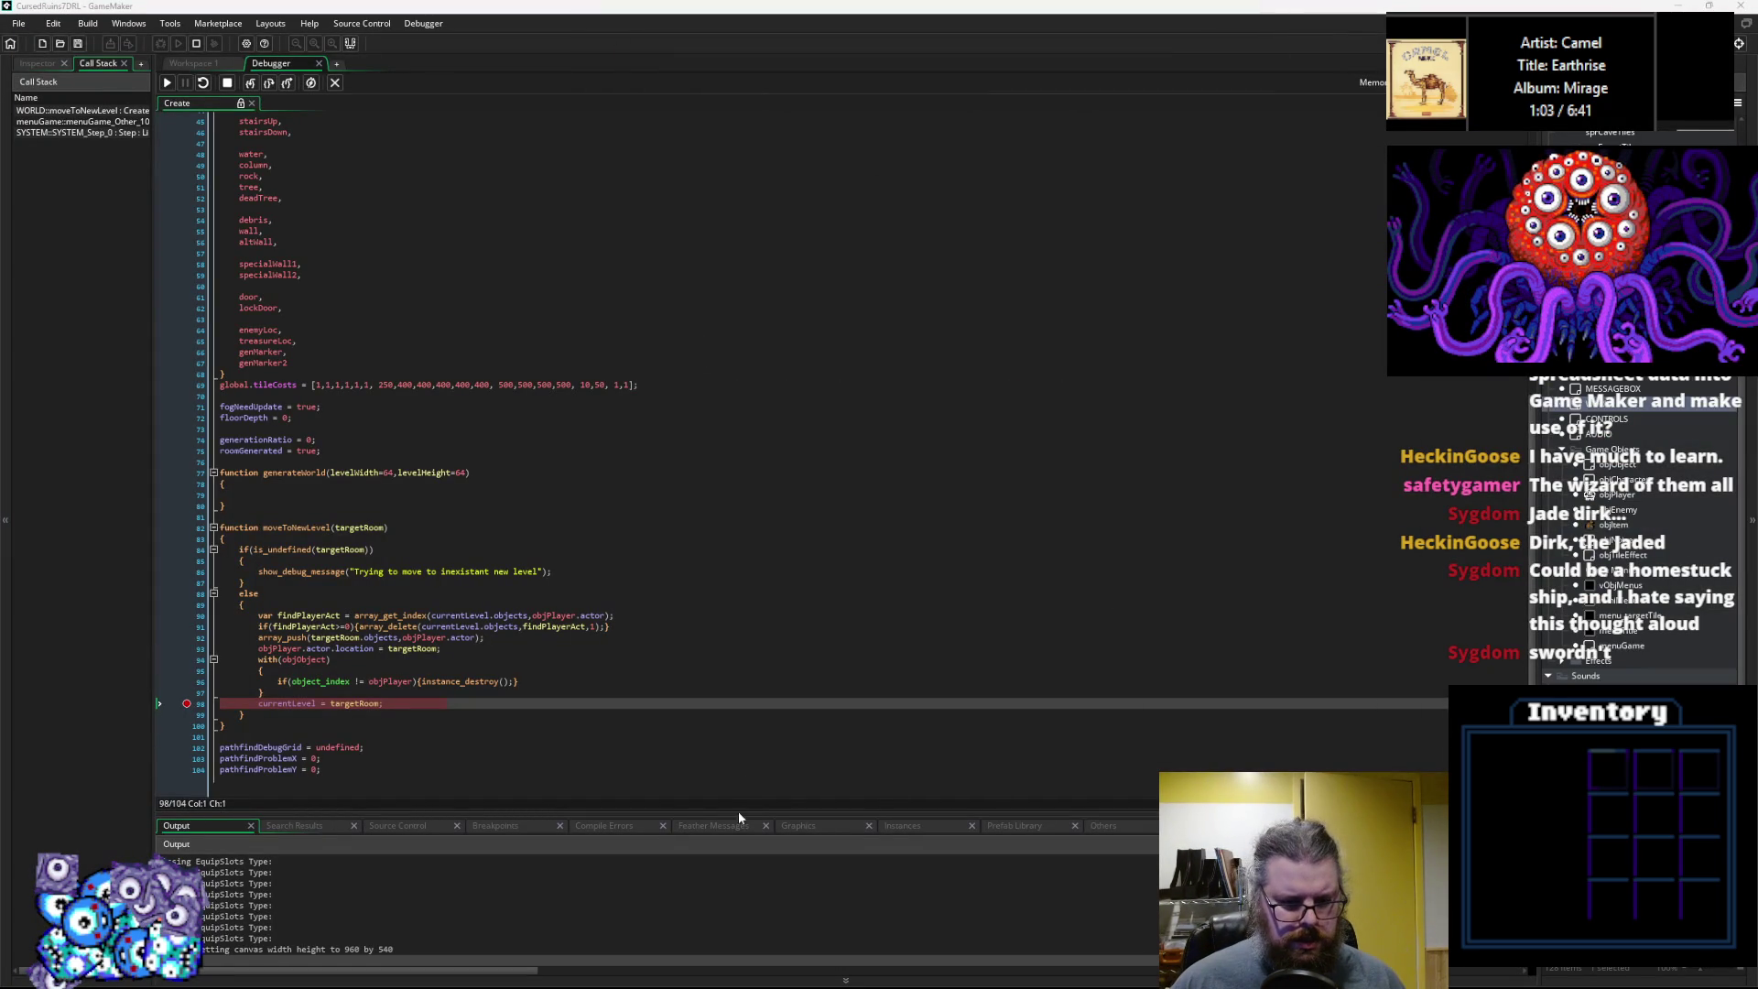
pyautogui.moveTo(740, 815); pyautogui.dragTo(746, 484)
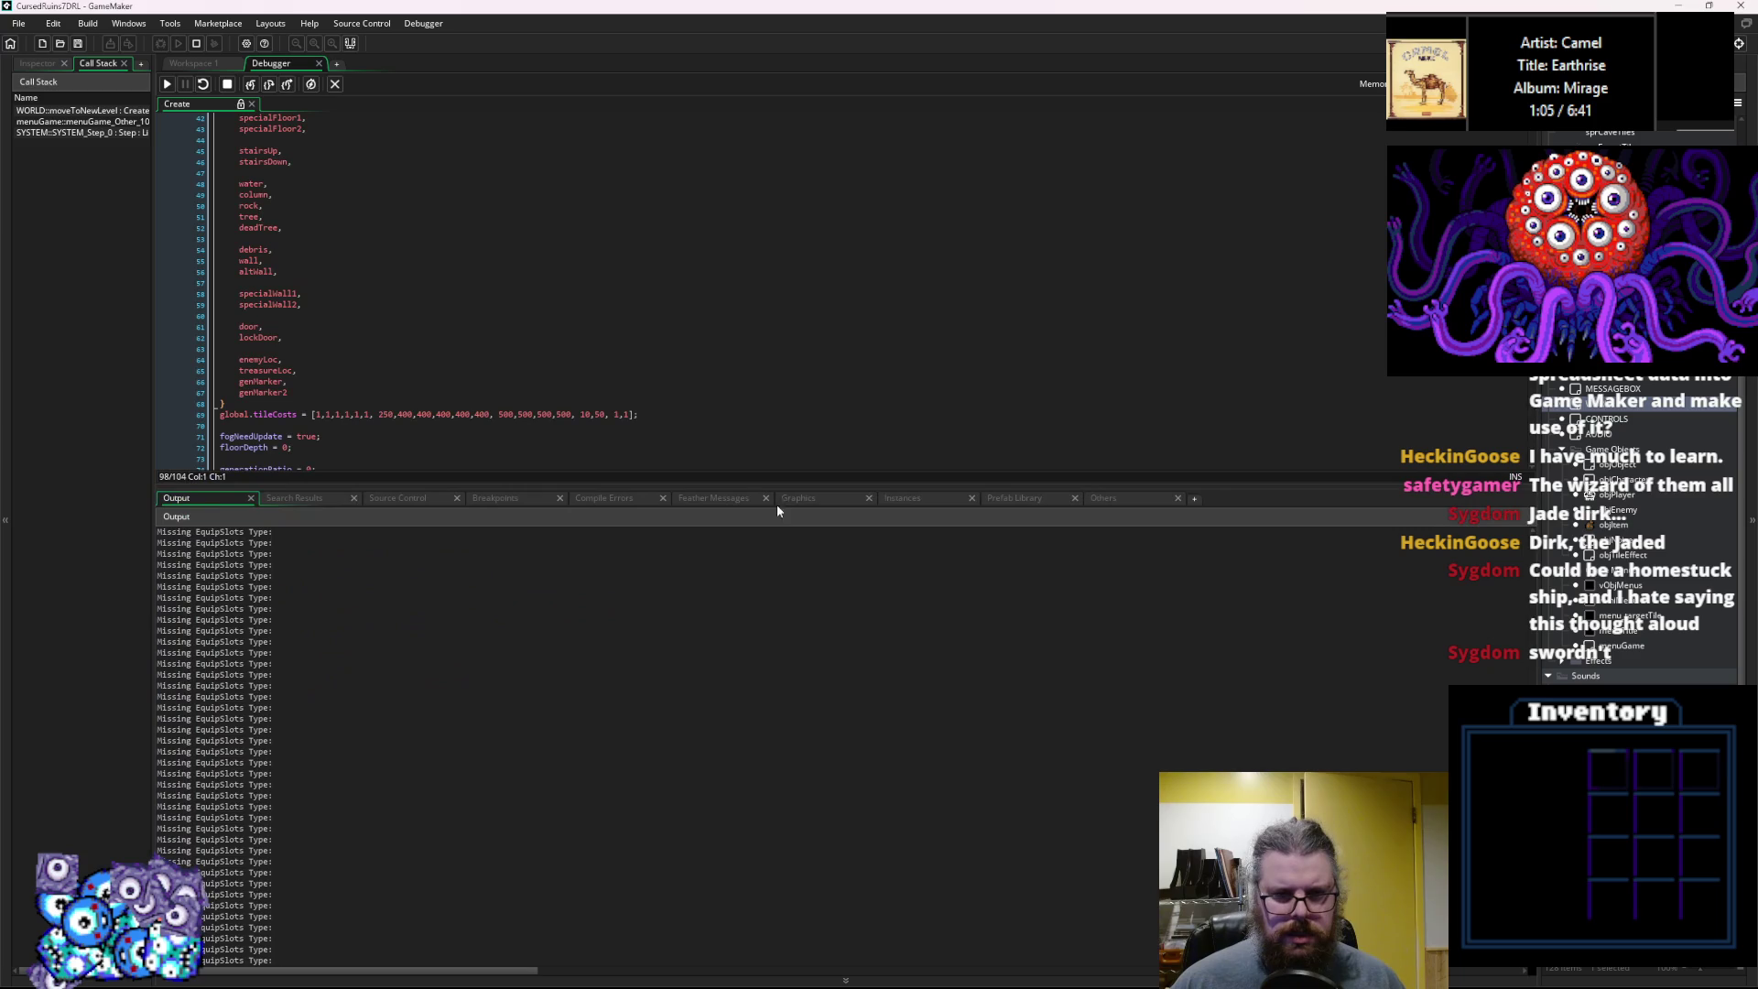
# Show the running instances and scroll through the All Instances list.
pyautogui.click(909, 496)
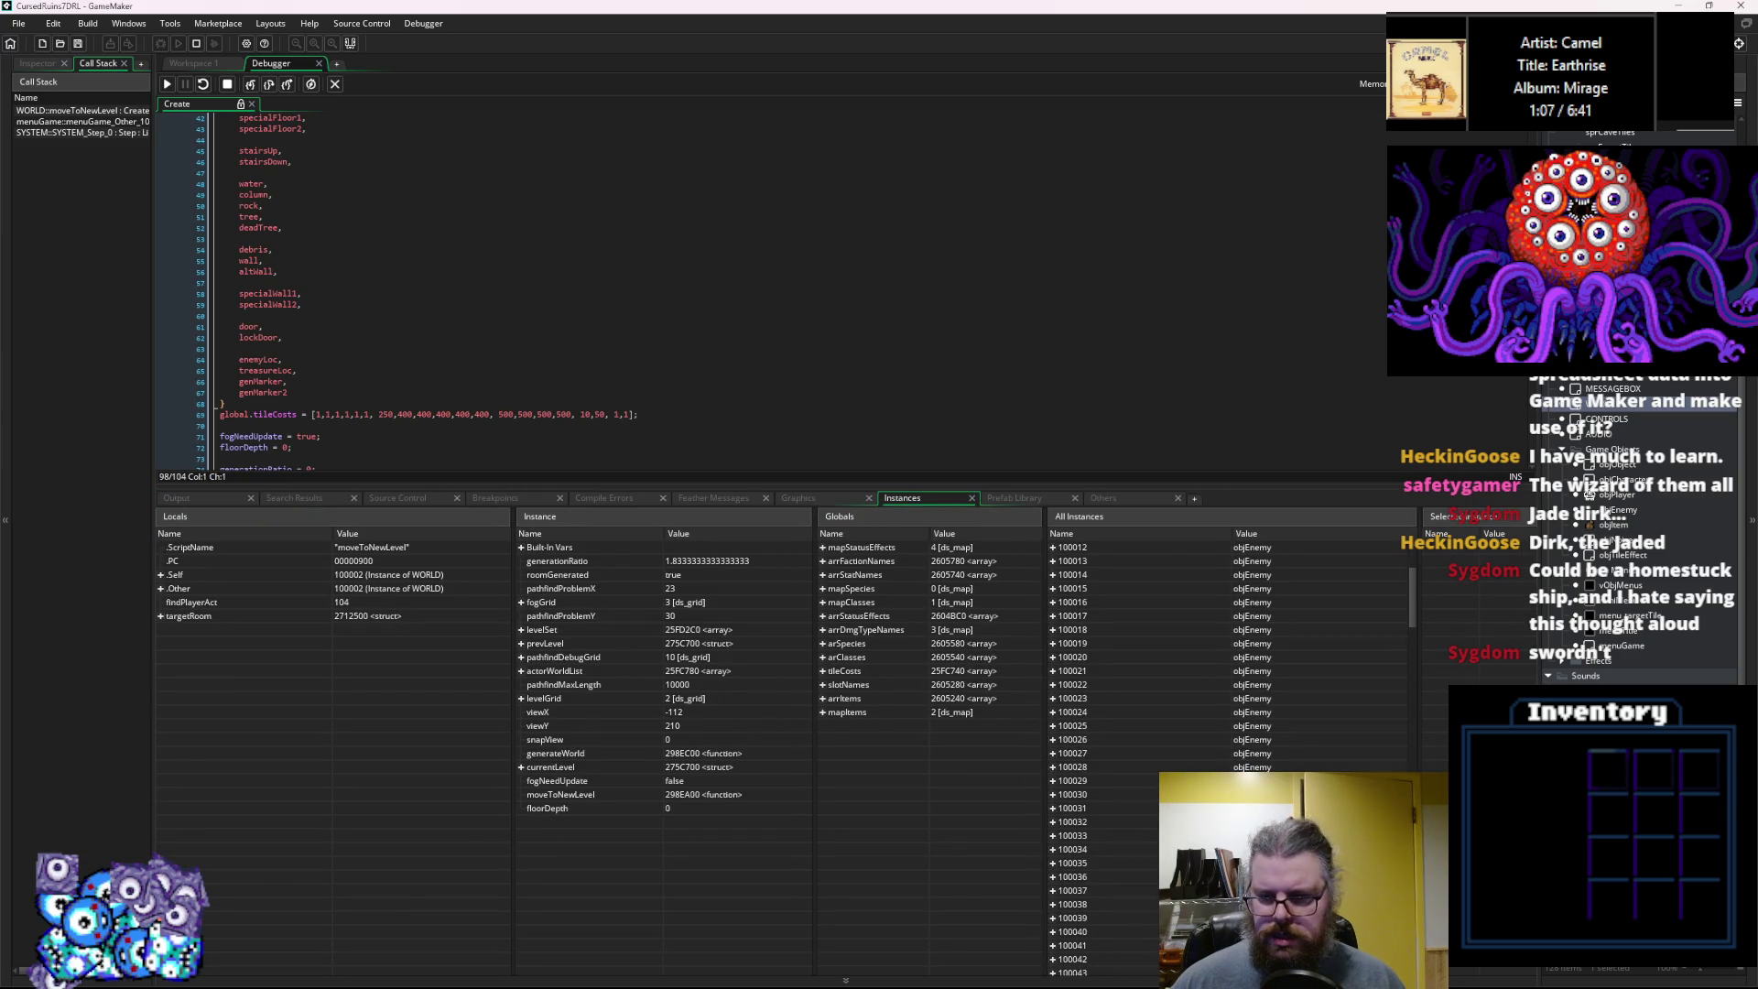
pyautogui.scroll(-14, 1227, 760)
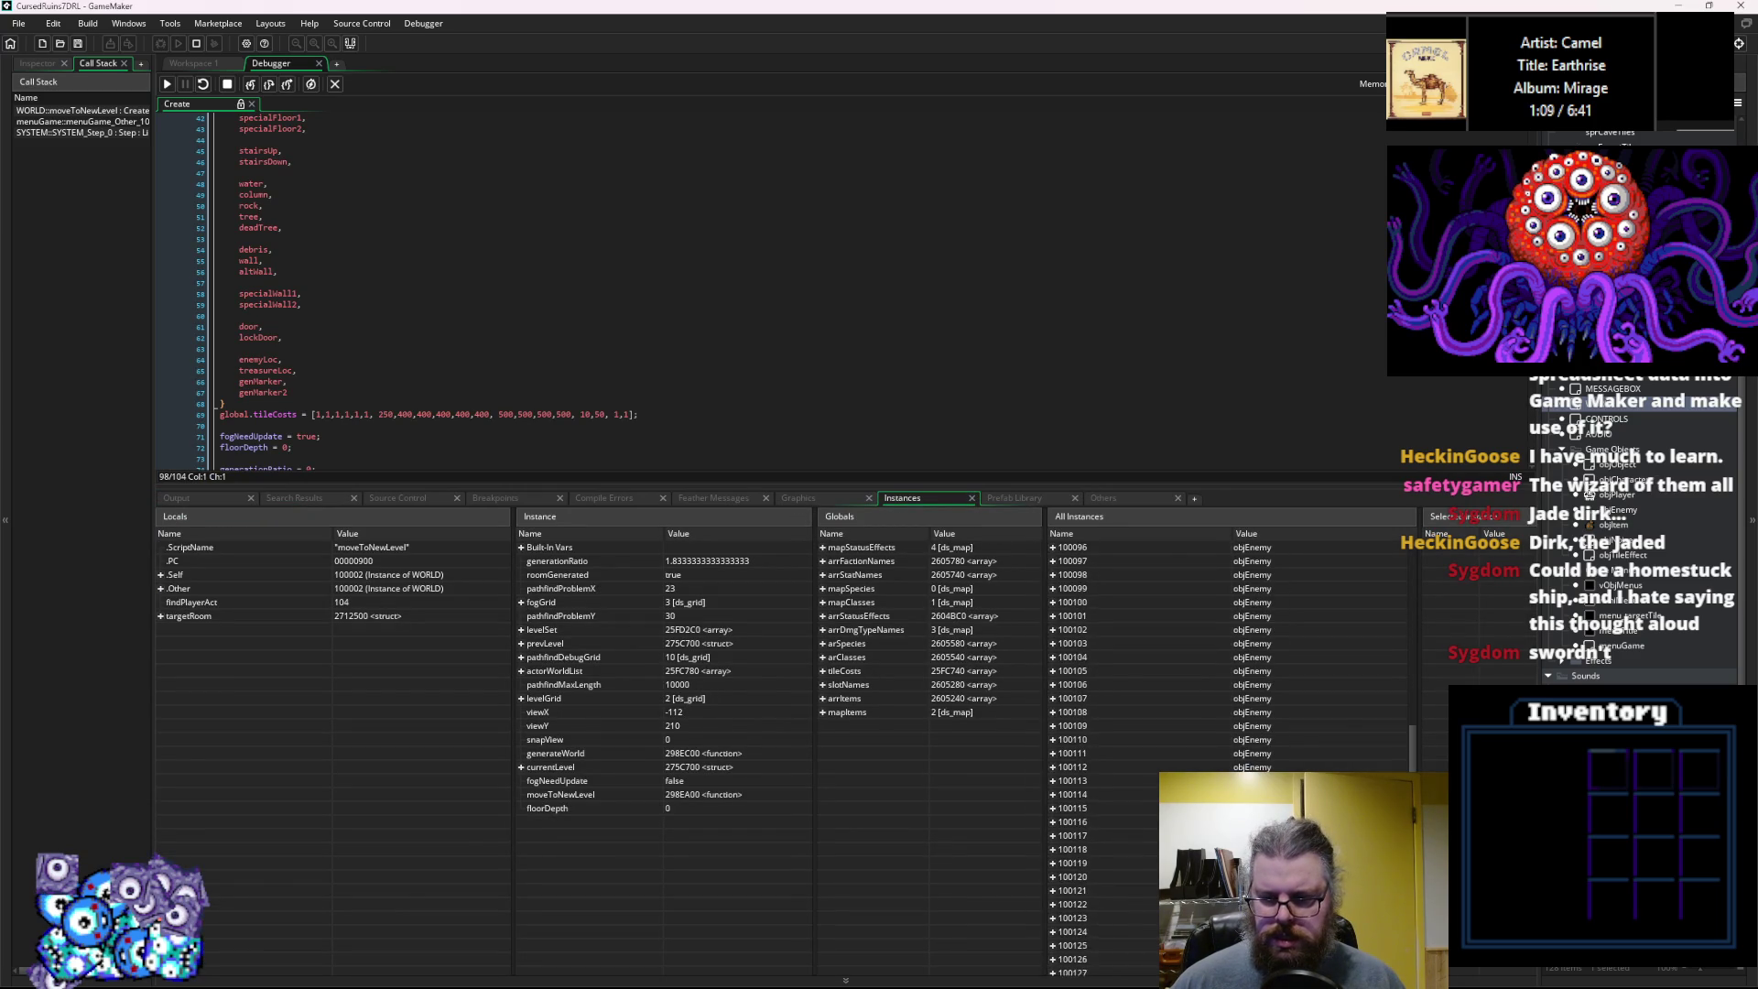
pyautogui.scroll(-8, 1226, 759)
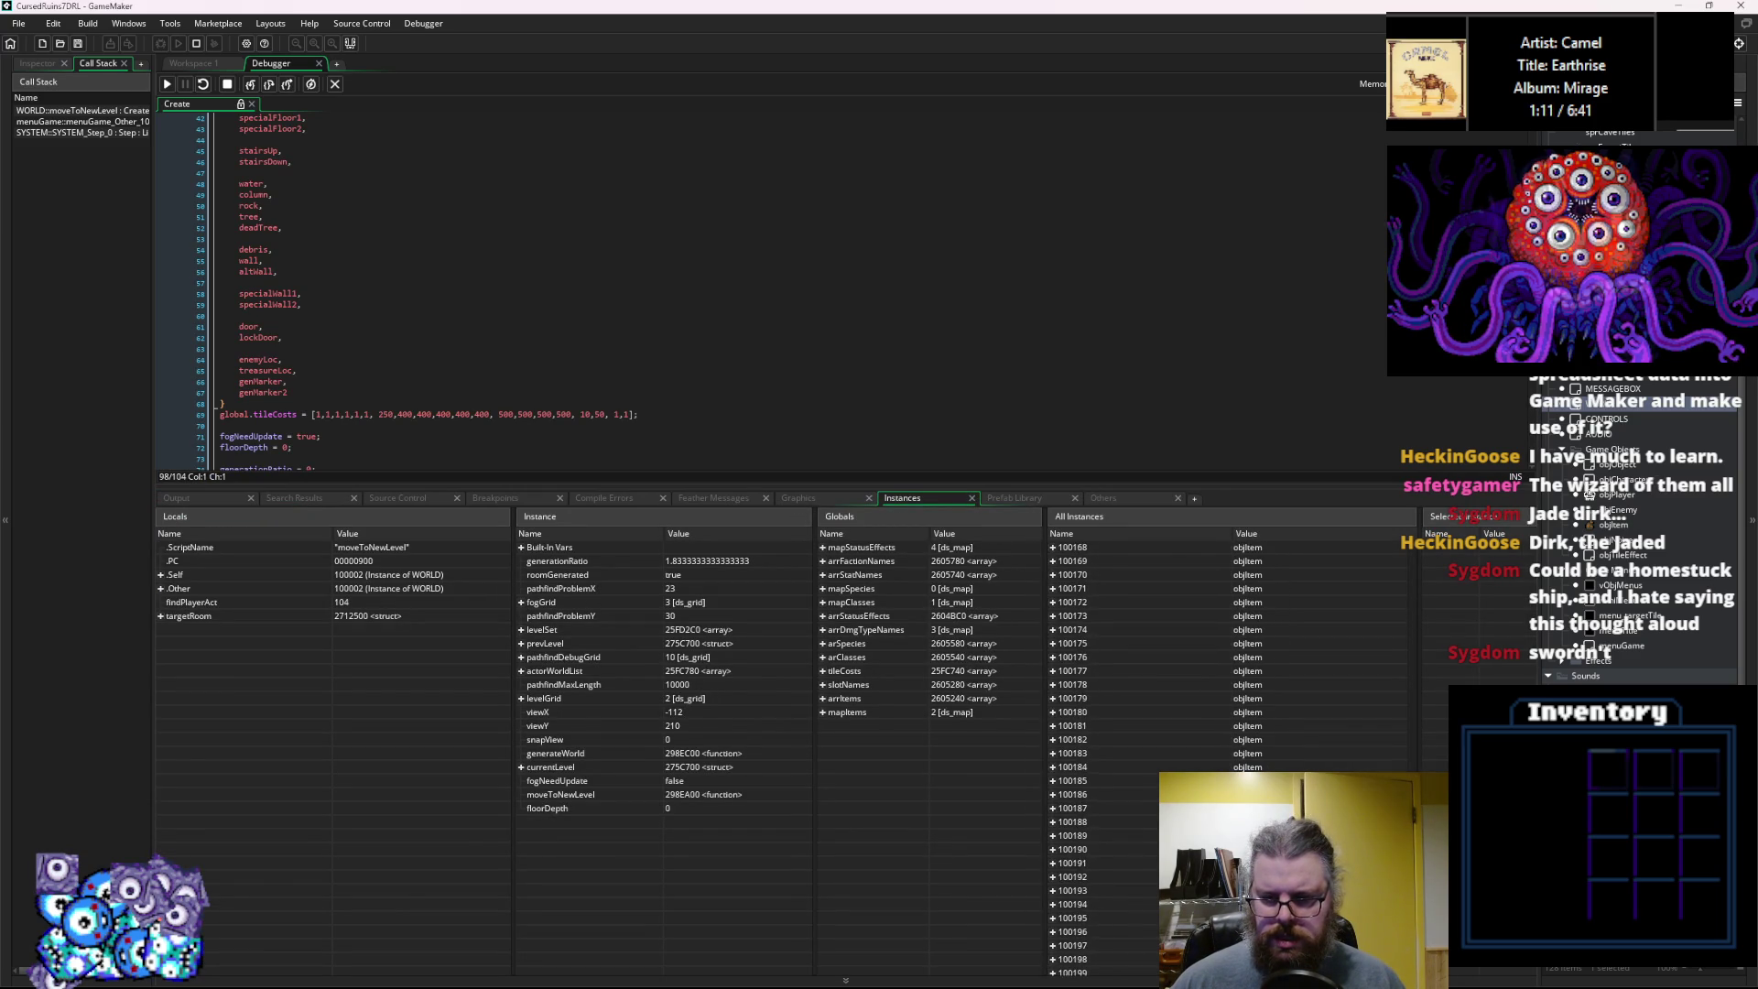
pyautogui.scroll(-18, 1227, 760)
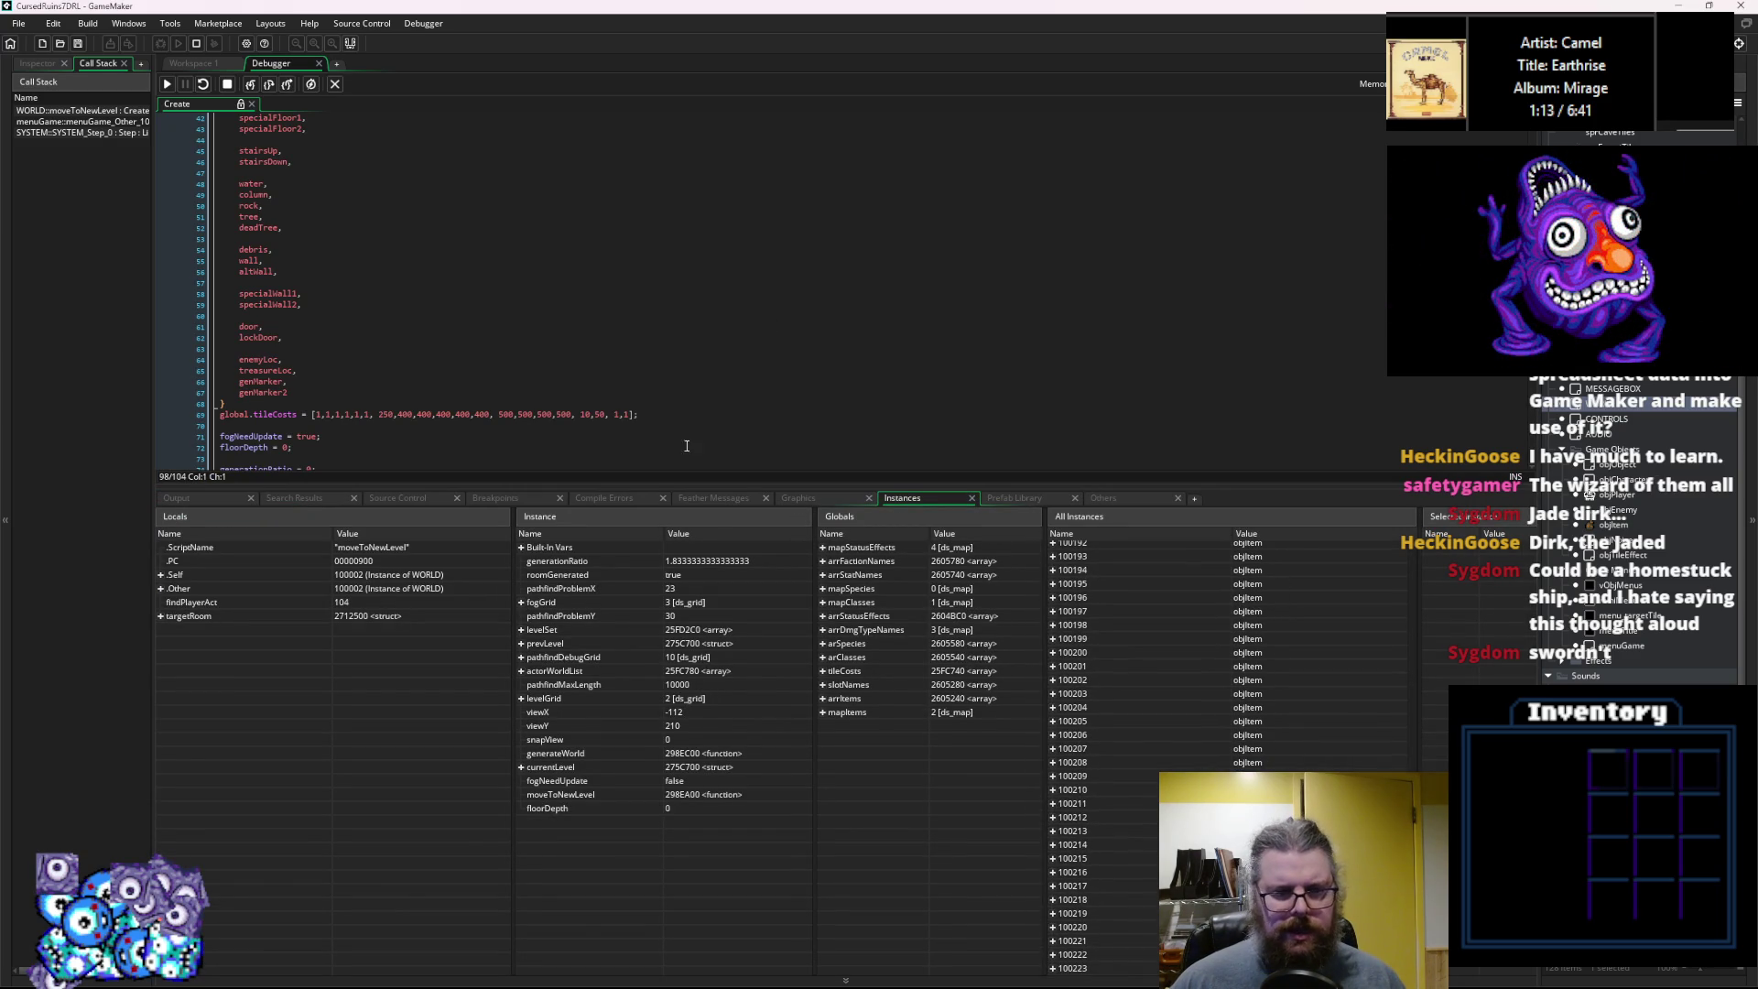
# Add a breakpoint on line 96's instance_destroy inside with(objObject) and continue until it pauses there.
pyautogui.moveTo(685, 488); pyautogui.dragTo(686, 829)
pyautogui.moveTo(363, 712)
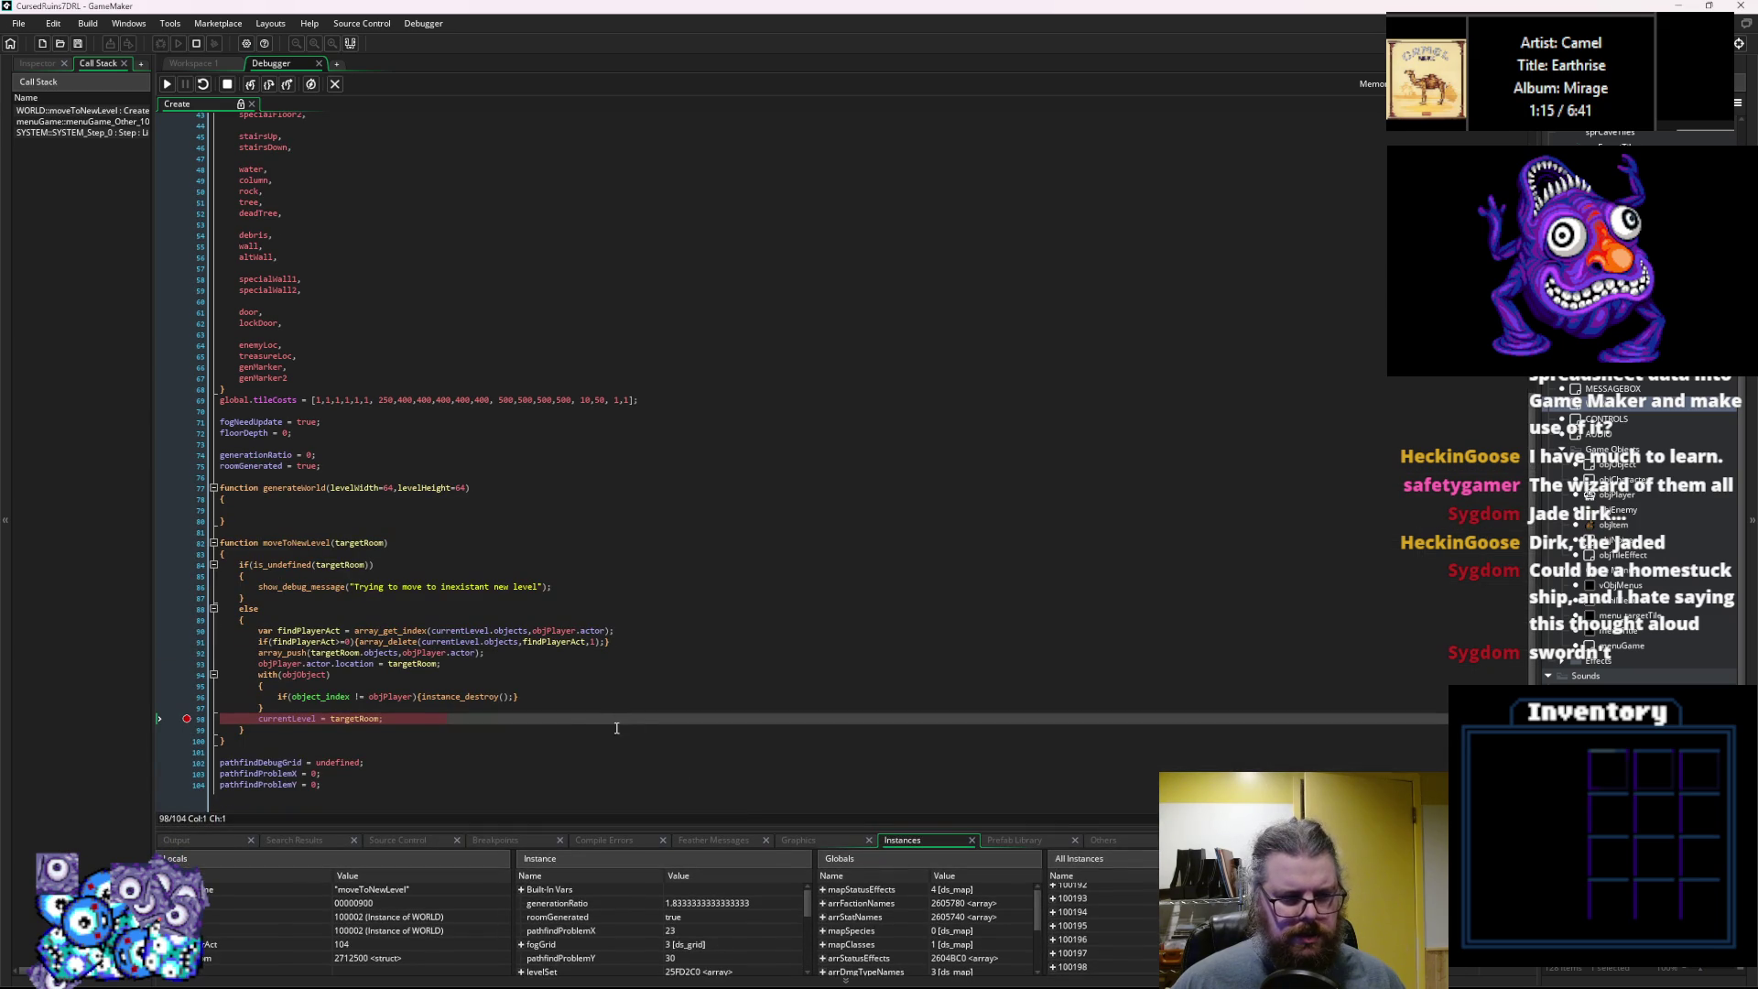
pyautogui.moveTo(462, 697)
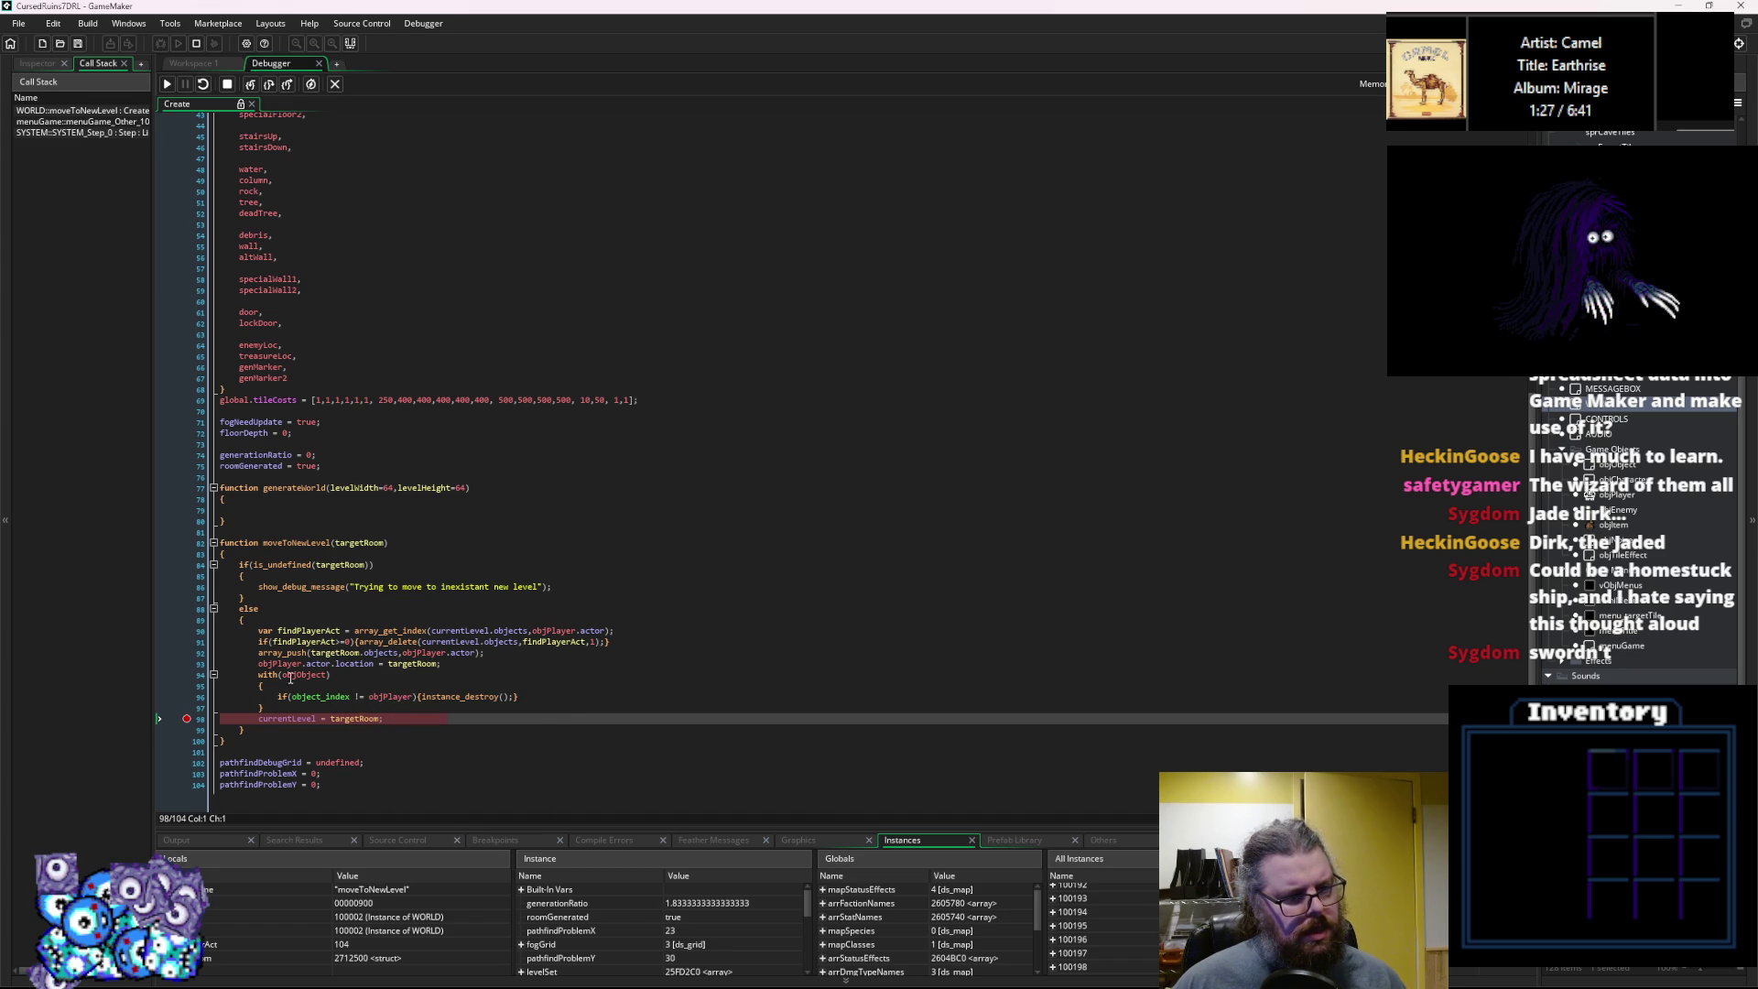
pyautogui.click(174, 695)
pyautogui.press('F5')
pyautogui.click(167, 84)
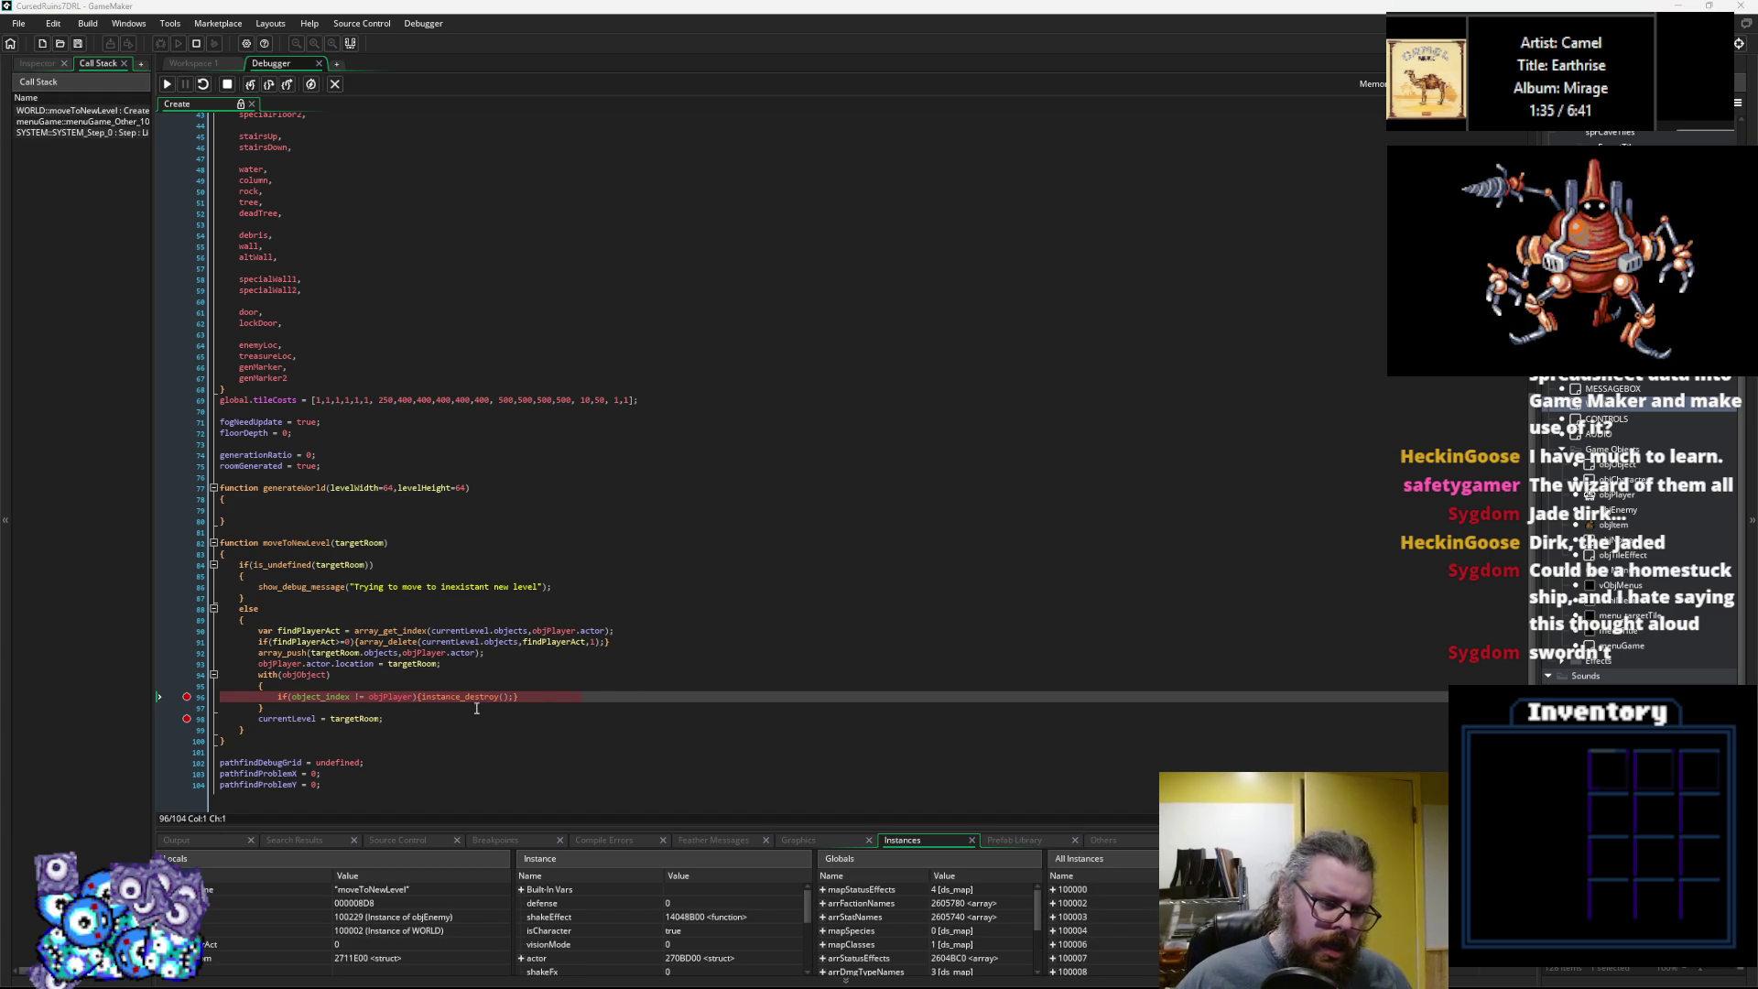
pyautogui.moveTo(317, 700)
pyautogui.moveTo(394, 693)
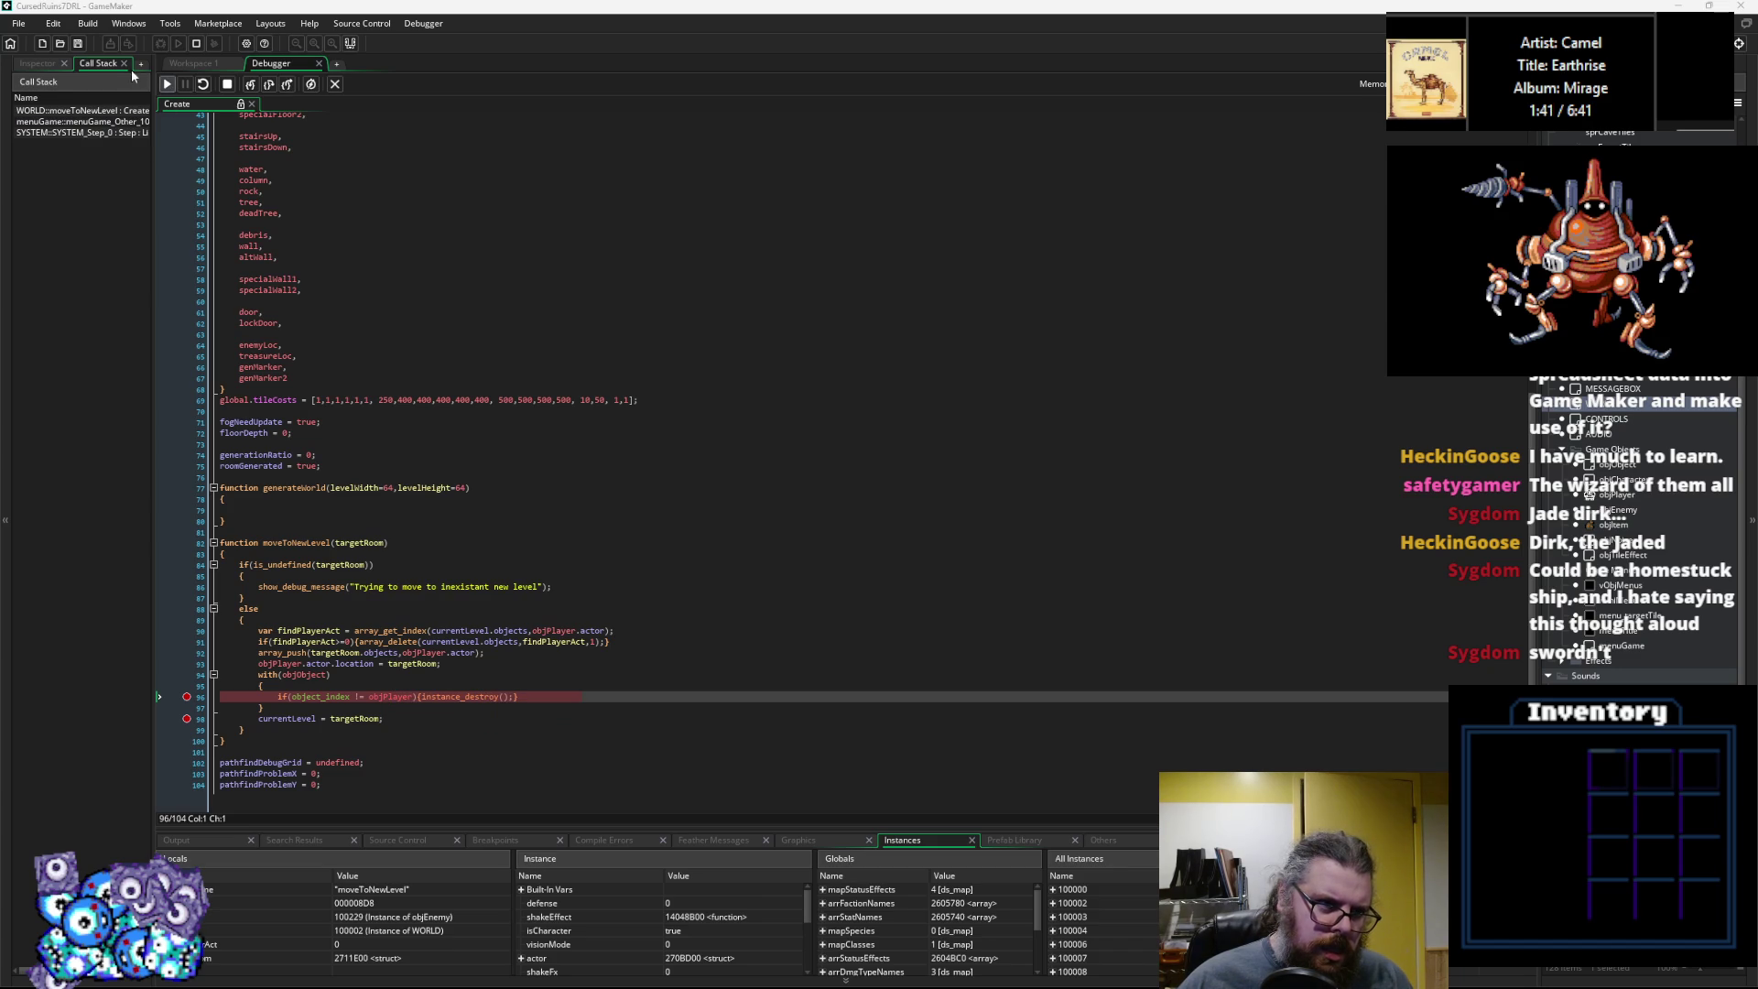
pyautogui.click(287, 84)
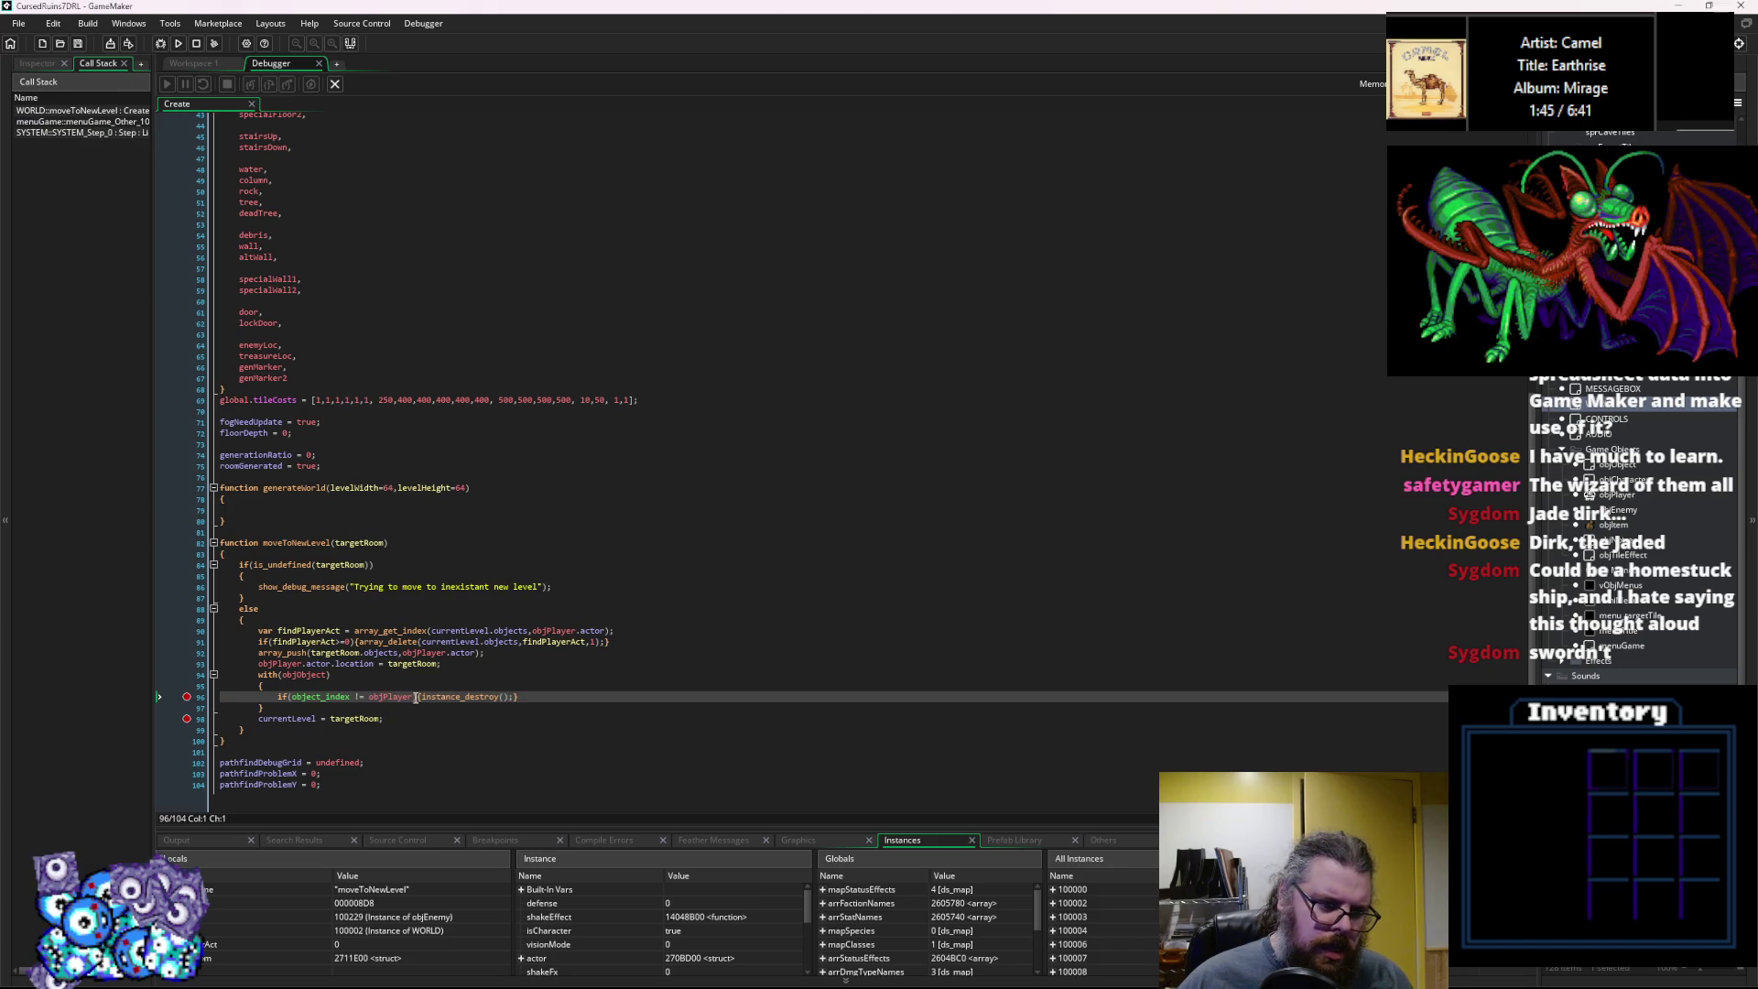
# Change the line 96 player check to compare against objPlayer.object_index.
pyautogui.write('.o')
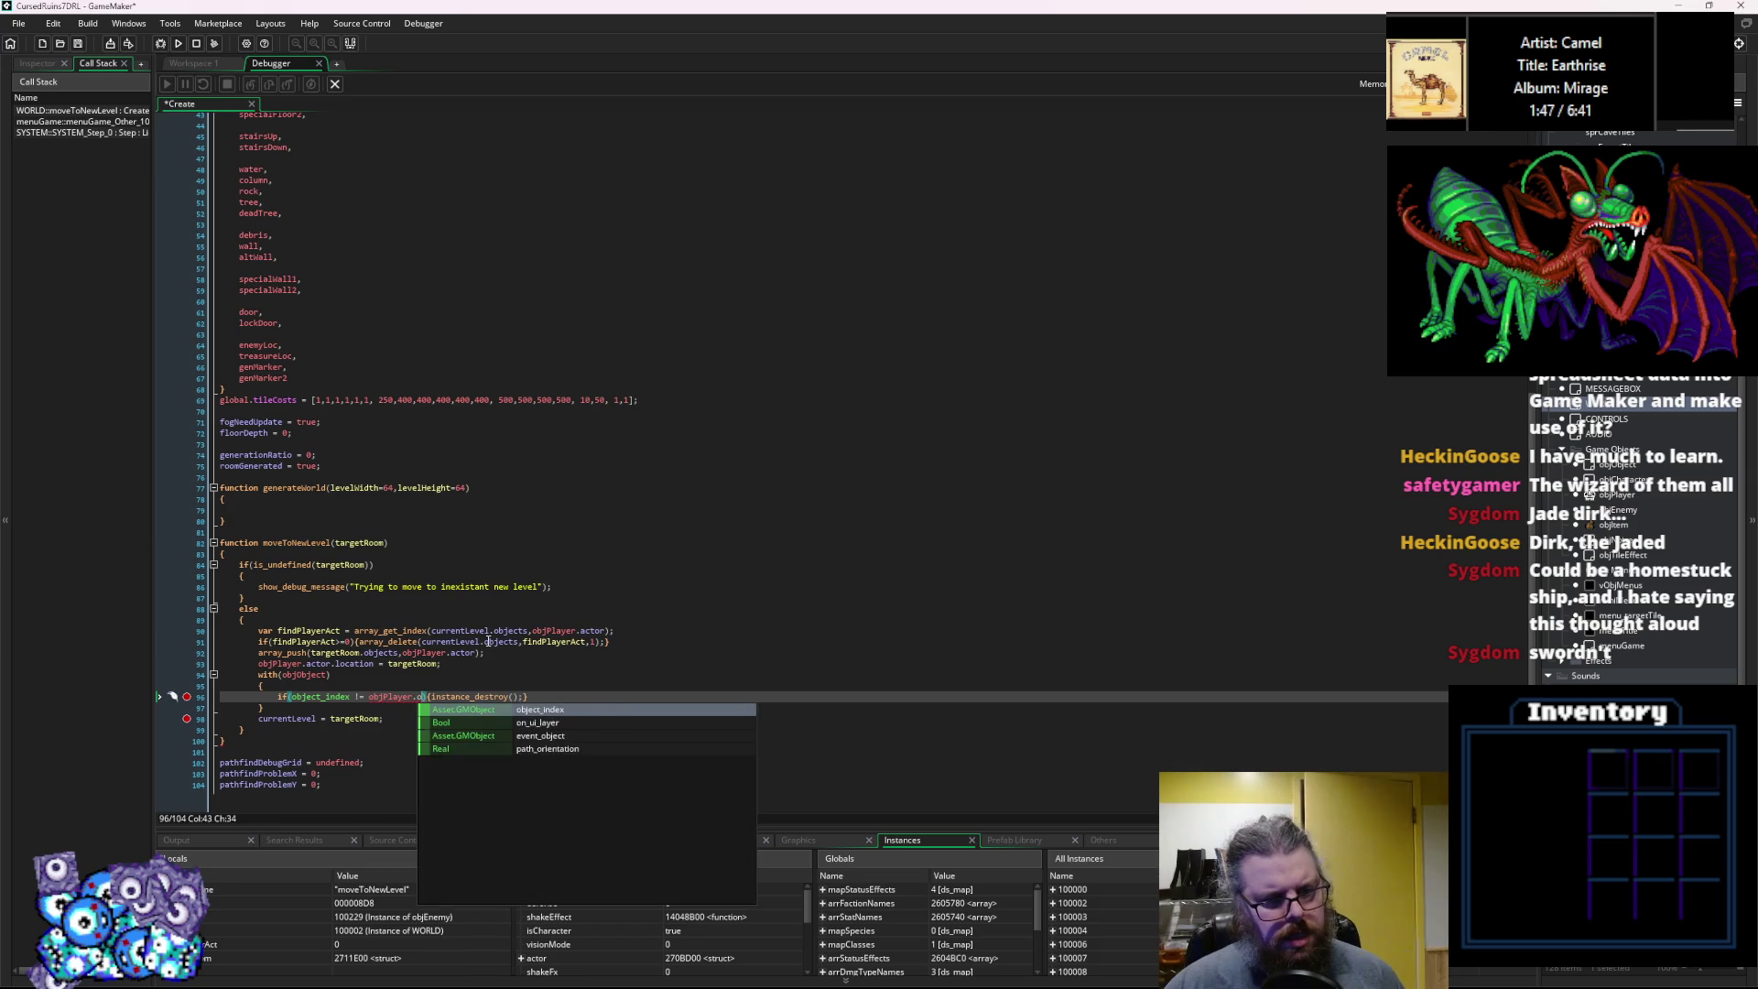
pyautogui.write('bj_in')
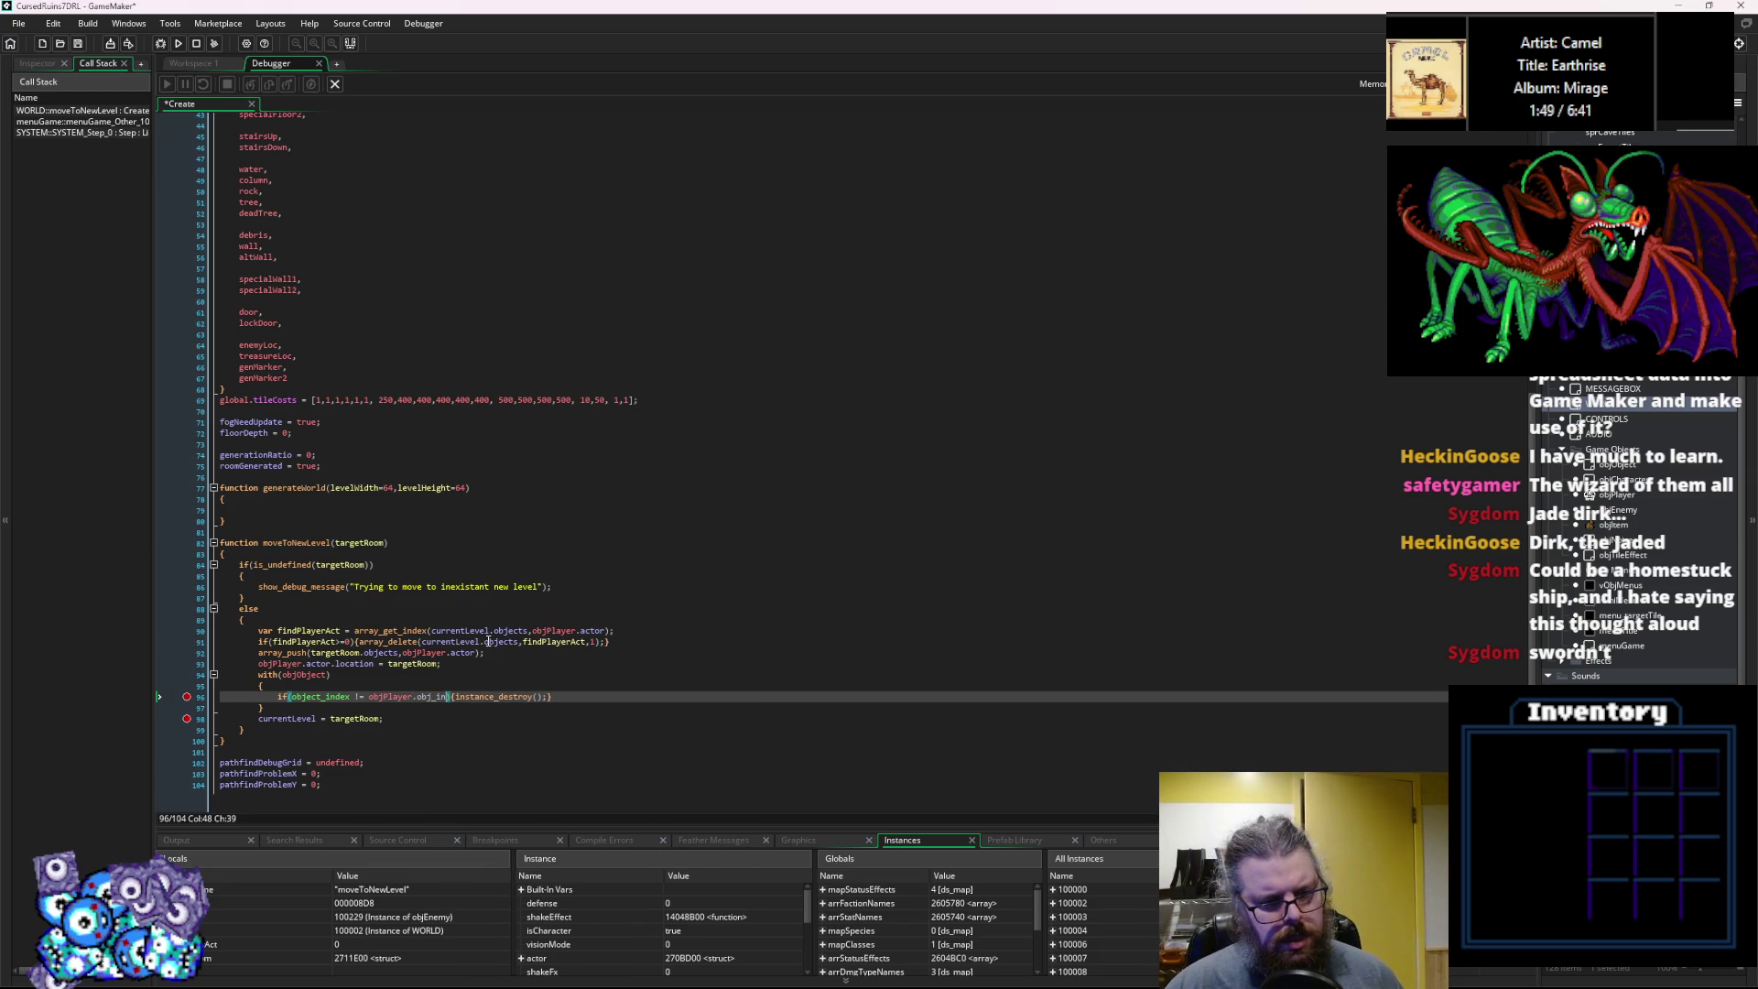
pyautogui.press('BackSpace')
pyautogui.press('BackSpace')
pyautogui.press('BackSpace')
pyautogui.write('ect')
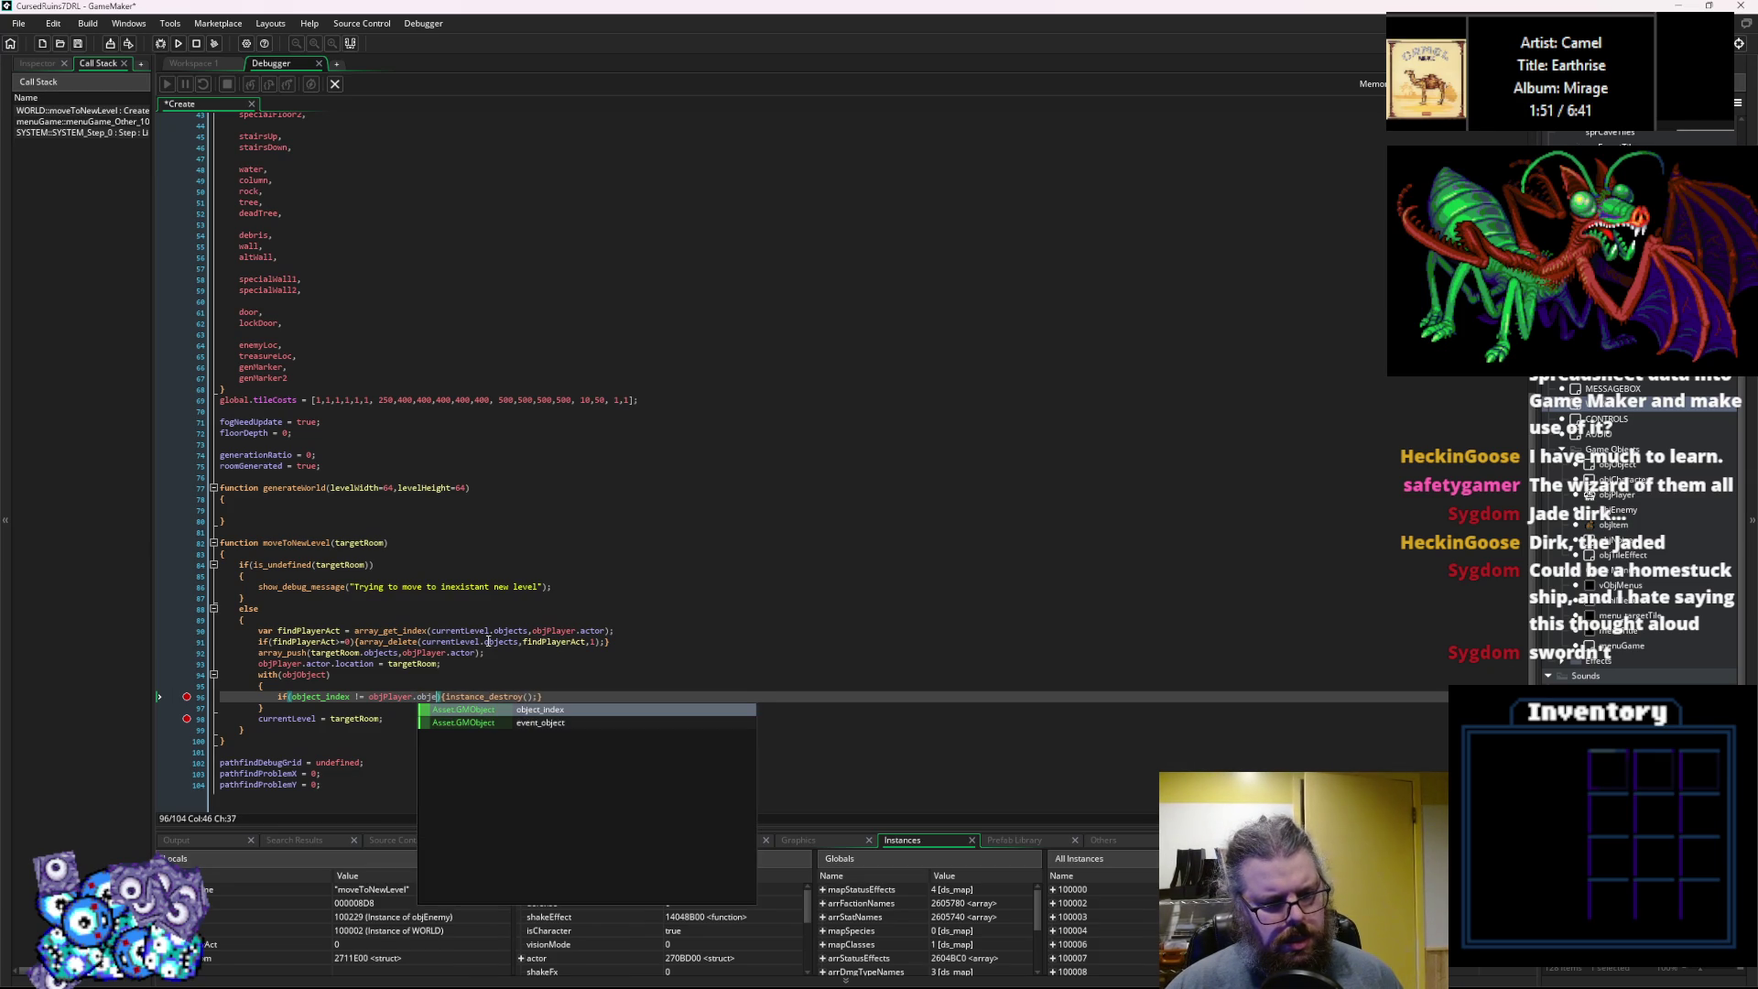
pyautogui.write('.')
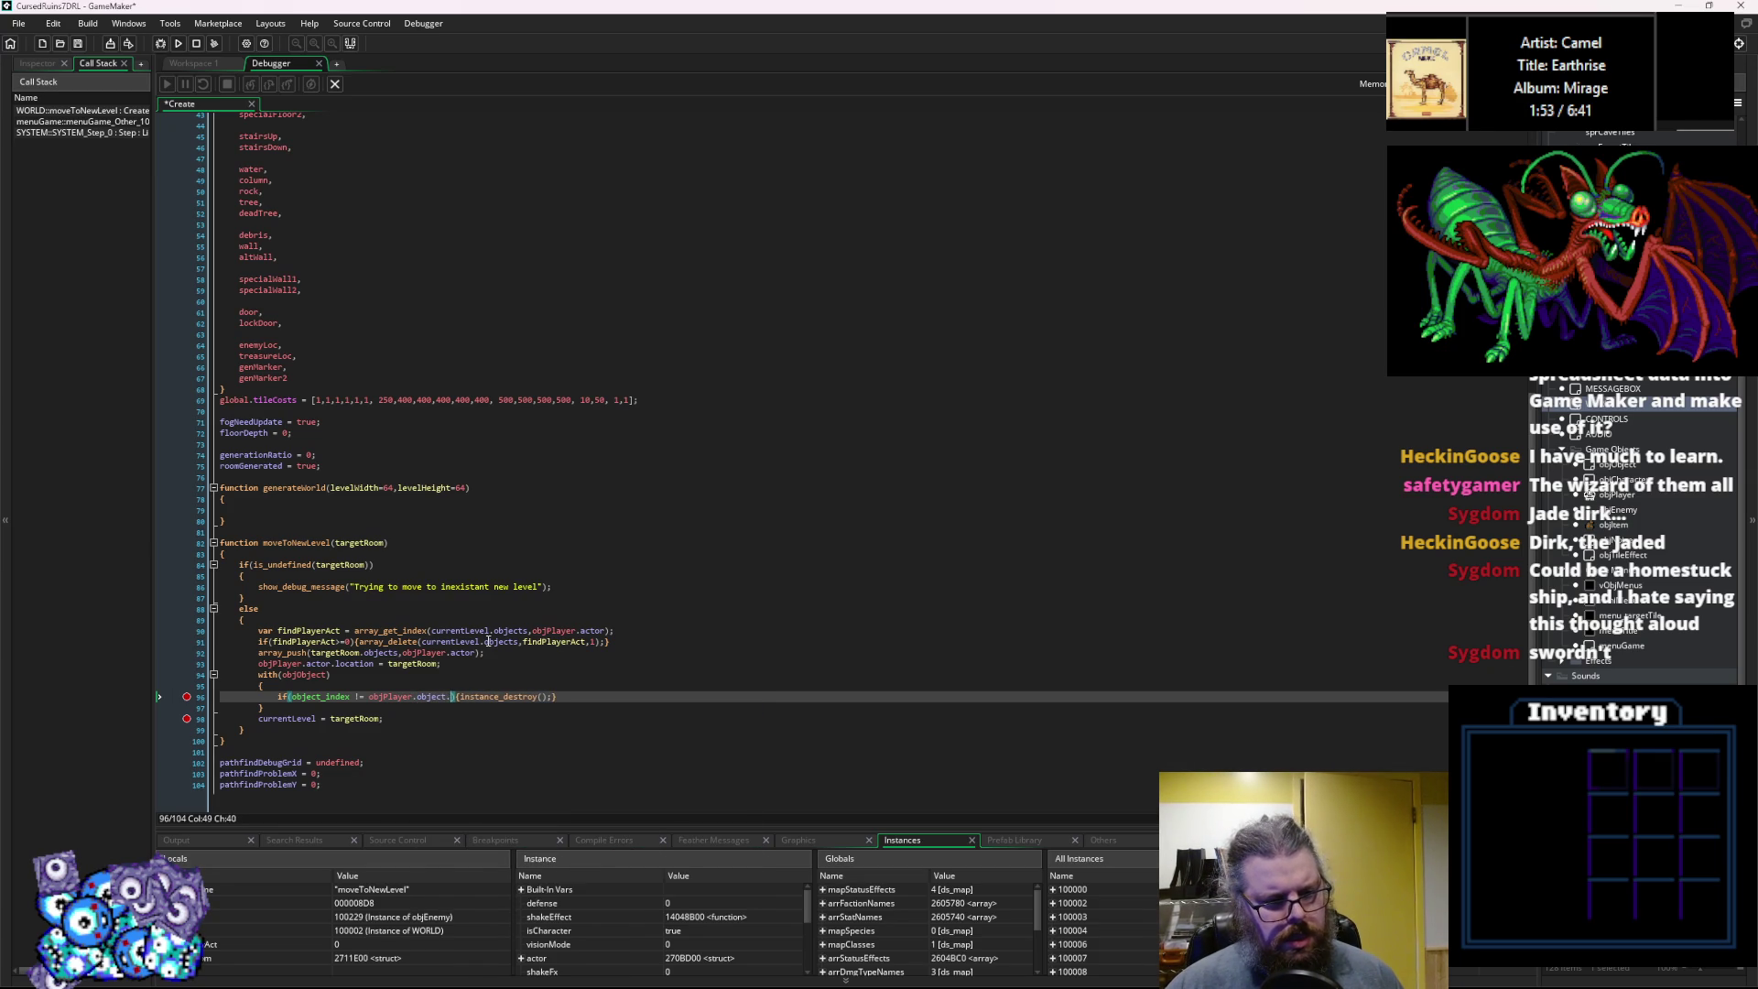
pyautogui.press('BackSpace')
pyautogui.write('_inde')
pyautogui.press('Return')
# Move execution to line 96, then restart the game with the edited code.
pyautogui.click(609, 573)
pyautogui.press('F5')
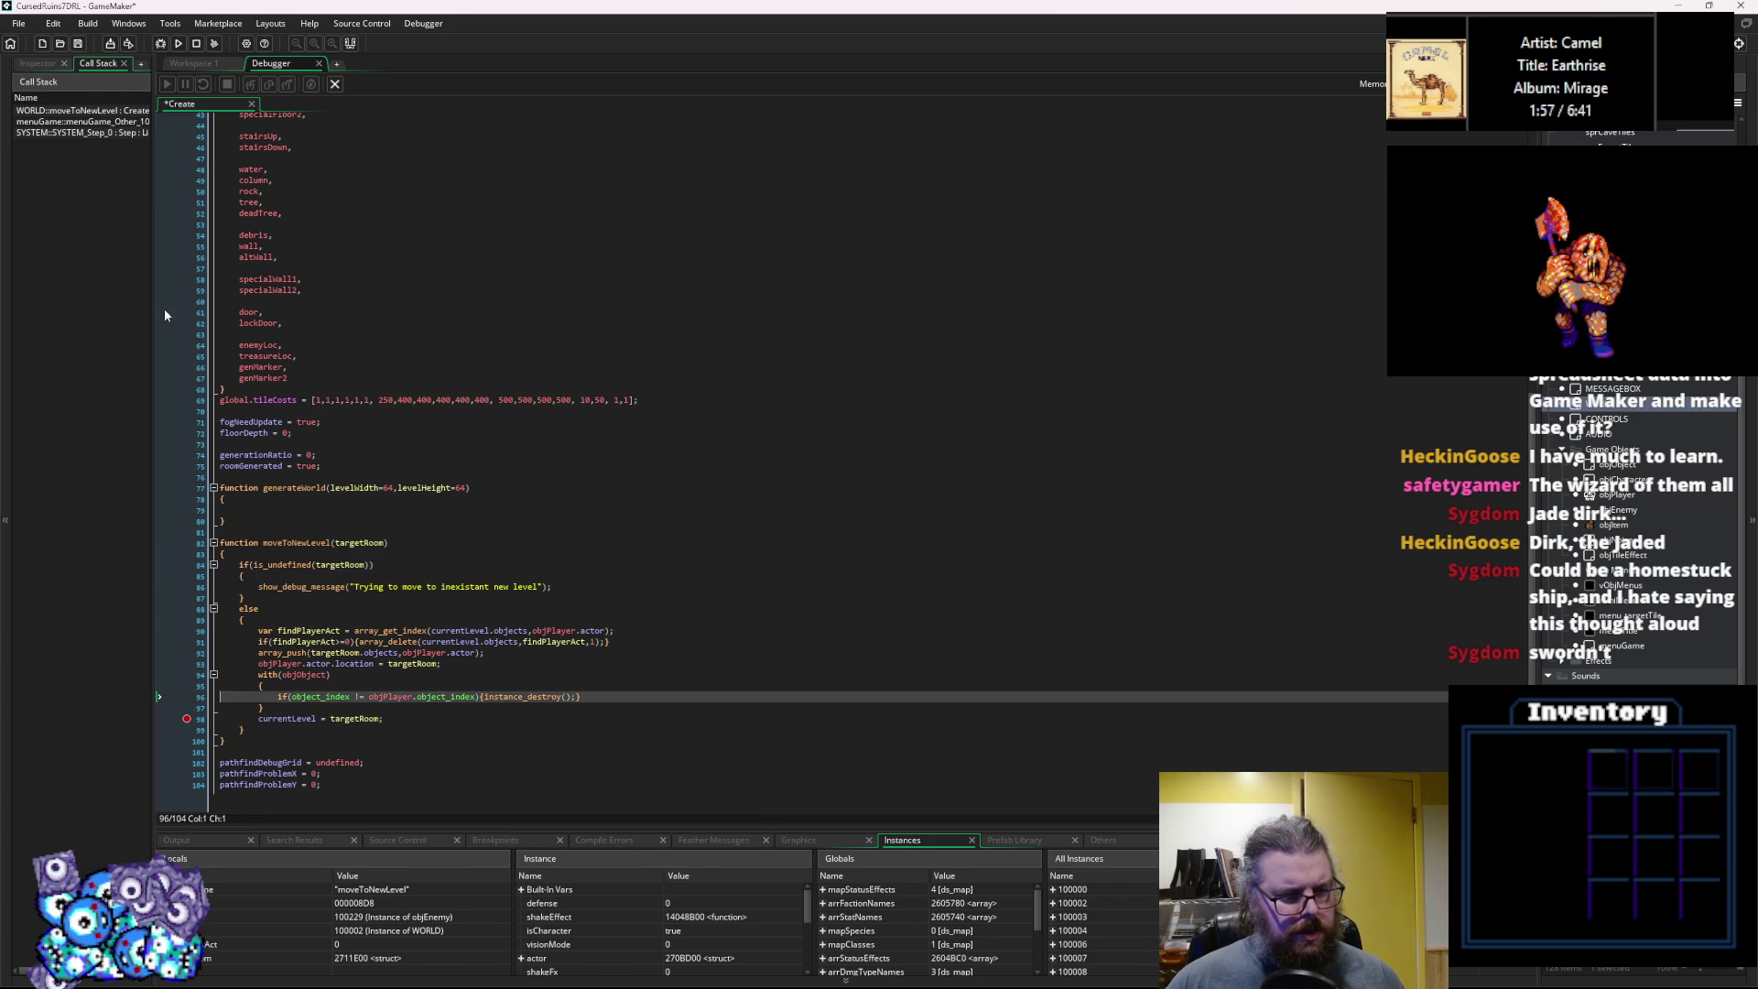
pyautogui.click(160, 43)
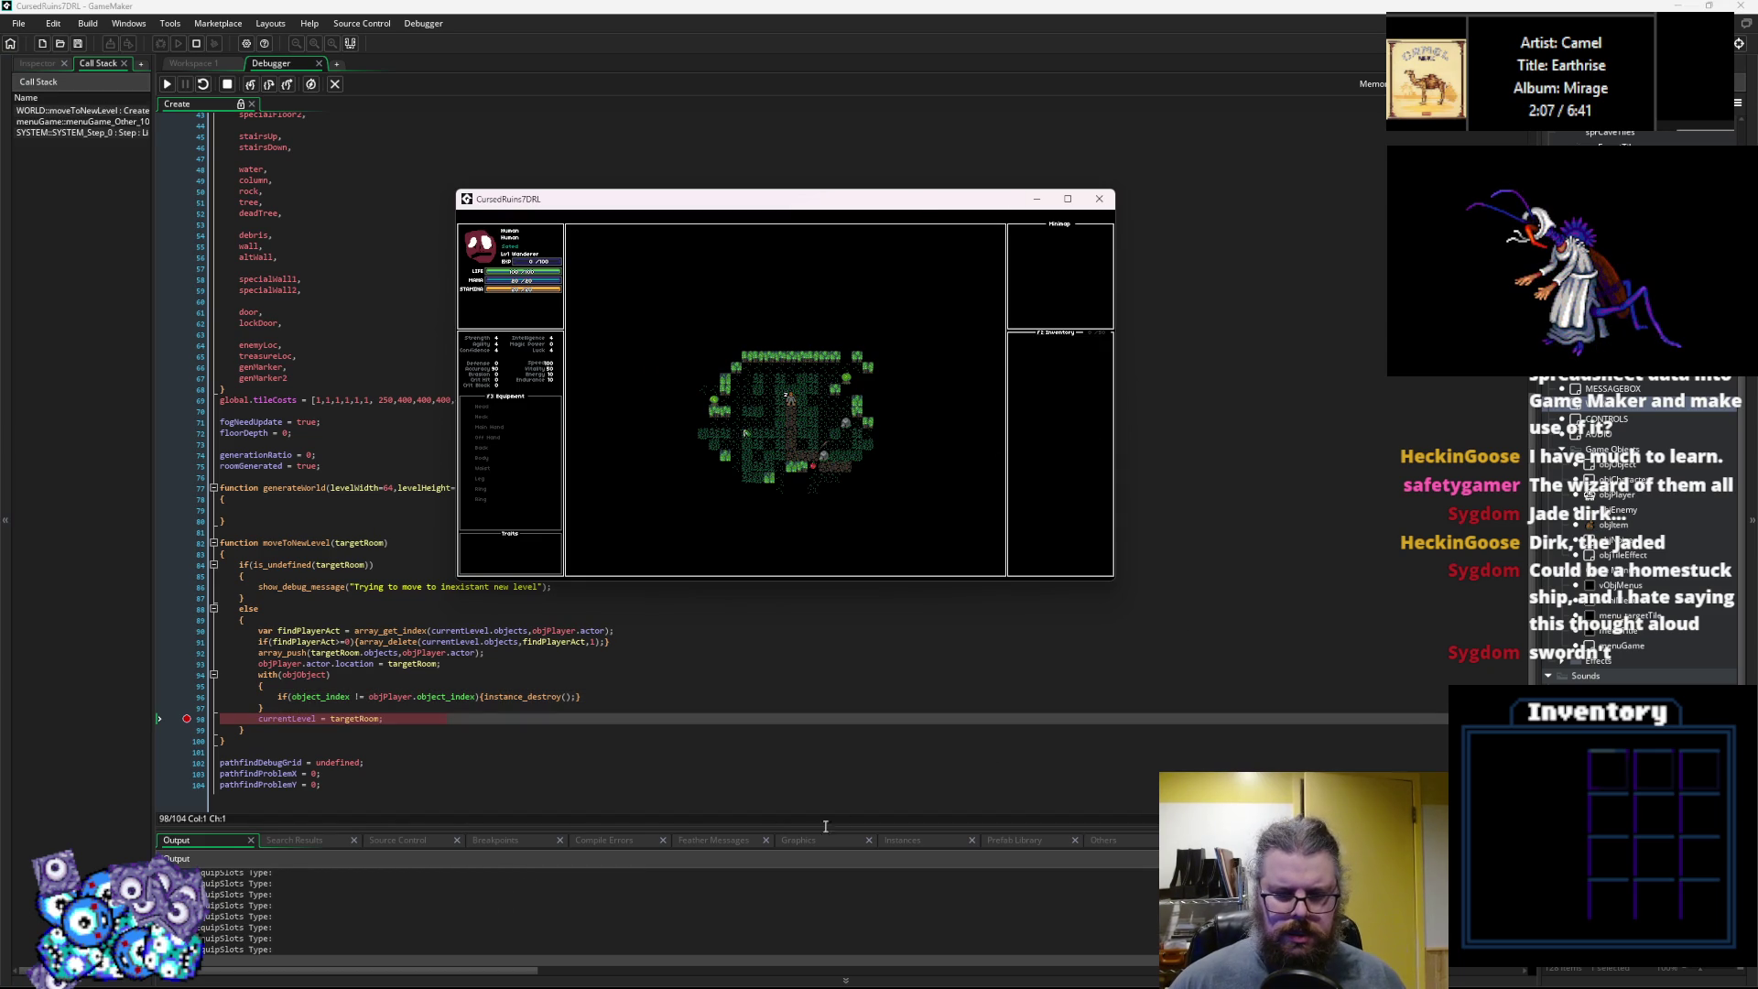
# Show the running instances and briefly inspect instance 100014's variables.
pyautogui.click(879, 840)
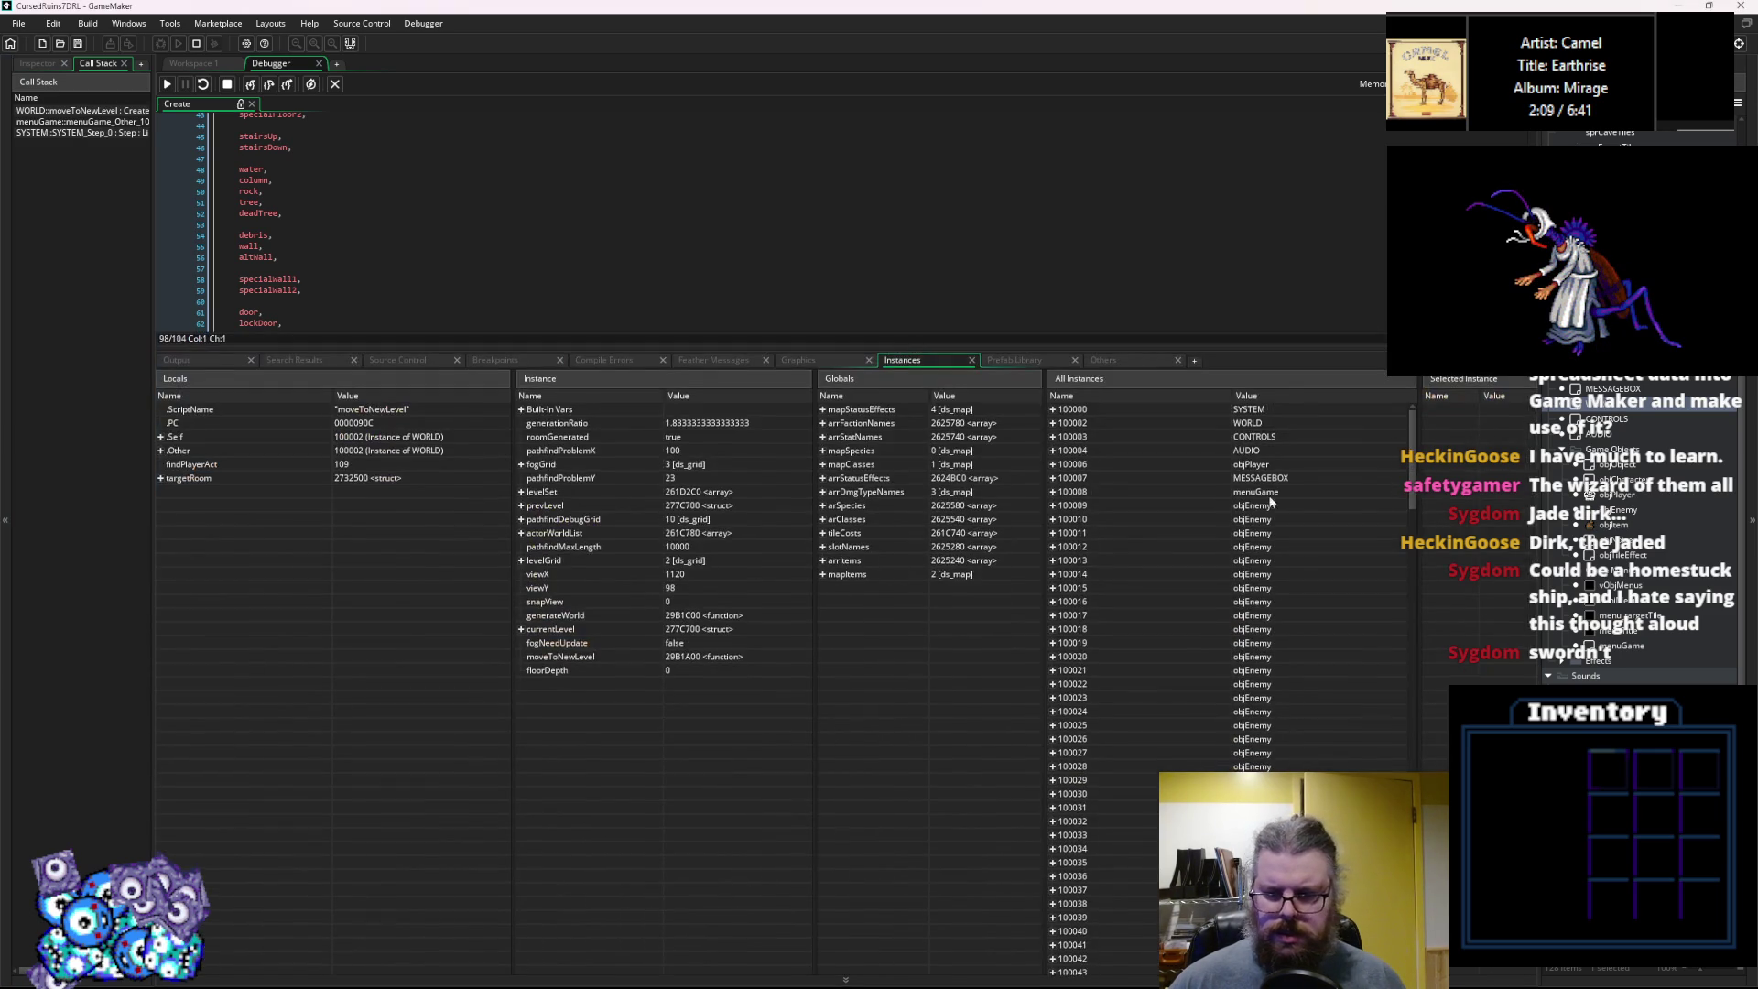
pyautogui.click(1287, 471)
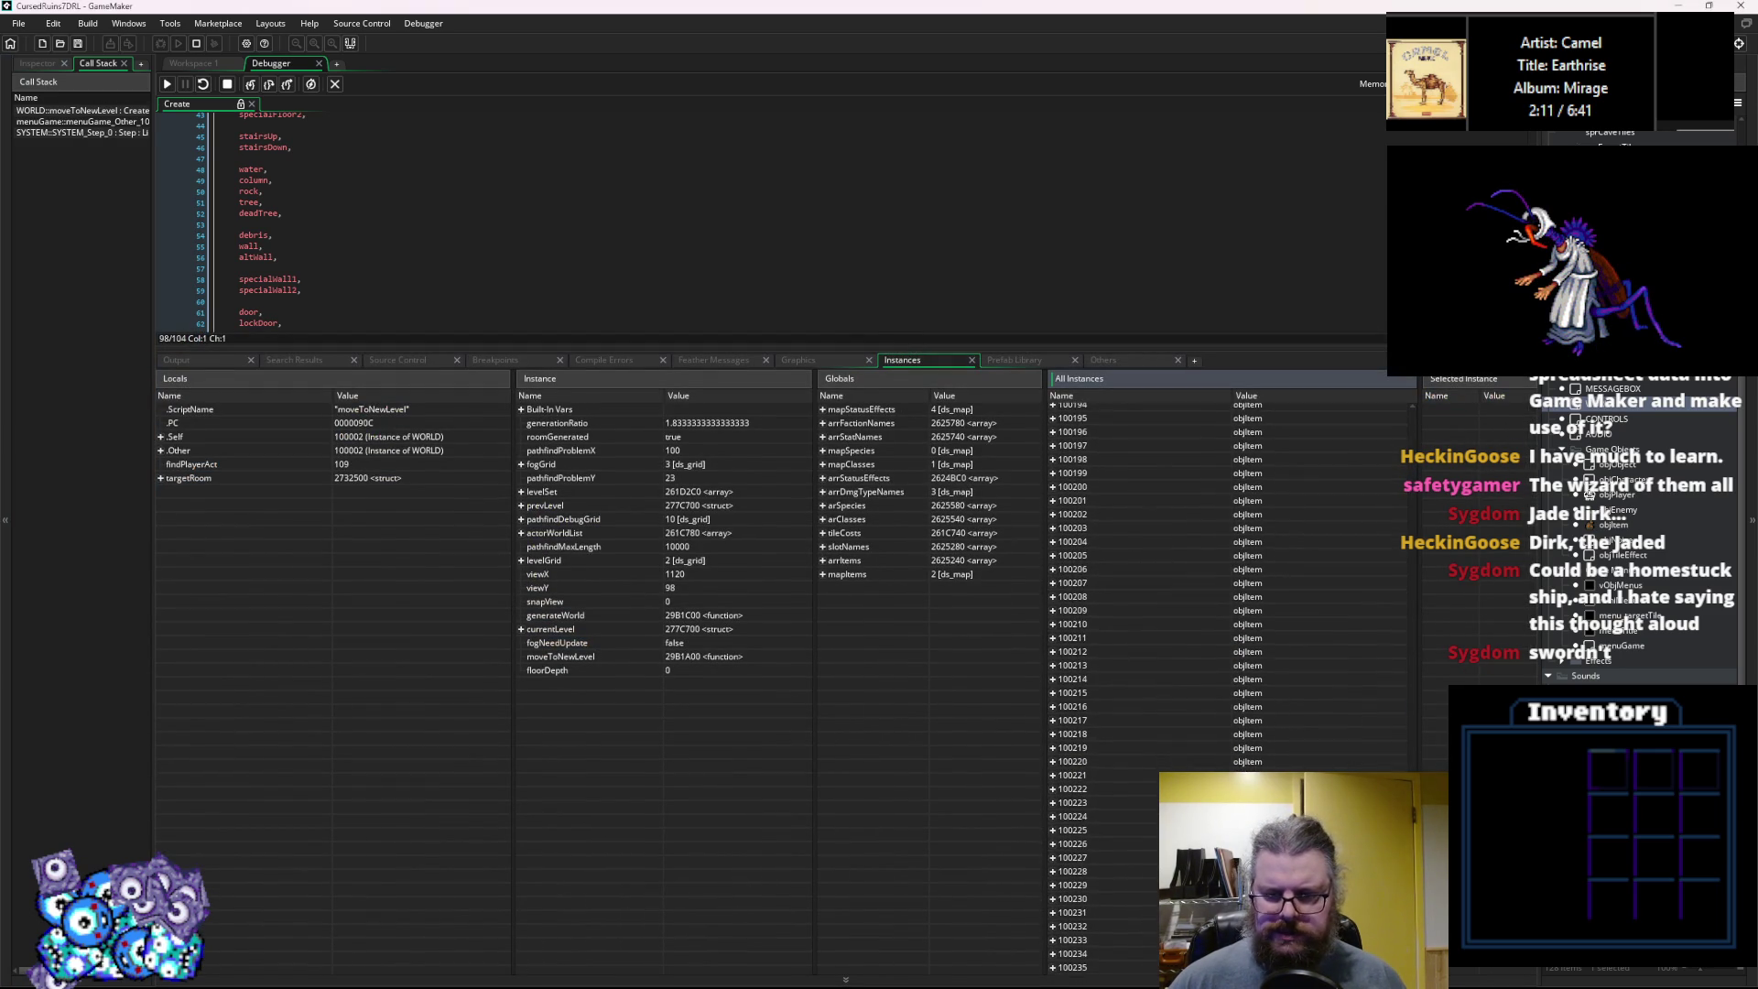
pyautogui.click(1053, 574)
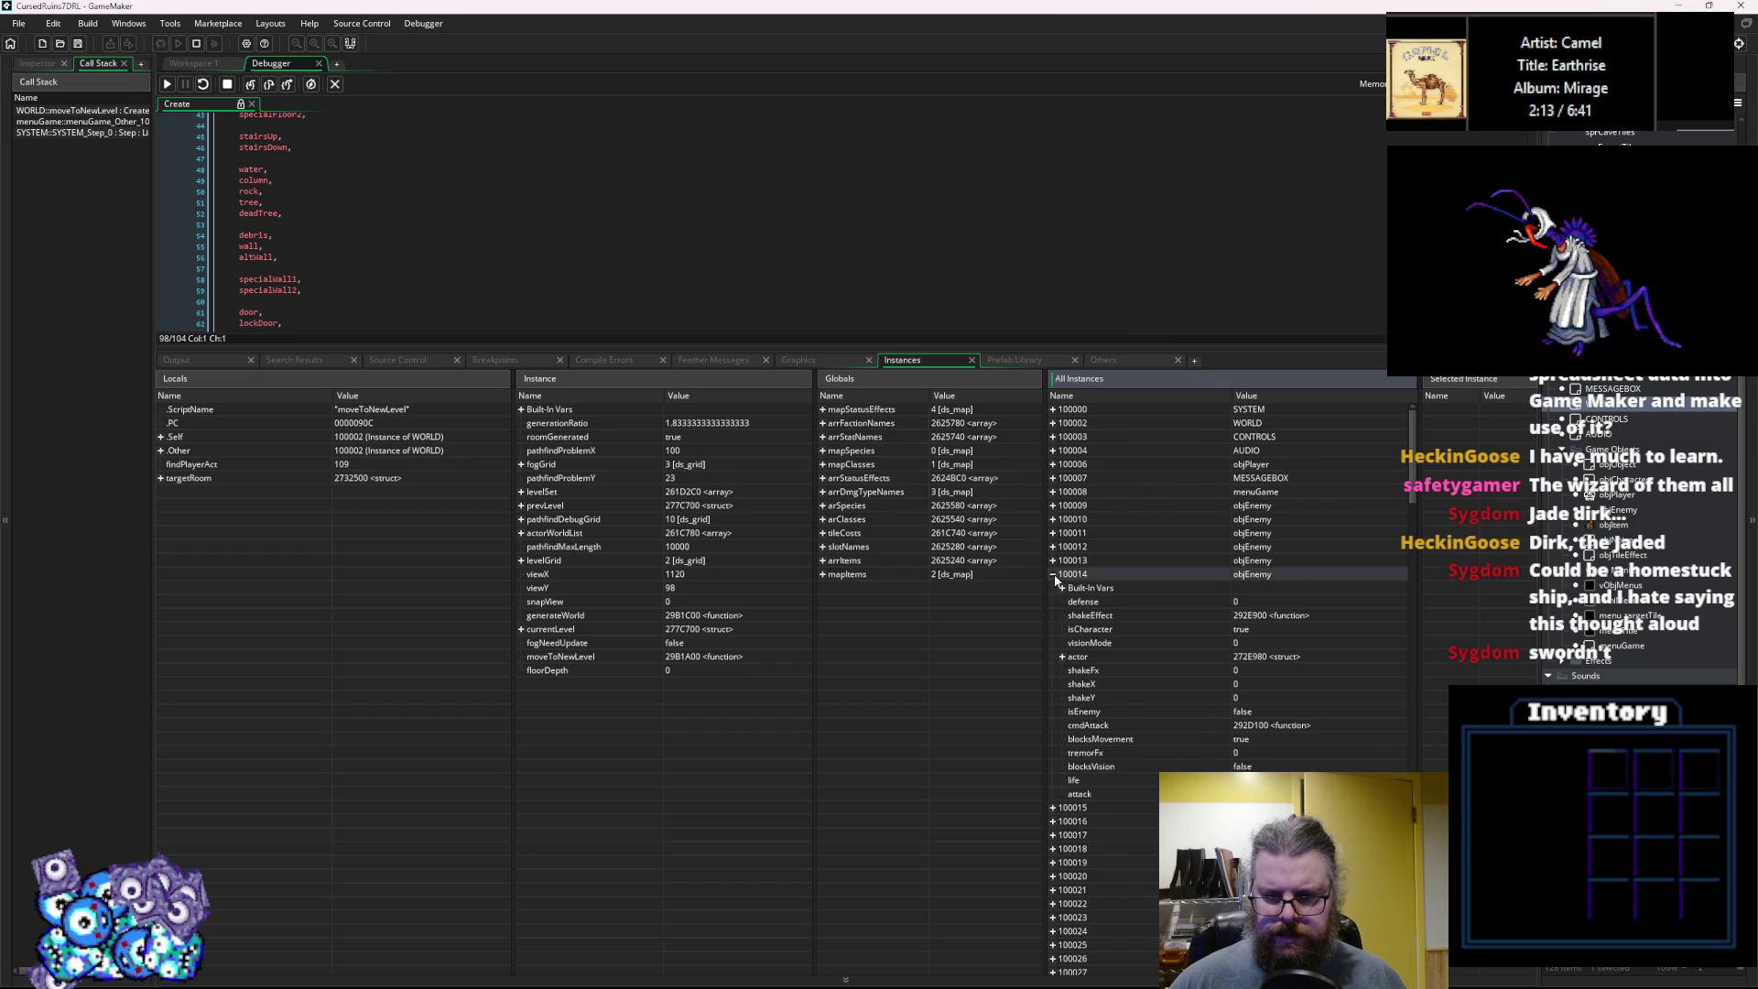
pyautogui.click(1053, 574)
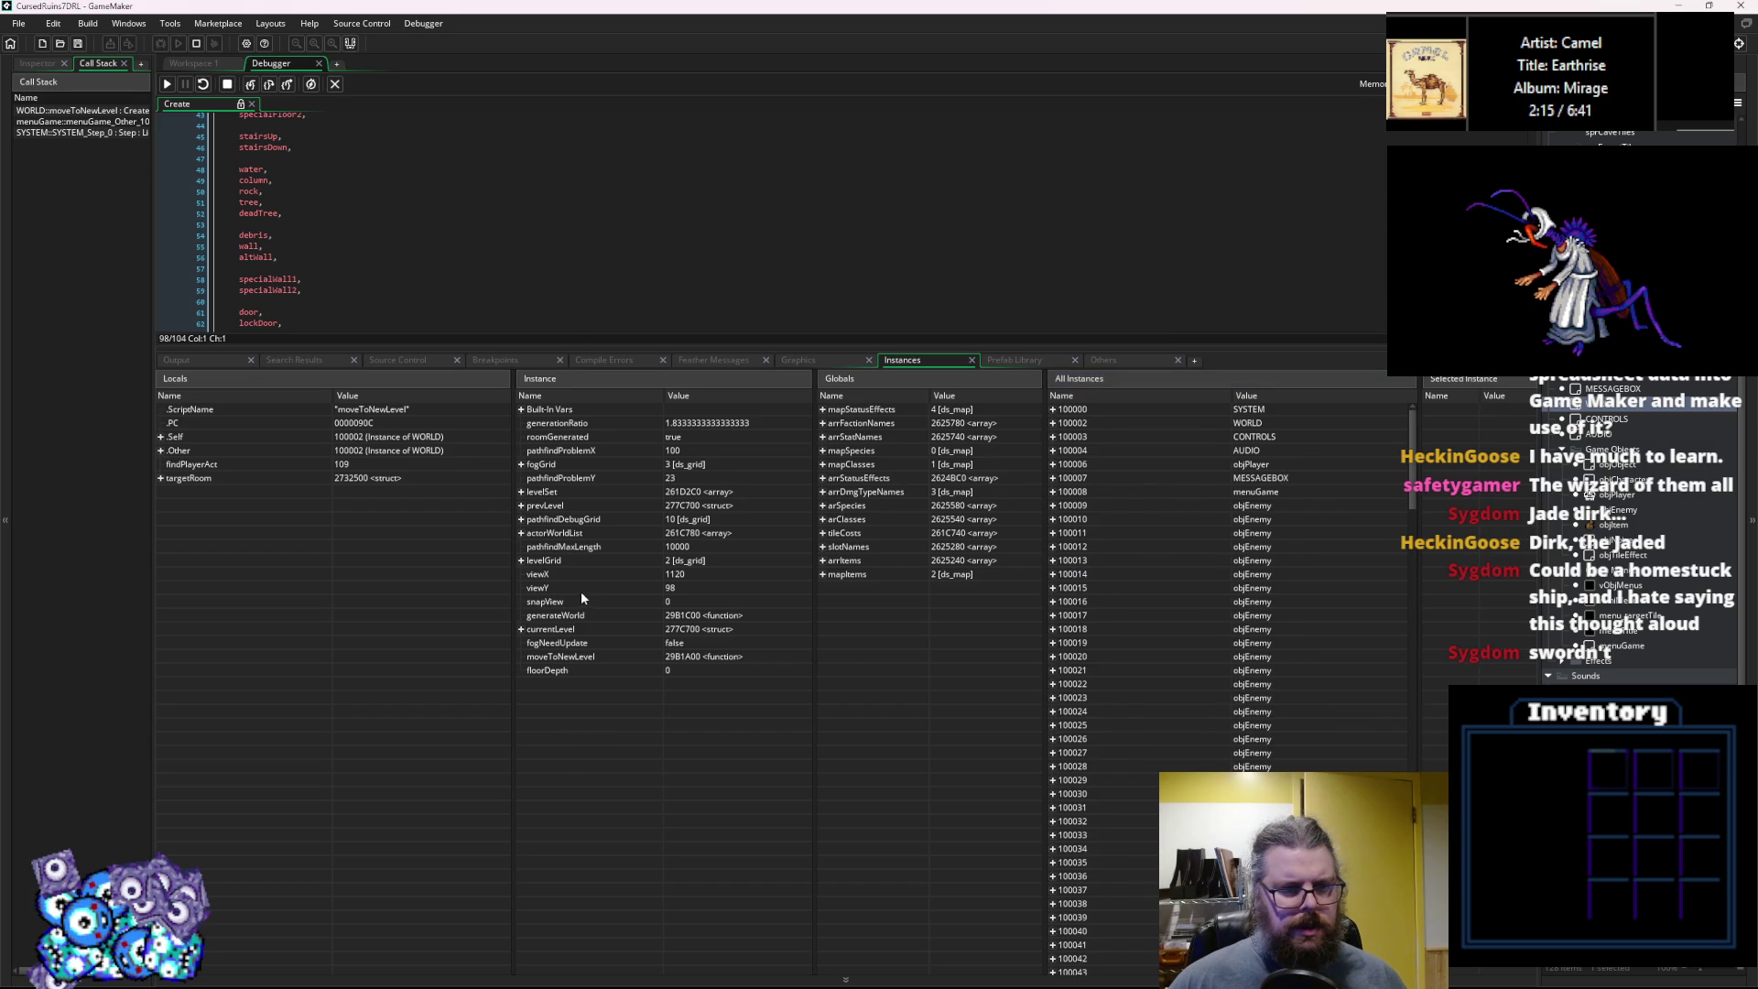
# Resize the code and variable panels, set a breakpoint on line 96, and continue execution.
pyautogui.moveTo(572, 349); pyautogui.dragTo(573, 886)
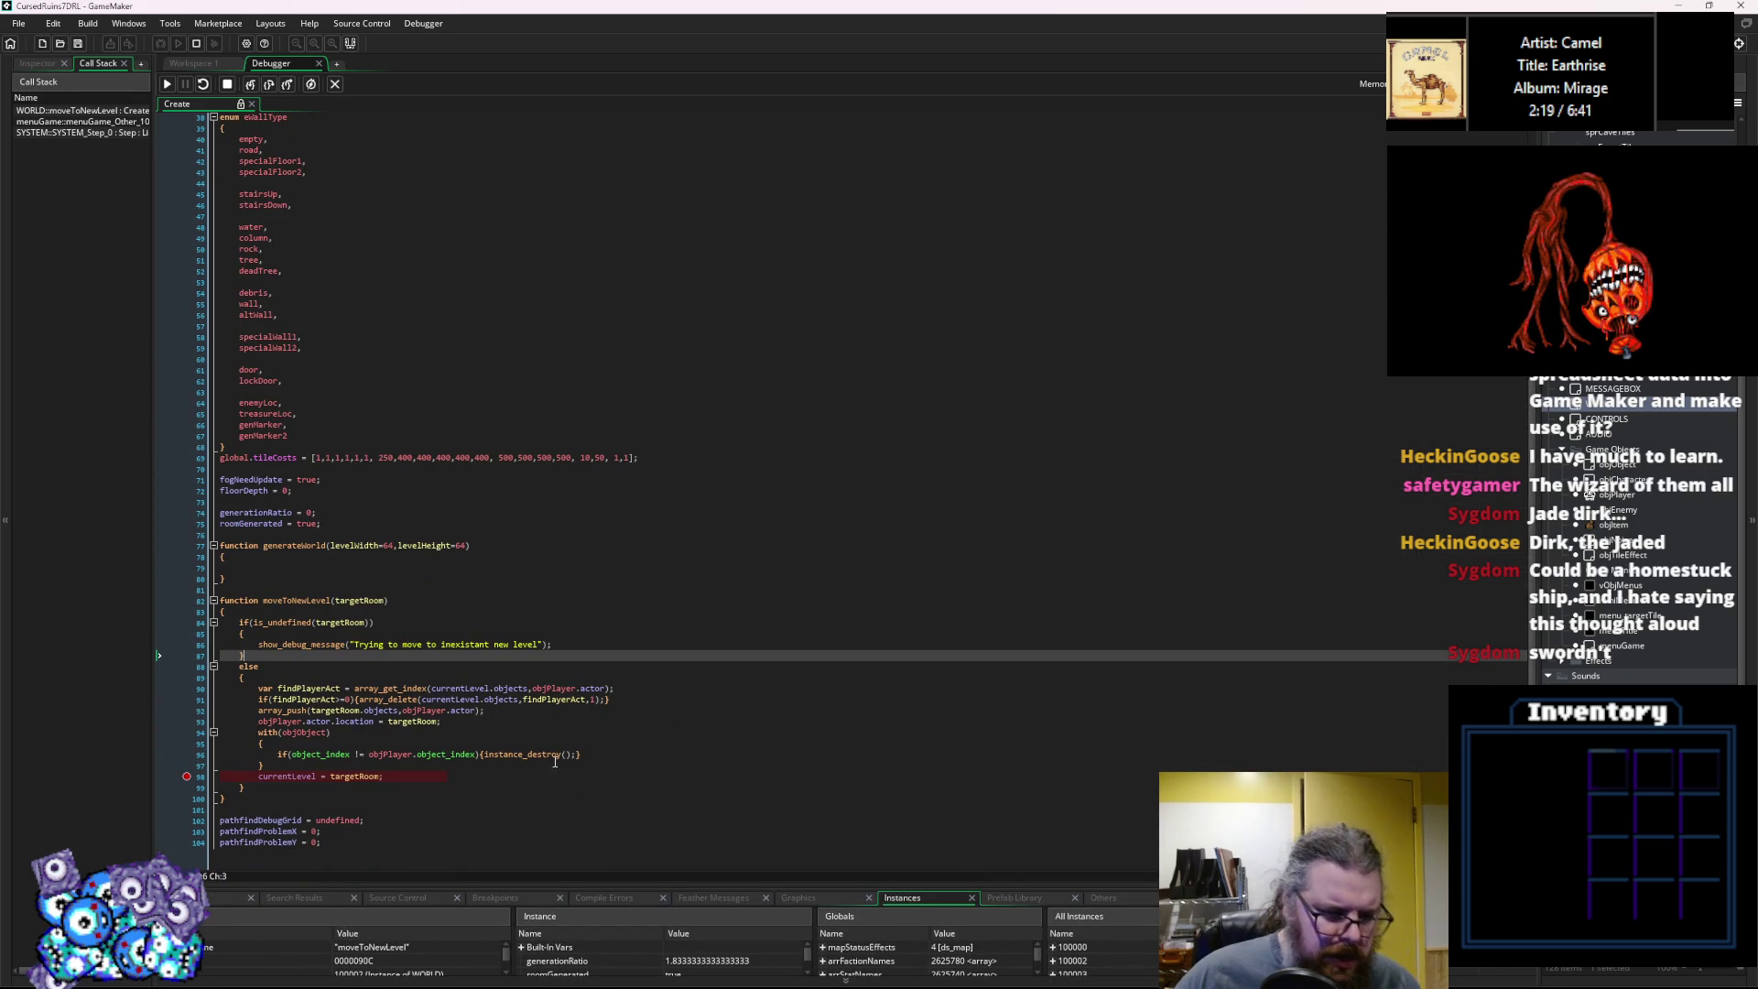
pyautogui.click(313, 734)
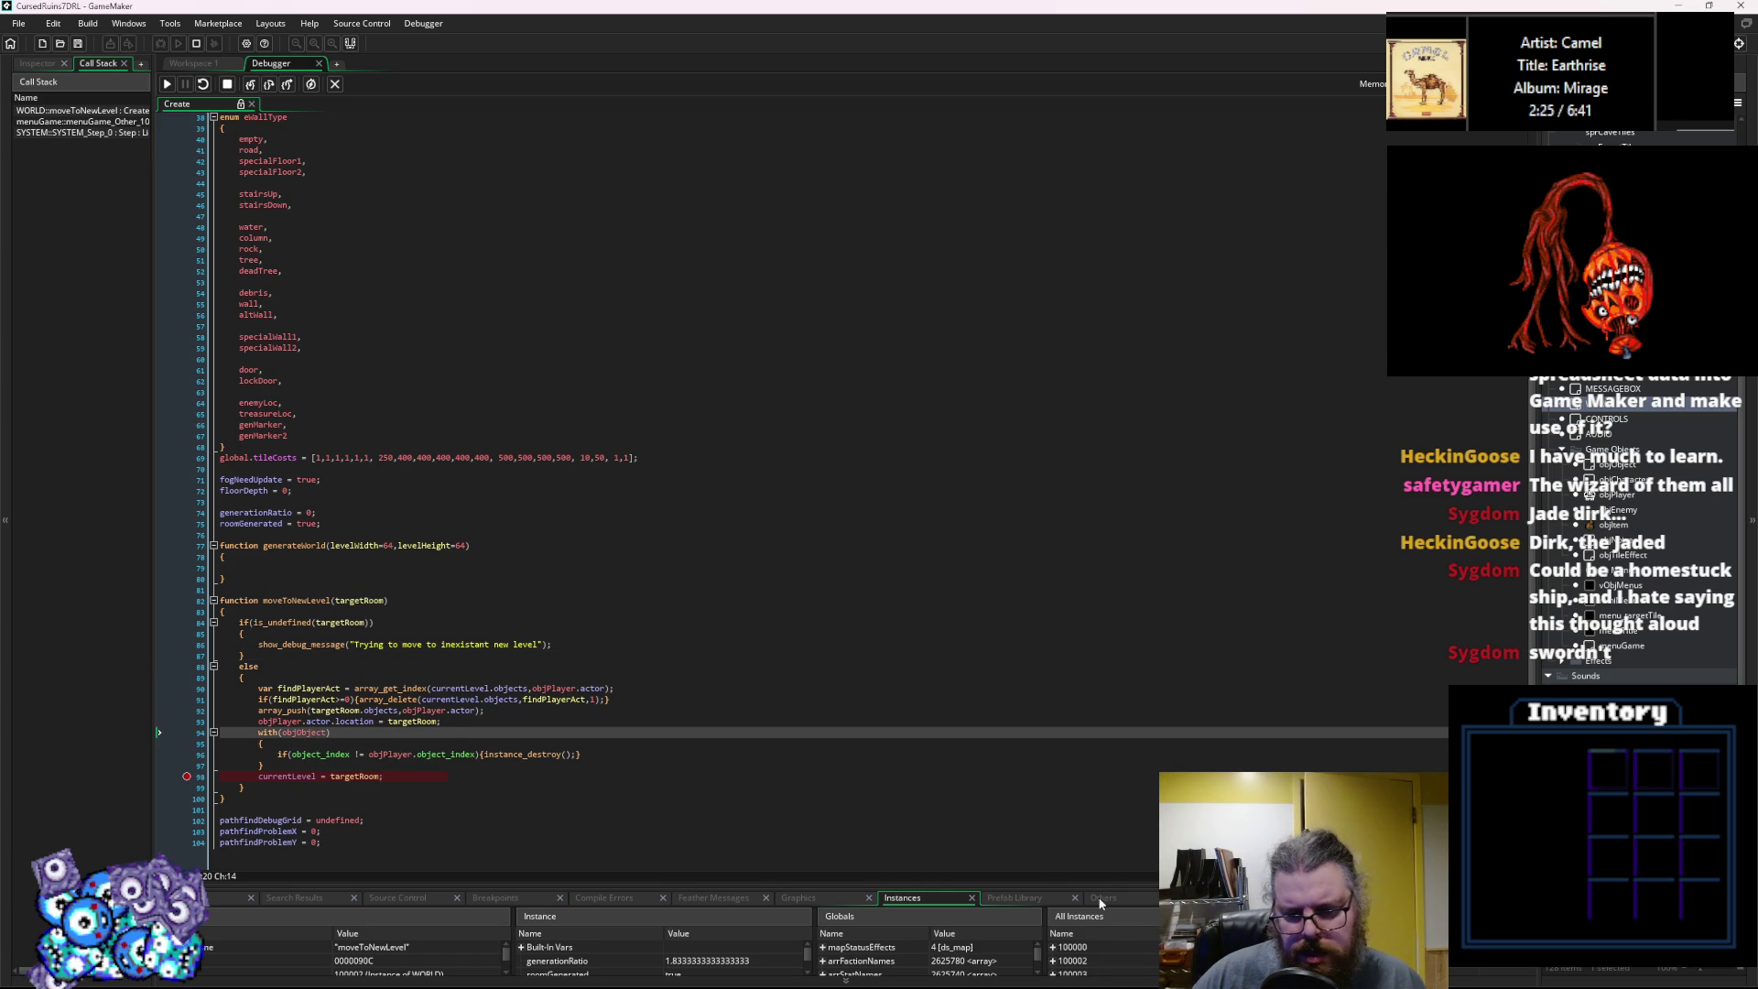
pyautogui.moveTo(1103, 883)
pyautogui.mouseDown()
pyautogui.moveTo(1110, 521)
pyautogui.moveTo(1085, 835)
pyautogui.moveTo(1080, 775)
pyautogui.mouseUp()
pyautogui.click(1031, 668)
pyautogui.scroll(-3, 1030, 668)
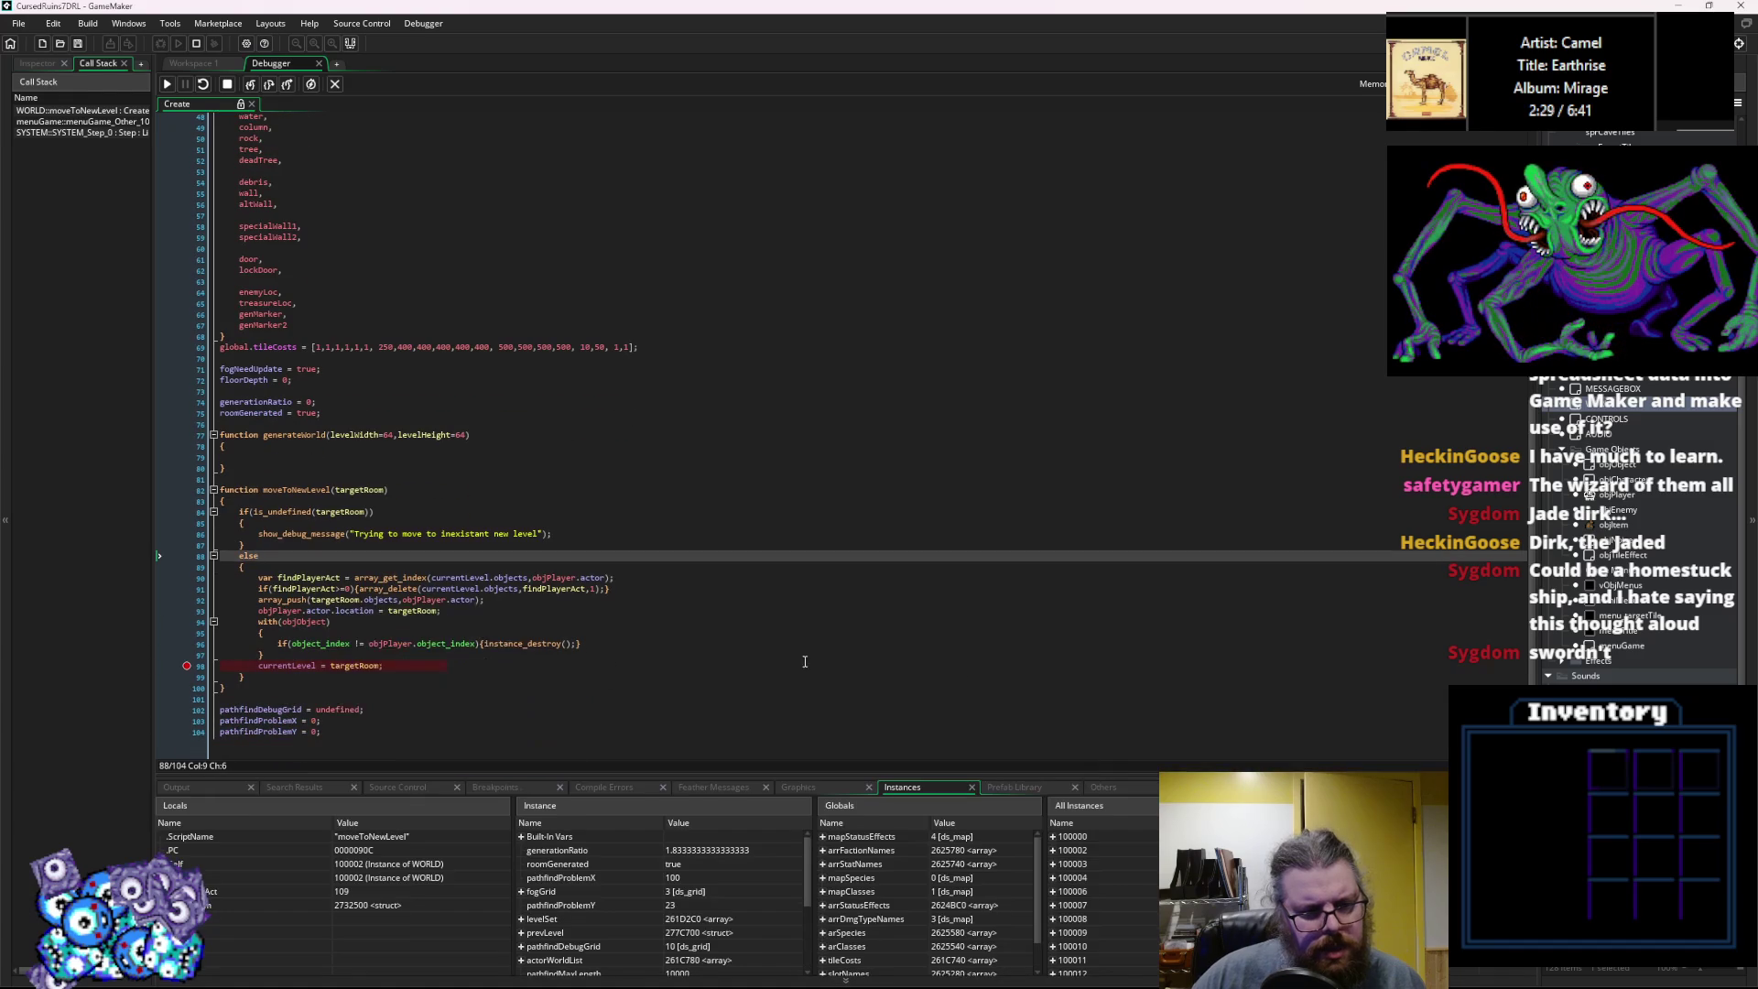
pyautogui.moveTo(307, 623)
pyautogui.click(200, 645)
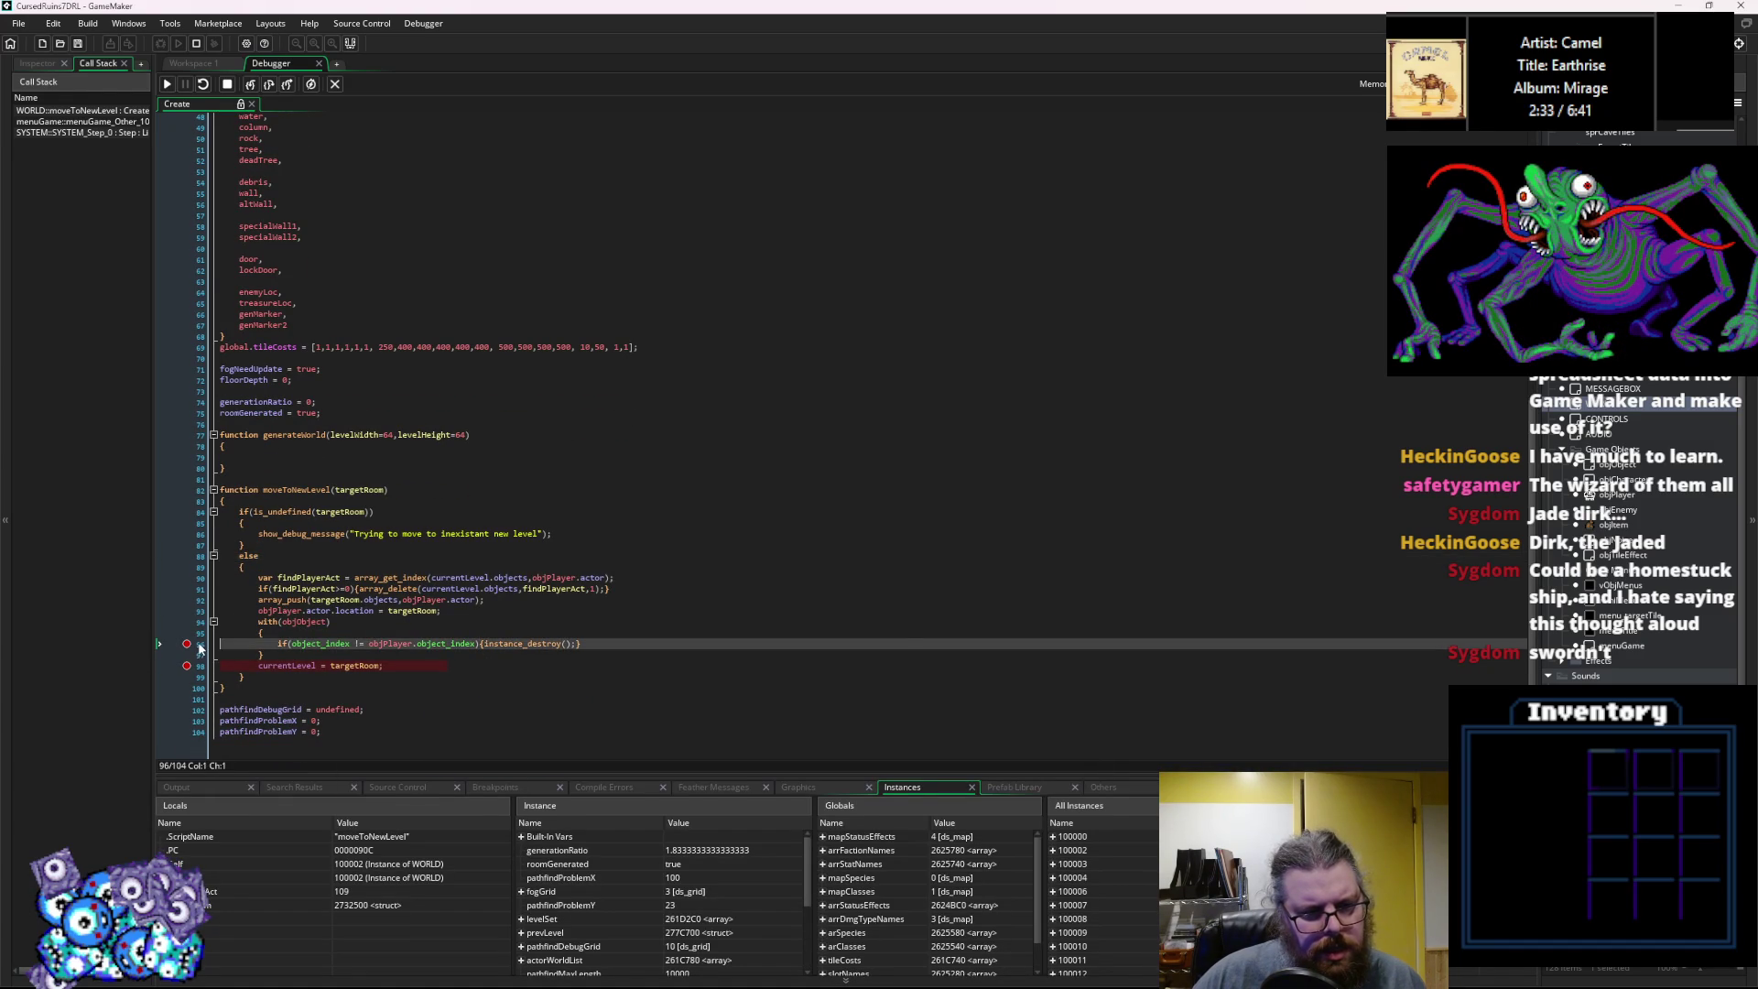
pyautogui.press('F5')
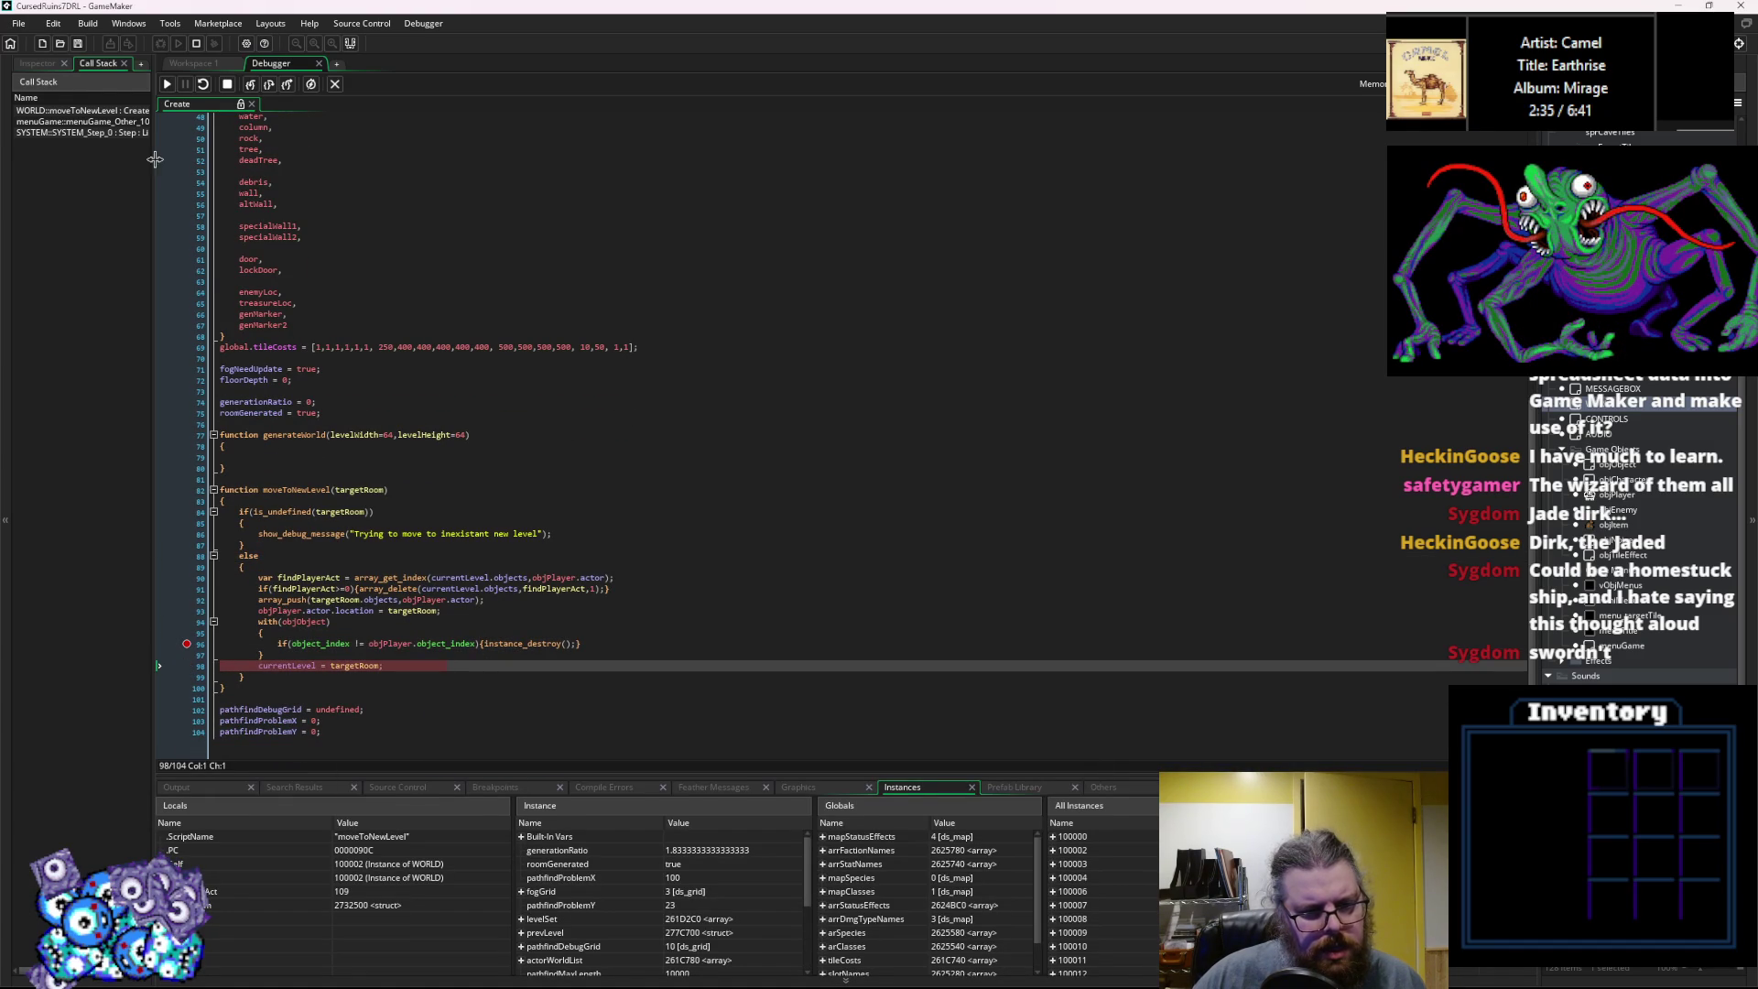
# Stop debugging and split {instance_destroy();} so the call and closing brace sit on separate lines.
pyautogui.click(227, 84)
pyautogui.click(477, 642)
pyautogui.press('Return')
pyautogui.press('Right')
pyautogui.press('Return')
pyautogui.press('Down')
pyautogui.press('Up')
pyautogui.press('End')
pyautogui.press('Left')
pyautogui.press('Return')
# Move the breakpoint to the instance_destroy line, save the Create event, and relaunch in debug.
pyautogui.click(187, 666)
pyautogui.click(188, 644)
pyautogui.click(85, 42)
pyautogui.click(335, 84)
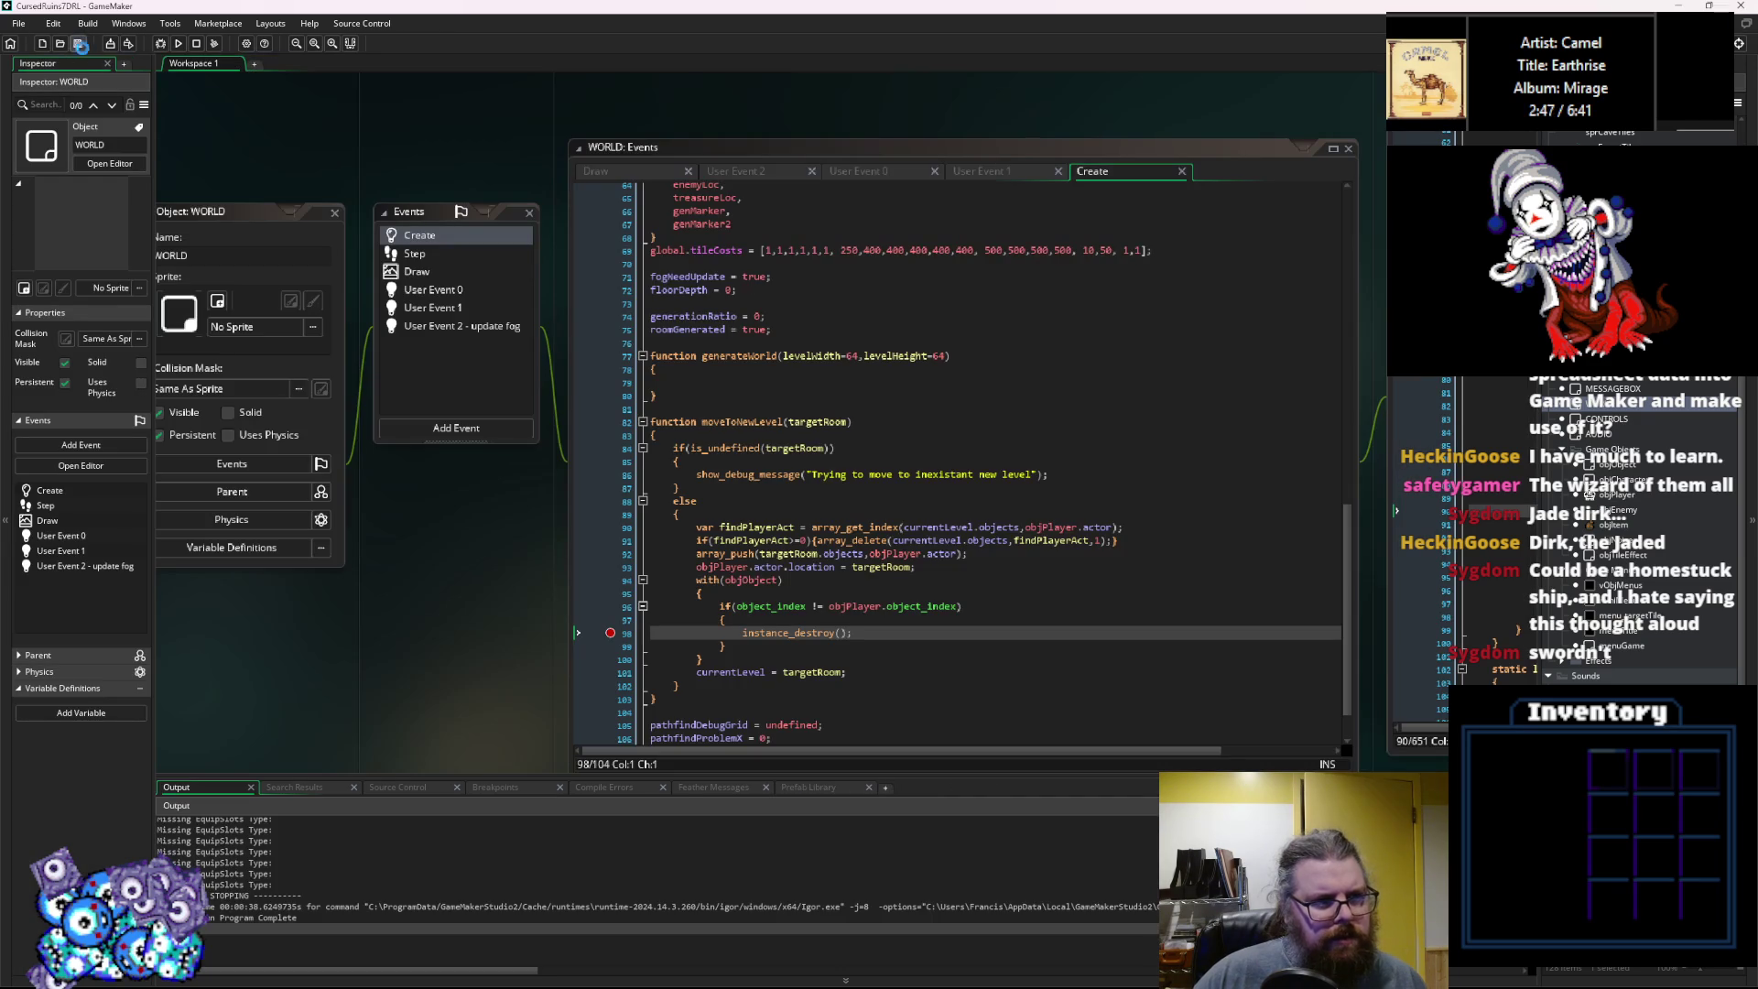
# Start a New Game in debug mode and enlarge the IDE's bottom debugger panels.
pyautogui.click(168, 42)
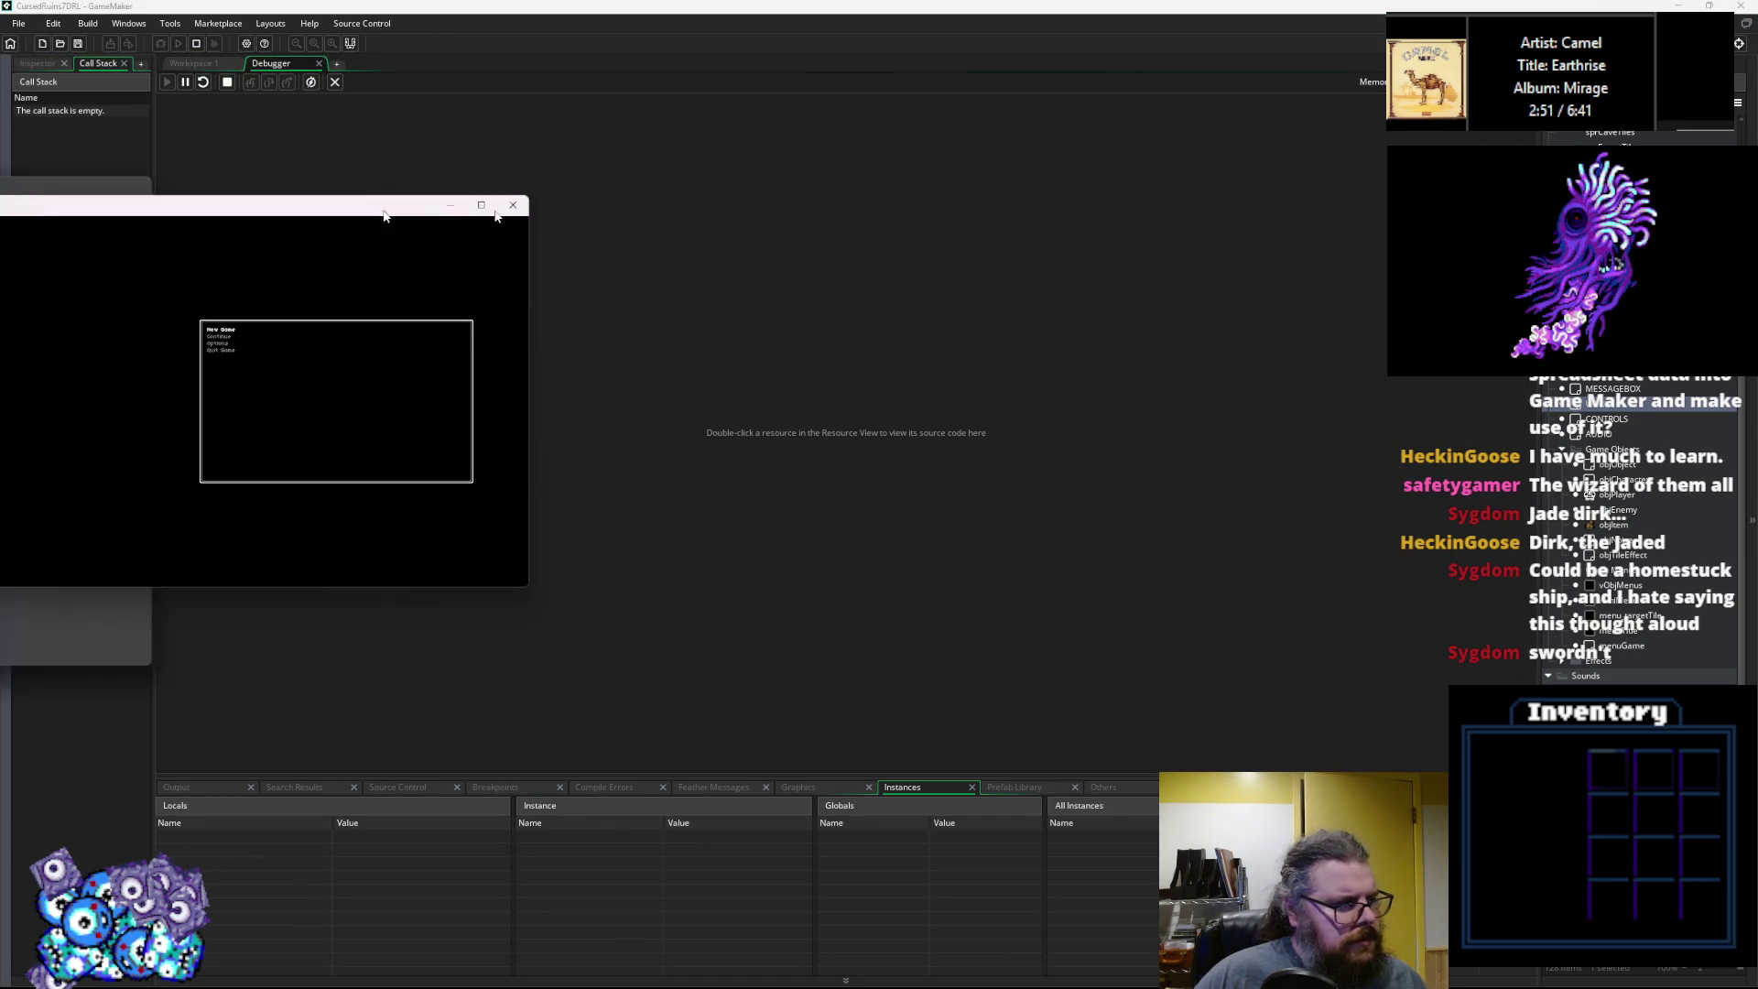
pyautogui.press('Return')
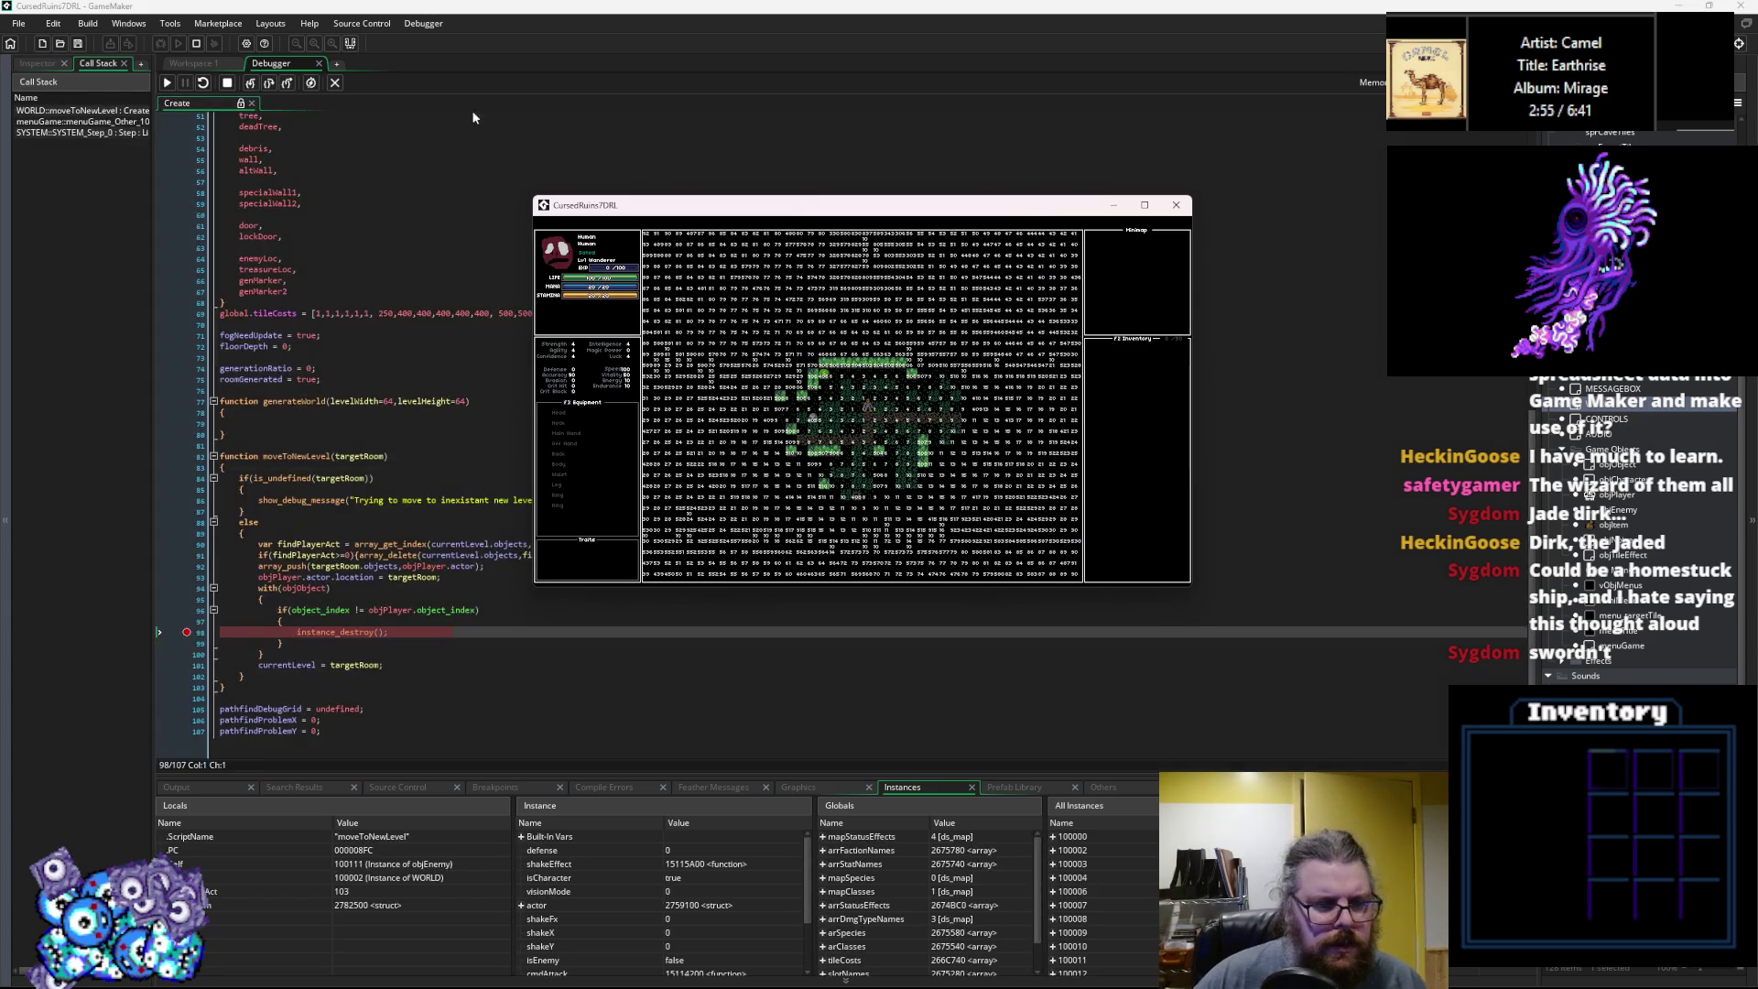
pyautogui.click(486, 776)
pyautogui.moveTo(487, 777)
pyautogui.mouseDown()
pyautogui.moveTo(503, 687)
pyautogui.moveTo(494, 371)
pyautogui.mouseUp()
pyautogui.scroll(-5, 1415, 511)
pyautogui.moveTo(1415, 511); pyautogui.dragTo(1476, 966)
pyautogui.click(1007, 264)
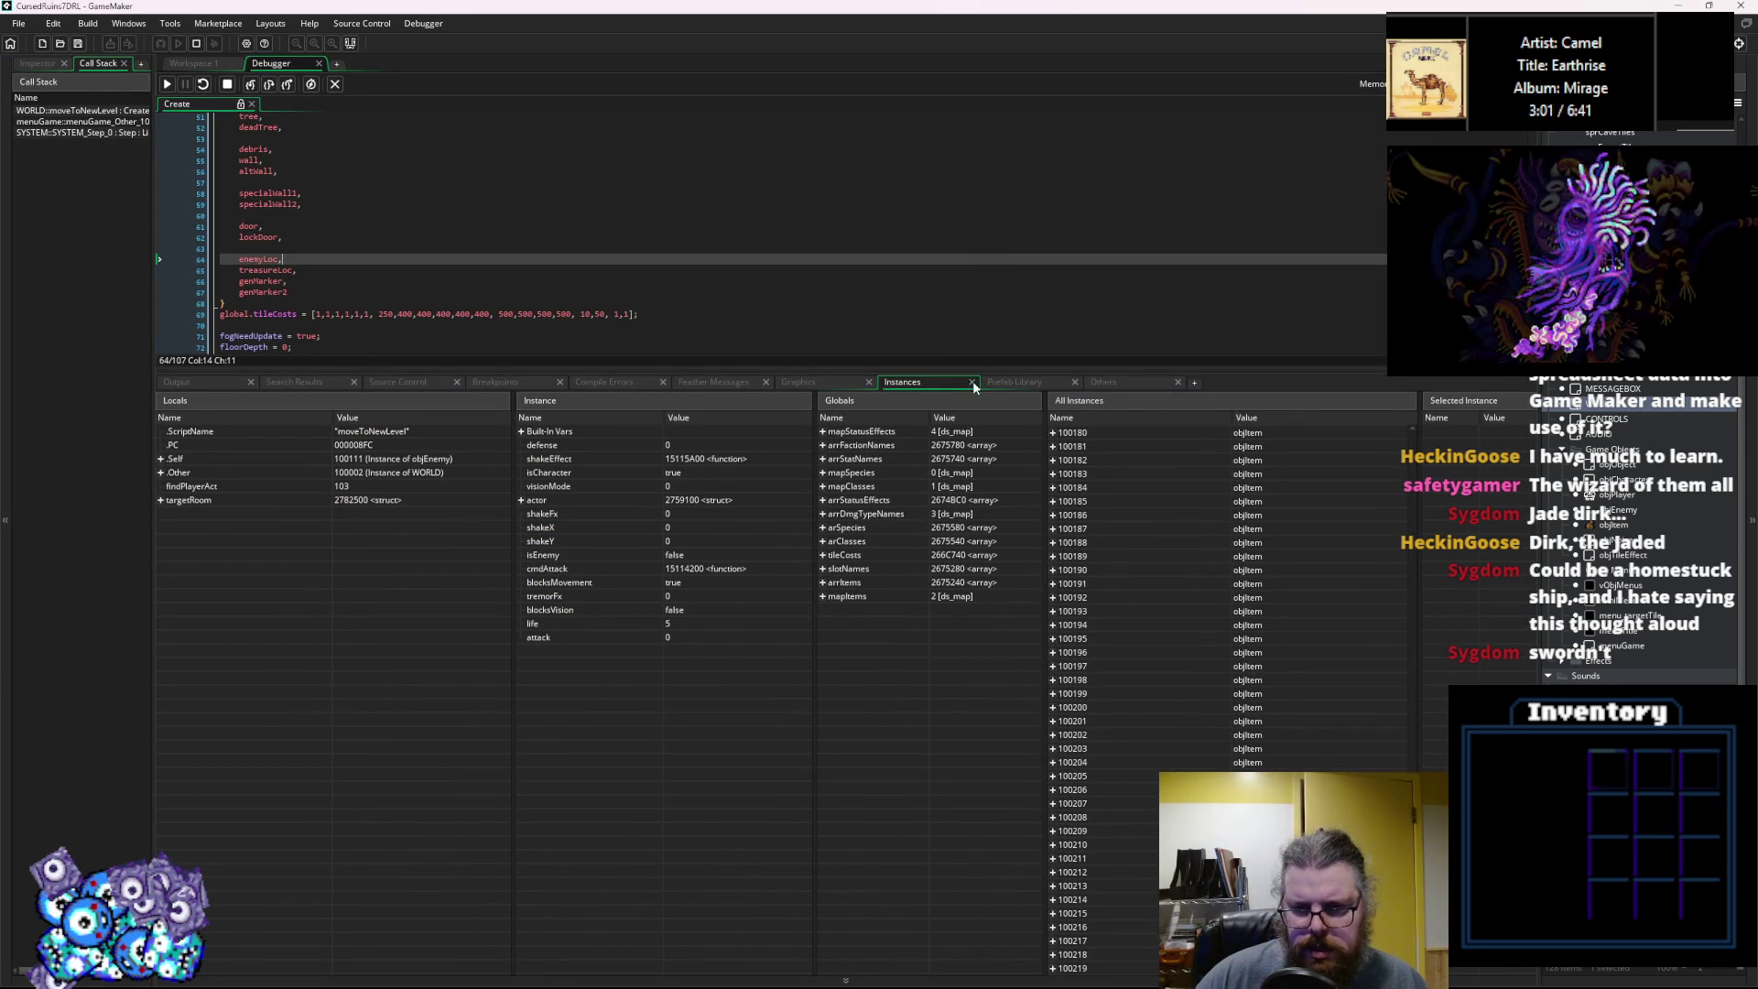
pyautogui.scroll(-7, 349, 162)
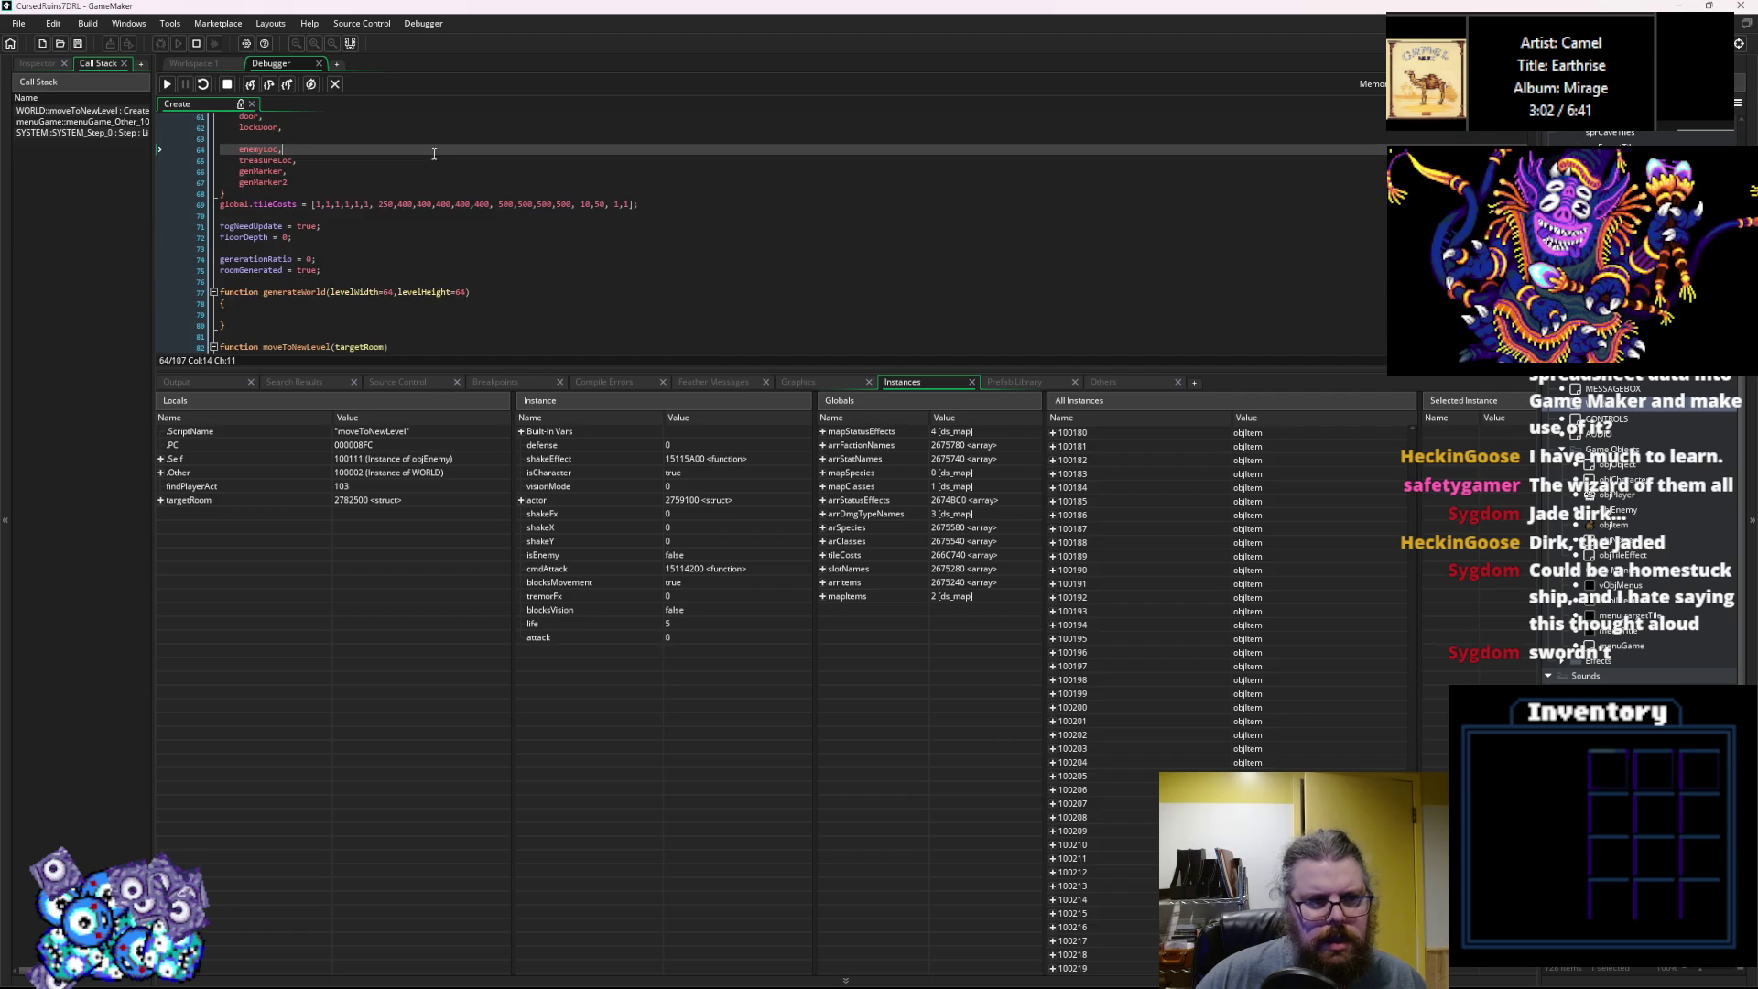
# Step over through the destroy loop across several enemy instances.
pyautogui.click(268, 84)
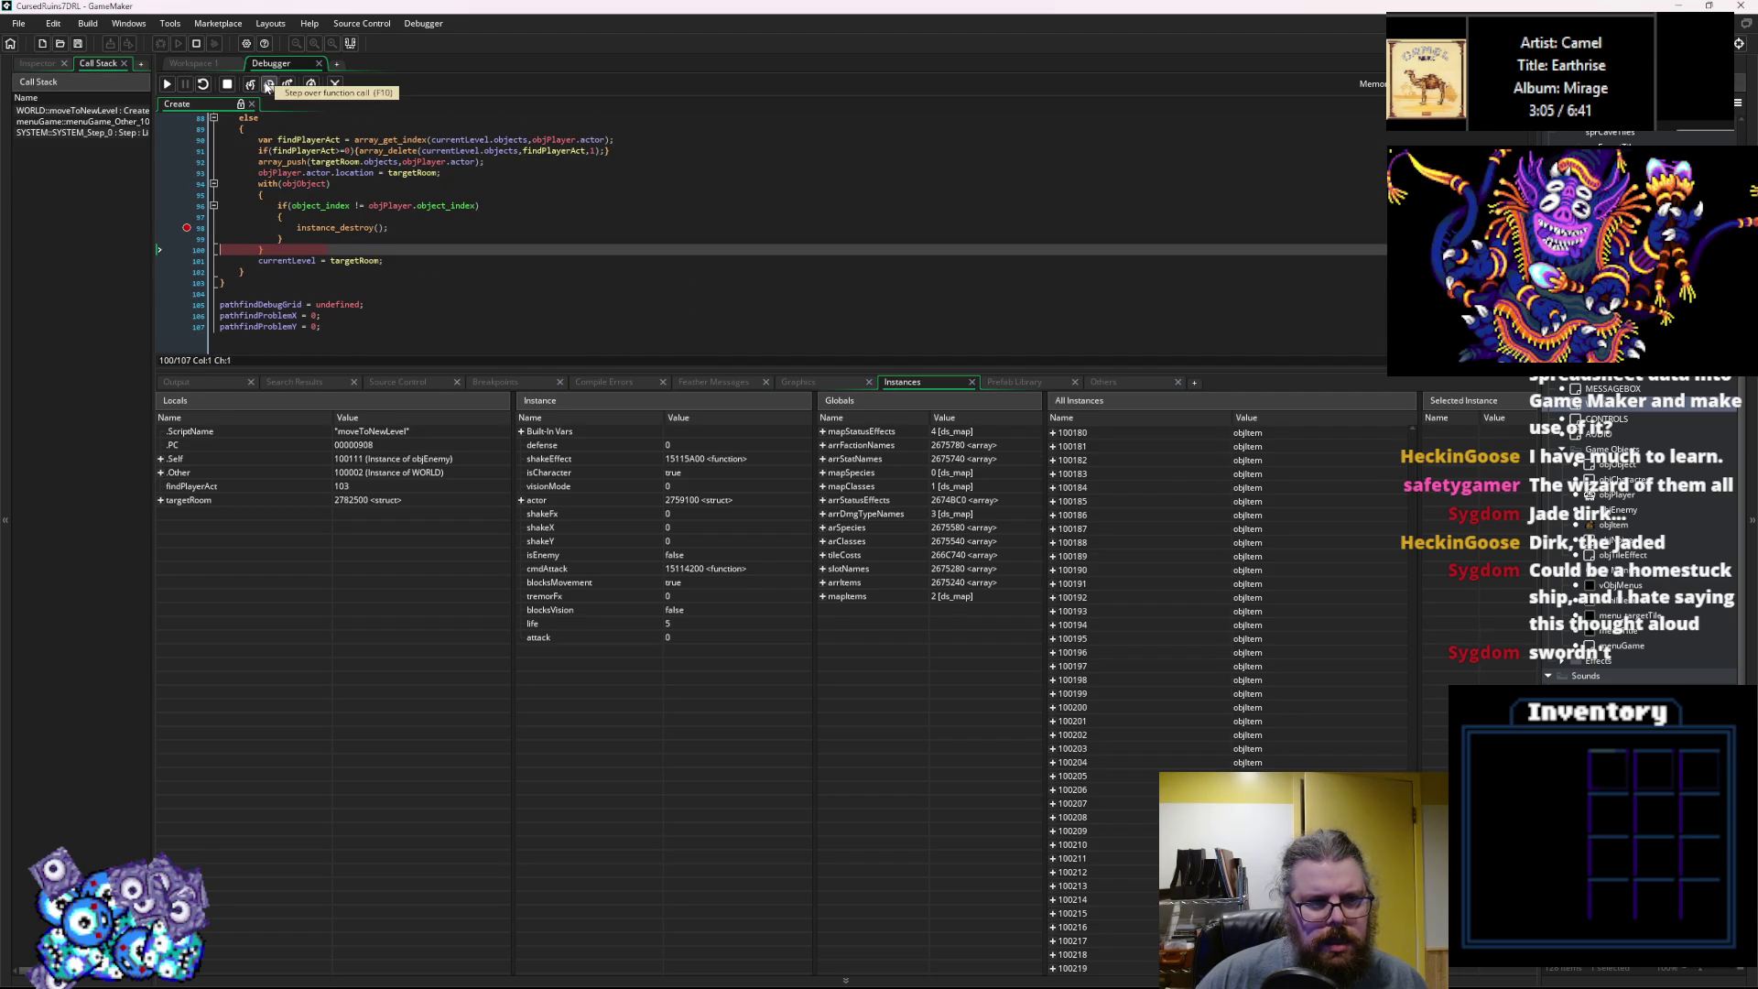
pyautogui.click(268, 84)
pyautogui.click(268, 84)
pyautogui.click(268, 84)
pyautogui.click(268, 84)
pyautogui.click(268, 84)
pyautogui.click(269, 85)
pyautogui.click(269, 84)
pyautogui.click(268, 84)
pyautogui.click(268, 84)
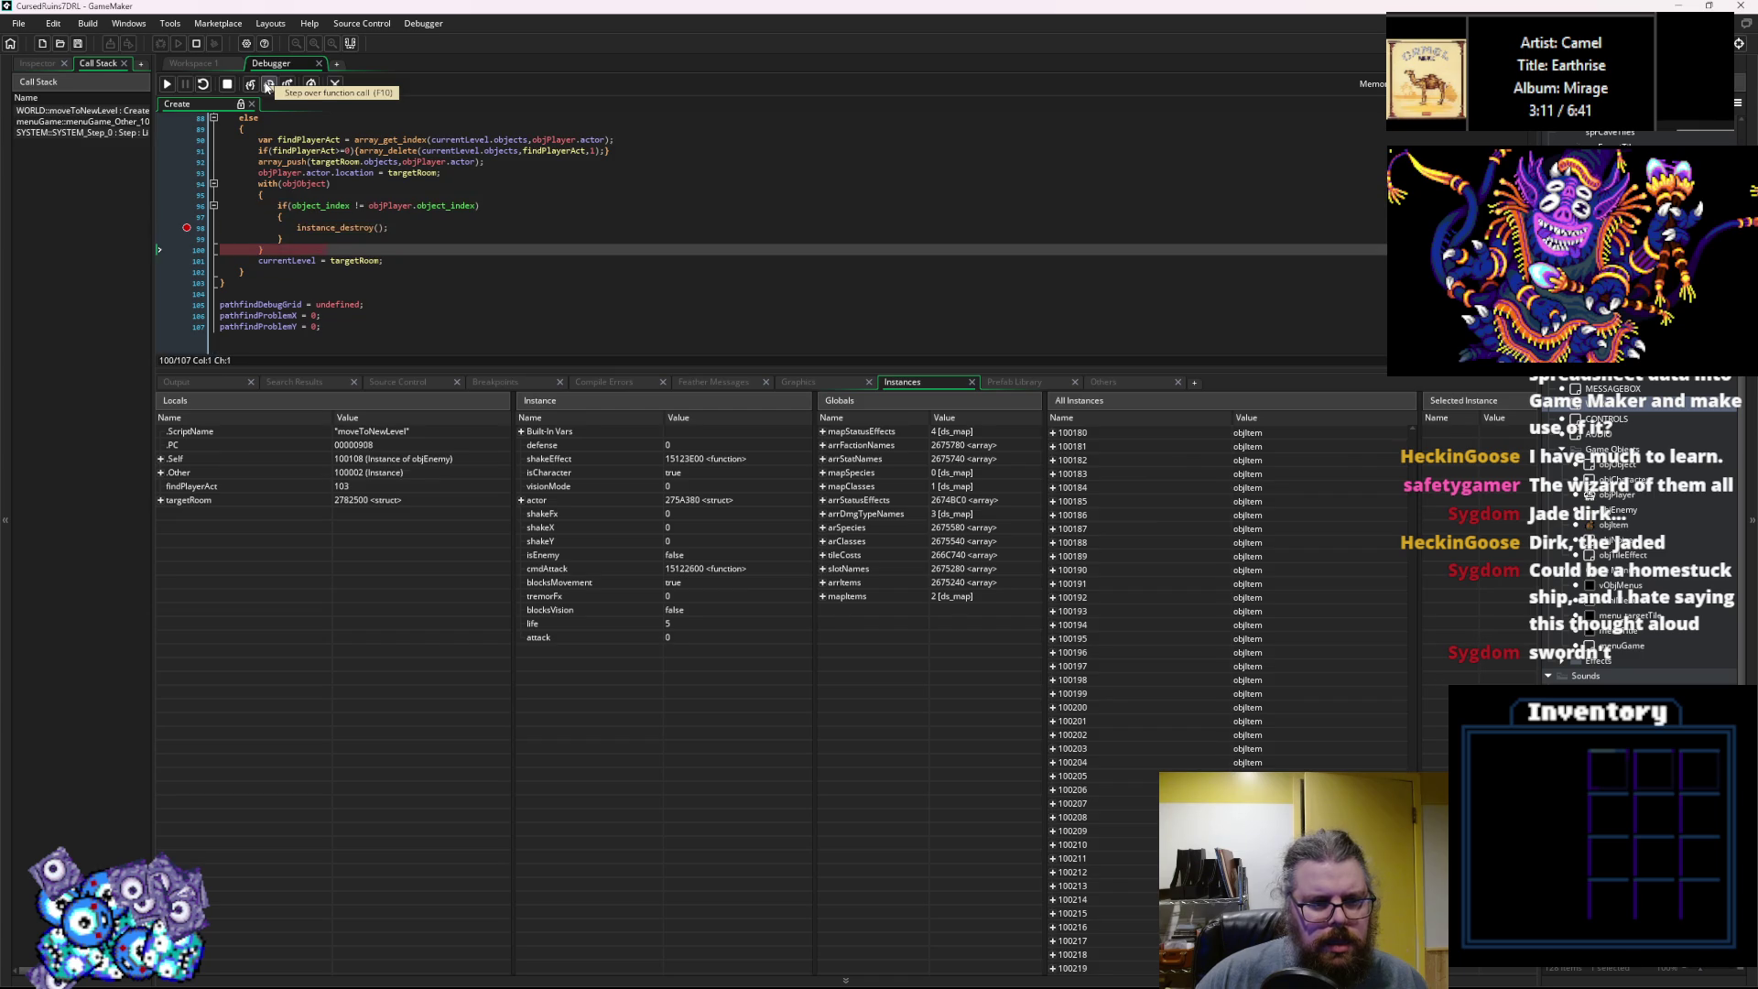
pyautogui.click(268, 84)
pyautogui.click(269, 84)
pyautogui.click(268, 84)
pyautogui.click(268, 84)
pyautogui.click(268, 84)
pyautogui.click(268, 84)
pyautogui.click(268, 84)
pyautogui.click(269, 84)
pyautogui.click(268, 84)
pyautogui.click(268, 84)
pyautogui.click(268, 84)
pyautogui.click(268, 84)
pyautogui.click(268, 84)
pyautogui.click(268, 84)
pyautogui.click(268, 84)
pyautogui.click(268, 84)
pyautogui.click(268, 84)
pyautogui.click(268, 84)
# Enlarge the variables panel and keep stepping the loop on to later instances.
pyautogui.moveTo(1410, 796); pyautogui.dragTo(1432, 441)
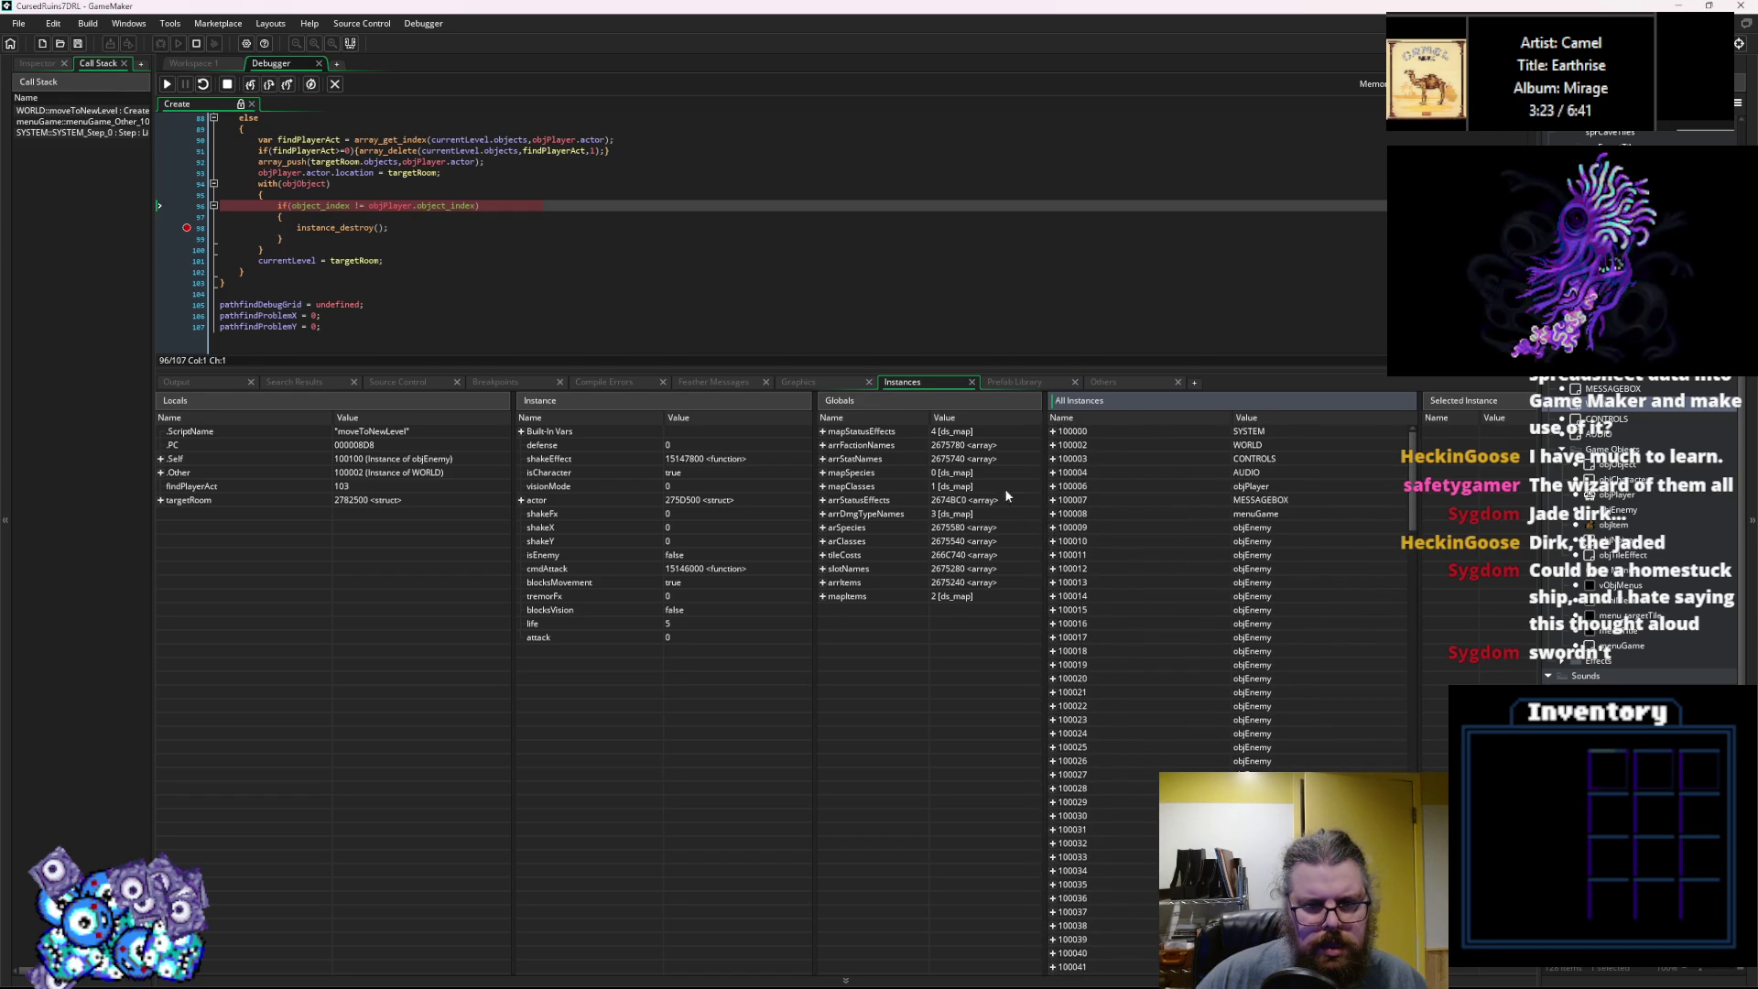
pyautogui.click(270, 85)
pyautogui.click(270, 85)
pyautogui.click(270, 85)
pyautogui.click(270, 85)
pyautogui.click(270, 85)
pyautogui.click(270, 85)
pyautogui.click(269, 84)
pyautogui.click(269, 84)
pyautogui.click(269, 84)
pyautogui.click(269, 84)
pyautogui.click(269, 84)
pyautogui.click(269, 84)
pyautogui.click(270, 84)
pyautogui.click(269, 85)
pyautogui.click(269, 84)
pyautogui.click(269, 84)
pyautogui.click(269, 85)
pyautogui.click(269, 84)
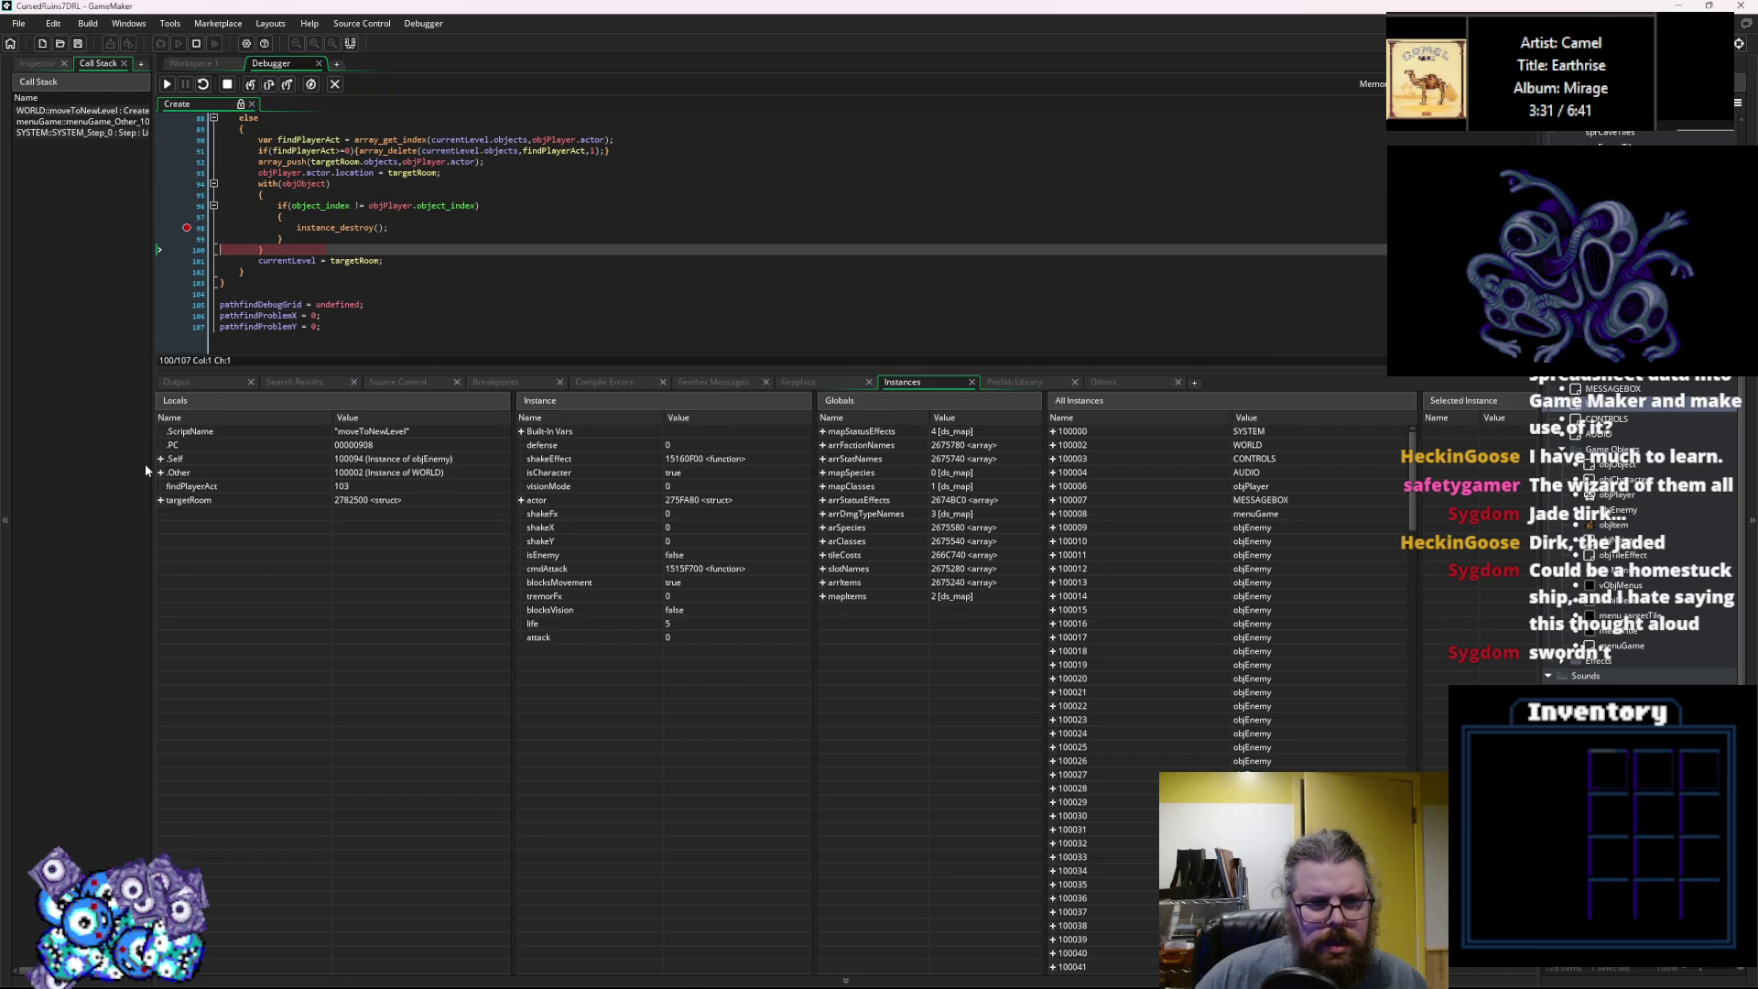
# Show the code through line 107, advance execution to the with statement, and inspect variable values.
pyautogui.scroll(3, 355, 257)
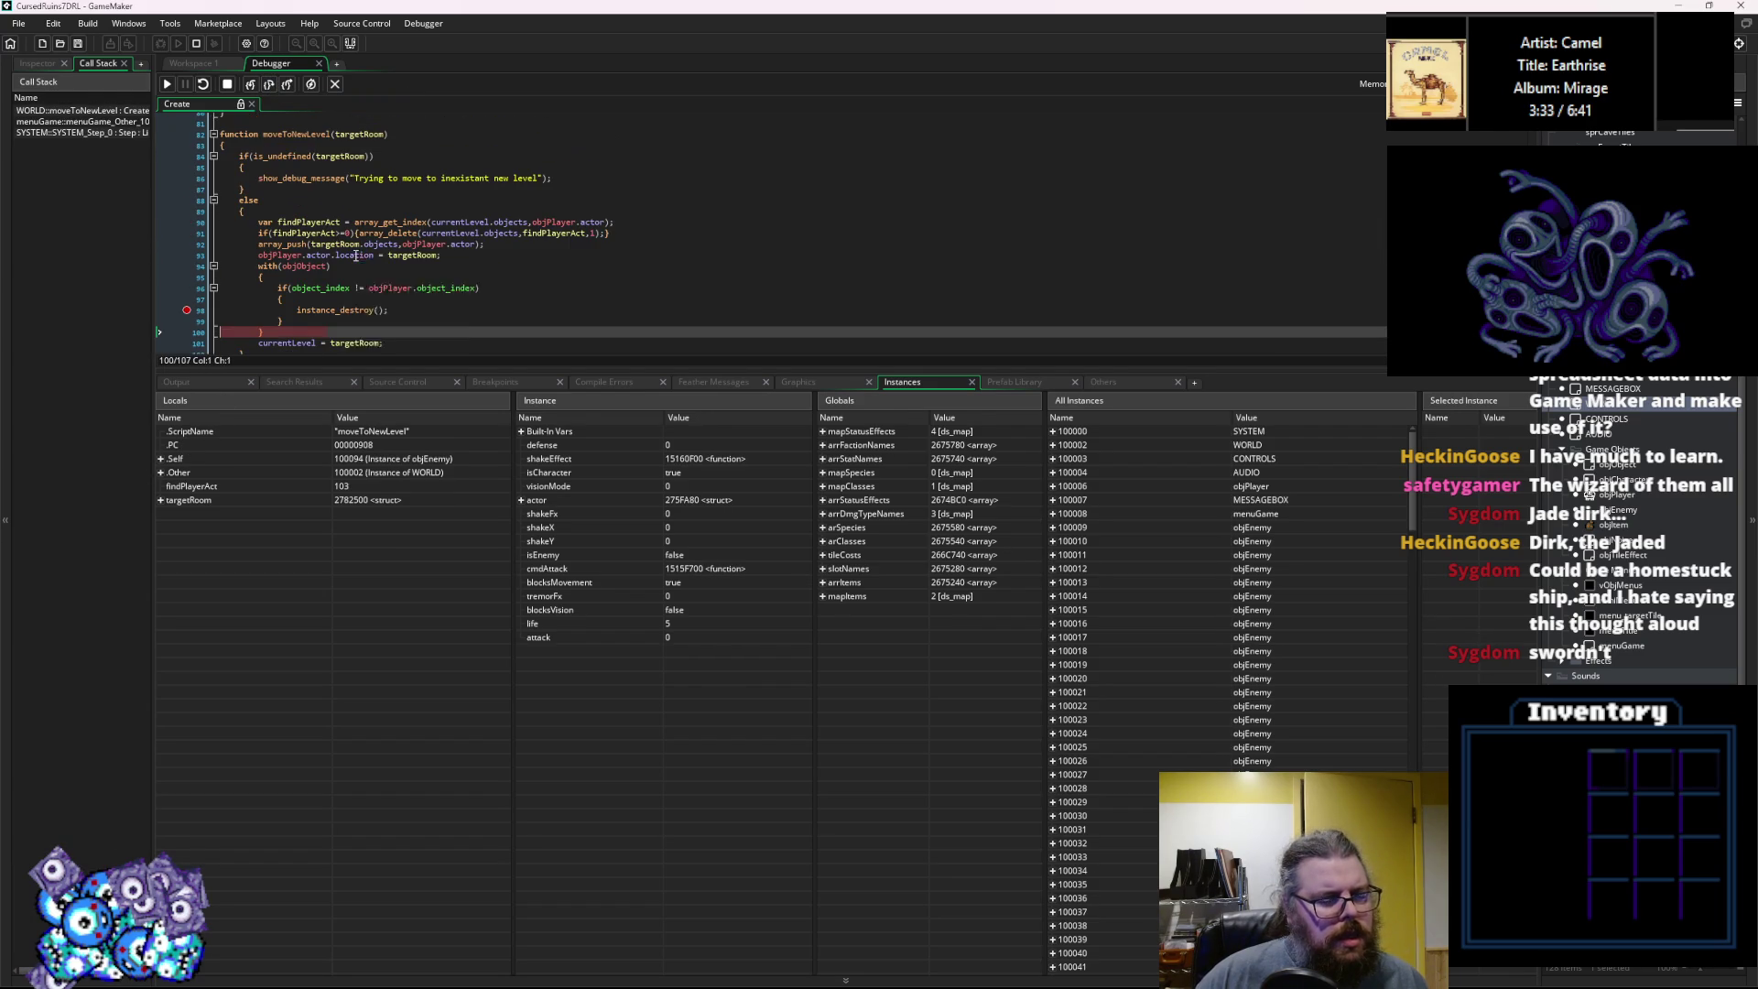
pyautogui.click(340, 309)
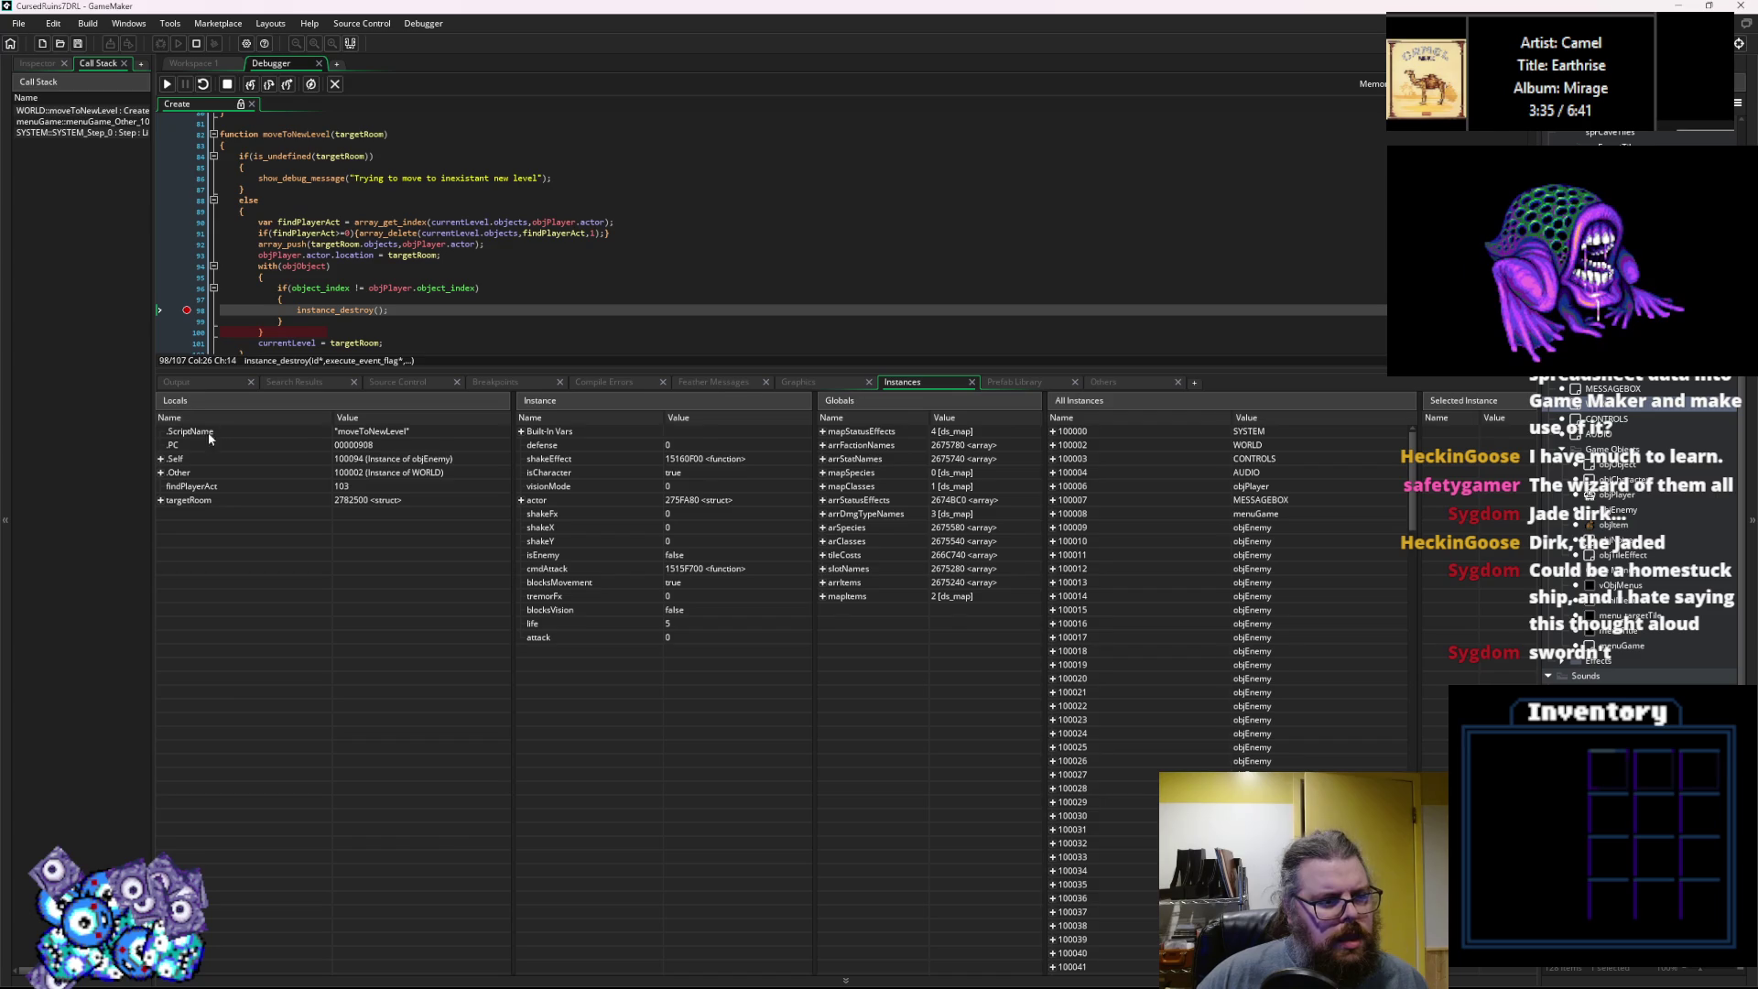
pyautogui.click(195, 312)
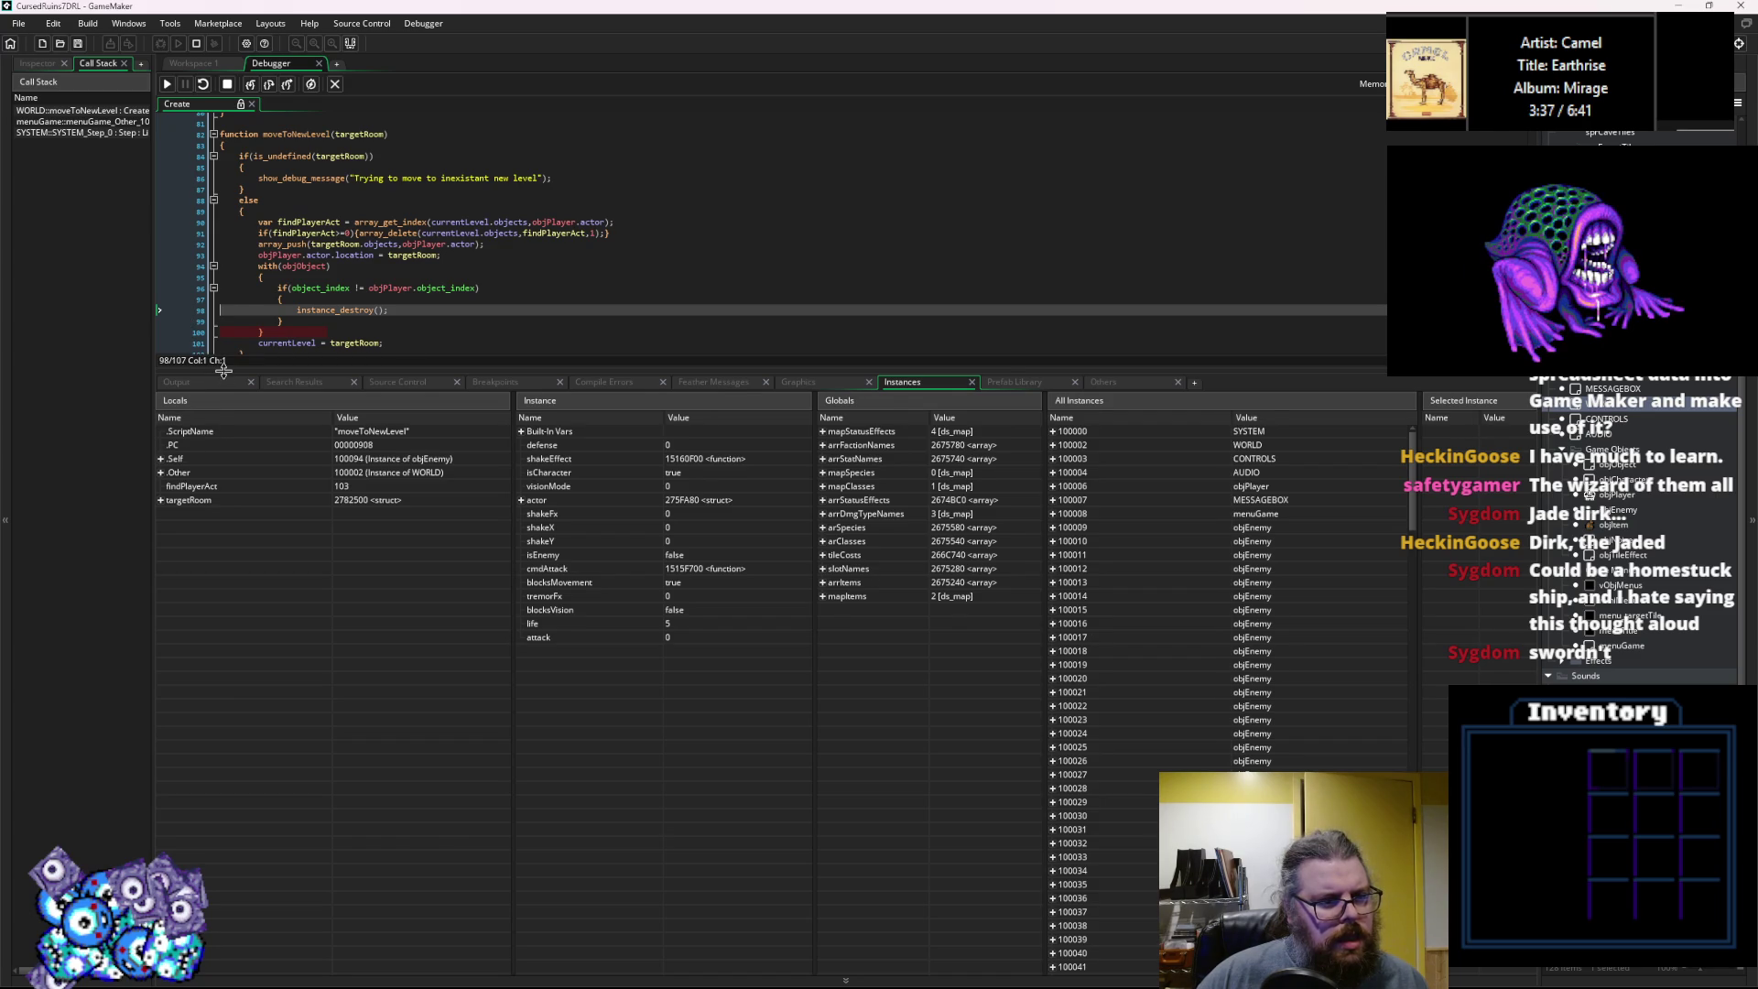
pyautogui.moveTo(224, 370); pyautogui.dragTo(223, 446)
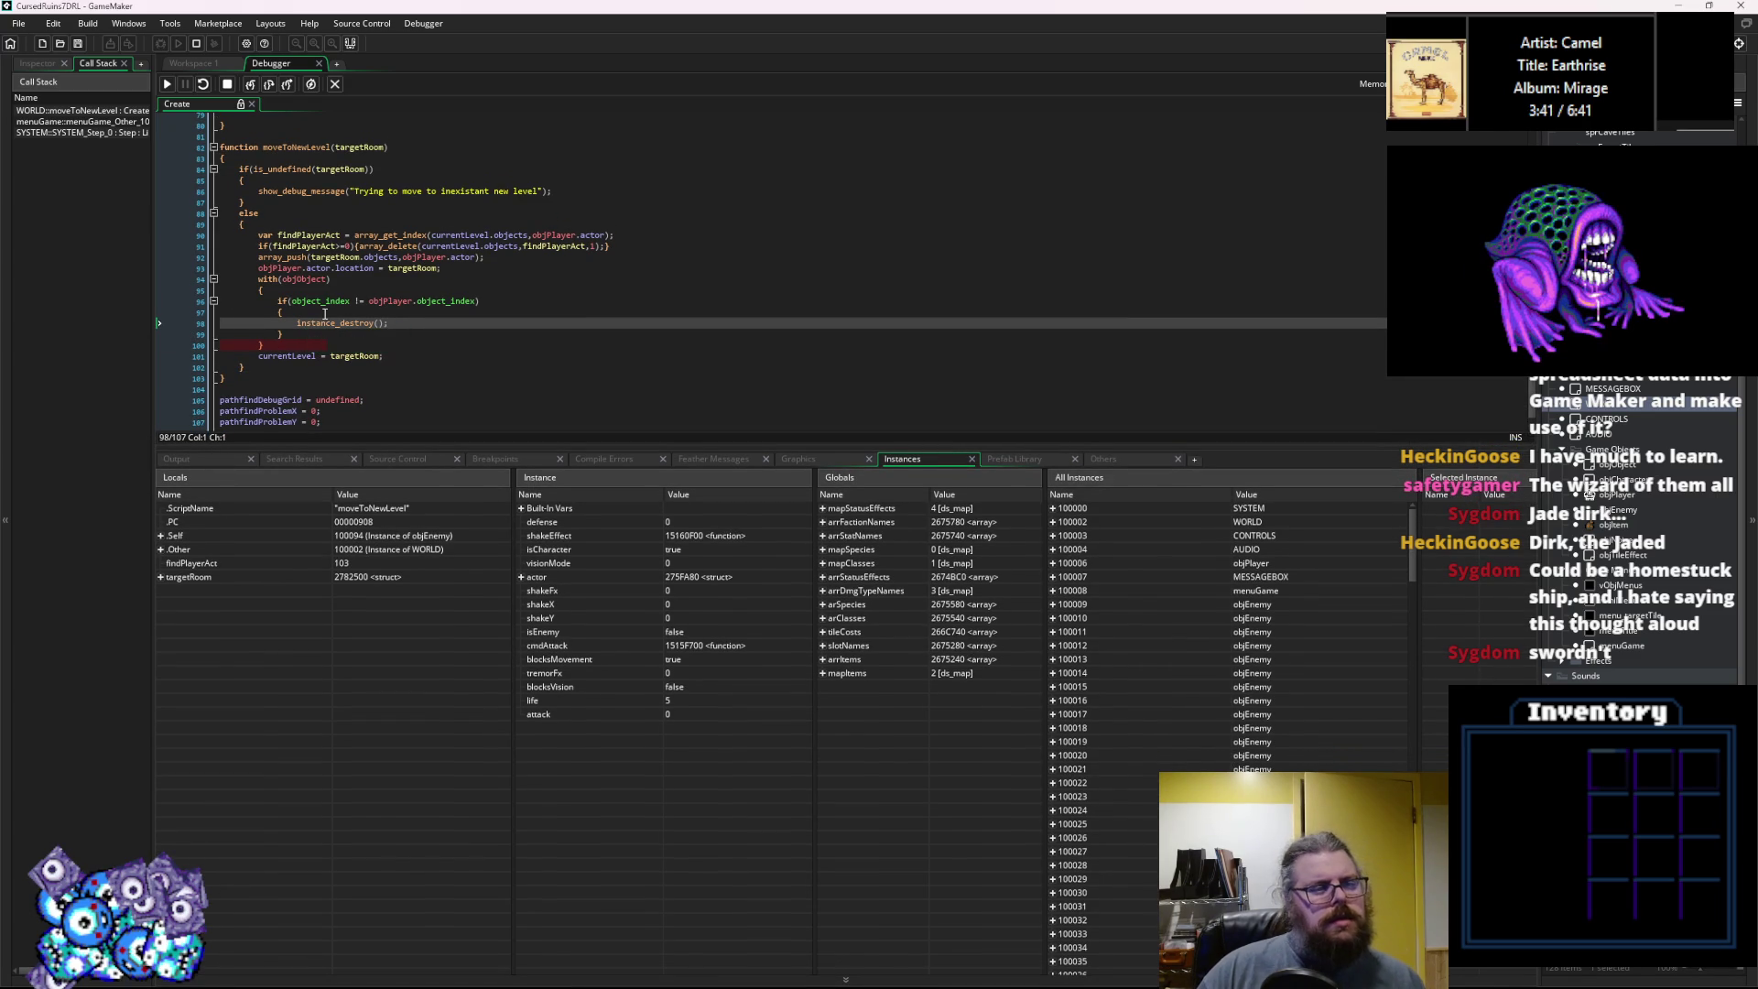
pyautogui.moveTo(293, 278)
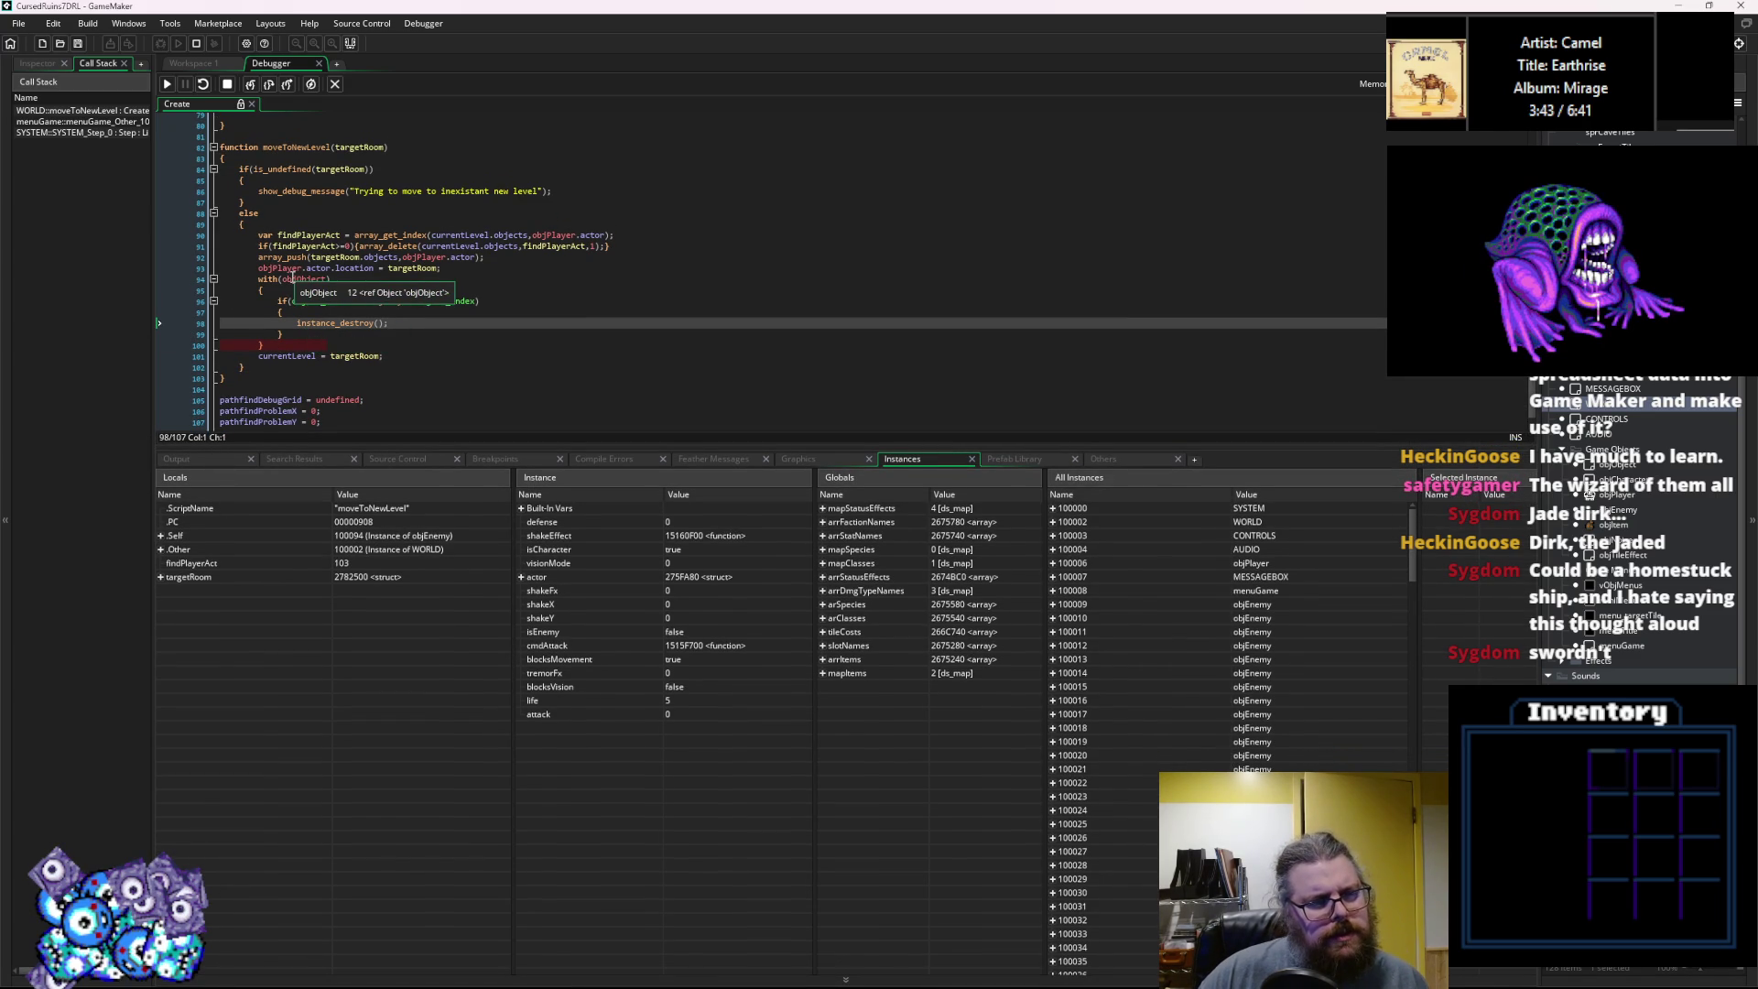
pyautogui.press('F10')
pyautogui.click(289, 279)
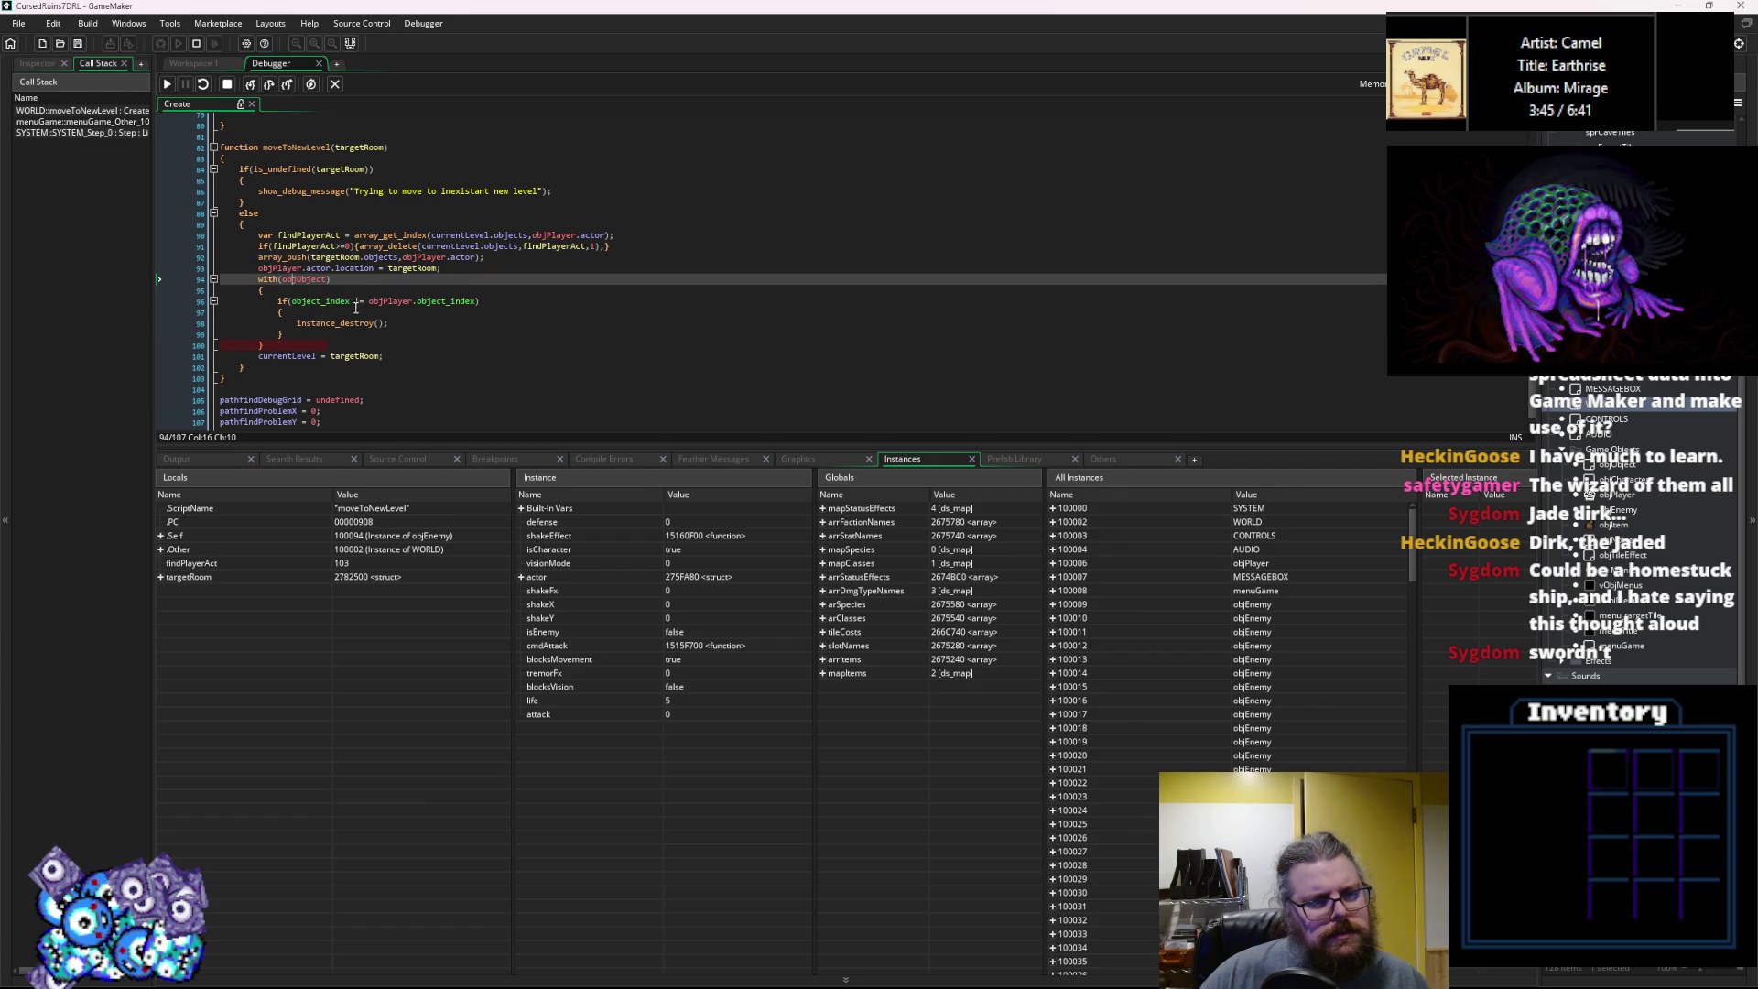
pyautogui.moveTo(335, 305)
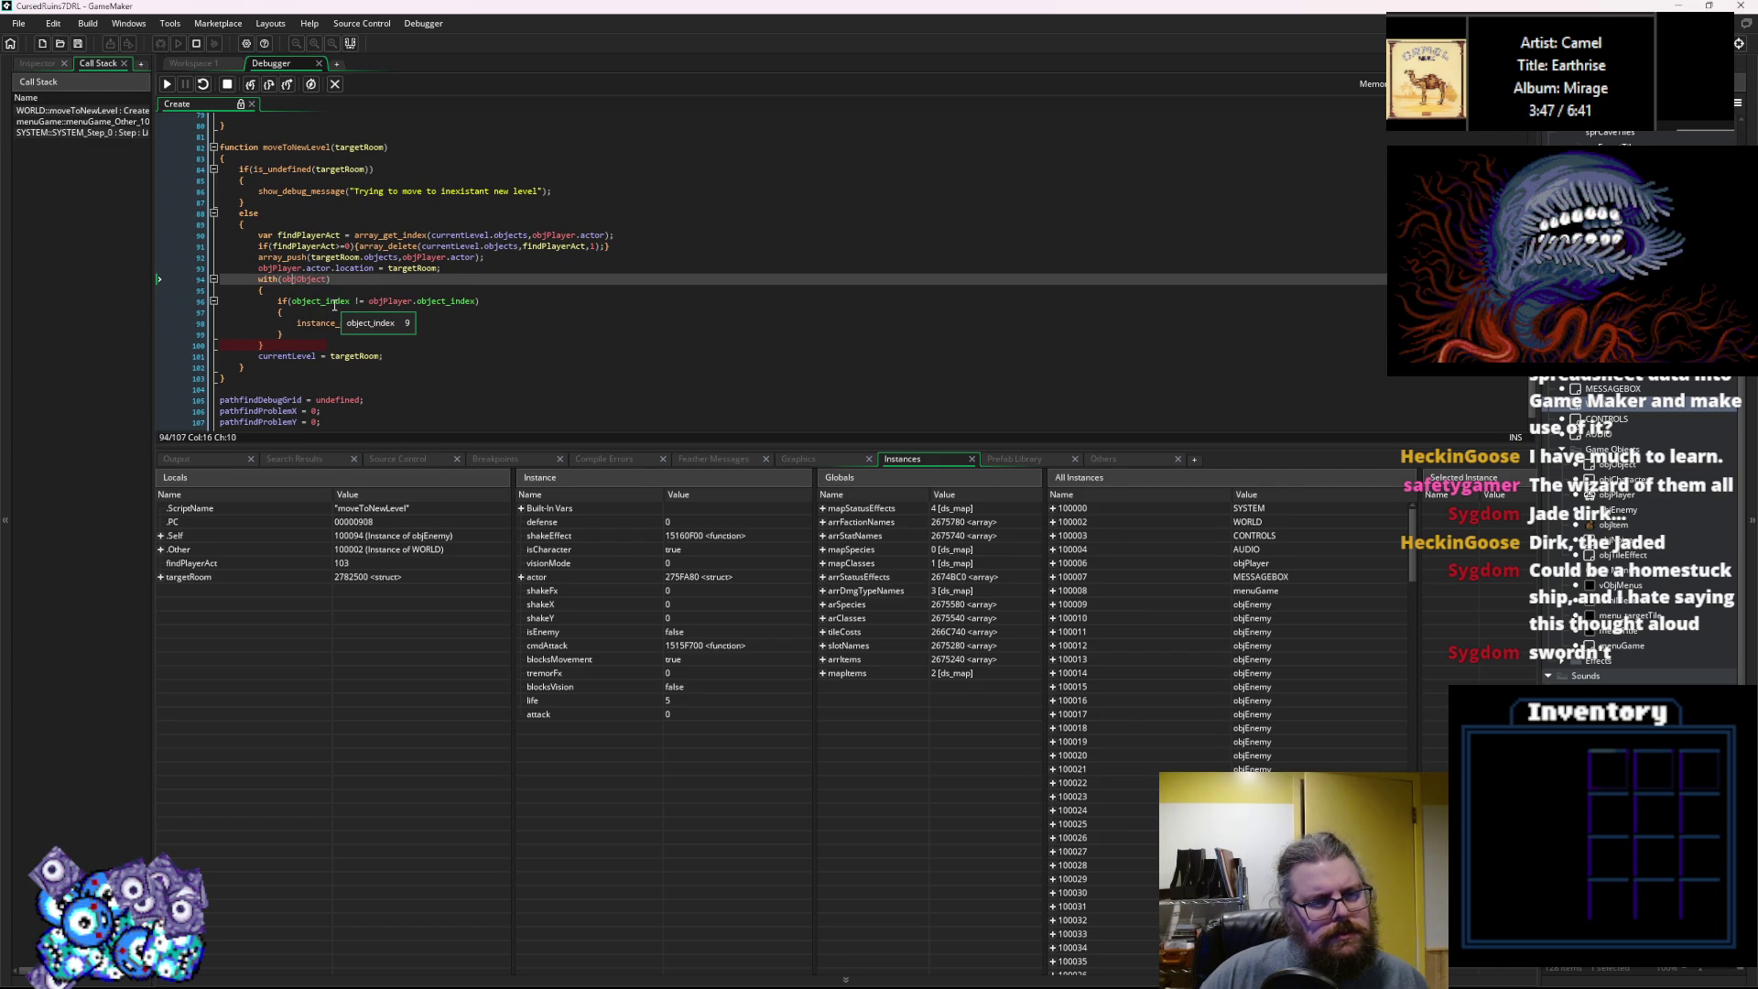
pyautogui.moveTo(334, 268)
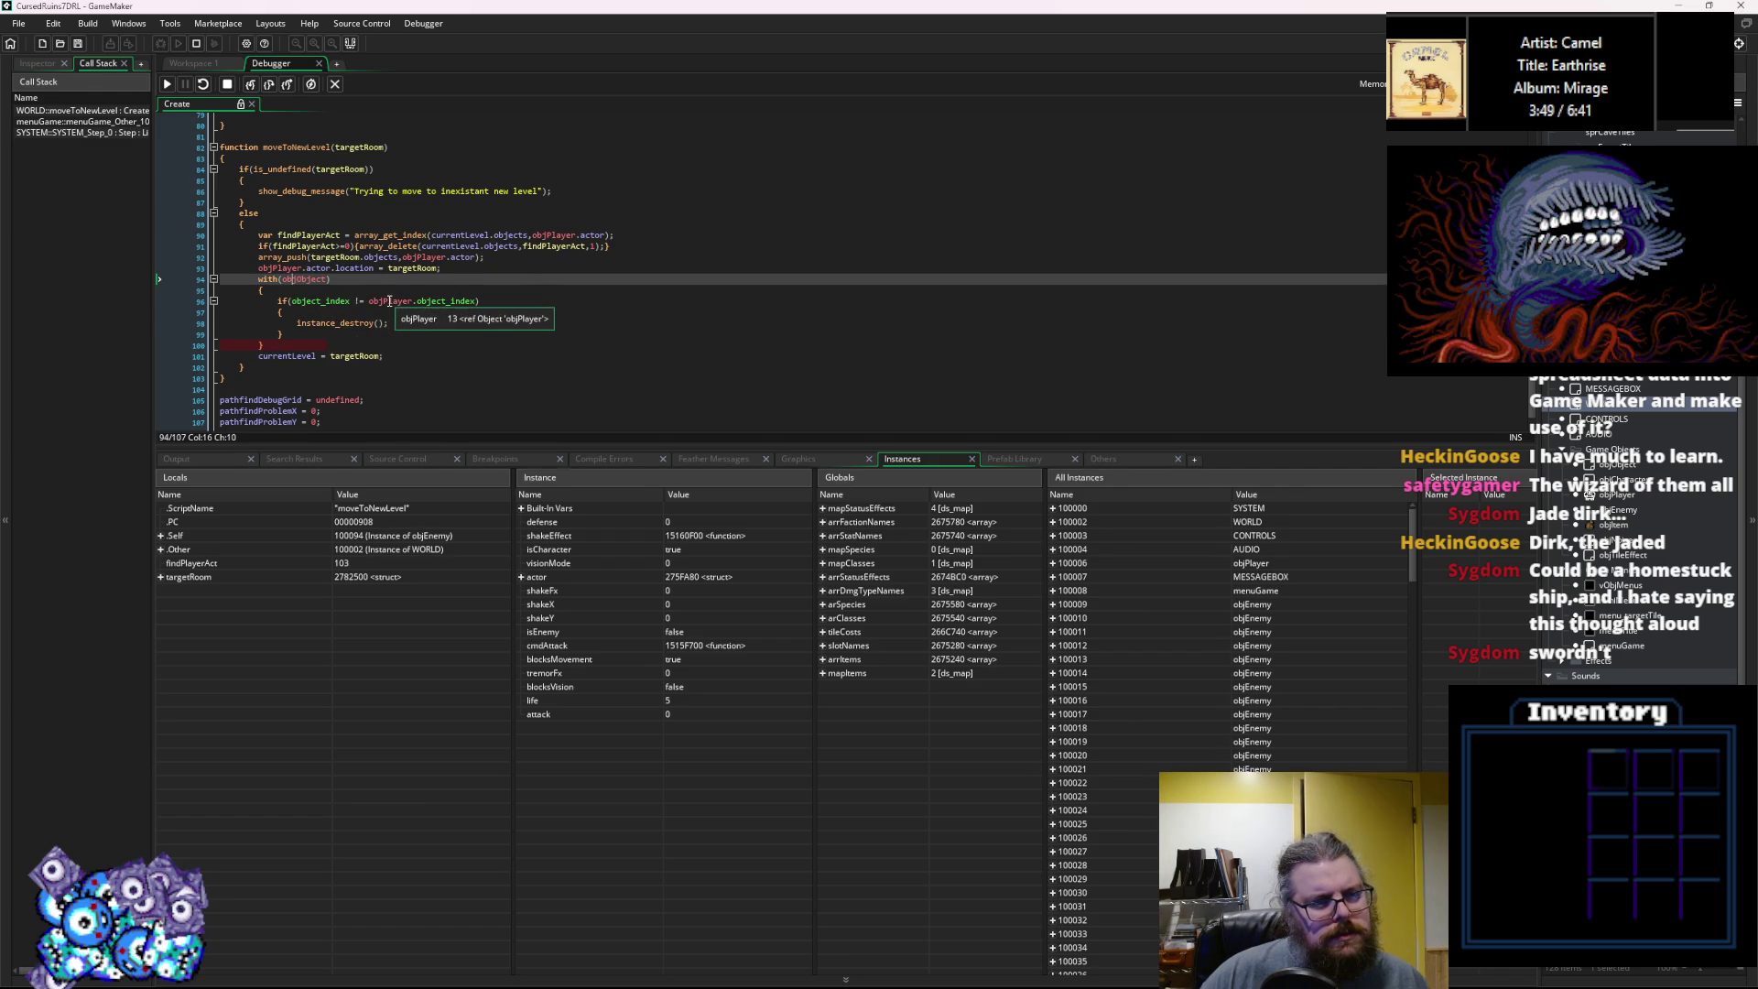
pyautogui.moveTo(395, 300)
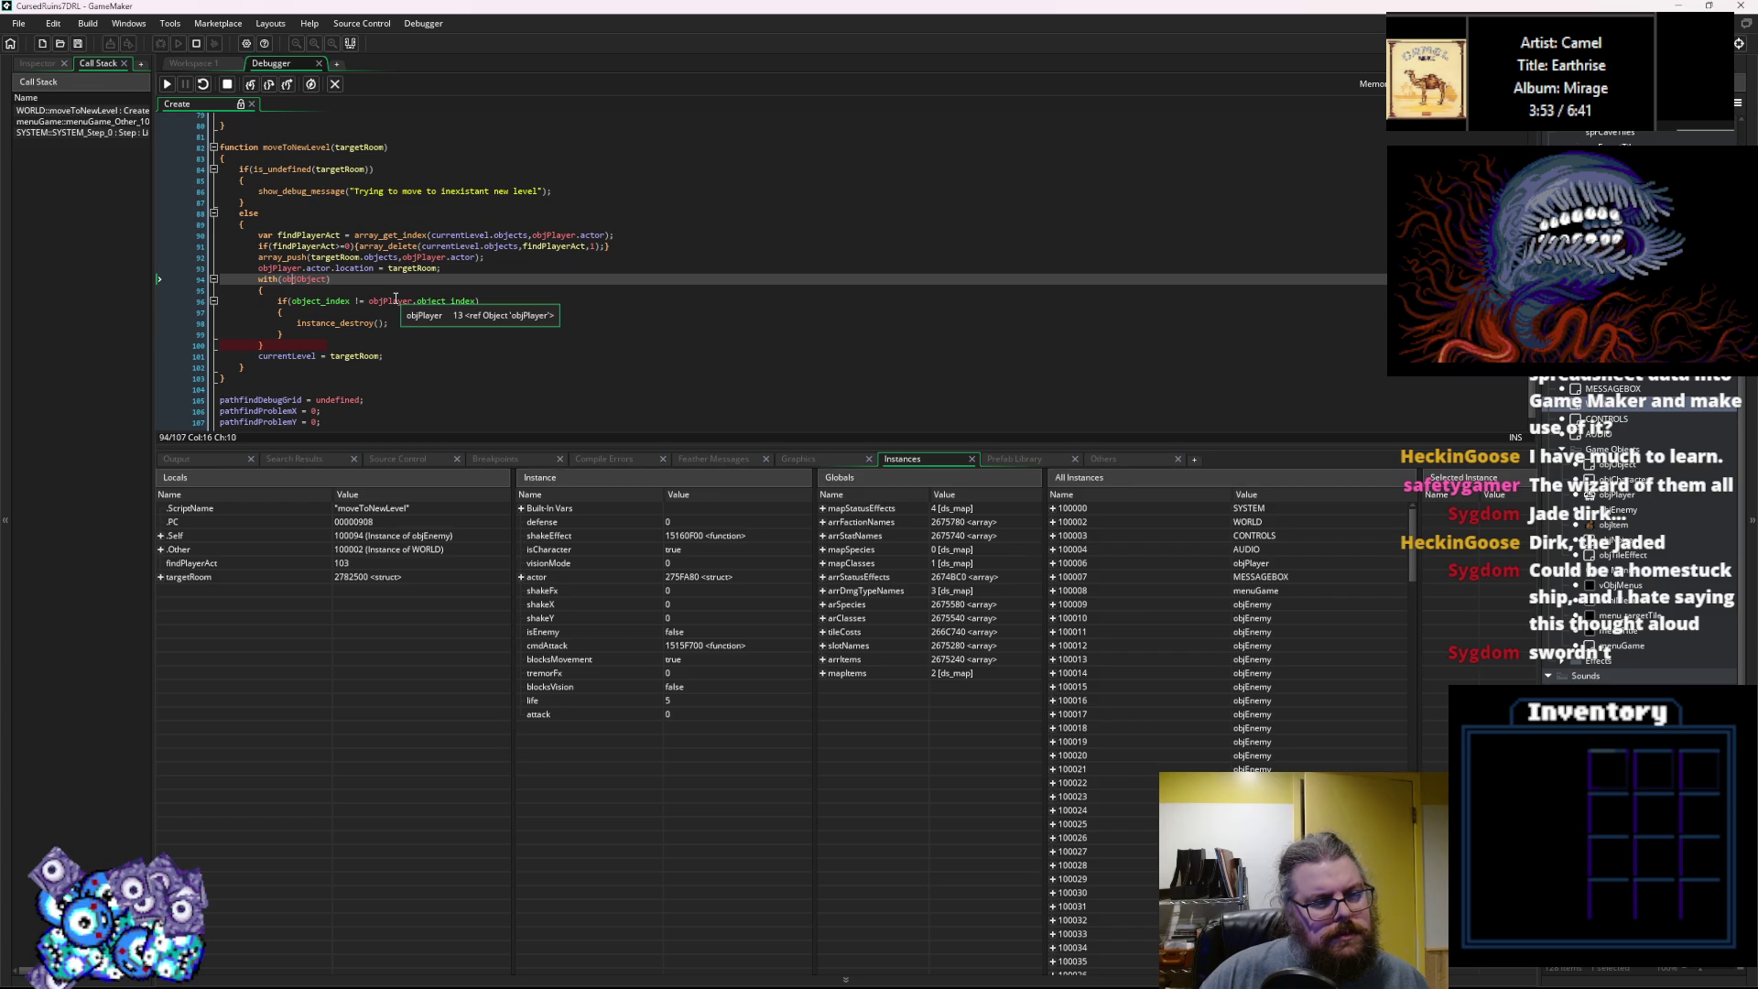
# Step over the with(objObject) destroy loop through many enemies, briefly checking instance 100016's variables.
pyautogui.click(272, 83)
pyautogui.click(272, 84)
pyautogui.click(271, 84)
pyautogui.click(272, 84)
pyautogui.click(272, 84)
pyautogui.click(272, 84)
pyautogui.click(271, 83)
pyautogui.click(272, 83)
pyautogui.click(272, 83)
pyautogui.click(272, 83)
pyautogui.click(272, 83)
pyautogui.click(272, 84)
pyautogui.click(272, 84)
pyautogui.click(272, 84)
pyautogui.click(272, 83)
pyautogui.click(271, 83)
pyautogui.click(272, 84)
pyautogui.click(271, 83)
pyautogui.click(272, 83)
pyautogui.click(272, 83)
pyautogui.click(272, 83)
pyautogui.click(272, 83)
pyautogui.click(271, 84)
pyautogui.click(272, 84)
pyautogui.click(272, 84)
pyautogui.click(272, 83)
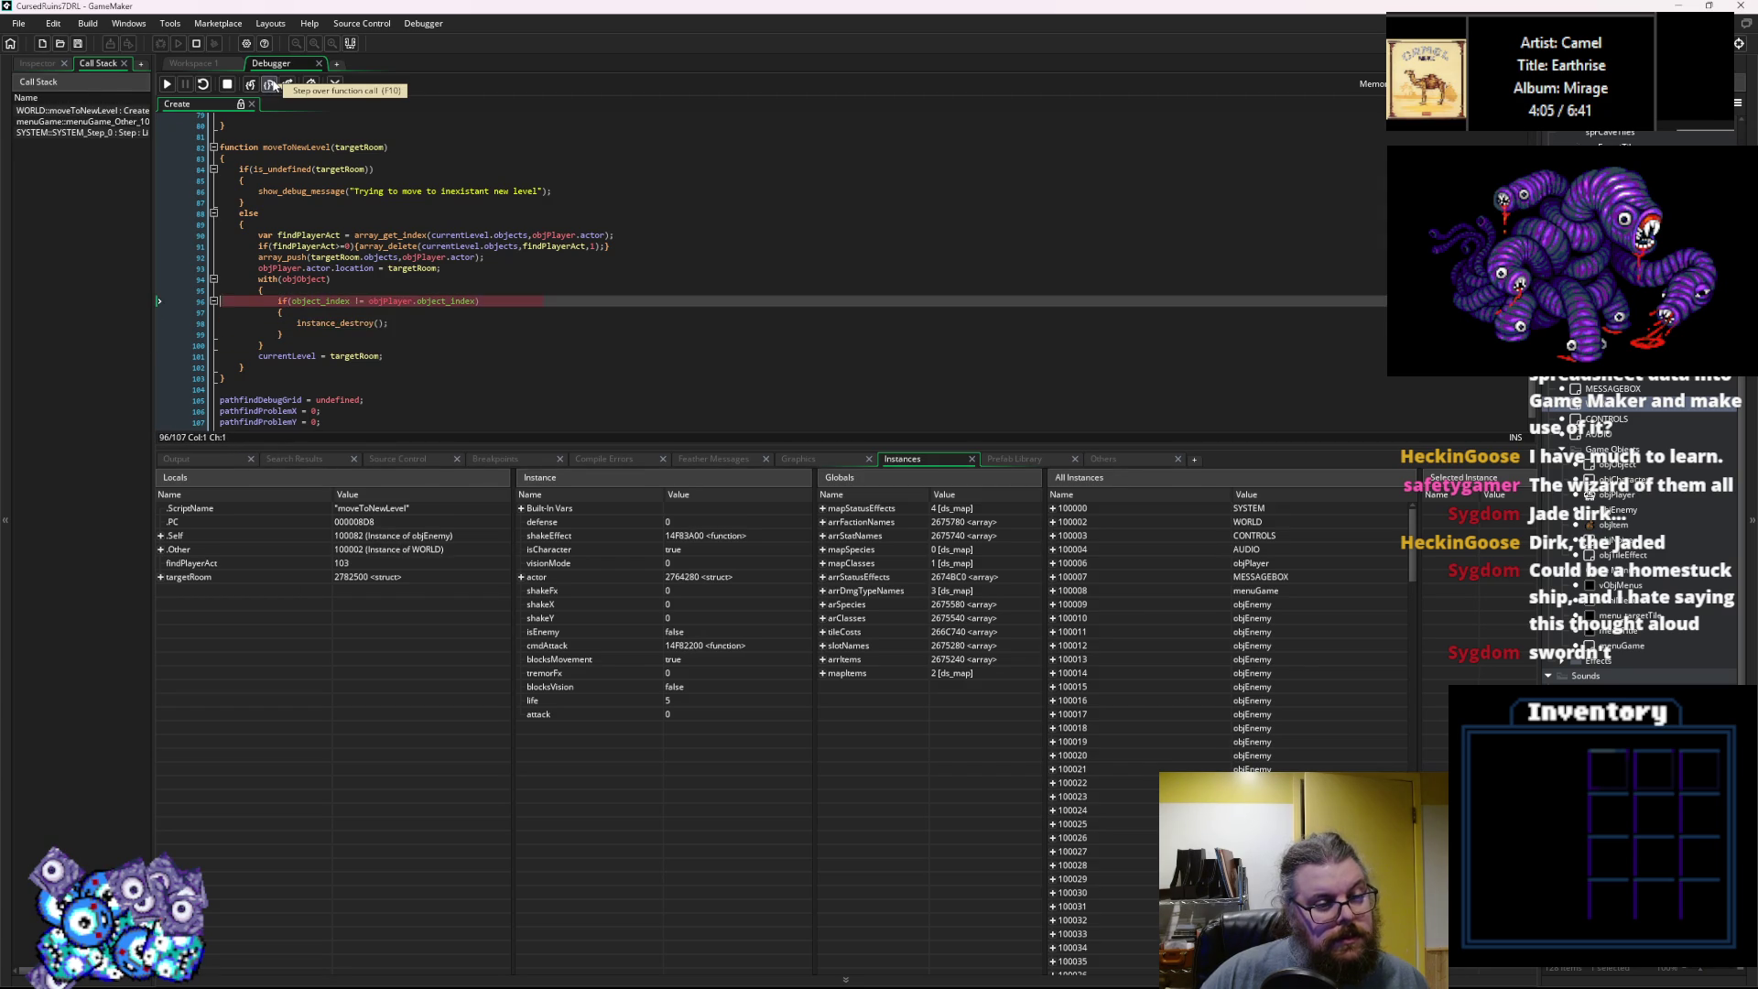
pyautogui.click(271, 84)
pyautogui.click(272, 83)
pyautogui.click(272, 83)
pyautogui.click(271, 83)
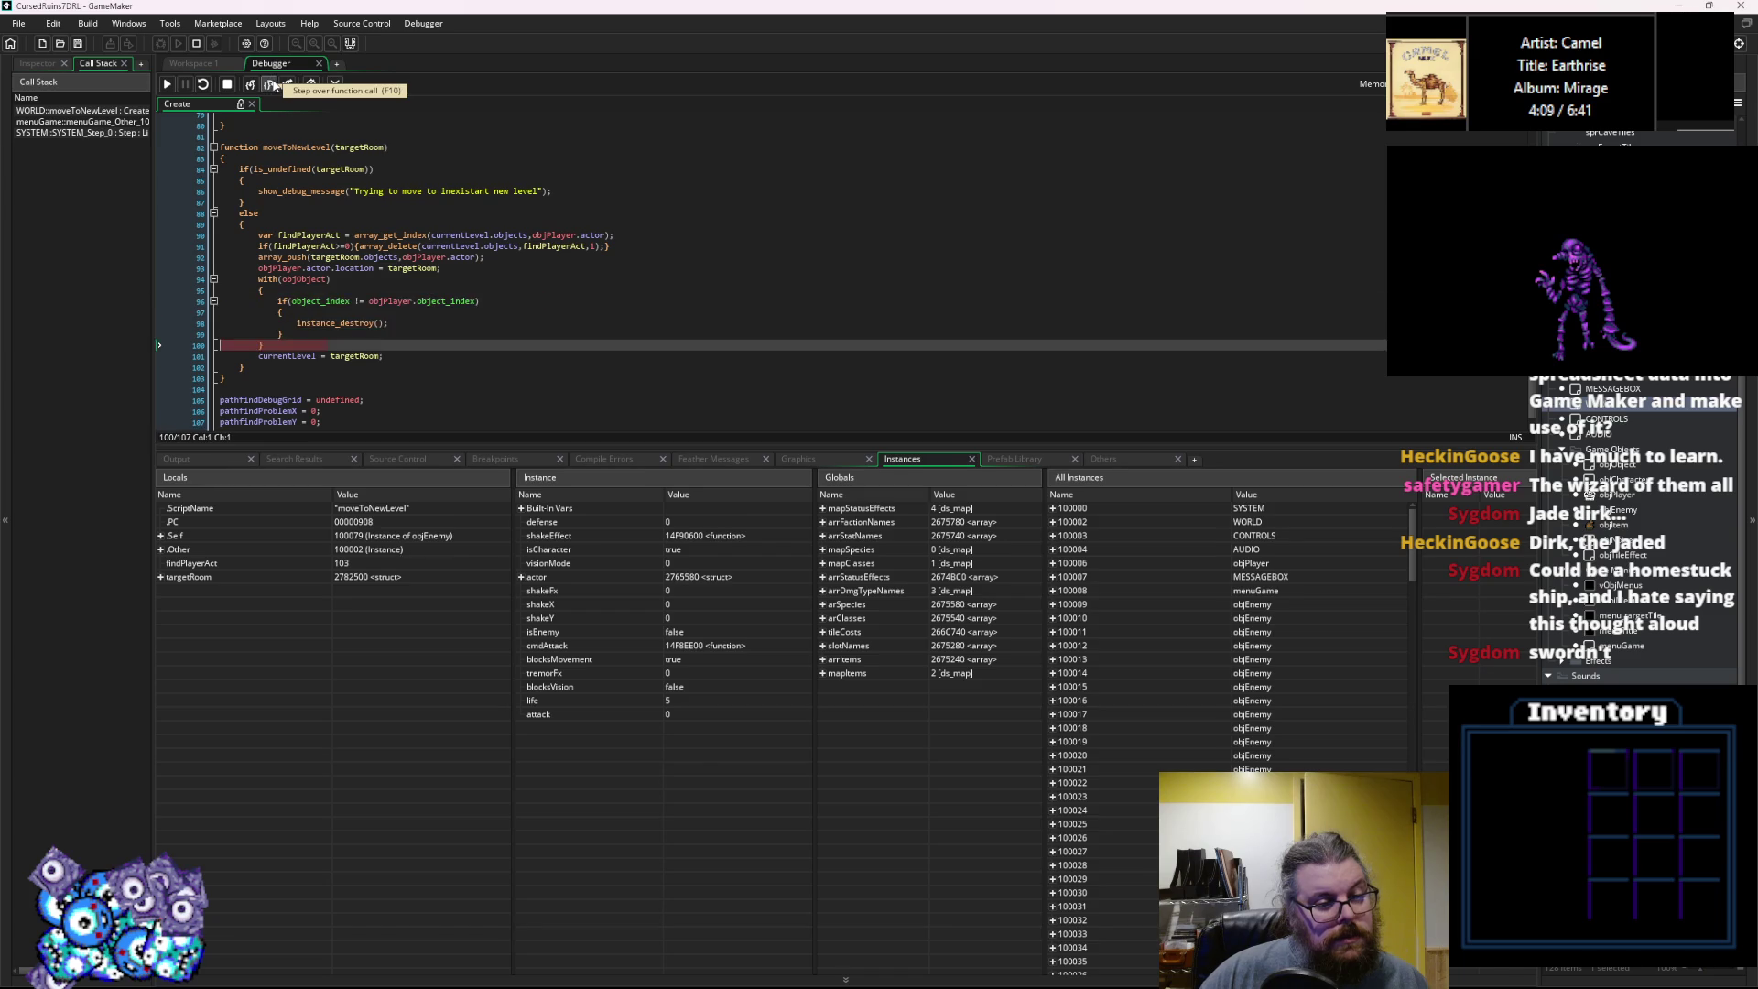
pyautogui.click(272, 83)
pyautogui.click(272, 83)
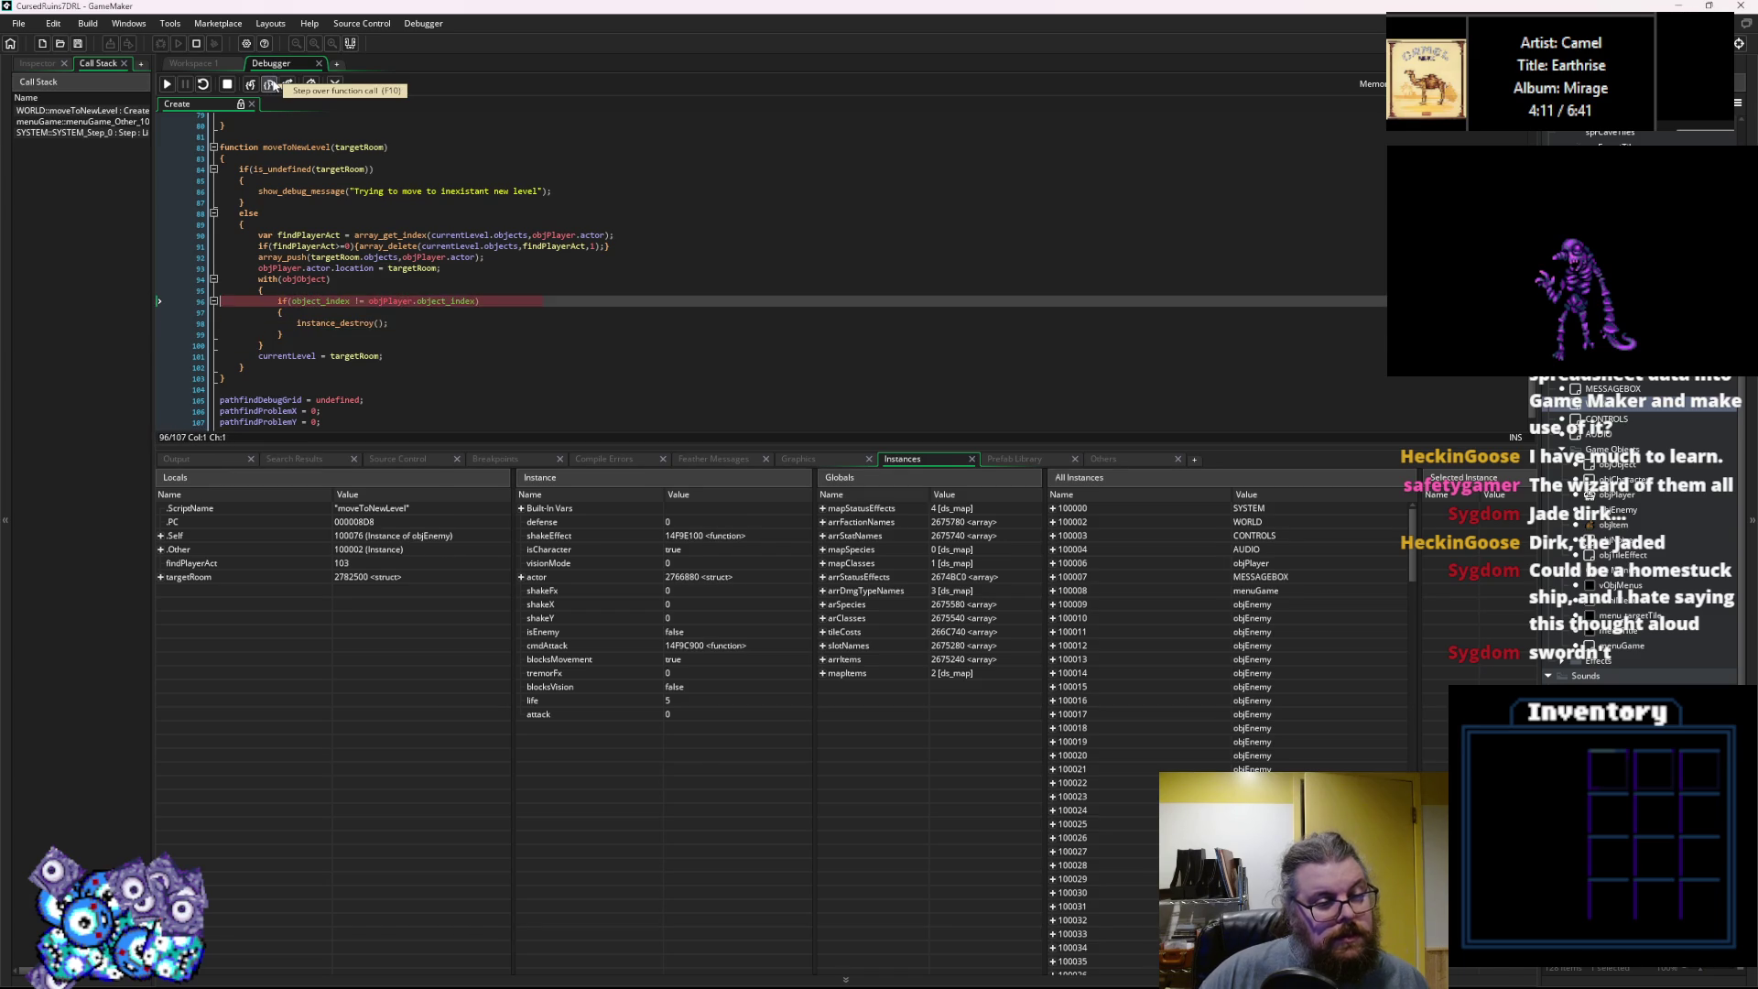
pyautogui.click(271, 83)
pyautogui.click(272, 83)
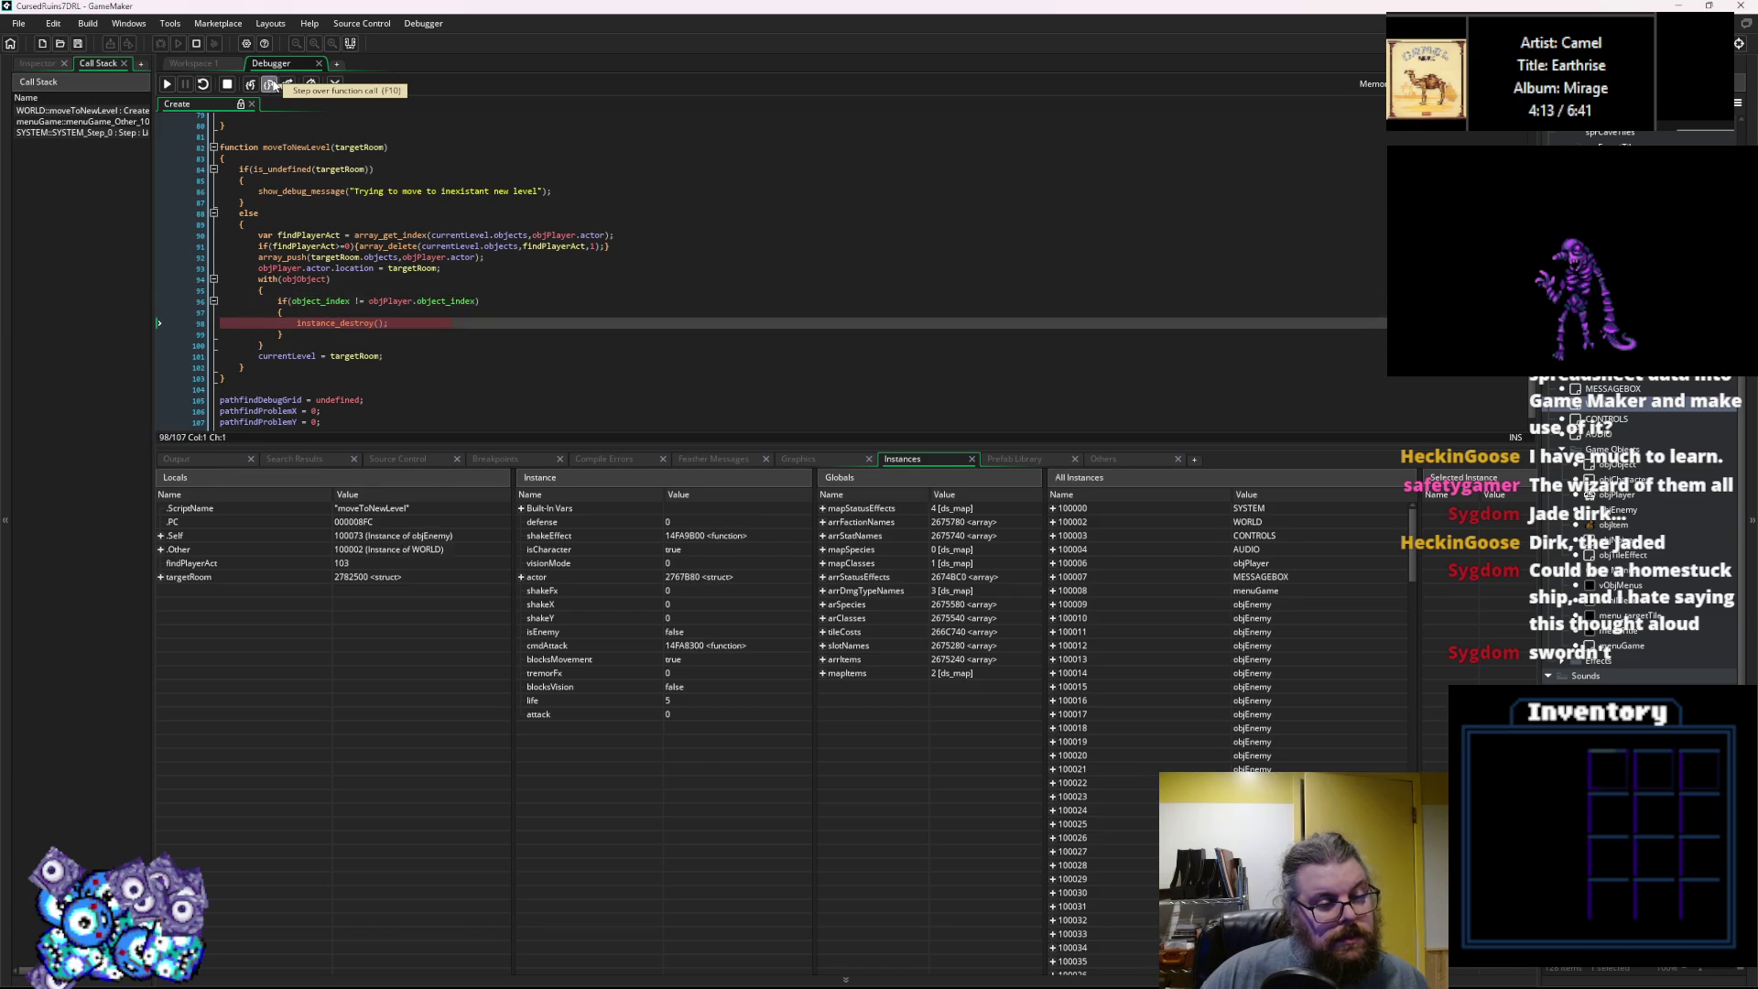
pyautogui.click(272, 84)
pyautogui.click(272, 83)
pyautogui.click(272, 83)
pyautogui.click(272, 84)
pyautogui.click(272, 83)
pyautogui.click(272, 83)
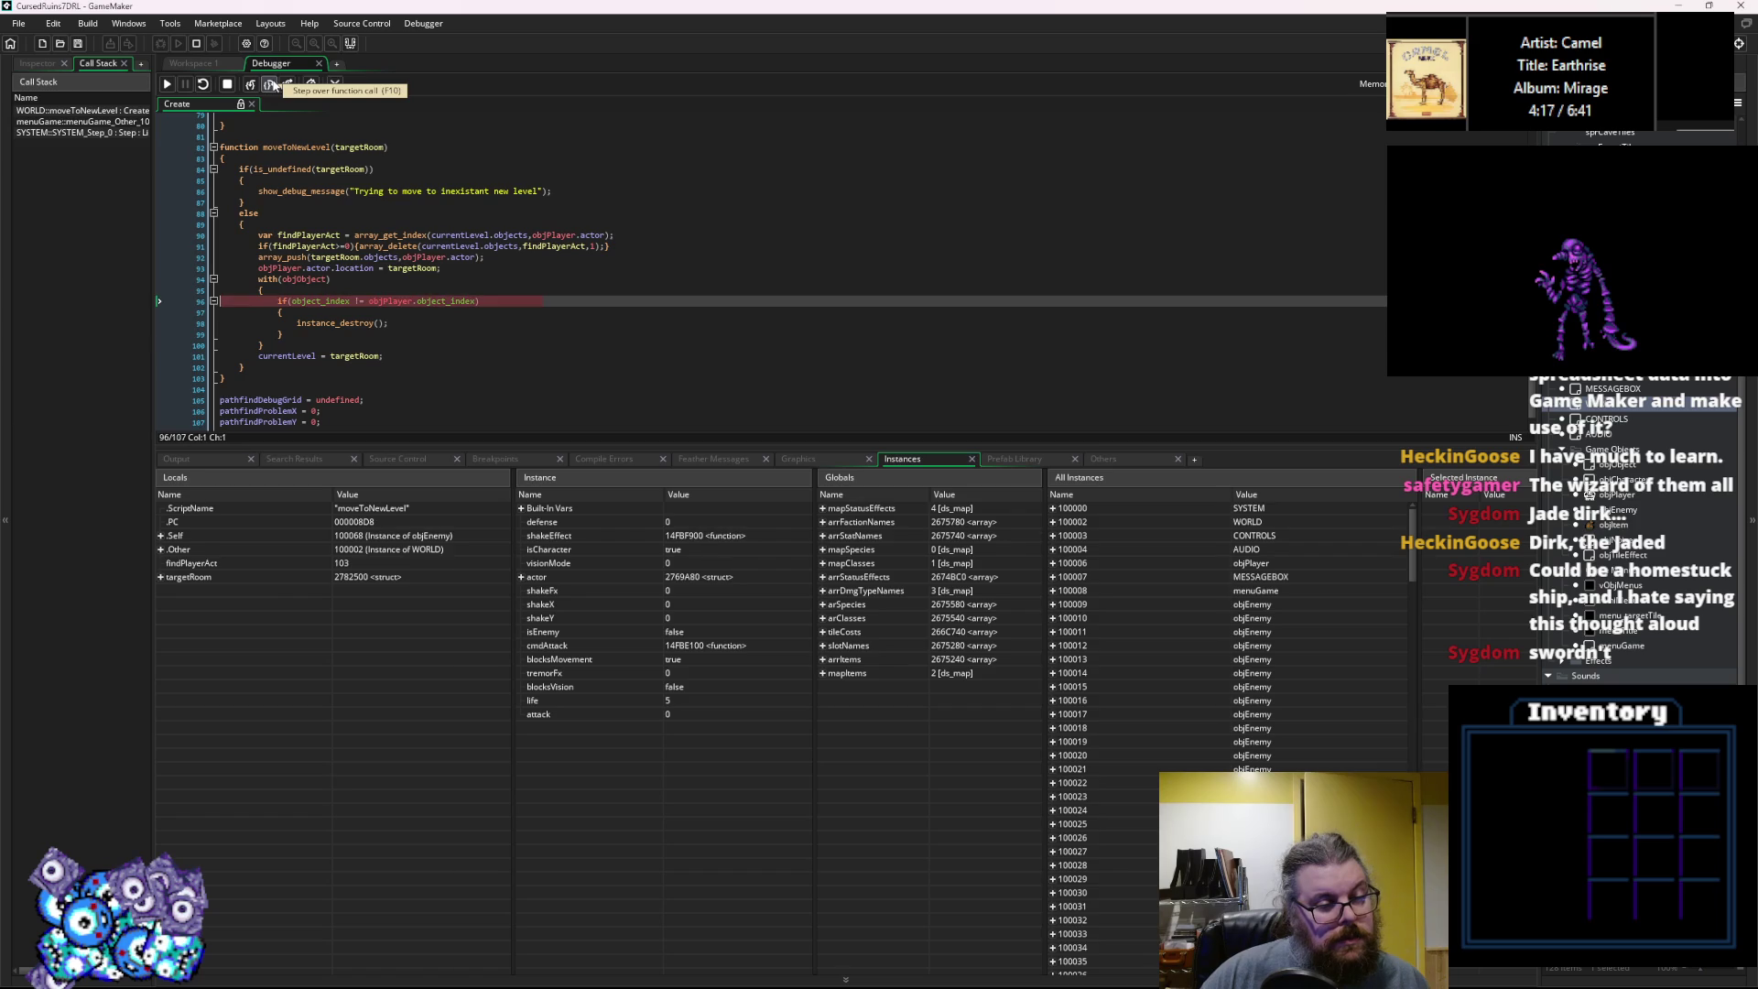
pyautogui.click(271, 83)
pyautogui.click(272, 84)
pyautogui.click(272, 84)
pyautogui.click(272, 83)
pyautogui.click(272, 84)
pyautogui.click(272, 84)
pyautogui.click(272, 83)
pyautogui.click(272, 83)
pyautogui.click(272, 84)
pyautogui.click(272, 83)
pyautogui.click(272, 83)
pyautogui.click(272, 83)
pyautogui.click(272, 84)
pyautogui.click(271, 84)
pyautogui.click(272, 83)
pyautogui.click(272, 83)
pyautogui.click(271, 84)
pyautogui.click(272, 83)
pyautogui.click(272, 83)
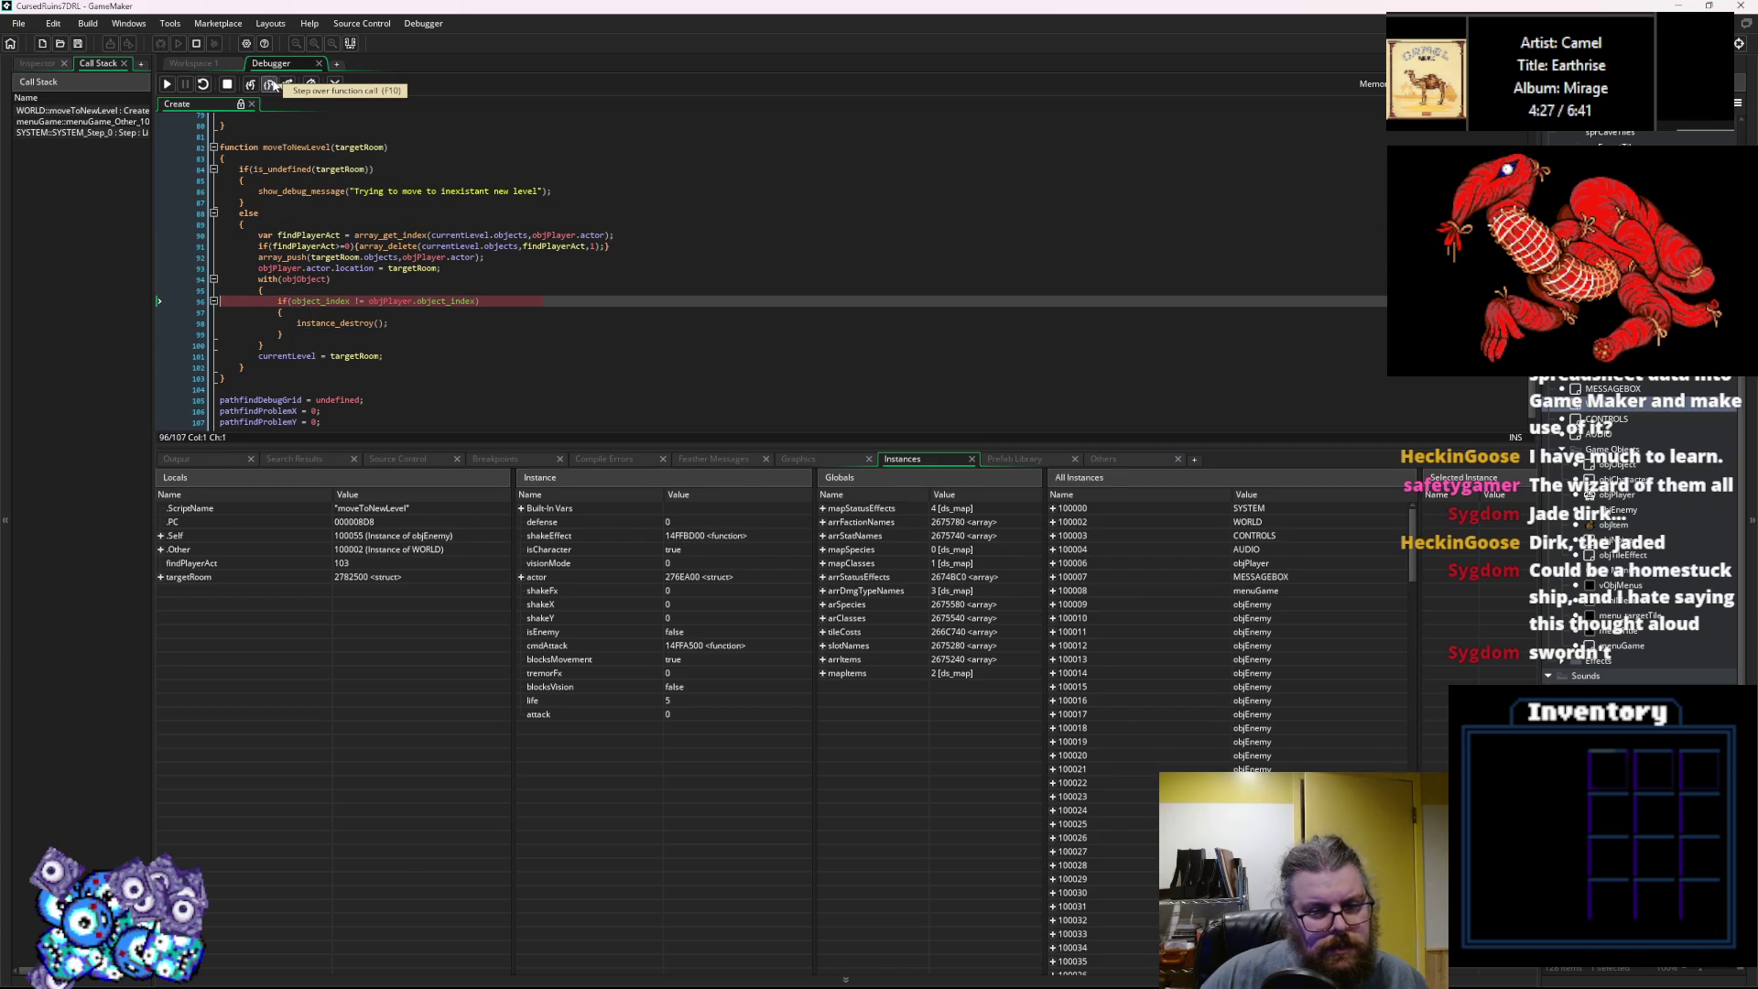
pyautogui.click(271, 83)
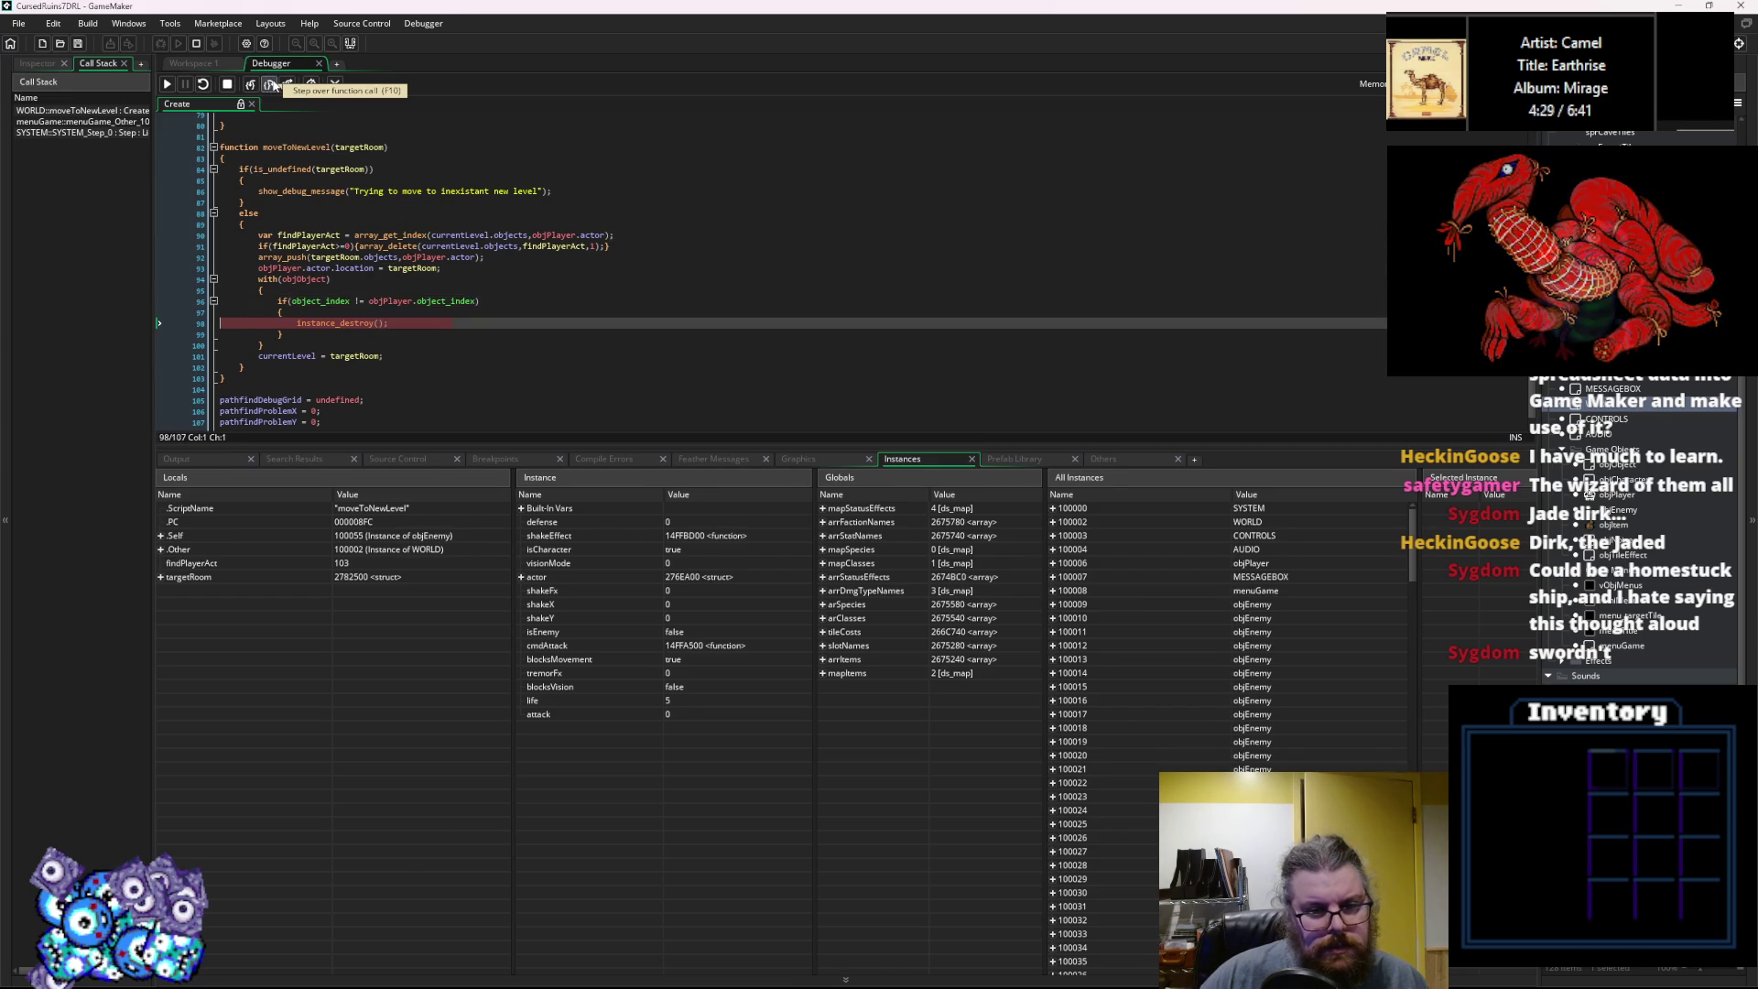
pyautogui.click(1052, 700)
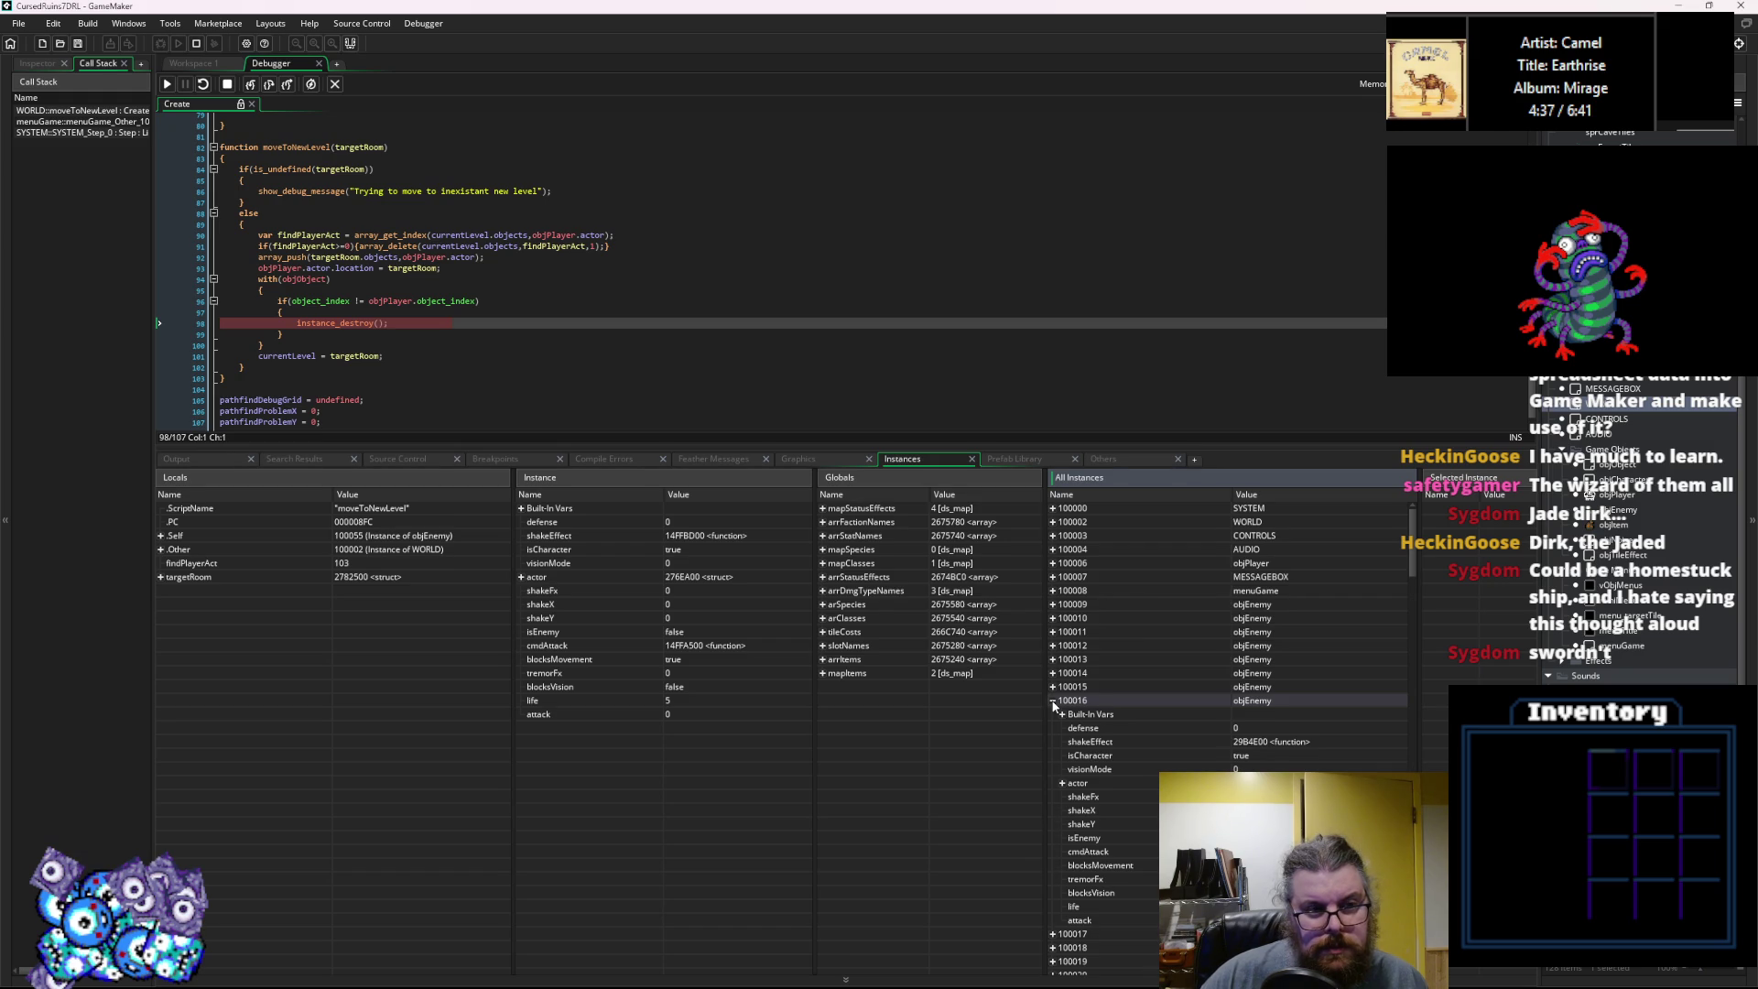
pyautogui.click(1052, 701)
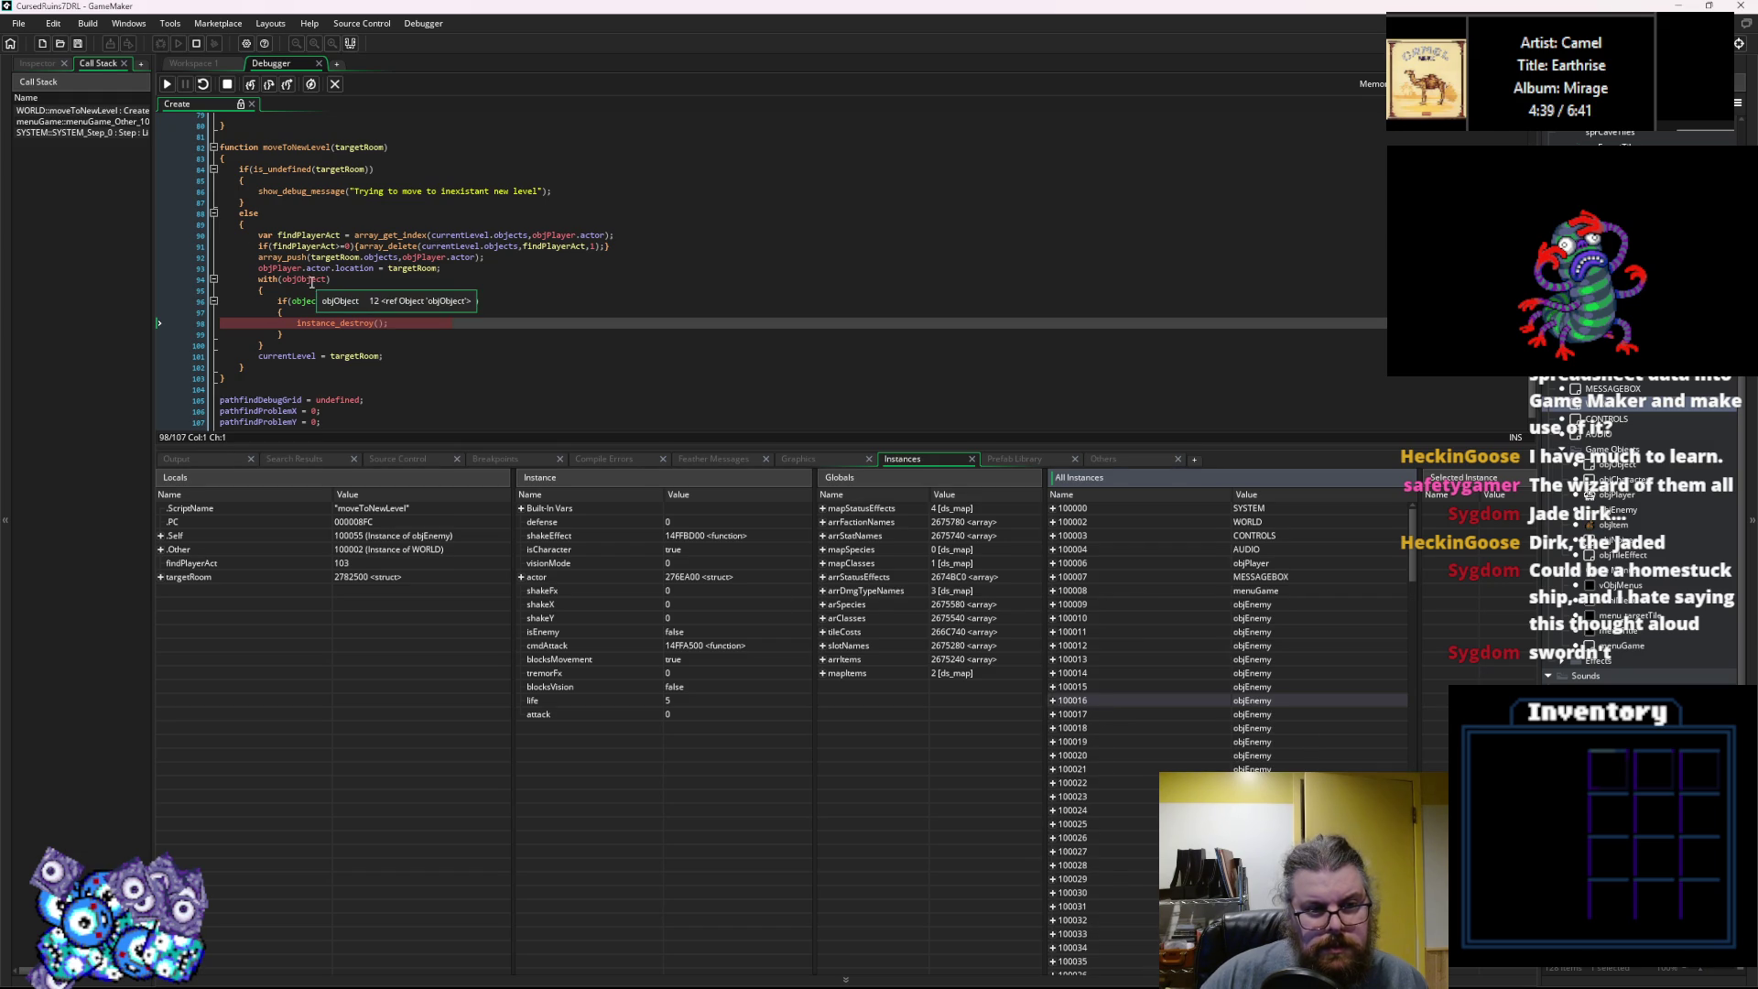
# Keep stepping the destroy loop until it reaches the destroy call for instance 100031.
pyautogui.click(270, 85)
pyautogui.click(269, 84)
pyautogui.click(269, 84)
pyautogui.click(270, 85)
pyautogui.click(269, 84)
pyautogui.click(269, 84)
pyautogui.click(269, 84)
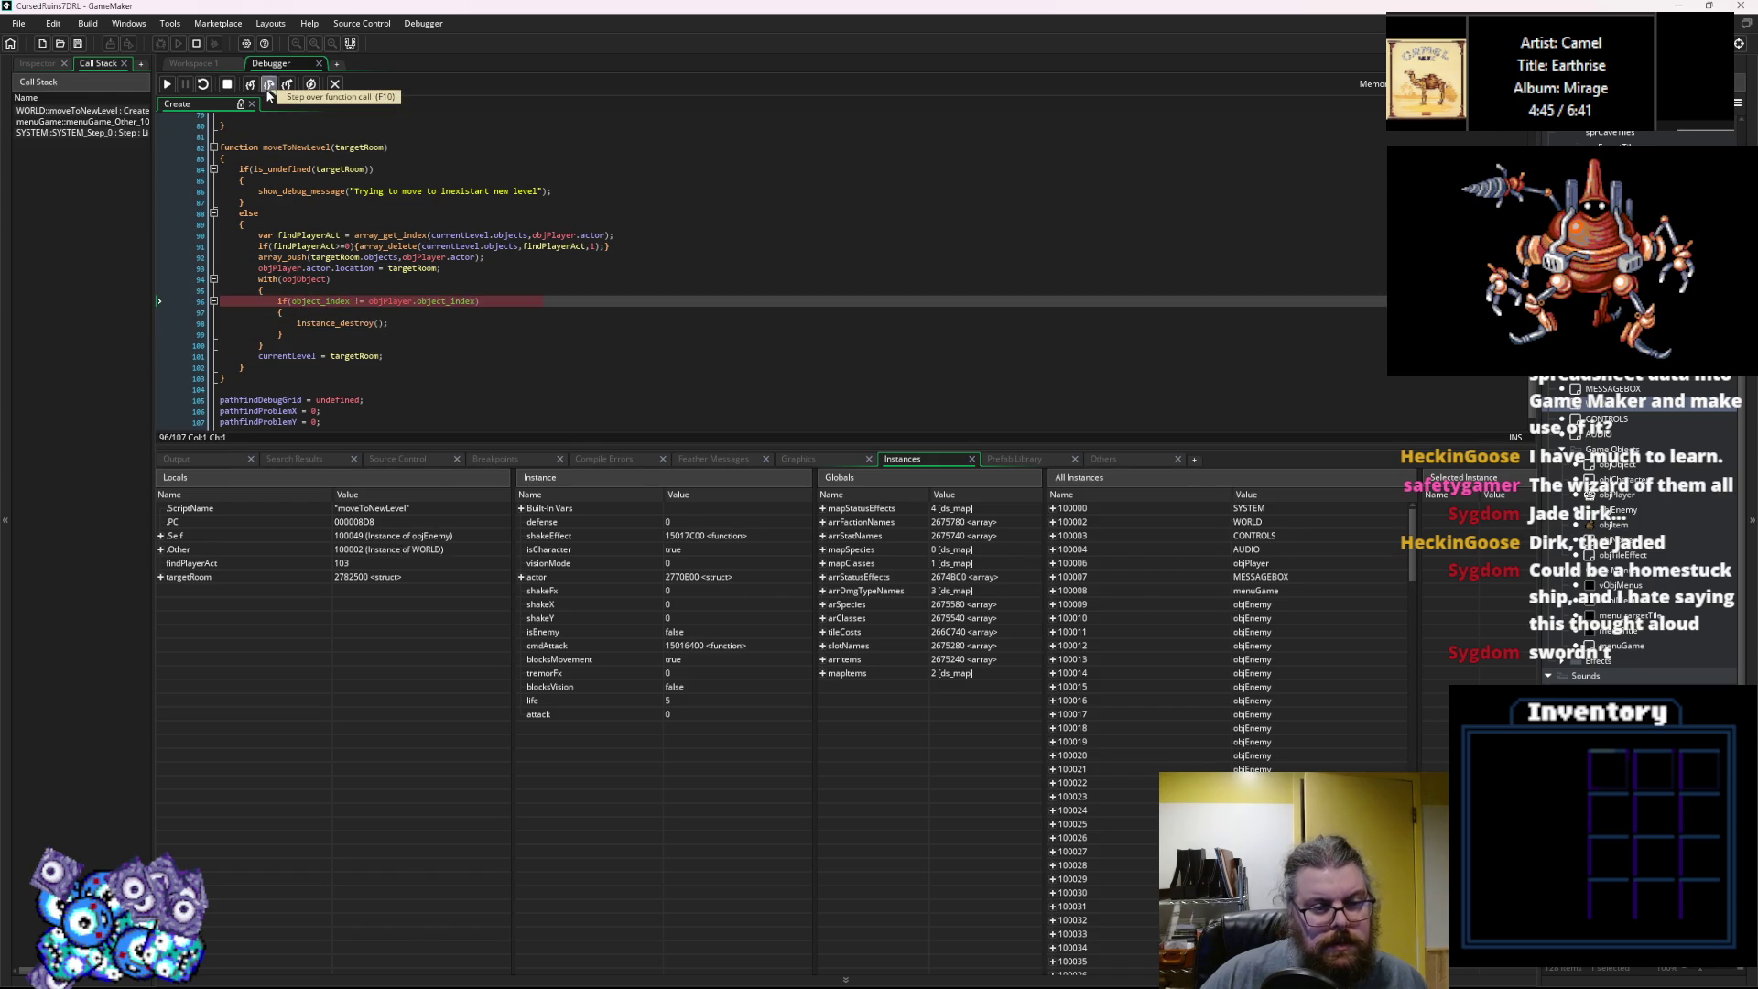
pyautogui.click(269, 84)
pyautogui.click(269, 84)
pyautogui.click(269, 84)
pyautogui.click(268, 89)
pyautogui.click(268, 89)
pyautogui.click(268, 89)
pyautogui.click(268, 88)
pyautogui.click(269, 84)
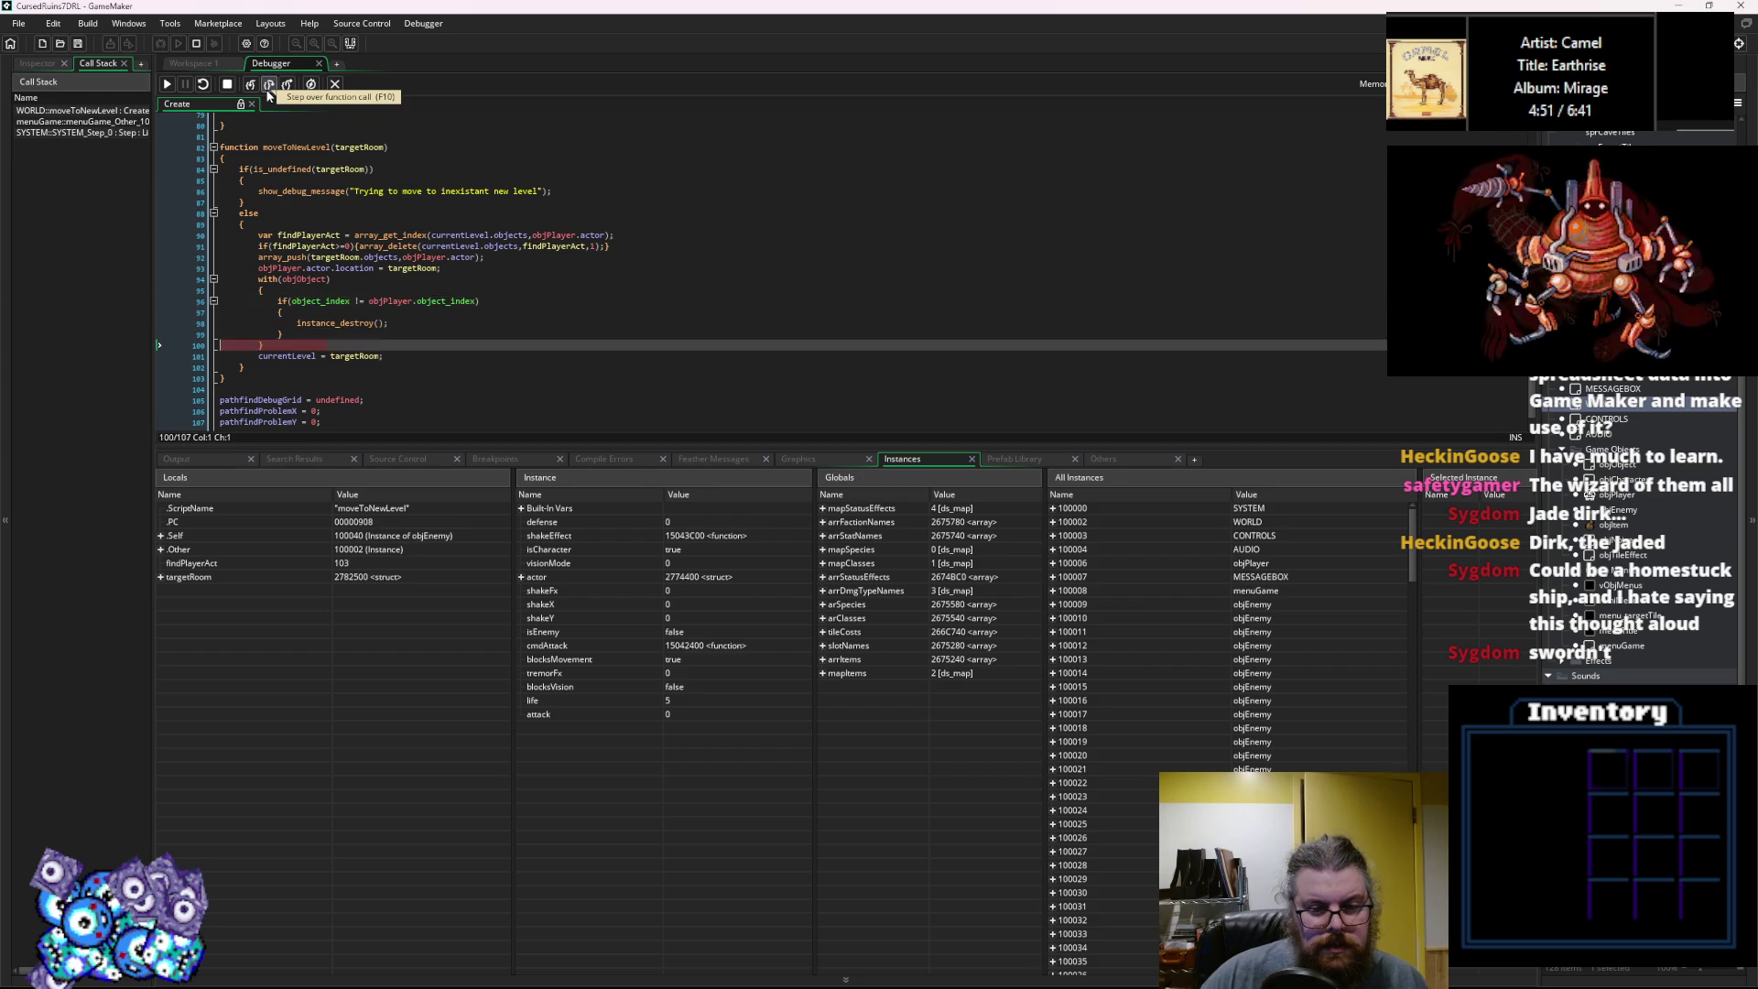
pyautogui.click(268, 84)
pyautogui.click(268, 84)
pyautogui.click(268, 85)
pyautogui.click(268, 84)
pyautogui.click(268, 84)
pyautogui.click(268, 85)
pyautogui.click(268, 85)
pyautogui.click(268, 85)
pyautogui.click(268, 86)
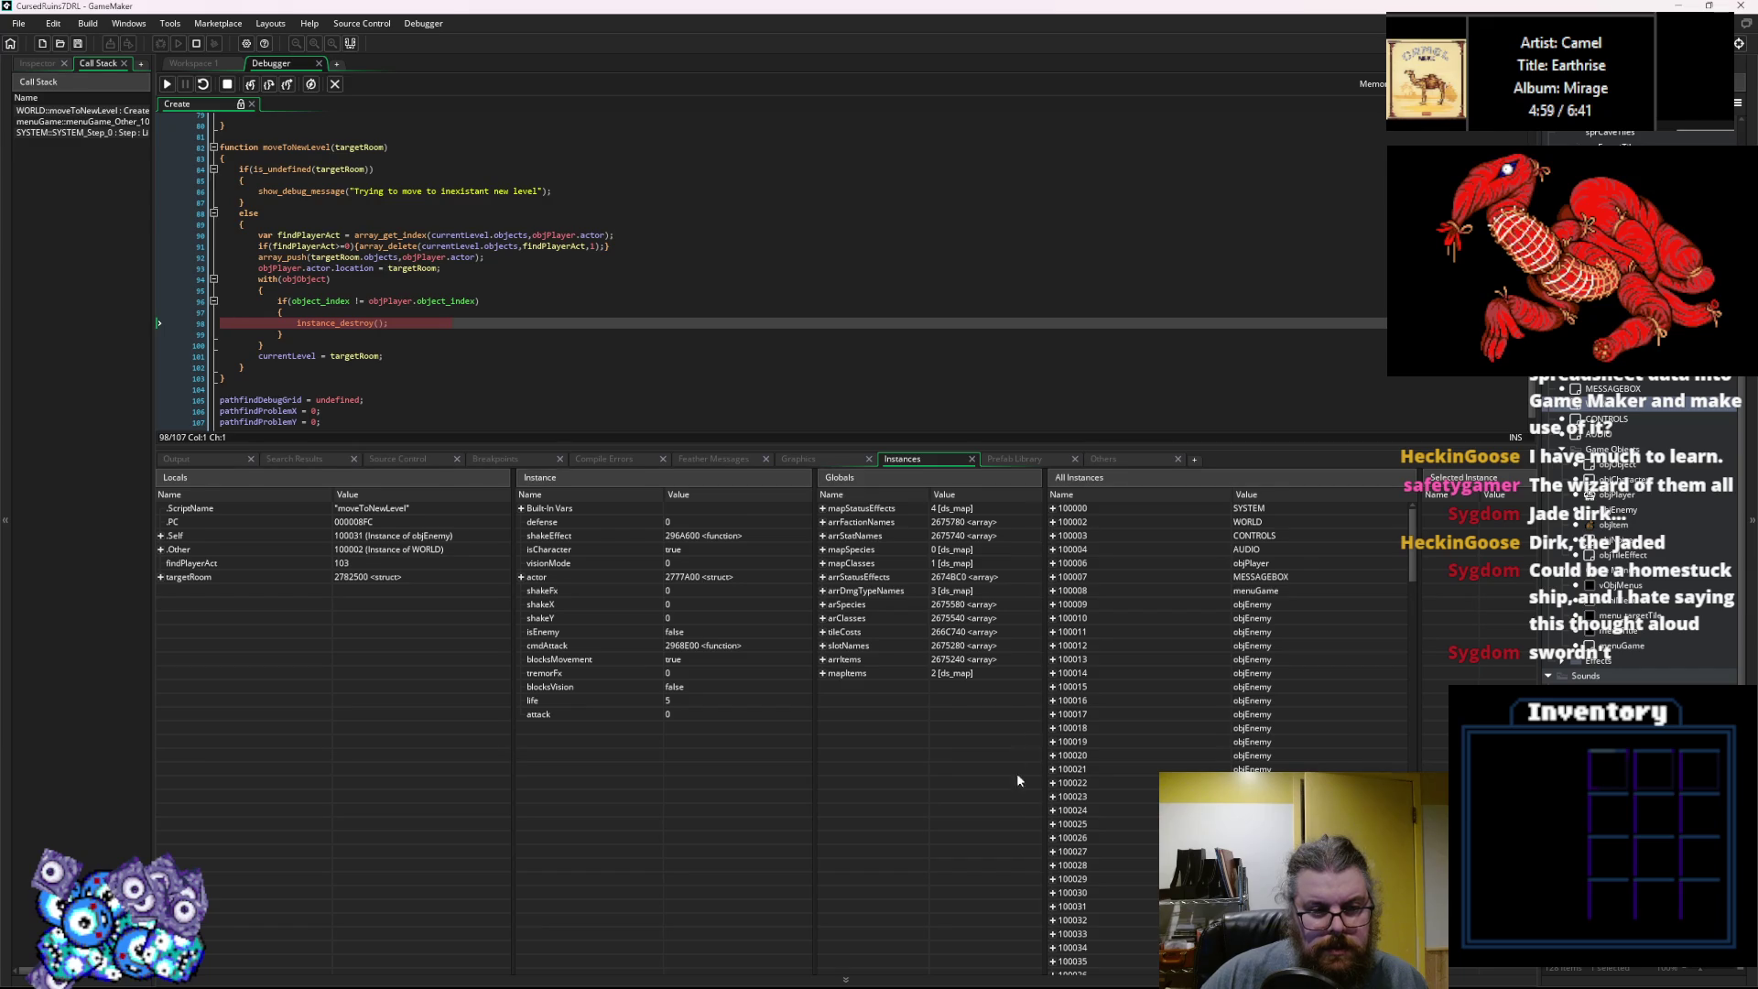
# Inspect instances 100031 and 100032 in All Instances and the instance_destroy call on line 98.
pyautogui.click(1057, 910)
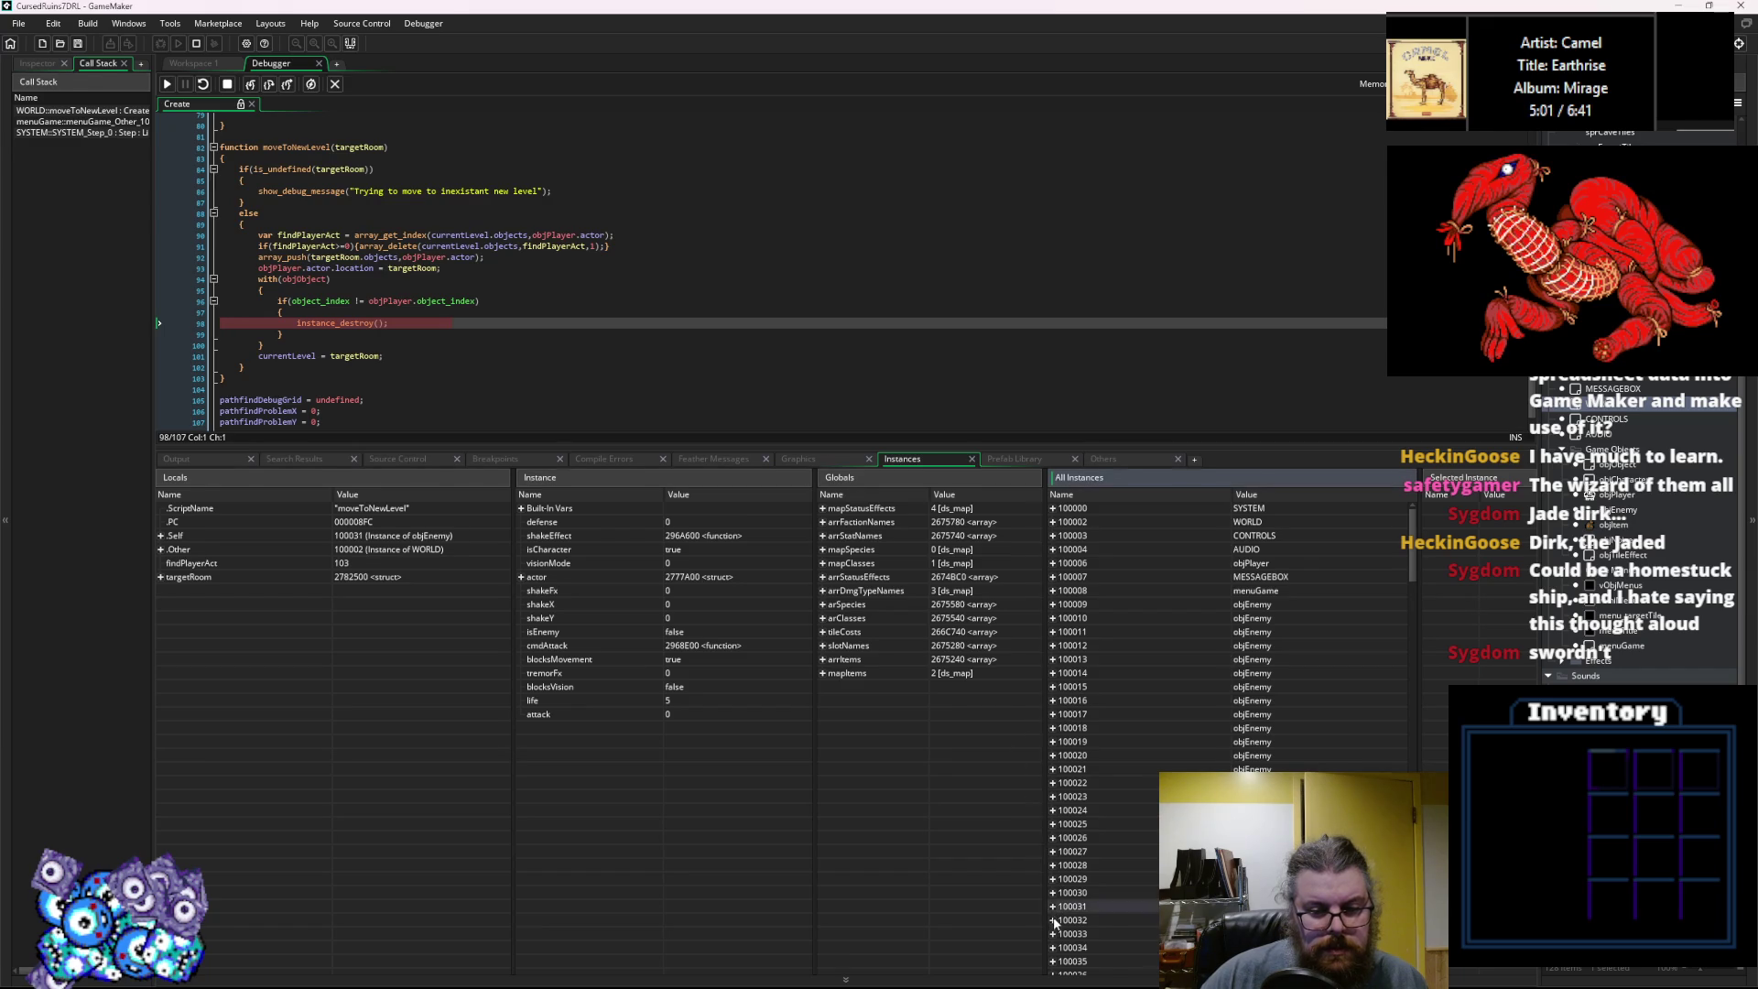
pyautogui.click(1052, 920)
pyautogui.scroll(-3, 1055, 870)
pyautogui.click(1053, 796)
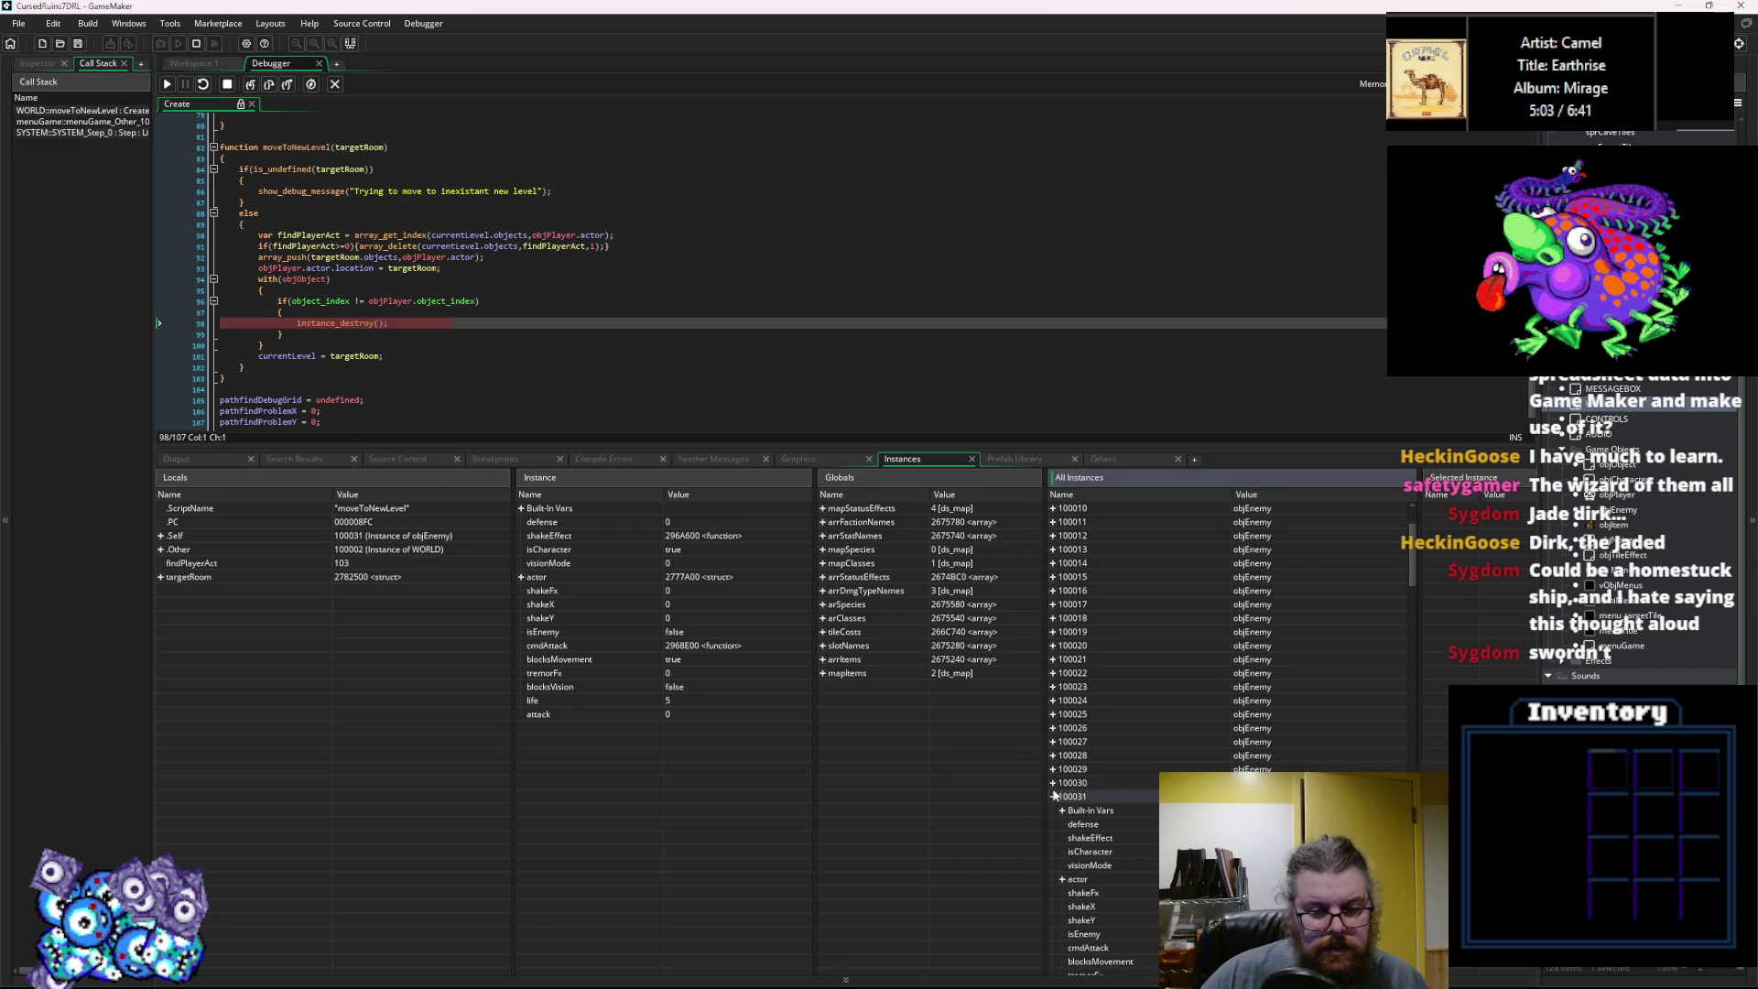
pyautogui.click(345, 322)
pyautogui.doubleClick(345, 323)
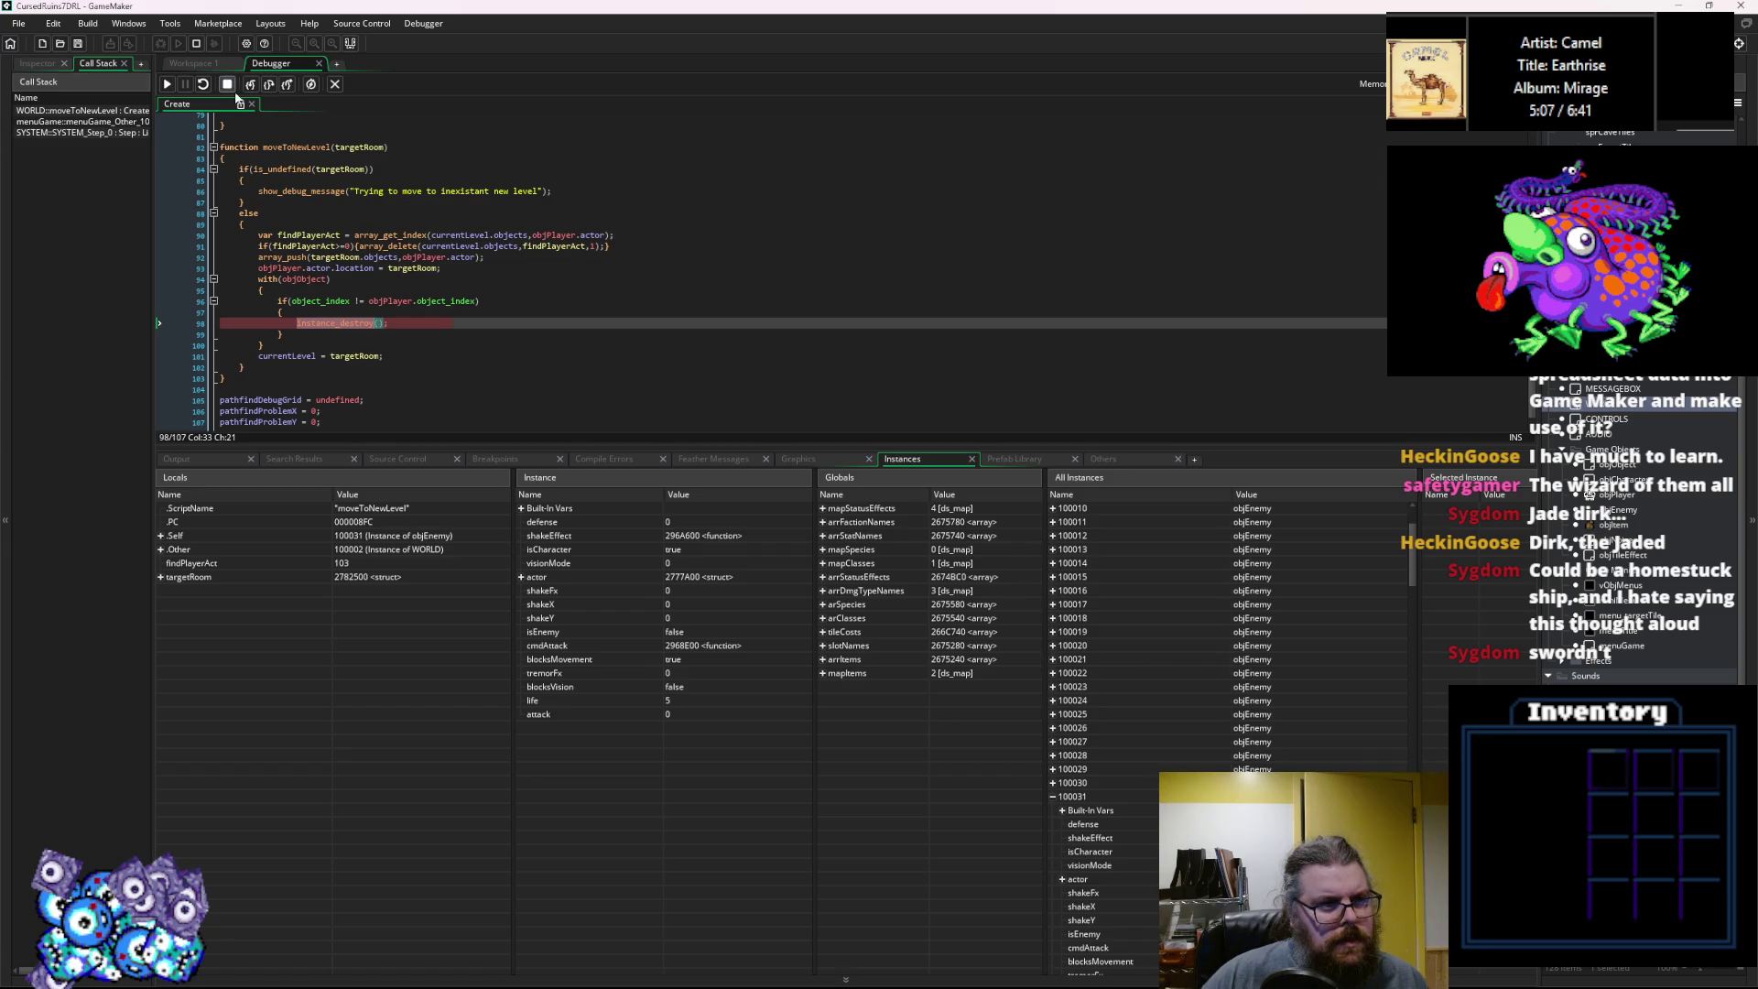
# Step the loop down to instance 100028, then let the game continue past the breakpoint.
pyautogui.click(267, 87)
pyautogui.click(267, 87)
pyautogui.click(267, 87)
pyautogui.click(268, 87)
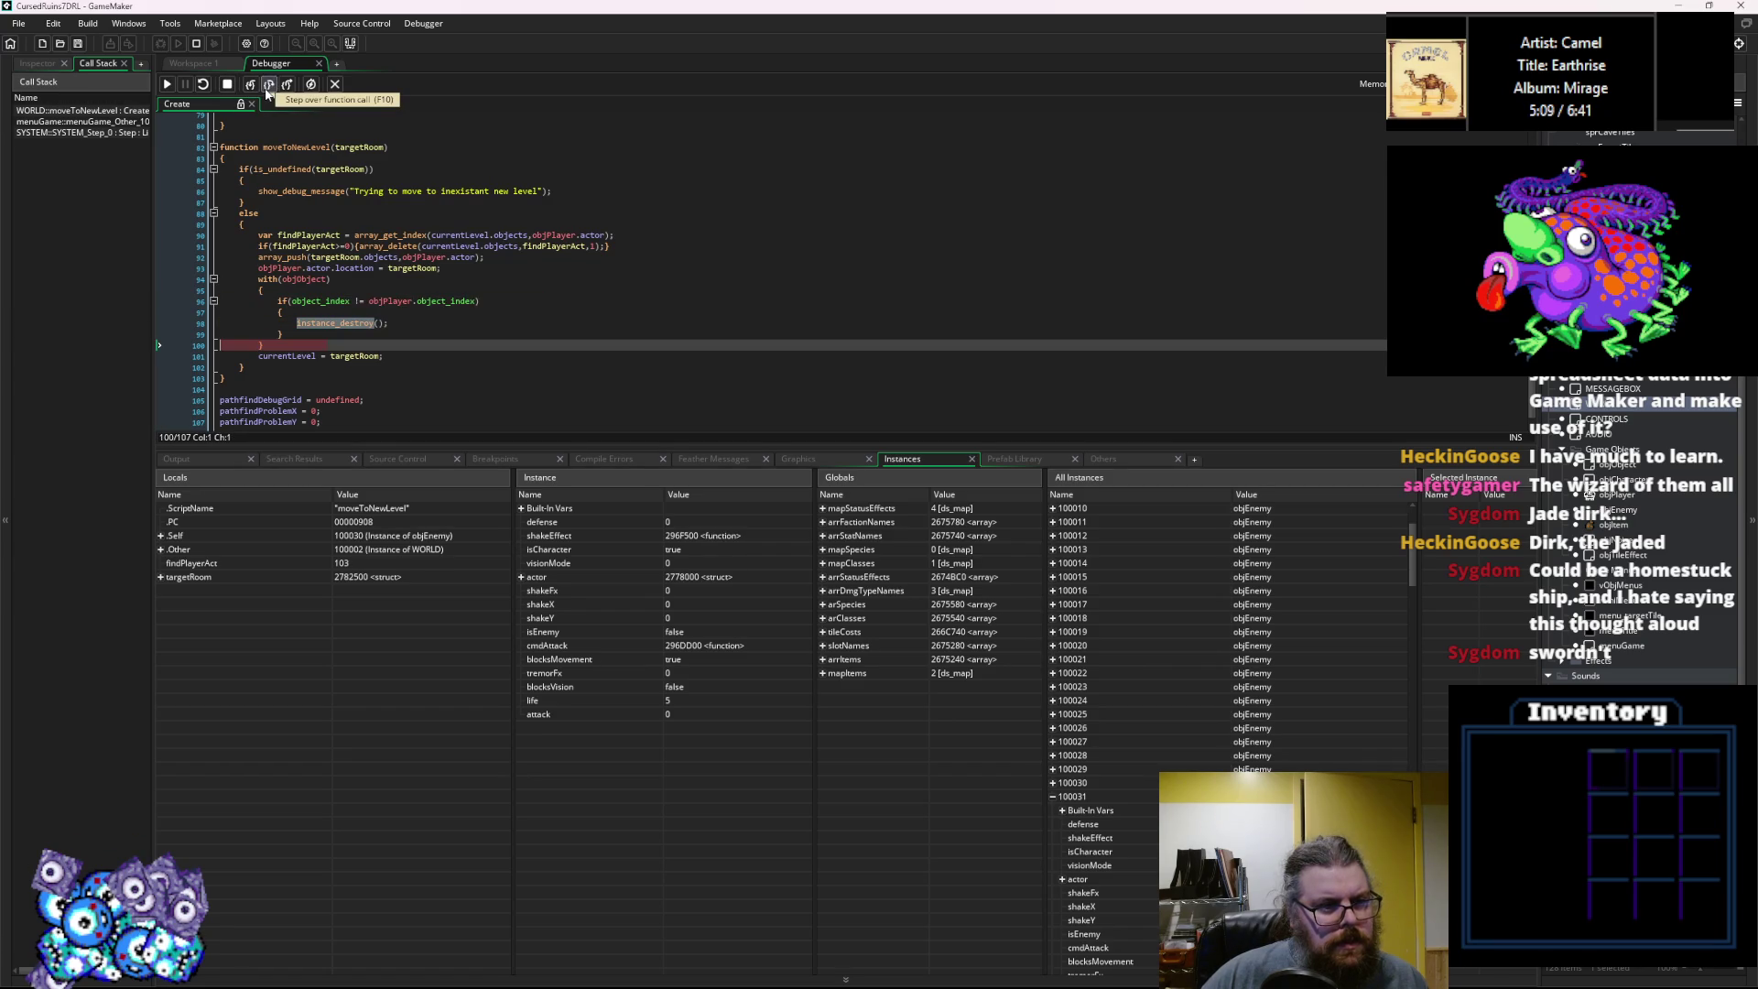
pyautogui.click(268, 87)
pyautogui.click(267, 87)
pyautogui.click(267, 87)
pyautogui.click(267, 87)
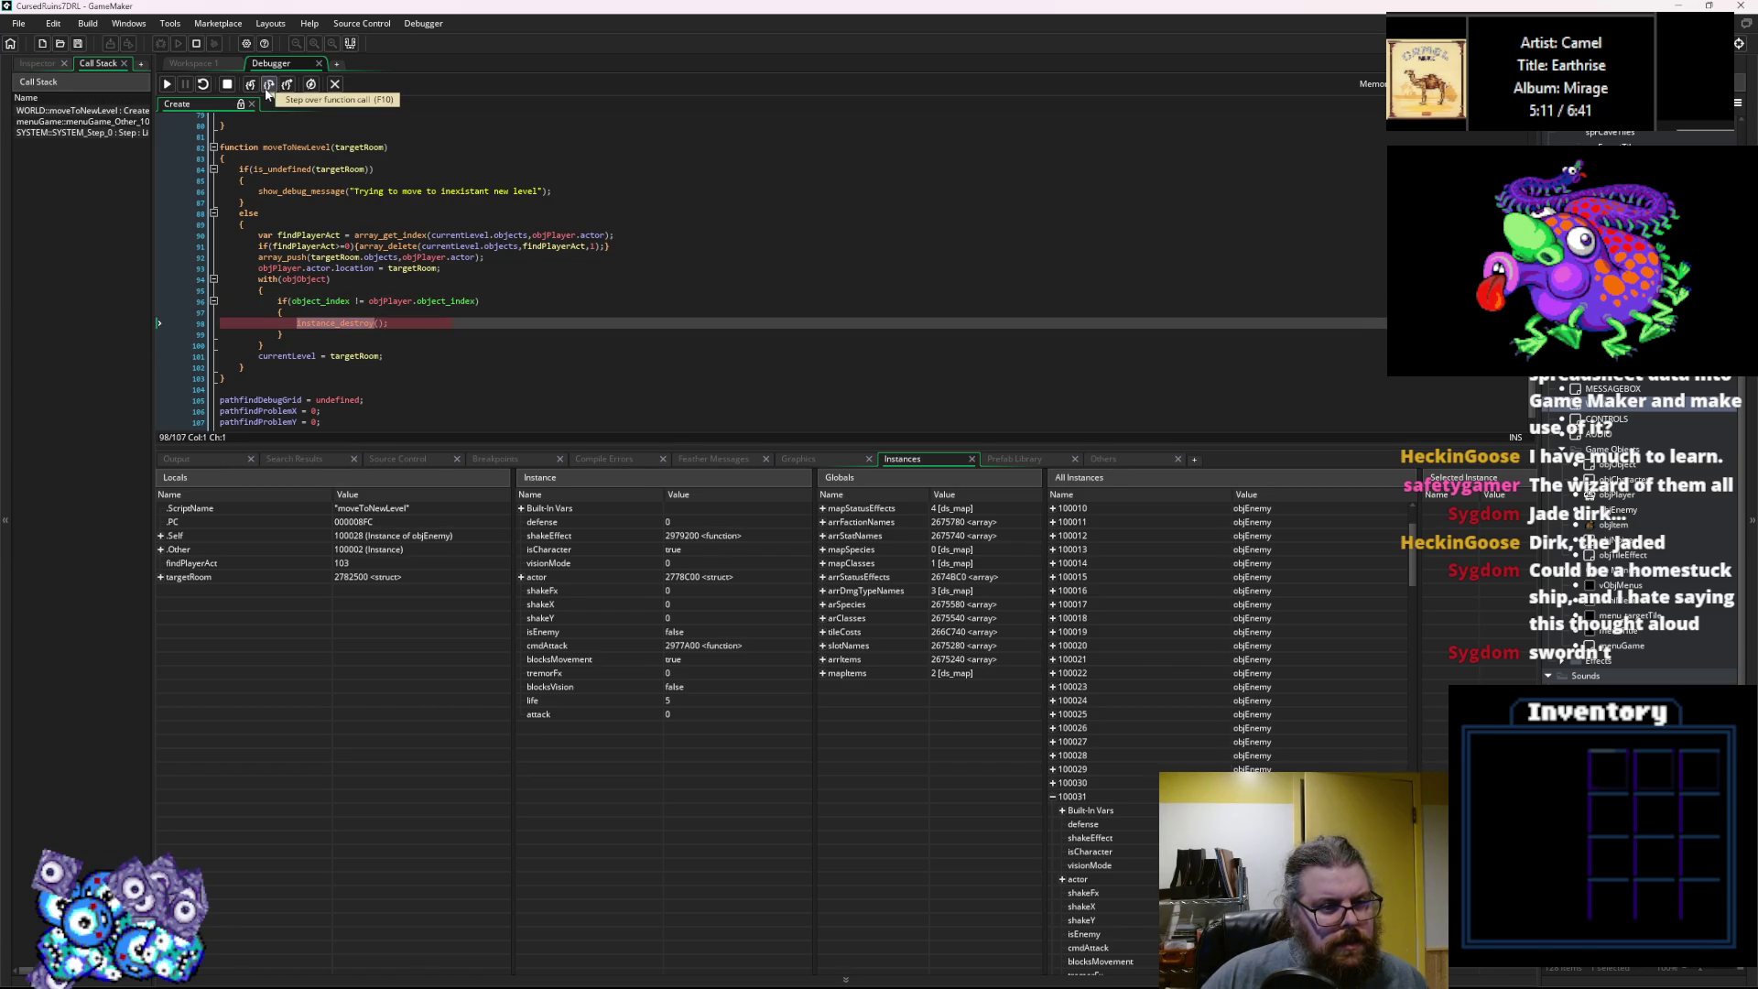
pyautogui.click(267, 87)
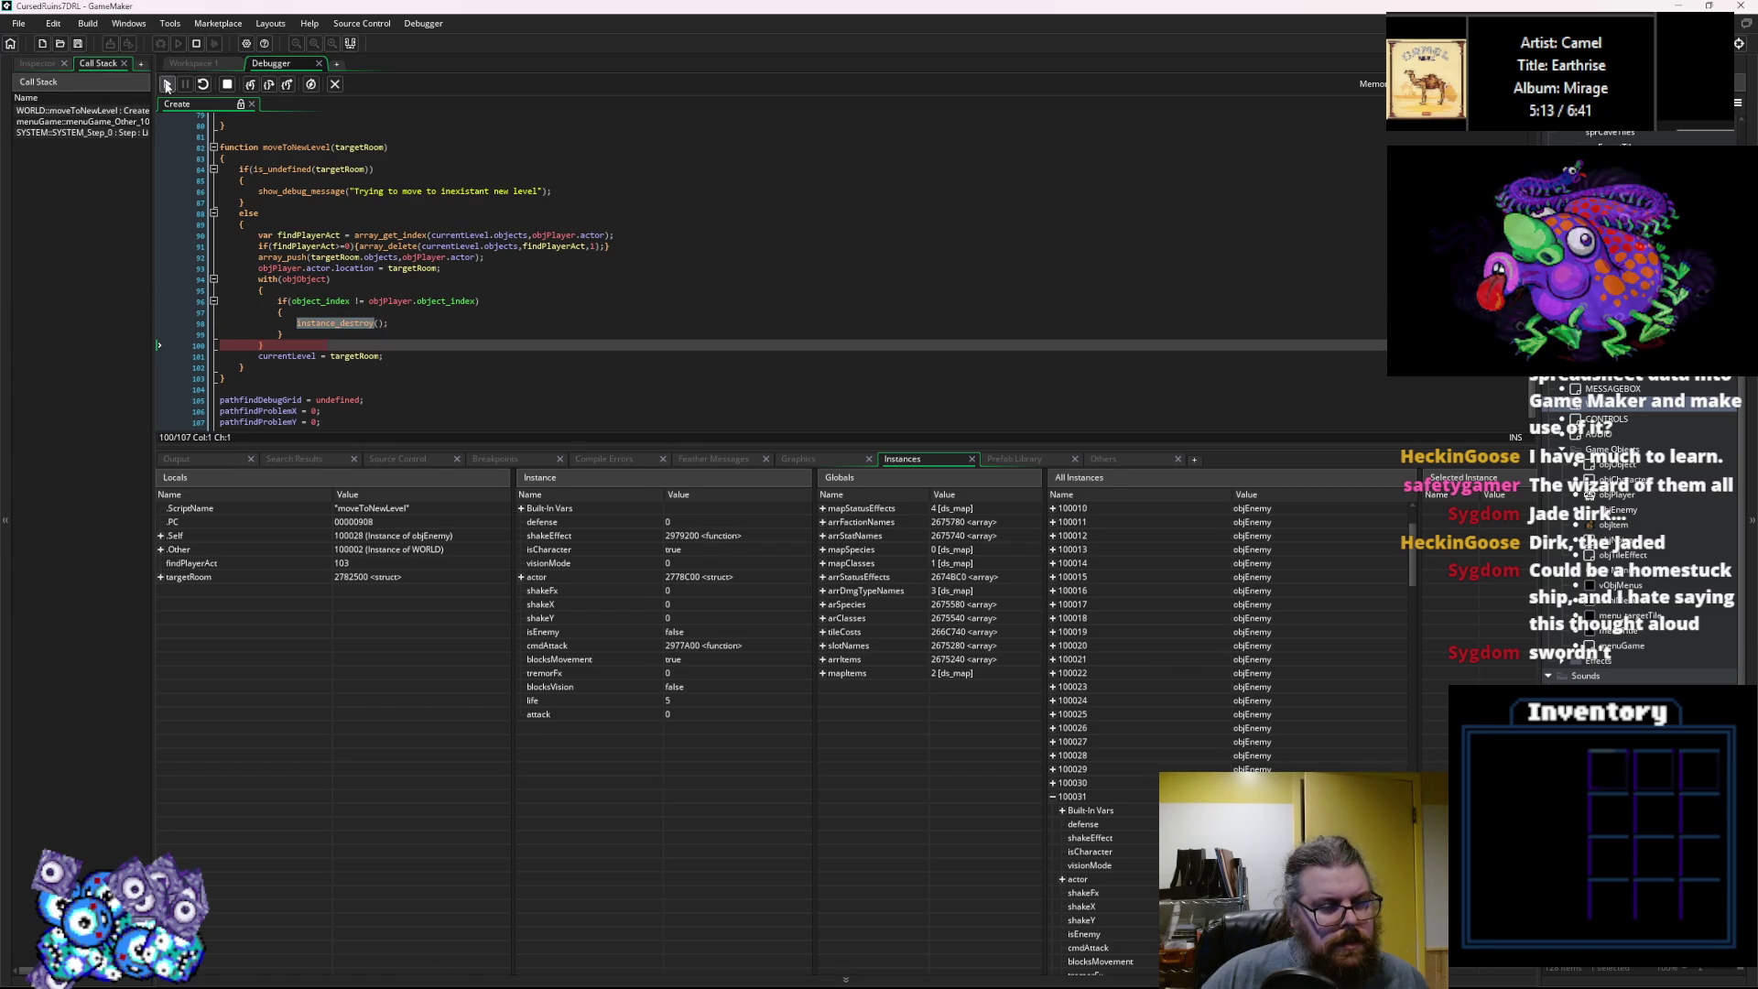
pyautogui.click(167, 85)
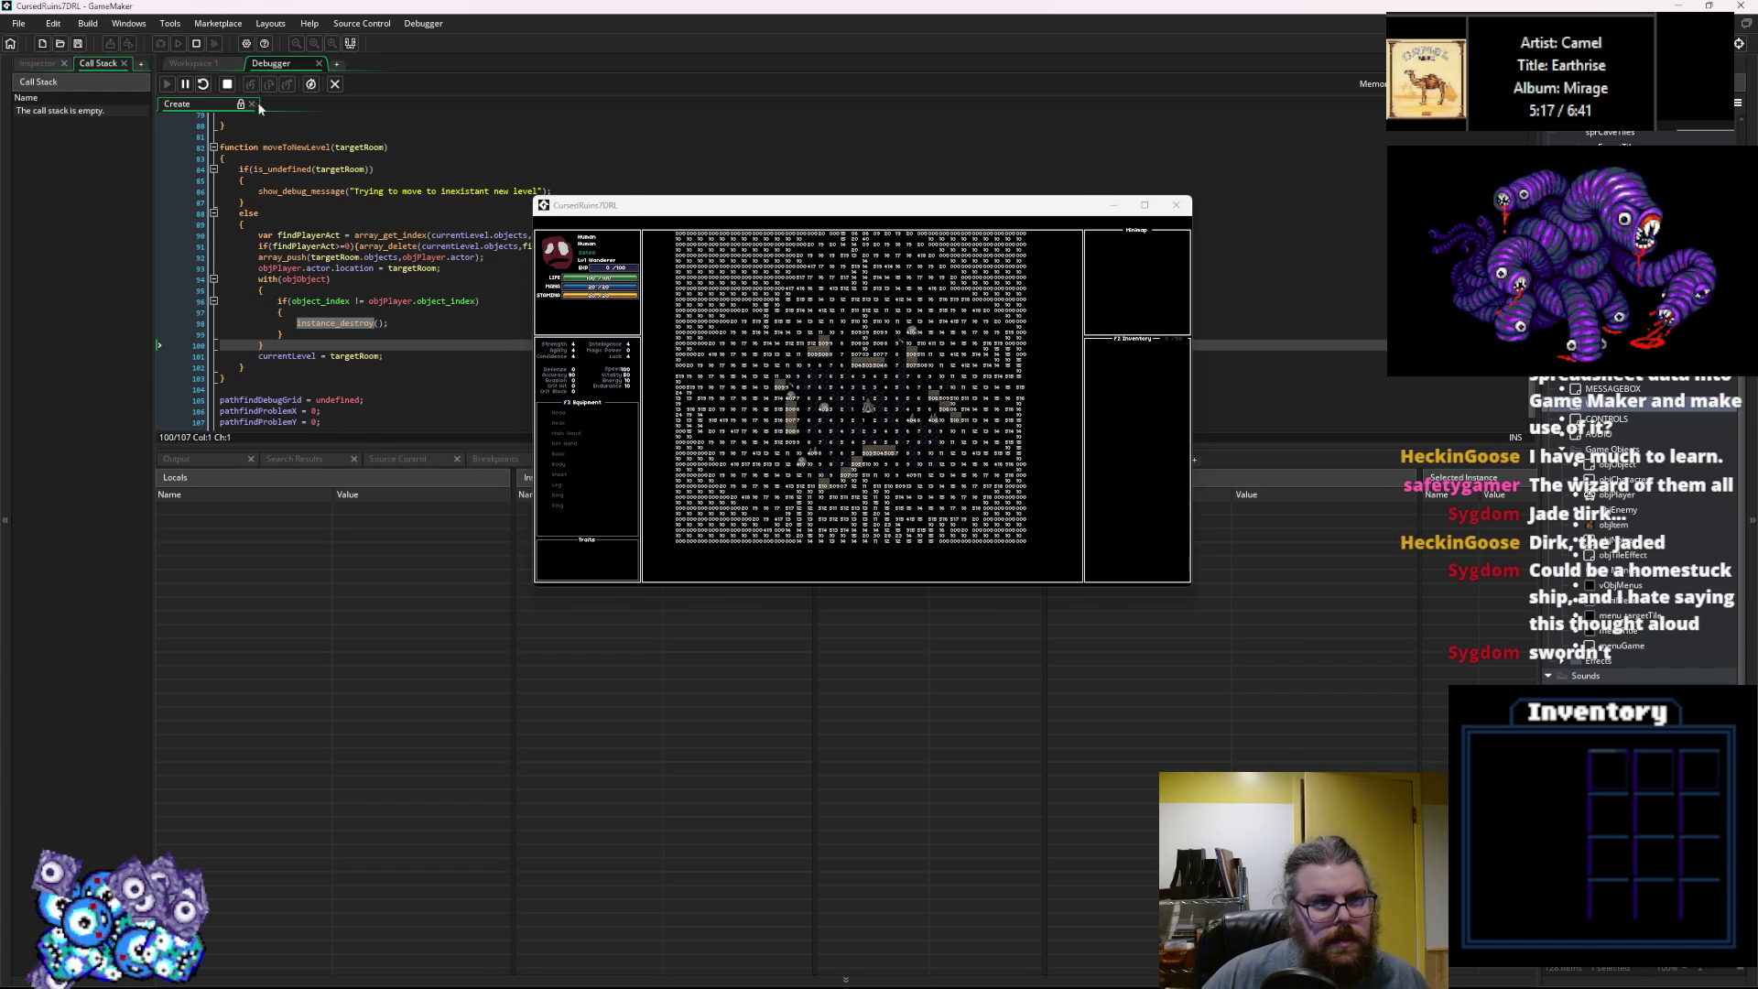
# Pause the running game and expand instance 100232 in All Instances.
pyautogui.click(187, 85)
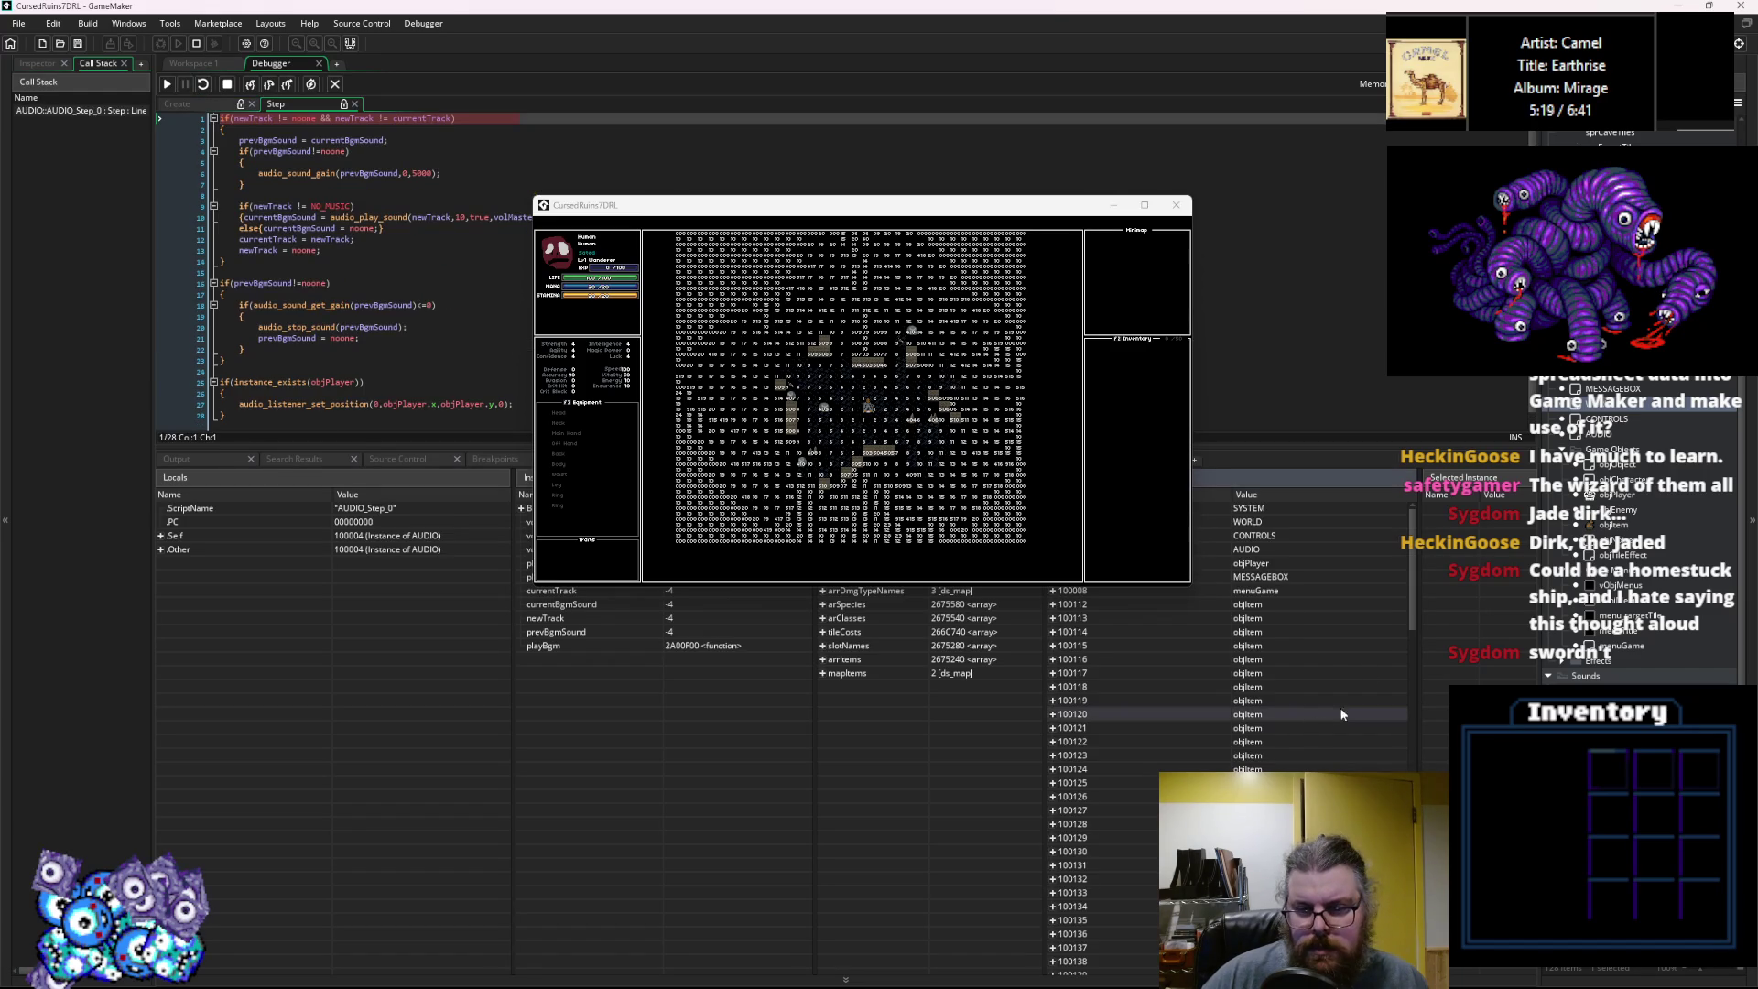
pyautogui.moveTo(1409, 600); pyautogui.dragTo(1413, 661)
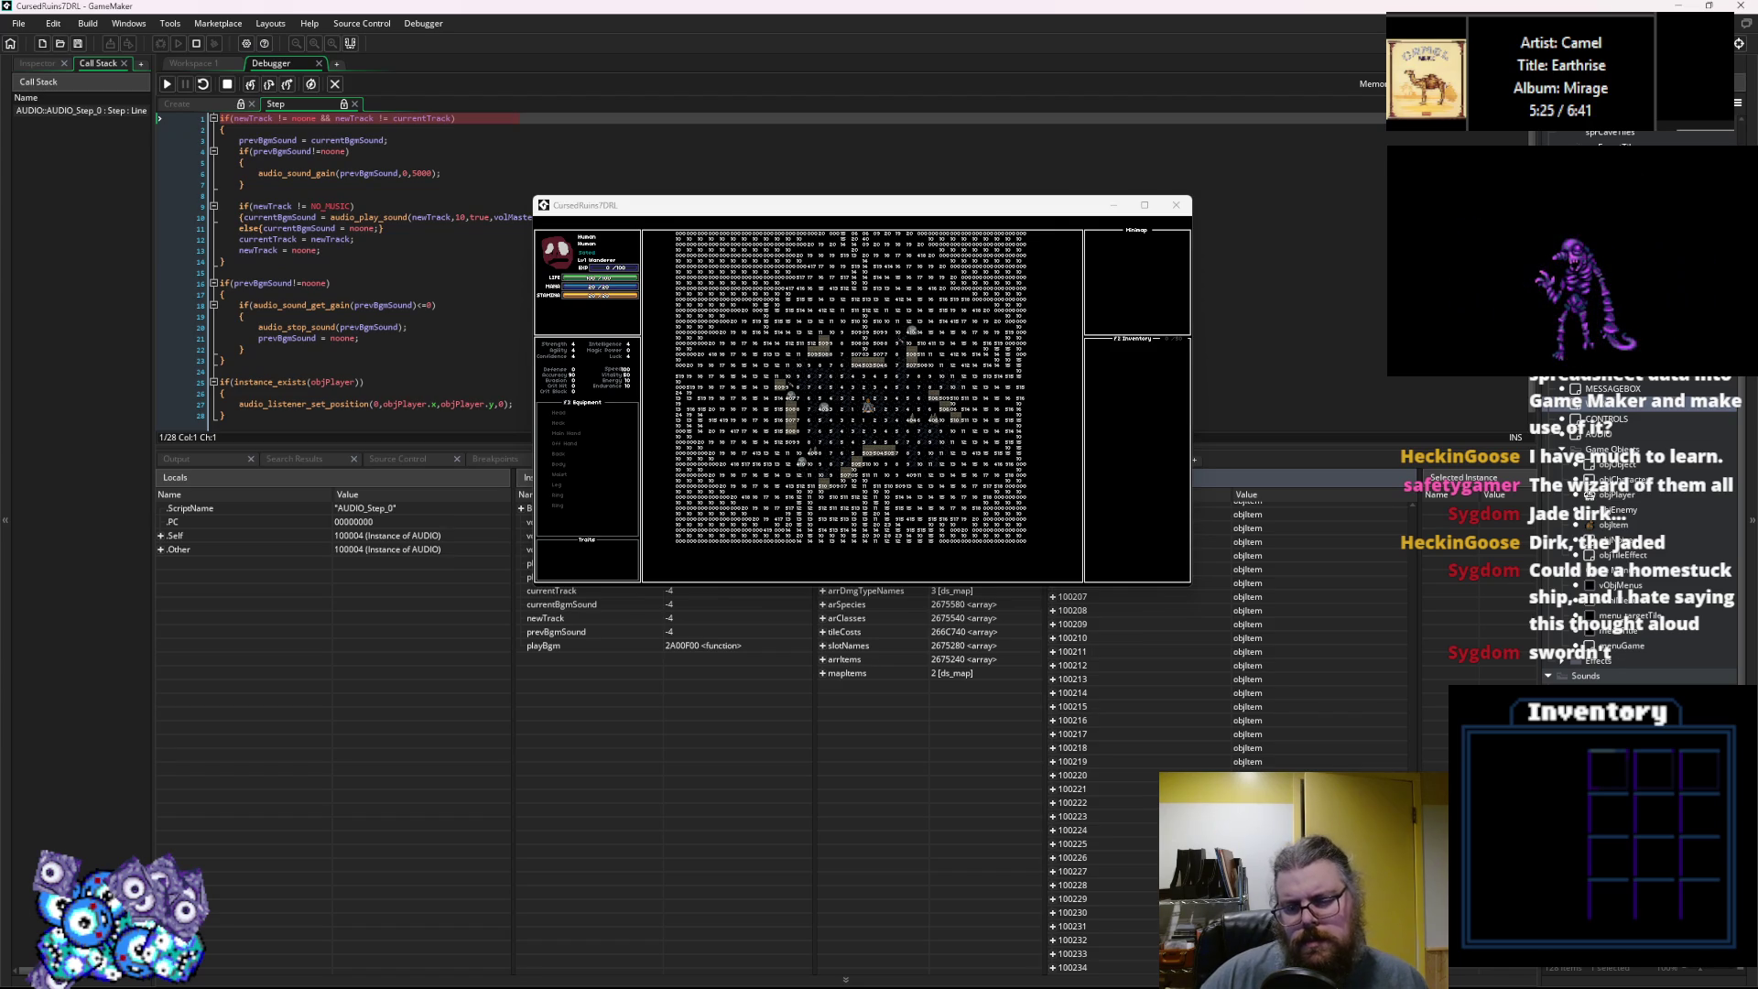
pyautogui.moveTo(1414, 661)
pyautogui.mouseDown()
pyautogui.moveTo(1415, 593)
pyautogui.moveTo(1413, 661)
pyautogui.mouseUp()
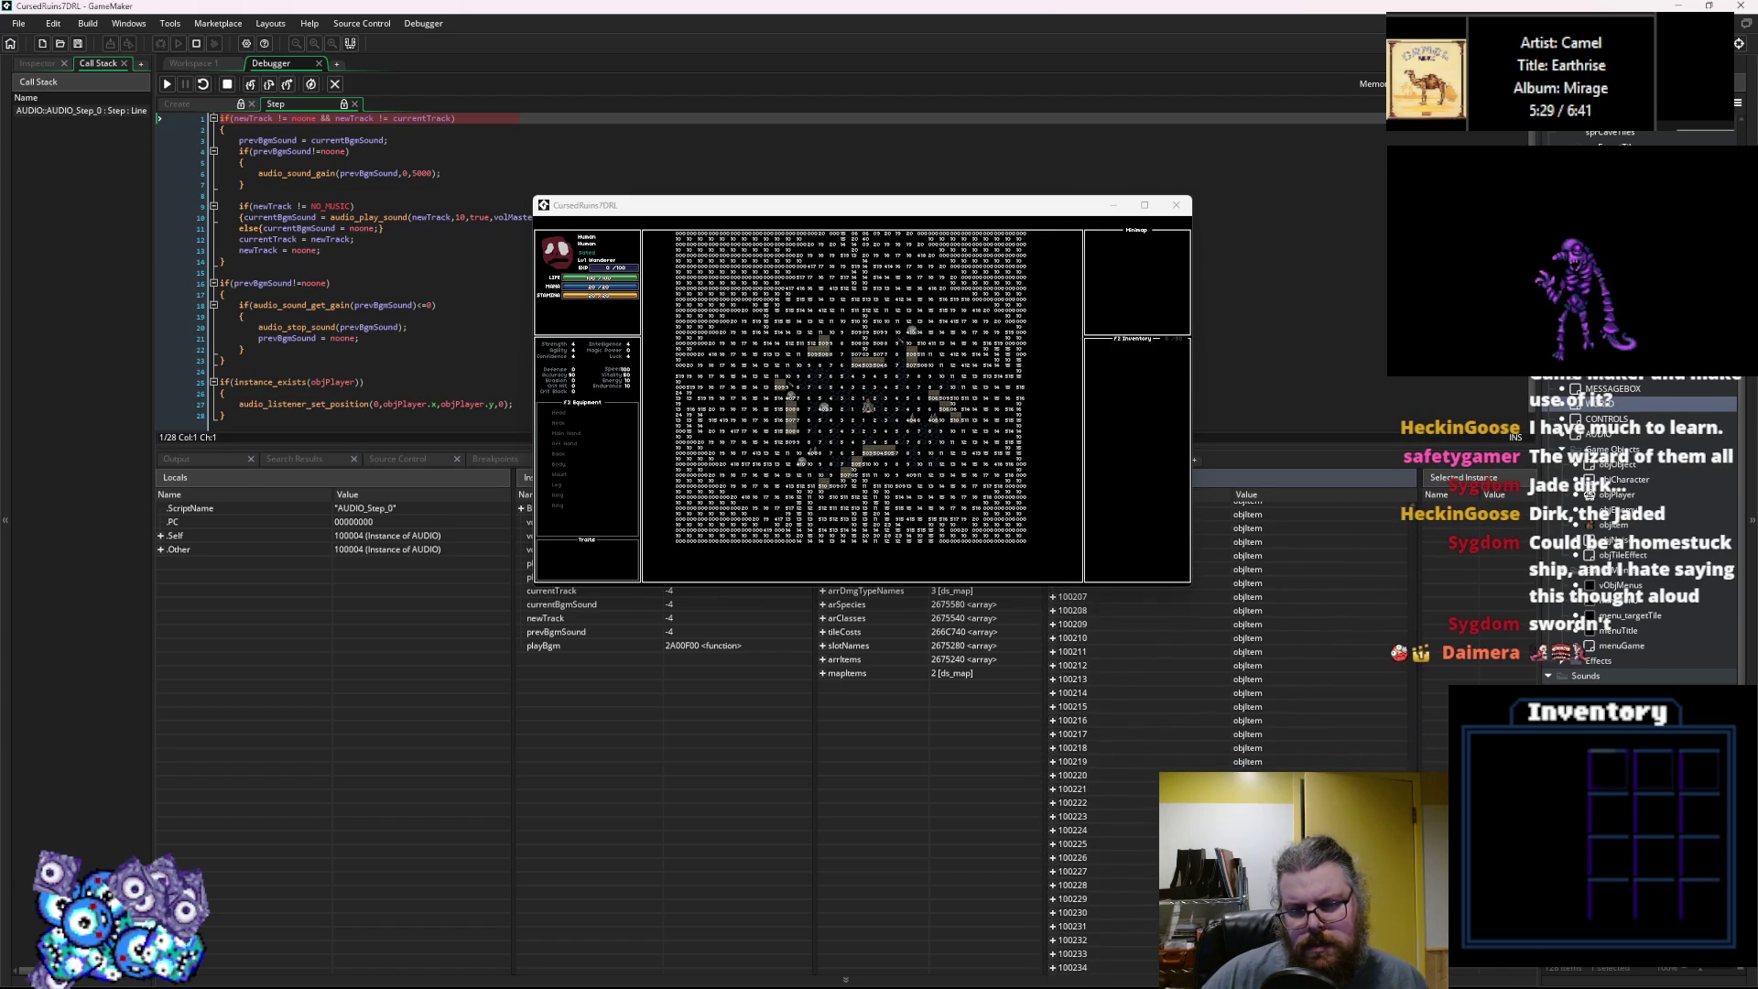
pyautogui.click(1053, 939)
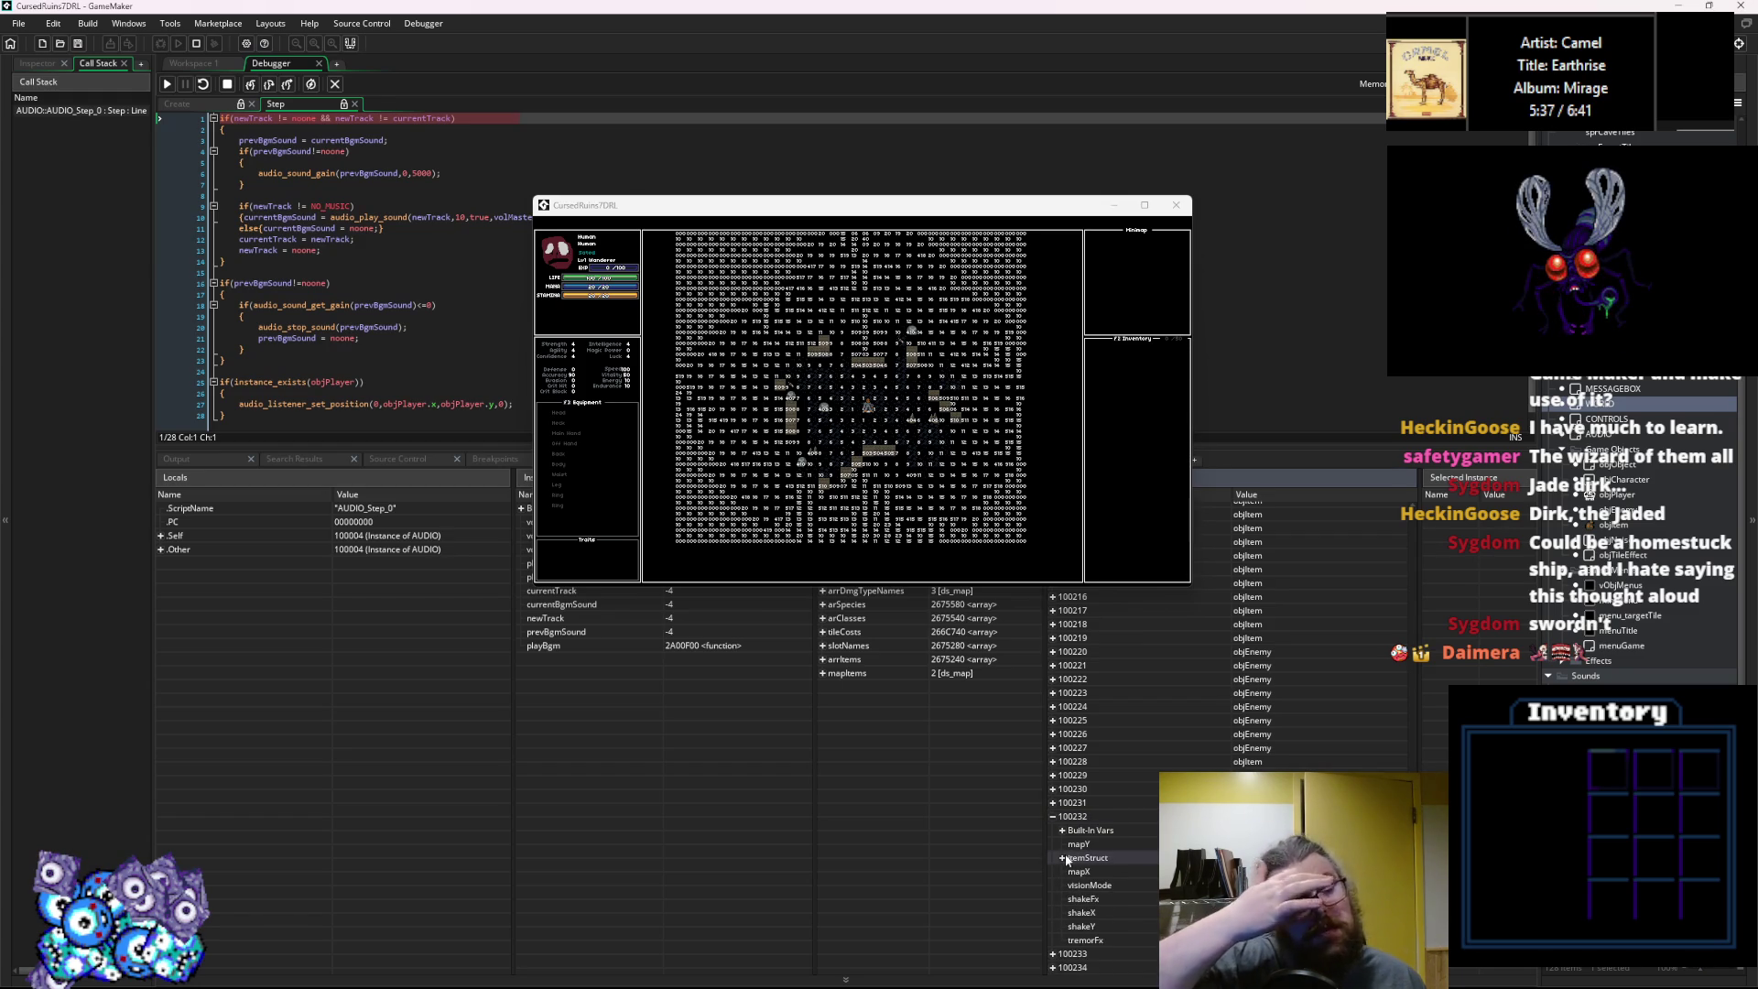
# Close the game window and run the game again.
pyautogui.click(968, 433)
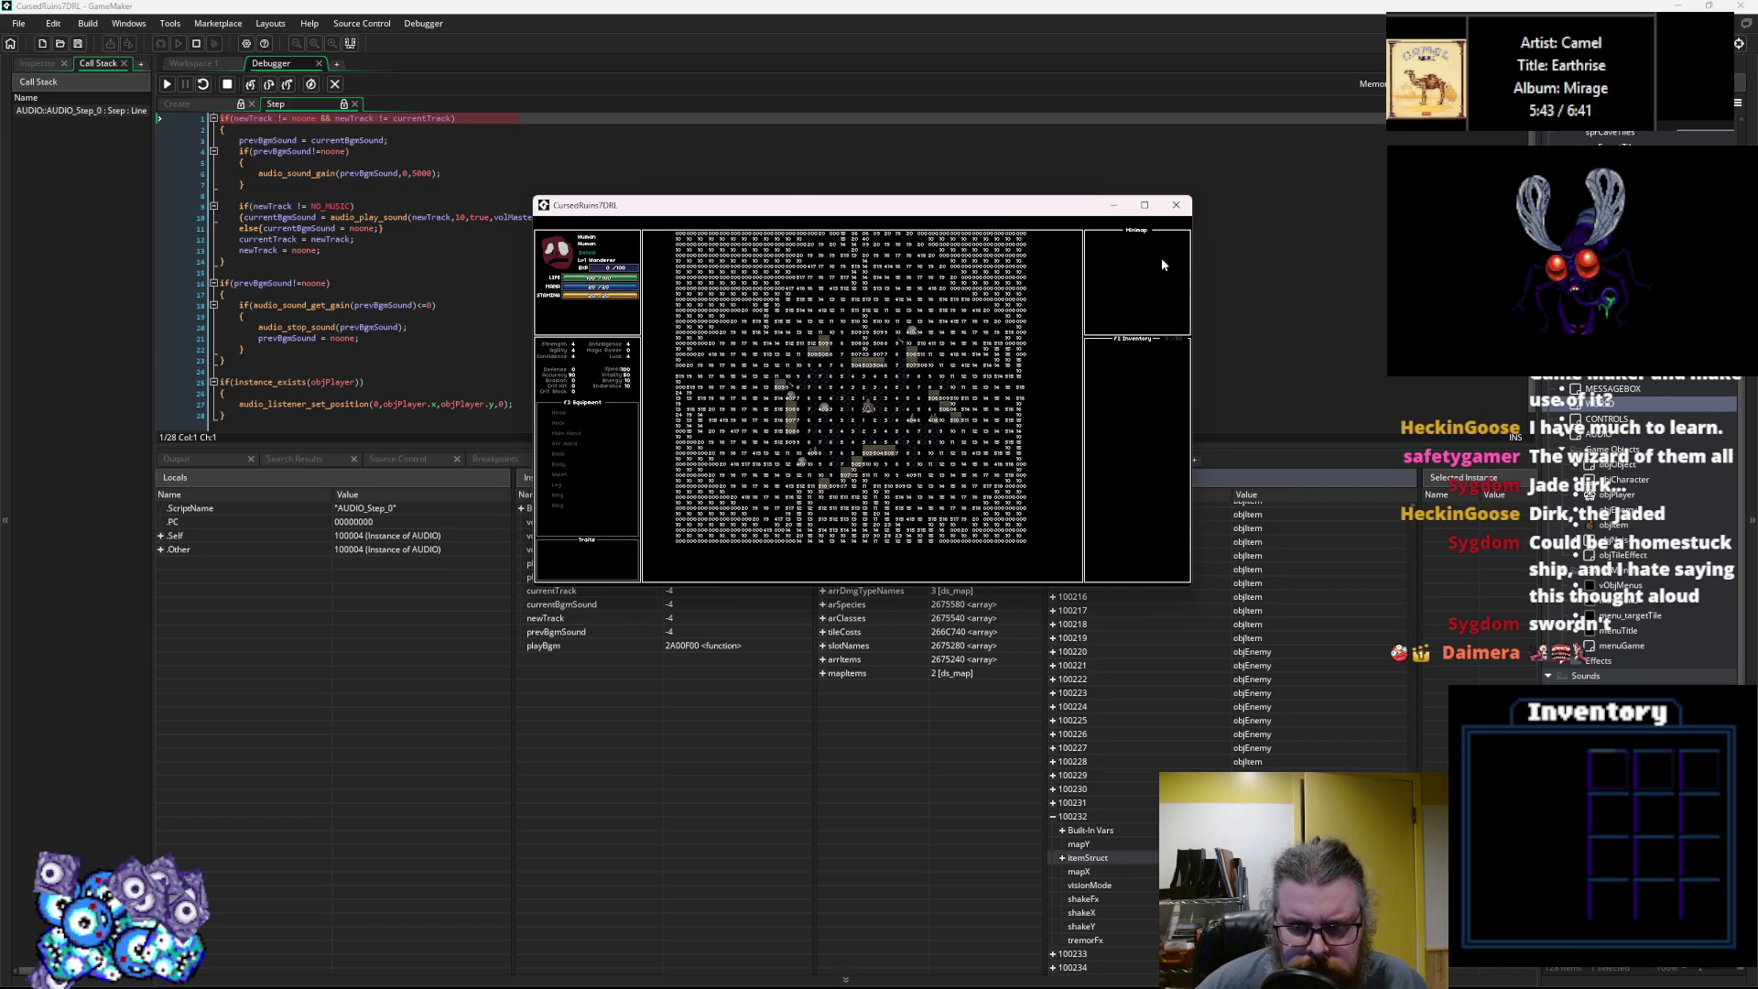
pyautogui.click(1175, 205)
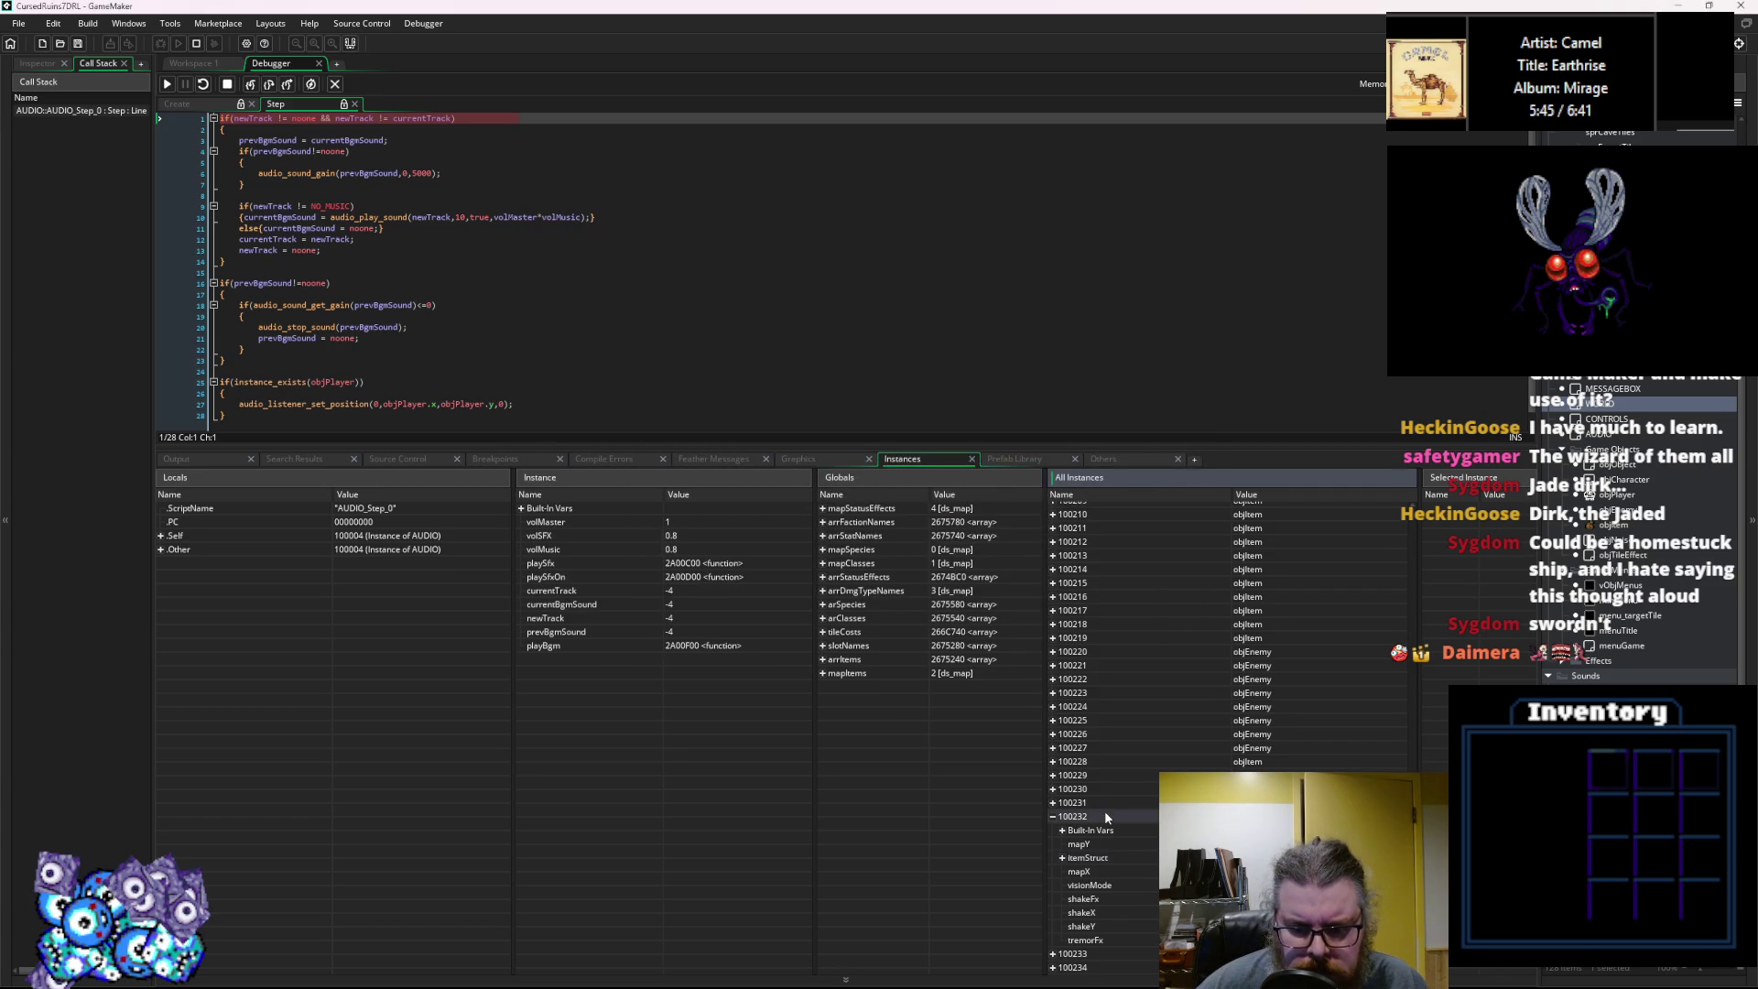
pyautogui.click(167, 83)
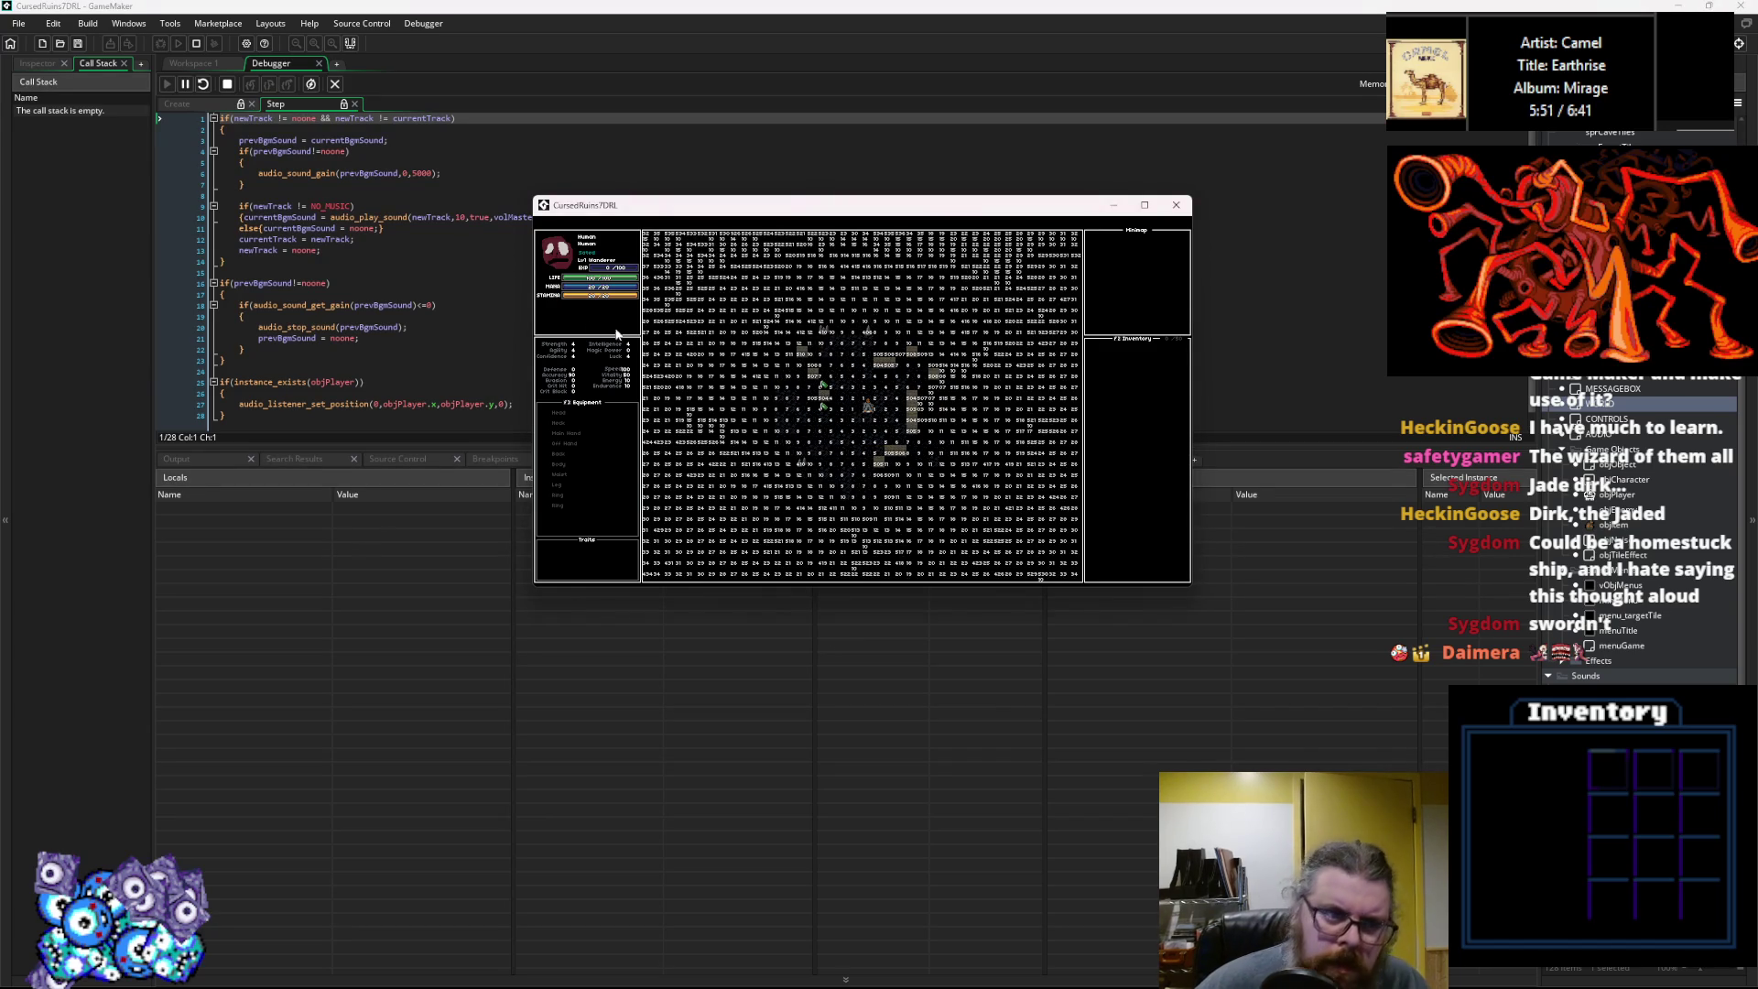
# Pause again and scroll All Instances to review the remaining objItem and objEnemy instances.
pyautogui.click(185, 84)
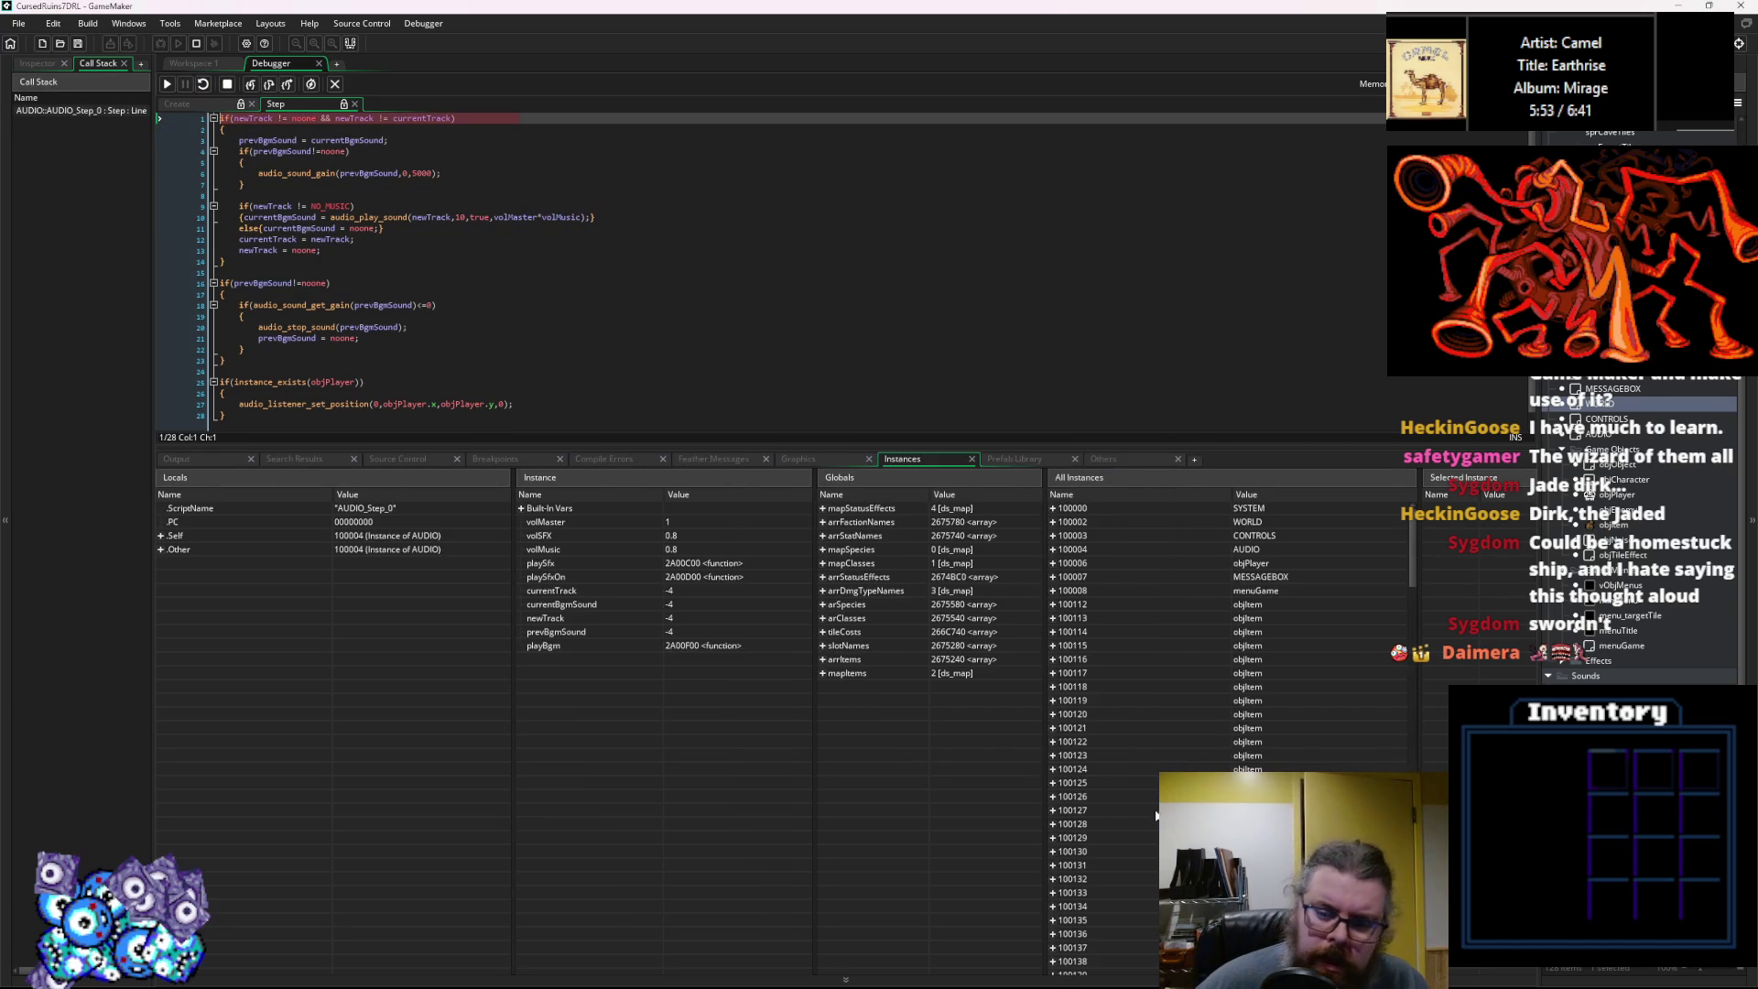
pyautogui.moveTo(1415, 550); pyautogui.dragTo(1415, 769)
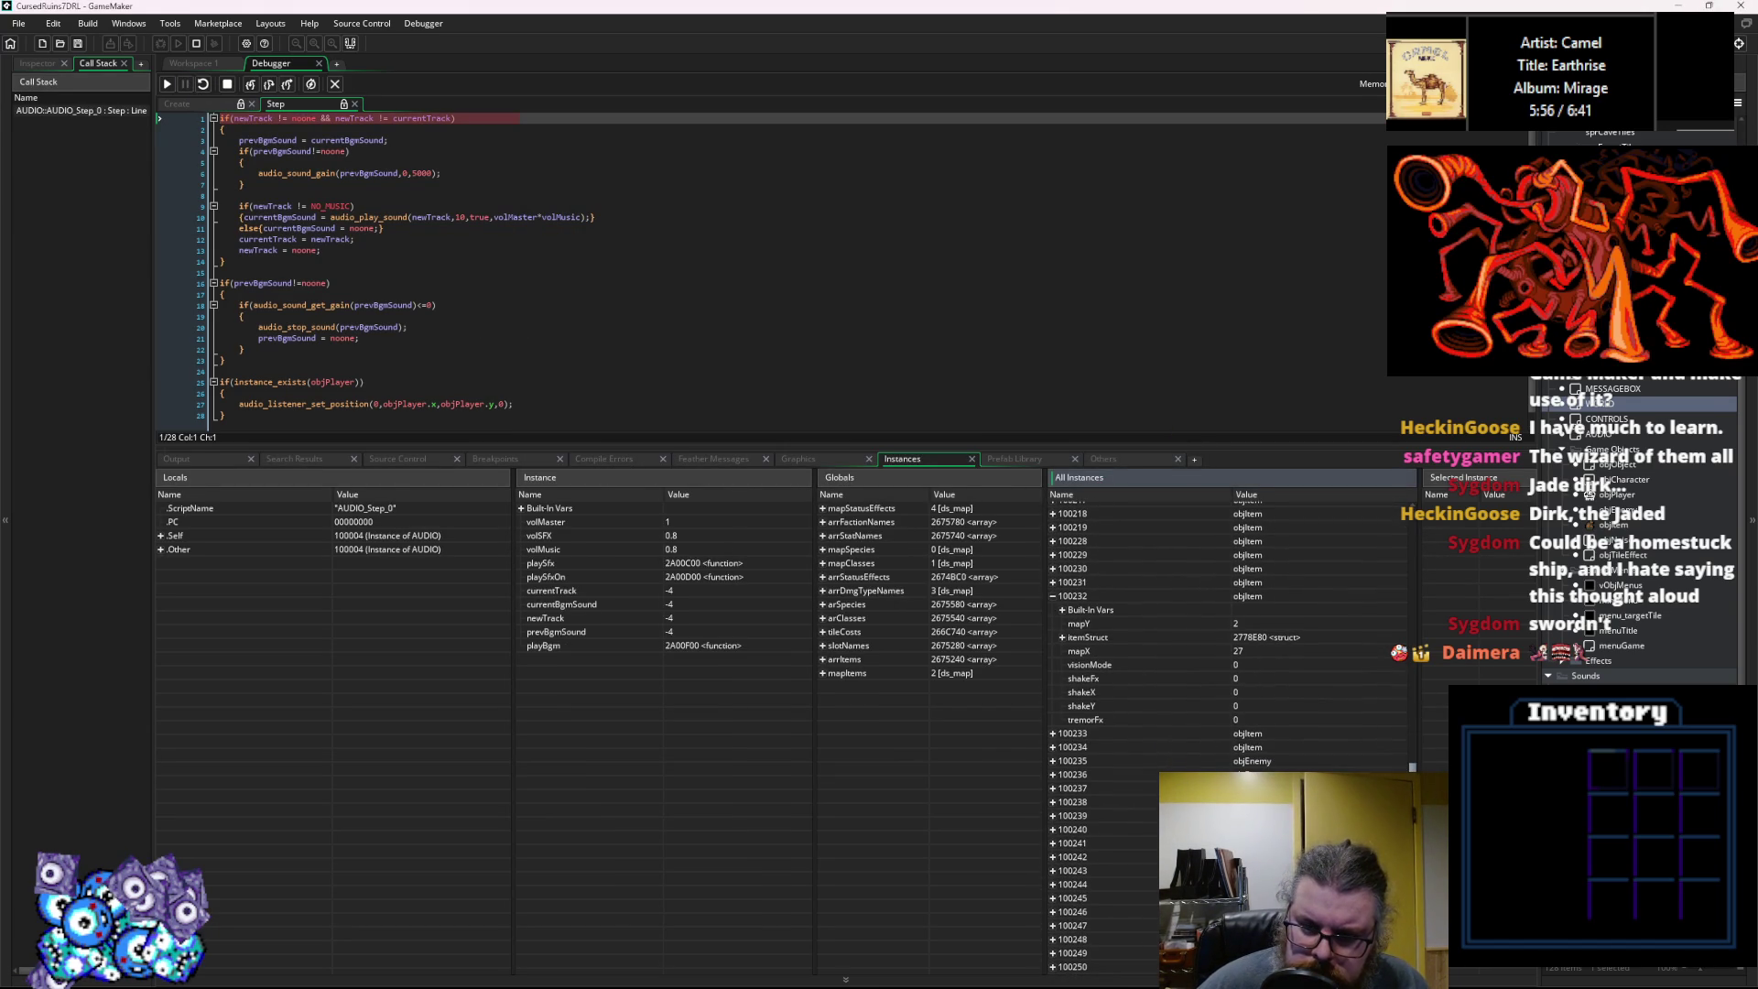
pyautogui.click(1059, 599)
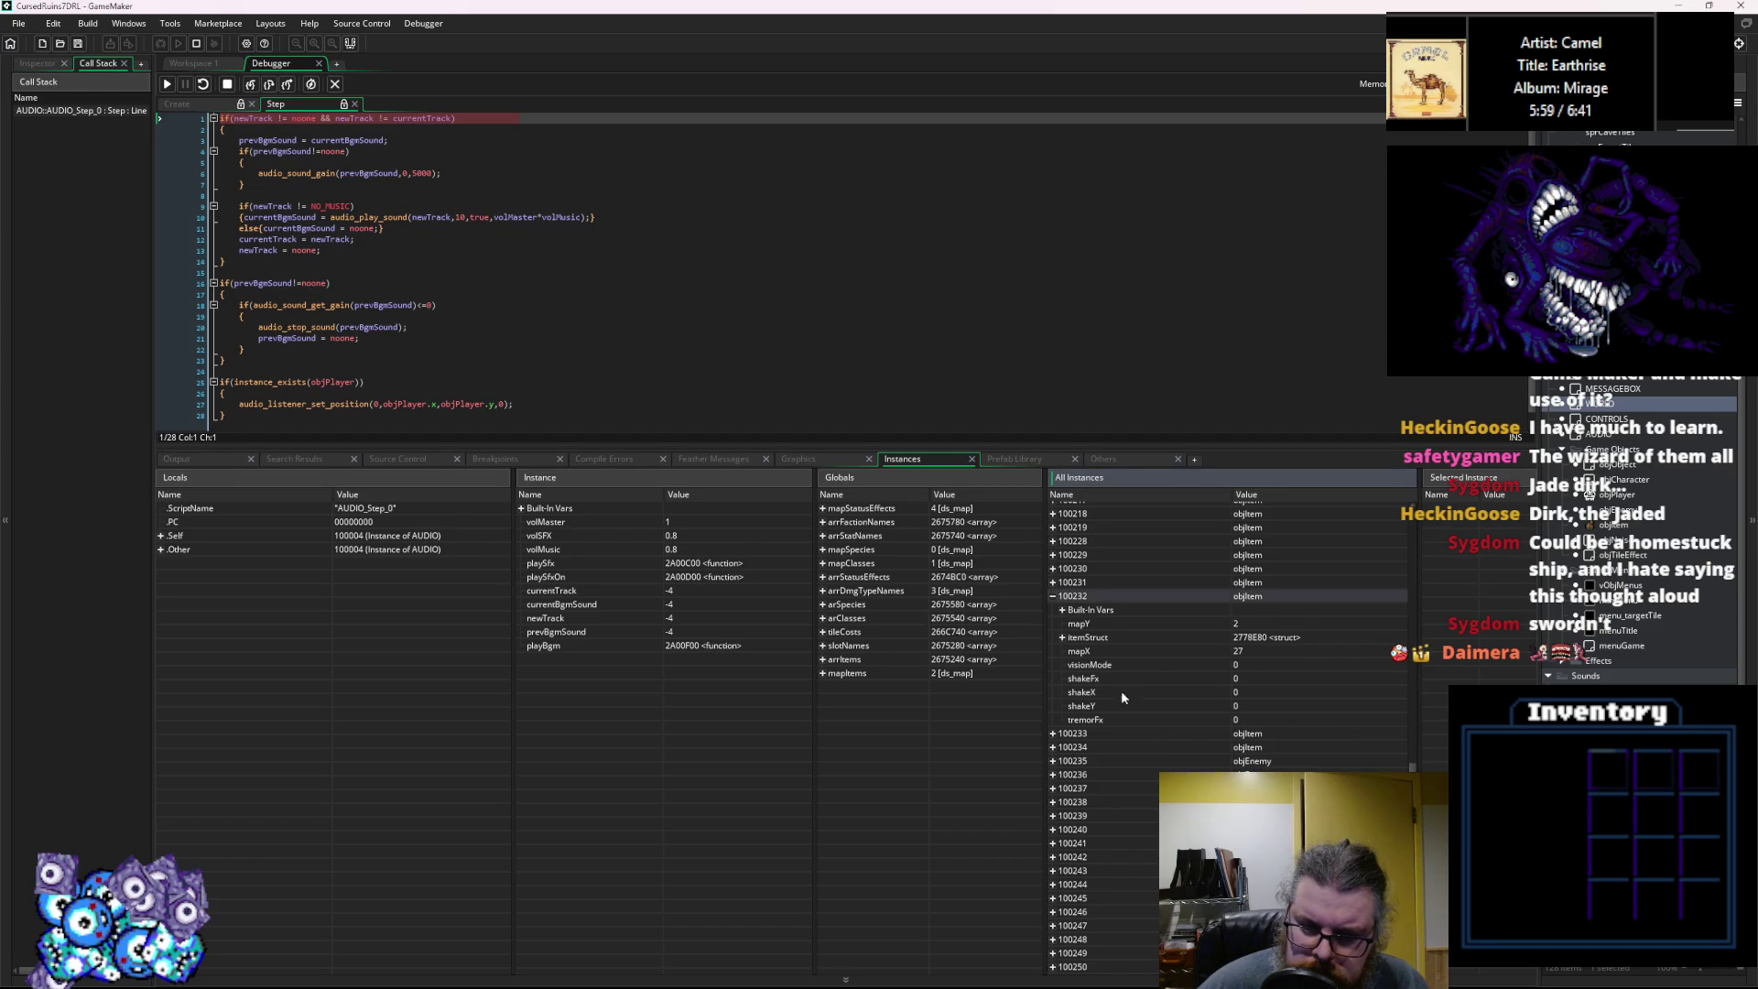
pyautogui.click(1051, 596)
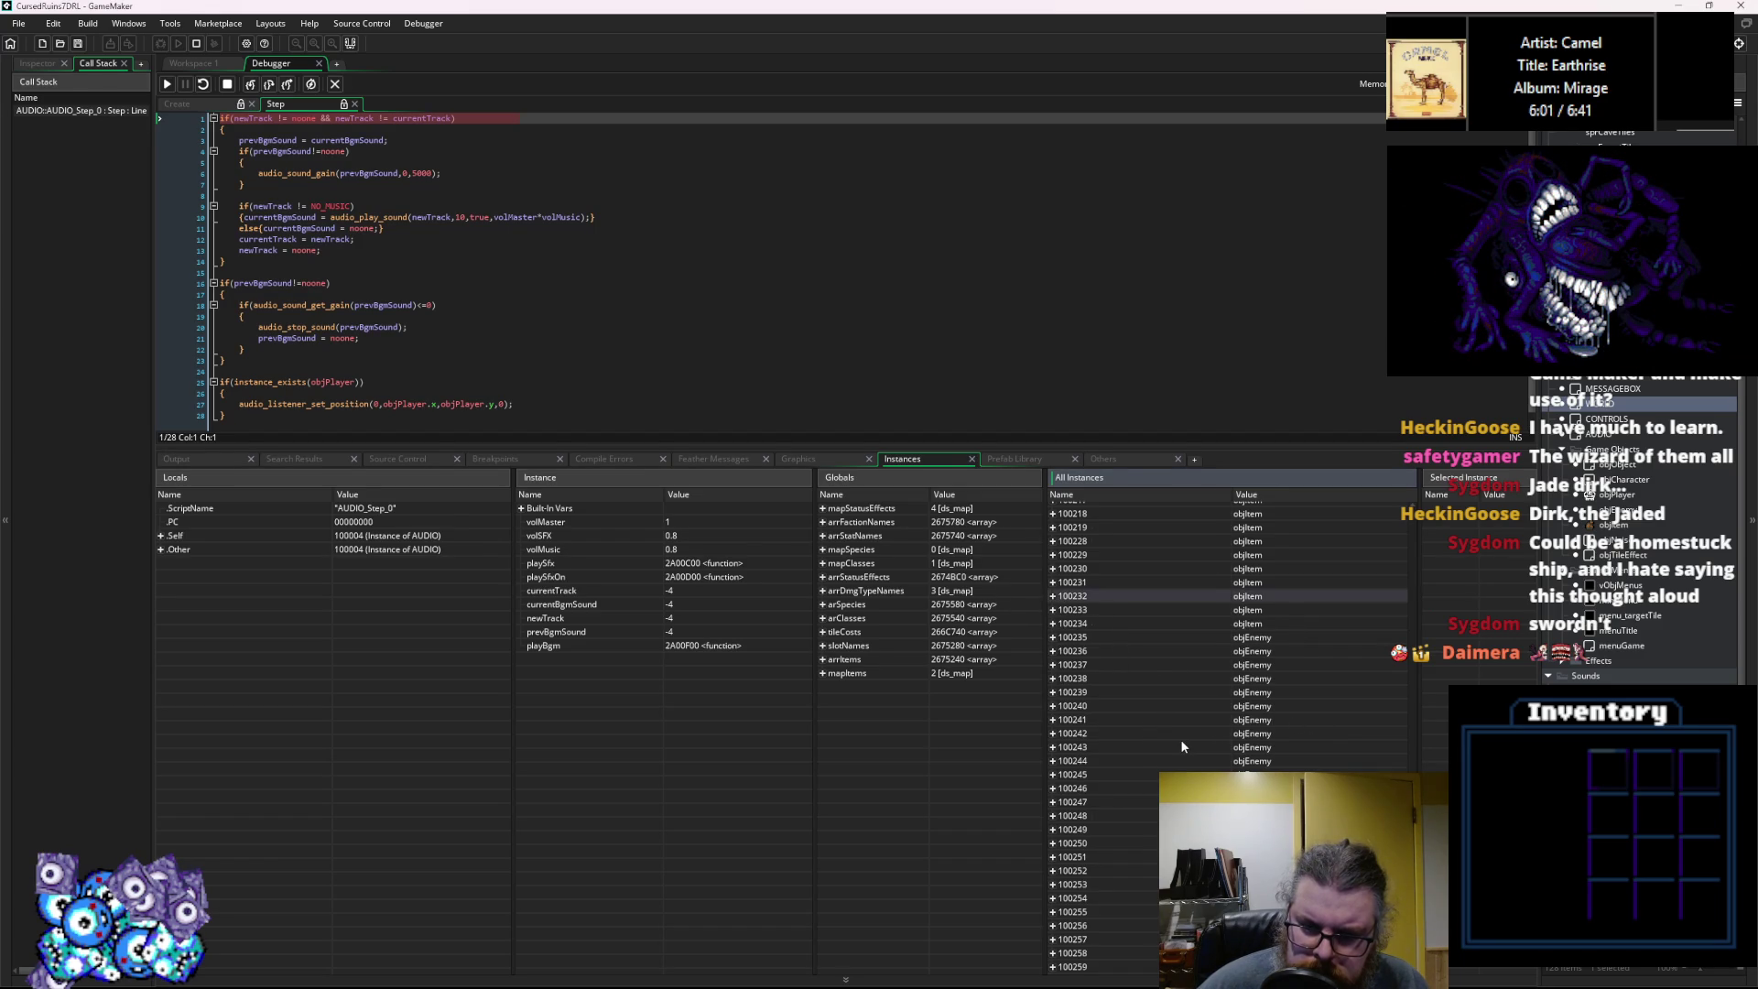
pyautogui.scroll(10, 1179, 739)
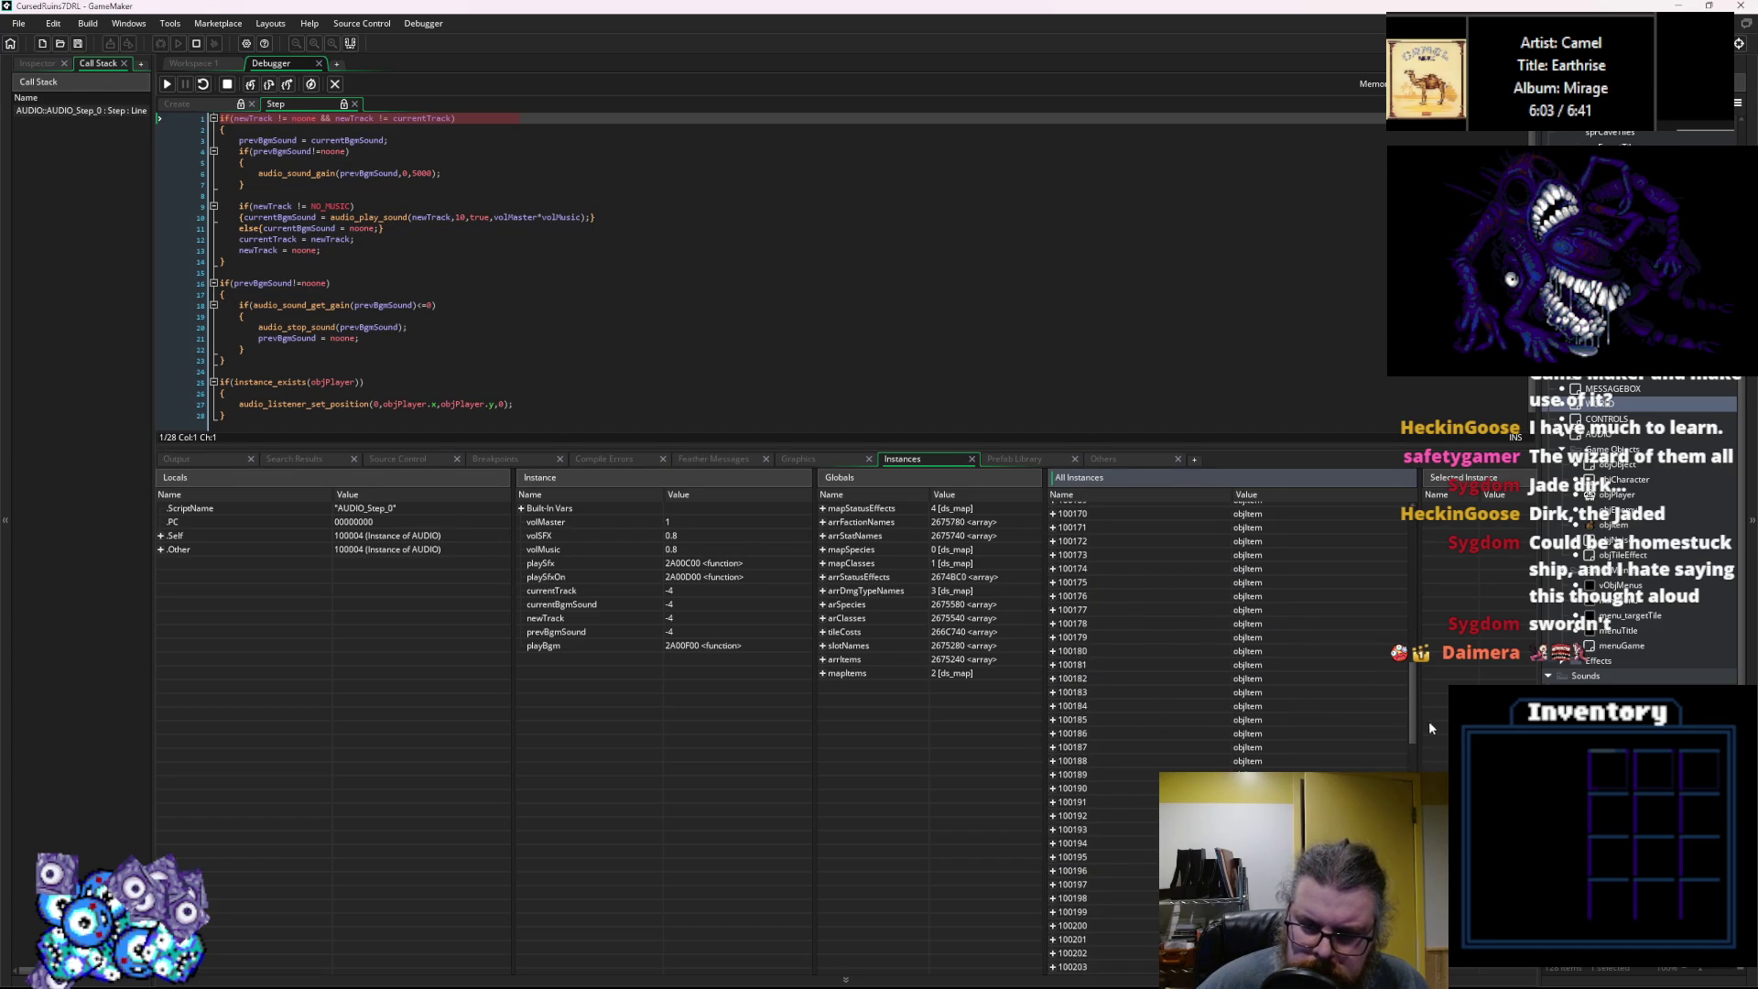
pyautogui.moveTo(1412, 703)
pyautogui.mouseDown()
pyautogui.moveTo(1412, 577)
pyautogui.moveTo(1432, 541)
pyautogui.mouseUp()
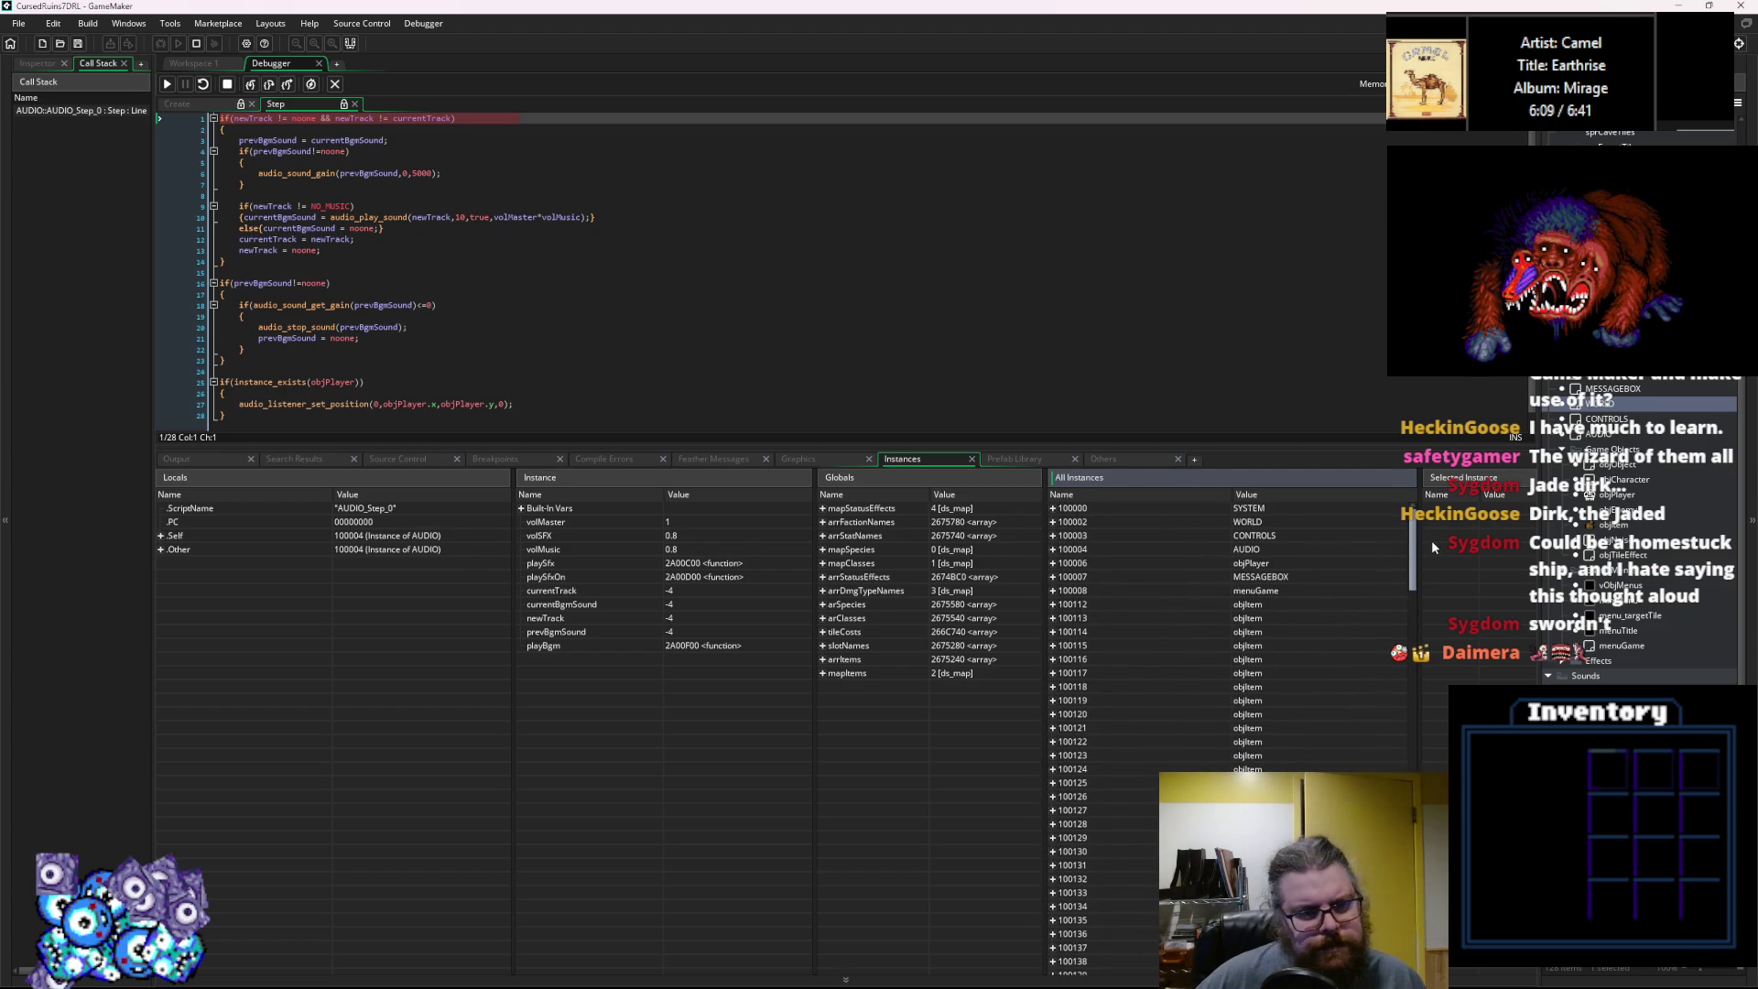